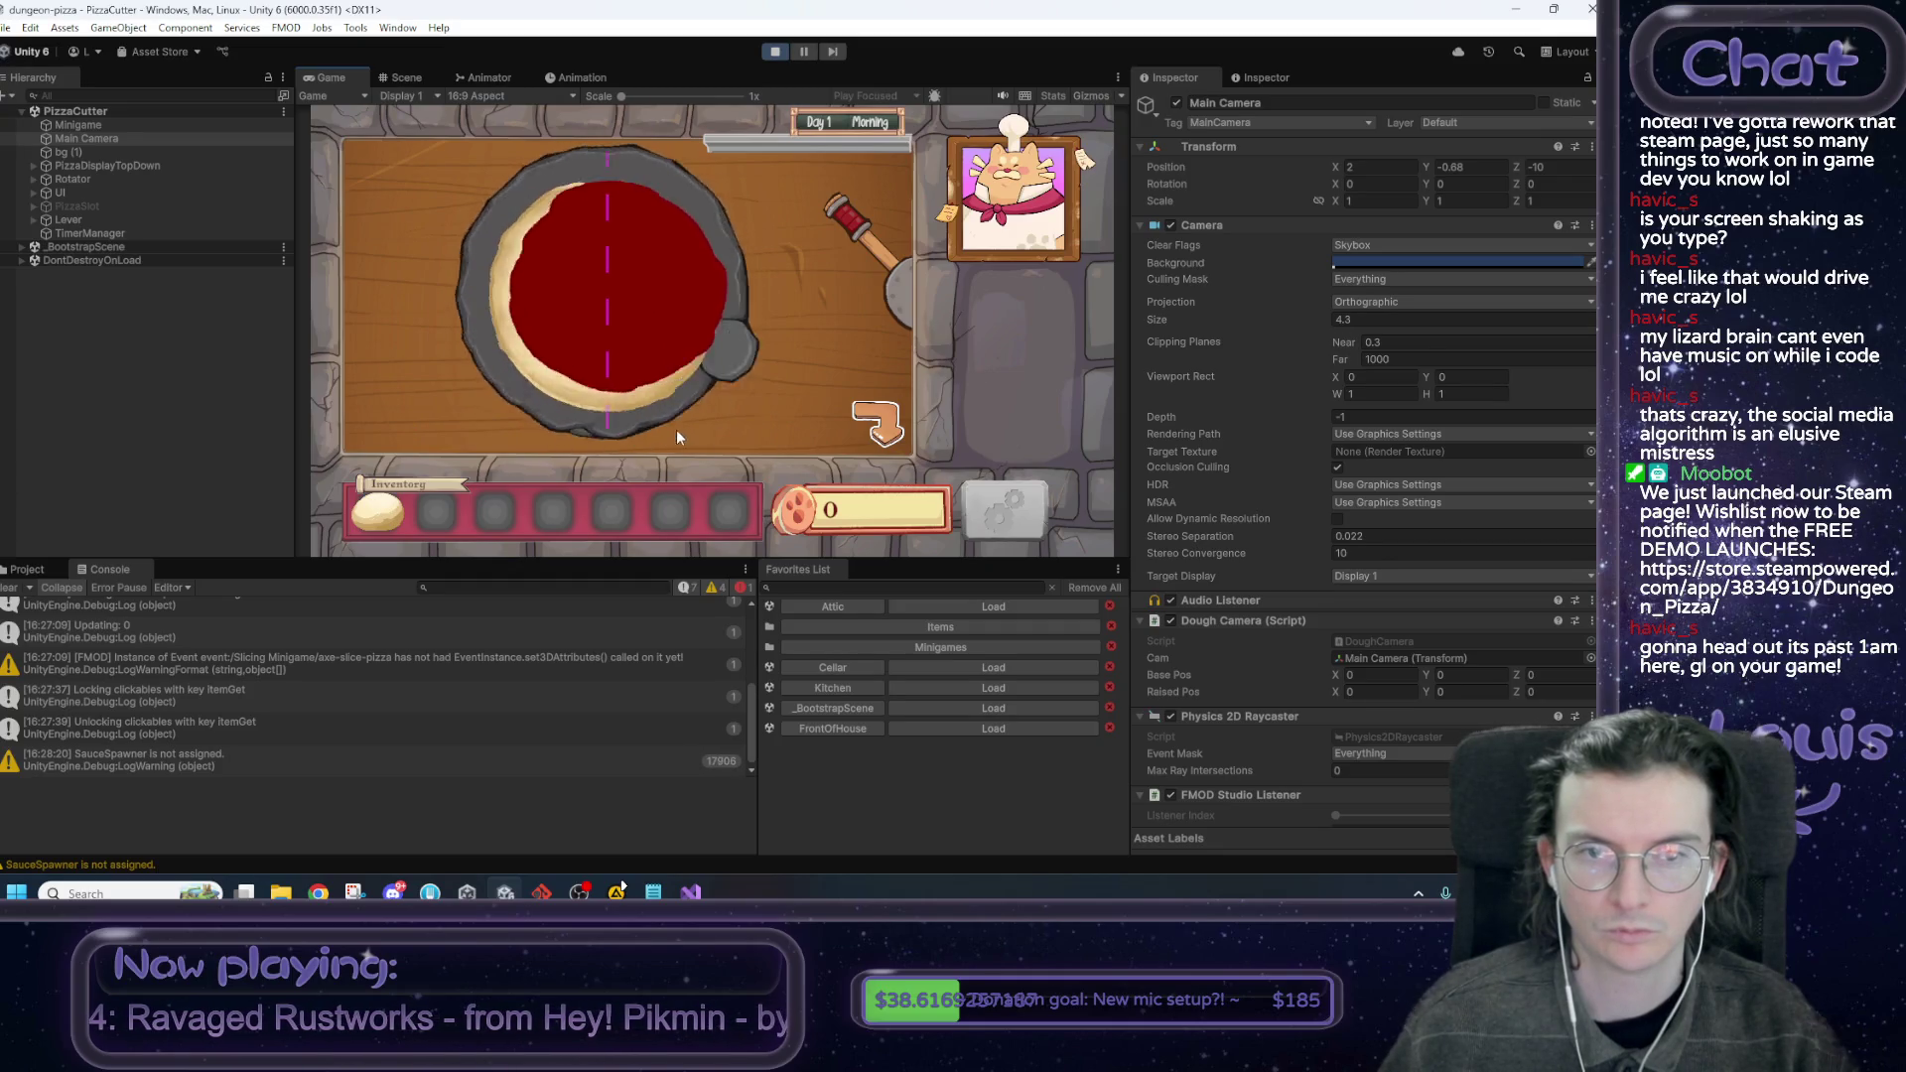
Stop the running pizza minigame and return to edit mode.
mouse_move(481, 315)
mouse_down()
mouse_move(486, 238)
mouse_move(492, 258)
mouse_move(646, 220)
mouse_move(651, 289)
mouse_move(628, 275)
mouse_move(515, 378)
mouse_up()
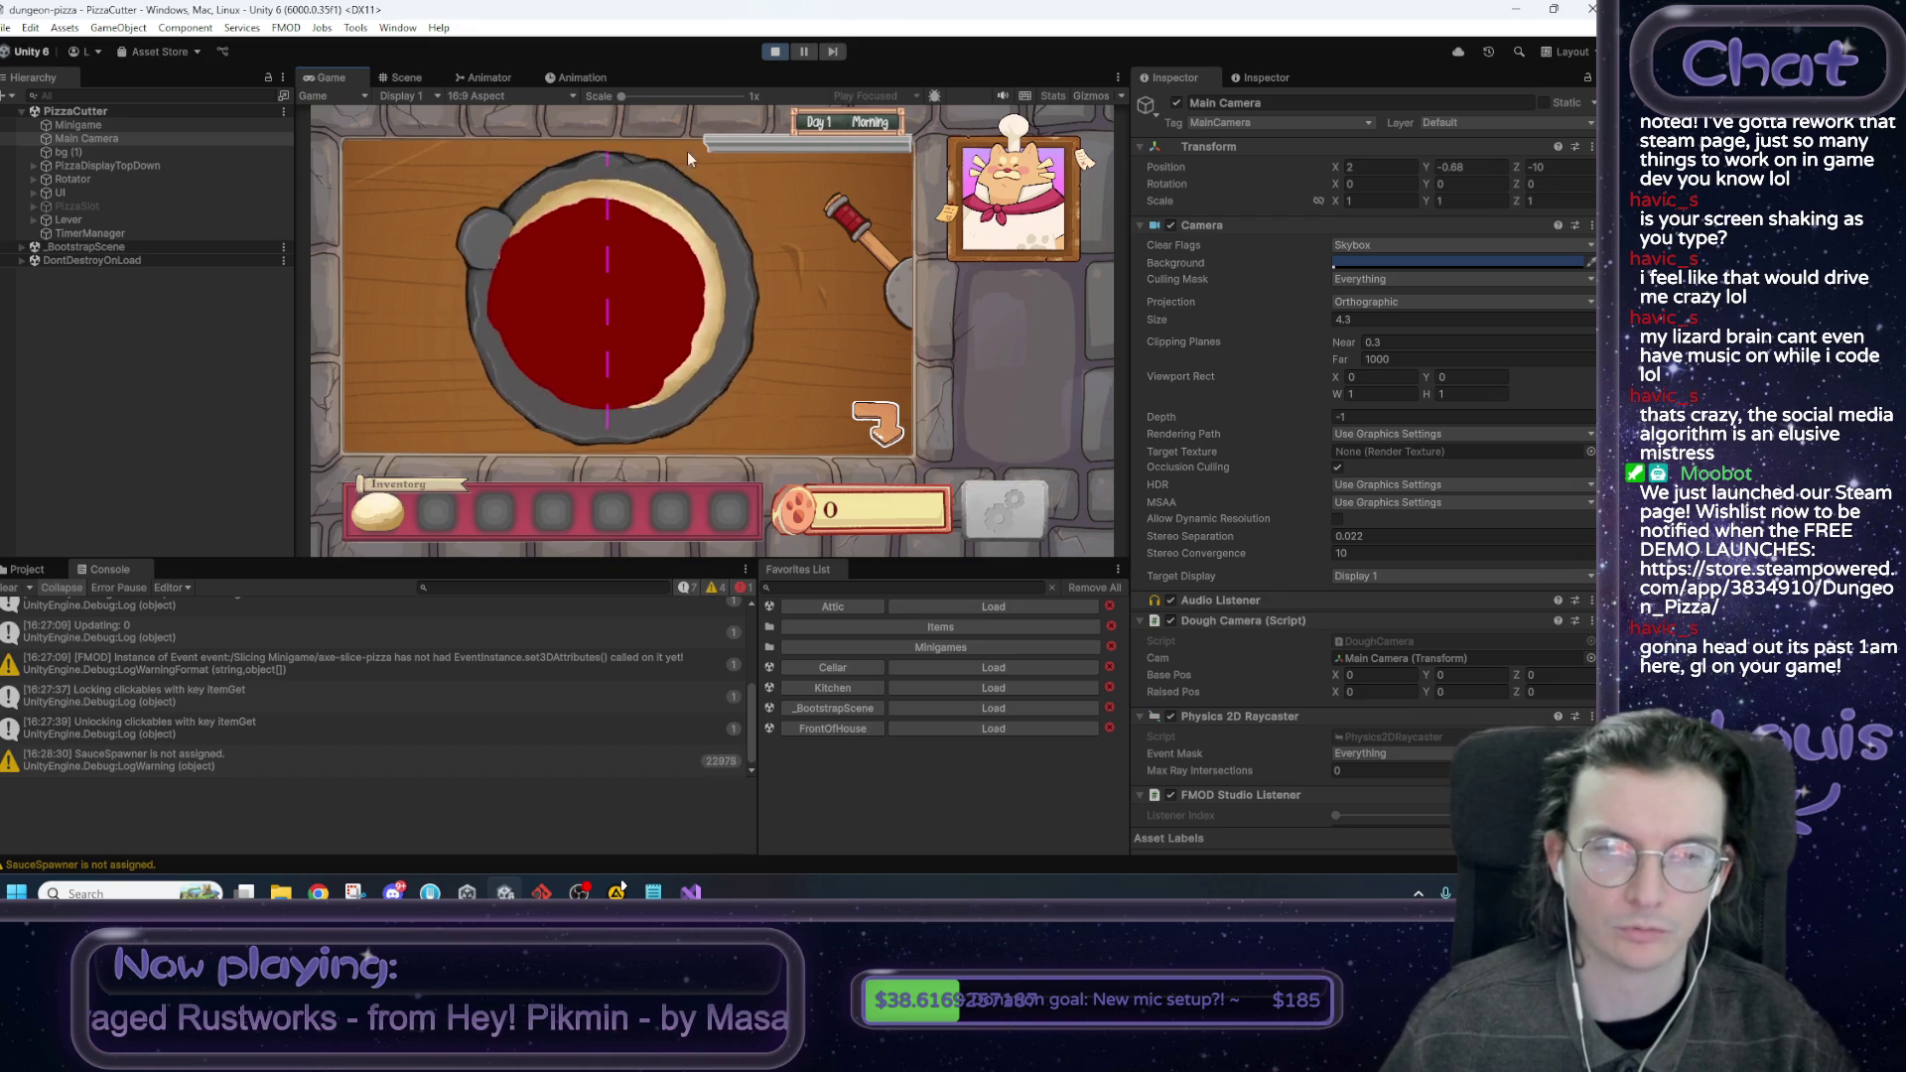
key(ctrl+p)
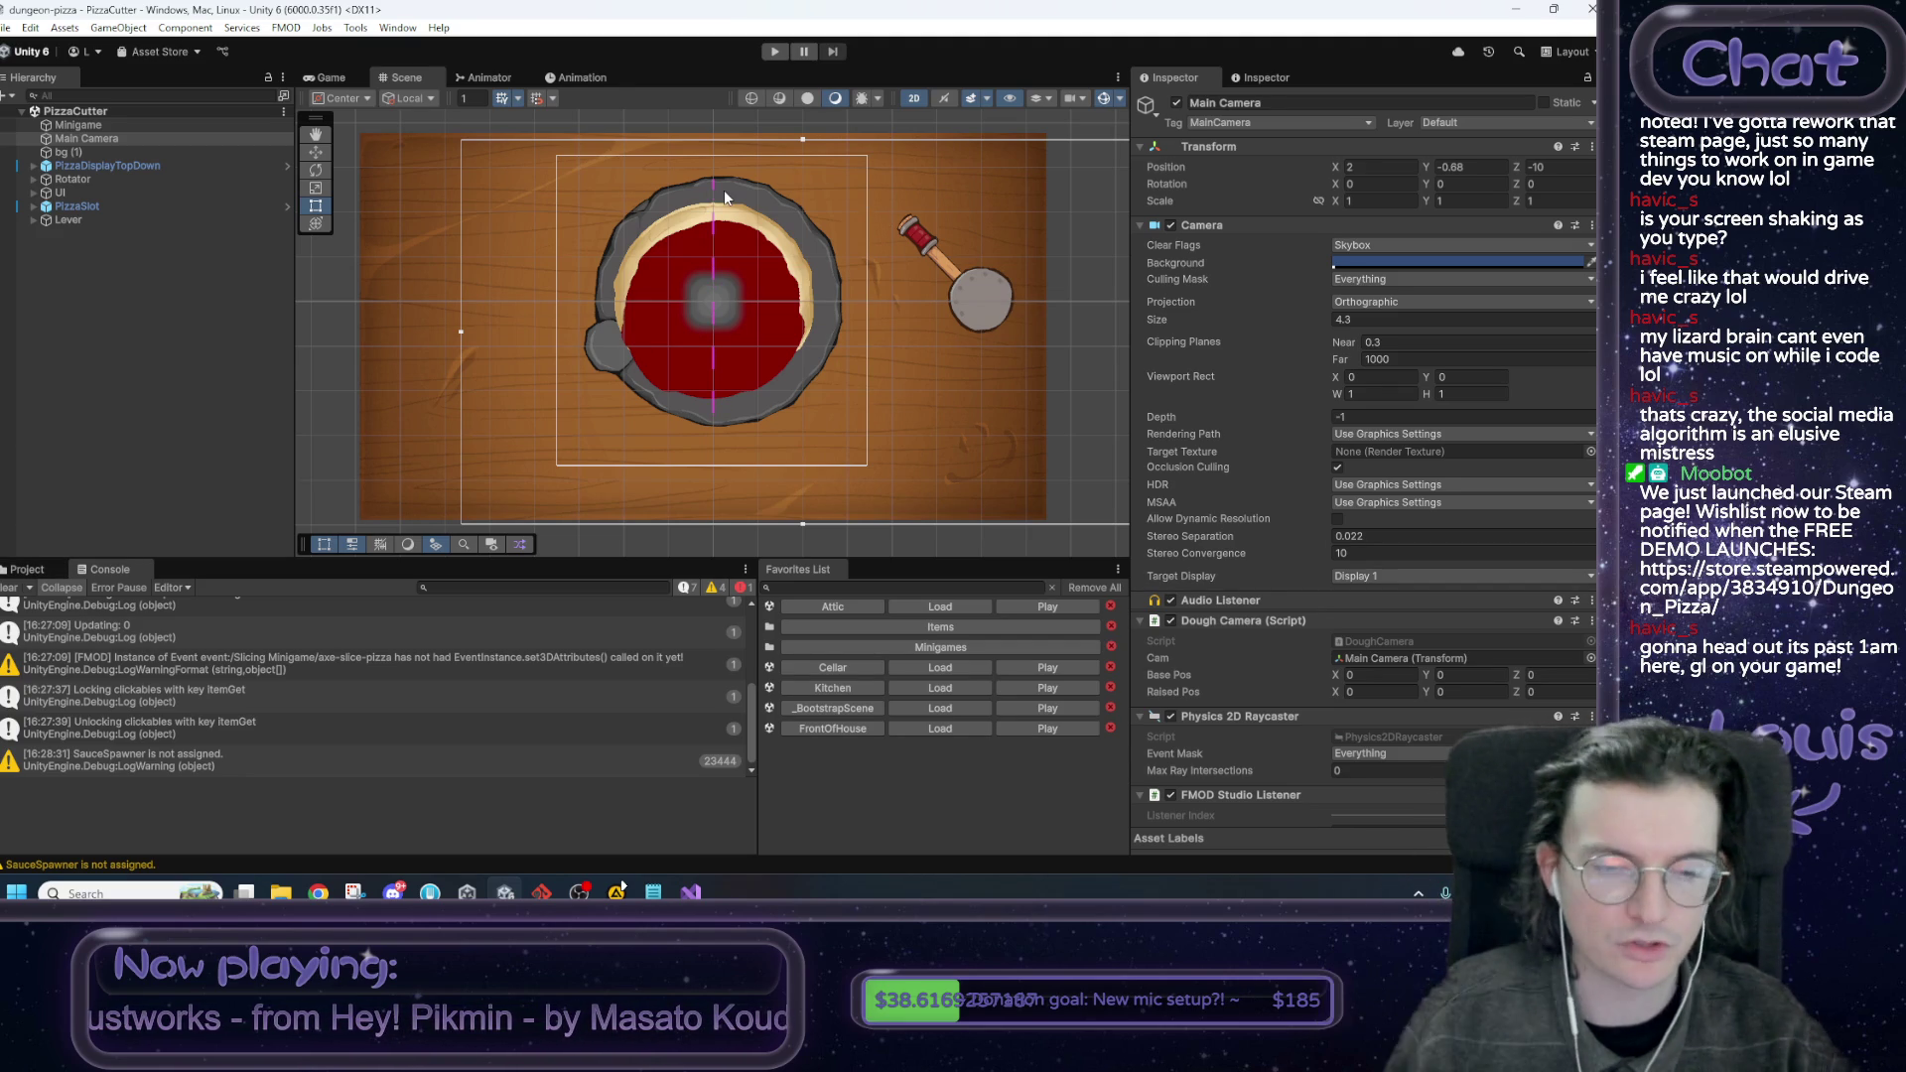
scroll(755, 710, up, 10)
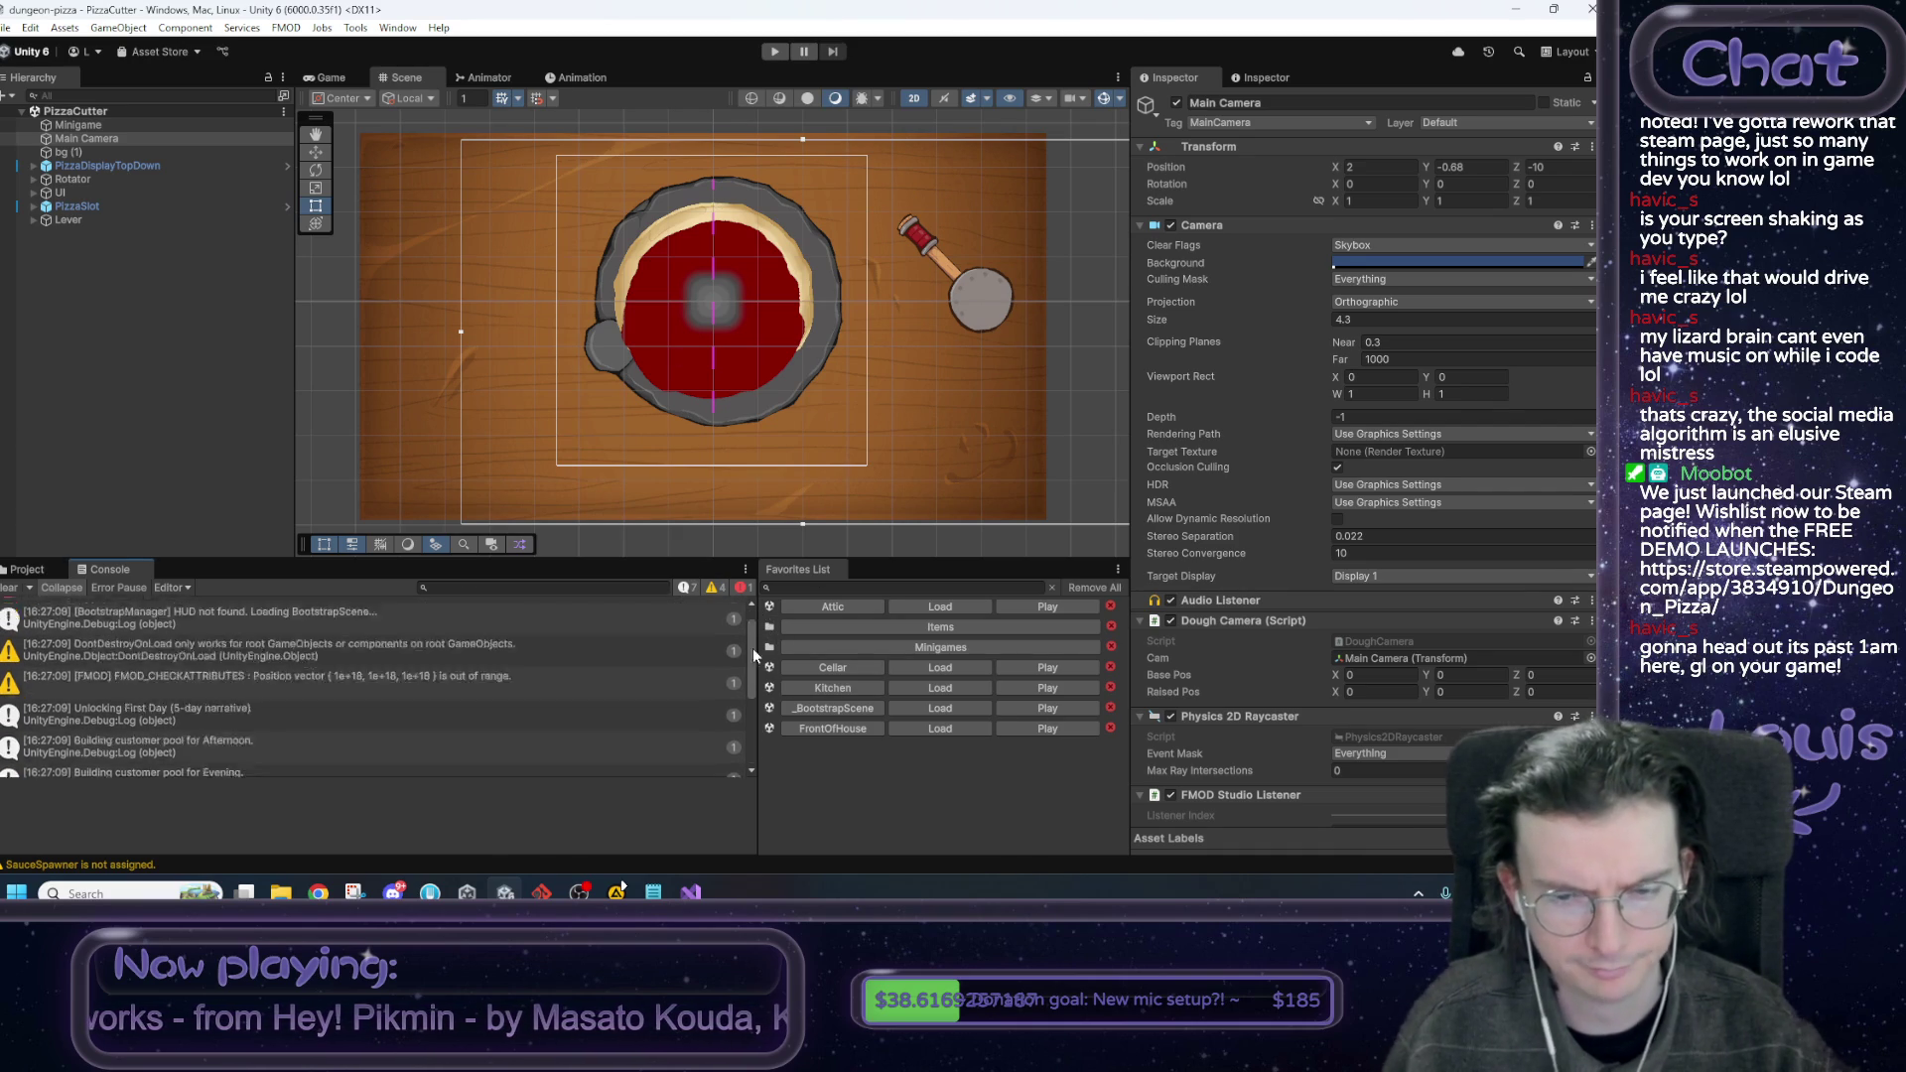
Clear the Console log, show the KneadDough scripts folder, and switch to the Notepad notes.
click(10, 586)
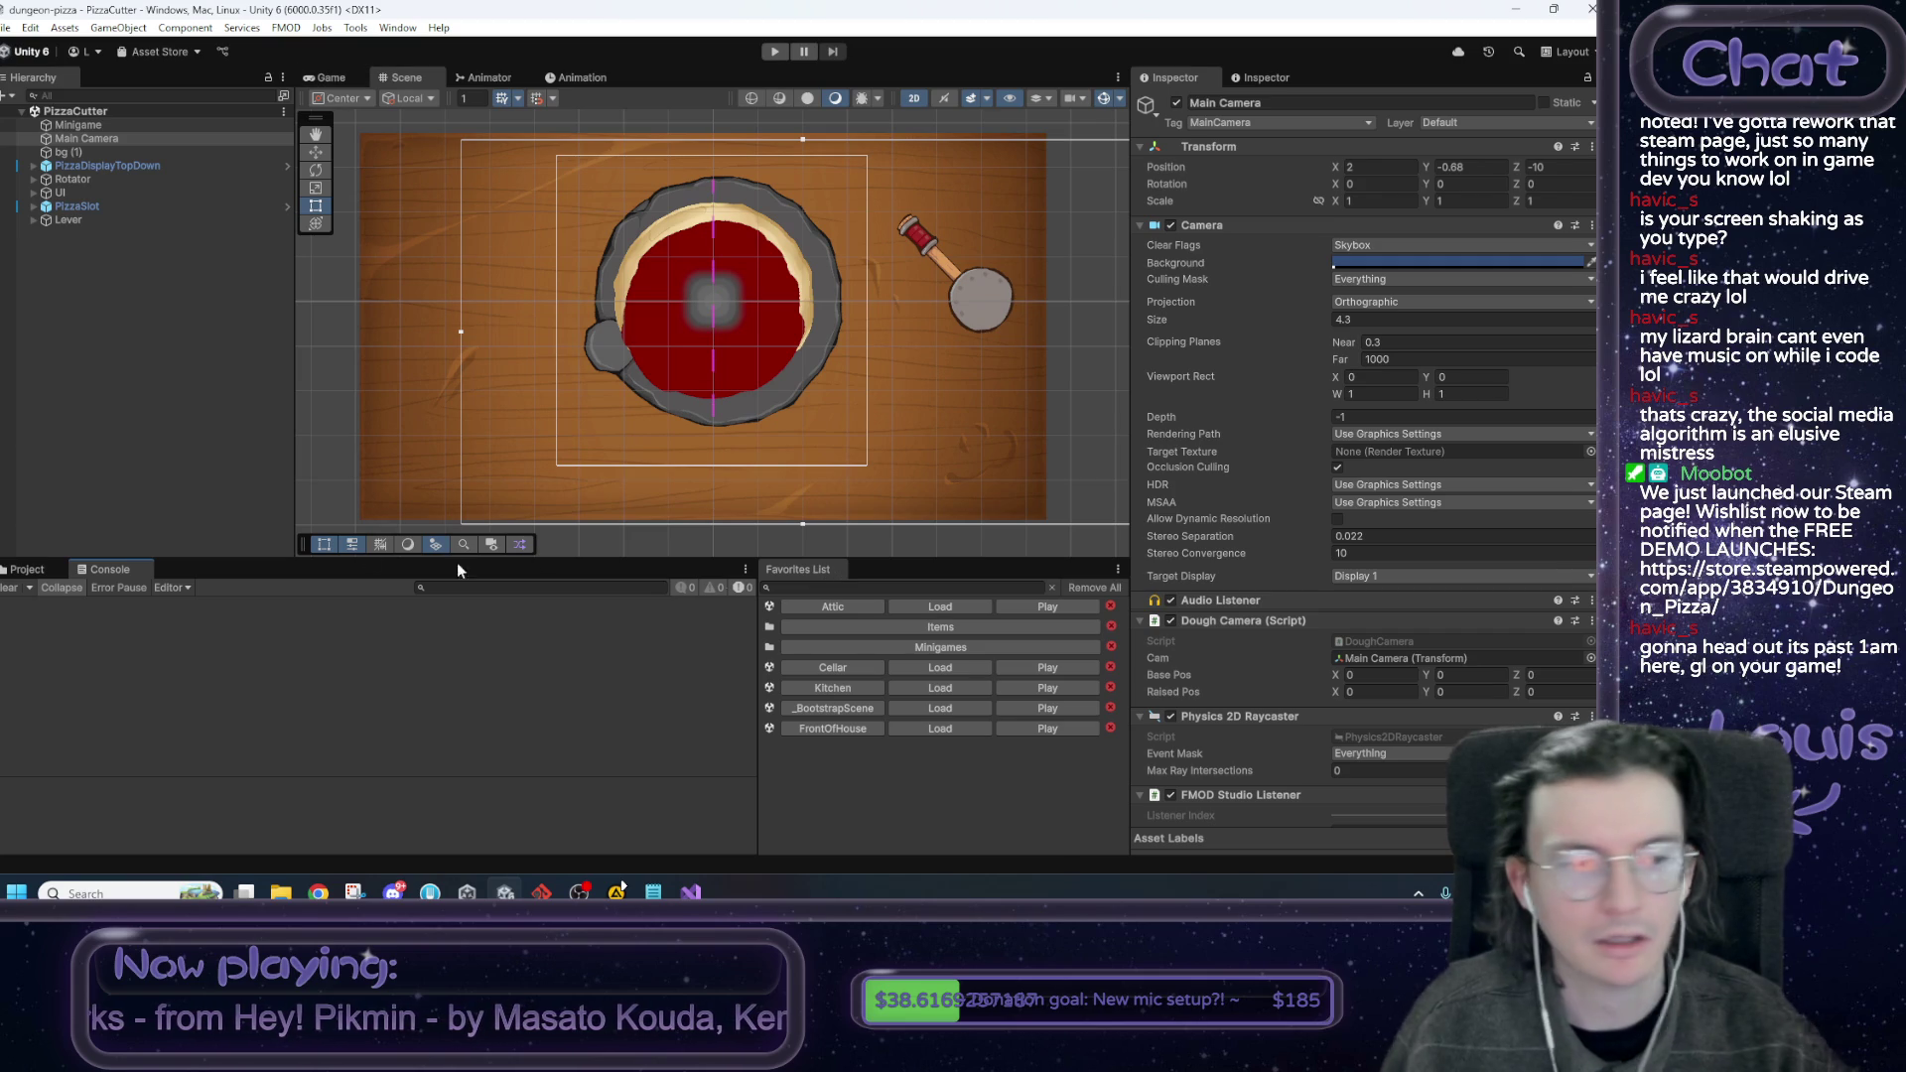
click(30, 568)
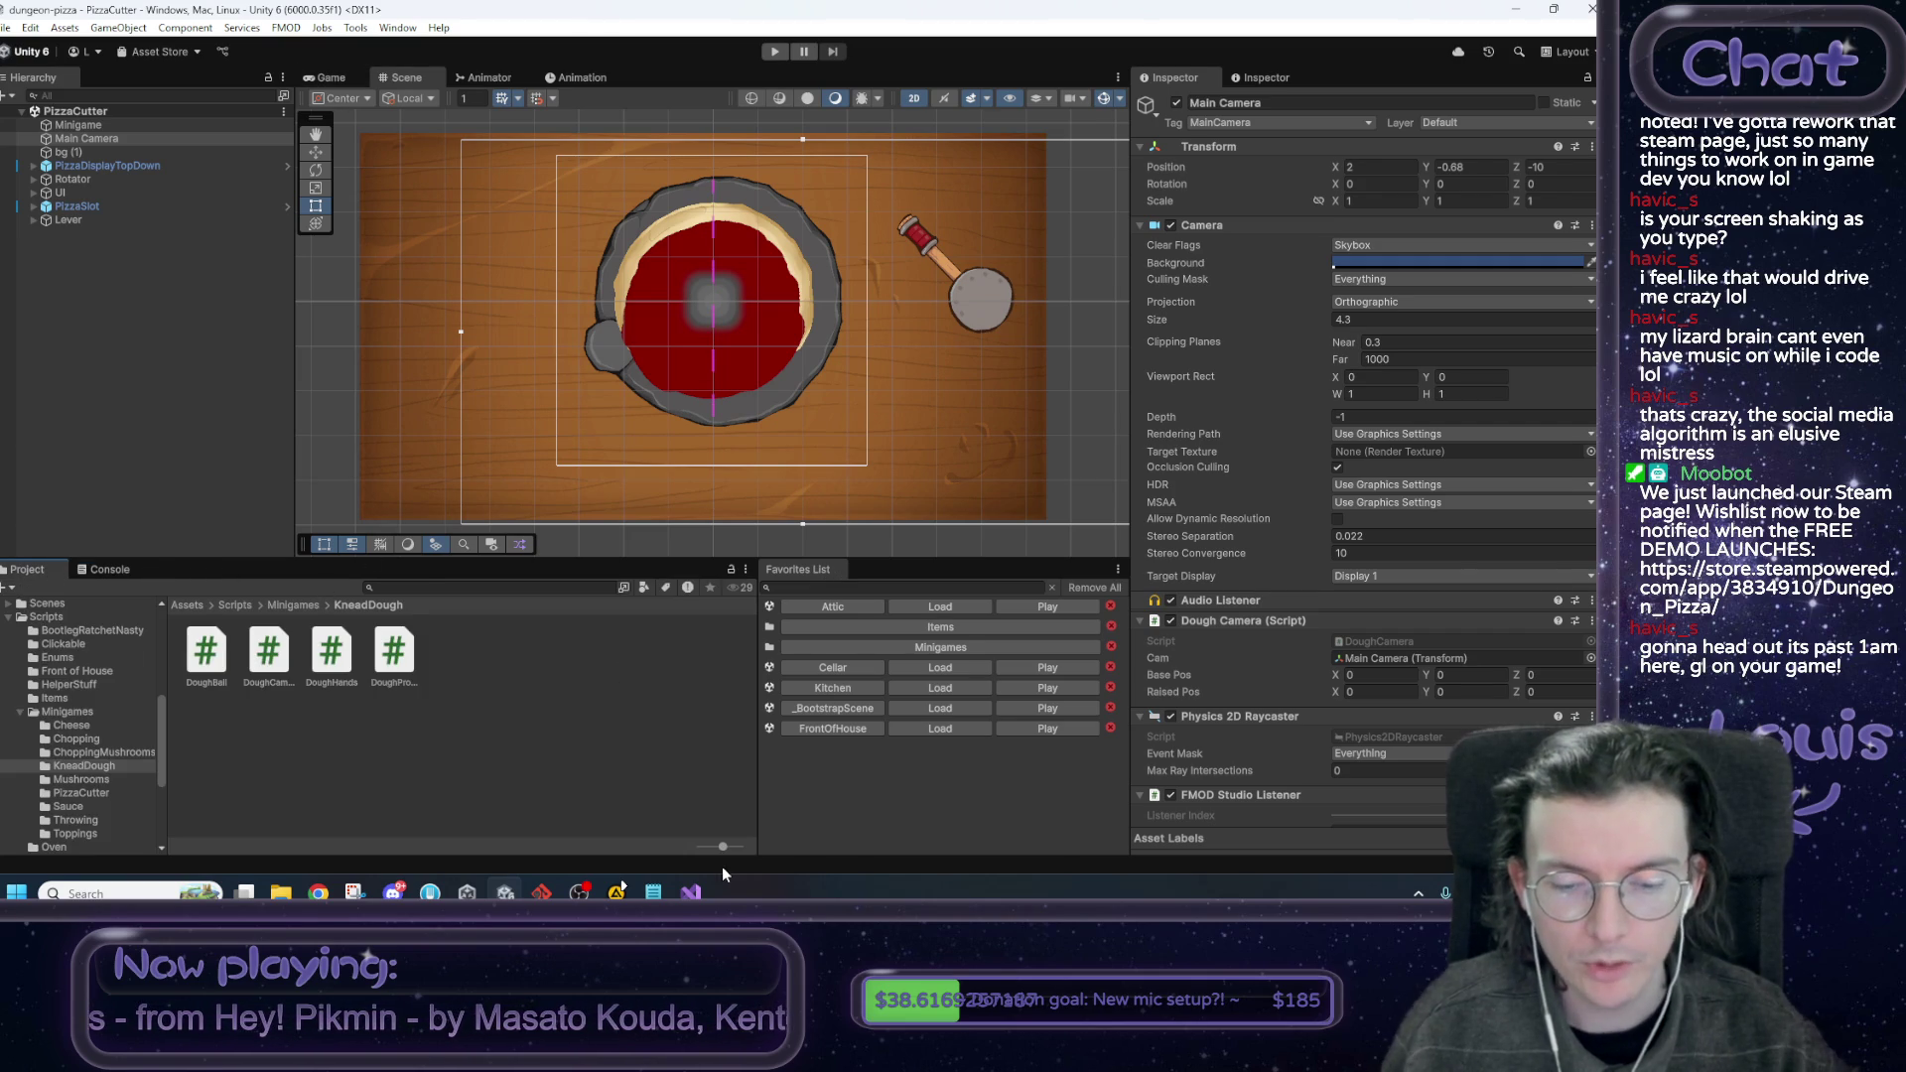
key(alt+Tab)
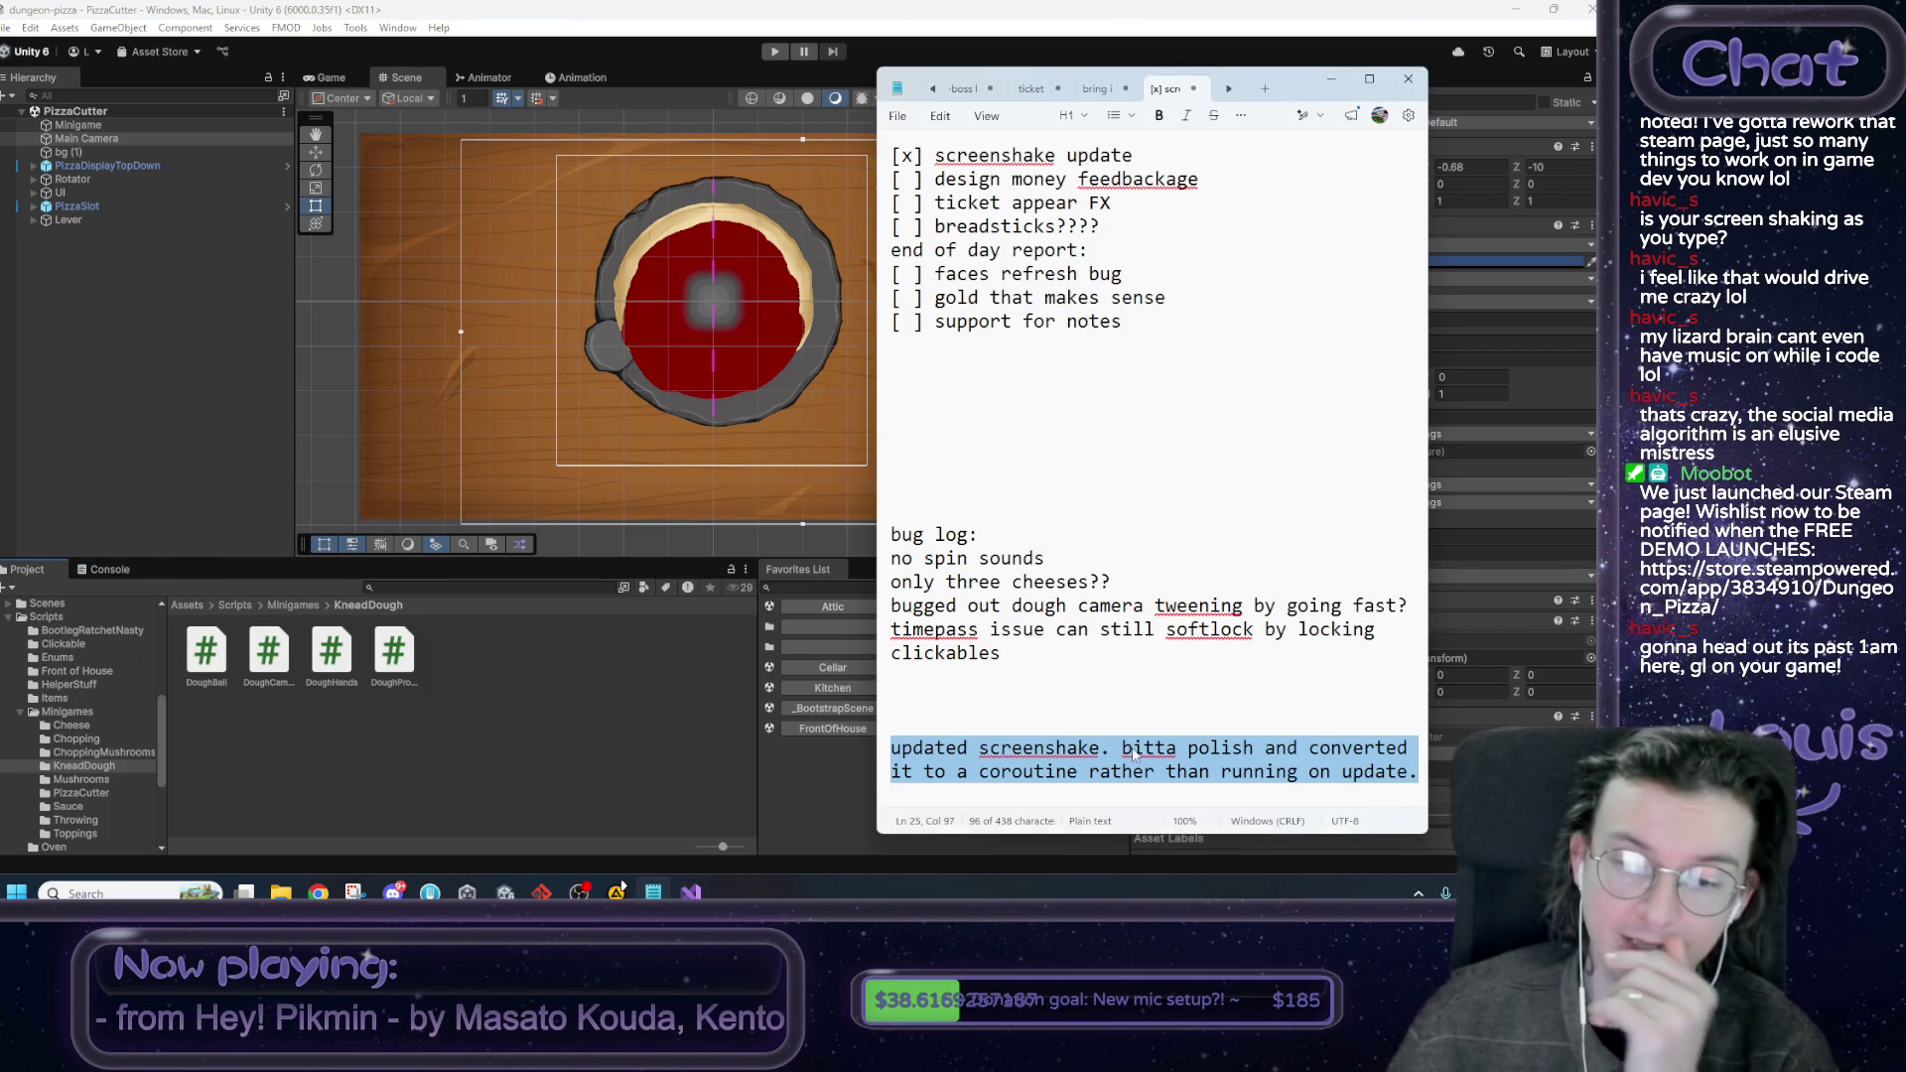
Look over the unfinished to-do lines in Notepad.
click(1135, 754)
drag(1124, 320, 971, 179)
key(Left)
key(Left)
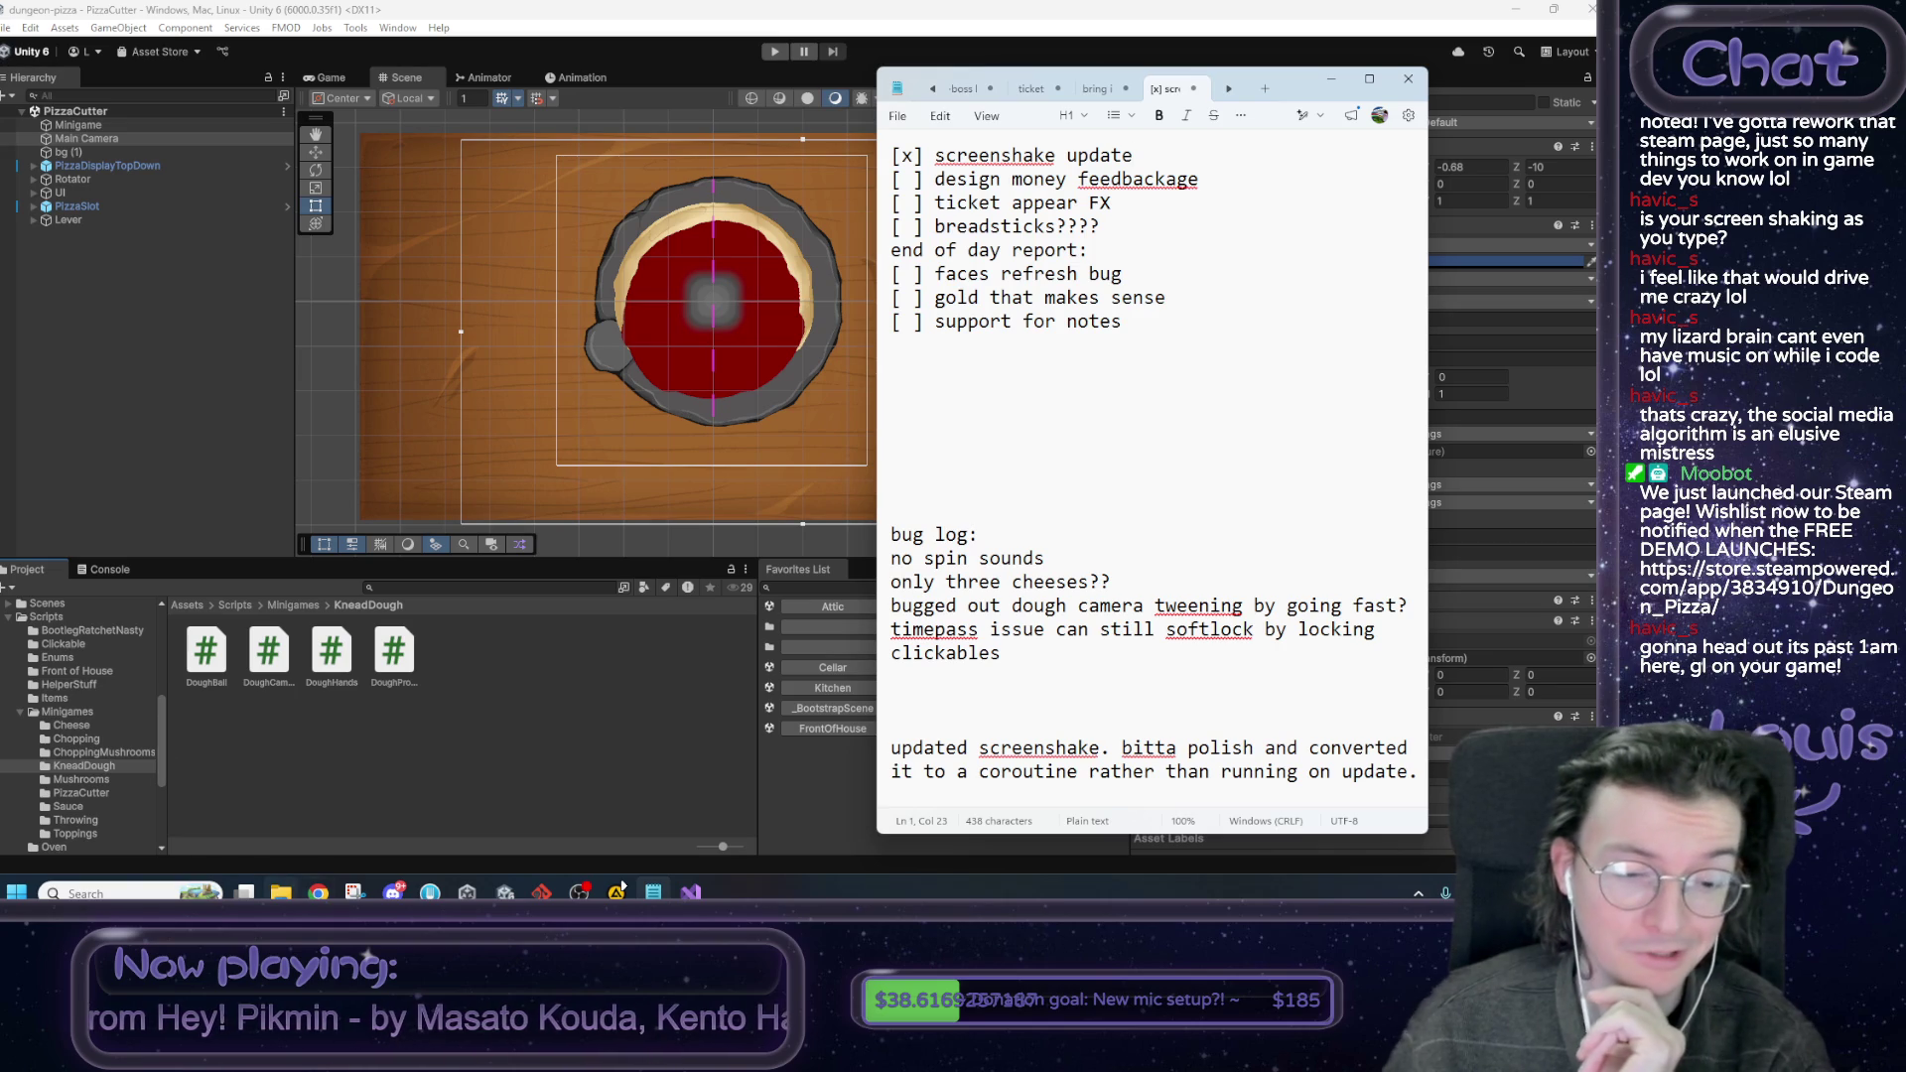
Glance at the coroutines reference page, minimize Notepad, and return to Mario Heardle.
click(318, 892)
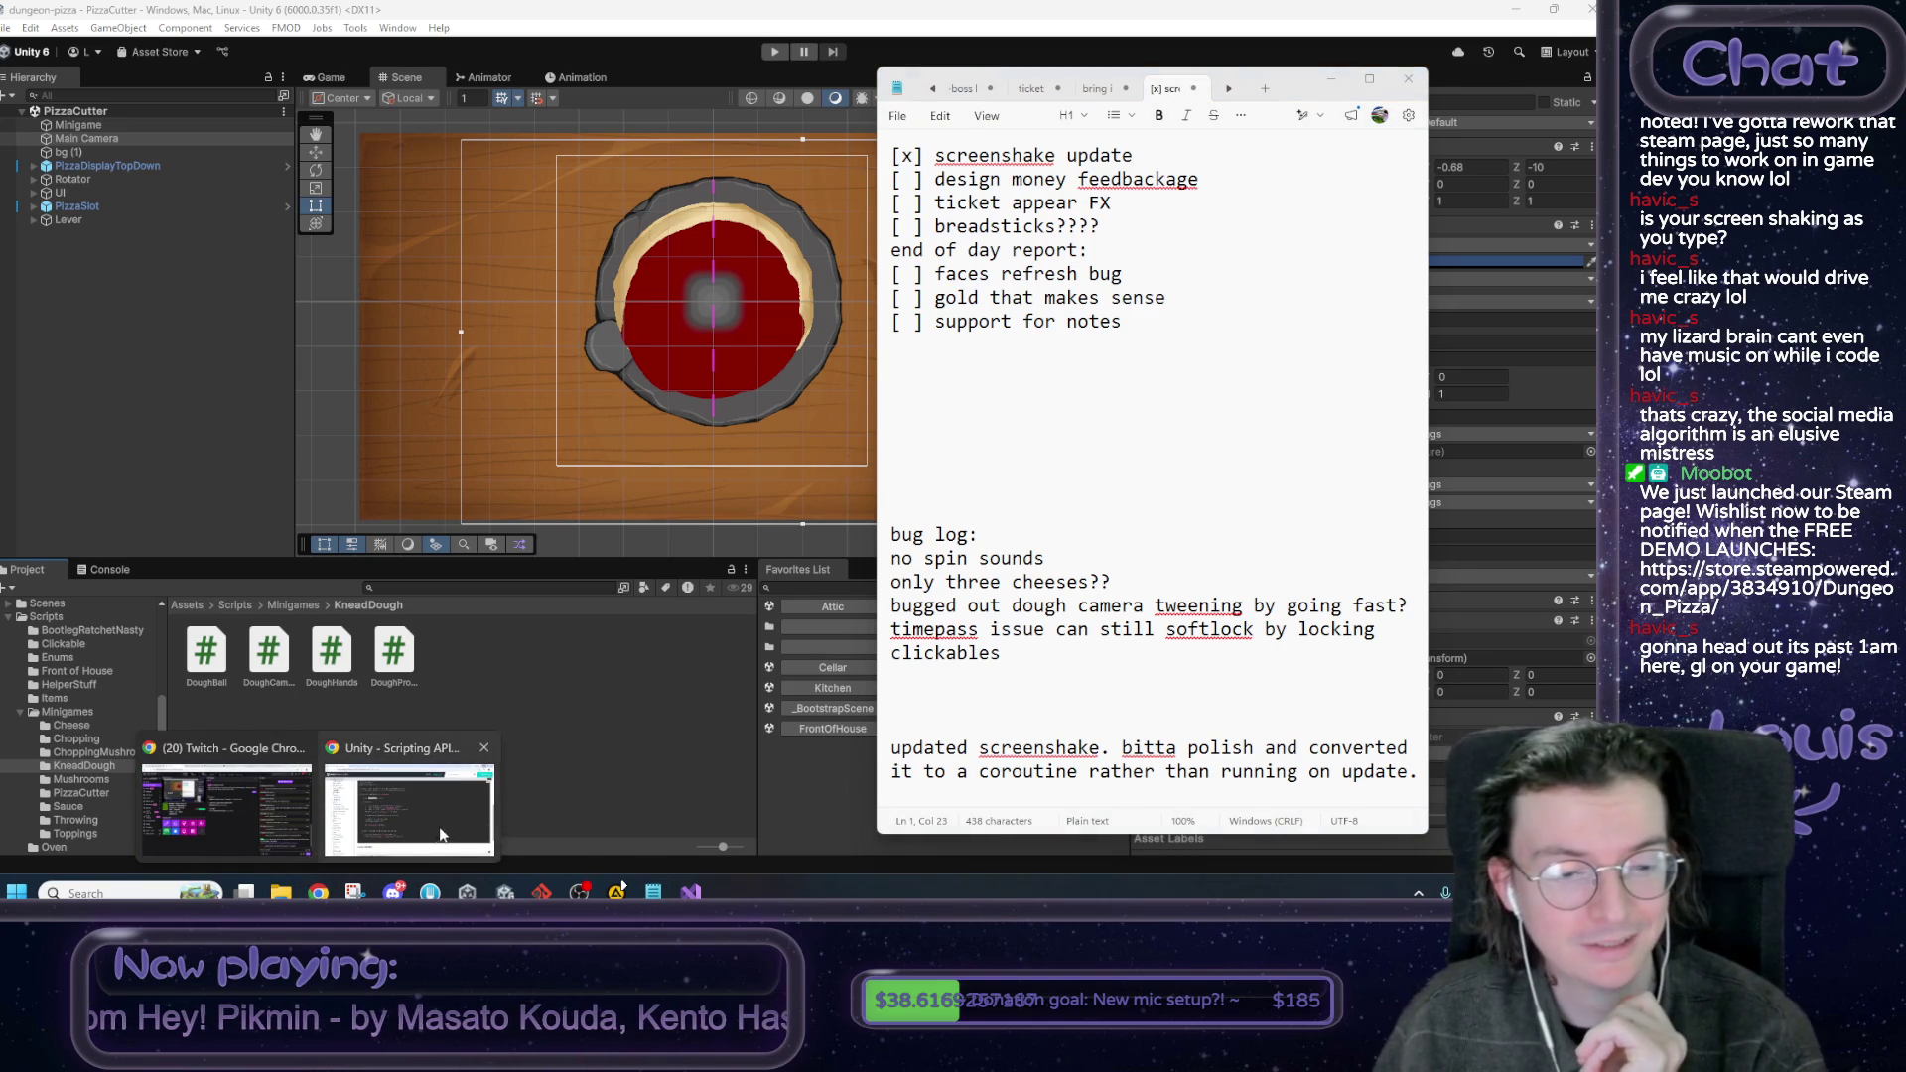
click(437, 829)
click(318, 893)
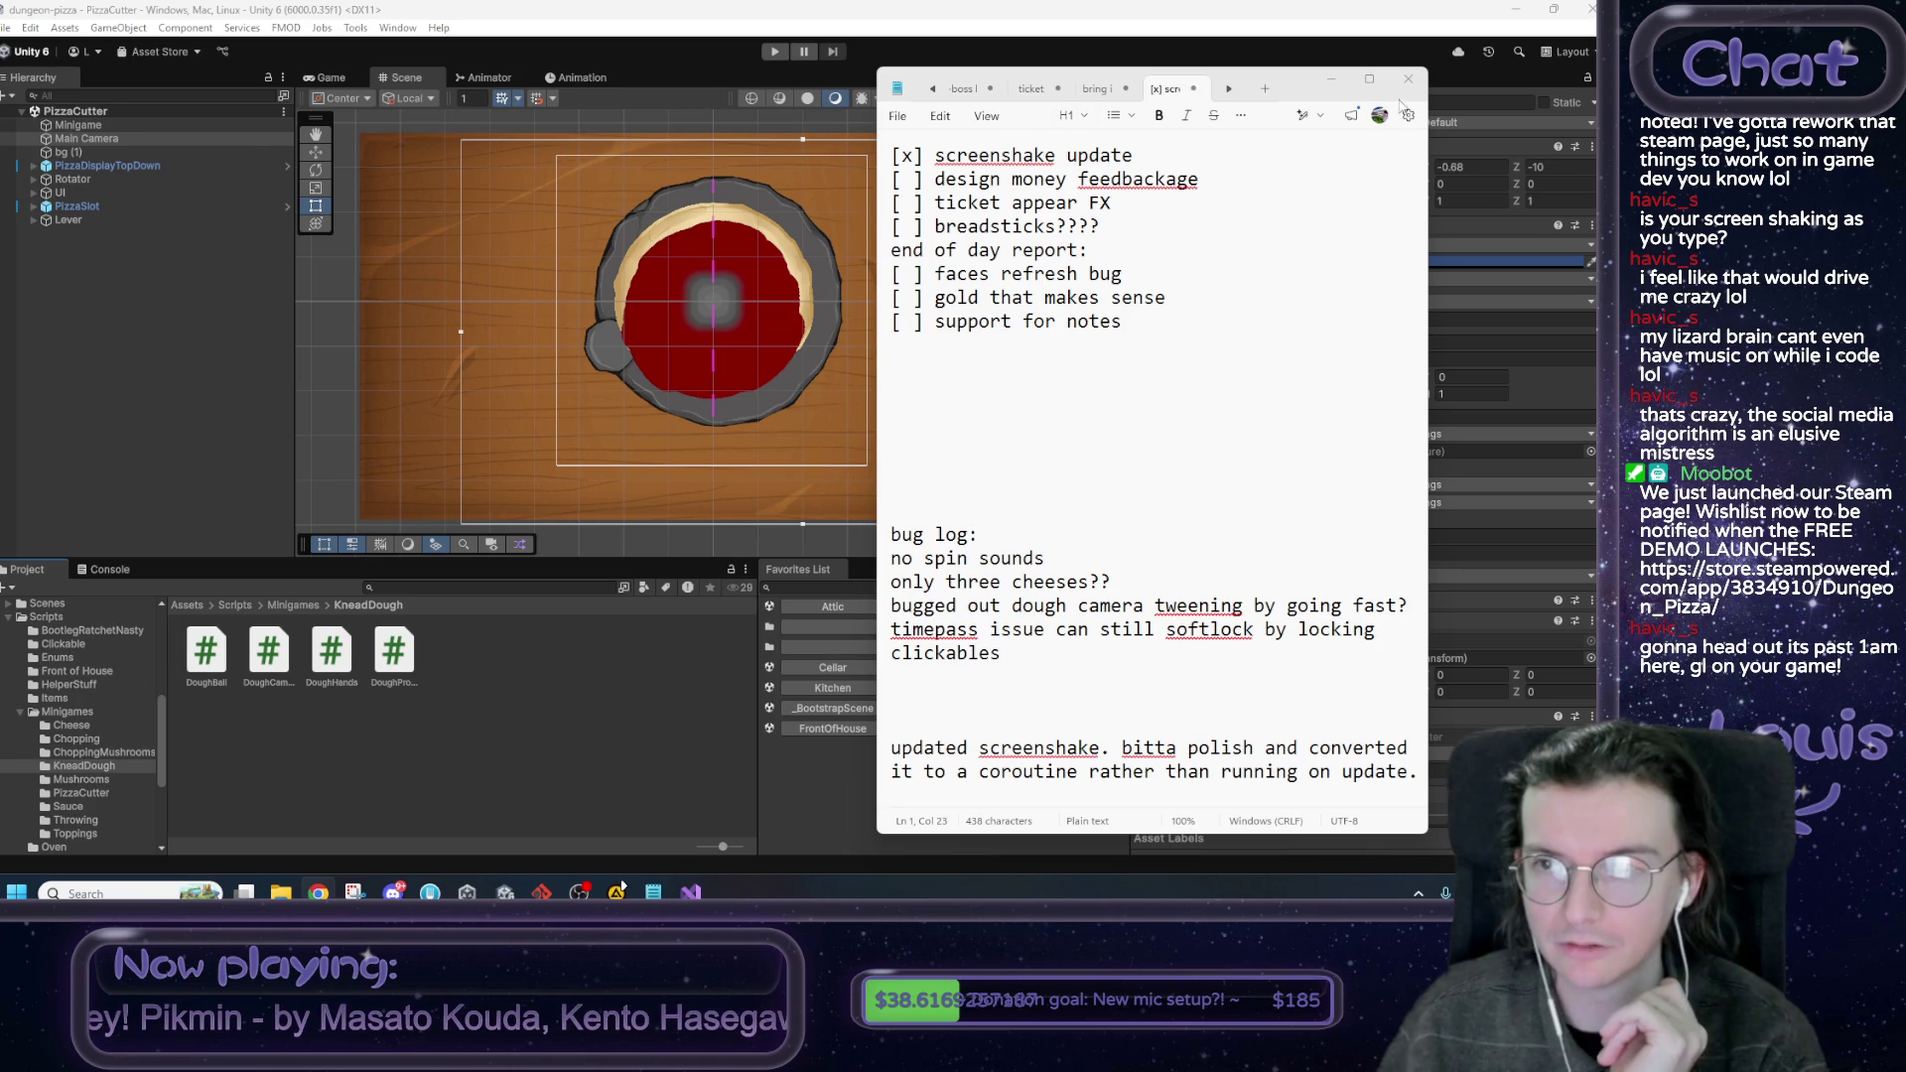
click(1331, 79)
key(alt+Tab)
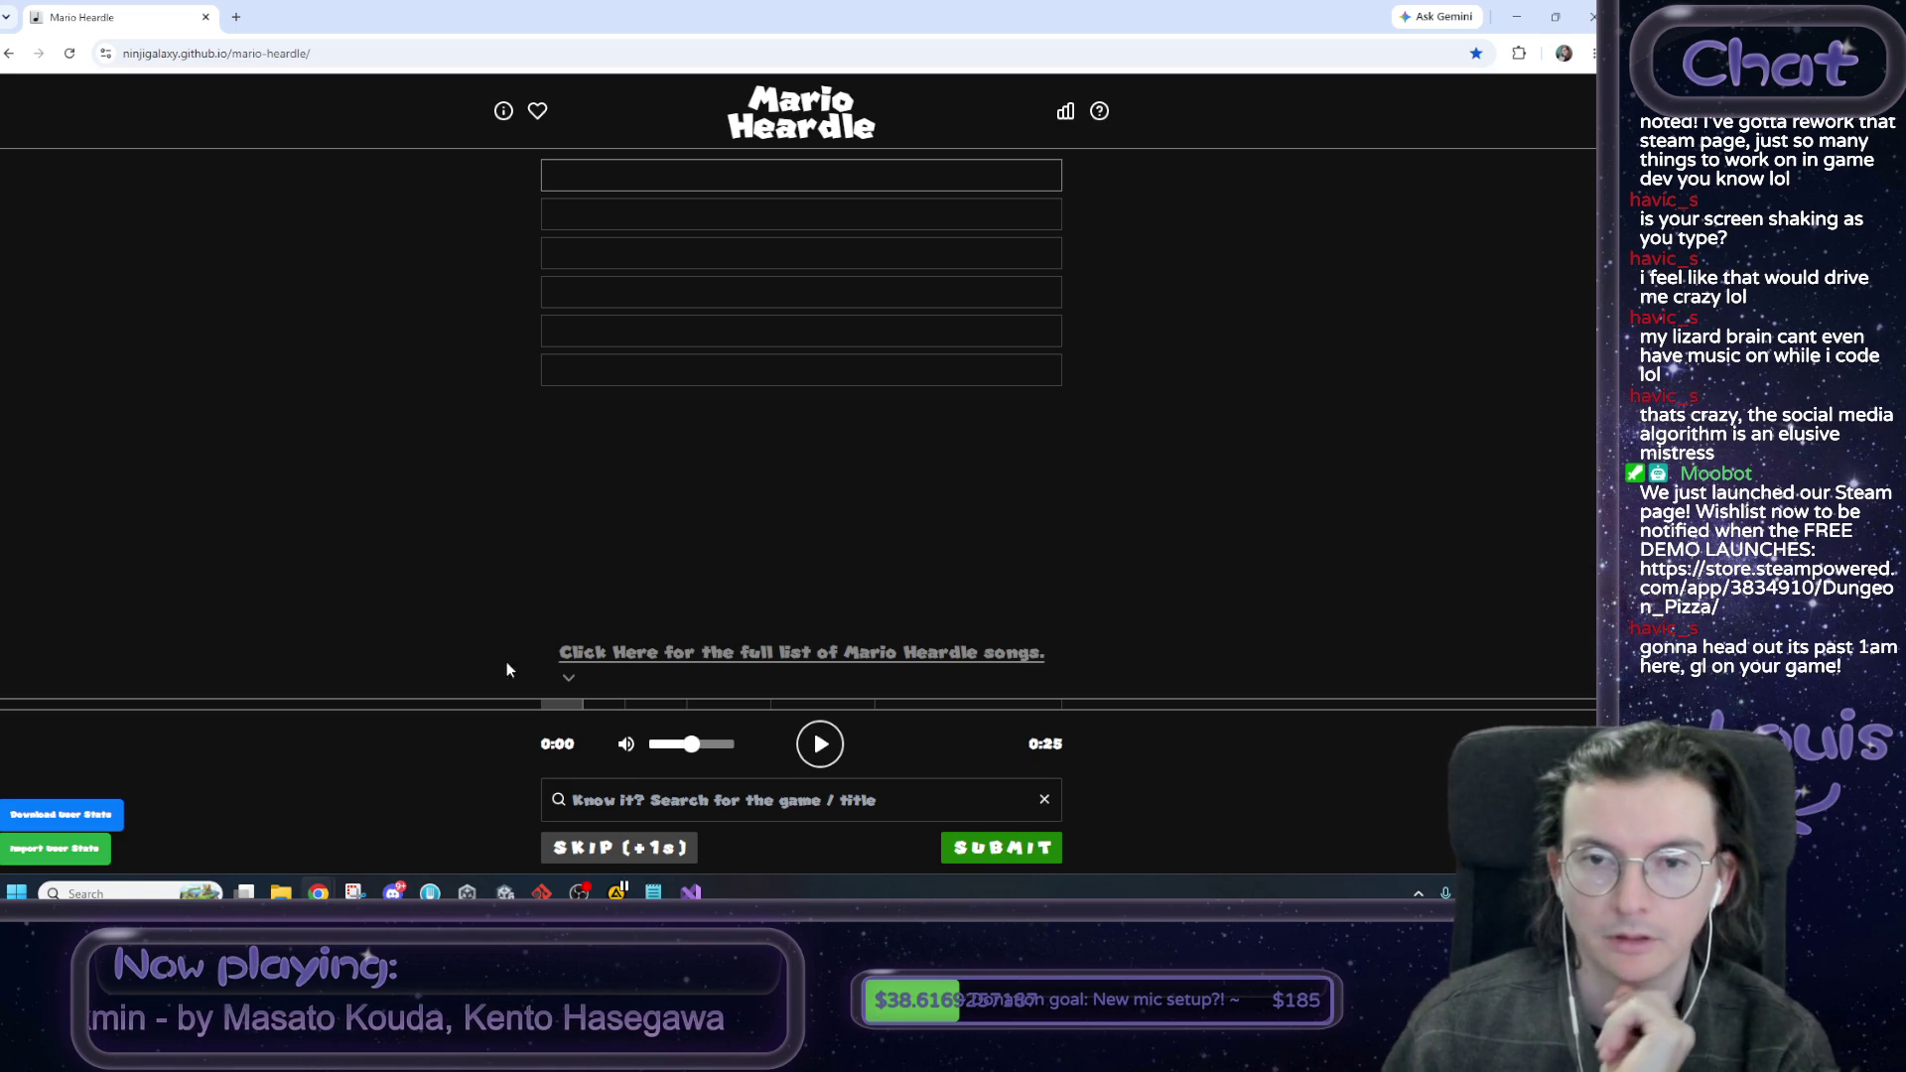
Set the Heardle volume to about half, replay the song clip, and focus the guess field.
drag(680, 744, 968, 760)
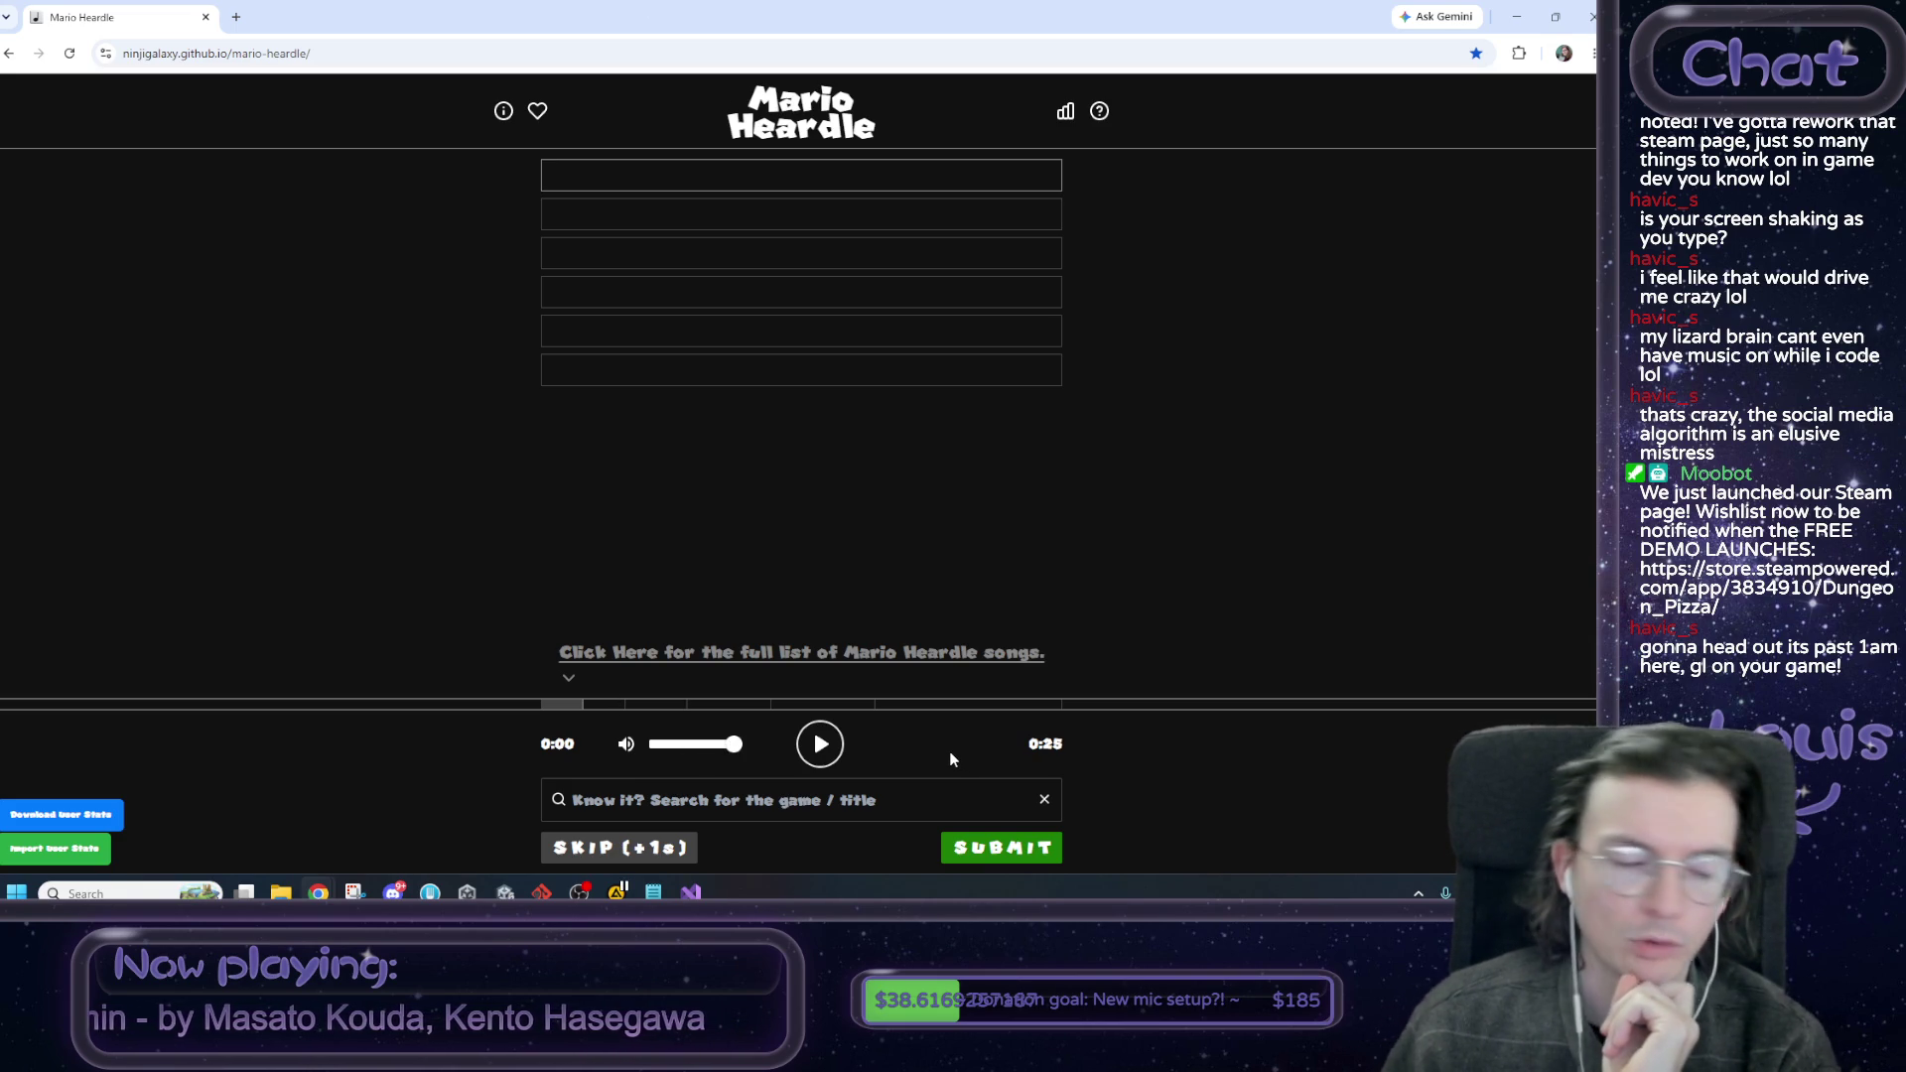
click(832, 756)
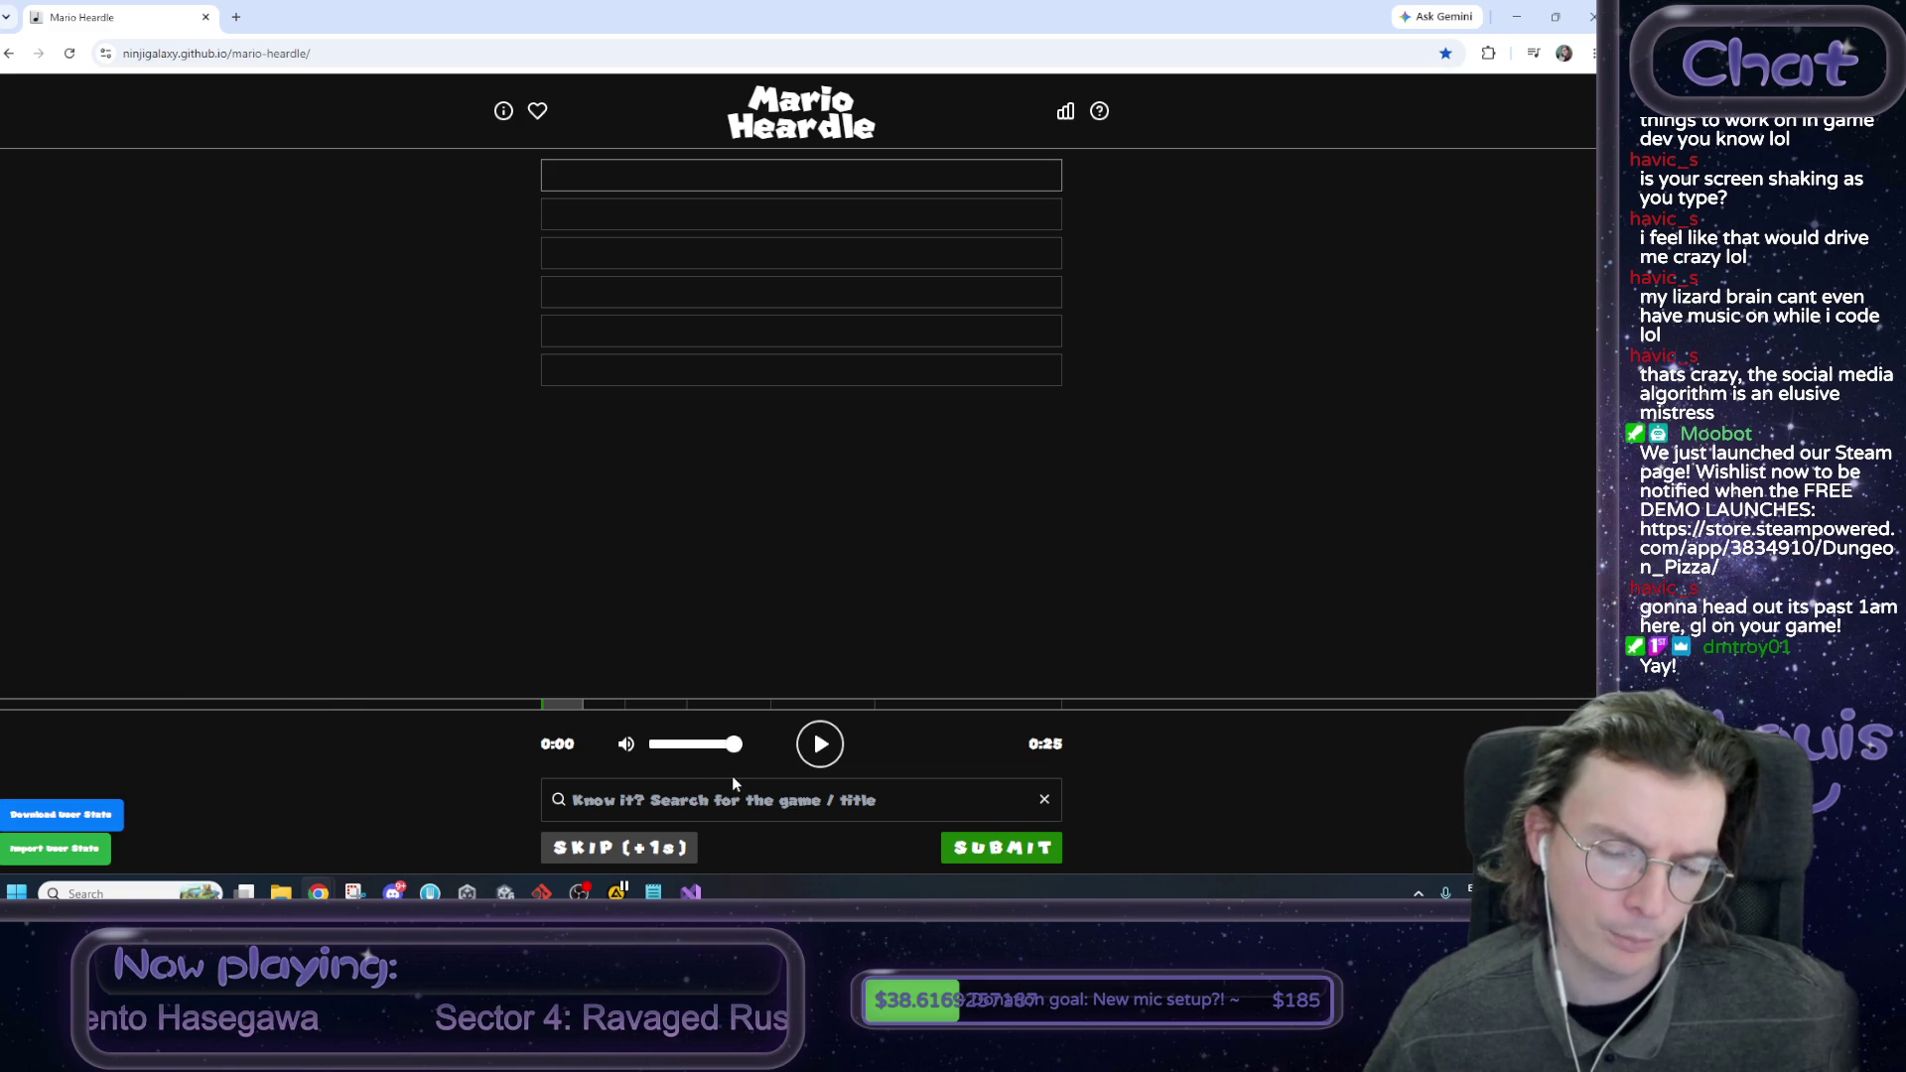
drag(735, 744, 689, 746)
click(819, 746)
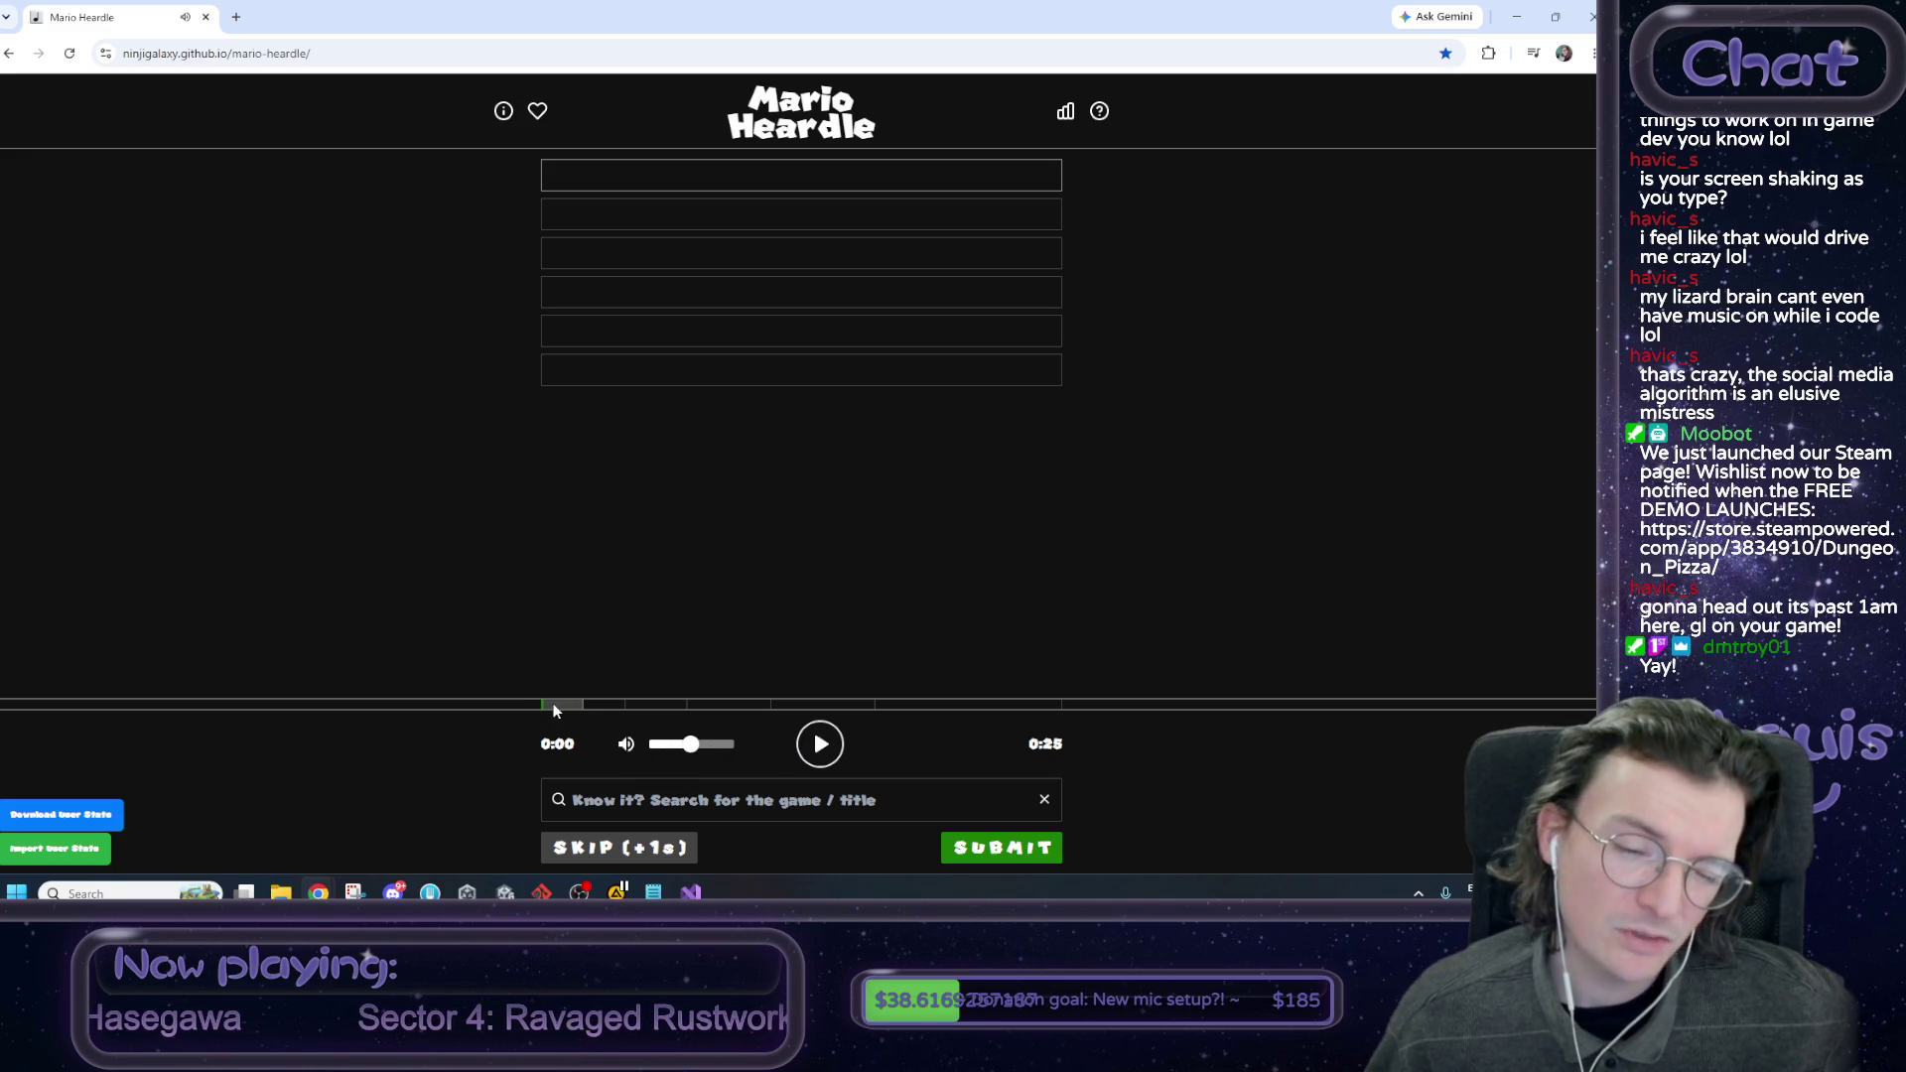
click(814, 757)
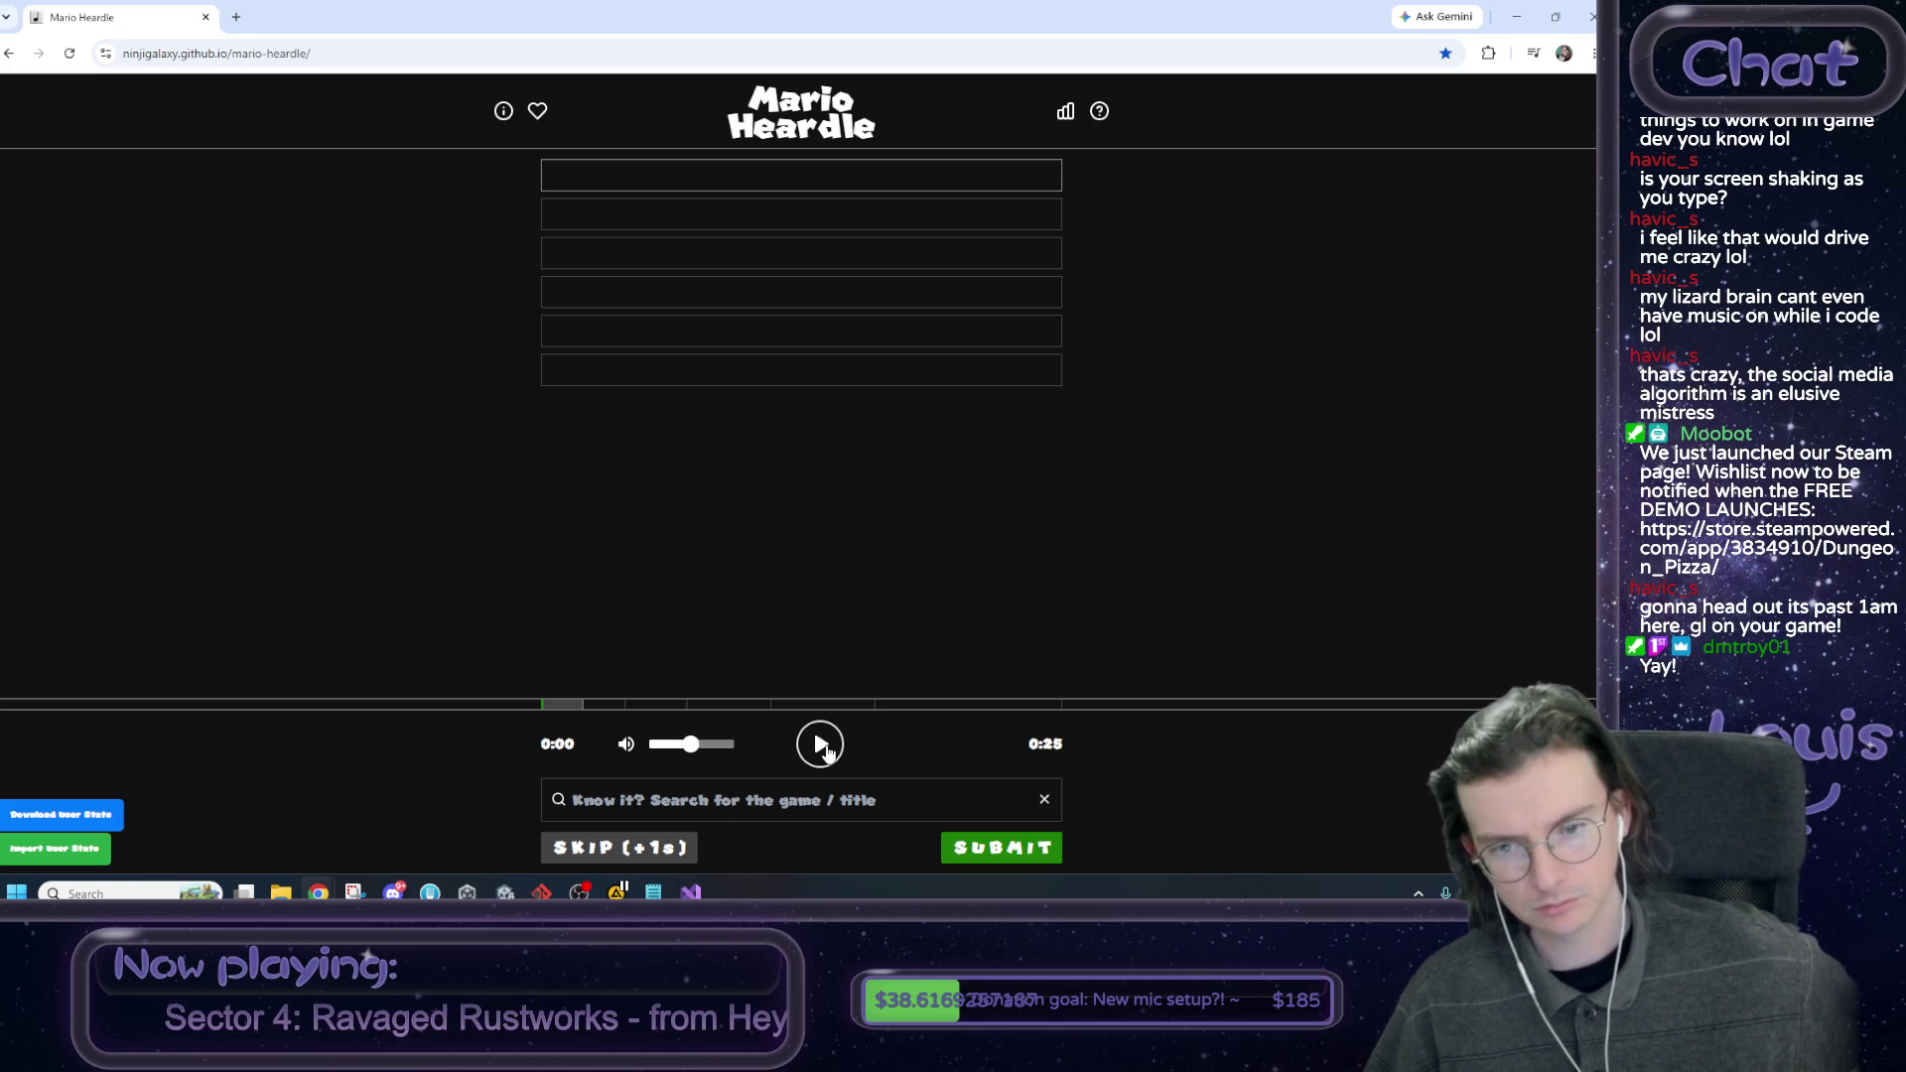
click(827, 752)
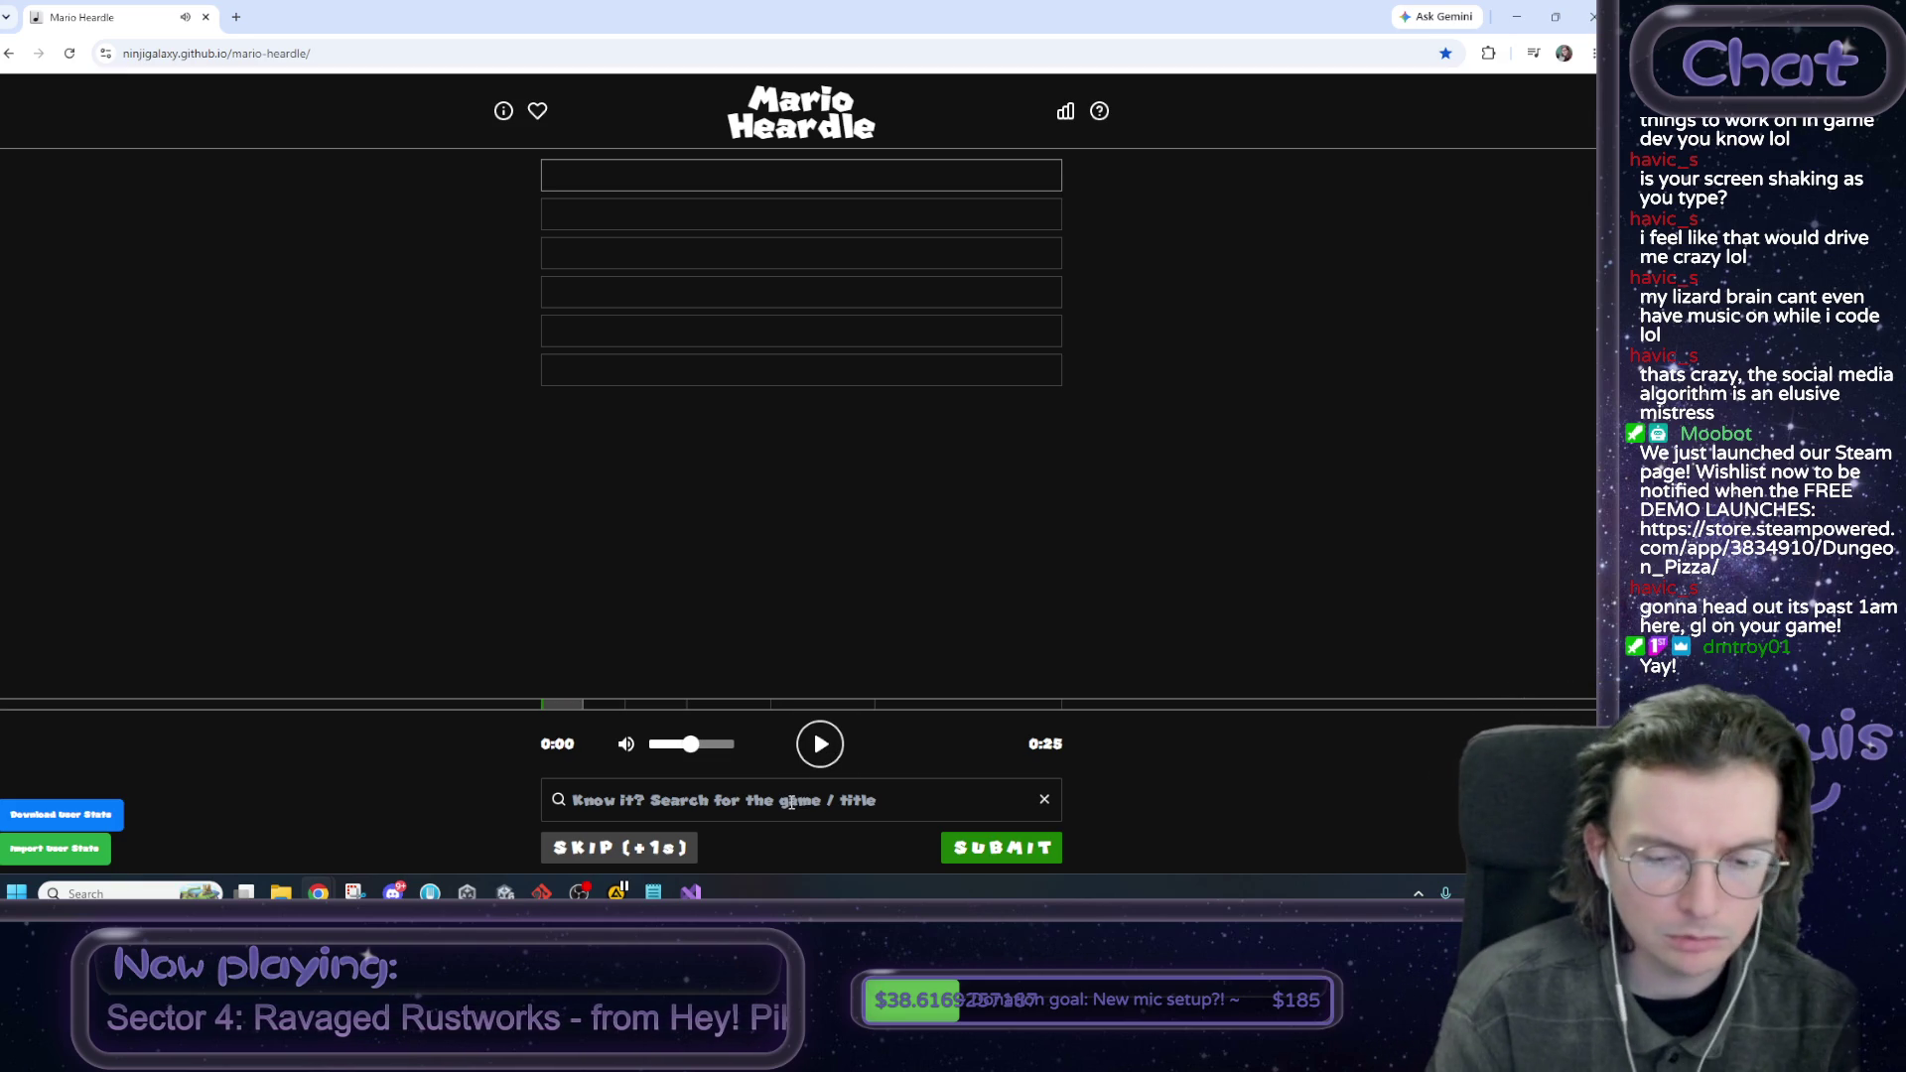
click(791, 800)
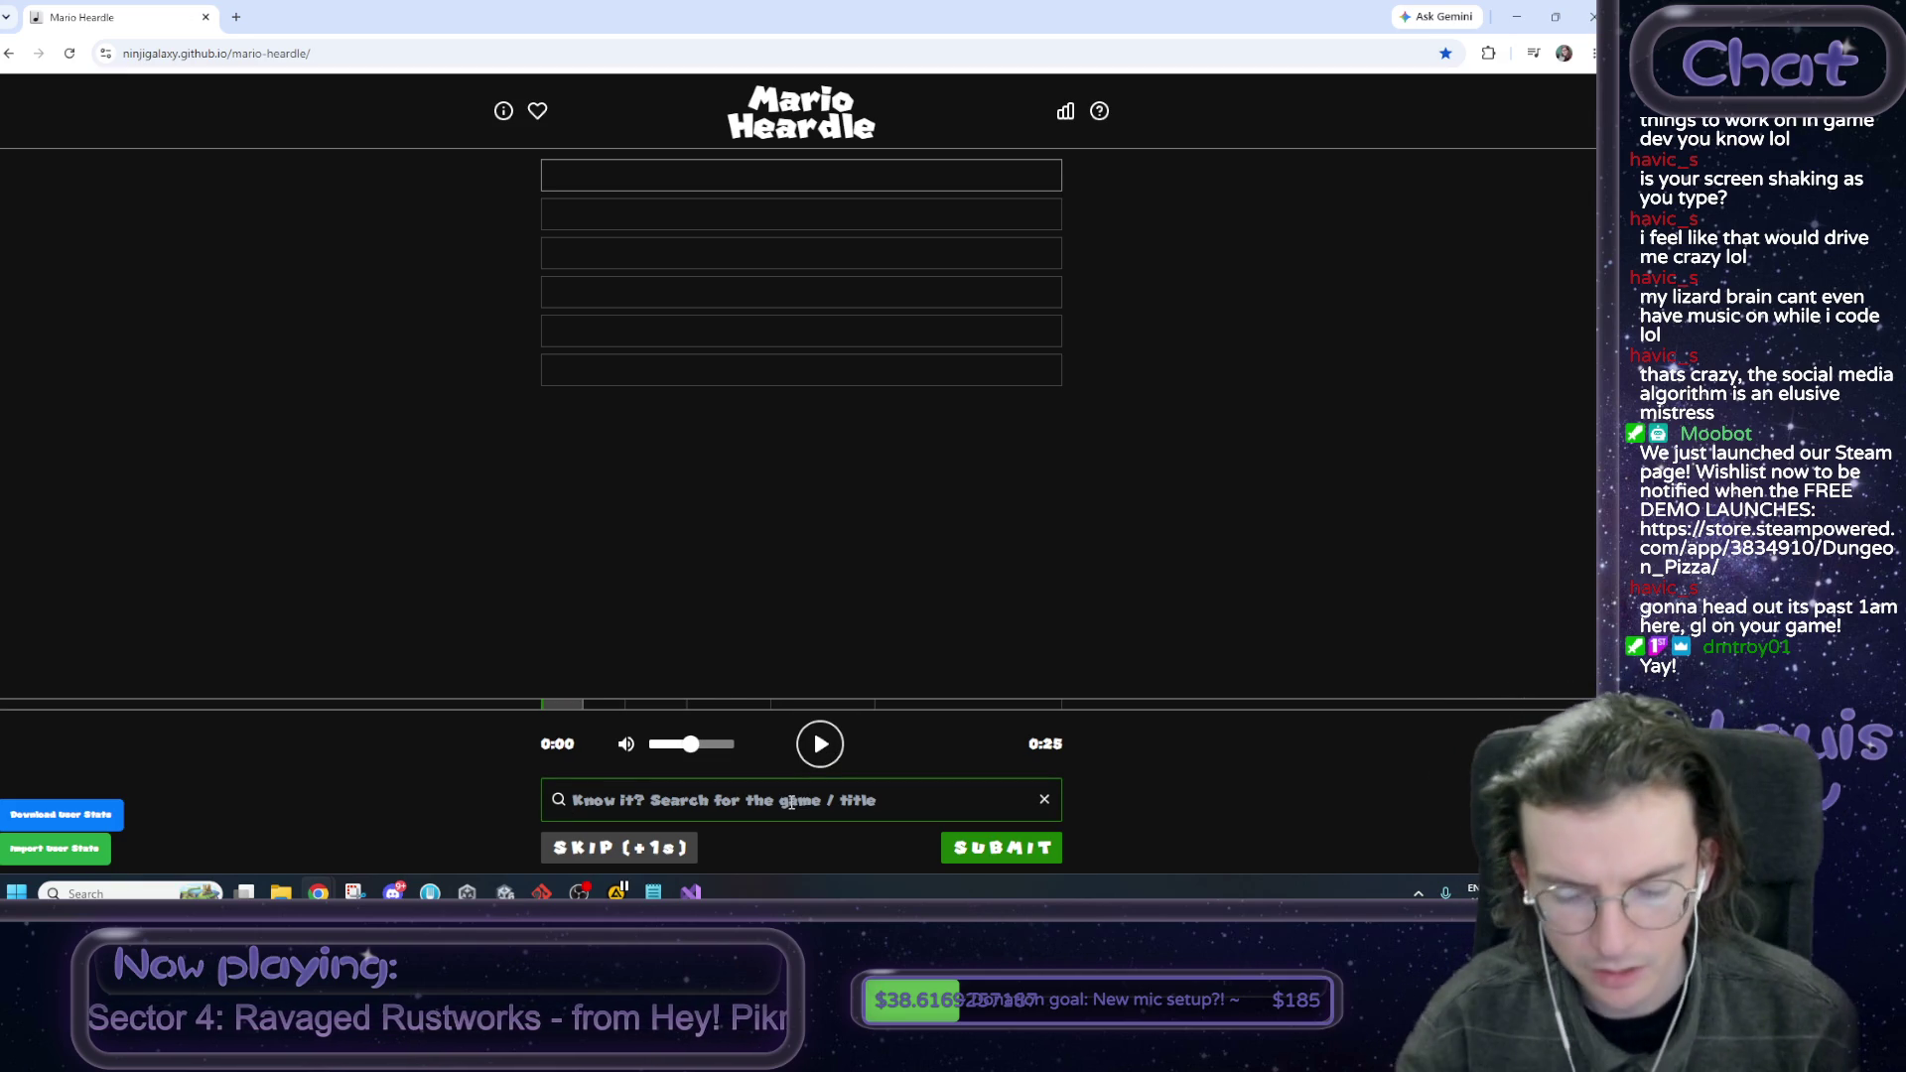
Try 'cheep c' and pick Cheep Cheep Lagoon / Cheep Cheep Cape, then clear it and replay the clip.
text(che)
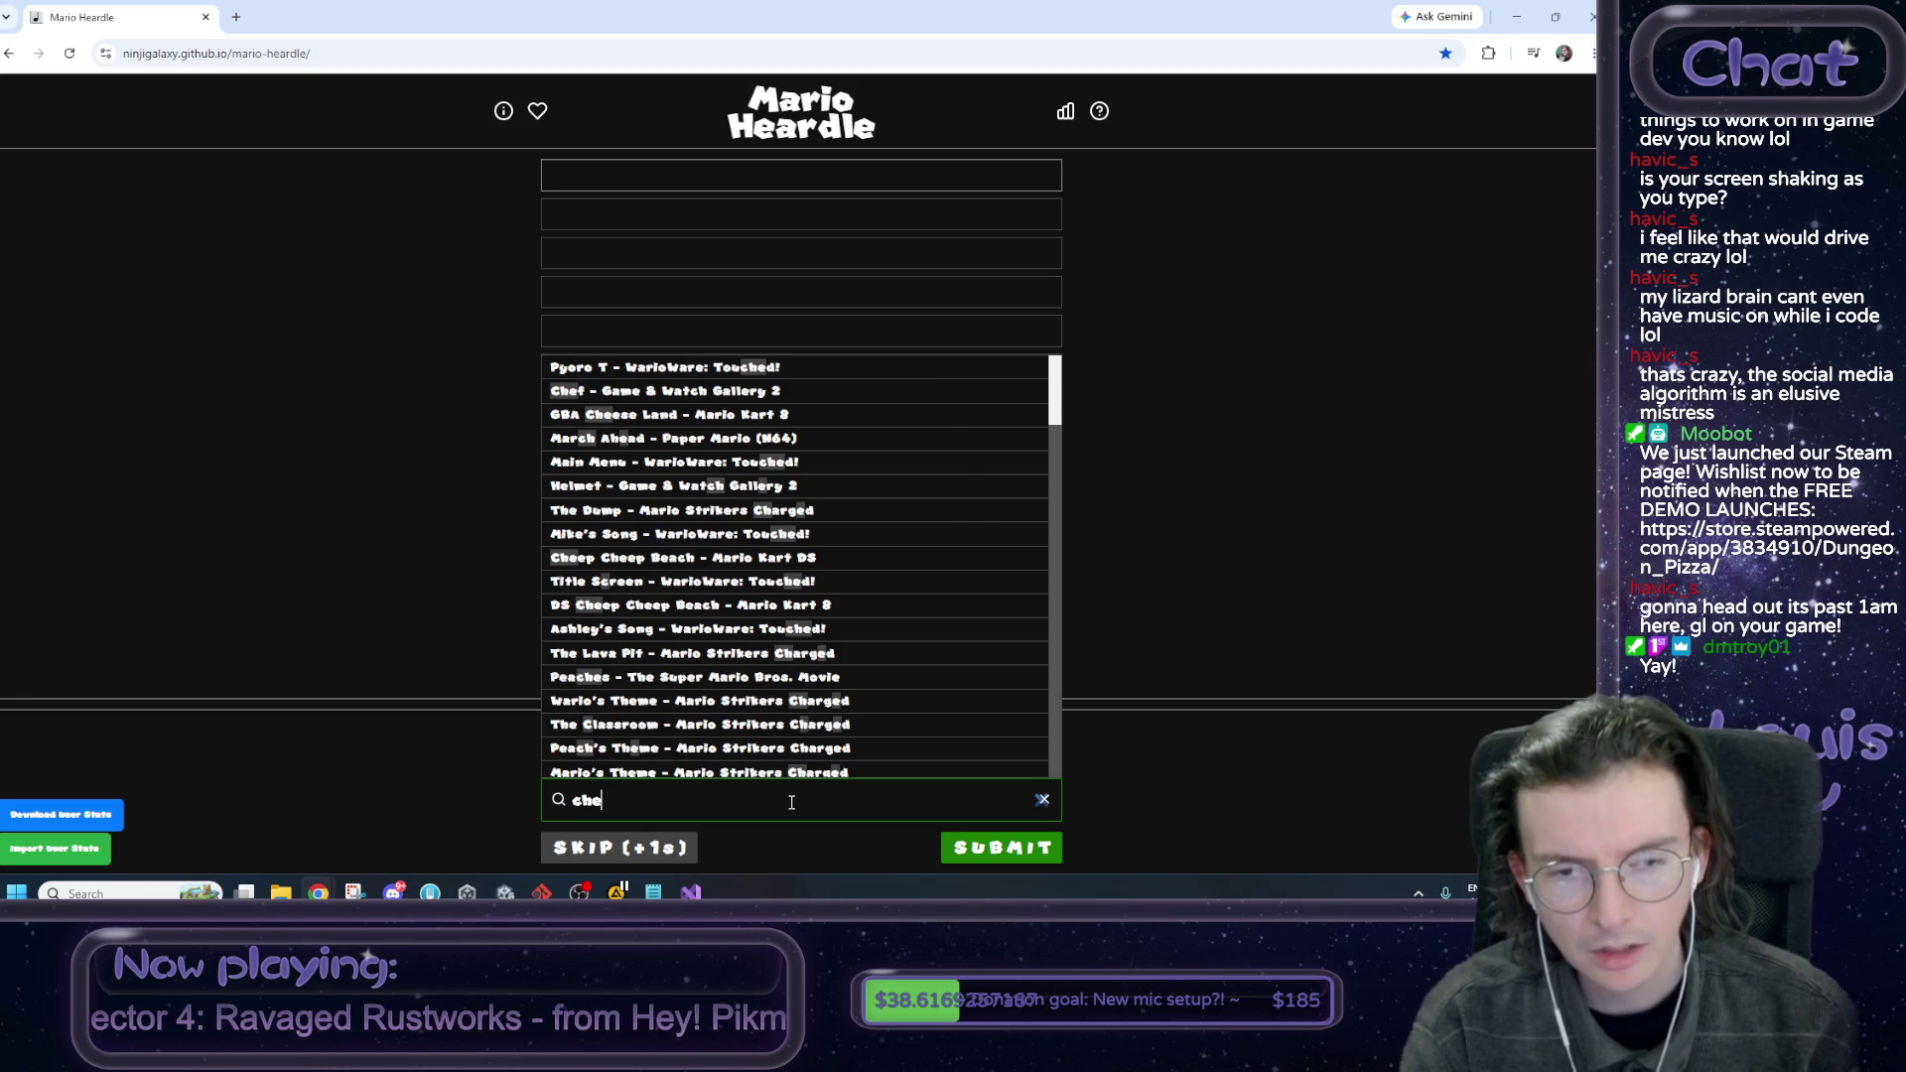
text(ep c)
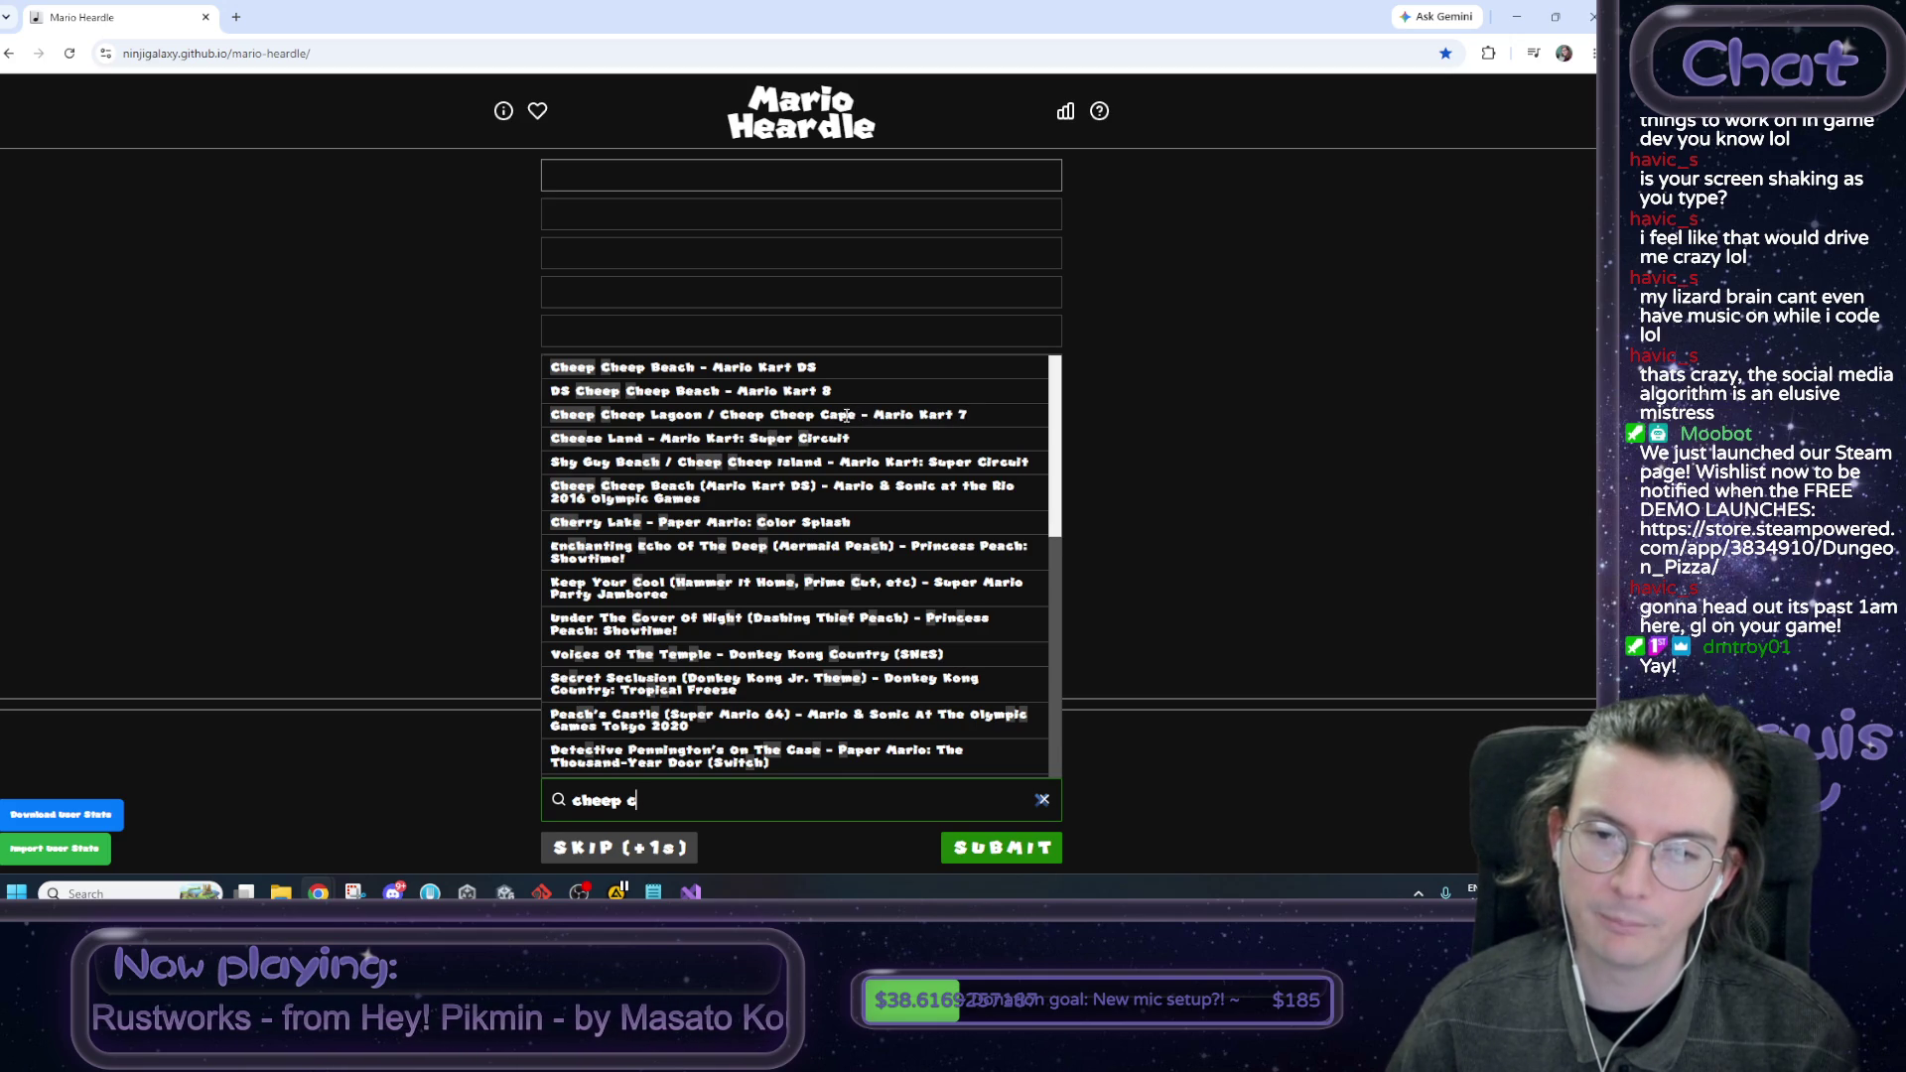
click(559, 415)
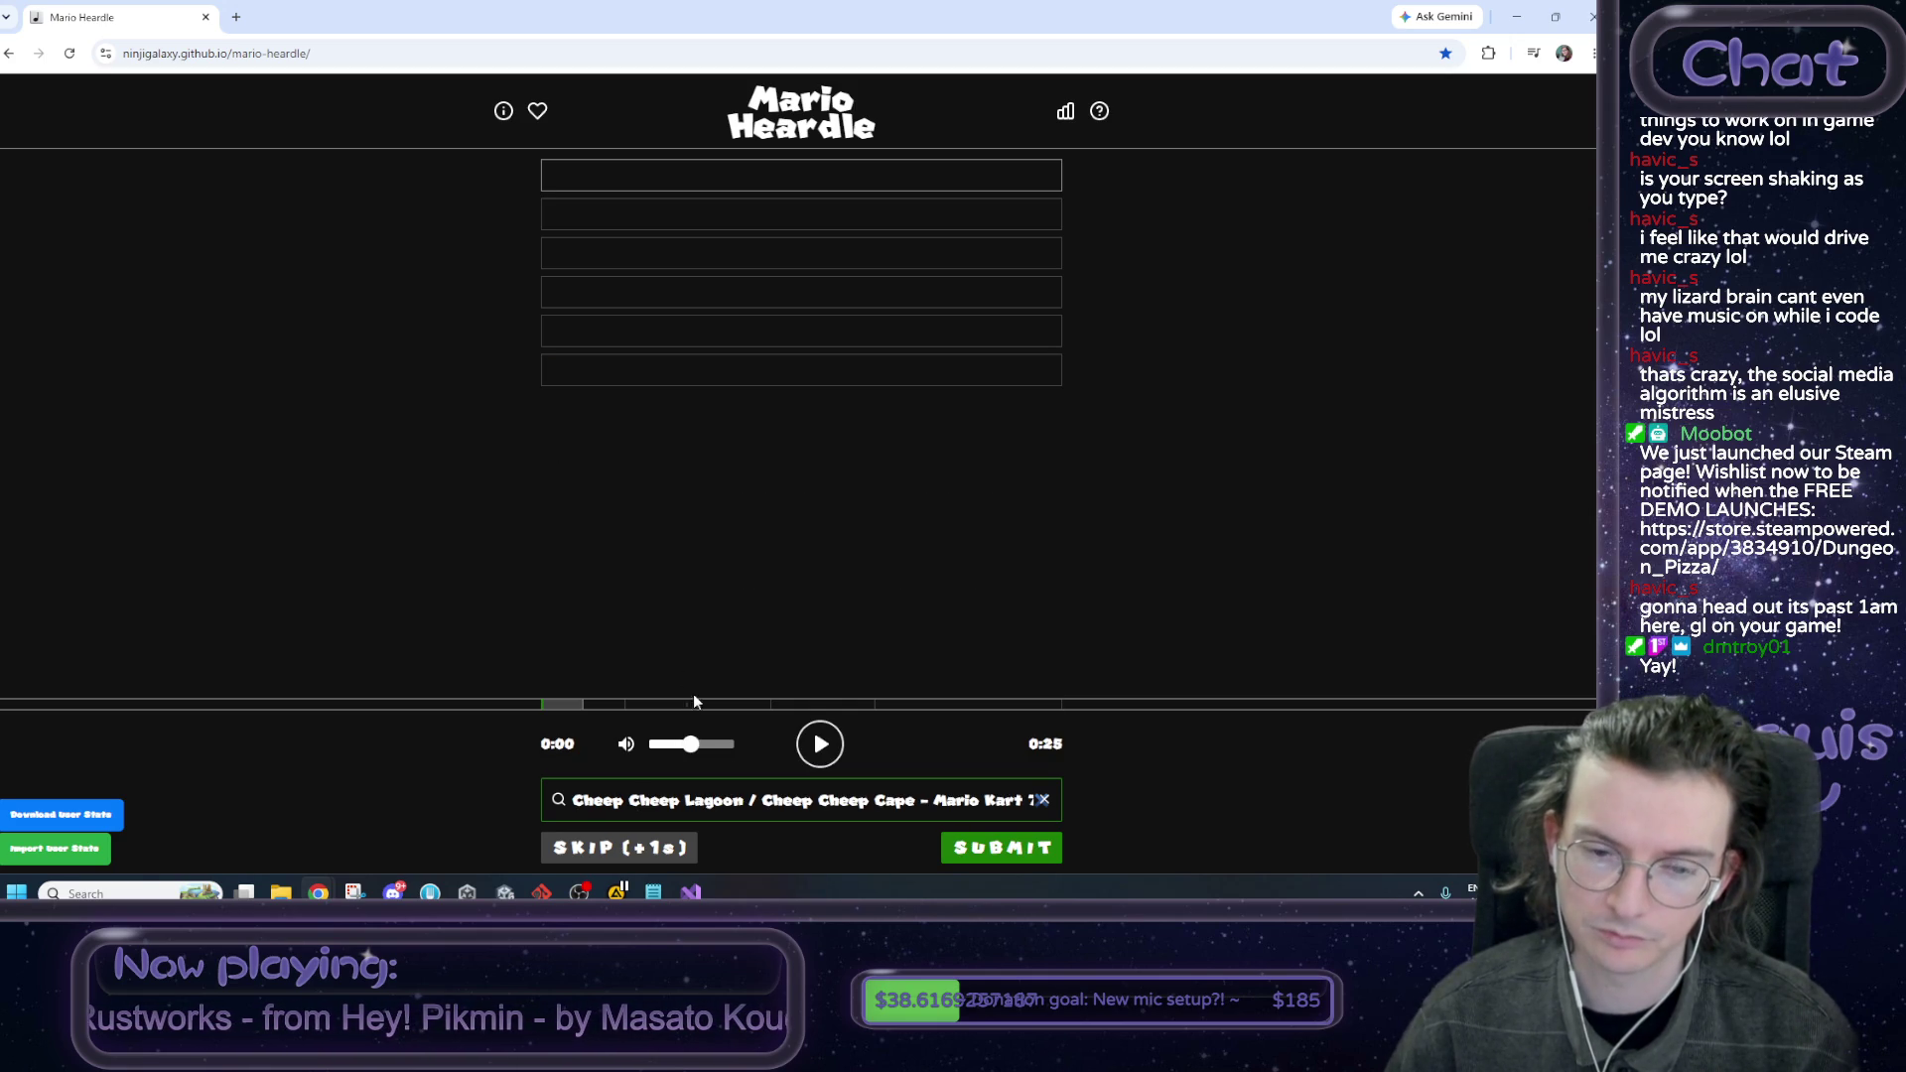
click(1043, 800)
click(809, 755)
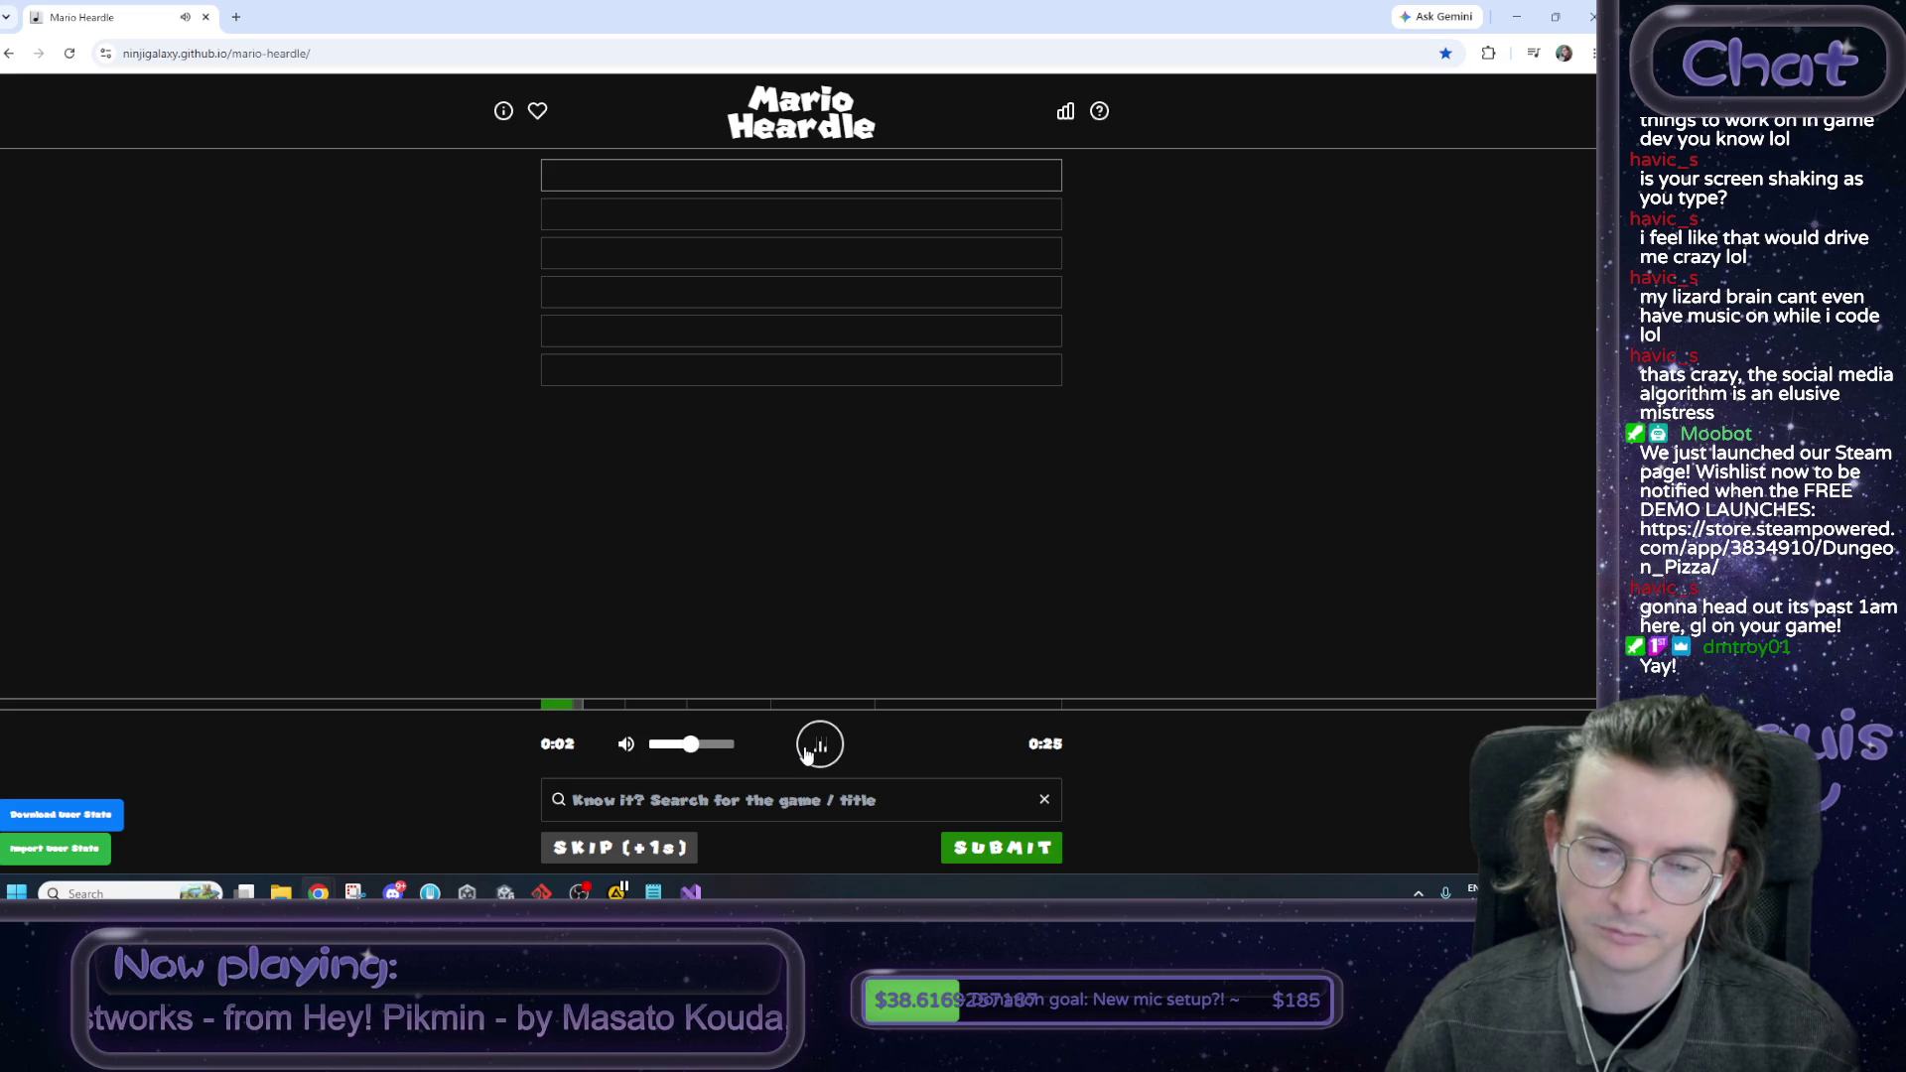
click(676, 804)
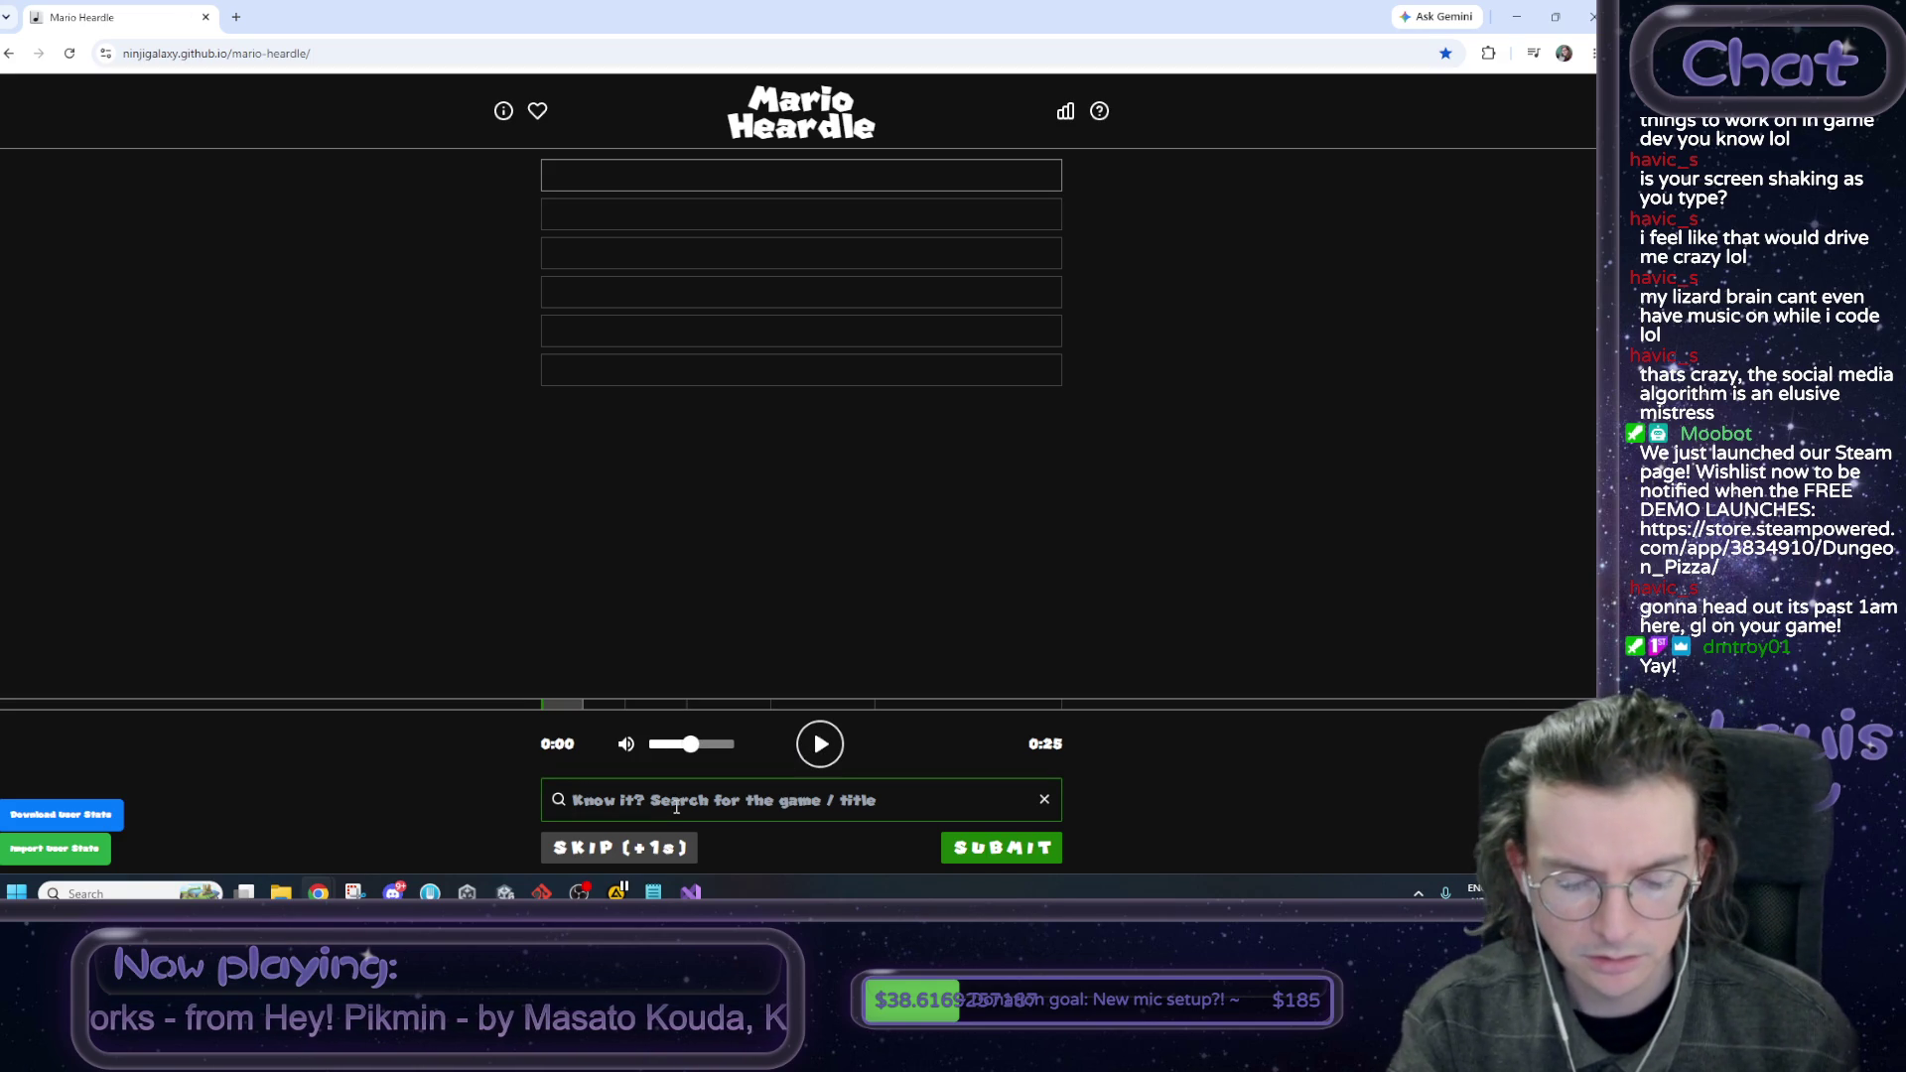
Search the guess field for 'mario kart 7' and scroll through its matching songs.
text(mar)
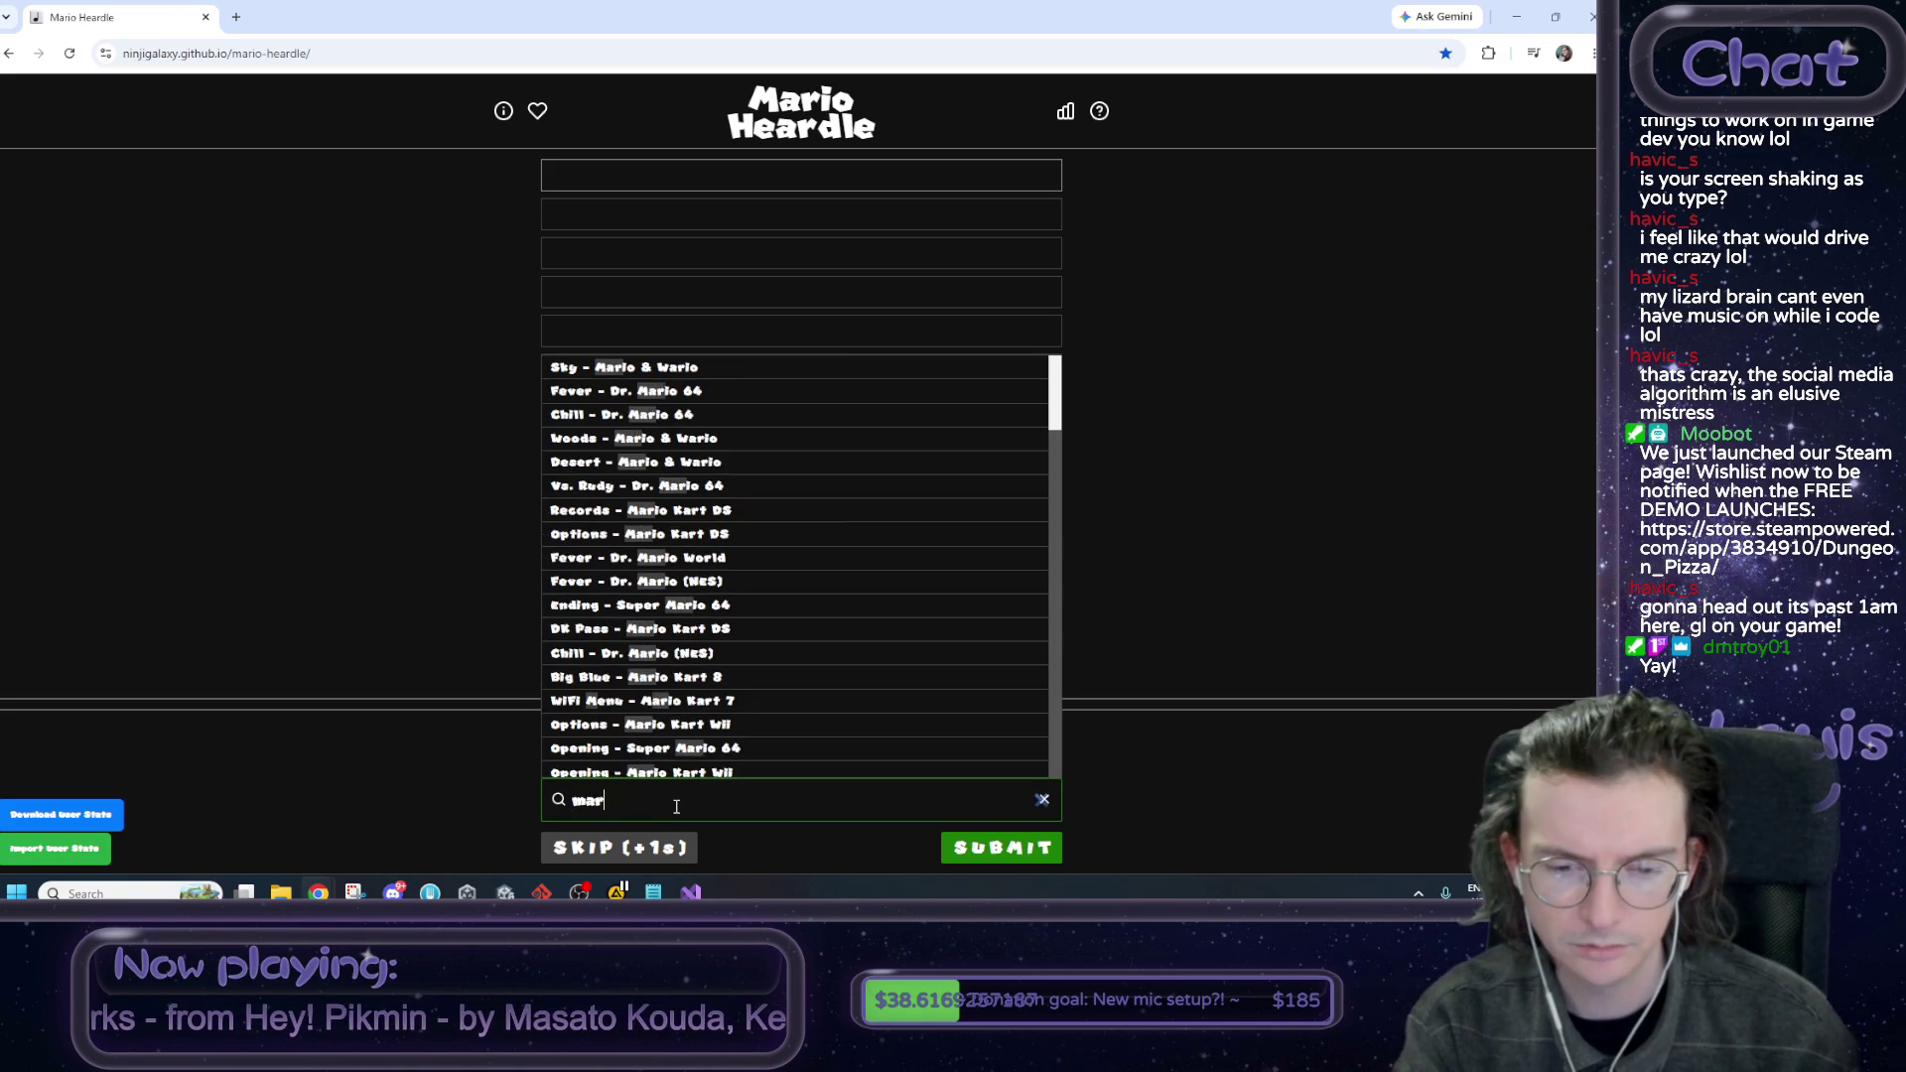
key(BackSpace)
key(BackSpace)
key(BackSpace)
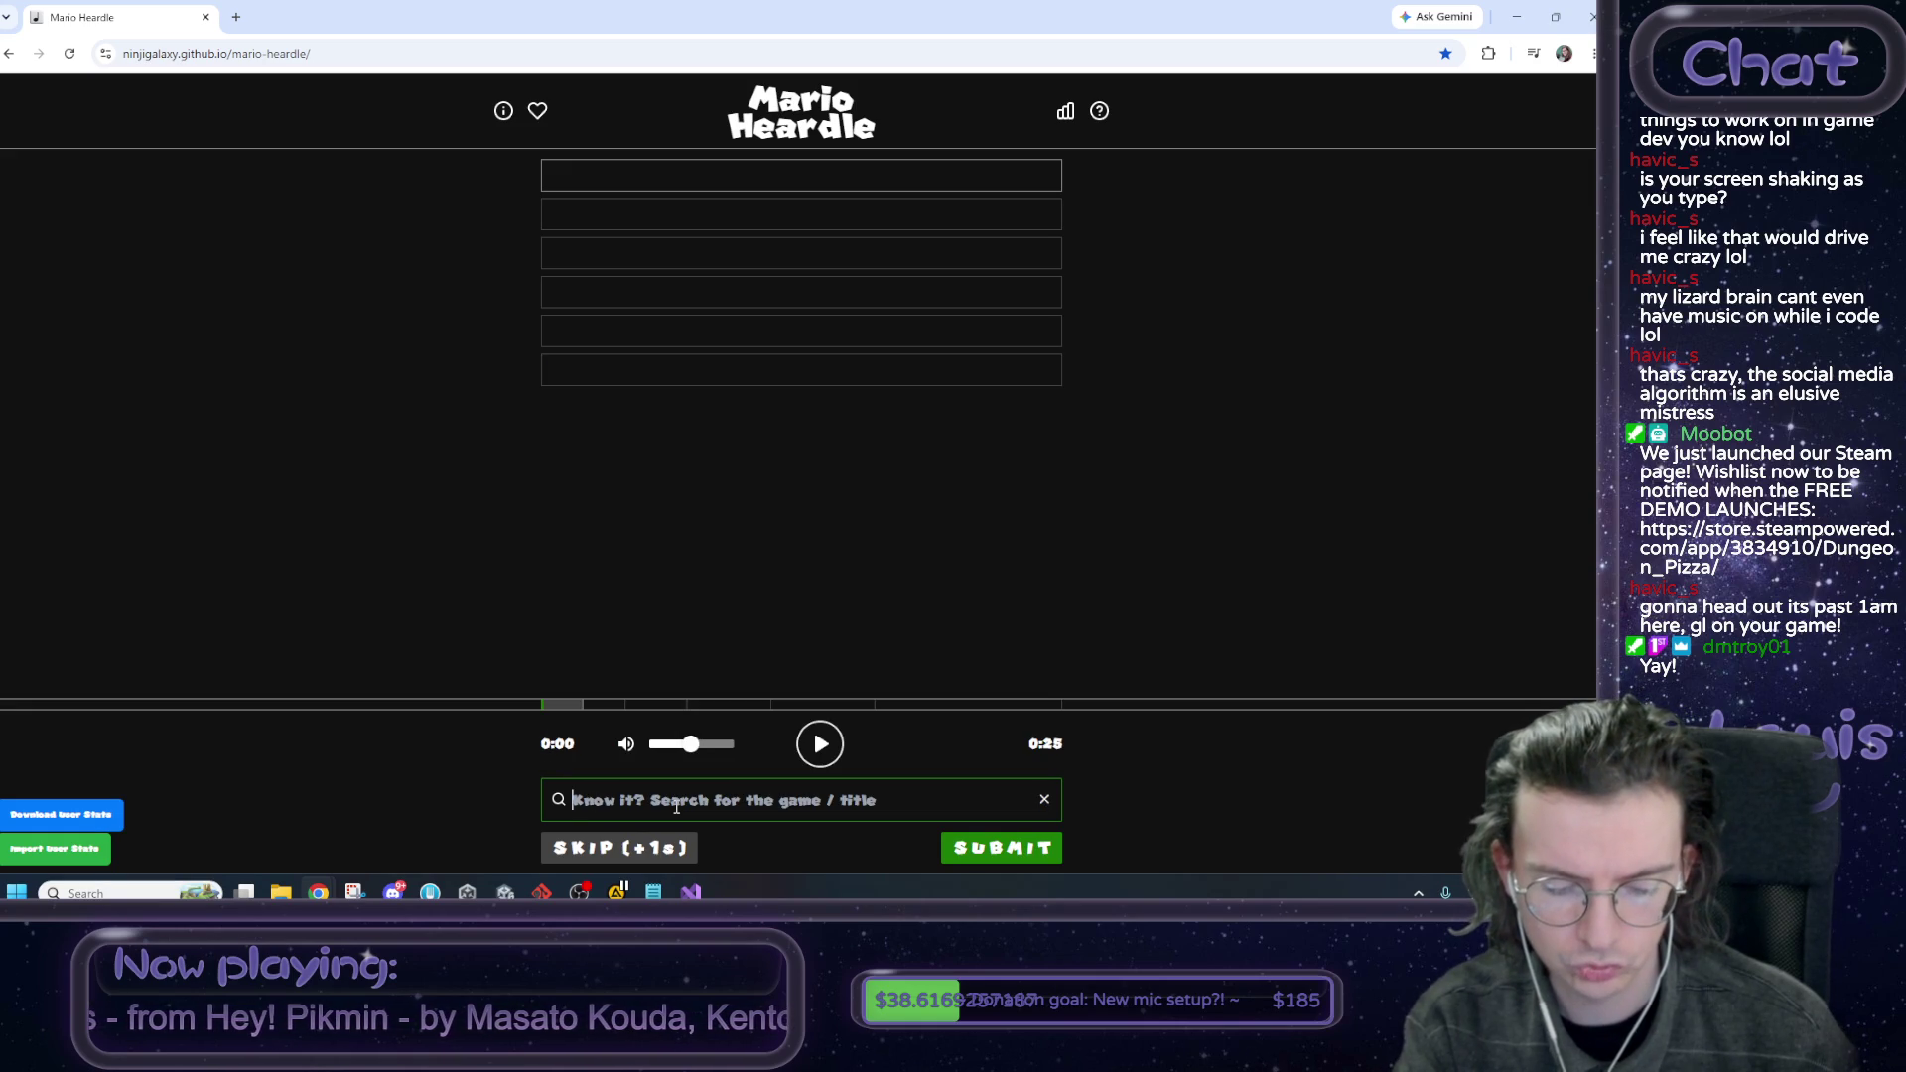
text(cheep)
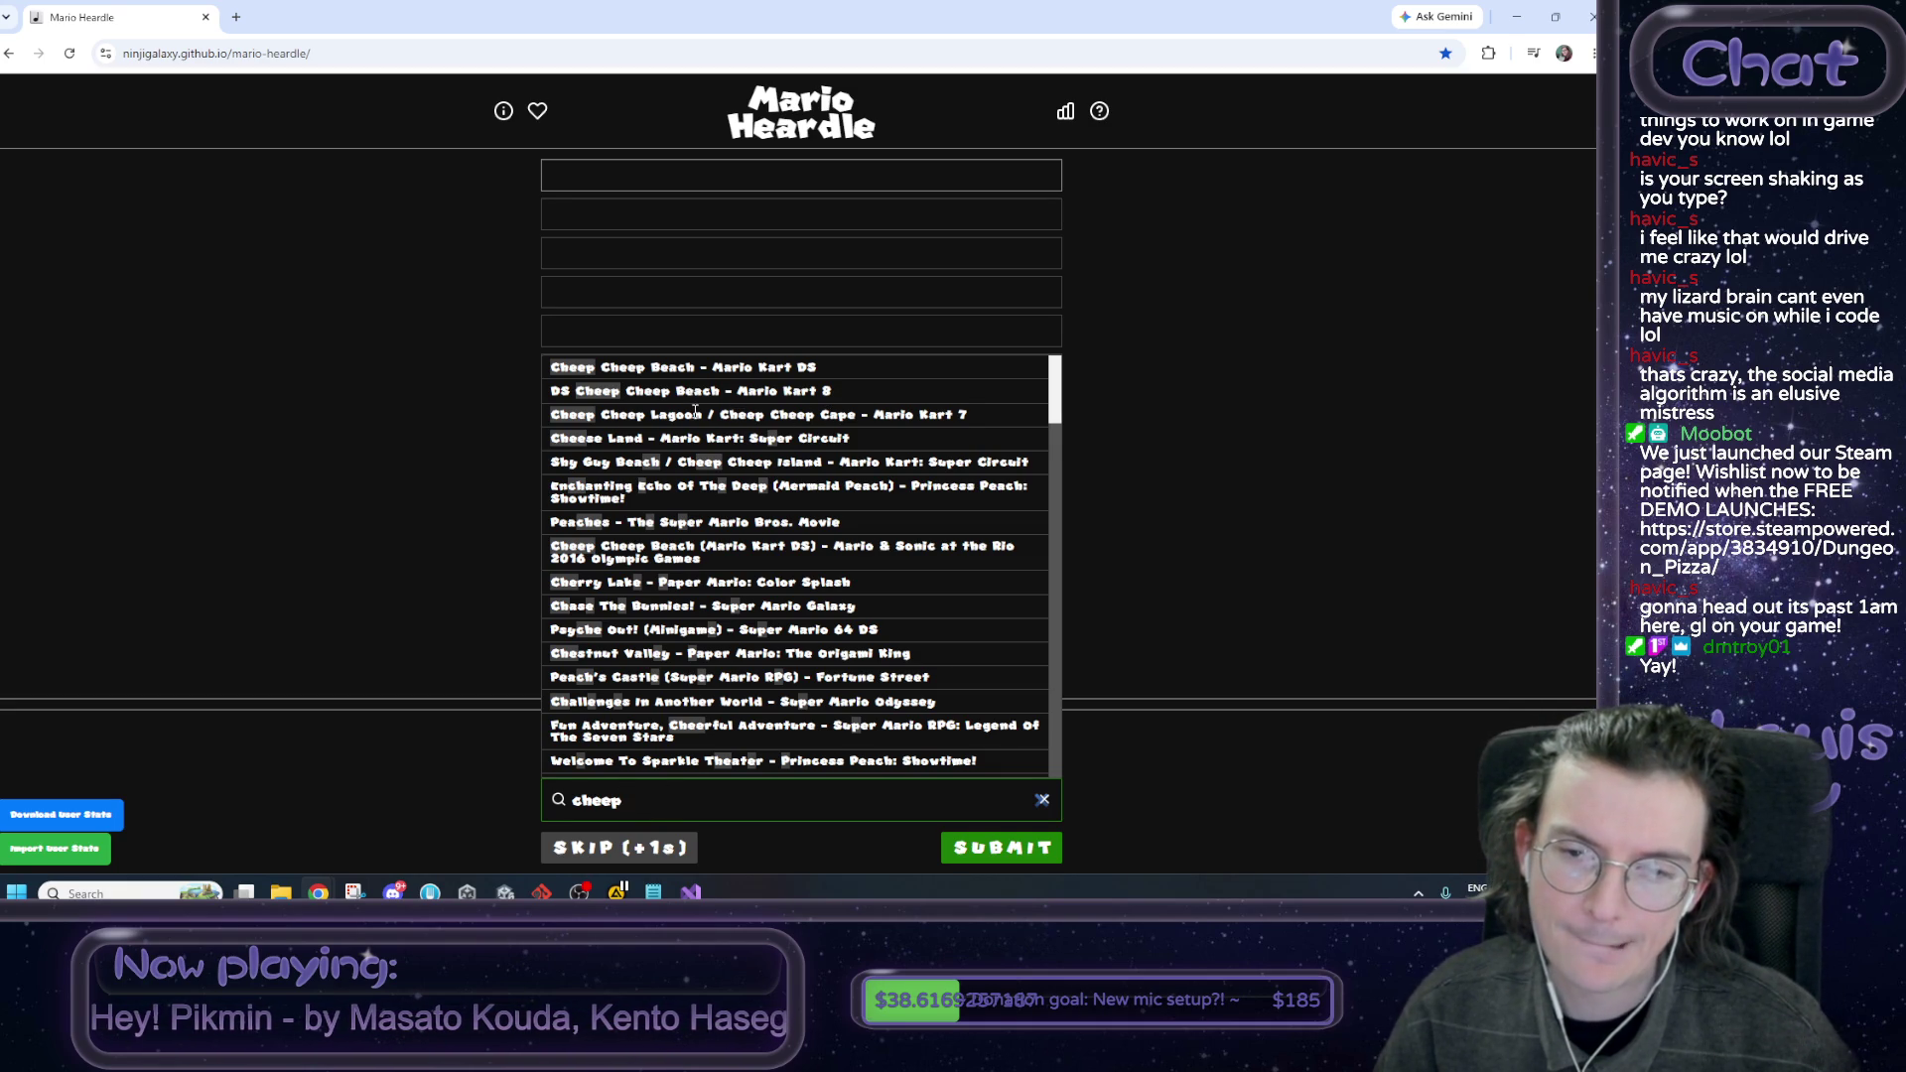
key(BackSpace)
key(BackSpace)
key(BackSpace)
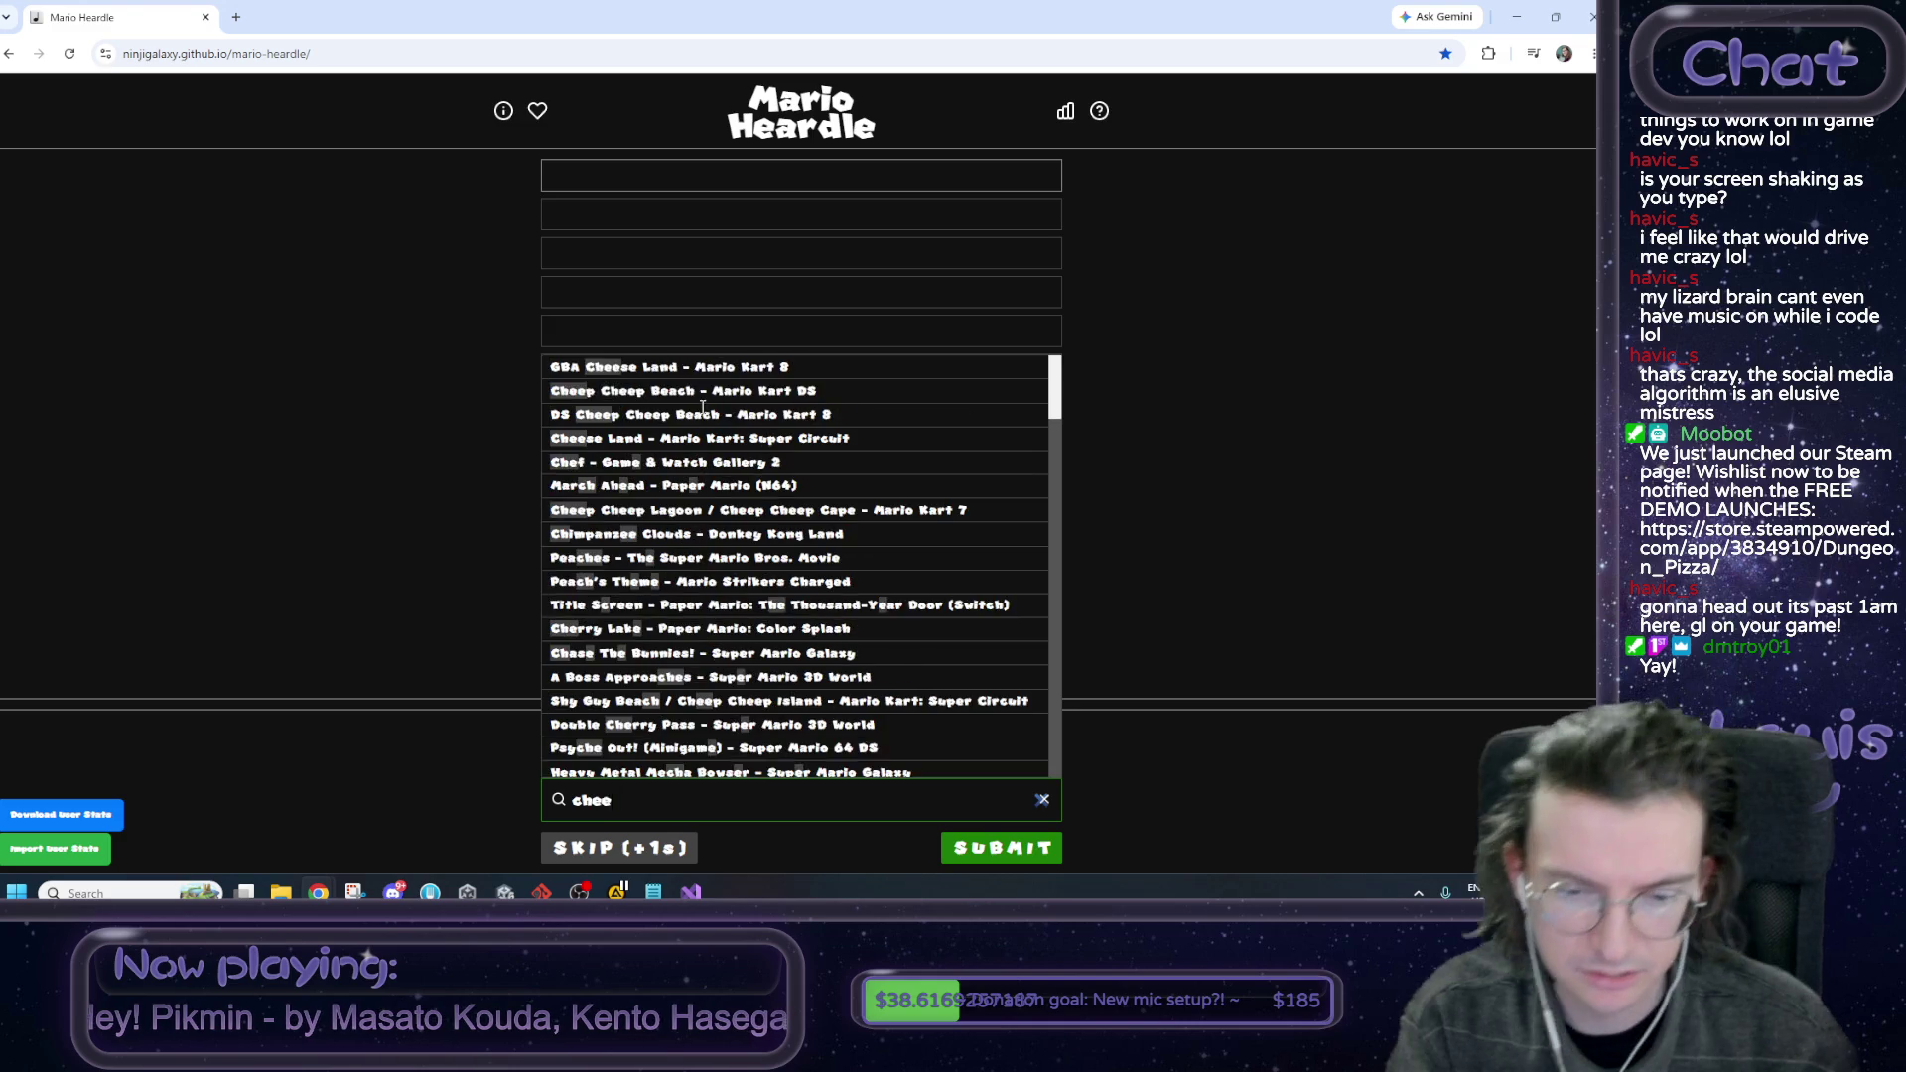
text(mario kart 7)
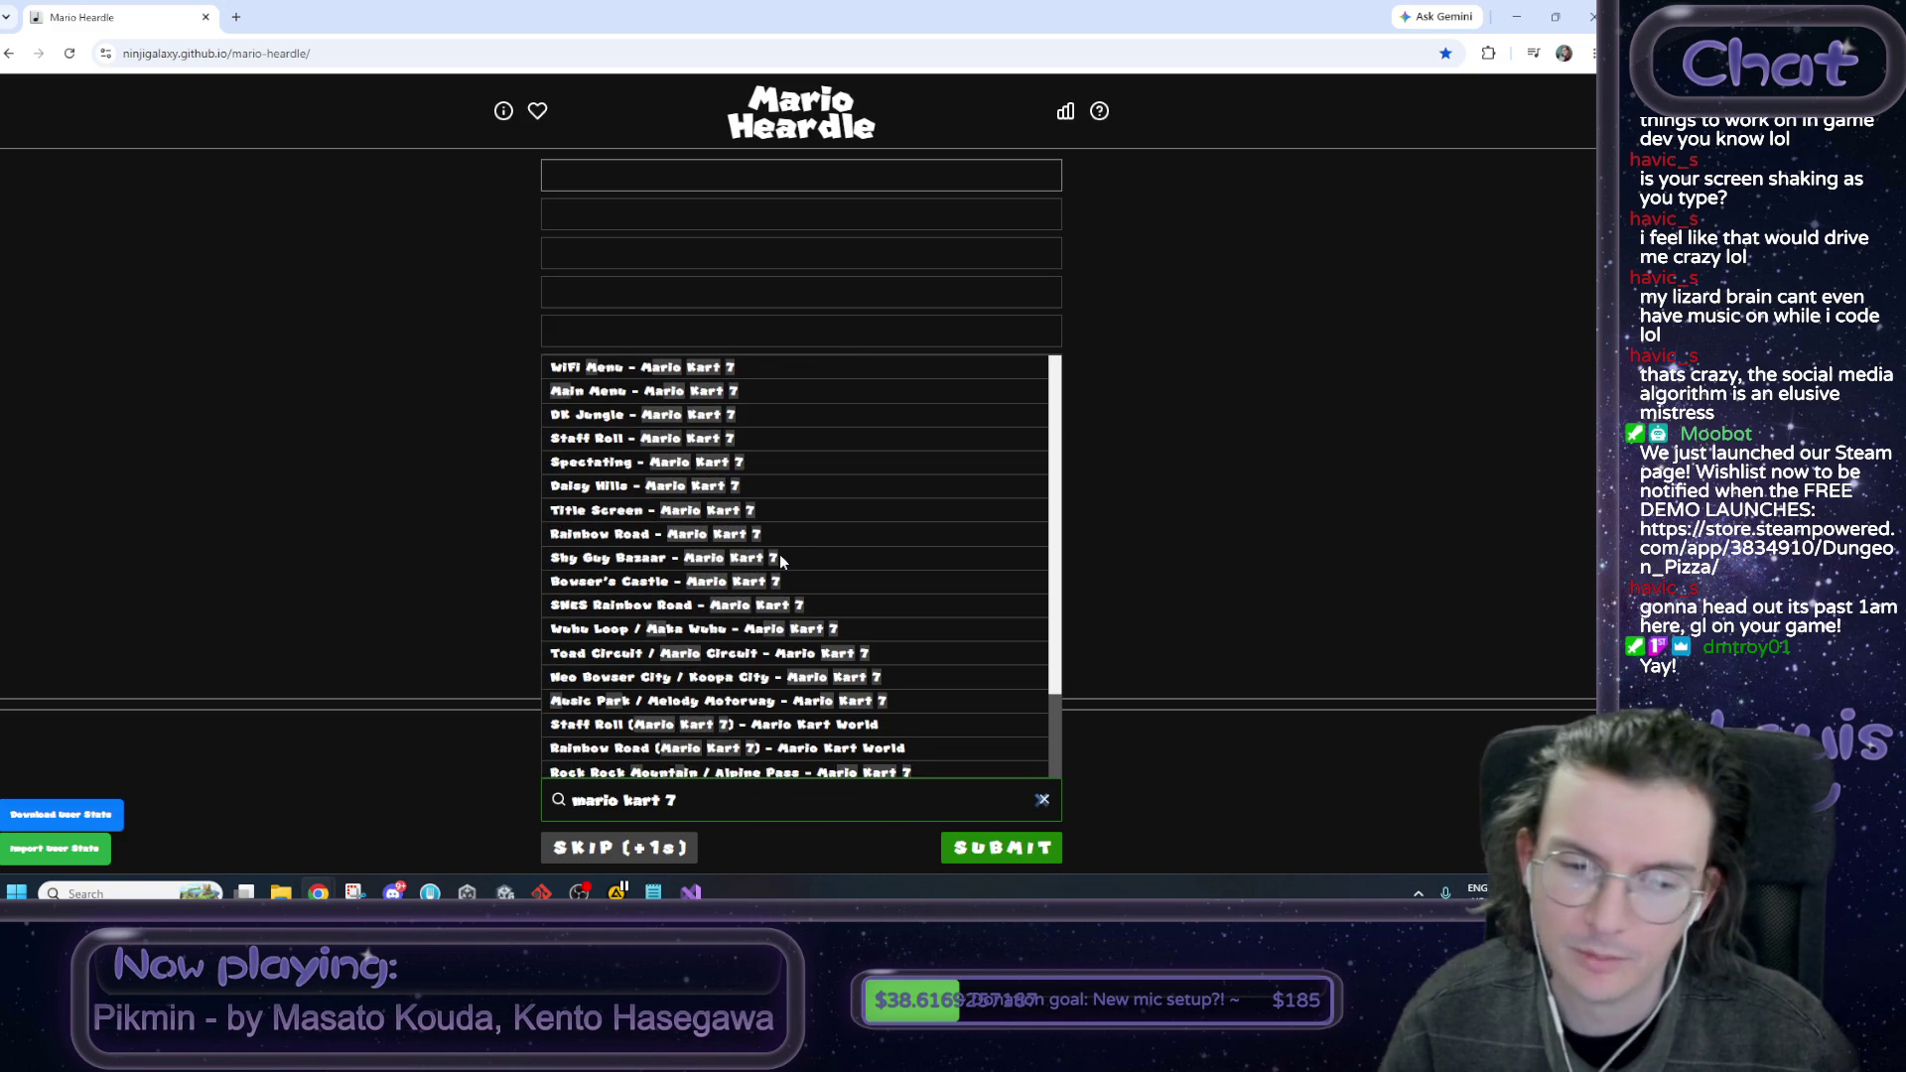
scroll(781, 558, down, 2)
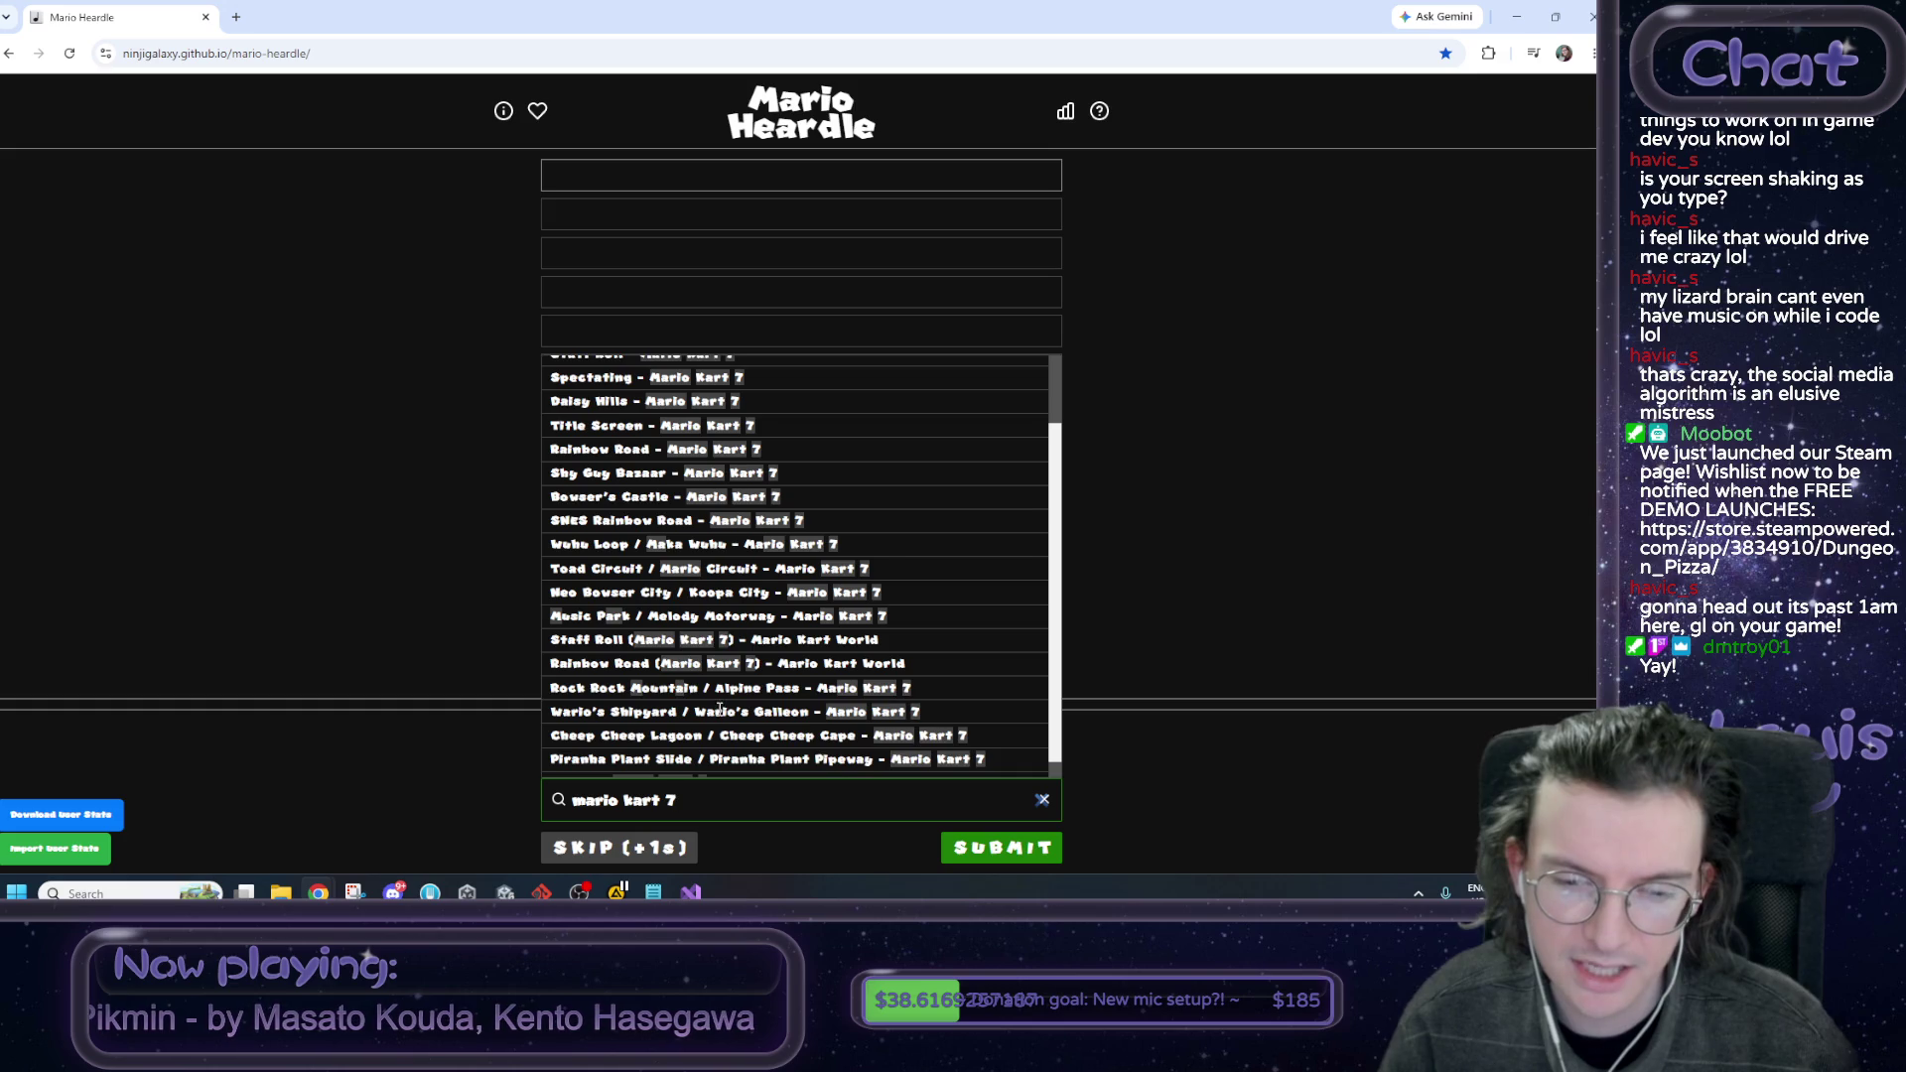
scroll(728, 709, down, 1)
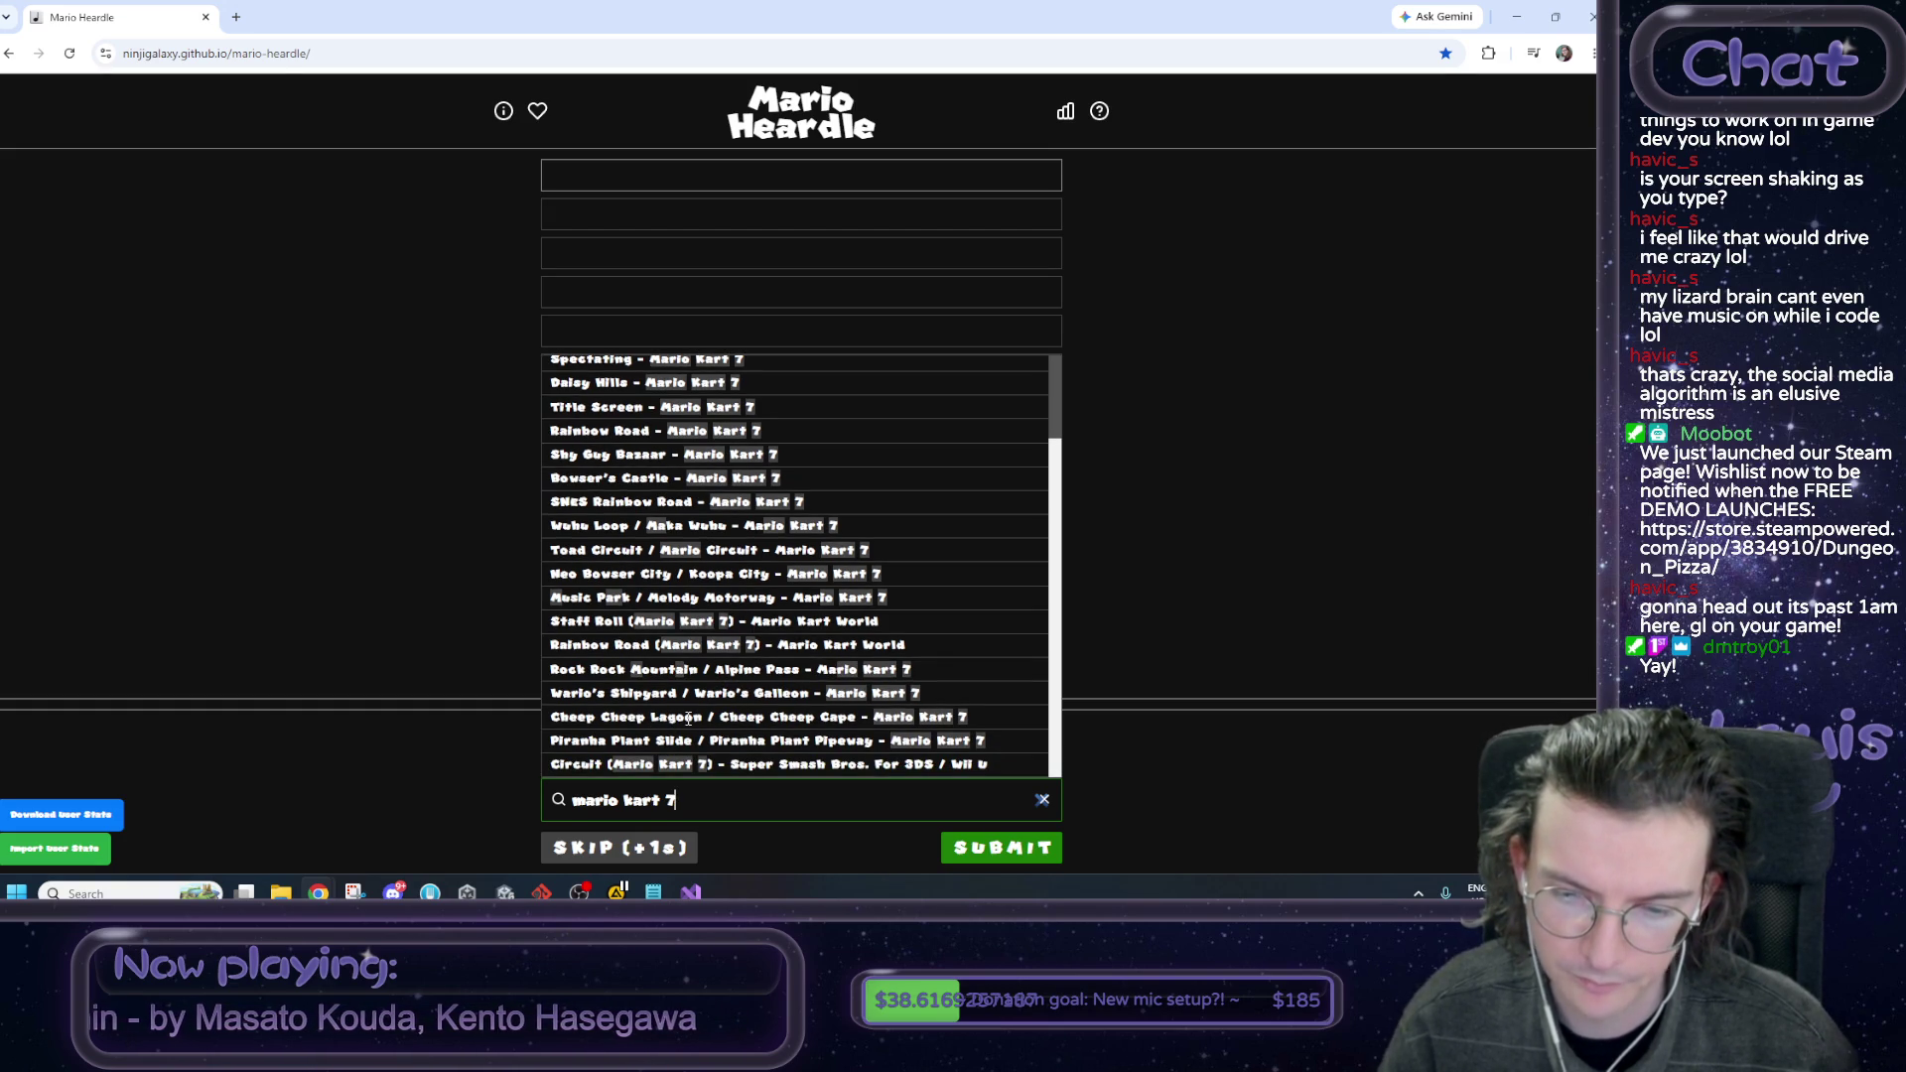
Change the search to 'mario kart ds', browse its songs, and close the suggestion list.
key(BackSpace)
key(BackSpace)
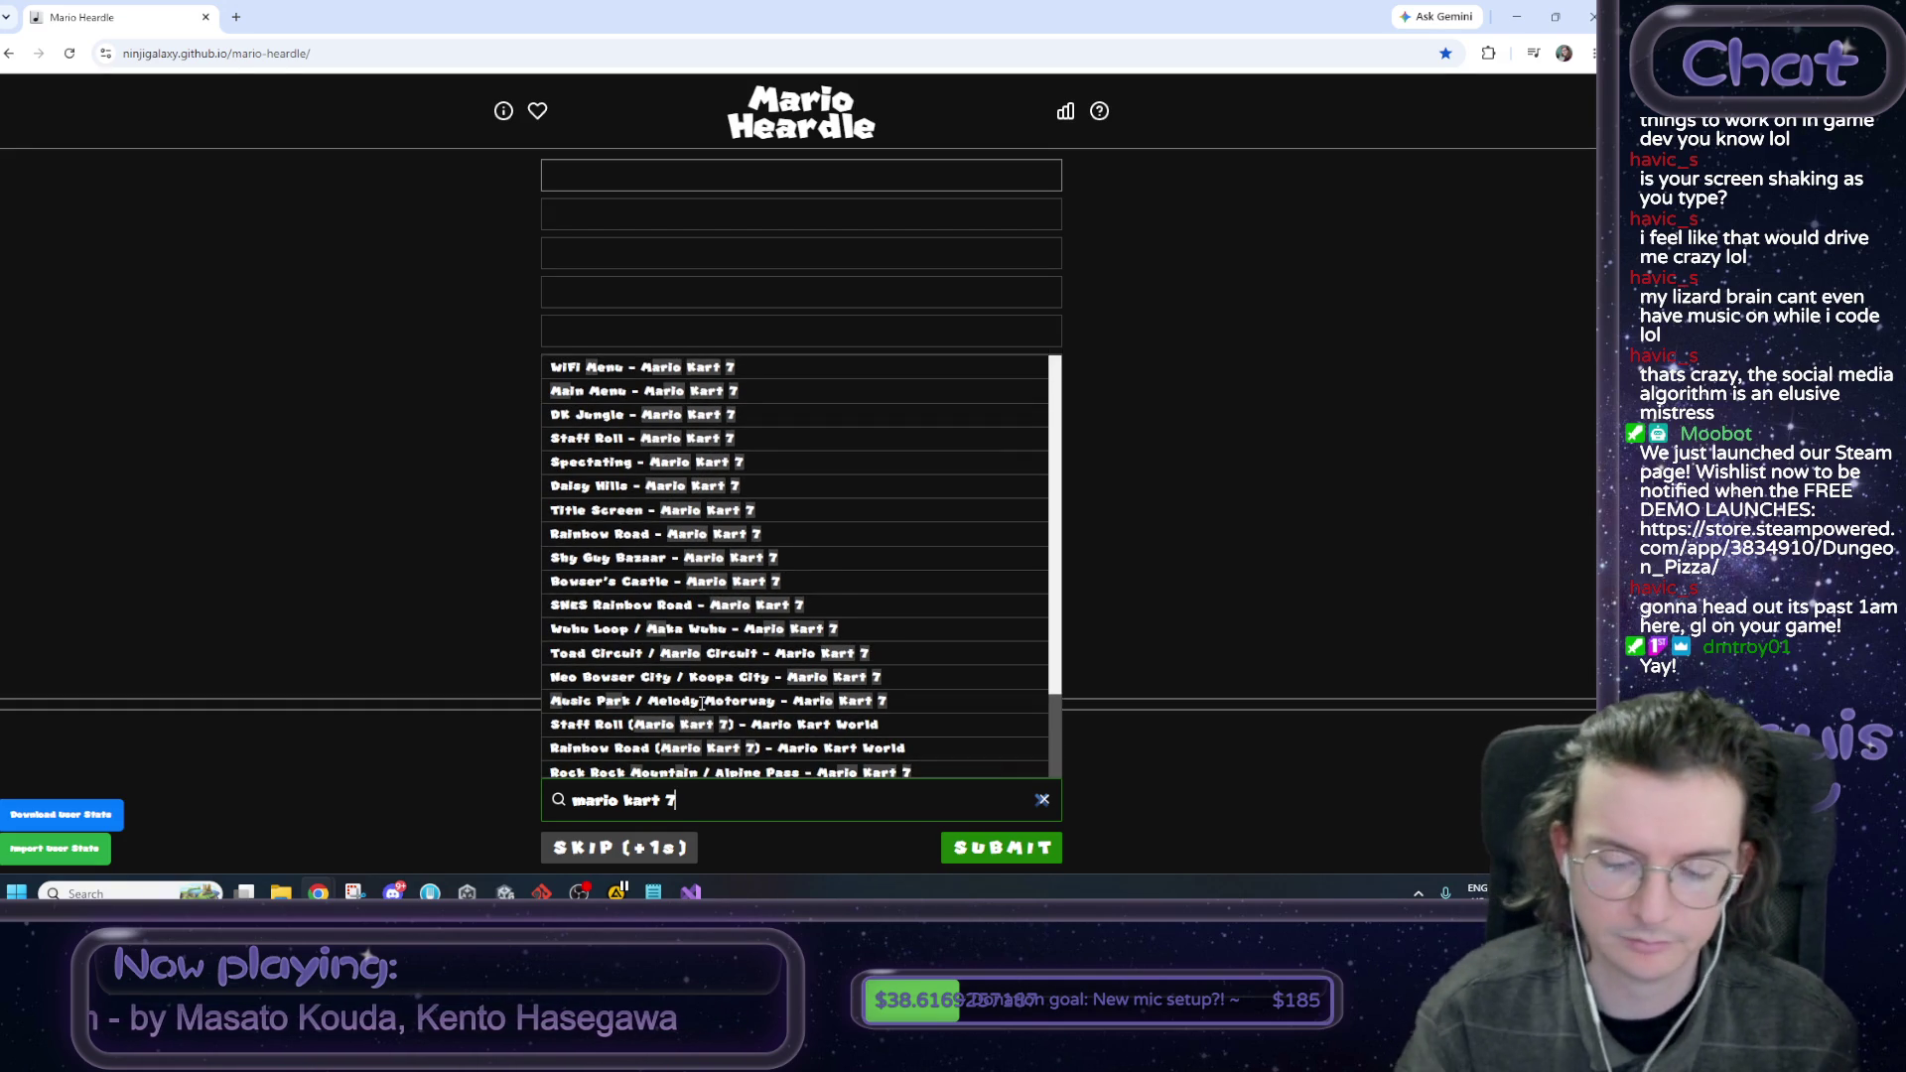
text(ds)
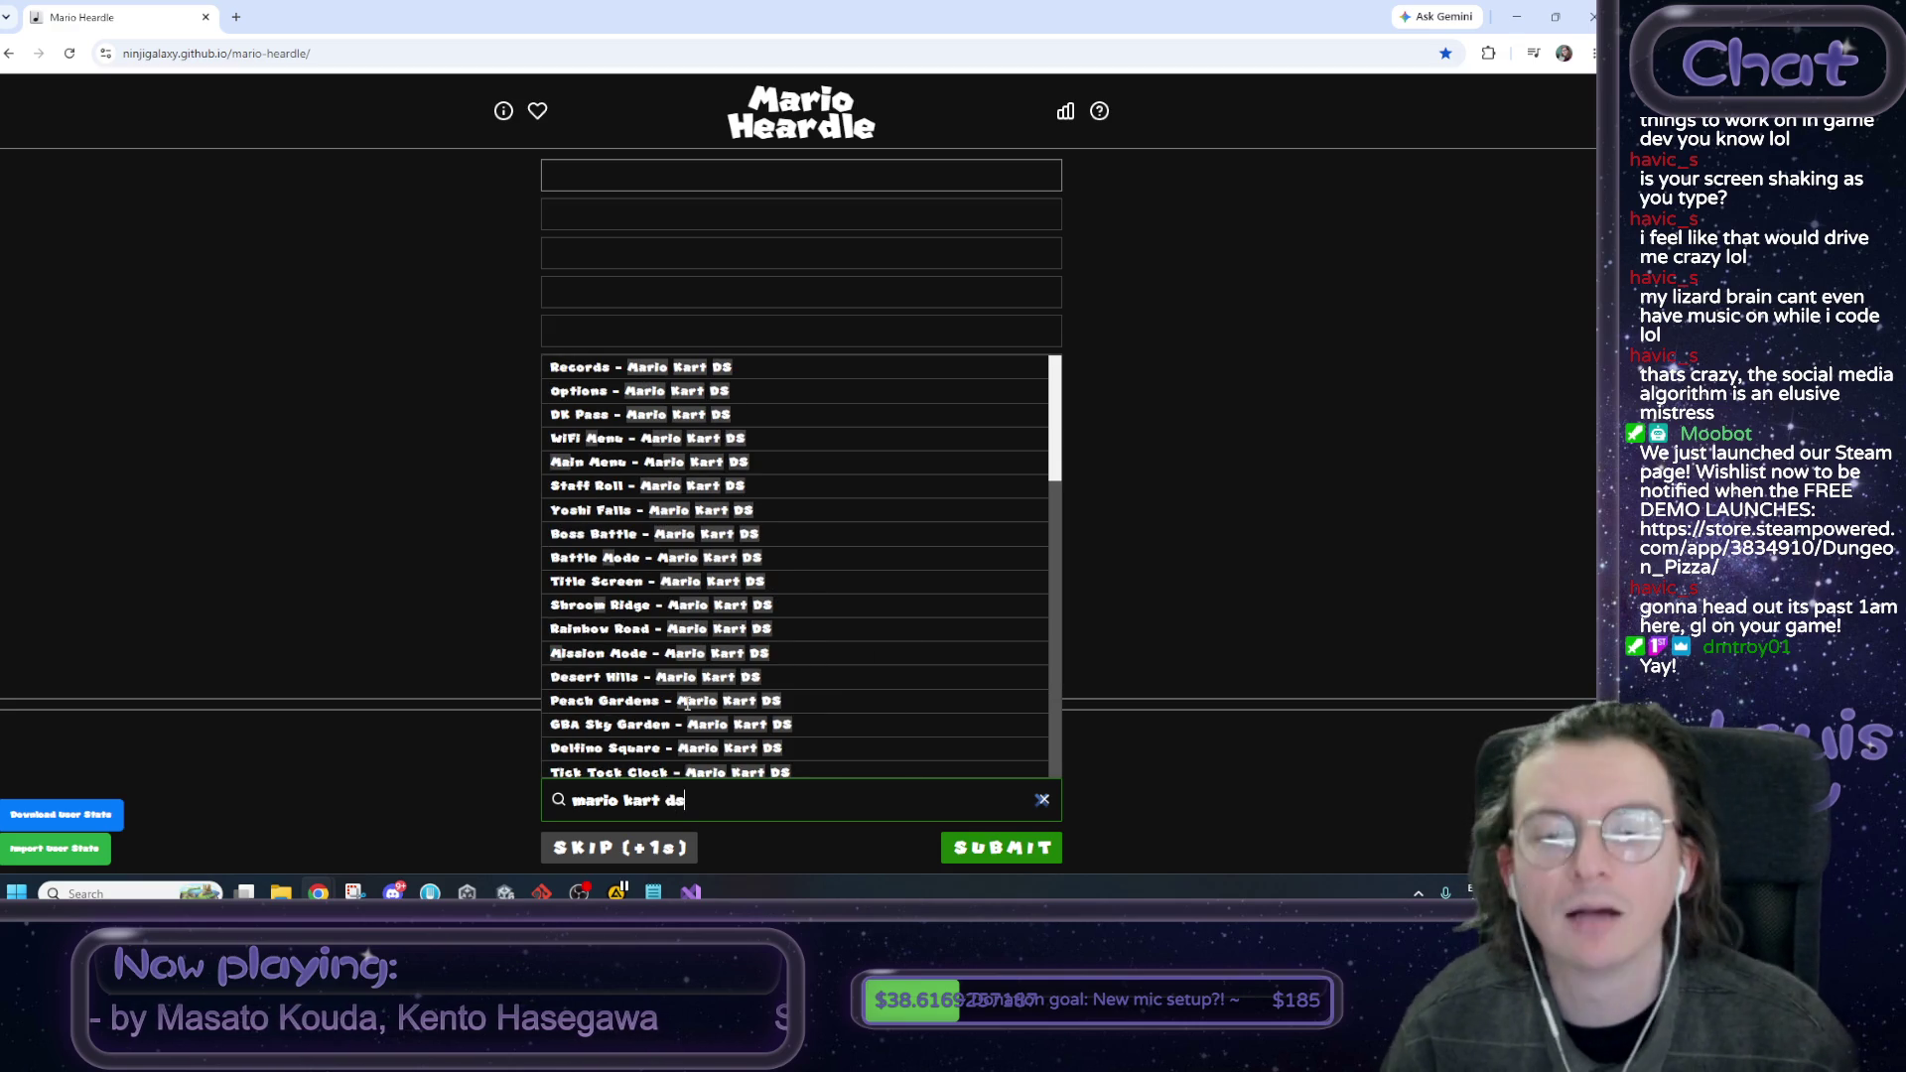
scroll(703, 612, down, 3)
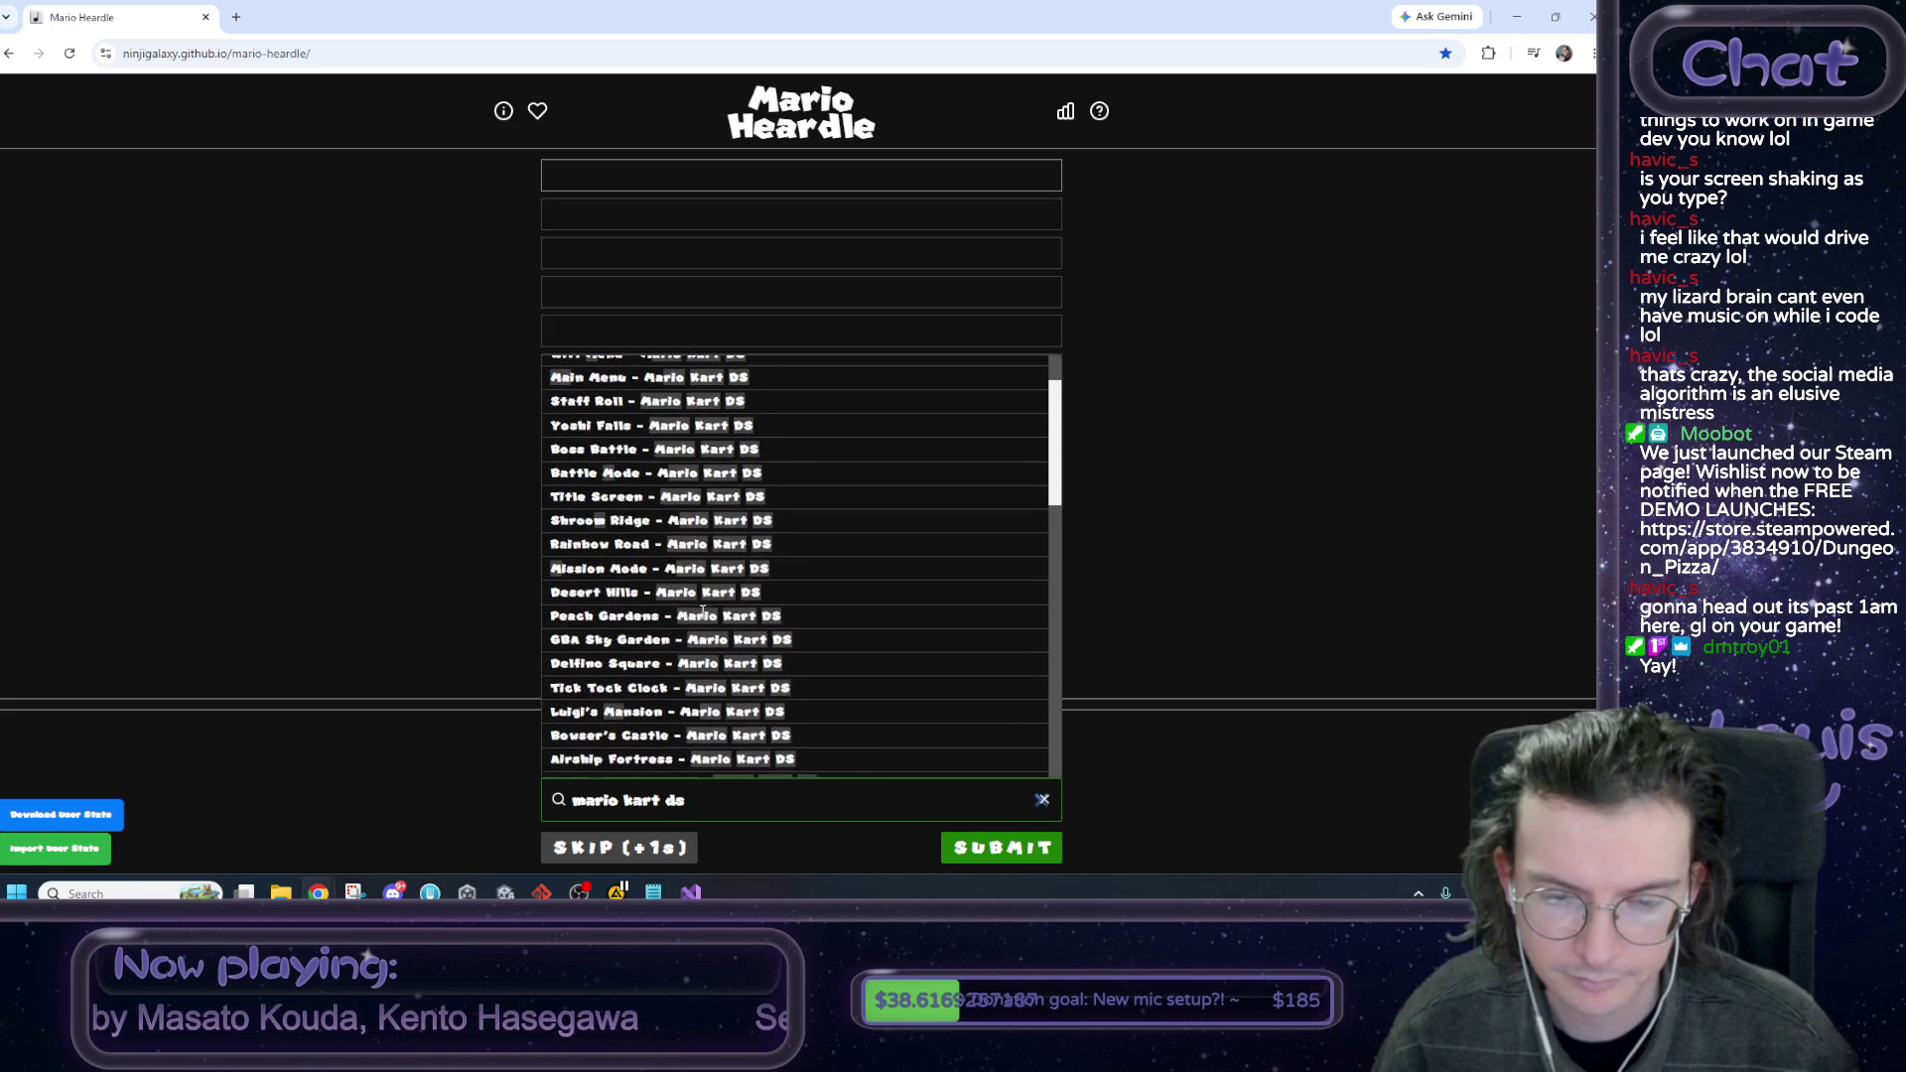
scroll(703, 613, down, 1)
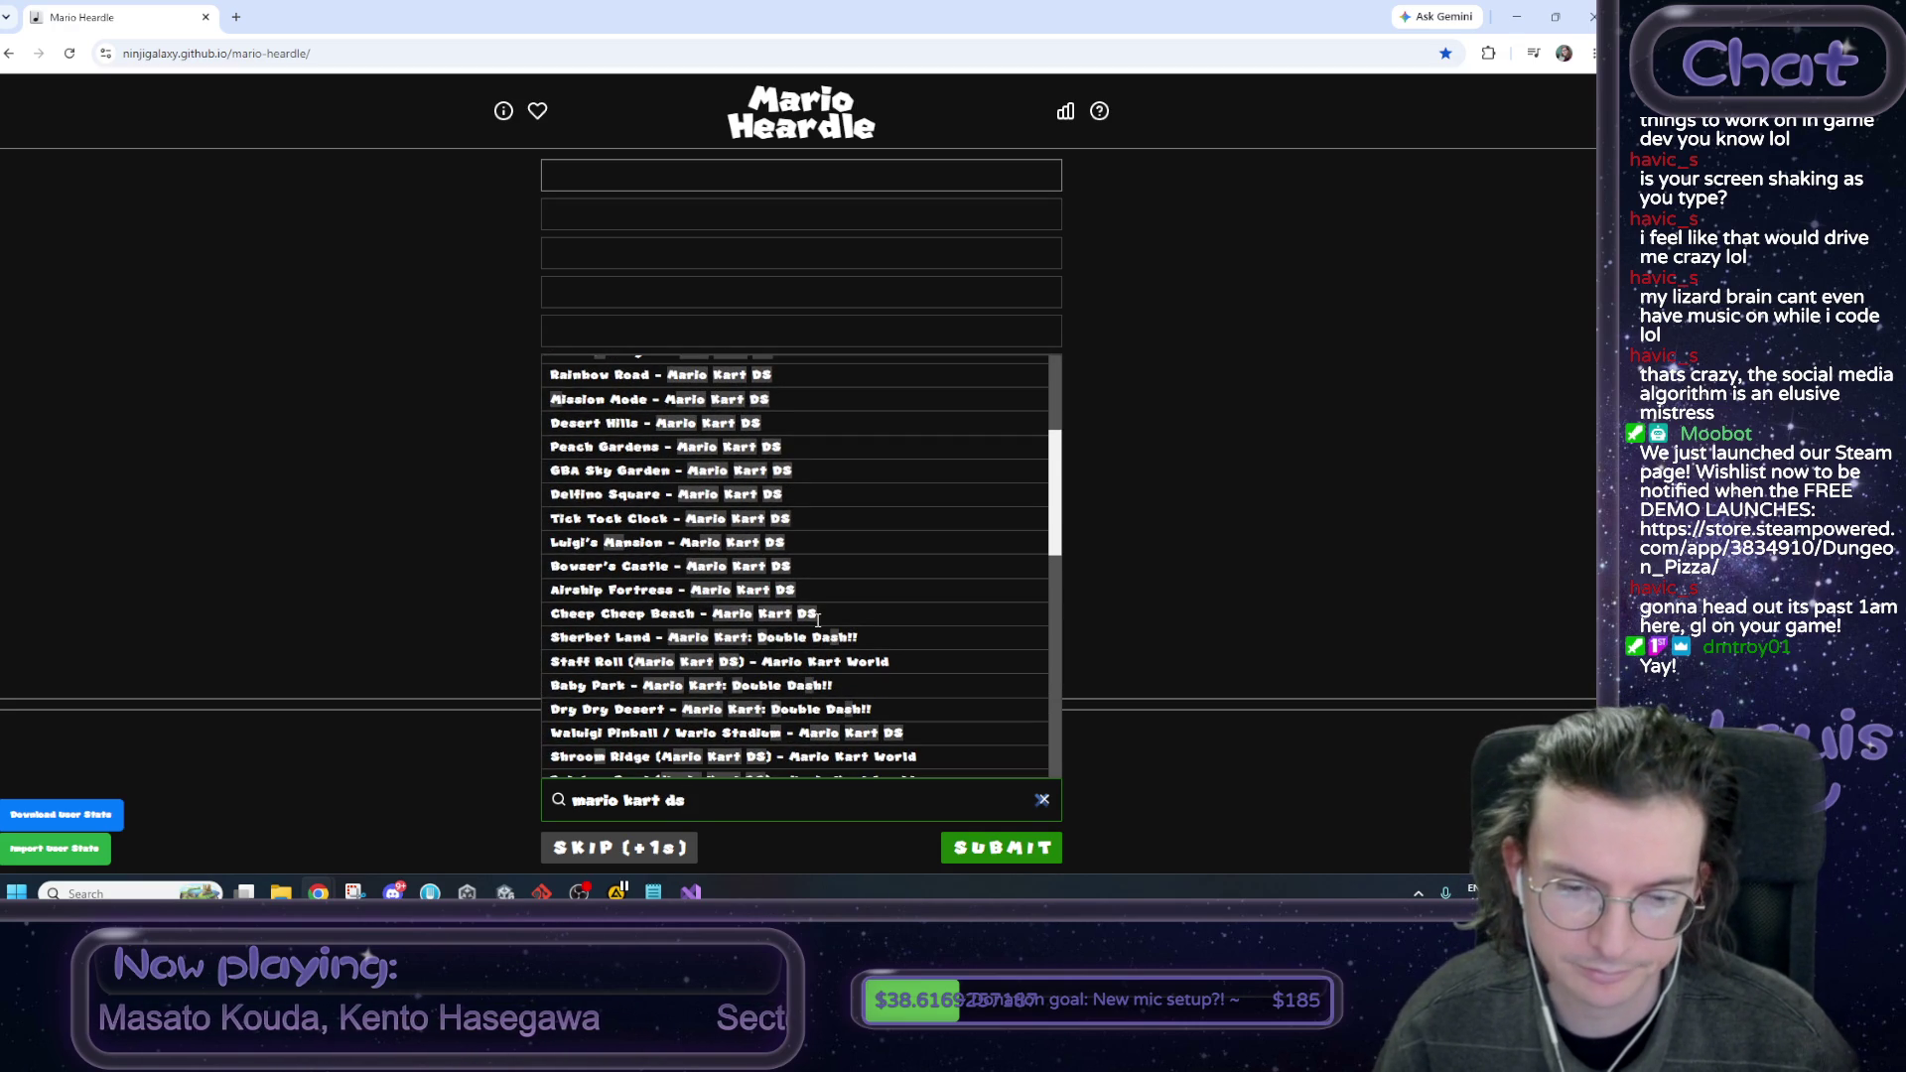
scroll(818, 619, down, 3)
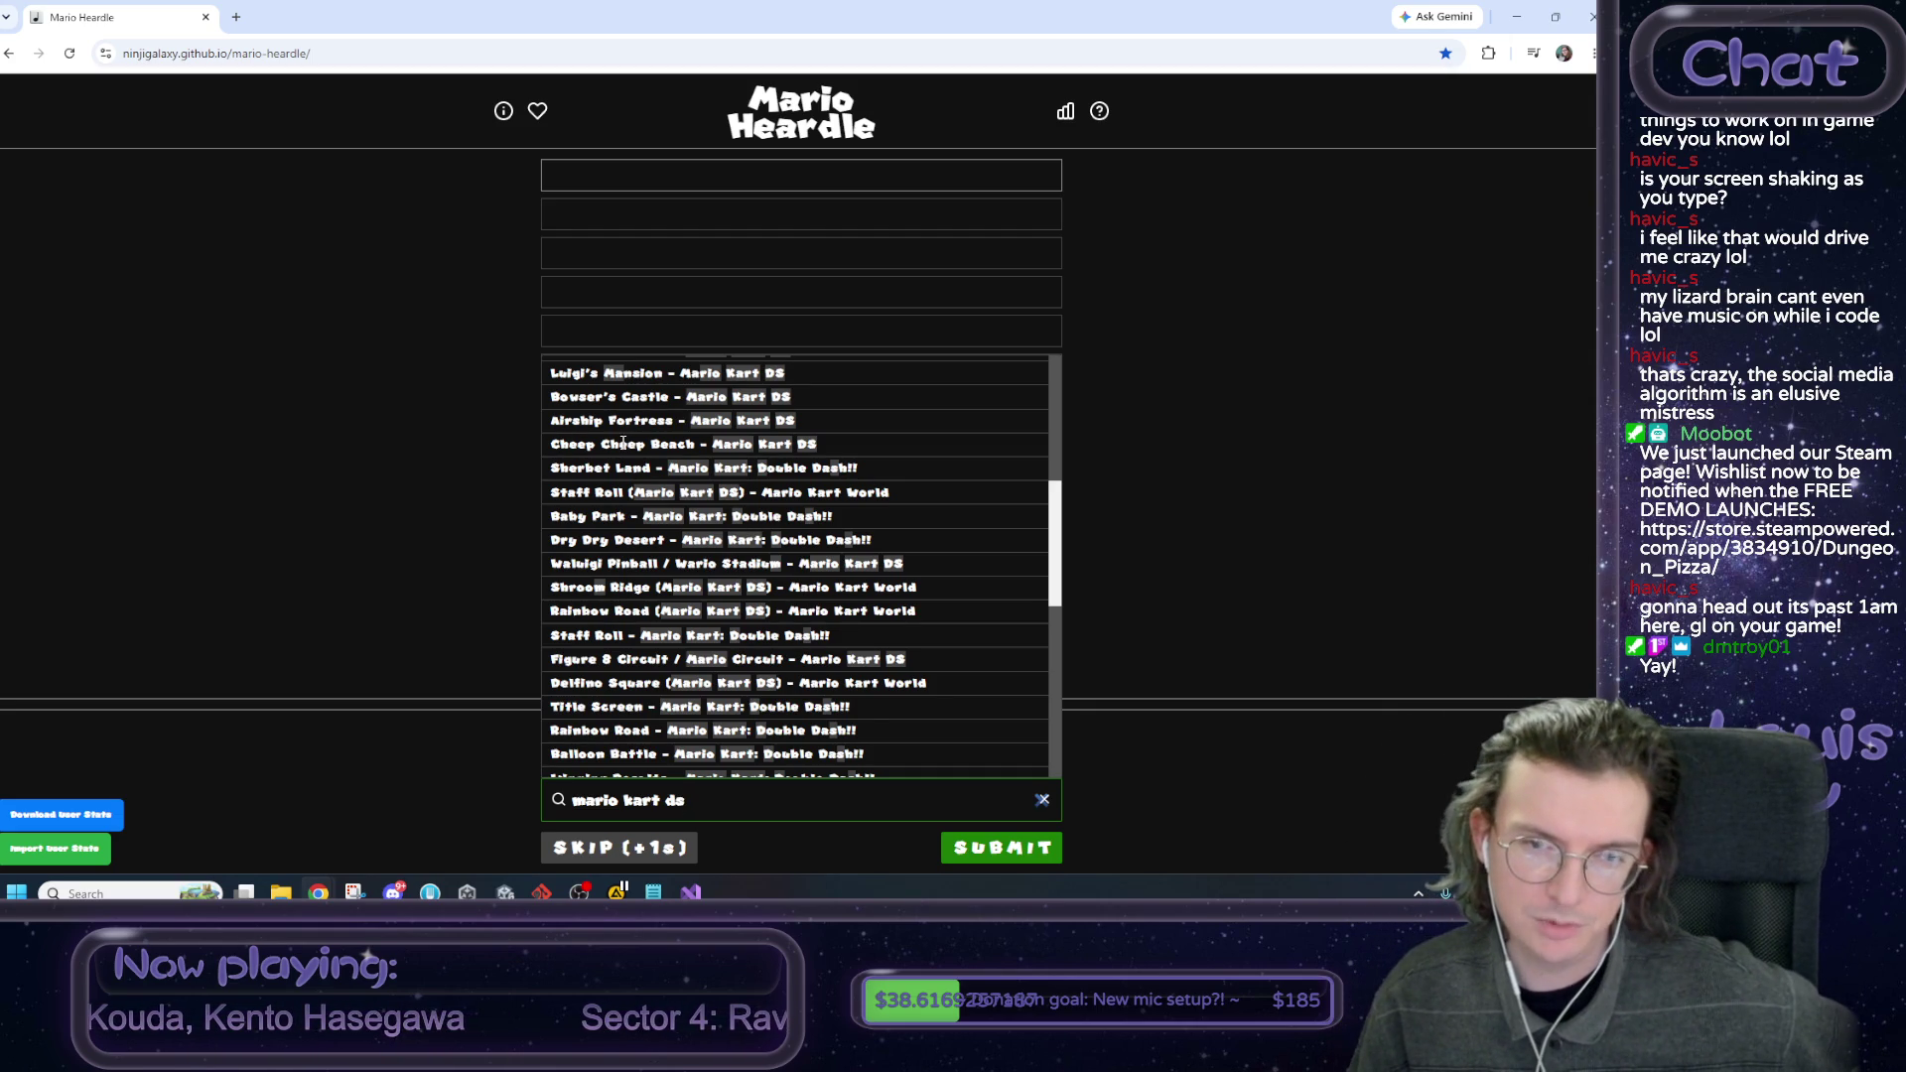
click(506, 563)
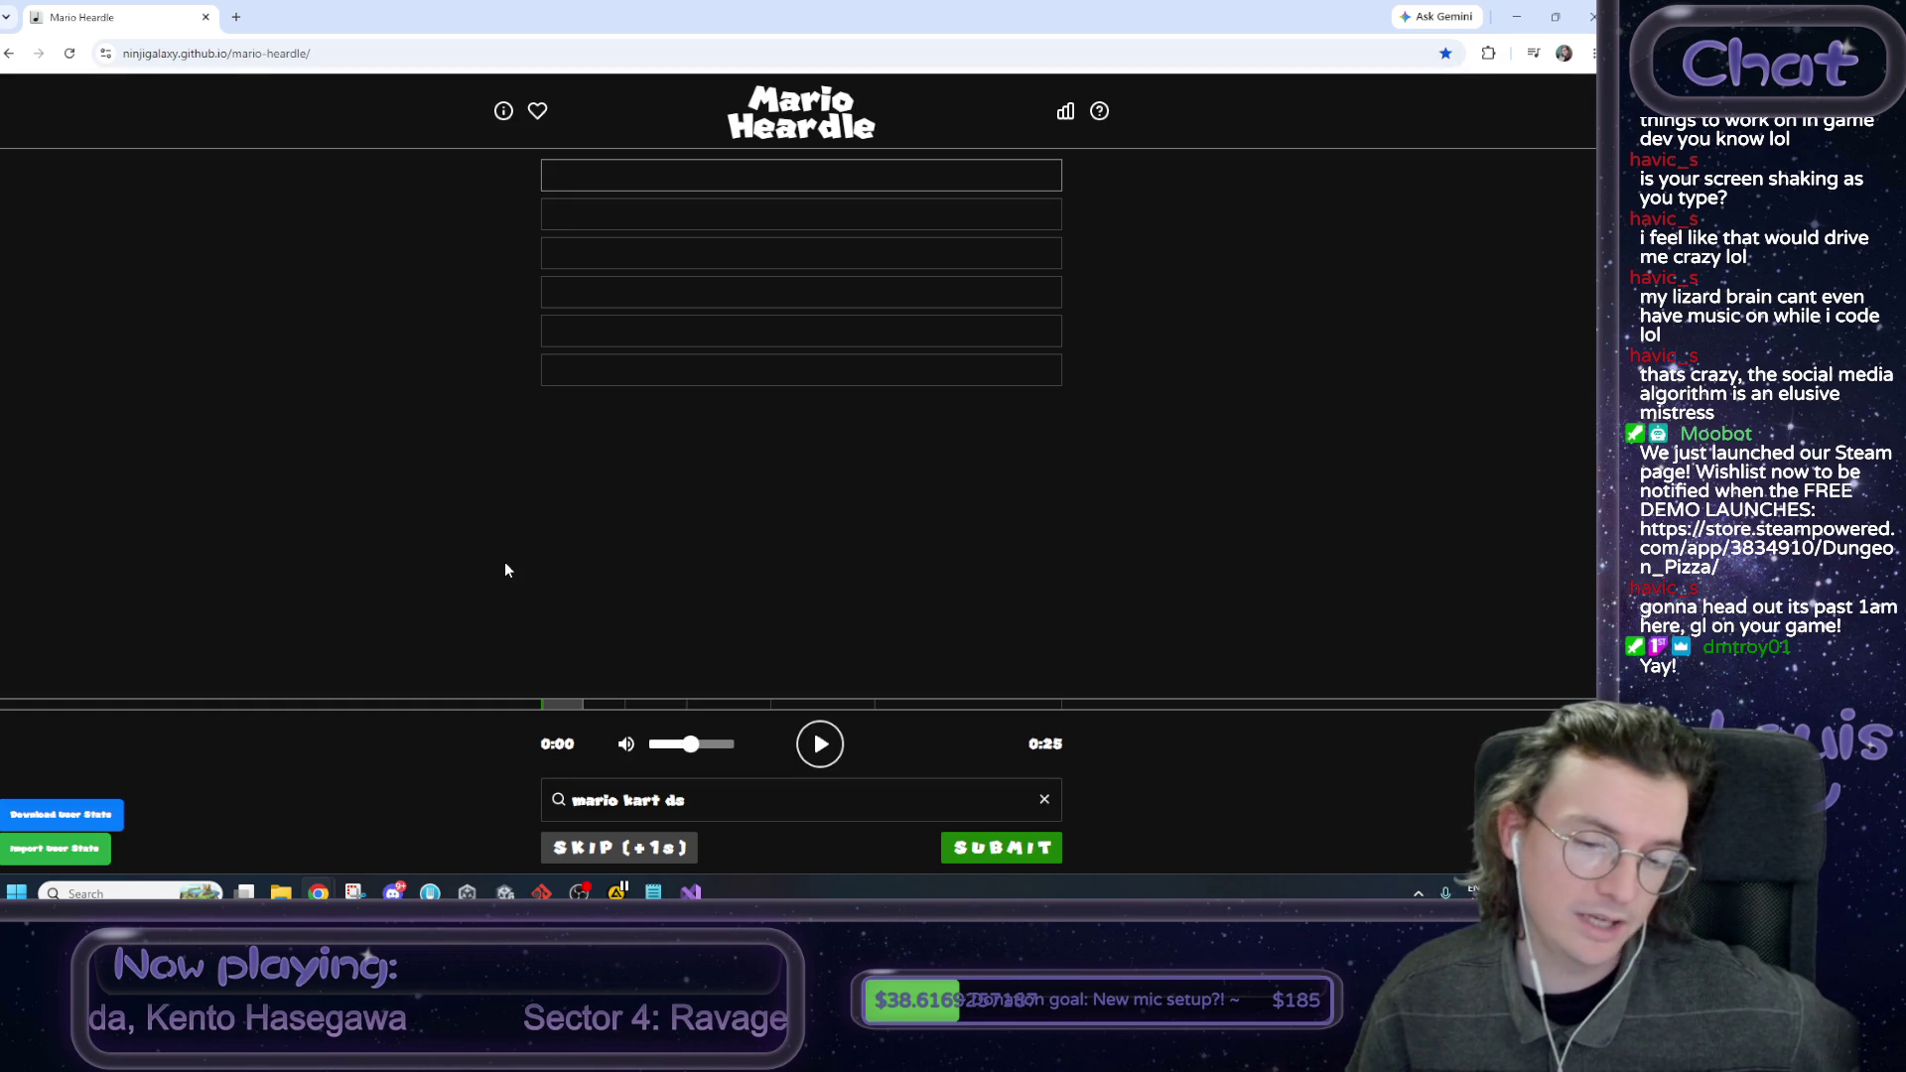
Replay the clip, then search 'cheep' and submit Cheep Cheep Lagoon / Cheep Cheep Cape - Mario Kart 7.
click(820, 749)
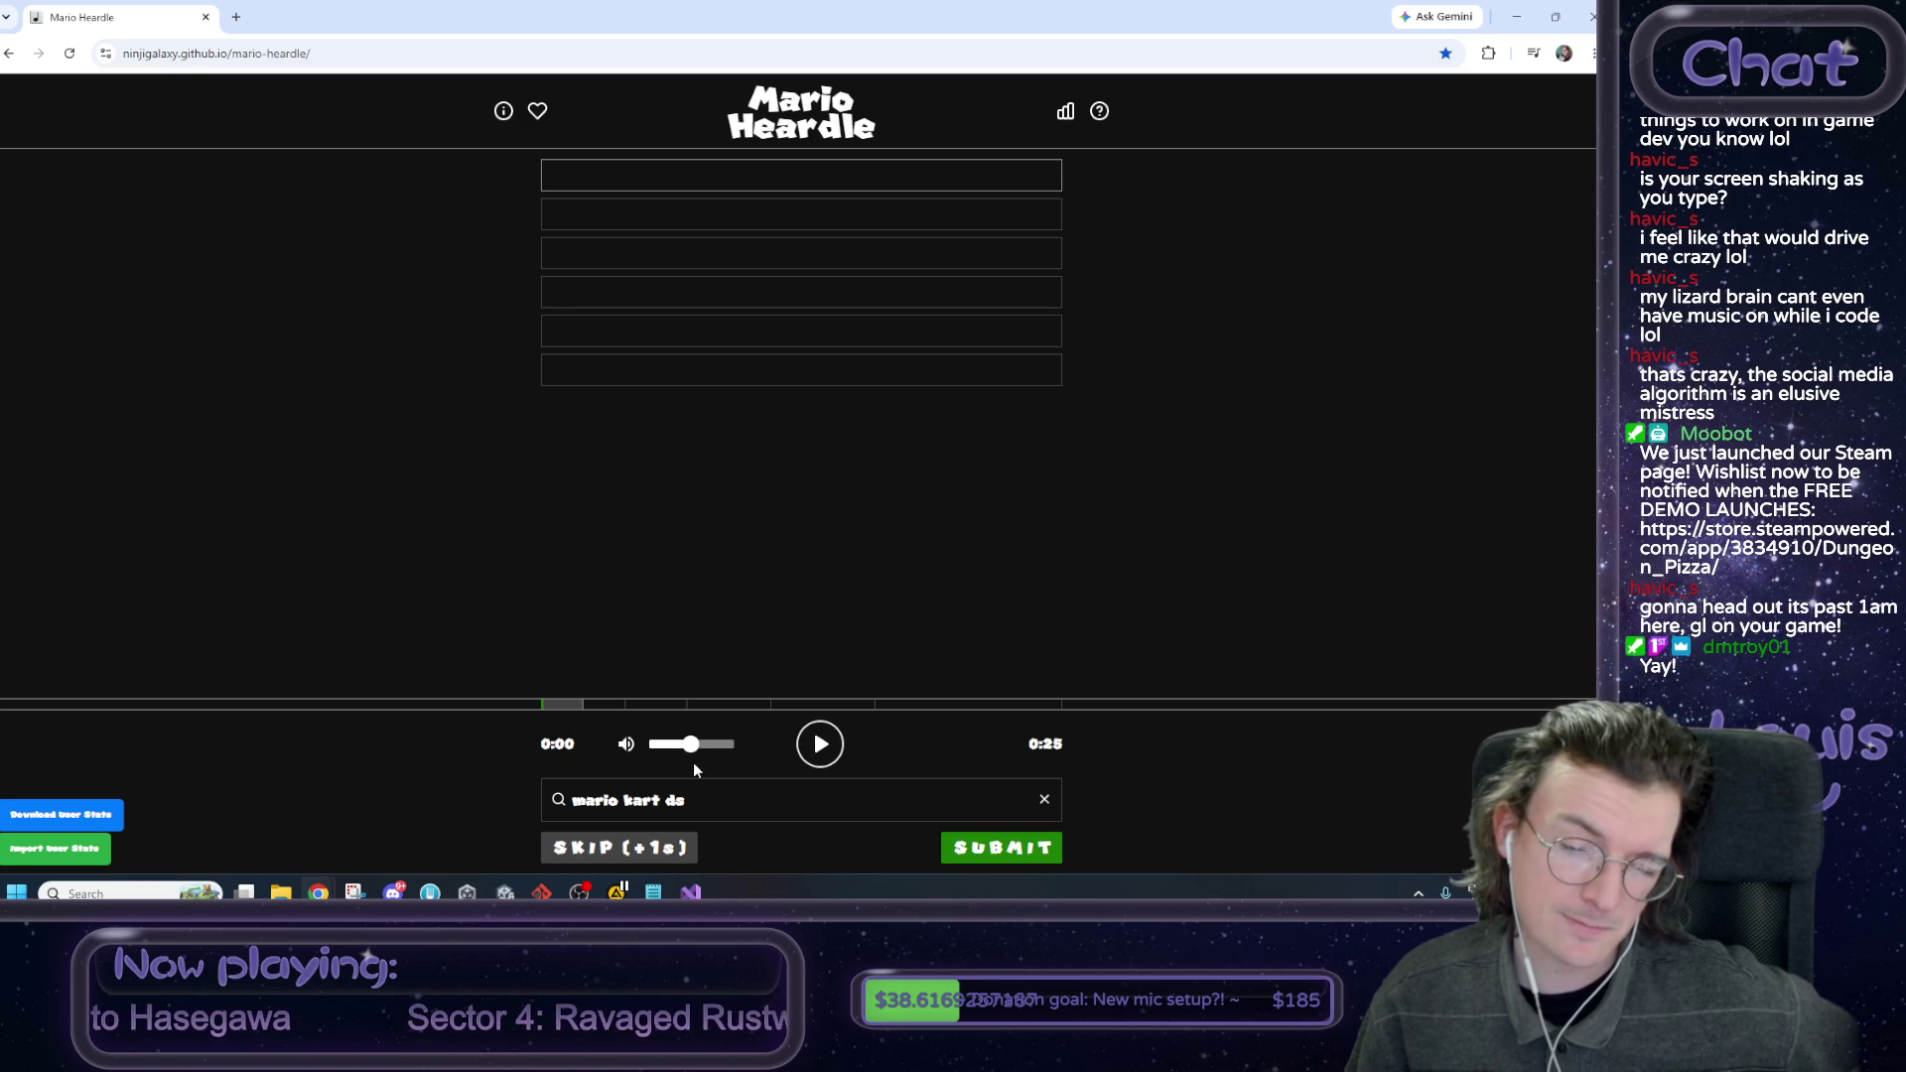
mouse_move(617, 891)
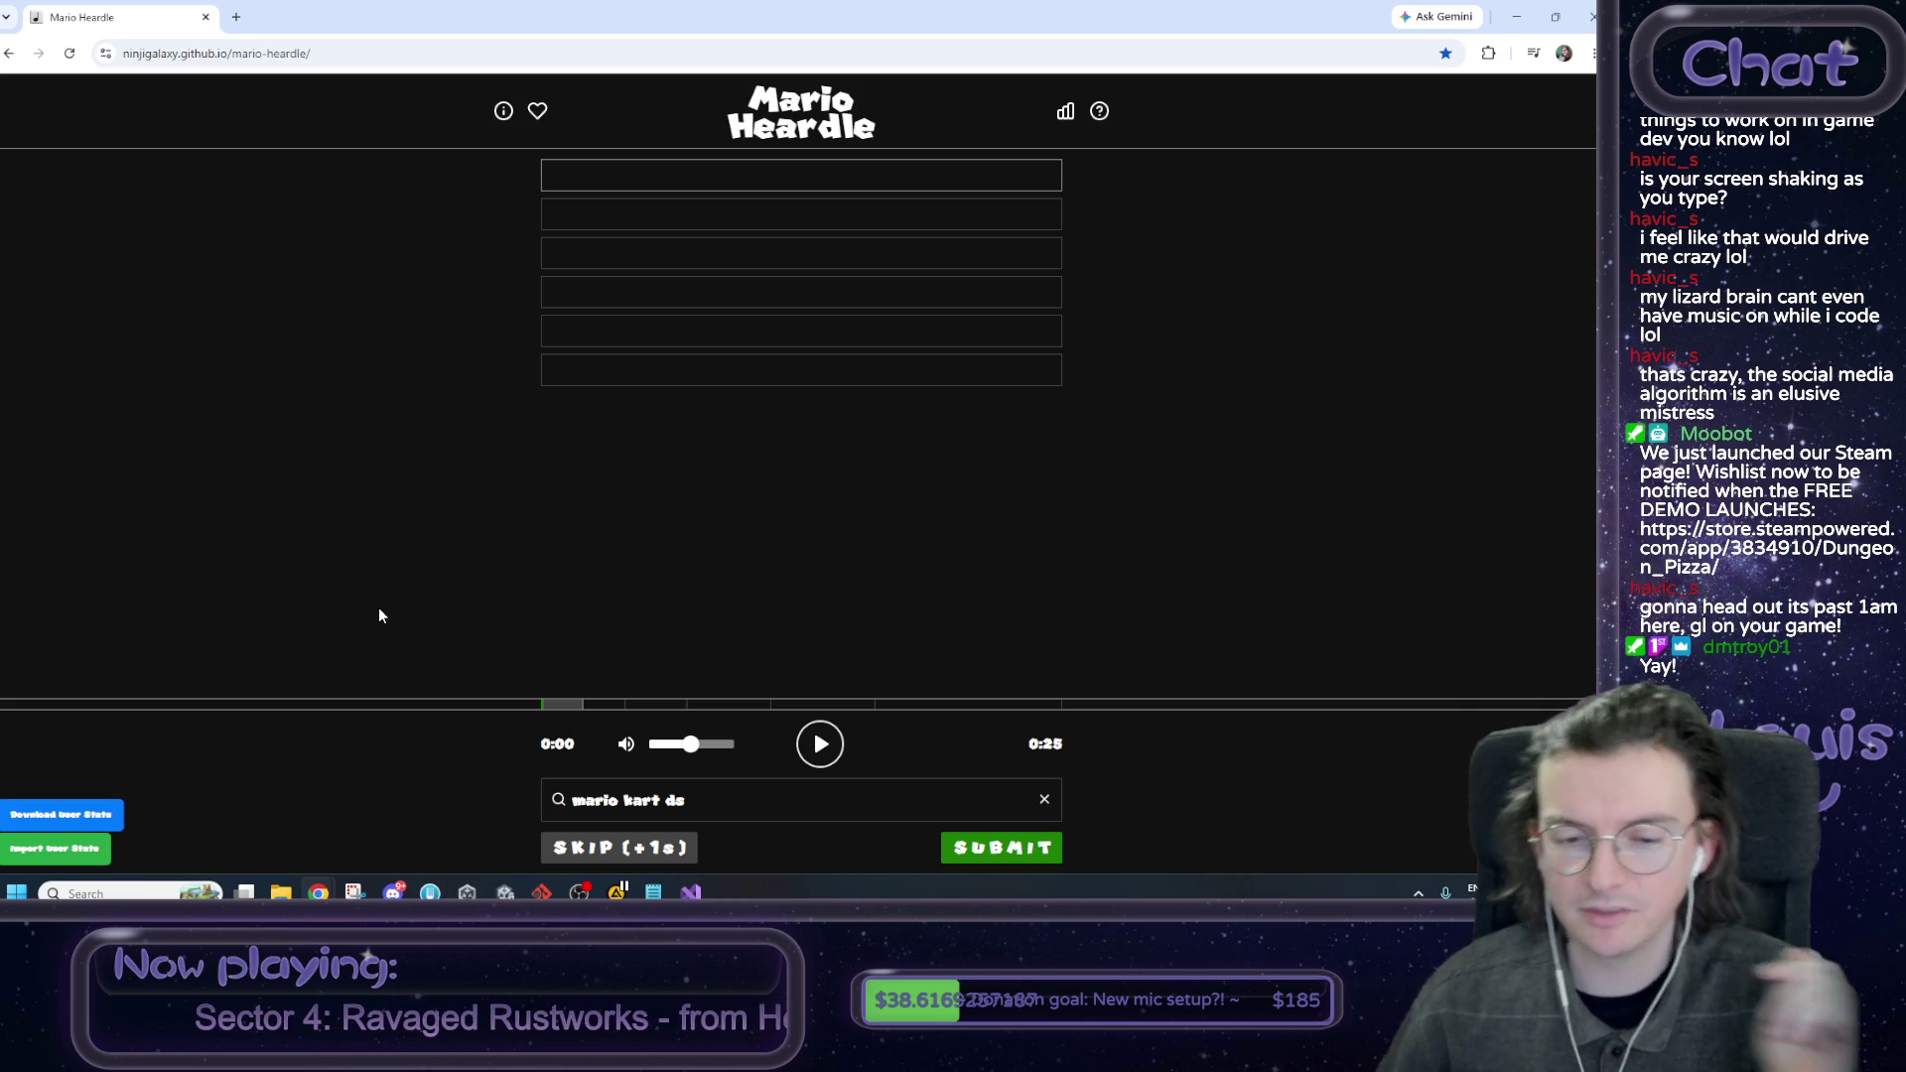
key(Tab)
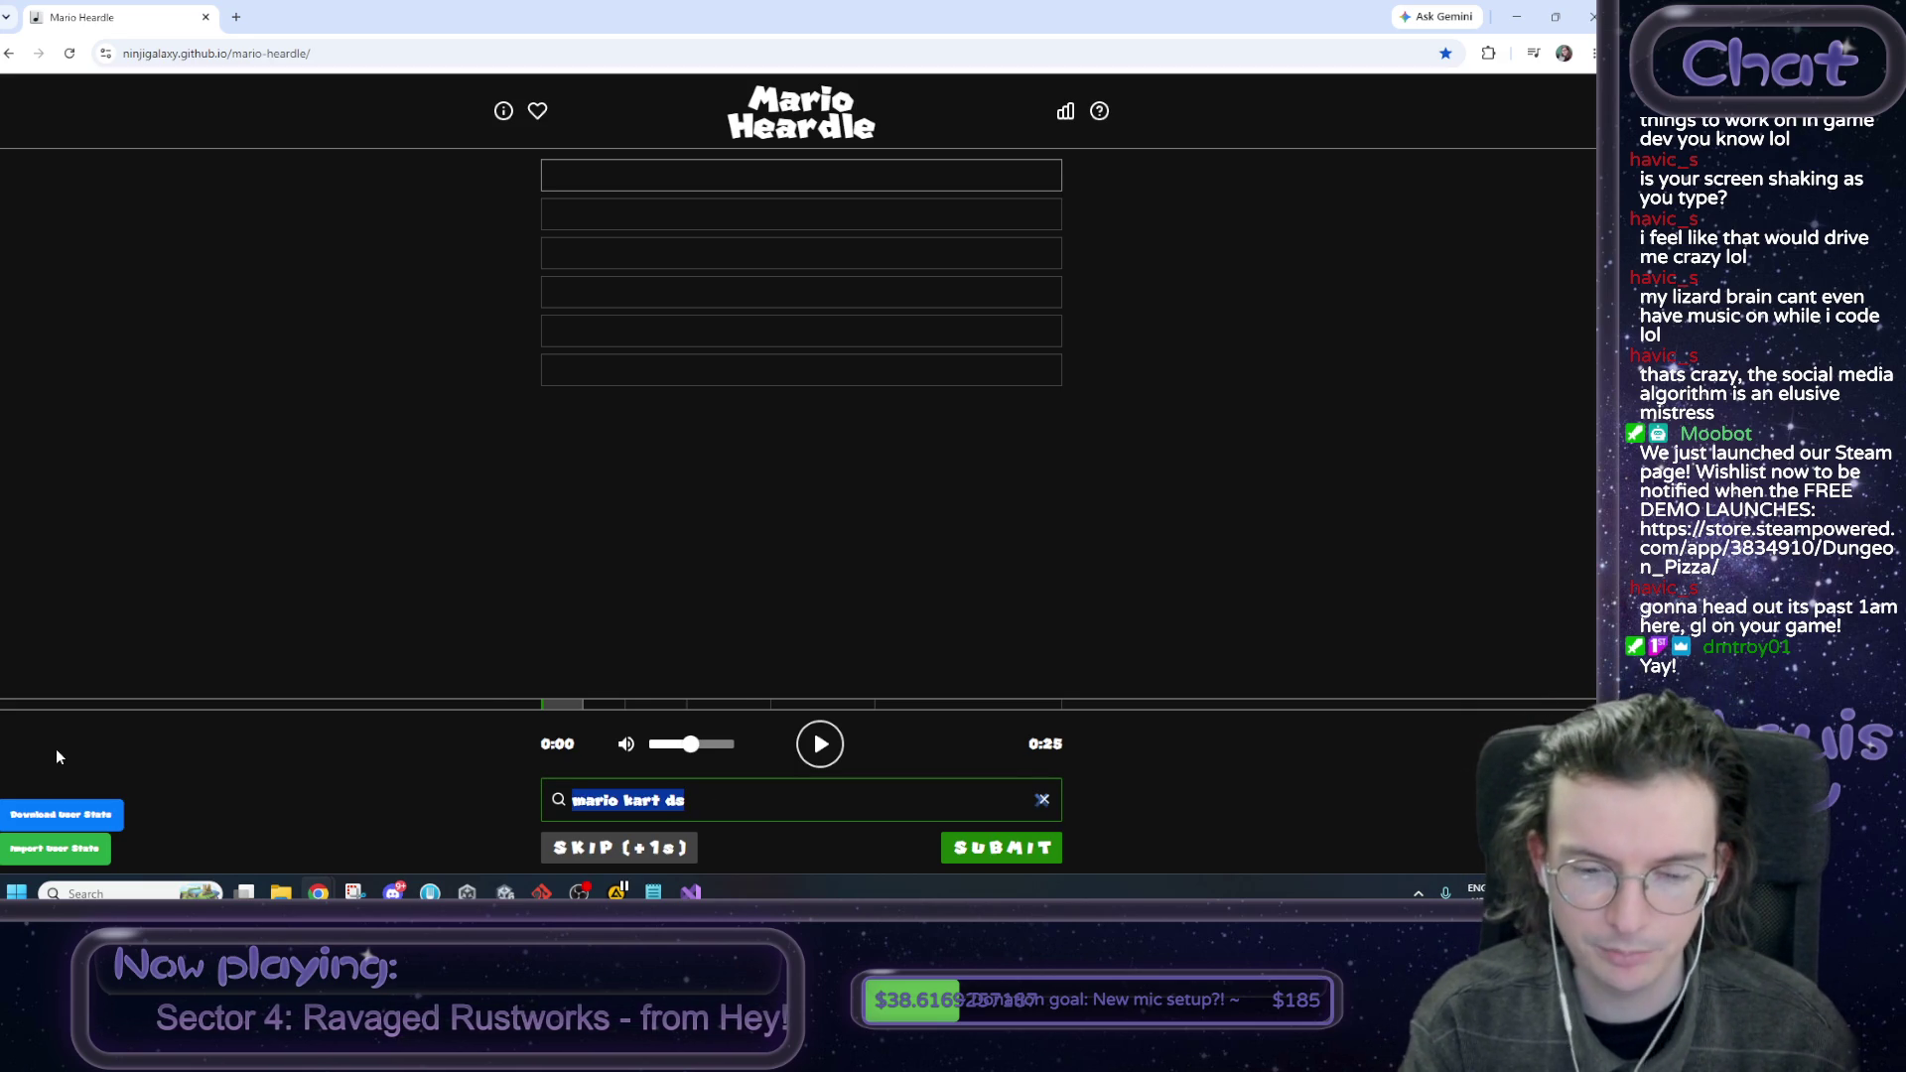
text(cheep)
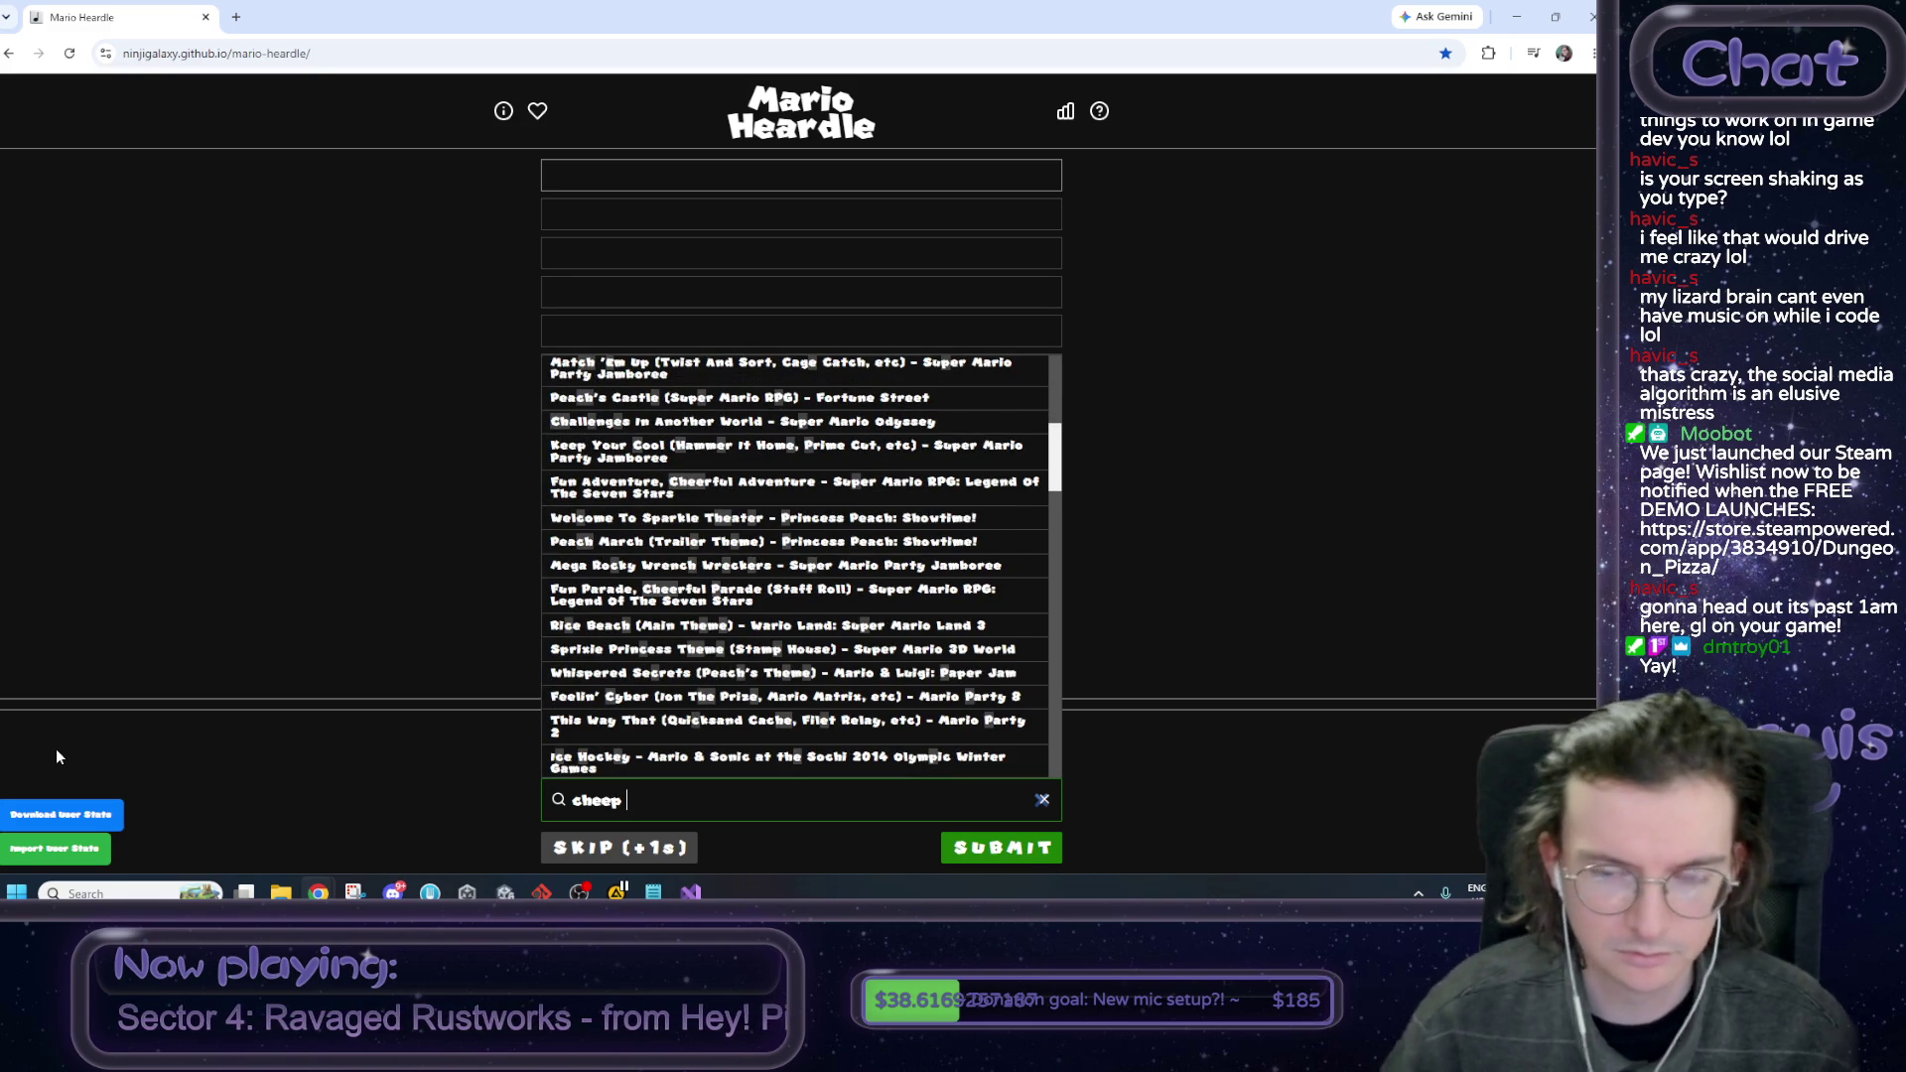
scroll(591, 513, up, 5)
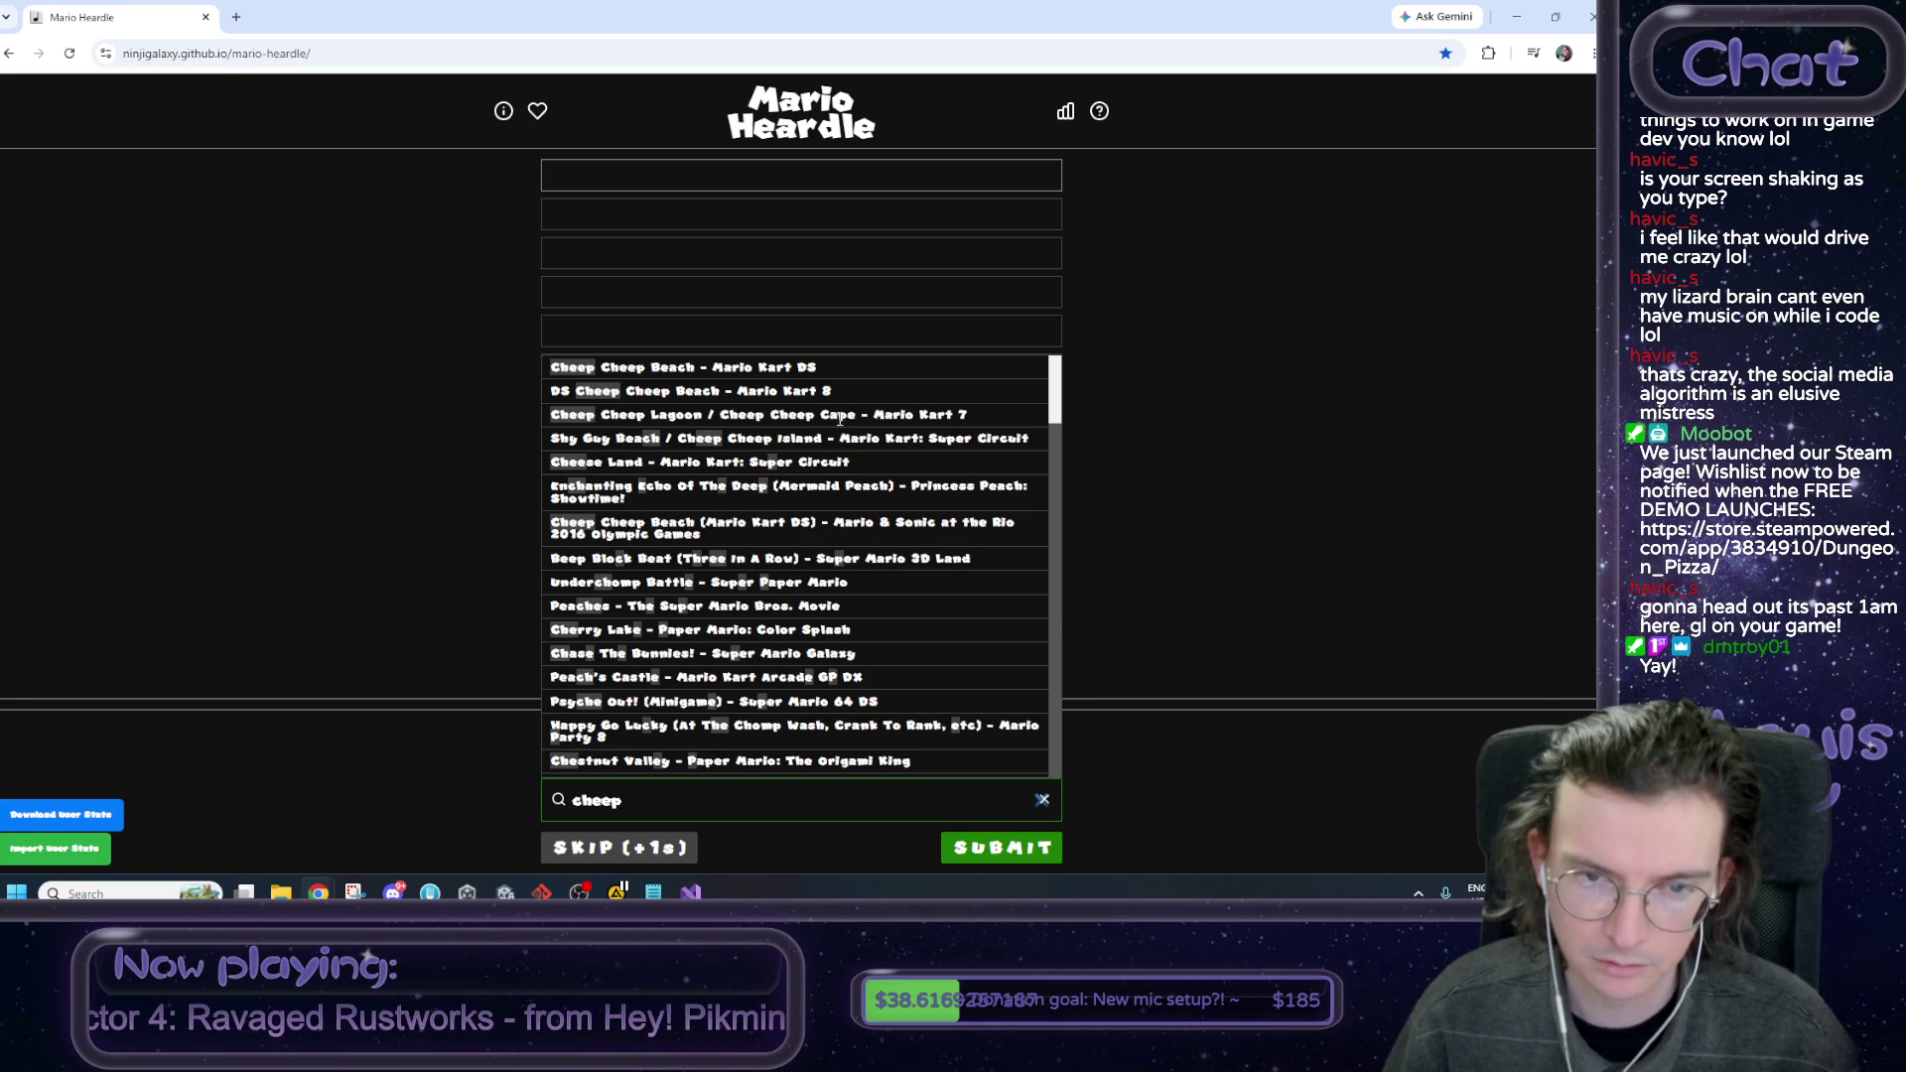
click(843, 415)
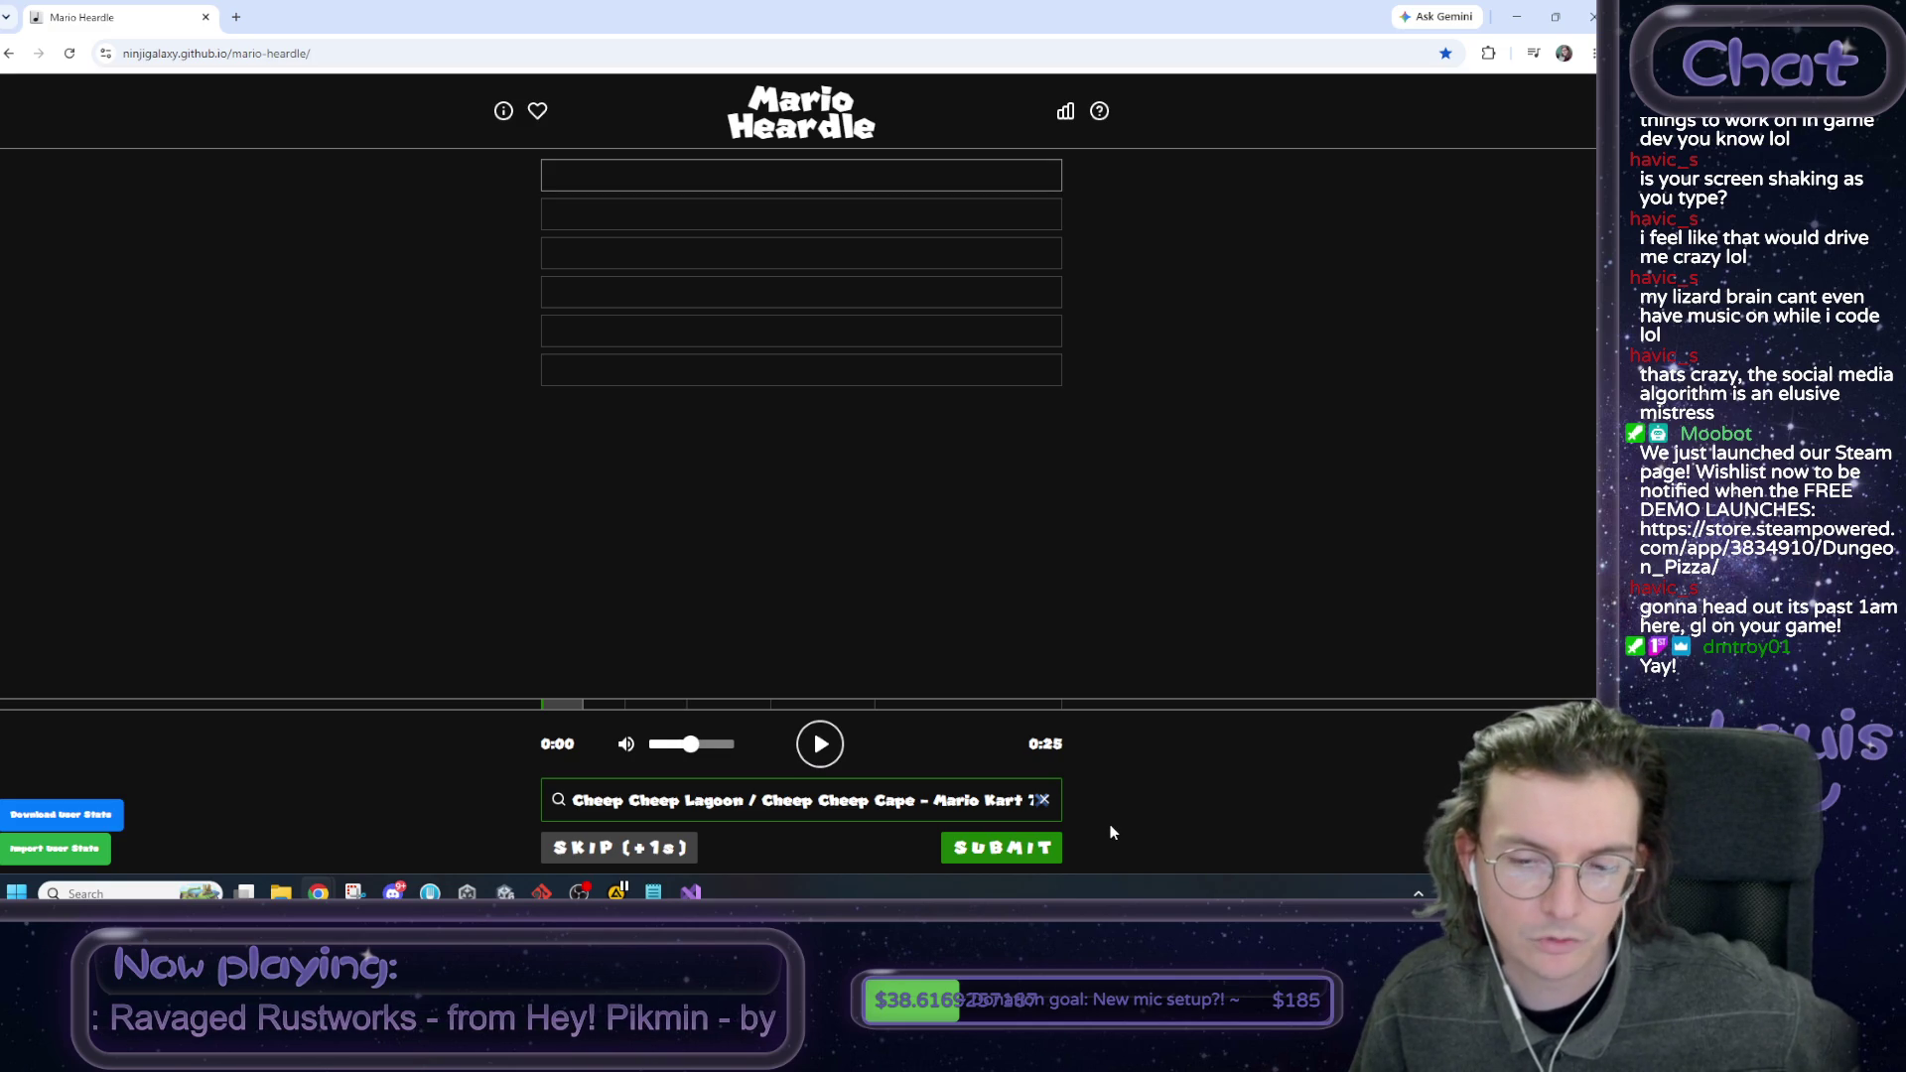
click(1007, 847)
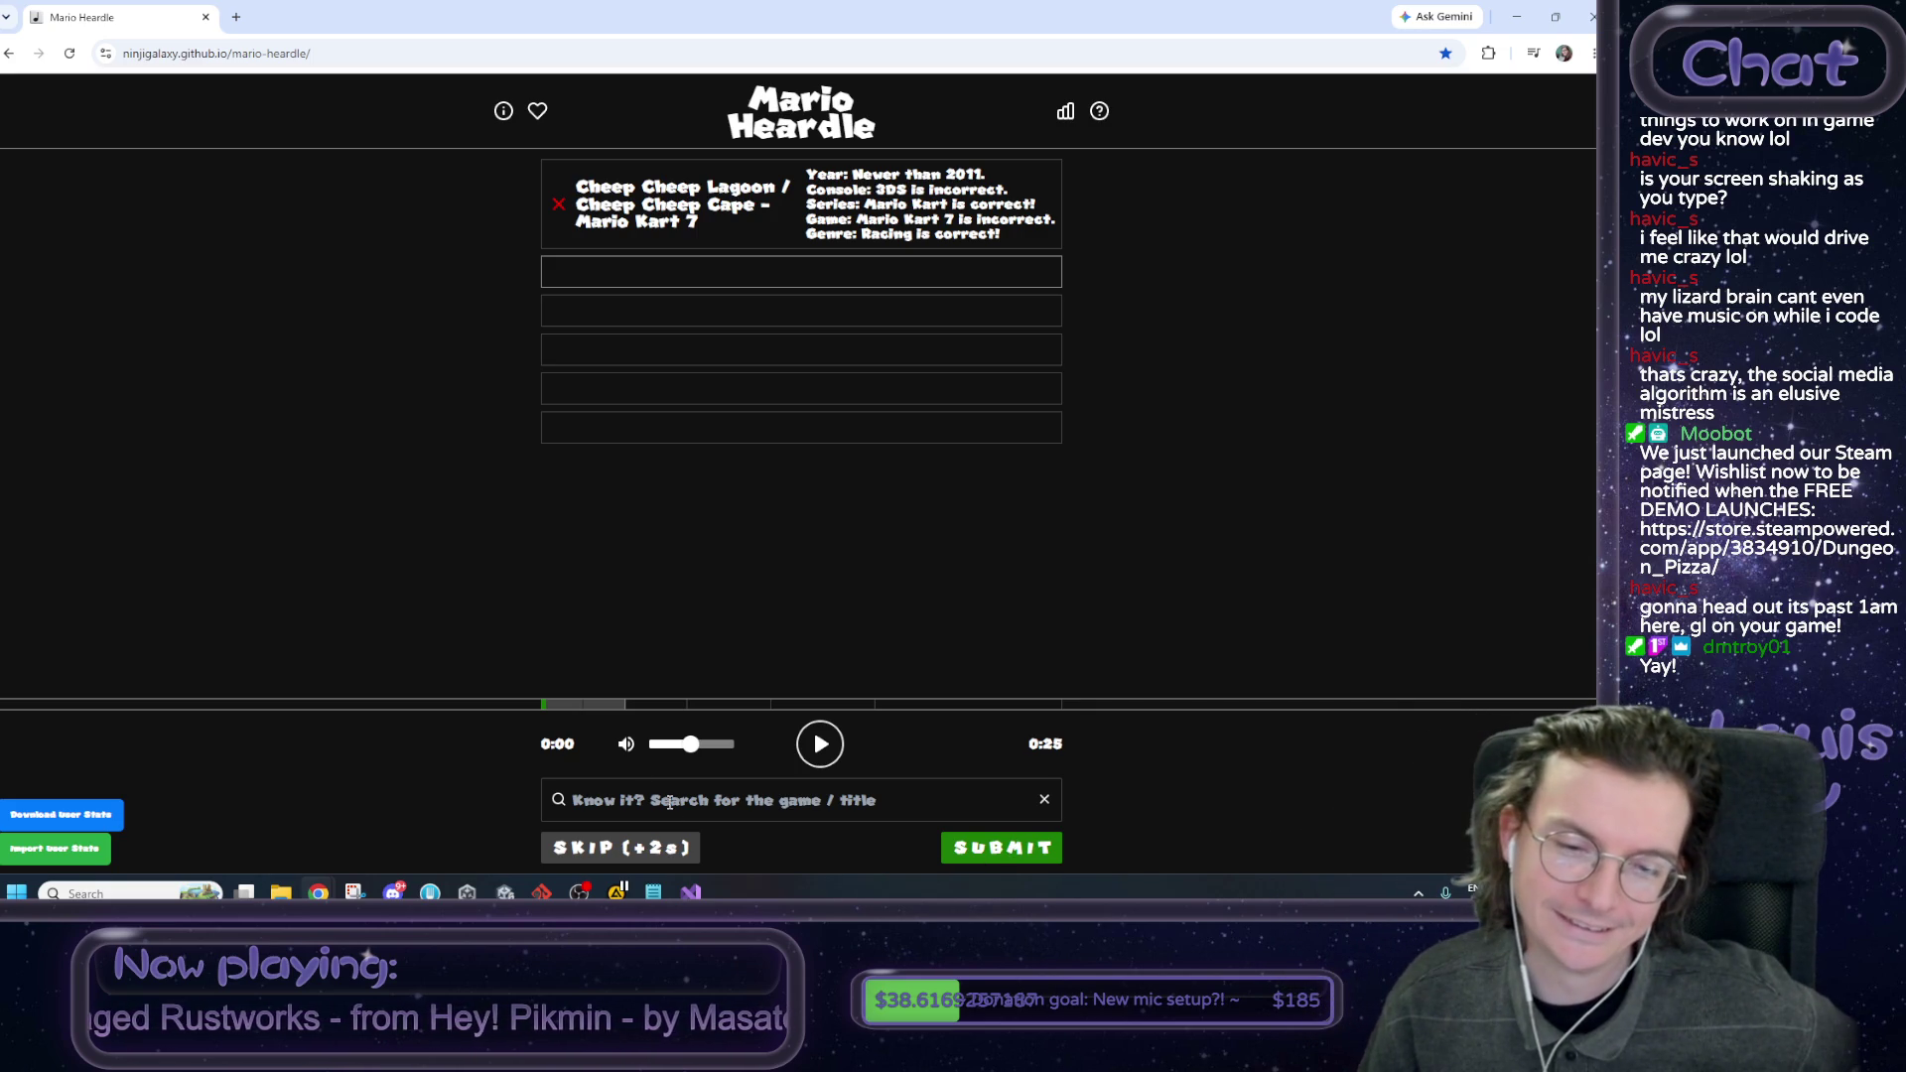
Replay the clip, submit DS Cheep Cheep Beach - Mario Kart 8, and pull in the YouTube window.
click(812, 746)
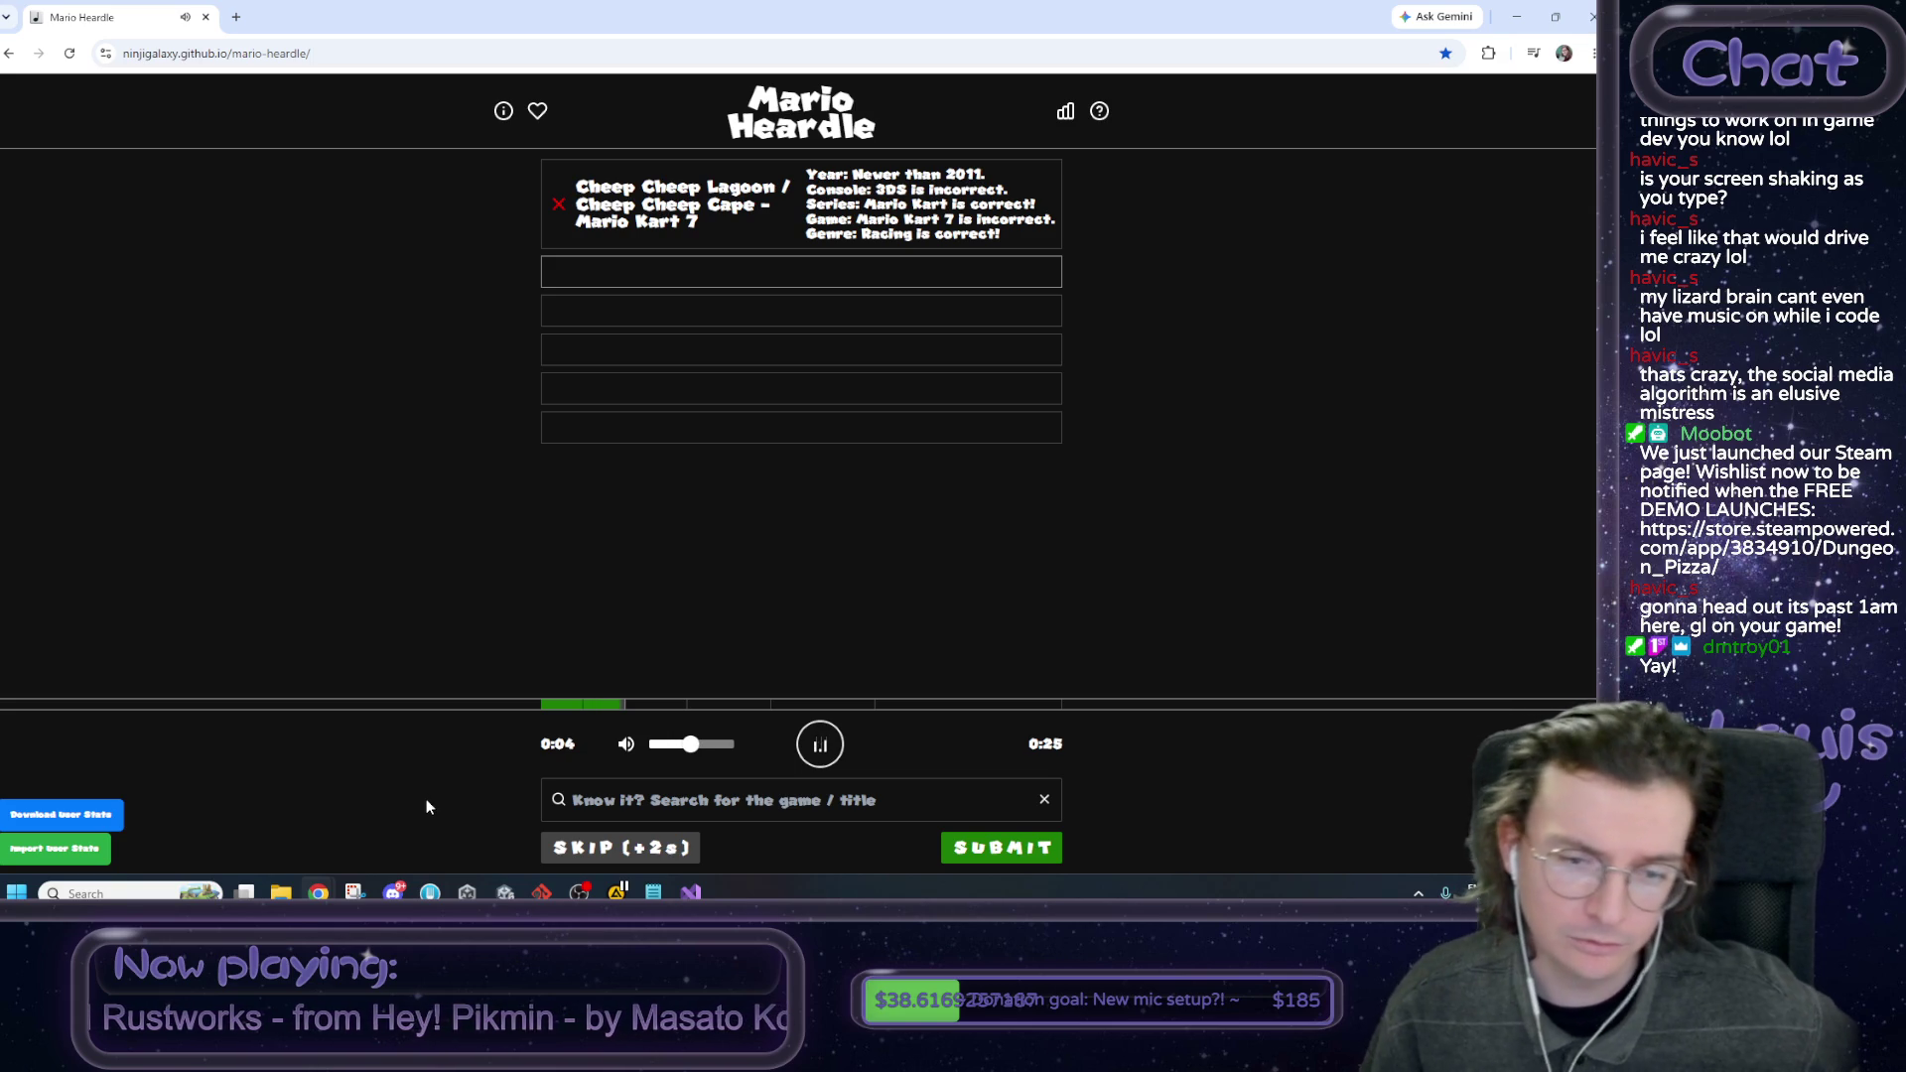
click(820, 746)
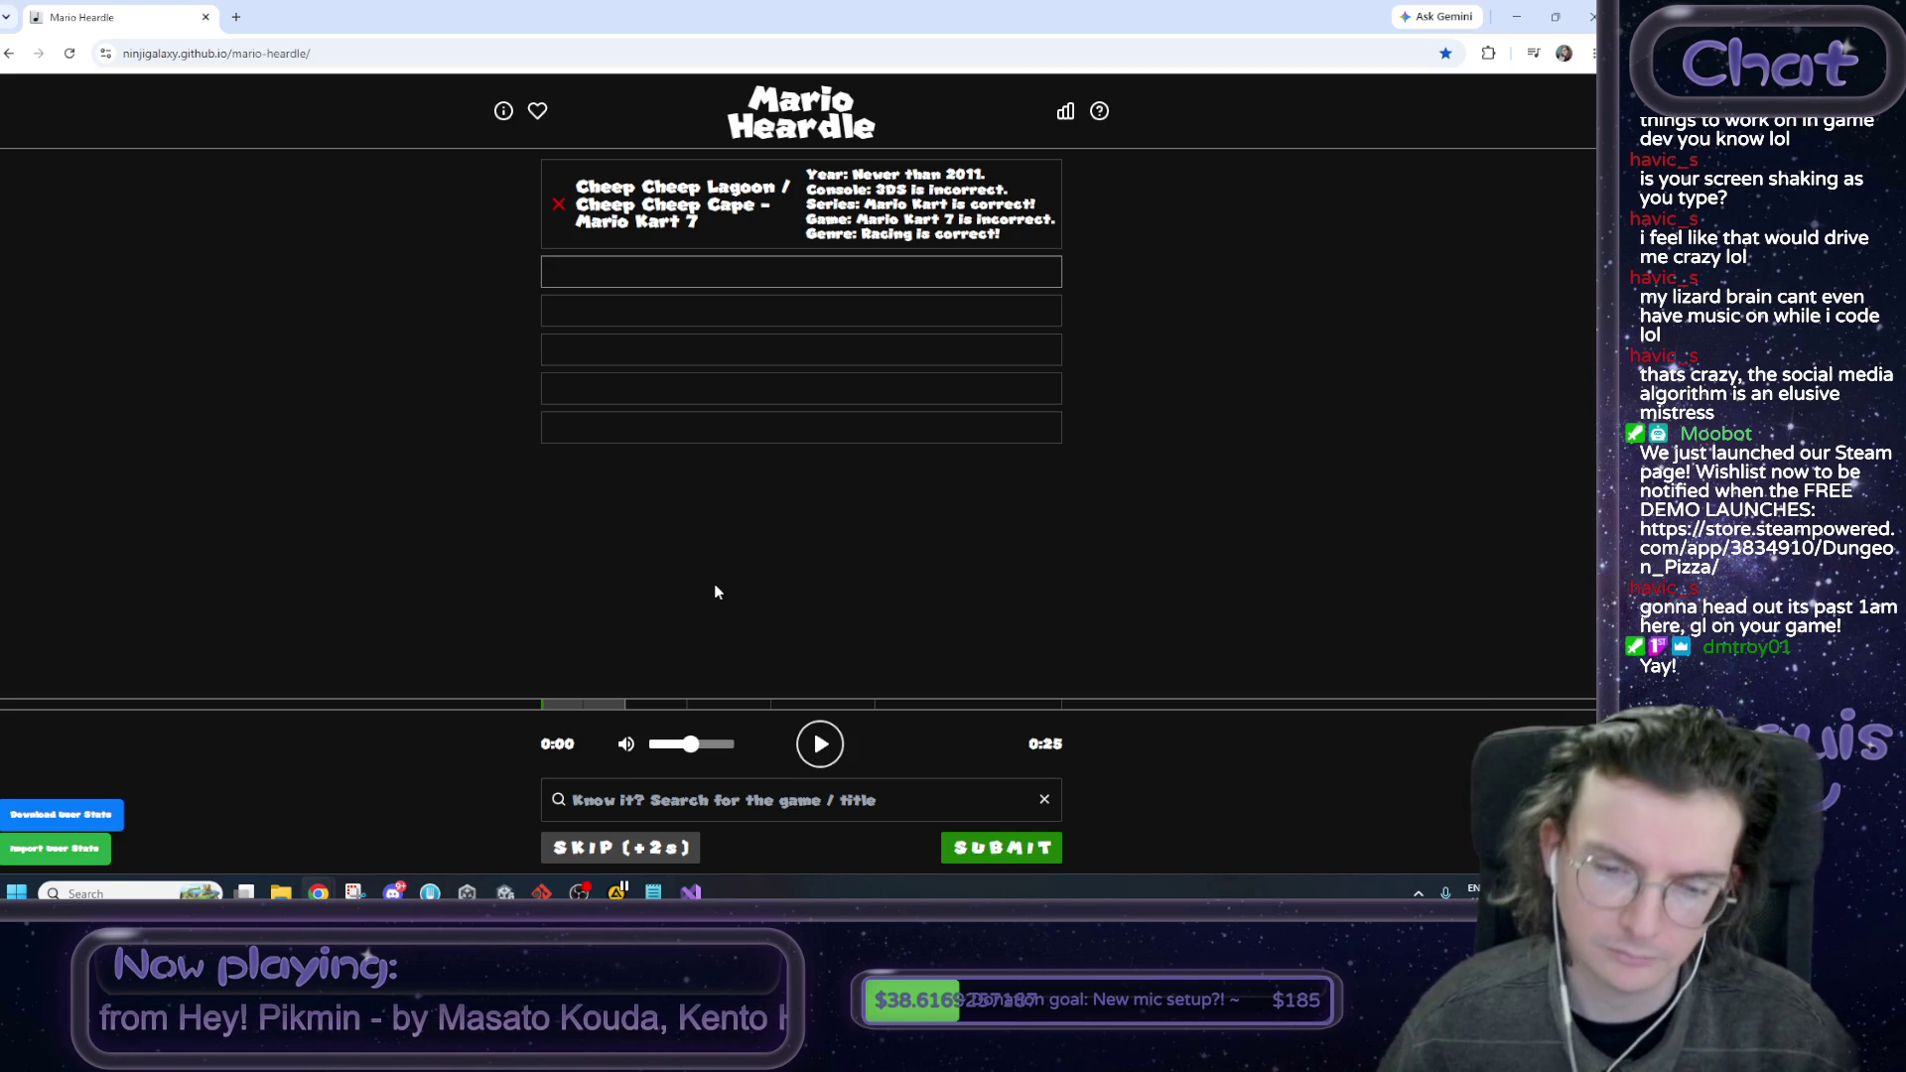
key(Tab)
text(chee)
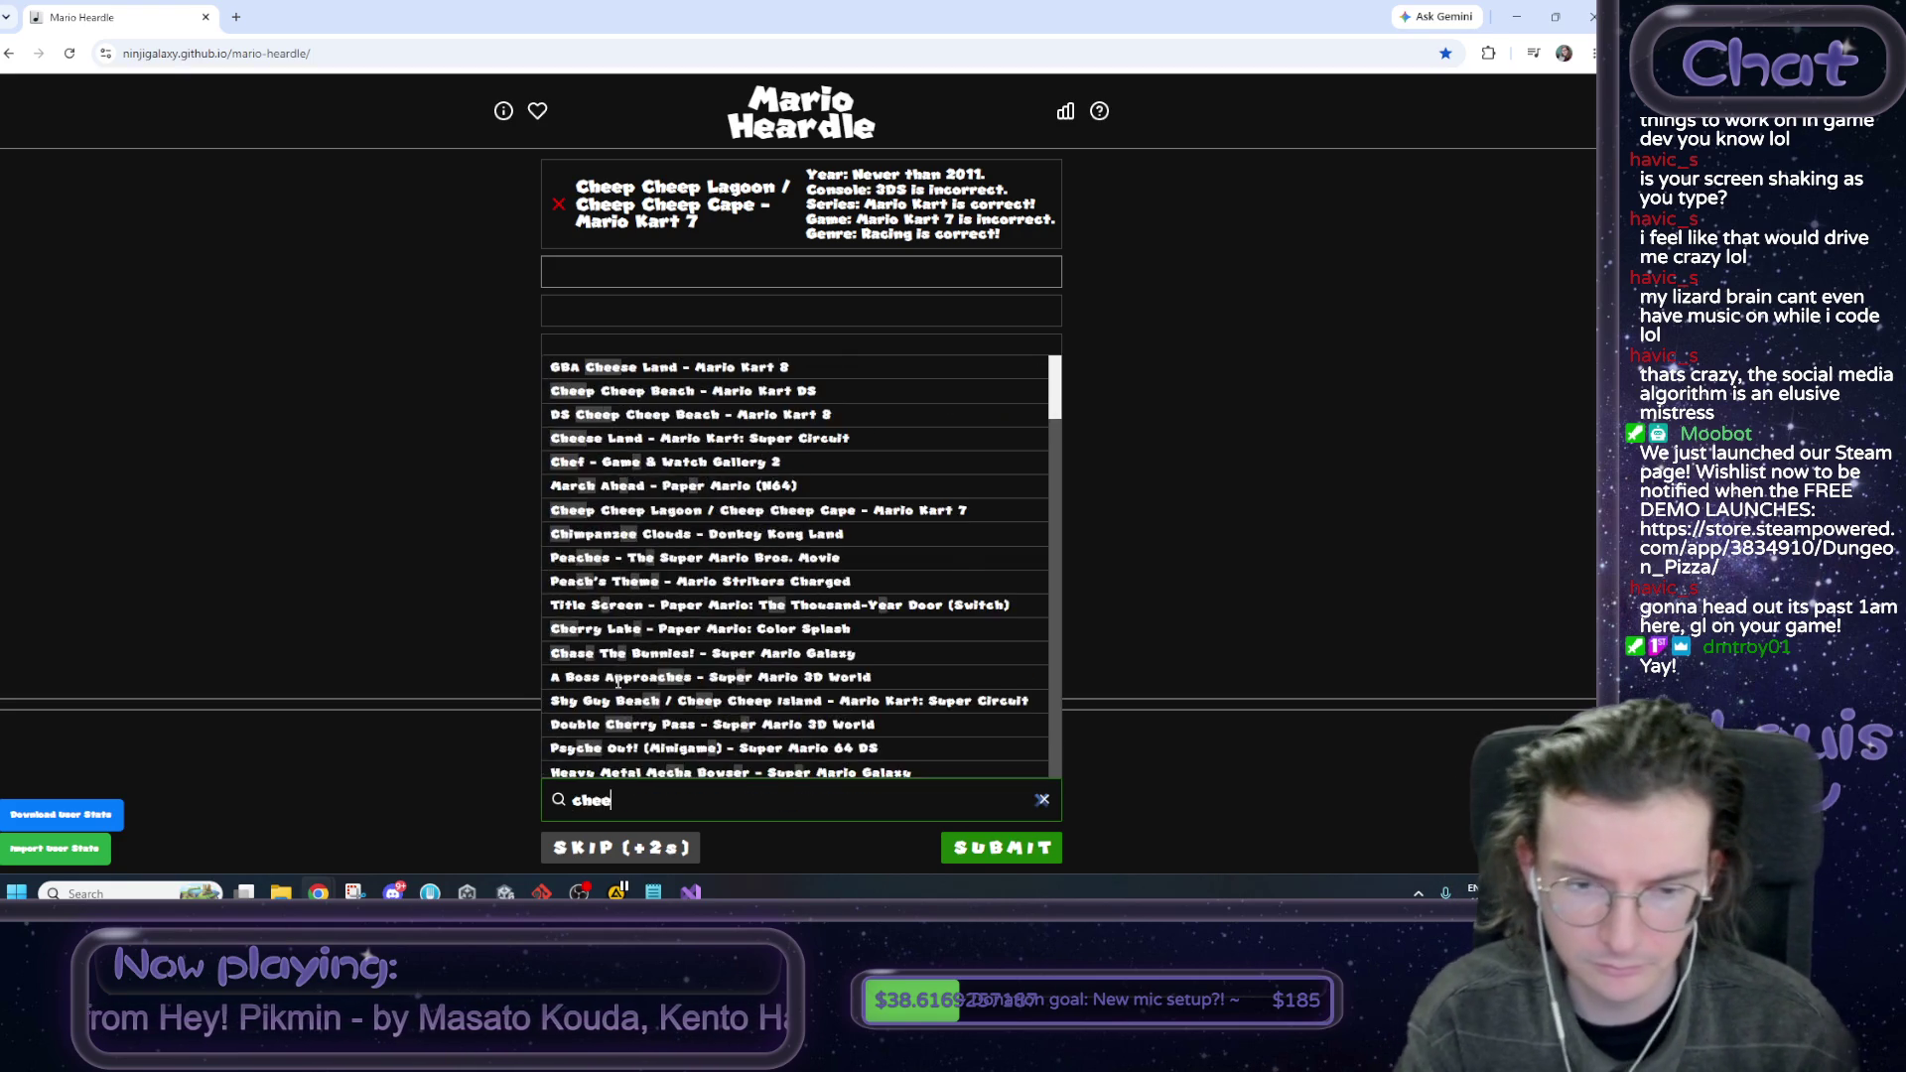
text(p ch)
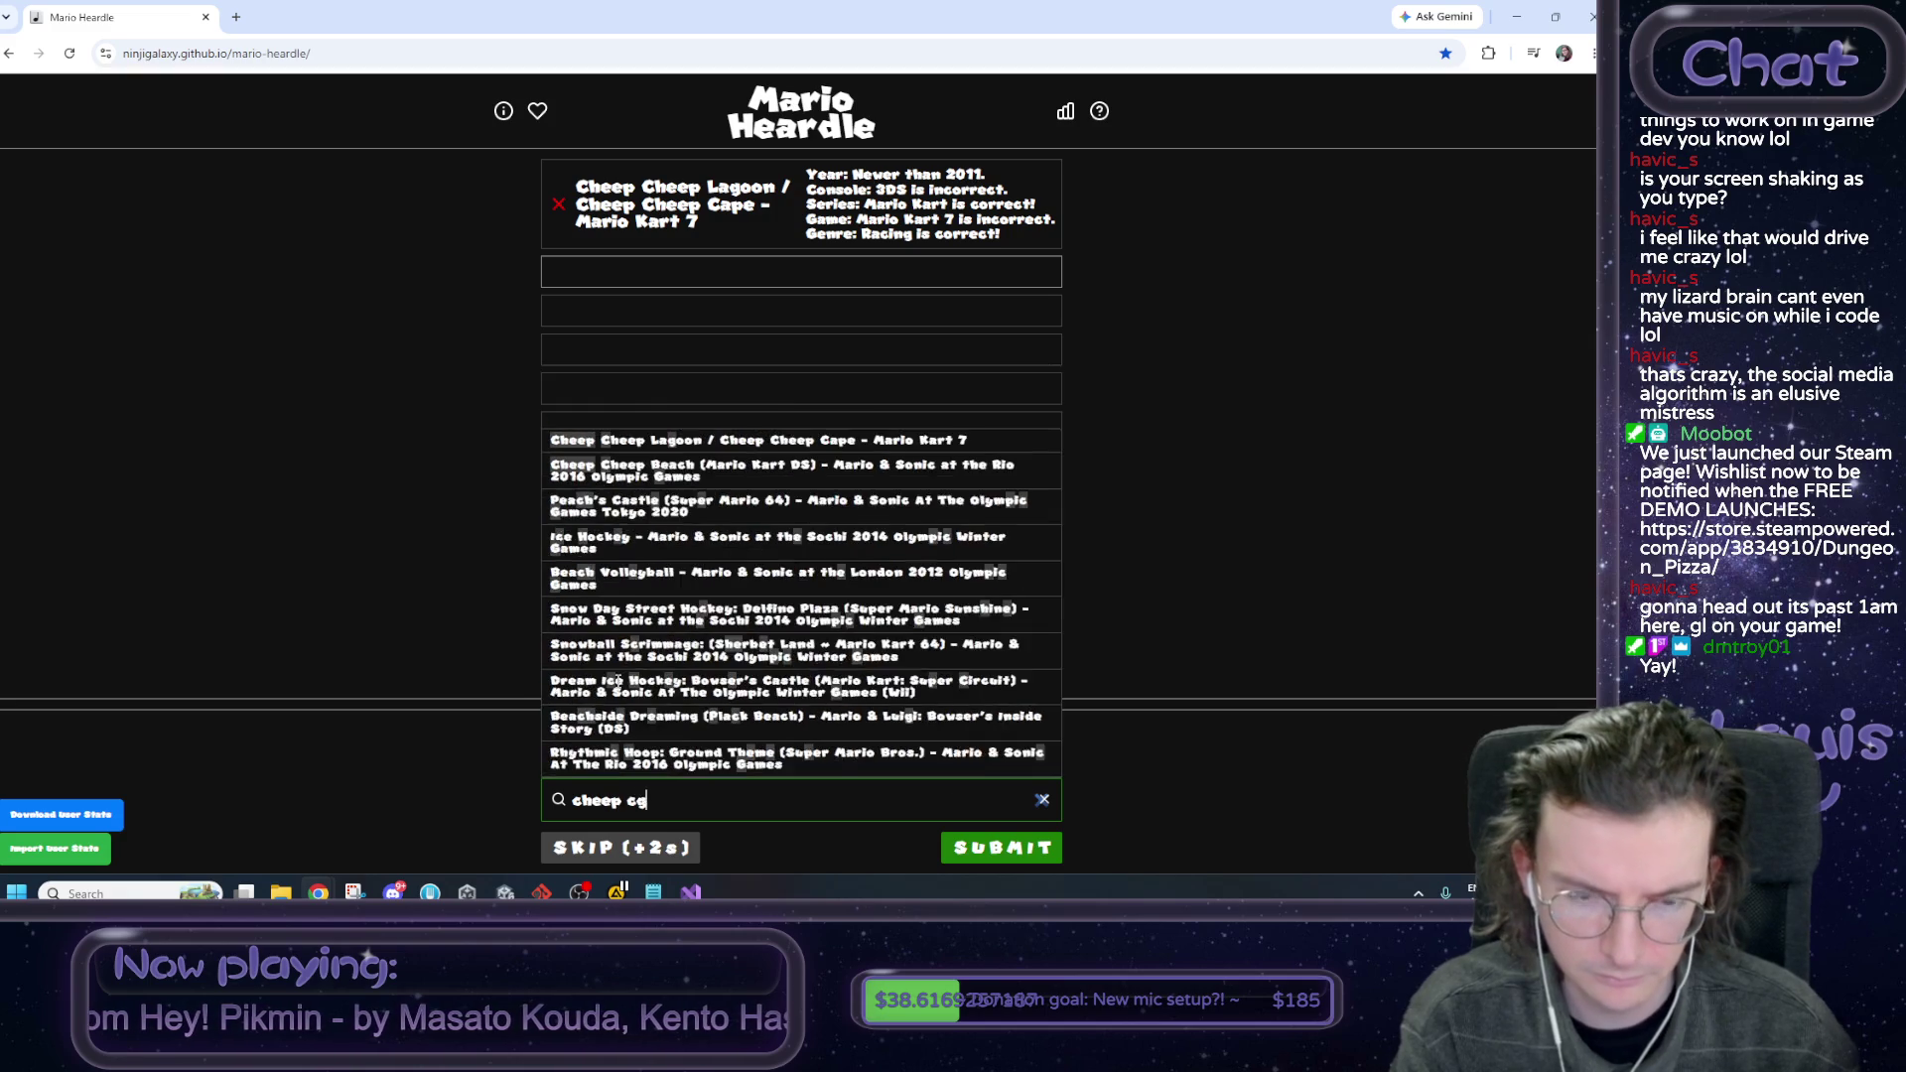
text(eep)
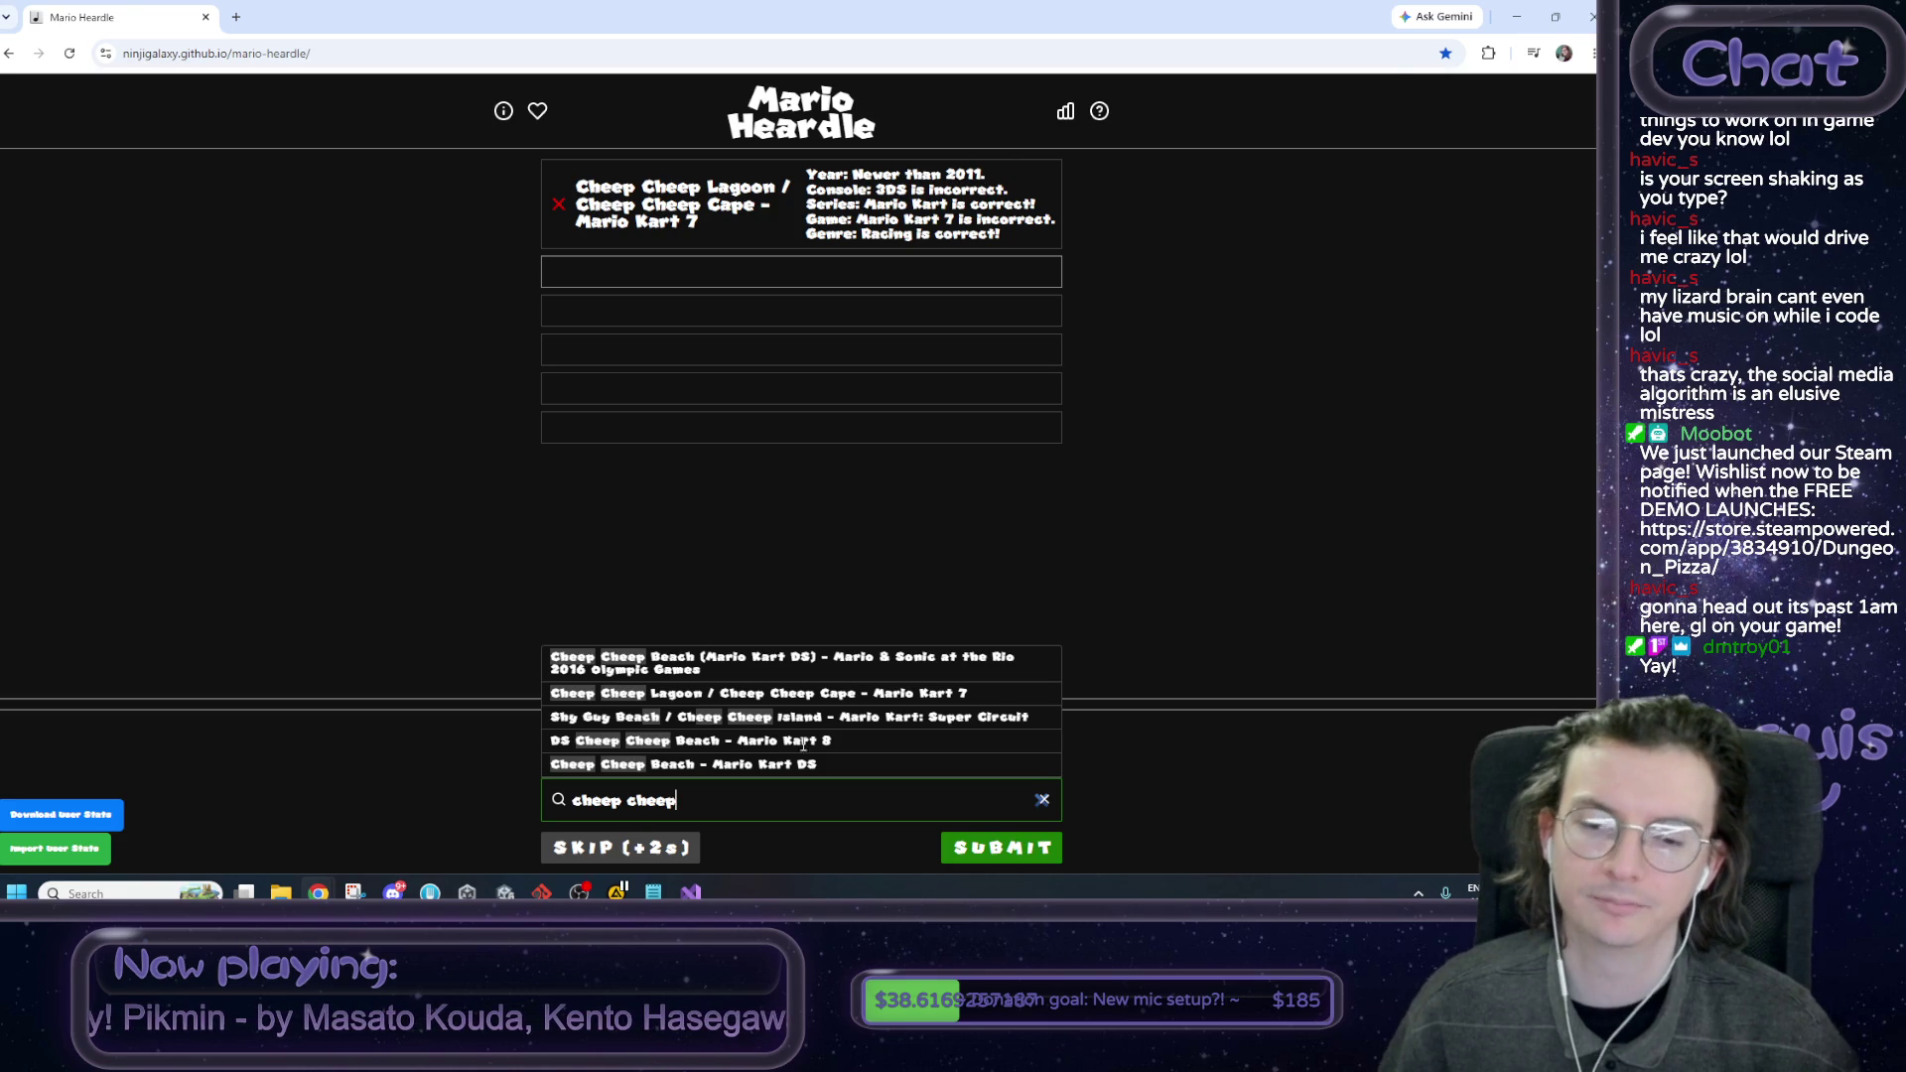
click(784, 740)
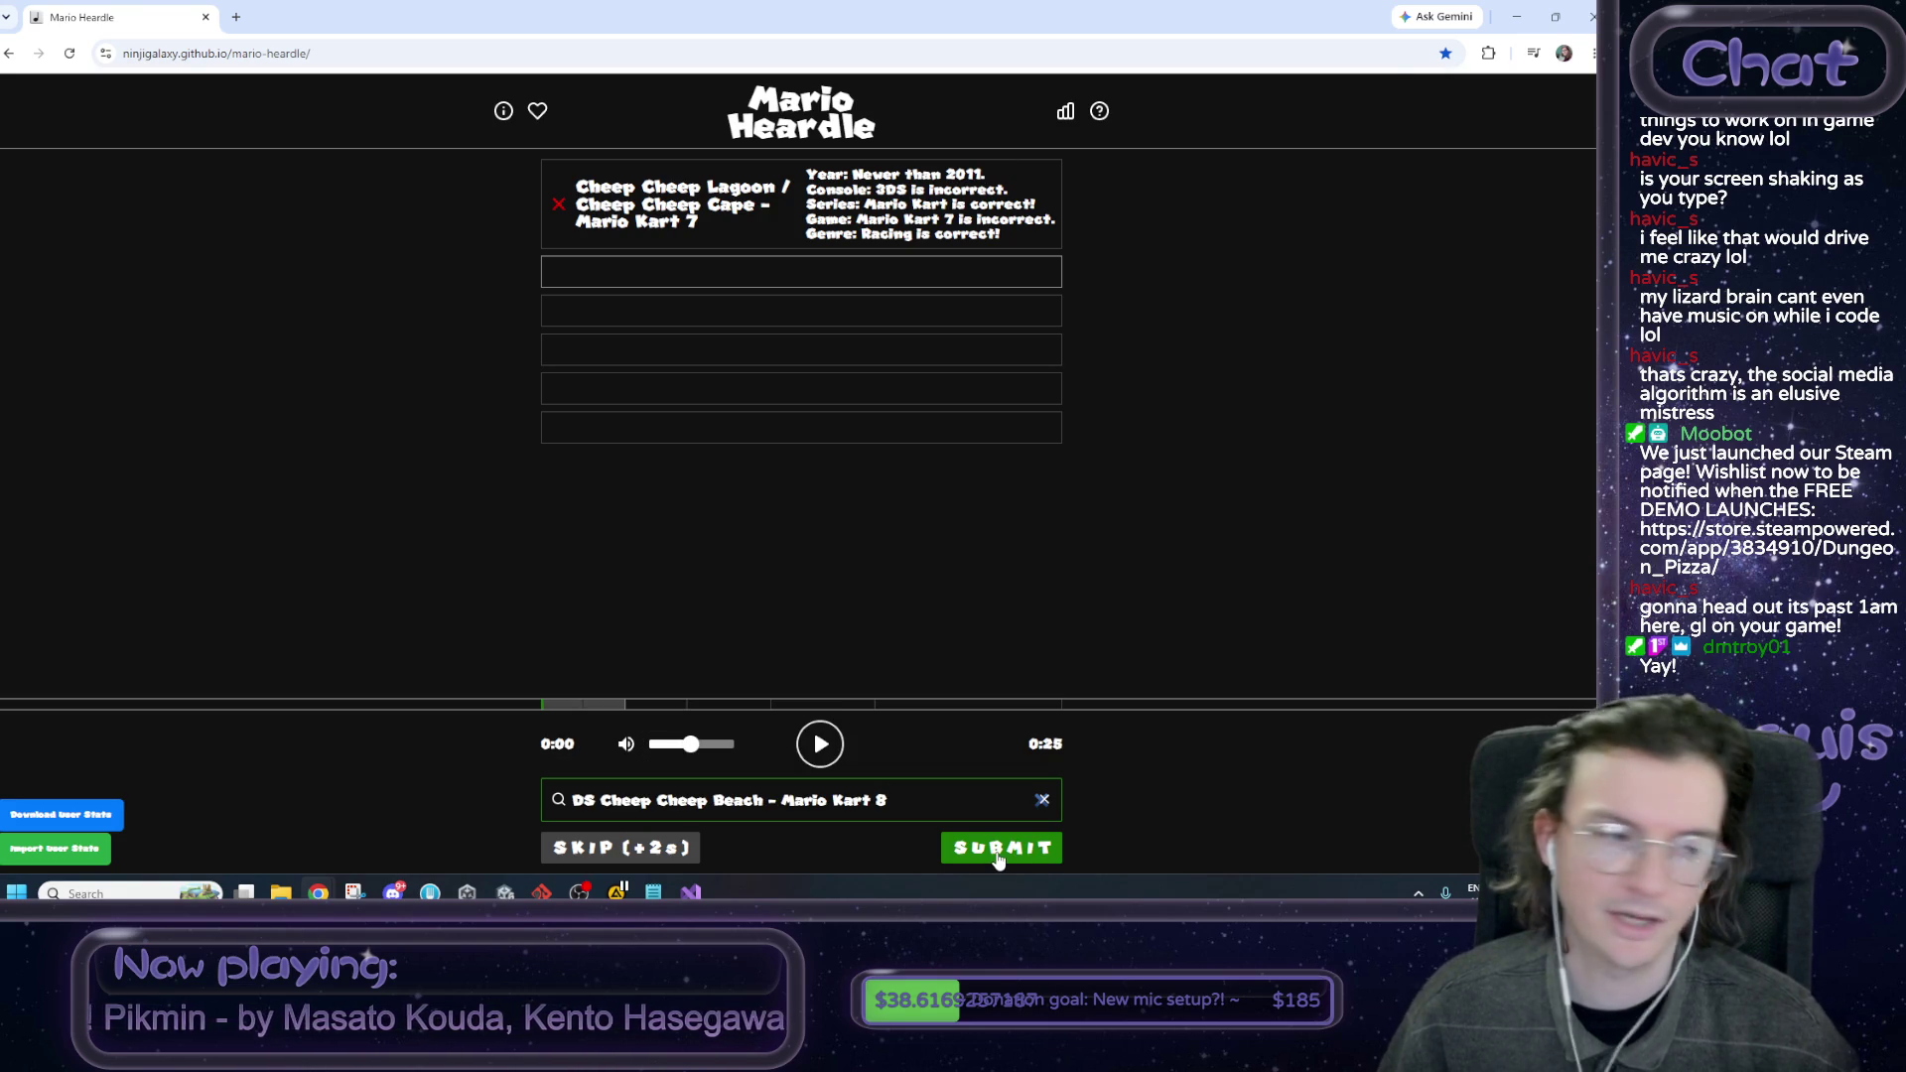
click(999, 850)
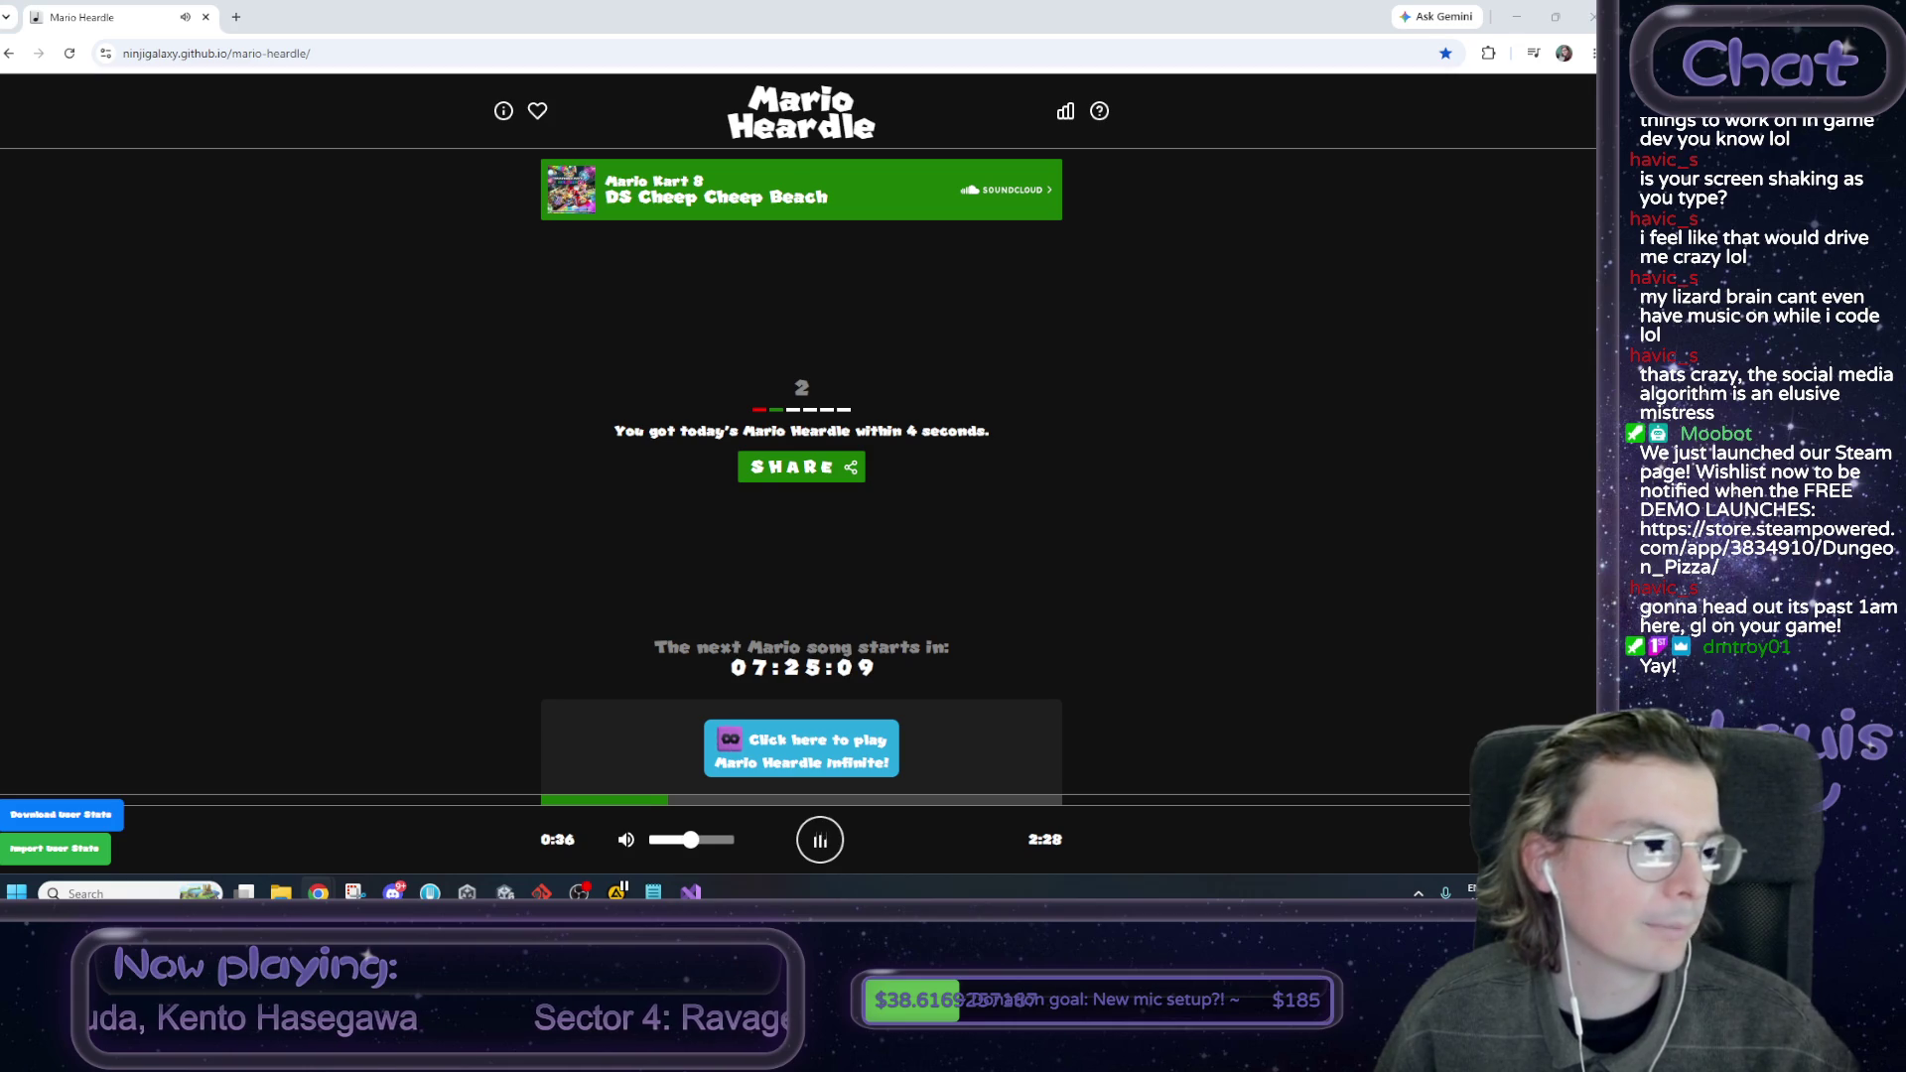
mouse_move(0, 198)
mouse_down()
mouse_move(268, 192)
mouse_move(403, 78)
mouse_move(317, 17)
mouse_up()
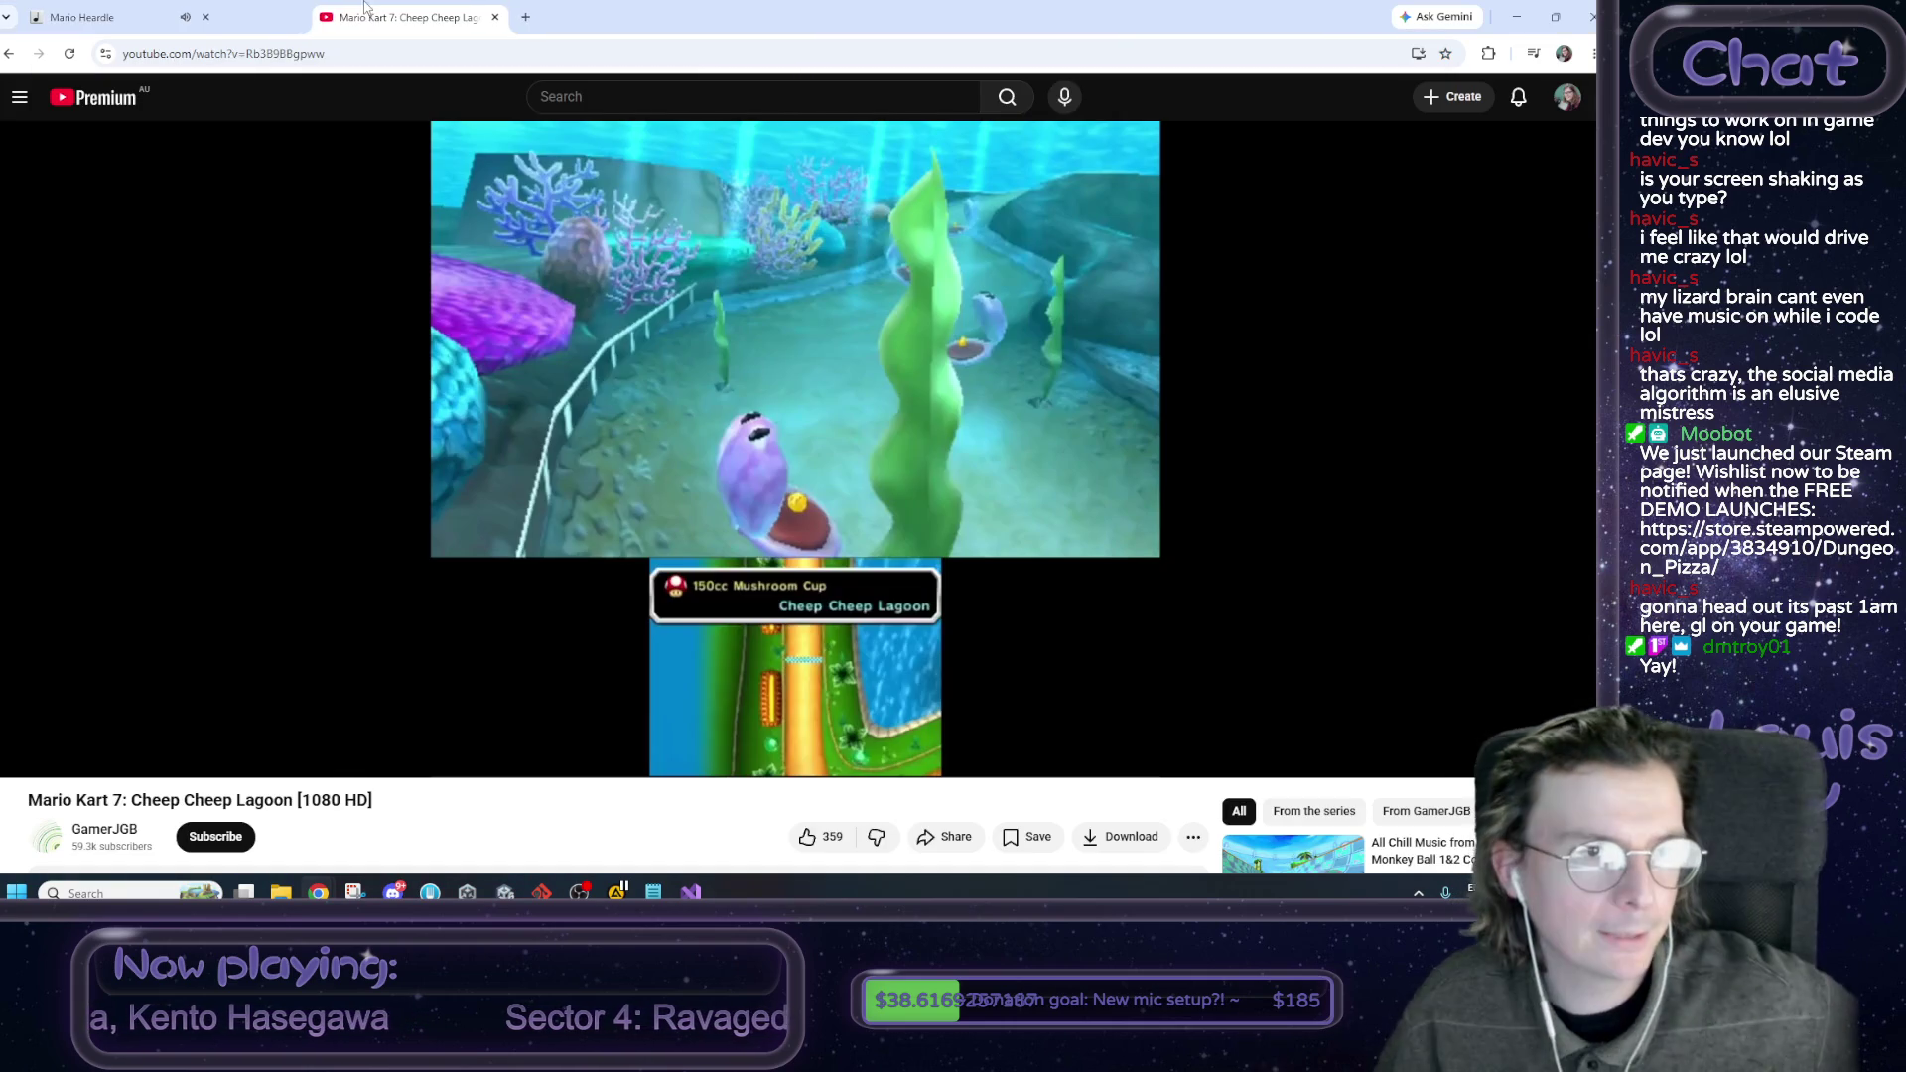
Close the Heardle tab and play the Cheep Cheep Lagoon video at half volume, skipping ahead.
middle_click(115, 8)
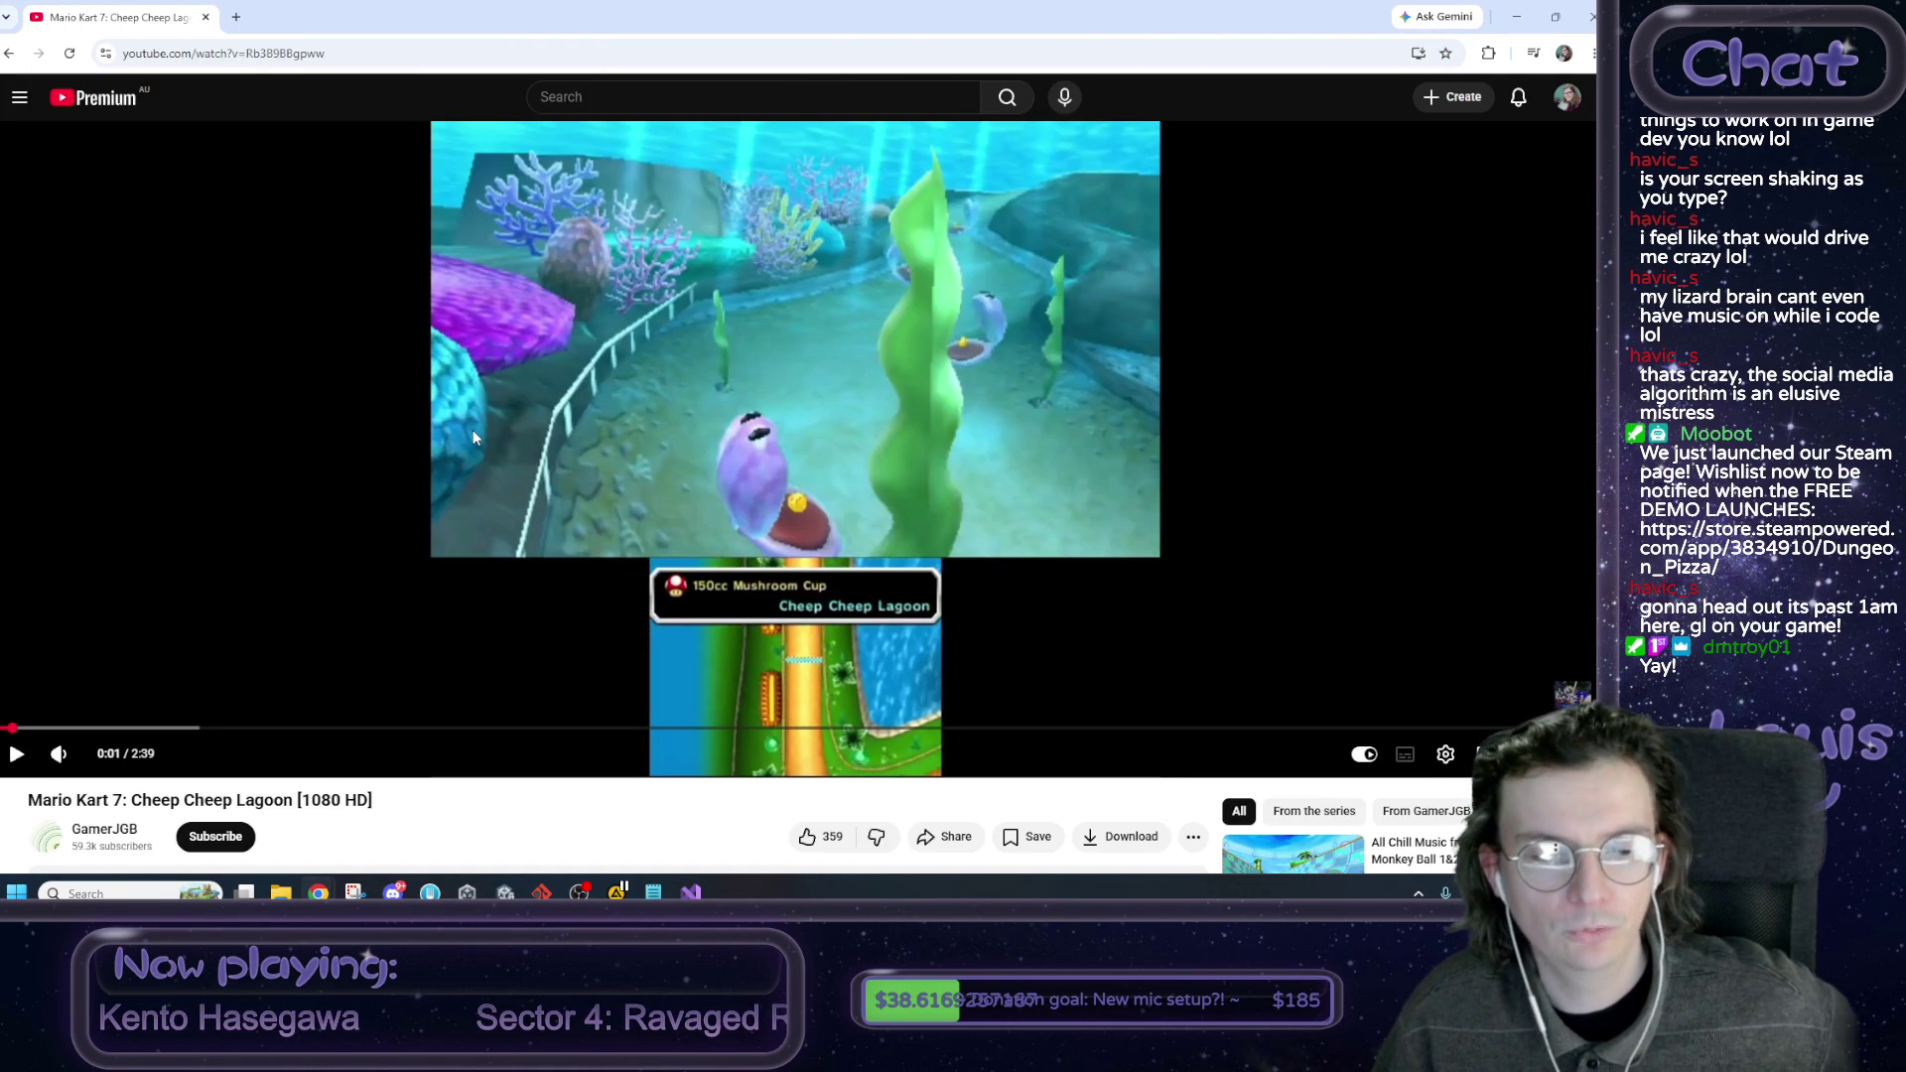
click(473, 430)
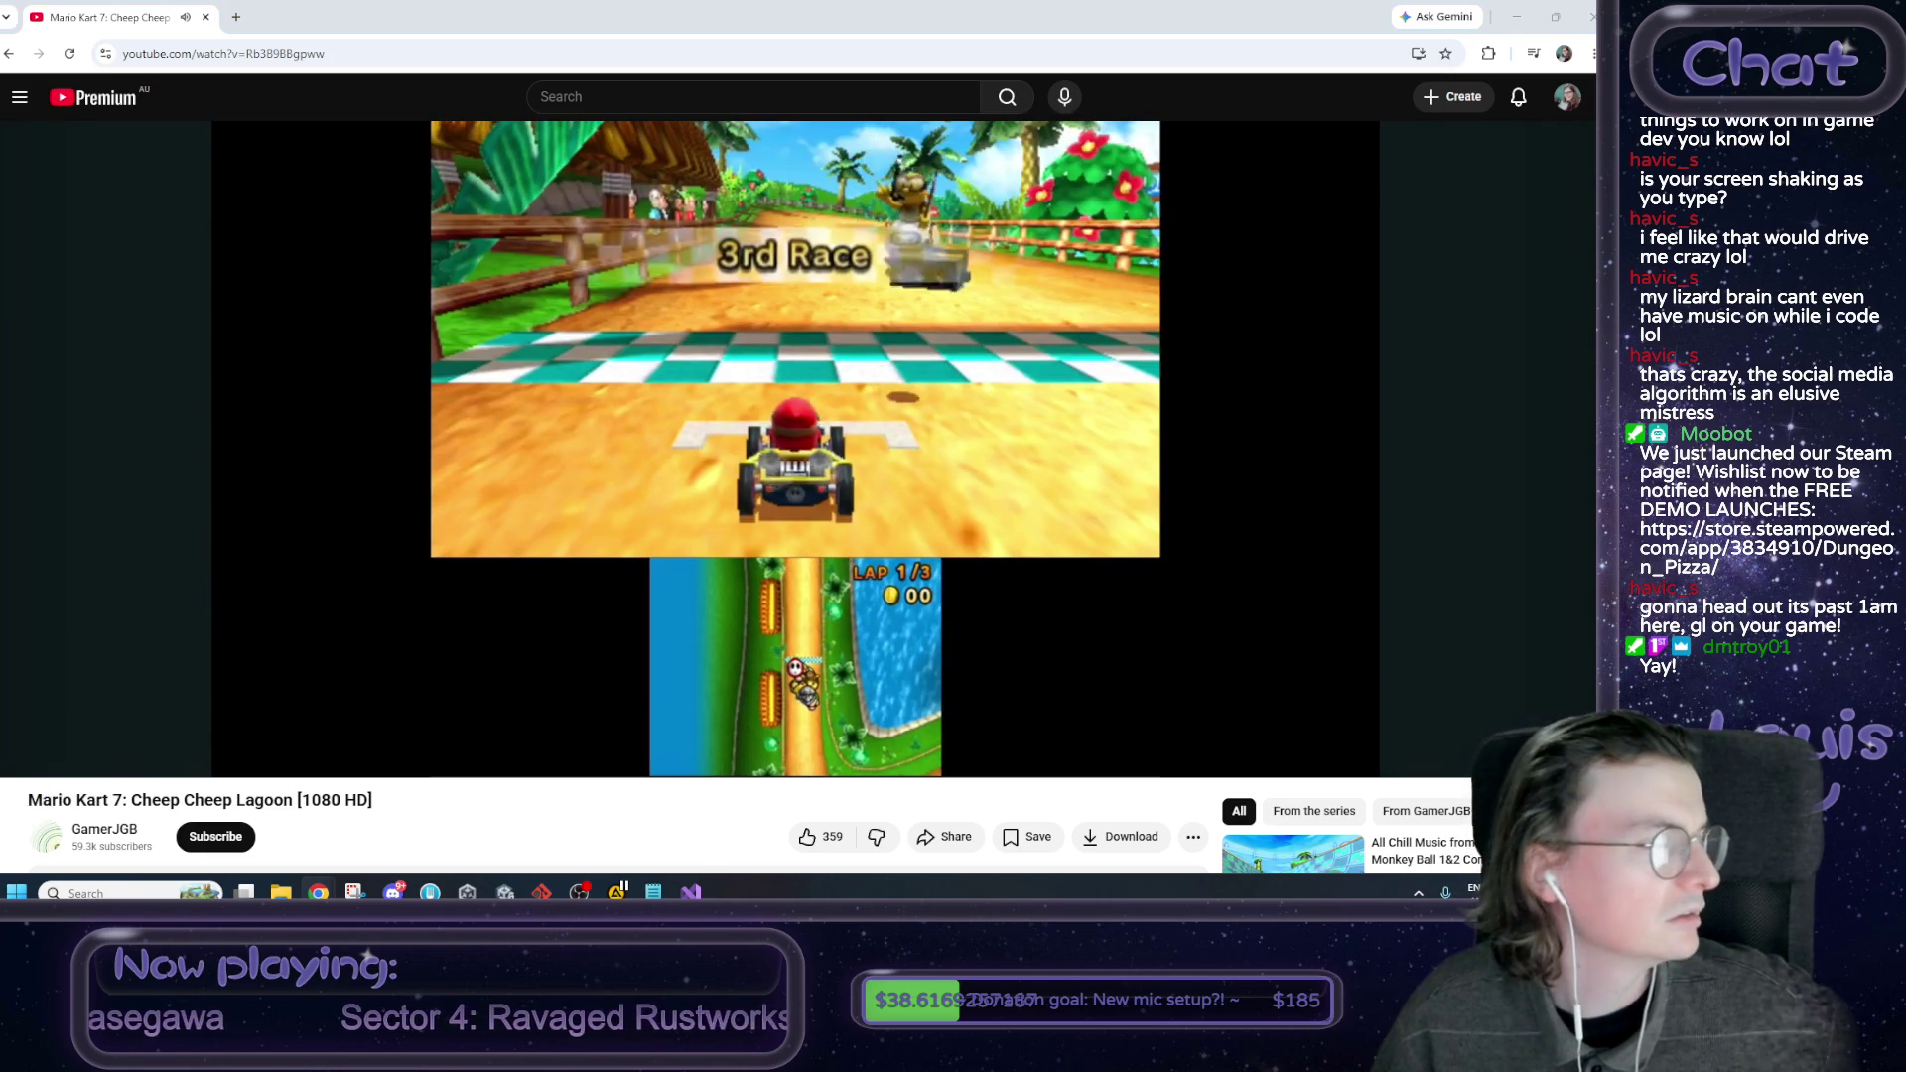
drag(114, 764, 98, 767)
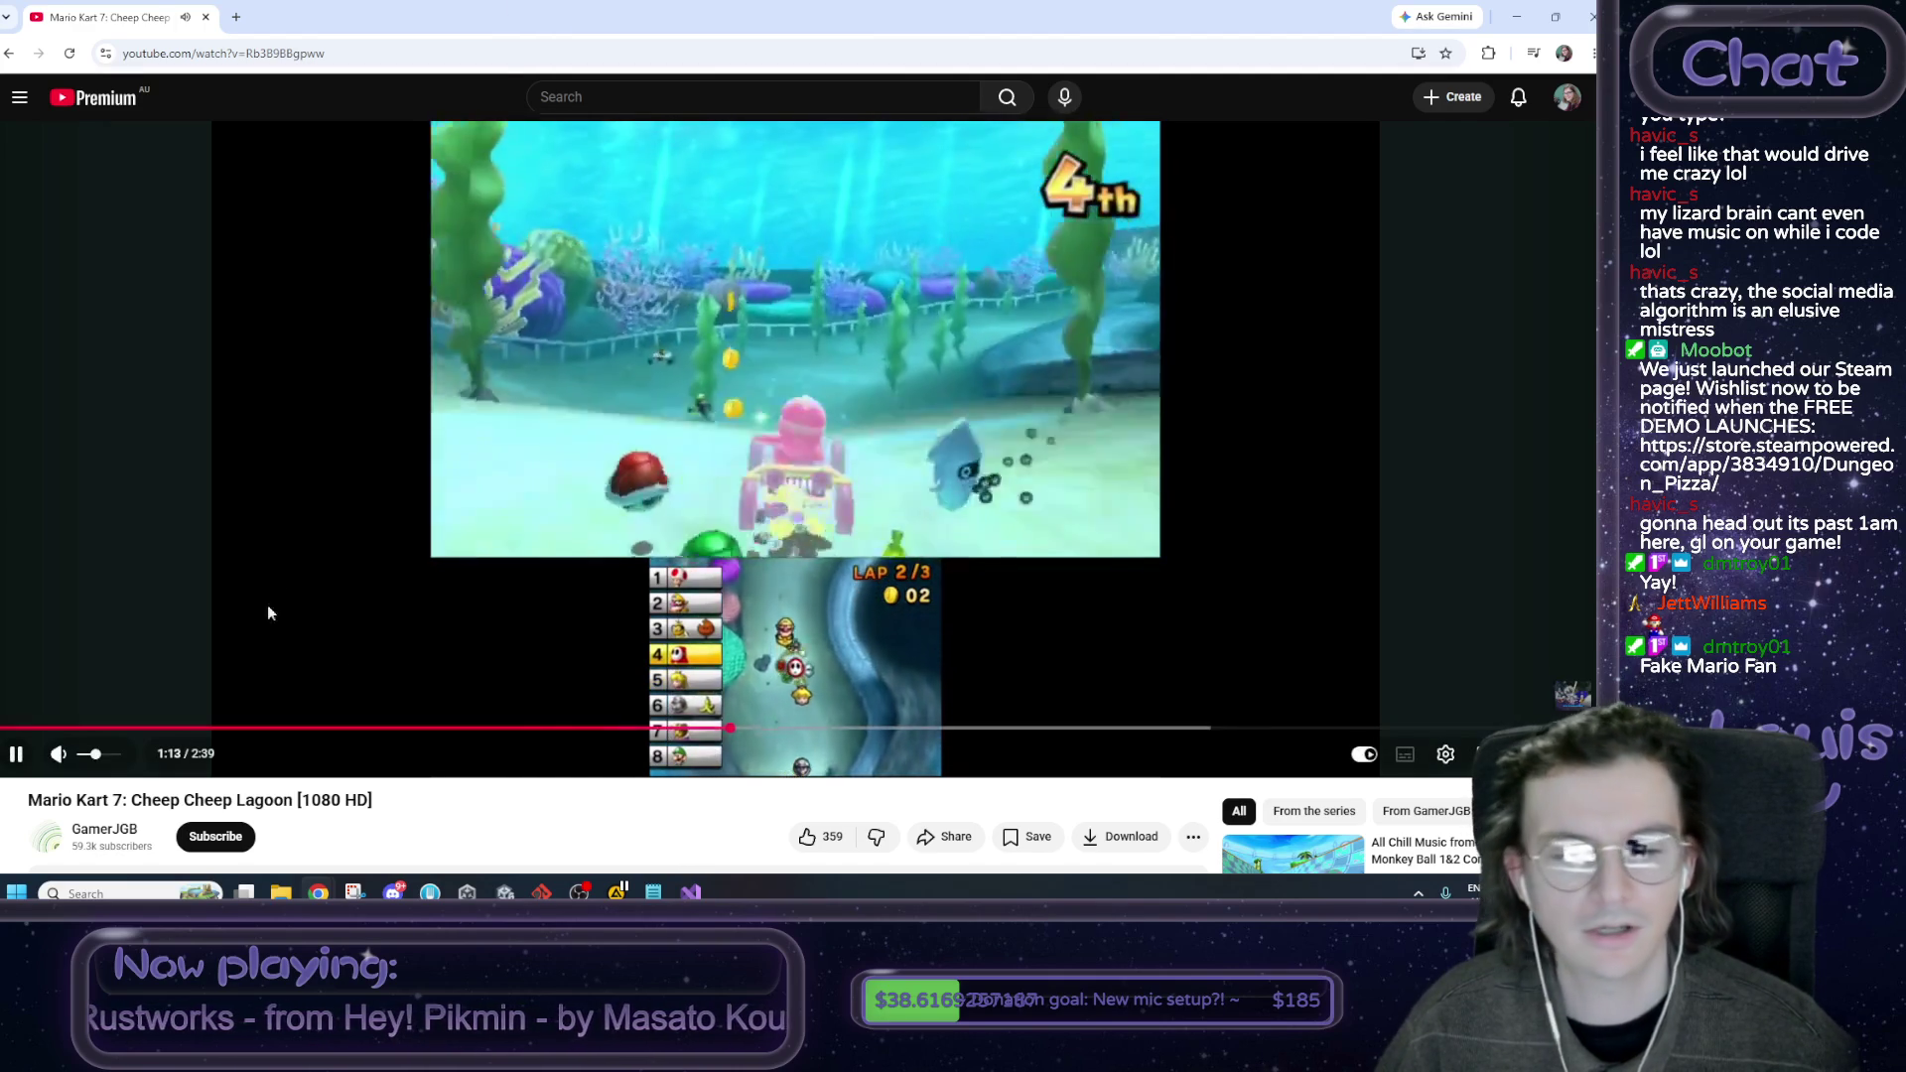
drag(794, 730, 812, 732)
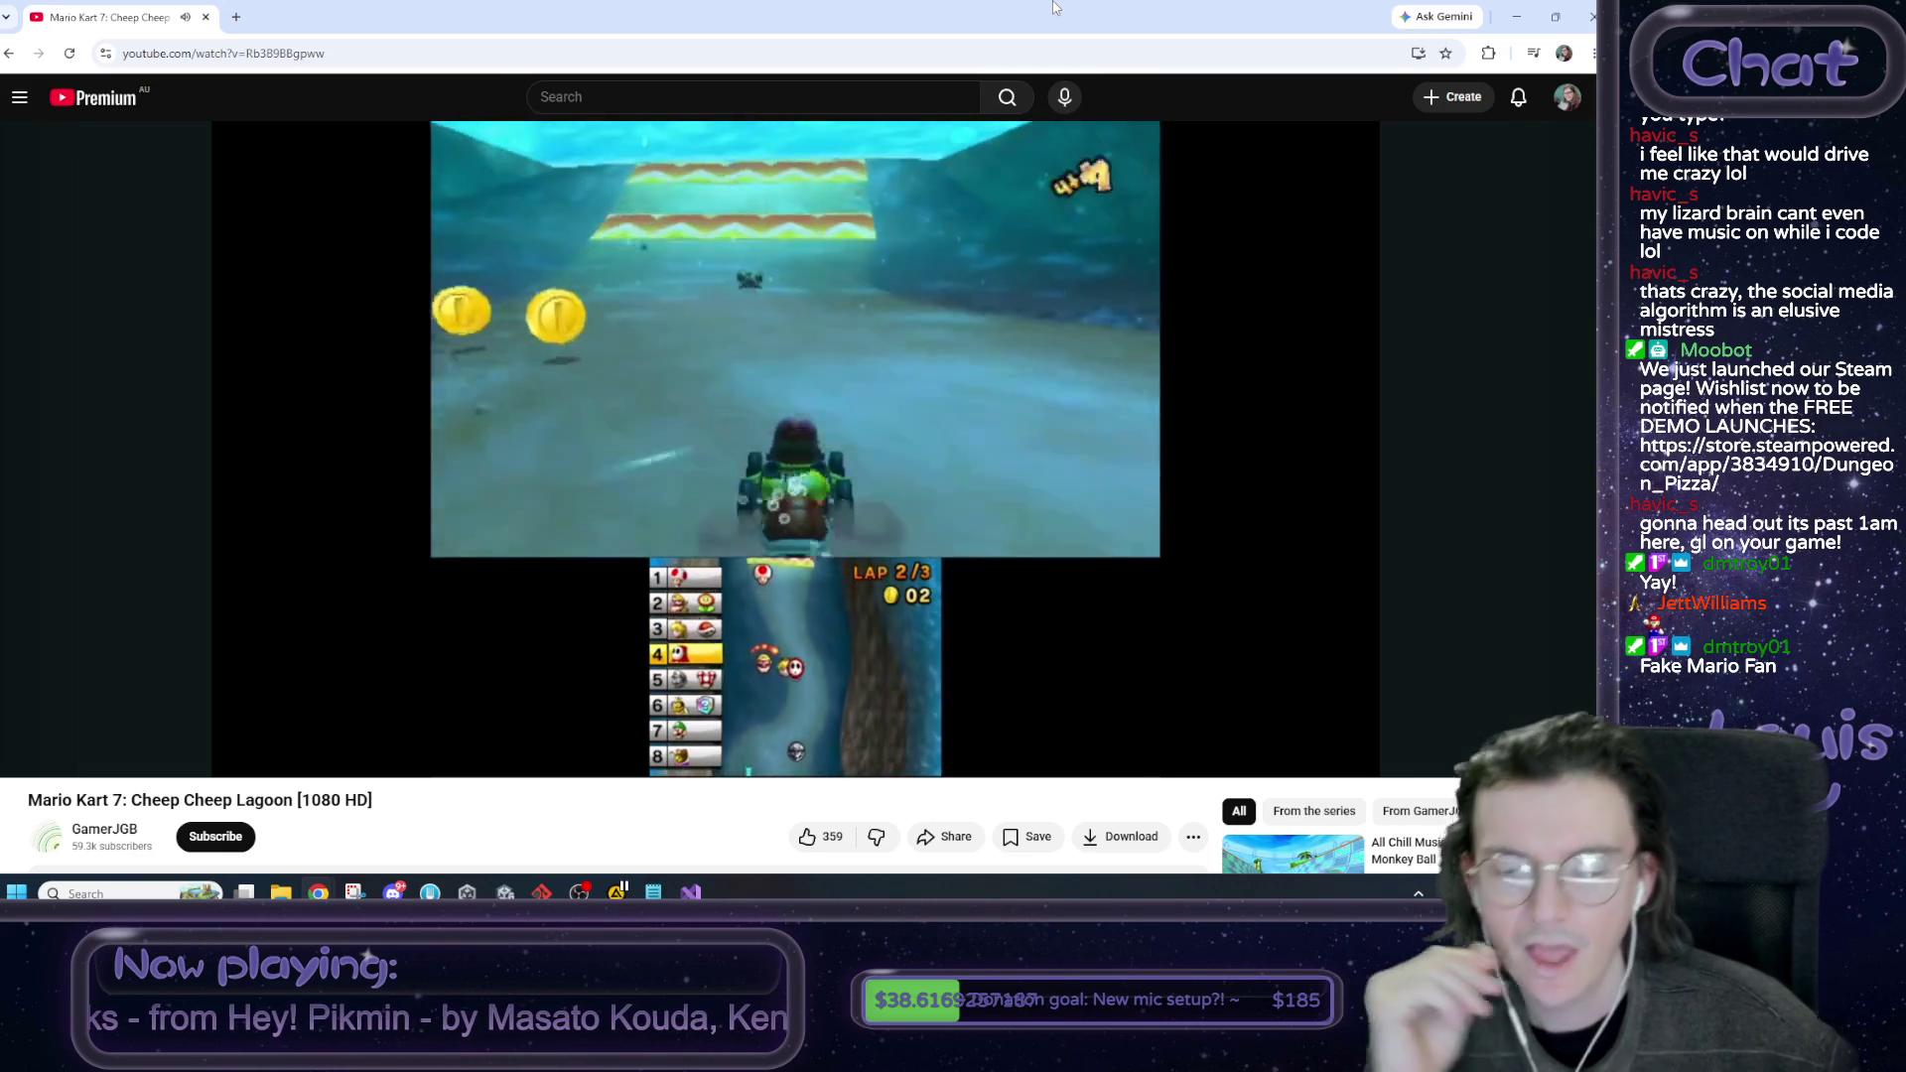
Select 'Lagoon' in the video title and merge the 'cheep cheep cove' Google search tab into the window.
double_click(246, 802)
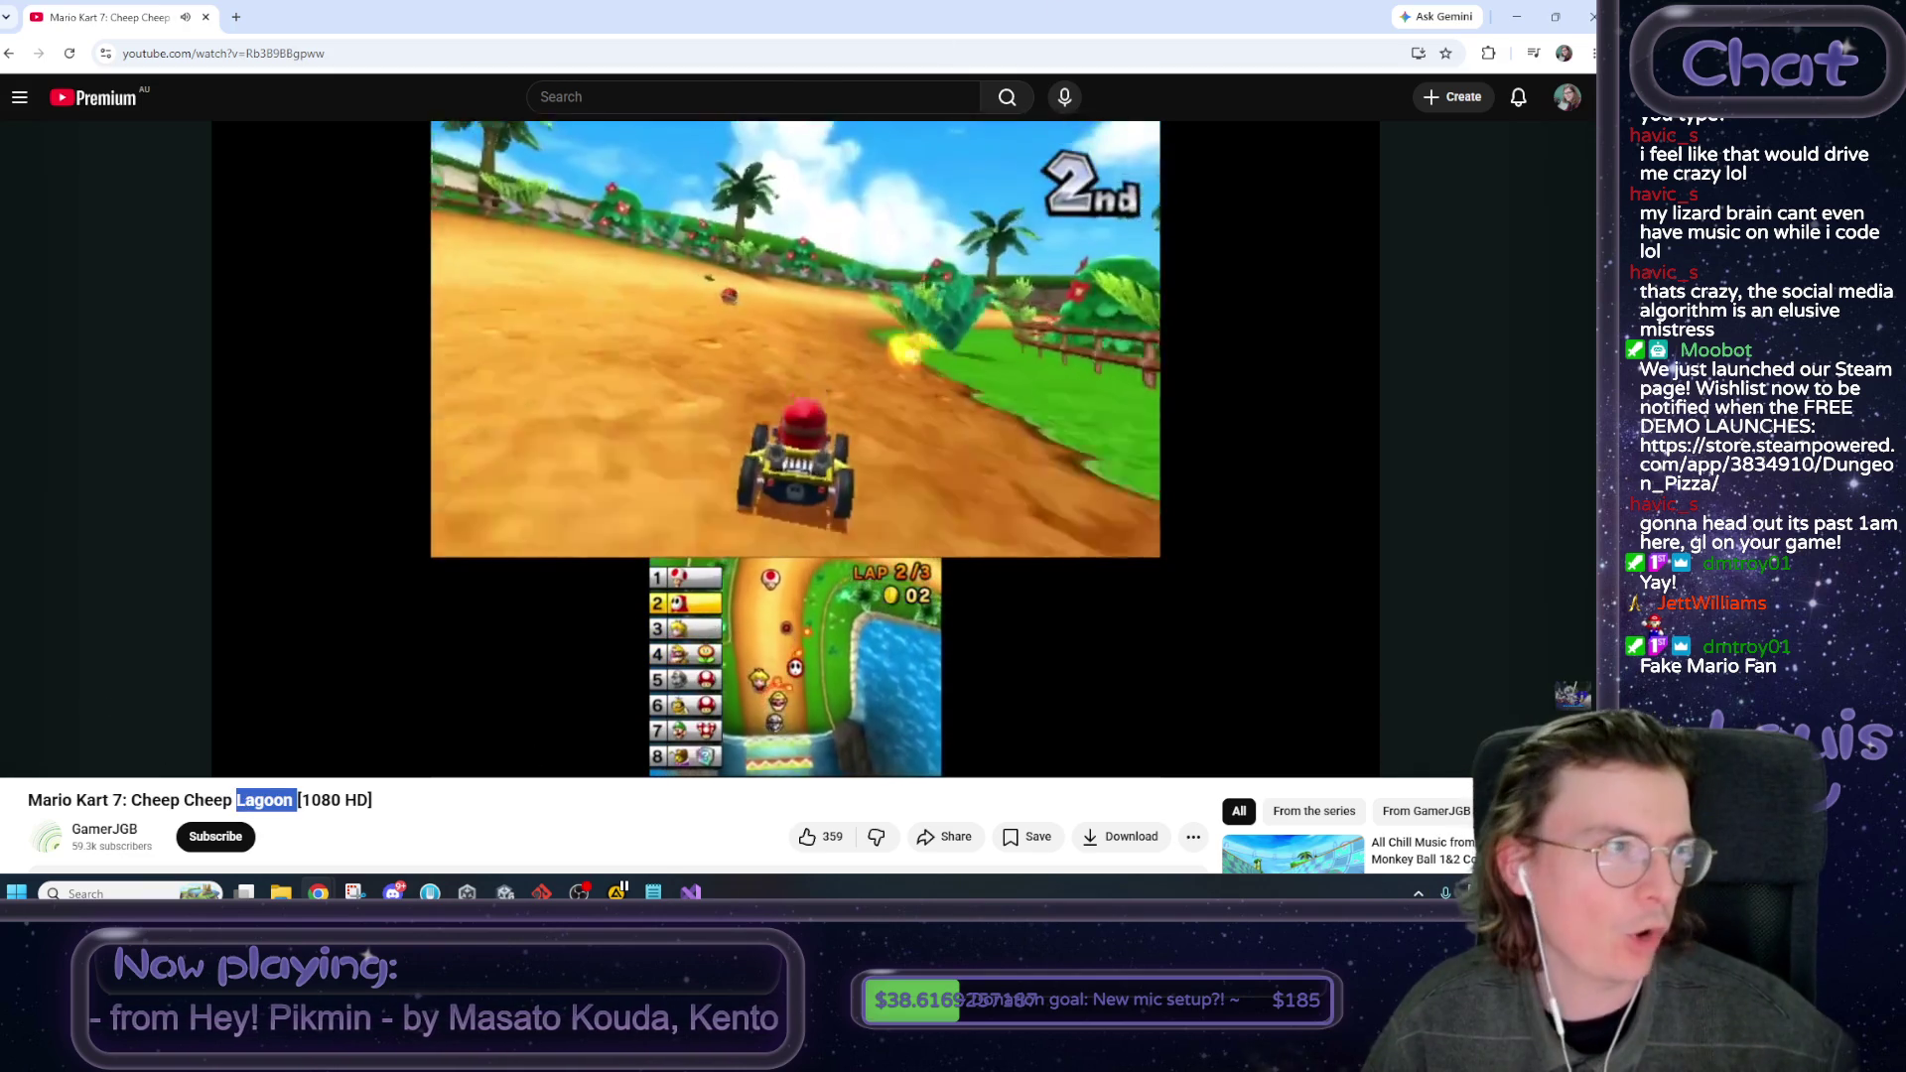
key(alt+Tab)
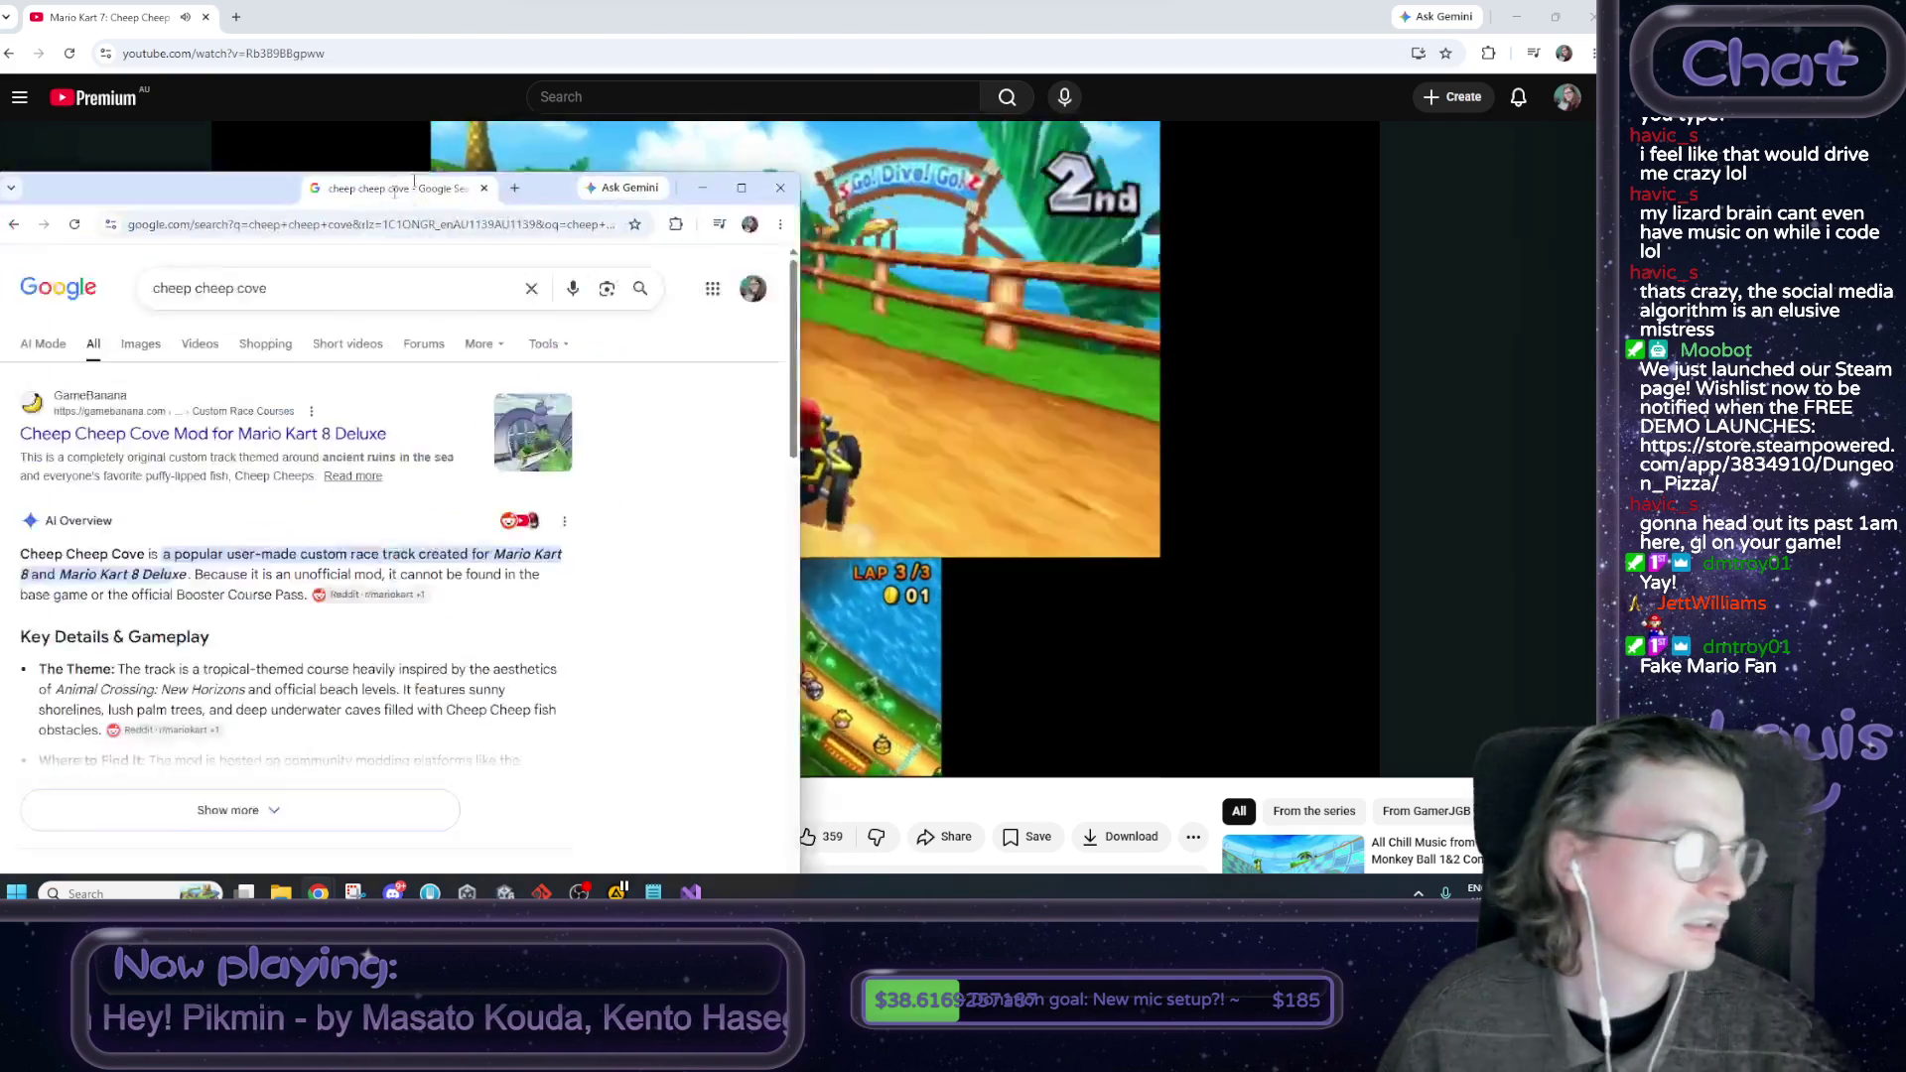
drag(466, 149, 462, 20)
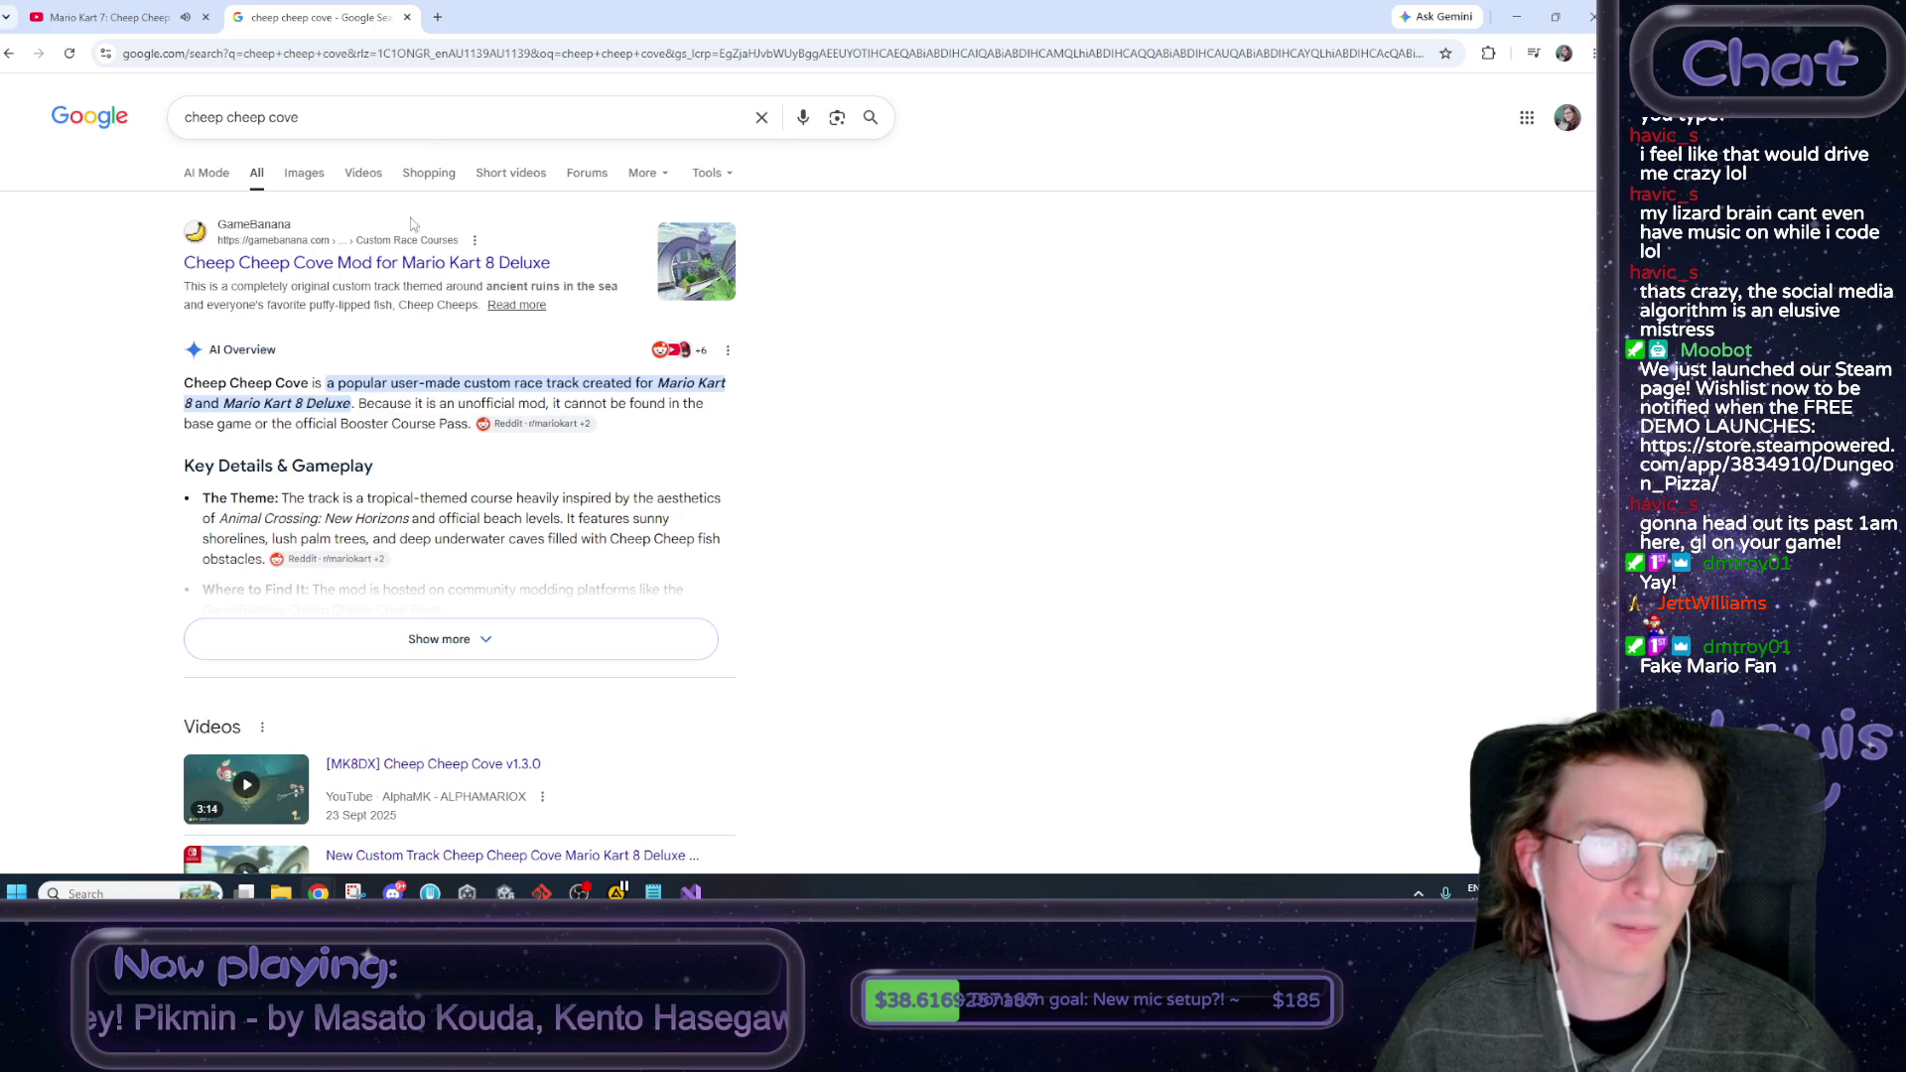
Read through the cheep cheep cove results, close the Google tab, and return to Unity.
scroll(921, 289, down, 6)
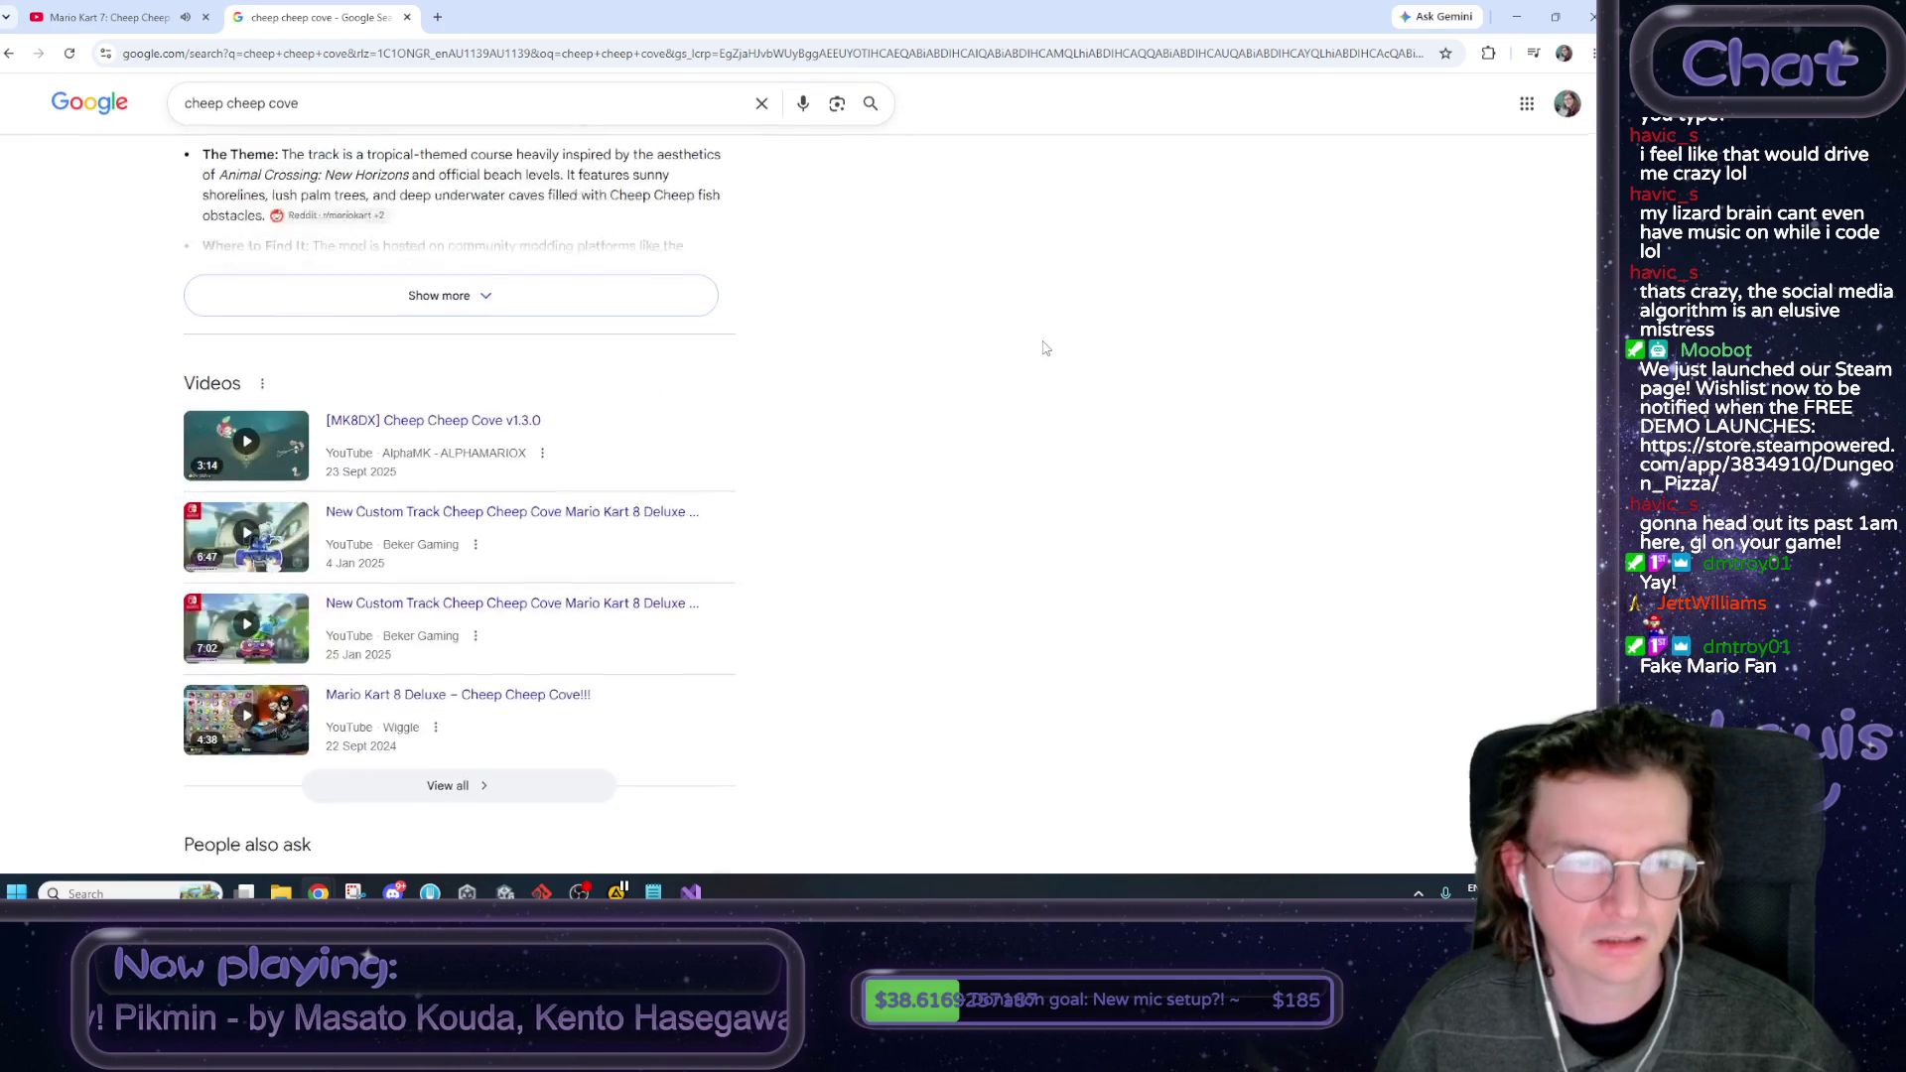
scroll(1045, 343, down, 3)
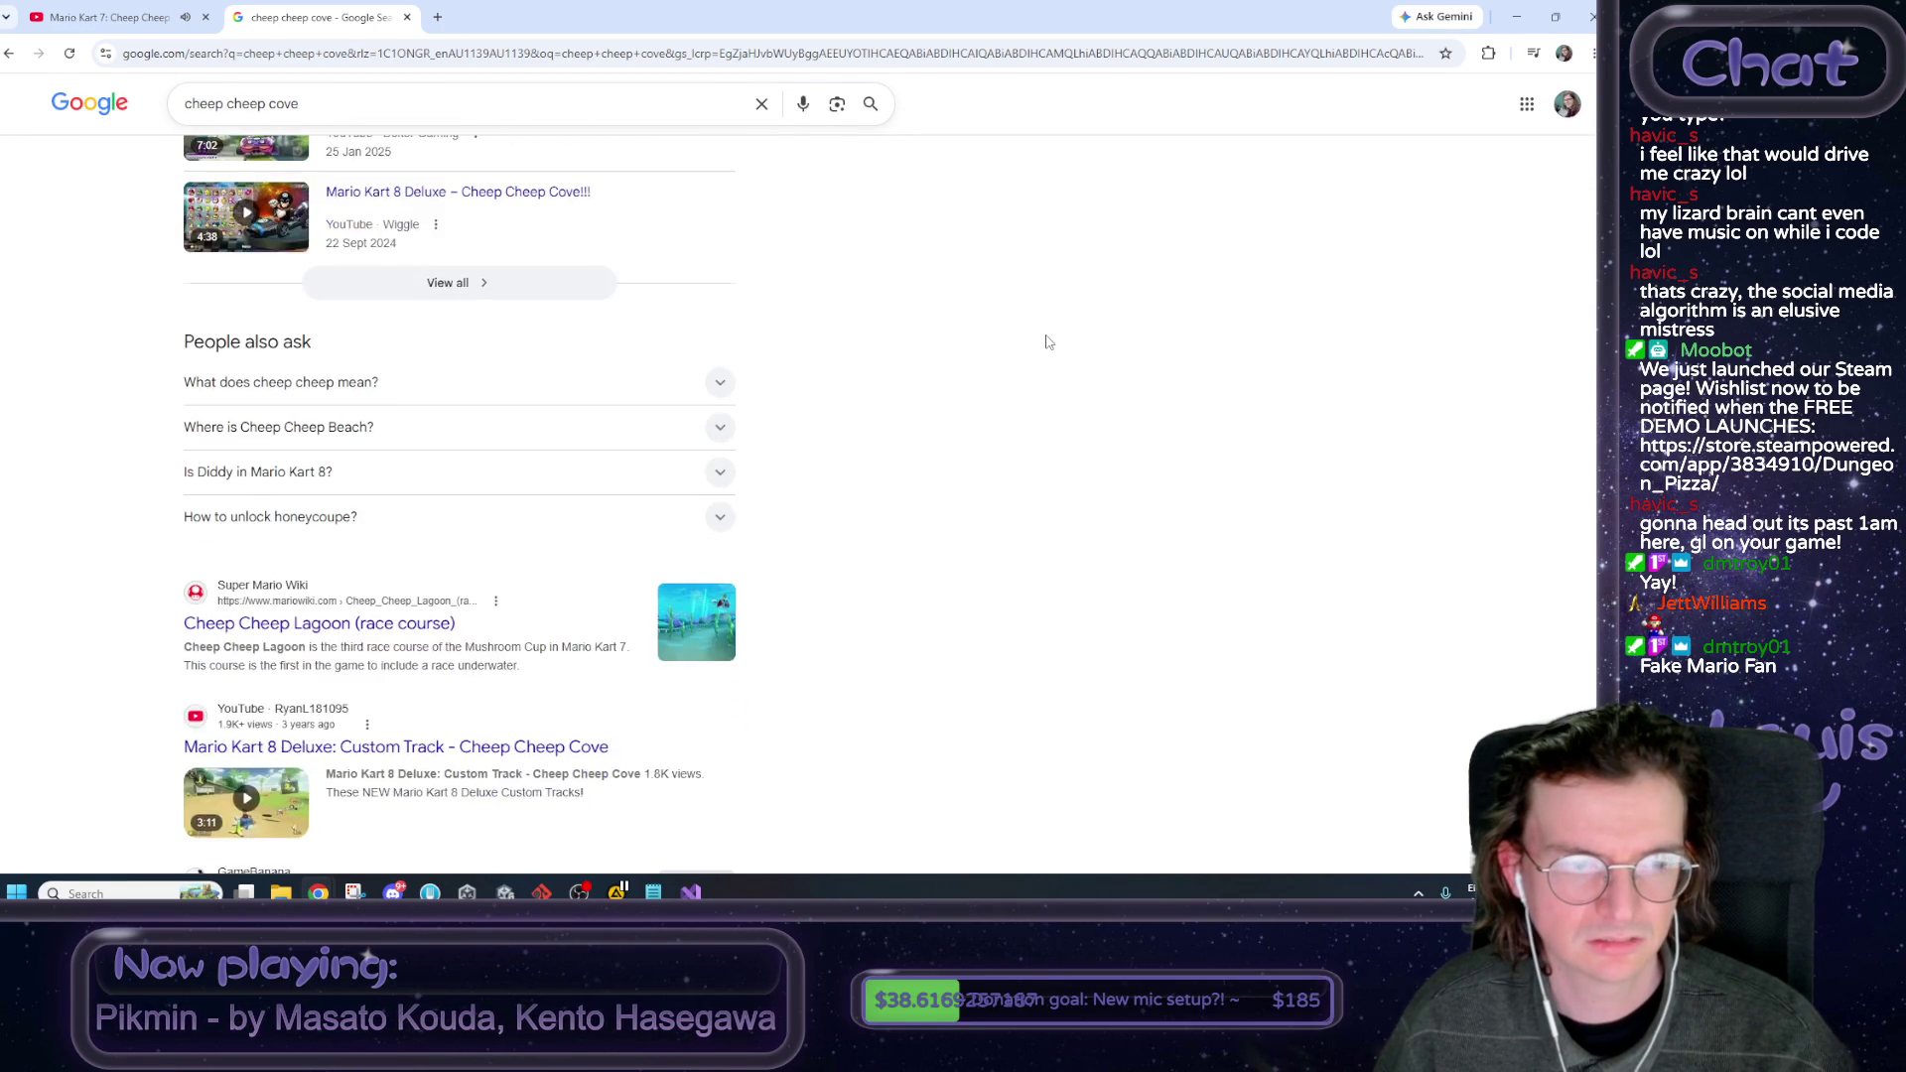
scroll(1047, 343, down, 2)
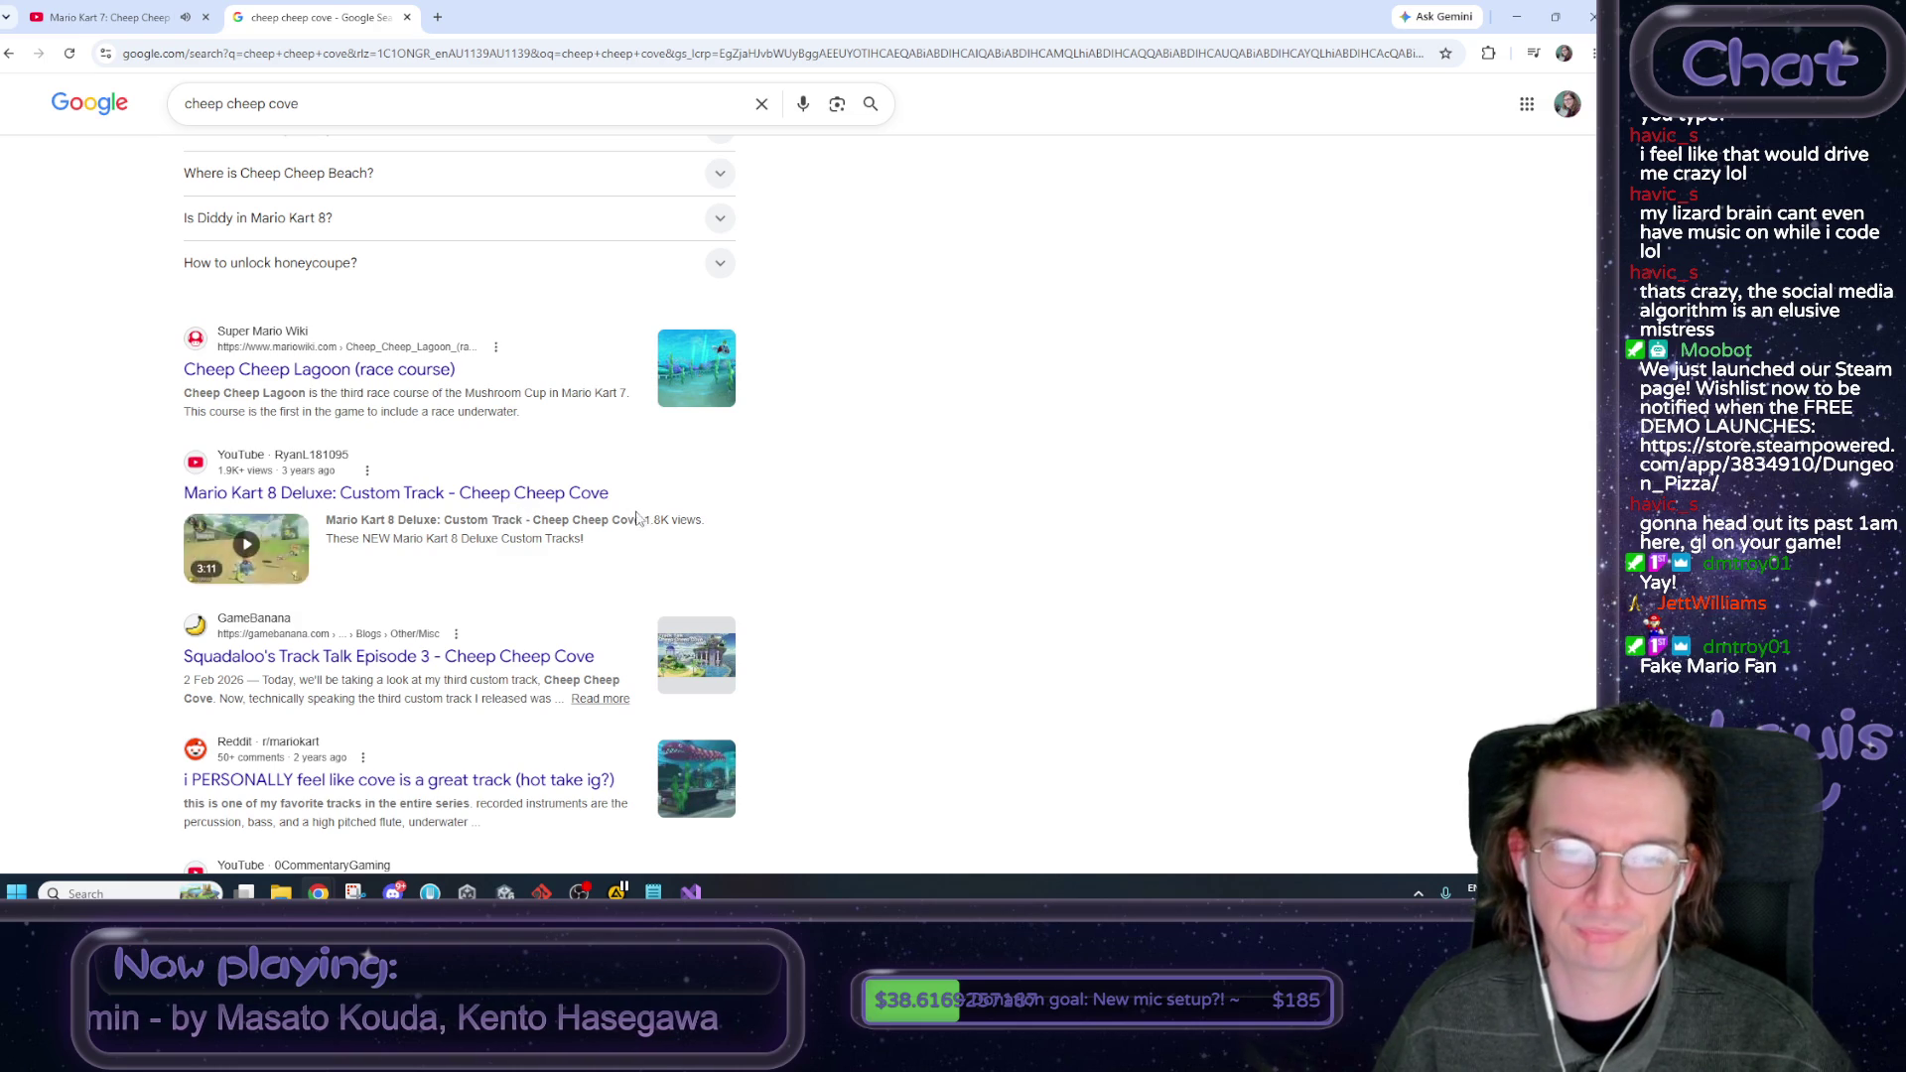
scroll(632, 516, down, 2)
middle_click(238, 8)
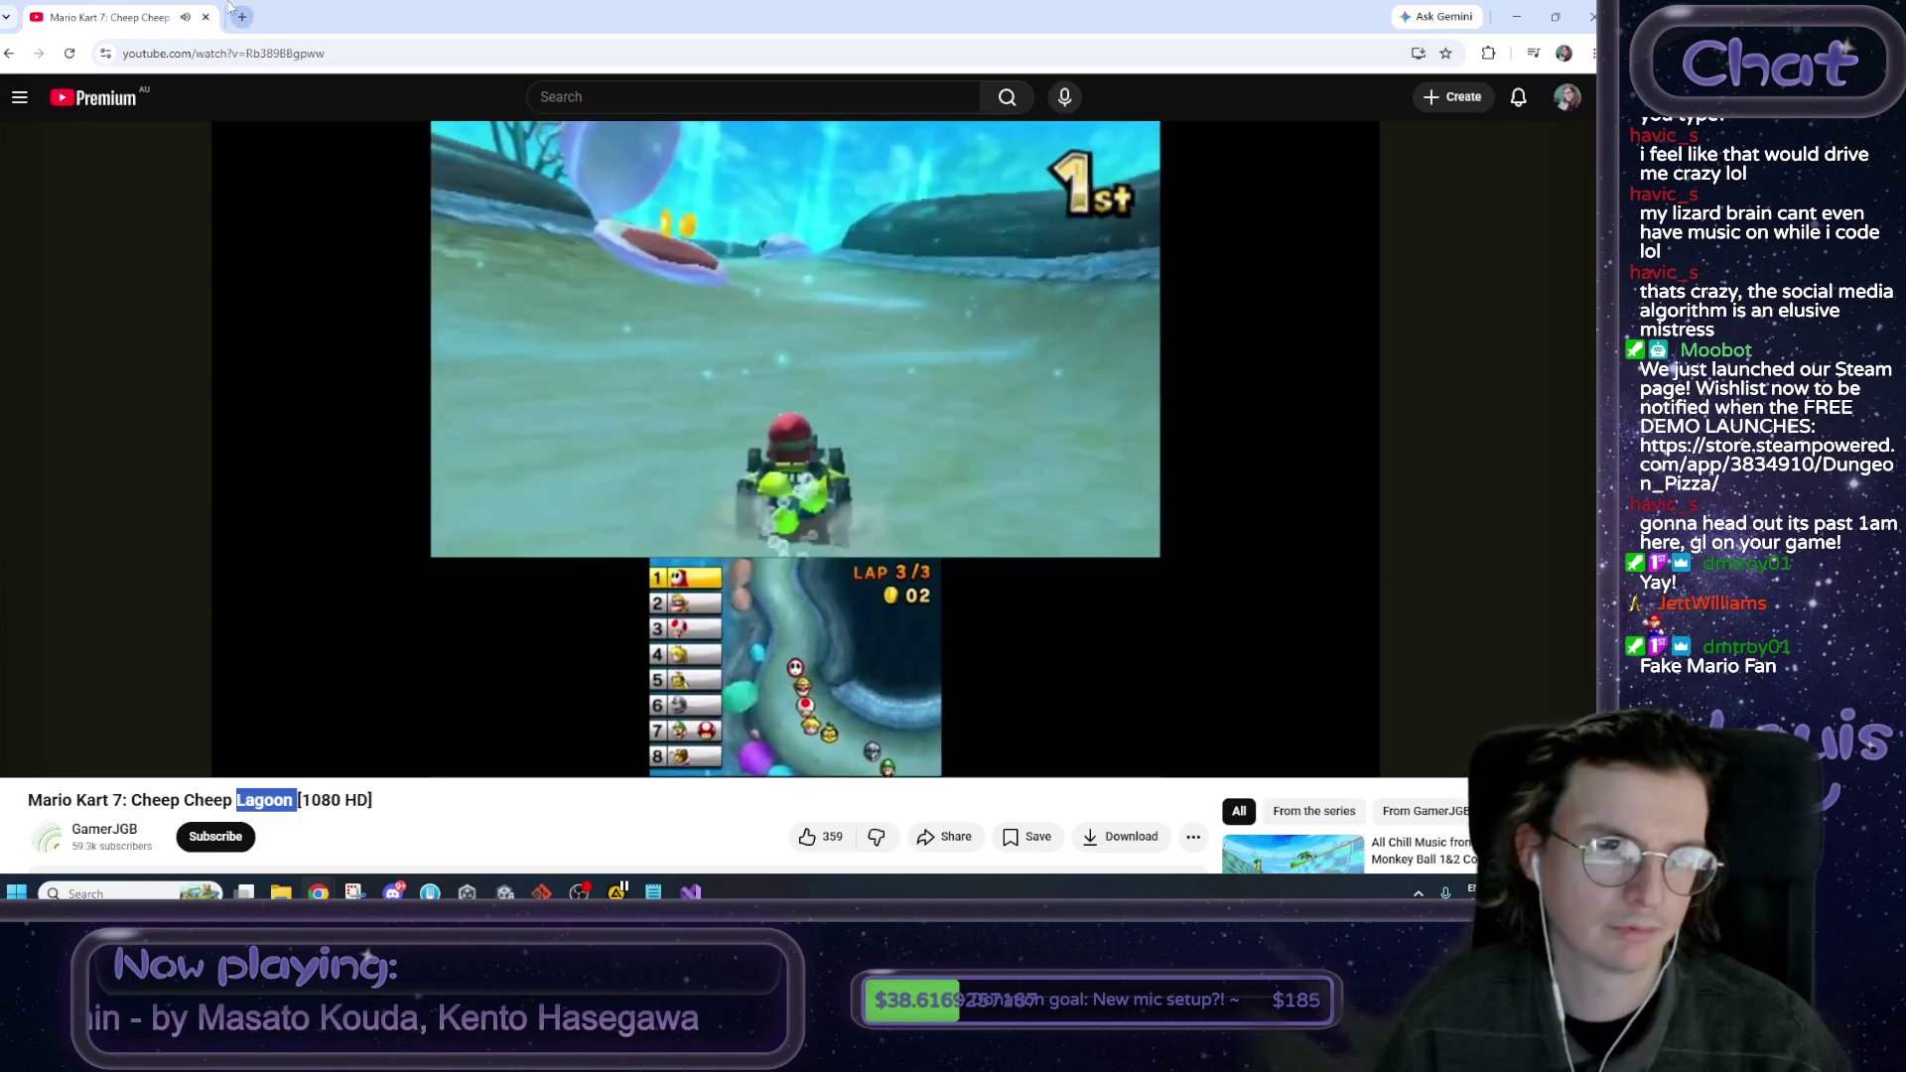
key(alt+Tab)
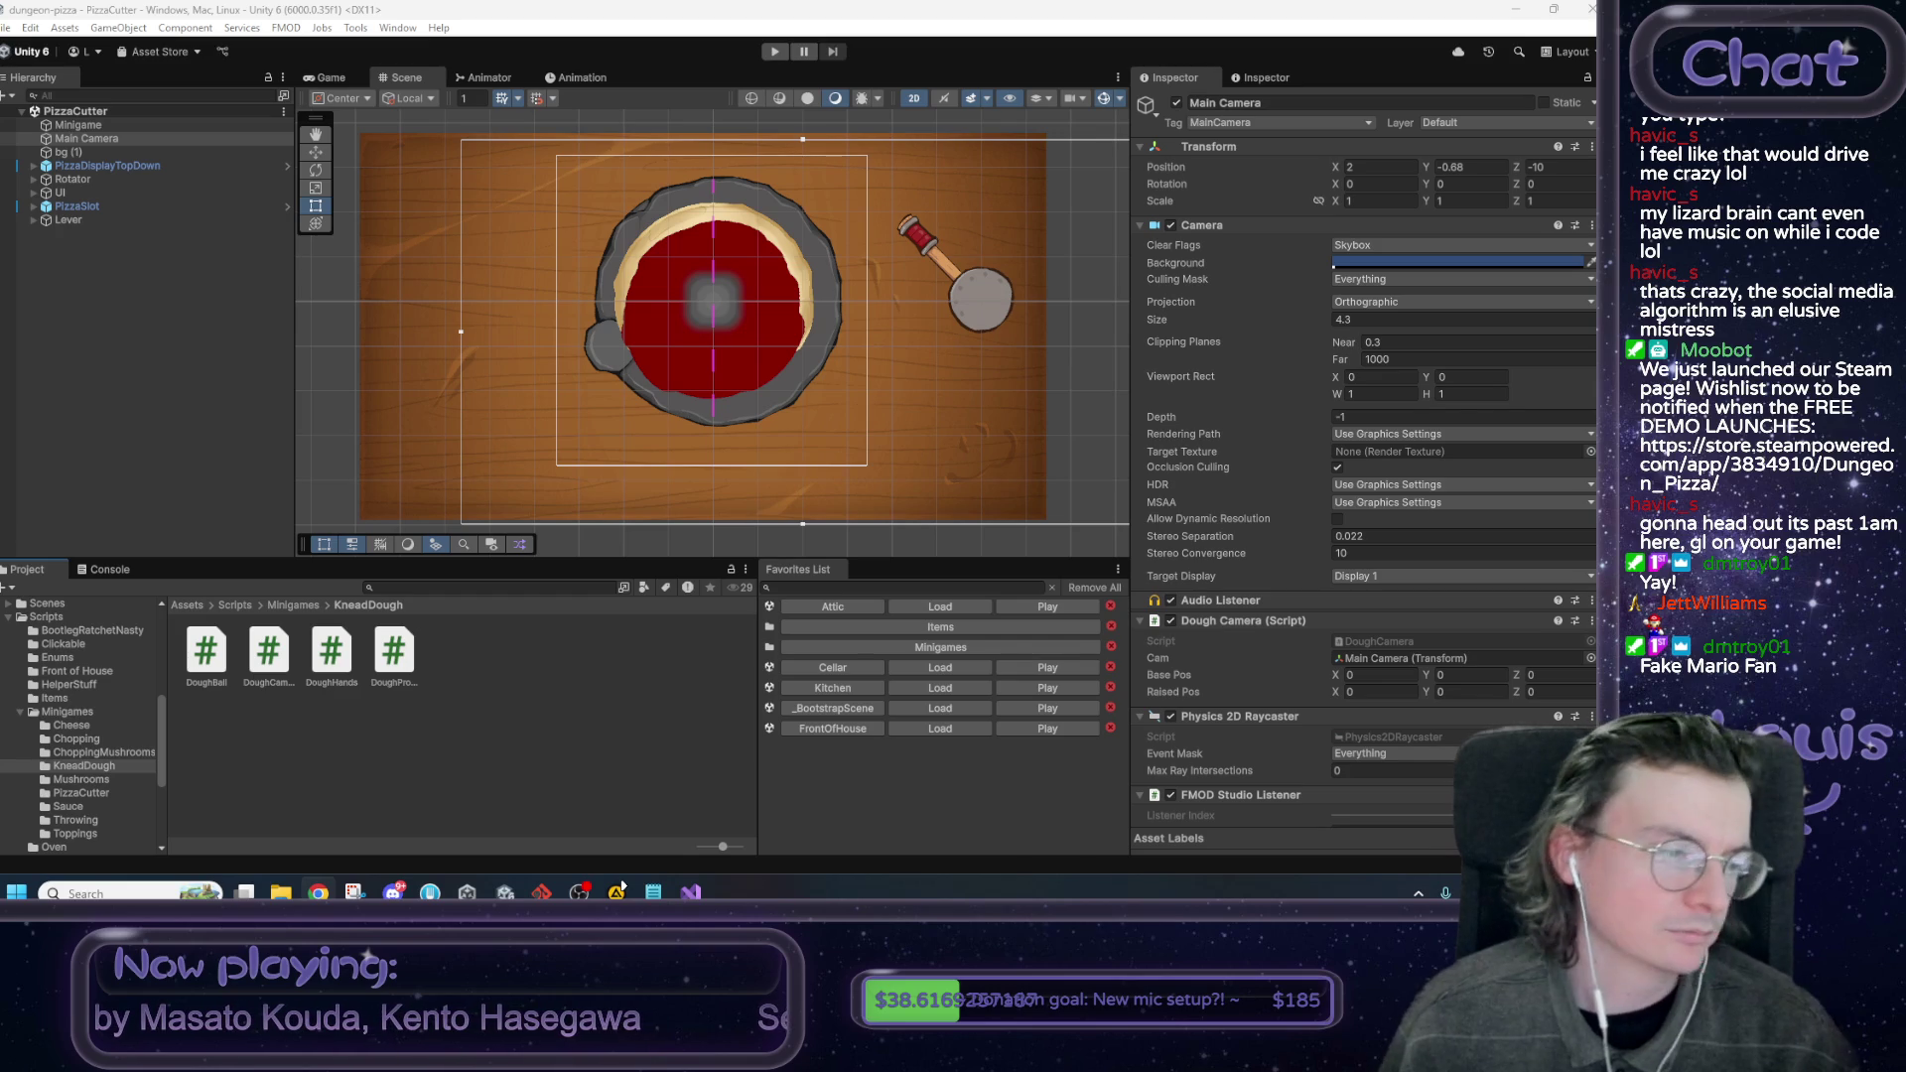
Nudge the pizza cutter scene view, then bring the Notepad to-do list and bug log forward.
drag(634, 341, 640, 339)
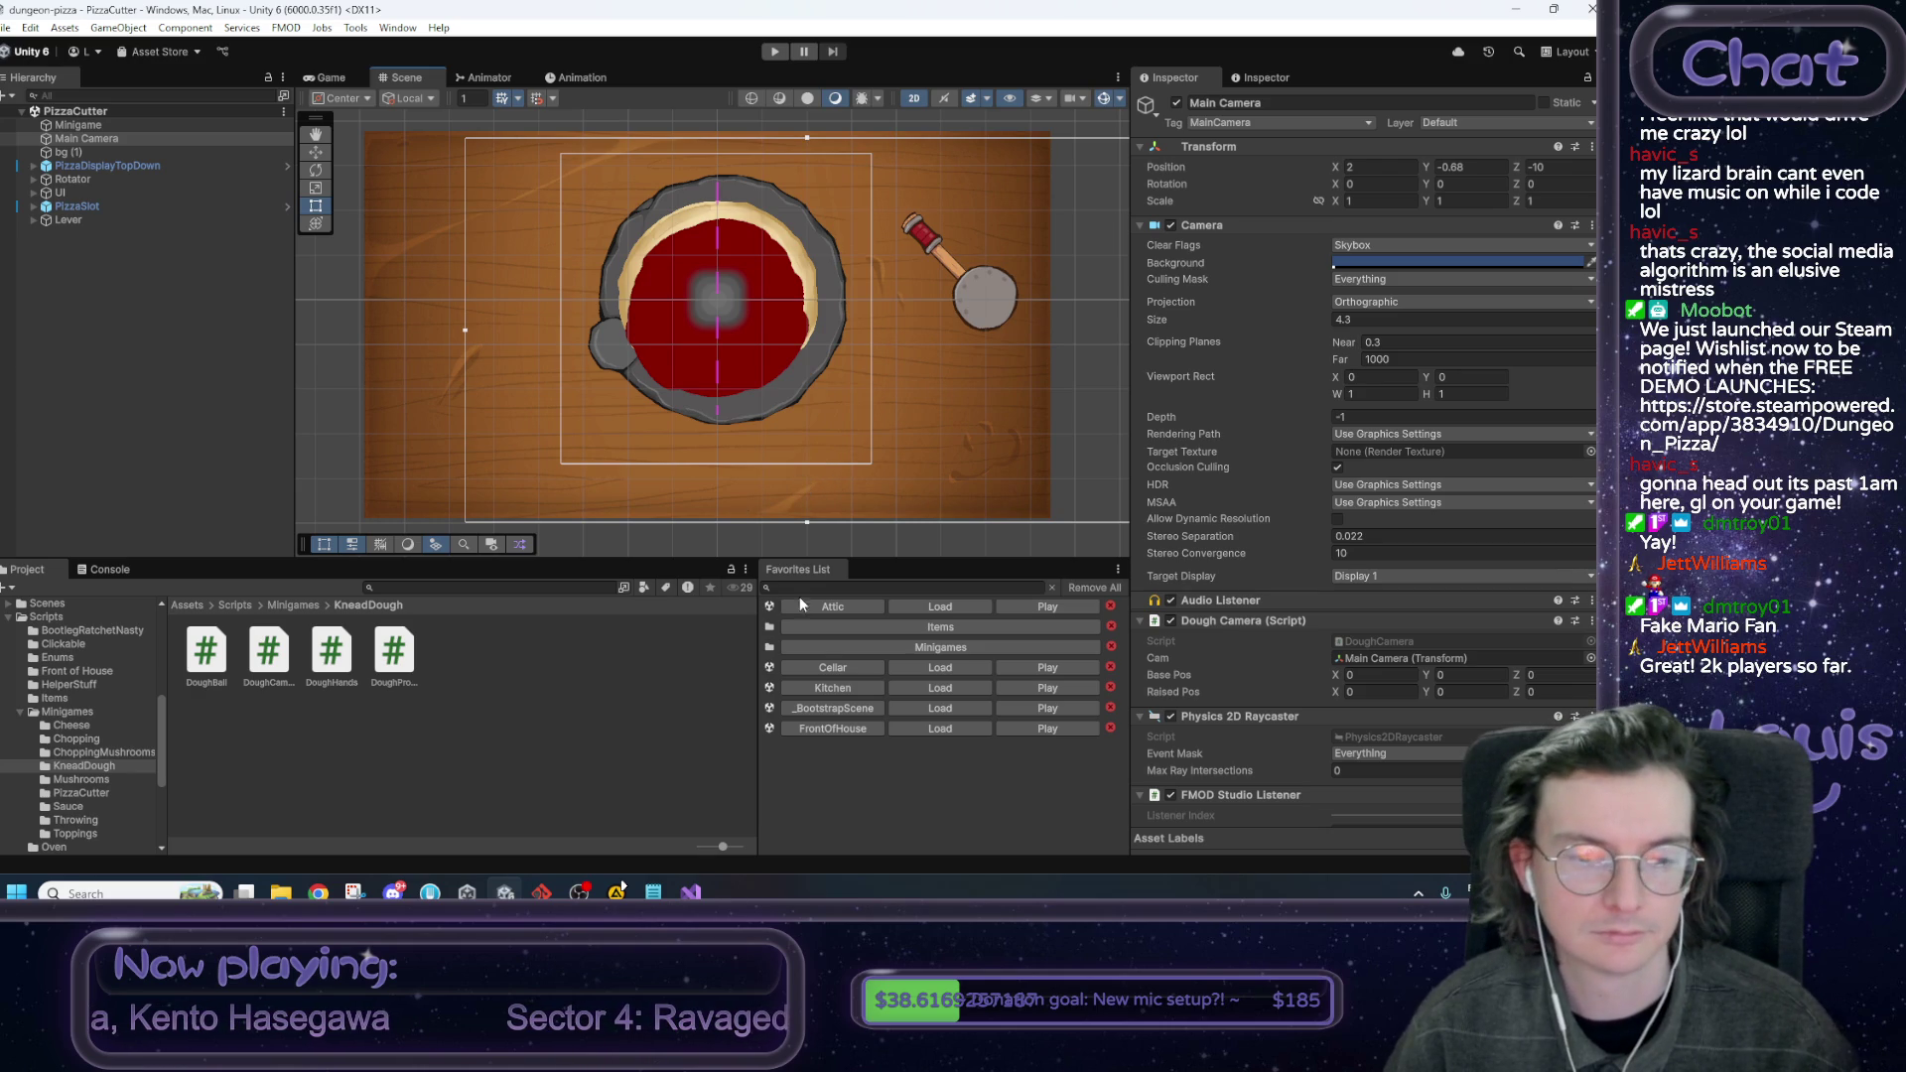
mouse_move(691, 893)
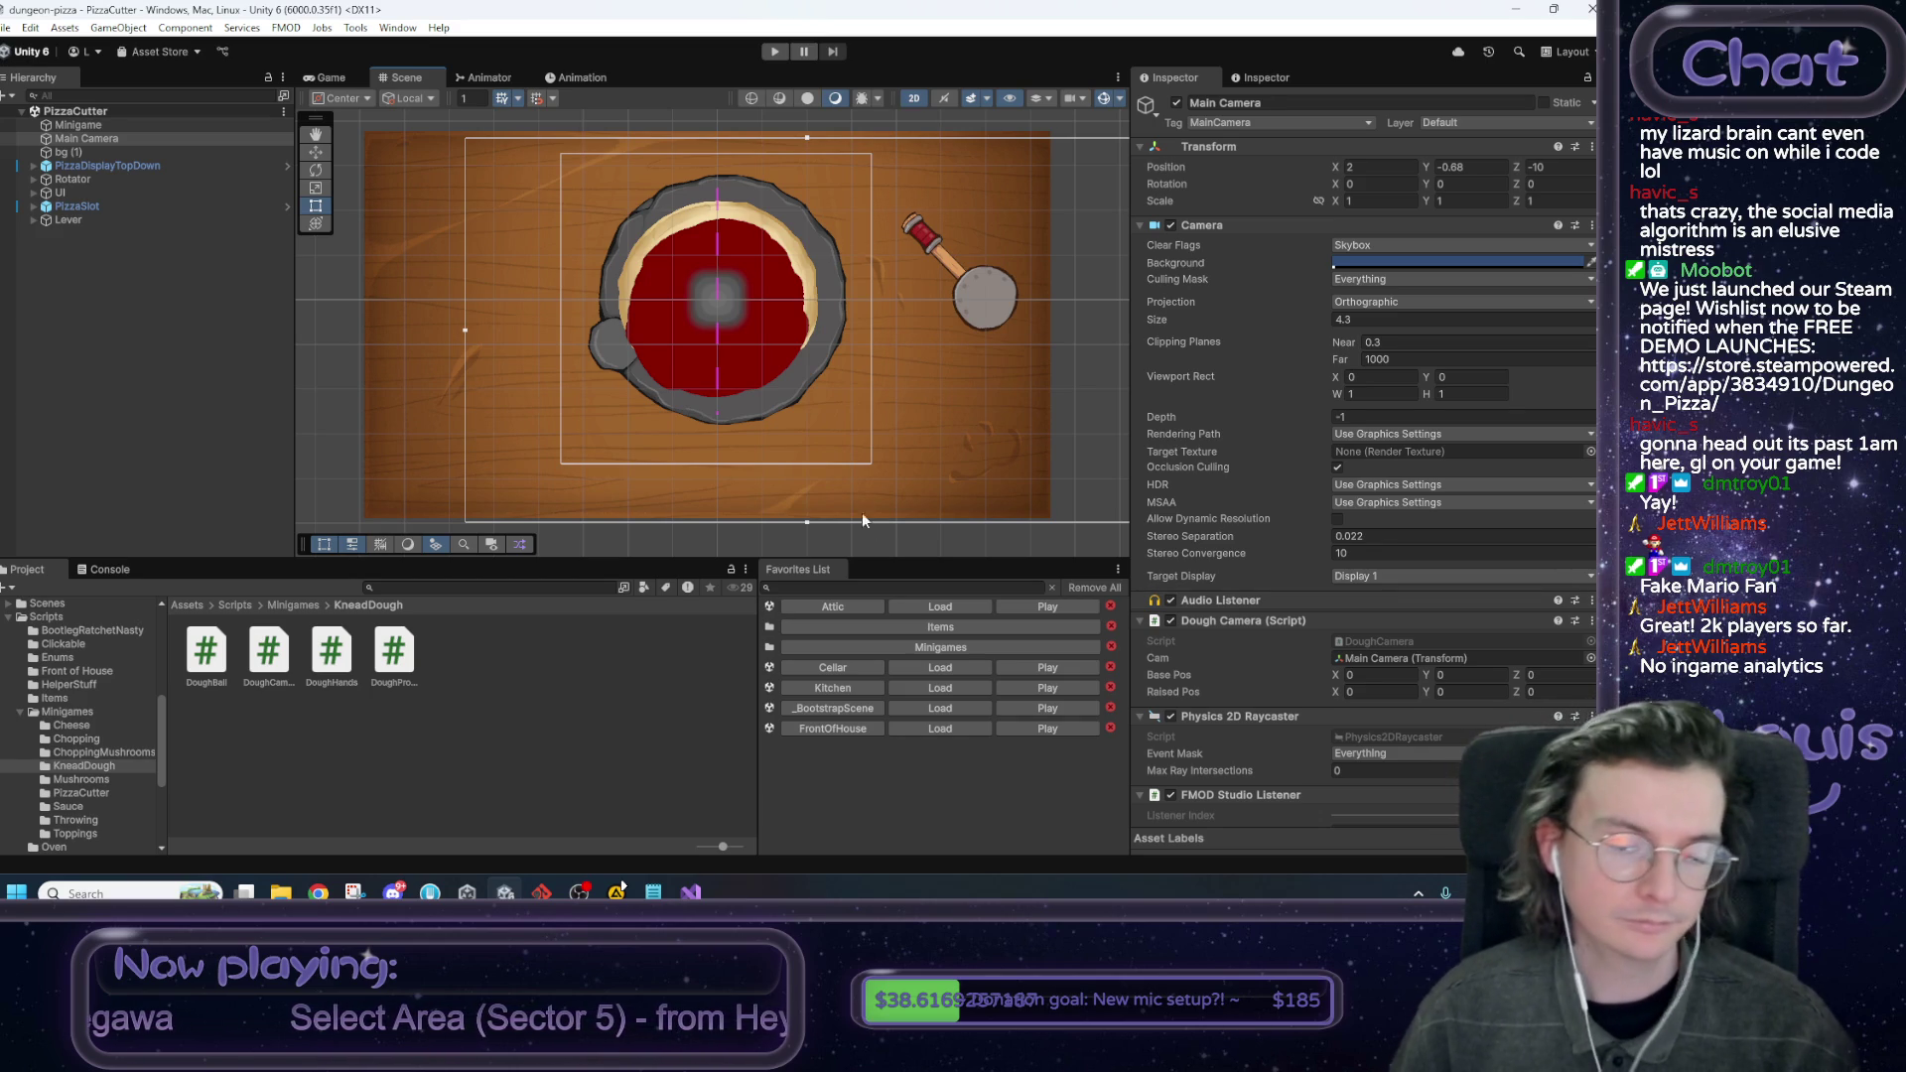
key(alt+Tab)
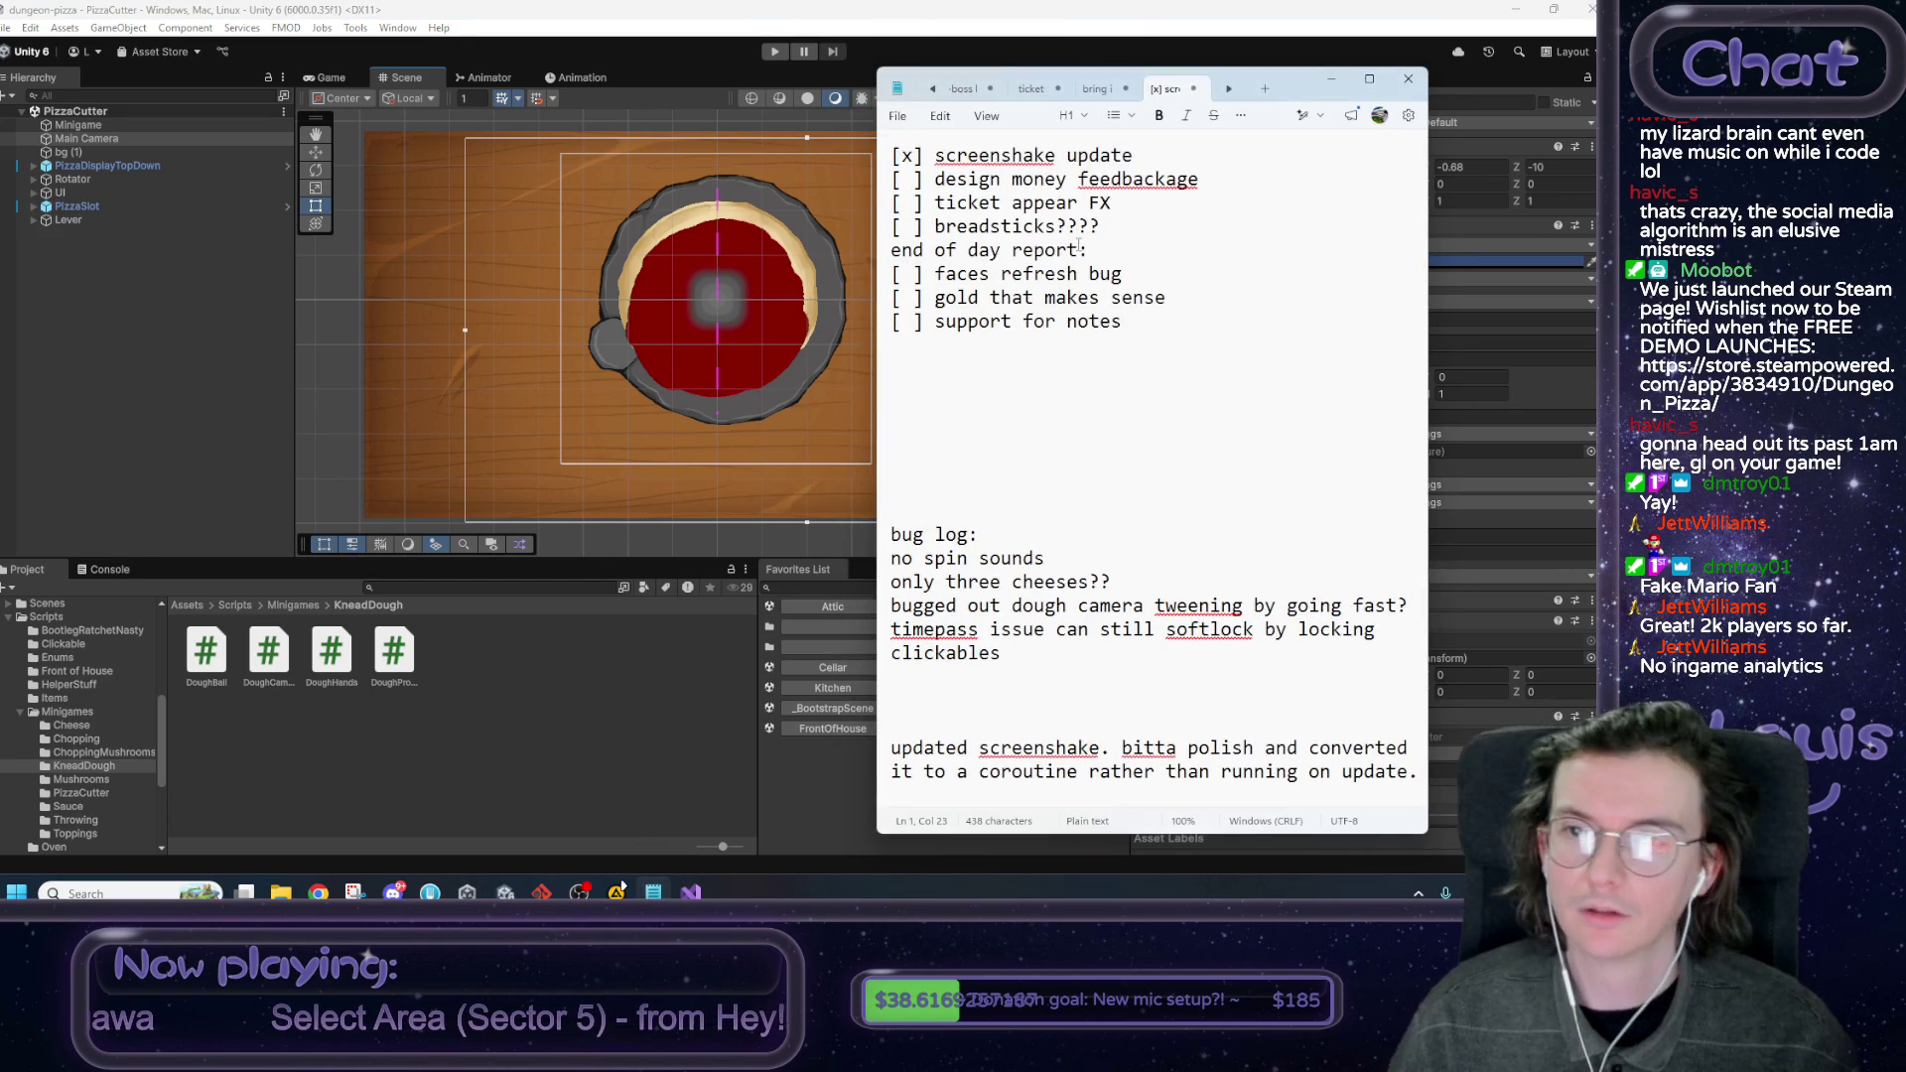
Highlight the screenshake update and end of day report faces items, then go back to Unity.
drag(1146, 162, 746, 162)
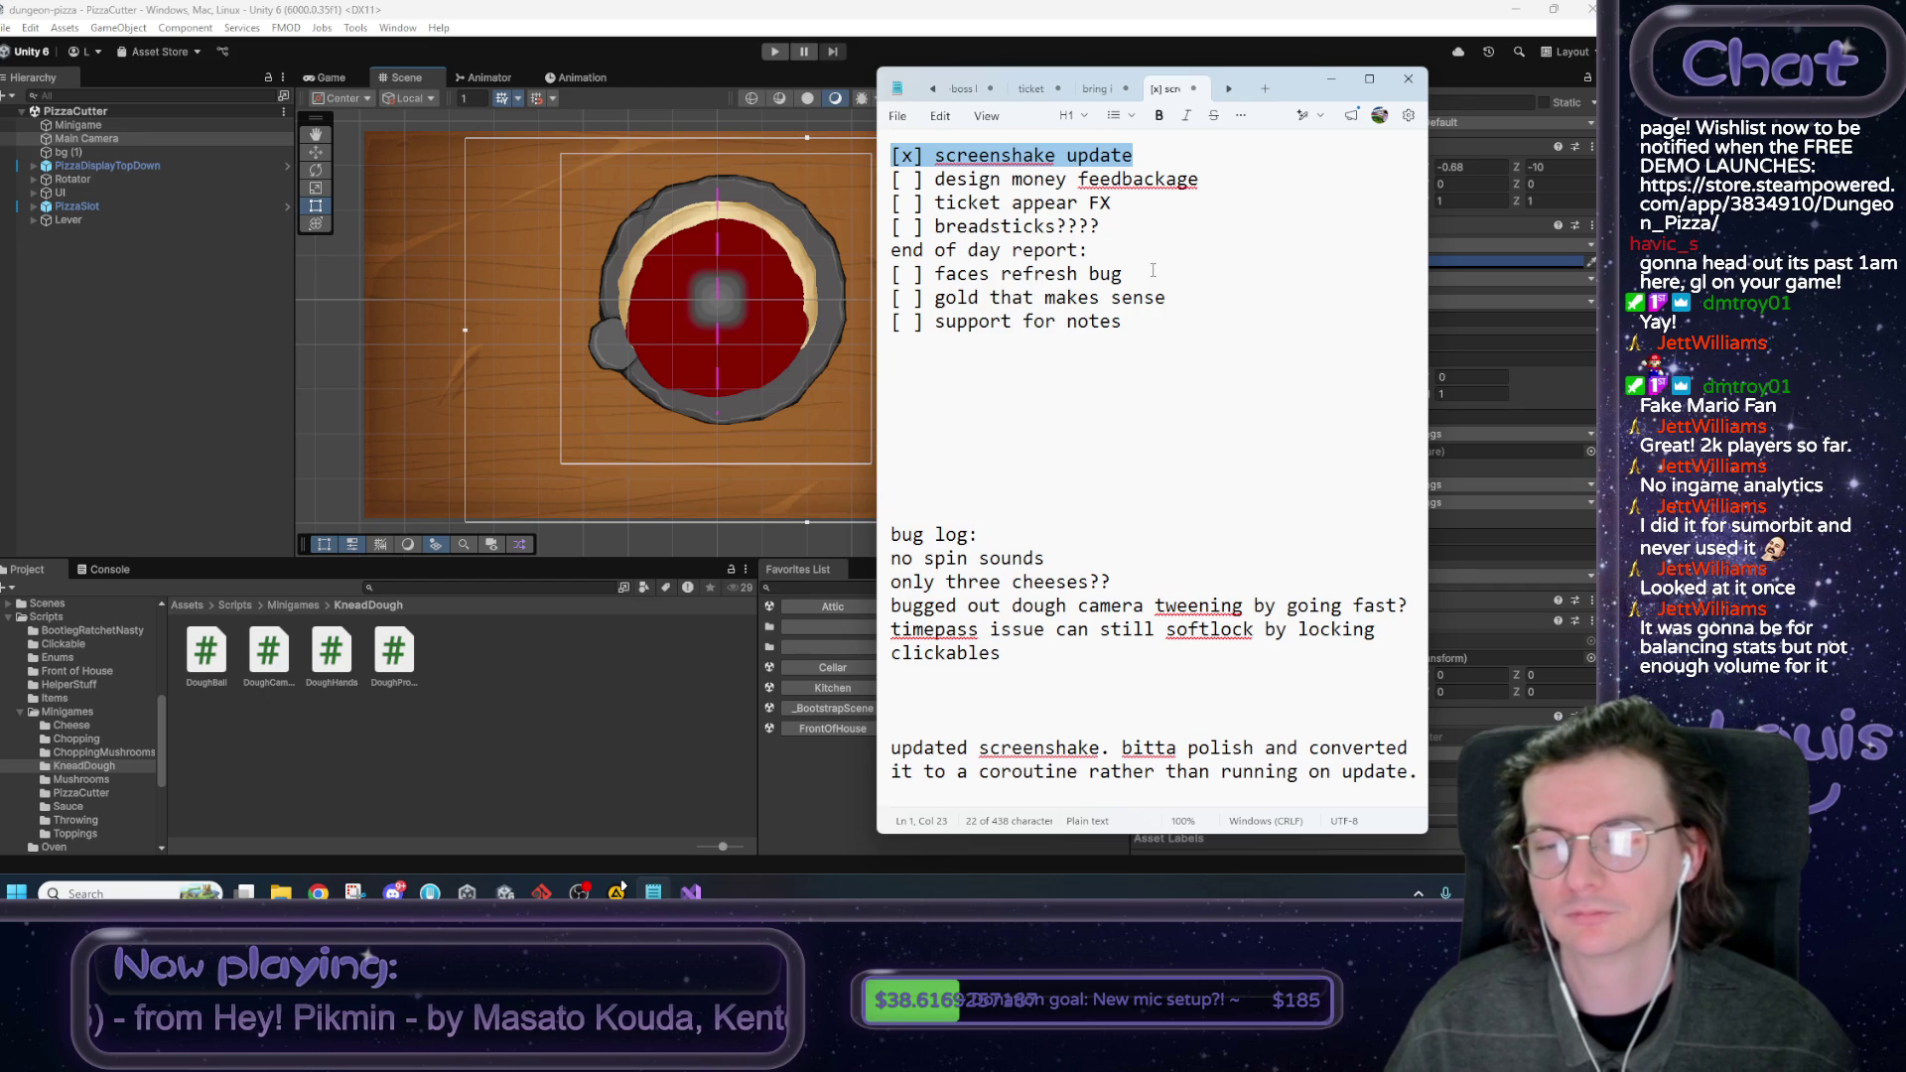
drag(1141, 323, 888, 250)
drag(1124, 275, 834, 256)
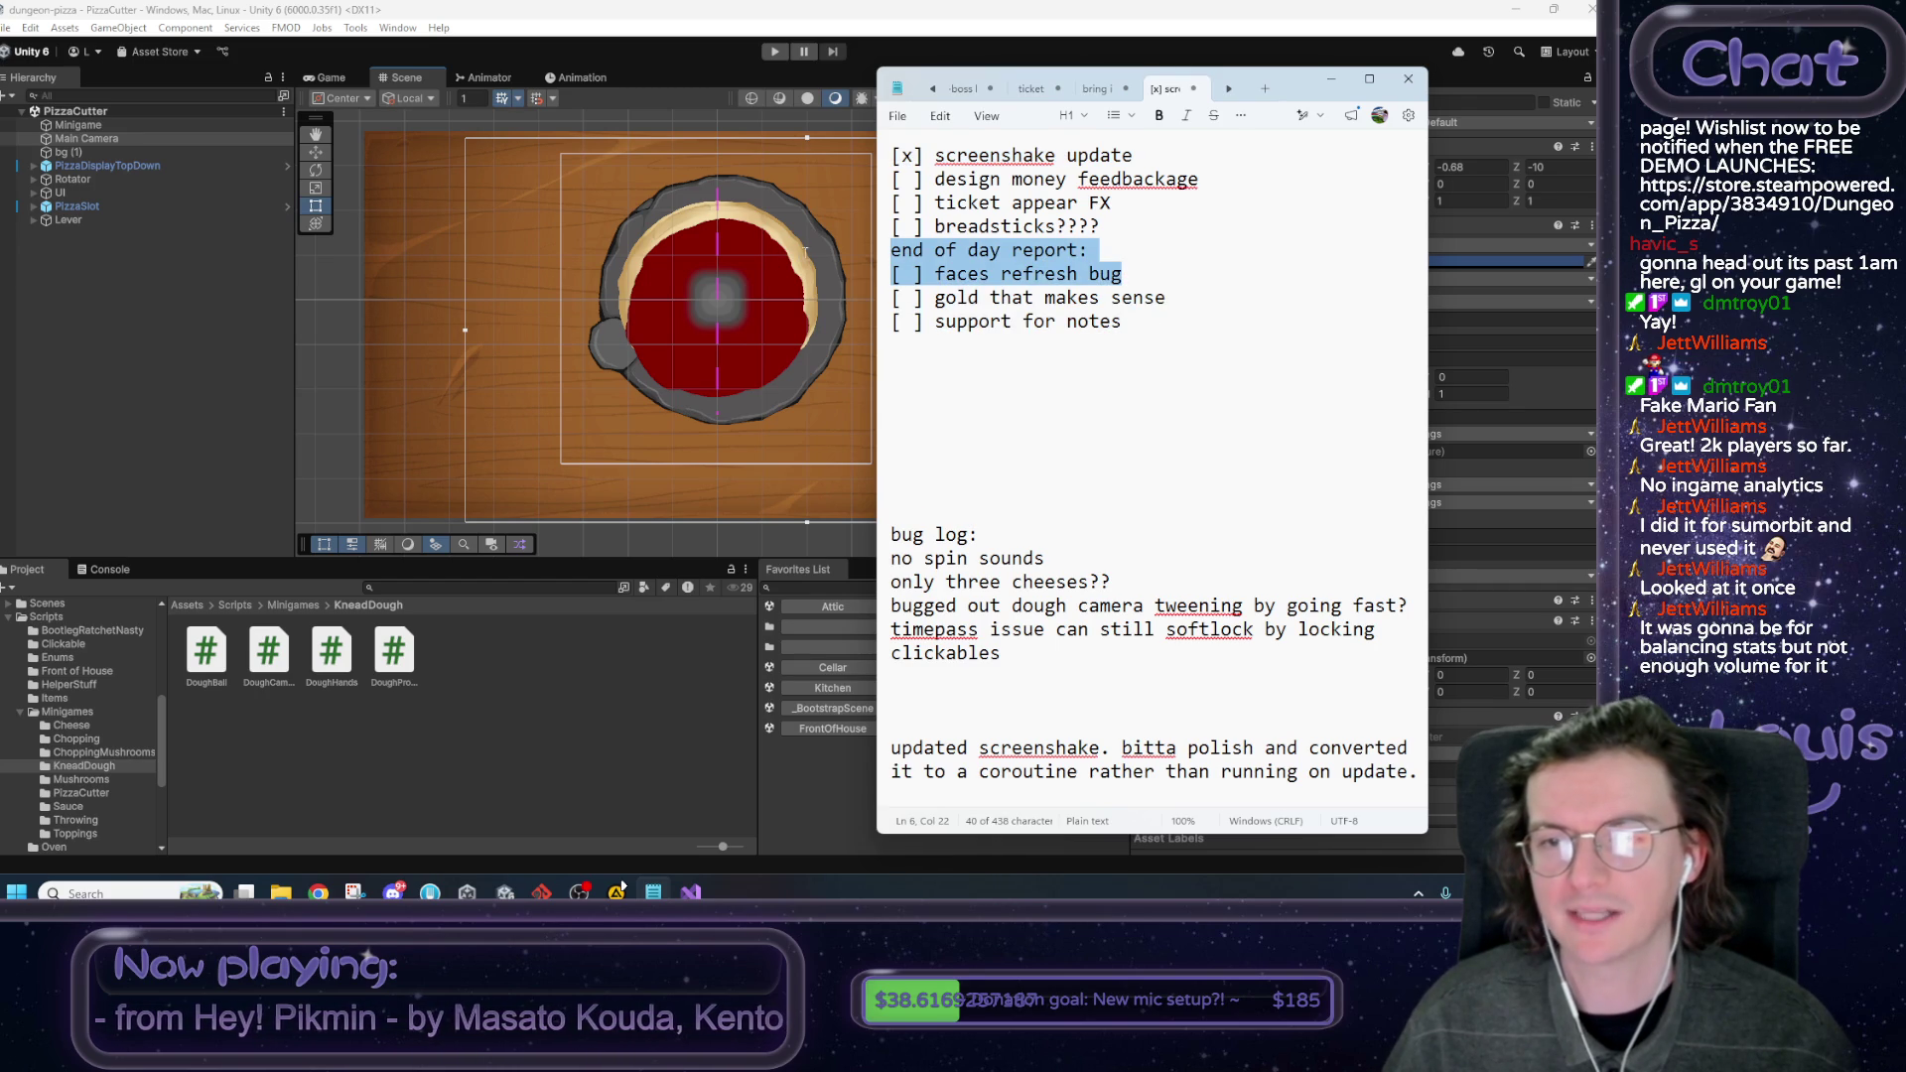
click(813, 257)
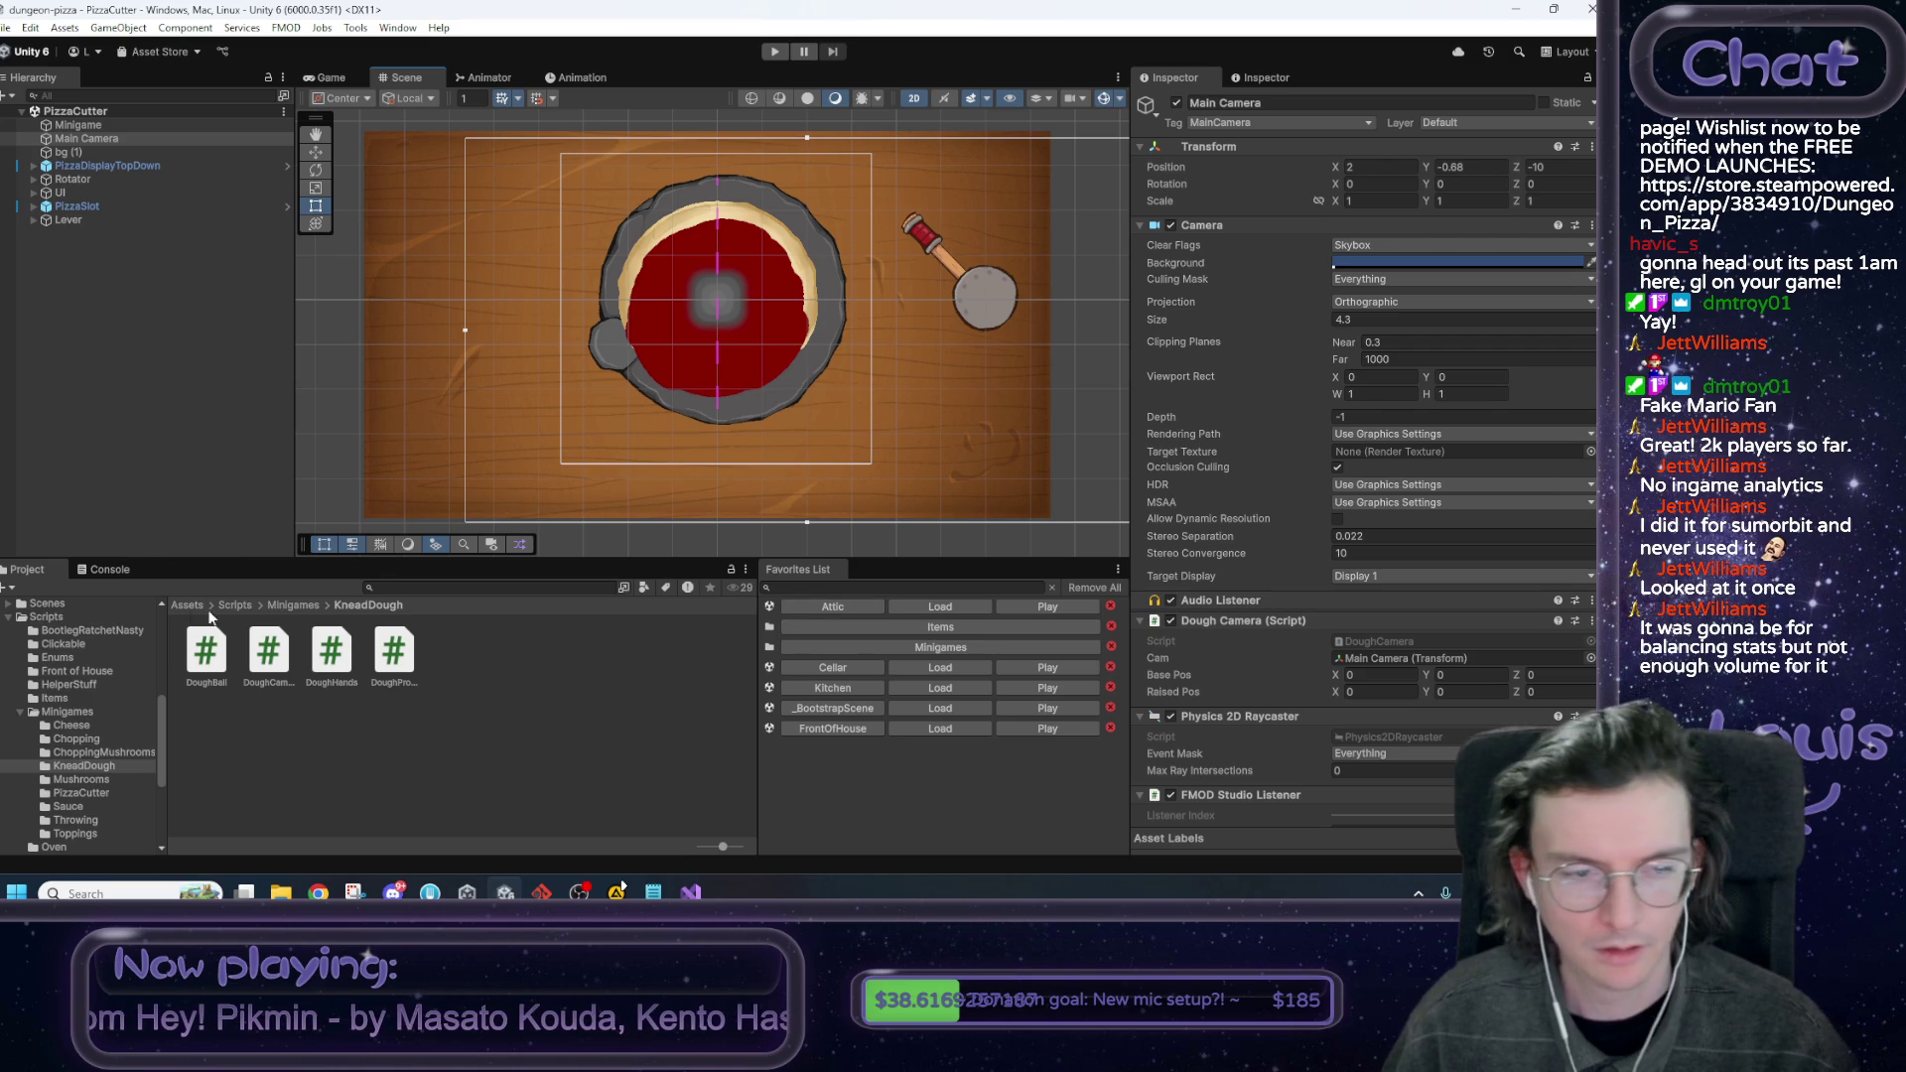
Open the EndOfDayReport prefab from Assets > Prefabs > UI > EndOfDayReport in Prefab Mode.
click(188, 606)
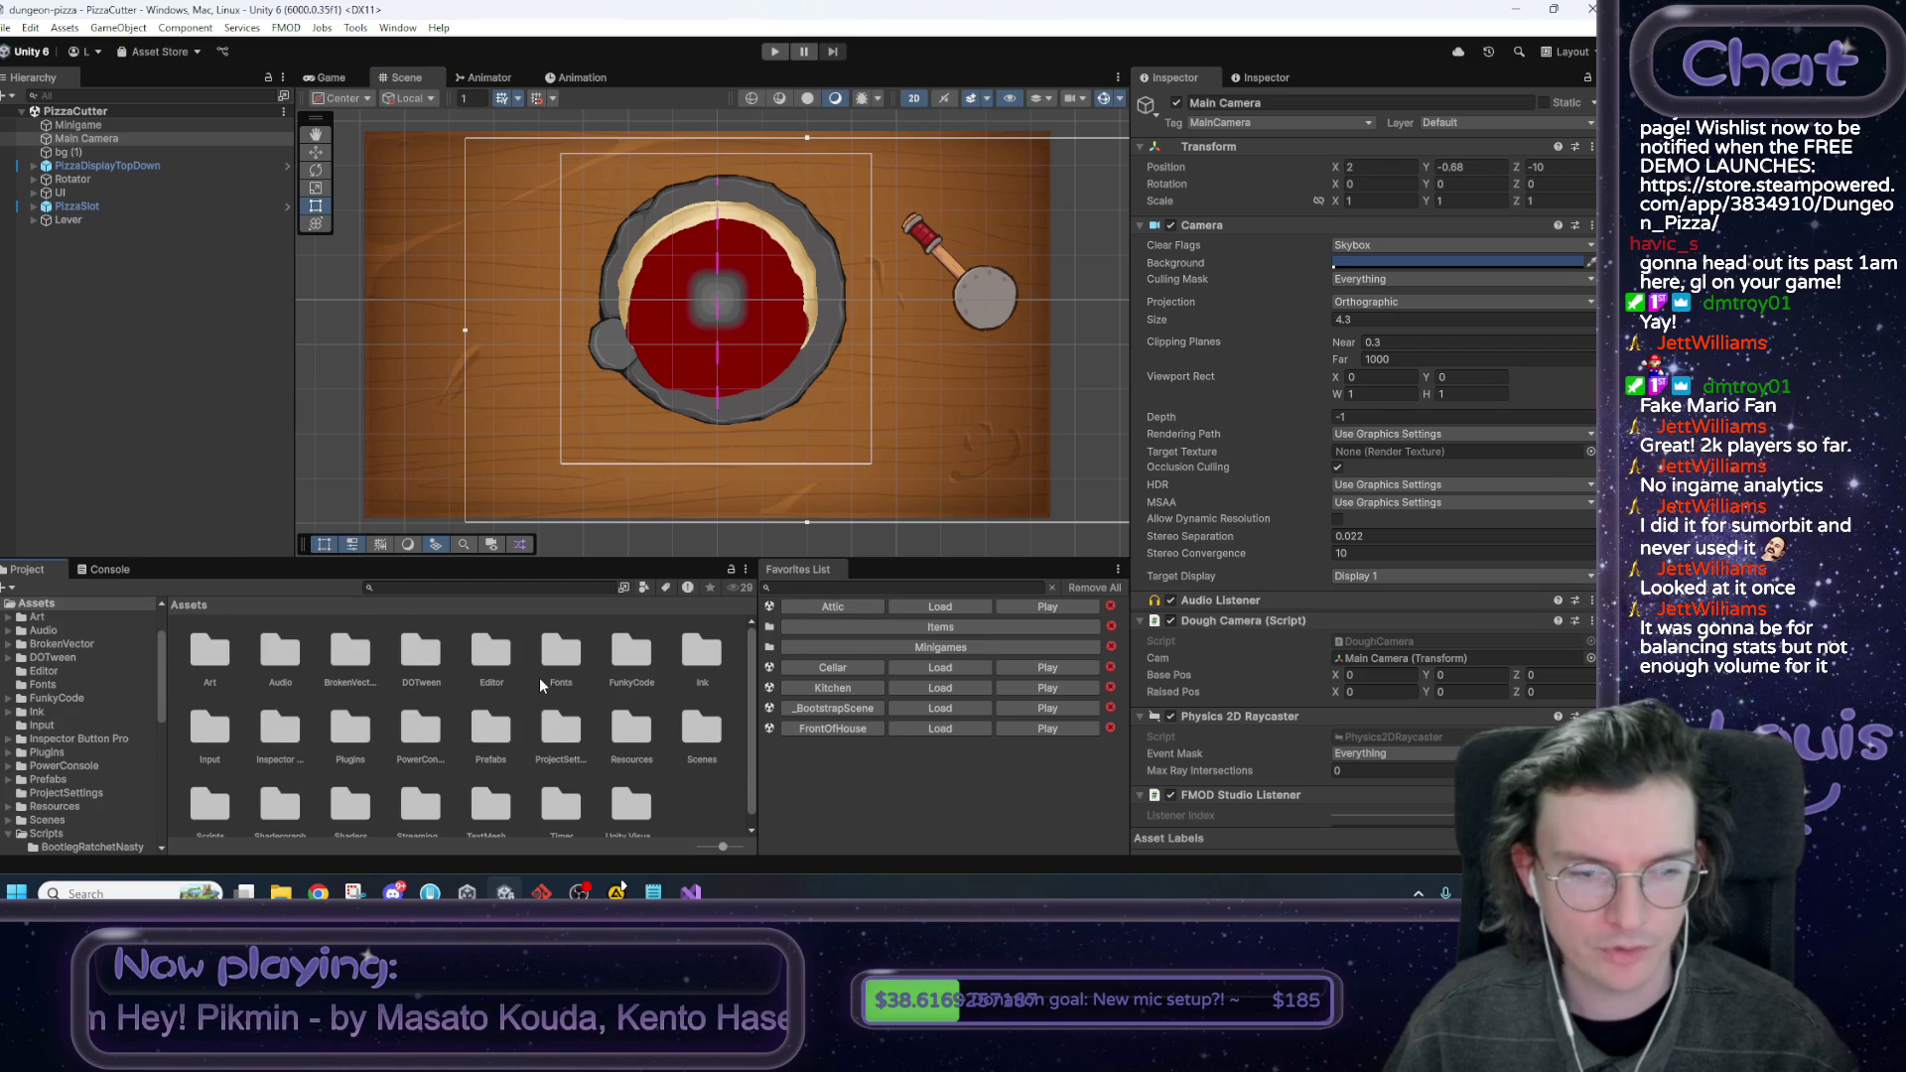
double_click(495, 723)
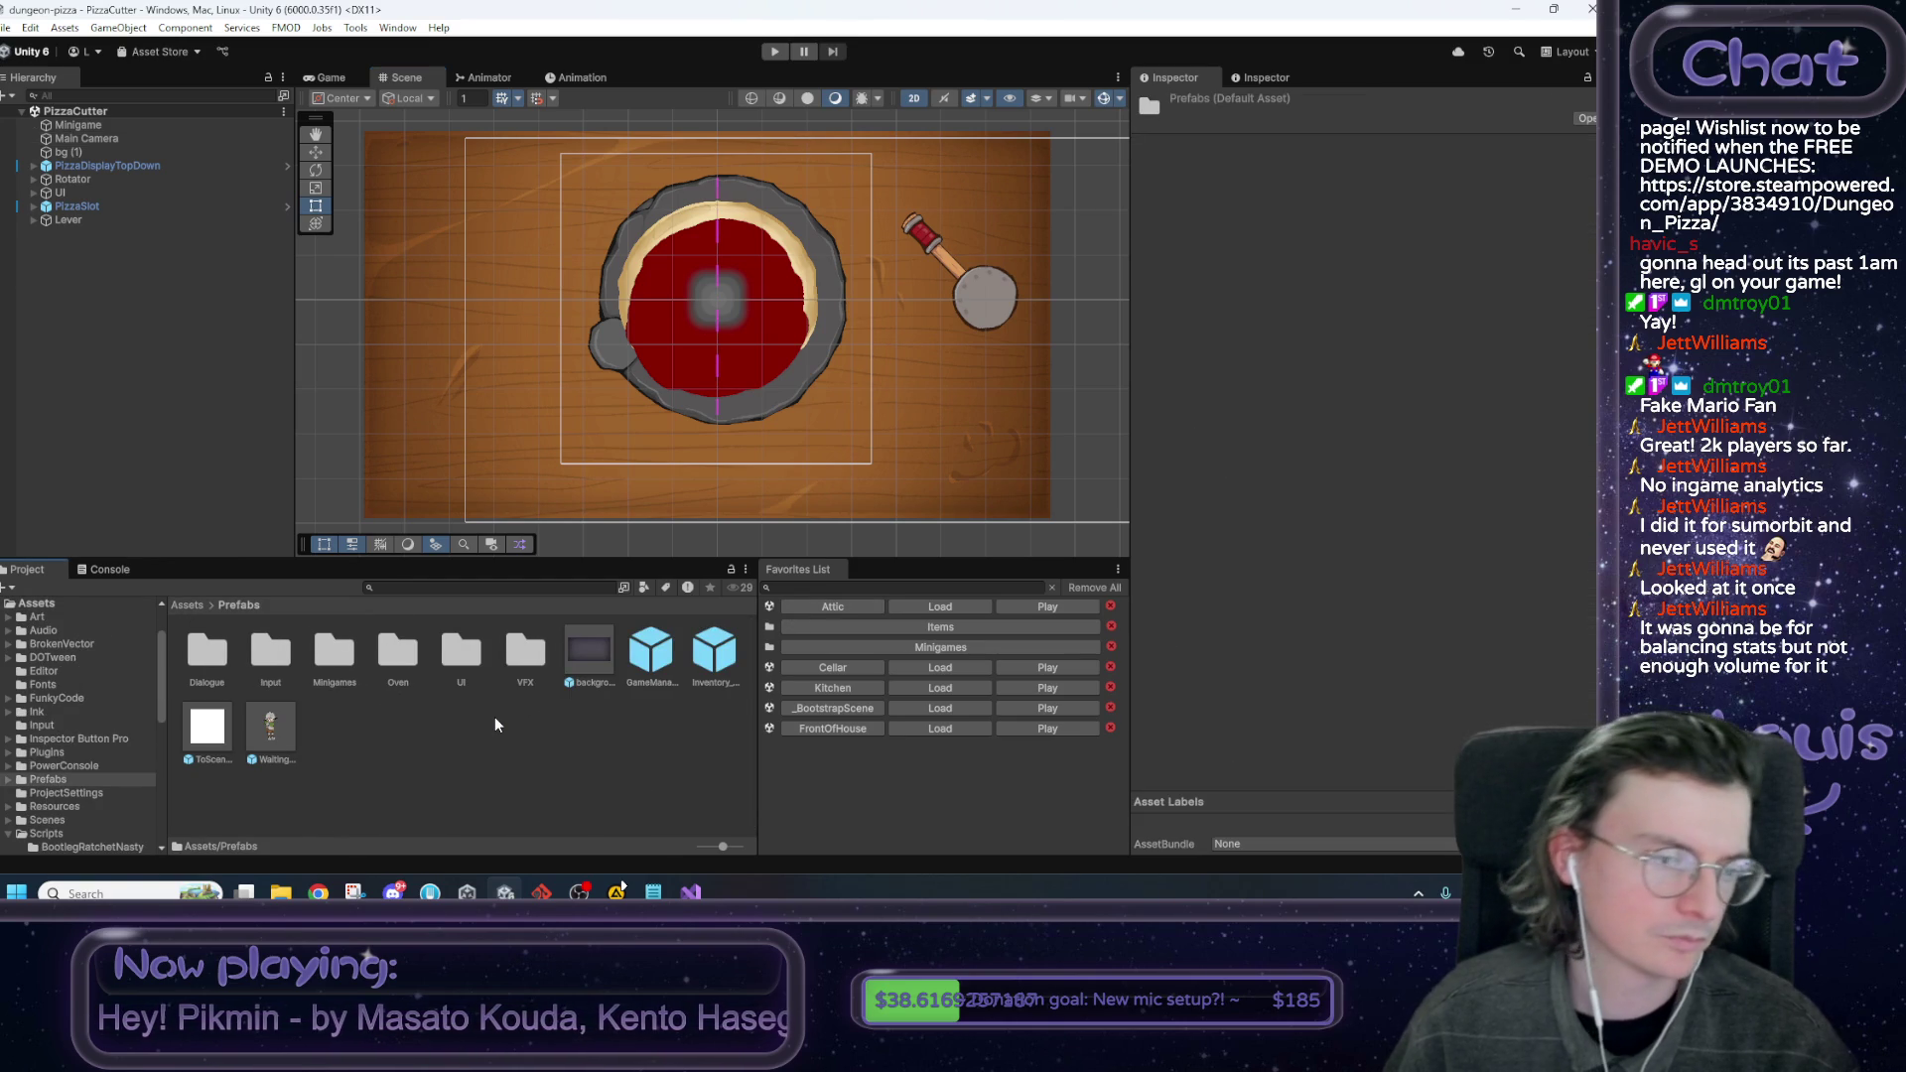
double_click(462, 653)
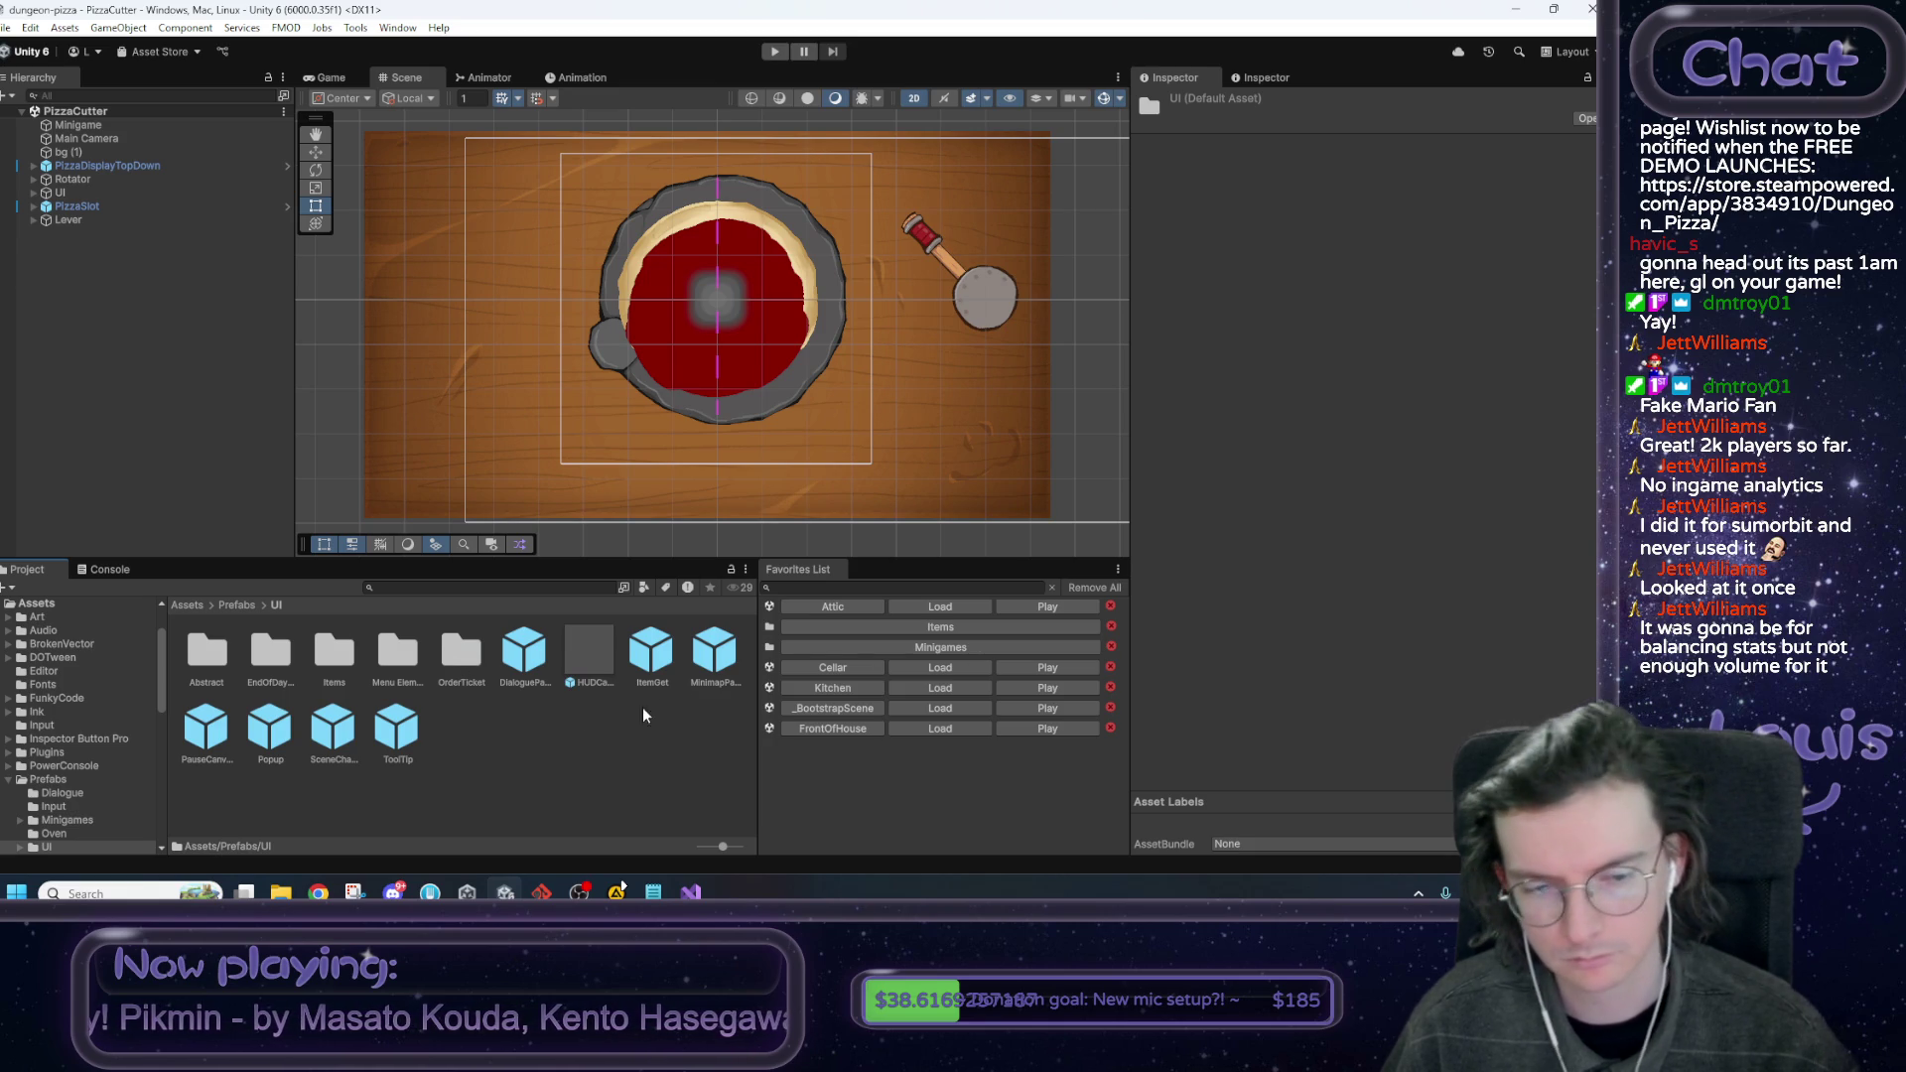
double_click(274, 657)
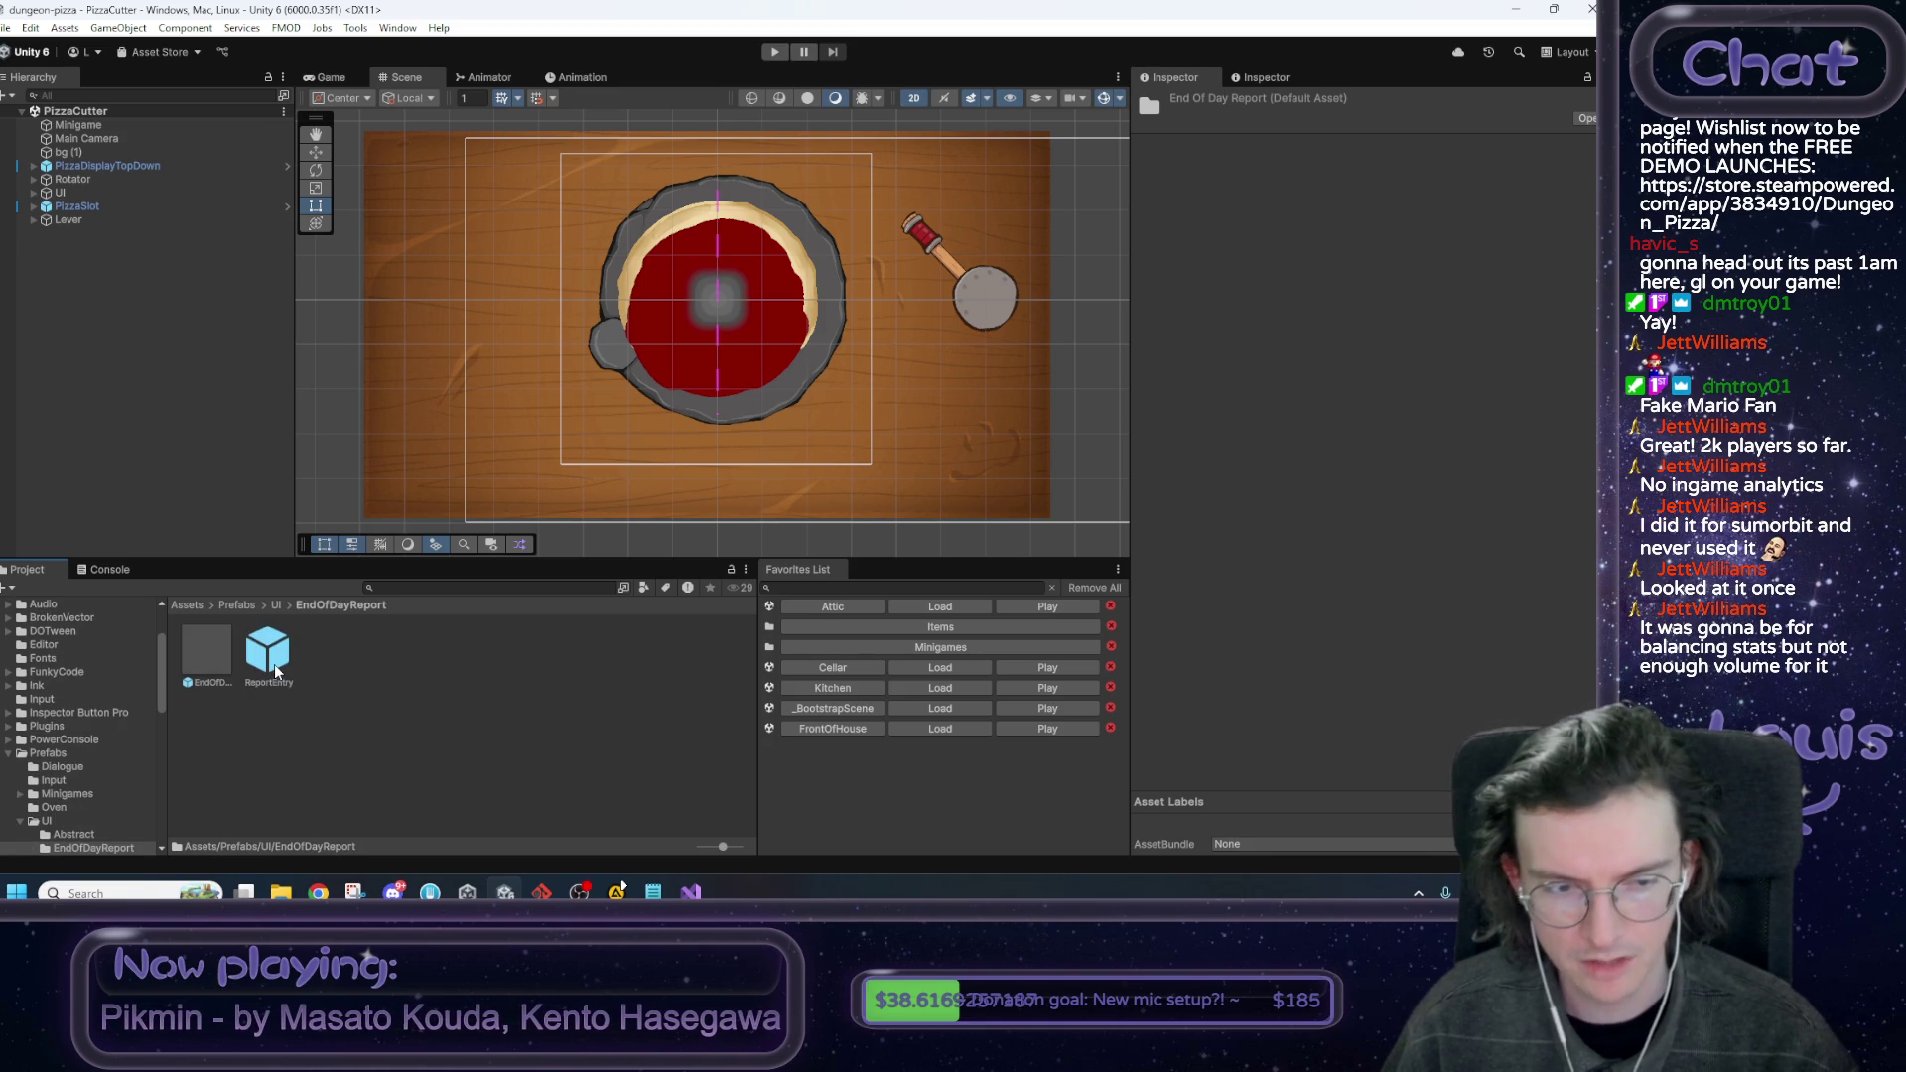
double_click(237, 663)
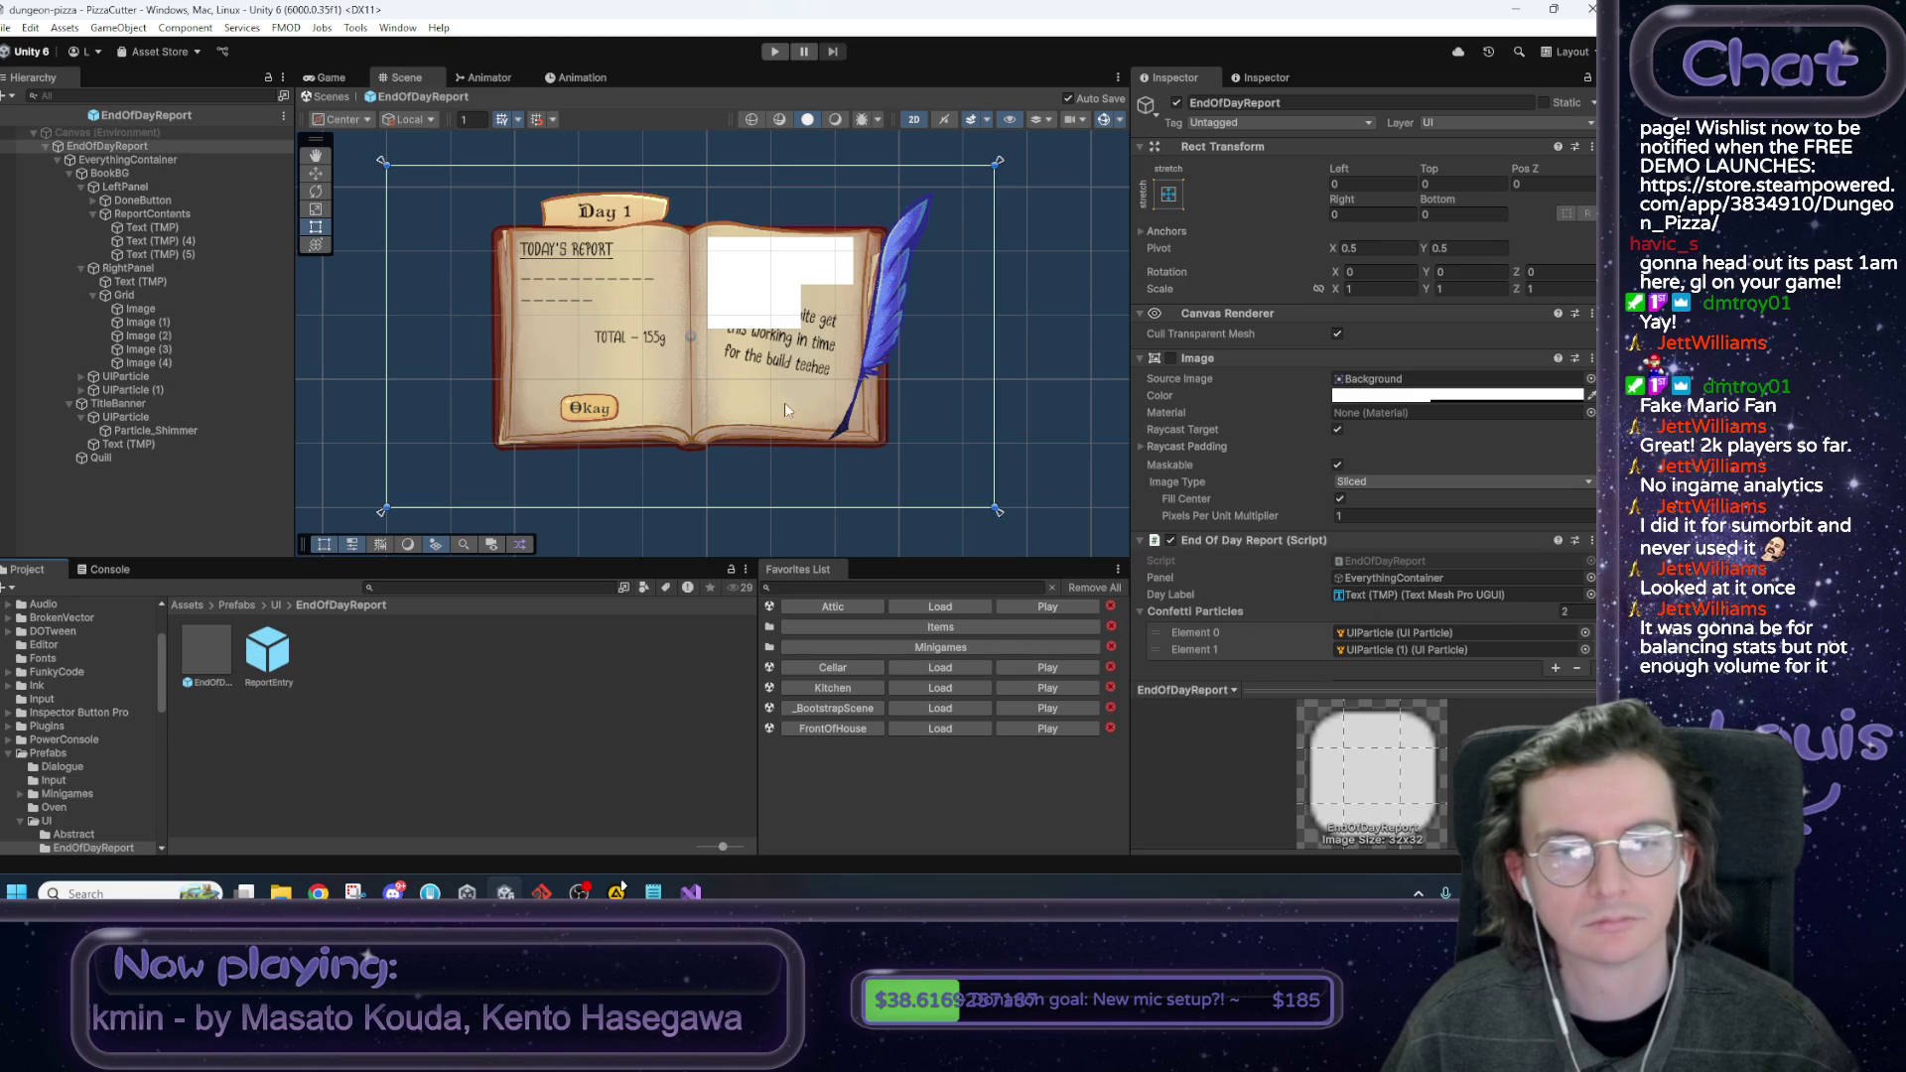
Select the Grid's first face Image and zoom the Scene view in on the report book.
click(756, 300)
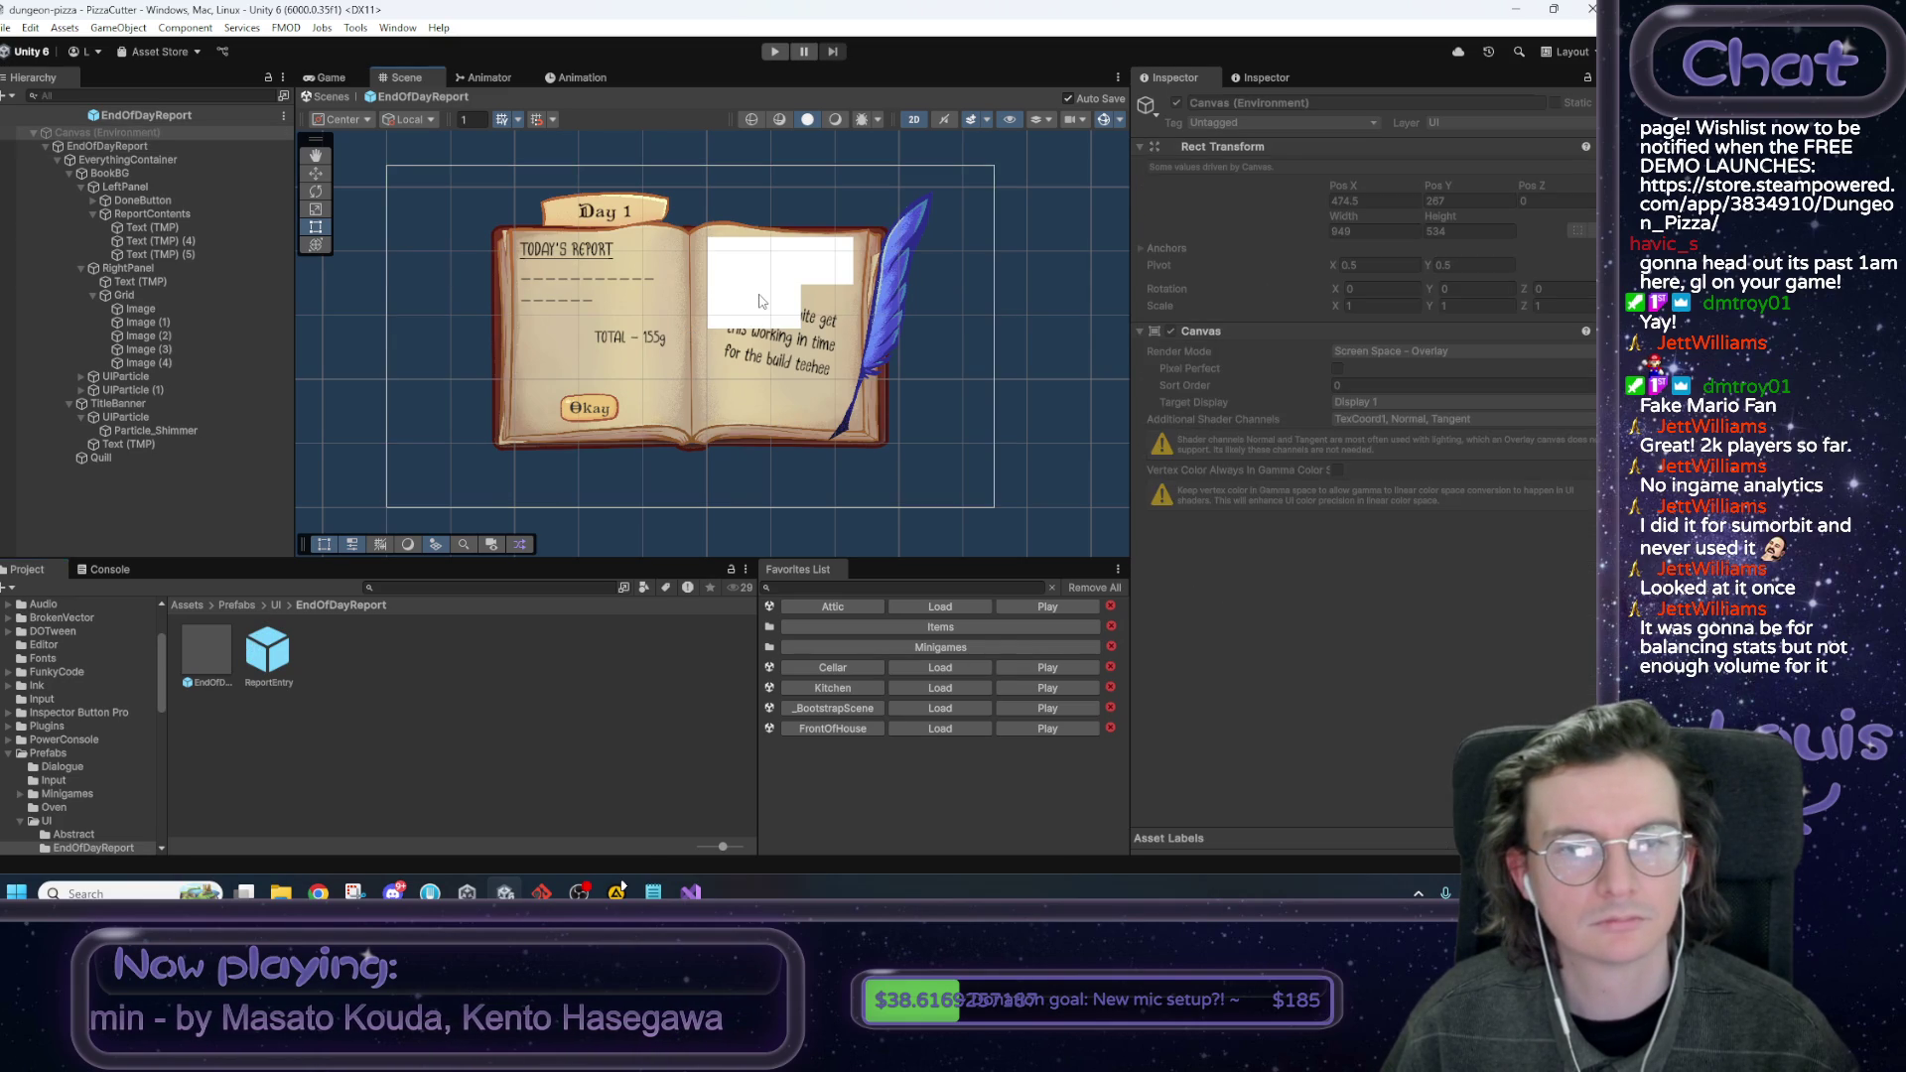
click(191, 308)
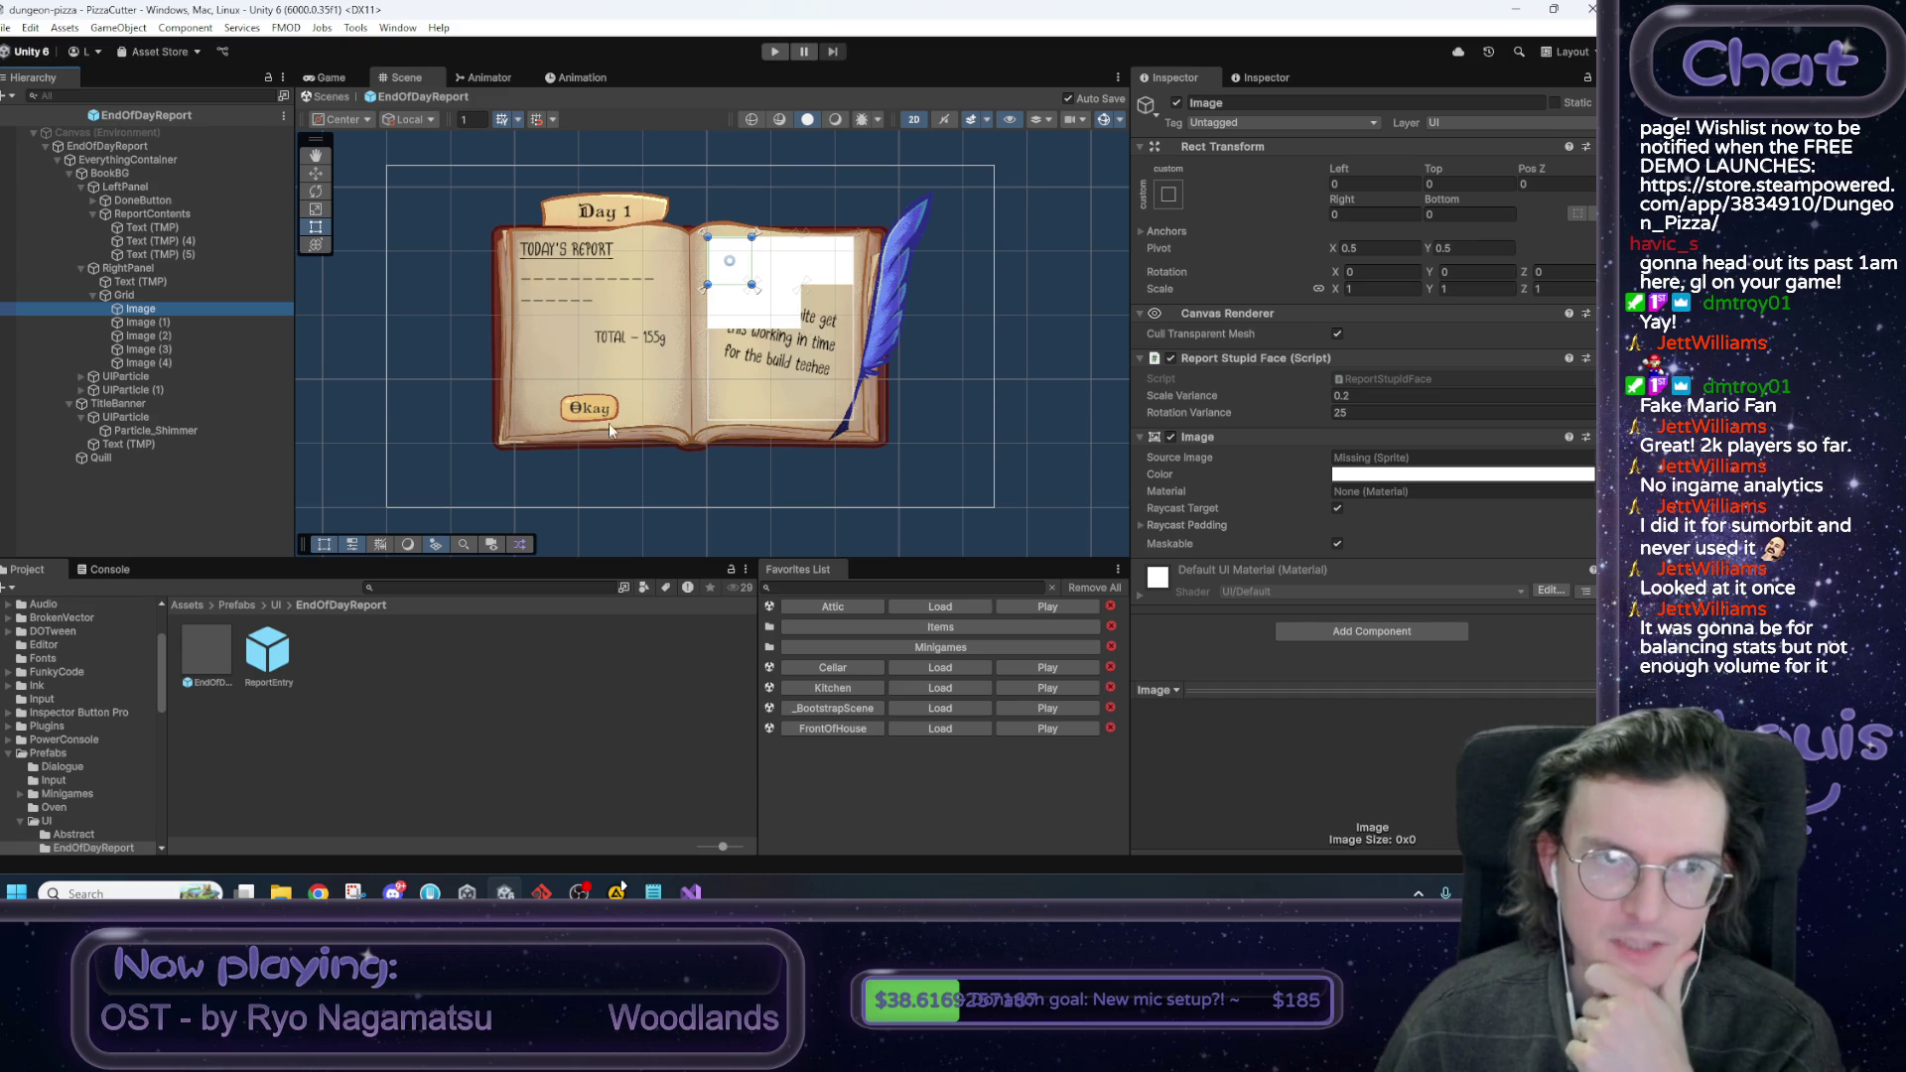
scroll(777, 450, up, 3)
click(354, 892)
Snip the book's right page with its face image grid.
click(945, 82)
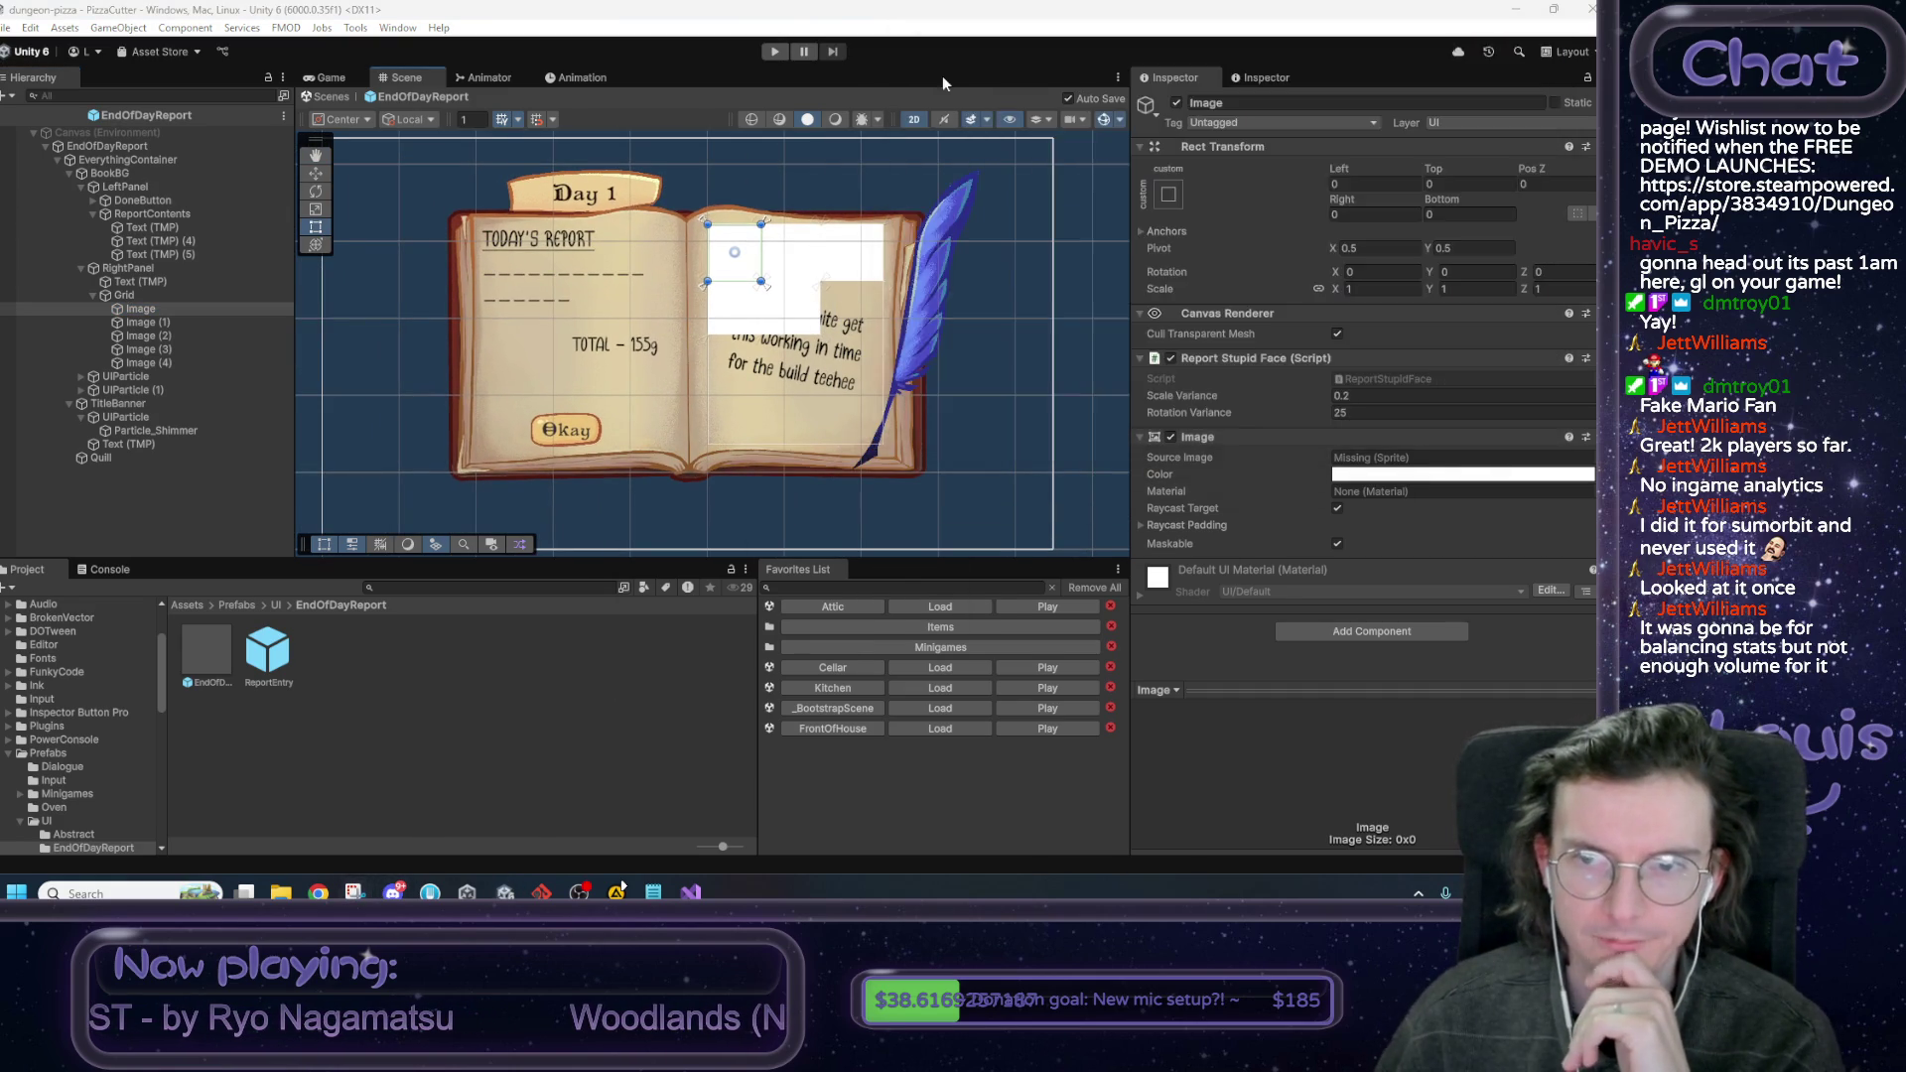
key(super+shift+s)
drag(991, 152, 661, 497)
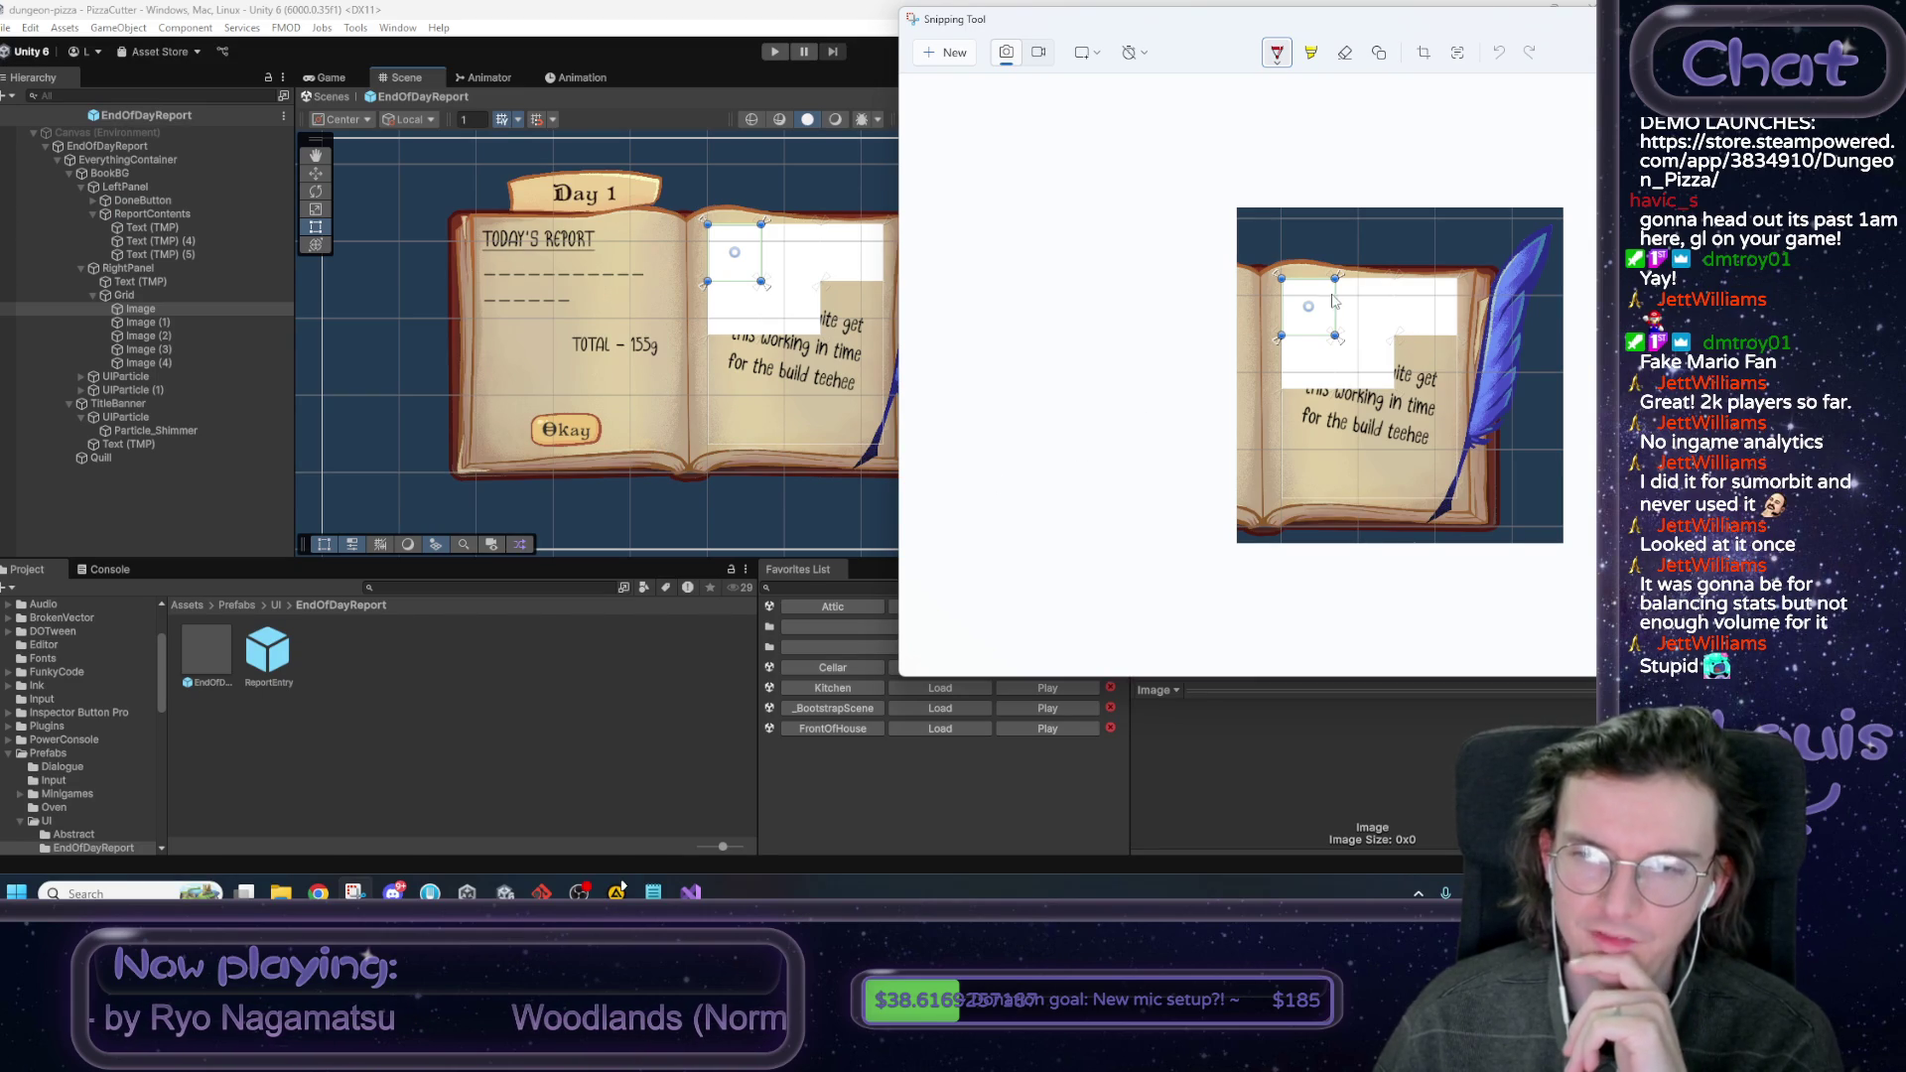
Draw red circles around the face image's pivot, the partly covered text and the 'teehee' text.
mouse_move(1320, 288)
mouse_down()
mouse_move(1290, 305)
mouse_move(1342, 320)
mouse_move(1324, 285)
mouse_up()
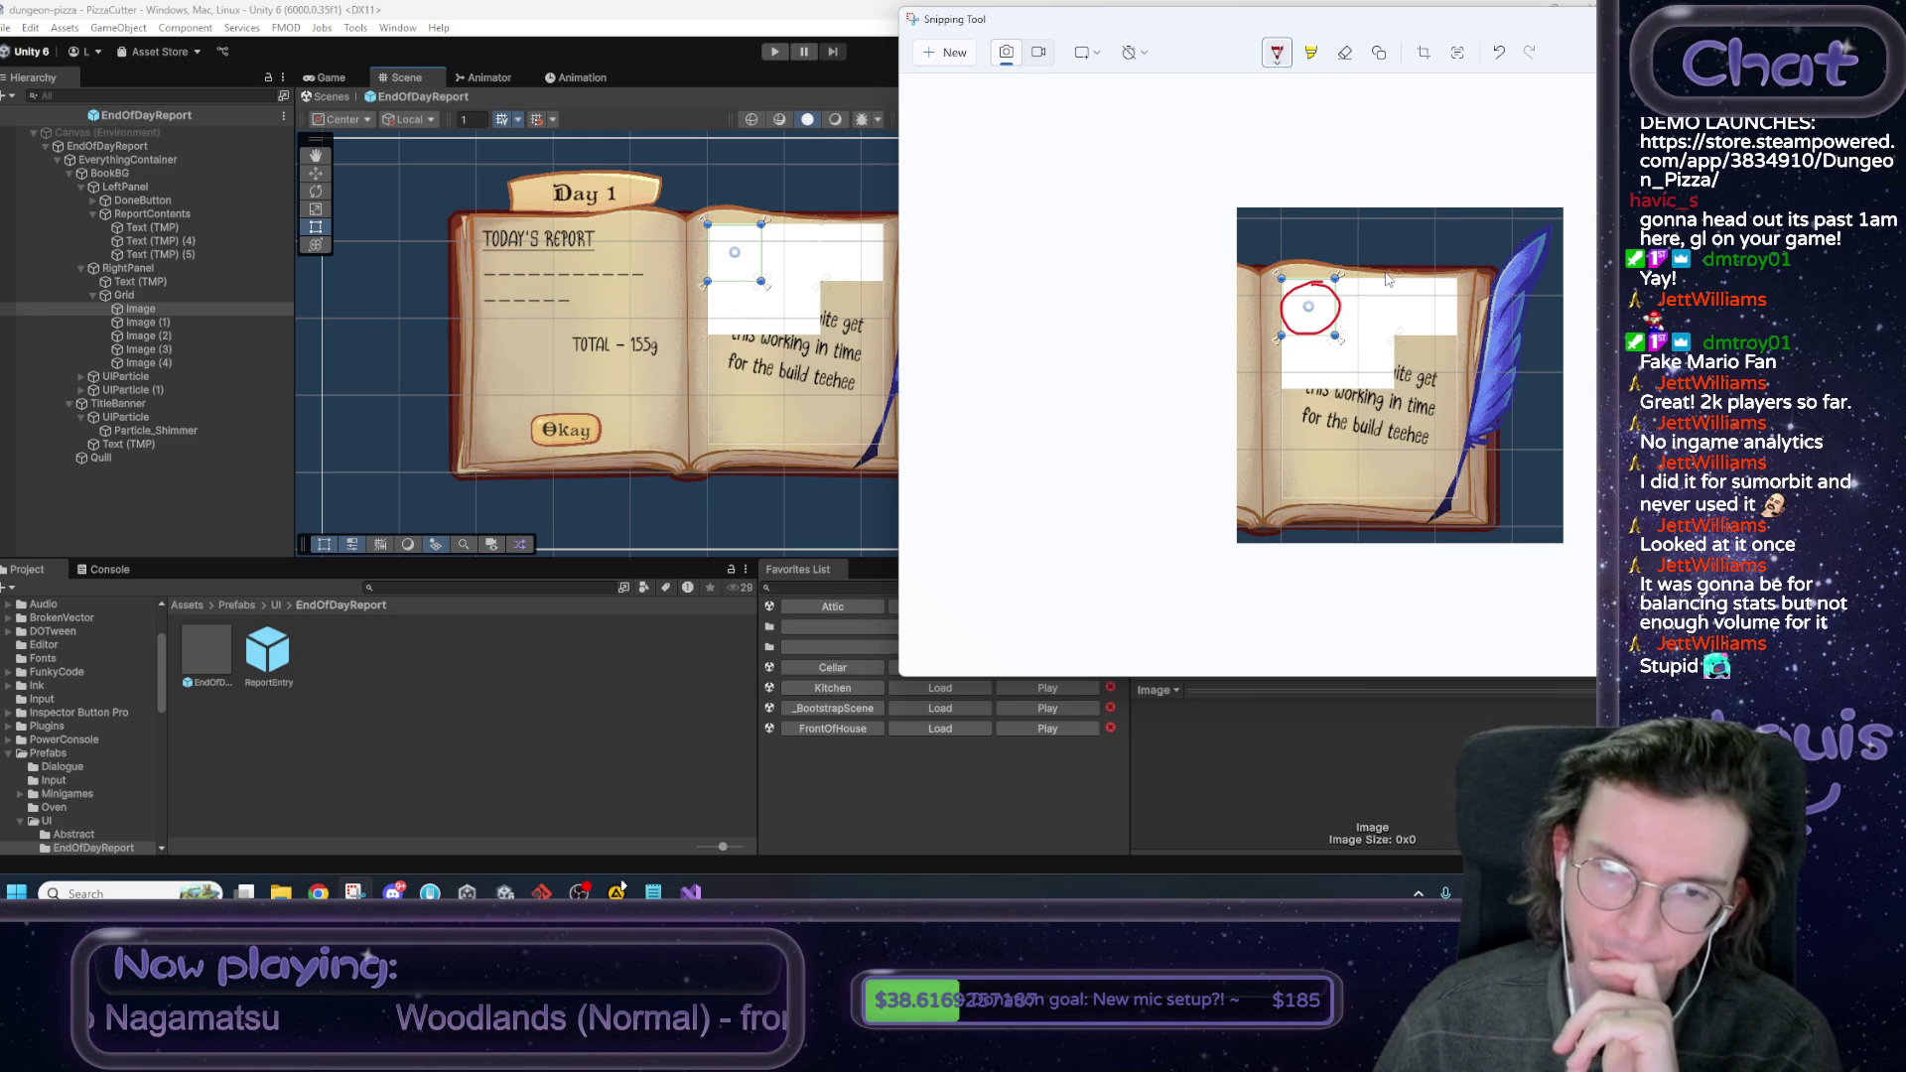
mouse_move(1408, 325)
mouse_down()
mouse_move(1379, 349)
mouse_move(1421, 329)
mouse_up()
mouse_move(1417, 443)
mouse_down()
mouse_move(1444, 451)
mouse_move(1355, 379)
mouse_up()
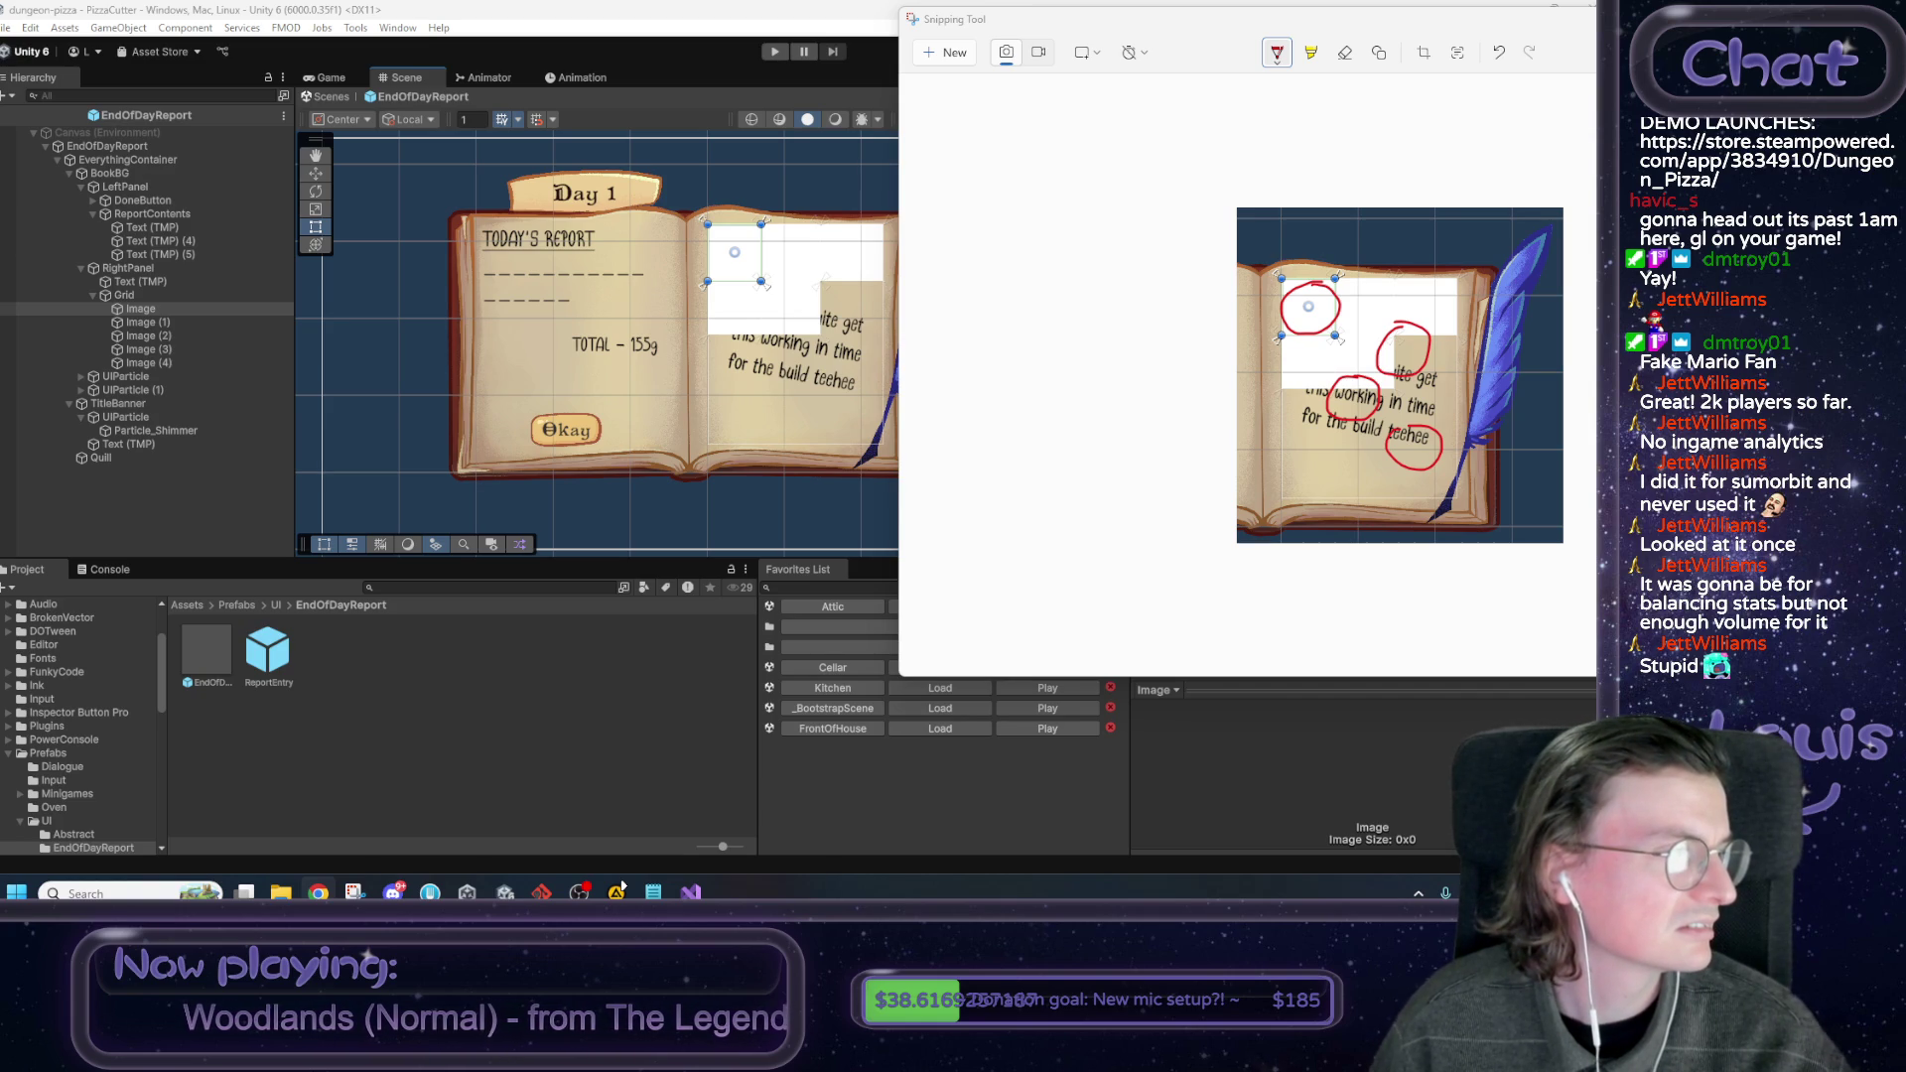
key(alt+Tab)
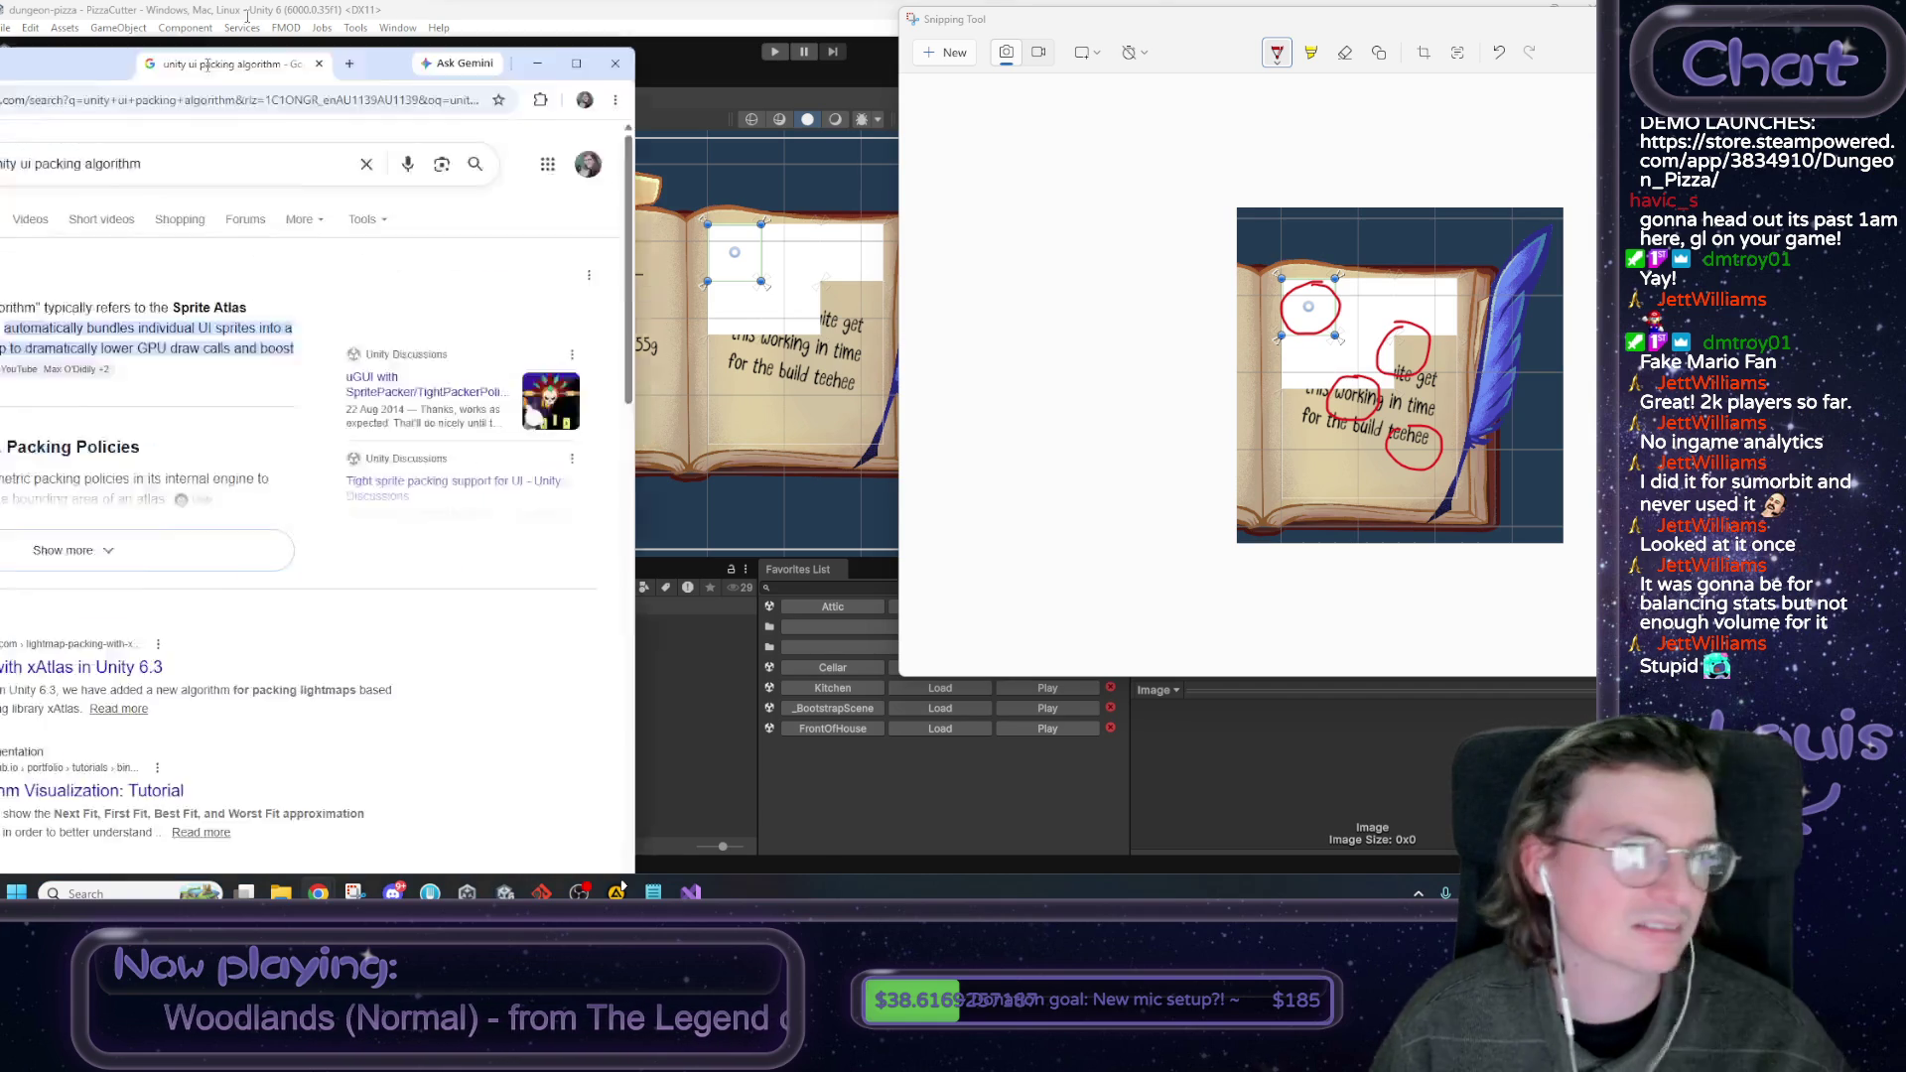
Scroll the 'unity ui packing algorithm' results and open the Circle packing algorithm thread.
scroll(178, 392, down, 3)
scroll(179, 392, down, 2)
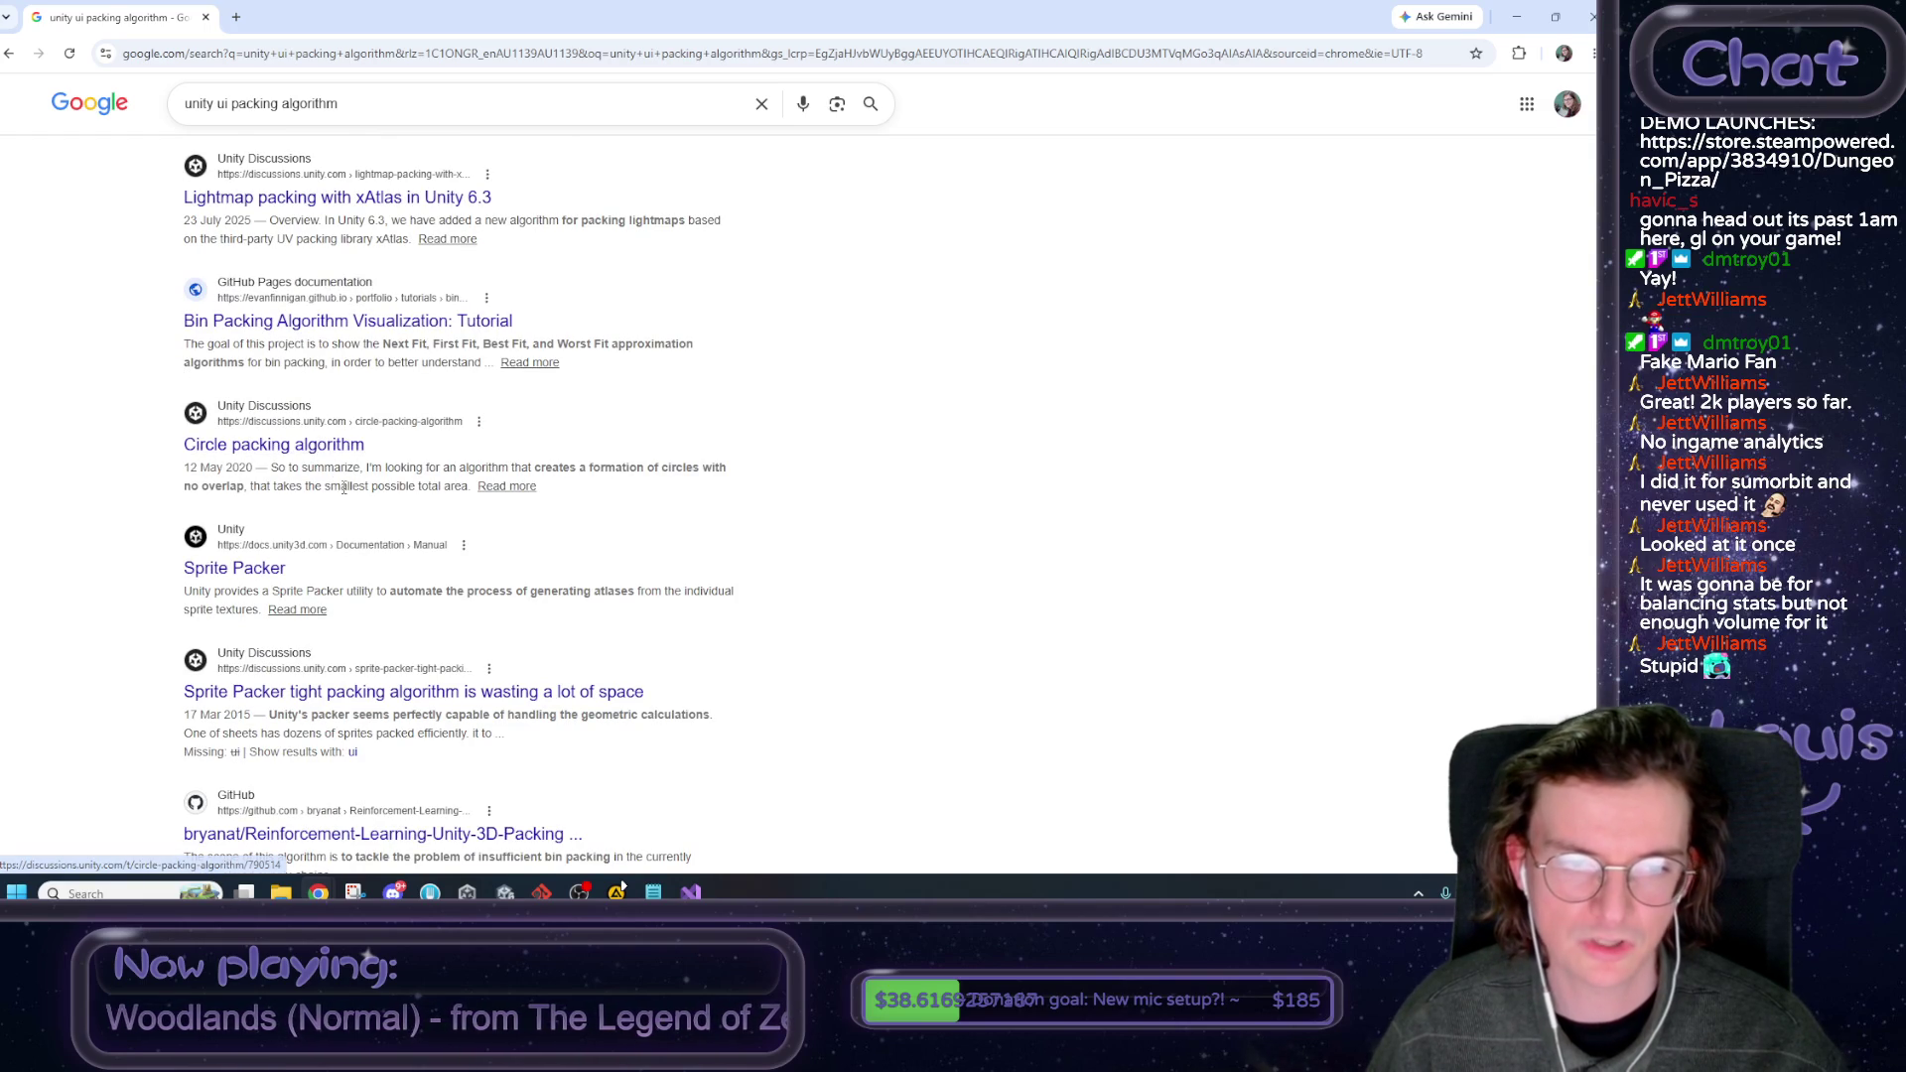
drag(340, 485, 432, 485)
click(424, 491)
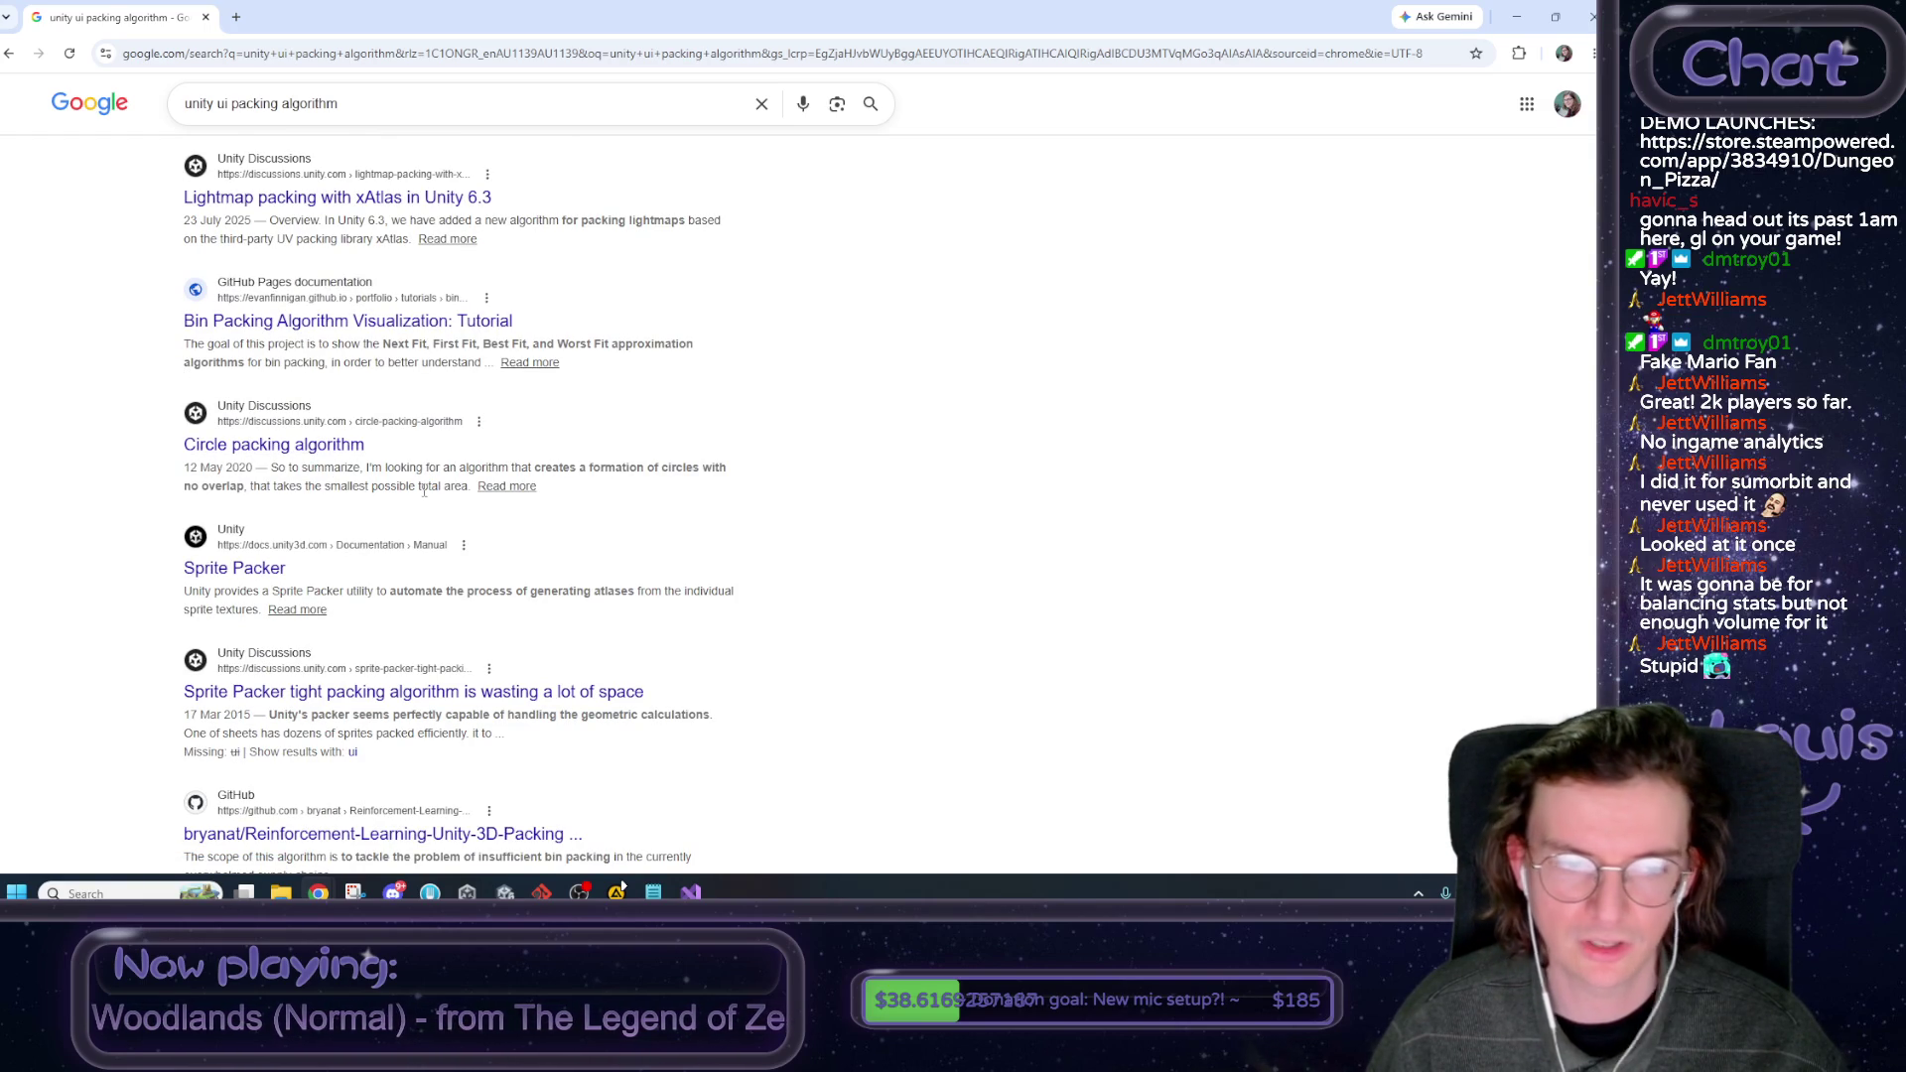
click(346, 447)
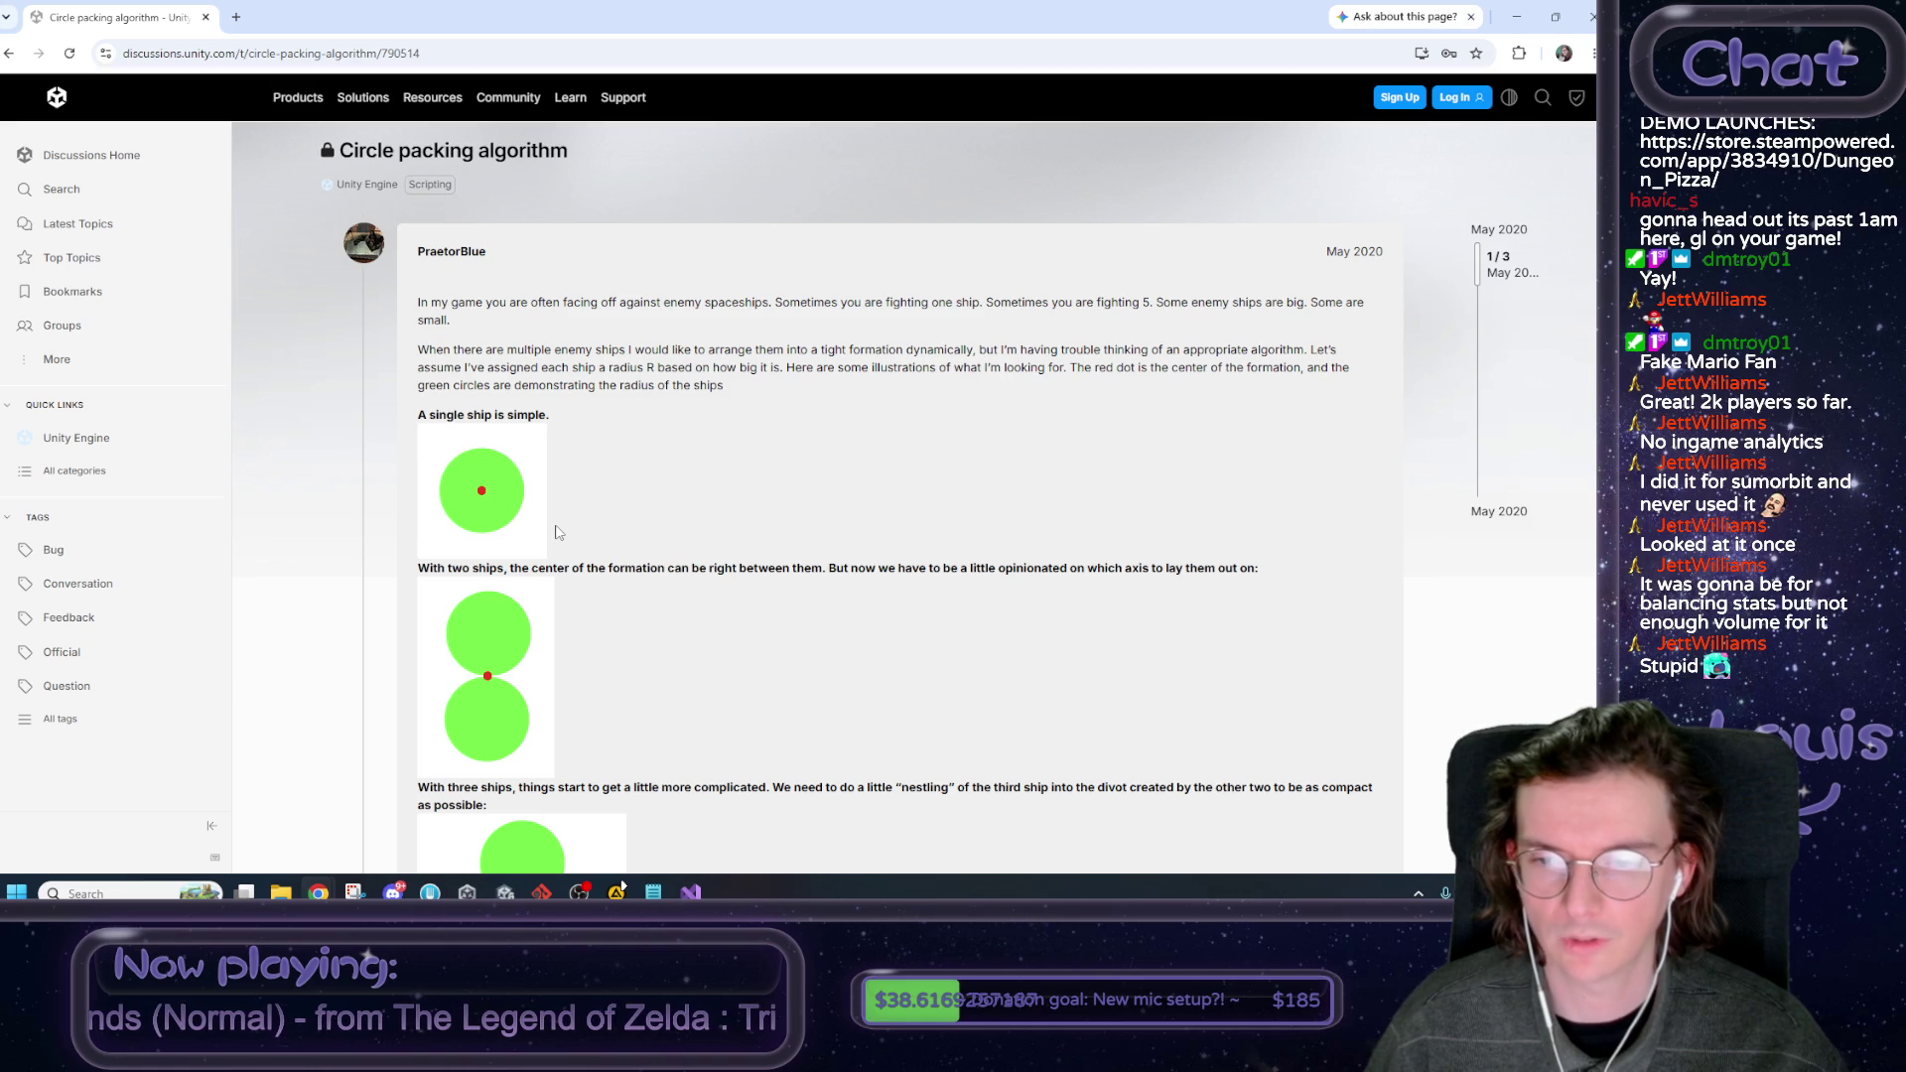
Read through the Circle packing thread, highlight the first reply's opening sentence, and return to Unity.
scroll(556, 533, down, 2)
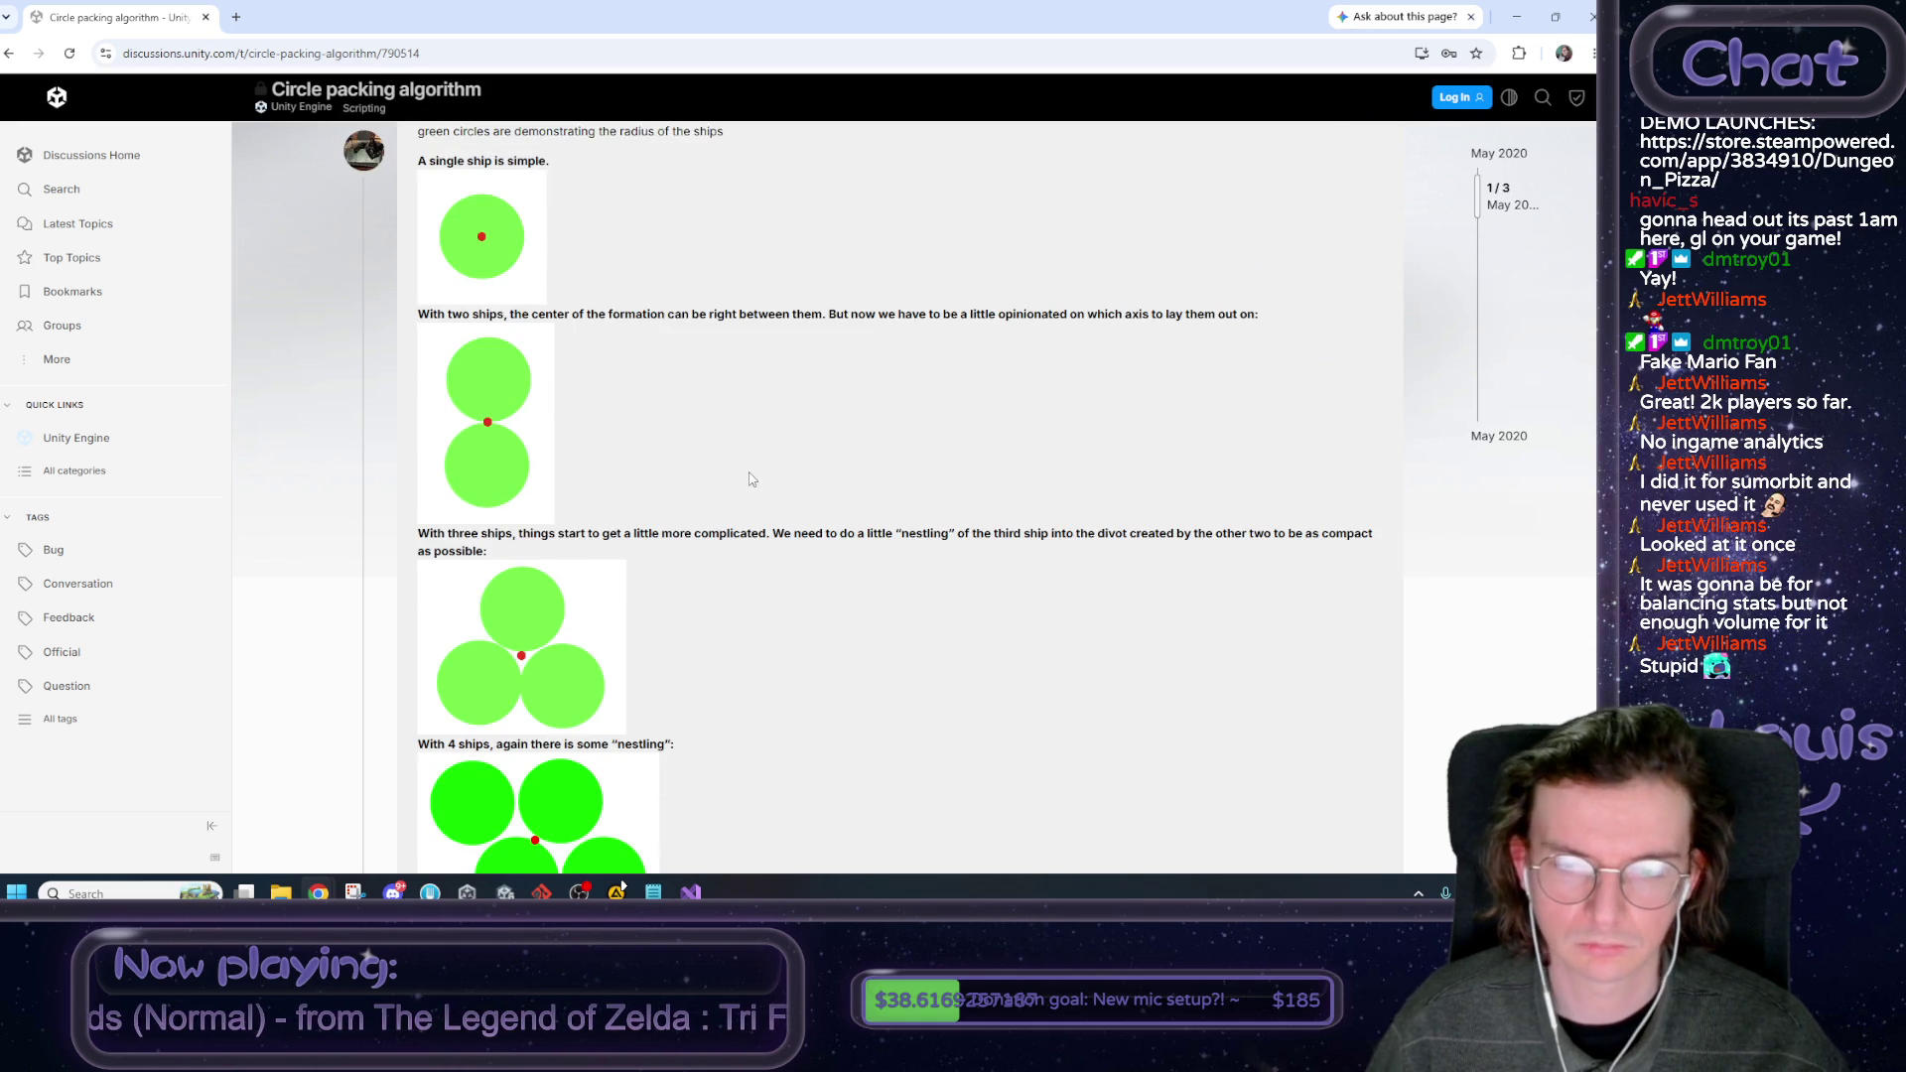
scroll(751, 479, down, 2)
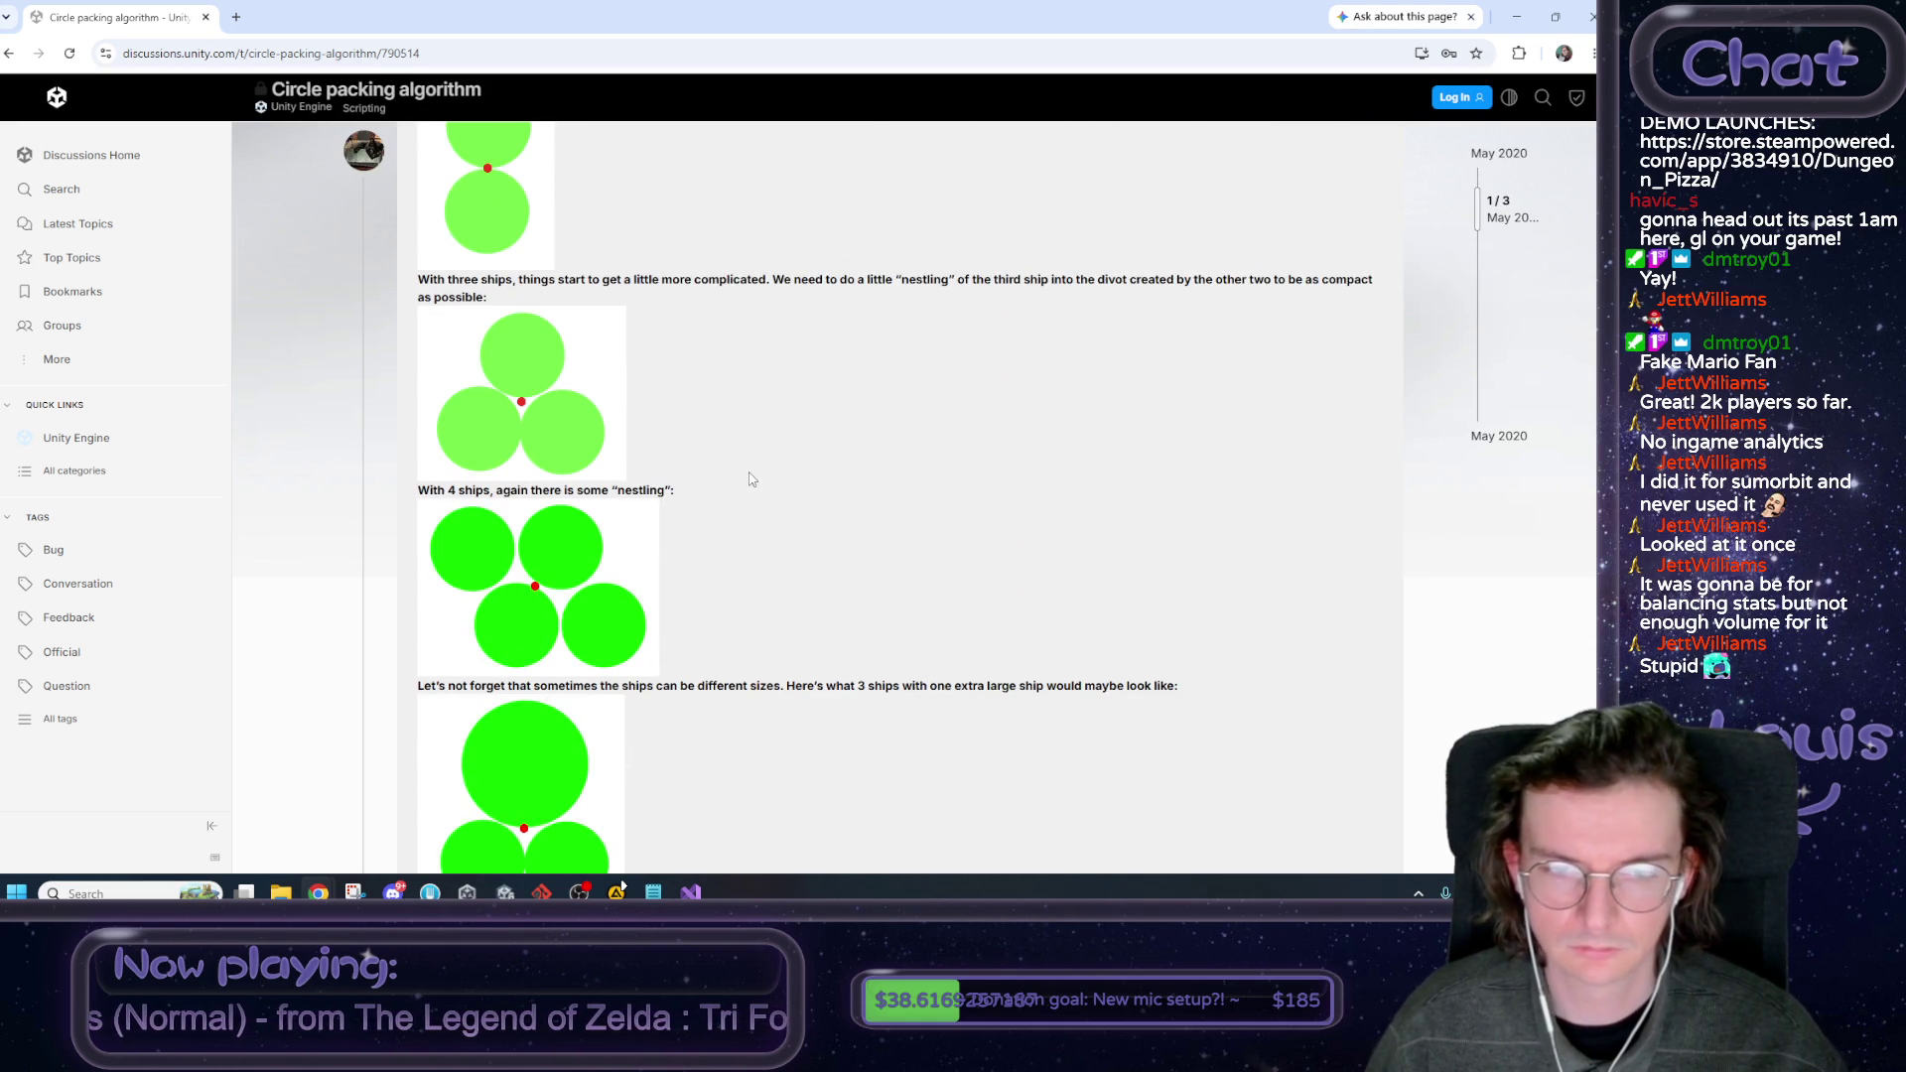
scroll(751, 479, down, 2)
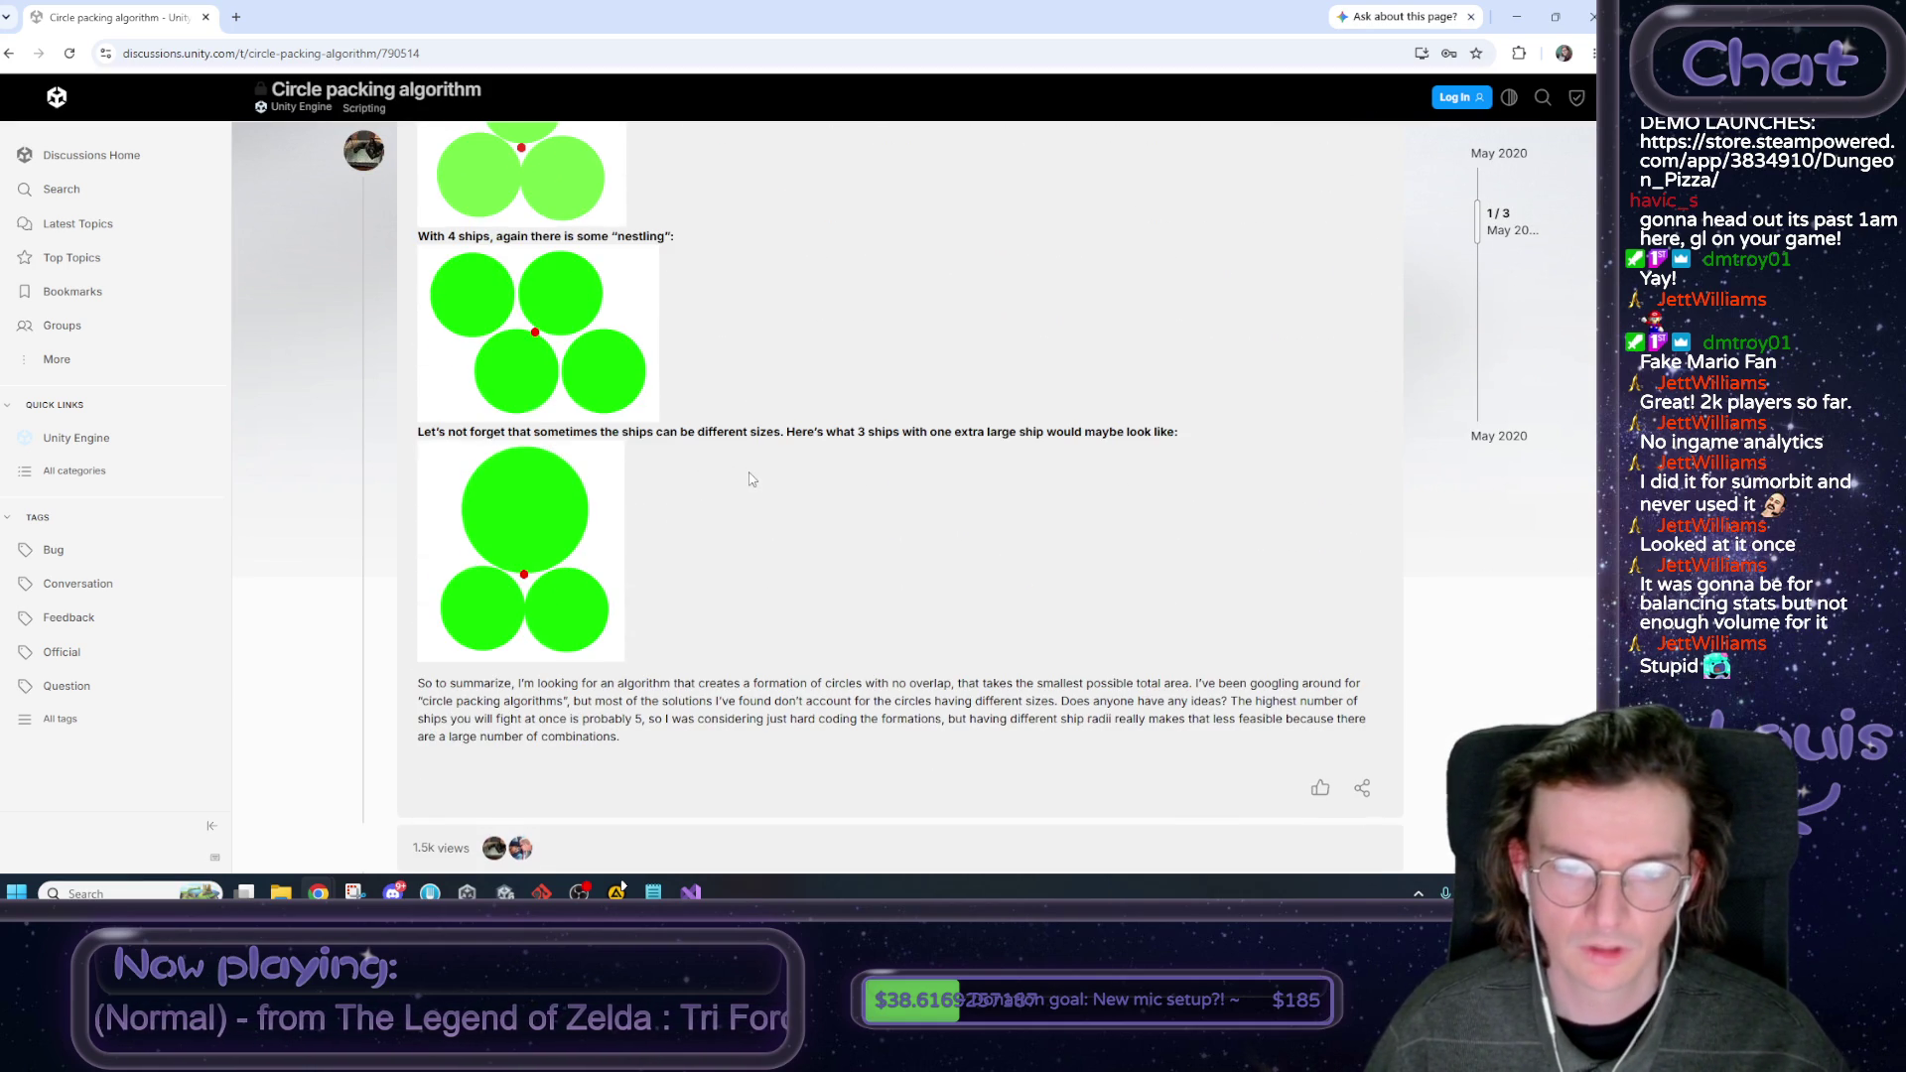
scroll(751, 479, down, 2)
scroll(751, 479, down, 2)
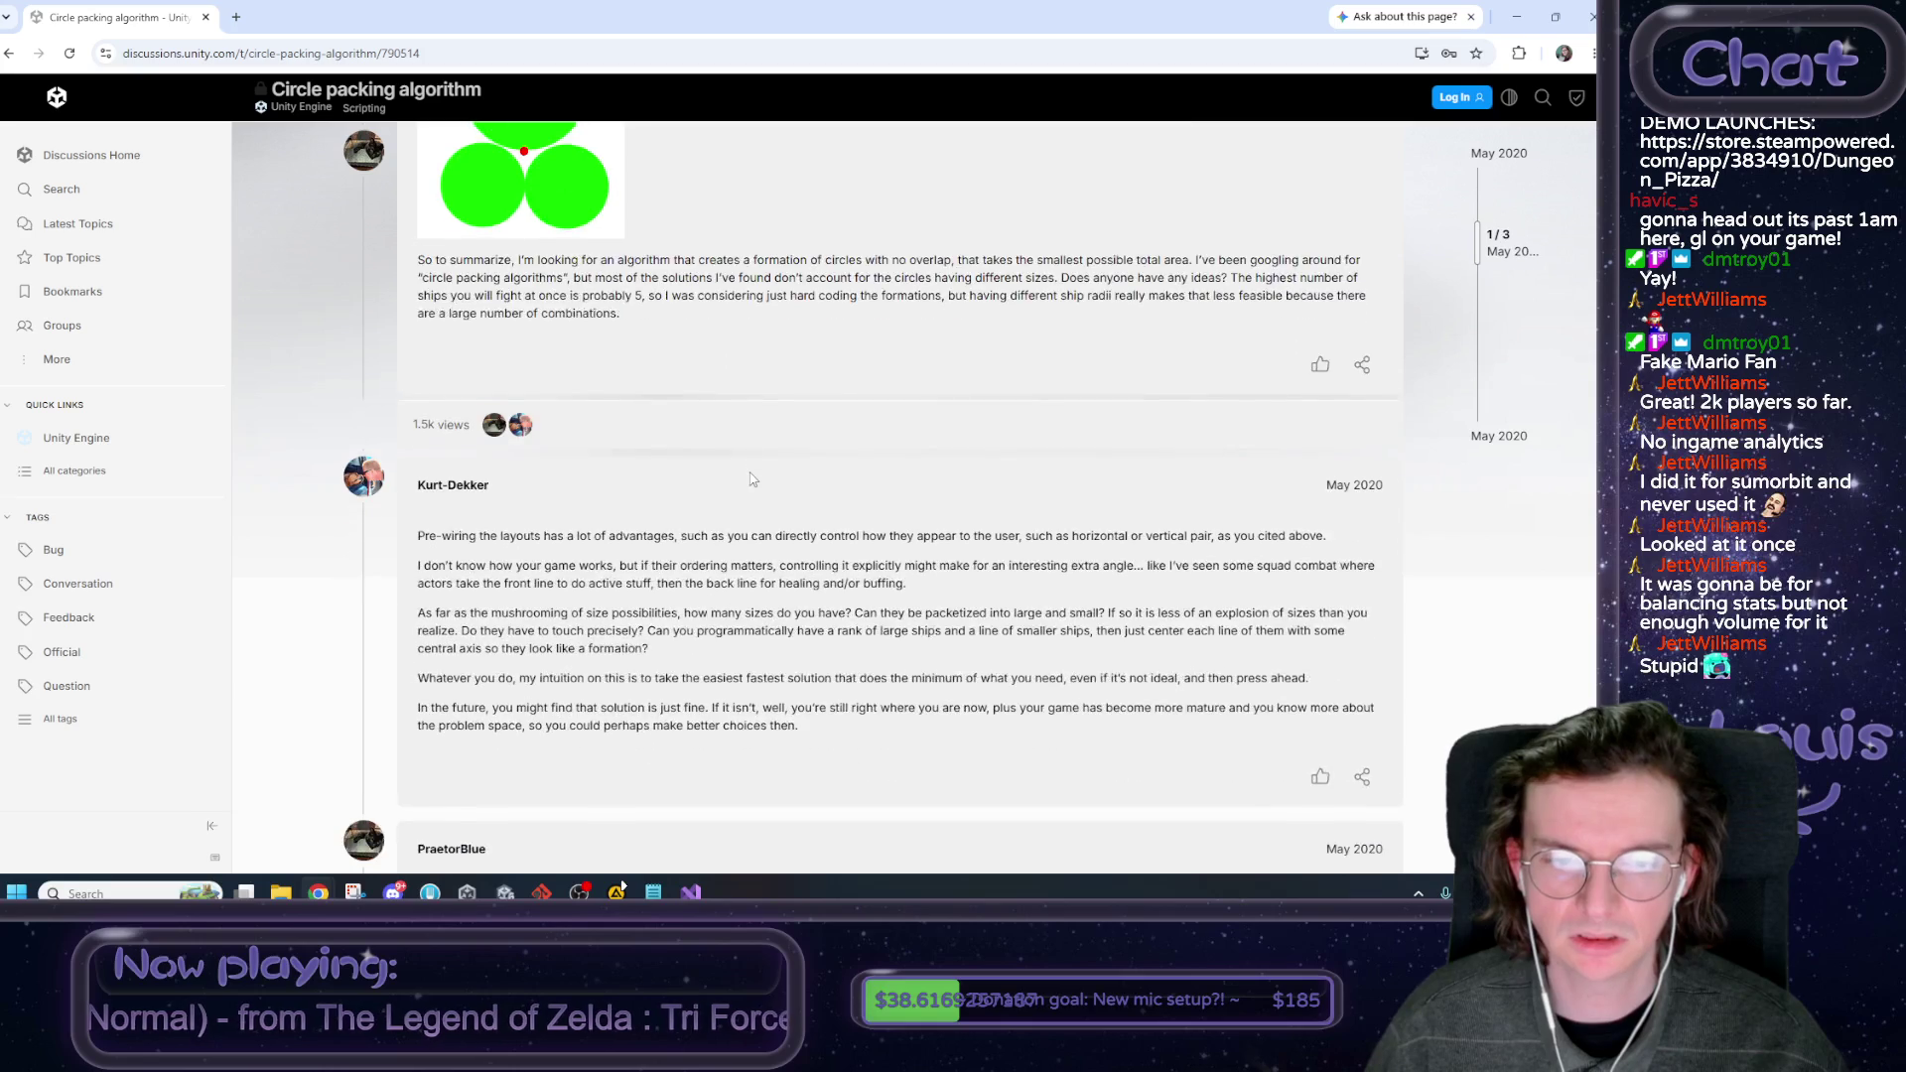
scroll(726, 474, up, 9)
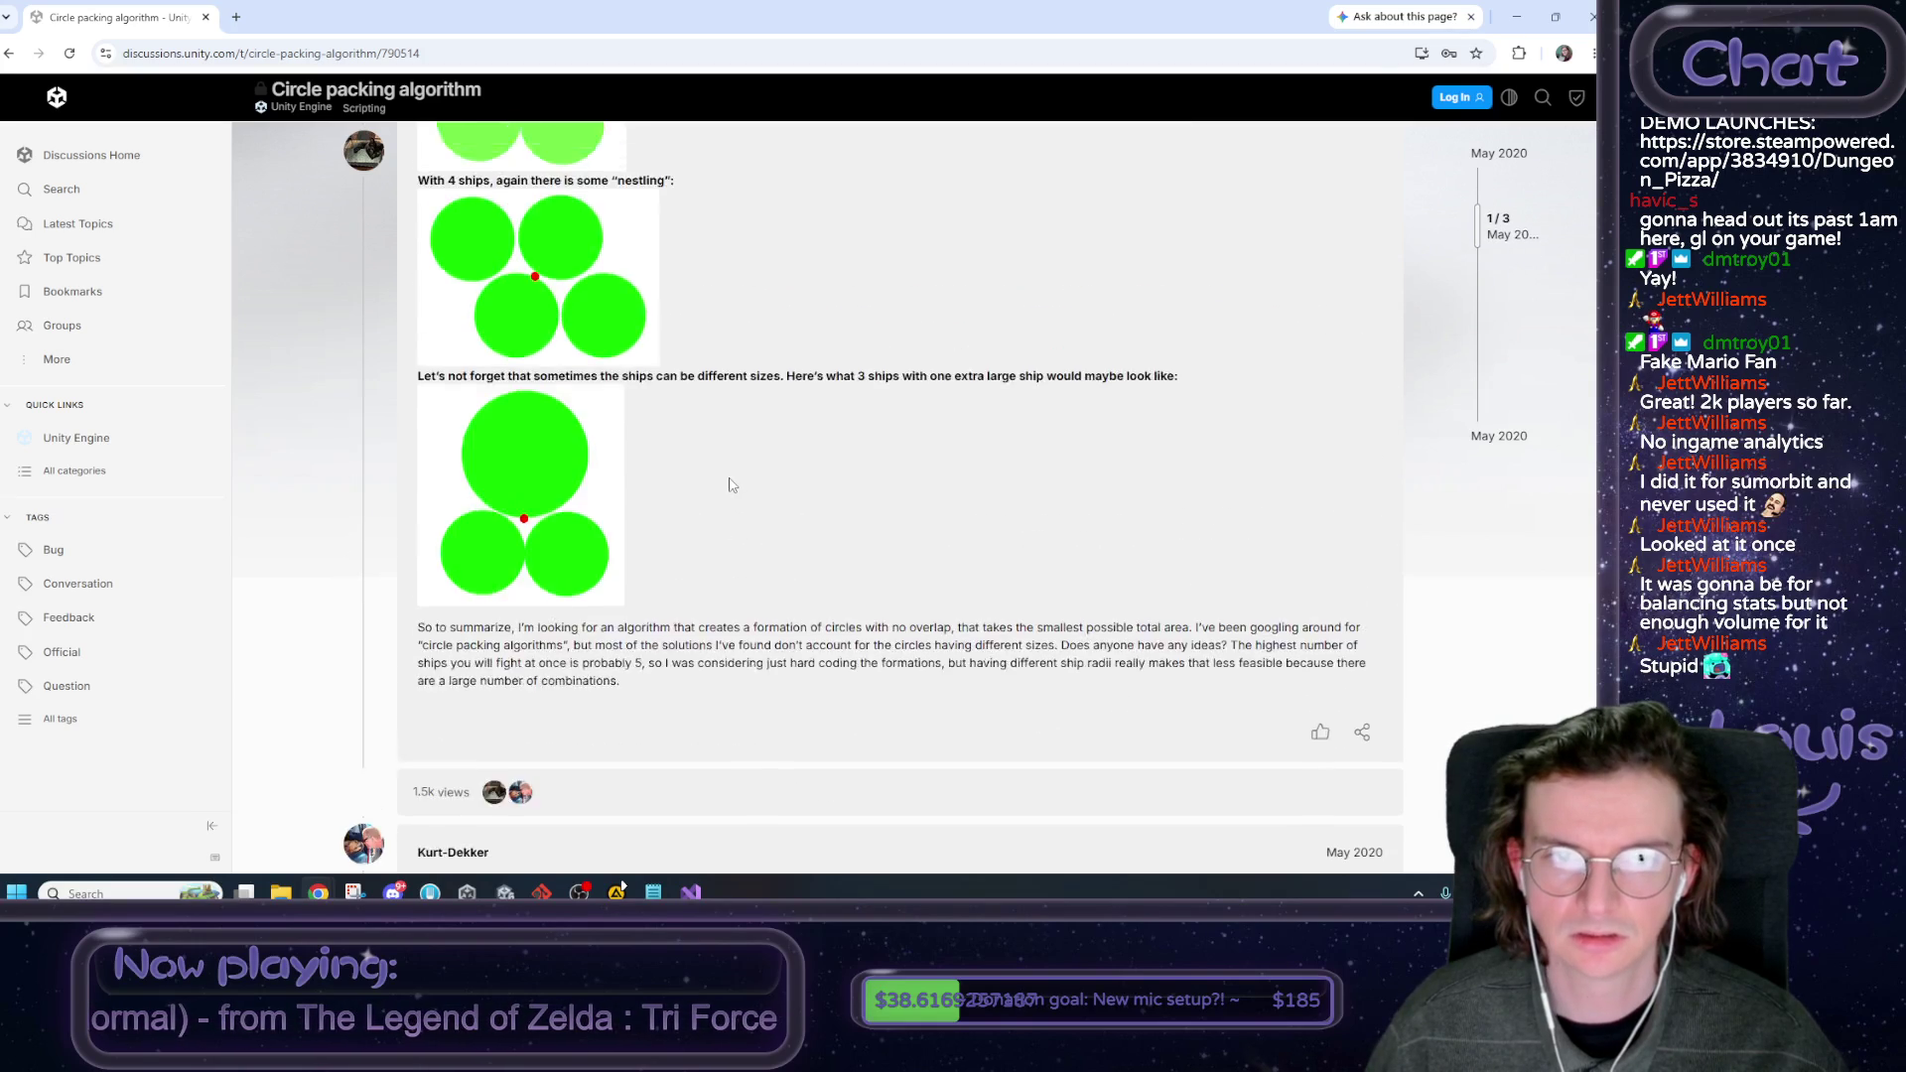
scroll(740, 485, down, 6)
scroll(738, 484, down, 3)
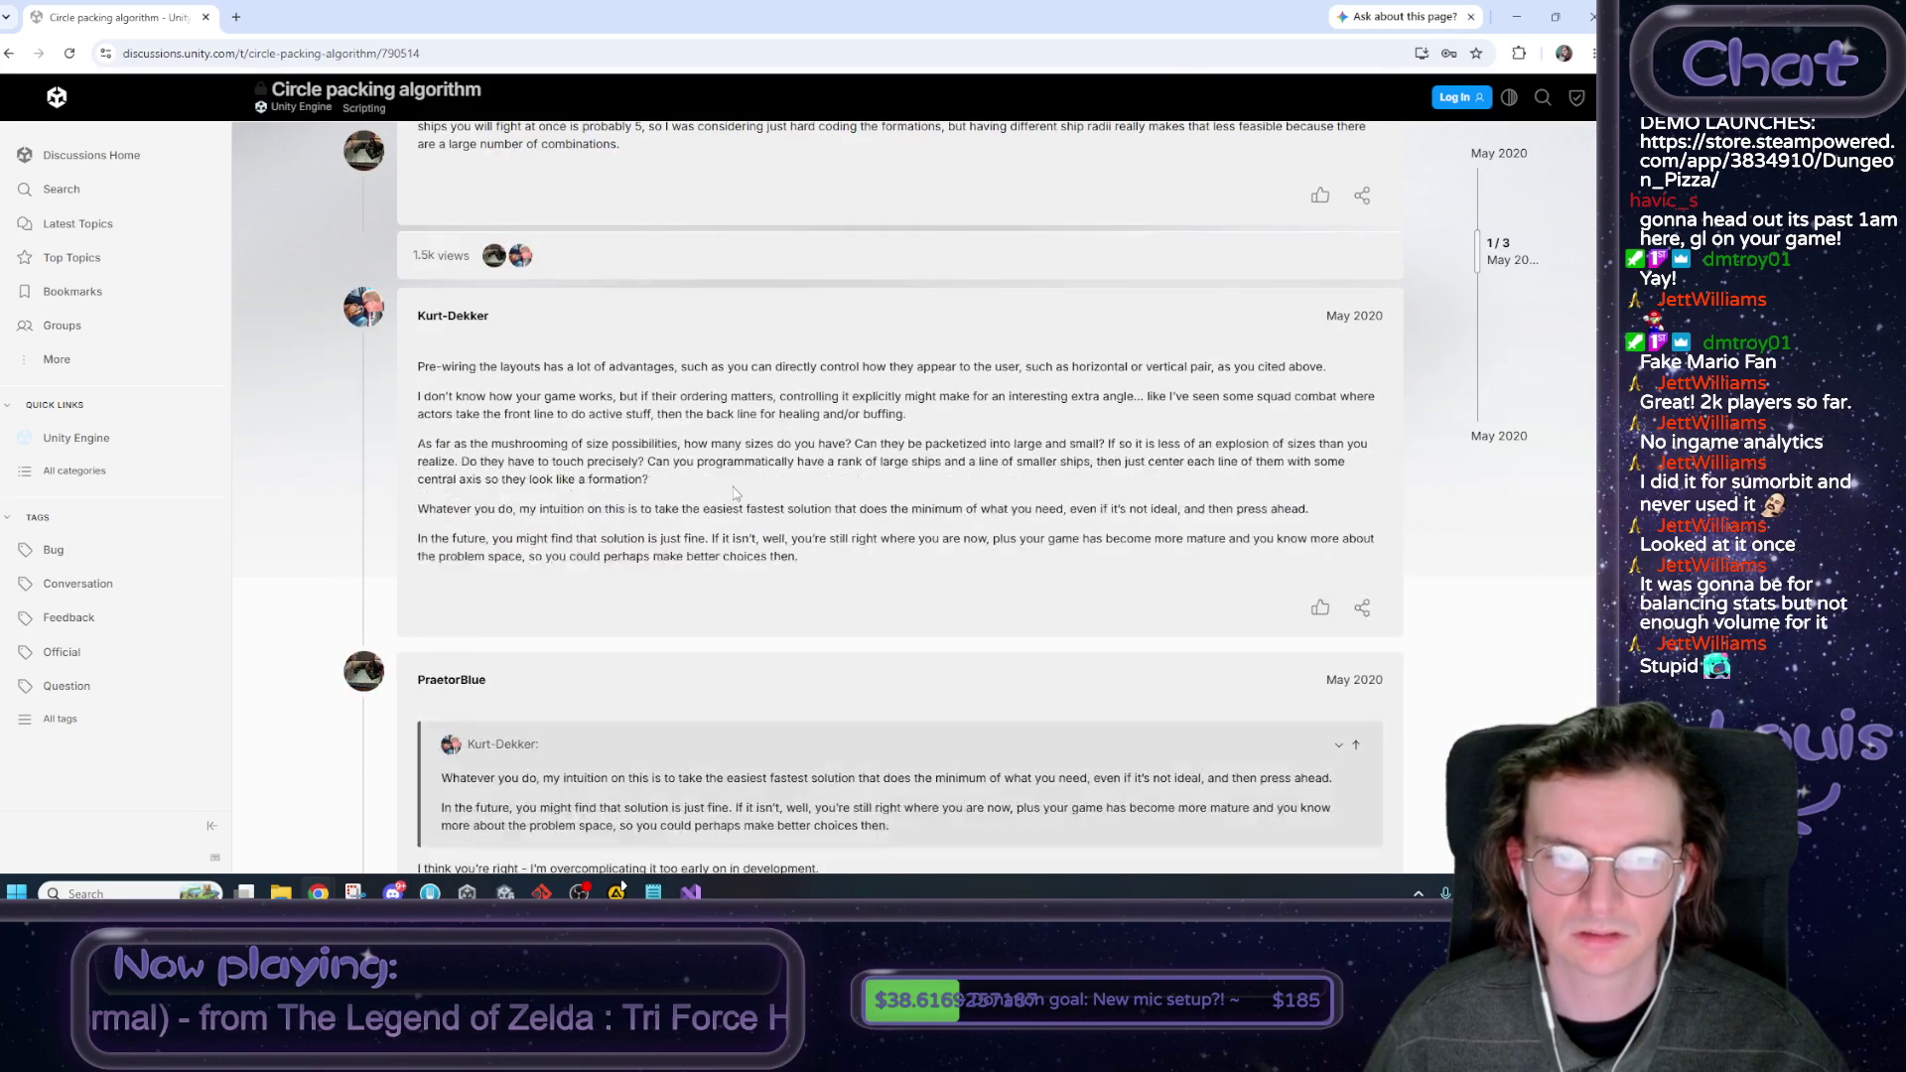
drag(423, 367, 662, 367)
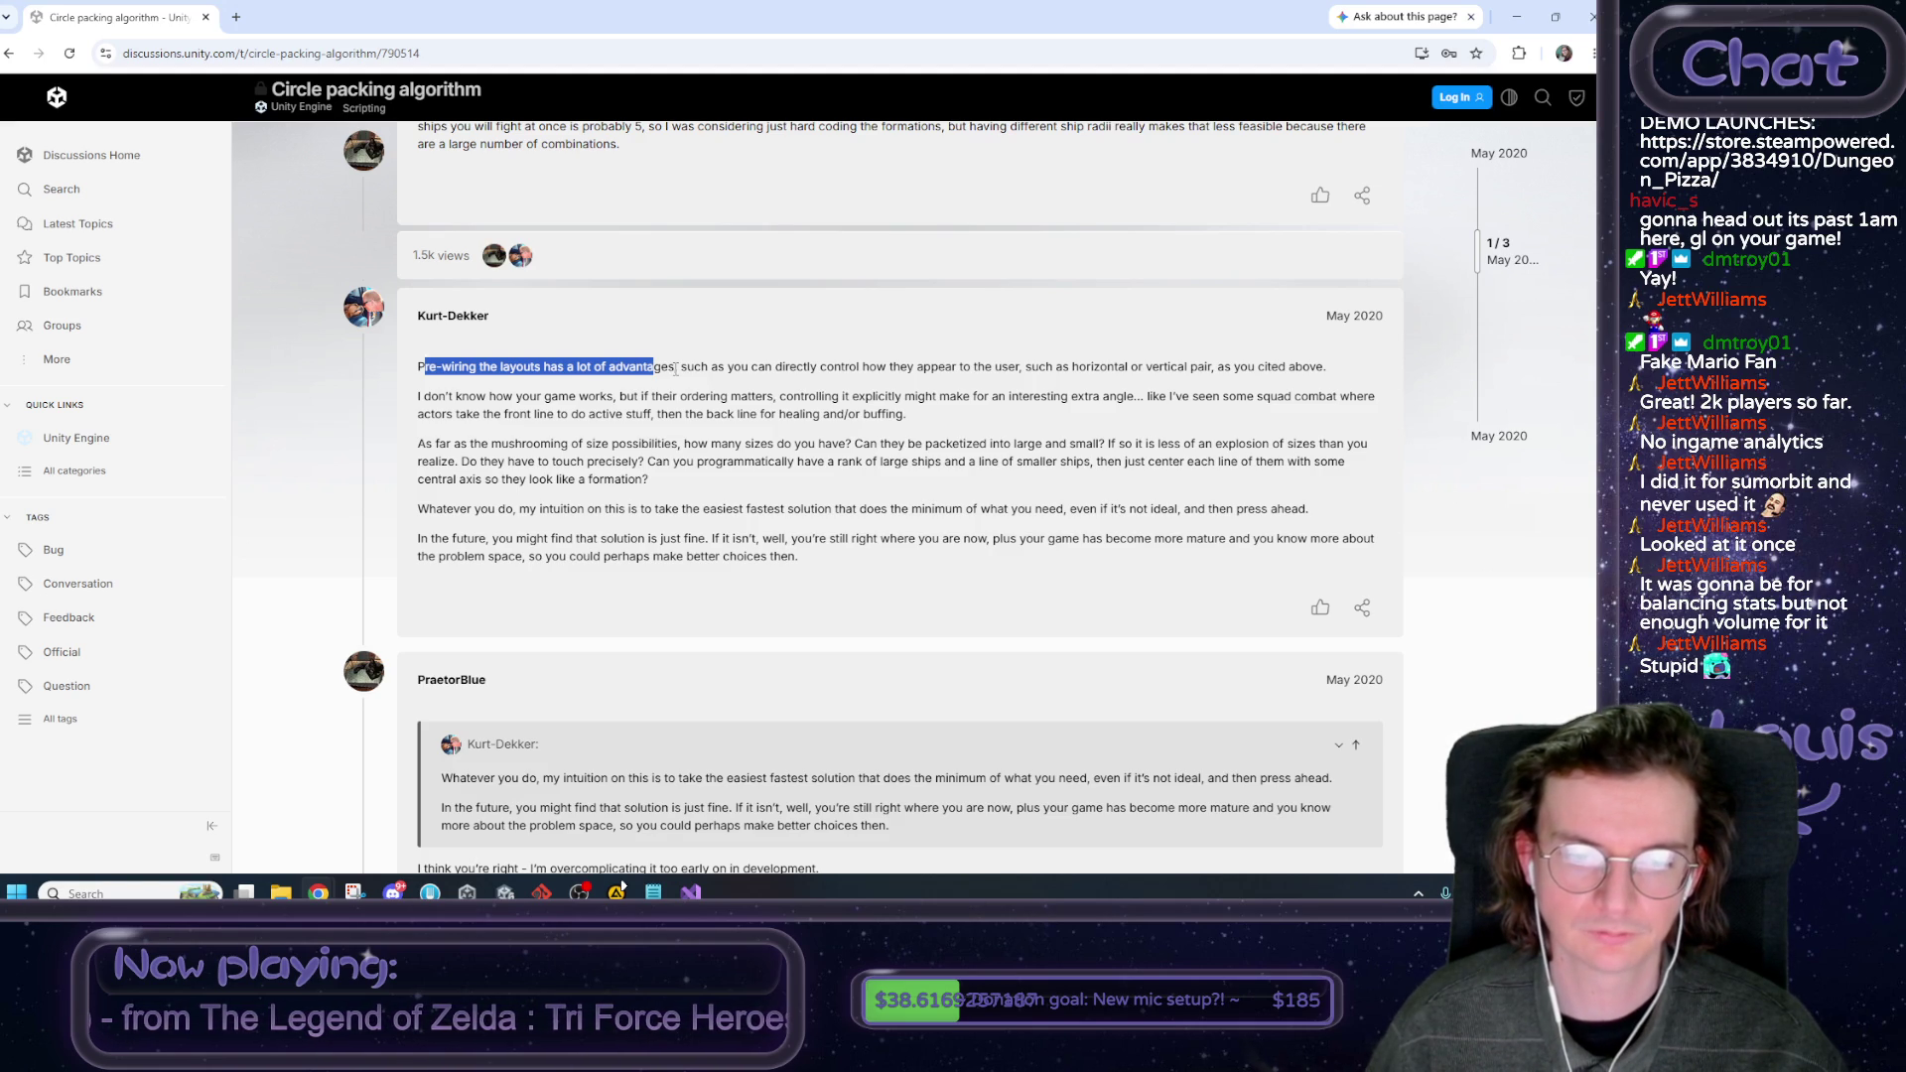
key(alt+Tab)
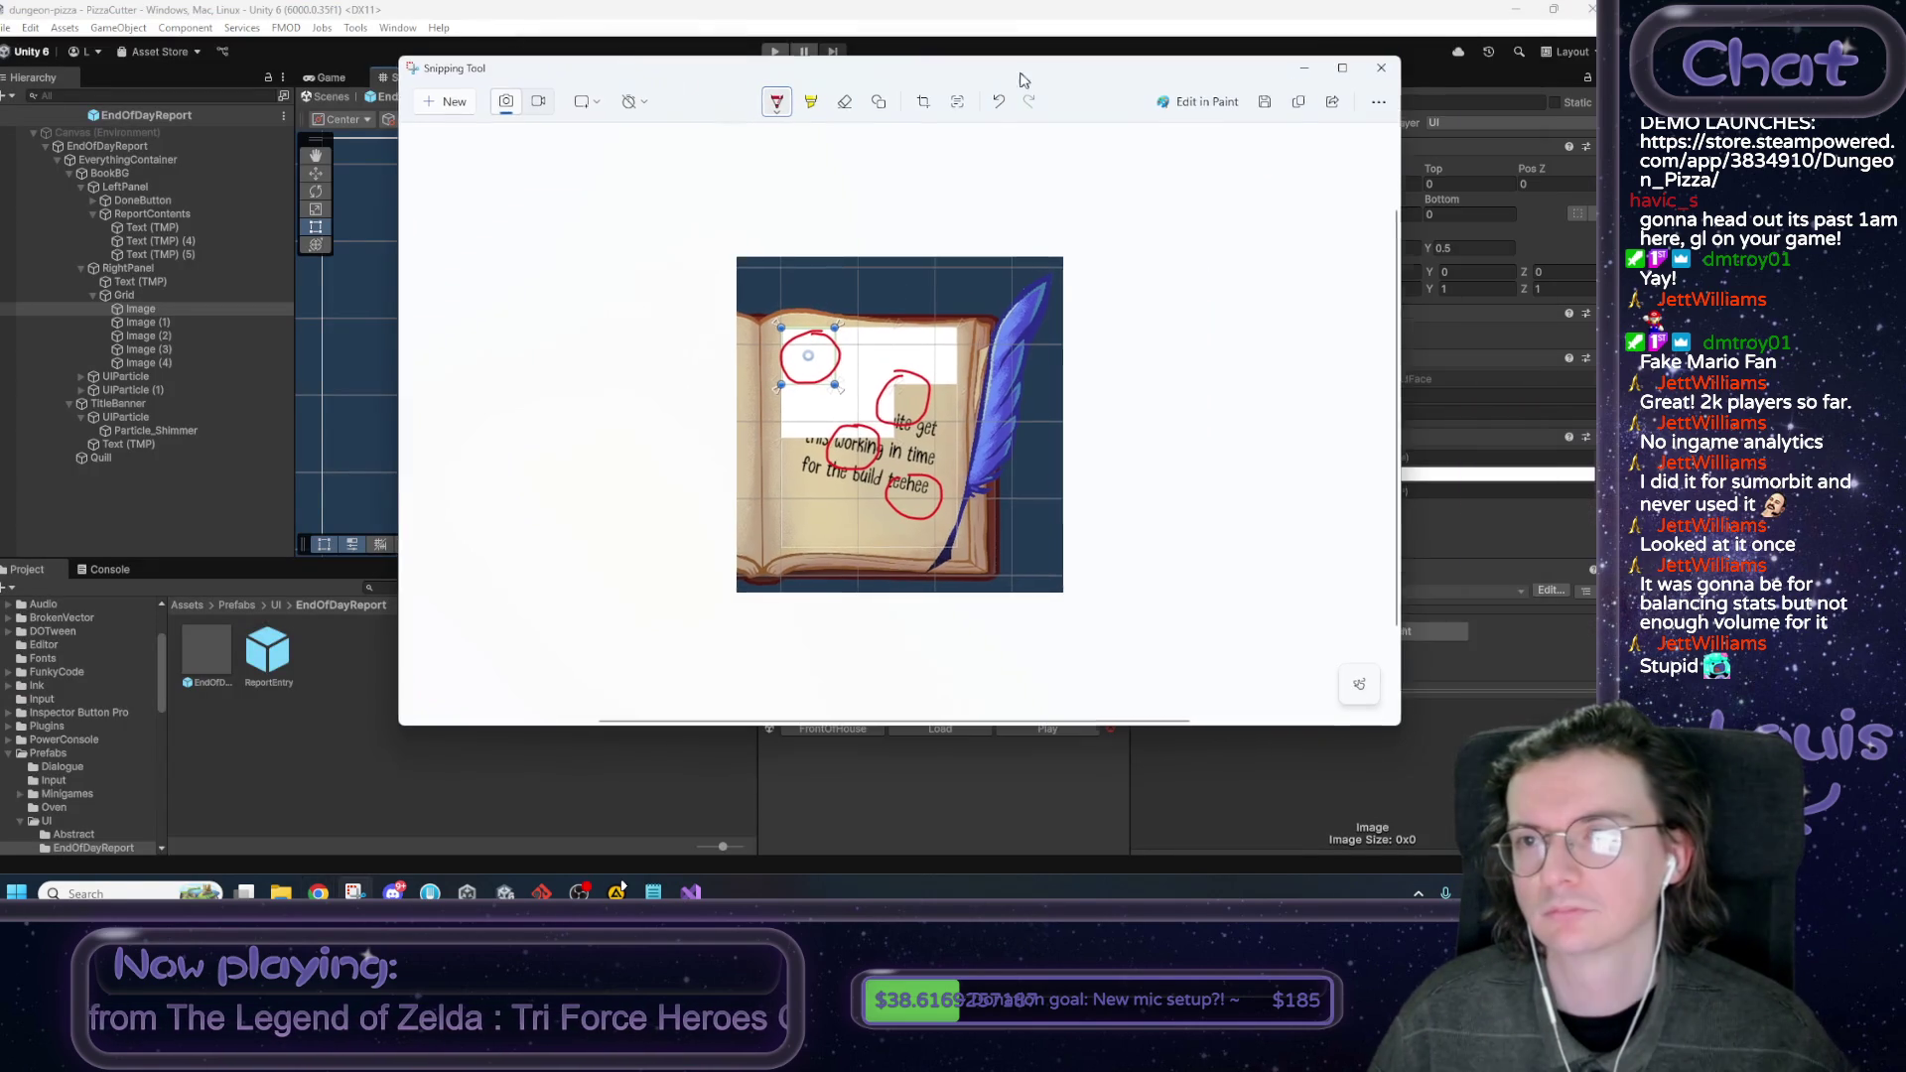
drag(1523, 25, 1283, 82)
click(1390, 71)
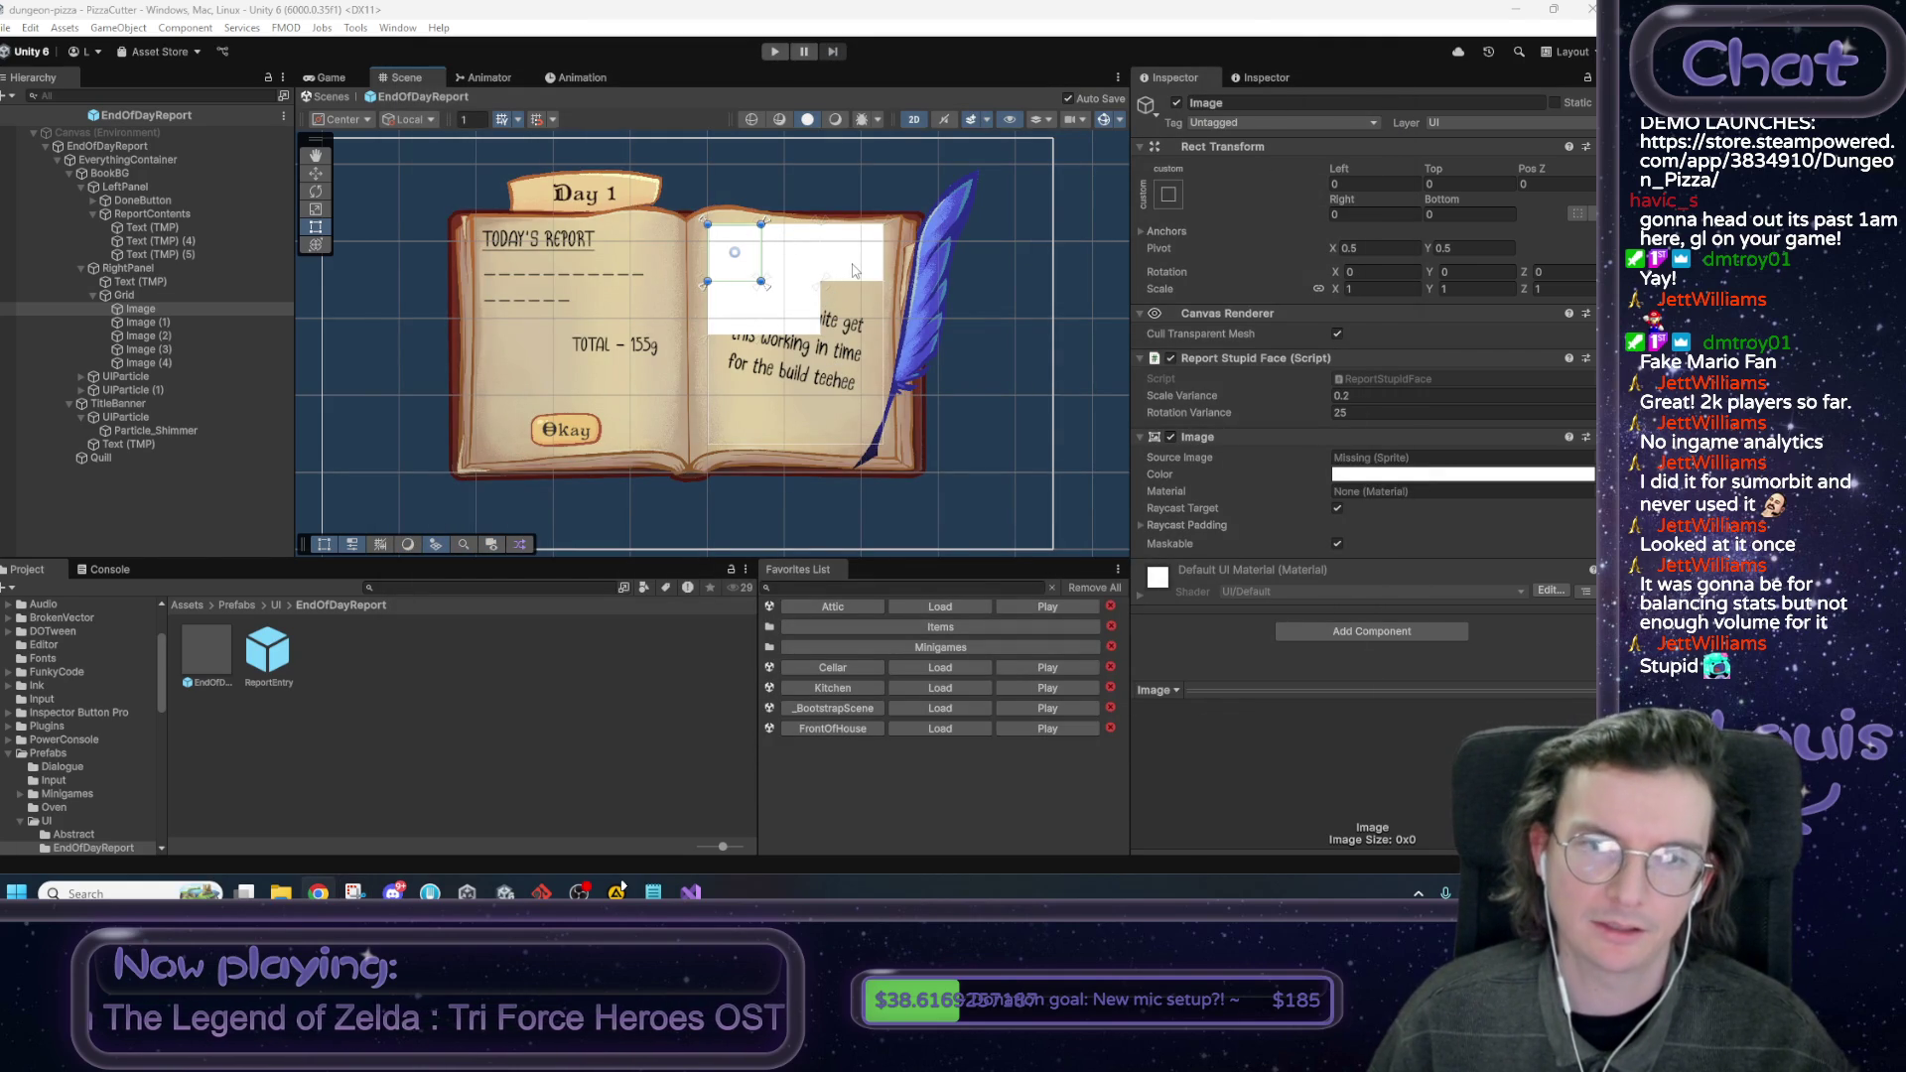
click(175, 294)
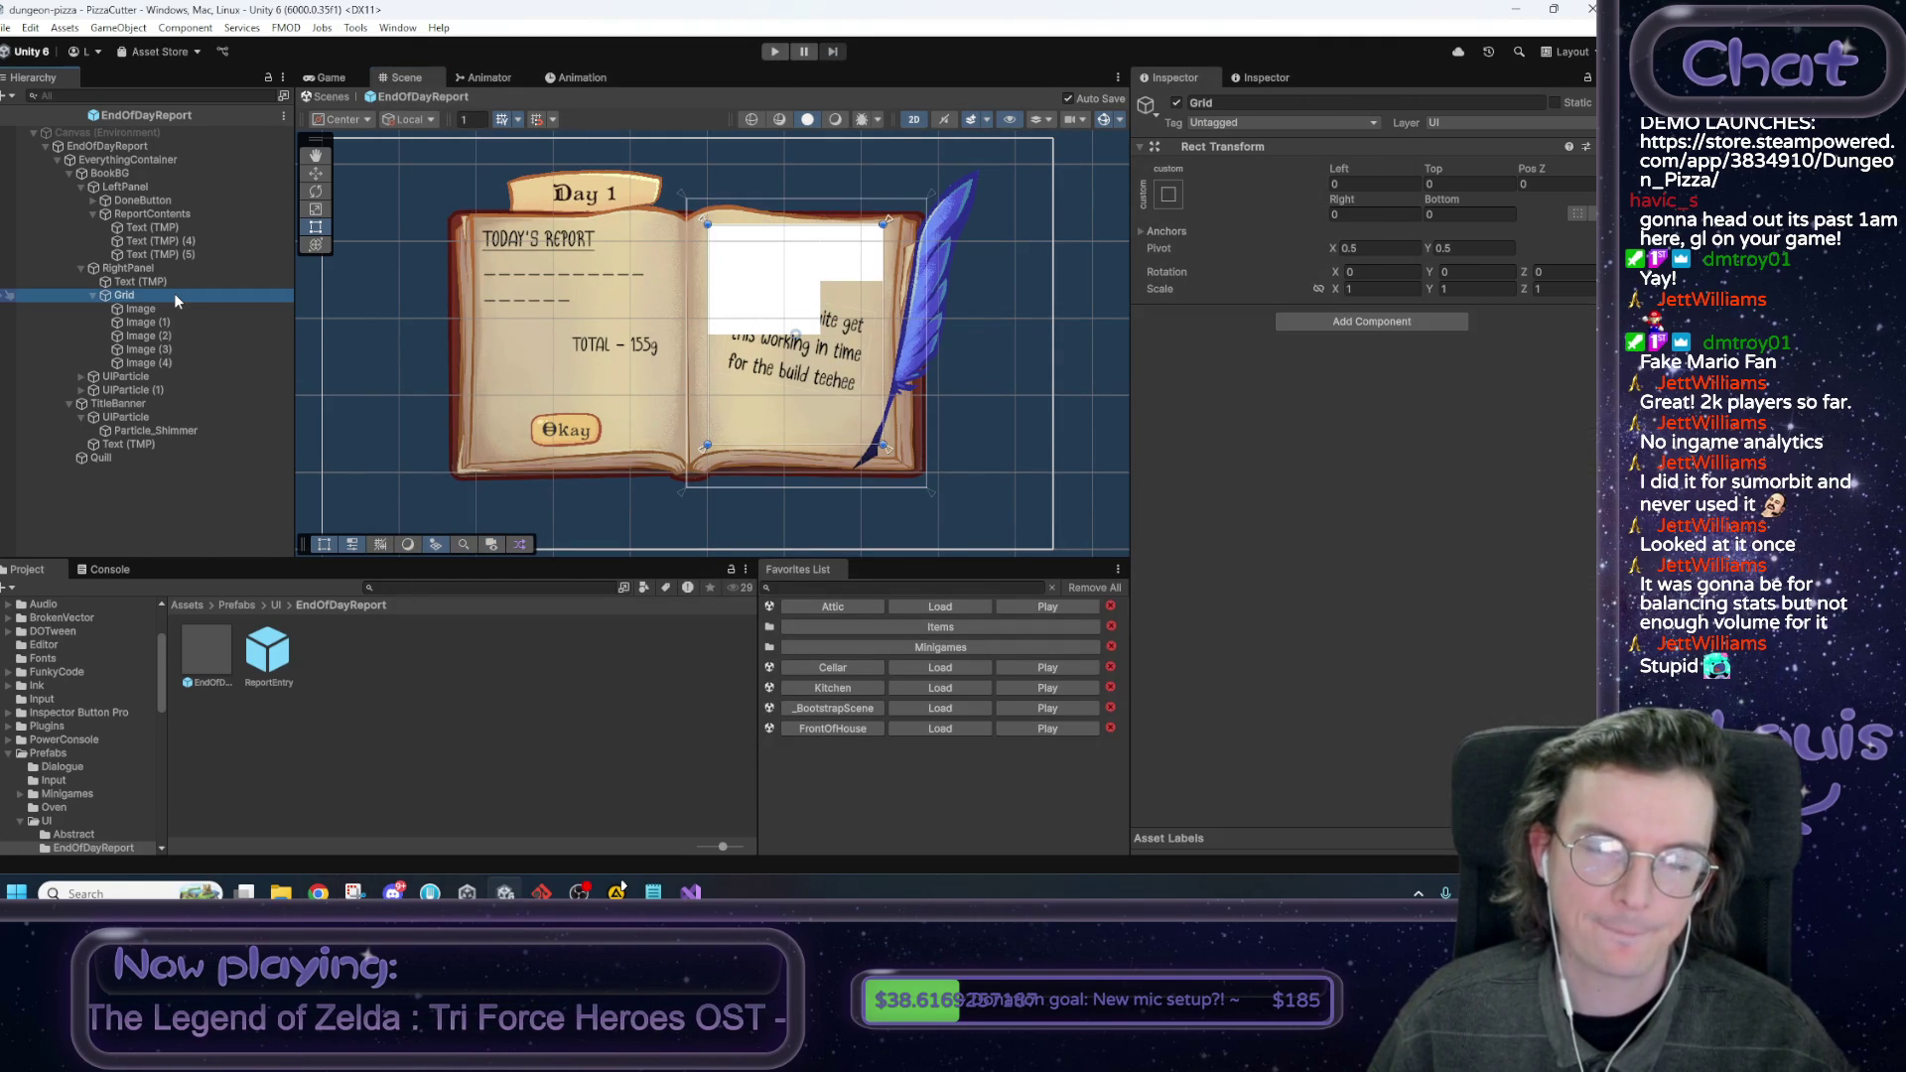
click(155, 309)
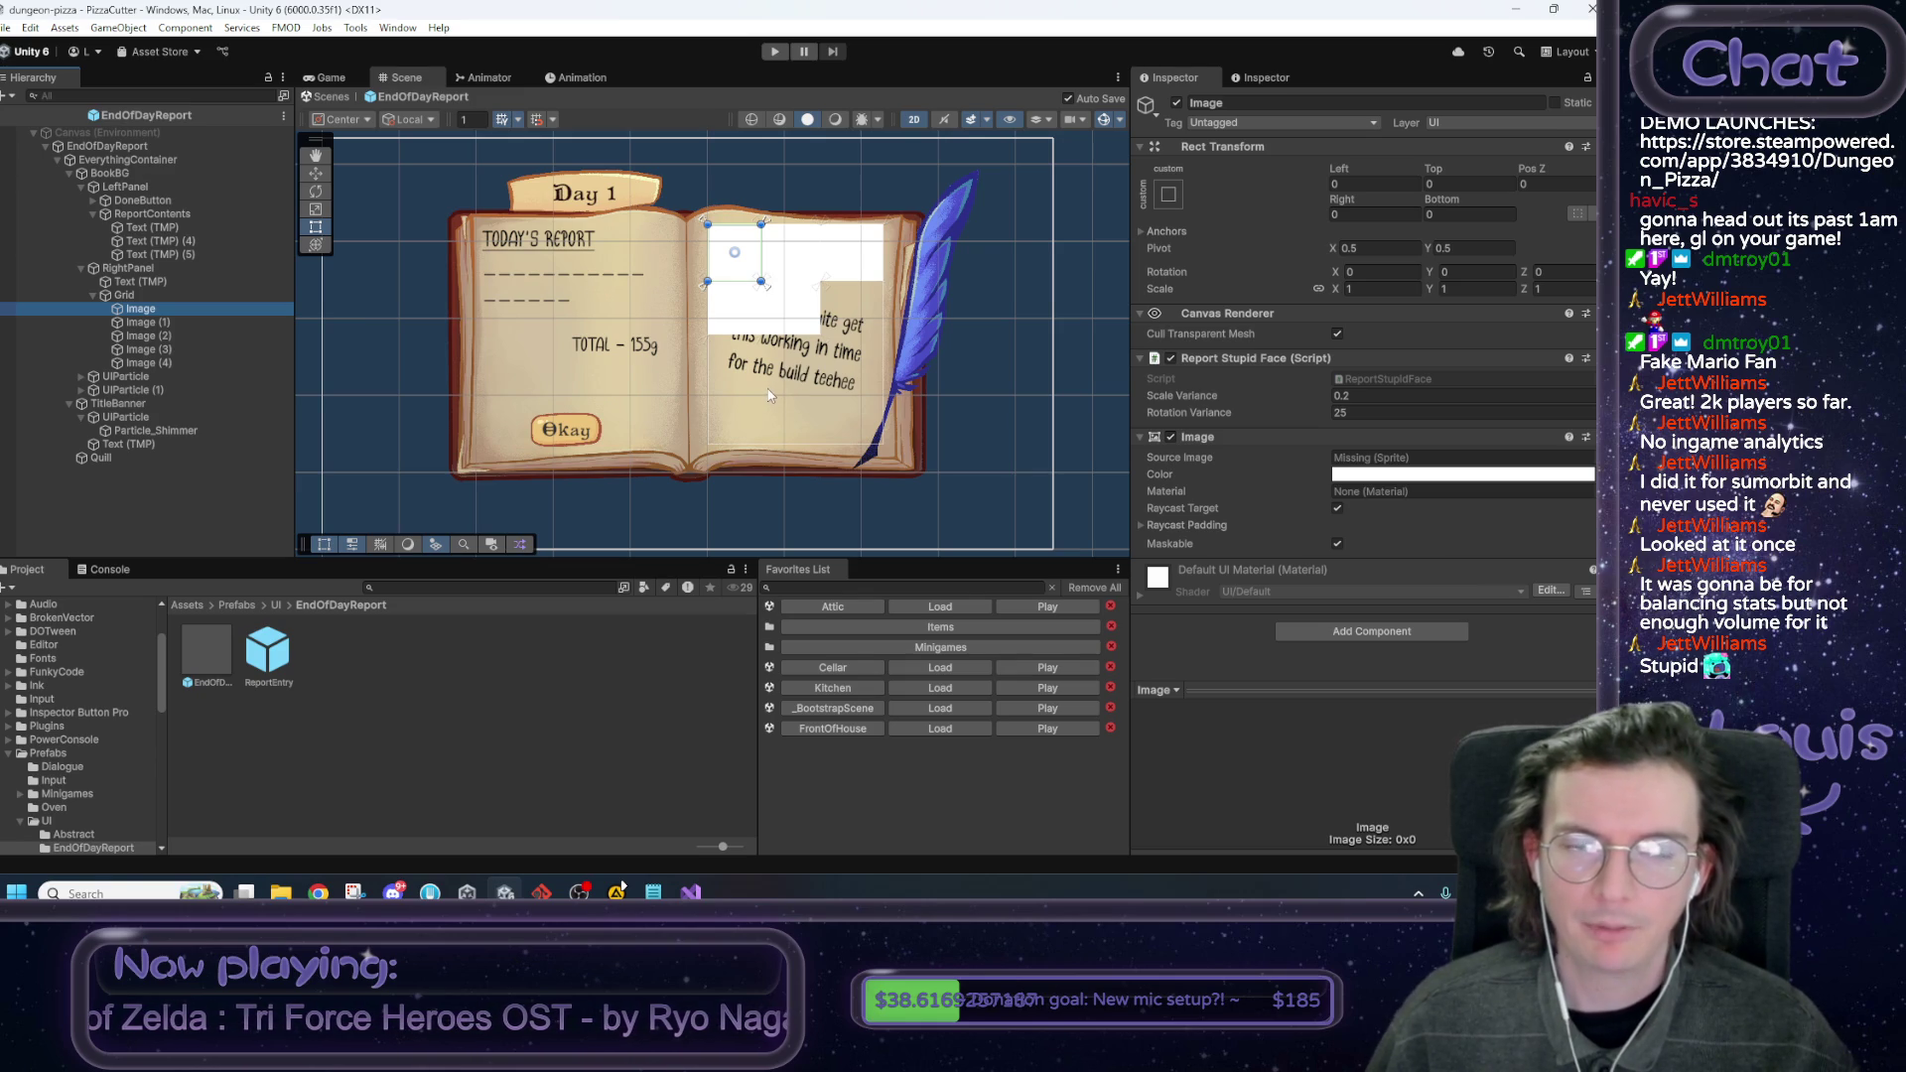
click(143, 295)
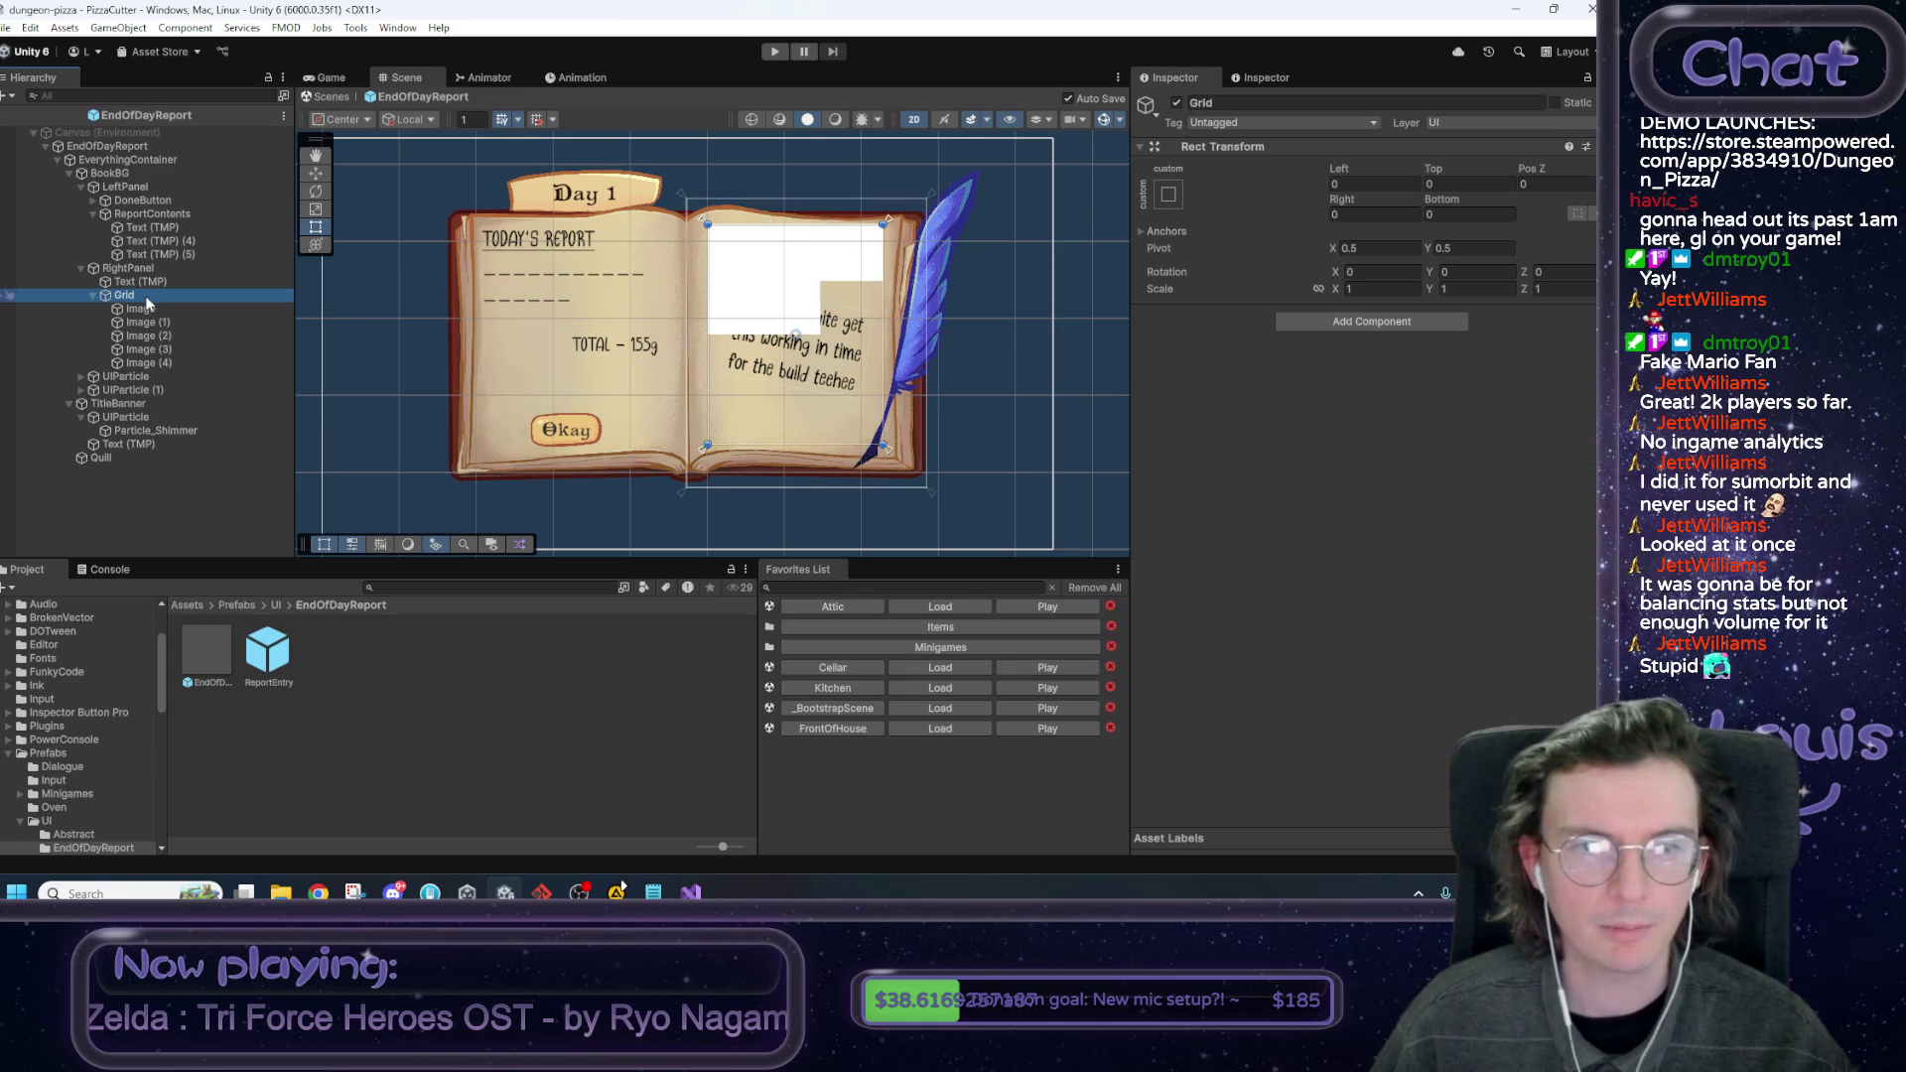
click(180, 310)
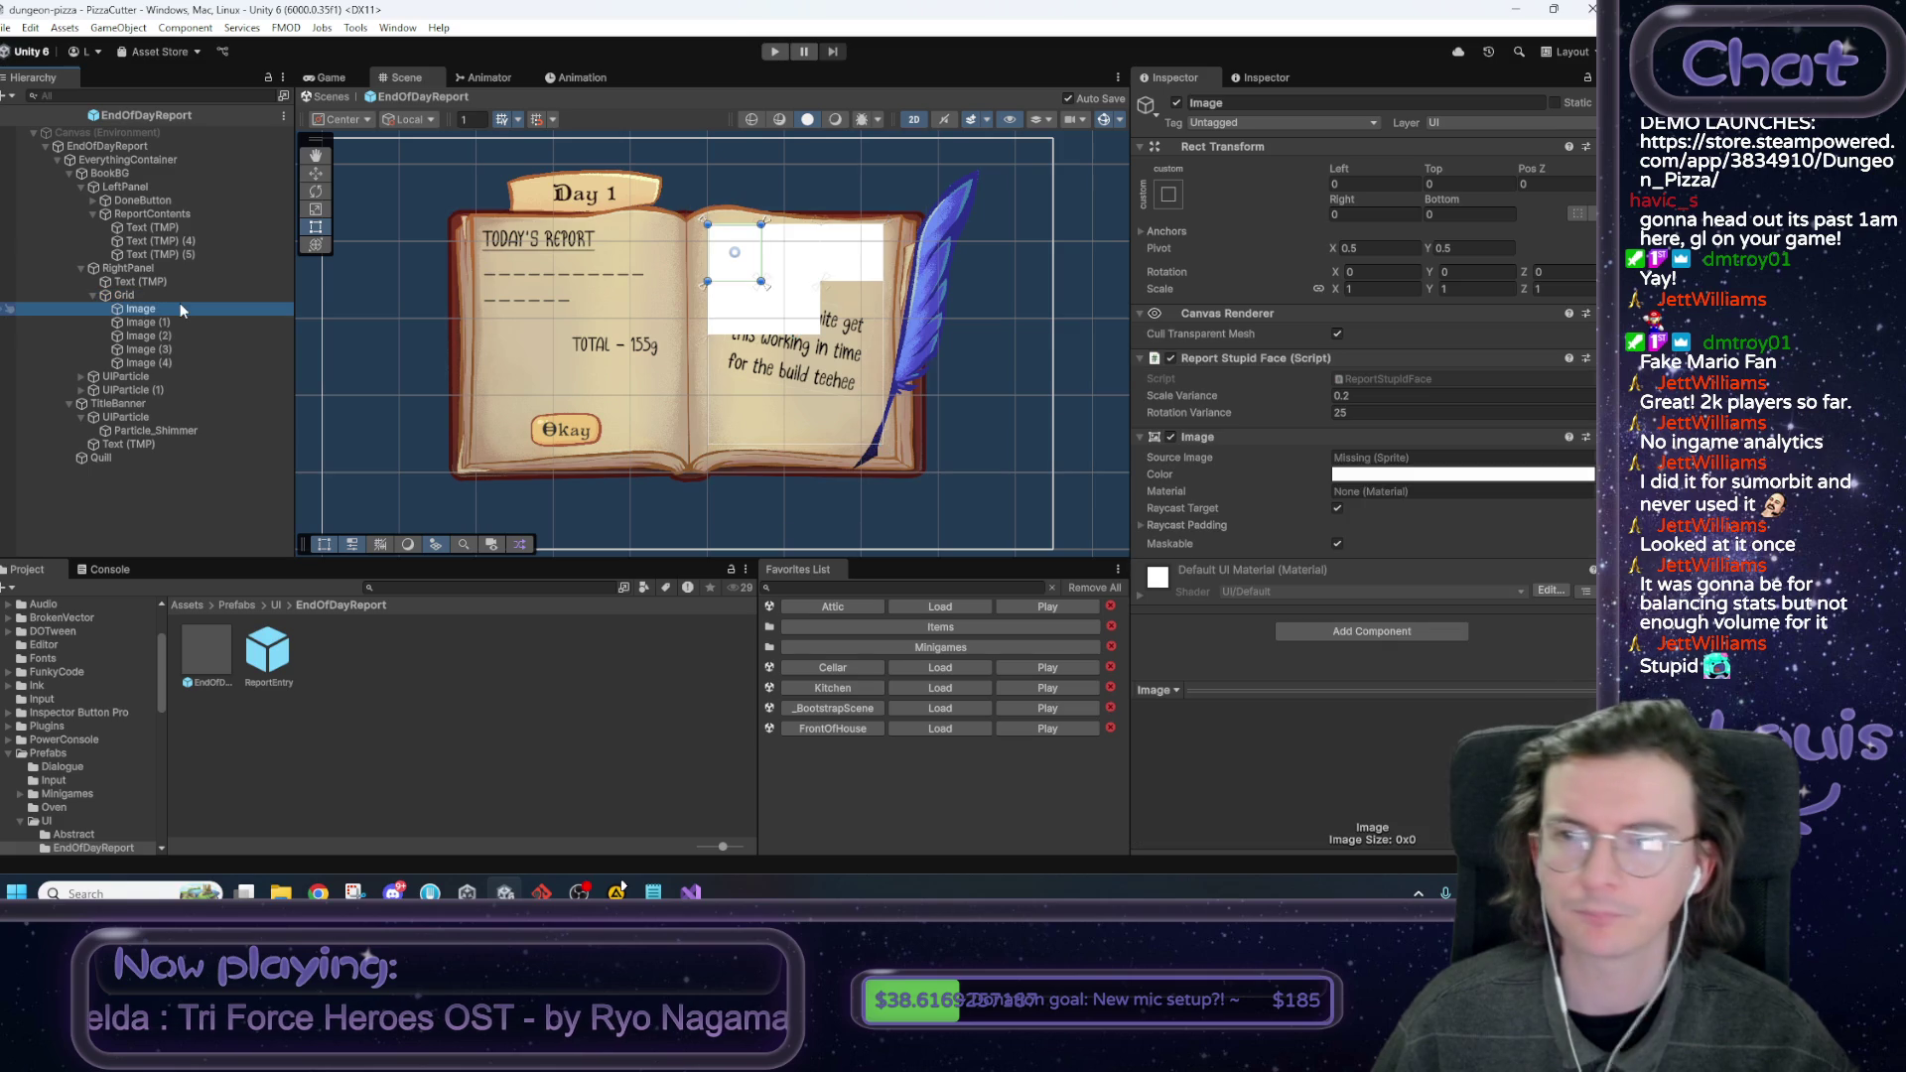
click(136, 296)
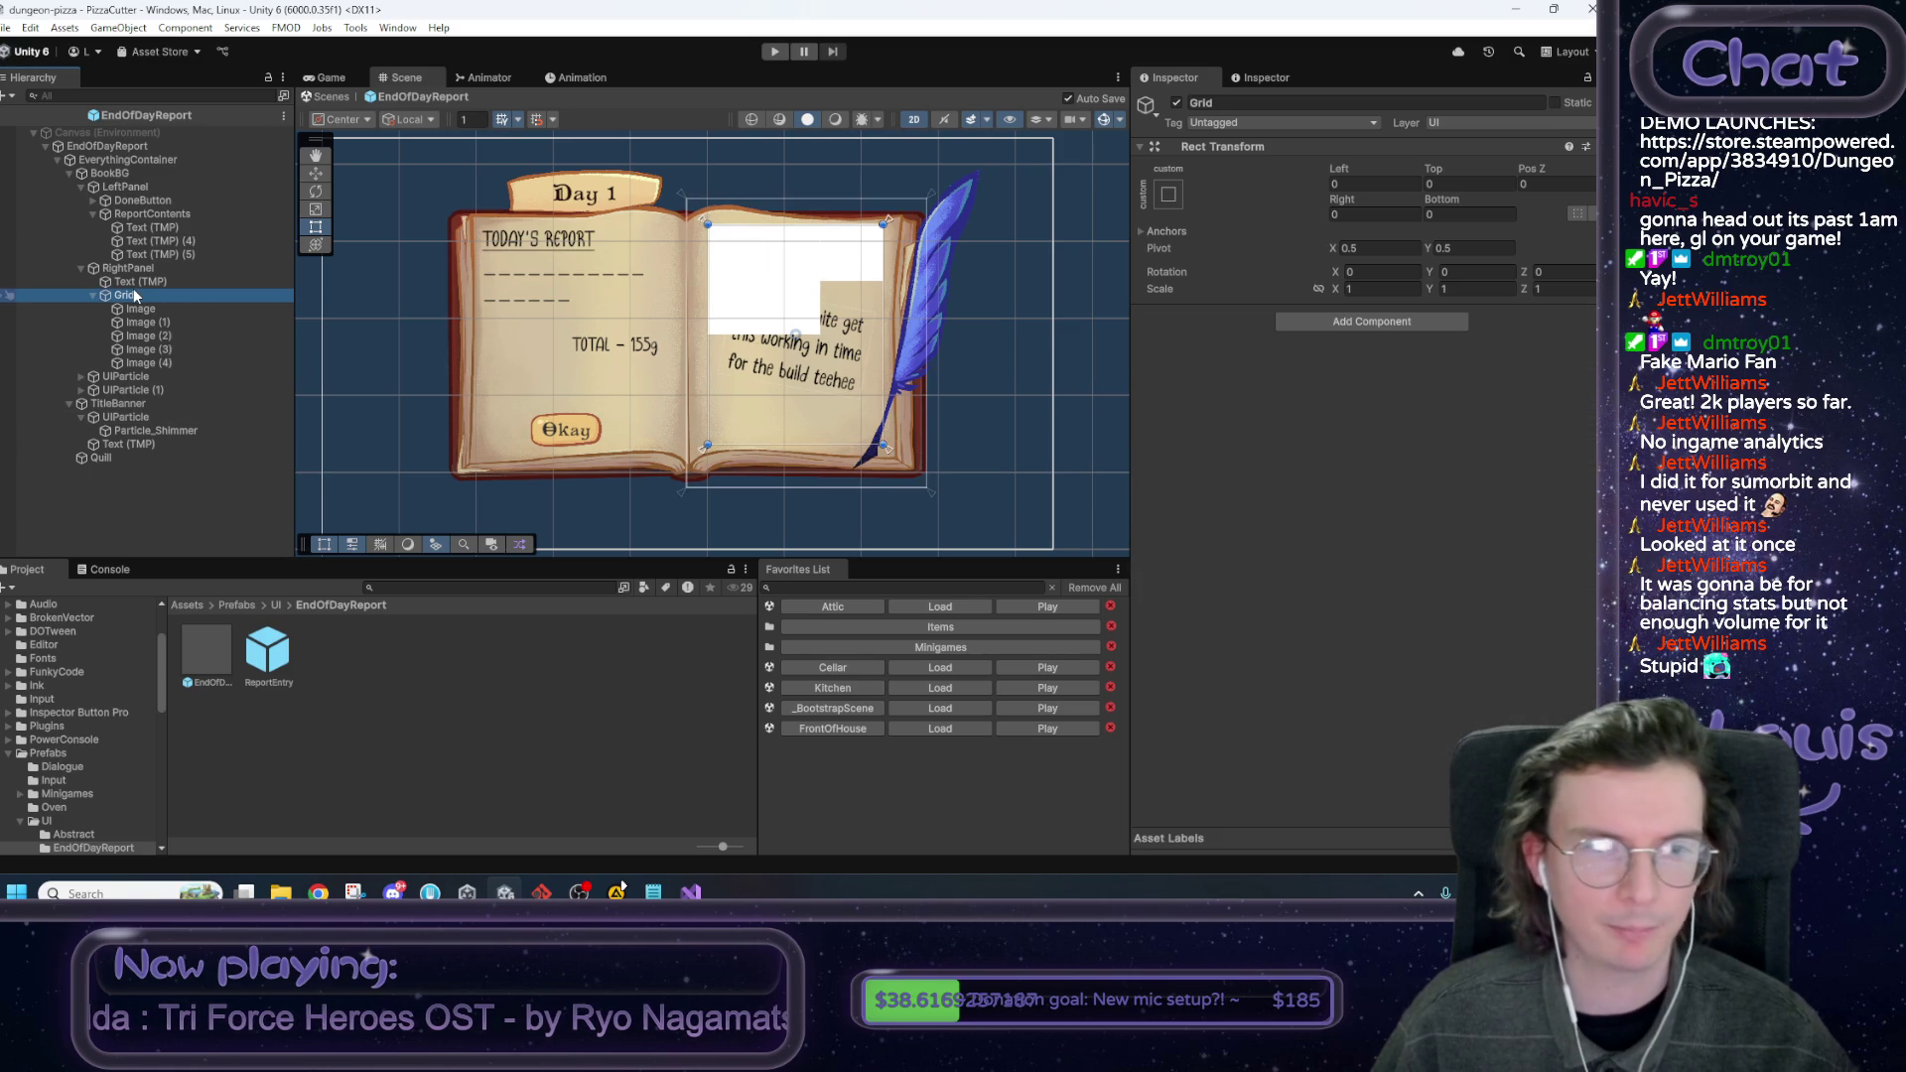
click(136, 283)
key(Up)
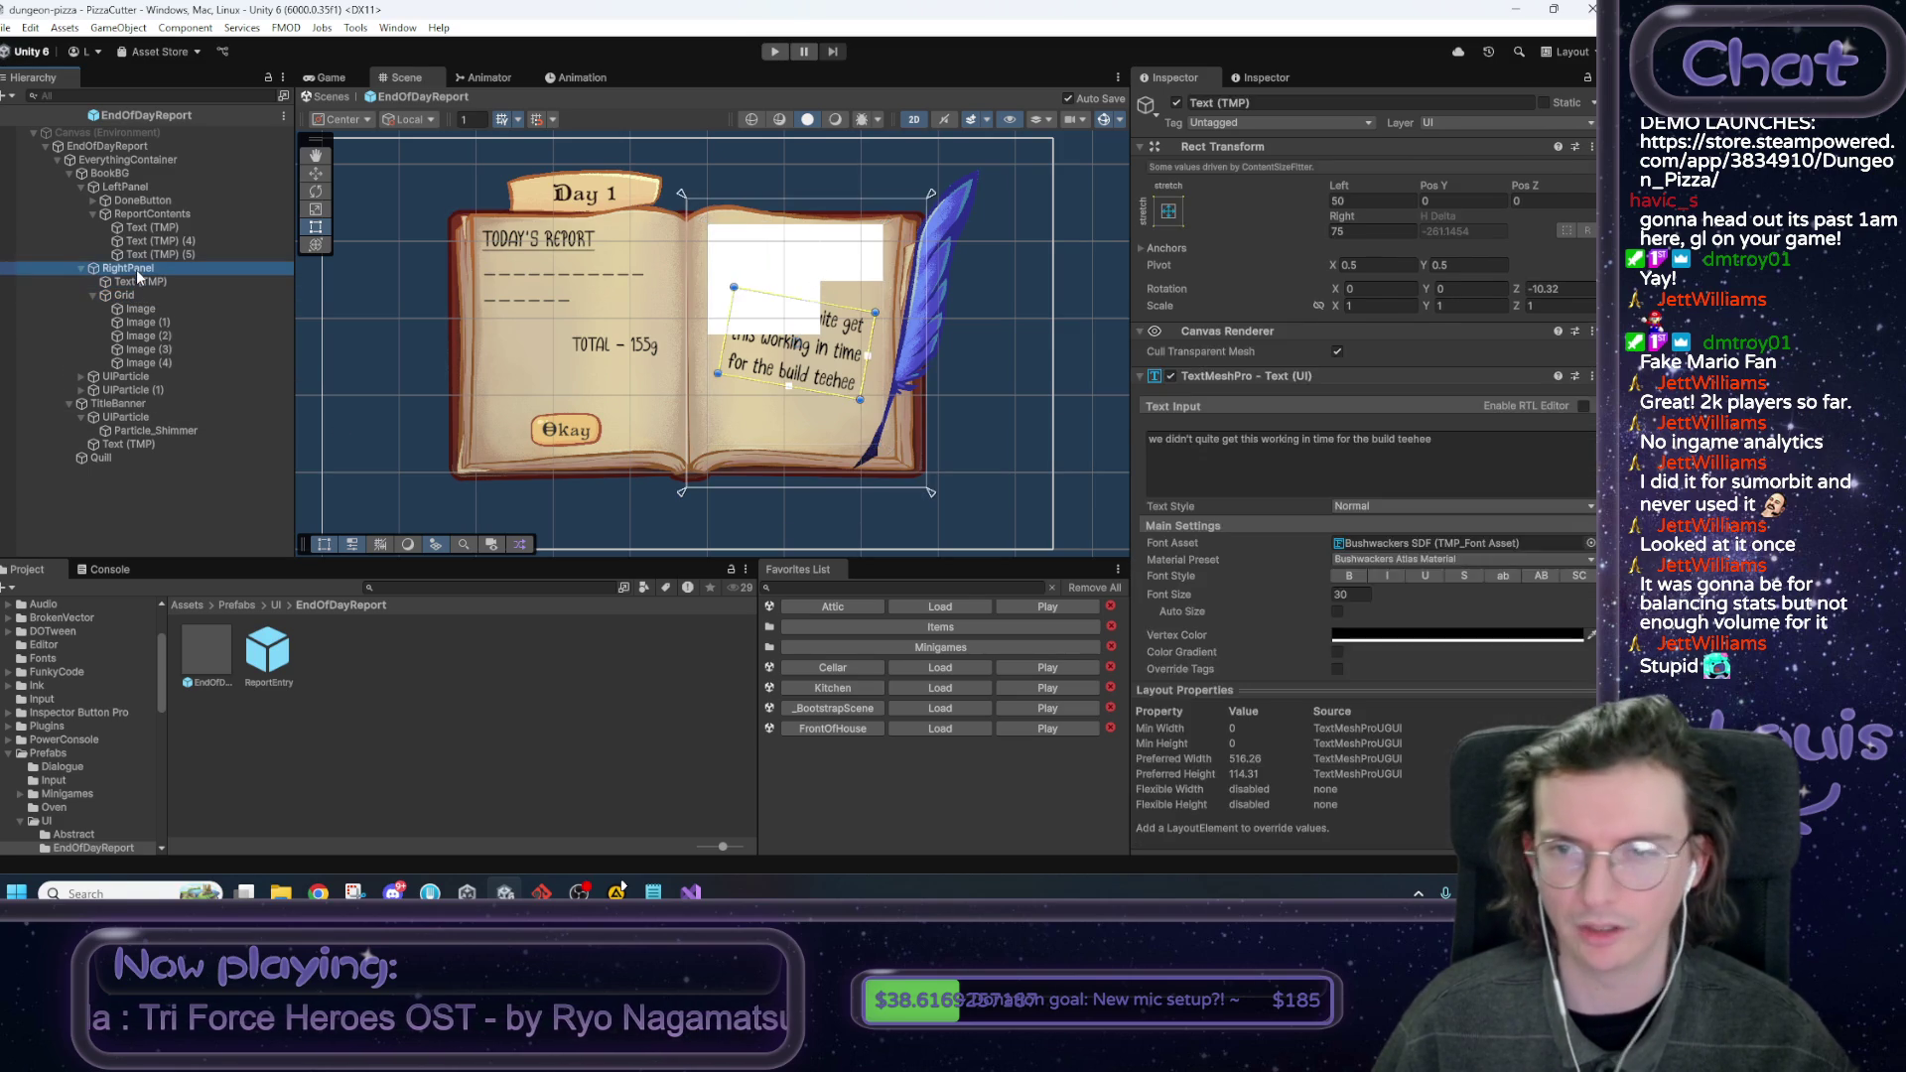
click(158, 295)
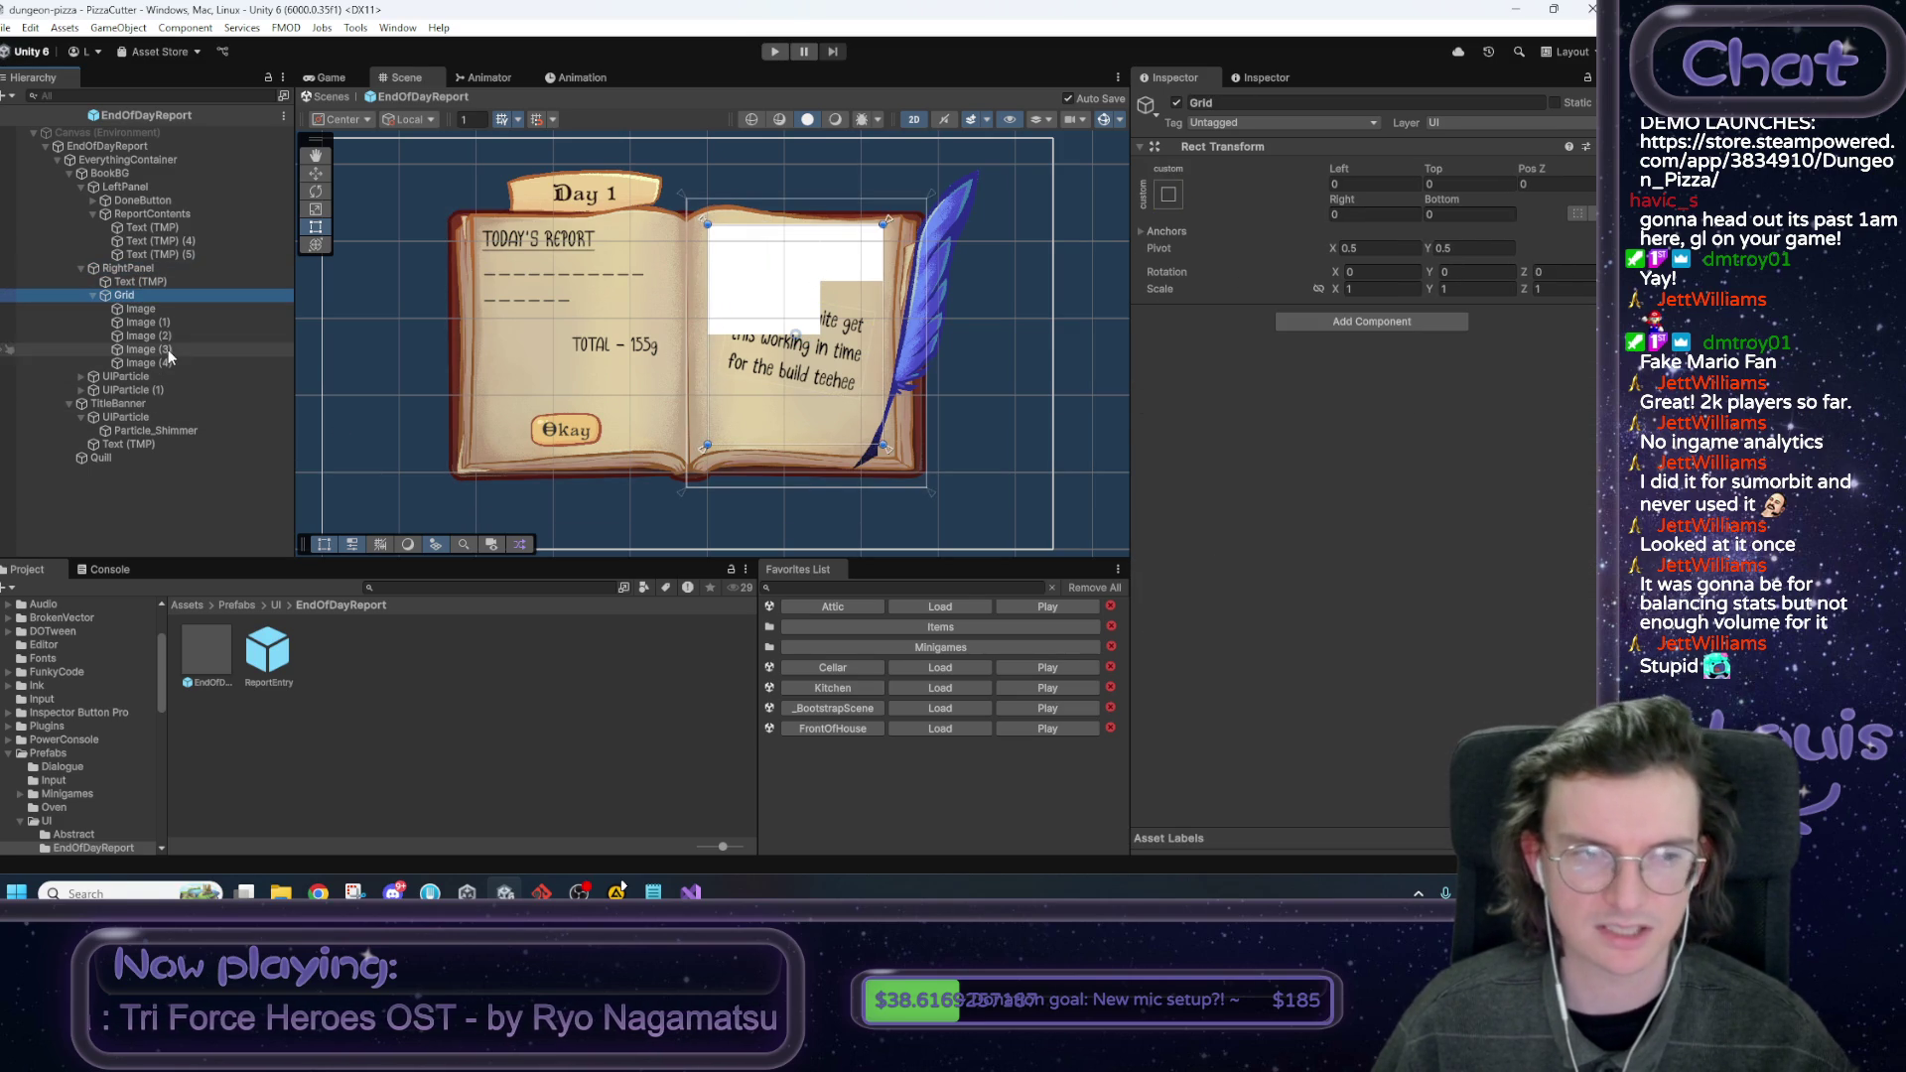
click(149, 310)
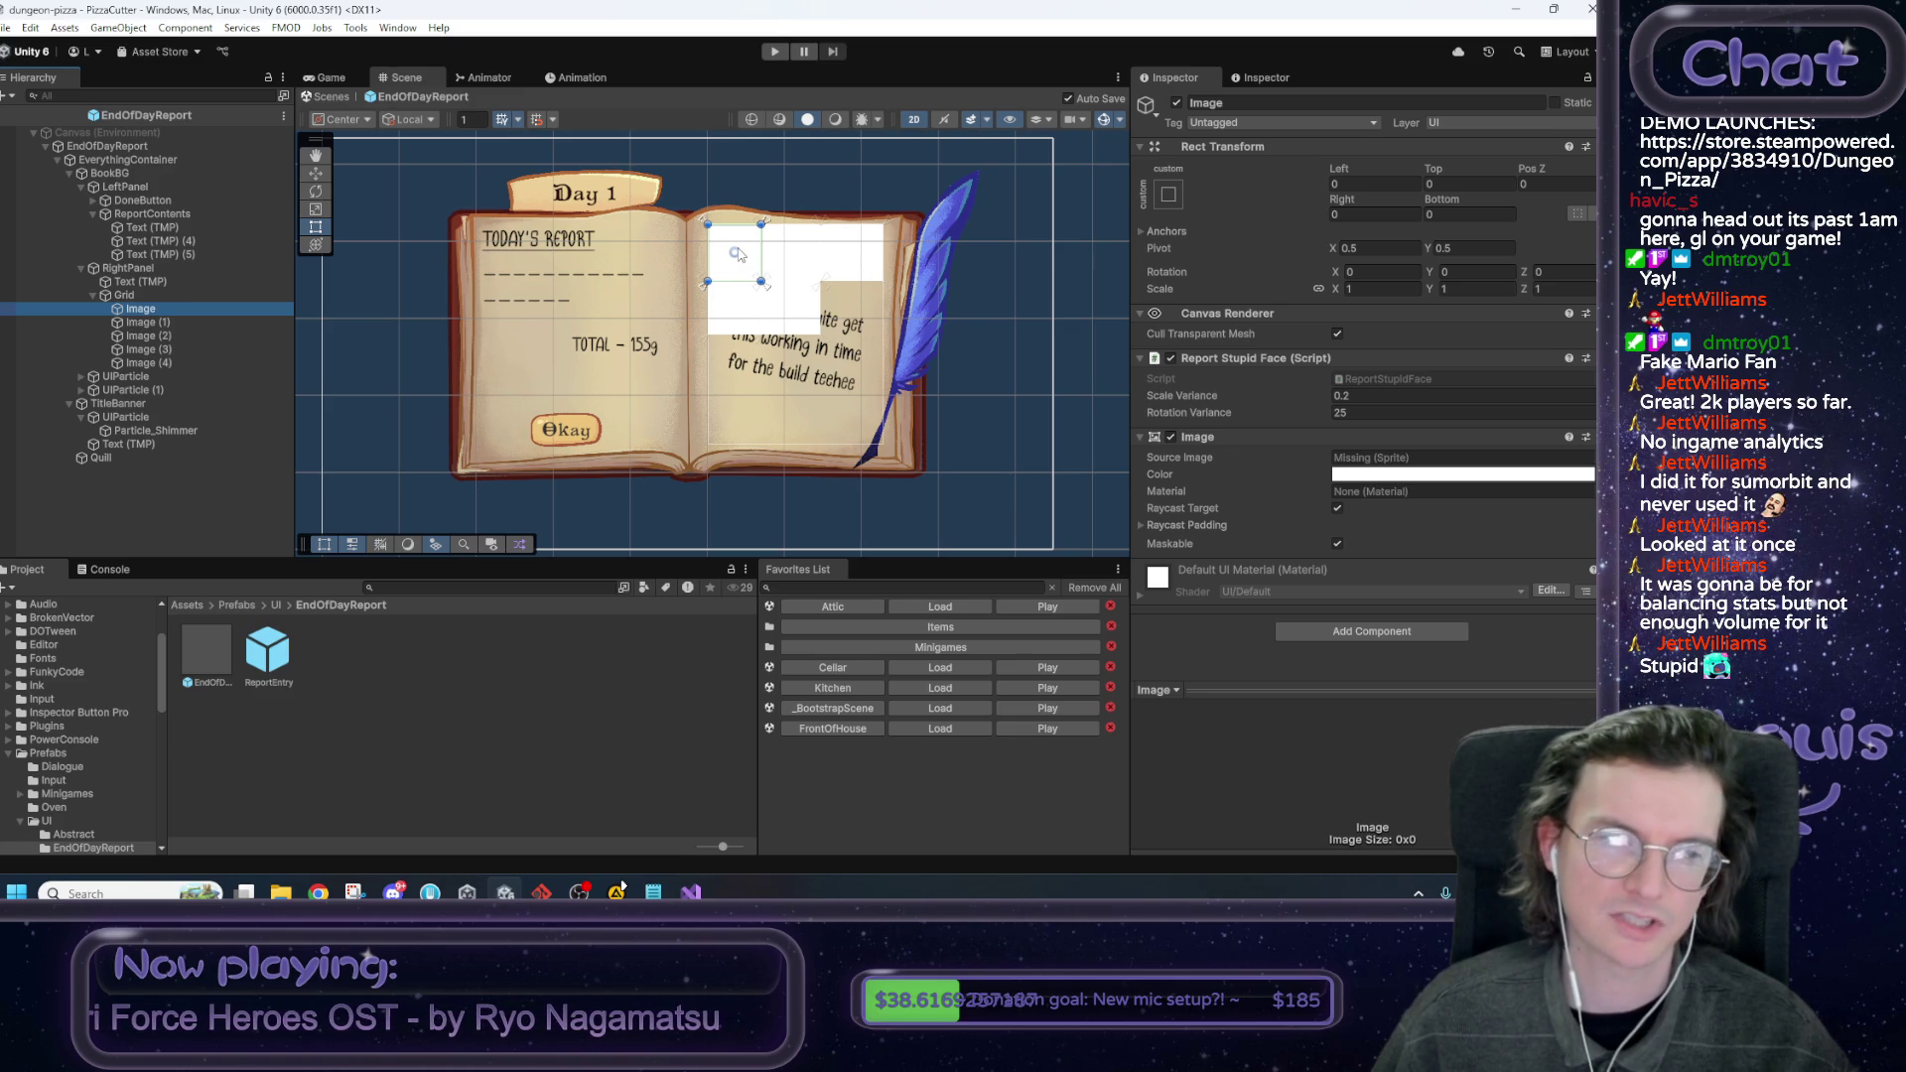
mouse_move(743, 251)
mouse_down()
mouse_move(806, 314)
mouse_move(799, 382)
mouse_move(779, 361)
mouse_up()
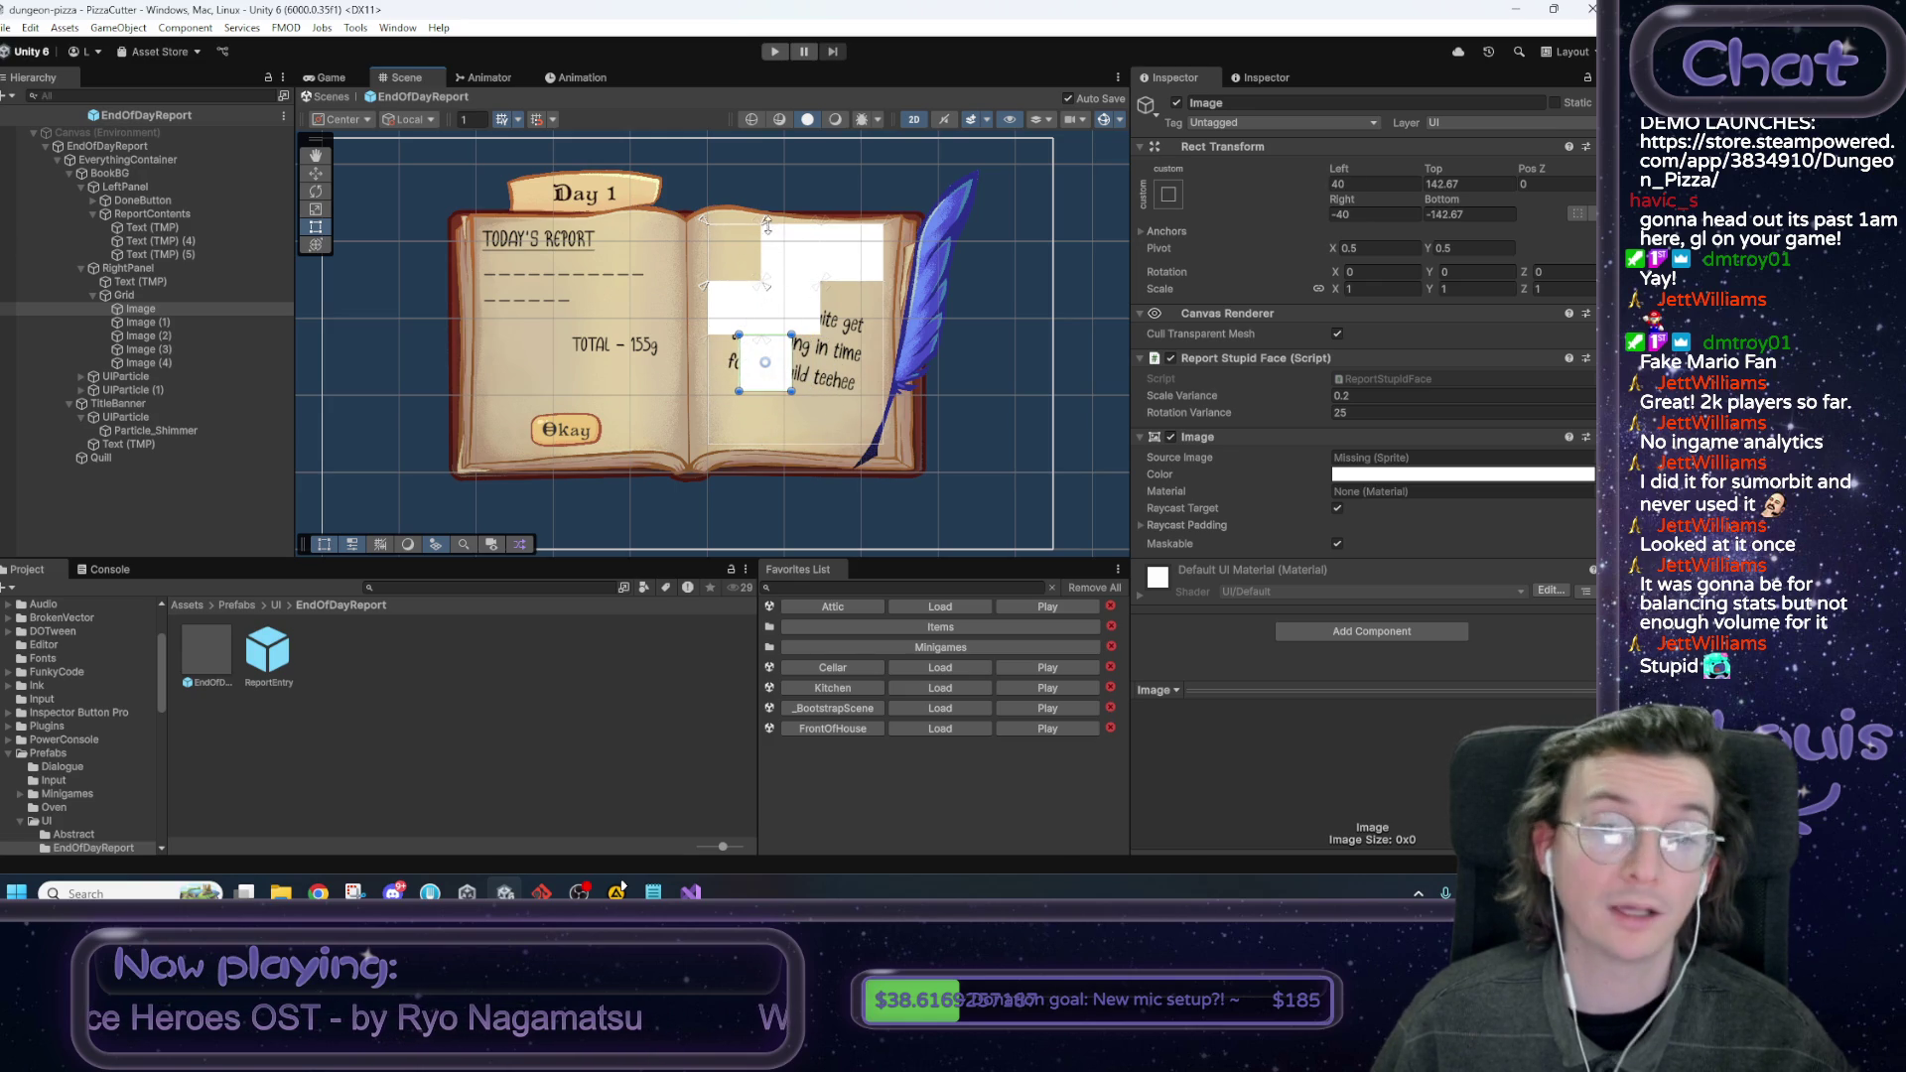
key(ctrl+z)
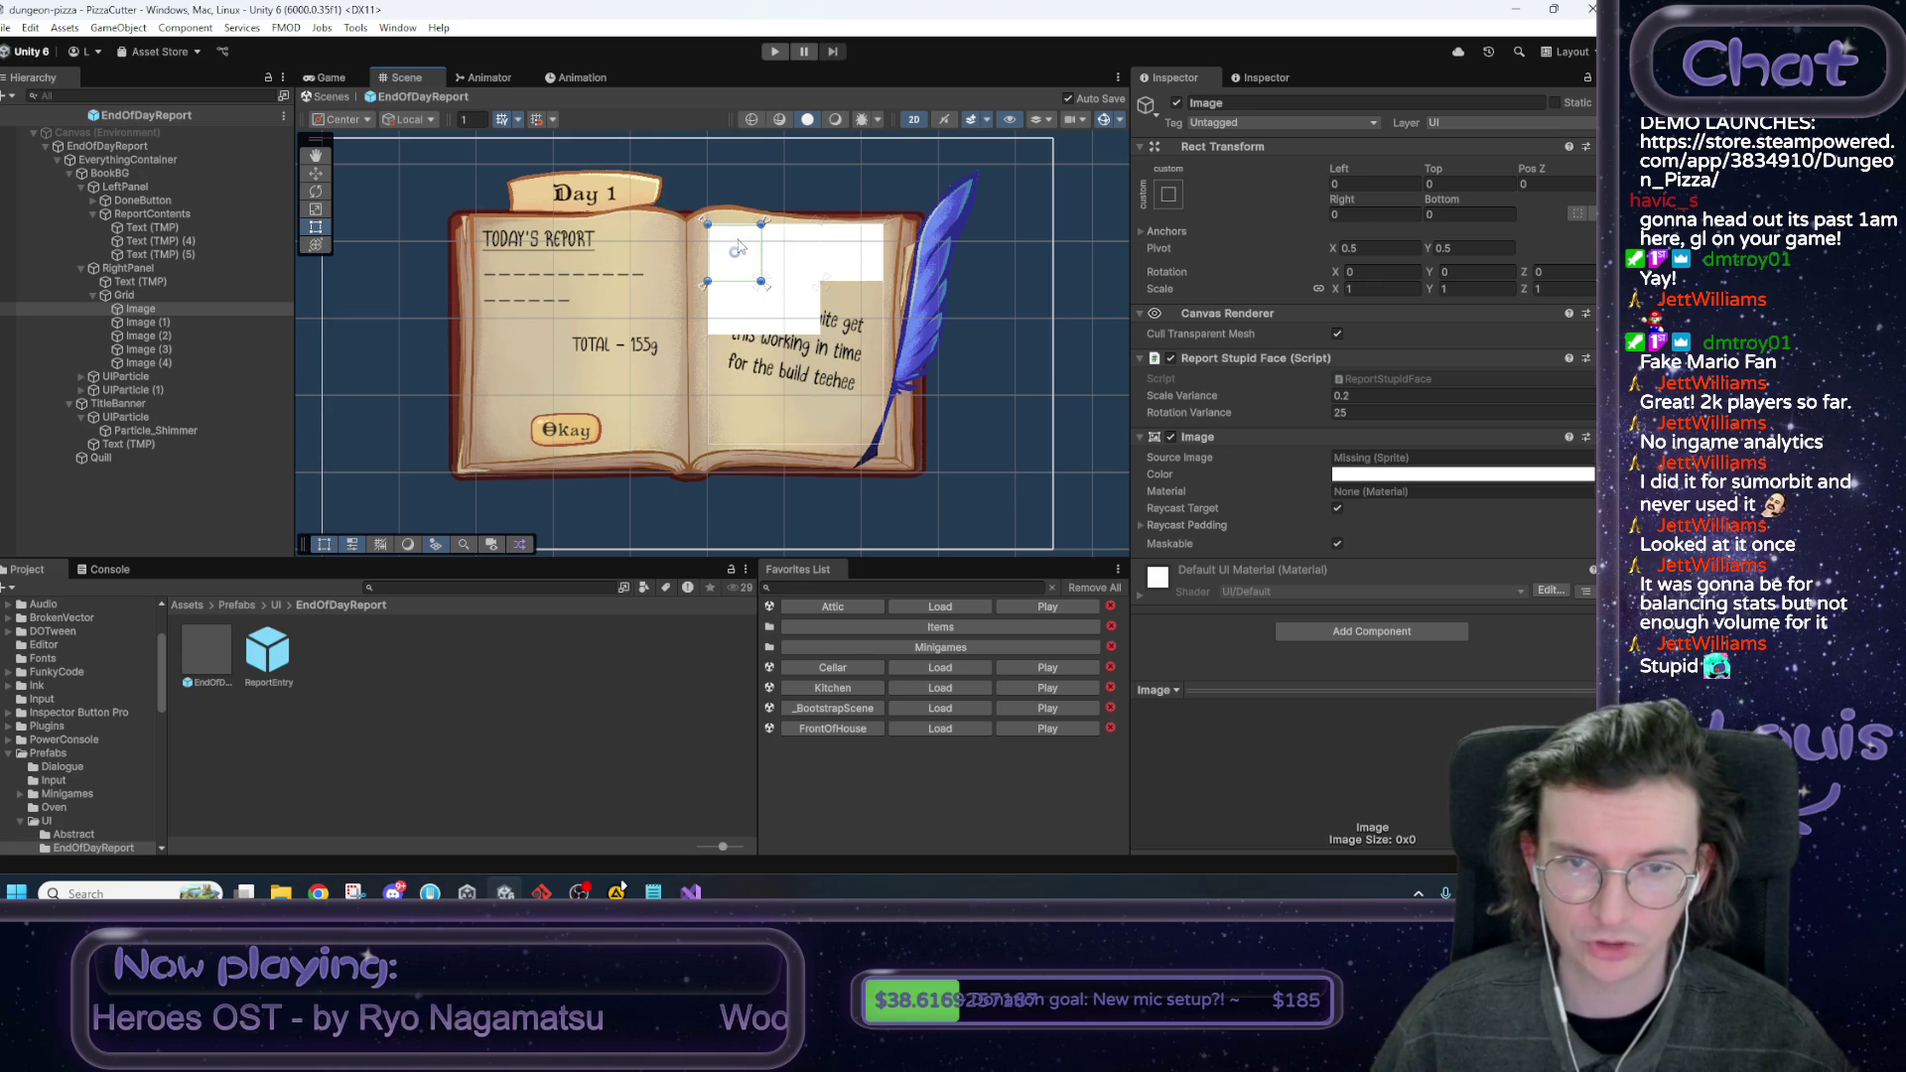
mouse_move(738, 247)
mouse_down()
mouse_move(772, 275)
mouse_move(722, 252)
mouse_up()
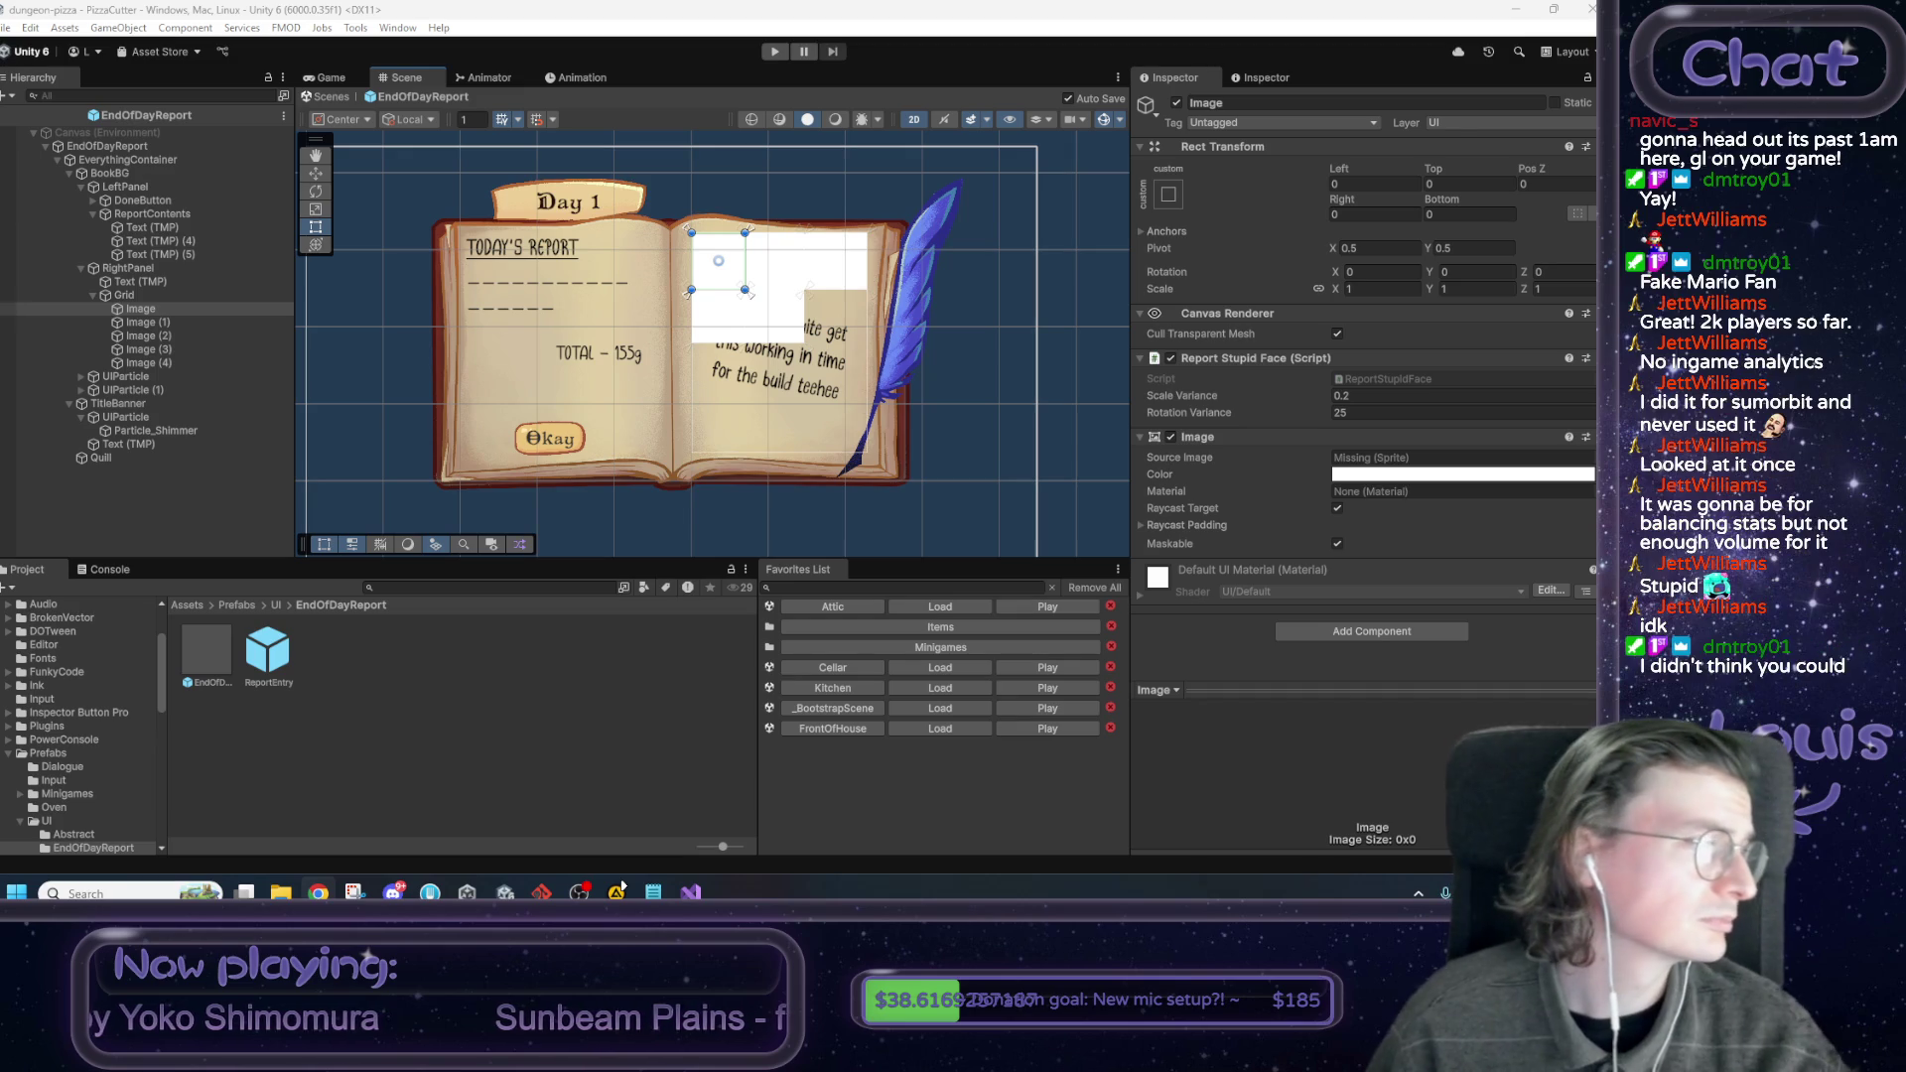
key(alt+Tab)
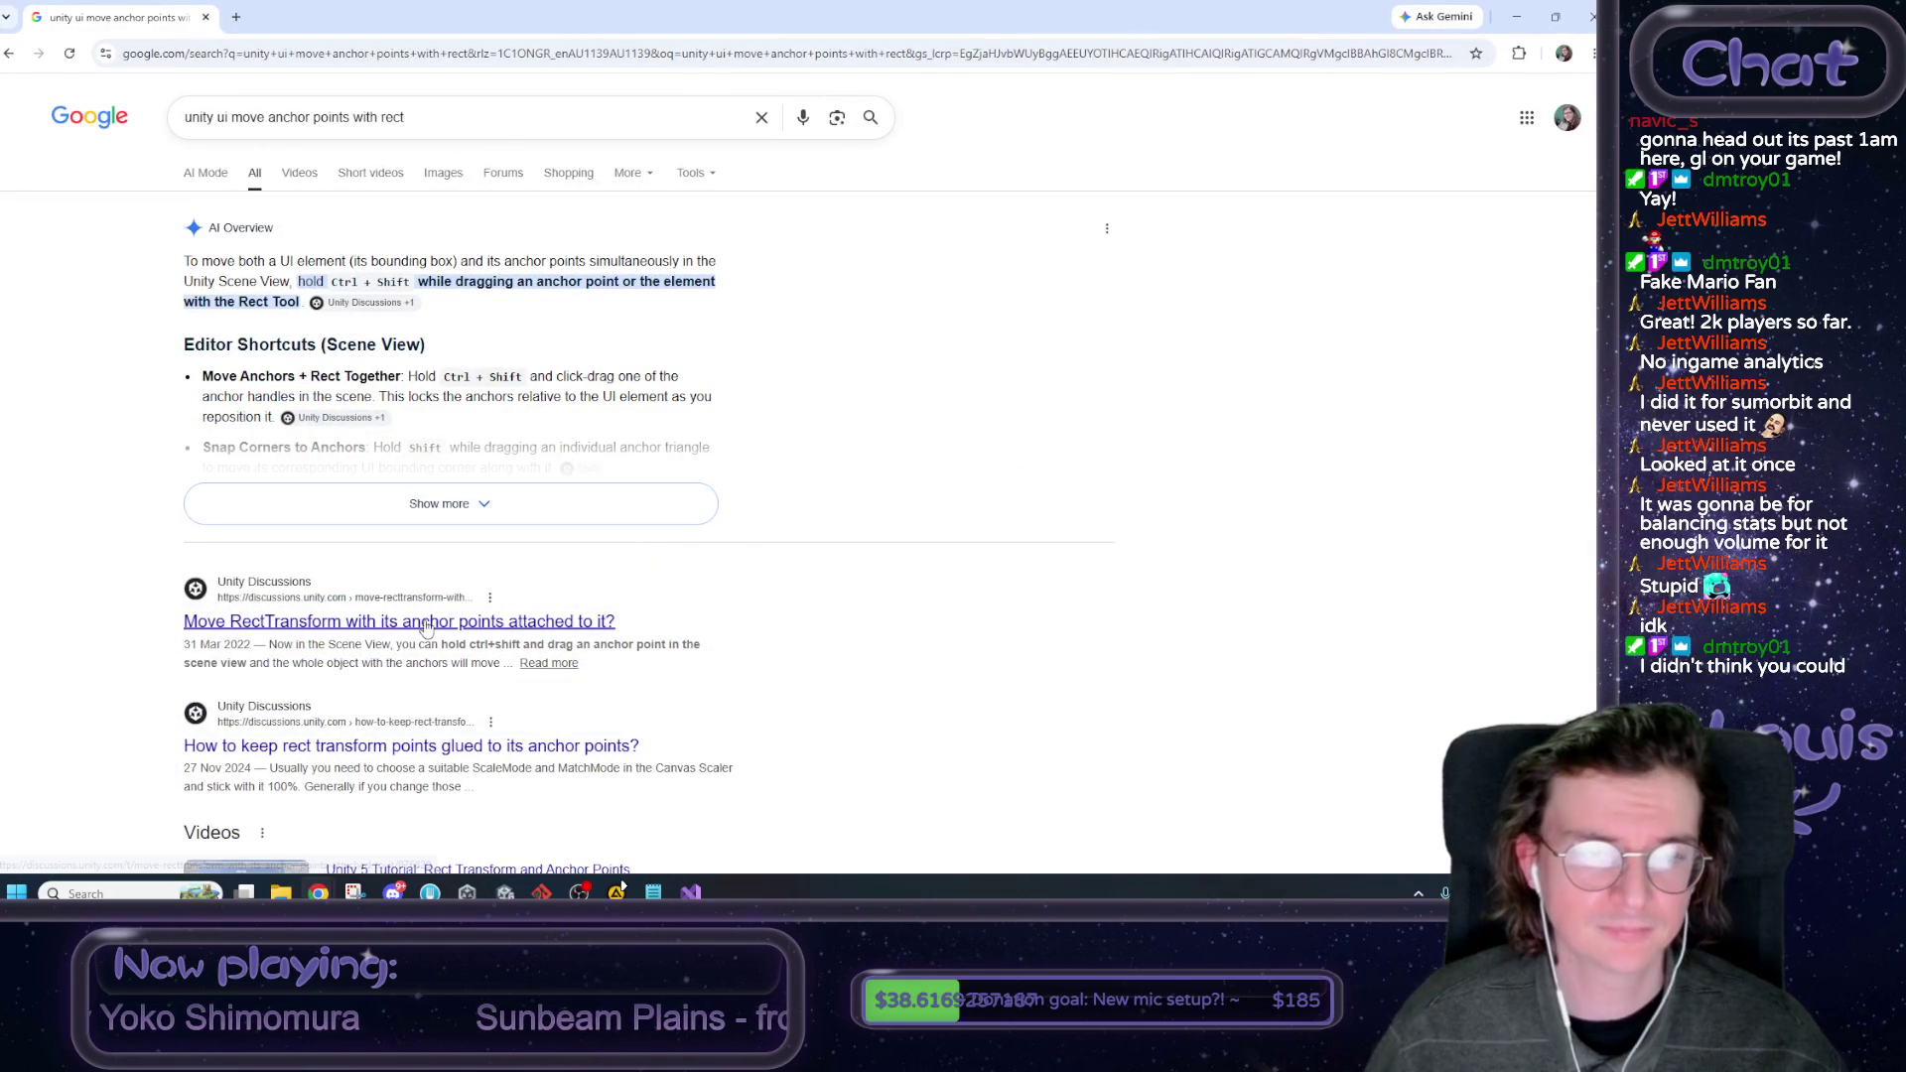
click(425, 623)
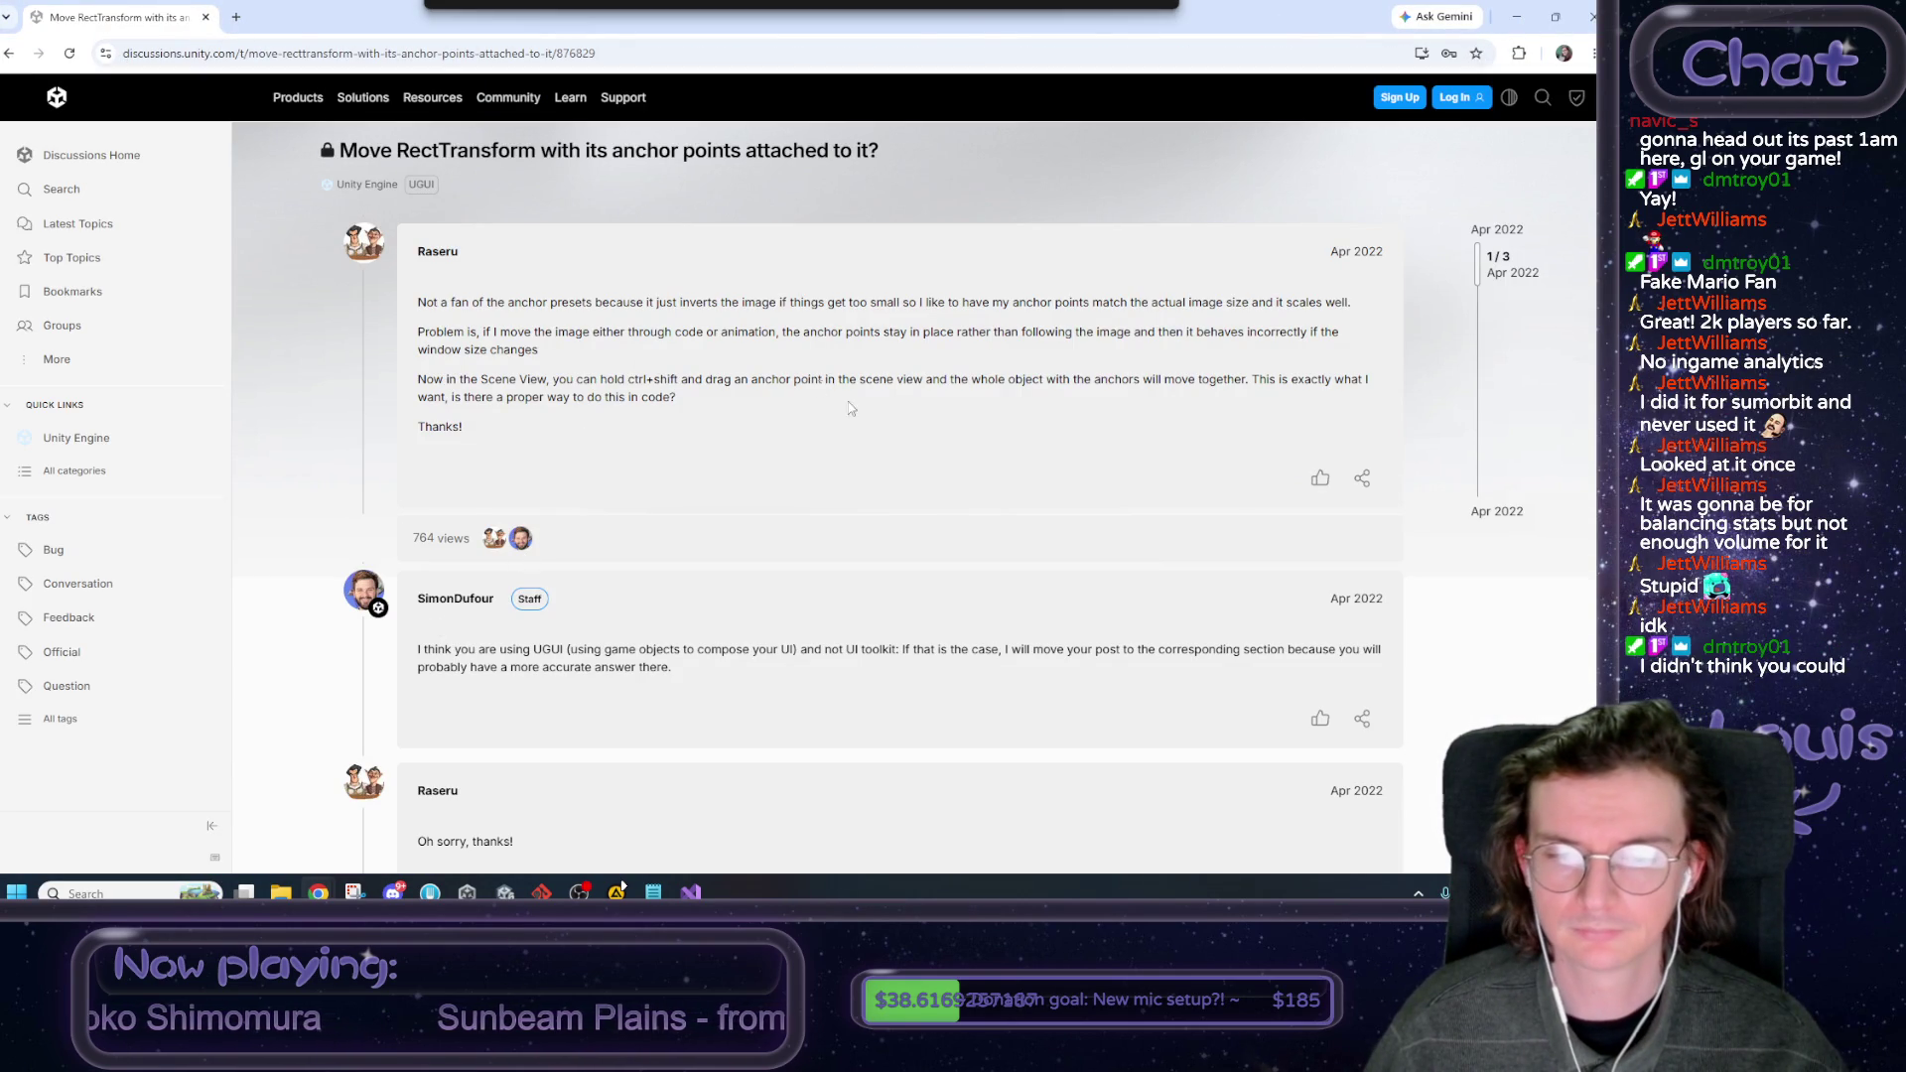
scroll(918, 472, down, 1)
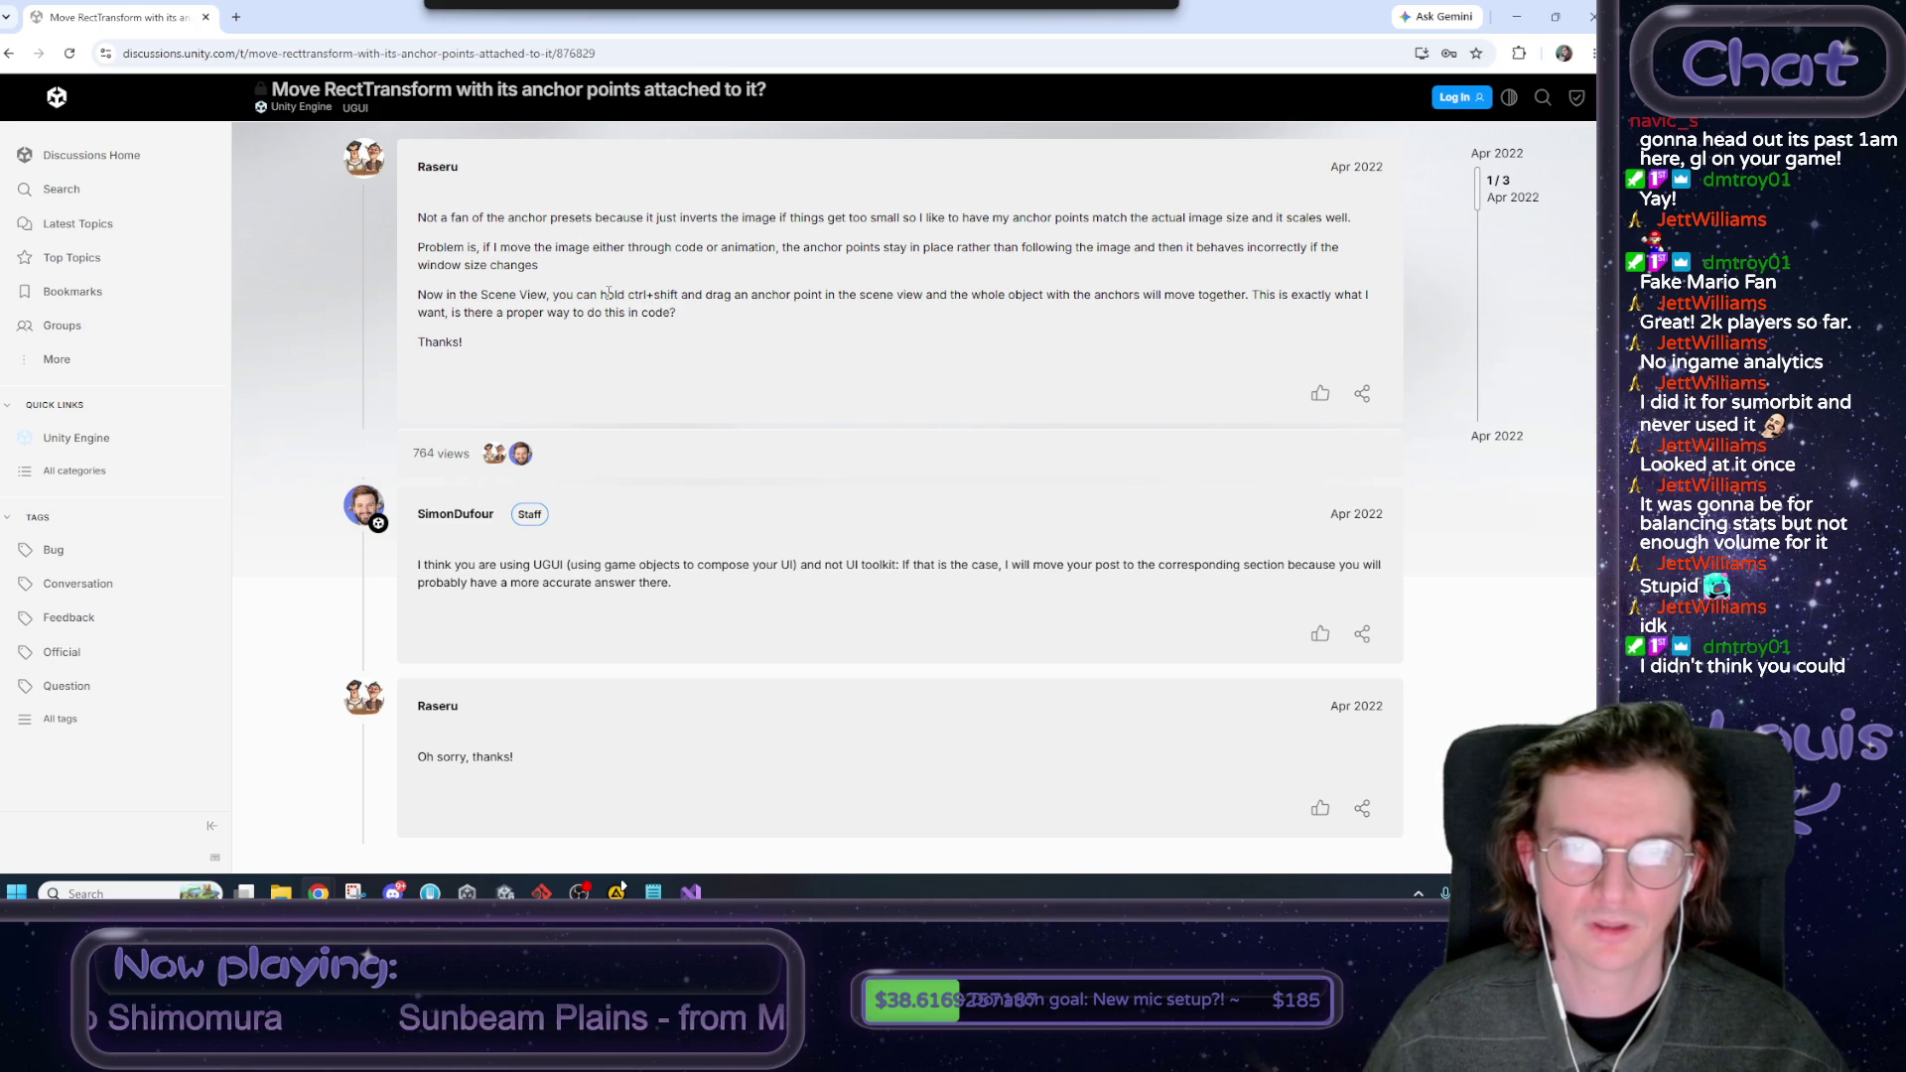
drag(629, 294, 692, 295)
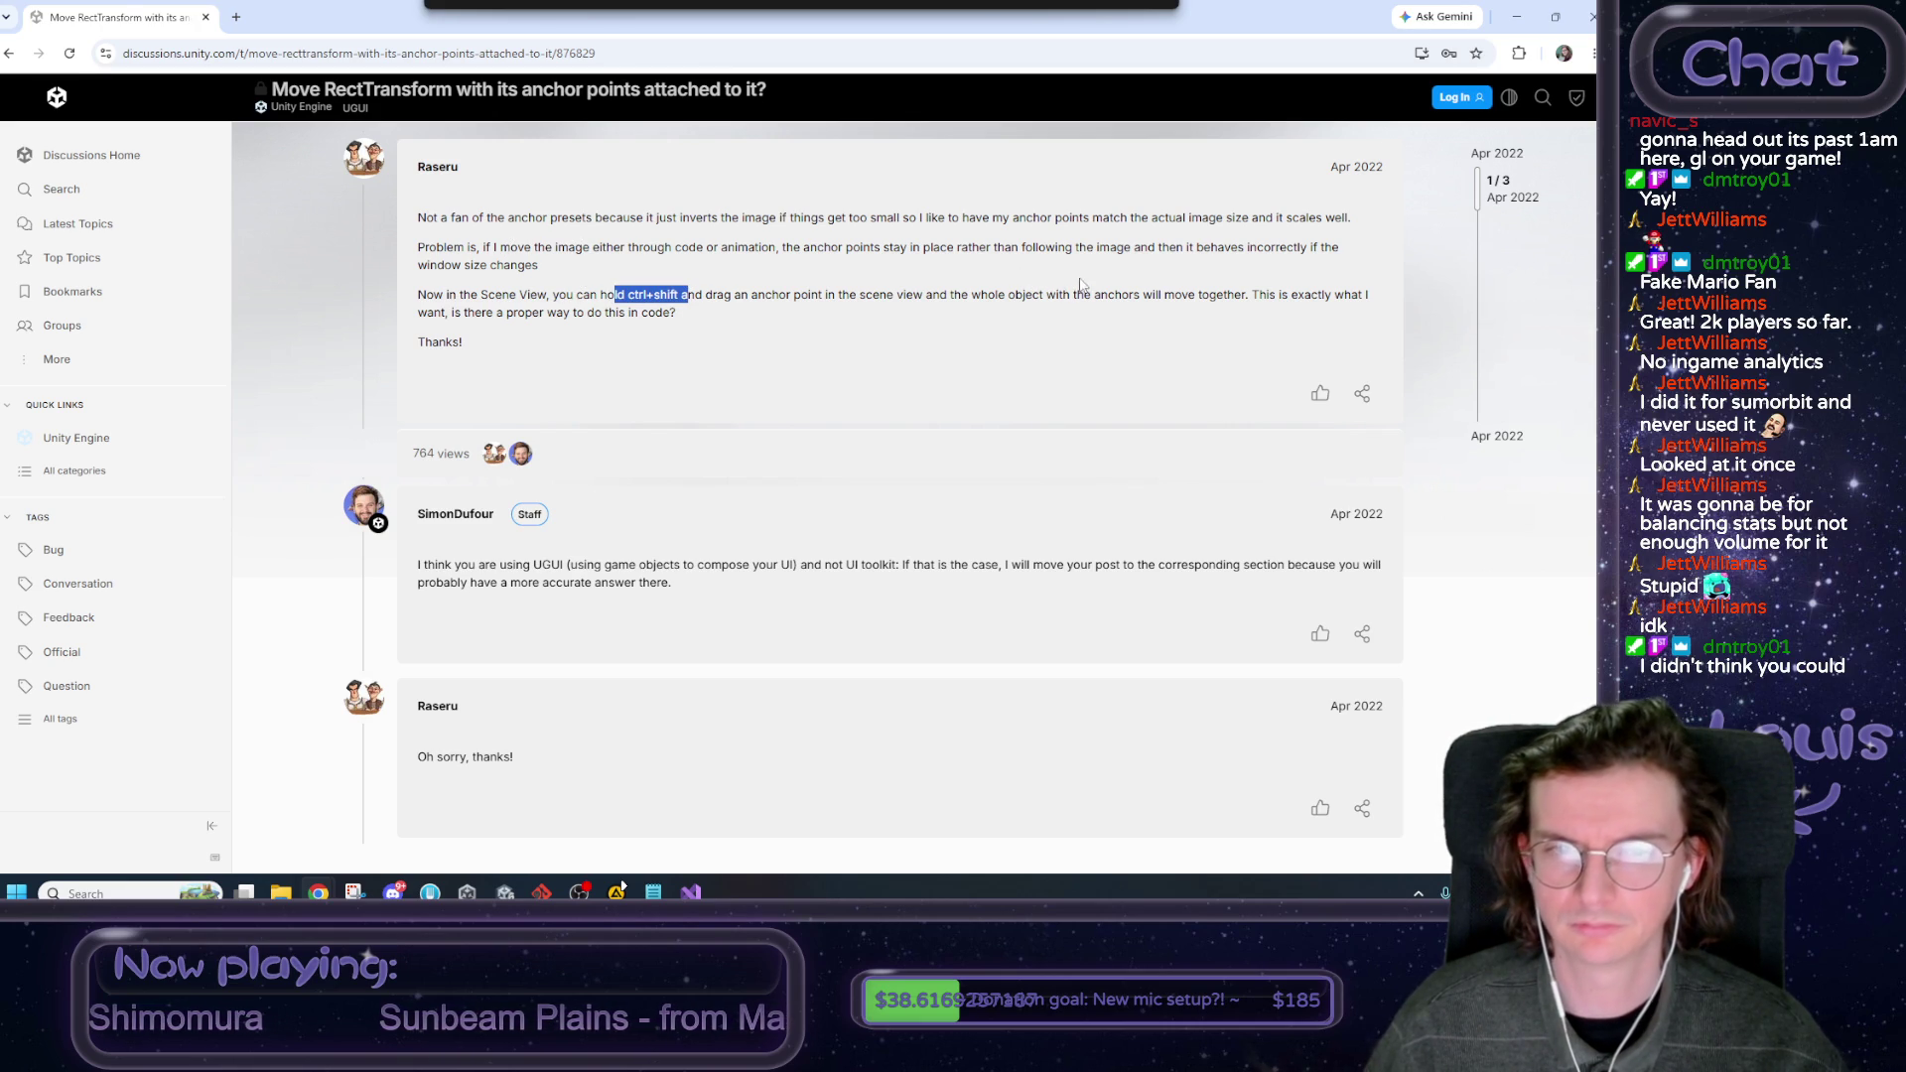
click(1515, 17)
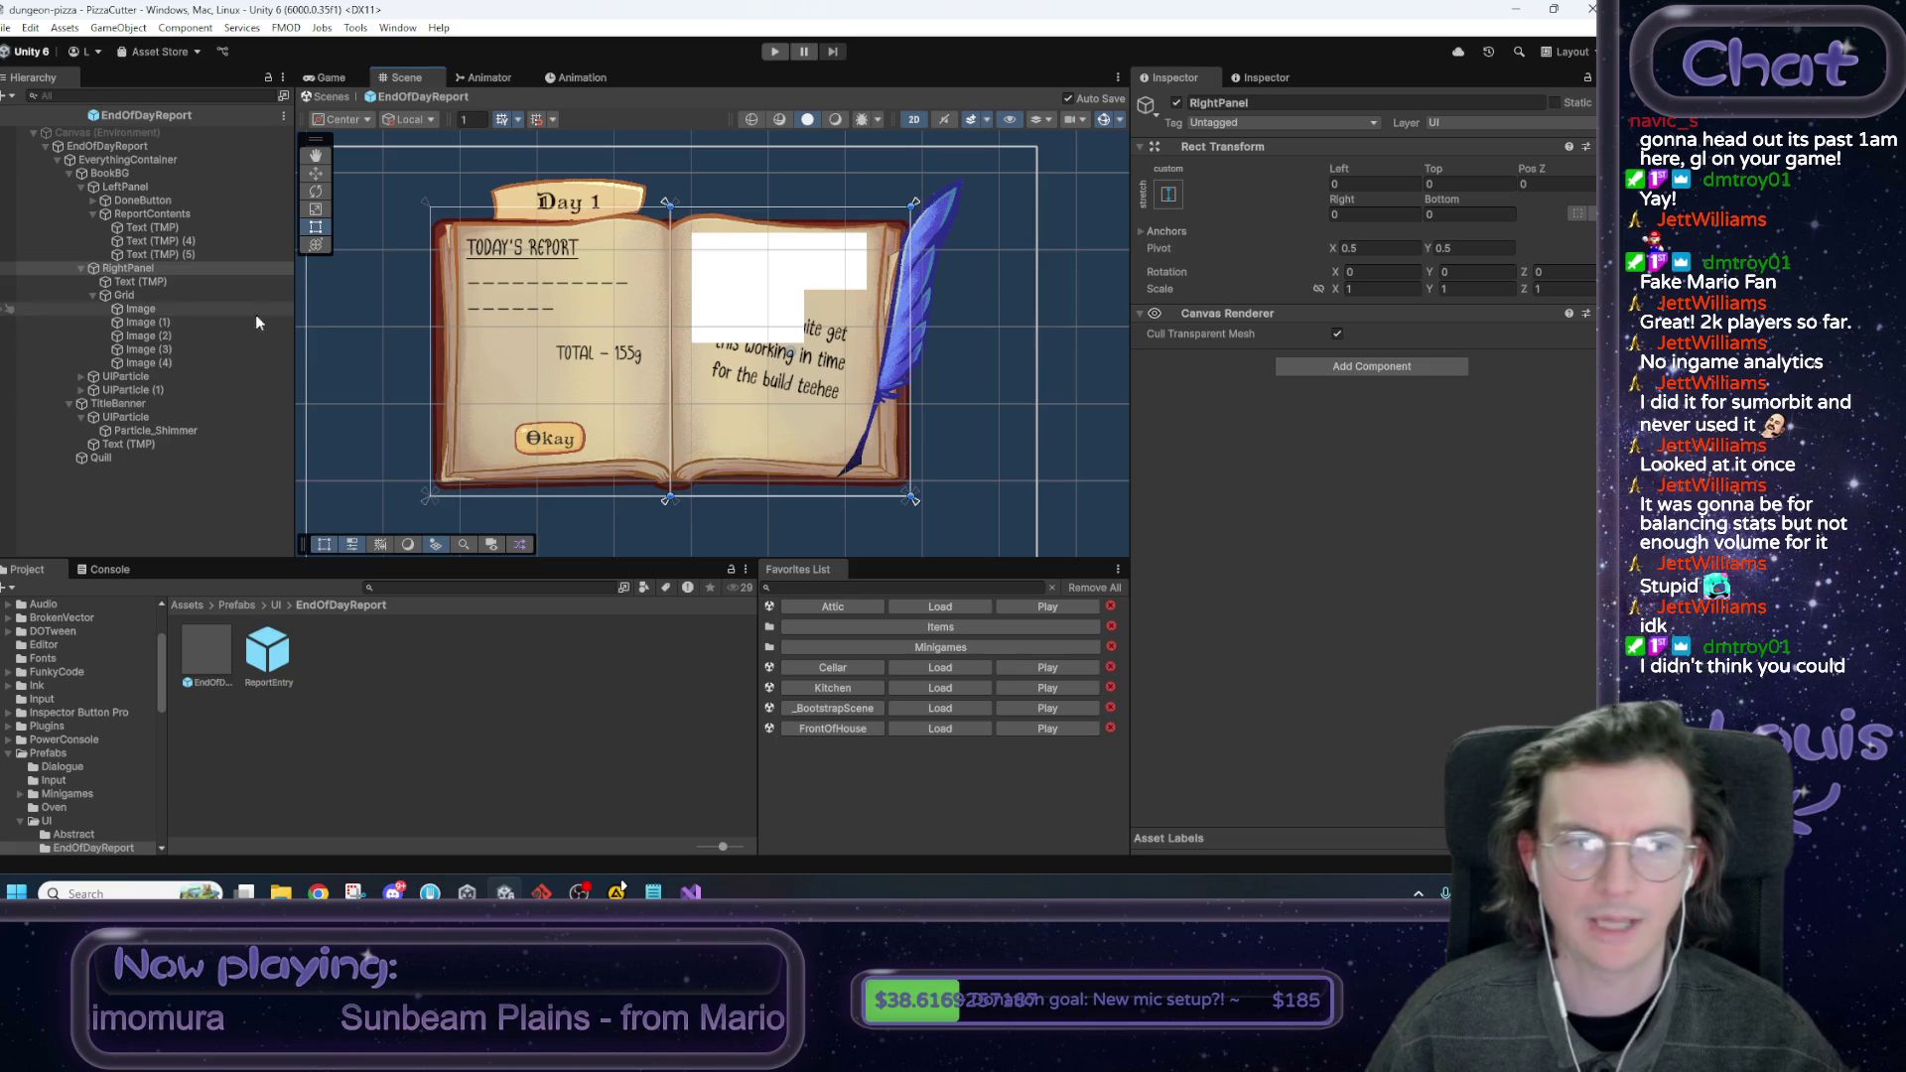
Move the Image, Image (1) and Image (2) face squares to new spots on the page.
click(188, 310)
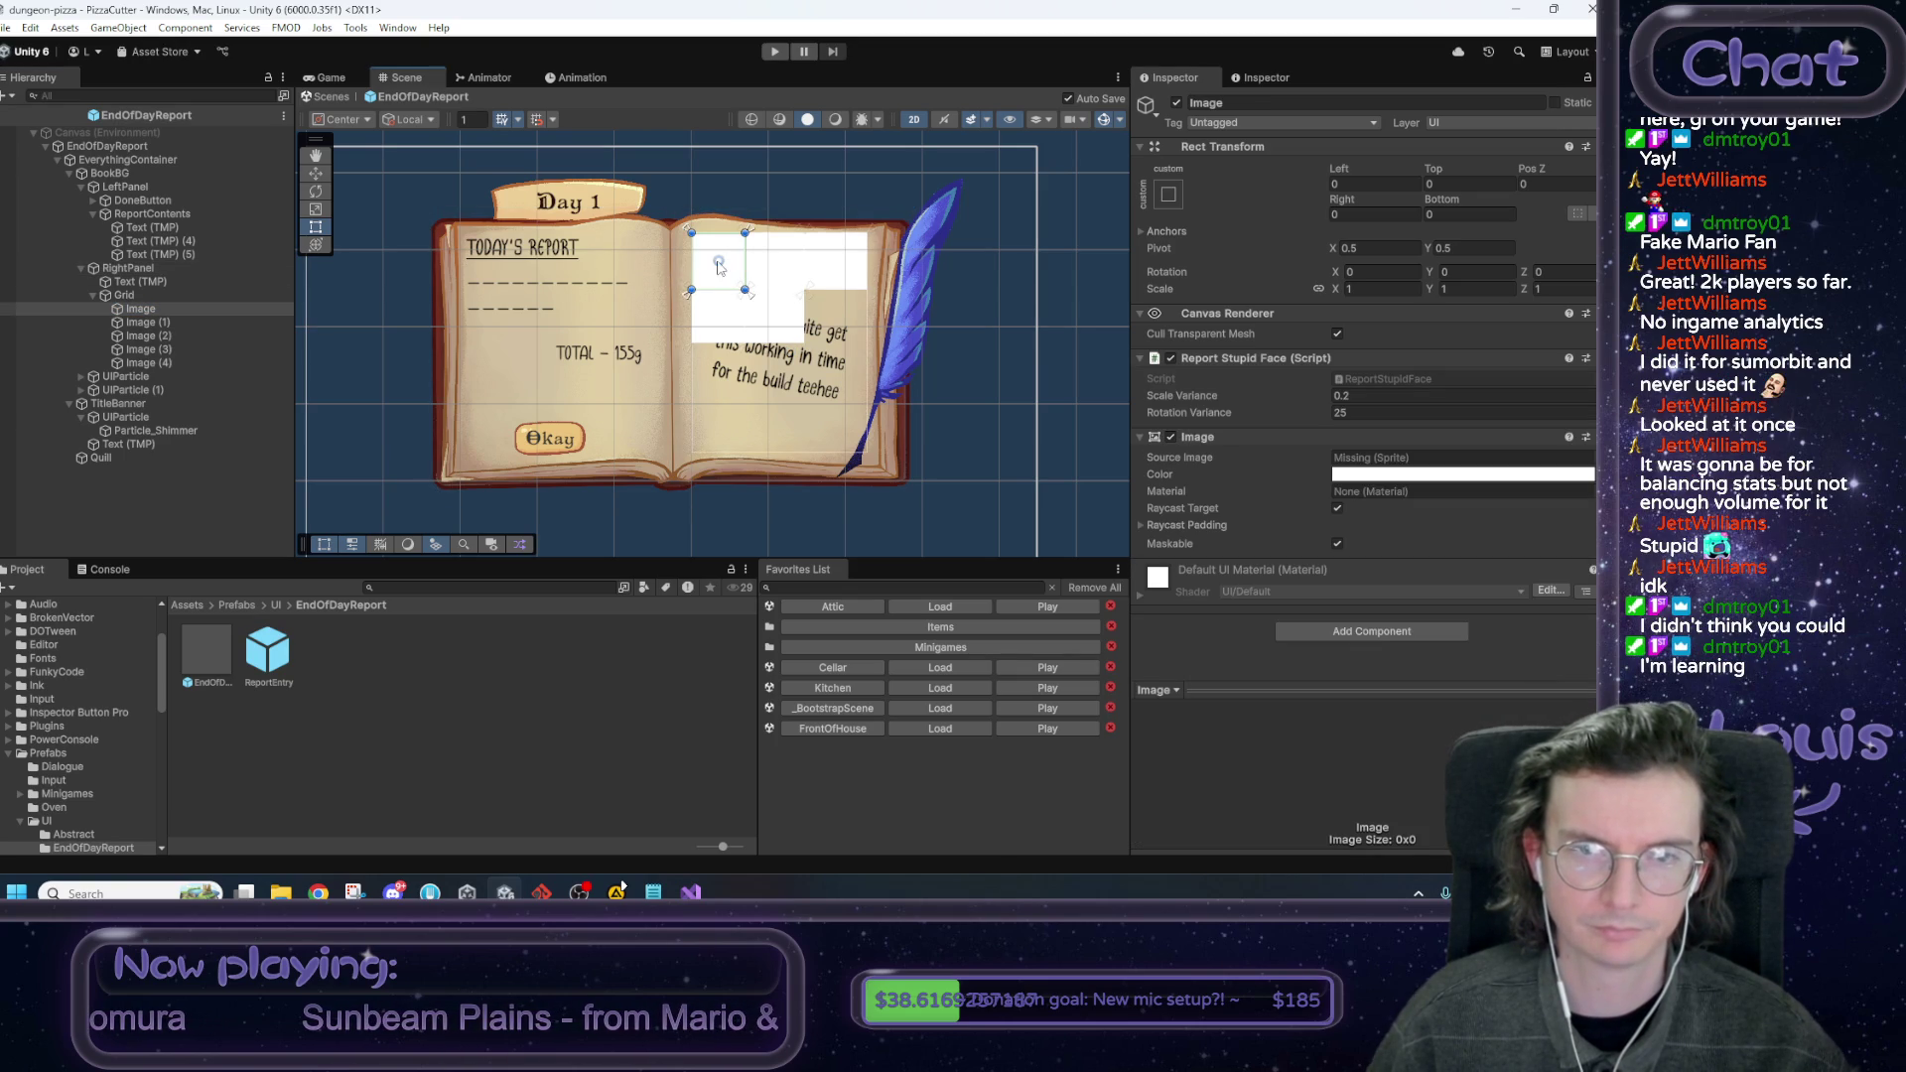
mouse_move(752, 303)
mouse_down()
mouse_move(789, 380)
mouse_move(814, 343)
mouse_move(783, 319)
mouse_up()
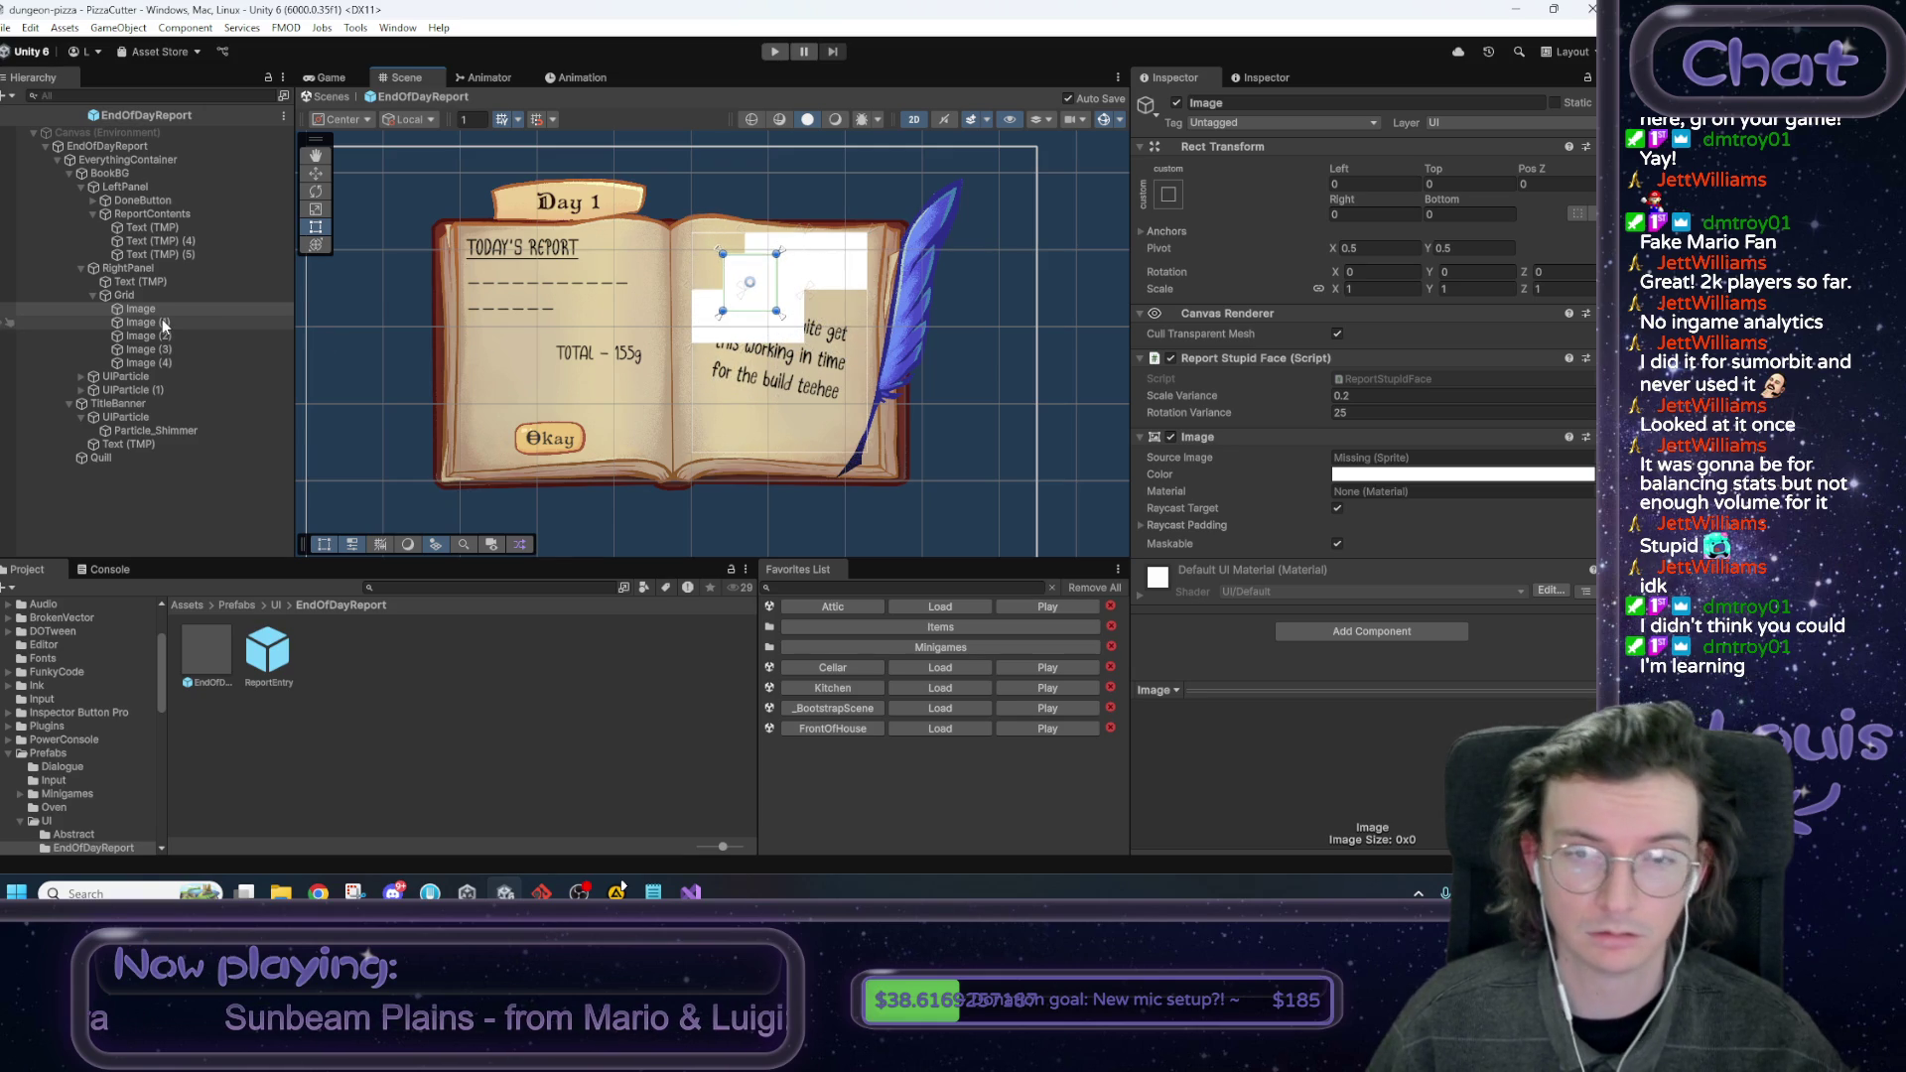
click(165, 323)
drag(812, 297, 860, 333)
click(248, 338)
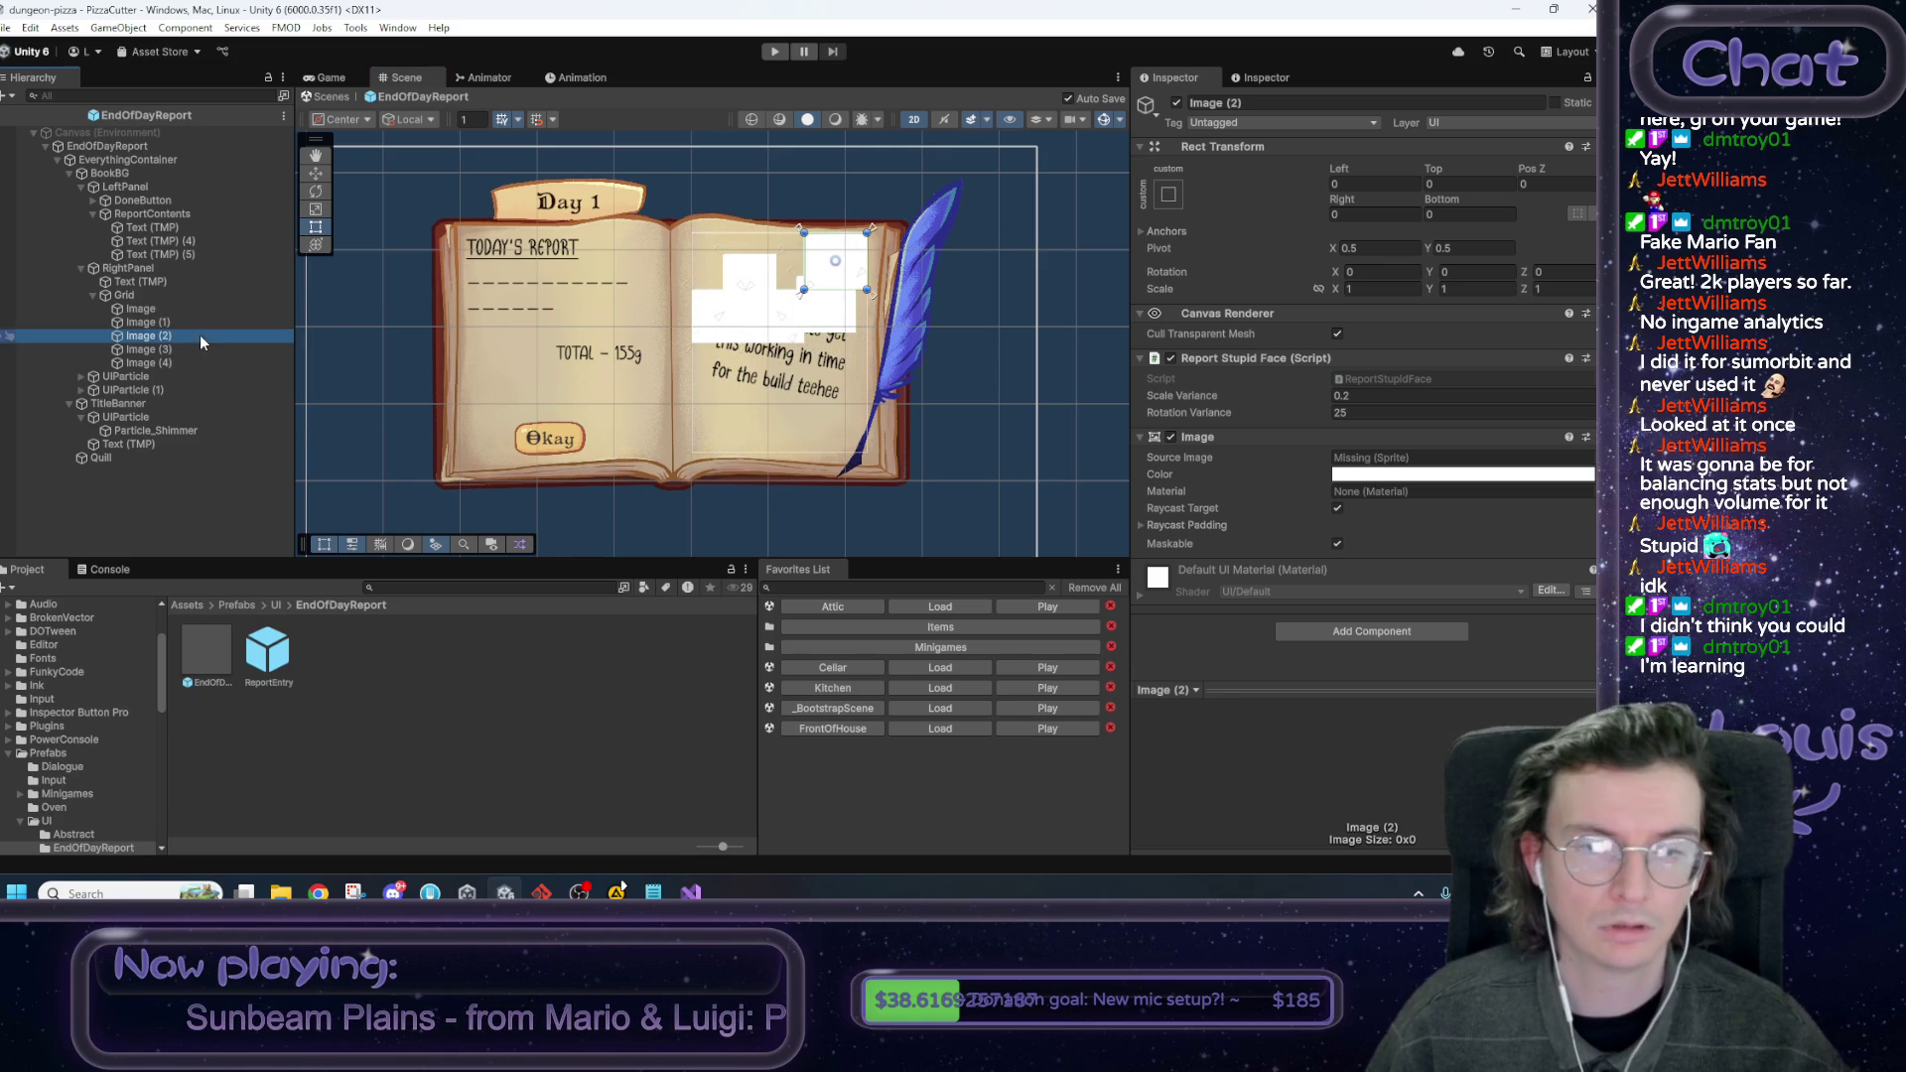
mouse_move(875, 300)
mouse_down()
mouse_move(691, 382)
mouse_move(834, 387)
mouse_move(873, 427)
mouse_move(870, 397)
mouse_up()
Undo an accidental rotation of Image (4) and start renaming the Grid object.
click(179, 350)
click(806, 347)
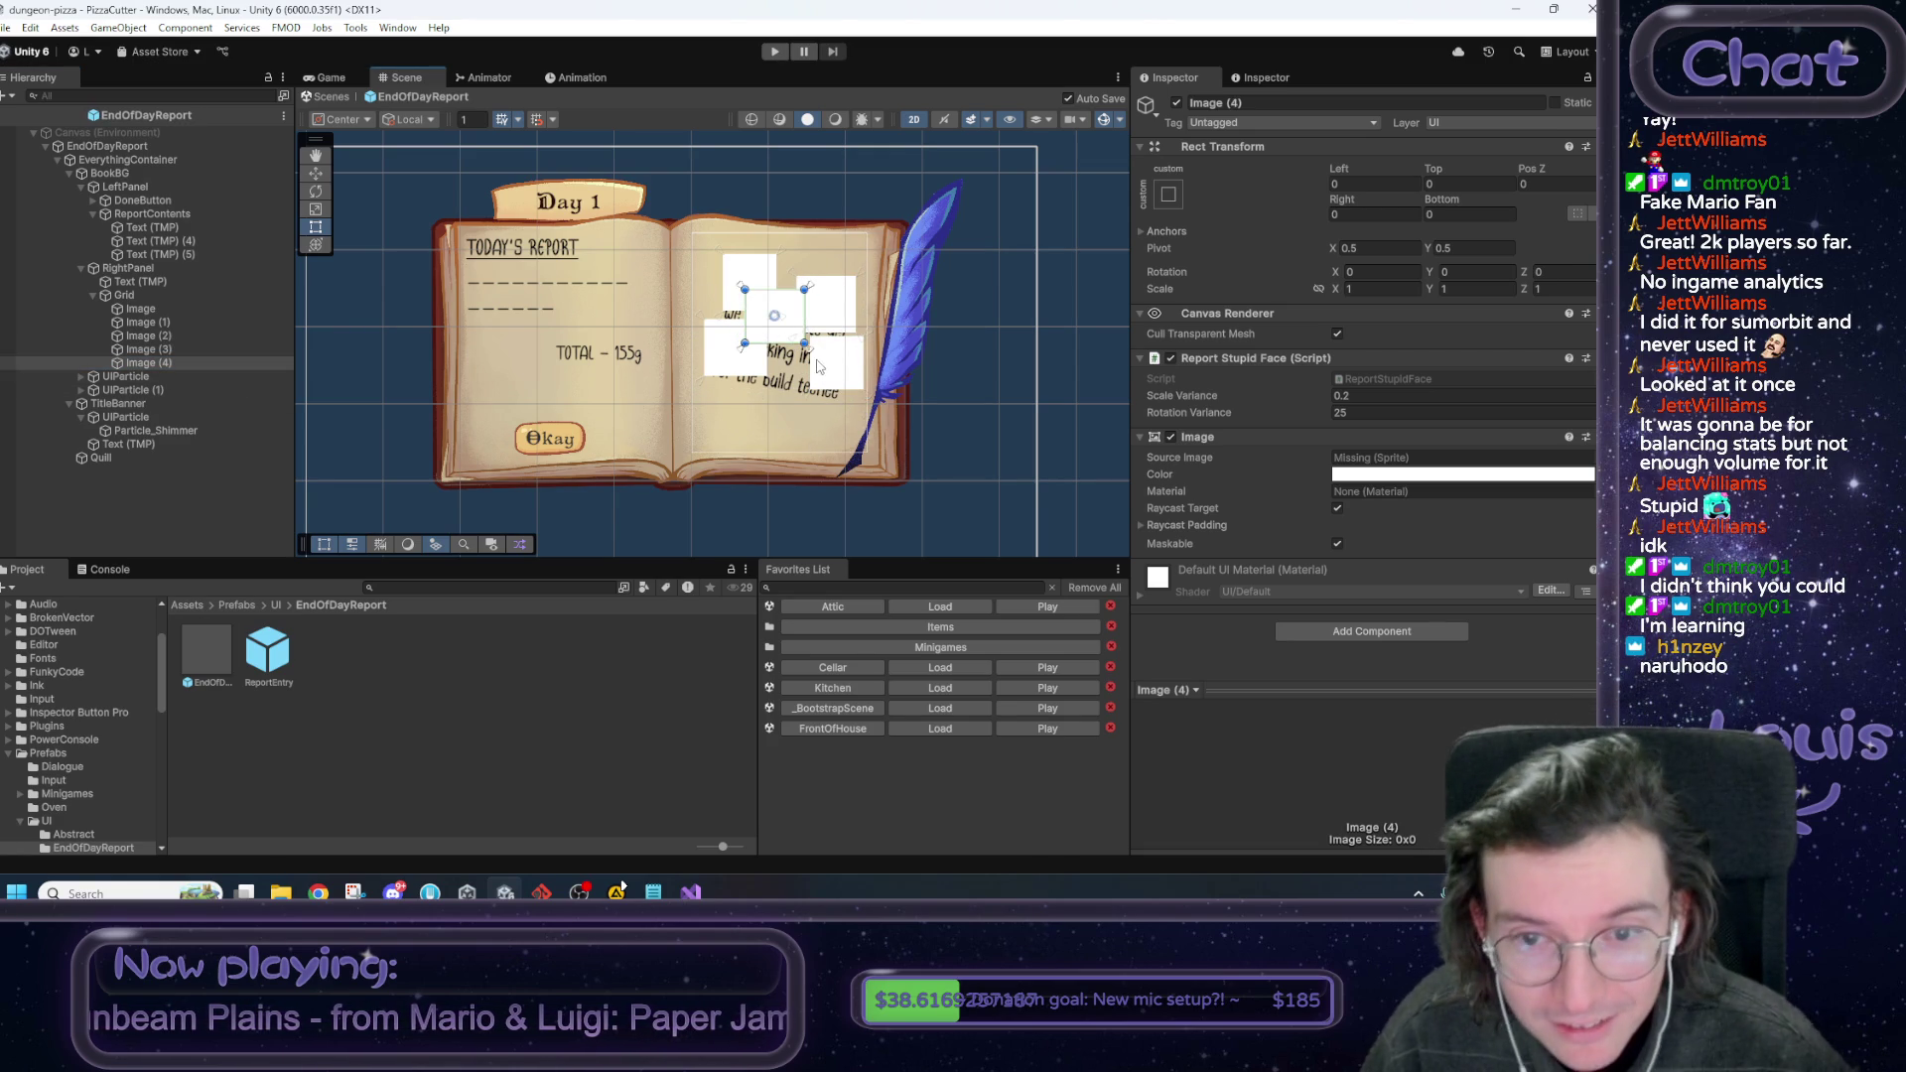
drag(816, 357, 812, 446)
key(ctrl+z)
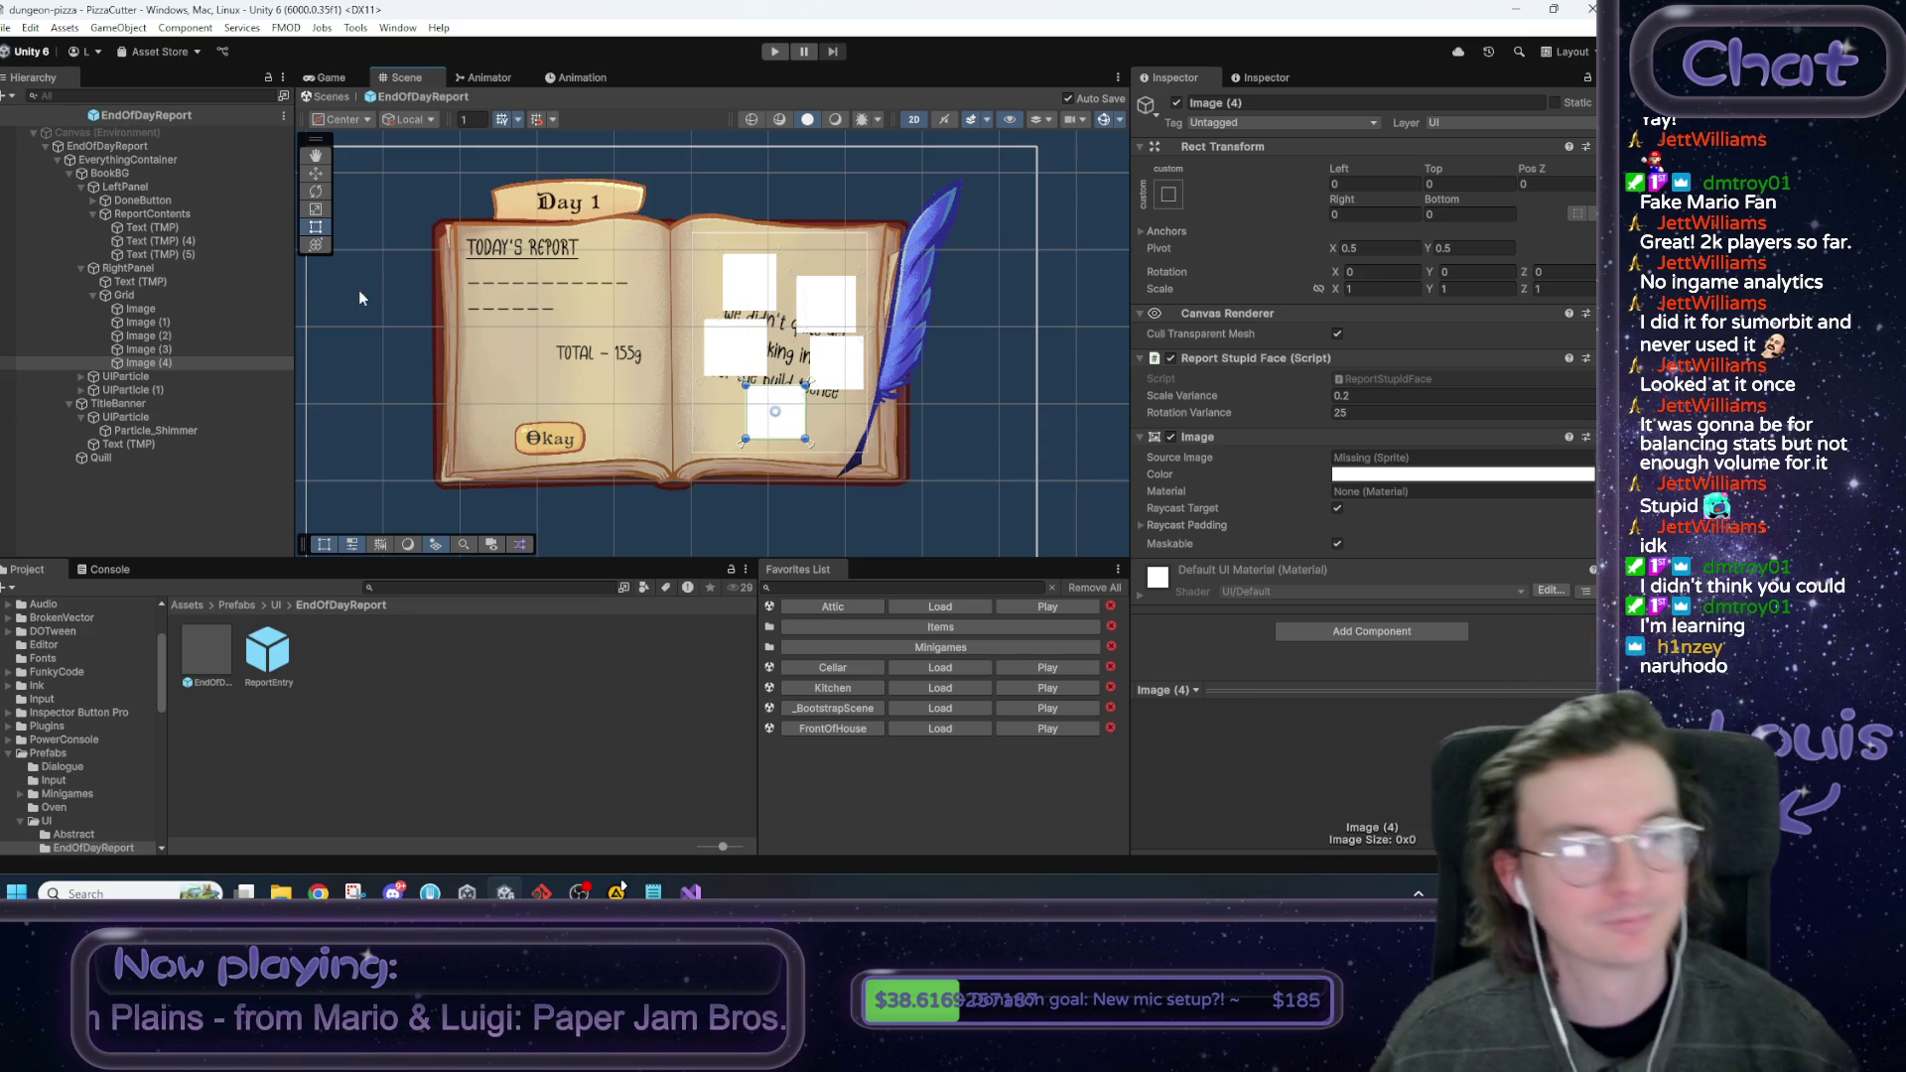
click(148, 322)
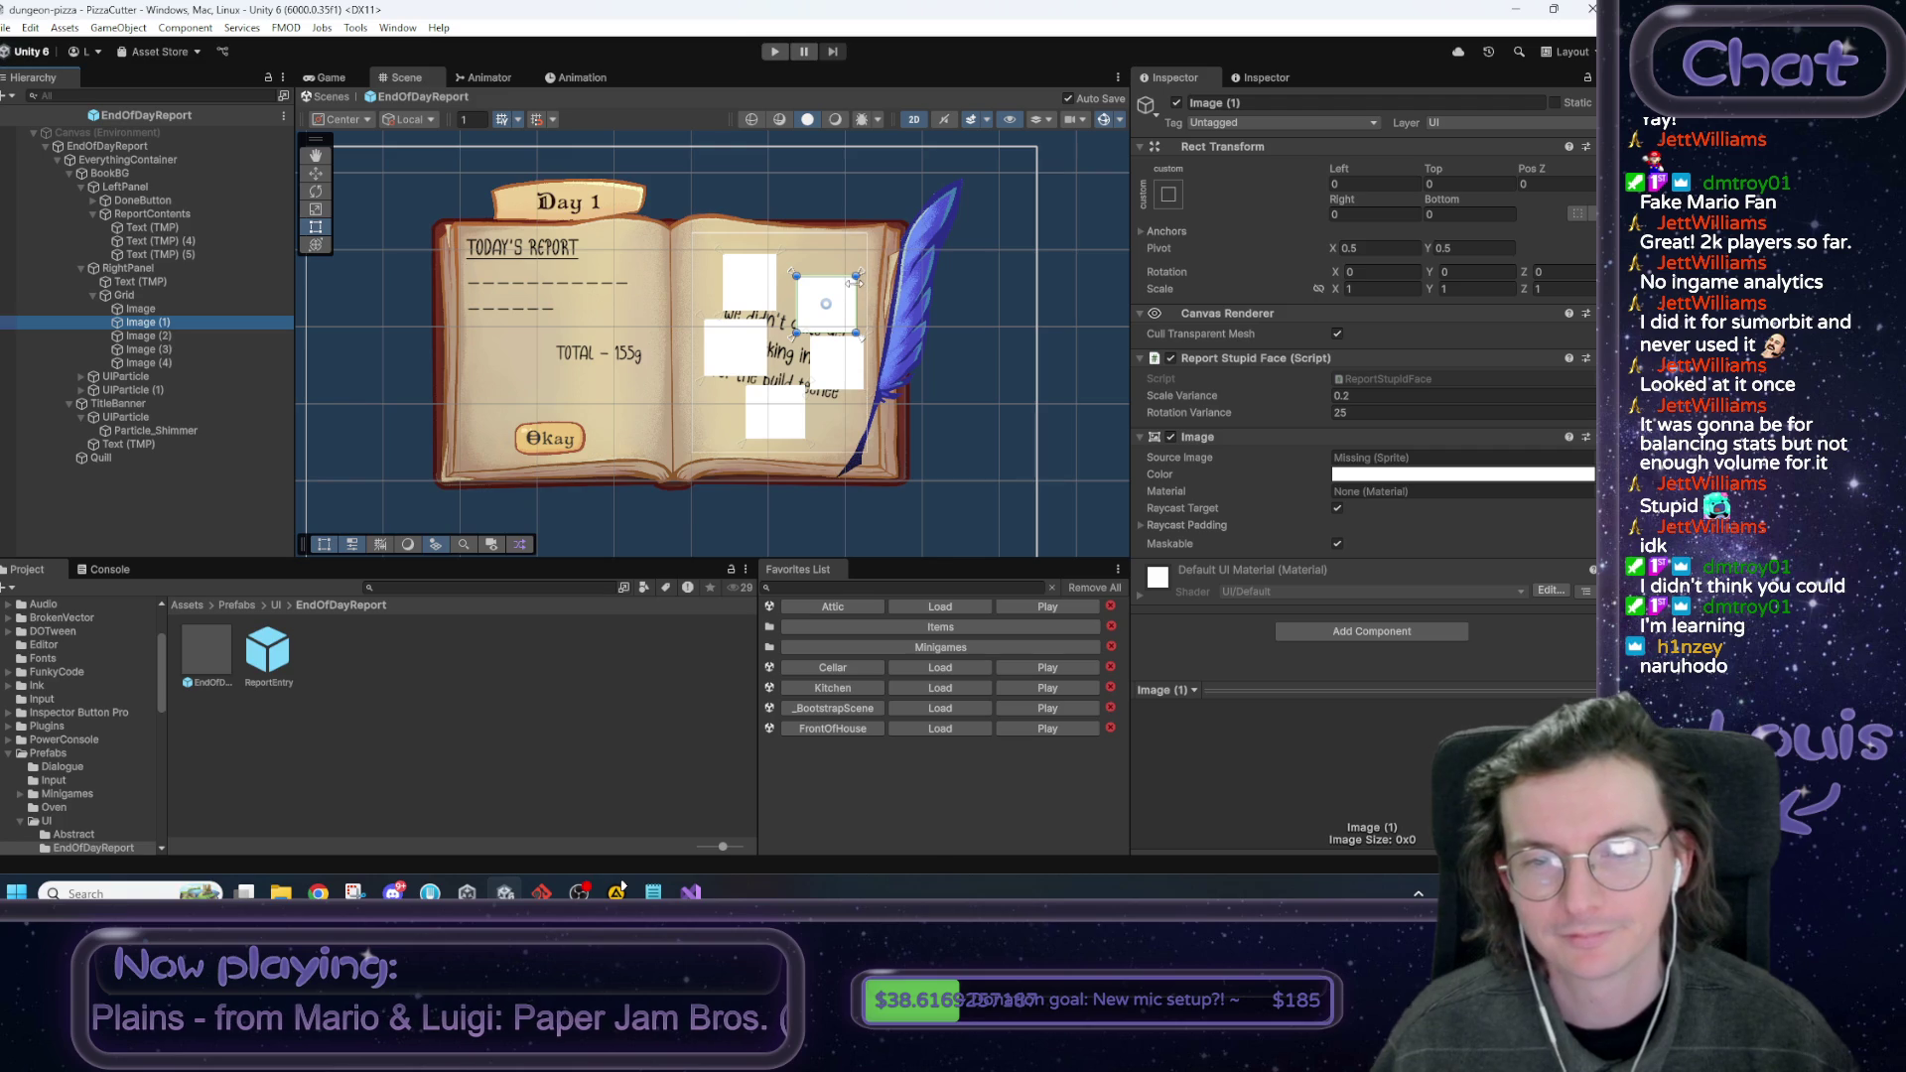
click(145, 295)
click(1245, 103)
text(FacesLayout)
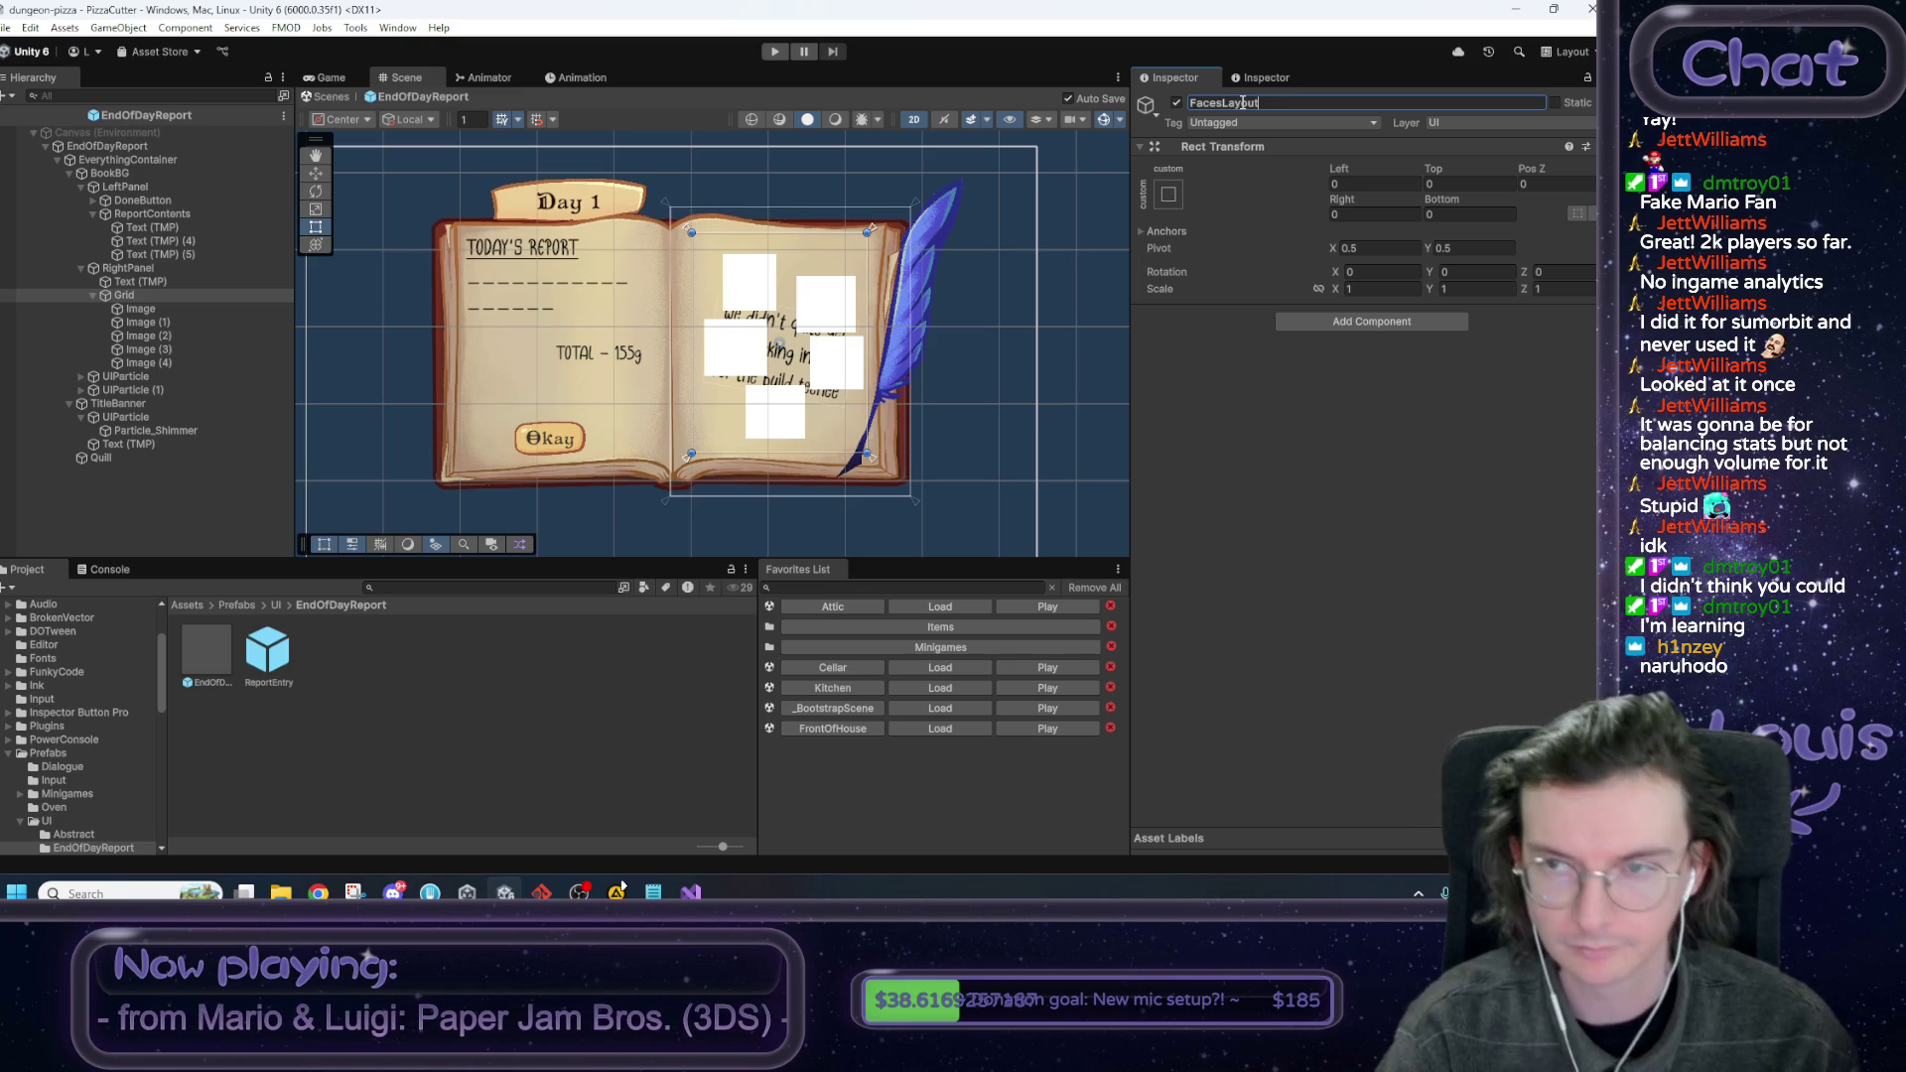
Name the grid FacesLayout1, duplicate it, hide the original, and name the copy FacesLayout2.
text(1)
key(Return)
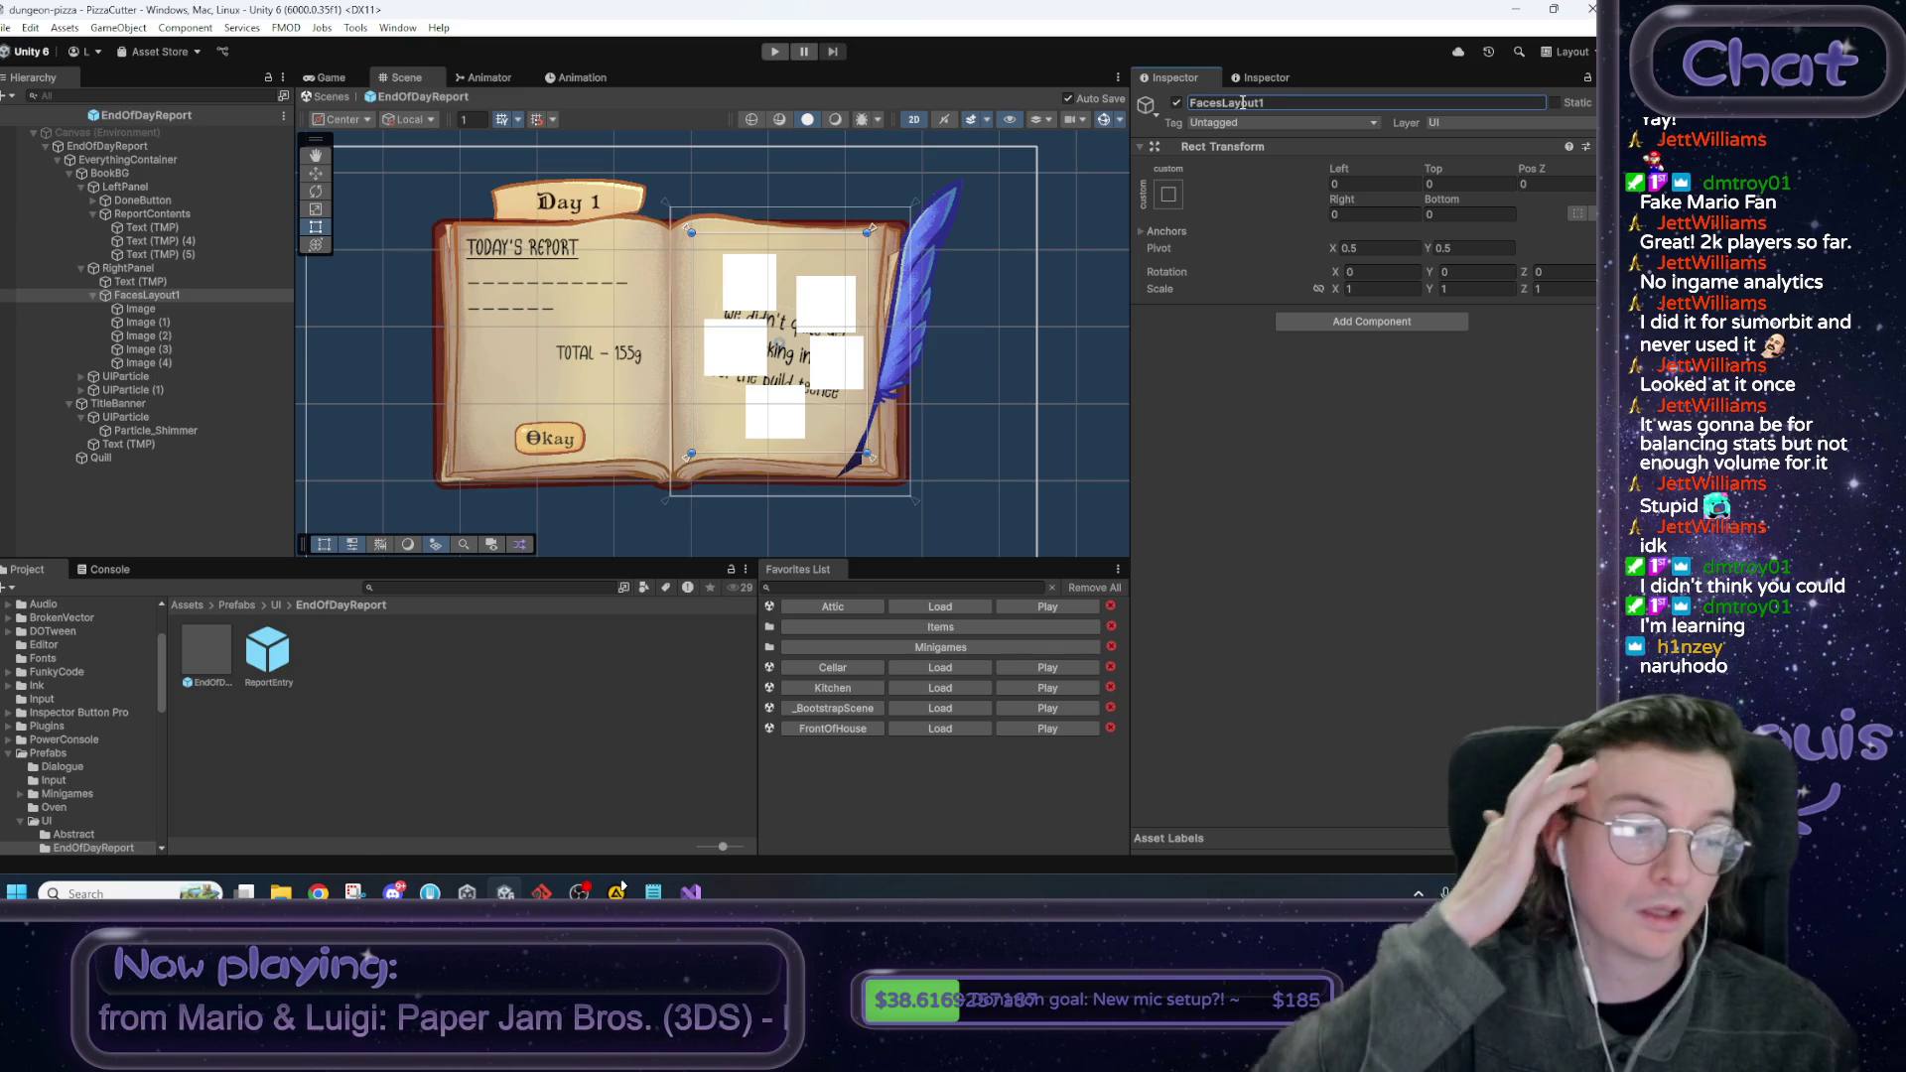
click(94, 296)
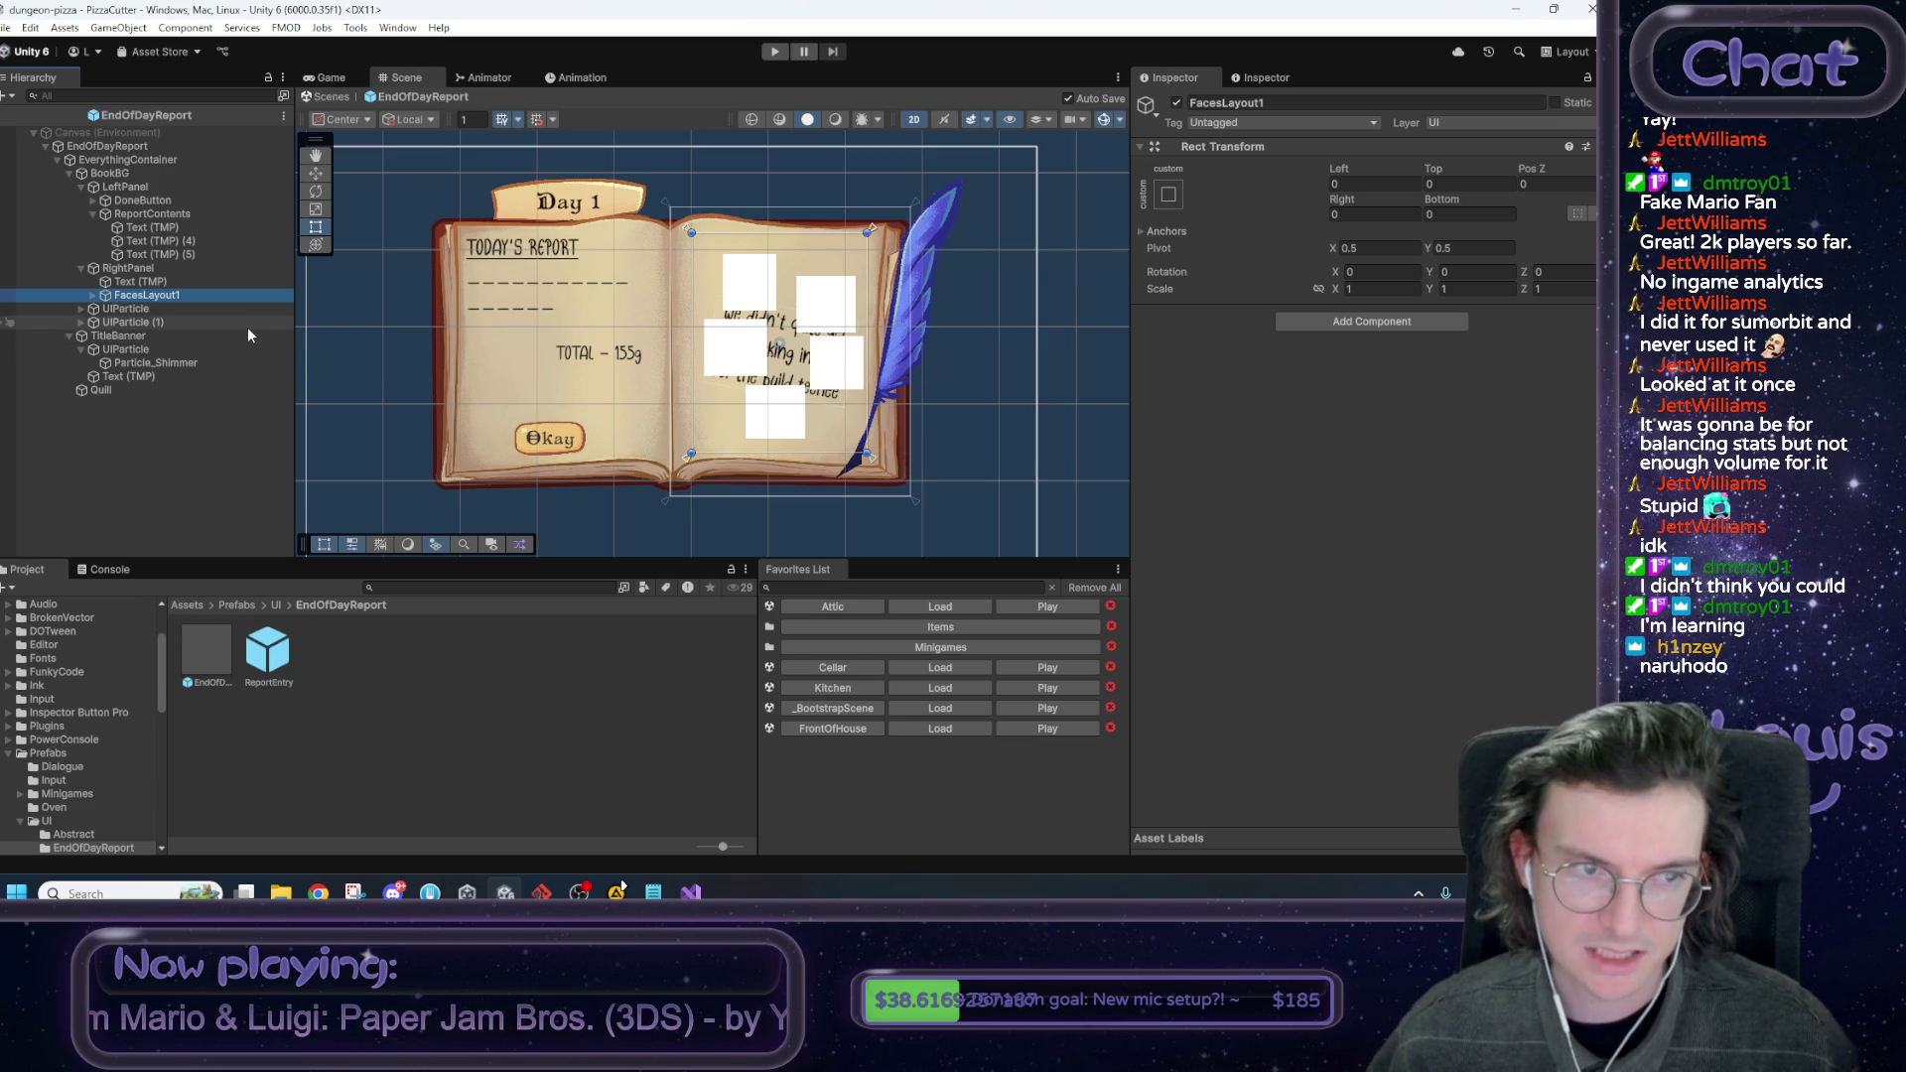
key(ctrl+d)
click(191, 297)
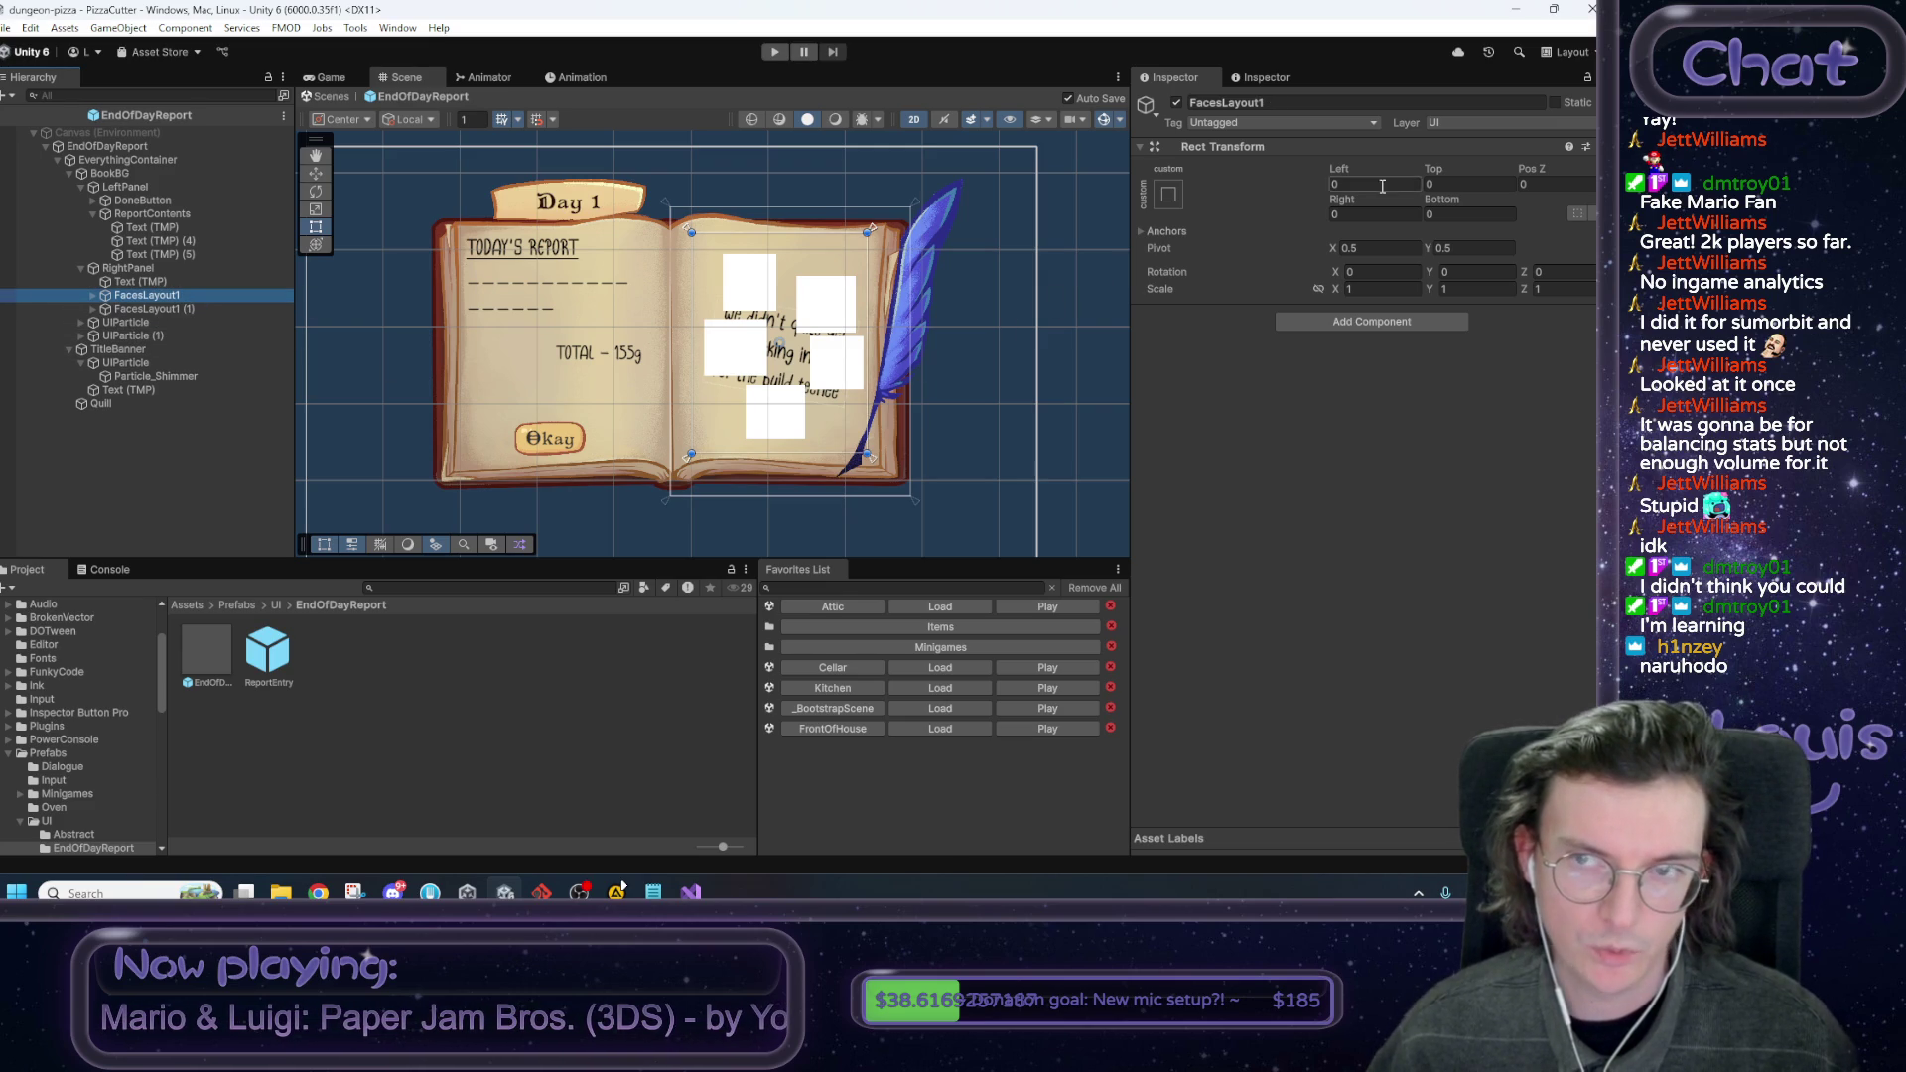
click(1176, 102)
click(149, 307)
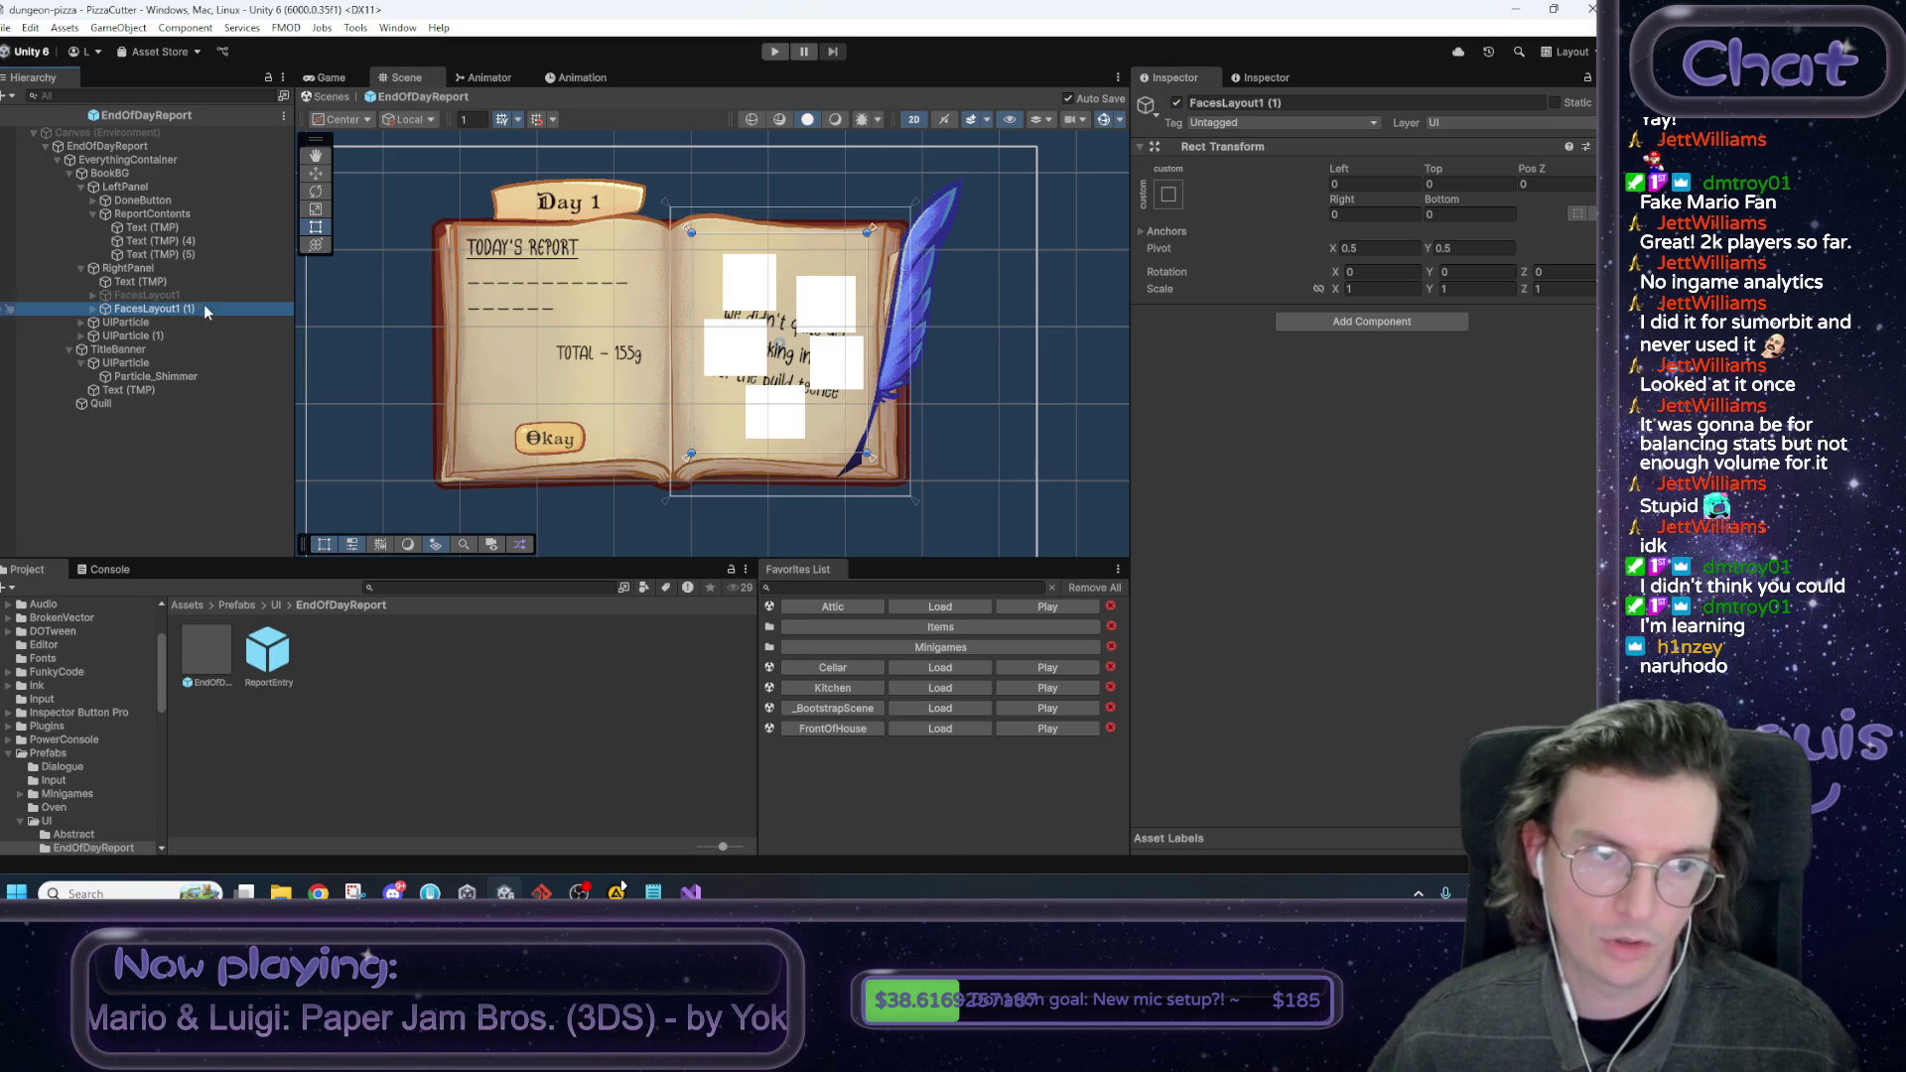
click(1277, 104)
text(2)
click(777, 310)
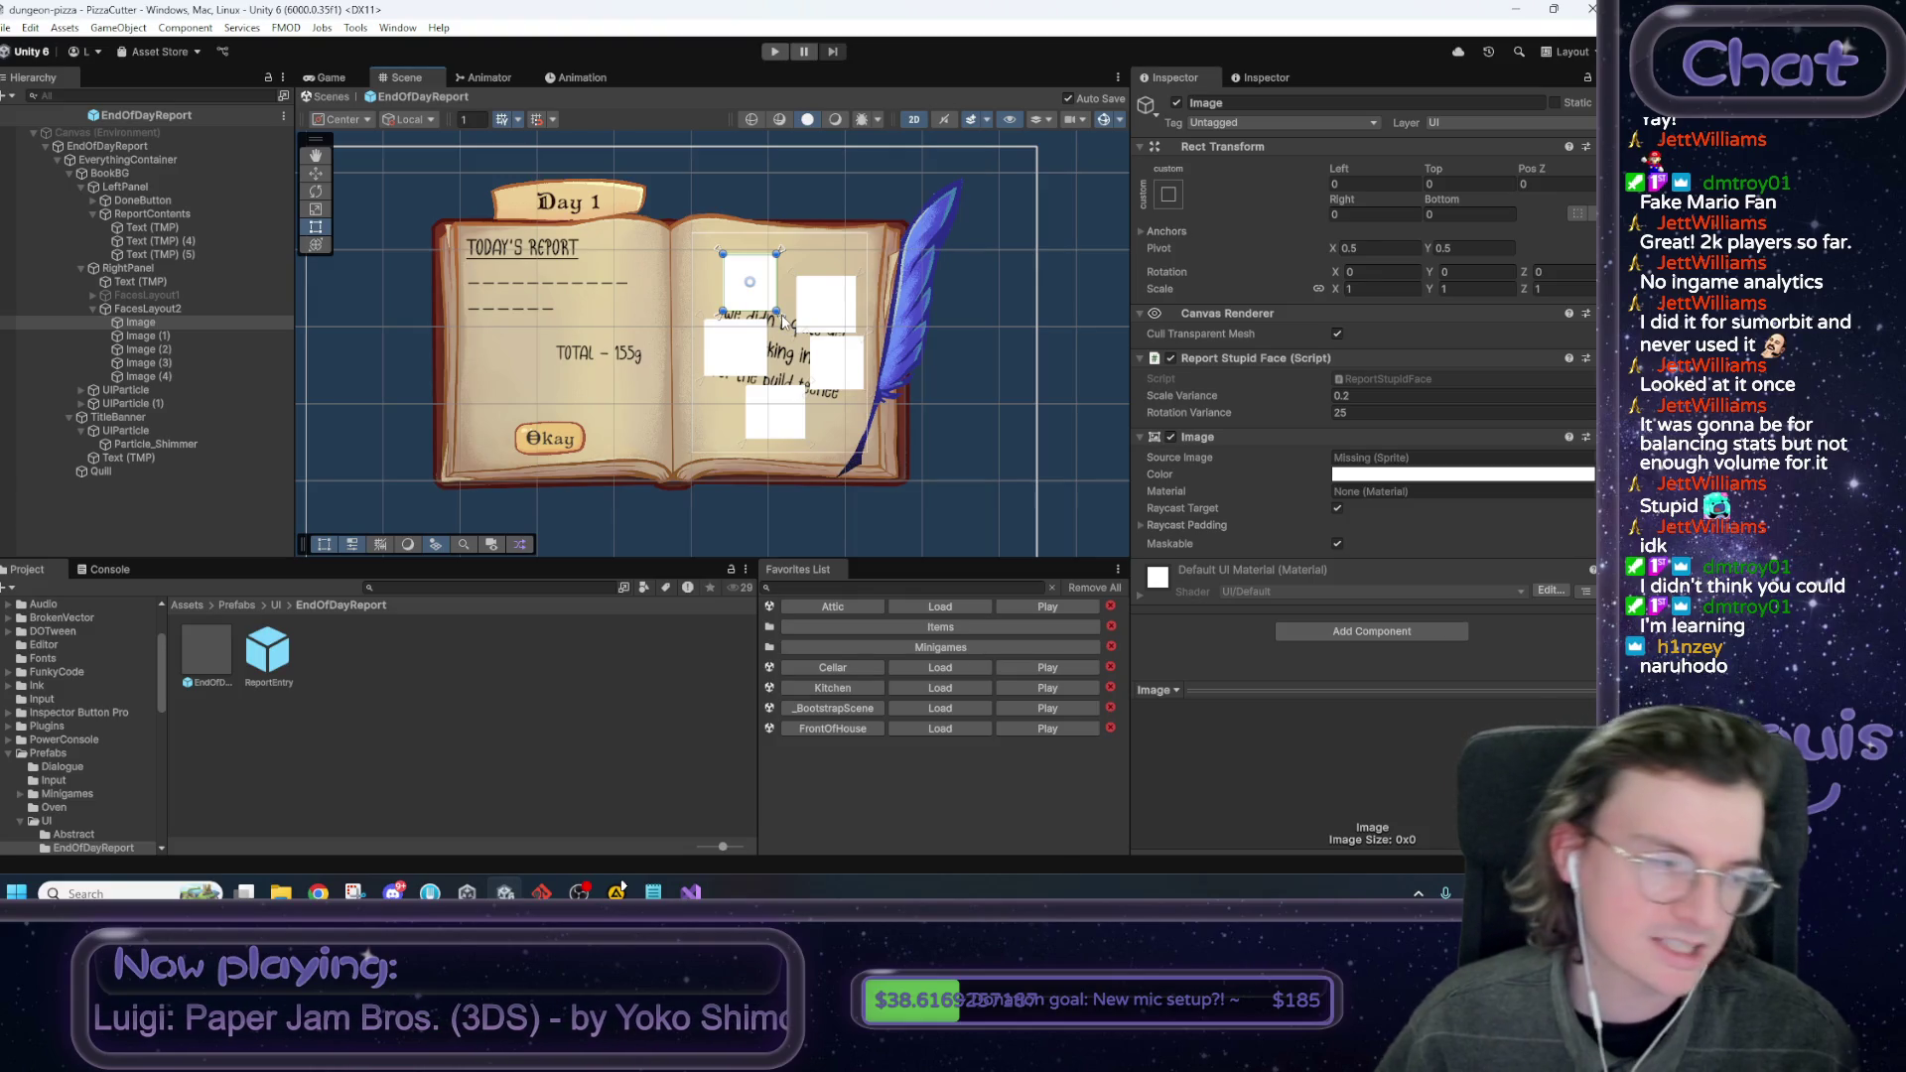
Move FacesLayout2's first square up-right and Image (1) left and down, saving the prefab.
drag(782, 321, 819, 304)
key(ctrl+s)
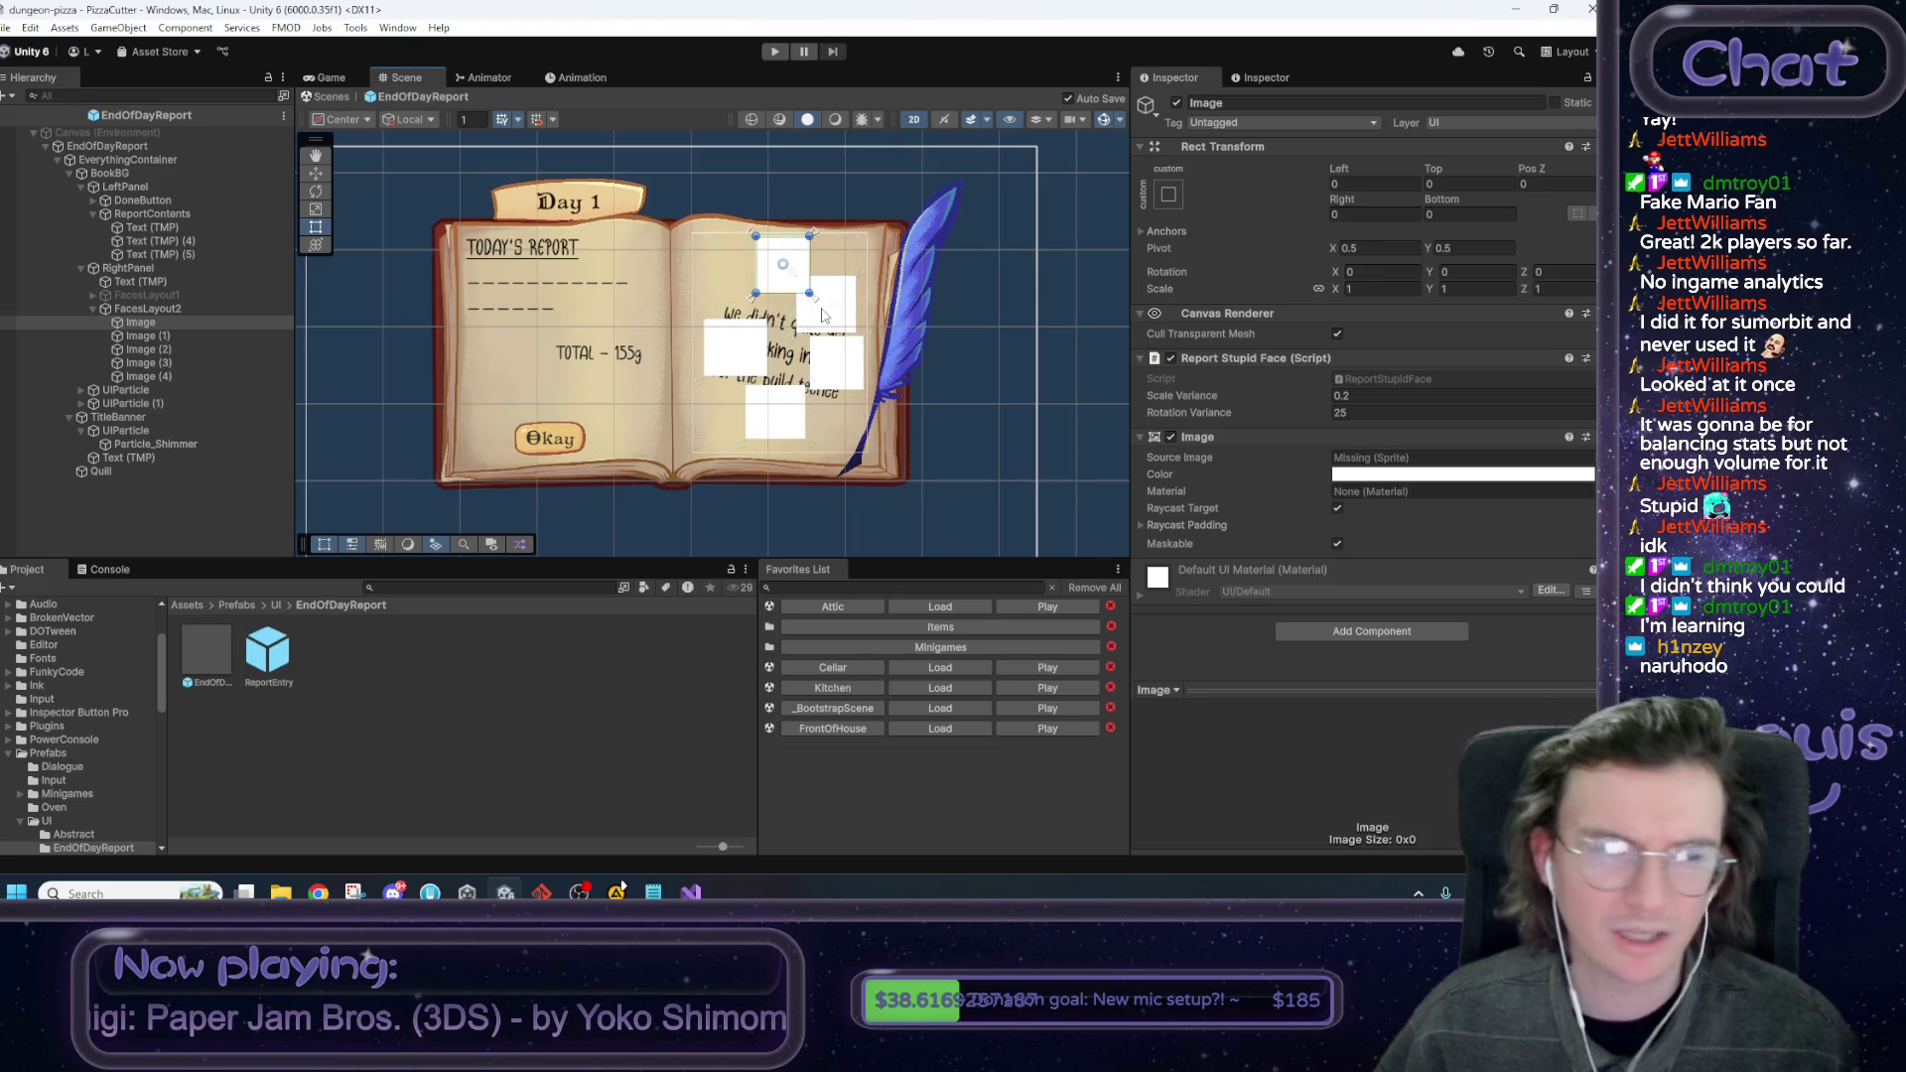
click(827, 325)
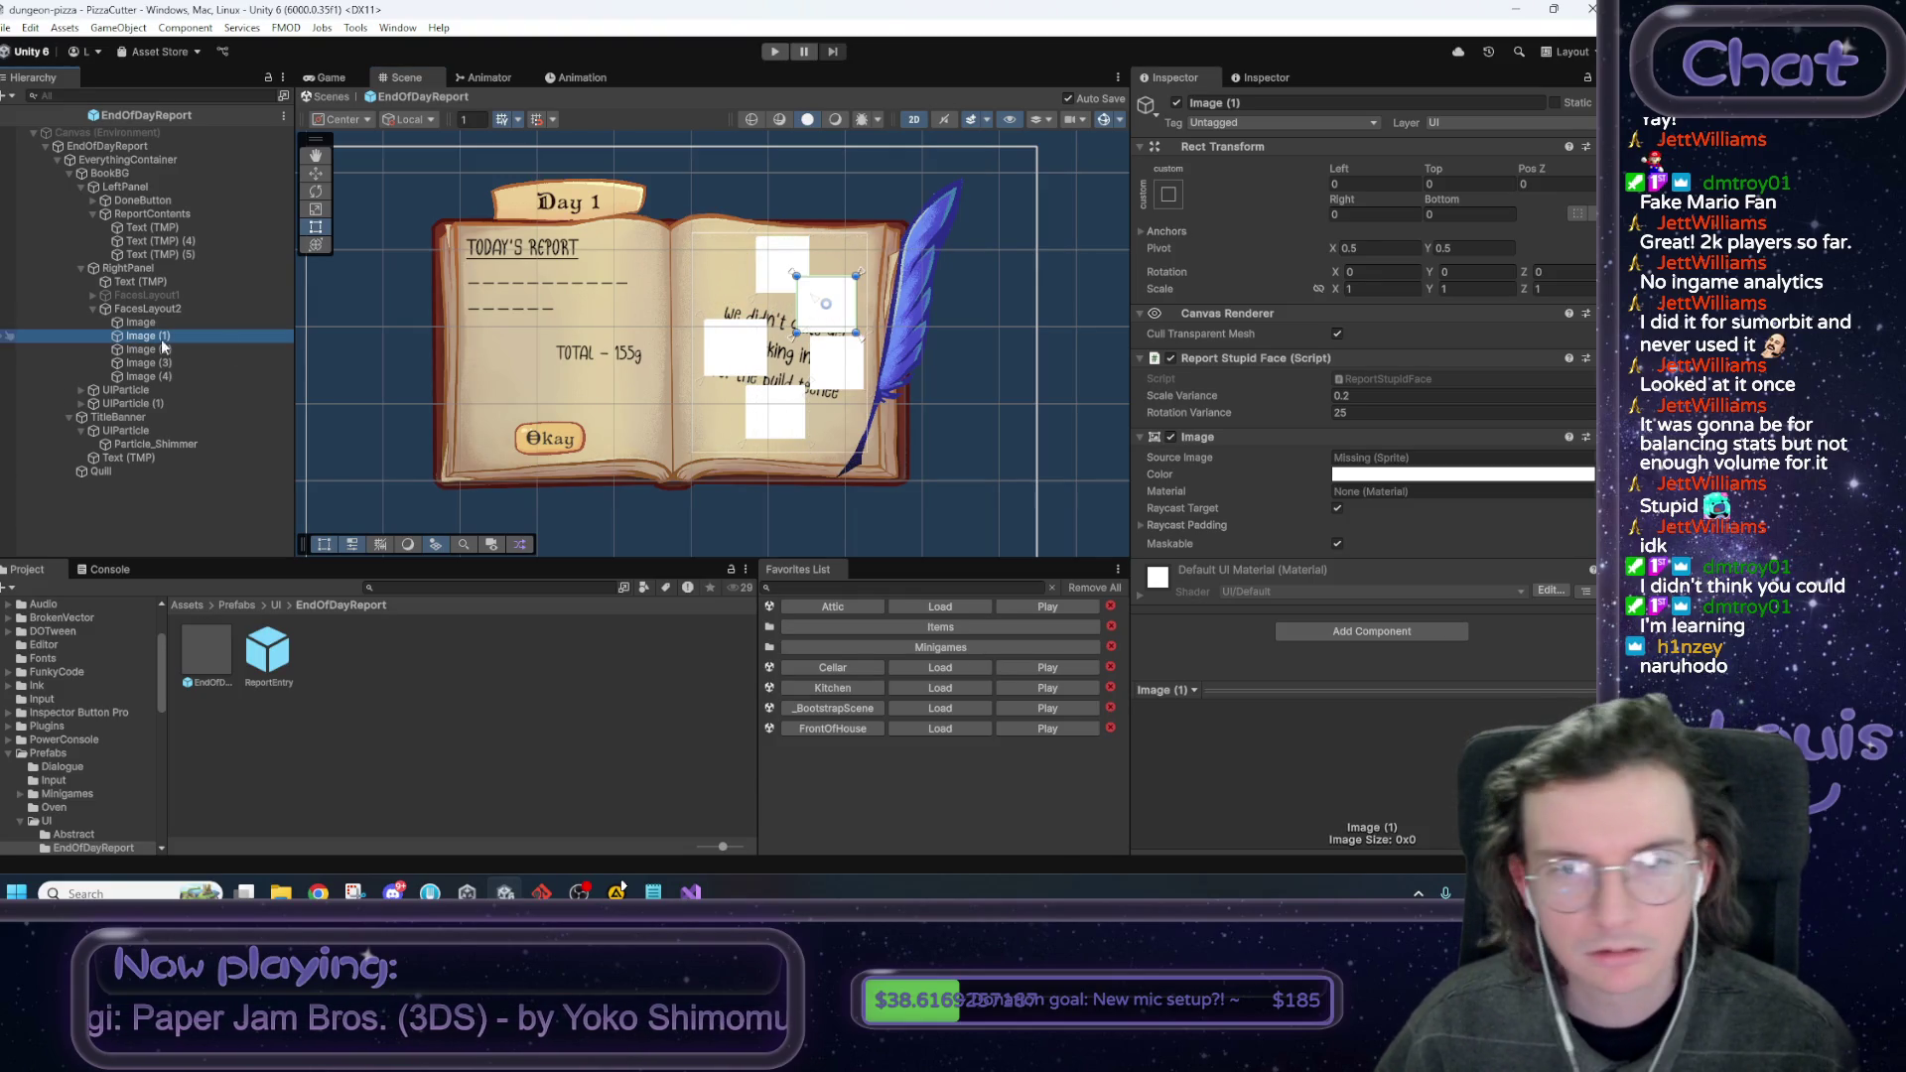
click(870, 346)
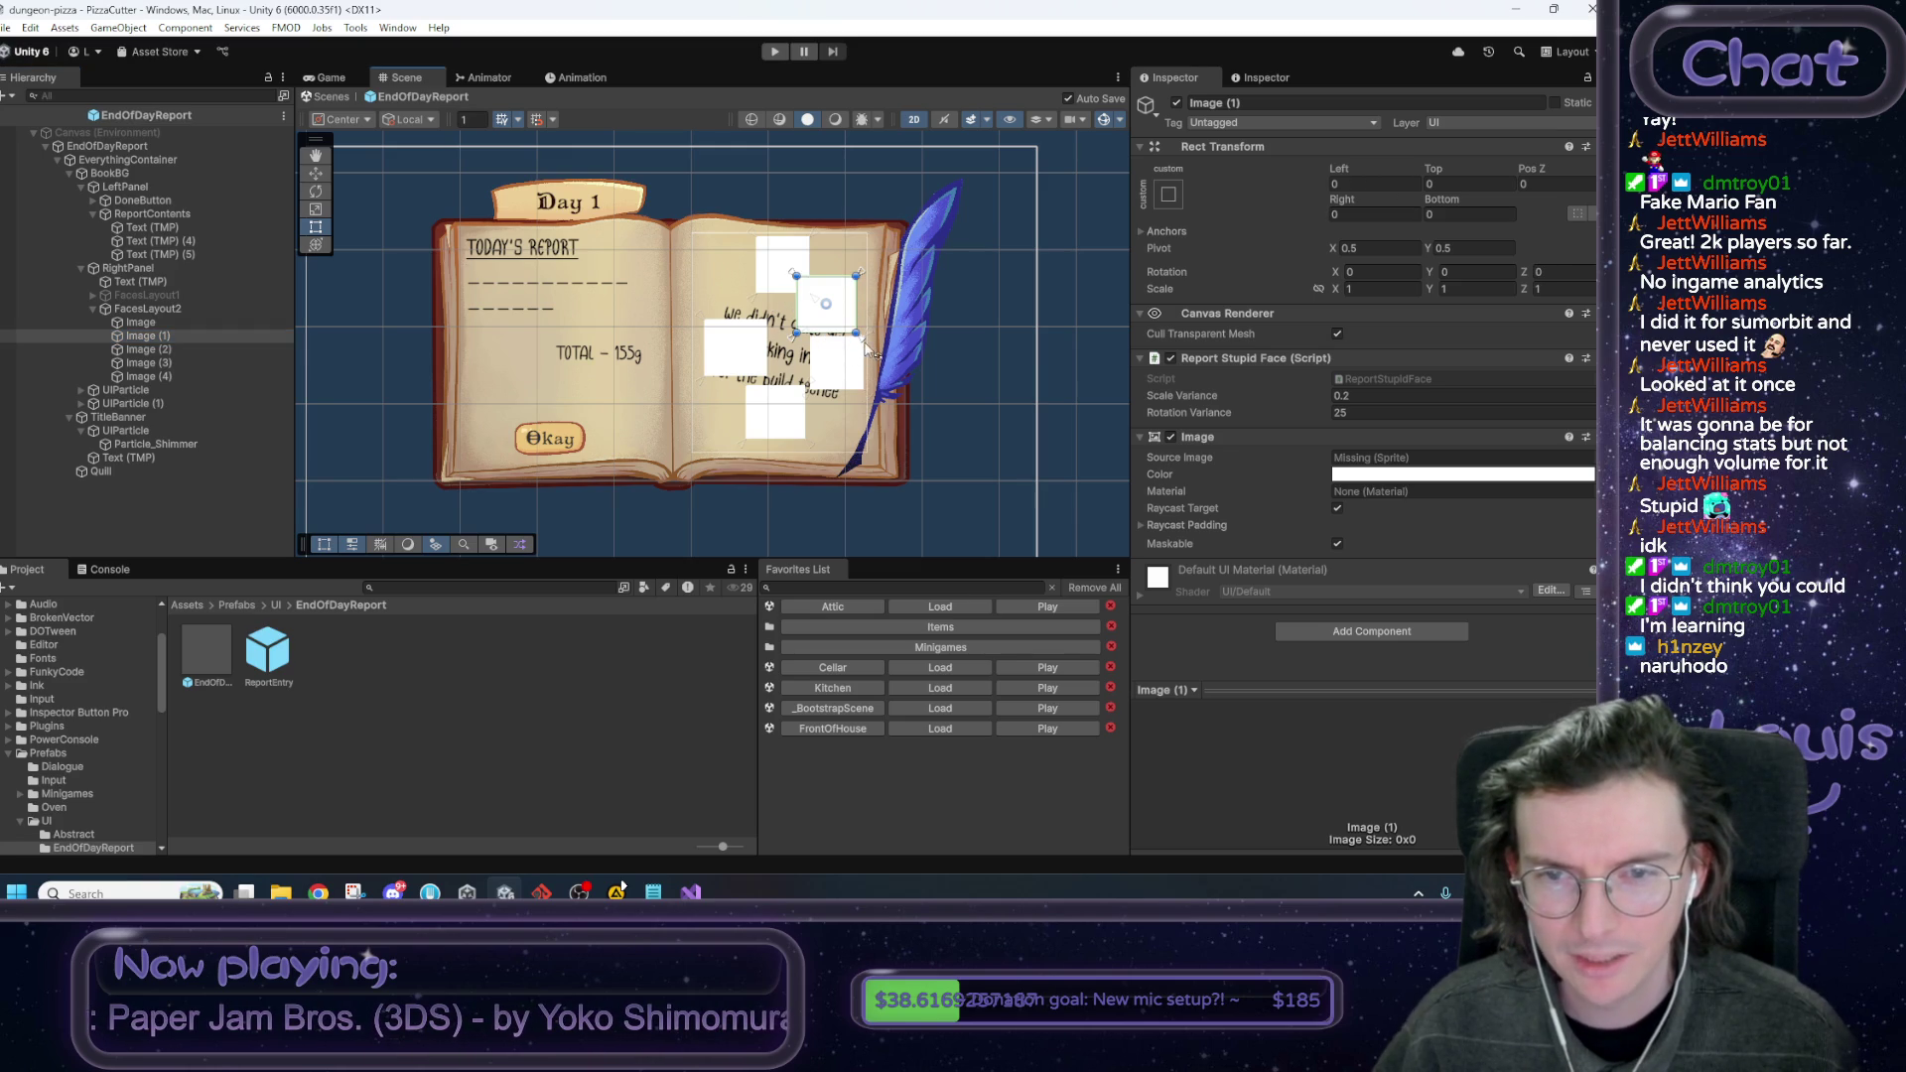
drag(862, 344, 775, 365)
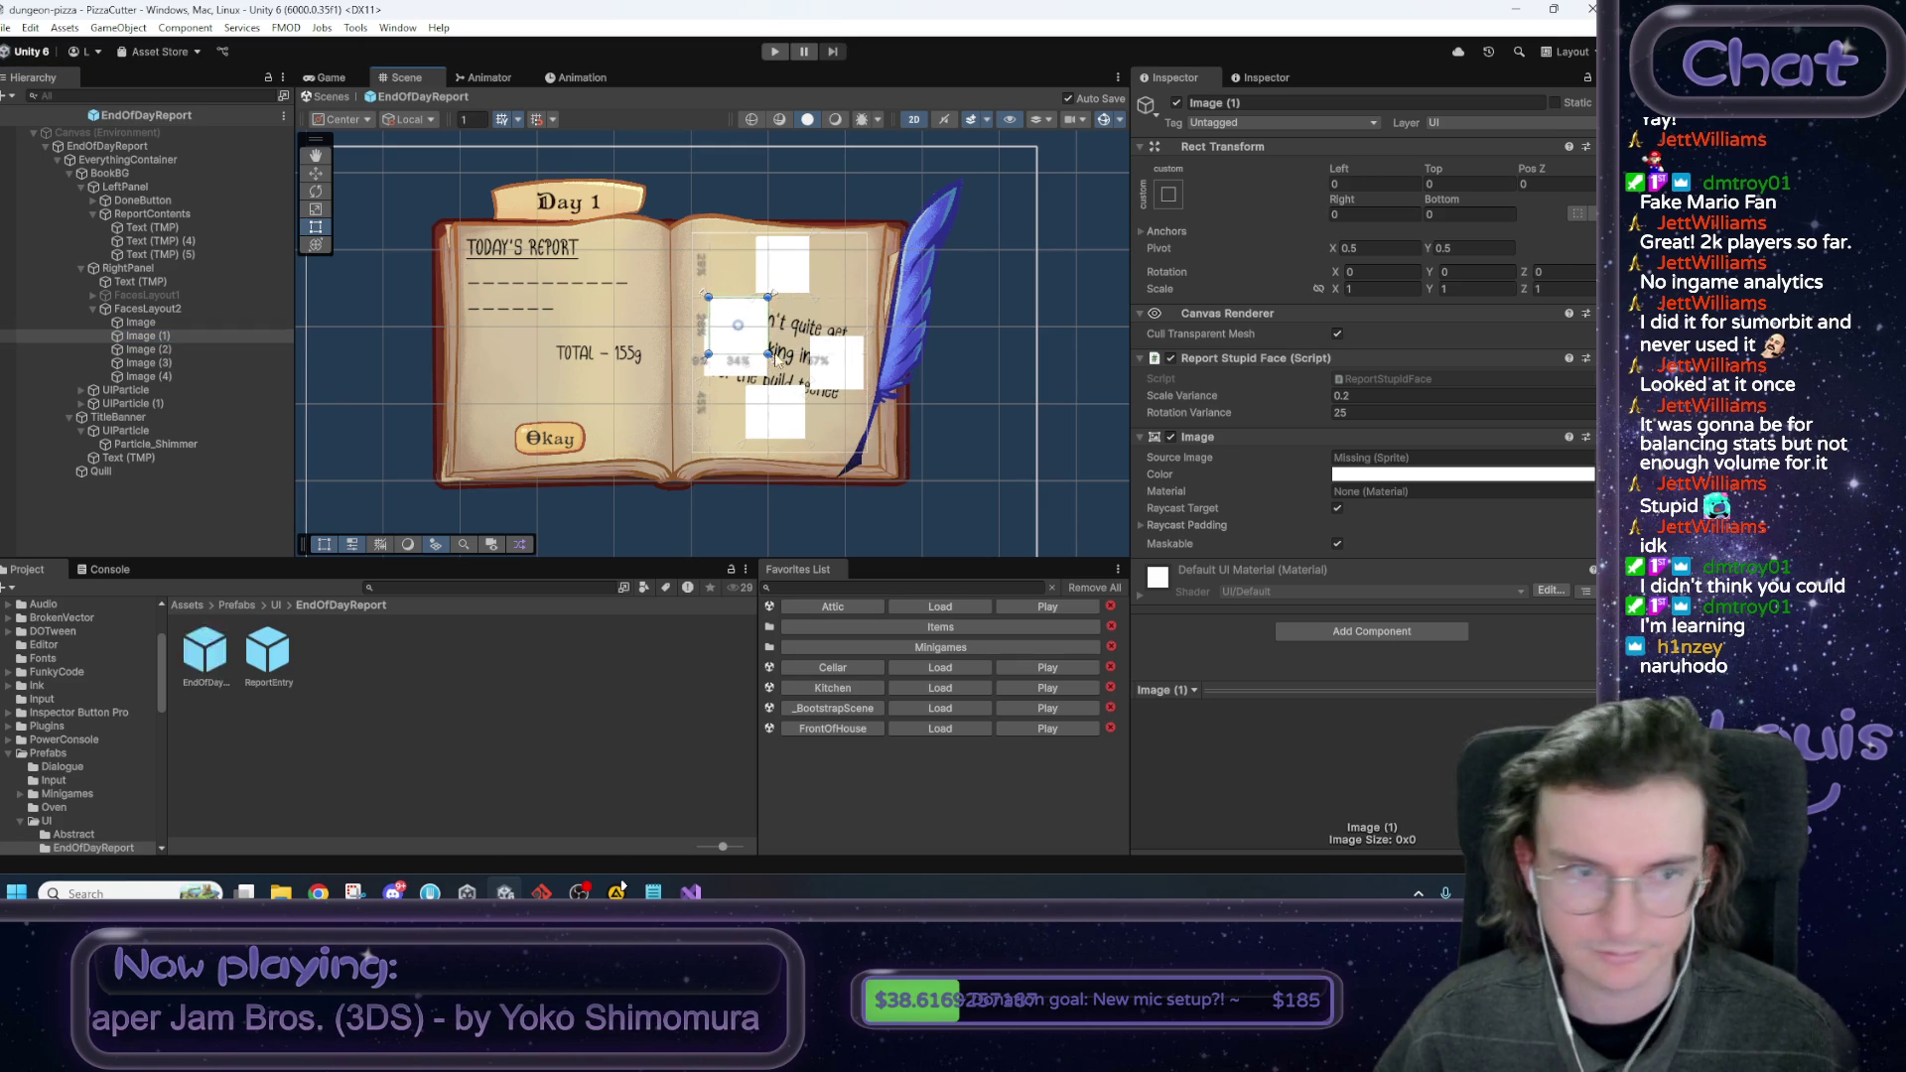
Move Image (2) right, Image (3) down-left and Image (4) right within FacesLayout2.
click(159, 349)
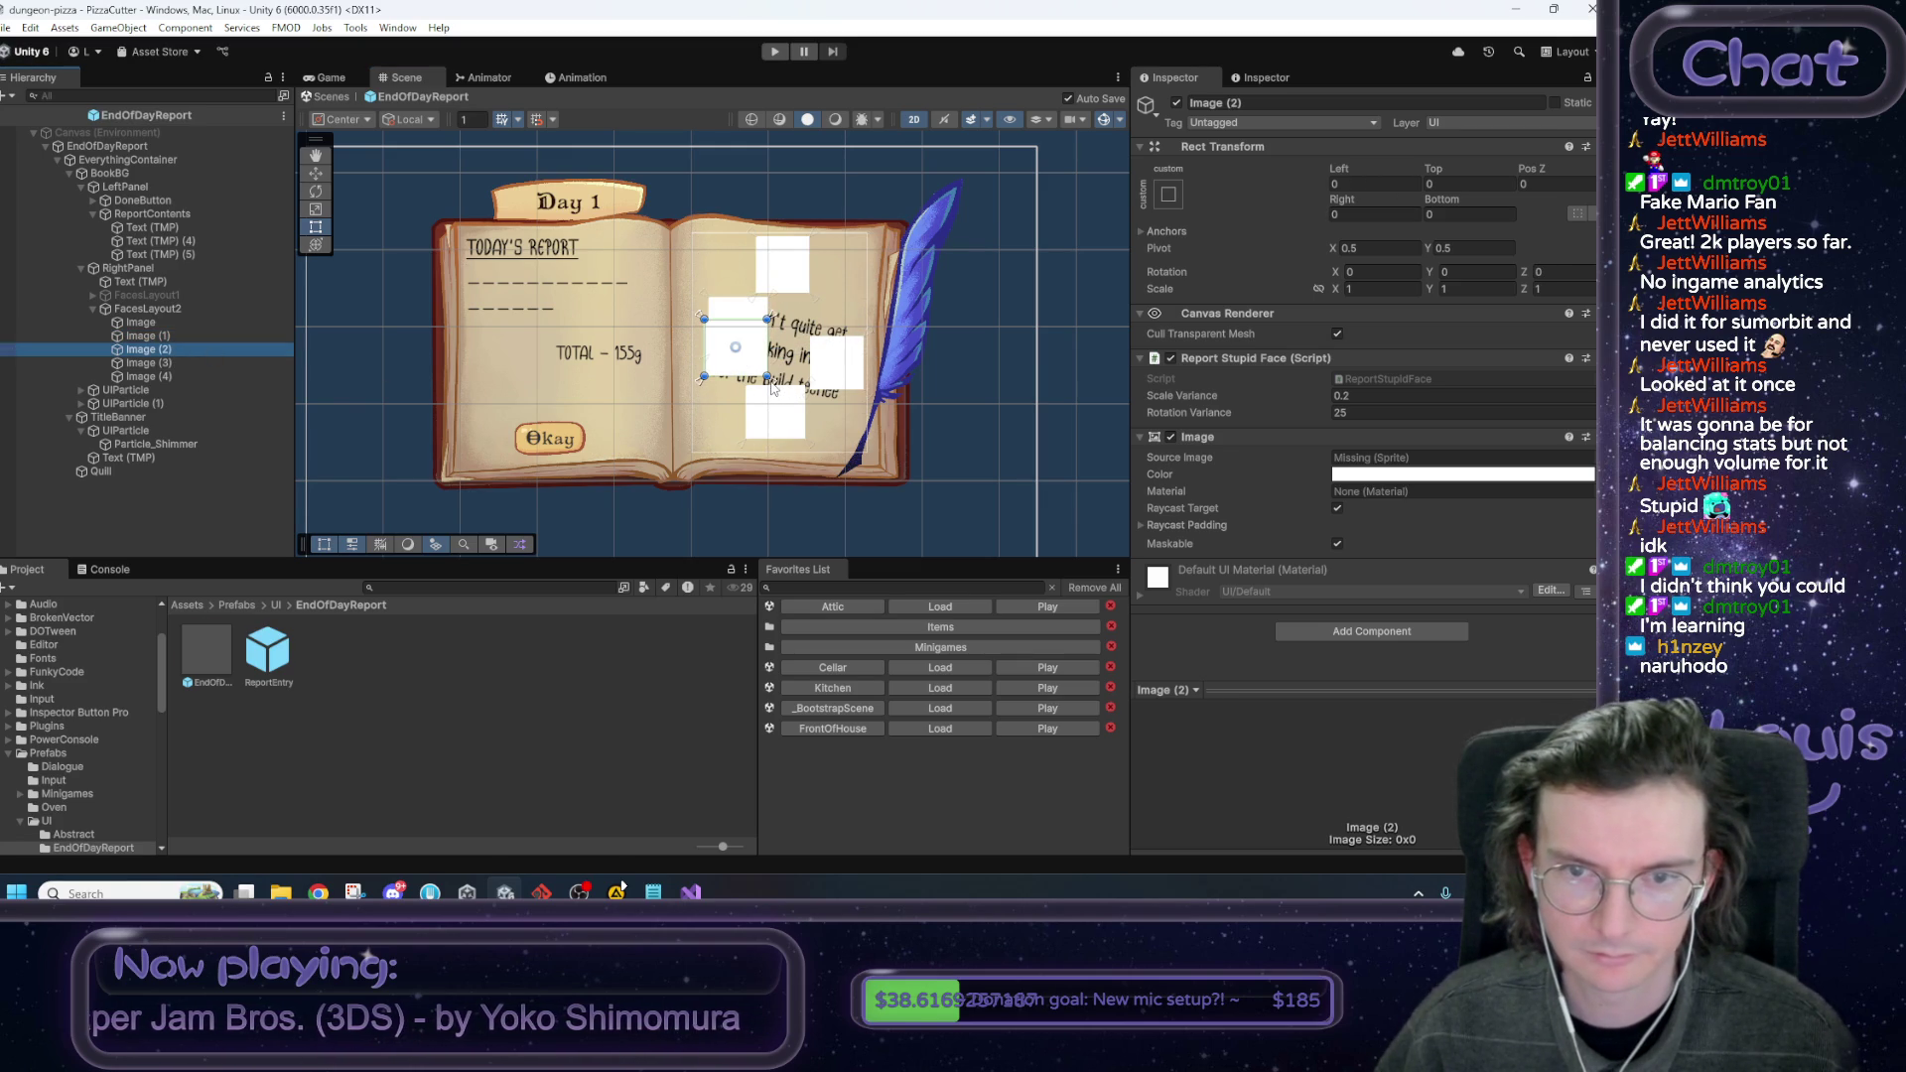
drag(774, 389, 855, 370)
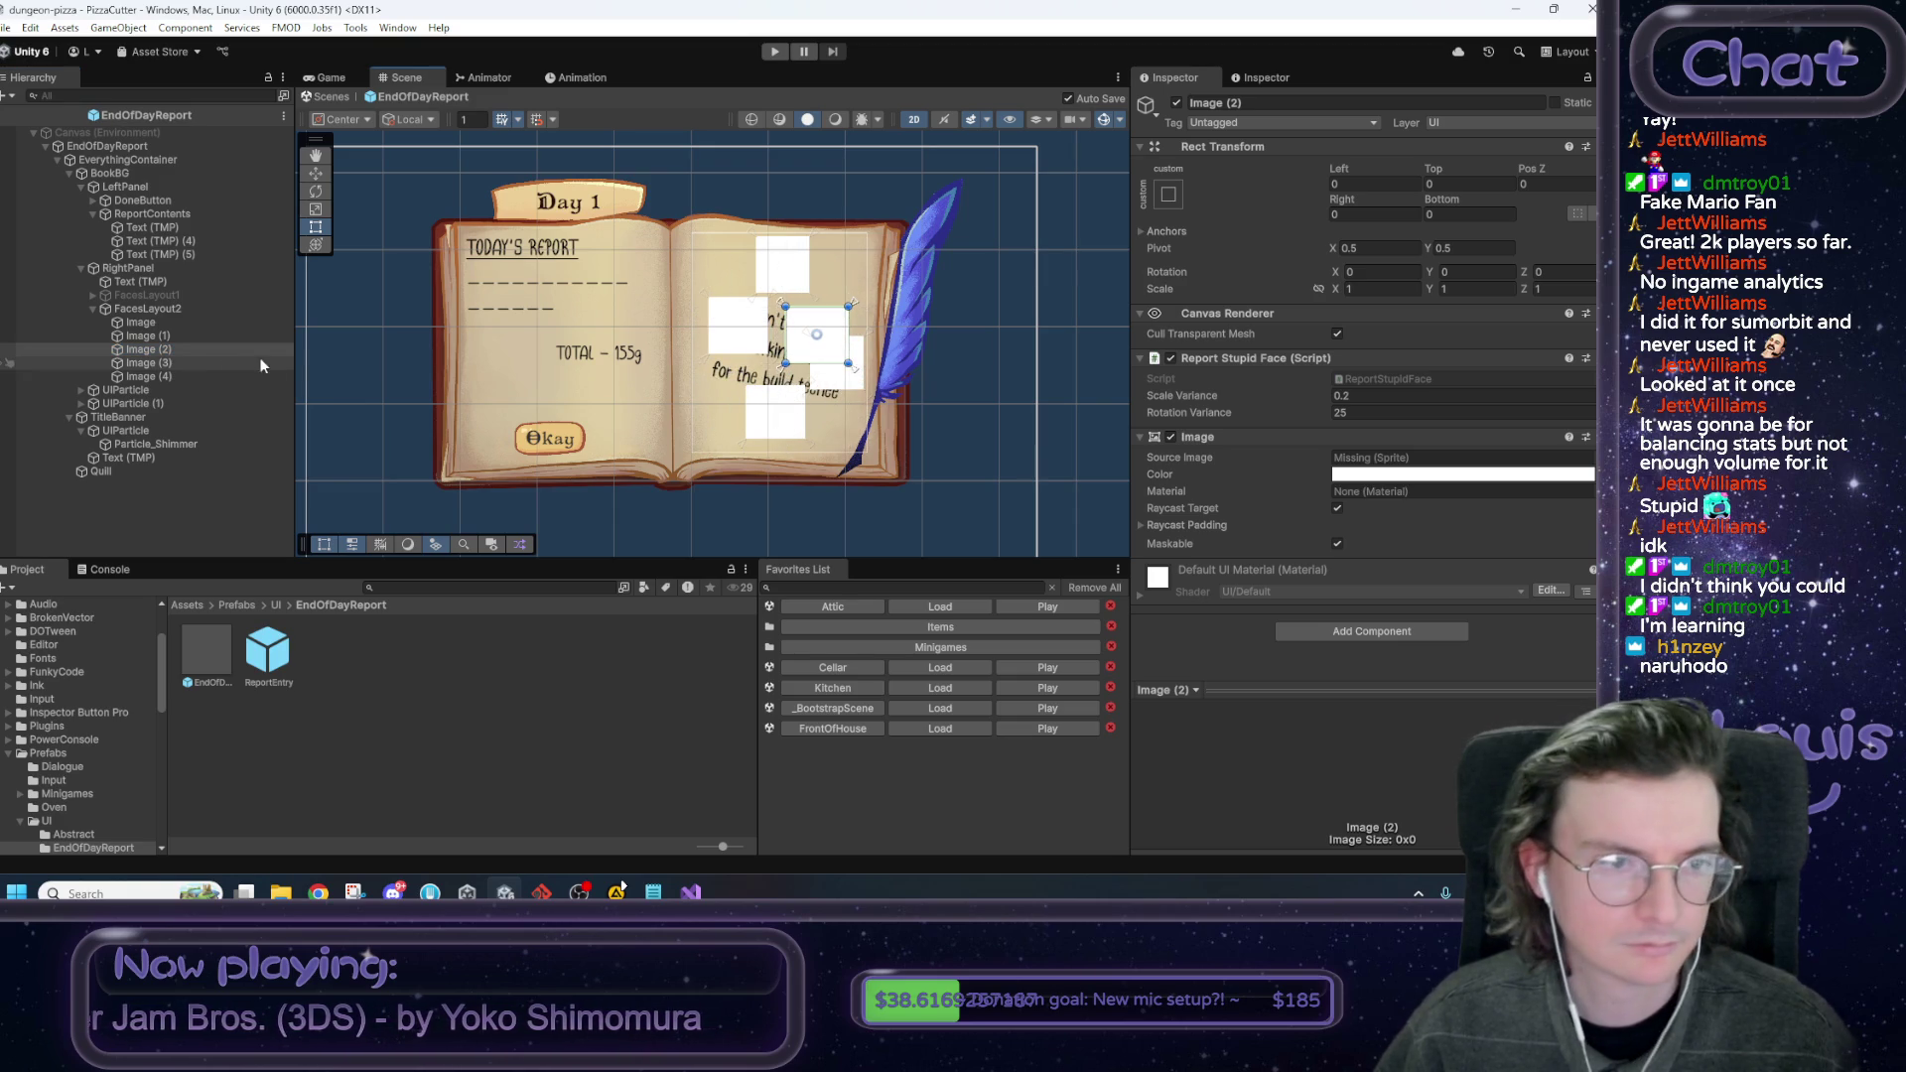
click(218, 364)
drag(871, 400, 790, 434)
click(149, 376)
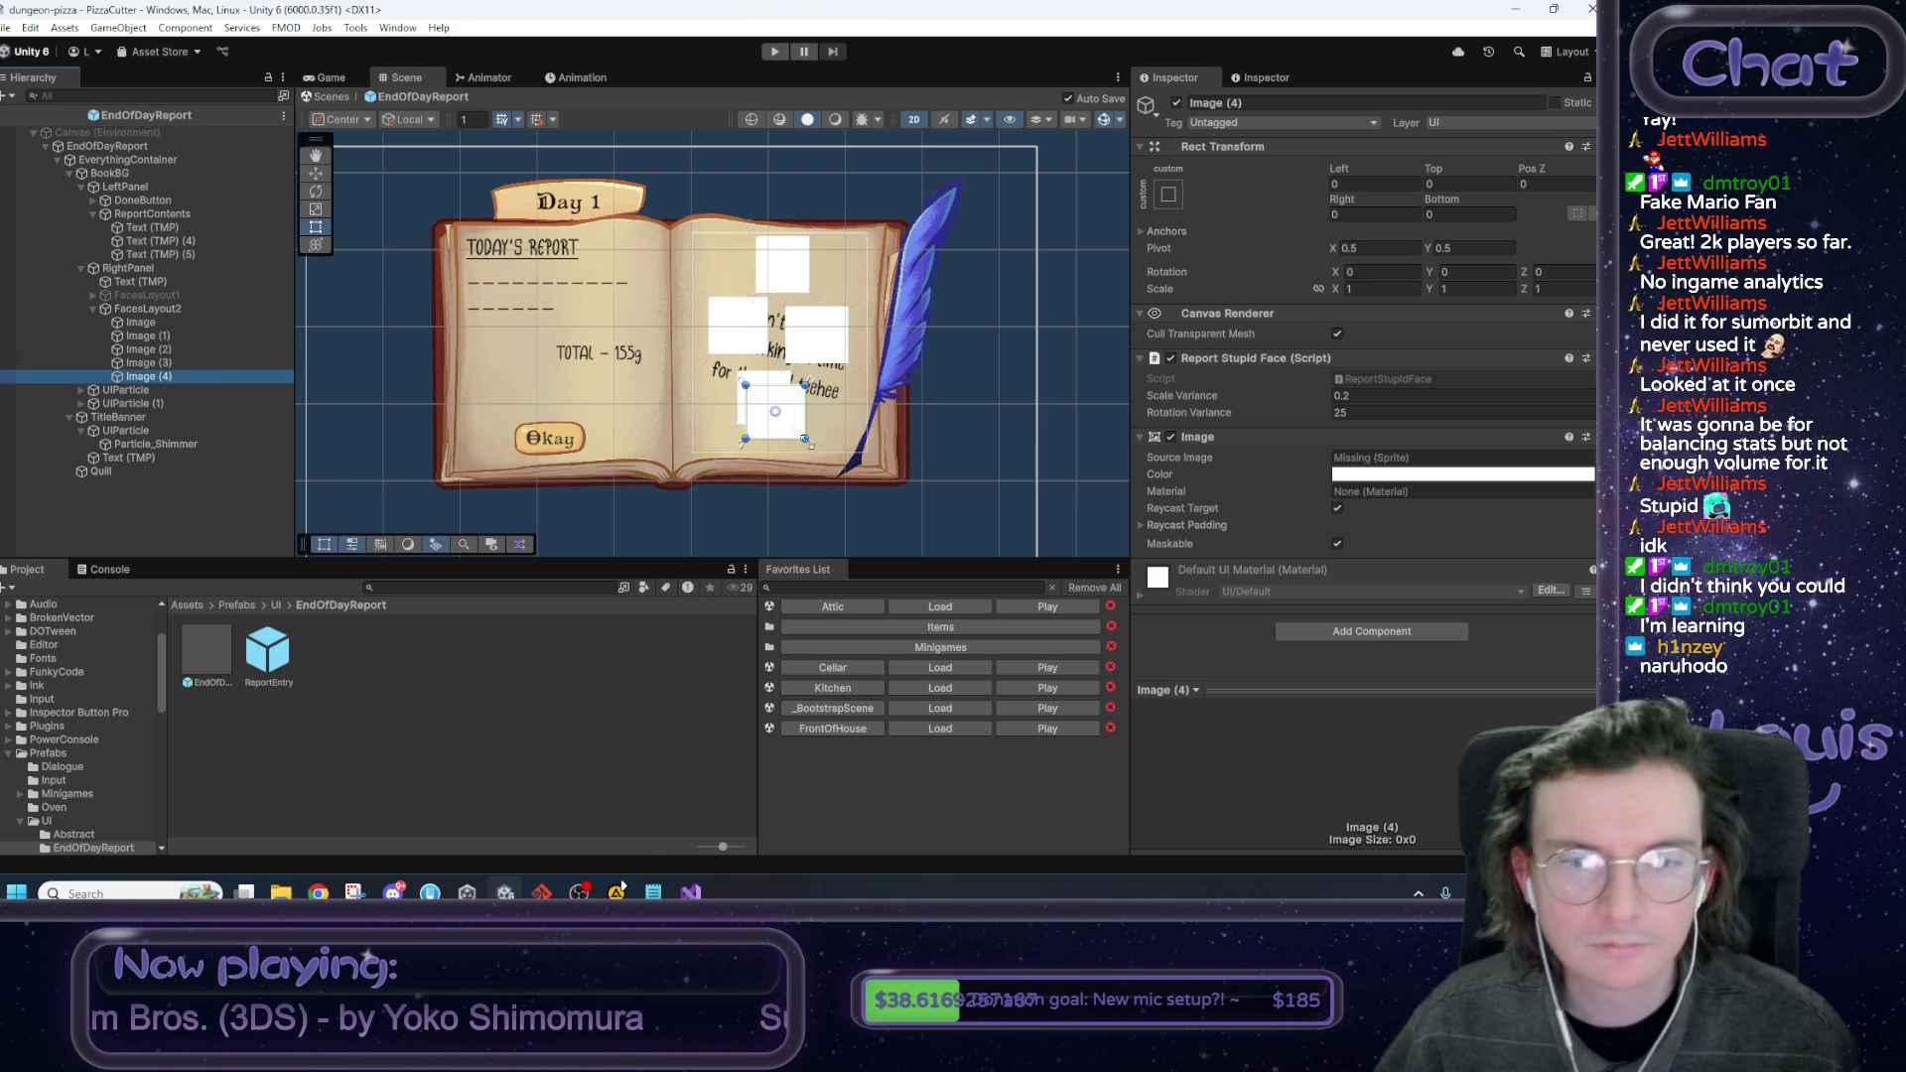
drag(809, 444, 867, 442)
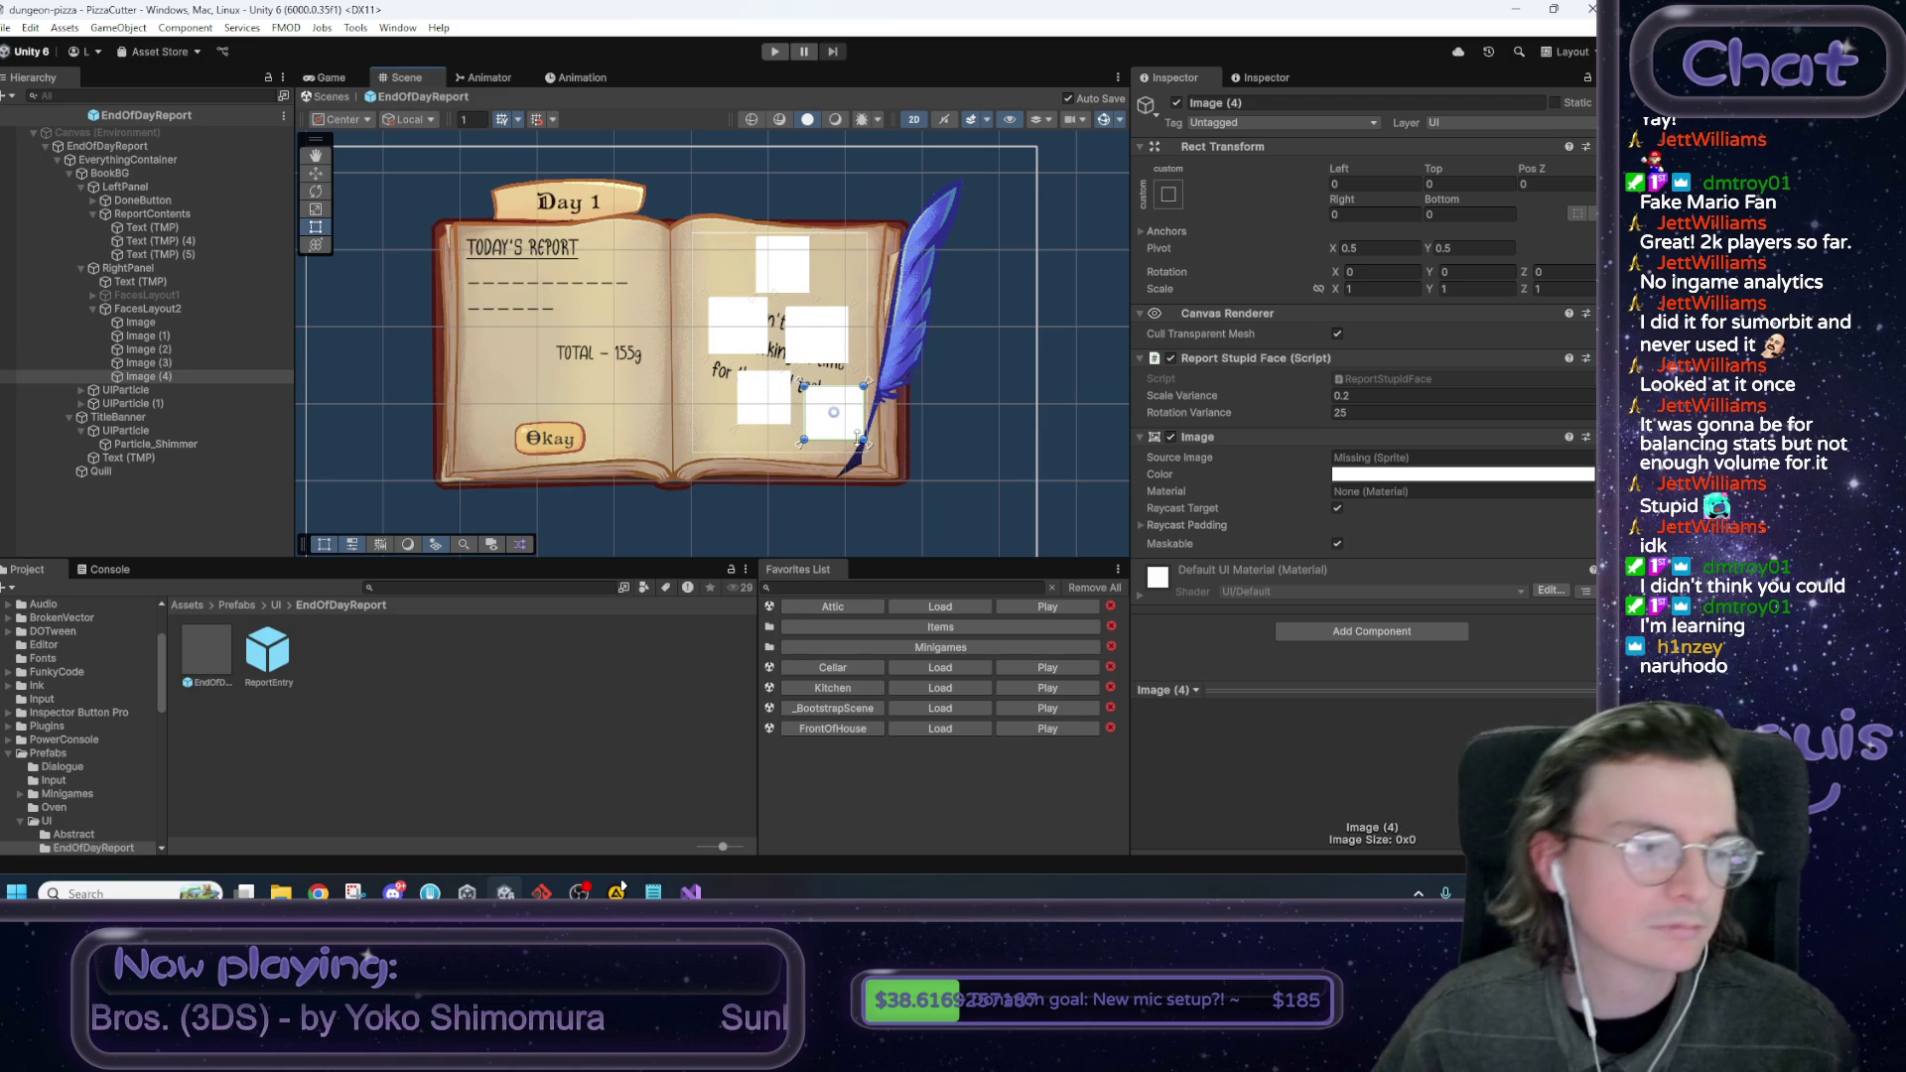
click(130, 310)
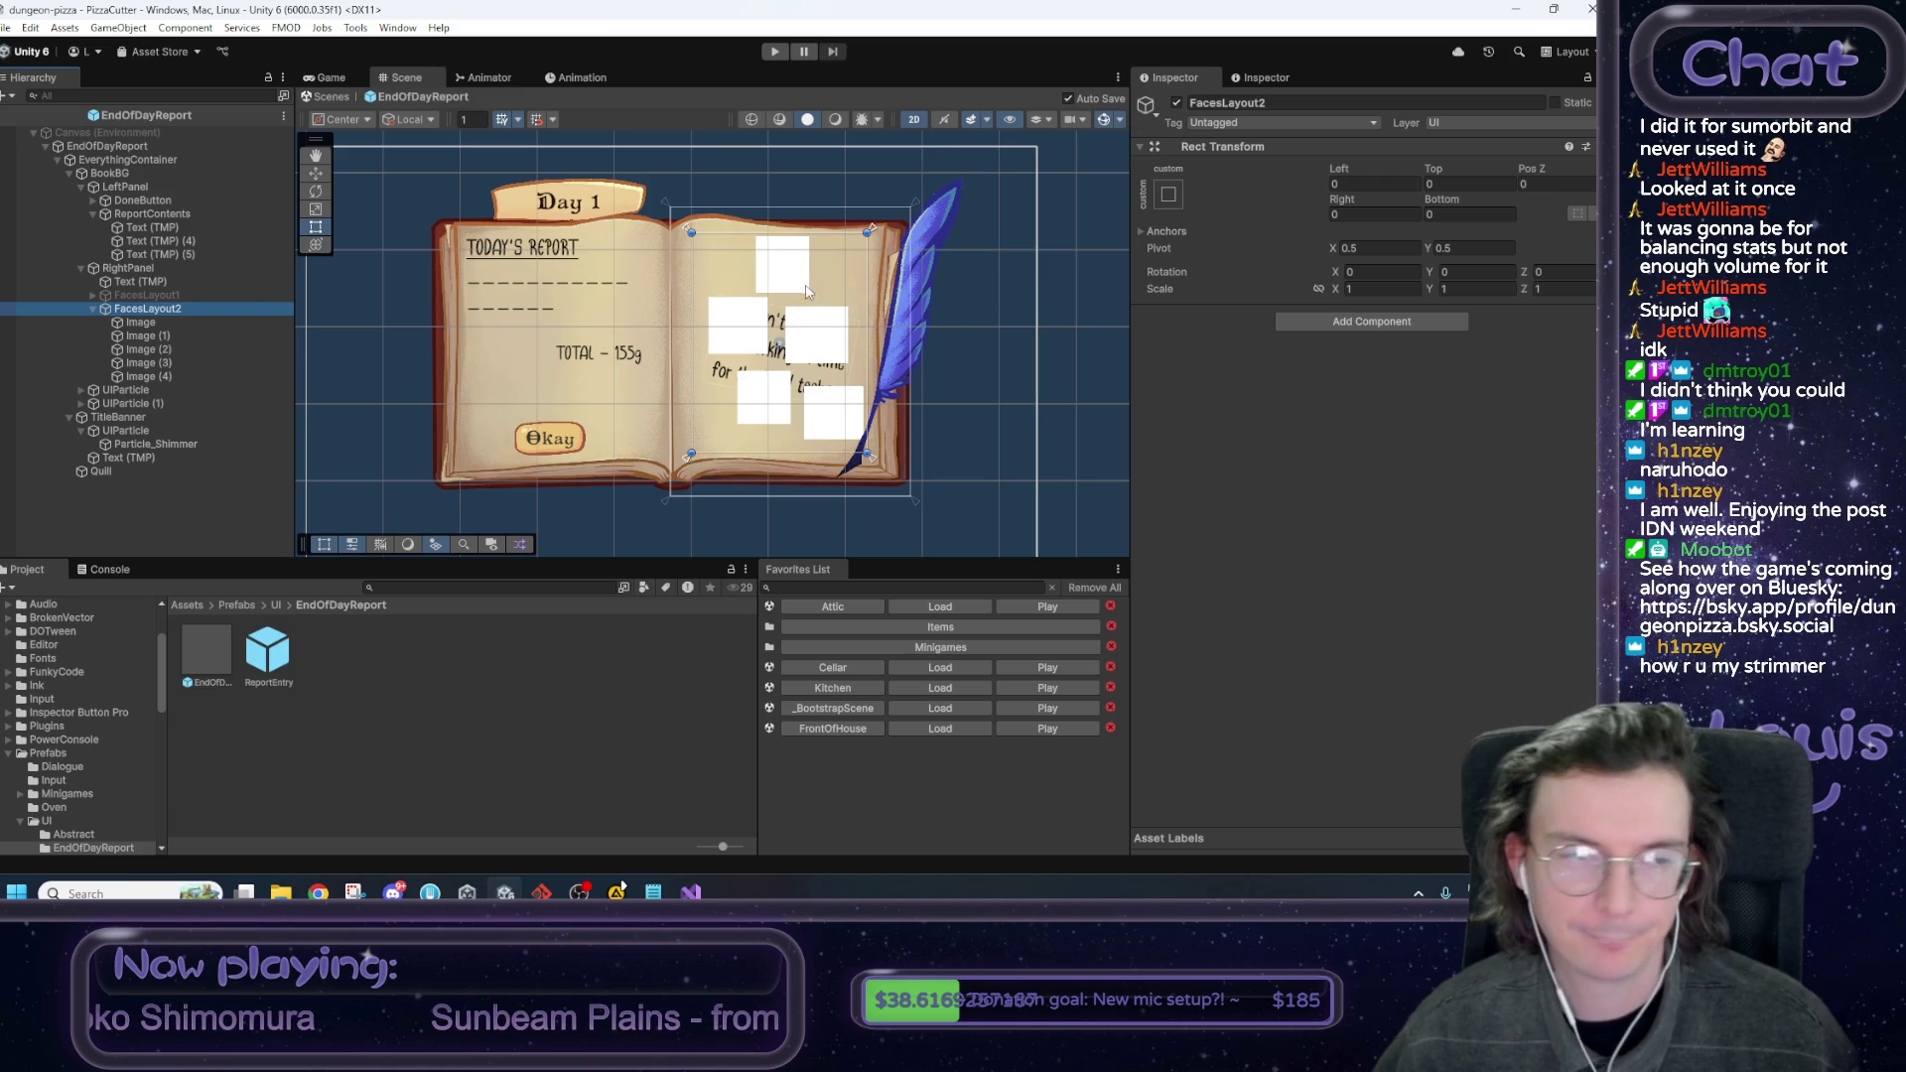
Duplicate FacesLayout2, deactivate the original, and rename the copy FacesLayout3.
key(ctrl+d)
click(151, 307)
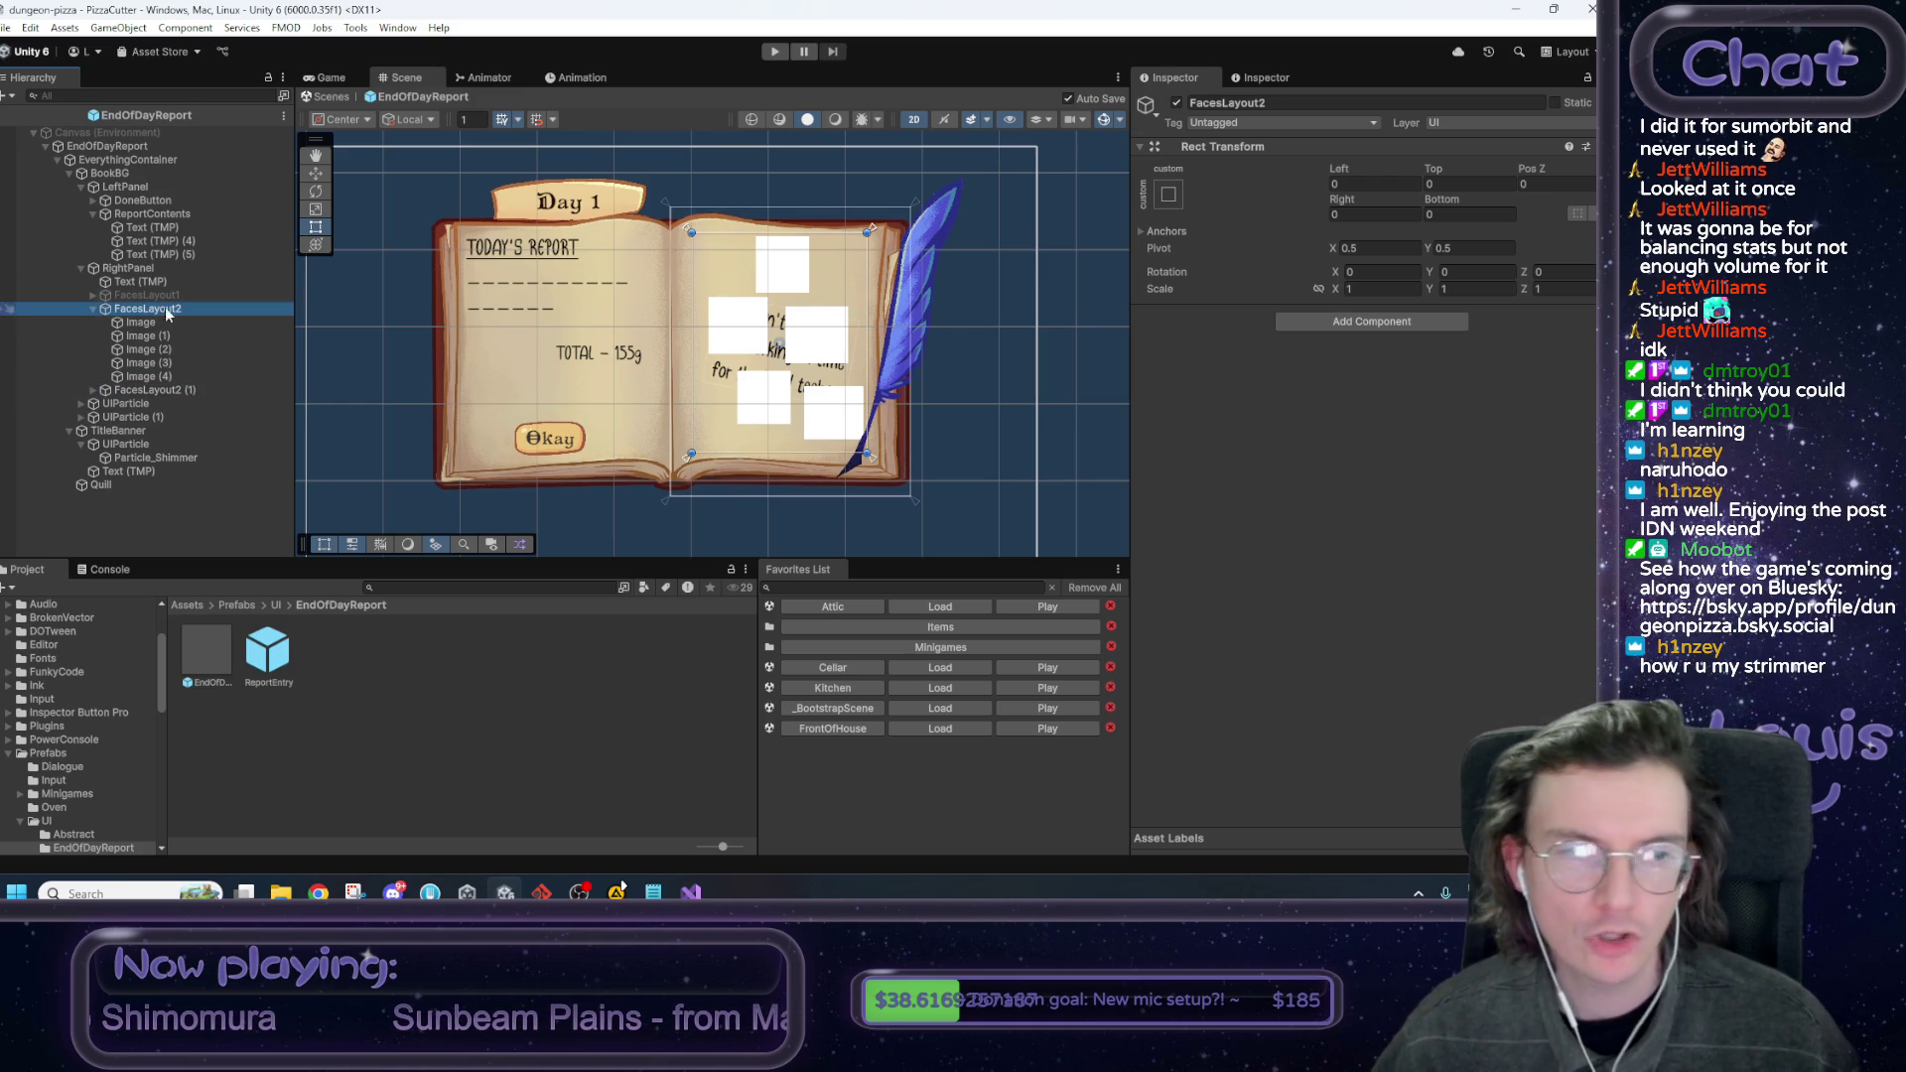
click(1176, 104)
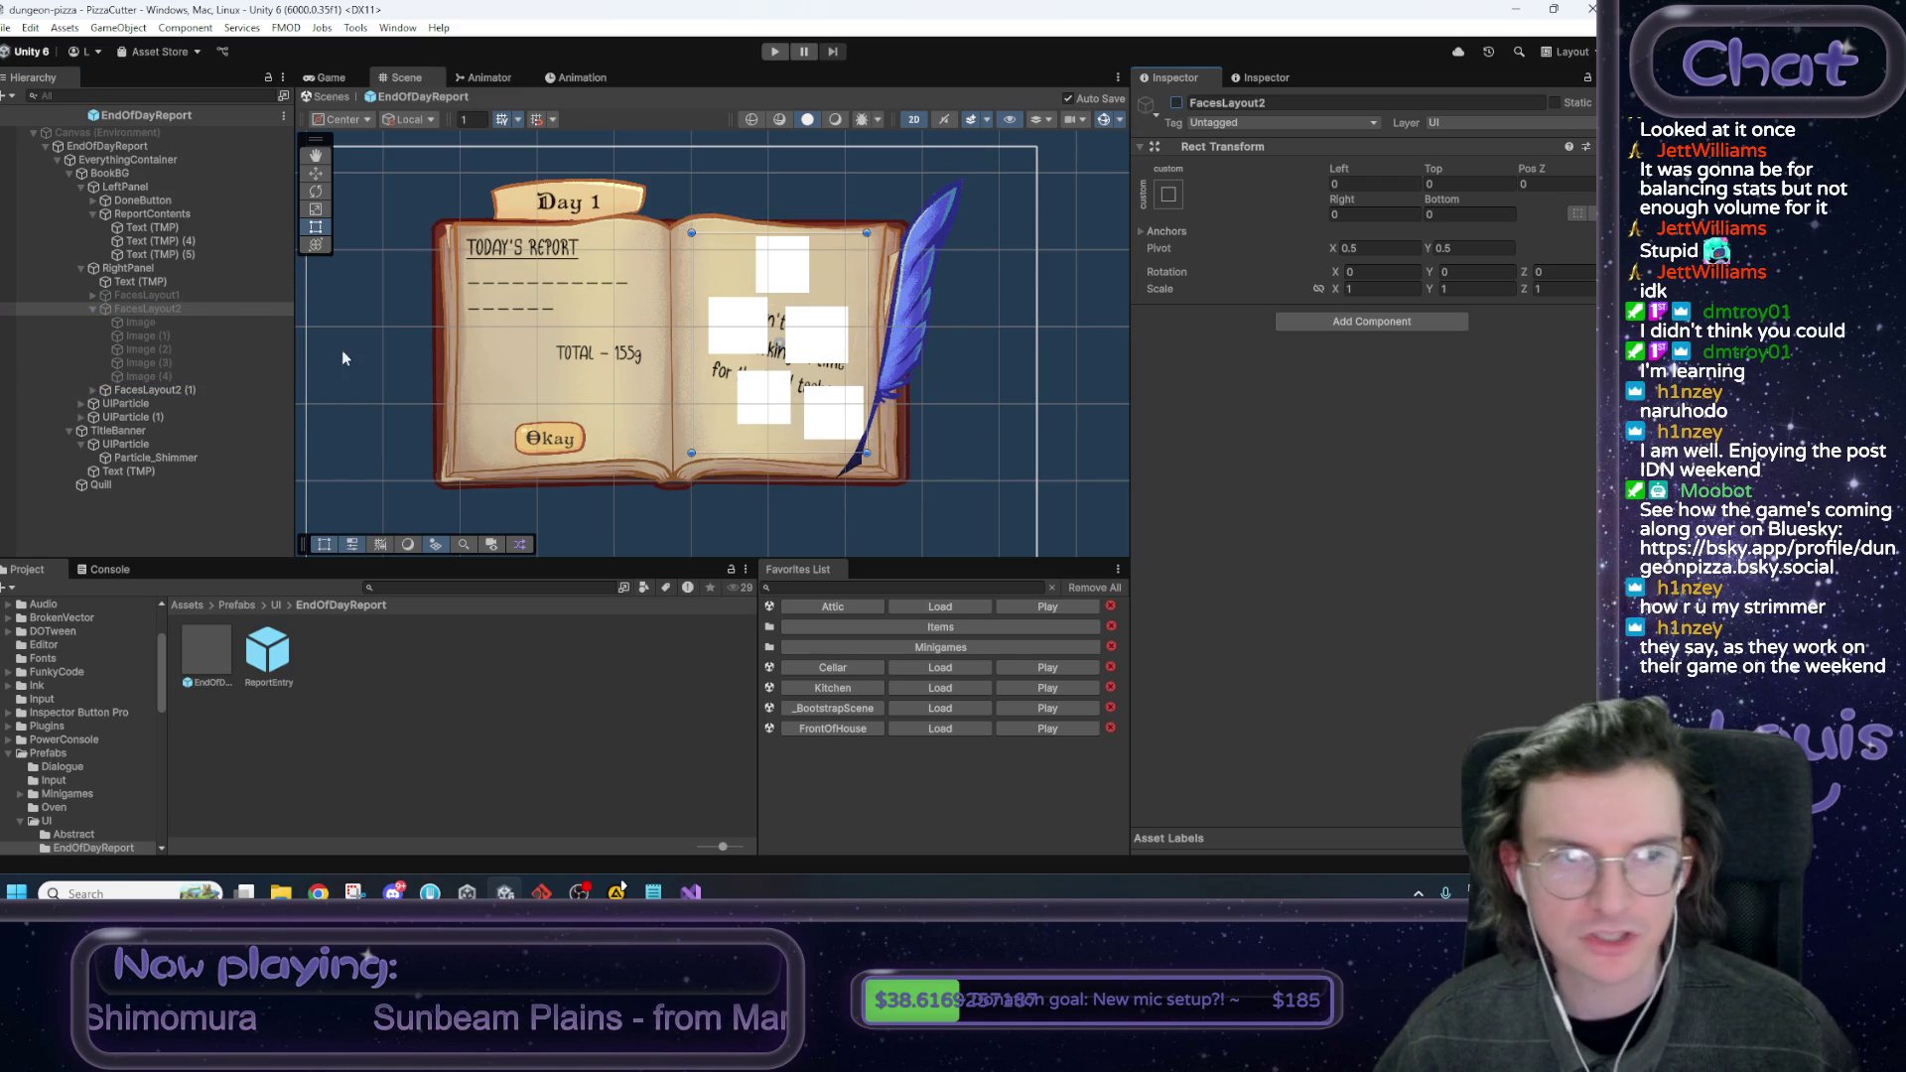
click(194, 389)
click(93, 390)
click(1260, 103)
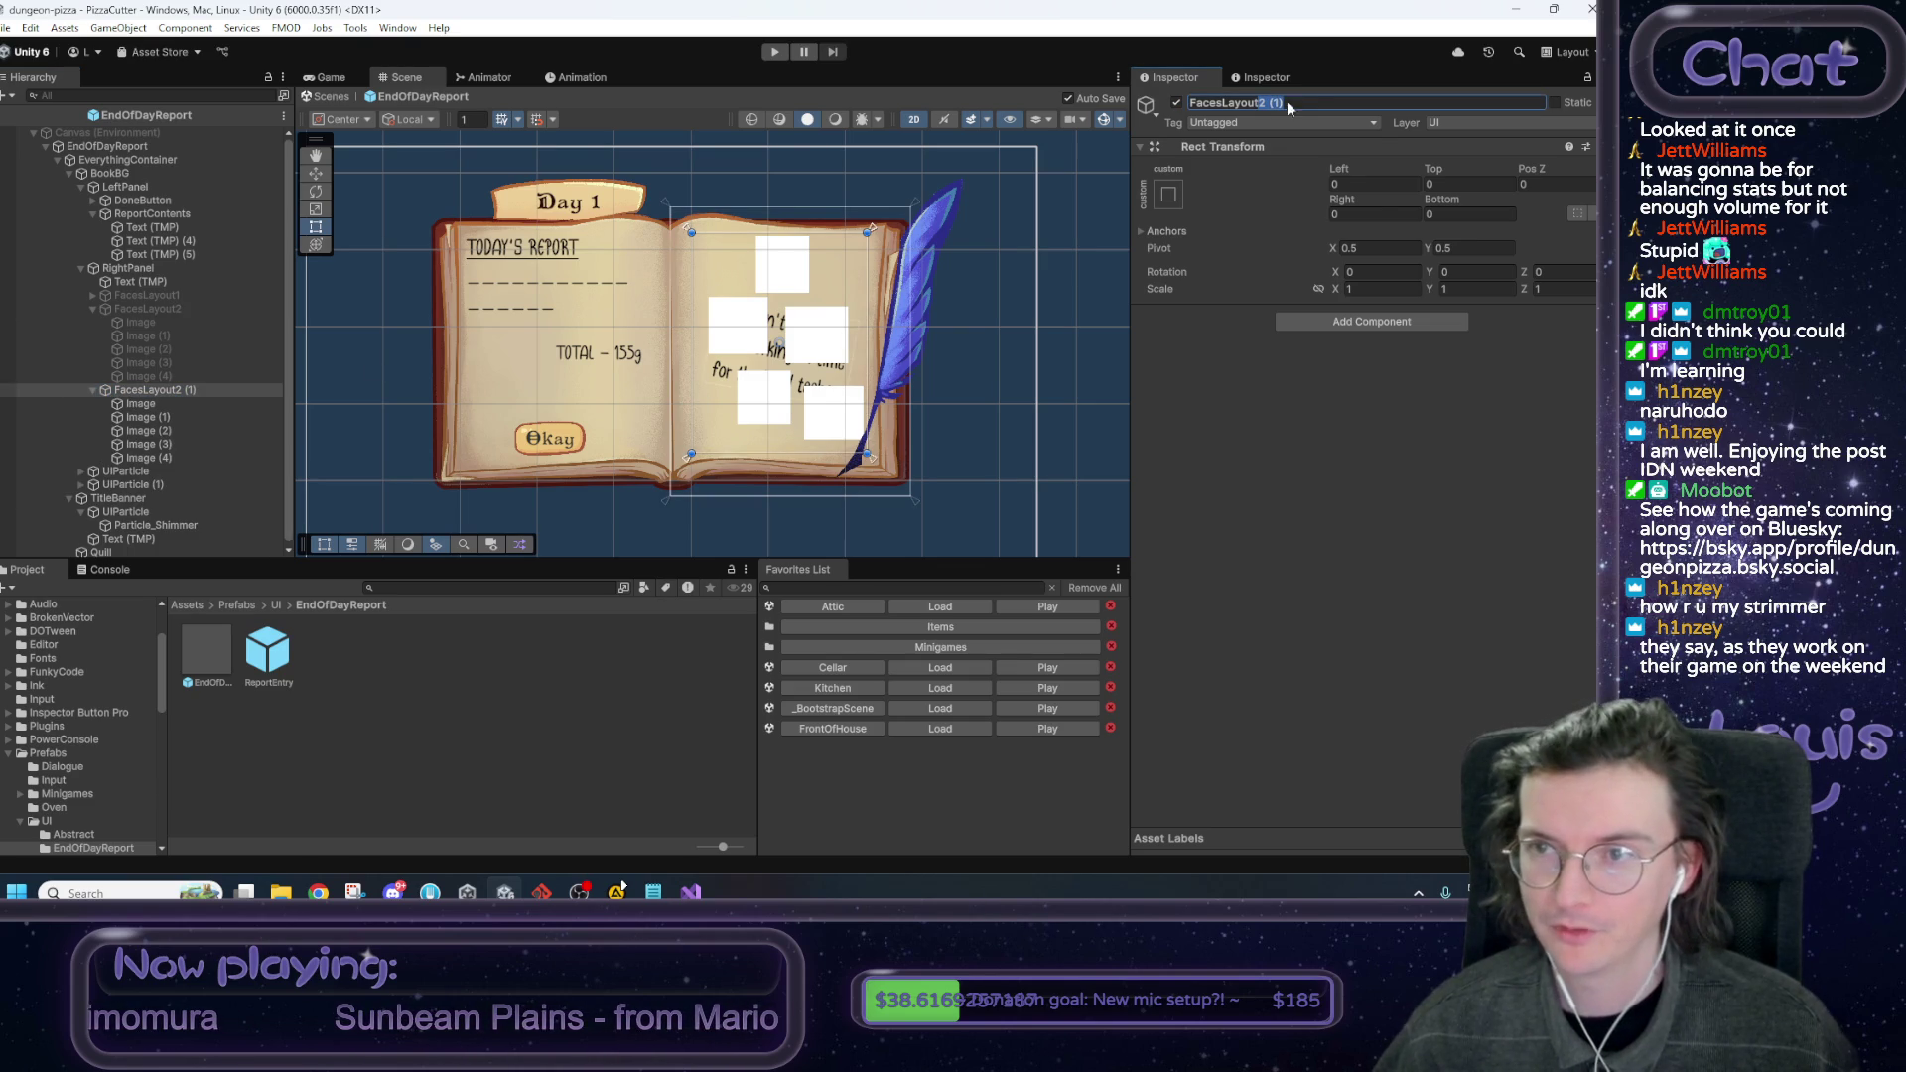
text(FacesLayout3)
key(Return)
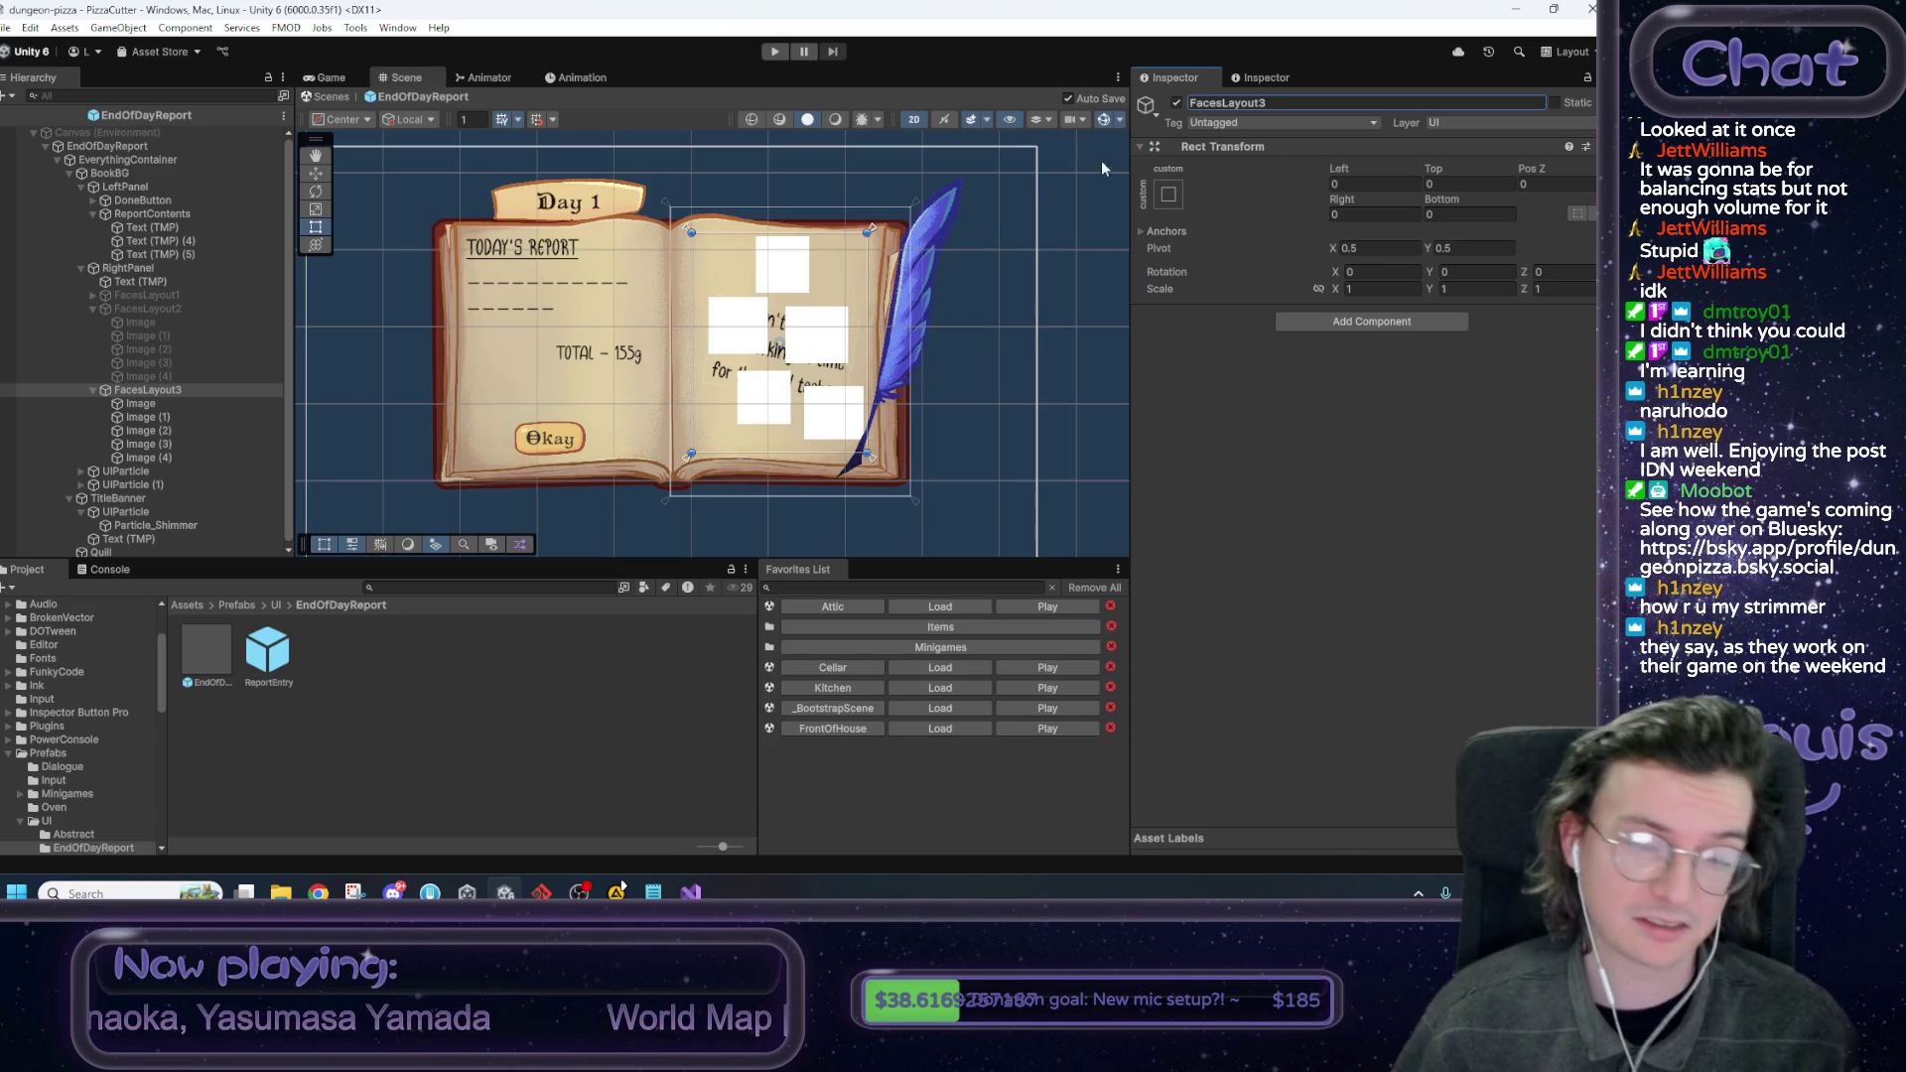
Shift FacesLayout3's first square, compare against FacesLayout1, then reactivate FacesLayout3.
click(187, 404)
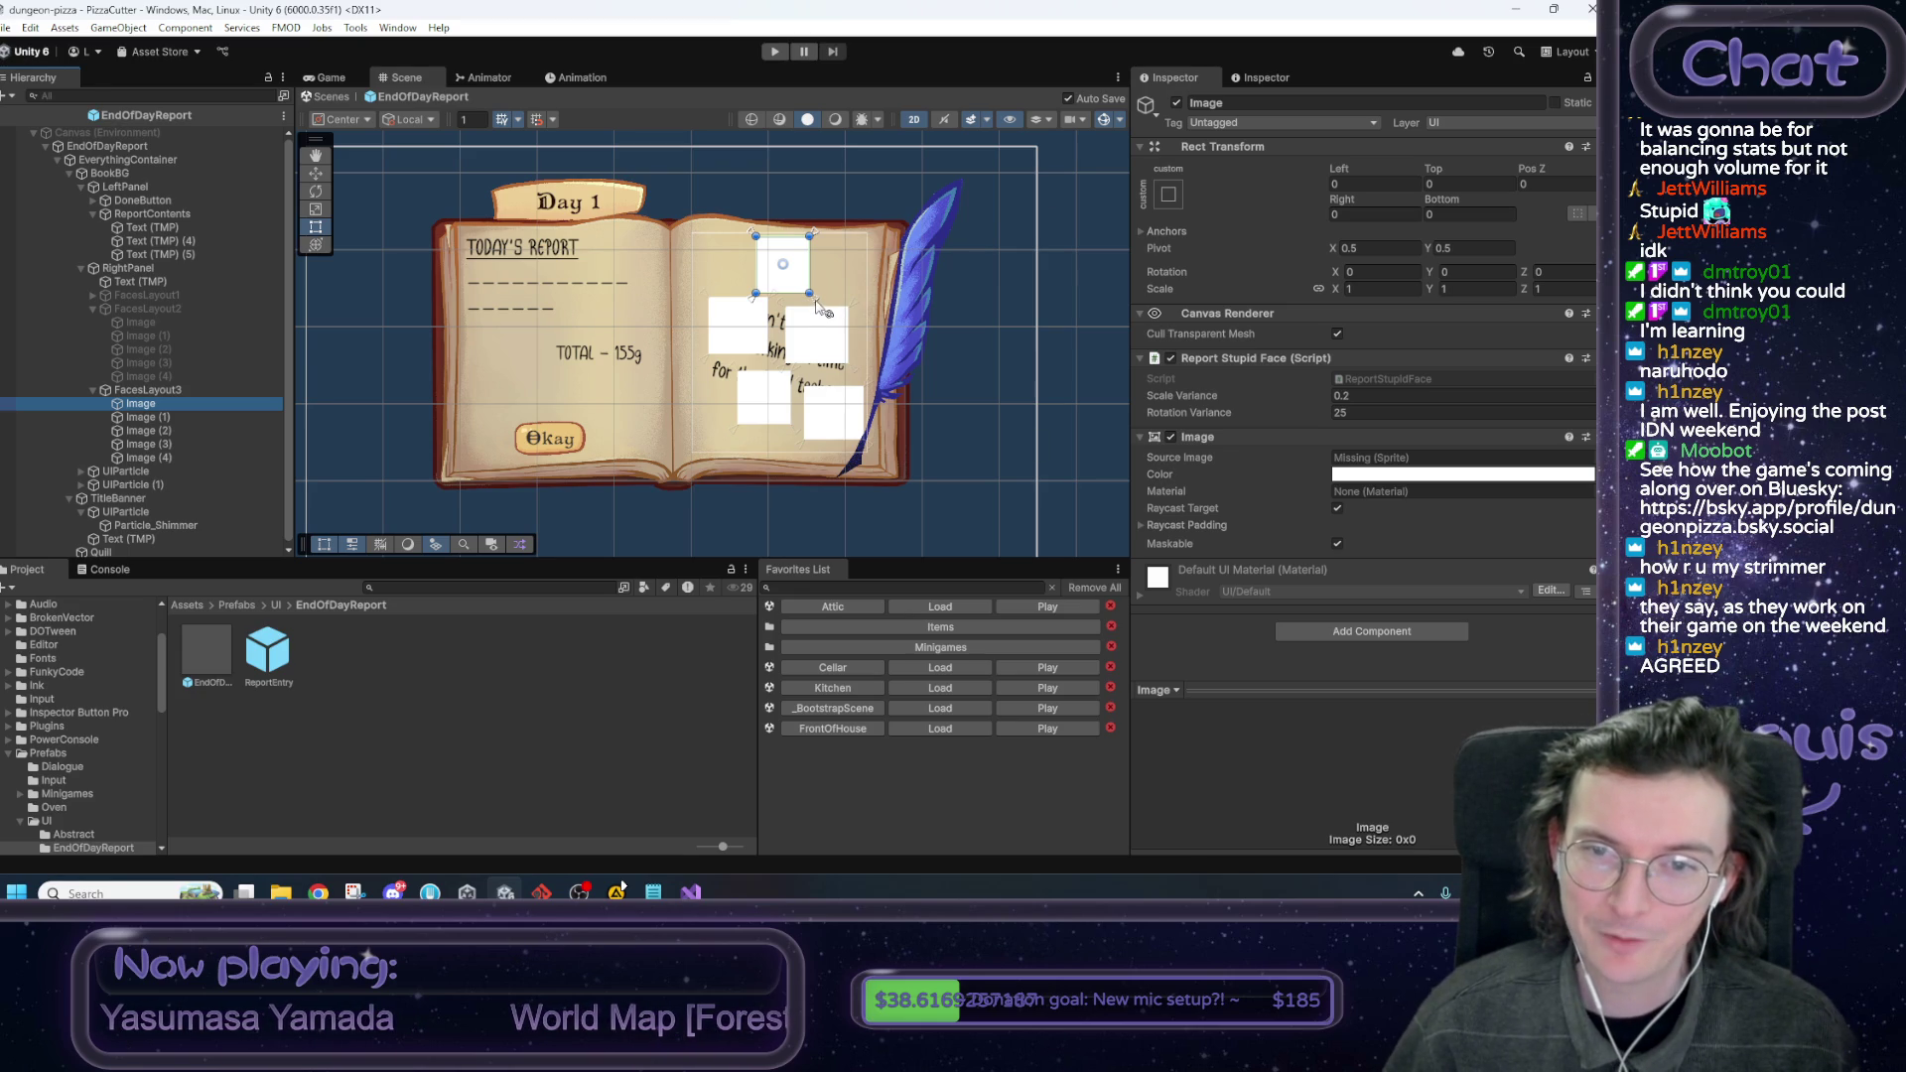
mouse_move(814, 304)
mouse_down()
mouse_move(769, 332)
mouse_move(786, 327)
mouse_up()
click(208, 390)
click(1177, 102)
click(179, 296)
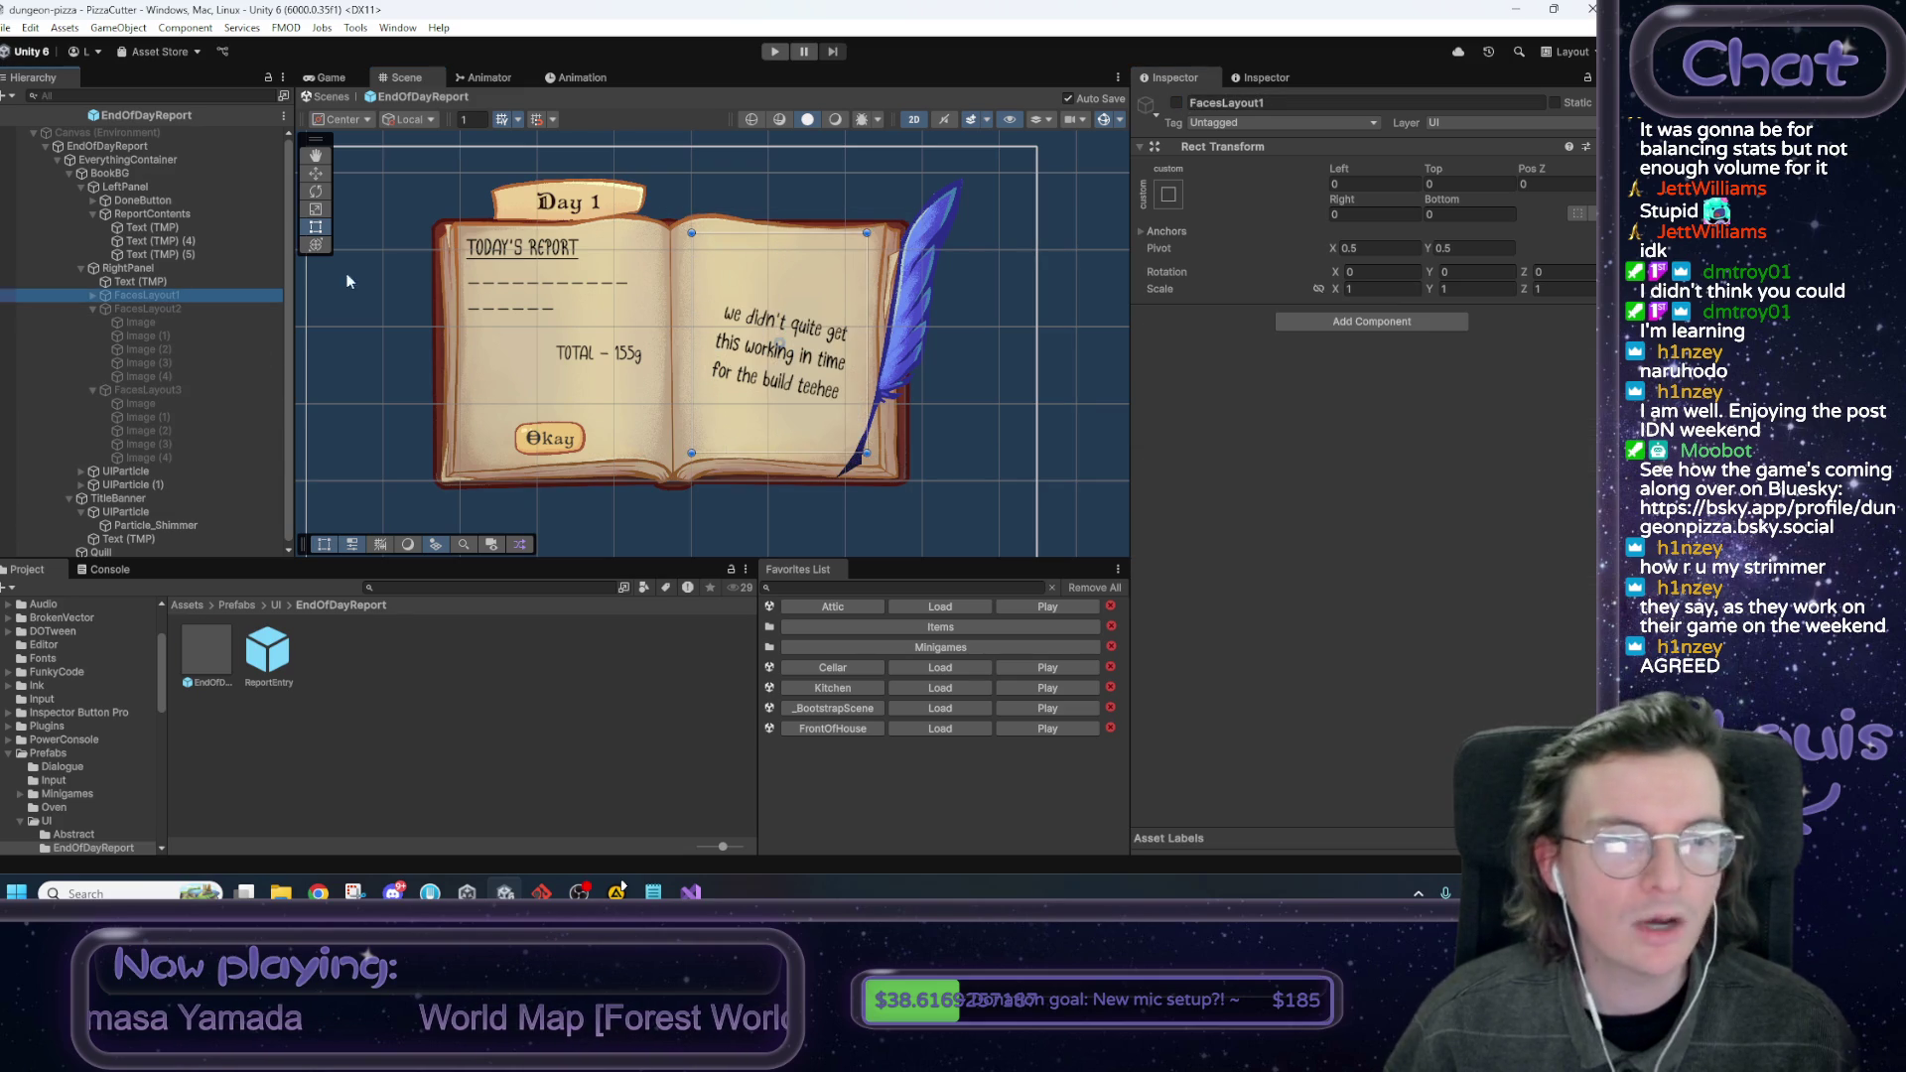
click(1176, 103)
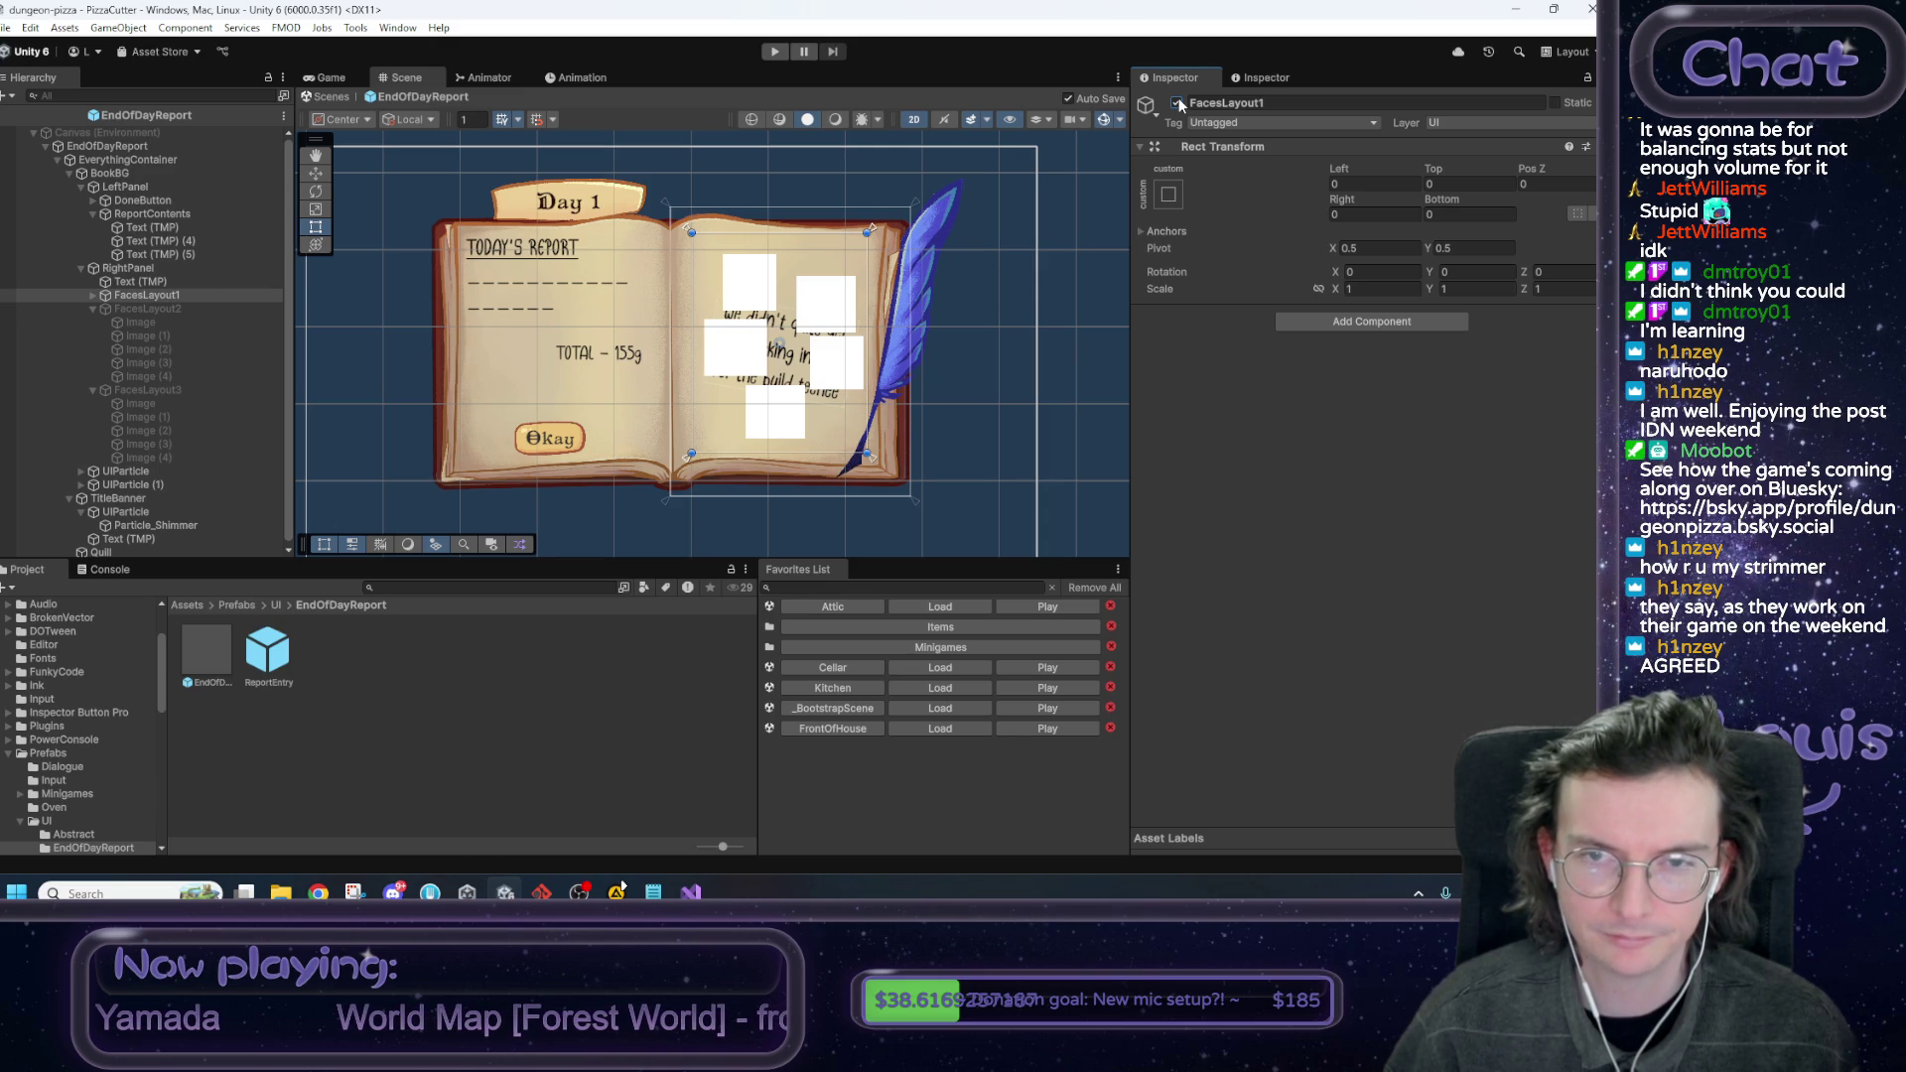
click(1176, 103)
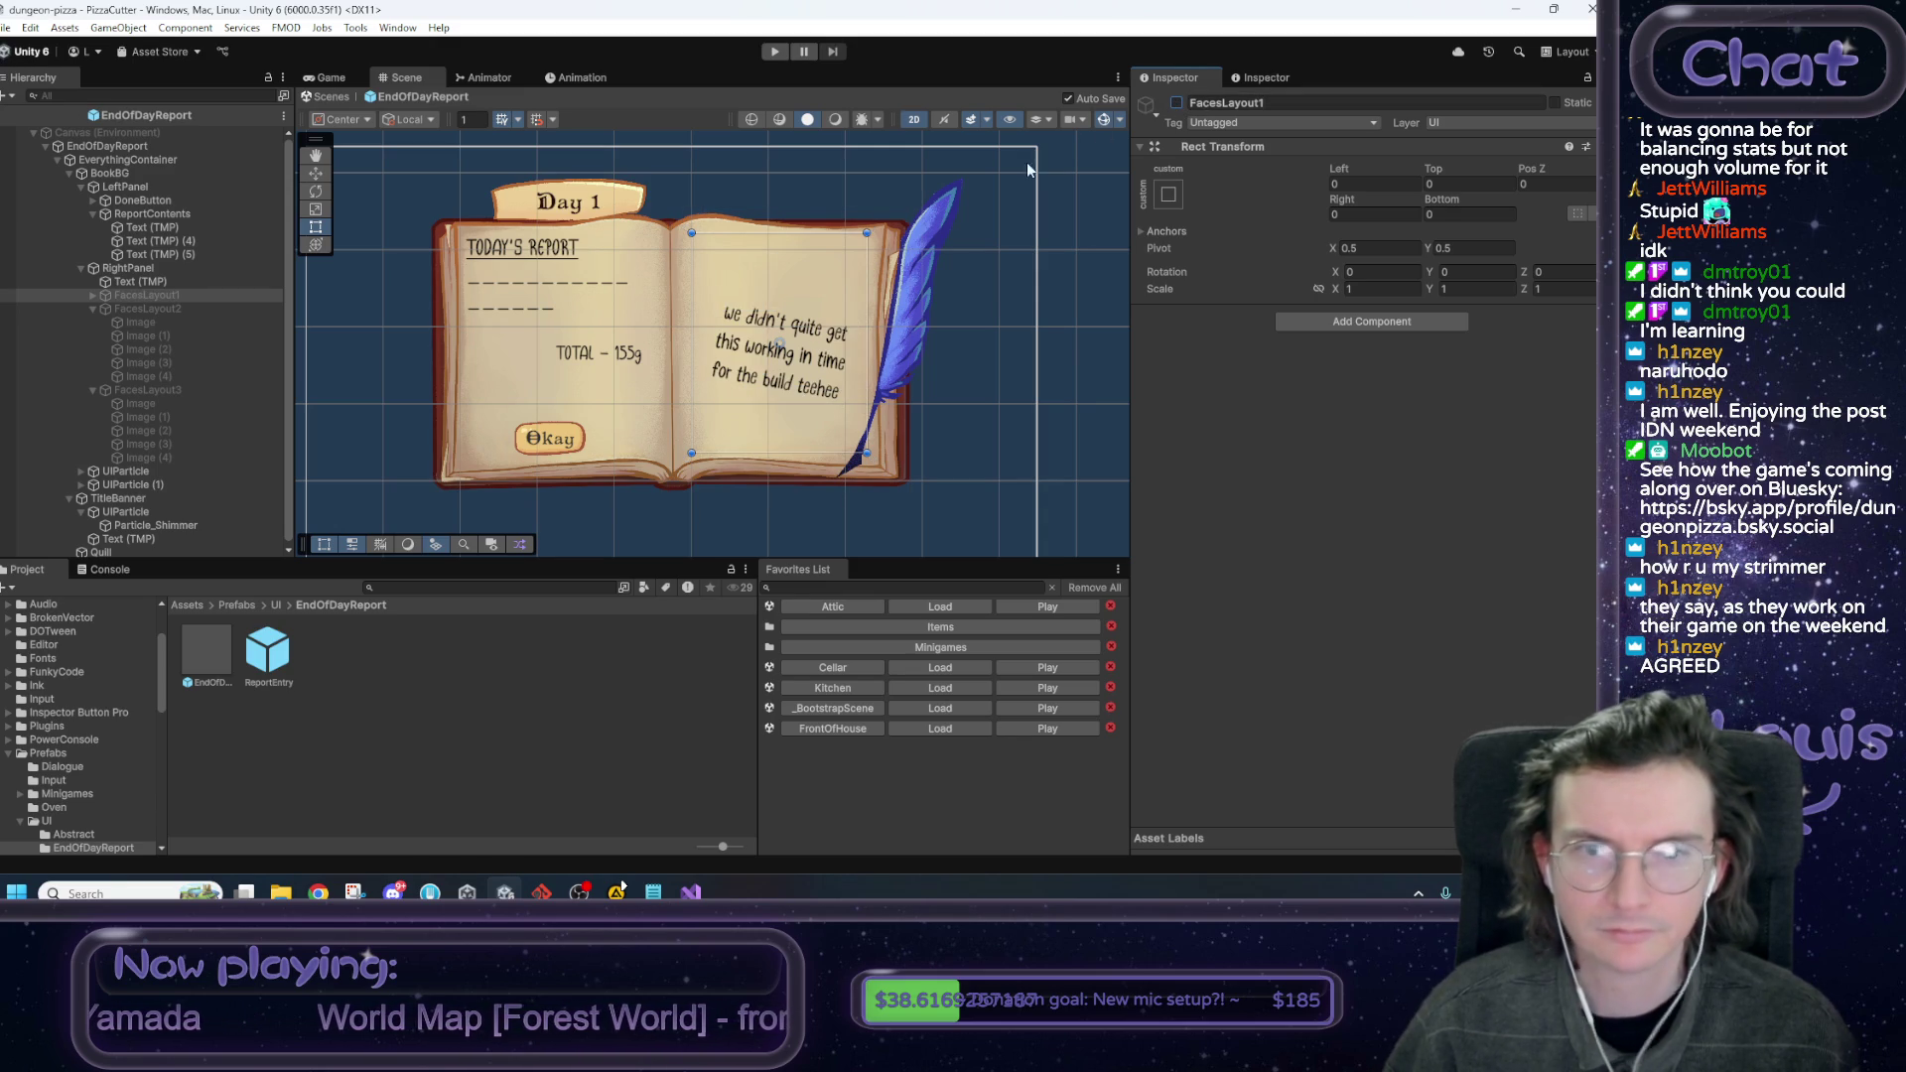
click(152, 395)
click(1177, 103)
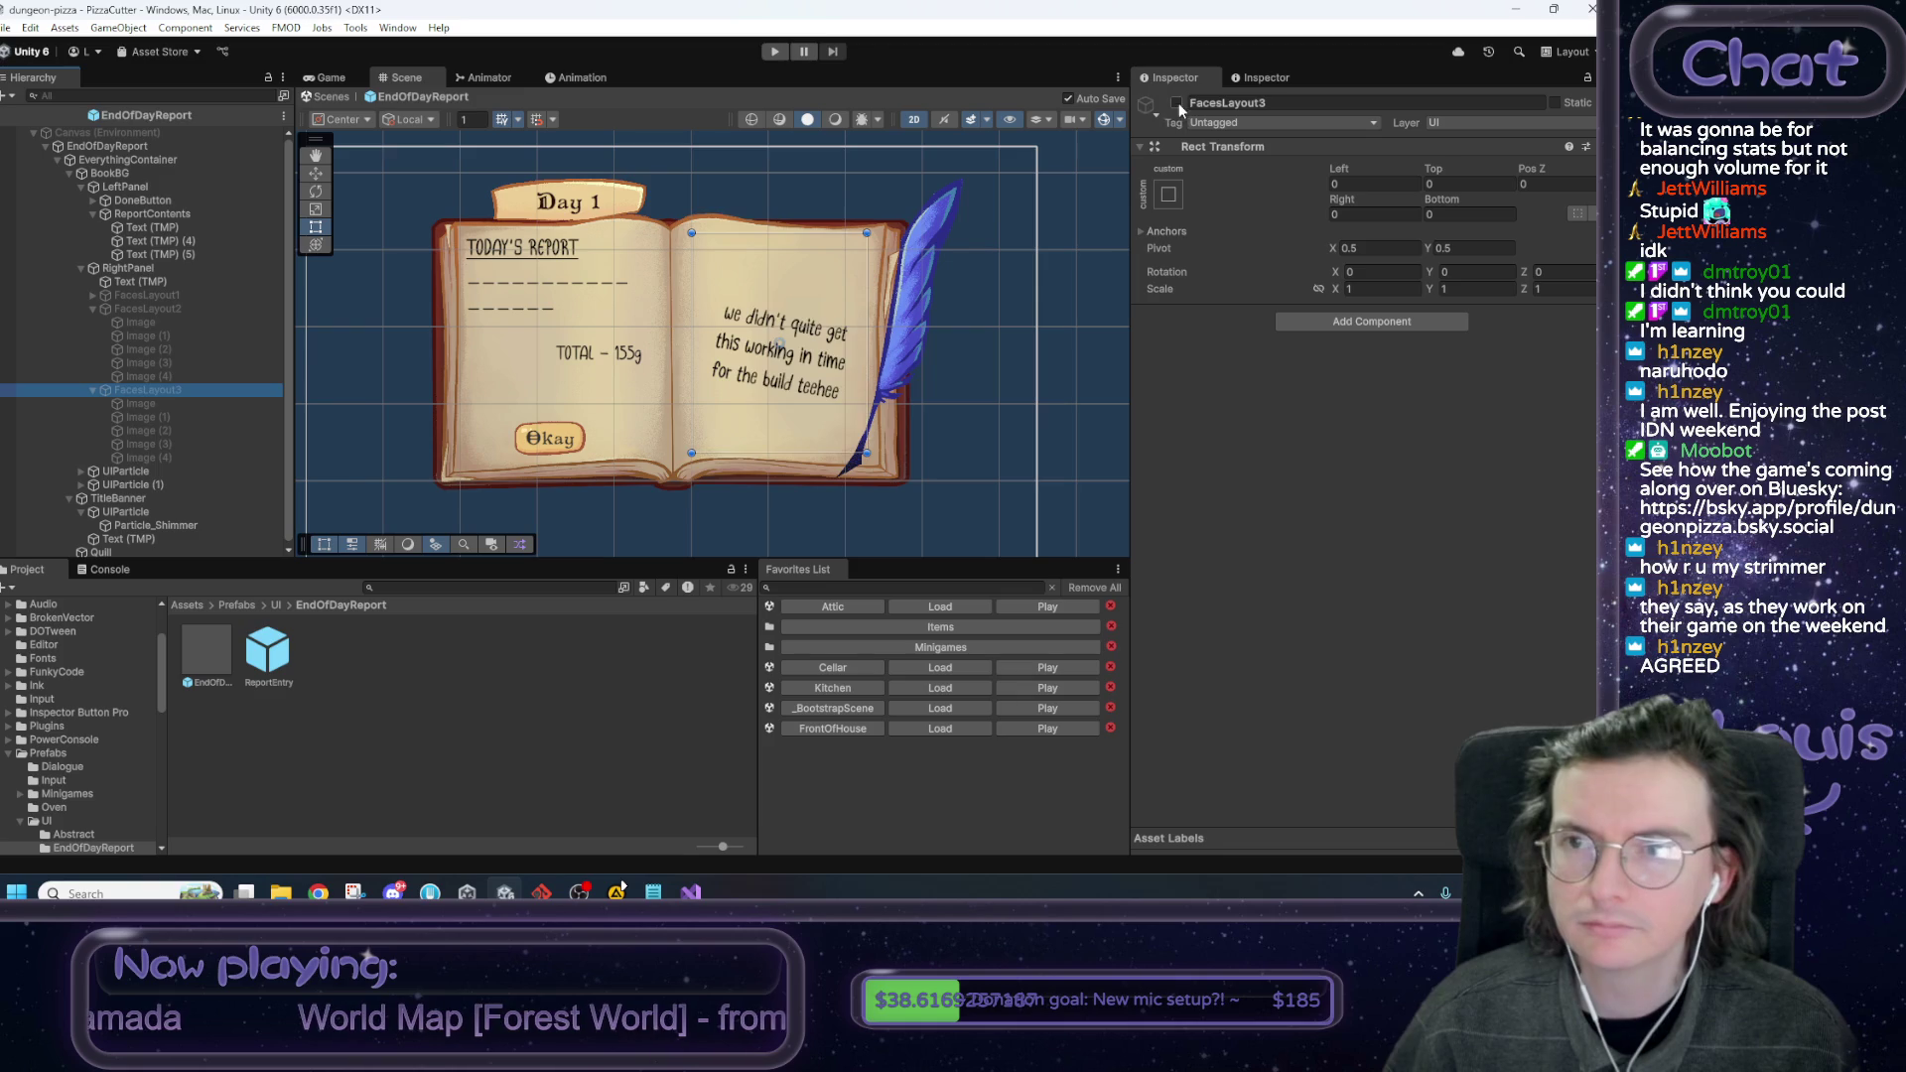
Reposition FacesLayout3's five face squares, Image through Image (4), across the page.
click(244, 405)
drag(784, 322, 757, 315)
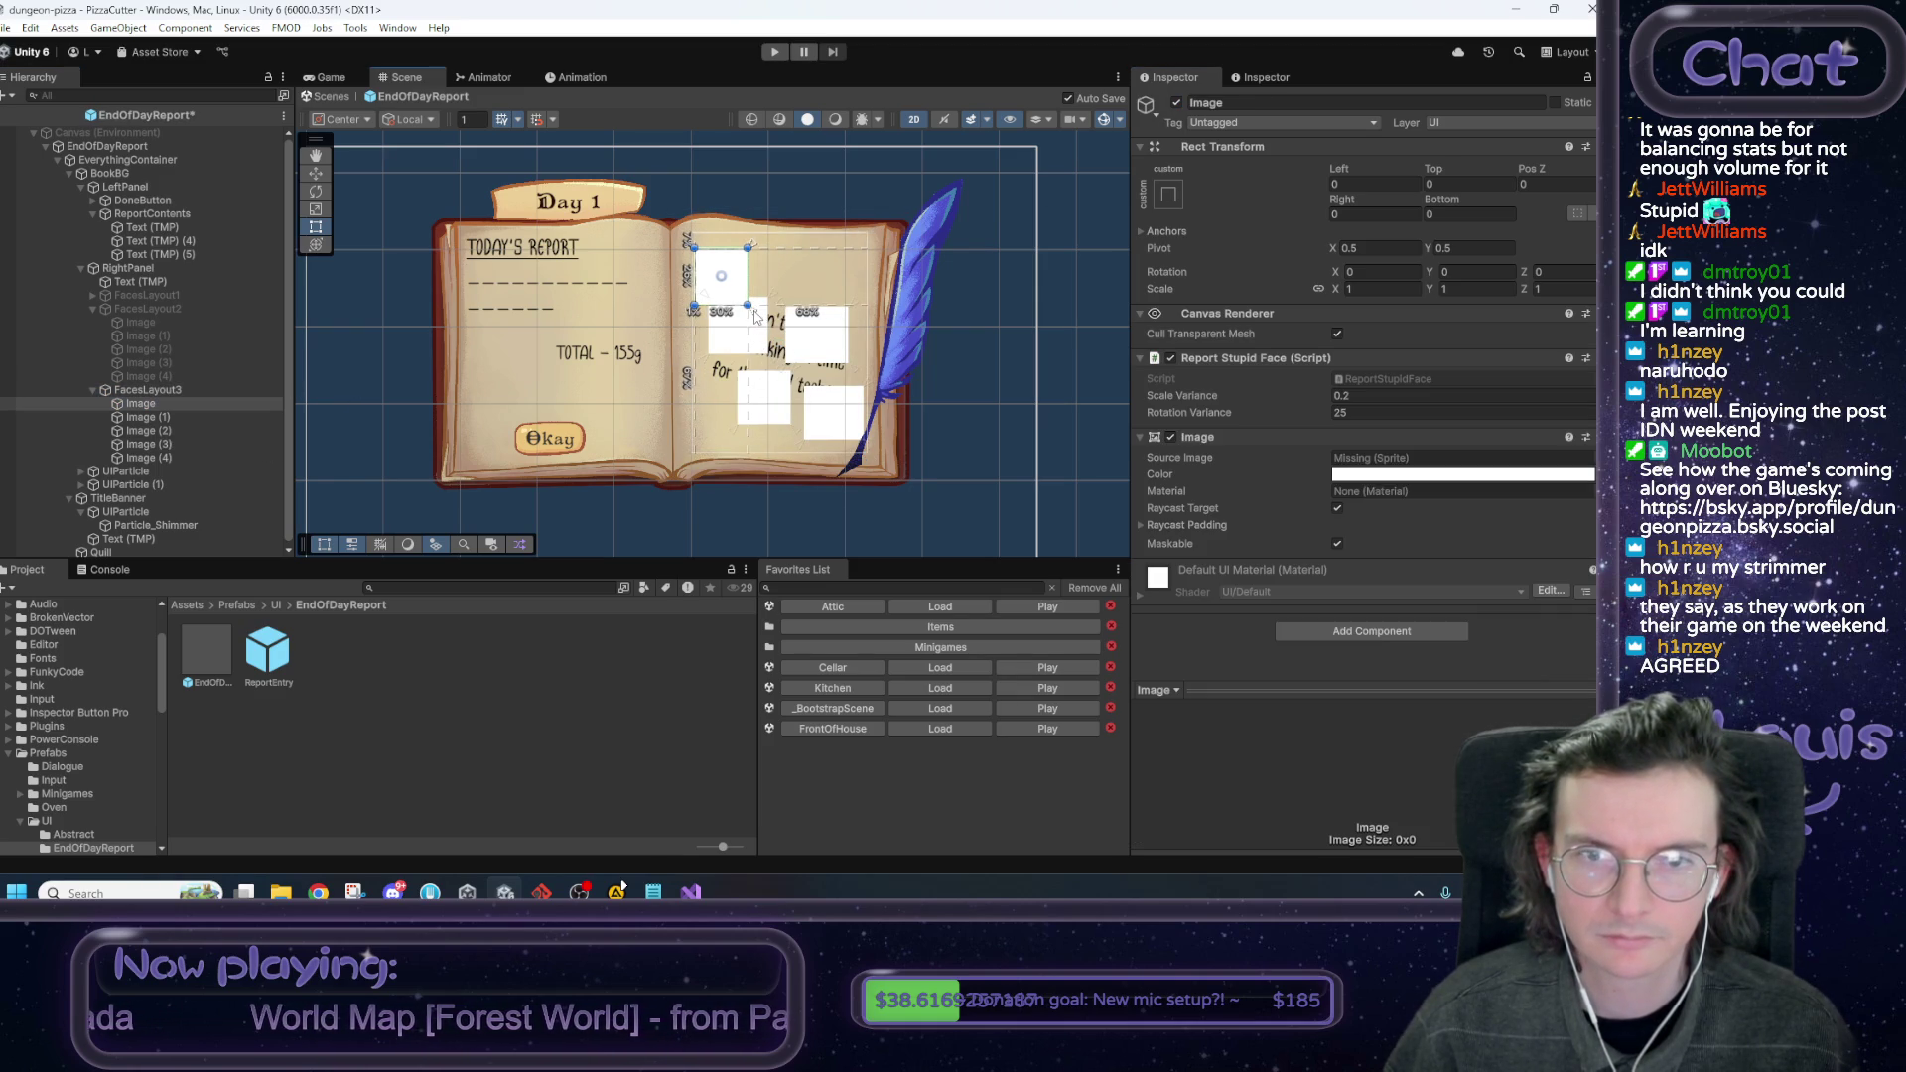
click(168, 419)
drag(763, 346, 816, 287)
click(169, 431)
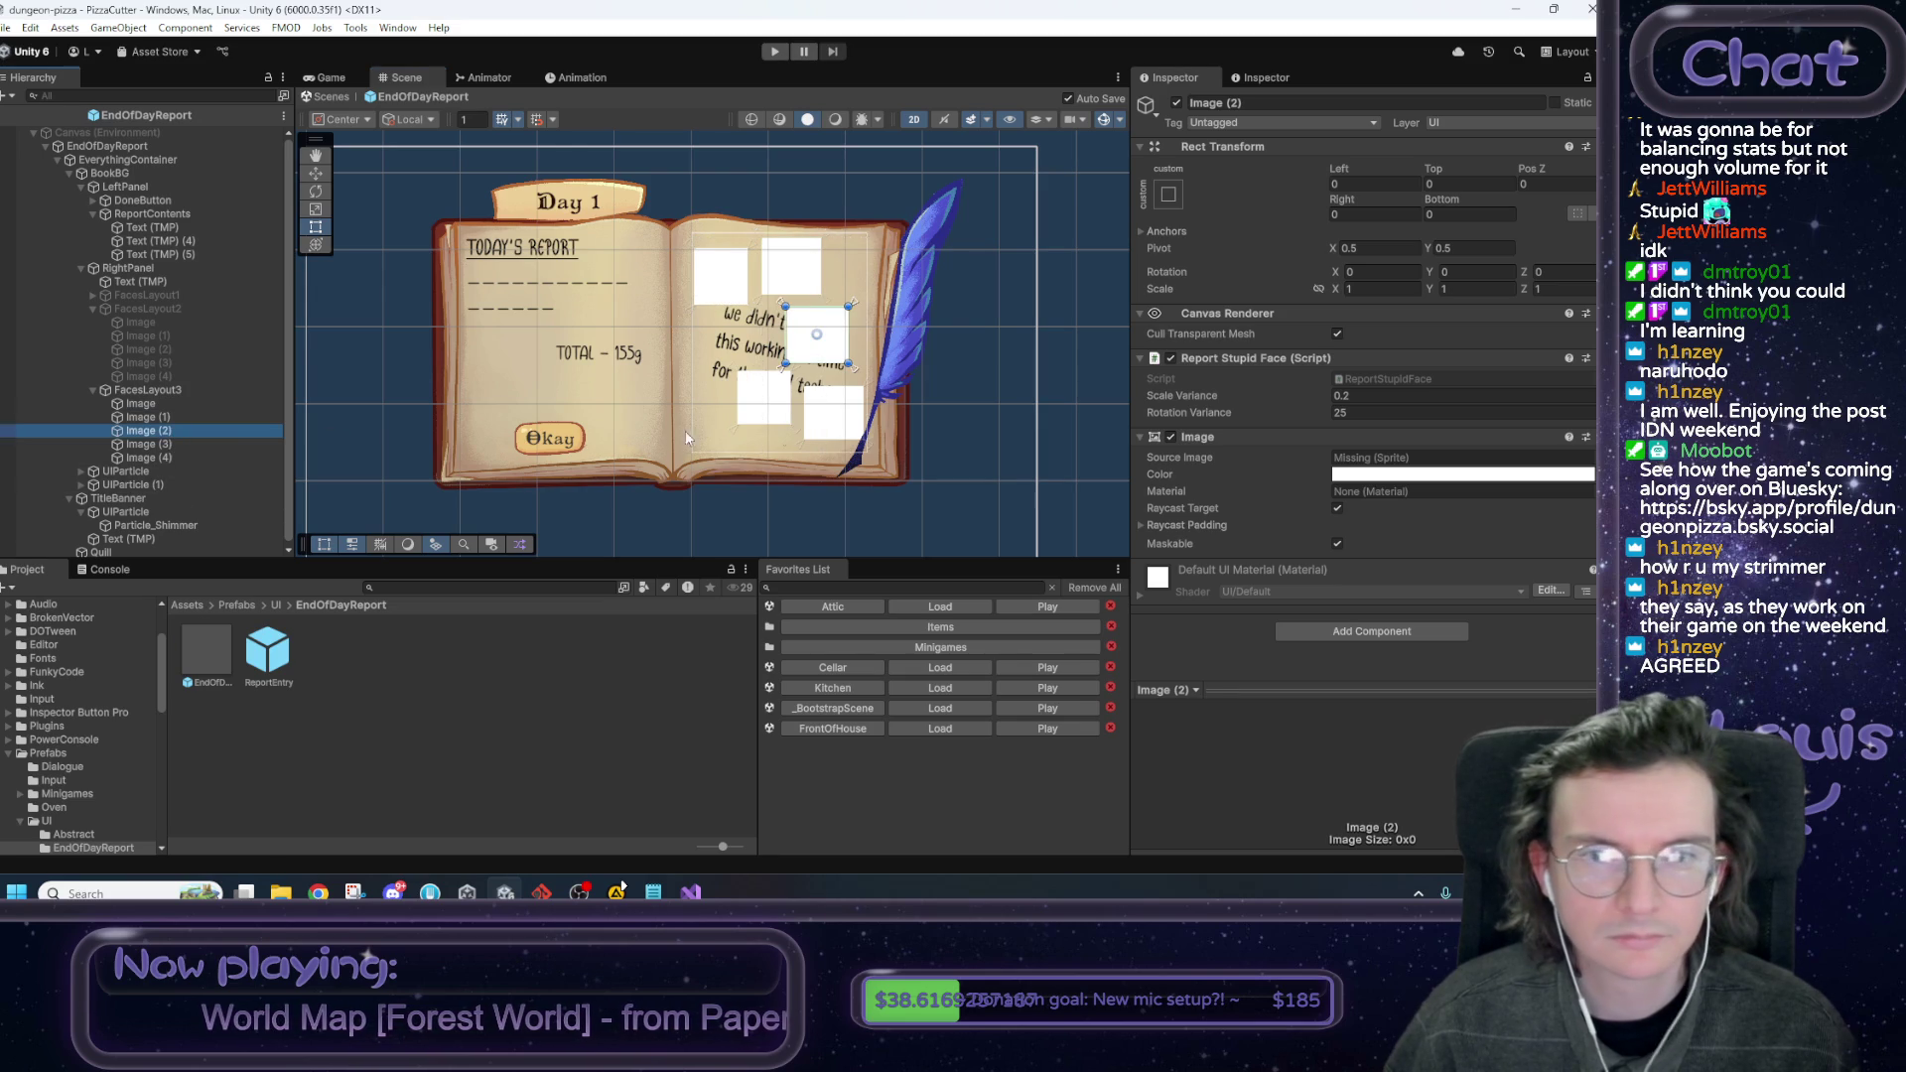
drag(853, 368, 806, 378)
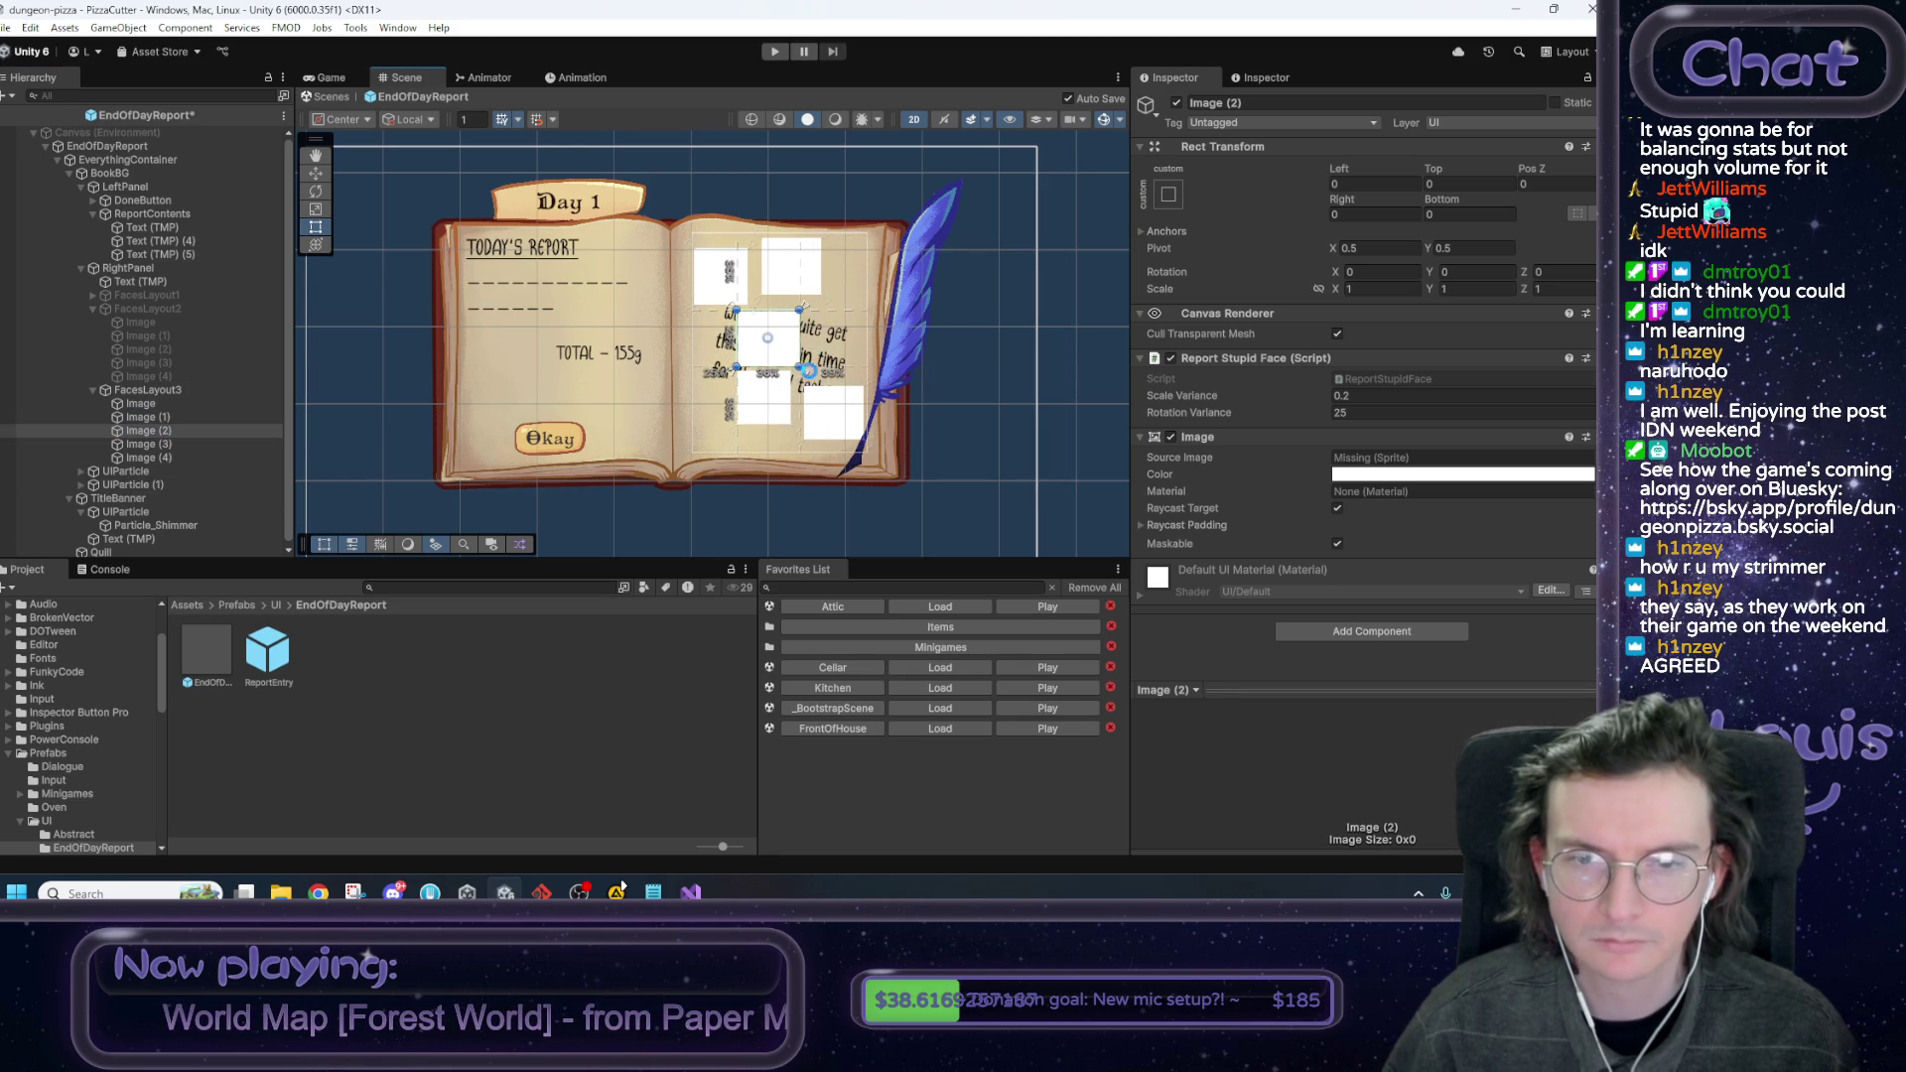
click(169, 445)
mouse_move(796, 428)
mouse_down()
mouse_move(869, 398)
mouse_move(792, 455)
mouse_up()
click(187, 458)
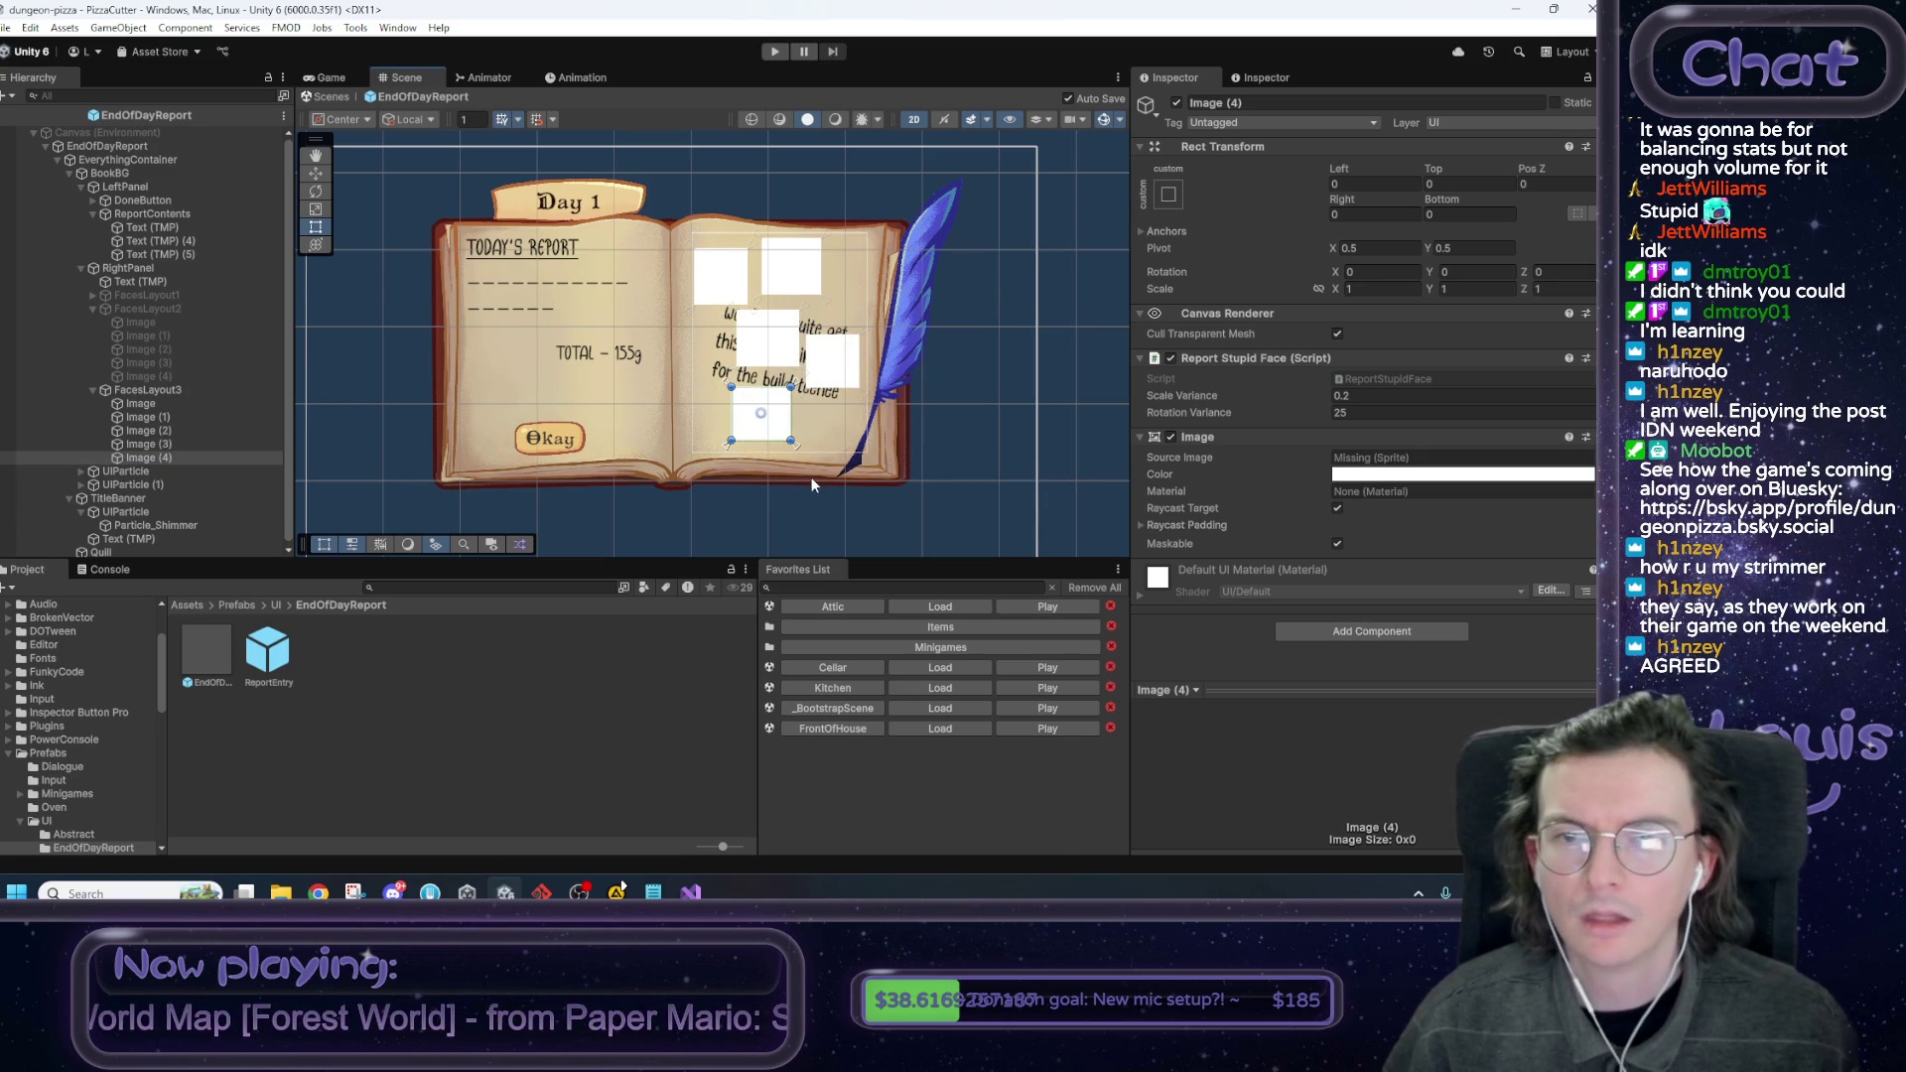
drag(832, 362, 832, 415)
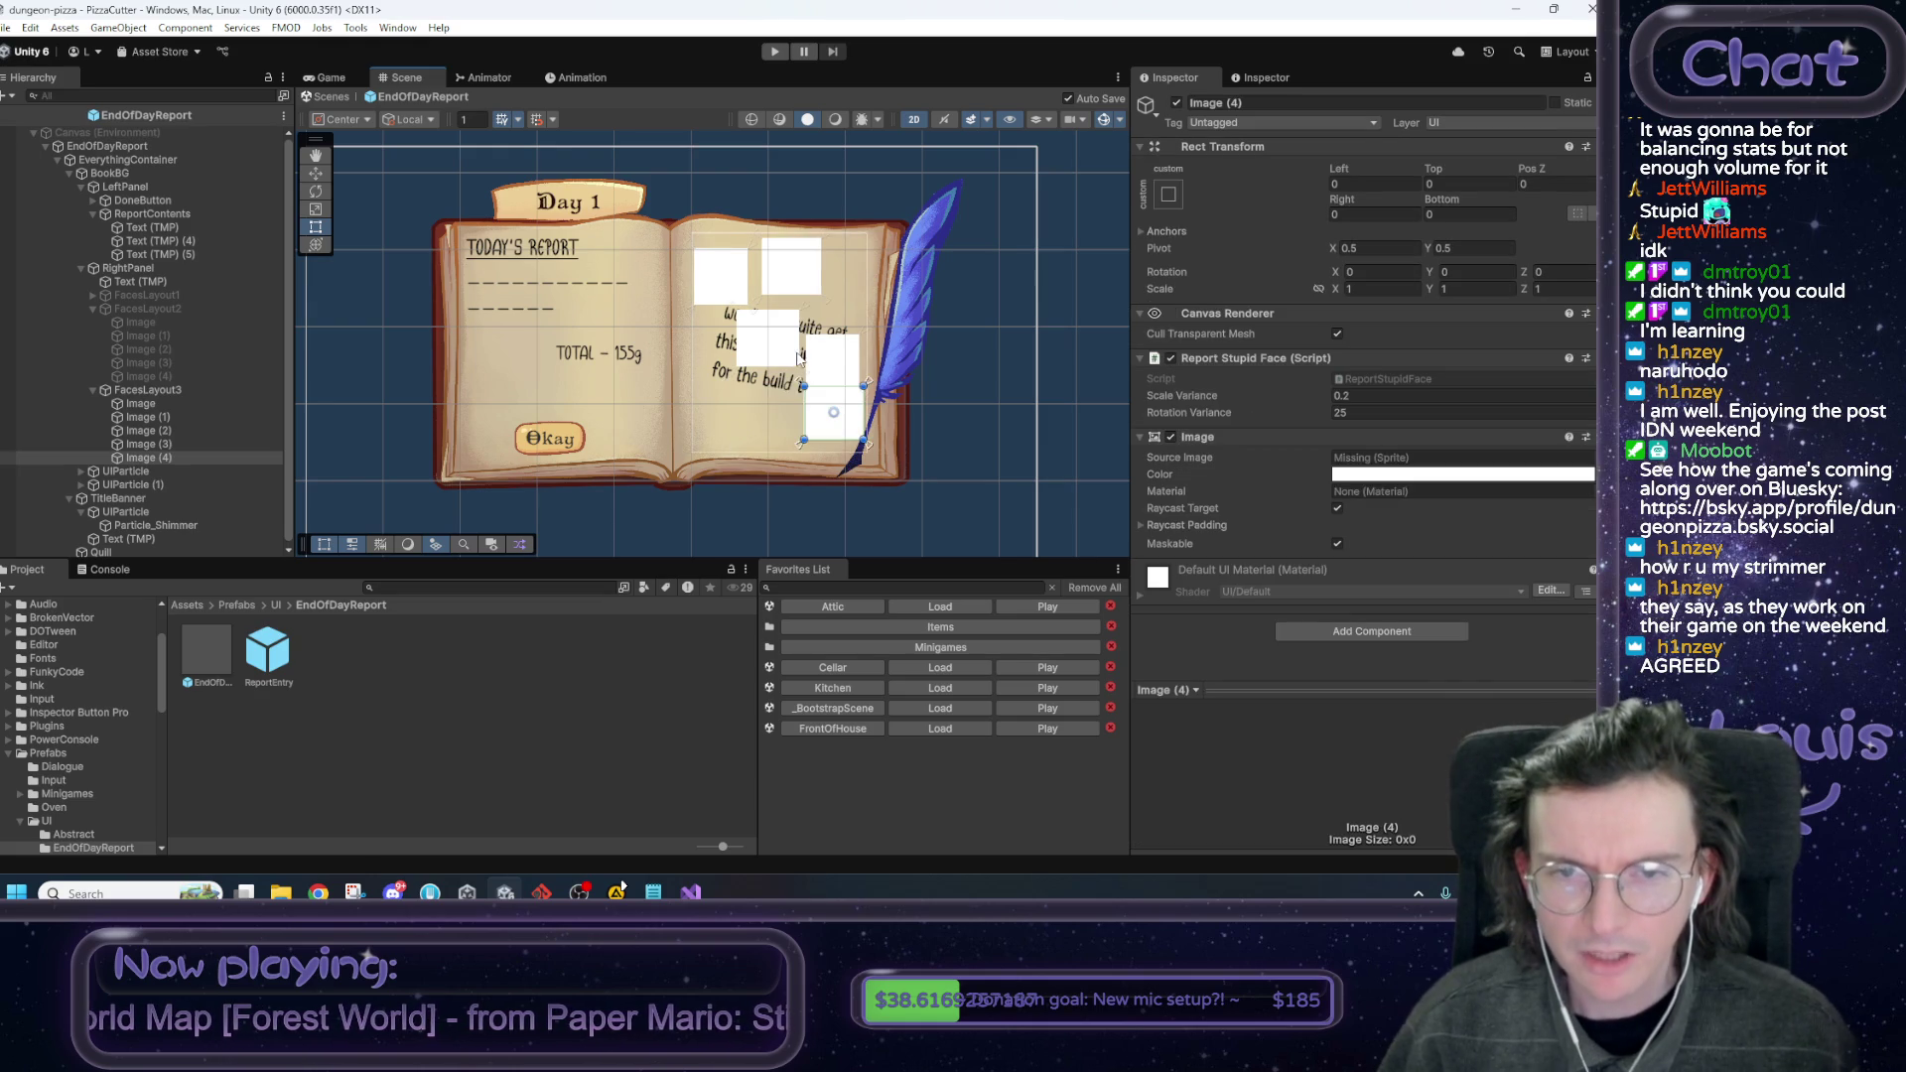
Pick through the overlapping face squares, then deactivate FacesLayout3.
drag(739, 343, 786, 345)
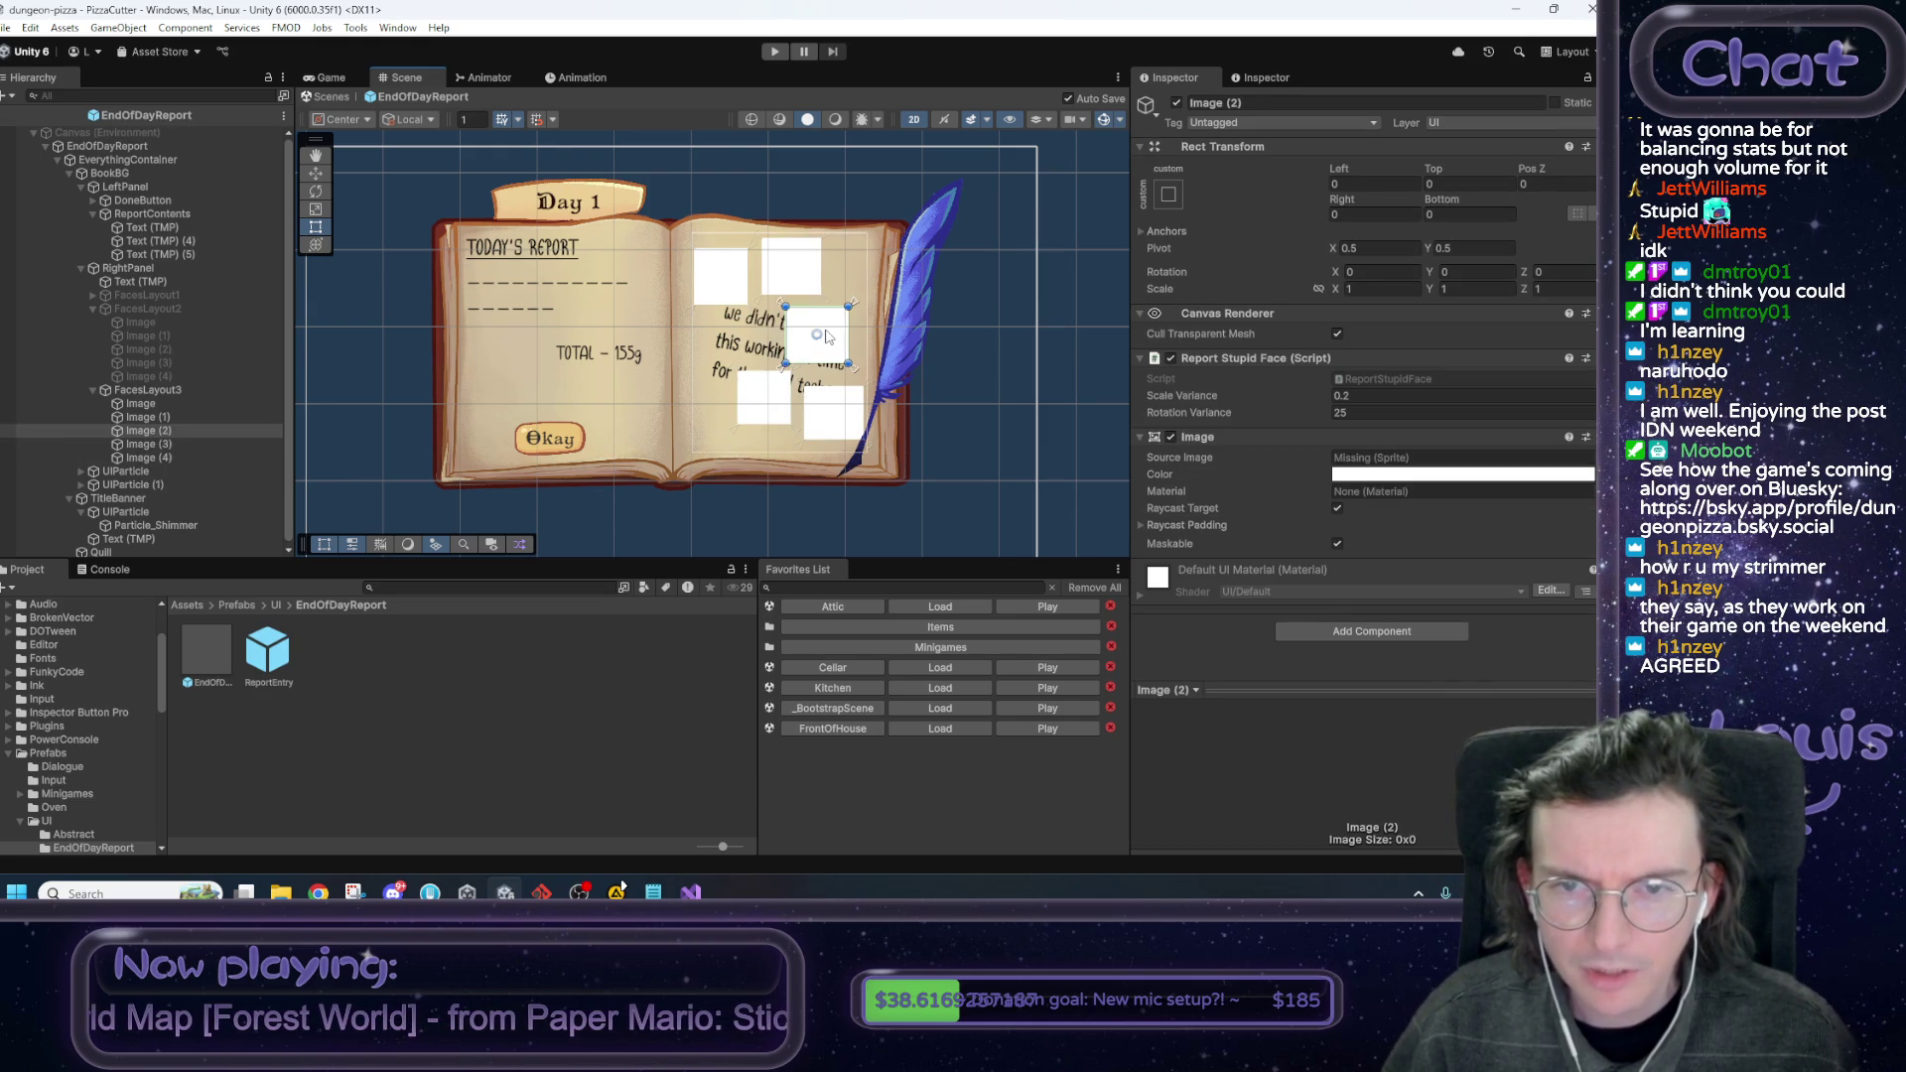
click(827, 336)
click(827, 337)
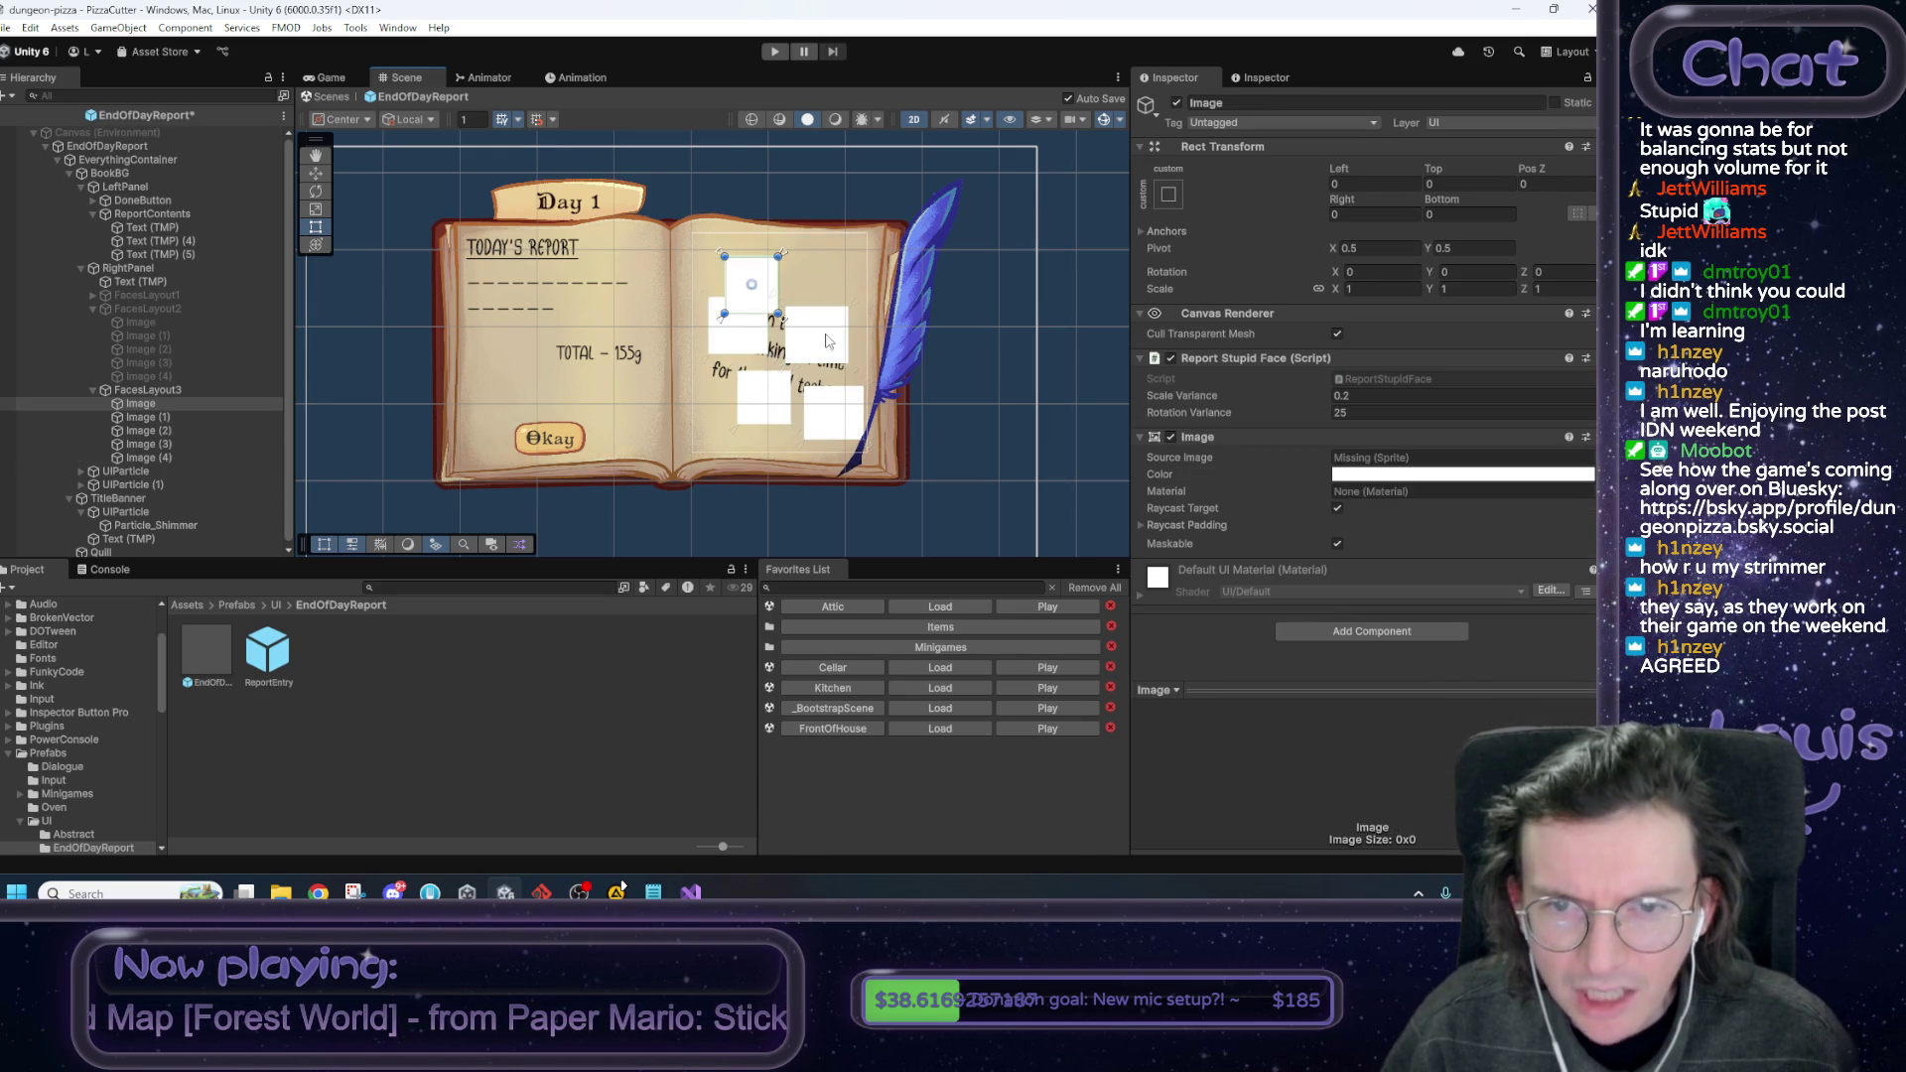
click(829, 339)
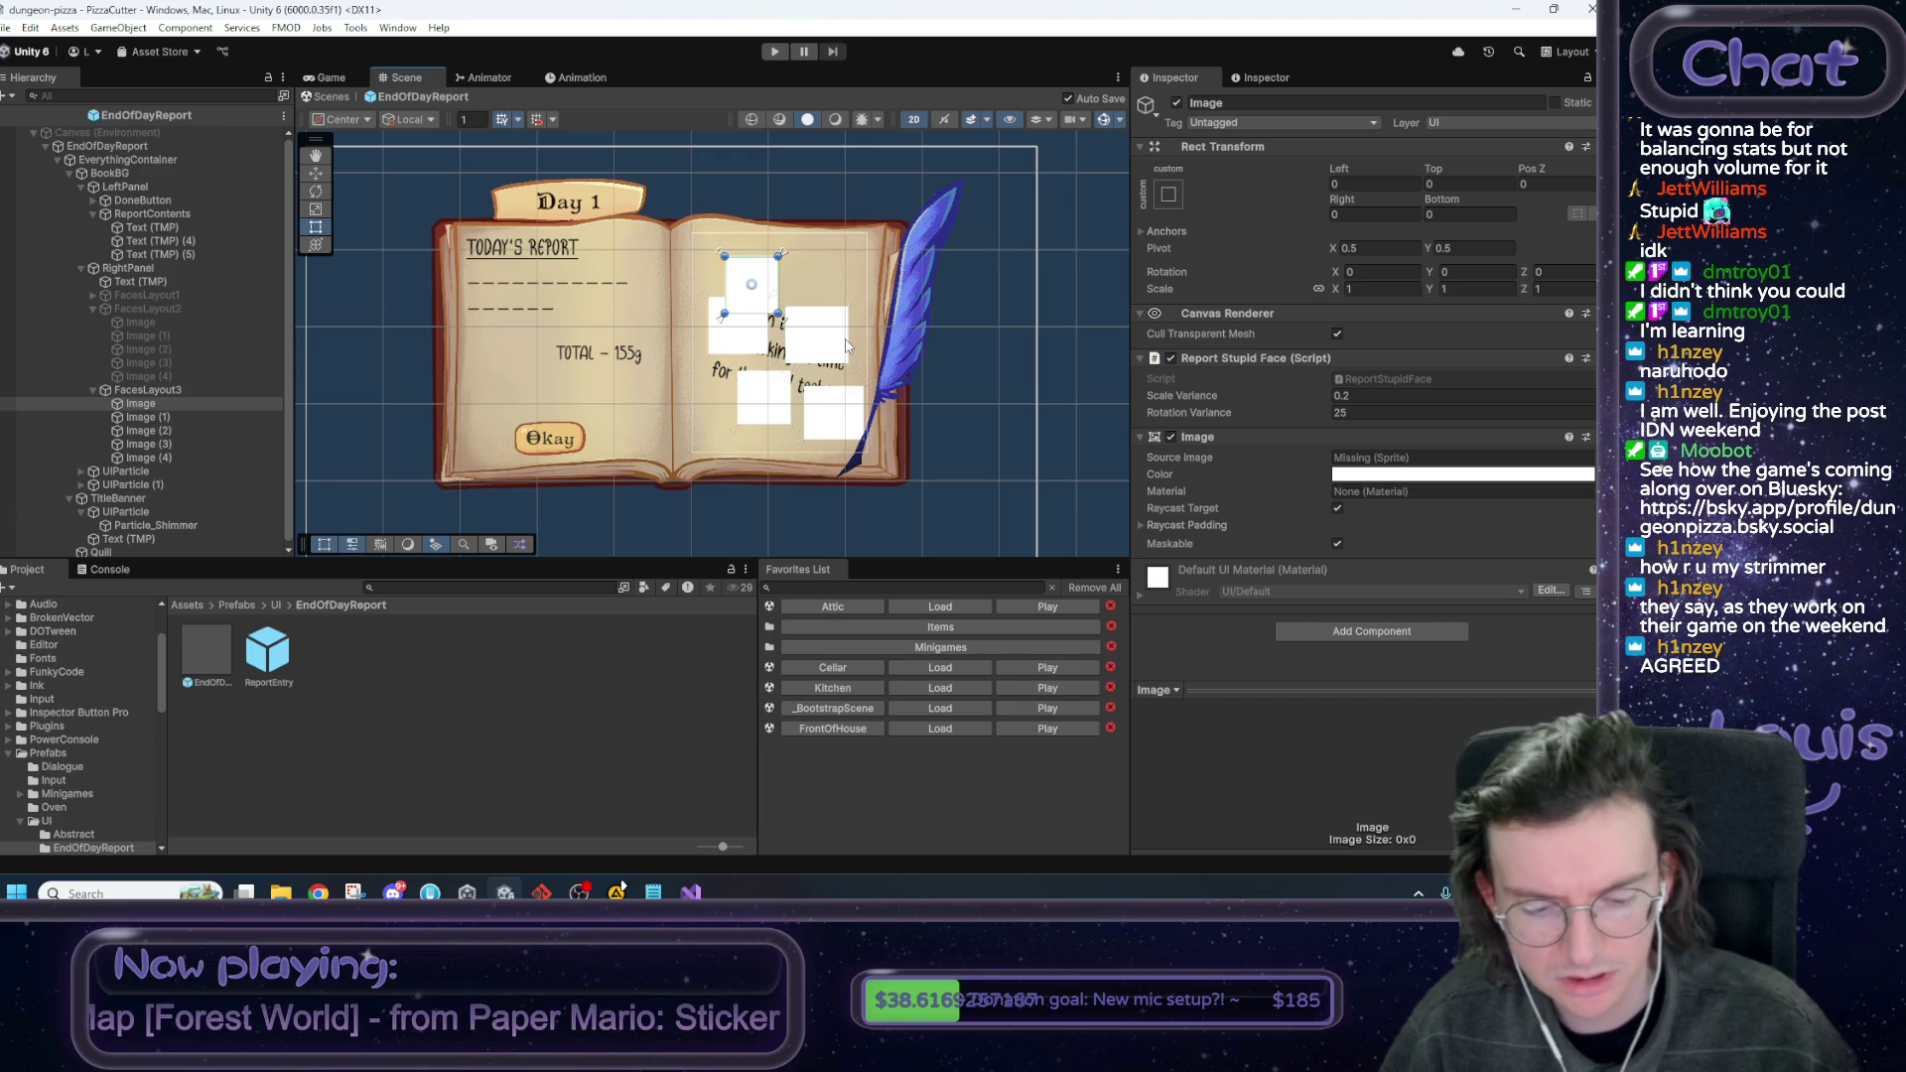
click(846, 343)
click(845, 341)
click(845, 340)
click(845, 340)
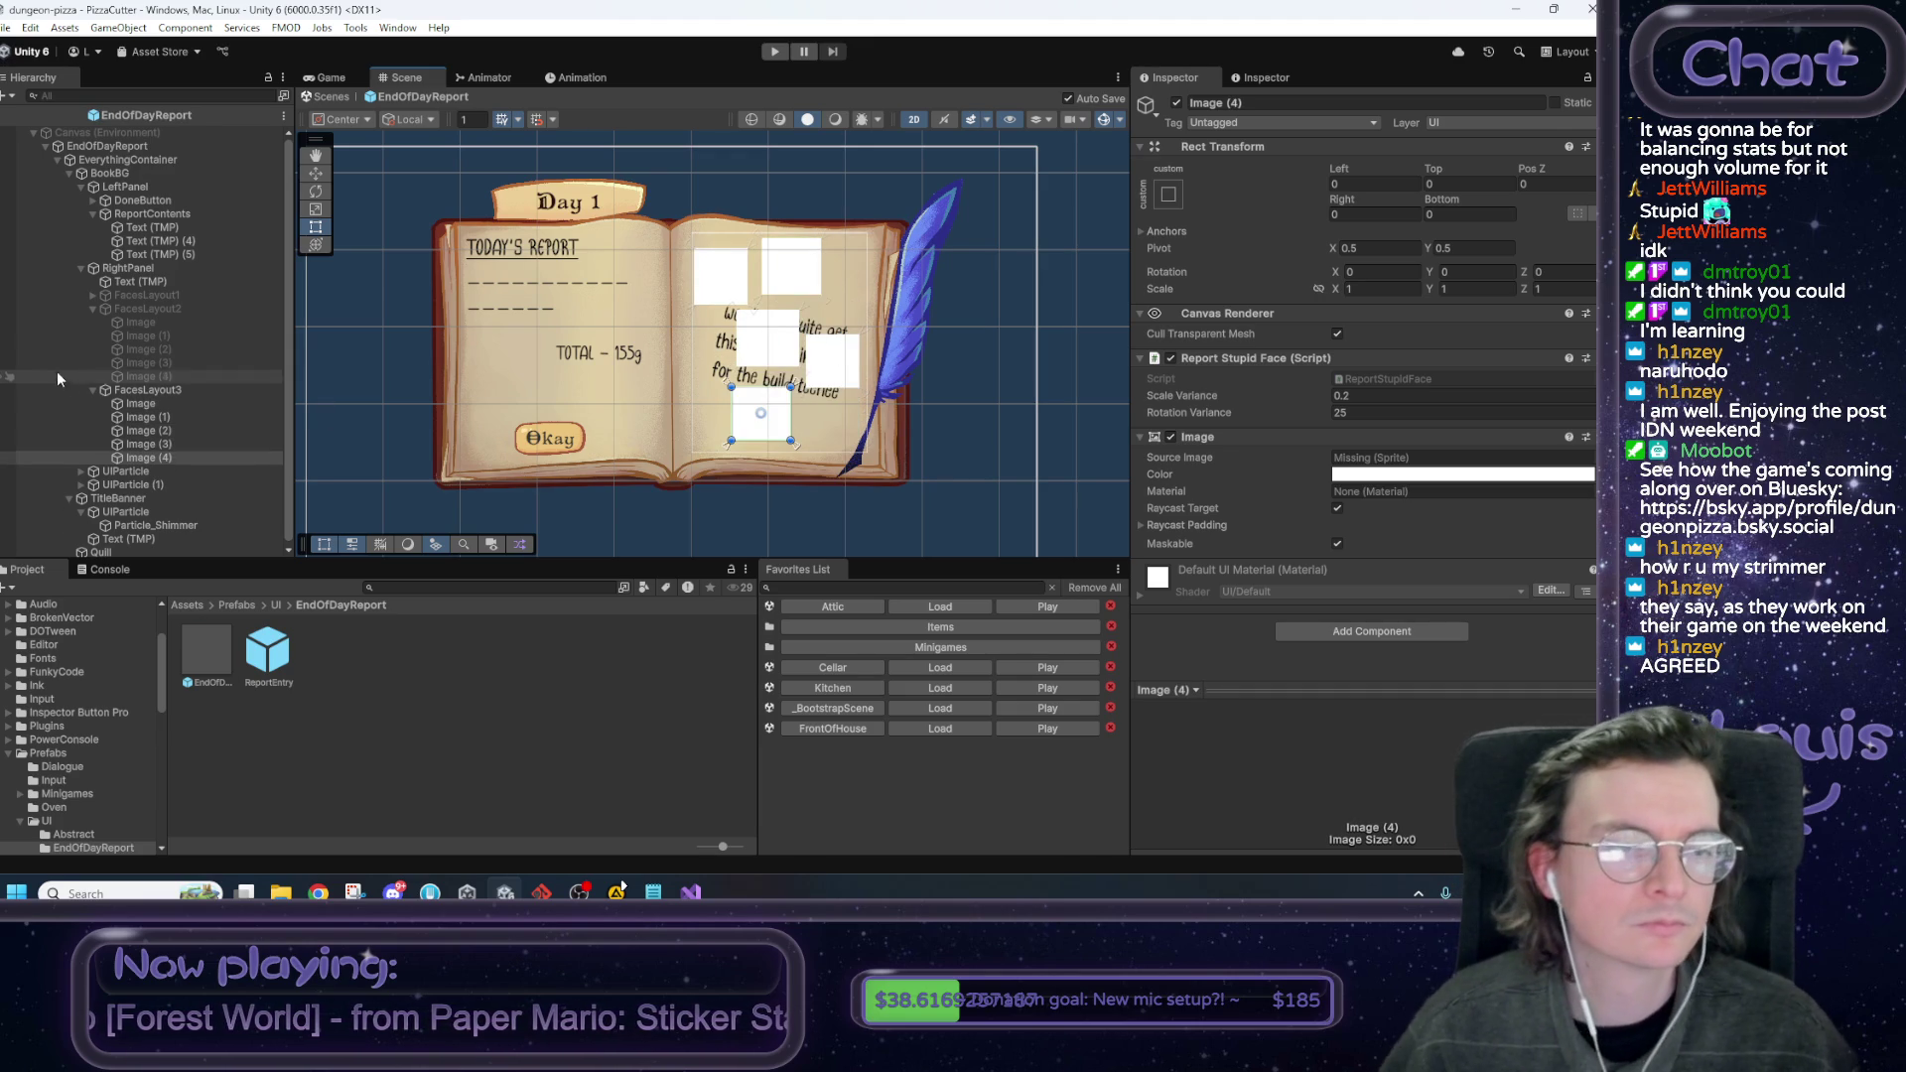
click(147, 391)
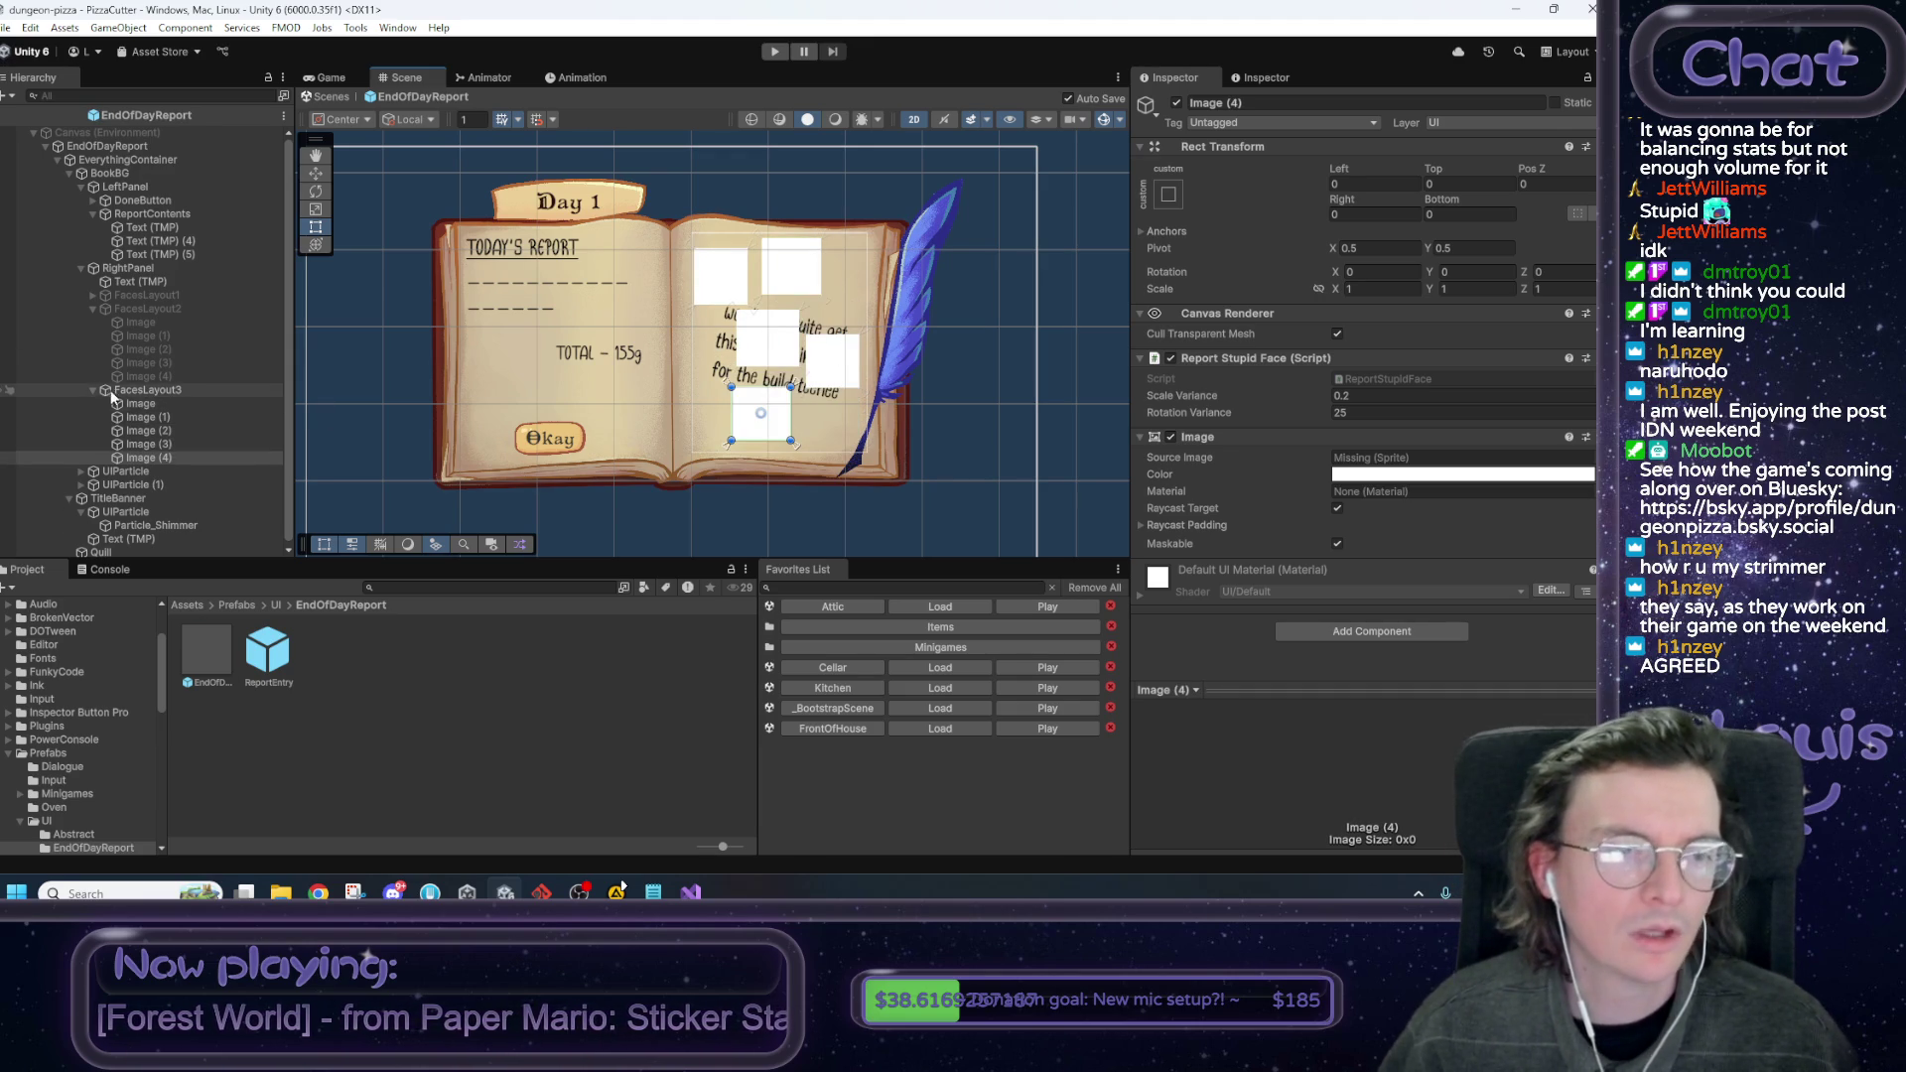
click(1176, 103)
click(92, 295)
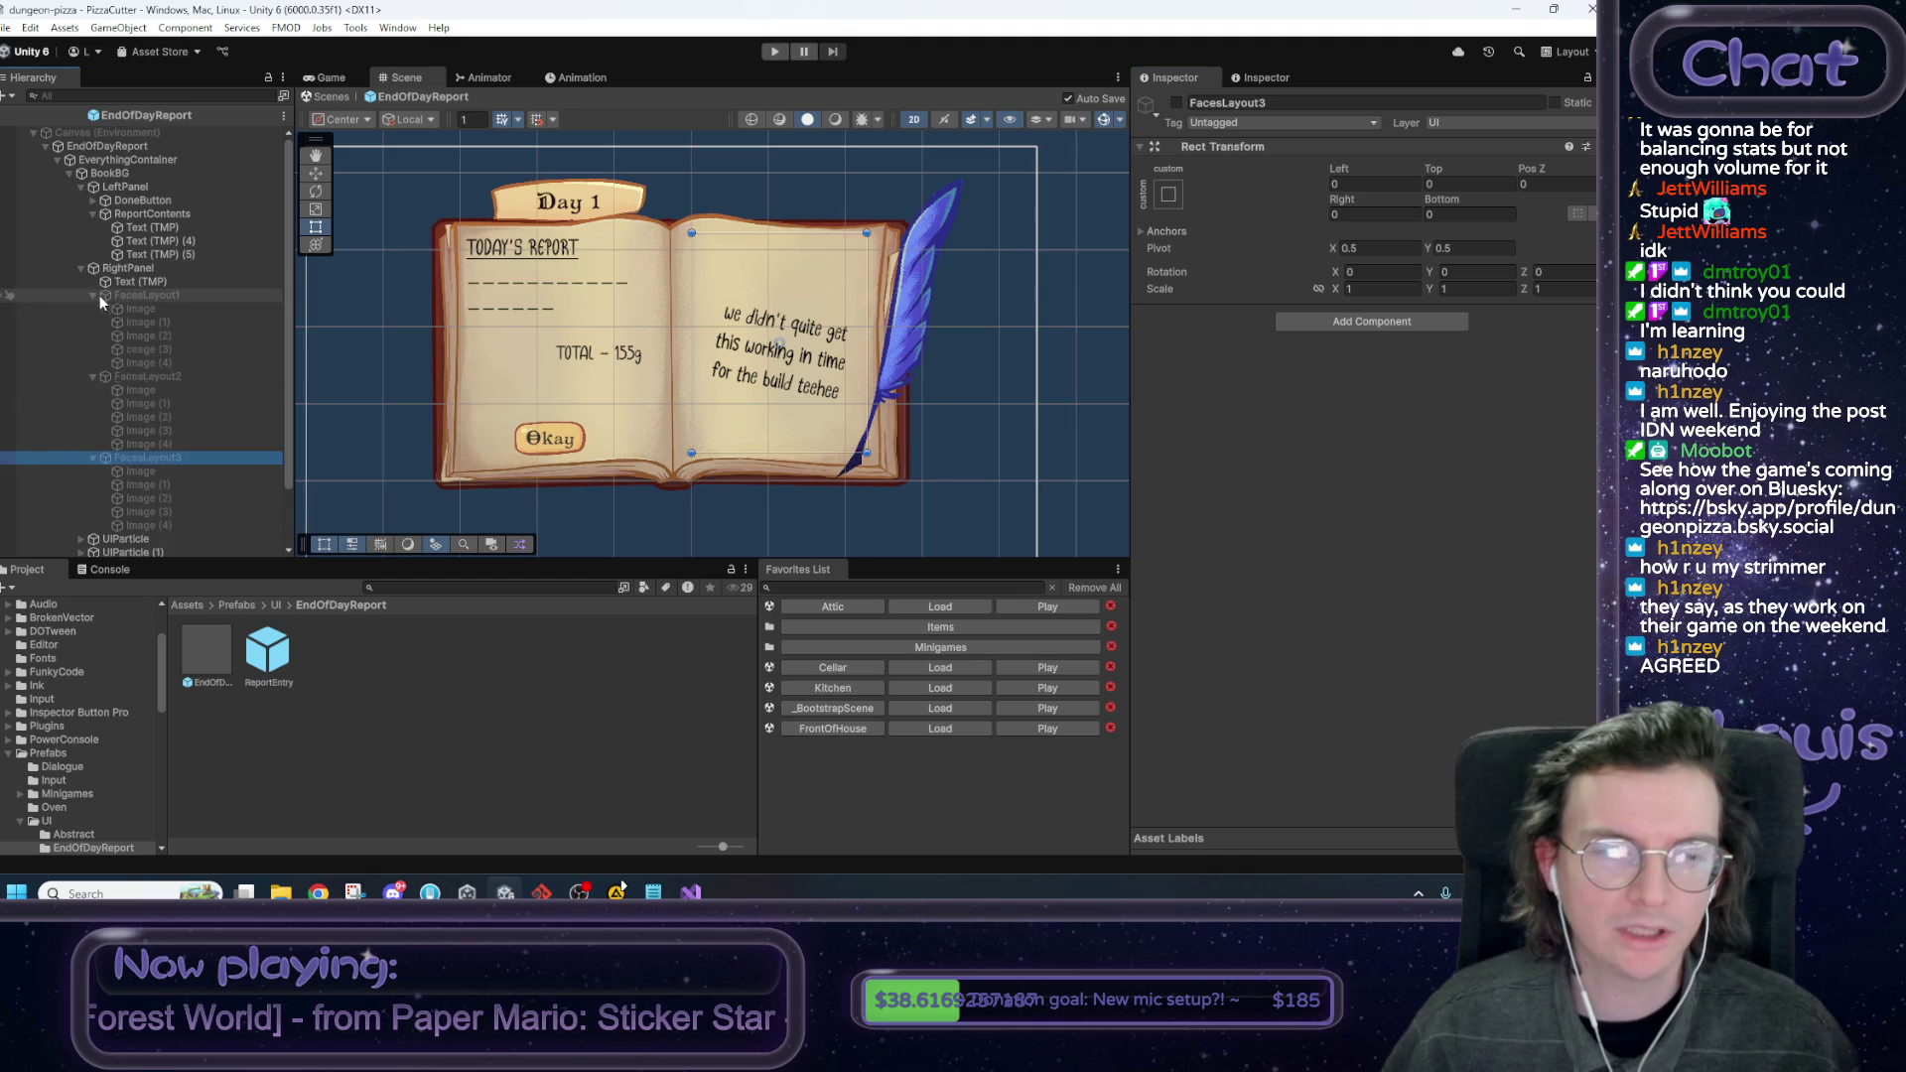
Reactivate FacesLayout1, tilt its first square about 14° and Image (1) the opposite way.
click(139, 295)
click(1176, 104)
click(731, 288)
drag(795, 329, 806, 319)
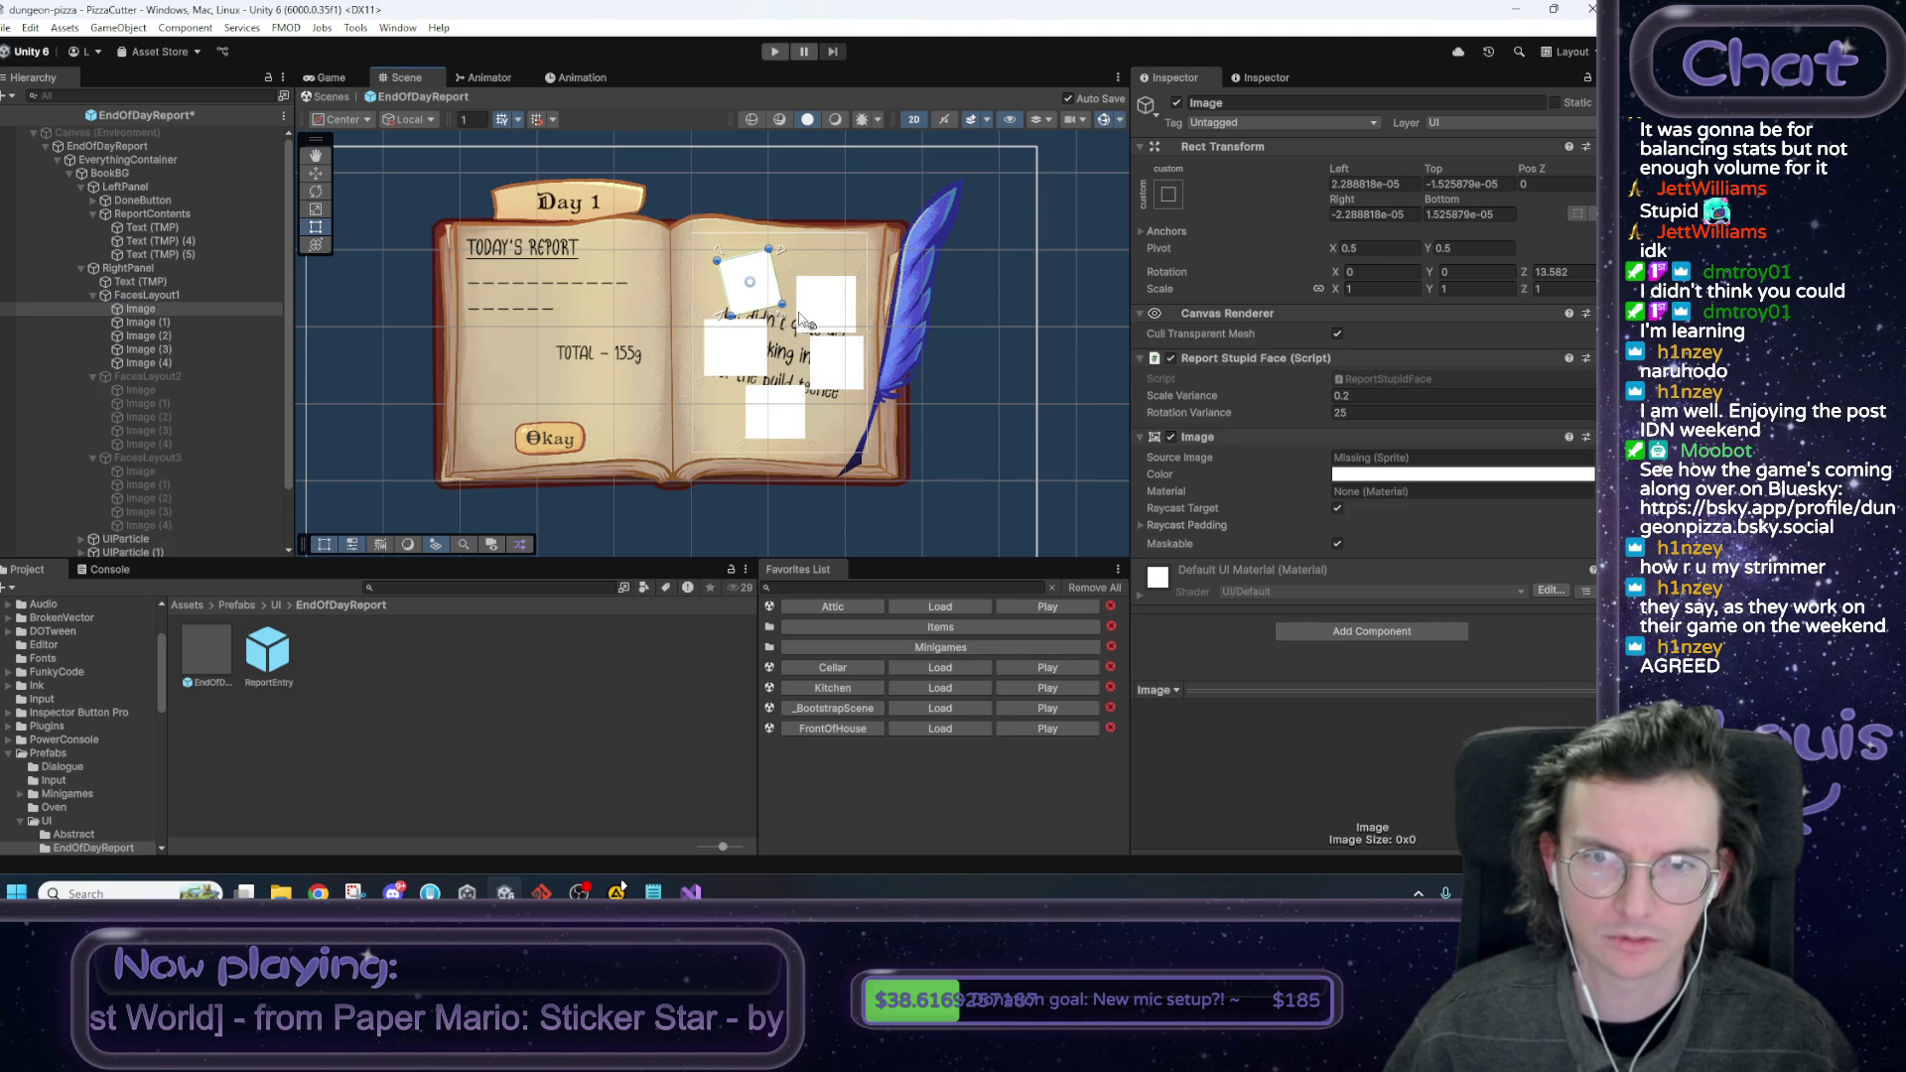
key(ctrl+s)
click(179, 324)
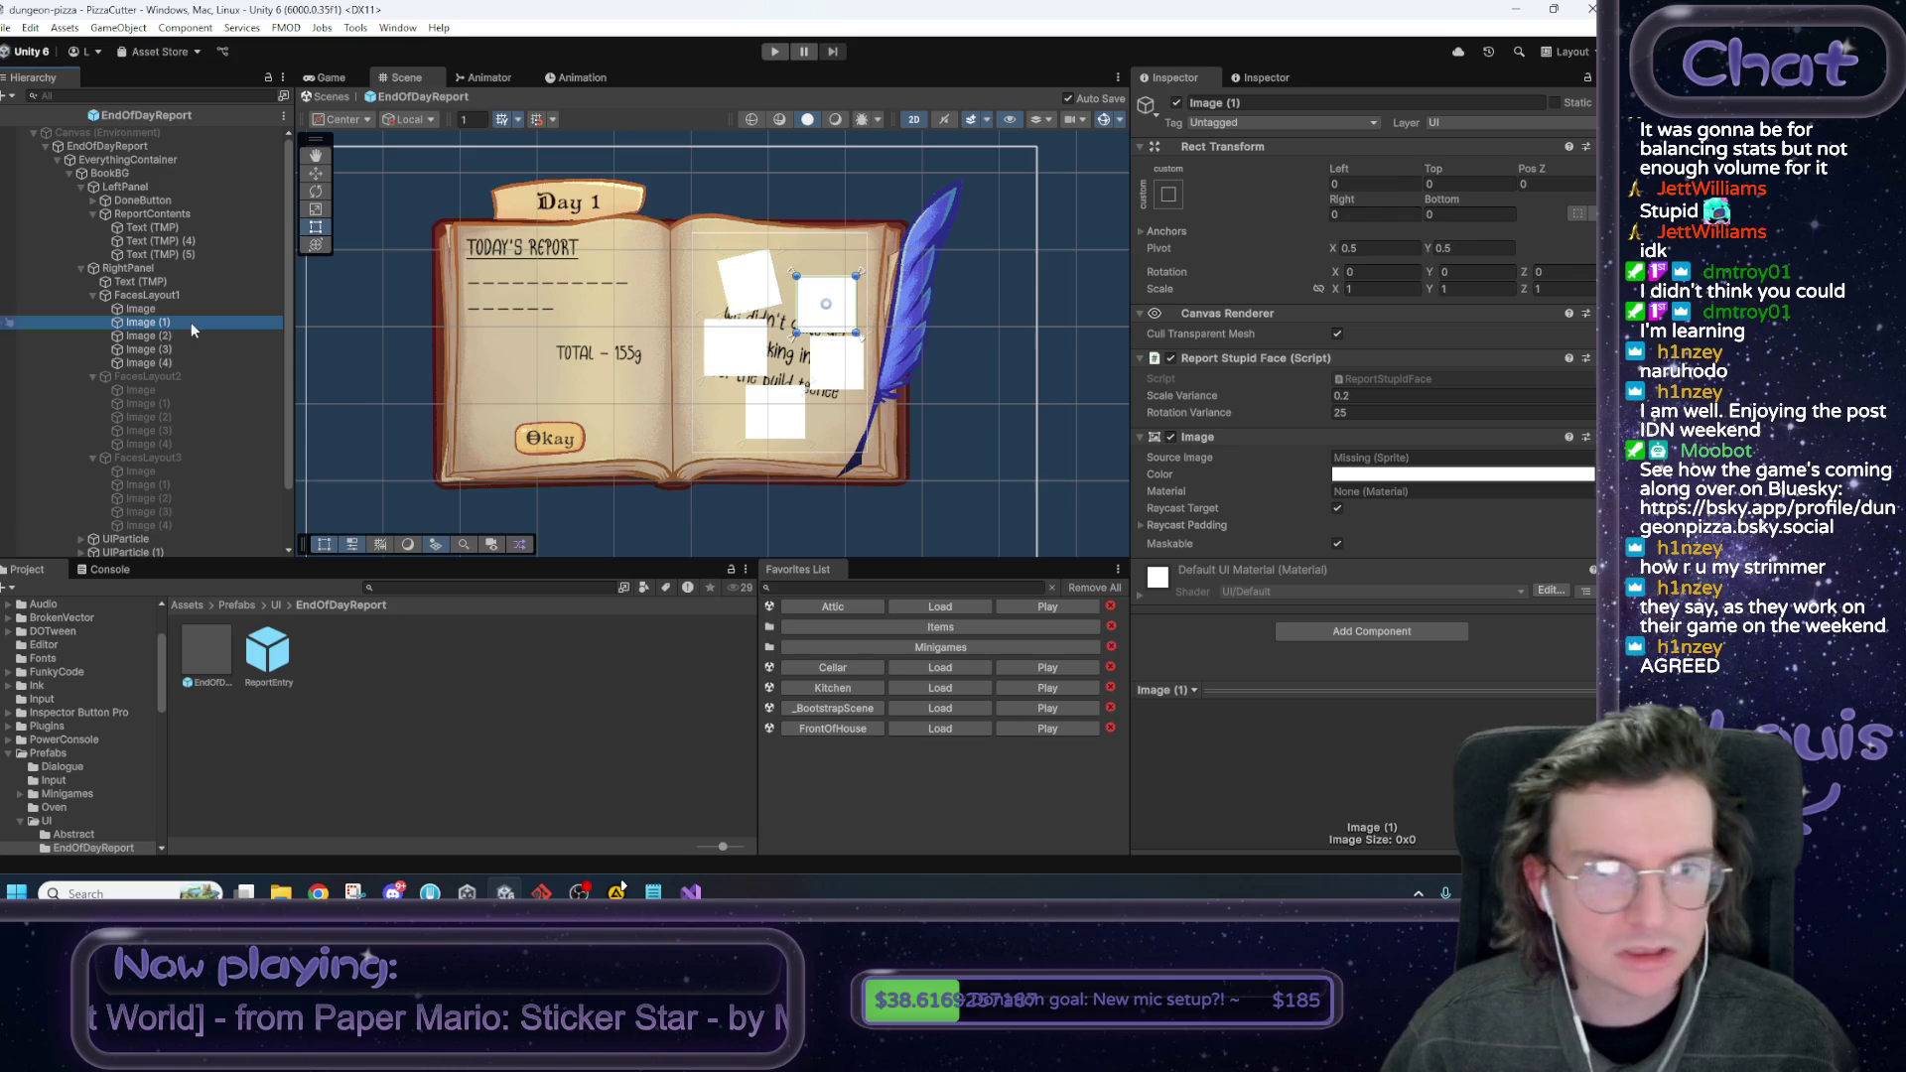
drag(793, 341, 787, 335)
Tilt Image (2) slightly, Image (3) about 8° and Image (4) to -6.701°, saving each.
click(197, 339)
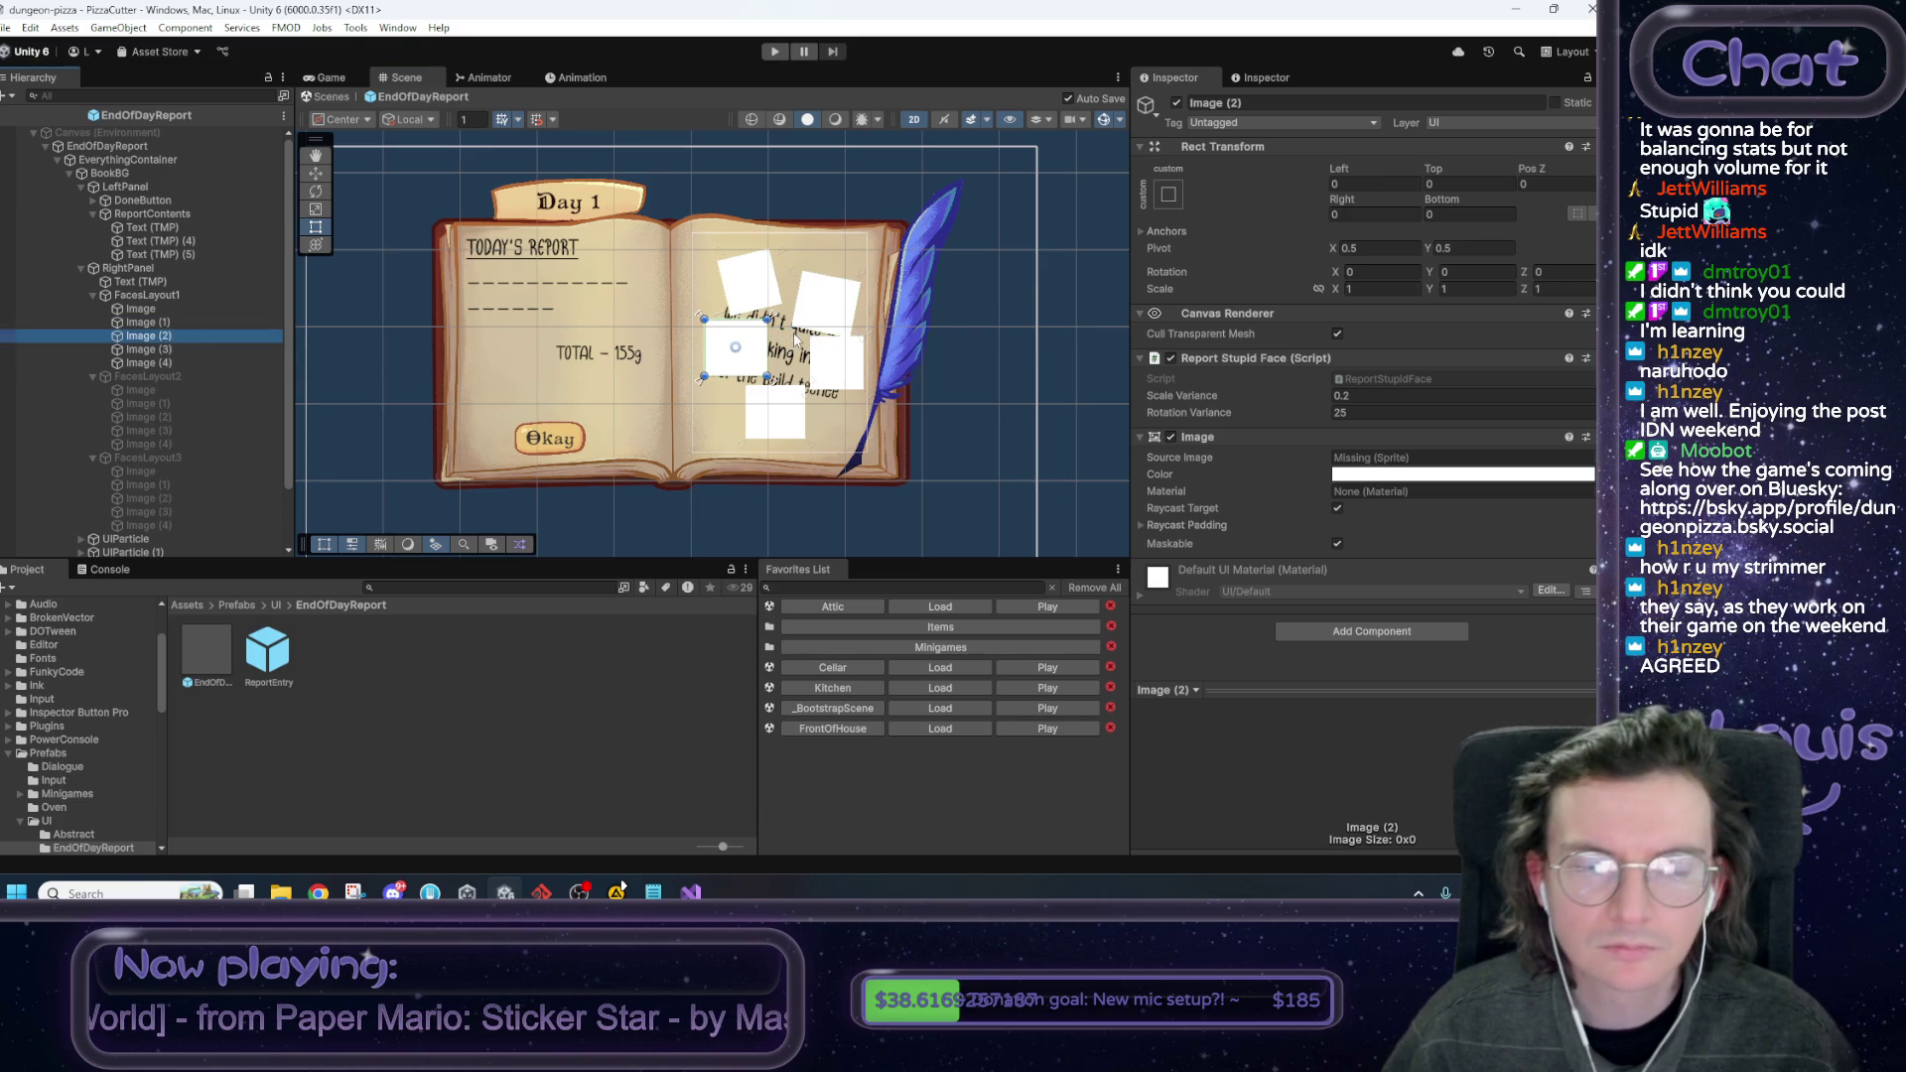
drag(784, 392, 791, 397)
key(ctrl+s)
click(198, 350)
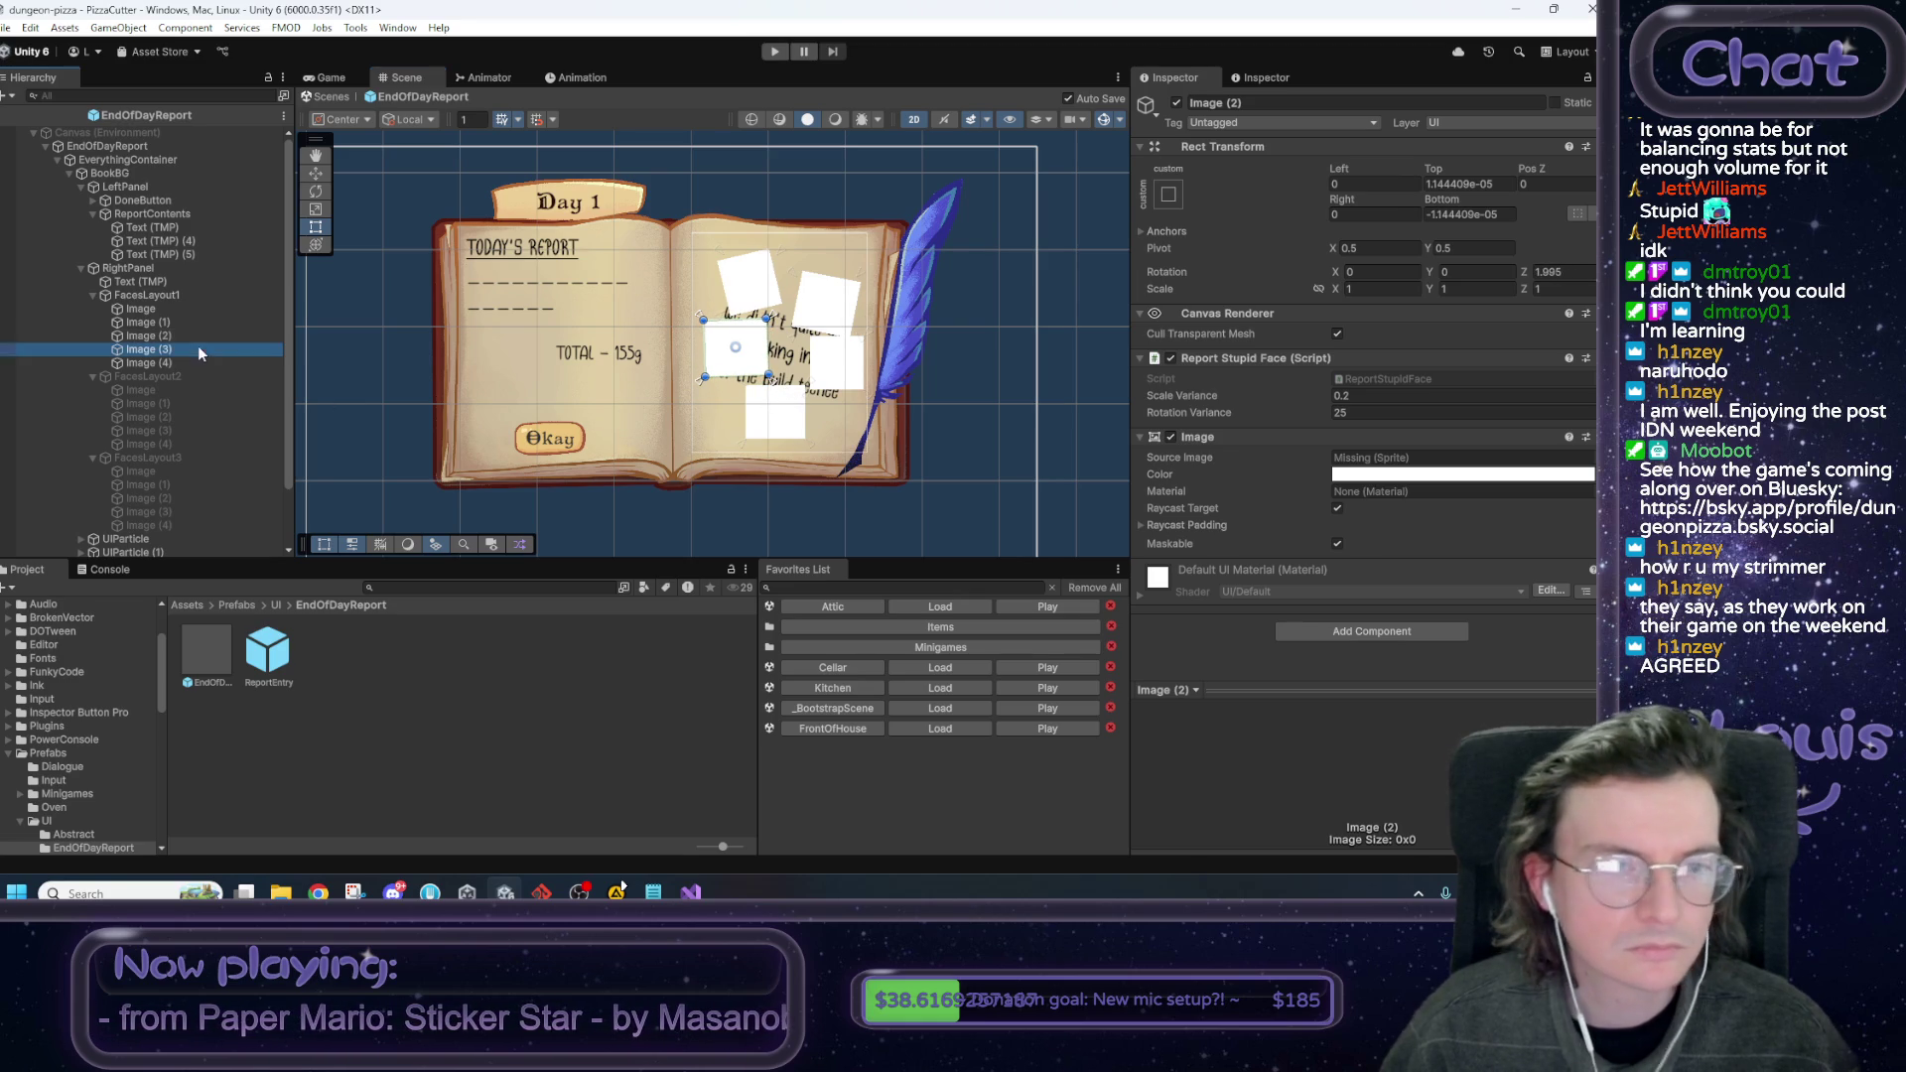
drag(873, 400, 883, 401)
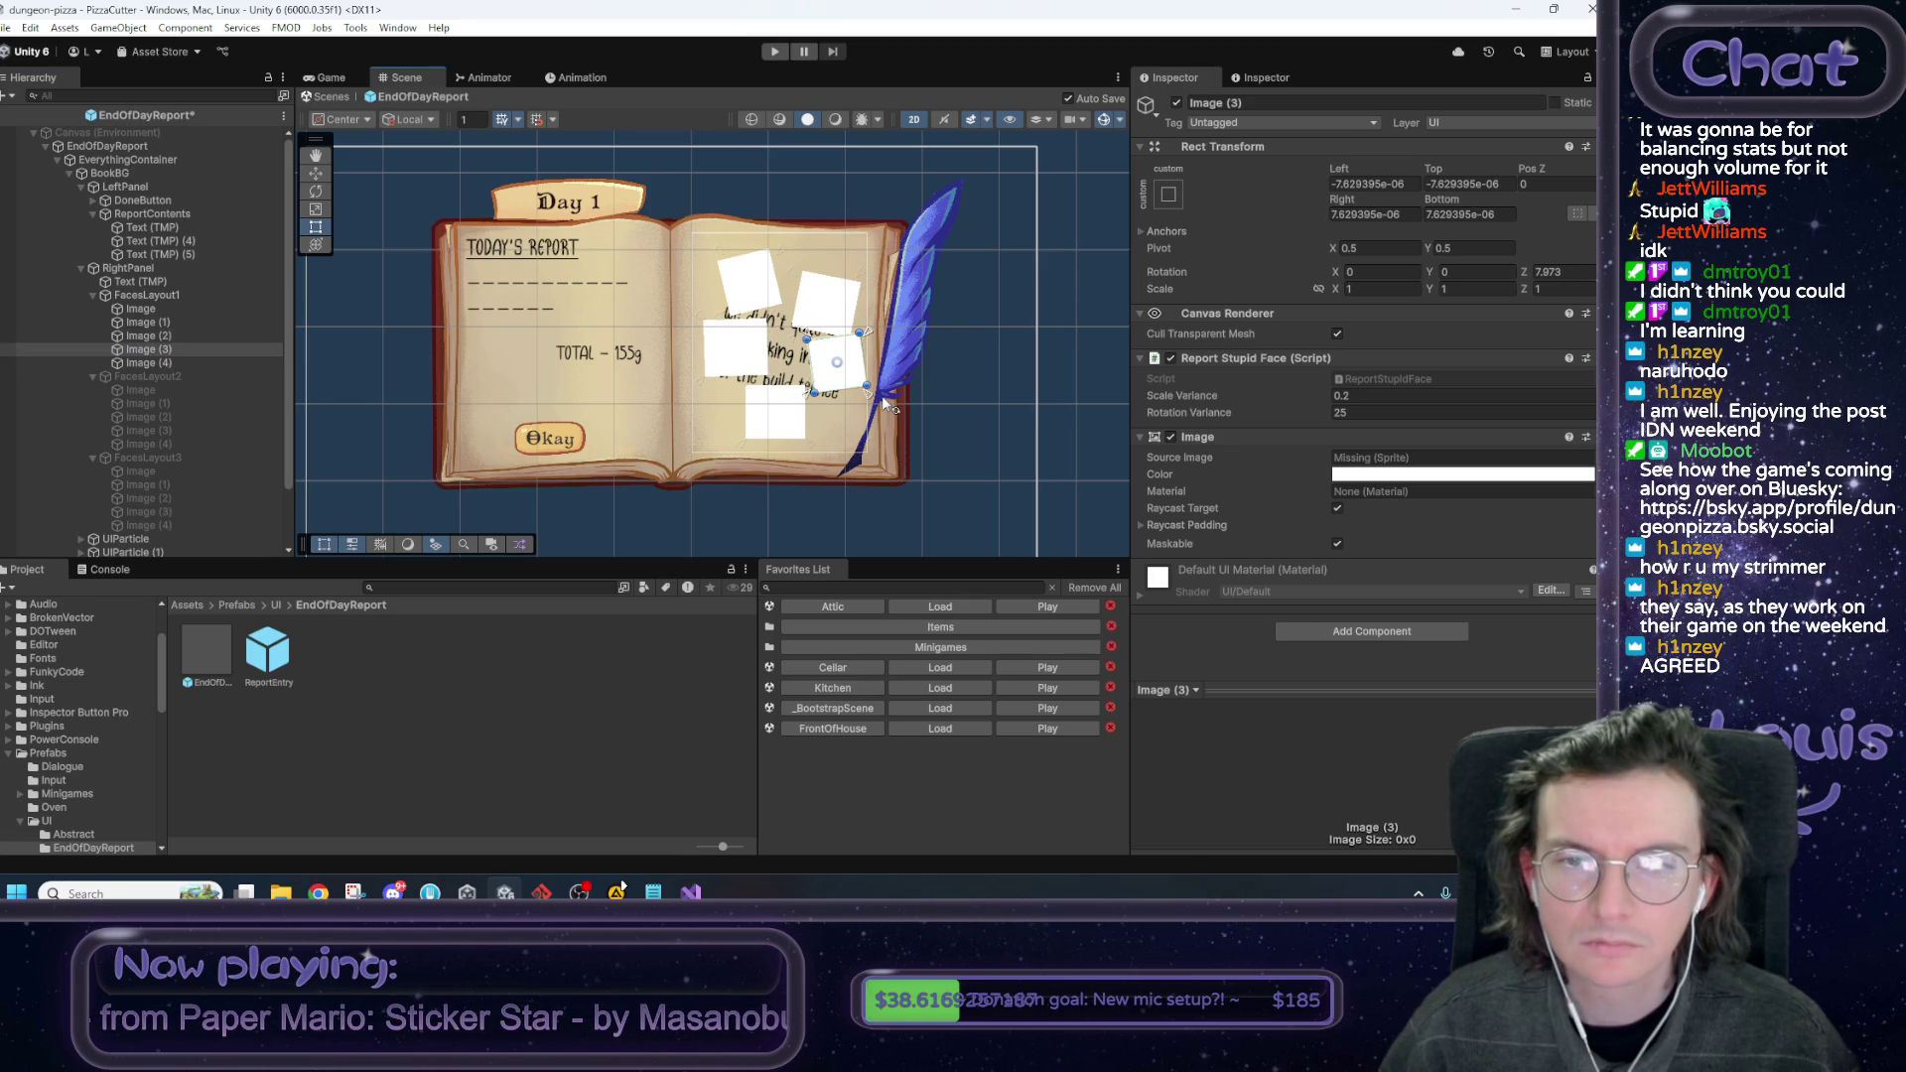
key(ctrl+s)
click(176, 361)
drag(820, 452, 816, 462)
key(ctrl+s)
click(134, 296)
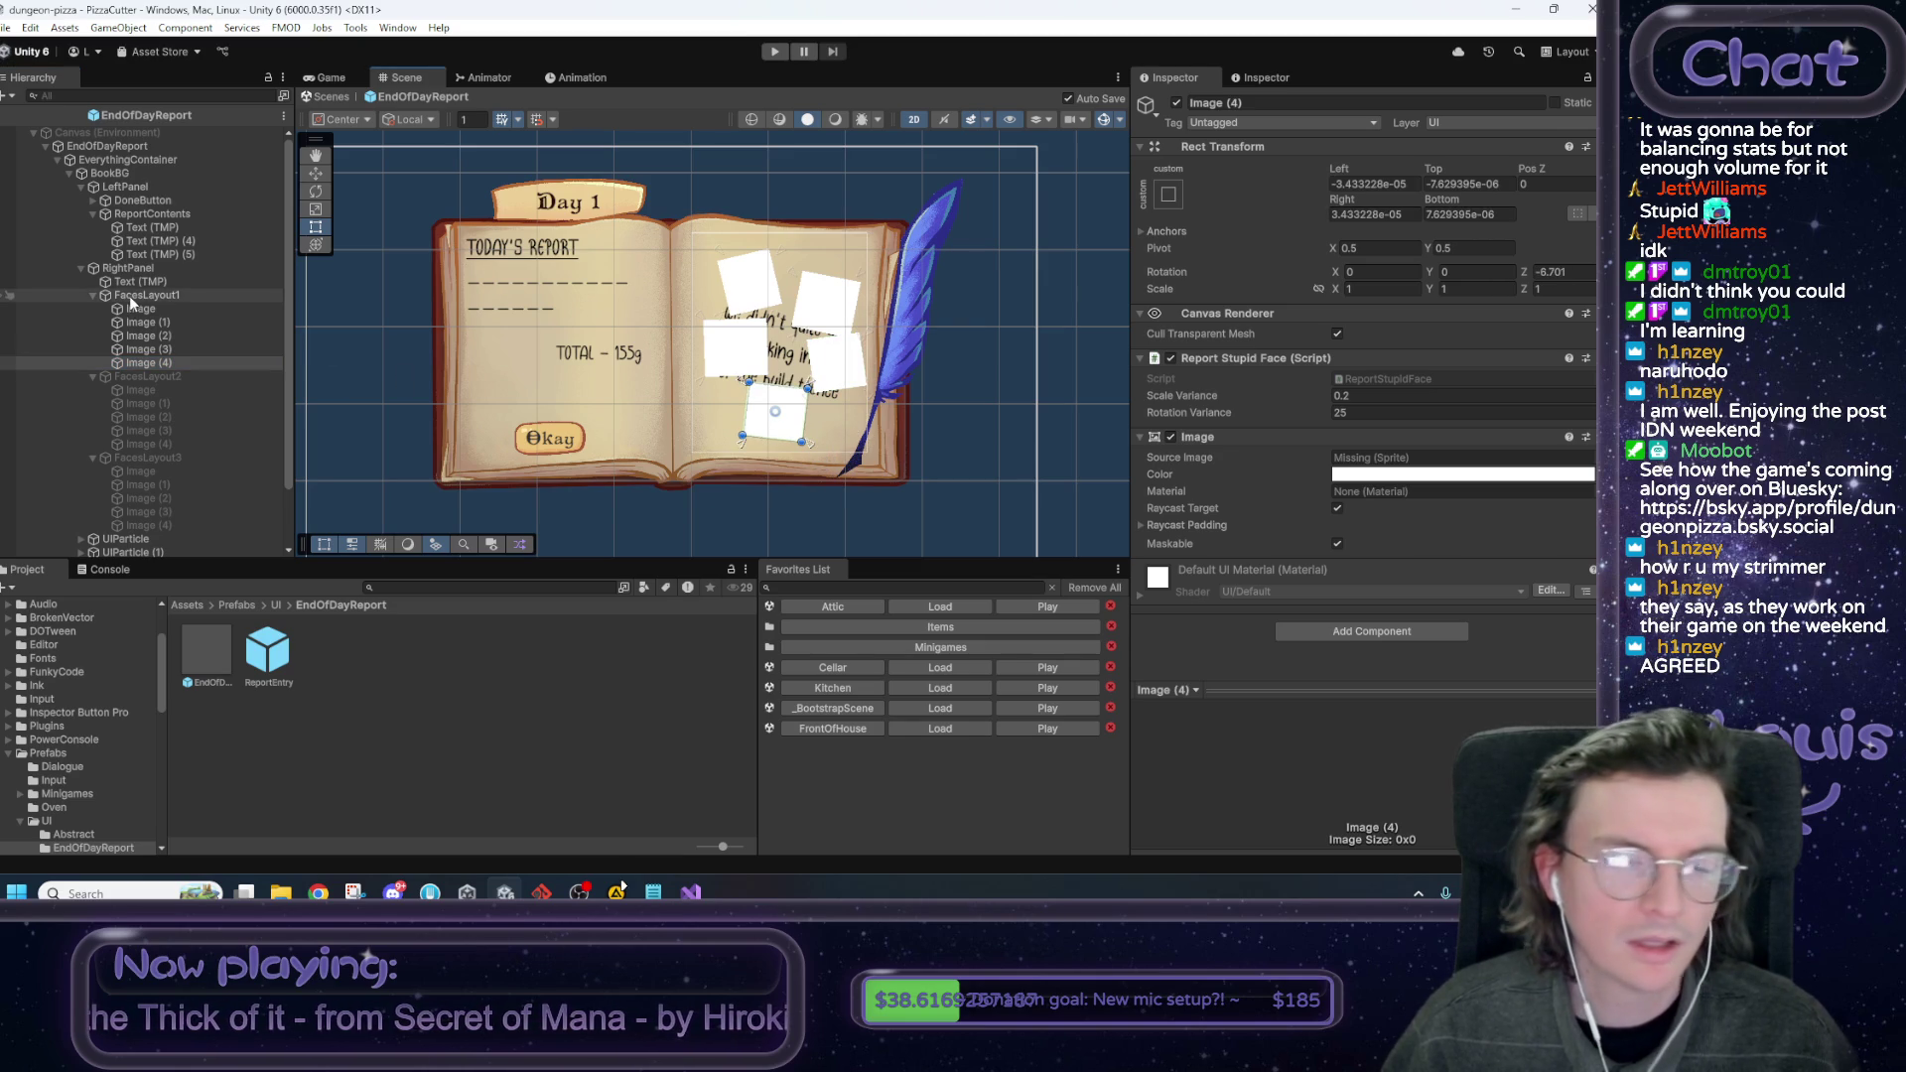
Swap FacesLayout1 for FacesLayout2 and try tilting its Image and Image (1) squares, undoing both.
click(1176, 102)
click(196, 386)
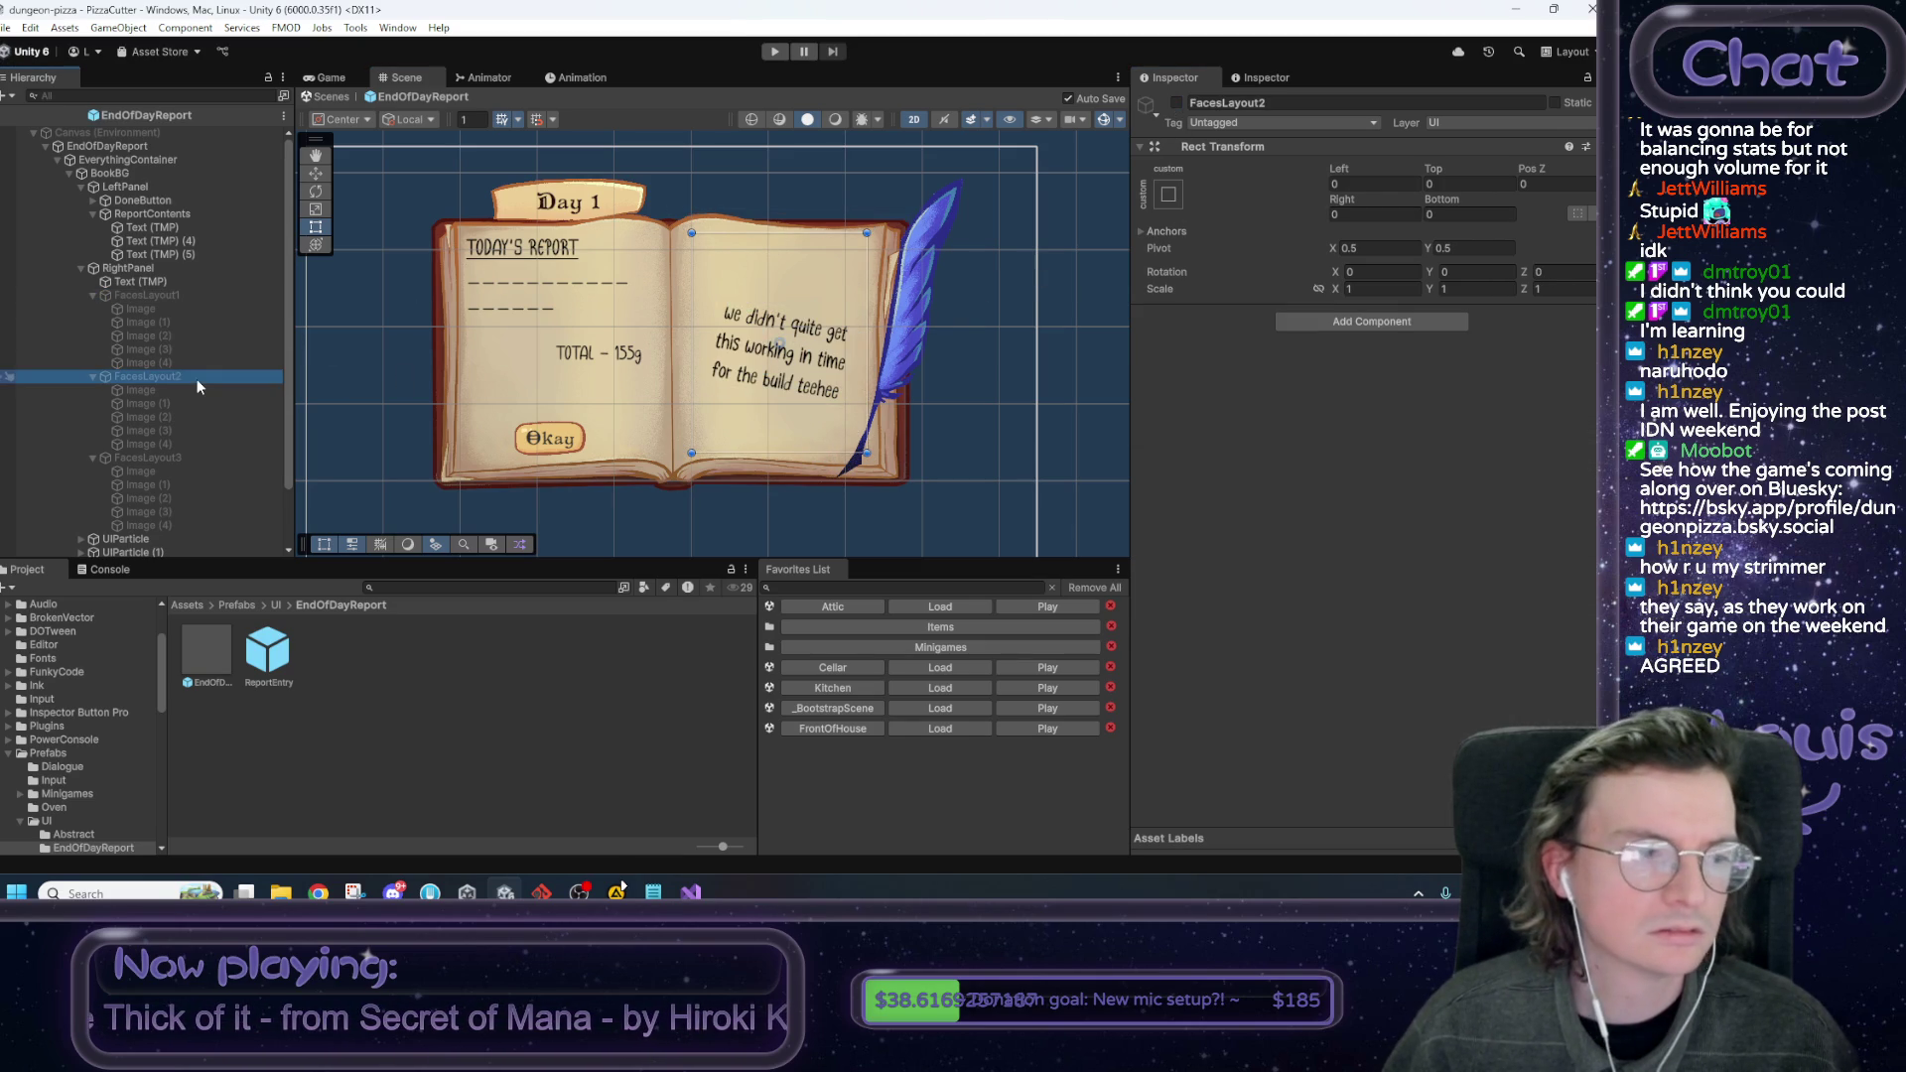
click(1176, 102)
click(147, 403)
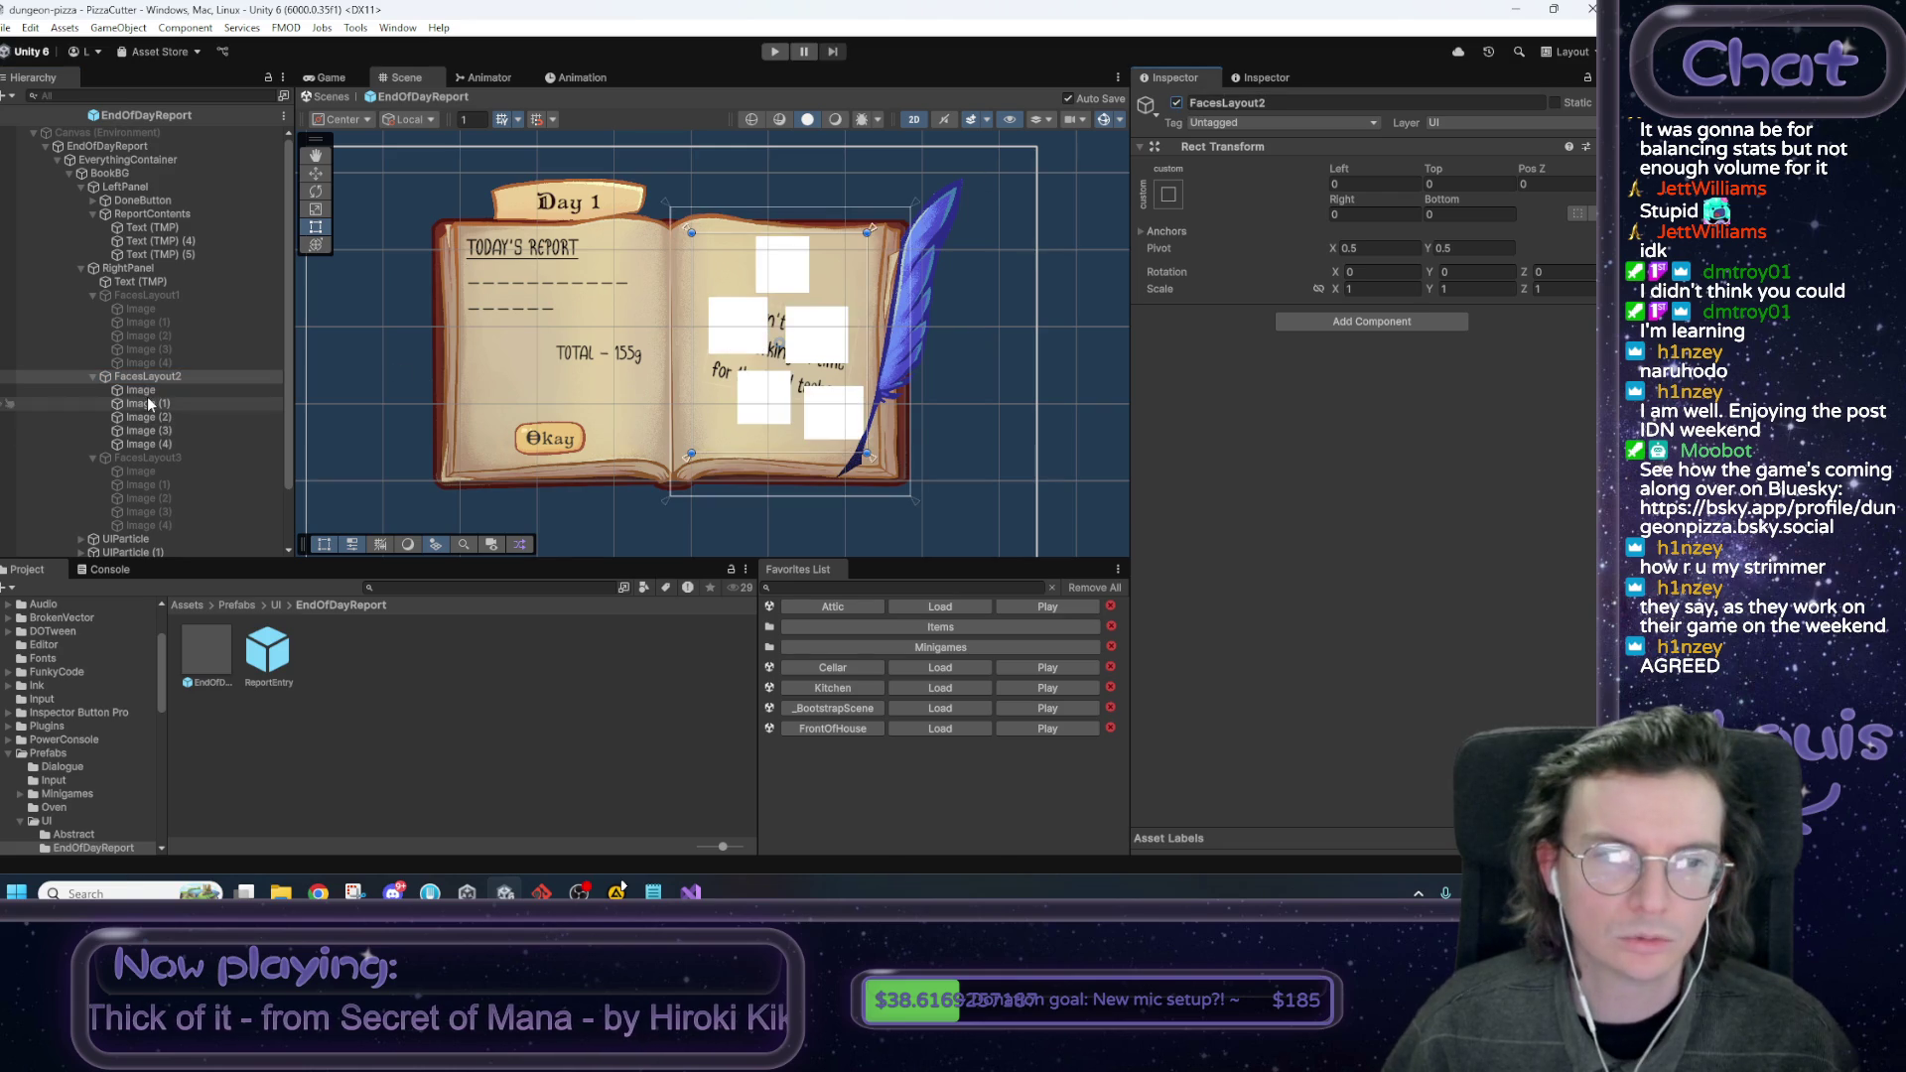
click(143, 391)
drag(823, 308, 830, 309)
key(ctrl+z)
key(ctrl+z)
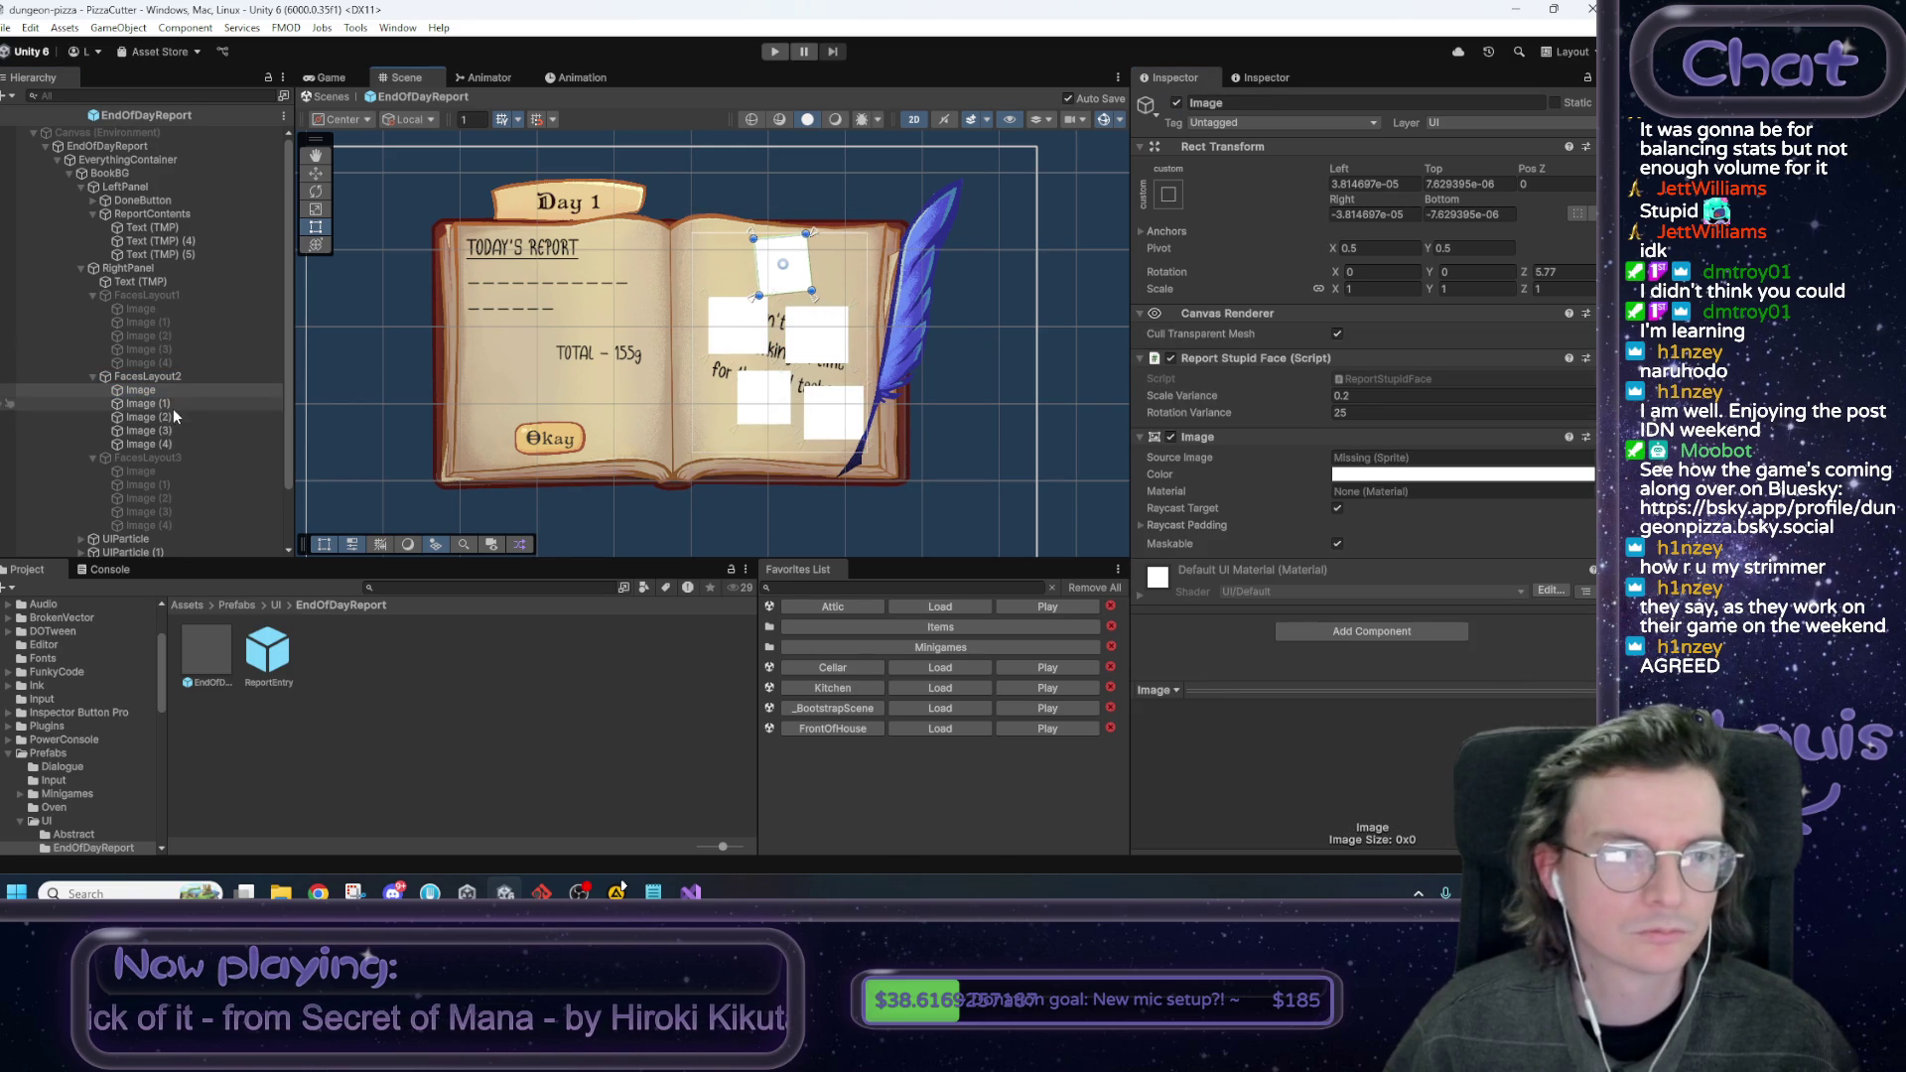
drag(784, 365, 778, 369)
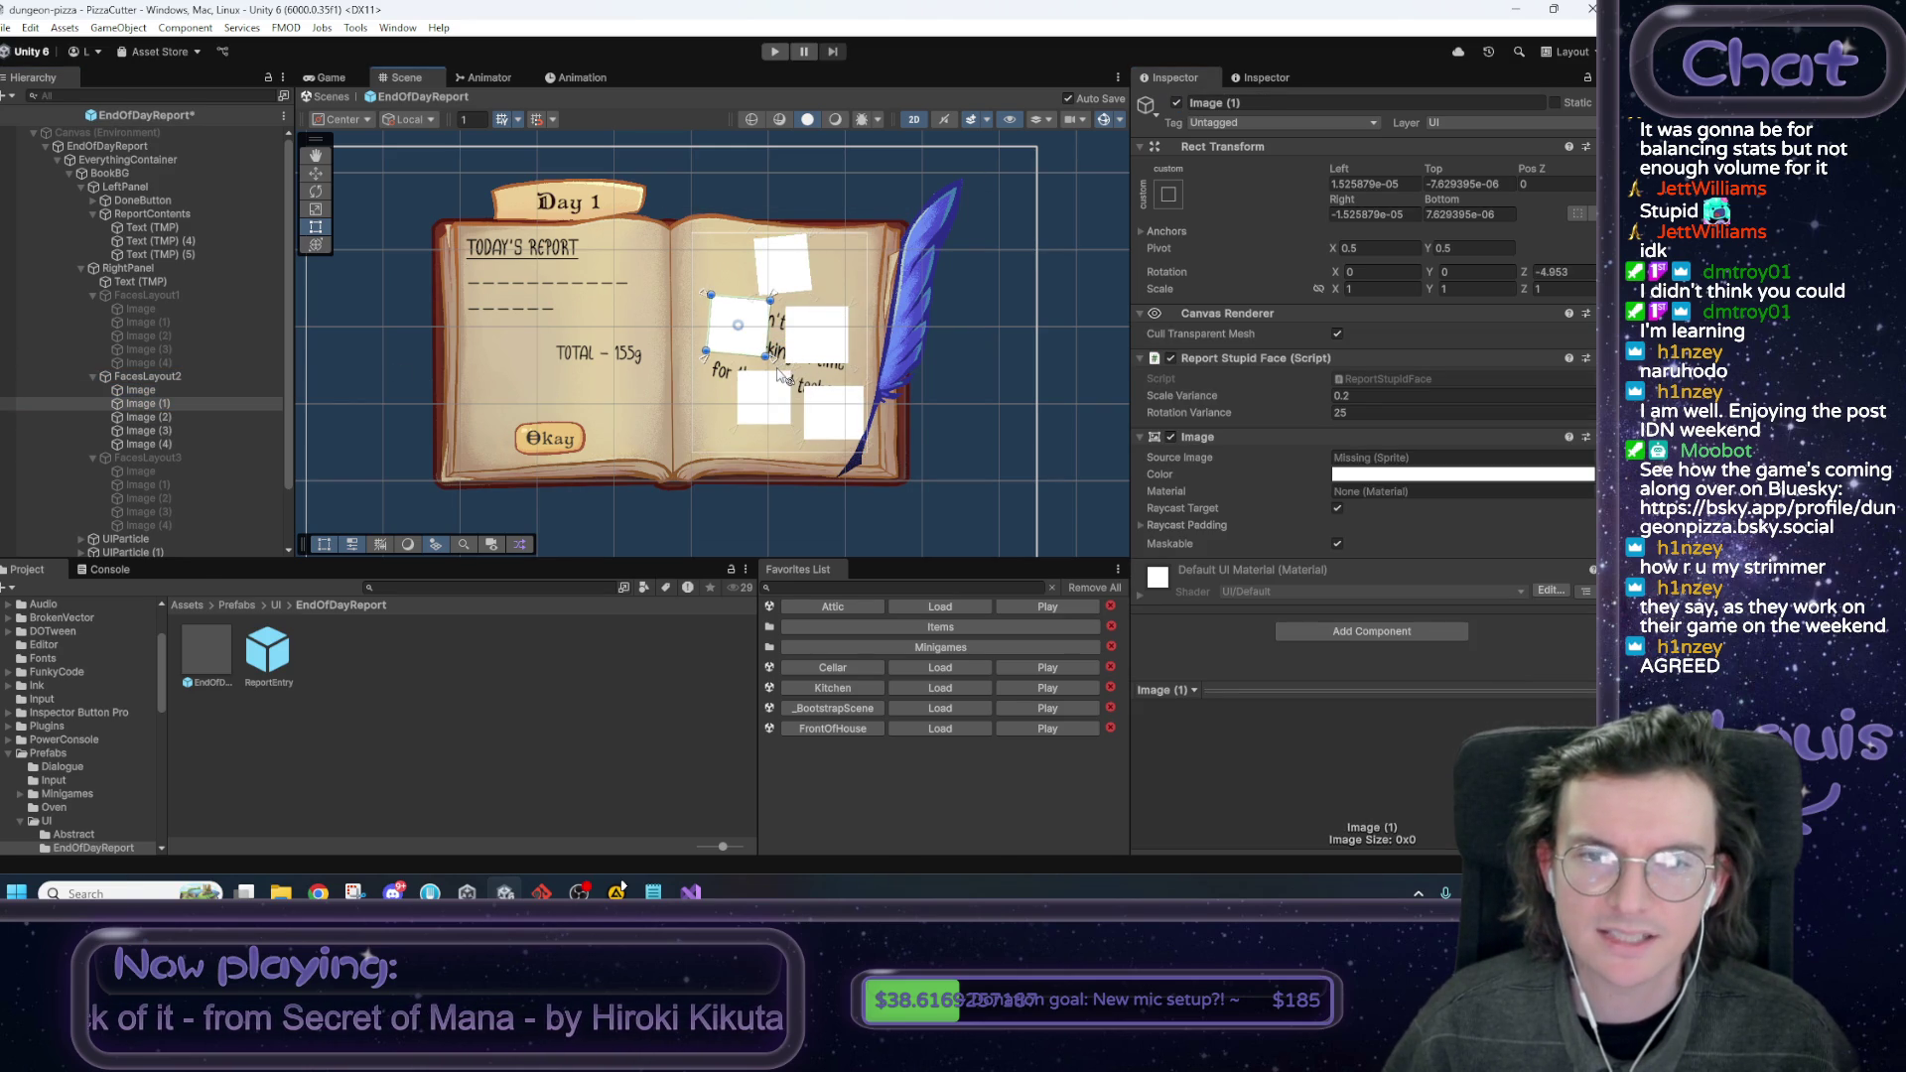
key(ctrl+z)
Undo a tilt on Image (2), tilt Image (3) and Image (4) to -1.97°, then deactivate FacesLayout2.
click(187, 416)
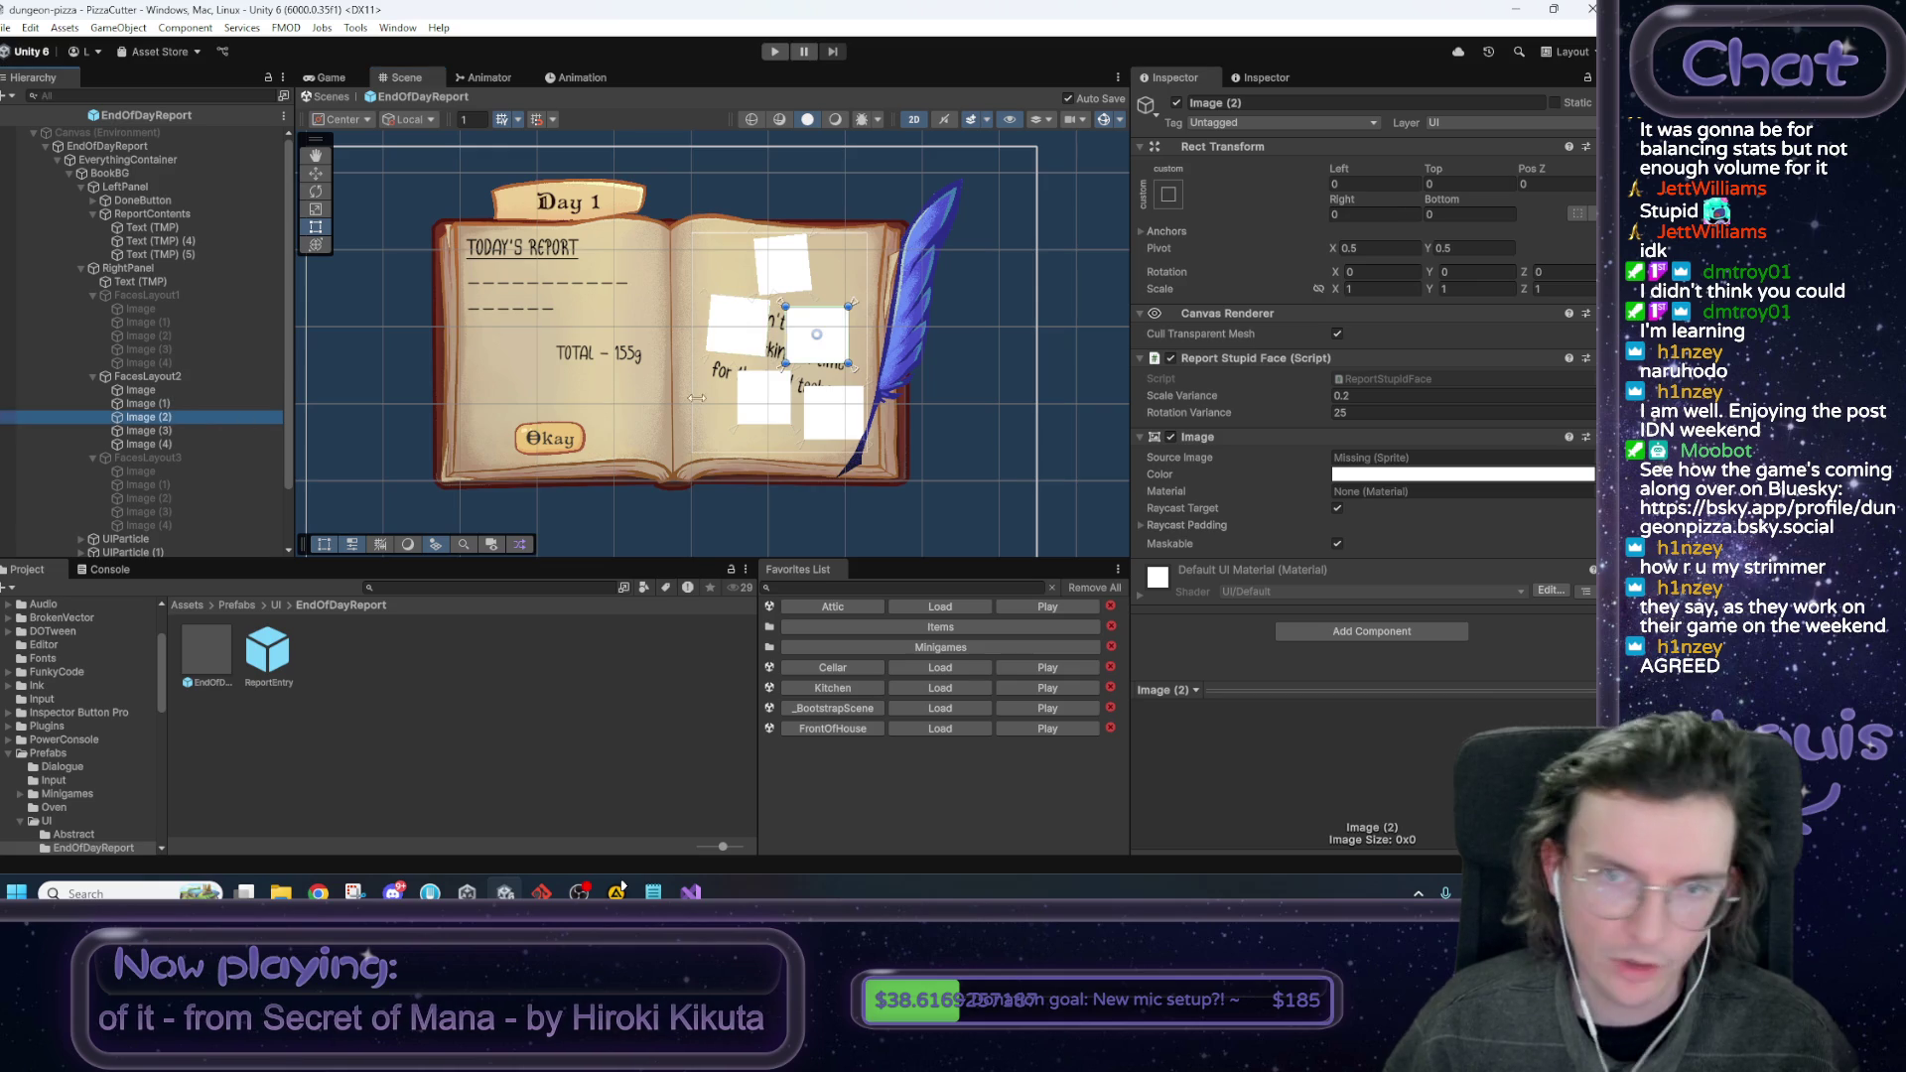
drag(860, 298, 866, 284)
key(ctrl+z)
click(200, 429)
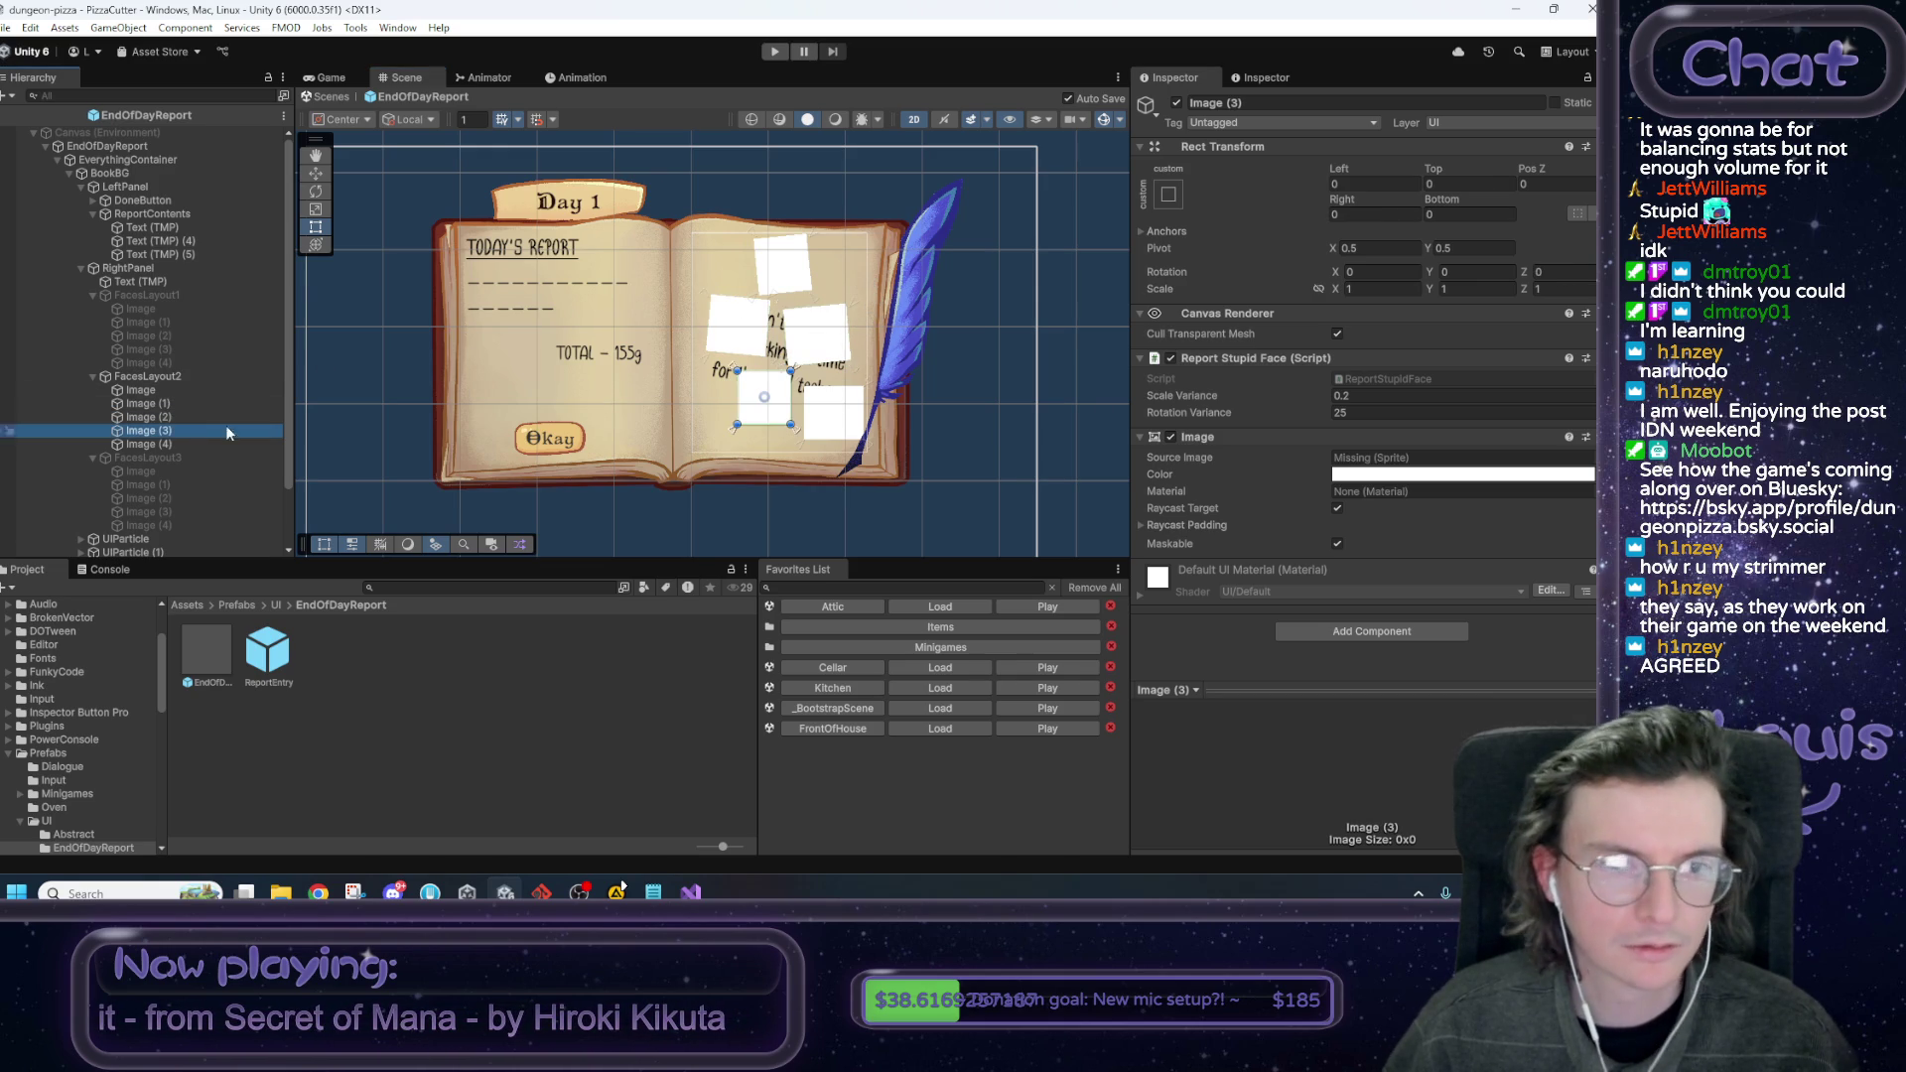
drag(809, 372, 733, 373)
click(147, 444)
drag(802, 386, 800, 379)
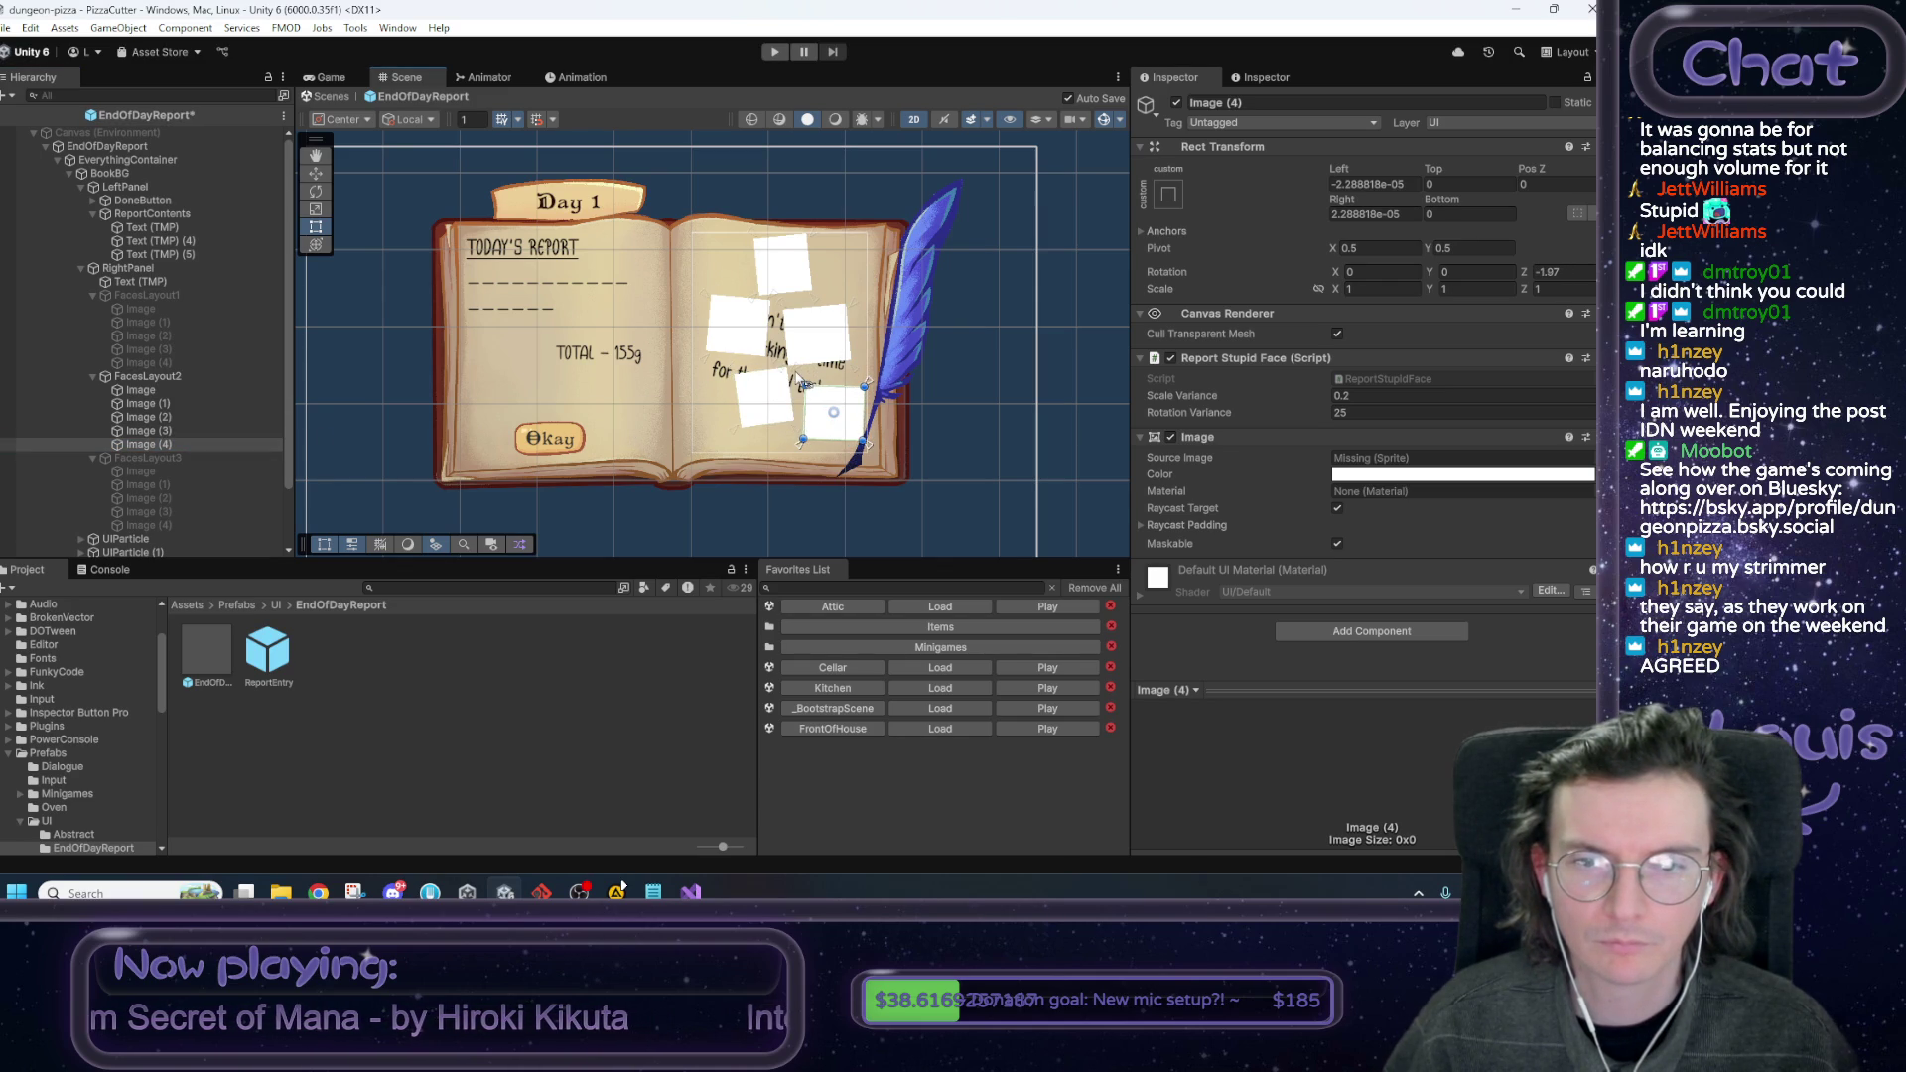
click(168, 378)
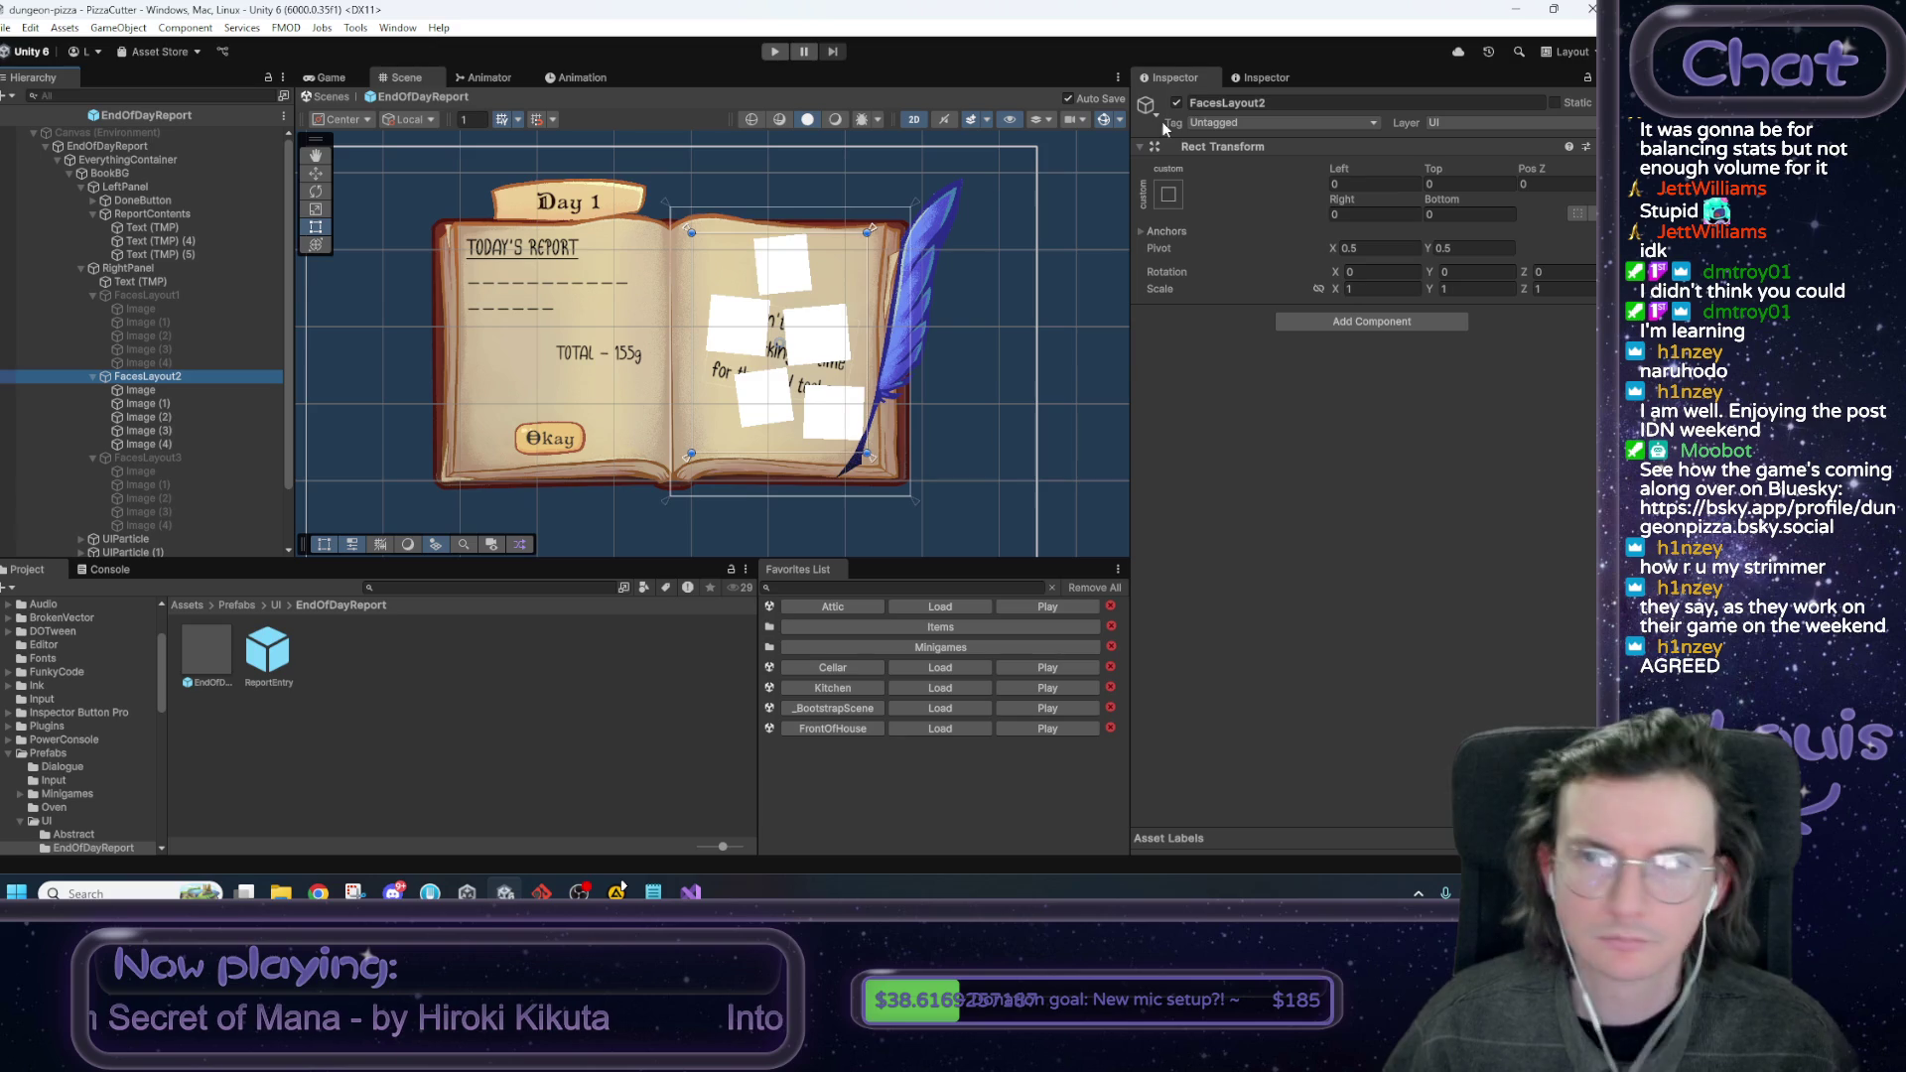
click(1177, 102)
click(147, 457)
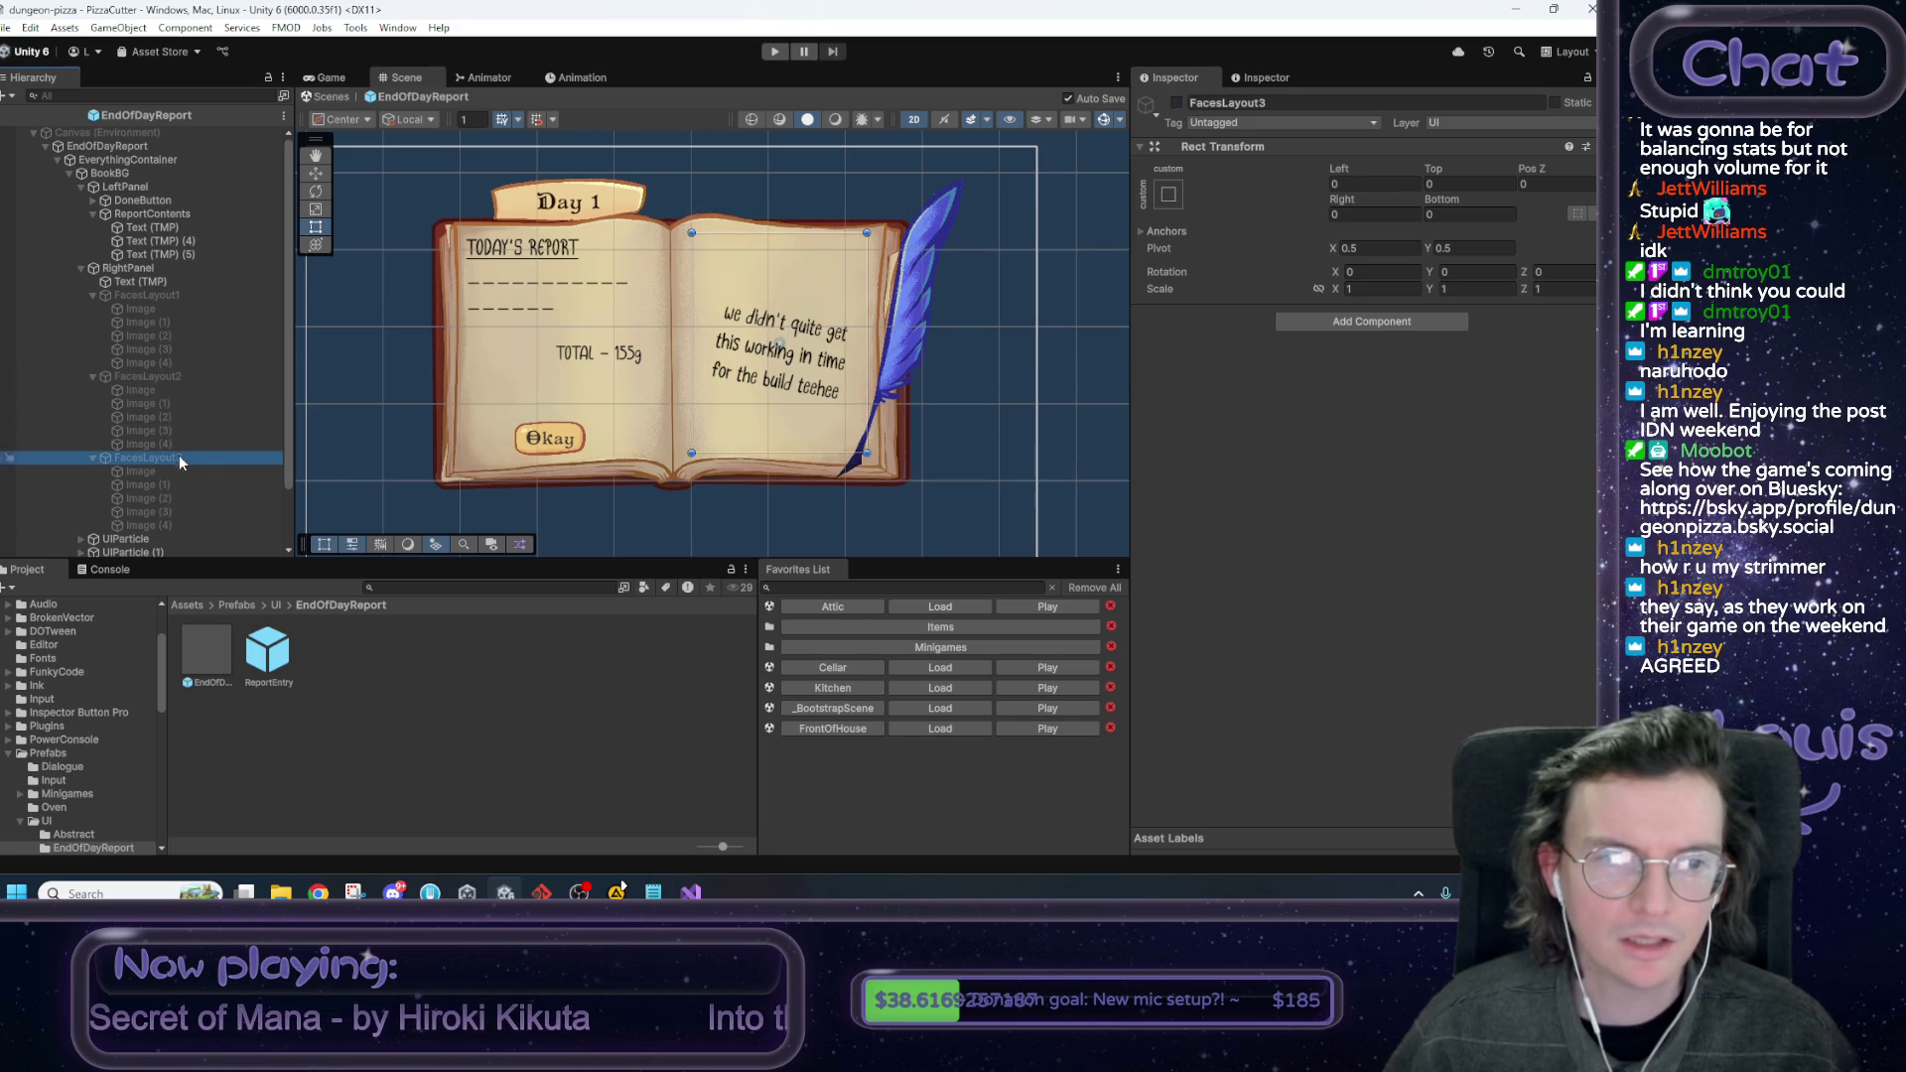
Show FacesLayout3 and tilt its first Image square slightly, undoing the Image (1) tilt.
click(1176, 102)
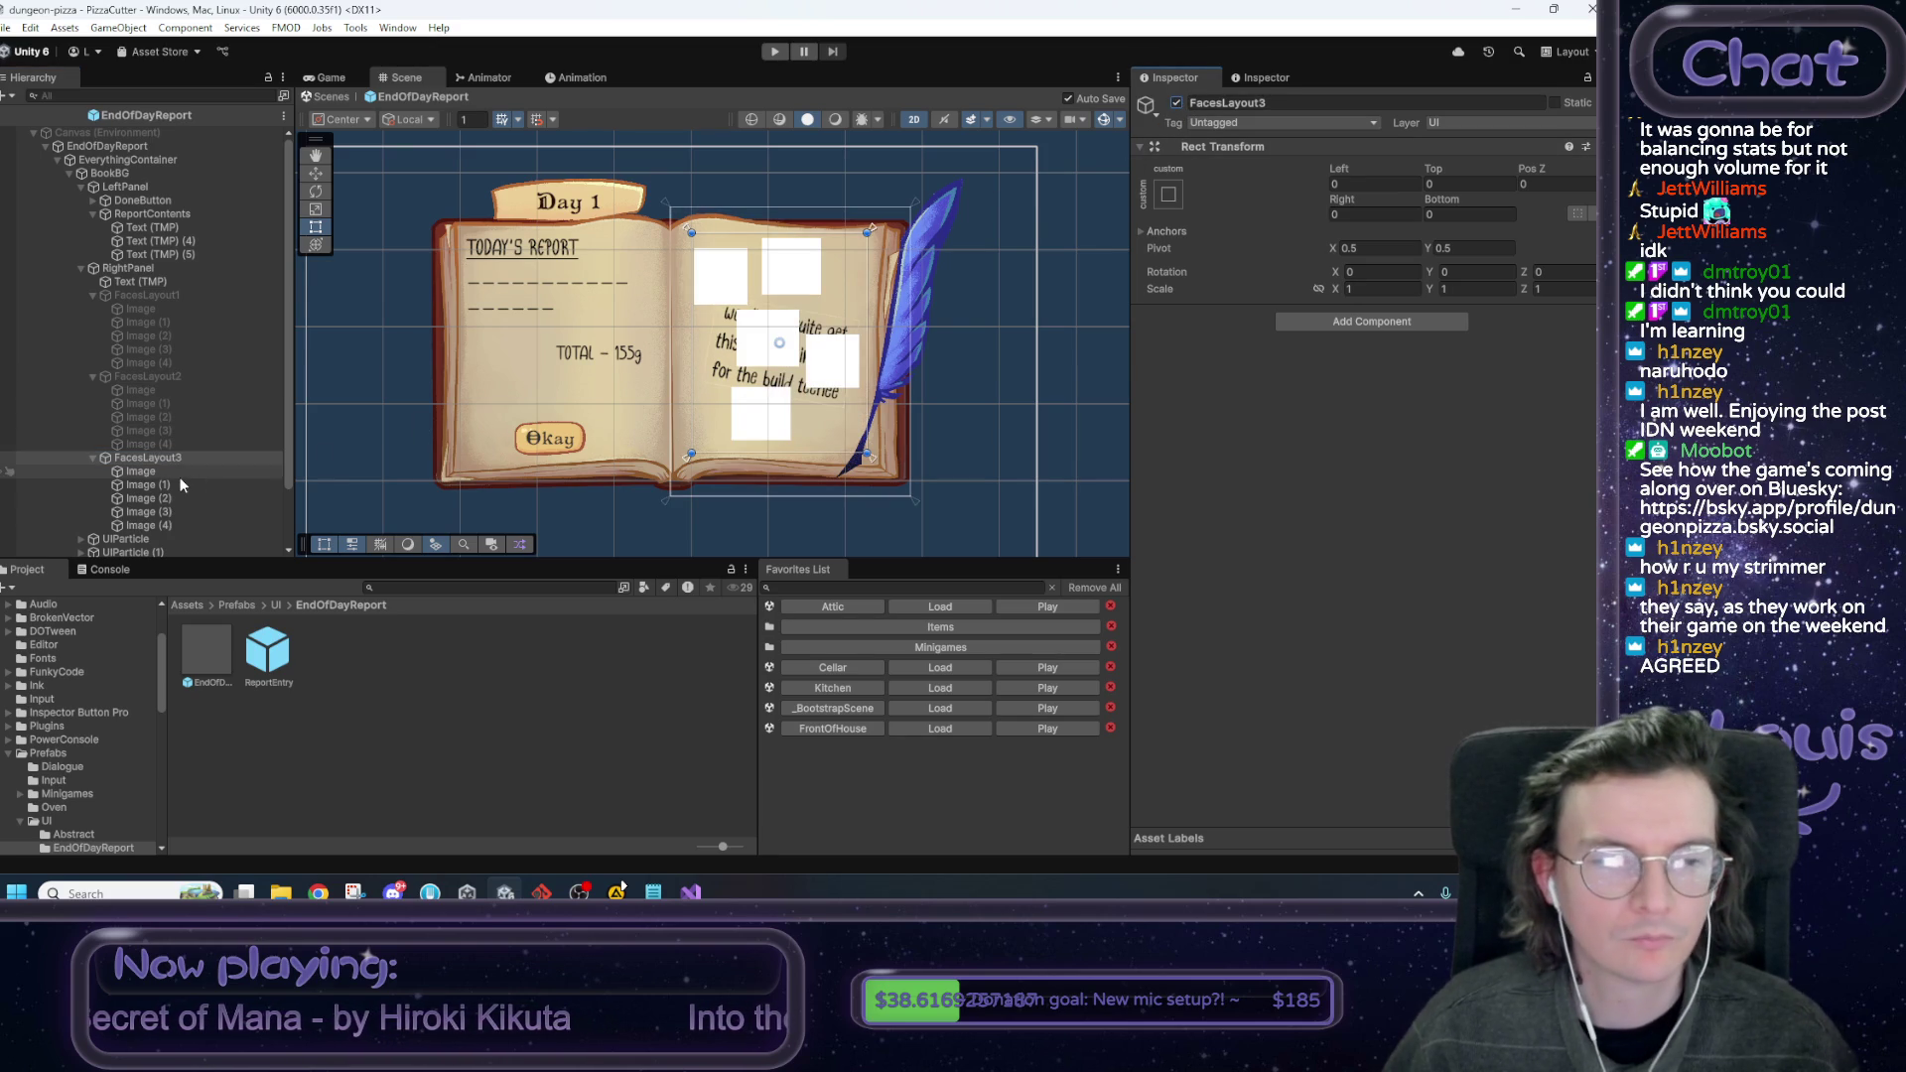
click(742, 293)
drag(743, 293, 744, 290)
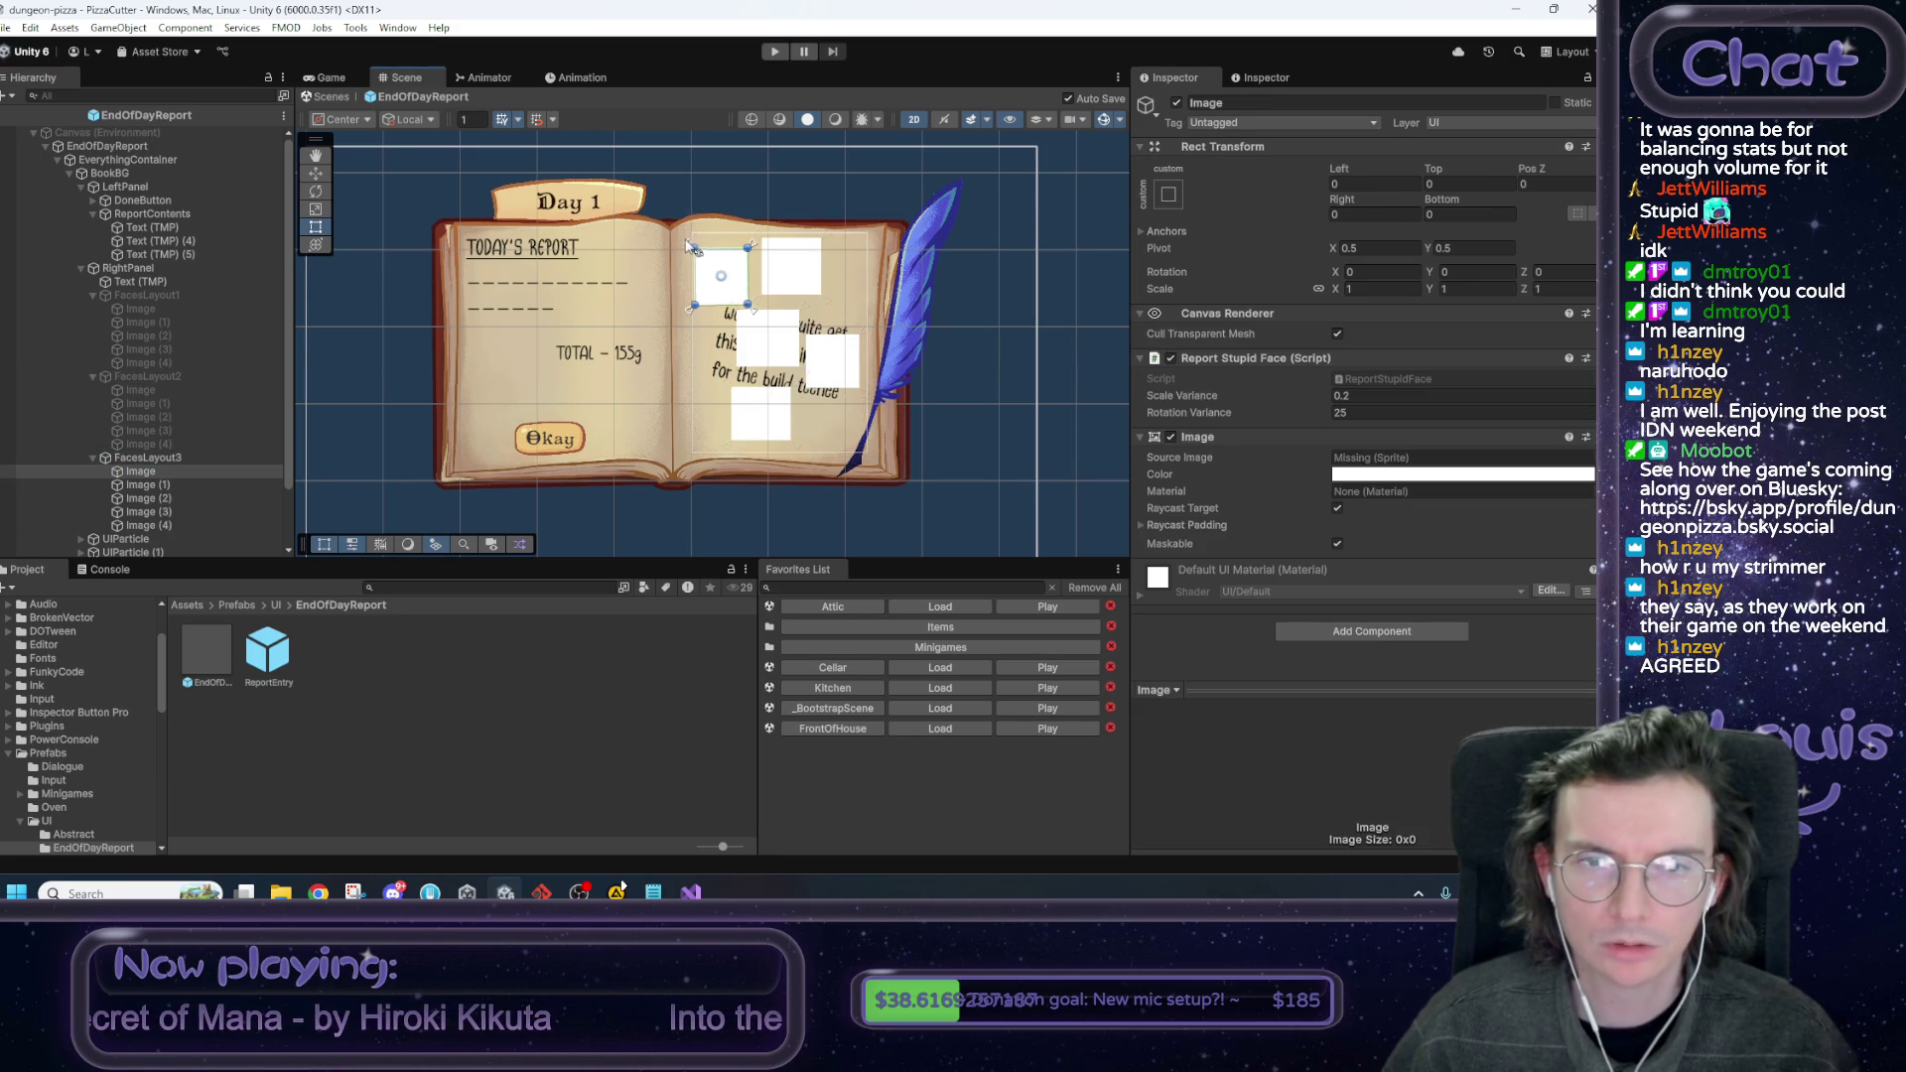
click(248, 485)
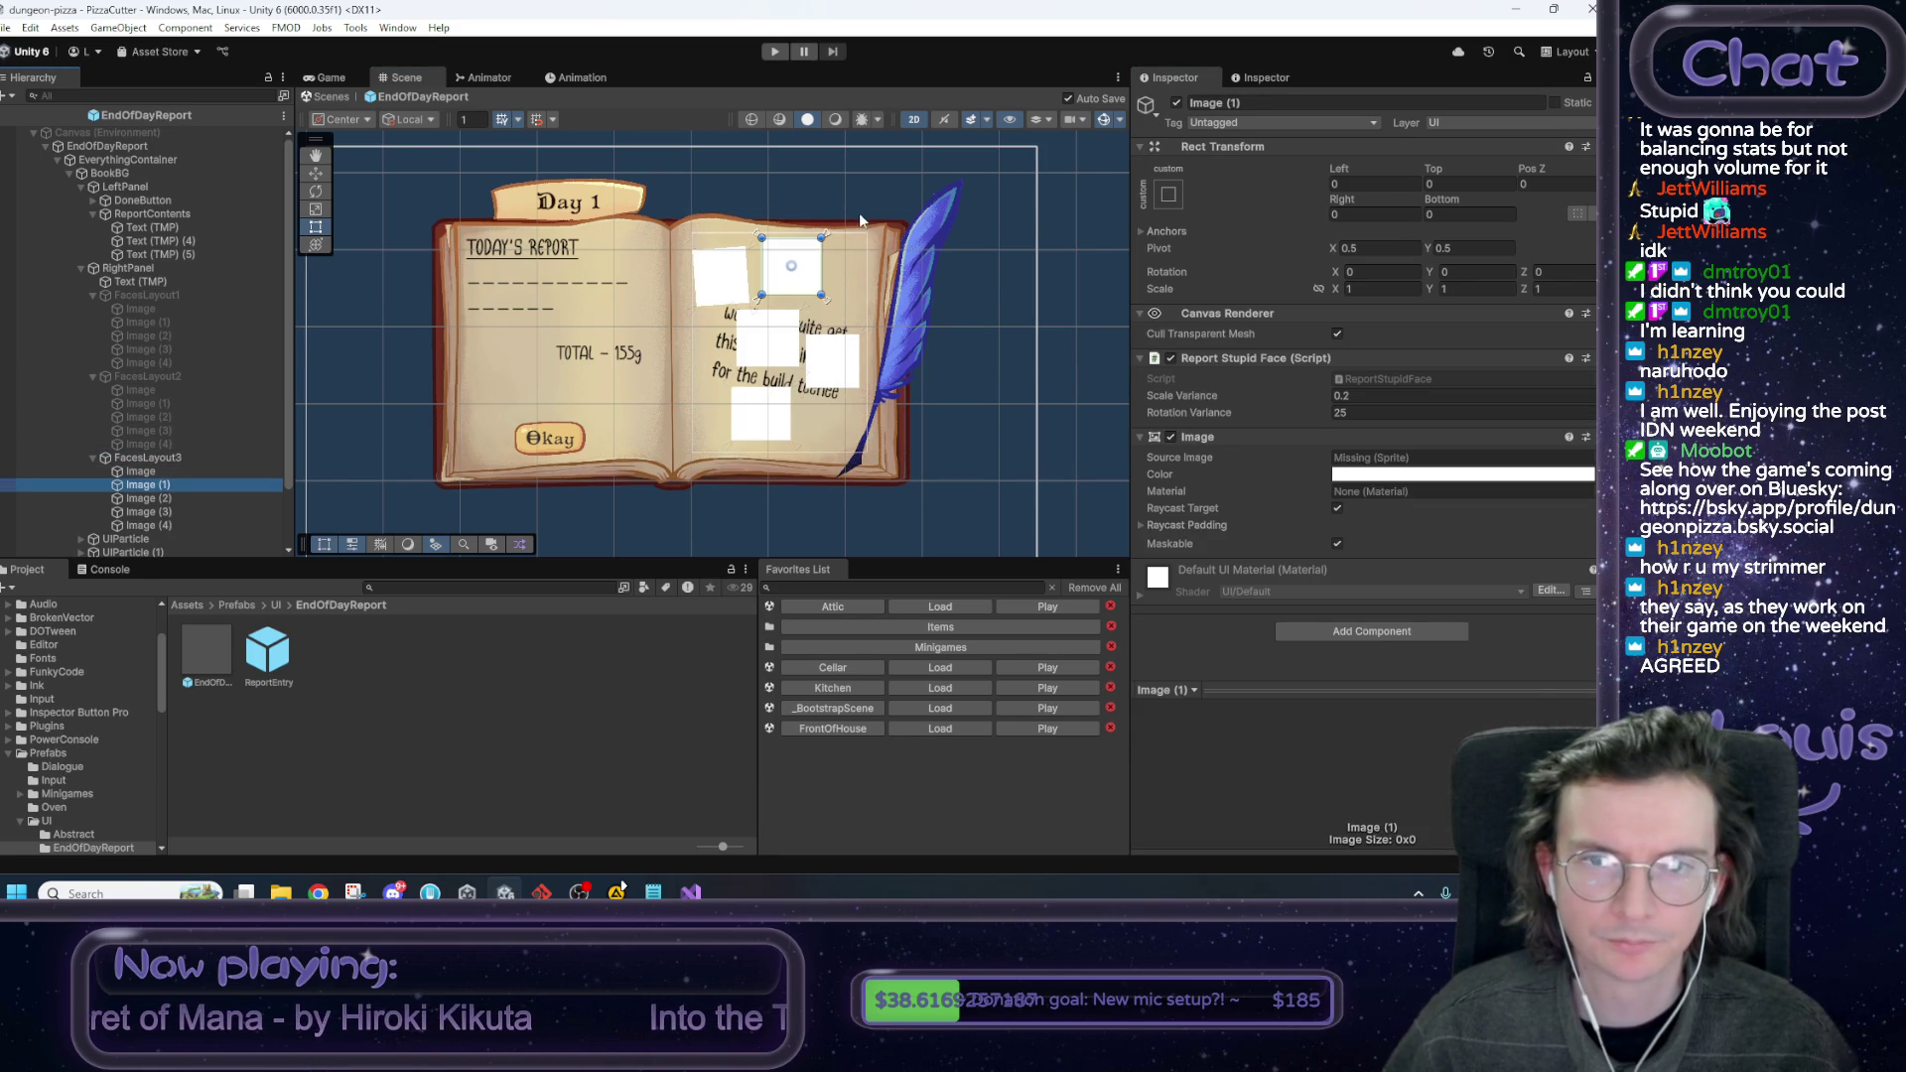
drag(834, 242, 846, 240)
key(ctrl+z)
Tilt Image (2), (3) and (4) slightly, e.g. Image (4) to -8.407°, then hide FacesLayout3.
click(187, 498)
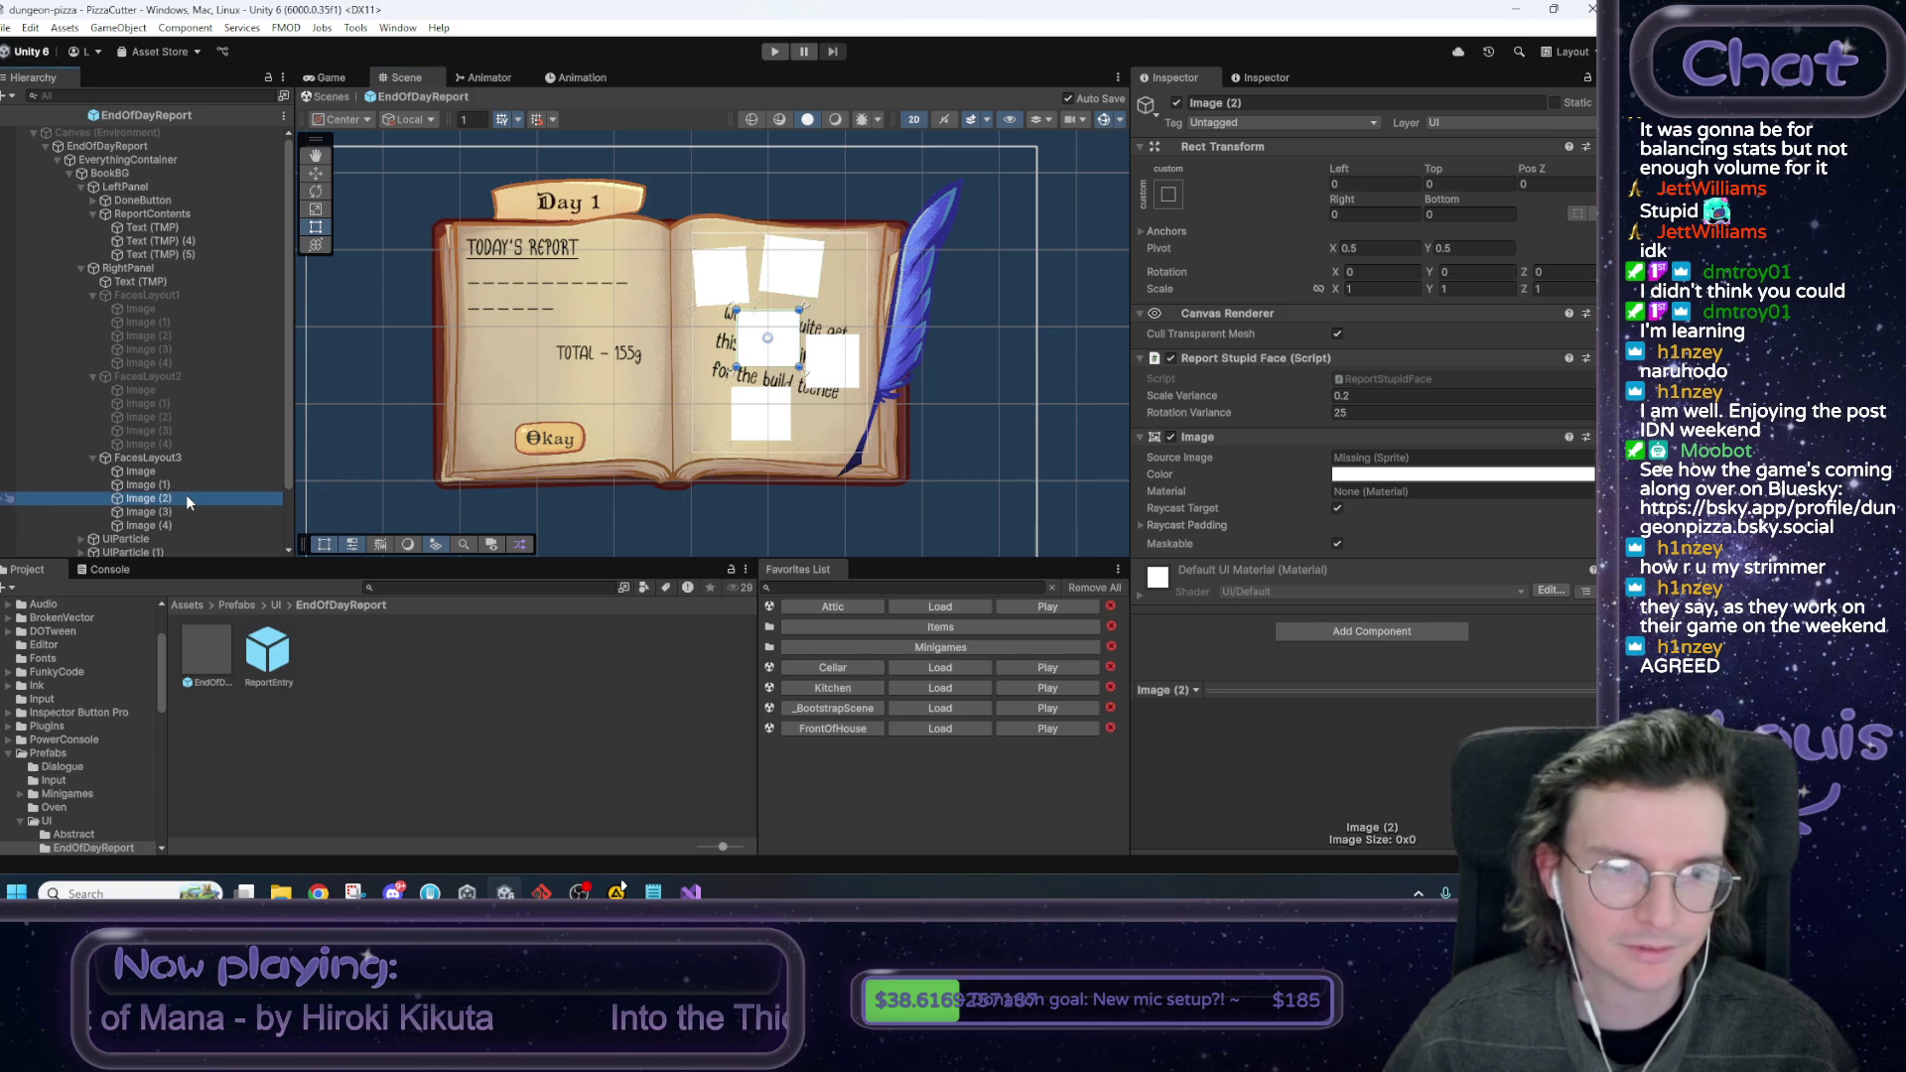
mouse_move(733, 308)
mouse_down()
mouse_move(739, 290)
mouse_move(711, 303)
mouse_up()
click(141, 511)
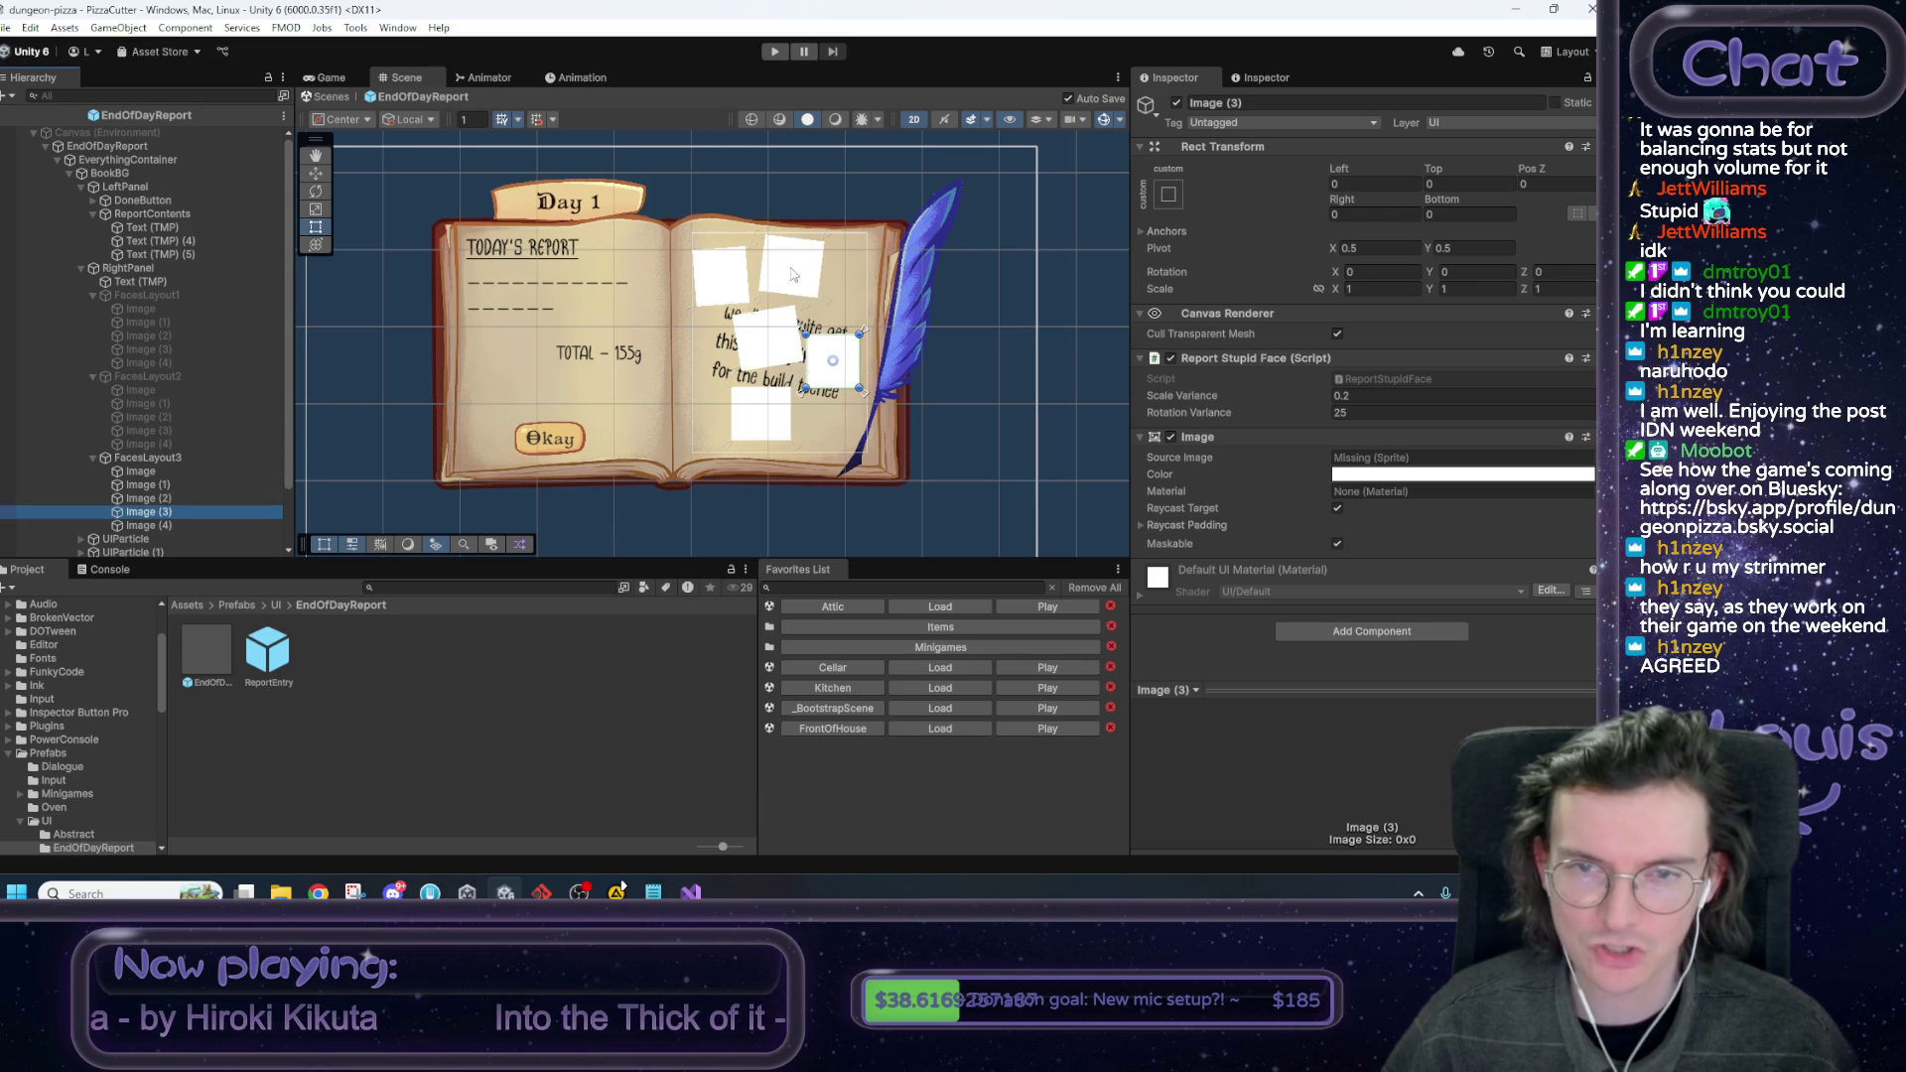
drag(871, 330, 891, 292)
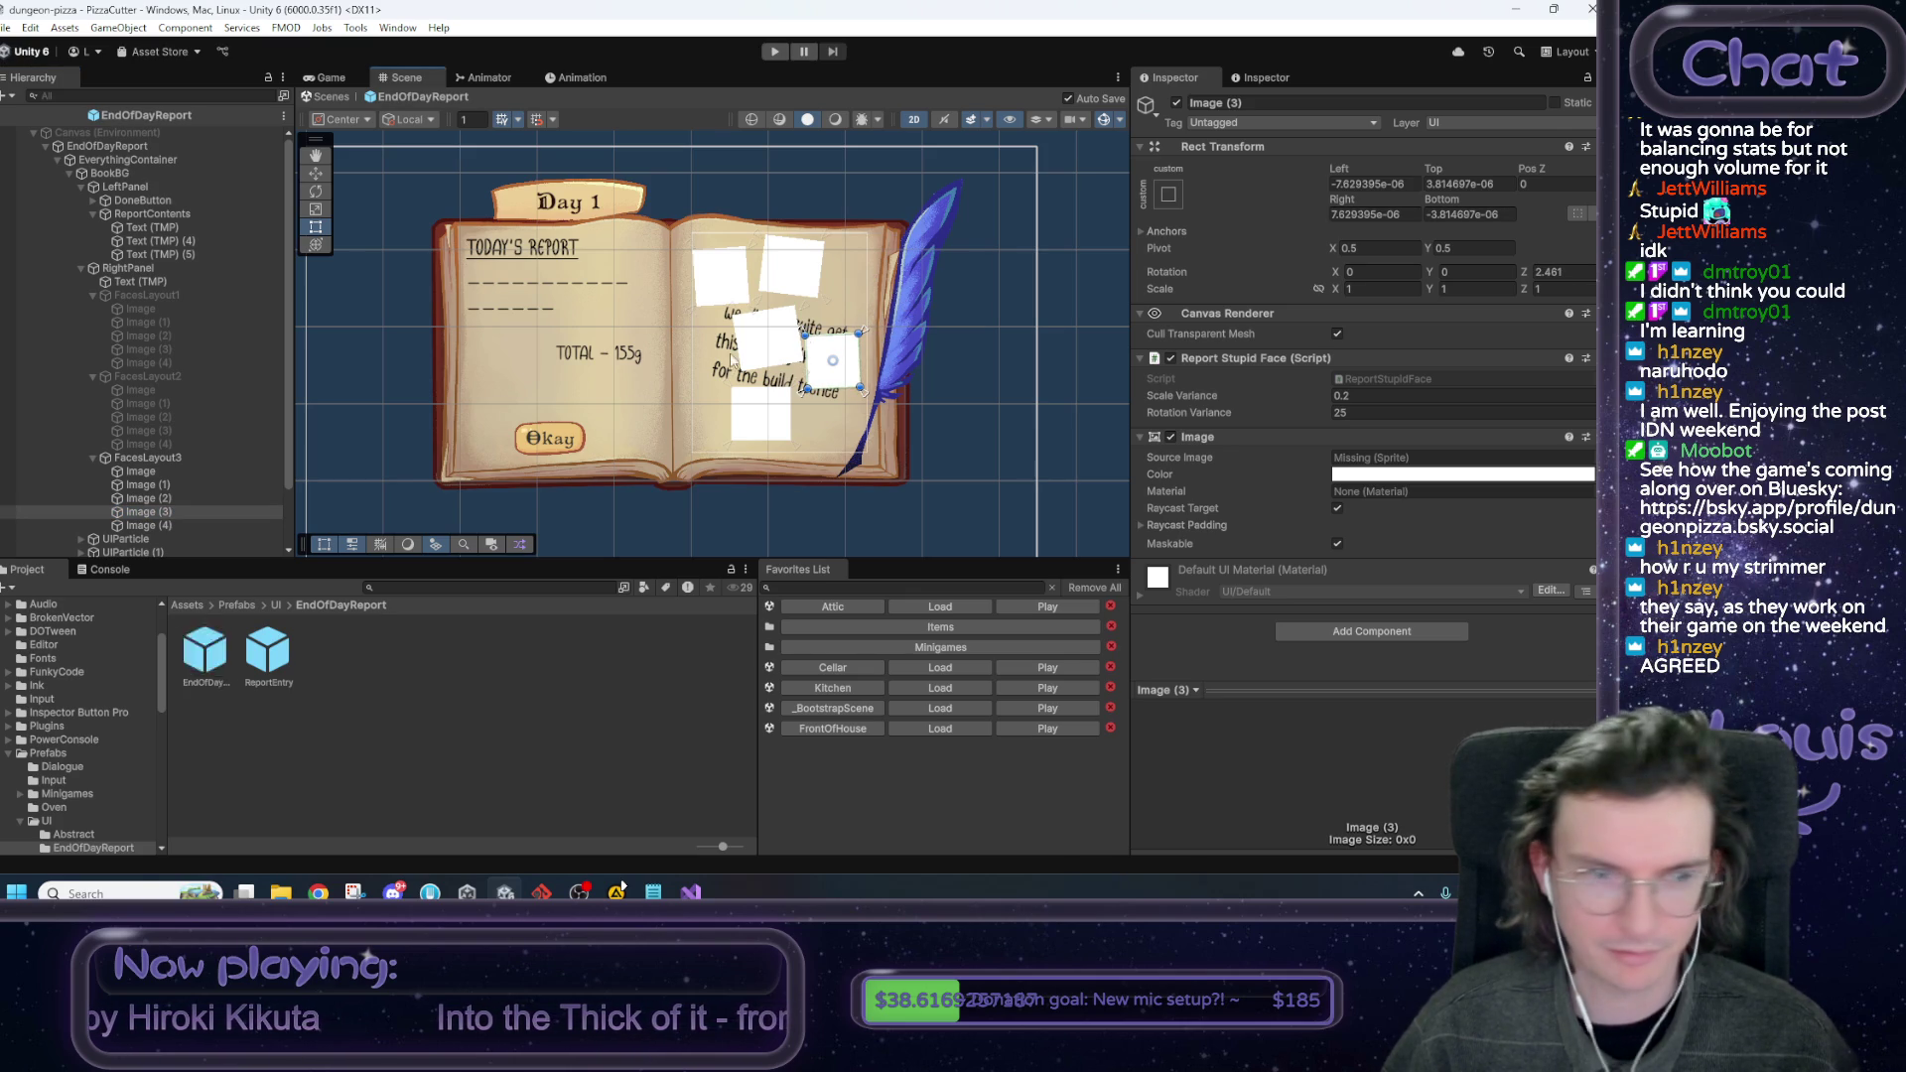
click(191, 526)
drag(804, 390, 814, 389)
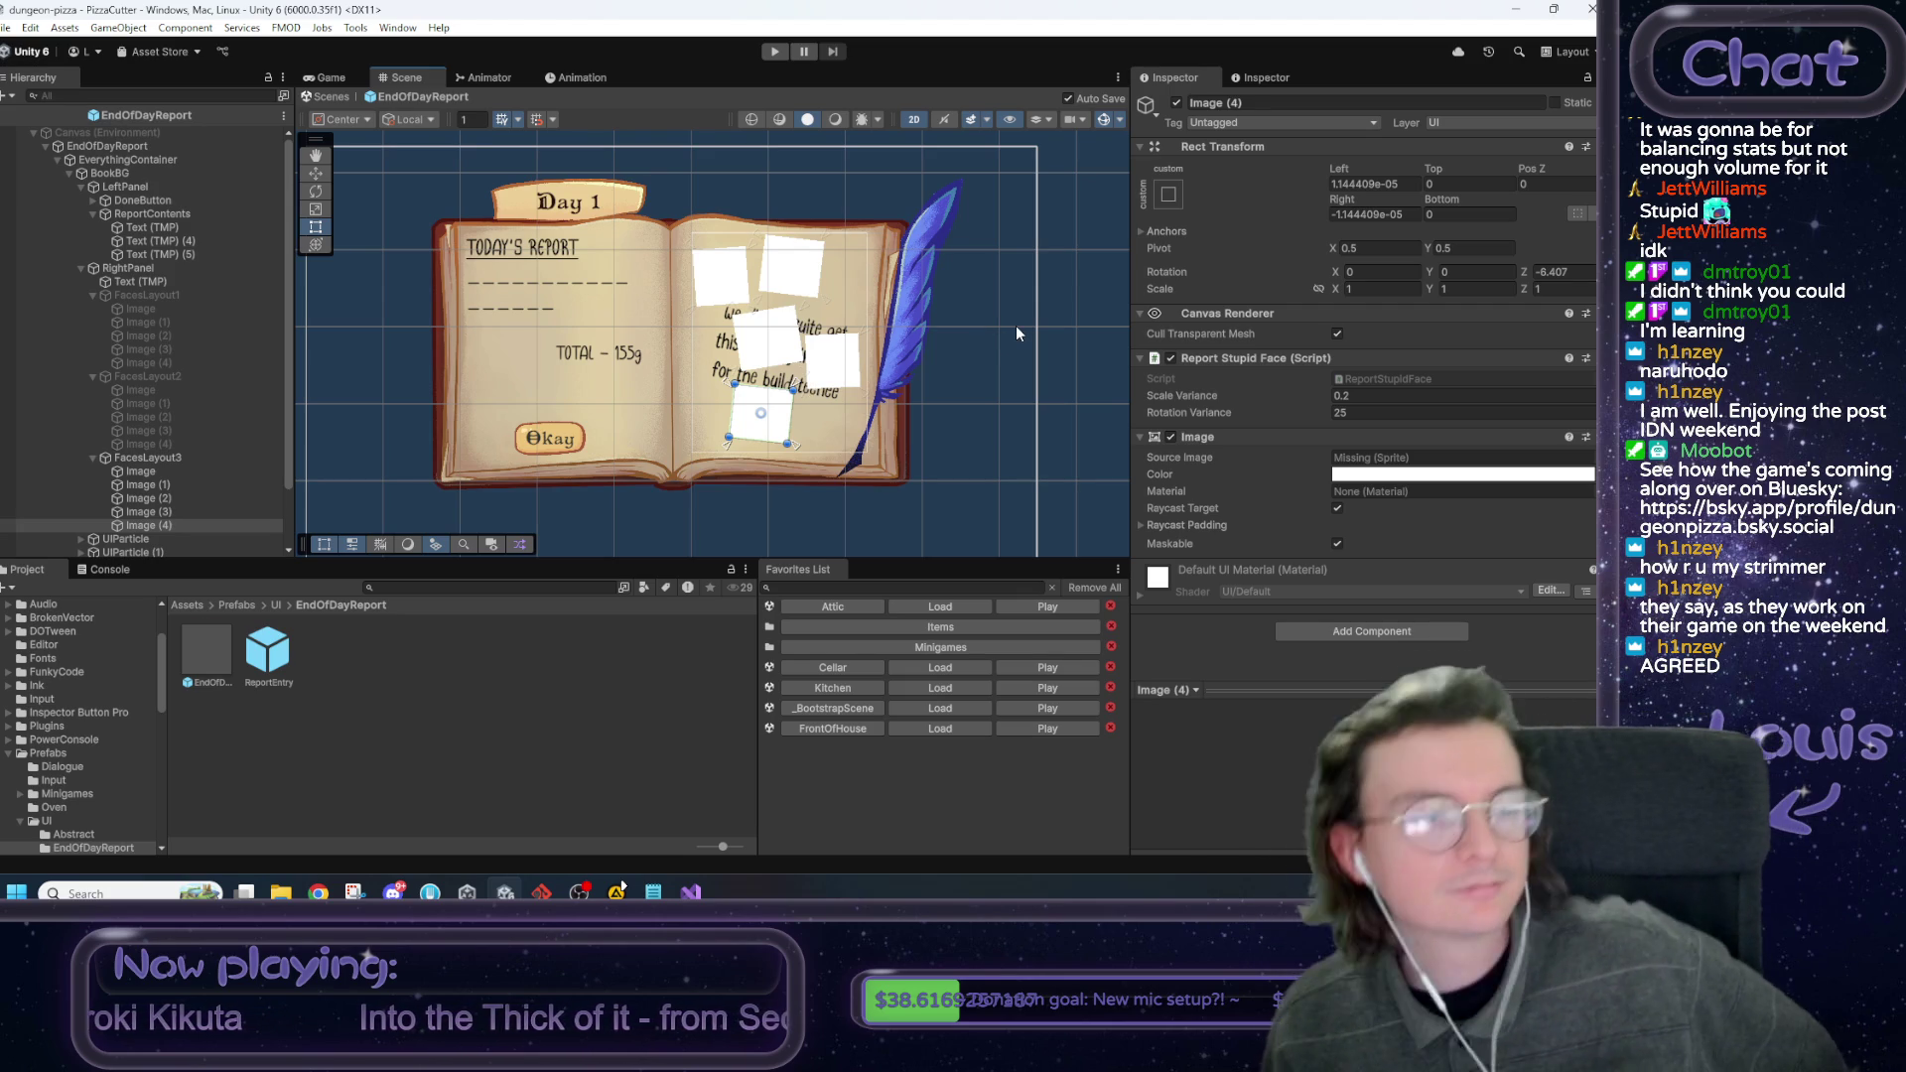
click(207, 458)
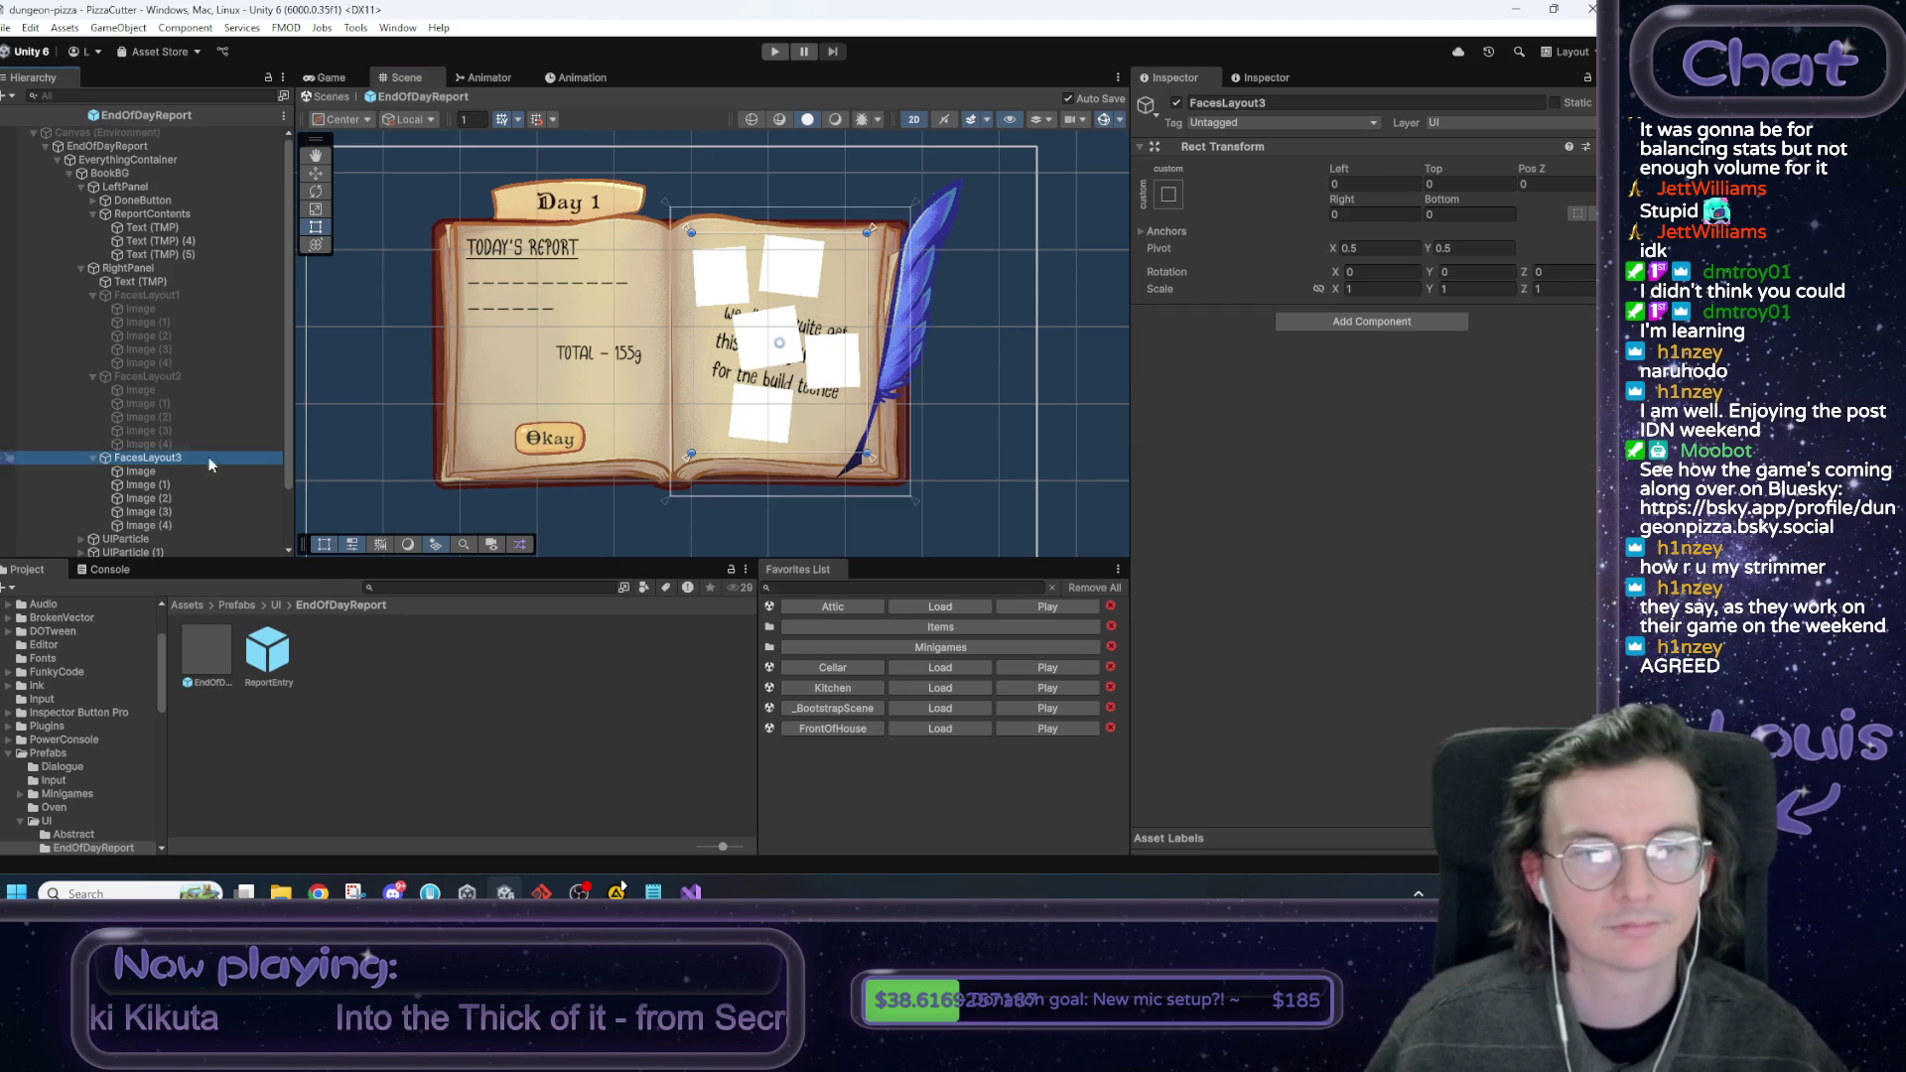
click(1177, 103)
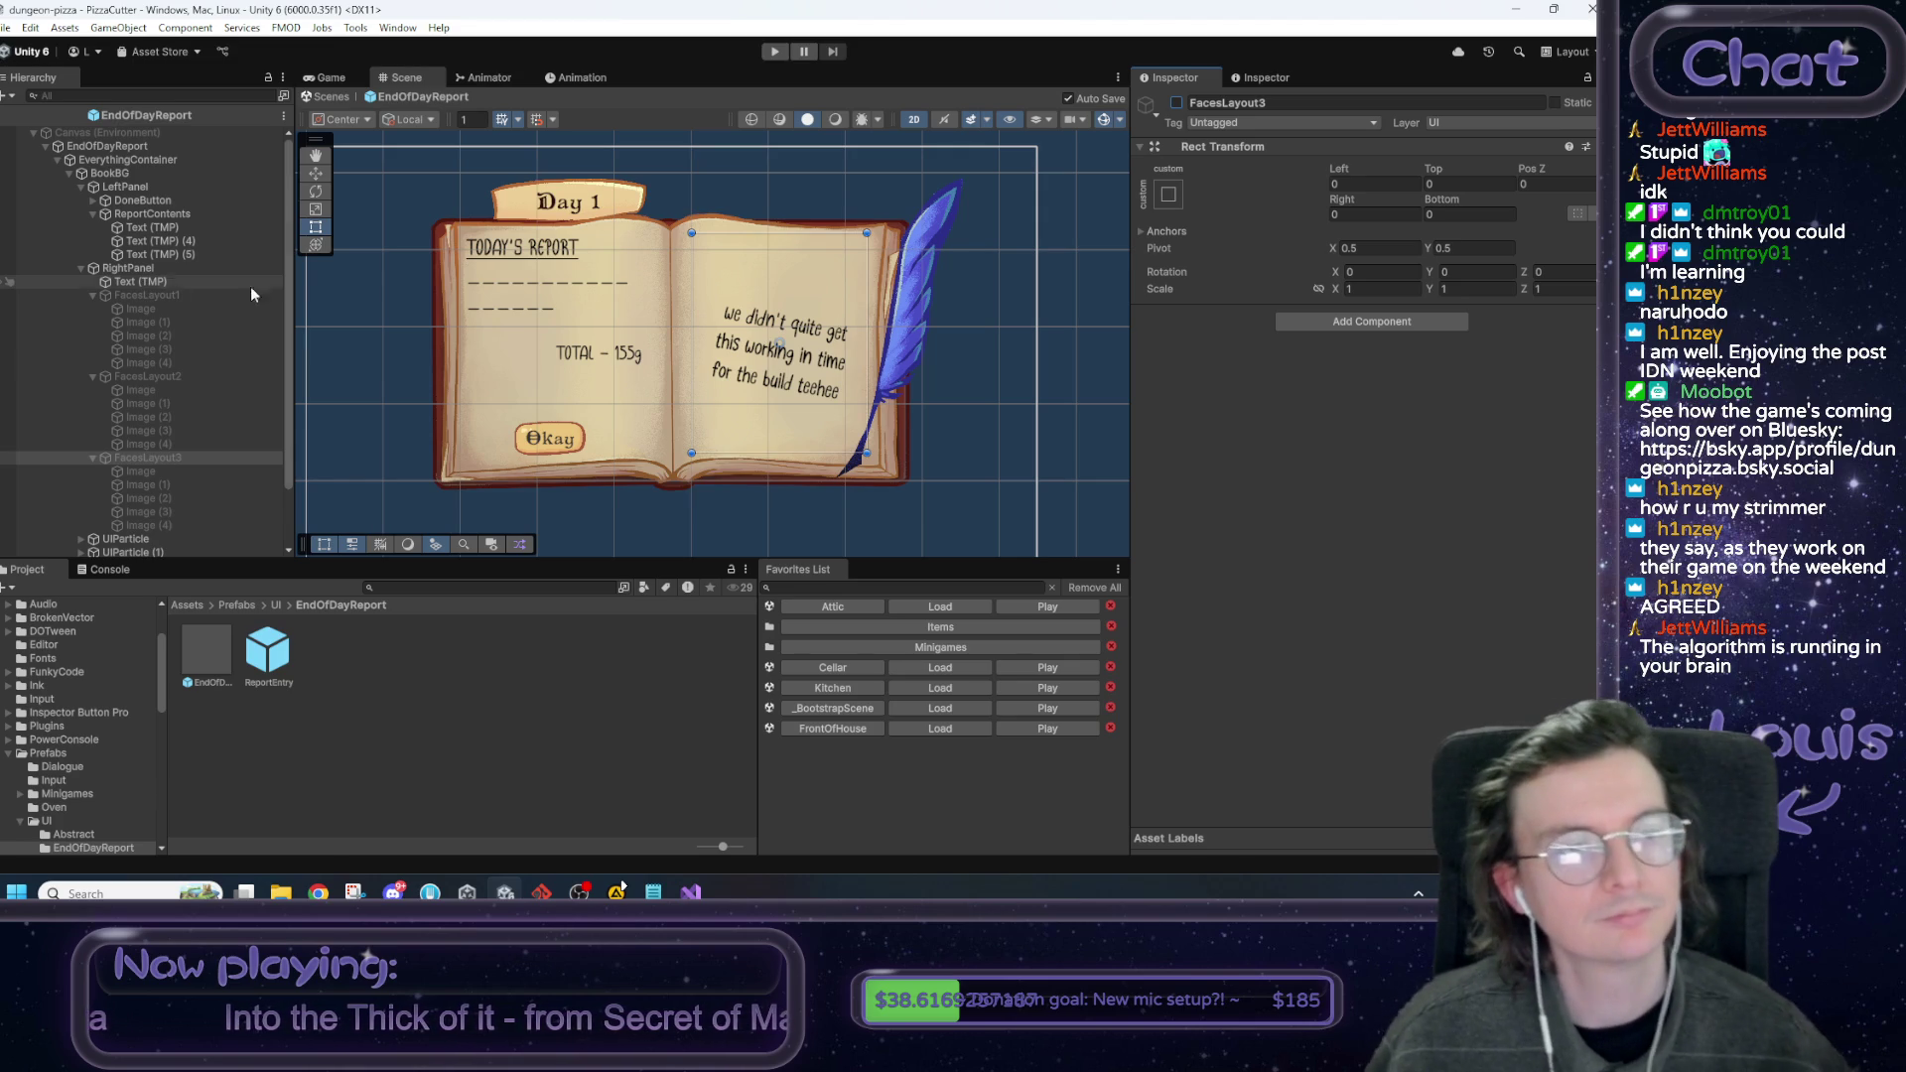
Deactivate the Text (TMP) note under RightPanel and delete it.
click(140, 281)
click(774, 321)
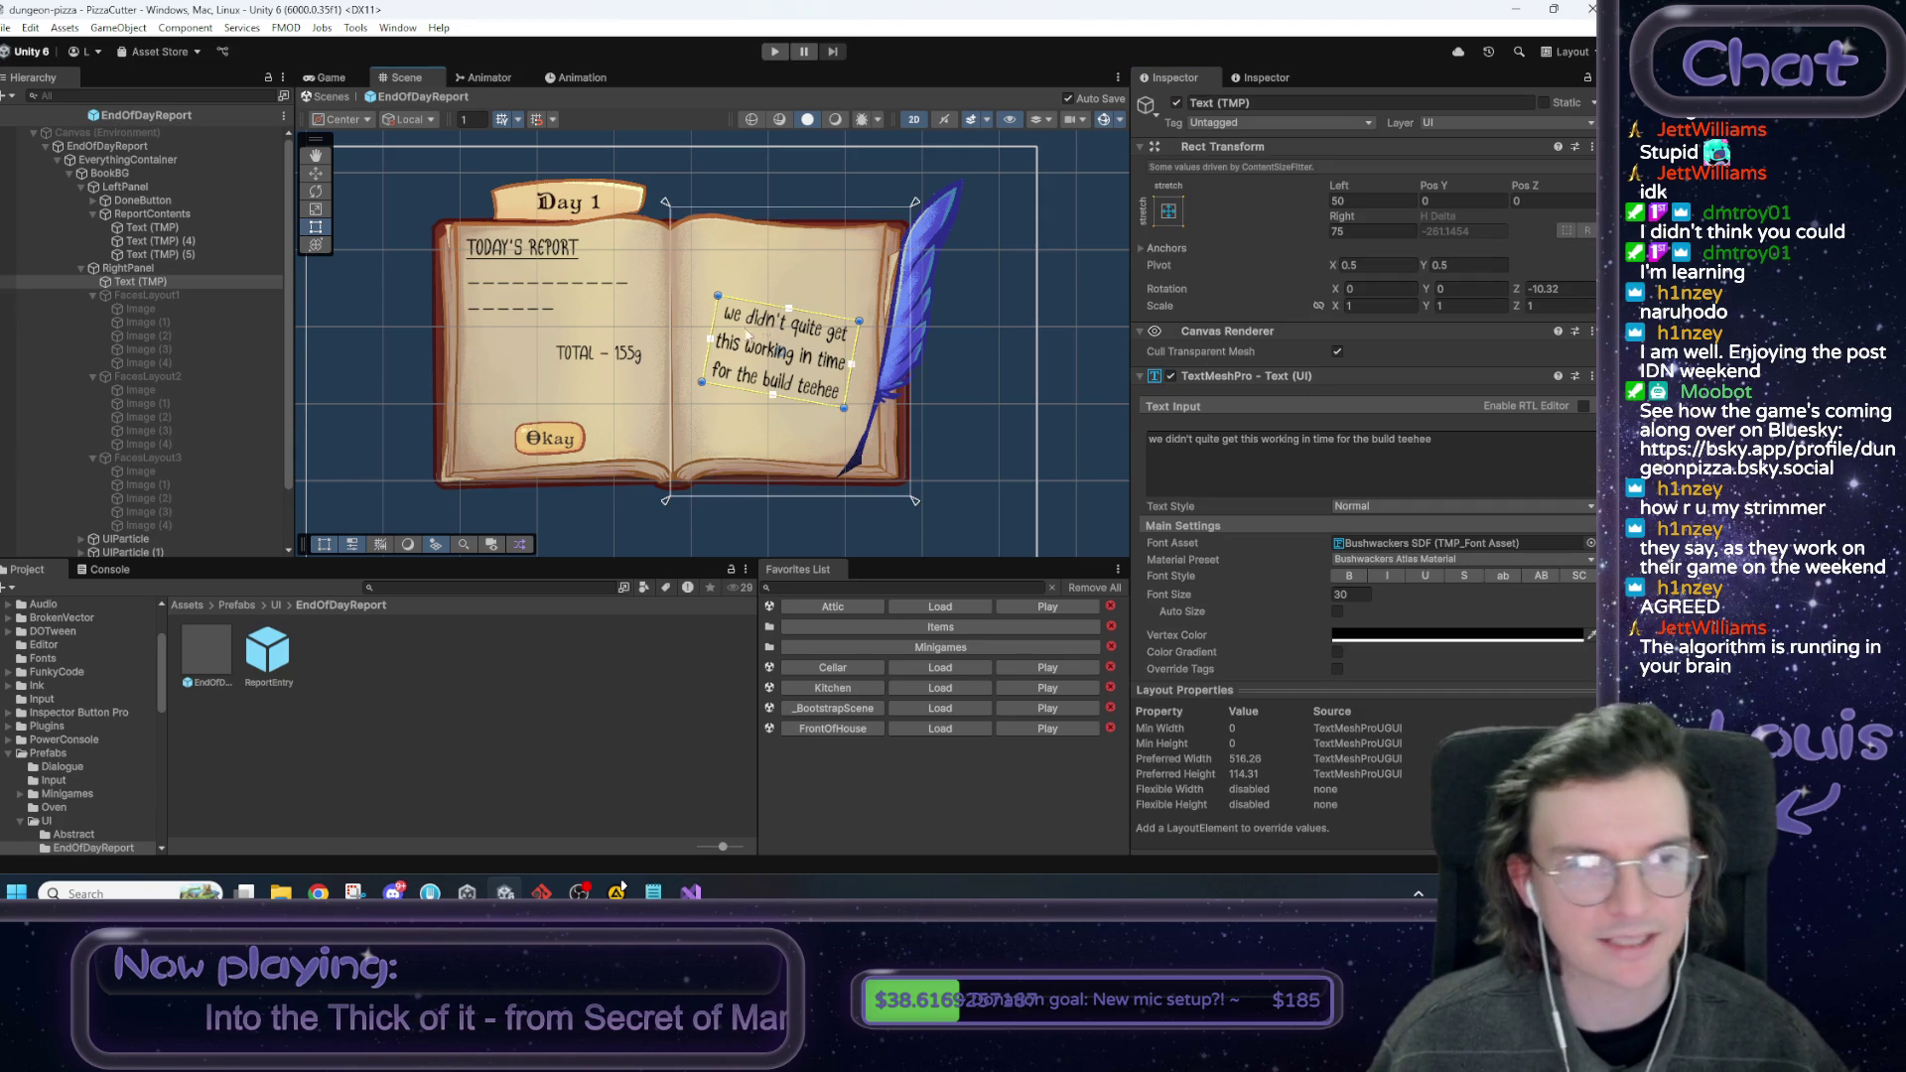
click(1177, 103)
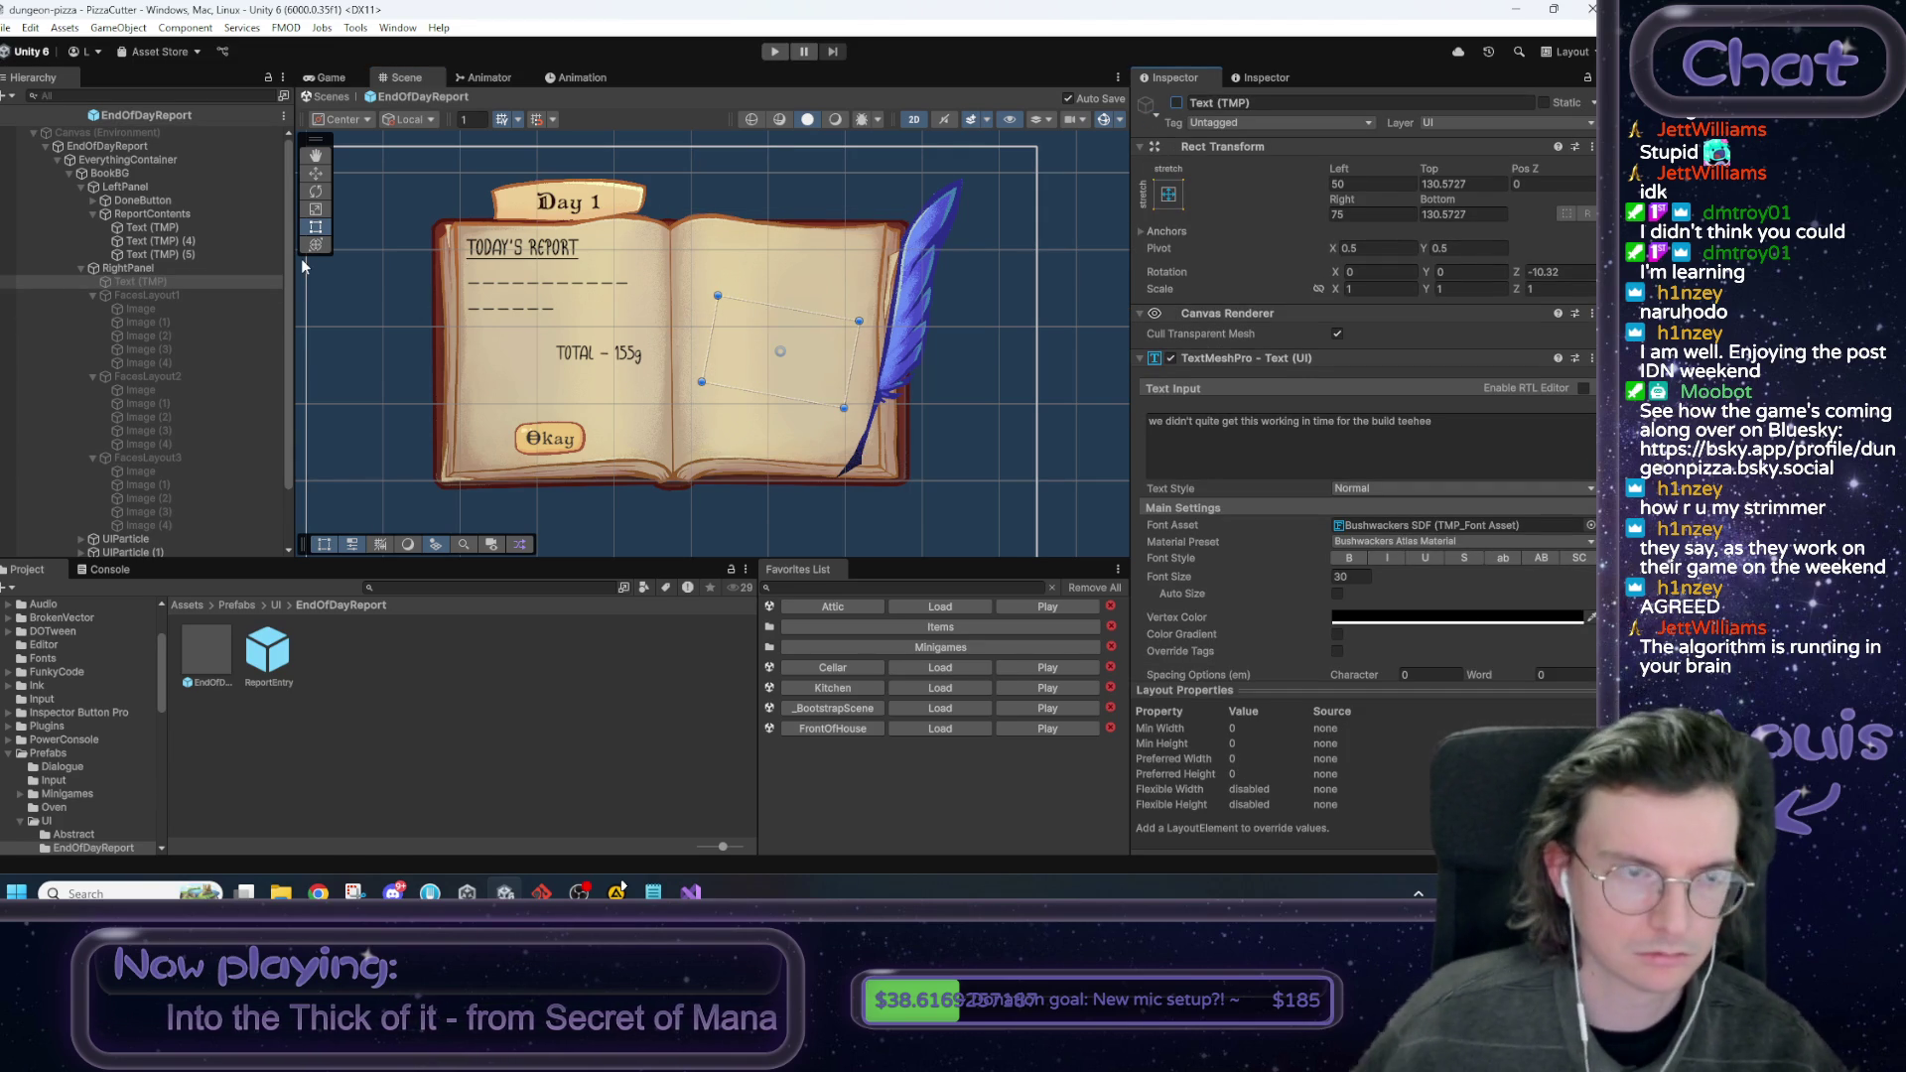
click(163, 295)
click(166, 284)
key(Delete)
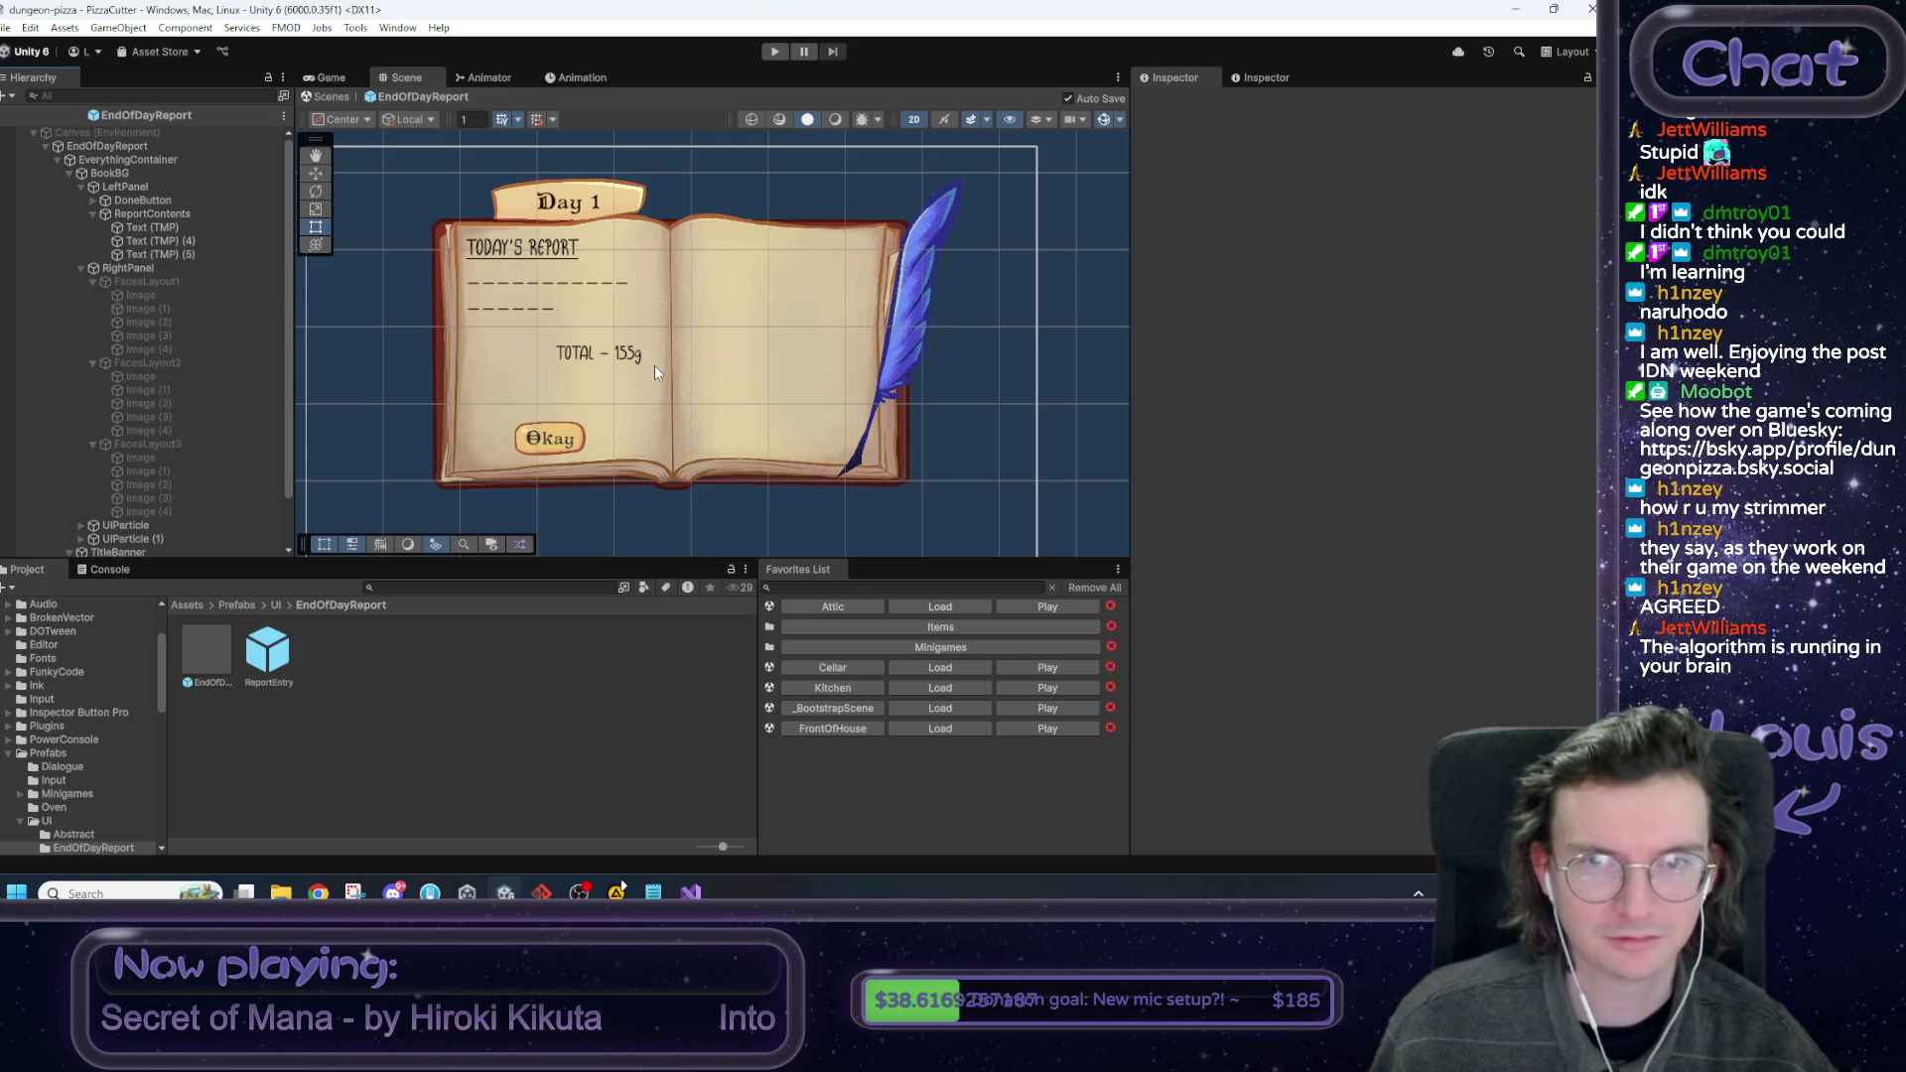
Select the EndOfDayReport object in the Hierarchy to view its settings.
scroll(654, 367, up, 1)
scroll(653, 355, down, 1)
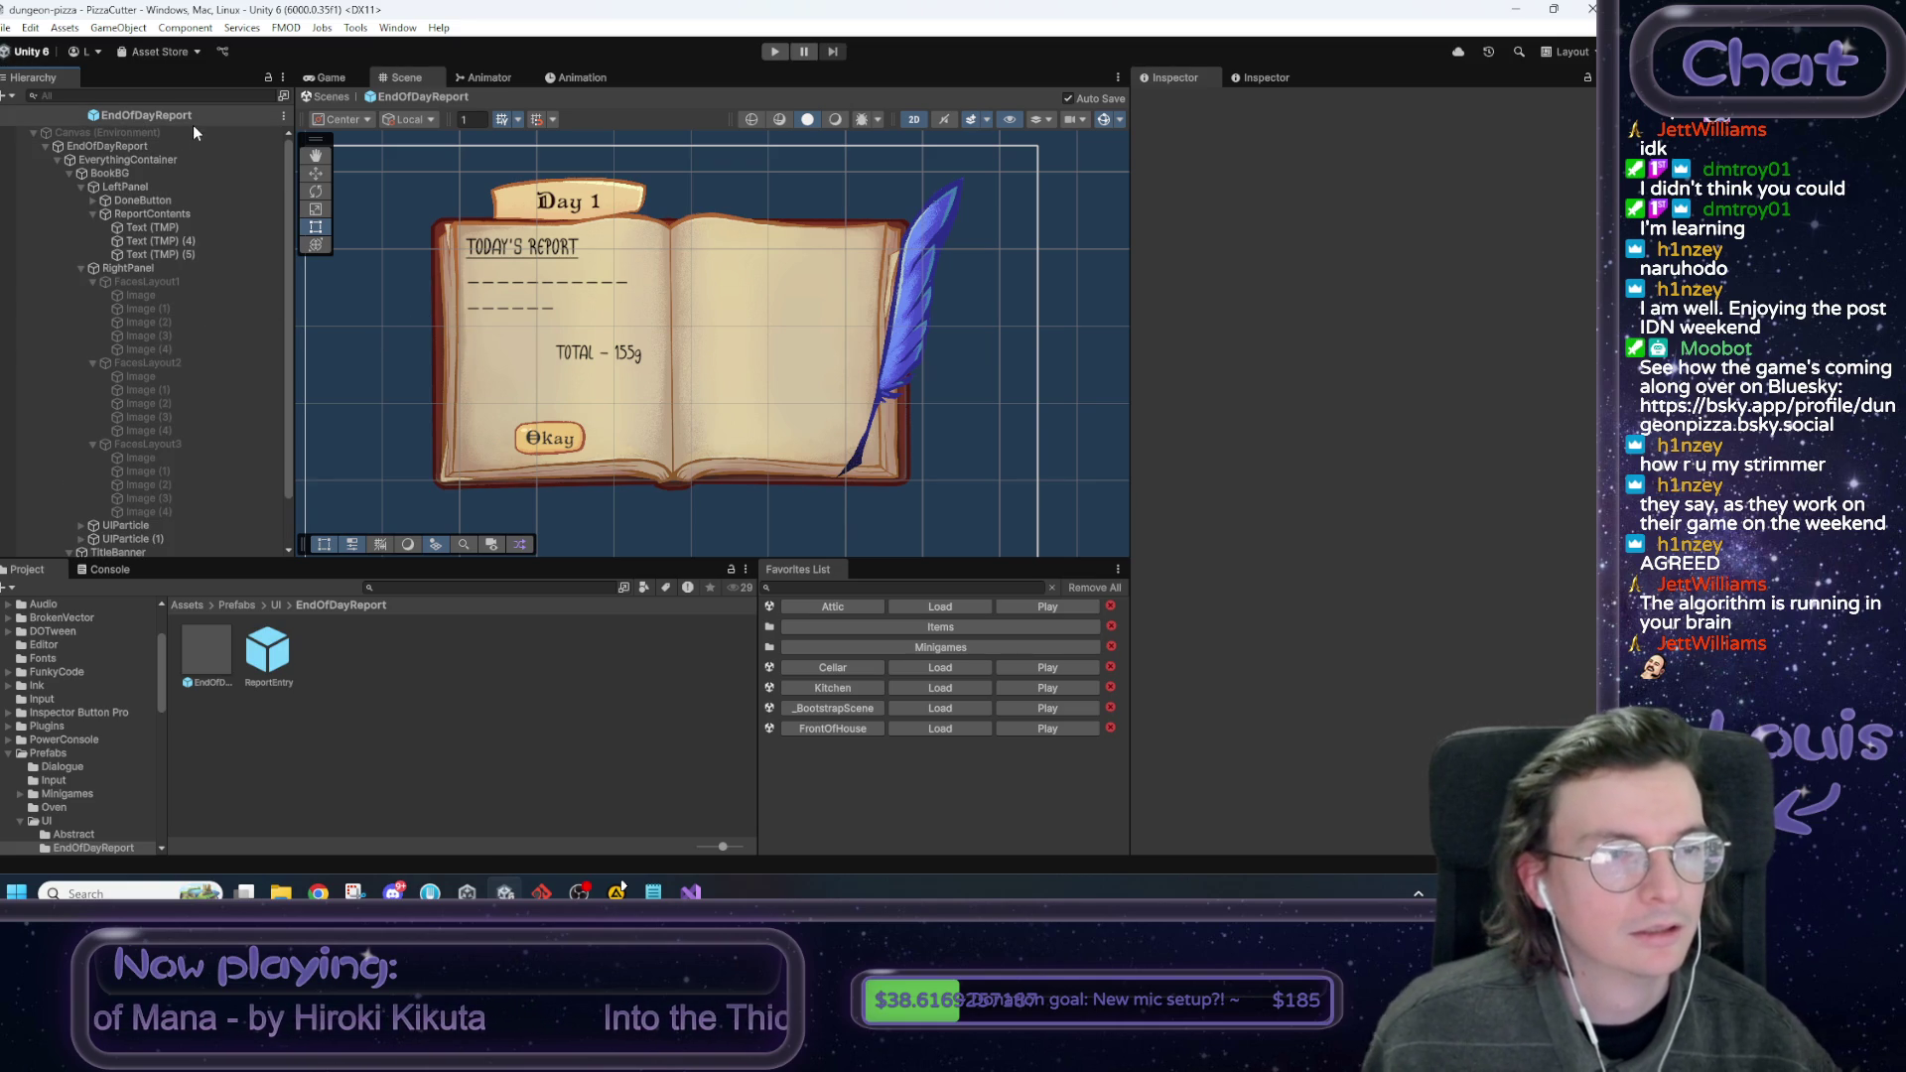
click(168, 147)
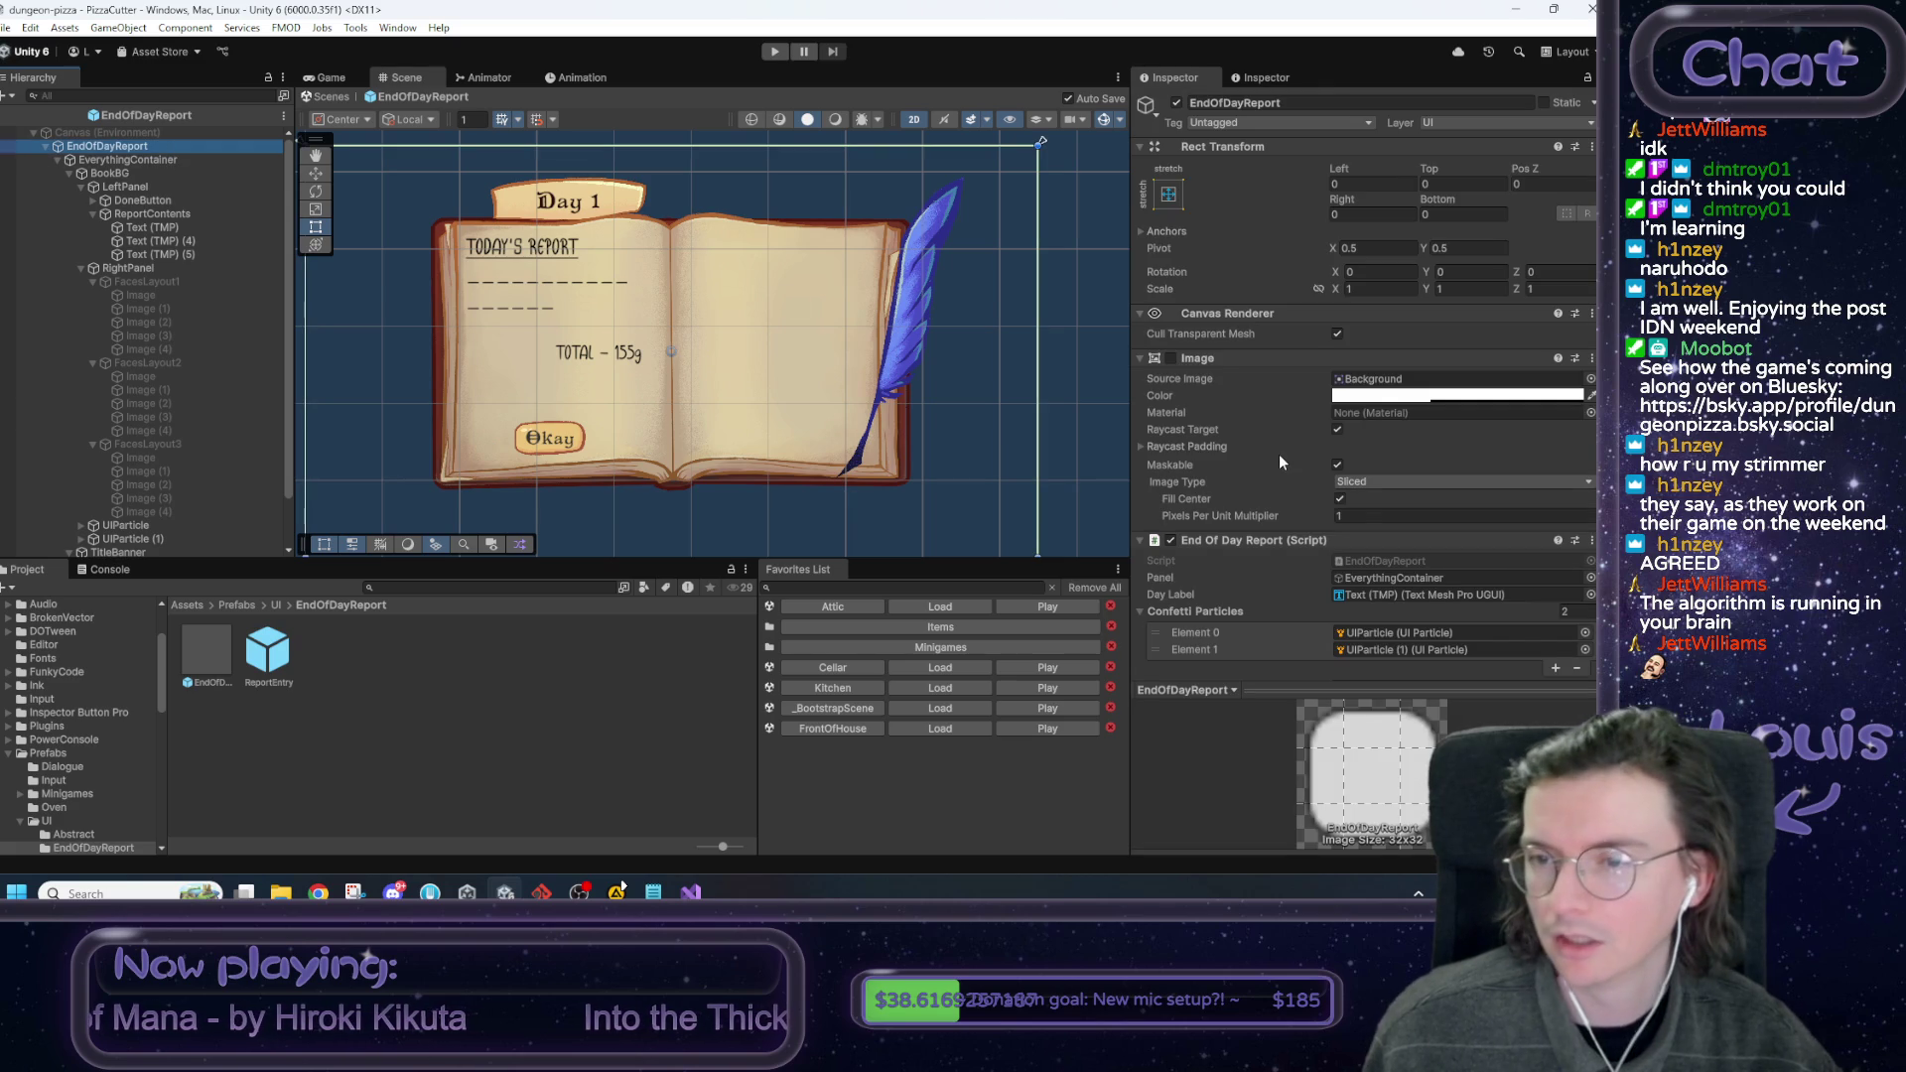
Look through the report's Hierarchy objects and settle on the EndOfDayReport object.
scroll(1289, 450, down, 4)
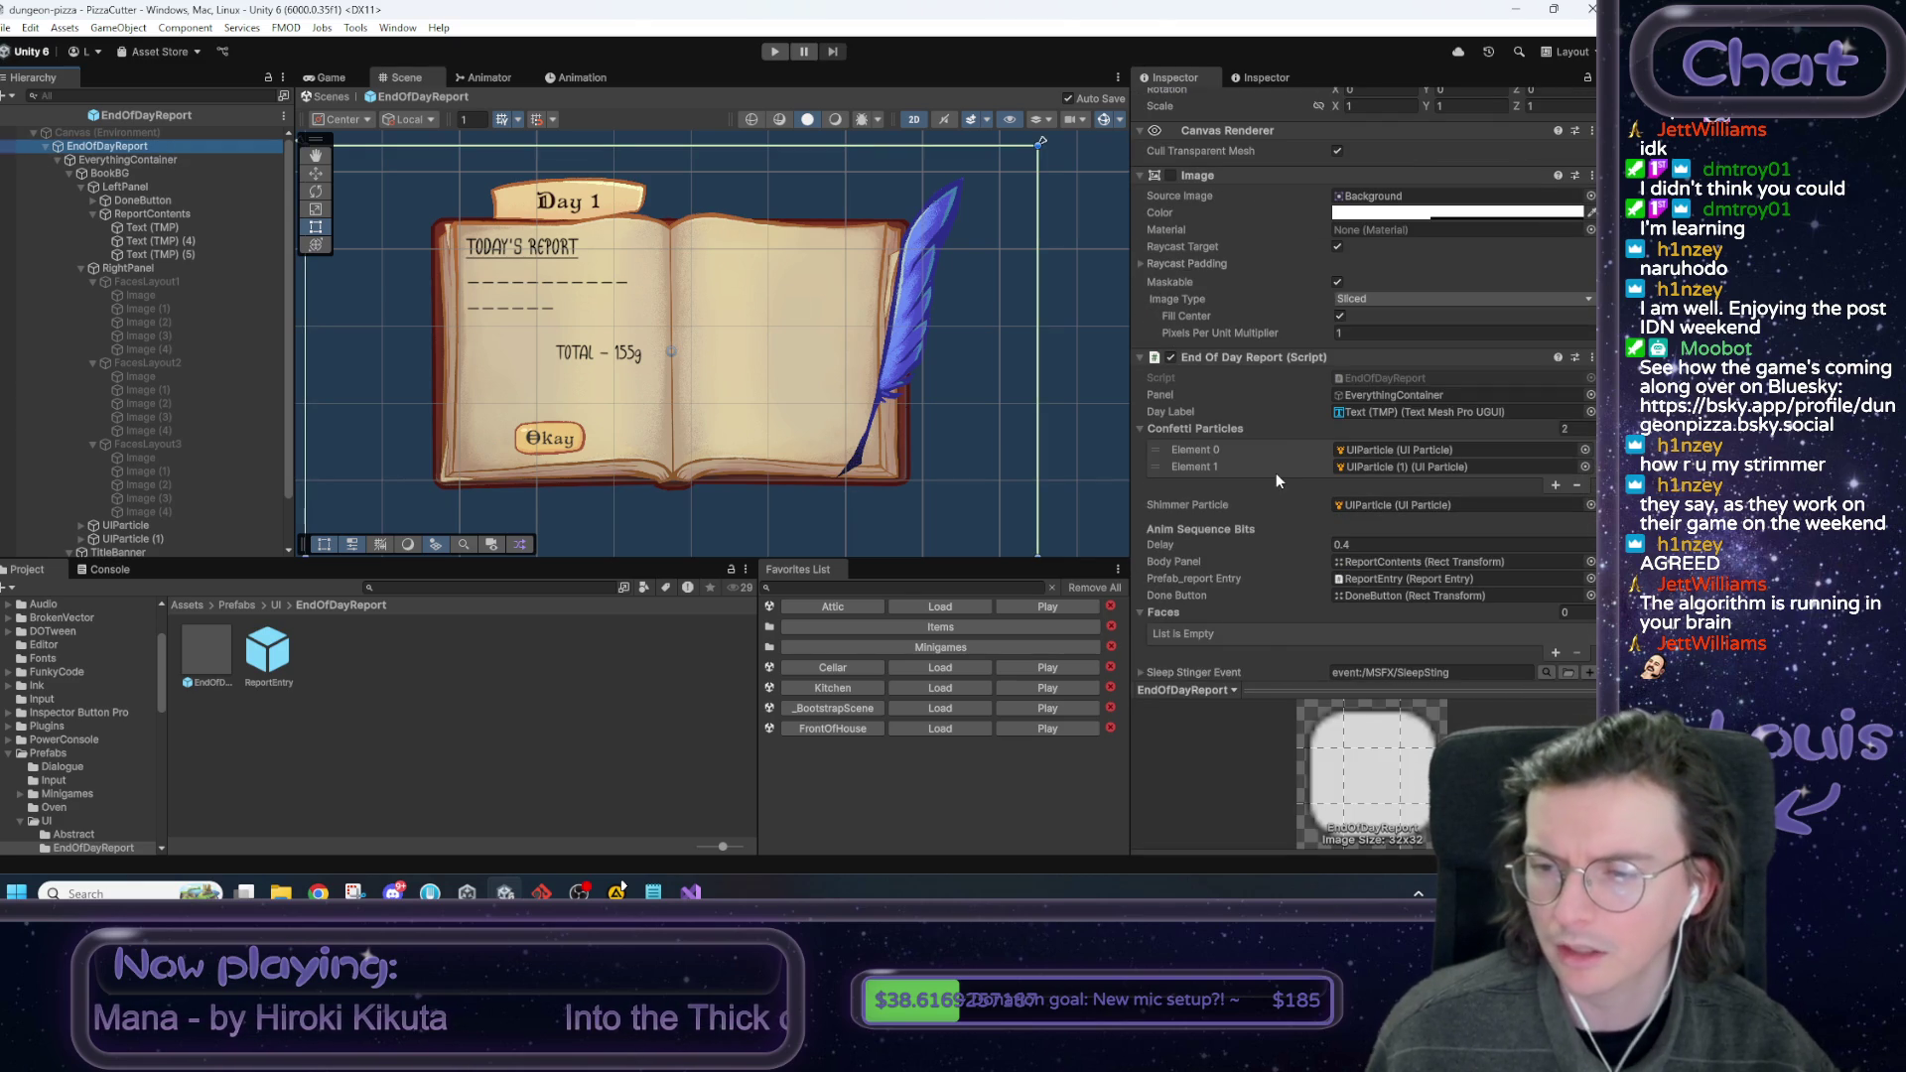
scroll(1278, 474, down, 5)
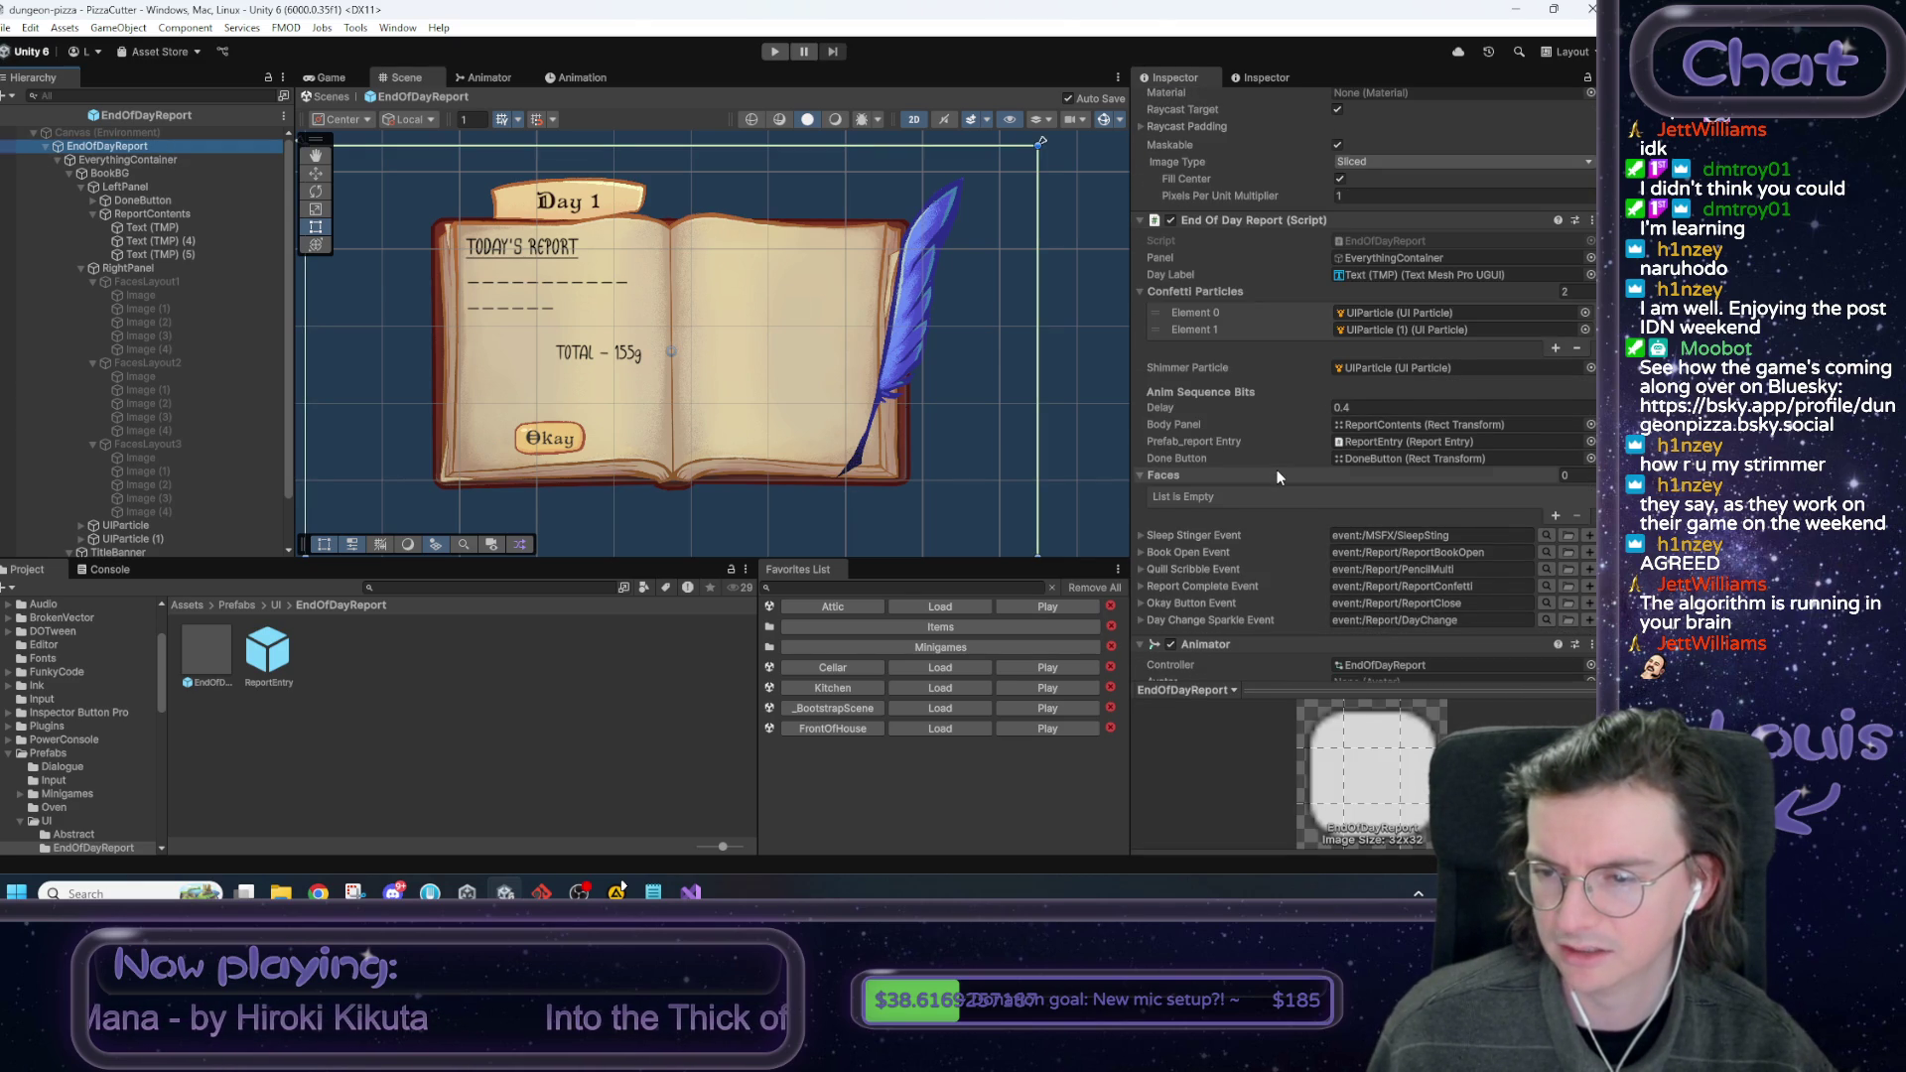
scroll(1277, 469, up, 2)
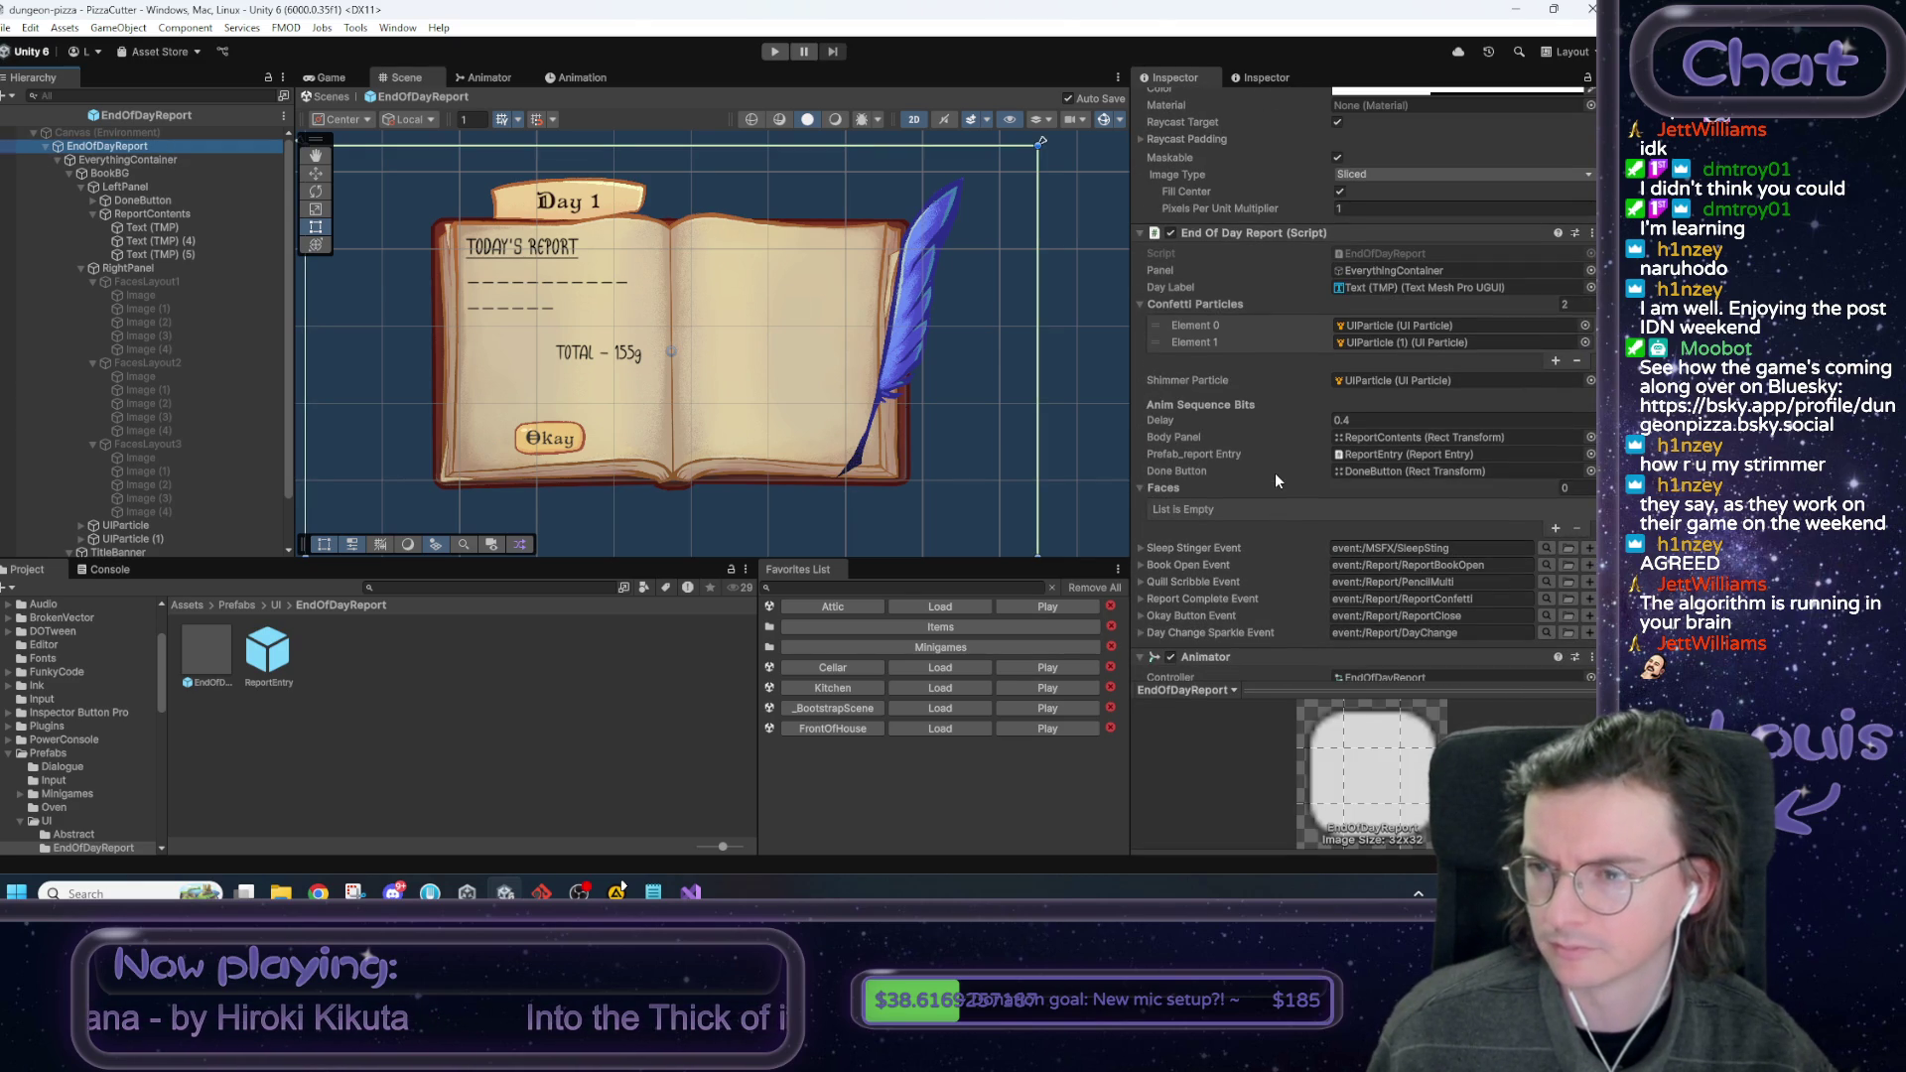
click(174, 277)
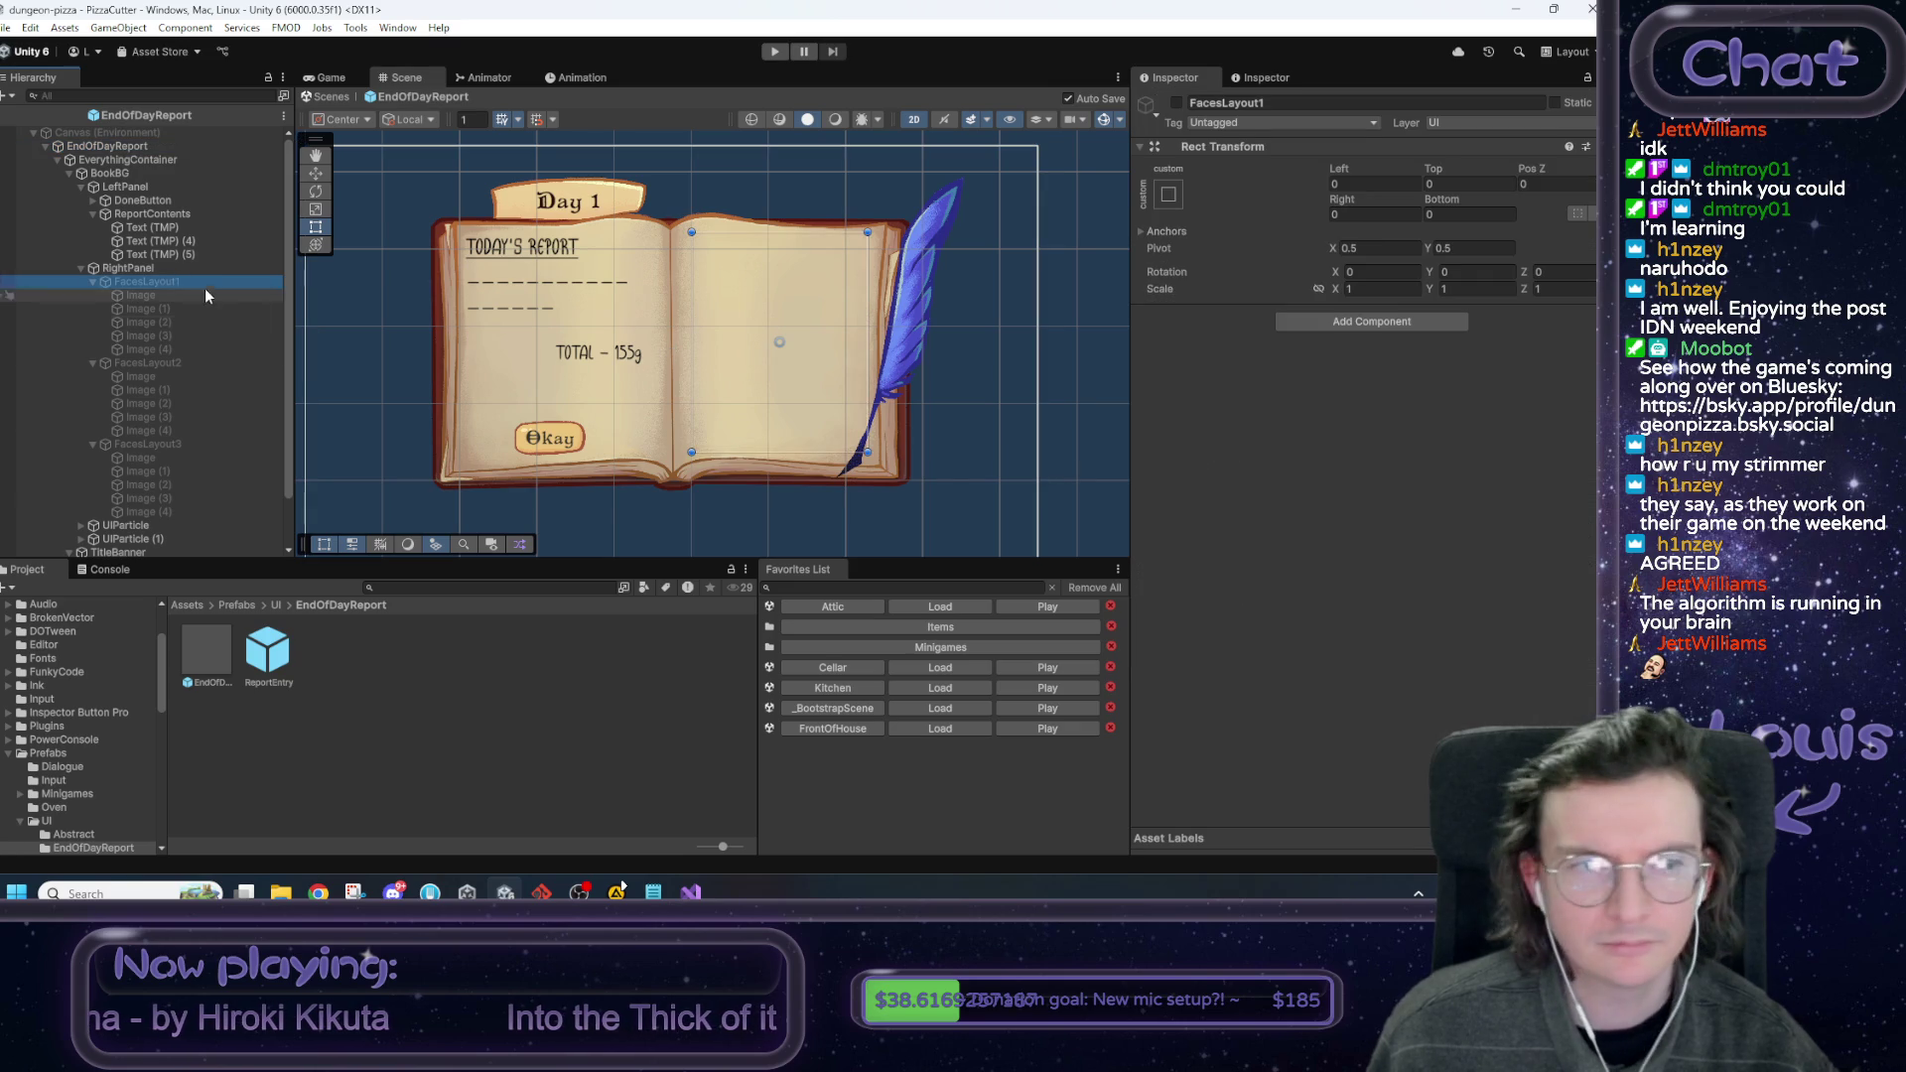
click(155, 268)
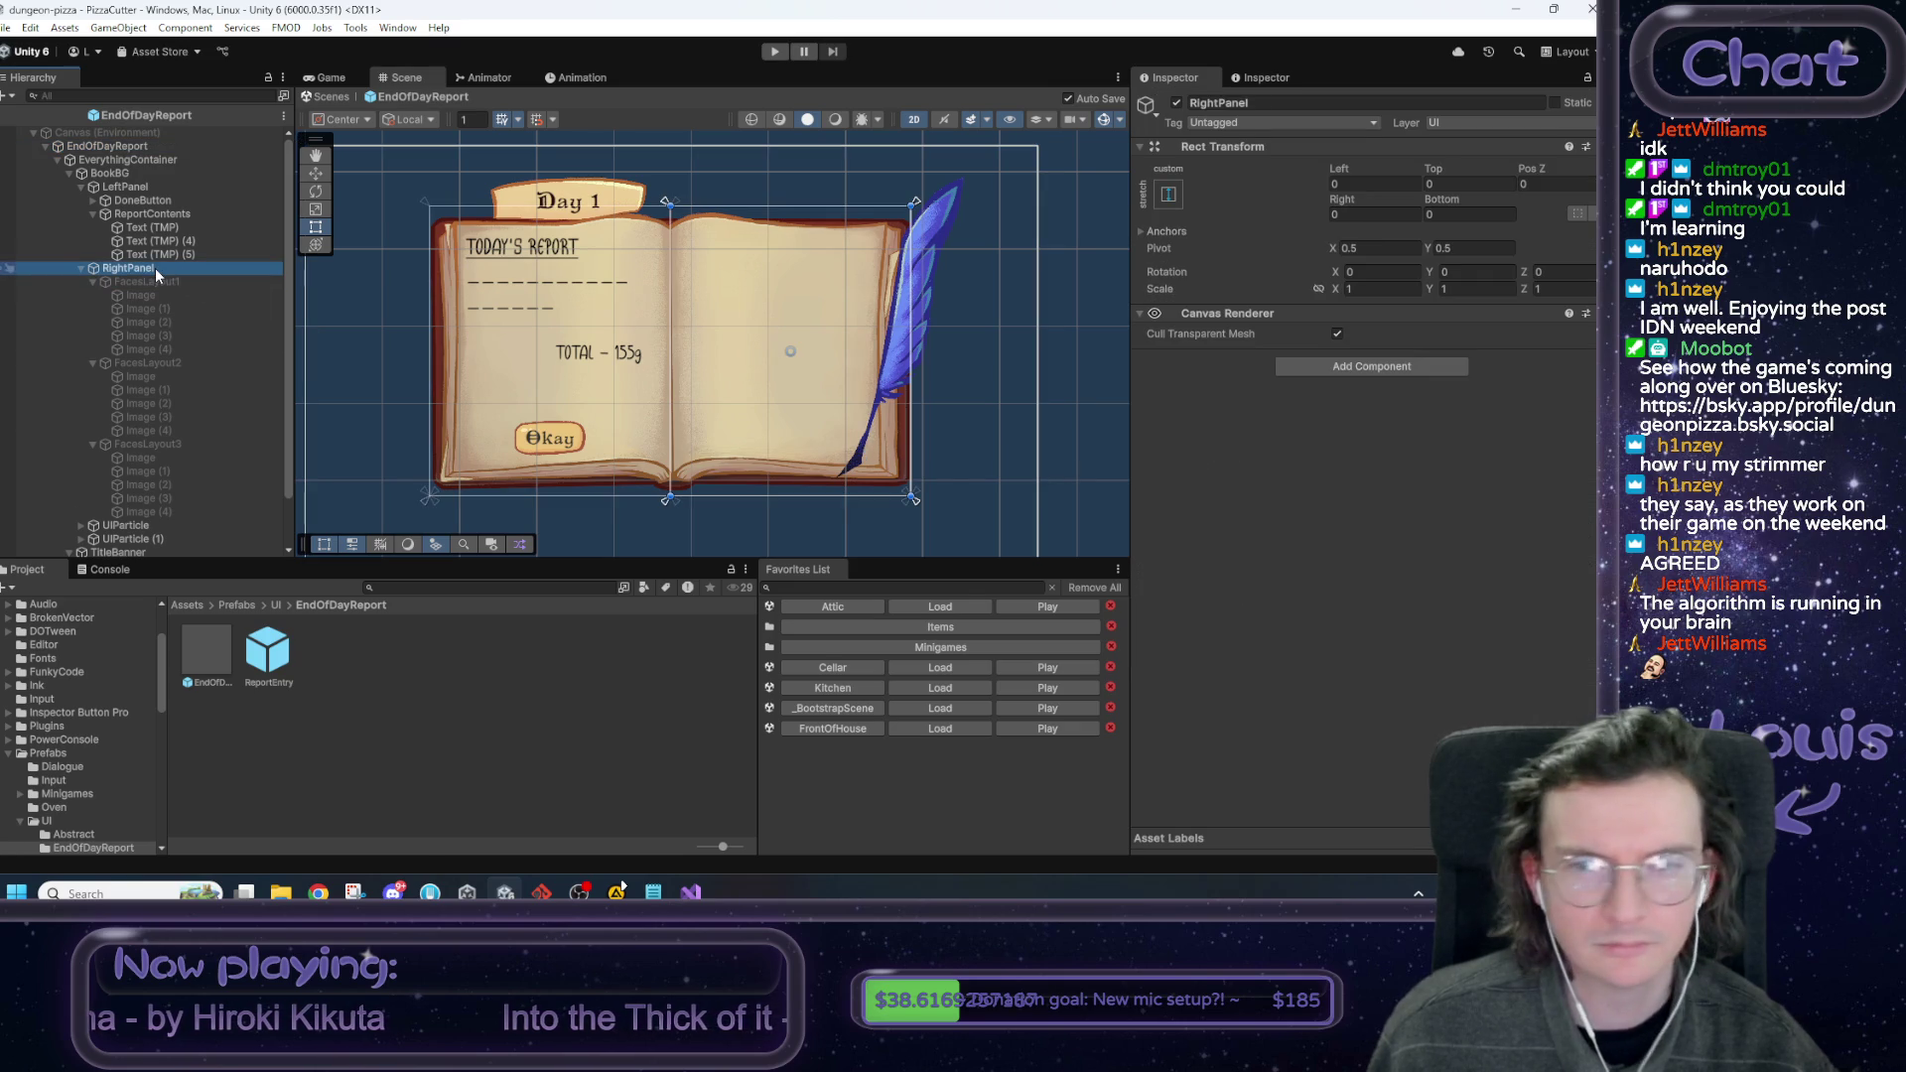
click(119, 174)
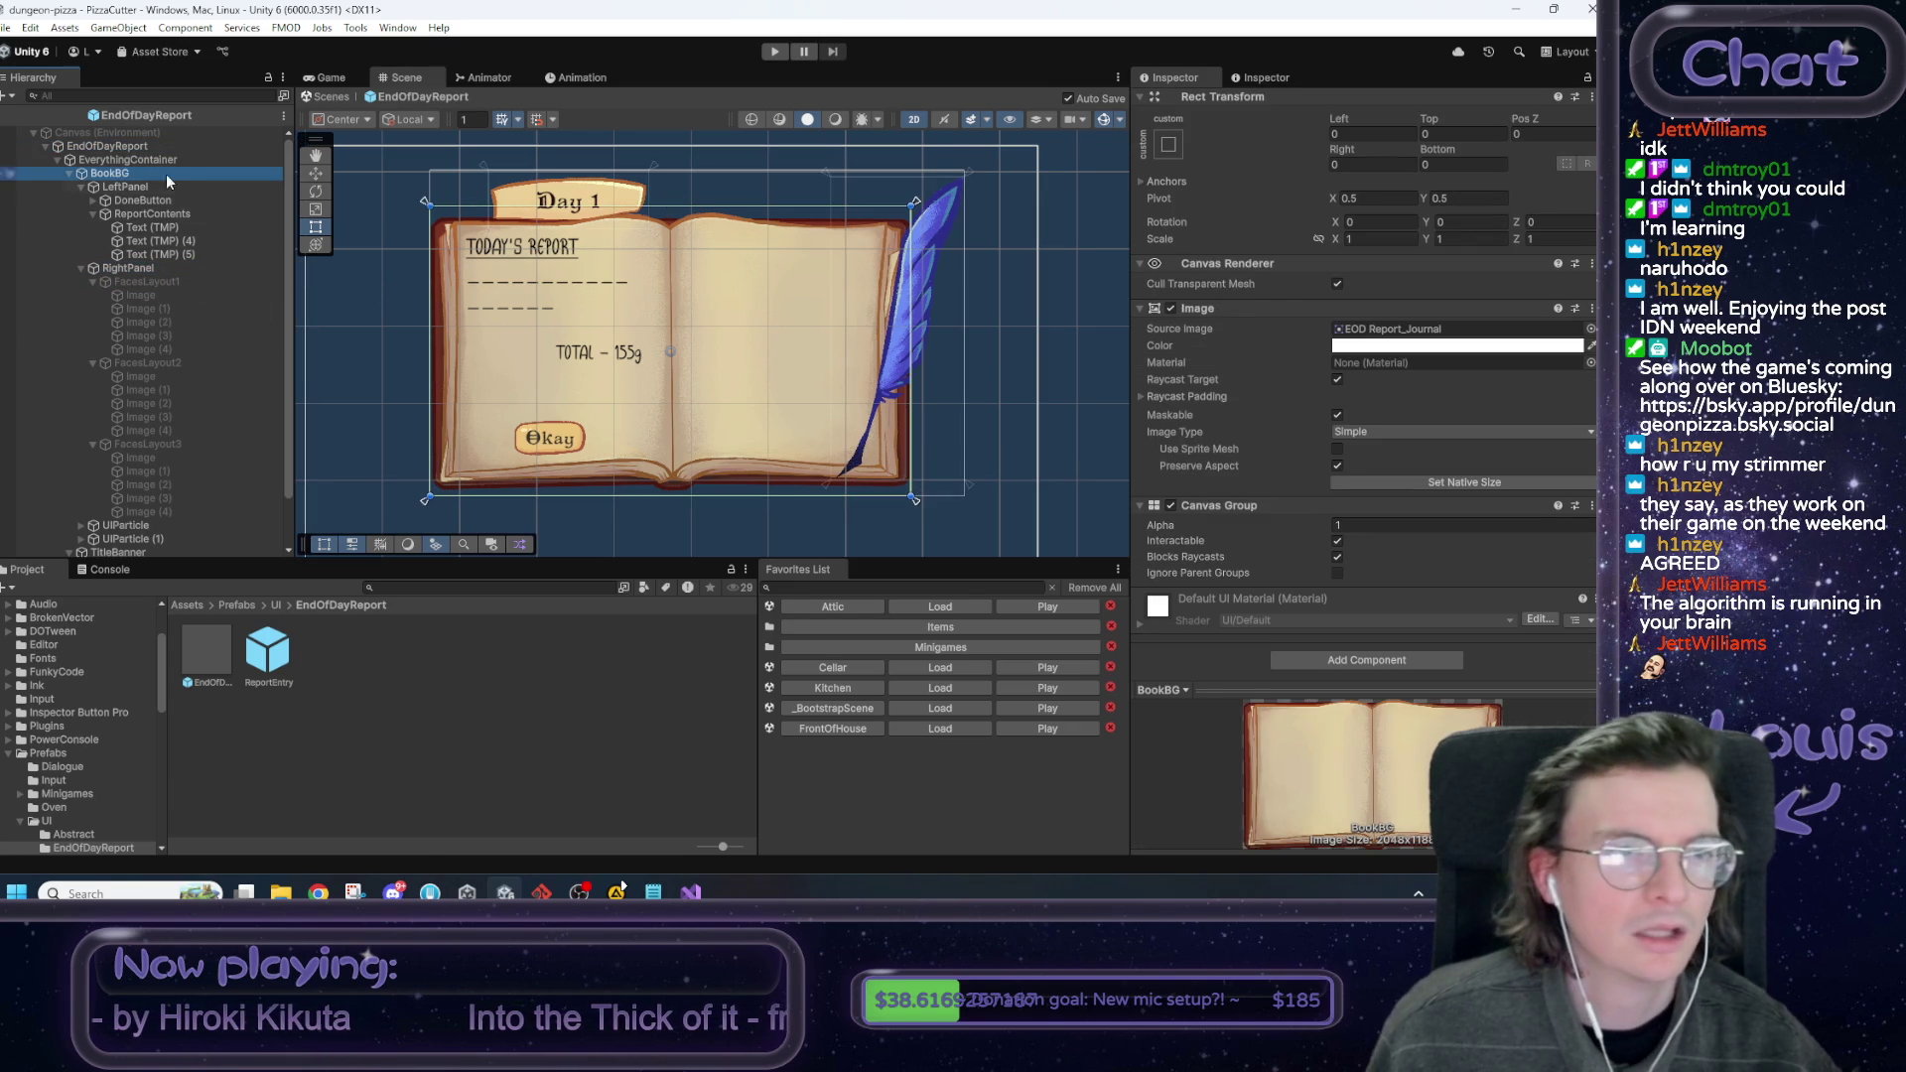
click(139, 147)
click(139, 160)
click(1336, 516)
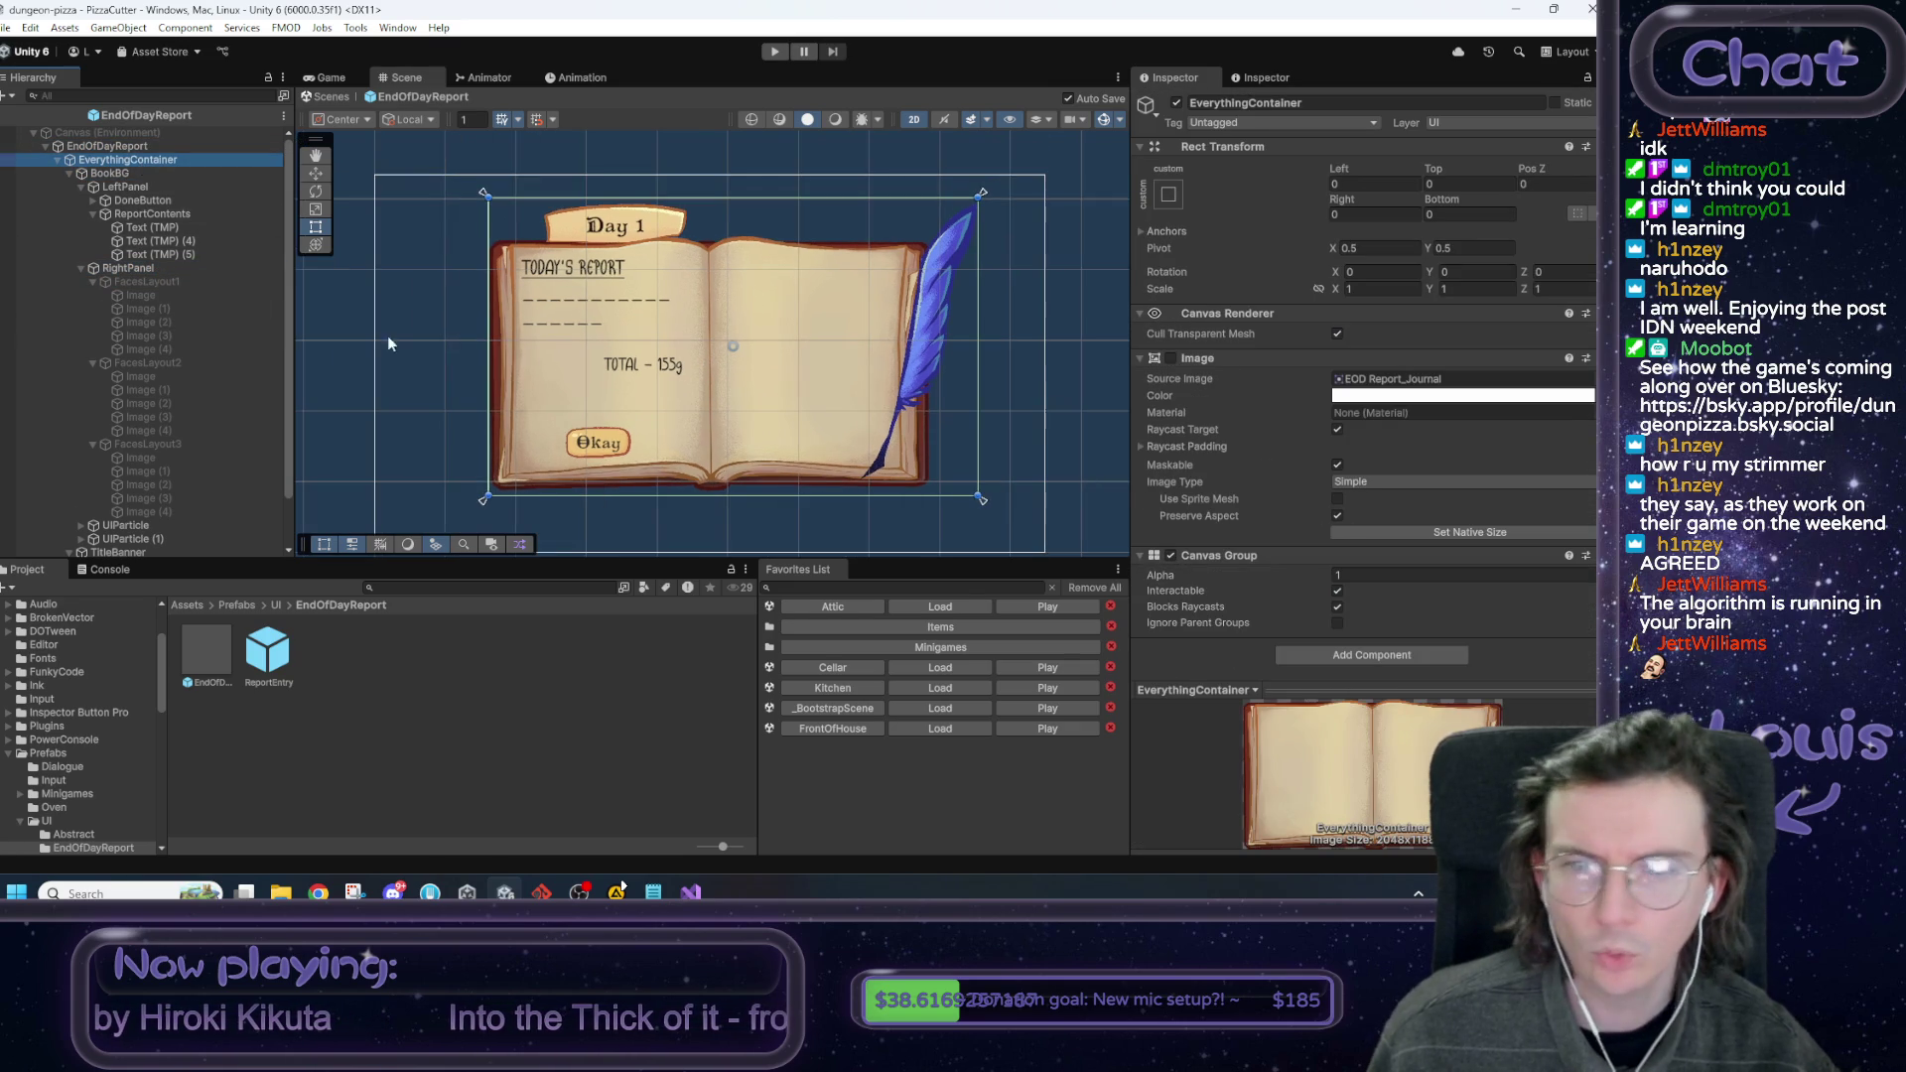
click(136, 149)
Open the EndOfDayReport script from its Inspector component in Visual Studio.
scroll(1187, 498, down, 3)
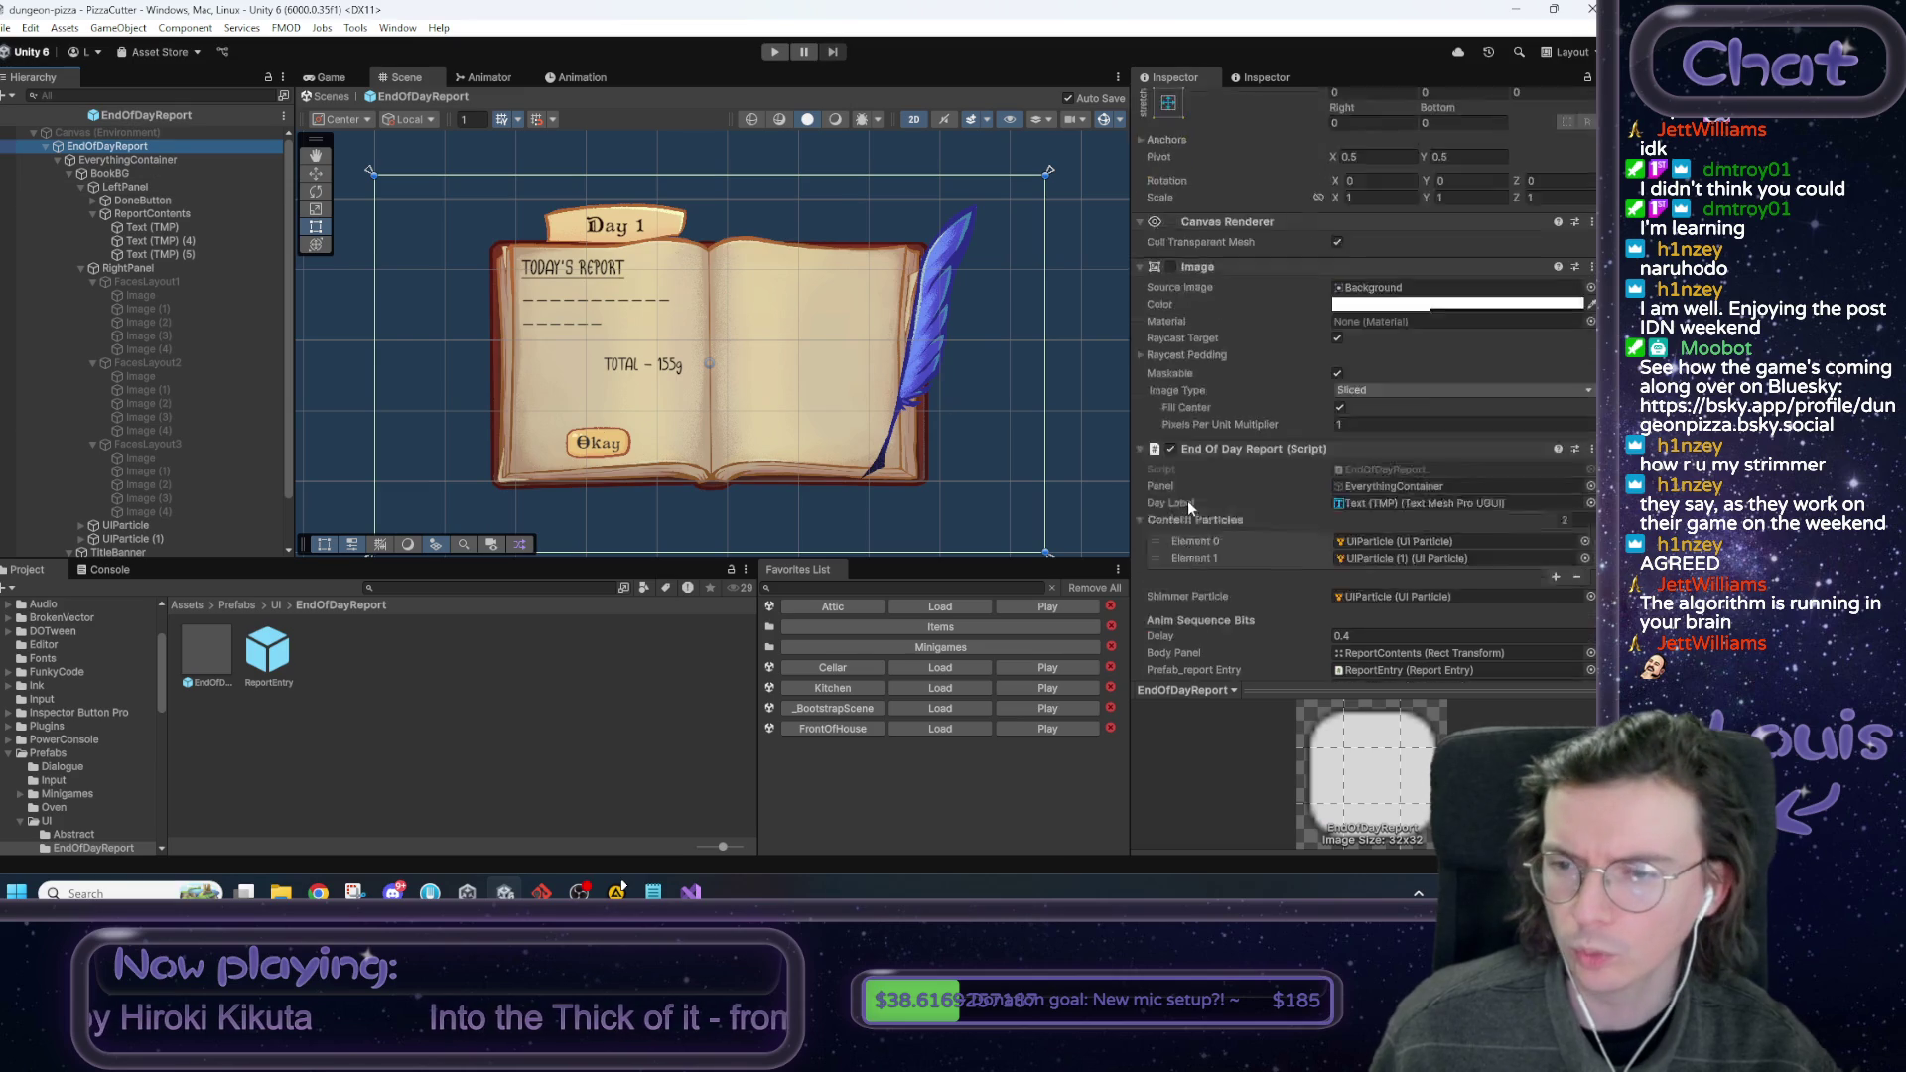
click(1418, 378)
double_click(1418, 378)
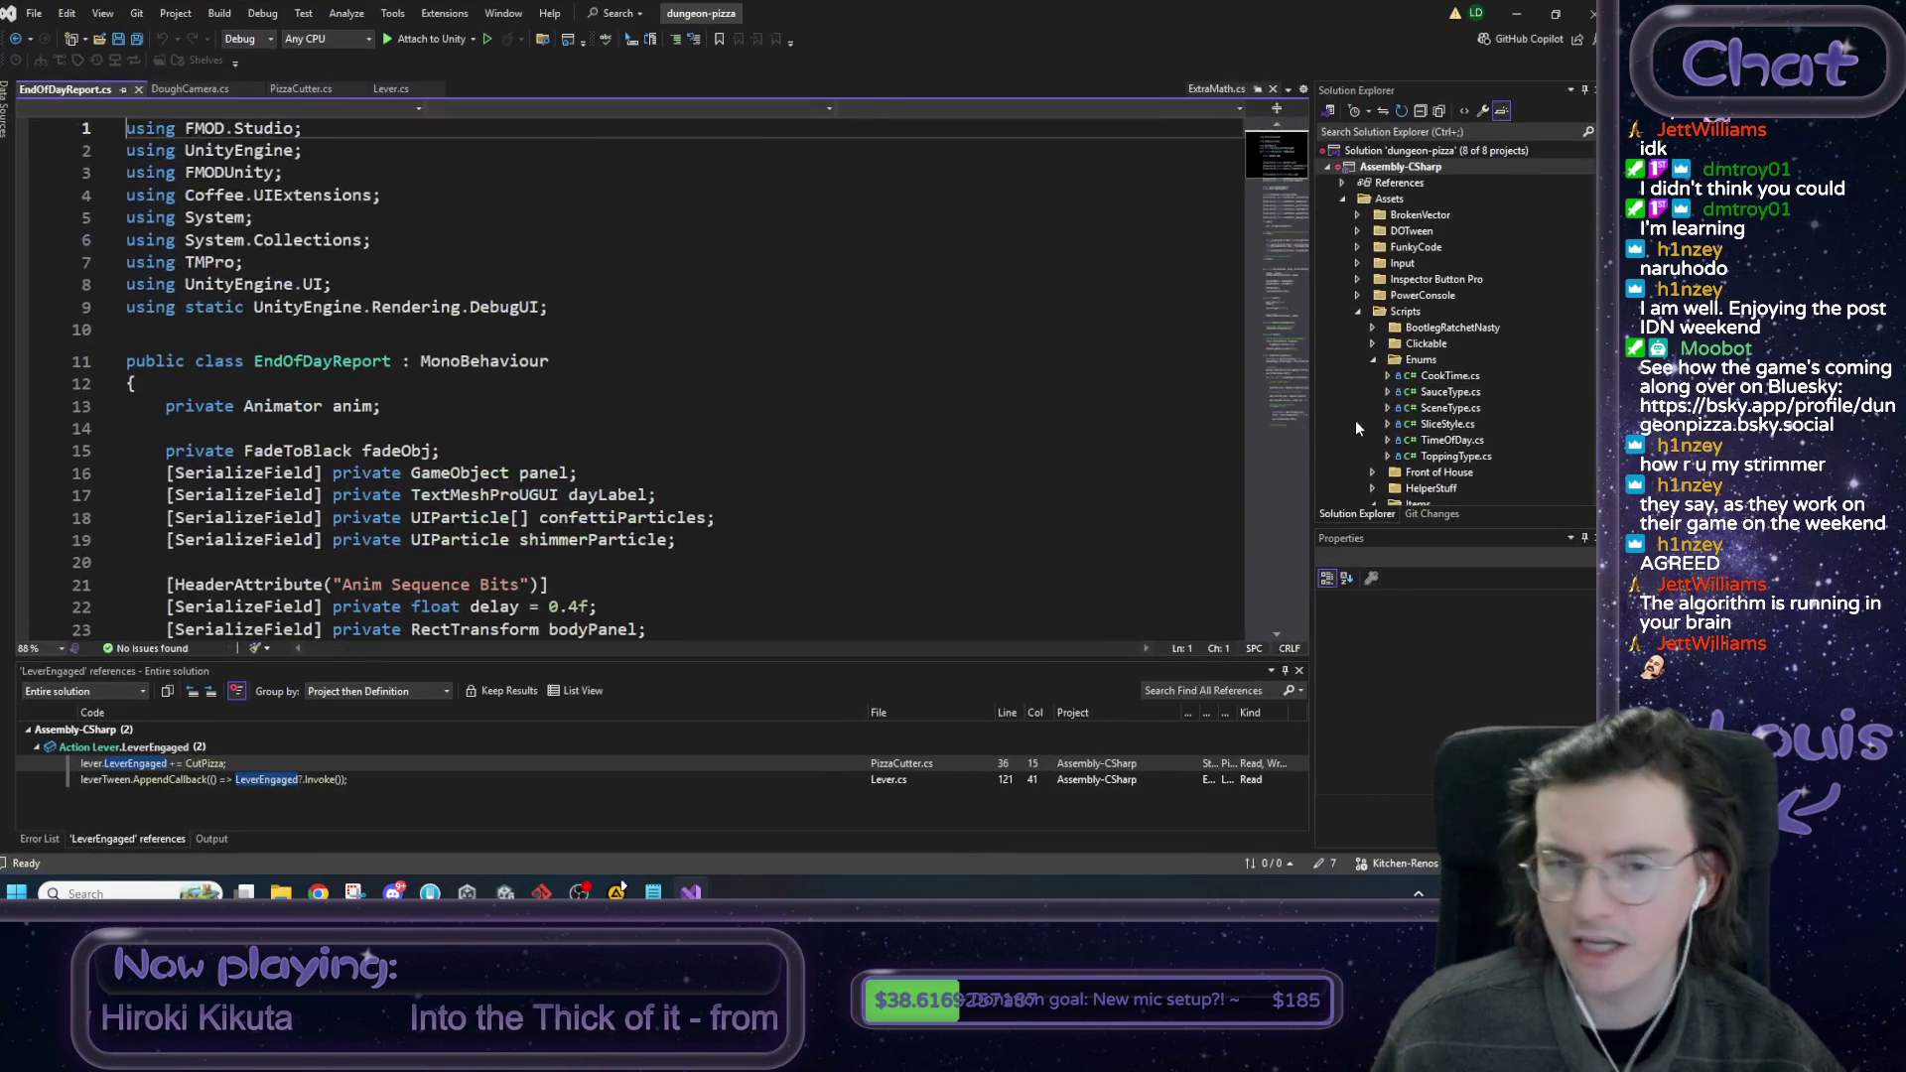
click(1274, 305)
scroll(1274, 305, up, 20)
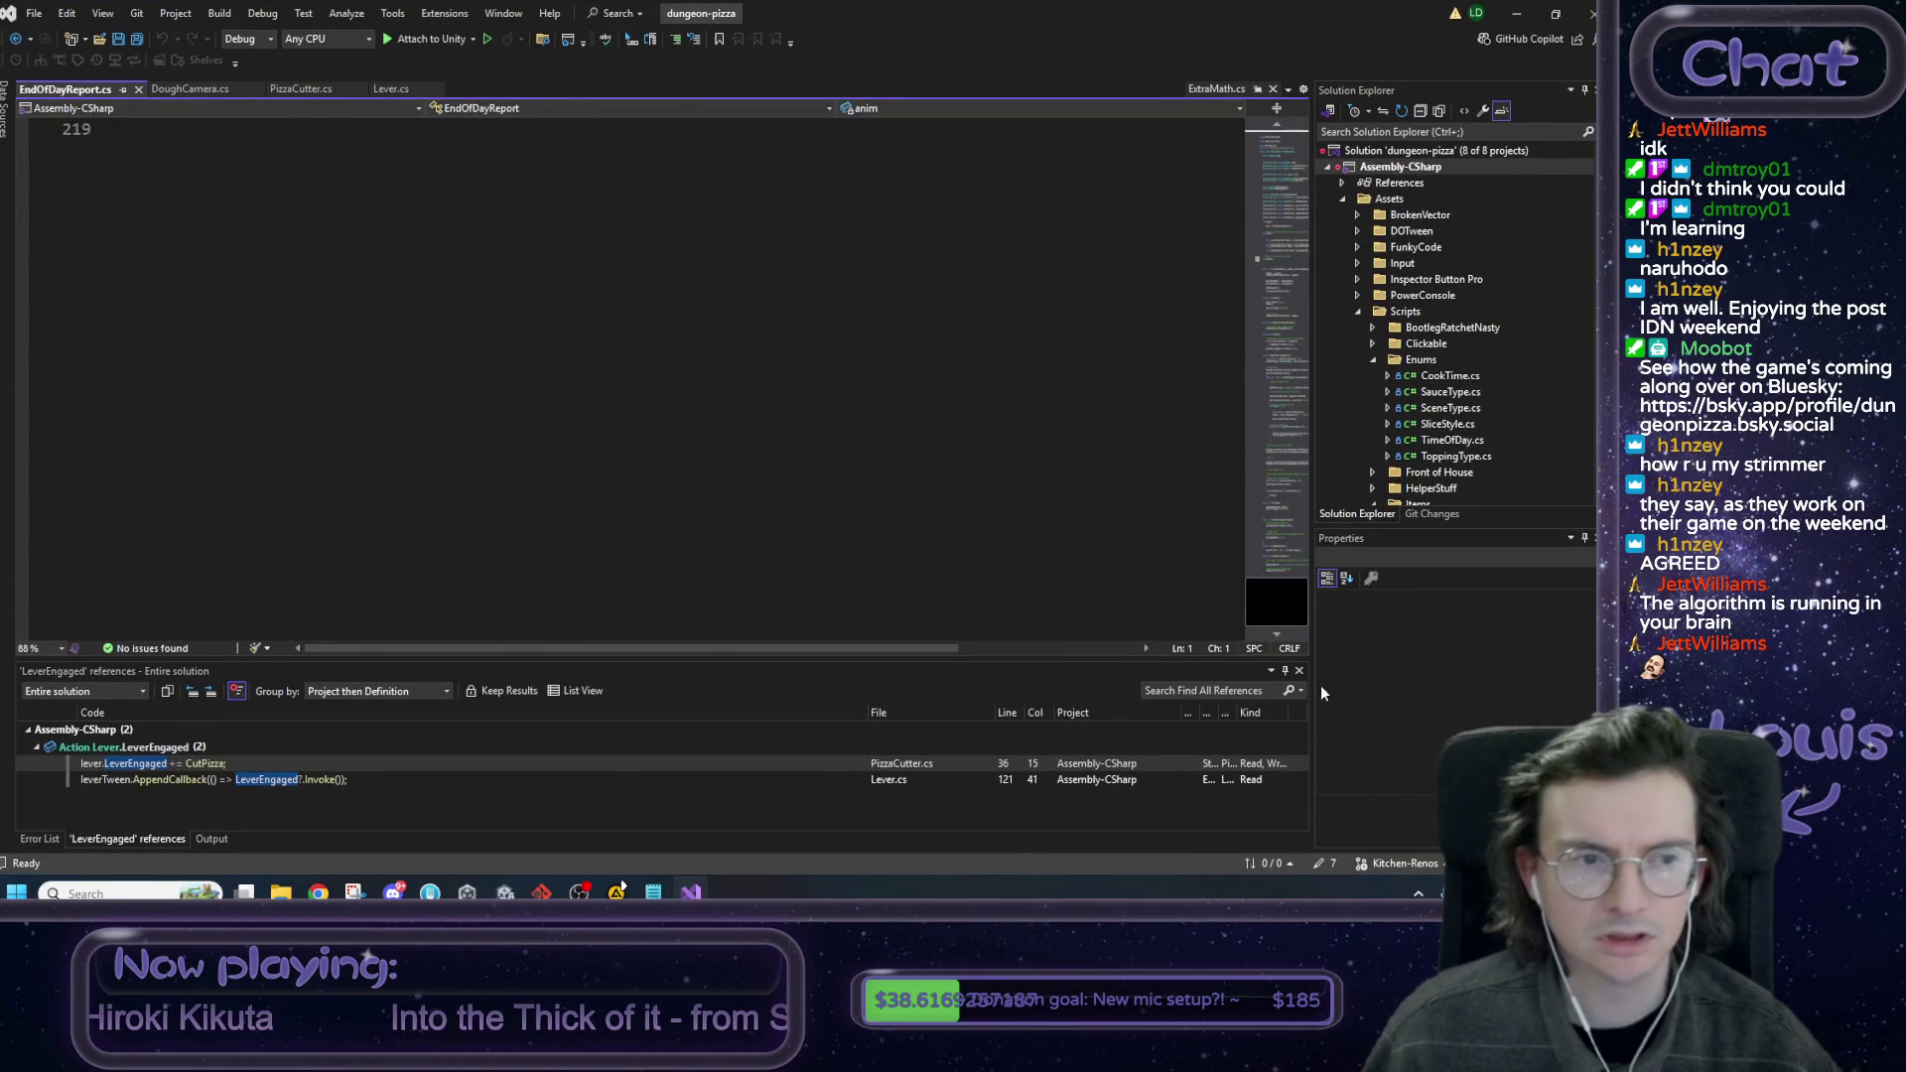
scroll(727, 394, down, 4)
scroll(728, 394, down, 11)
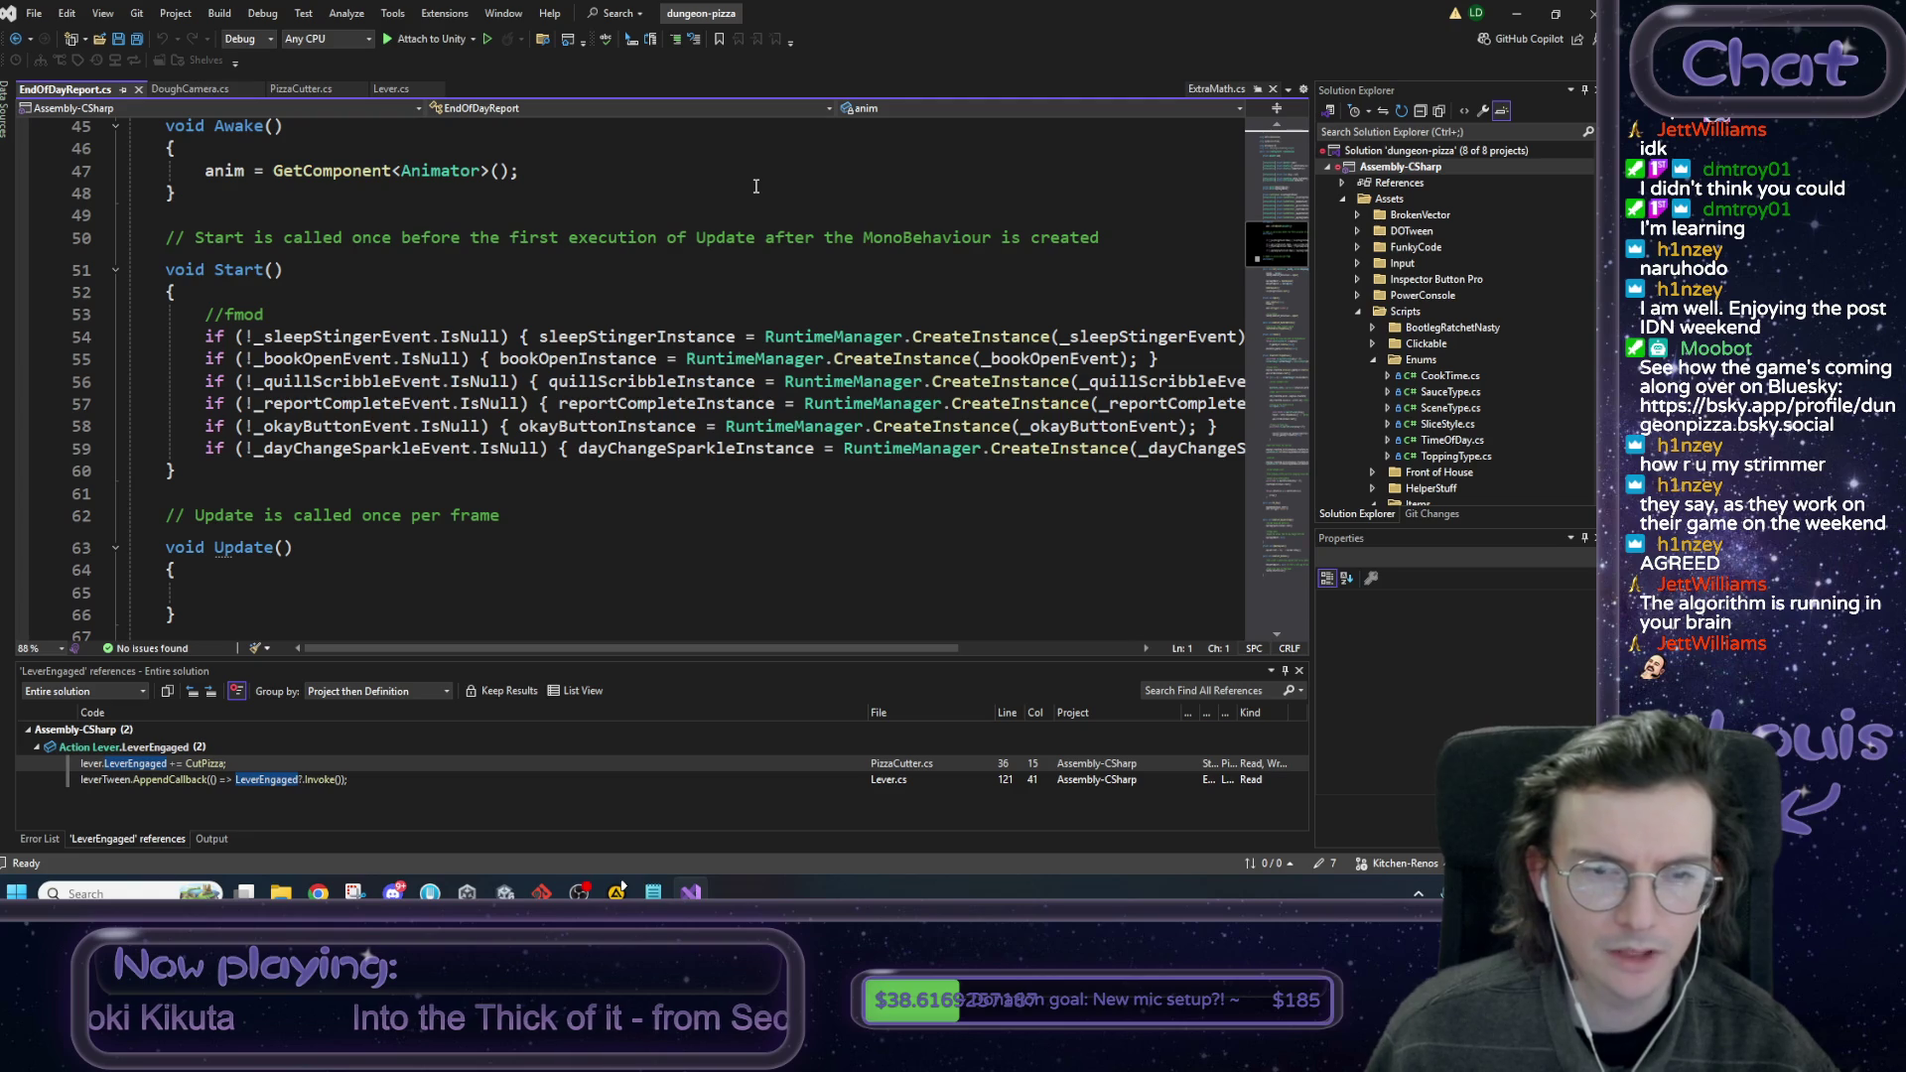
scroll(744, 199, down, 5)
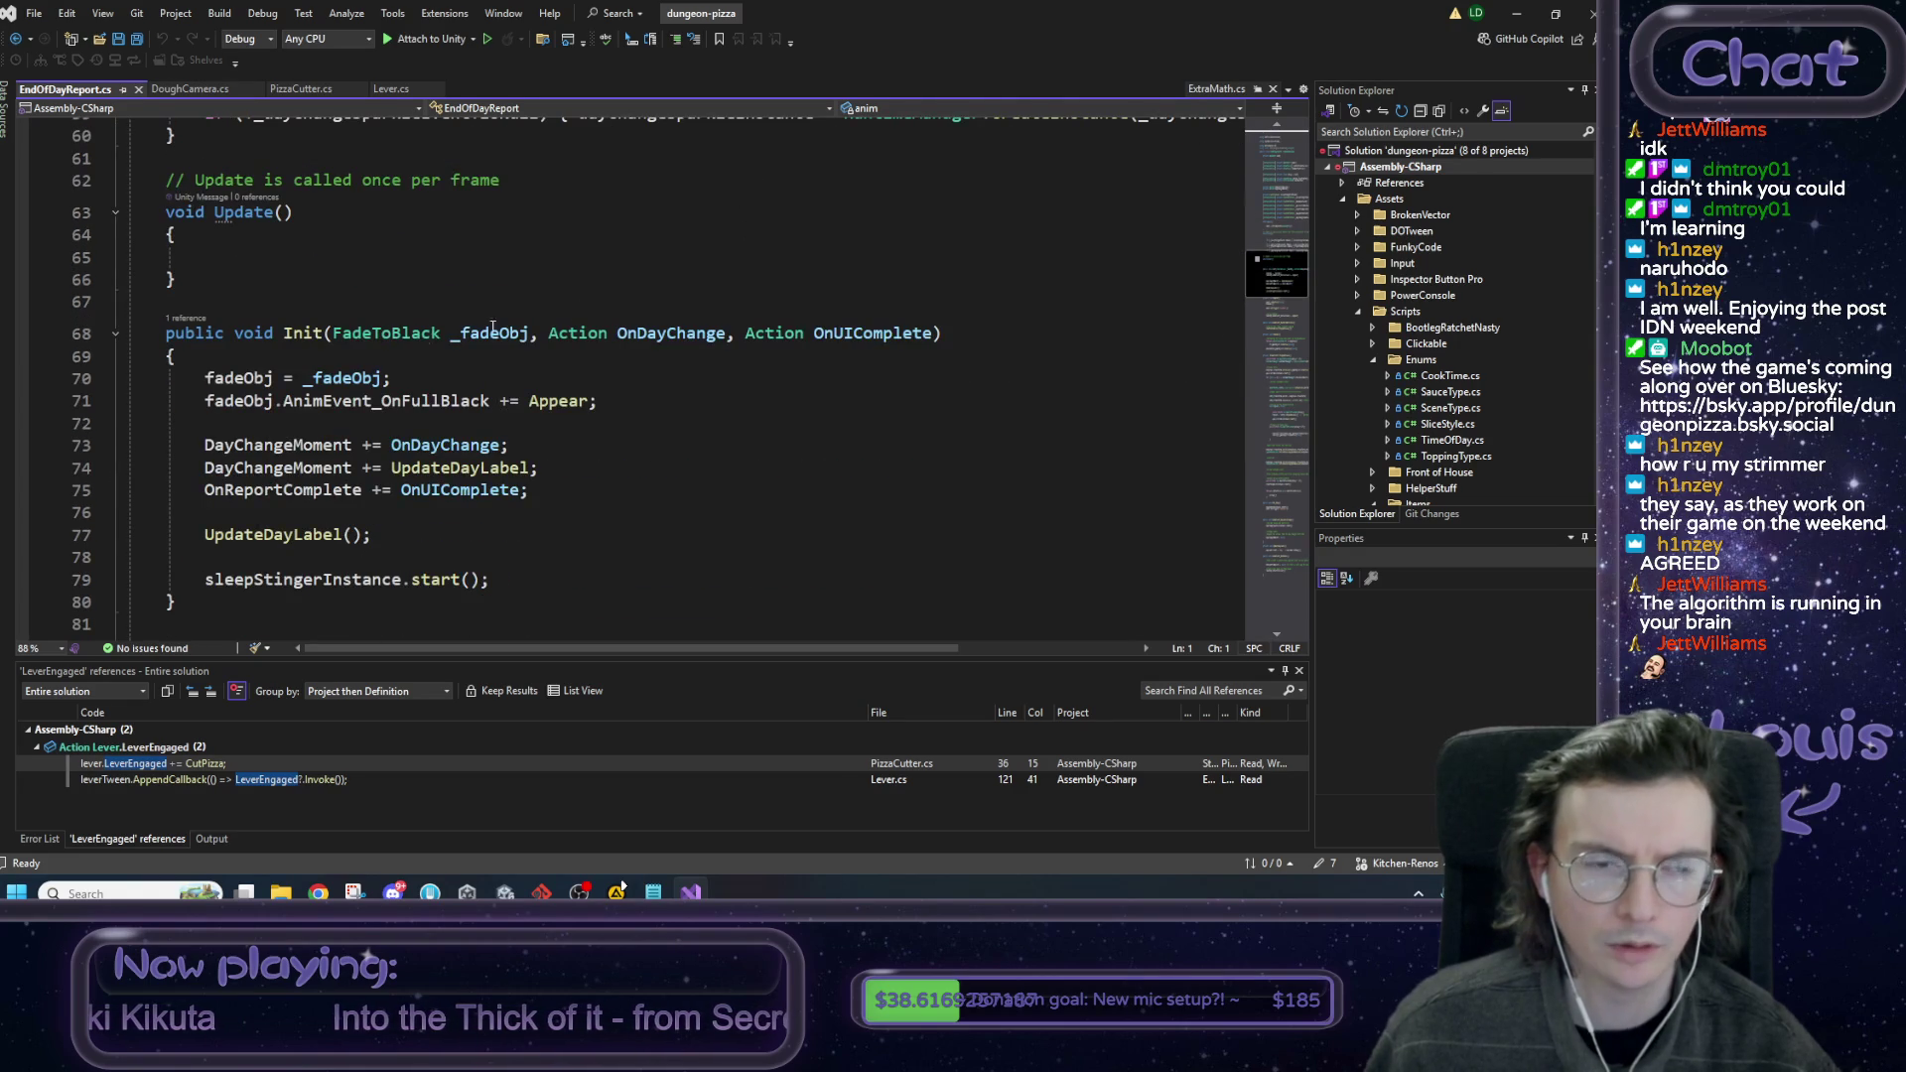
scroll(338, 333, down, 1)
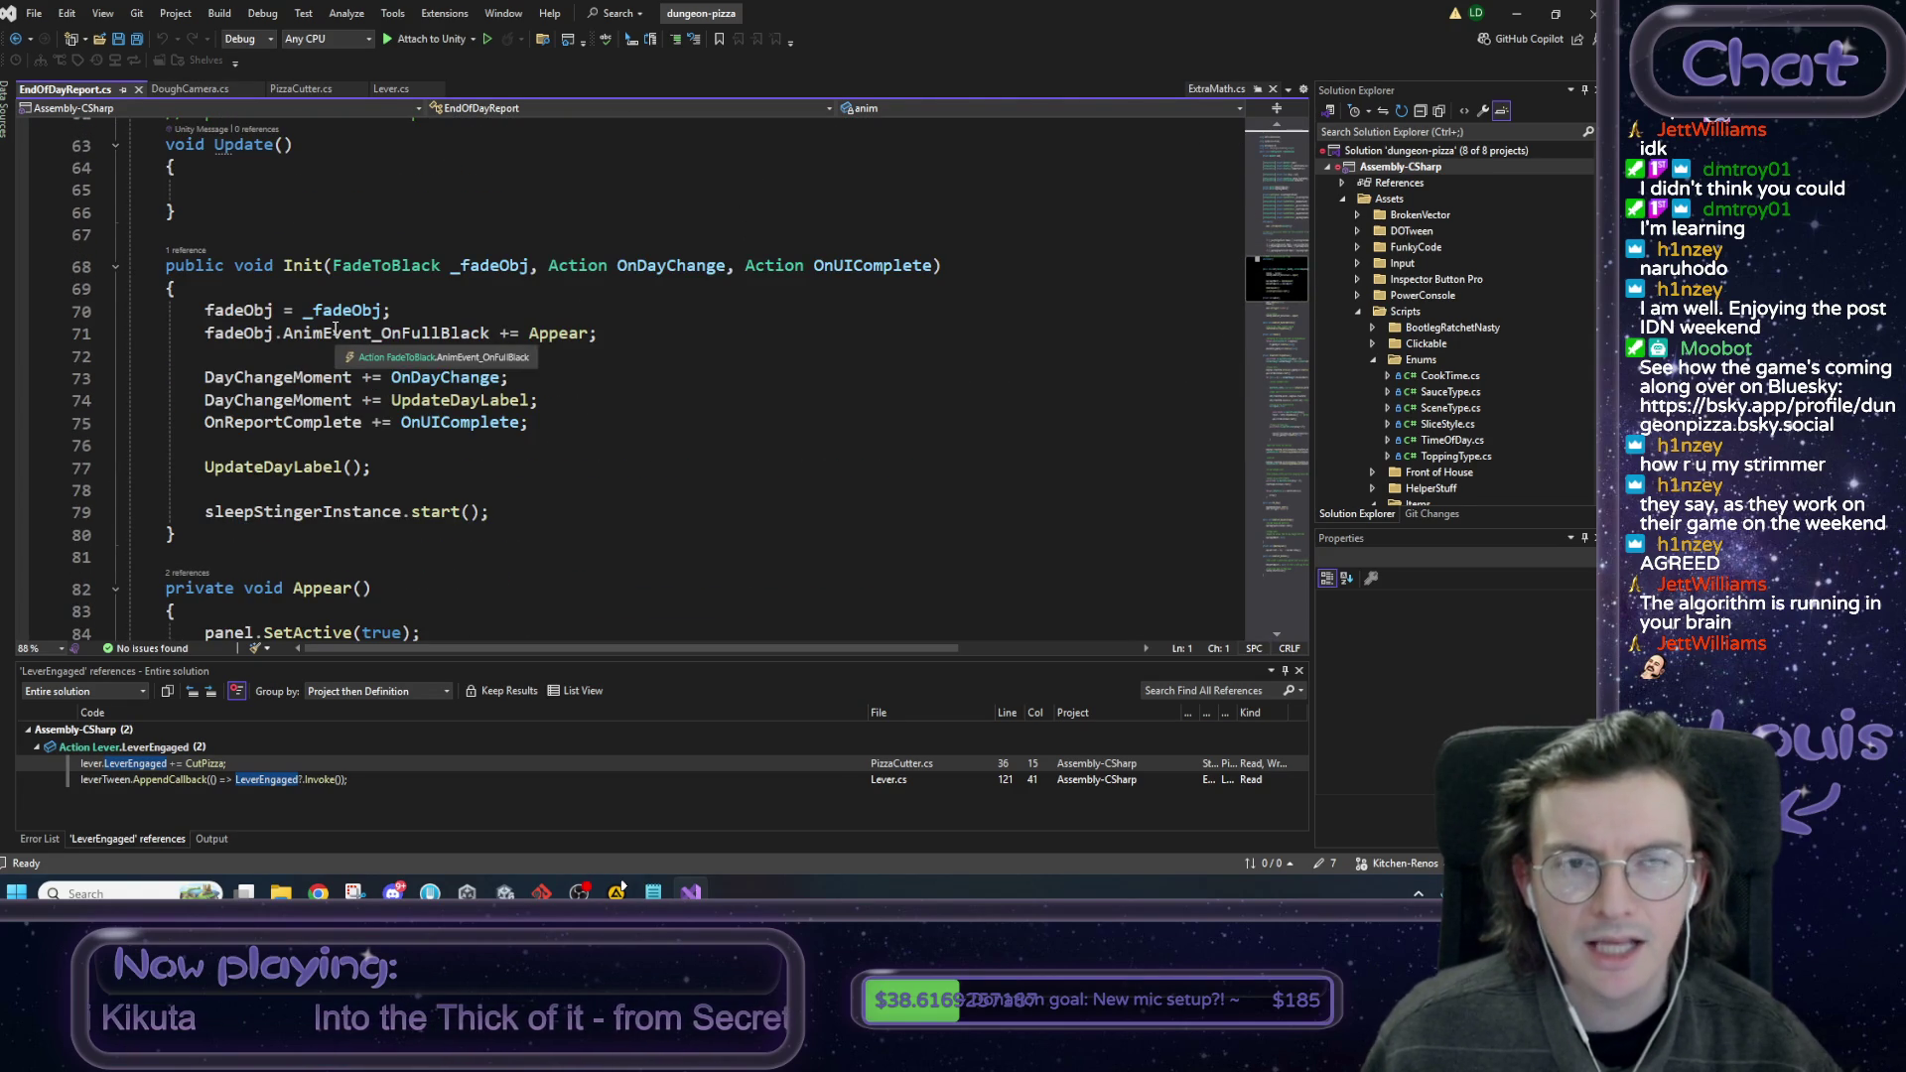
scroll(337, 333, down, 5)
scroll(334, 328, down, 3)
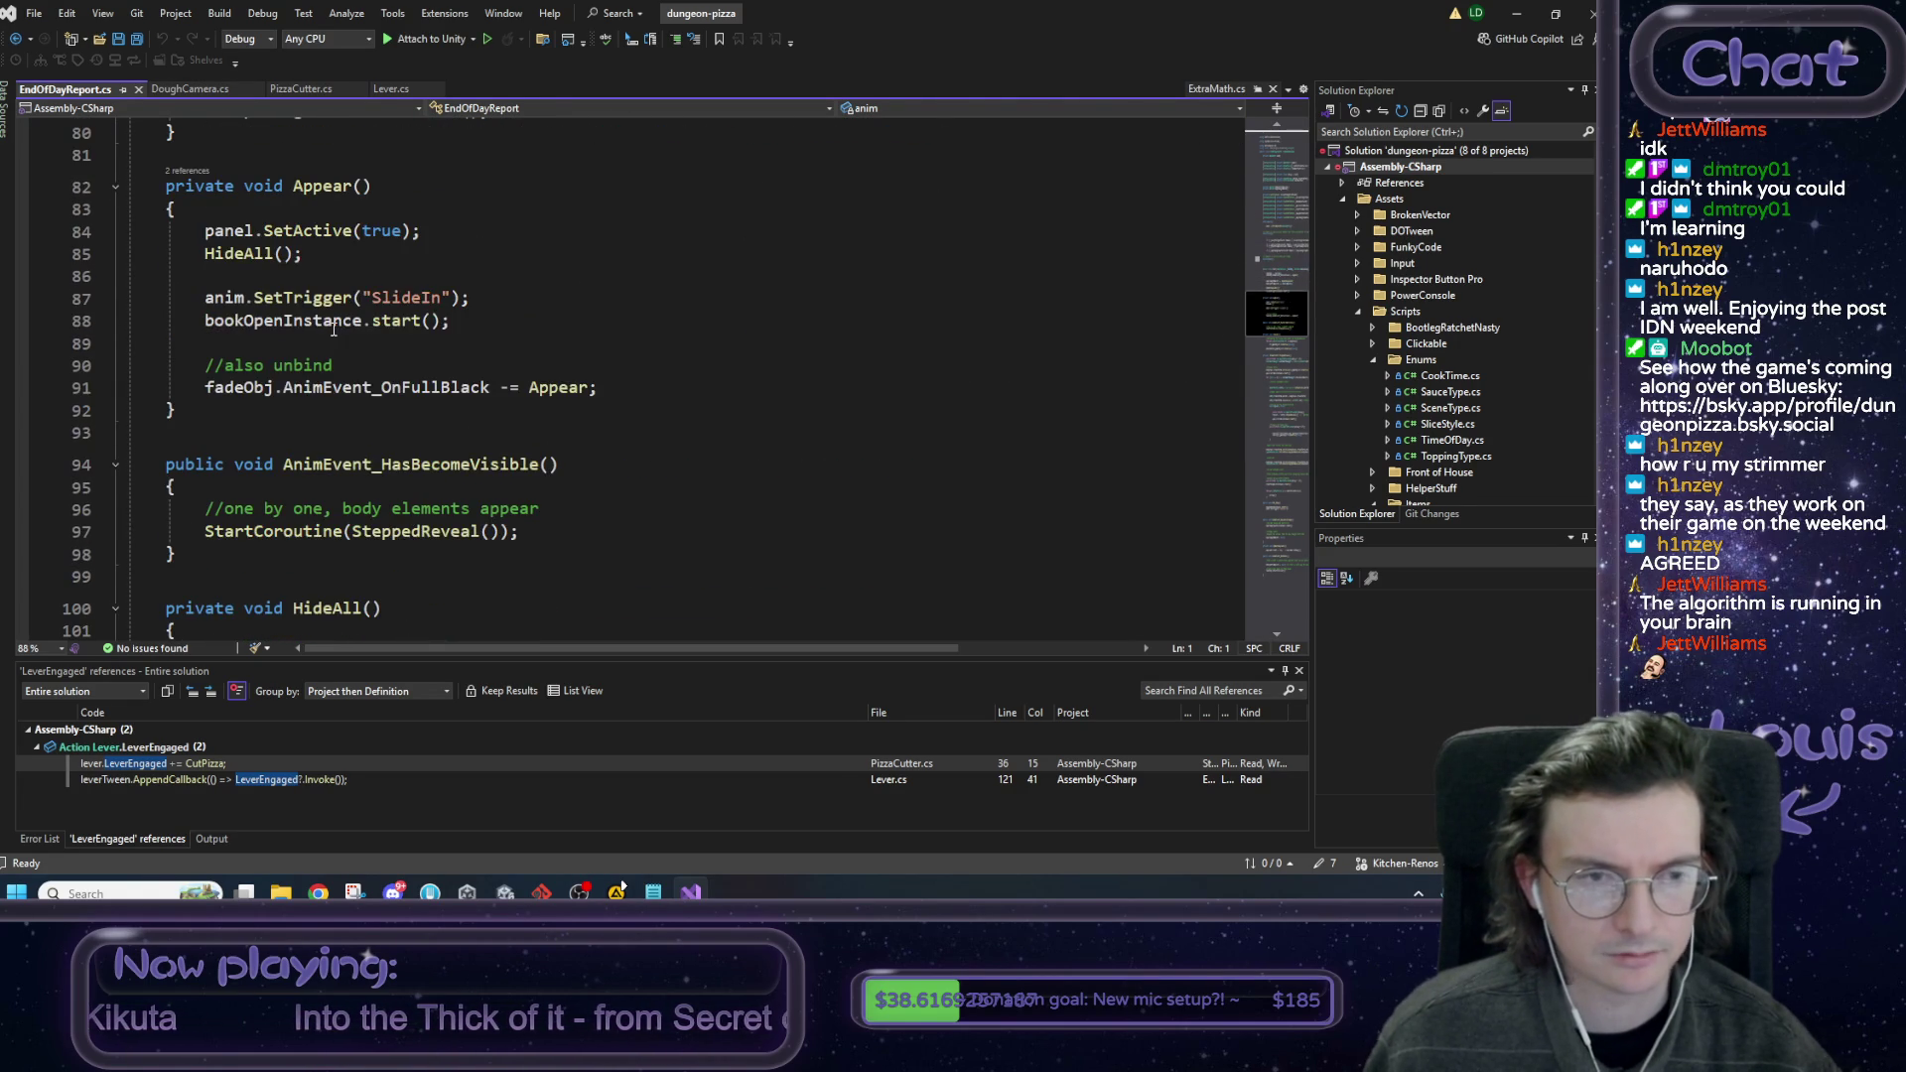
scroll(556, 327, down, 5)
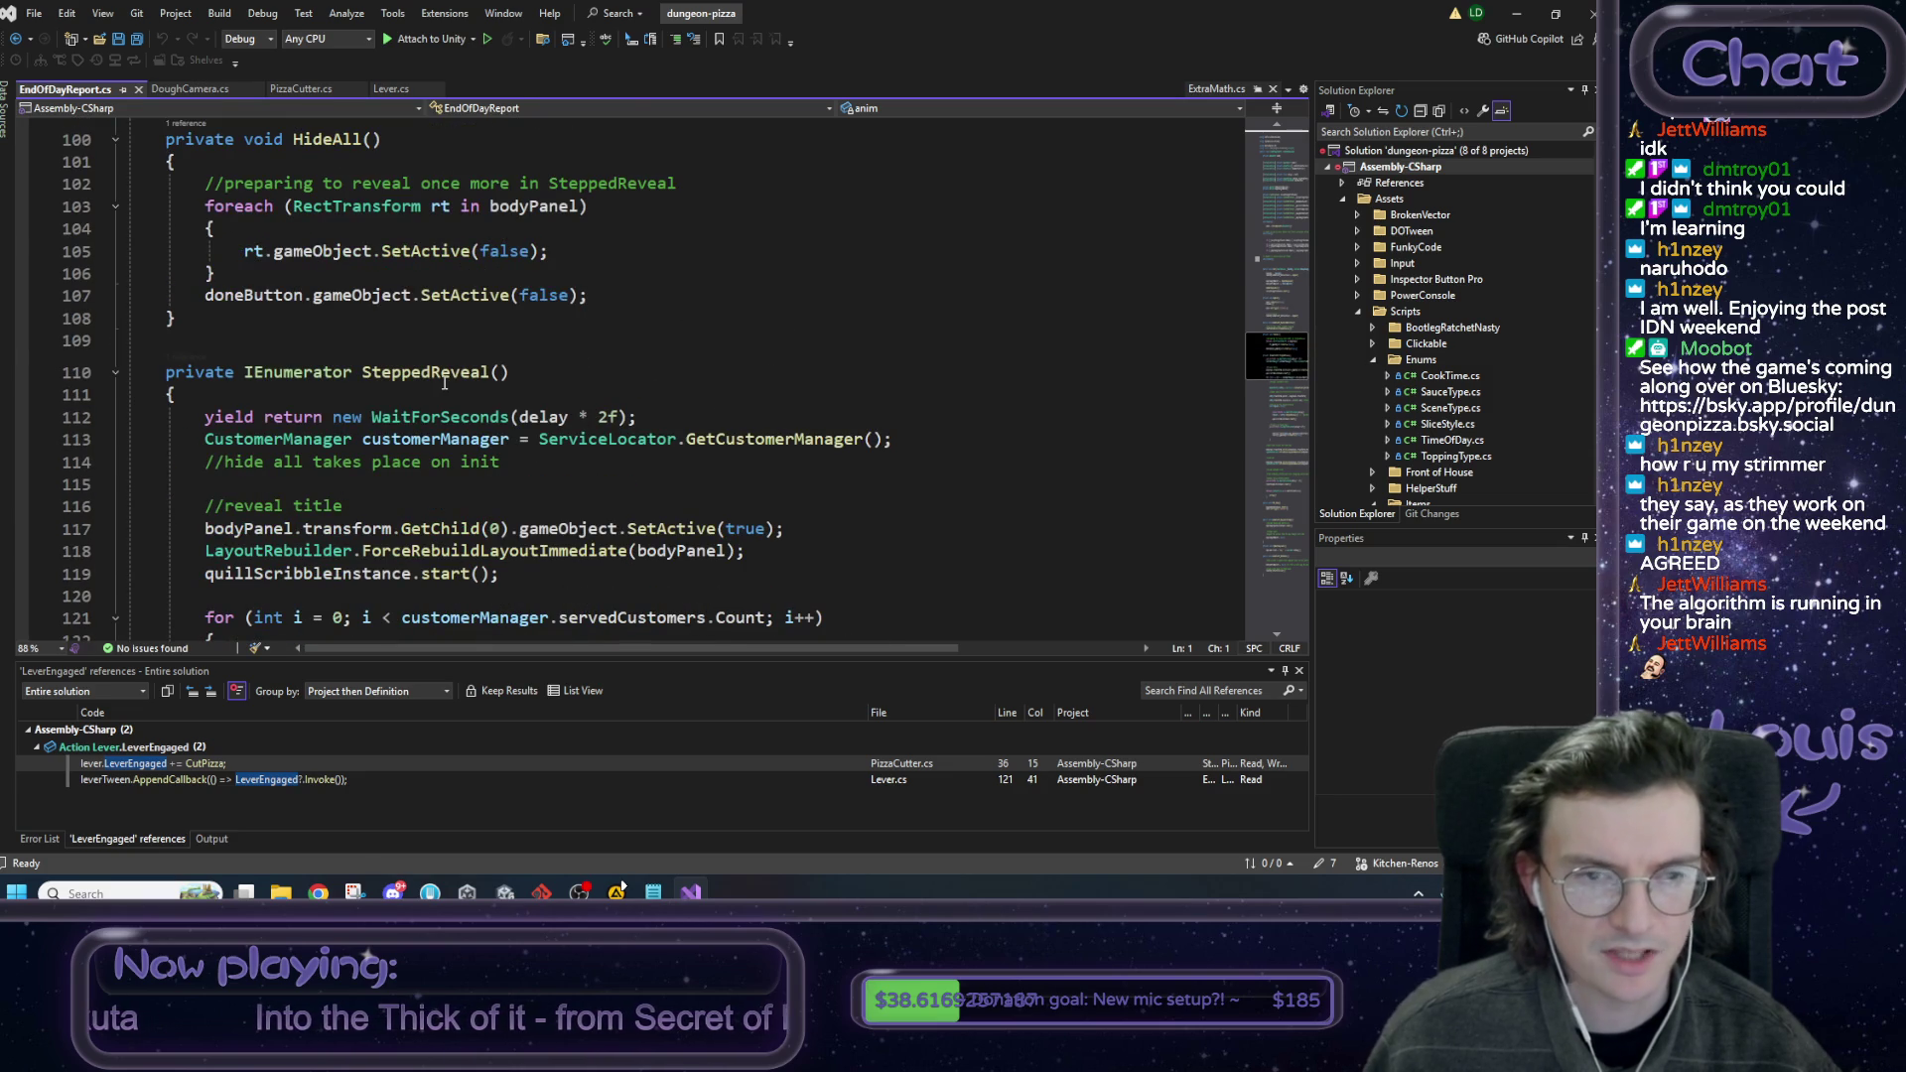
scroll(460, 356, down, 2)
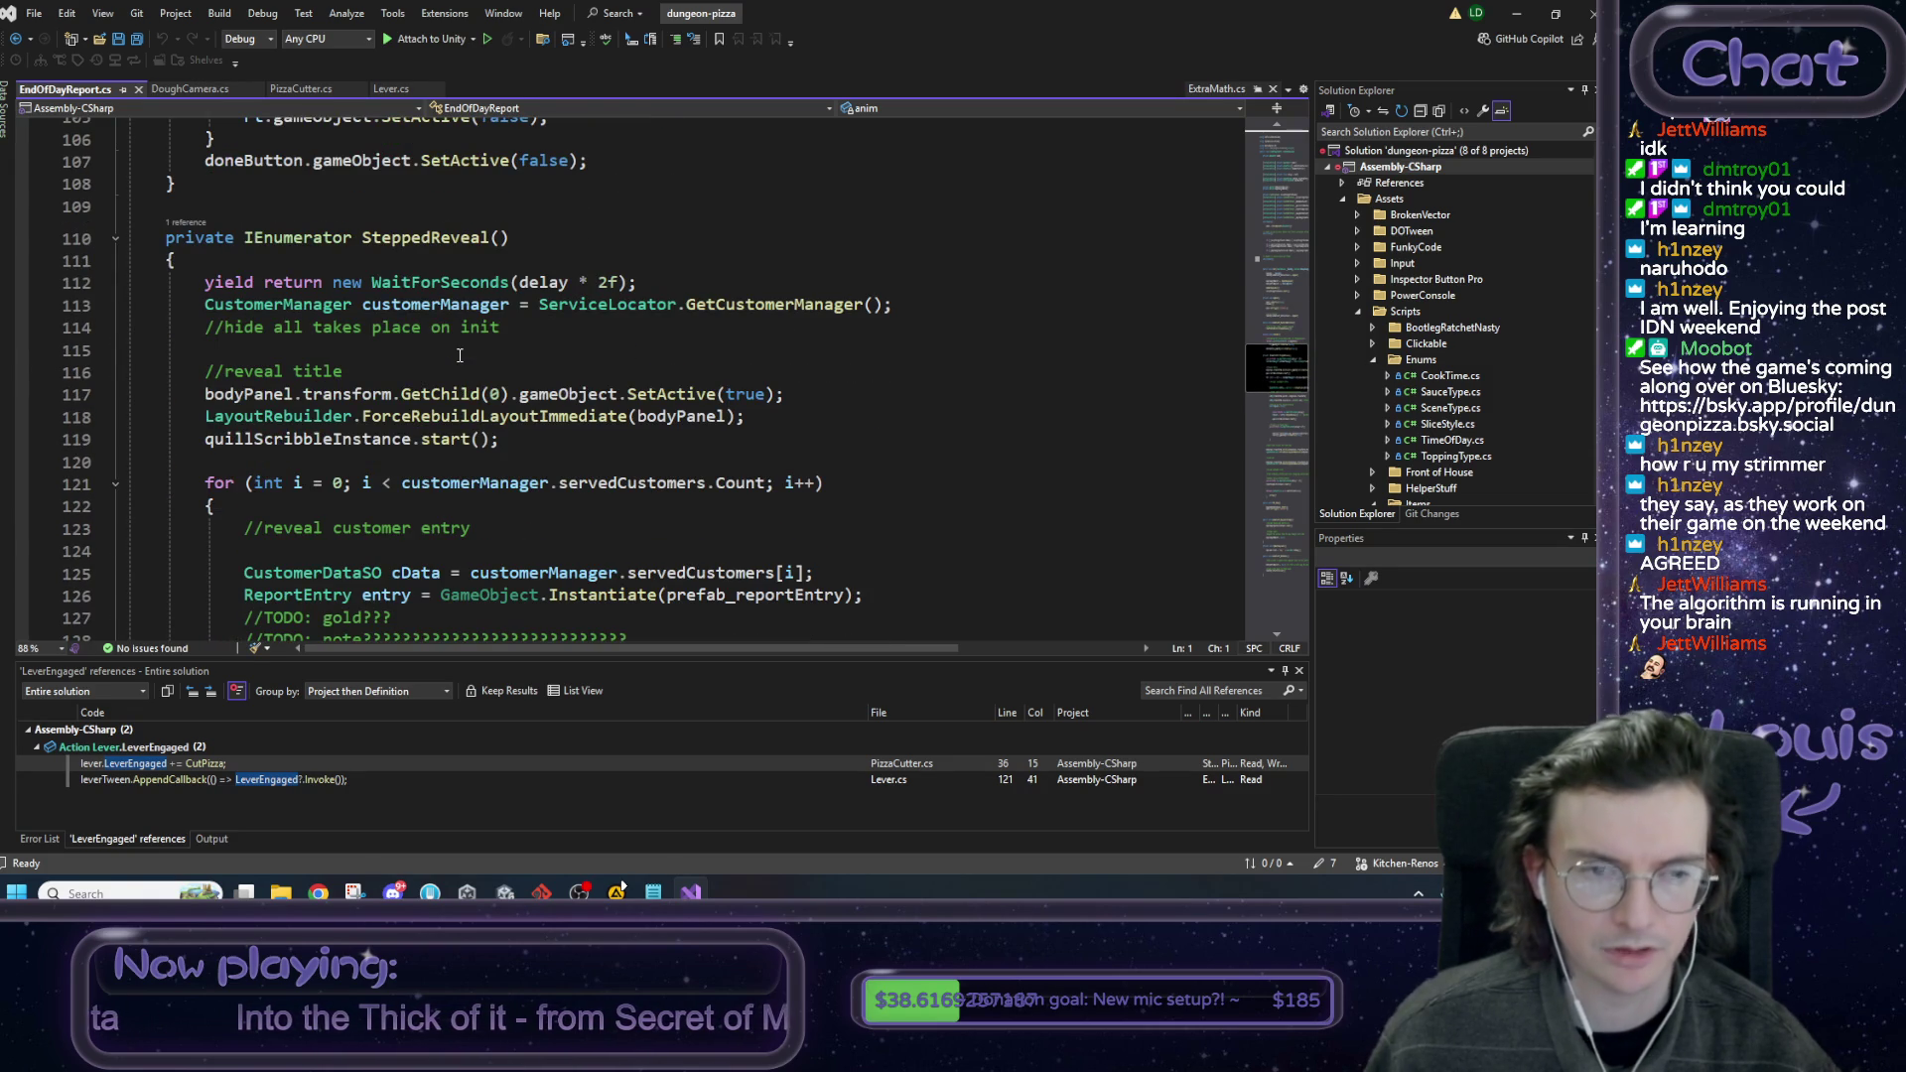
scroll(460, 355, down, 2)
click(446, 394)
mouse_move(322, 505)
mouse_down()
mouse_move(657, 493)
mouse_move(1096, 531)
mouse_up()
click(698, 501)
scroll(698, 502, down, 1)
click(1095, 531)
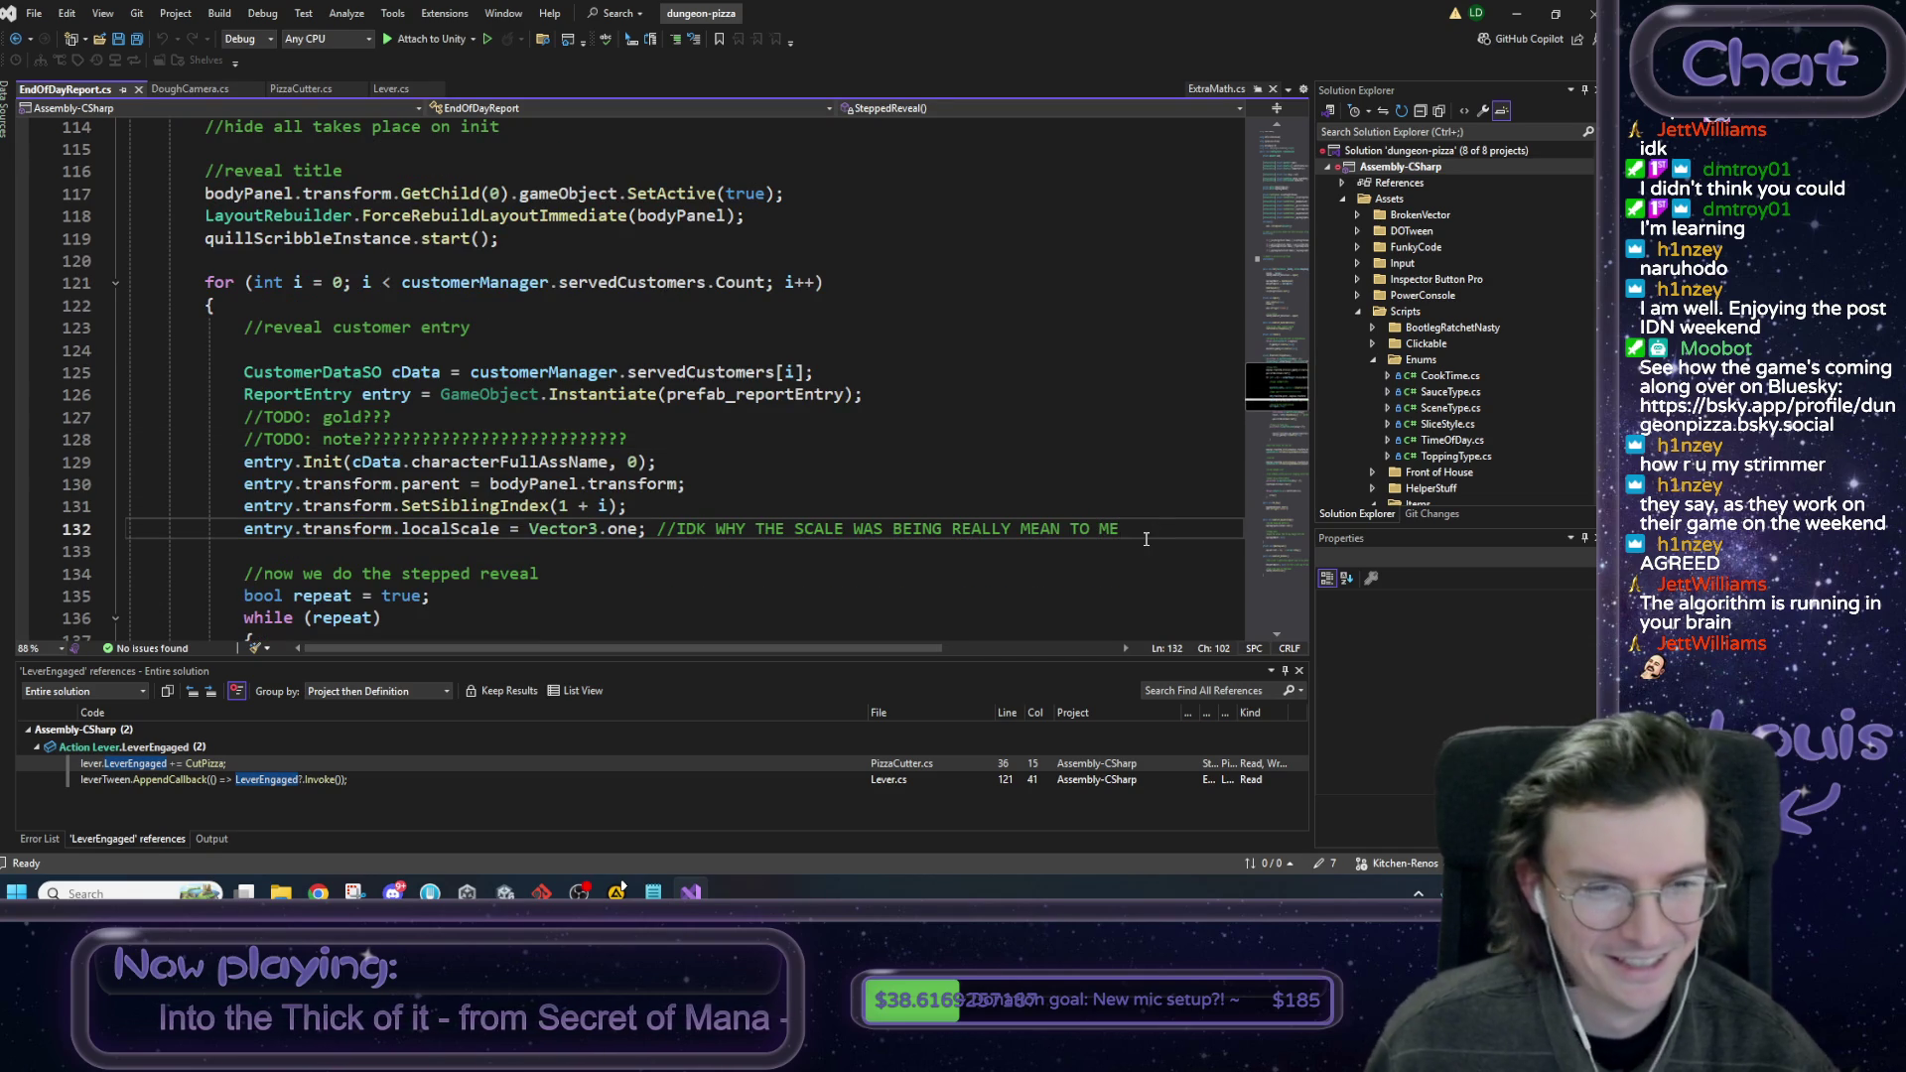
scroll(1136, 526, down, 1)
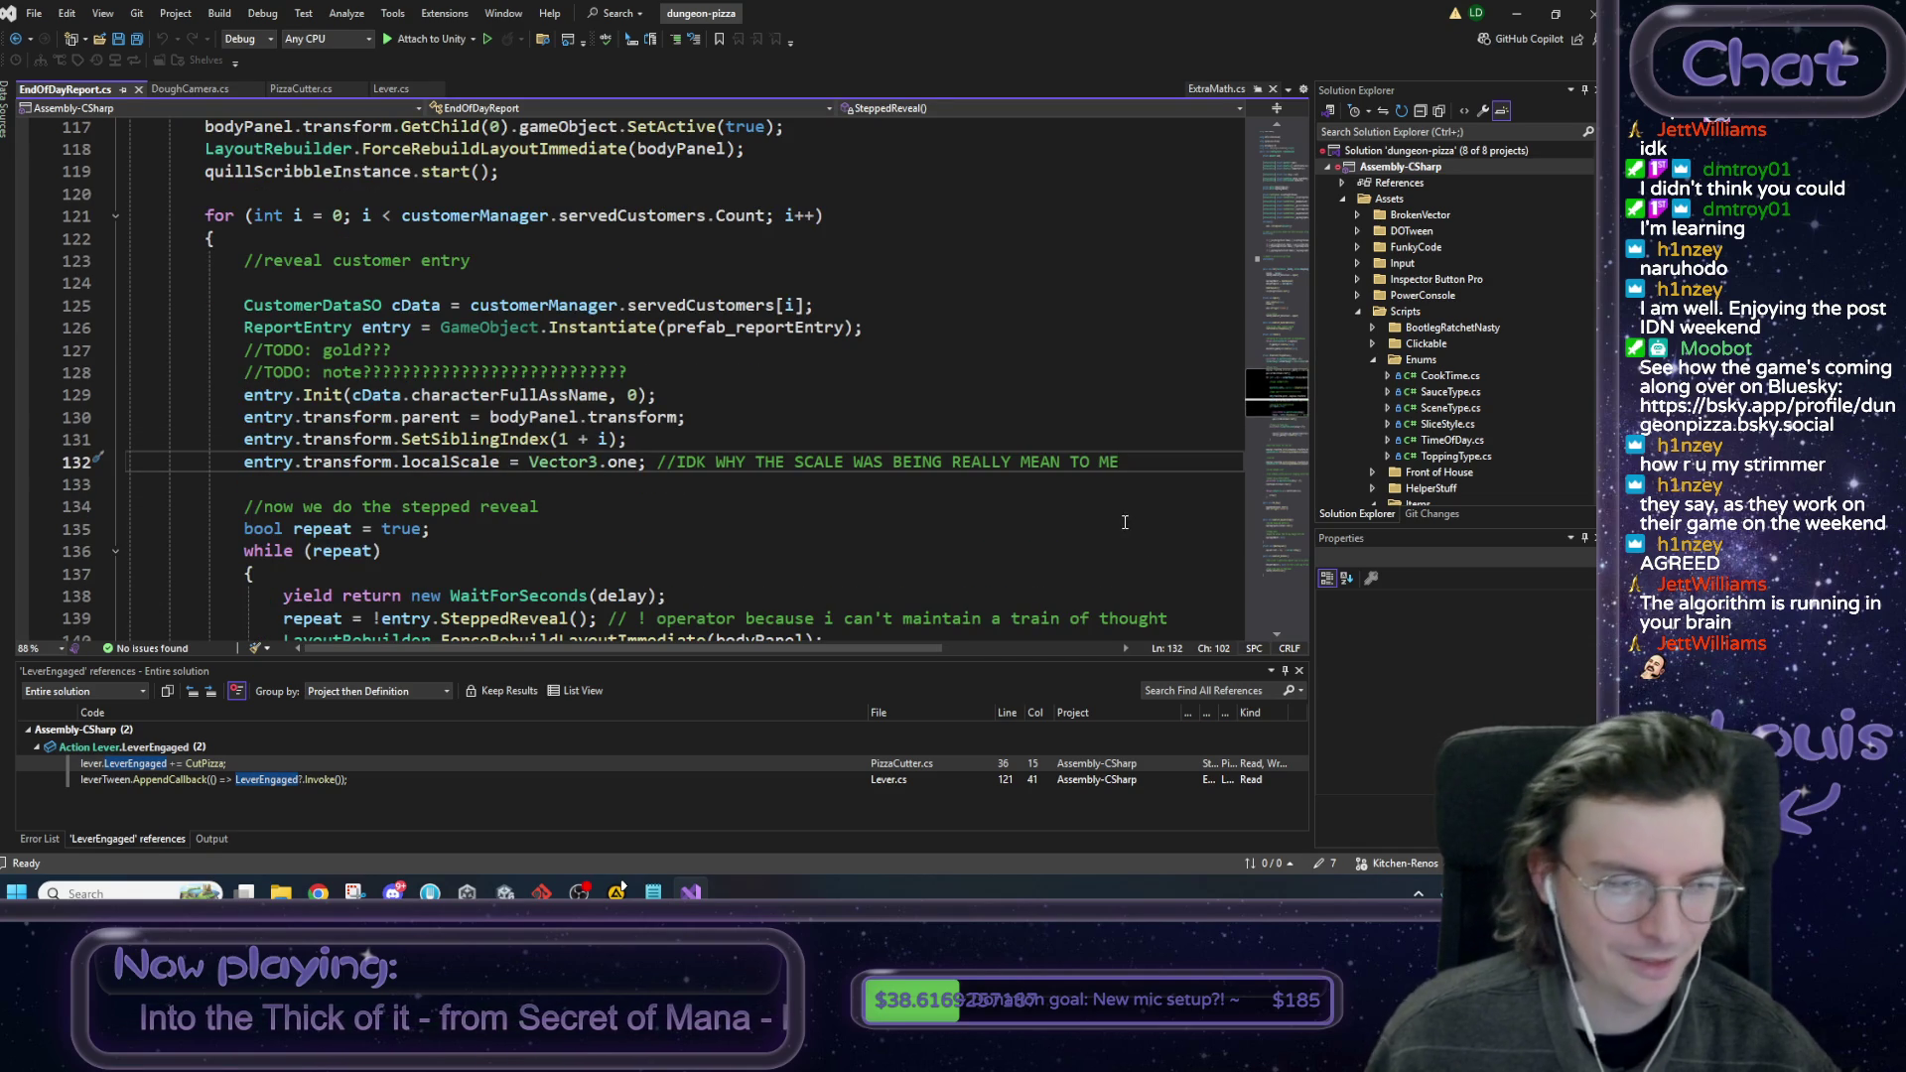
scroll(1122, 516, down, 1)
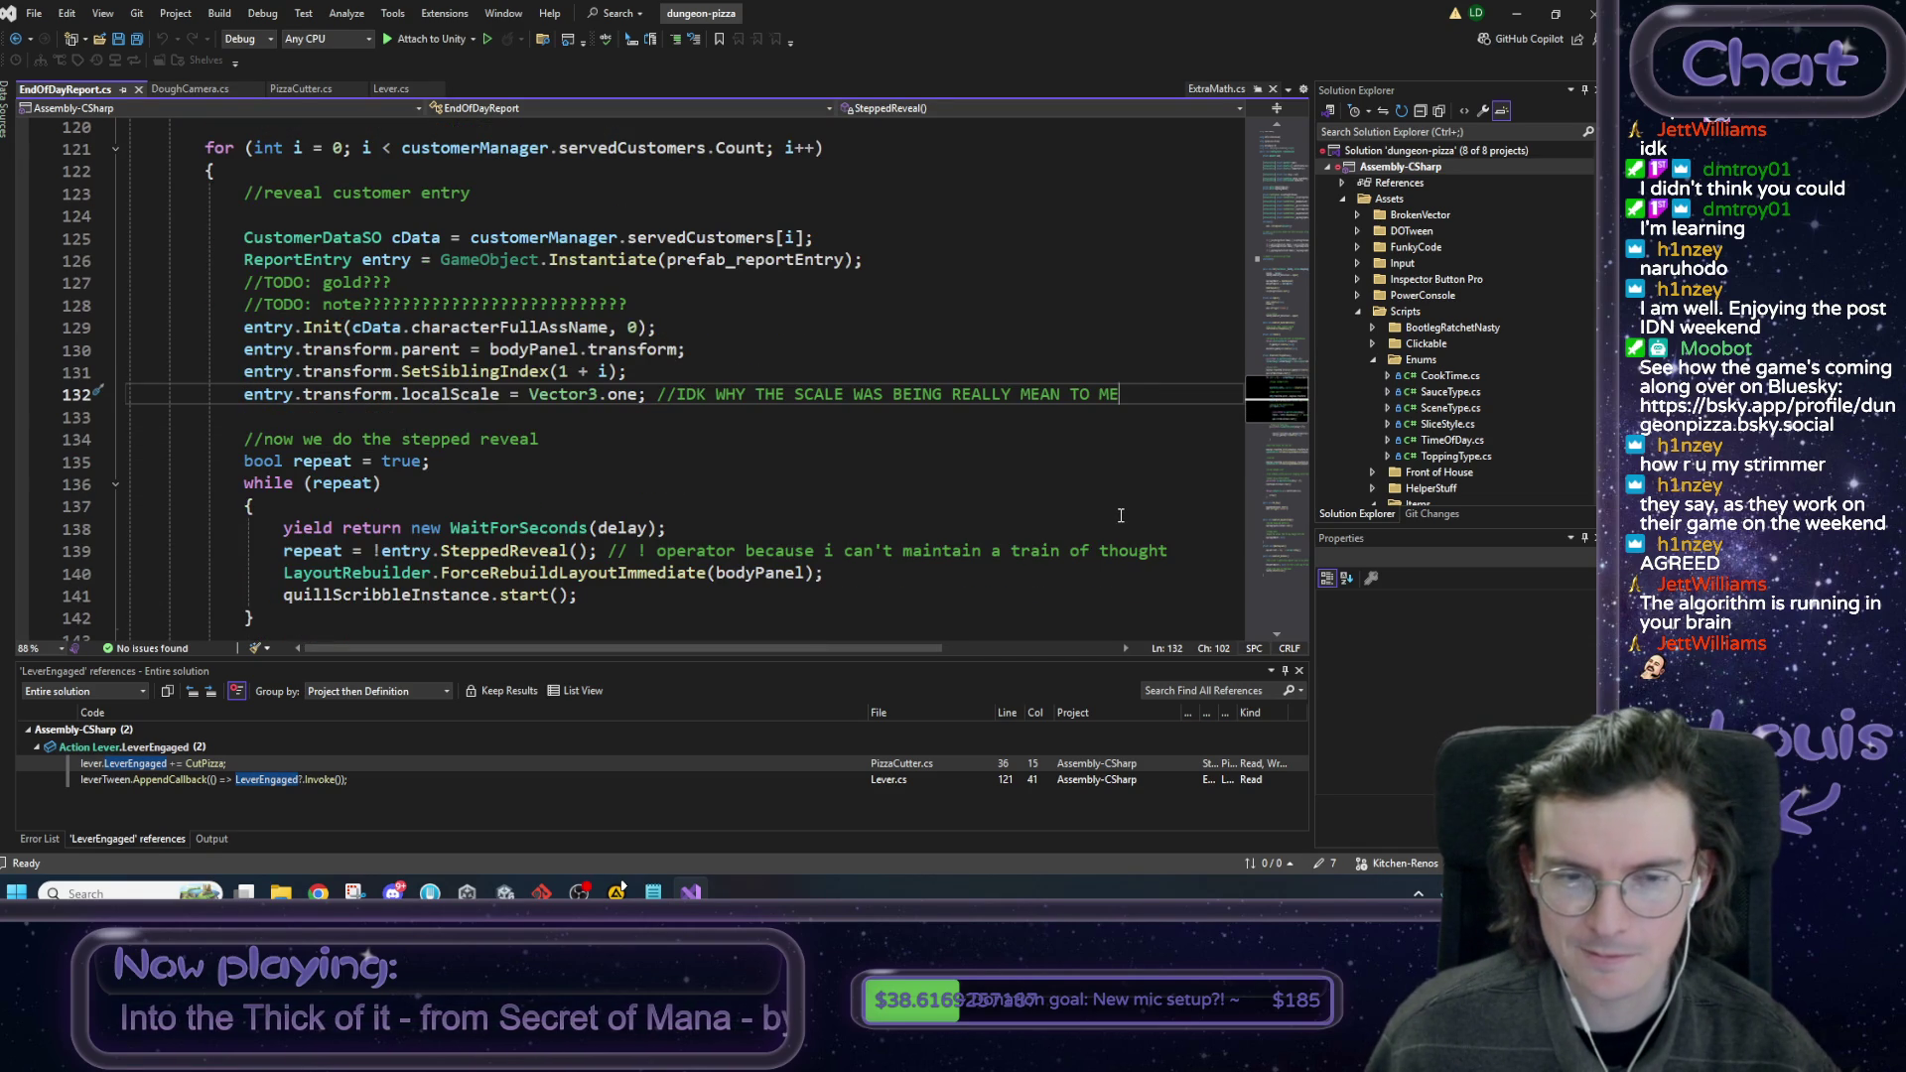
mouse_move(650, 552)
mouse_down()
mouse_move(685, 551)
mouse_move(258, 528)
mouse_move(1082, 554)
mouse_up()
click(1140, 552)
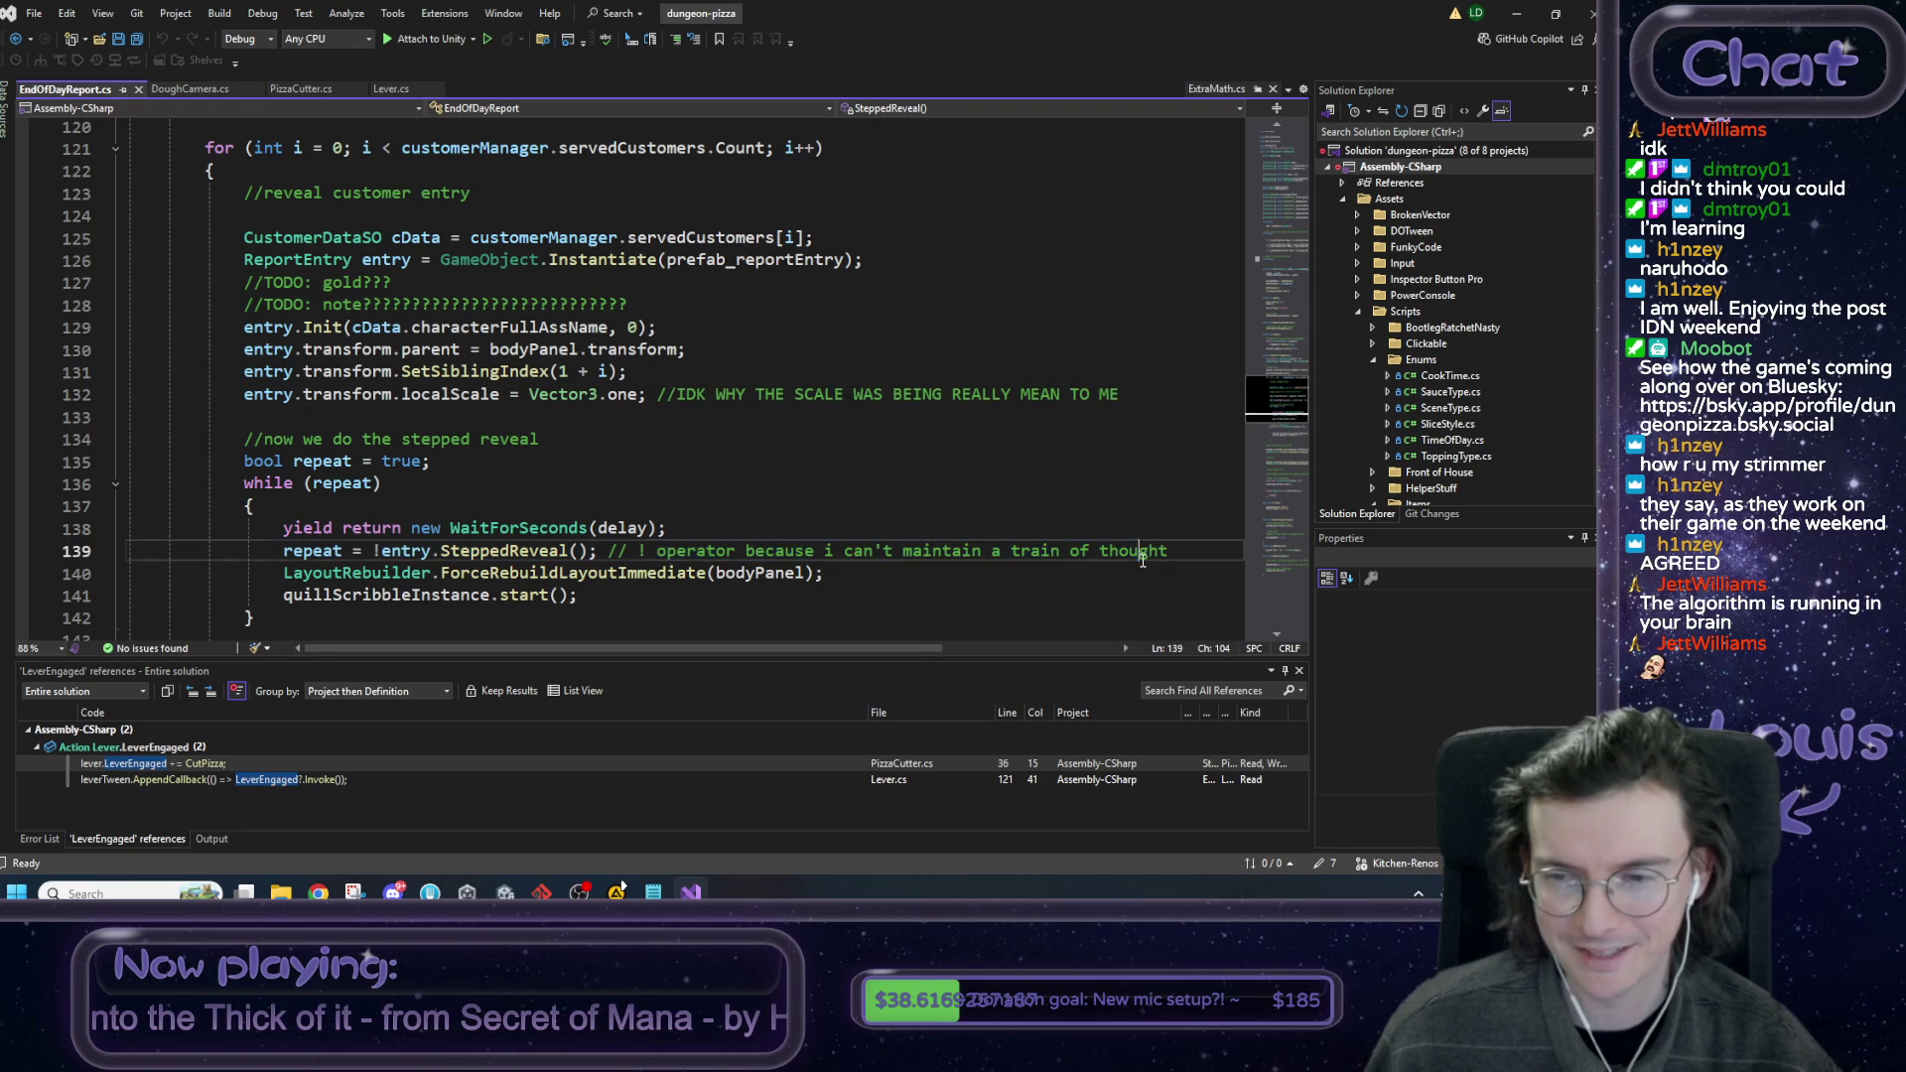
drag(608, 552, 982, 552)
click(981, 552)
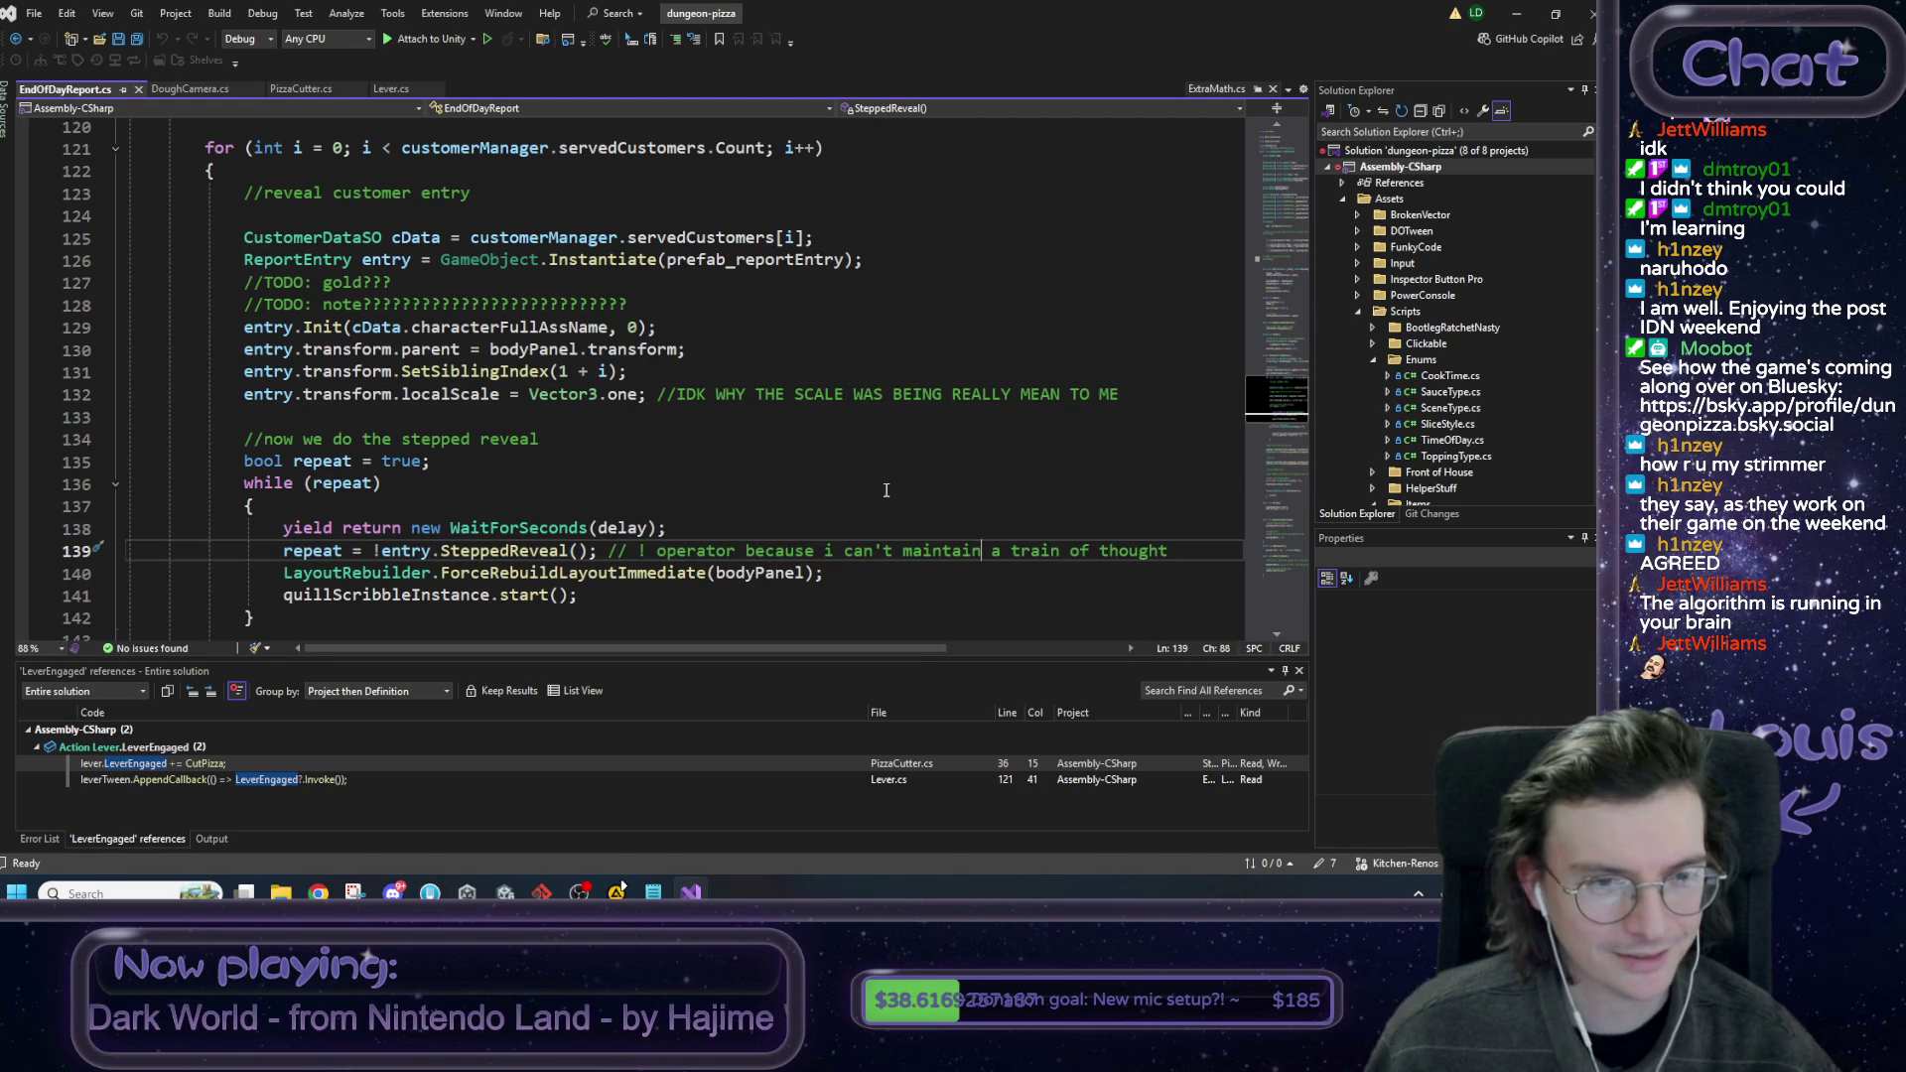
scroll(883, 490, down, 2)
scroll(883, 490, down, 1)
click(373, 463)
click(360, 508)
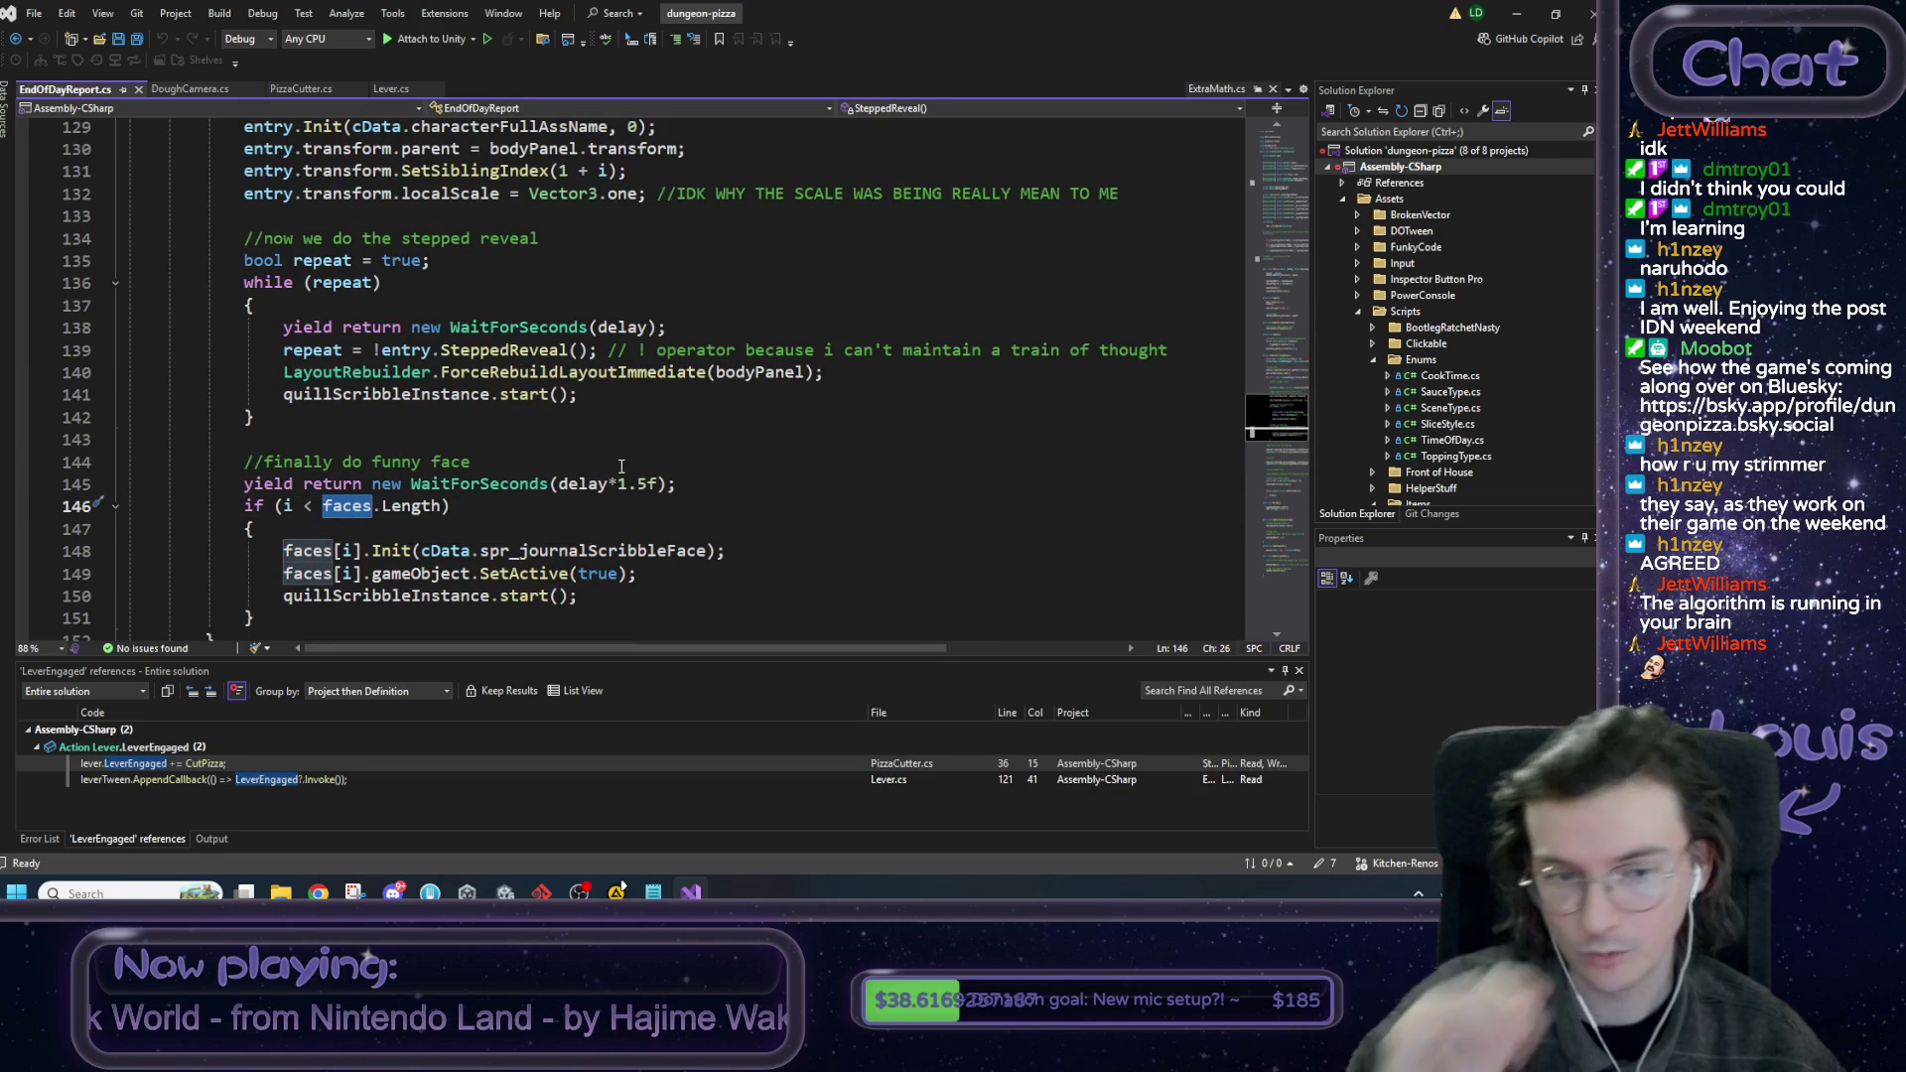
key(F12)
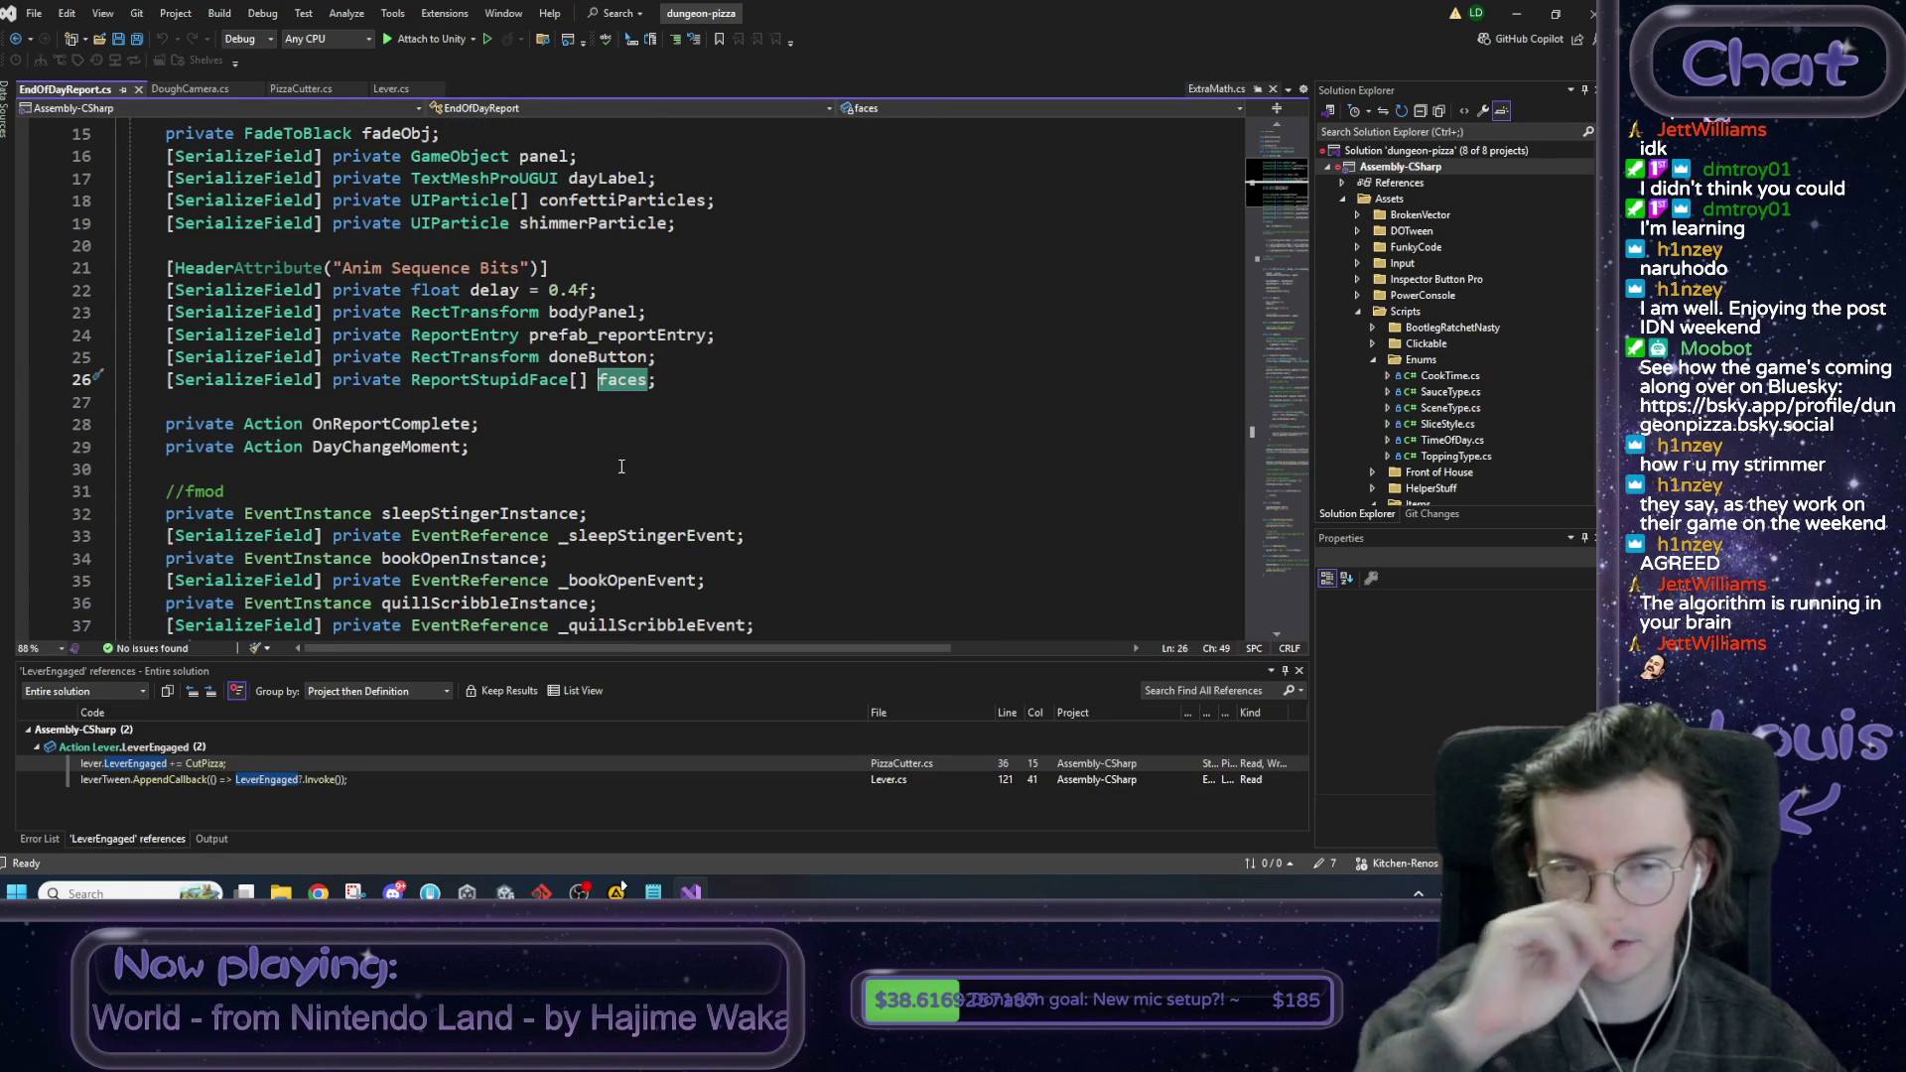
Find and select the ReportStupidFace[] faces declaration line, then bring the Notepad to-do notes forward.
click(562, 381)
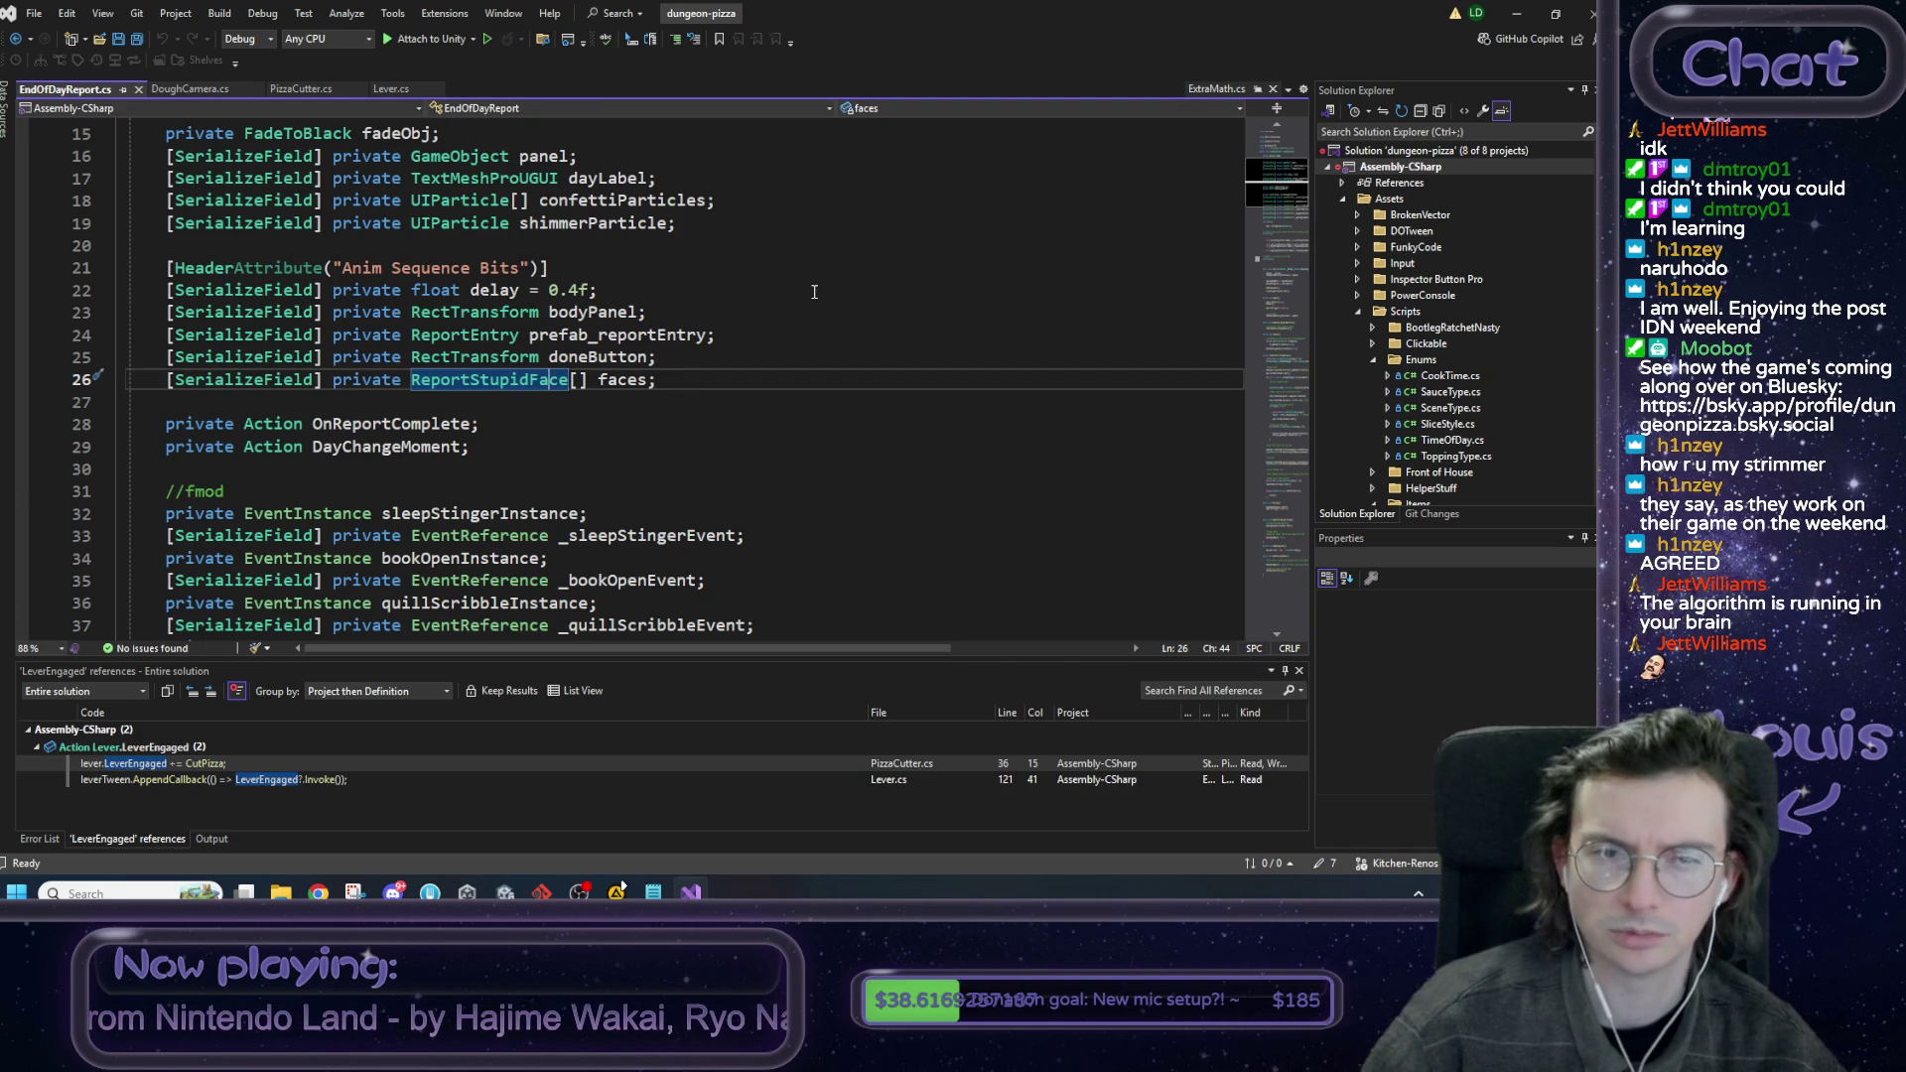
key(End)
key(shift+Home)
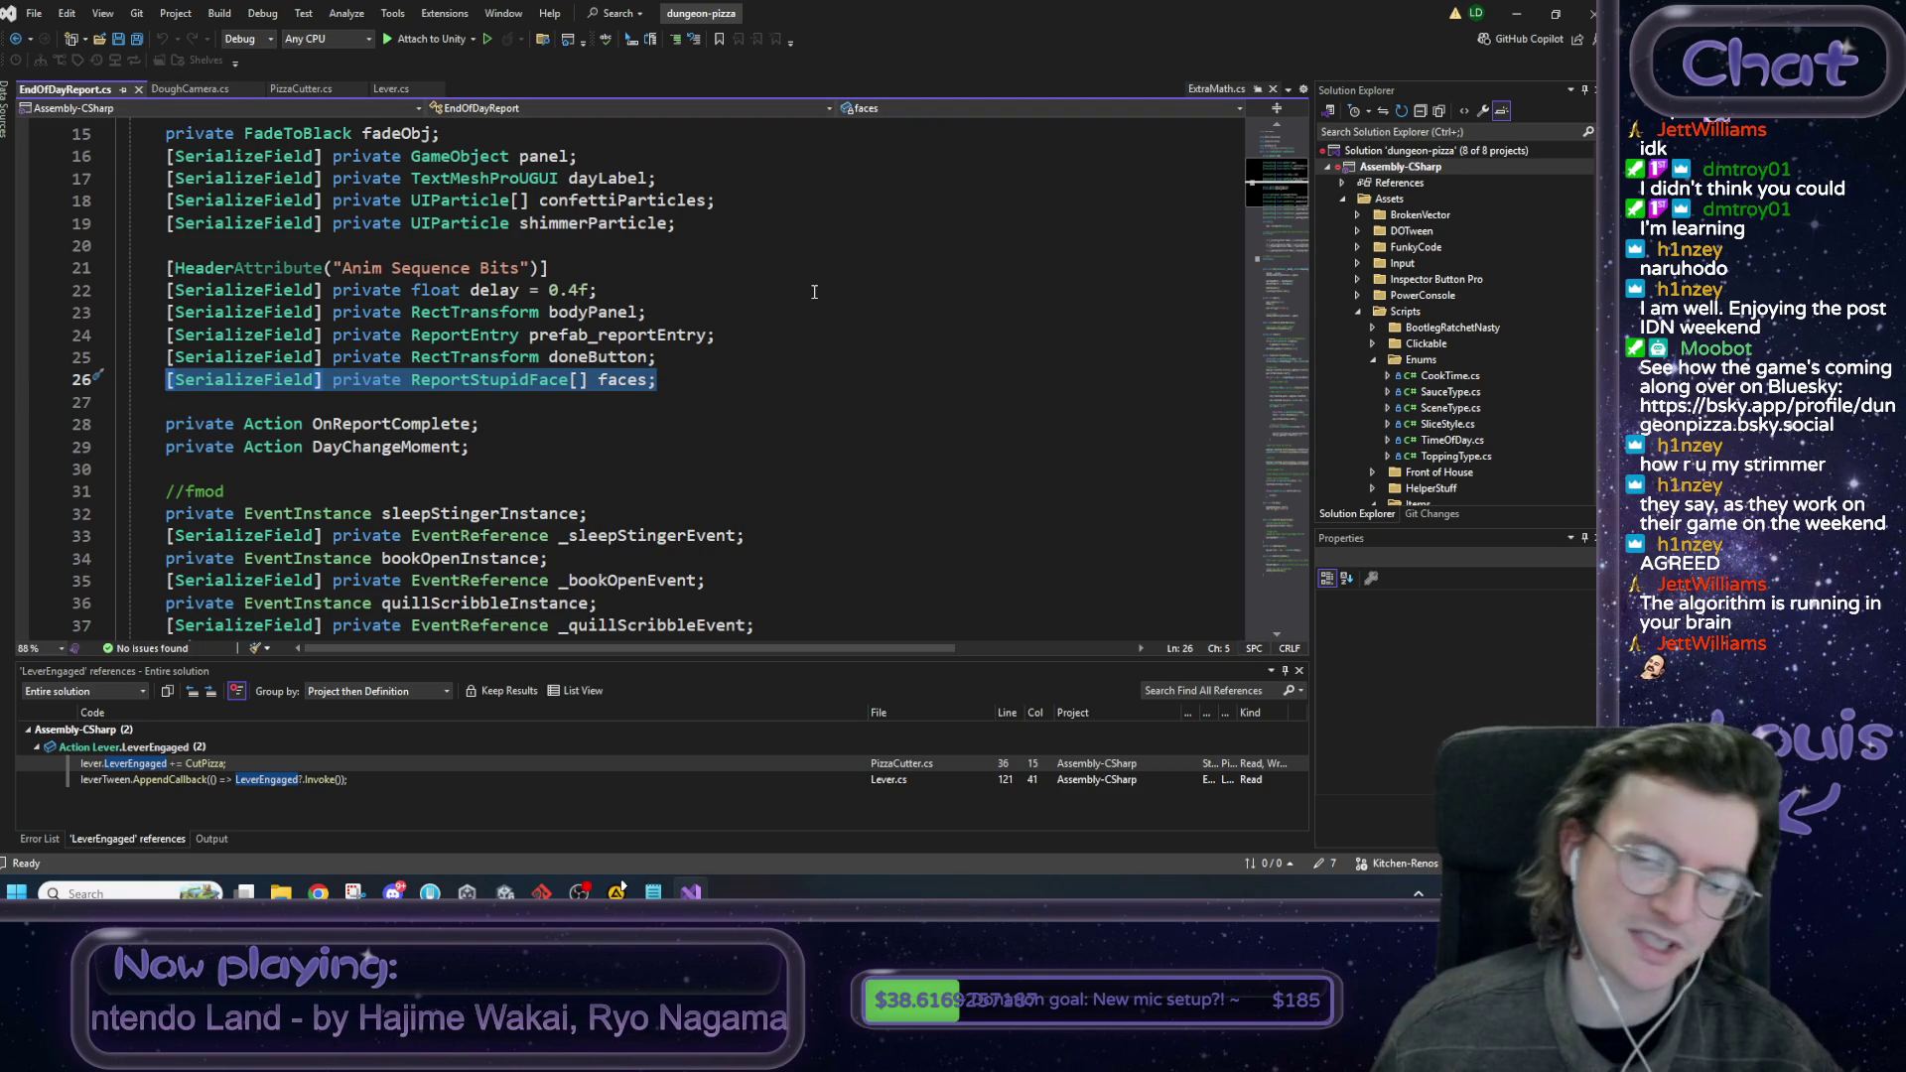
click(653, 892)
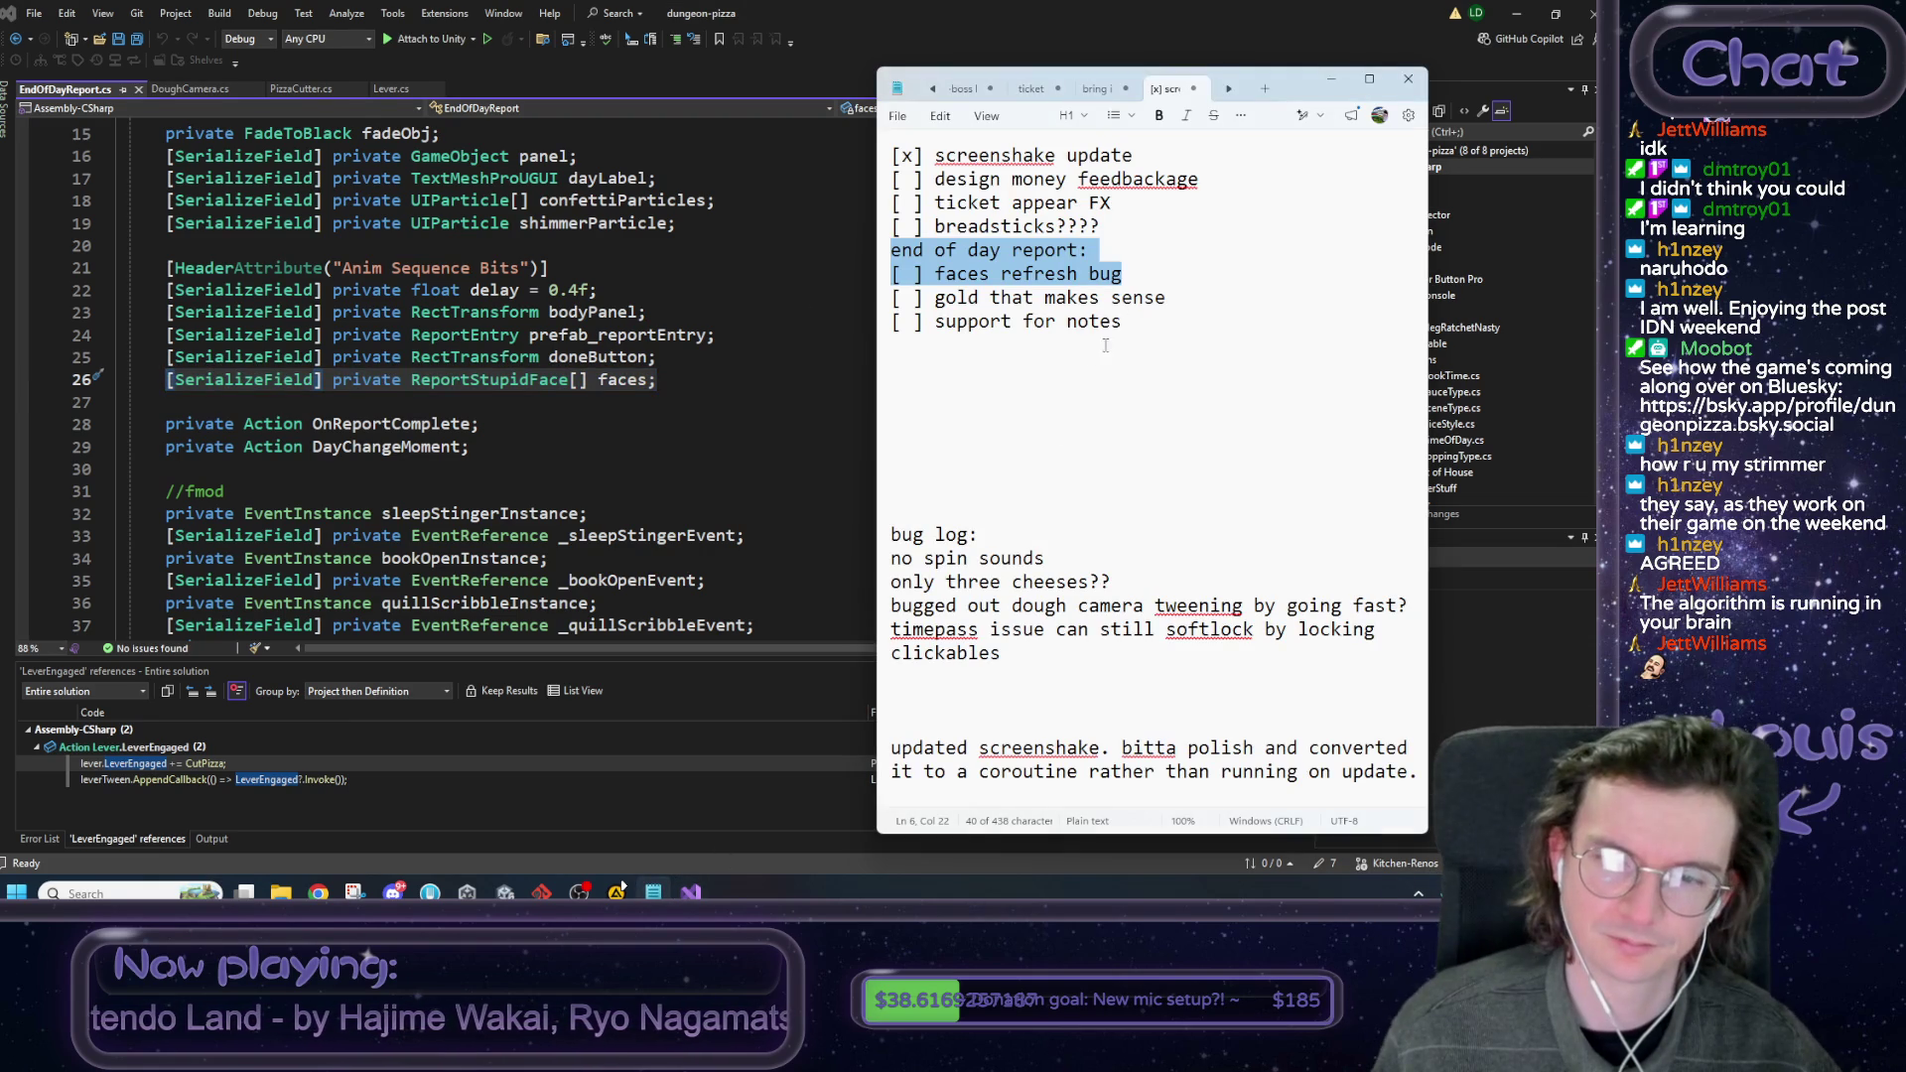
Add 'array of faces1', 'array of faces2' and 'array of faces3' planning lines to the notes.
click(1052, 387)
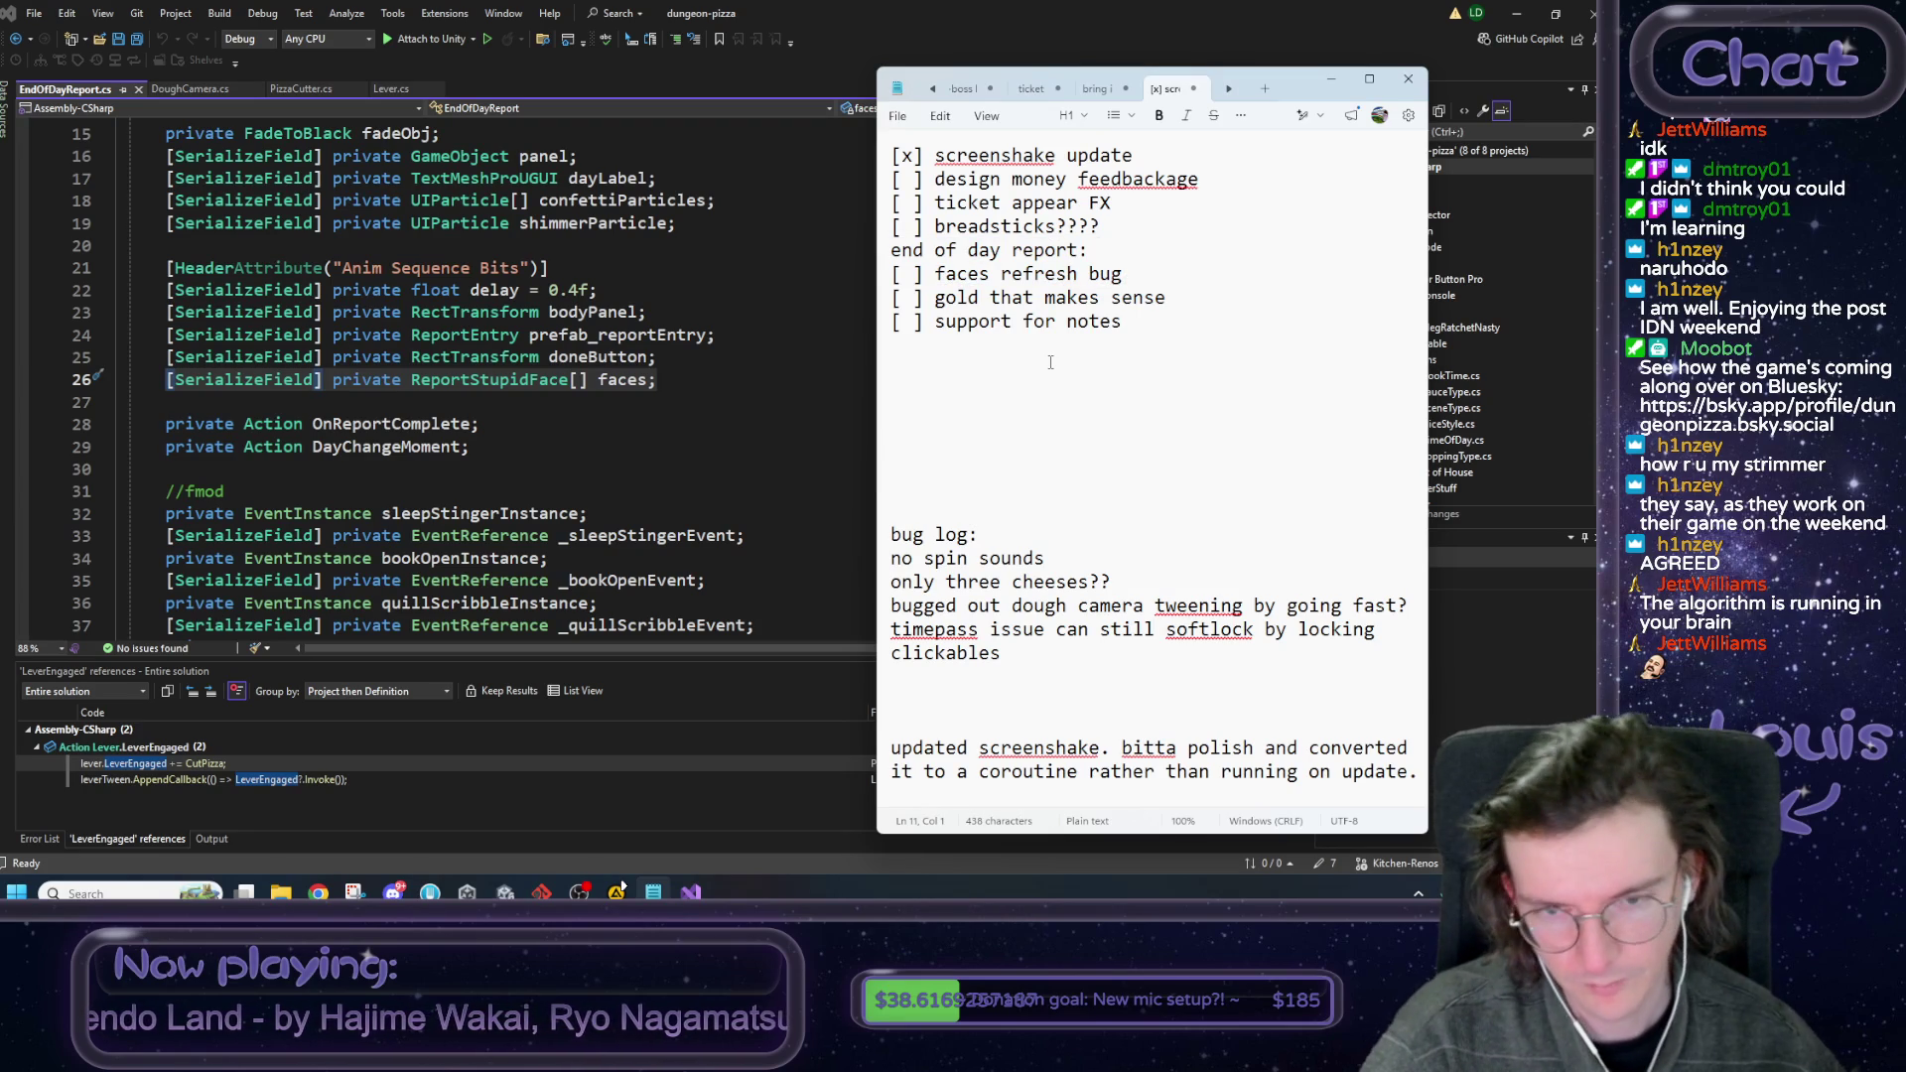
text(arr)
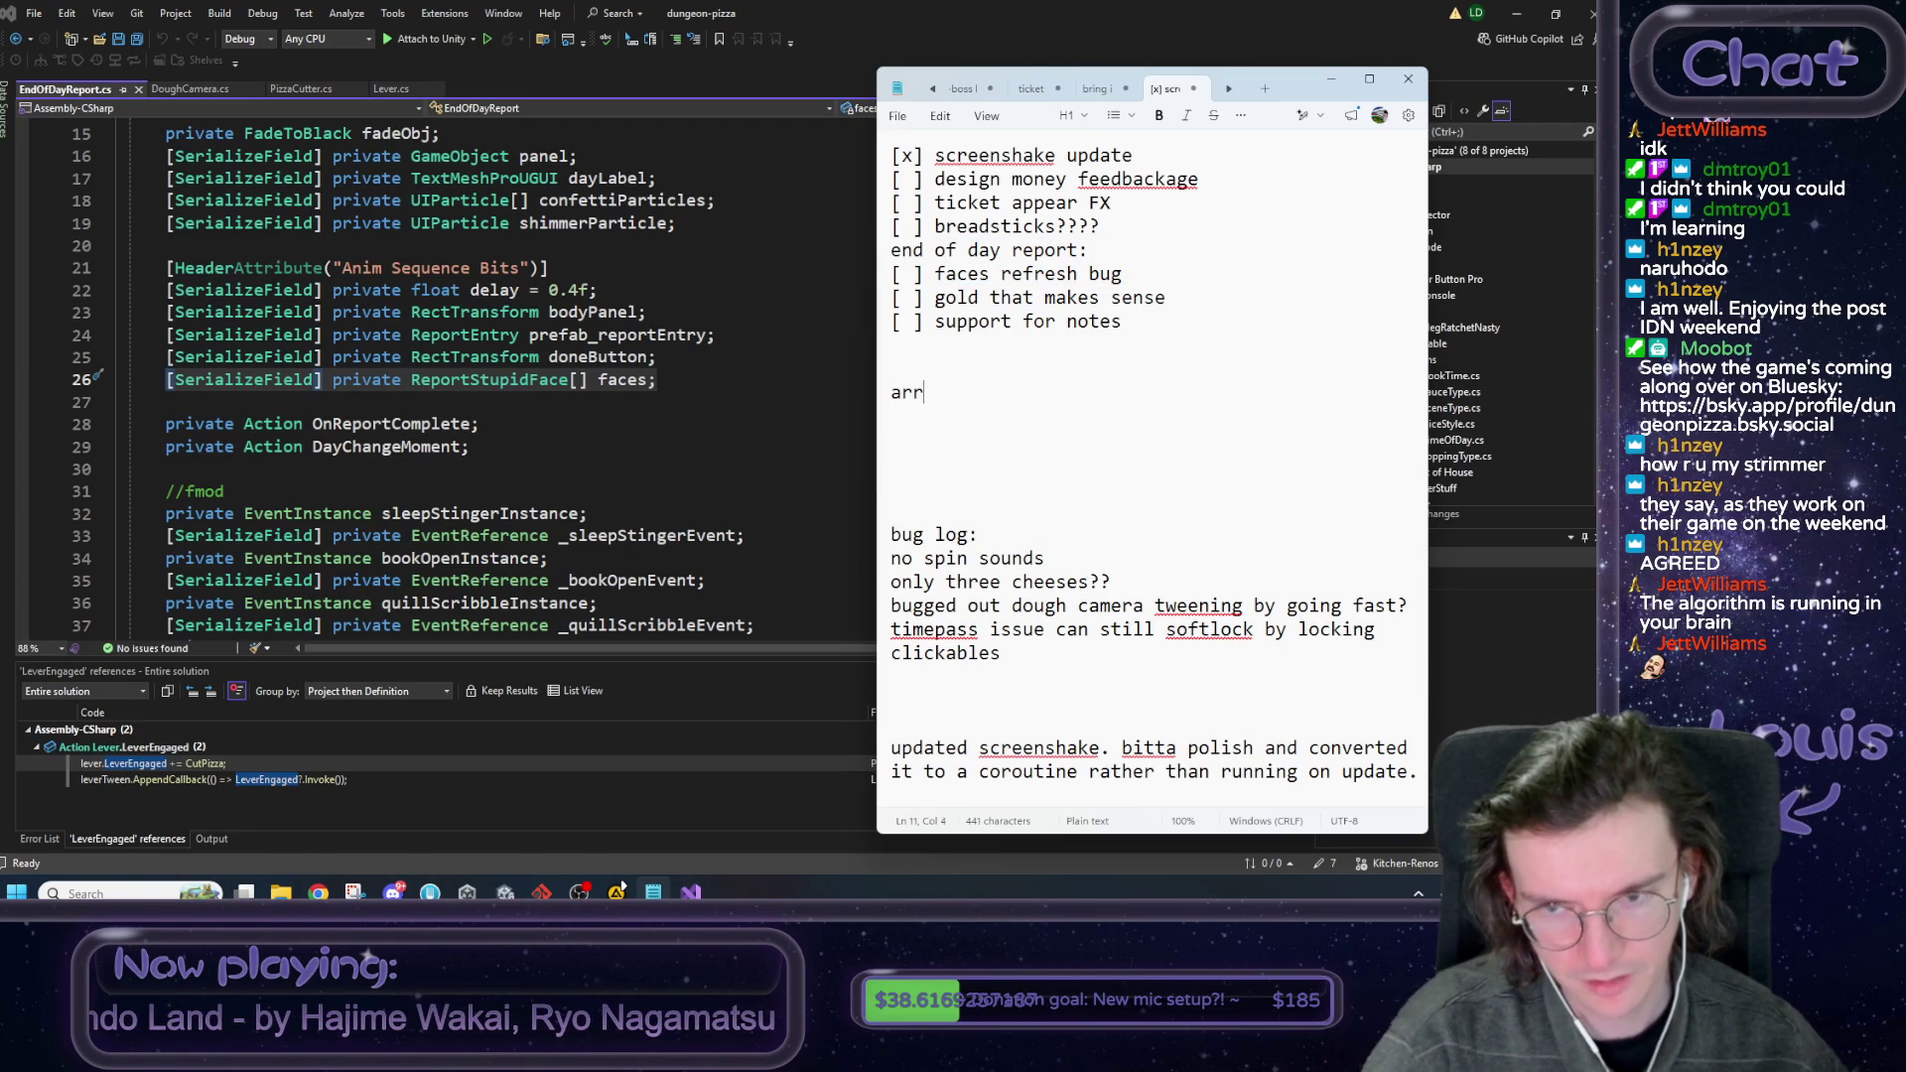
text(ay of faces)
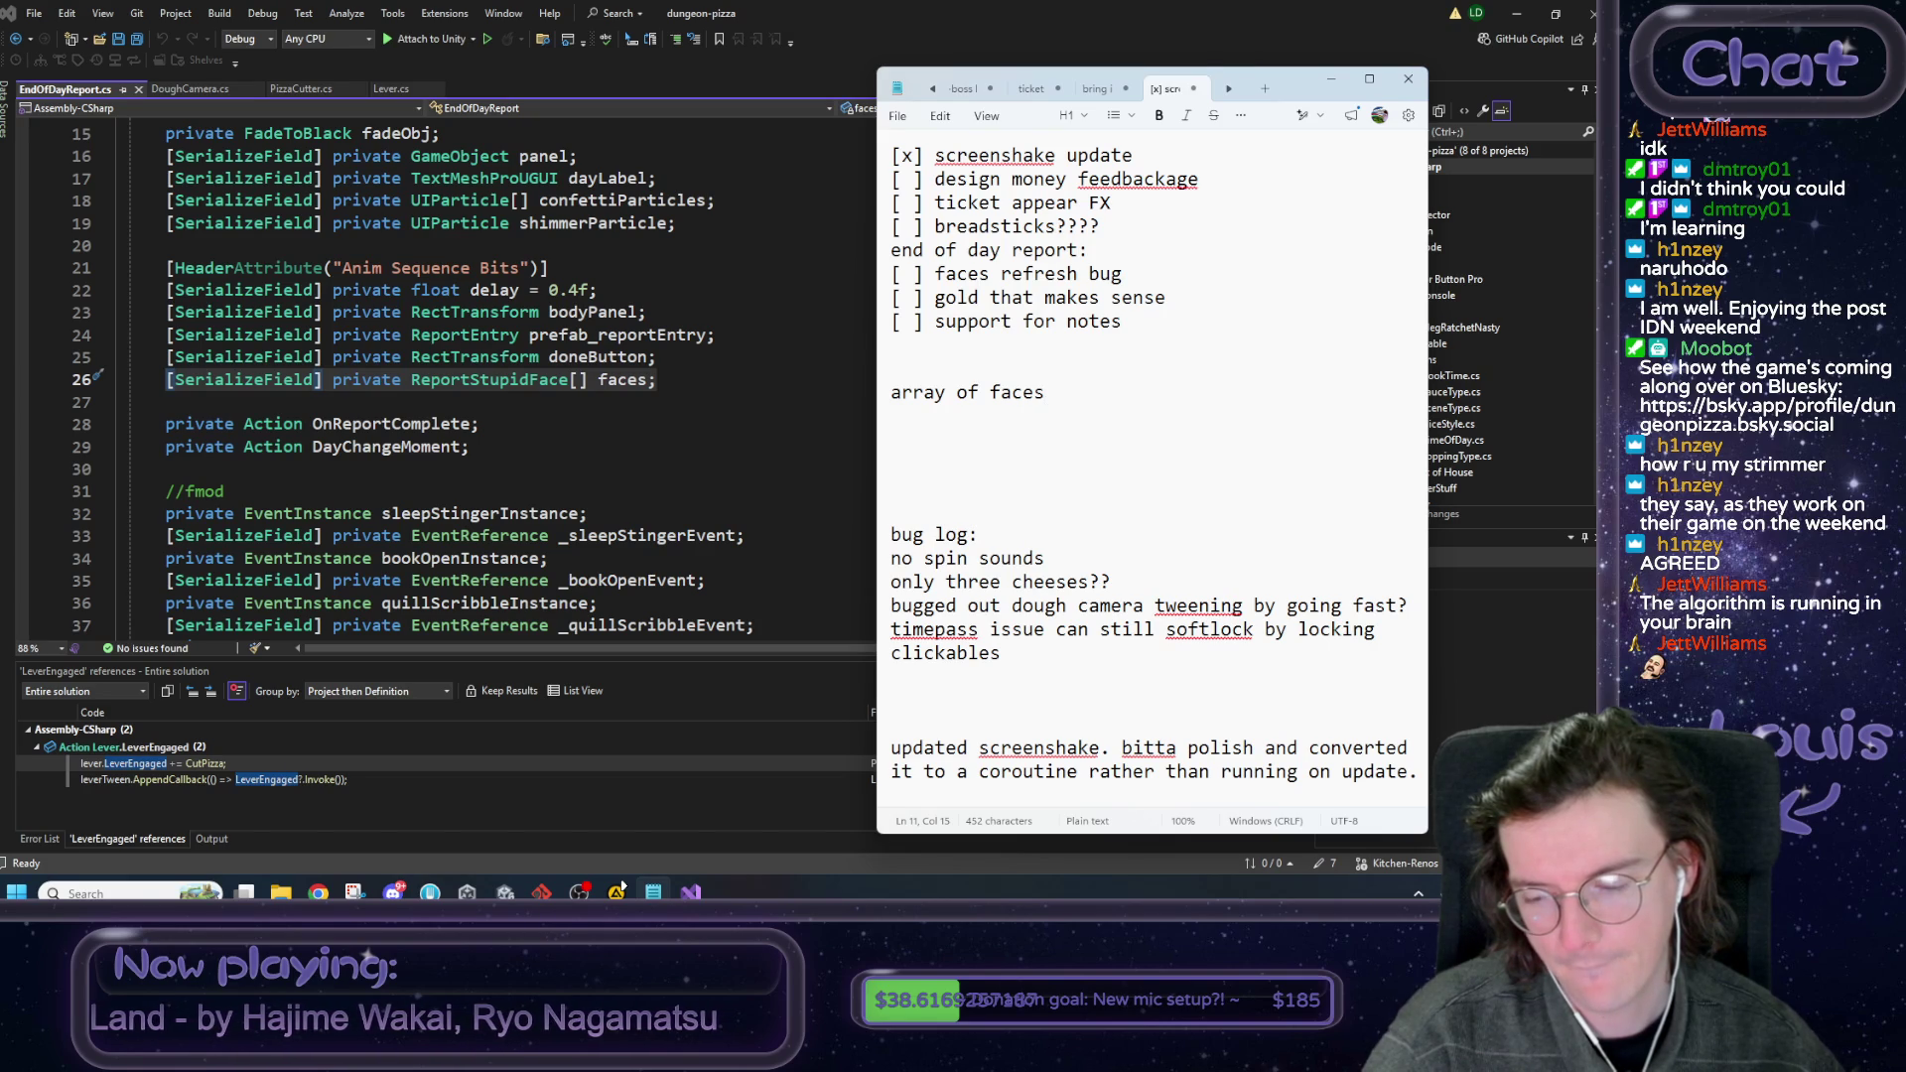
key(Return)
key(Return)
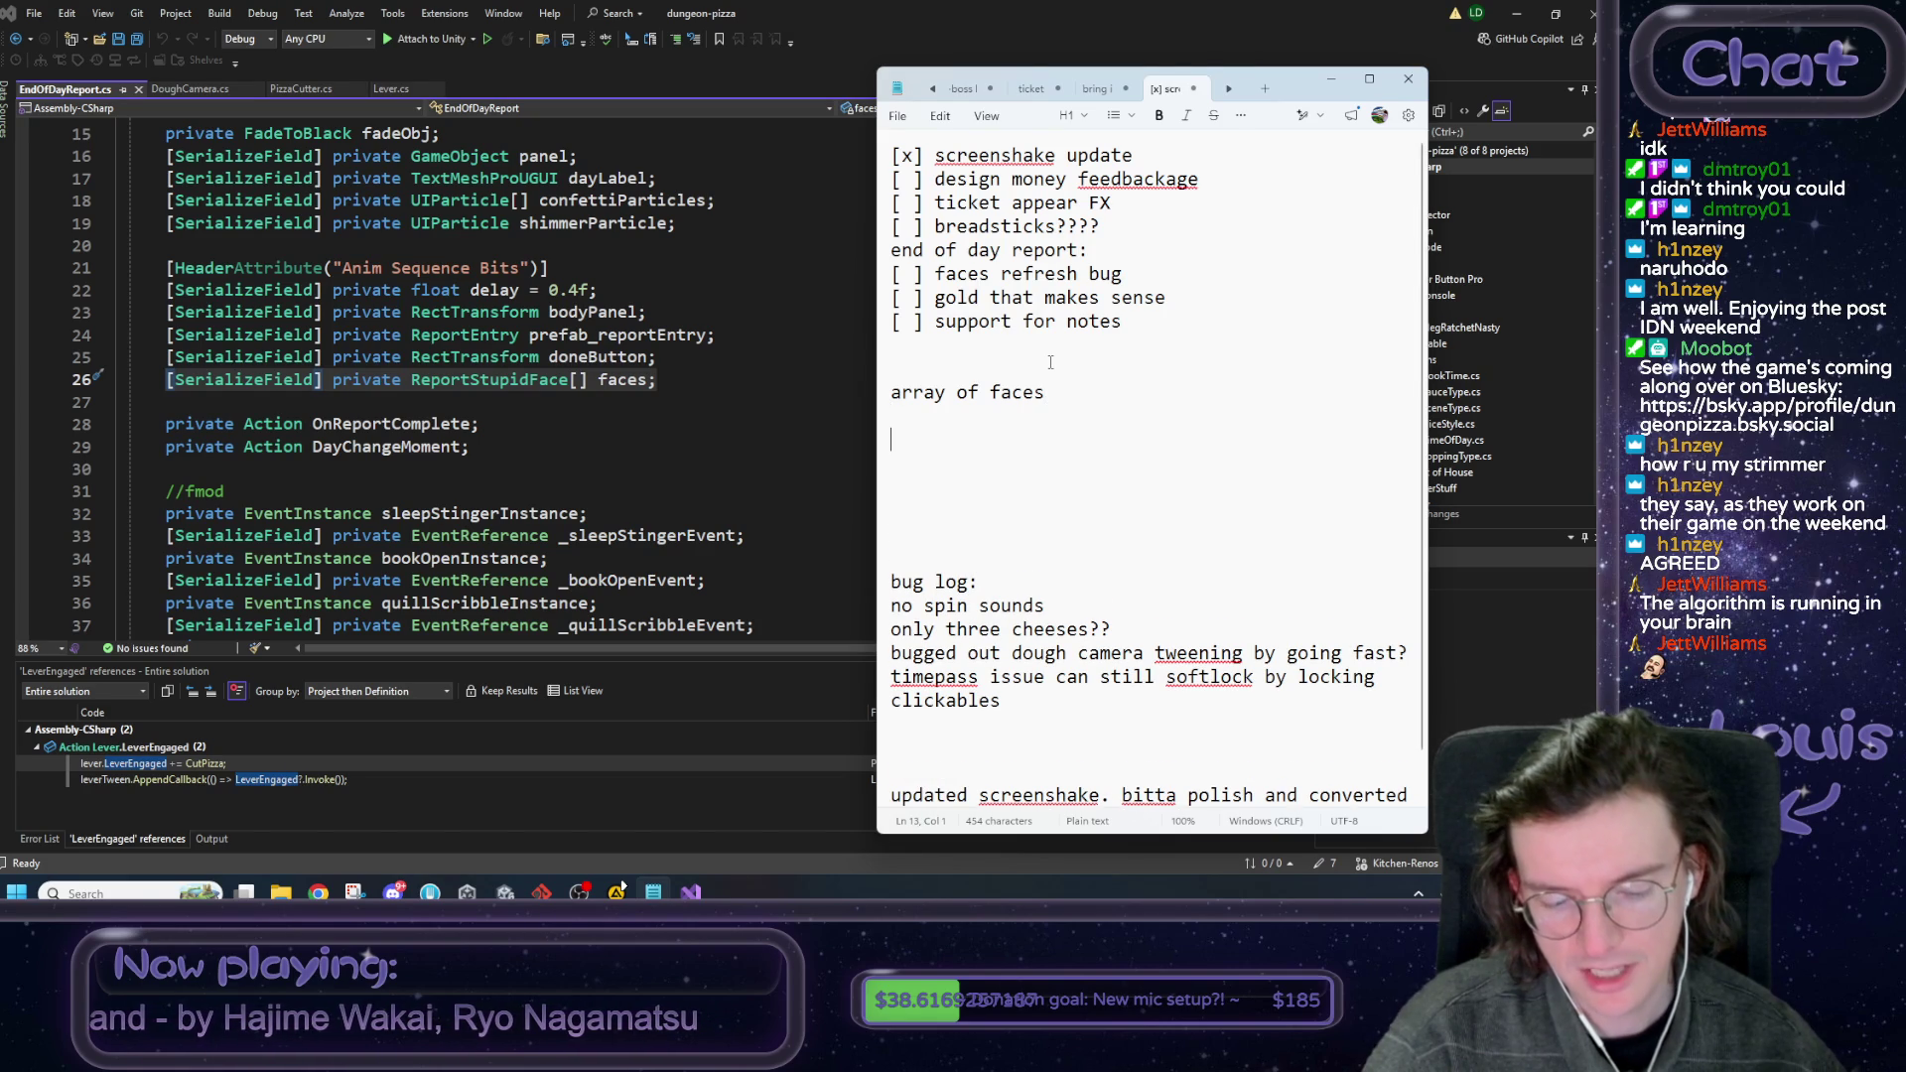
key(Up)
key(Up)
key(End)
text(1)
key(shift+Home)
key(ctrl+c)
key(End)
key(Return)
key(ctrl+v)
key(BackSpace)
text(2)
key(Return)
key(ctrl+v)
key(BackSpace)
text(3)
Remove extra blank lines and add an 'array of face sets' note bracketing the three face lines.
key(shift+Home)
key(shift+Up)
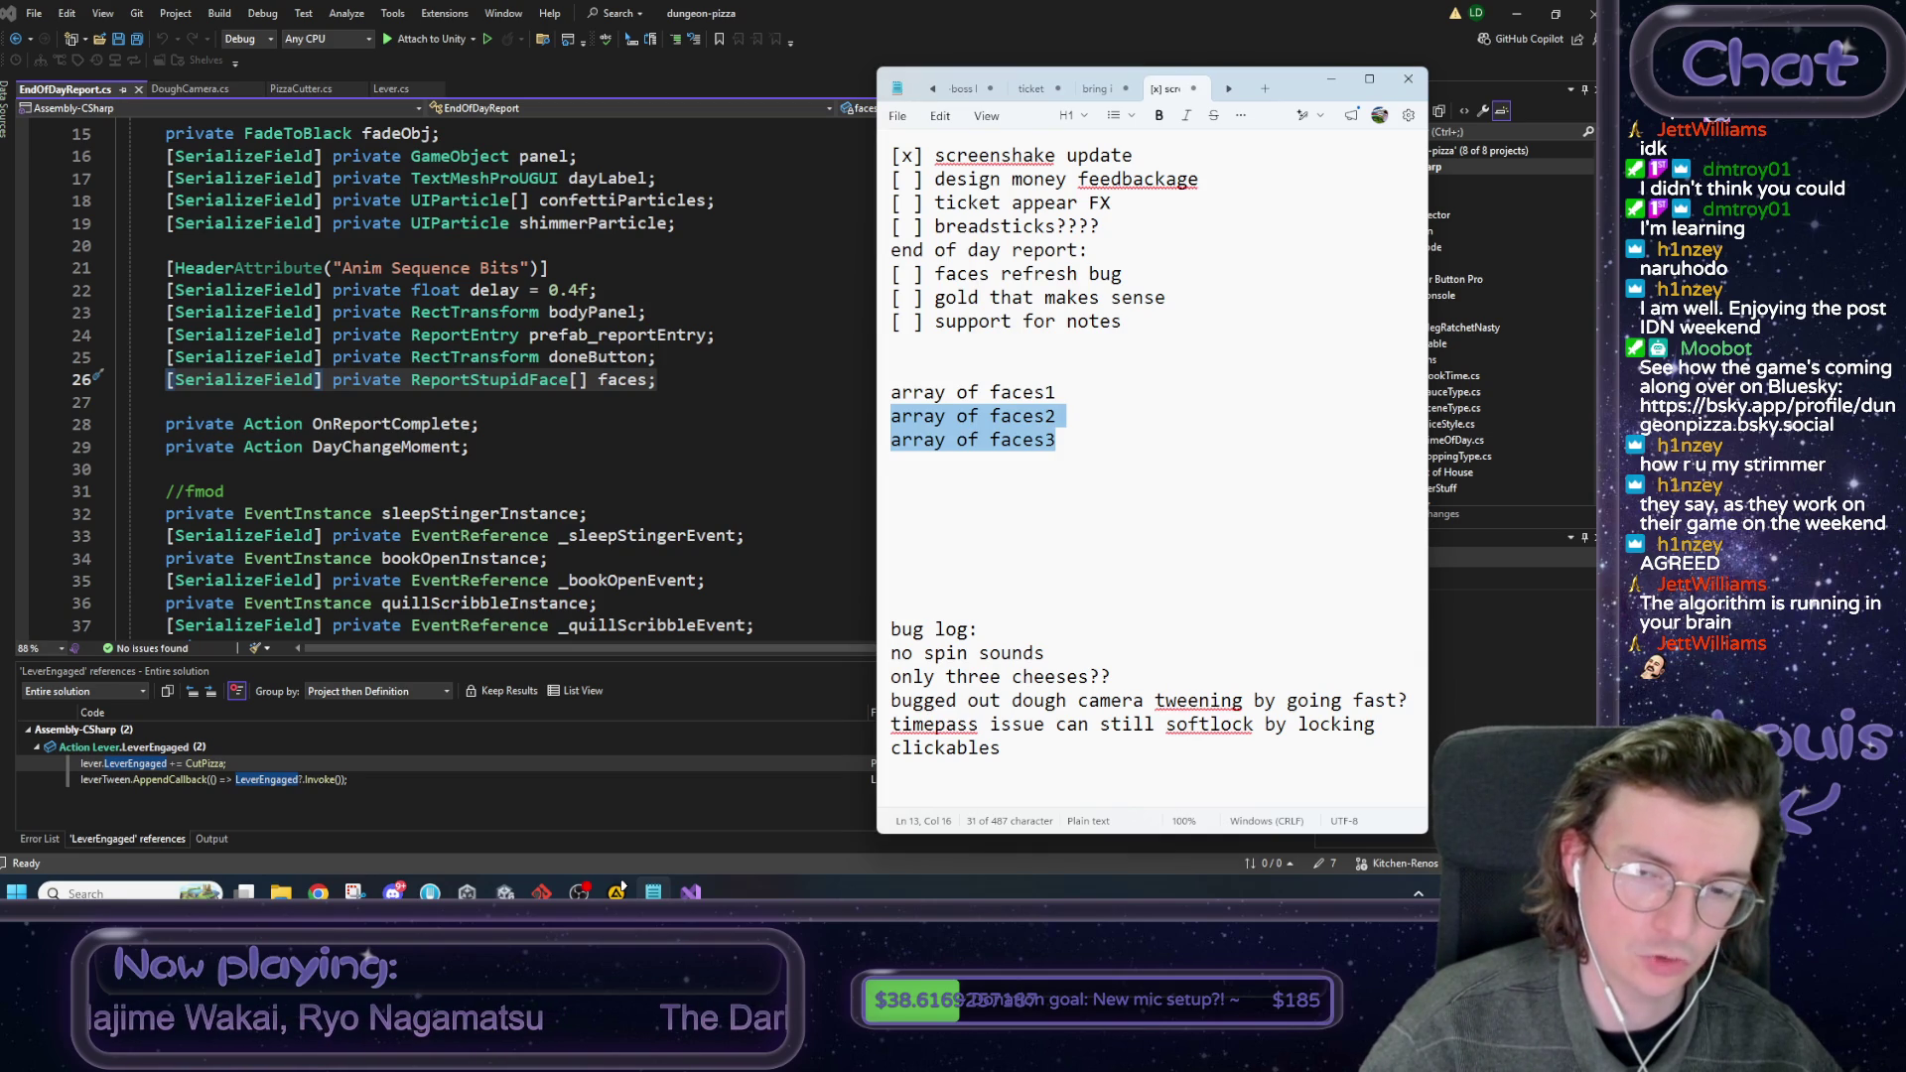
key(Down)
key(Down)
key(Down)
key(shift+Up)
key(shift+Up)
key(shift+Up)
key(Delete)
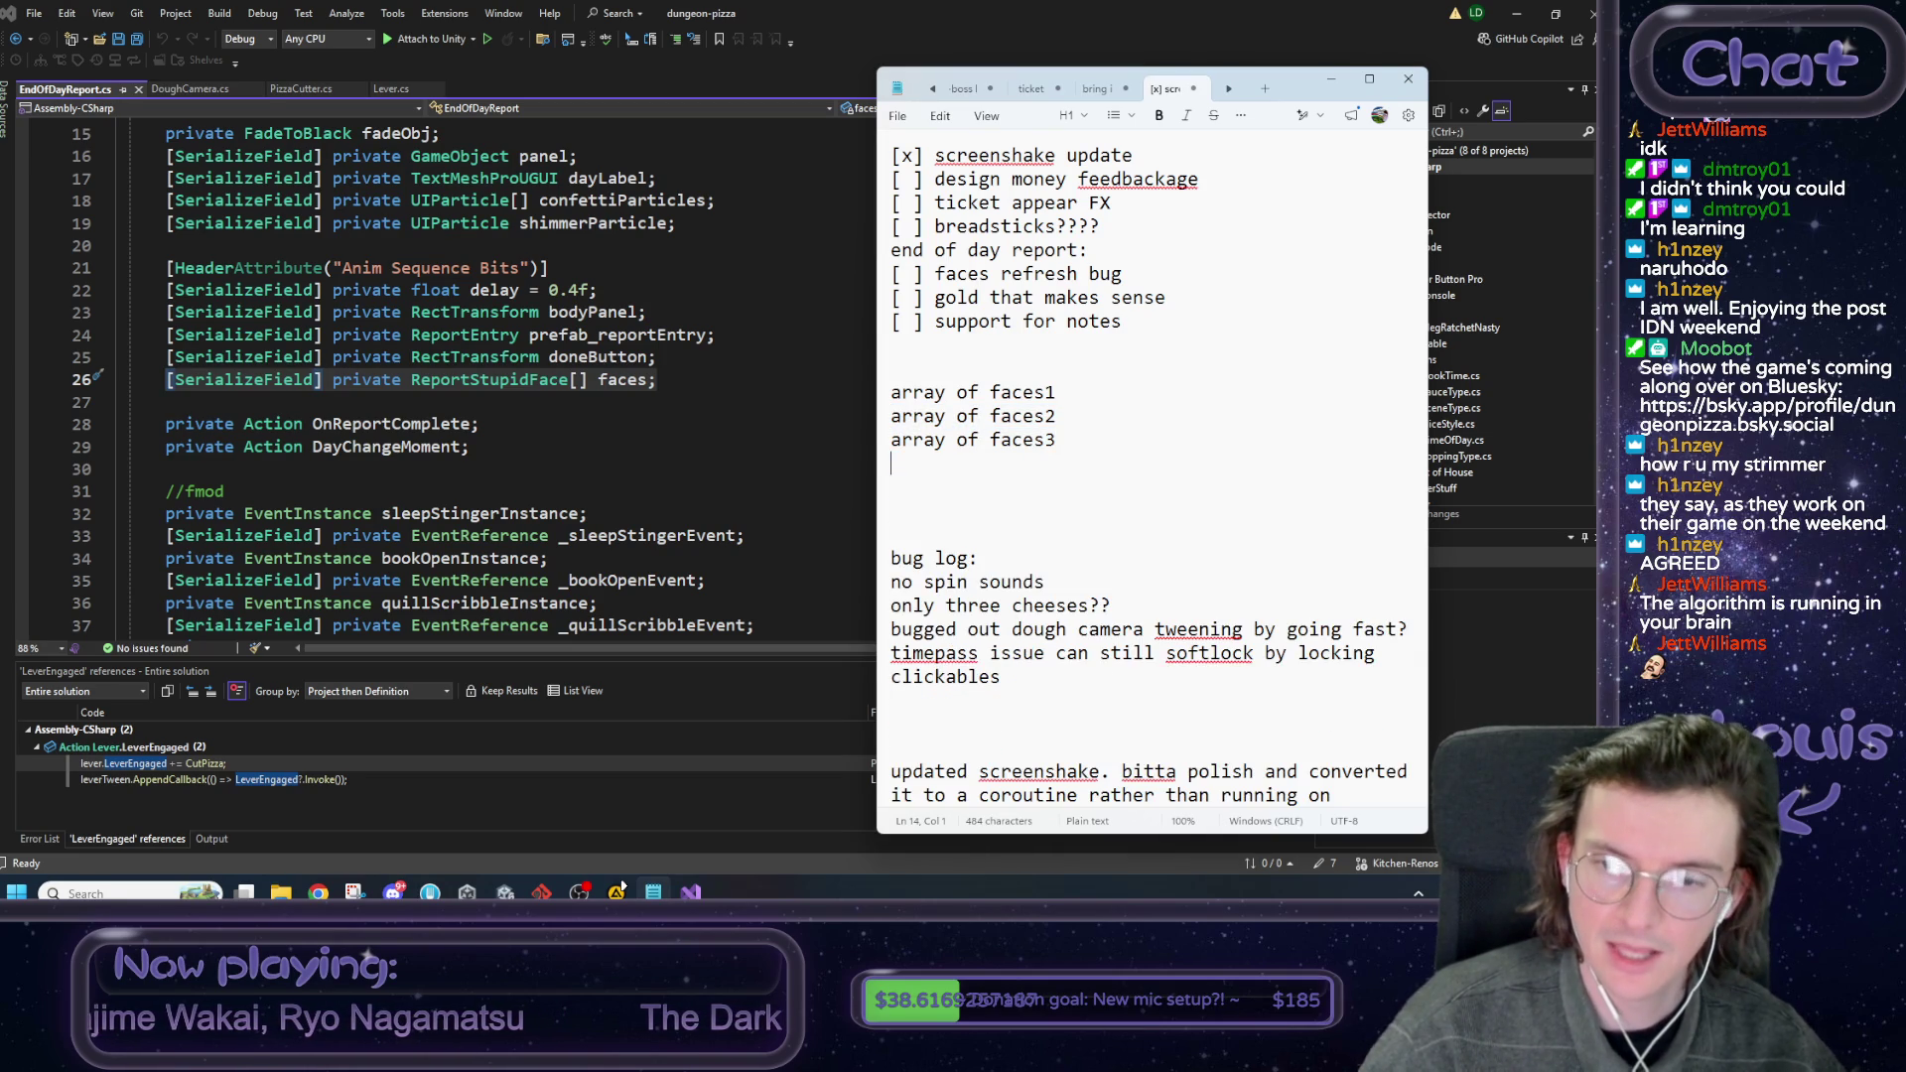
key(Return)
key(Up)
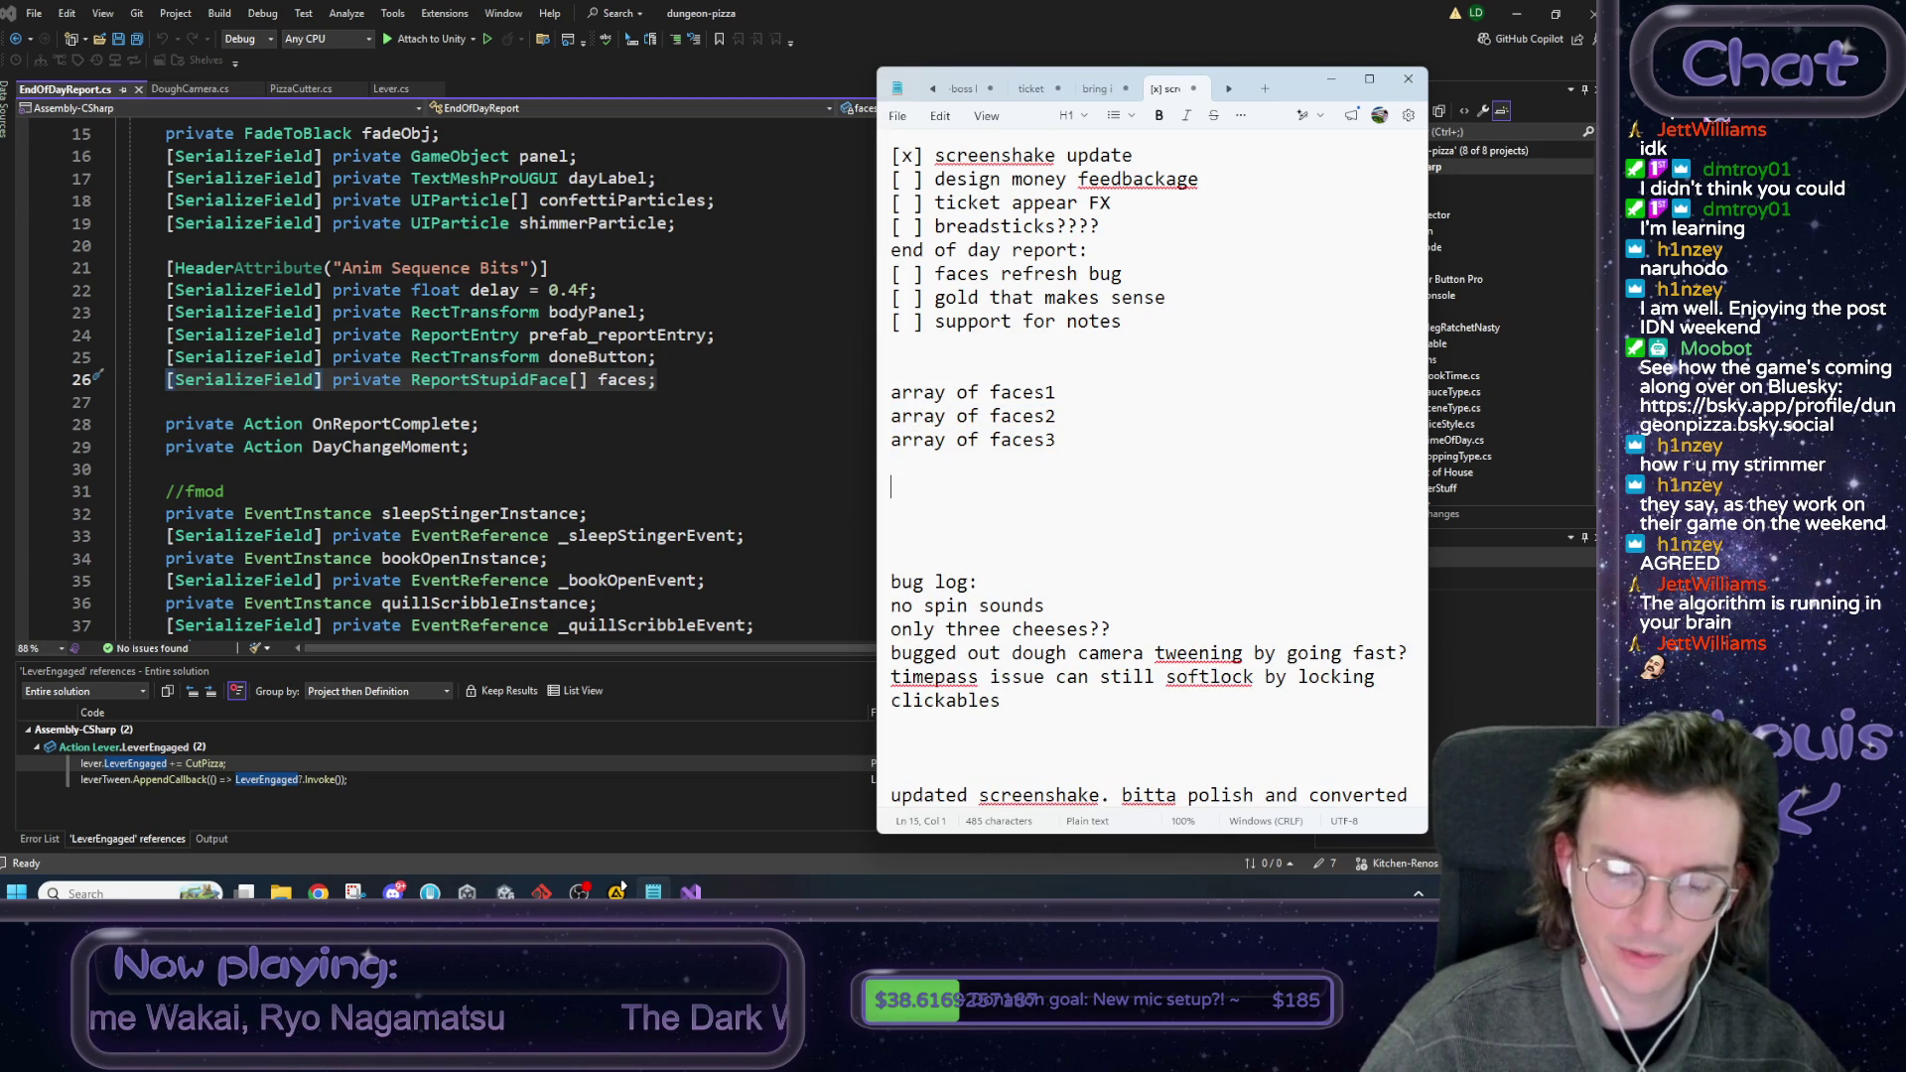
text(a)
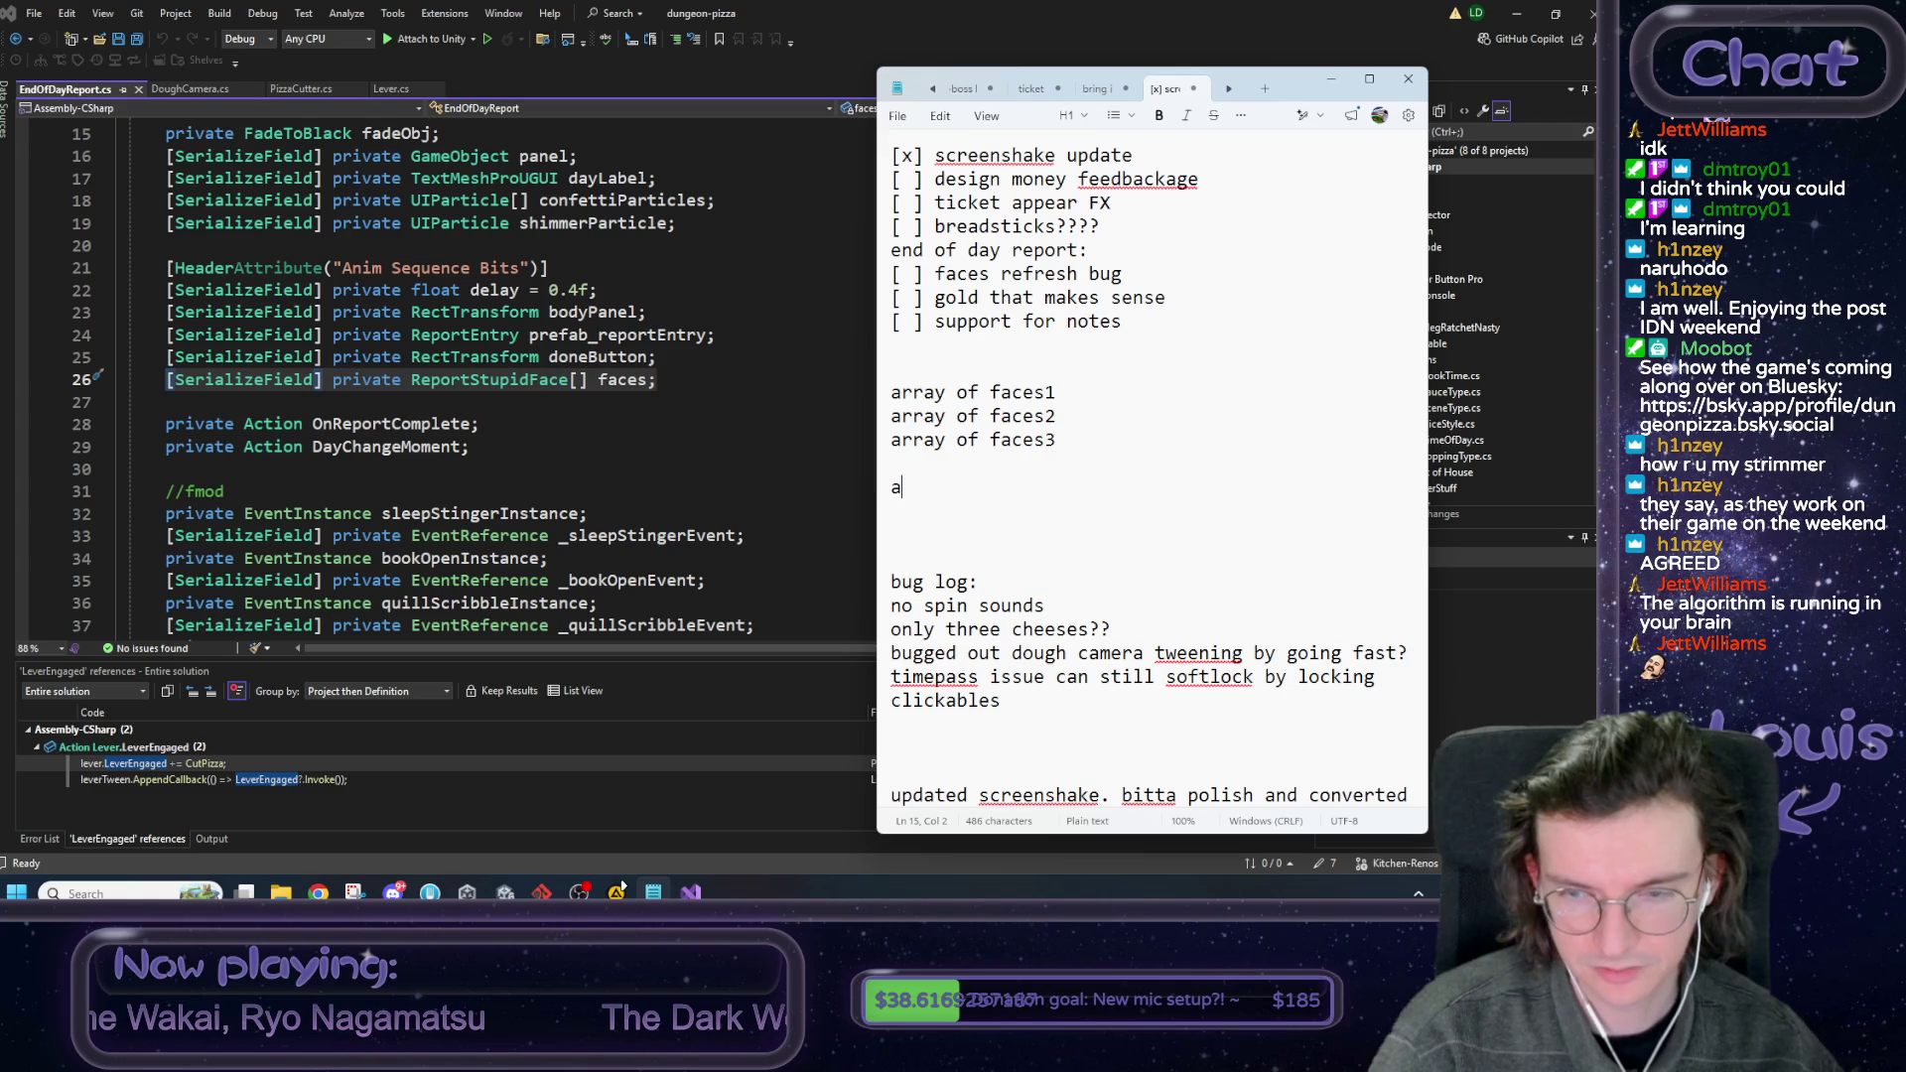
key(BackSpace)
text(array )
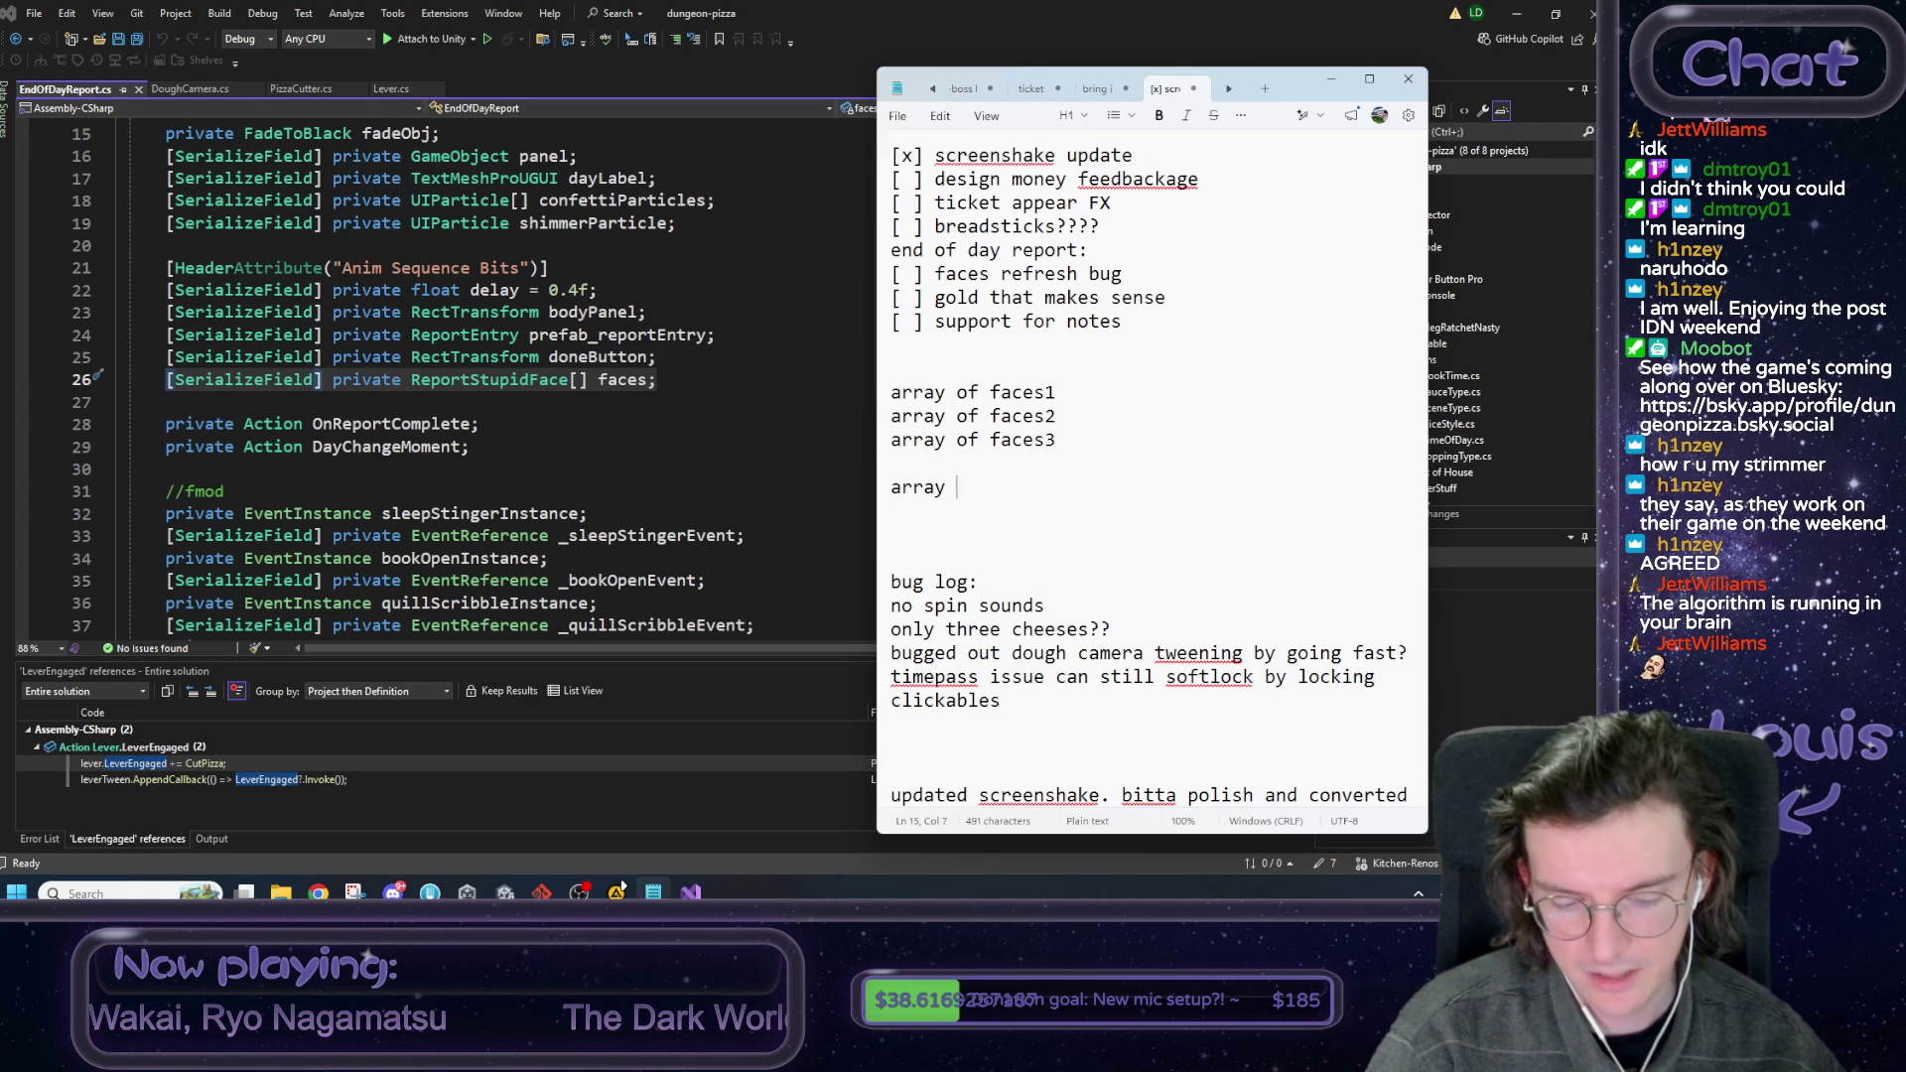
text(of face sets)
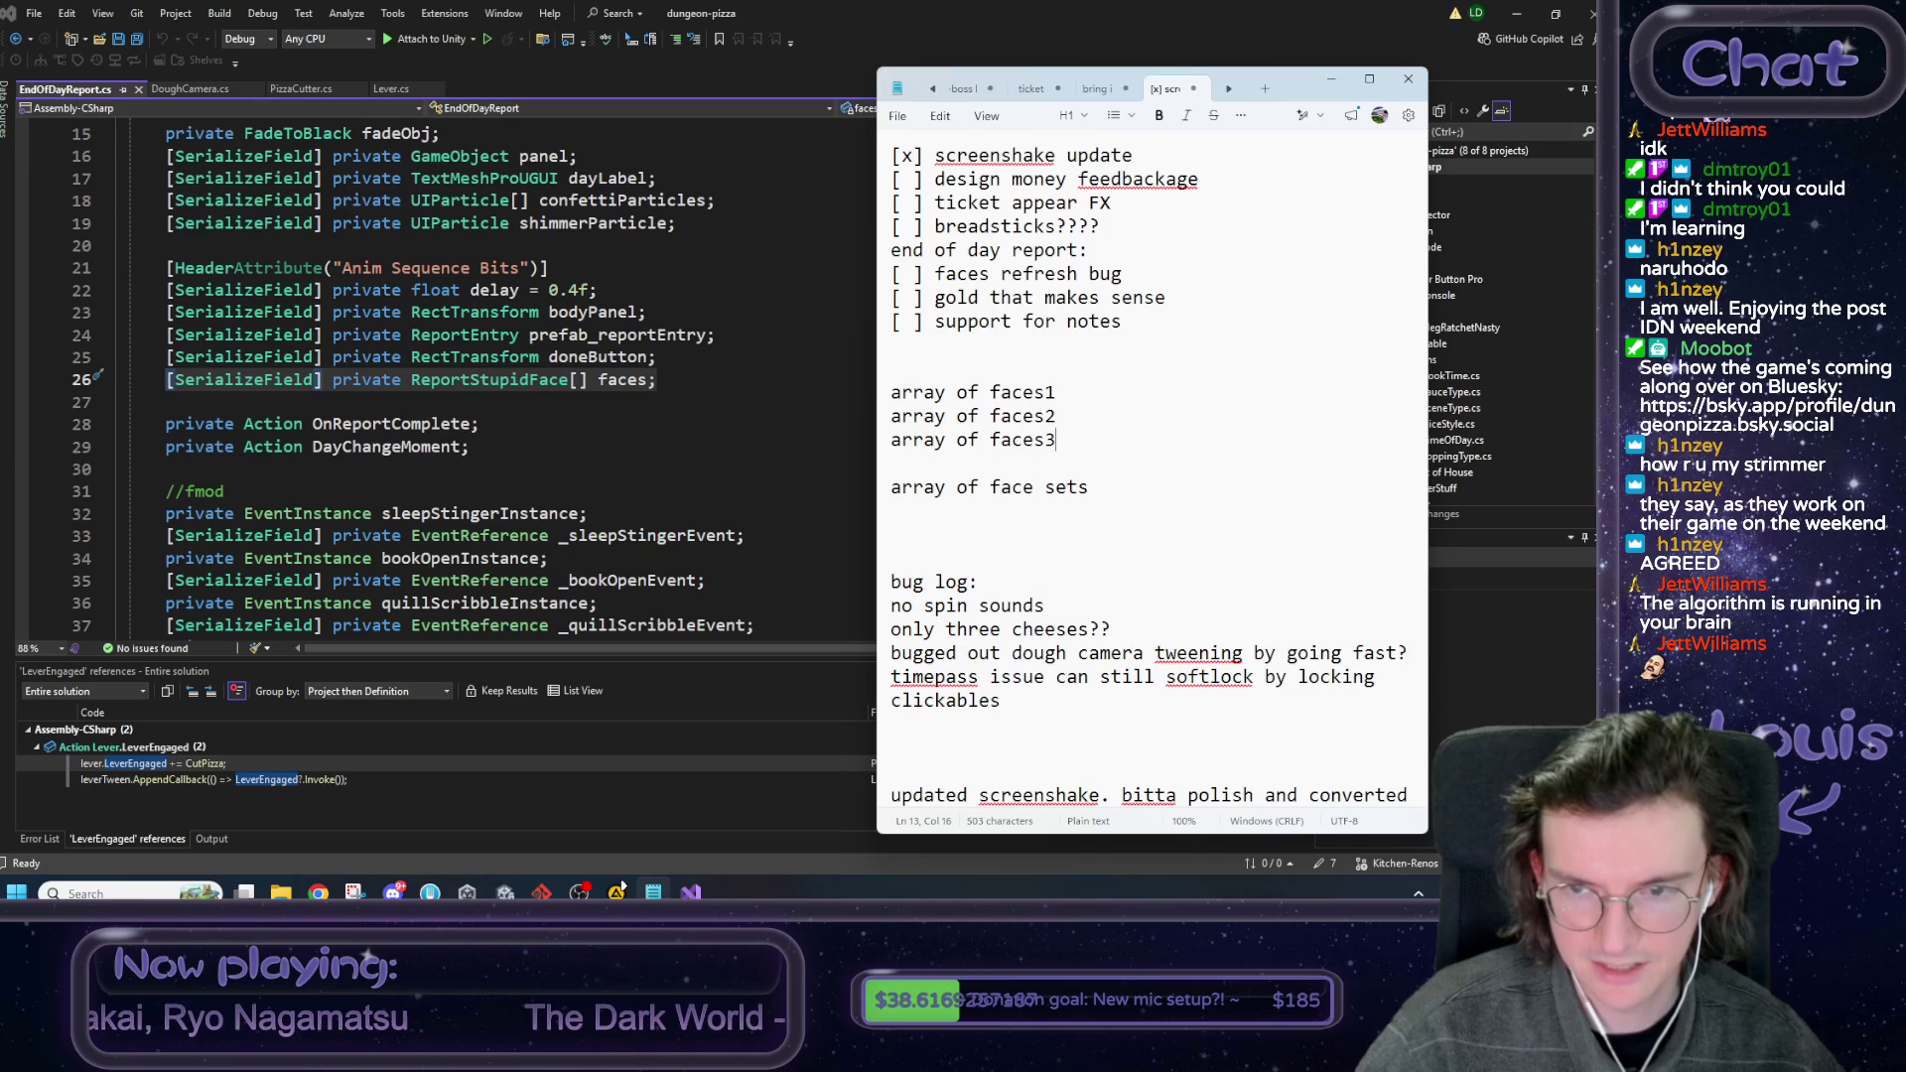
key(shift+Home)
key(shift+Up)
key(shift+Up)
key(ctrl+c)
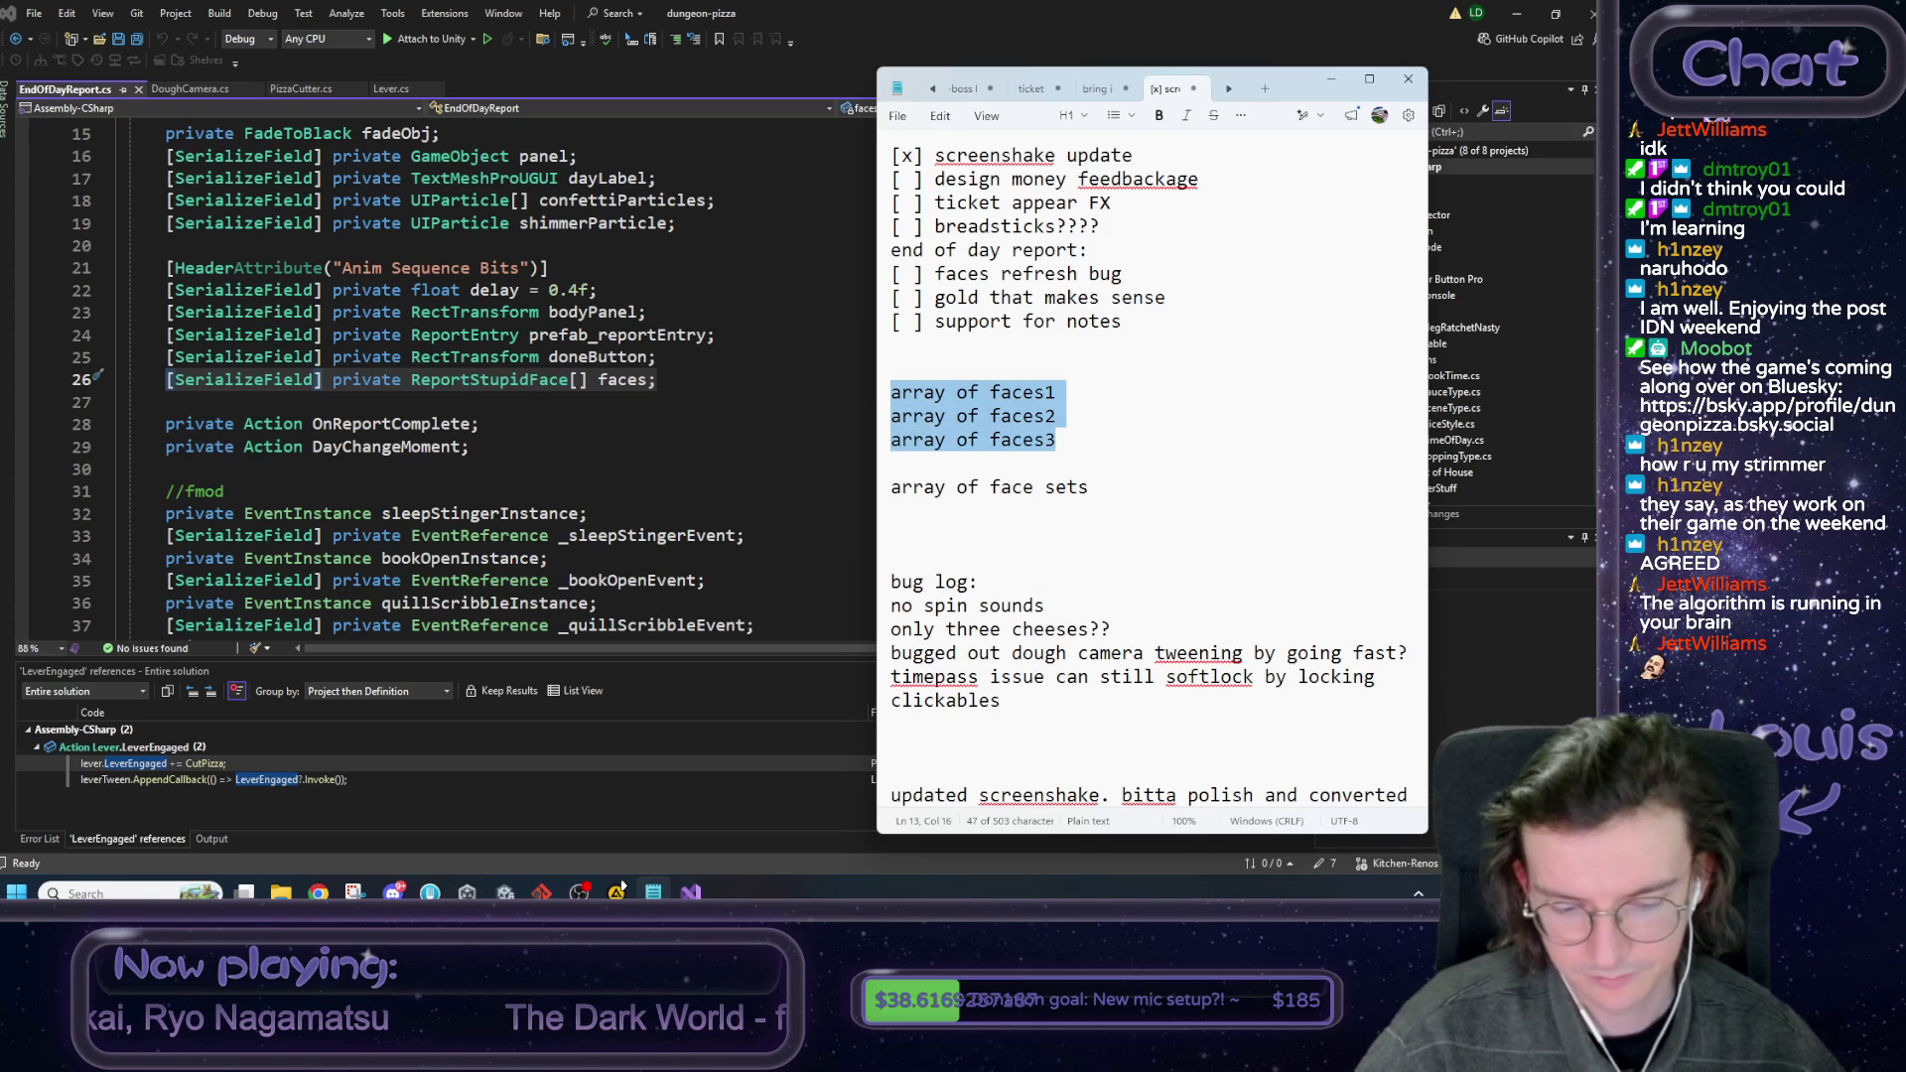
key(Down)
key(Down)
key(Down)
text([)
key(ctrl+v)
text(])
Add 'foreach face set' and 'get random face set' notes below the bracketed list.
key(shift+Up)
key(shift+Up)
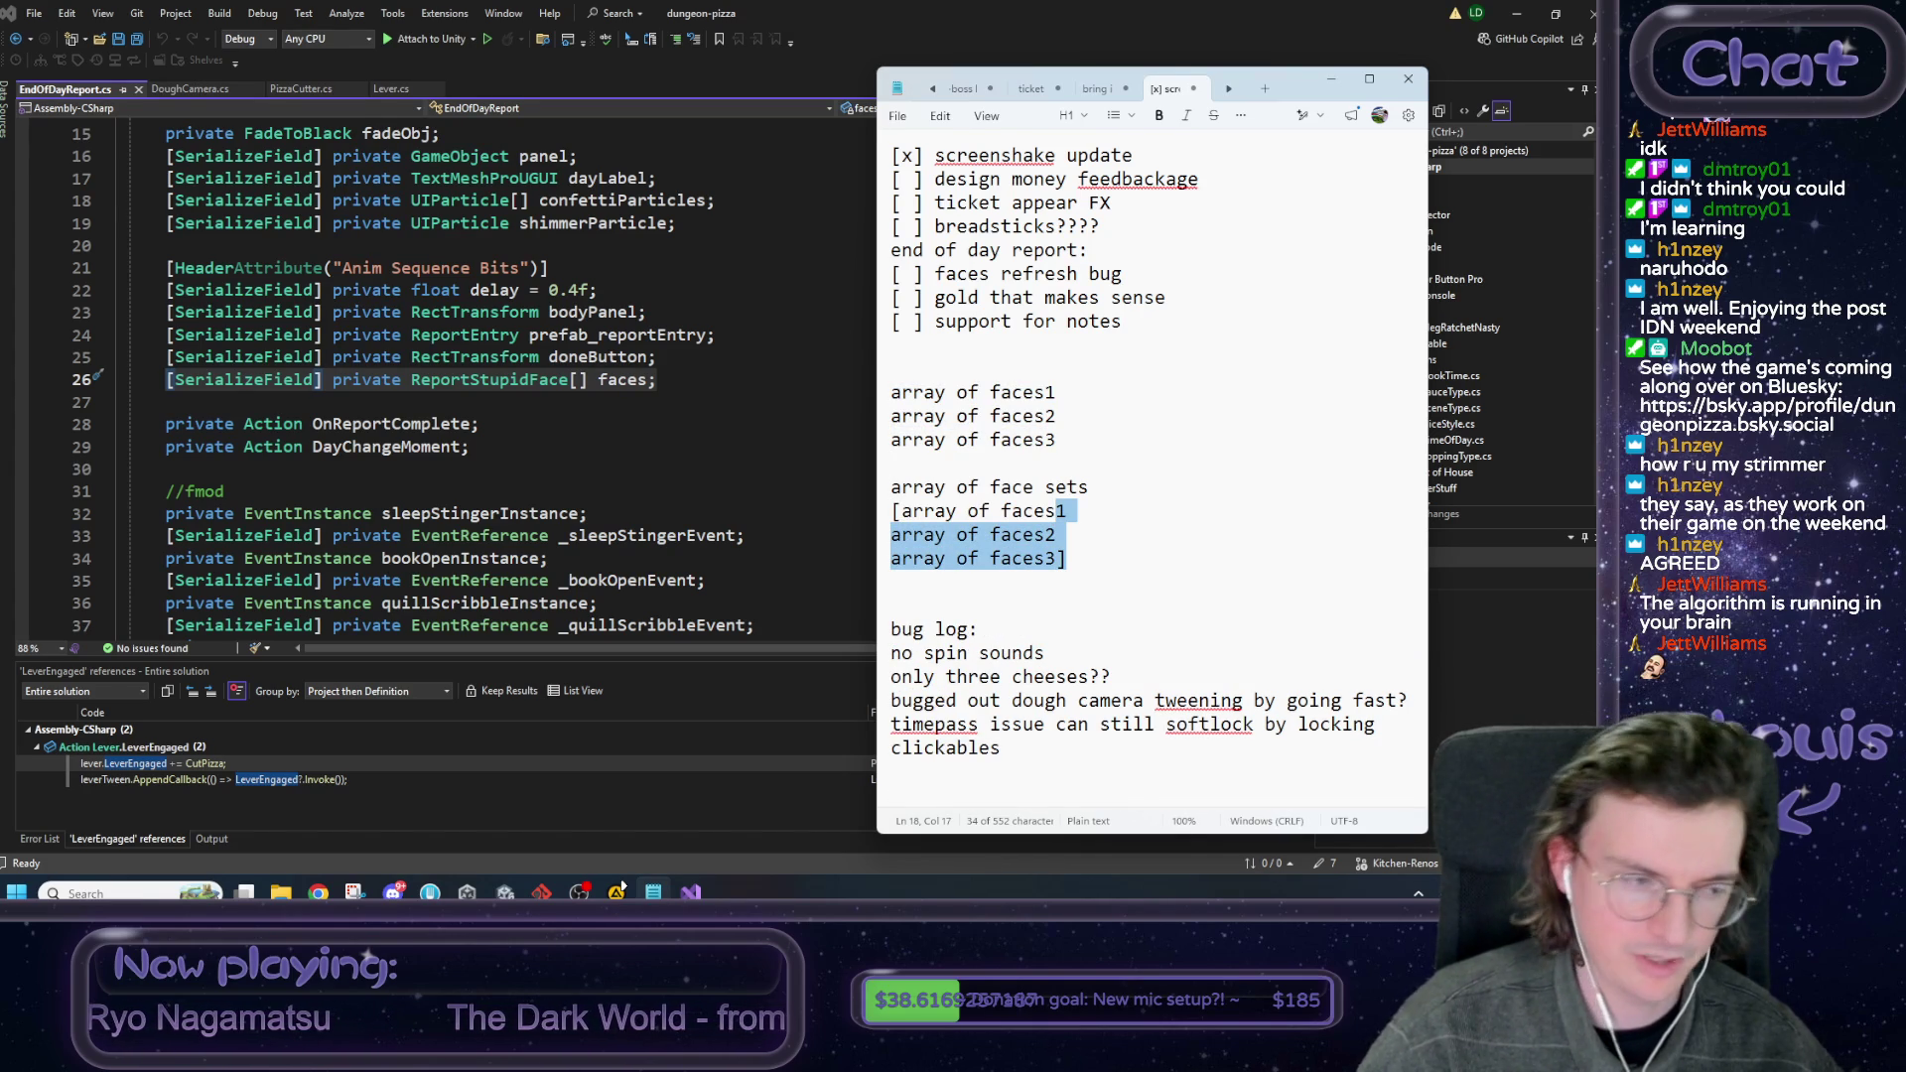
key(Home)
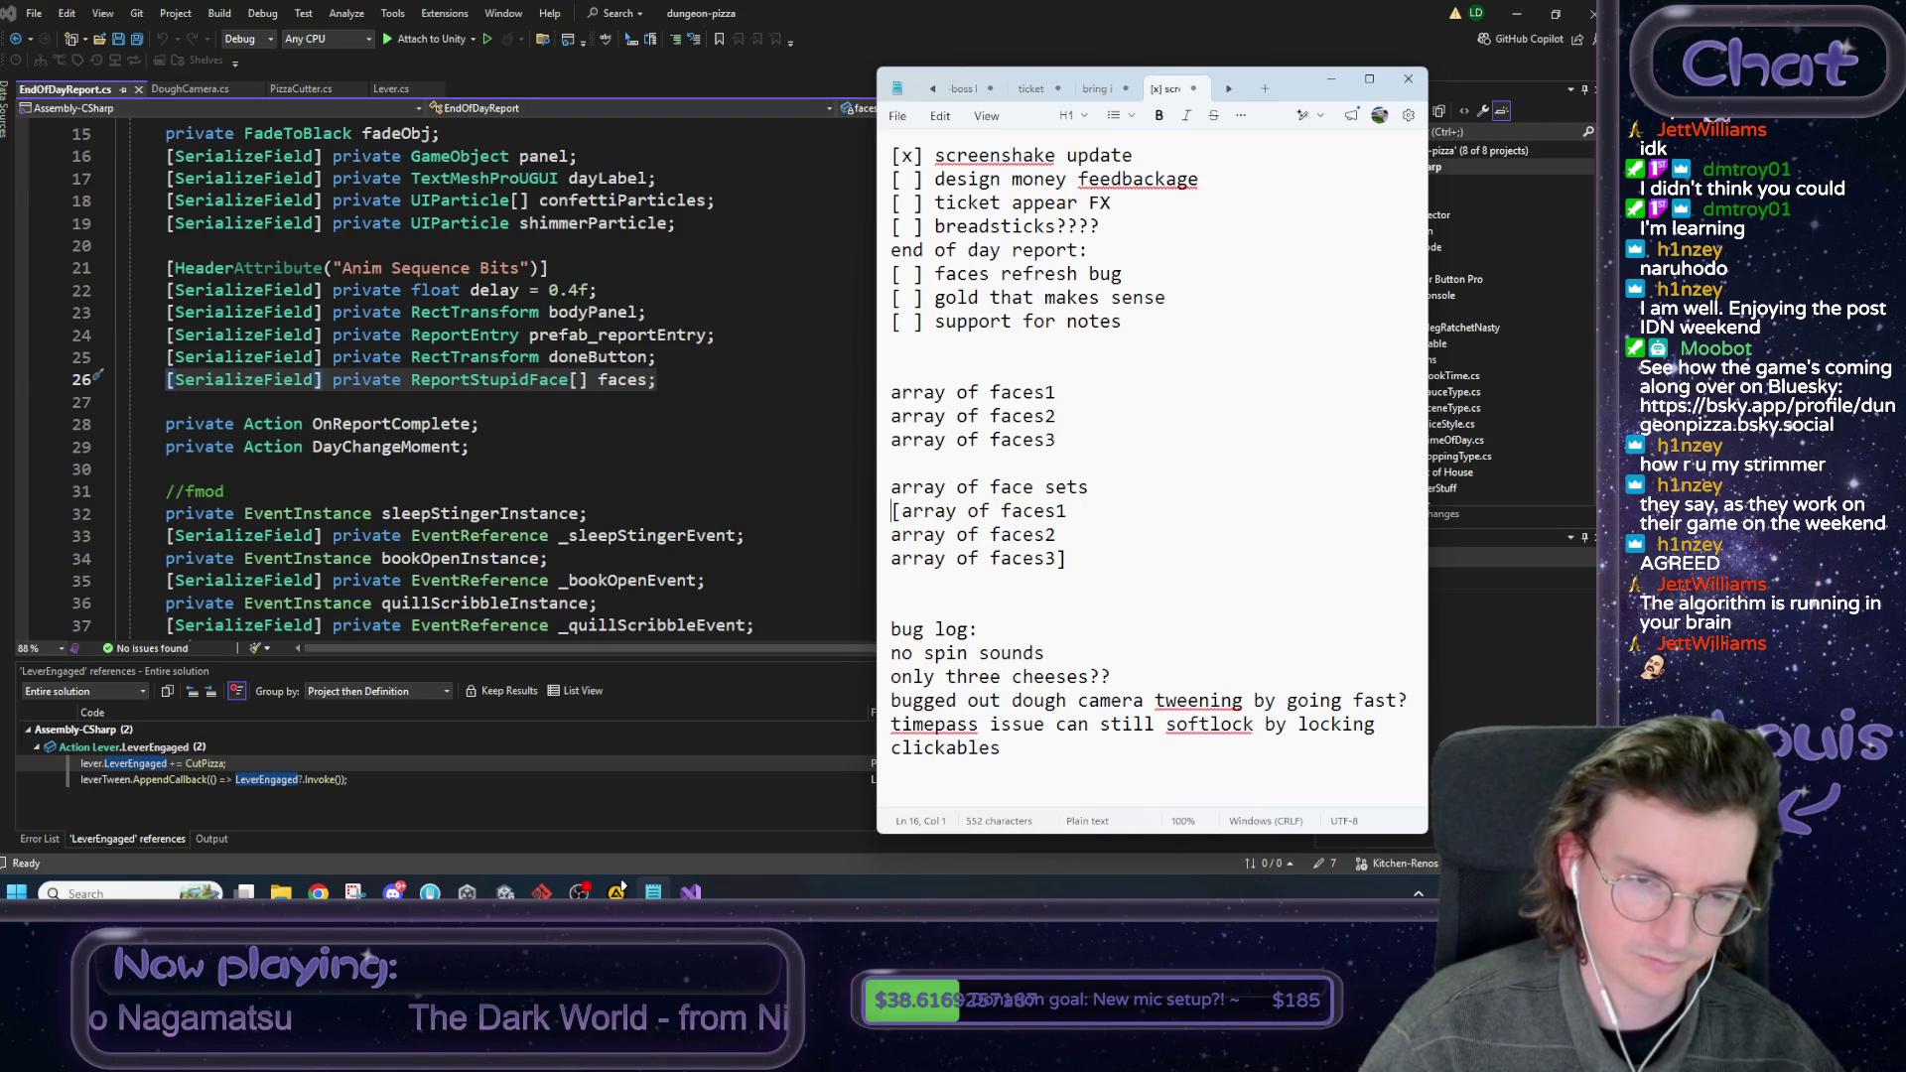
key(Down)
key(Down)
key(End)
key(Return)
key(Return)
text(for)
key(BackSpace)
text(ea)
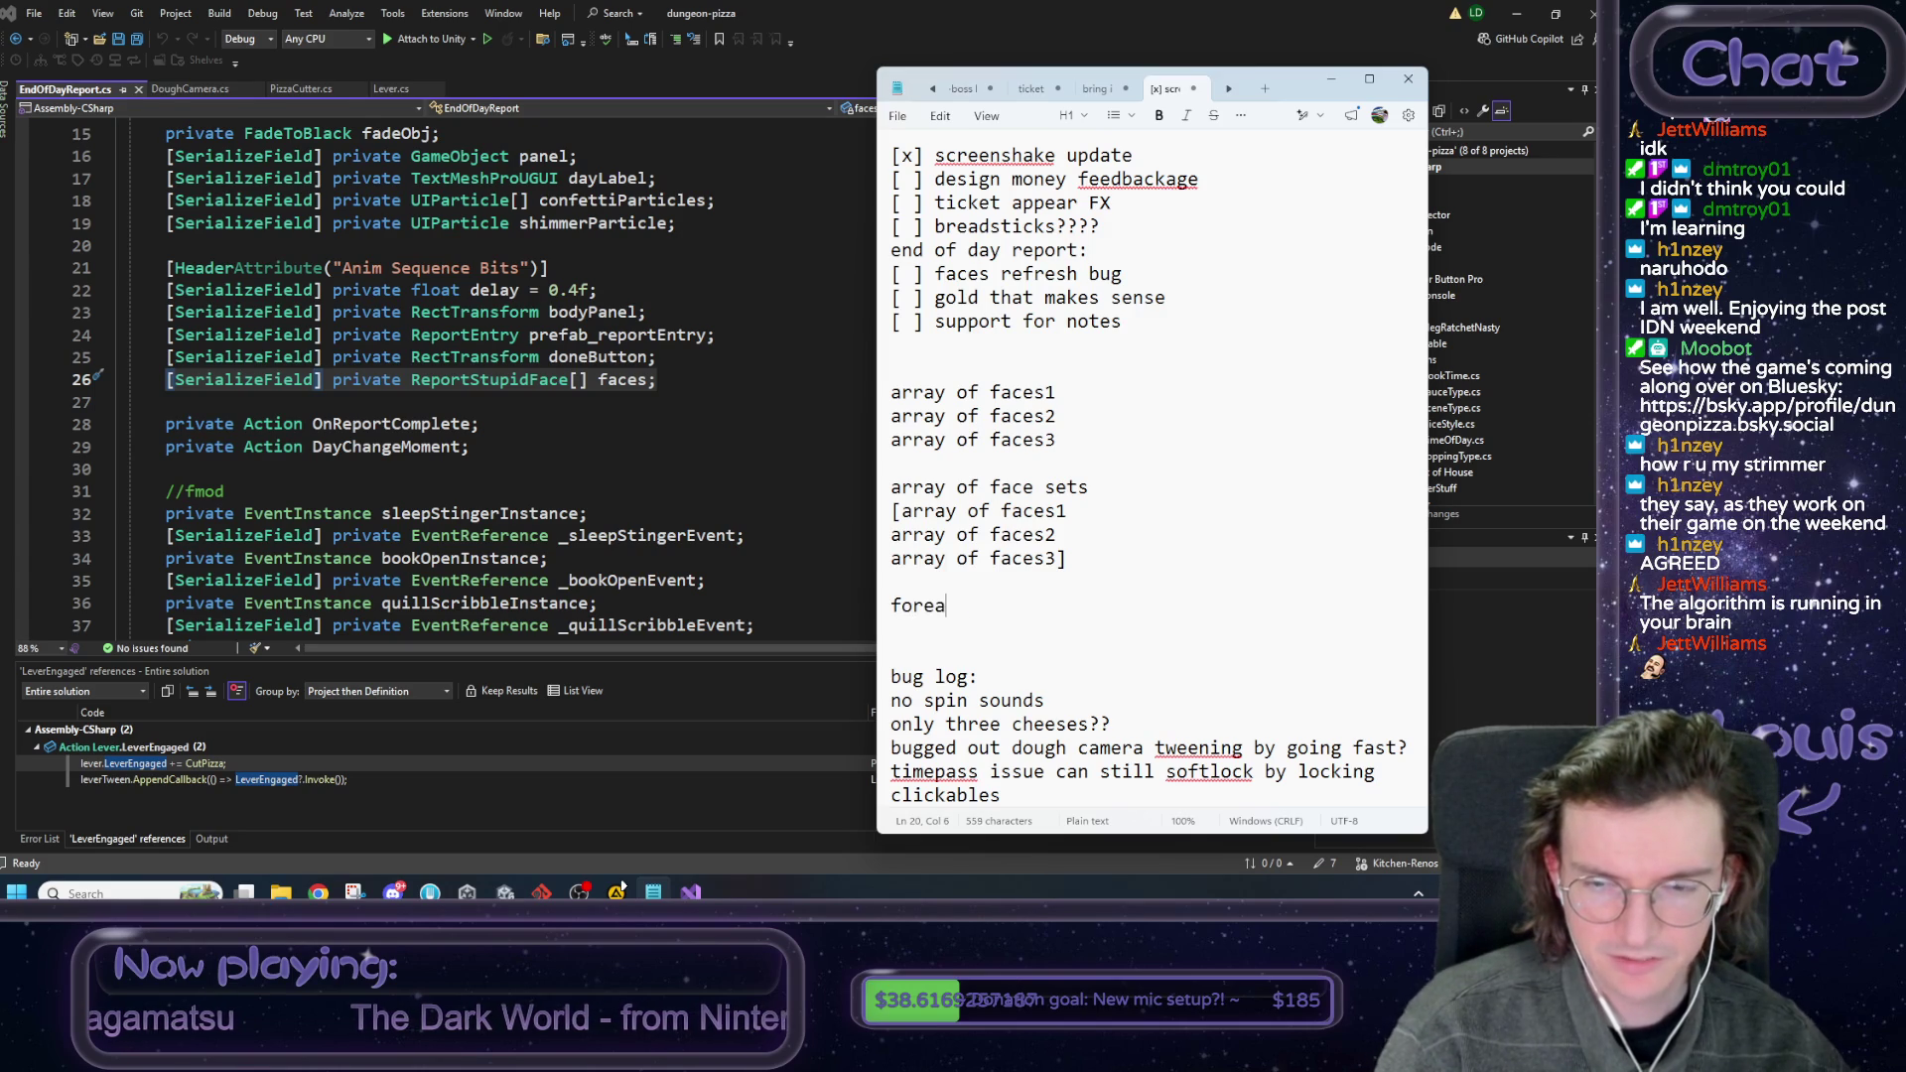
text(ch face set)
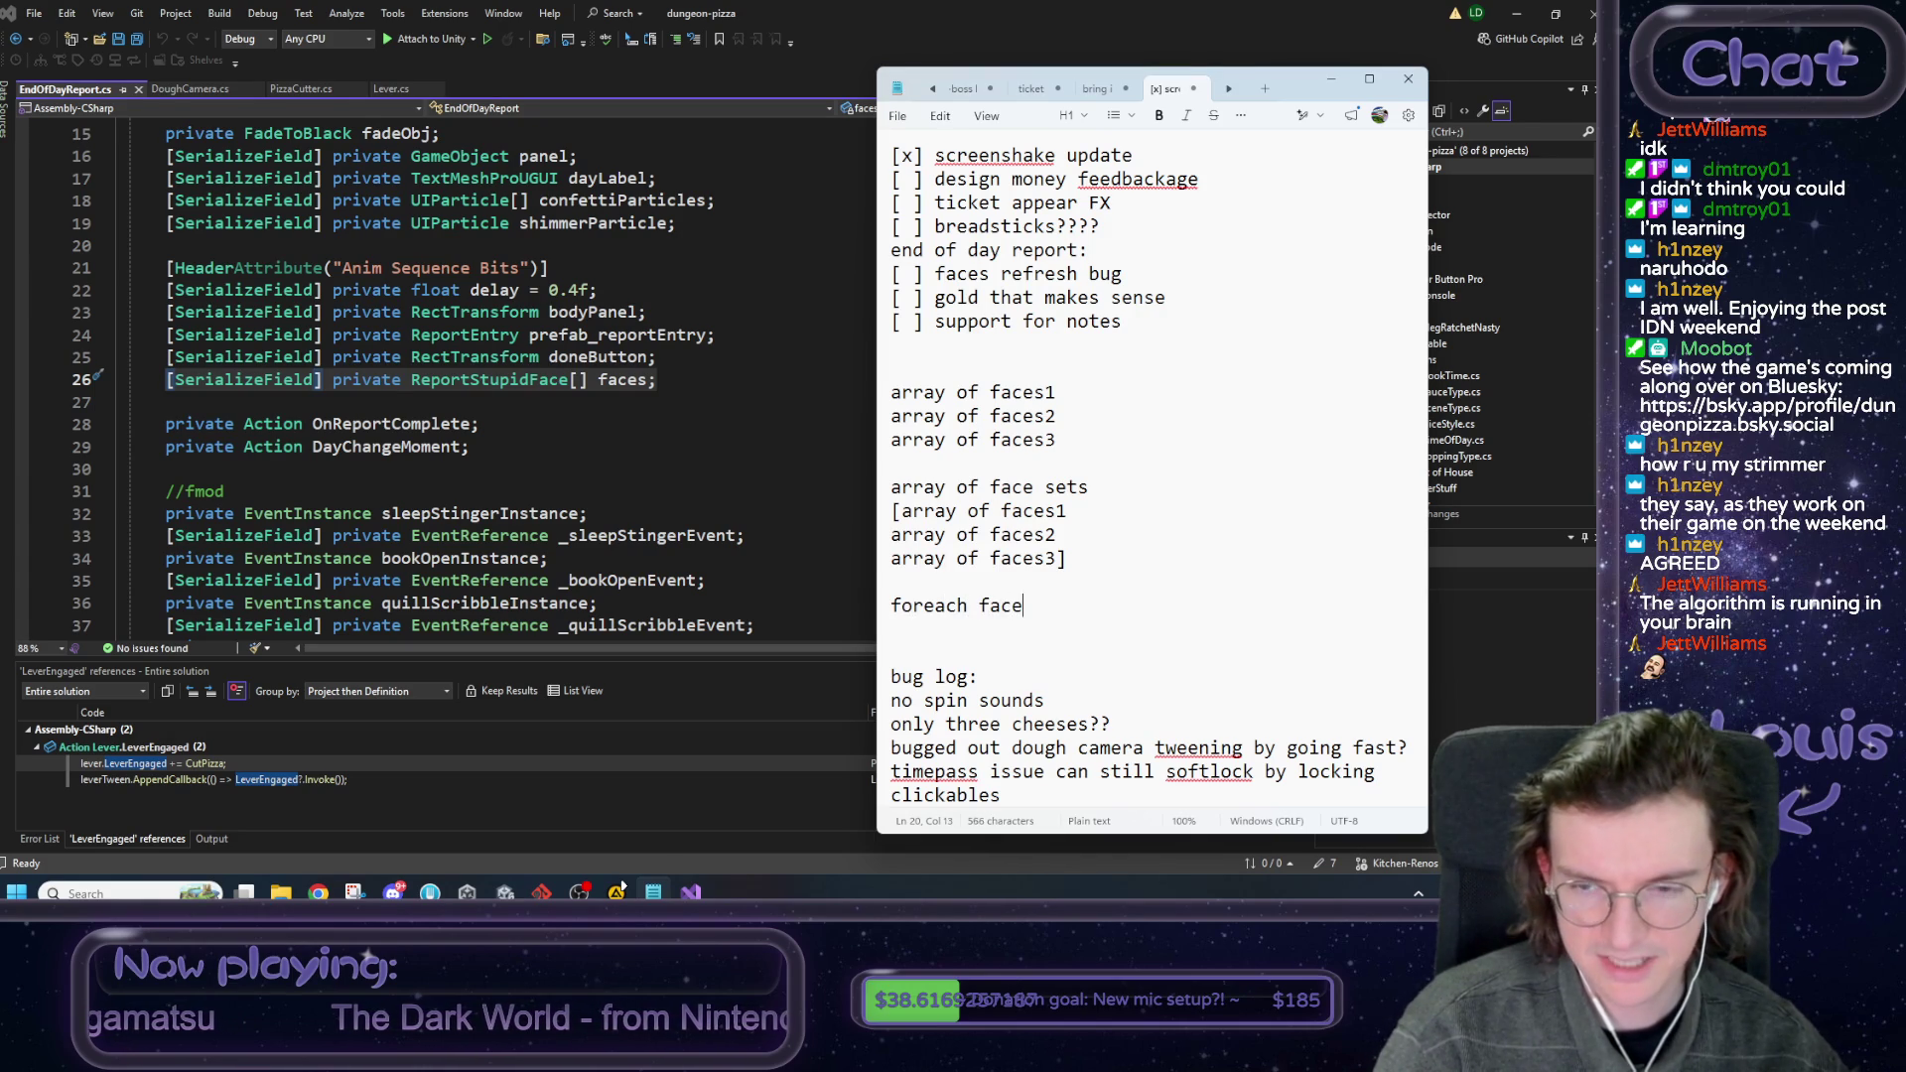
key(Return)
key(Return)
text(get random face set)
Delete the whole planning block and return to the EndOfDayReport.cs script.
key(shift+Up)
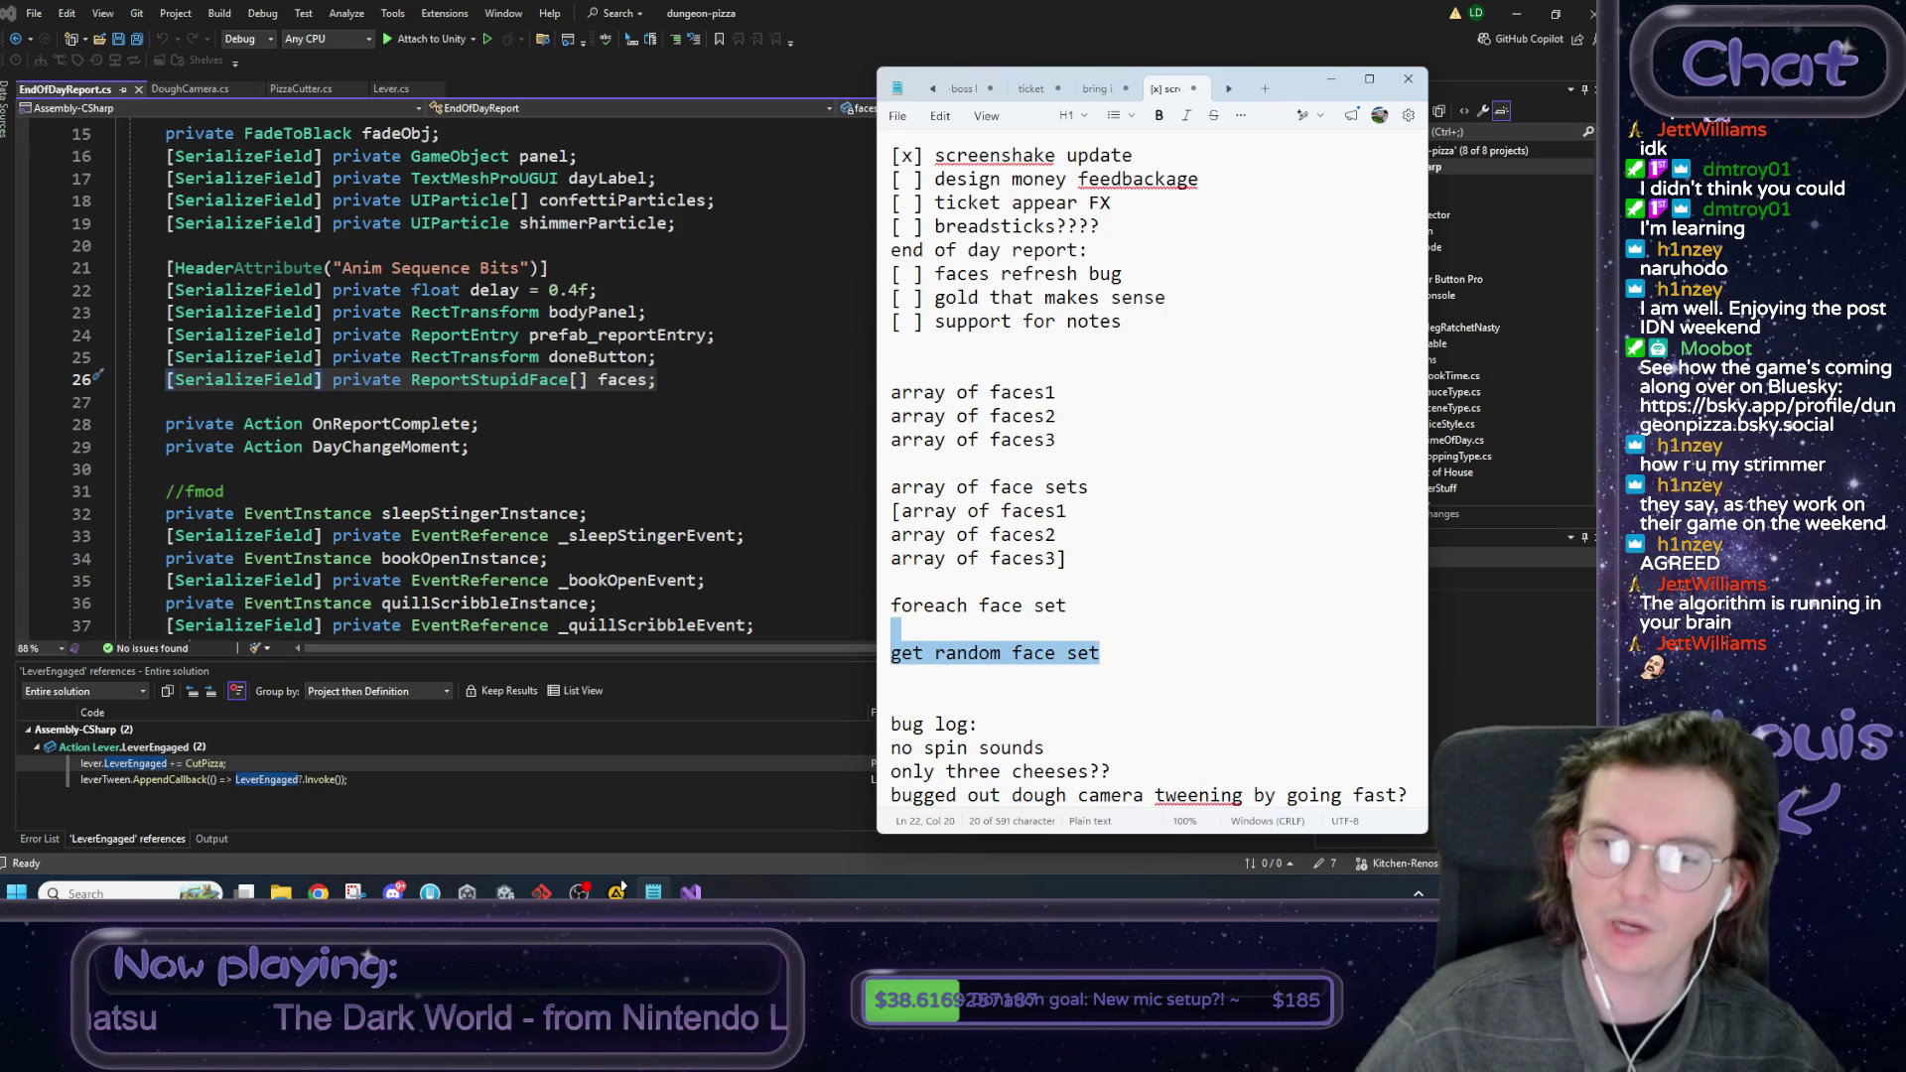
key(shift+Up)
key(shift+Up)
key(shift+Up)
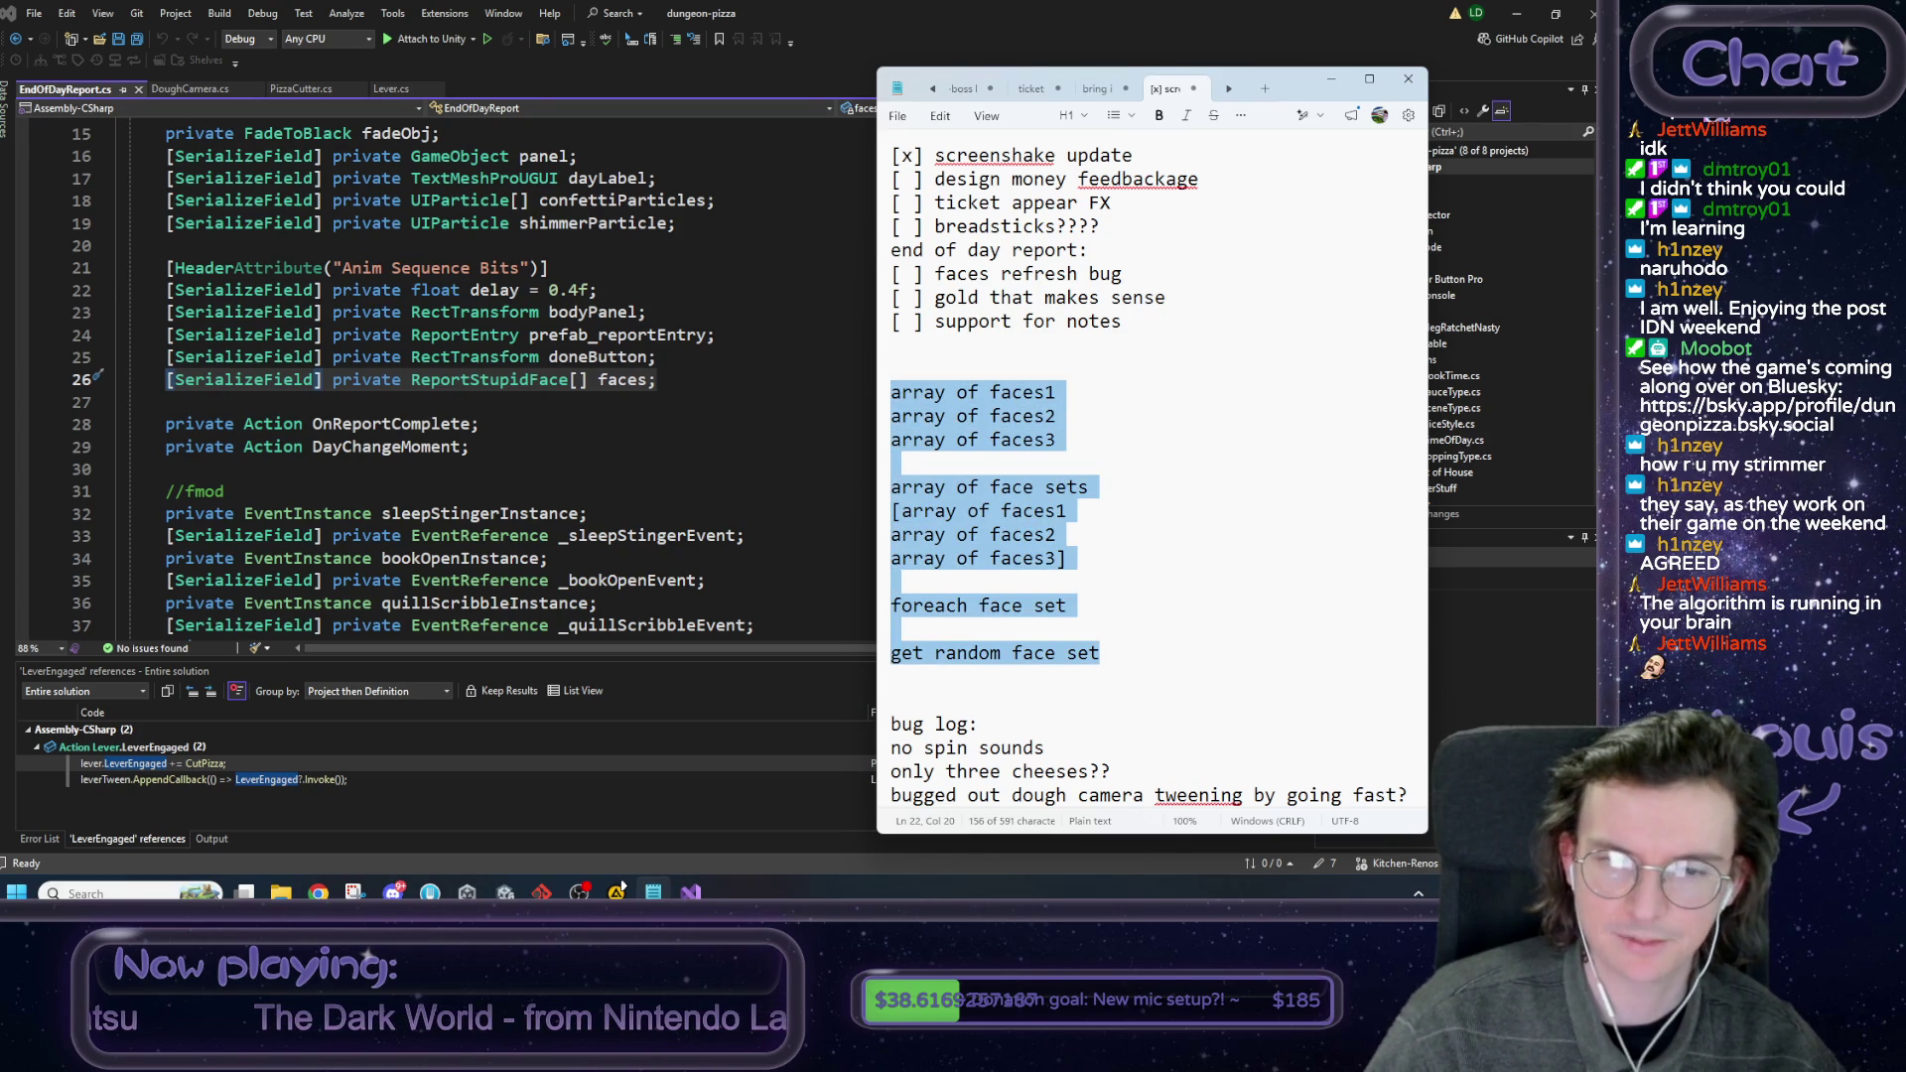
key(BackSpace)
key(Delete)
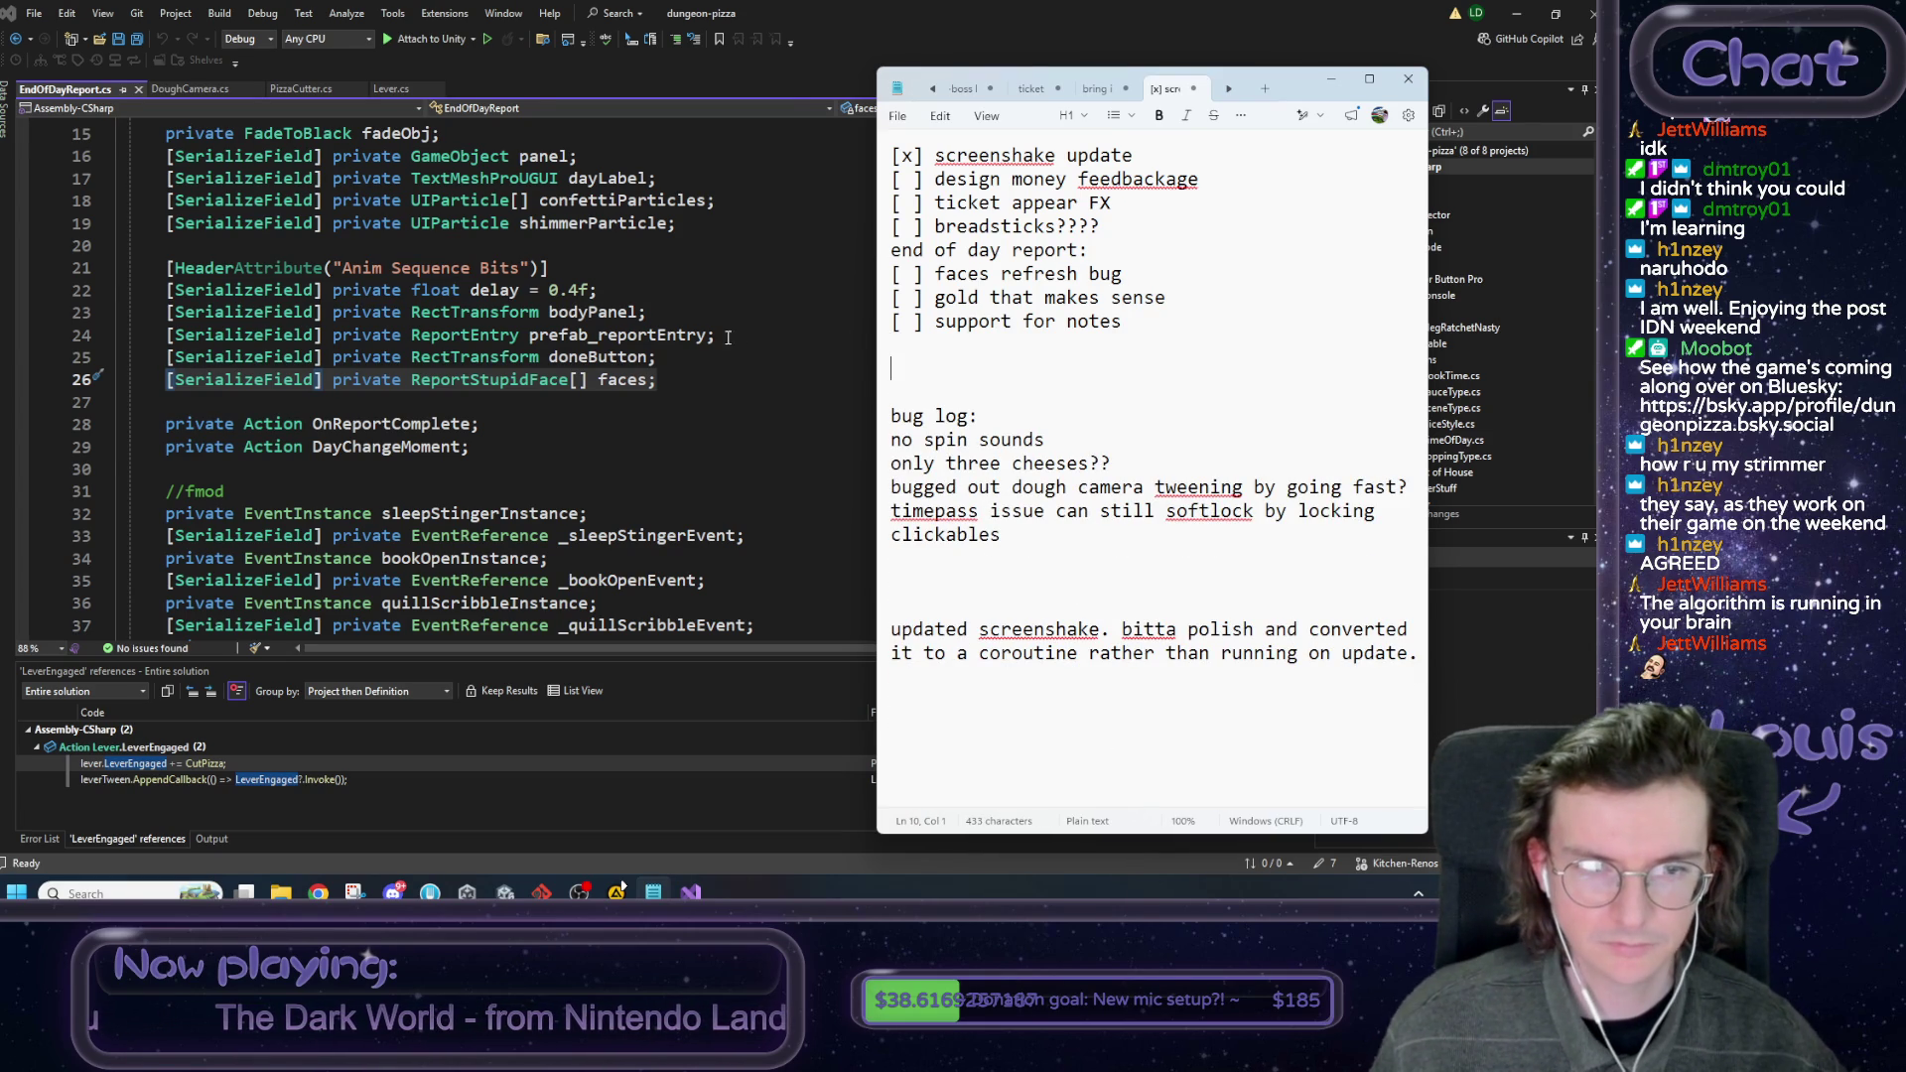
click(674, 399)
Change the faces field type to ReportStupidFace[][], save, and switch back to Unity.
click(685, 384)
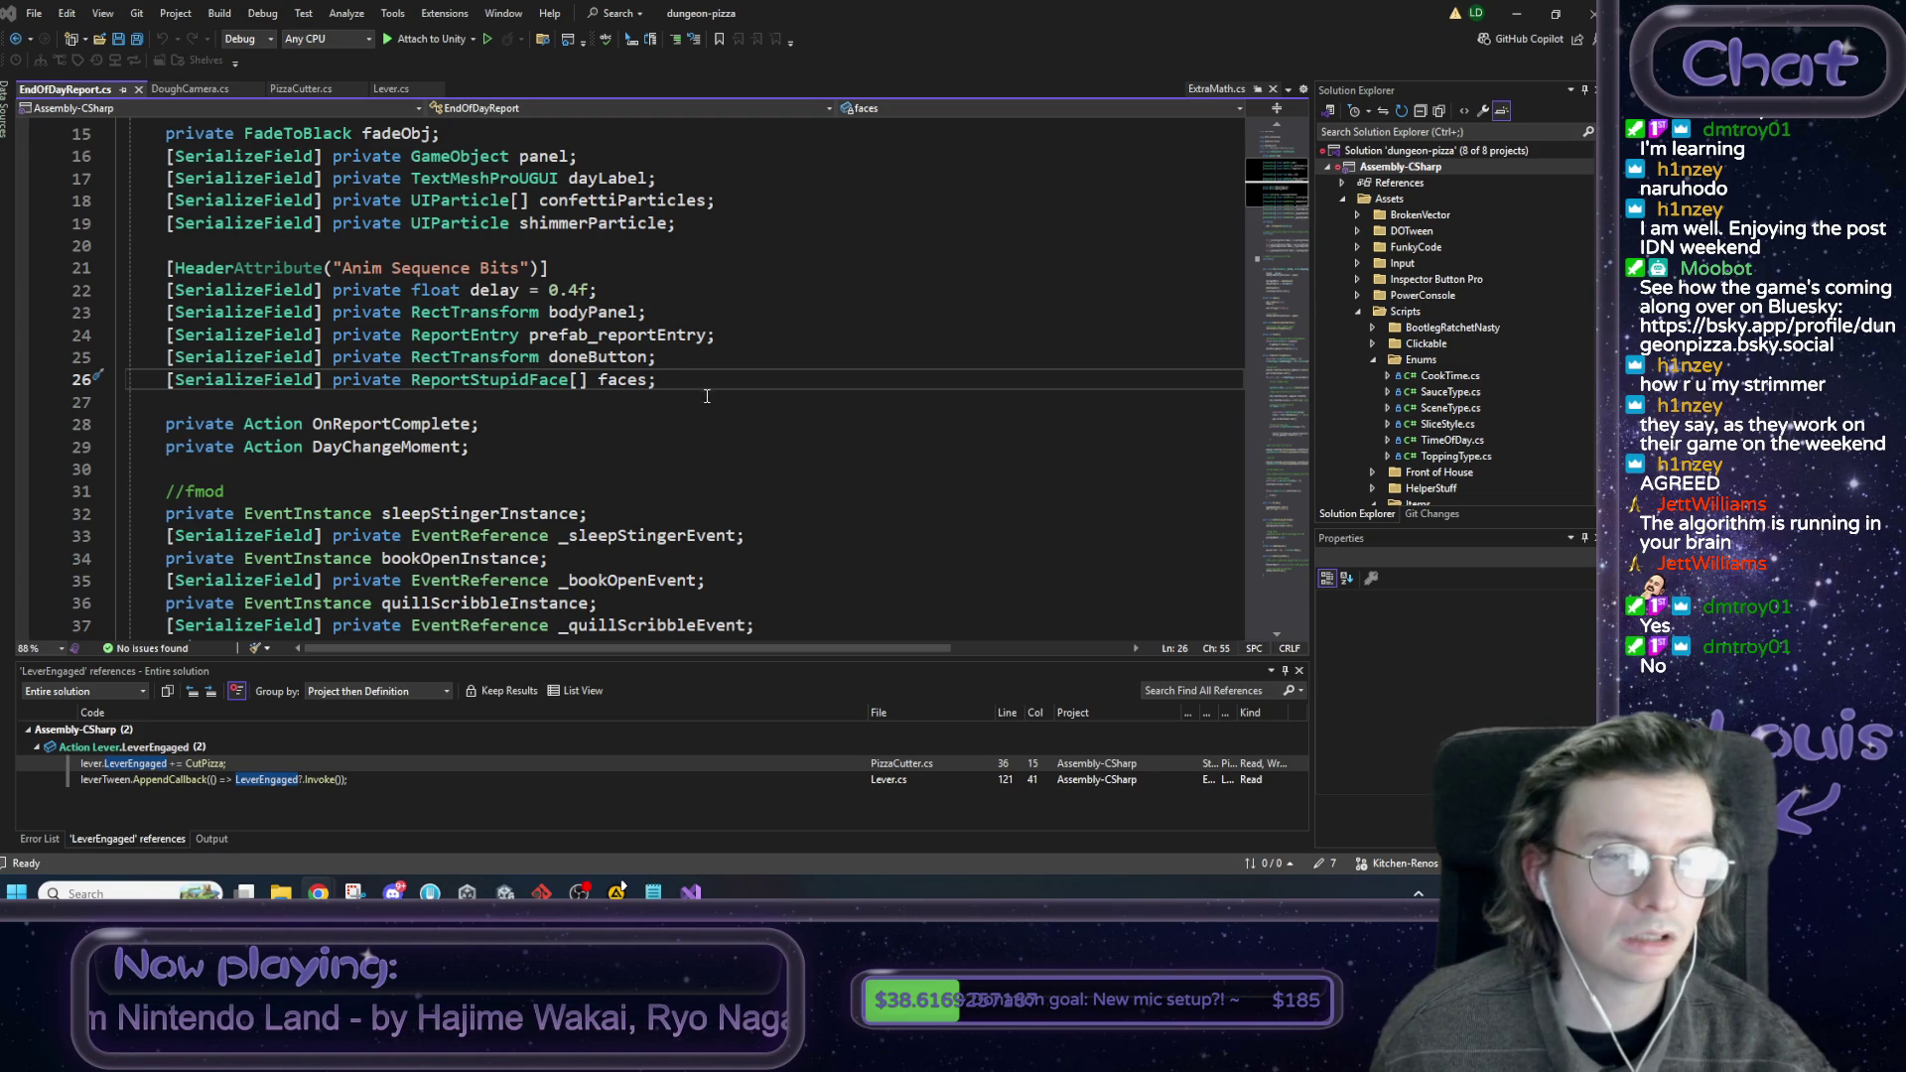
click(586, 380)
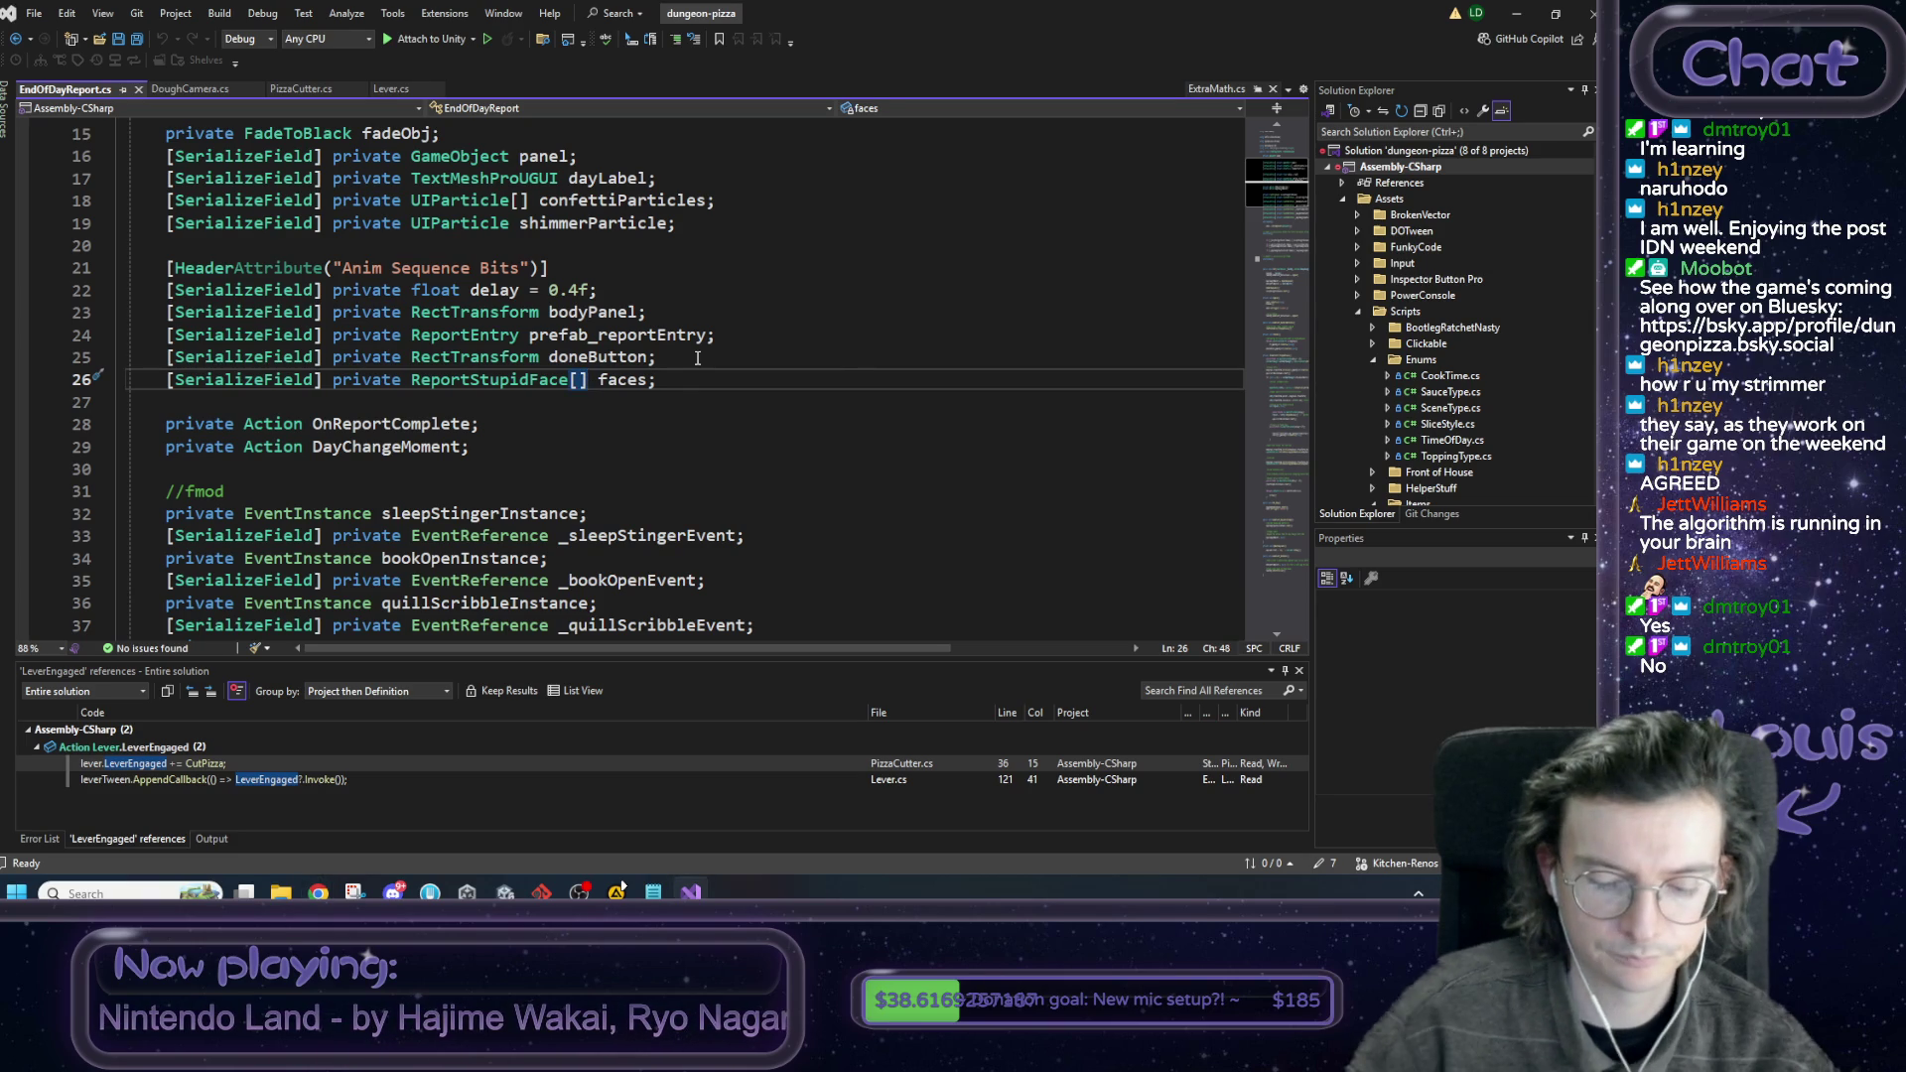
text([])
key(ctrl+s)
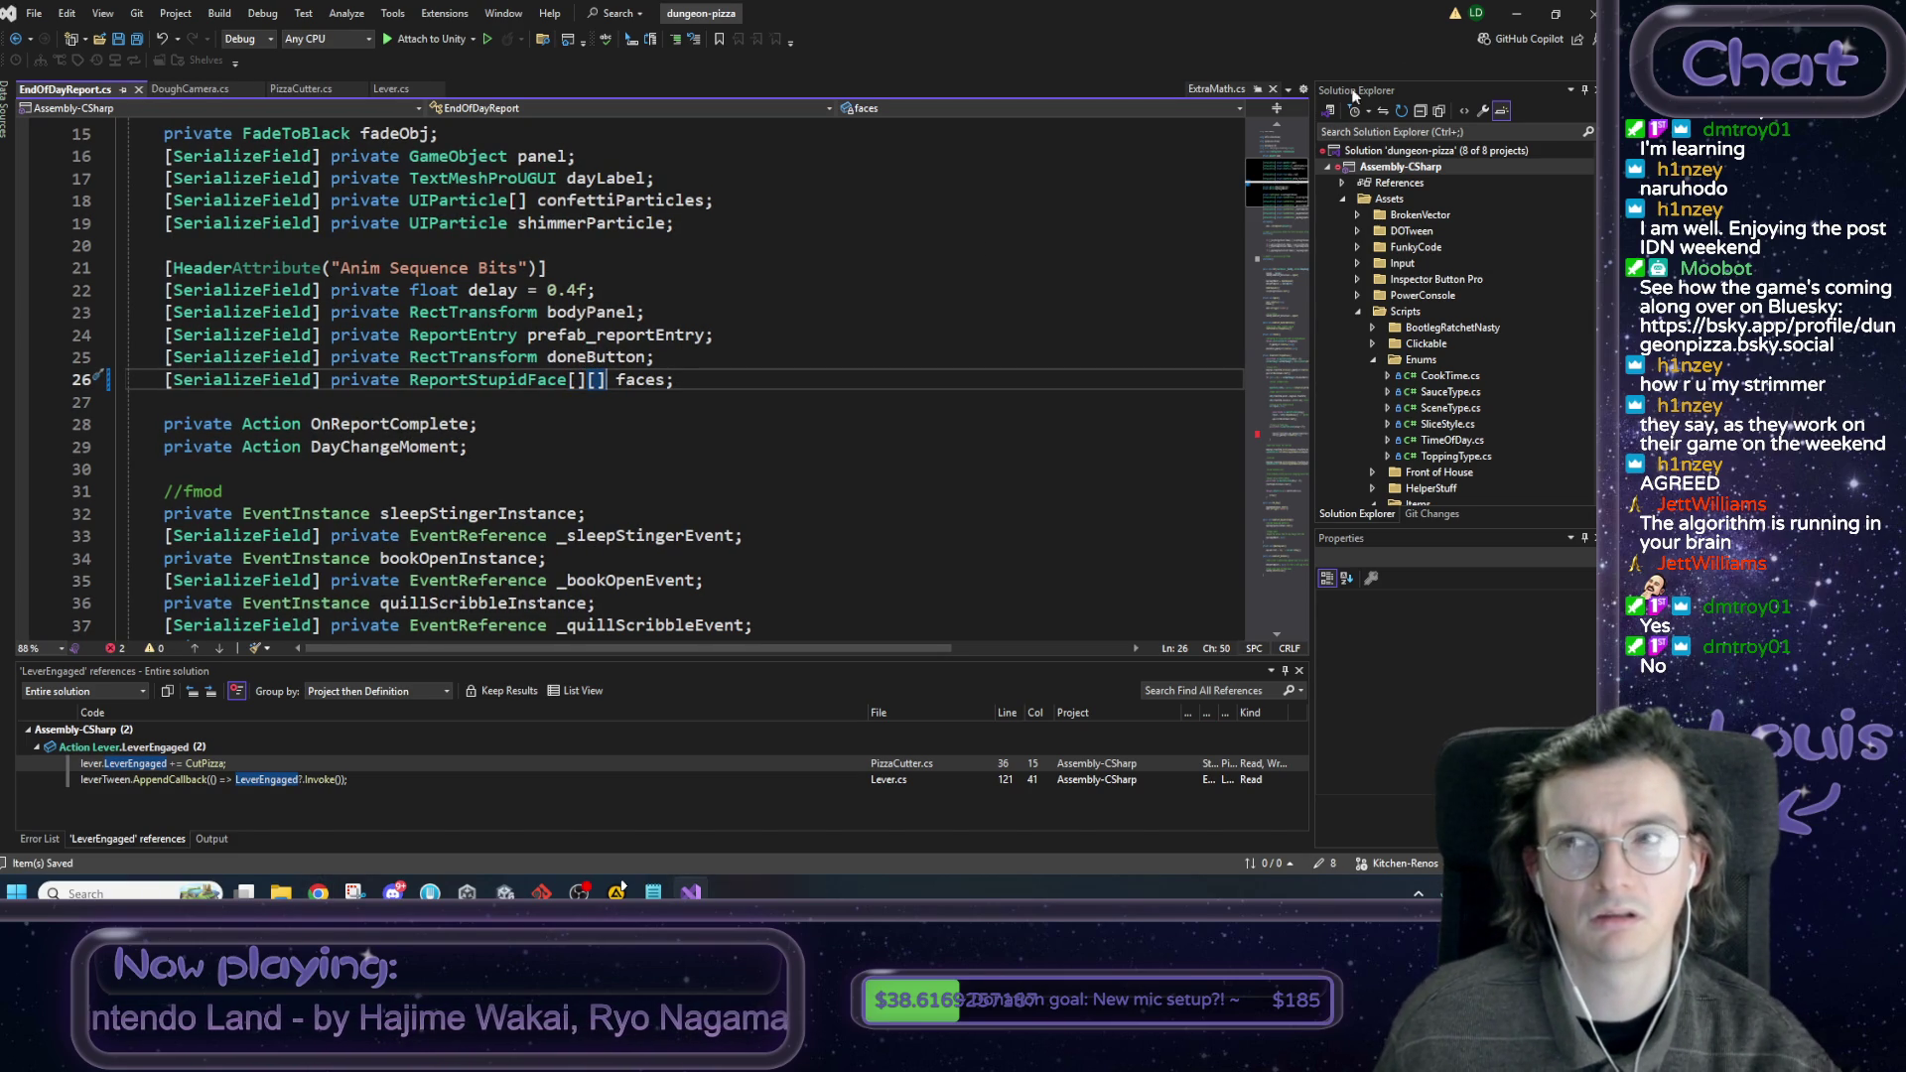
key(alt+Tab)
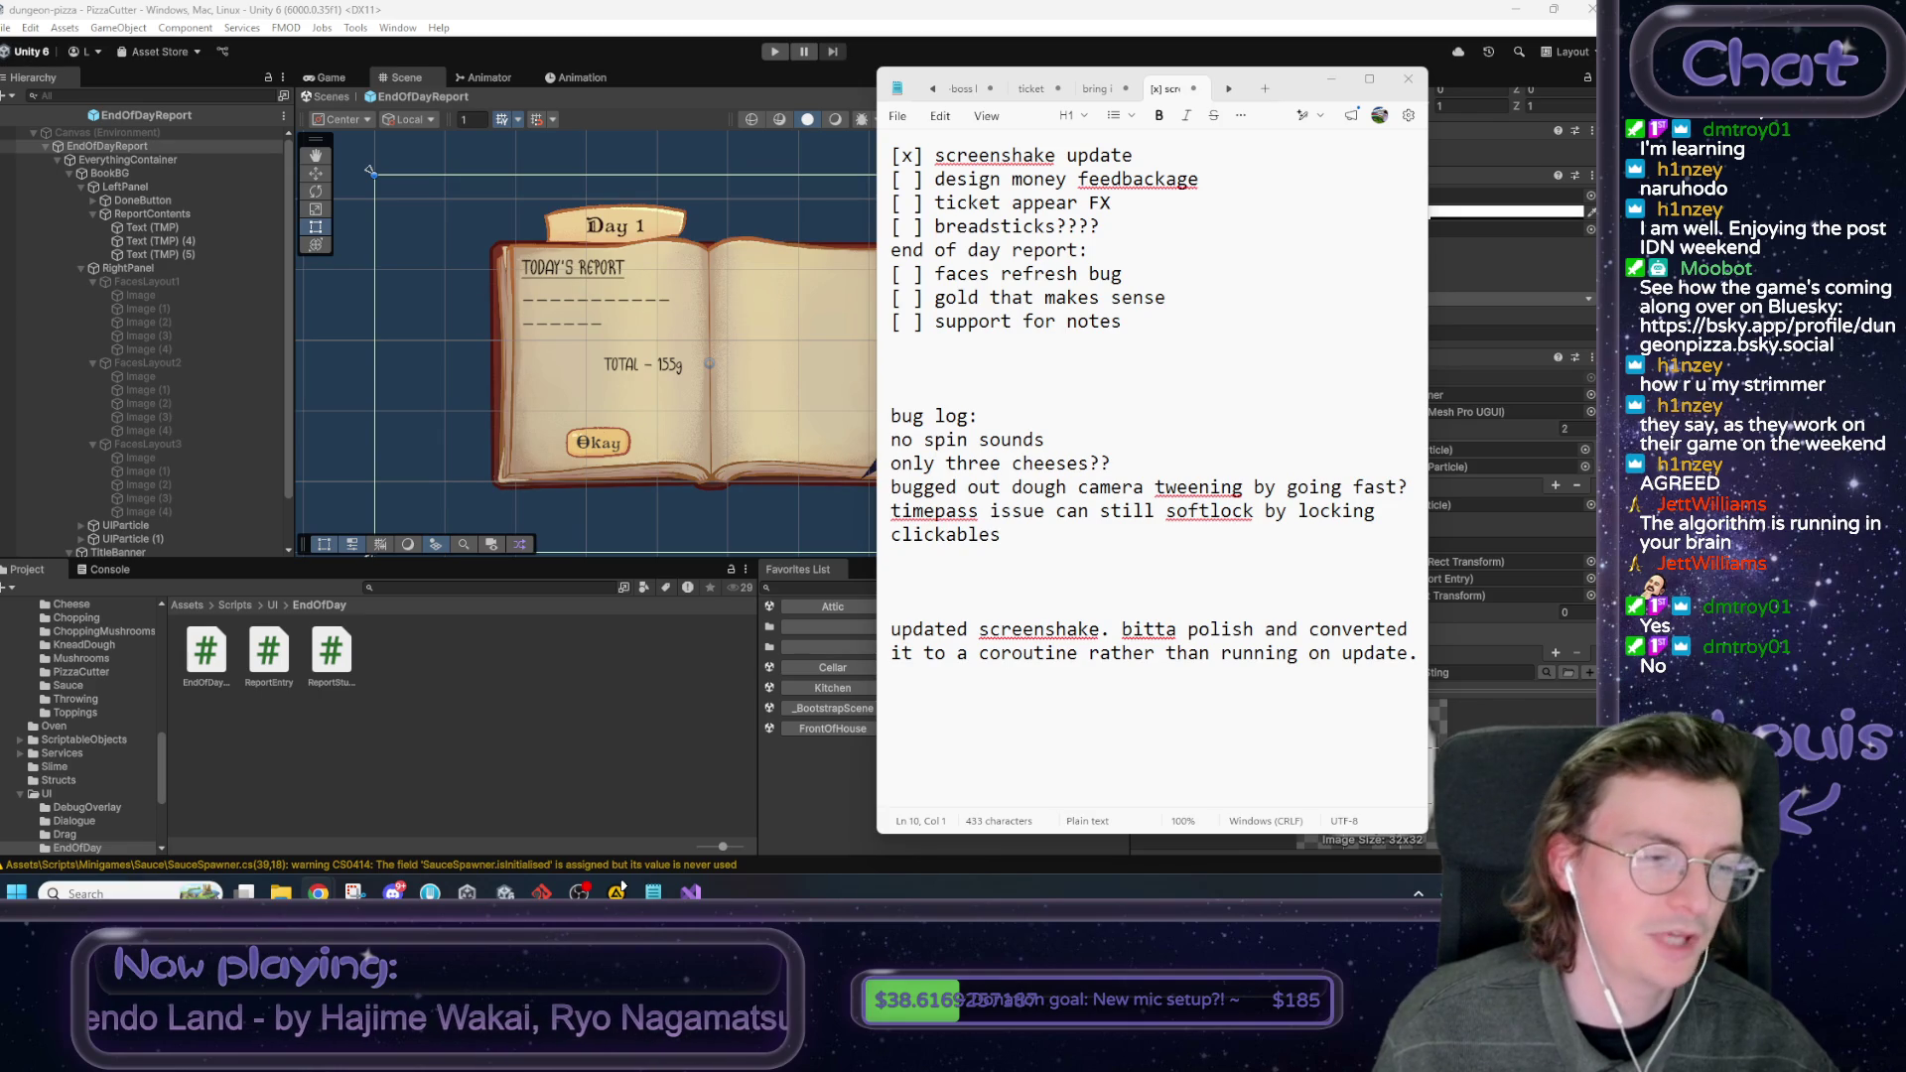
Minimize Notepad, clear the Console, and open the first CS1061 error at line 148.
click(1331, 78)
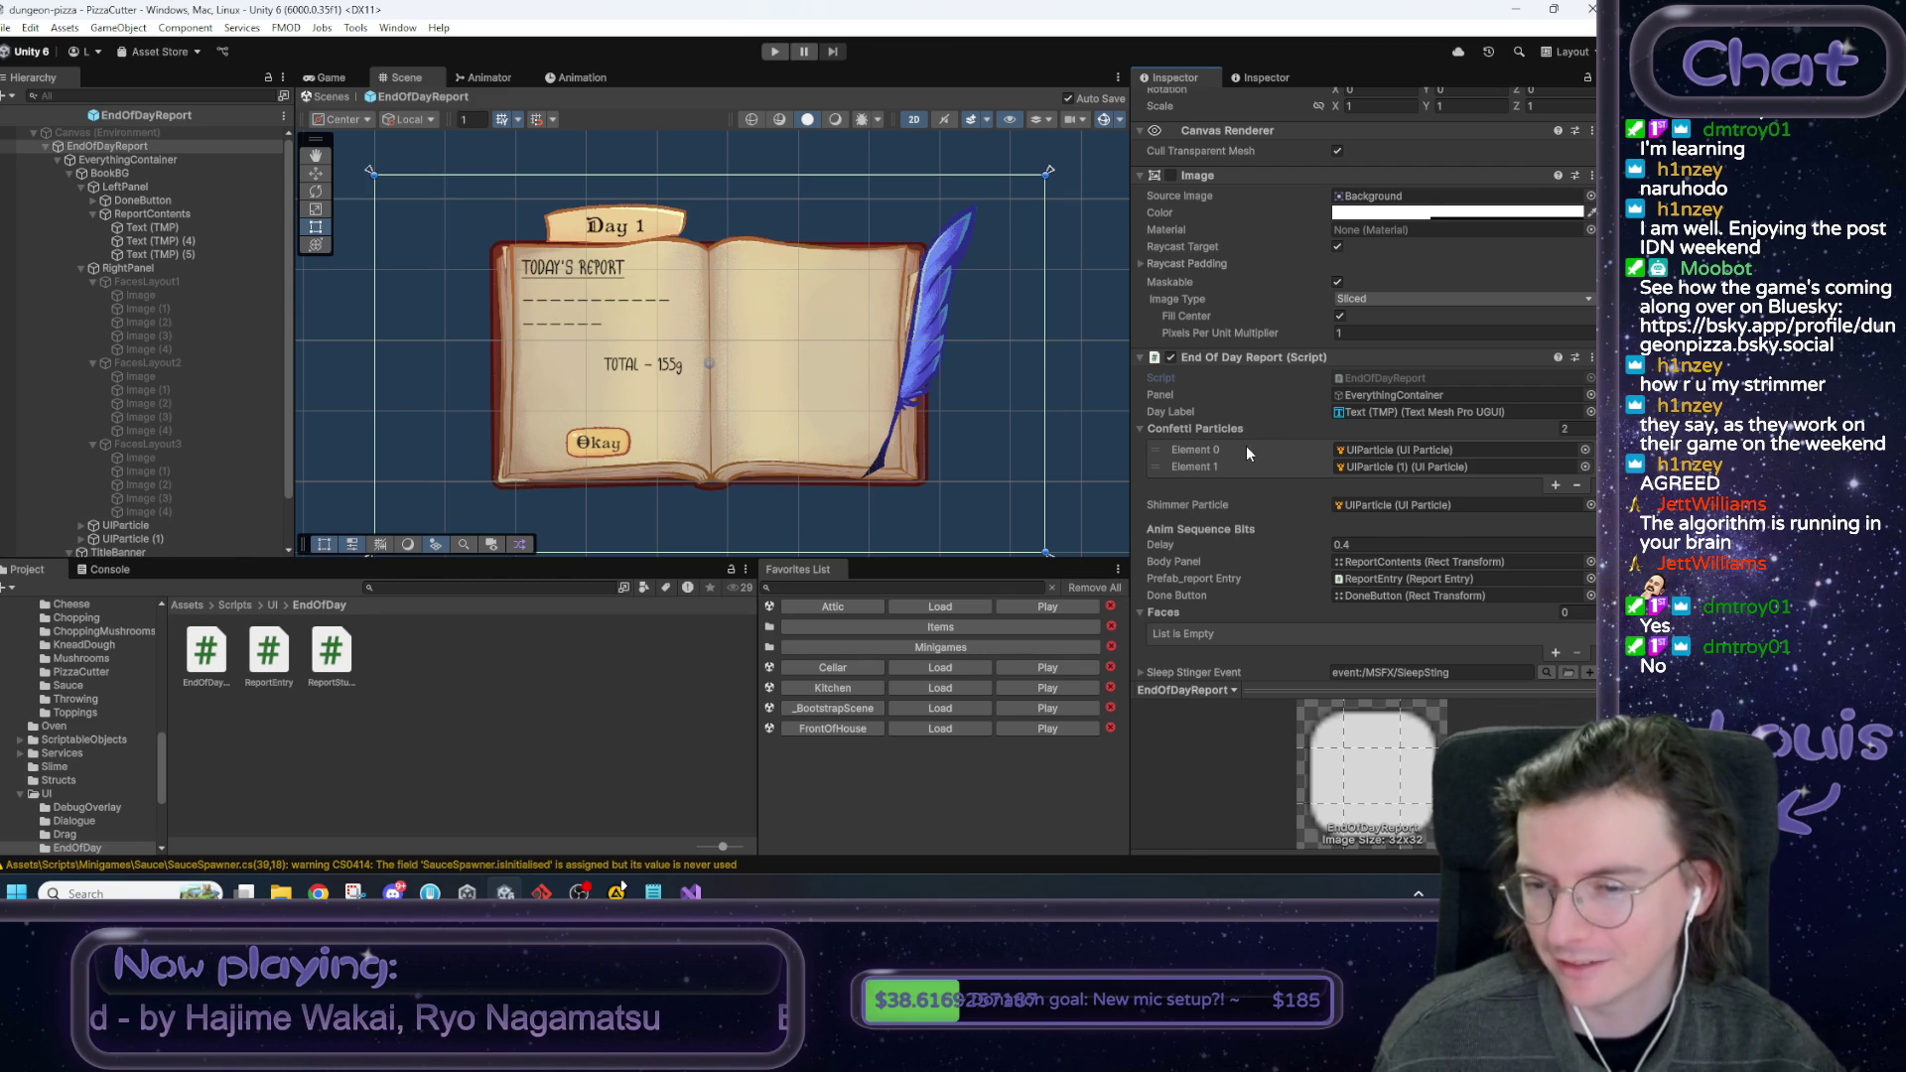
scroll(1243, 447, down, 4)
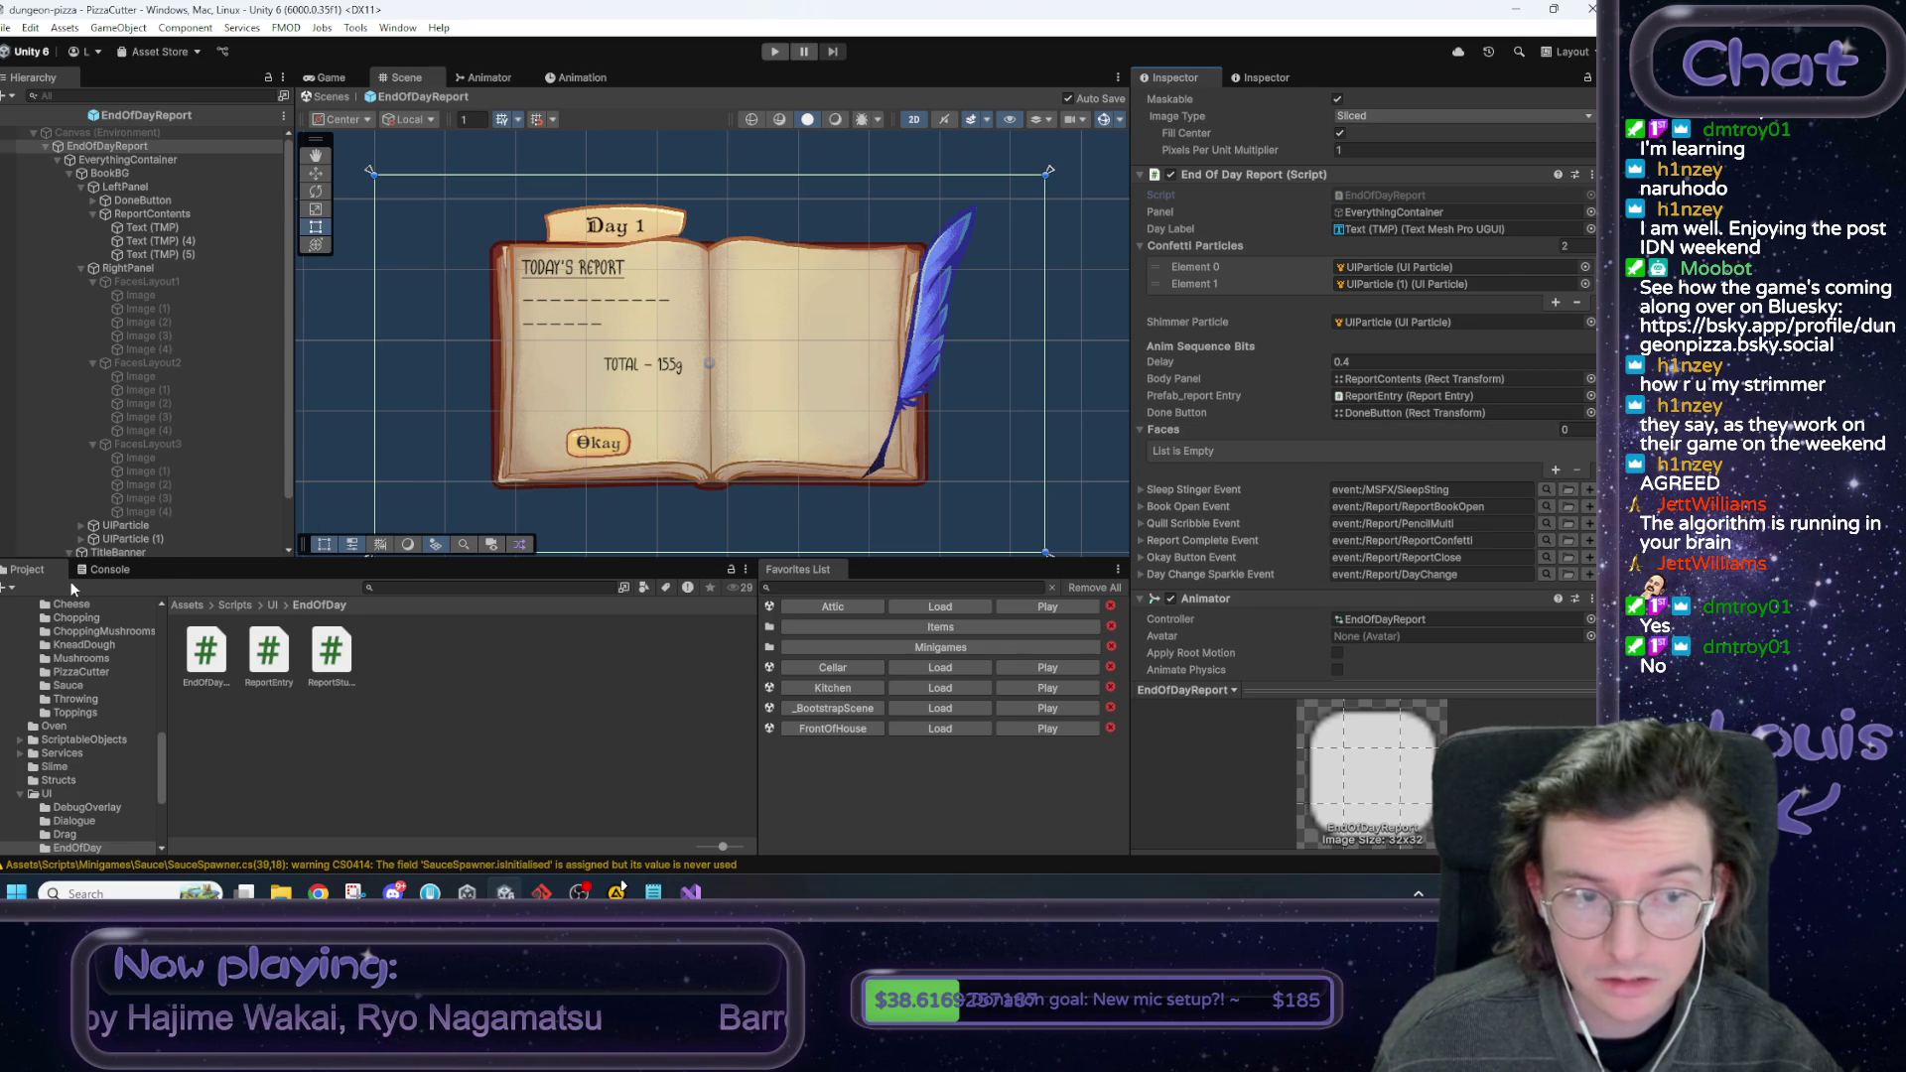
click(99, 570)
click(12, 588)
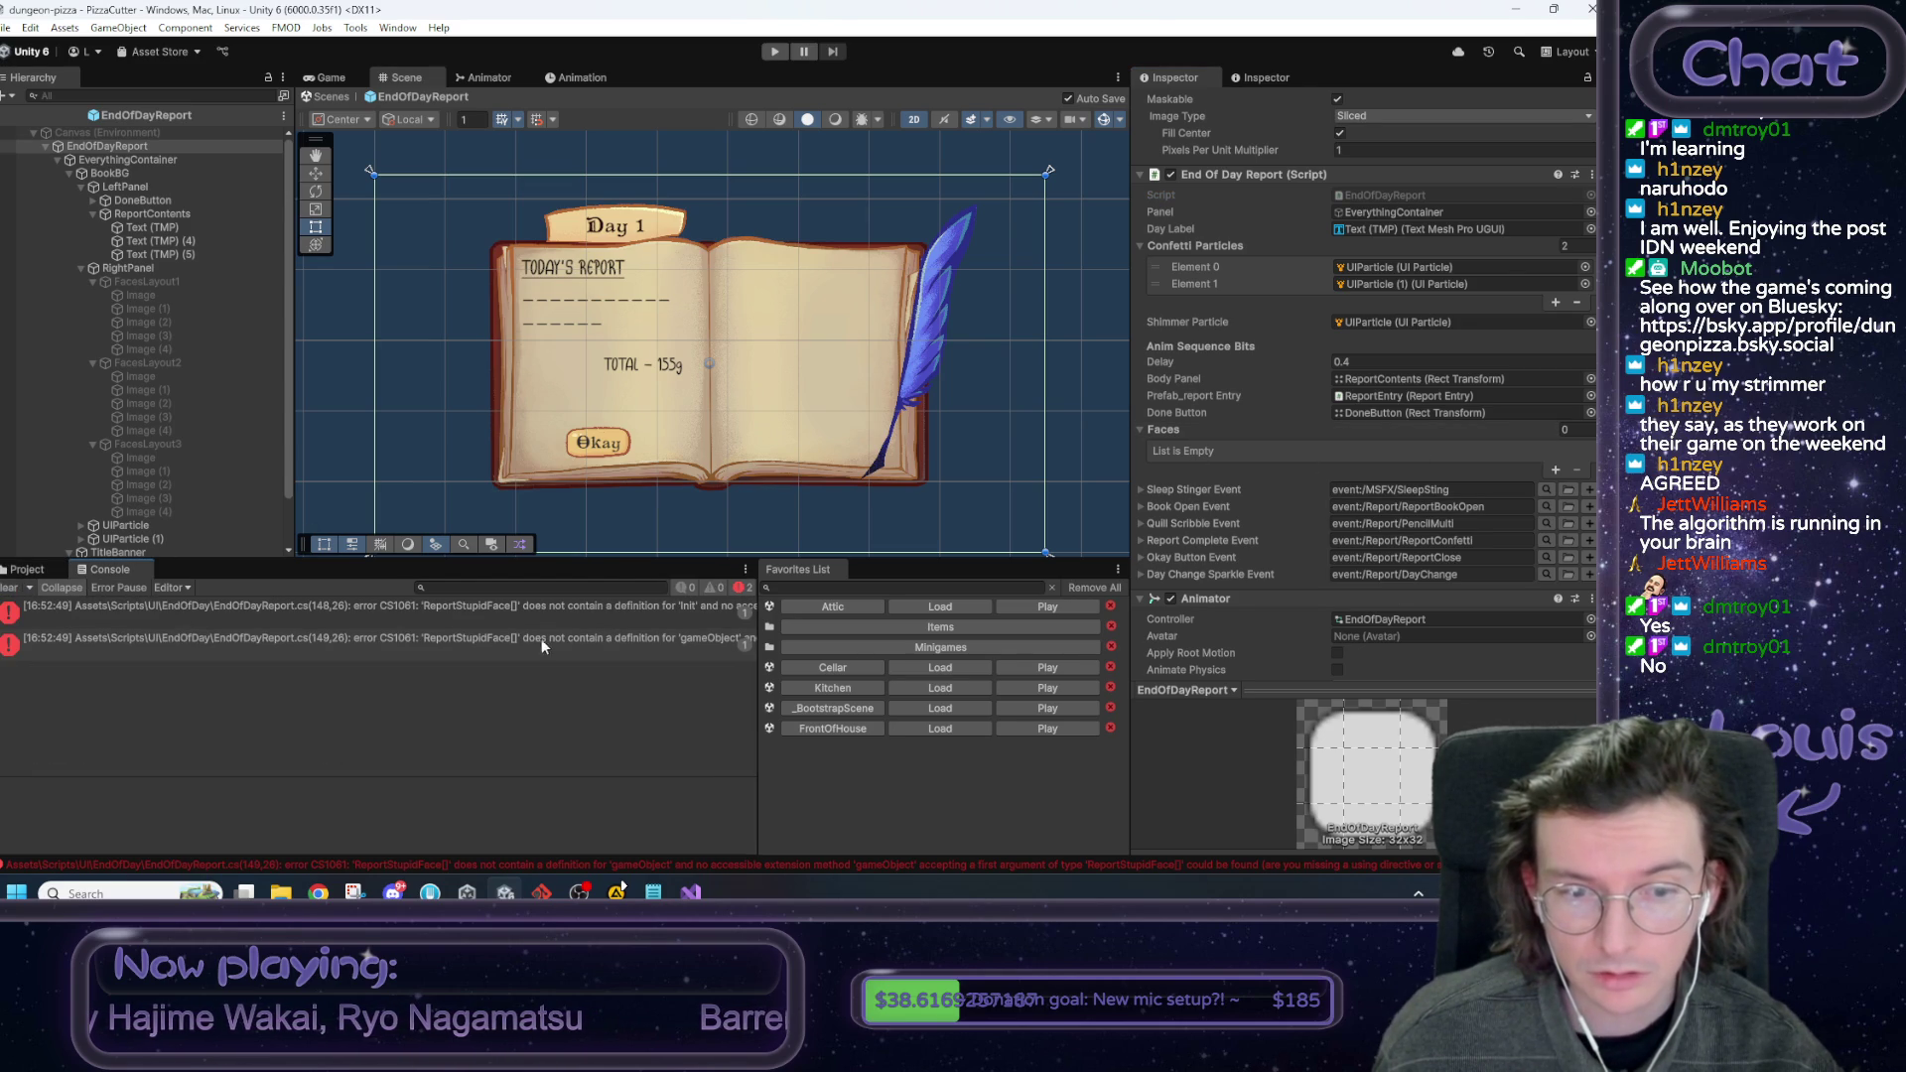
click(551, 610)
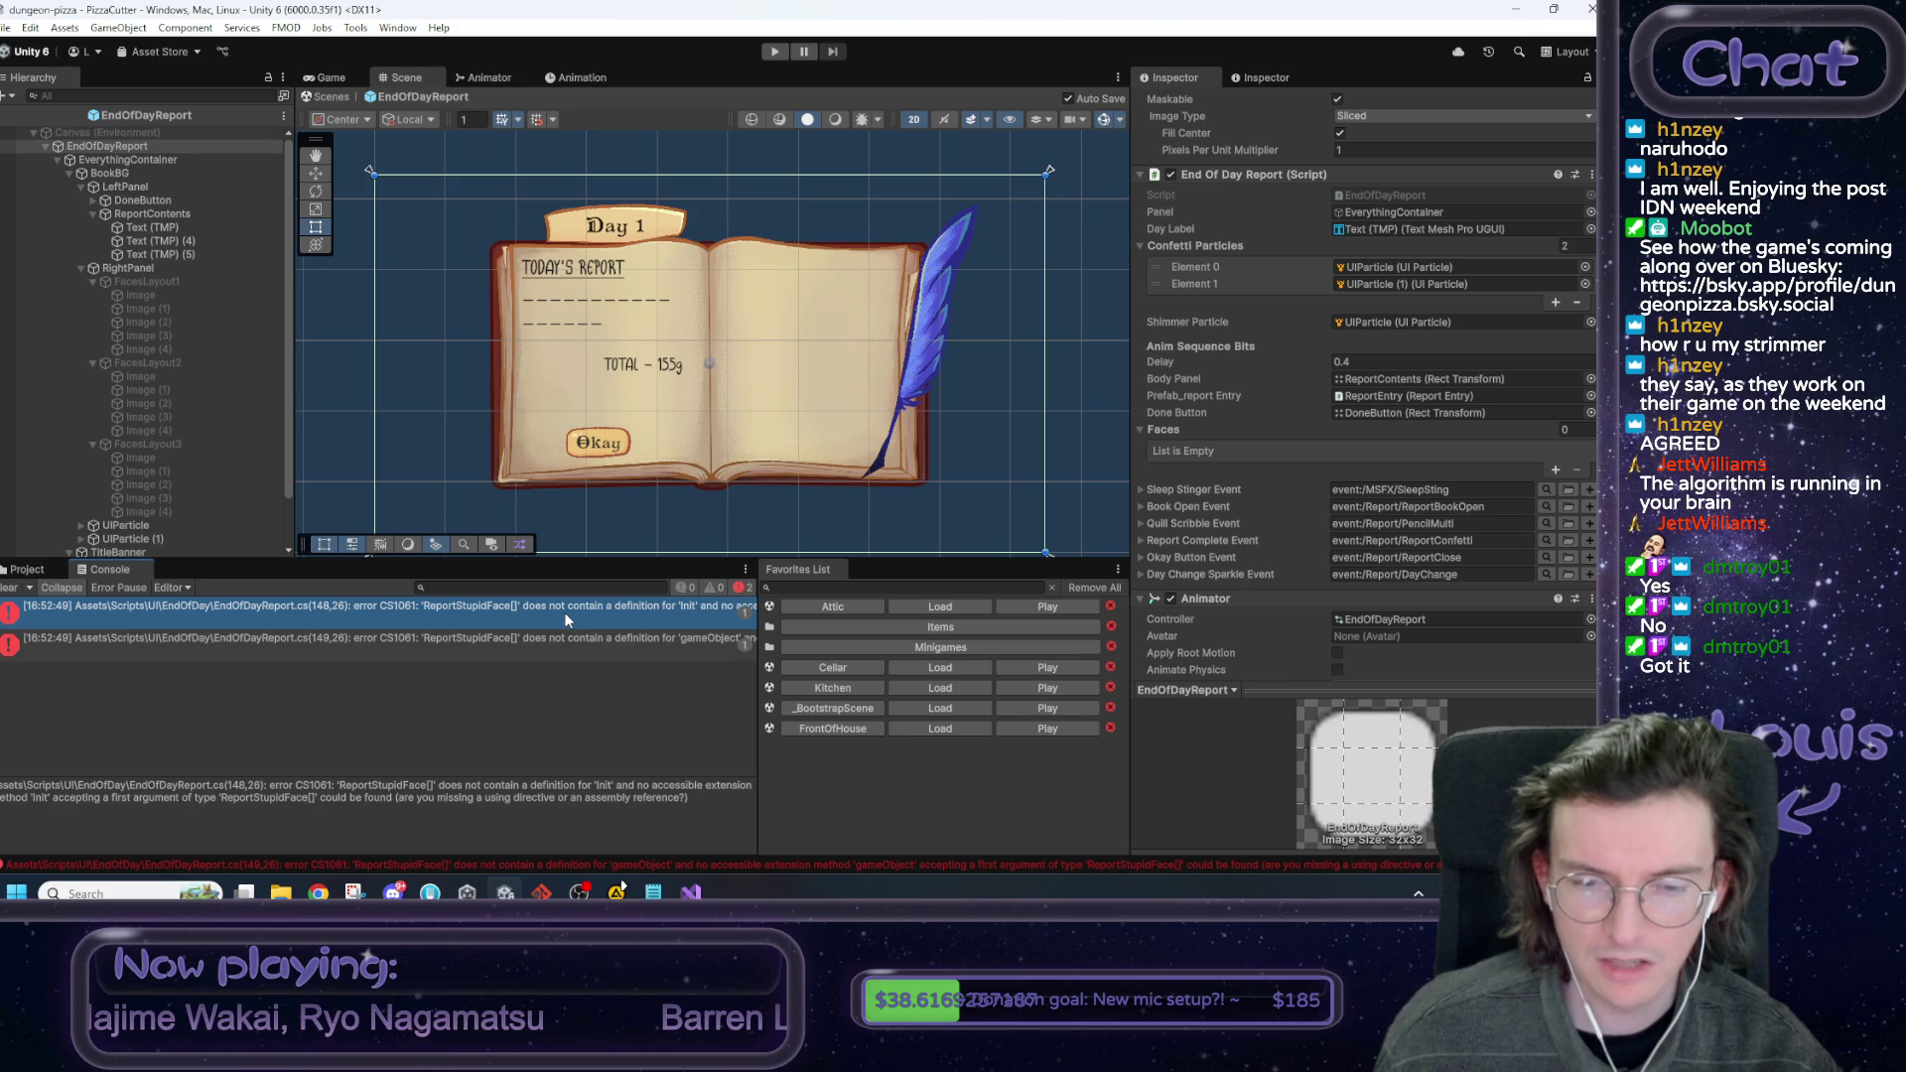
double_click(566, 621)
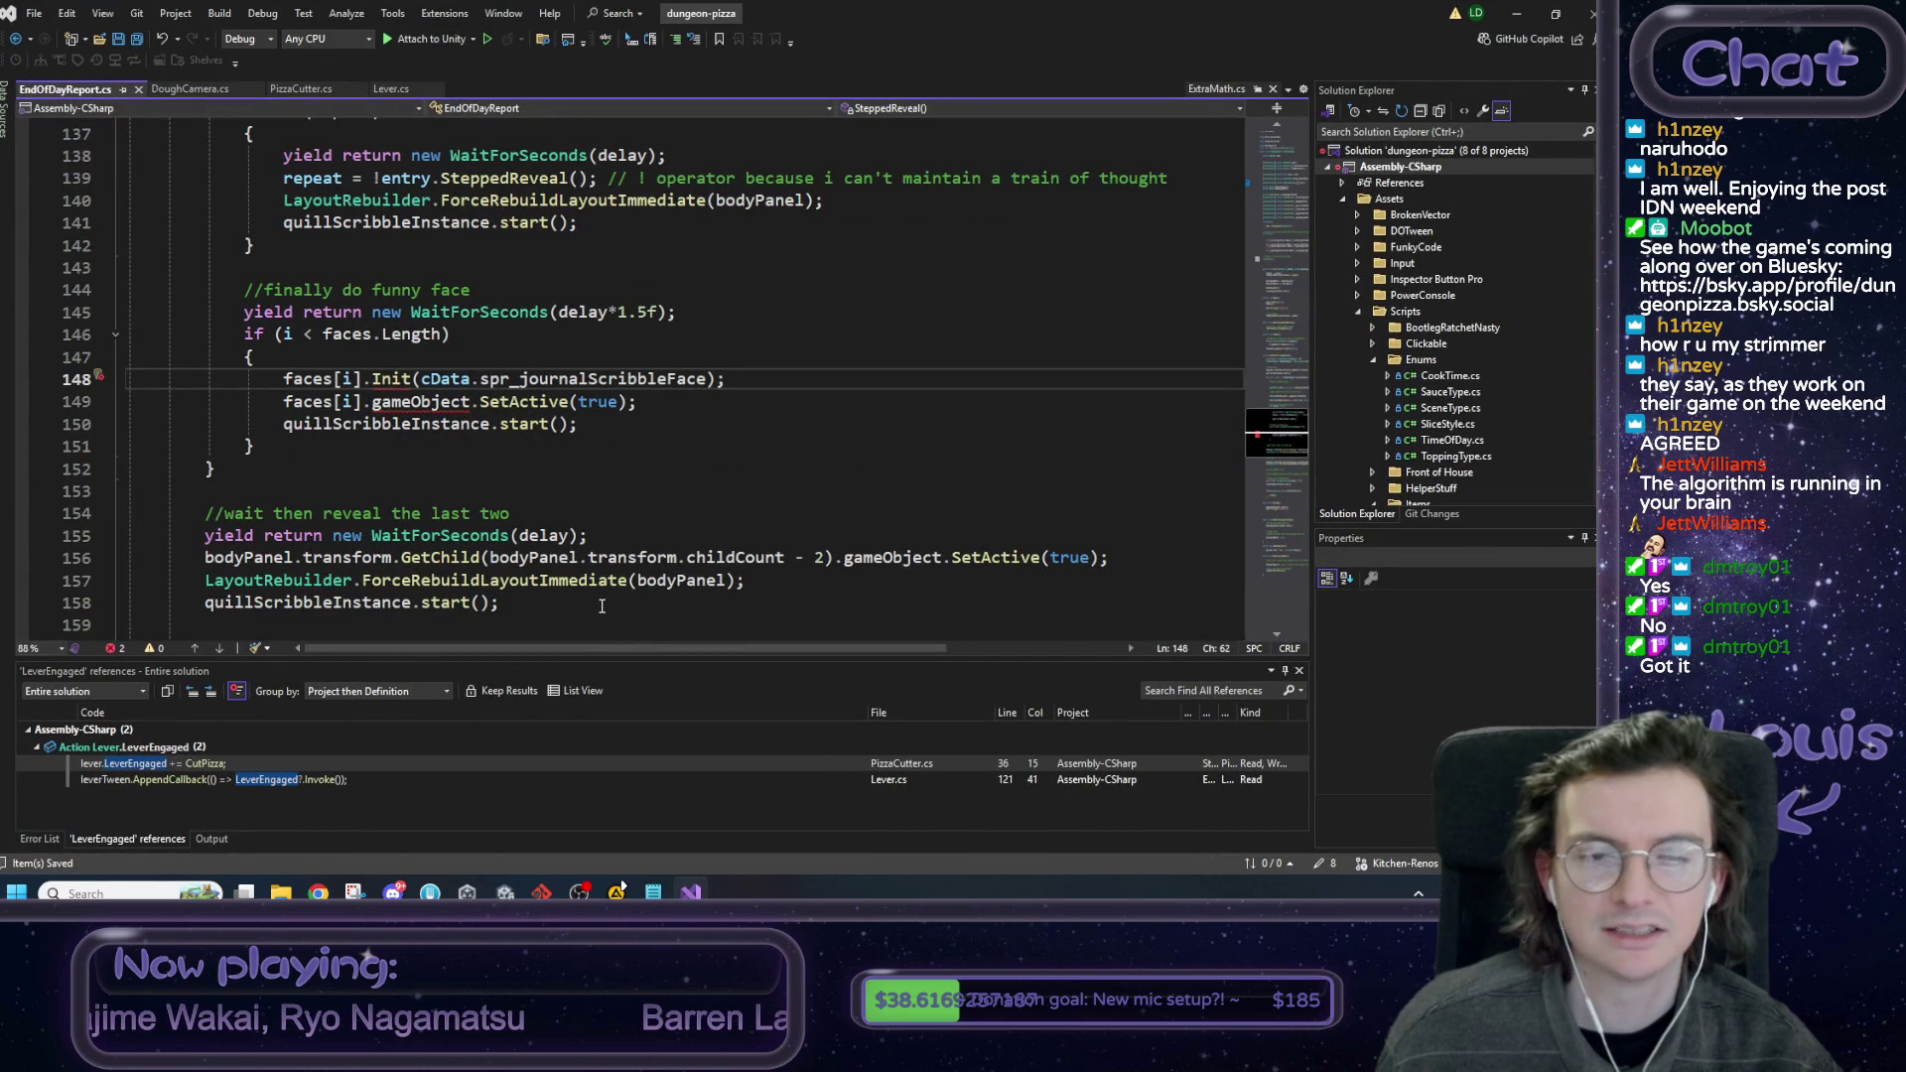
Revert faces to a plain ReportStupidFace[] array, save, and let Unity recompile.
mouse_move(1291, 437)
mouse_down()
mouse_move(1241, 97)
mouse_move(1249, 189)
mouse_up()
click(592, 344)
key(BackSpace)
key(BackSpace)
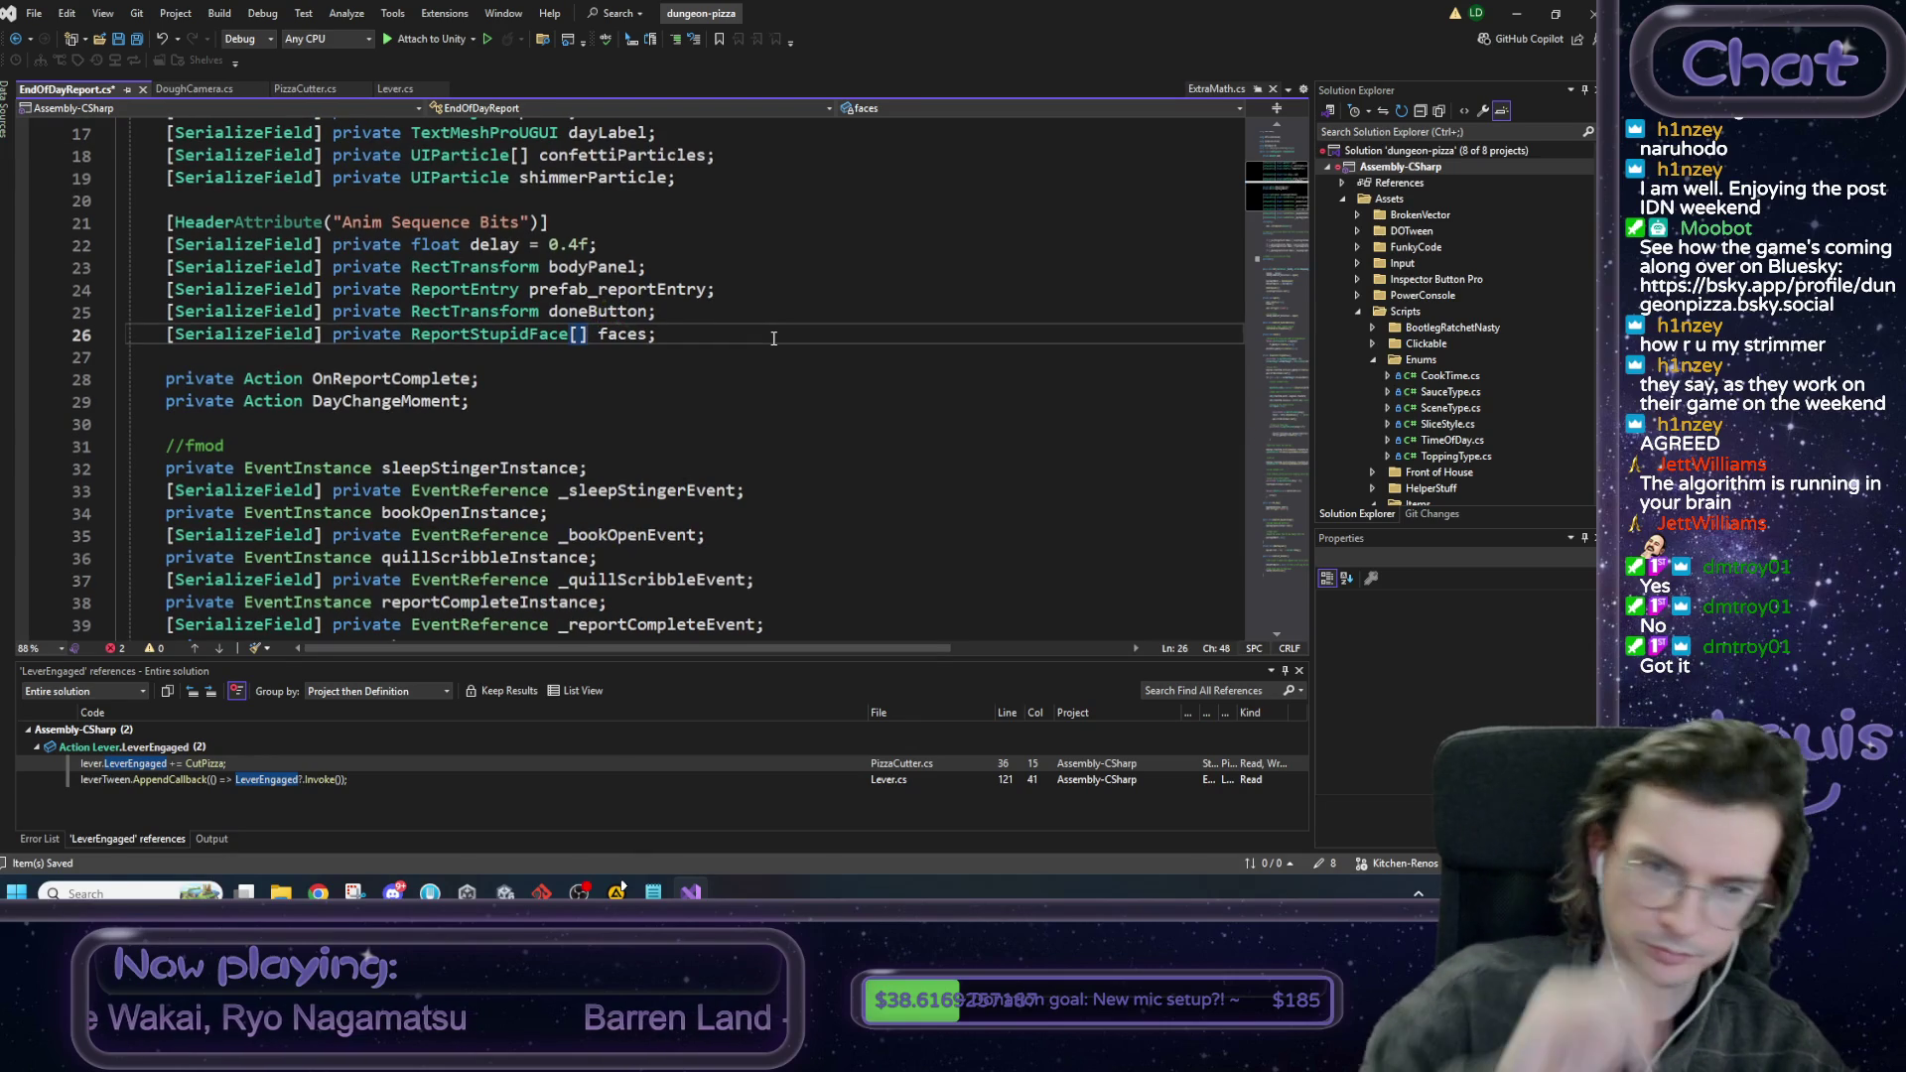
key(End)
key(ctrl+s)
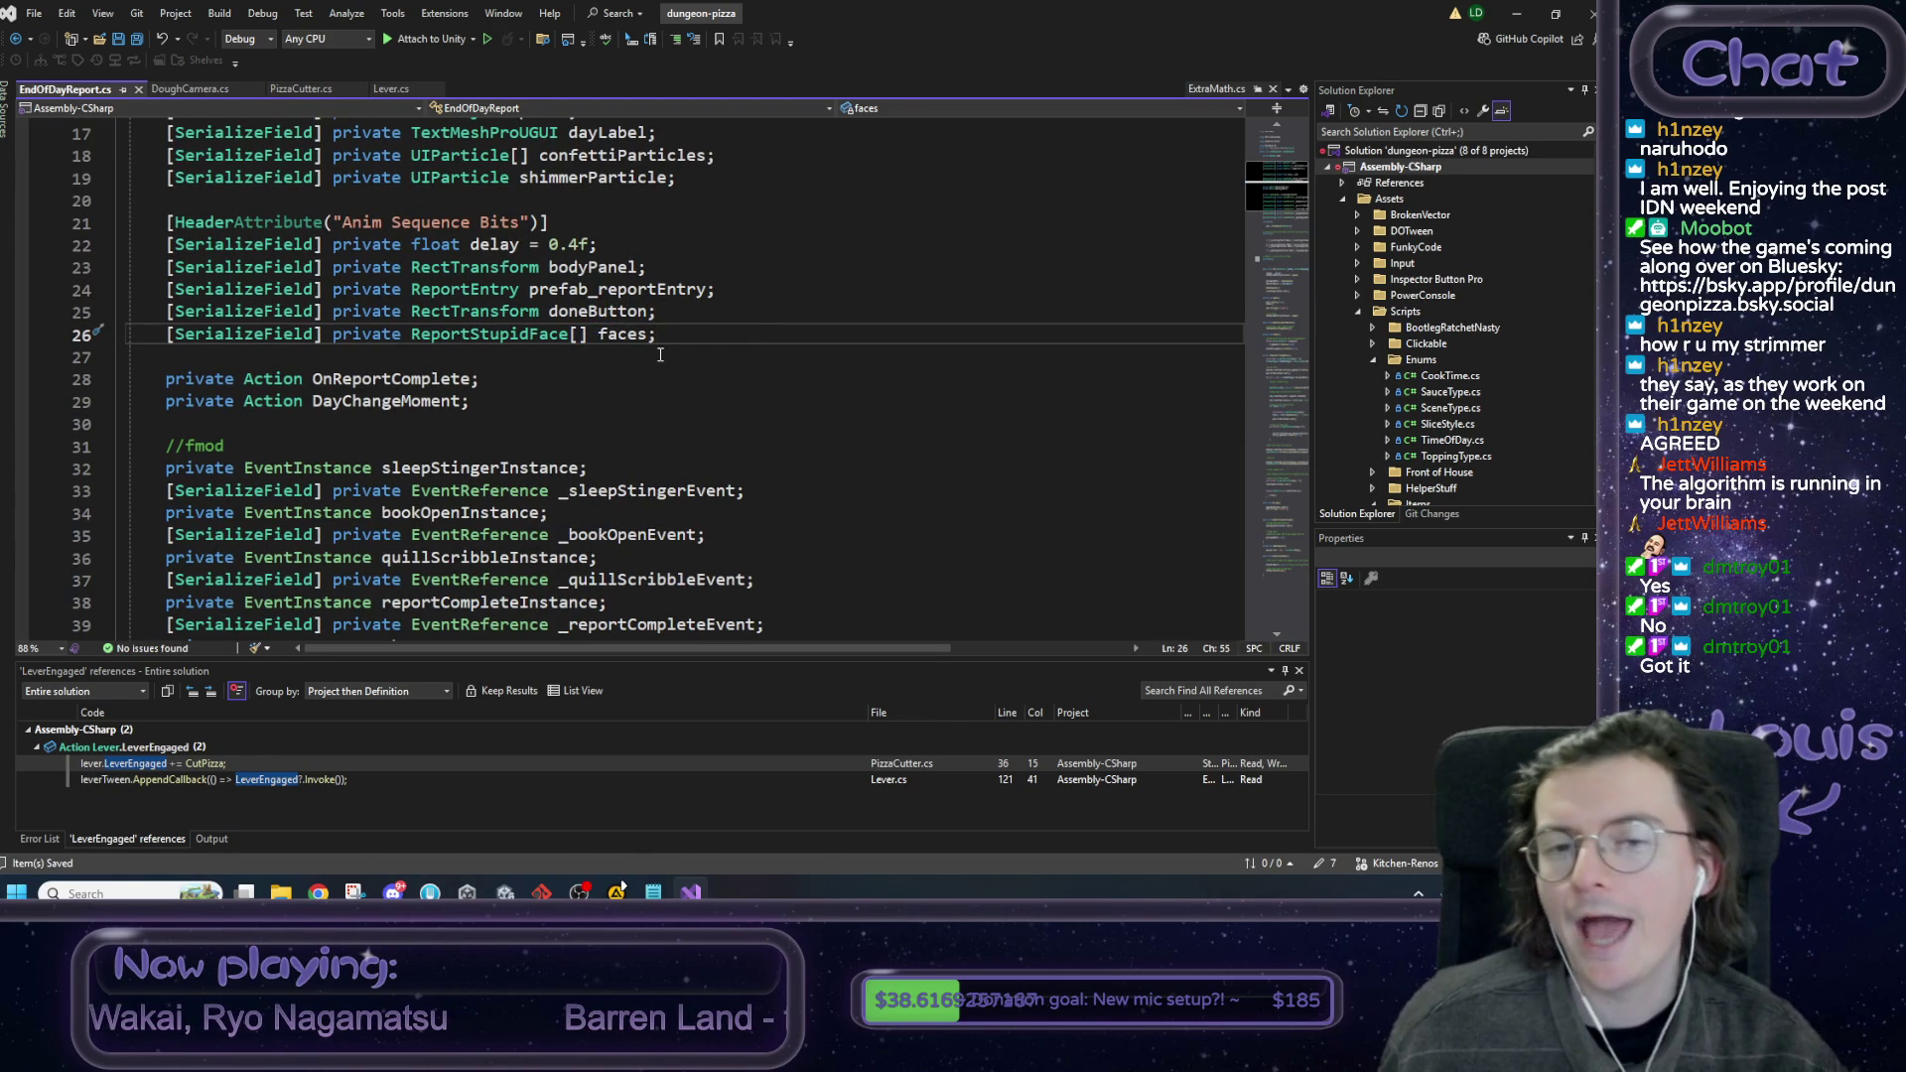
click(1516, 14)
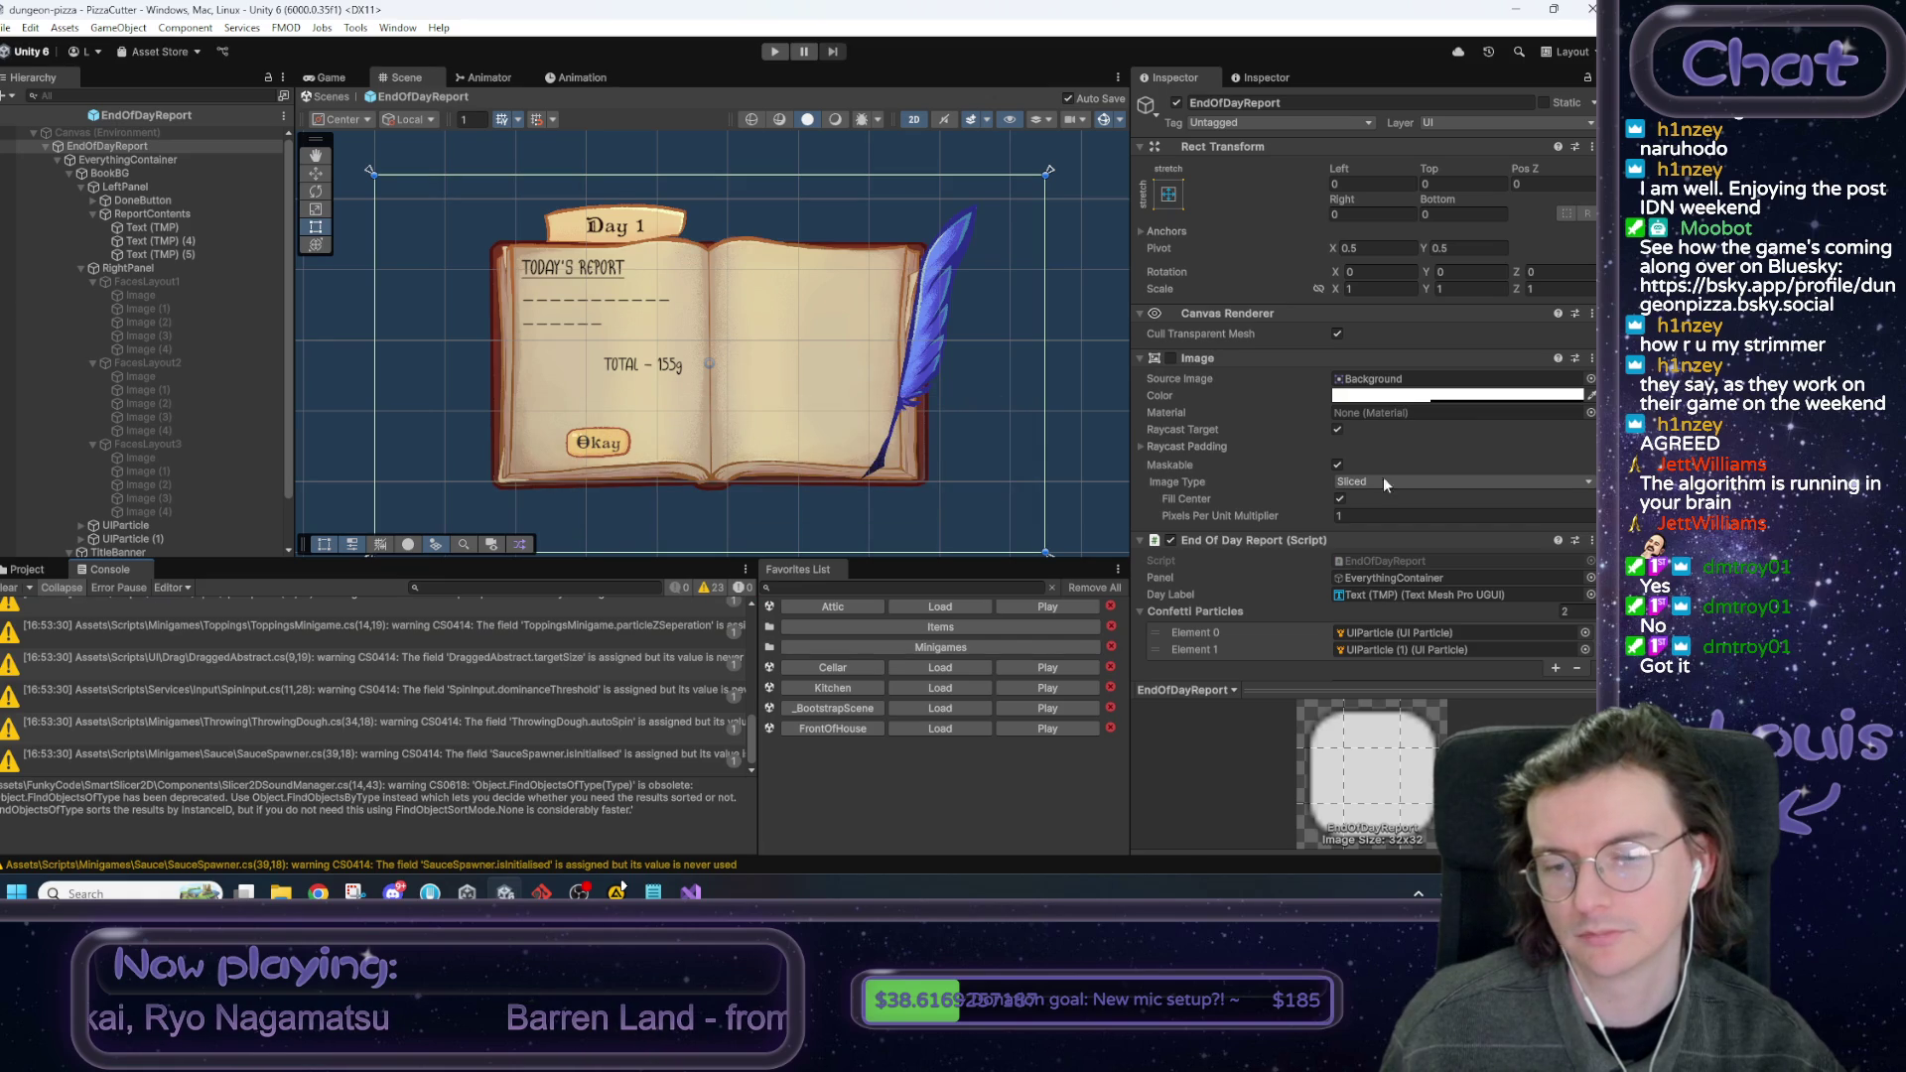
click(707, 892)
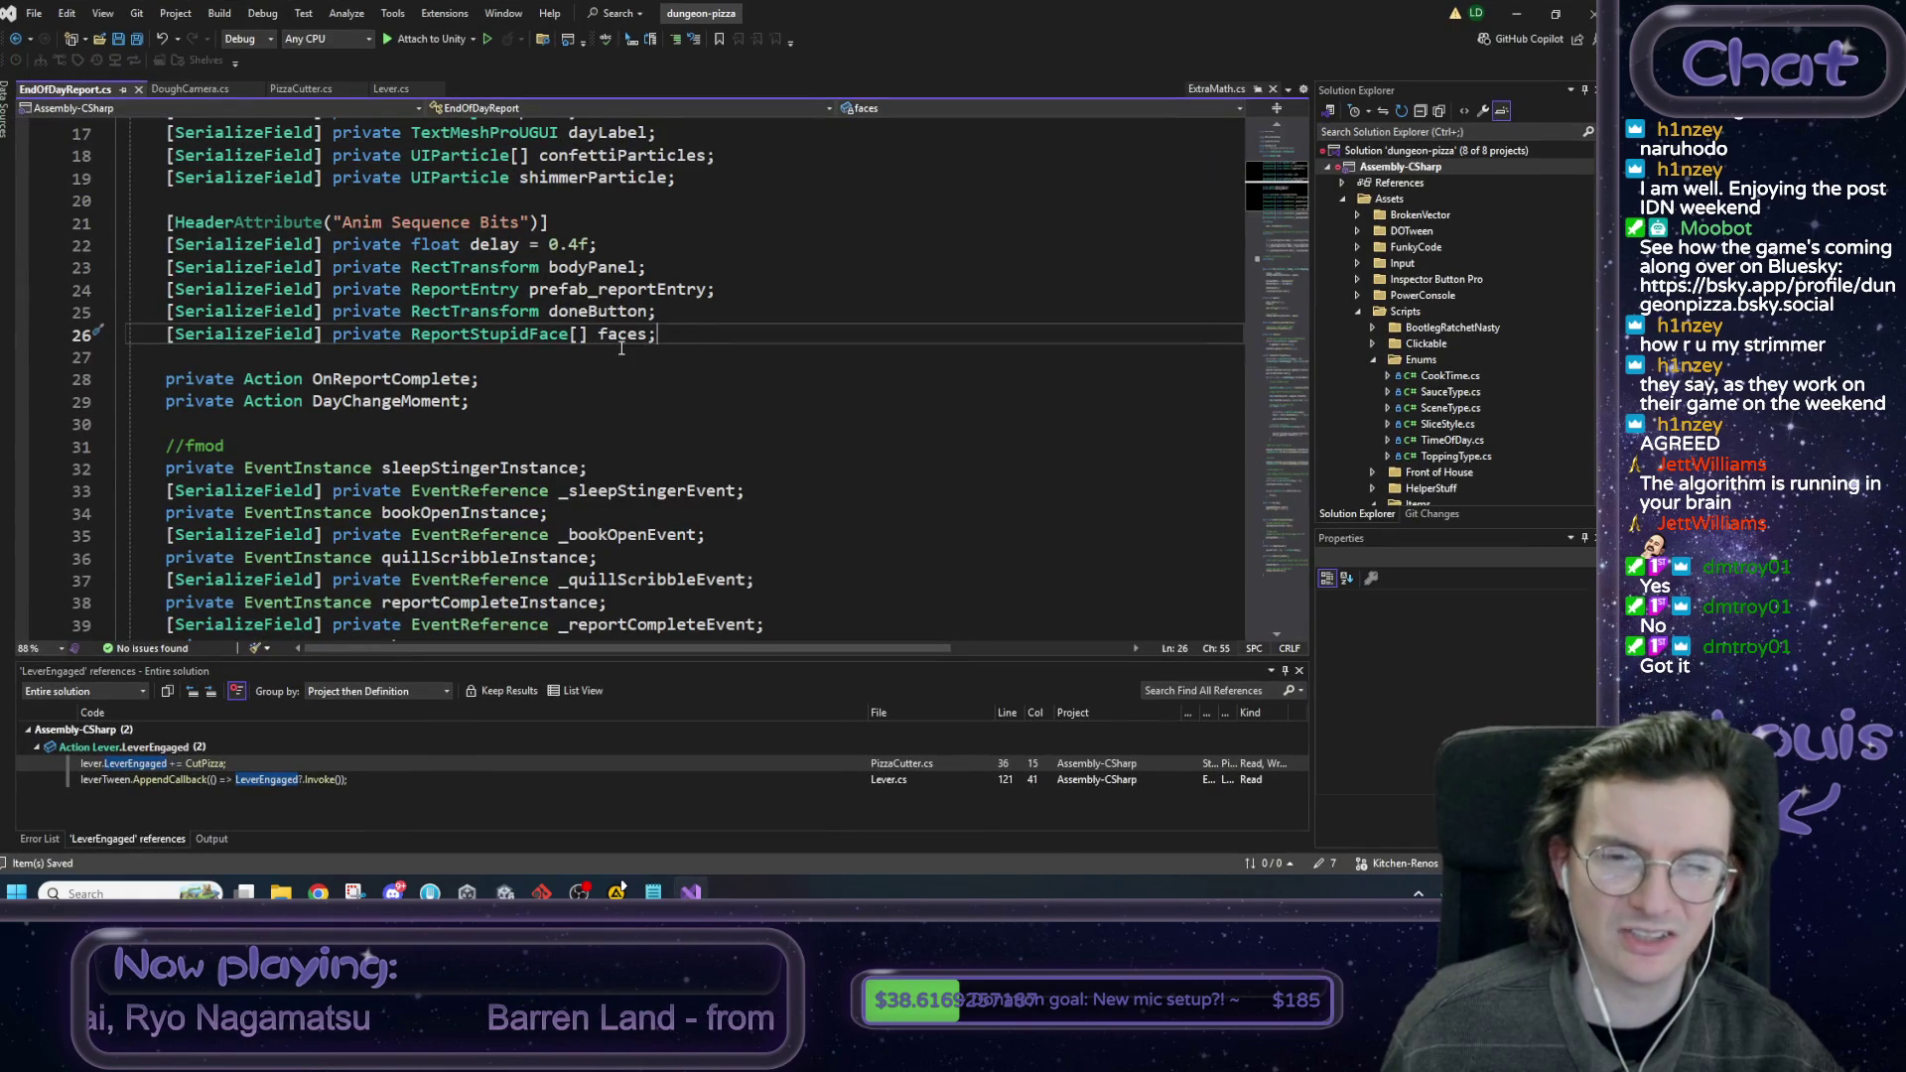
Start a Rename of the faces field across all its references.
click(646, 333)
key(BackSpace)
text(S)
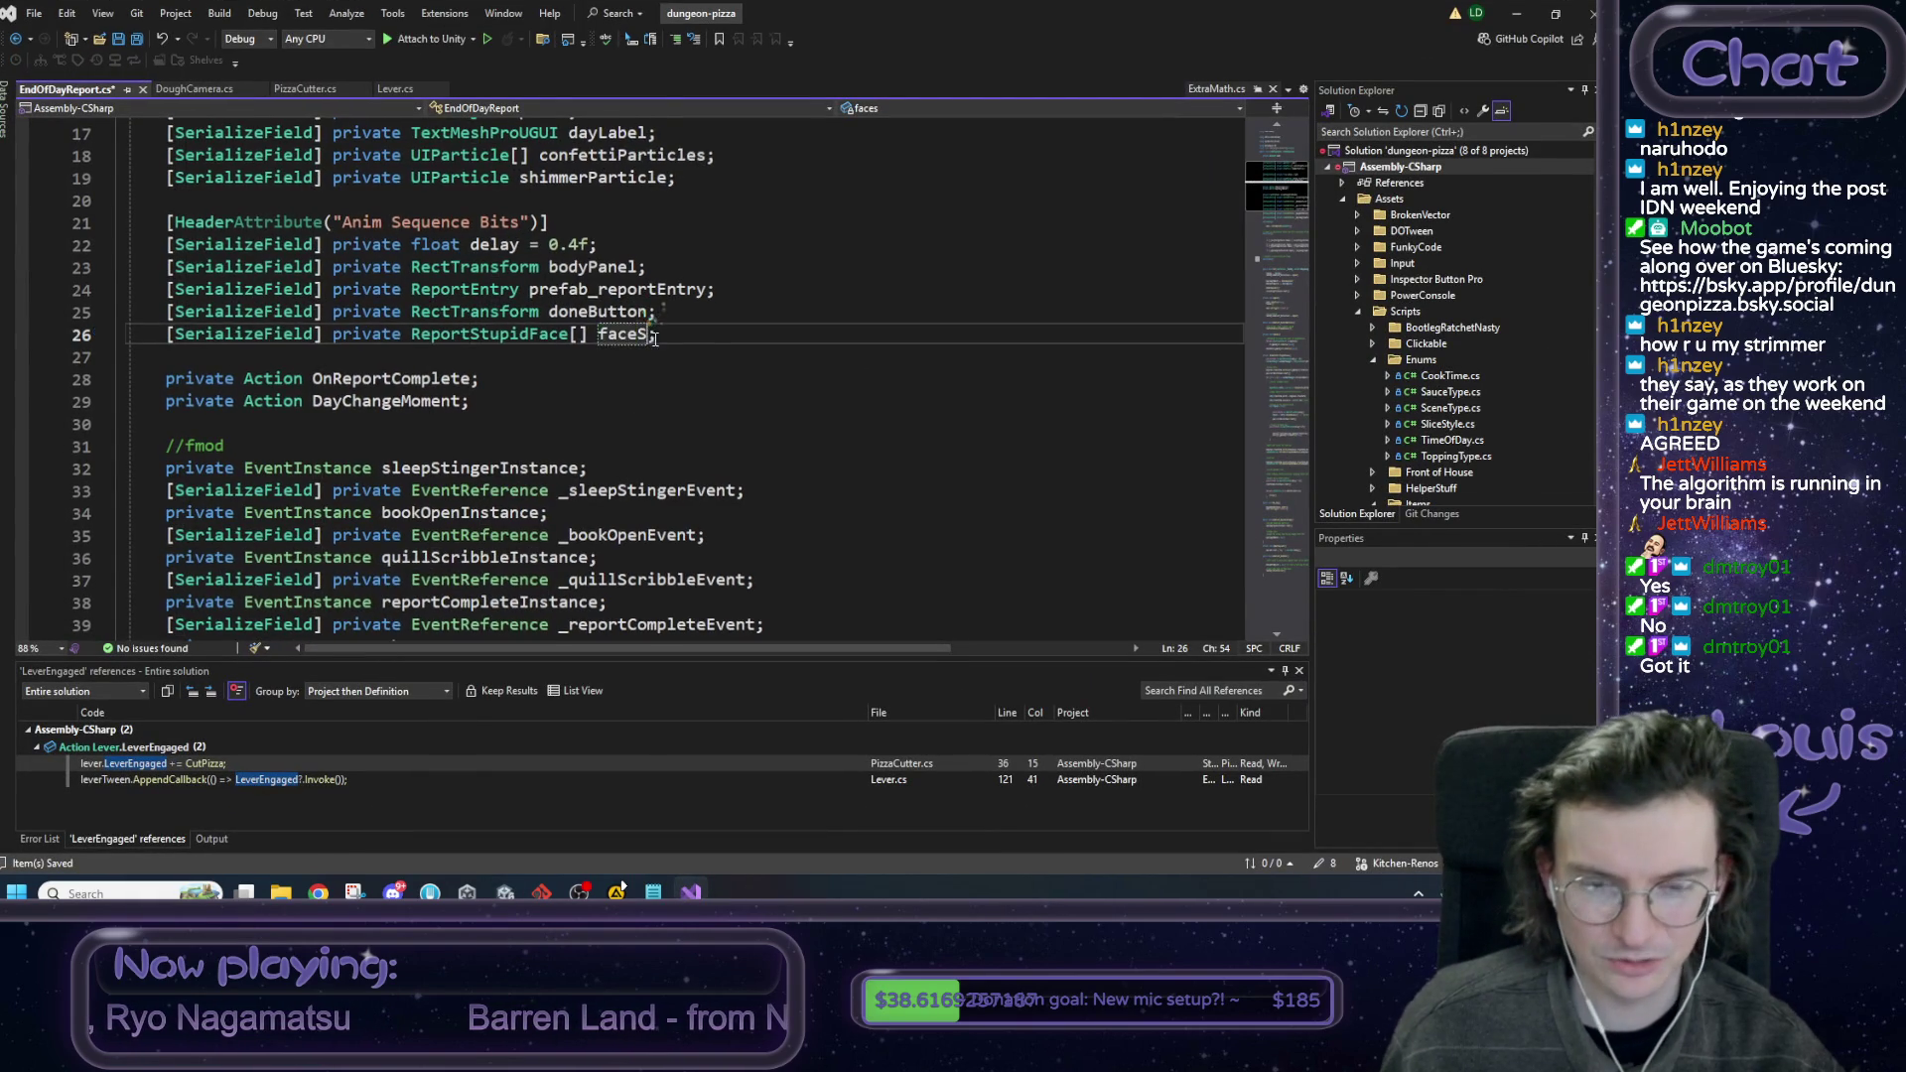
key(ctrl+z)
right_click(635, 337)
click(674, 371)
Rename faces to faceSet1 across all its references.
key(BackSpace)
text(Set1)
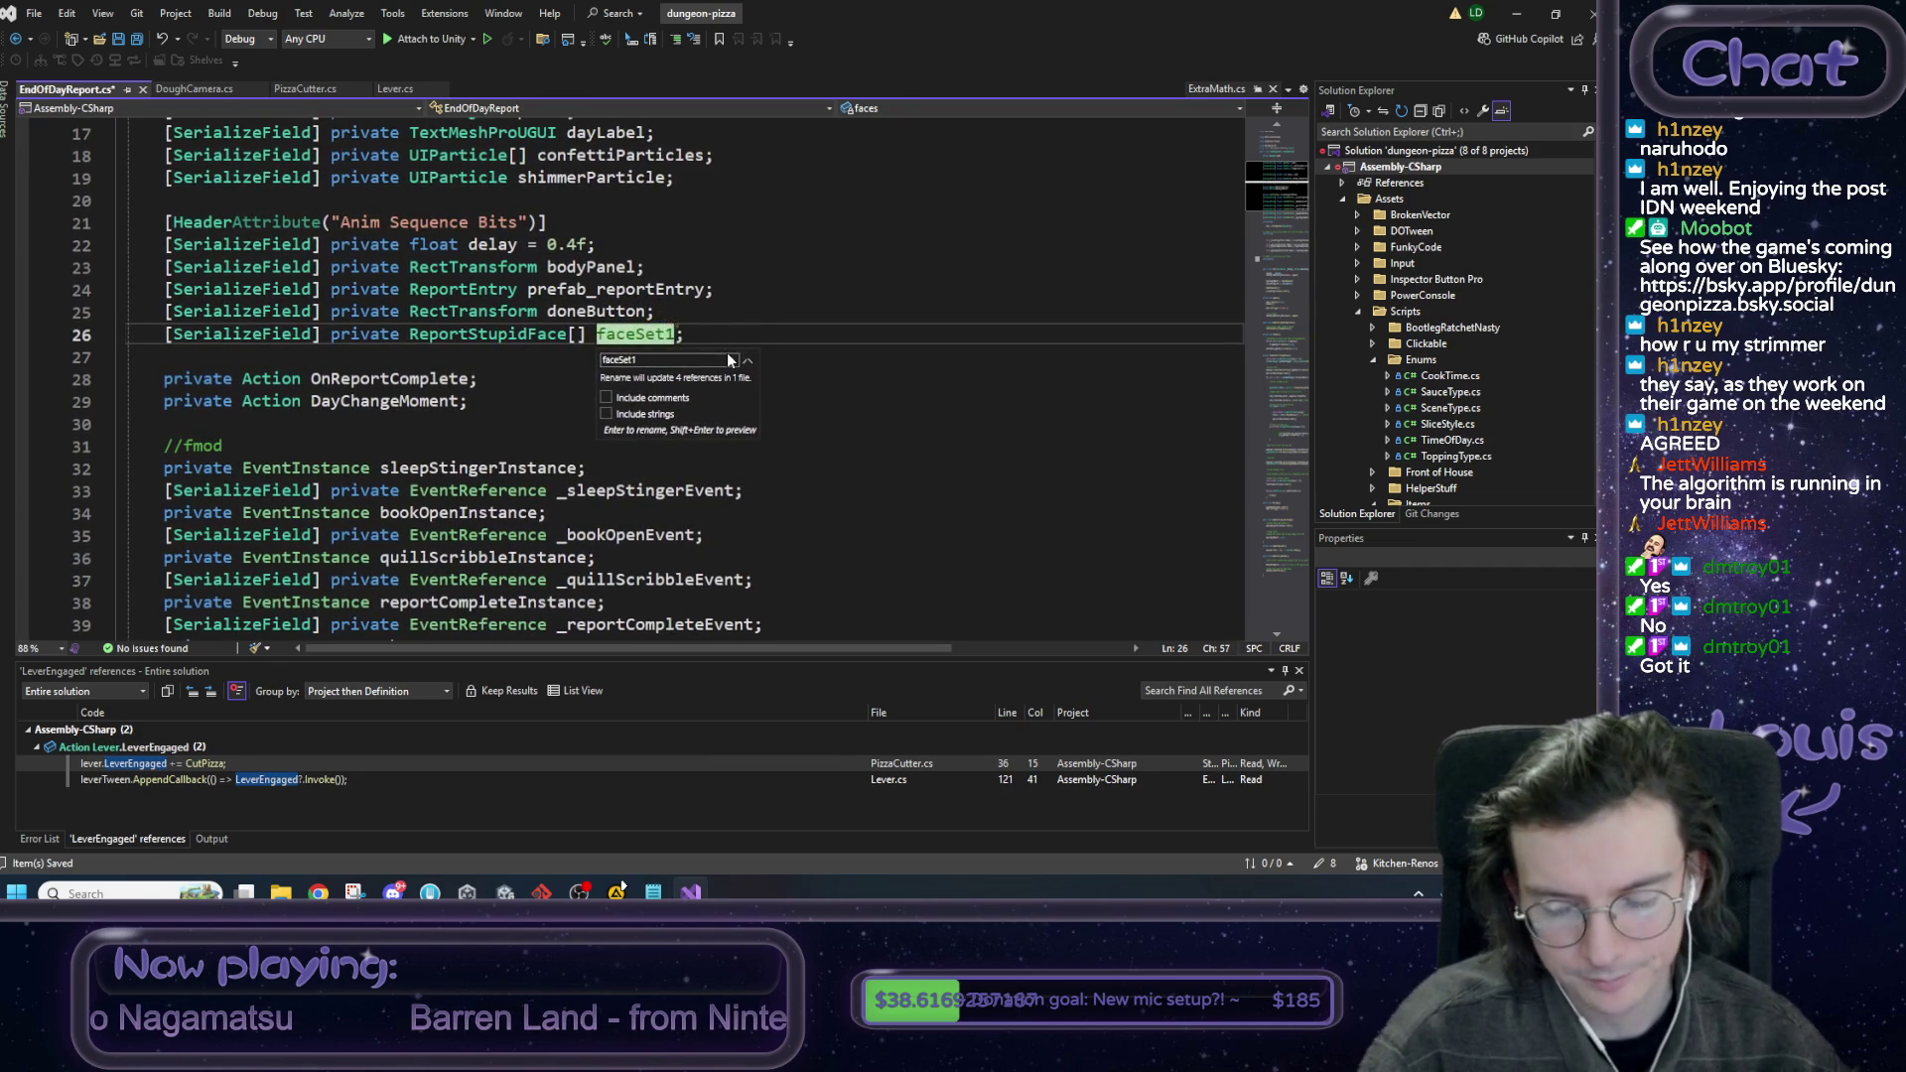
key(Return)
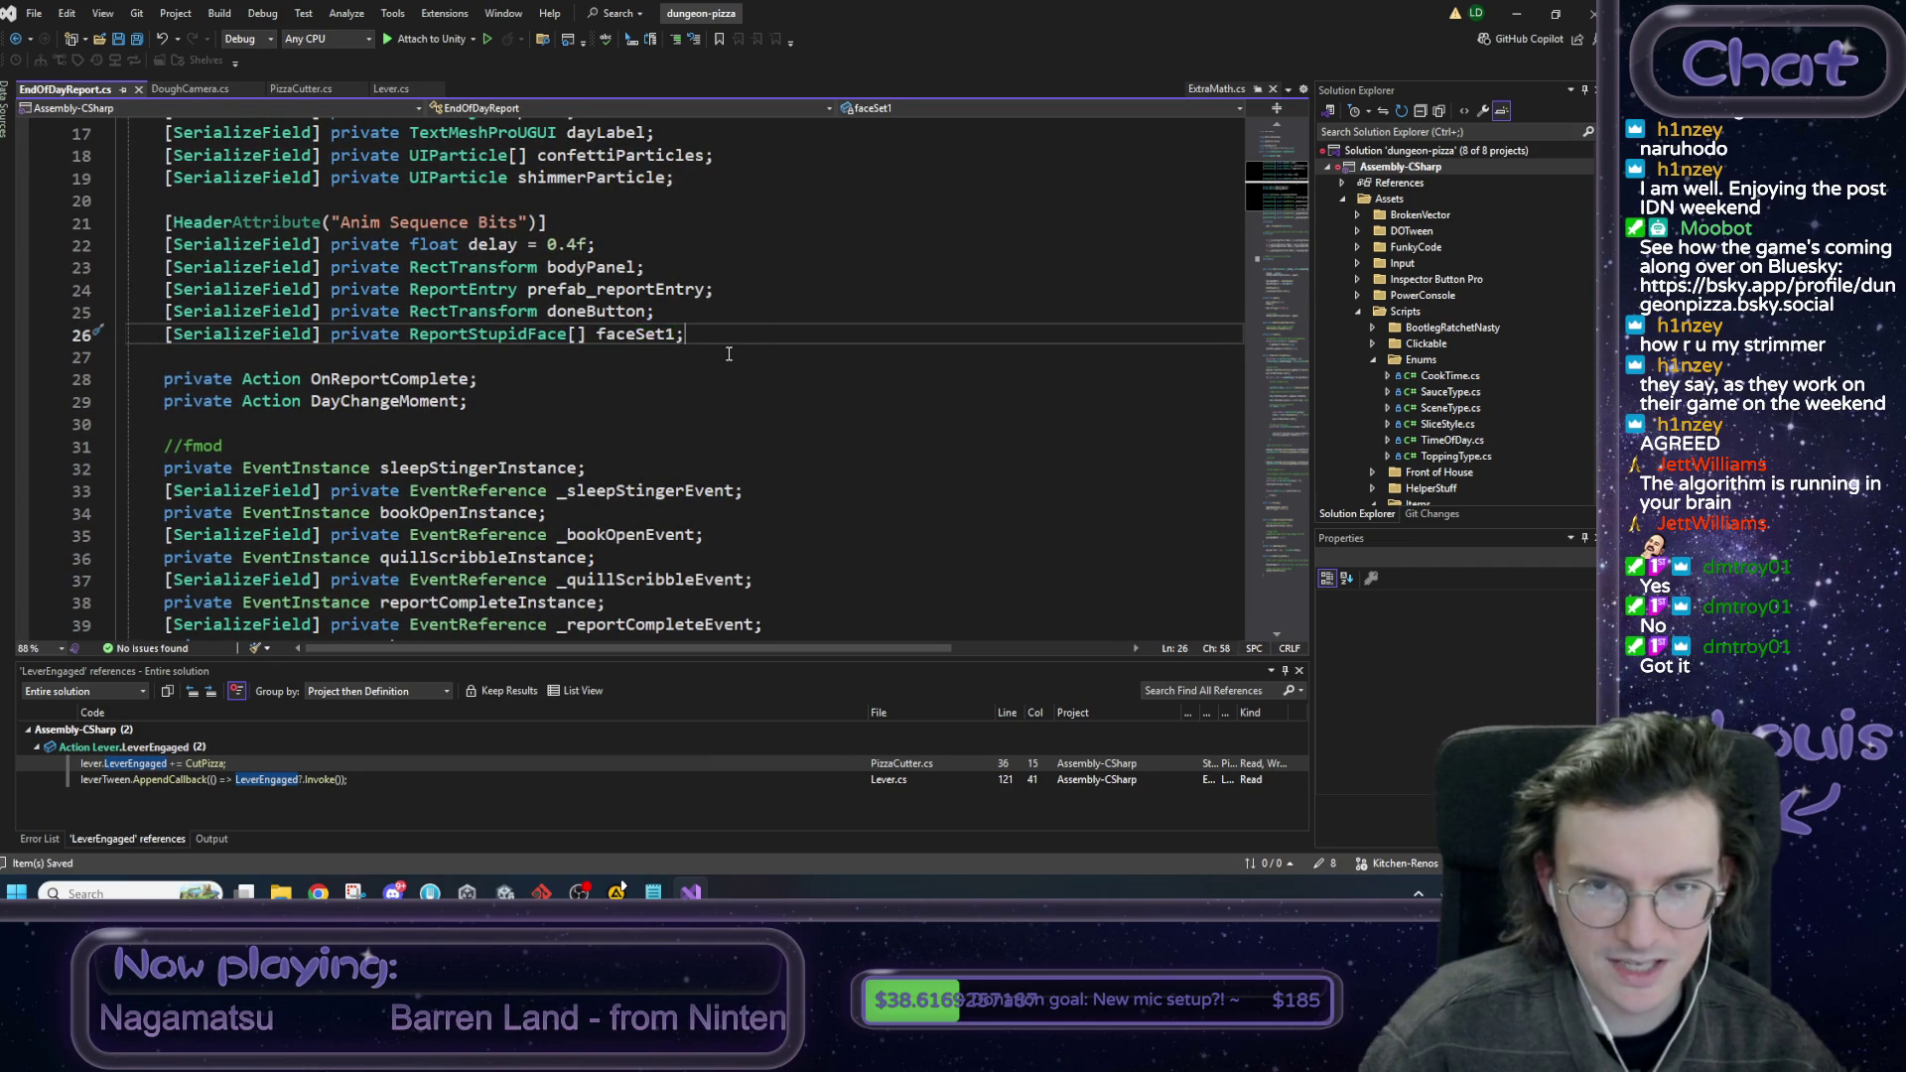
key(shift+Home)
Duplicate the declaration into serialized faceSet2 and faceSet3 arrays and save the script.
key(End)
key(ctrl+d)
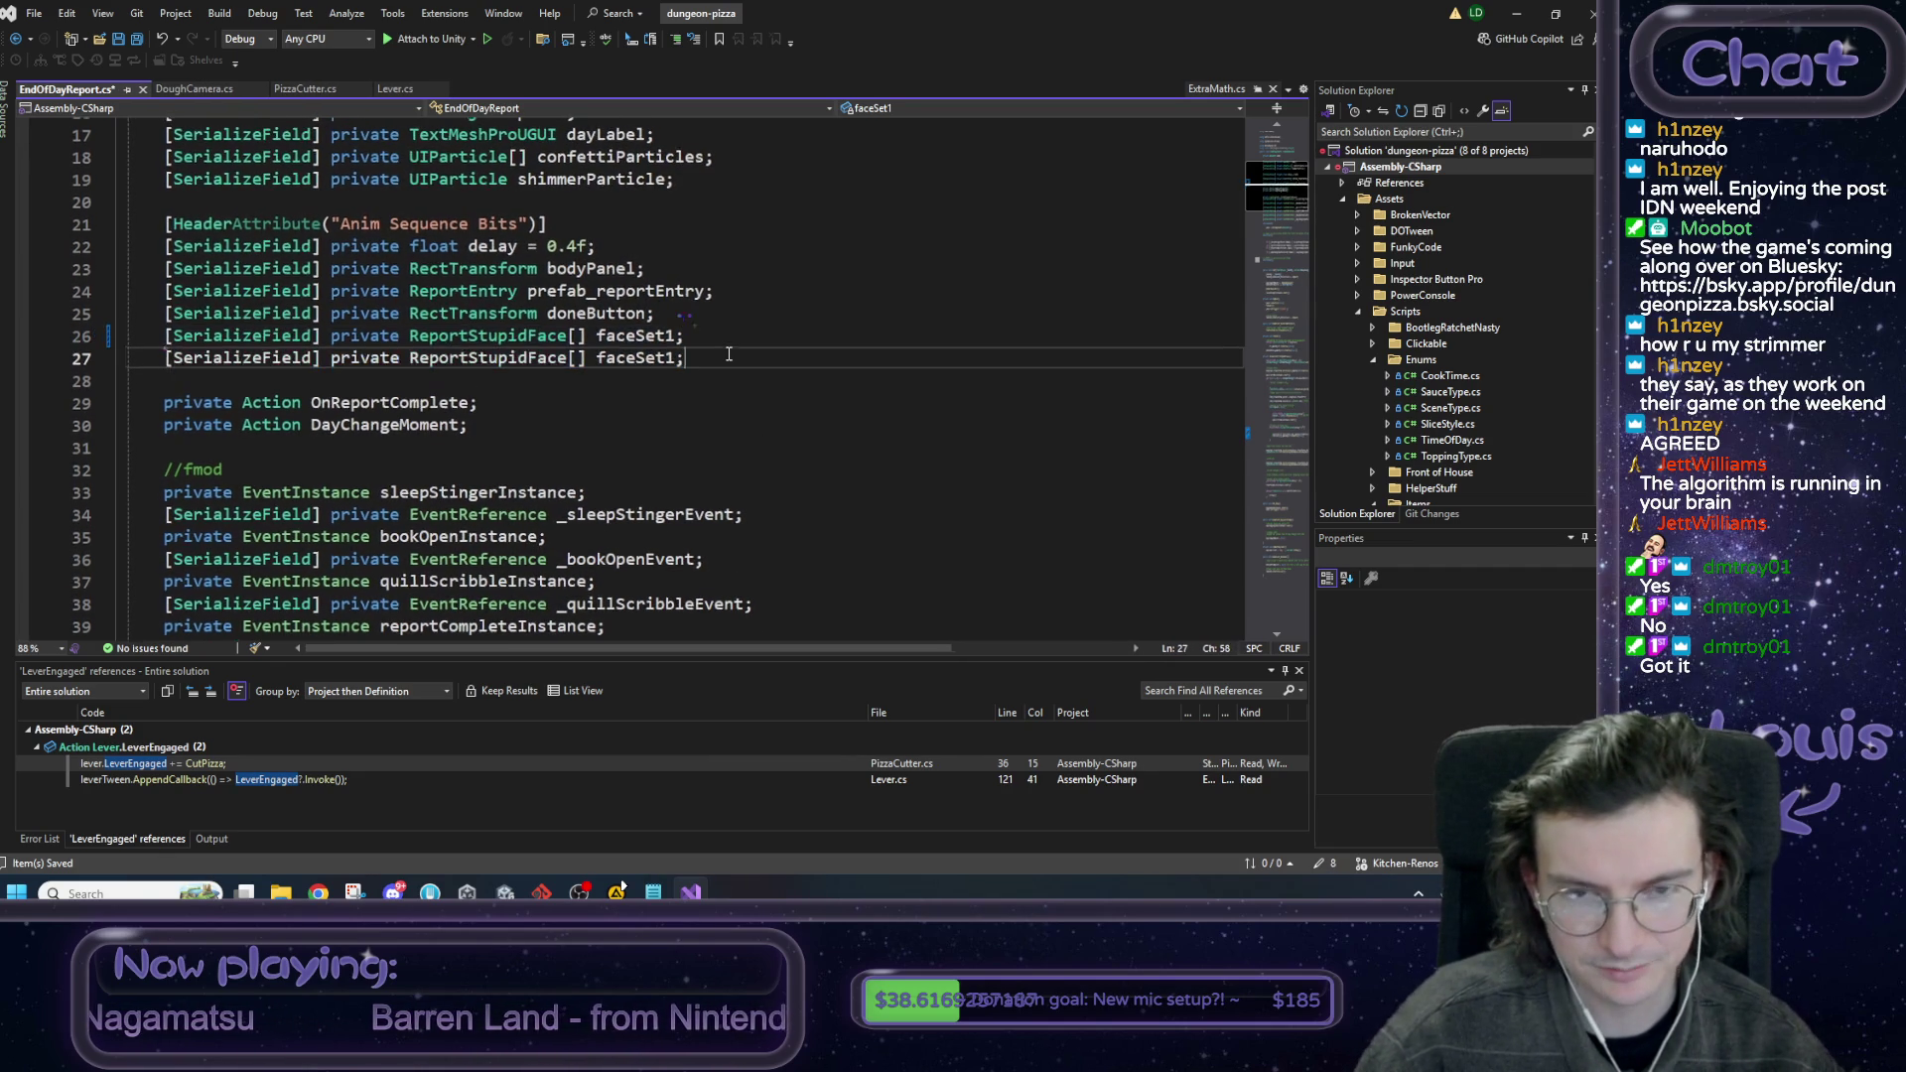
key(ctrl+d)
key(BackSpace)
key(BackSpace)
text(3)
key(Insert)
key(Up)
text(2)
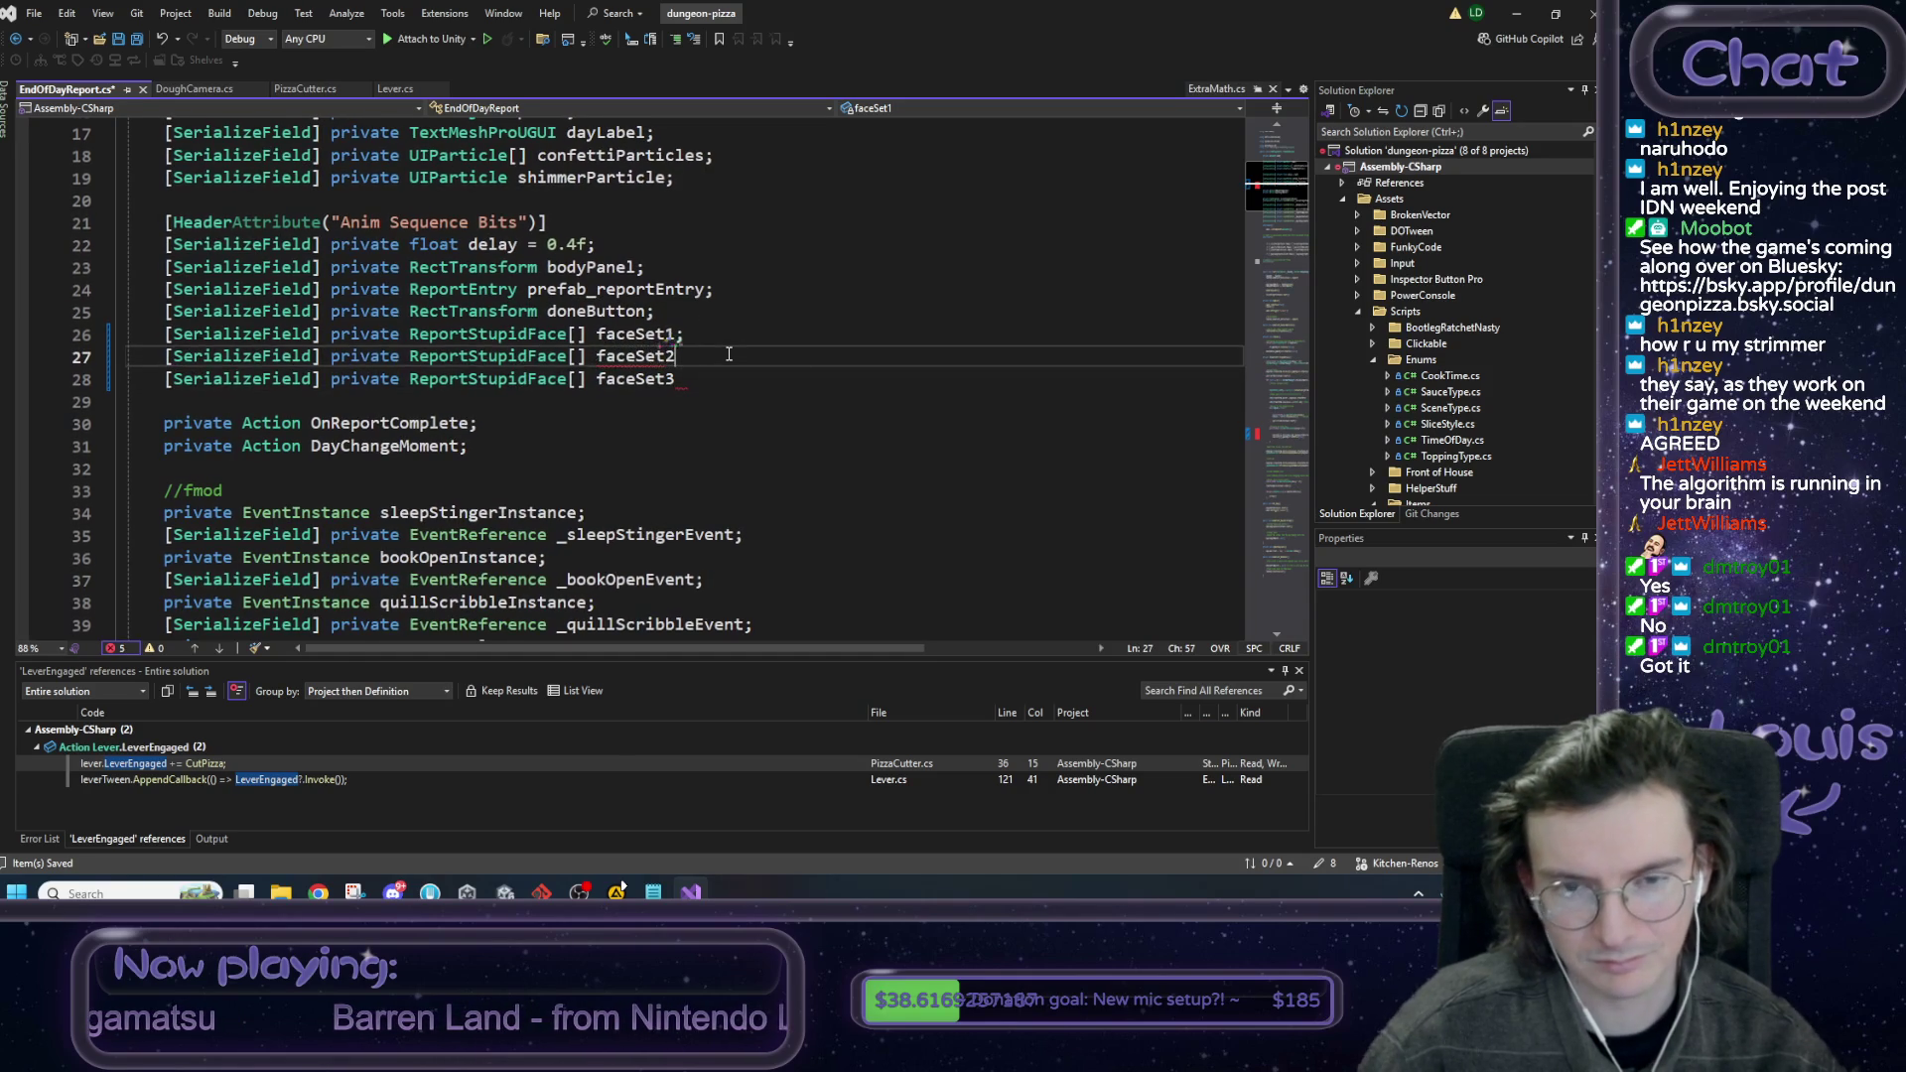
key(Delete)
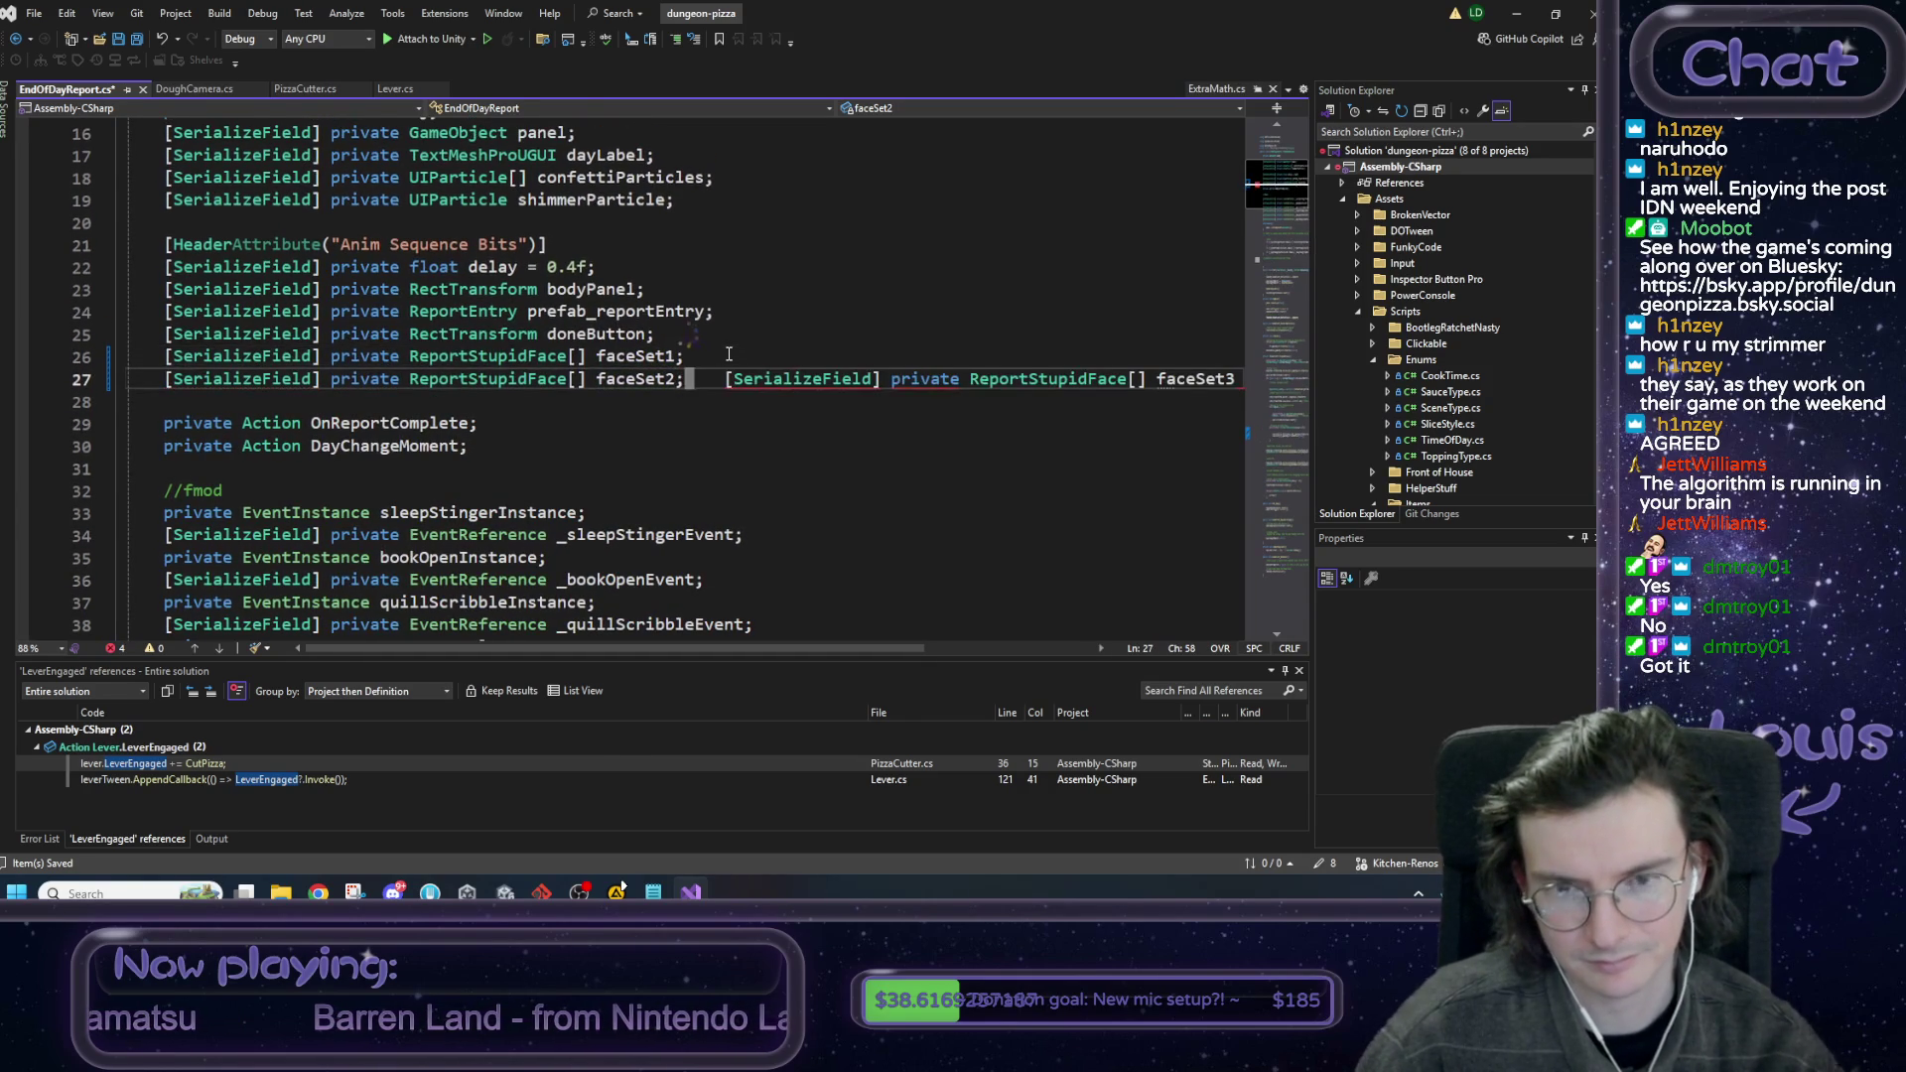
key(Return)
key(End)
text(;)
key(Insert)
key(ctrl+s)
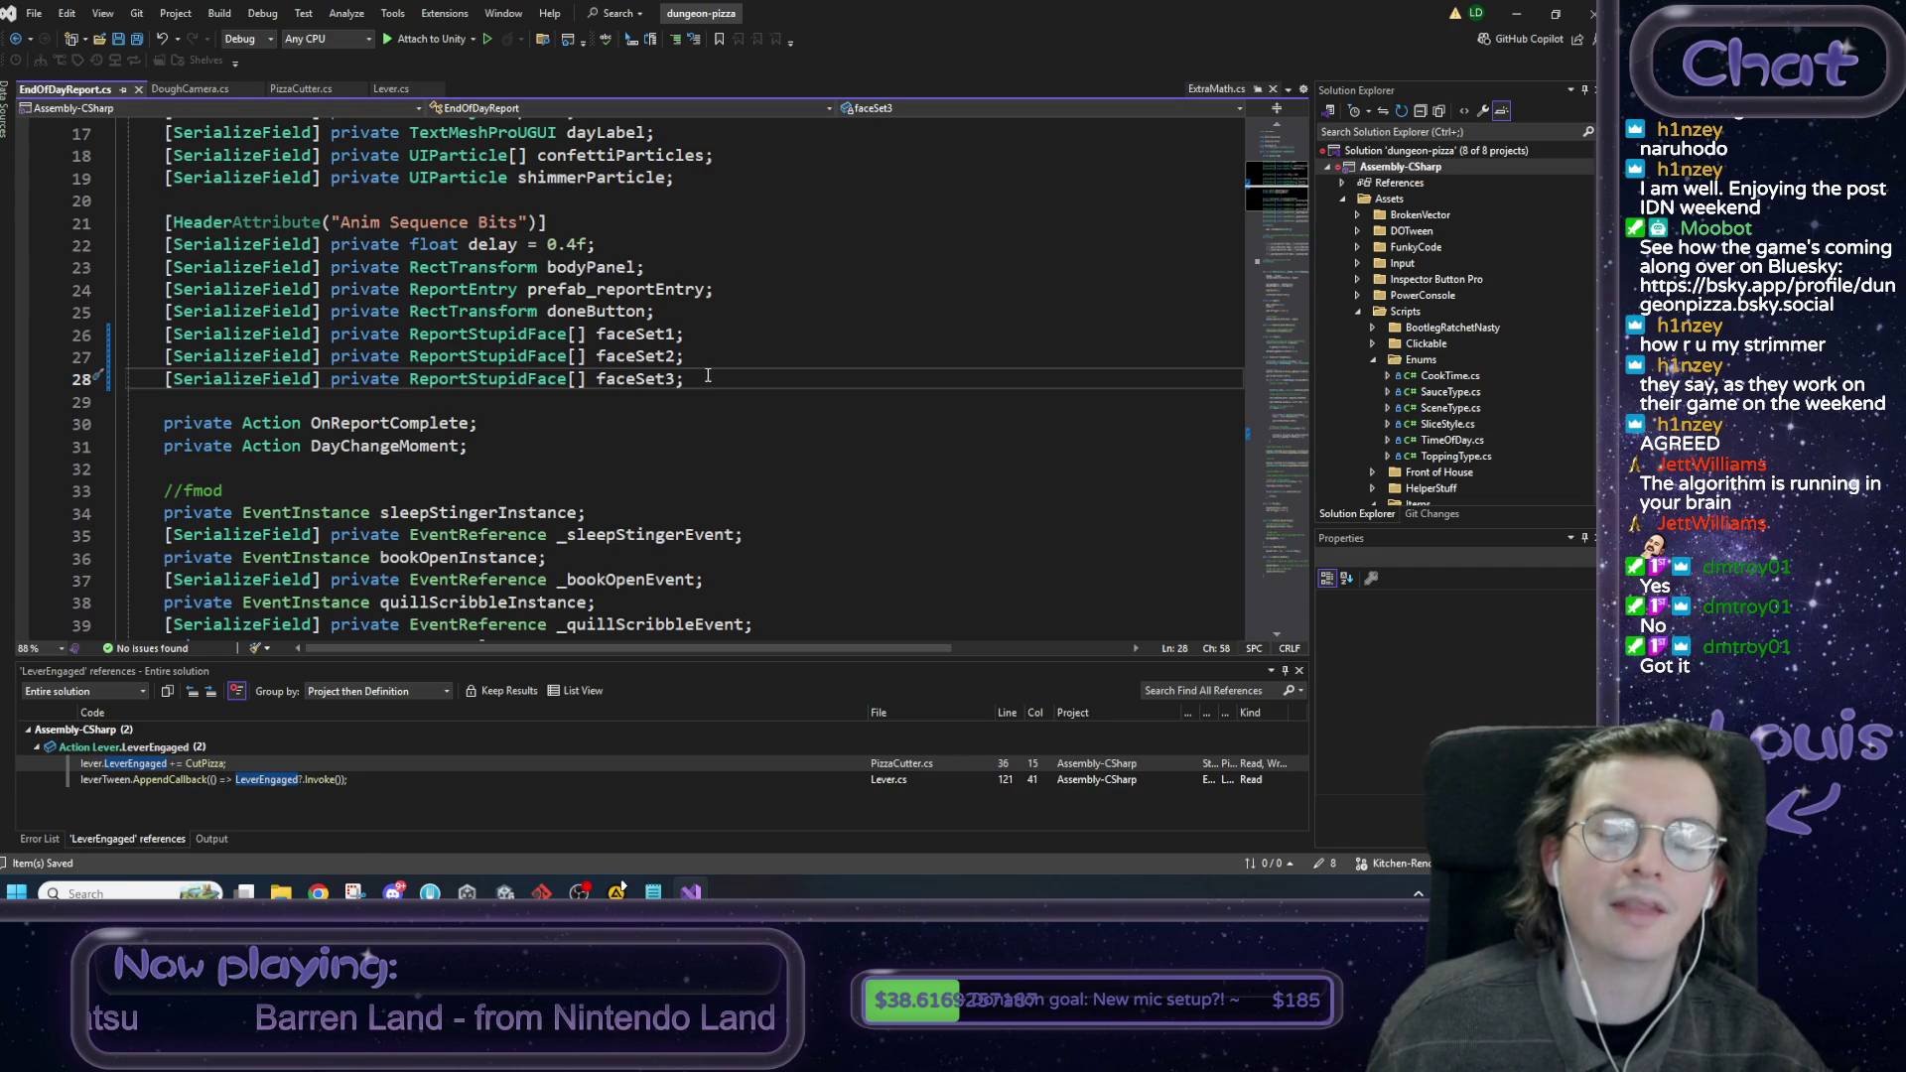
Paste a copy of the faceSet3 declaration on a new line below it.
shift+click(333, 382)
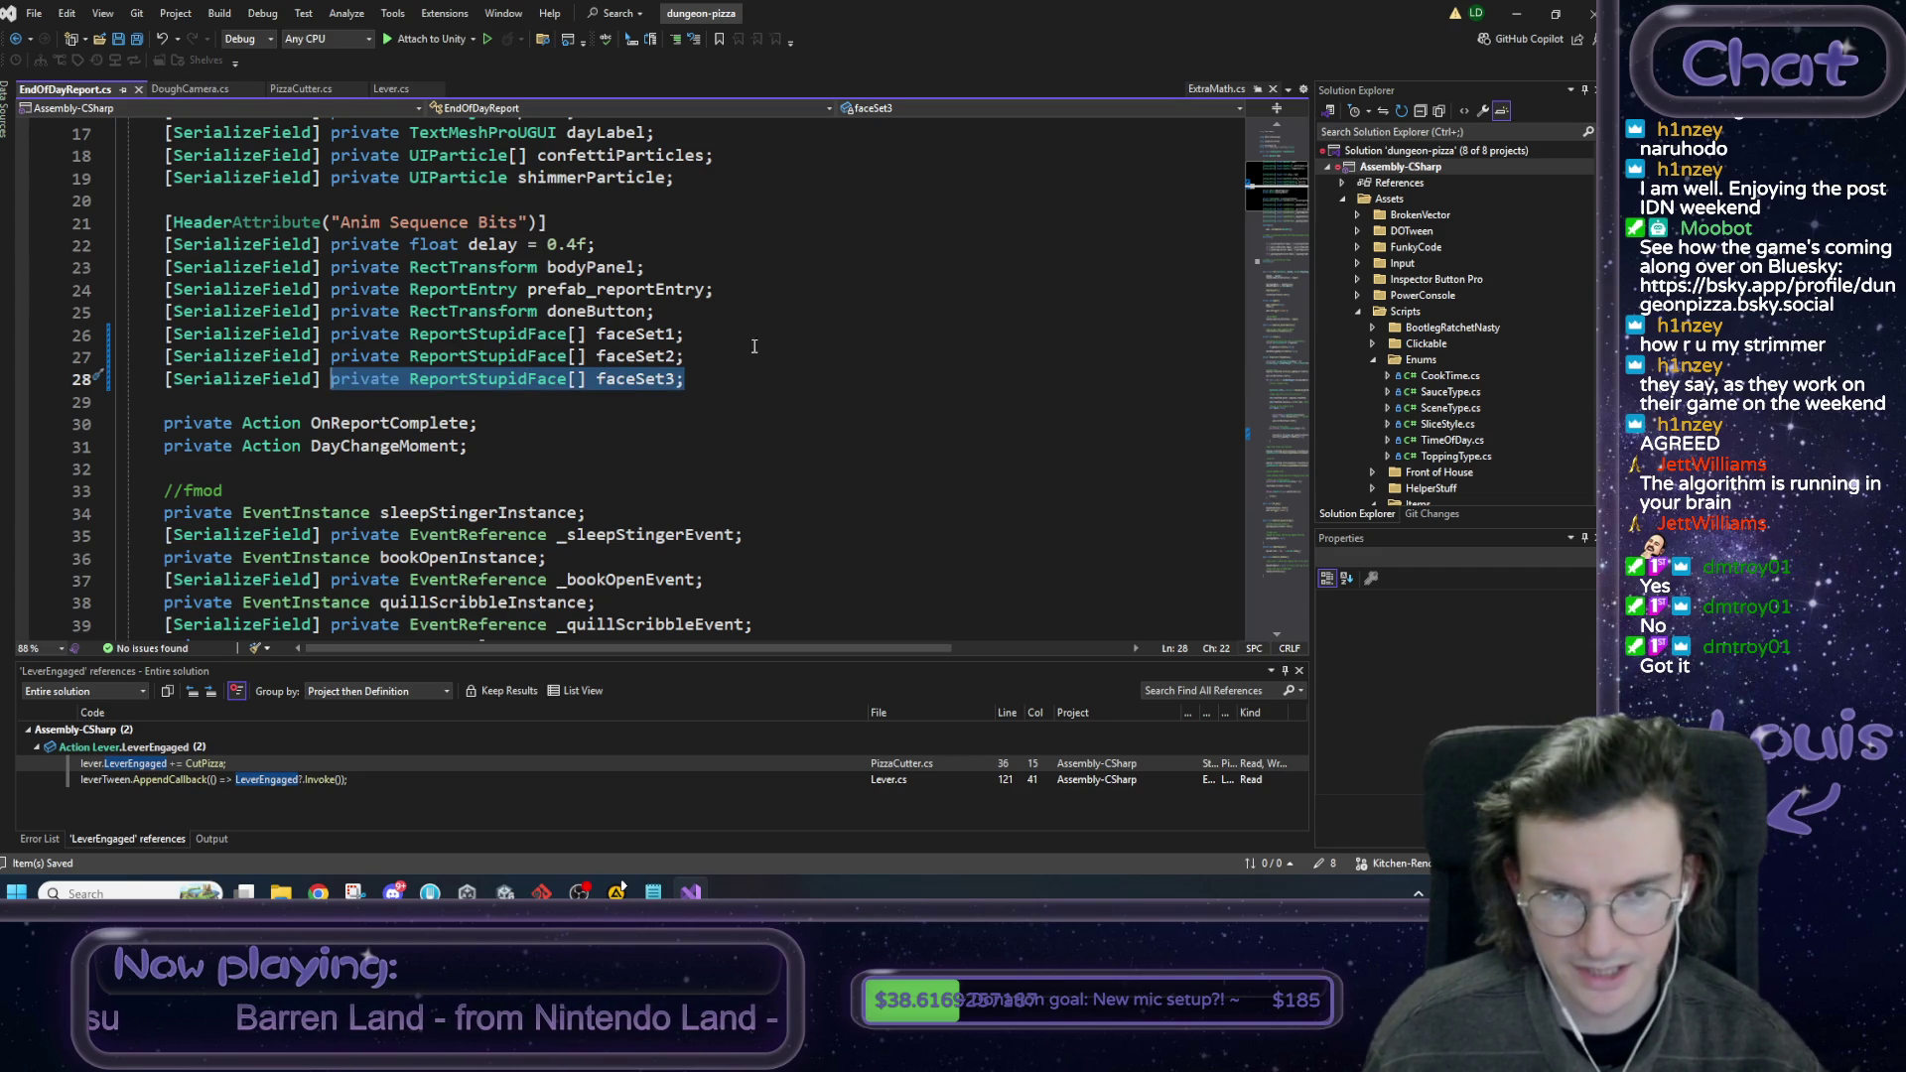
click(724, 377)
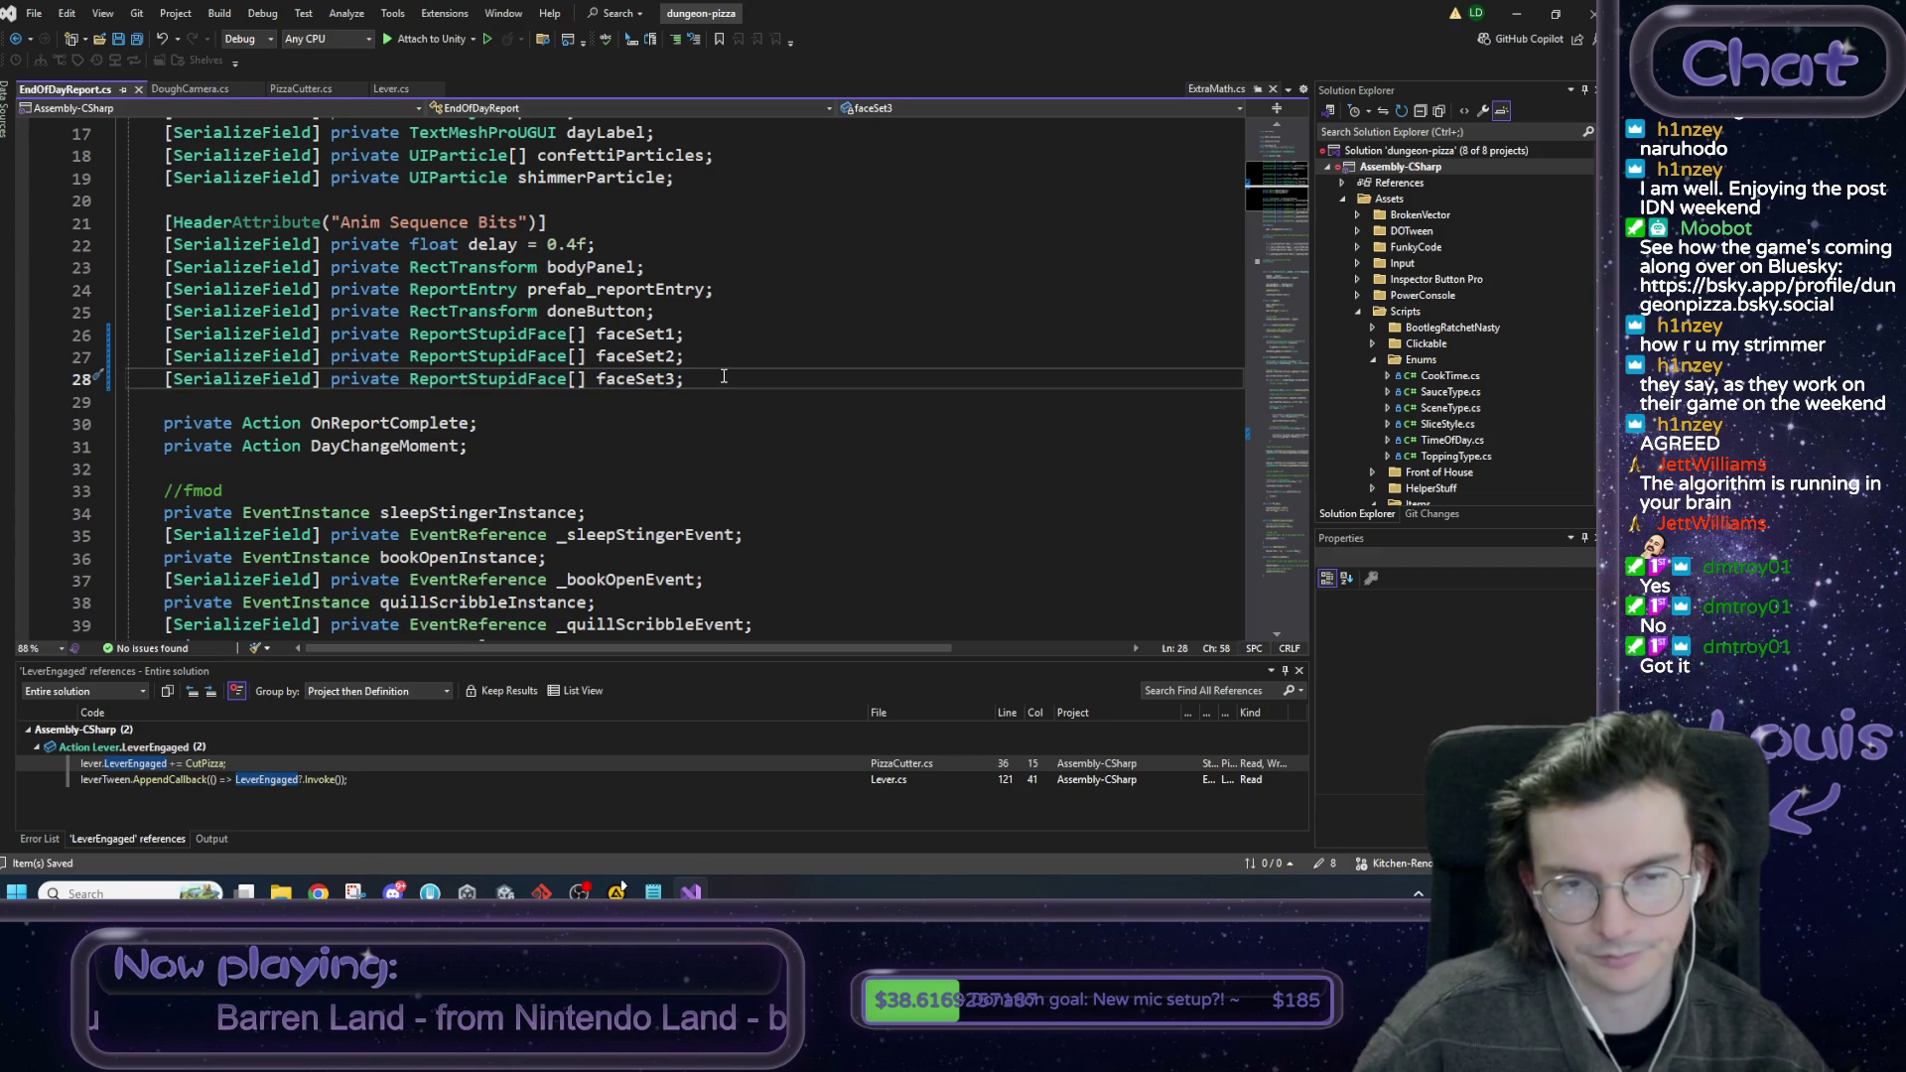
key(Return)
text(private ReportStupidFace[] faceSet3;)
key(Left)
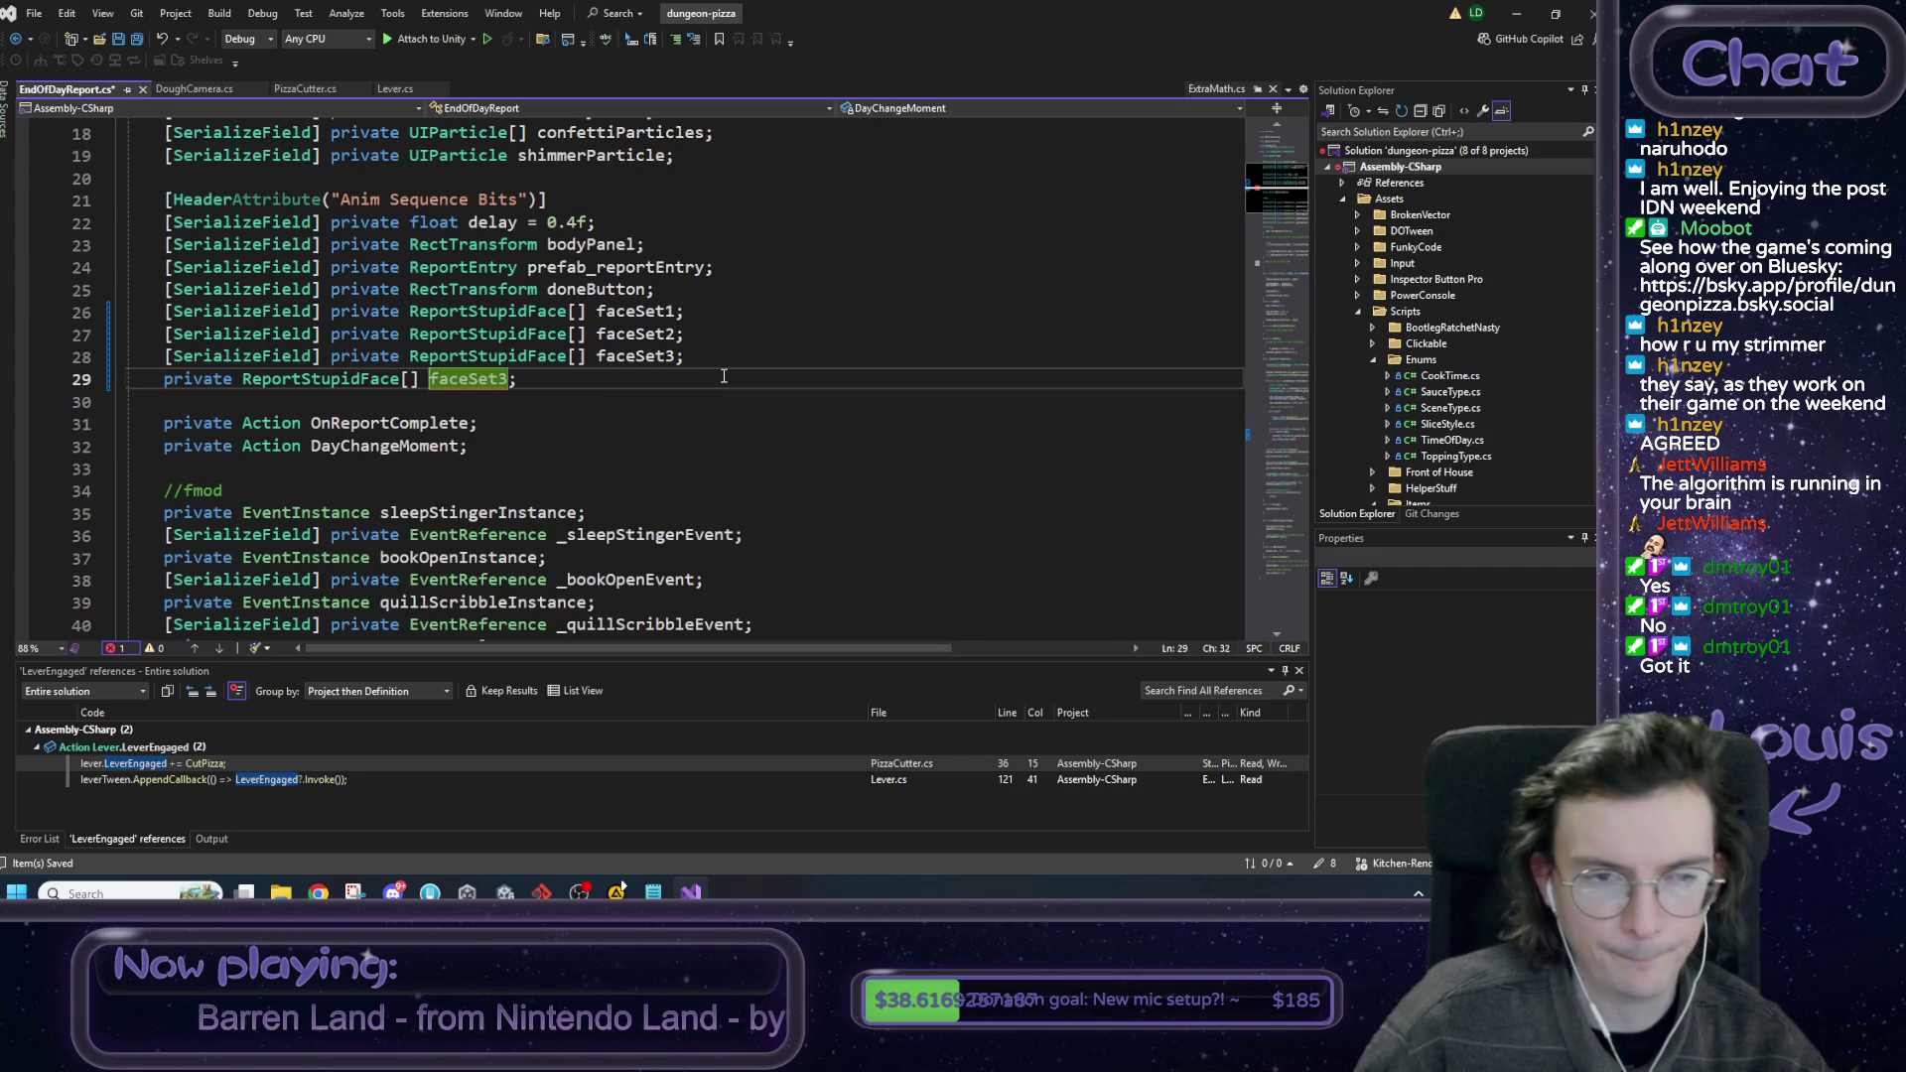
Make the copied field a jagged array and rename it arrayOfFaceSets.
key(Left)
key(Left)
key(Left)
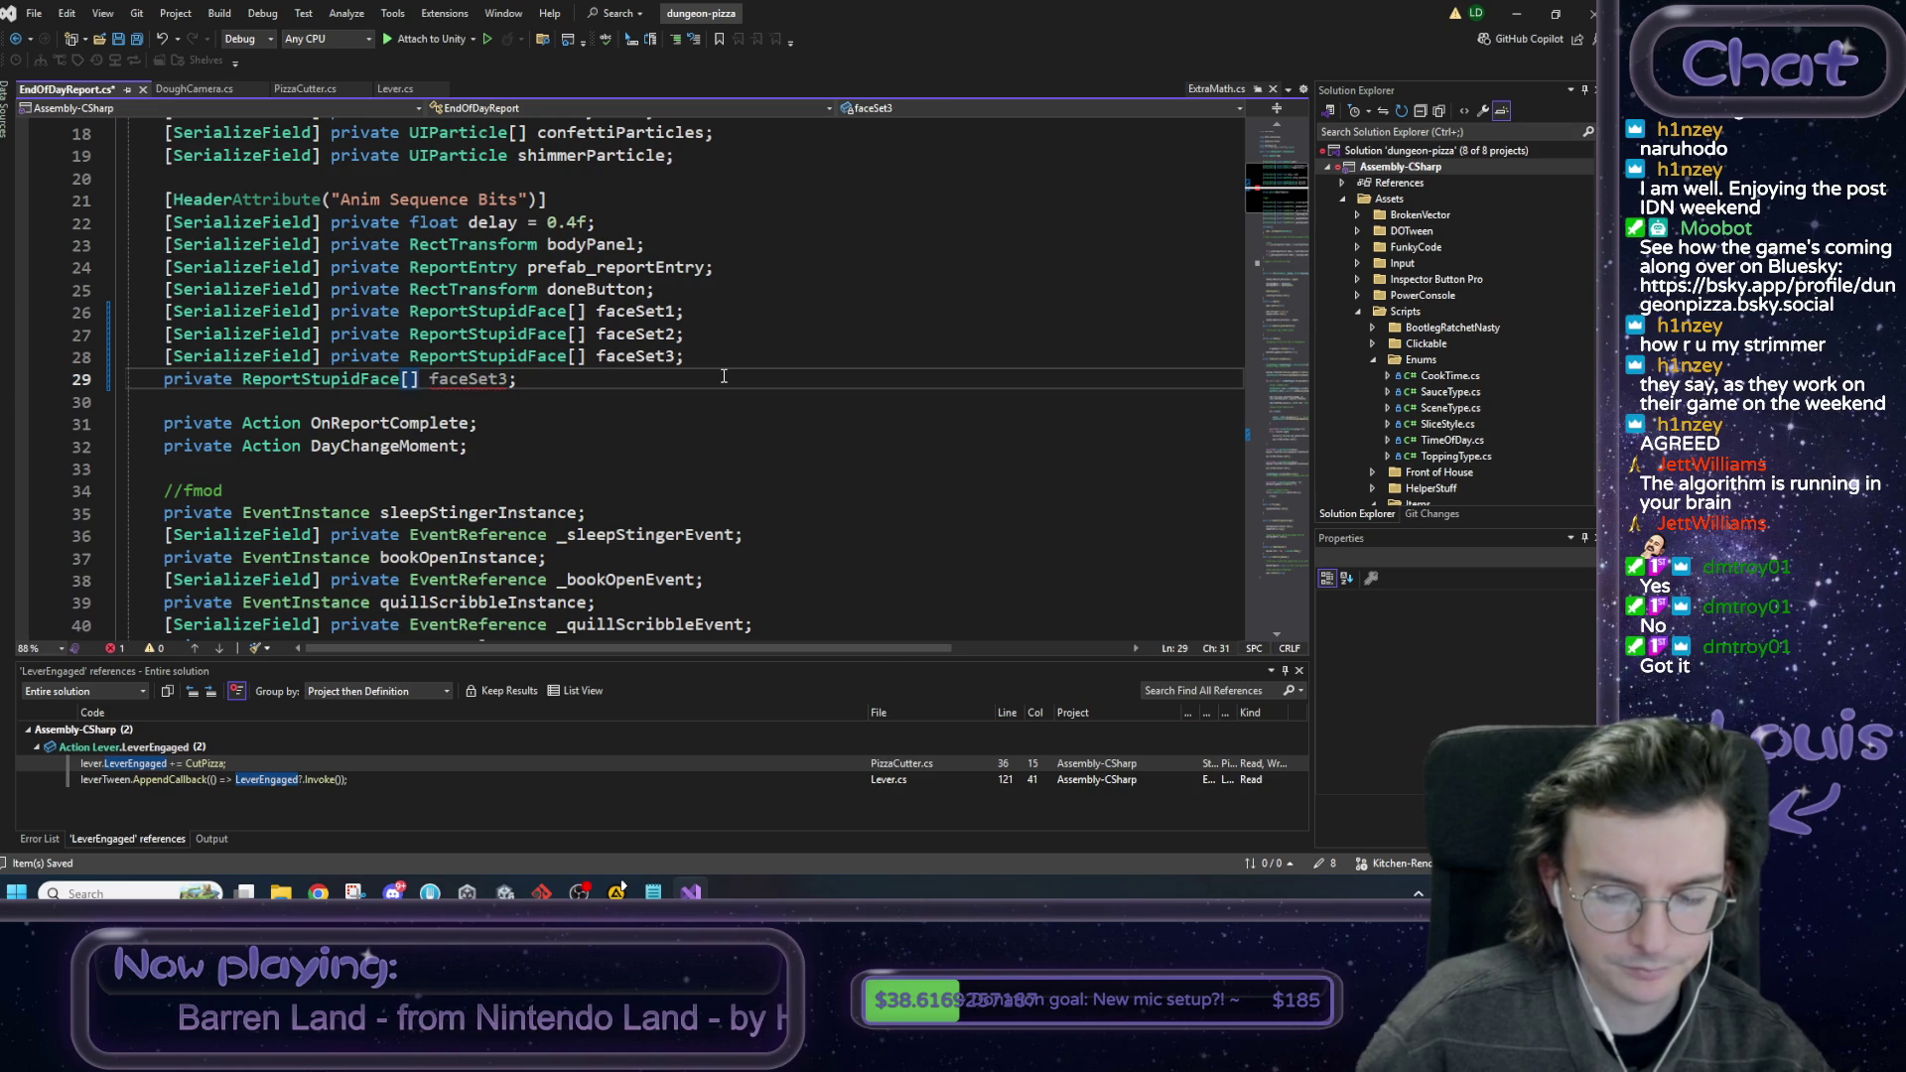
text([])
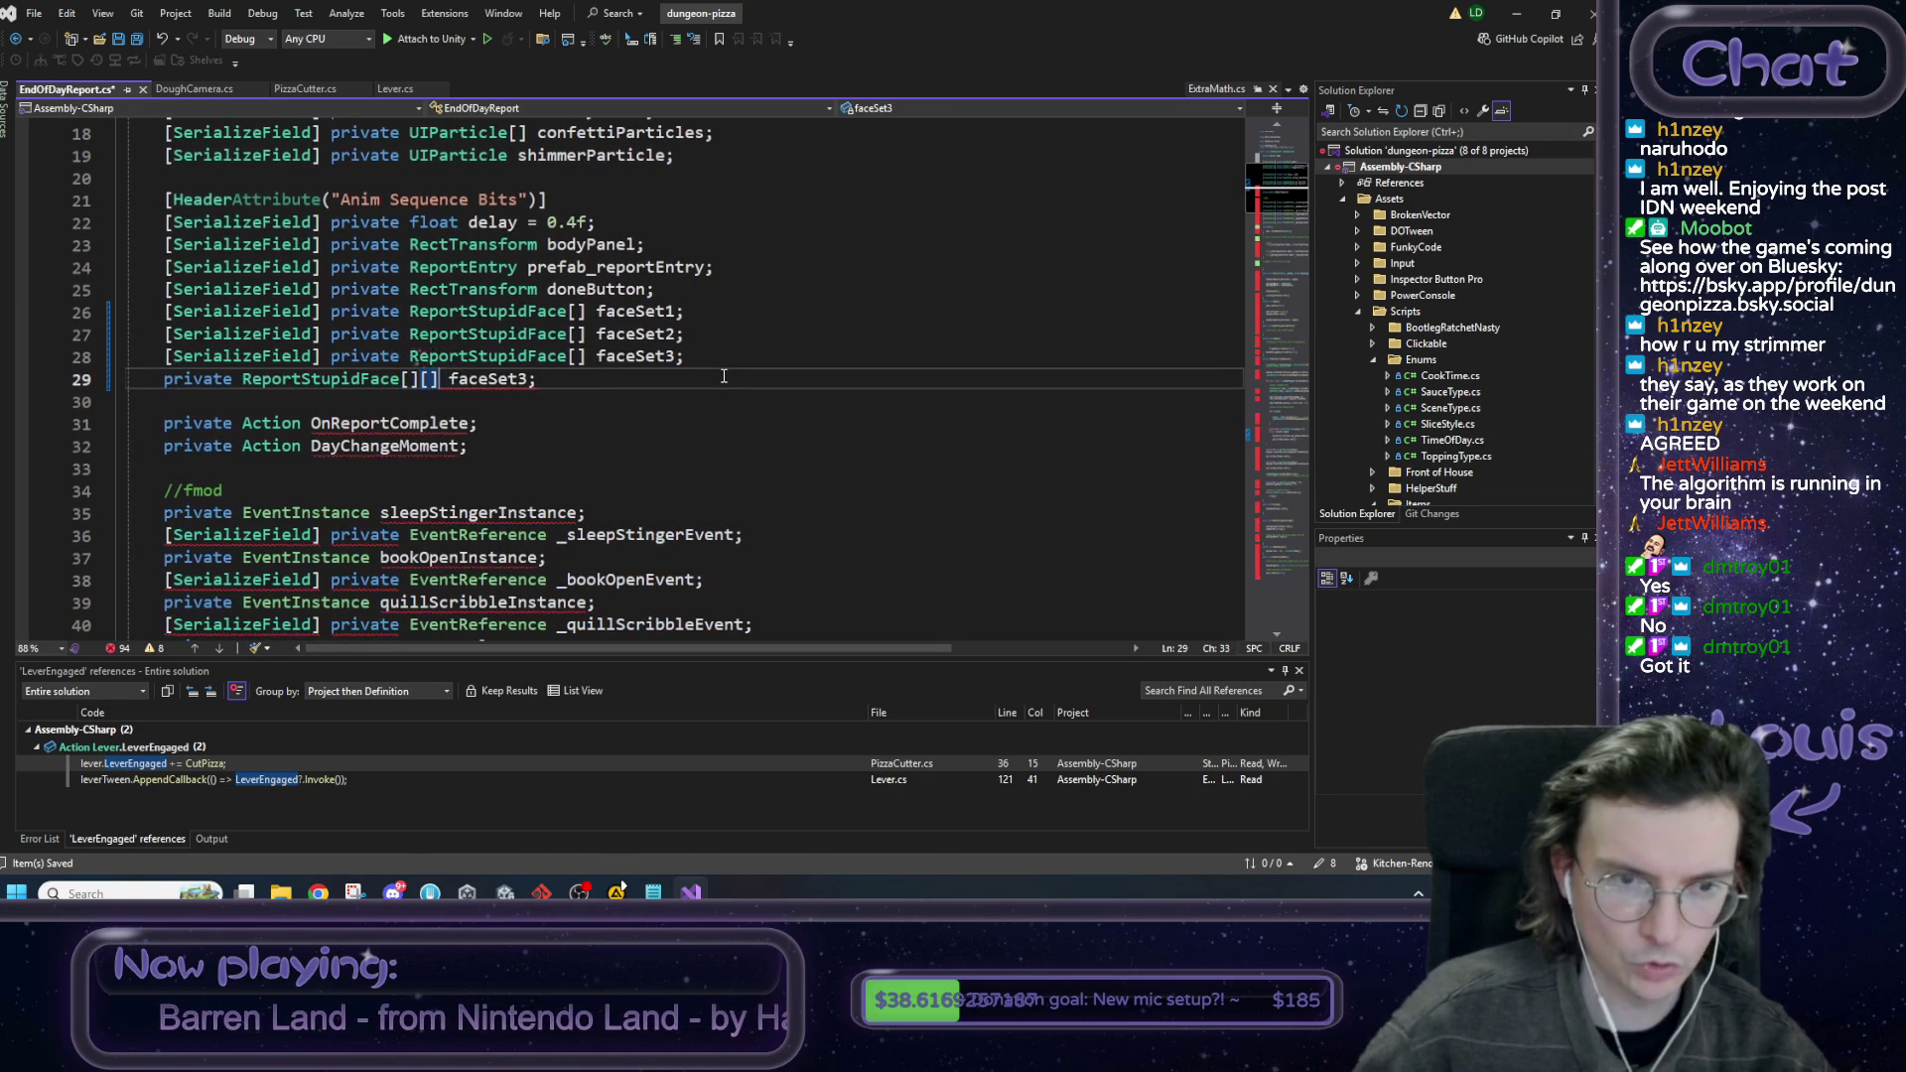
key(ctrl+Right)
key(ctrl+Right)
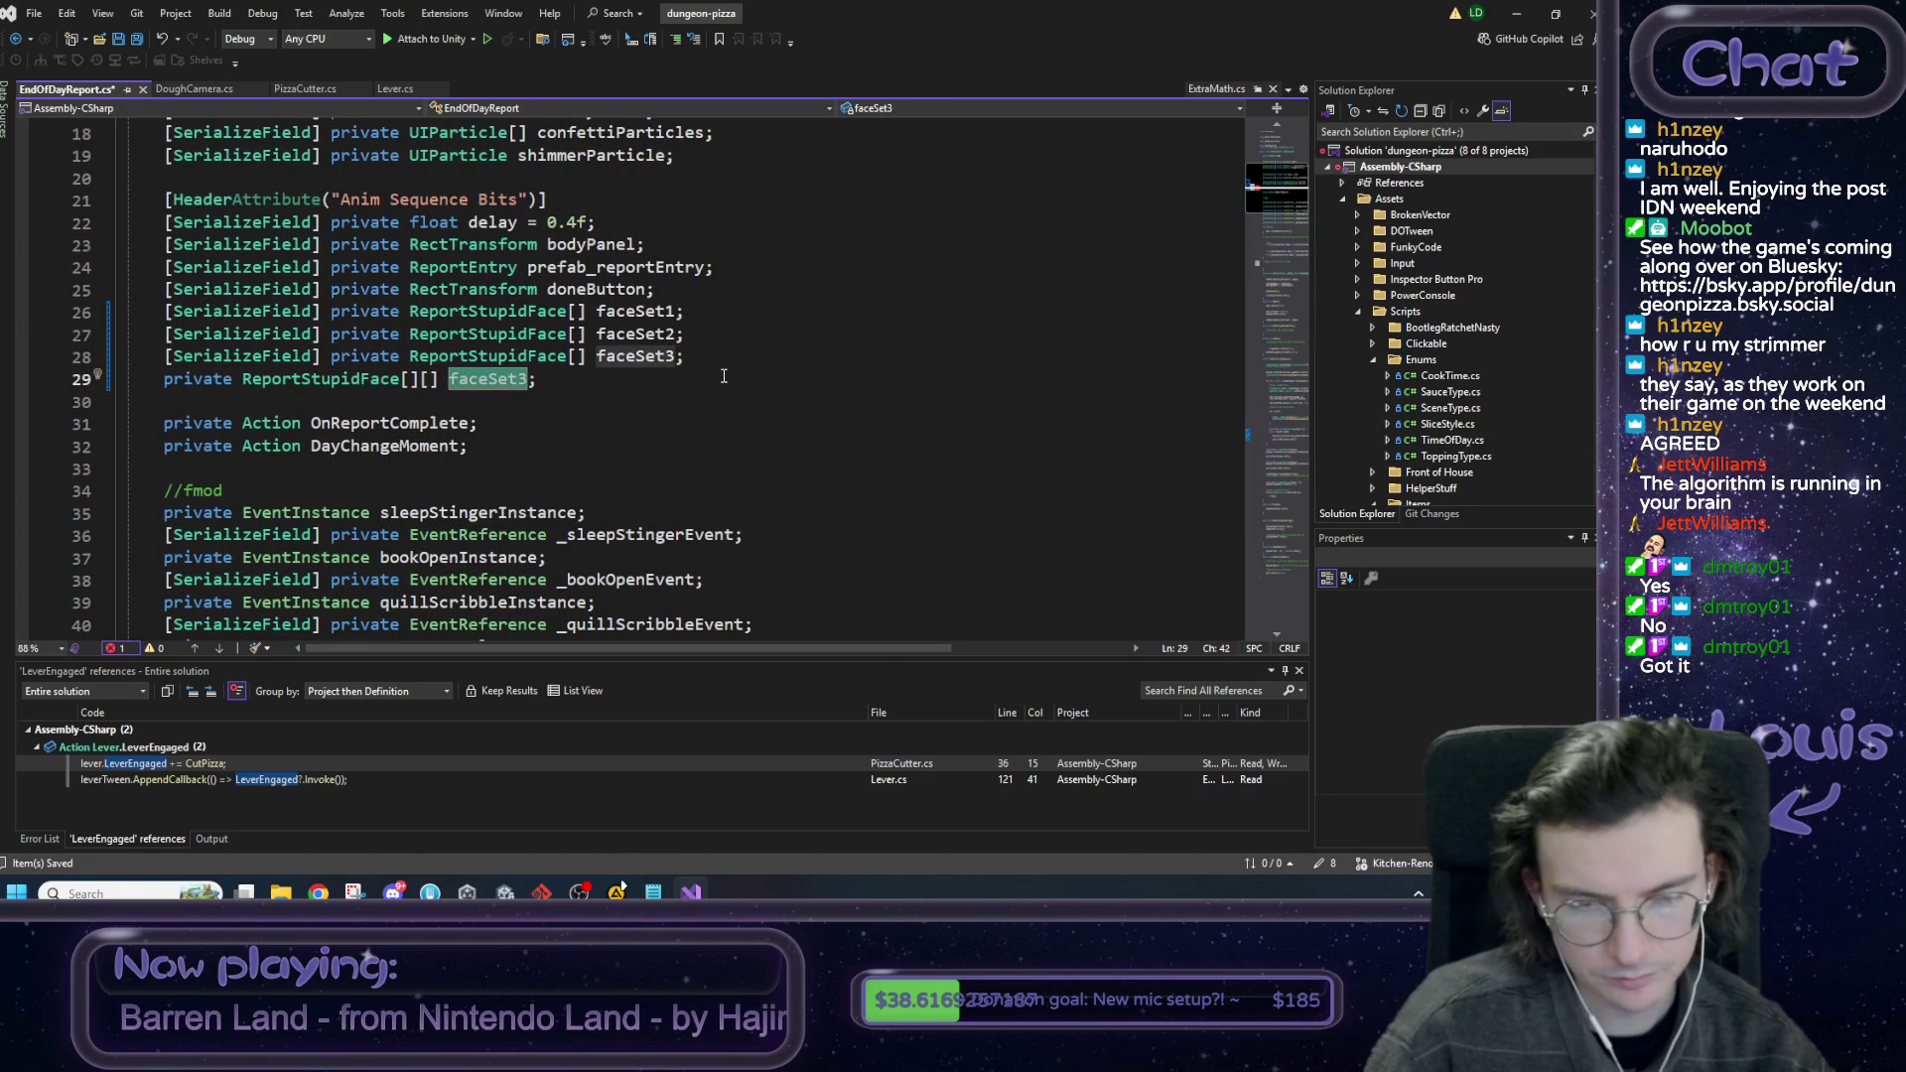
key(ctrl+BackSpace)
text(arrayOfS)
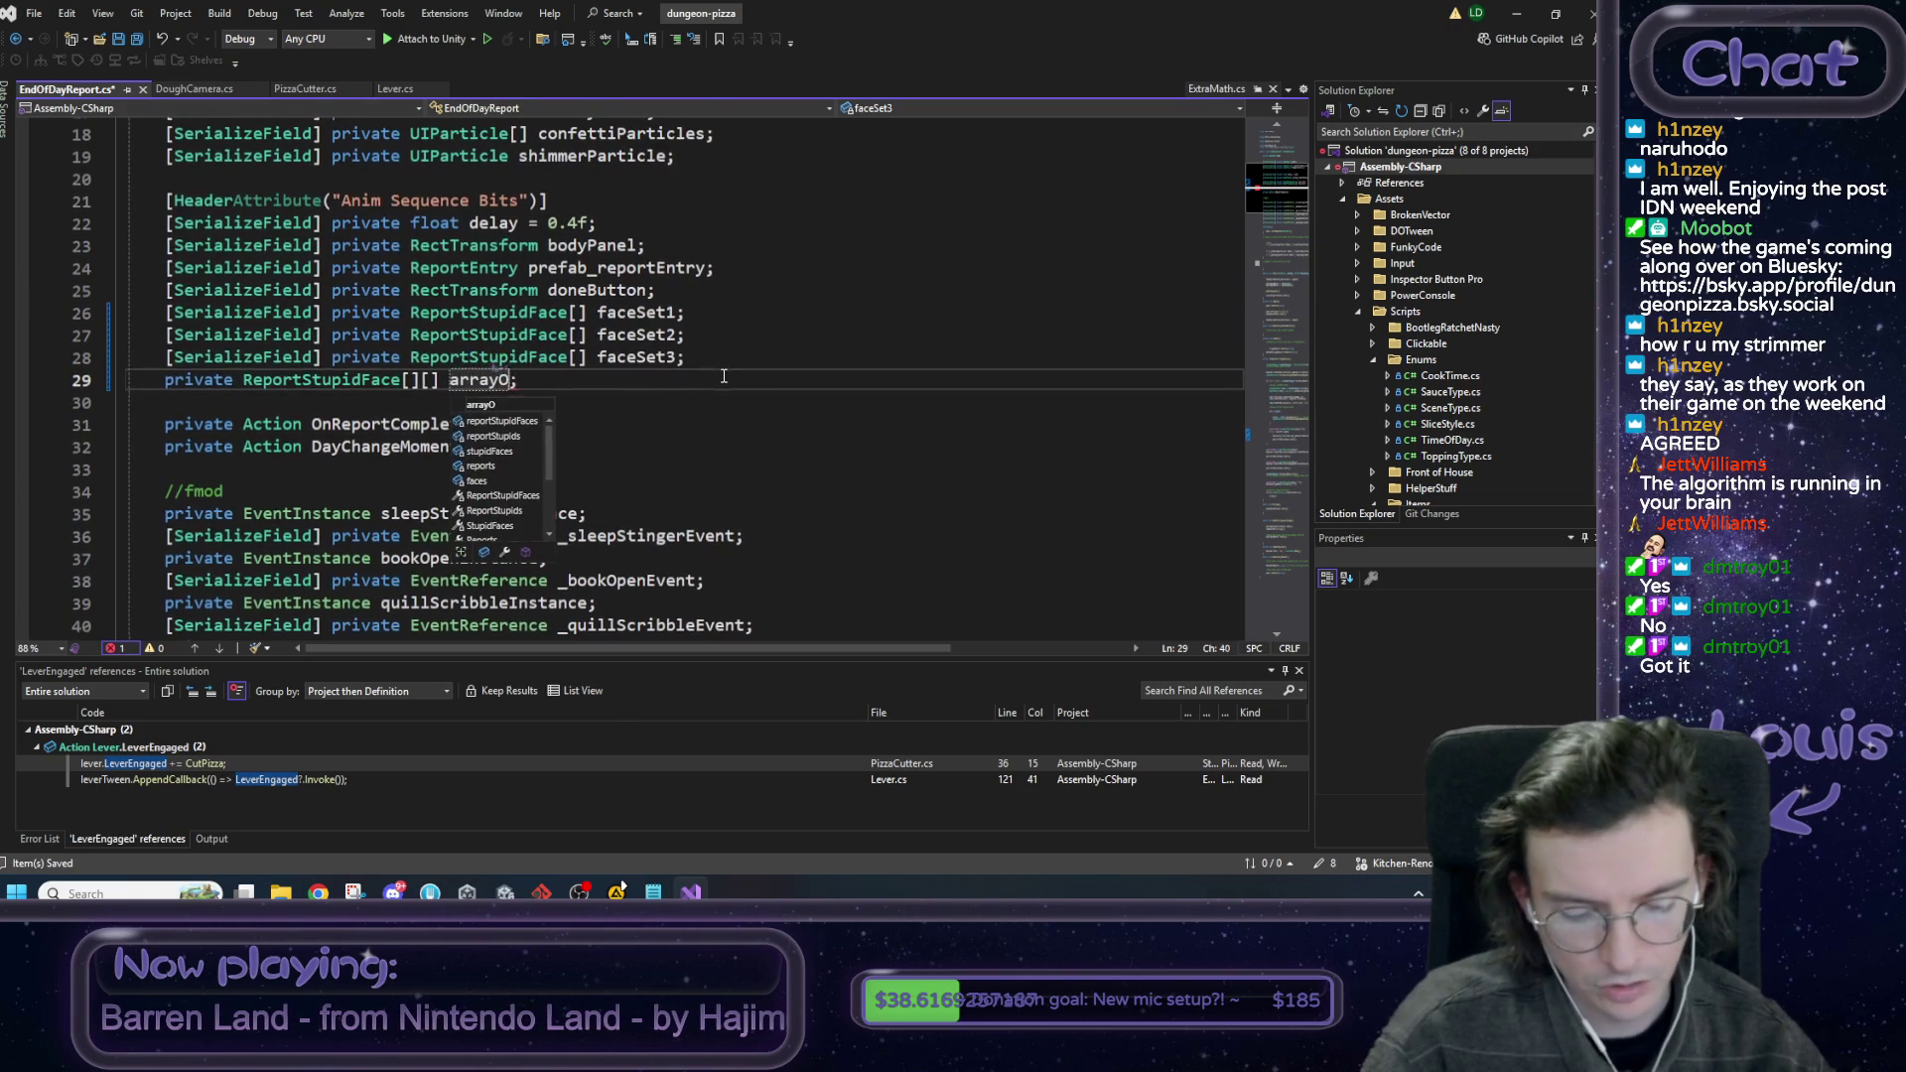
text(aceSets)
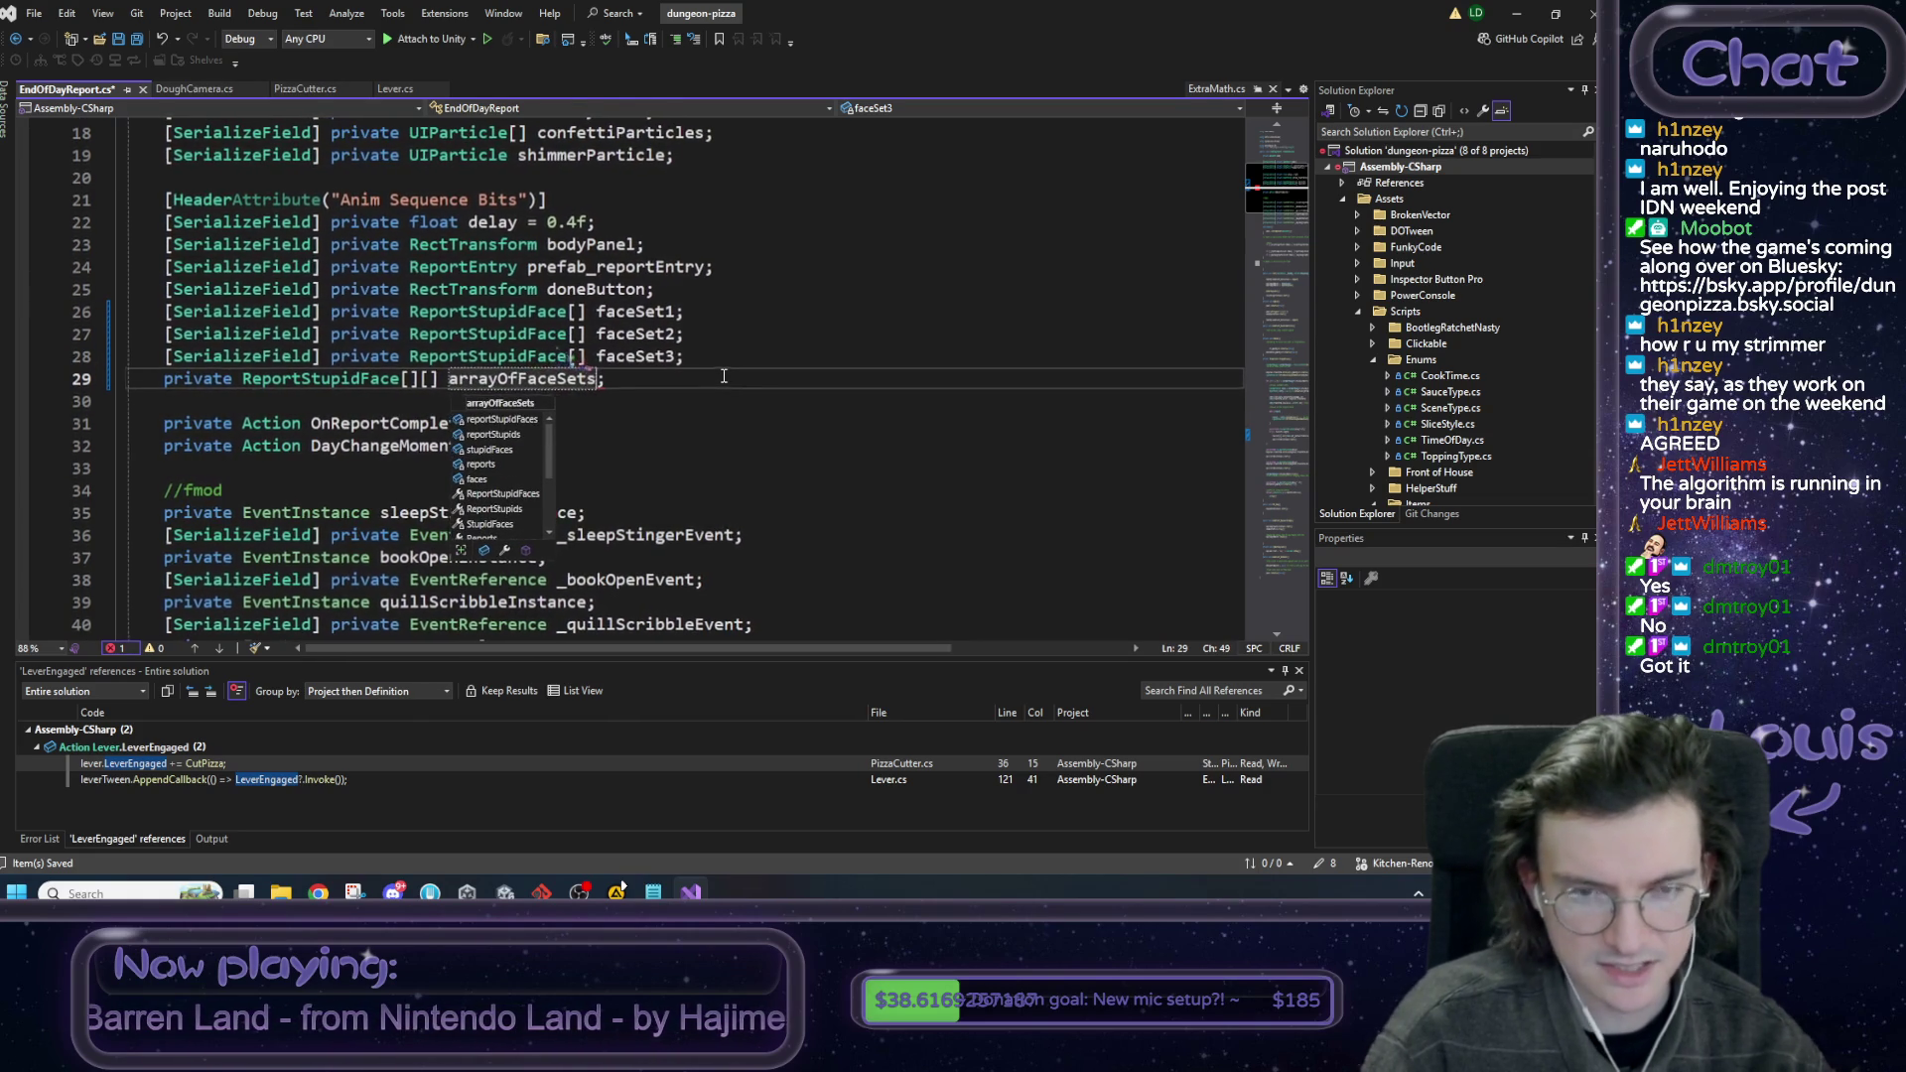
click(631, 371)
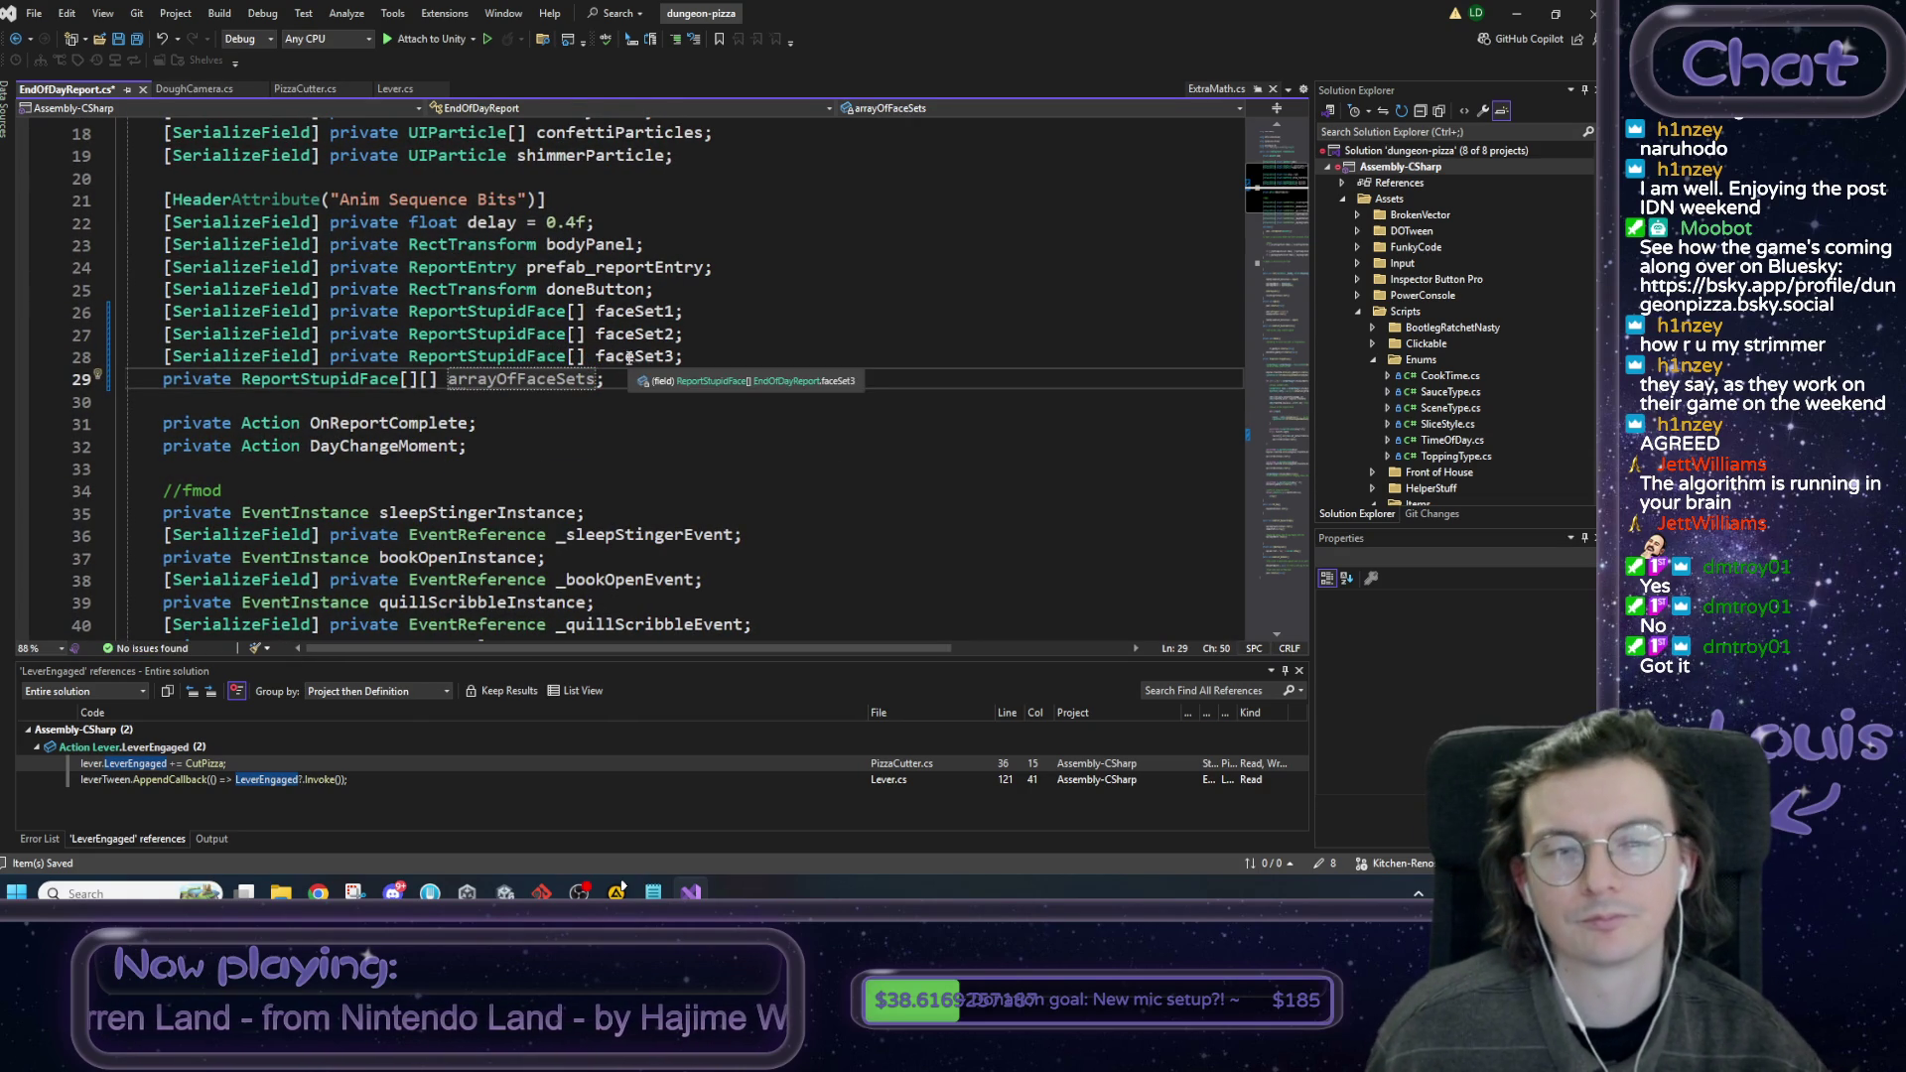
Comment after faceSet1 that these face sets are set in the inspector, then save the script.
click(748, 308)
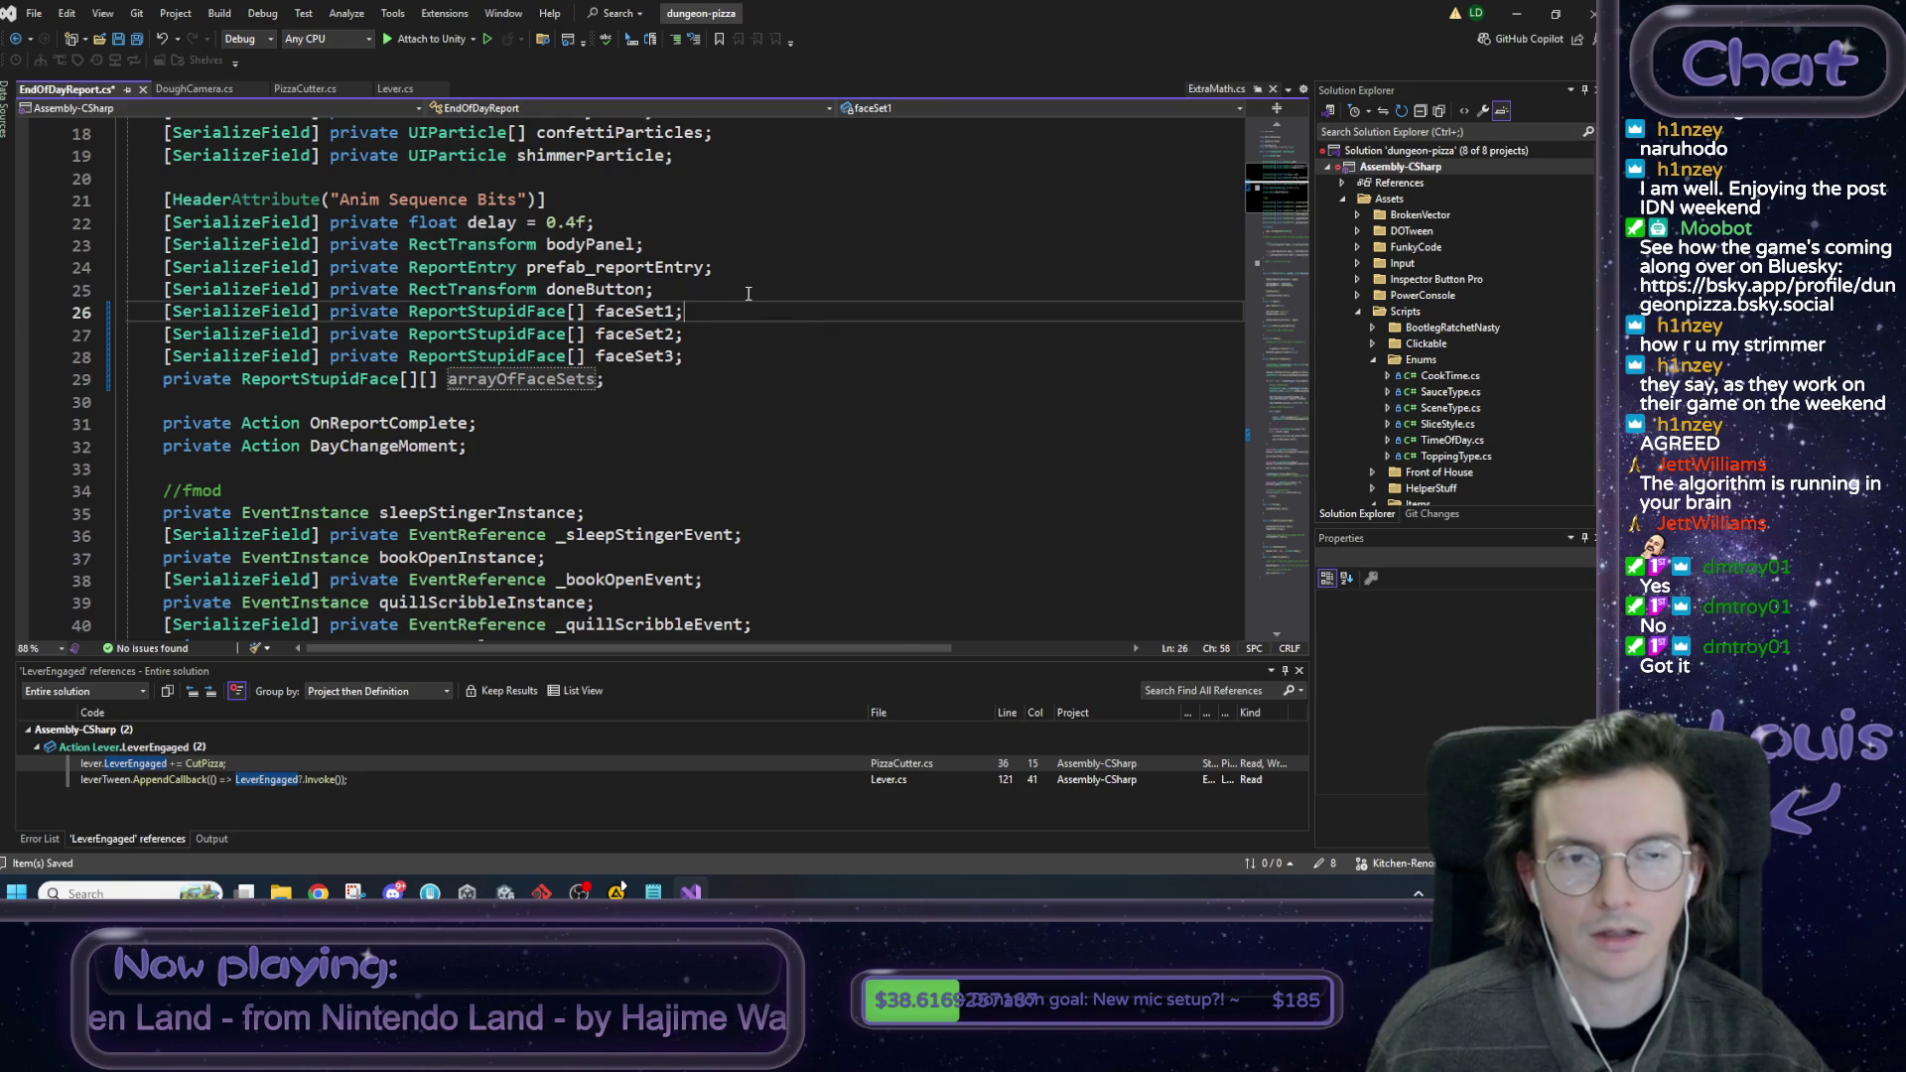
text( //)
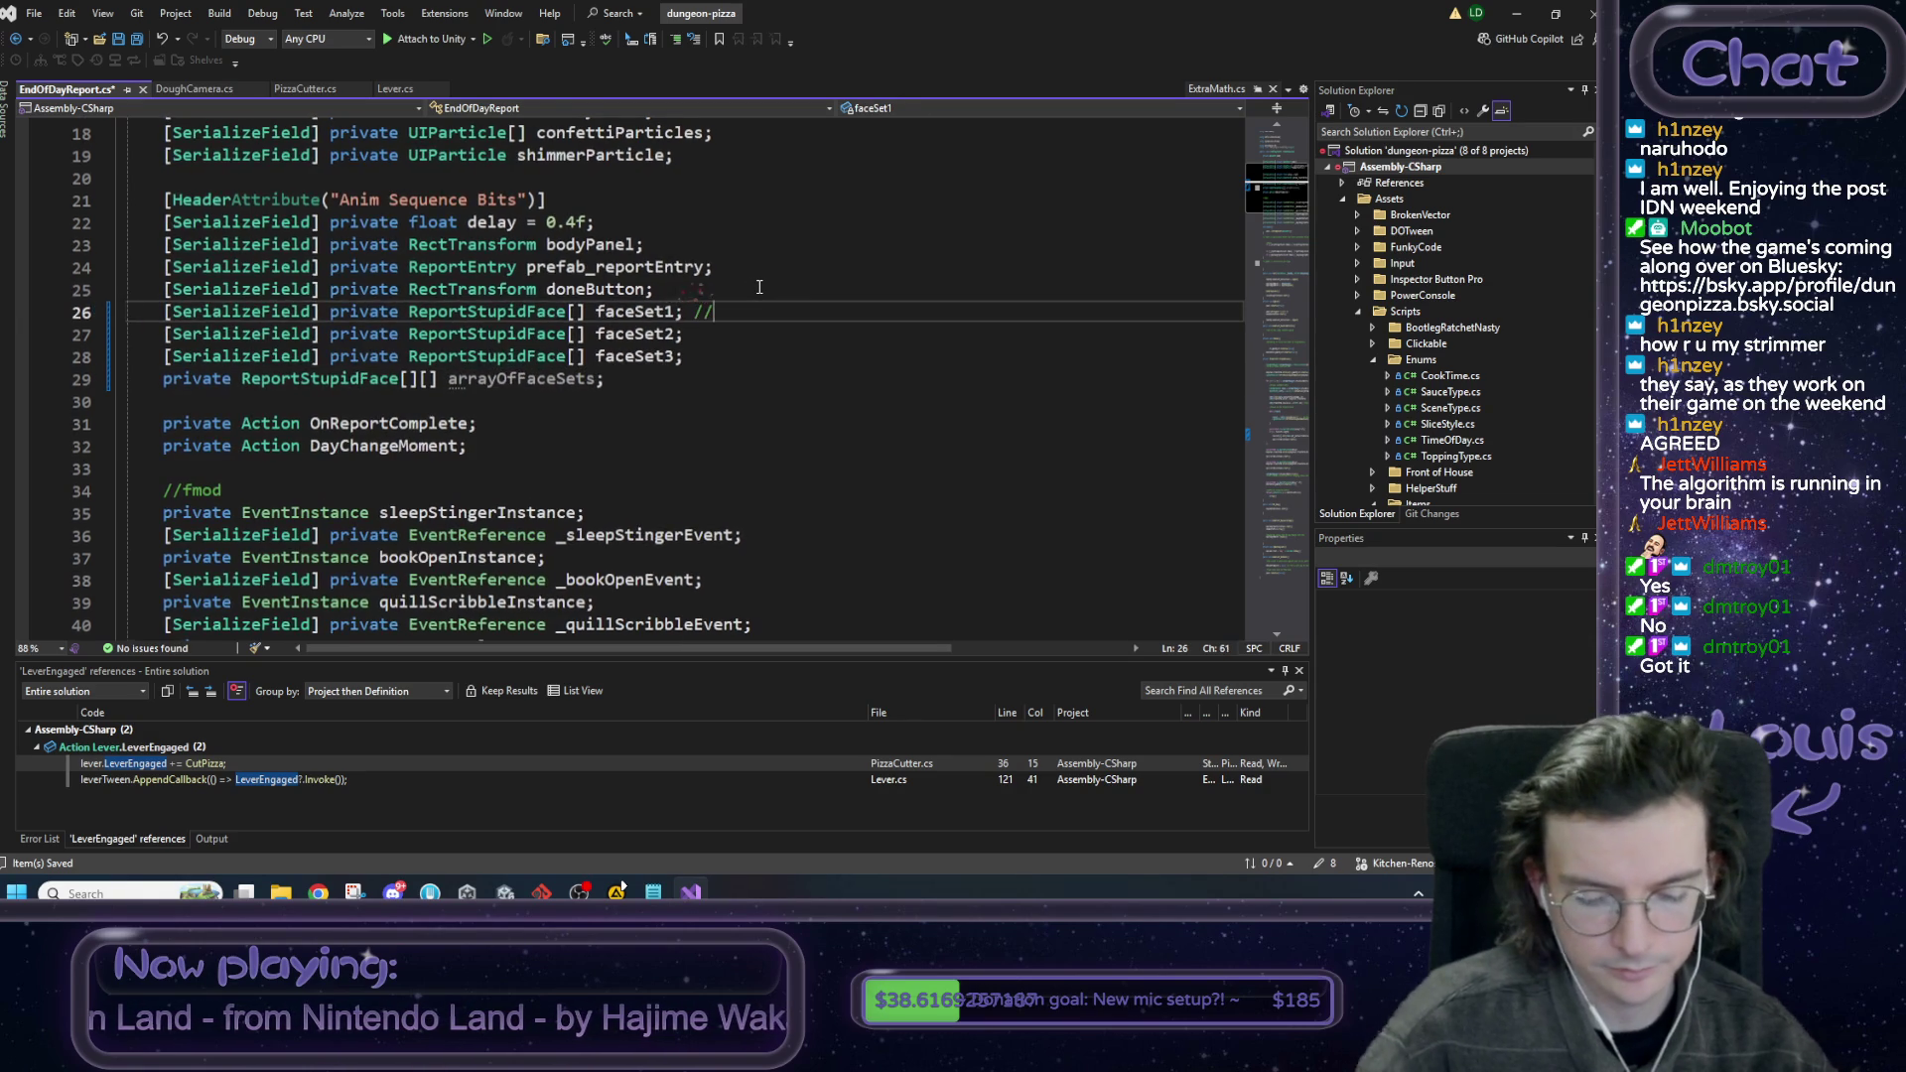
text(a bit bonky to)
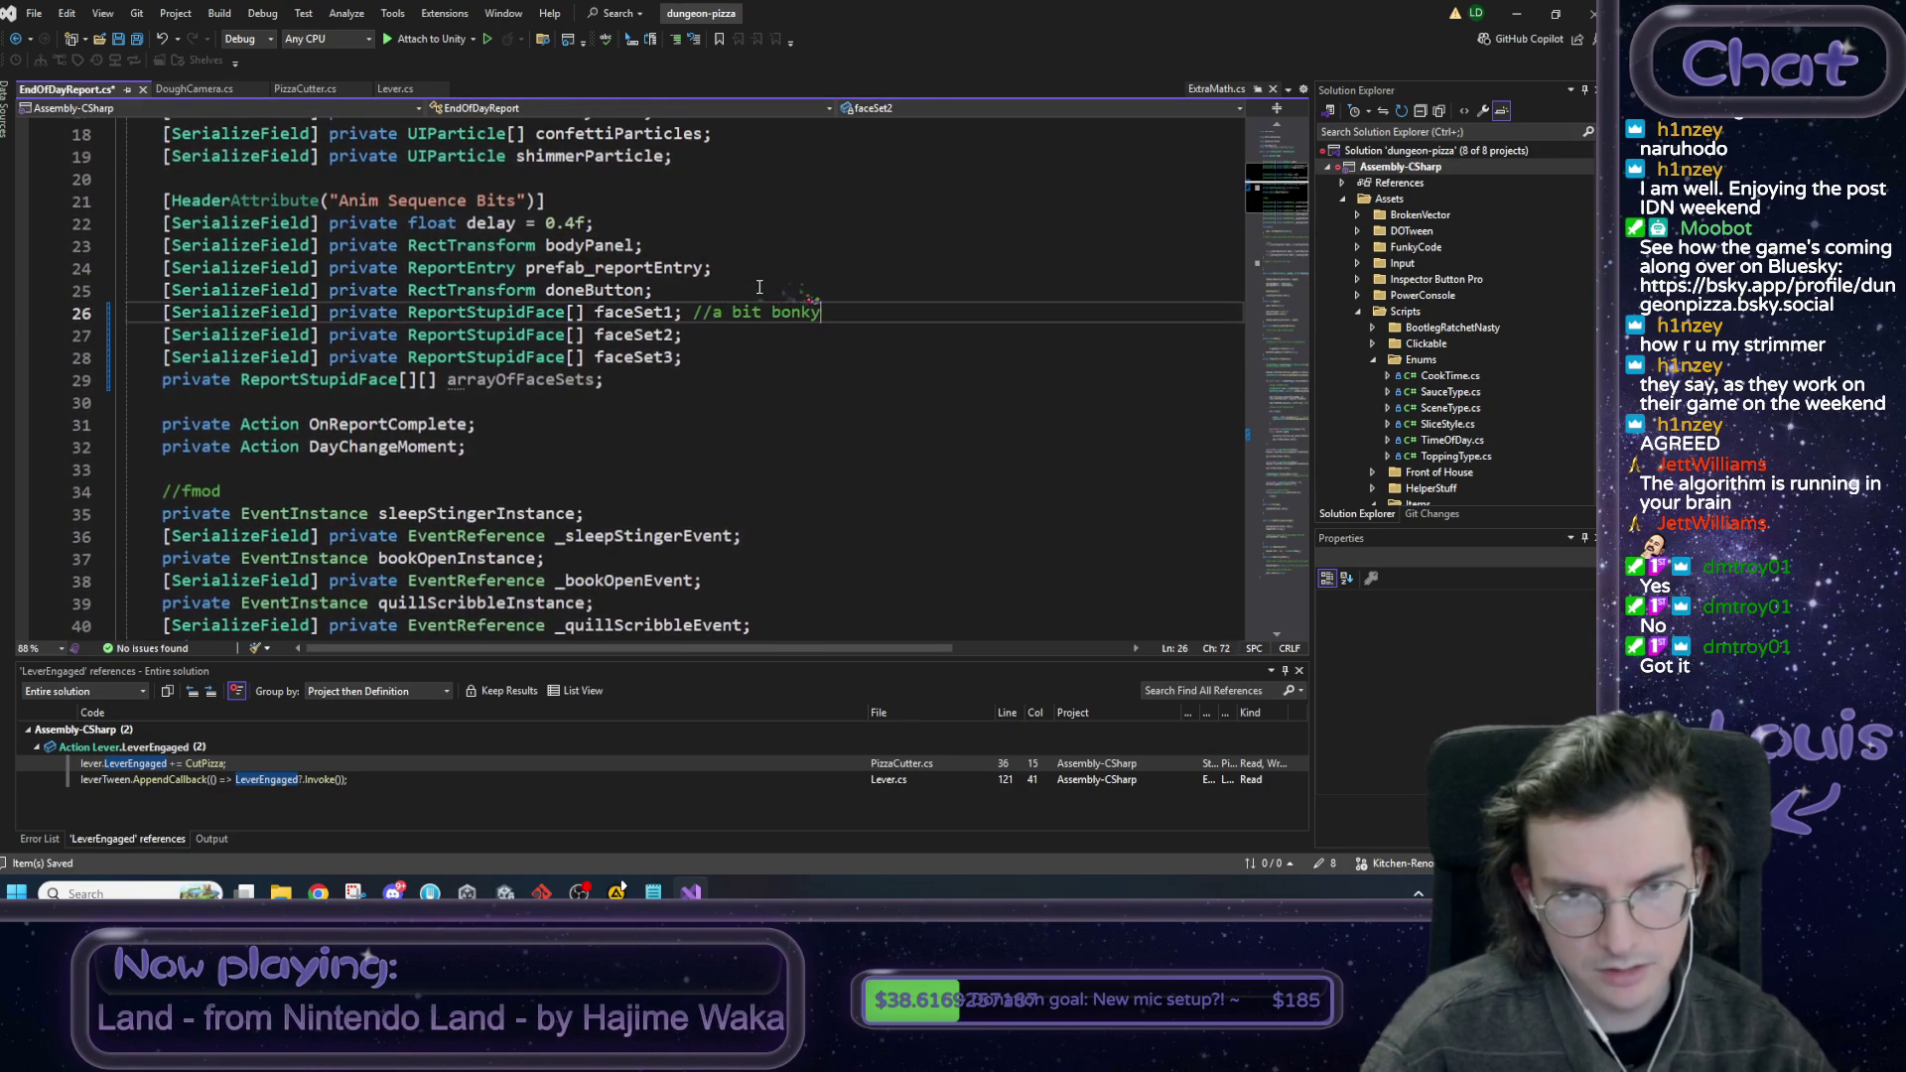
key(BackSpace)
key(BackSpace)
text(but i wa)
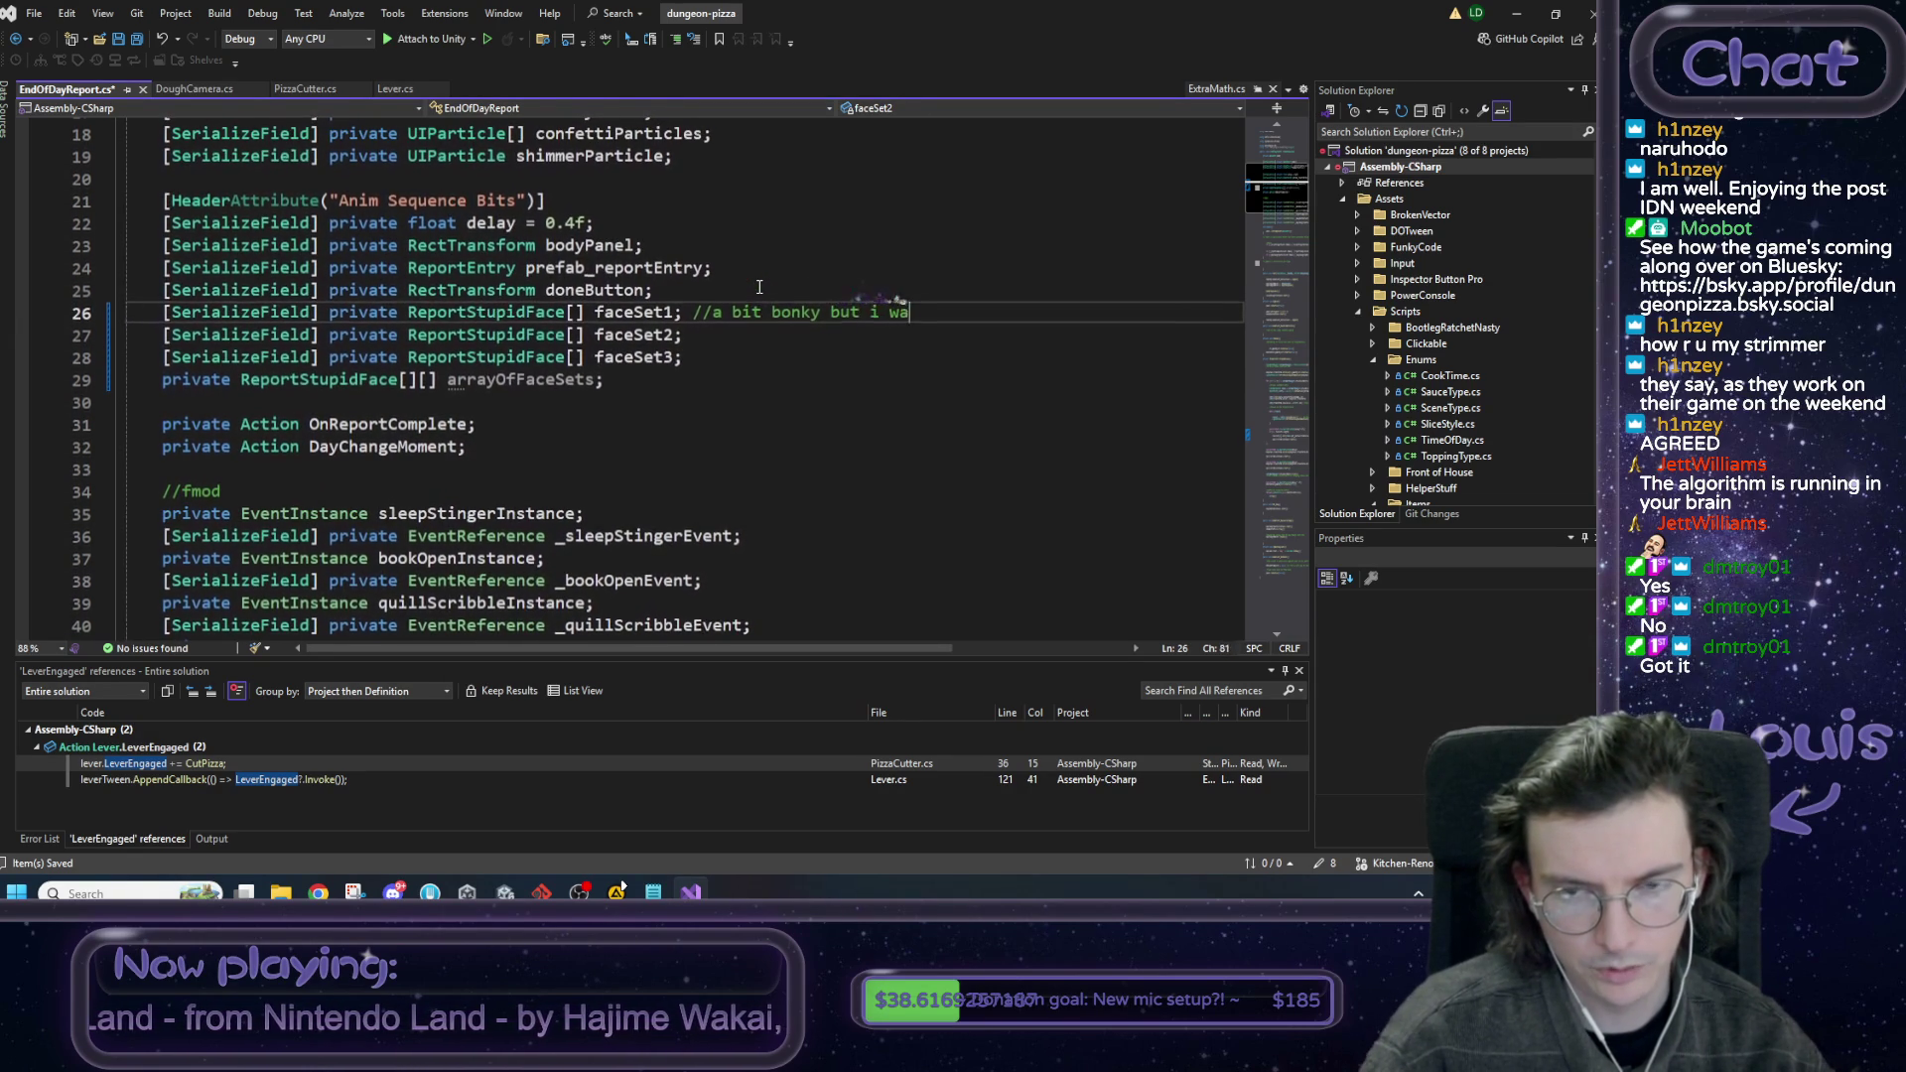
text(nt to set)
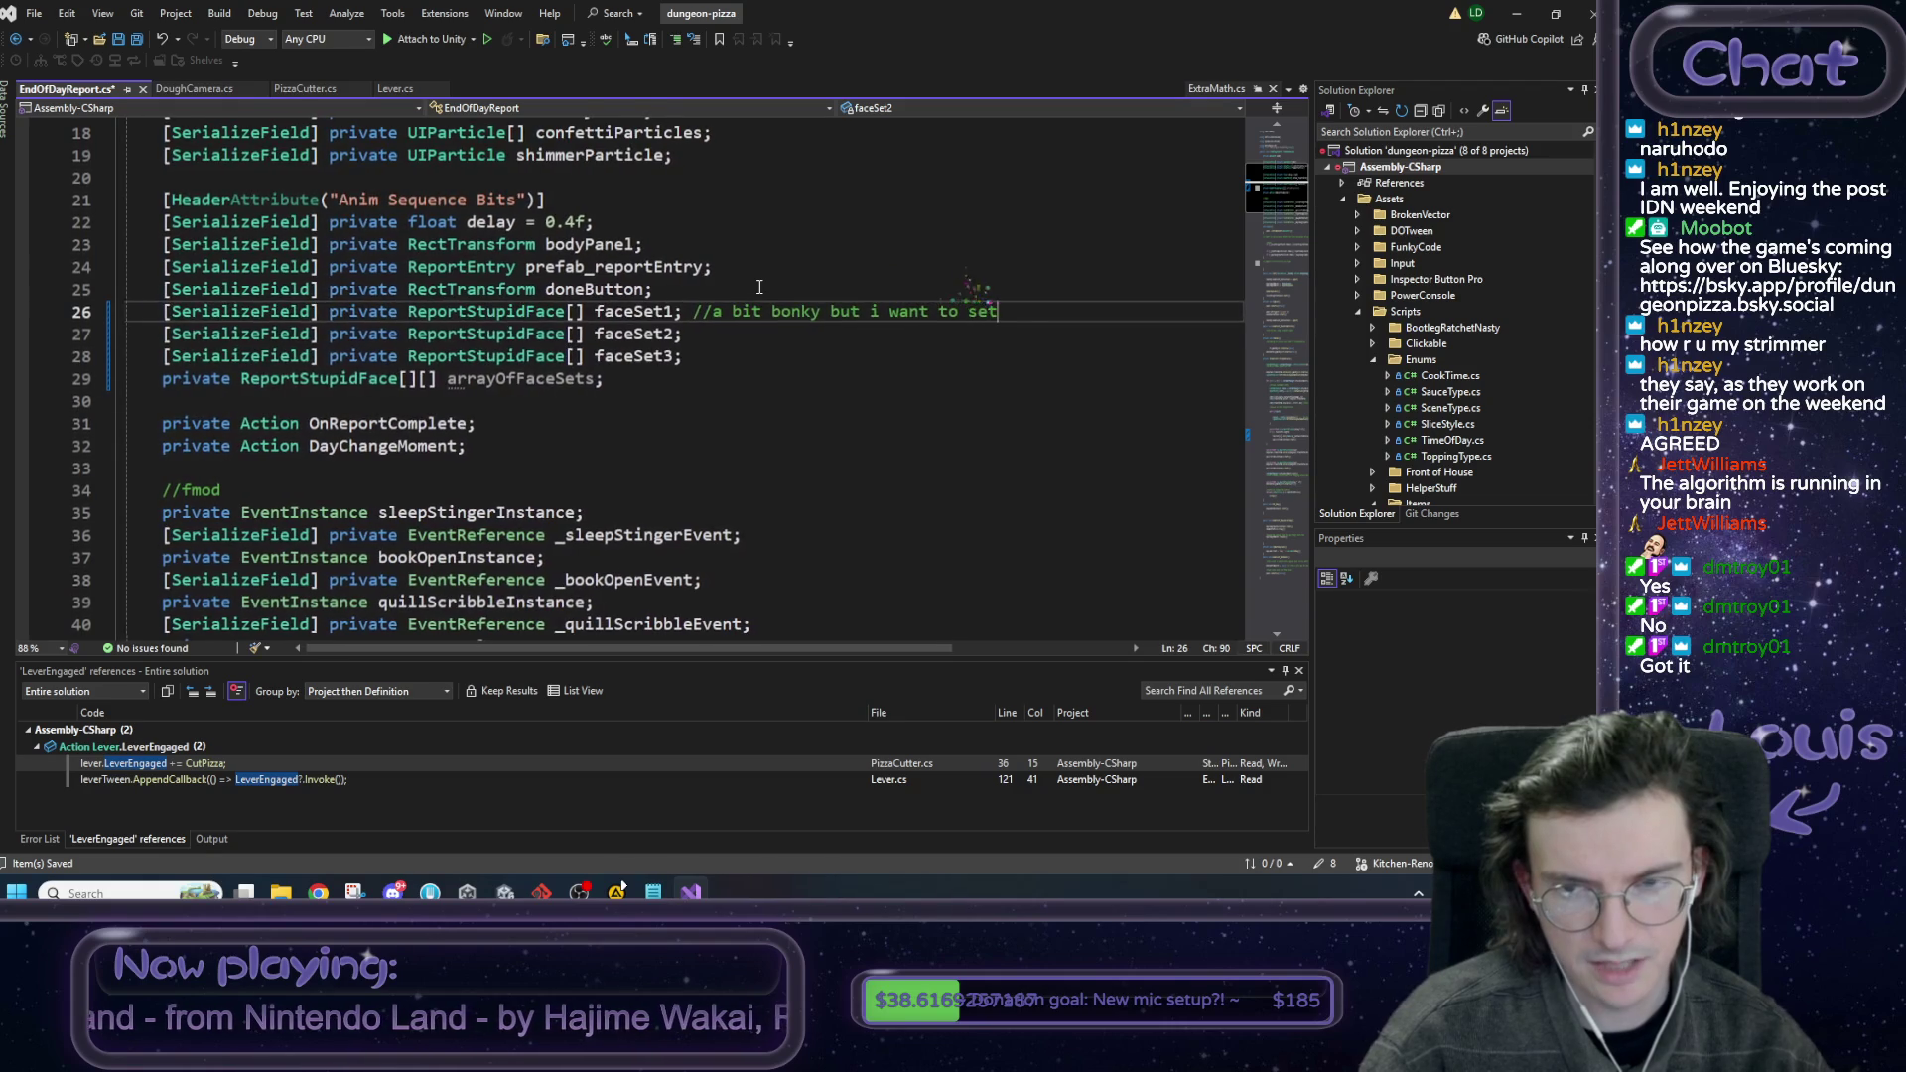
text( these in inspector)
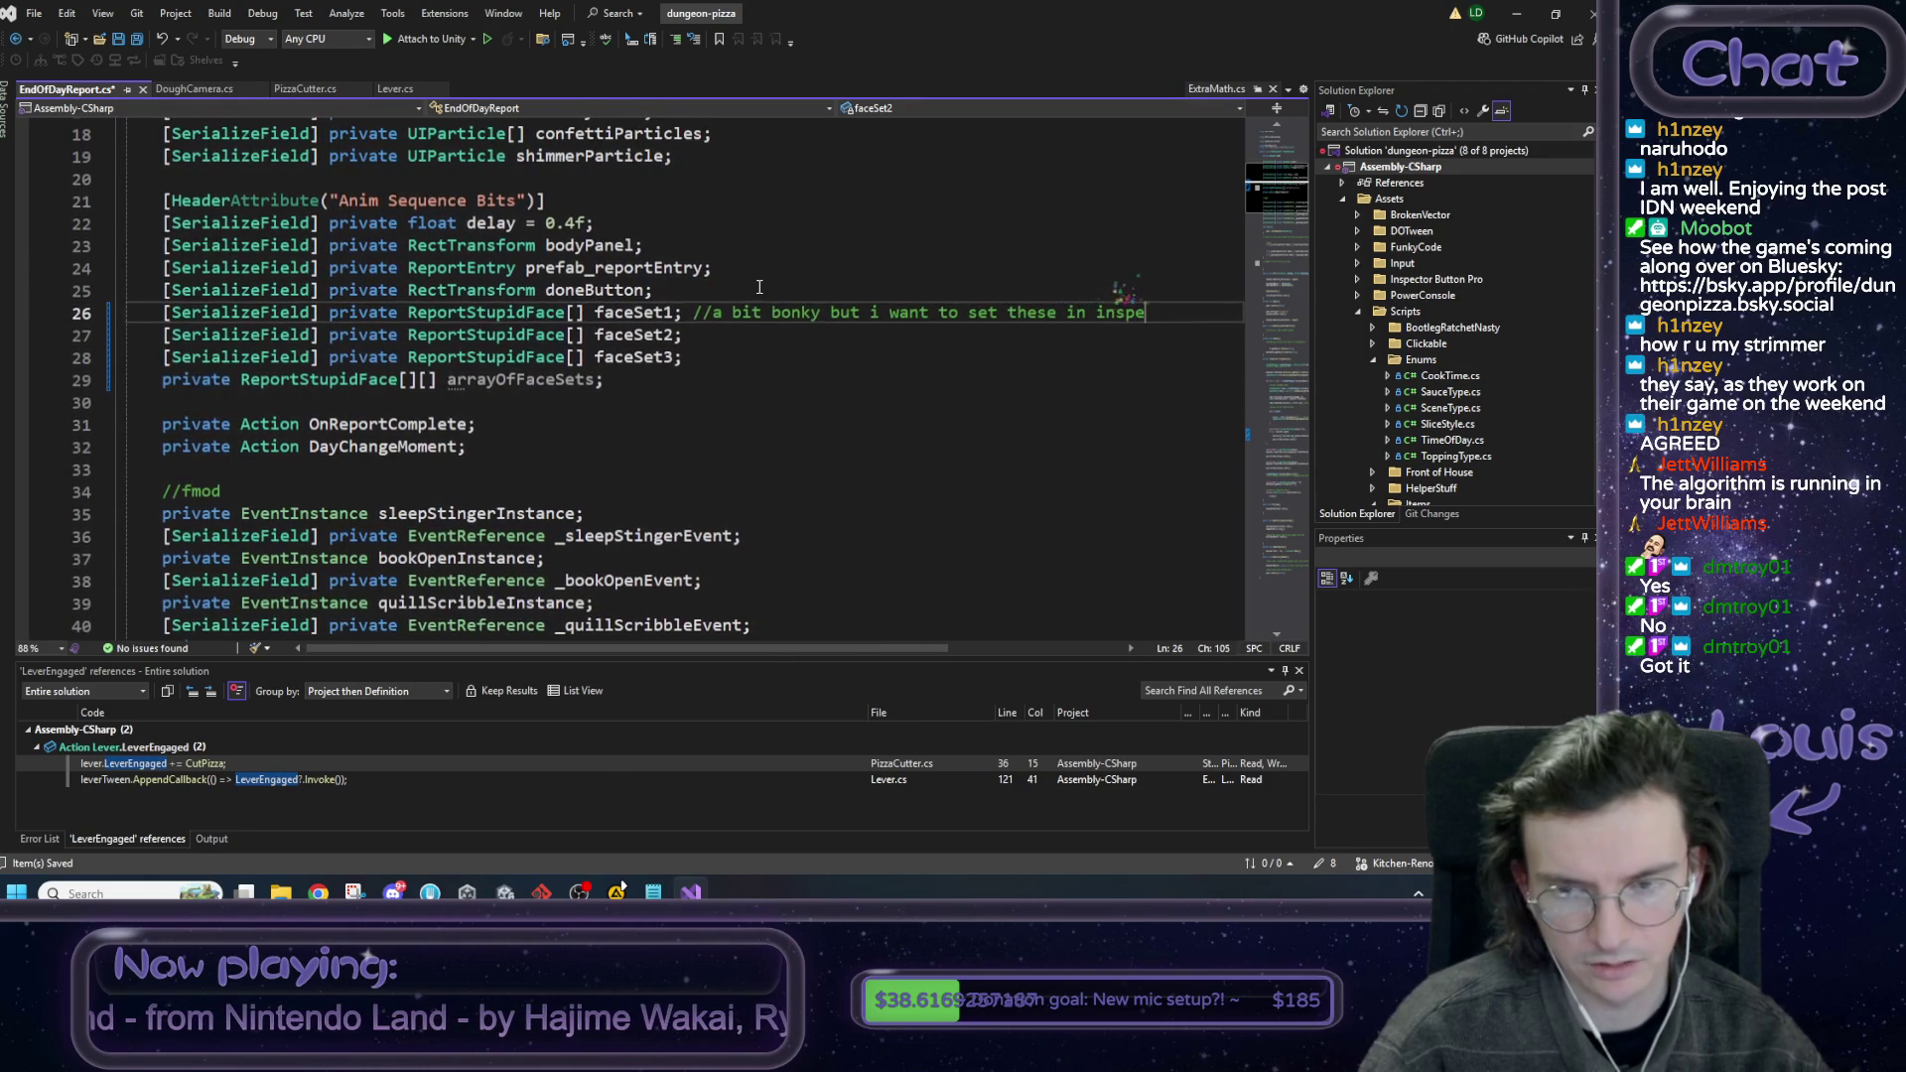
key(ctrl+s)
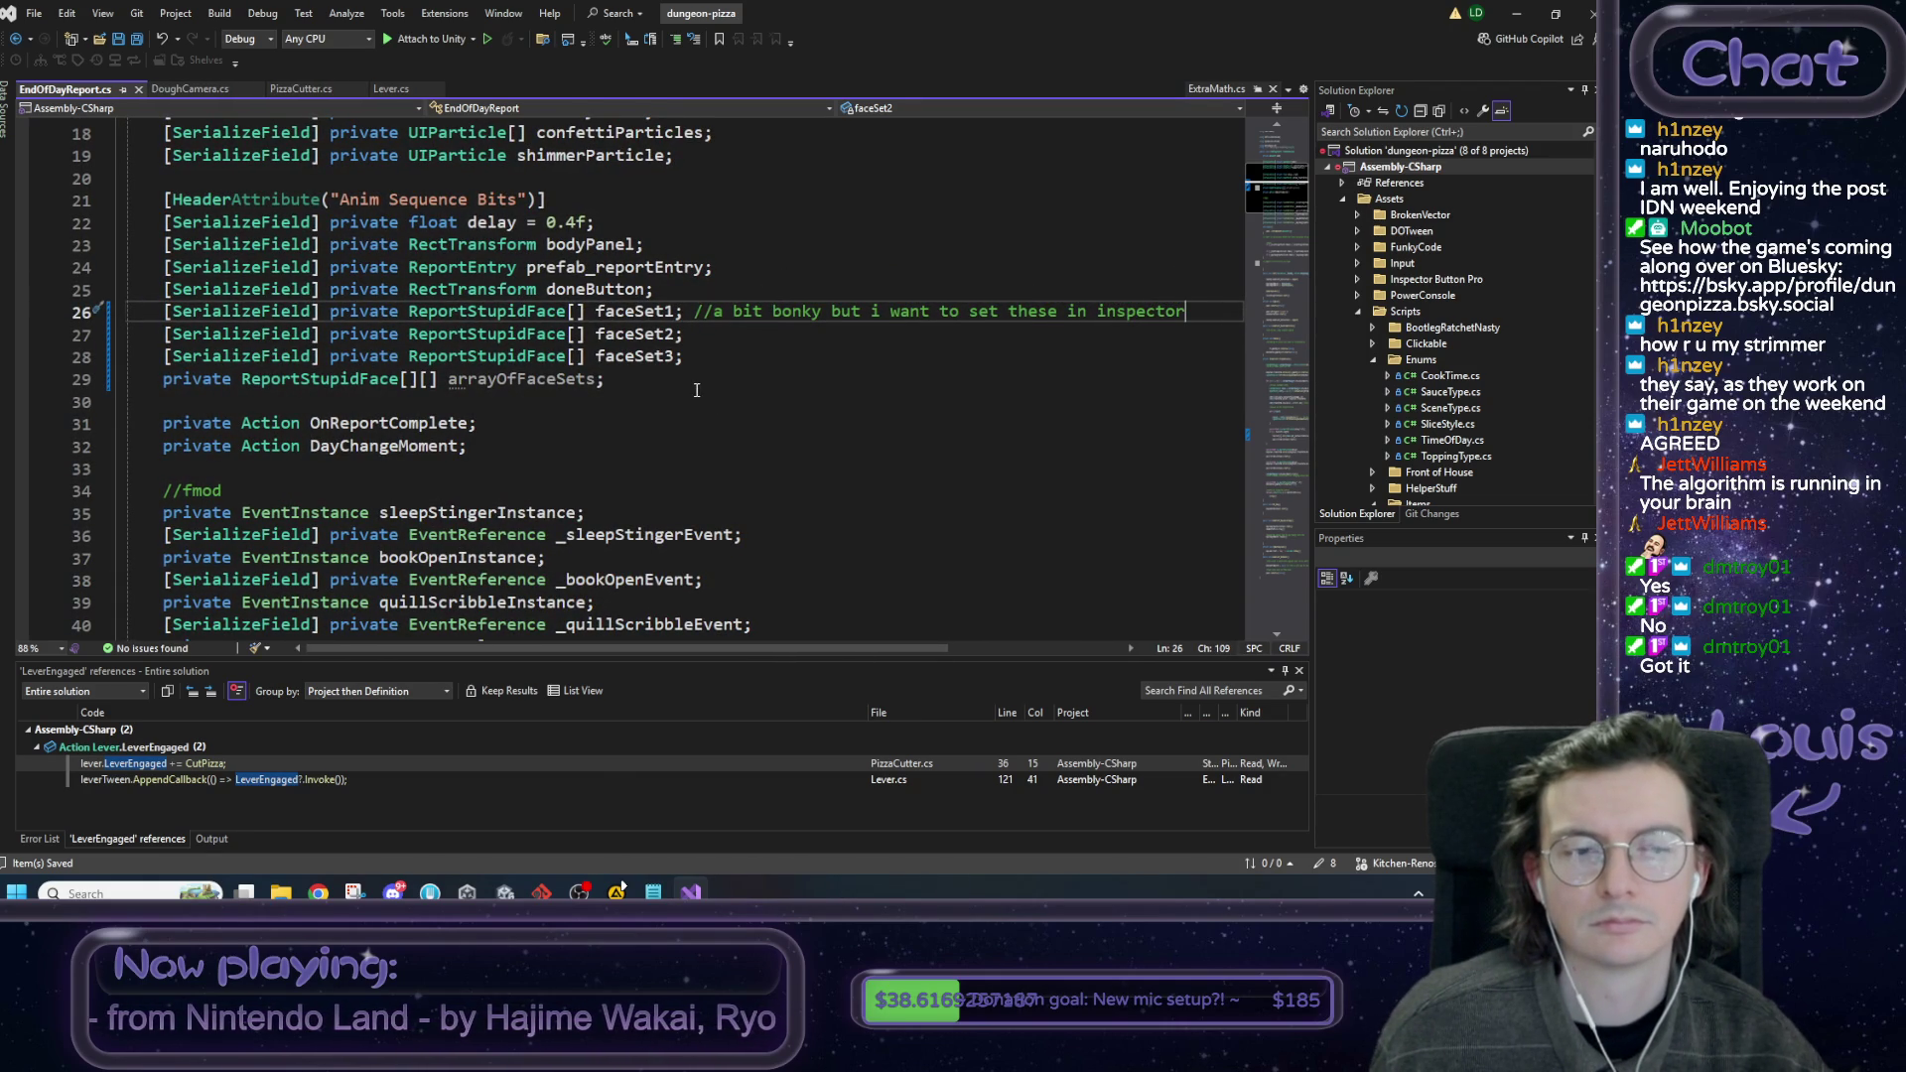
drag(448, 380, 588, 385)
Add new empty lines after the last statement of Start().
scroll(606, 384, down, 7)
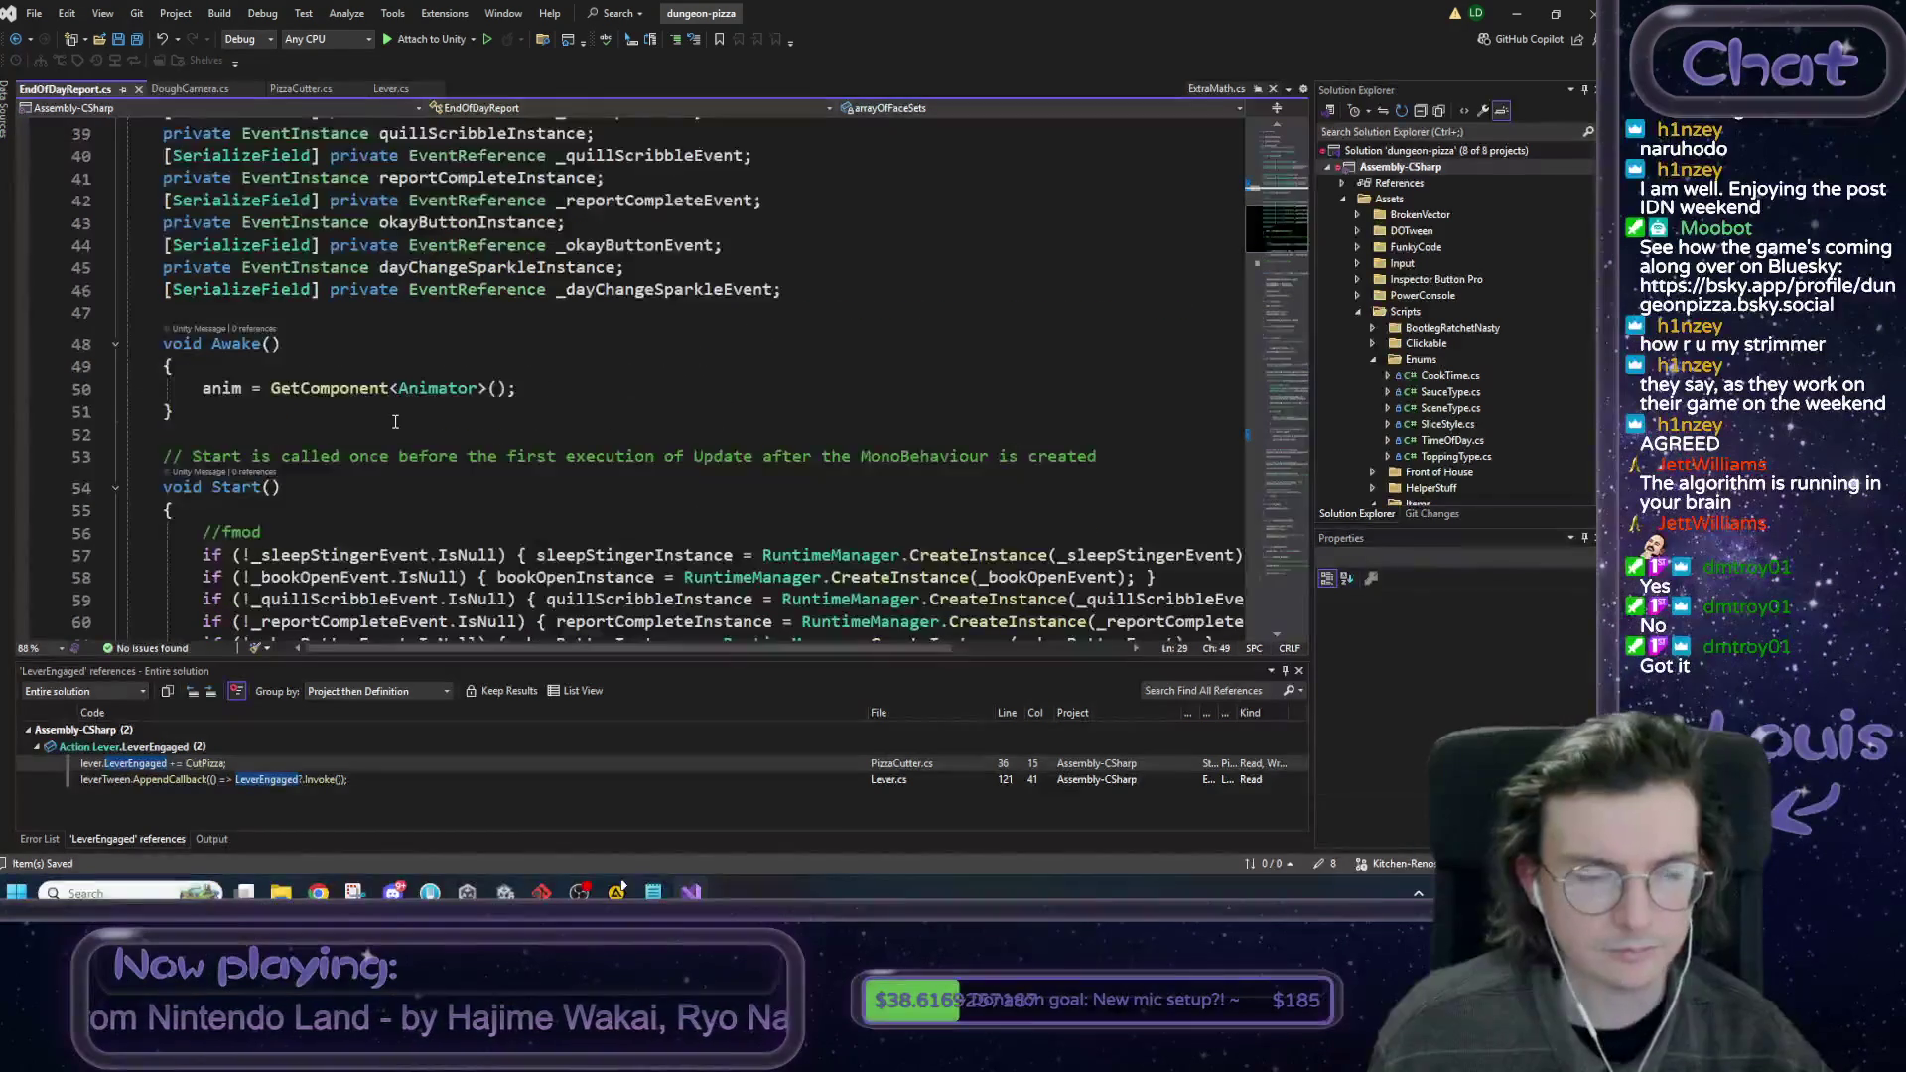
scroll(395, 422, down, 7)
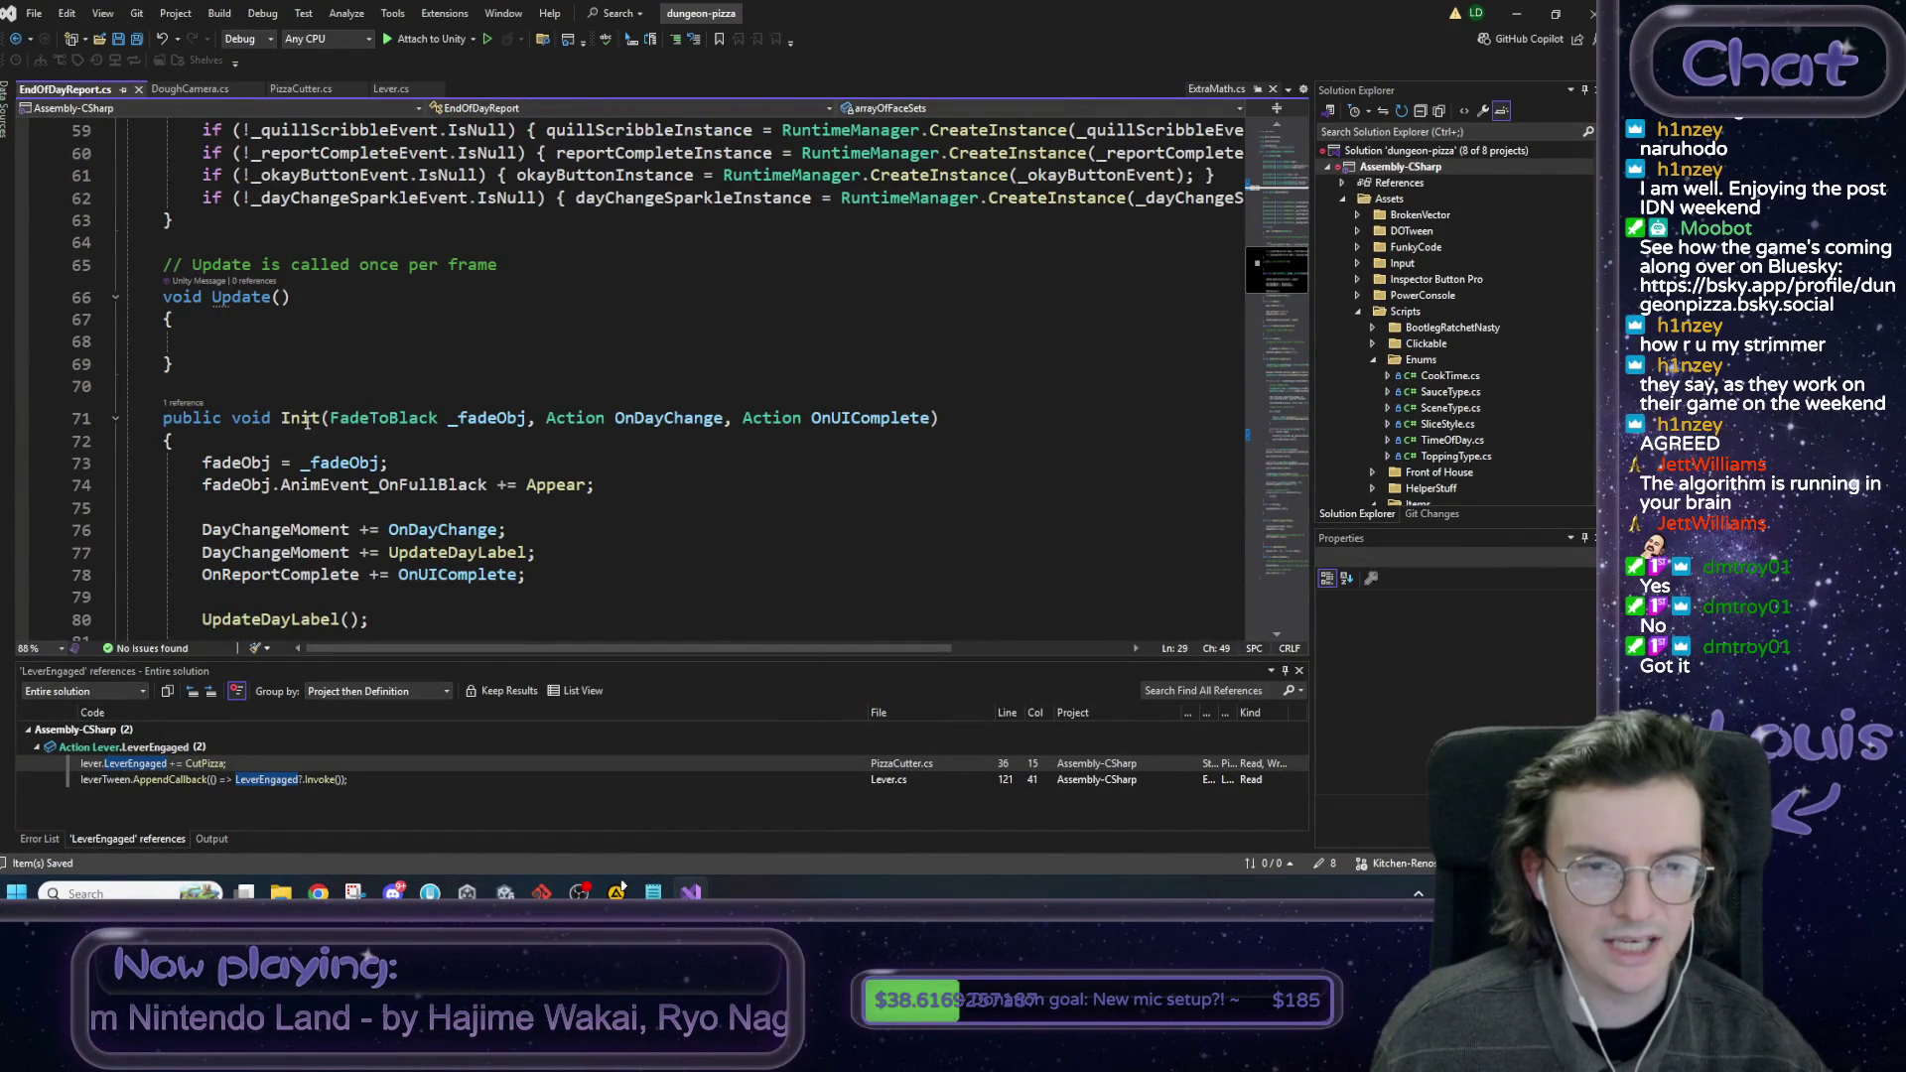
scroll(413, 444, down, 3)
scroll(413, 444, up, 4)
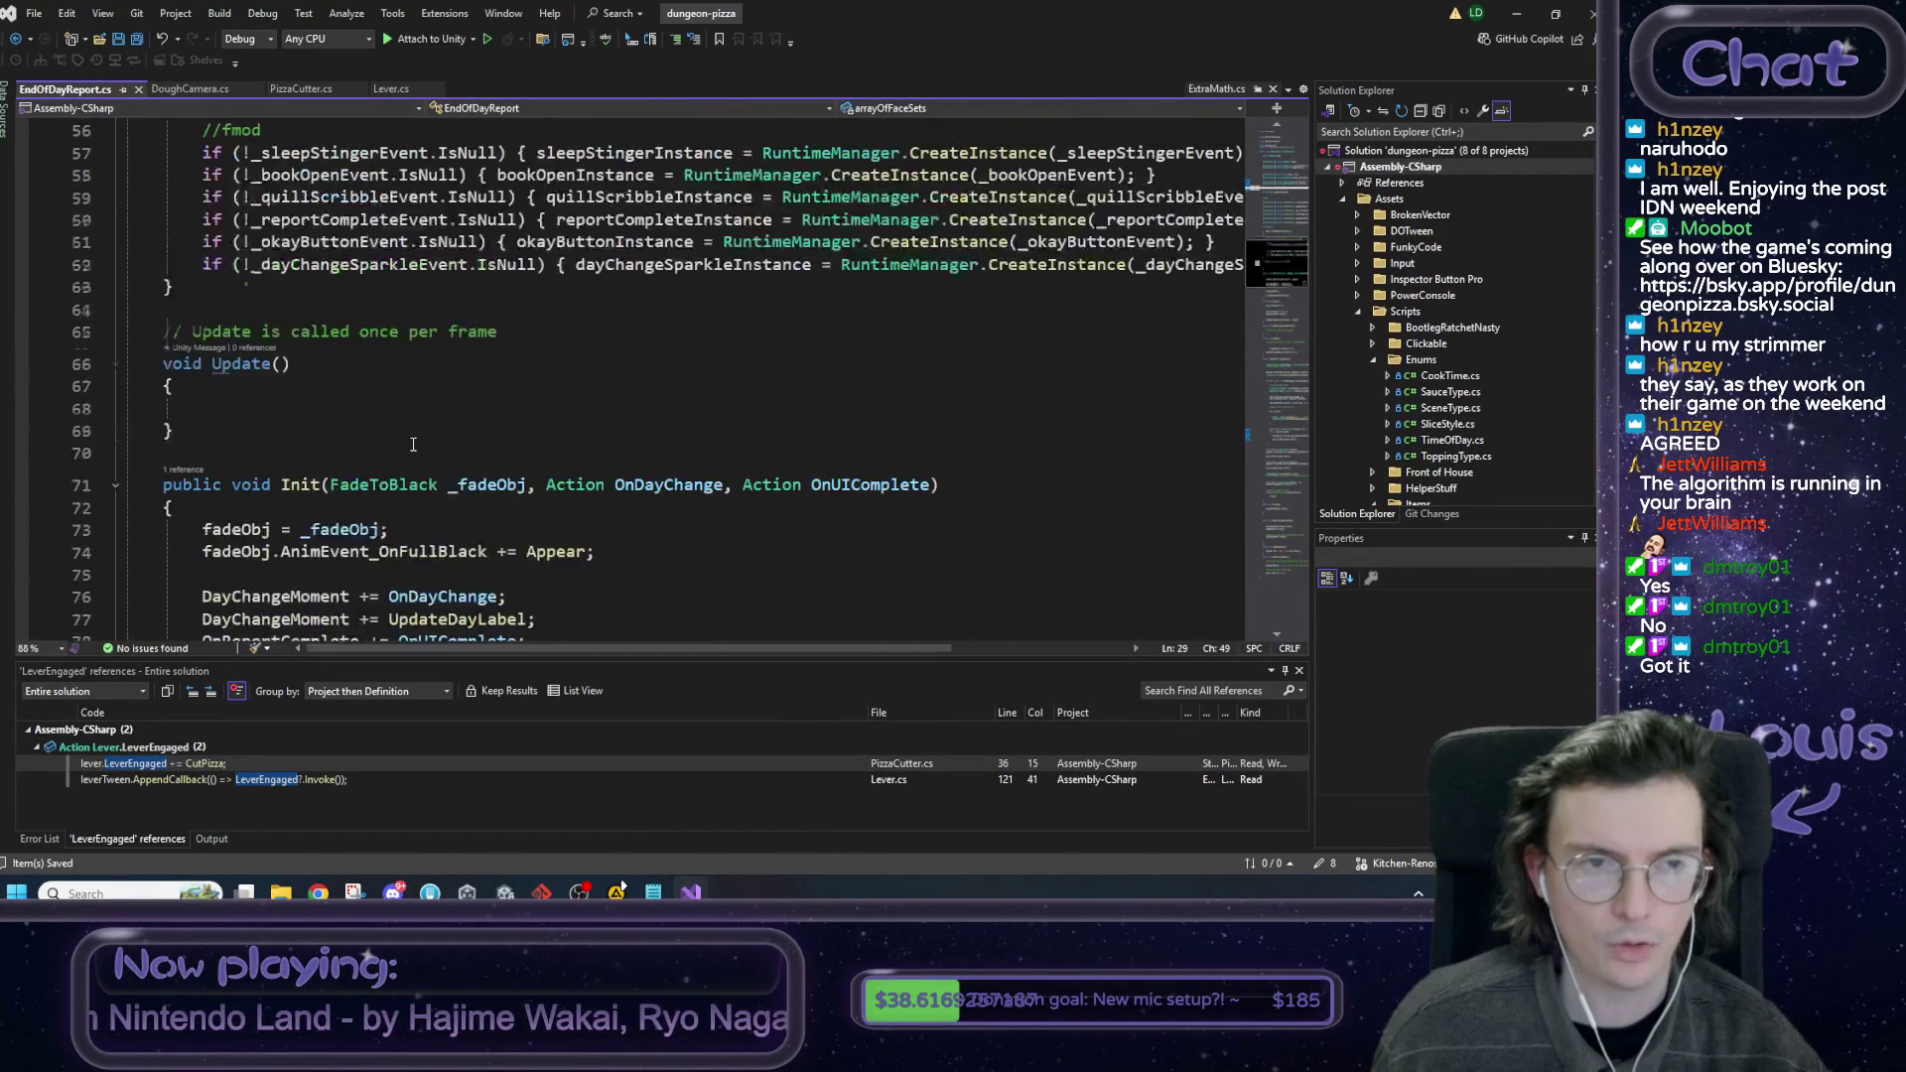
scroll(413, 443, up, 3)
click(298, 466)
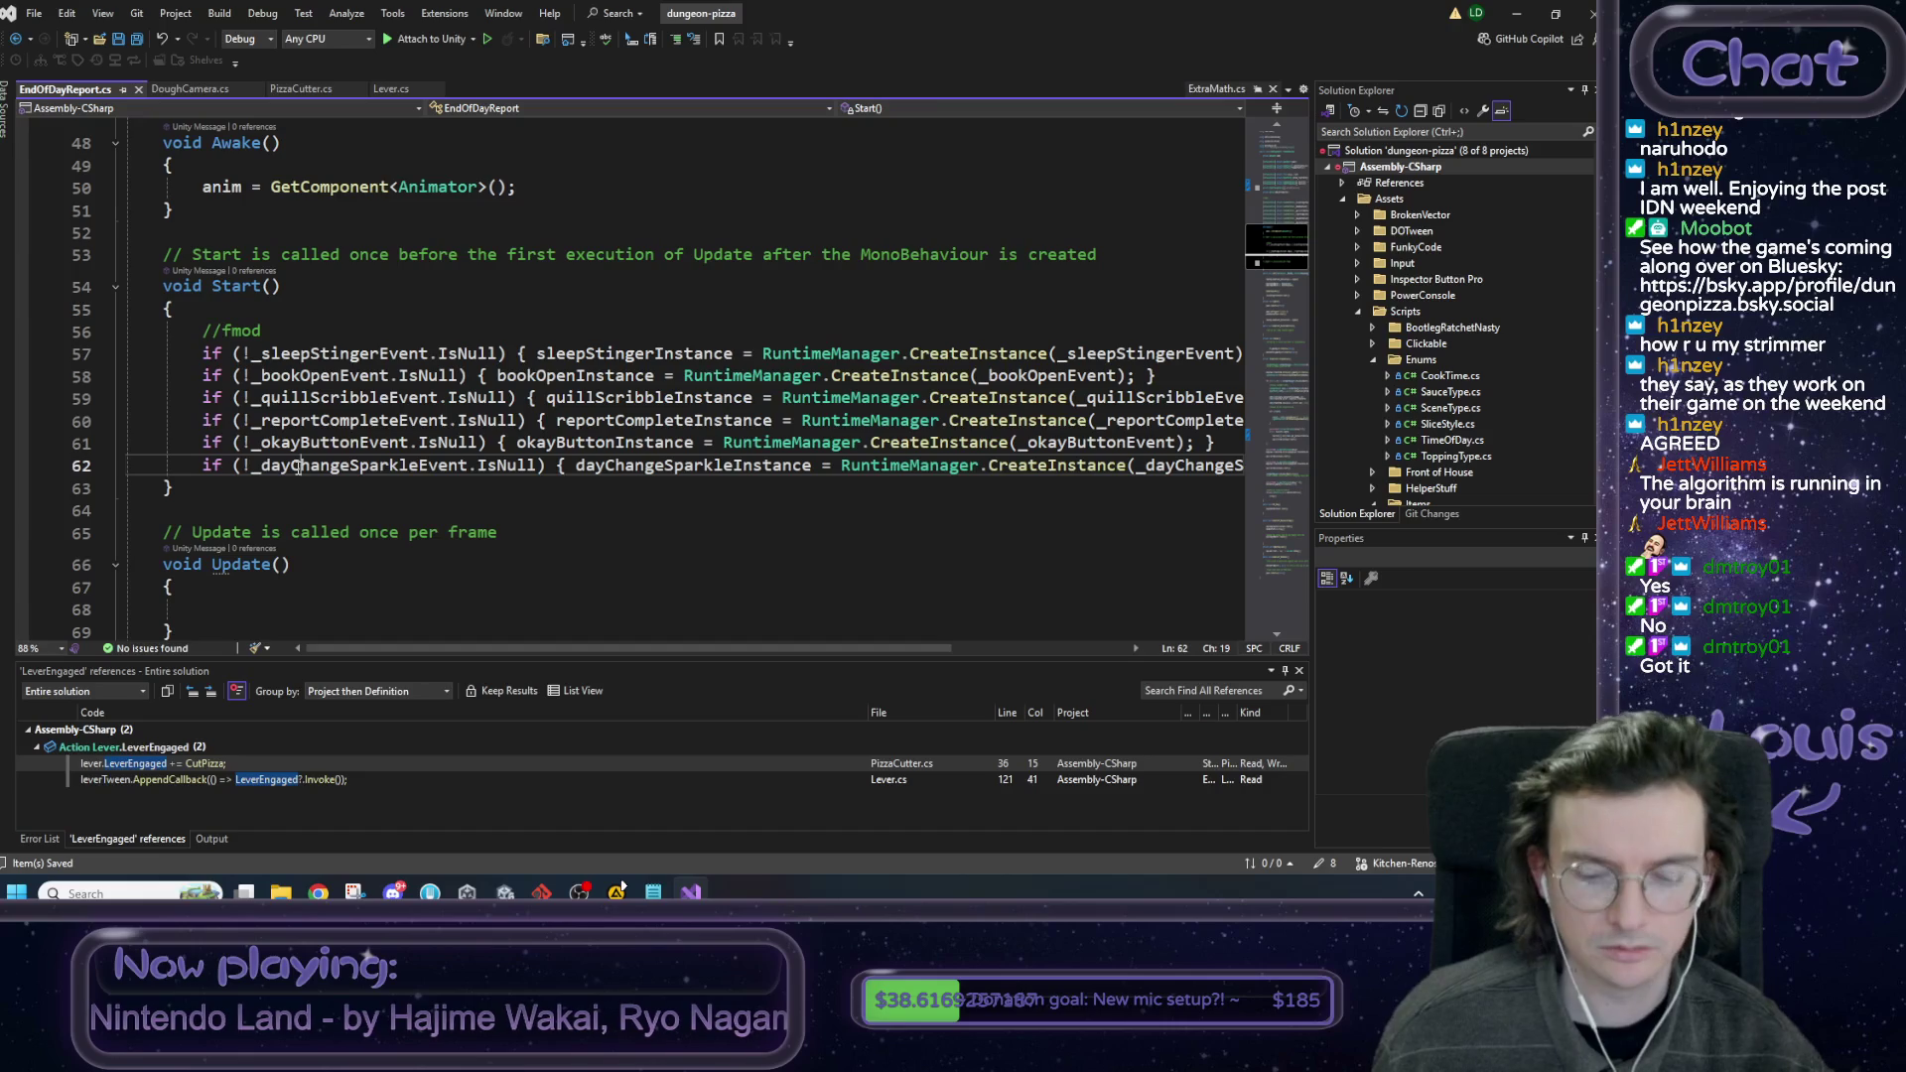
key(End)
key(Return)
key(Return)
Try out arrayOfFaceSets methods like CopyTo and Add, then delete the unfinished statement.
text(arrayOfFaceSets)
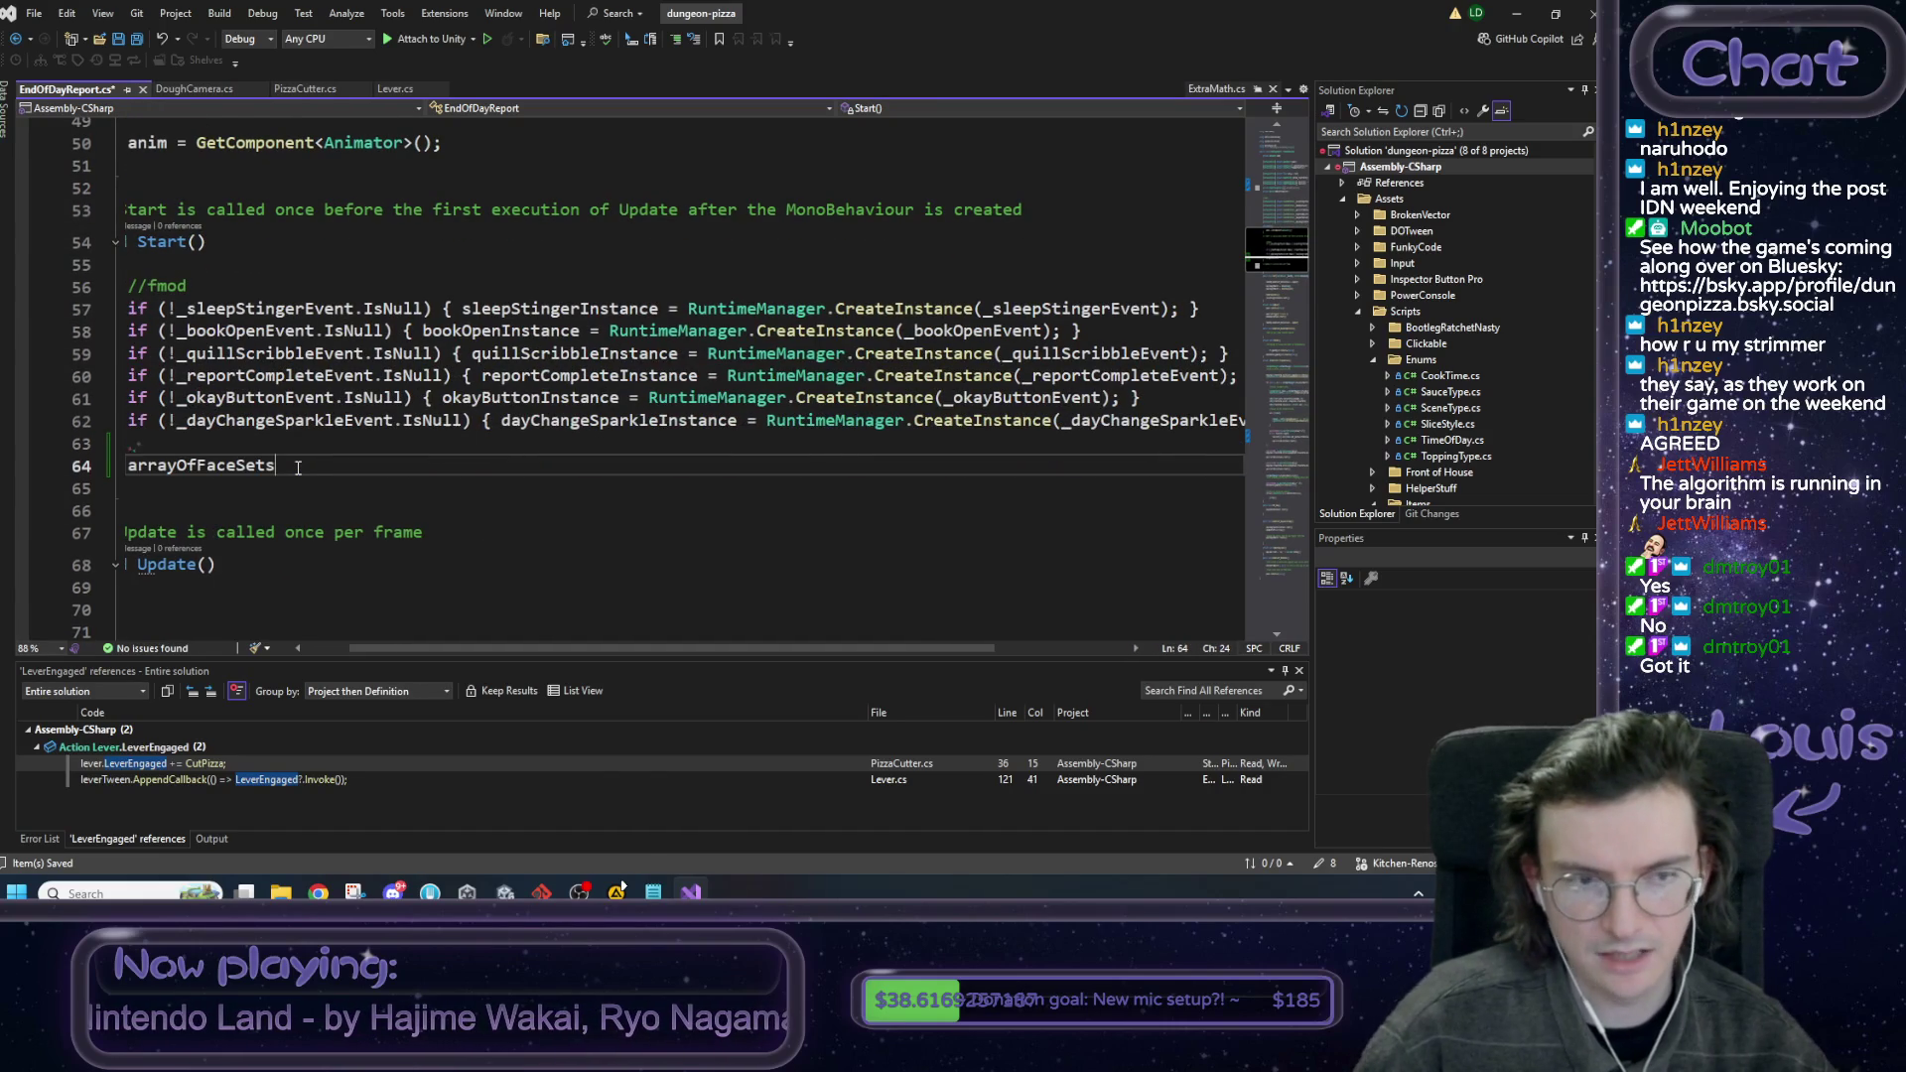
scroll(298, 467, left, 2)
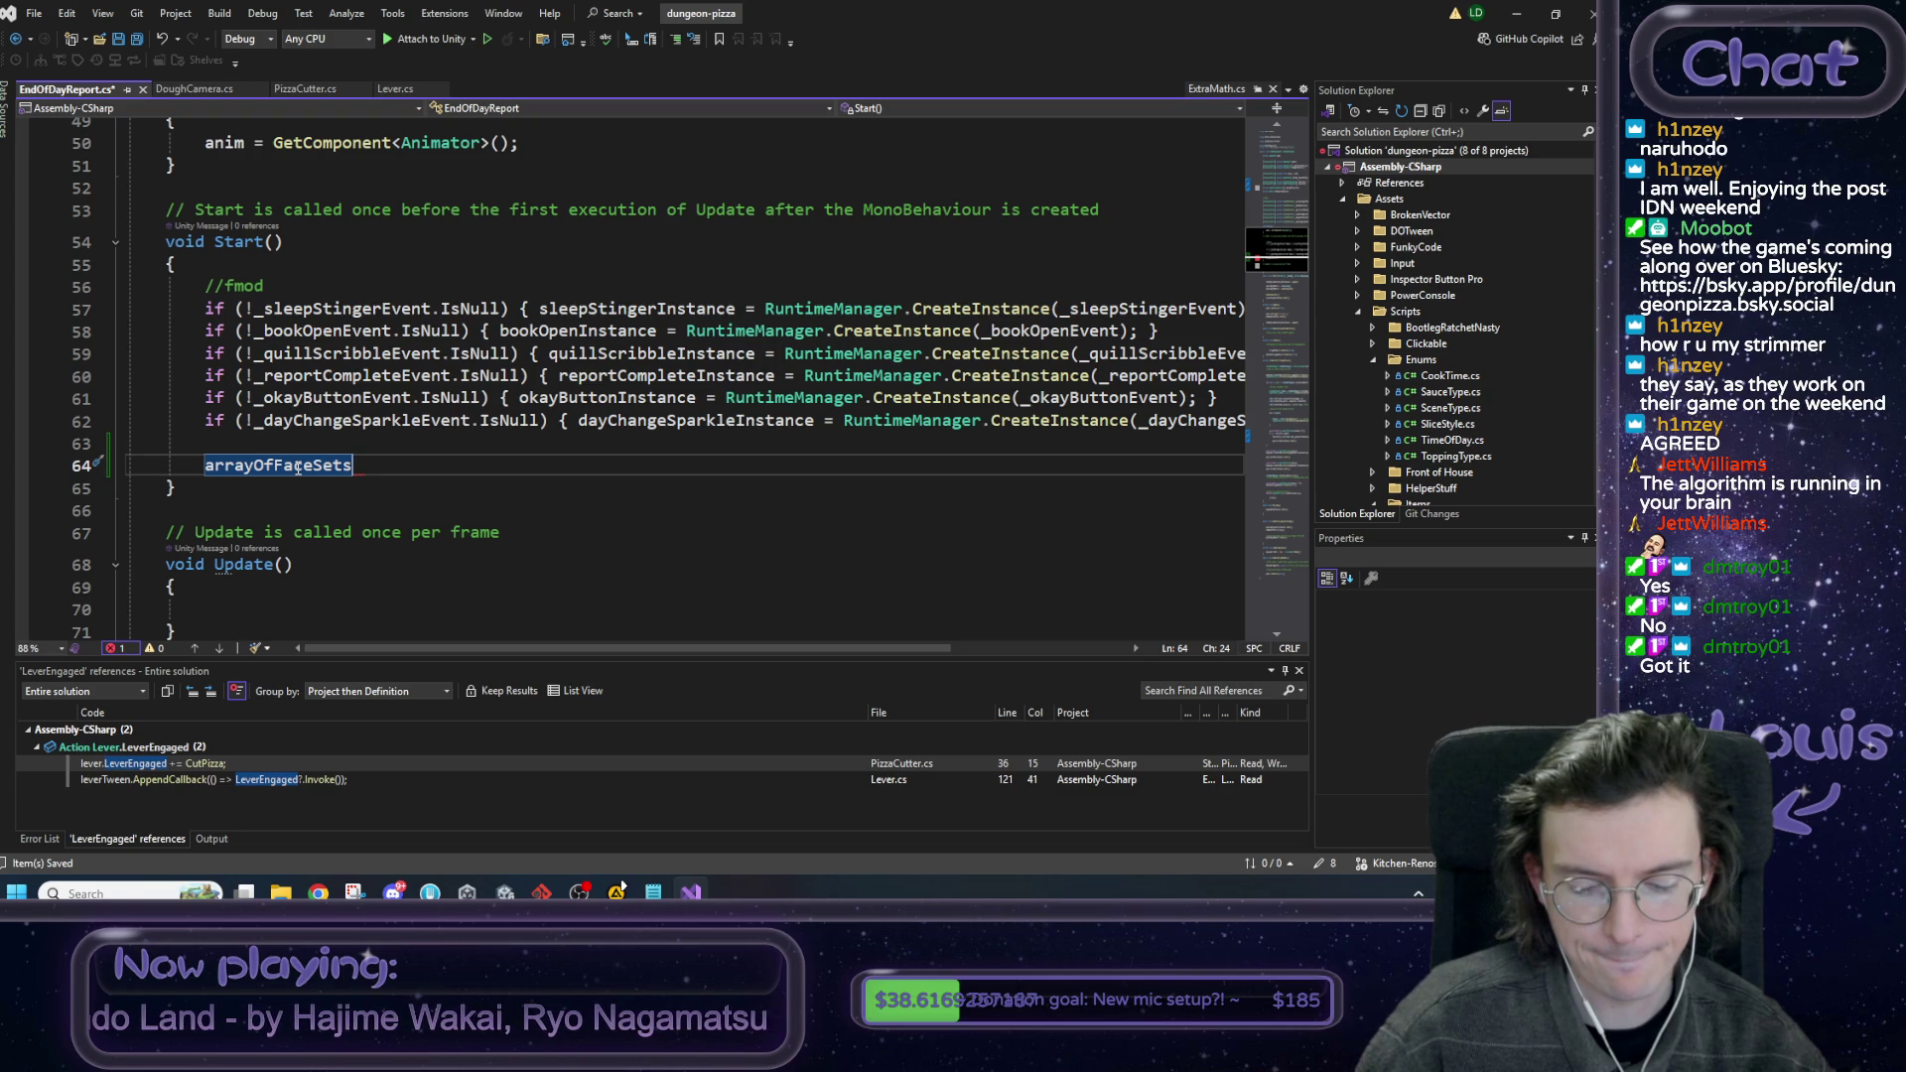
text(.Co)
key(Insert)
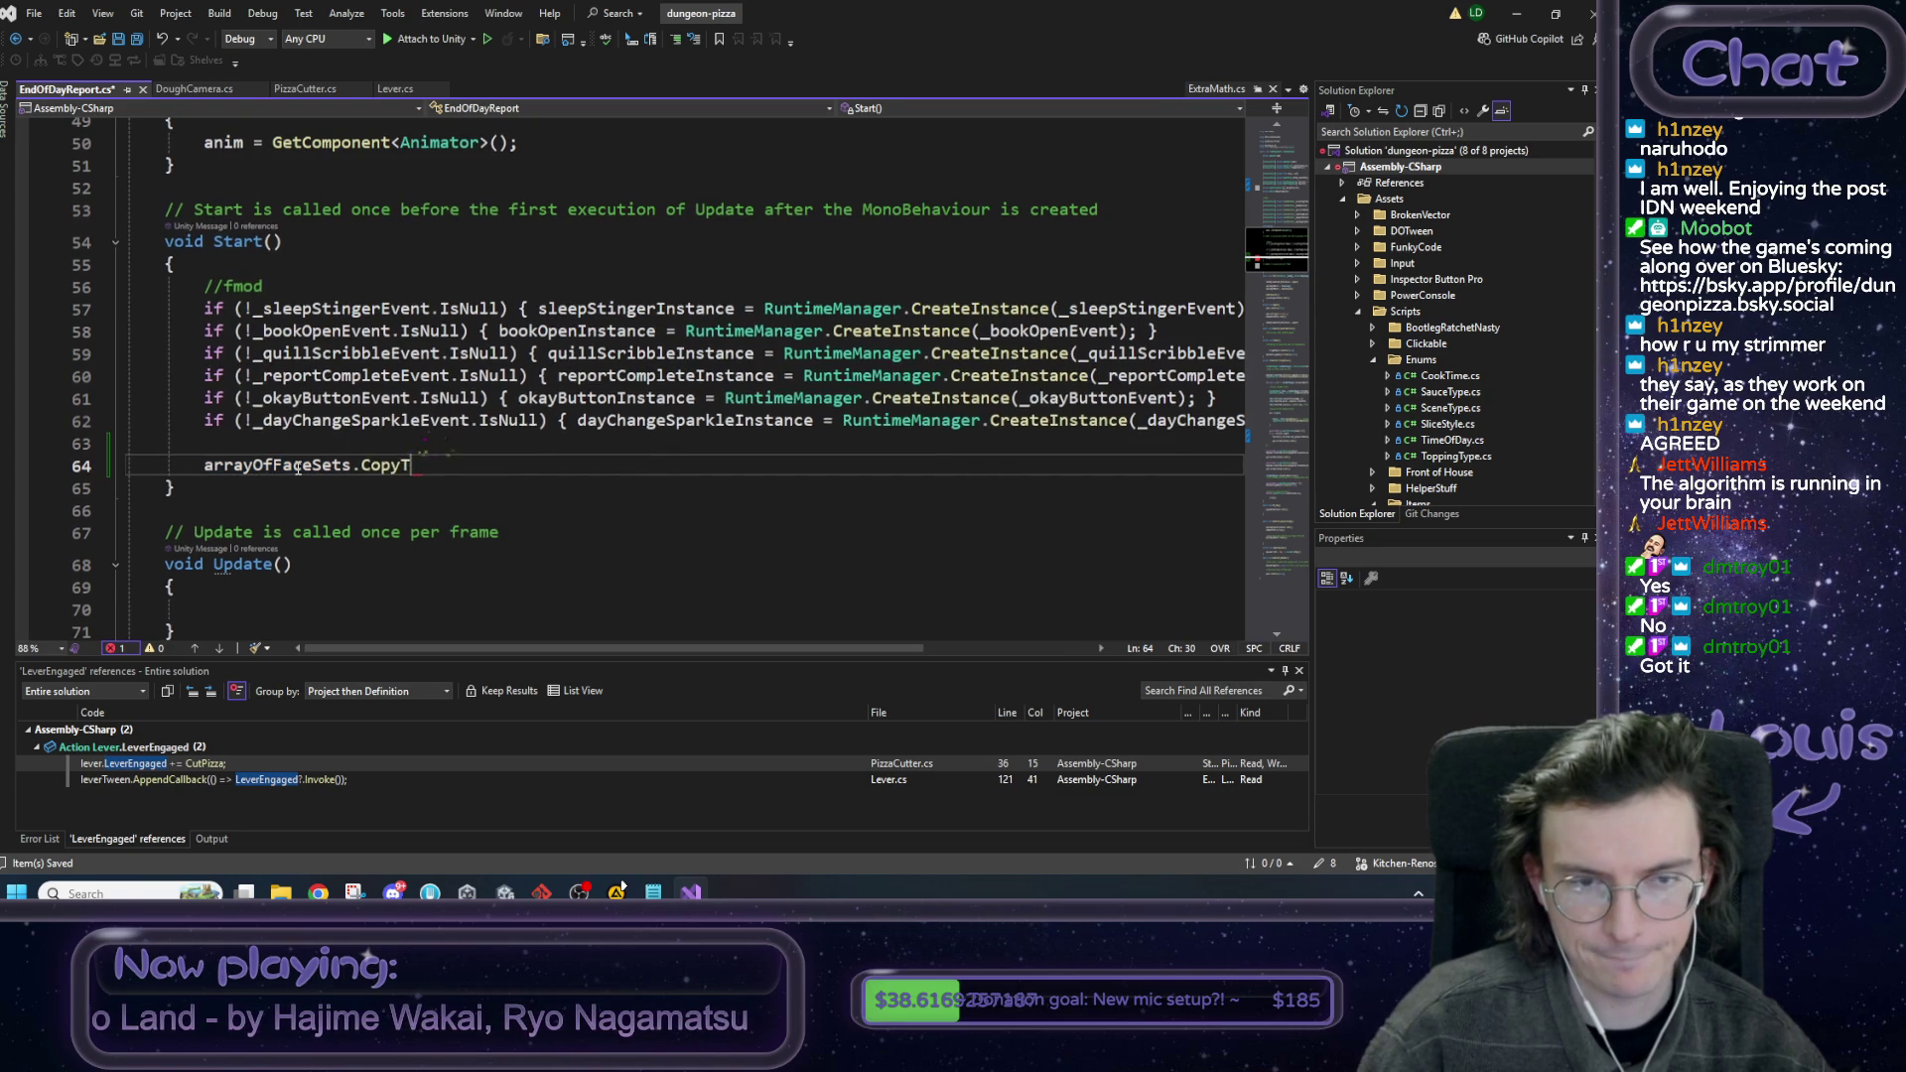
key(BackSpace)
key(BackSpace)
text(add)
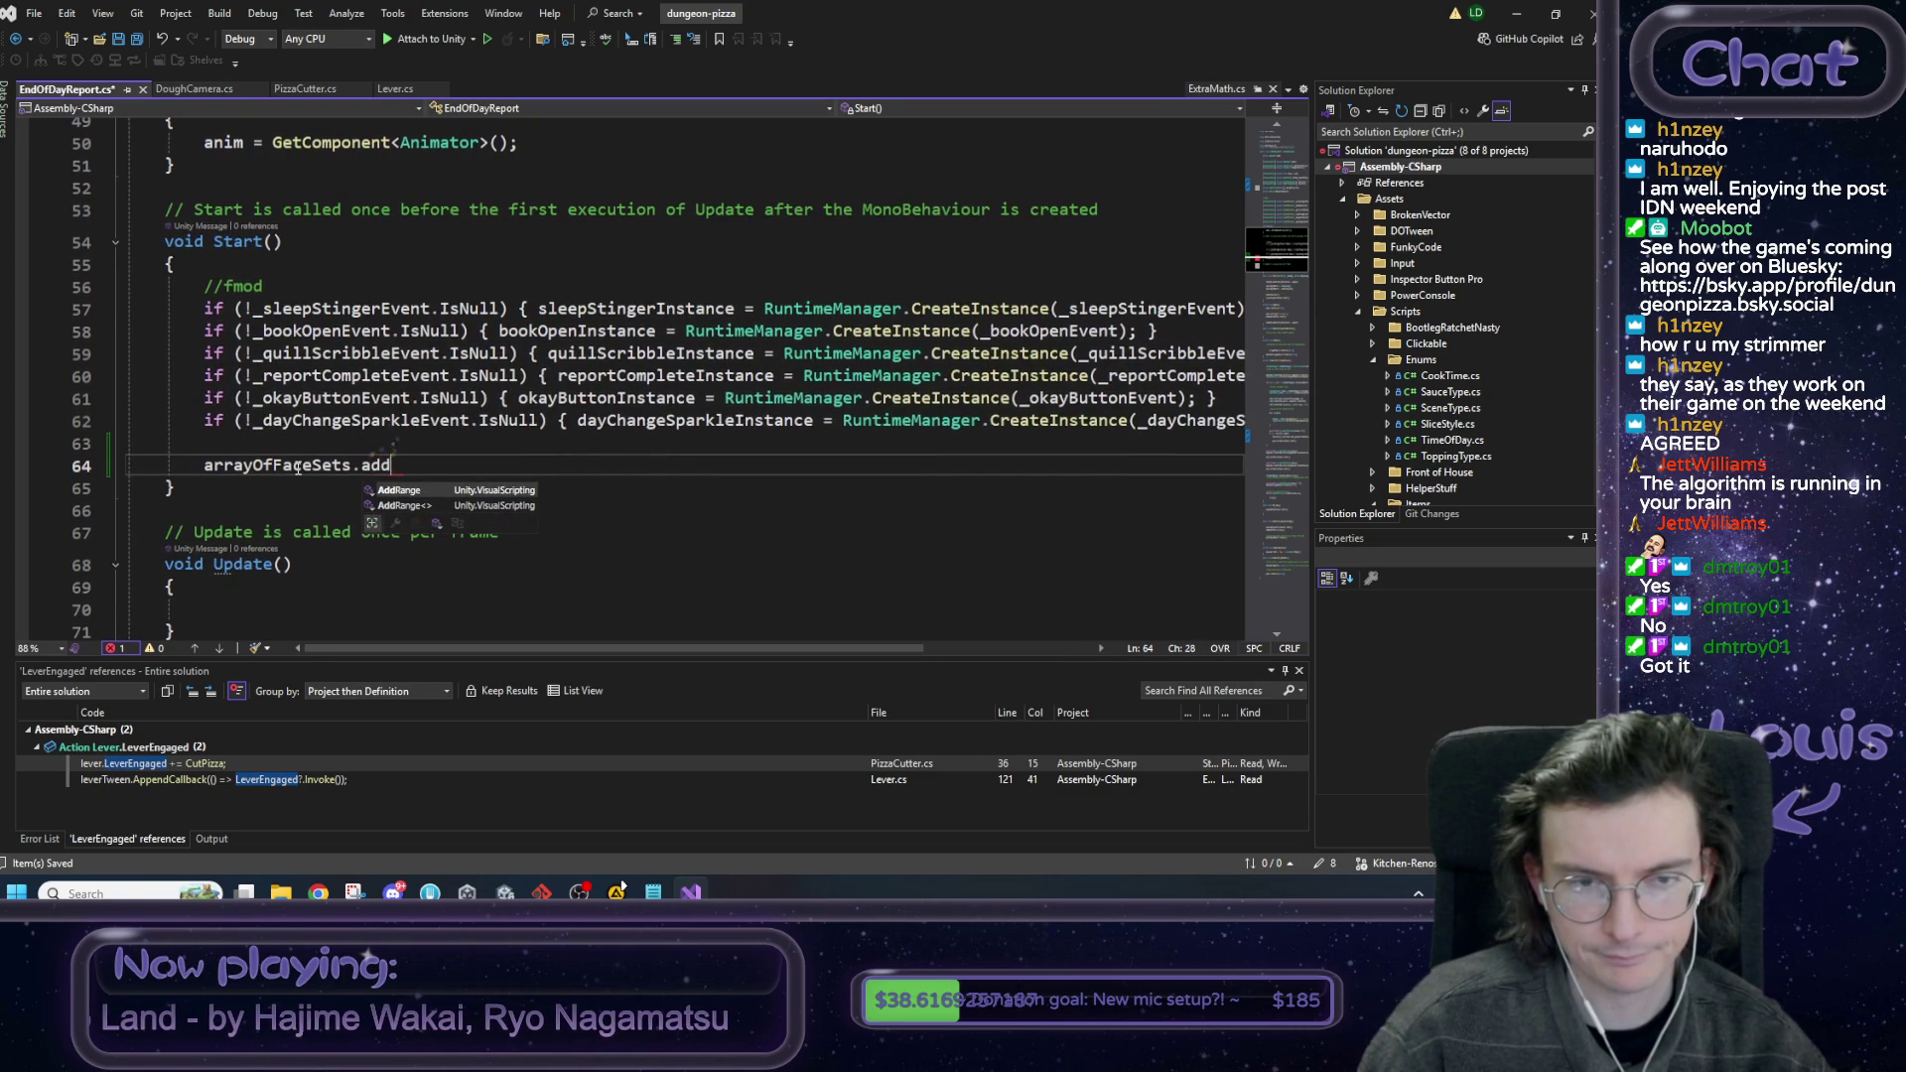
key(BackSpace)
key(BackSpace)
key(BackSpace)
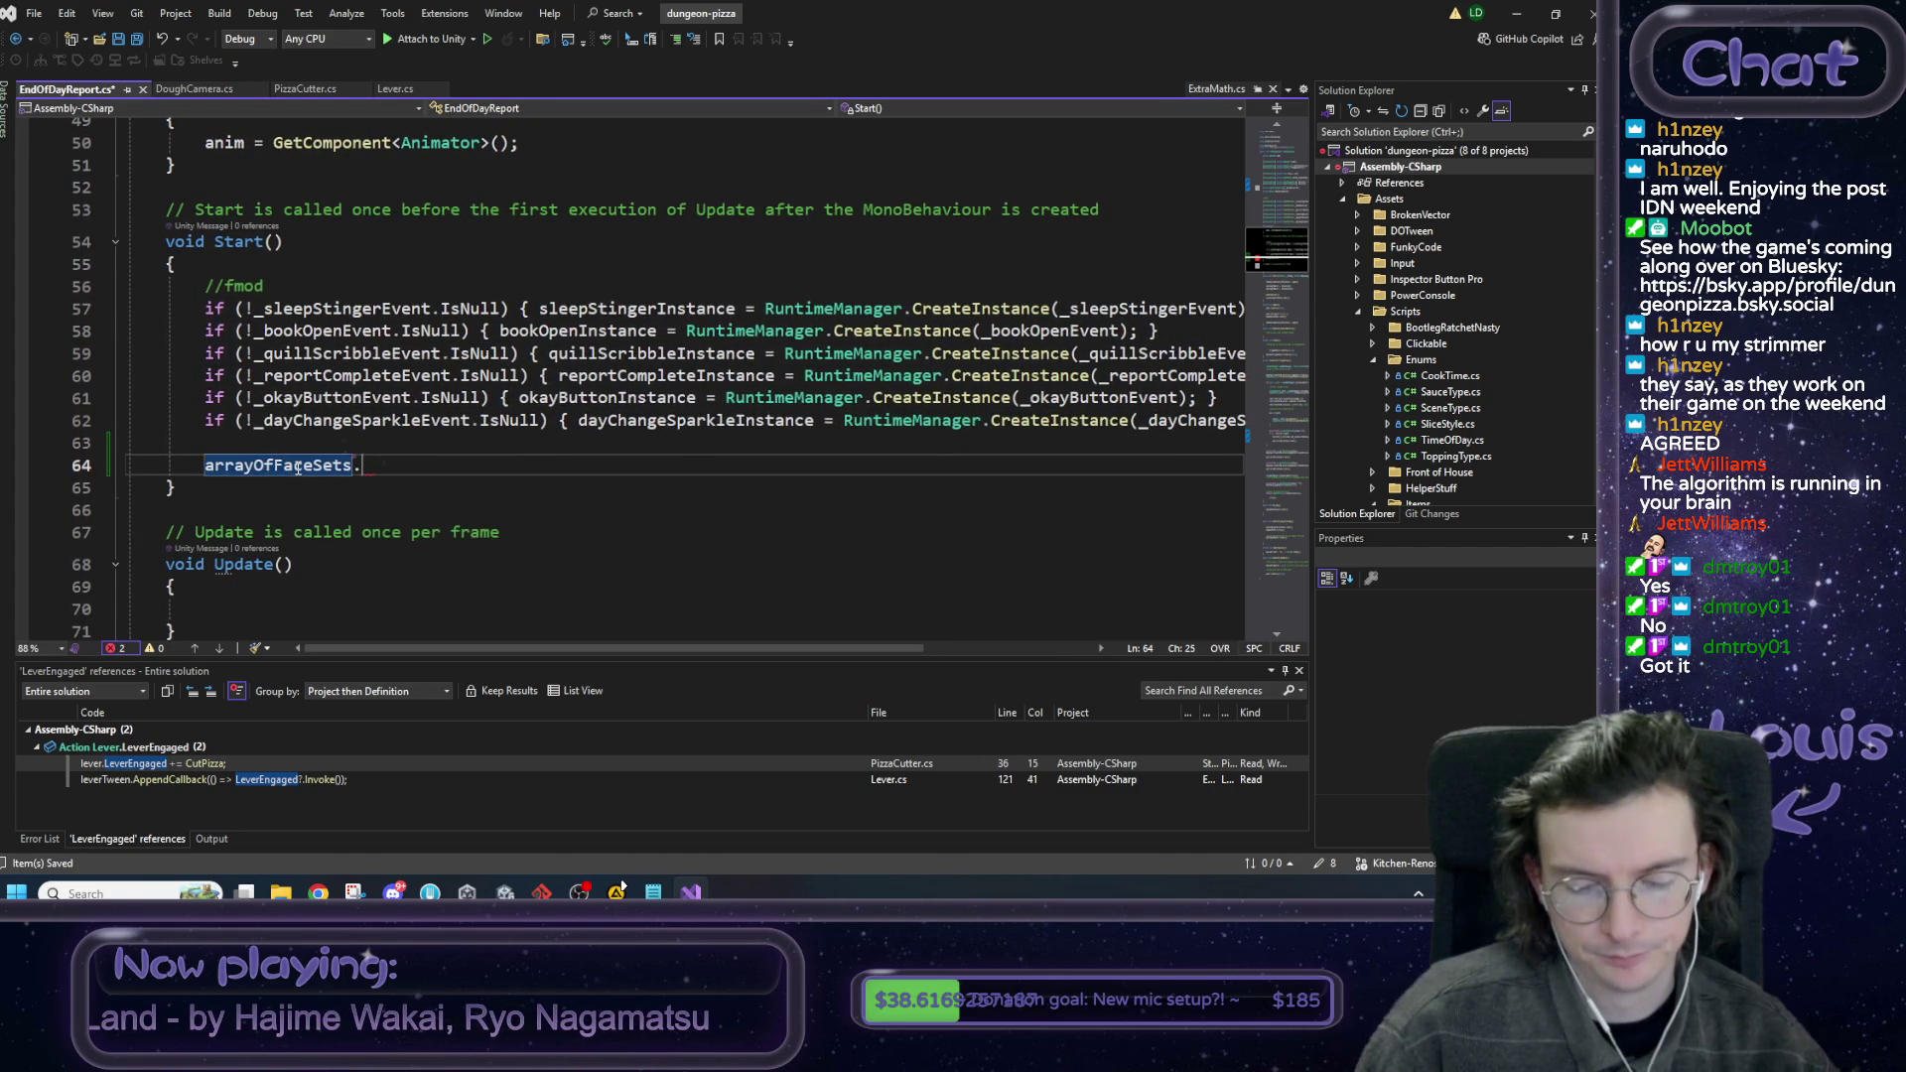
key(ctrl+space)
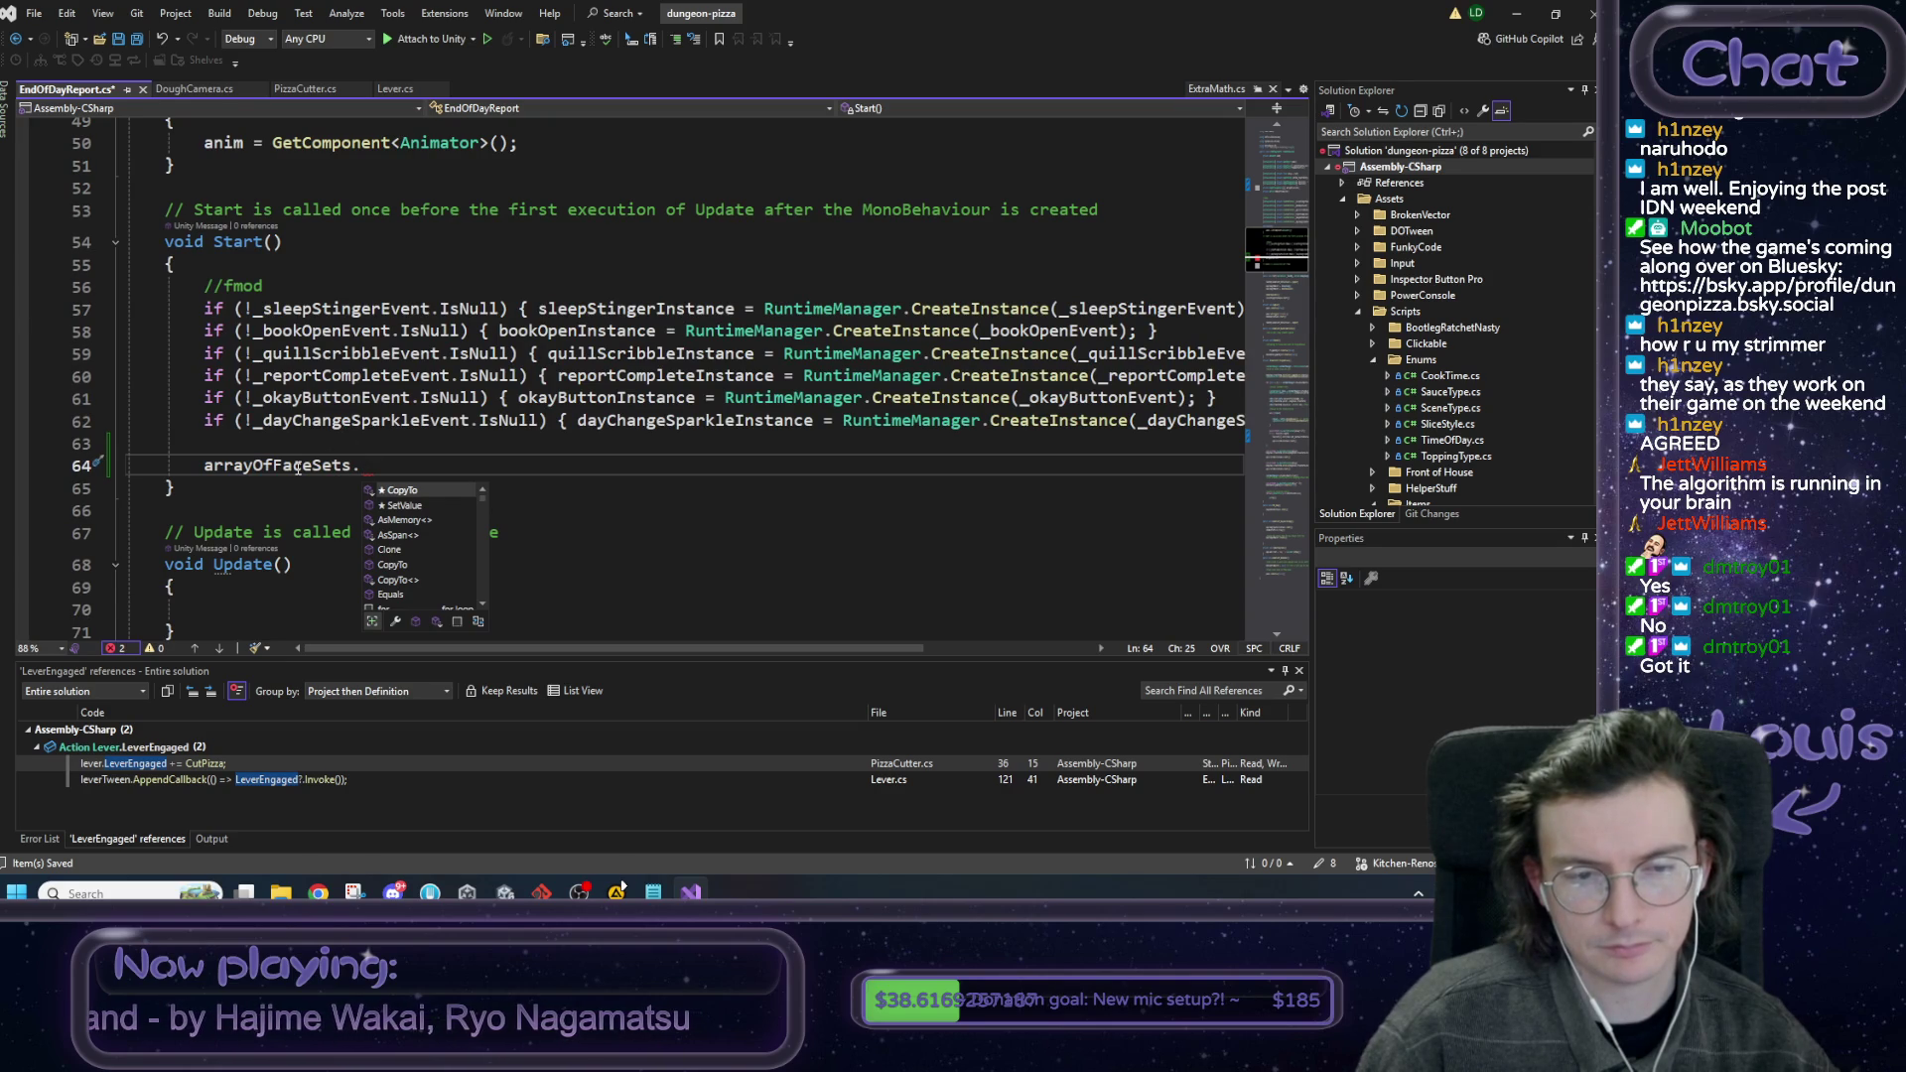
double_click(298, 467)
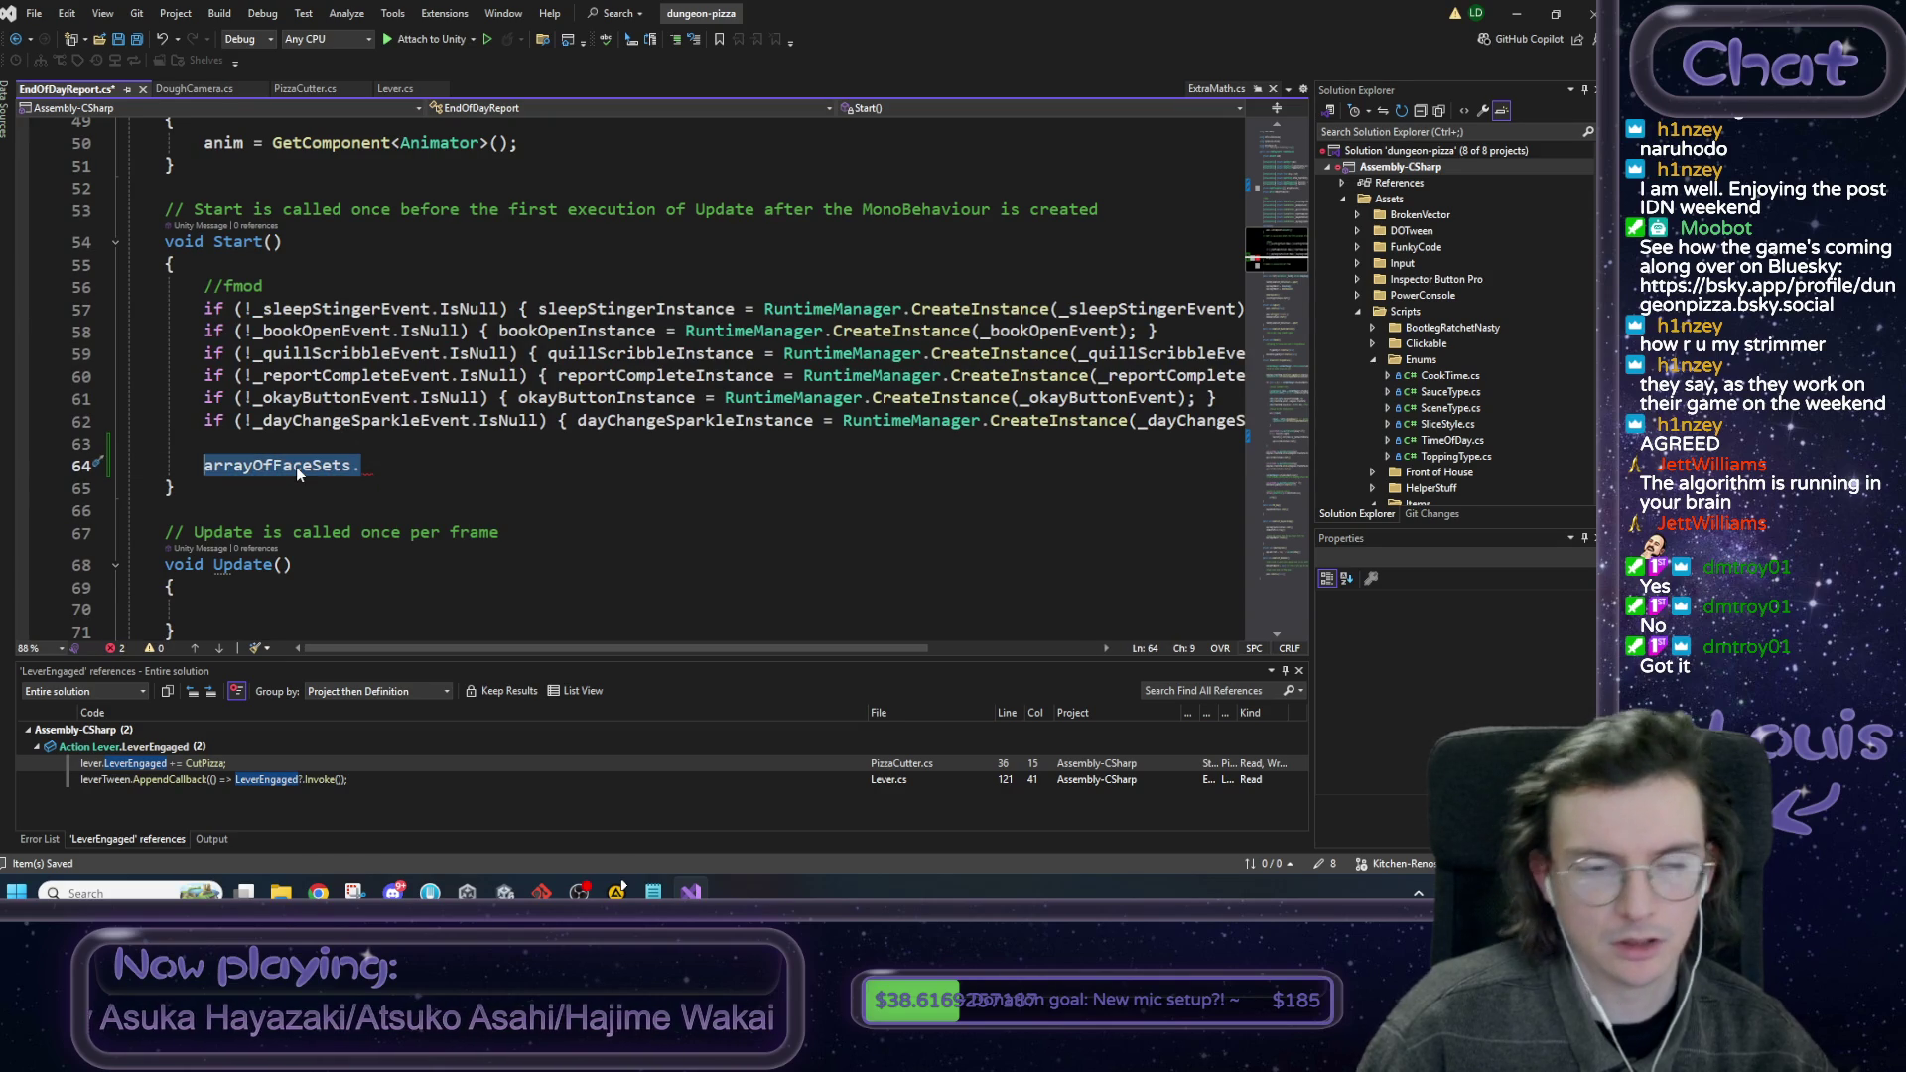
key(BackSpace)
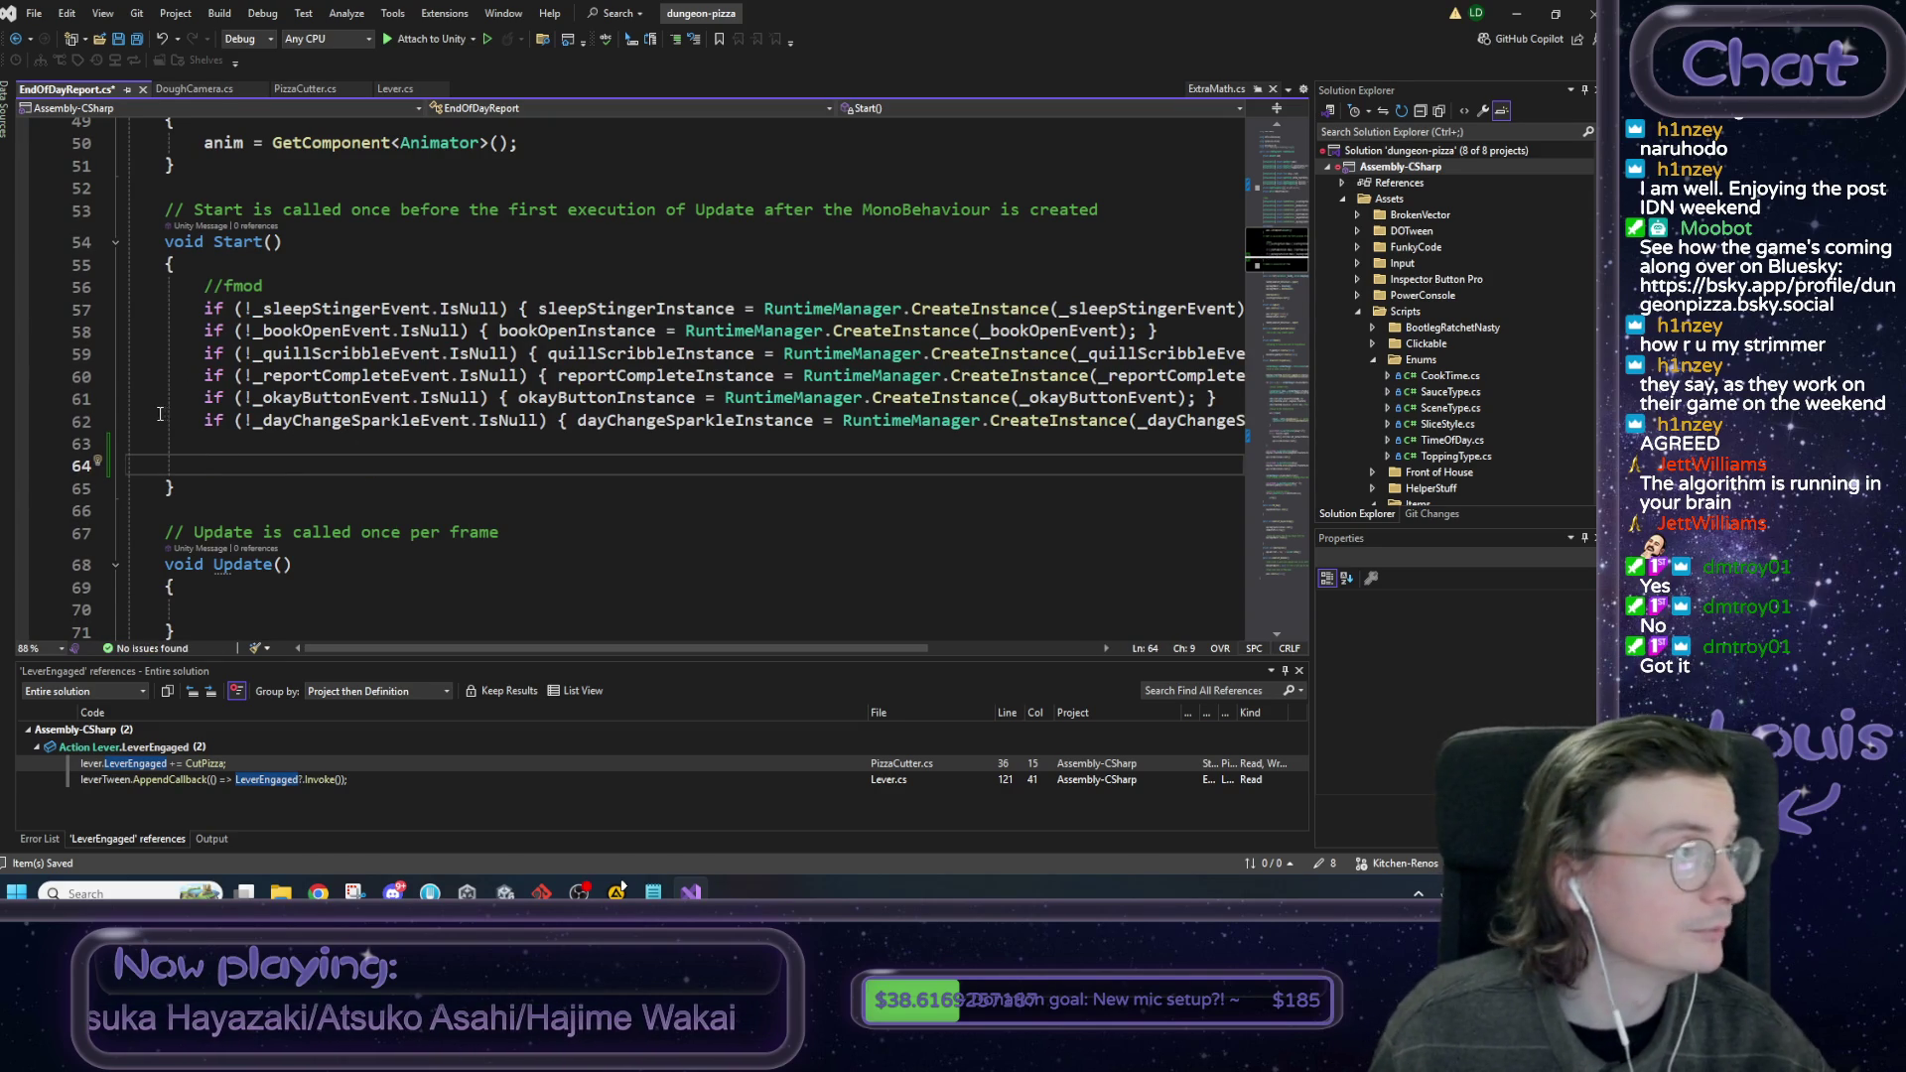
Minimize Visual Studio and bring the Unity forum page to the front.
click(1515, 14)
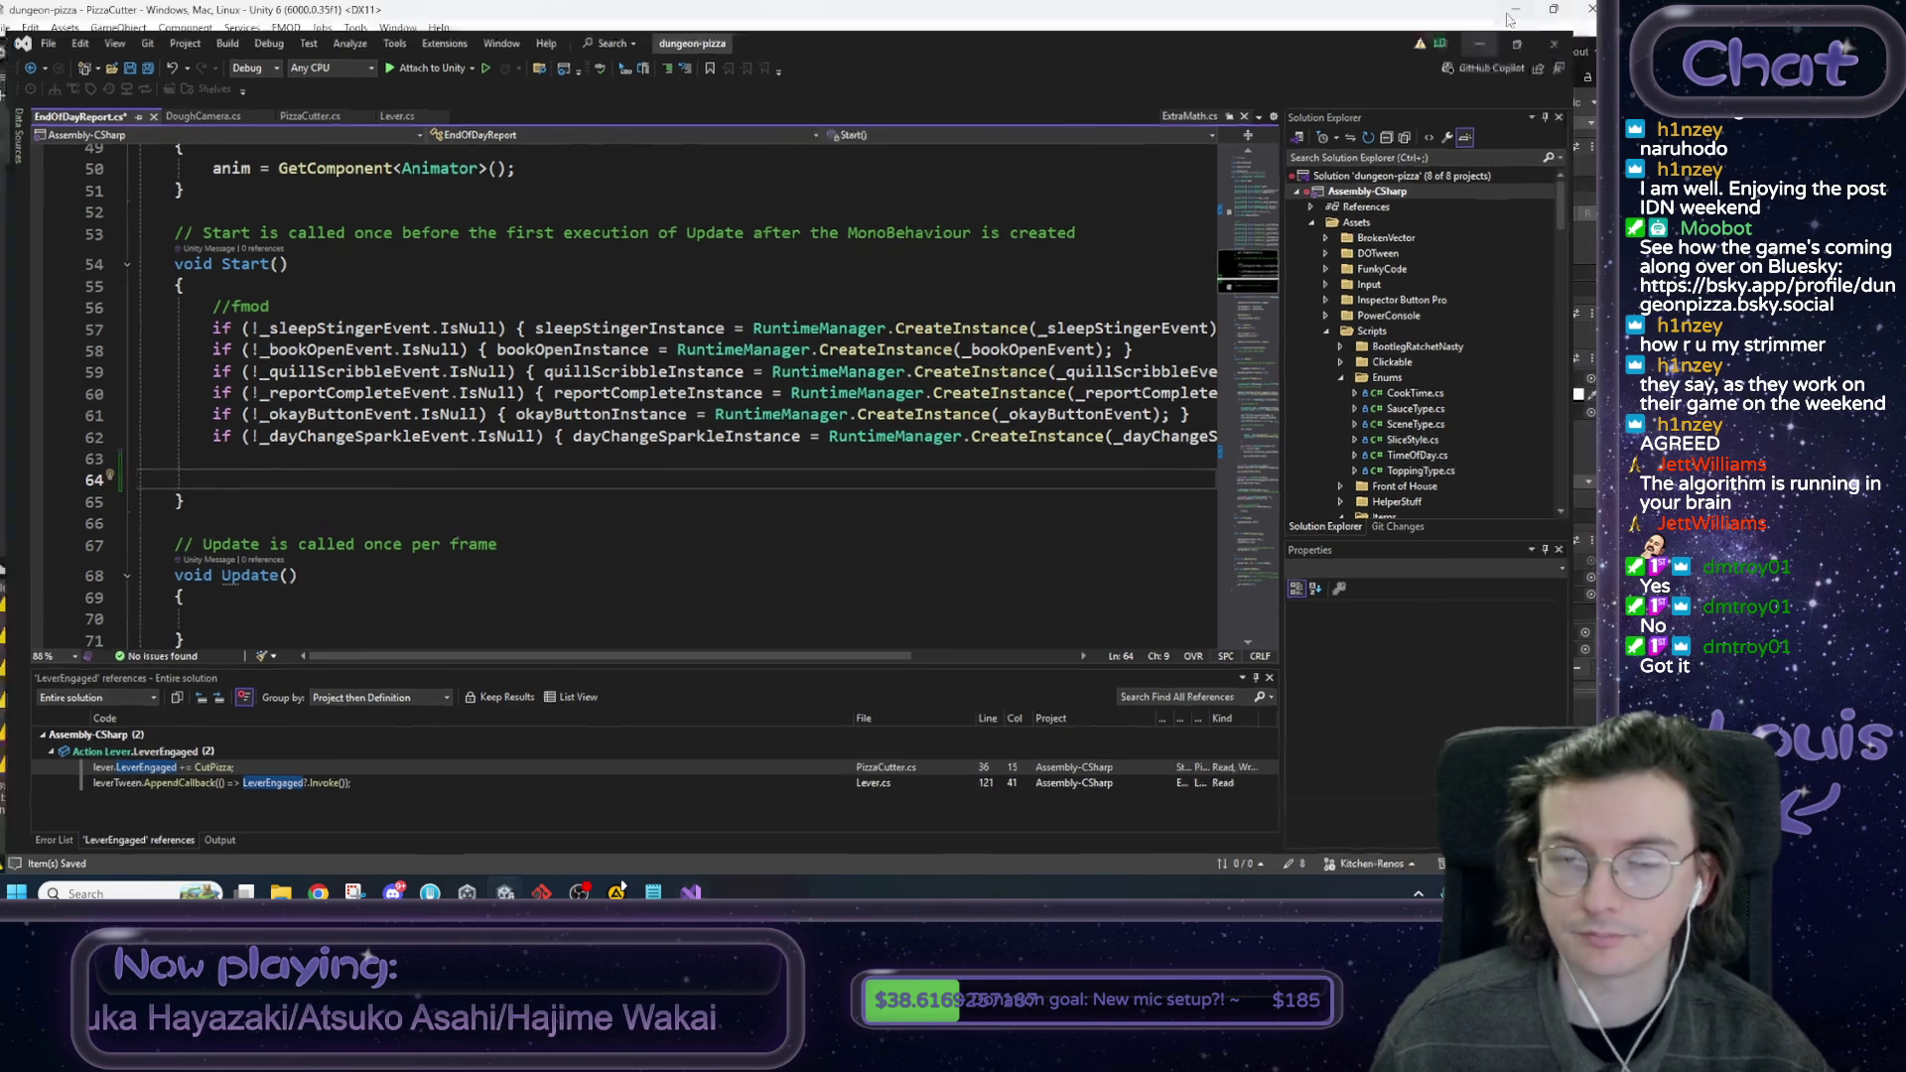
mouse_move(317, 891)
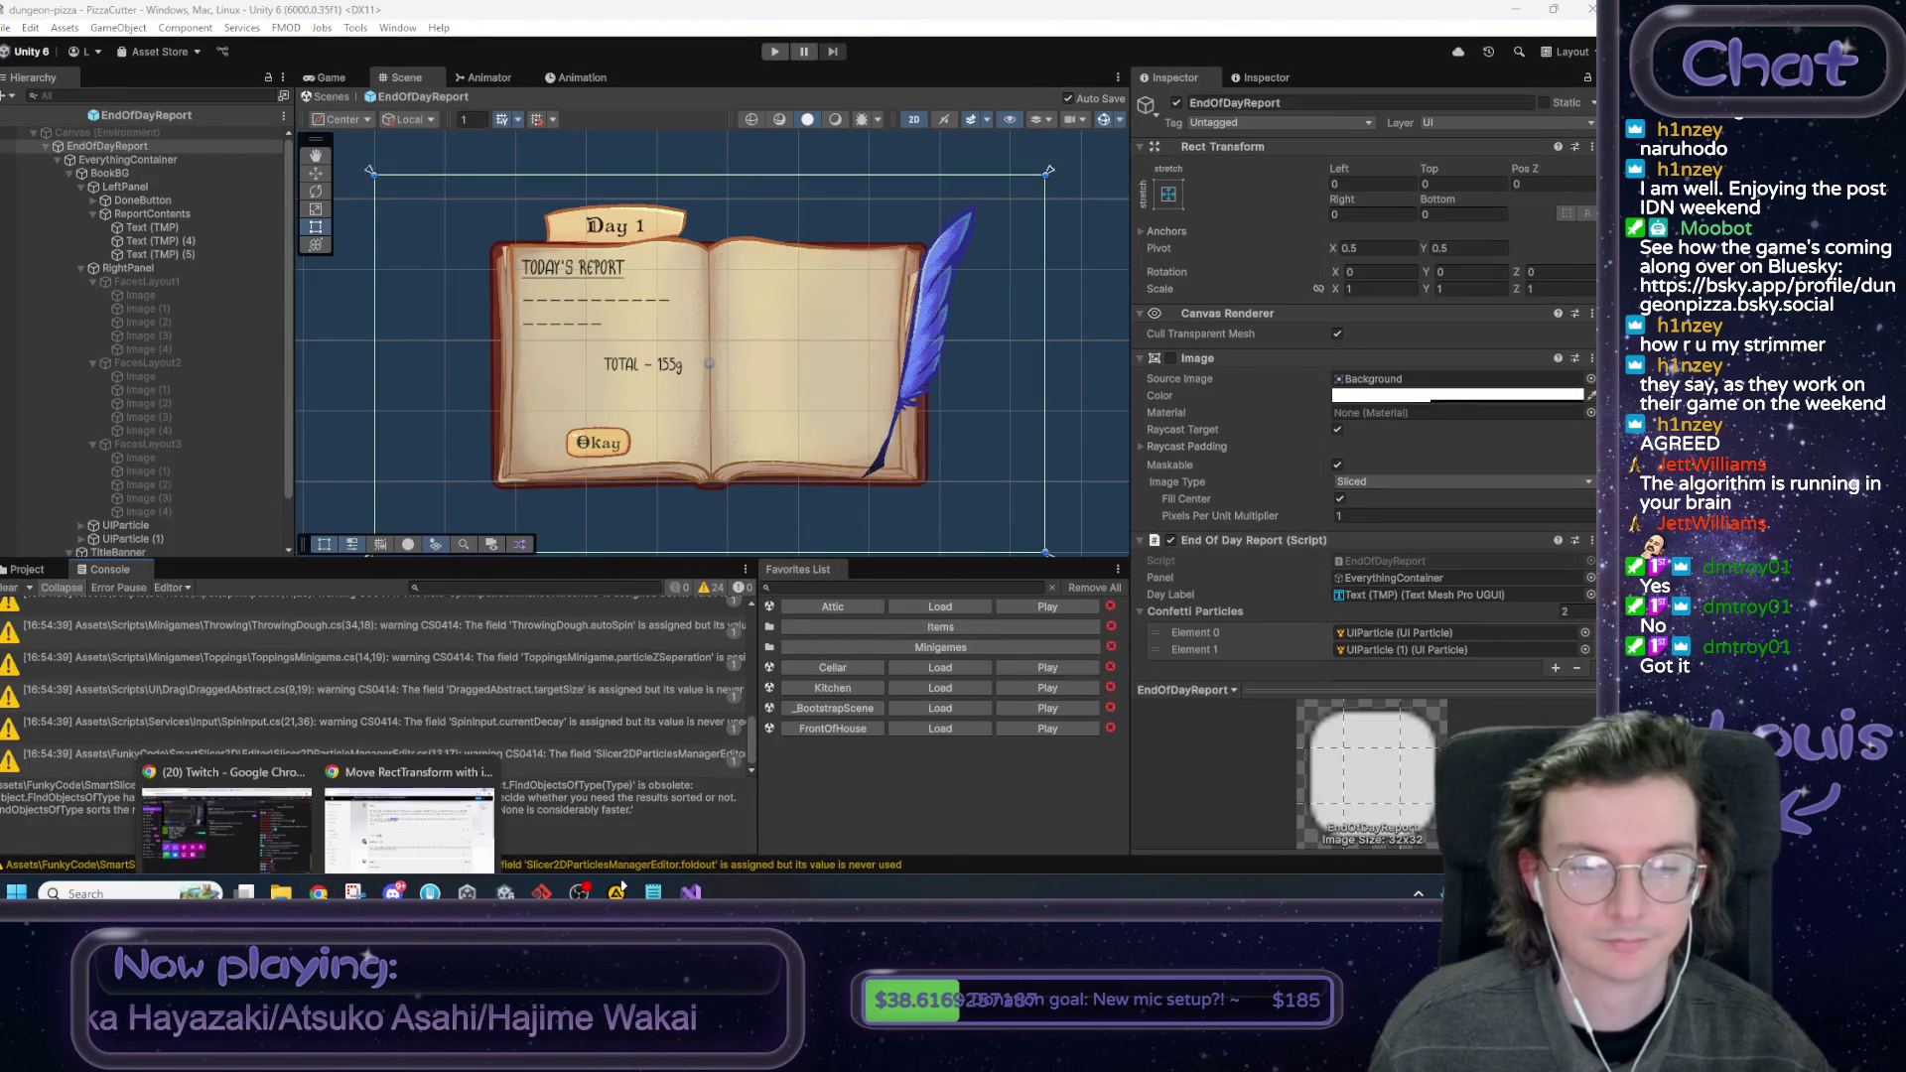
click(438, 801)
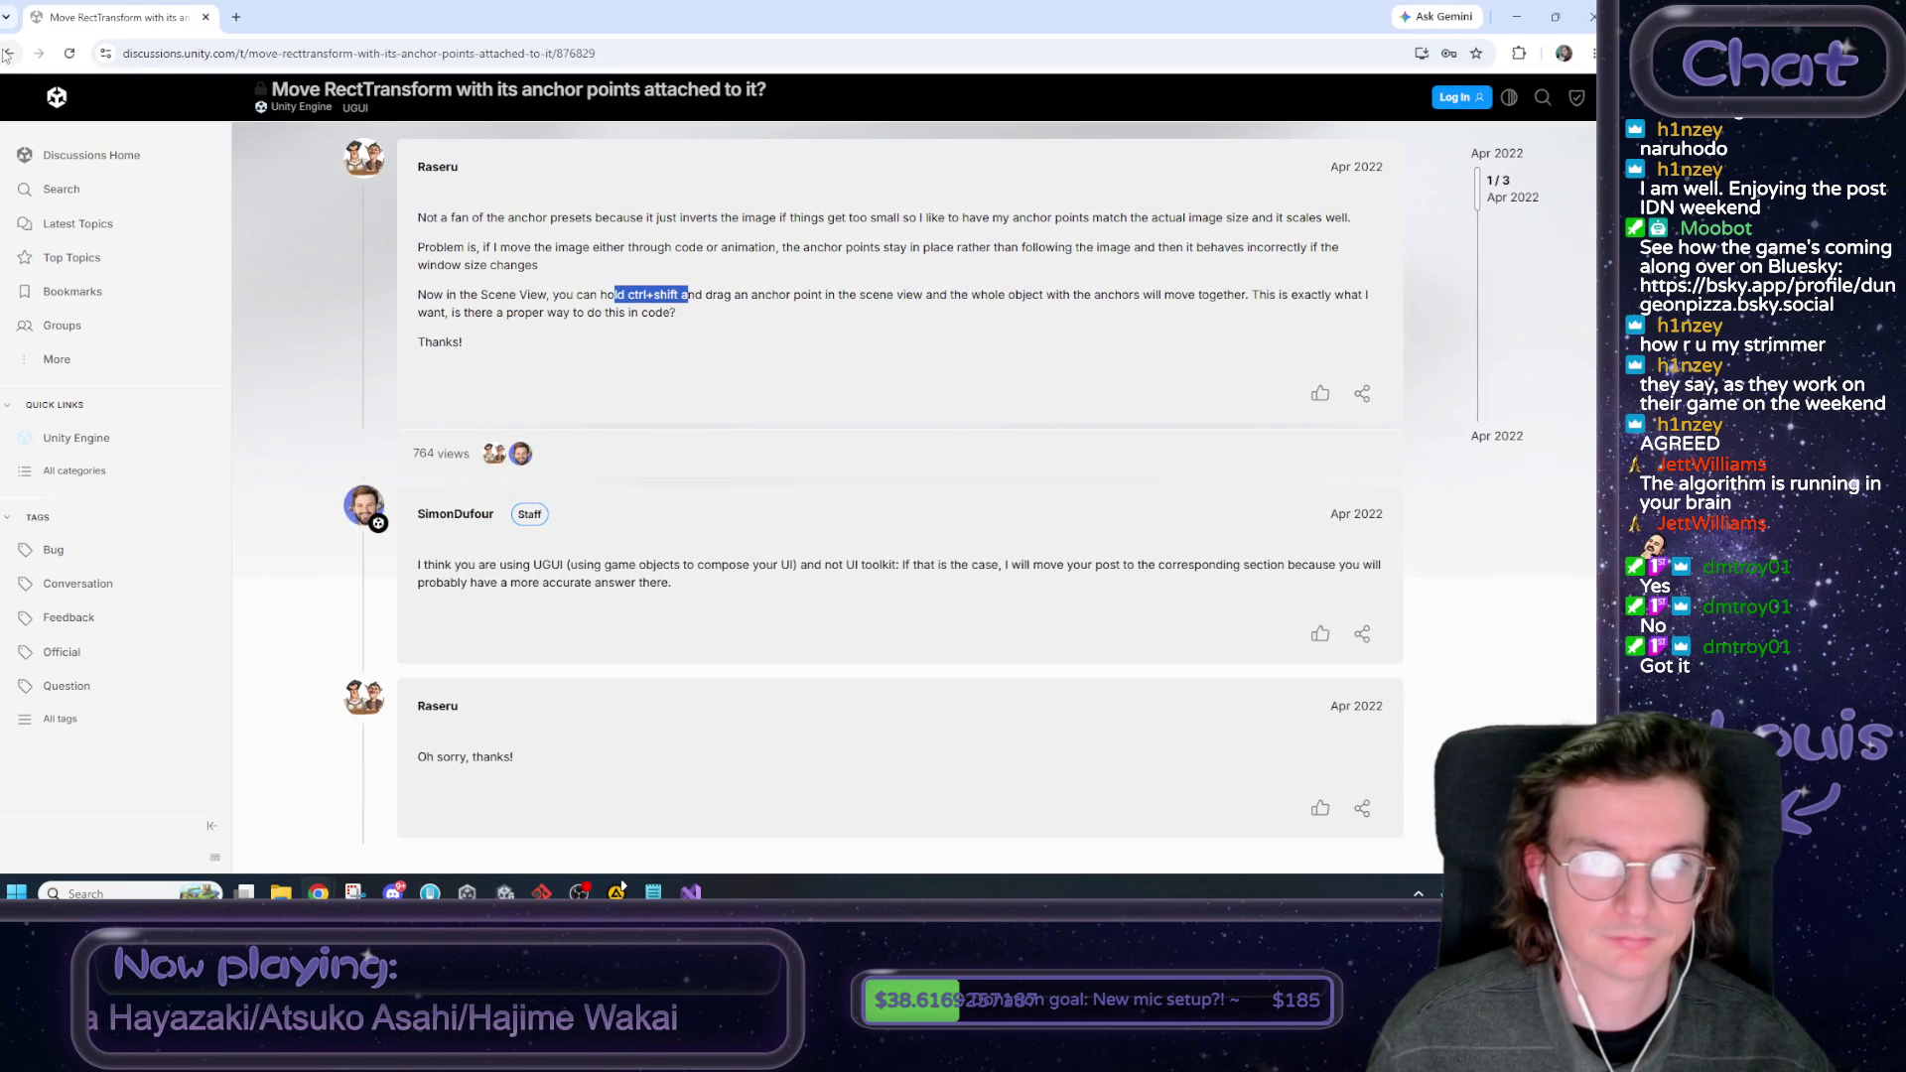
Clear the forum post selection and switch to the window with the 2D arrays thread.
click(349, 206)
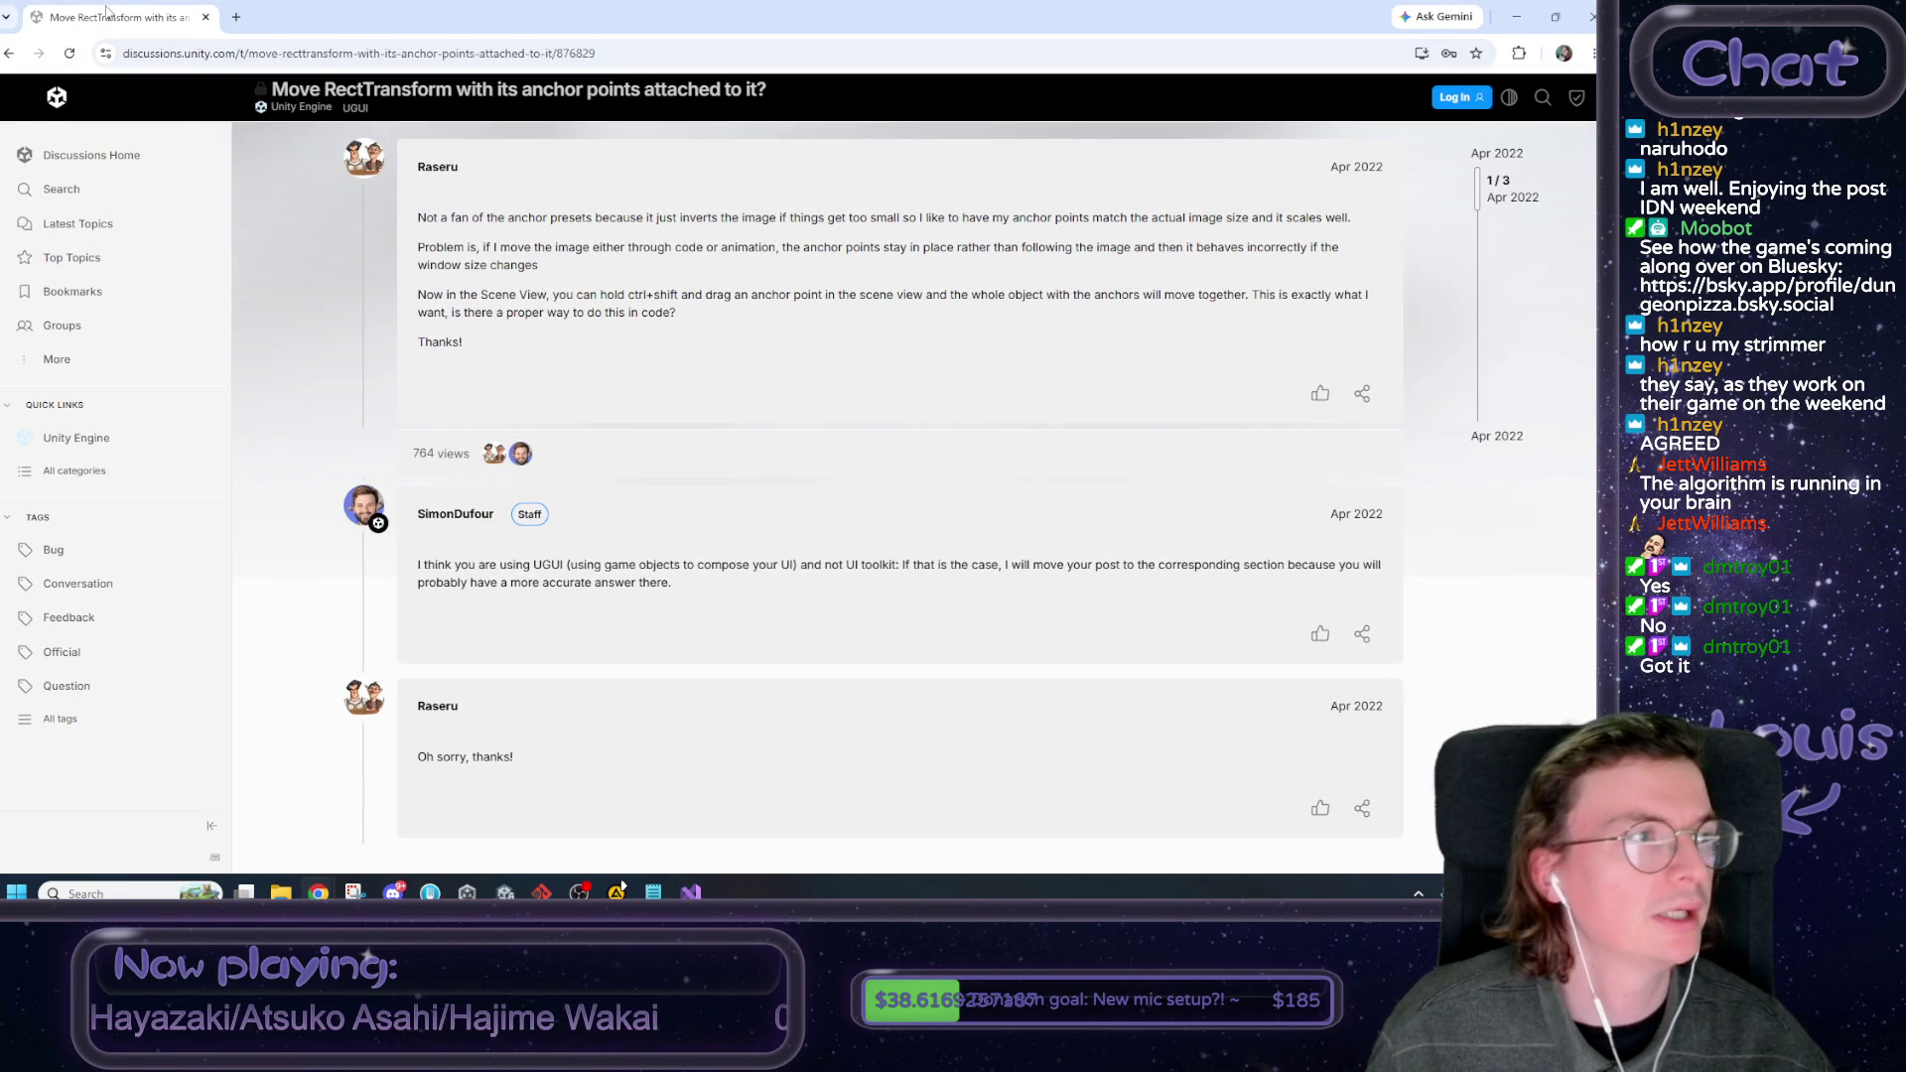
key(alt+Tab)
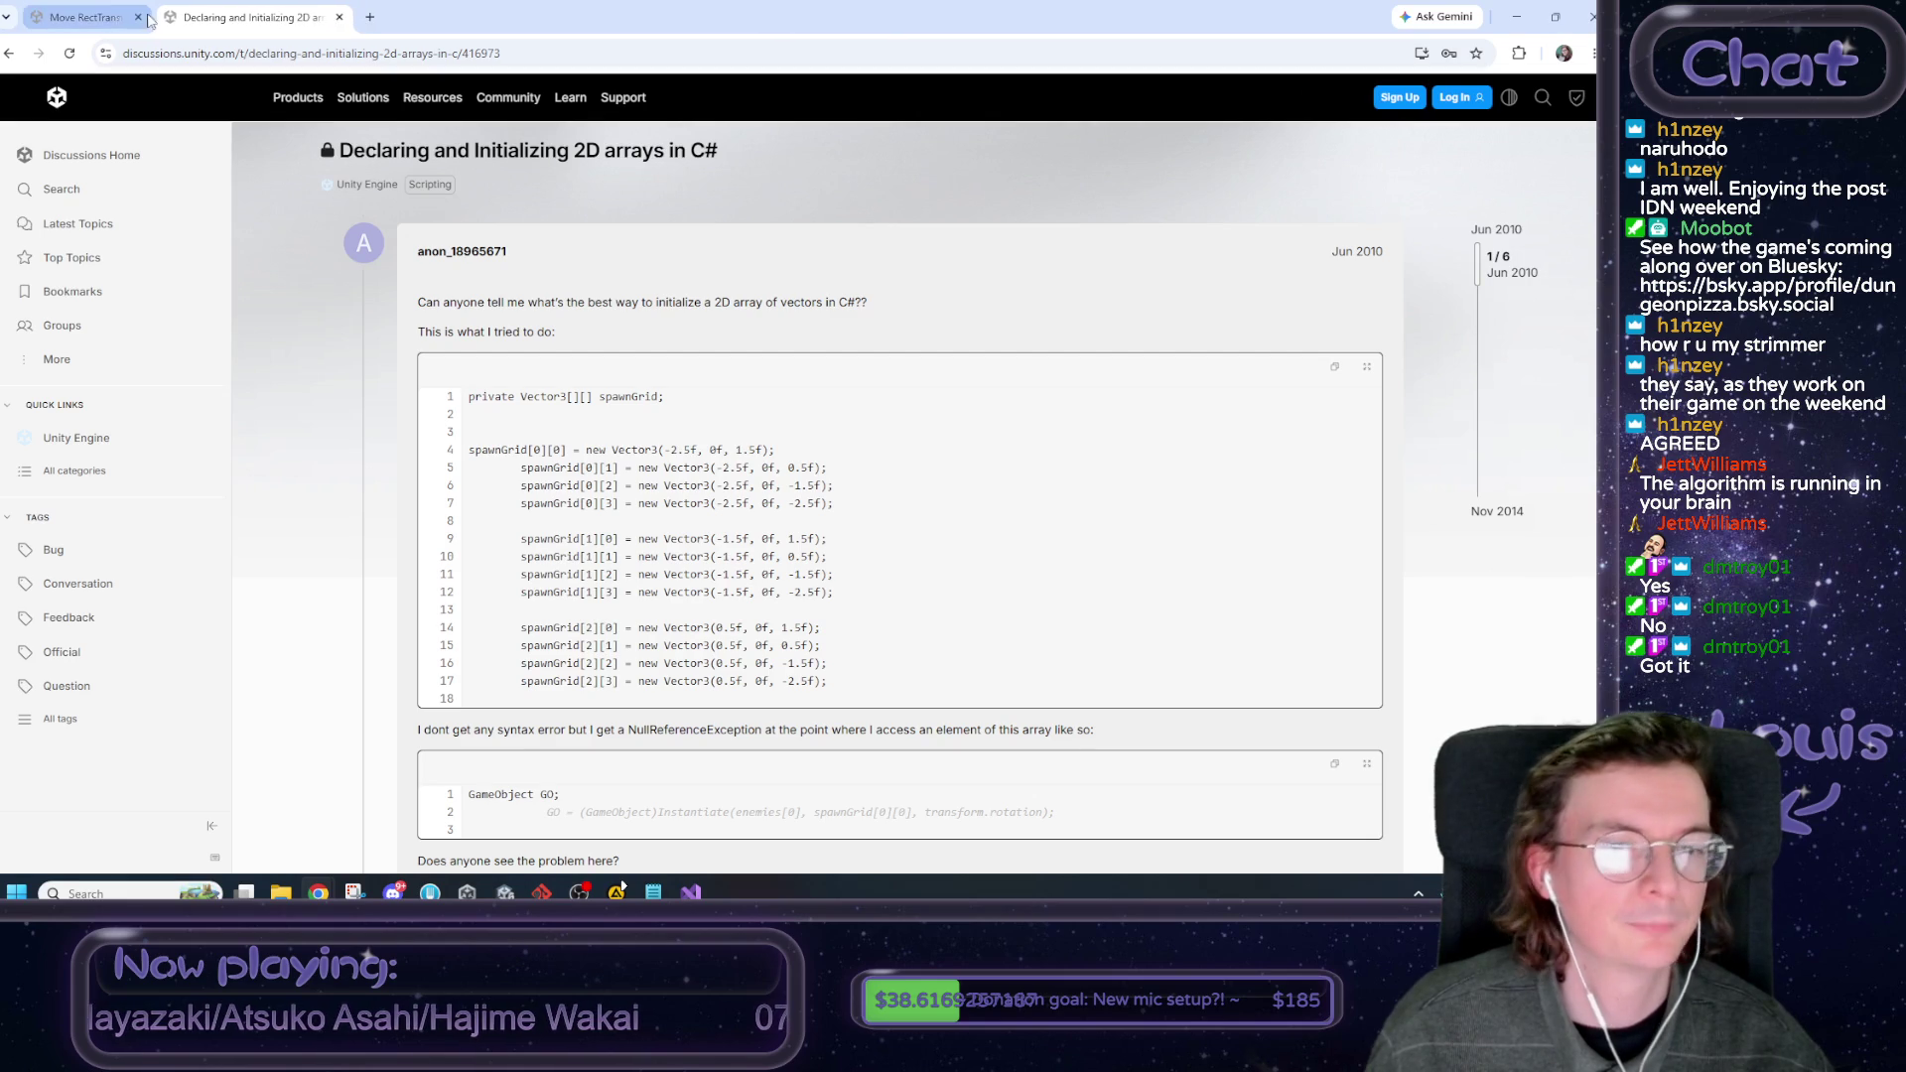
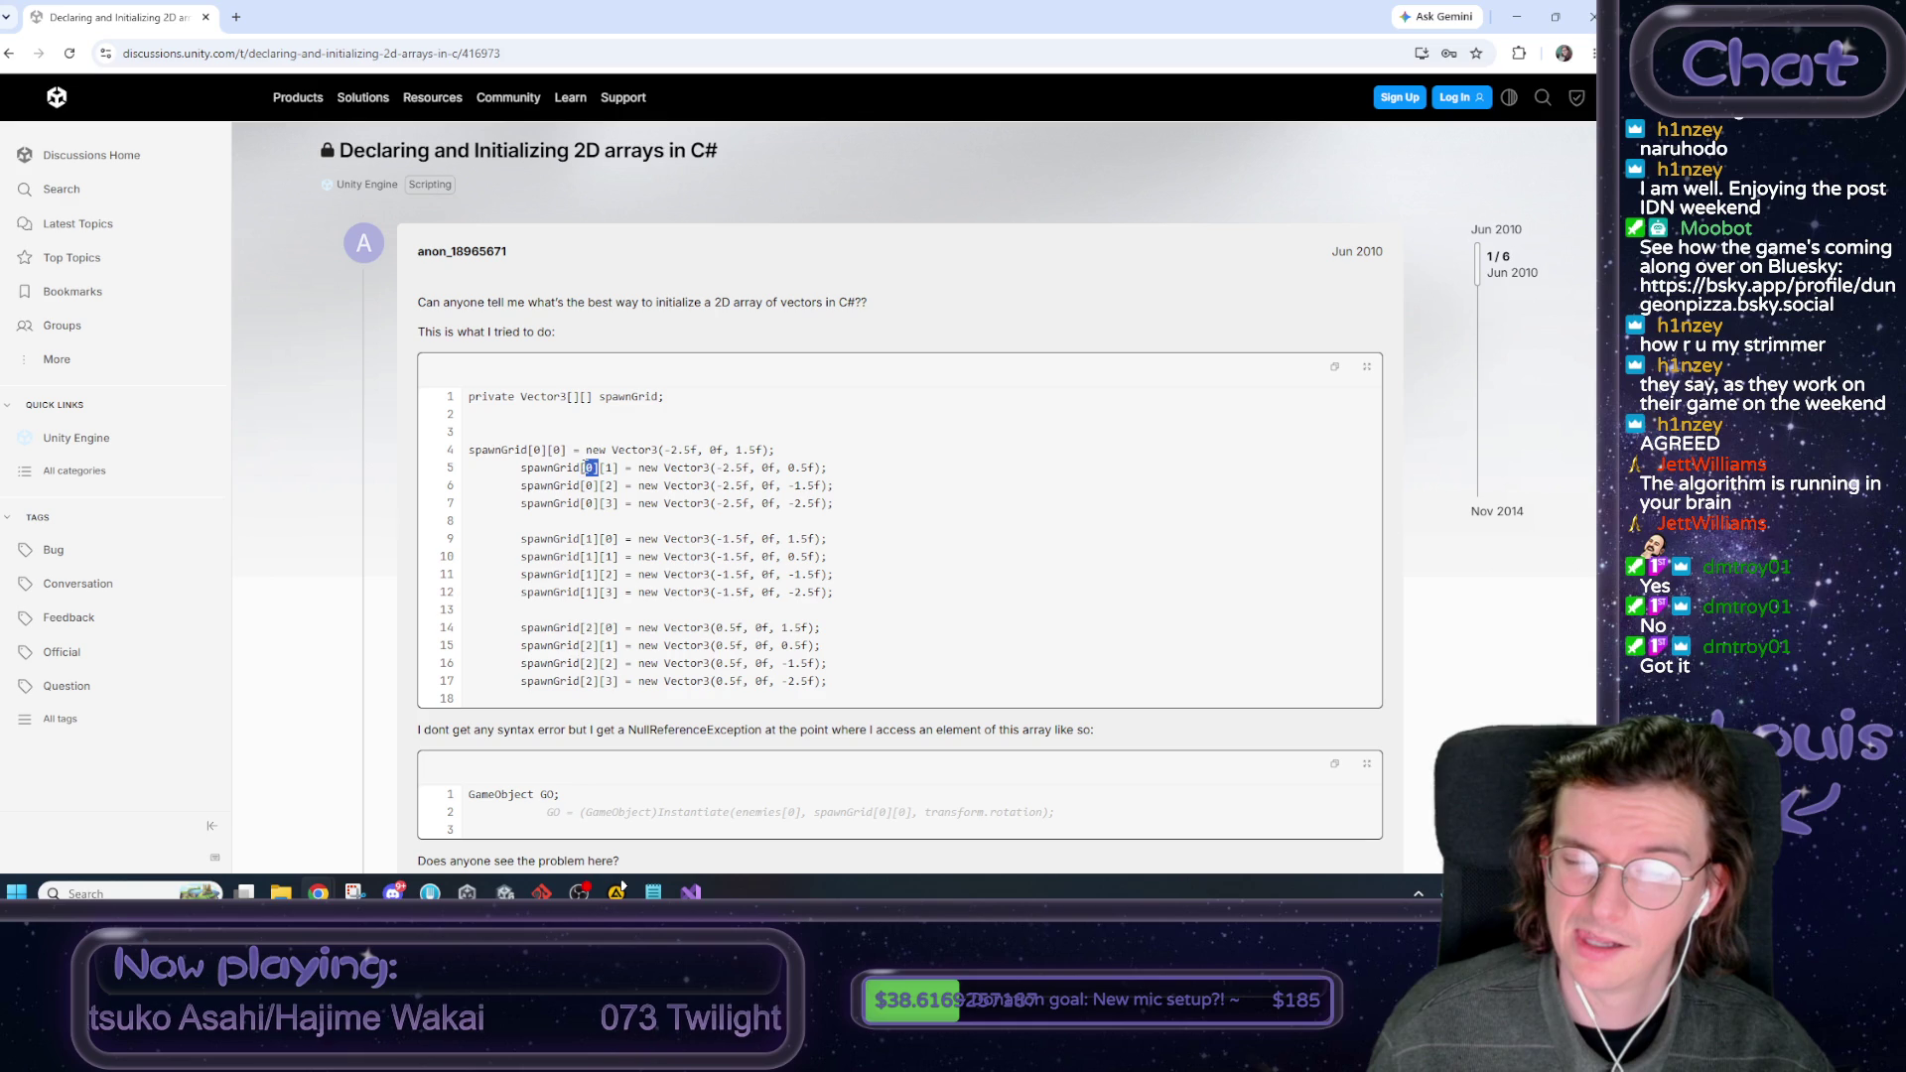
Read the forum replies on uninitialized 2D arrays, then return to EndOfDayReport.cs in Visual Studio.
scroll(584, 475, down, 5)
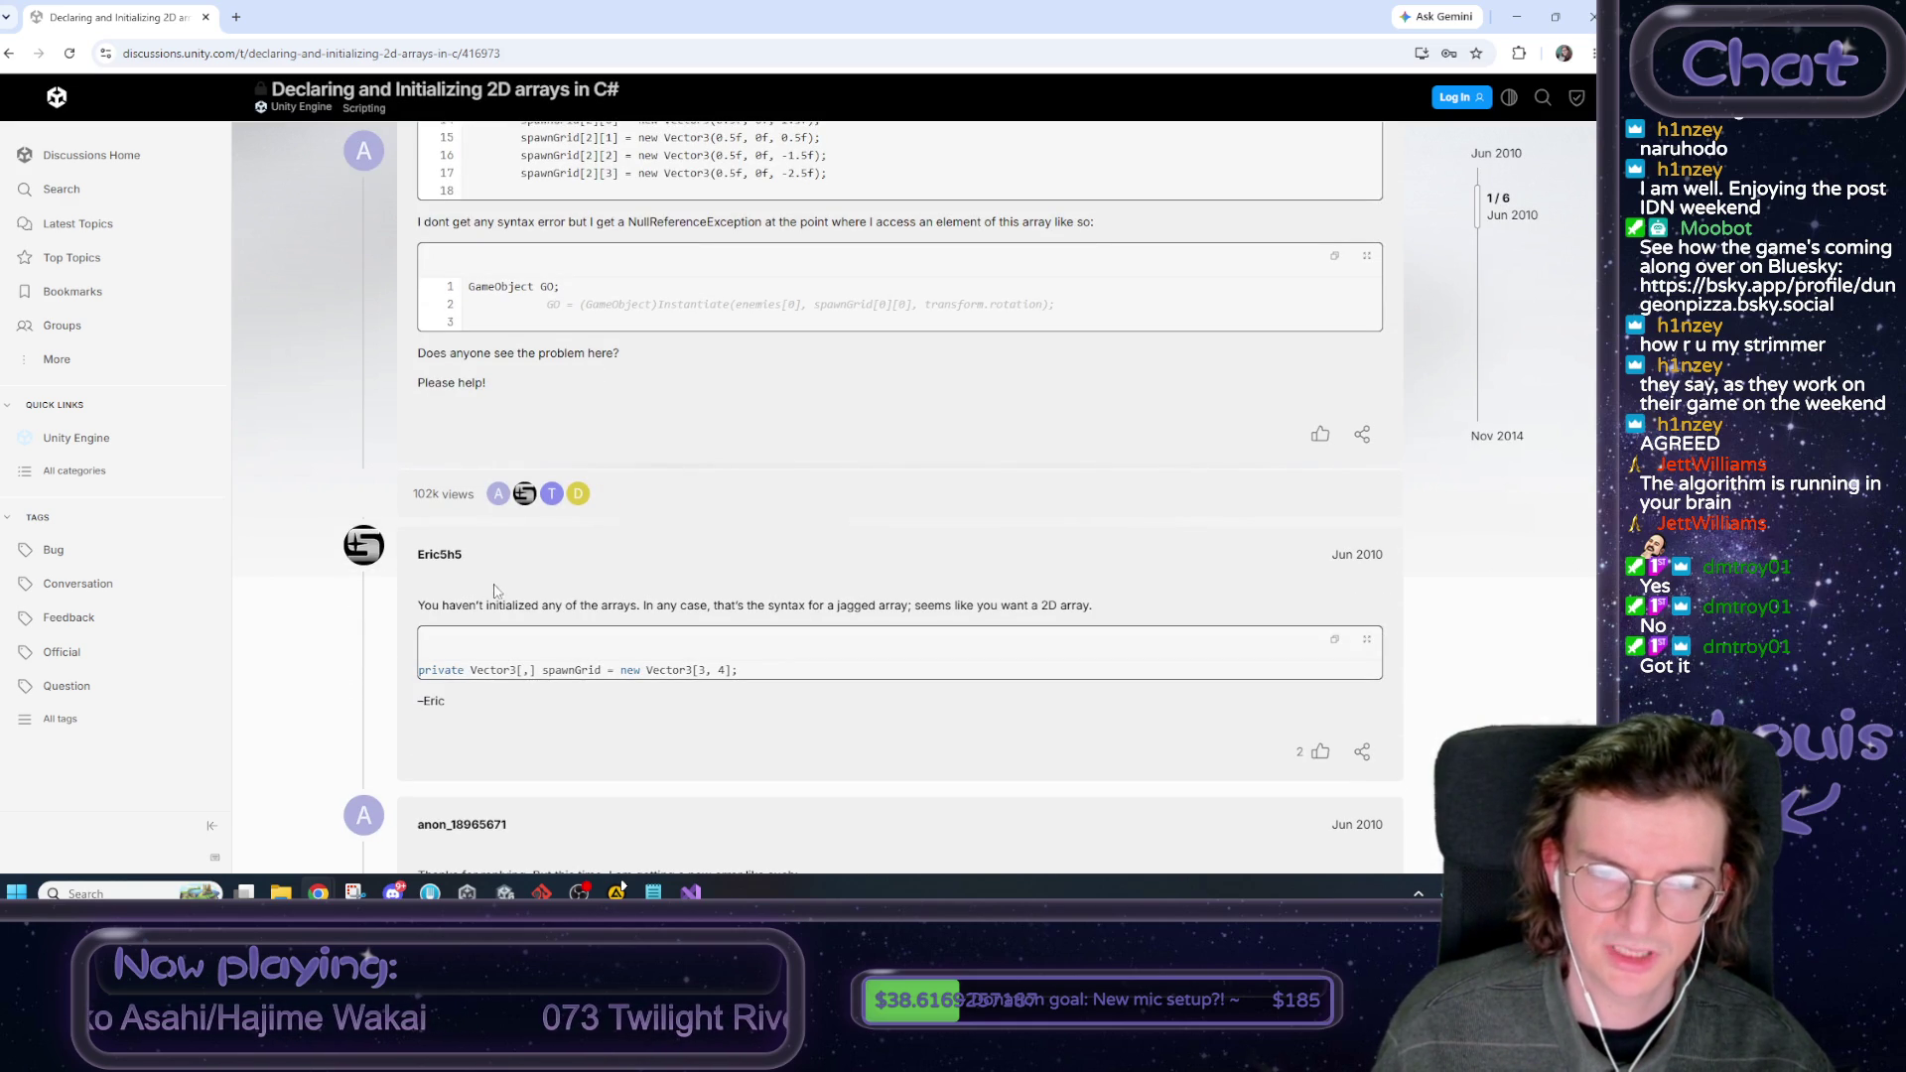
drag(498, 590, 786, 596)
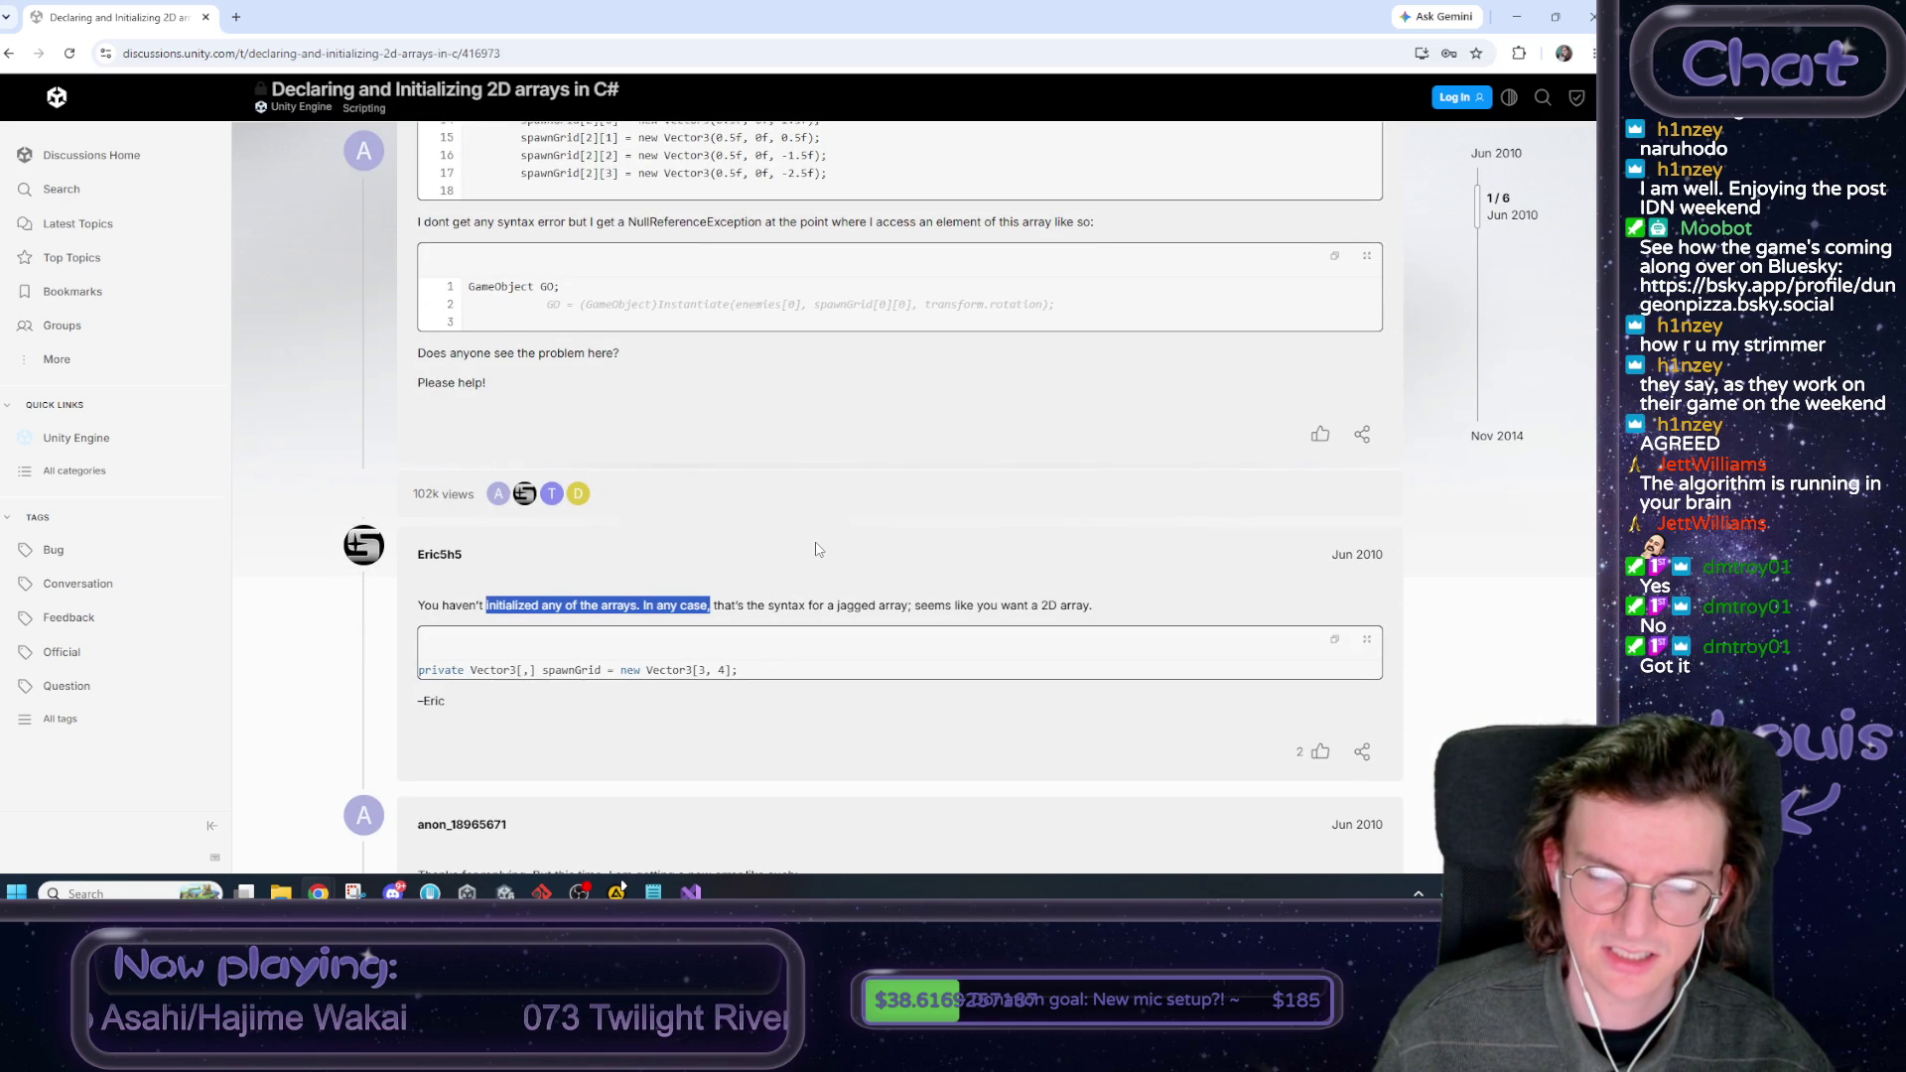
scroll(816, 549, down, 1)
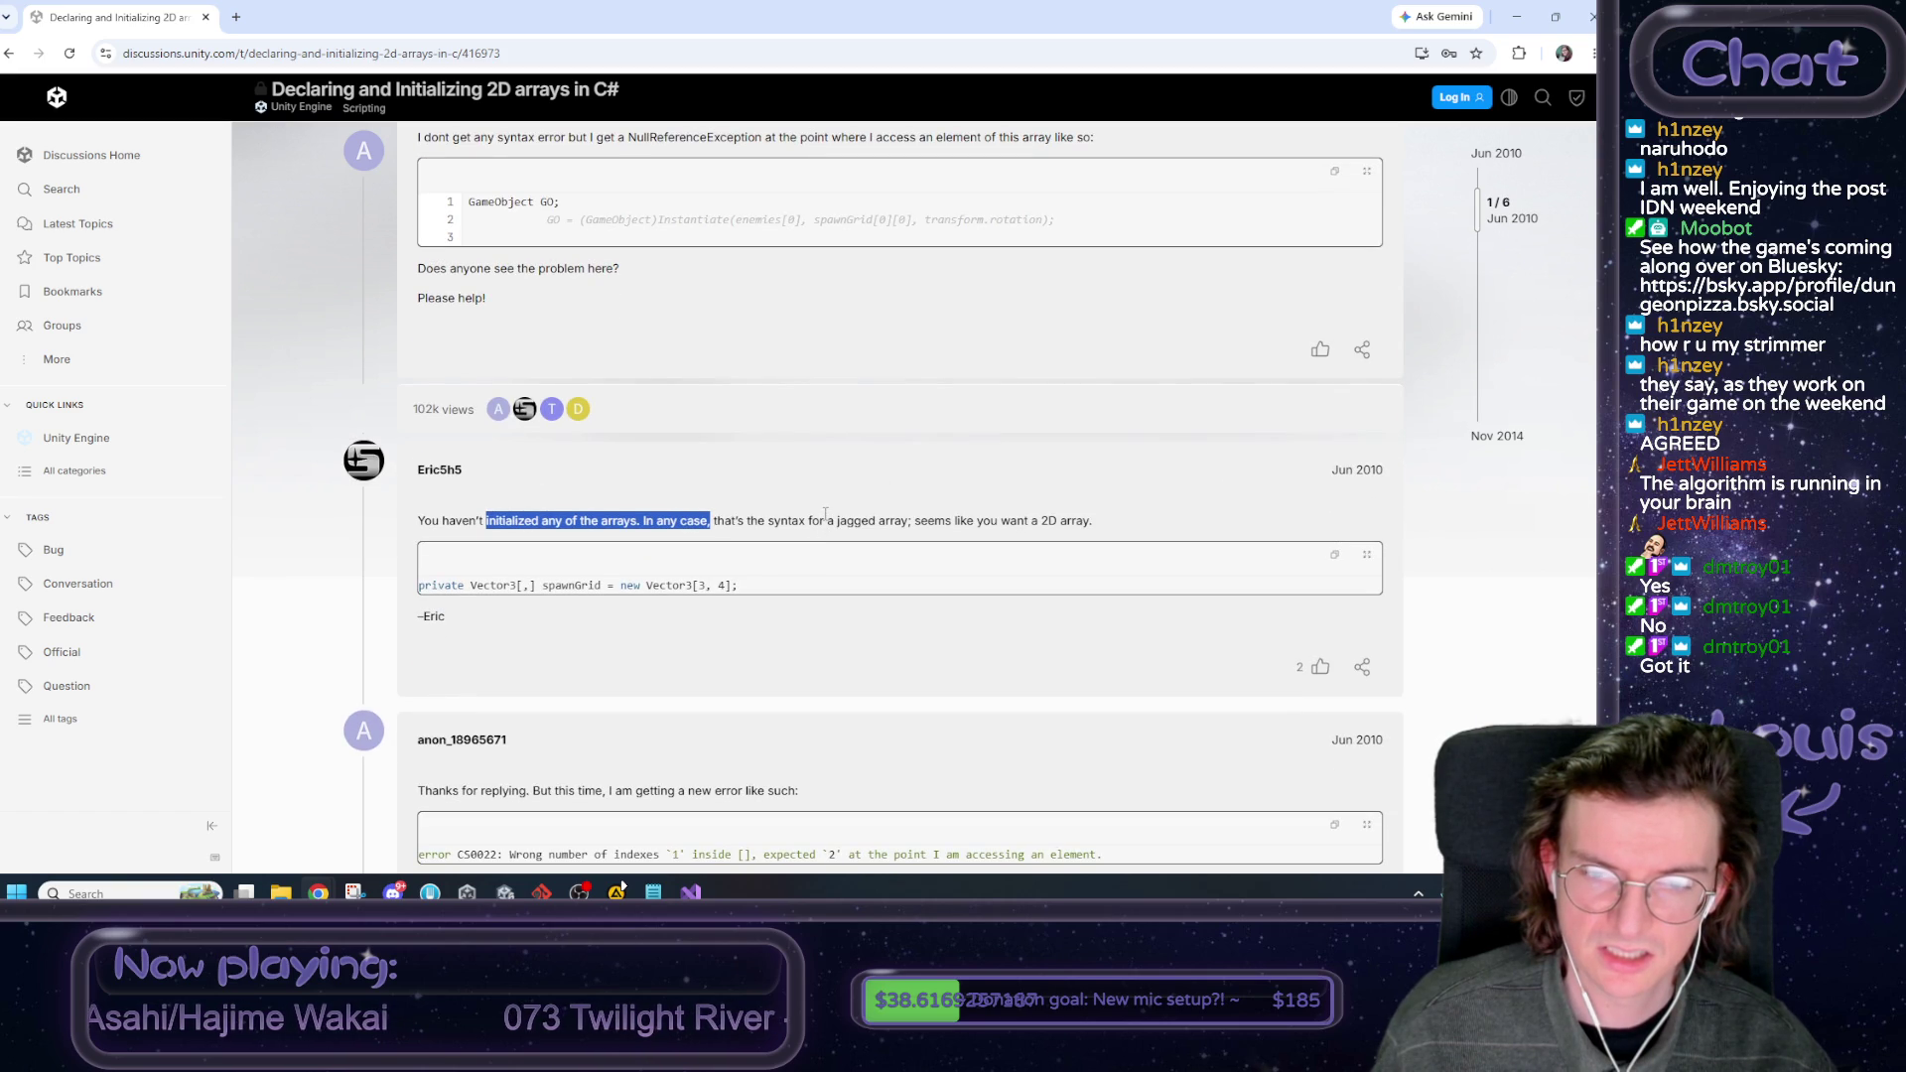
click(825, 513)
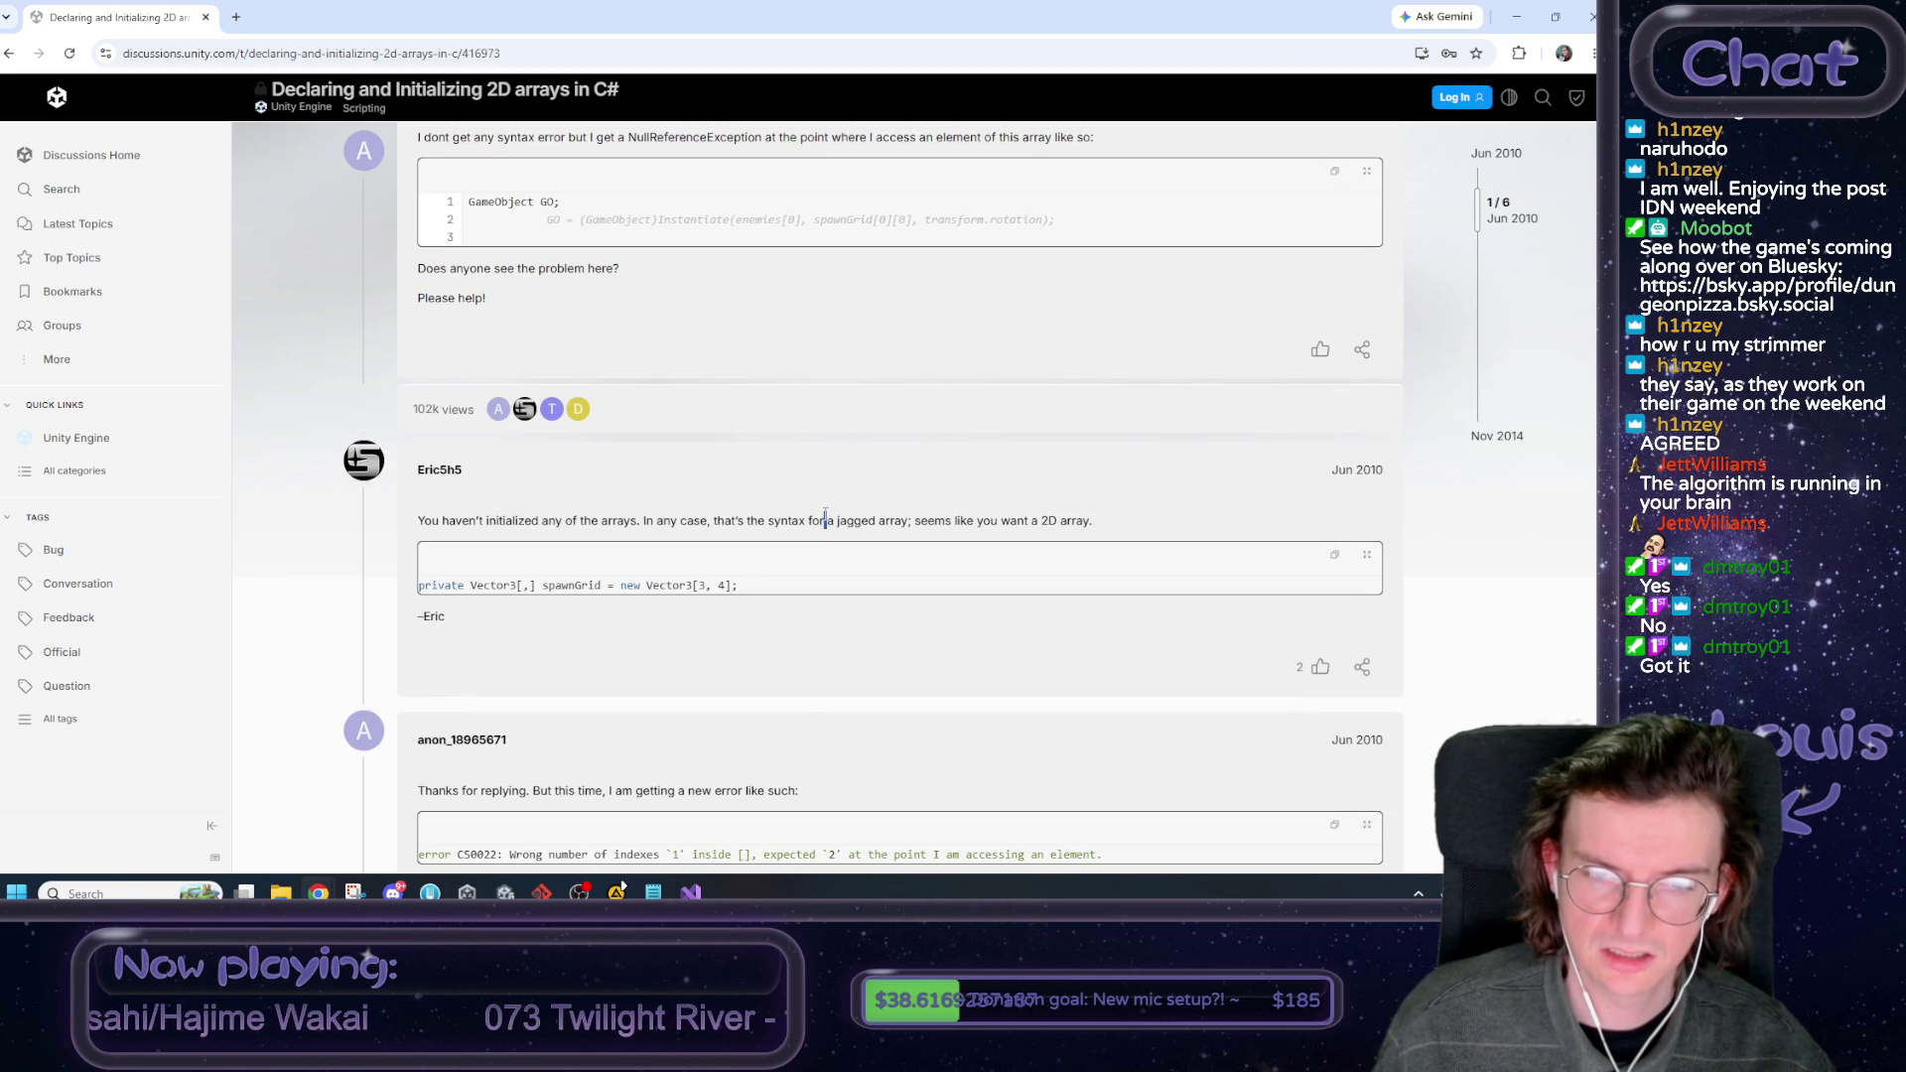
scroll(825, 513, down, 1)
scroll(835, 509, down, 7)
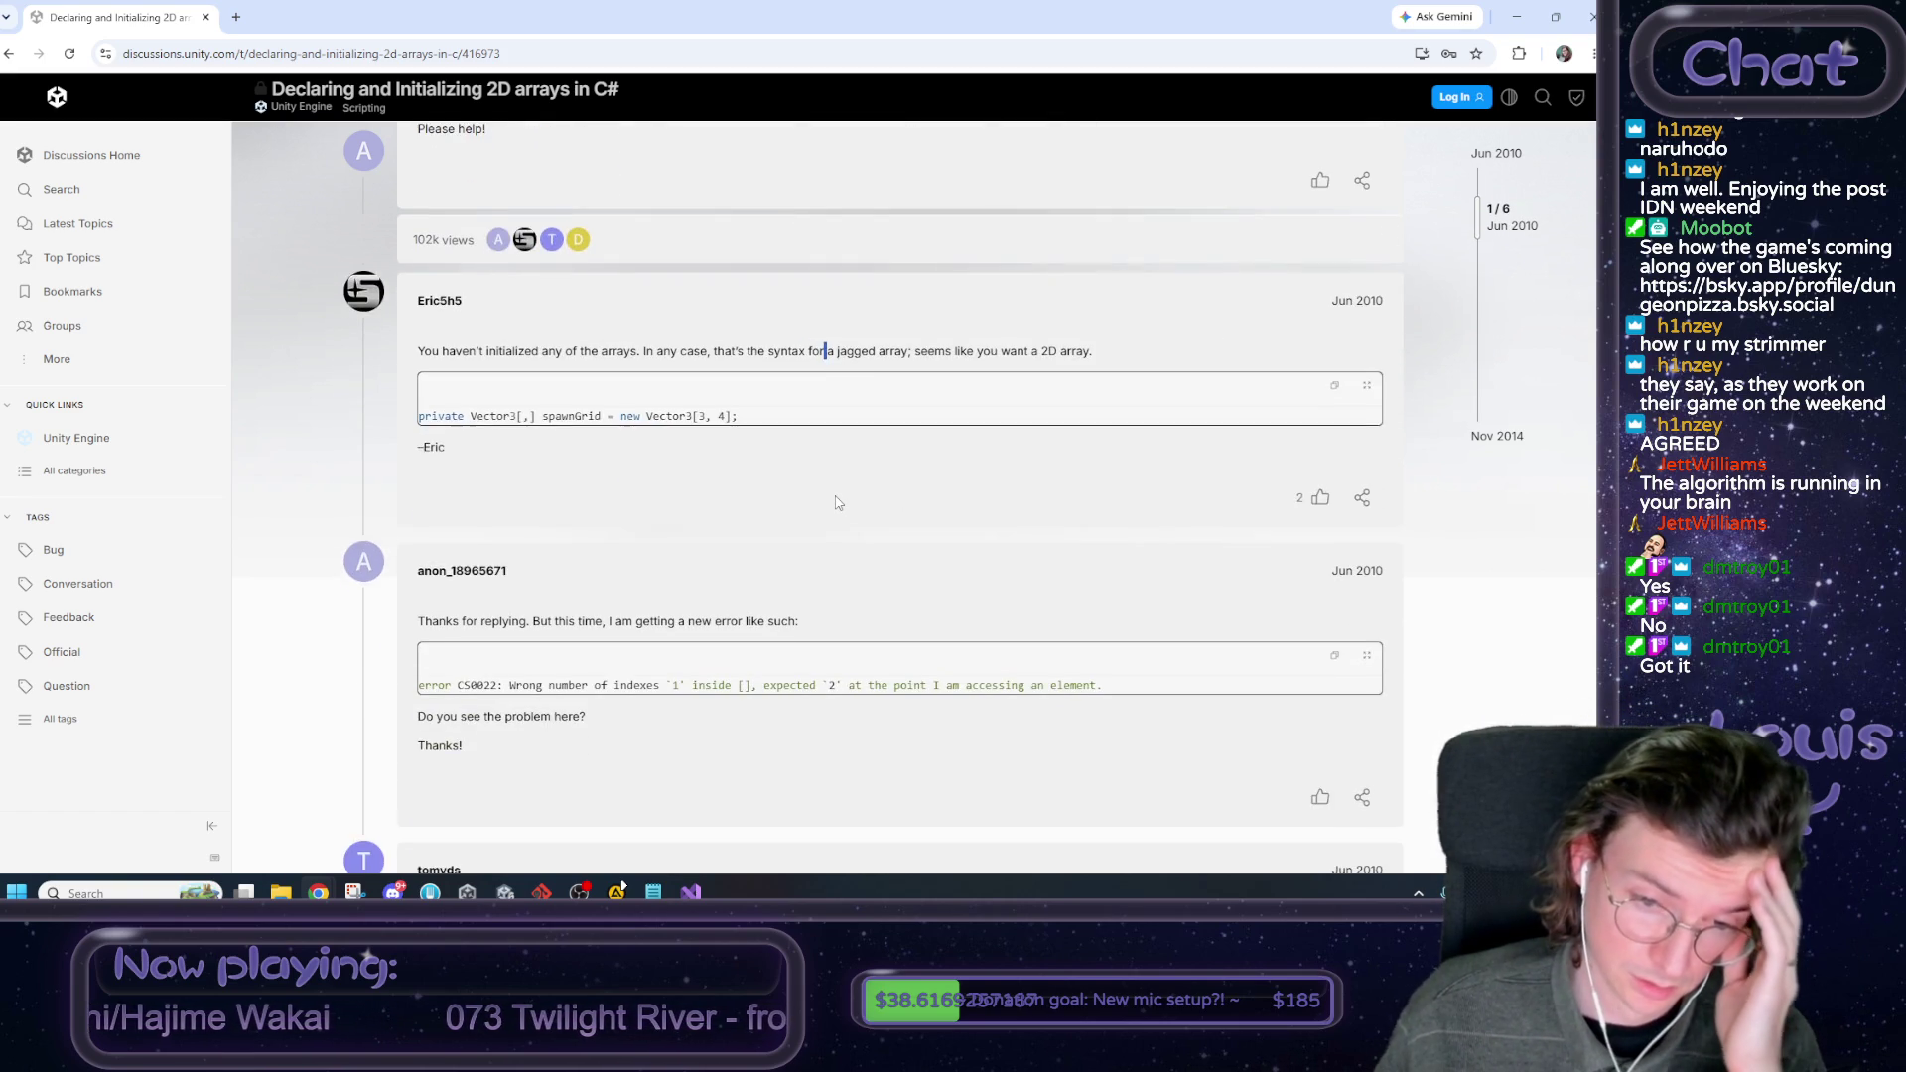
scroll(835, 501, down, 10)
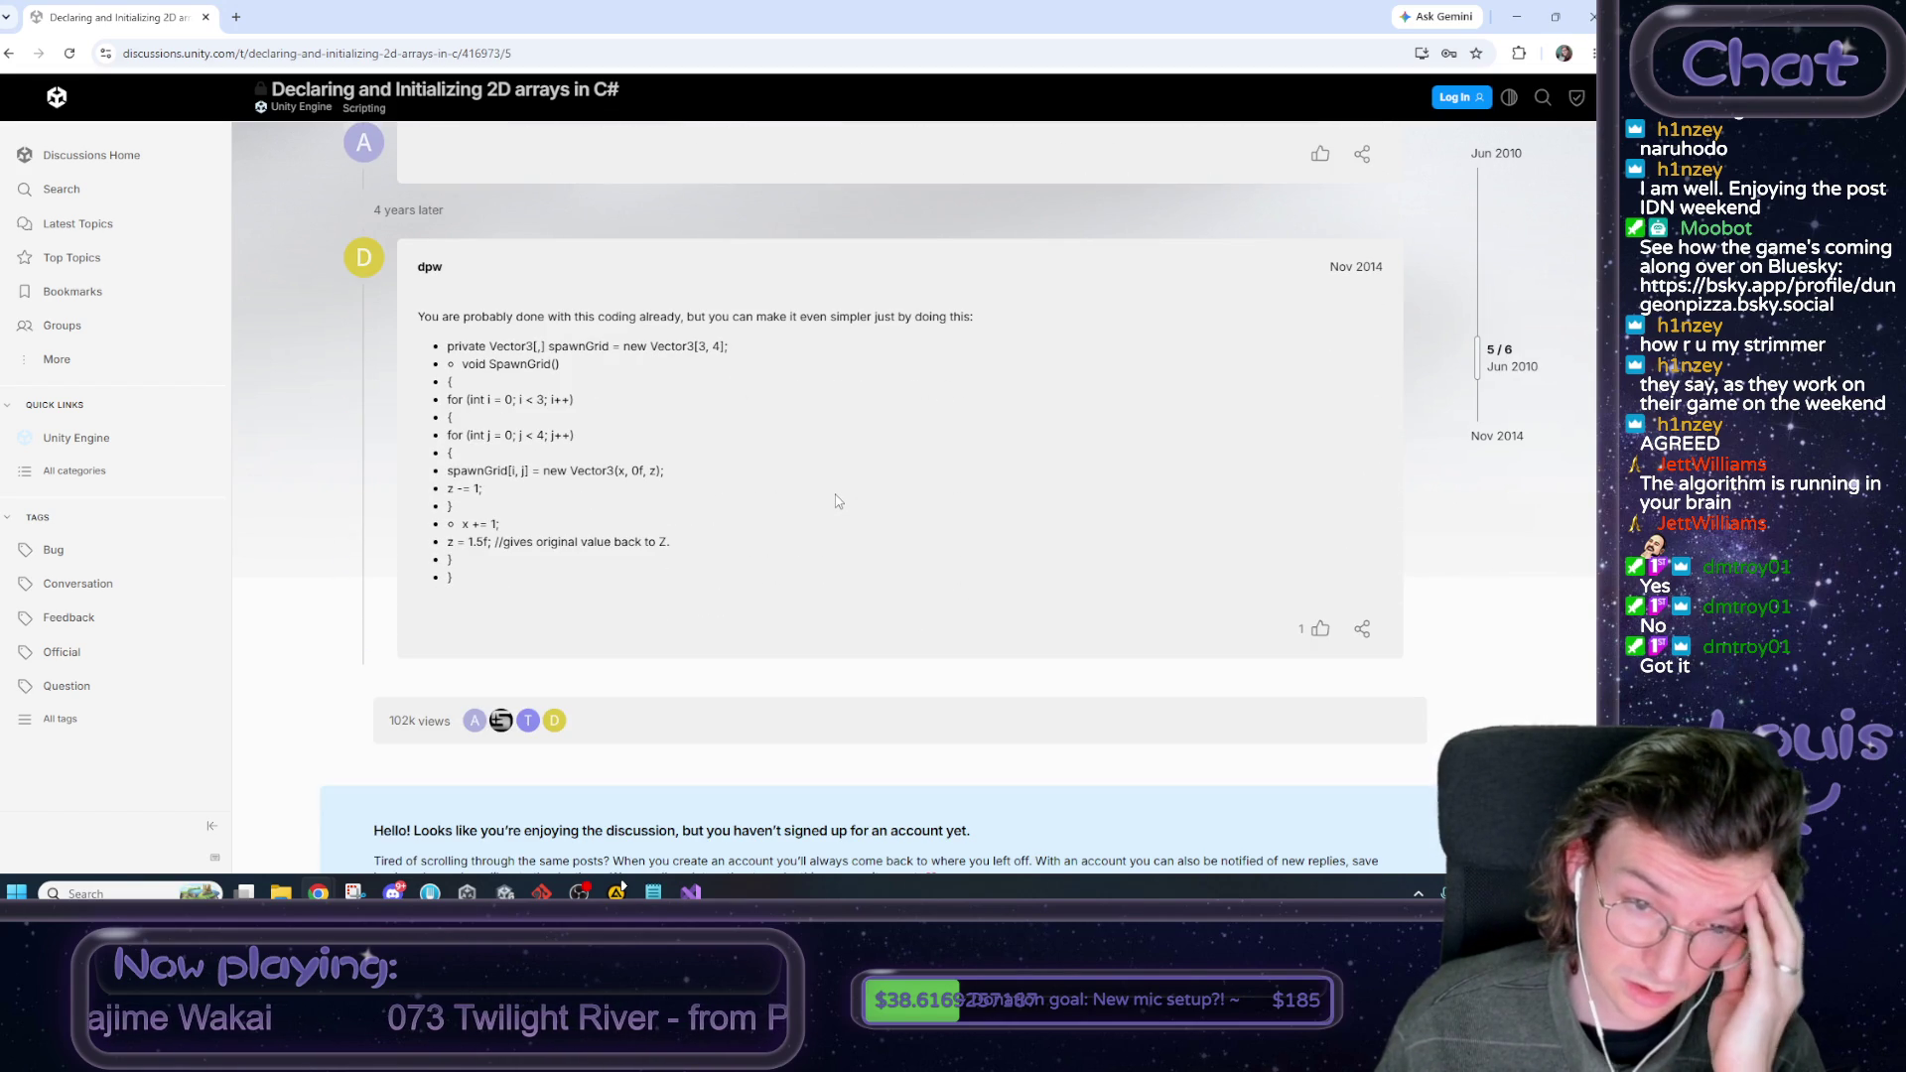
scroll(837, 501, down, 3)
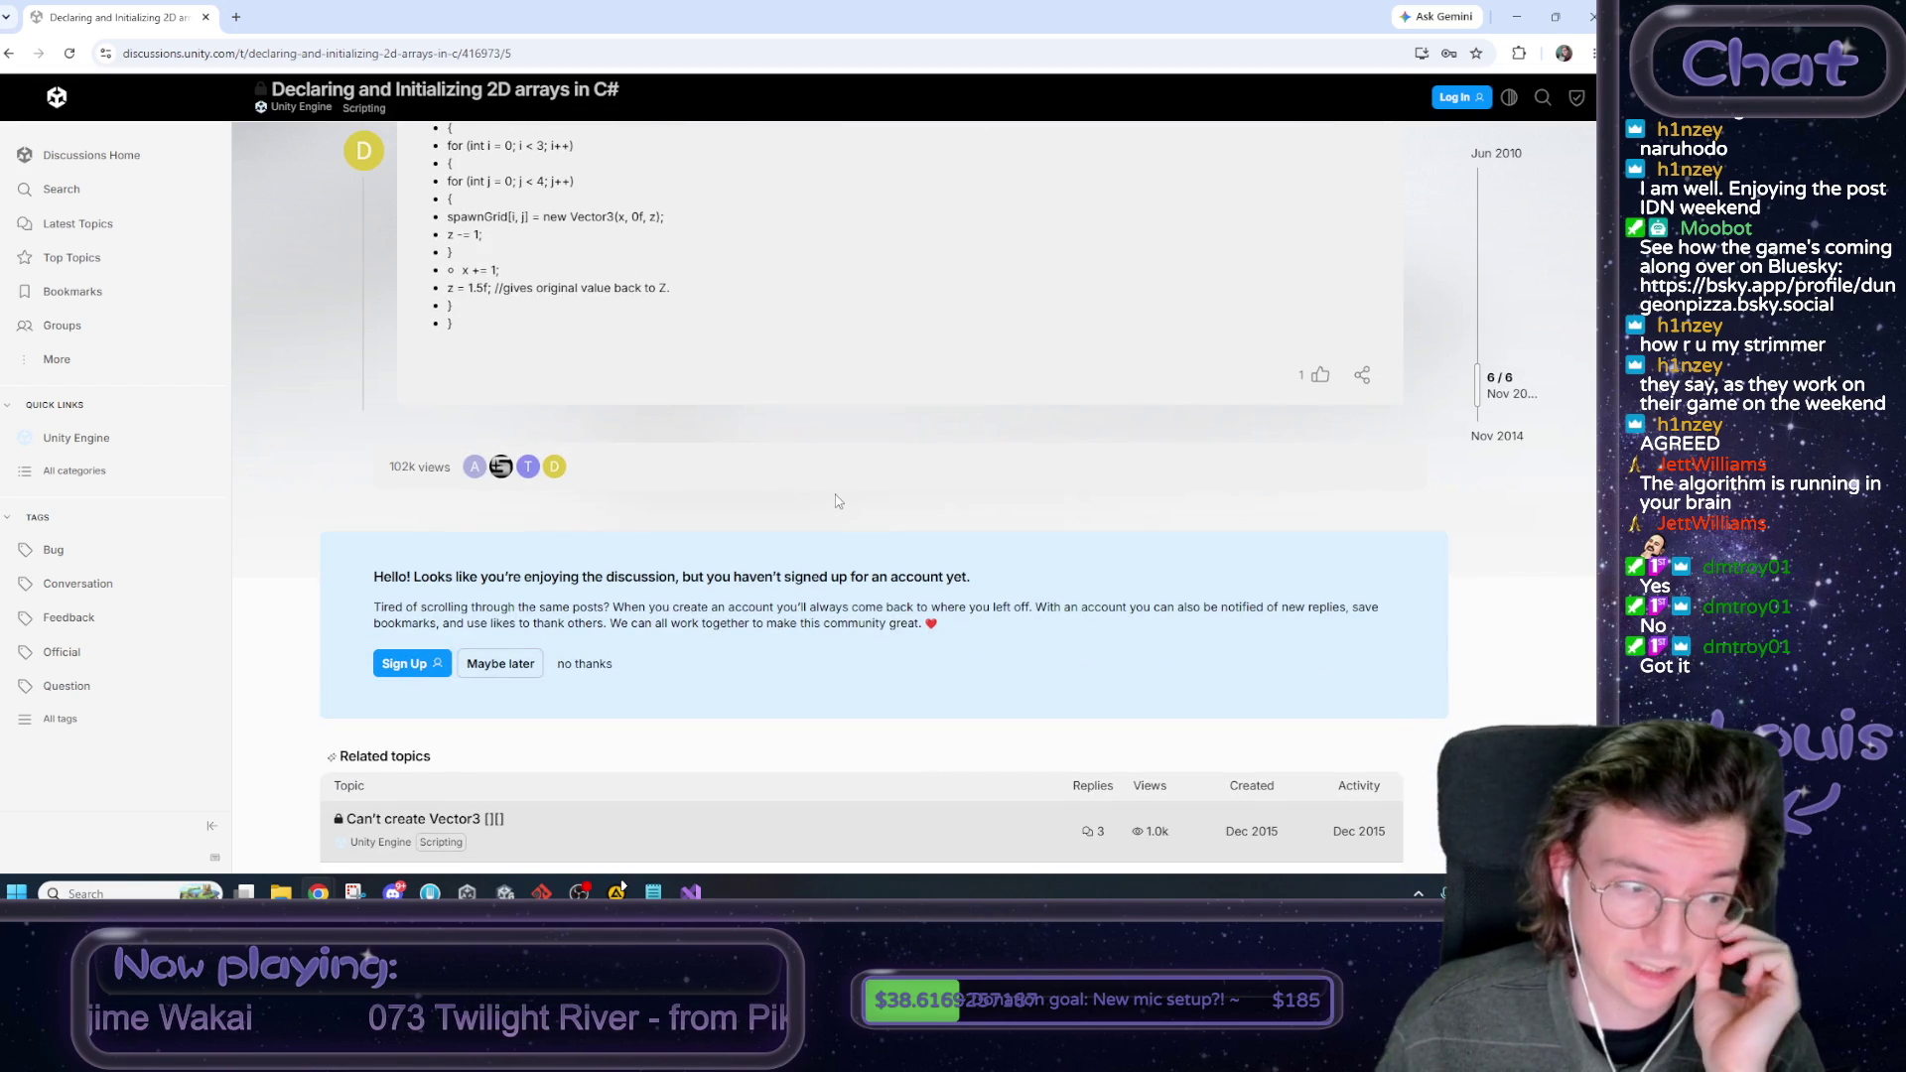
scroll(837, 501, down, 4)
scroll(837, 501, up, 8)
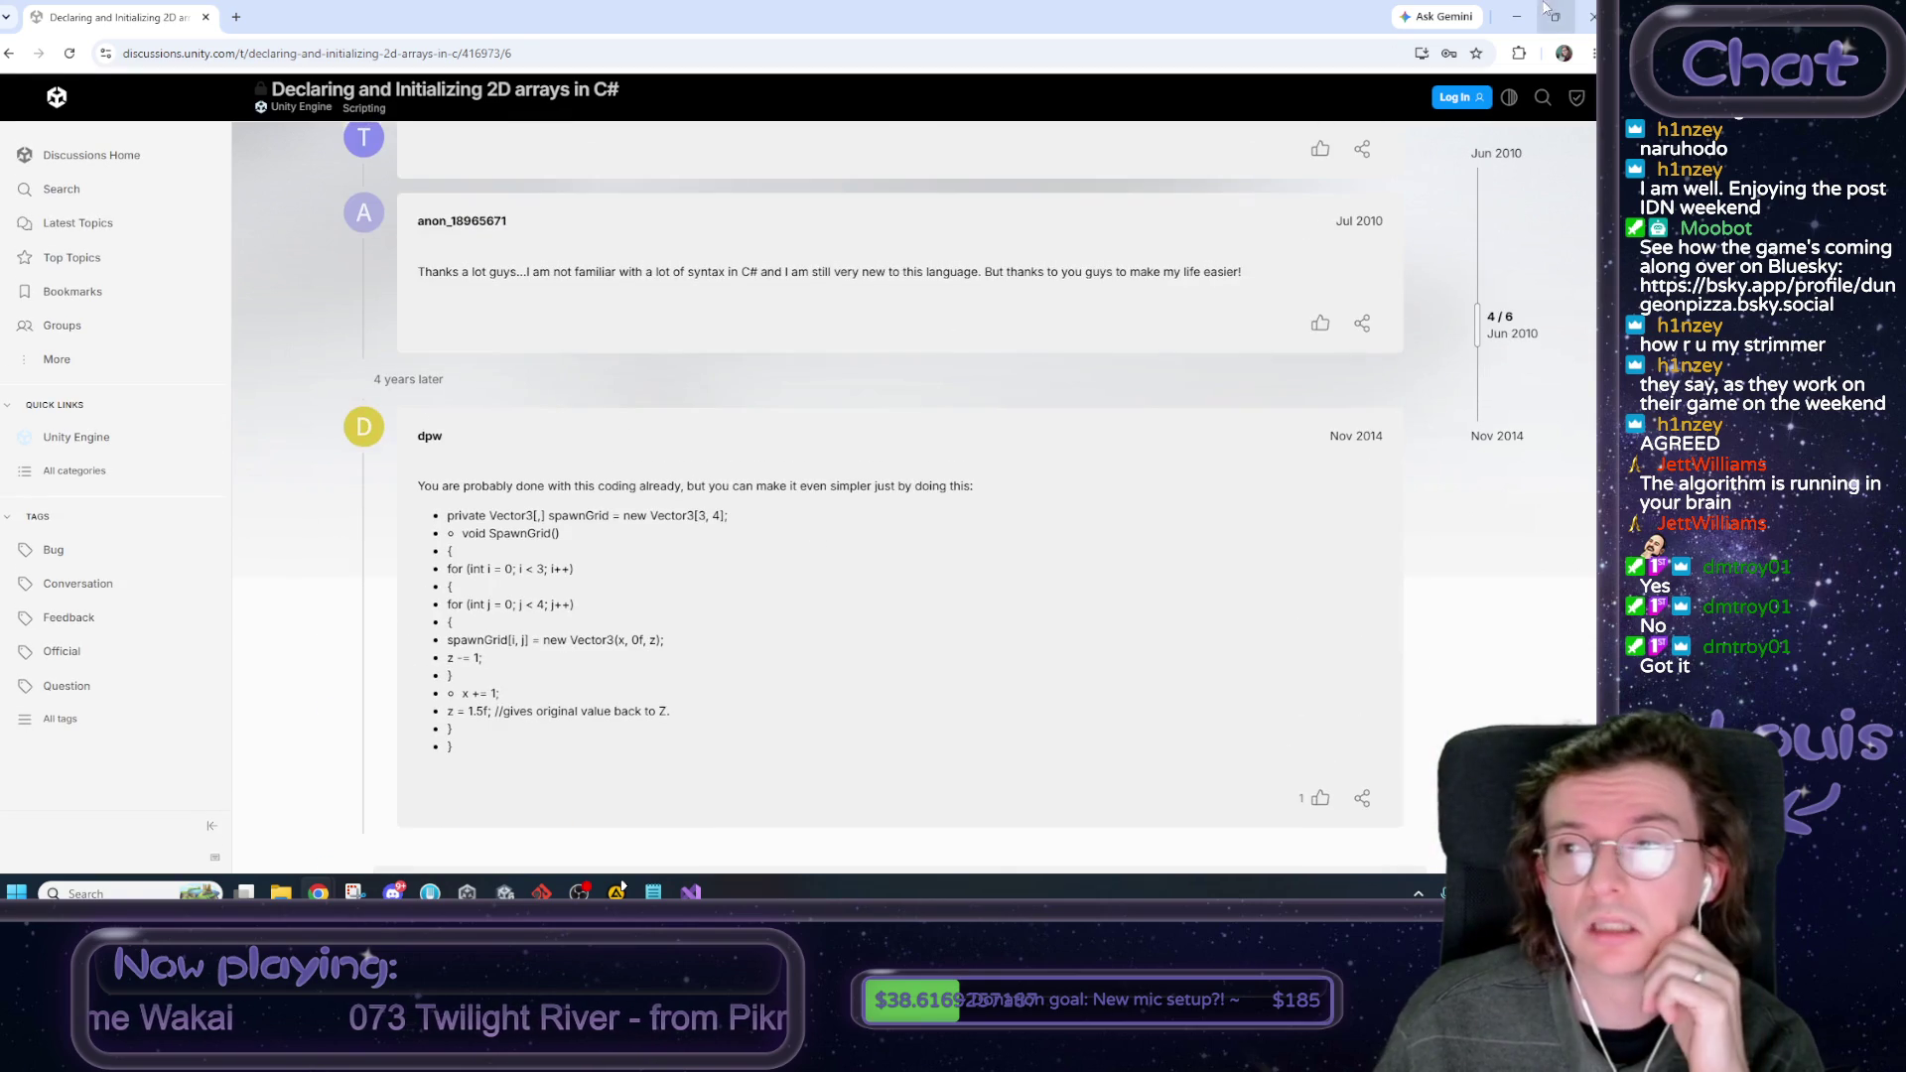
click(1516, 16)
click(691, 892)
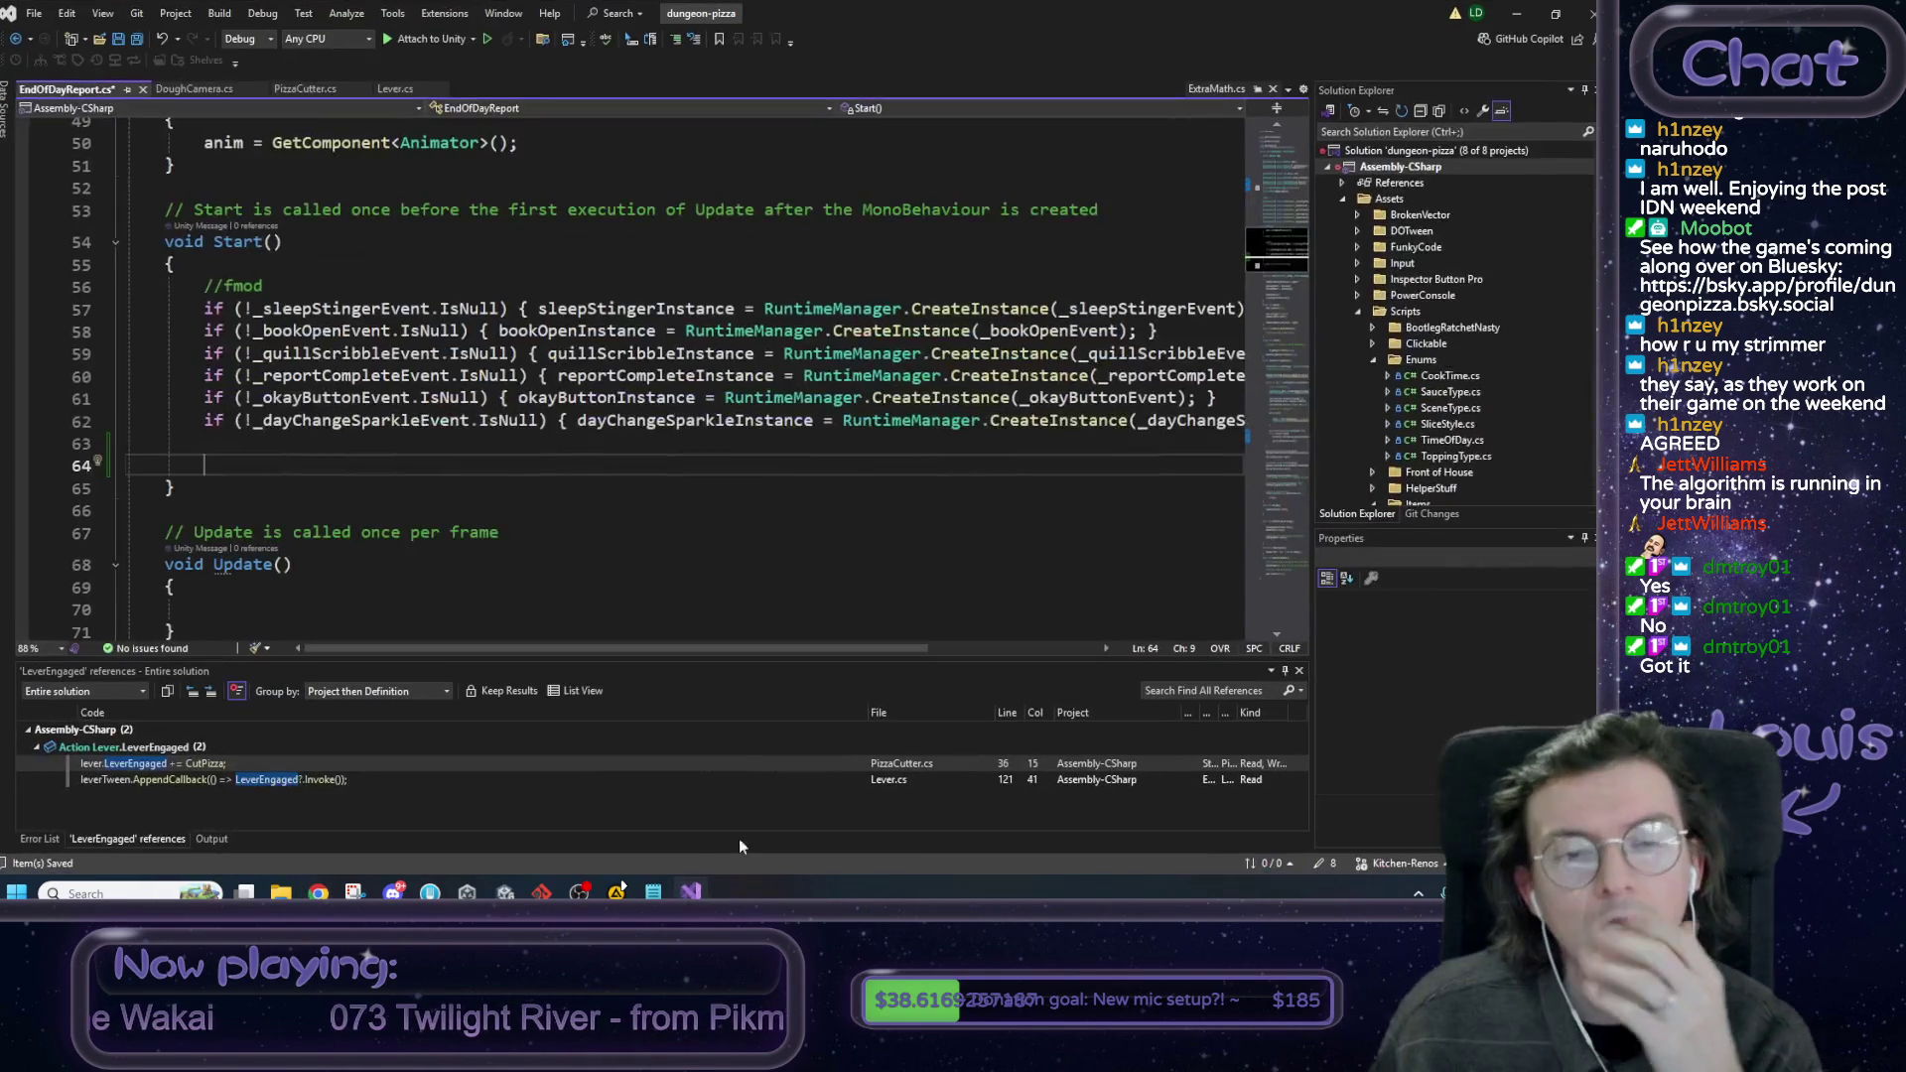
Copy the arrayOfFaceSets name and paste it onto the empty line in Start().
scroll(547, 464, up, 9)
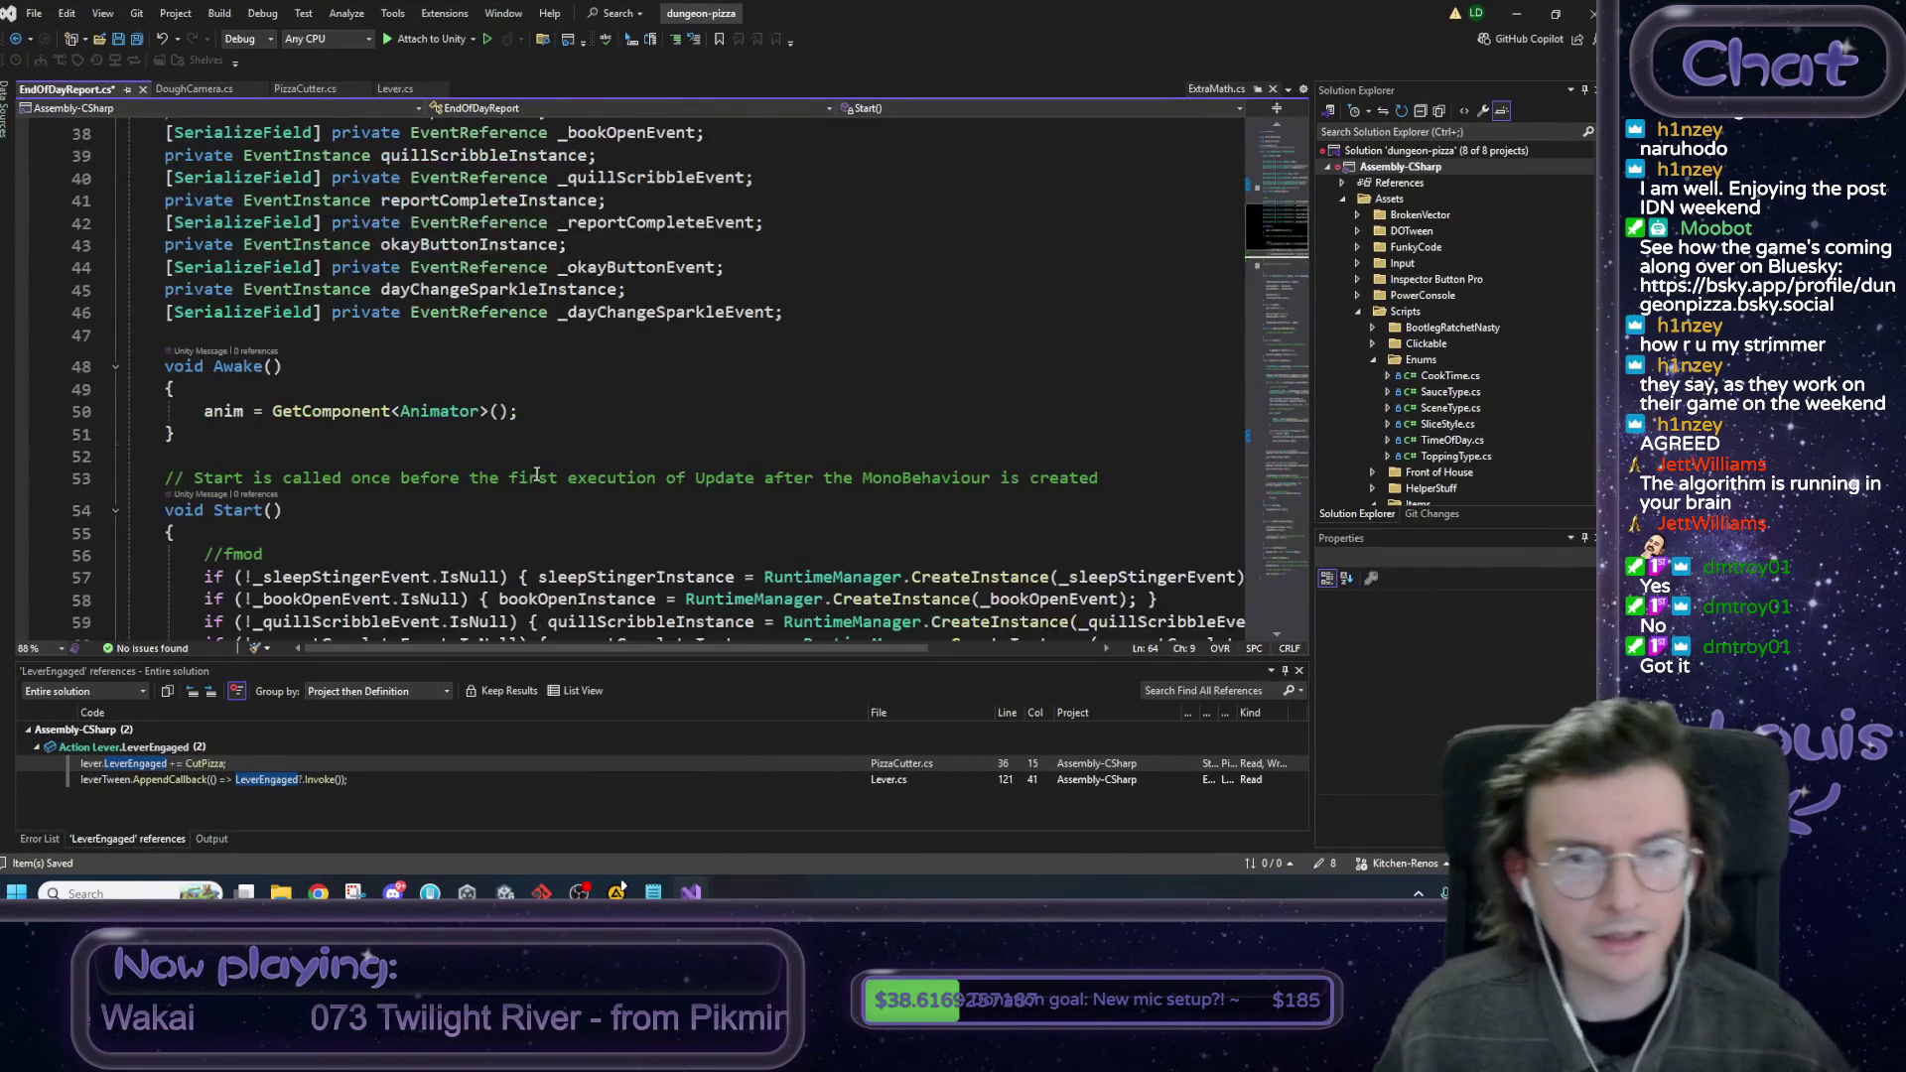
double_click(559, 271)
key(ctrl+c)
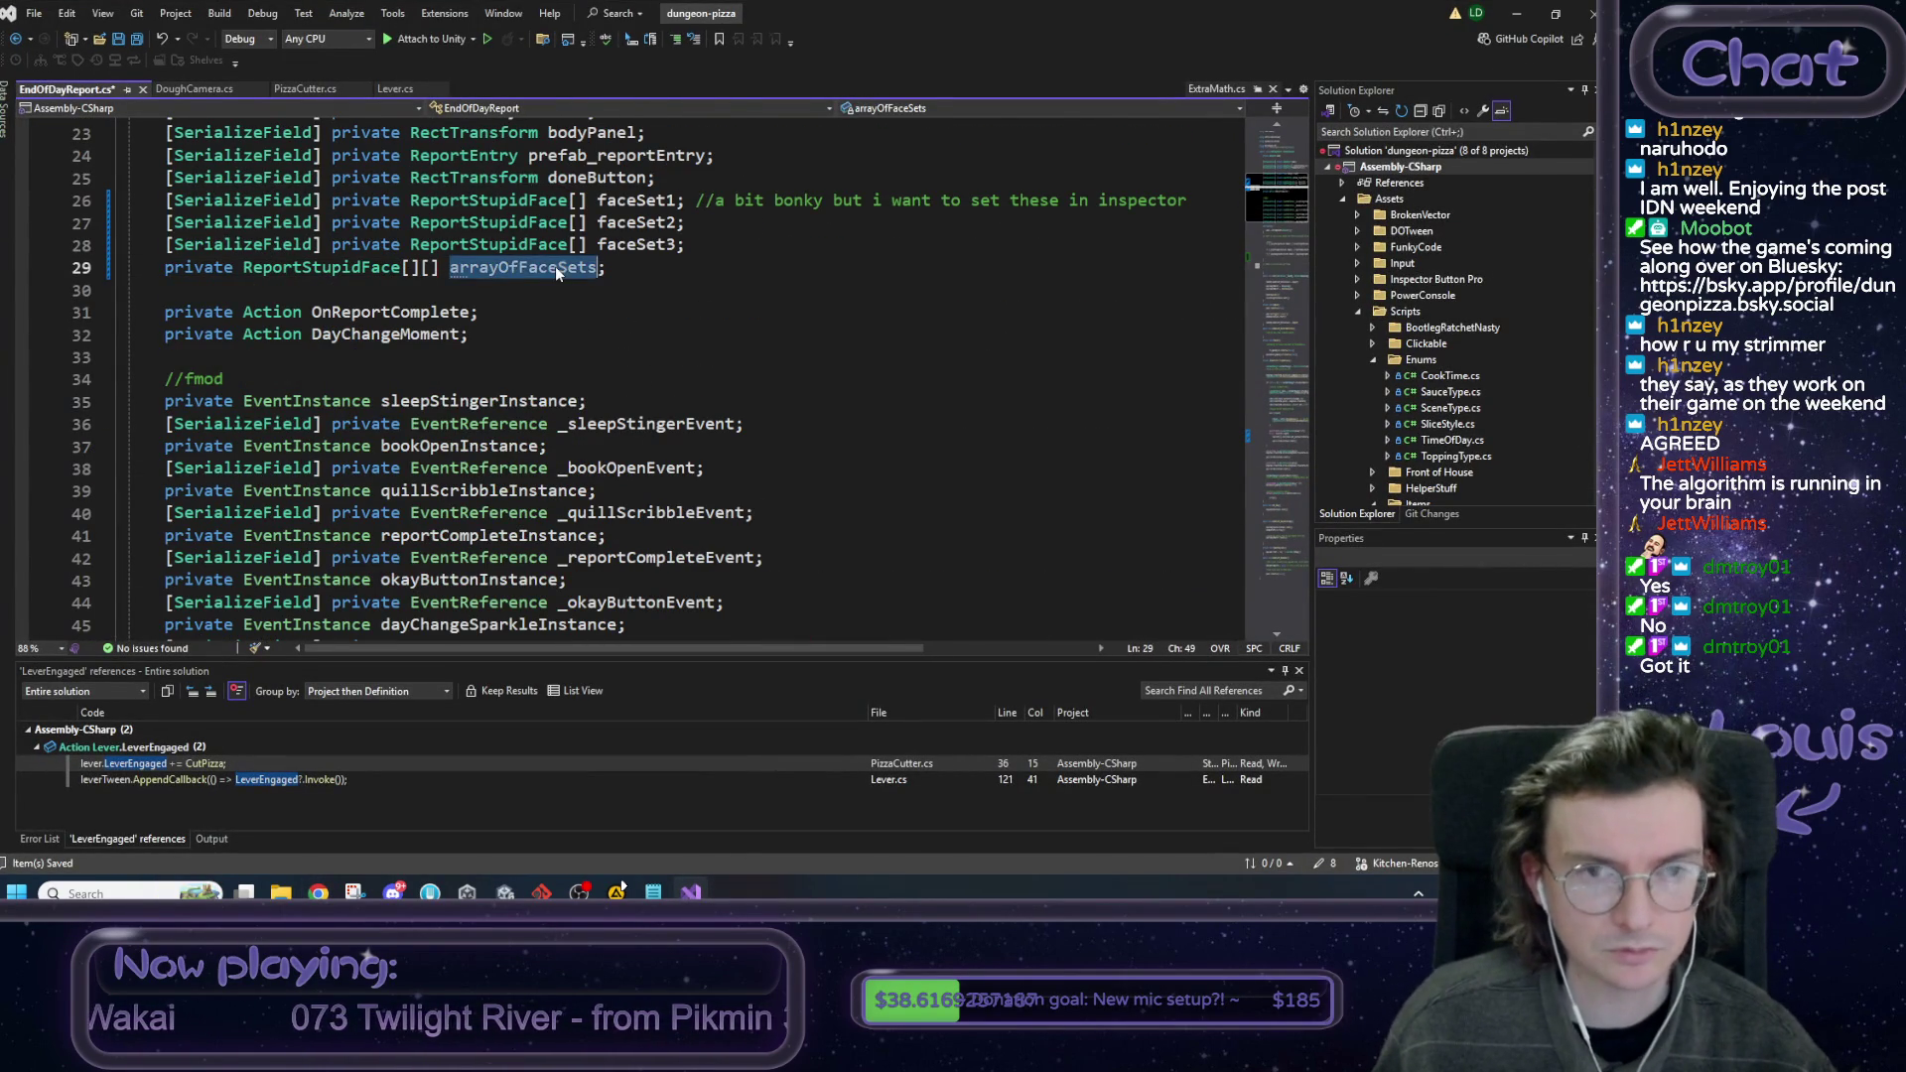
scroll(304, 549, down, 4)
scroll(304, 549, down, 3)
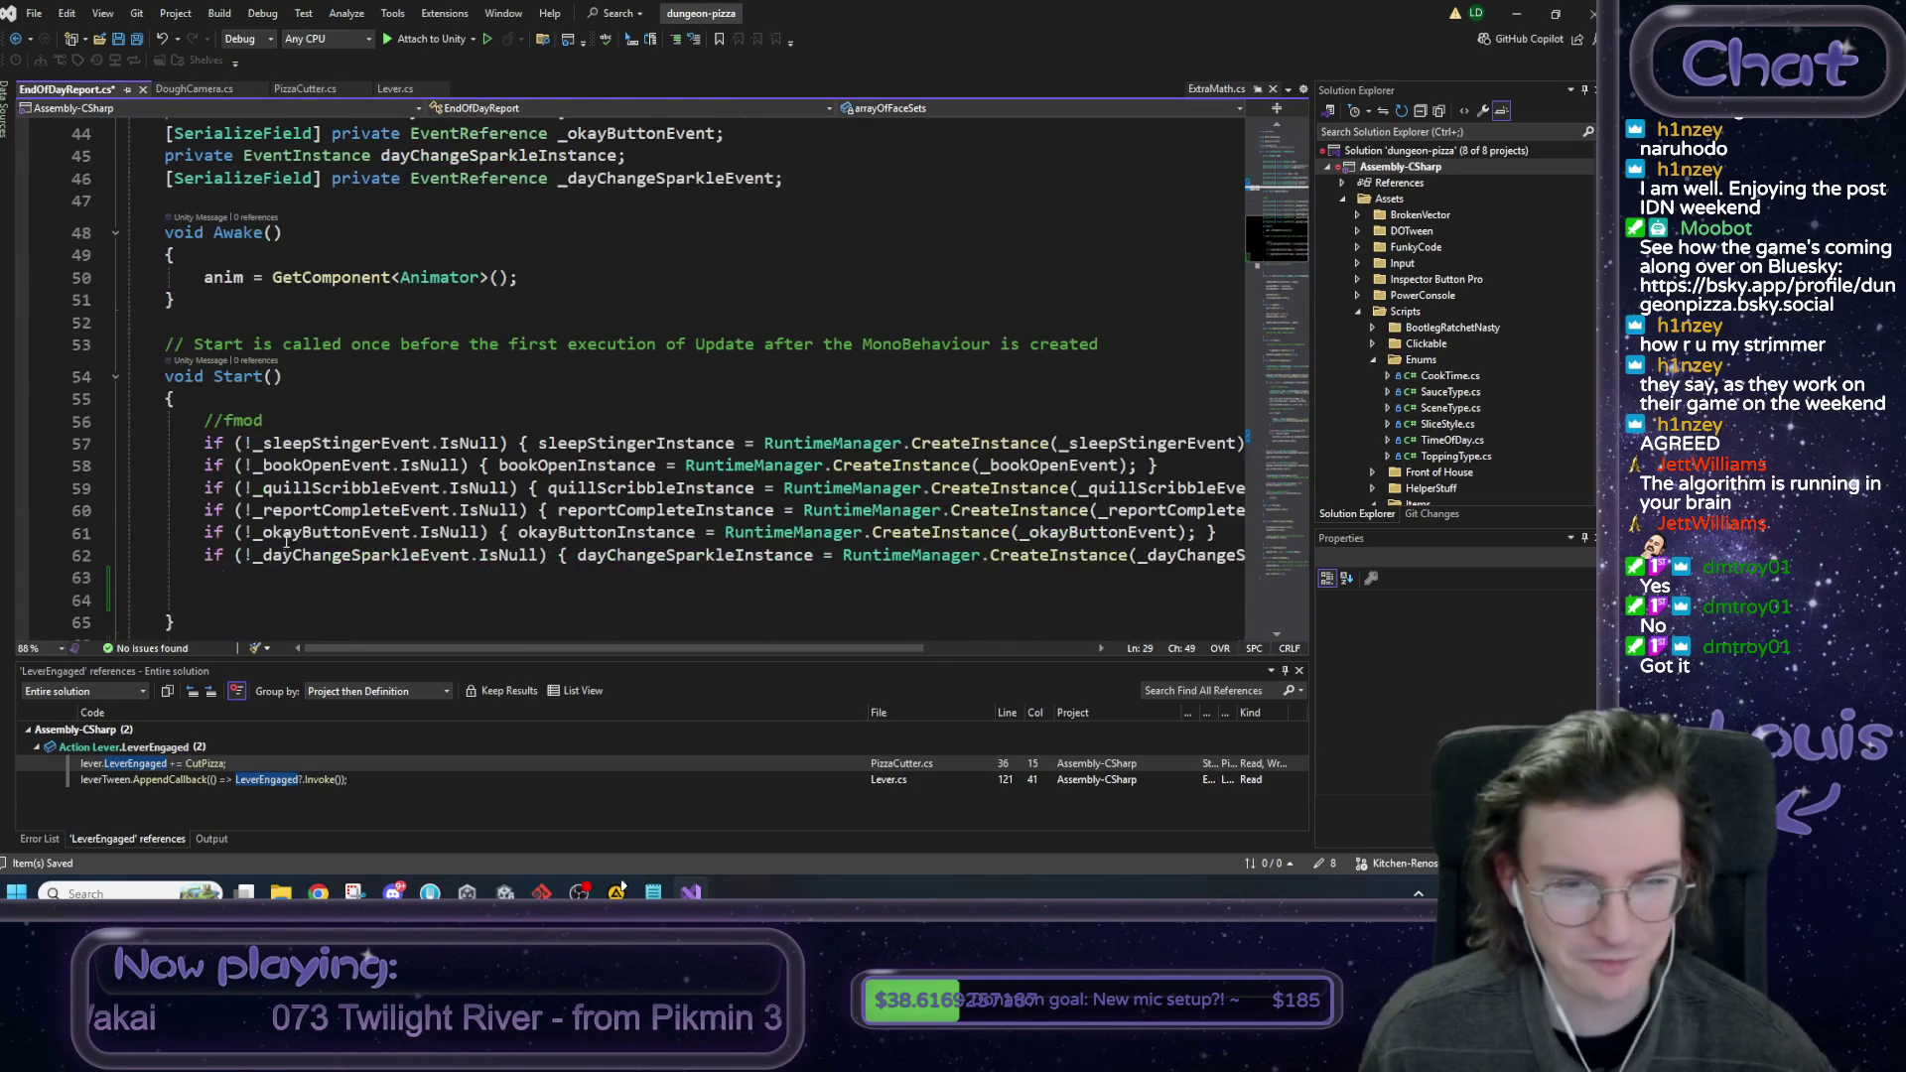
click(357, 600)
key(ctrl+v)
Check faceSet1's declaration, then jump to arrayOfFaceSets' definition with F12.
scroll(632, 496, up, 8)
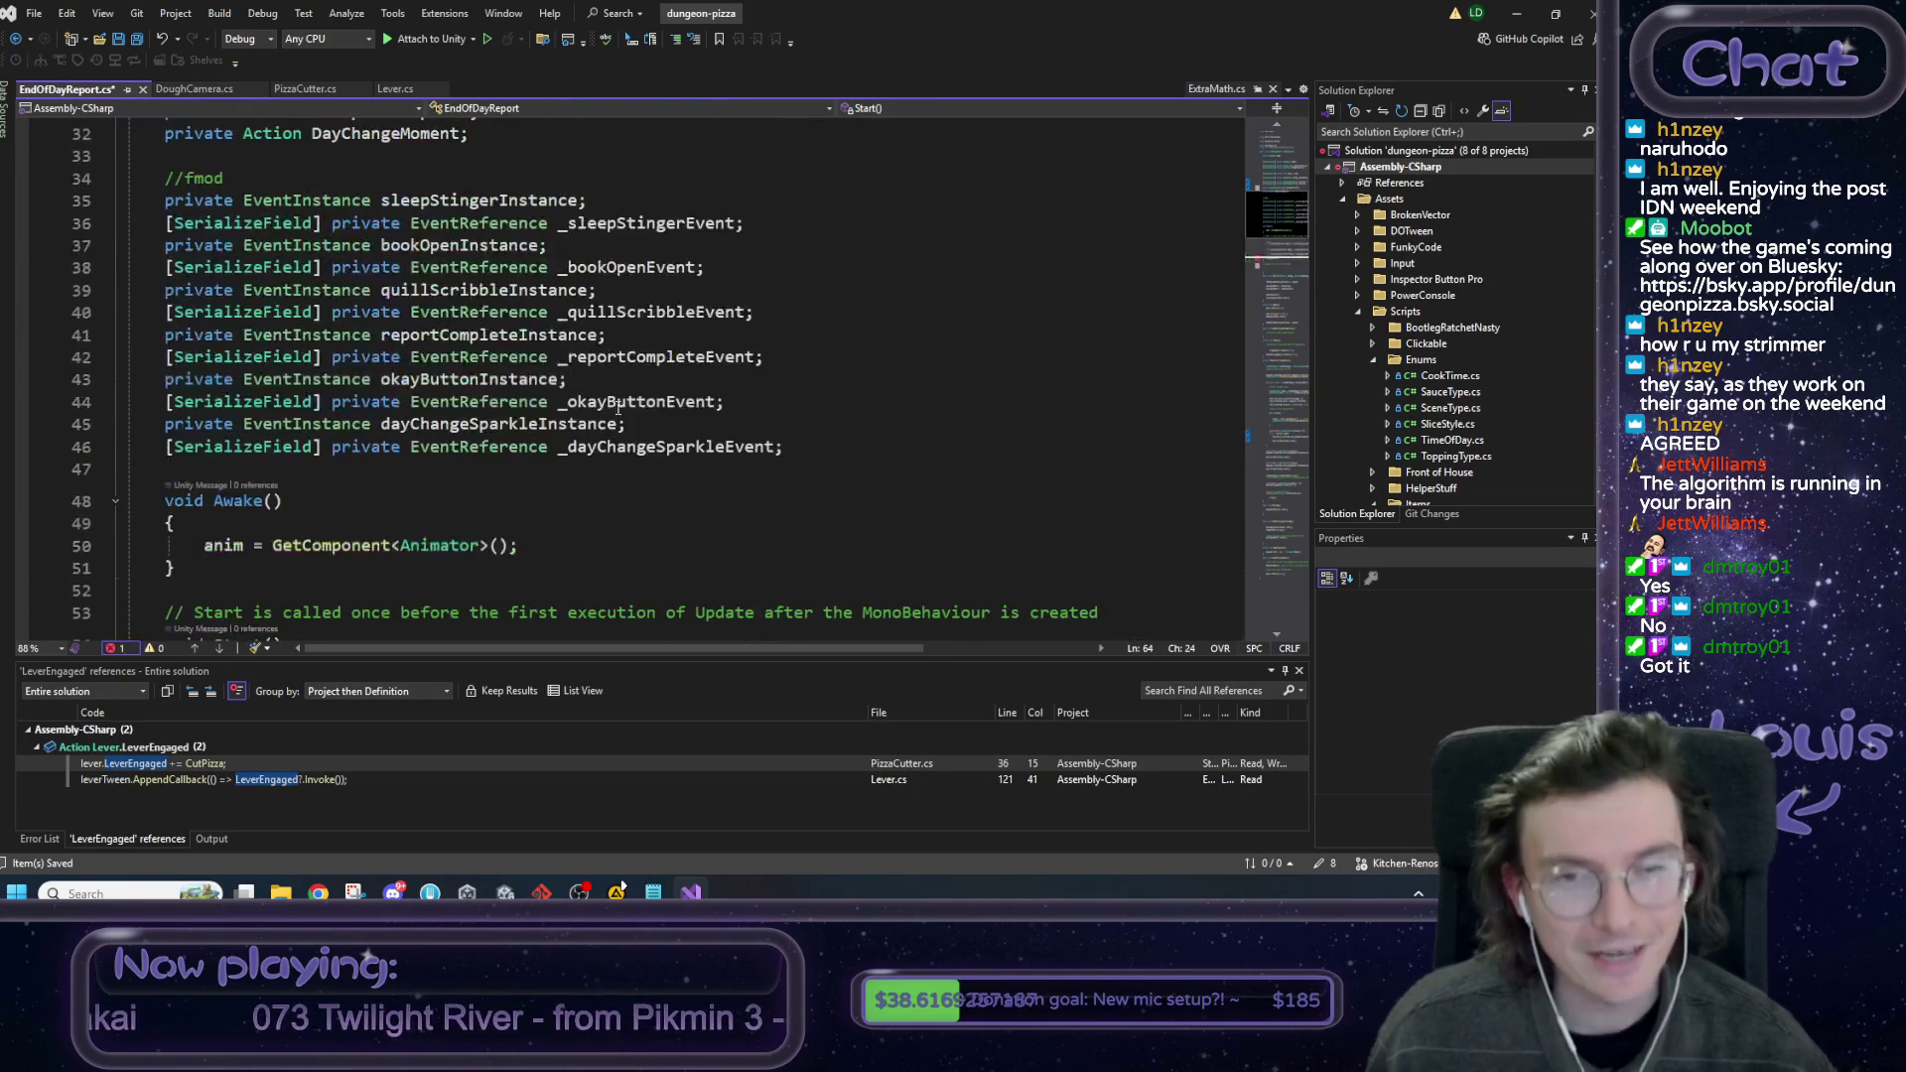
drag(687, 311, 665, 298)
double_click(638, 270)
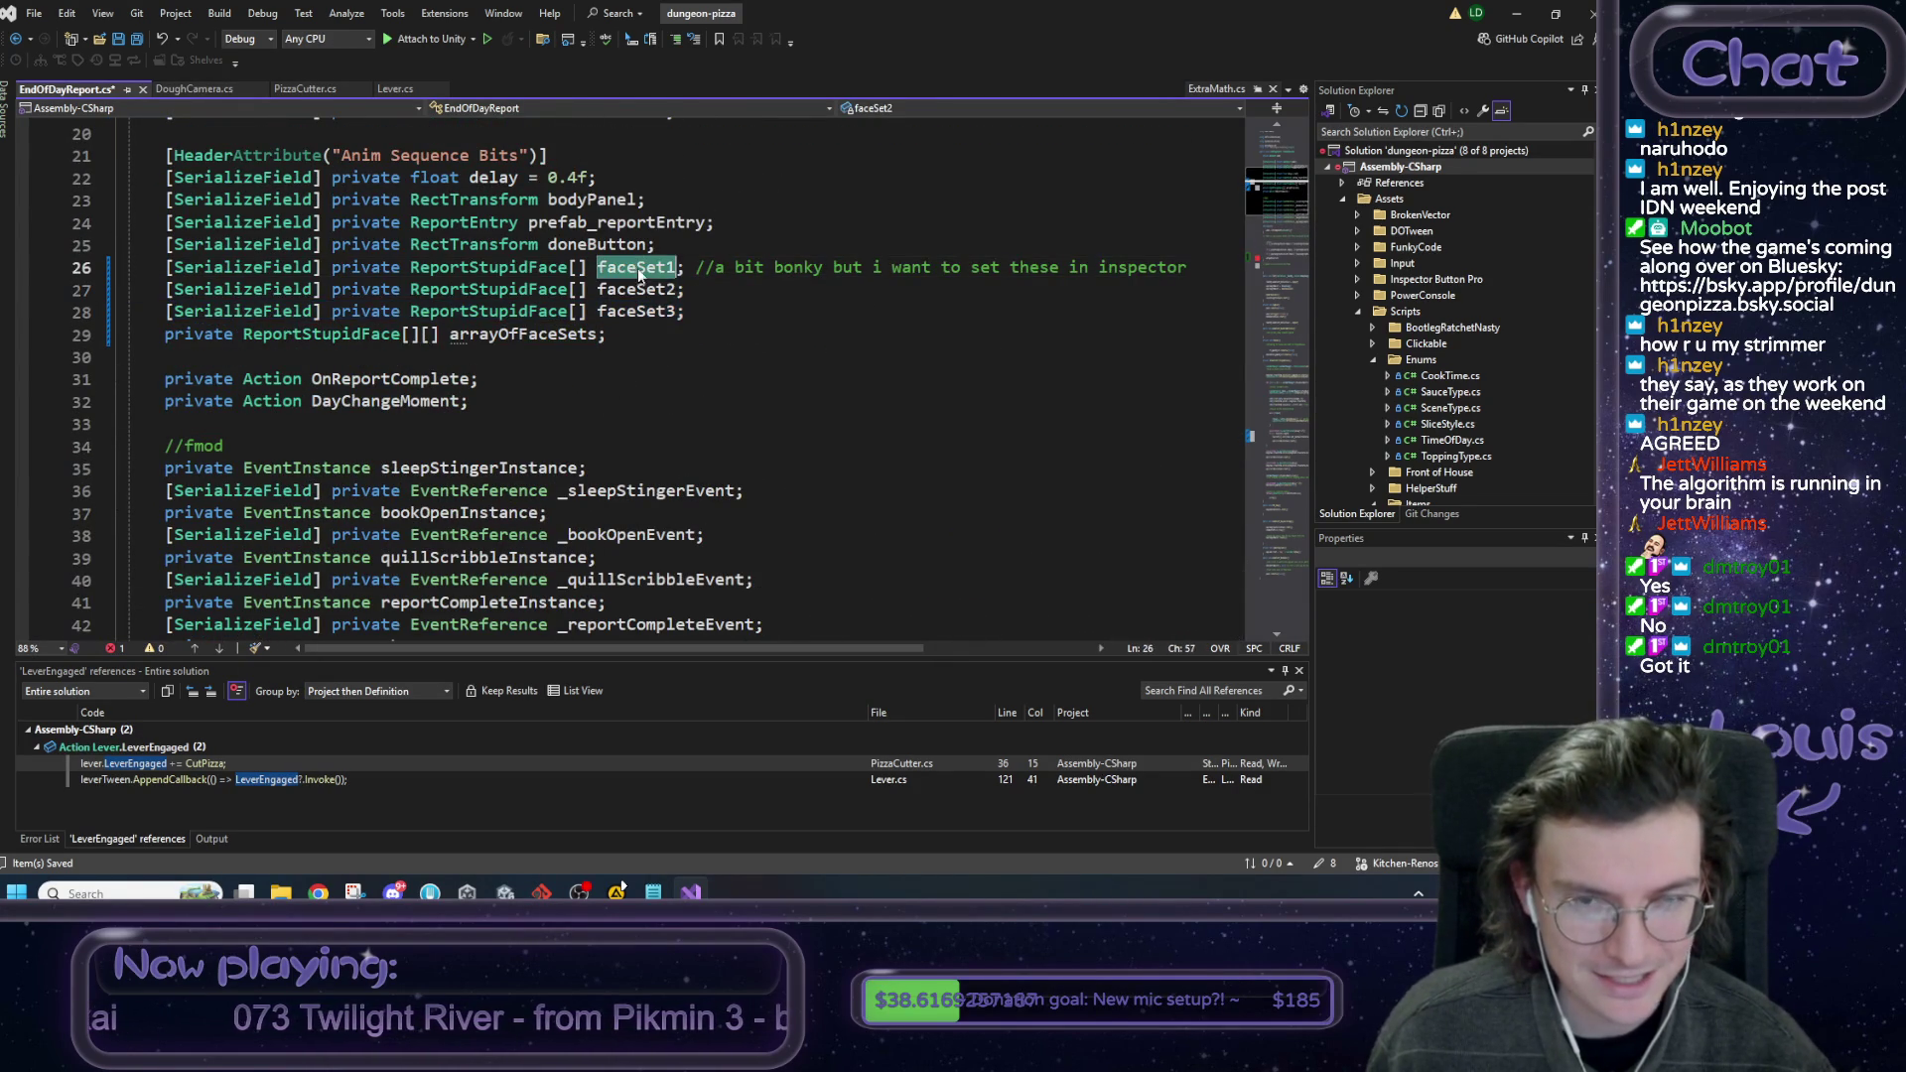
scroll(679, 339, down, 13)
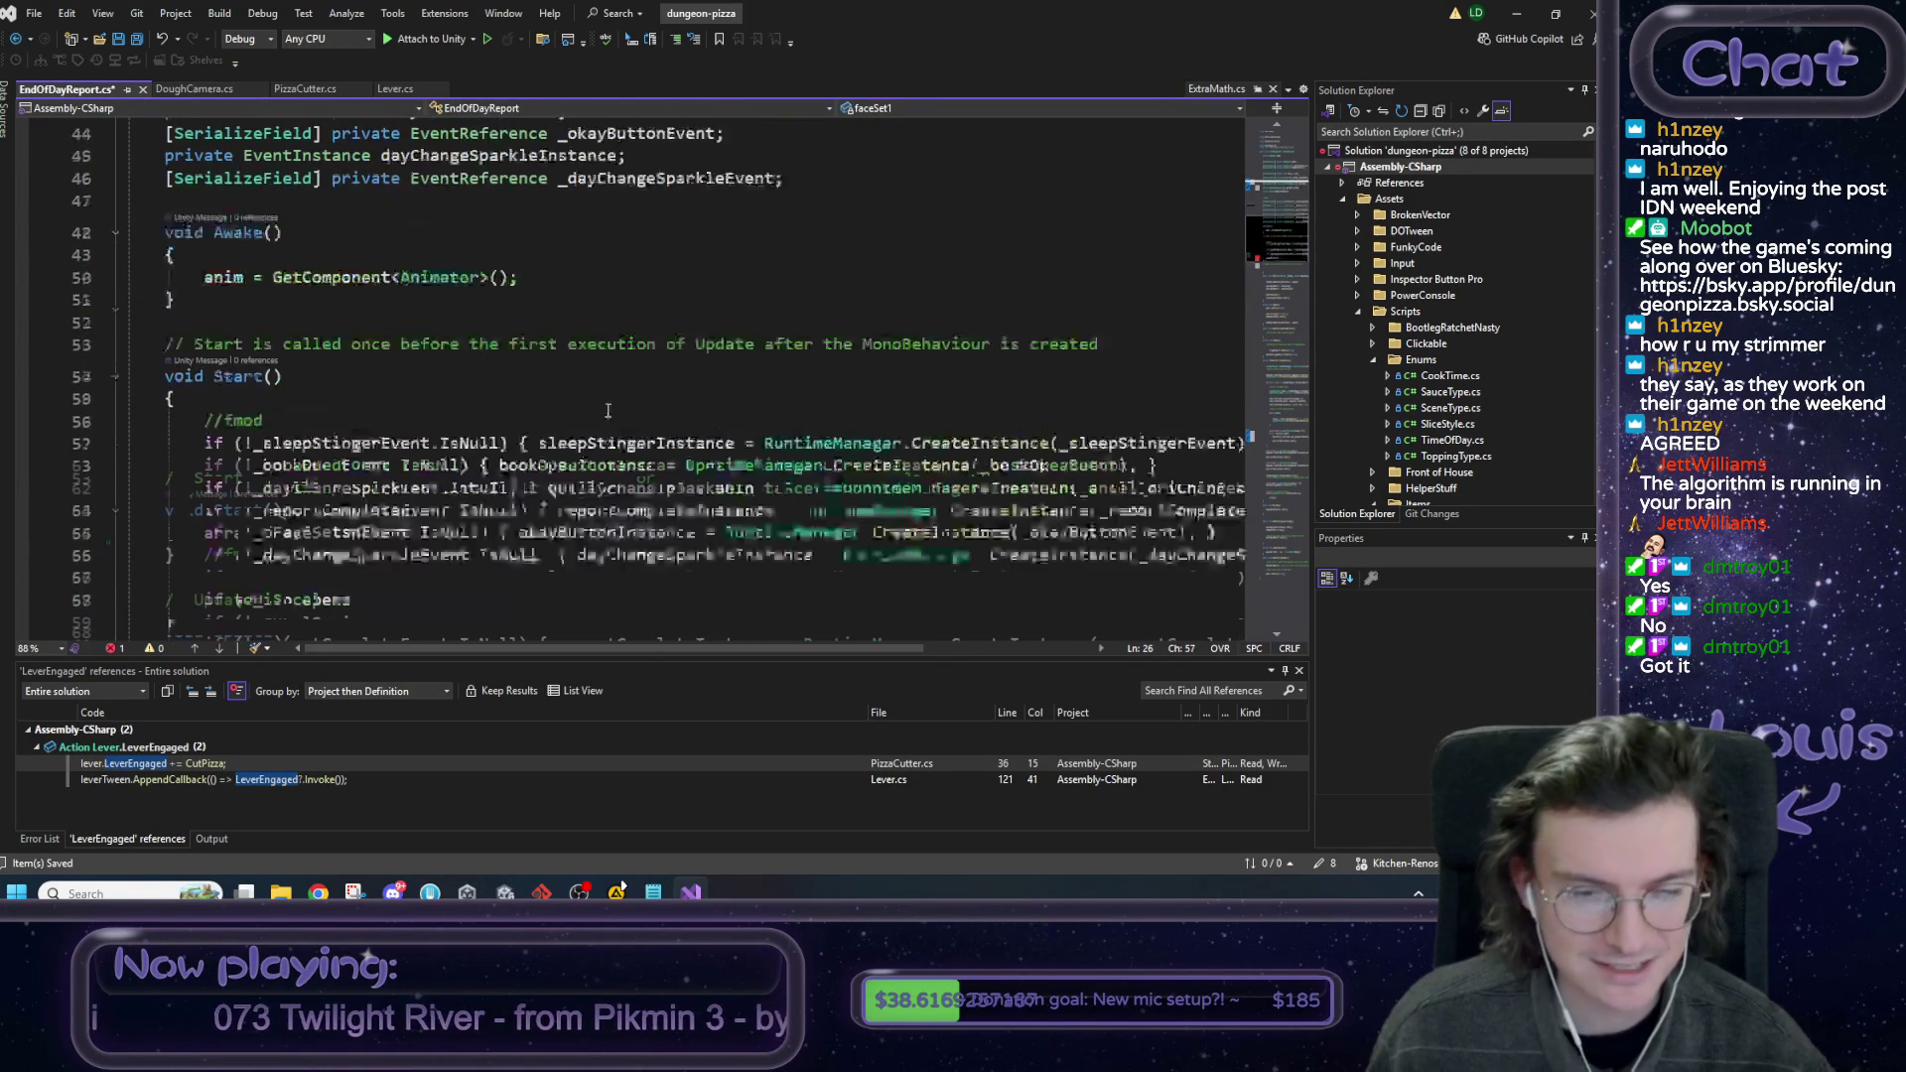
click(333, 266)
key(F12)
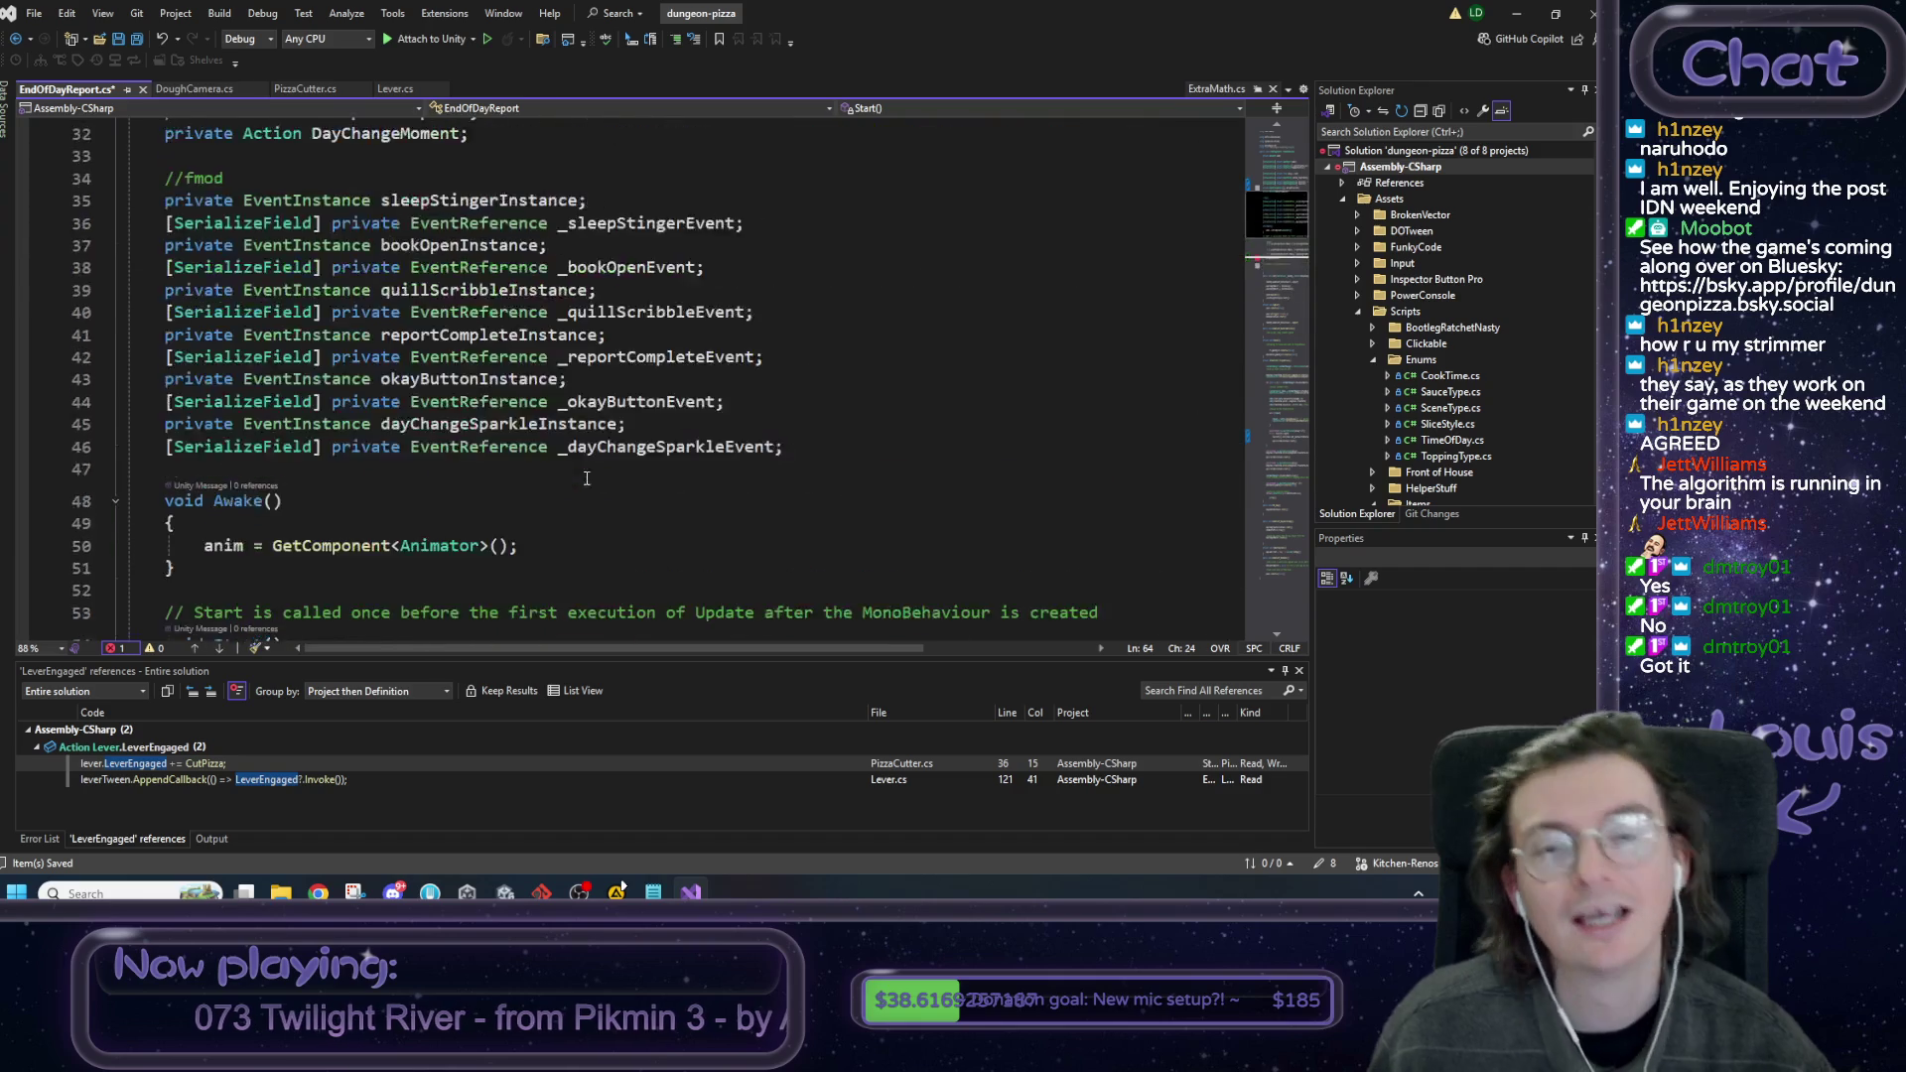
Compare the jagged ReportStupidFace[][] type with the ReportStupidFace[] faceSet1–3 fields.
click(402, 469)
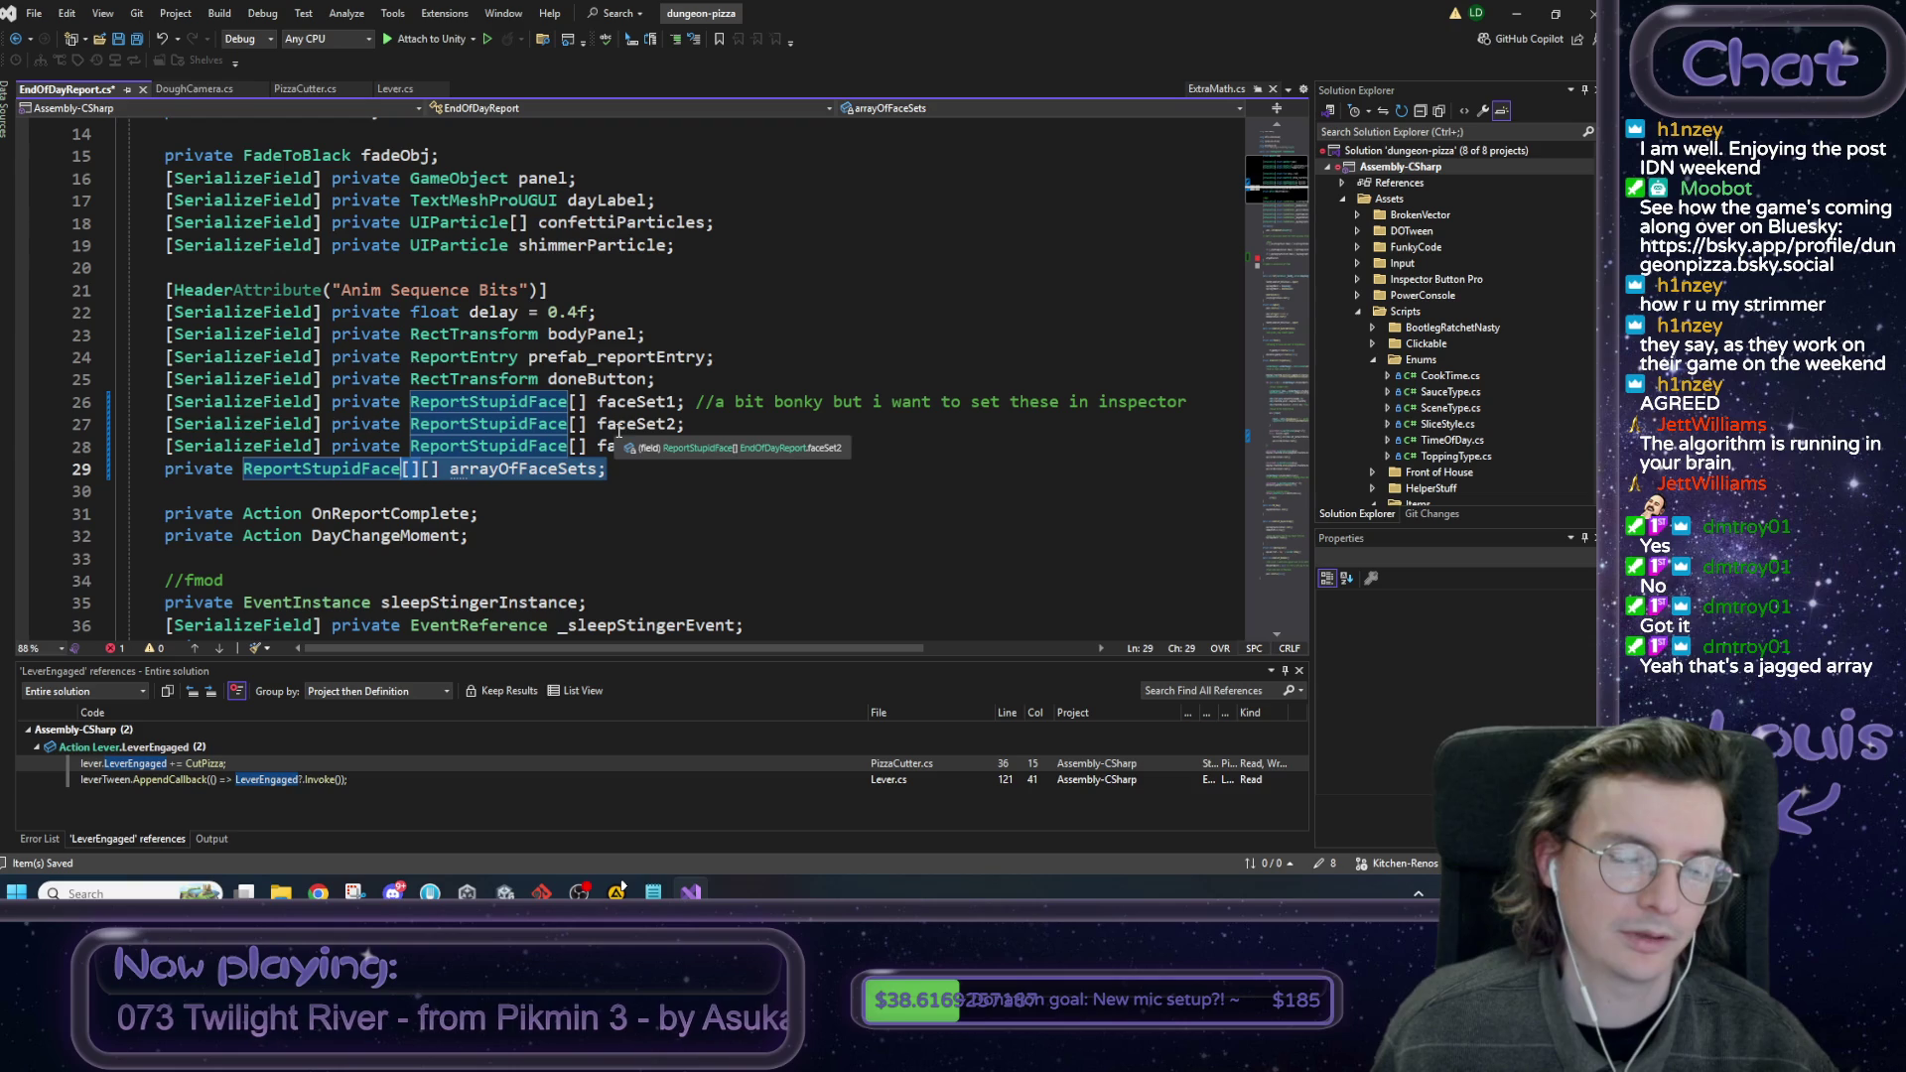
key(Right)
key(Right)
key(Right)
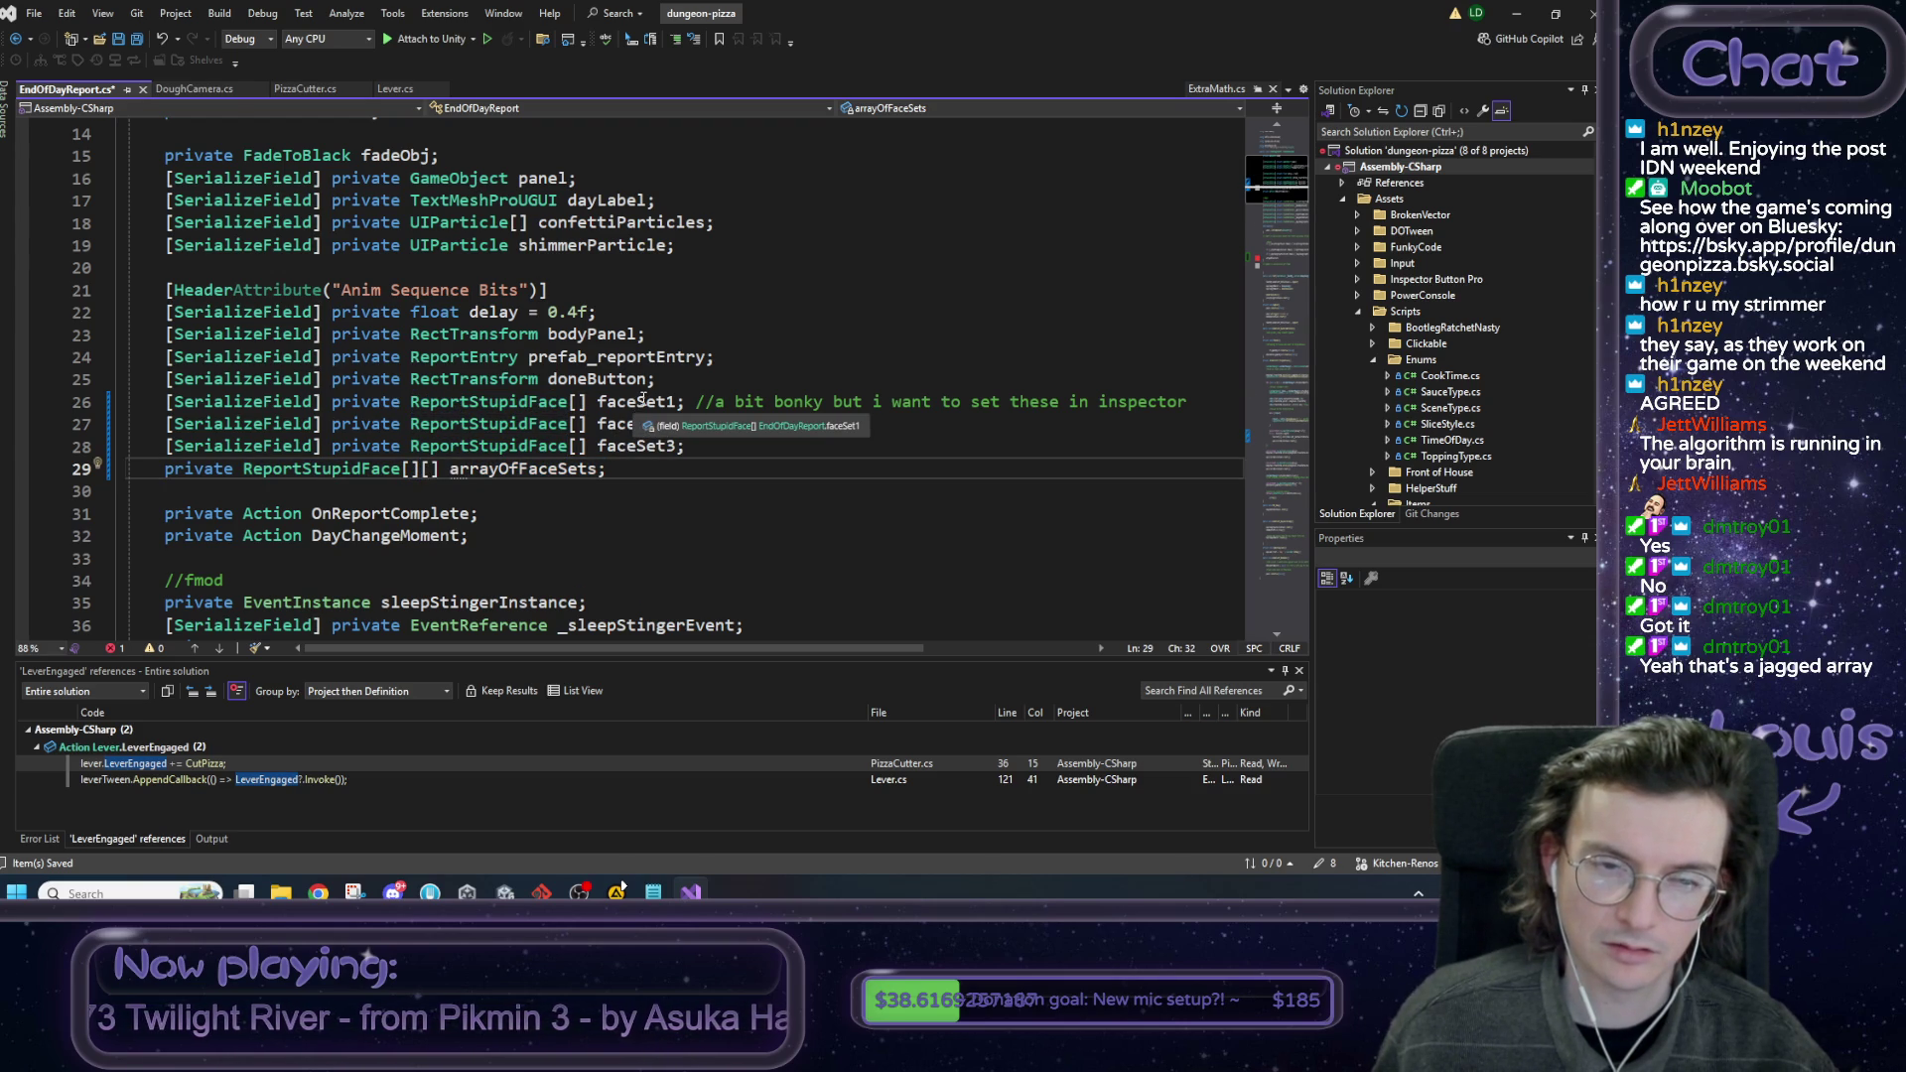
double_click(642, 400)
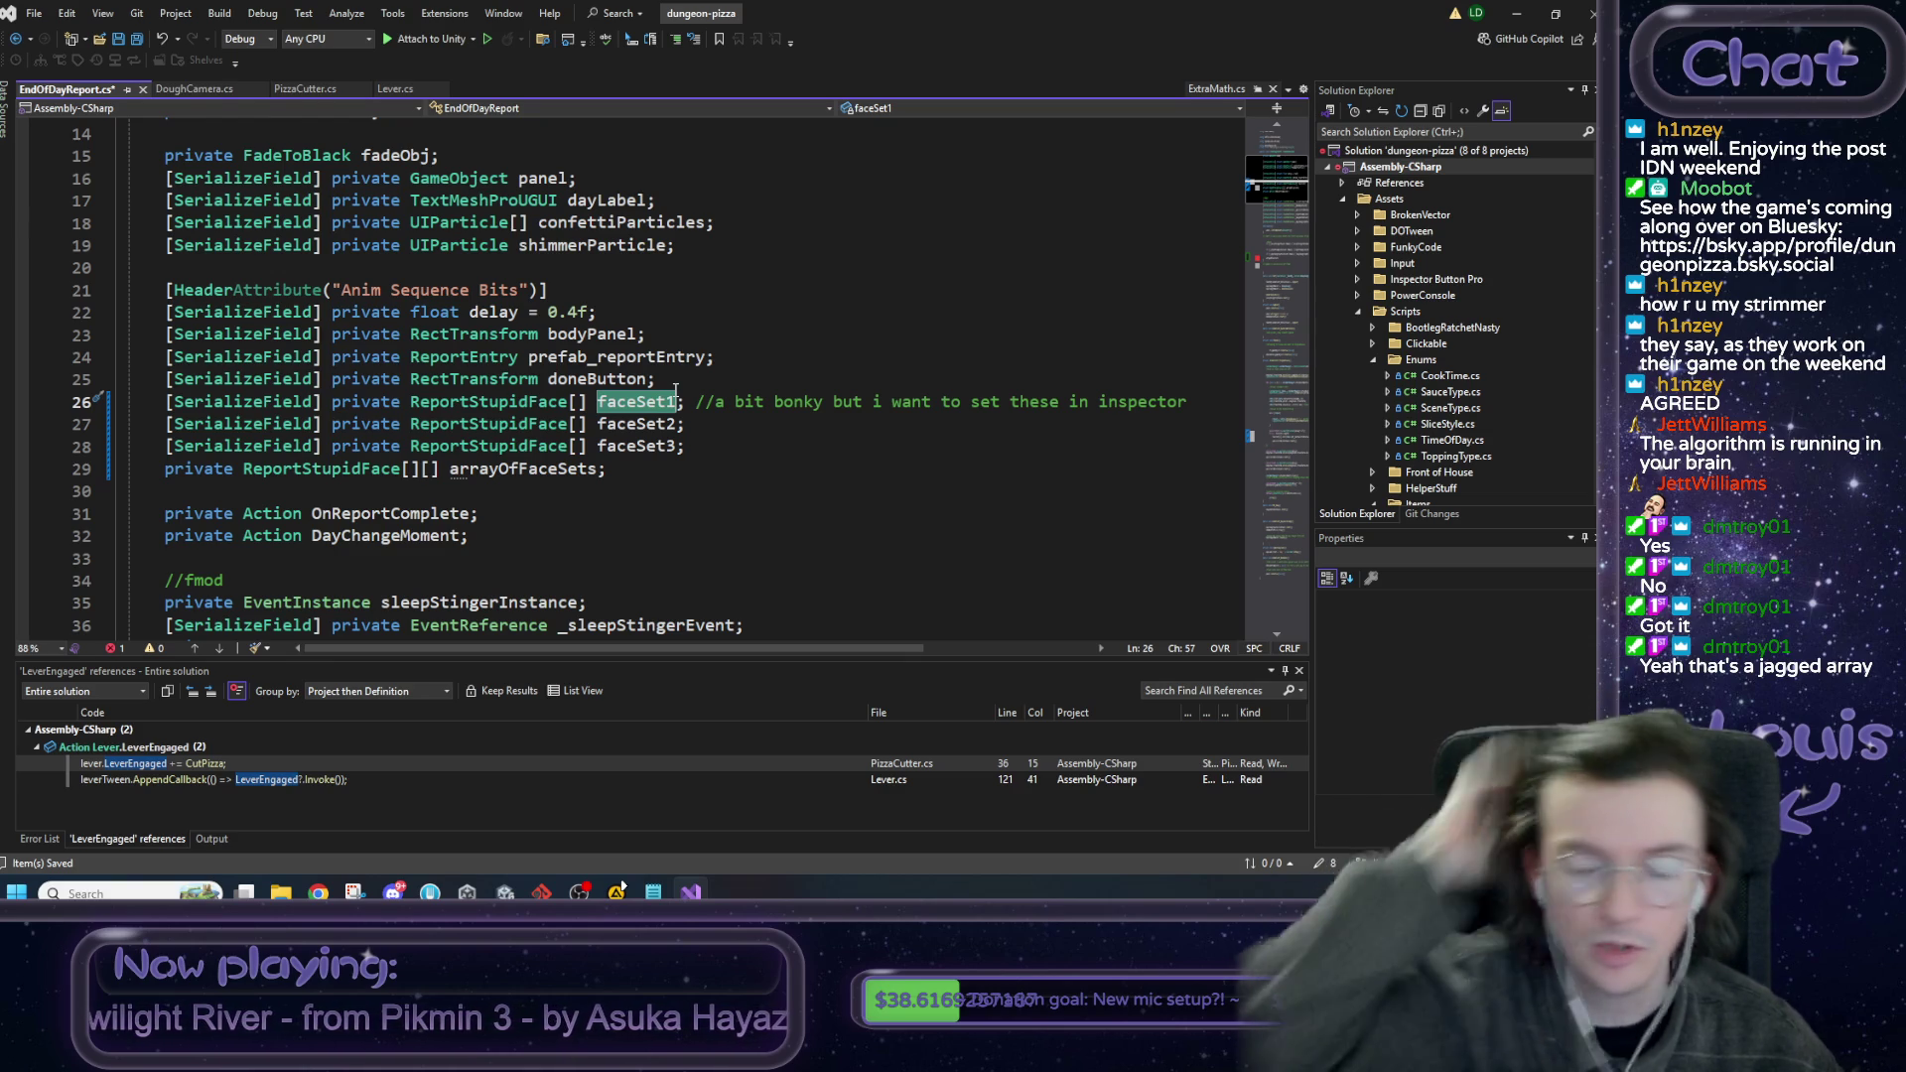
click(403, 468)
click(575, 404)
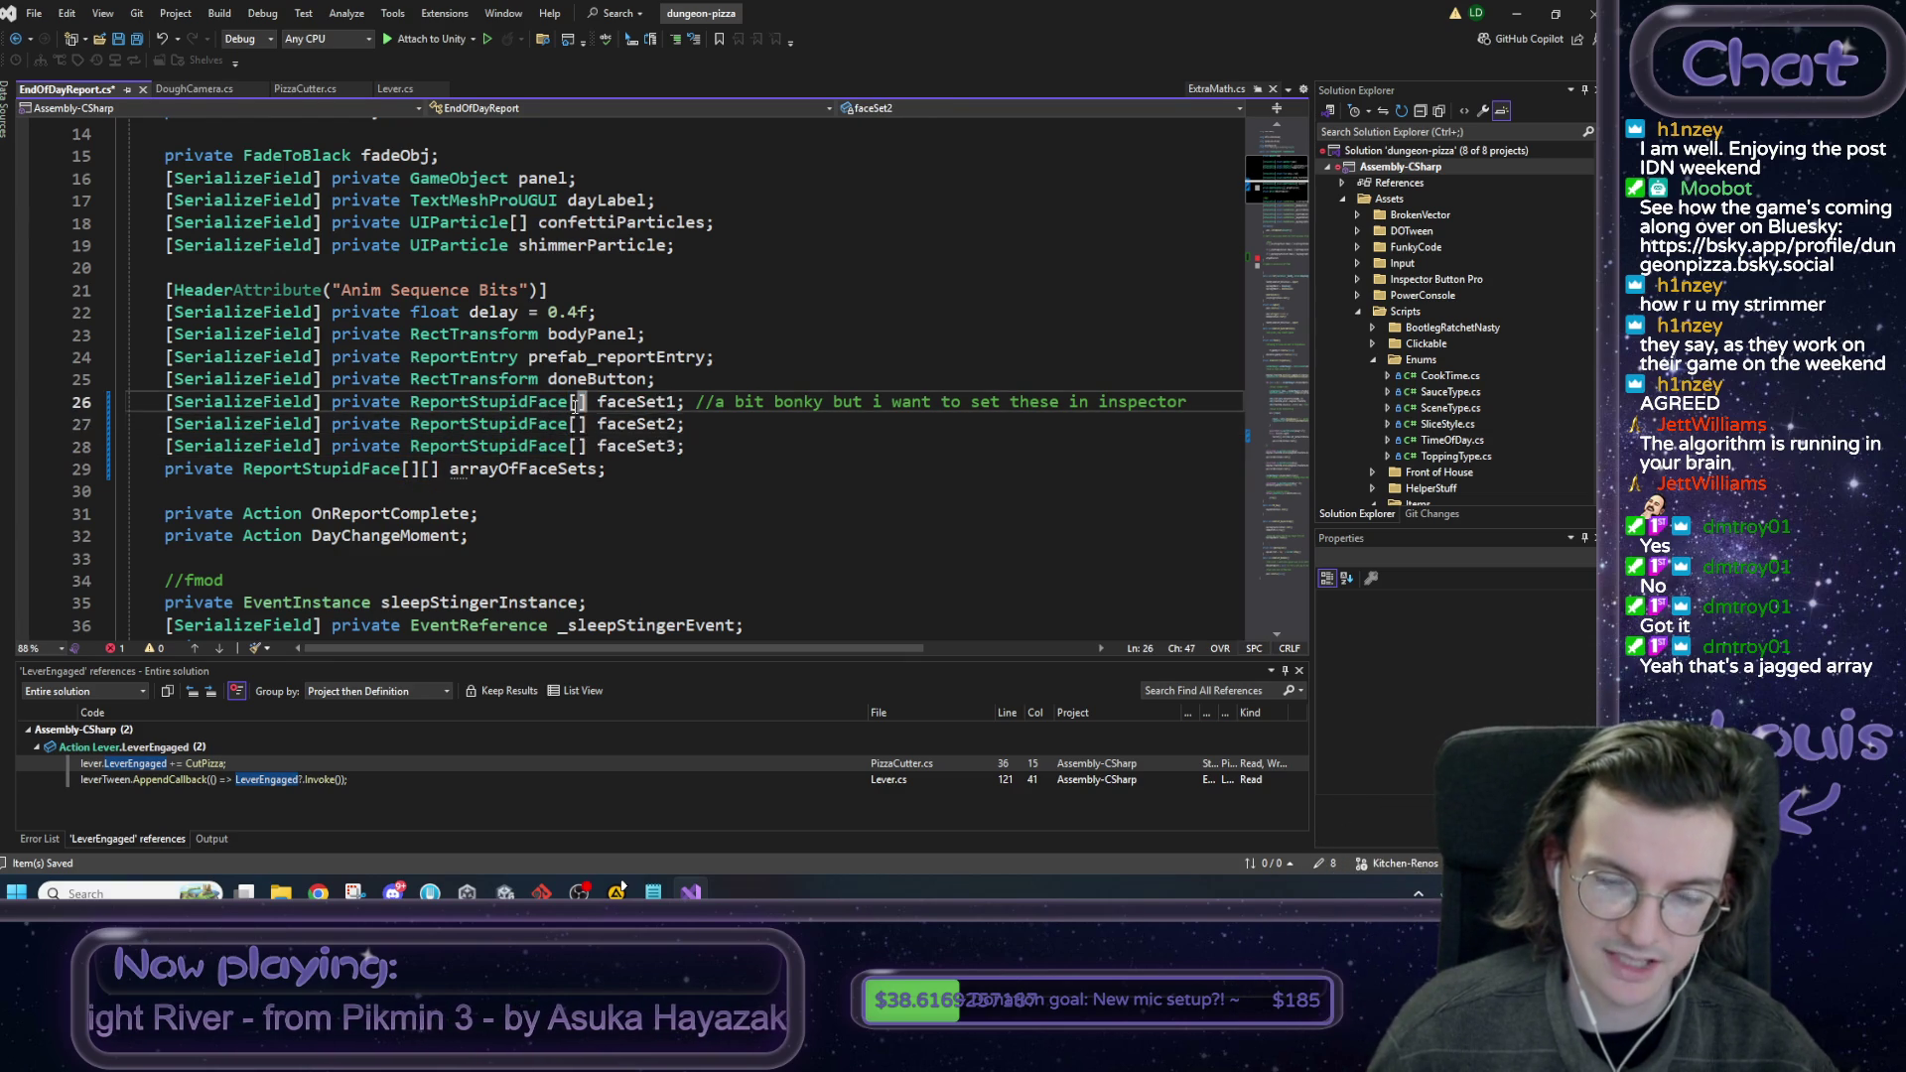
click(706, 430)
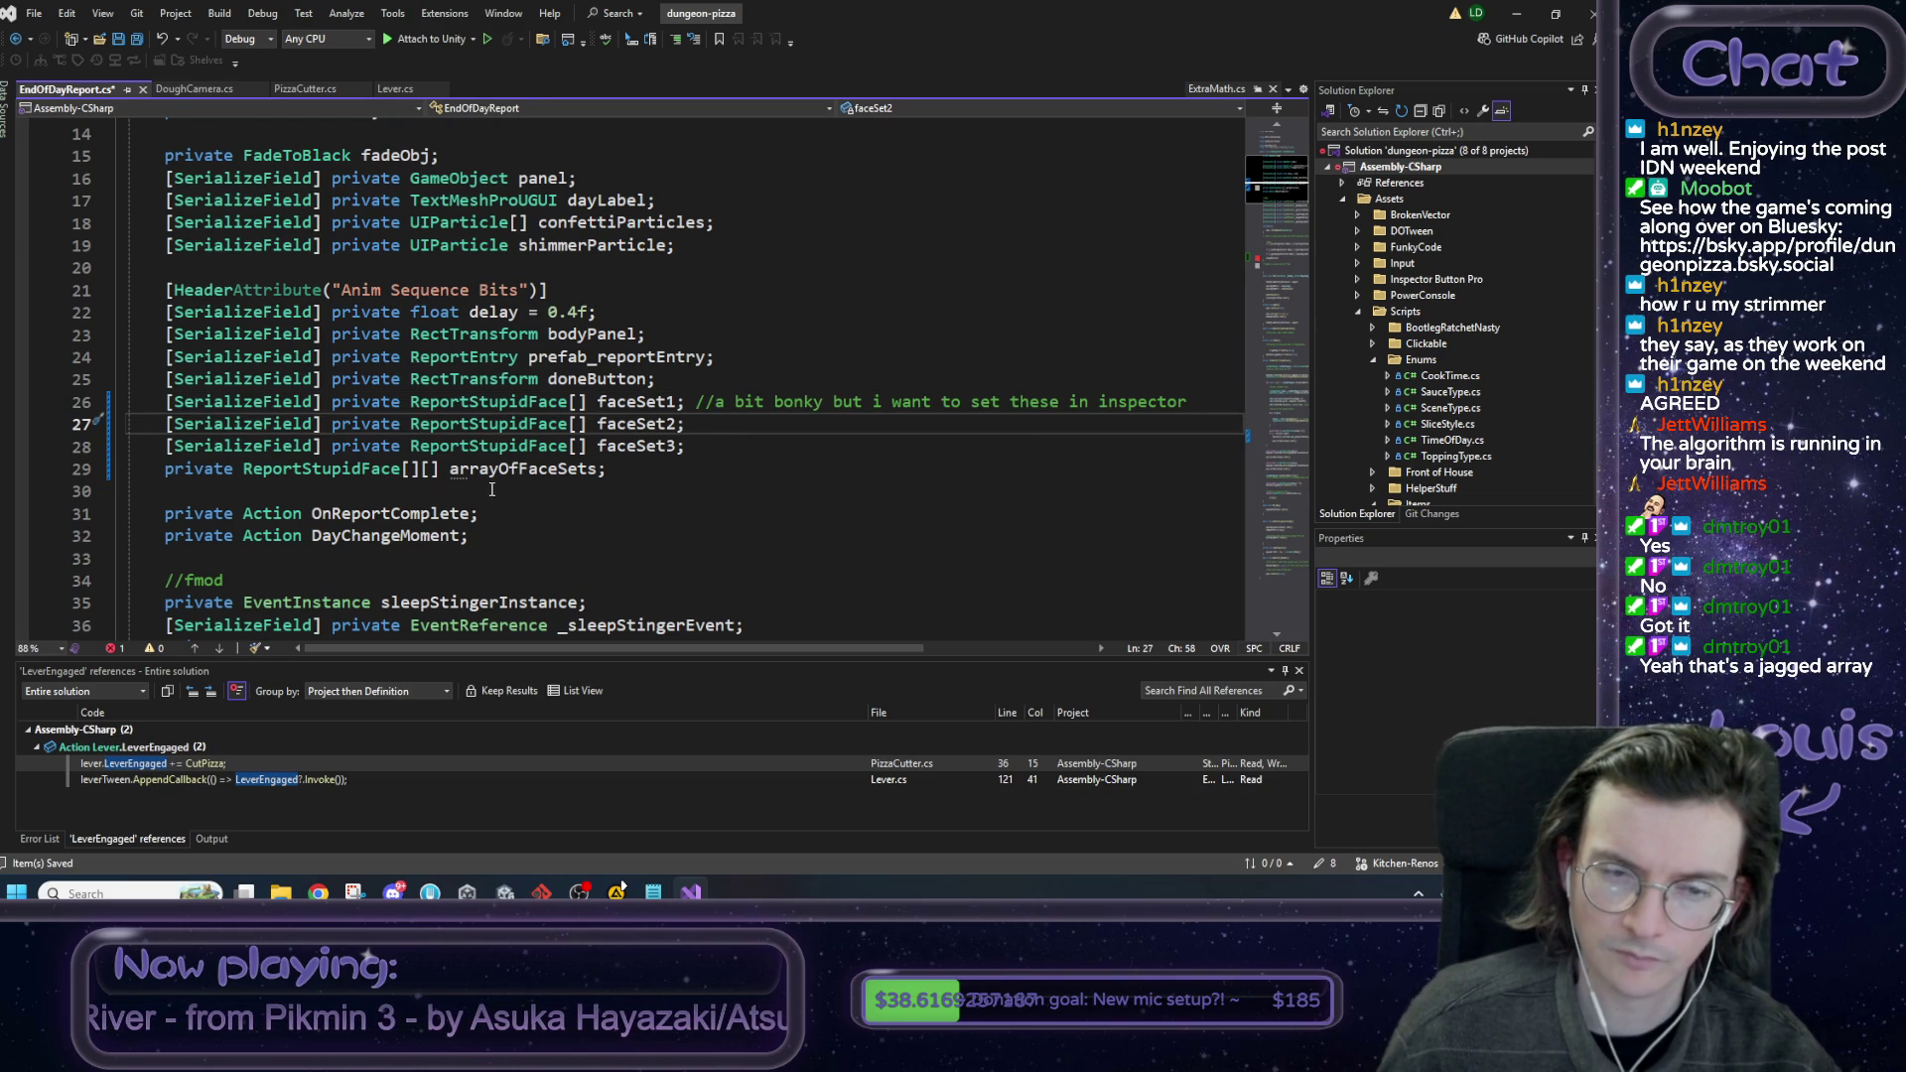
double_click(636, 402)
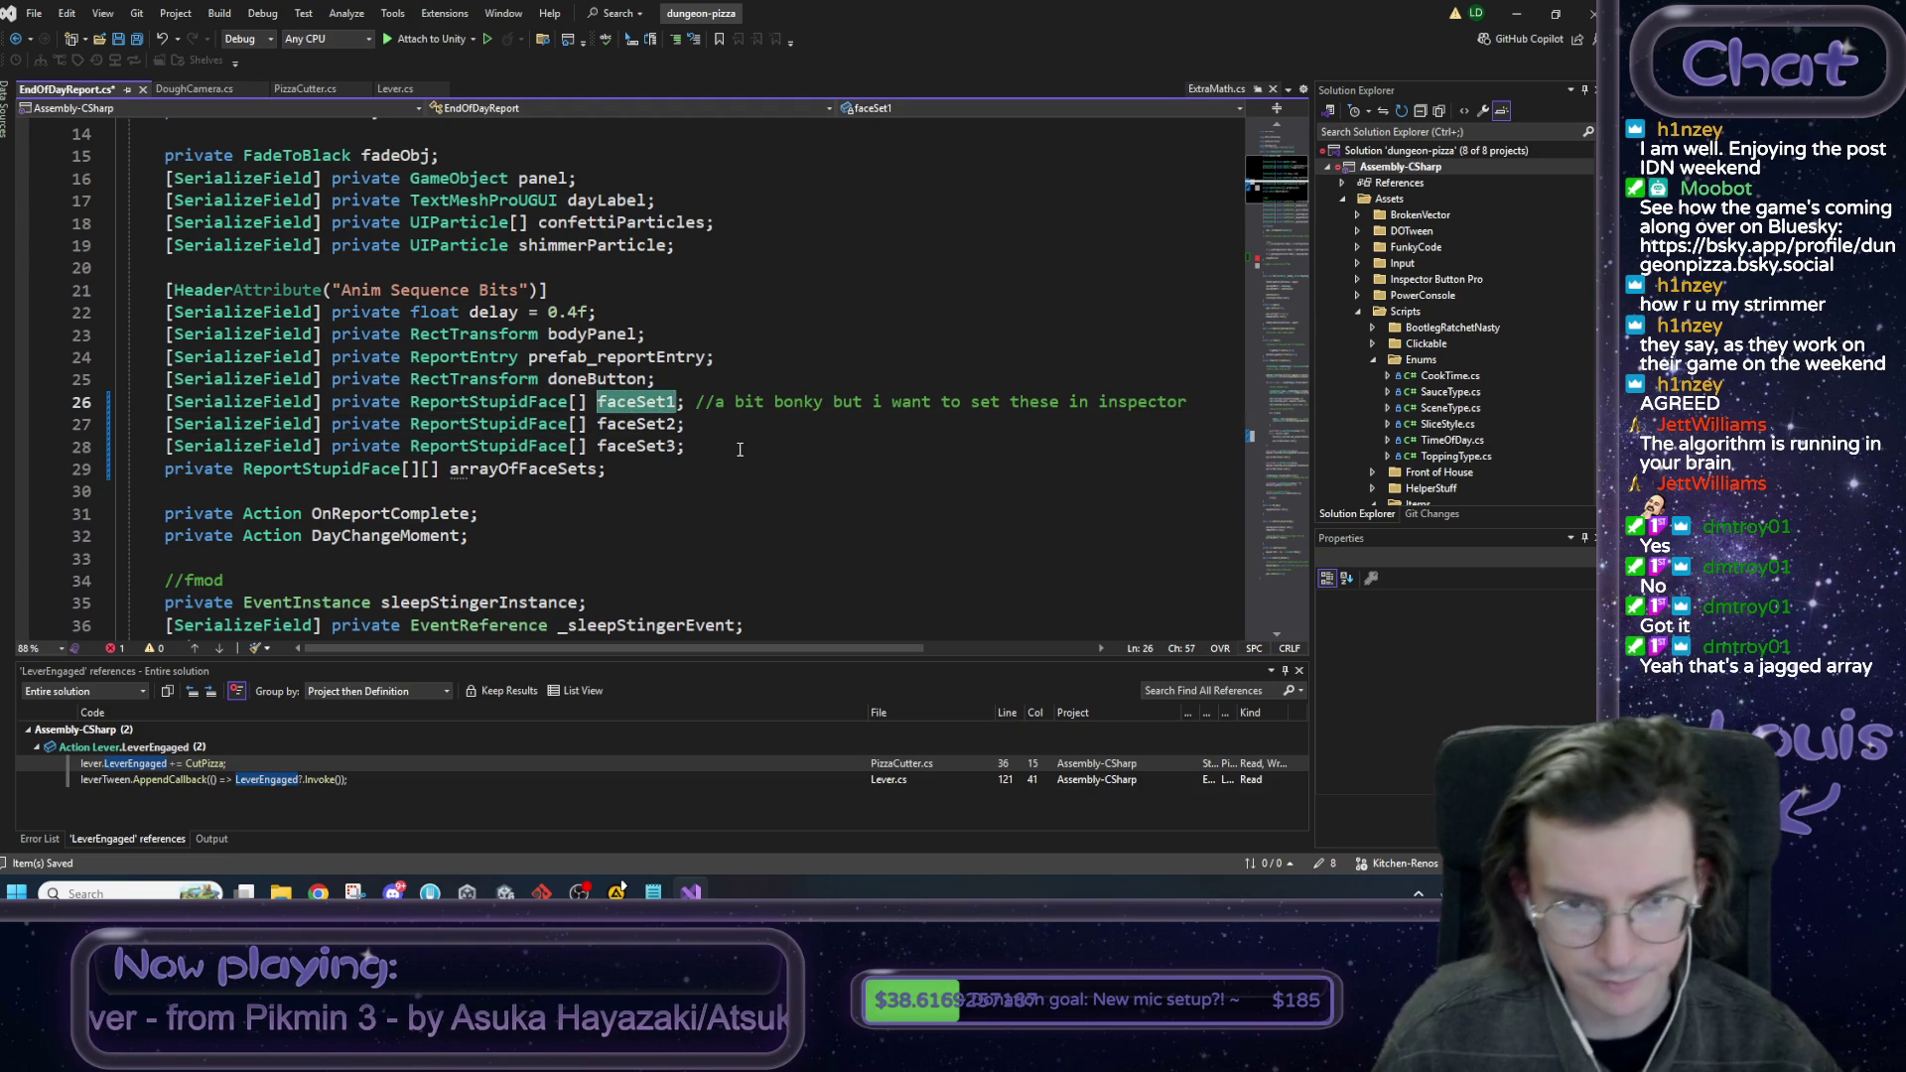
scroll(739, 450, down, 13)
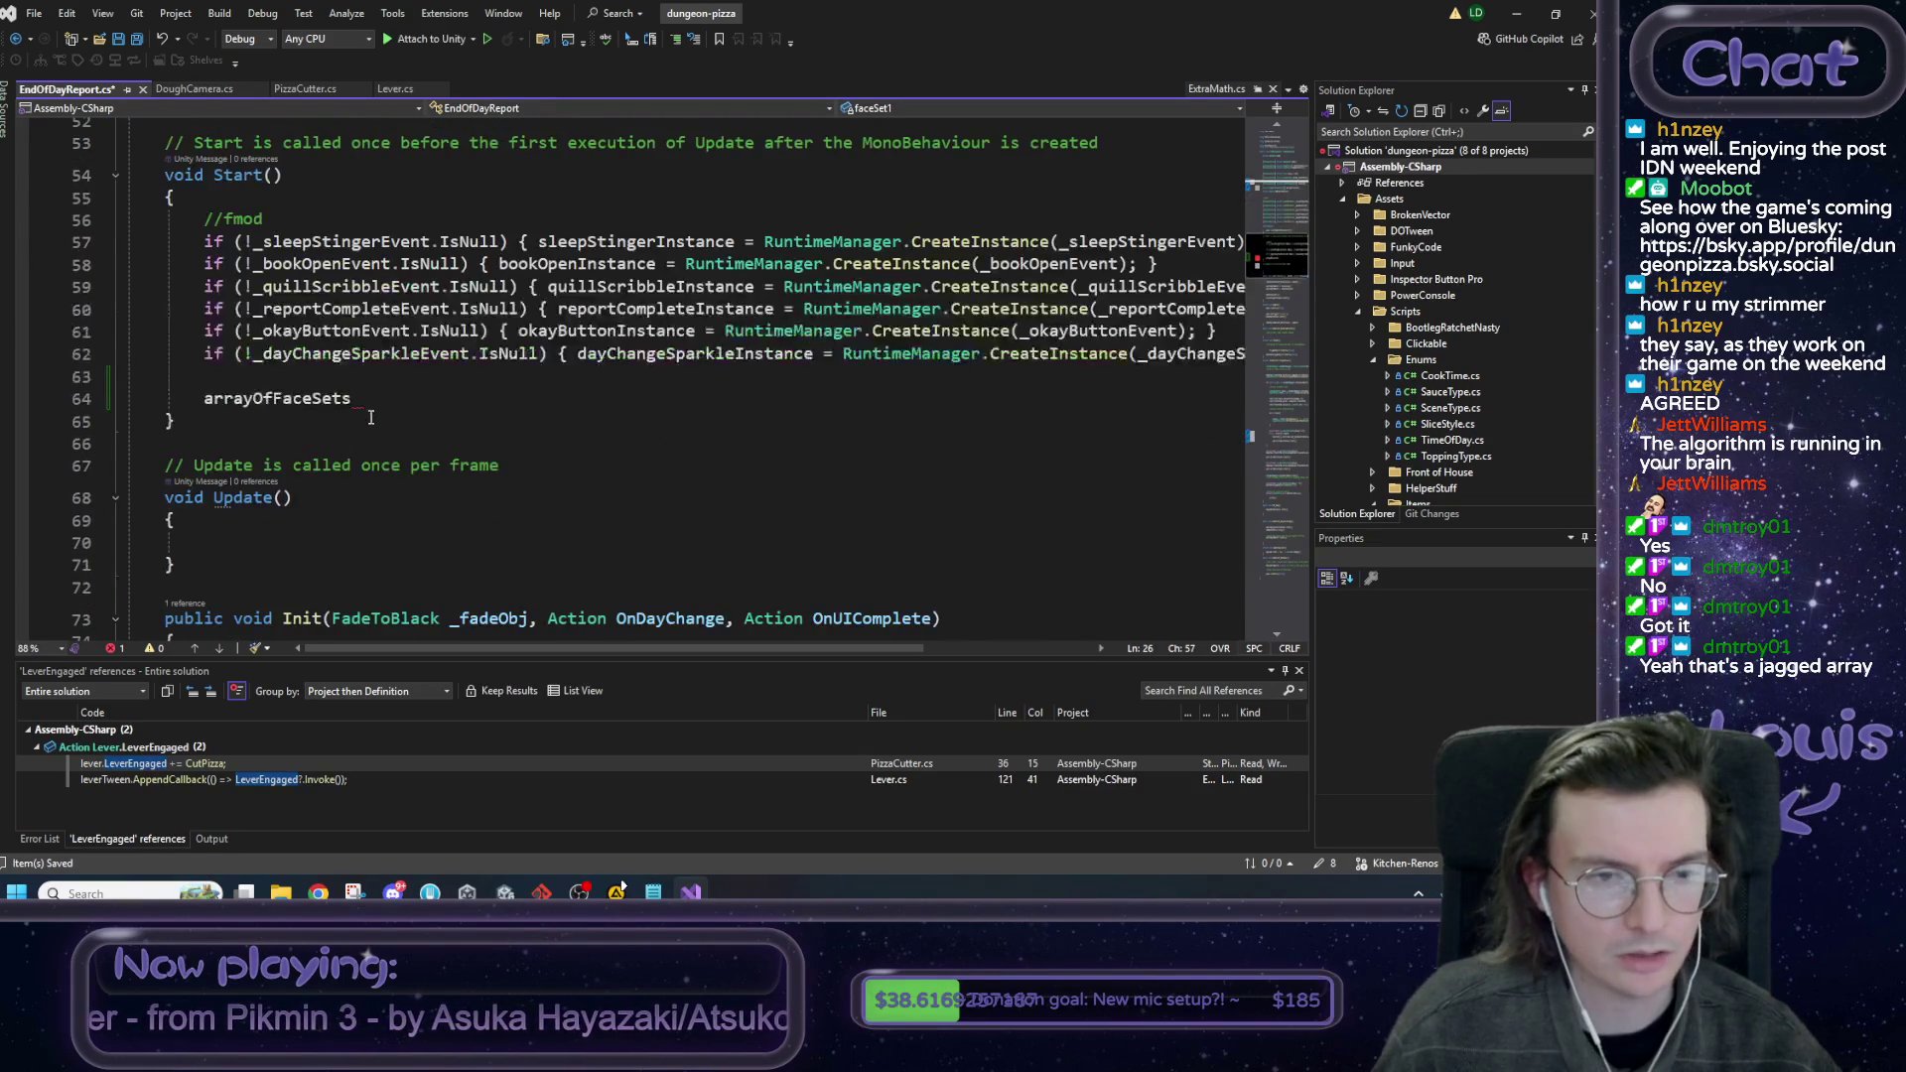
Try appending an .Add(faceSet1) call to arrayOfFaceSets, then remove it.
click(365, 398)
text(.add)
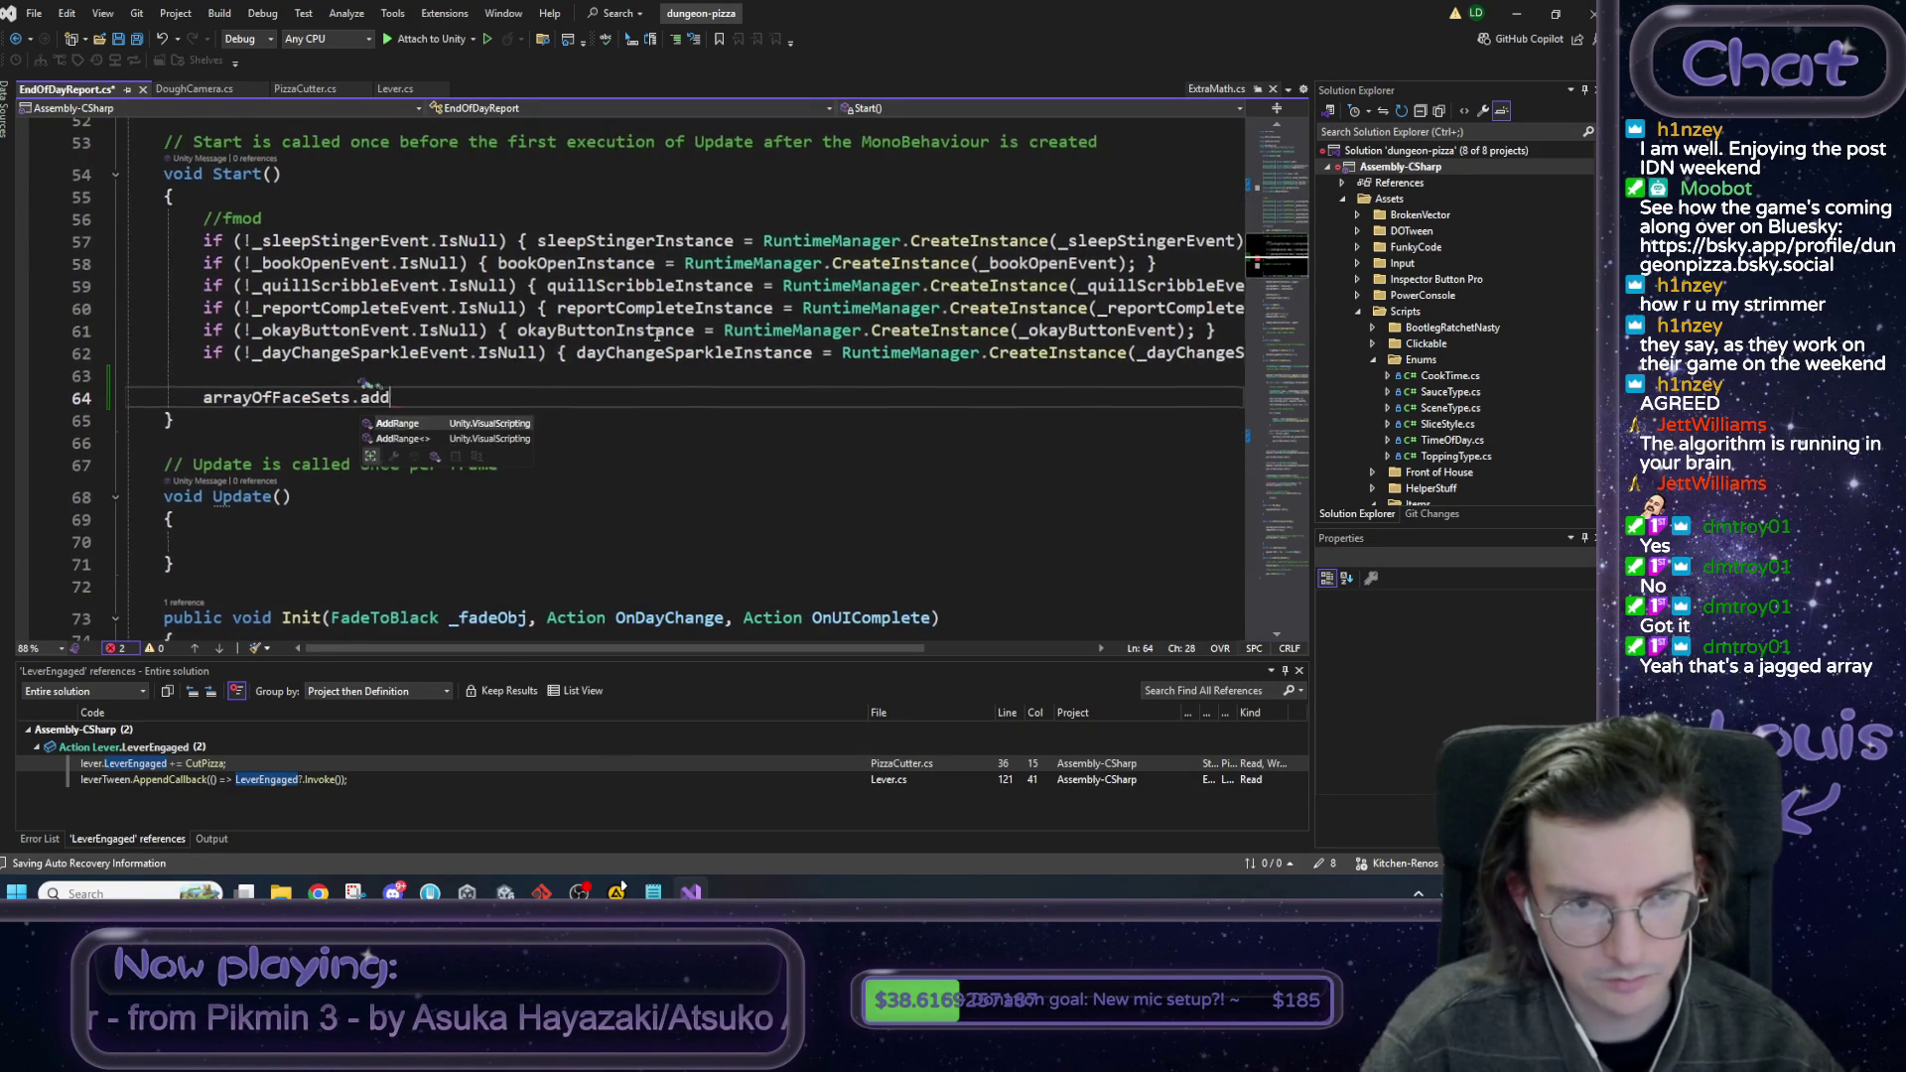
text((faceSet1)
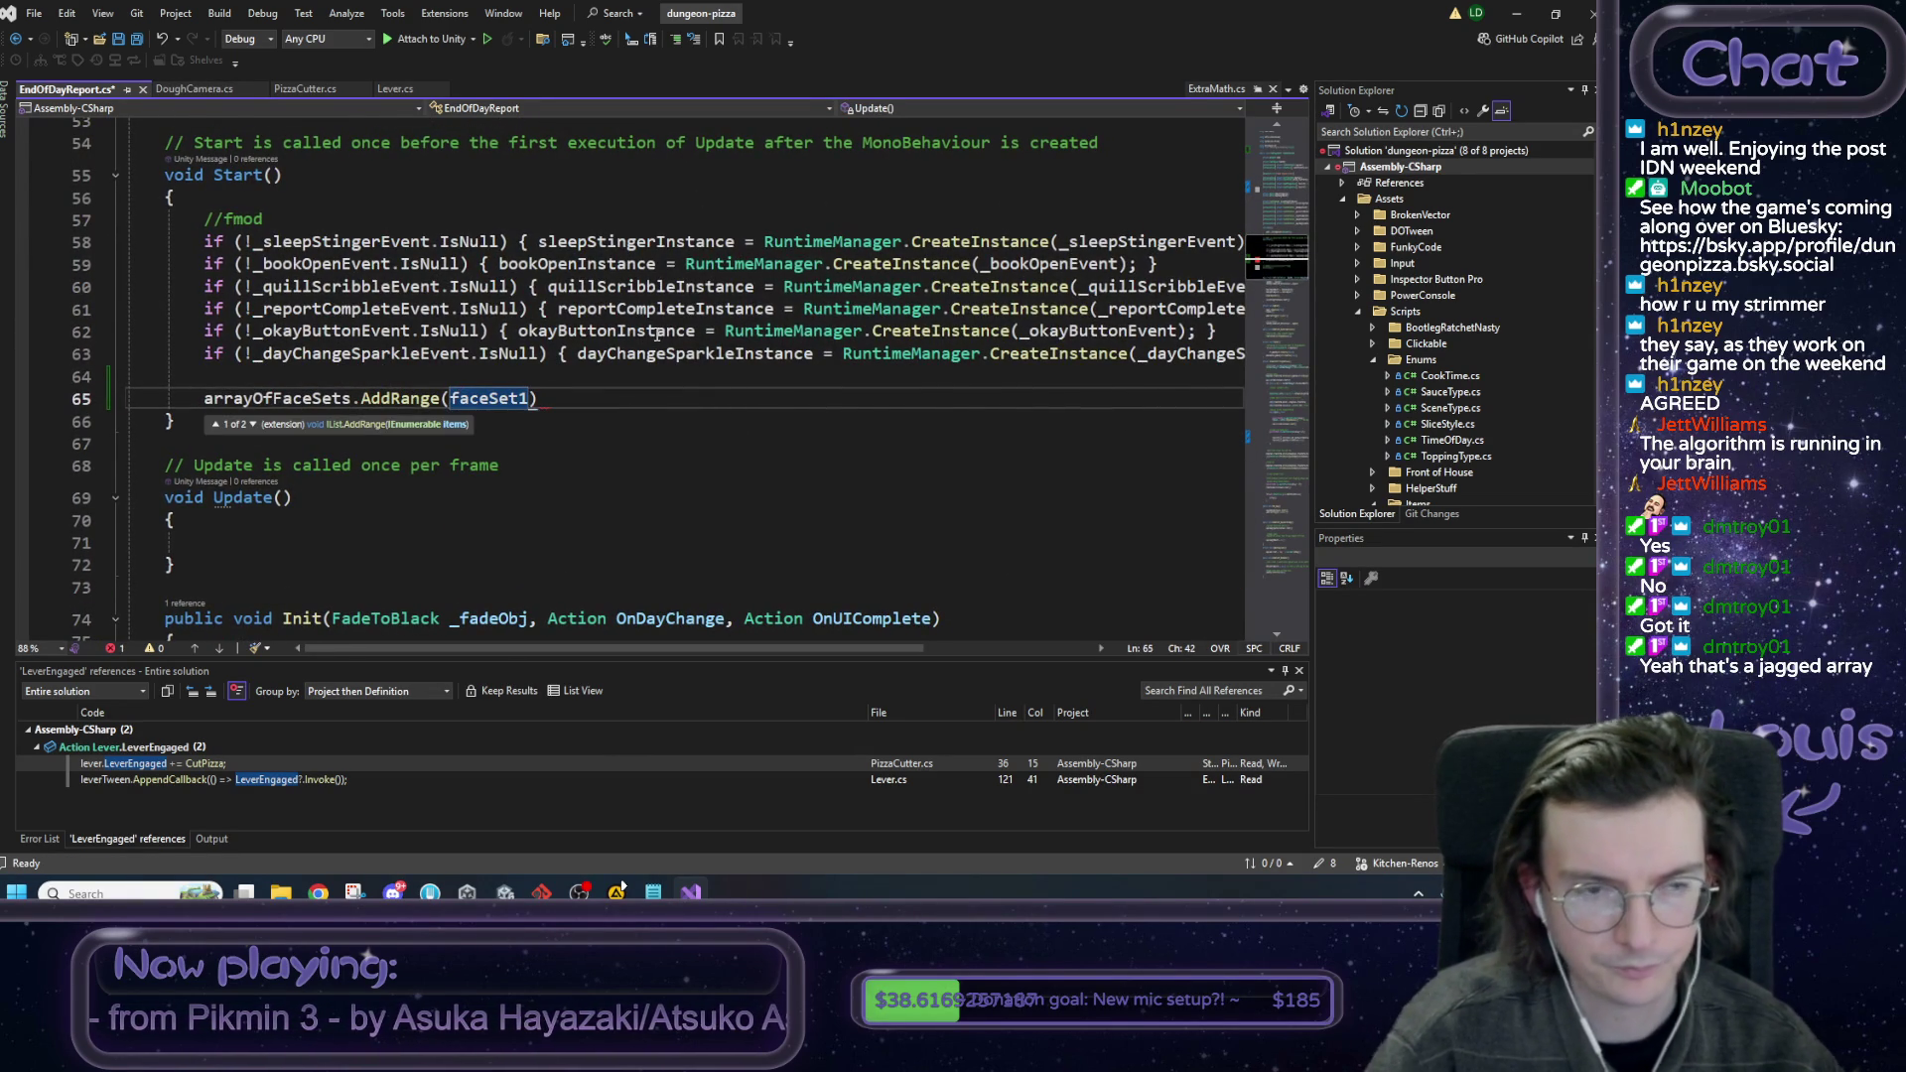
click(437, 398)
double_click(436, 398)
text(Add)
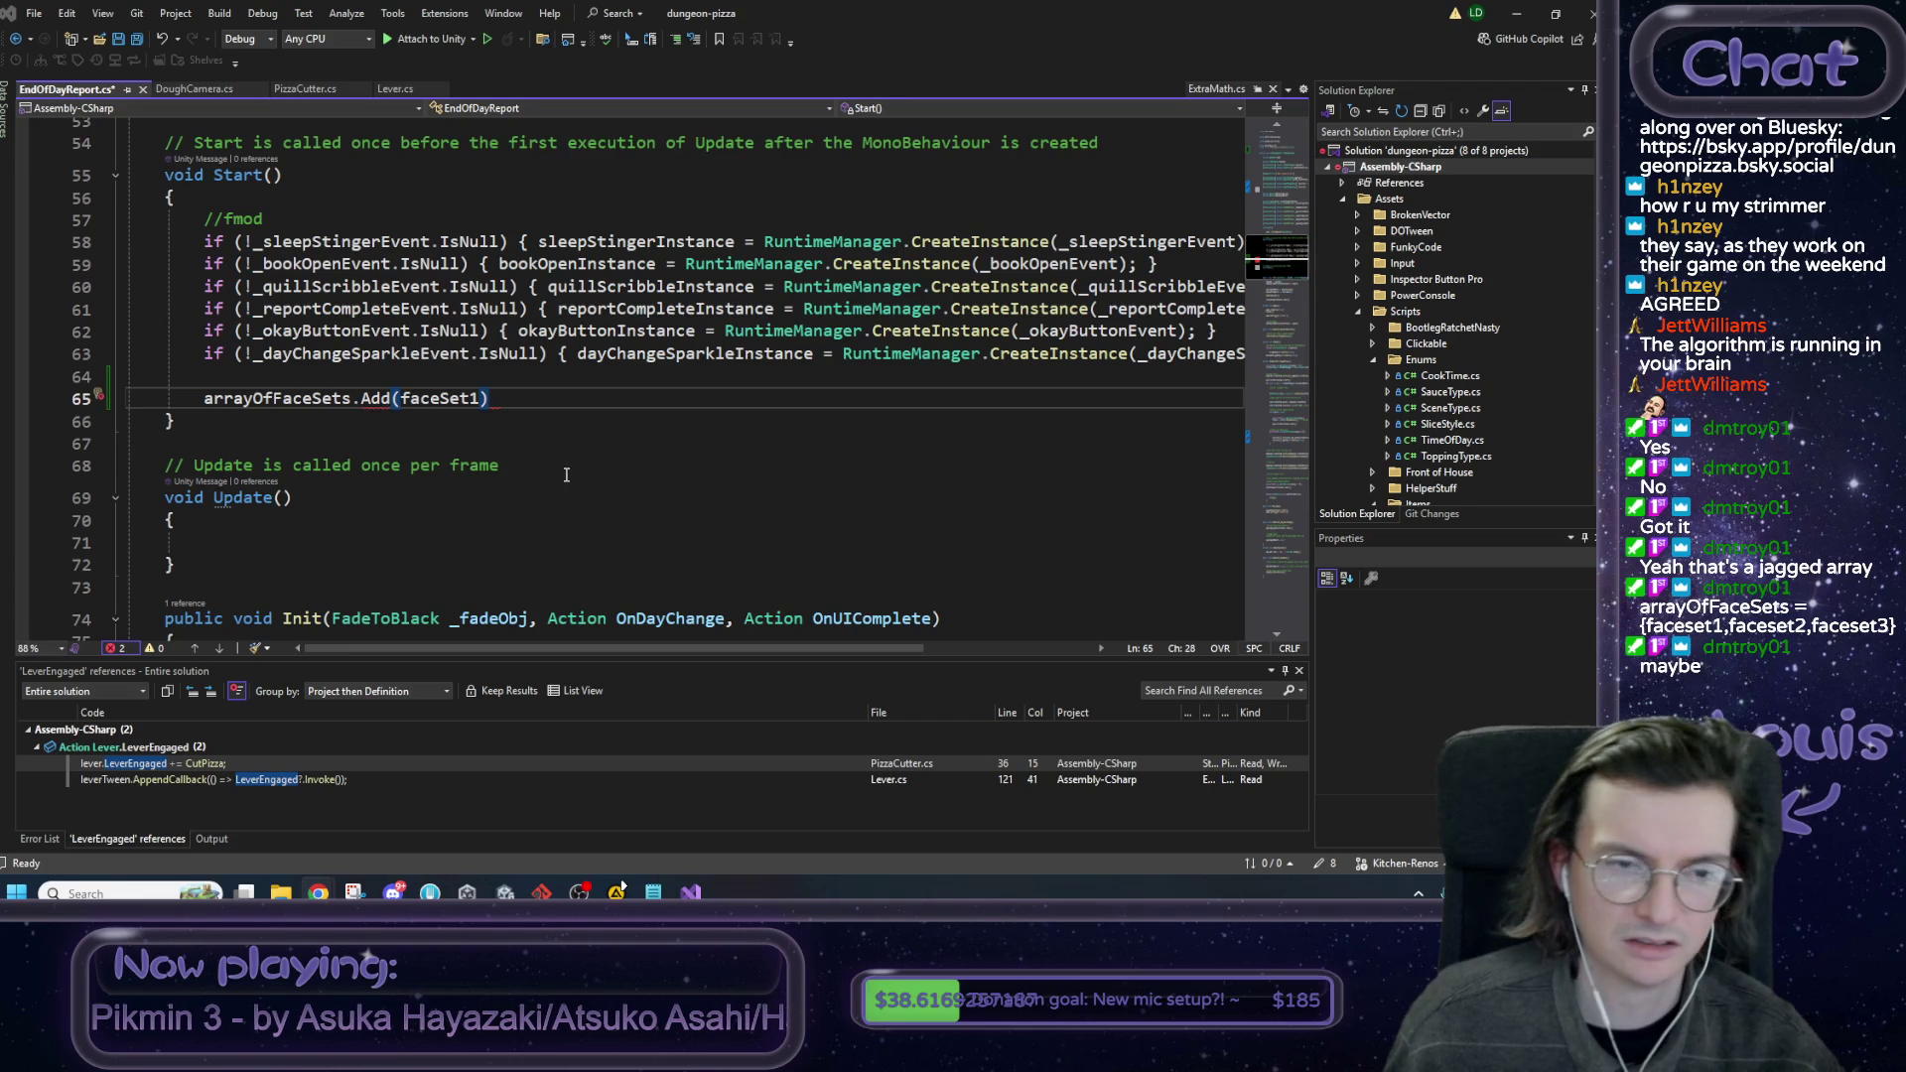
key(BackSpace)
key(BackSpace)
key(BackSpace)
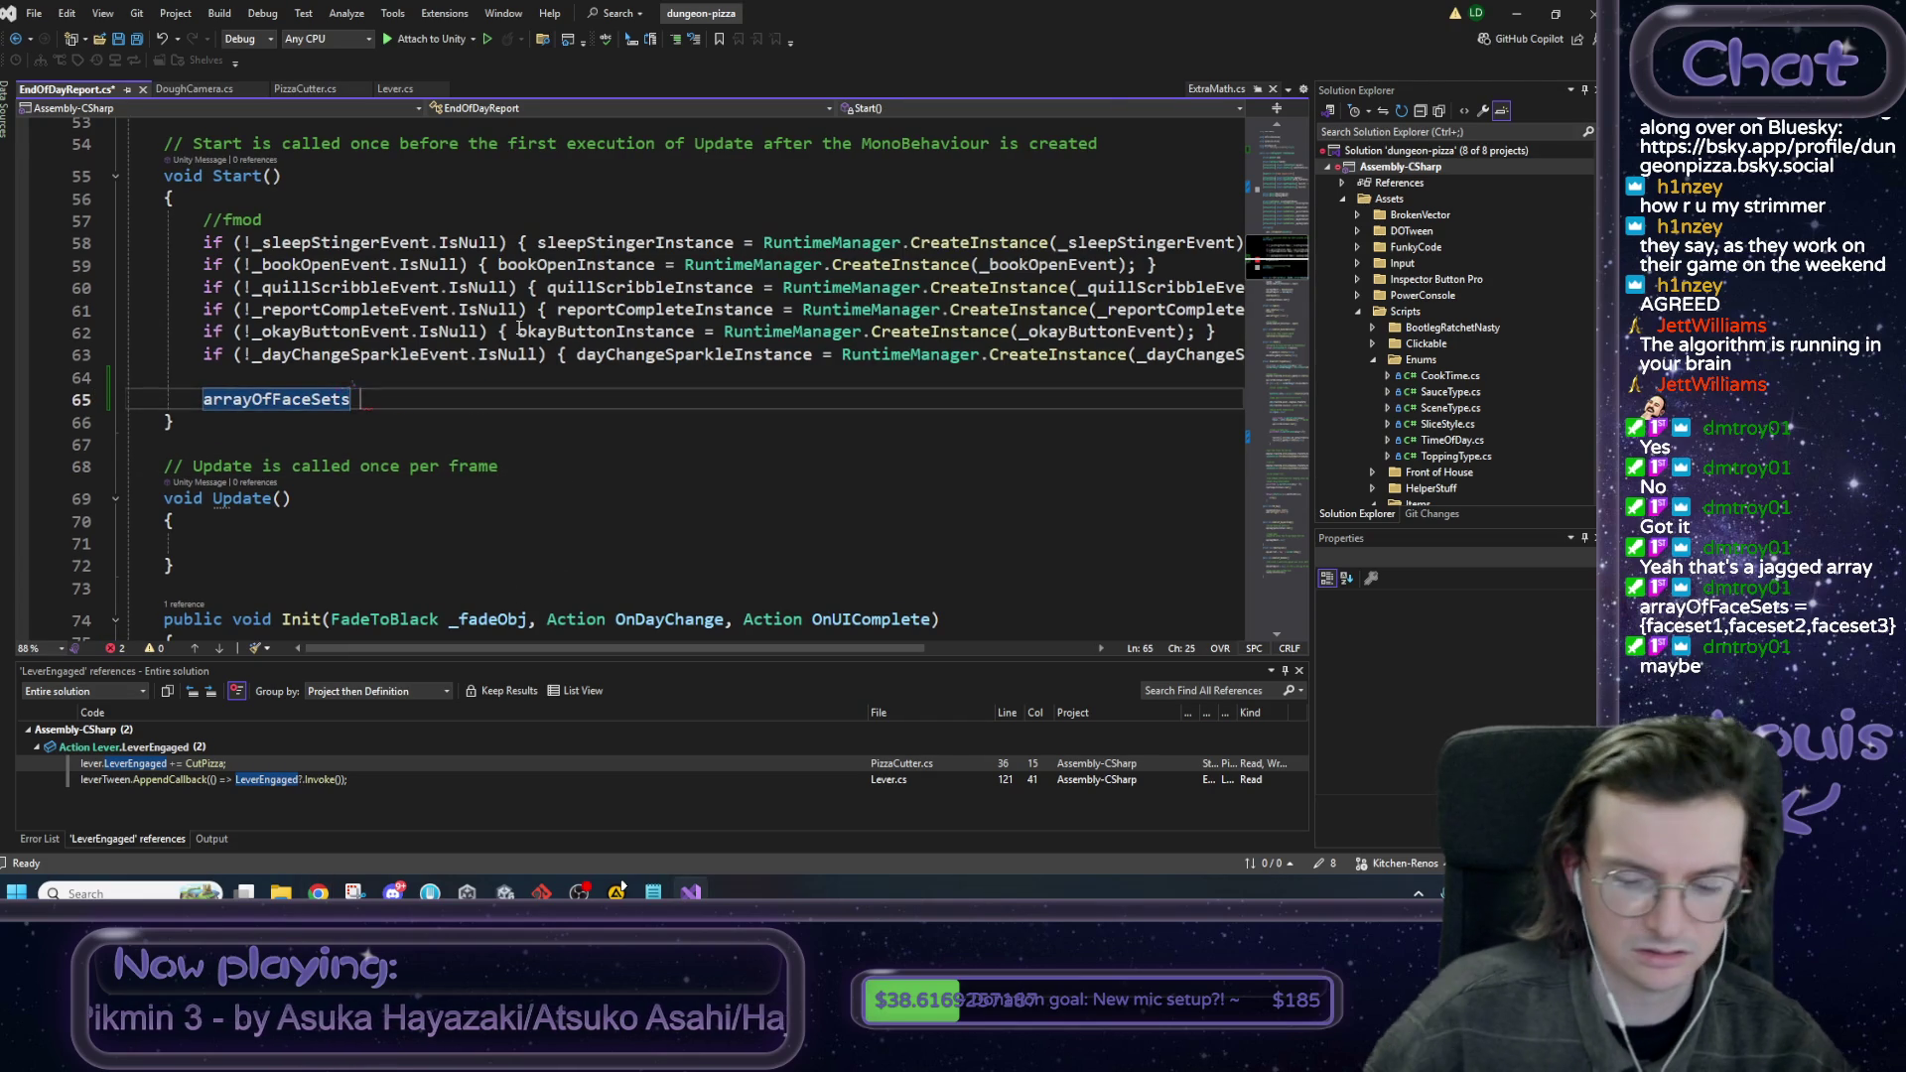
Assign arrayOfFaceSets = { faceSet1, faceSet1, faceSet1 }; and switch to the 2D-array thread.
text(= { )
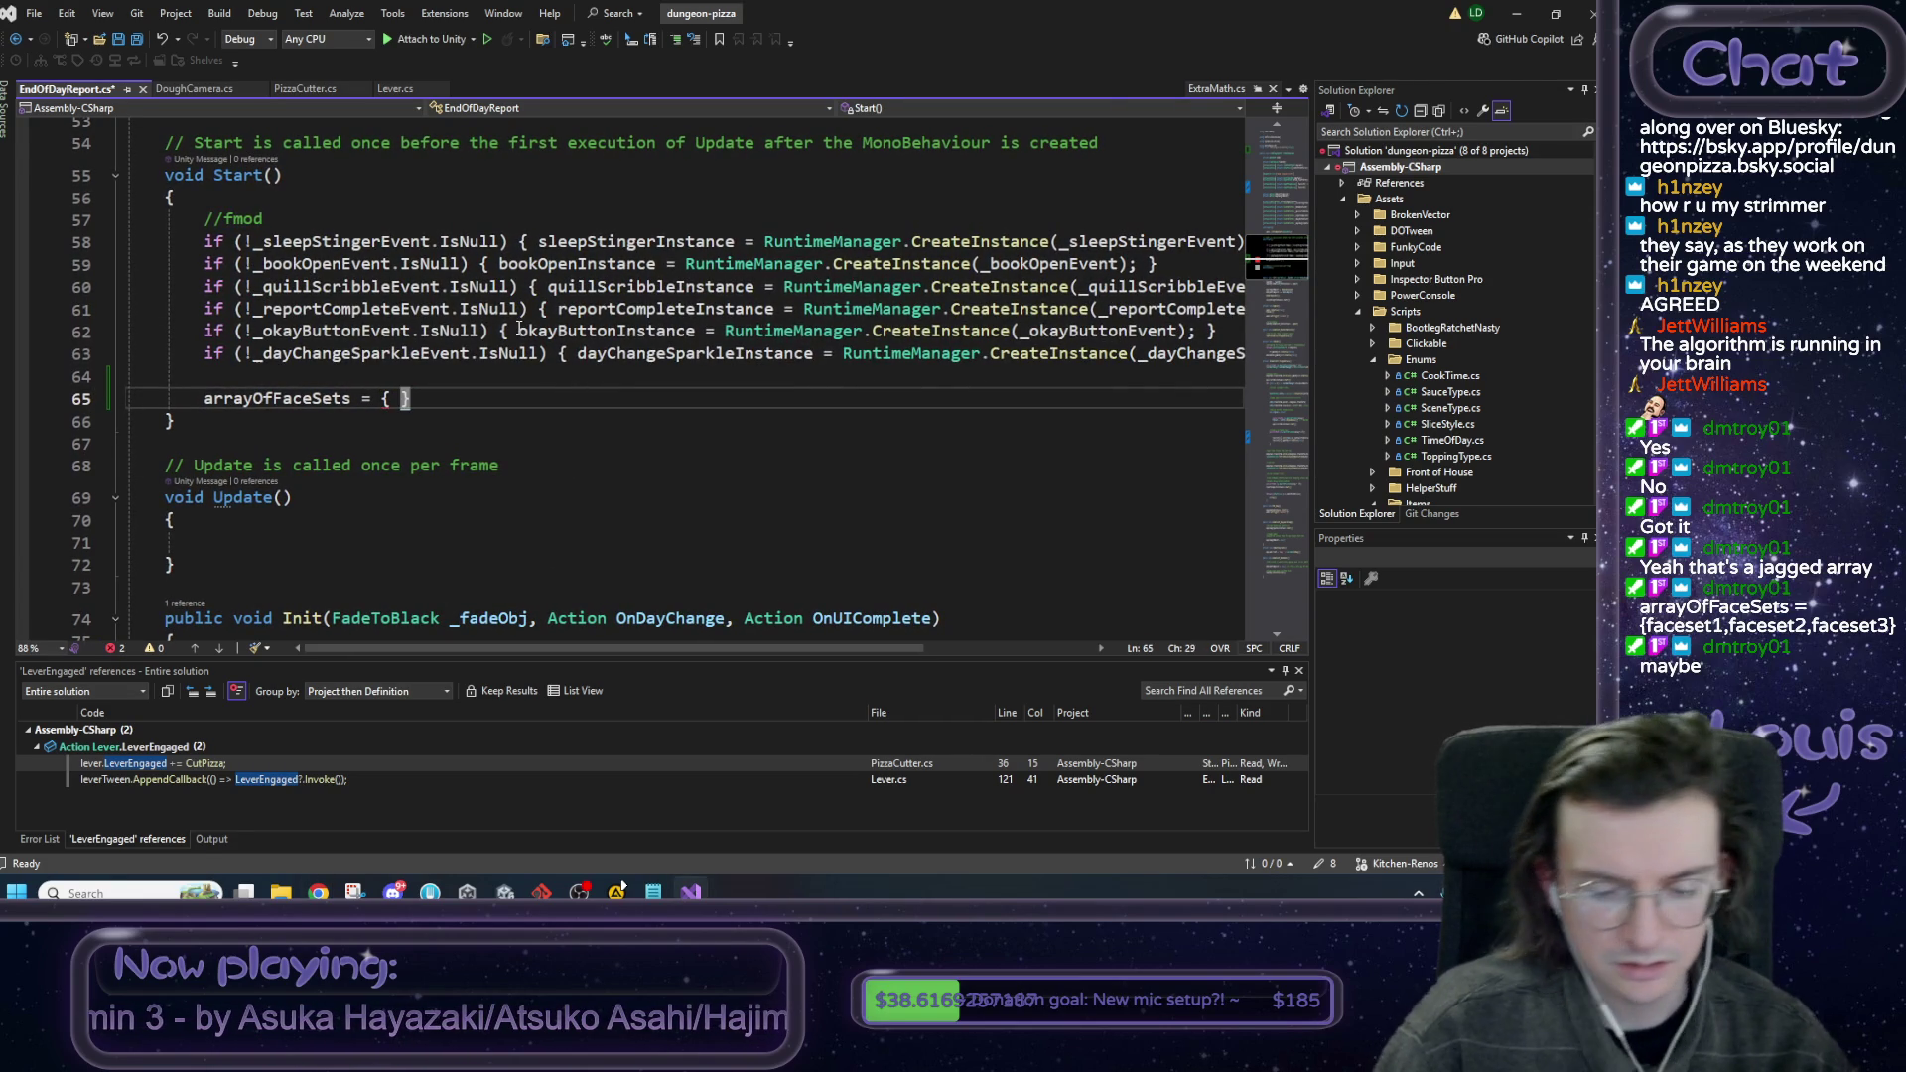
text(faceSet1)
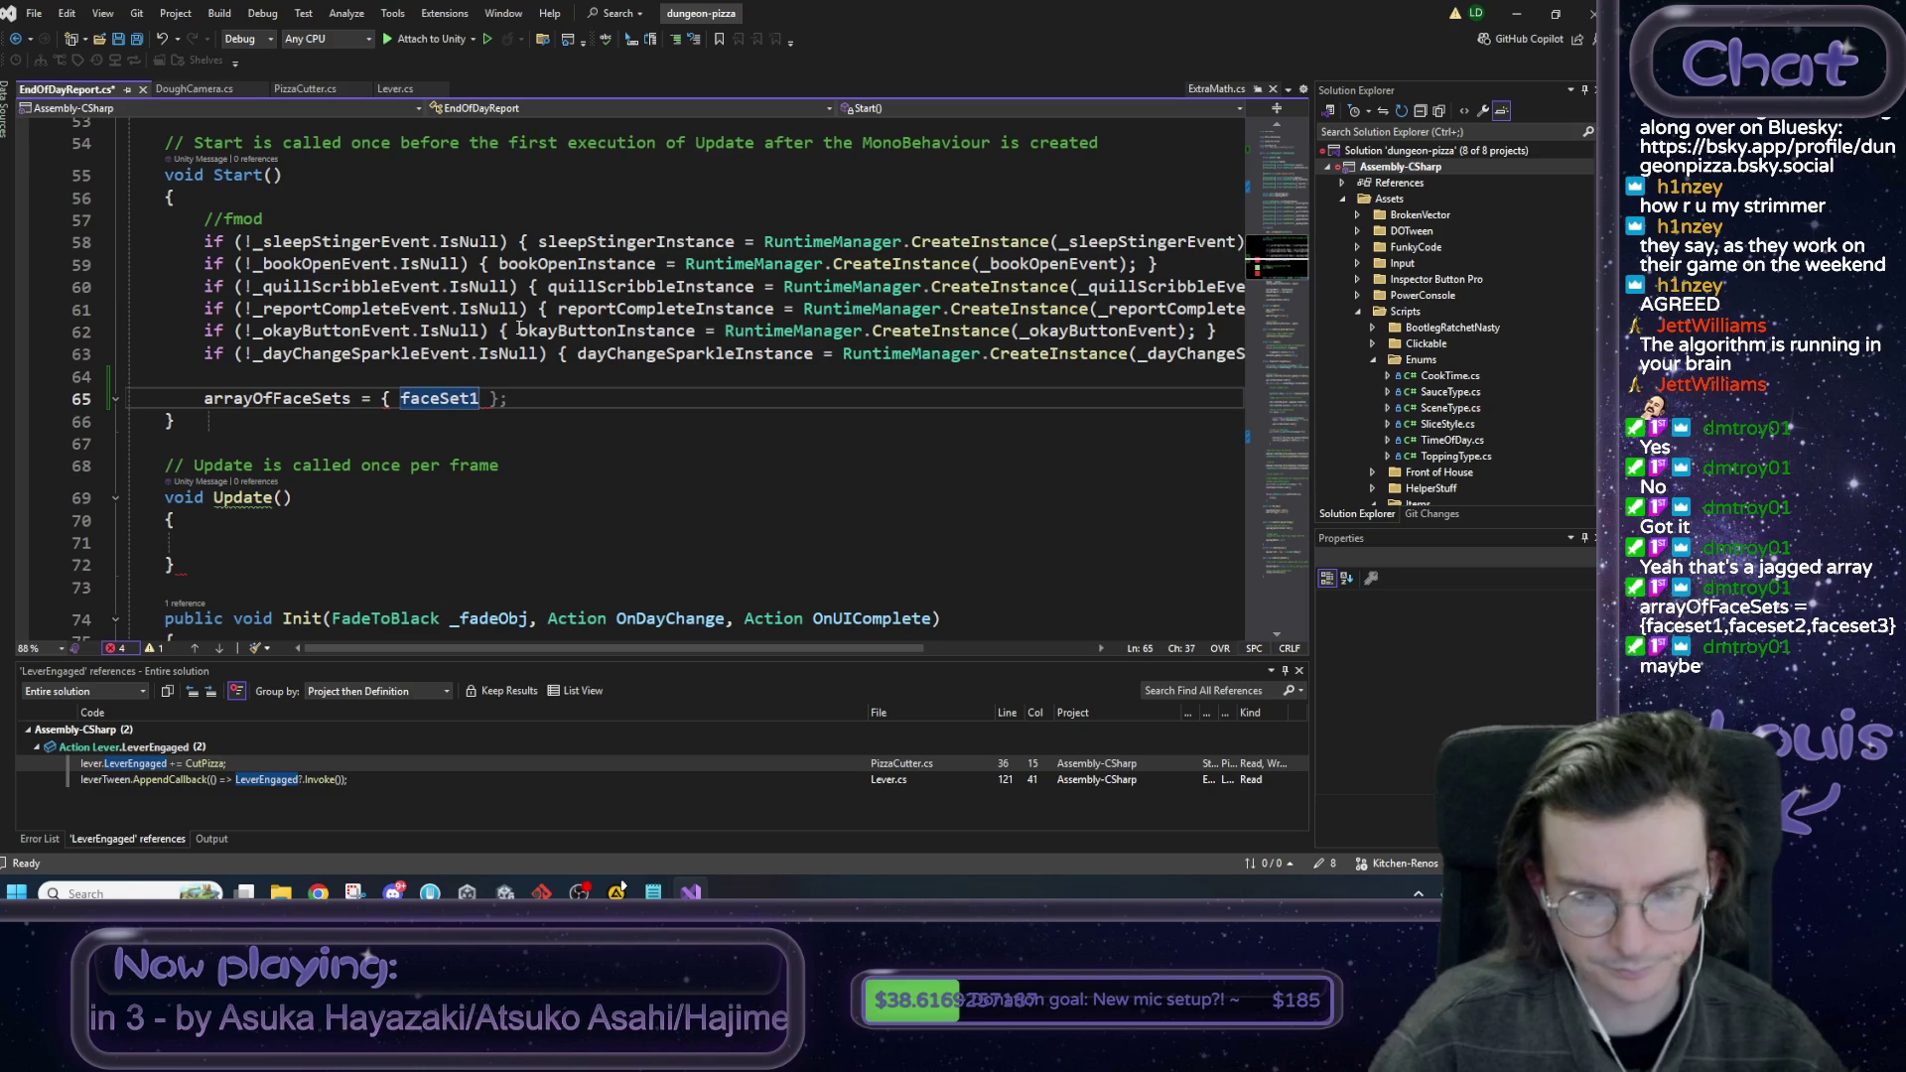
drag(481, 398, 402, 401)
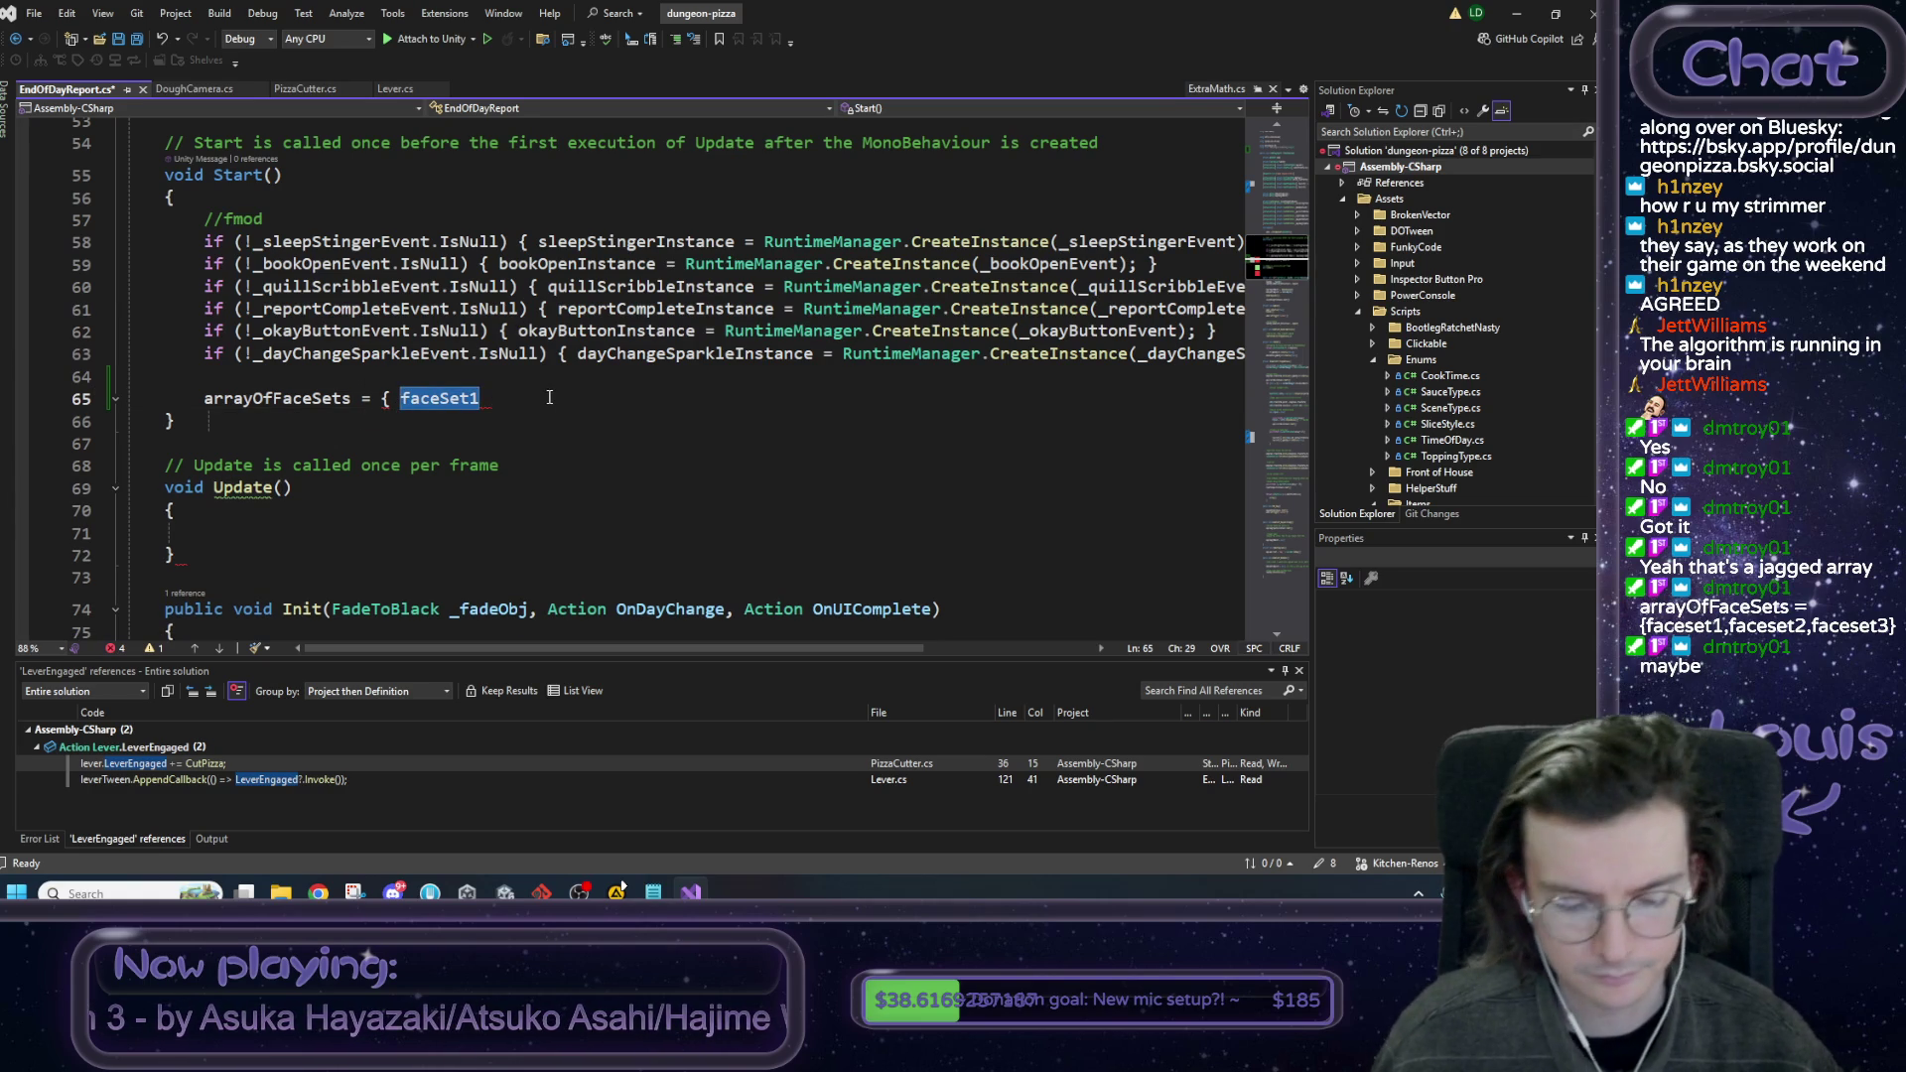
click(490, 398)
text(, faceSet1)
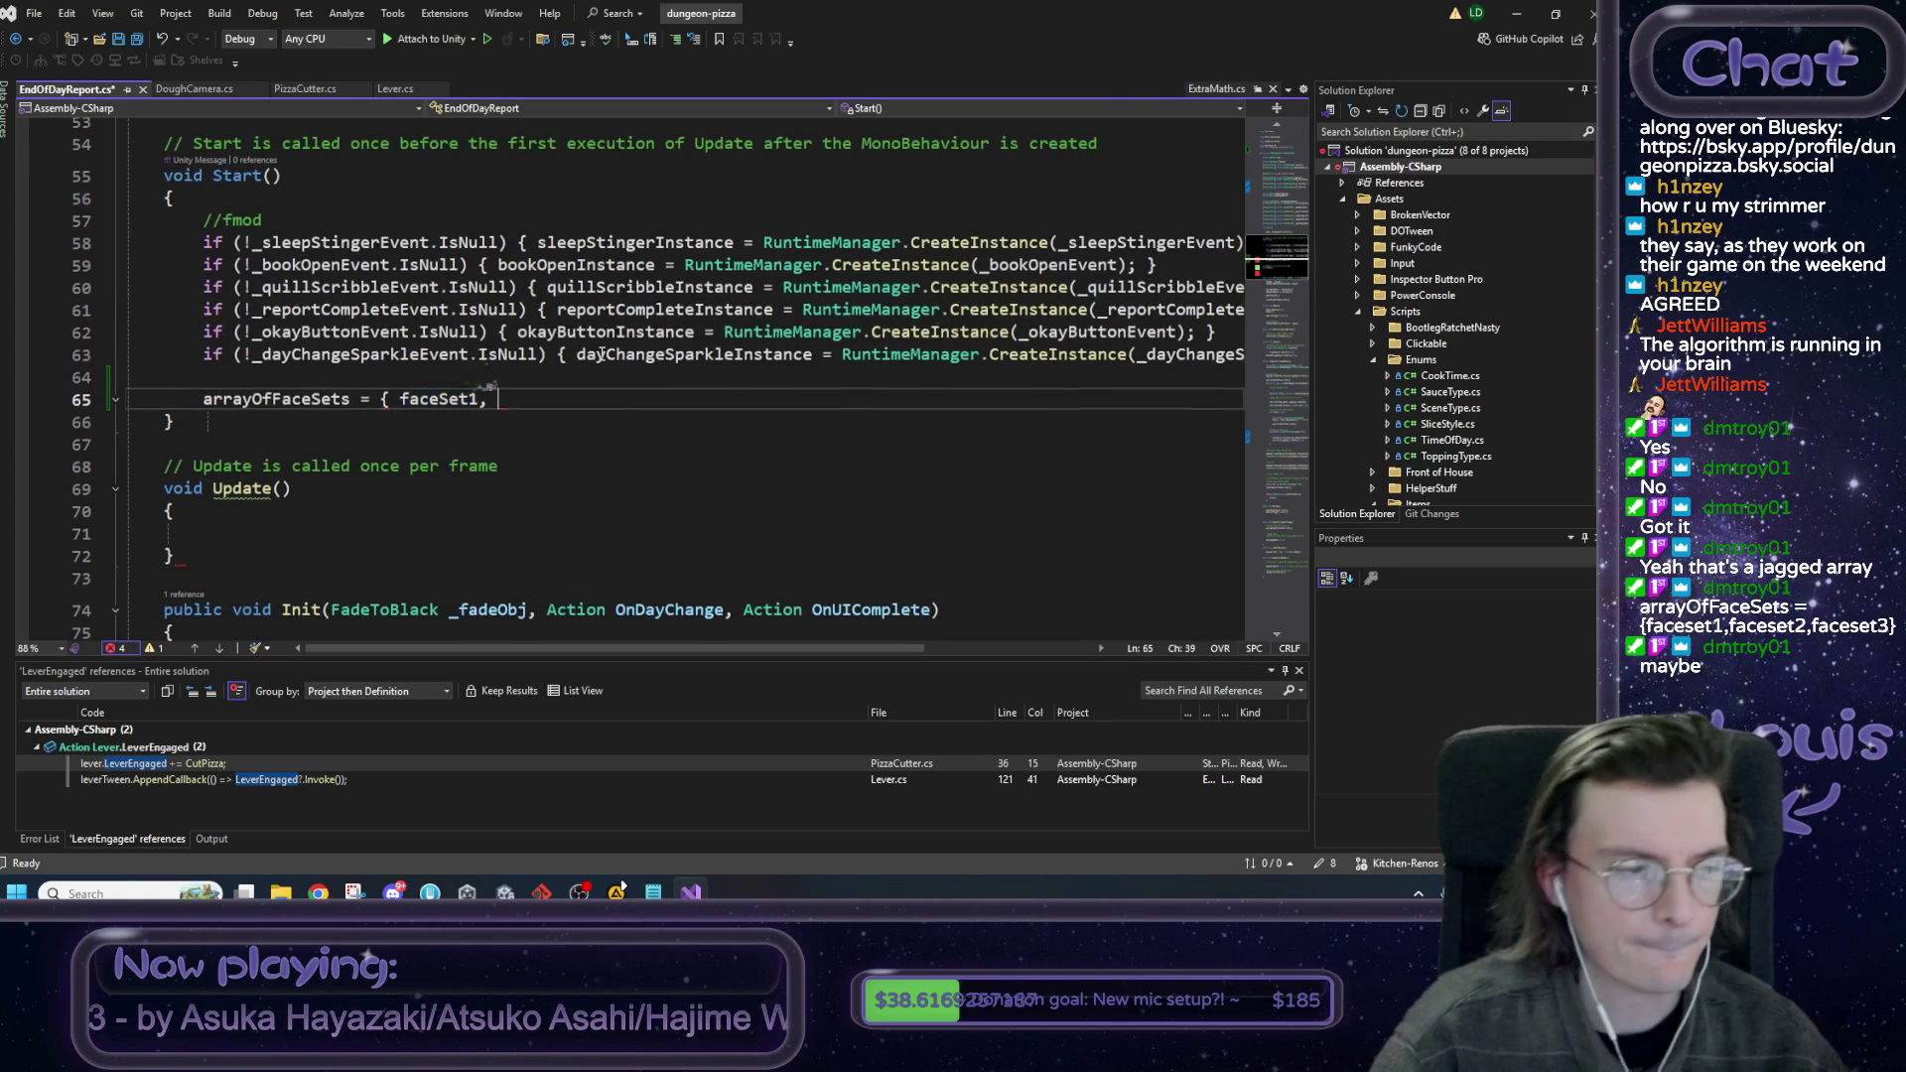
text(, faceSet1)
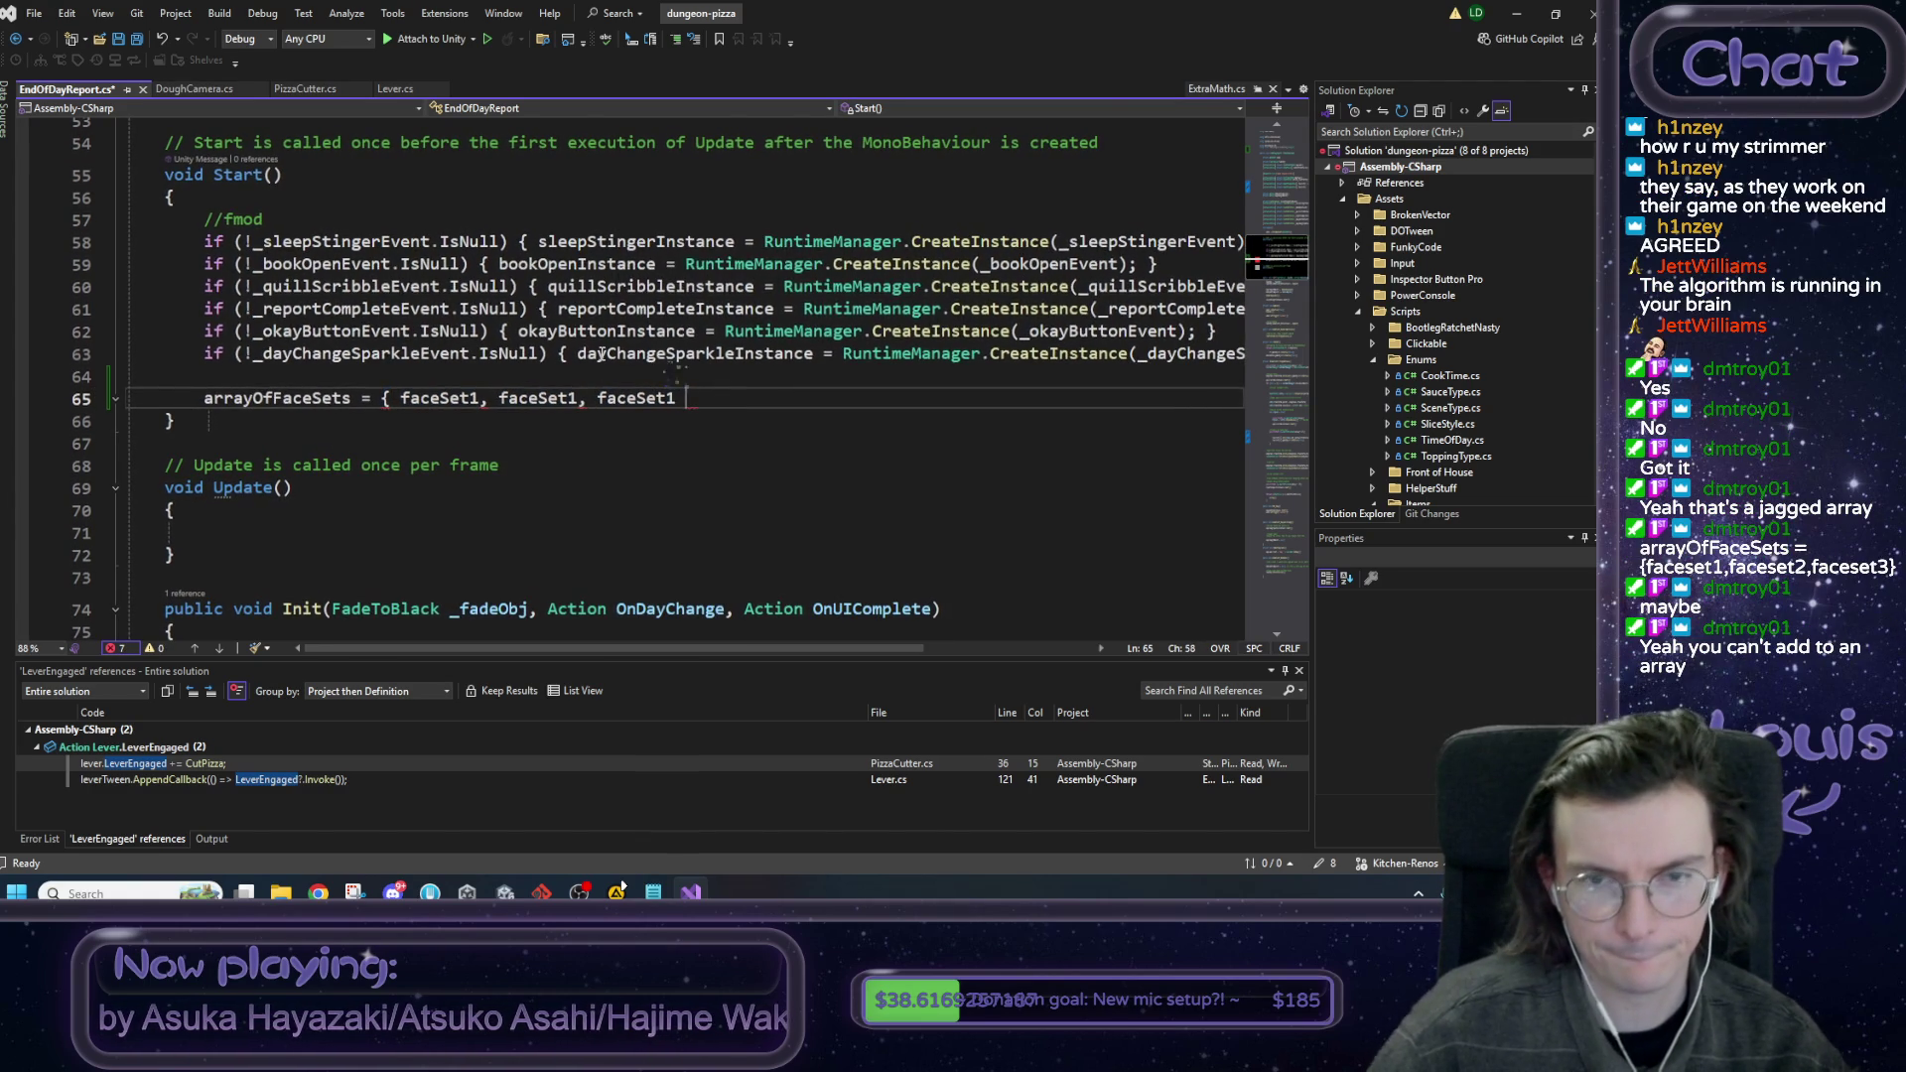
text( };)
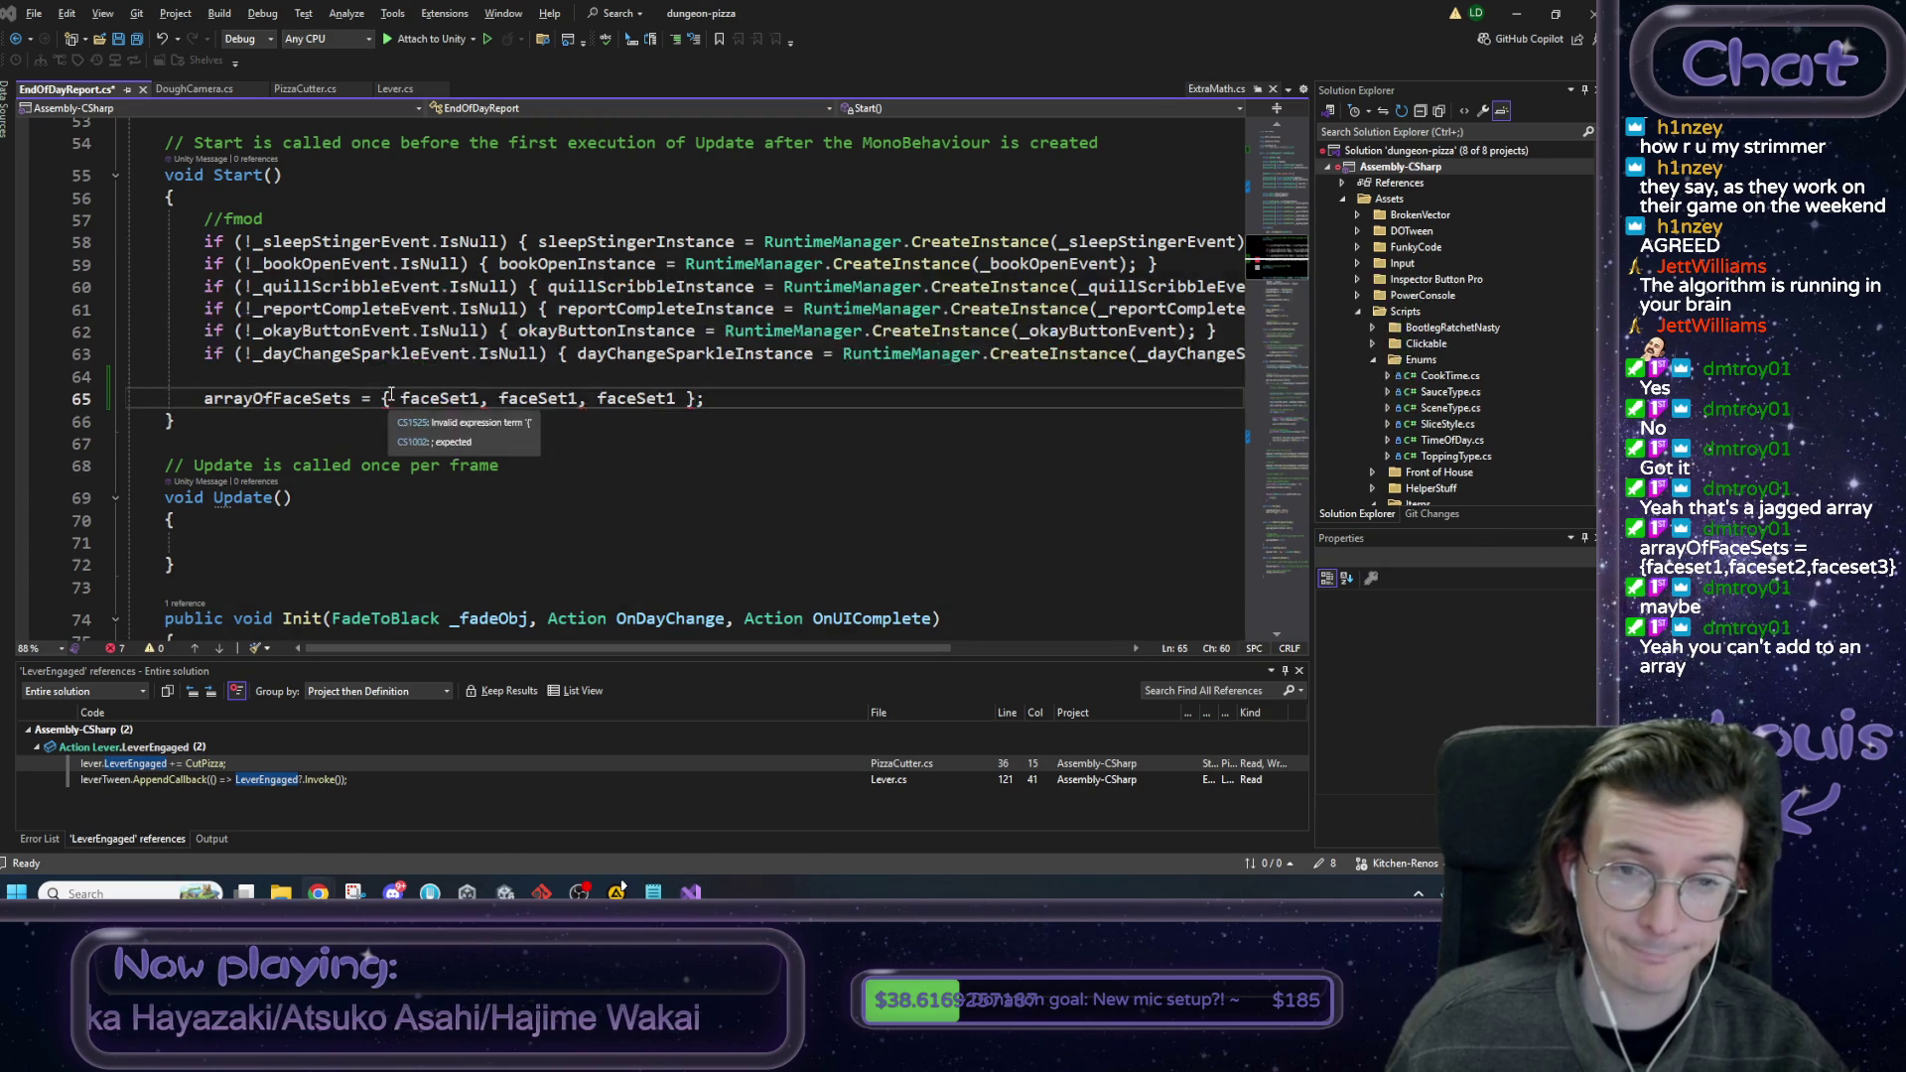
key(alt+Tab)
scroll(617, 611, up, 8)
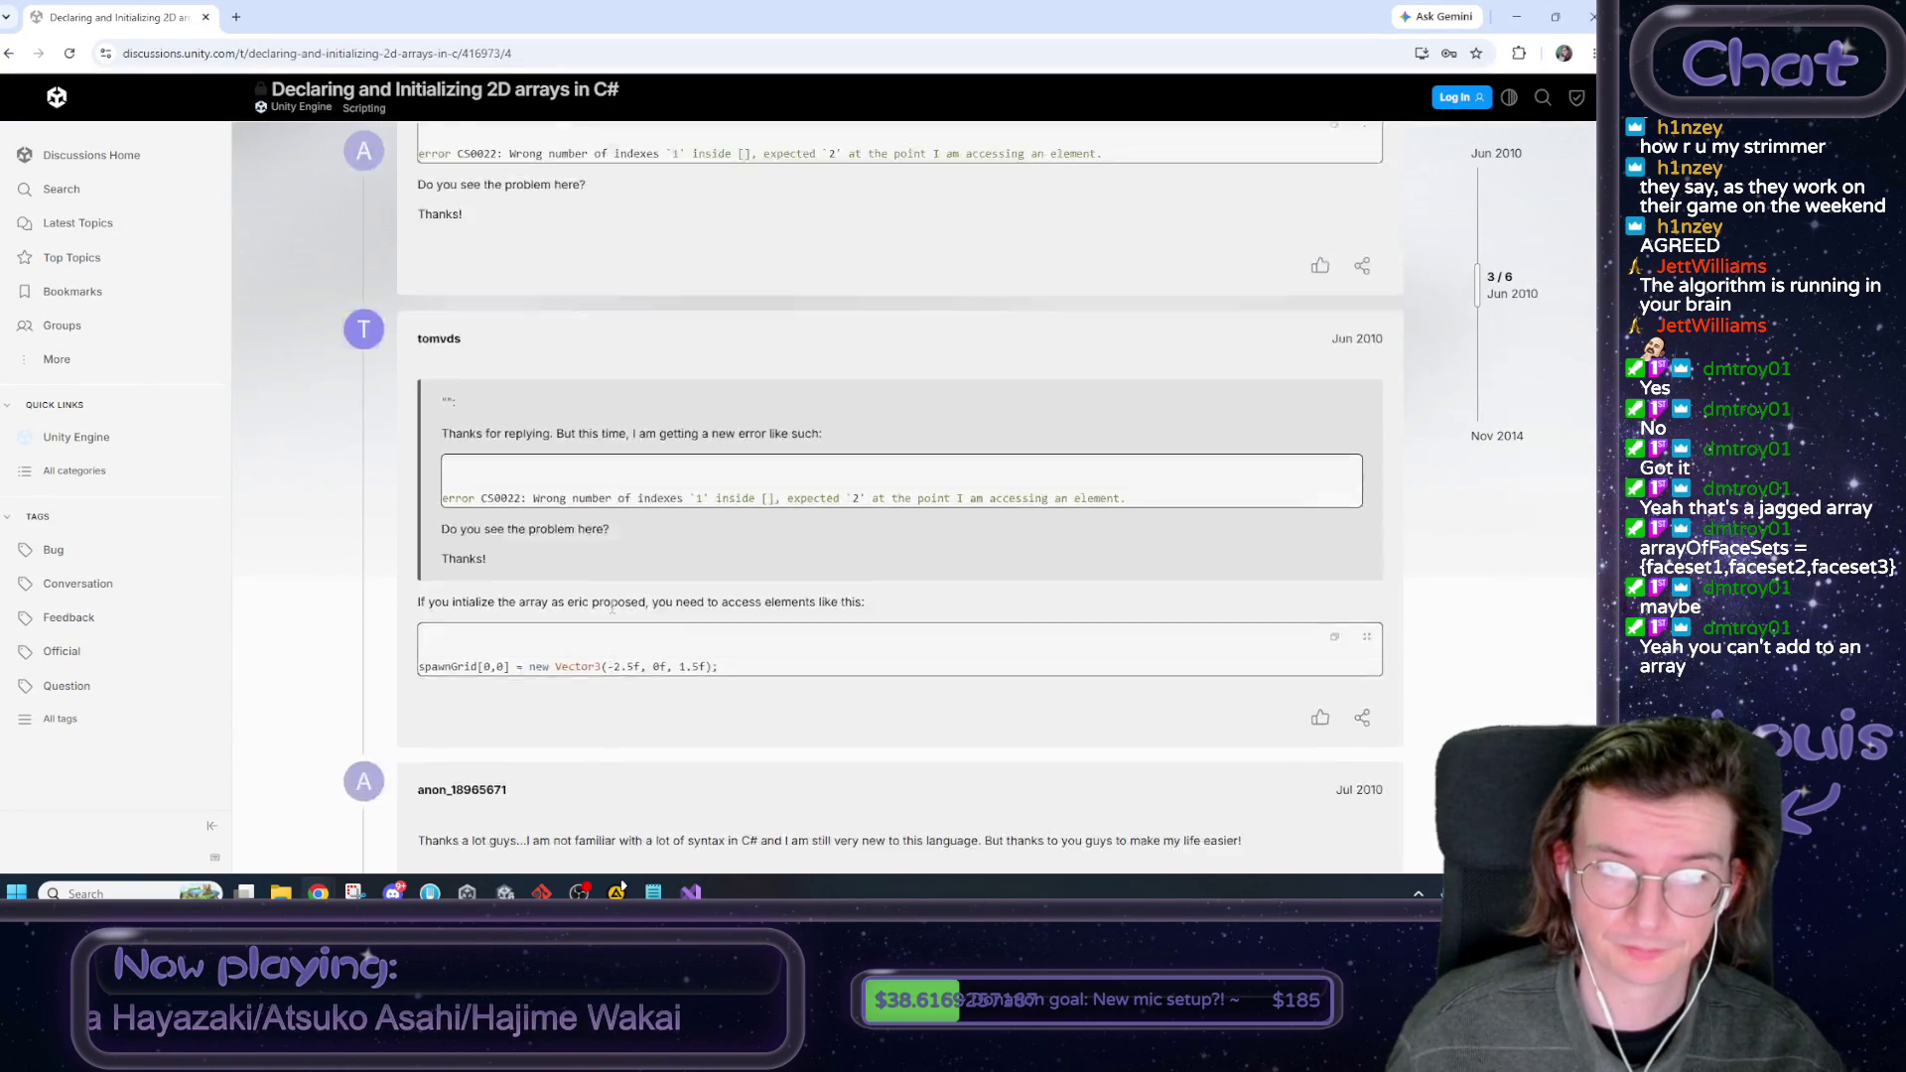
Skim the 2D-array forum thread again, then go back to the 'unity c# 2d array' results.
scroll(707, 621, down, 2)
scroll(697, 600, up, 10)
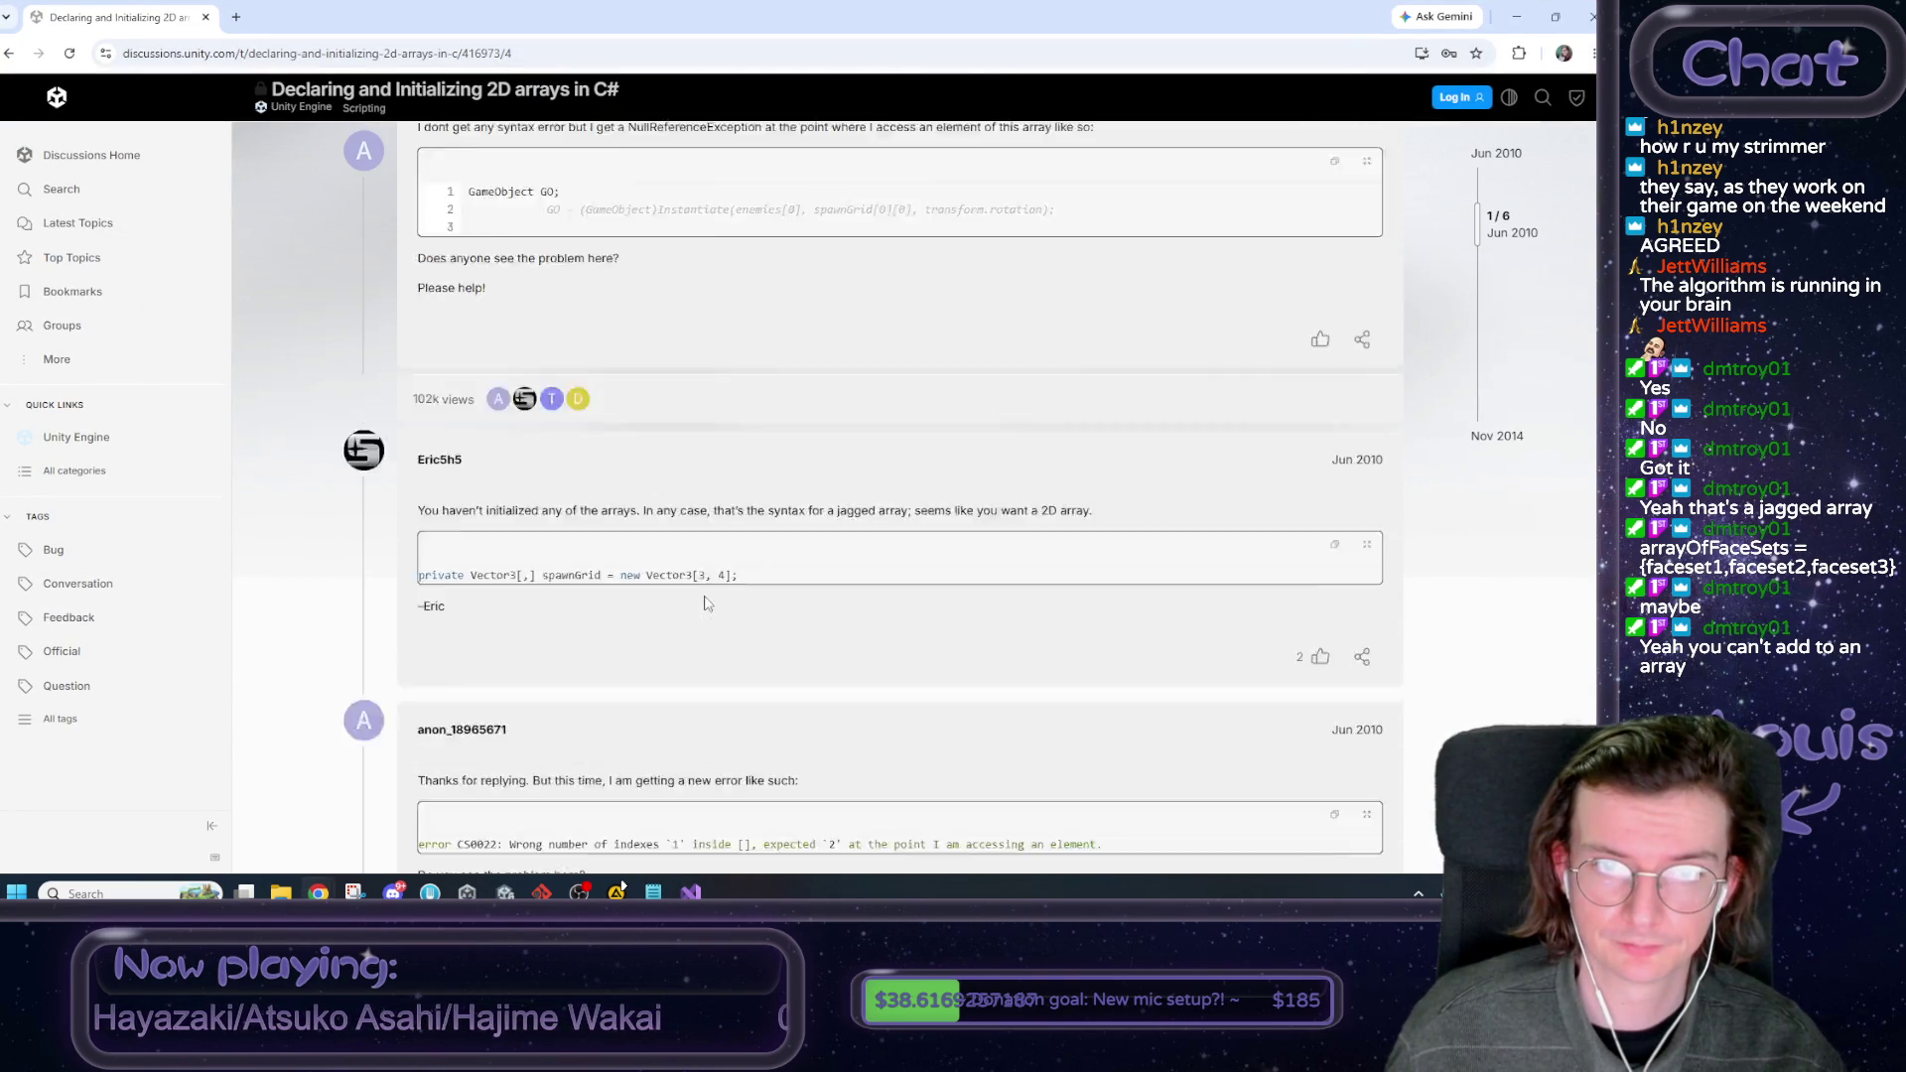
scroll(629, 379, up, 2)
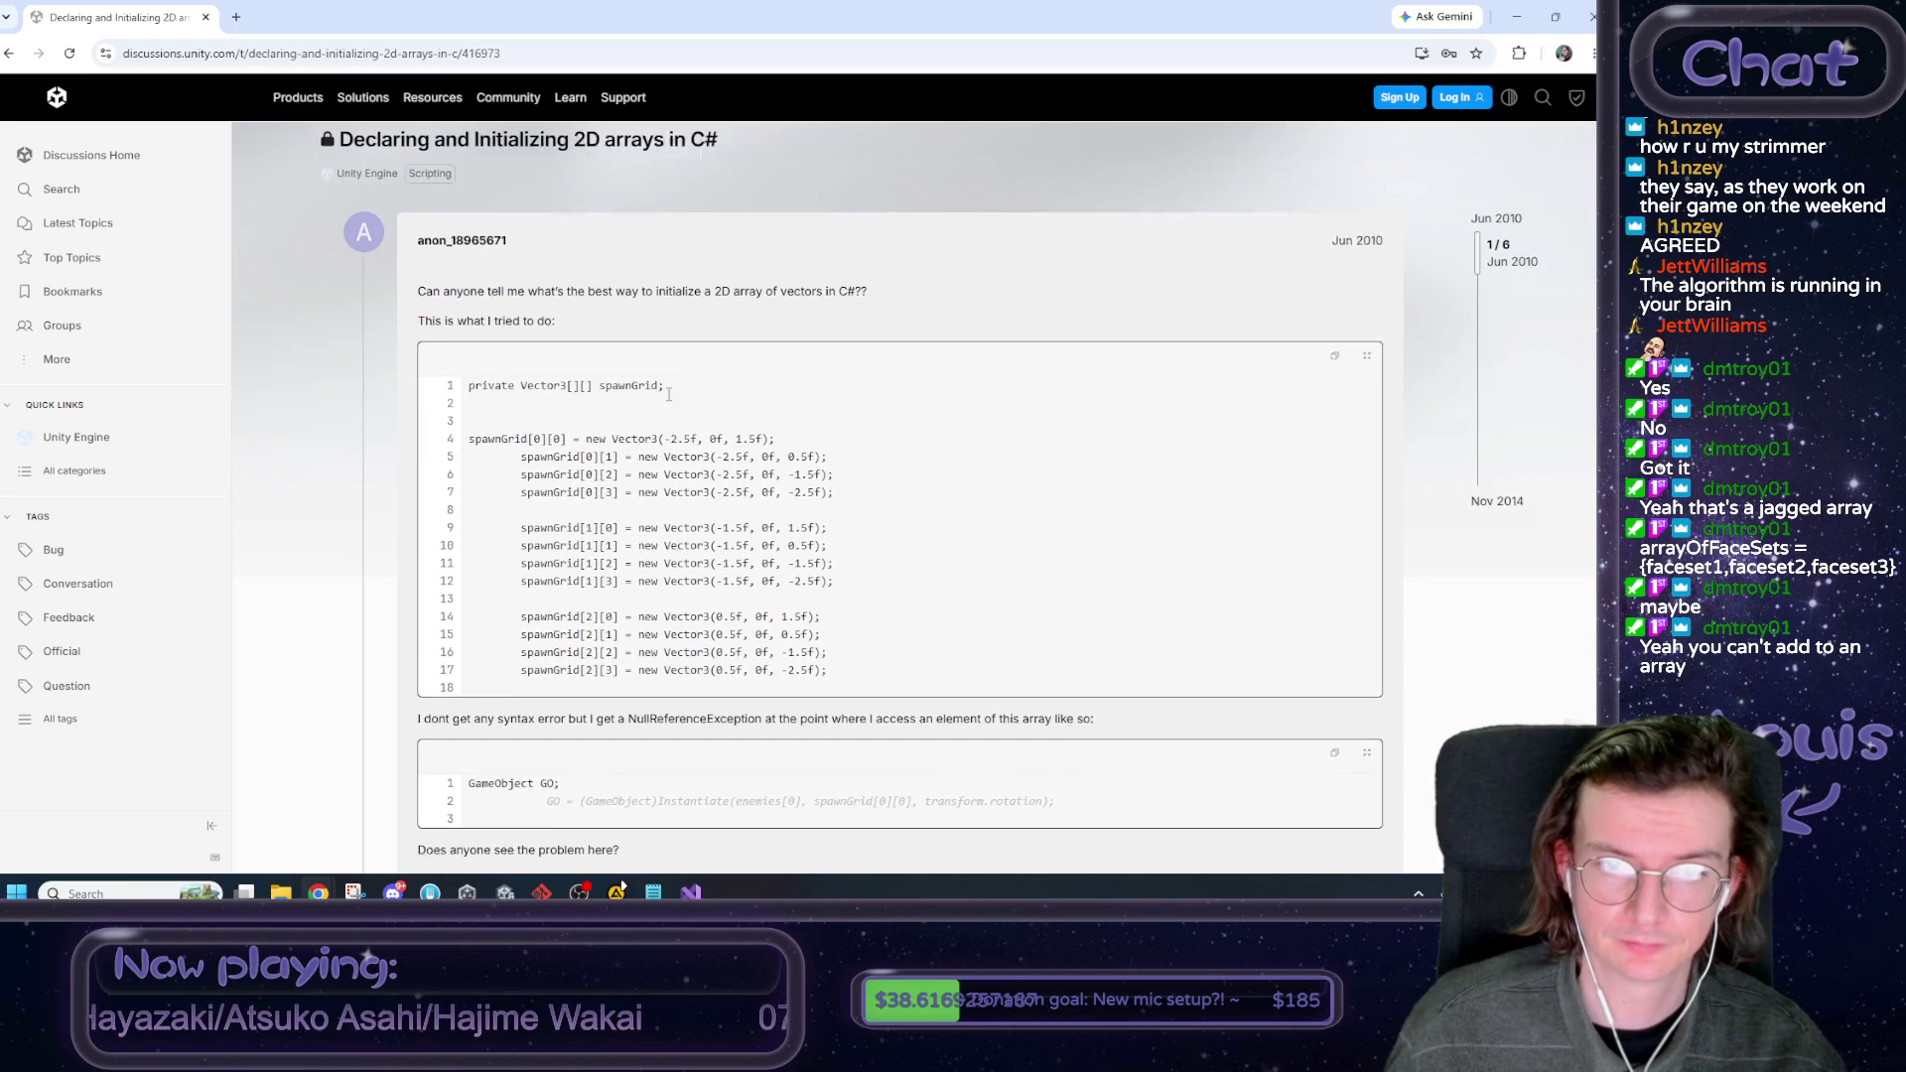
scroll(669, 399, down, 8)
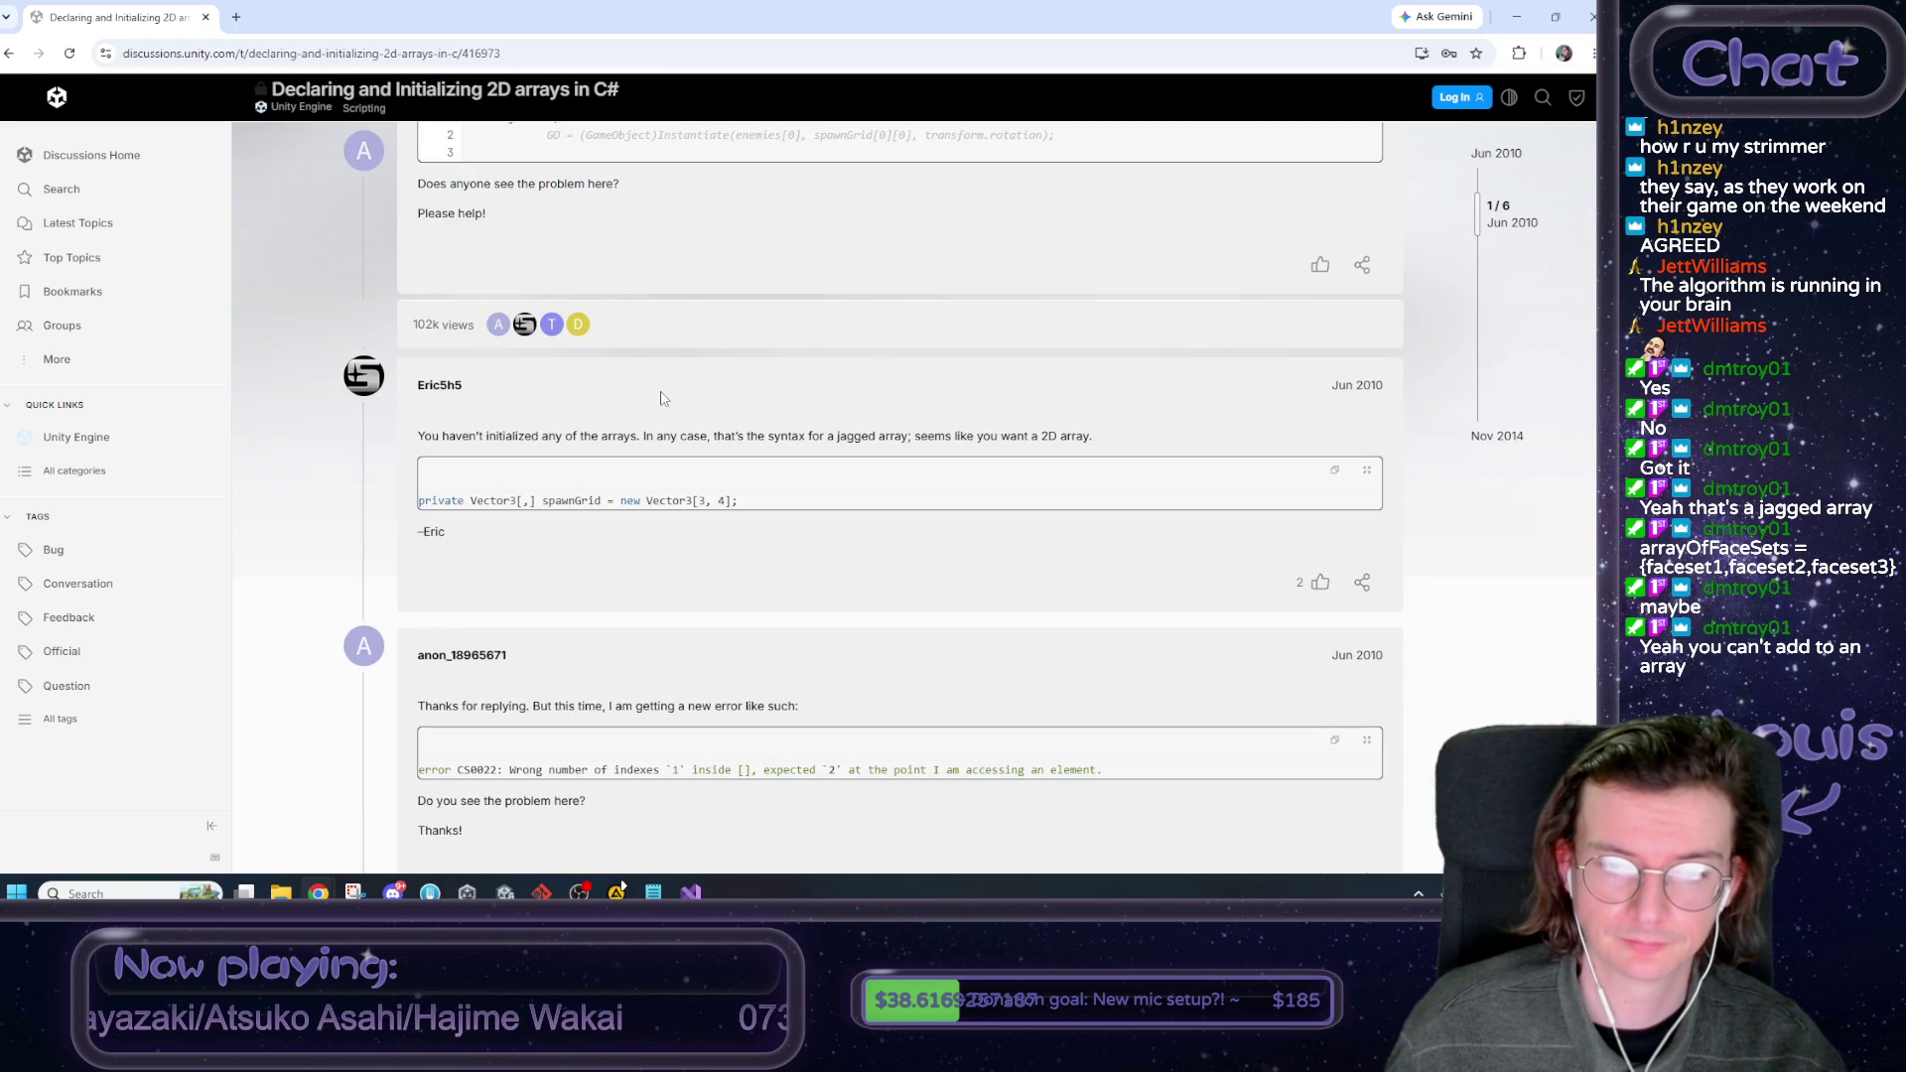
click(9, 54)
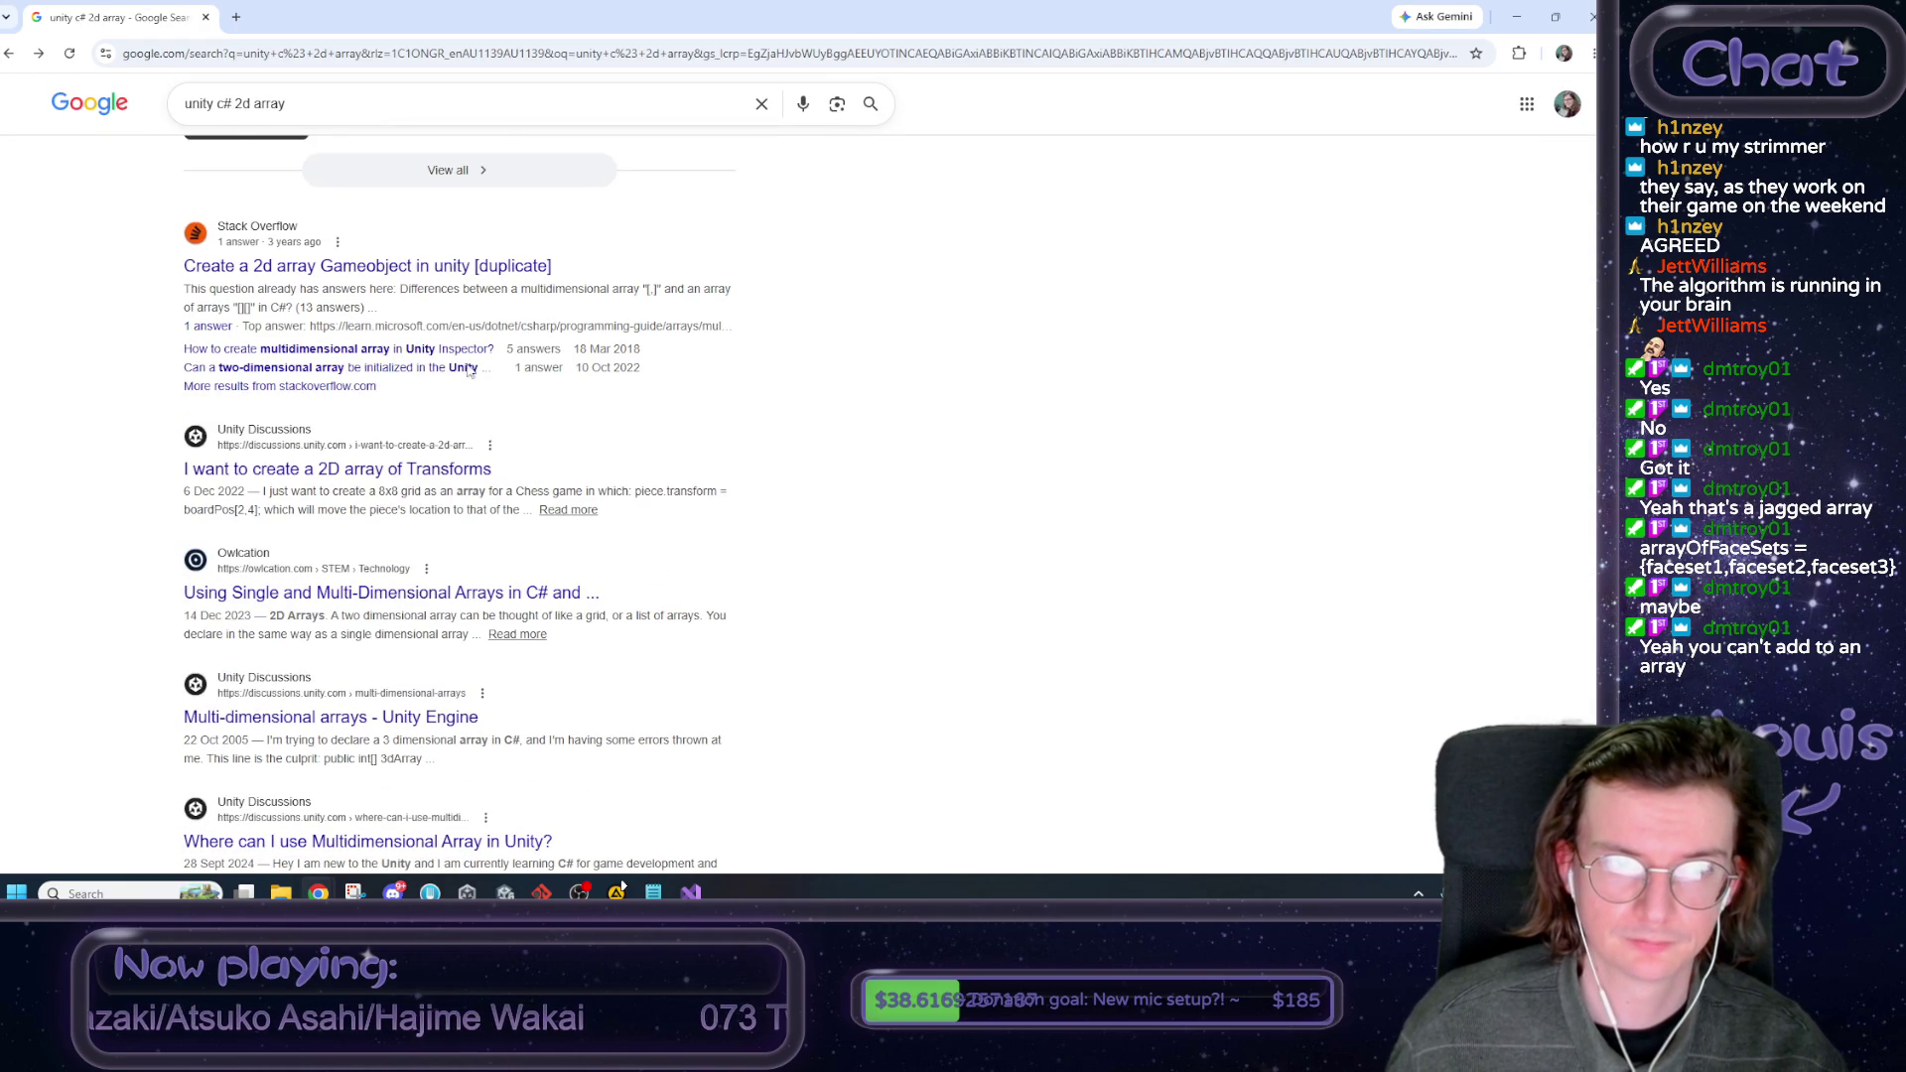
Drop 'unity' from the query and search for 'c# 2d array'.
drag(217, 104, 185, 104)
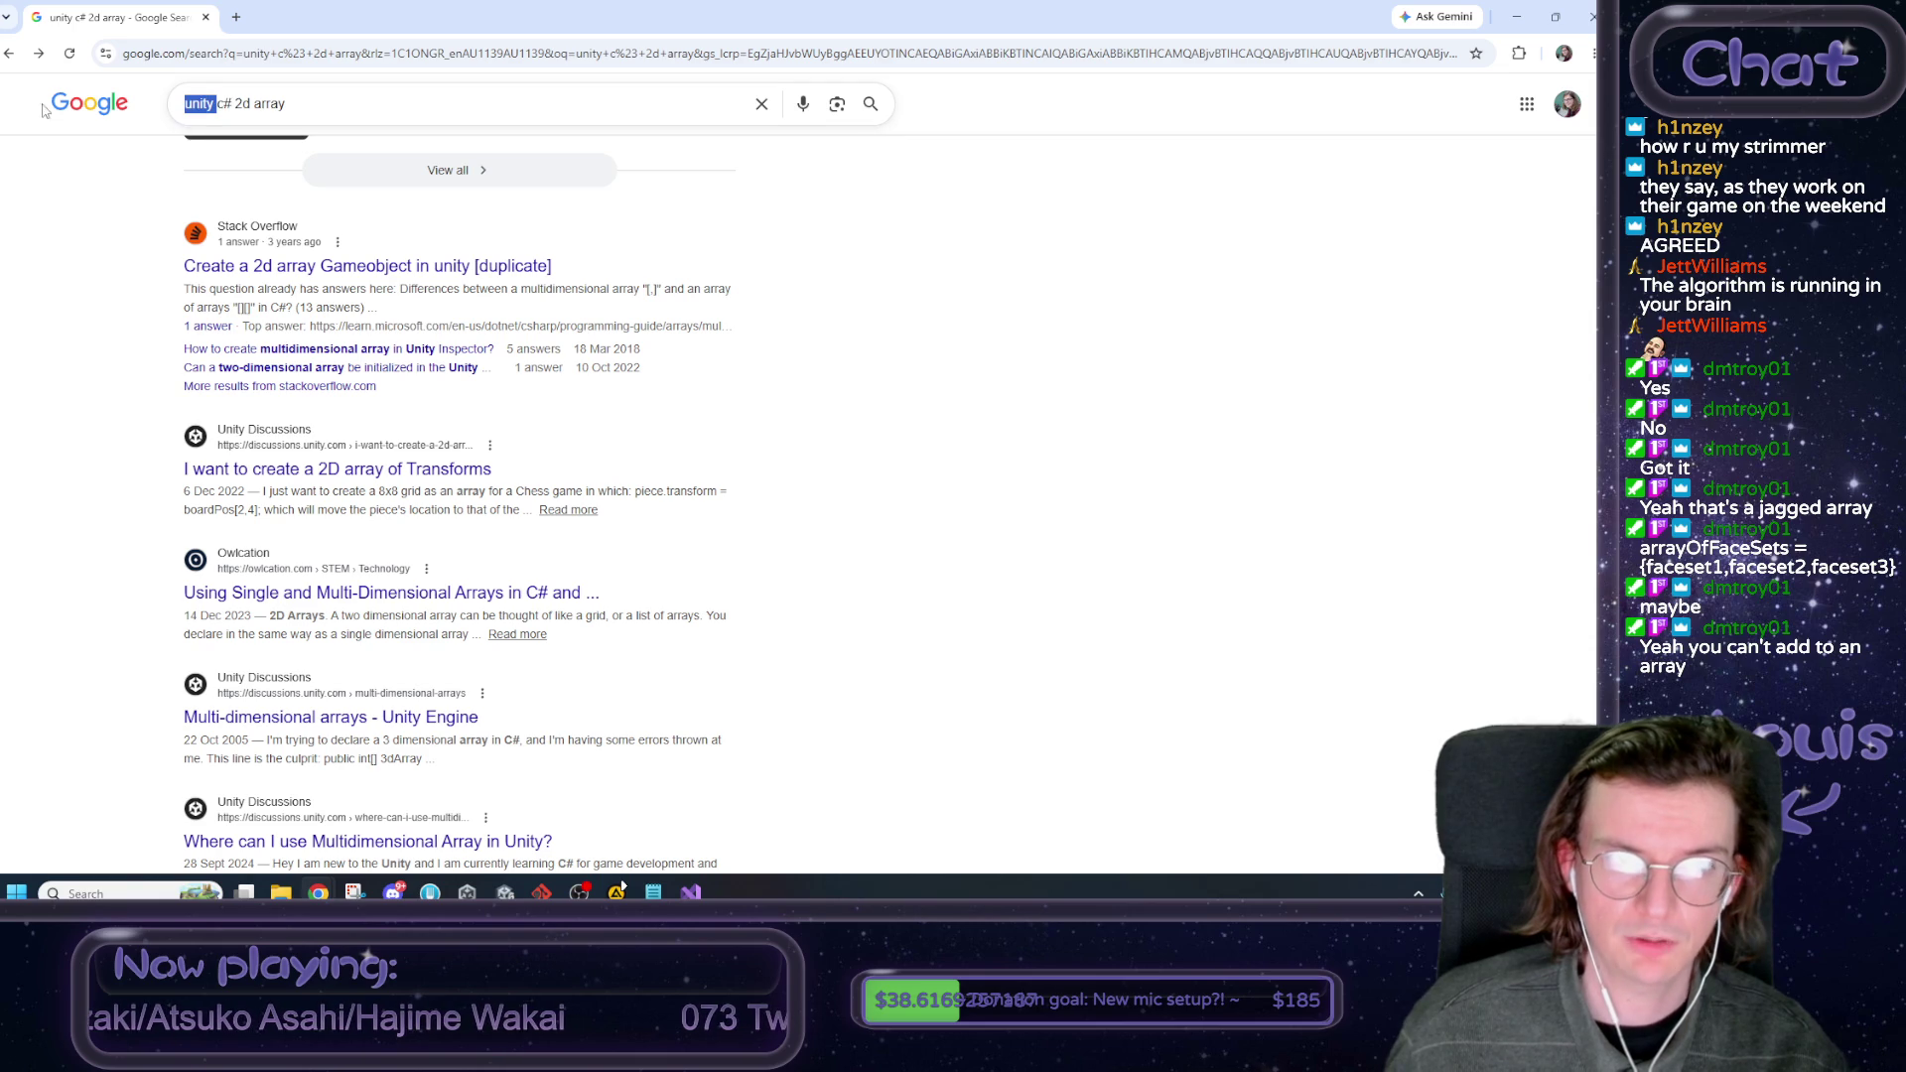
key(BackSpace)
key(Return)
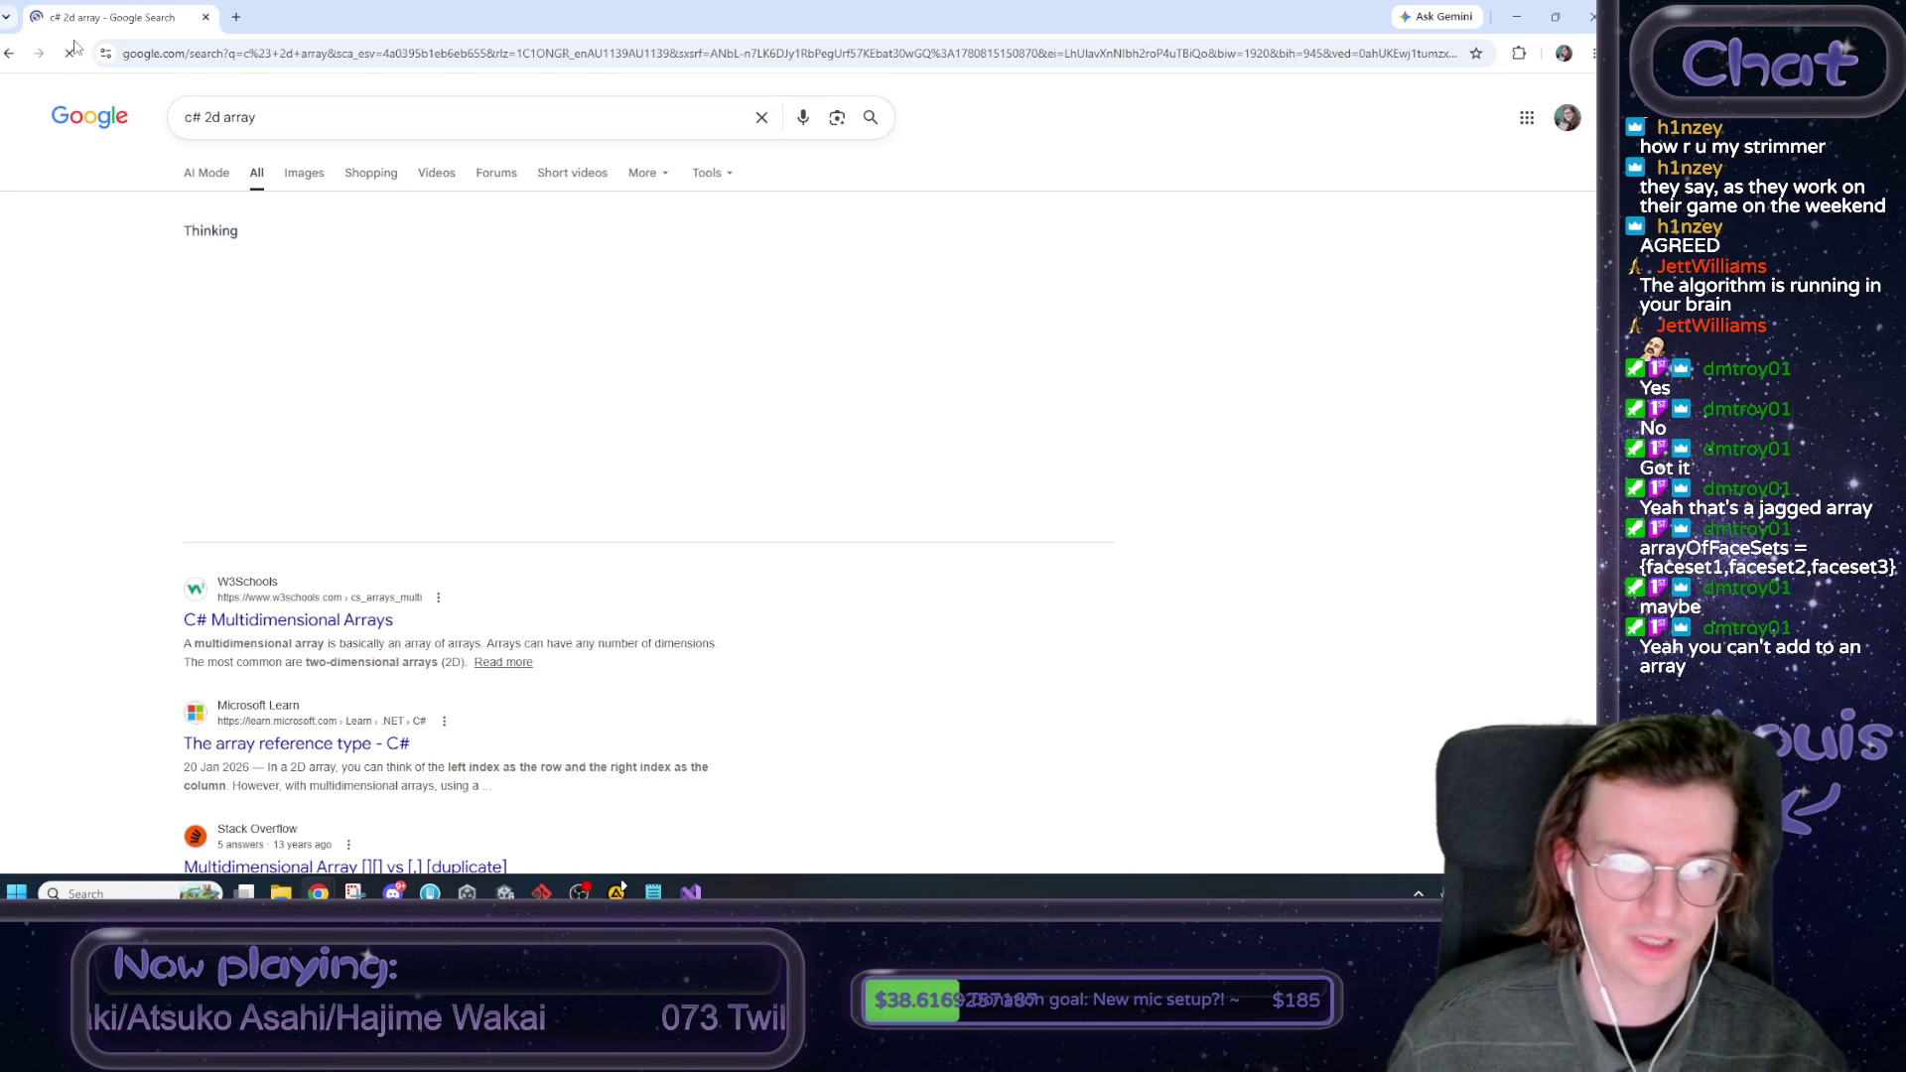
Read the 2D array declaration syntax on W3Schools' Multidimensional Arrays page, then return to Visual Studio.
click(326, 620)
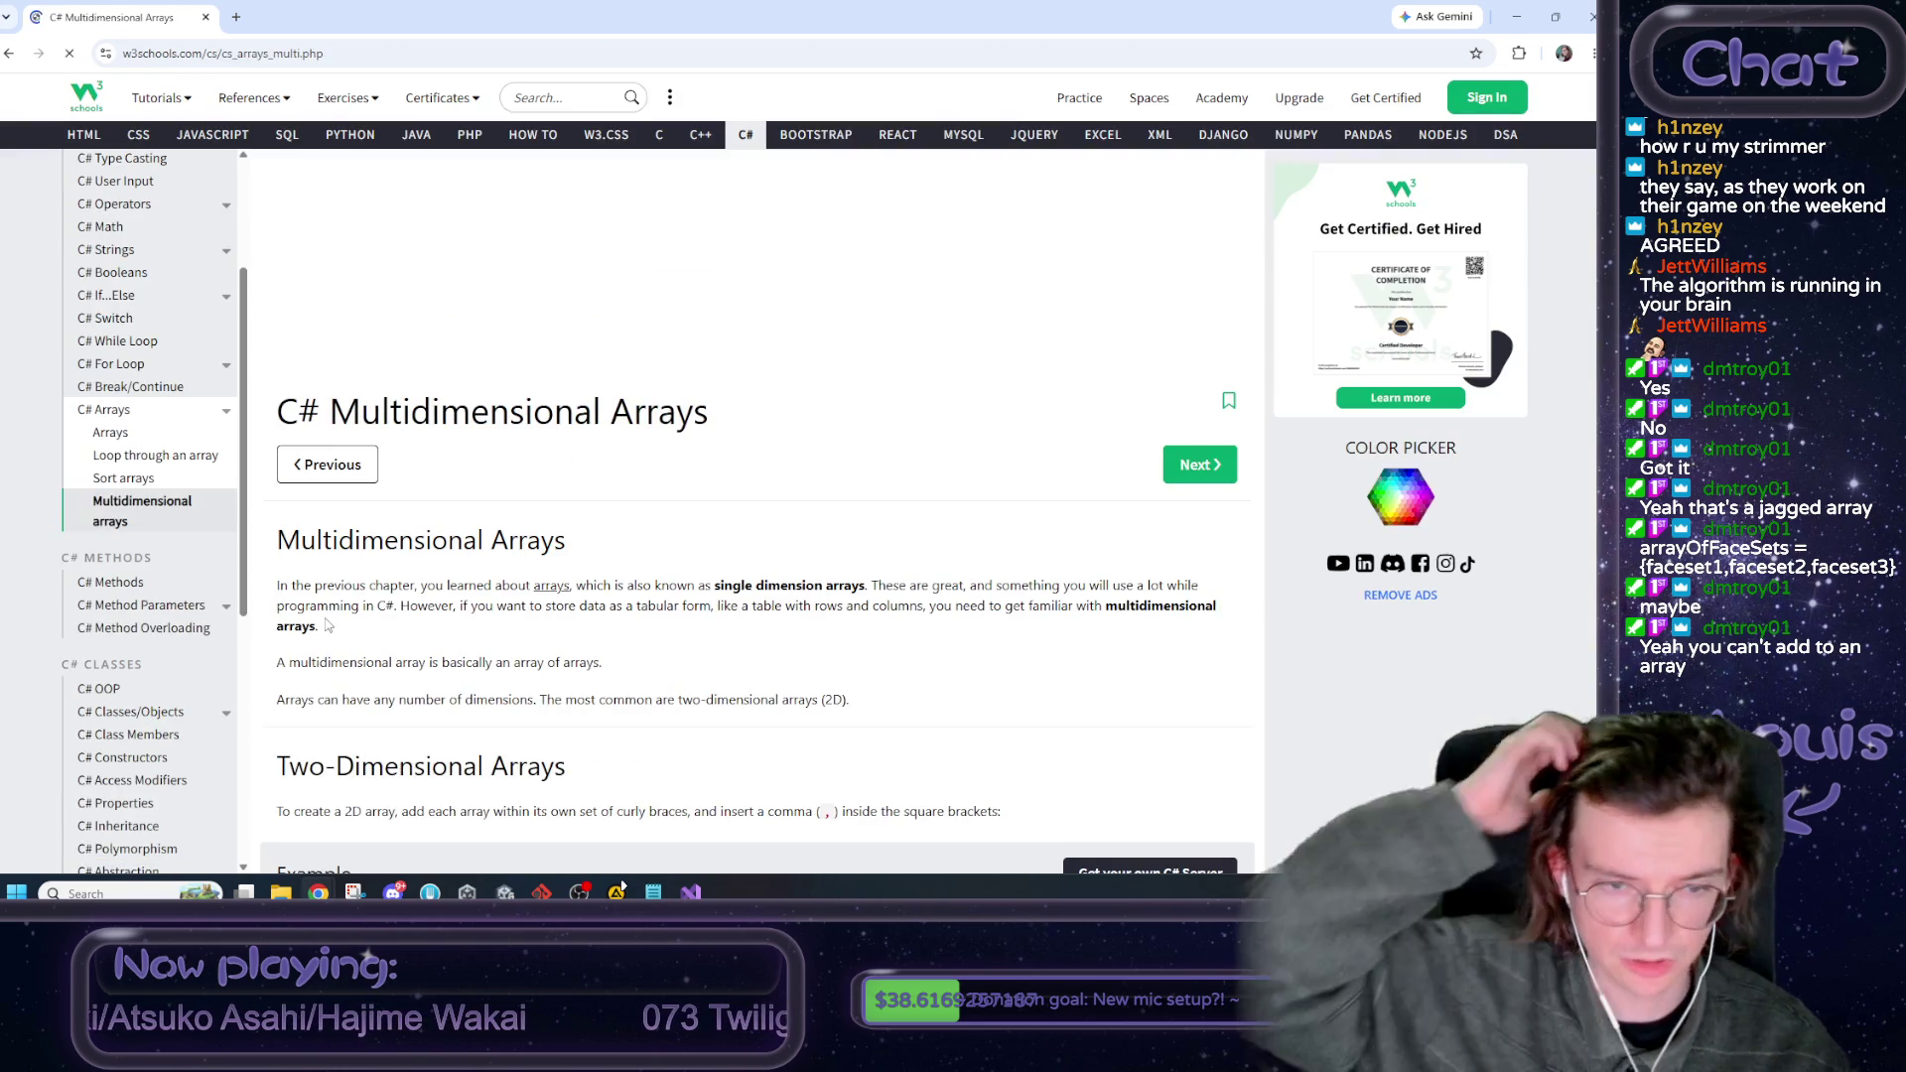
scroll(623, 572, down, 4)
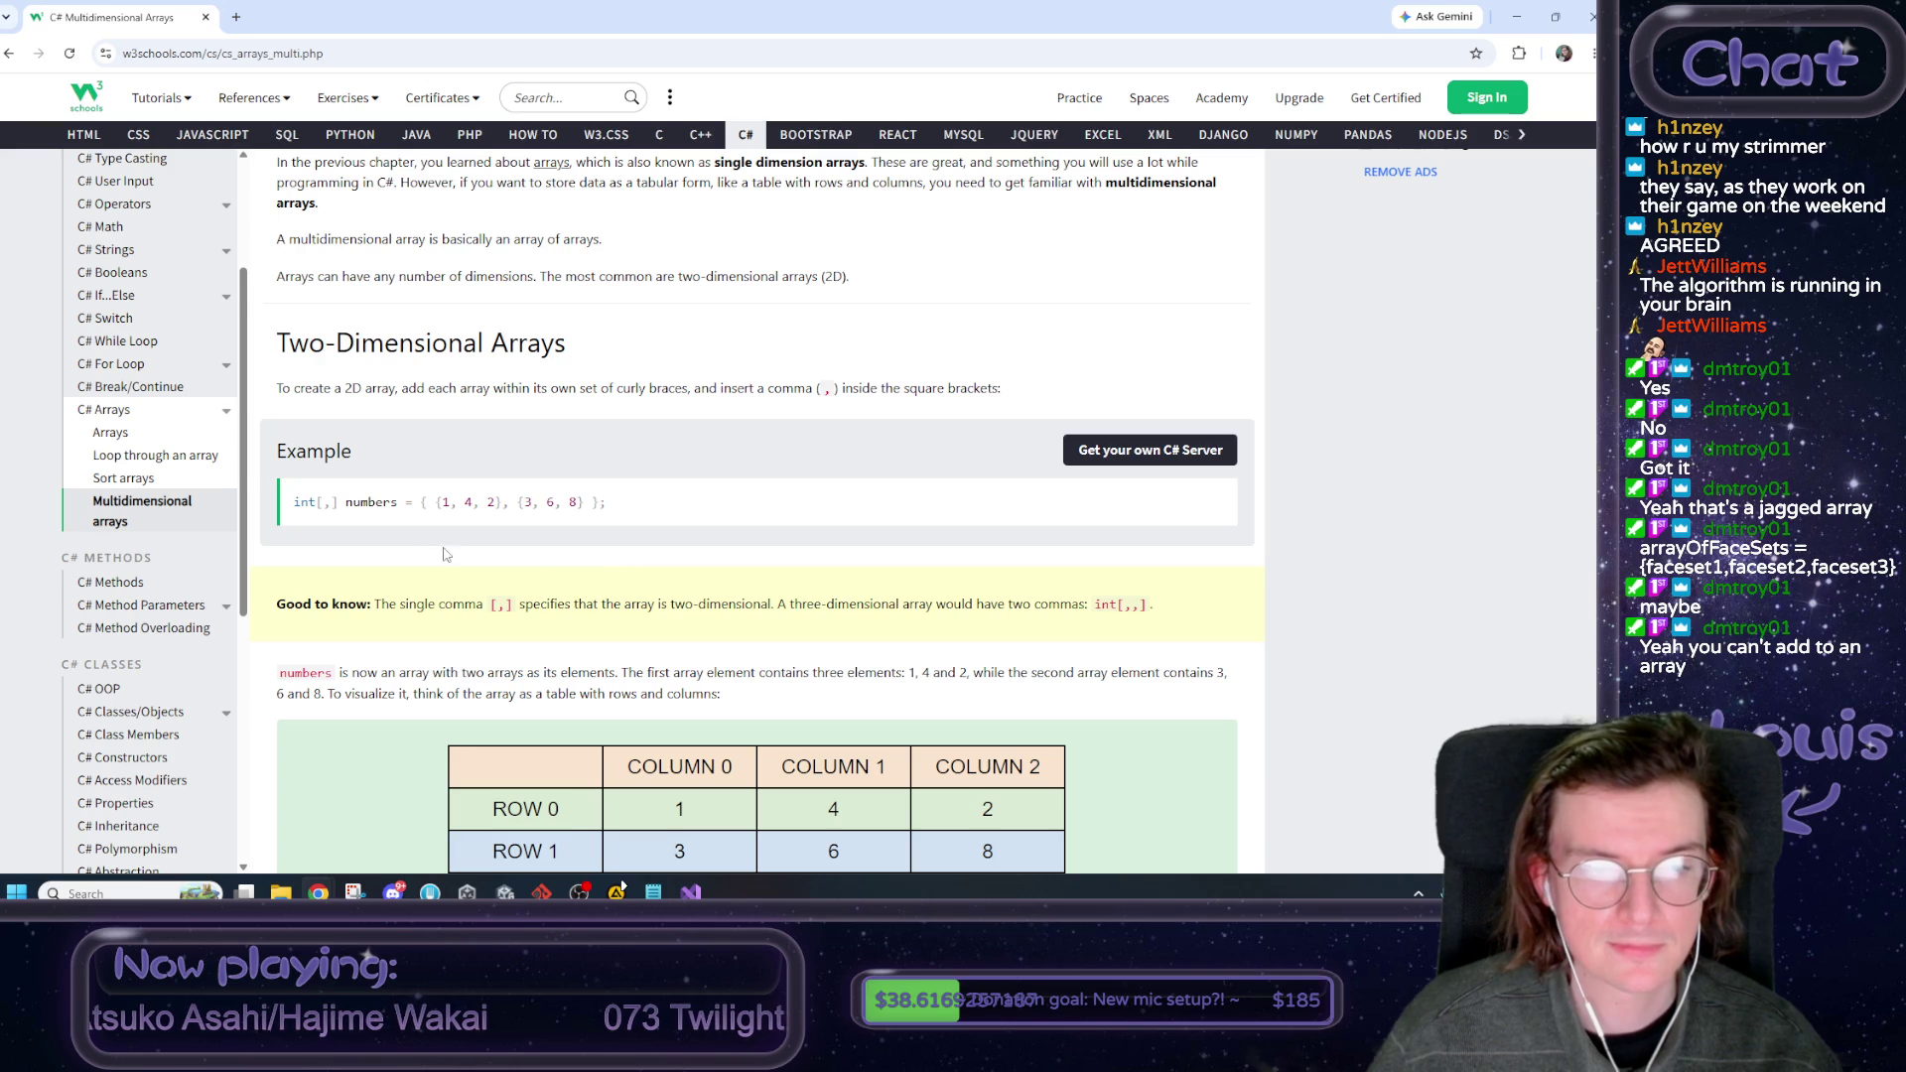
drag(324, 504, 589, 503)
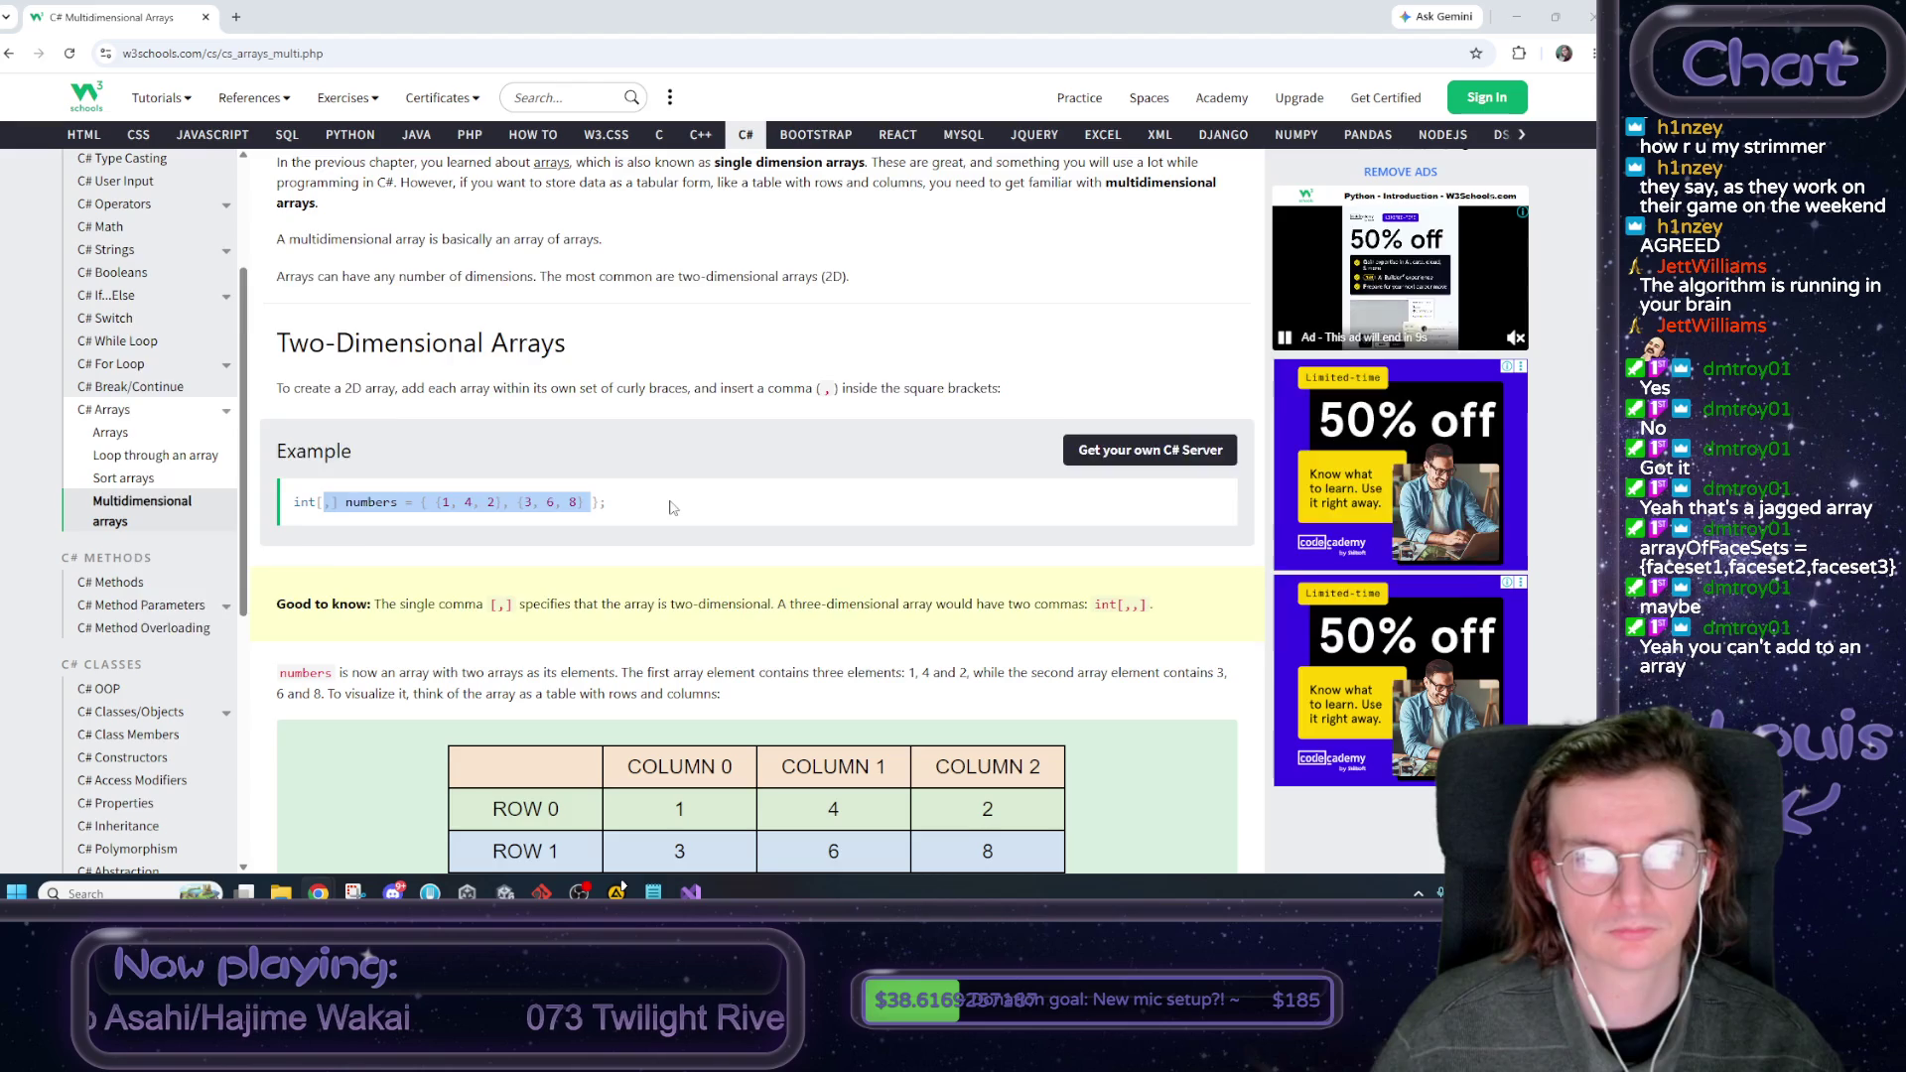
key(alt+Tab)
scroll(512, 476, up, 12)
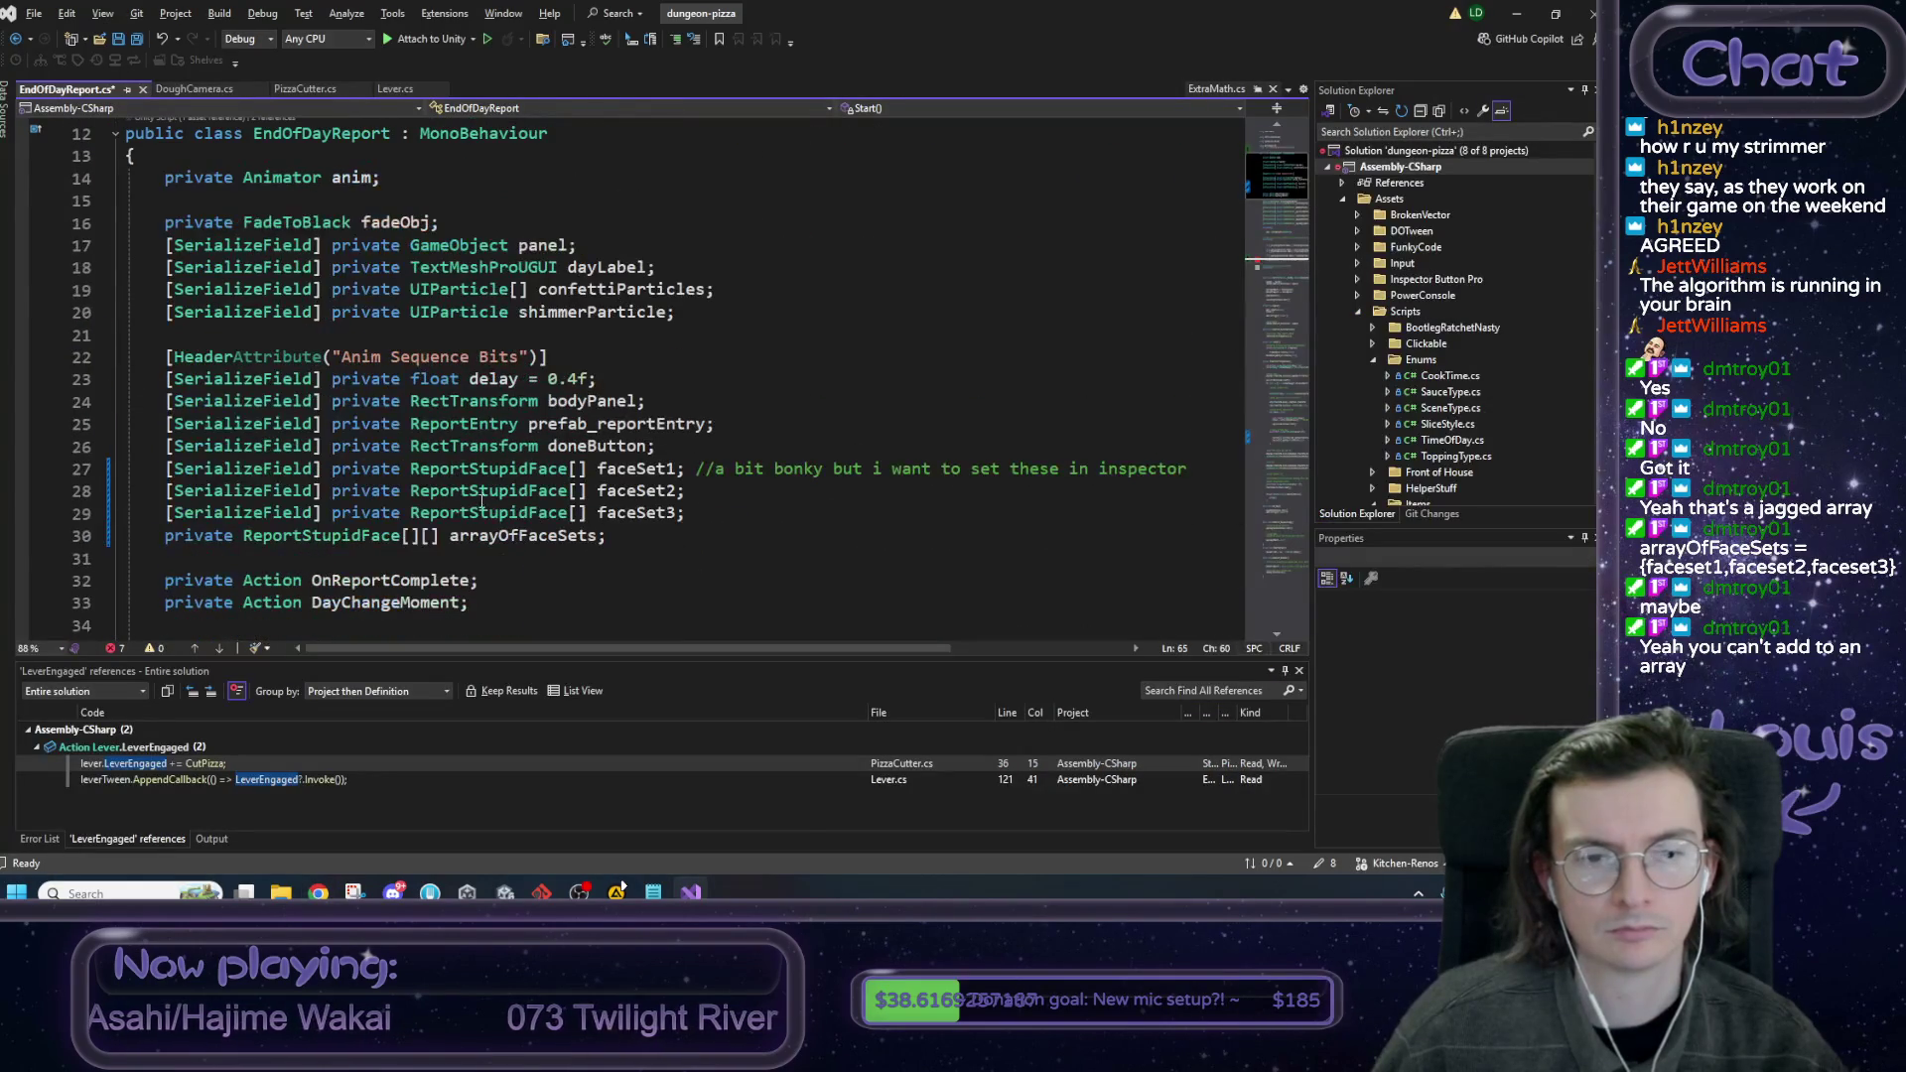
Change arrayOfFaceSets' type on line 30 from [][] to [,], save, and return to W3Schools.
click(431, 536)
key(BackSpace)
key(BackSpace)
text(,)
click(622, 540)
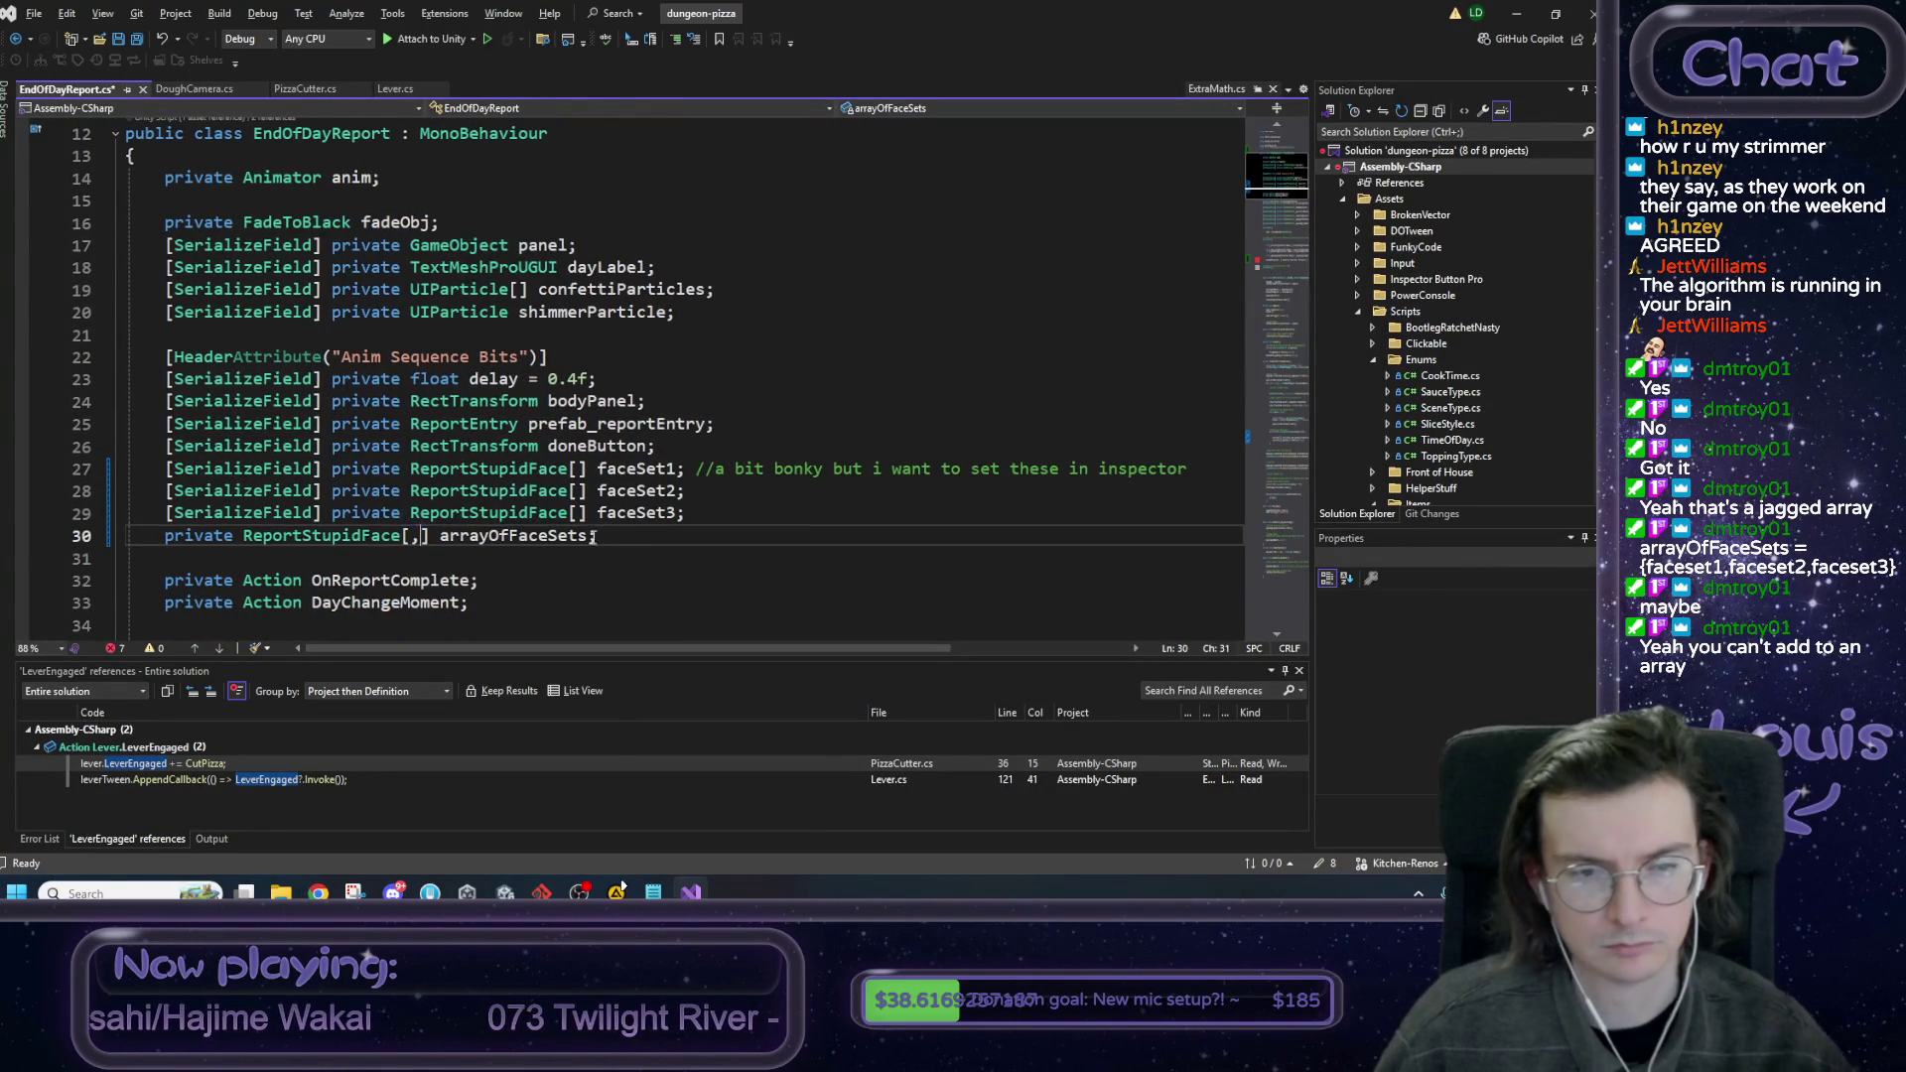
scroll(622, 540, down, 11)
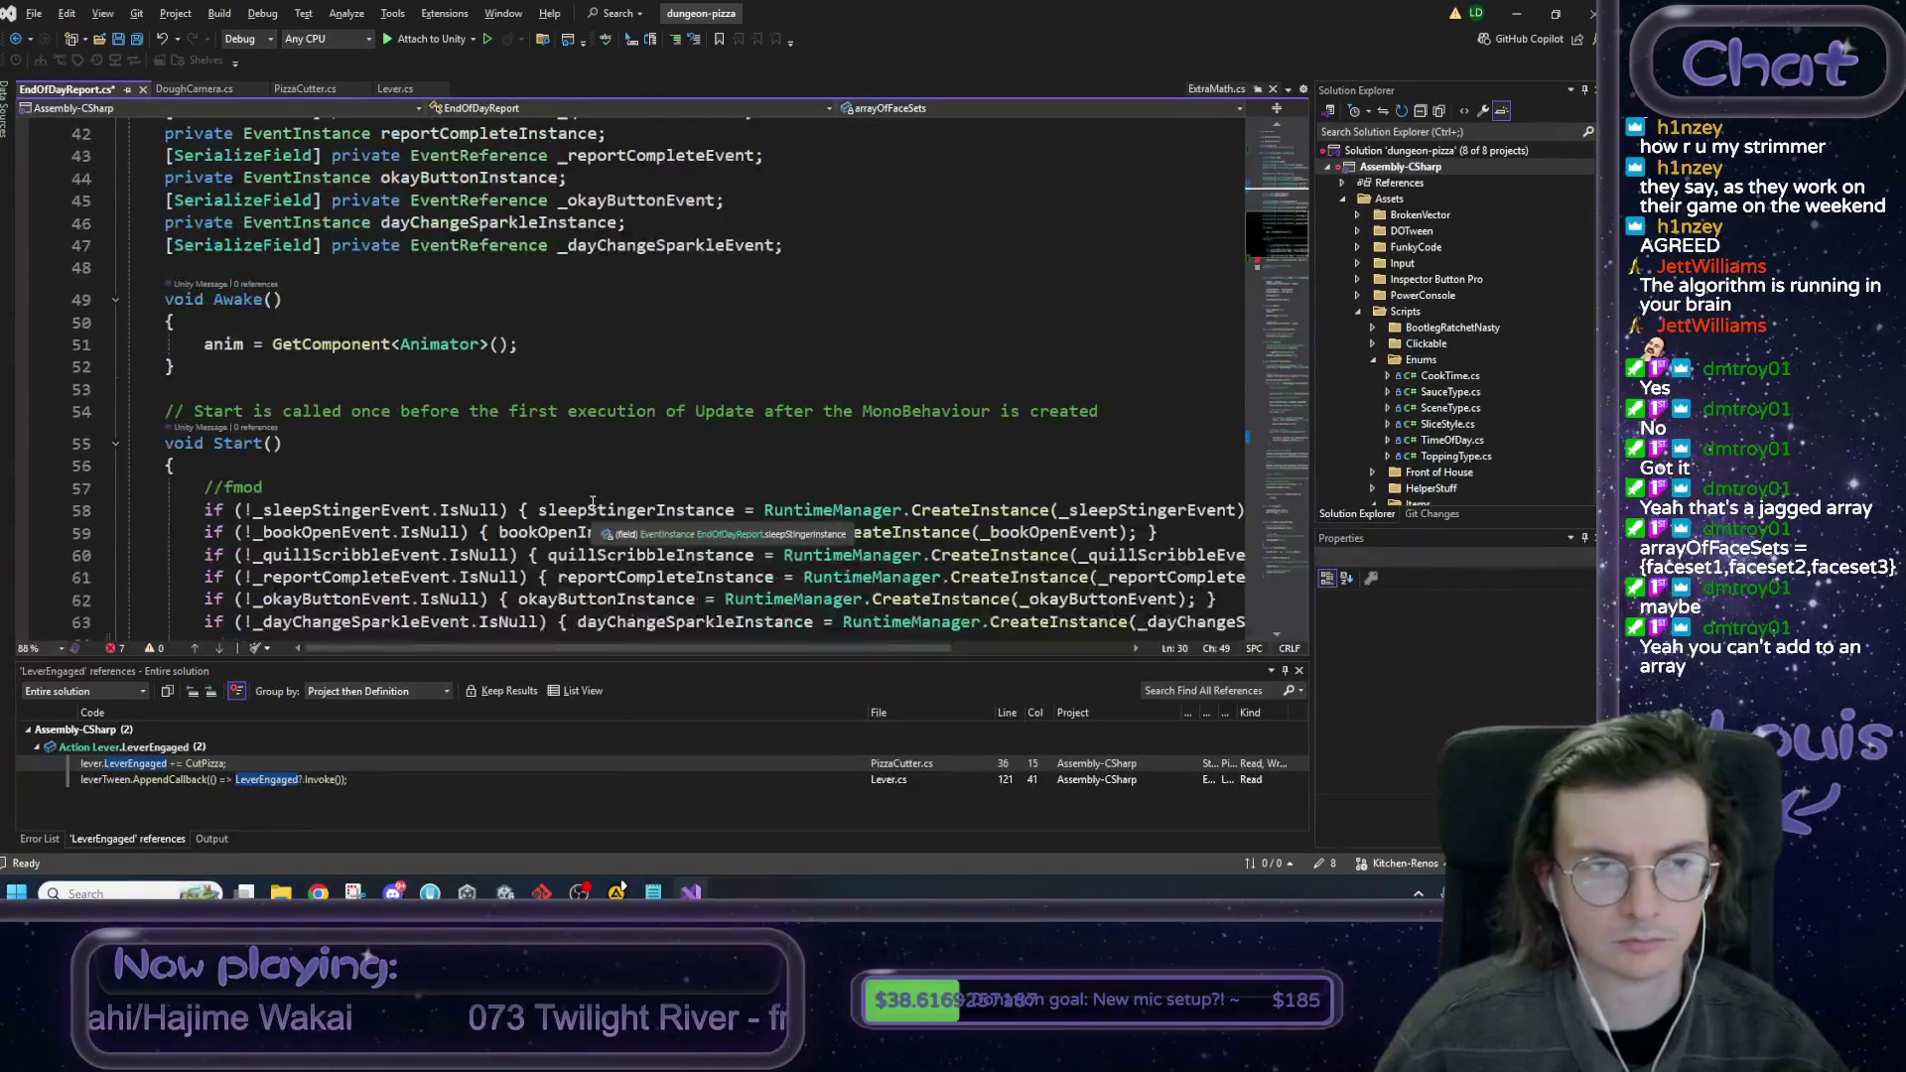
scroll(610, 486, down, 2)
click(677, 464)
key(ctrl+s)
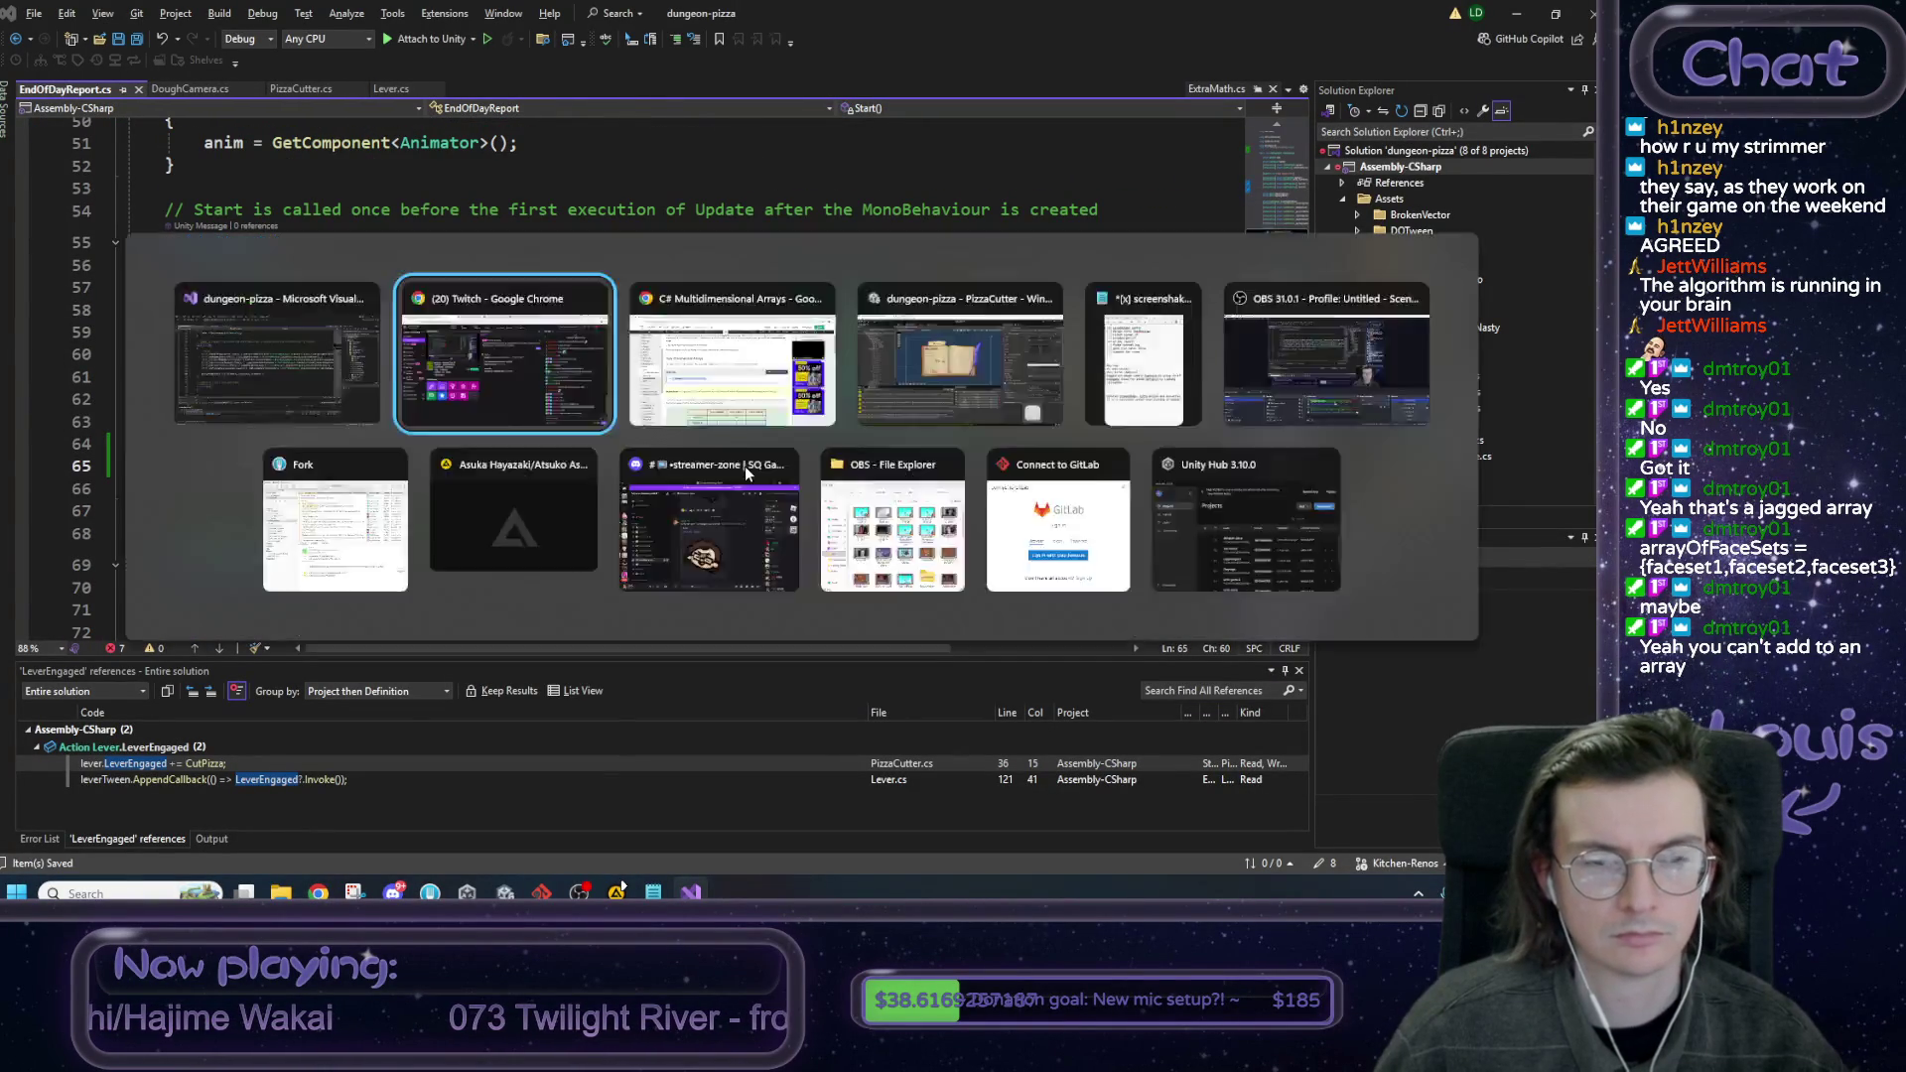
key(alt+Tab)
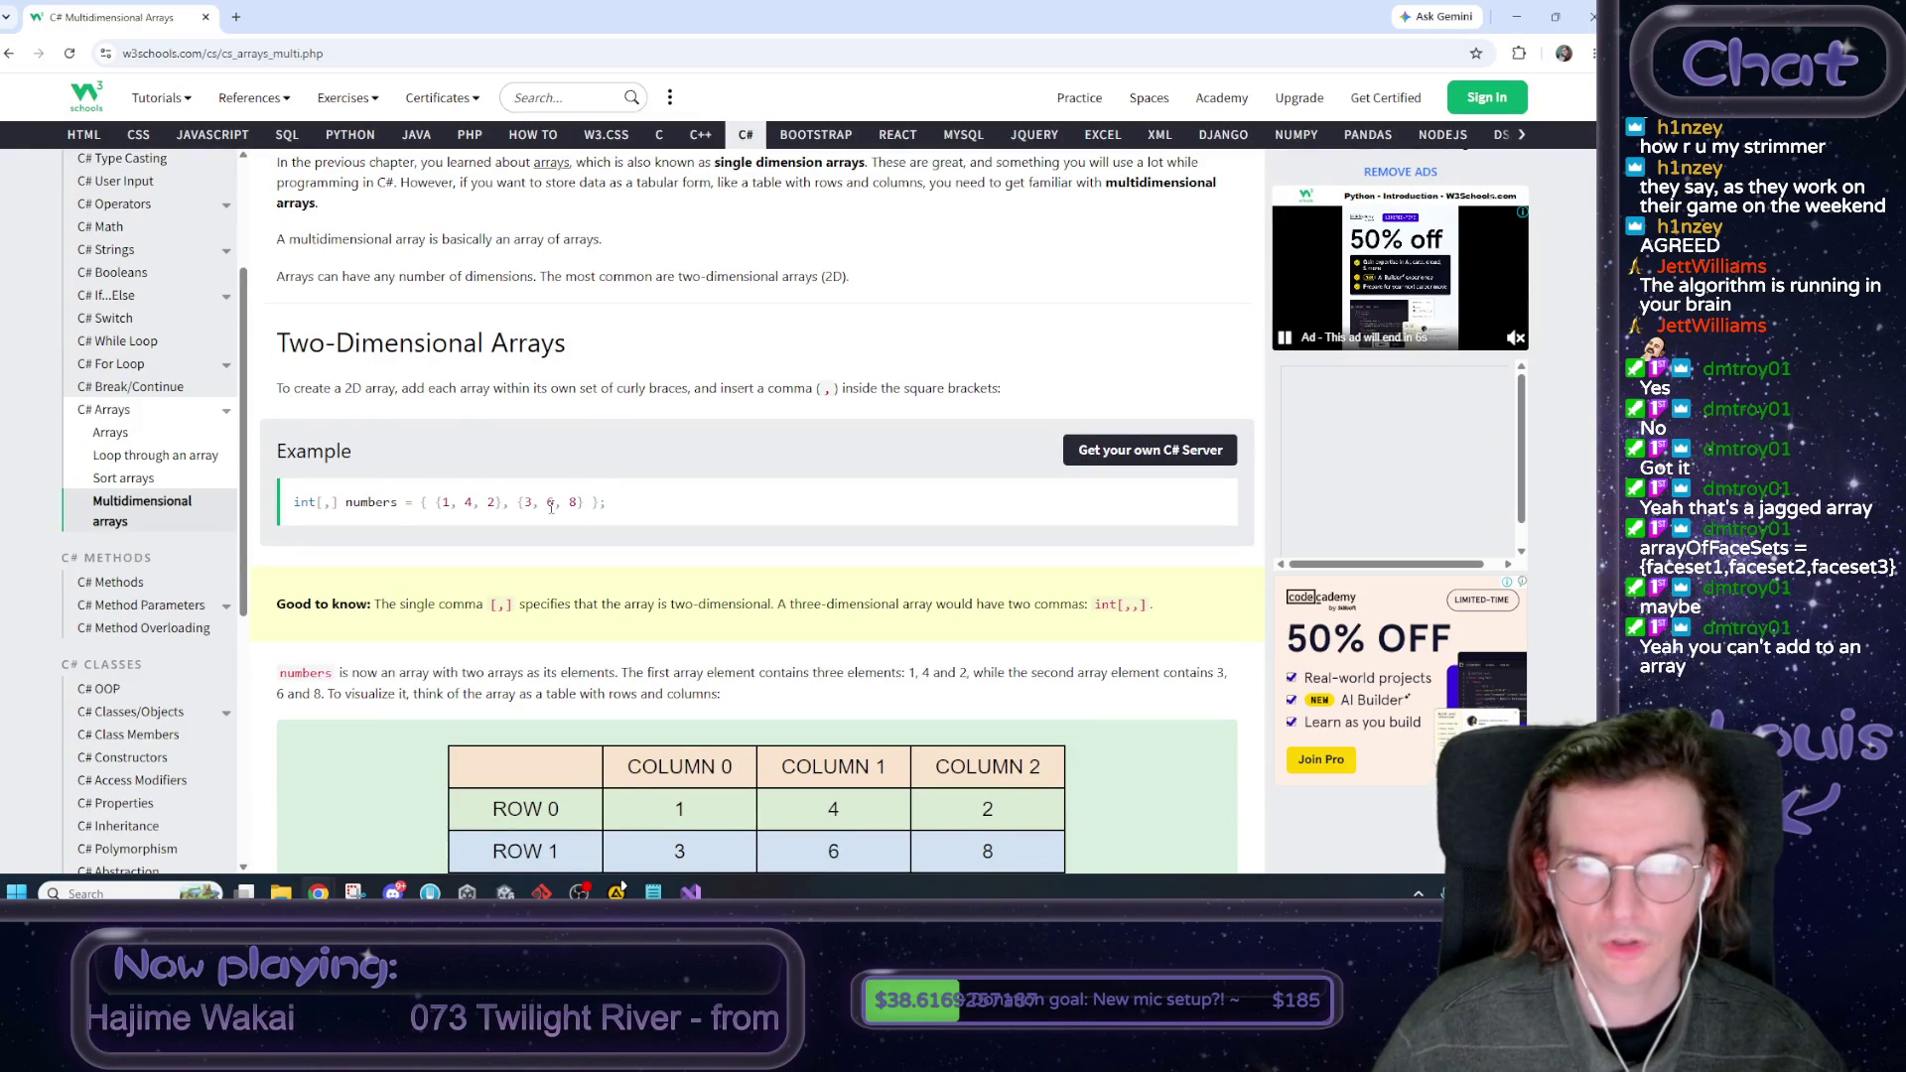
Read W3Schools' examples on accessing and changing 2D array elements, then return to Visual Studio.
scroll(608, 496, down, 1)
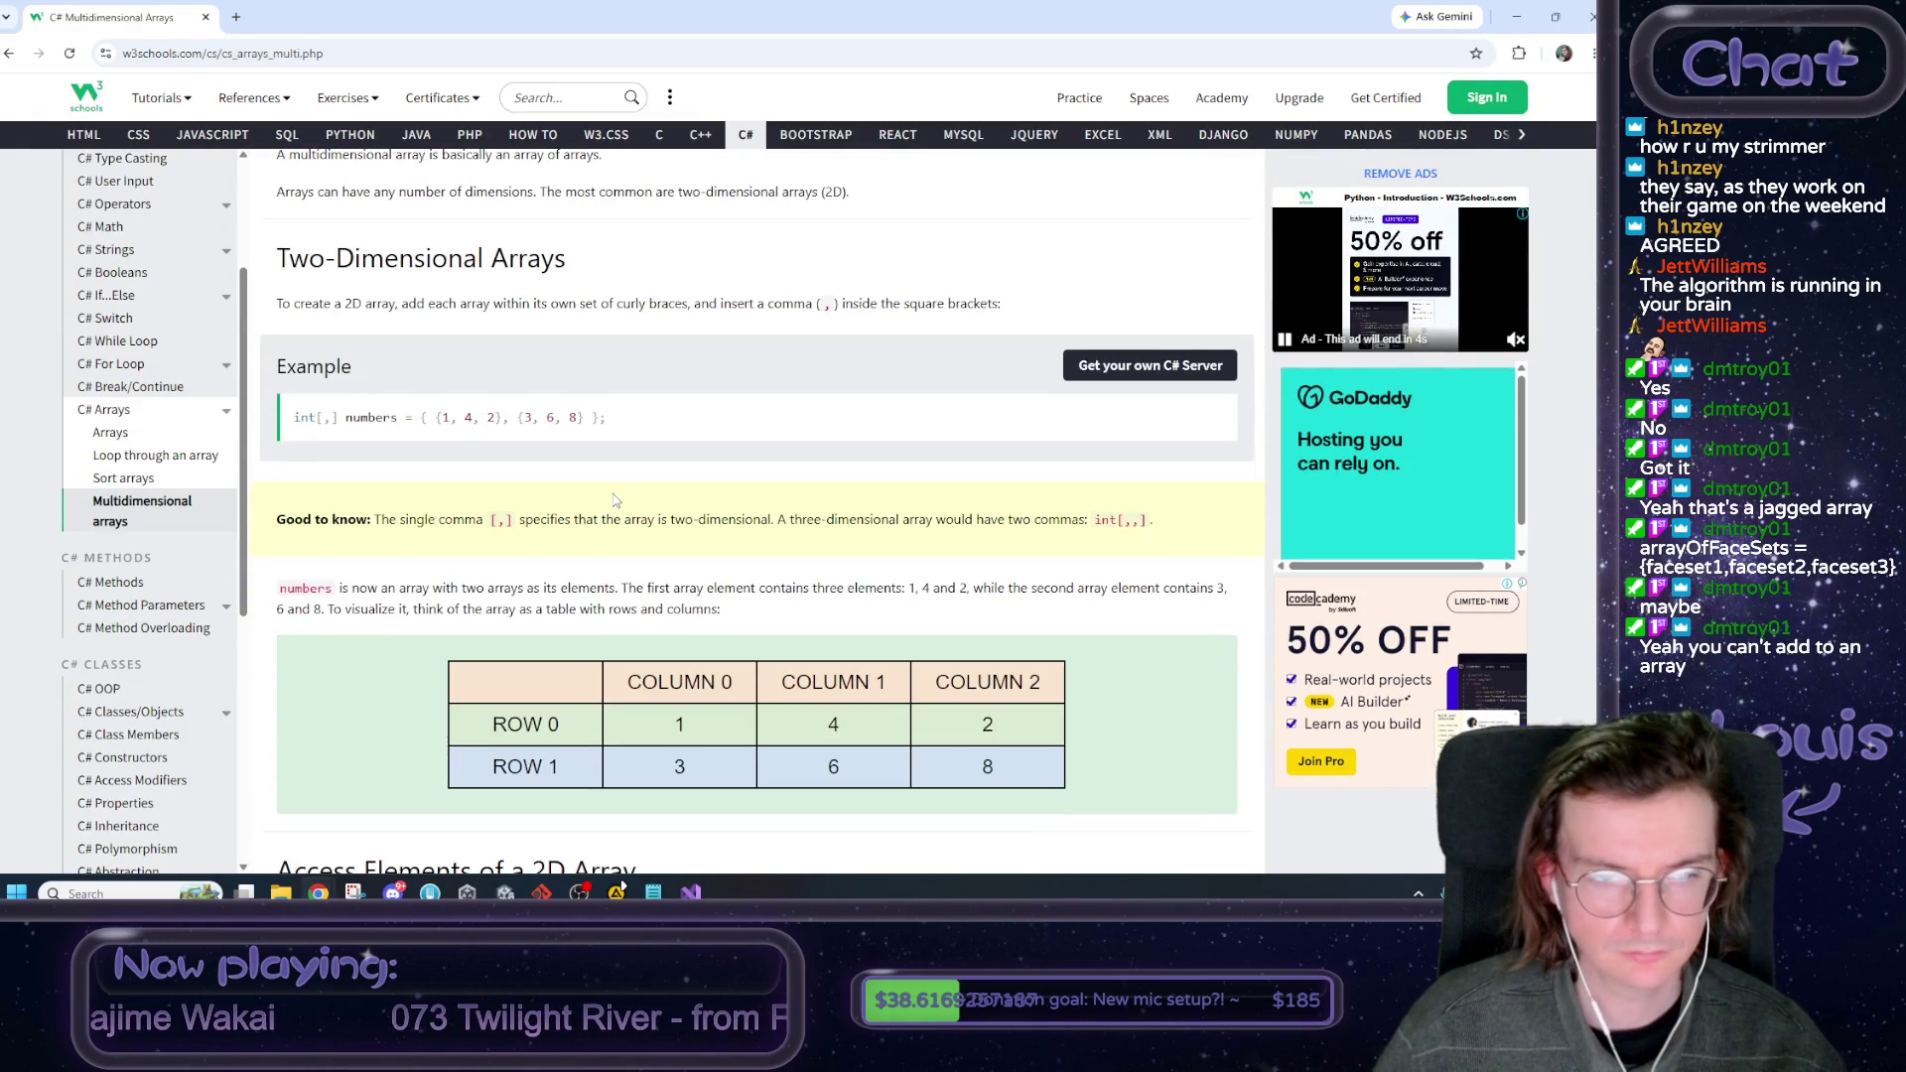
scroll(620, 494, down, 3)
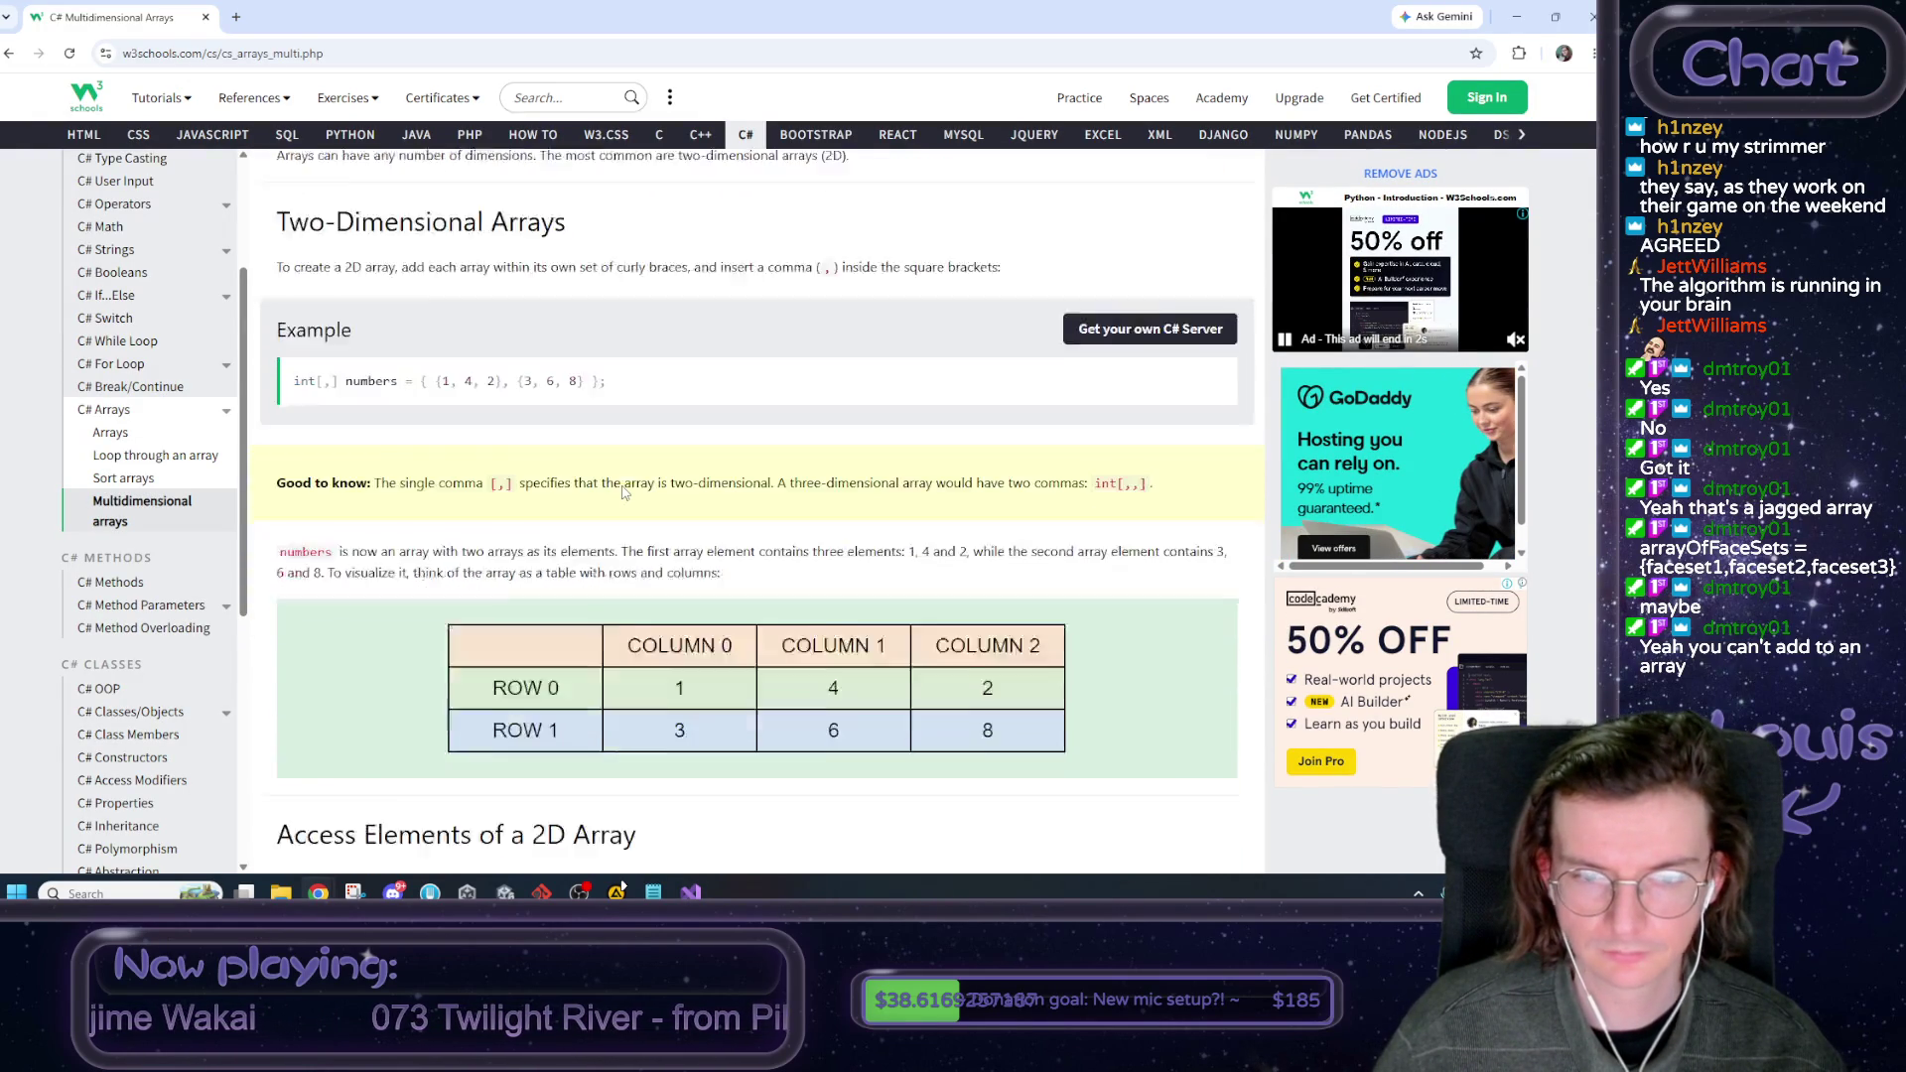
scroll(625, 491, down, 3)
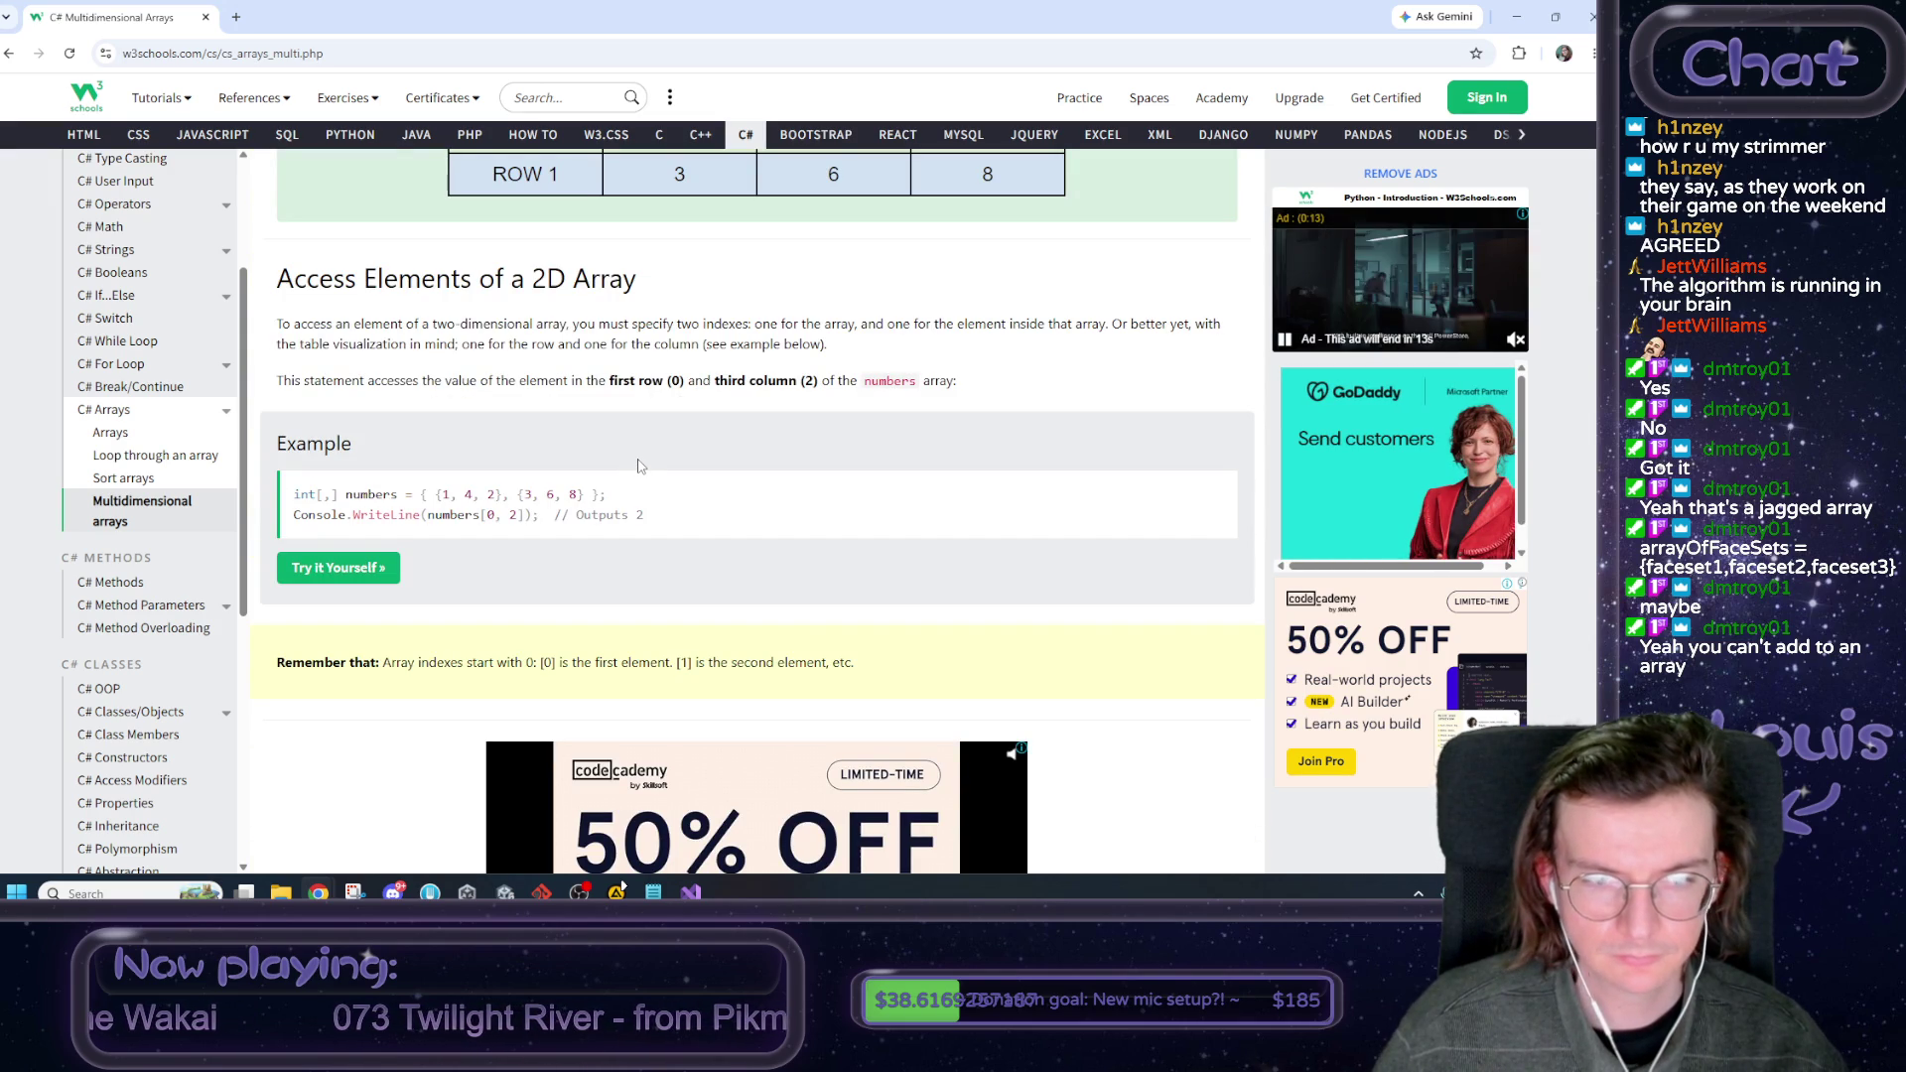
scroll(639, 465, down, 3)
scroll(402, 565, down, 3)
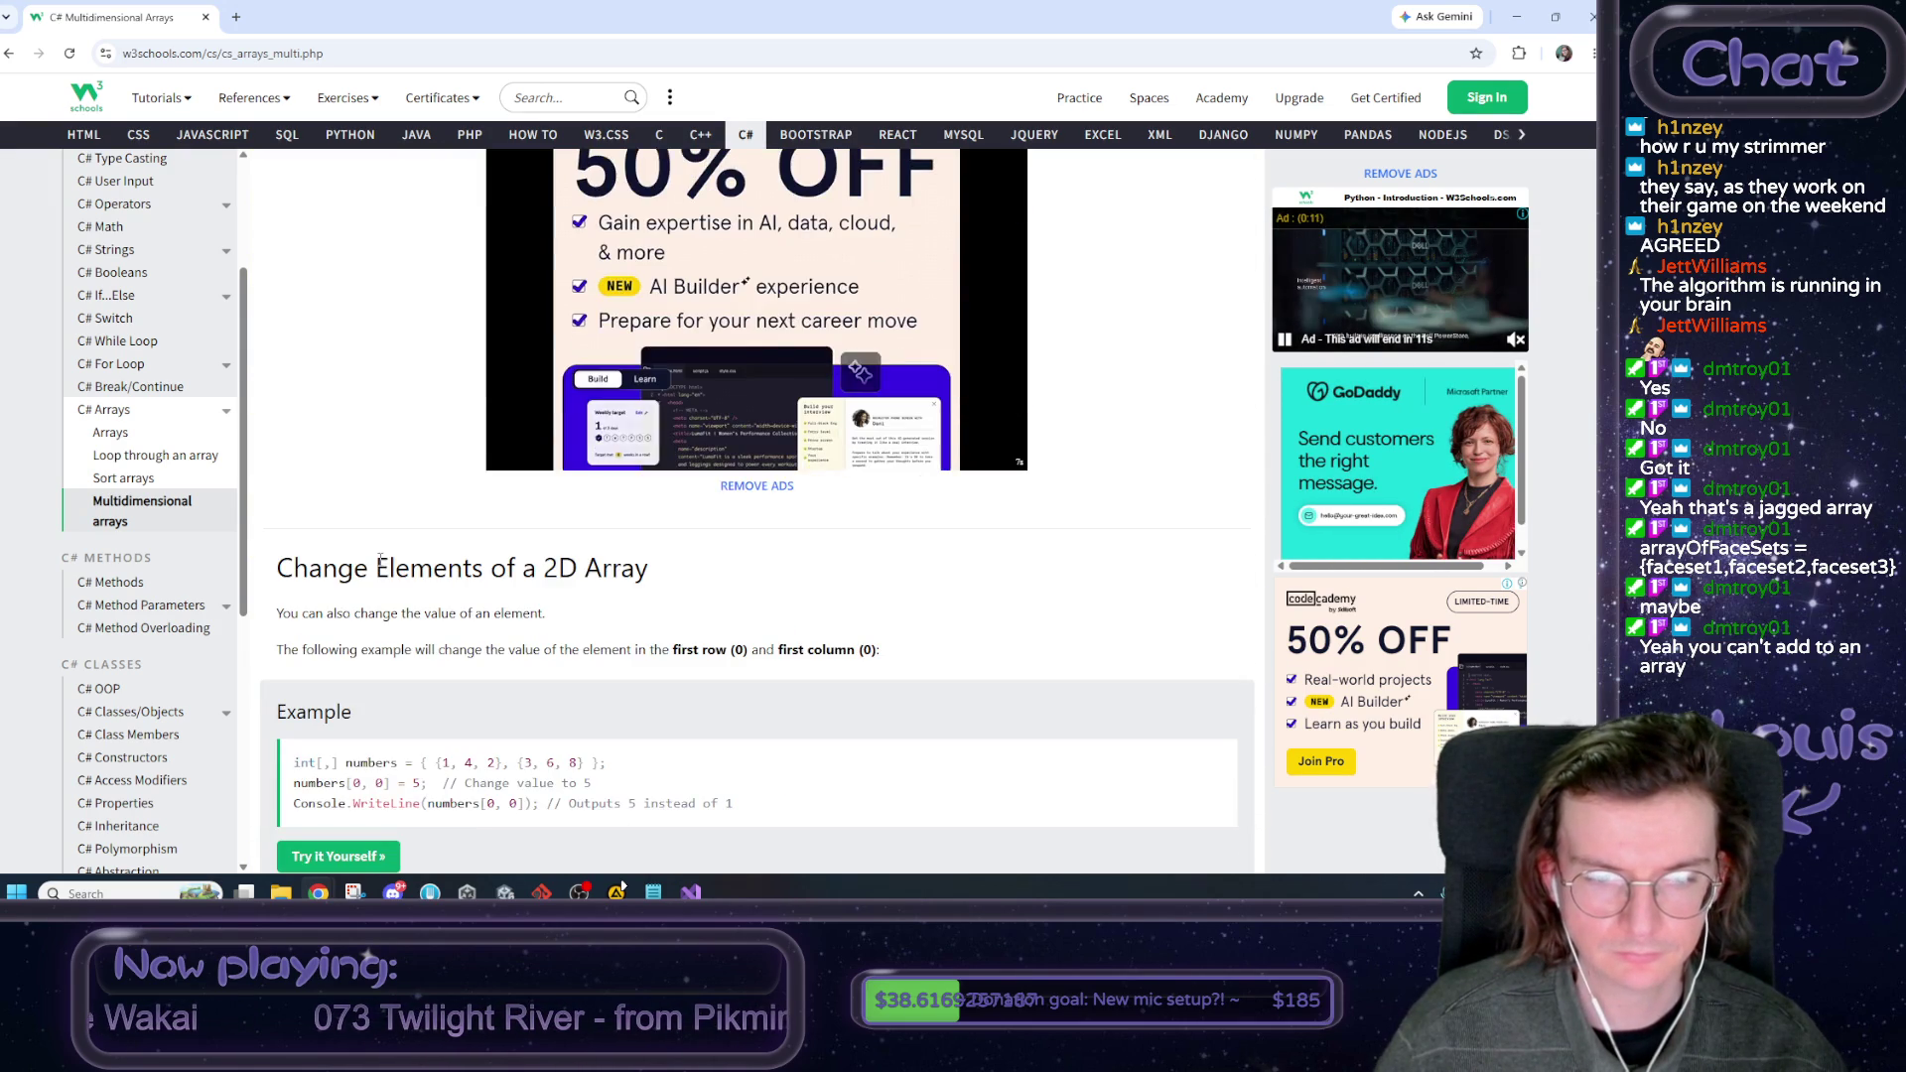
scroll(387, 562, down, 1)
key(alt+Tab)
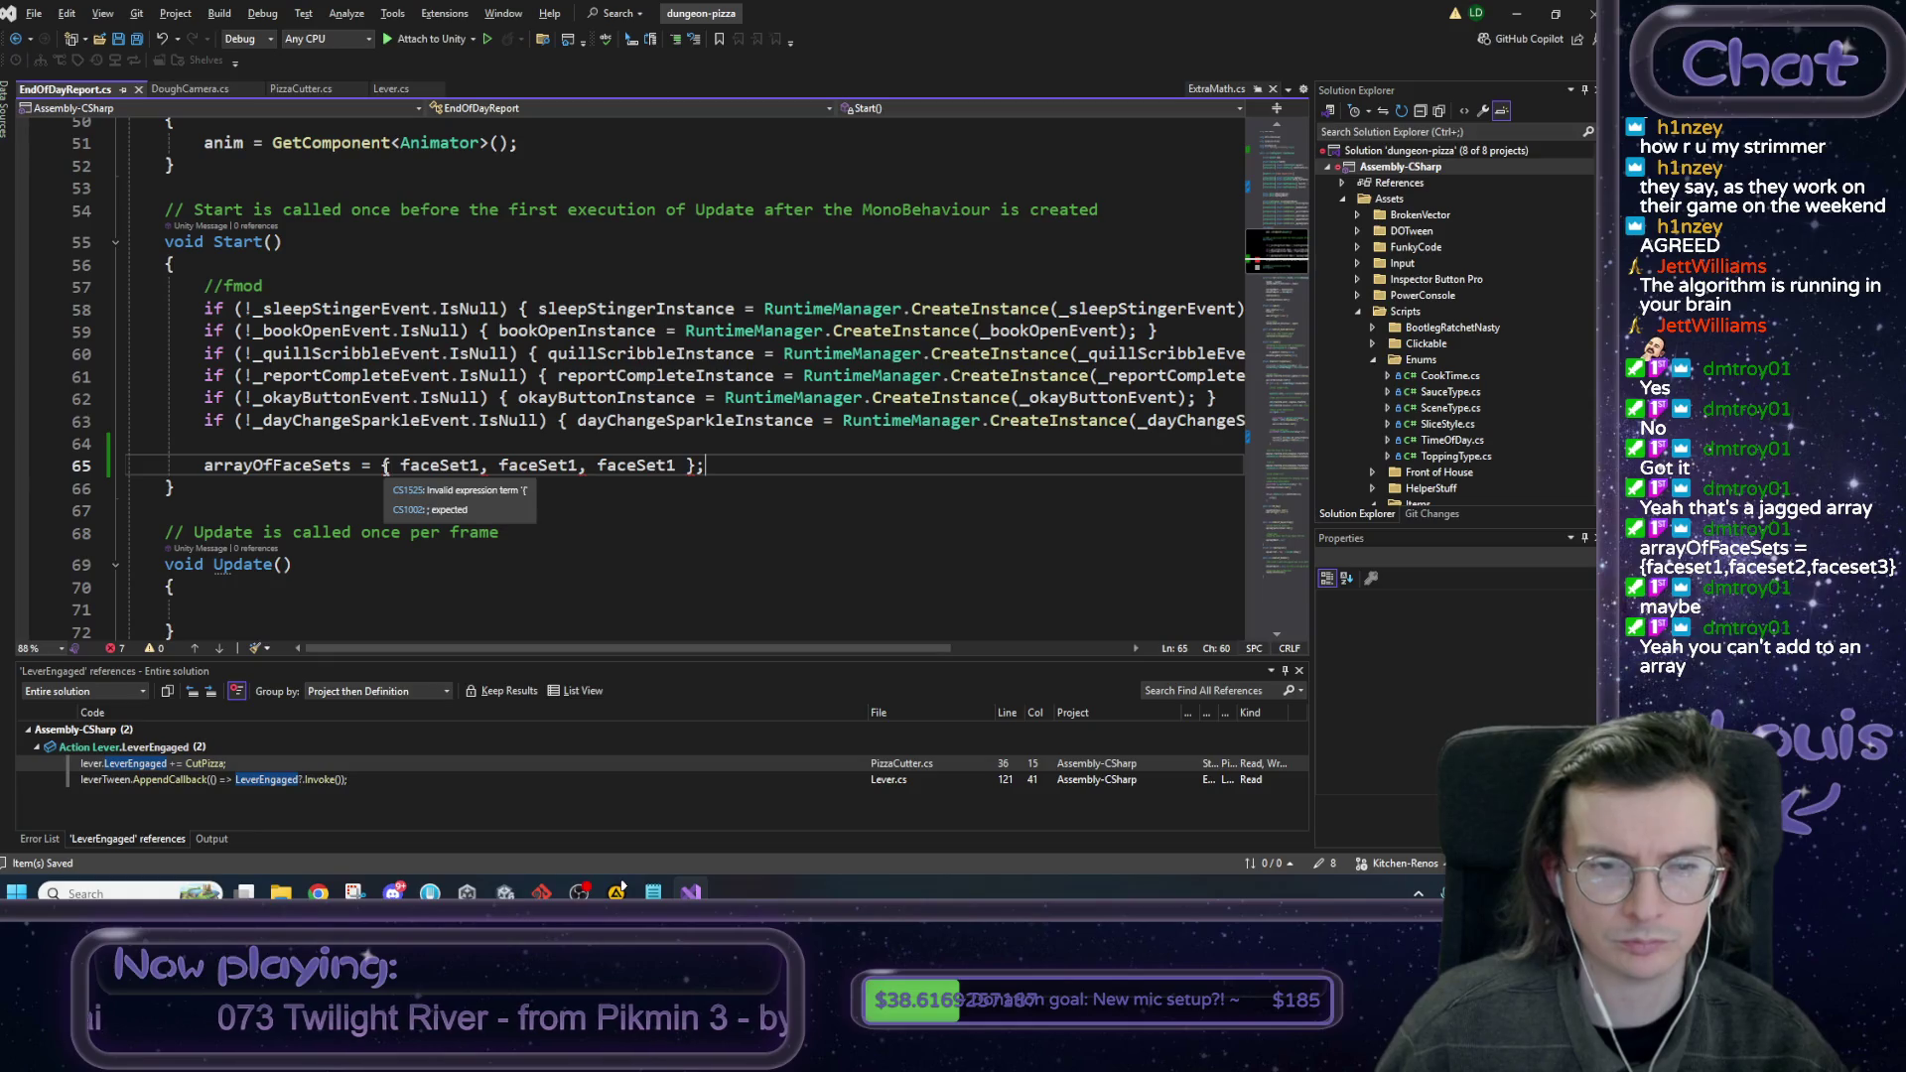
Review the arrayOfFaceSets declaration alongside the faceSet1, faceSet2 and faceSet3 field declarations.
scroll(872, 635, right, 3)
scroll(872, 635, left, 3)
mouse_move(387, 470)
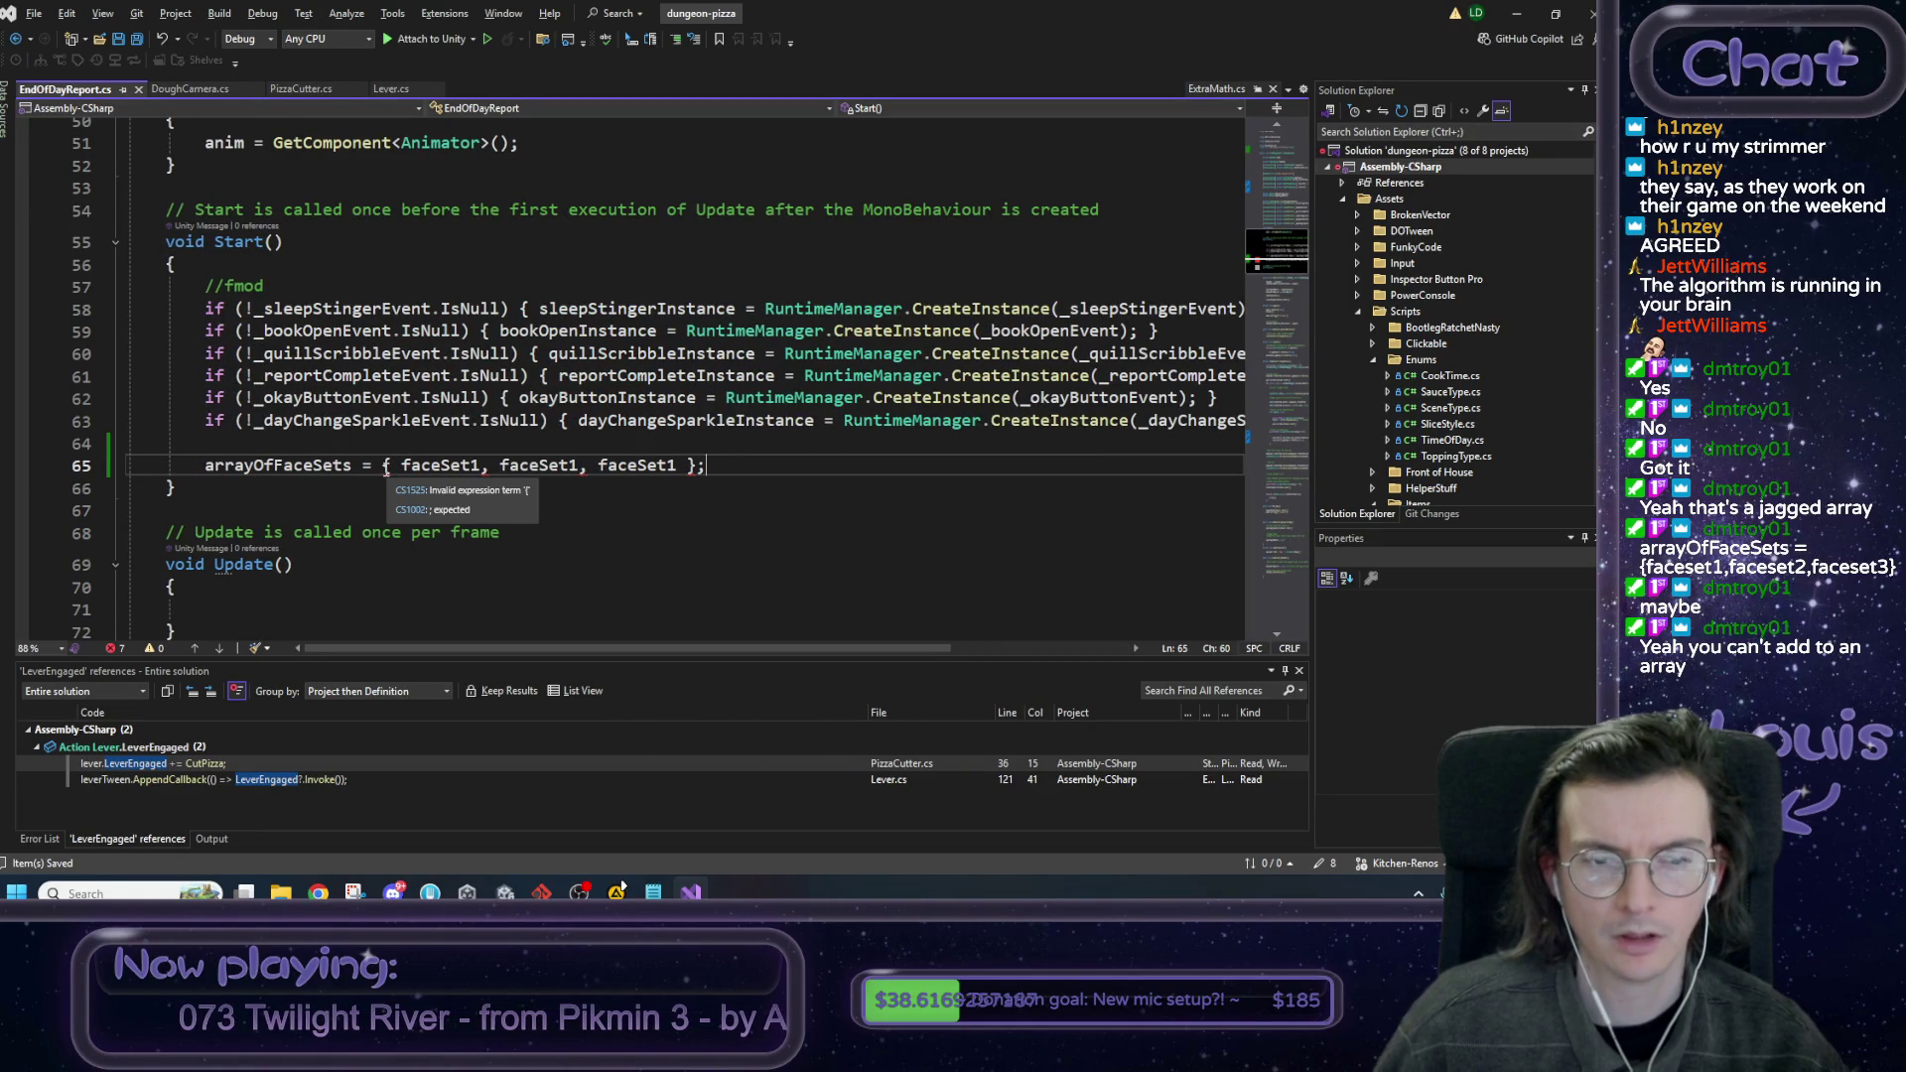
scroll(463, 451, up, 12)
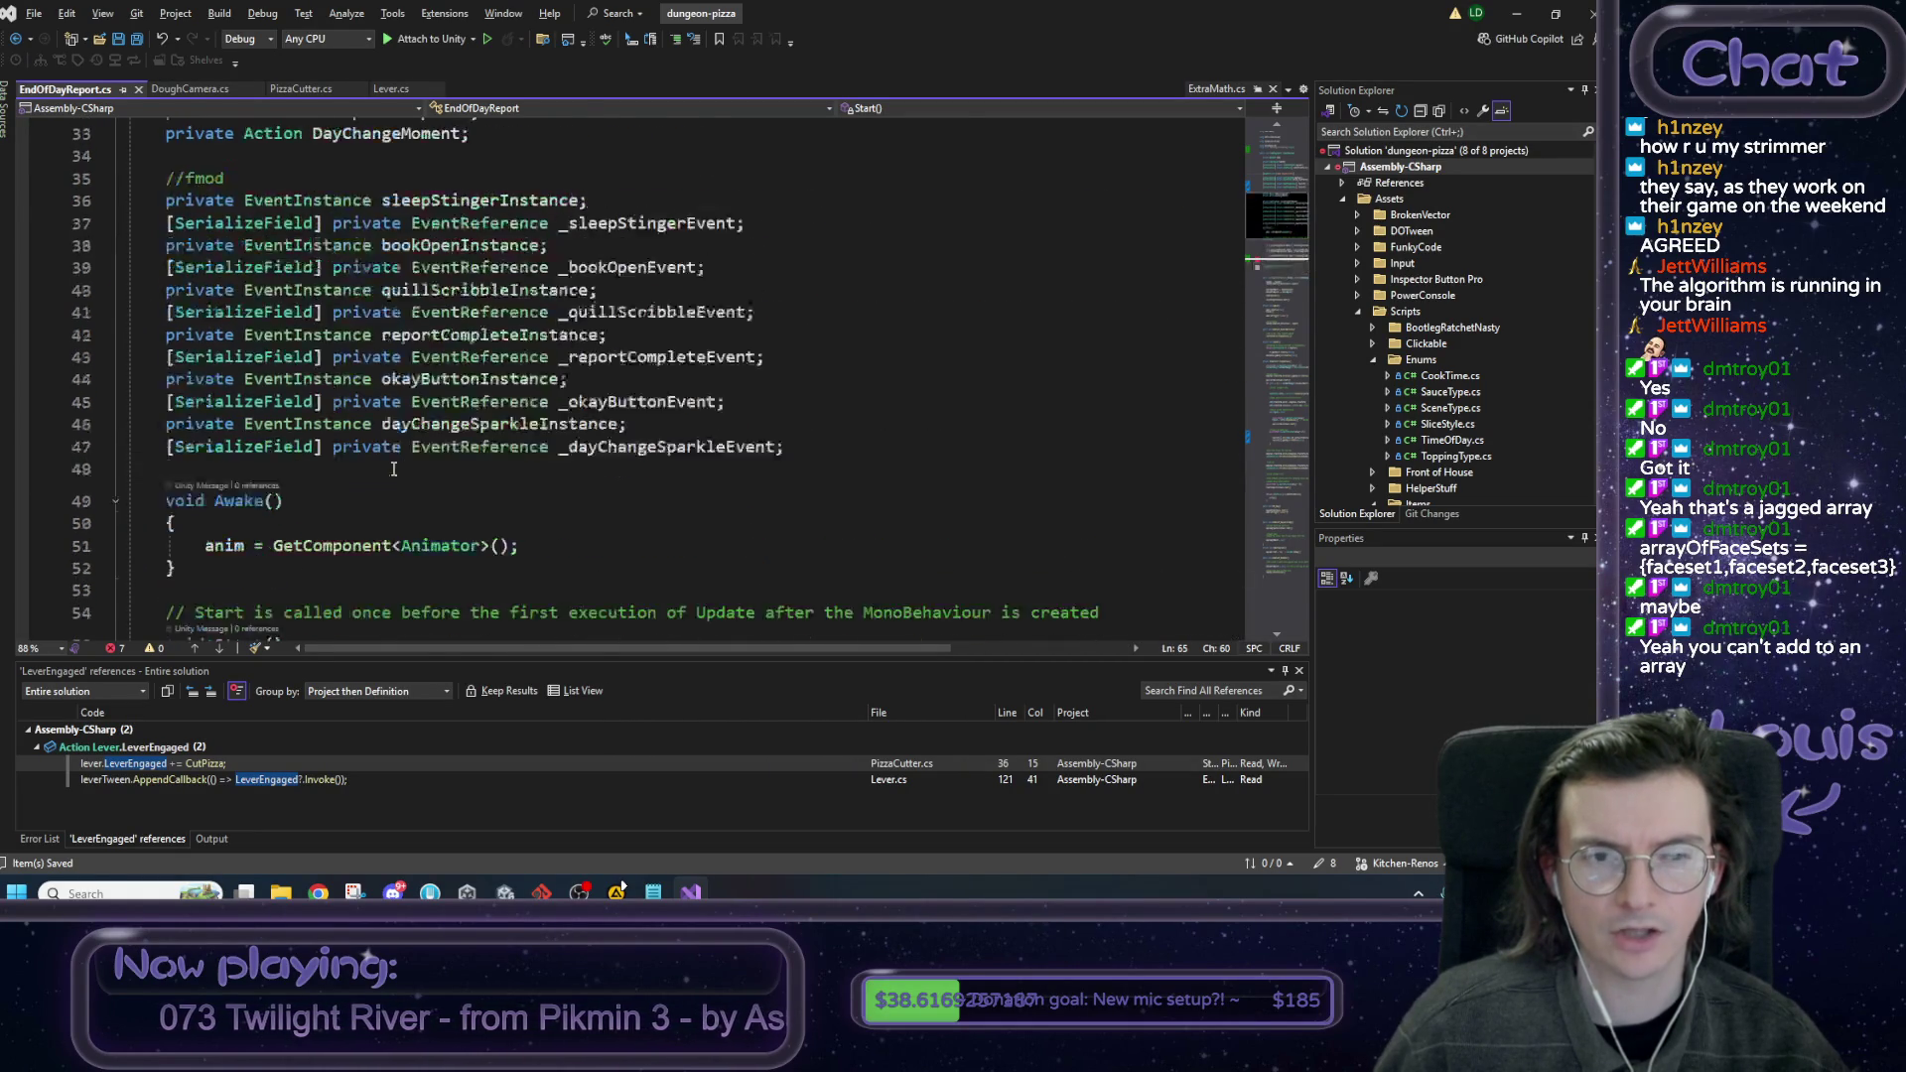
mouse_move(617, 474)
mouse_down()
mouse_move(129, 475)
mouse_move(172, 478)
mouse_up()
scroll(370, 484, down, 12)
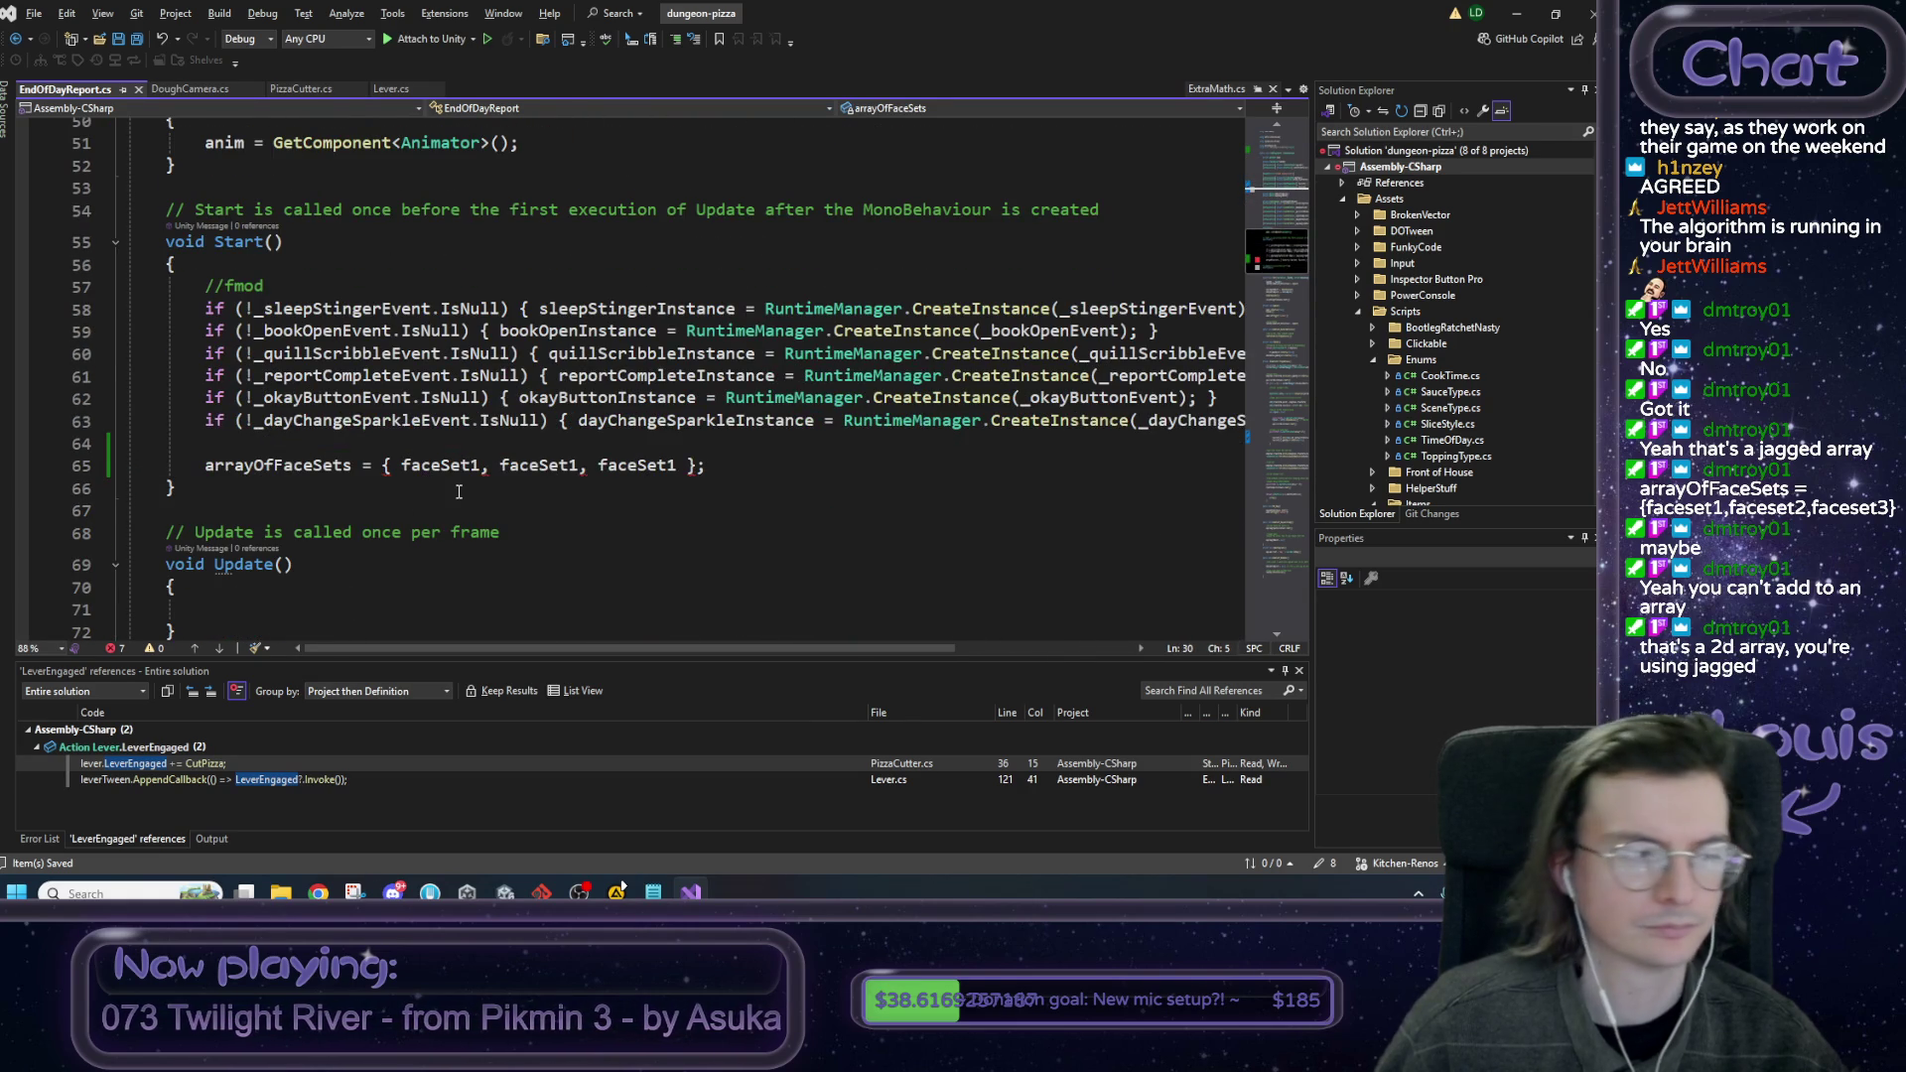
click(543, 444)
scroll(543, 437, up, 10)
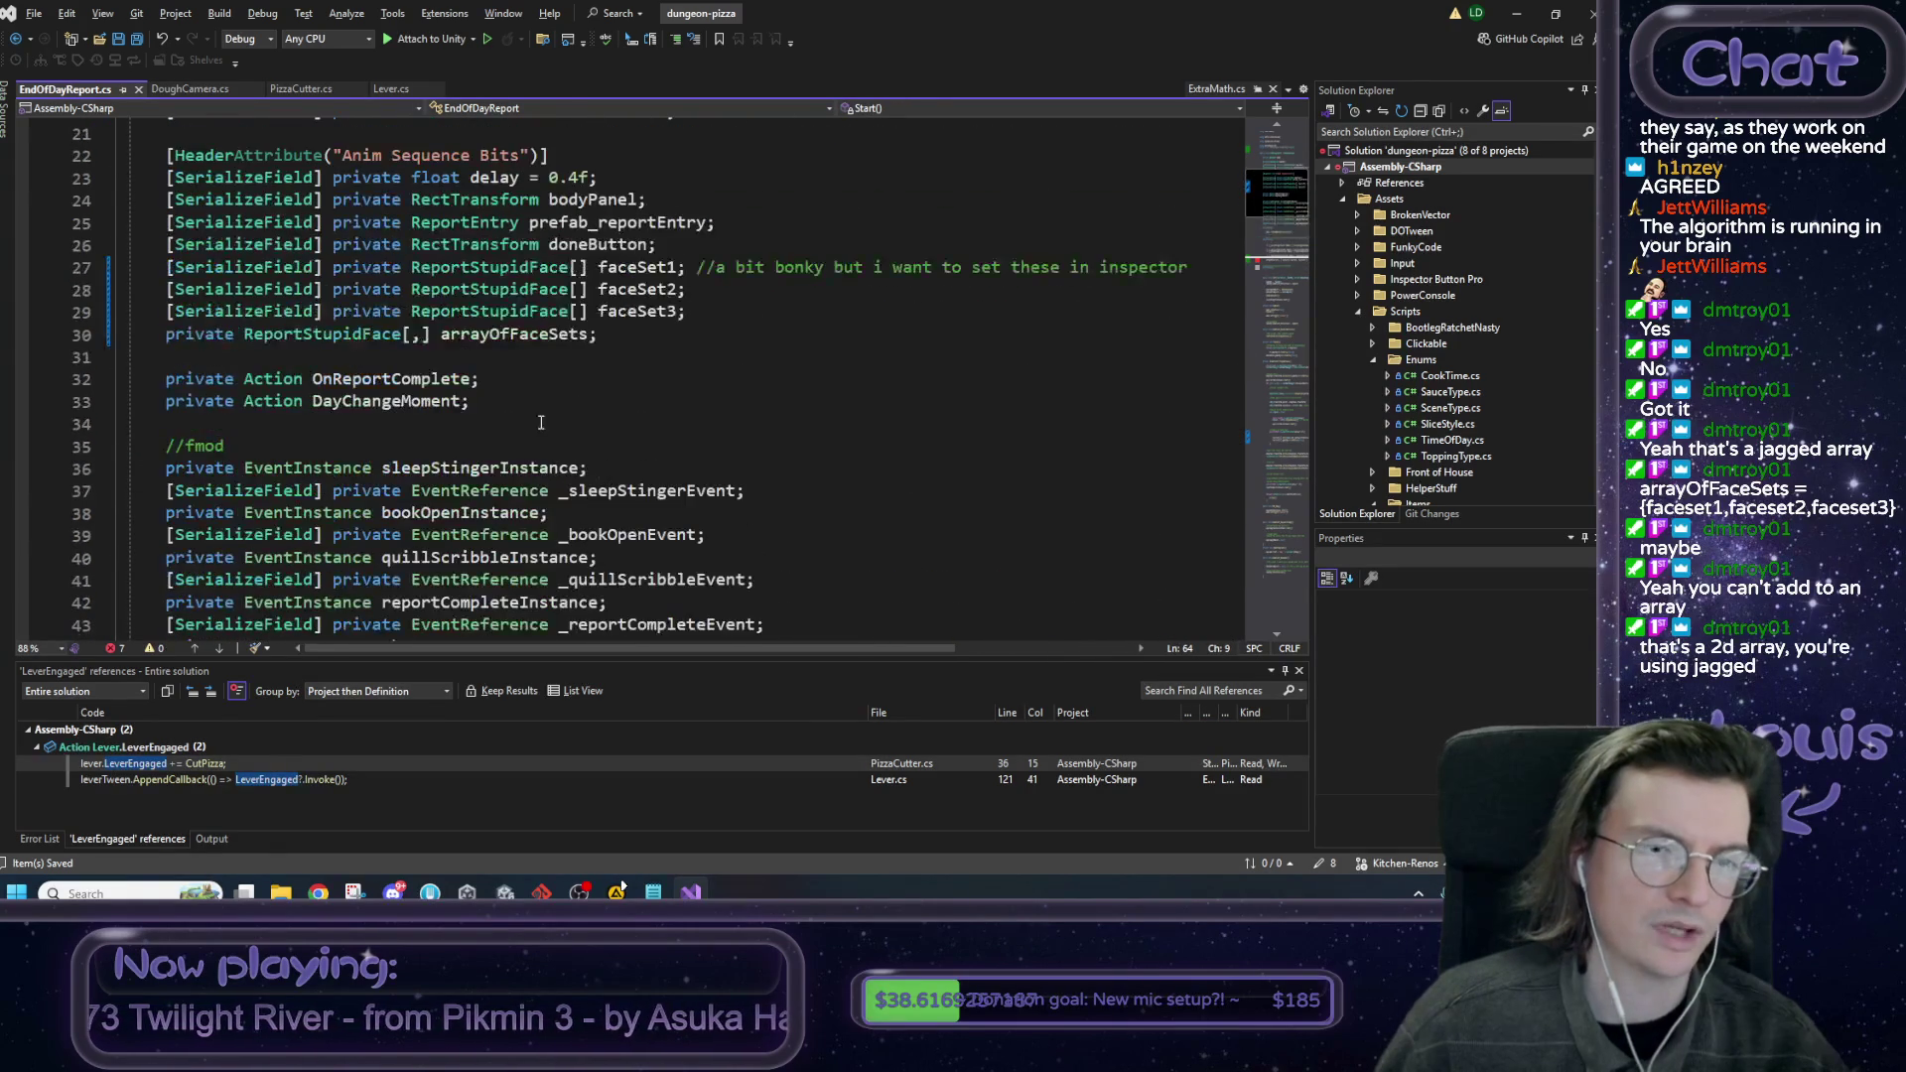
click(579, 269)
click(582, 289)
click(584, 311)
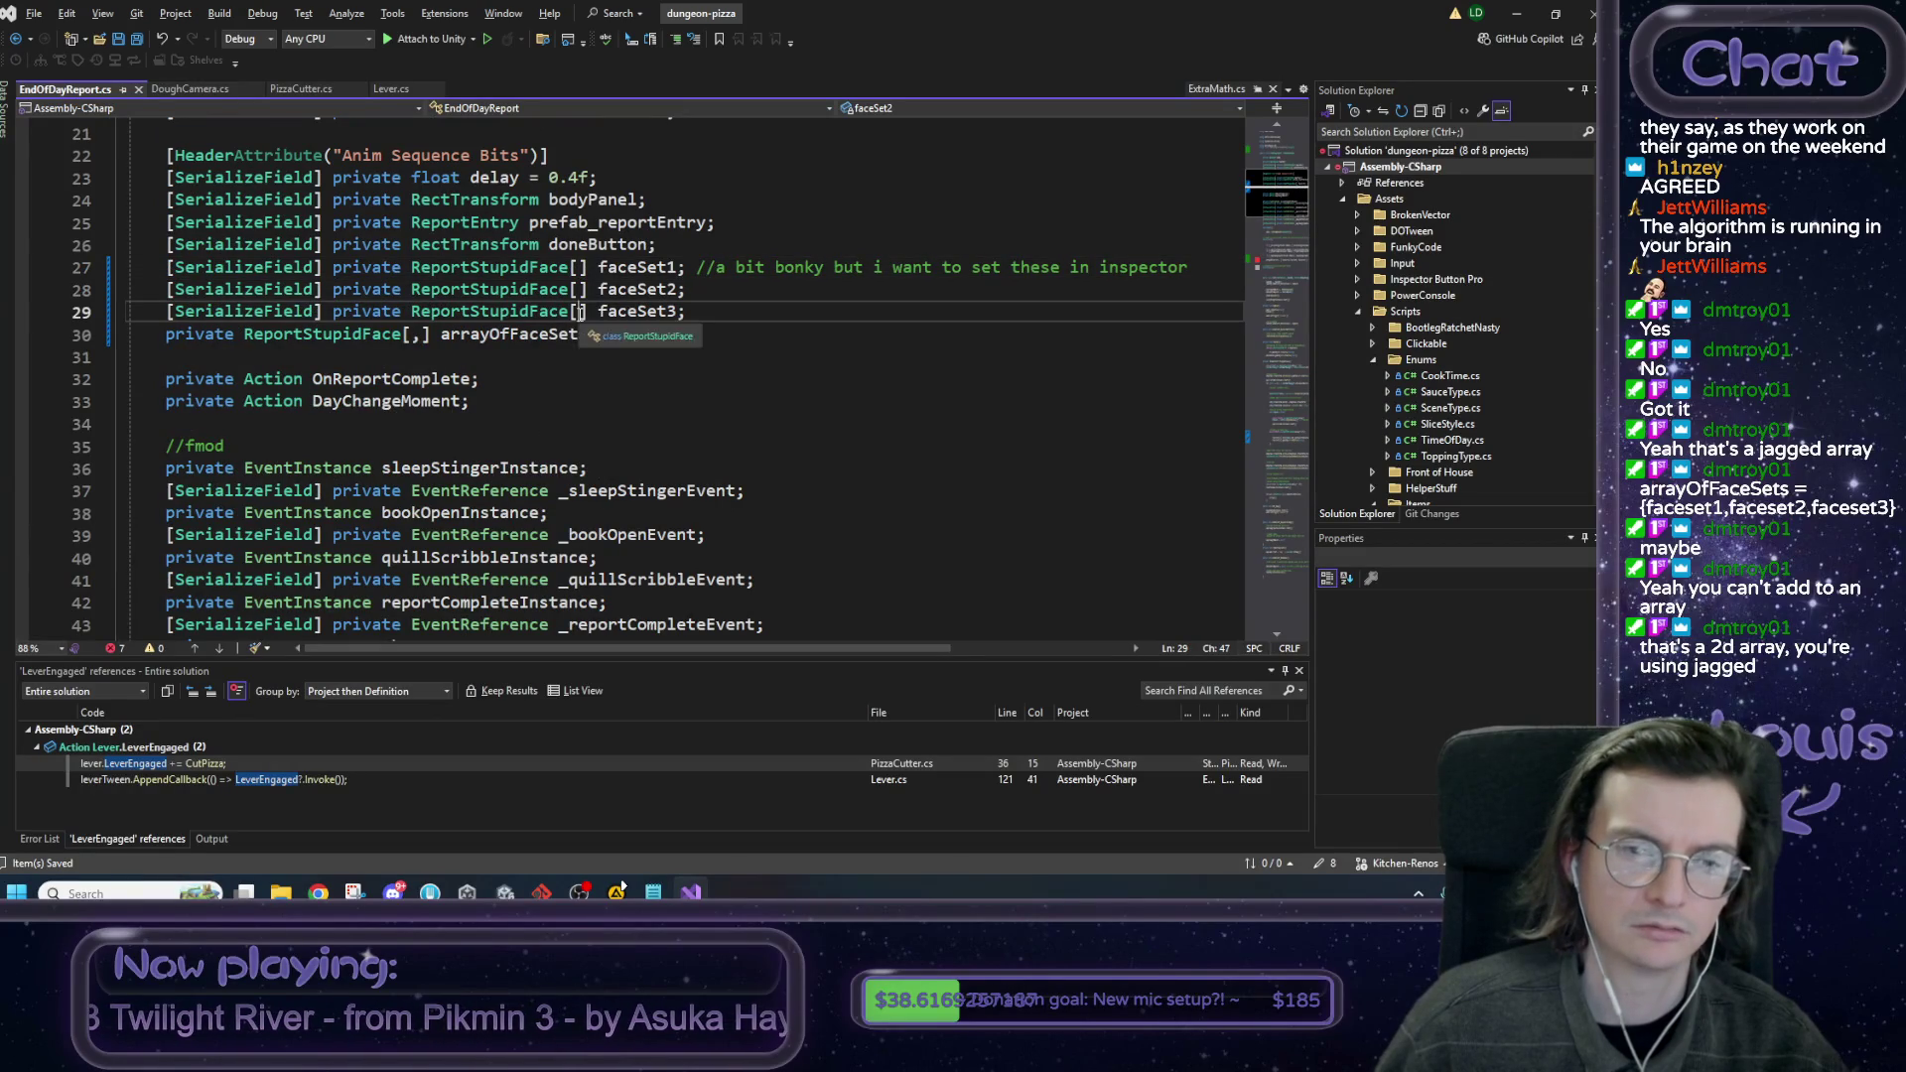
click(581, 268)
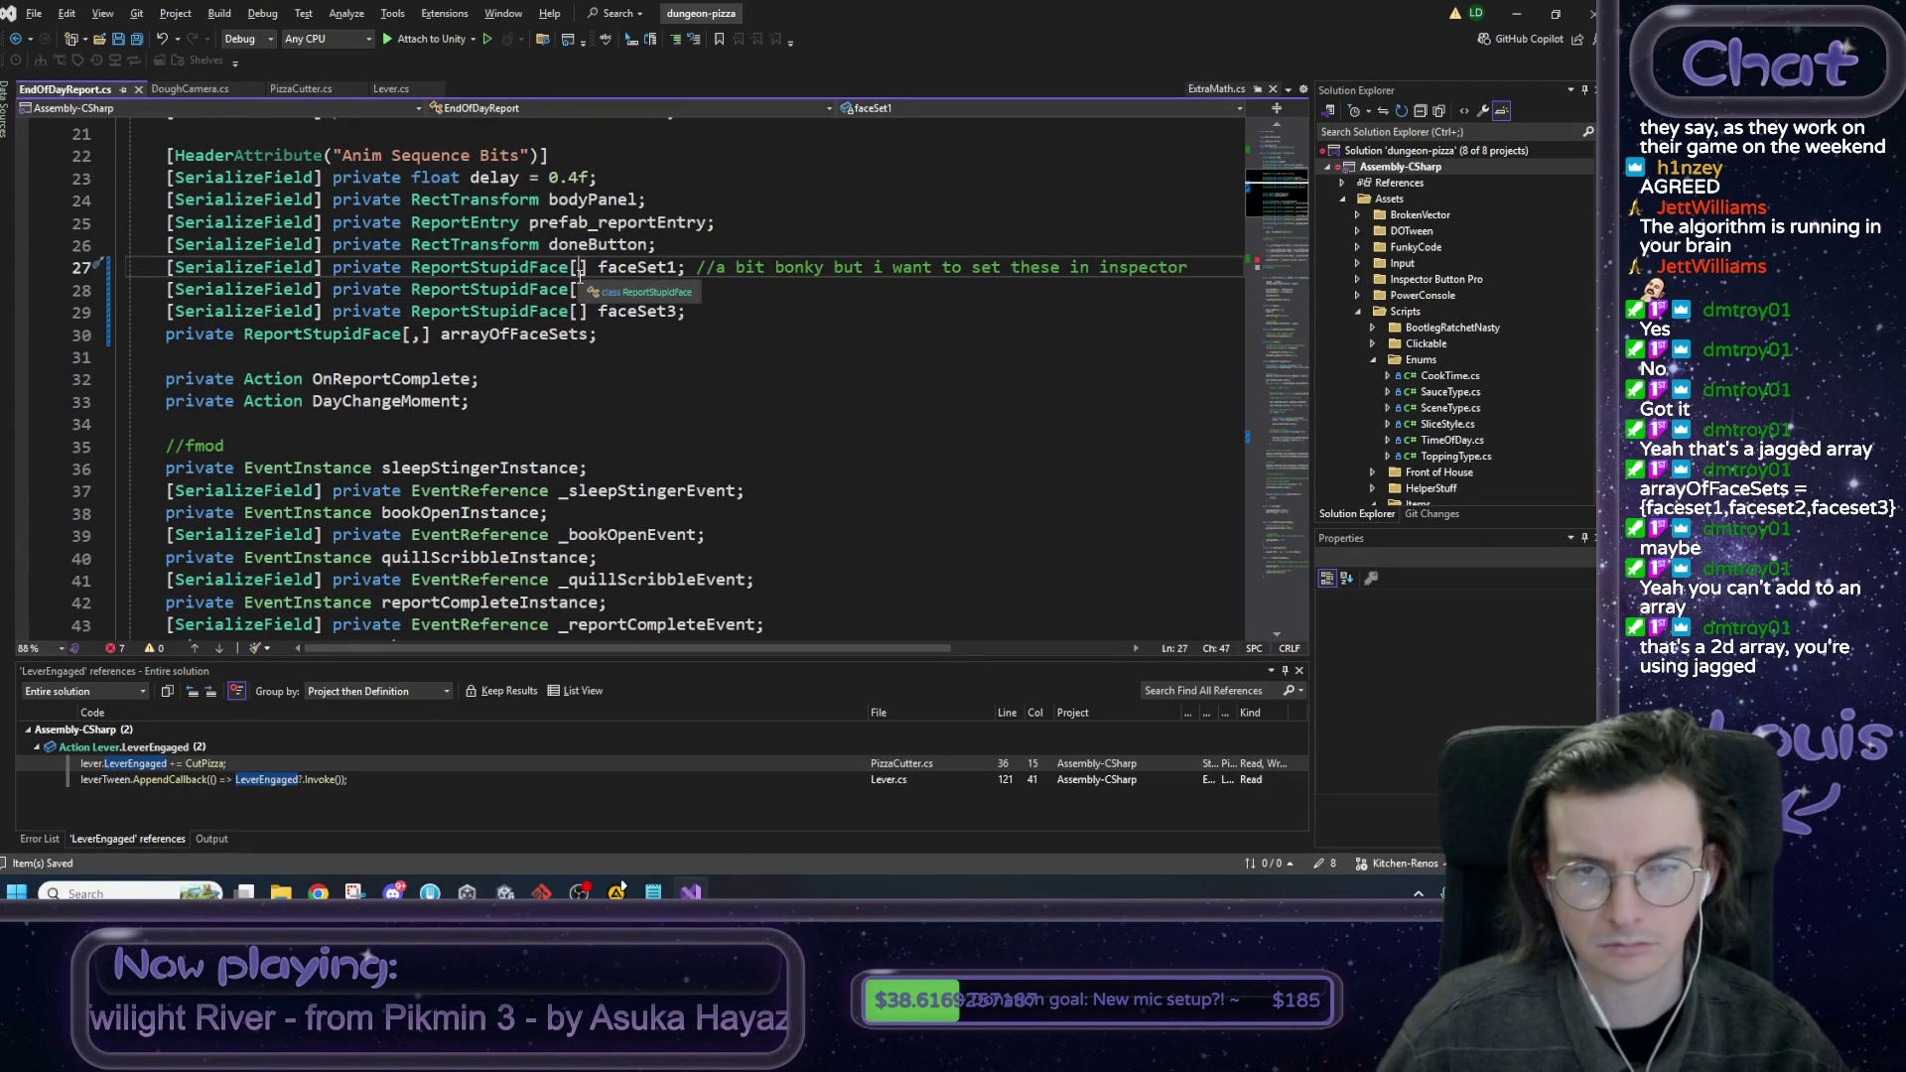
Change arrayOfFaceSets back to a jagged ReportStupidFace[][] and switch to the browser.
click(415, 335)
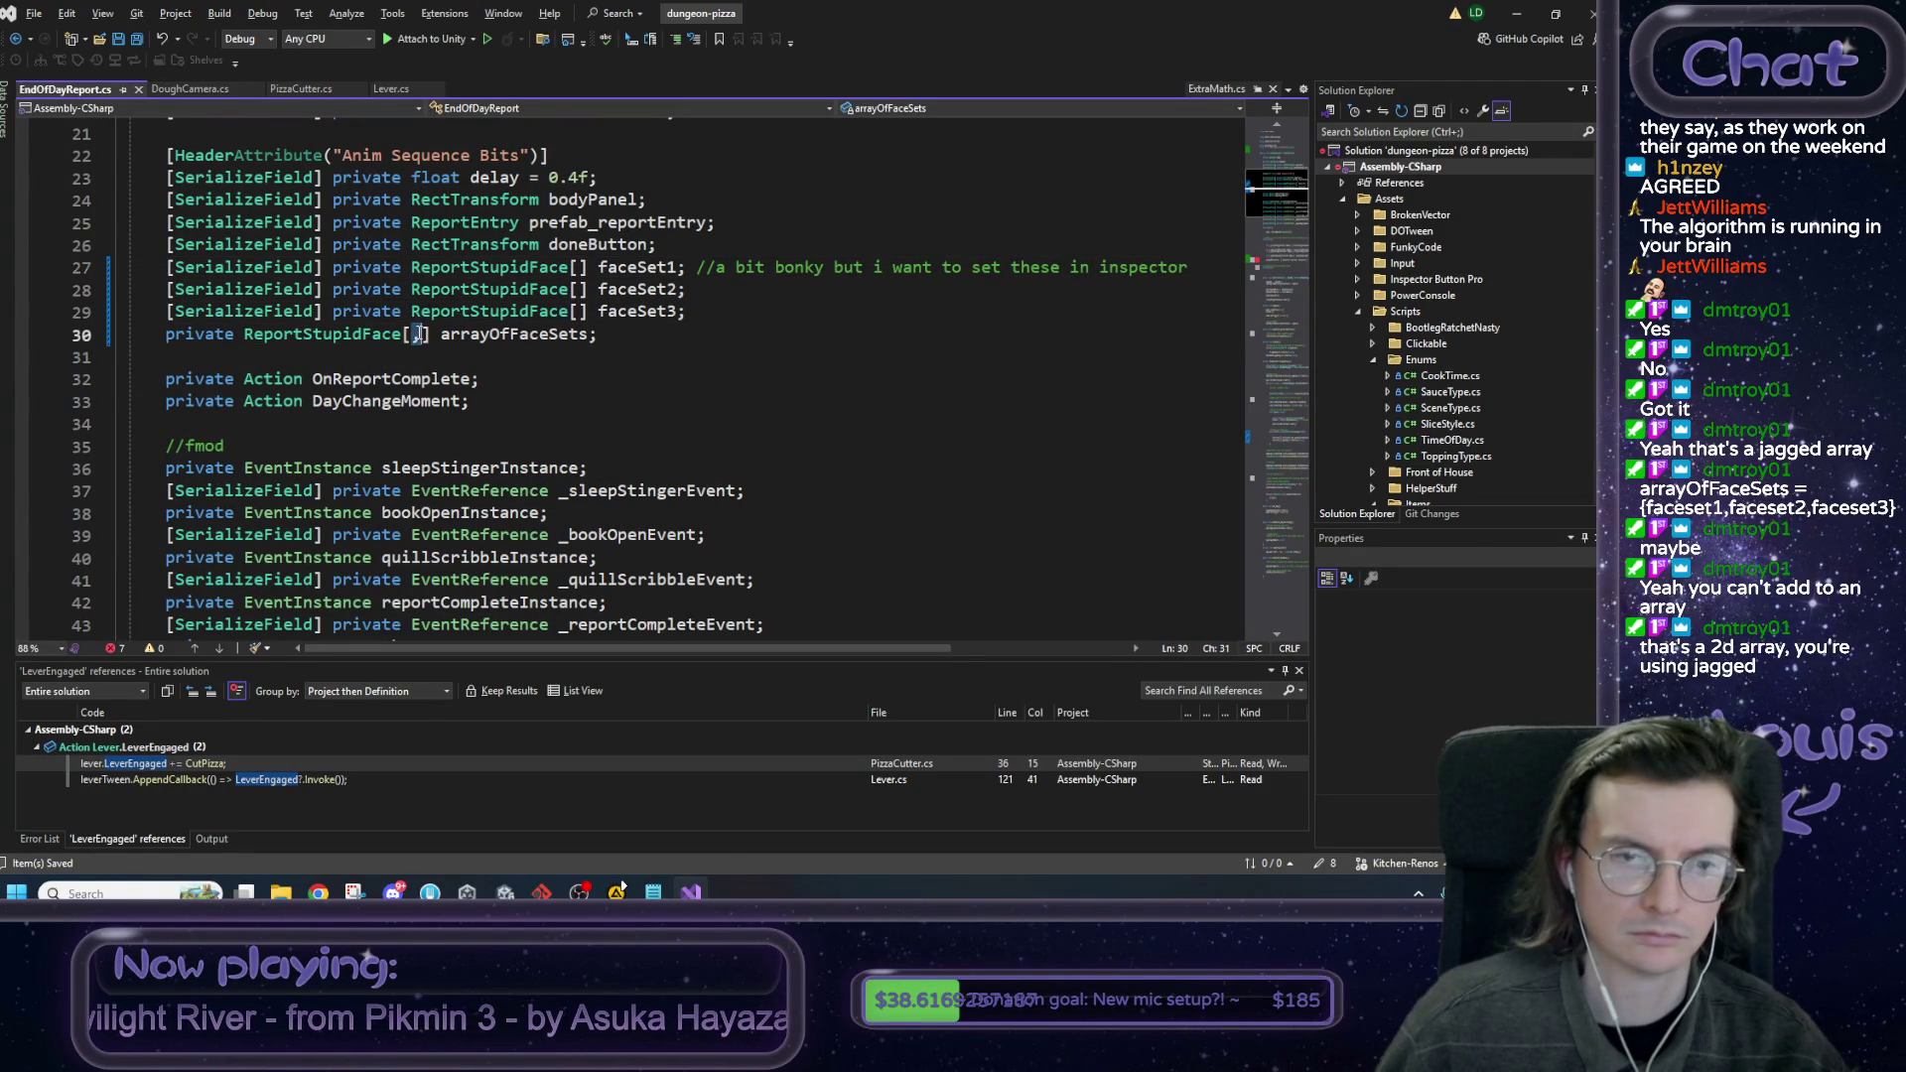
key(BackSpace)
text(][)
key(alt+Tab)
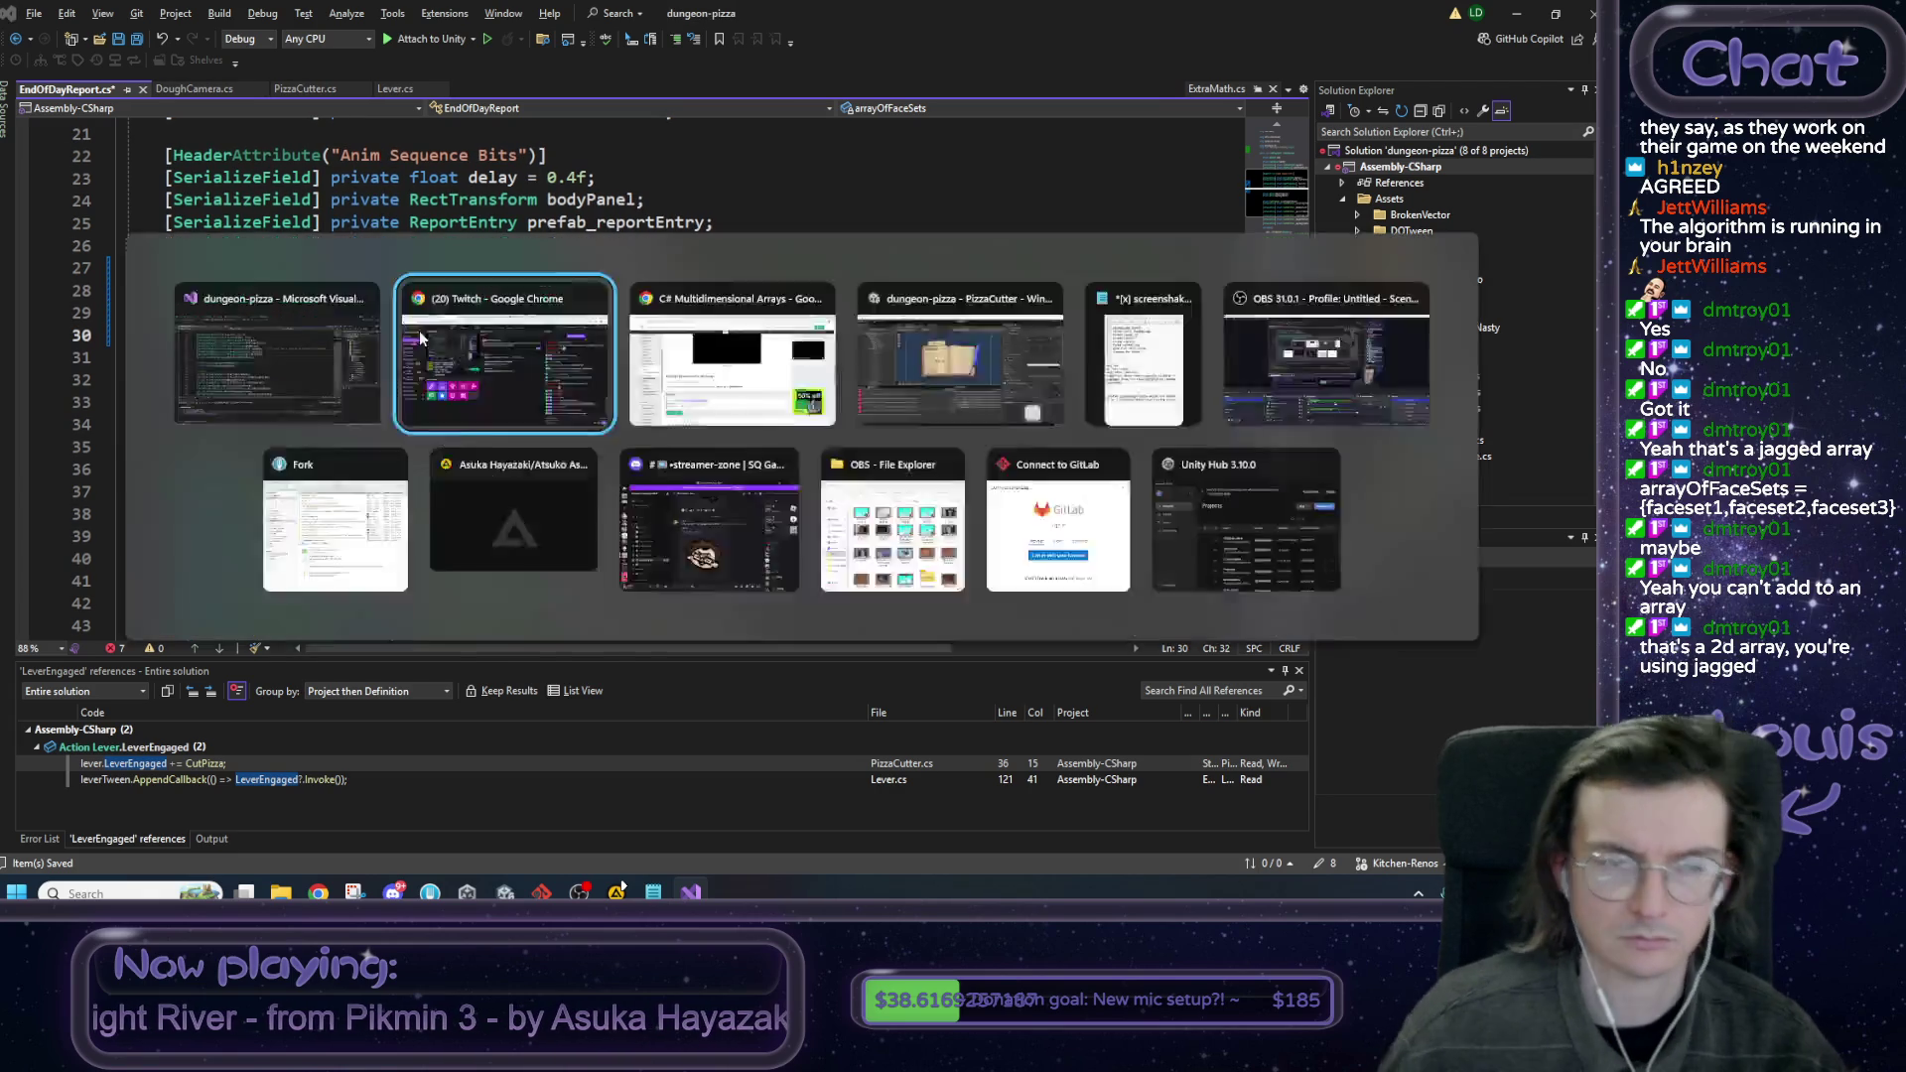
Search the W3Schools loop section for 'jagged', then go back to the 'c# 2d array' results.
key(alt+Tab)
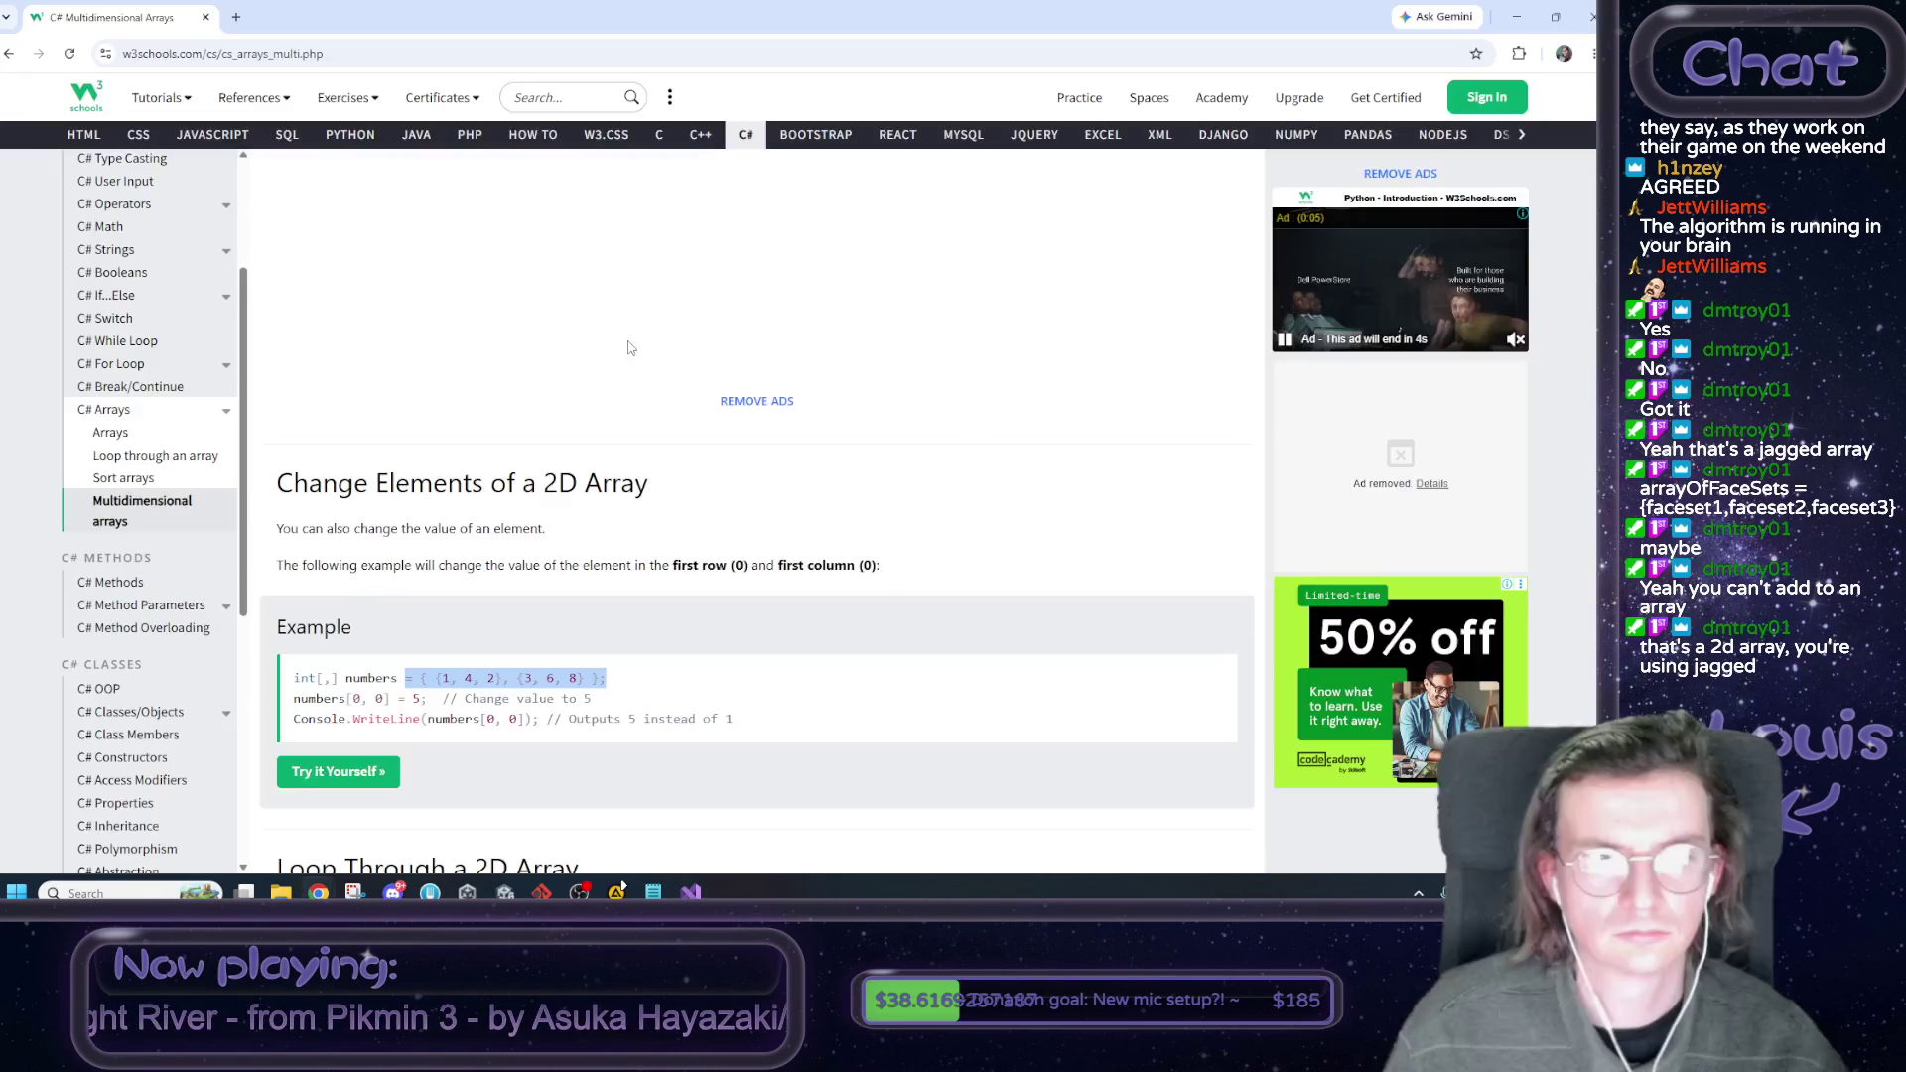
scroll(620, 365, down, 8)
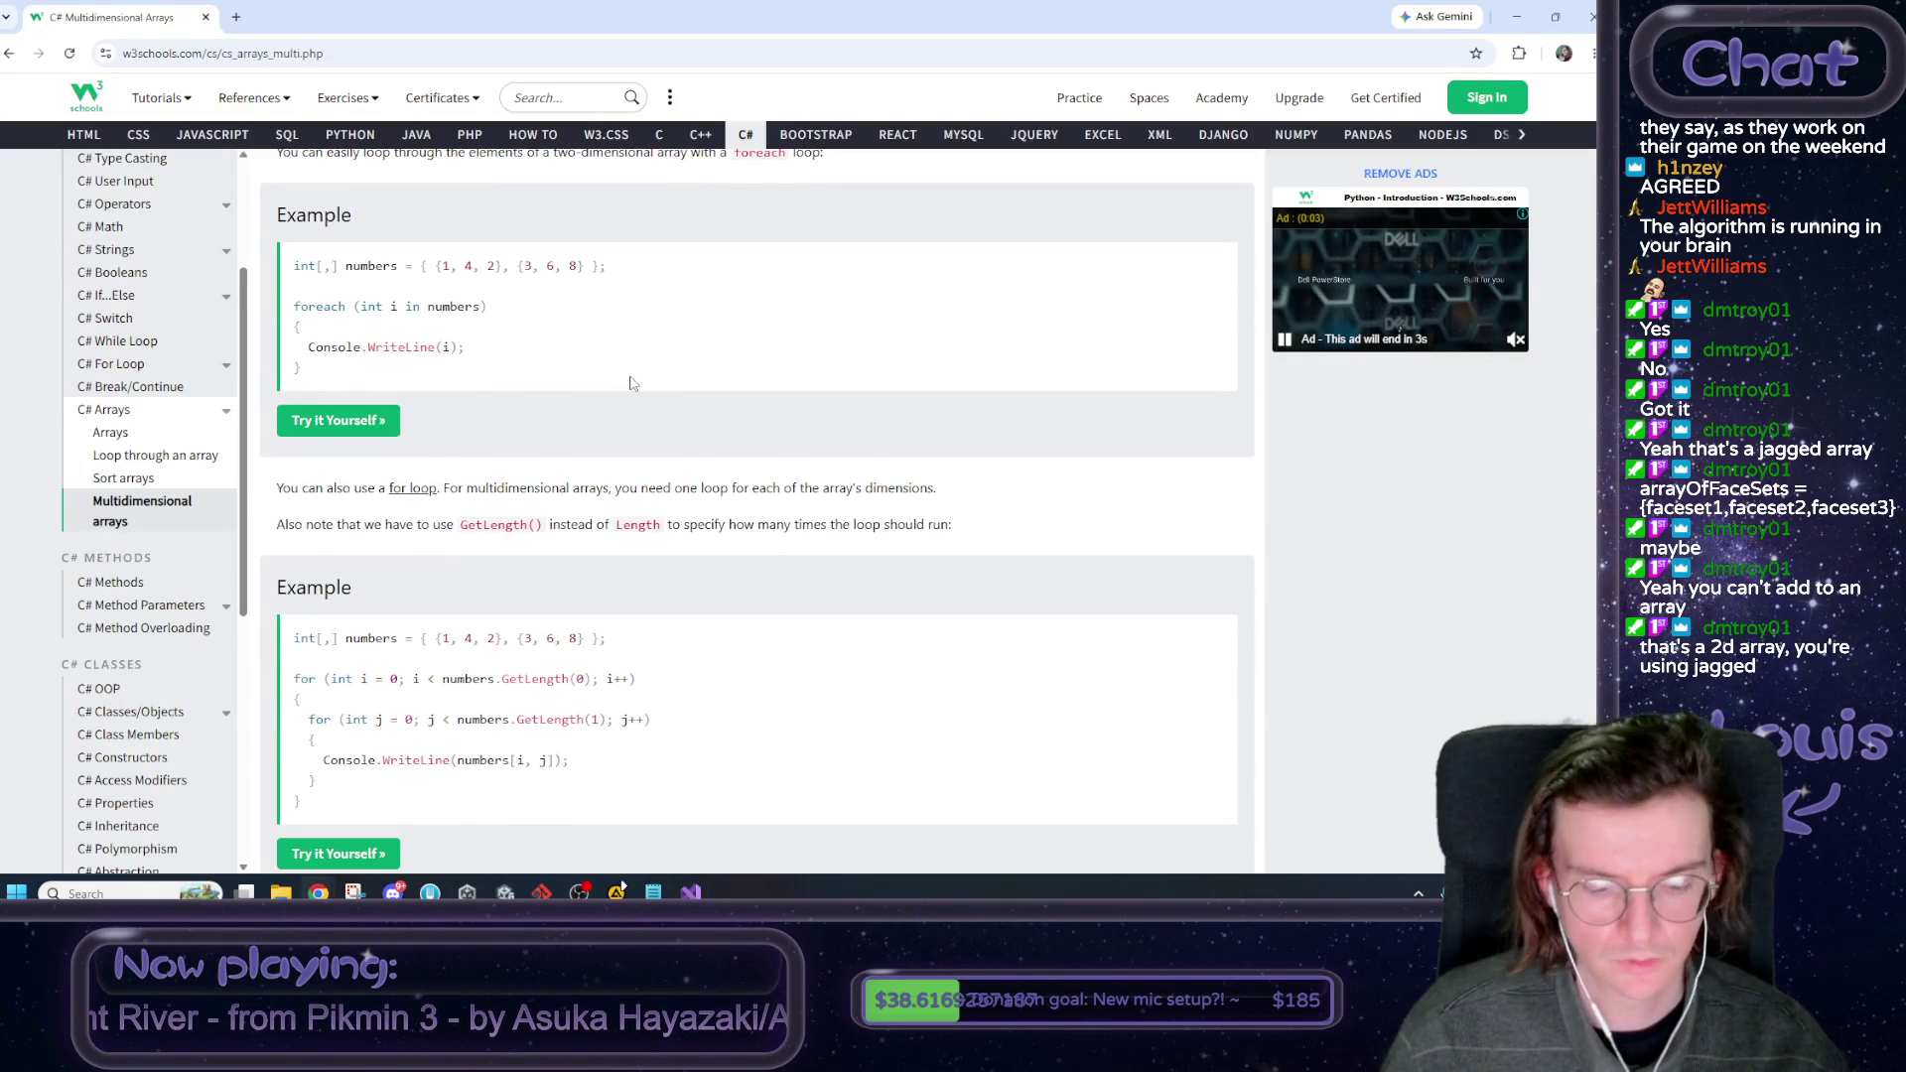
key(ctrl+f)
text(jagged)
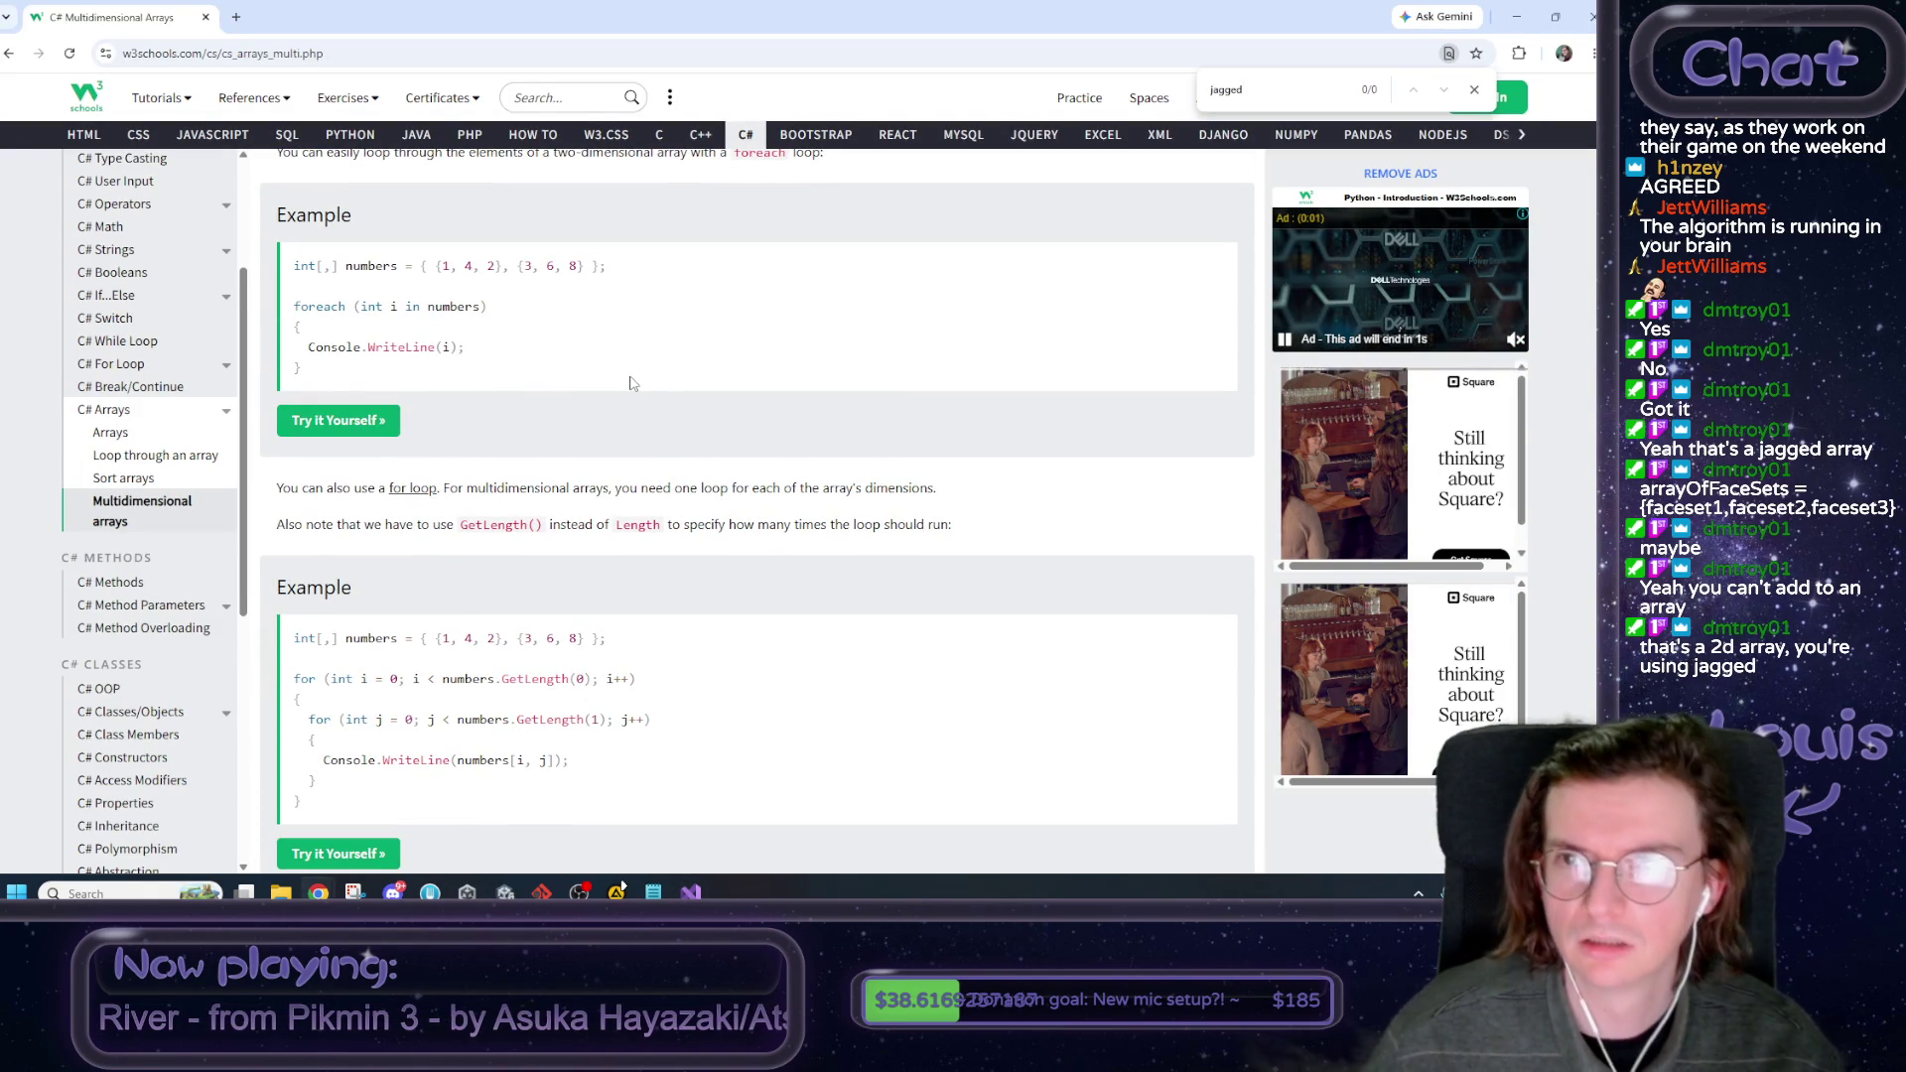
key(alt+Left)
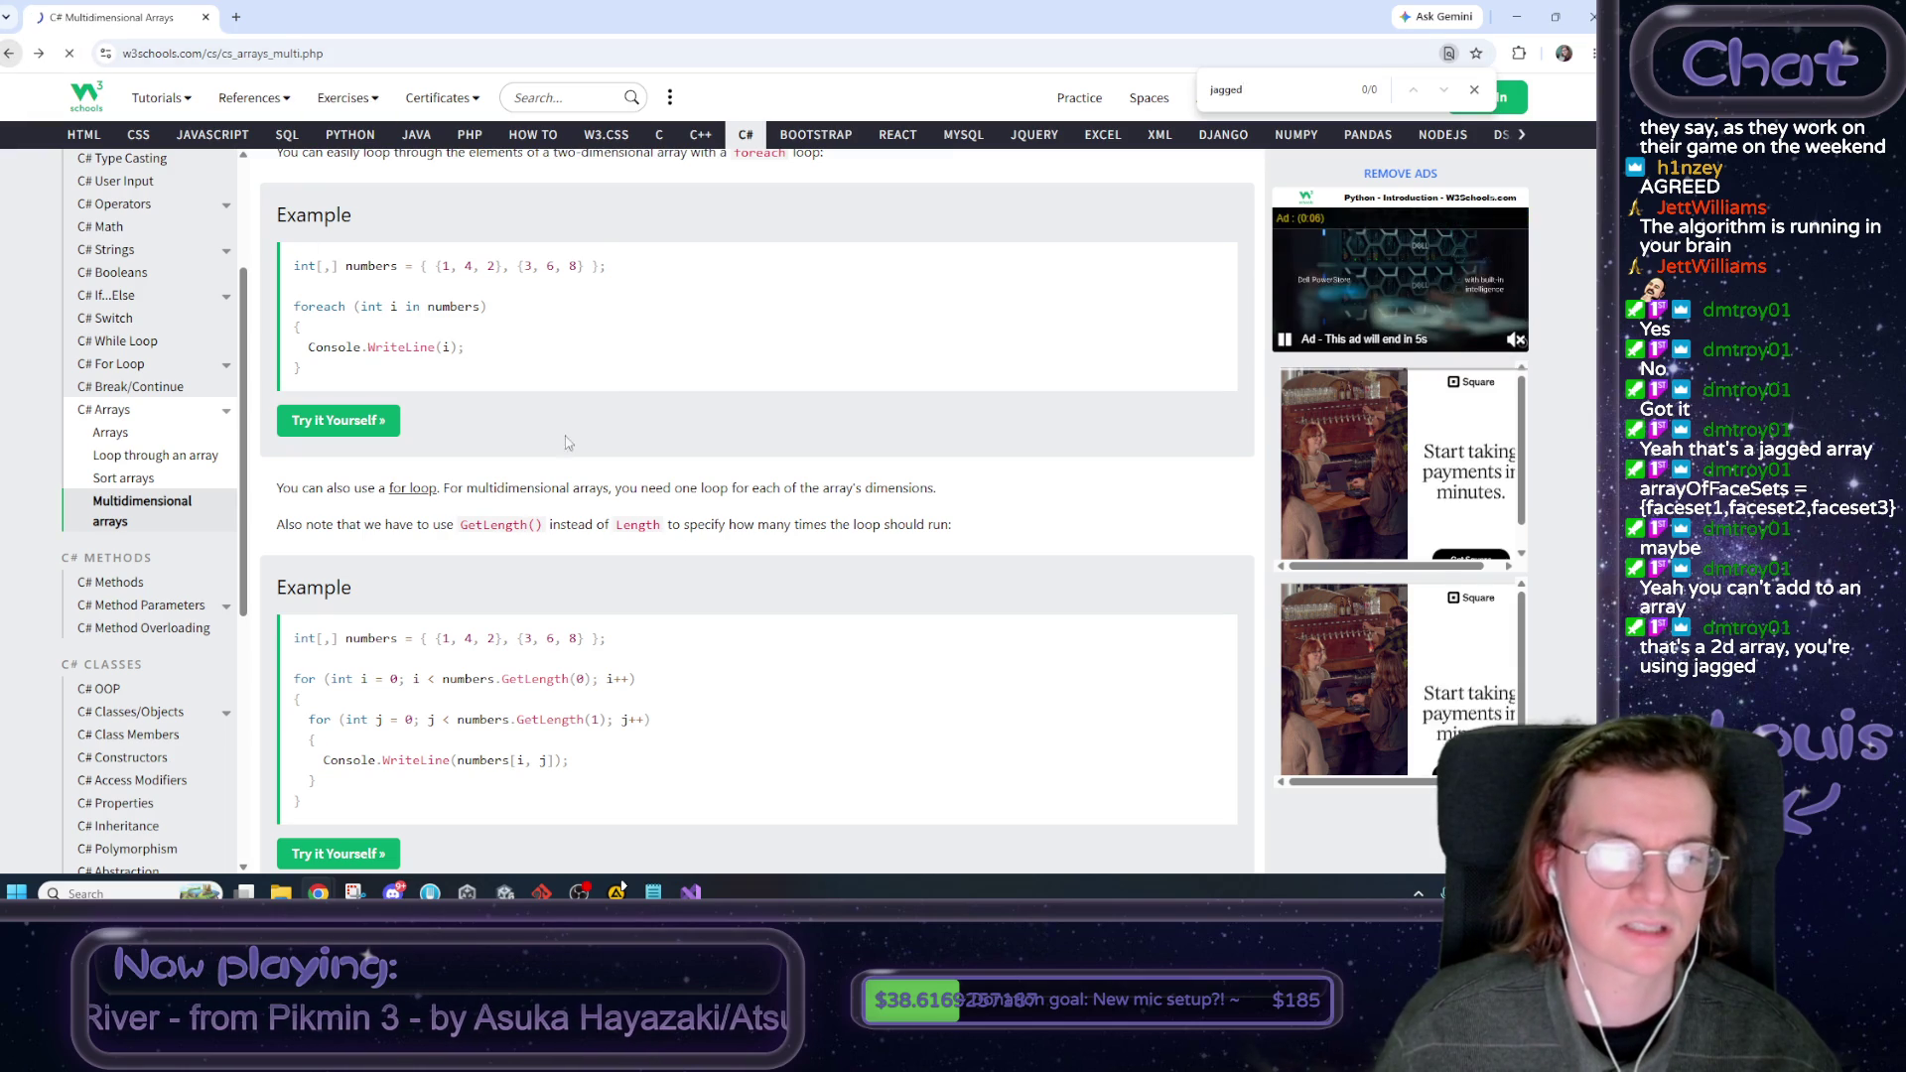
scroll(724, 530, down, 4)
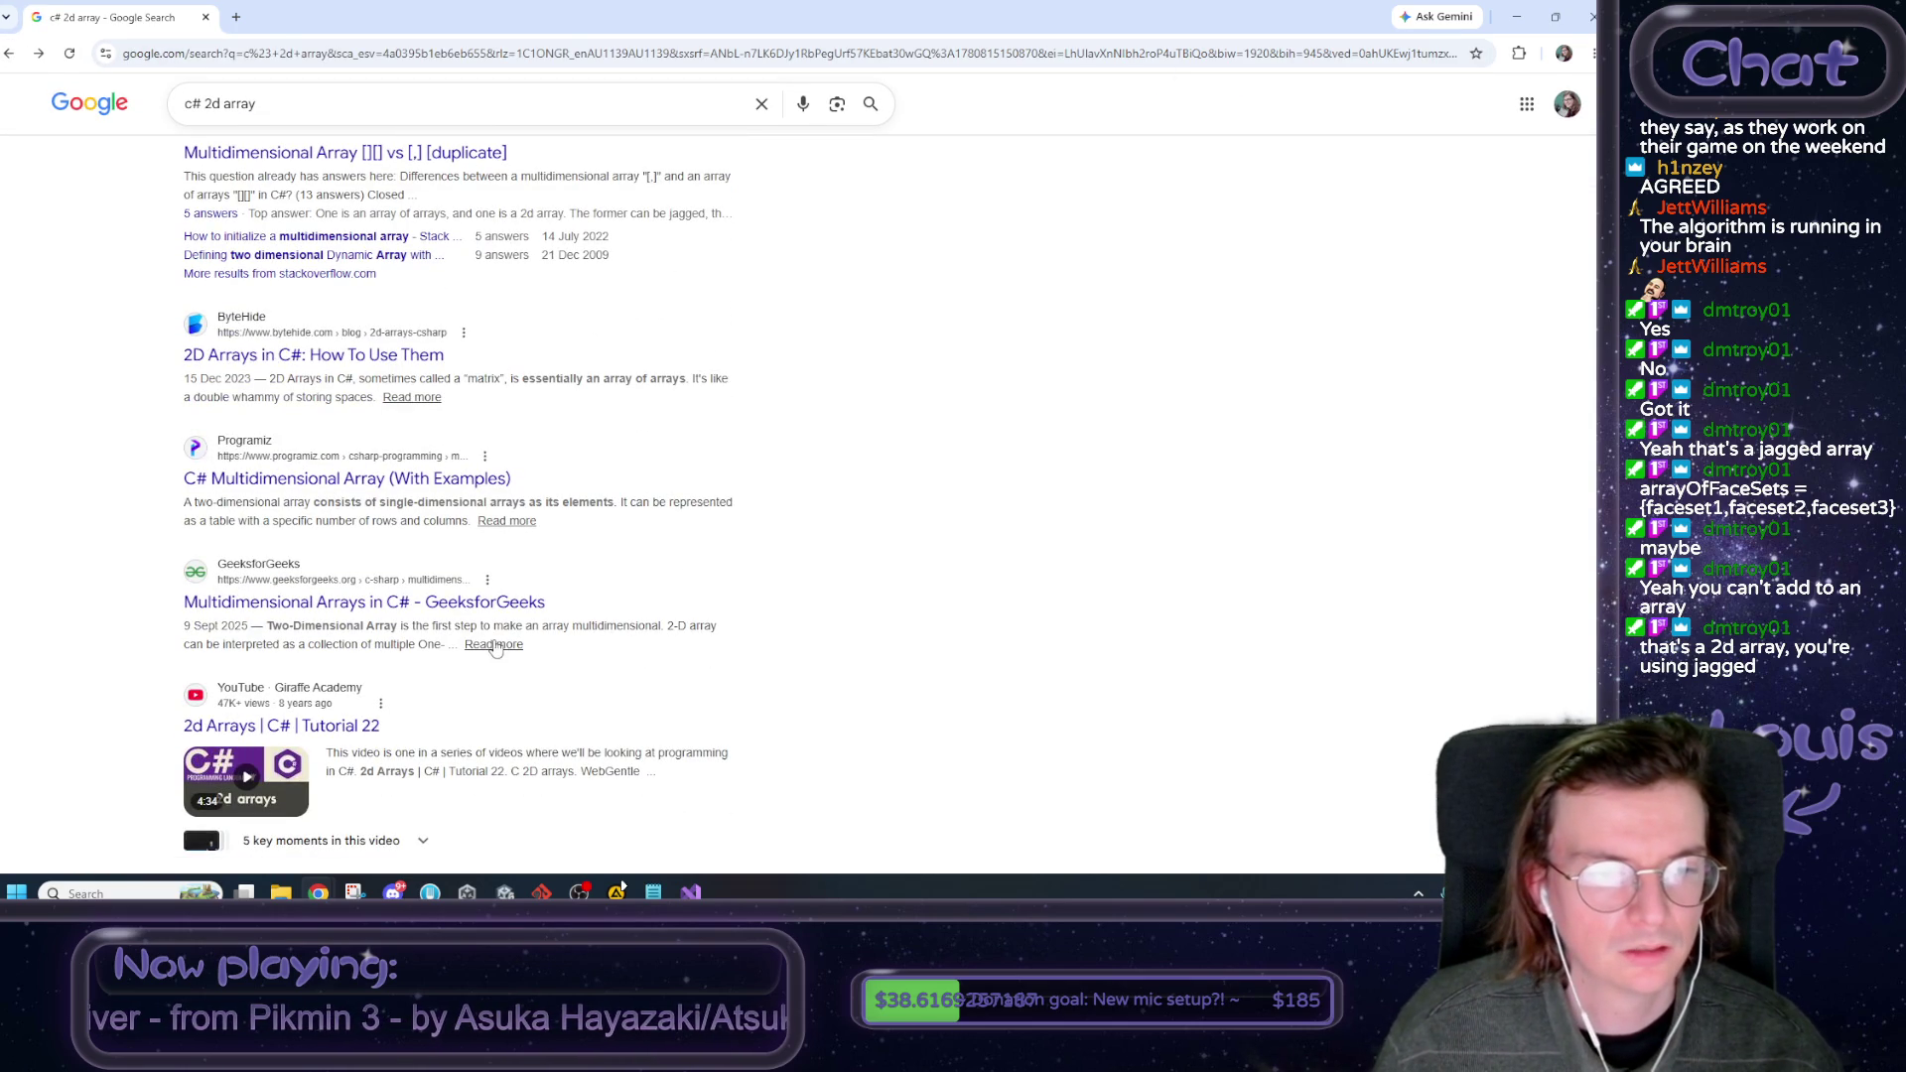
Search 'c# 2d jagged array' and open the Microsoft Learn C# Arrays reference.
click(221, 103)
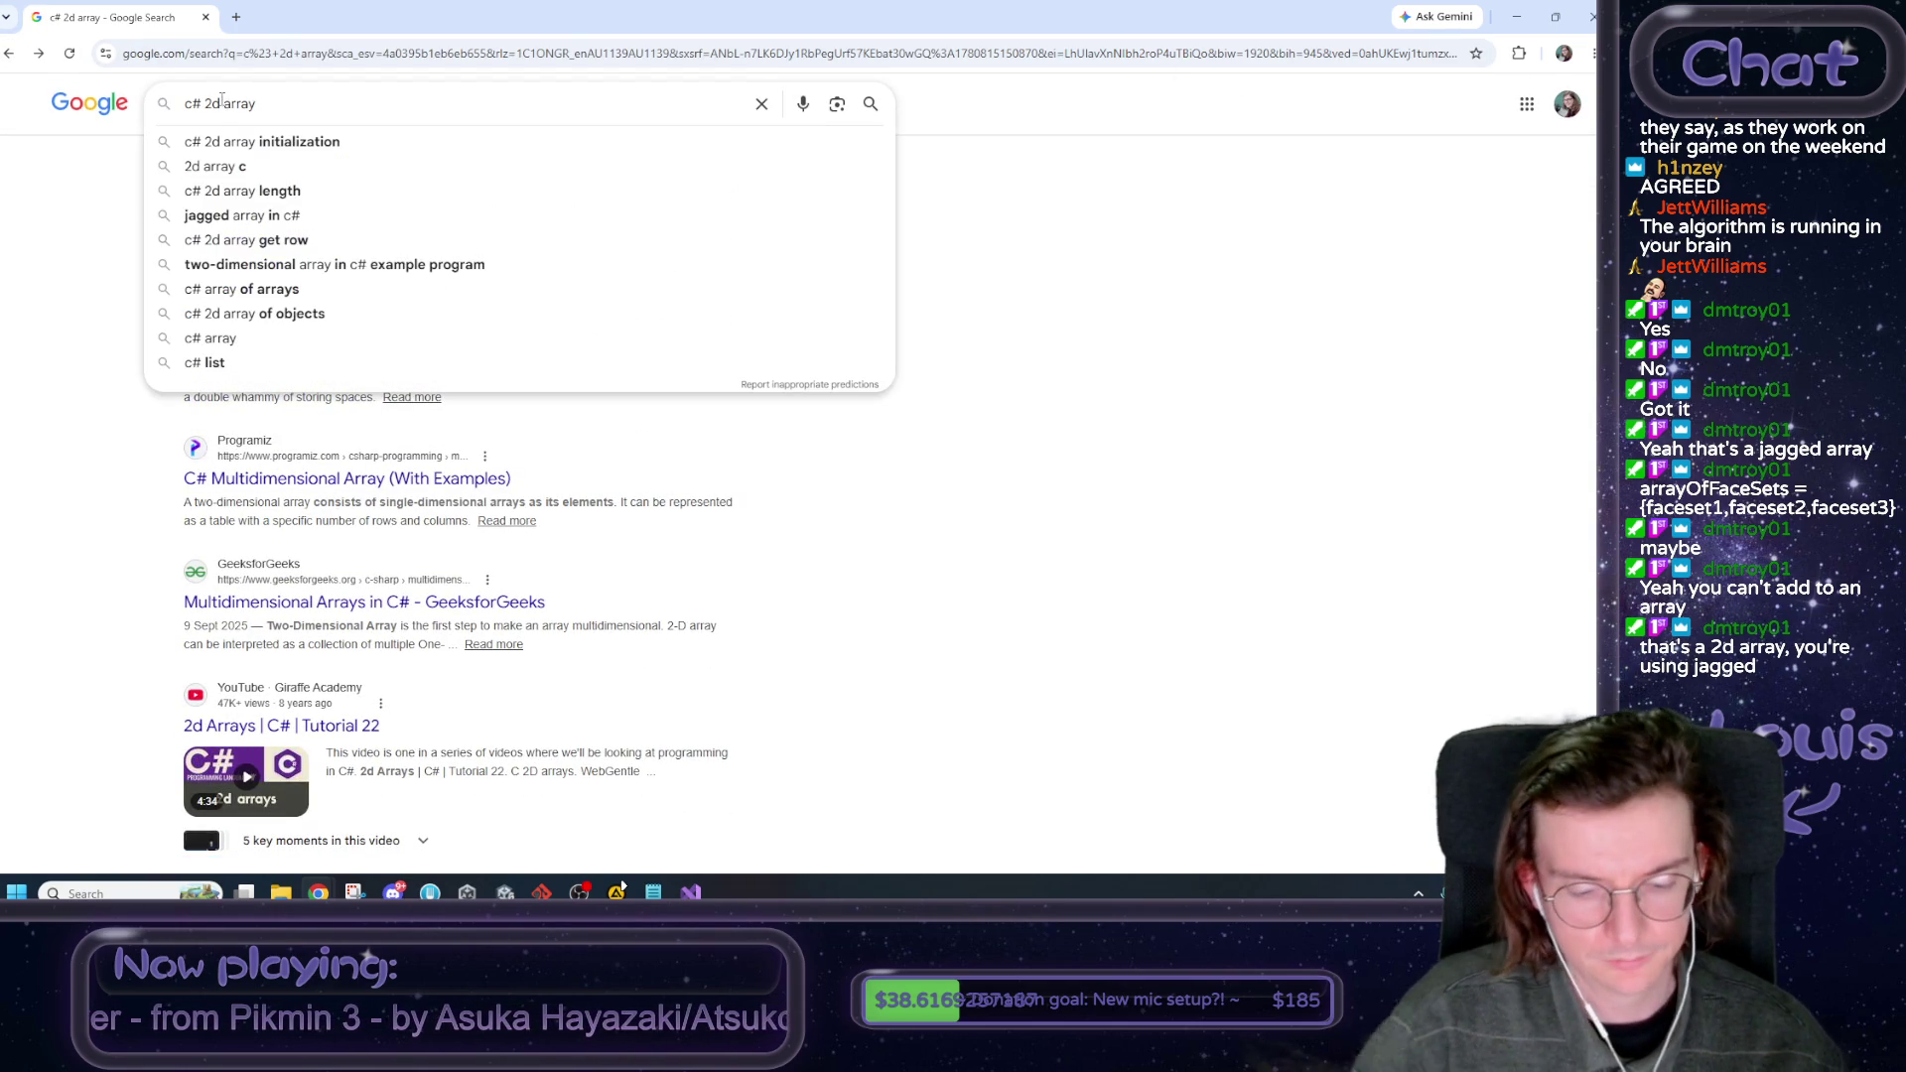
key(Return)
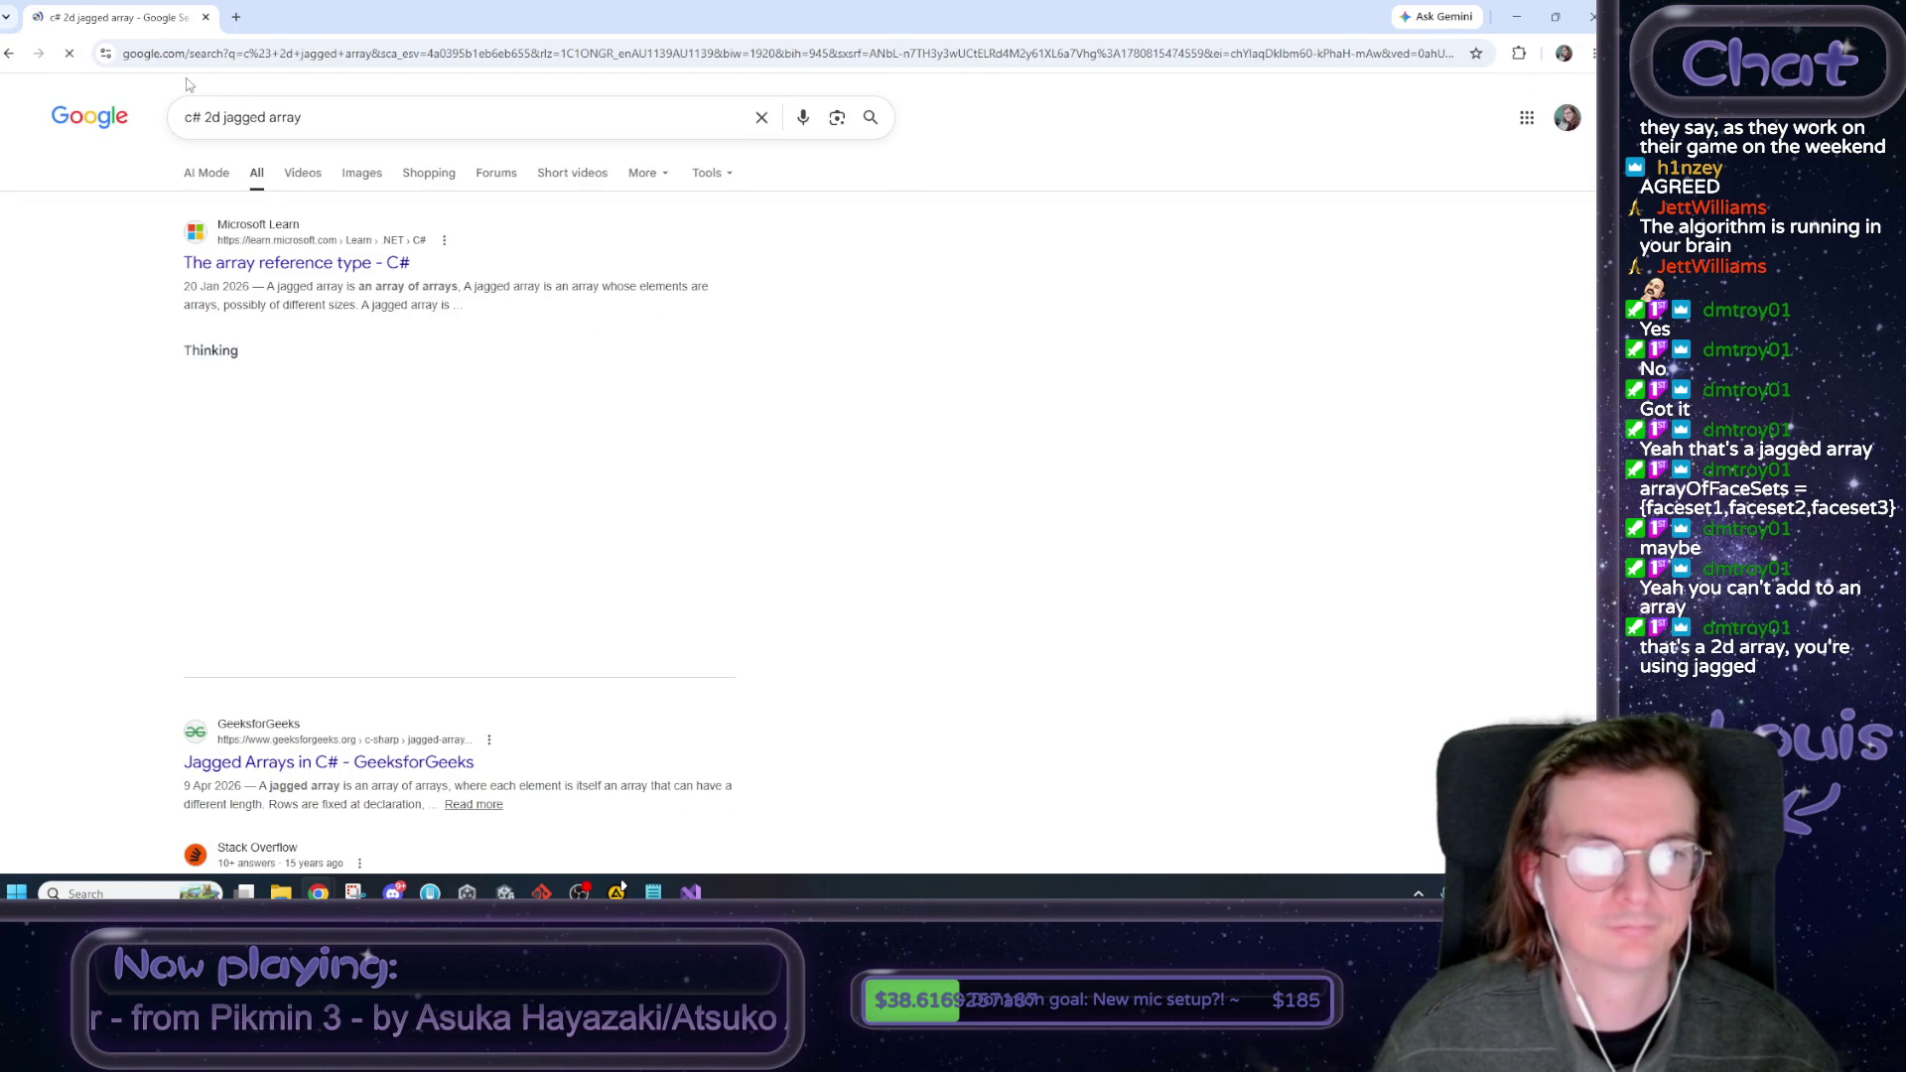
click(309, 262)
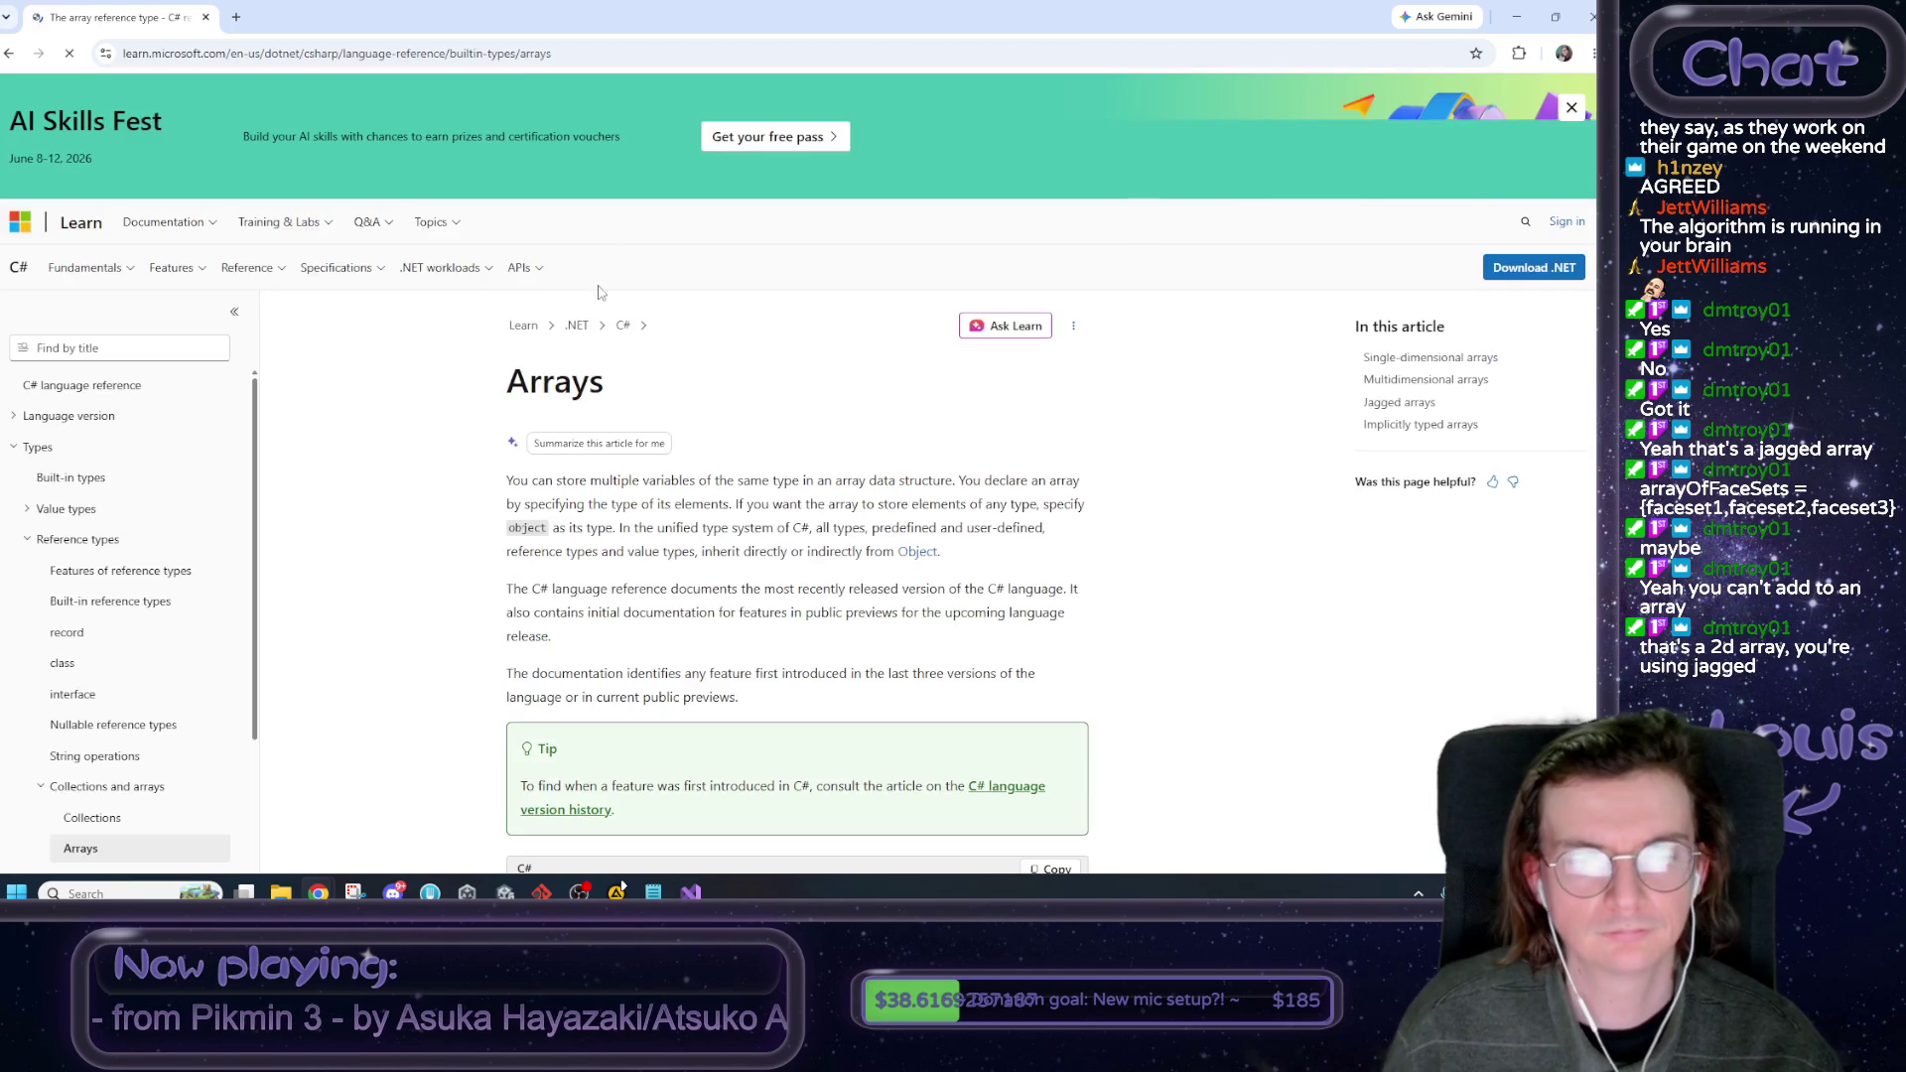
Read the jagged-array declaration example, then return to EndOfDayReport.cs.
scroll(444, 411, down, 4)
scroll(444, 411, down, 3)
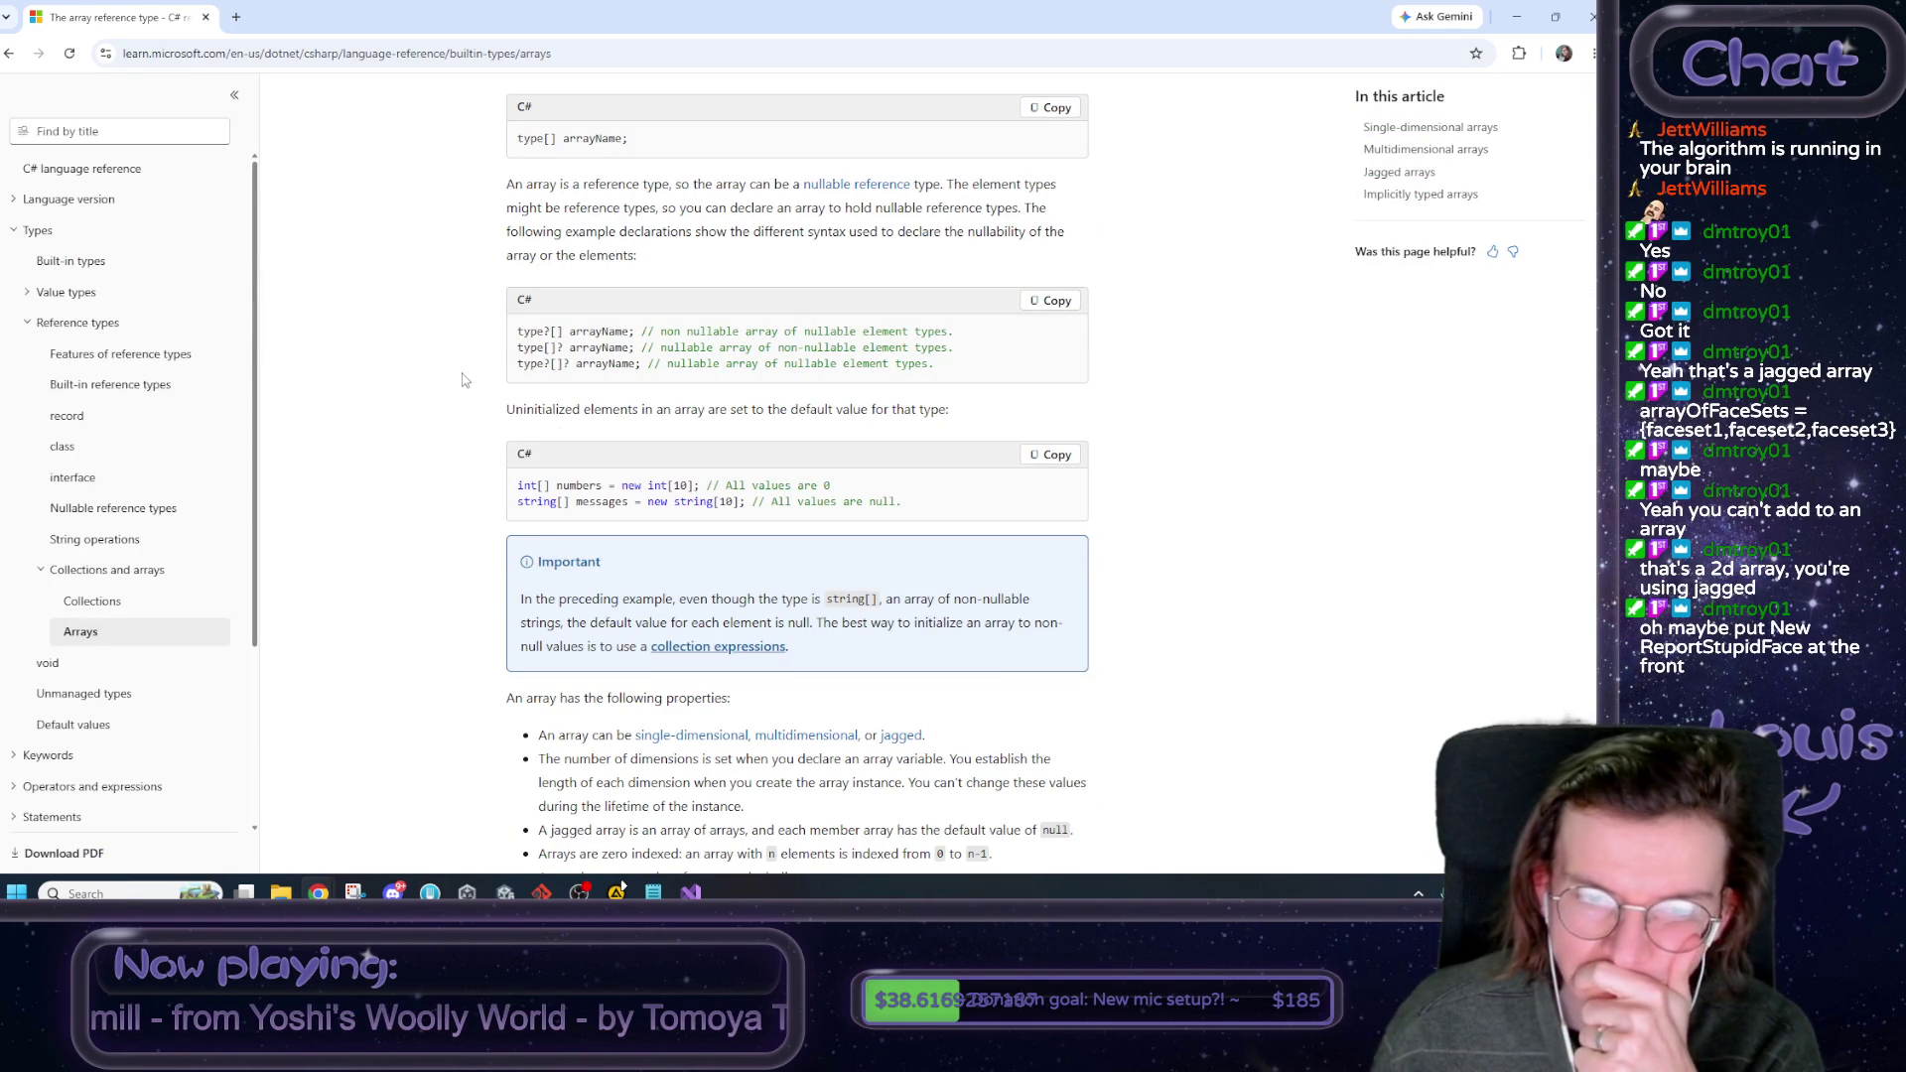
scroll(463, 381, down, 7)
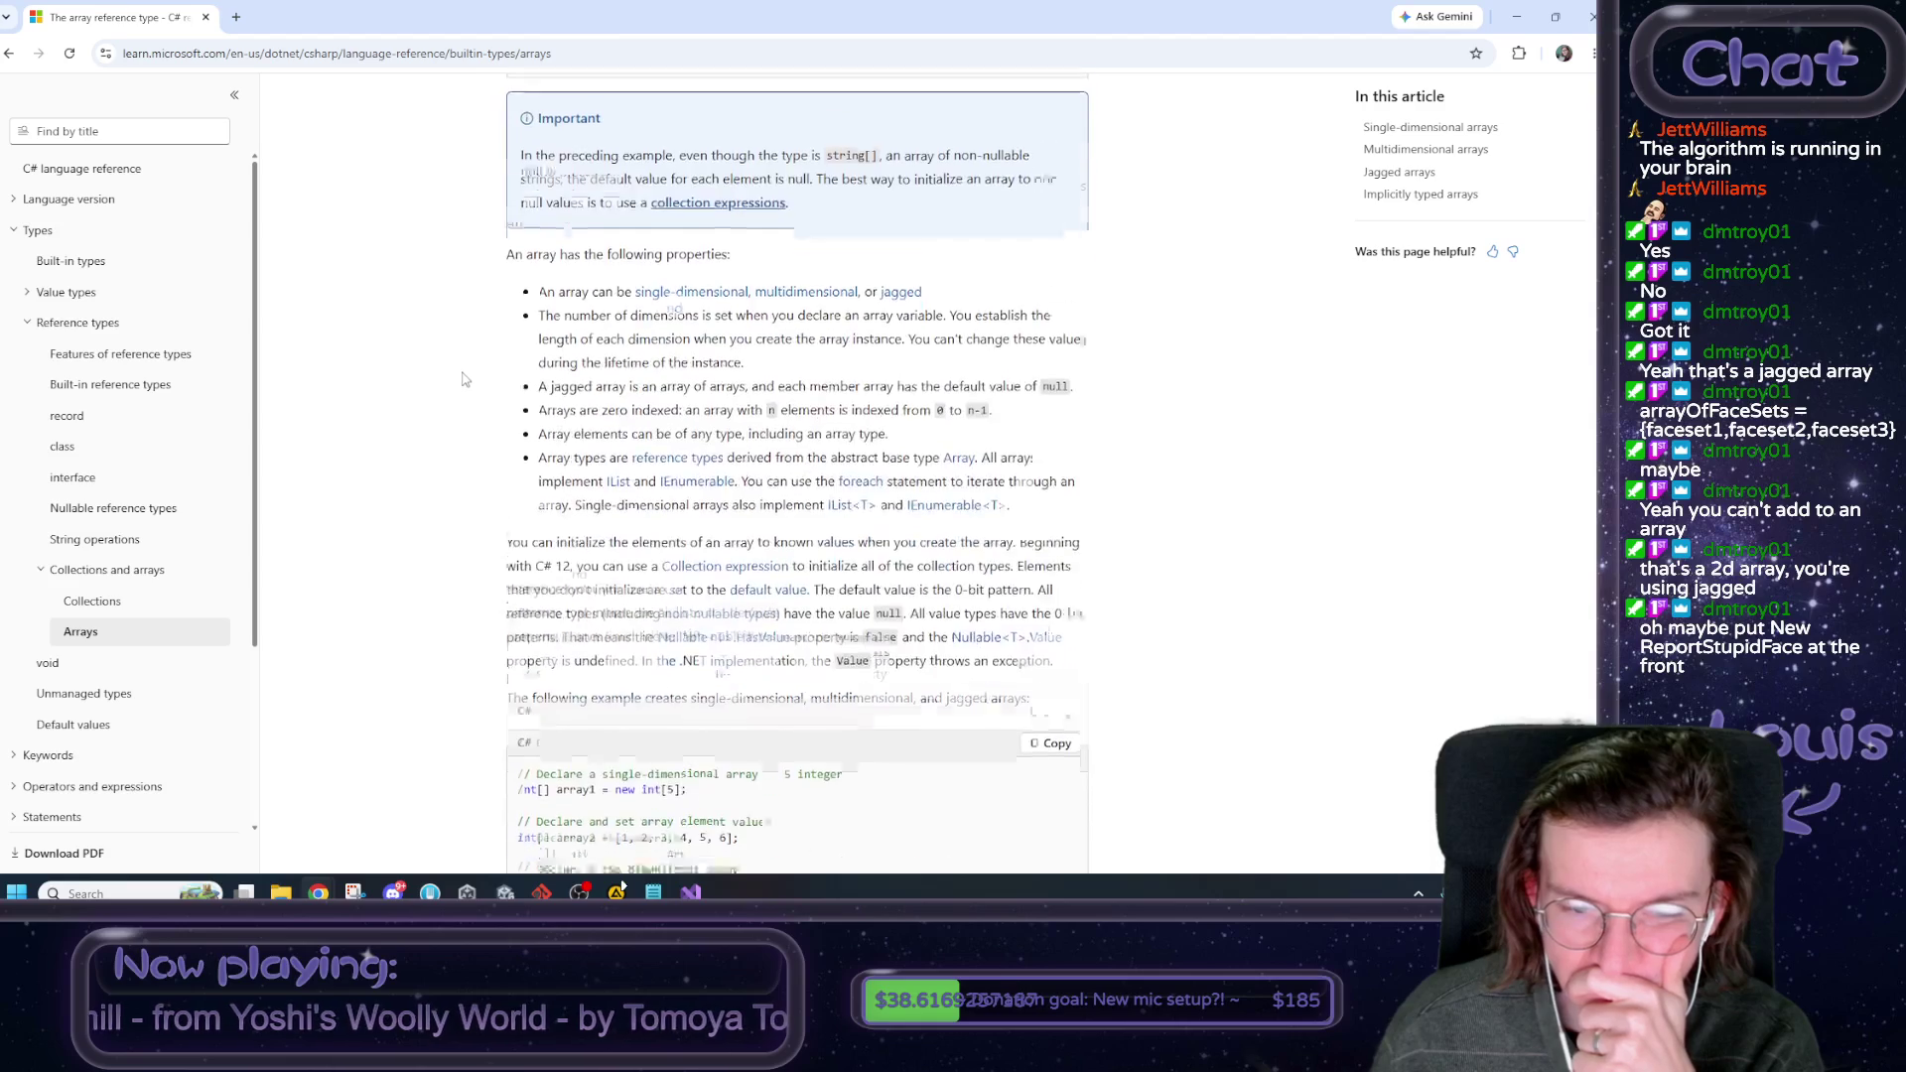
scroll(464, 378, down, 1)
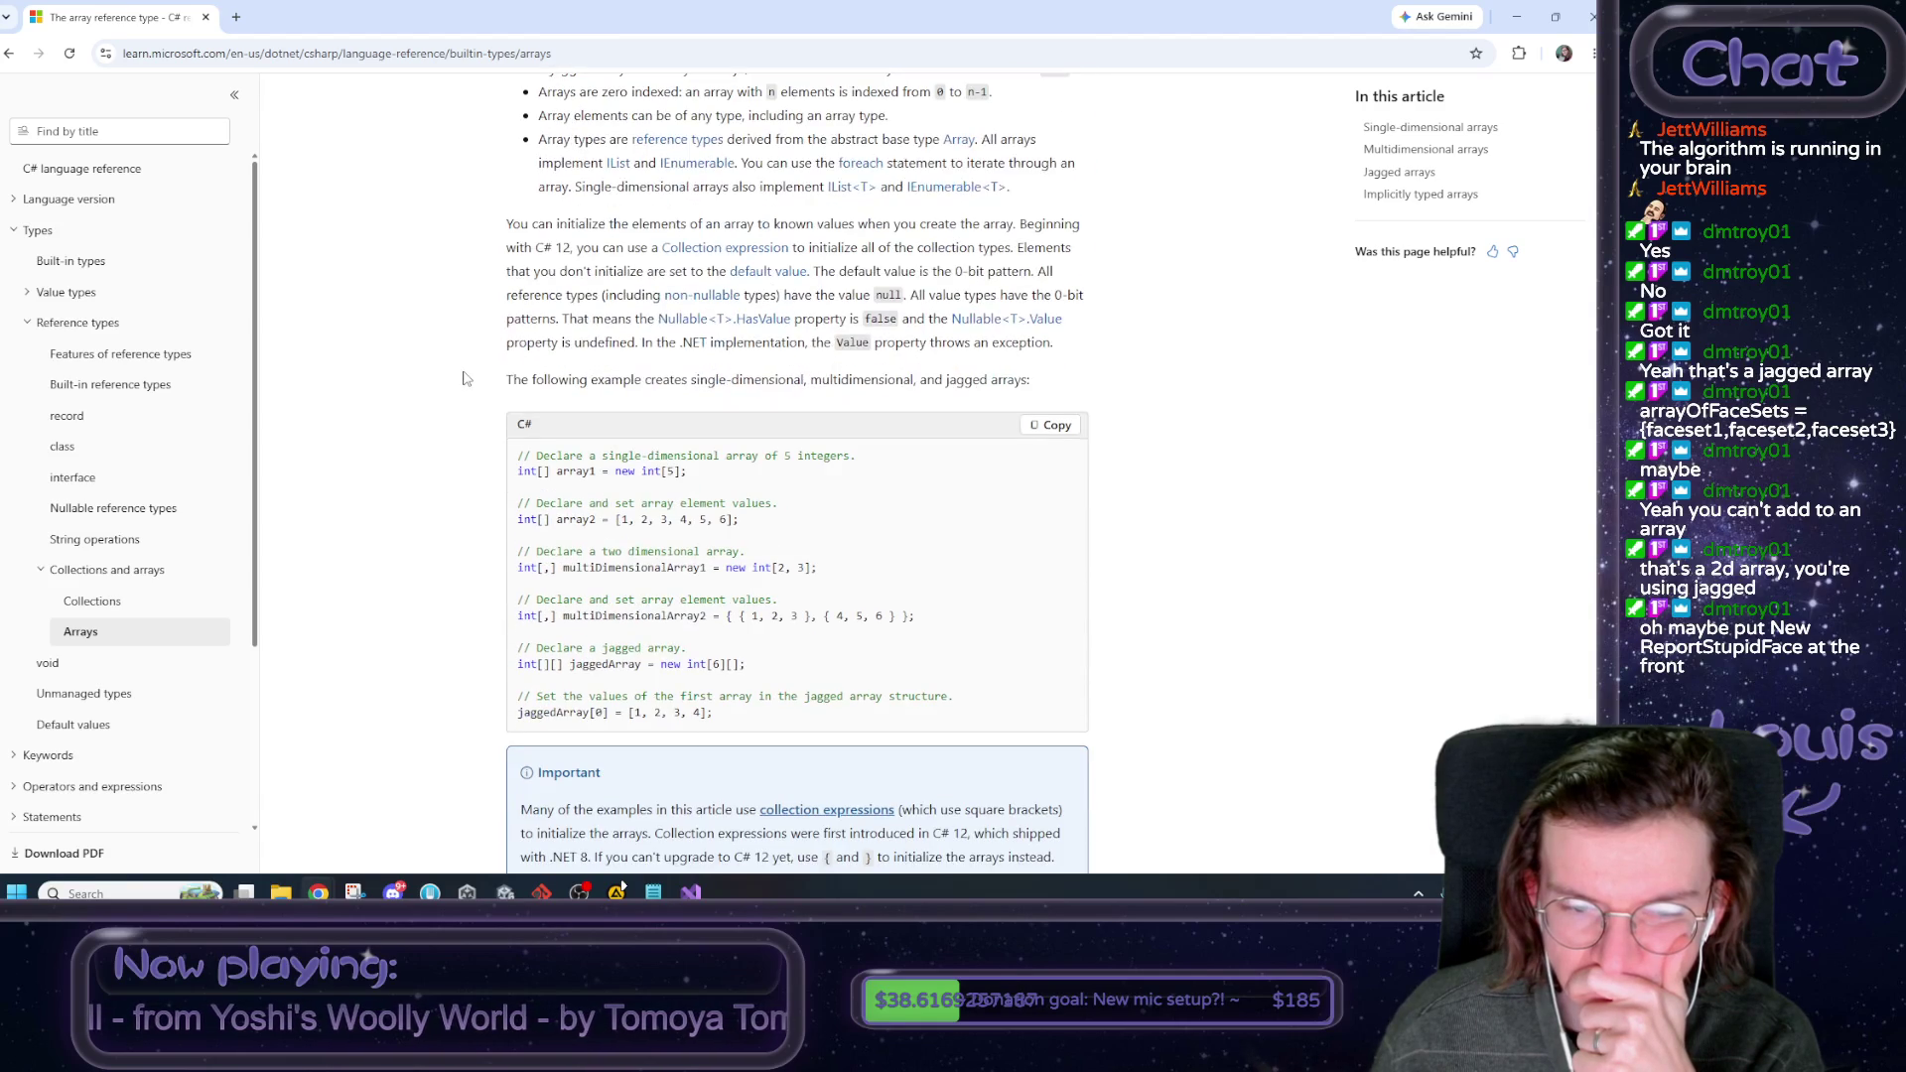
drag(631, 664, 516, 664)
click(780, 673)
scroll(780, 673, down, 1)
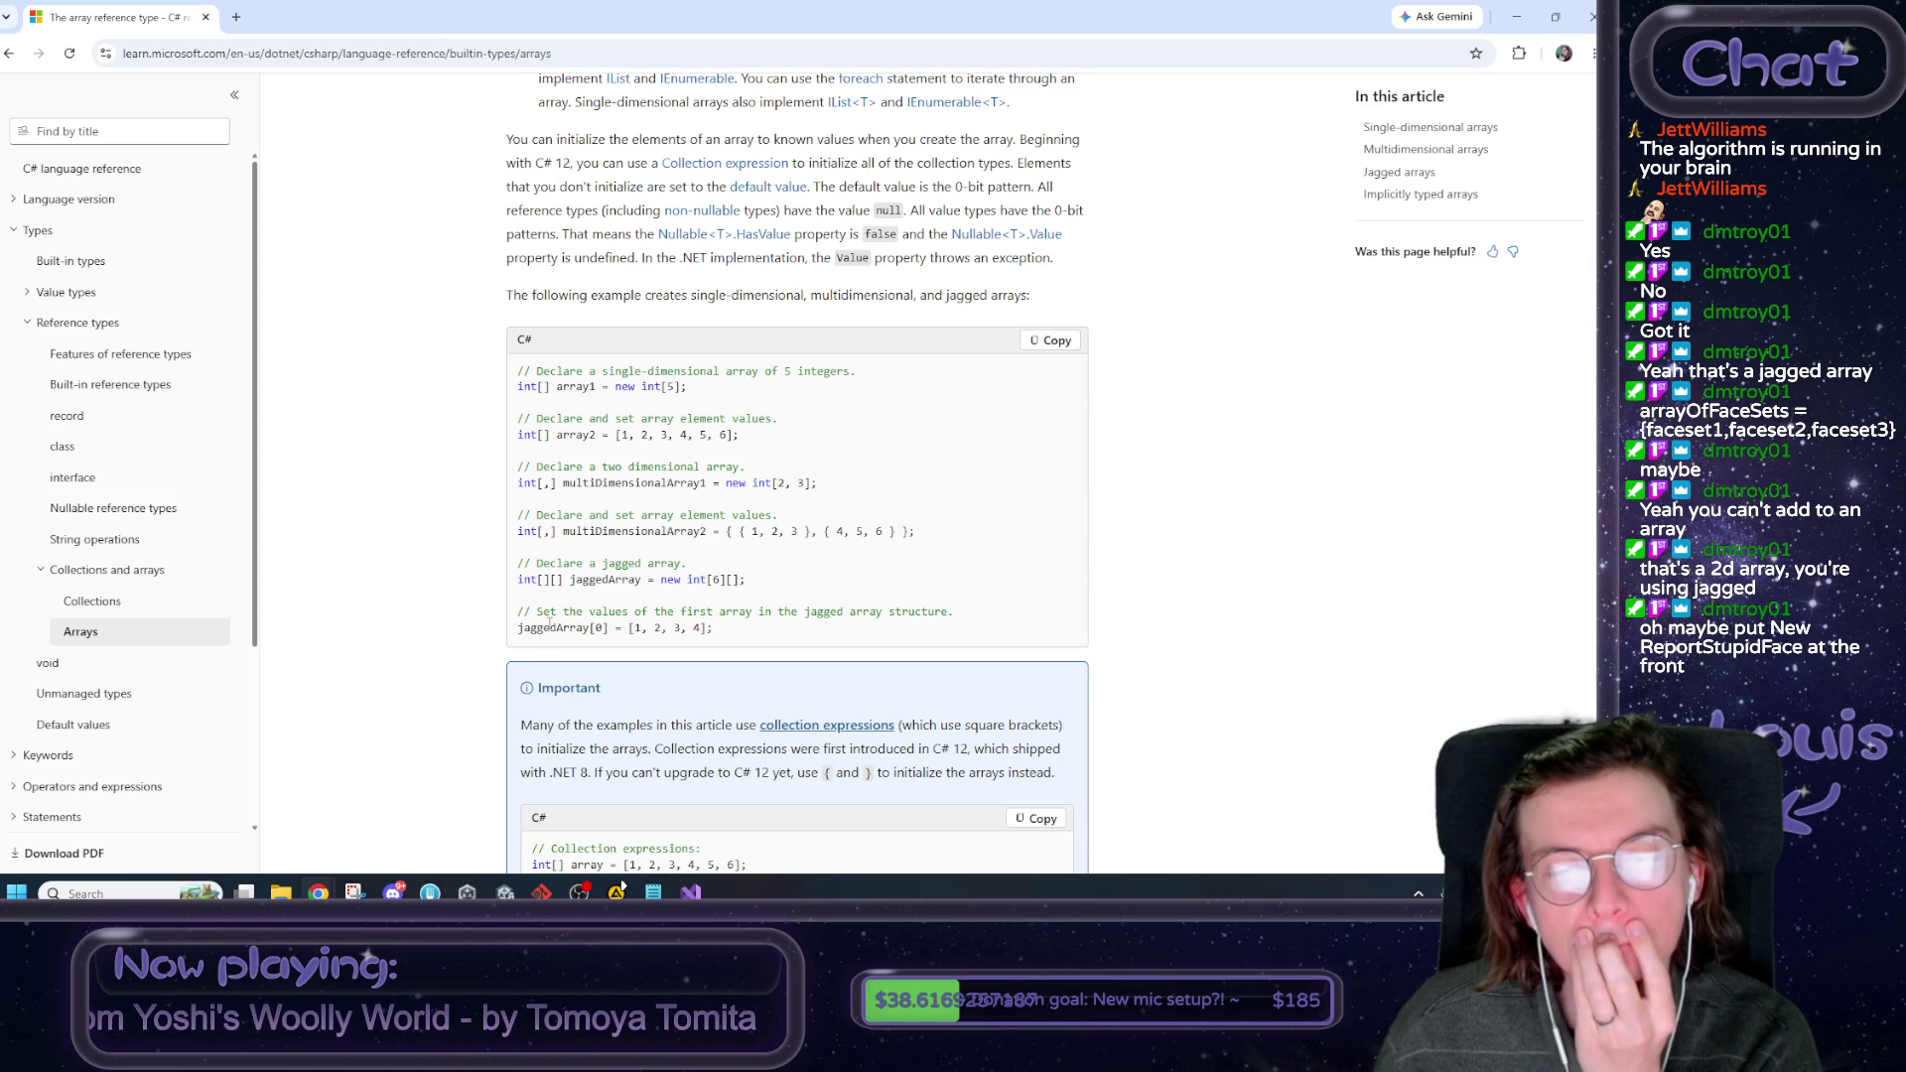
click(693, 892)
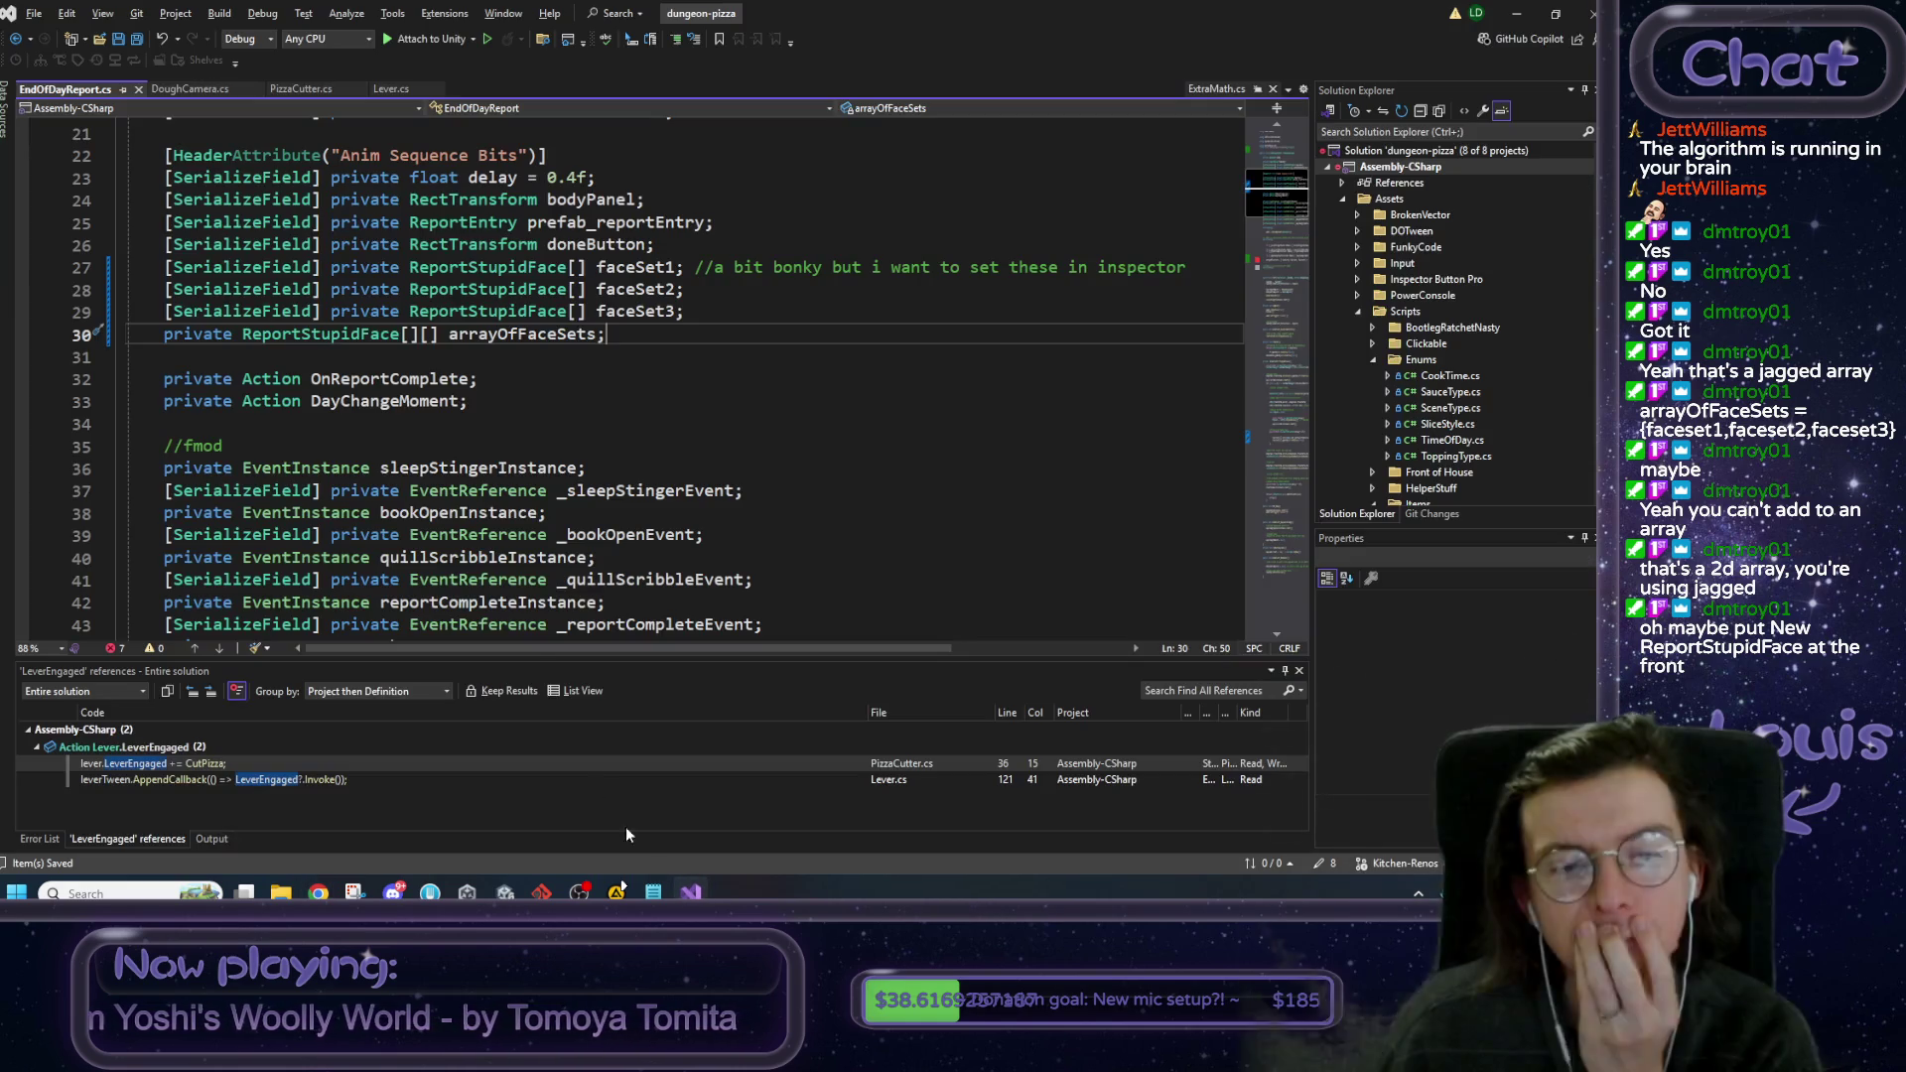
Rewrite line 65 as arrayOfFaceSets[0] = faceSet1; following the C# jagged array reference.
scroll(459, 481, down, 4)
key(alt+Tab)
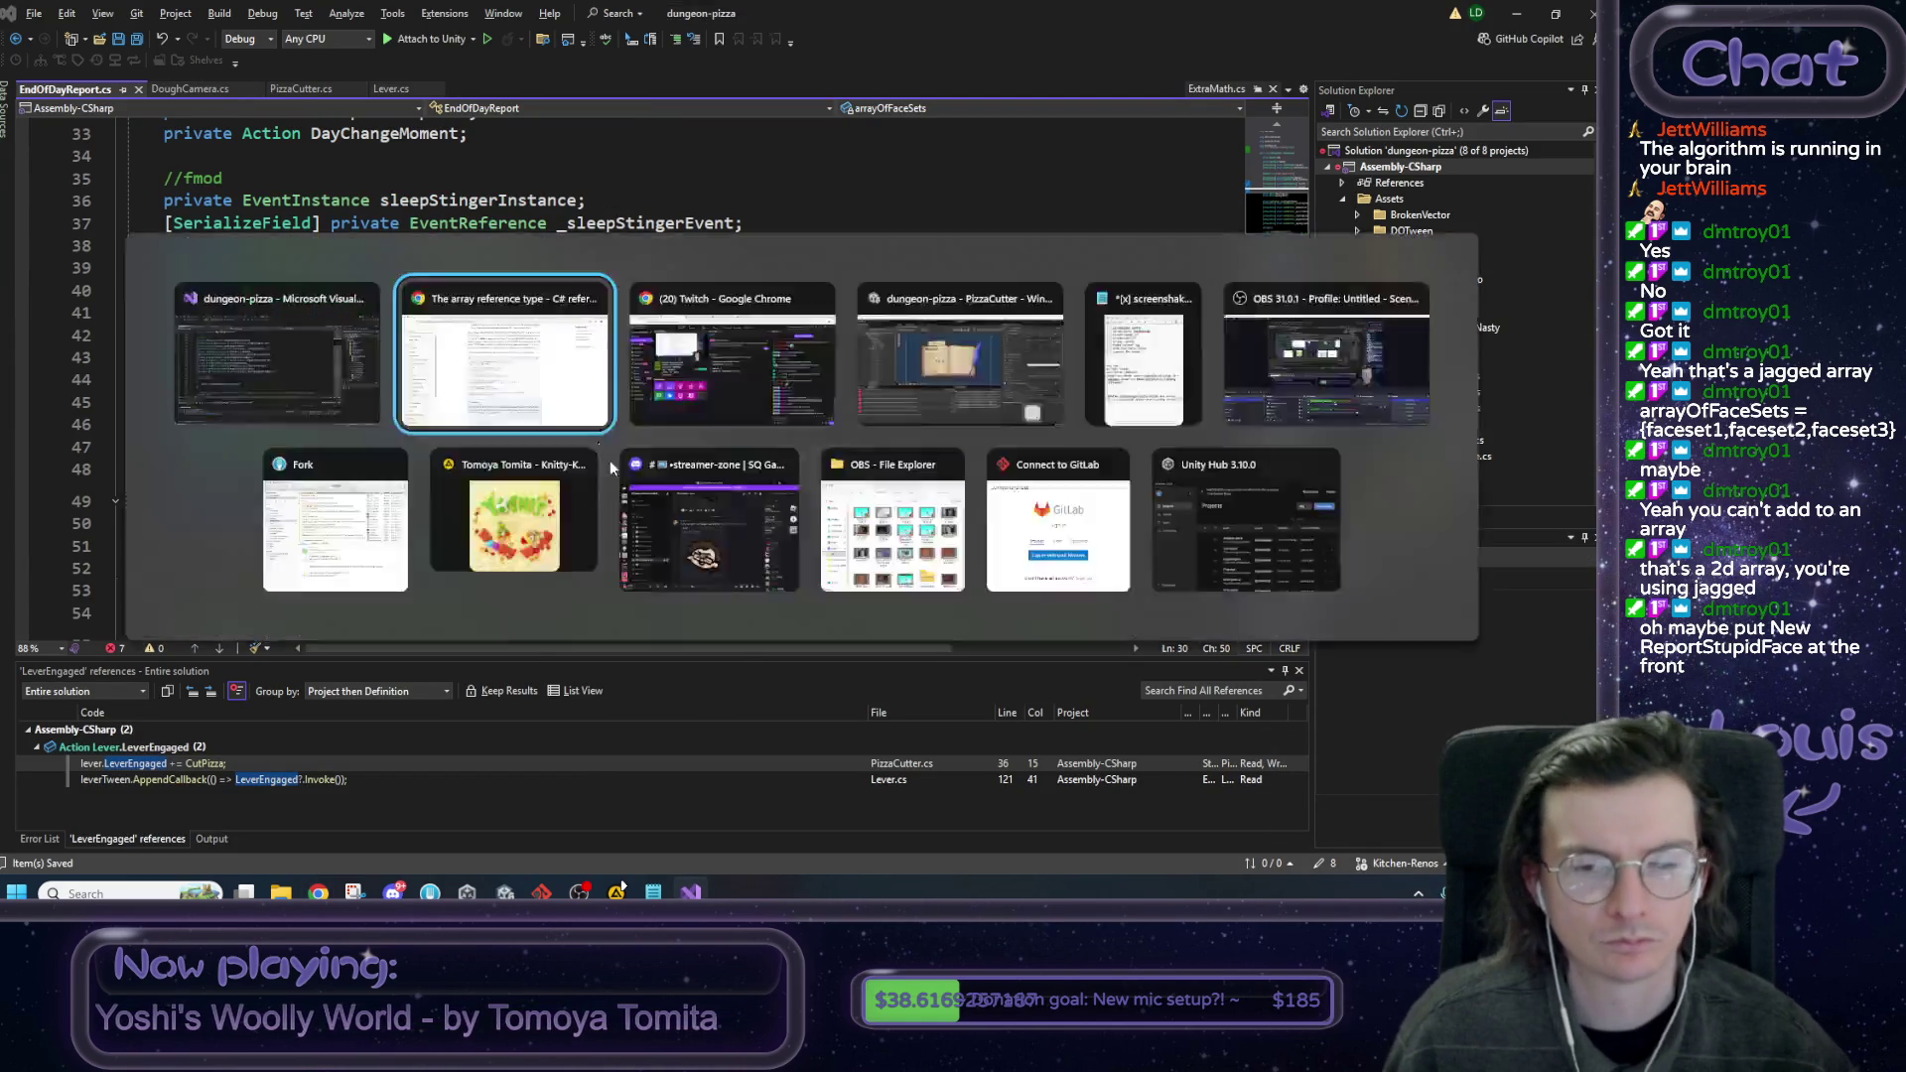
drag(712, 628, 579, 628)
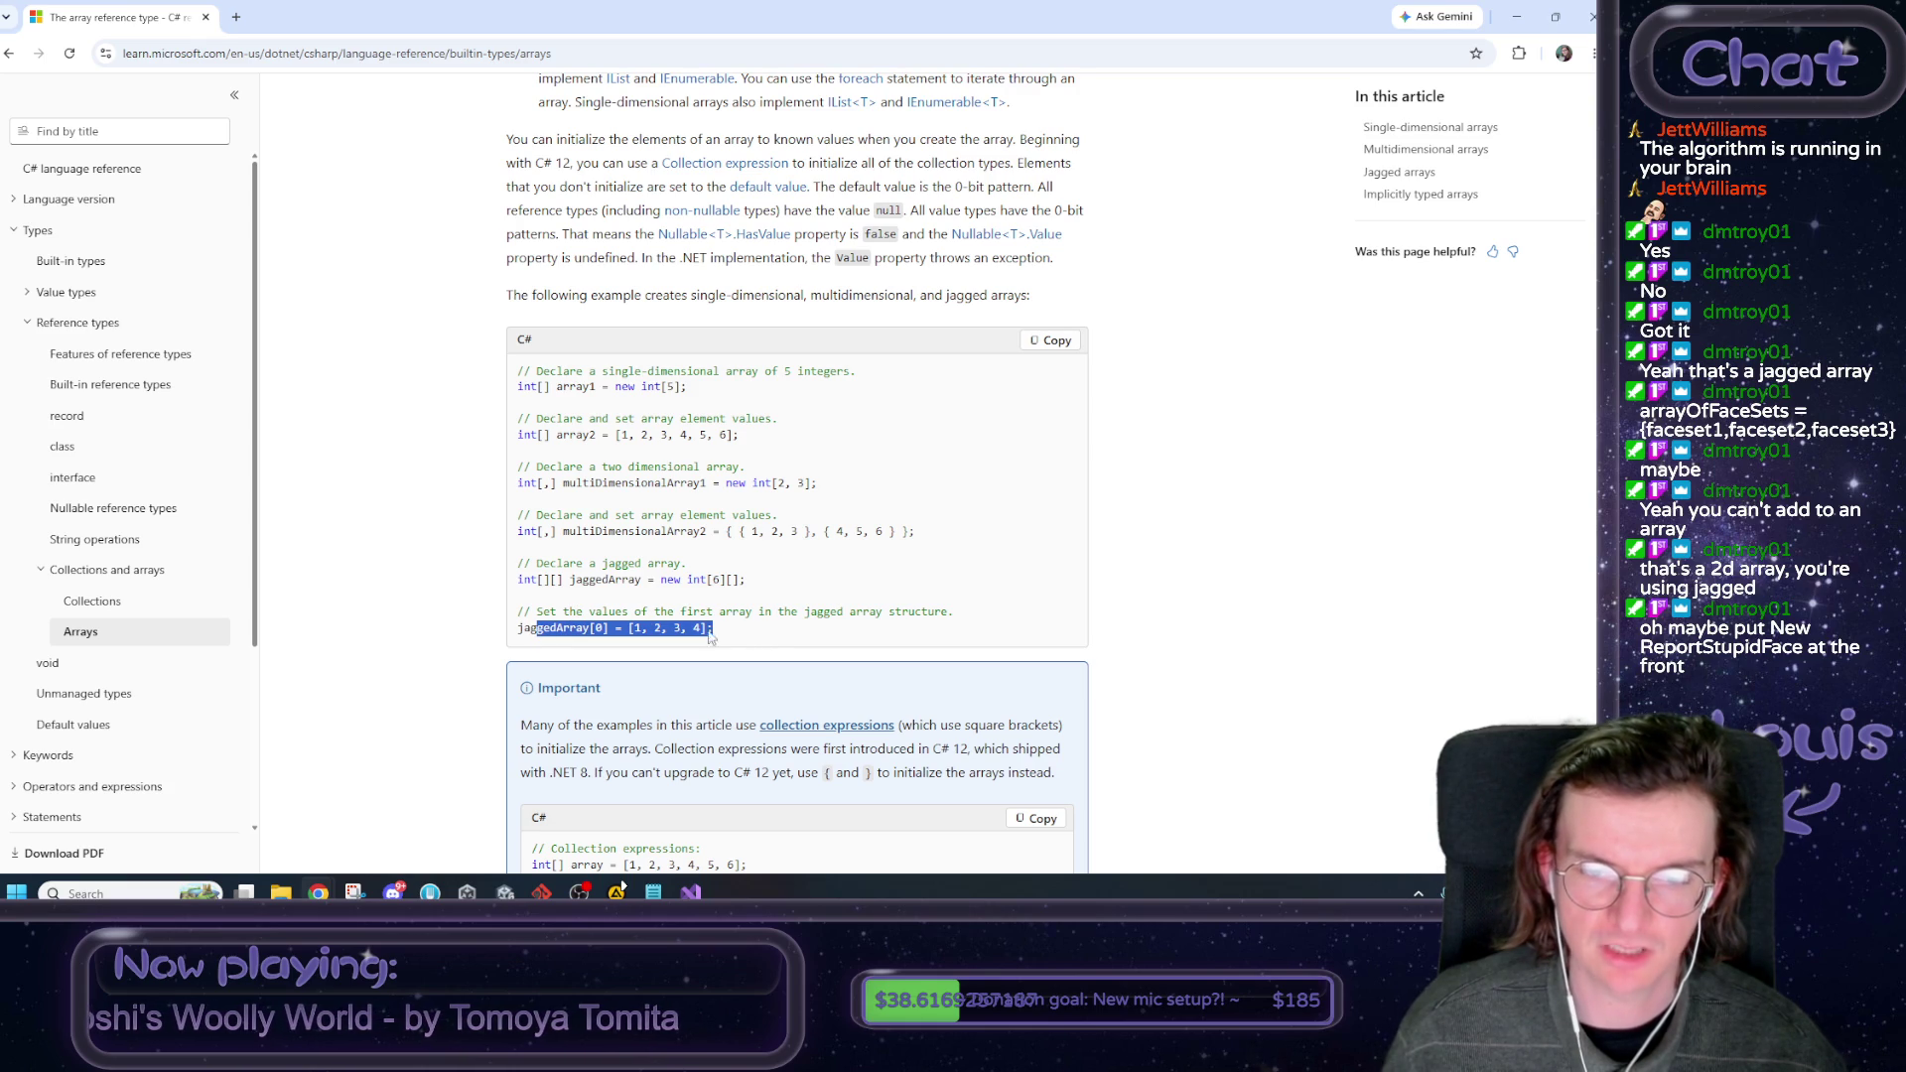
key(alt+Tab)
scroll(524, 579, down, 5)
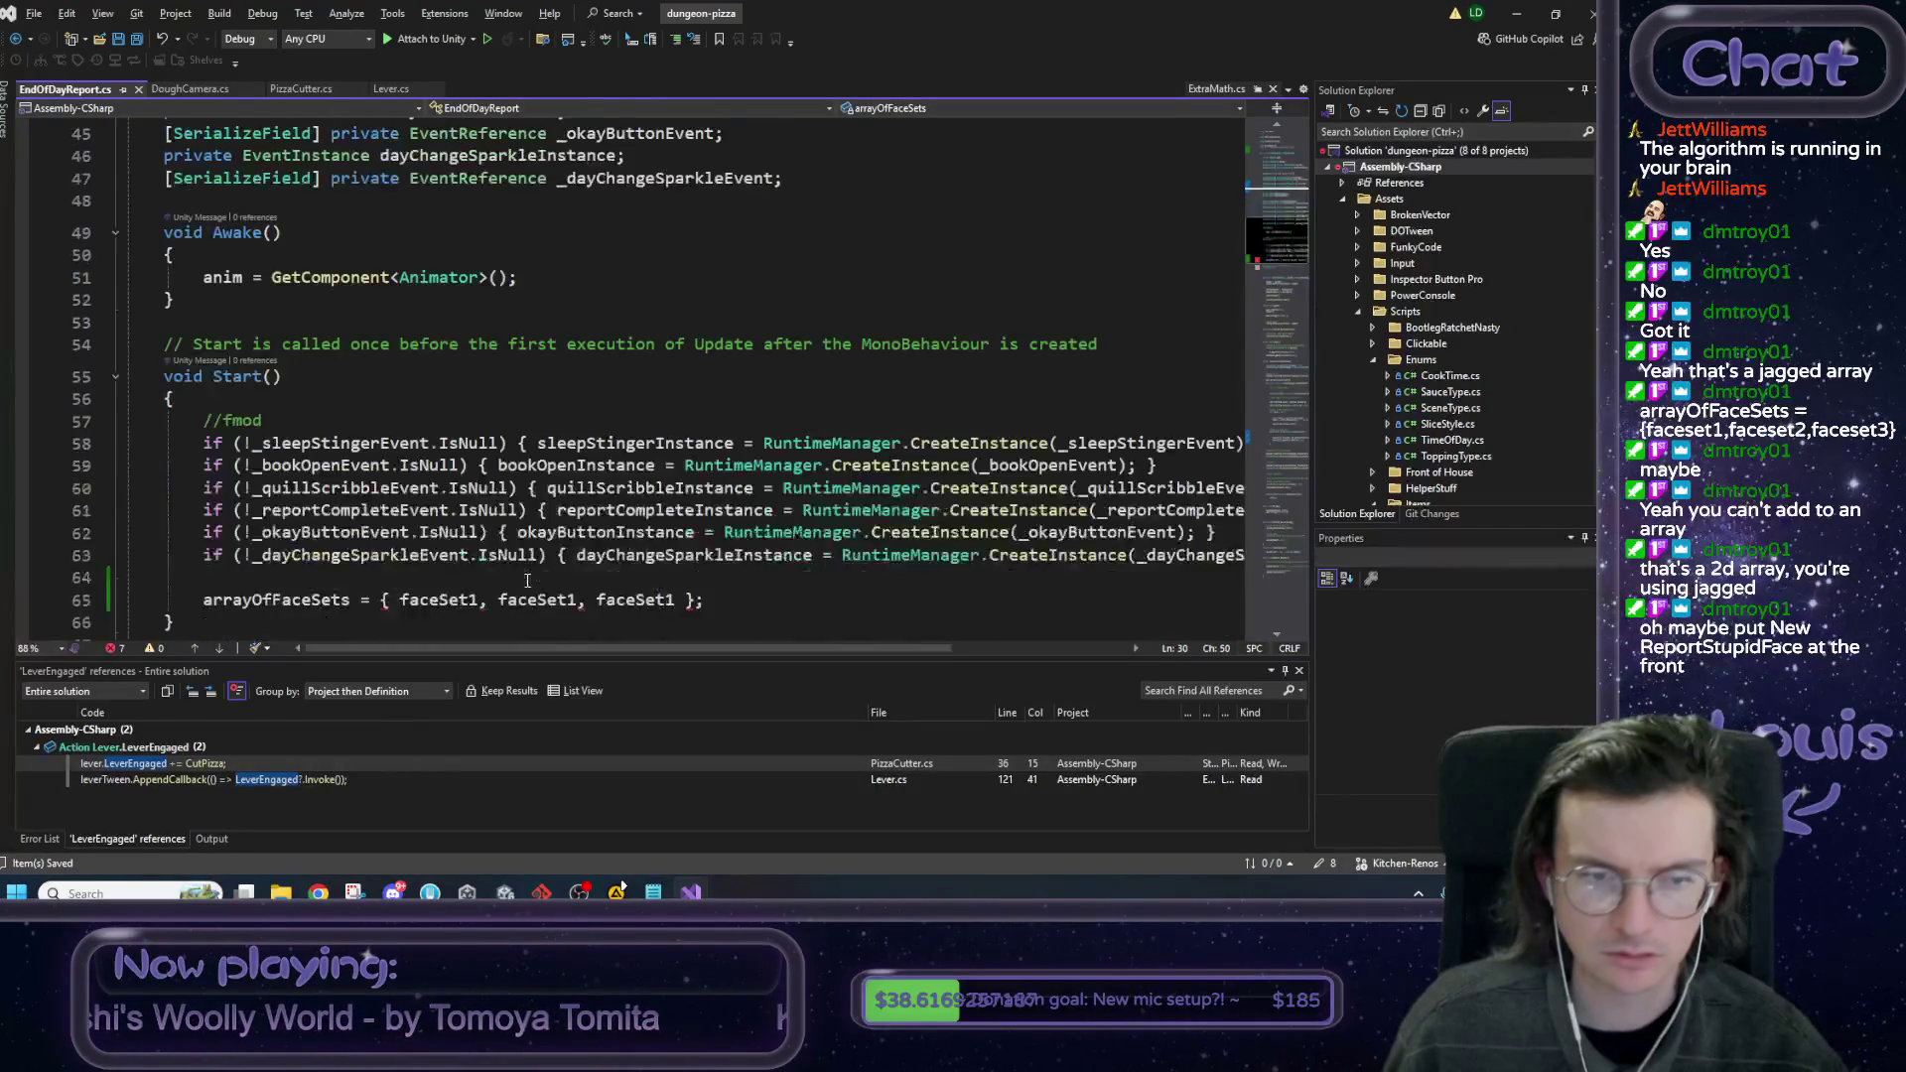
click(353, 398)
text([0])
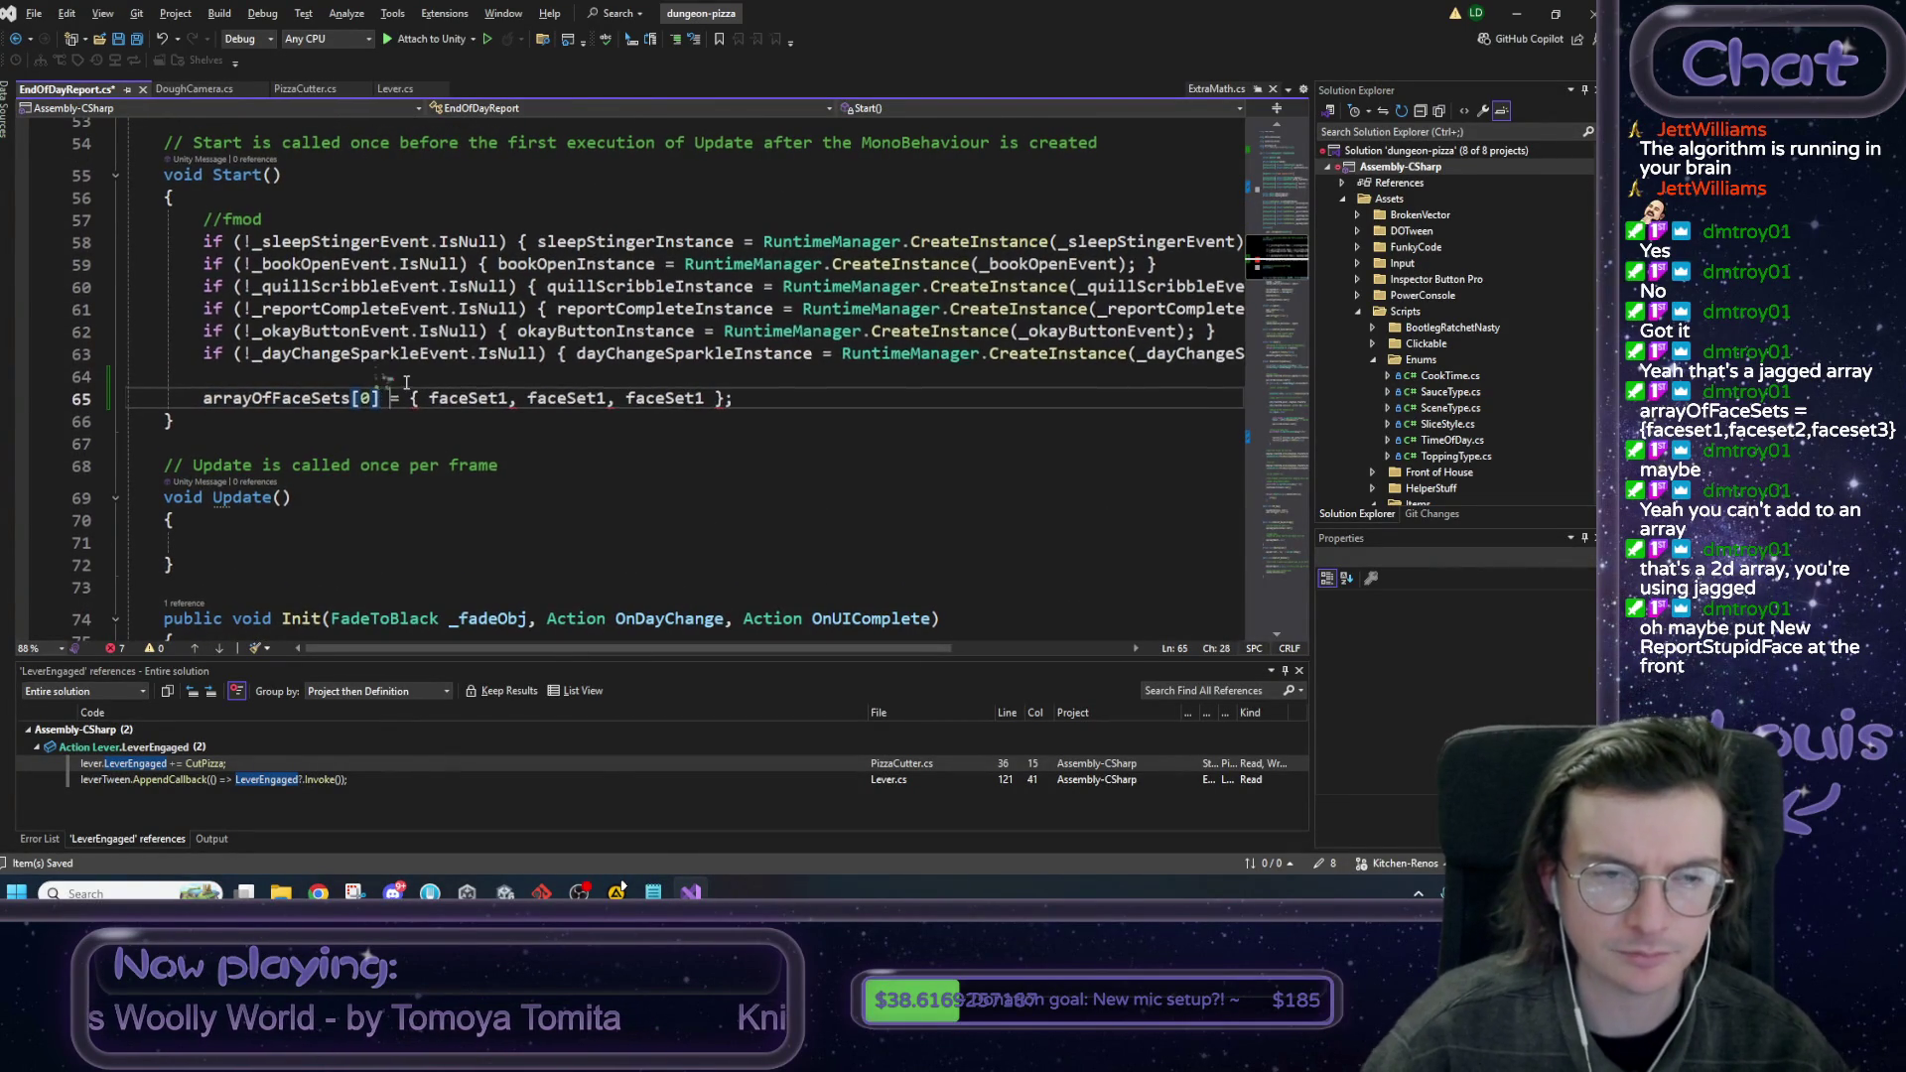
key(Delete)
key(Delete)
key(ctrl+Right)
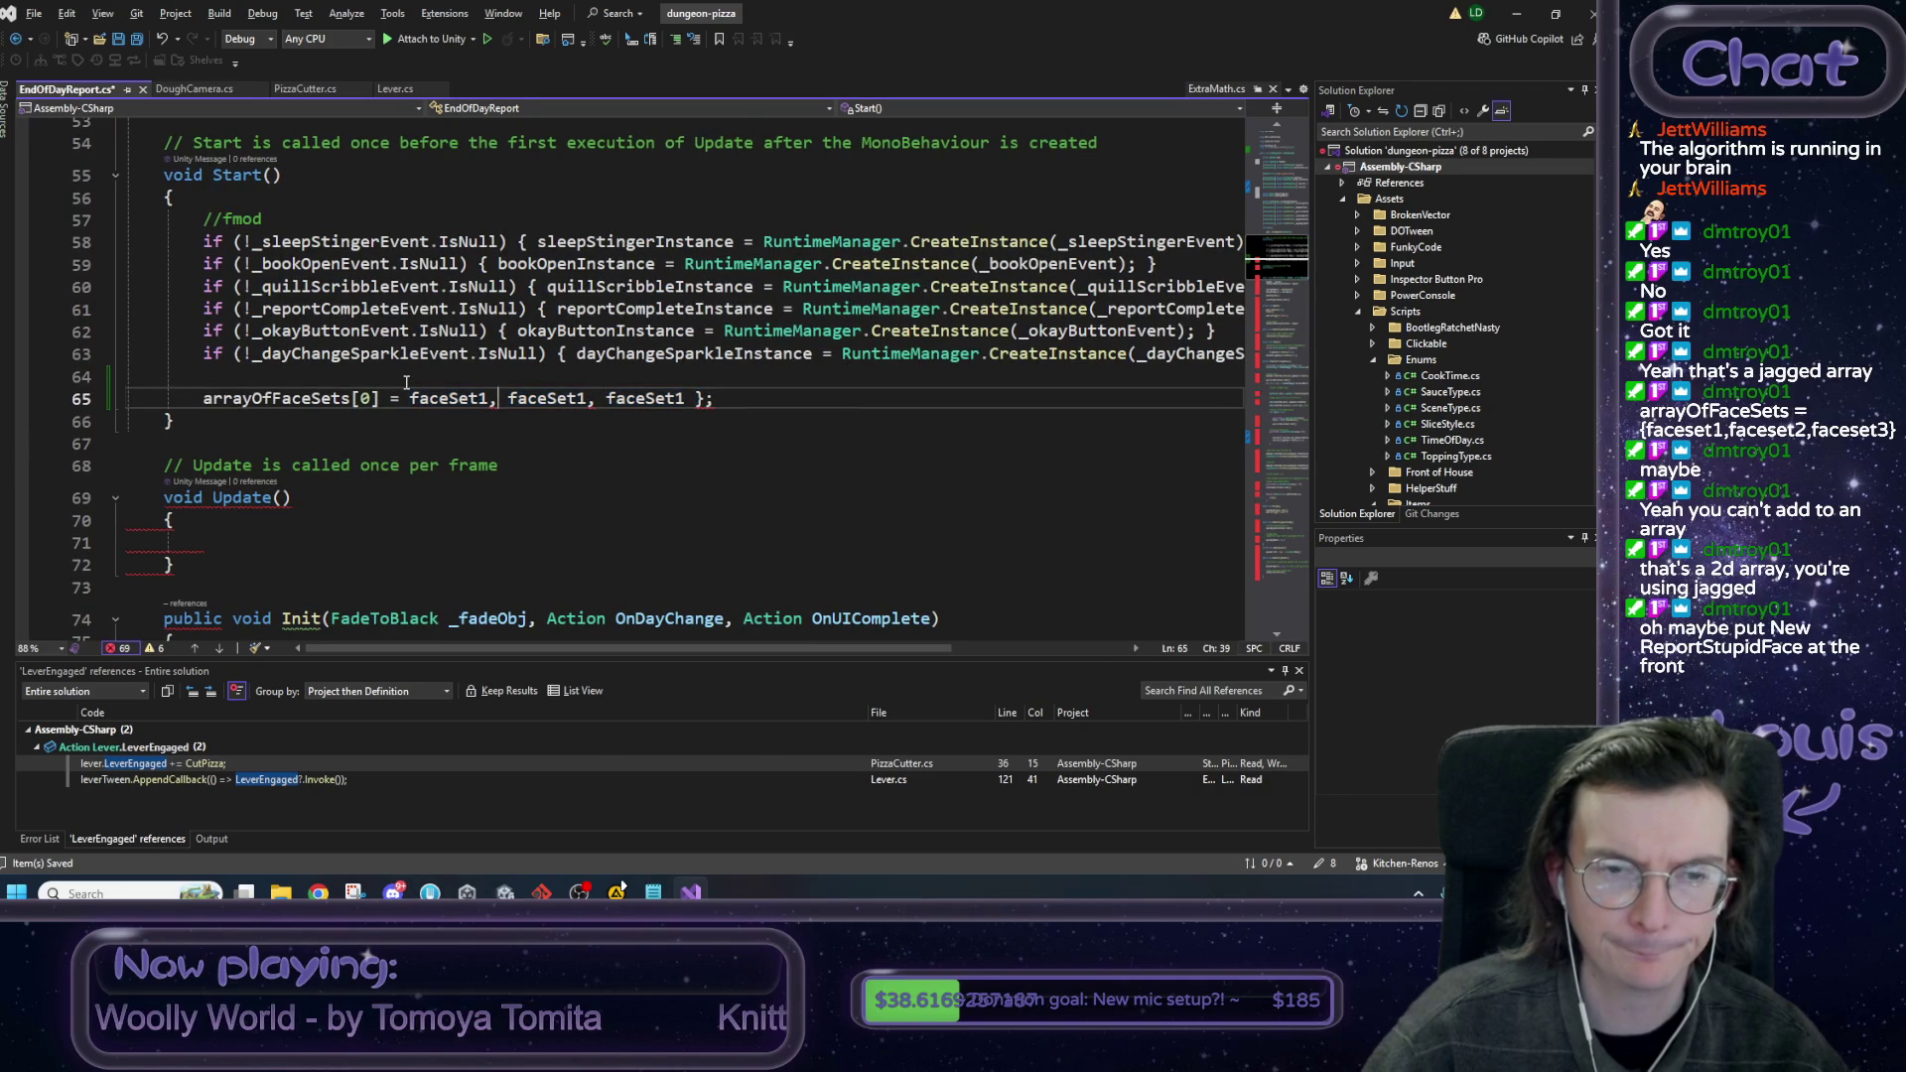
key(ctrl+Left)
key(shift+End)
key(shift+Left)
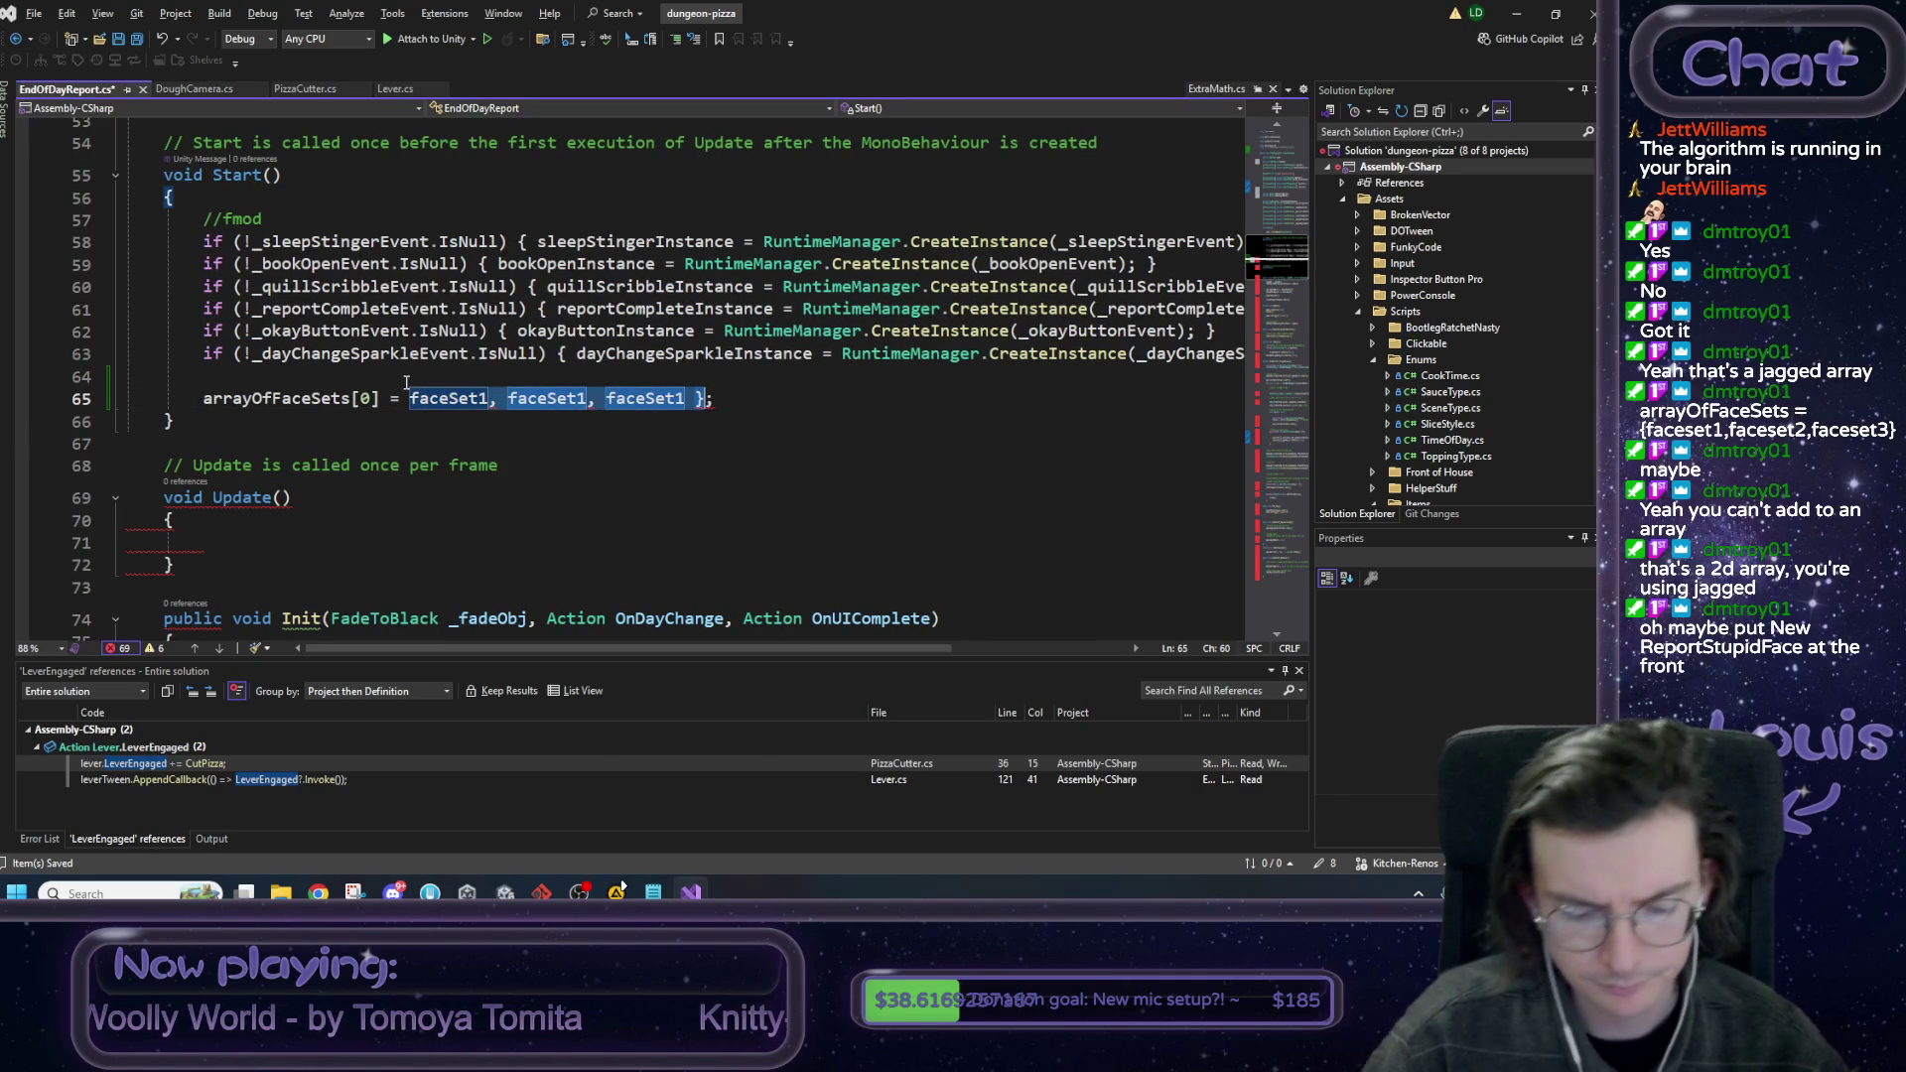
key(Delete)
Duplicate the arrayOfFaceSets[0] assignment line into two more copies below it.
key(shift+Home)
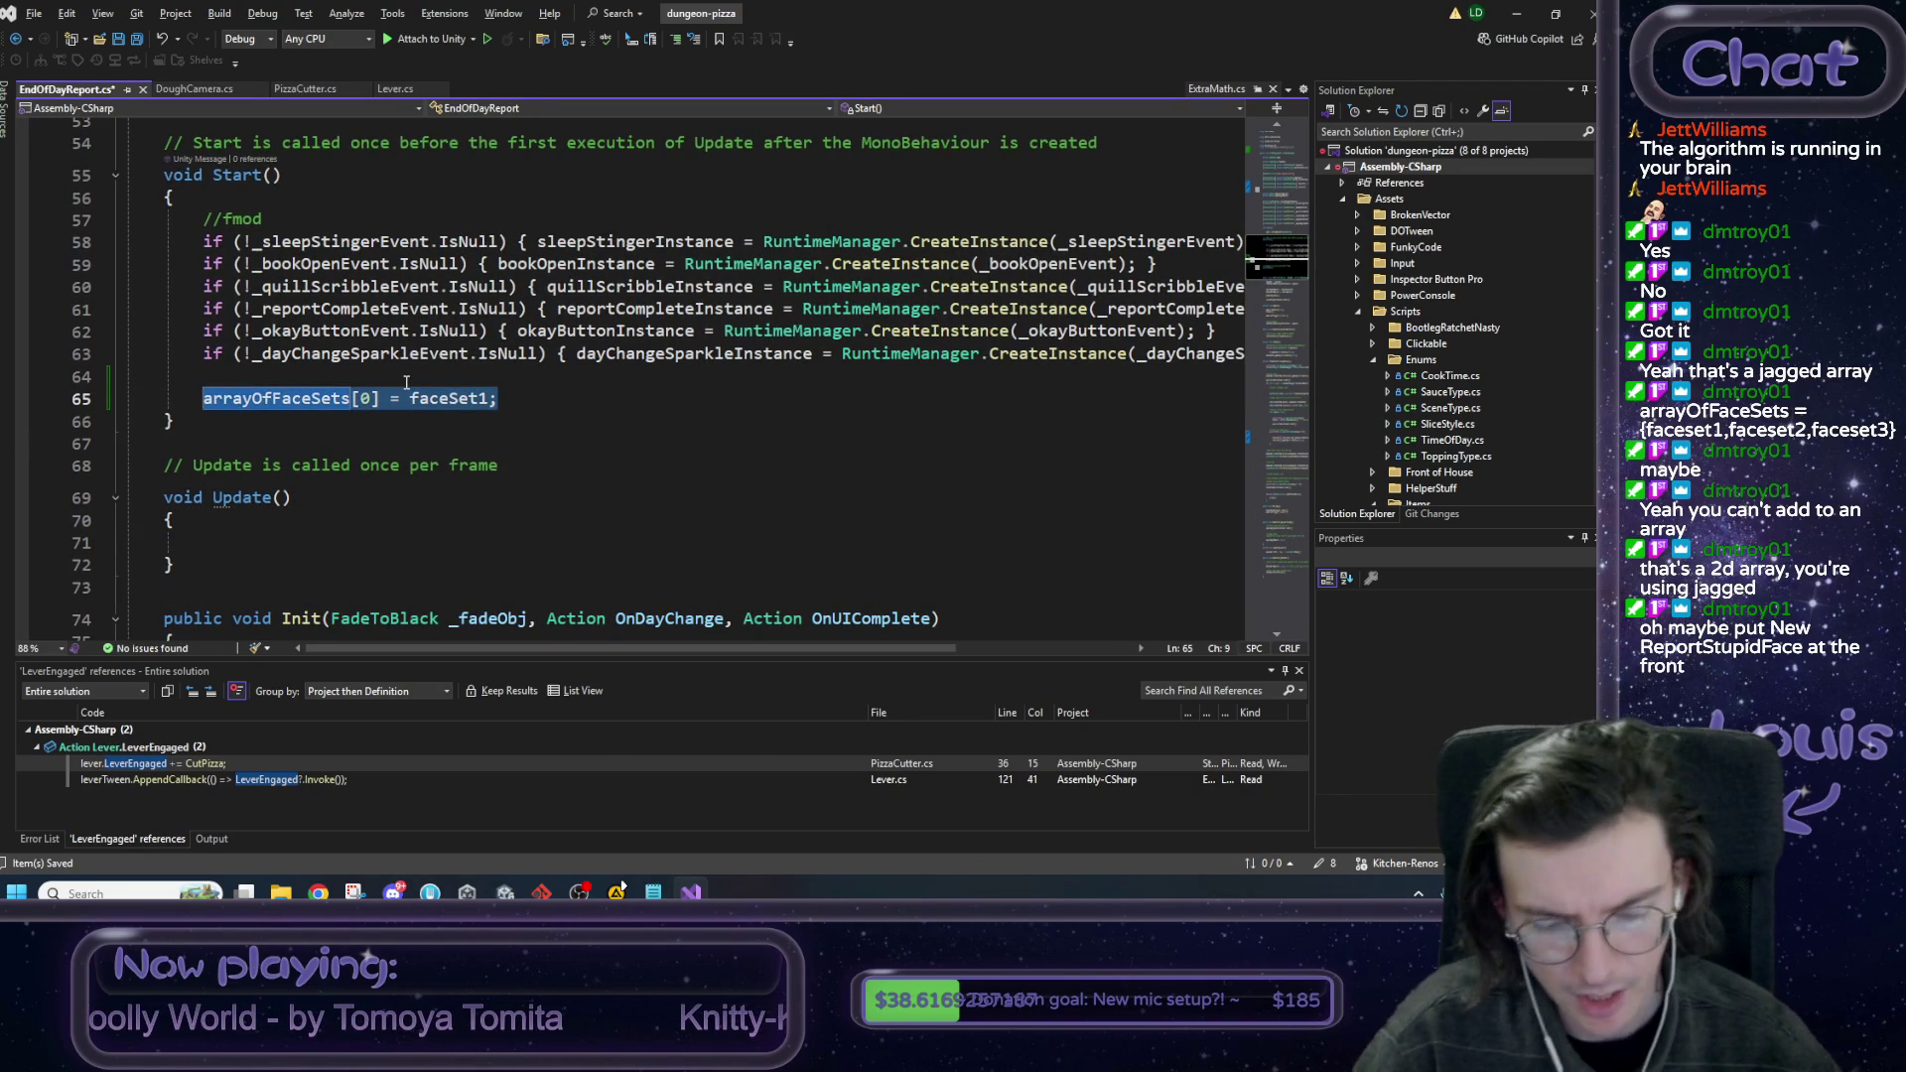
key(ctrl+c)
key(End)
key(Return)
key(ctrl+v)
key(Return)
key(ctrl+v)
Change the copies to arrayOfFaceSets[1] = faceSet2 and arrayOfFaceSets[2] = faceSet3.
double_click(365, 398)
text(1)
key(Down)
key(BackSpace)
text(2)
click(486, 398)
key(BackSpace)
text(2)
key(Down)
key(BackSpace)
text(3)
key(End)
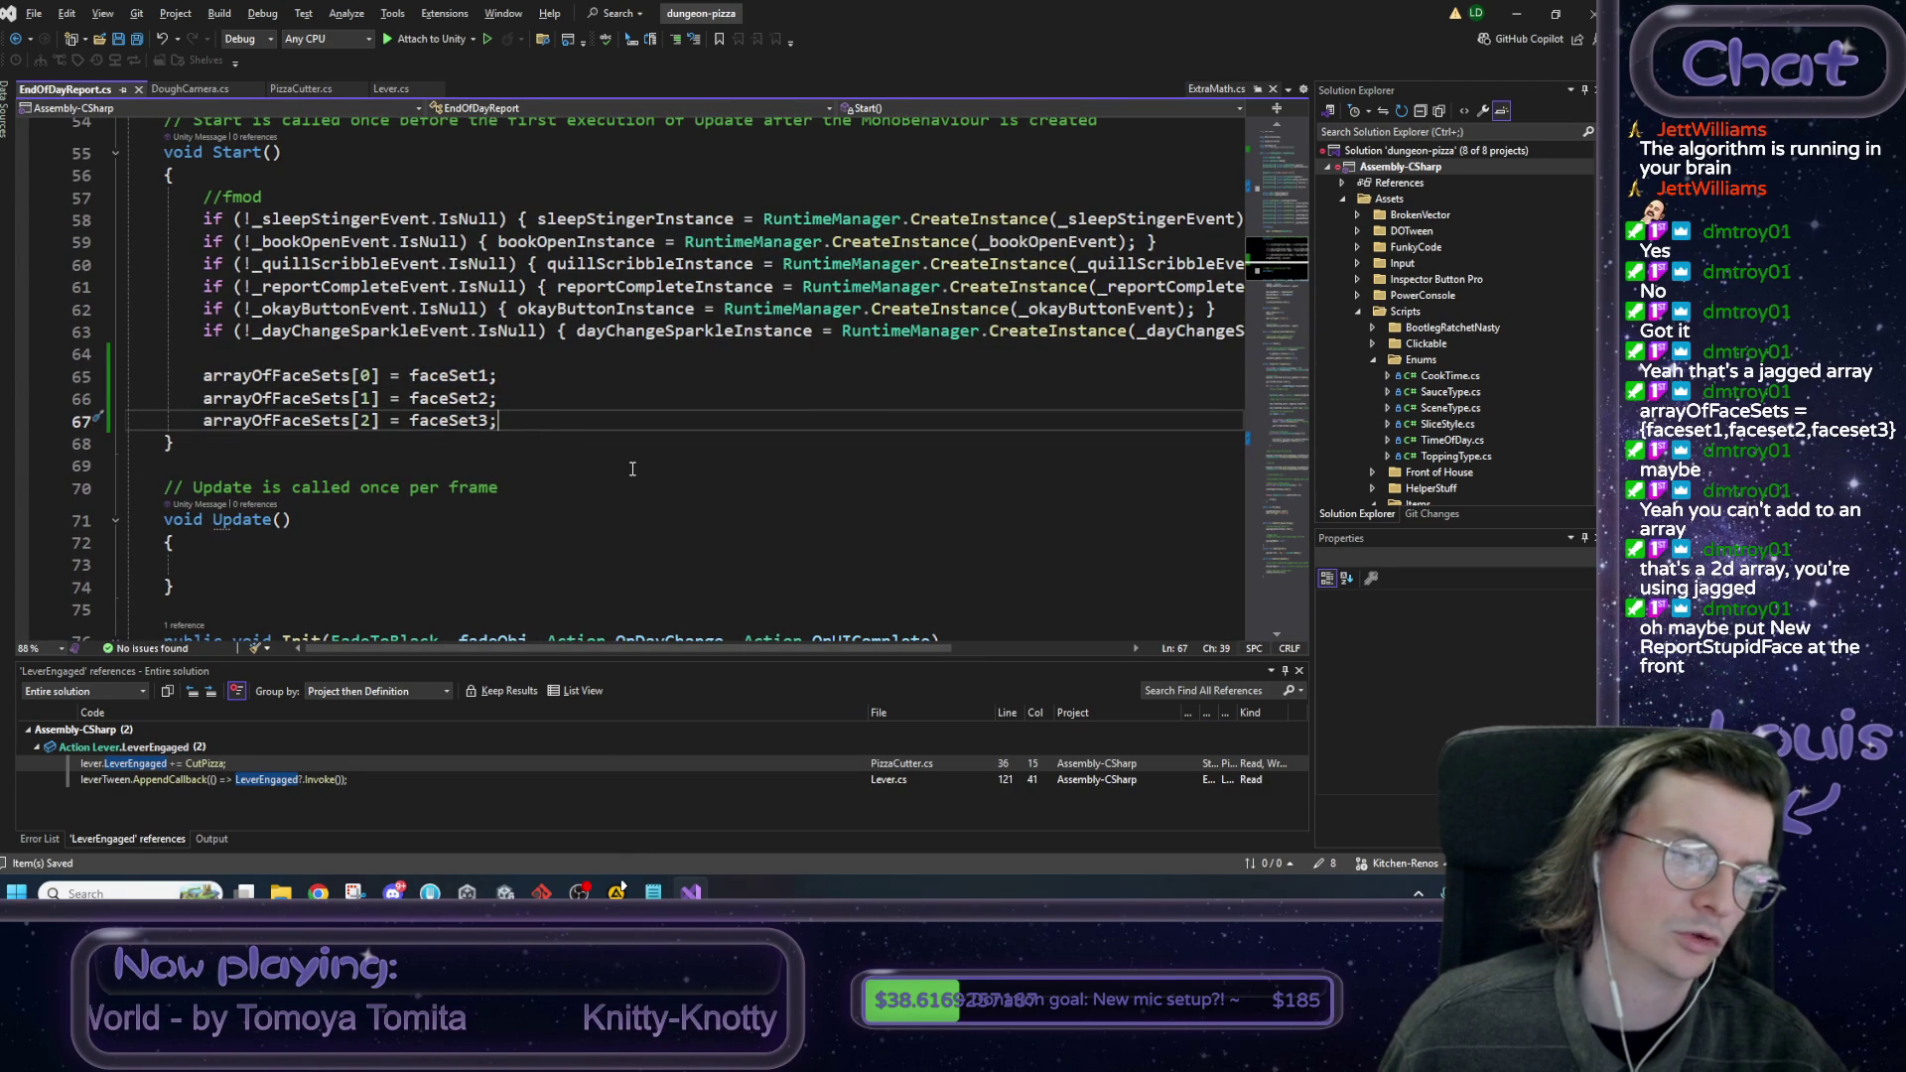
Review the three assignments and insert a new line above them for a comment.
scroll(632, 469, up, 3)
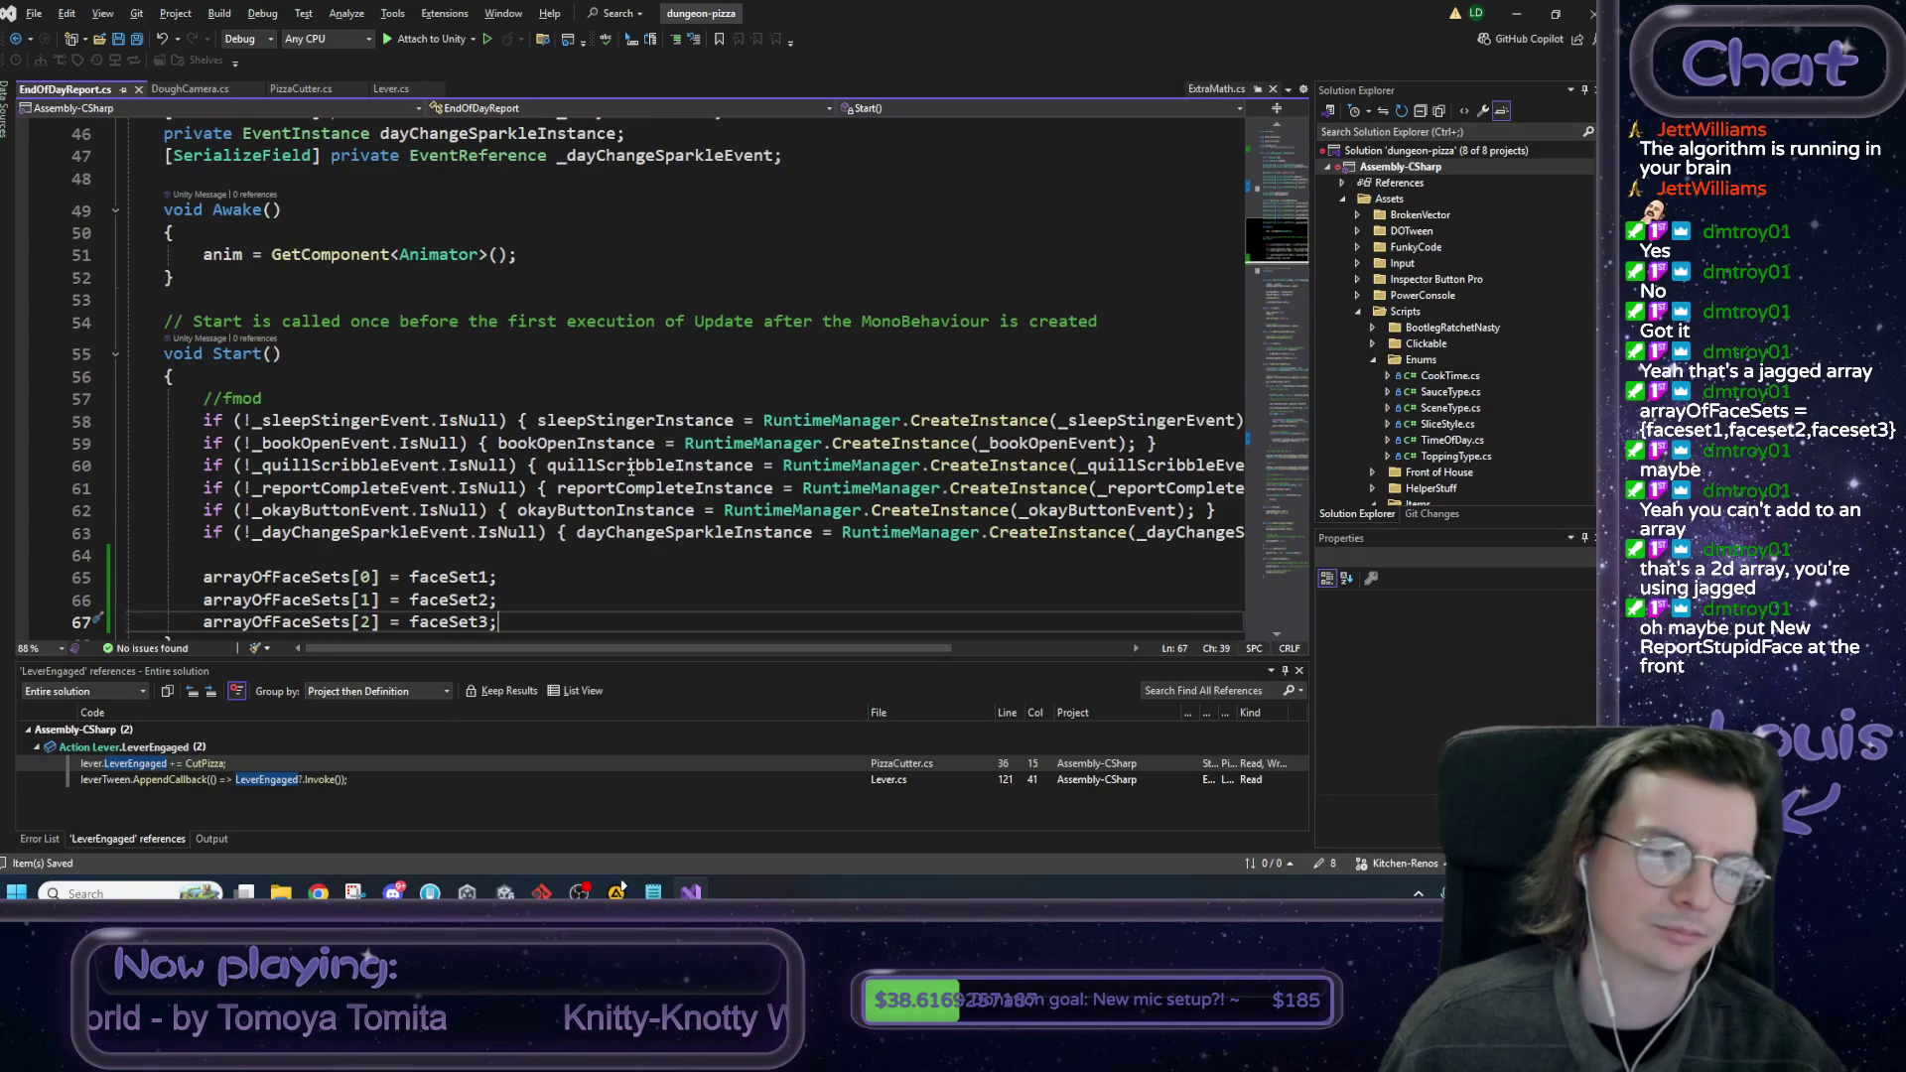
scroll(631, 468, up, 9)
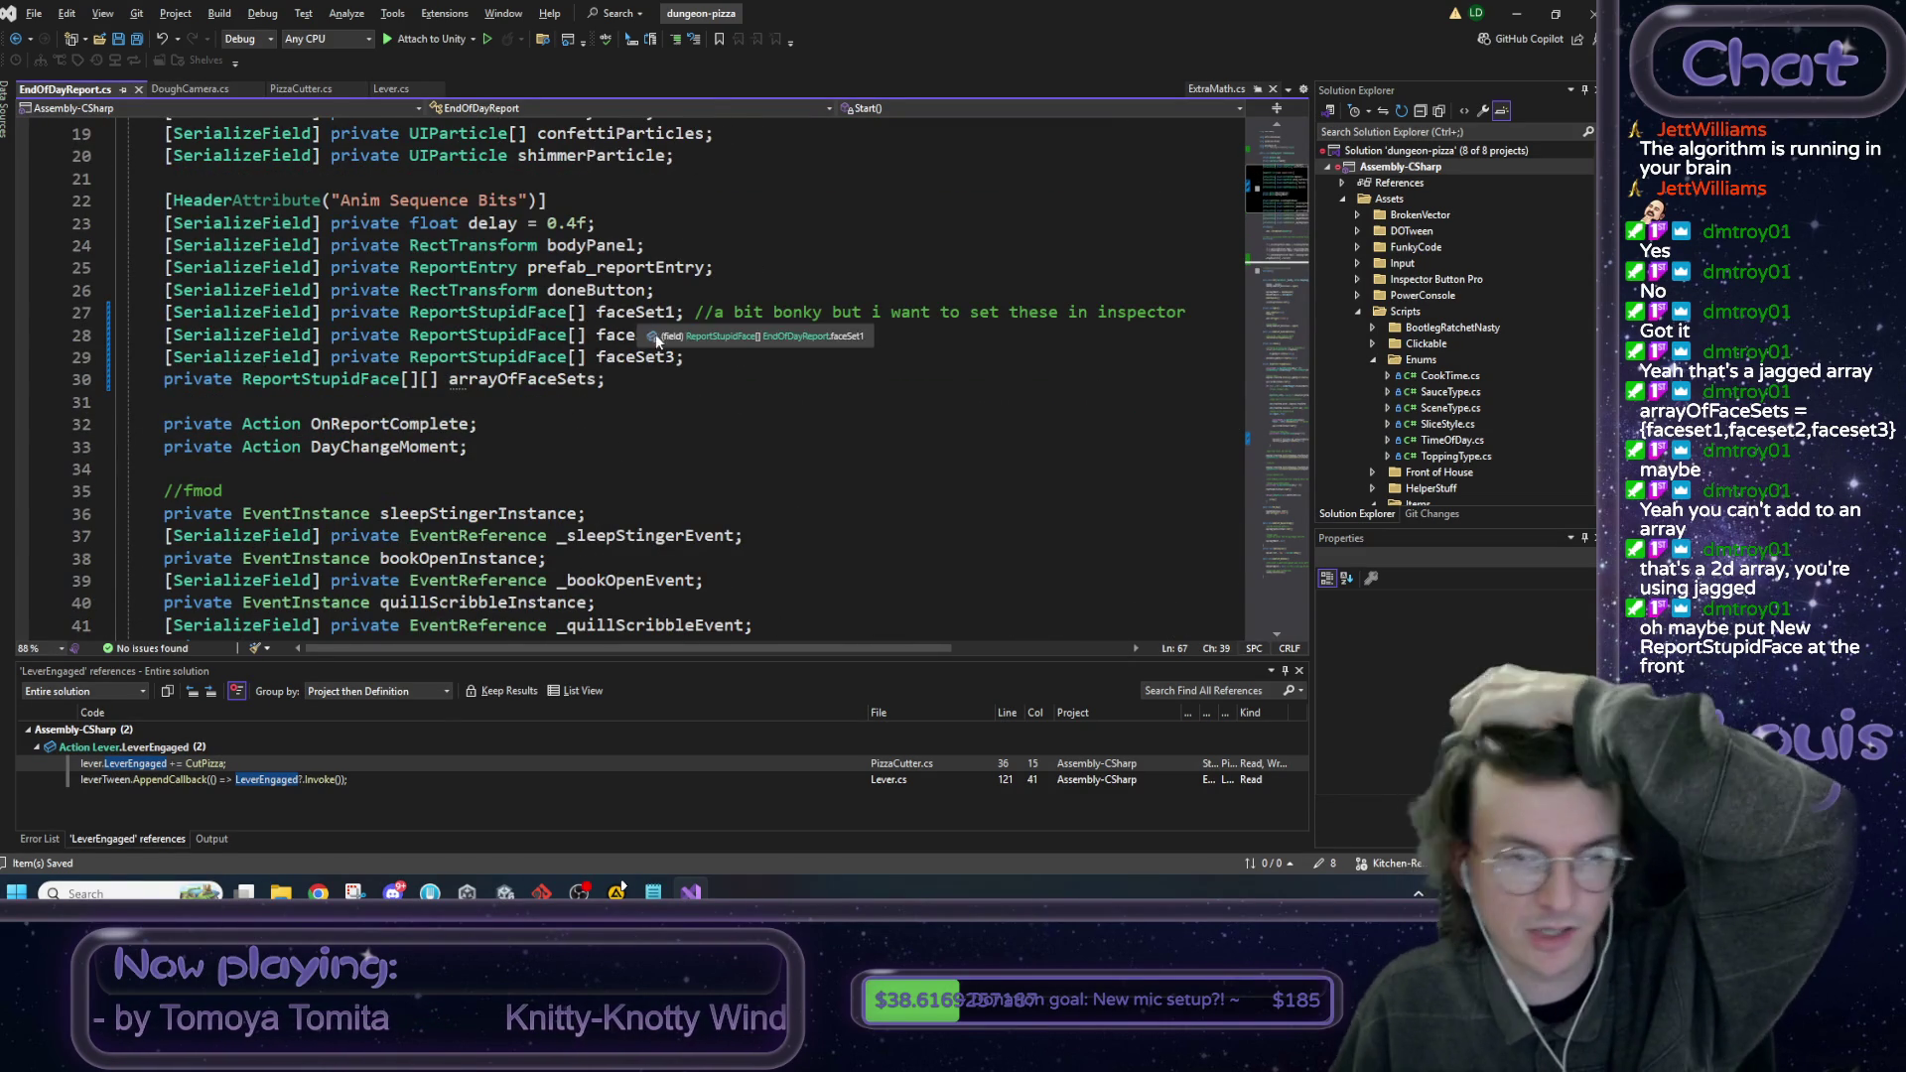
scroll(646, 348, down, 12)
click(607, 395)
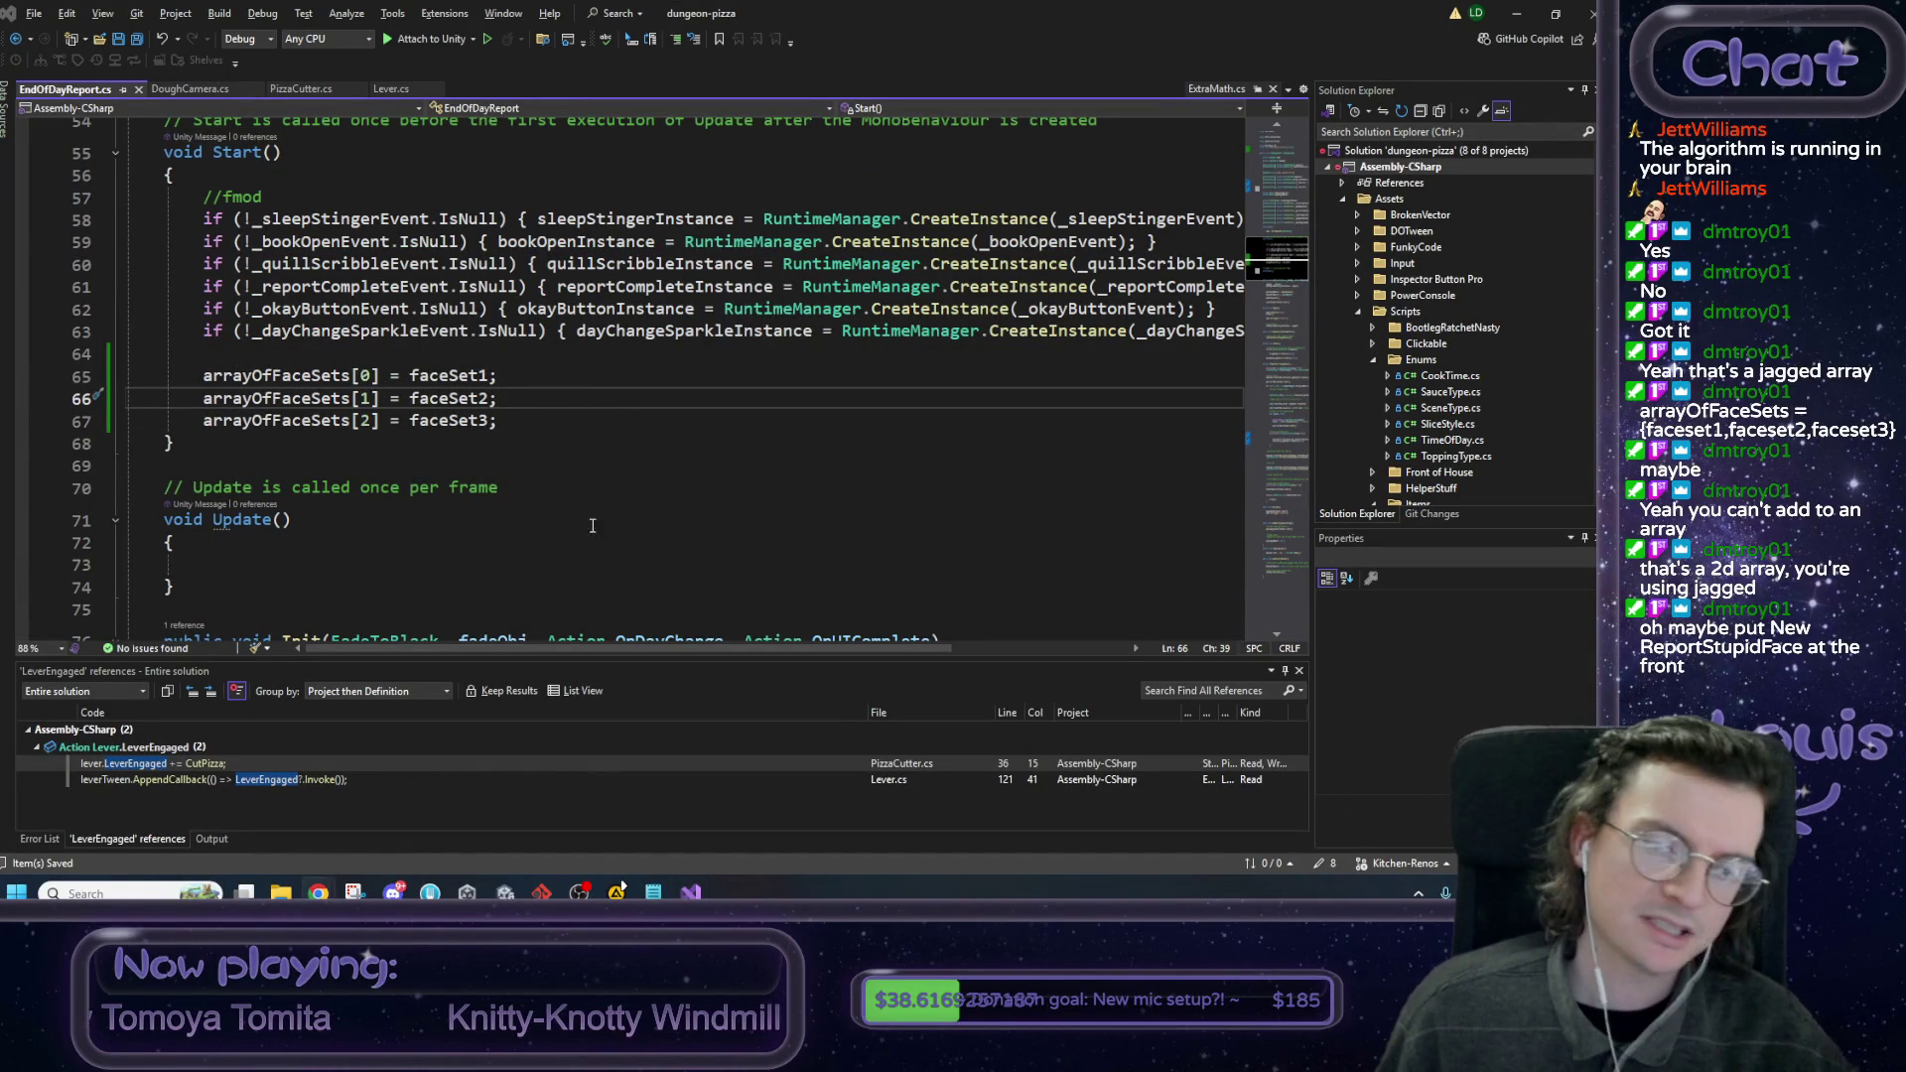
click(597, 416)
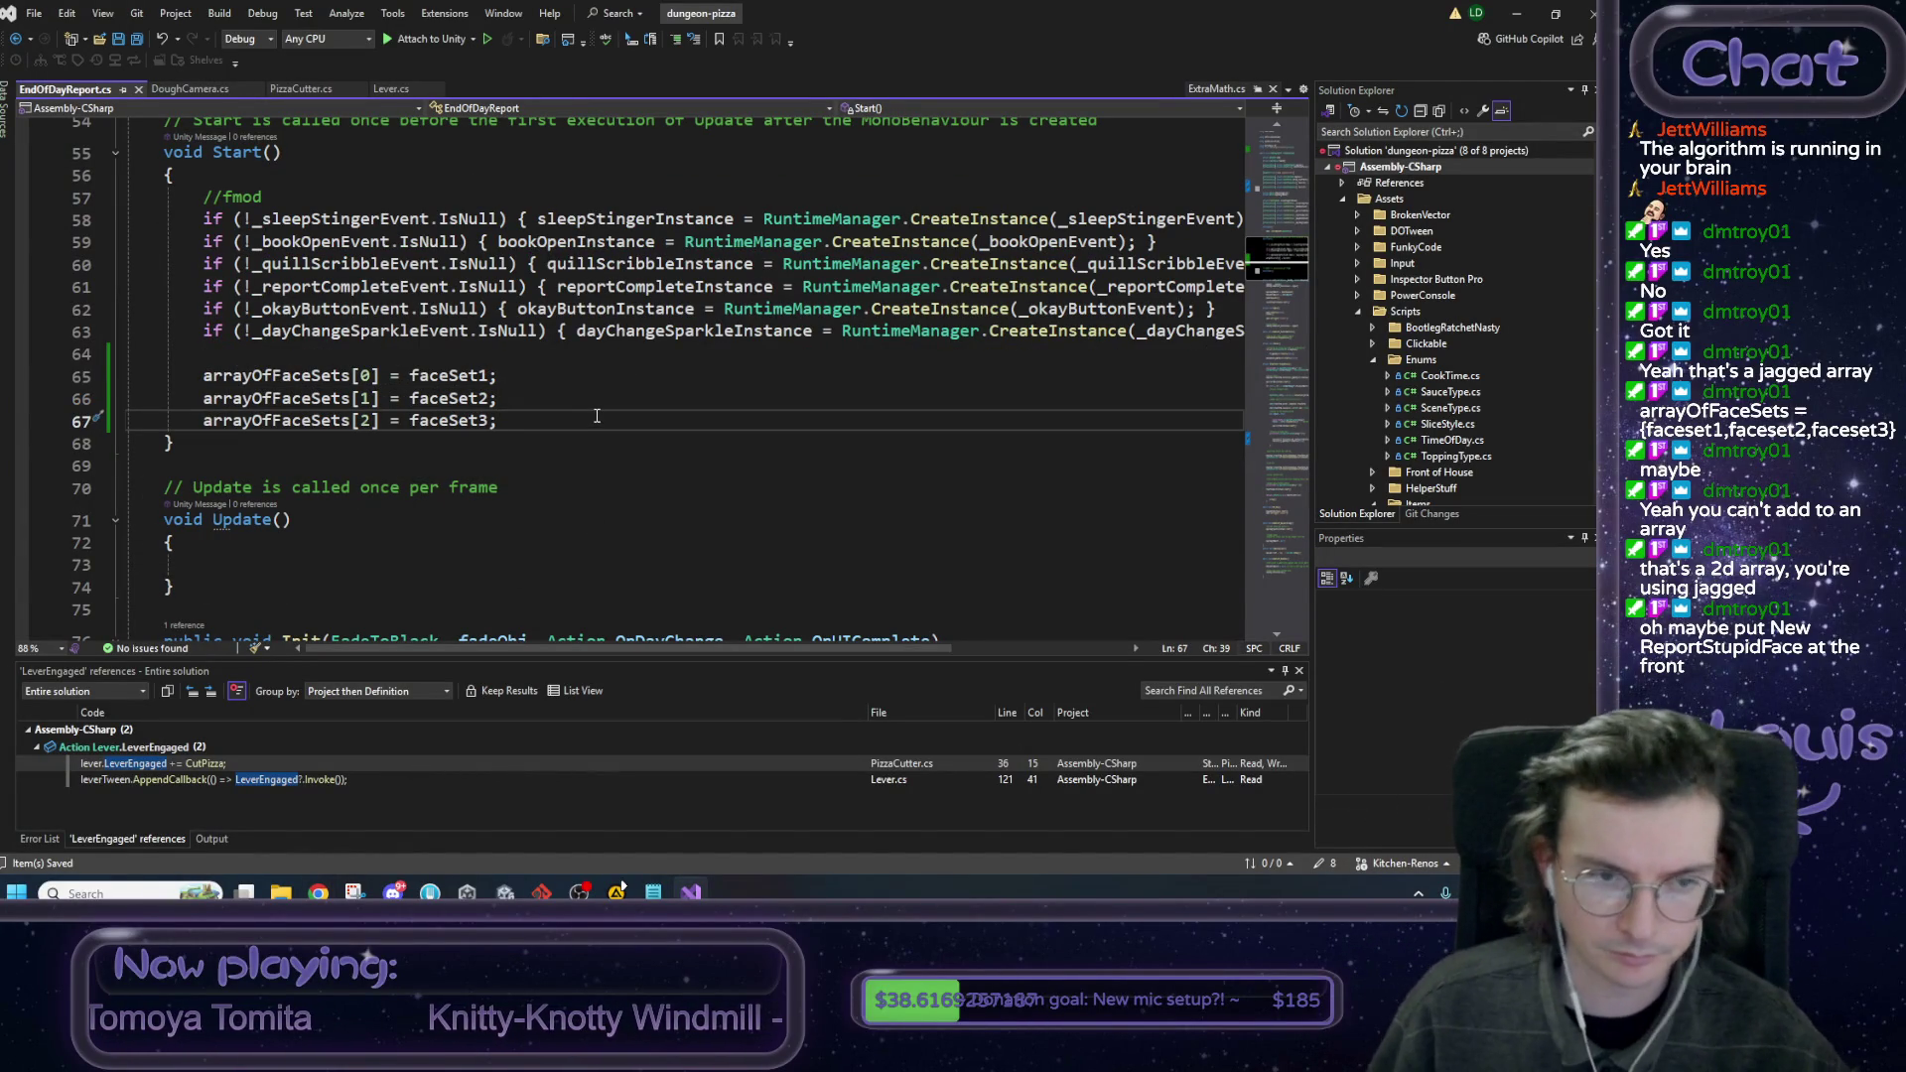
click(363, 354)
key(Return)
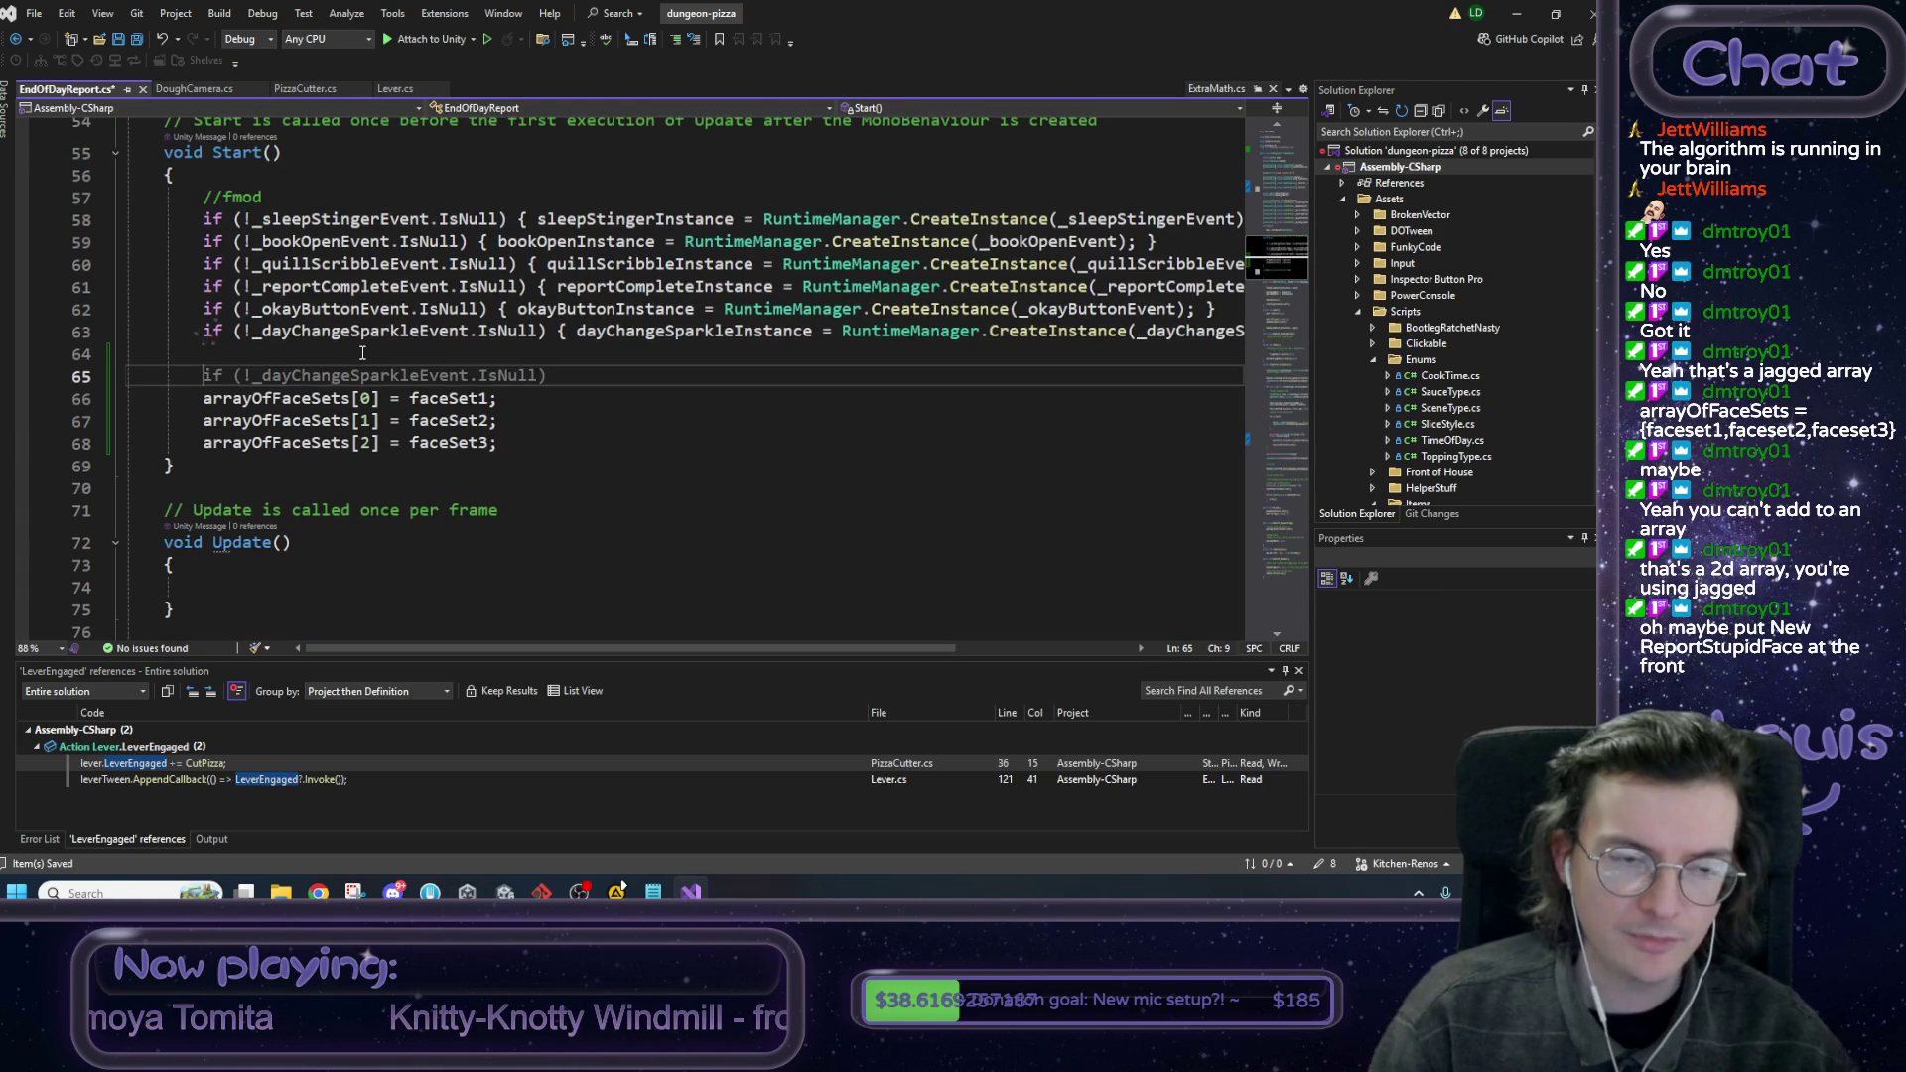
Add the comment '//populate jagged array for easier reference laterwith inspecor values' and save EndOfDayReport.cs.
text(//)
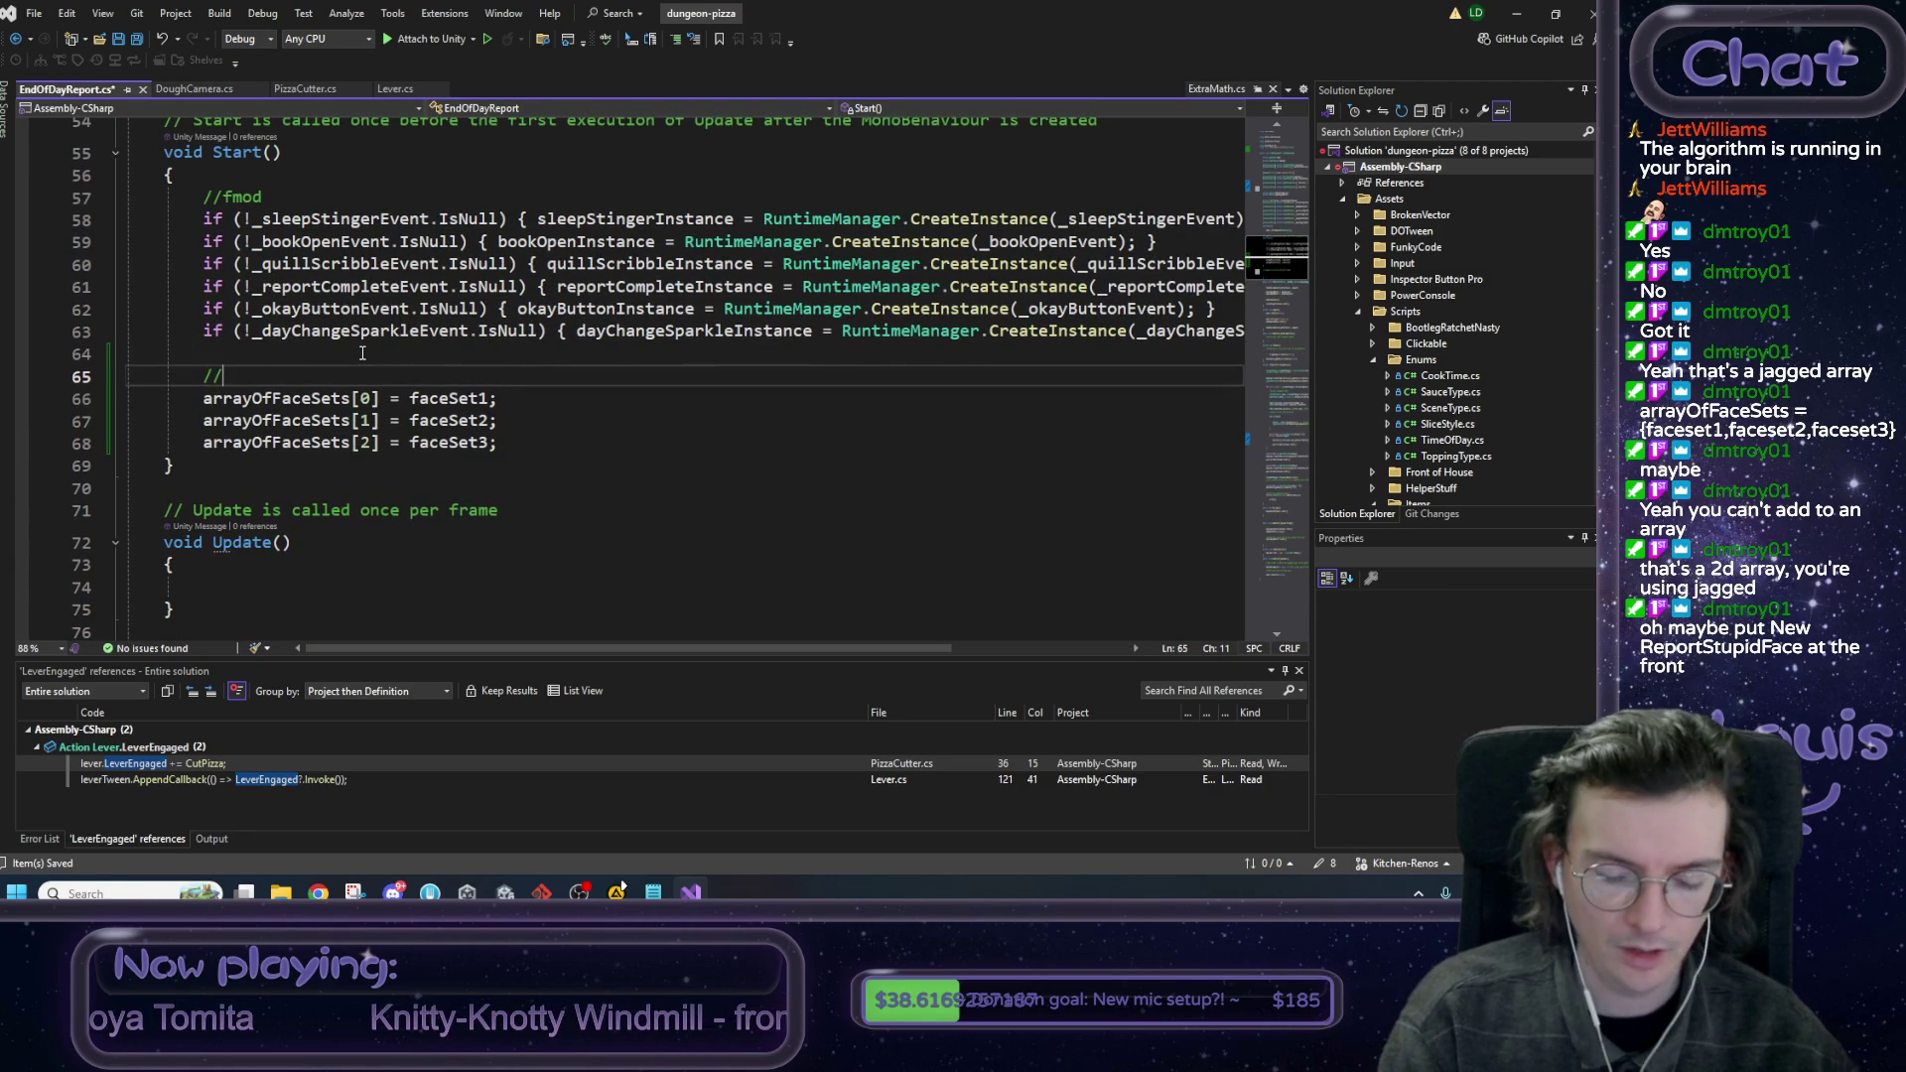
text(populate)
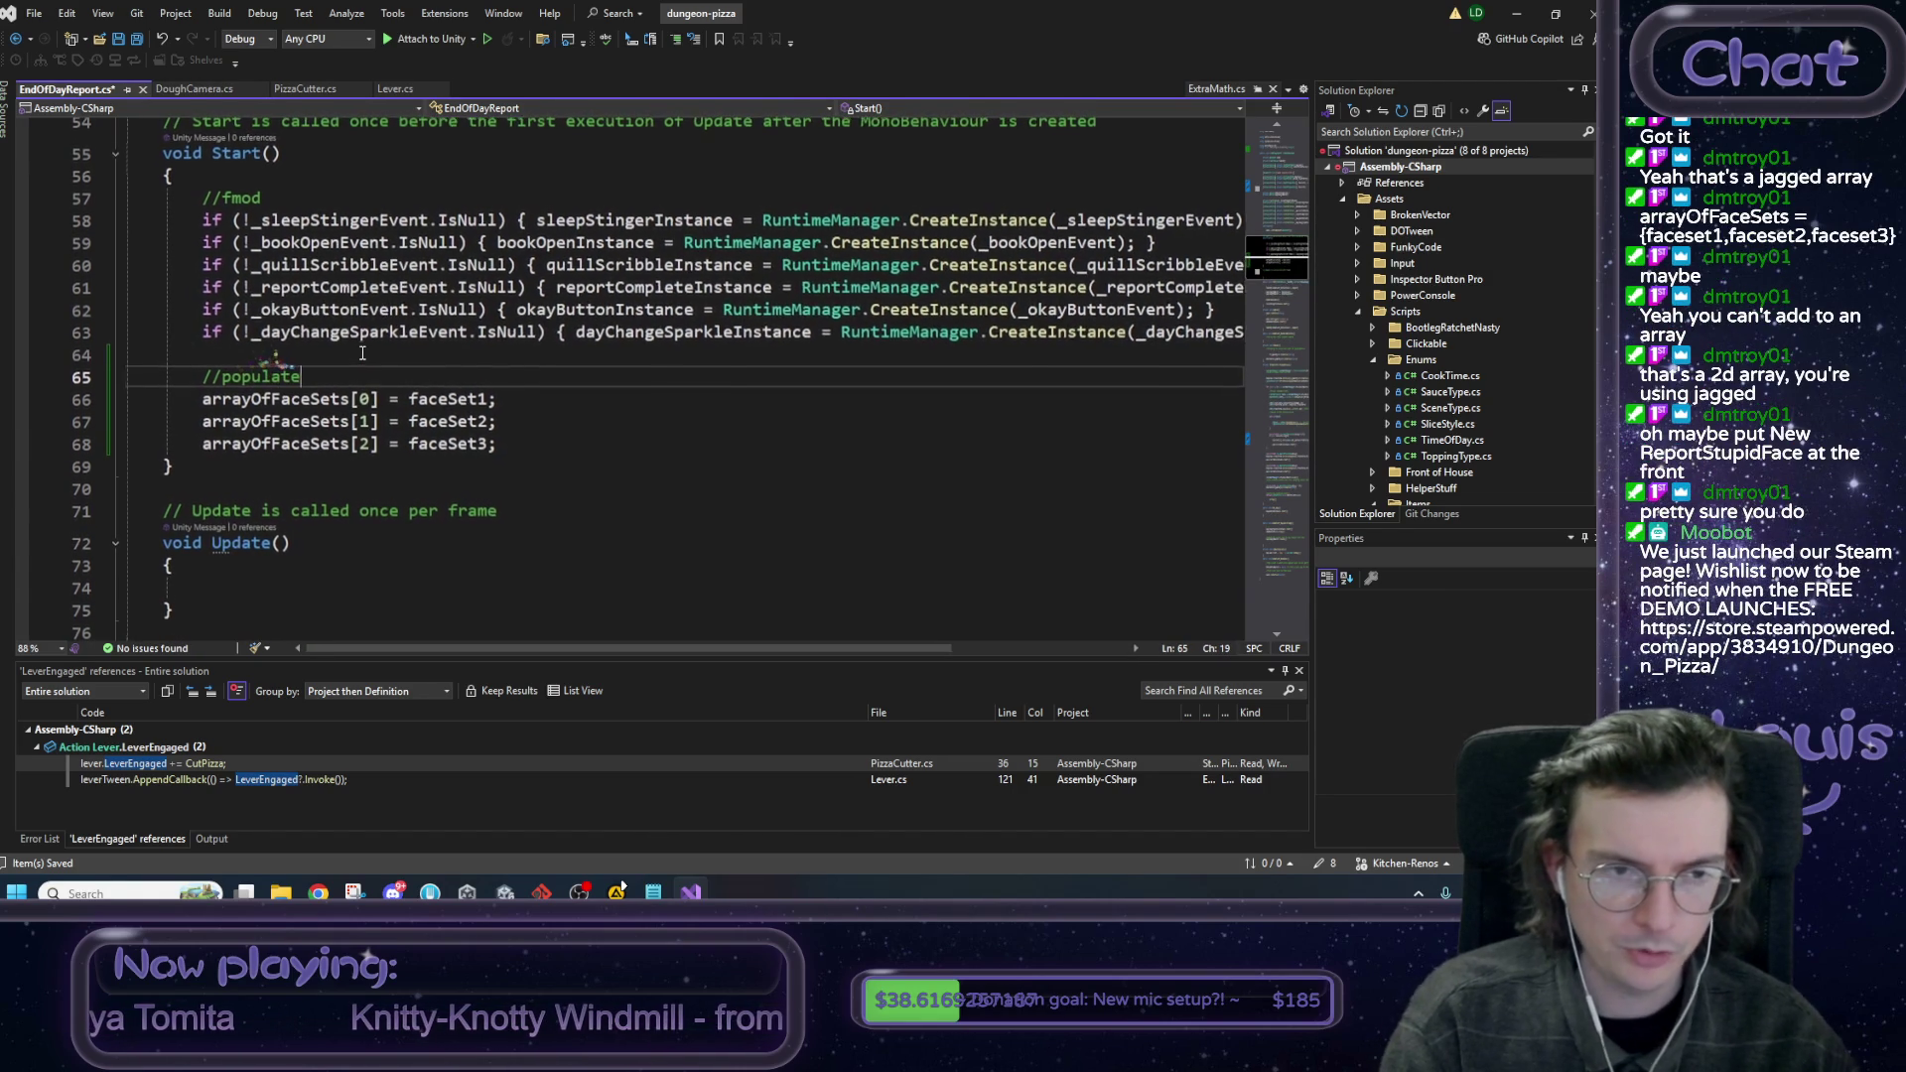
text( jagged array for easier reference later)
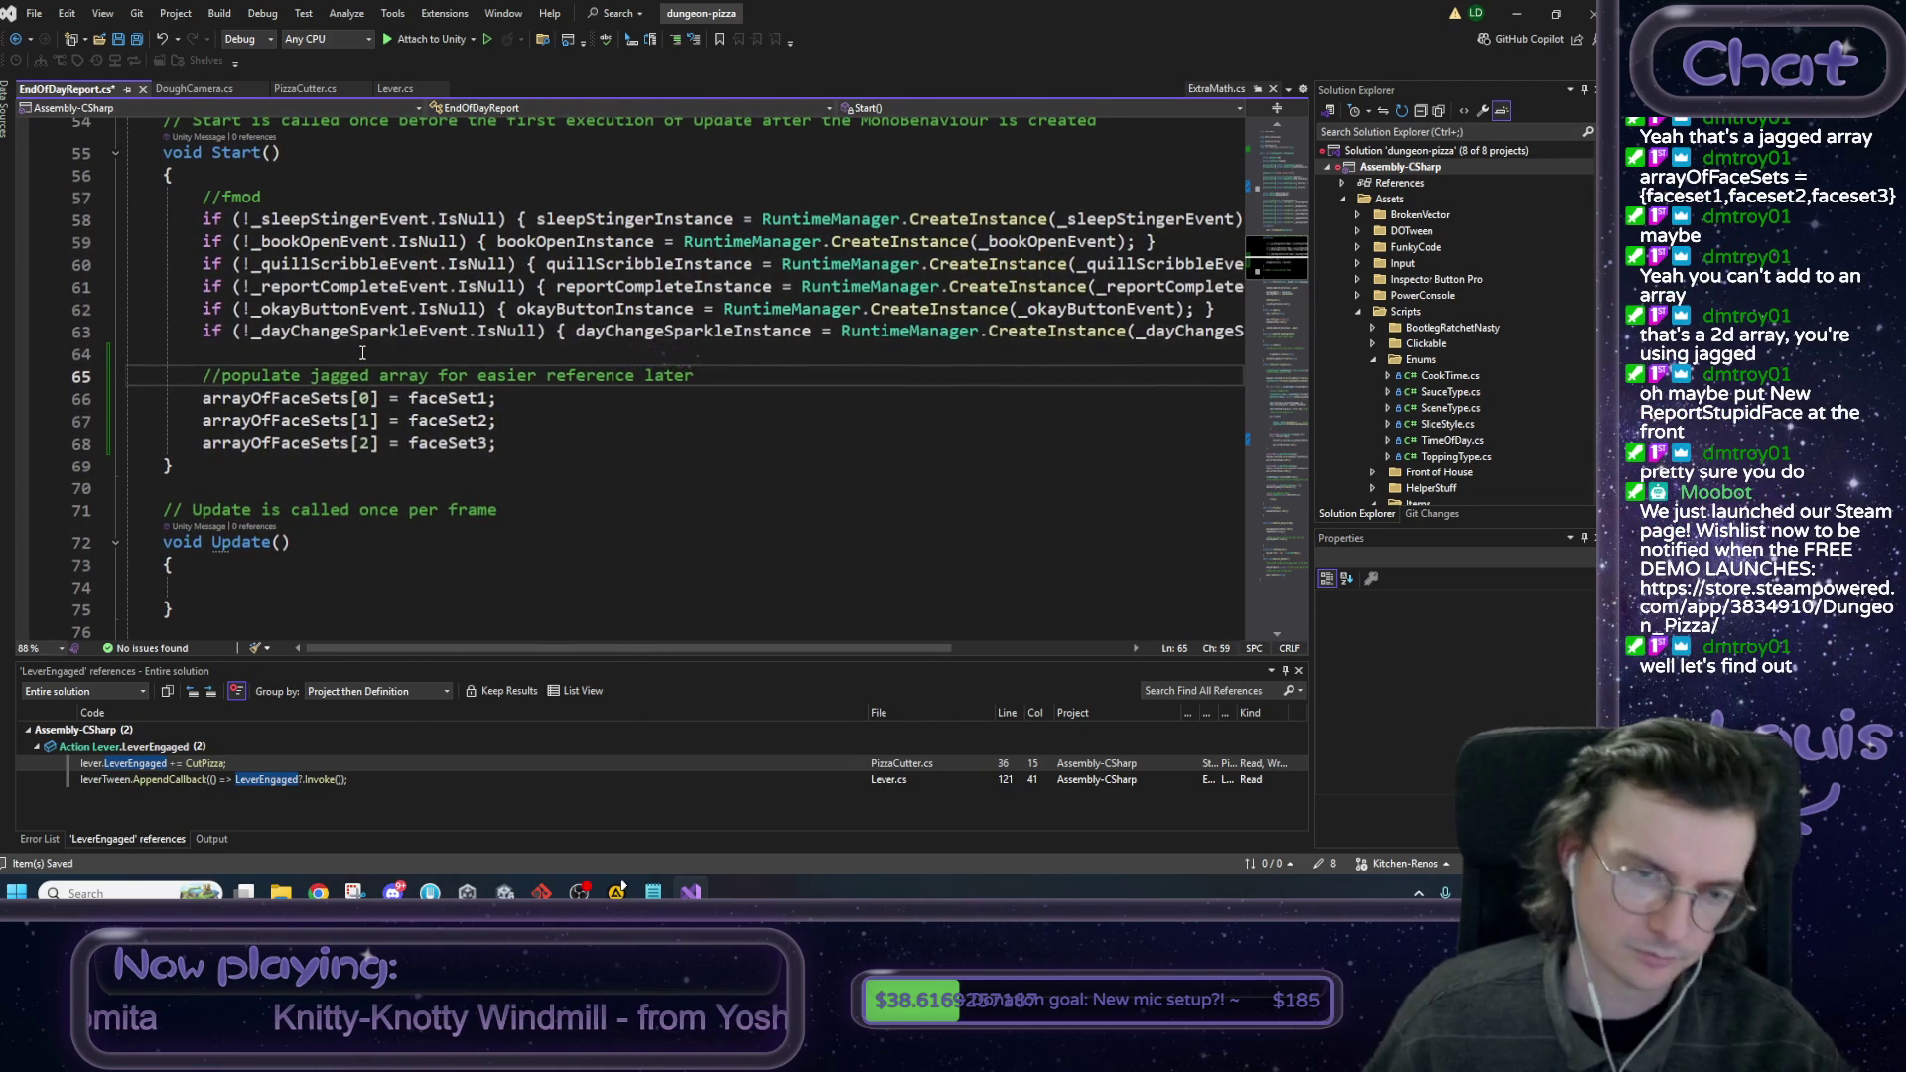
text(with inspec)
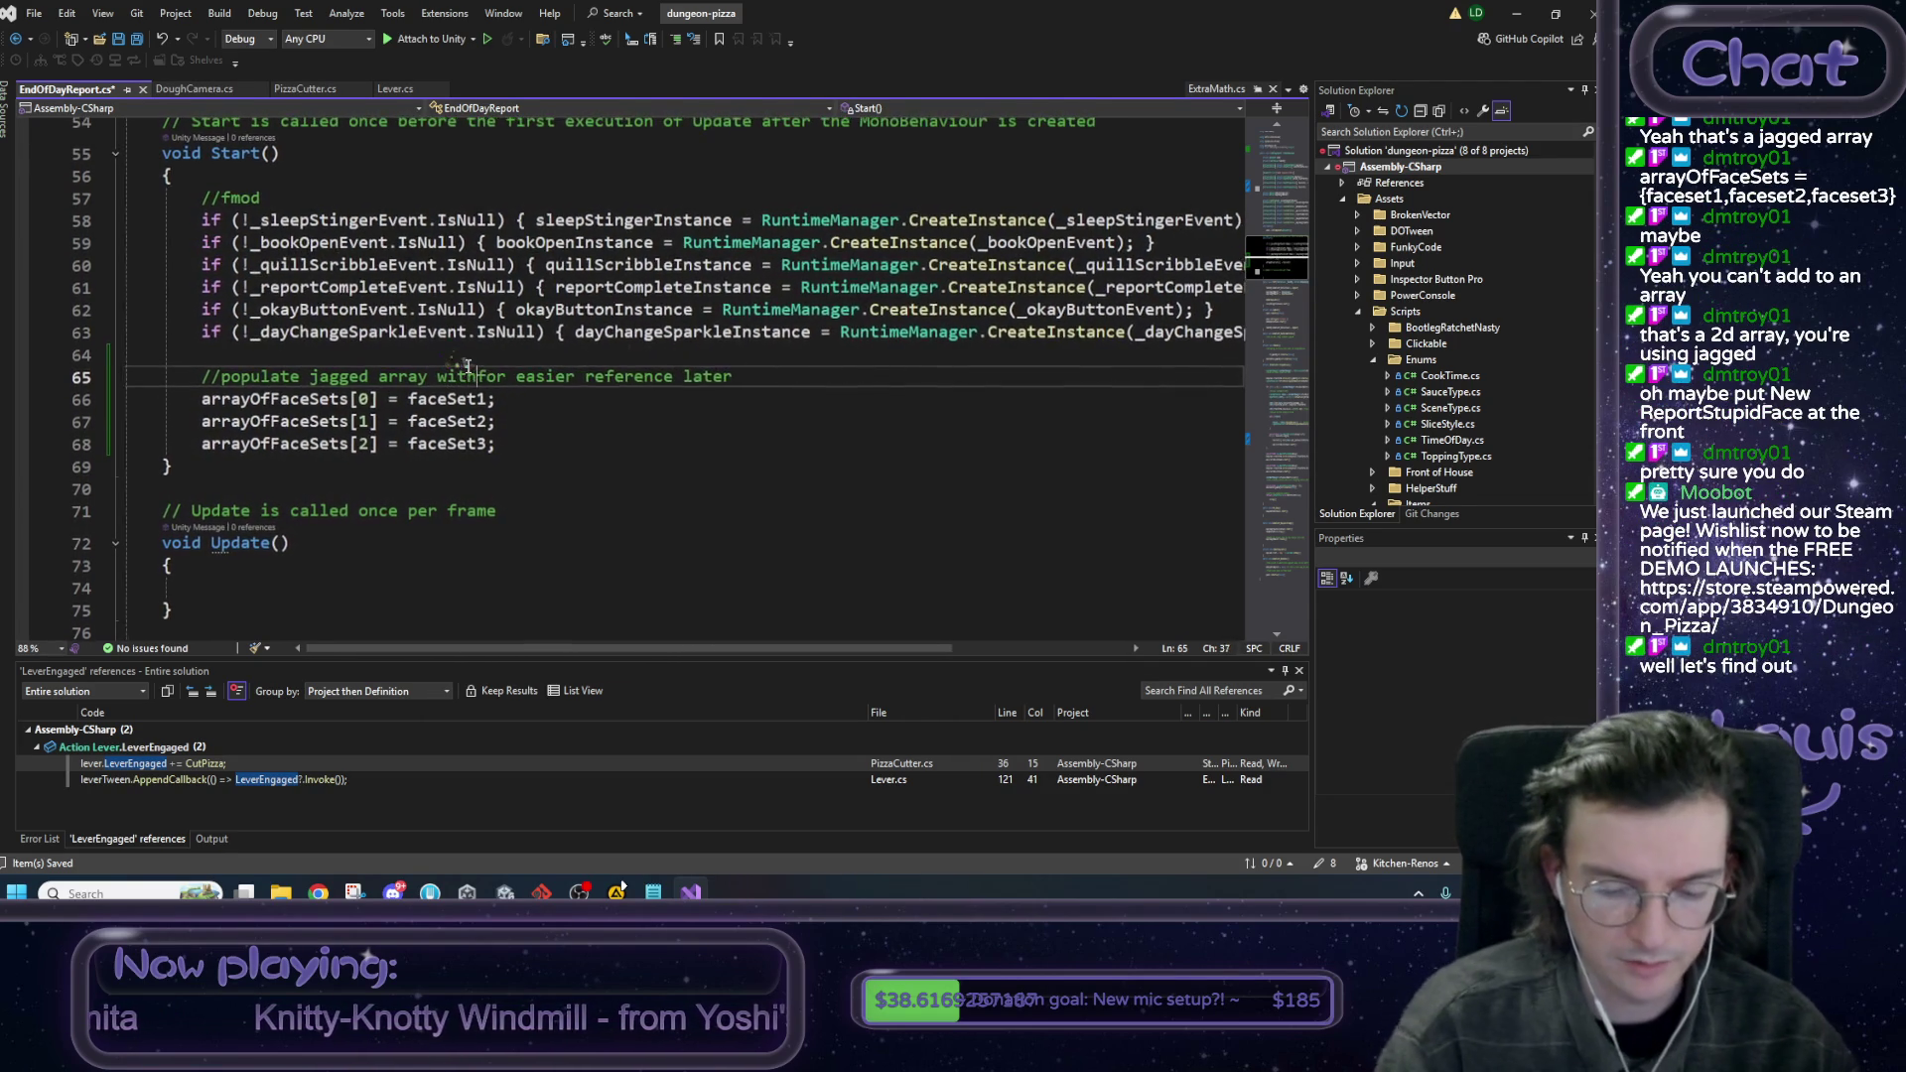
text(or values)
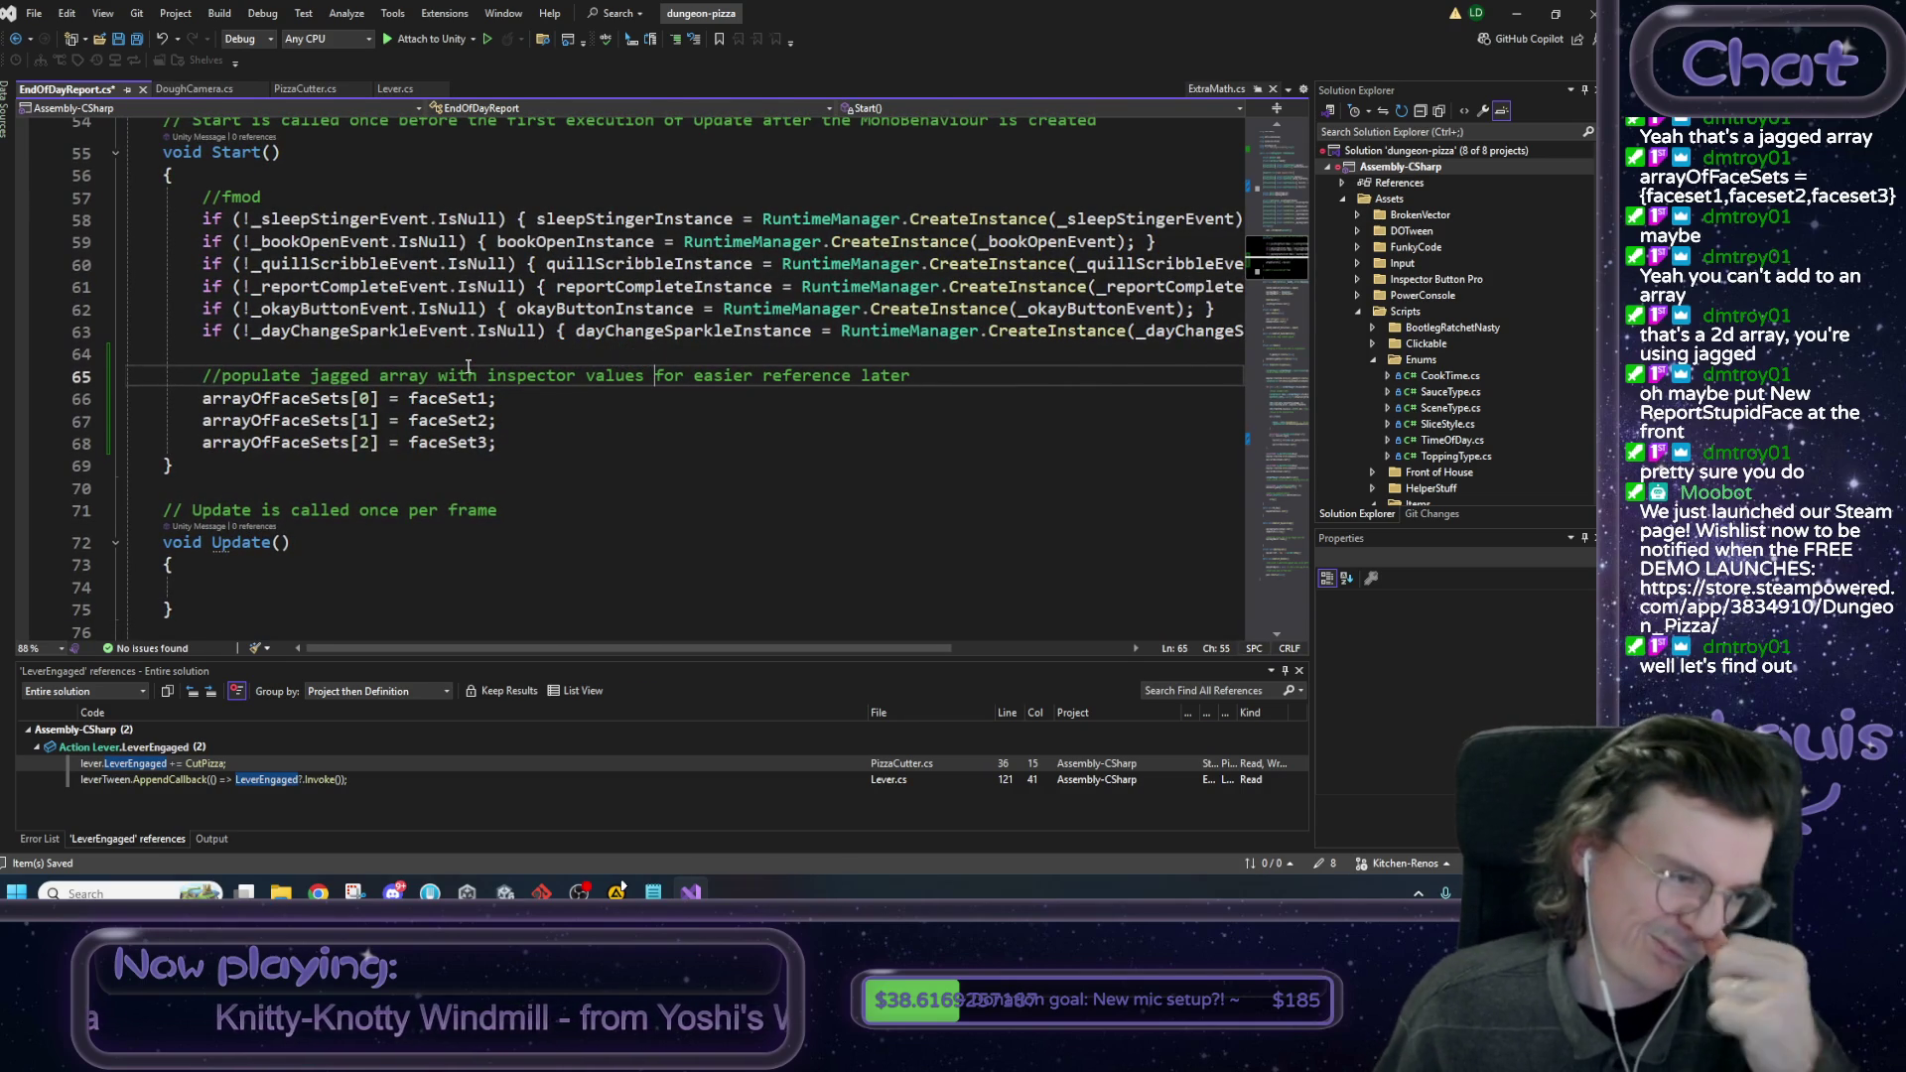
click(558, 425)
key(ctrl+s)
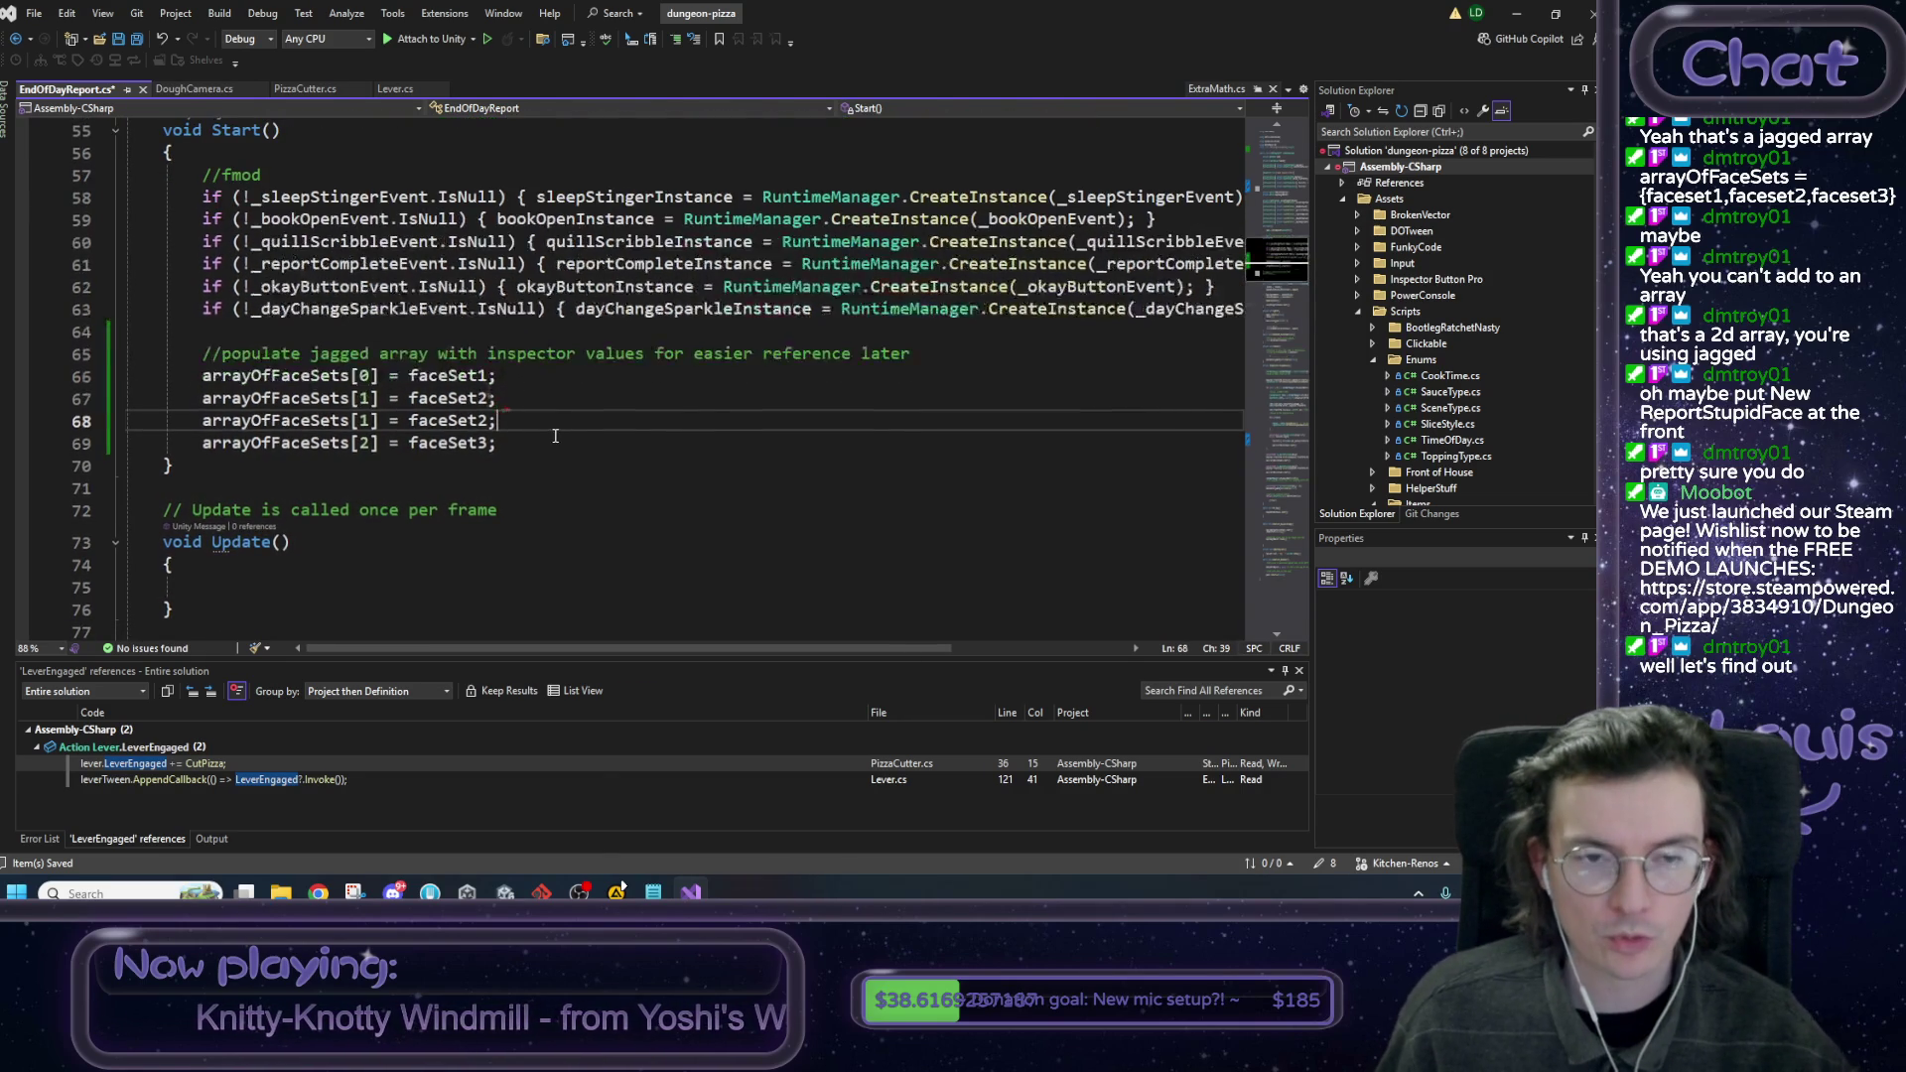
key(ctrl+a)
click(633, 371)
Review the field declarations, the Start() assignments and Init() in the script.
scroll(633, 371, up, 10)
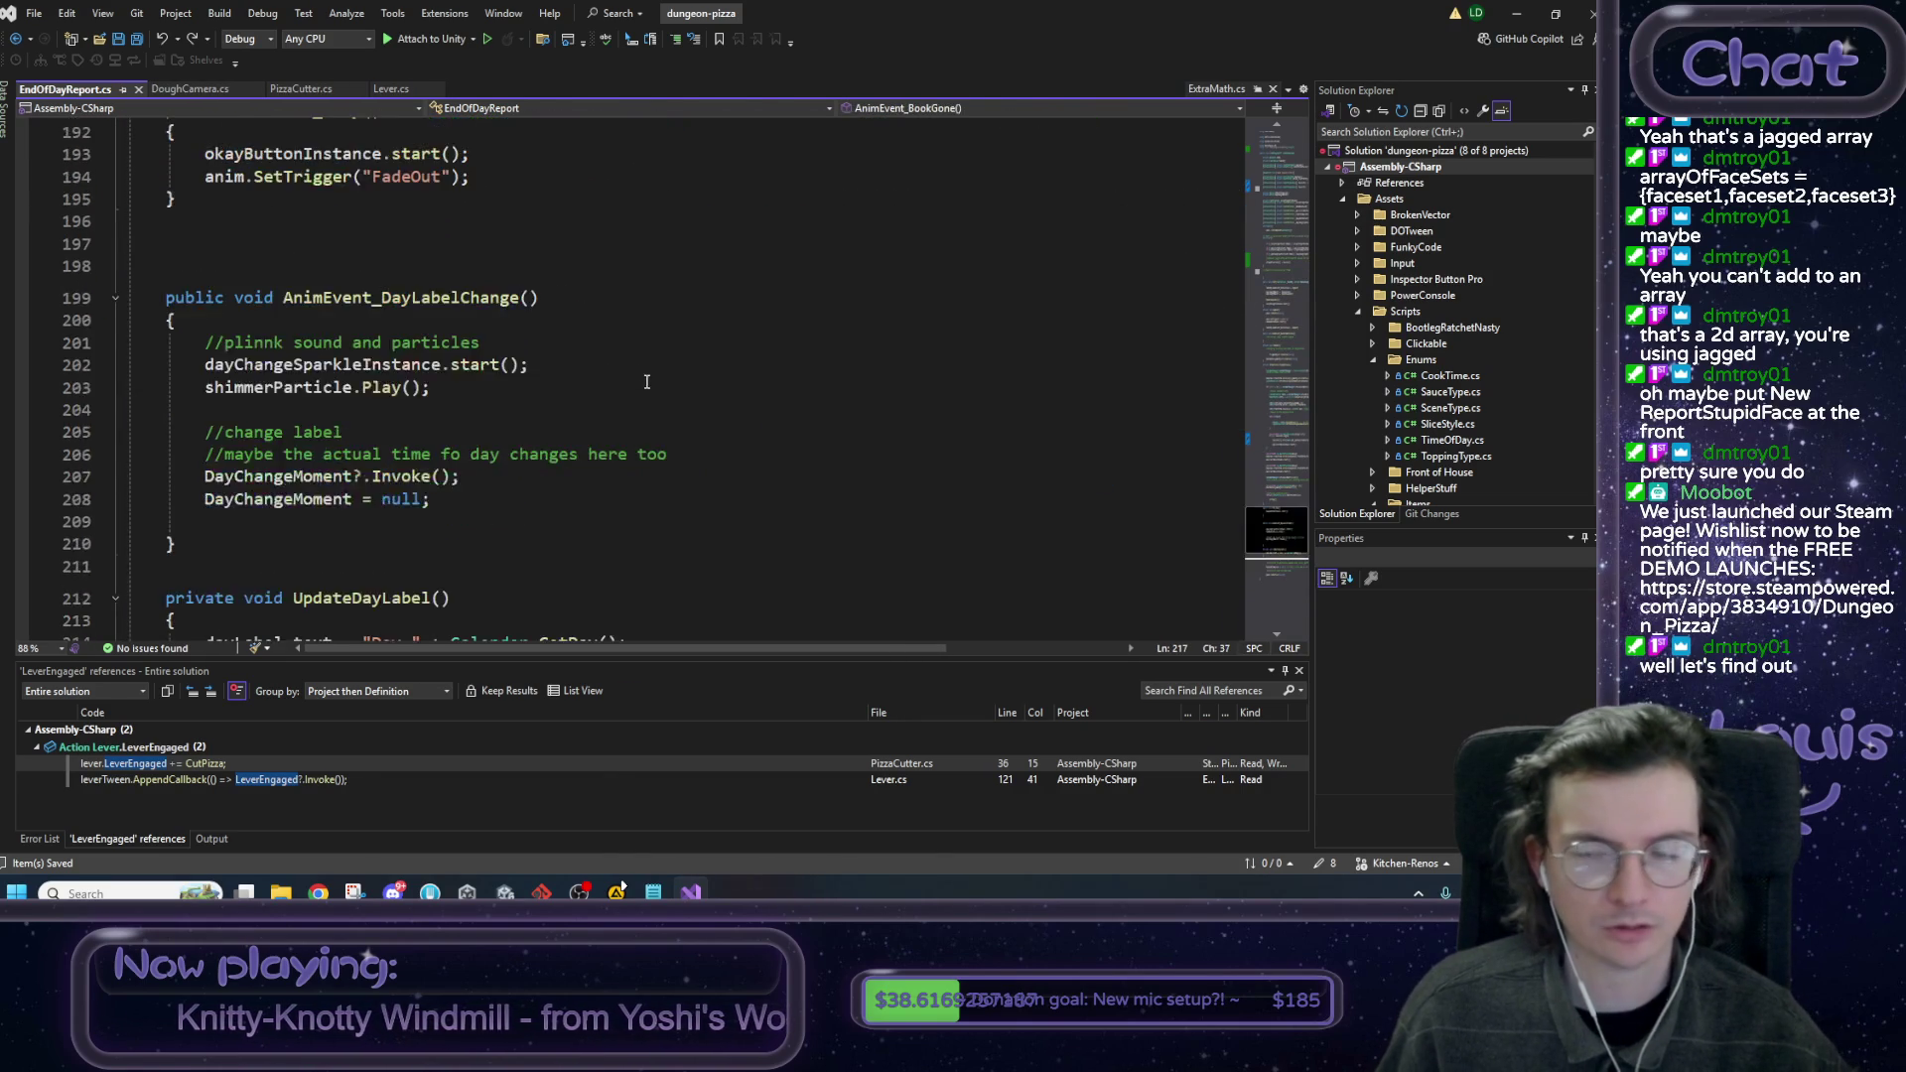
click(1284, 182)
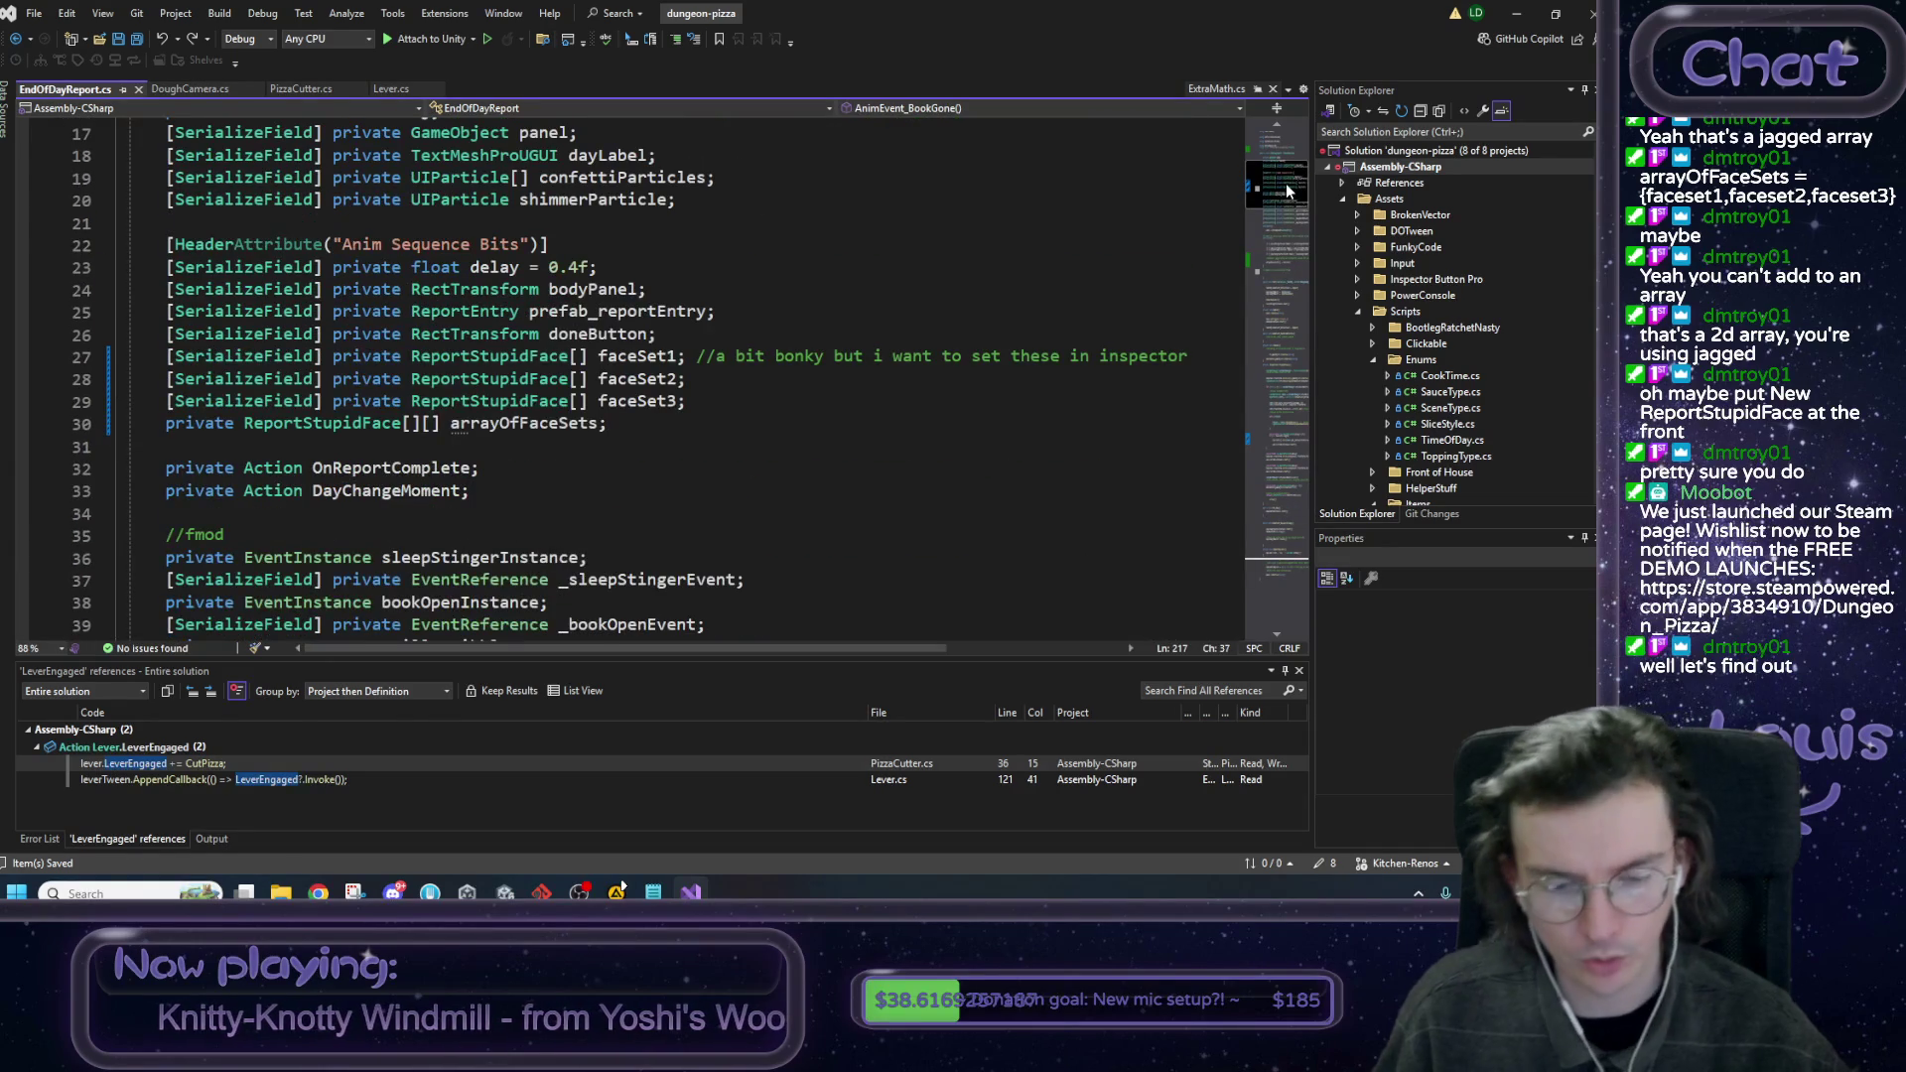
scroll(705, 412, down, 3)
scroll(705, 412, down, 9)
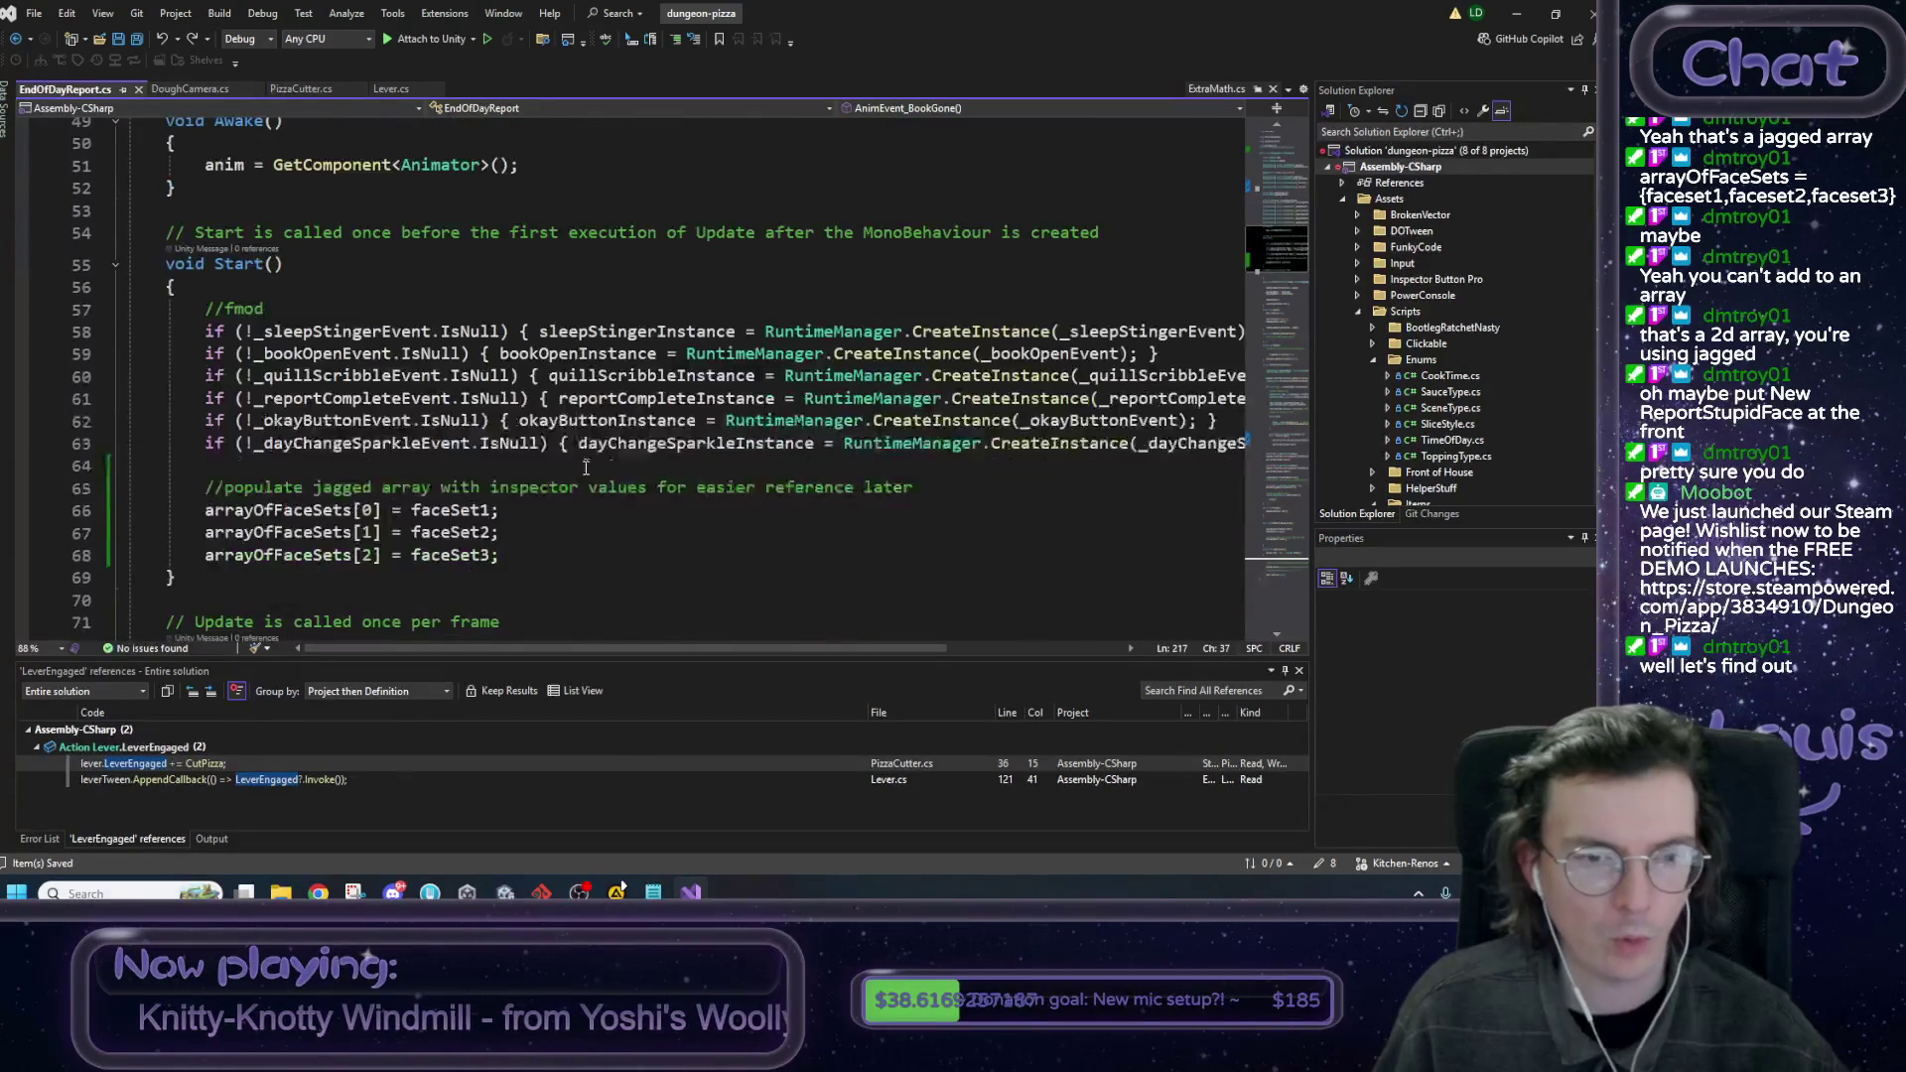
click(583, 468)
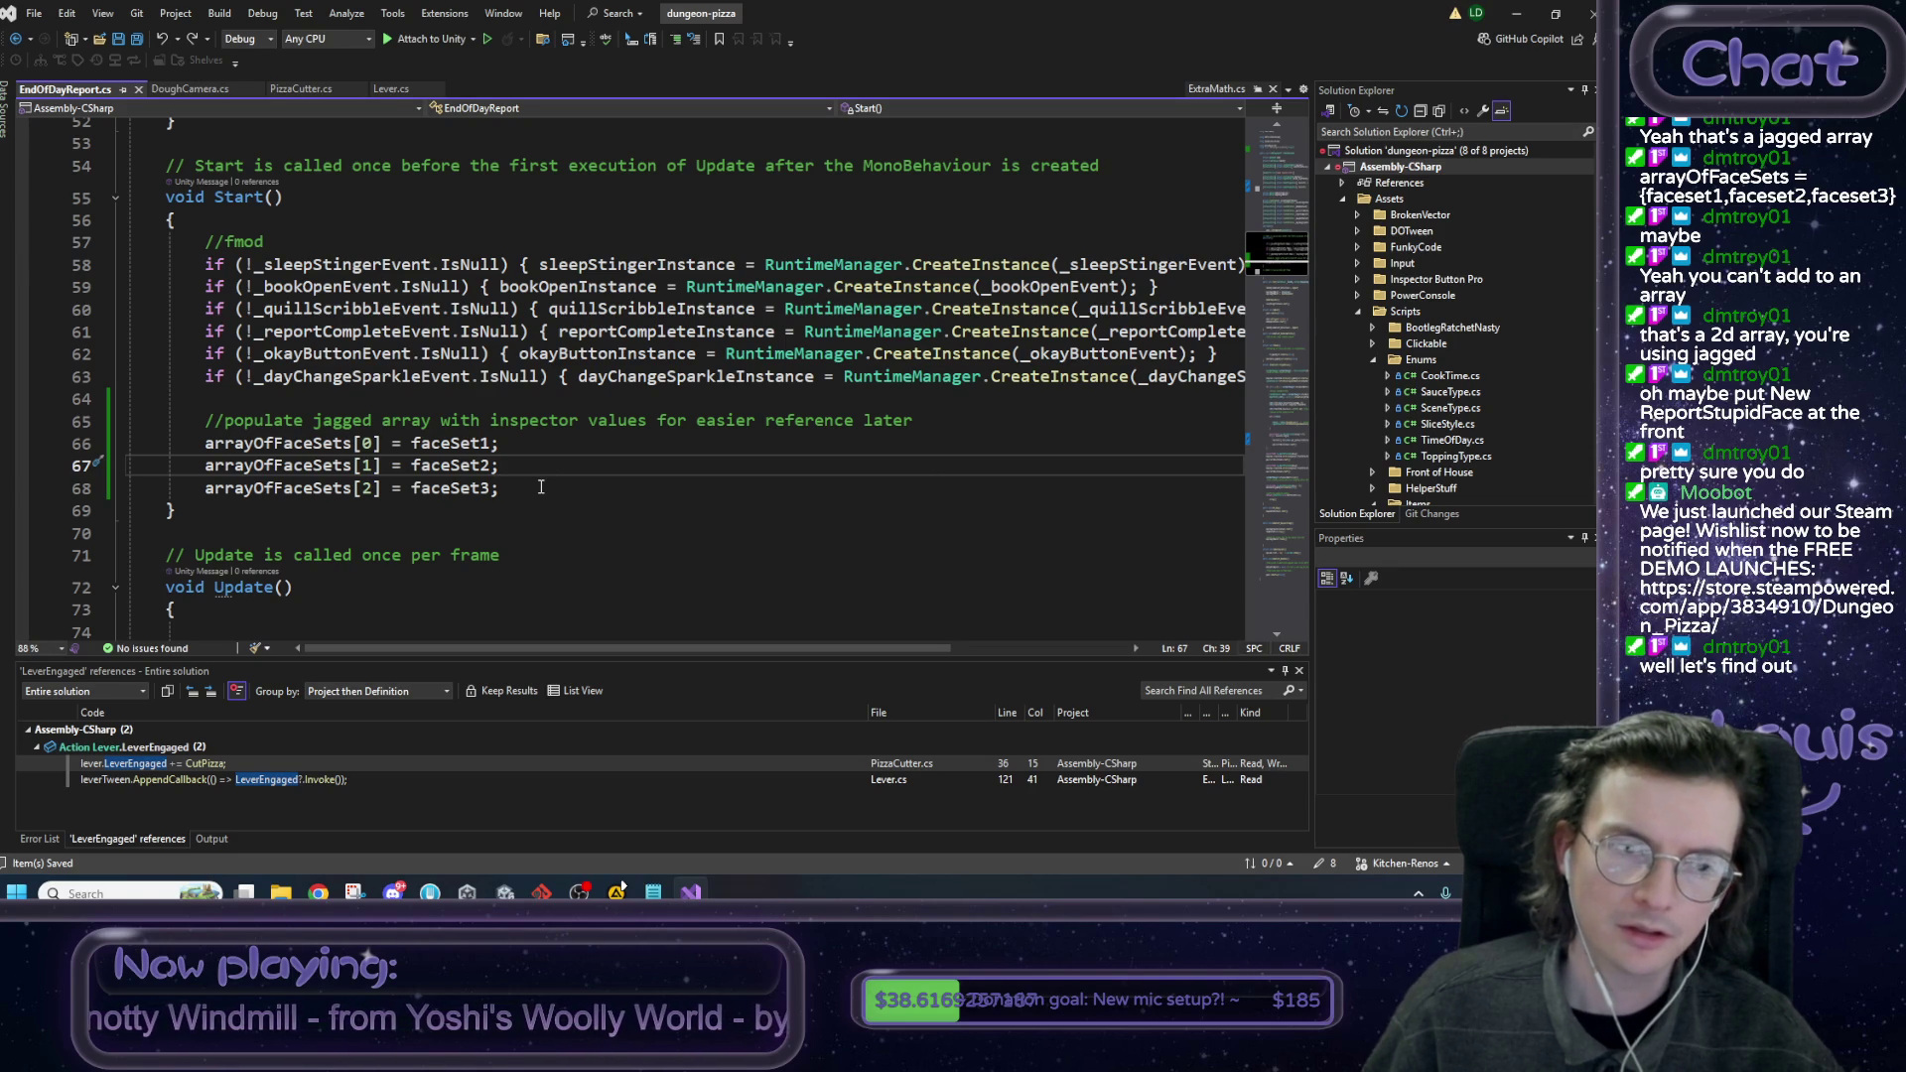
scroll(555, 506, down, 3)
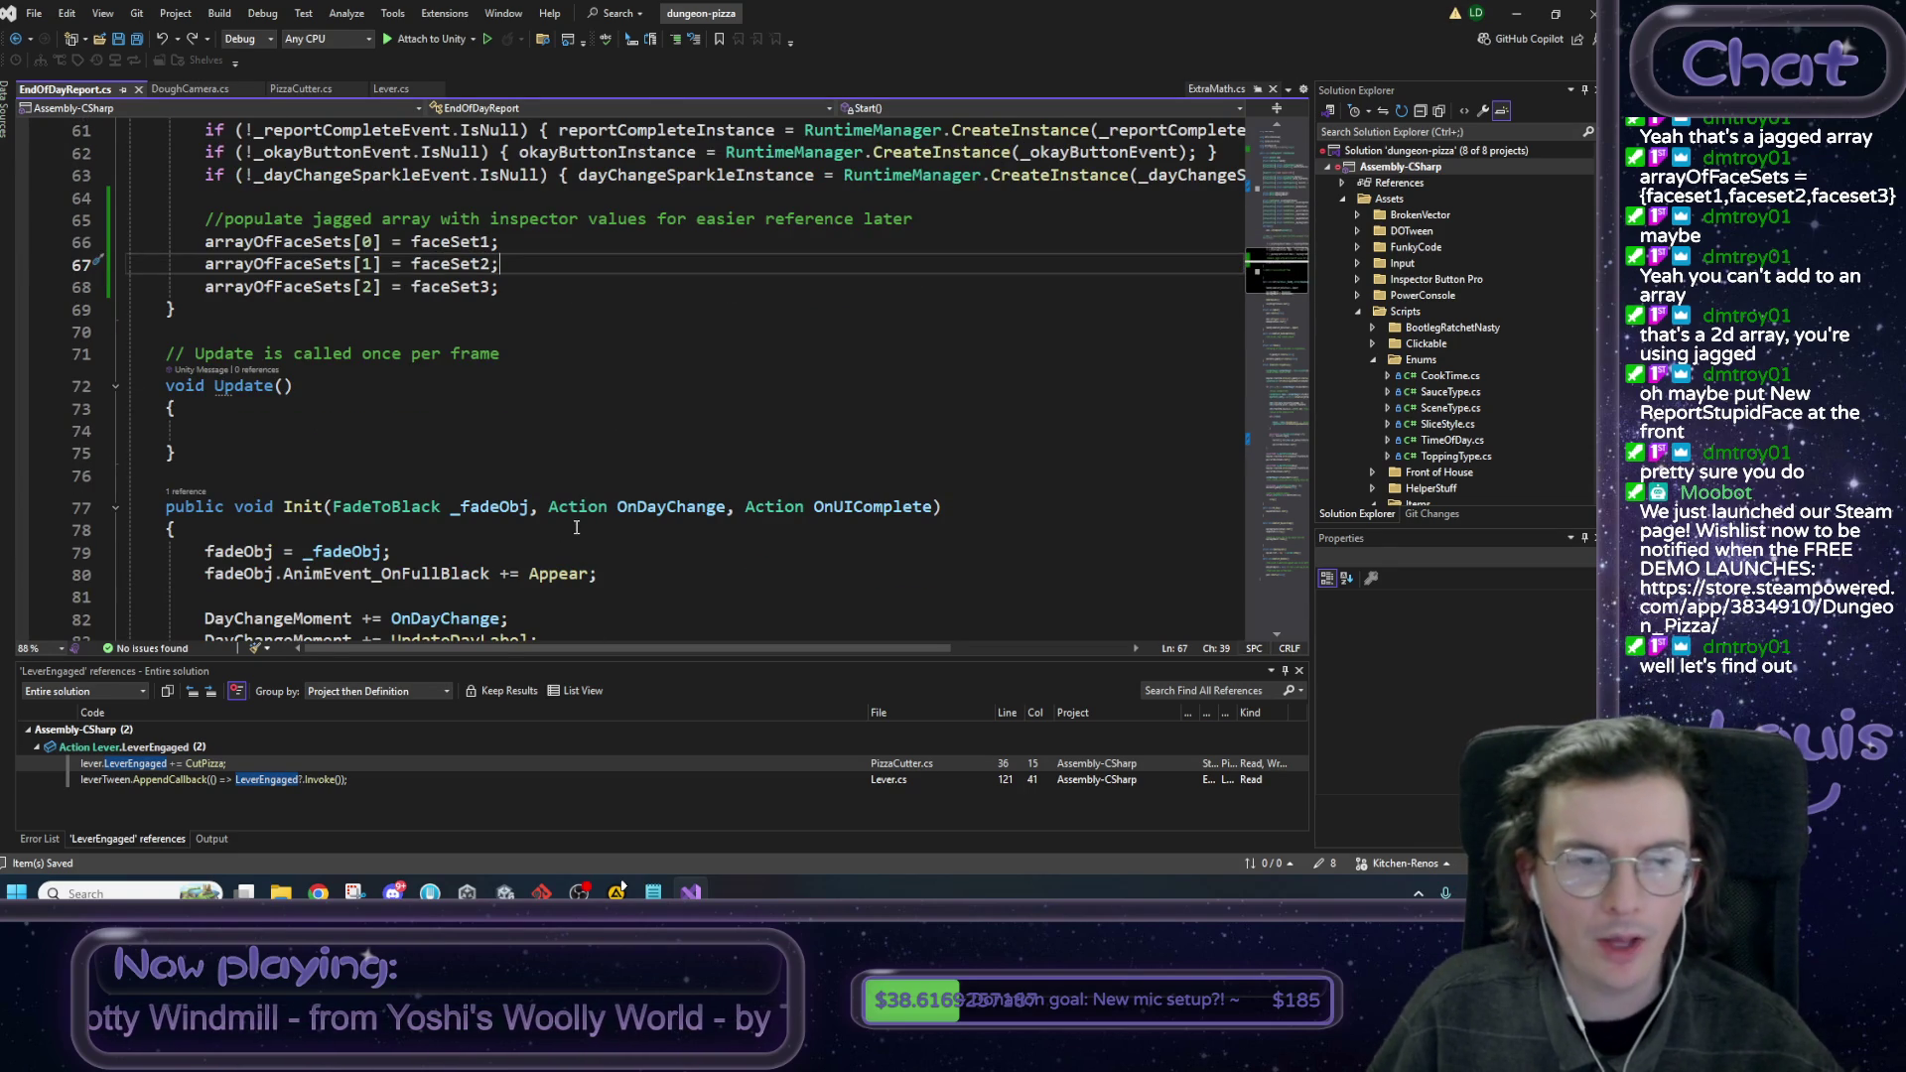
scroll(574, 529, down, 8)
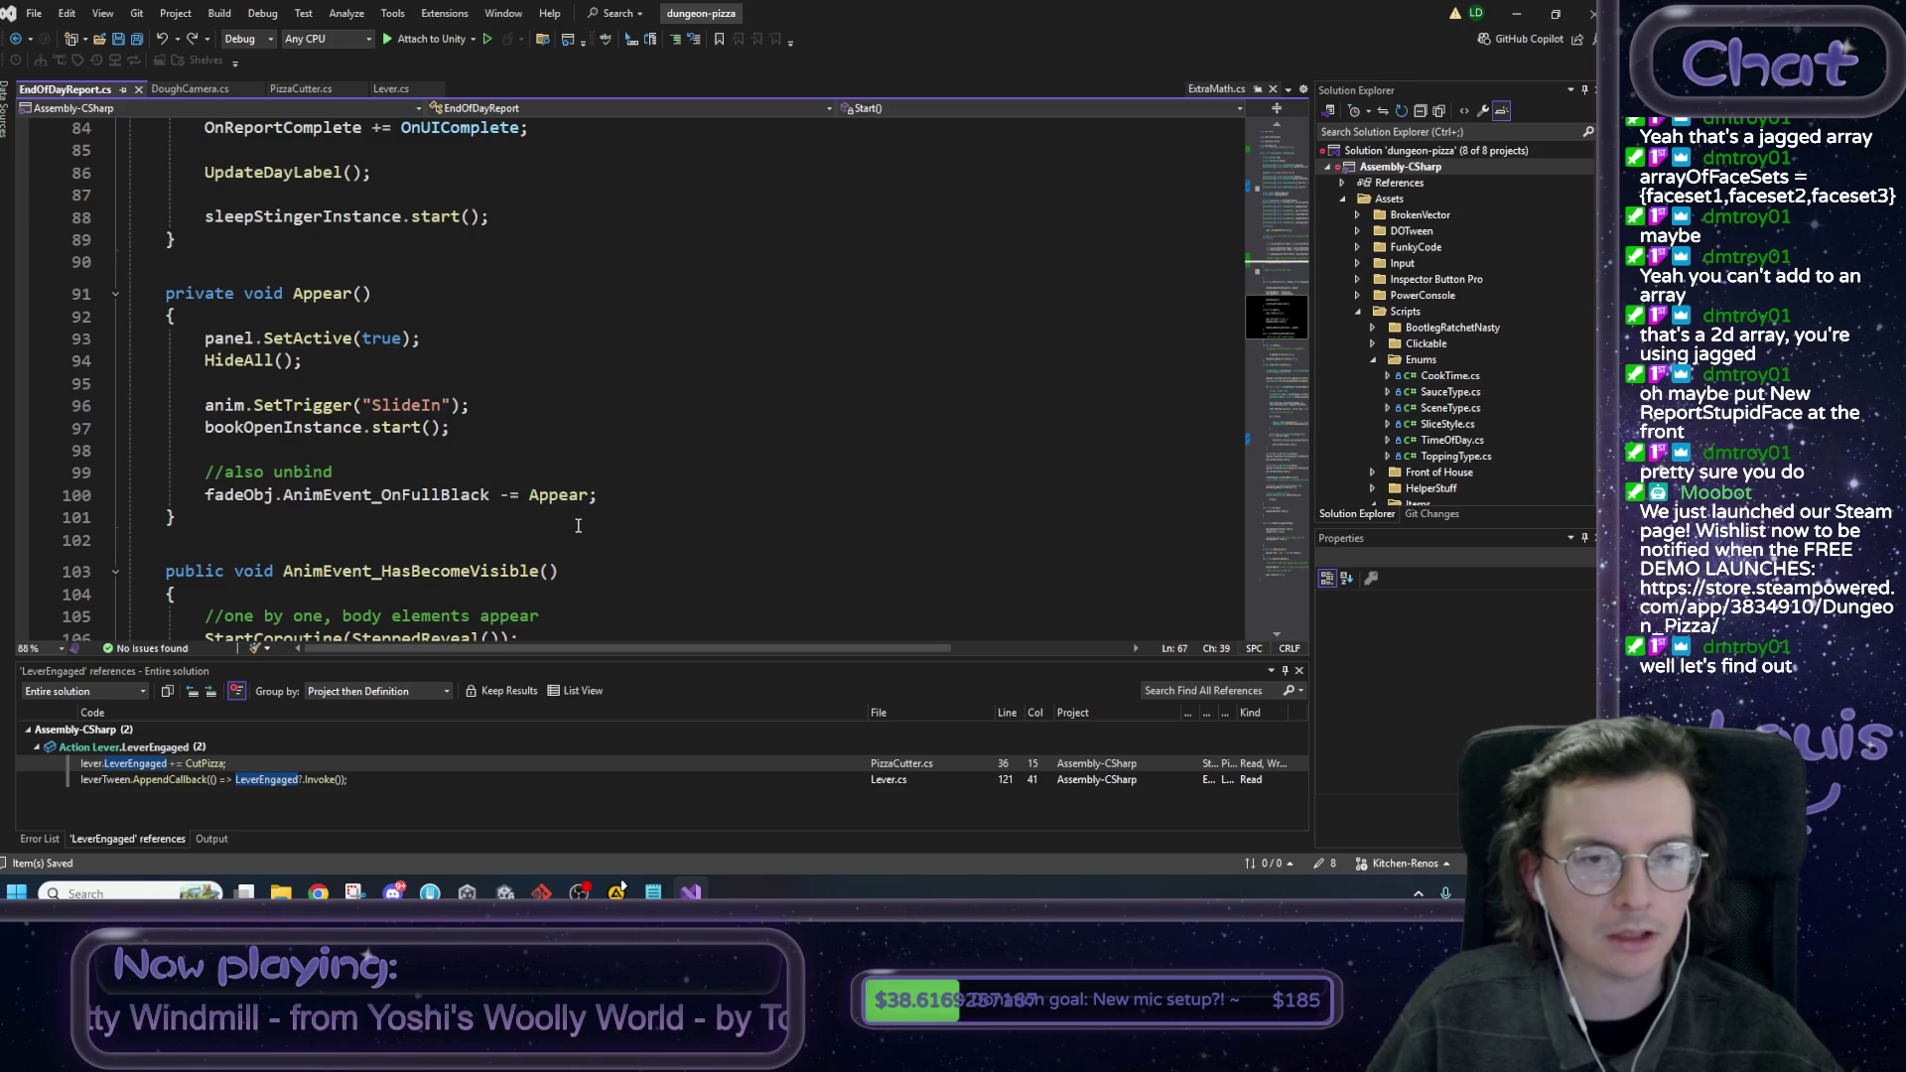
scroll(578, 525, down, 3)
scroll(327, 425, up, 14)
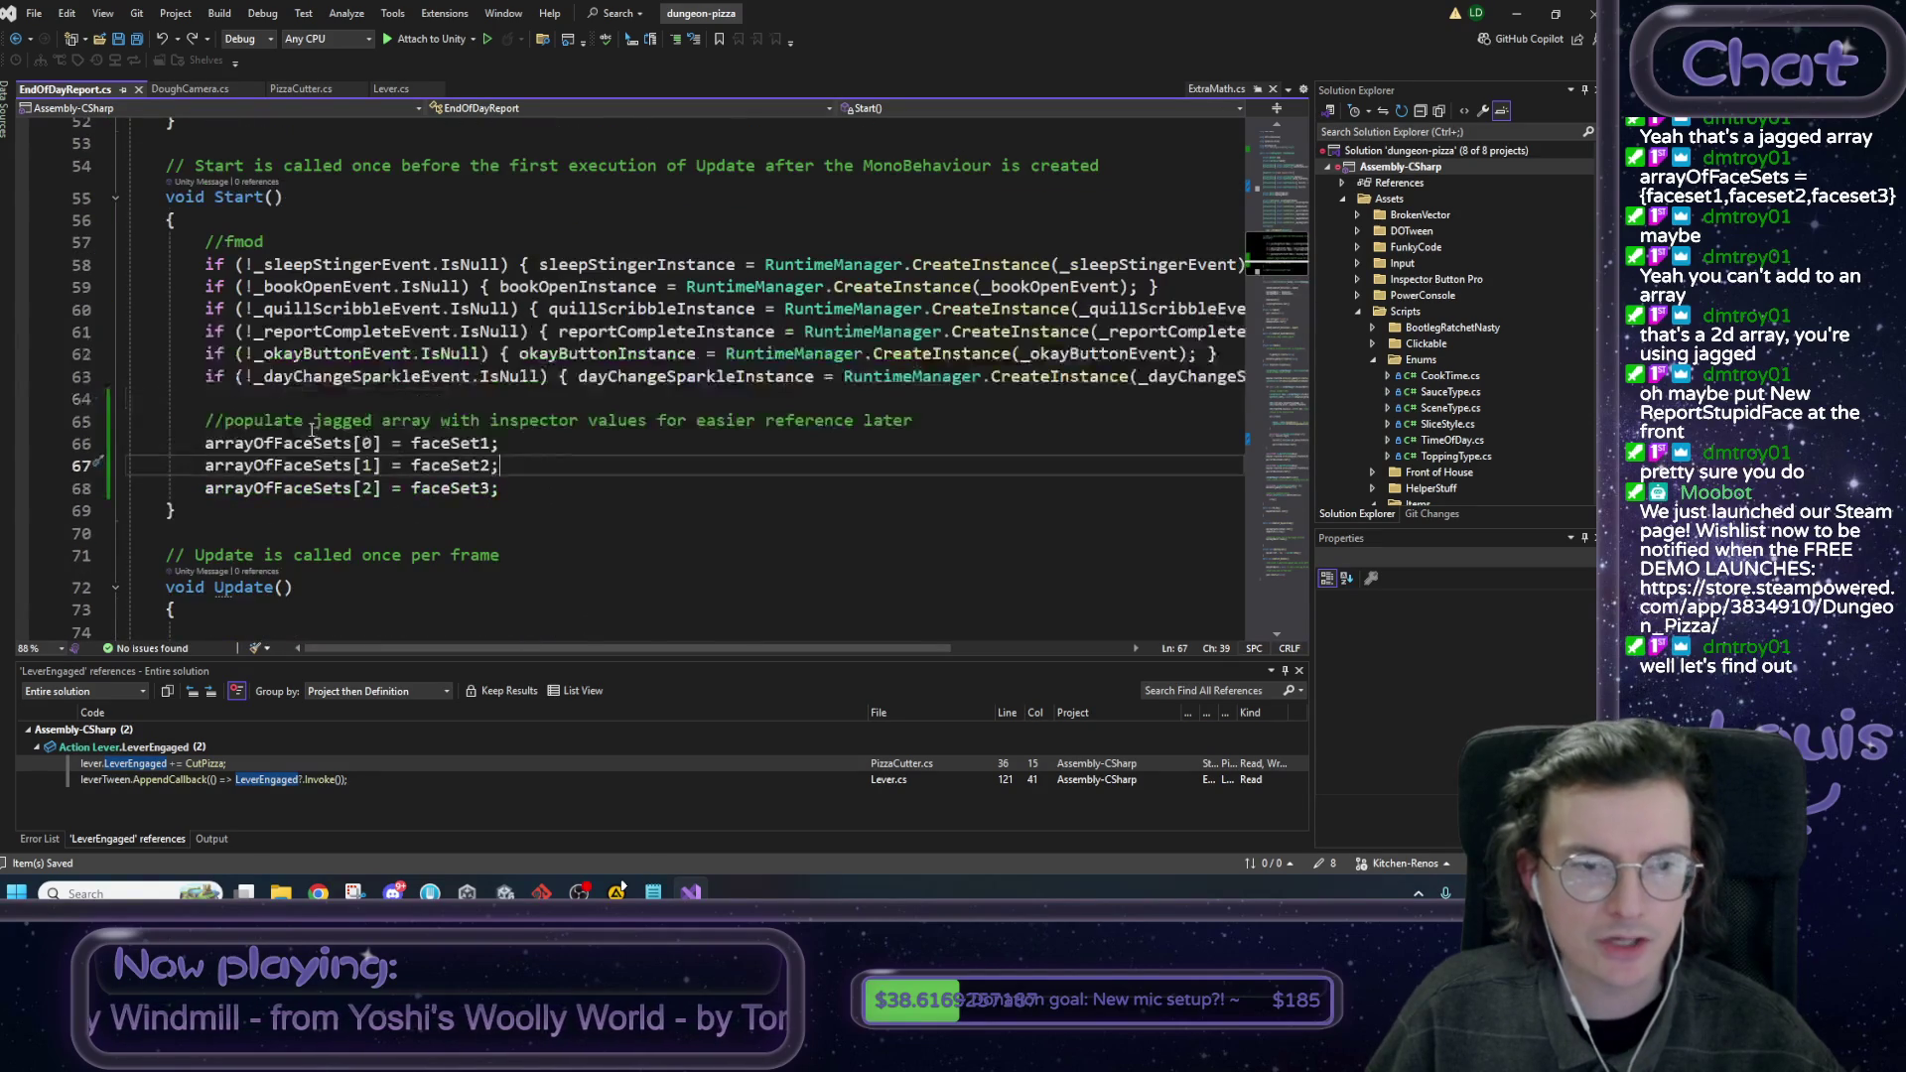
double_click(449, 443)
scroll(579, 487, down, 3)
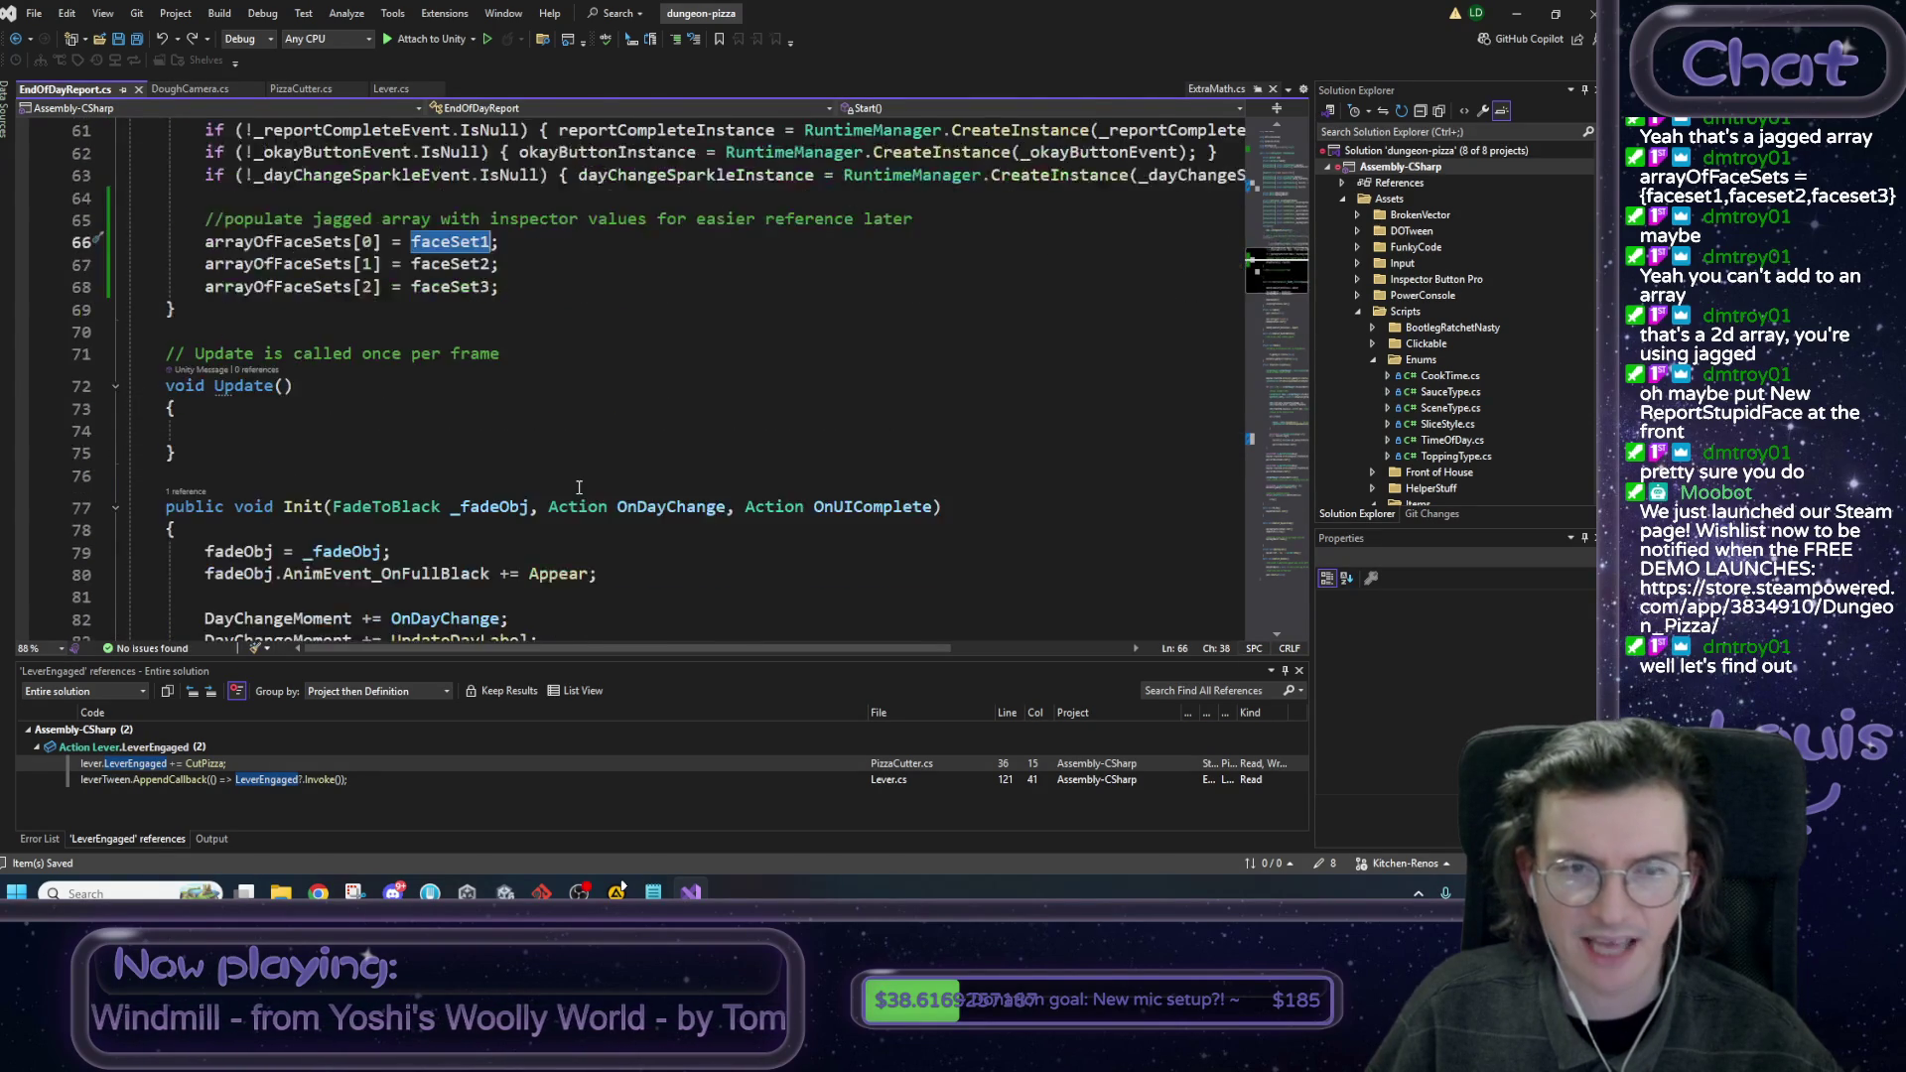
scroll(579, 487, down, 13)
scroll(583, 483, up, 8)
scroll(582, 483, down, 20)
Start a new line after the WaitForSeconds wait in the funny-face reveal code.
click(567, 367)
scroll(551, 343, up, 3)
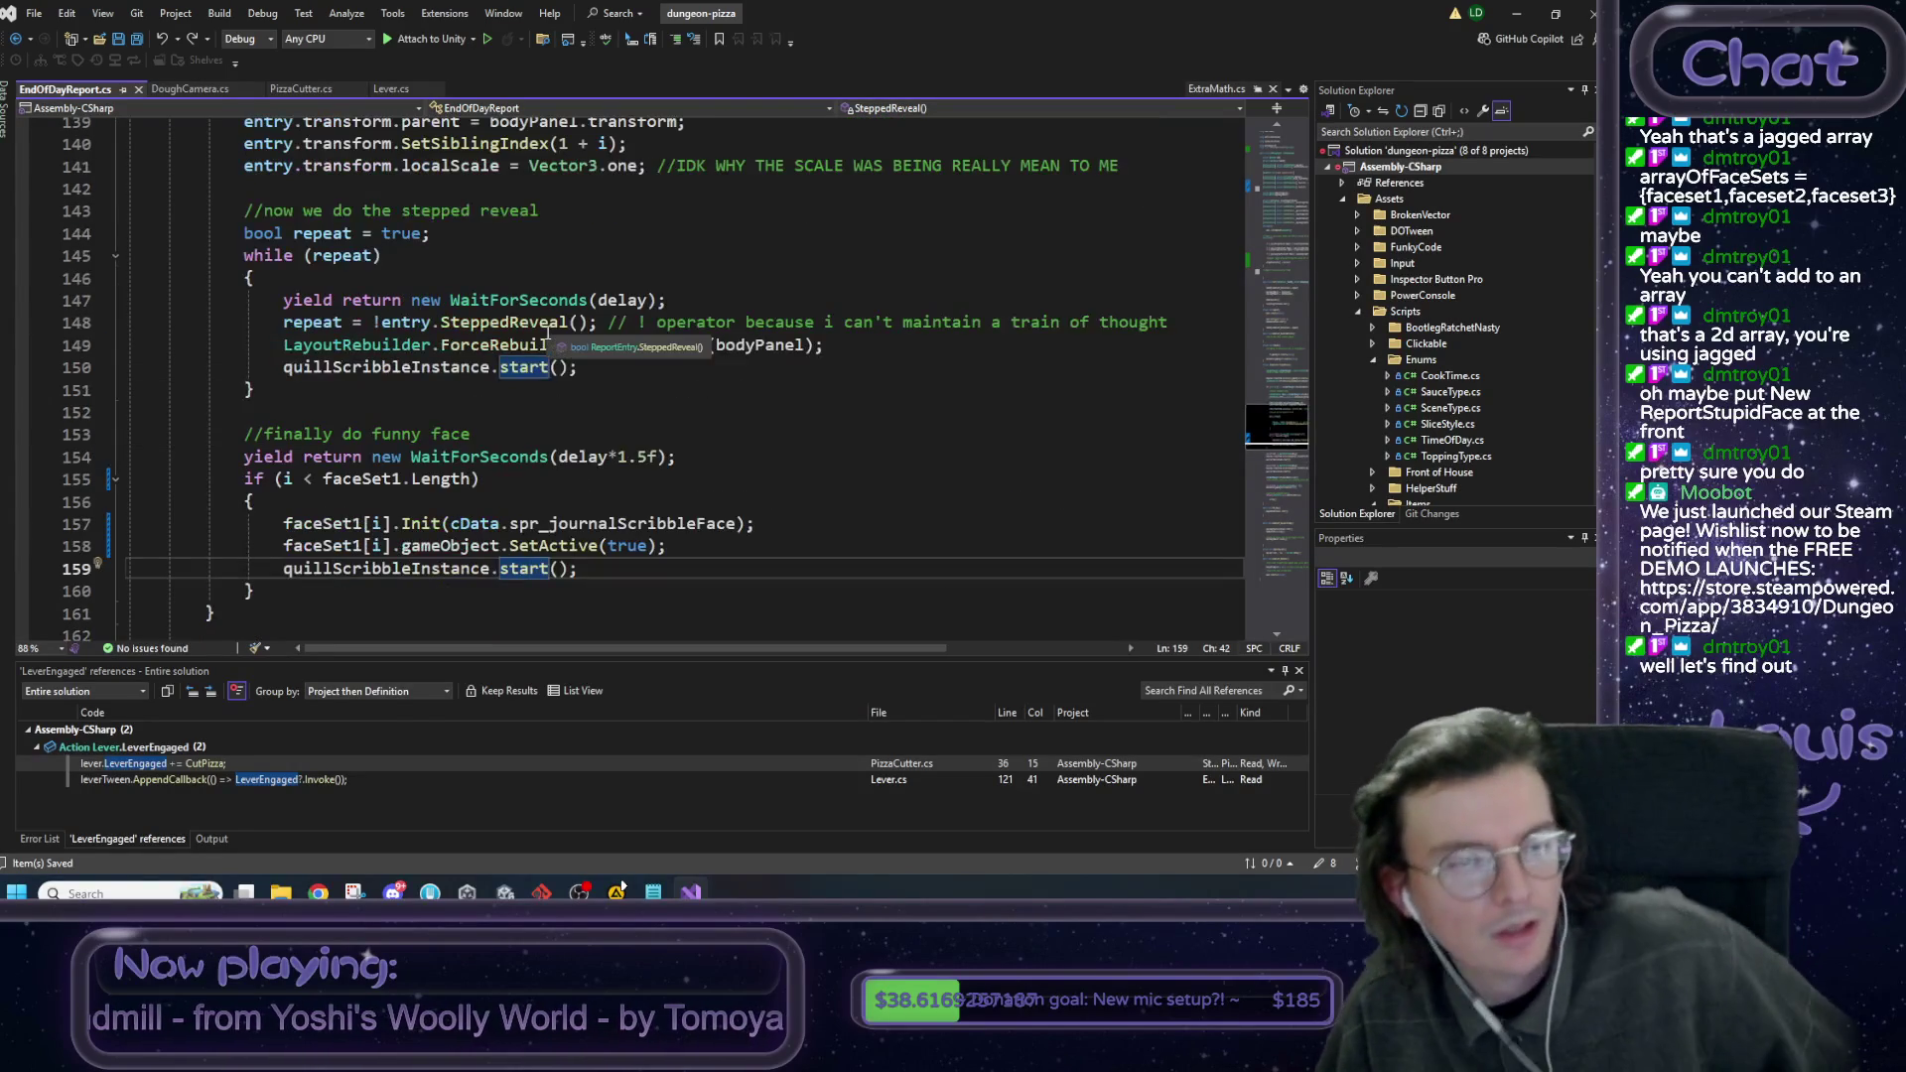
click(403, 435)
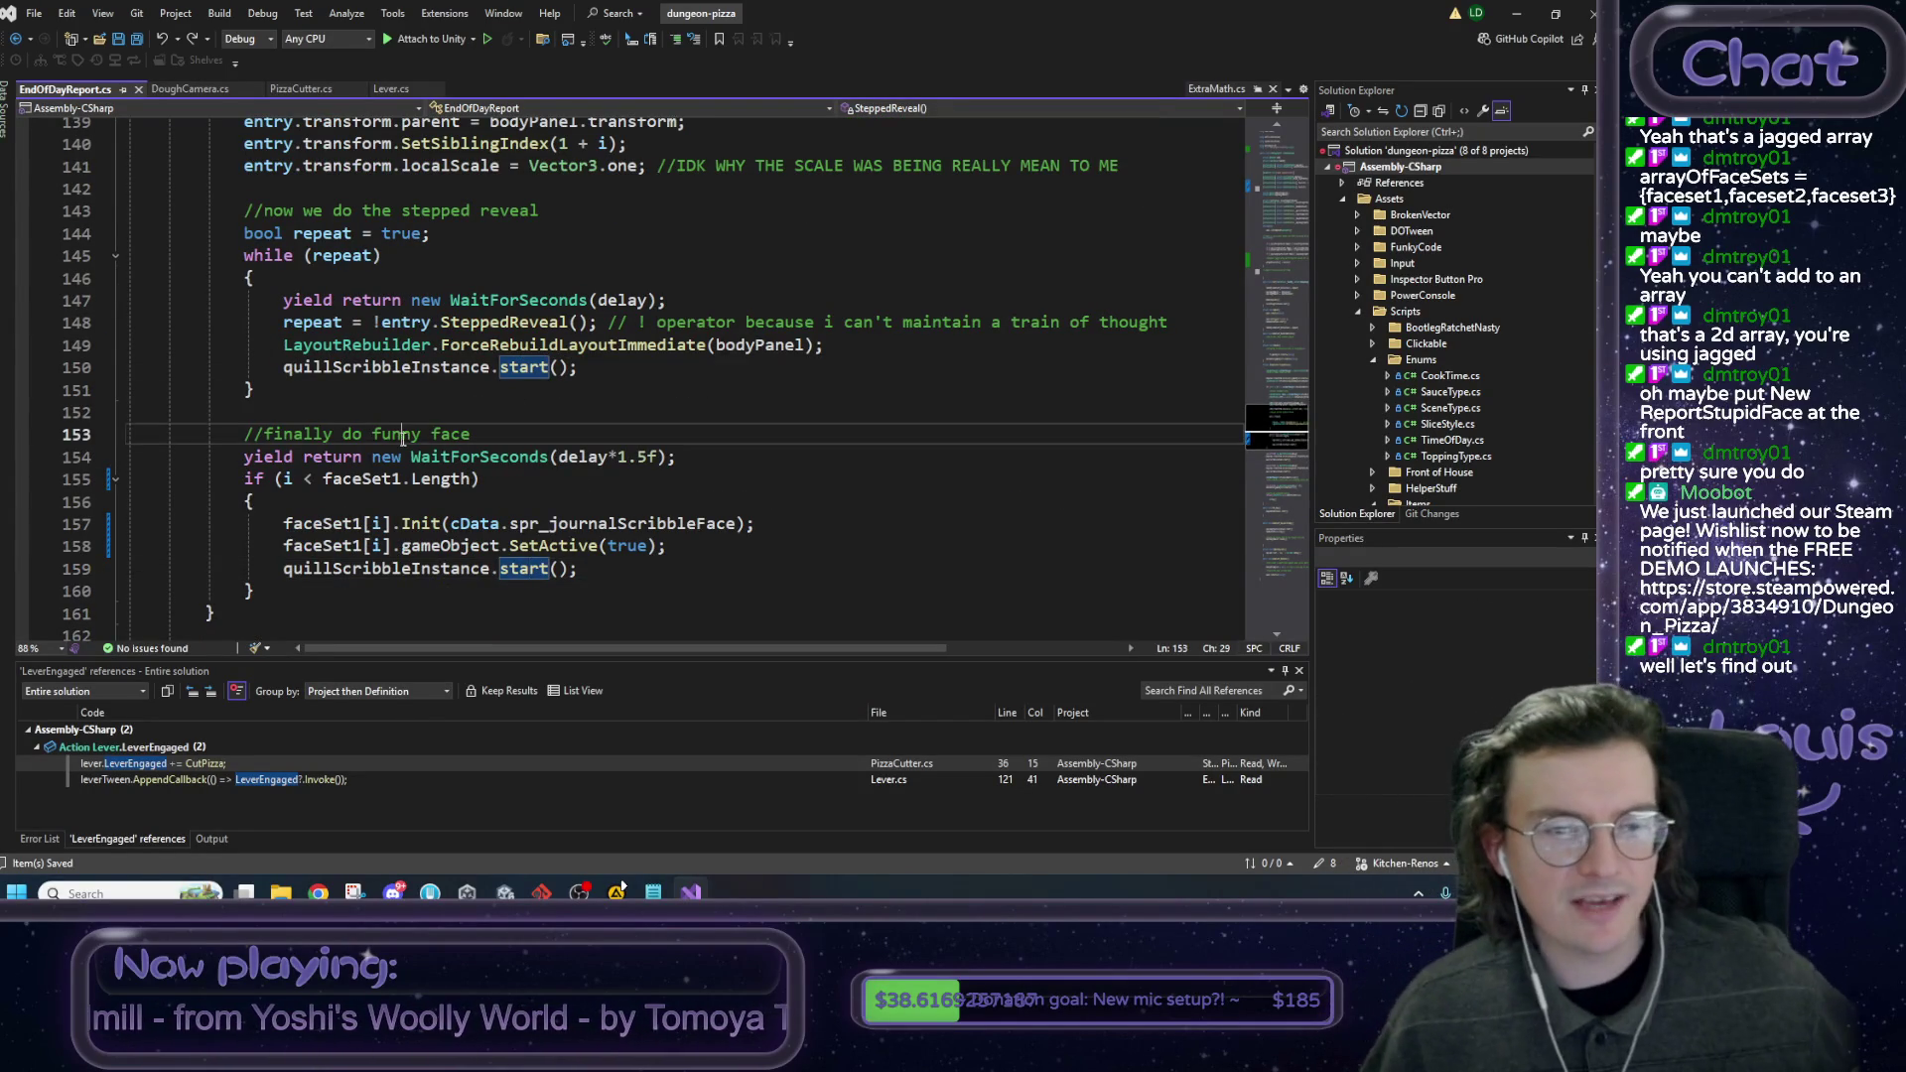
click(715, 456)
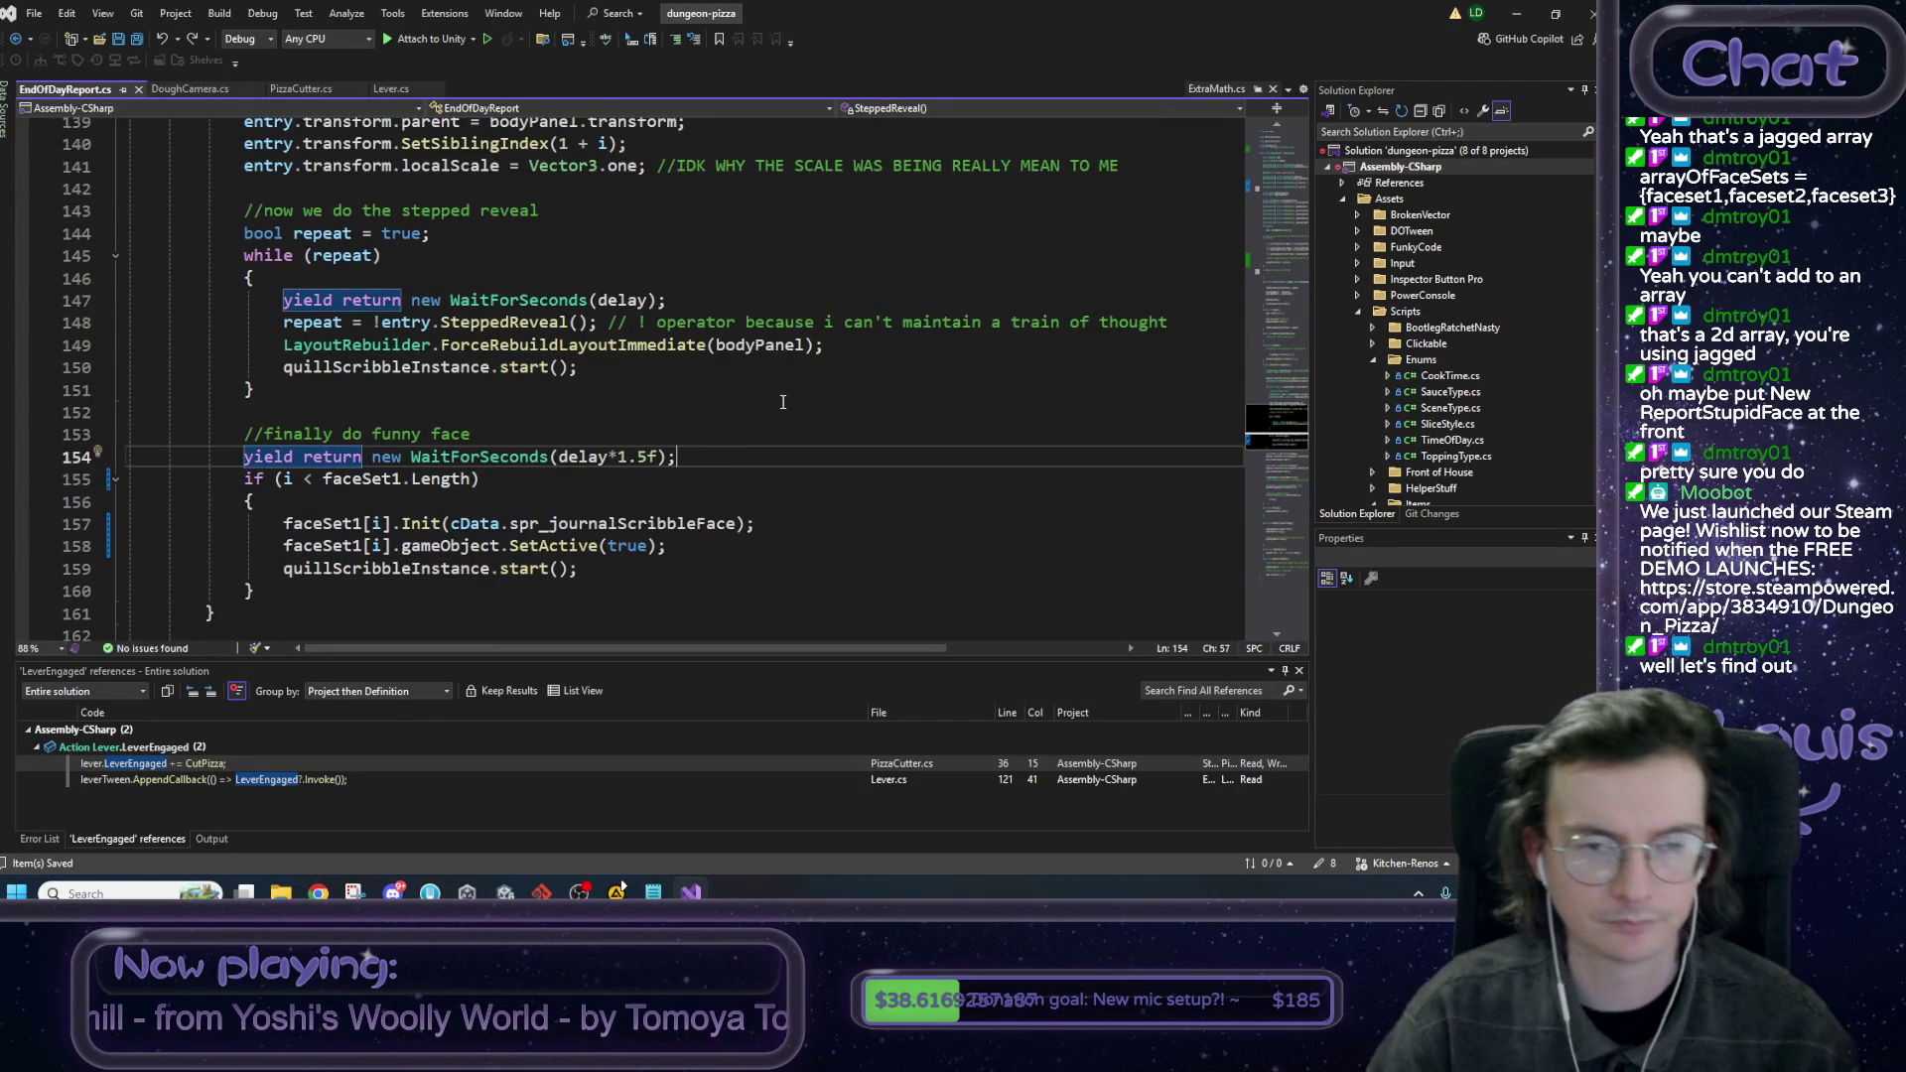
key(Return)
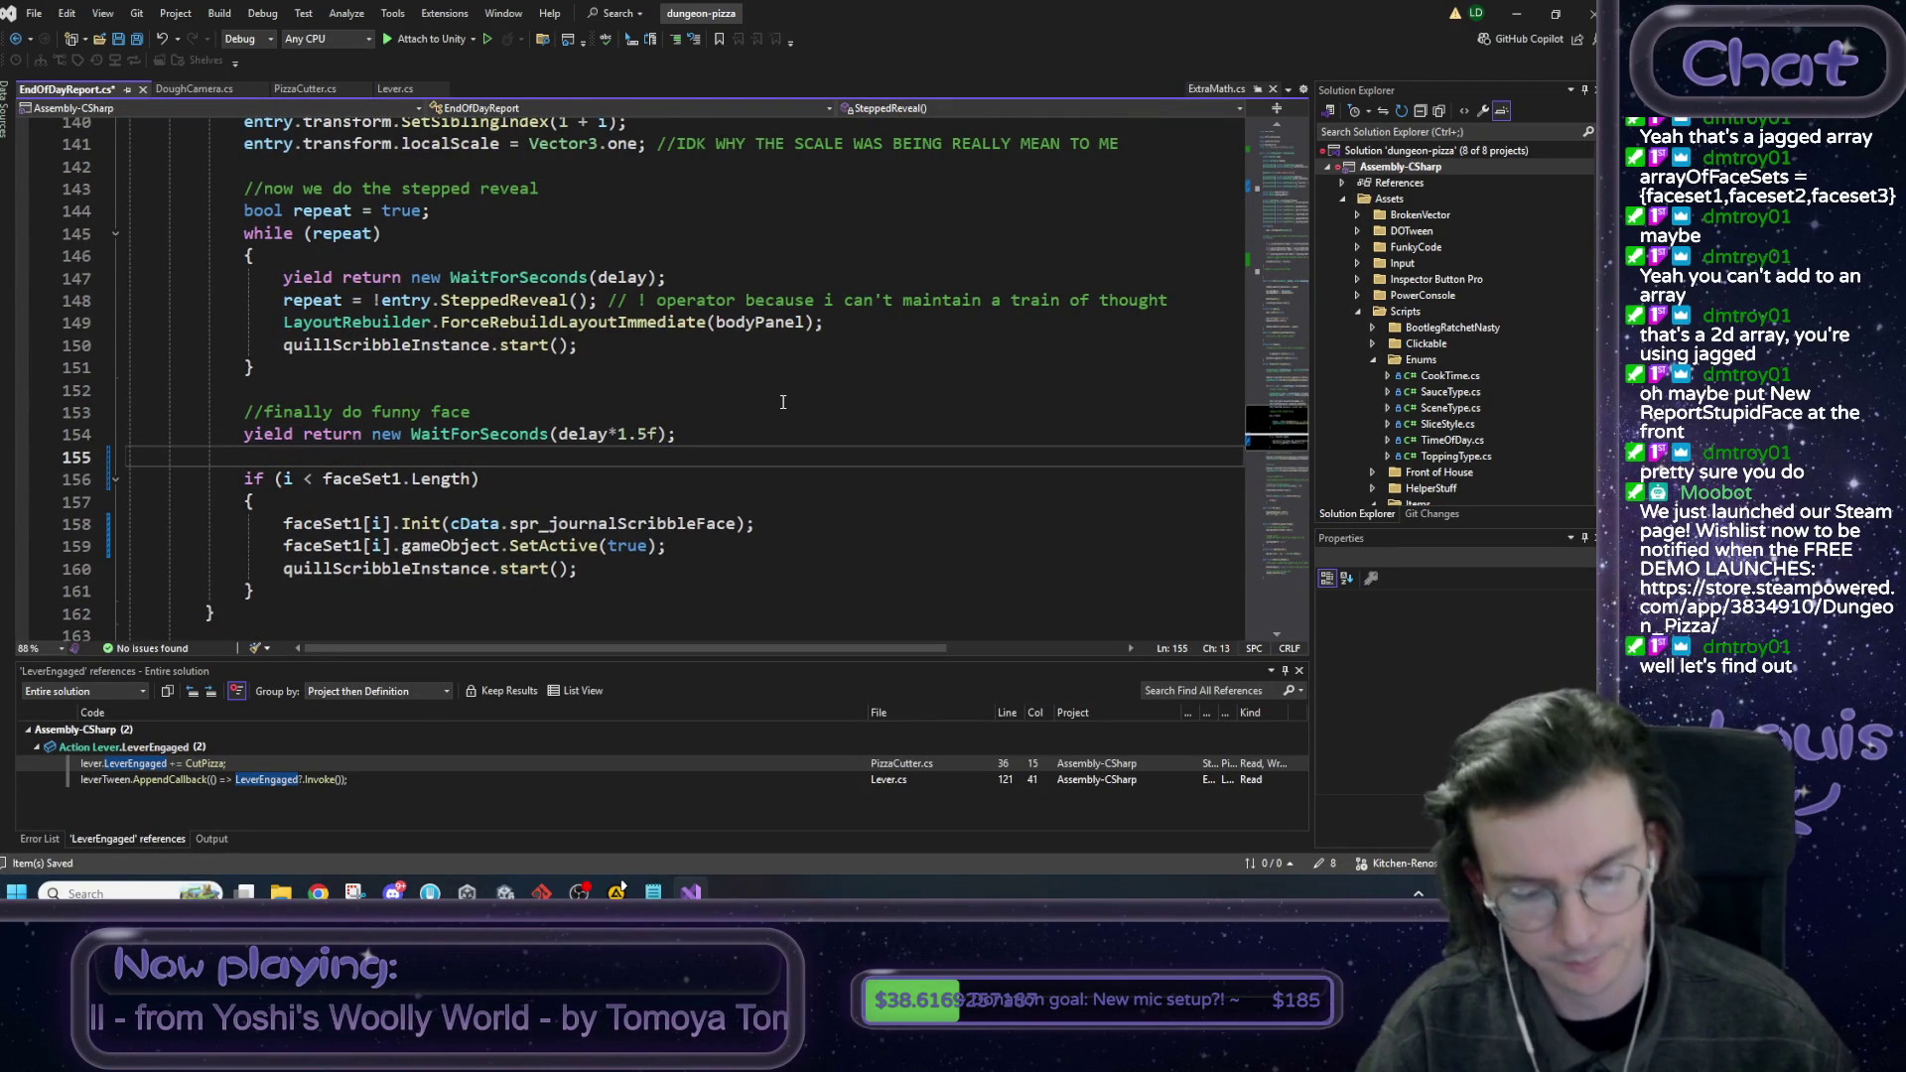
Write int faceSetIndex = Random.Range(0, arrayOfFaceSets.Length); using IntelliSense completions.
text(int )
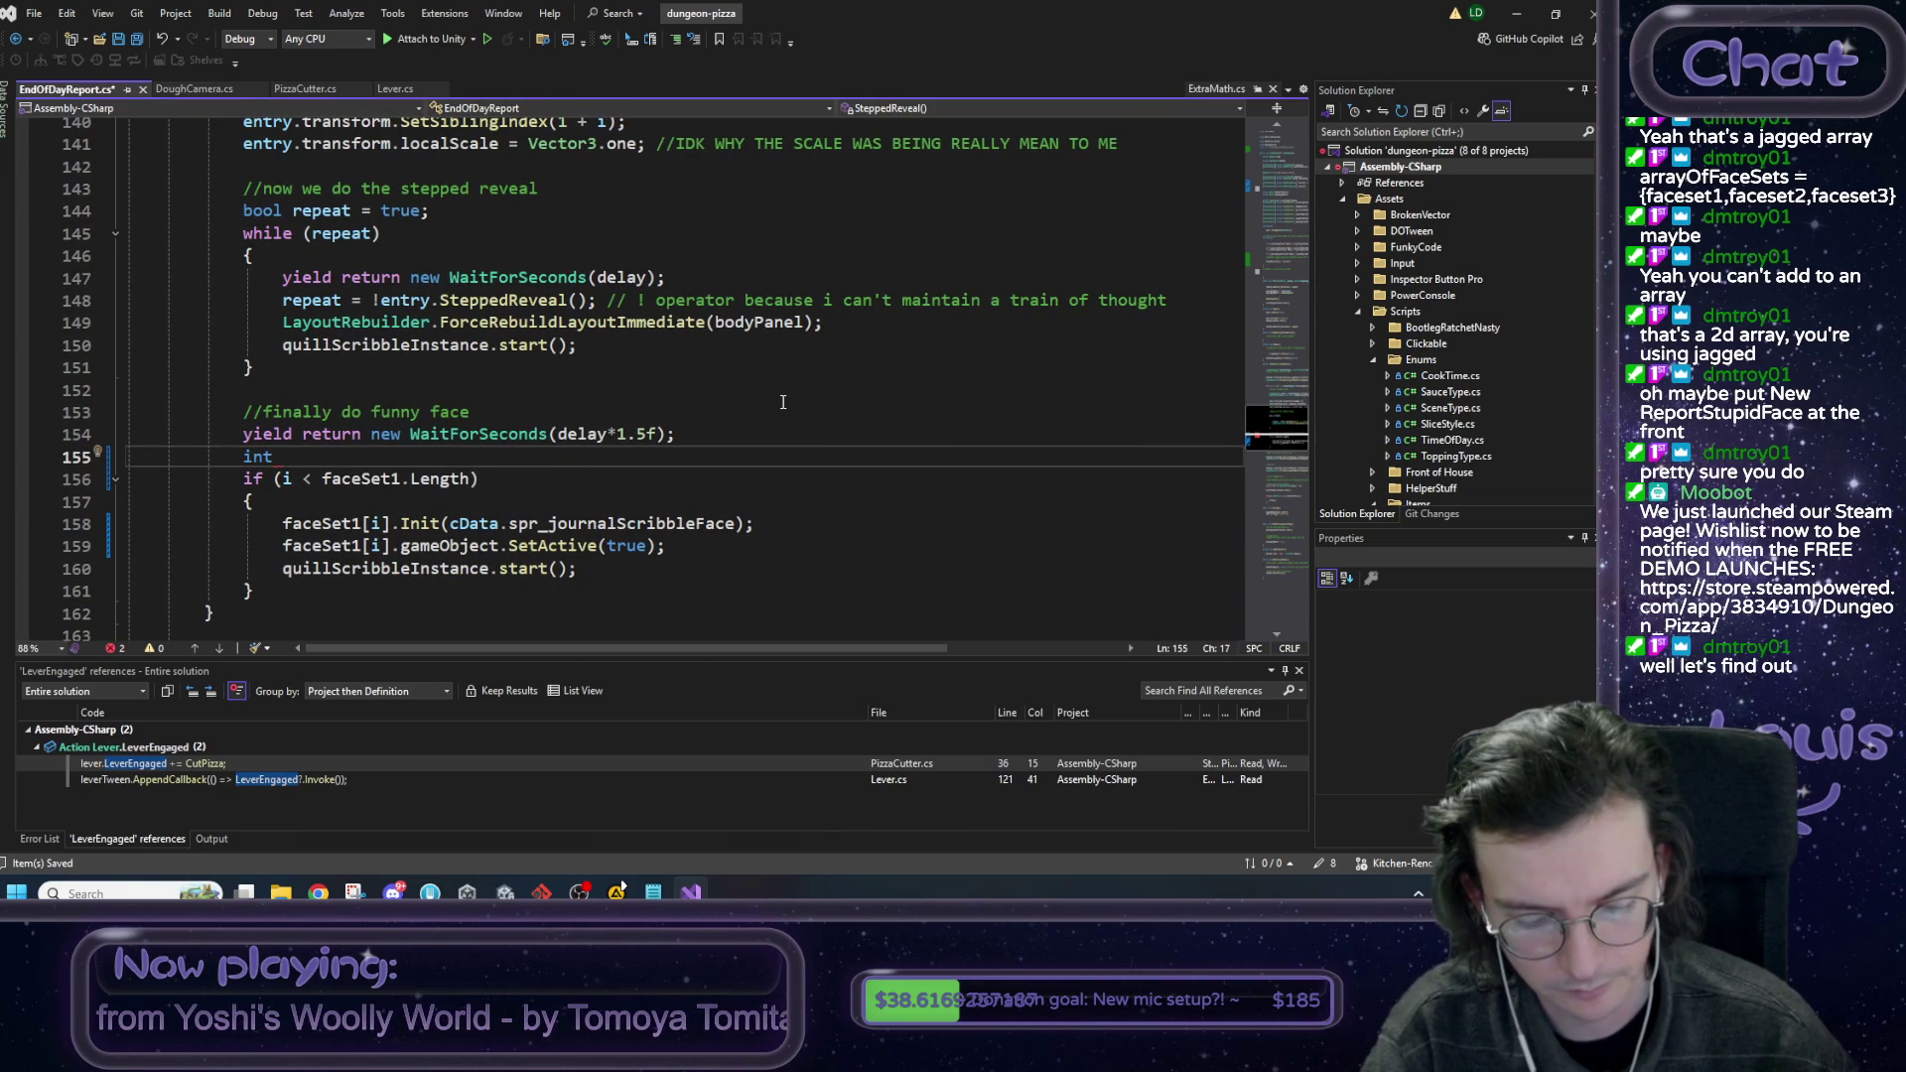
text(face)
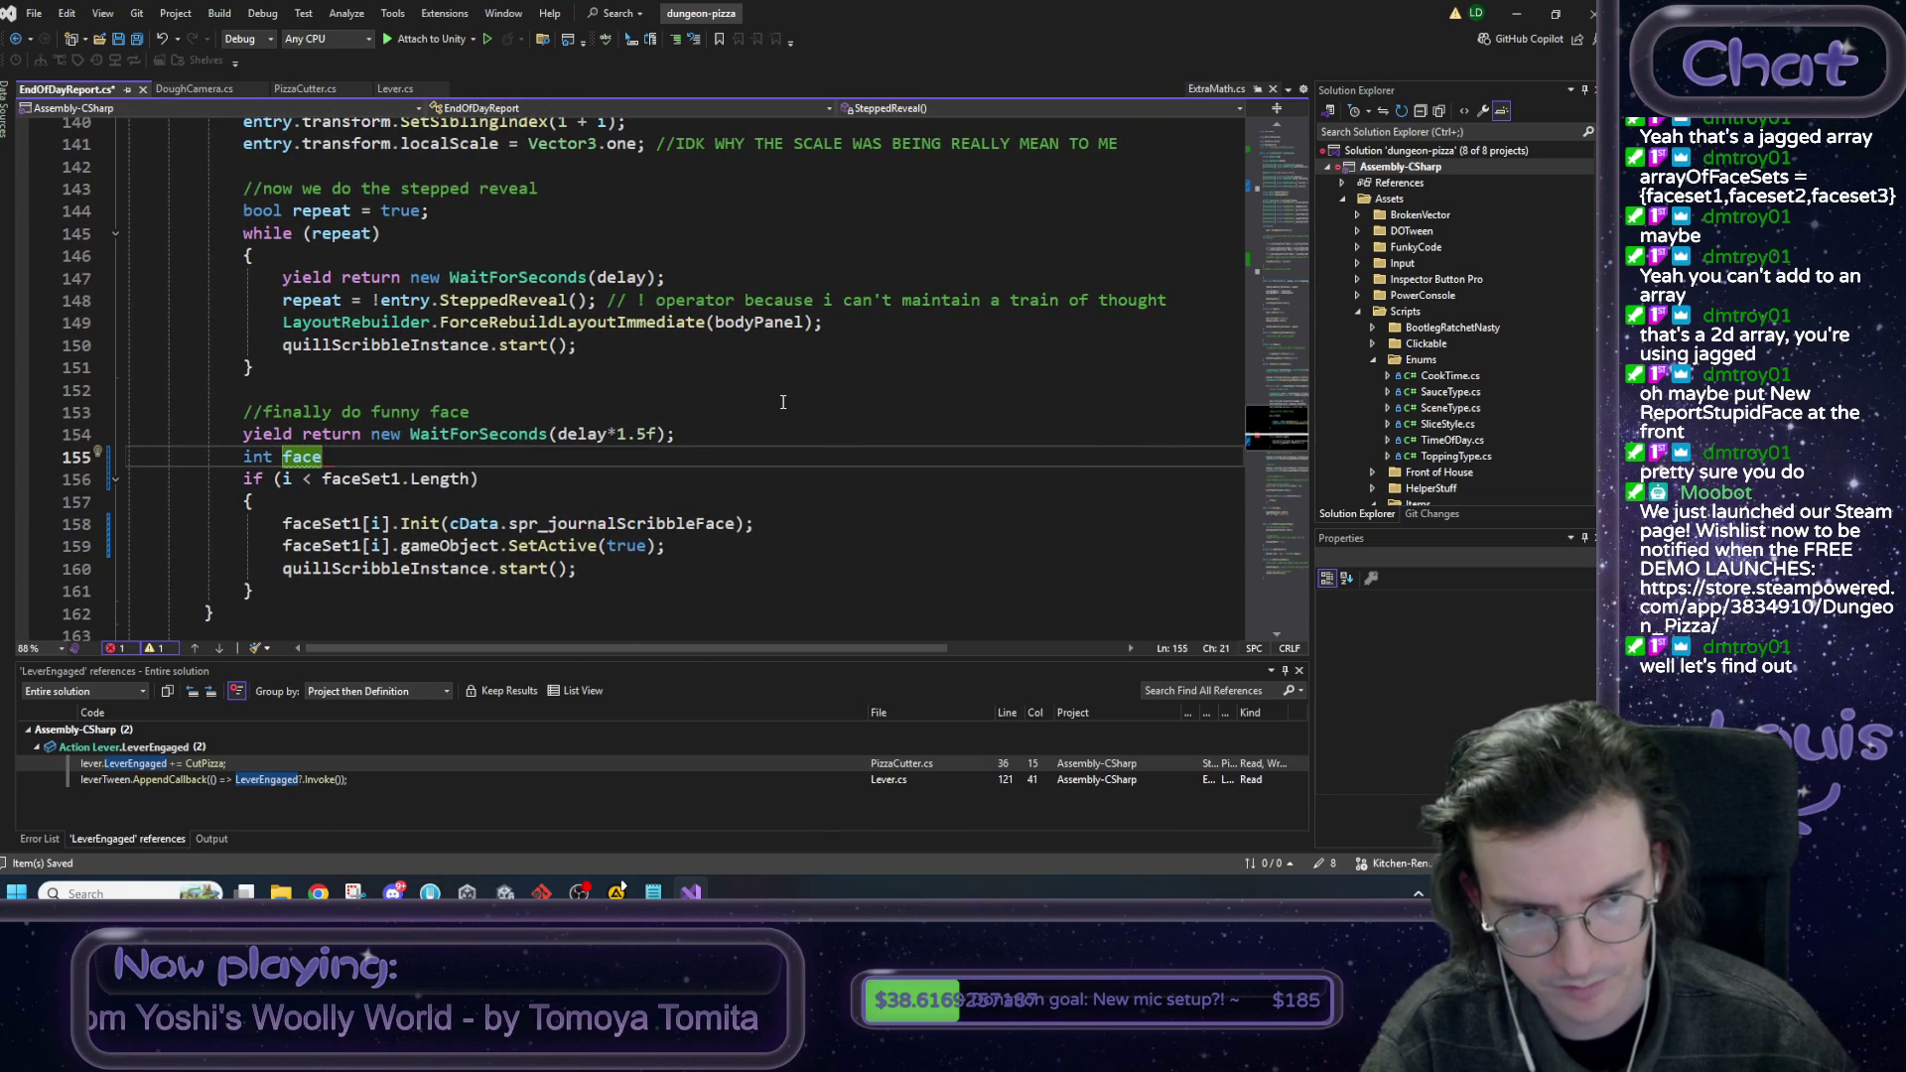
text(Set)
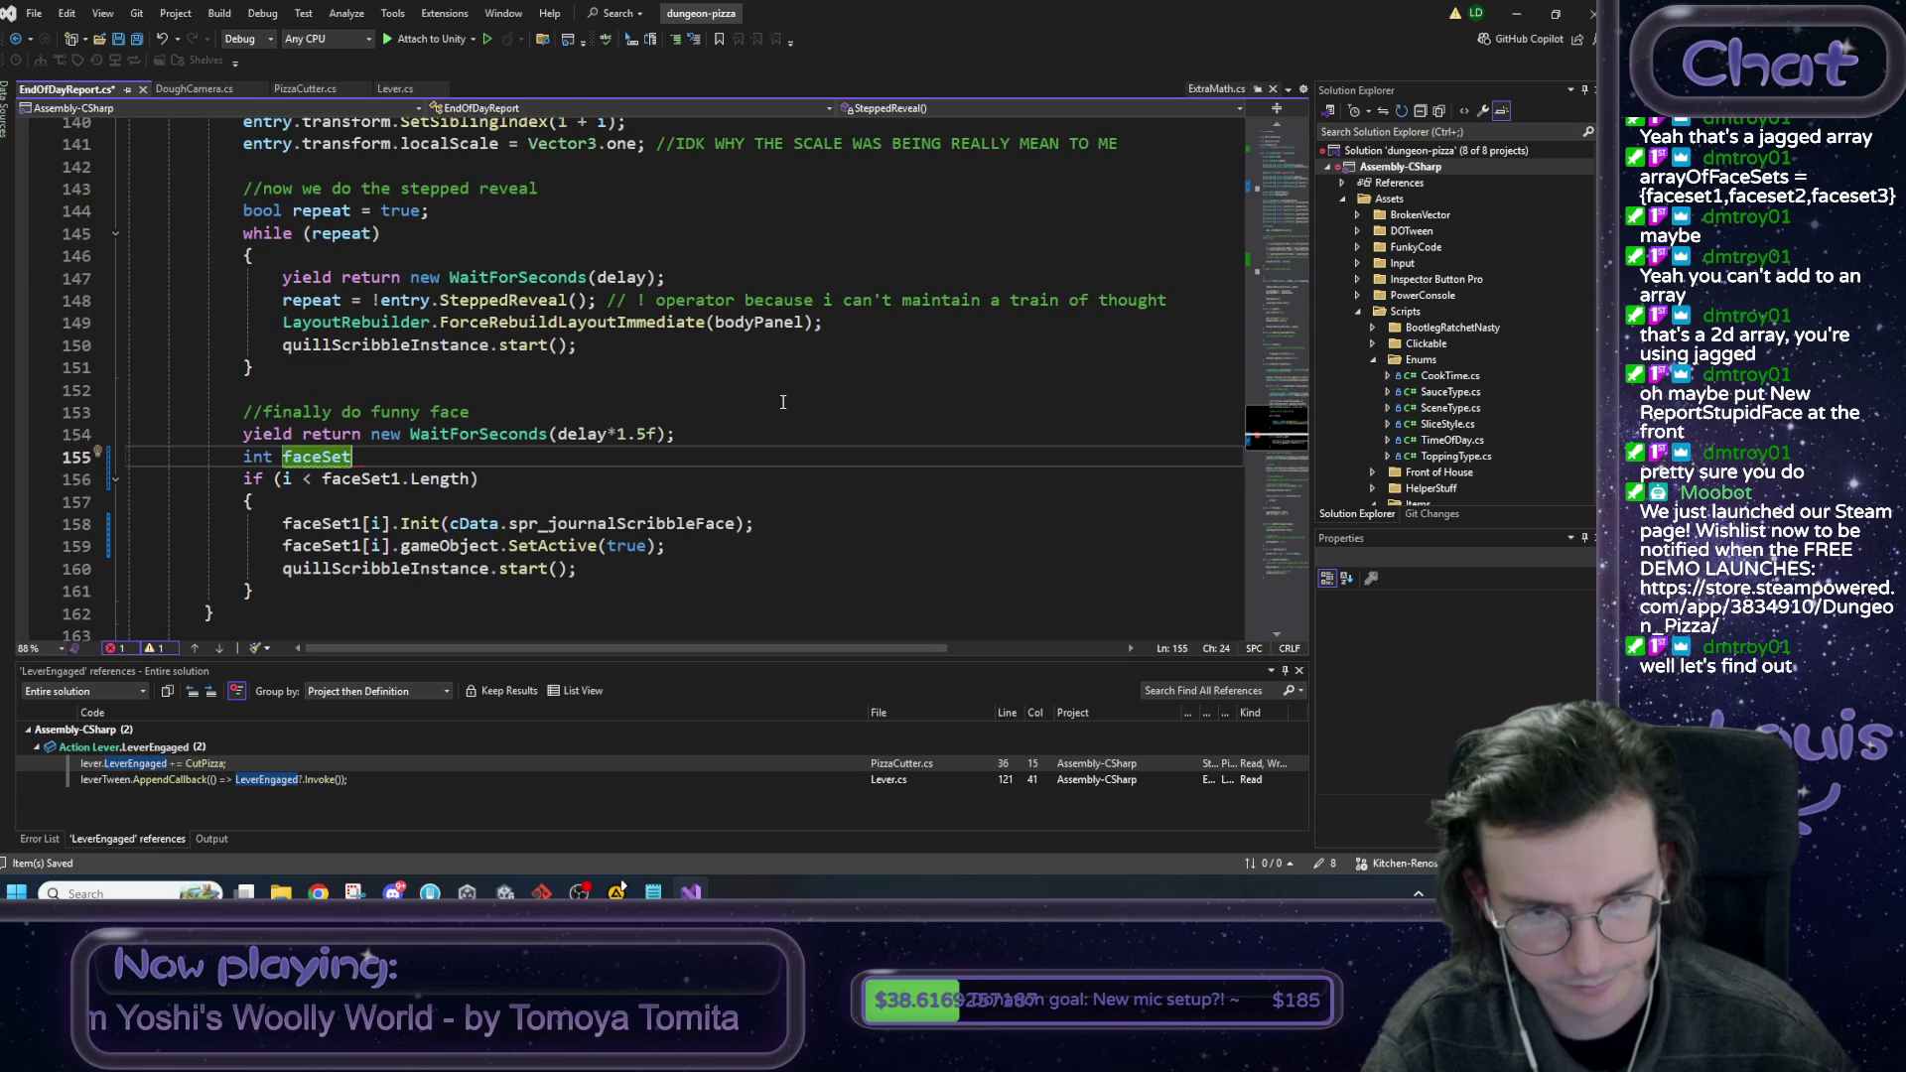
text(Index = R)
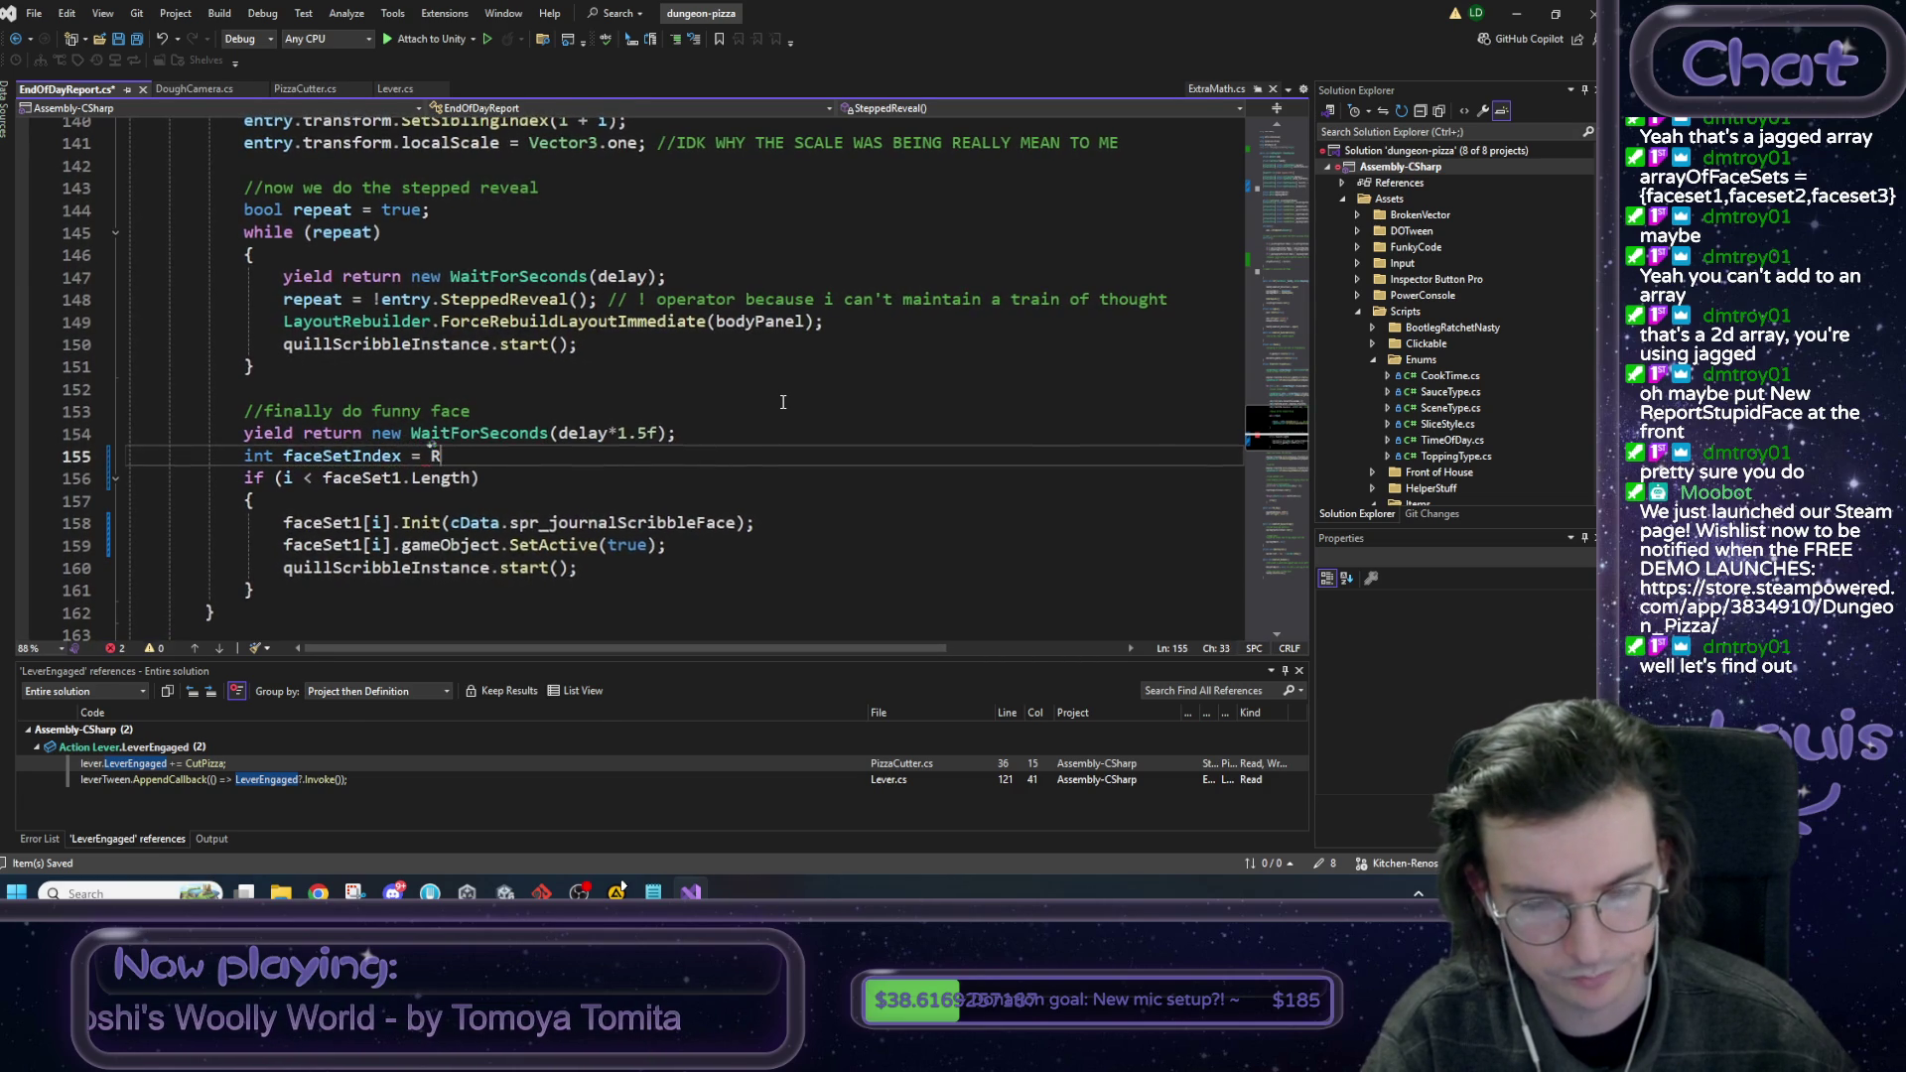
text(andom)
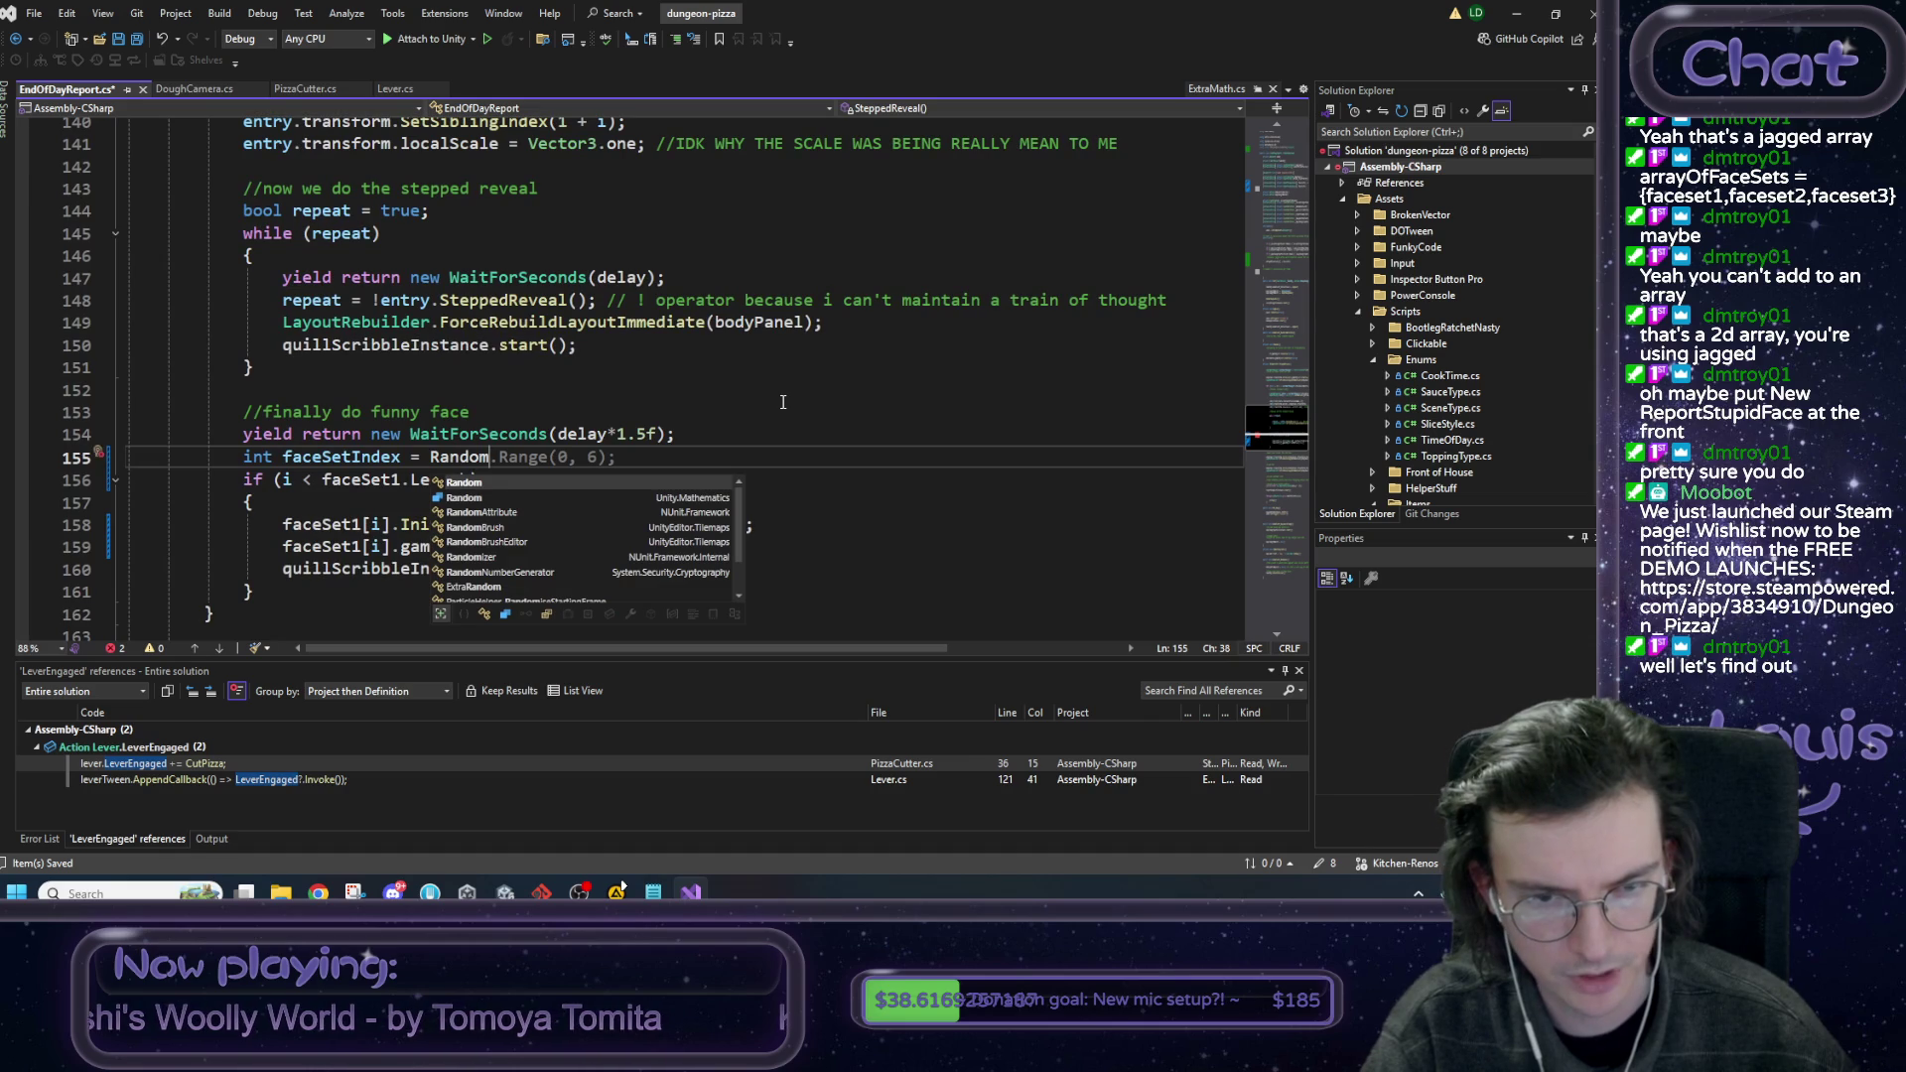
key(Escape)
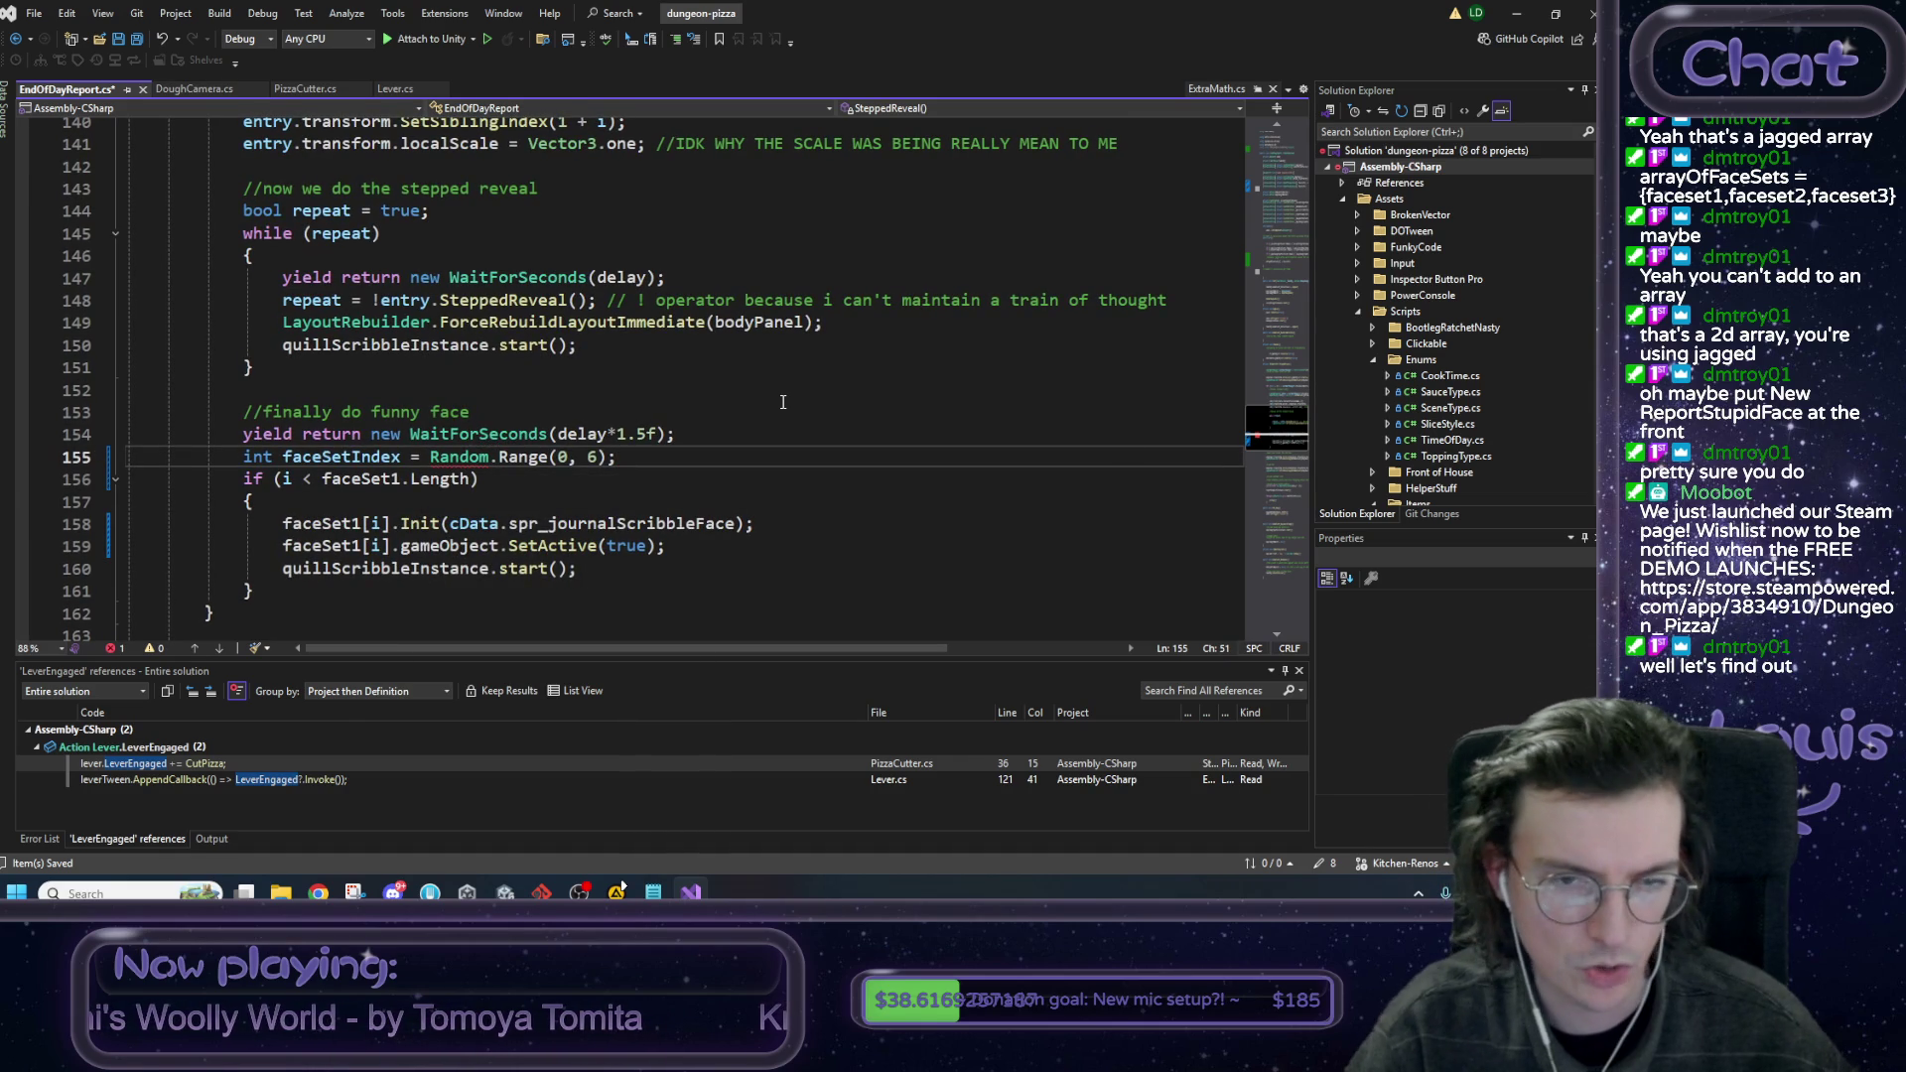
key(BackSpace)
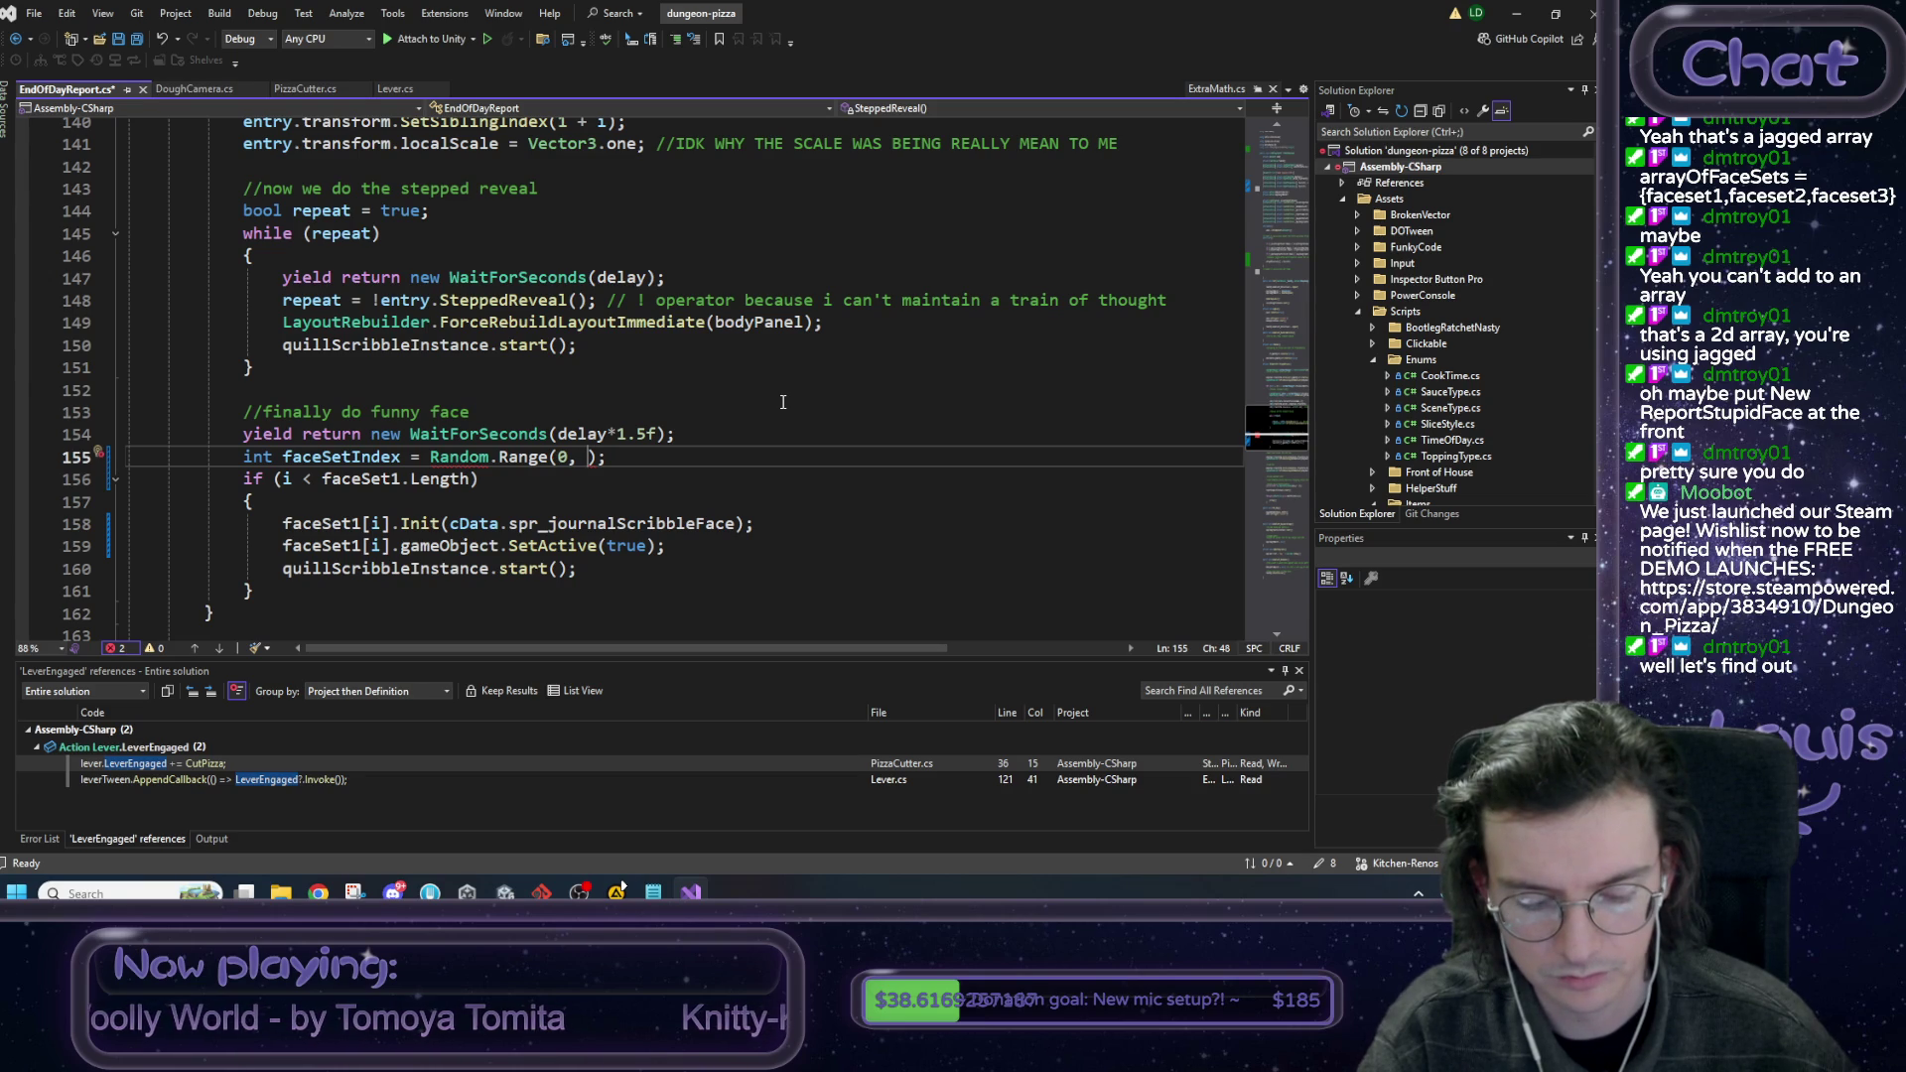
text(face)
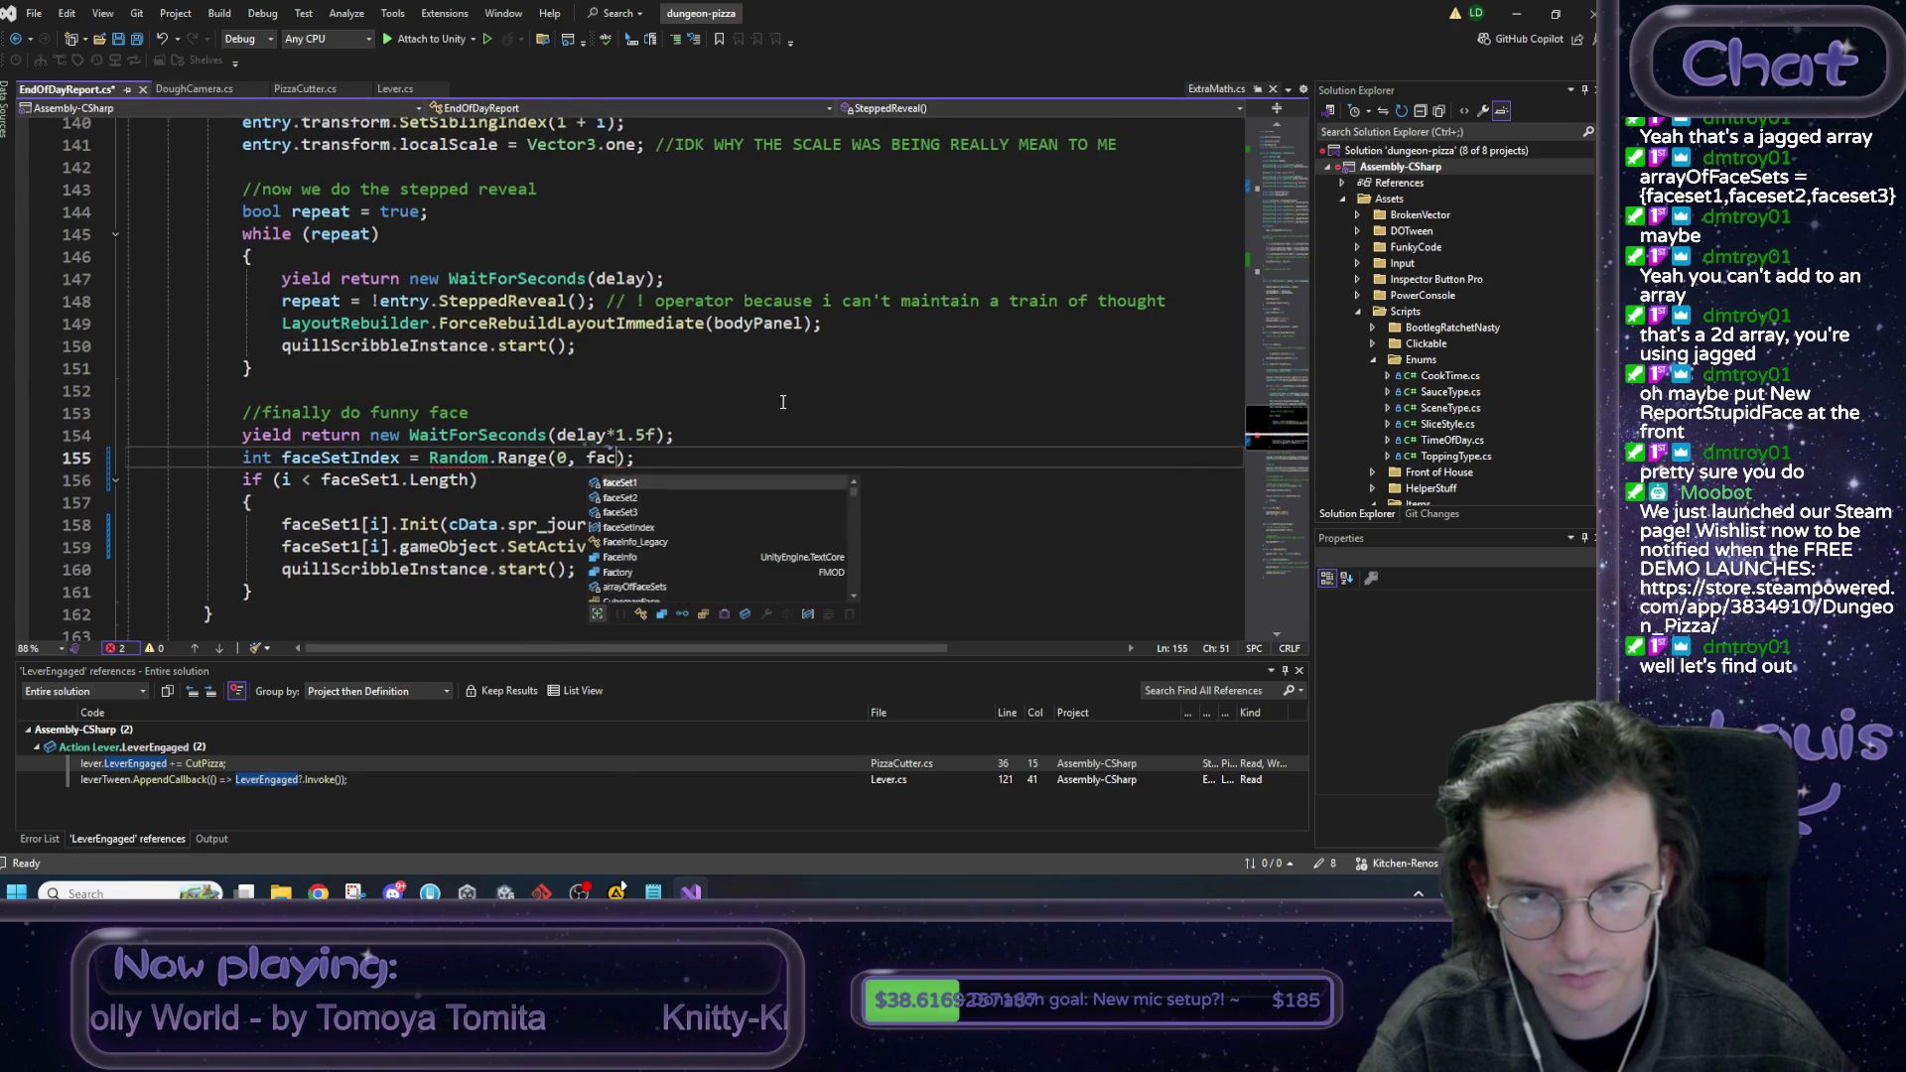
key(Down)
key(Down)
key(Down)
key(Tab)
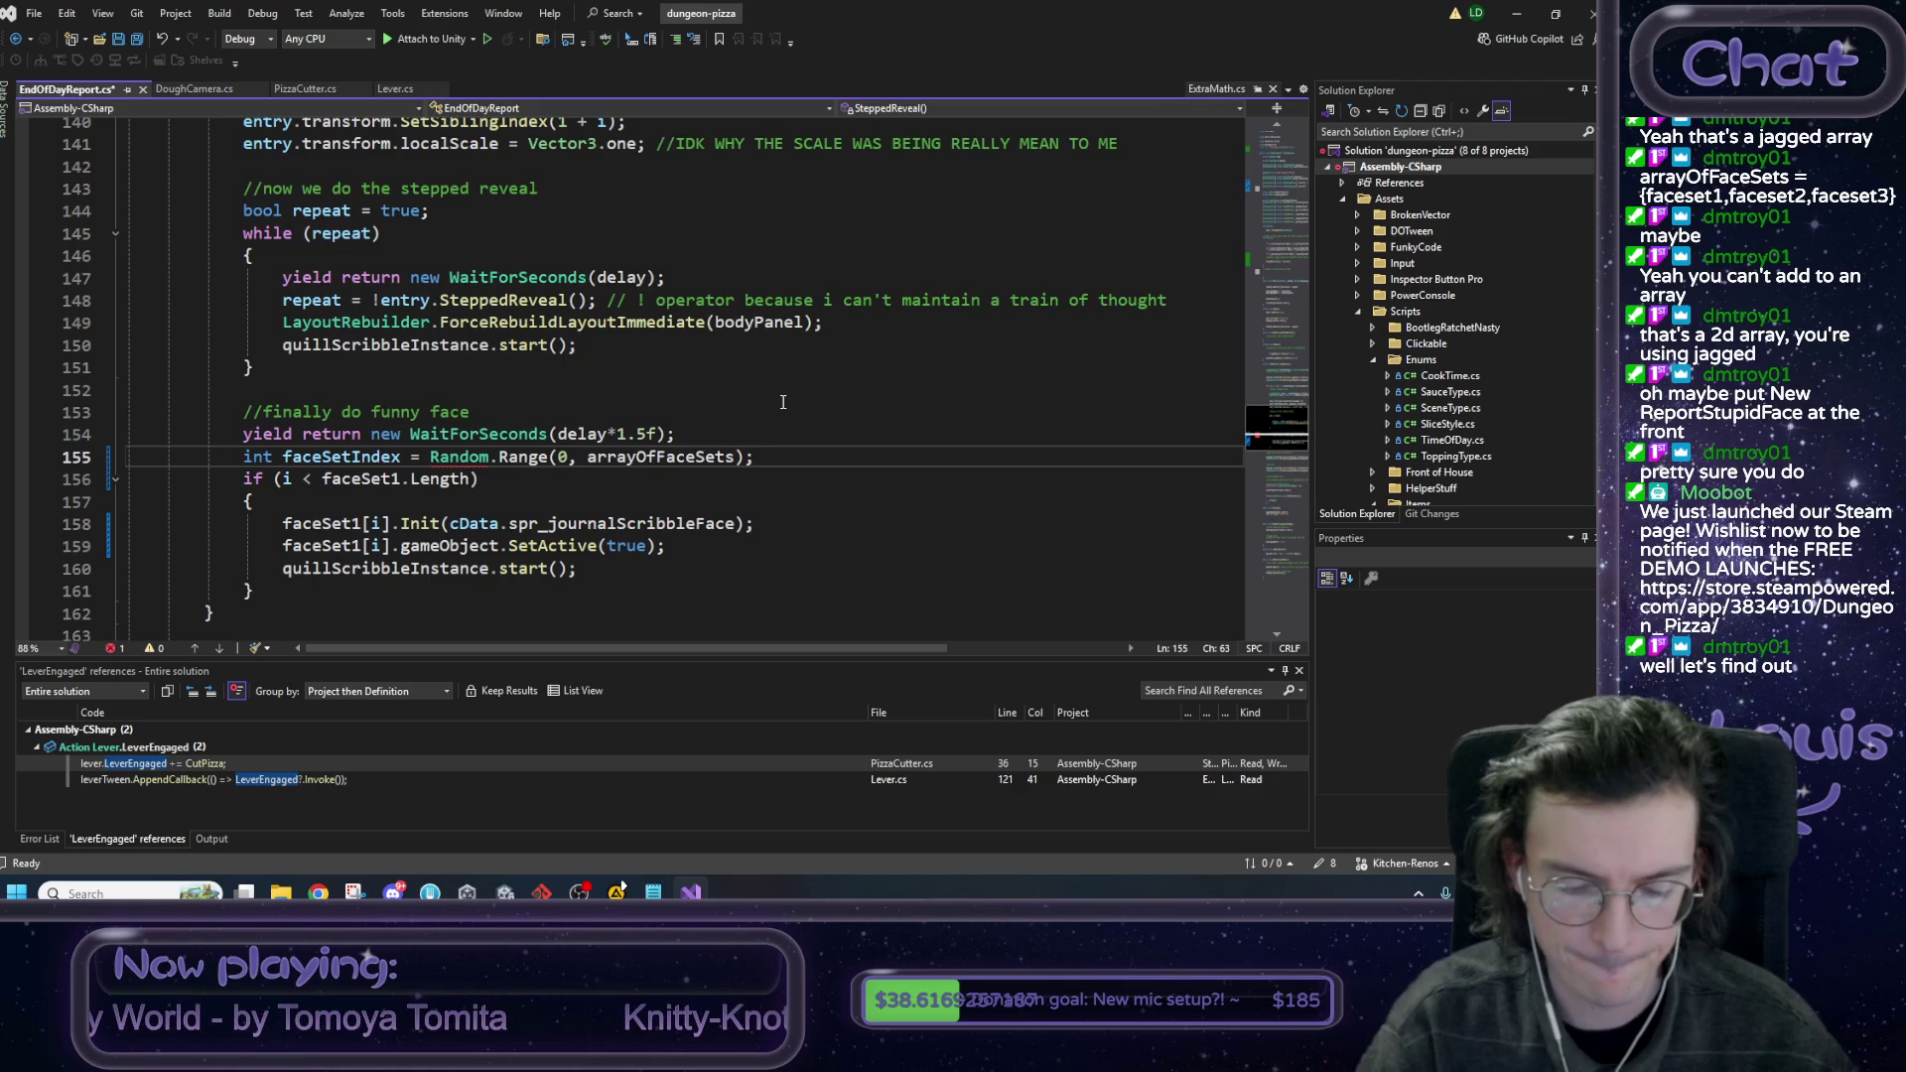
text(.)
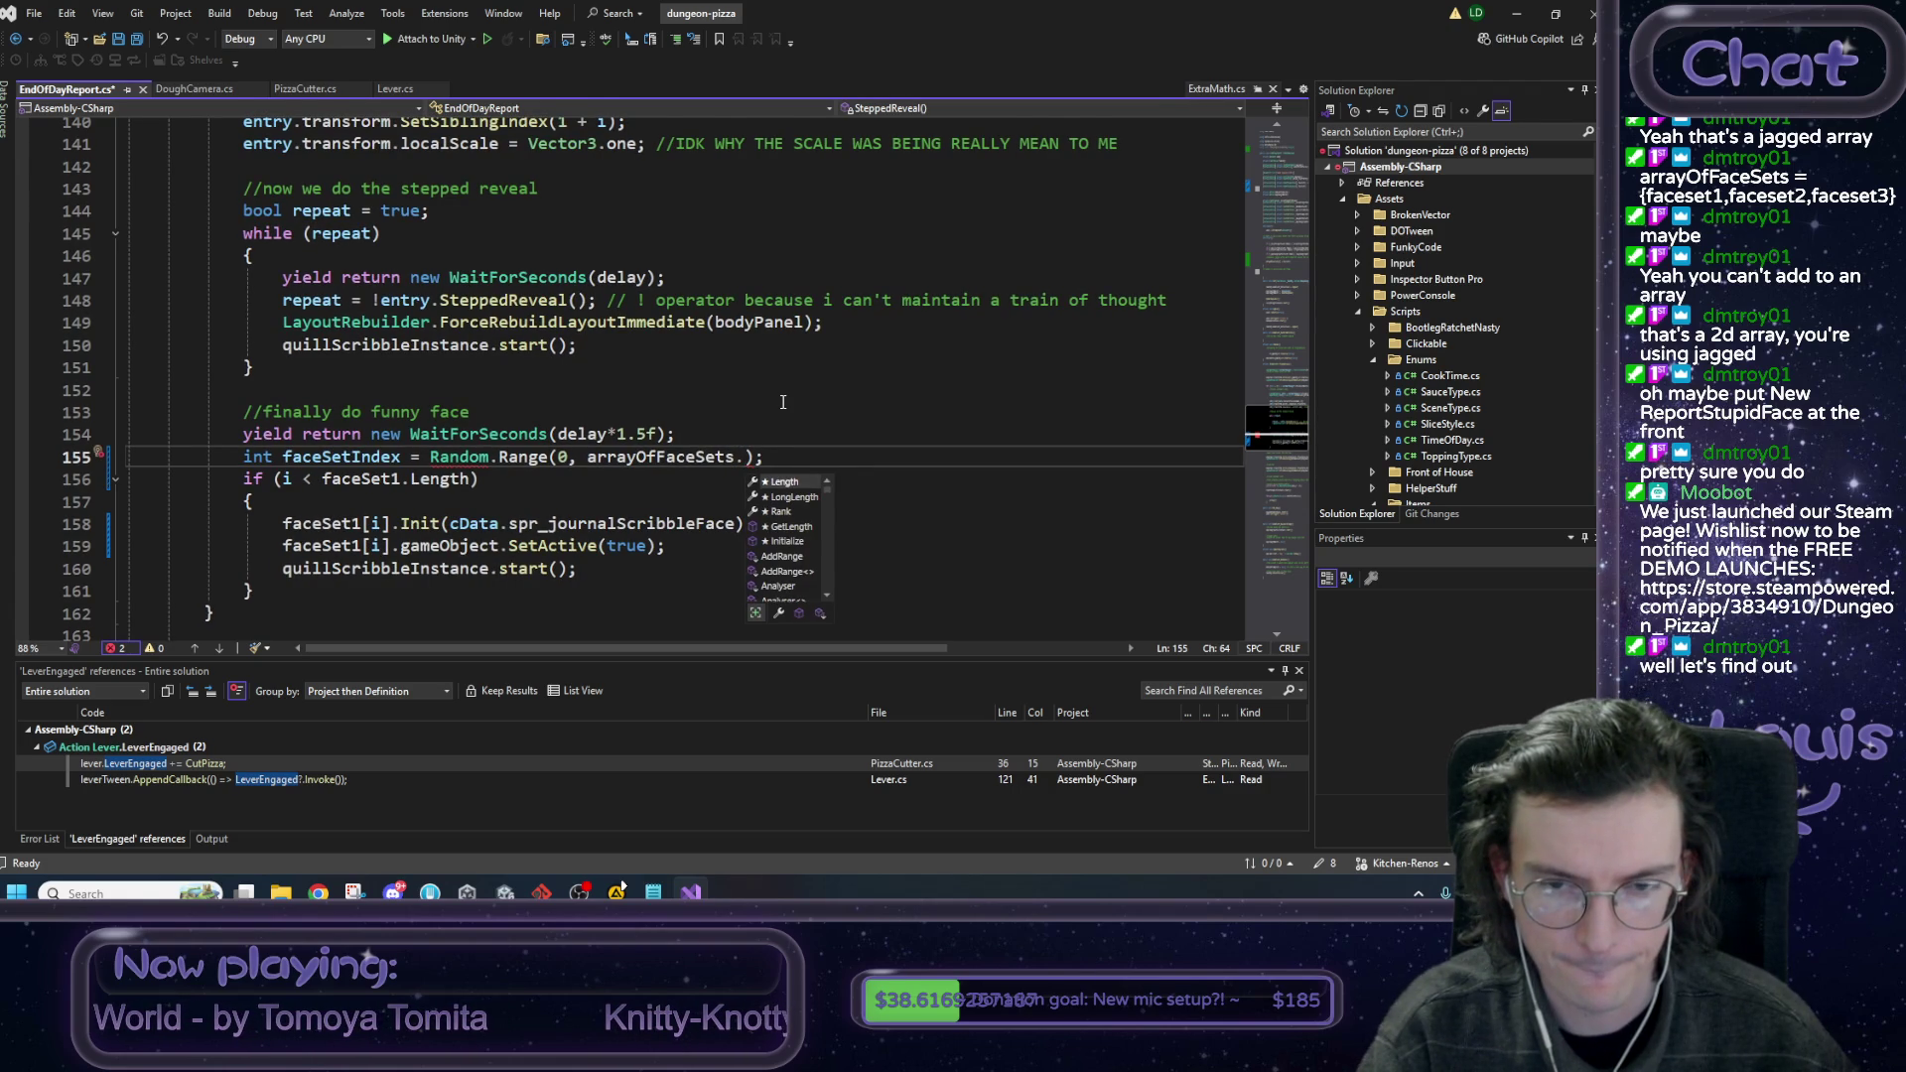
key(BackSpace)
text(.)
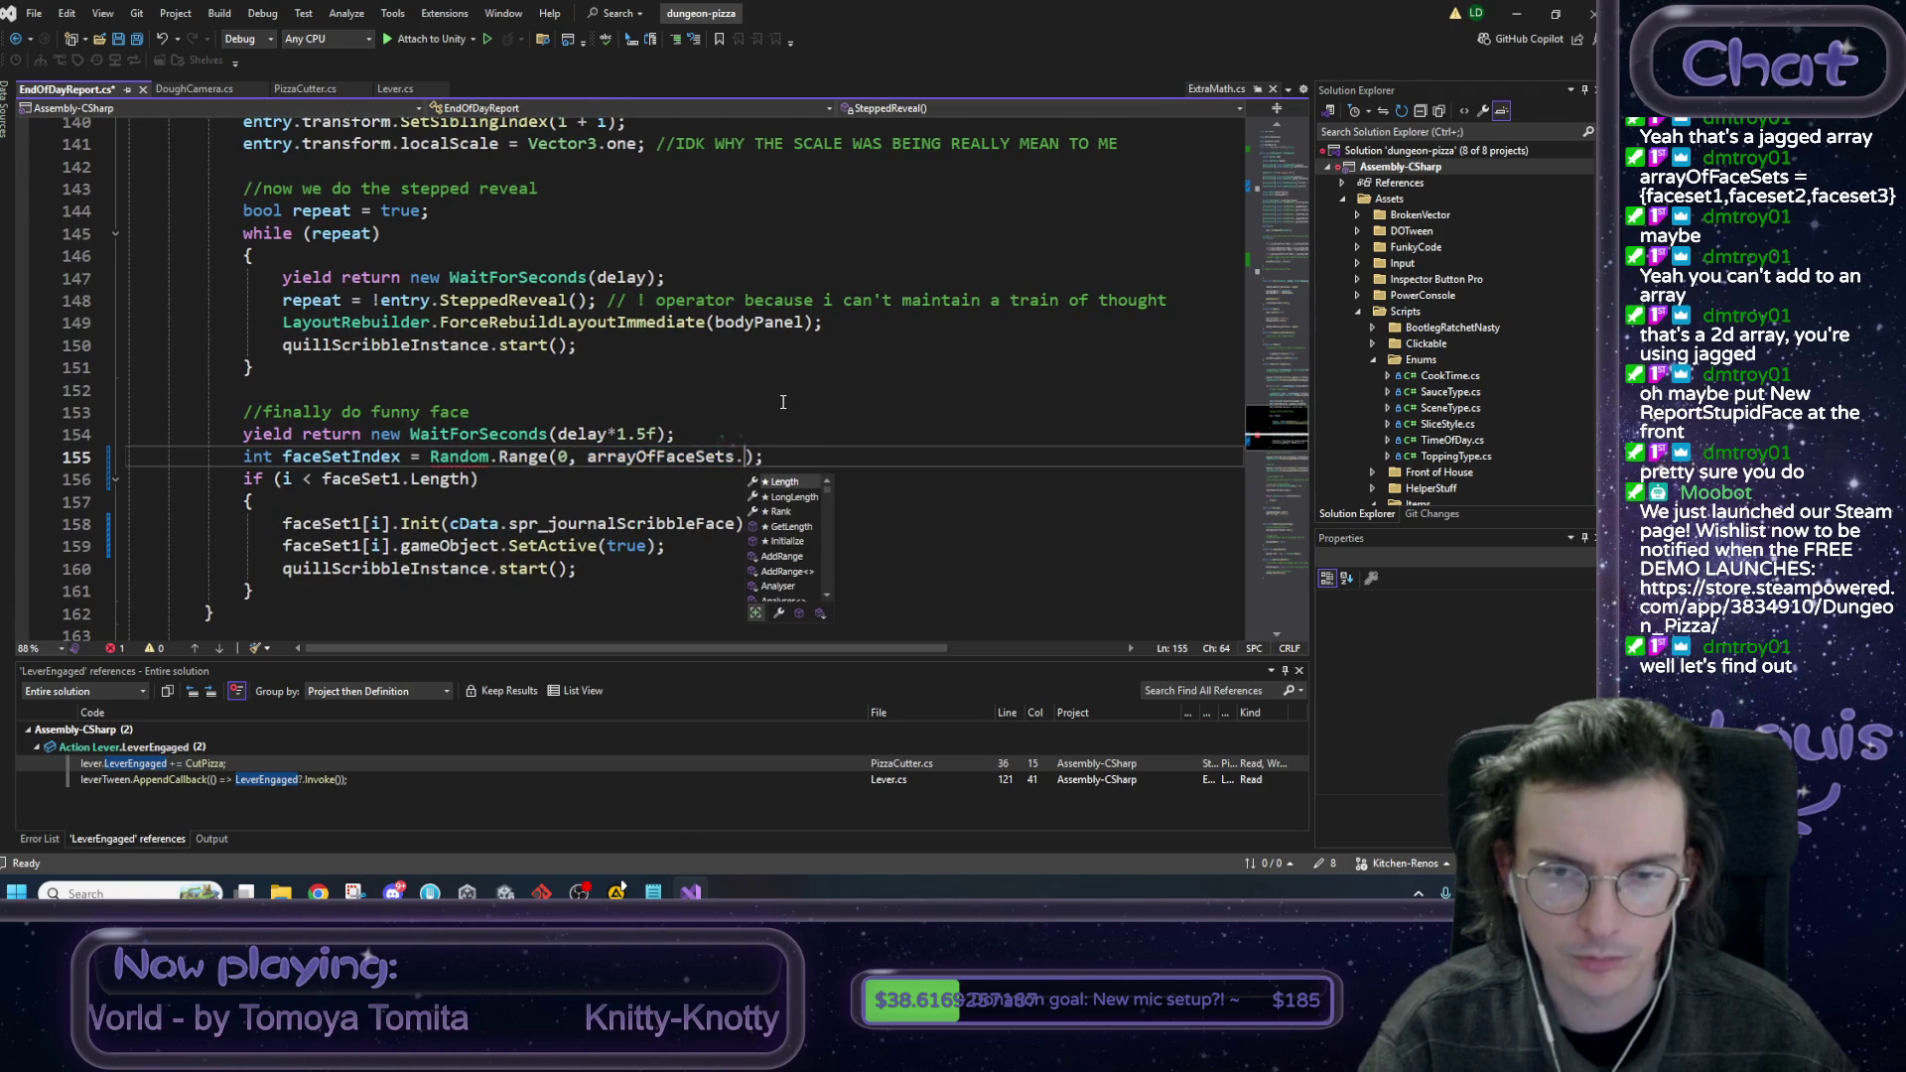
key(Tab)
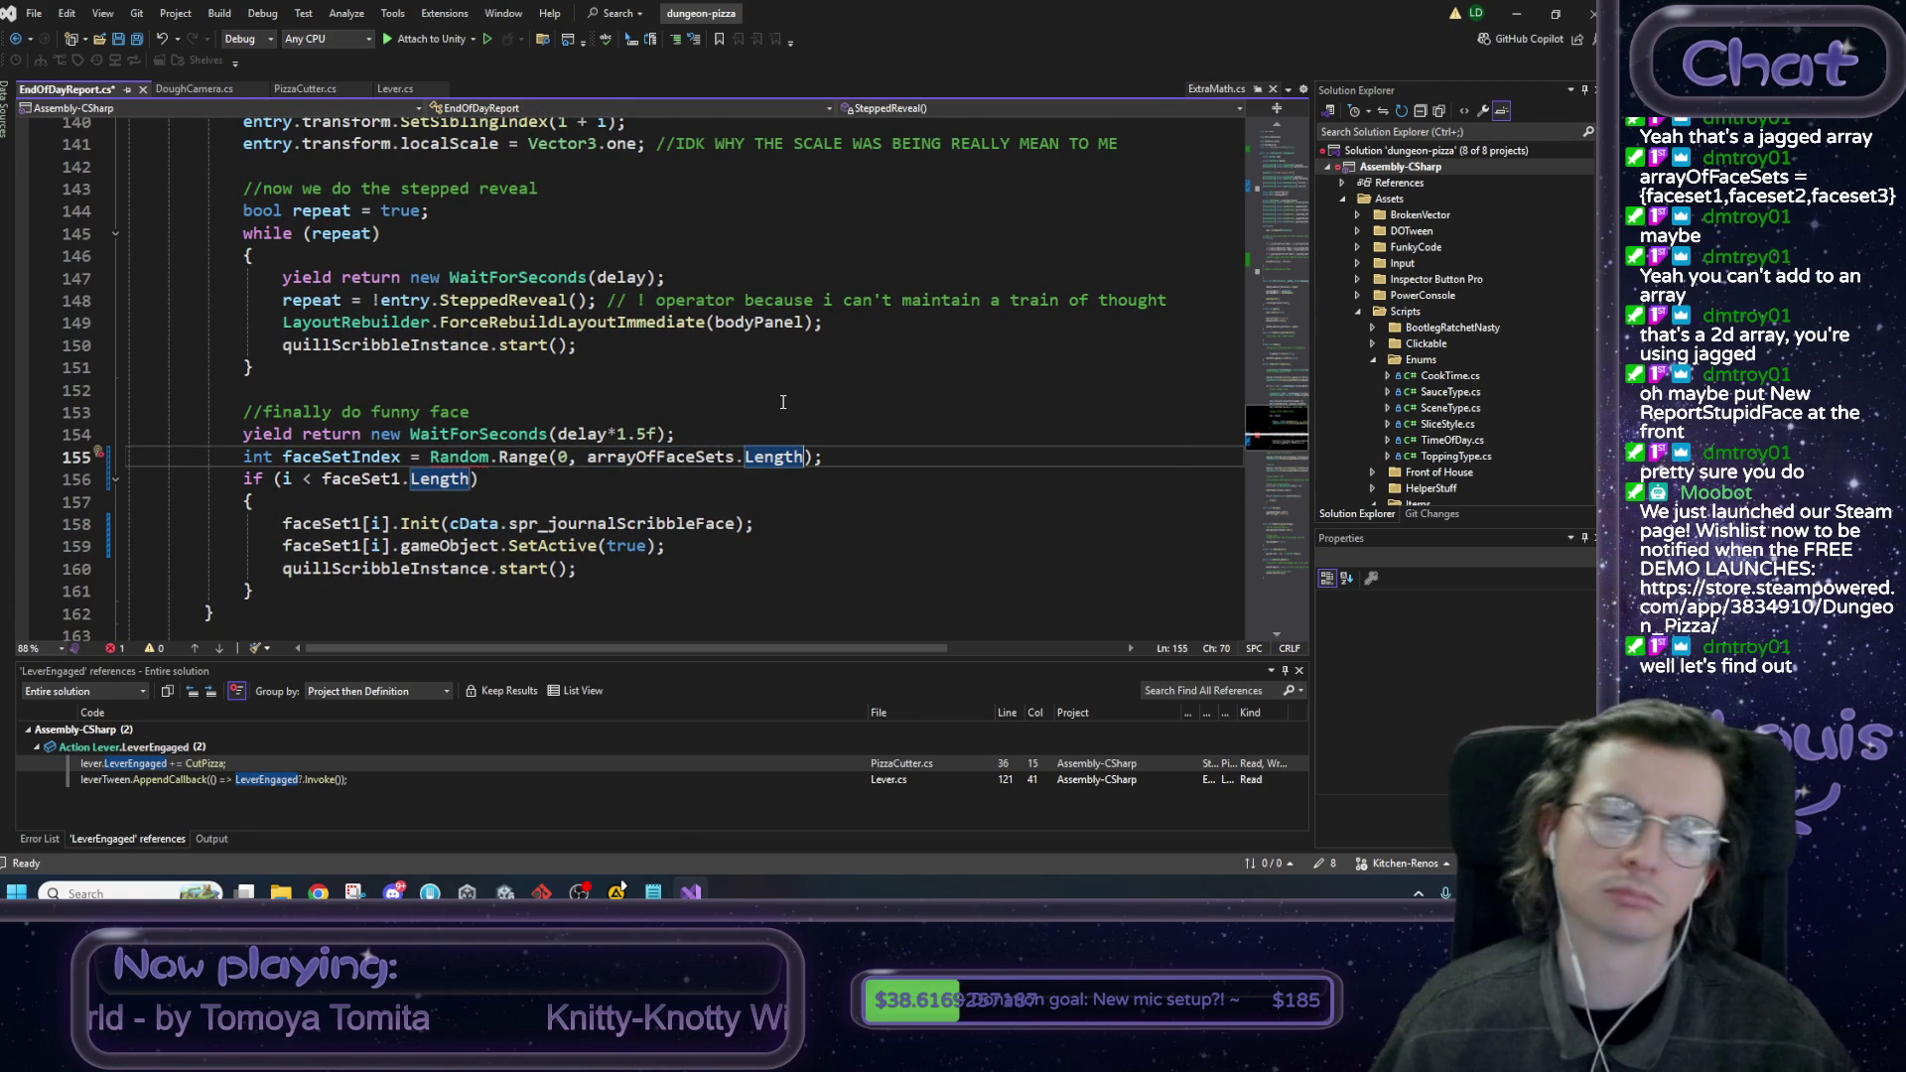
mouse_move(770, 456)
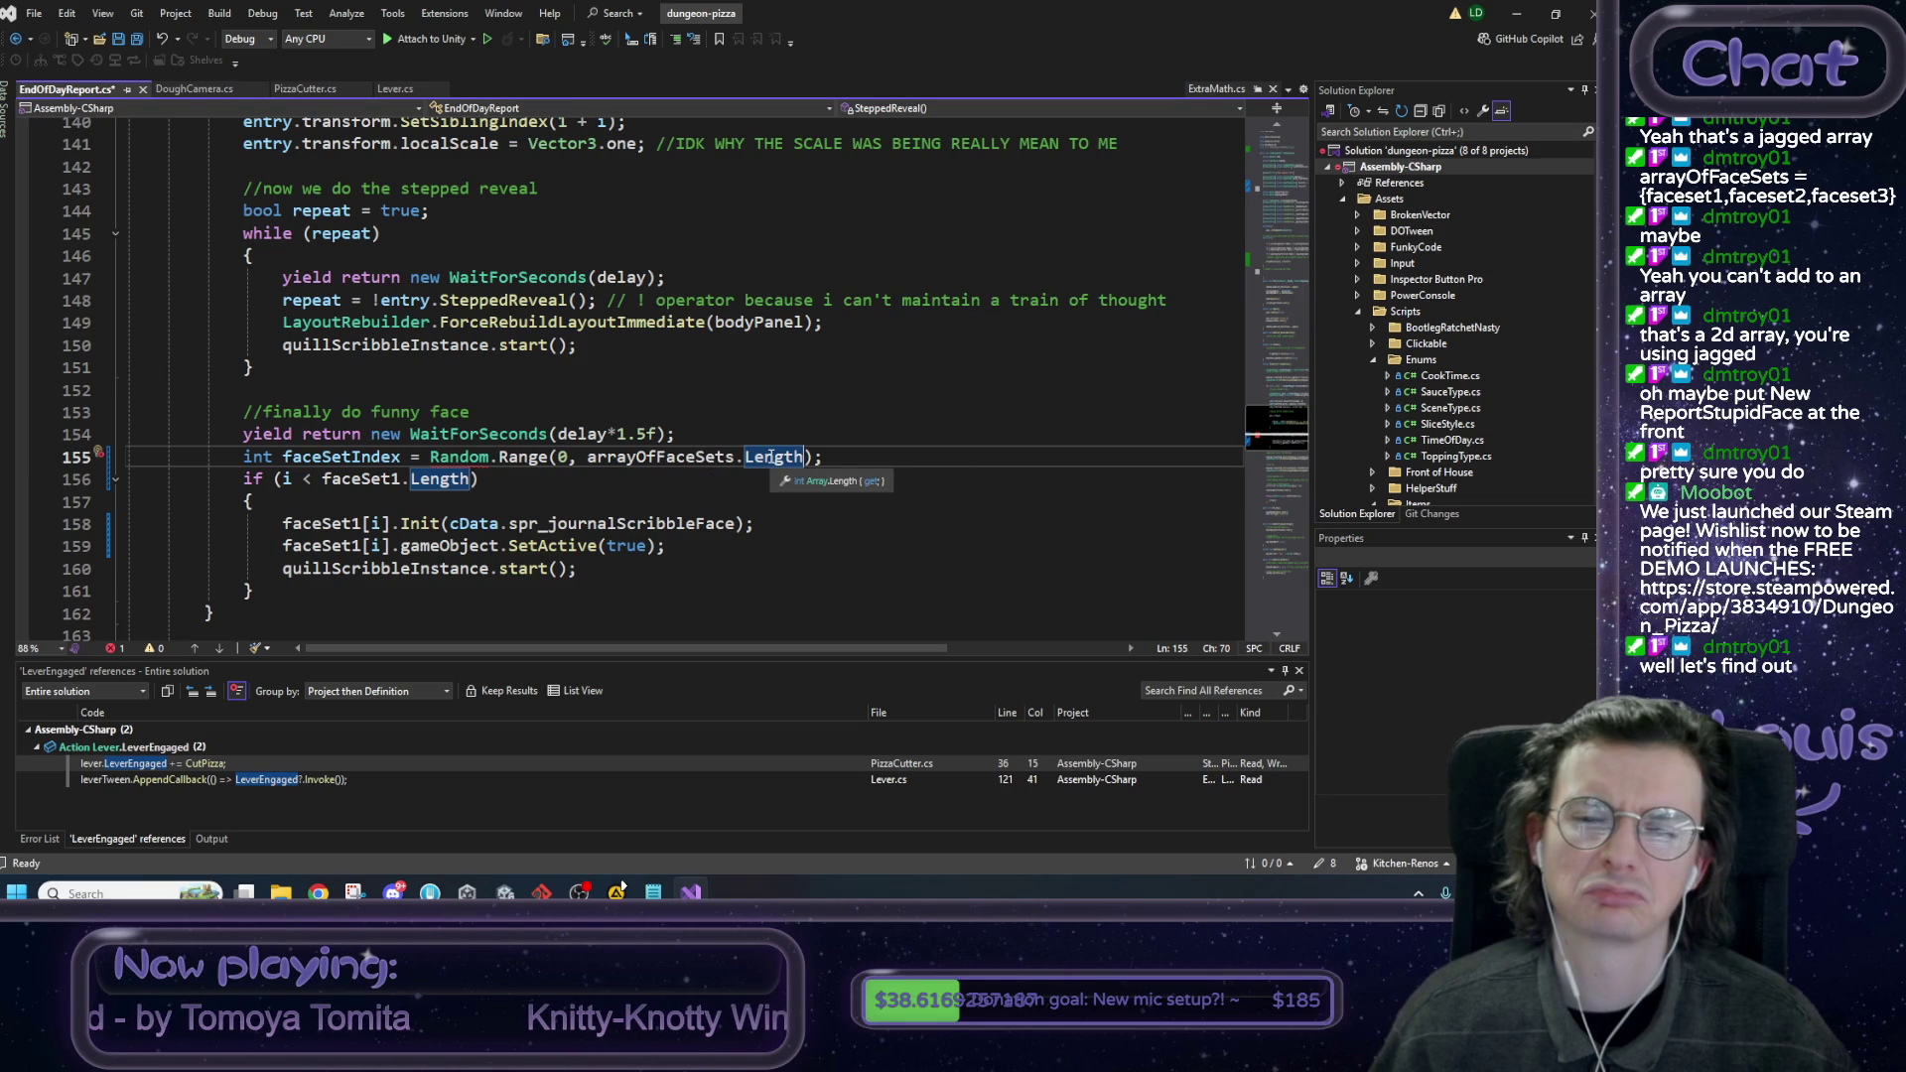
key(alt+Tab)
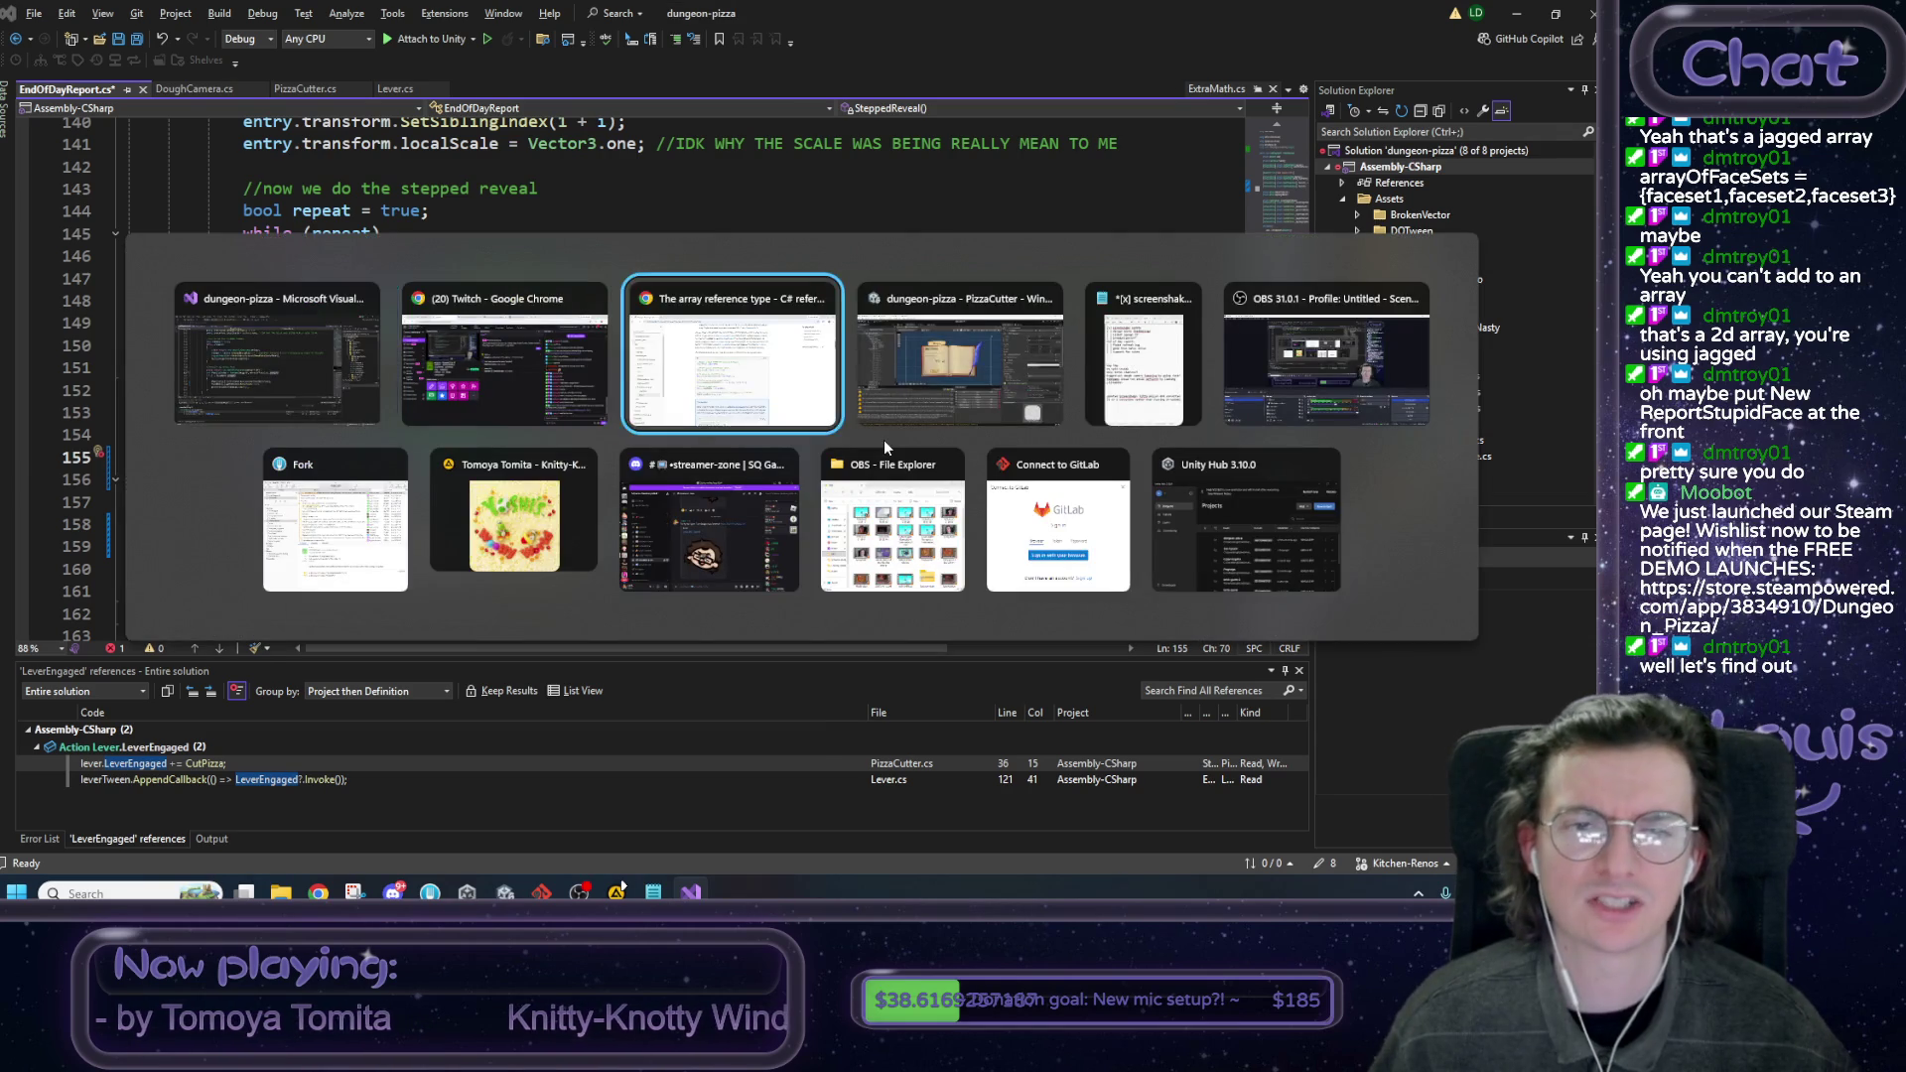
Read further down the Microsoft Learn array docs, then minimize Chrome to return to Visual Studio.
scroll(845, 440, down, 6)
scroll(844, 440, down, 6)
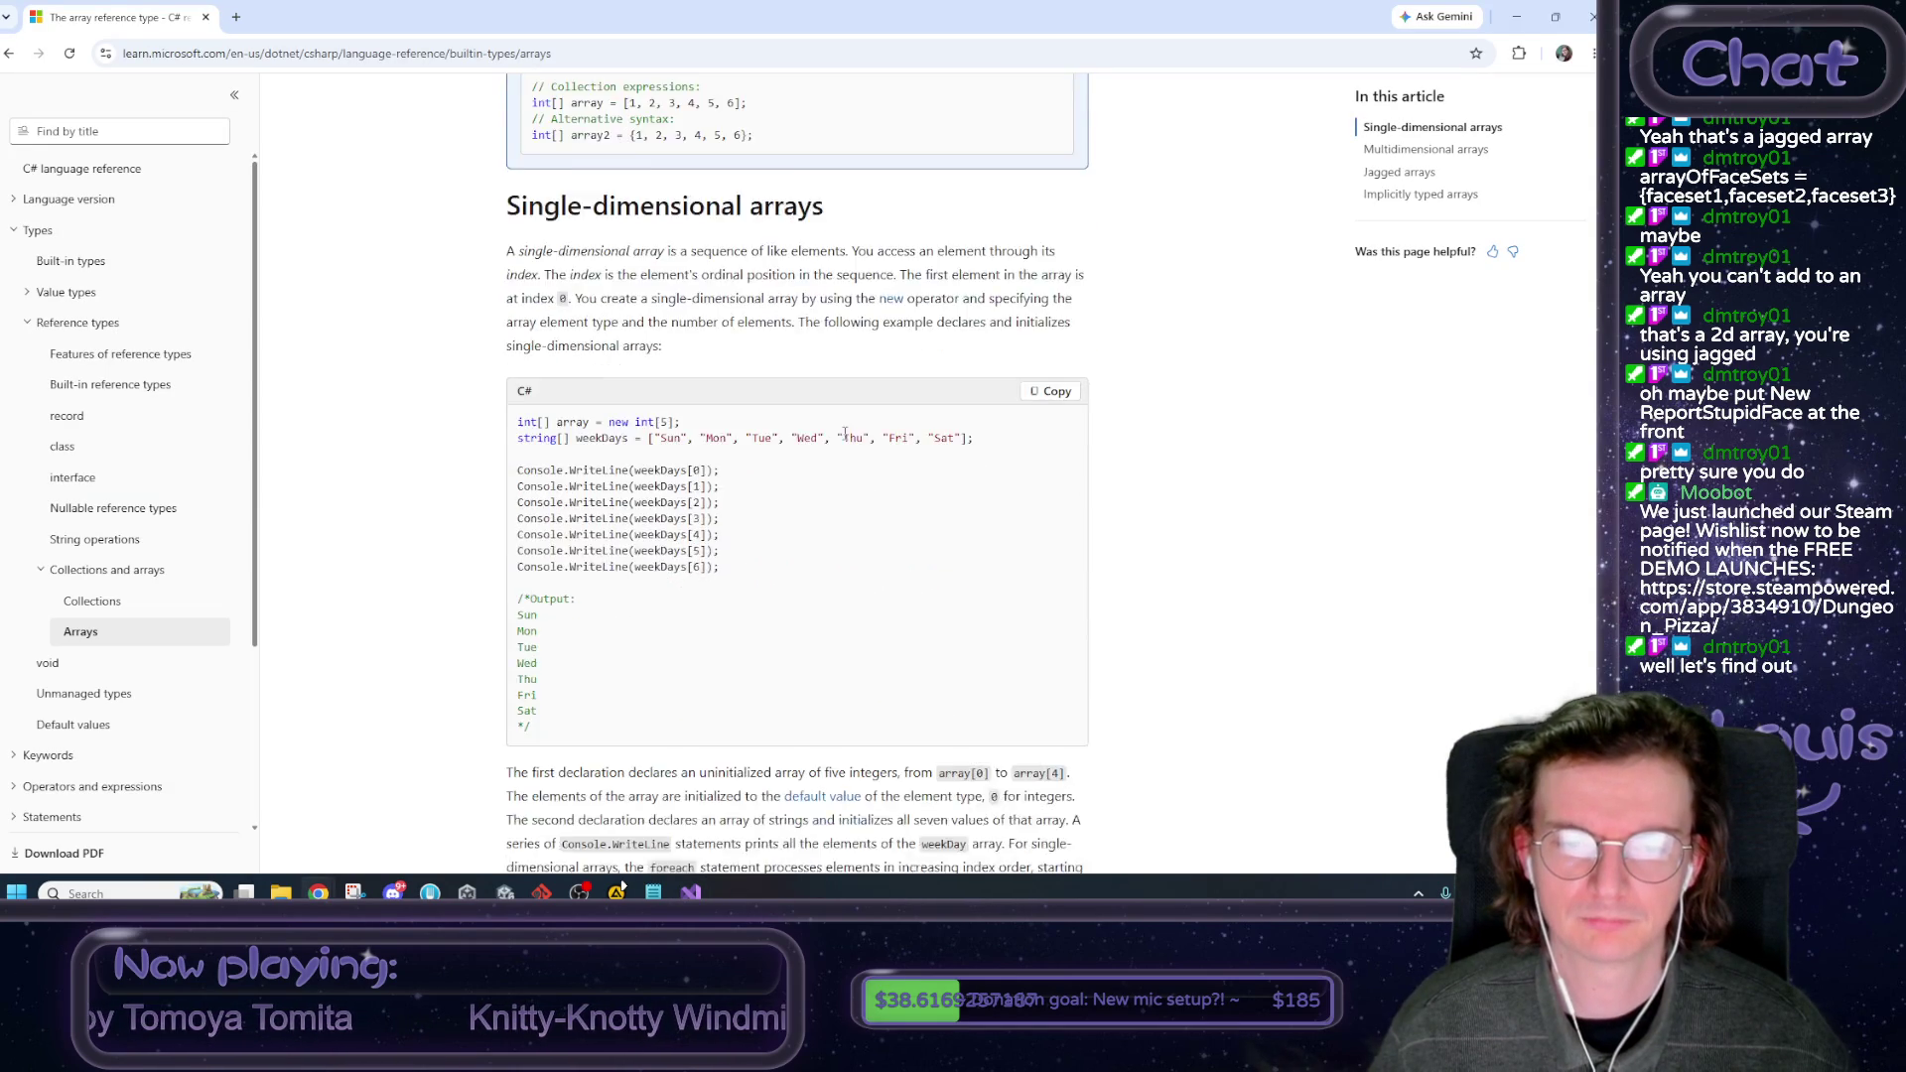
scroll(845, 440, down, 5)
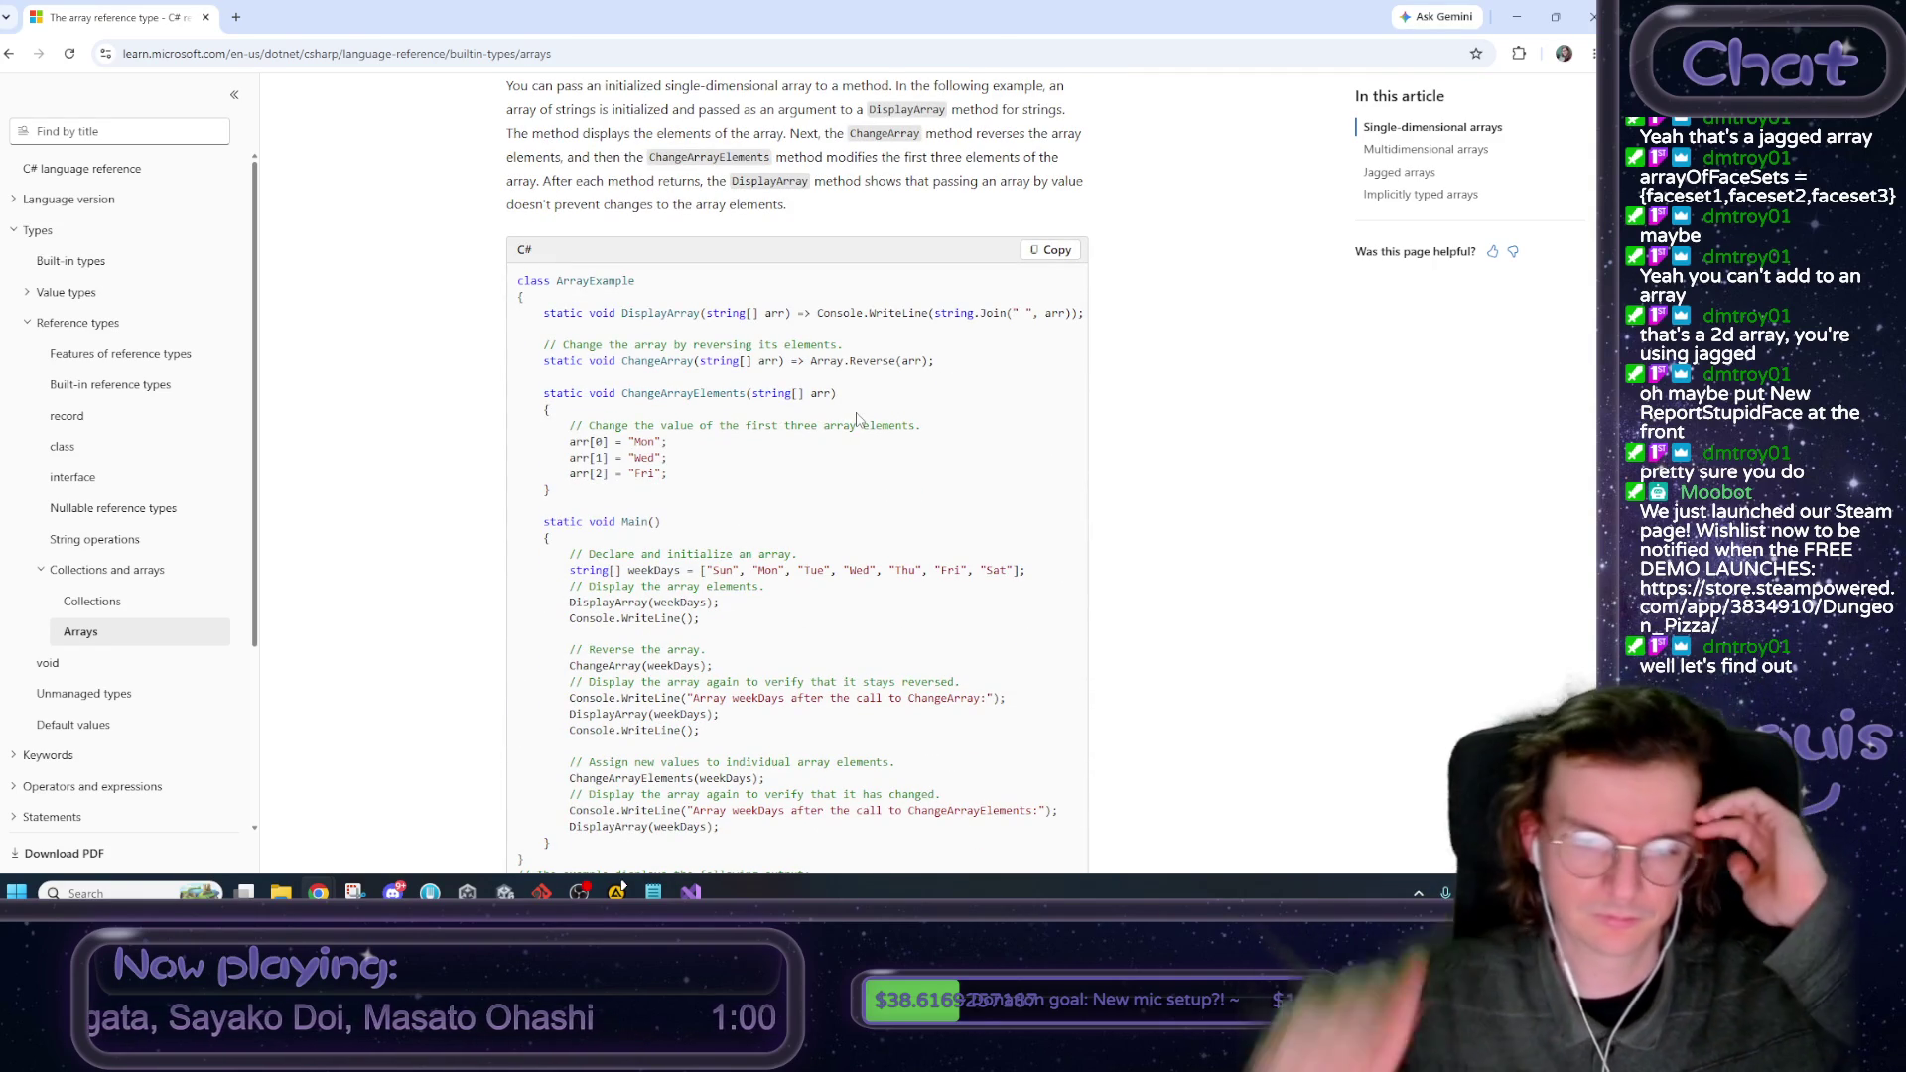
scroll(853, 425, down, 15)
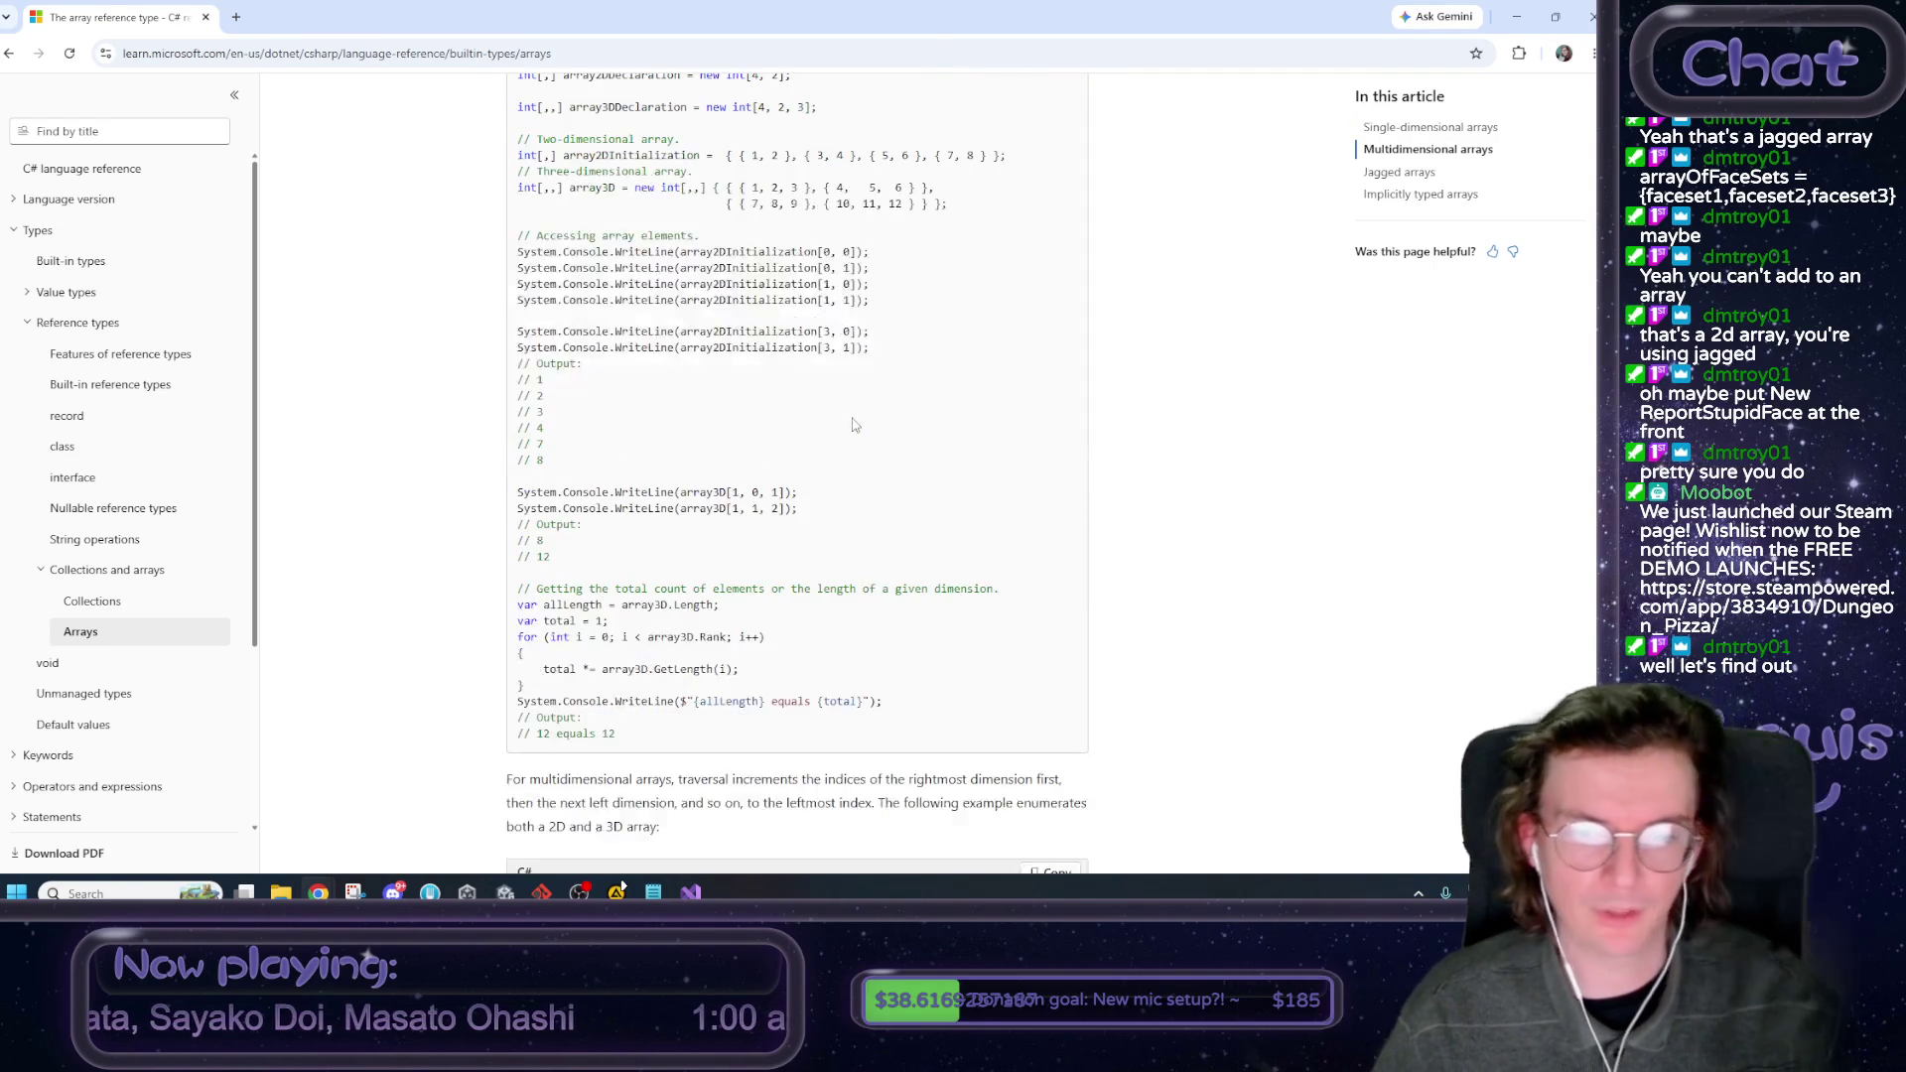
scroll(844, 434, down, 10)
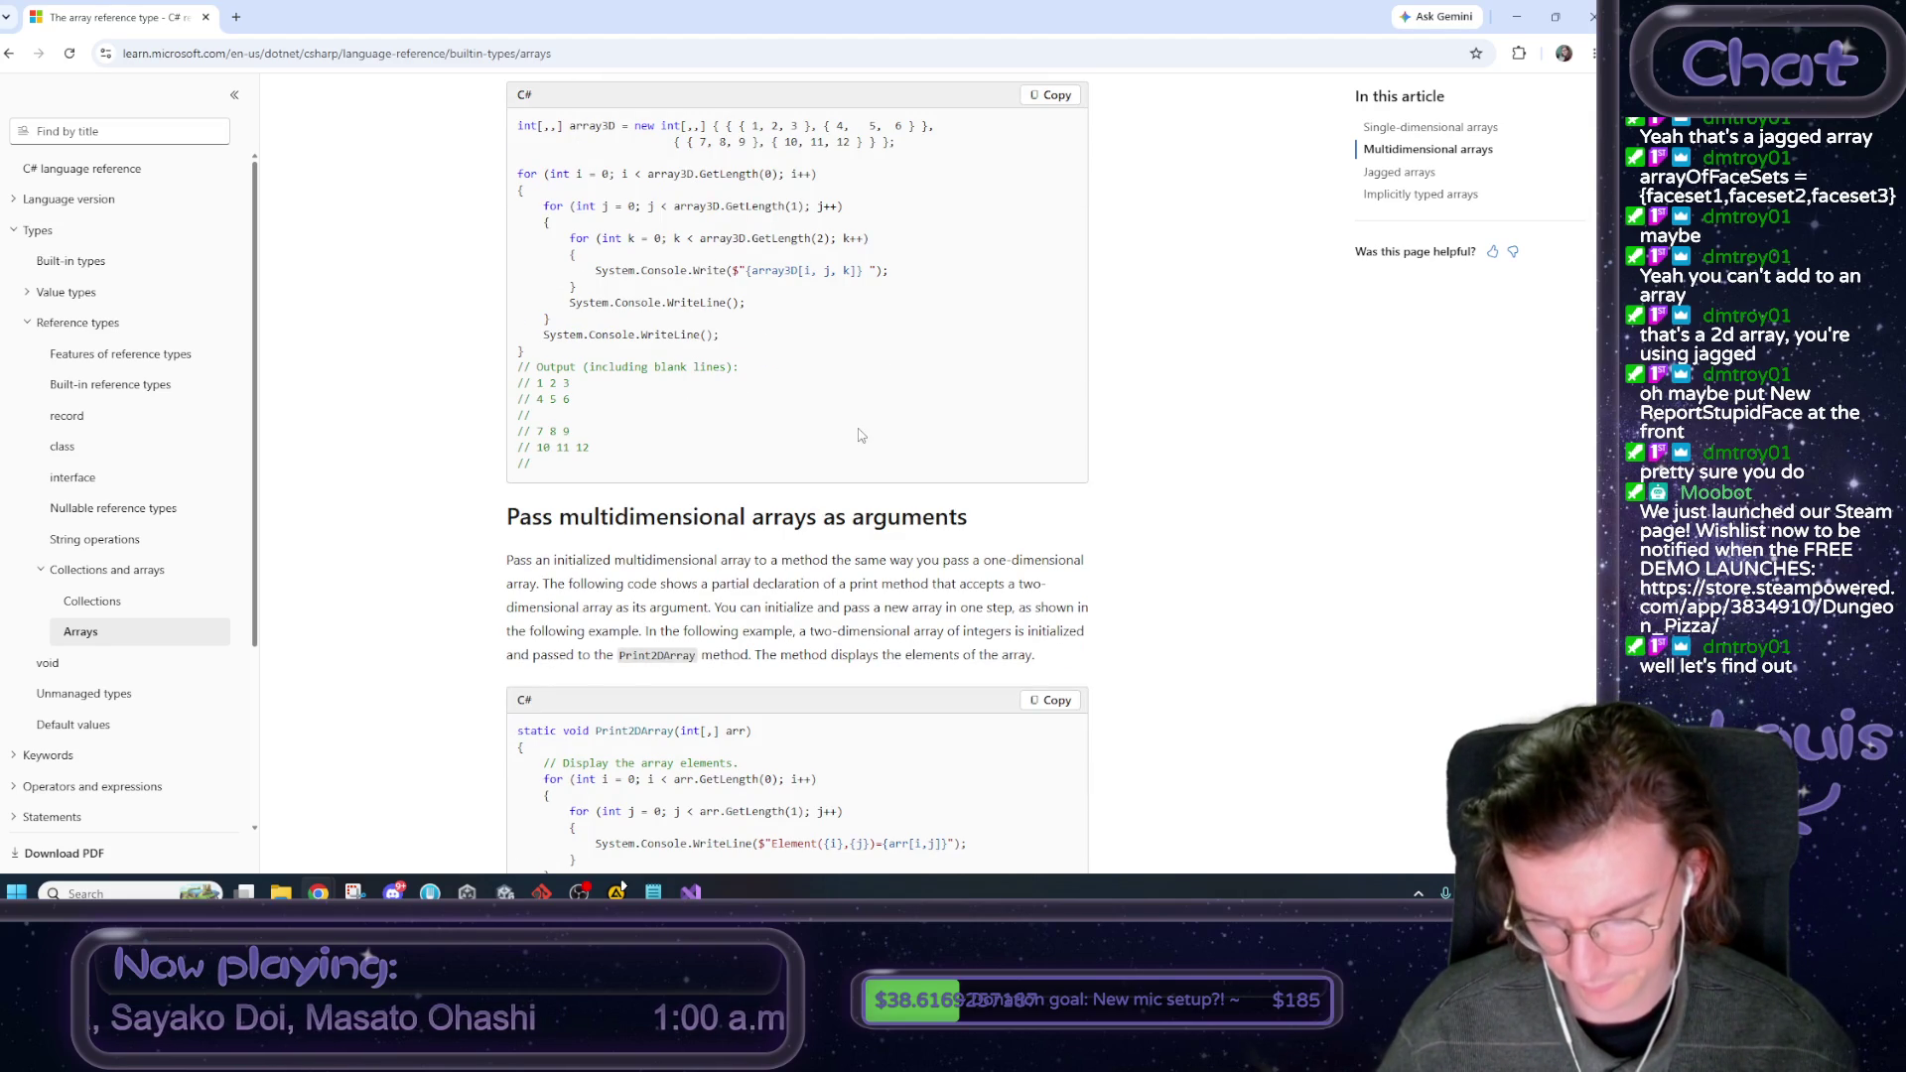
click(1515, 17)
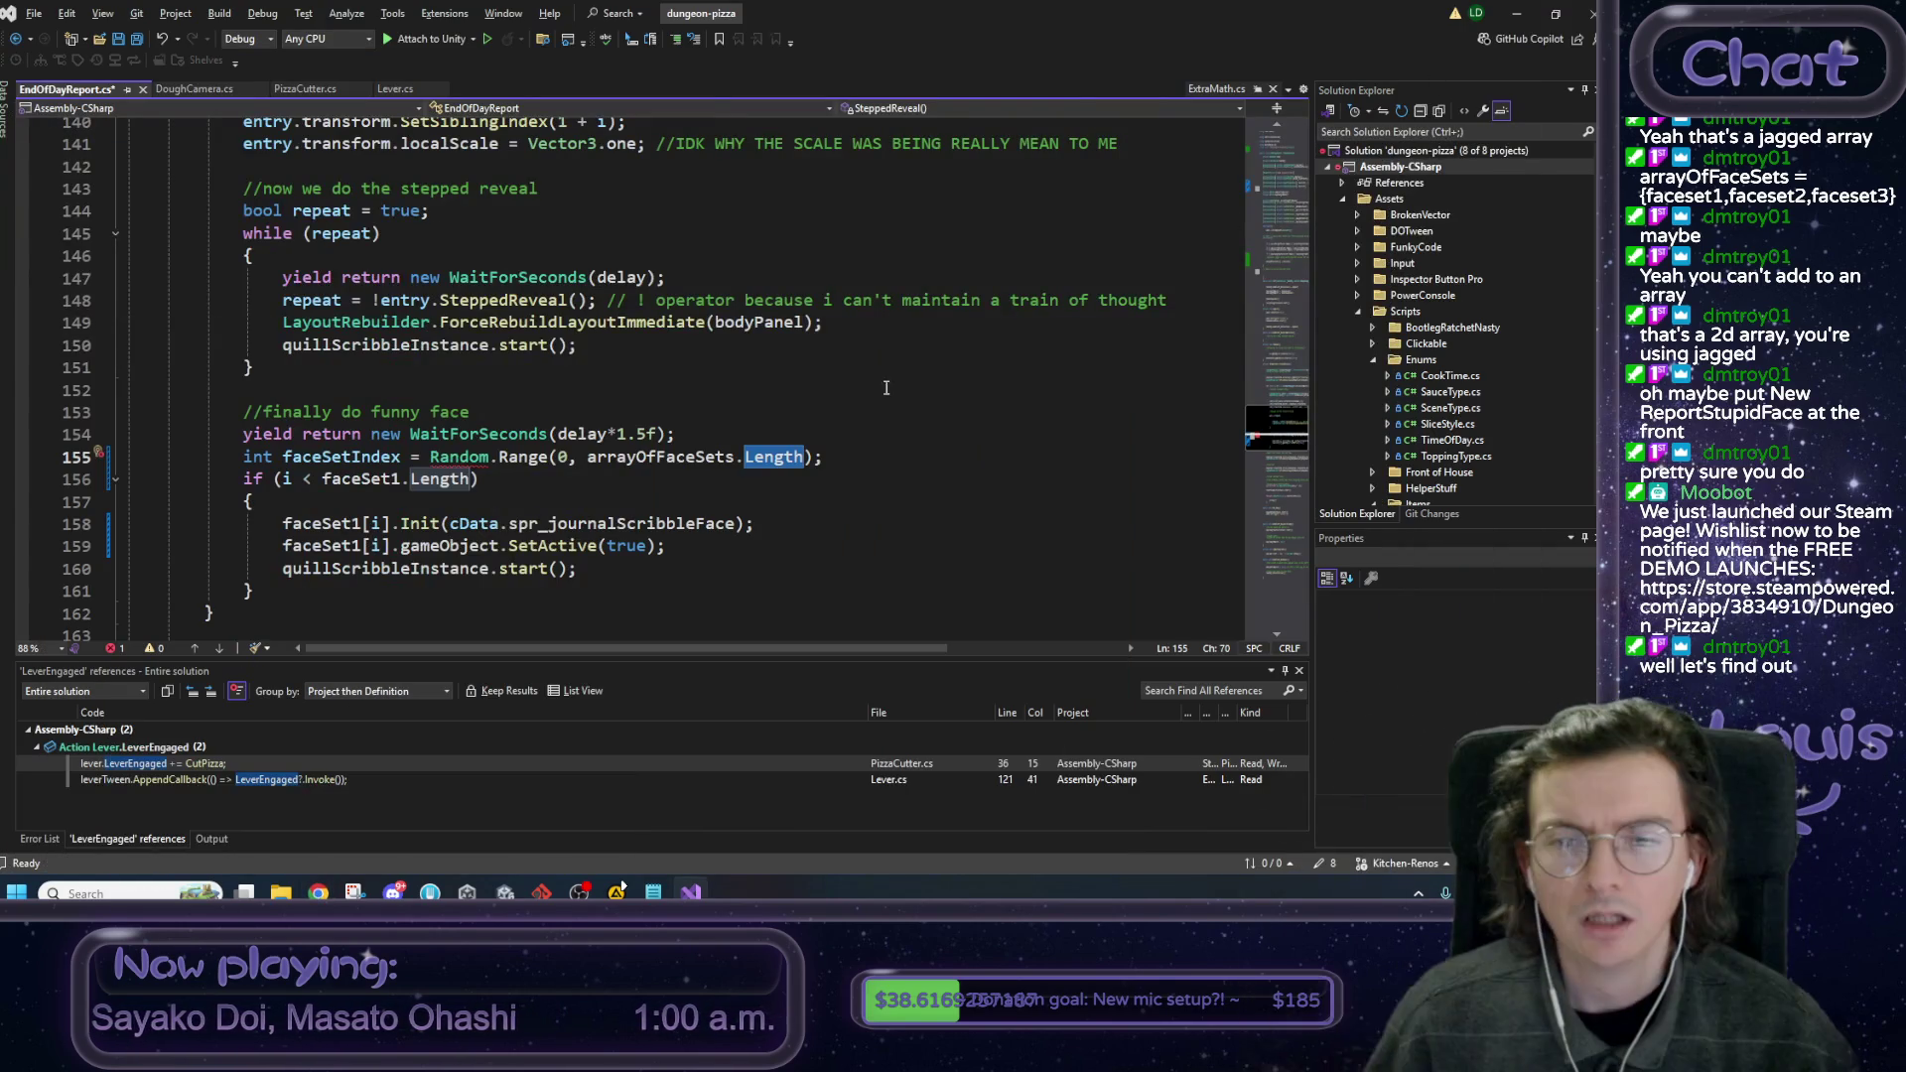
Start qualifying Random with UnityEngine. to resolve the ambiguous reference.
click(461, 457)
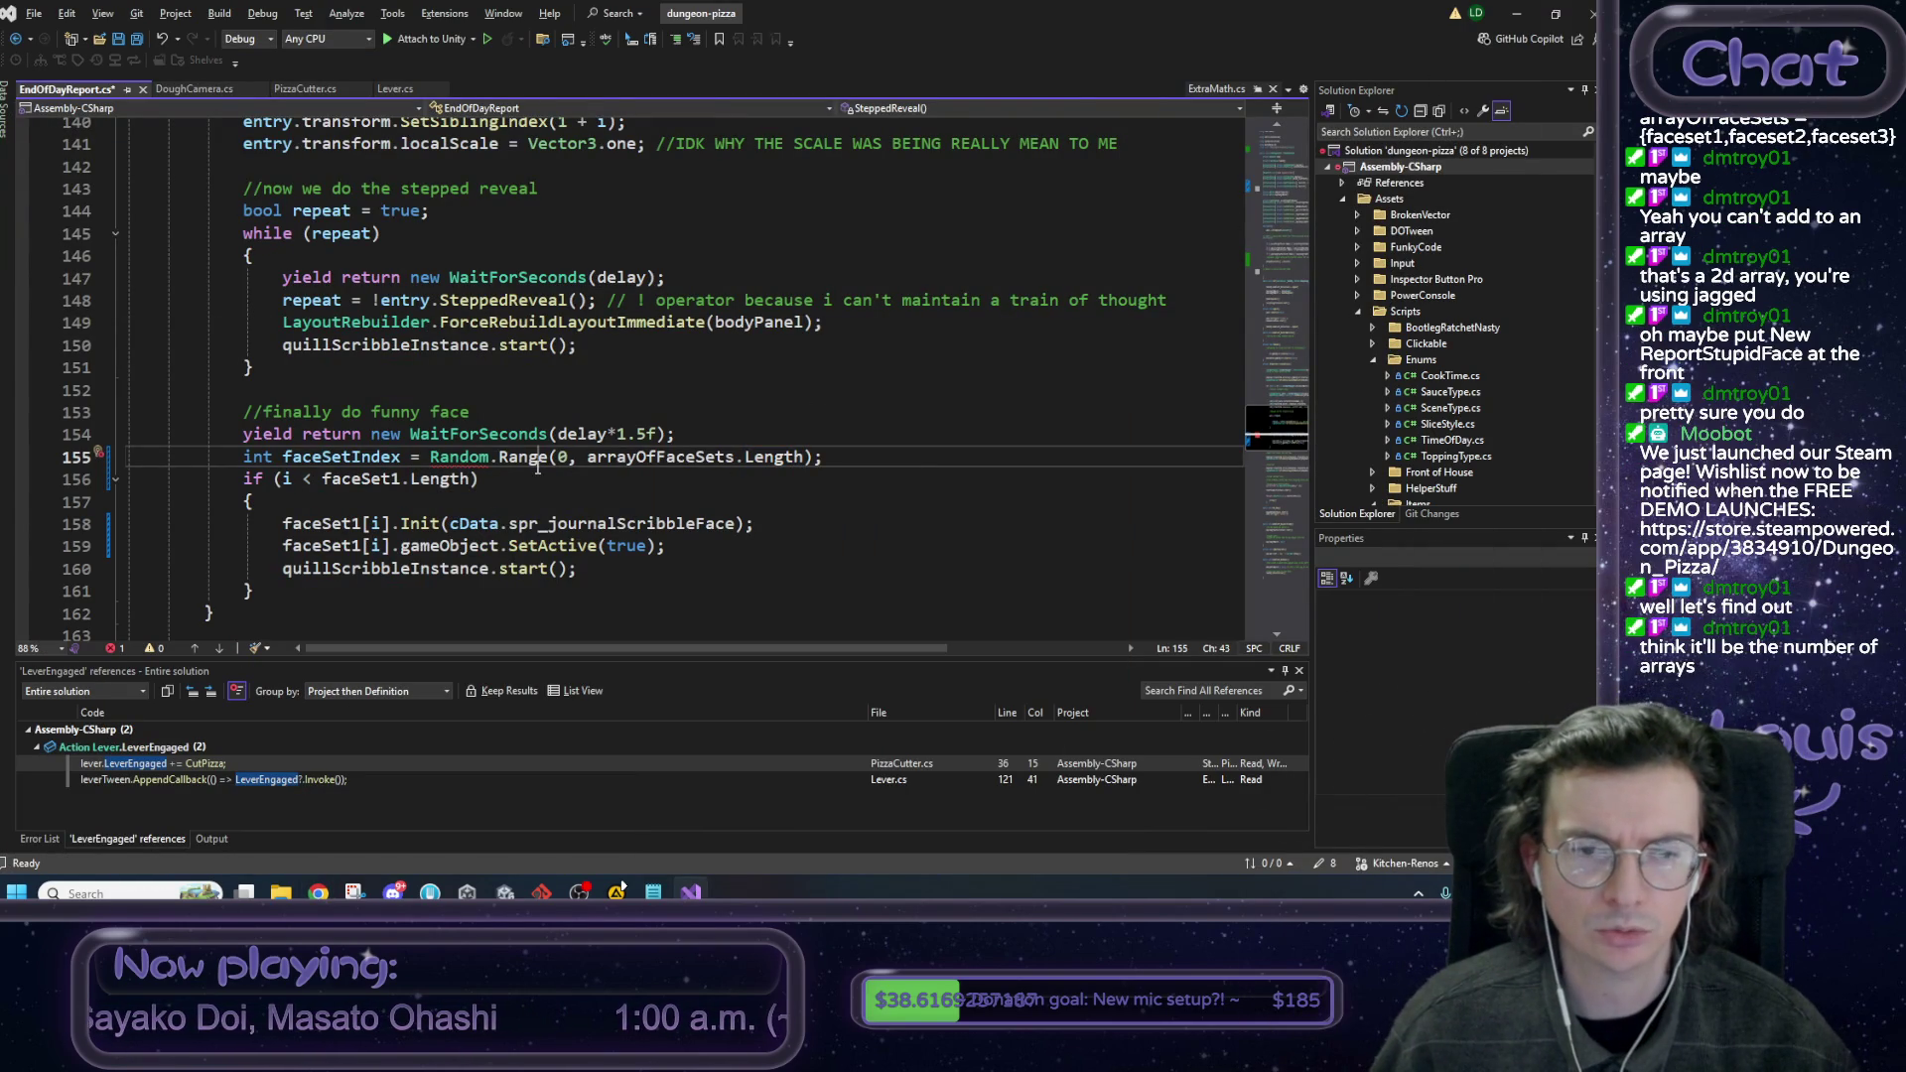
click(431, 457)
text(Unity)
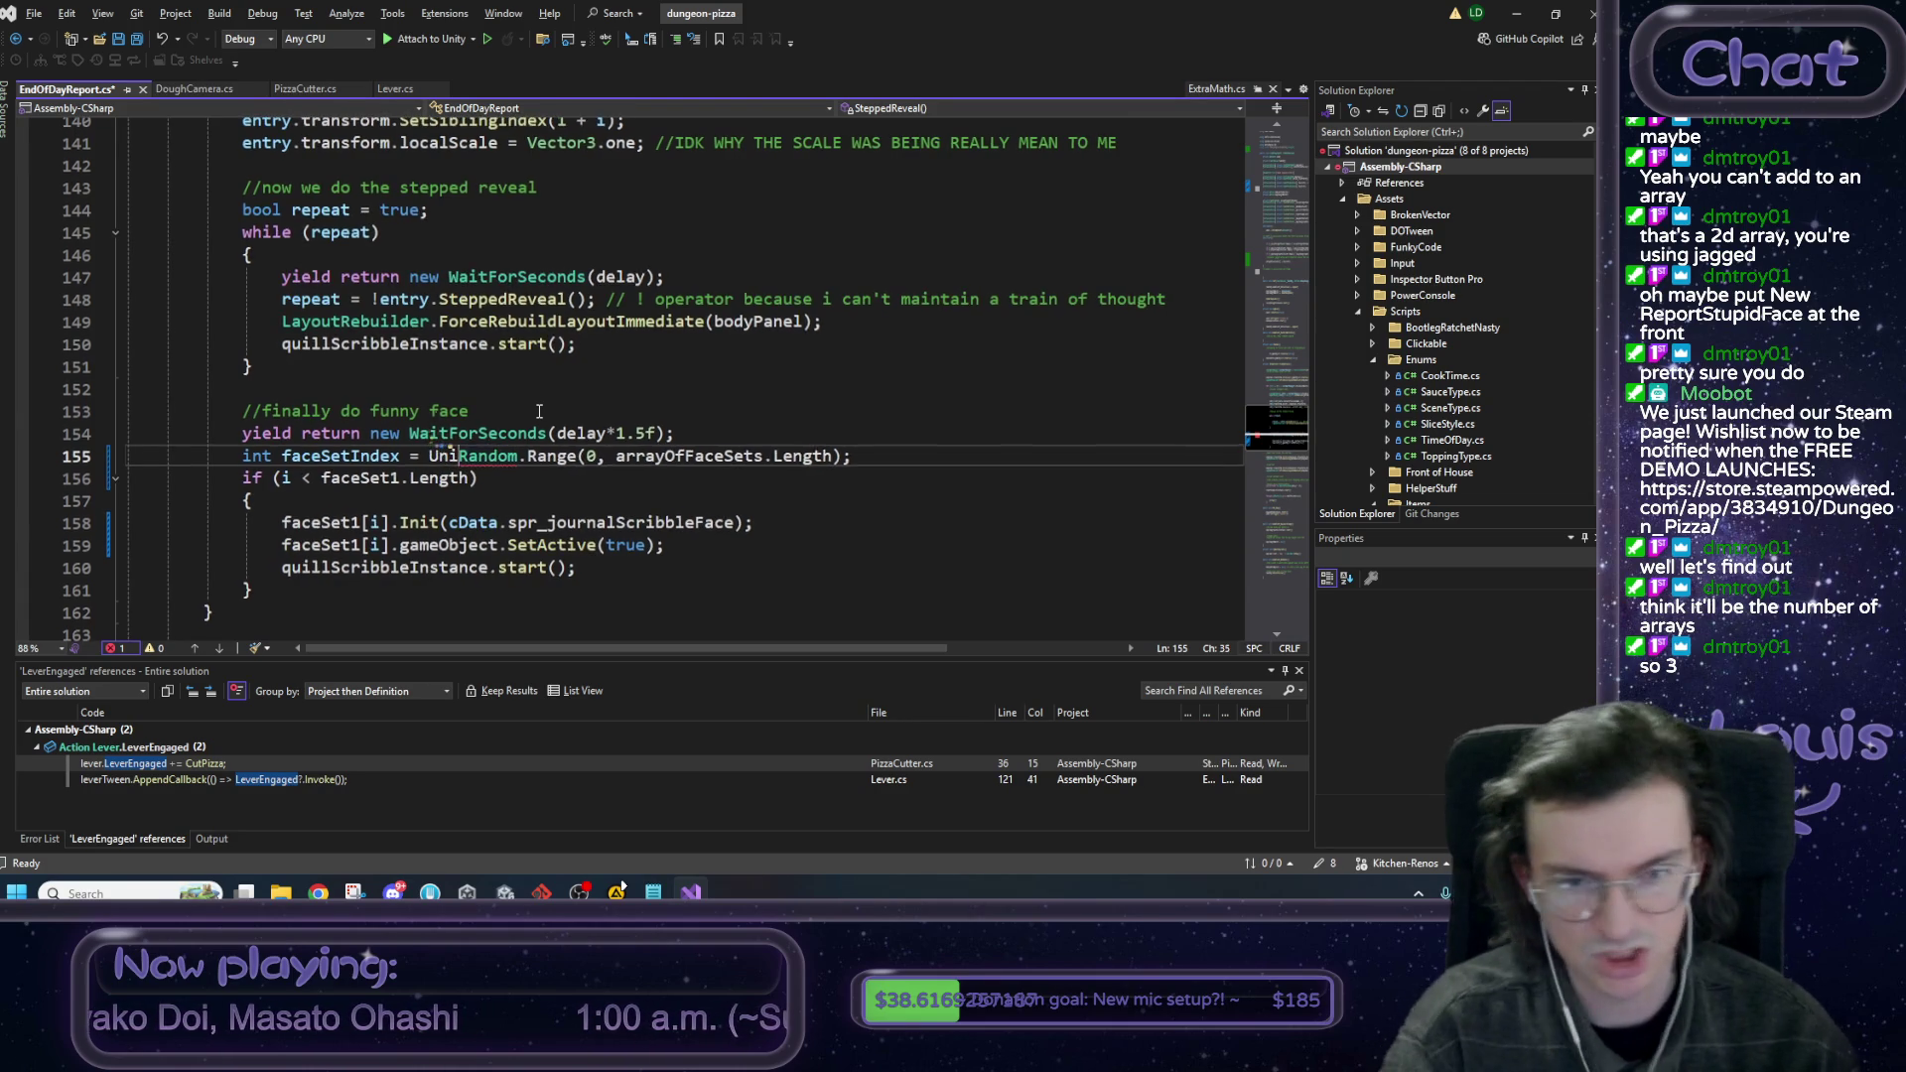
text(Engine.)
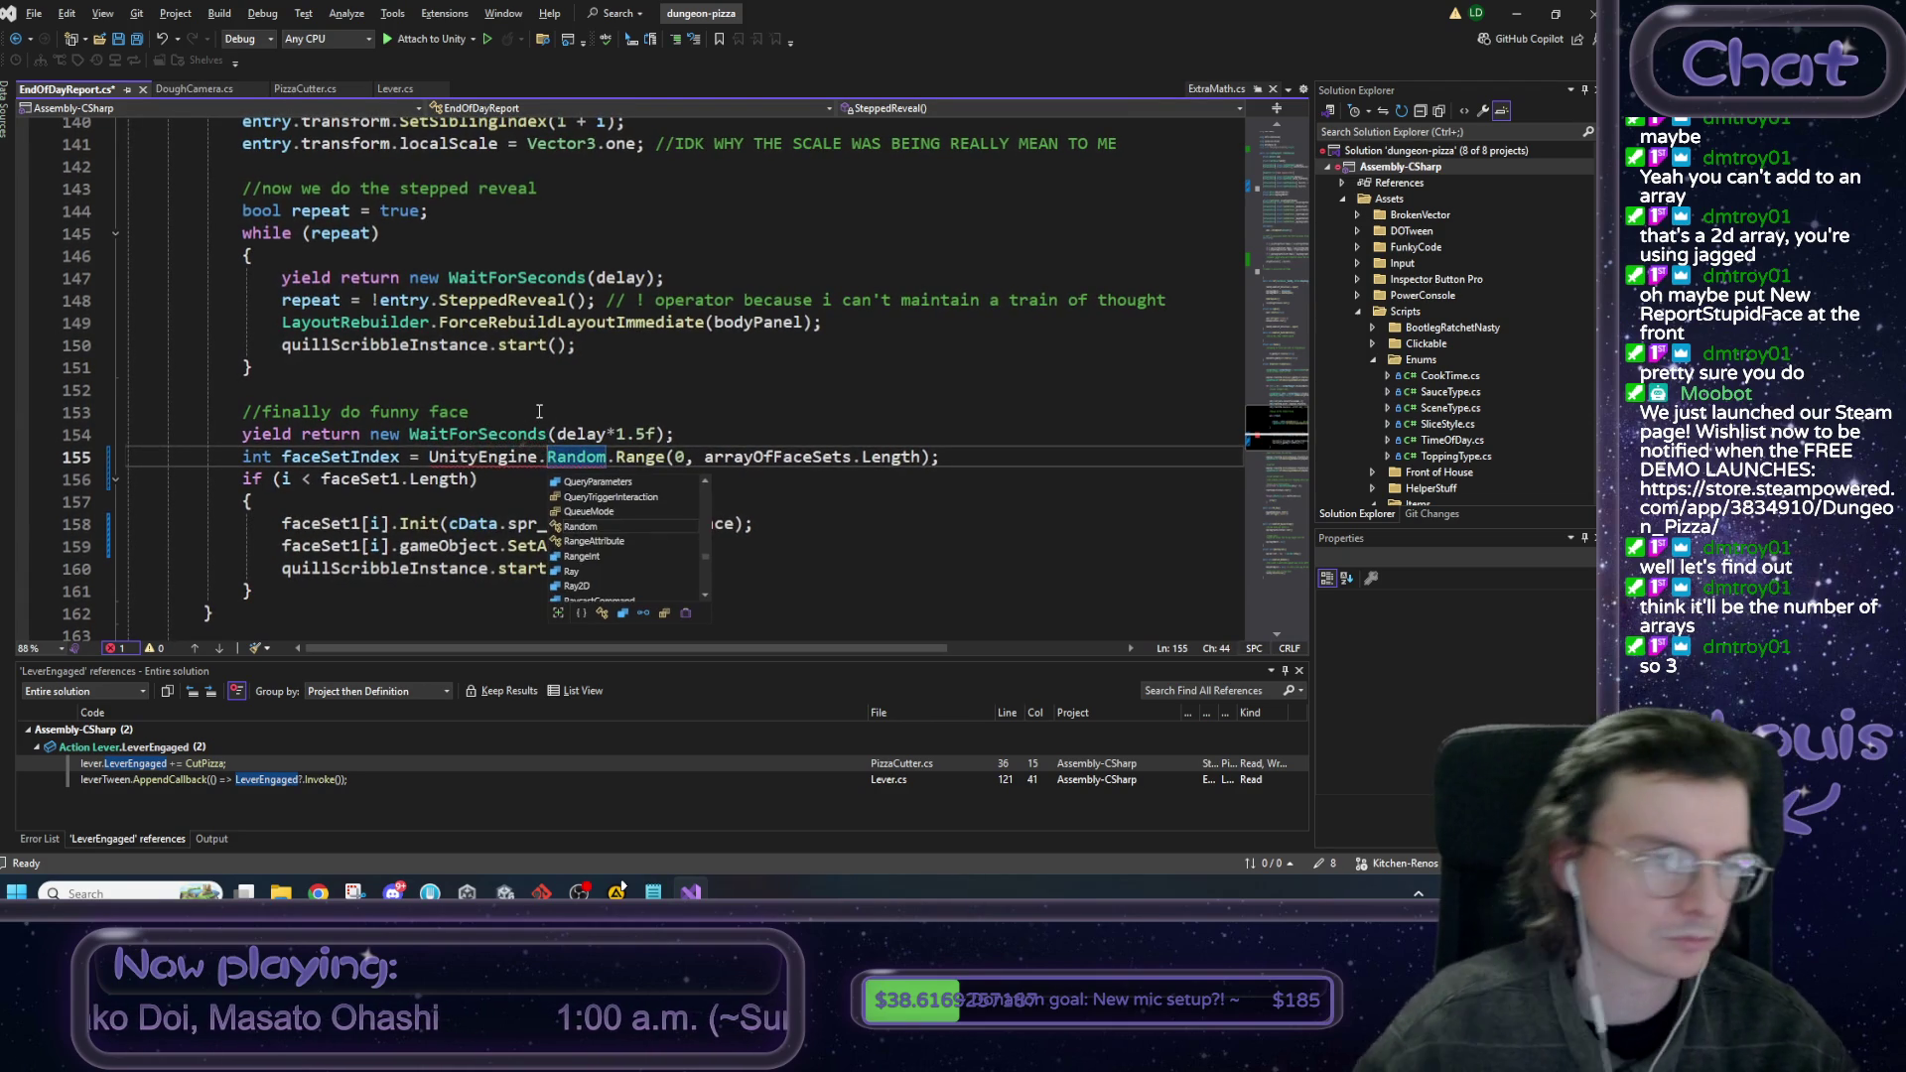
Add the comment '//roll which set of faces we're using this time' above the faceSetIndex line.
click(719, 389)
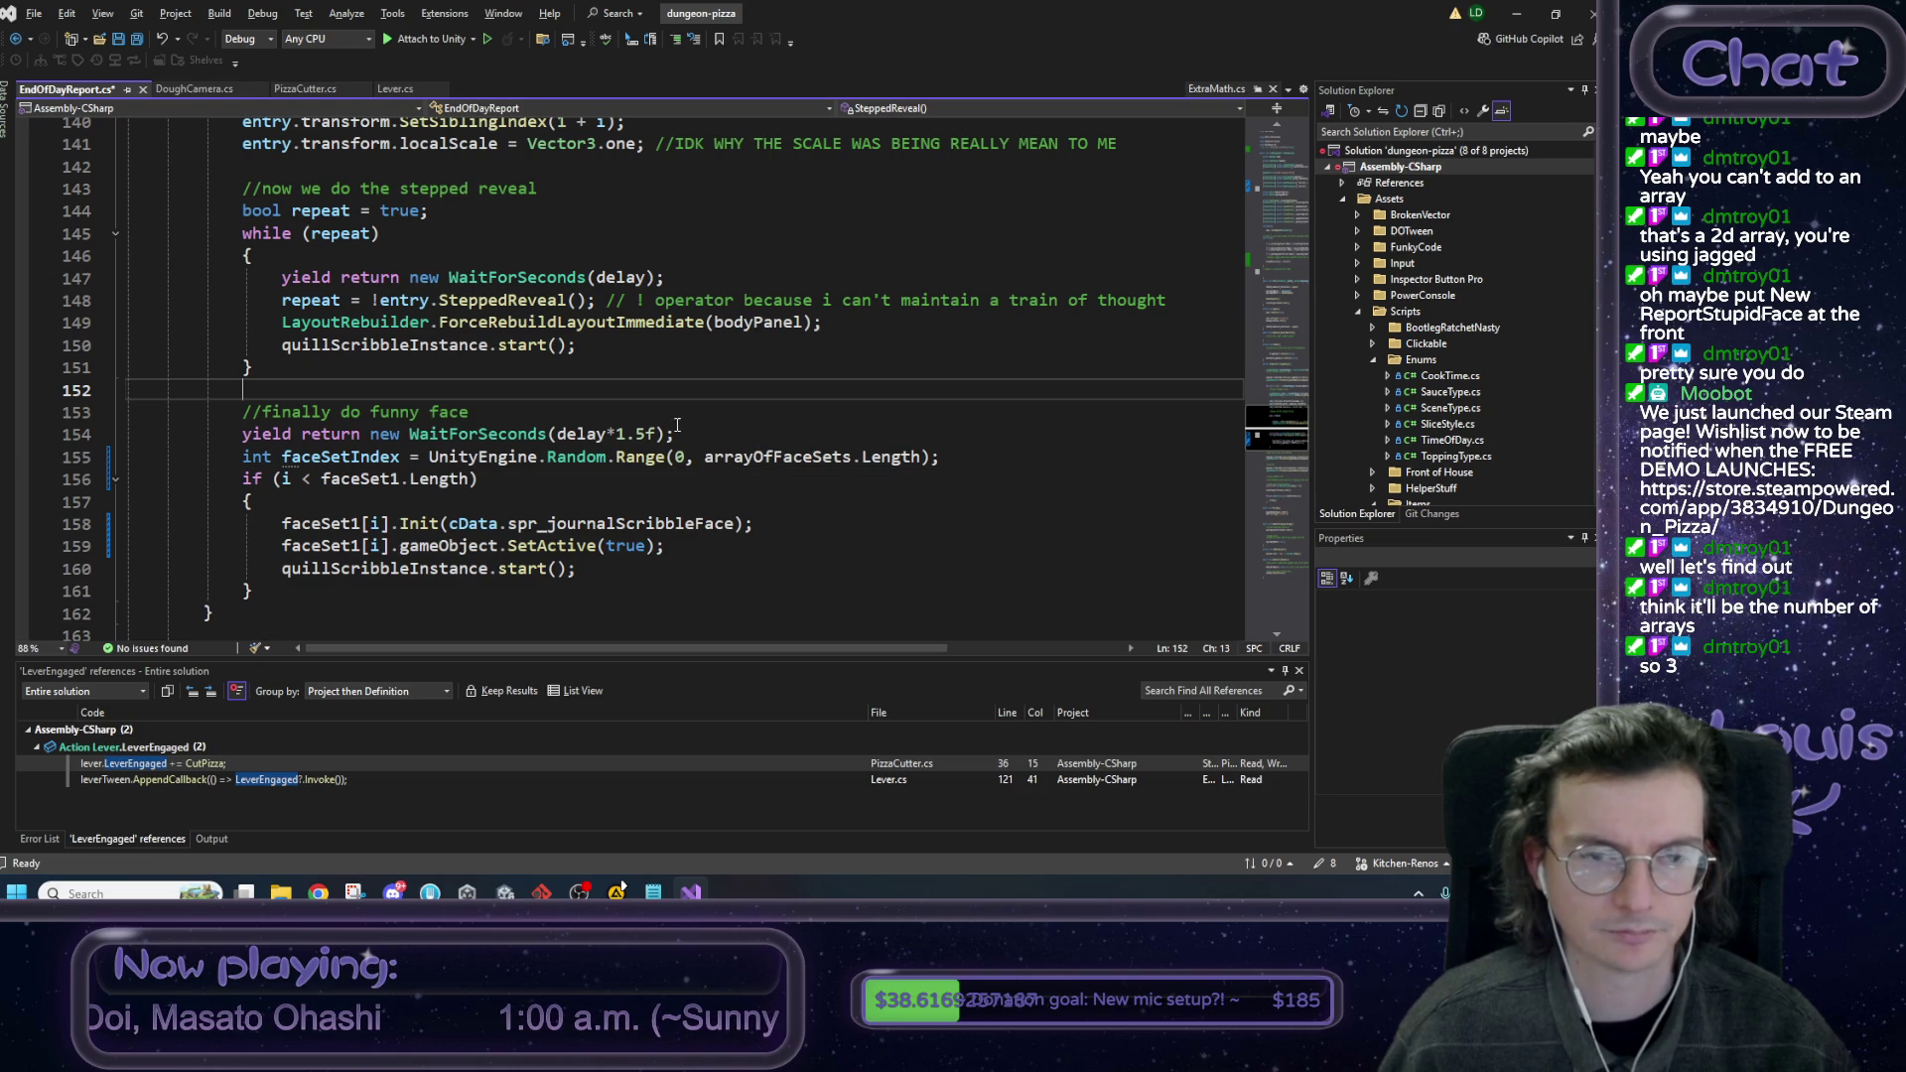
click(694, 437)
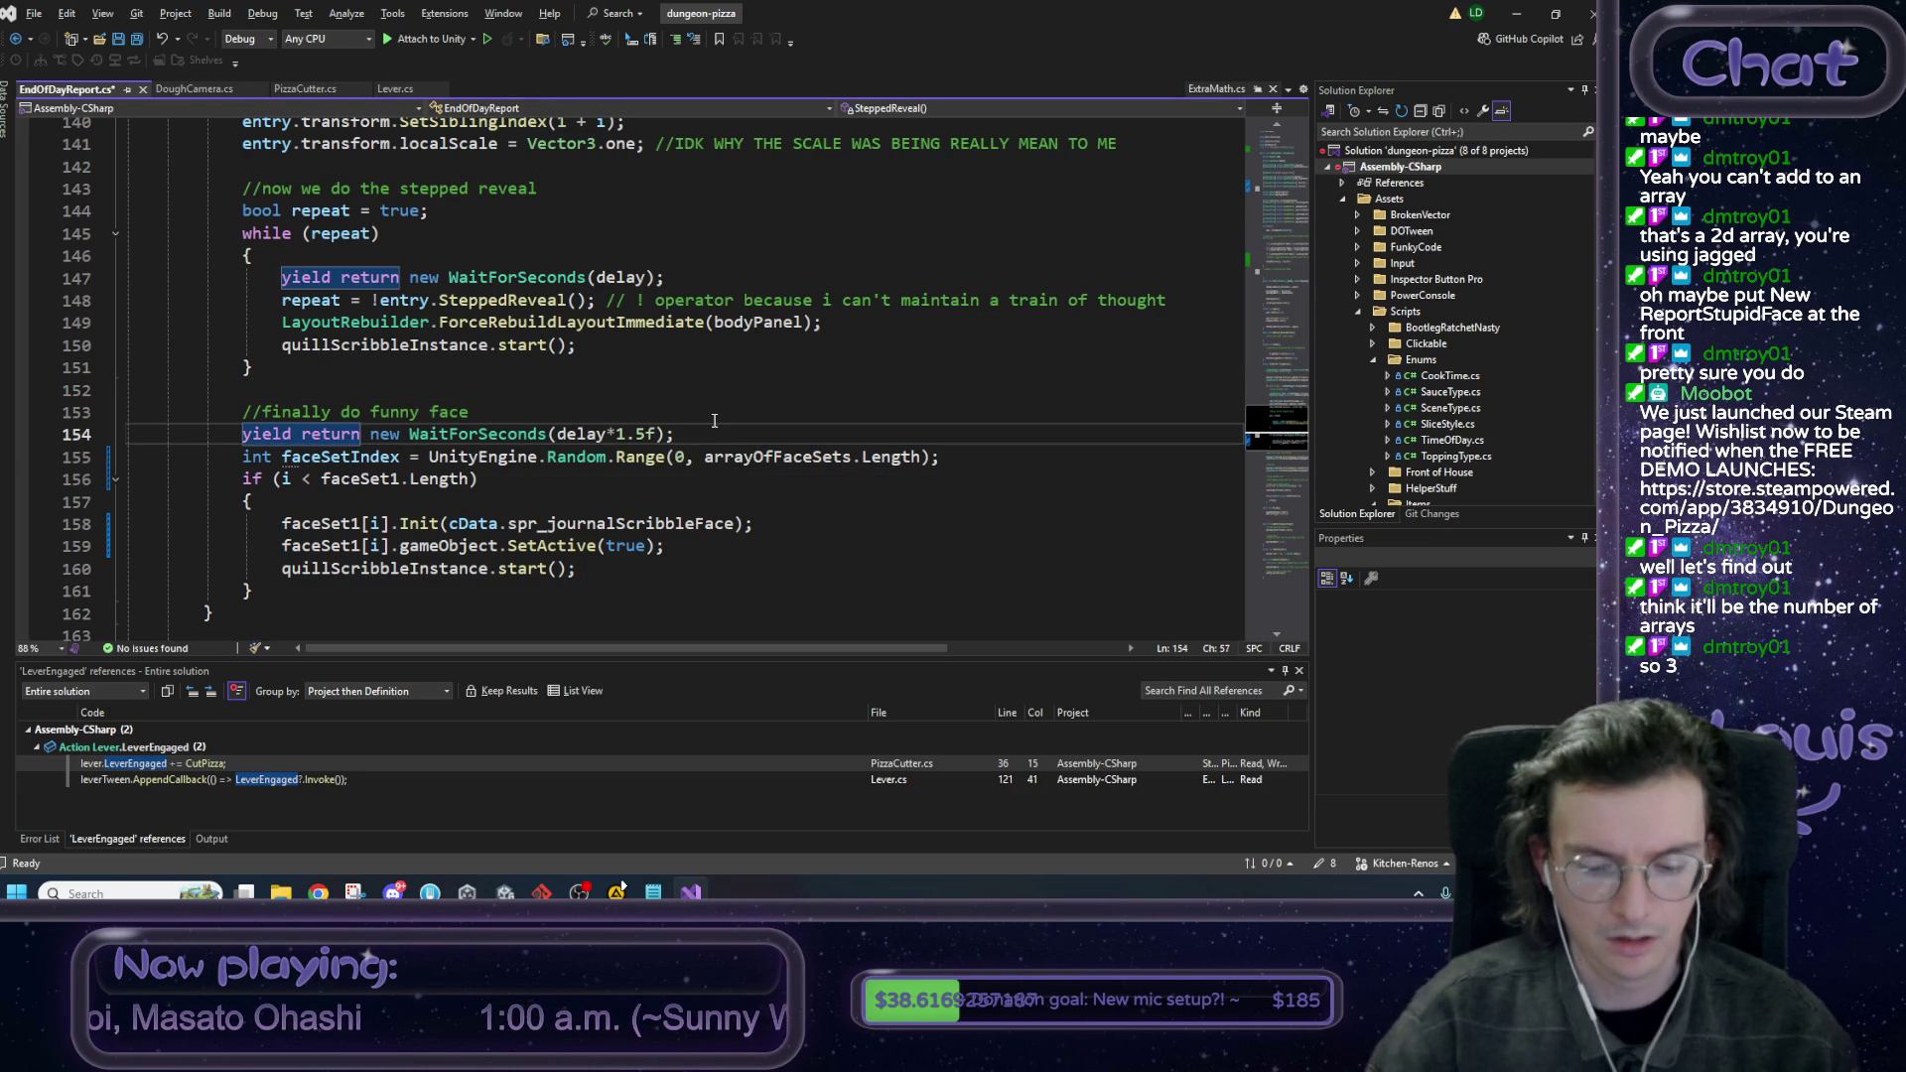
key(Return)
text(//roll which se)
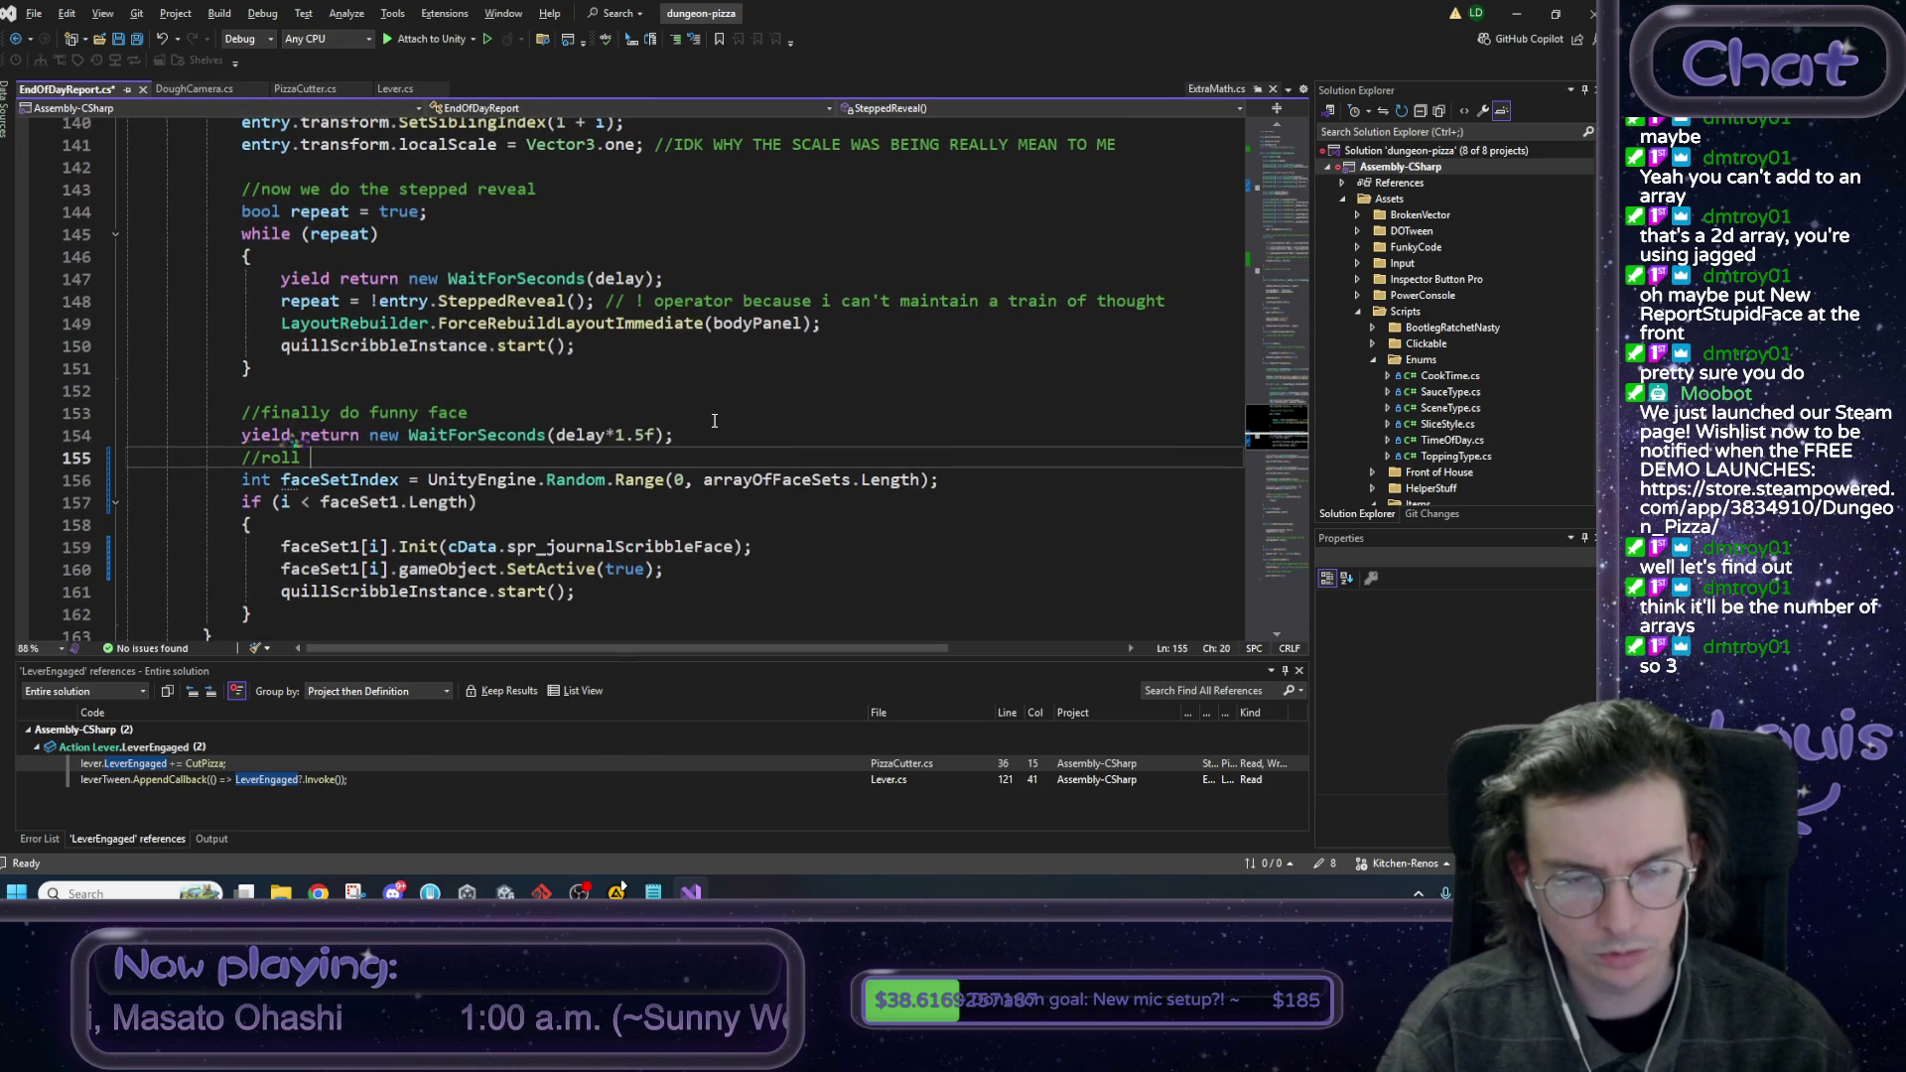
text(t of faces we're usnig t)
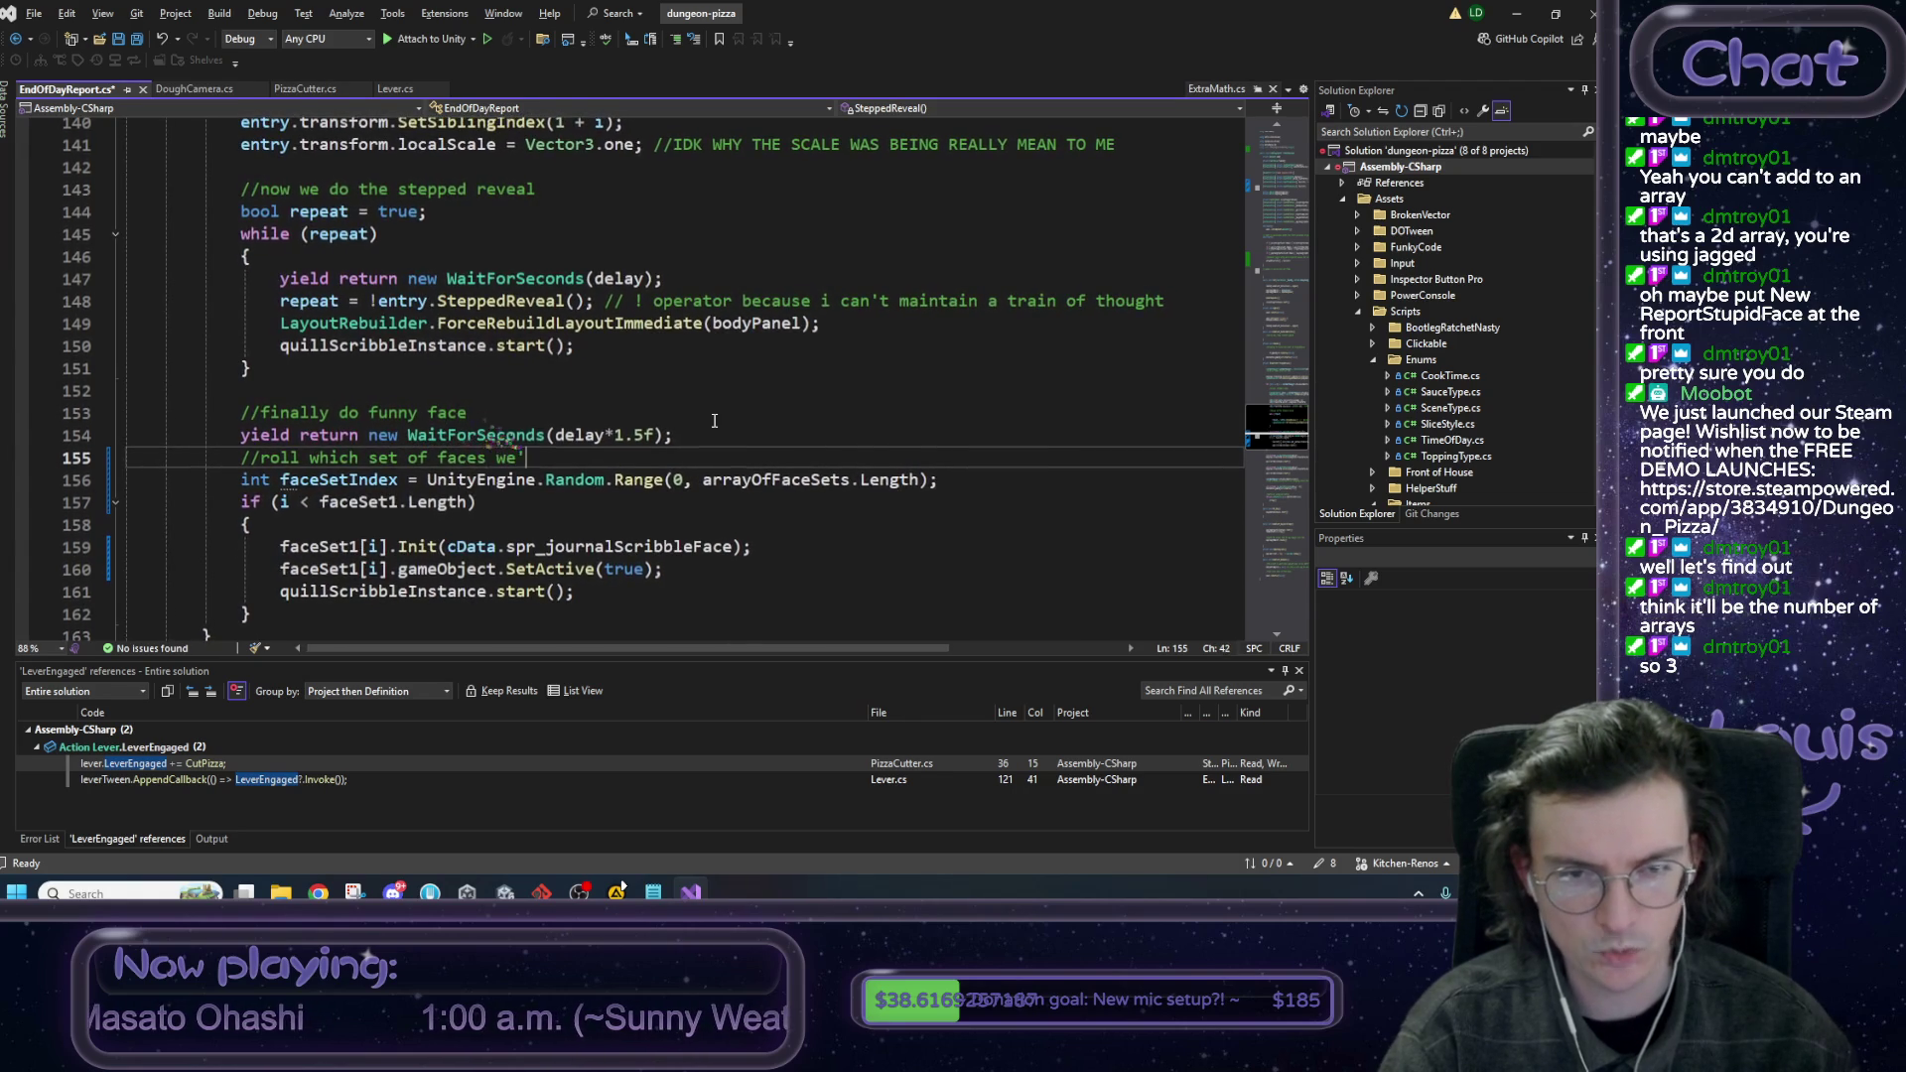
key(ctrl+BackSpace)
key(ctrl+BackSpace)
text(using)
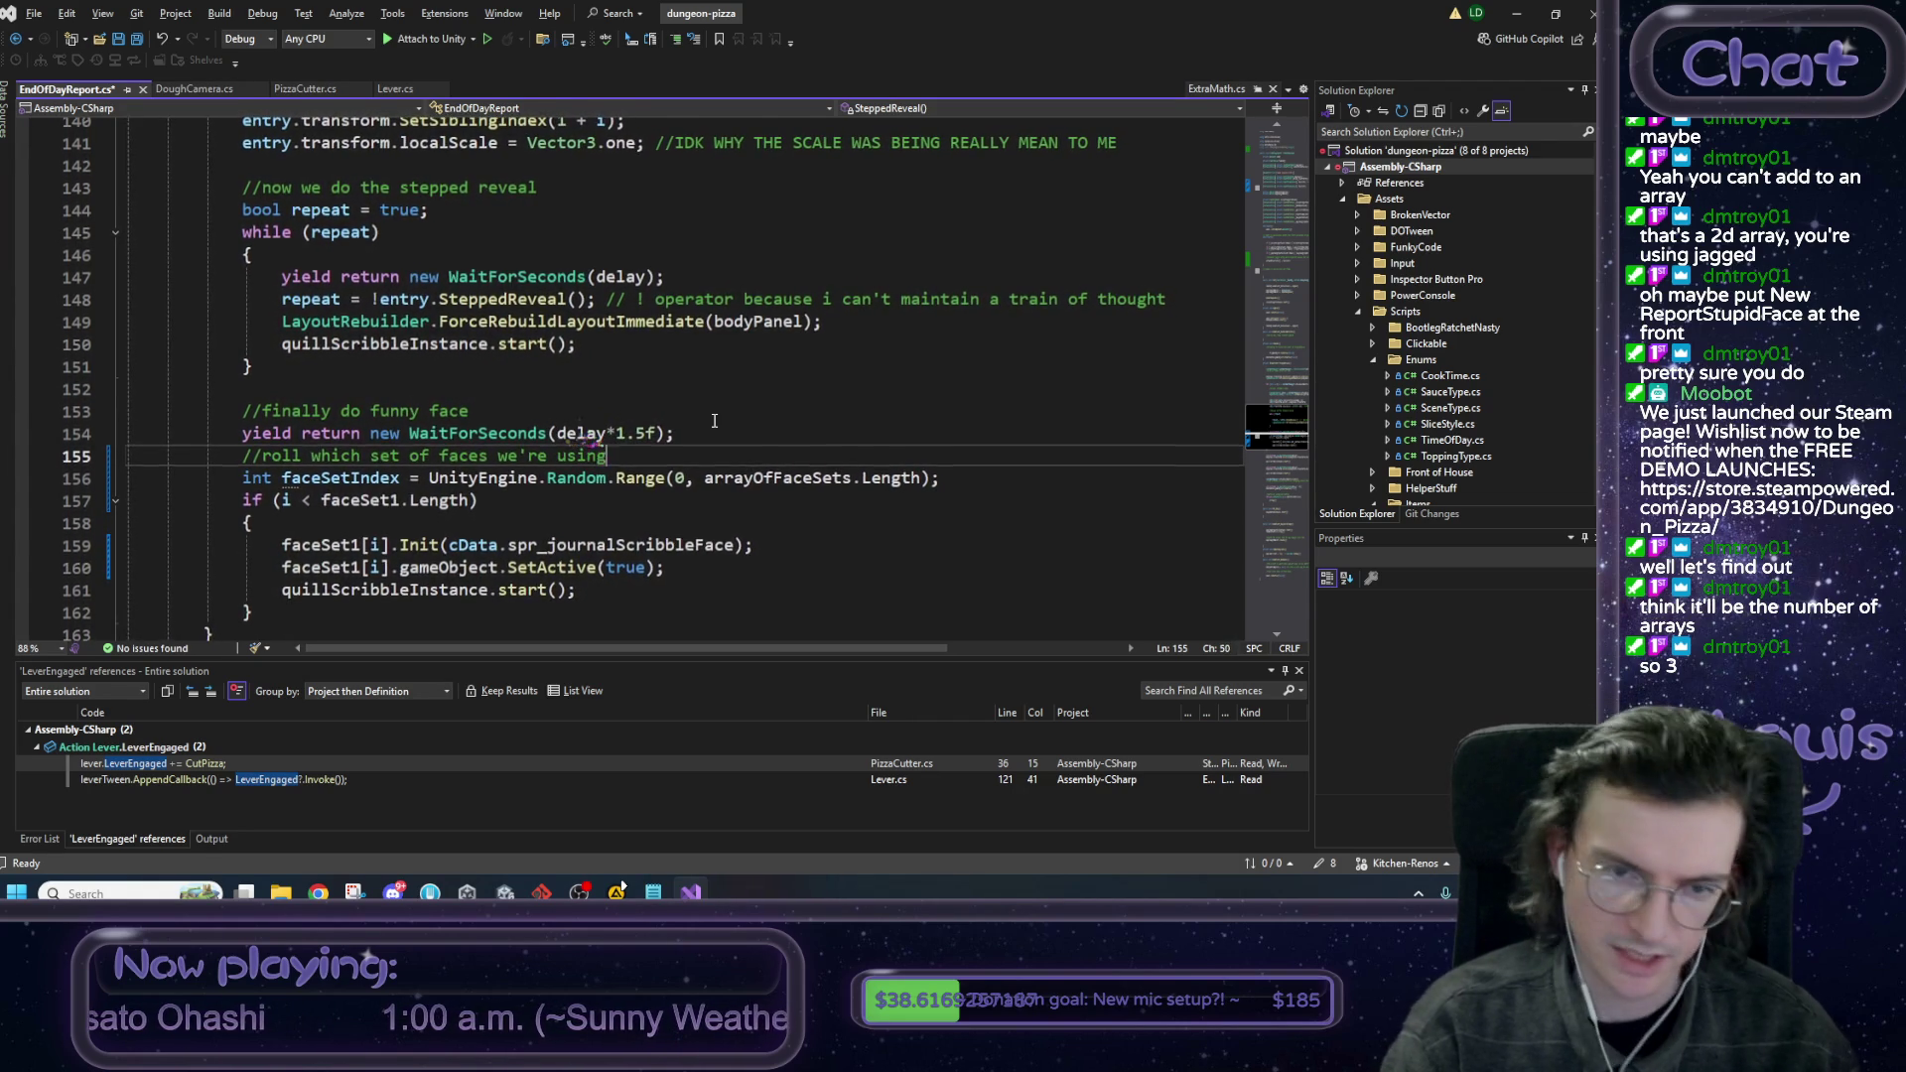
text( this time)
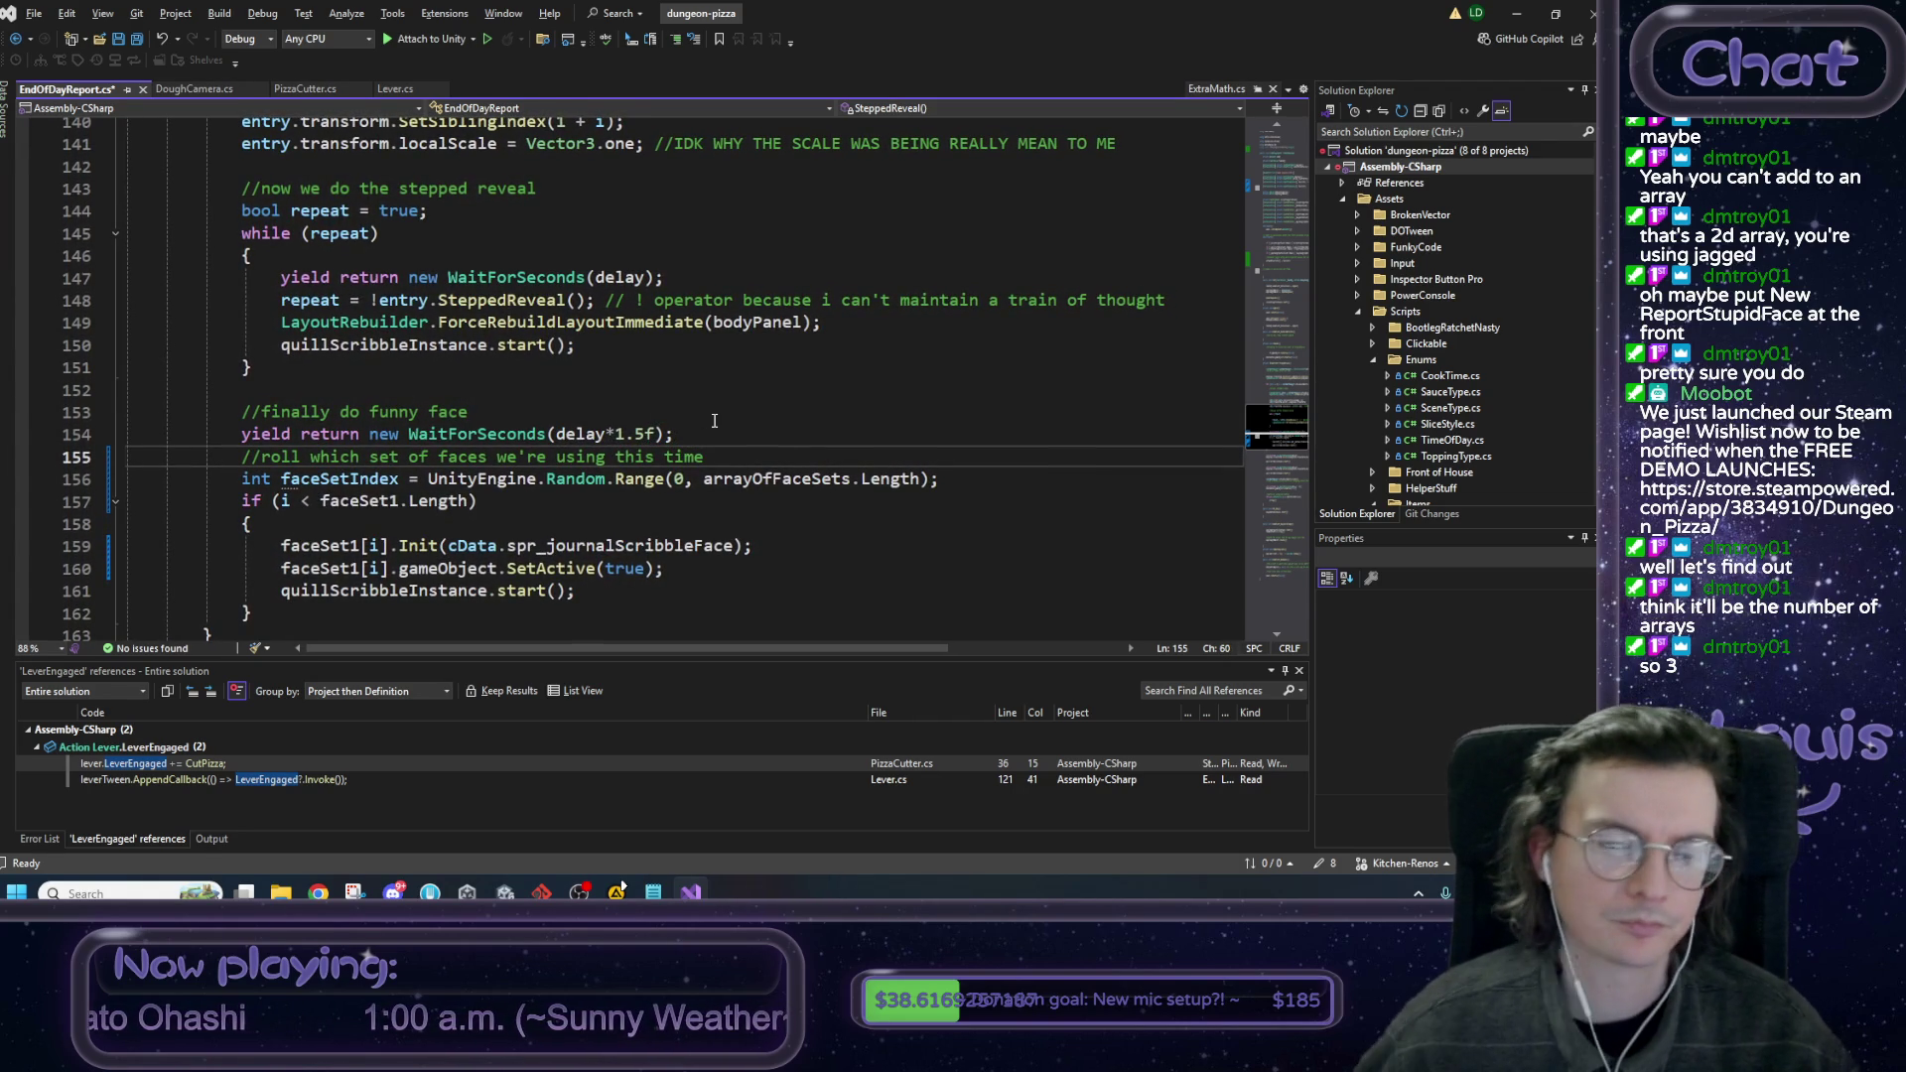
scroll(660, 413, down, 1)
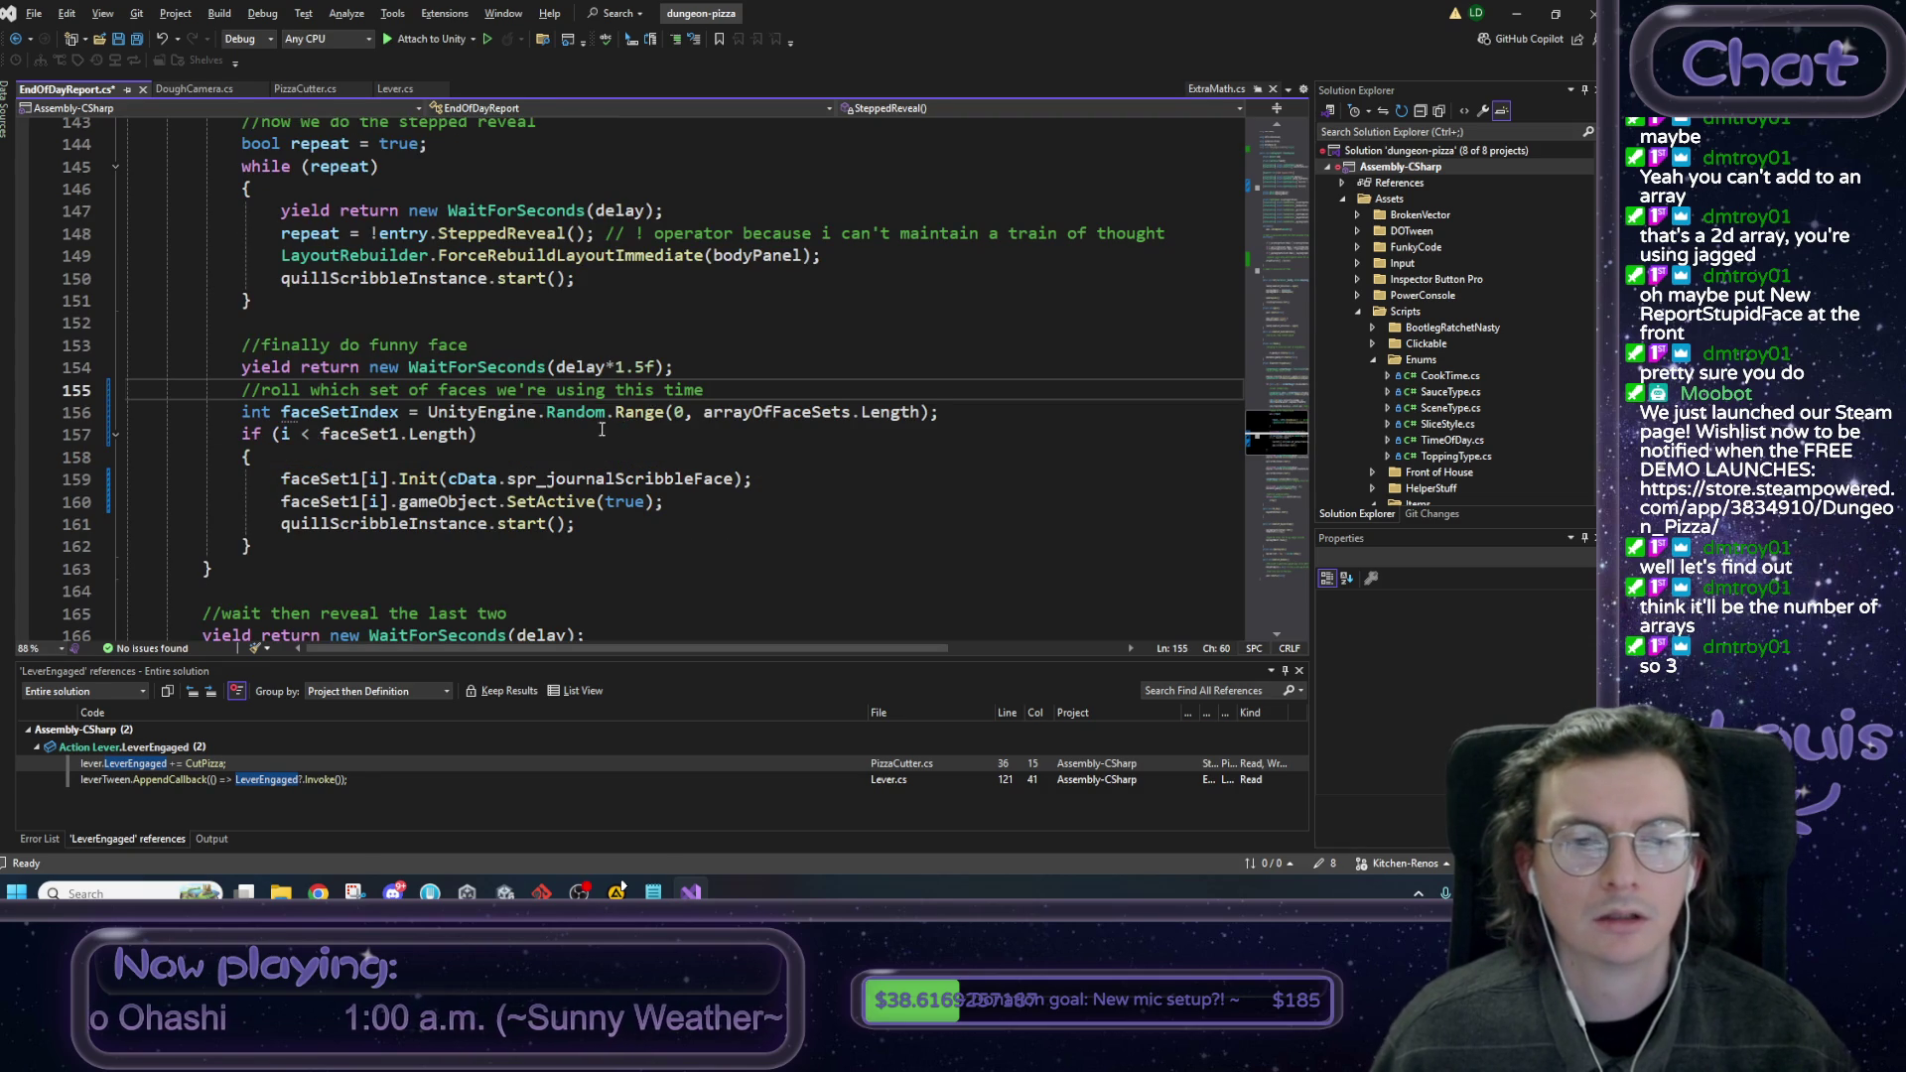
Change the if condition to check arrayOfFaceSets[faceSetIndex] instead of faceSet1.
double_click(797, 413)
key(ctrl+c)
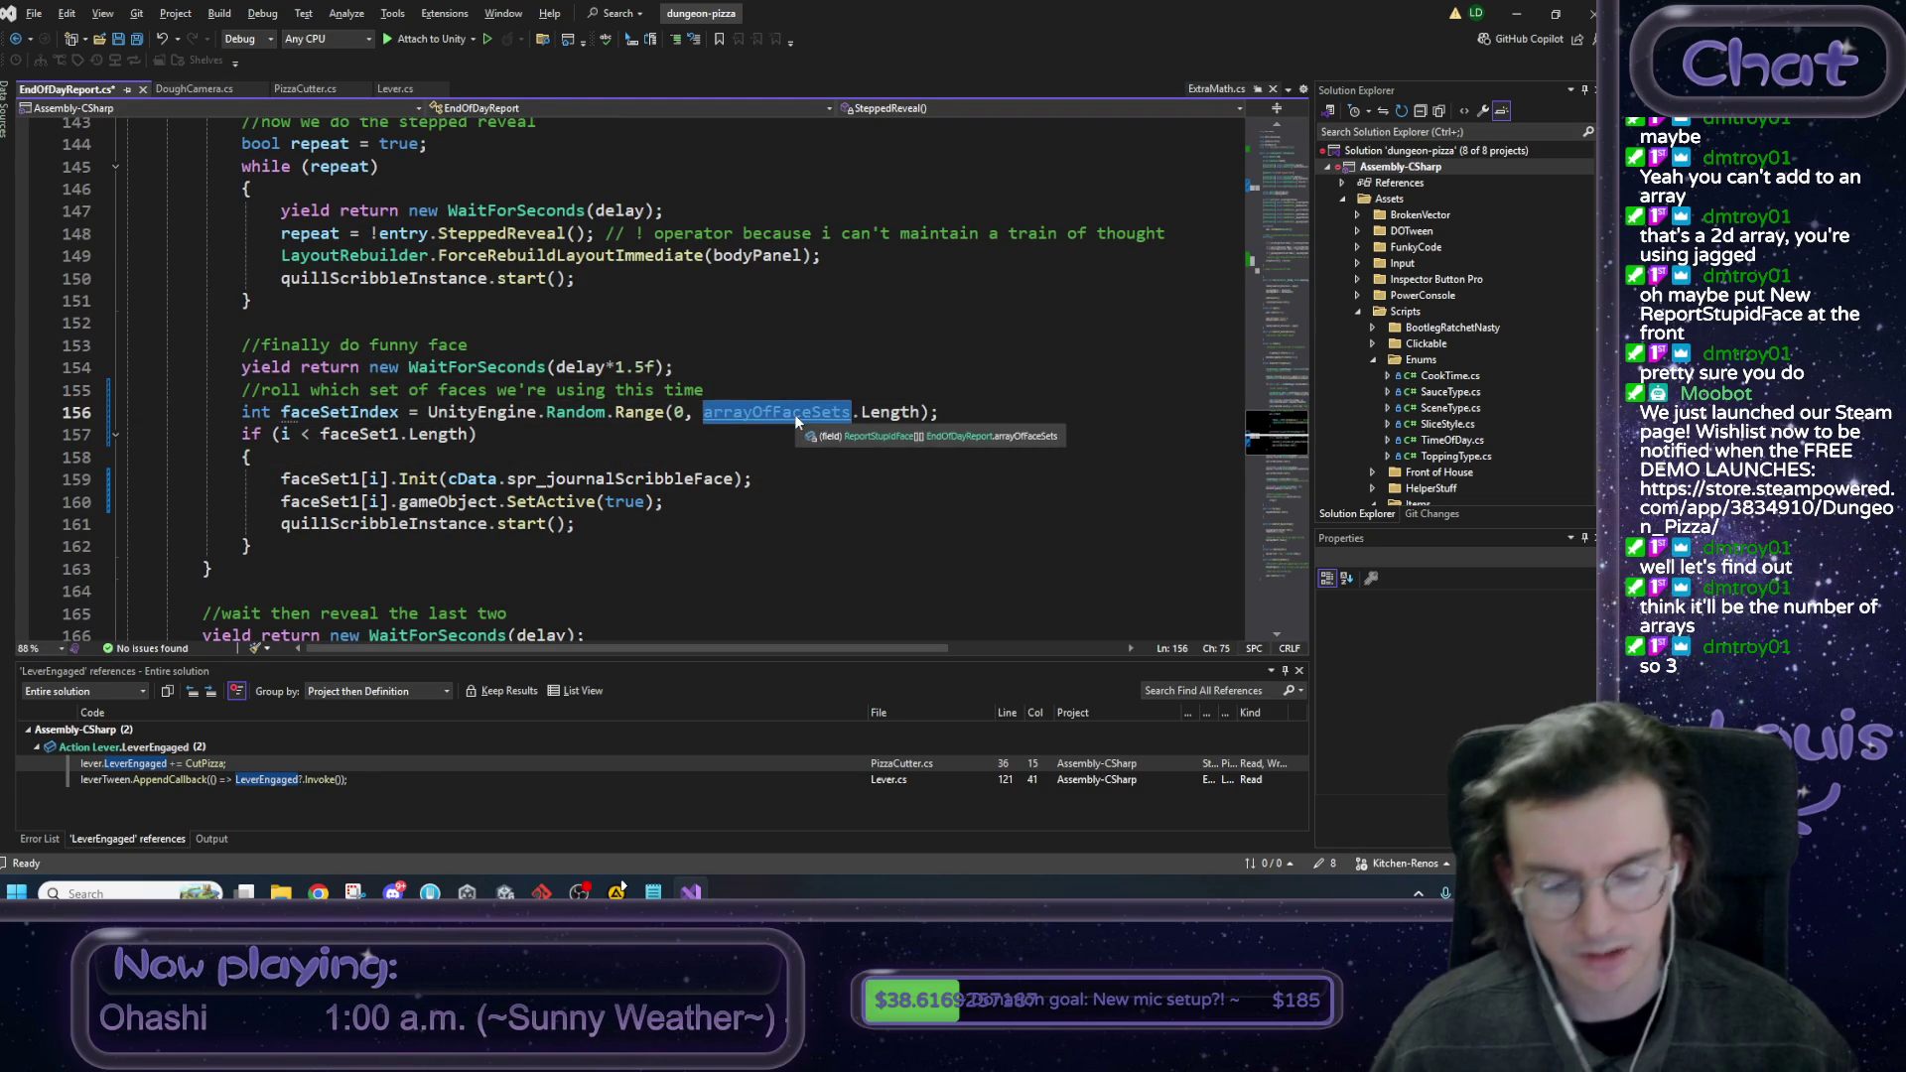
click(358, 434)
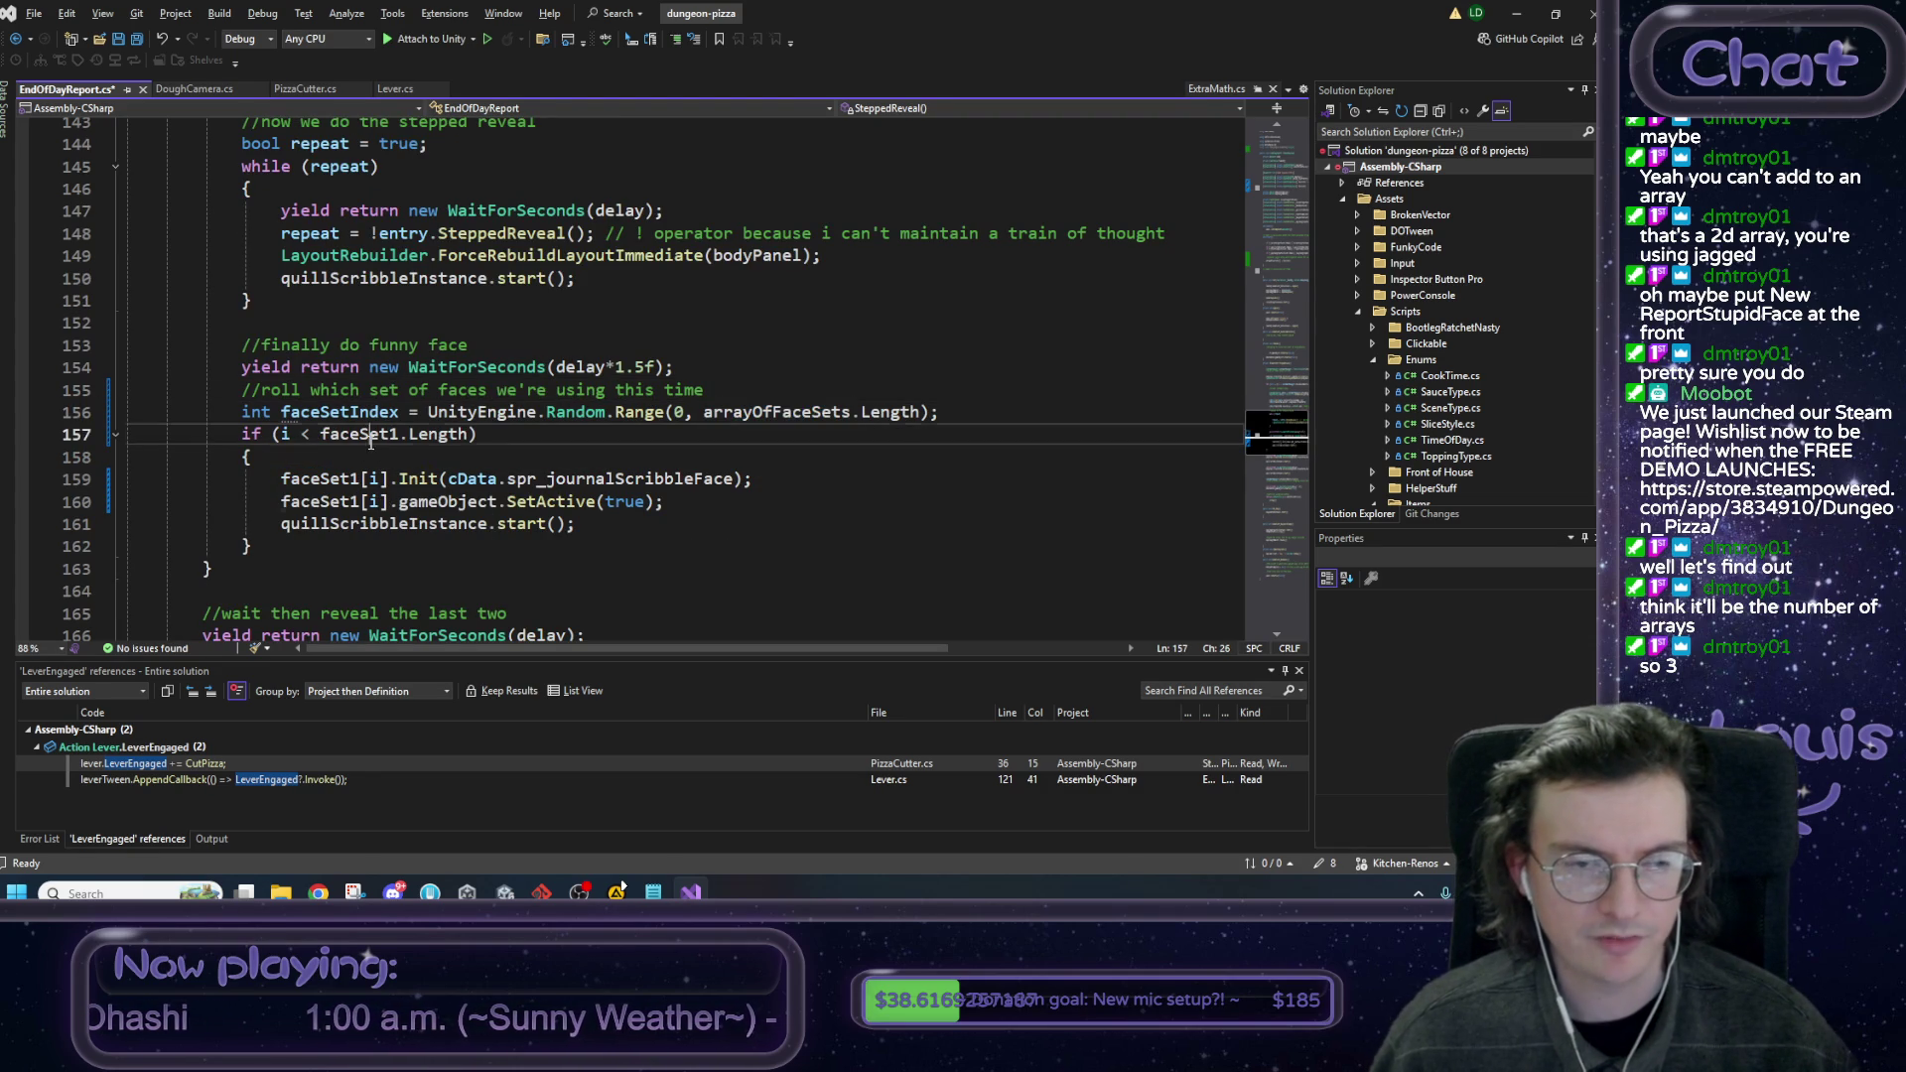
double_click(358, 434)
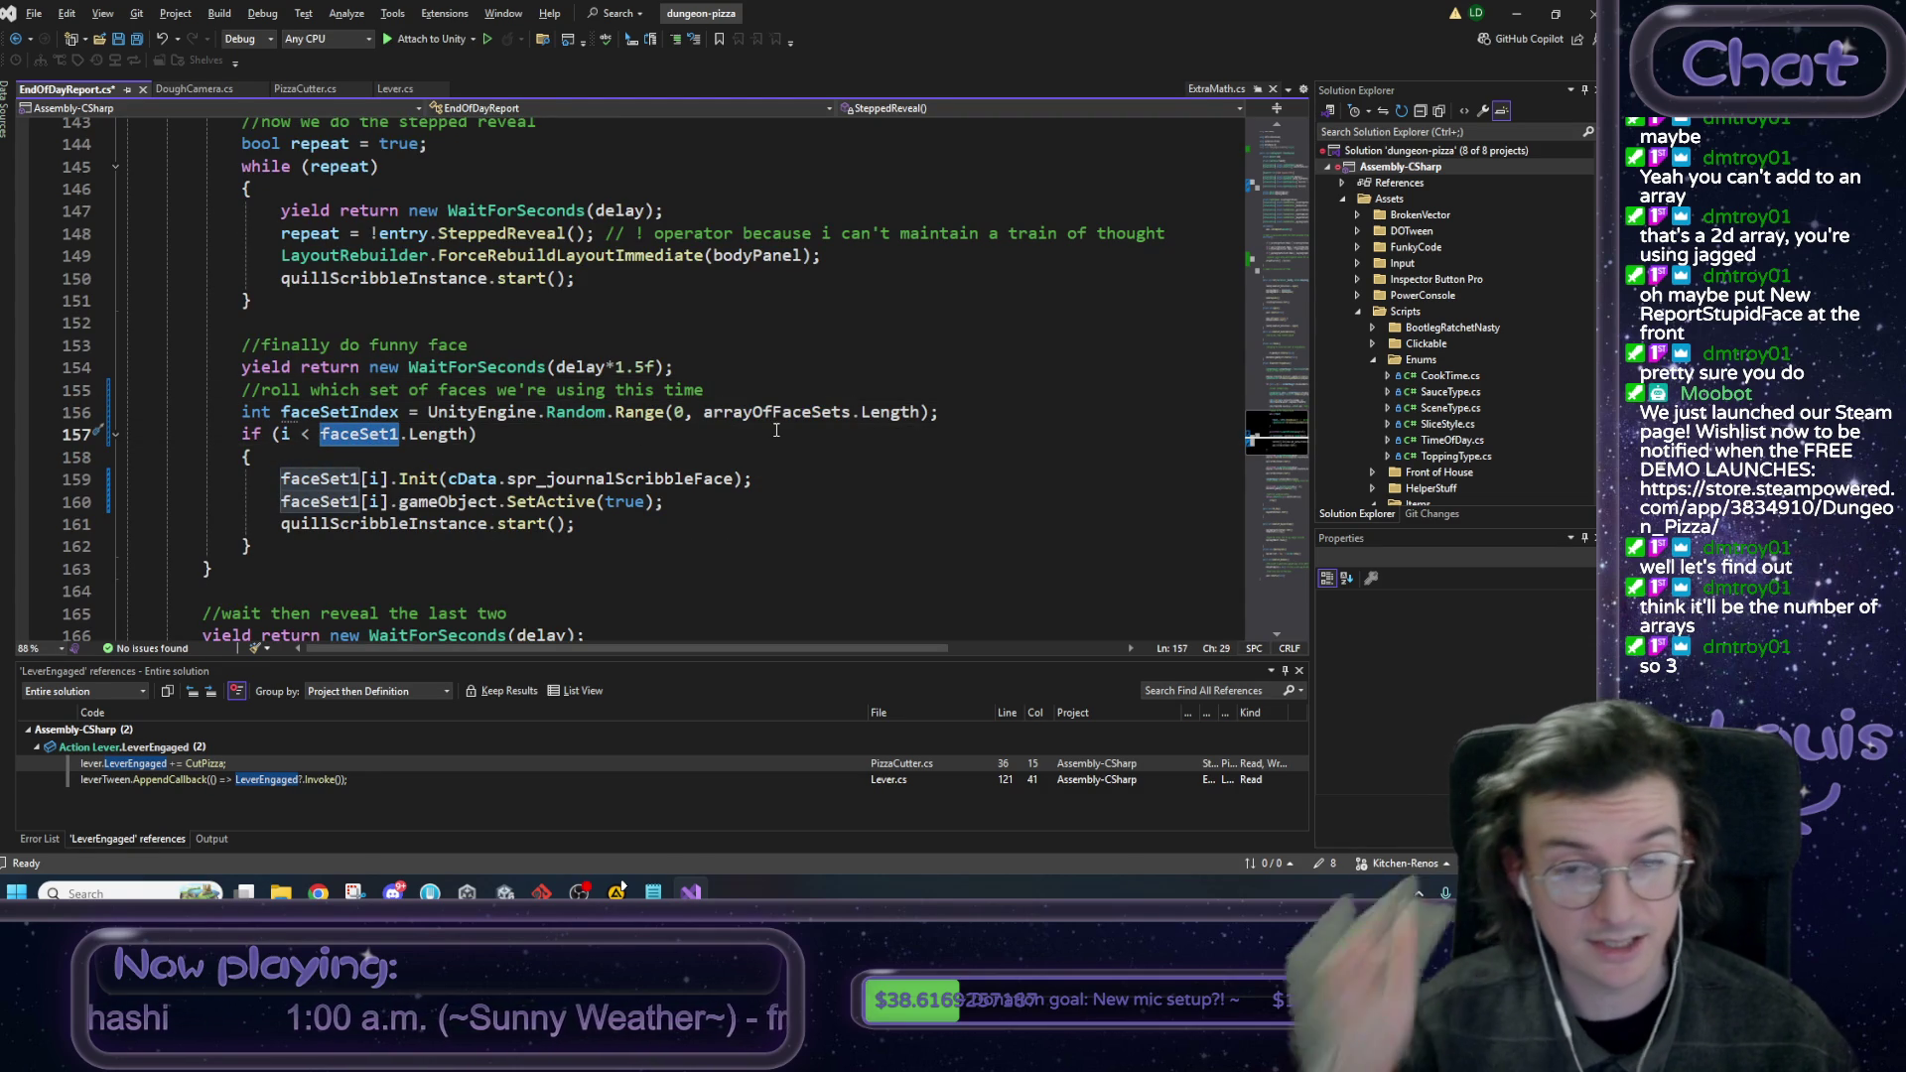
key(ctrl+v)
text([])
double_click(339, 411)
key(ctrl+c)
click(477, 433)
key(ctrl+v)
Replace faceSet1 on the Init and SetActive lines with arrayOfFaceSets[faceSetIndex] and save.
drag(606, 438, 328, 440)
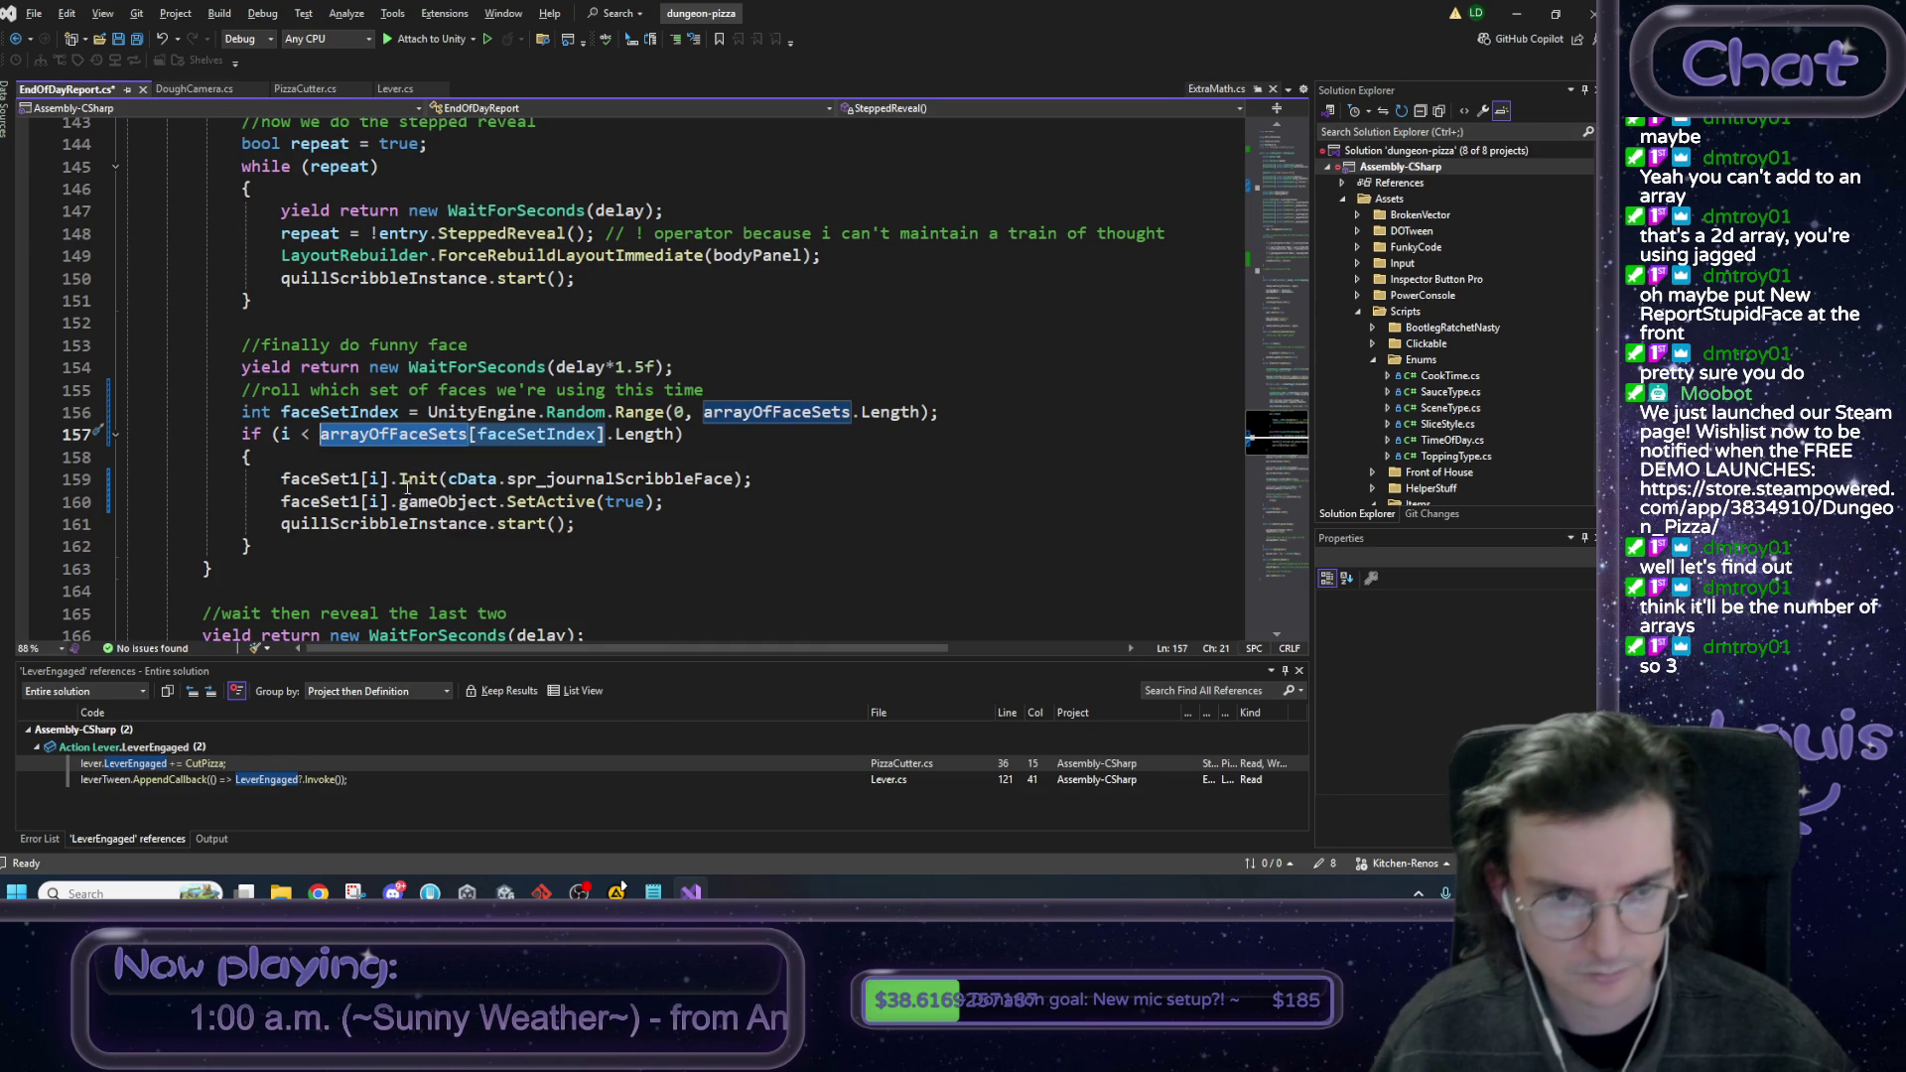
drag(282, 480, 389, 478)
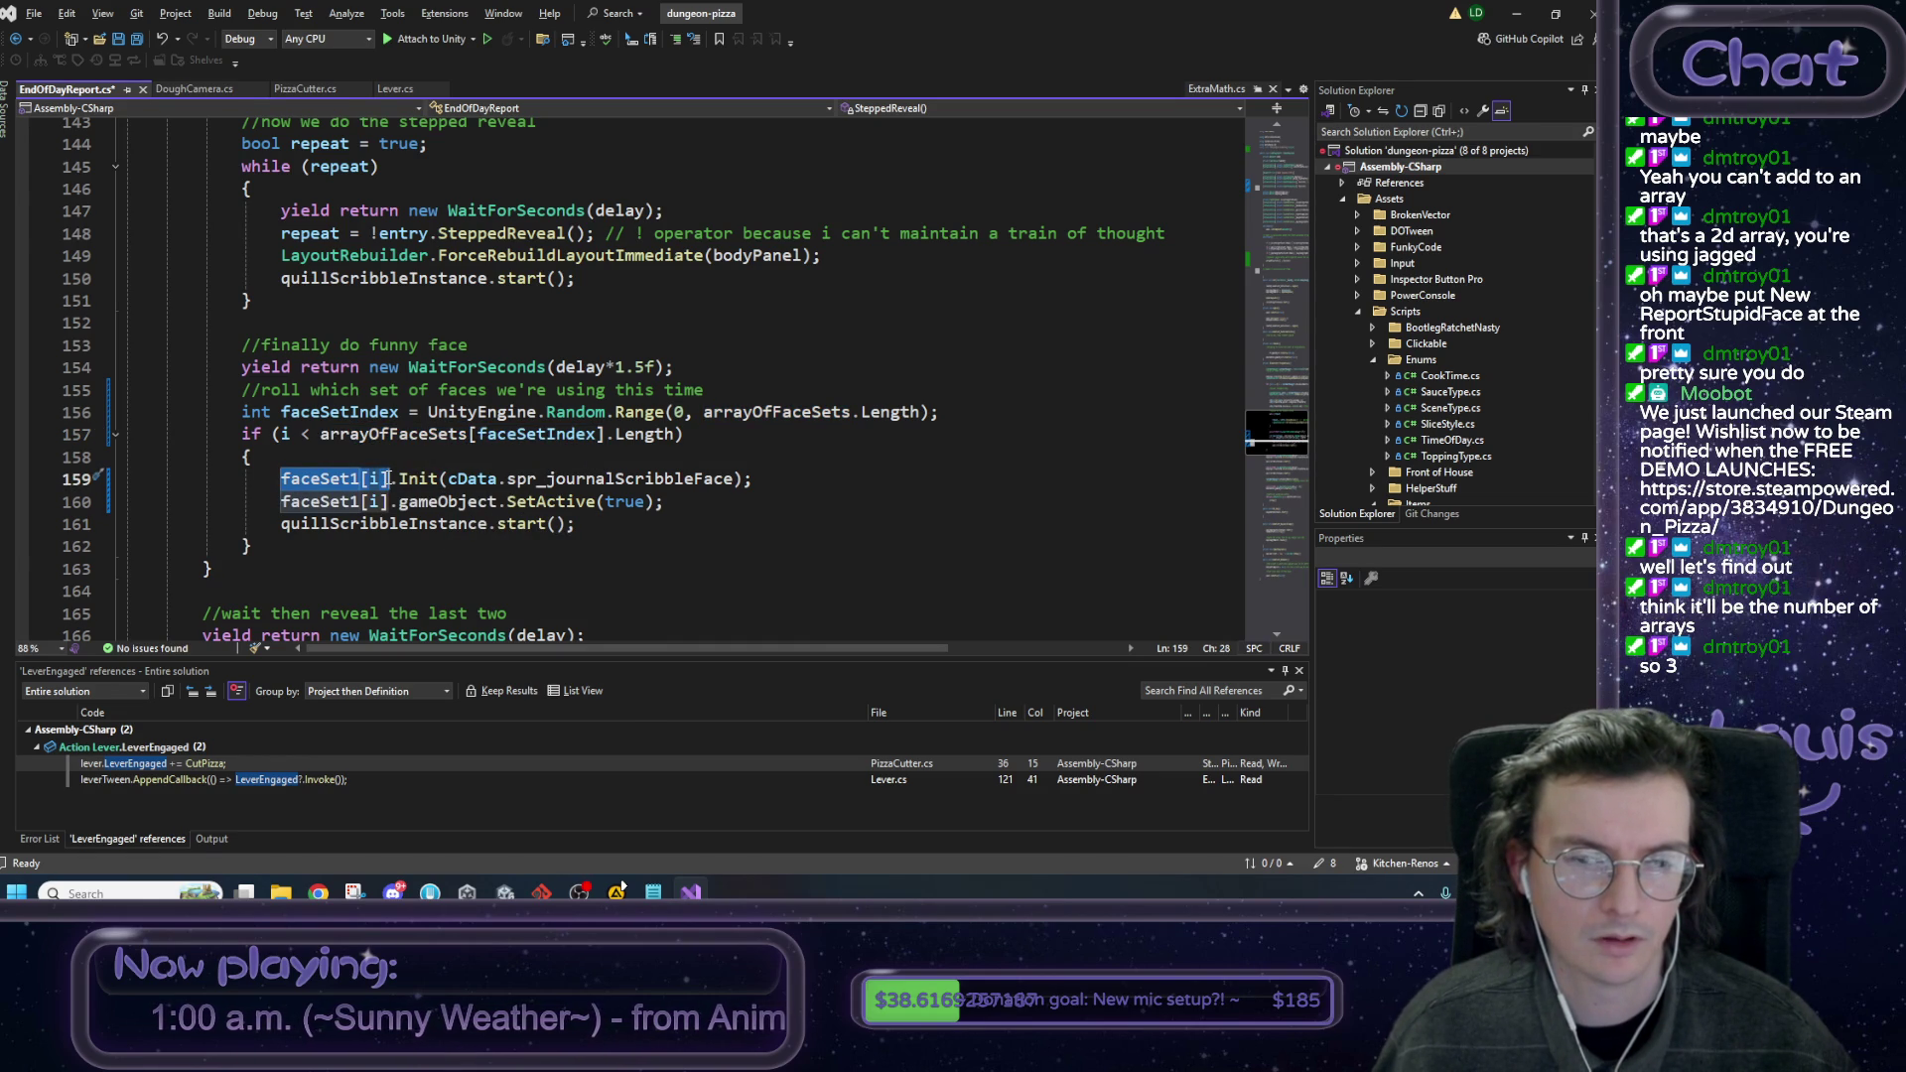
drag(384, 479, 362, 479)
key(ctrl+v)
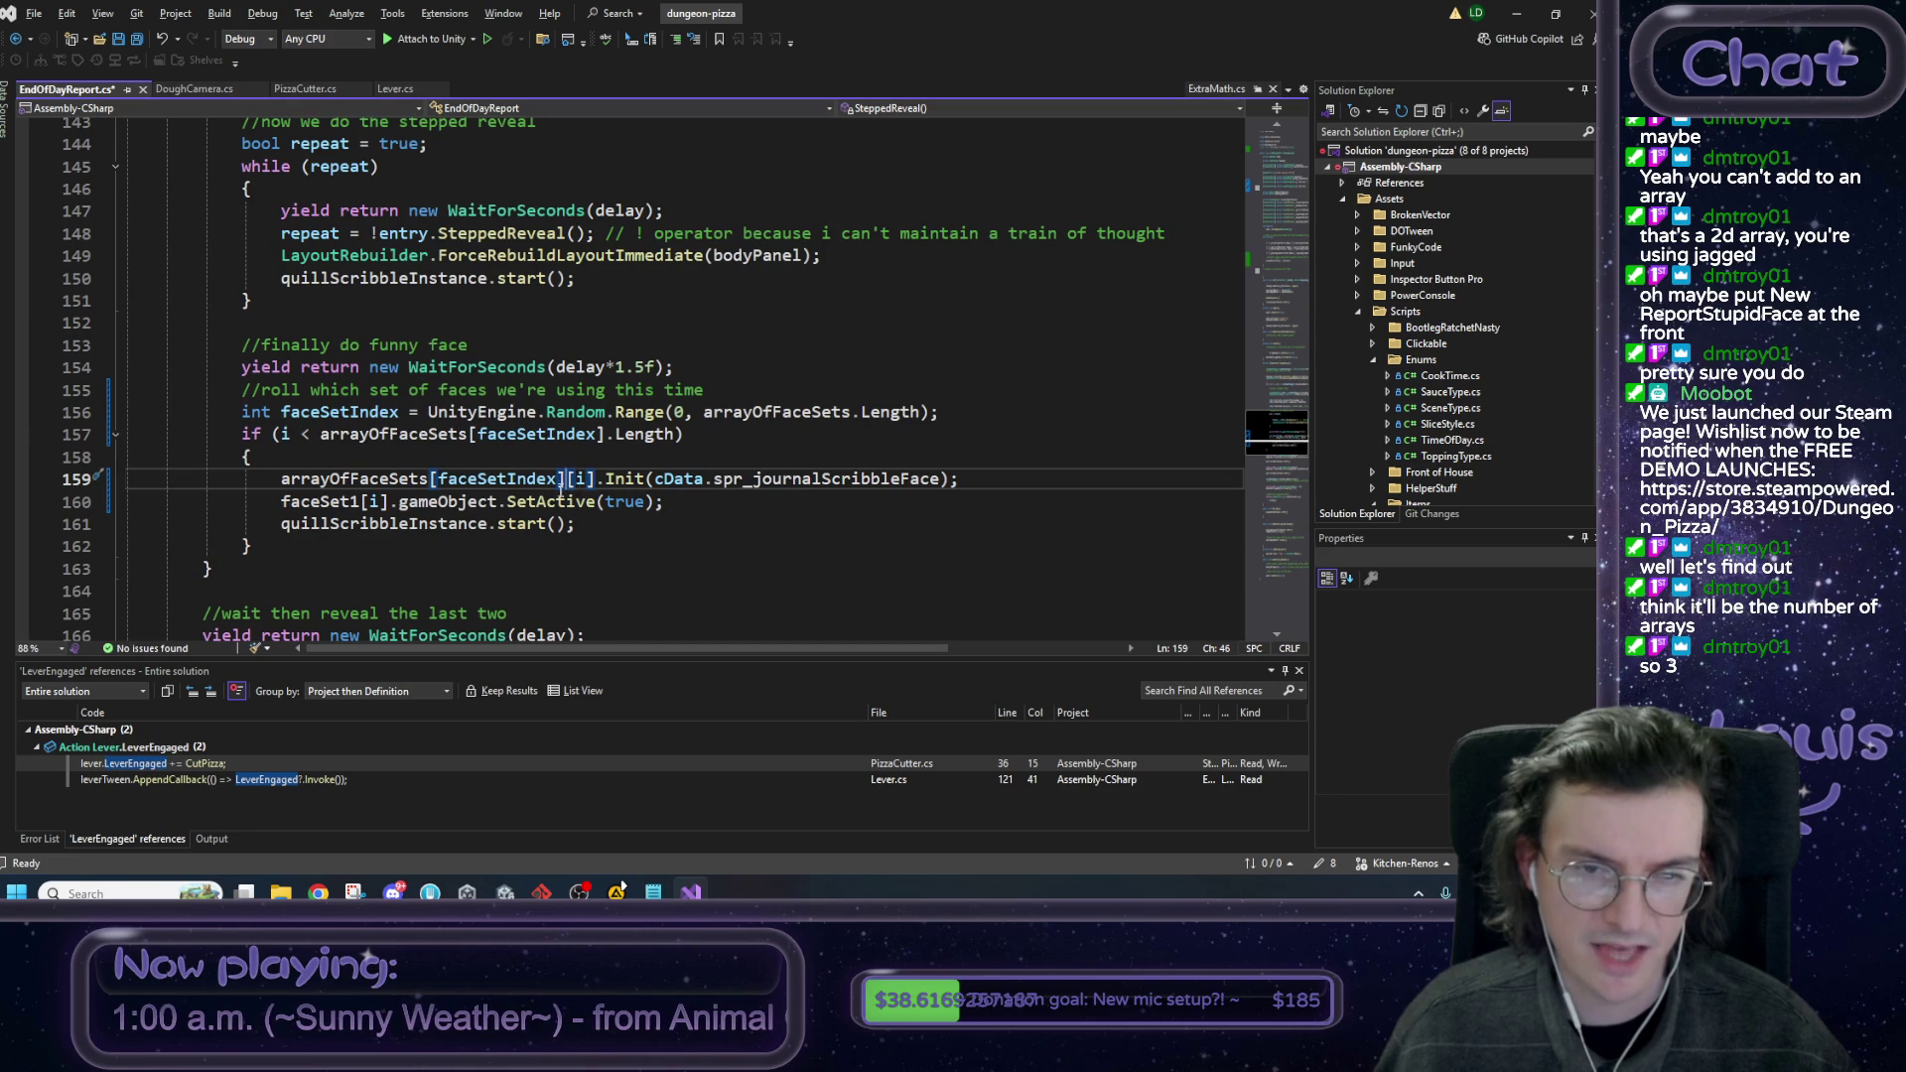
double_click(310, 502)
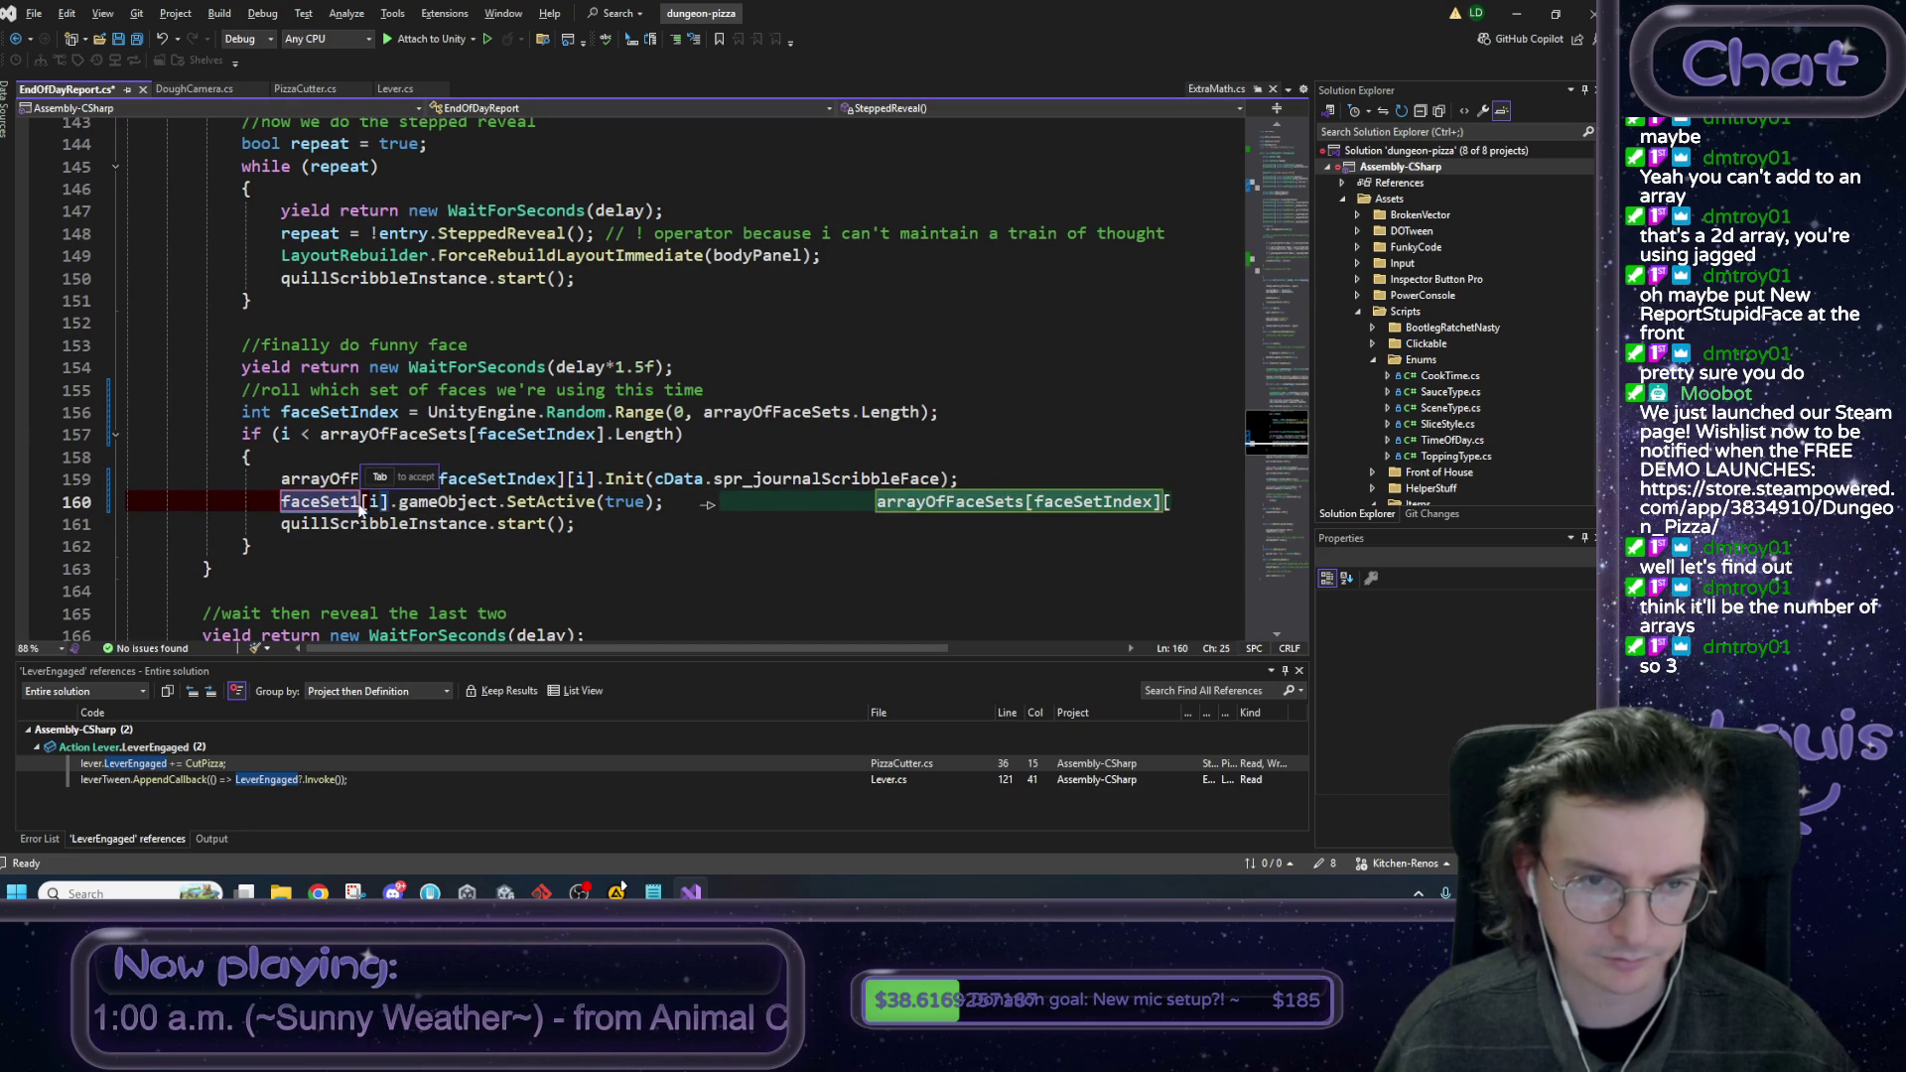
key(ctrl+v)
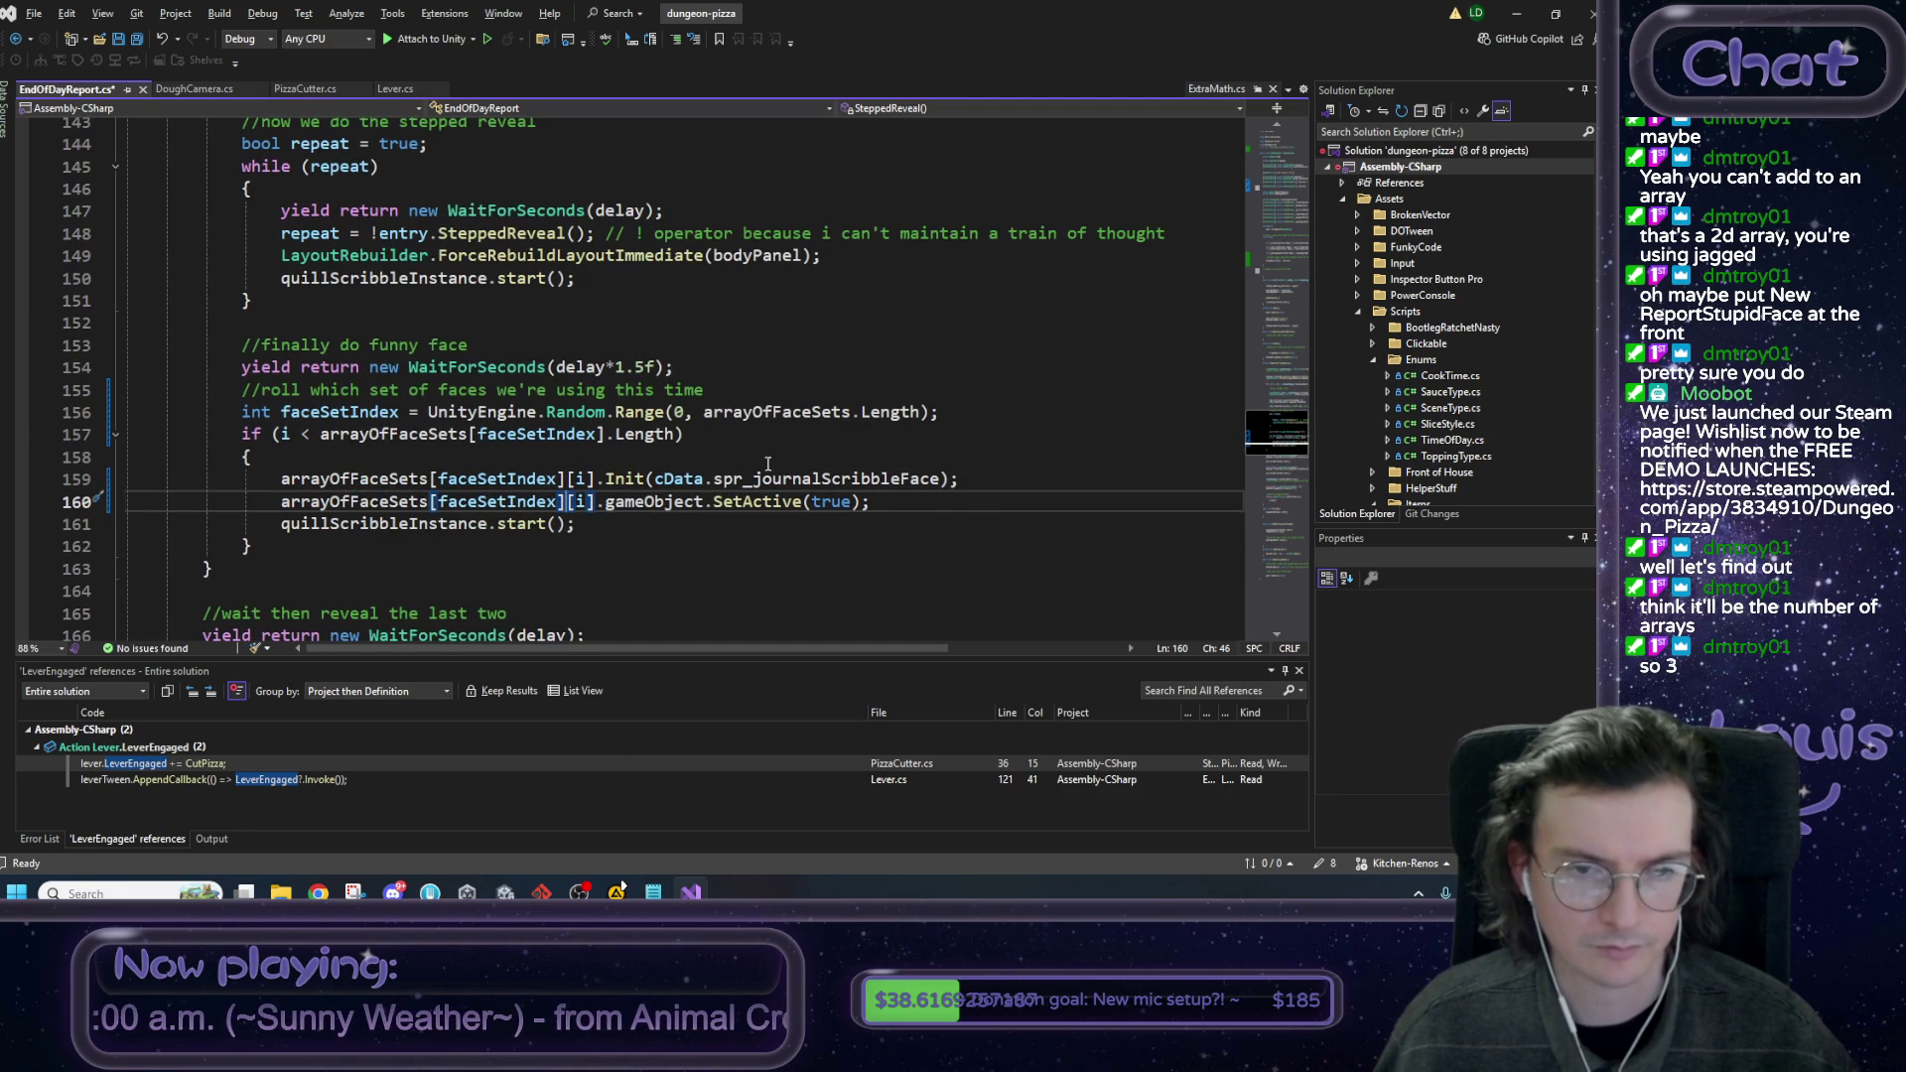
click(954, 507)
key(ctrl+s)
scroll(949, 520, down, 1)
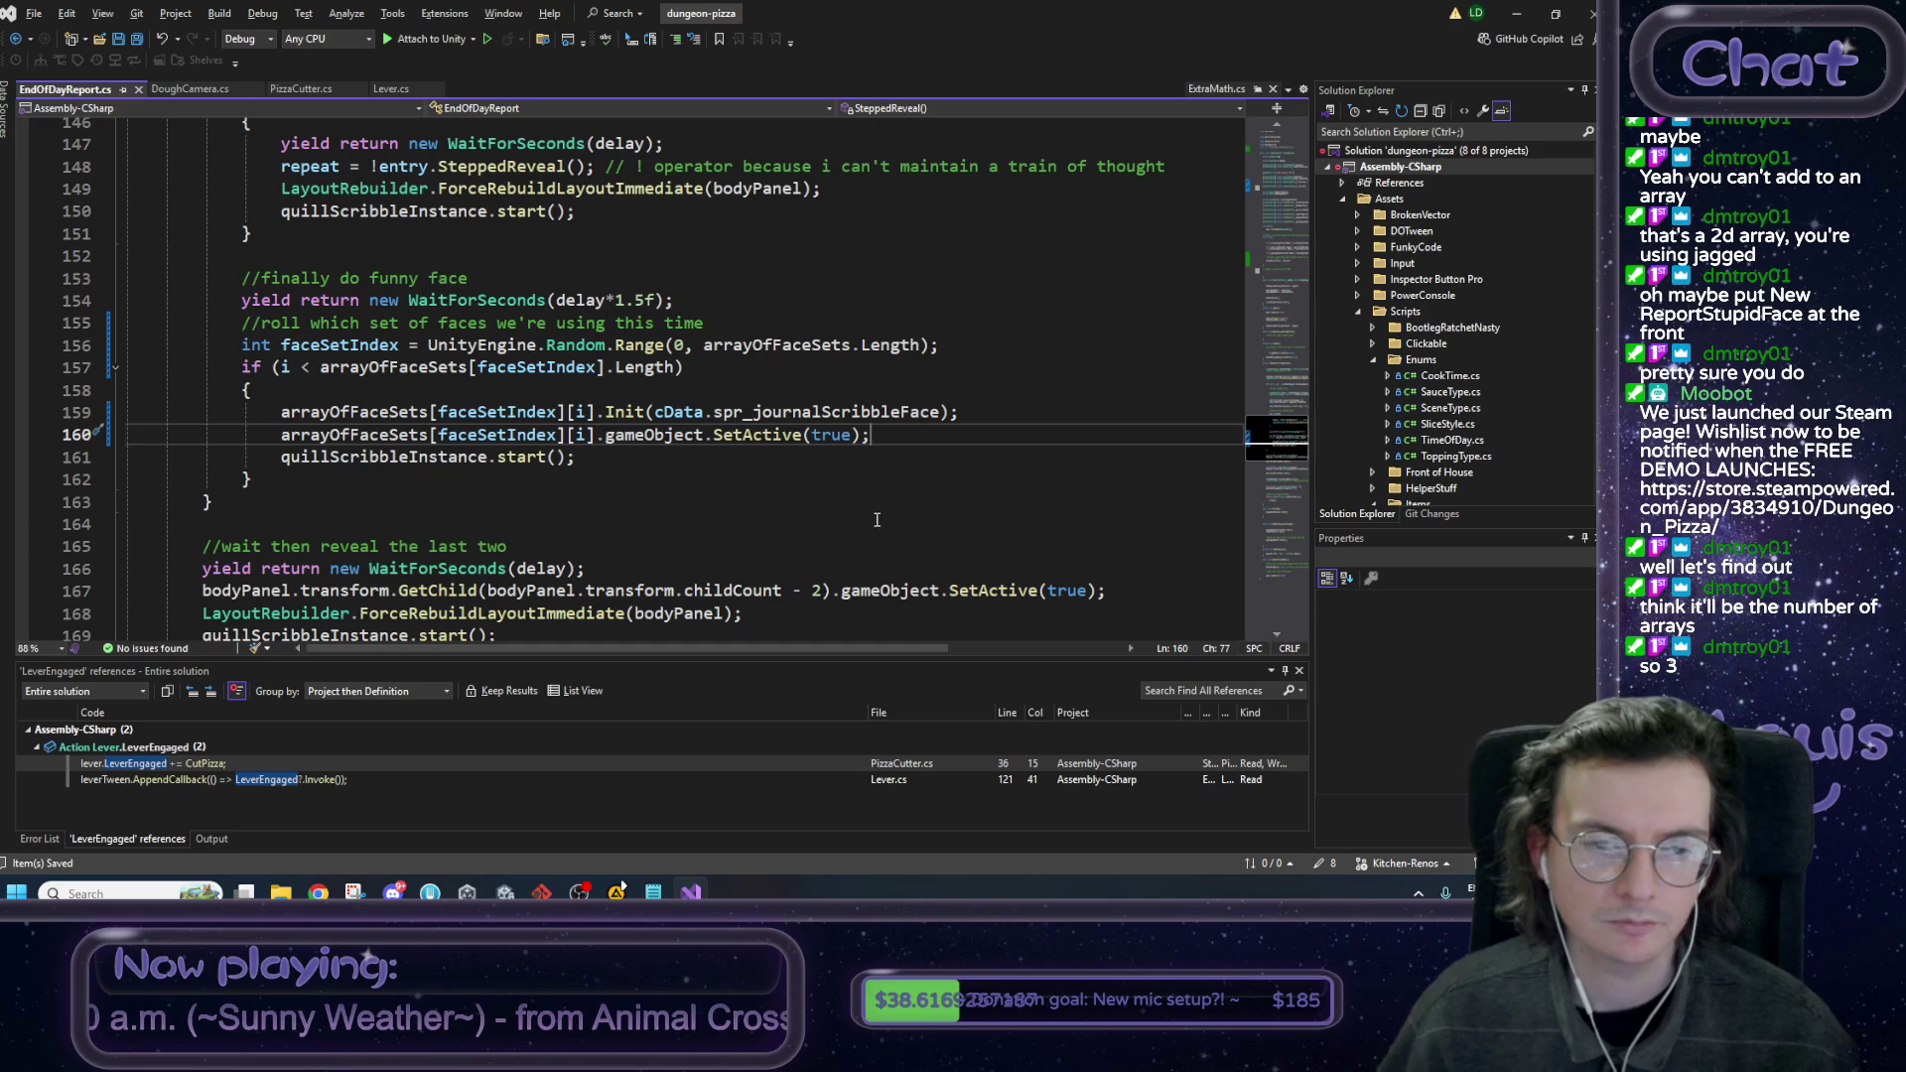
scroll(774, 485, down, 1)
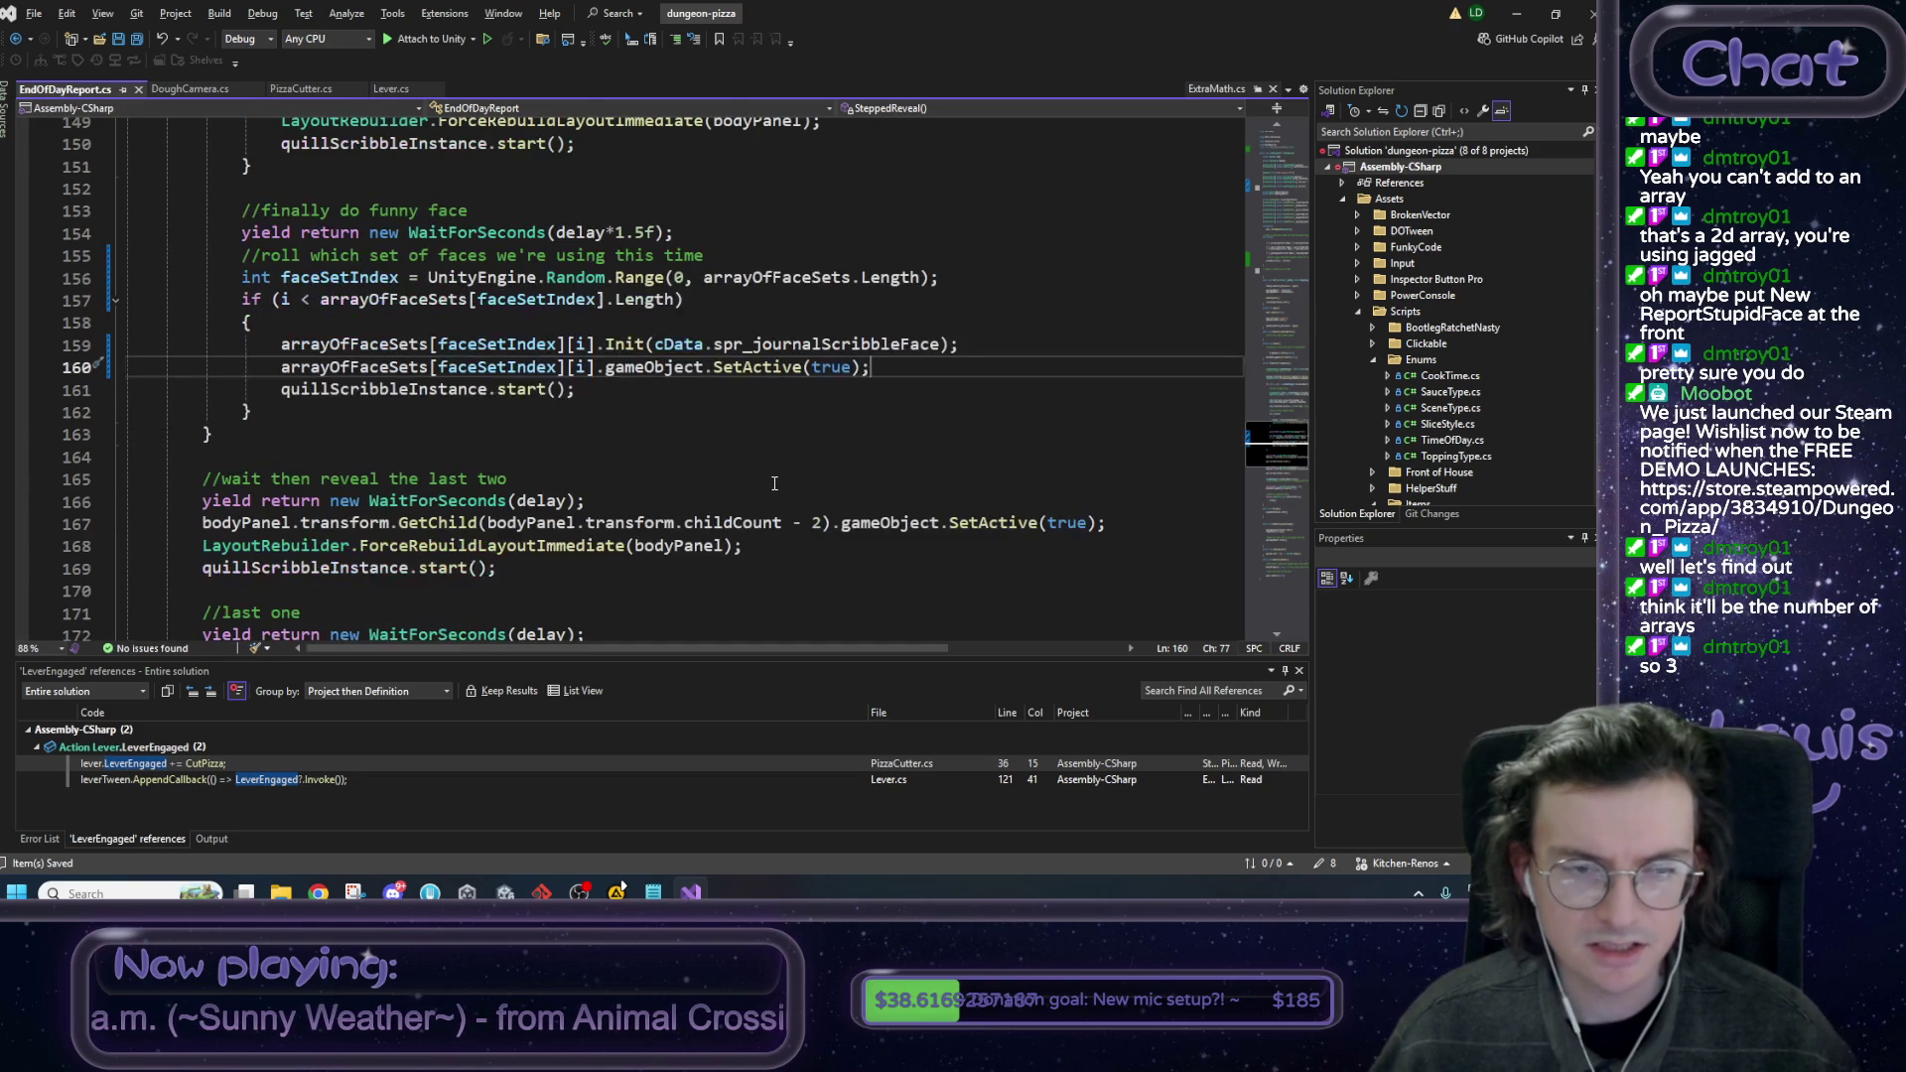
scroll(769, 480, down, 2)
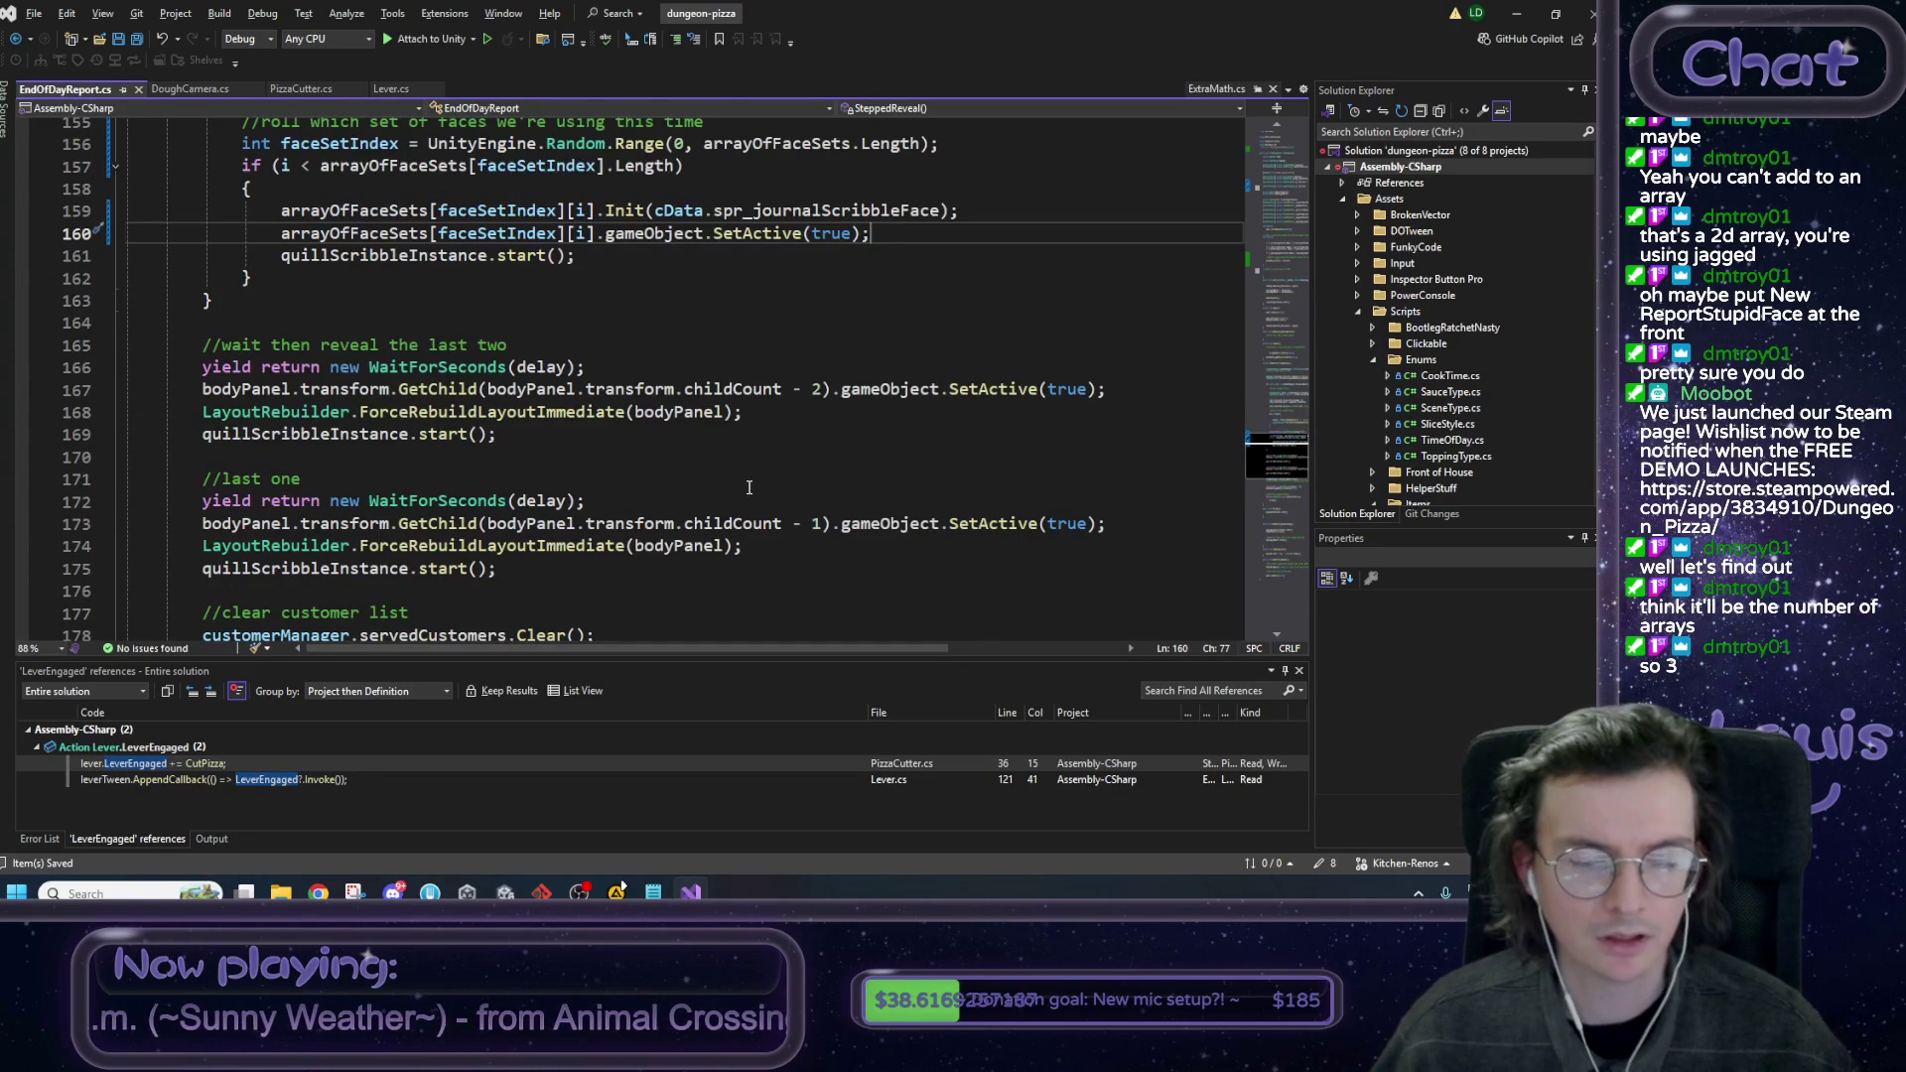
scroll(749, 486, up, 10)
scroll(445, 422, up, 5)
click(434, 323)
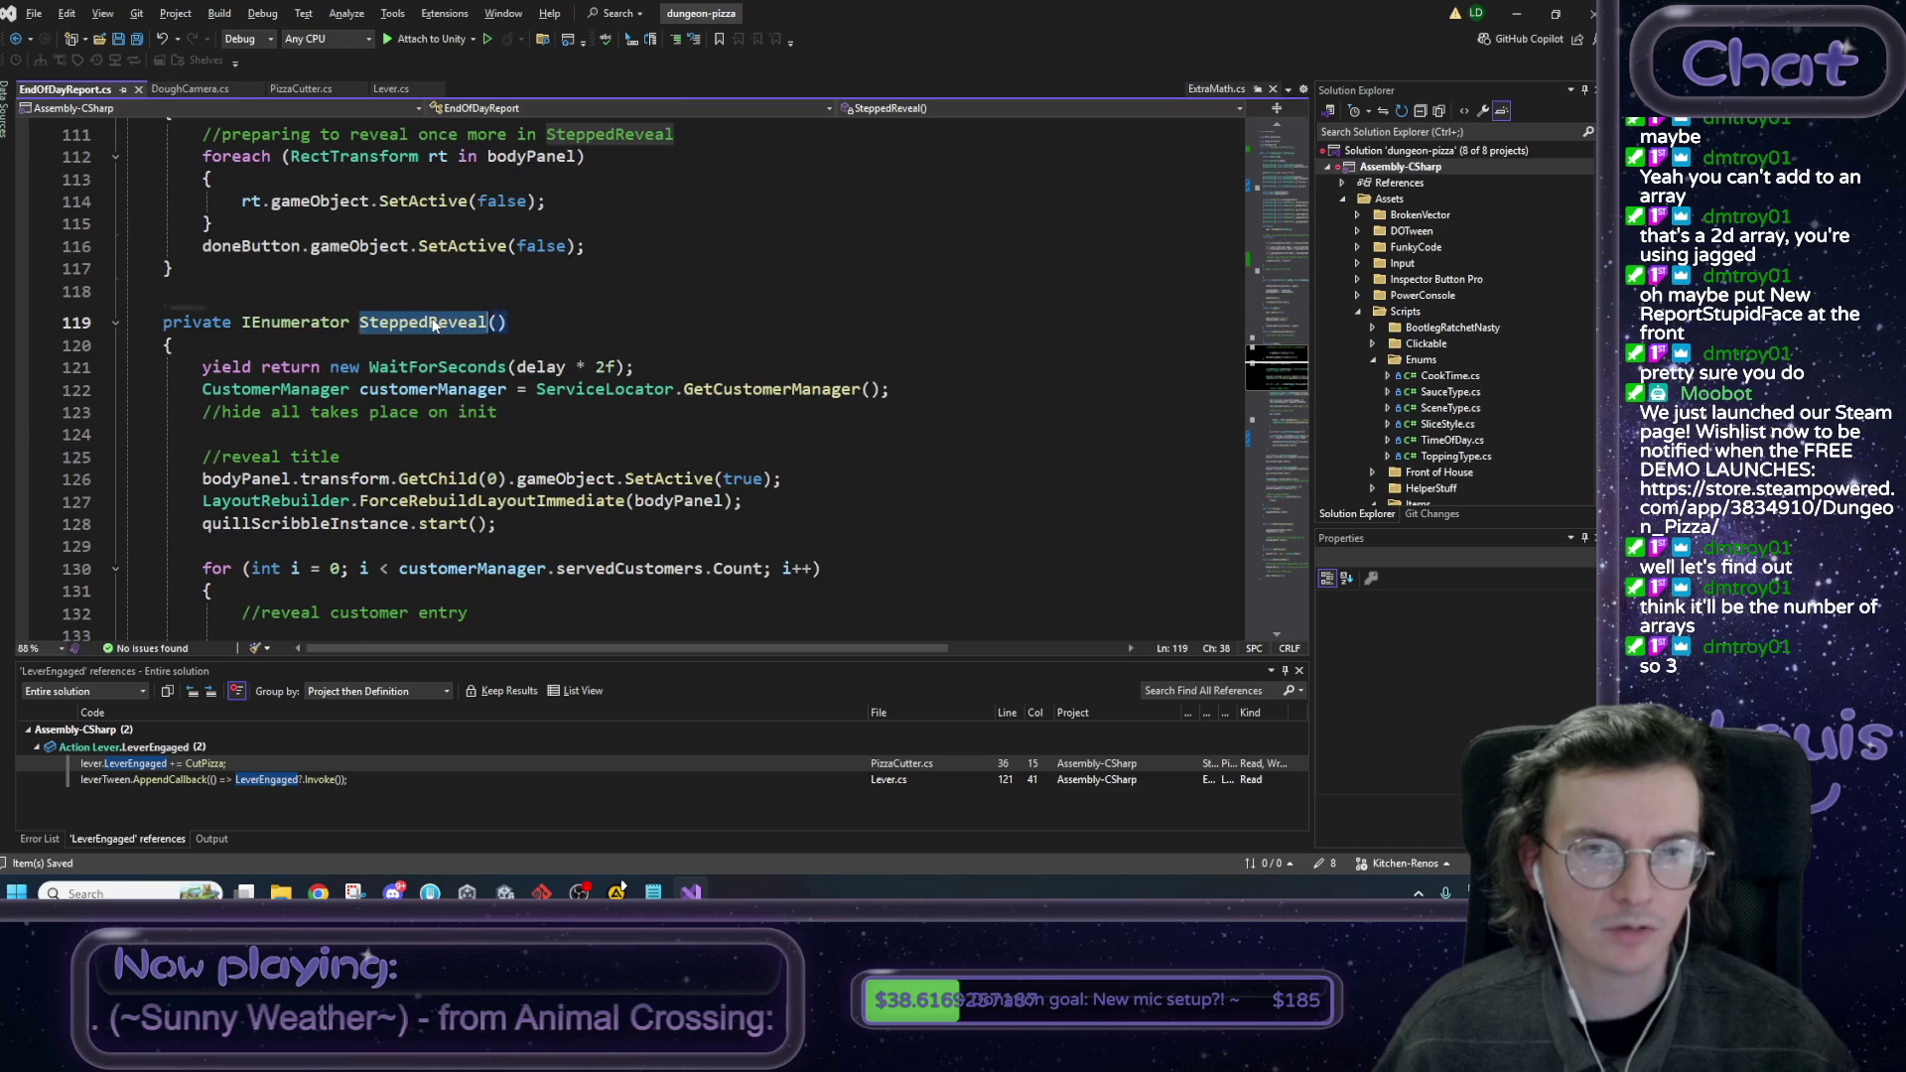
scroll(434, 322, up, 8)
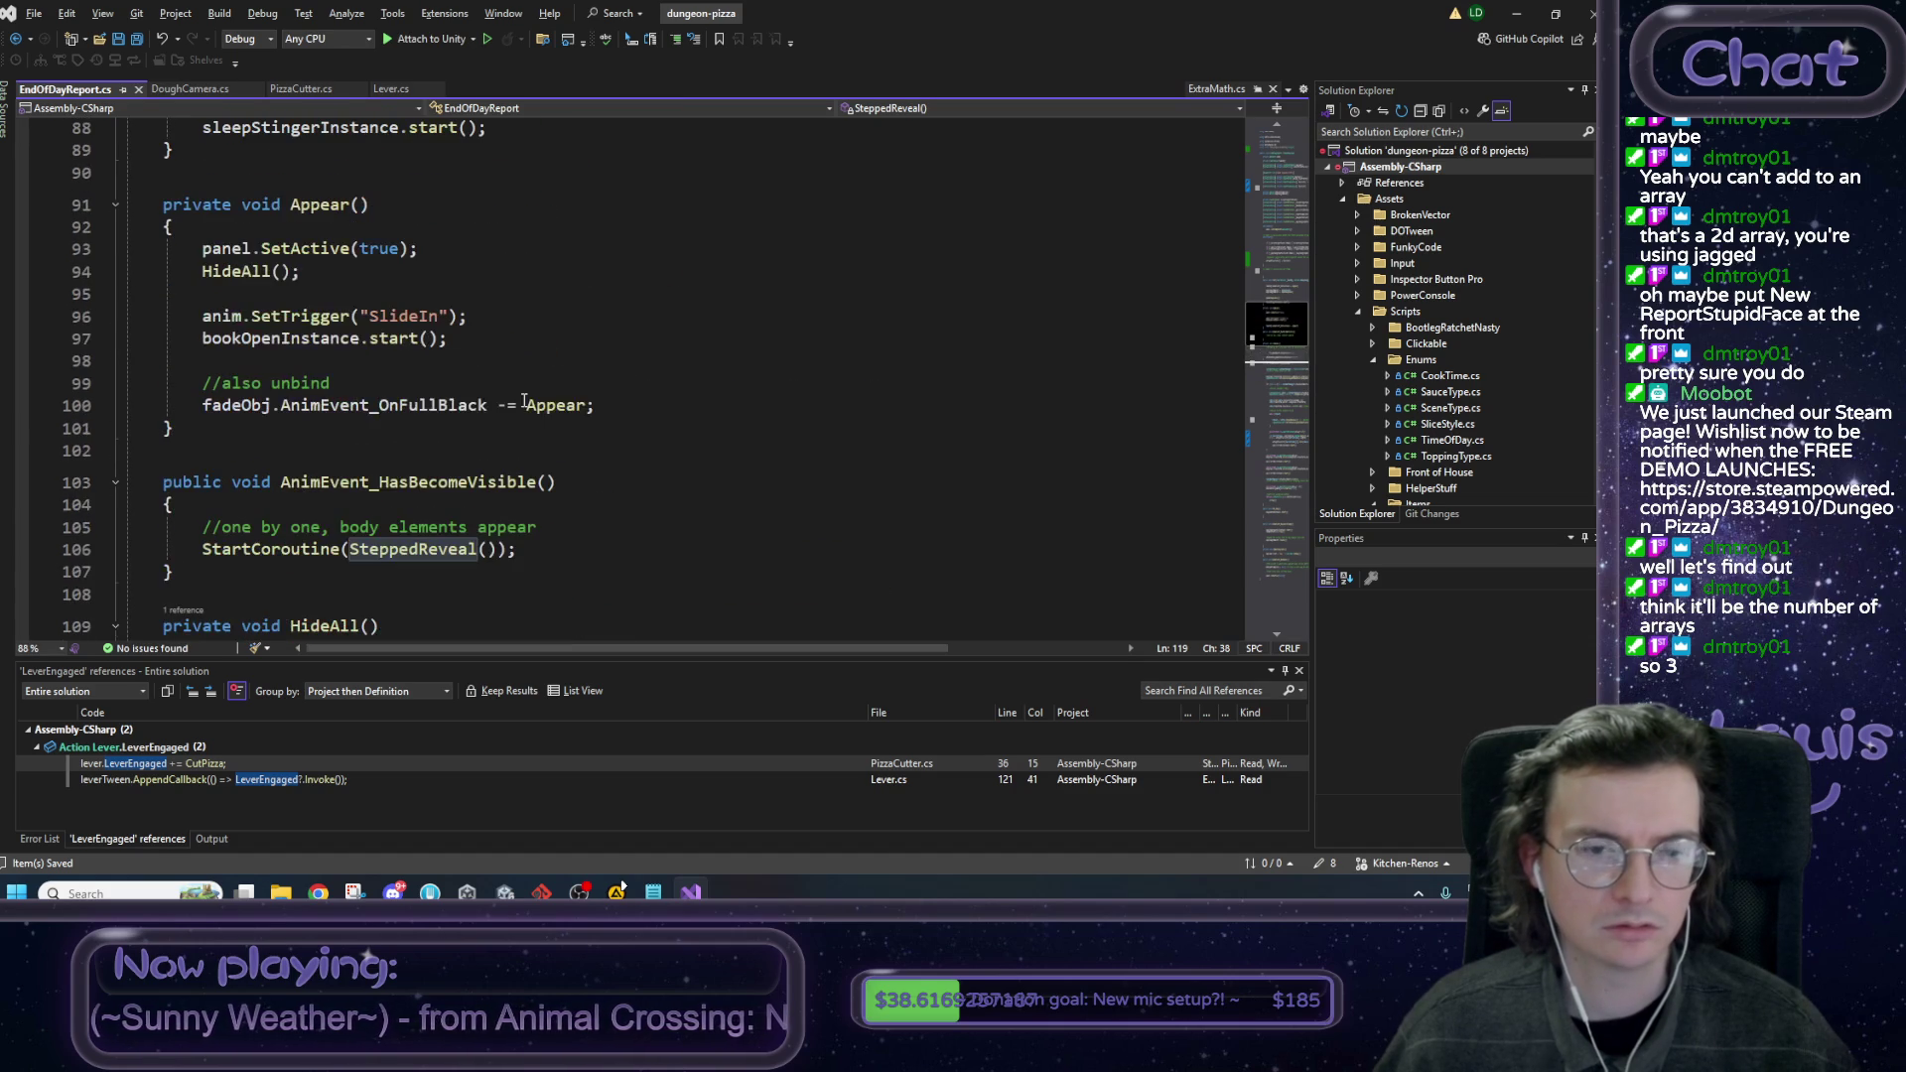
click(429, 483)
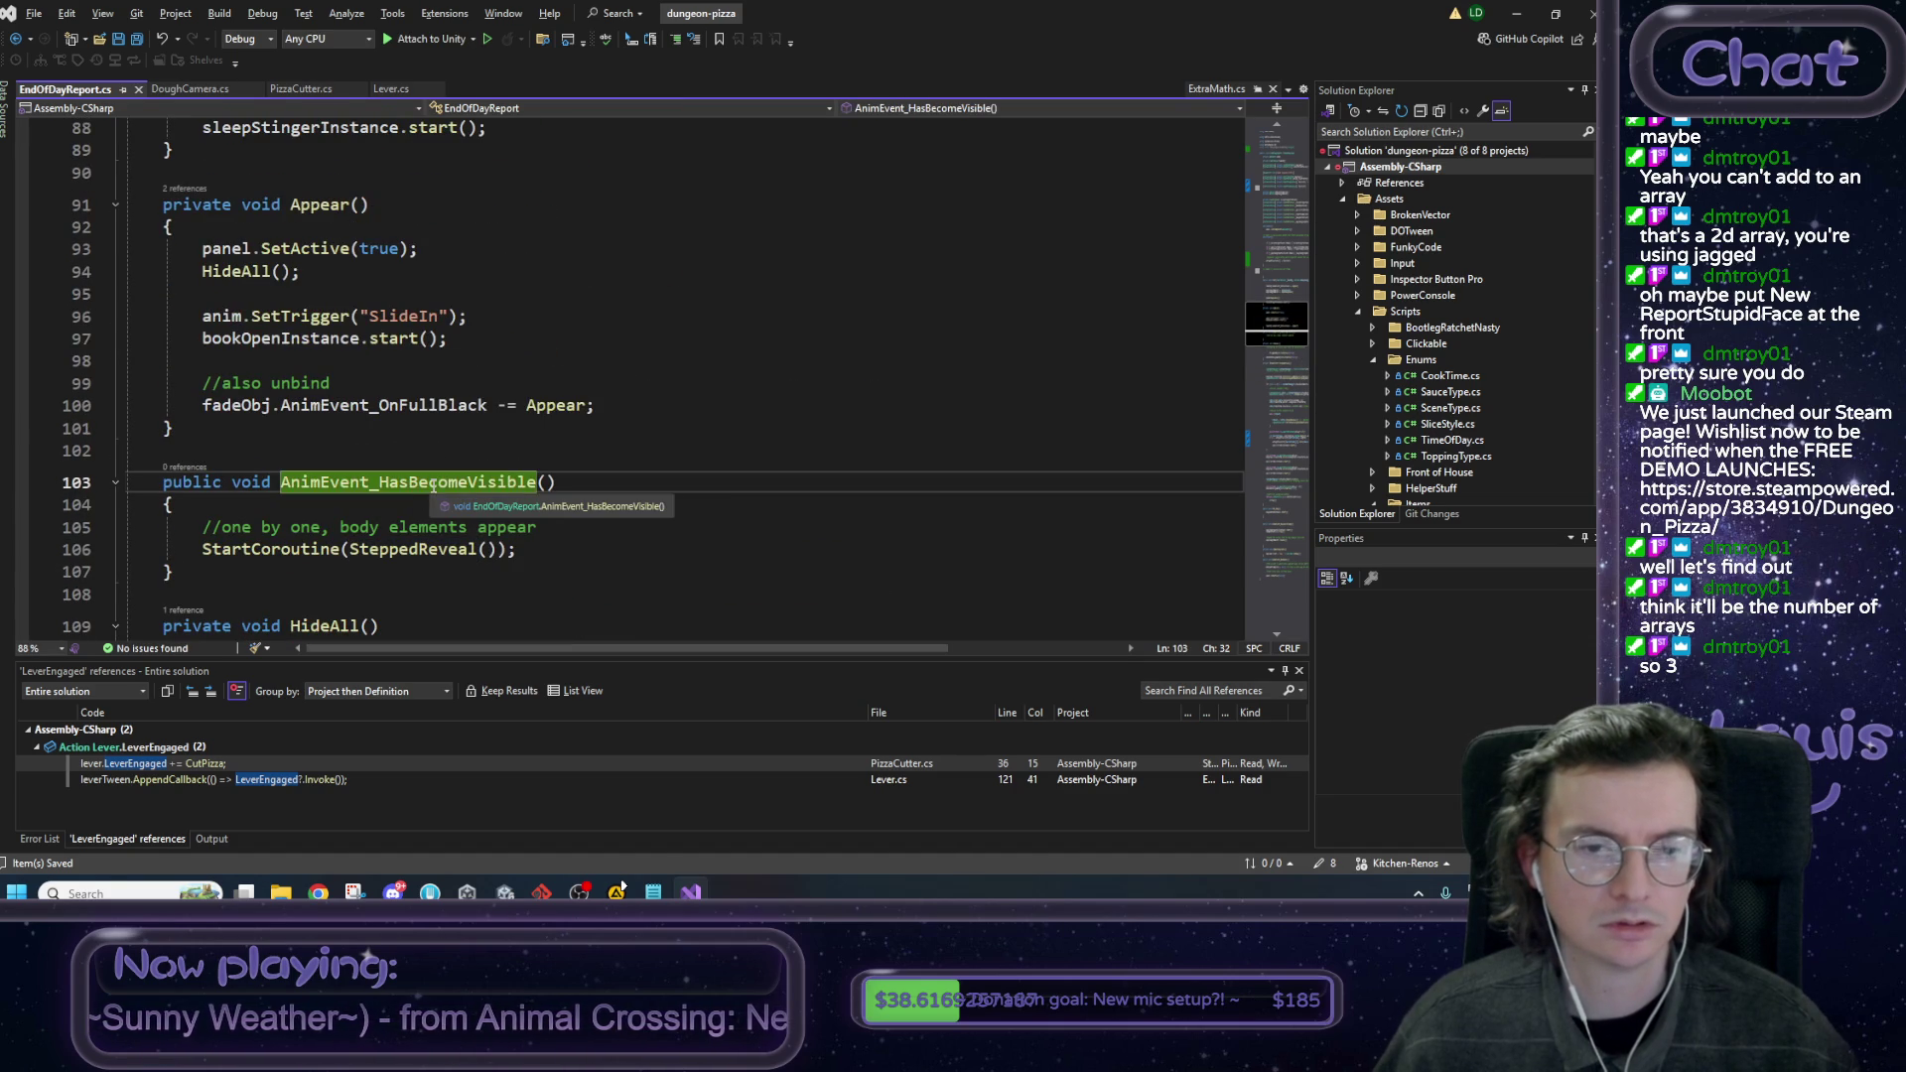
key(End)
scroll(433, 485, up, 4)
scroll(434, 485, up, 3)
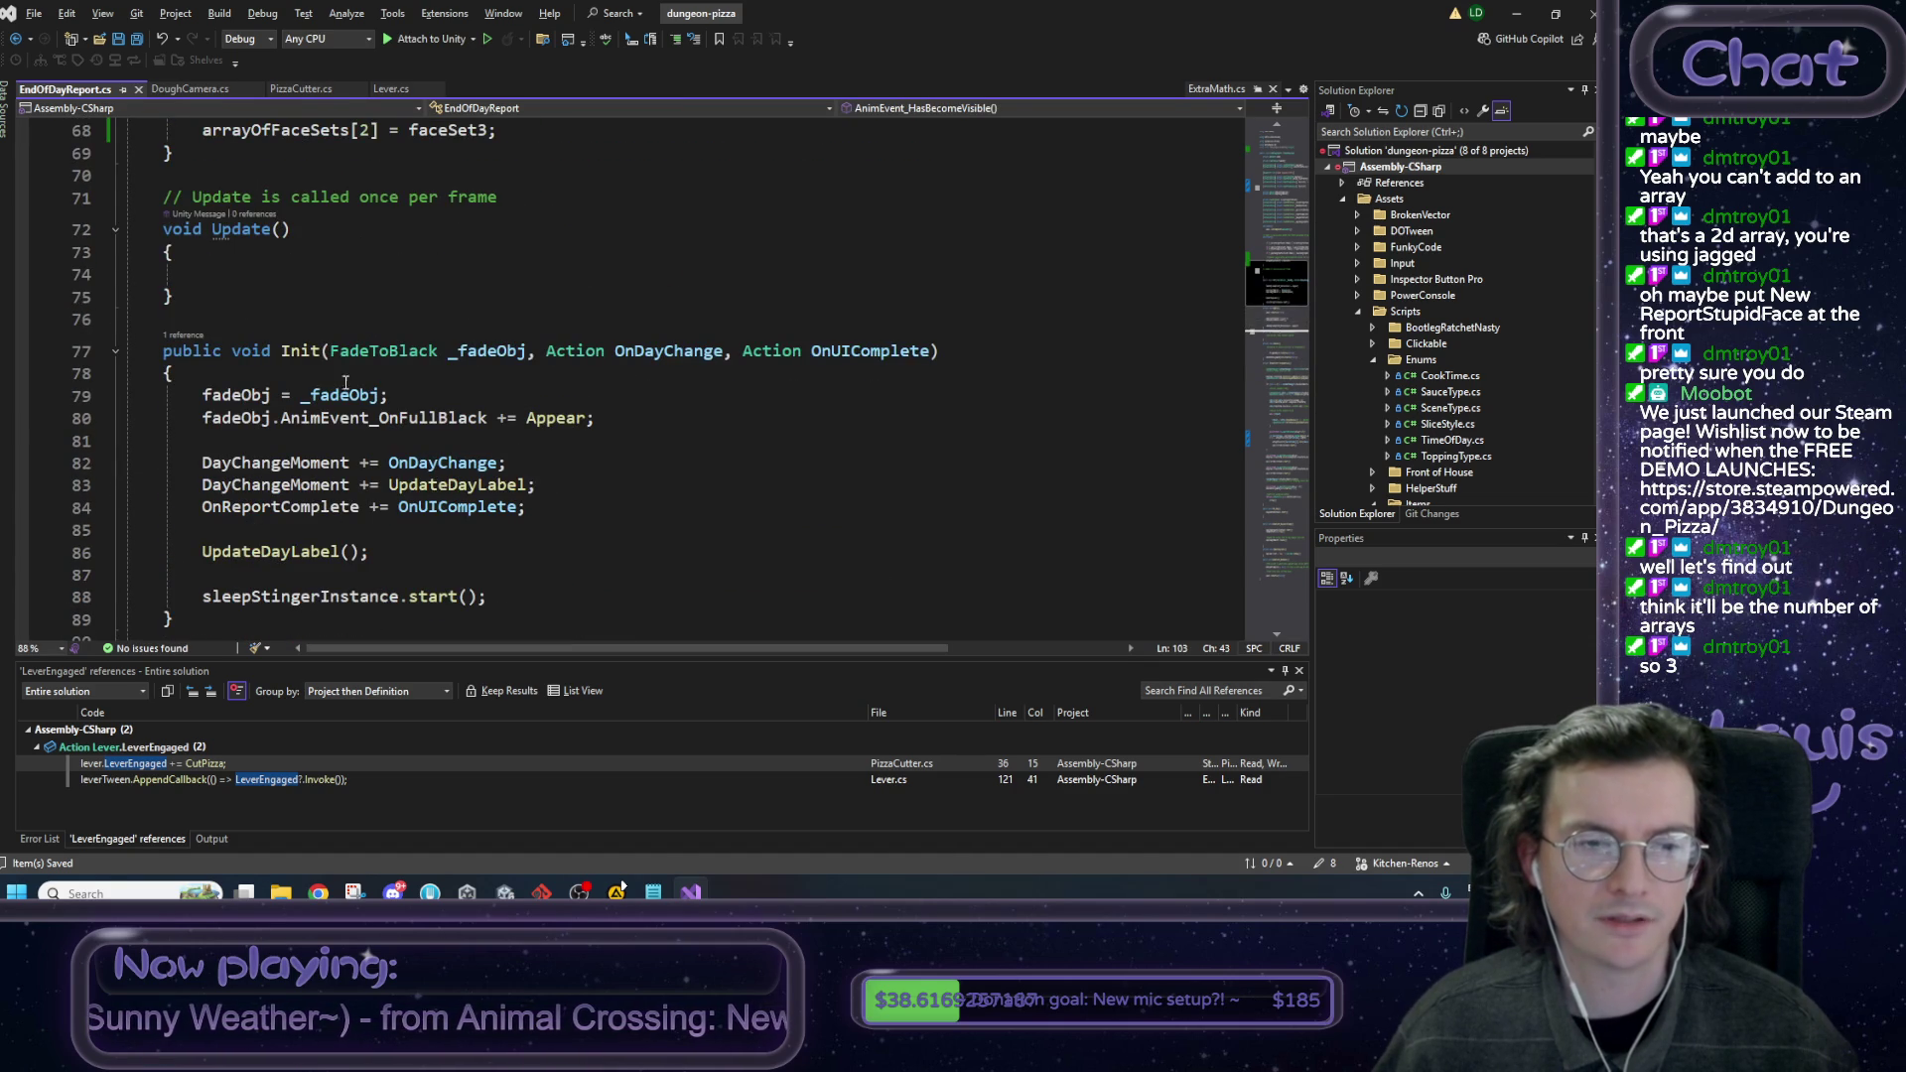
click(319, 350)
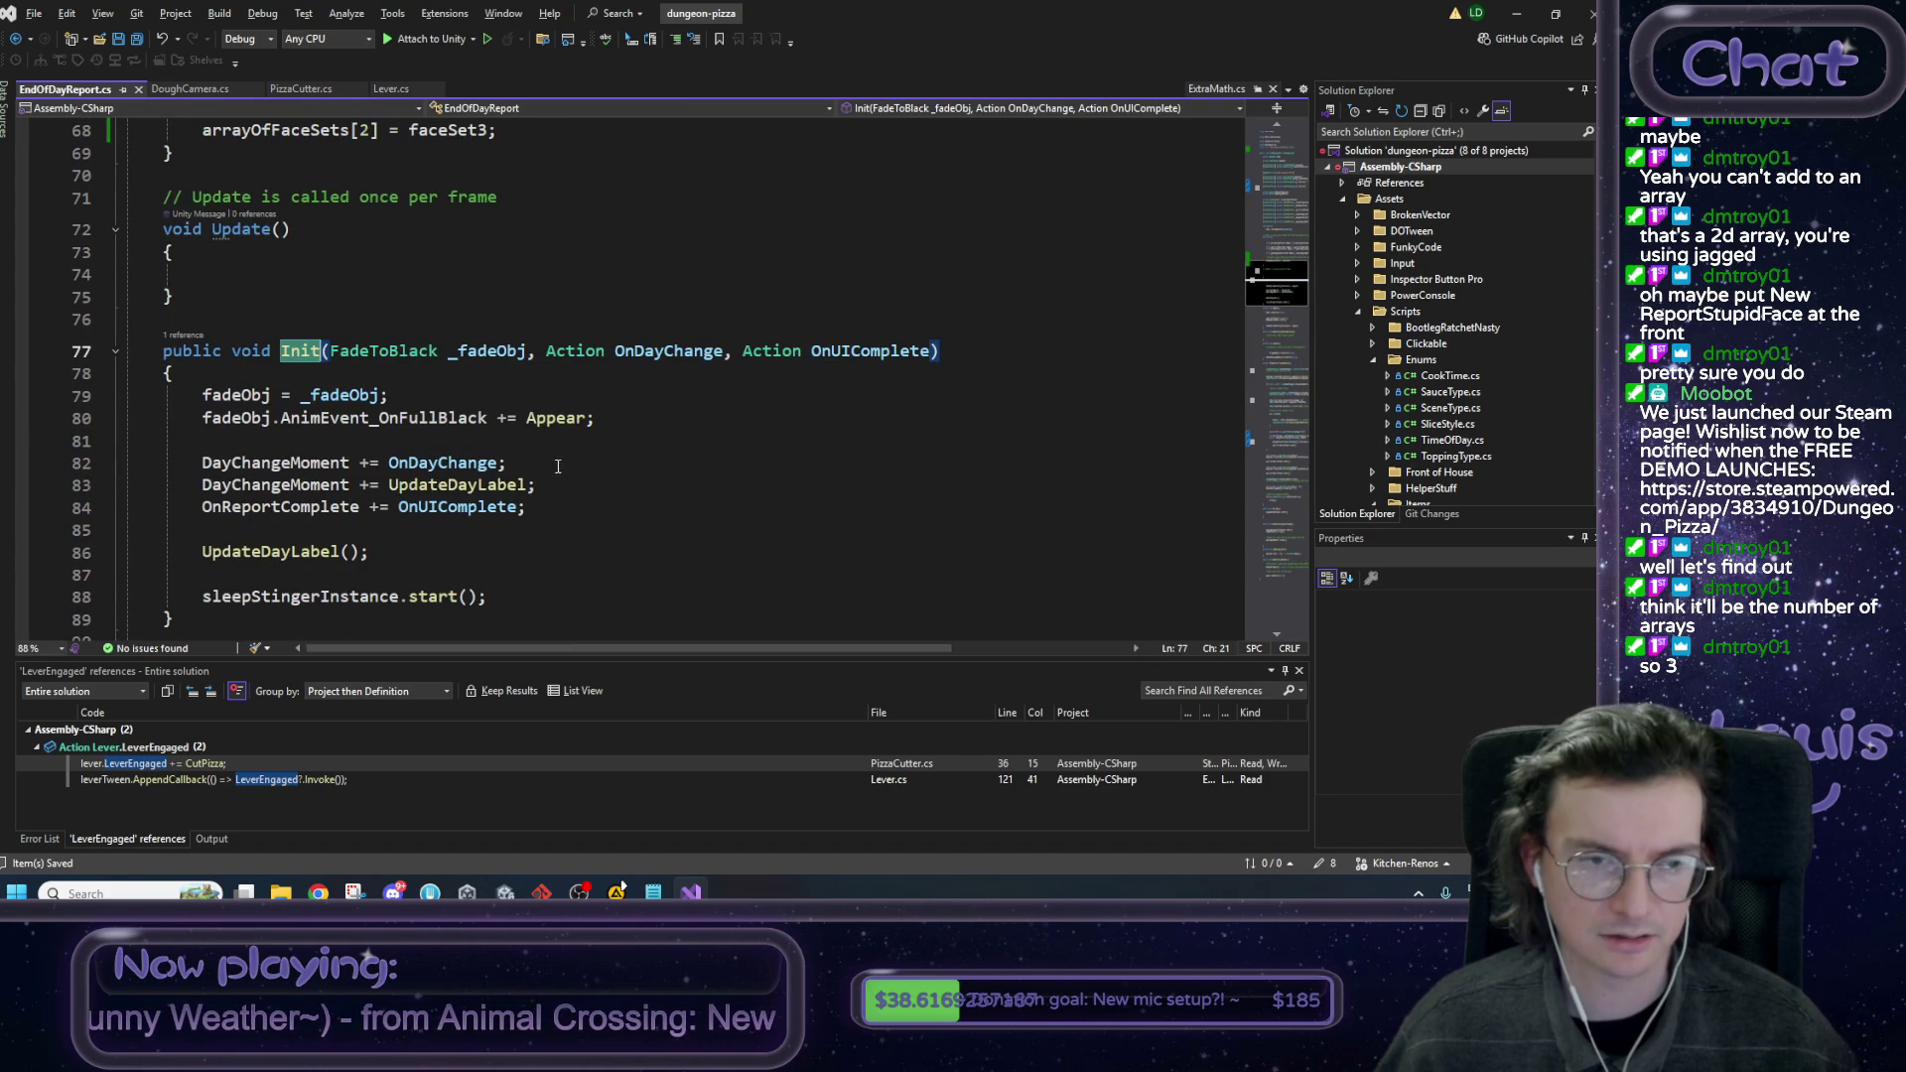
Add a ClearFaces(); call after the UpdateDayLabel call in Init.
click(392, 557)
key(Return)
text(Clea)
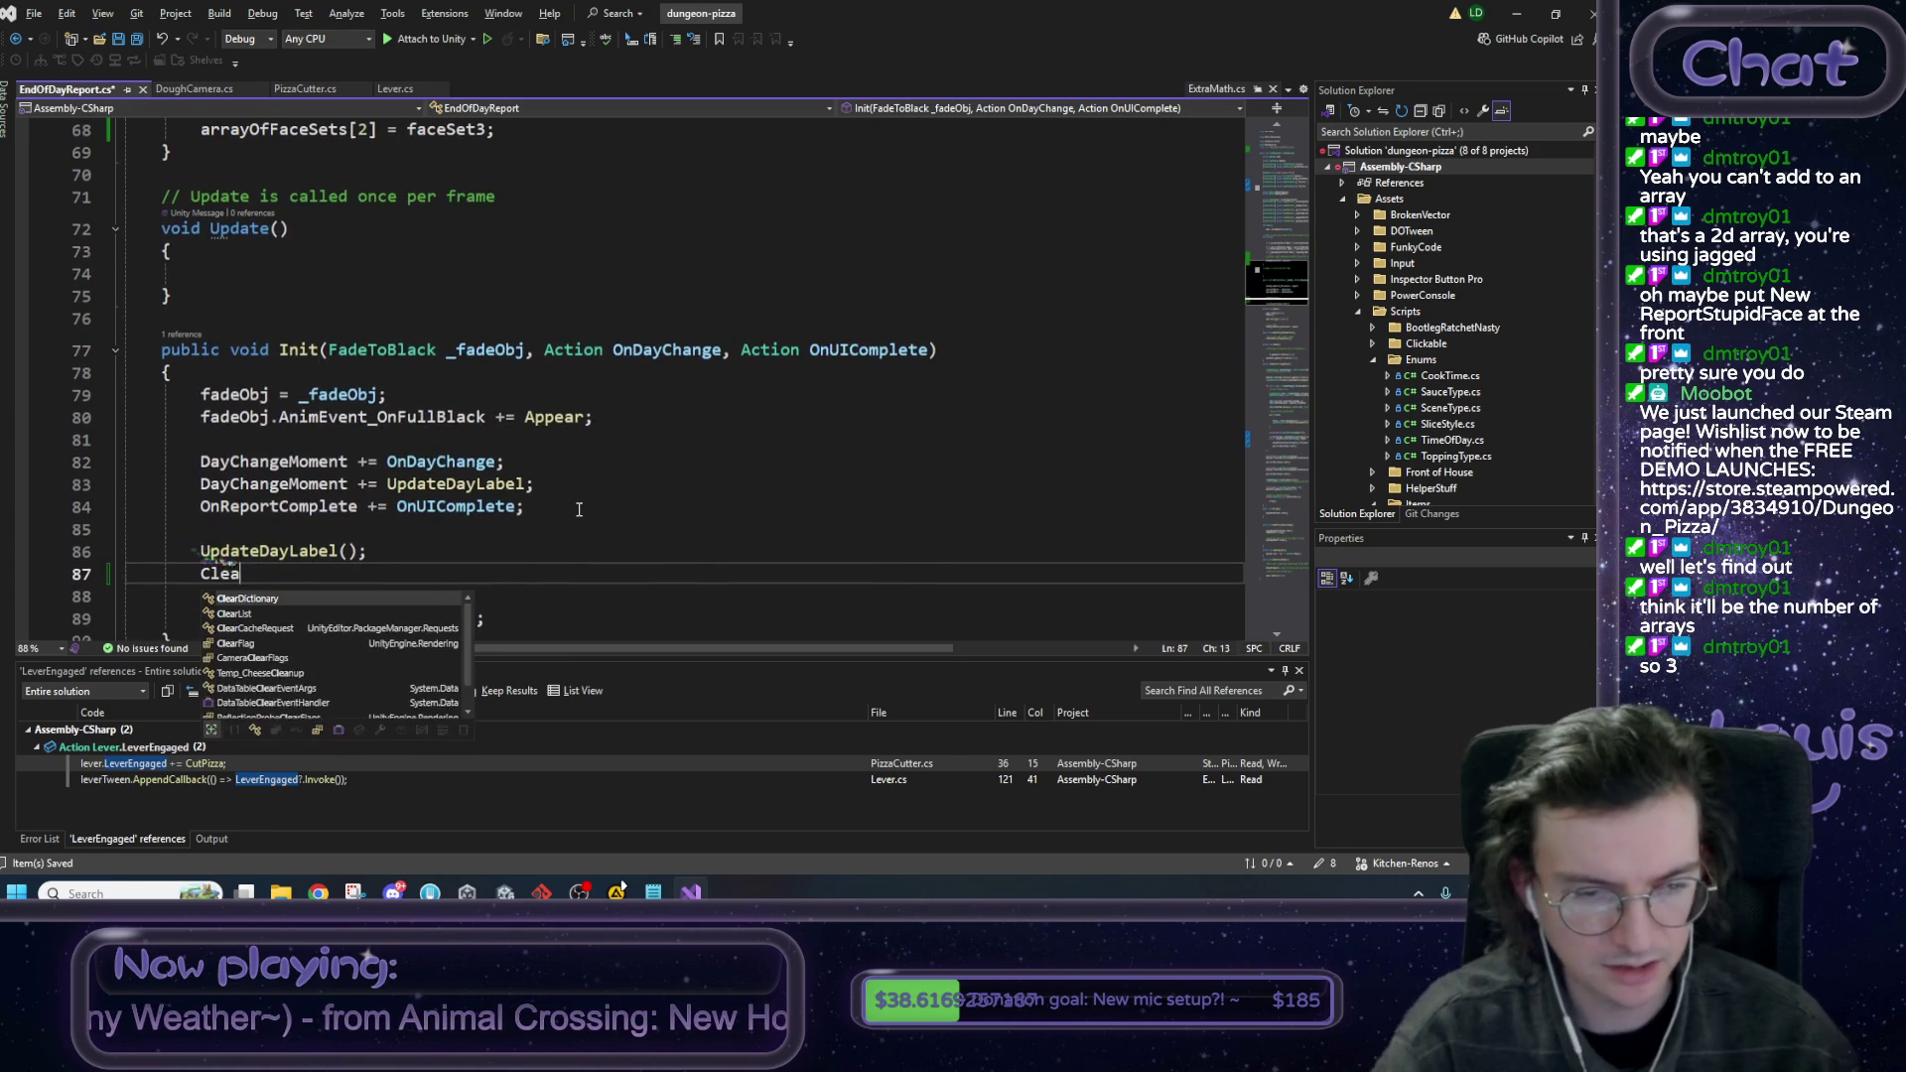
text(rFaces)
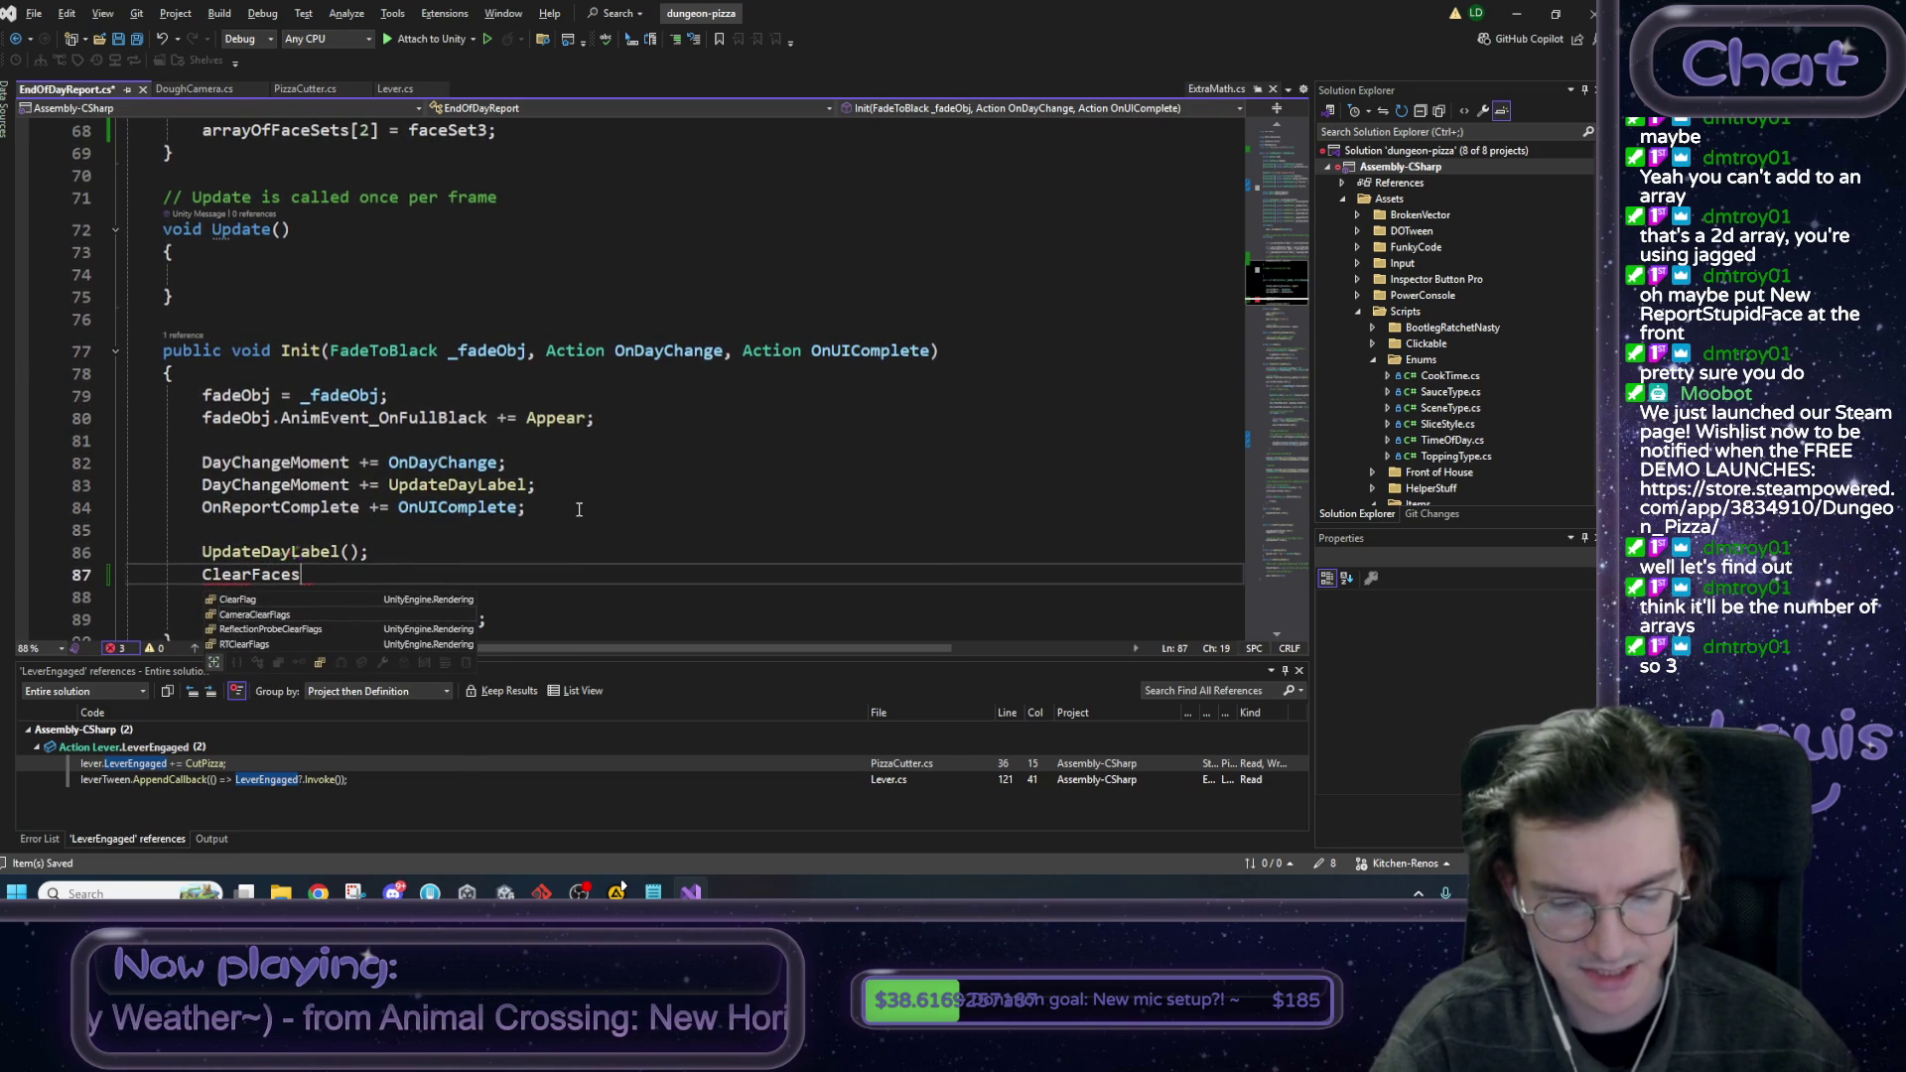
text(();)
right_click(360, 441)
click(256, 576)
double_click(260, 579)
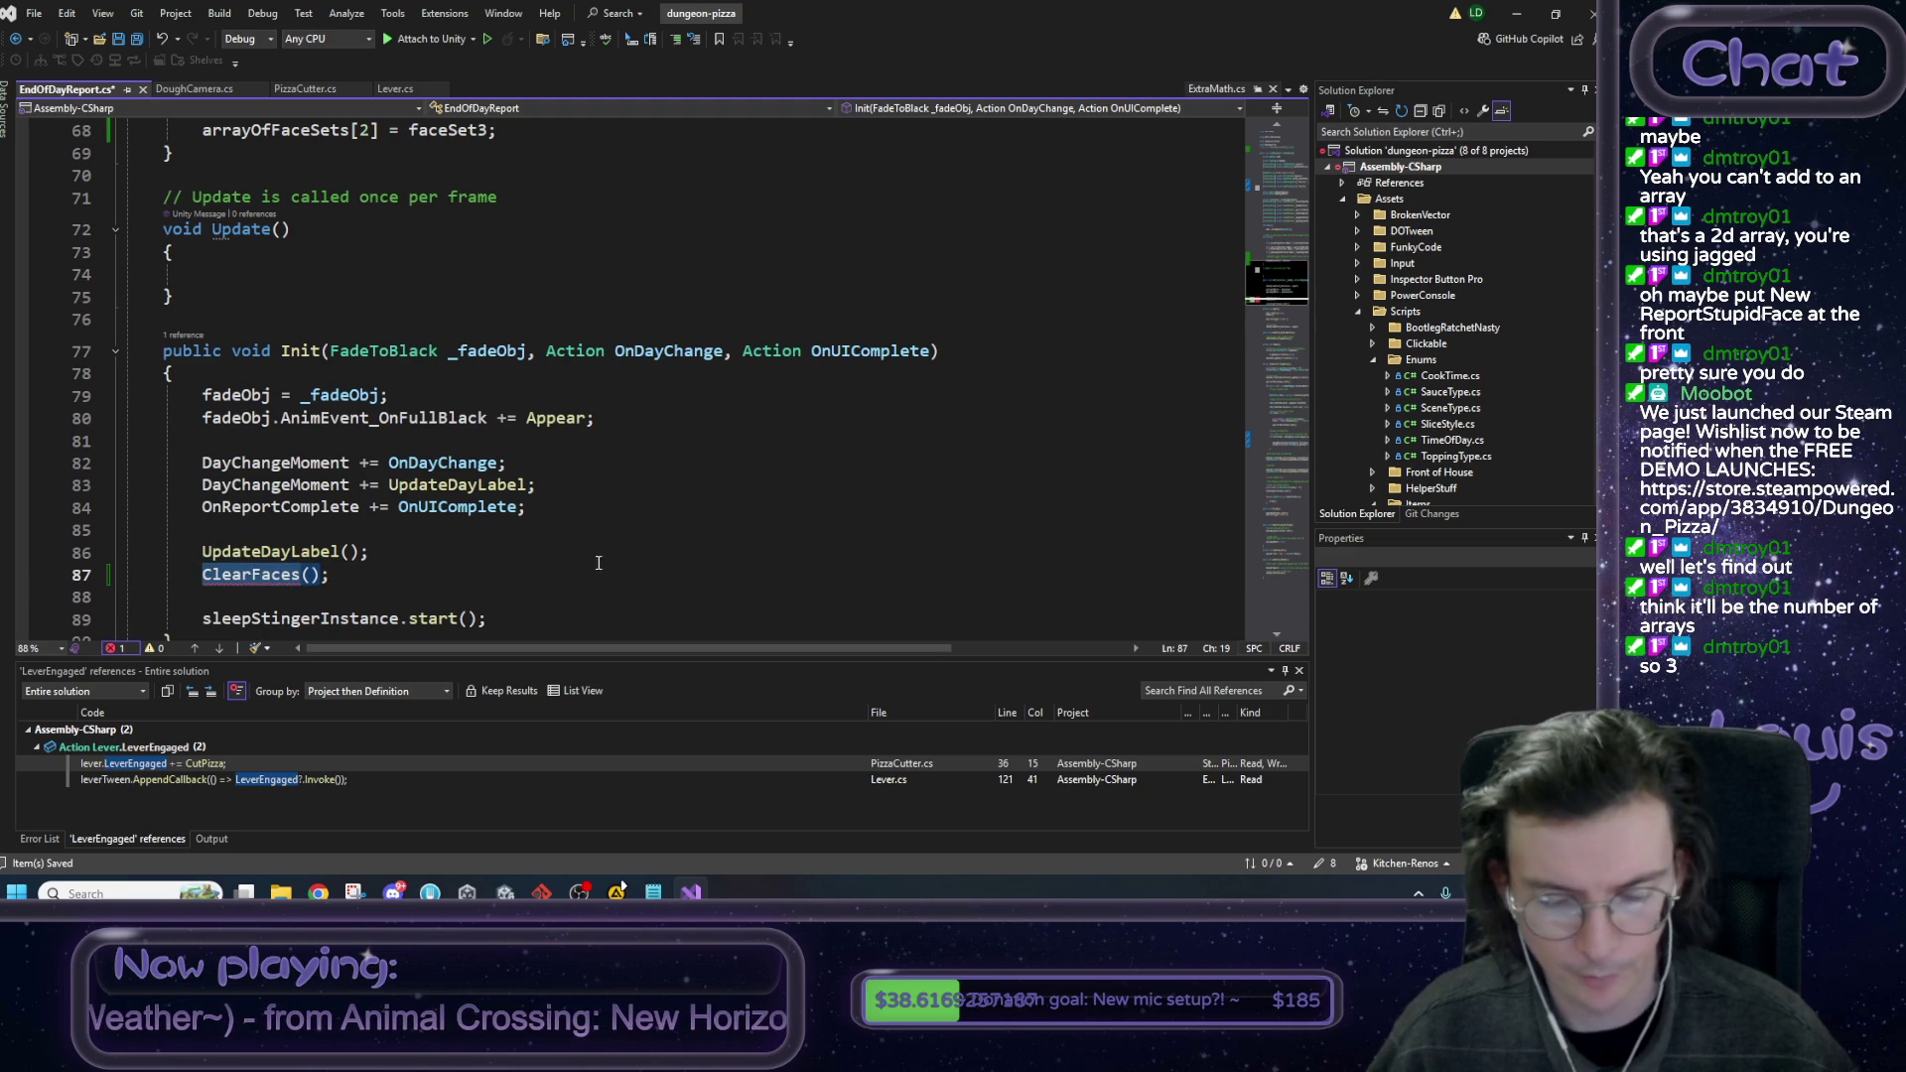
Declare an empty private void ClearFaces() method below the UpdateDayLabel method.
click(1294, 584)
scroll(1294, 584, up, 2)
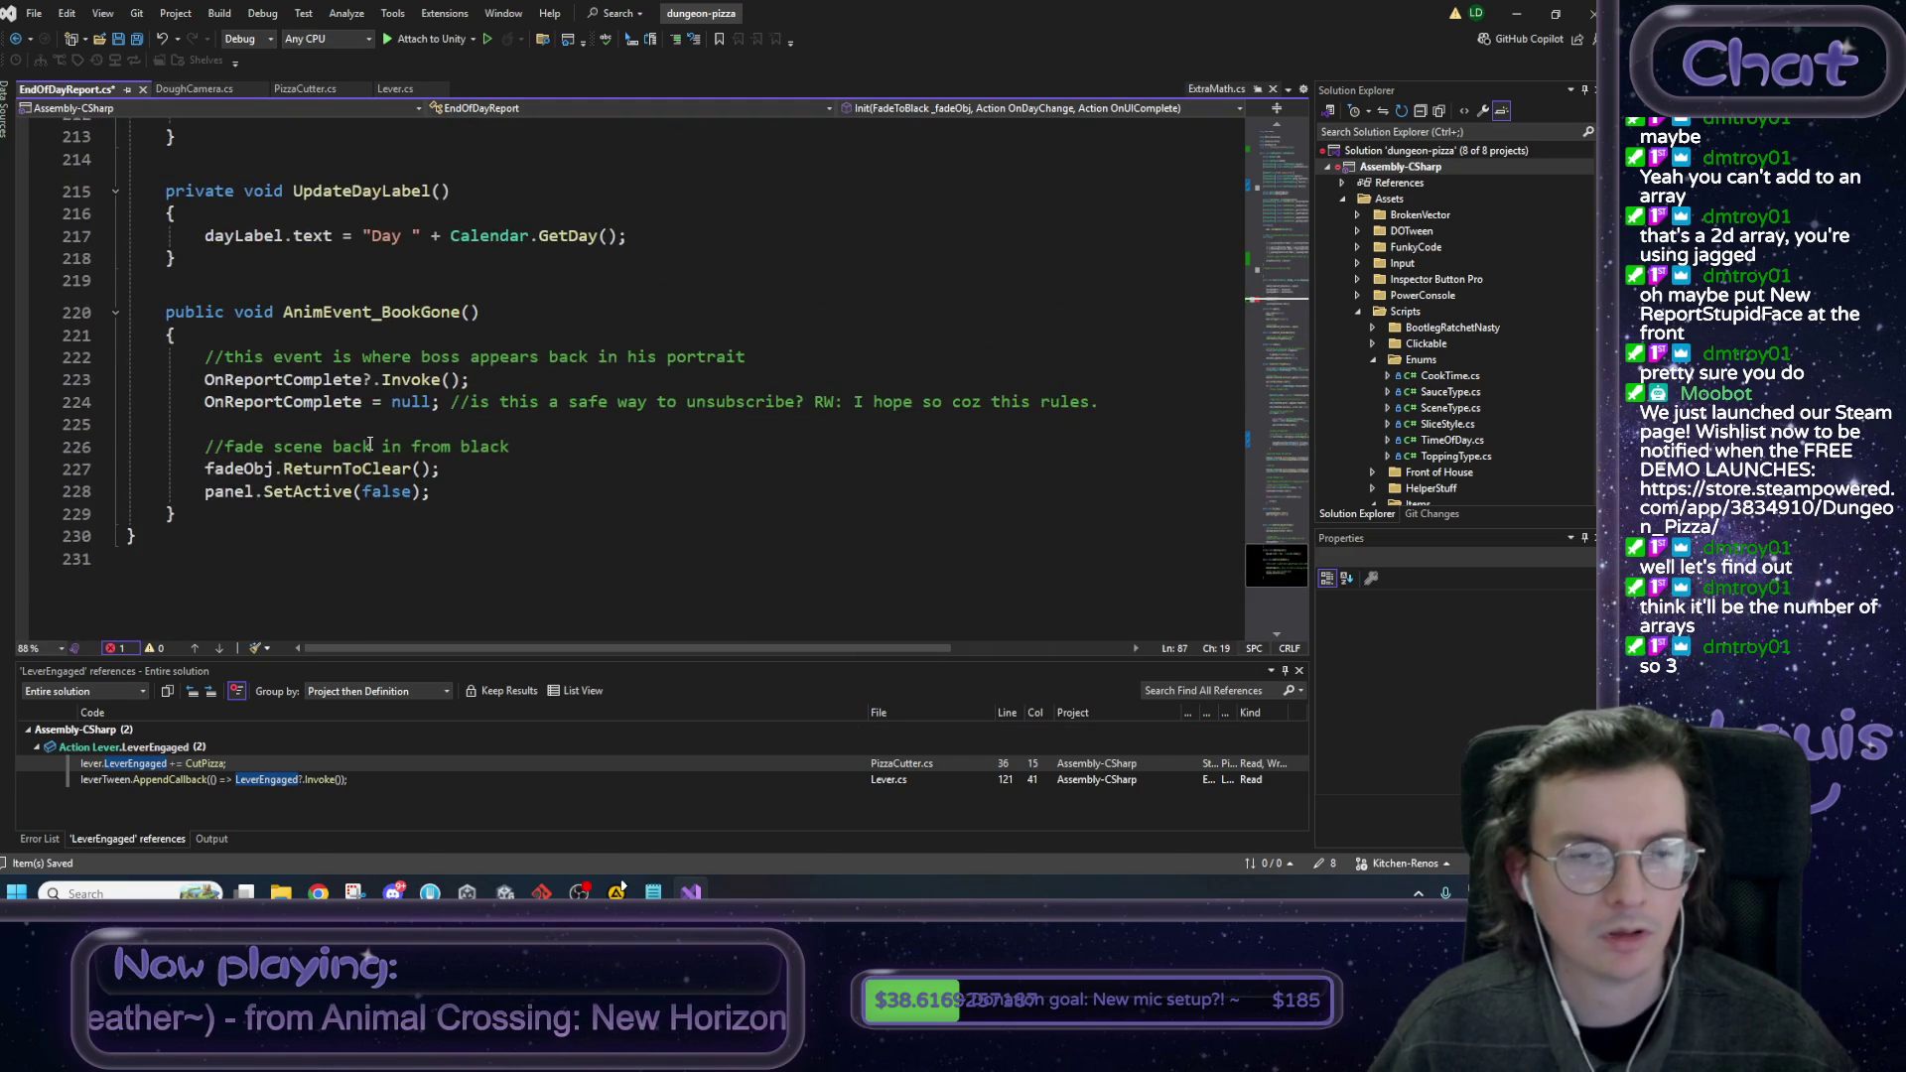
click(235, 395)
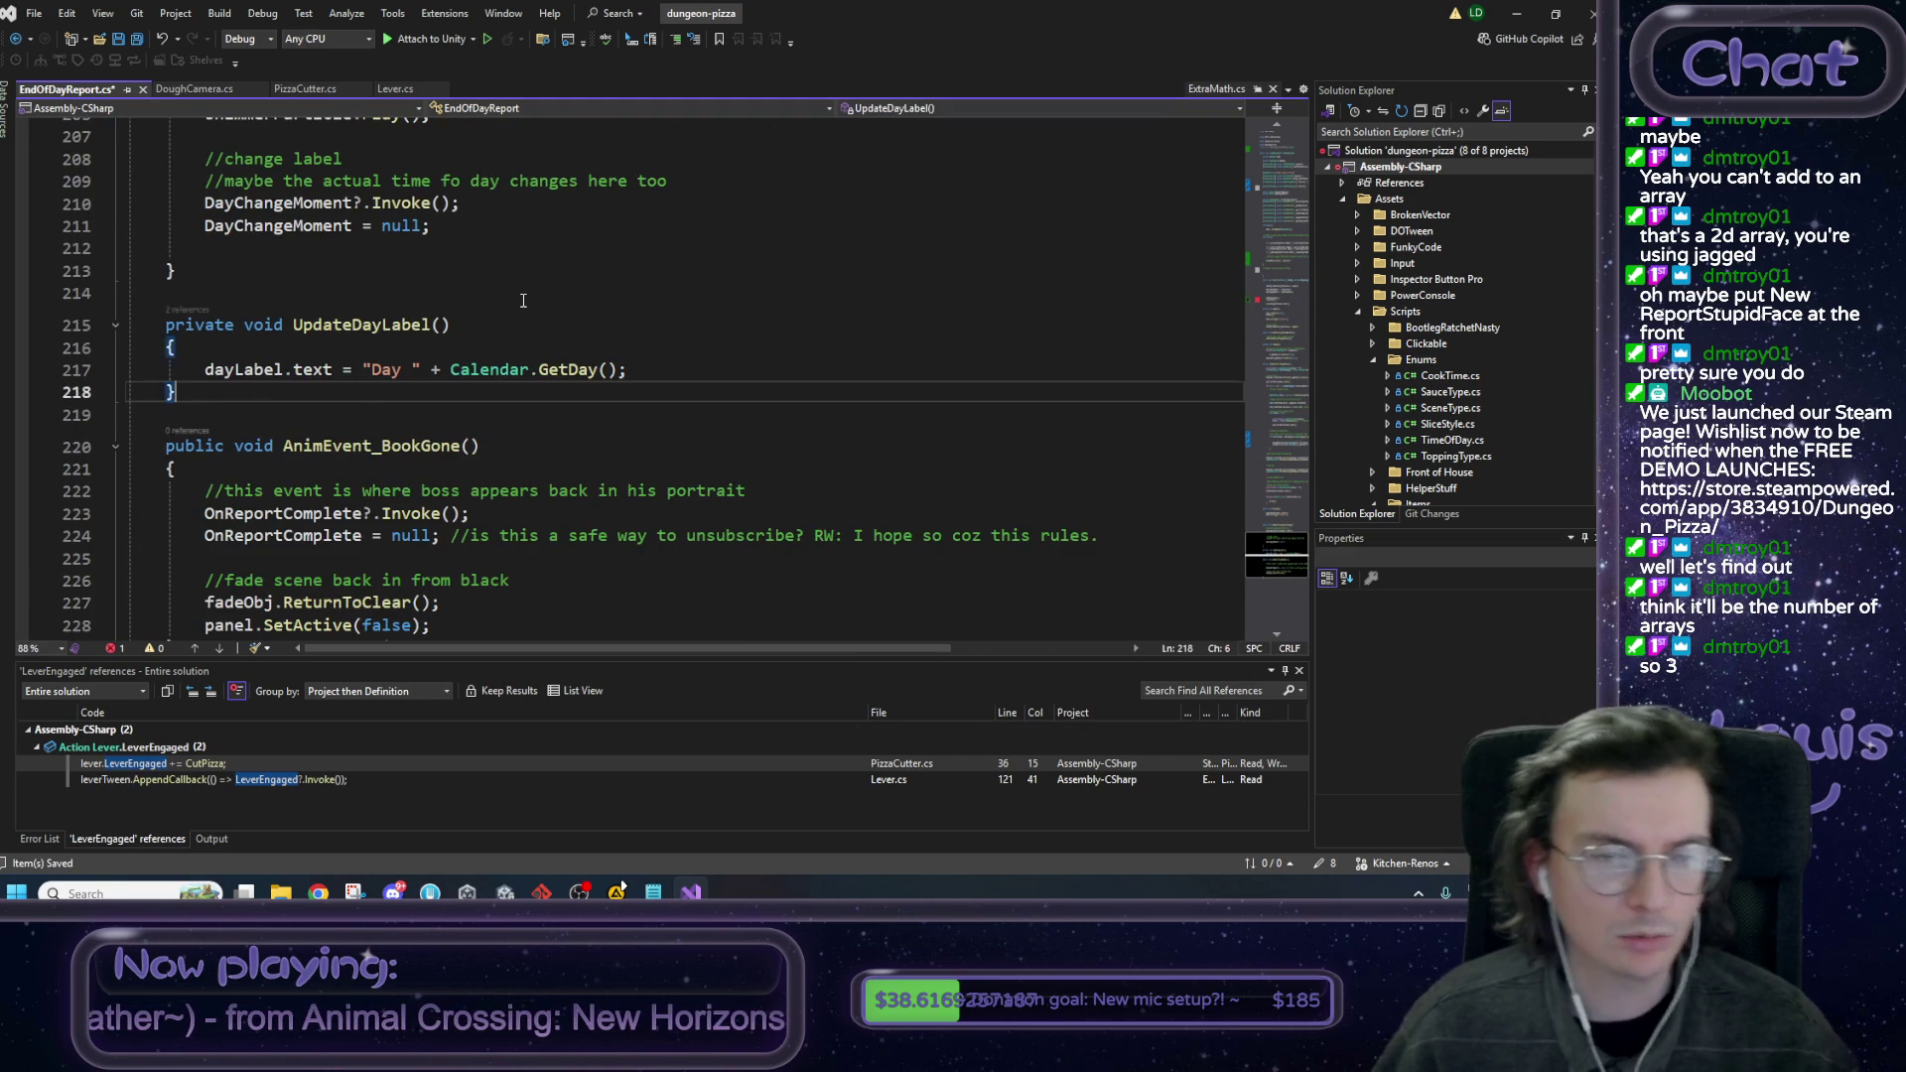
key(Return)
key(Return)
text(pric)
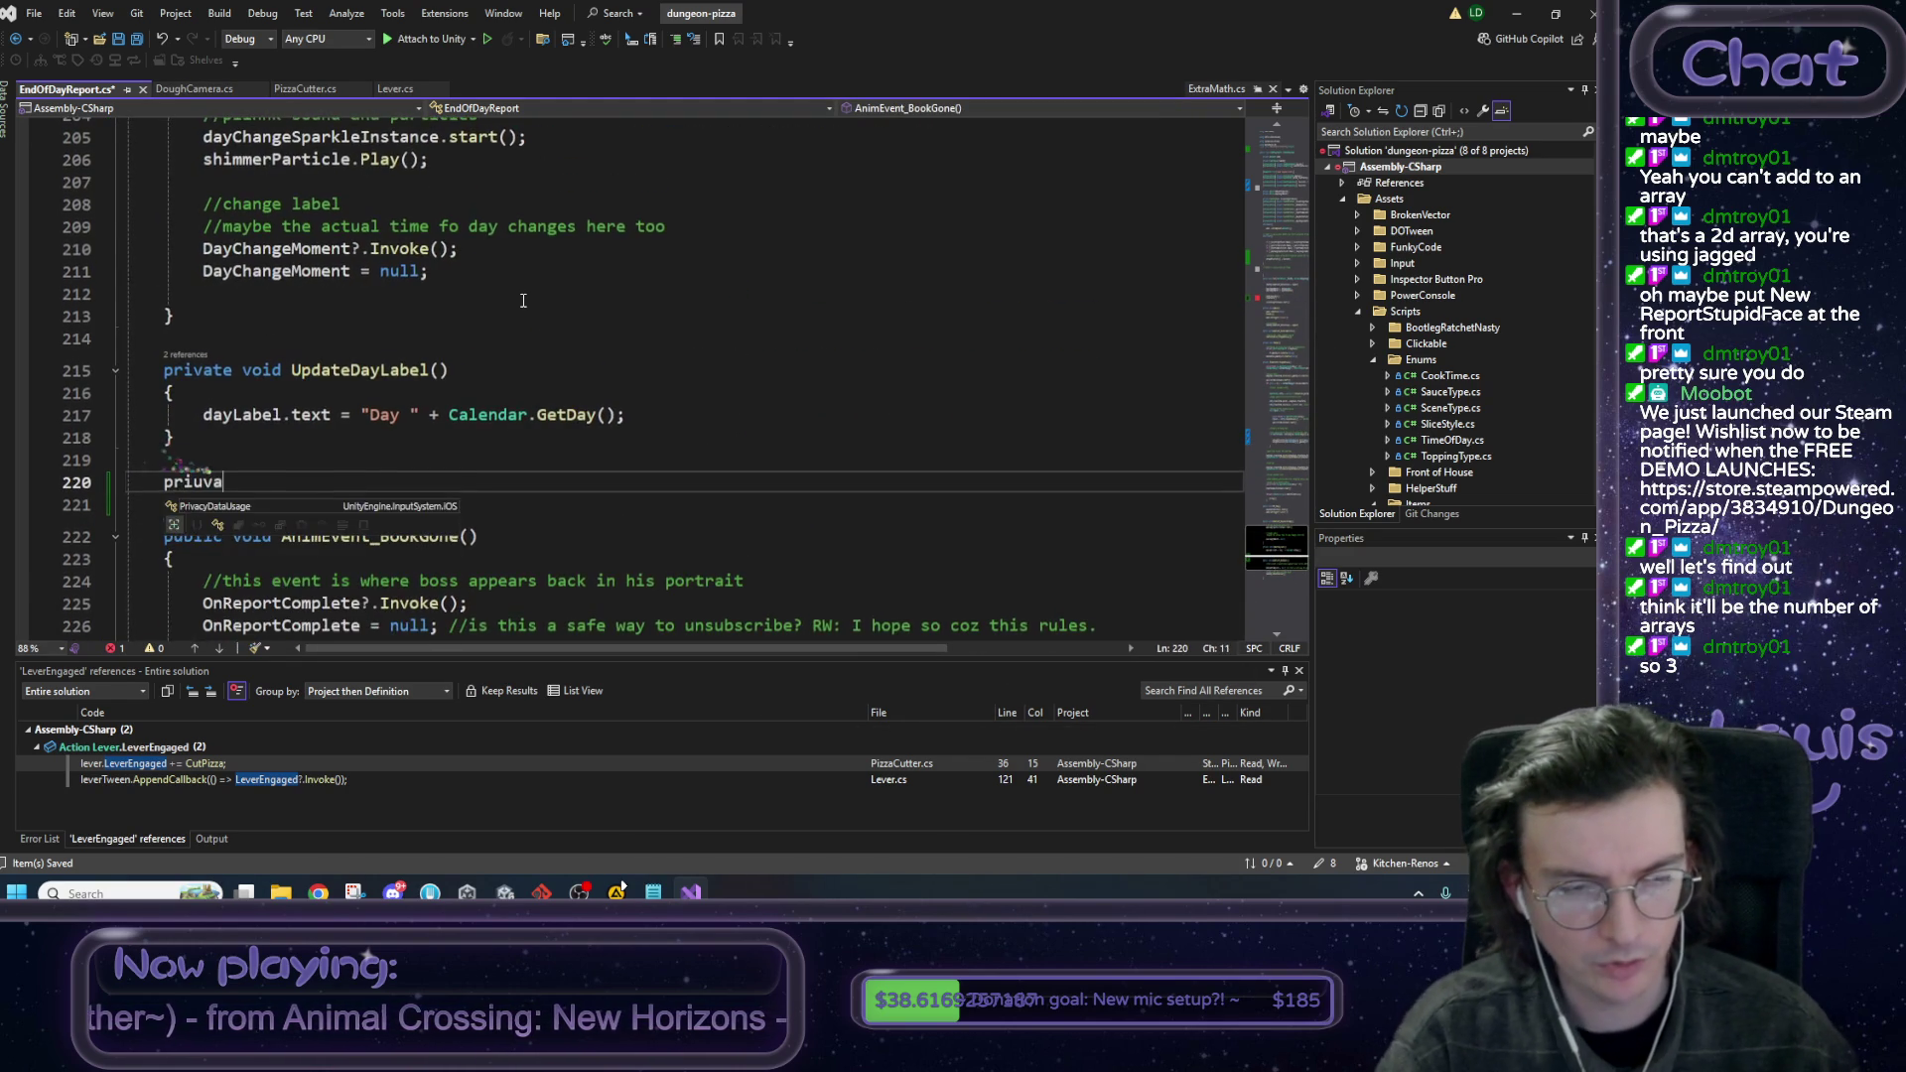
text(ate v)
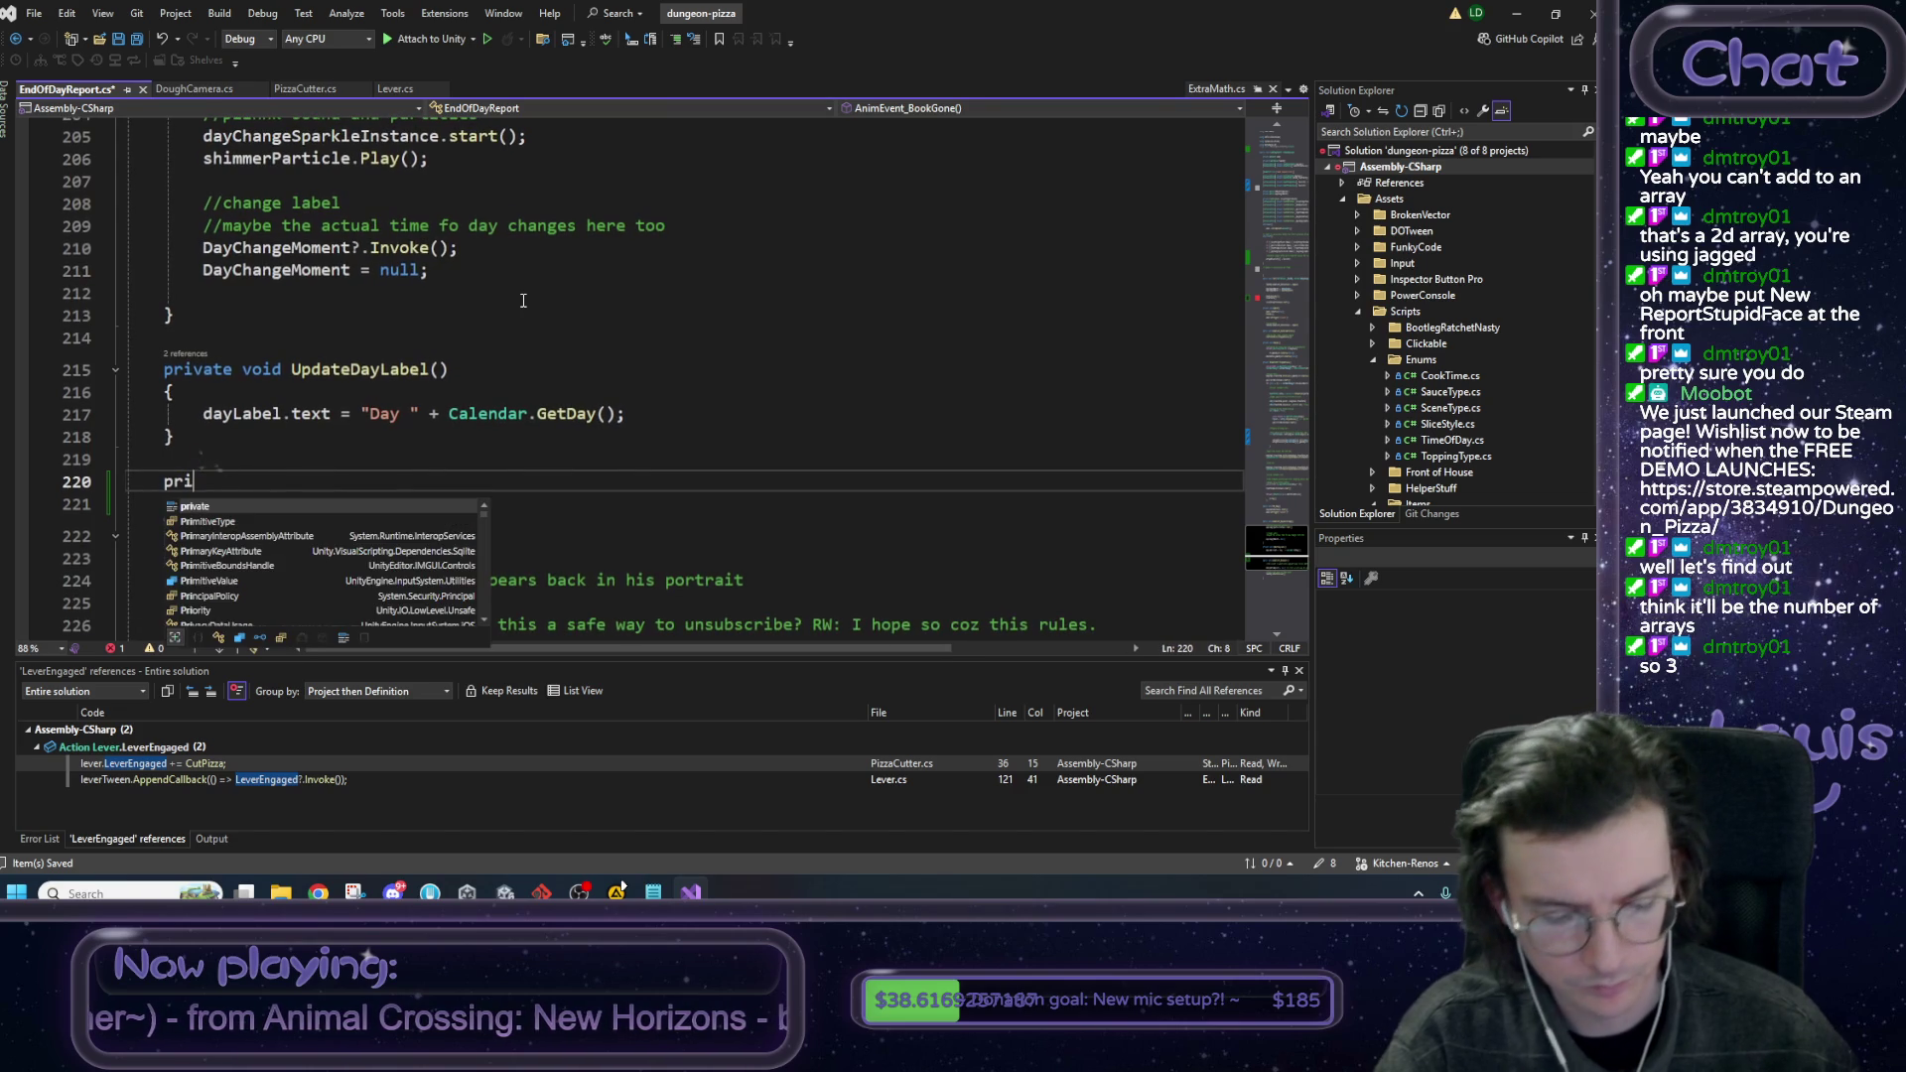
text(oid ClearFaces())
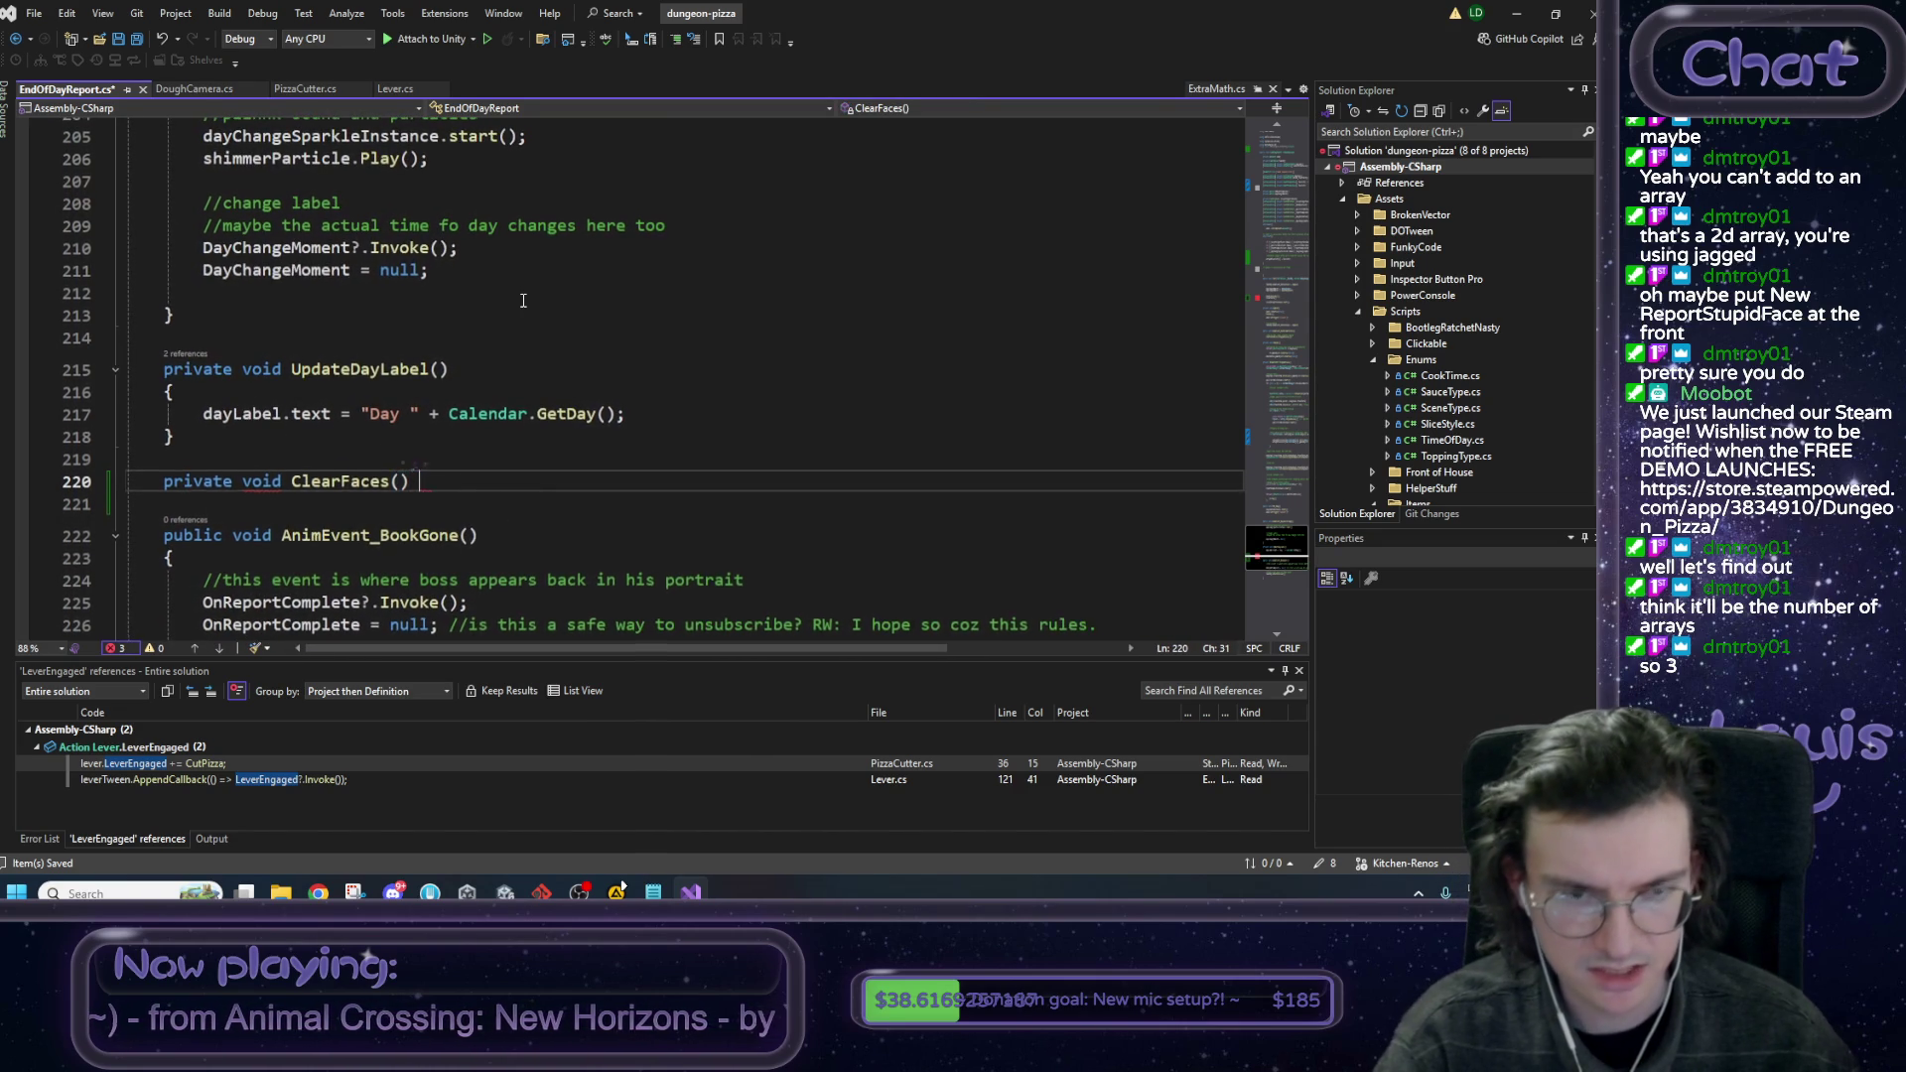
text({)
key(Return)
scroll(523, 300, up, 8)
scroll(523, 300, up, 15)
scroll(517, 301, down, 3)
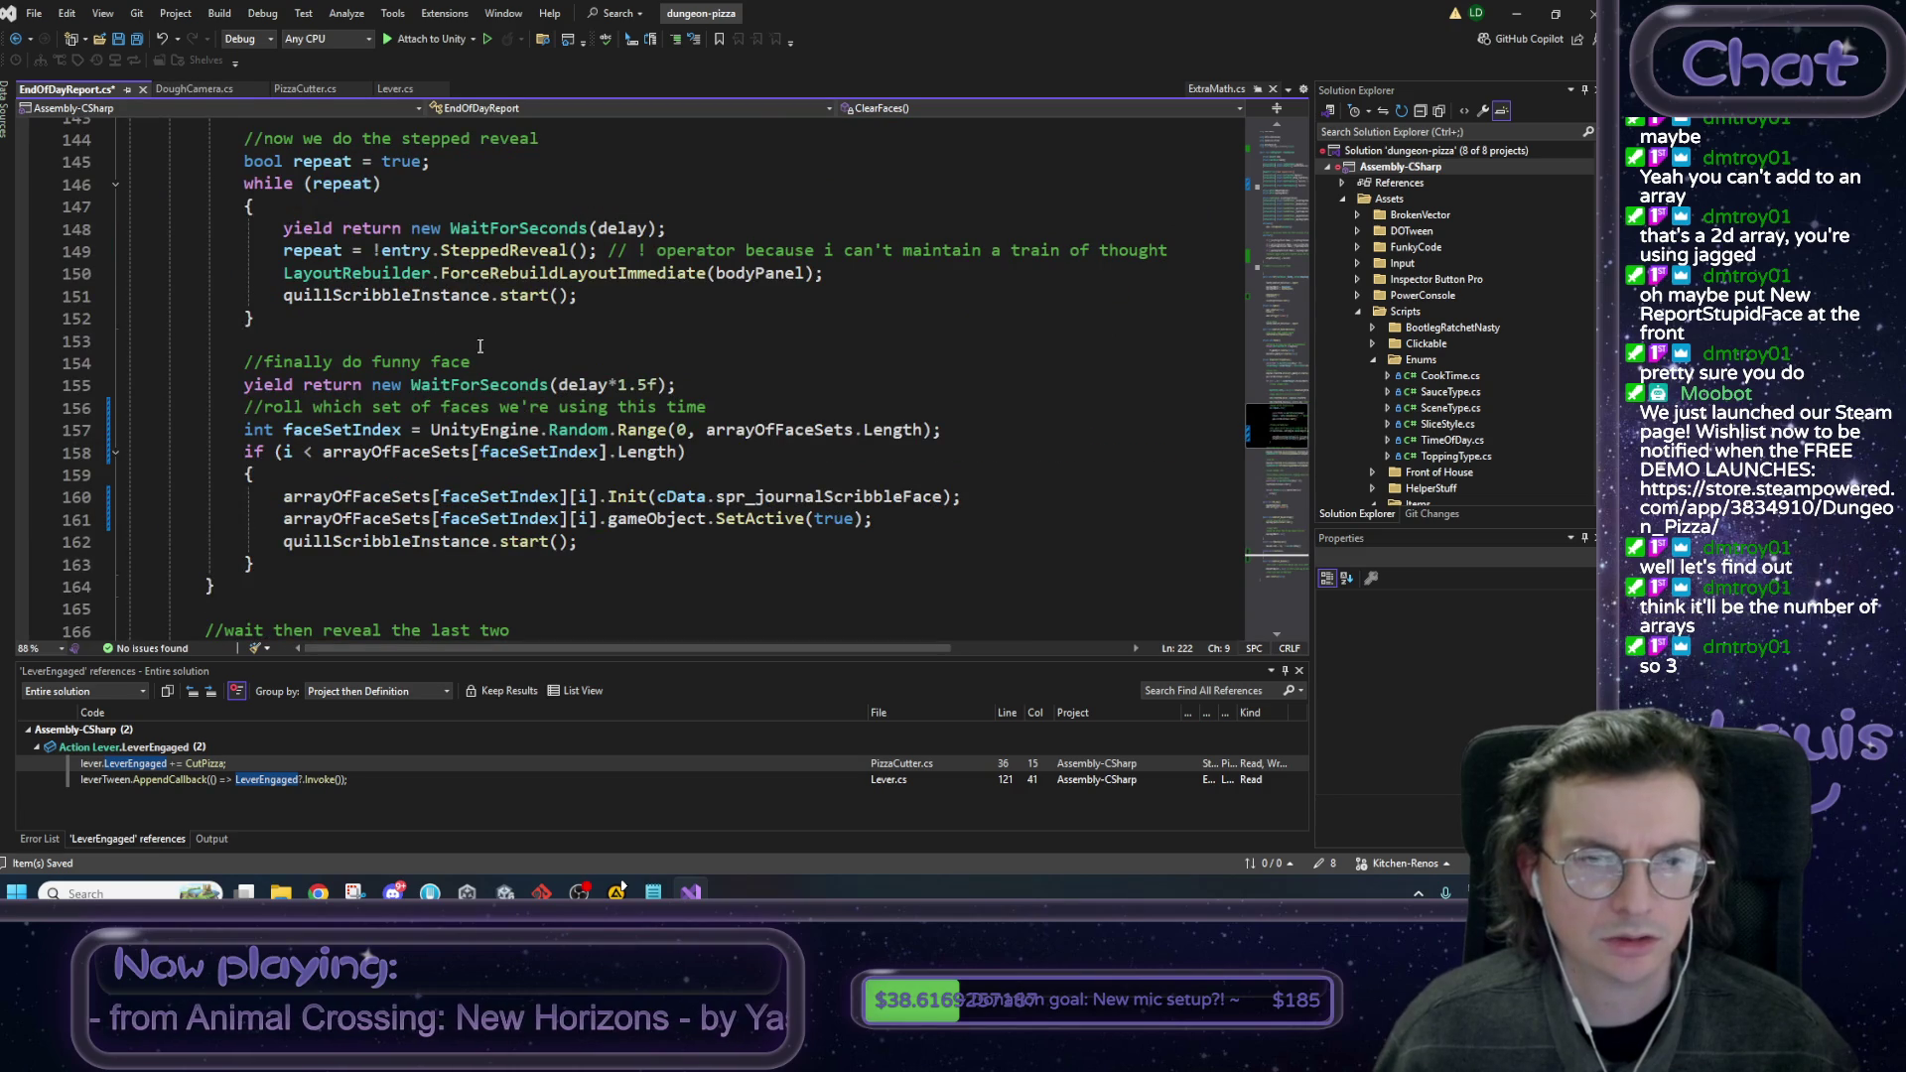
drag(256, 564, 248, 456)
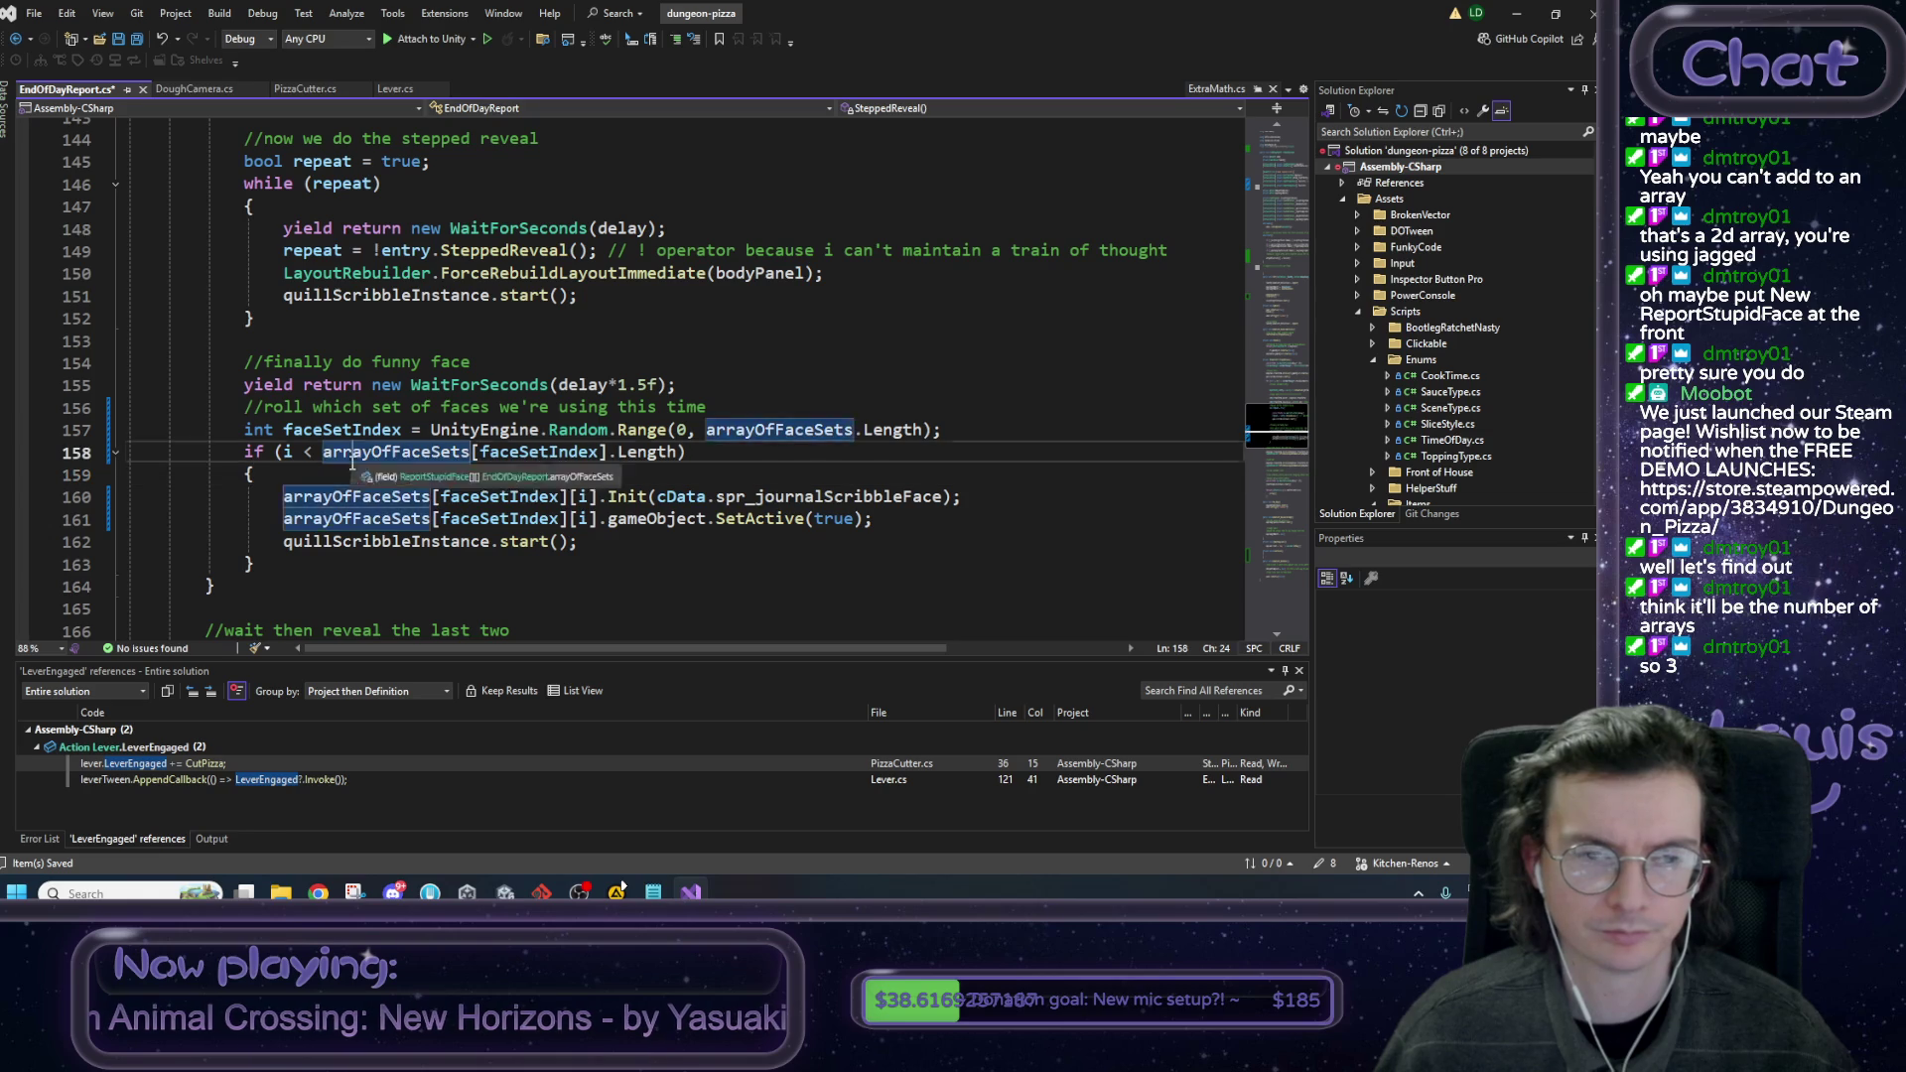
double_click(396, 452)
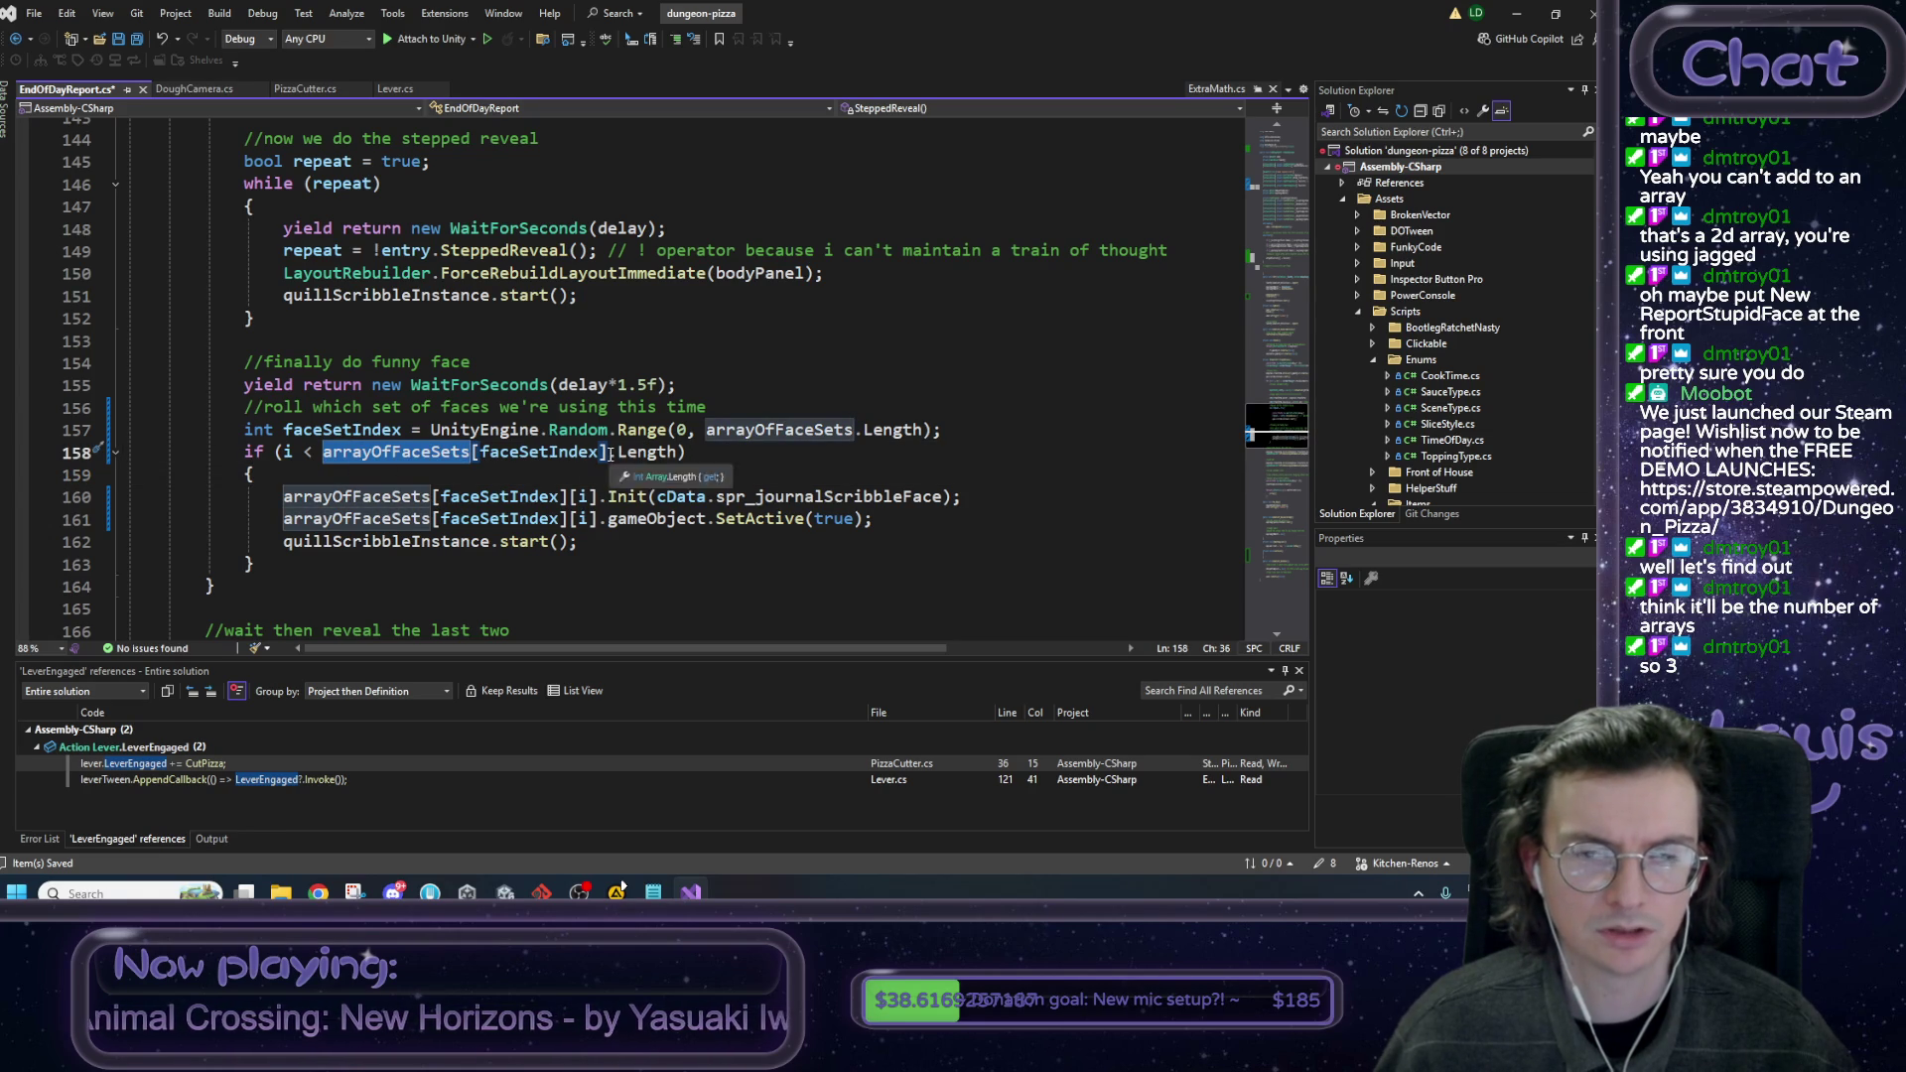
click(285, 453)
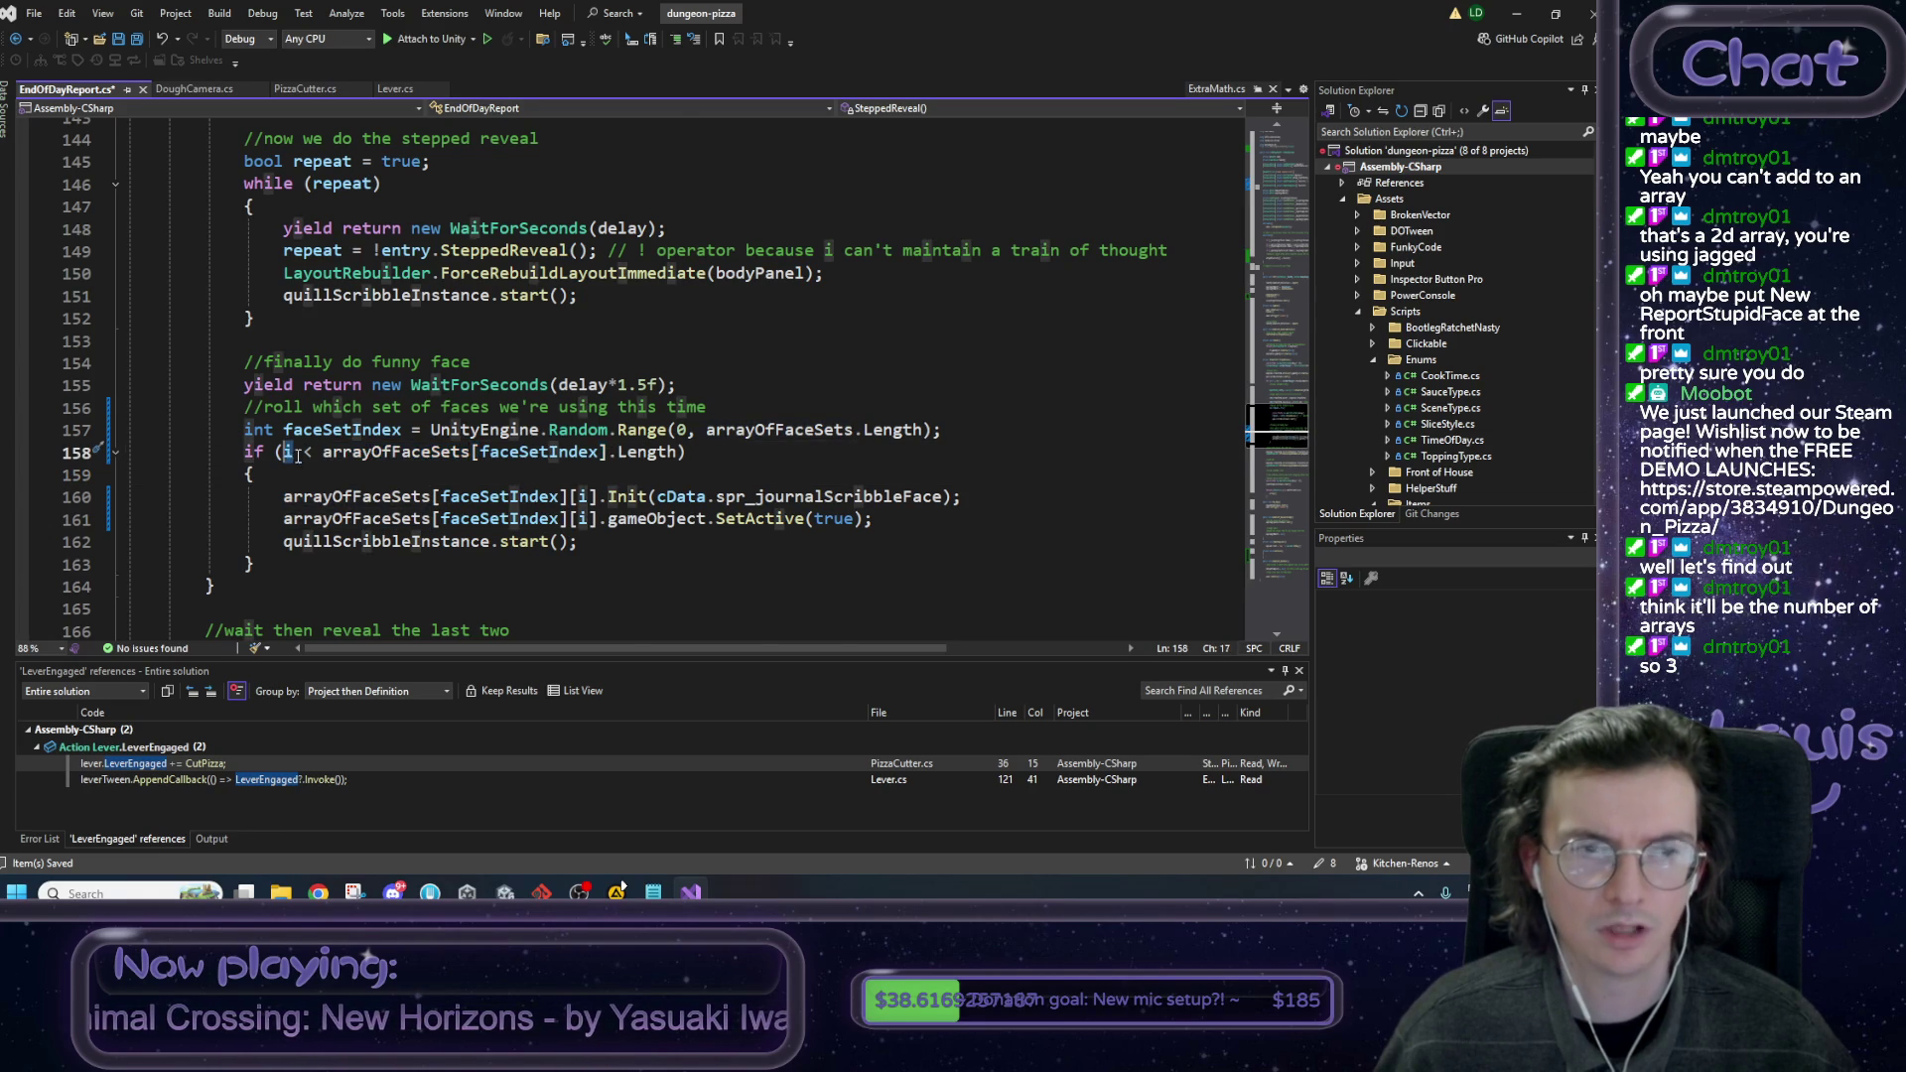
scroll(337, 456, up, 4)
scroll(380, 459, down, 3)
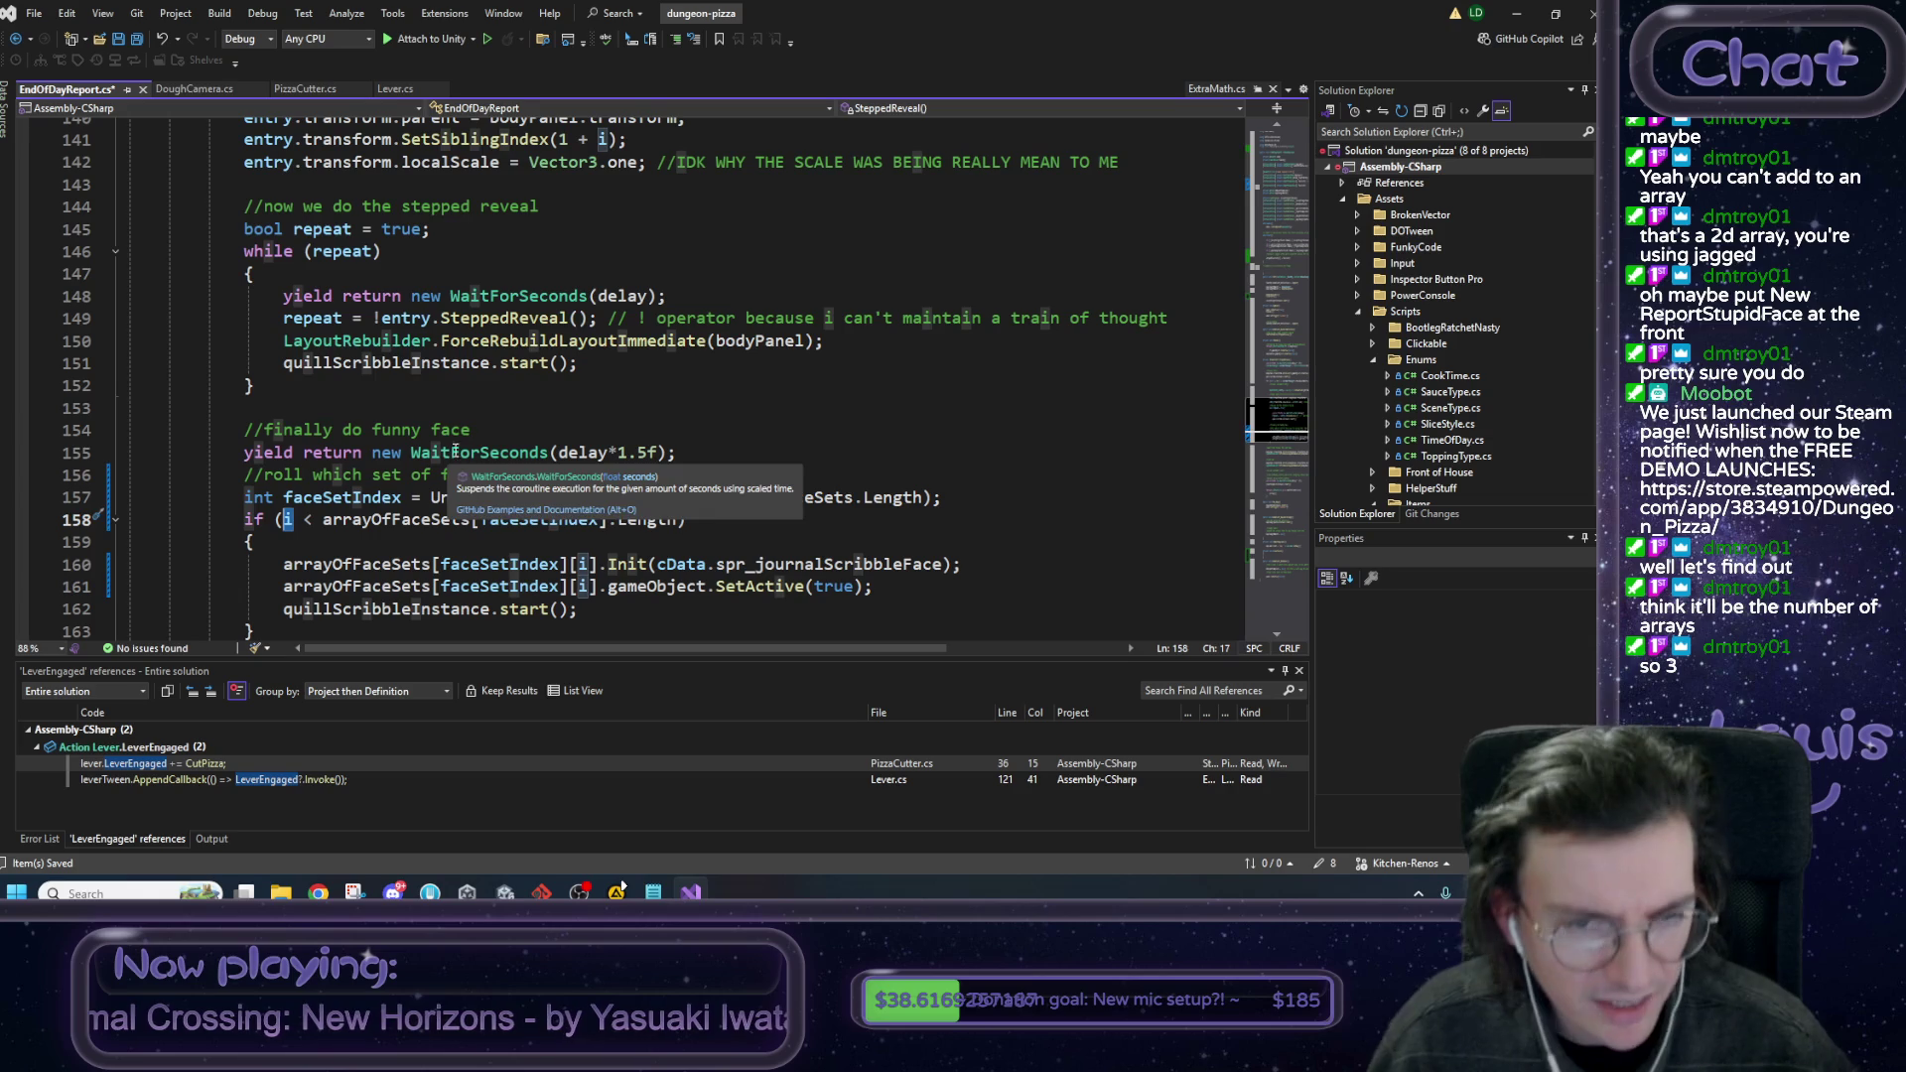
click(614, 439)
click(334, 520)
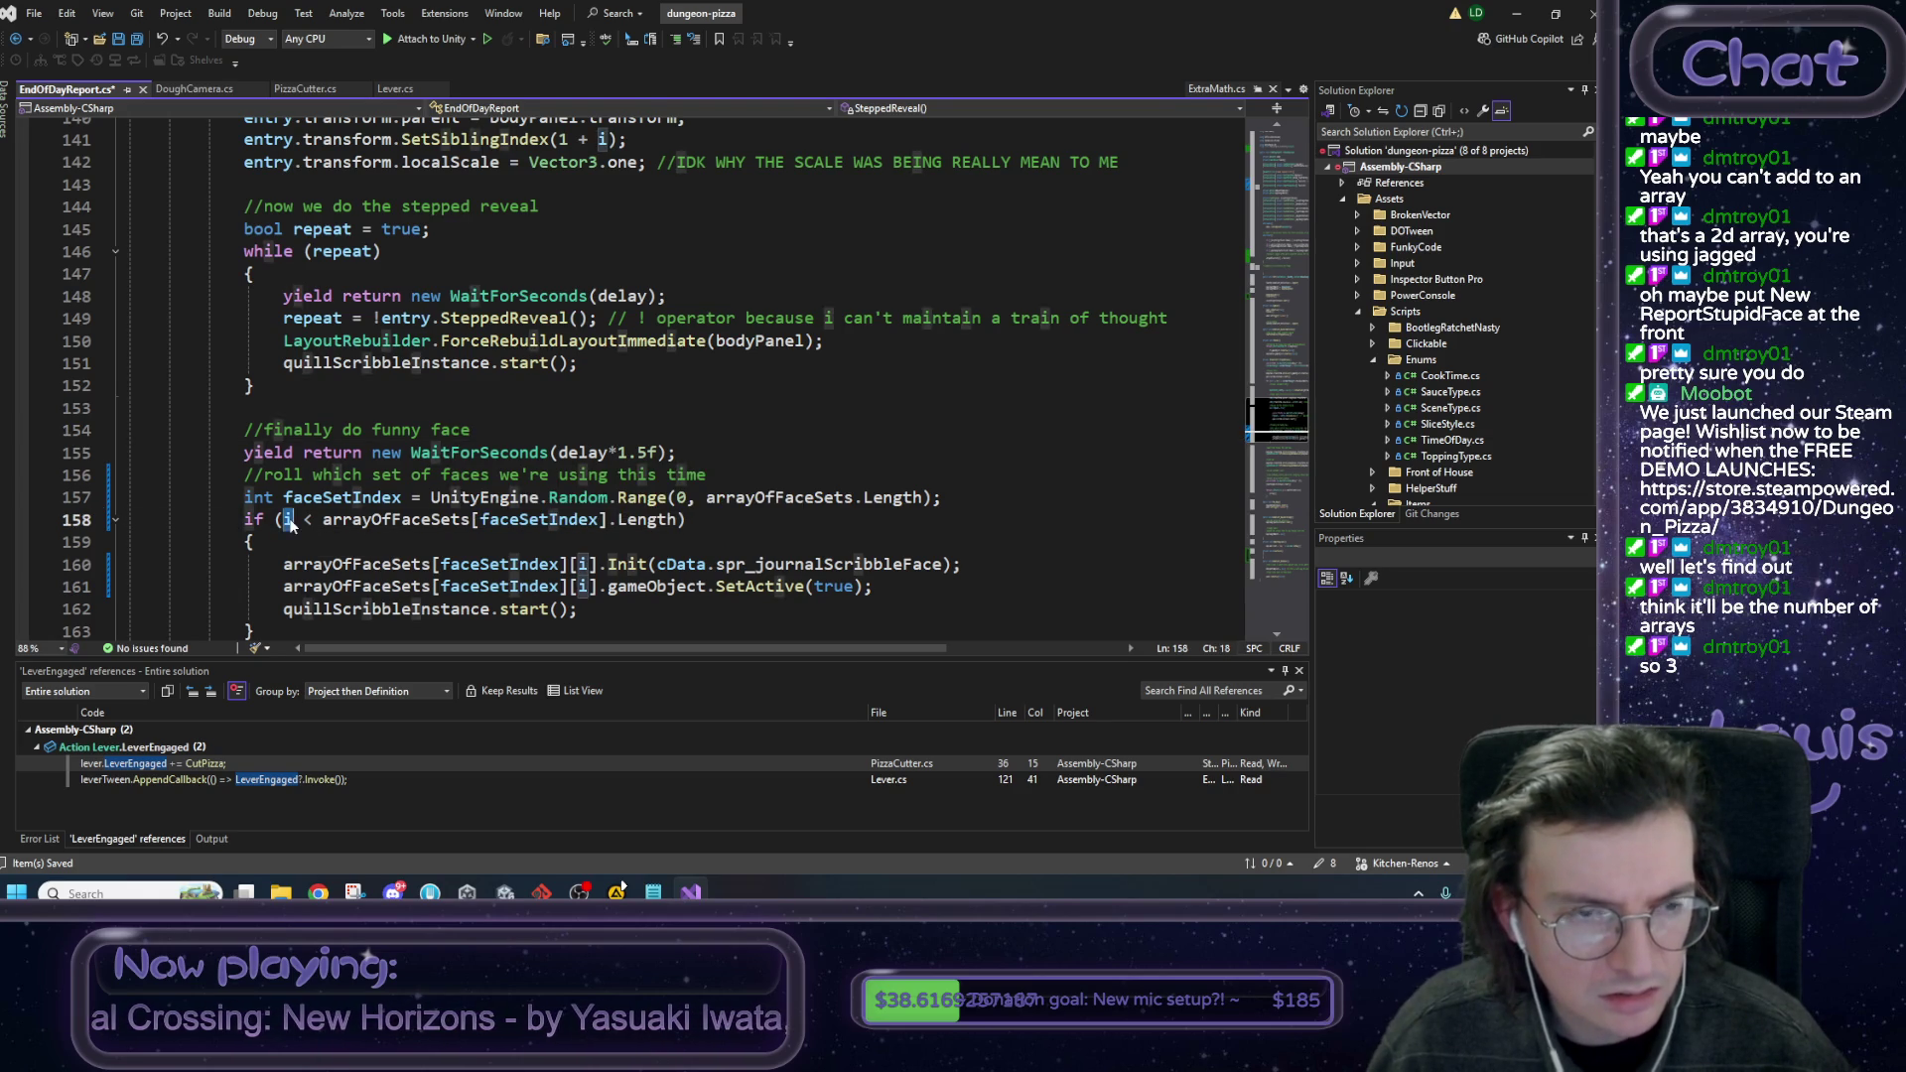
scroll(367, 466, up, 7)
mouse_move(273, 385)
mouse_down()
mouse_move(199, 386)
mouse_move(837, 387)
mouse_up()
click(880, 392)
mouse_move(1276, 393)
mouse_down()
mouse_move(1290, 602)
mouse_move(1302, 552)
mouse_up()
Write an outer foreach over each ReportStupidFace[] faceSet in arrayOfFaceSets inside ClearFaces().
click(323, 461)
click(323, 474)
text(forea)
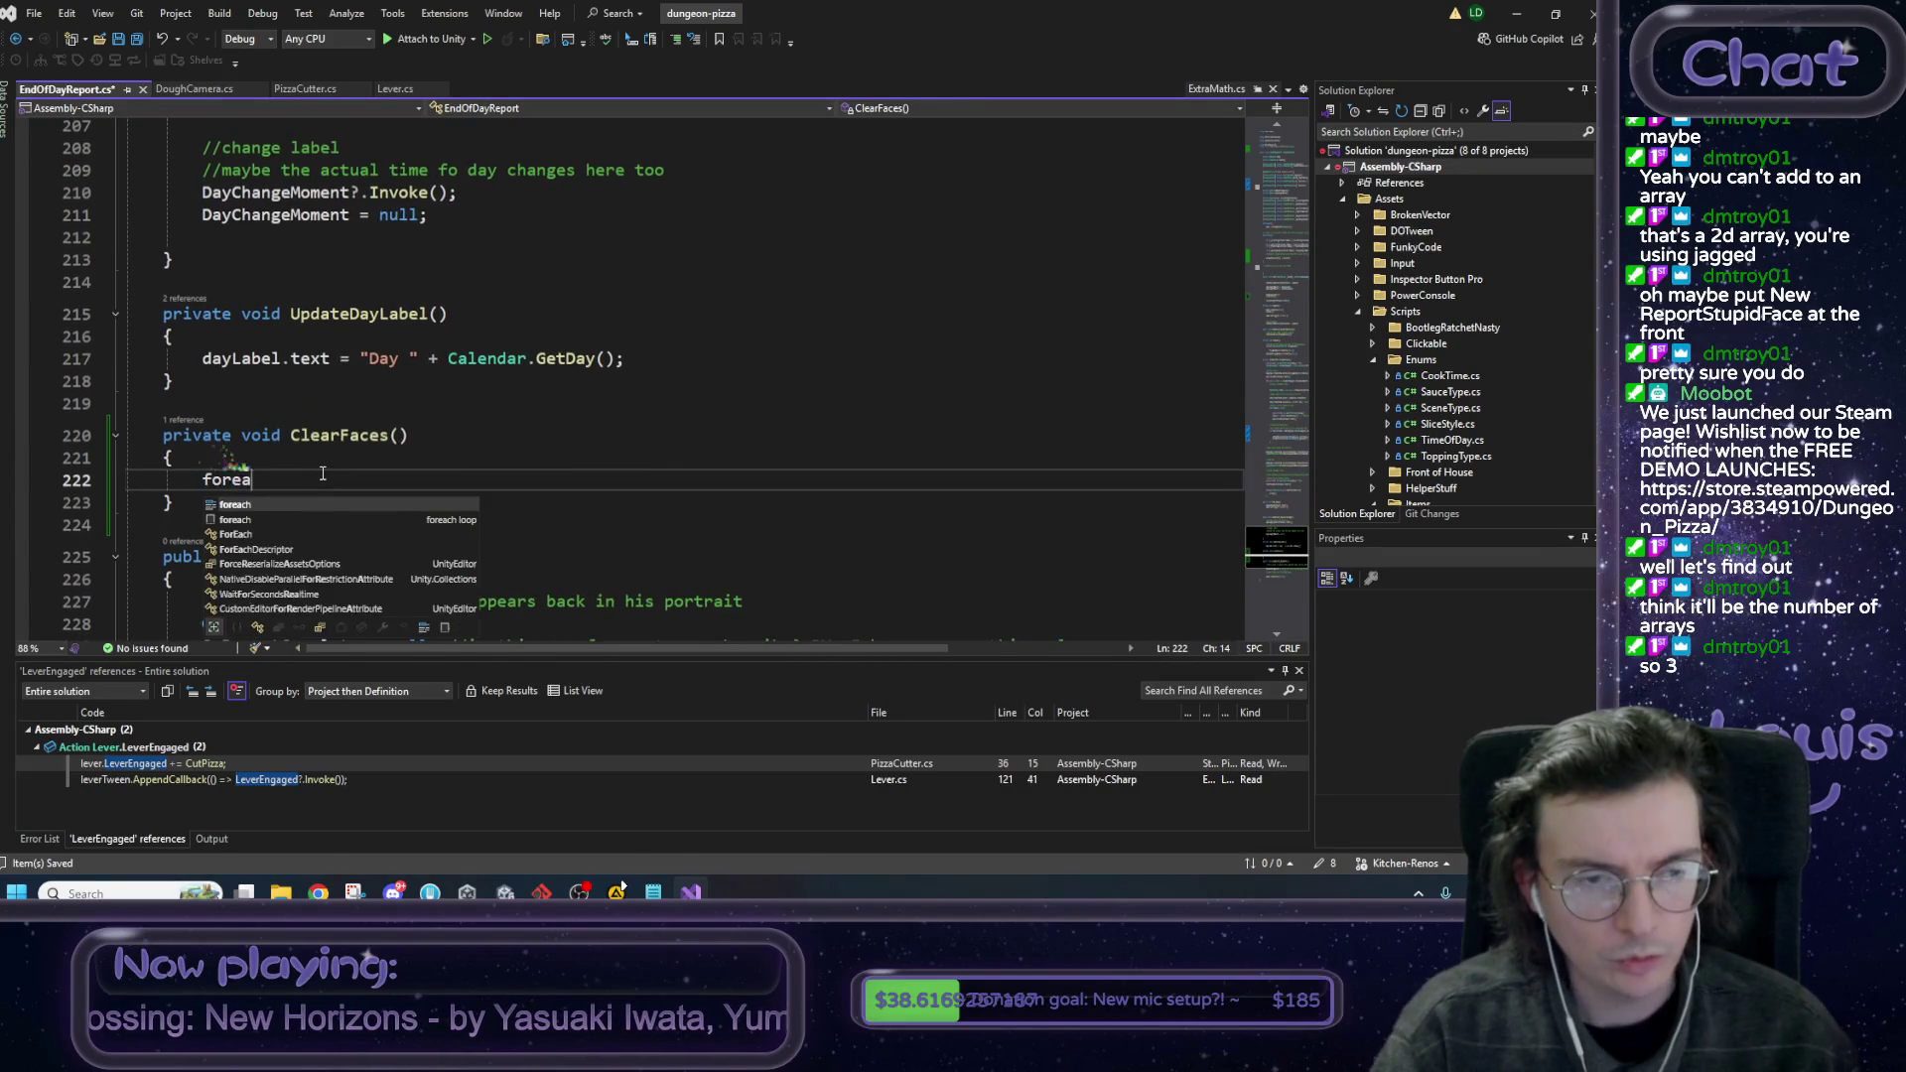
text(ch ()
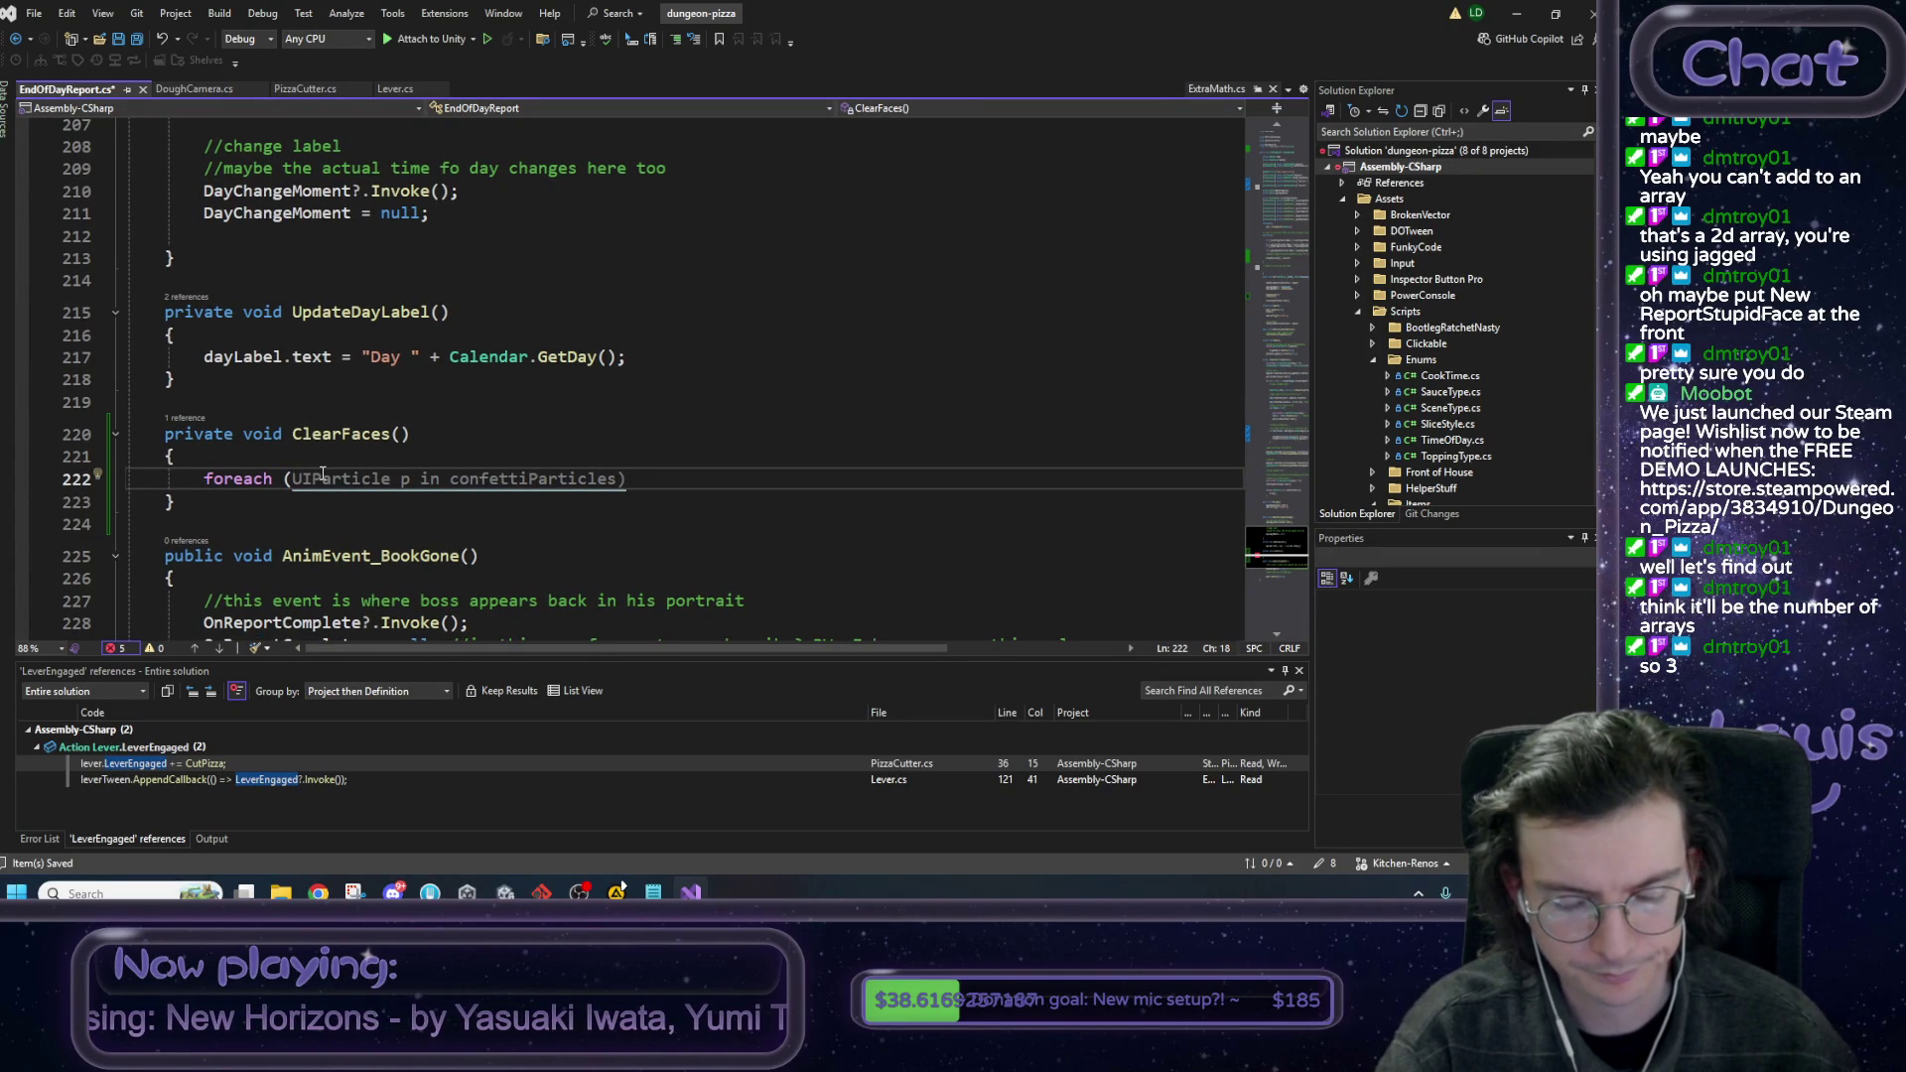
text(Fac)
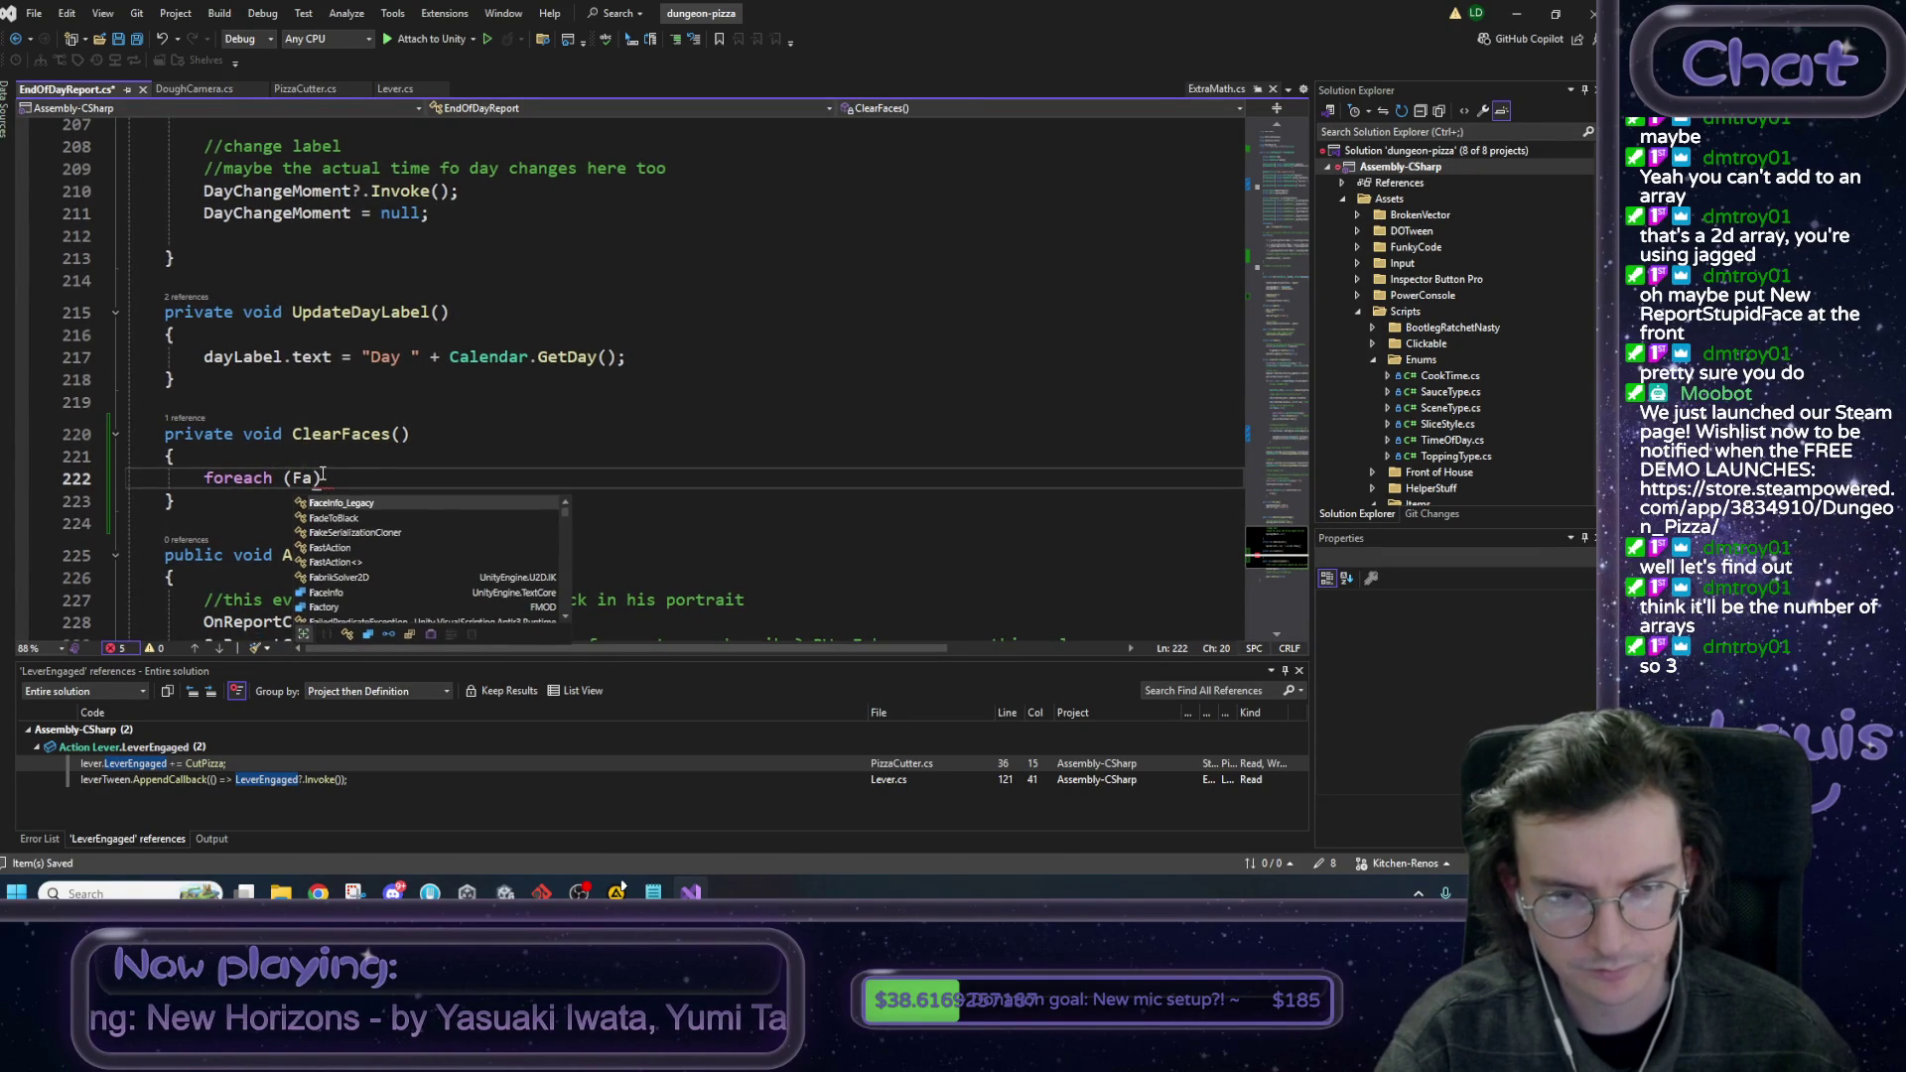
key(BackSpace)
key(BackSpace)
key(BackSpace)
text(Stud)
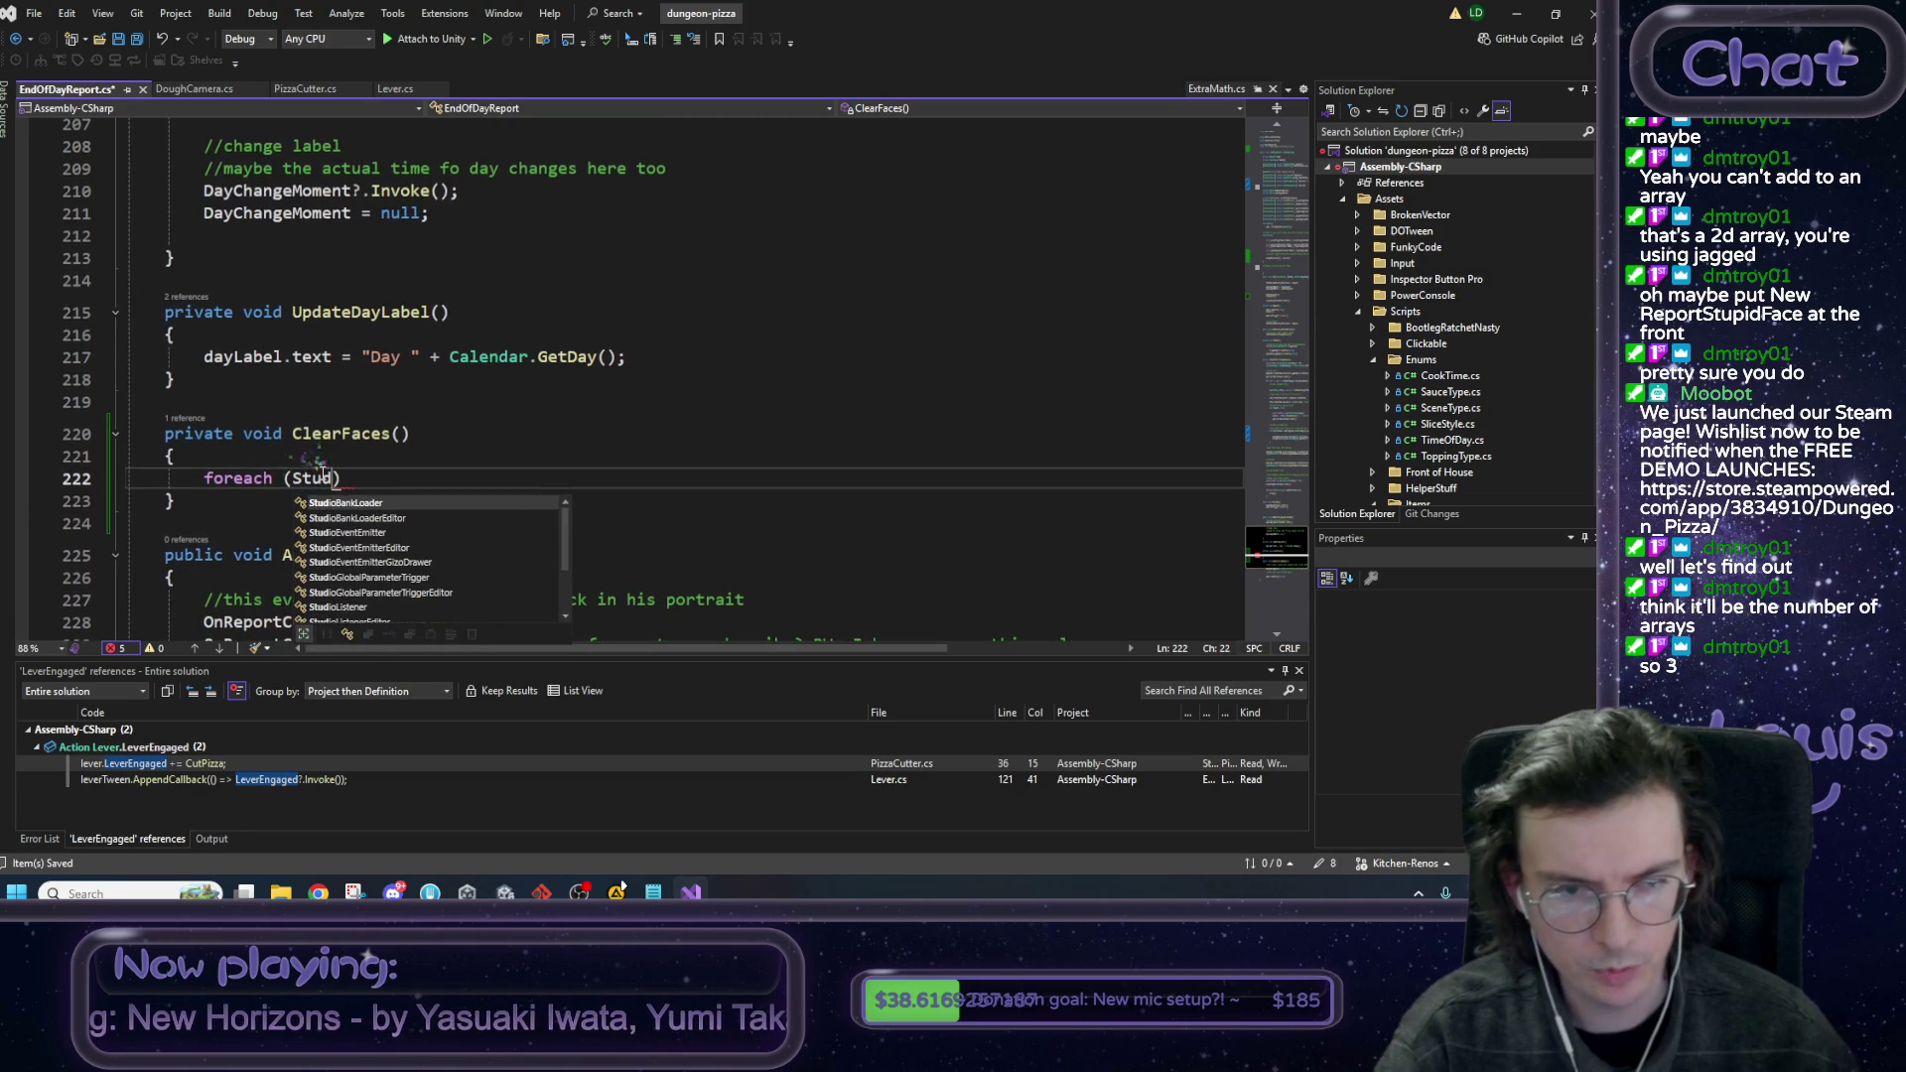
key(BackSpace)
key(BackSpace)
key(BackSpace)
text(Report)
key(Tab)
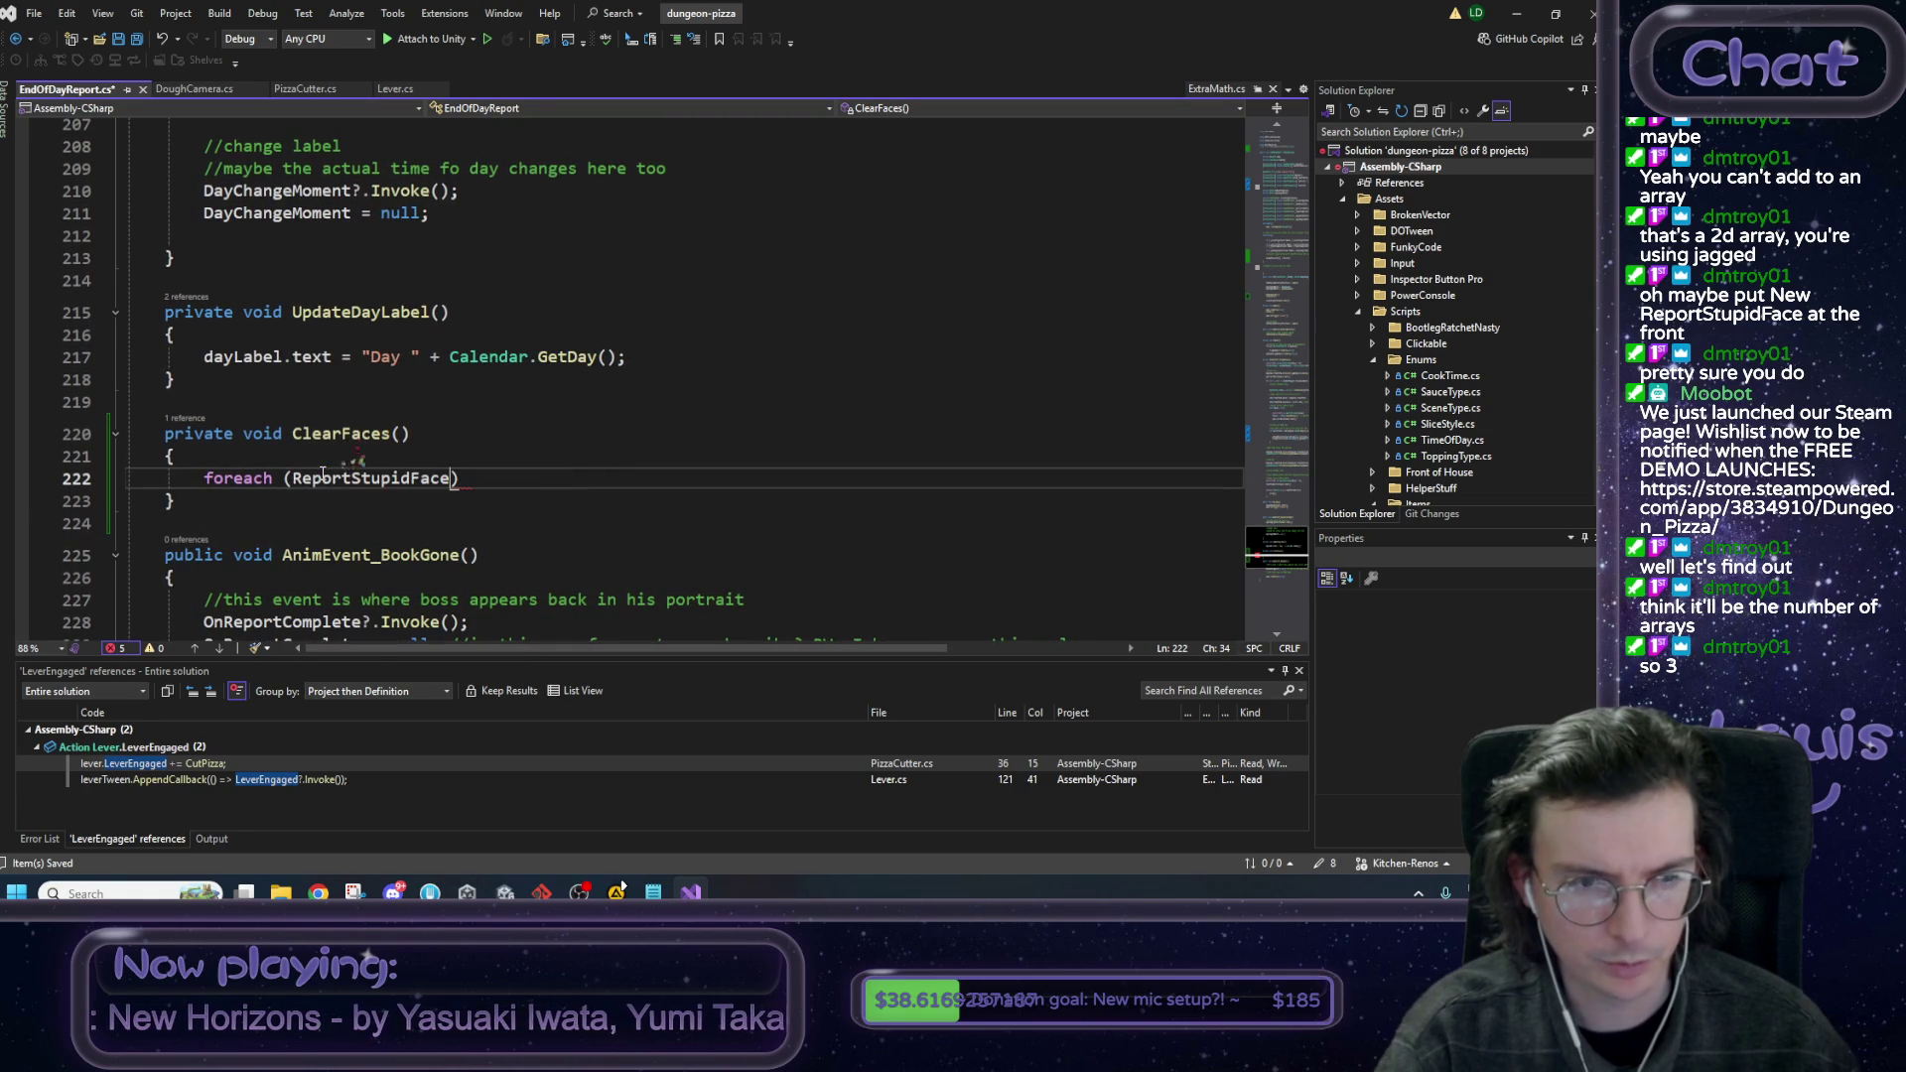
text([])
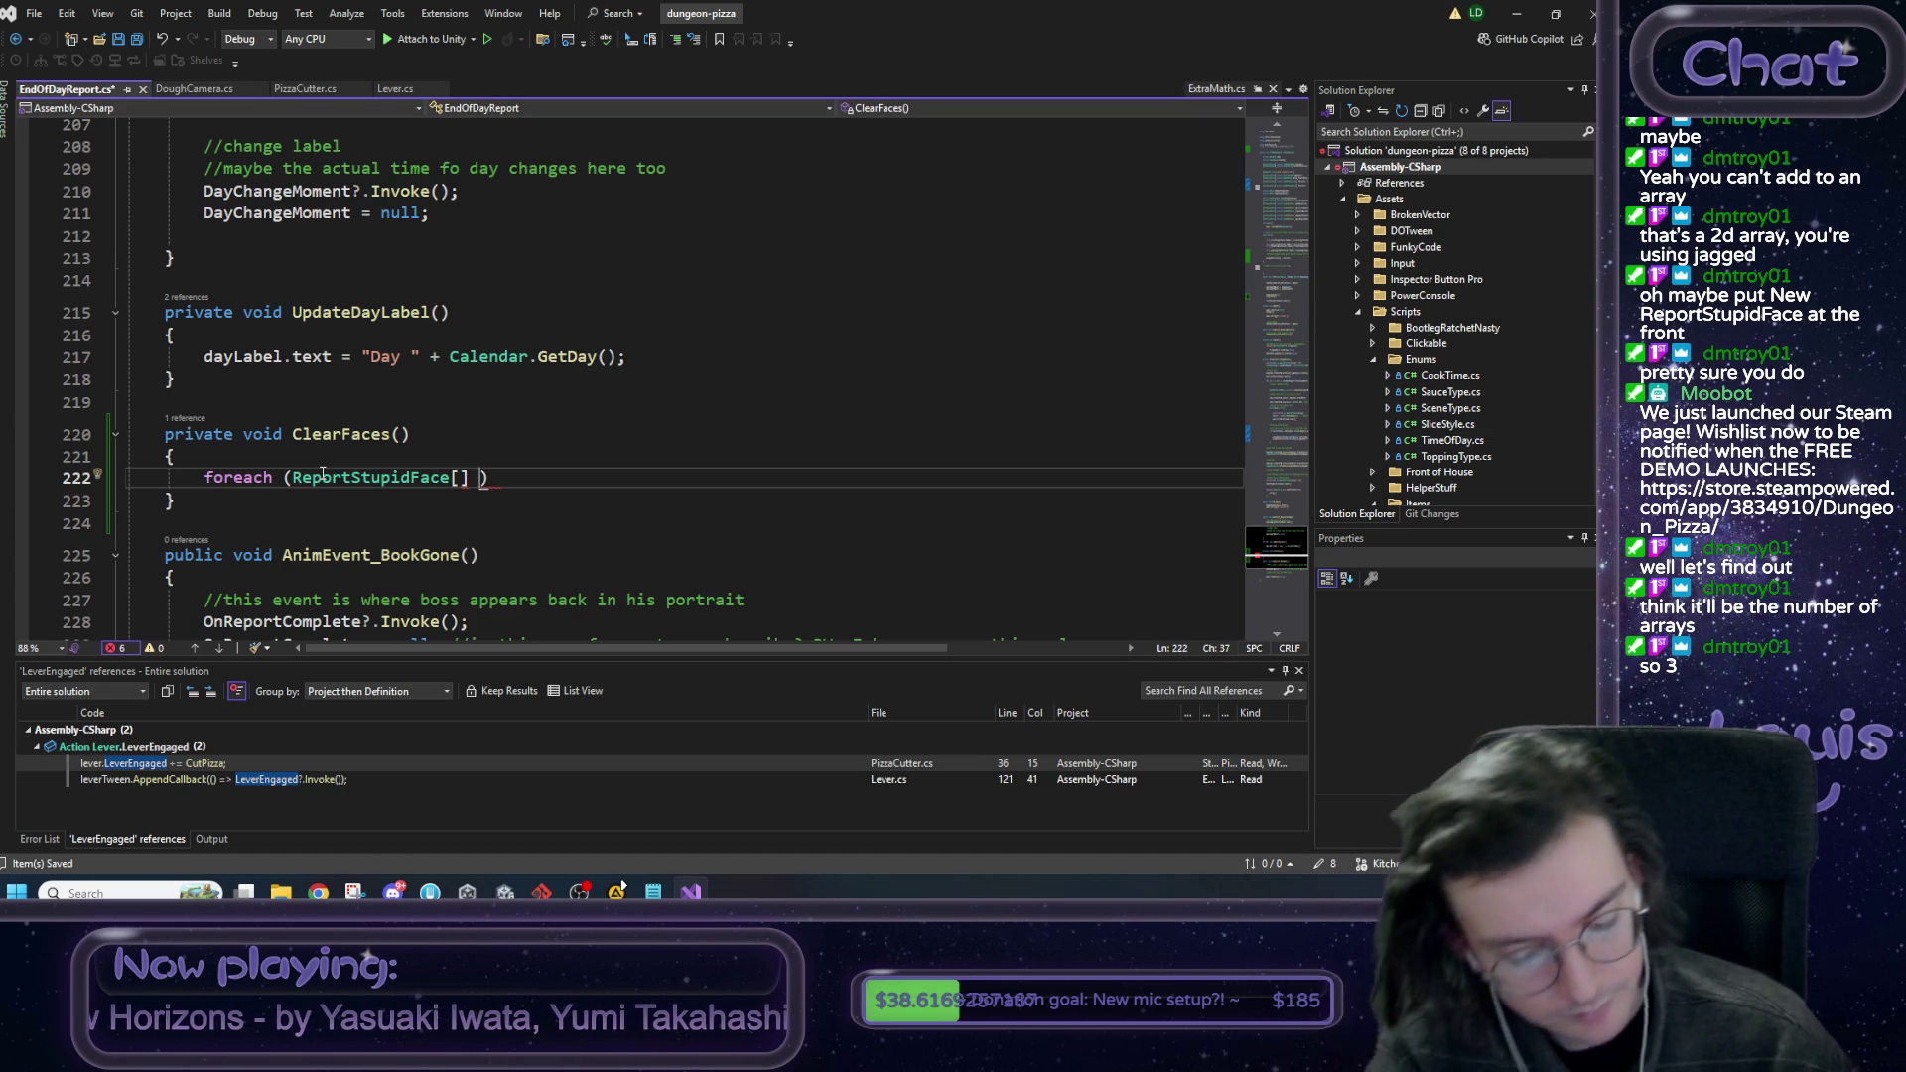
text(faceSet in)
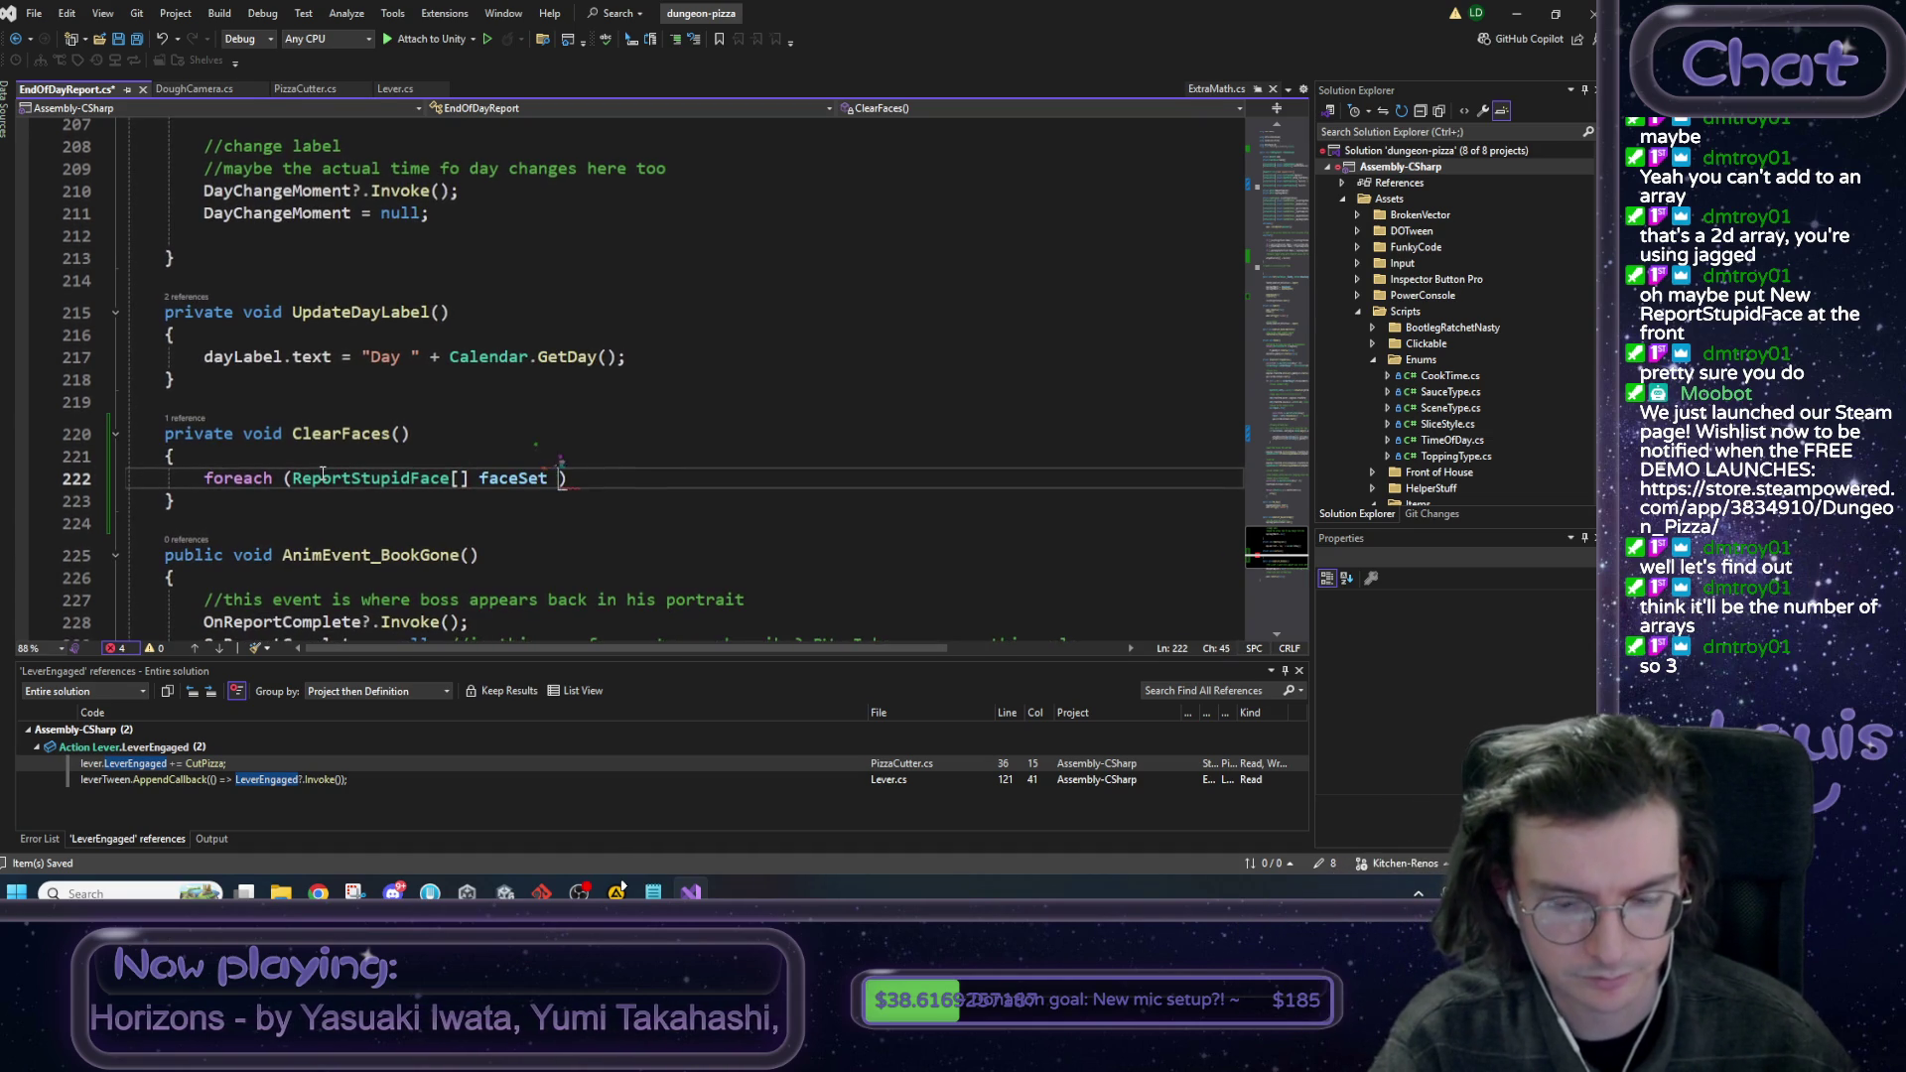
text( a)
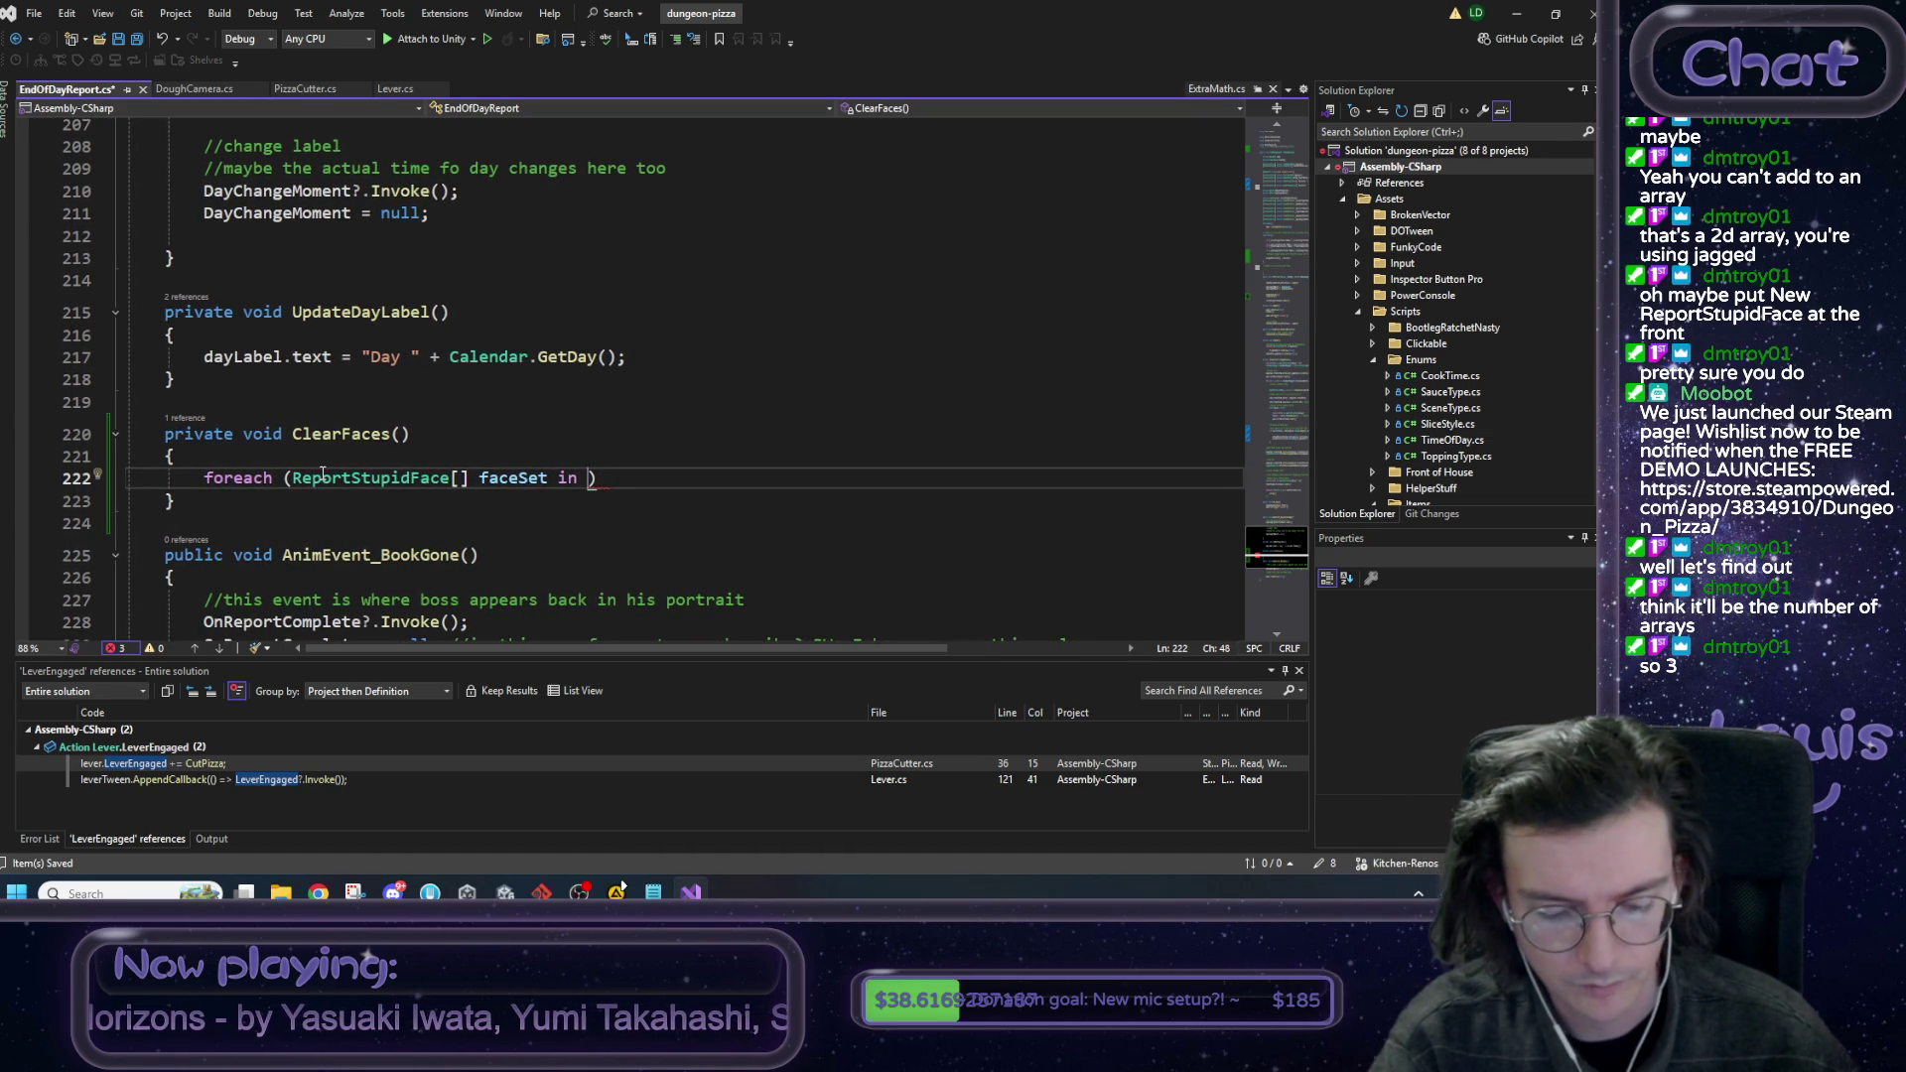
text(rray)
key(Tab)
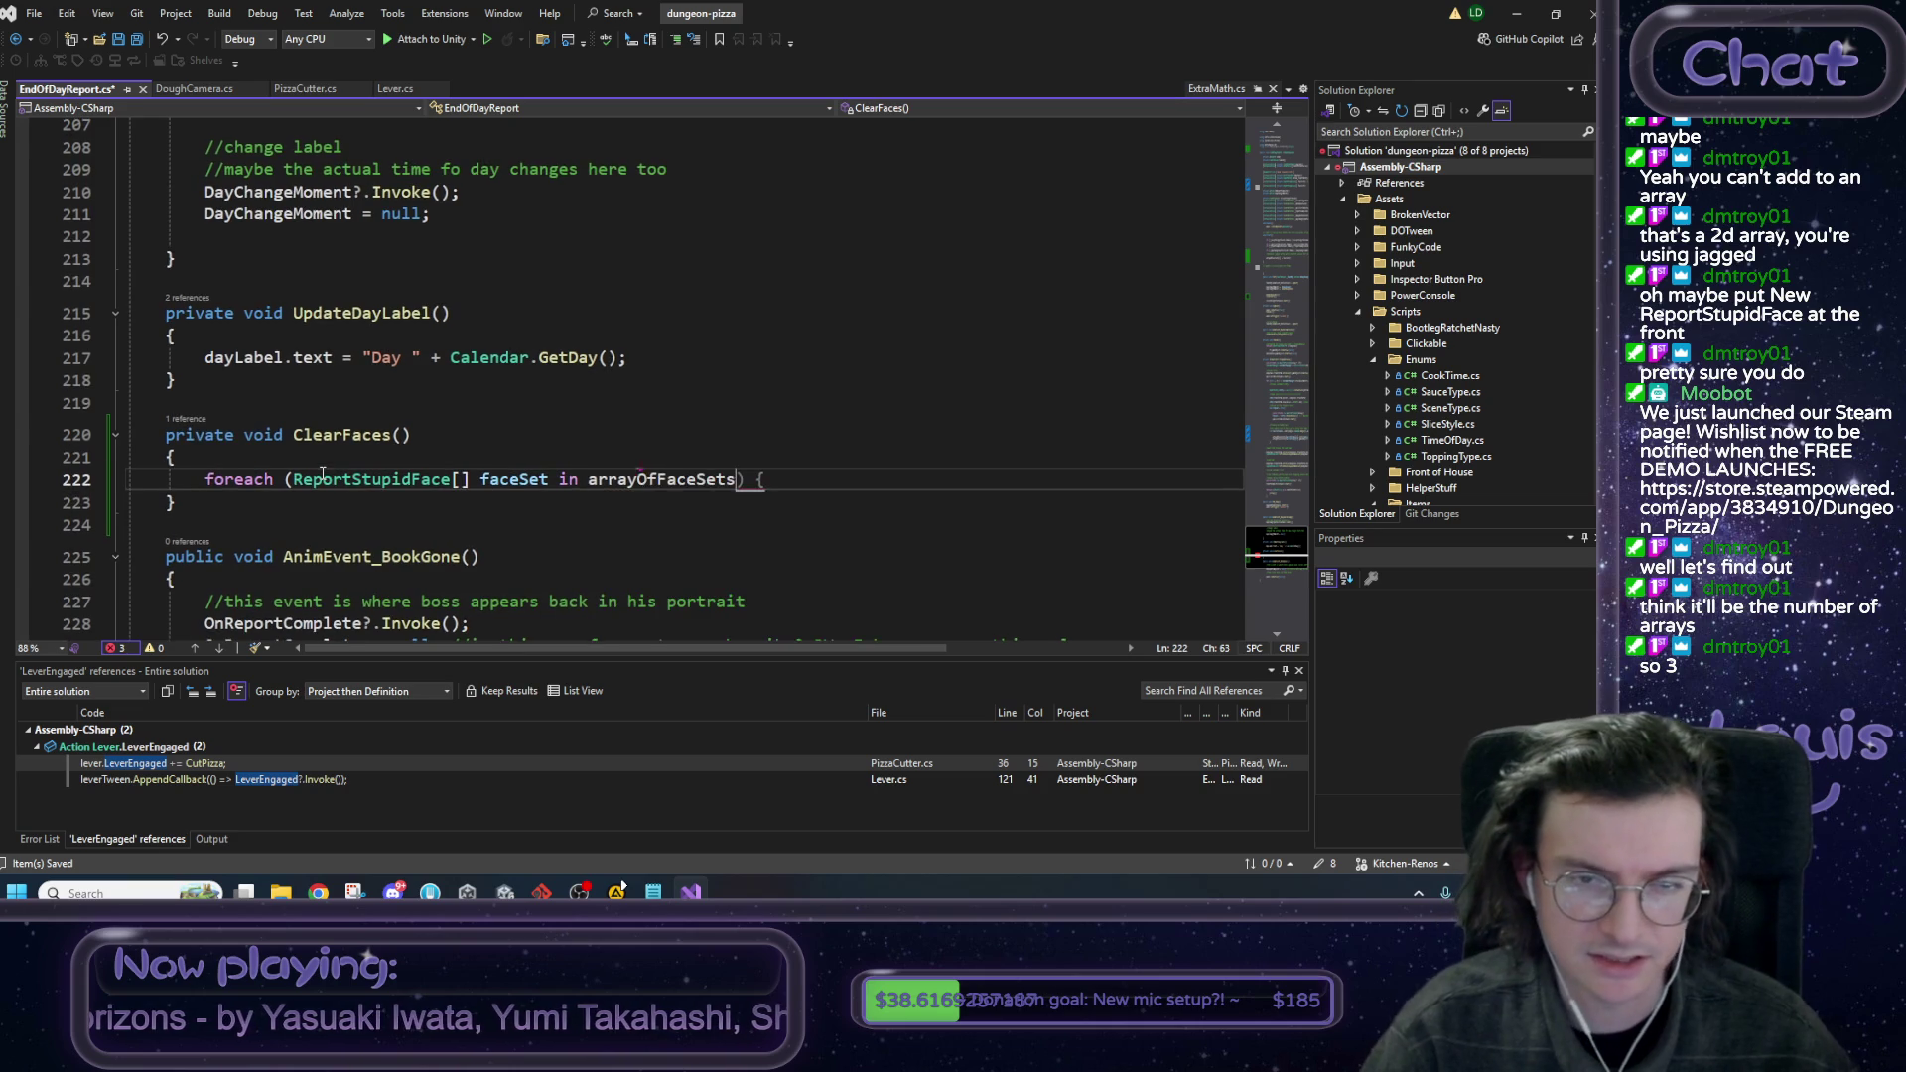
key(Right)
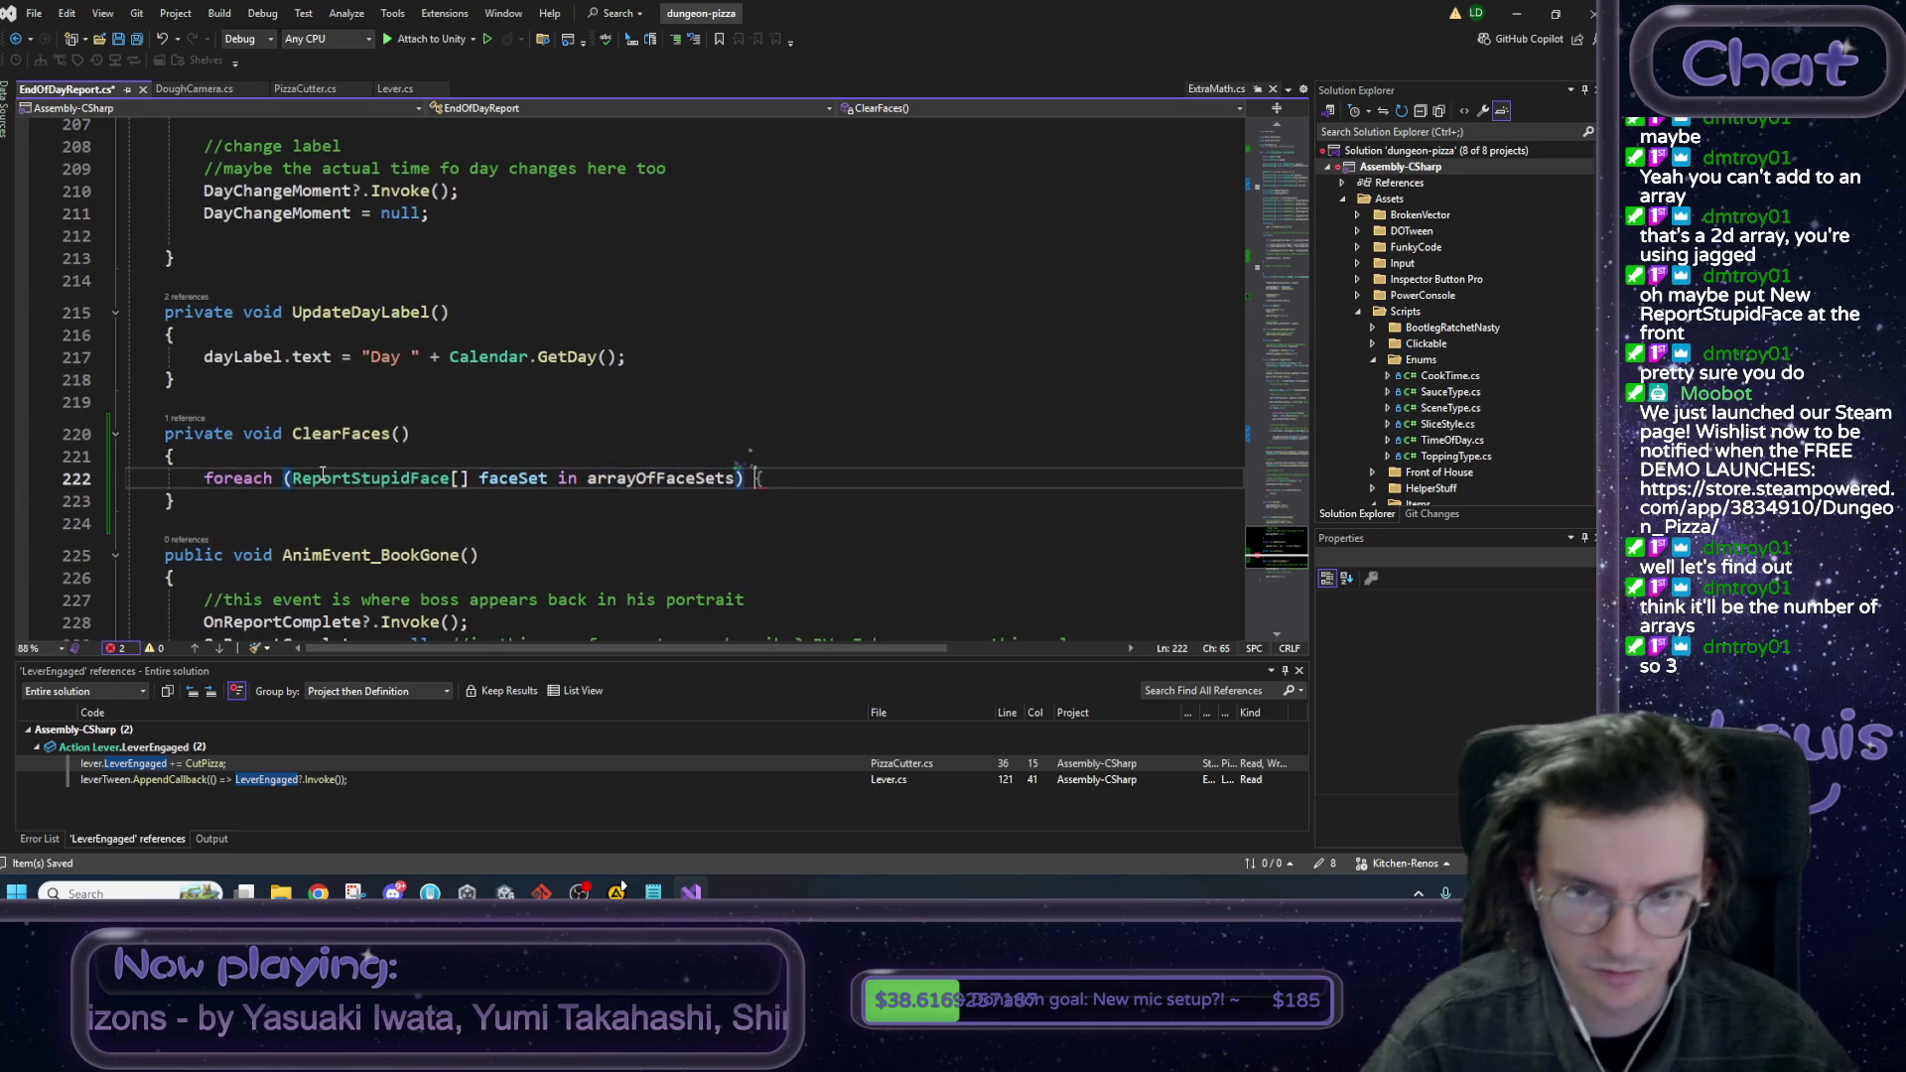
key(Return)
Duplicate the header as an inner foreach over each ReportStupidFace face in faceSet, with braces.
key(Up)
key(Up)
key(Home)
key(shift+End)
key(ctrl+c)
key(Down)
key(Down)
key(ctrl+v)
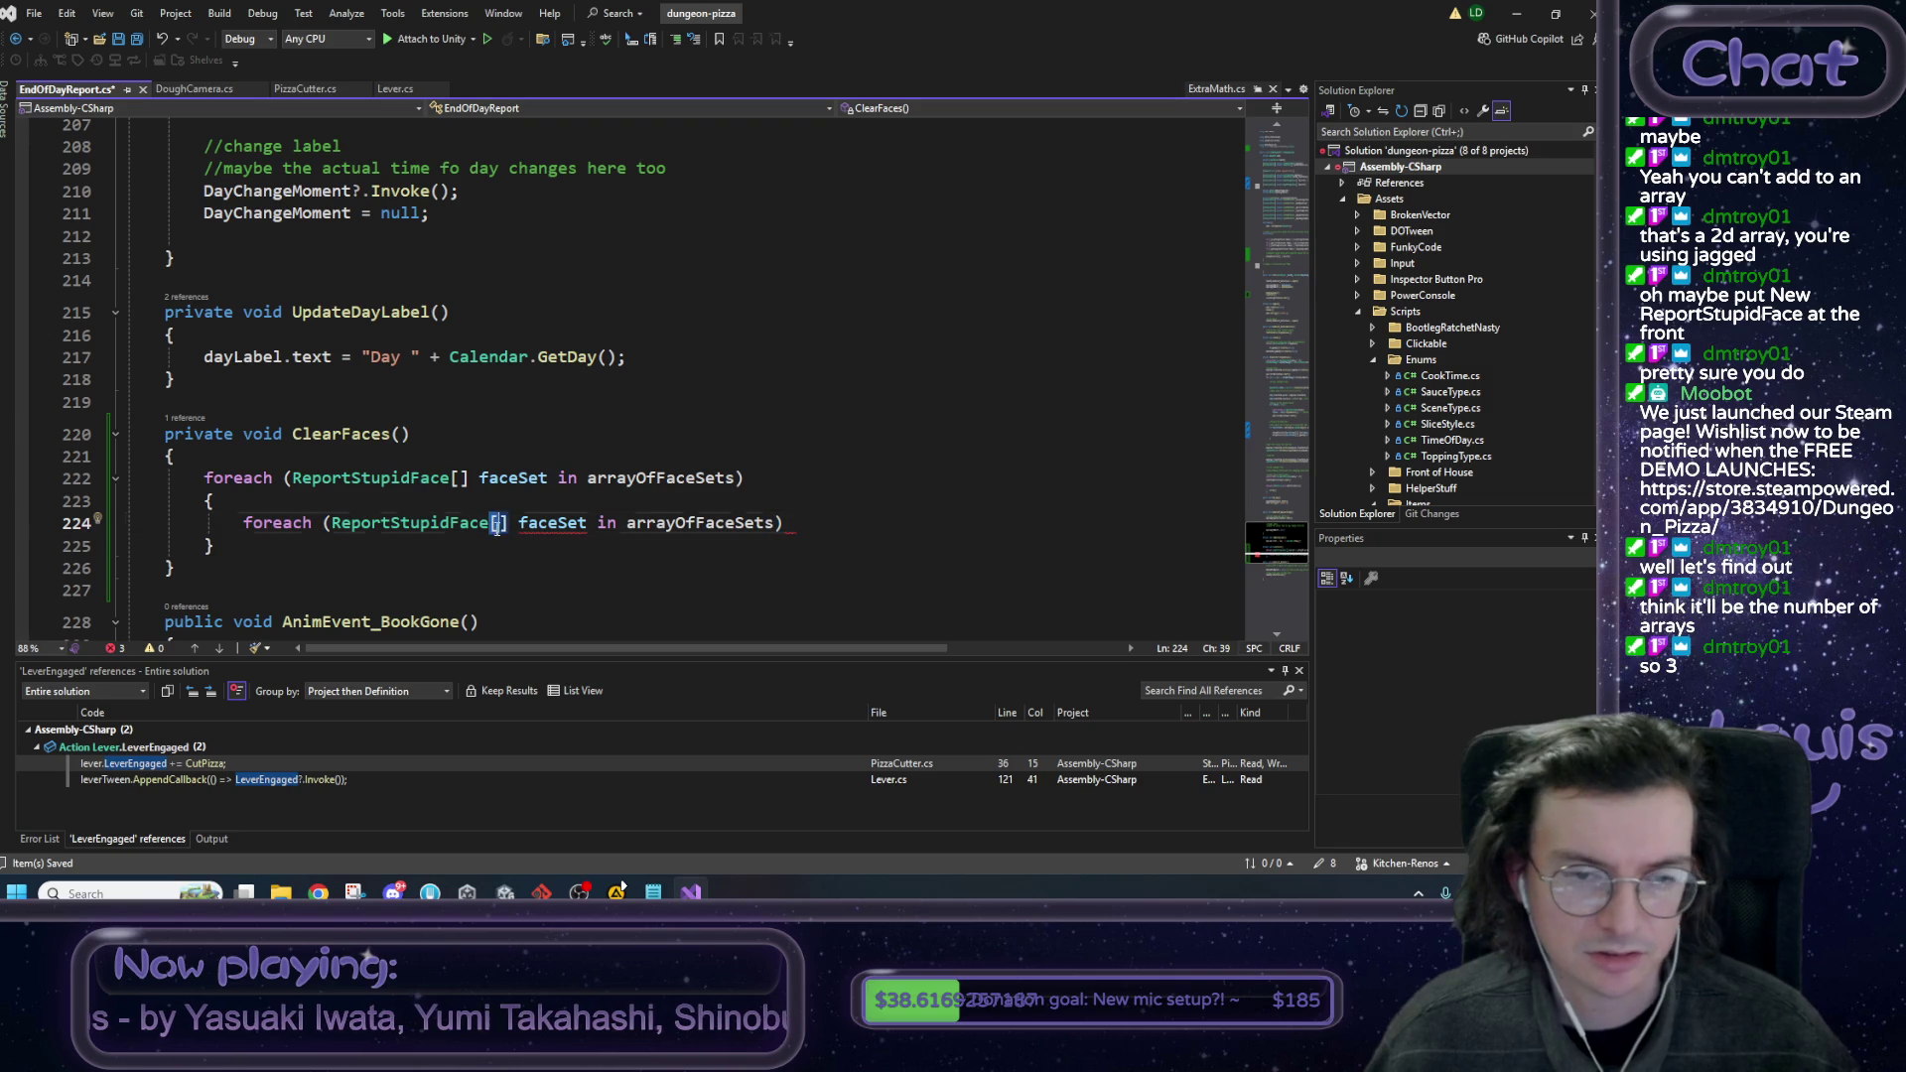
key(BackSpace)
key(Delete)
double_click(536, 523)
text(face)
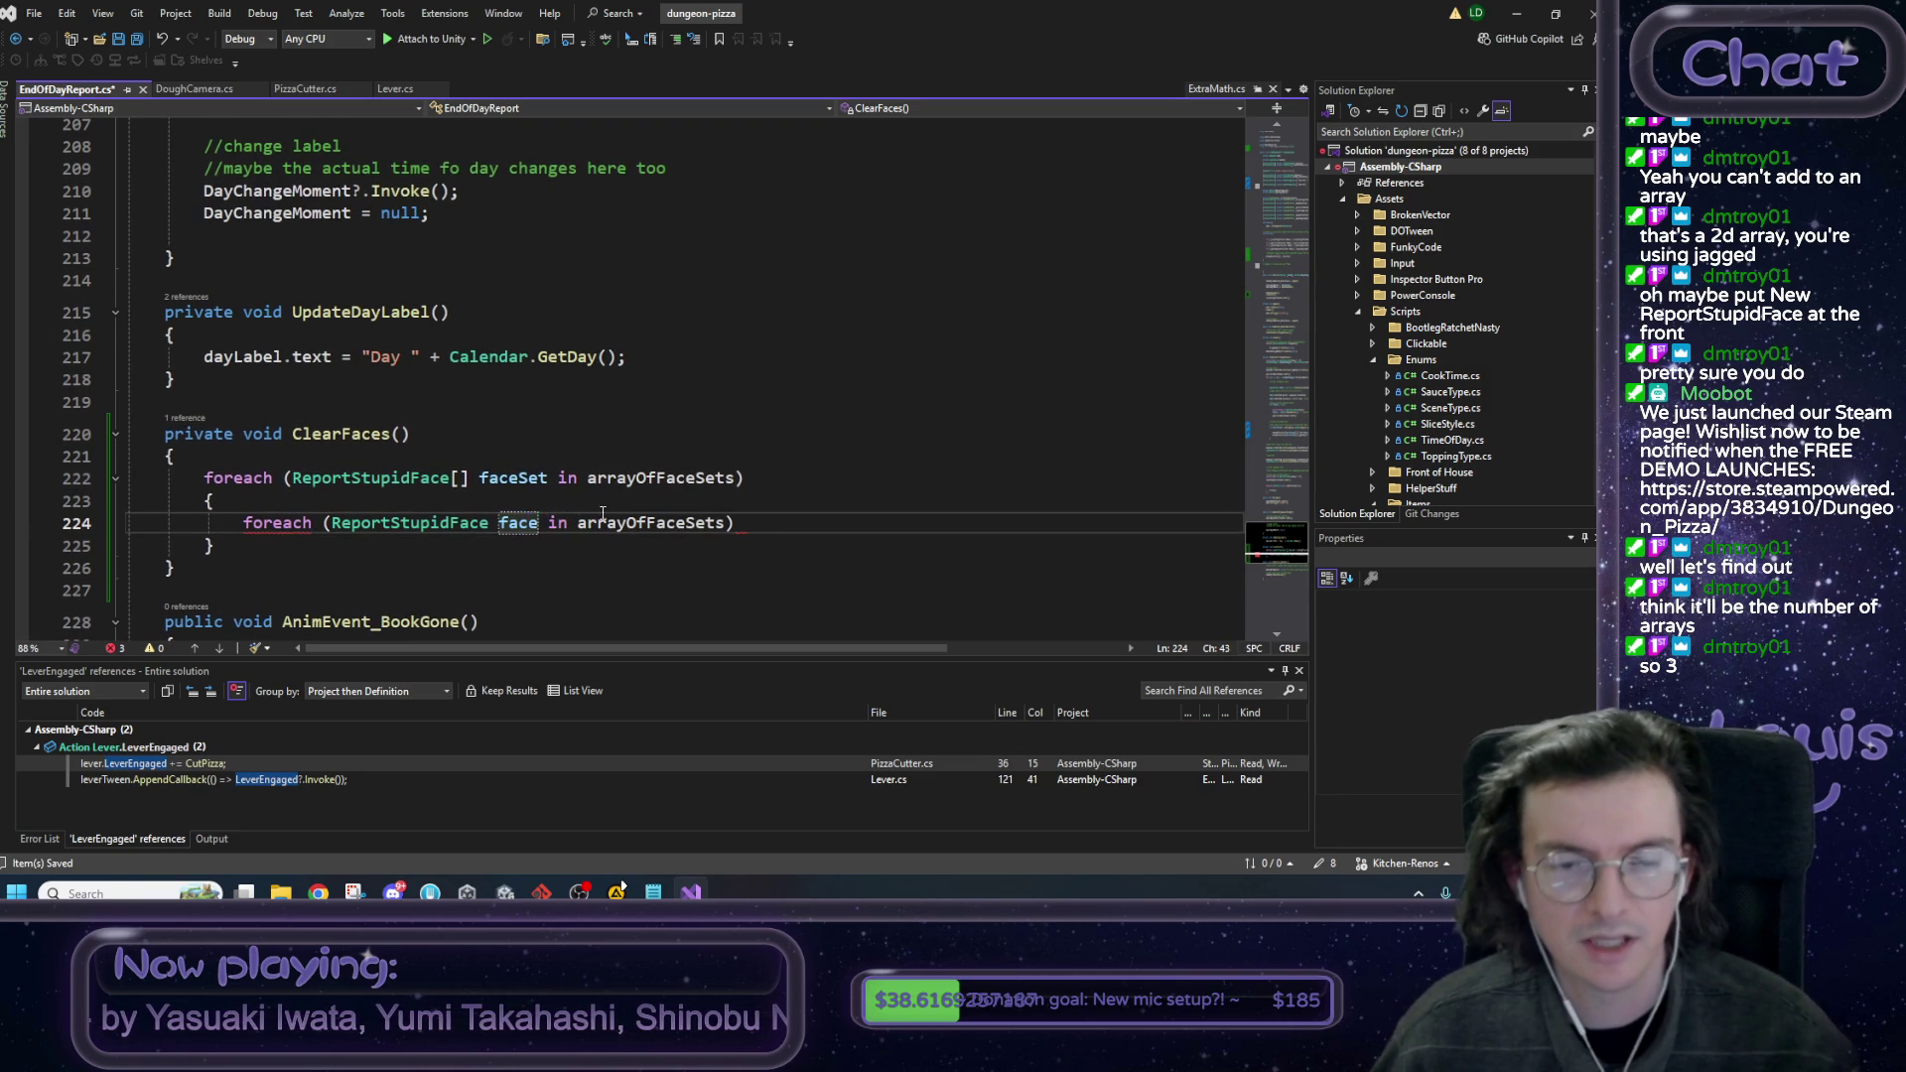
click(559, 500)
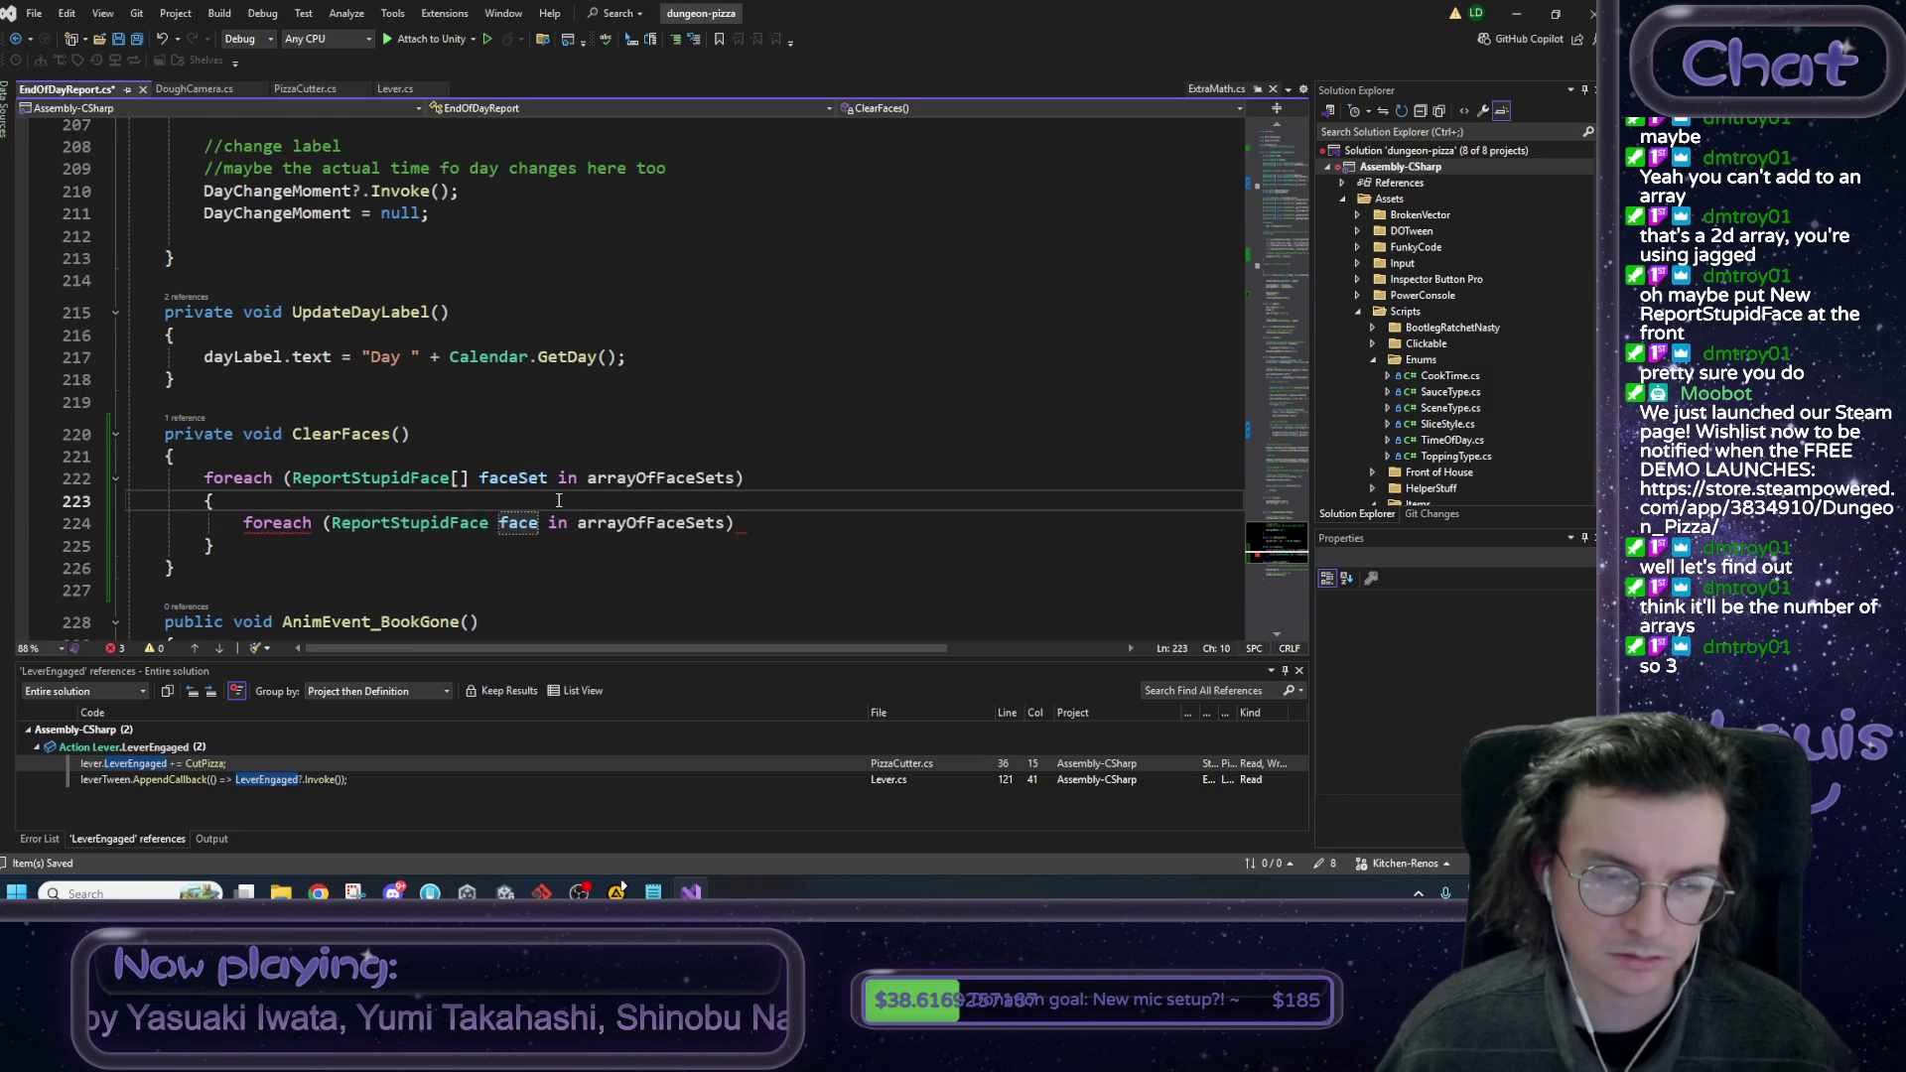
click(548, 477)
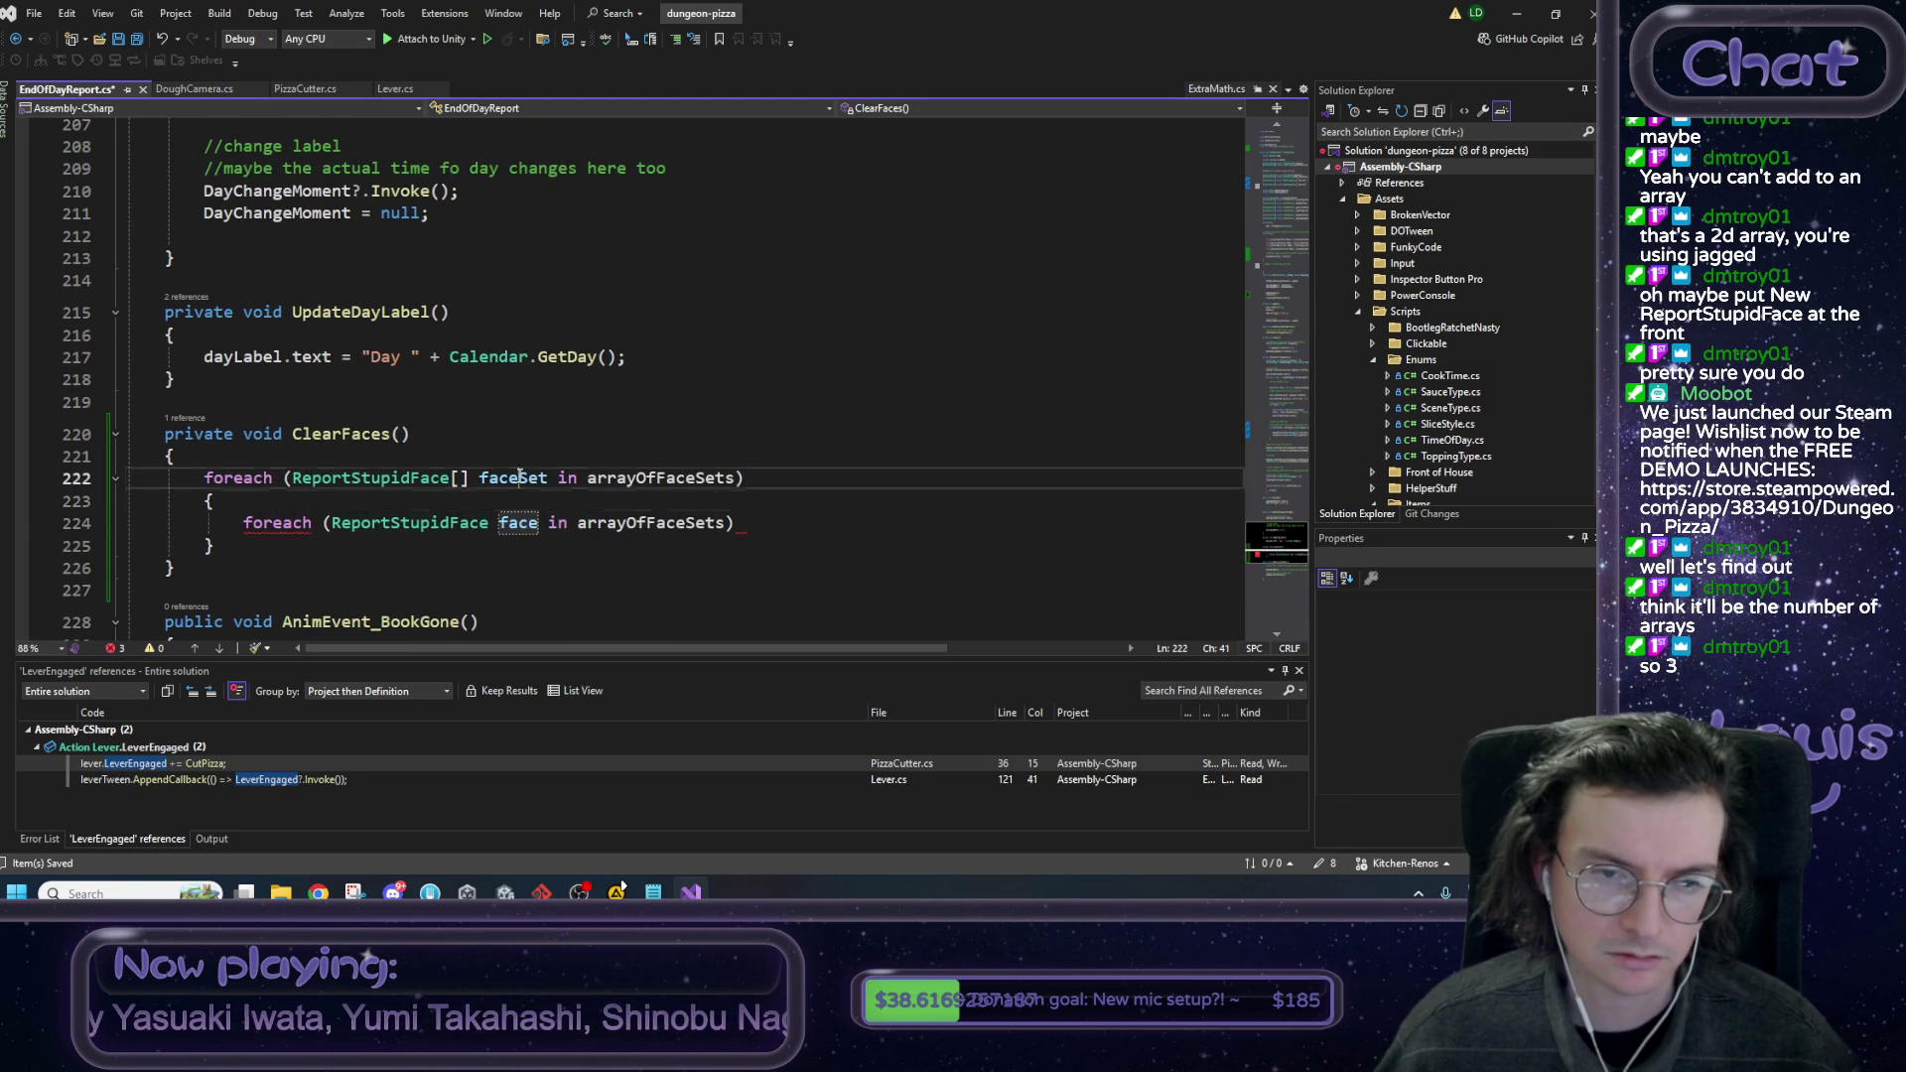
click(655, 523)
double_click(655, 523)
text(faceSet)
click(688, 522)
key(Return)
text({)
key(Return)
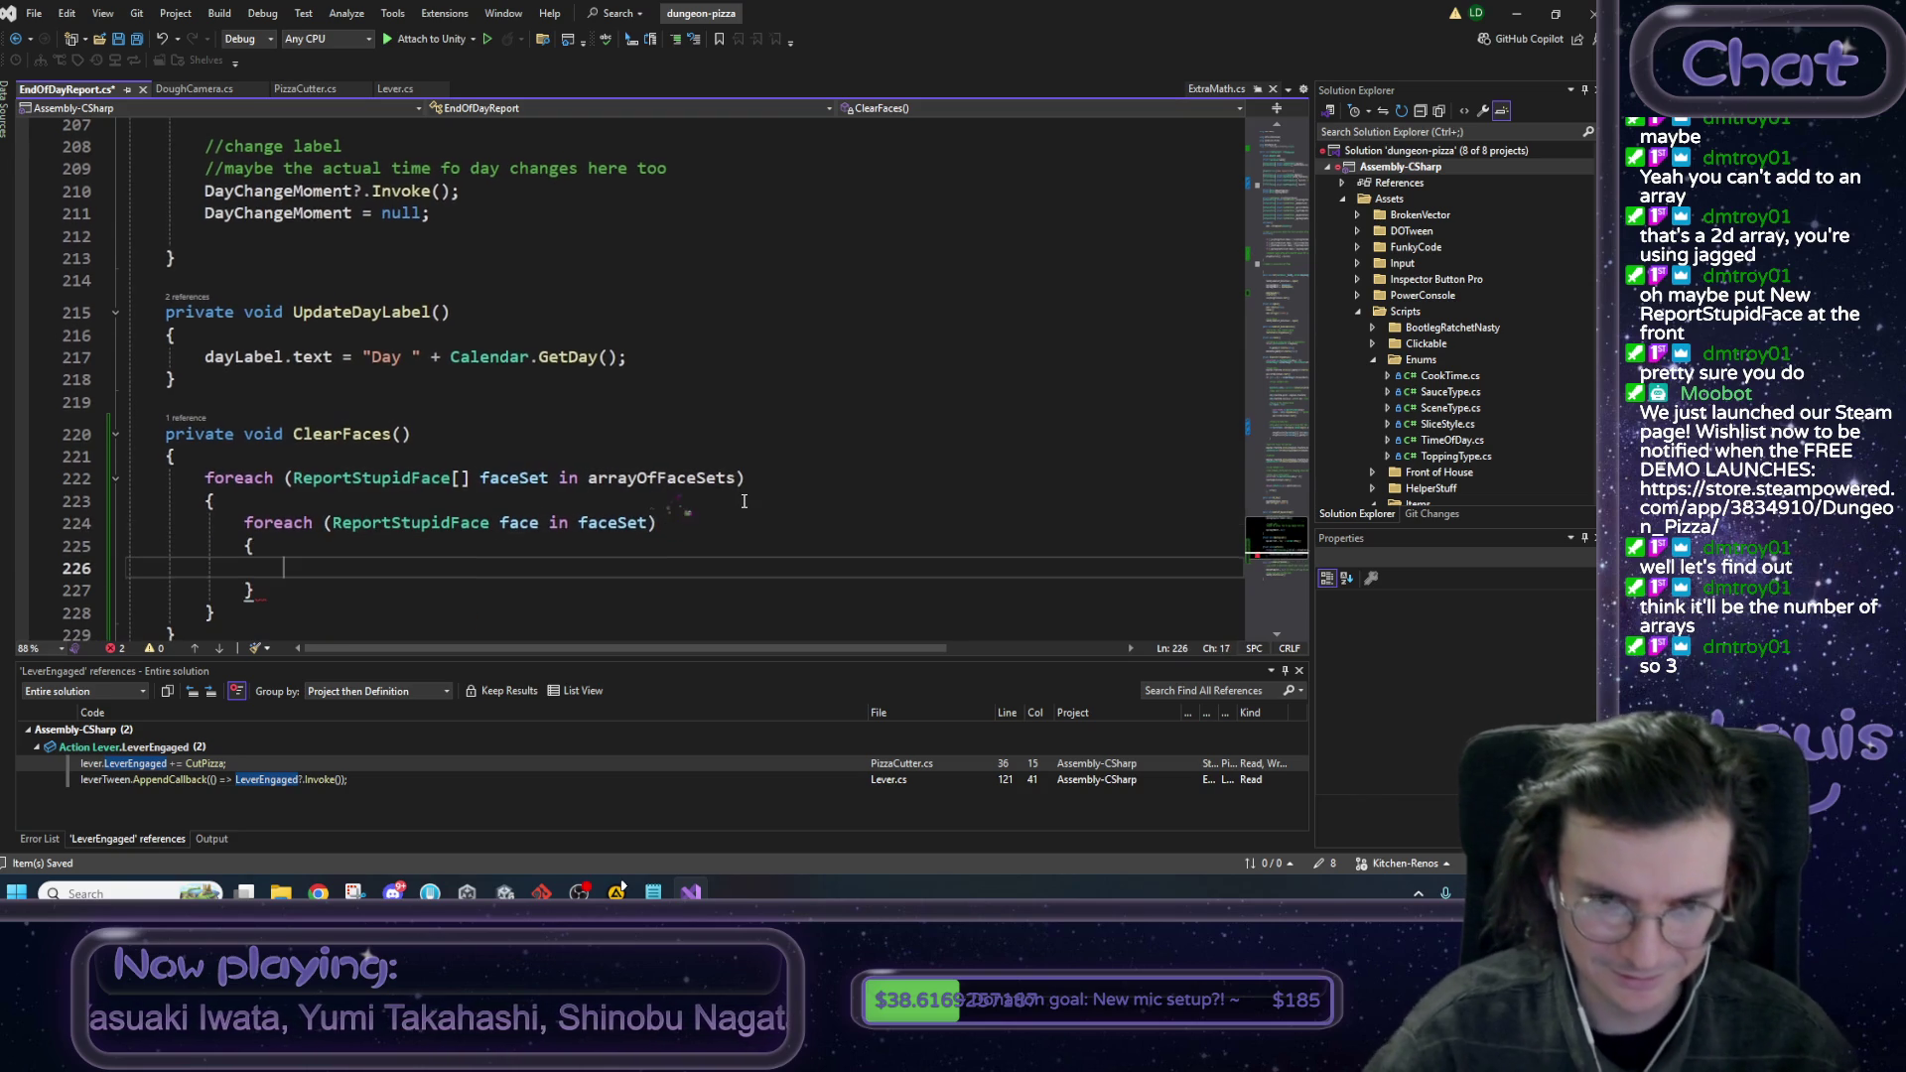
Begin a call on face in the inner loop body and select the ReportStupidFace type name.
double_click(520, 524)
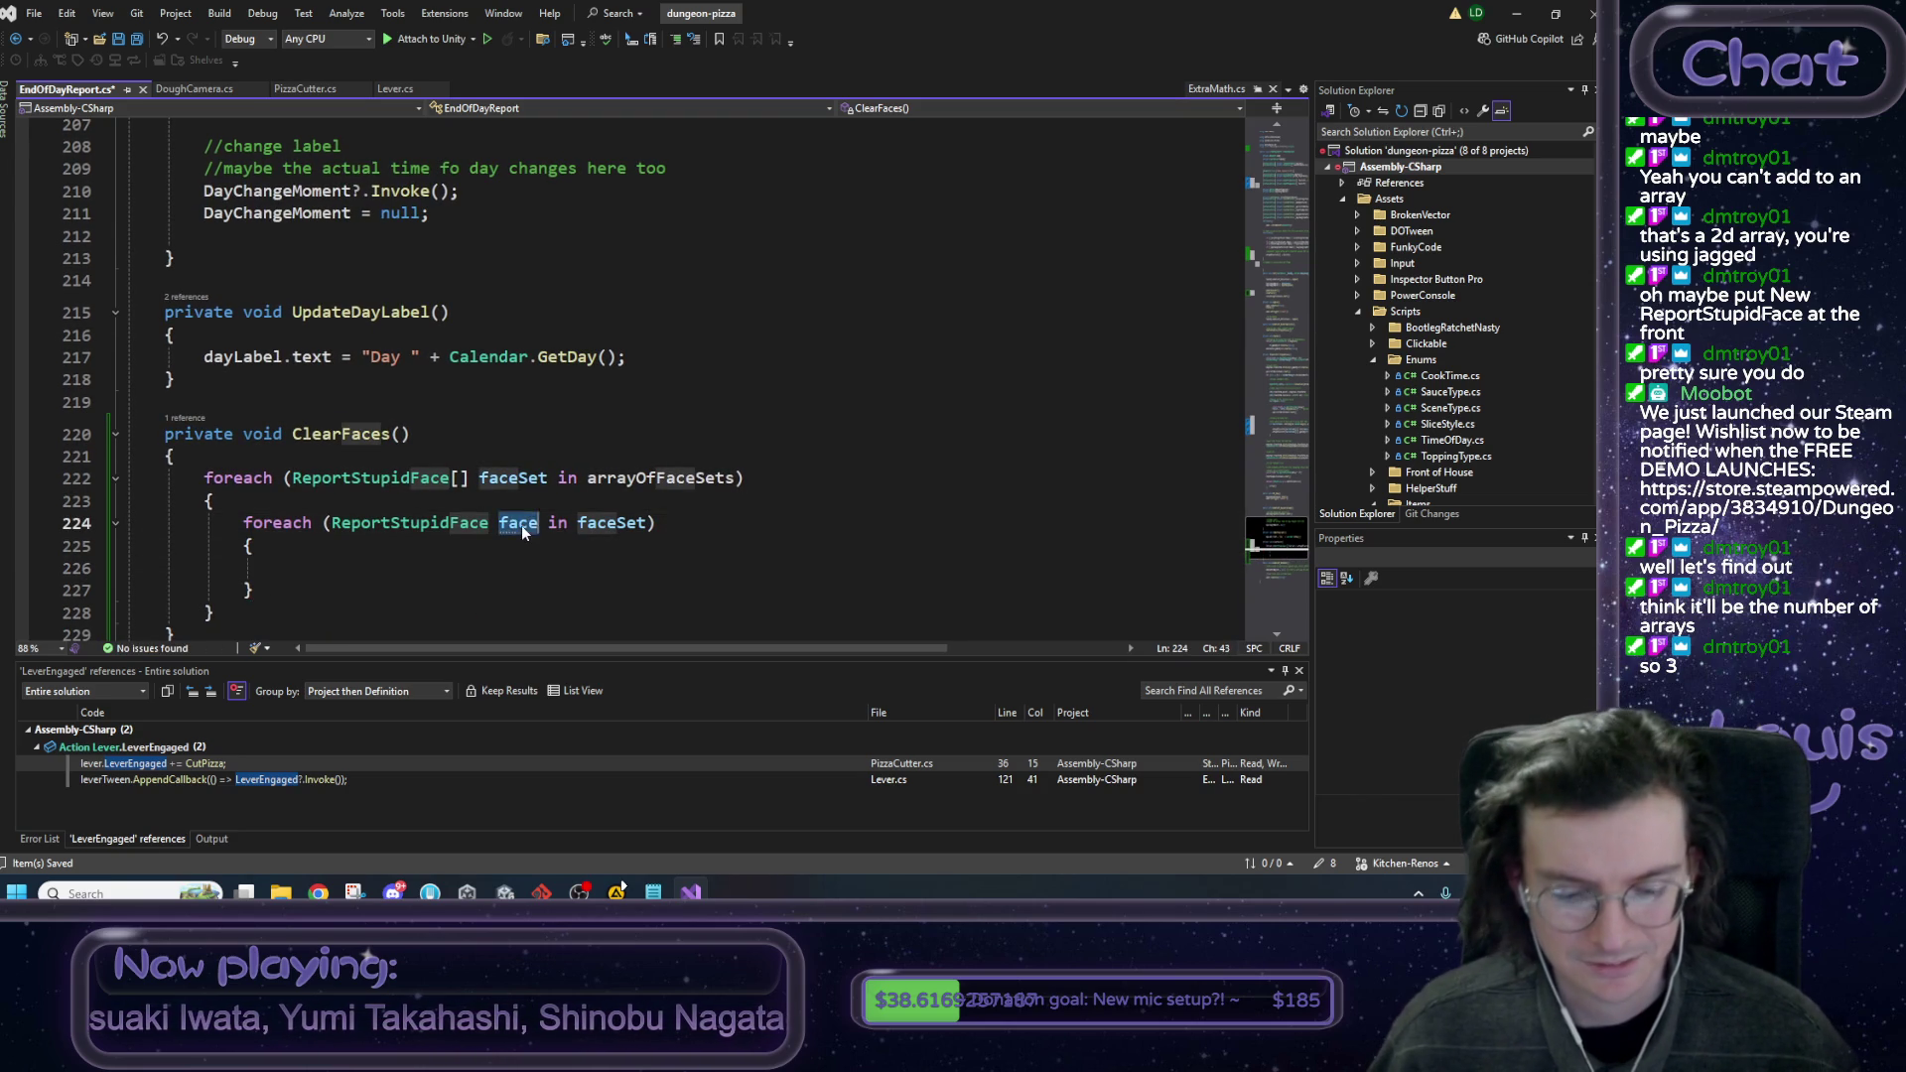
click(436, 570)
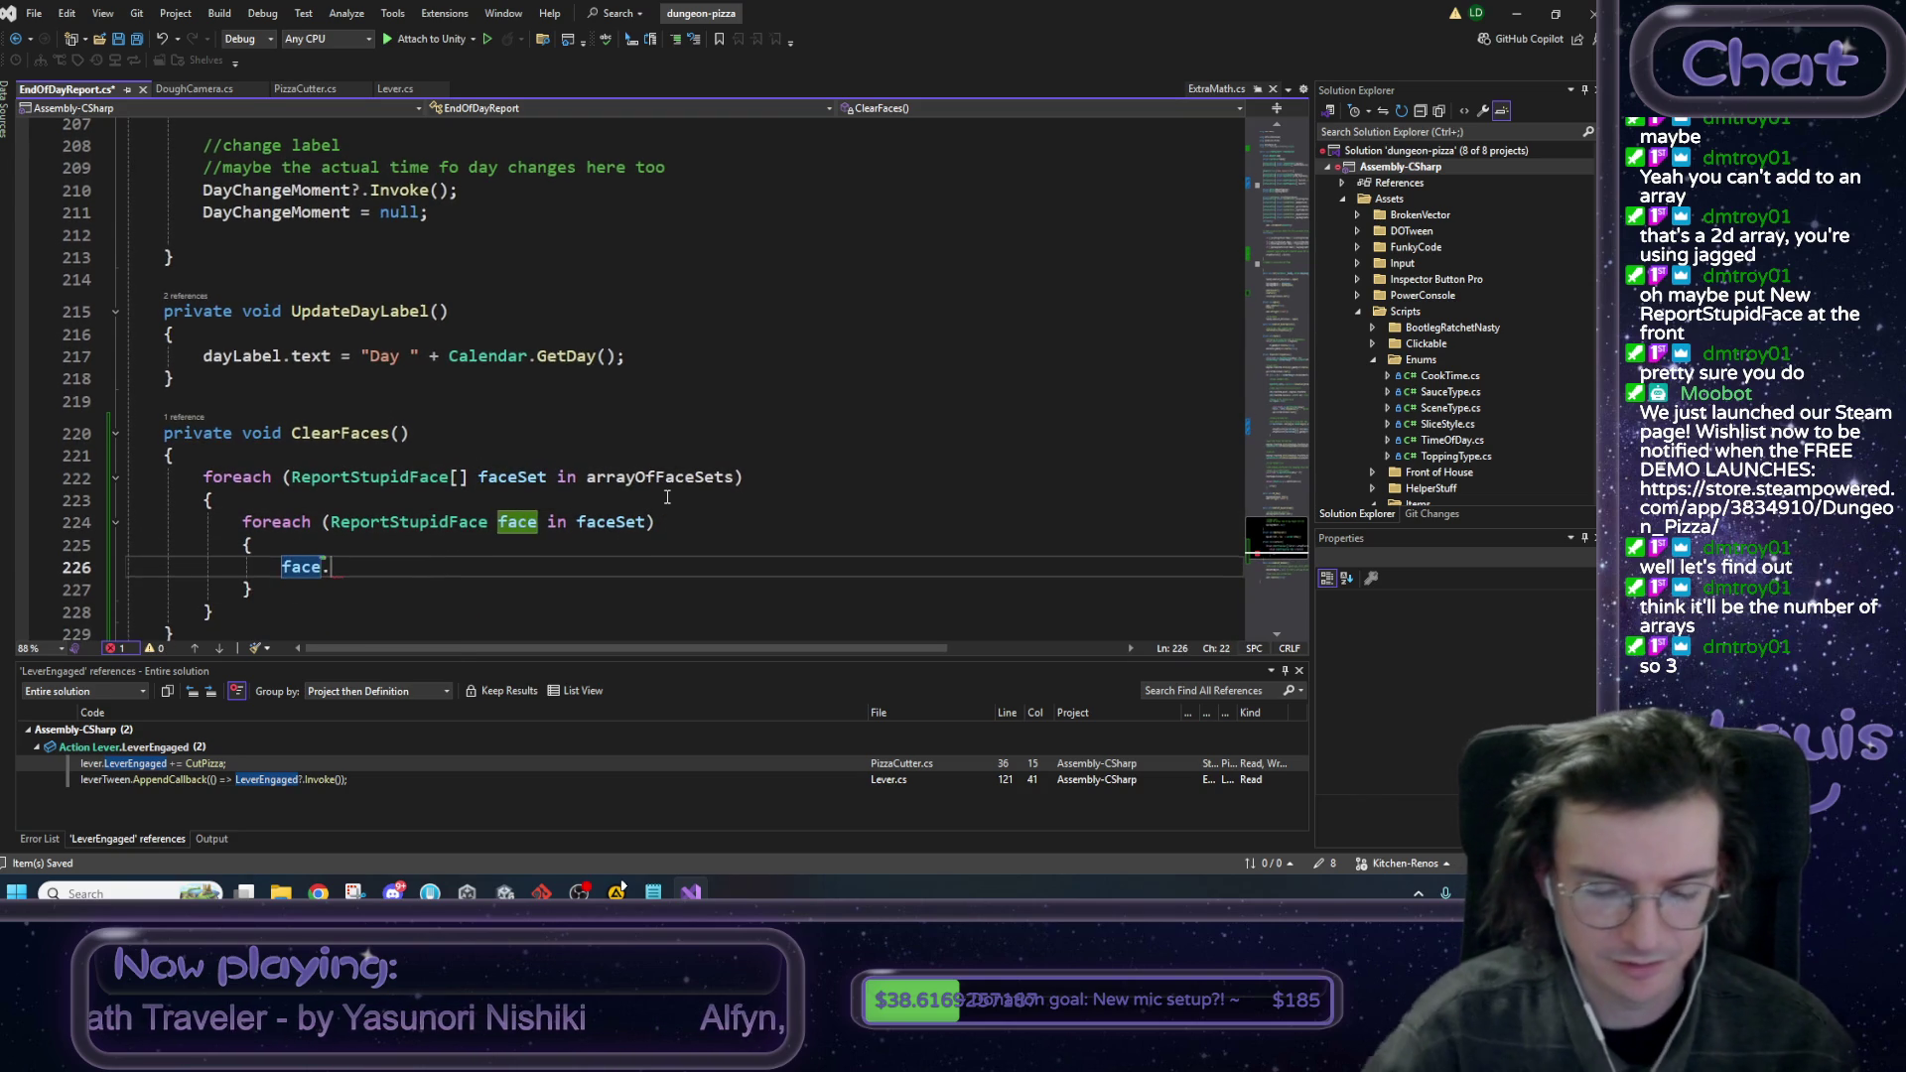
text(.Clear)
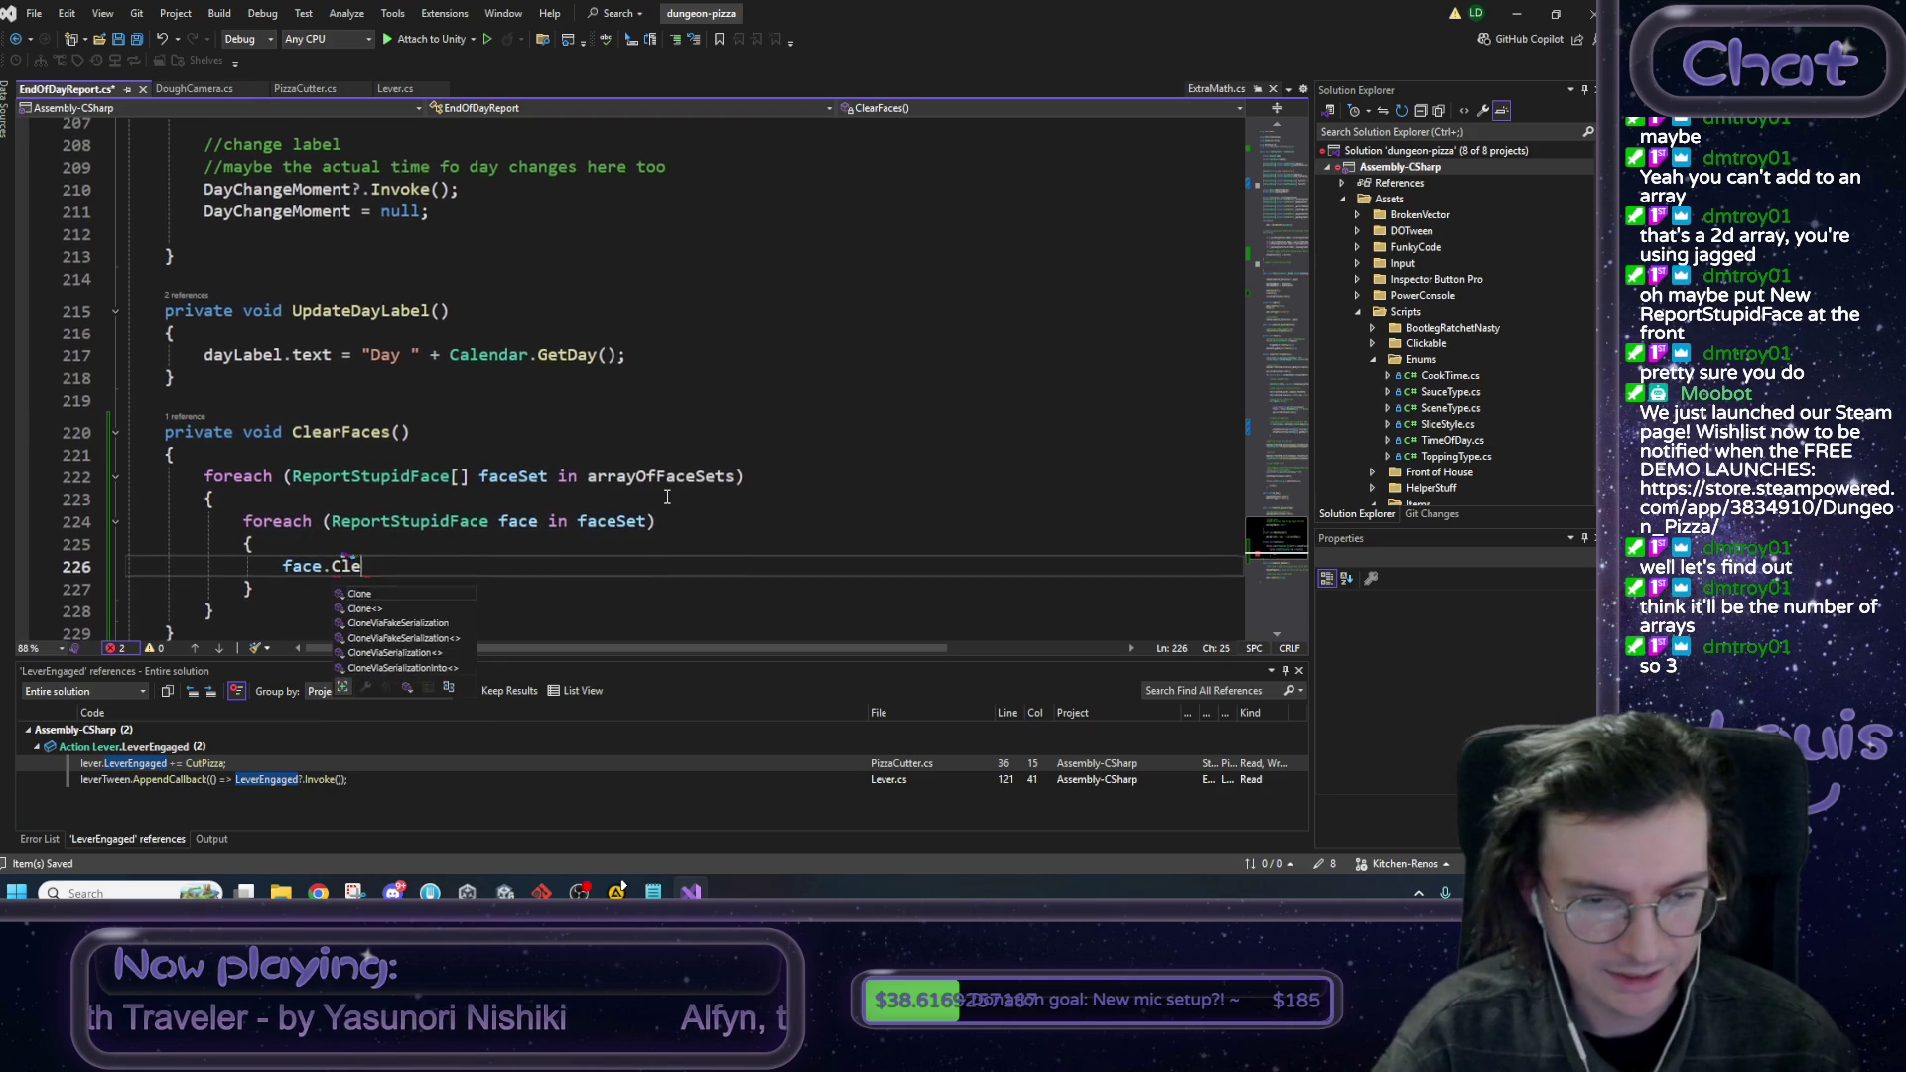
key(BackSpace)
key(BackSpace)
key(BackSpace)
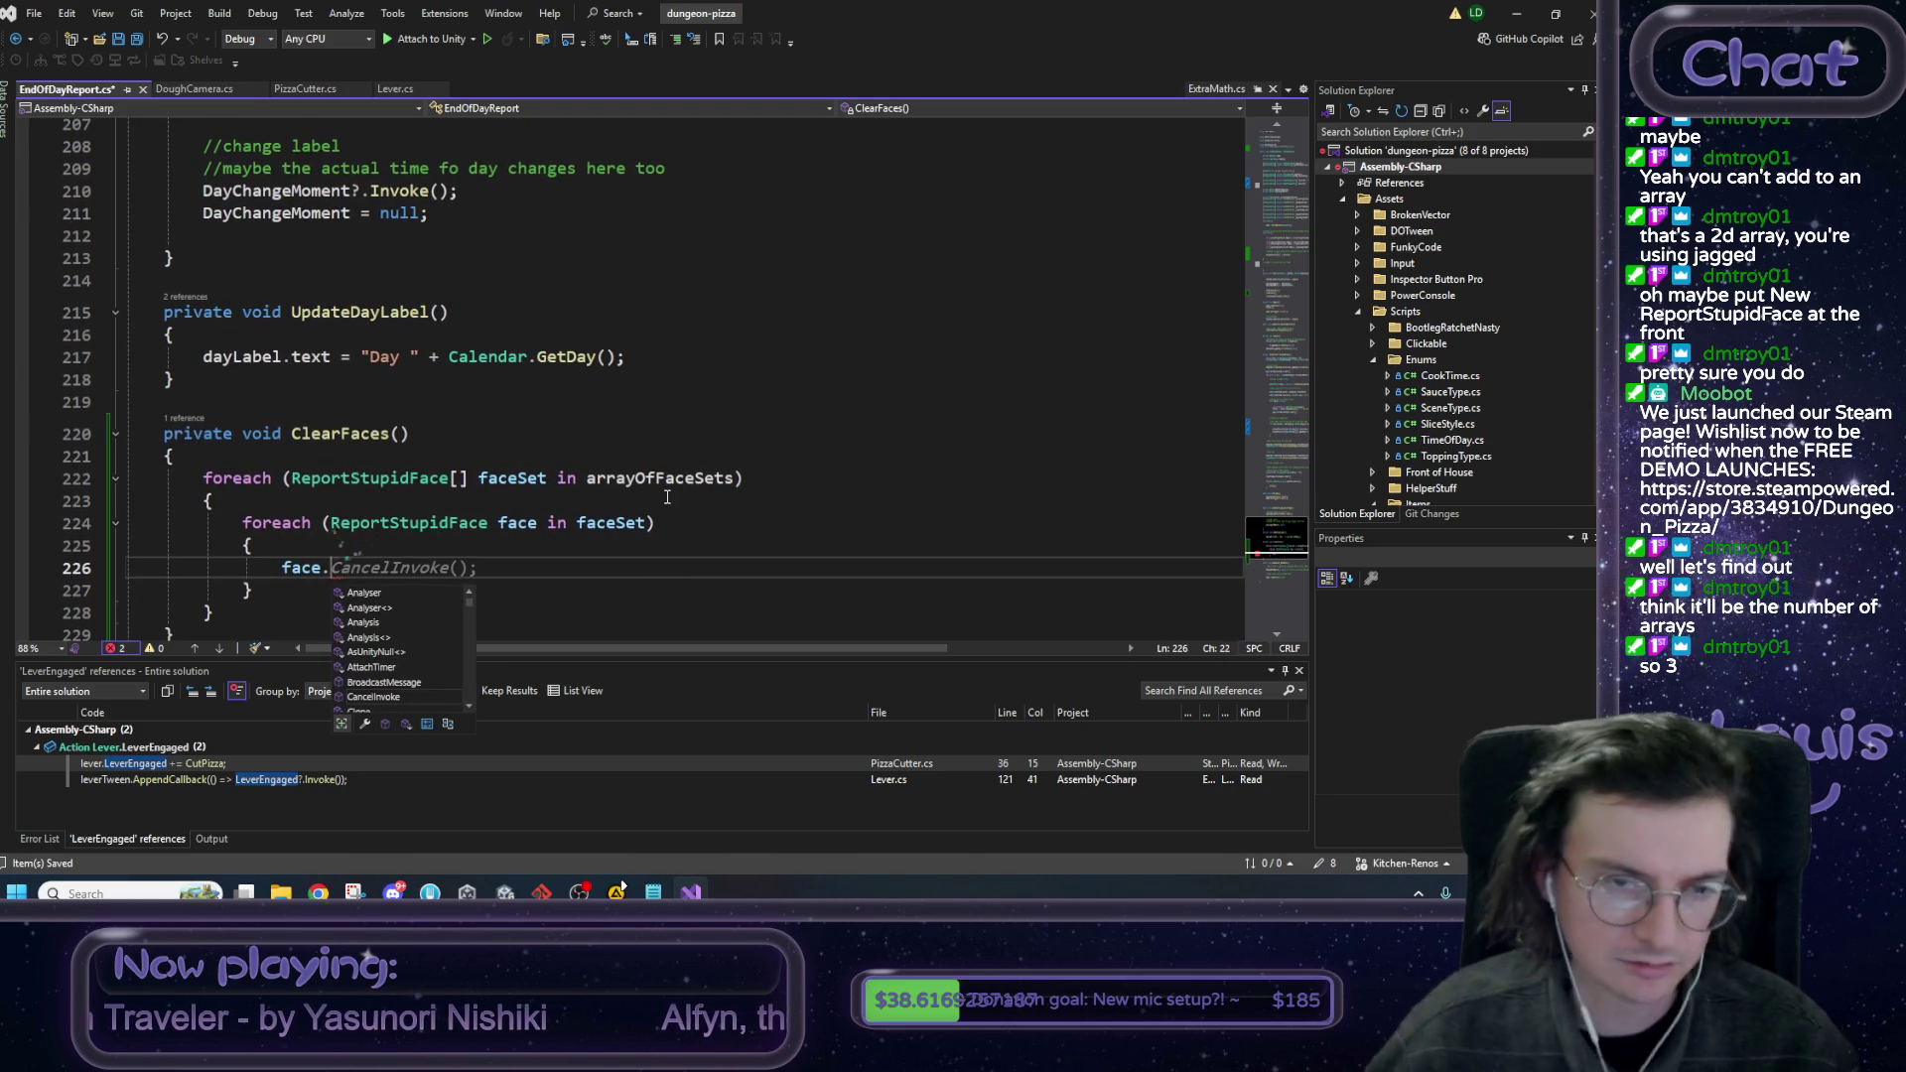
double_click(390, 480)
Go to the ReportStupidFace class definition and find the end of ResetJostle().
key(F12)
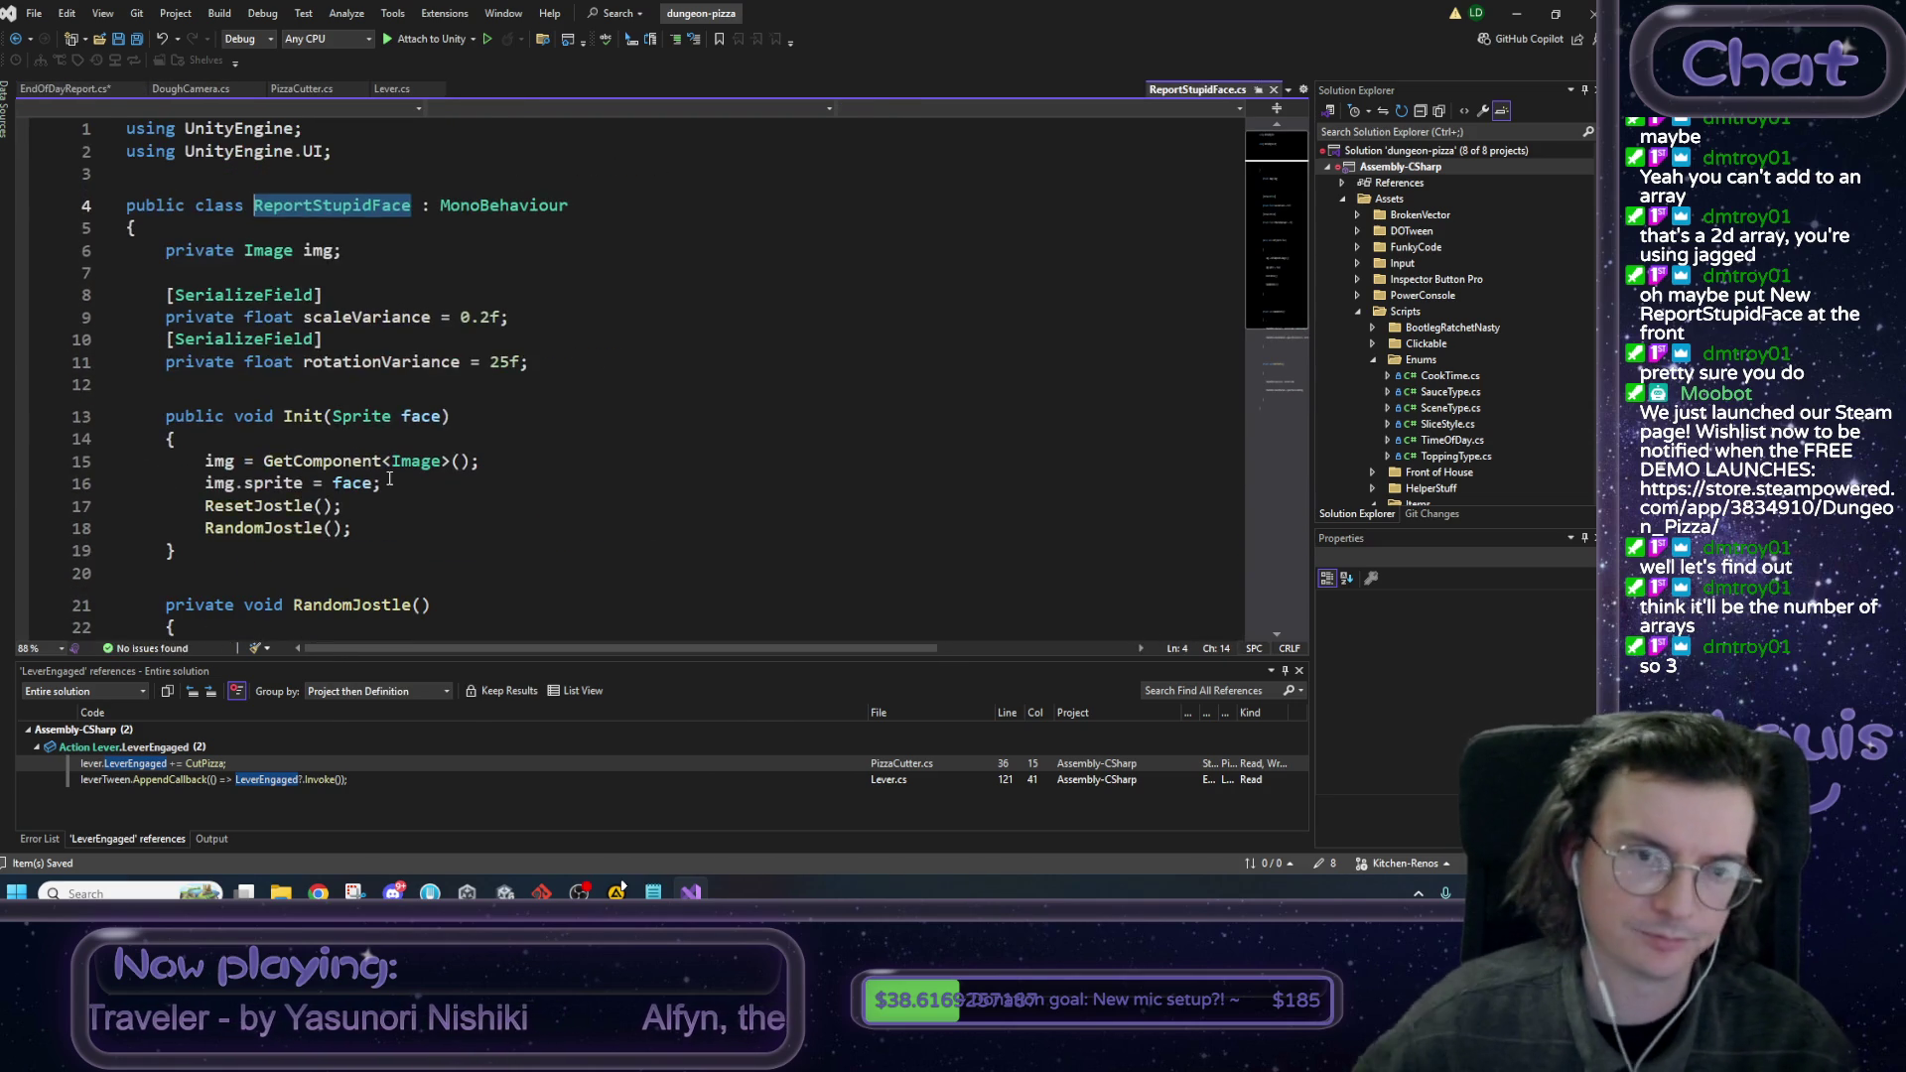
scroll(397, 463, down, 3)
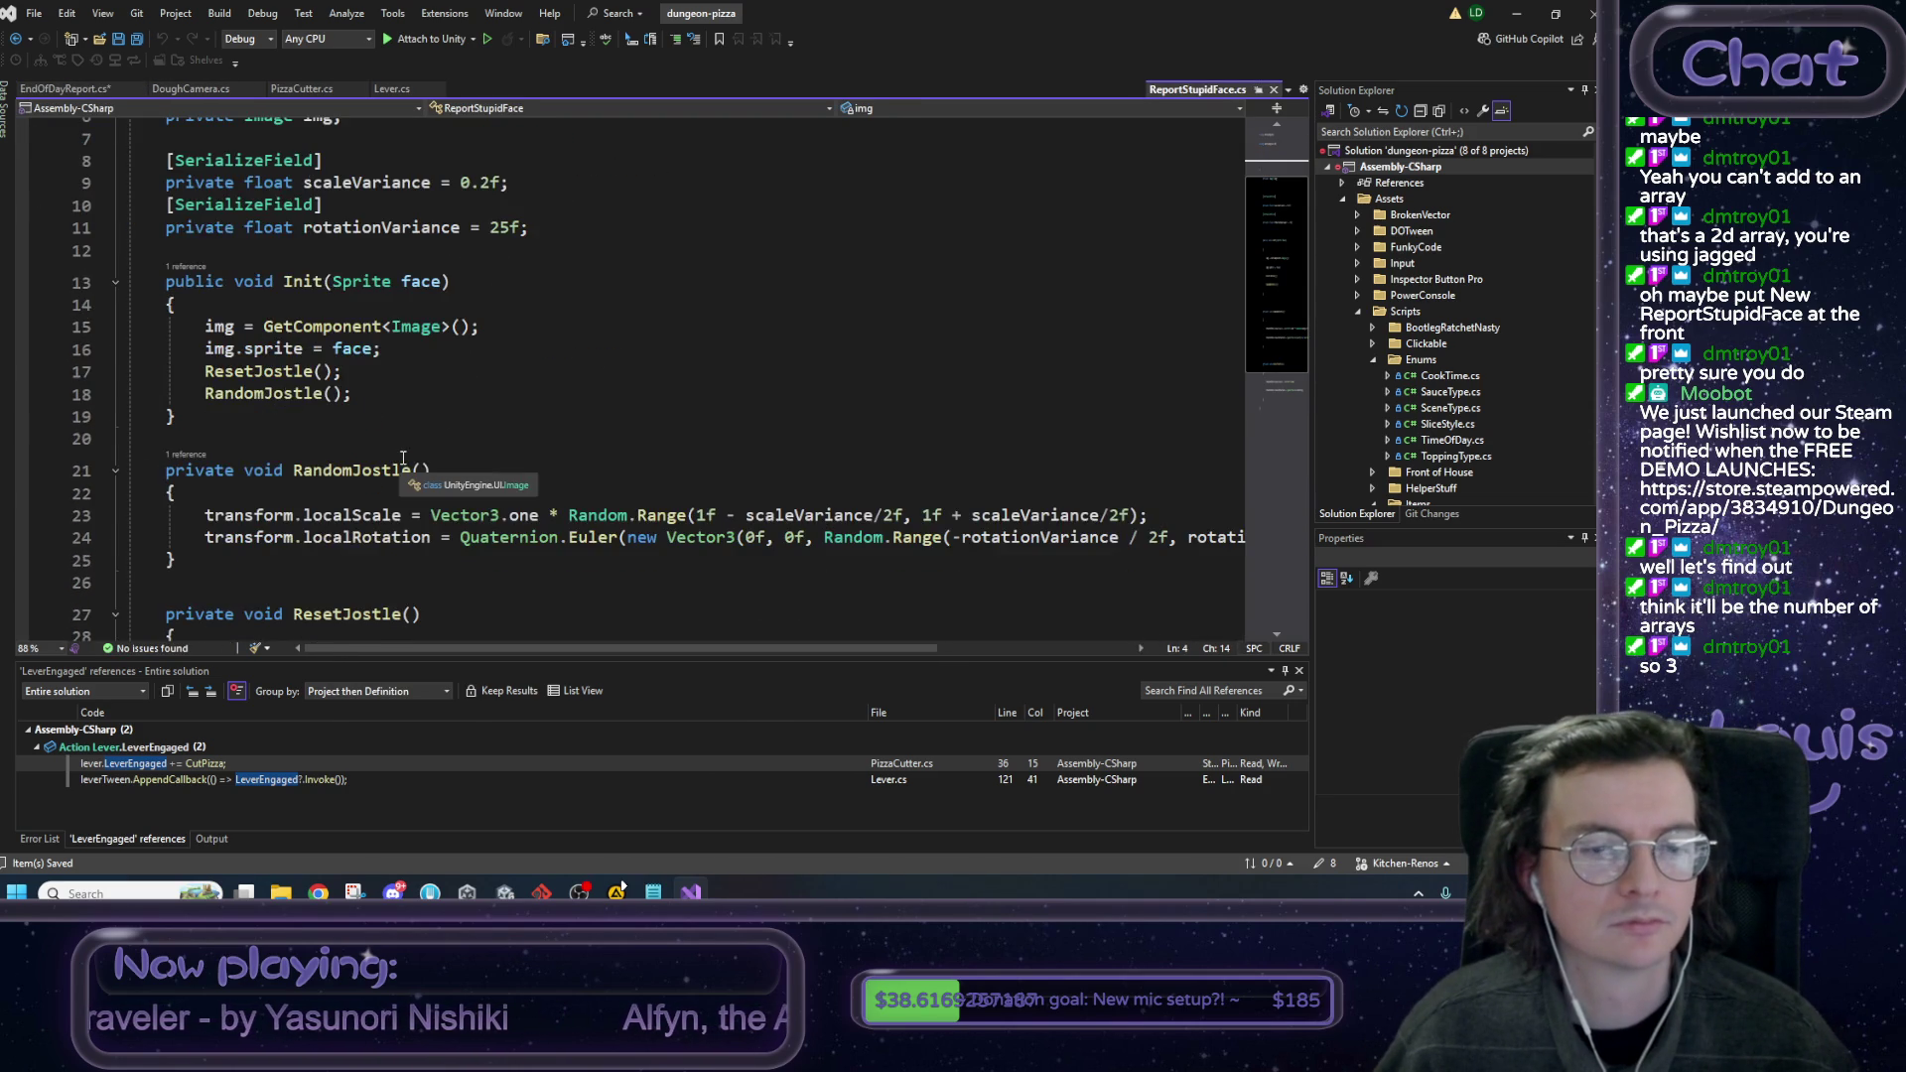
scroll(407, 458, down, 2)
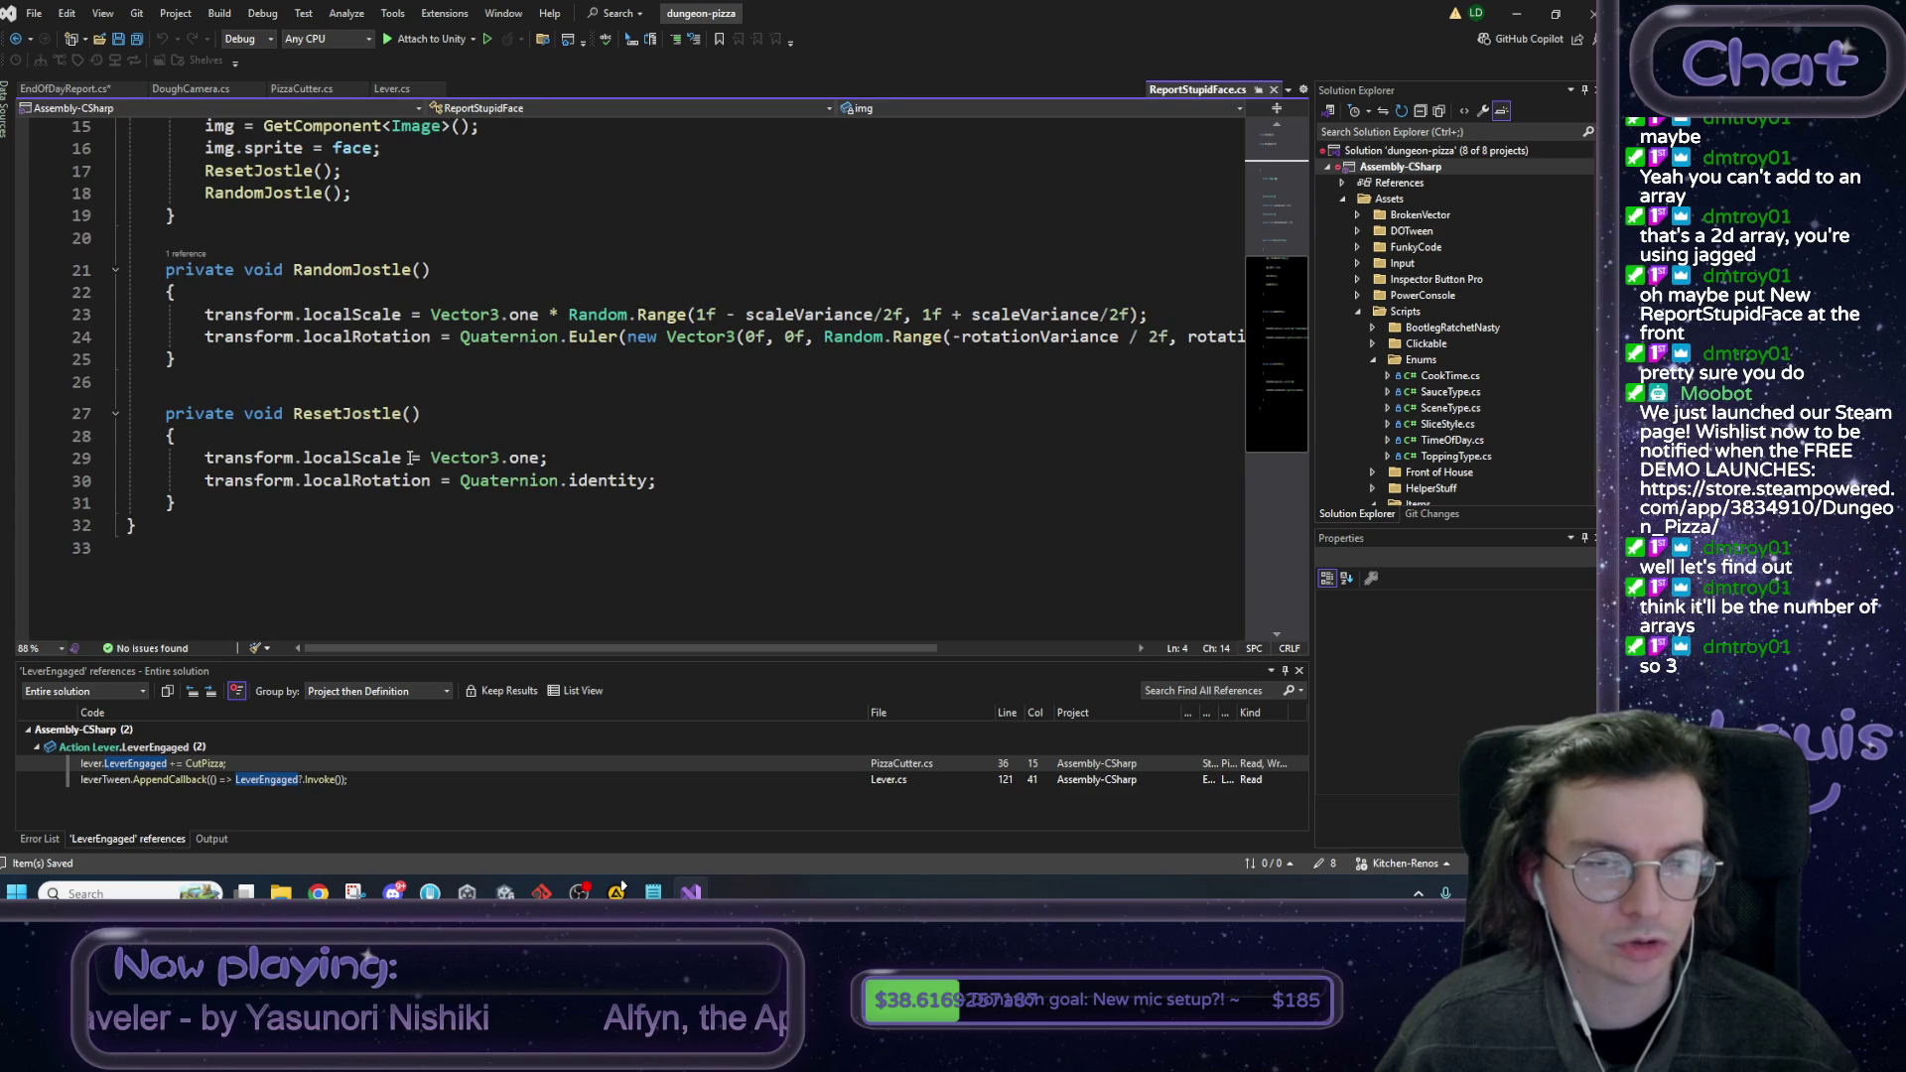
drag(179, 503, 169, 263)
click(469, 273)
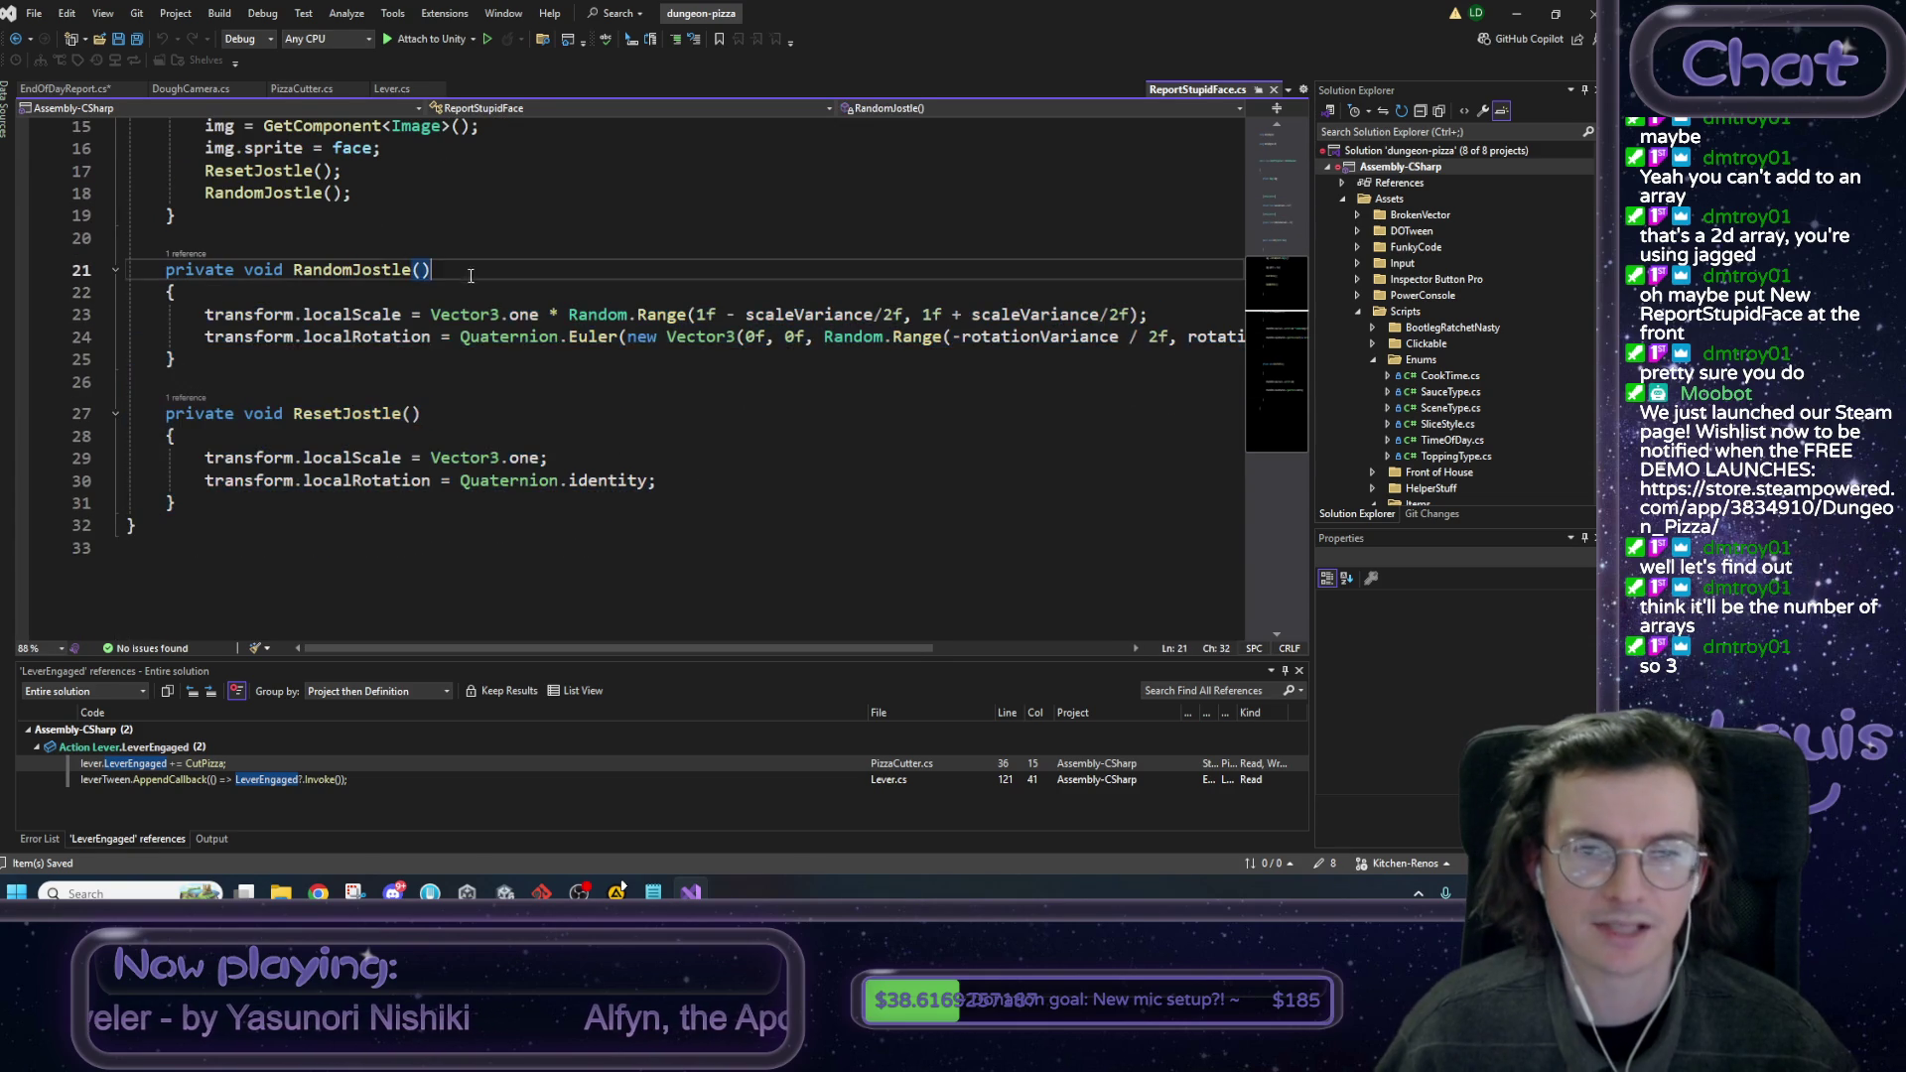
scroll(489, 390, up, 3)
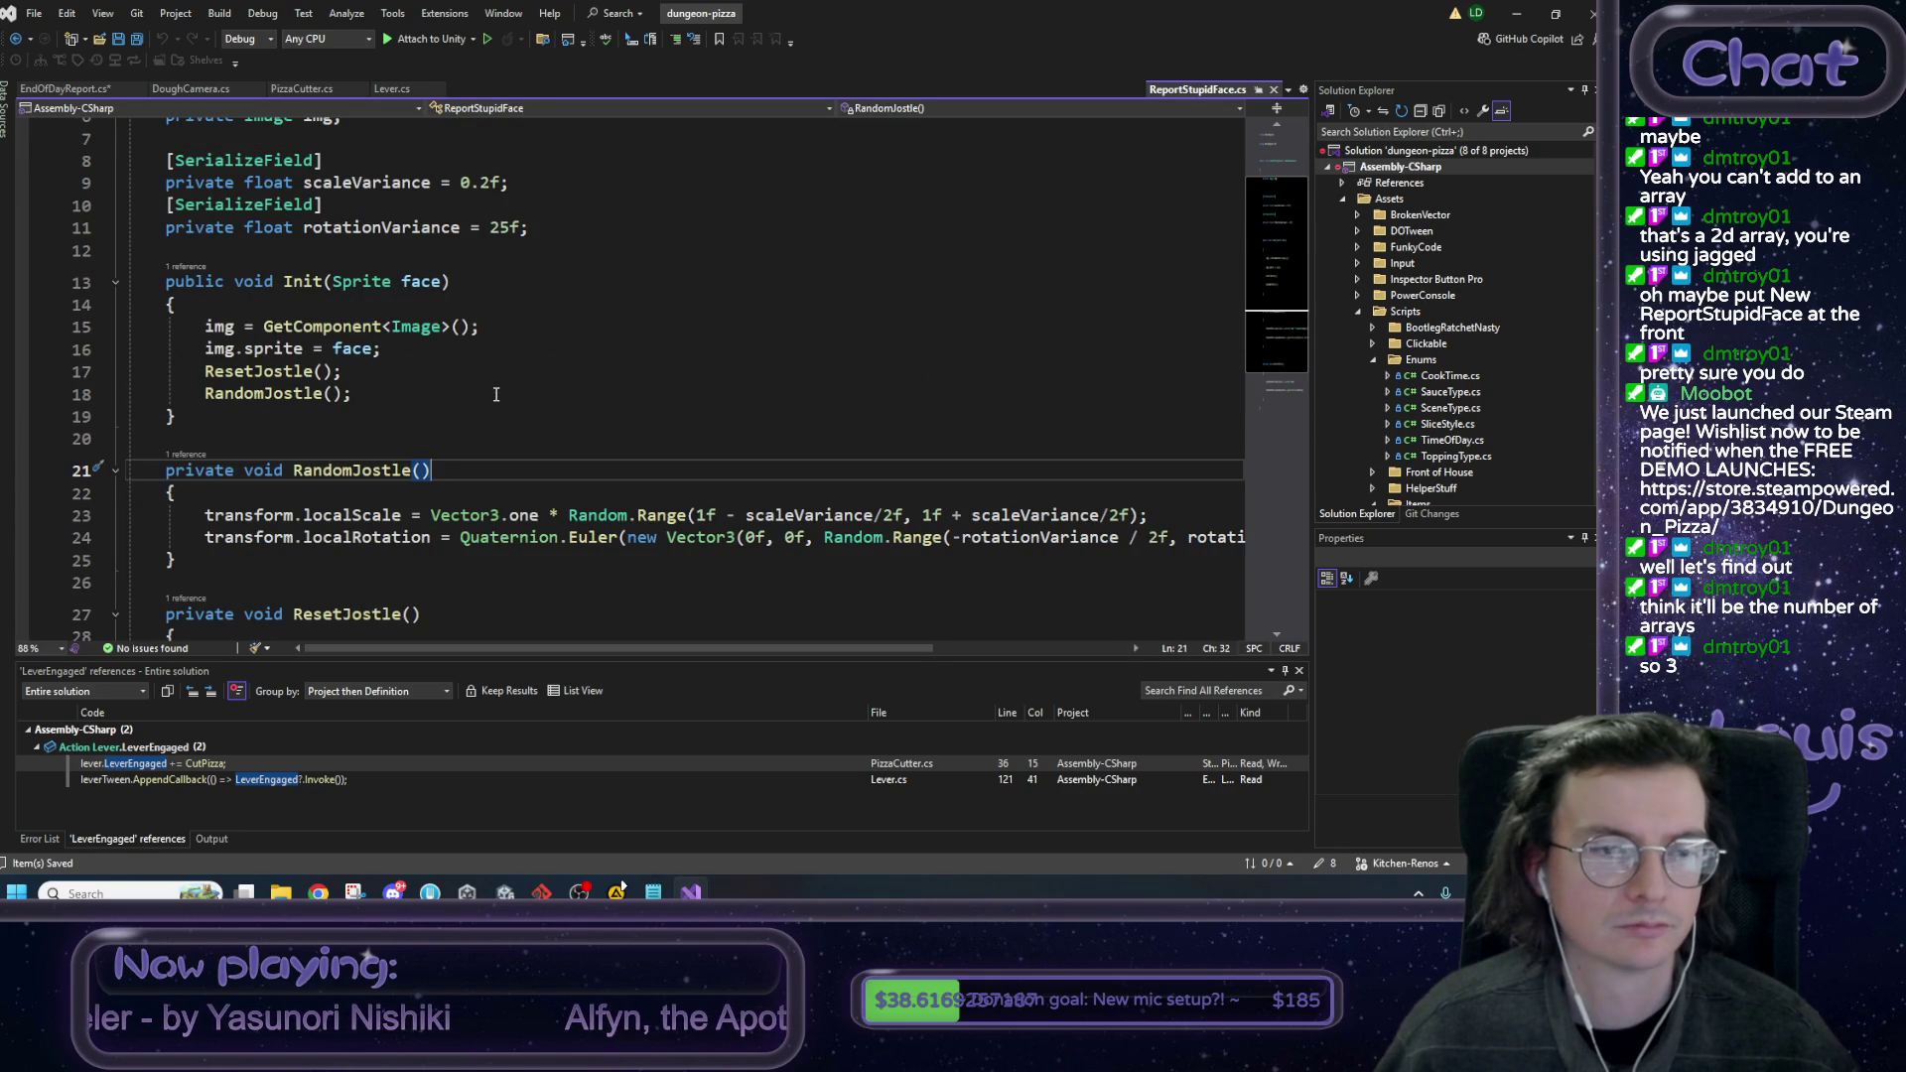
scroll(498, 389, down, 3)
scroll(491, 388, up, 2)
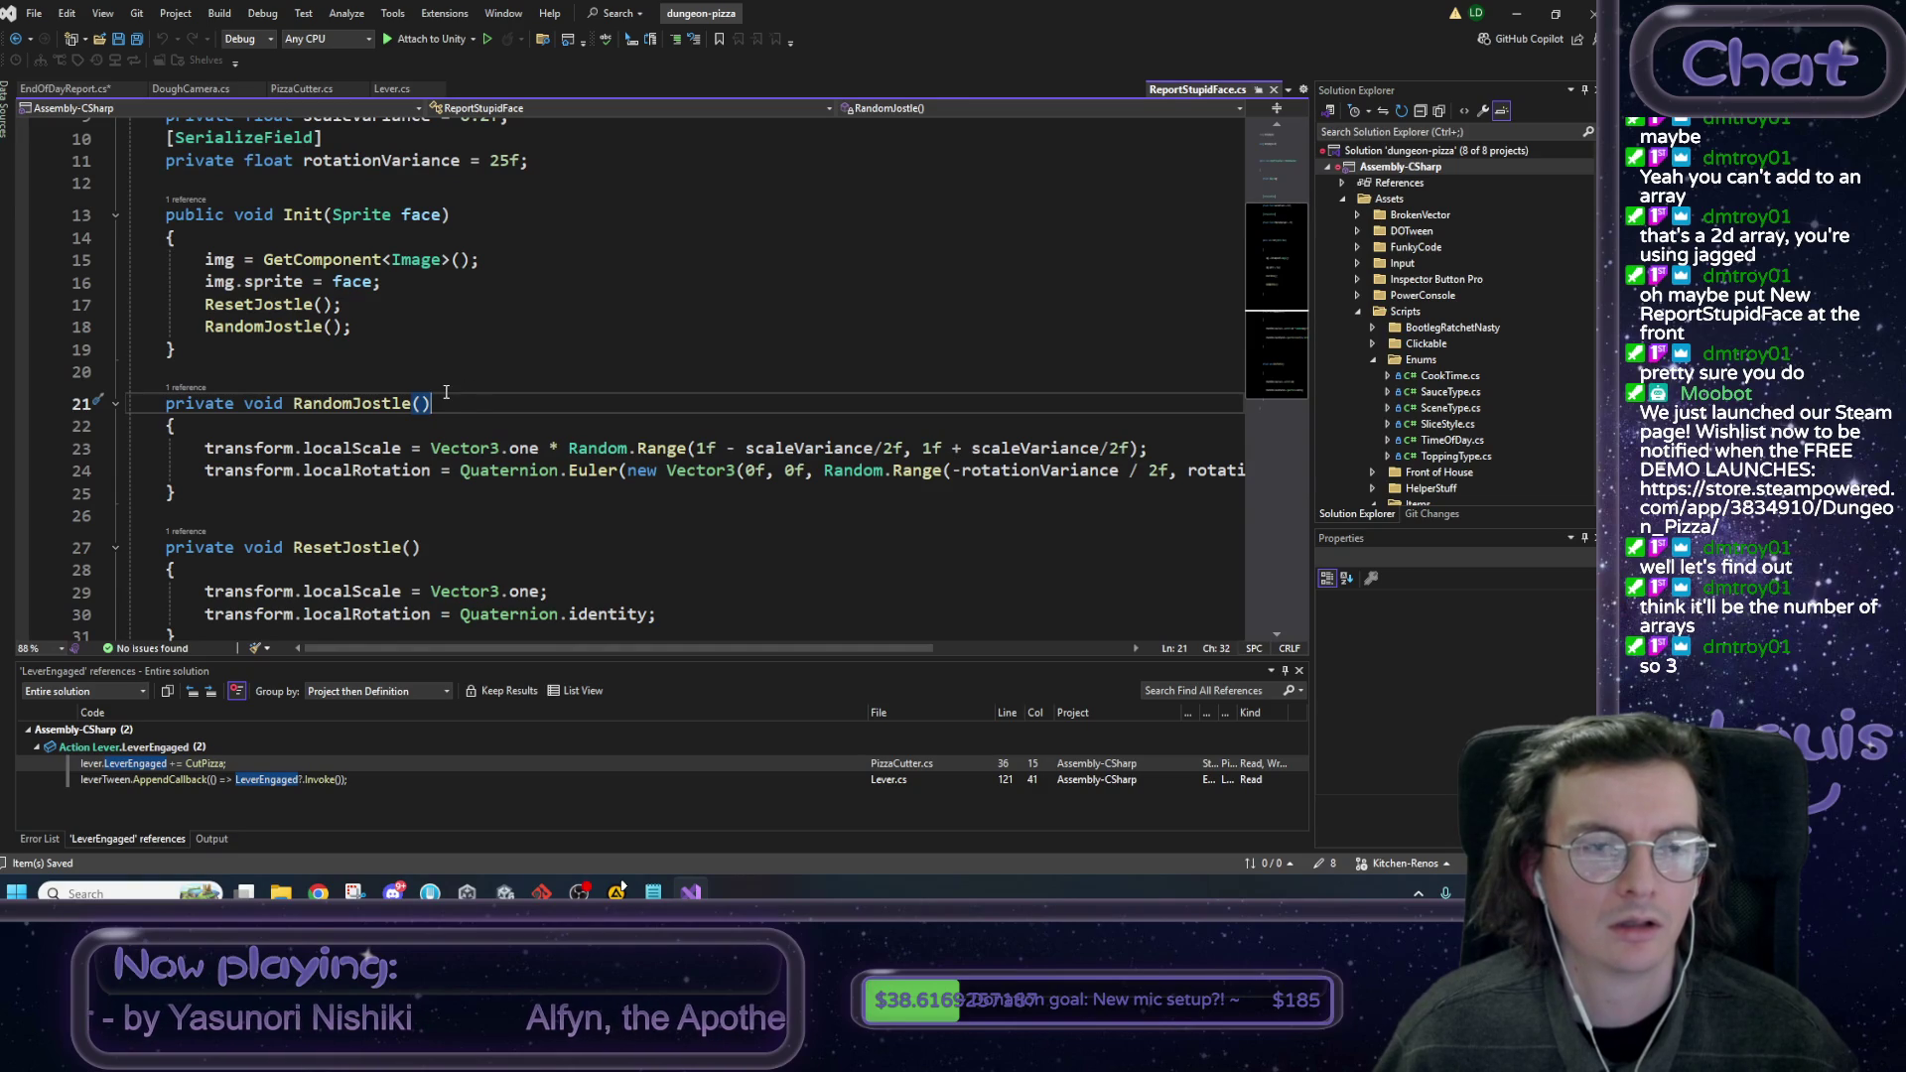
scroll(456, 395, down, 2)
Add an empty public void Clear() method after ResetJostle().
click(203, 507)
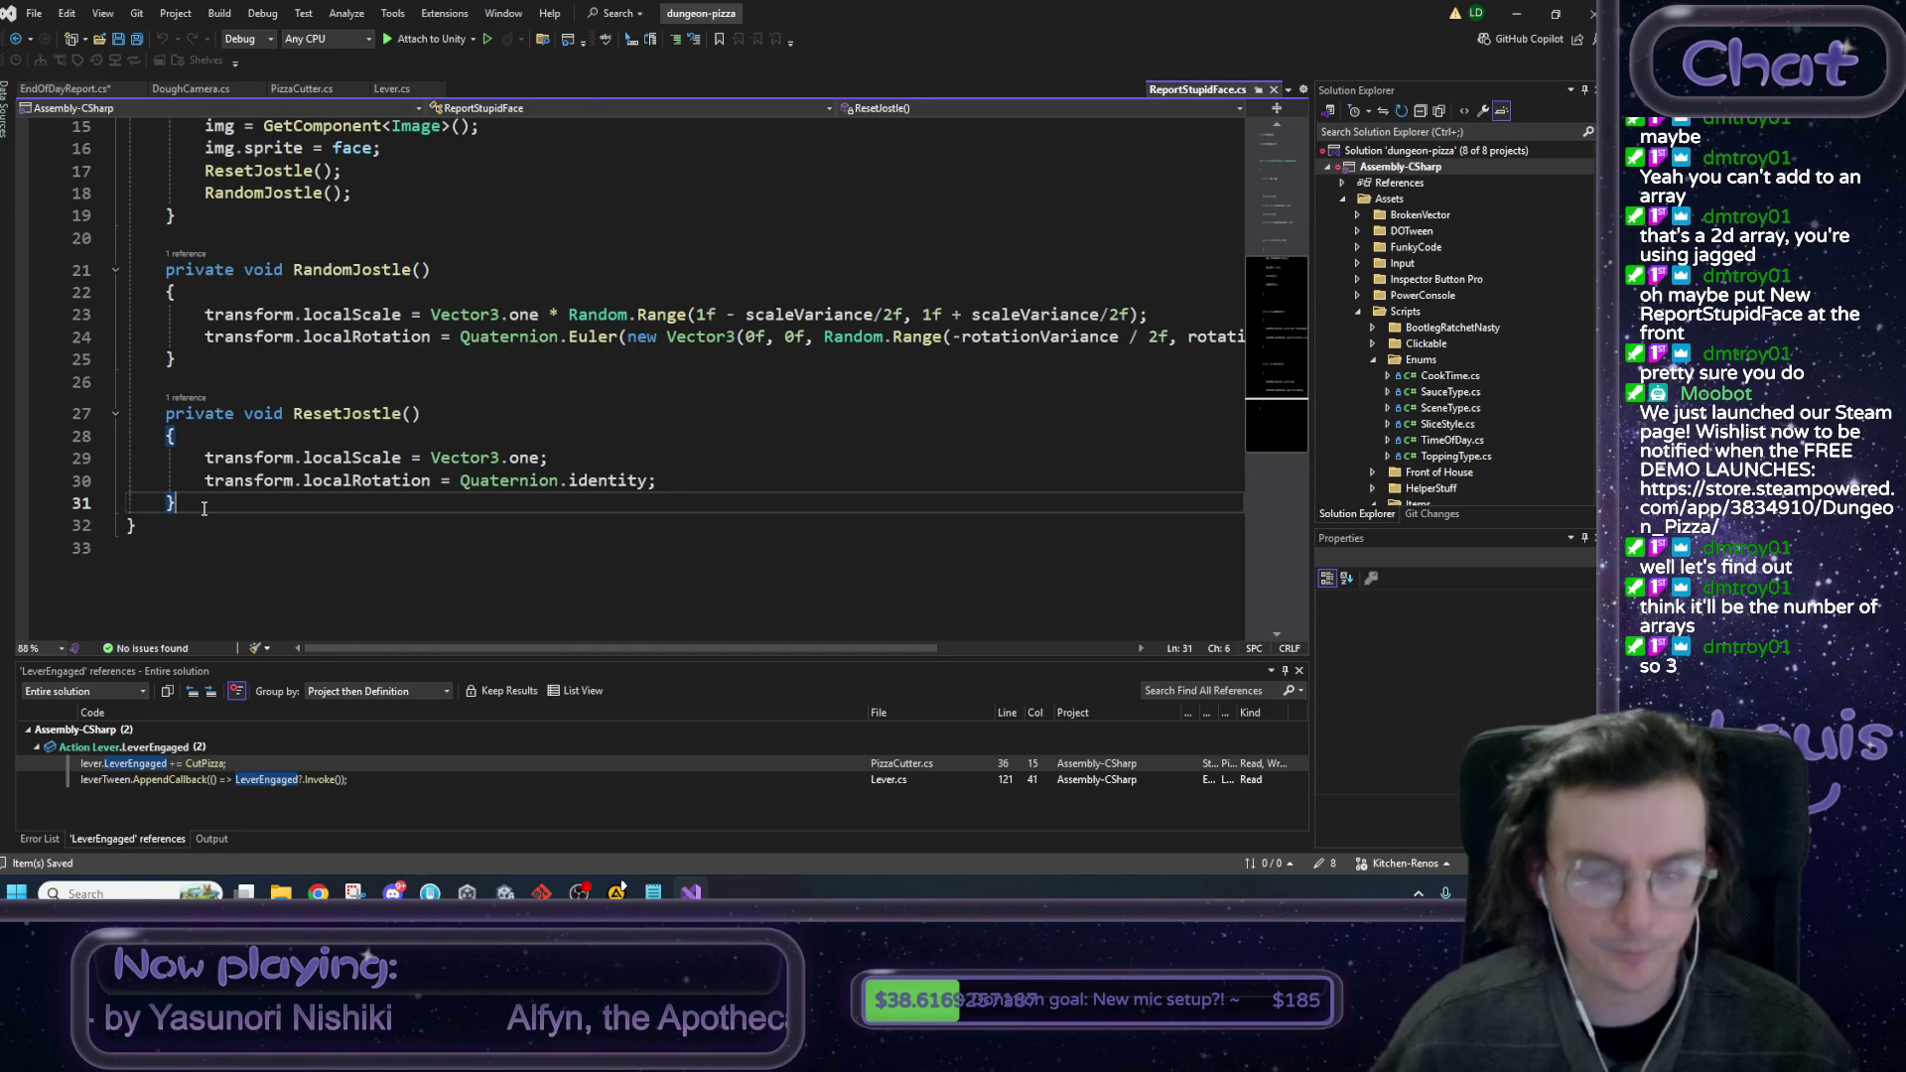
key(Return)
key(Return)
text(public void)
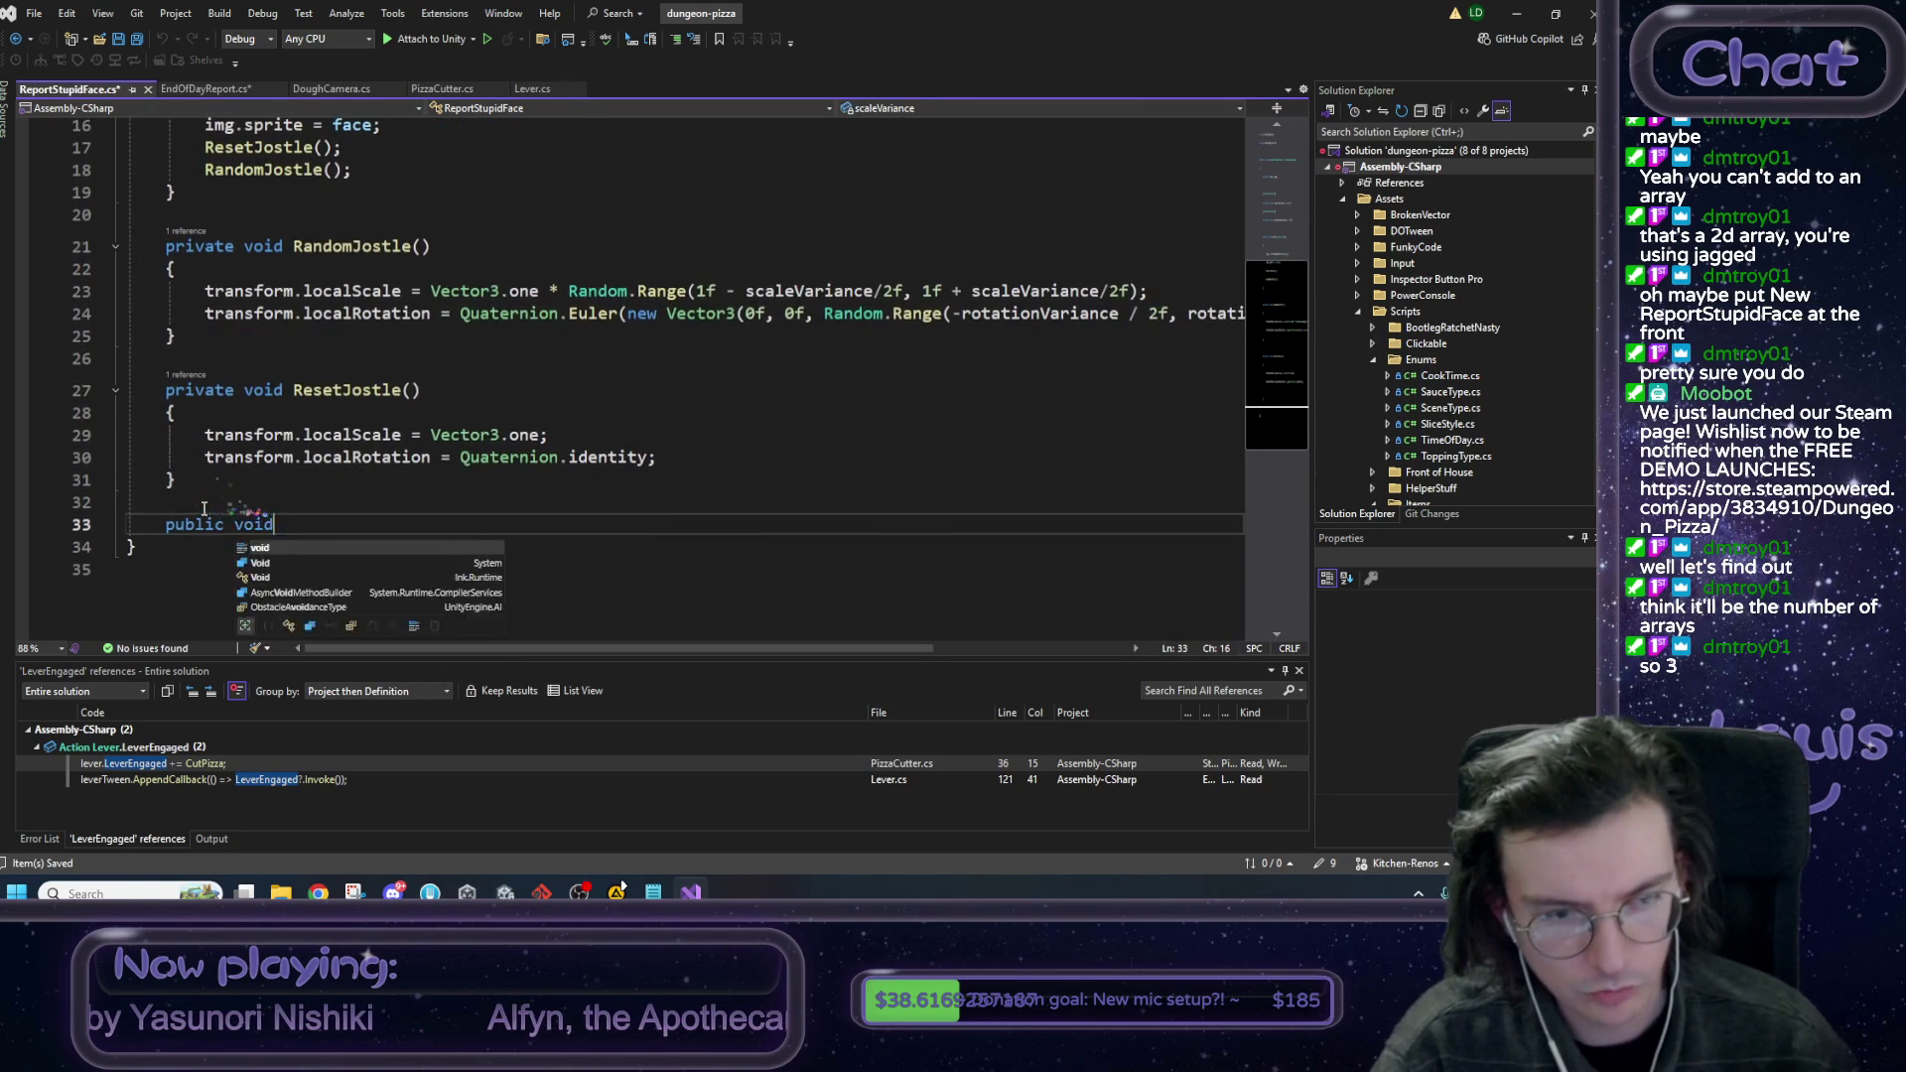
text( Clear())
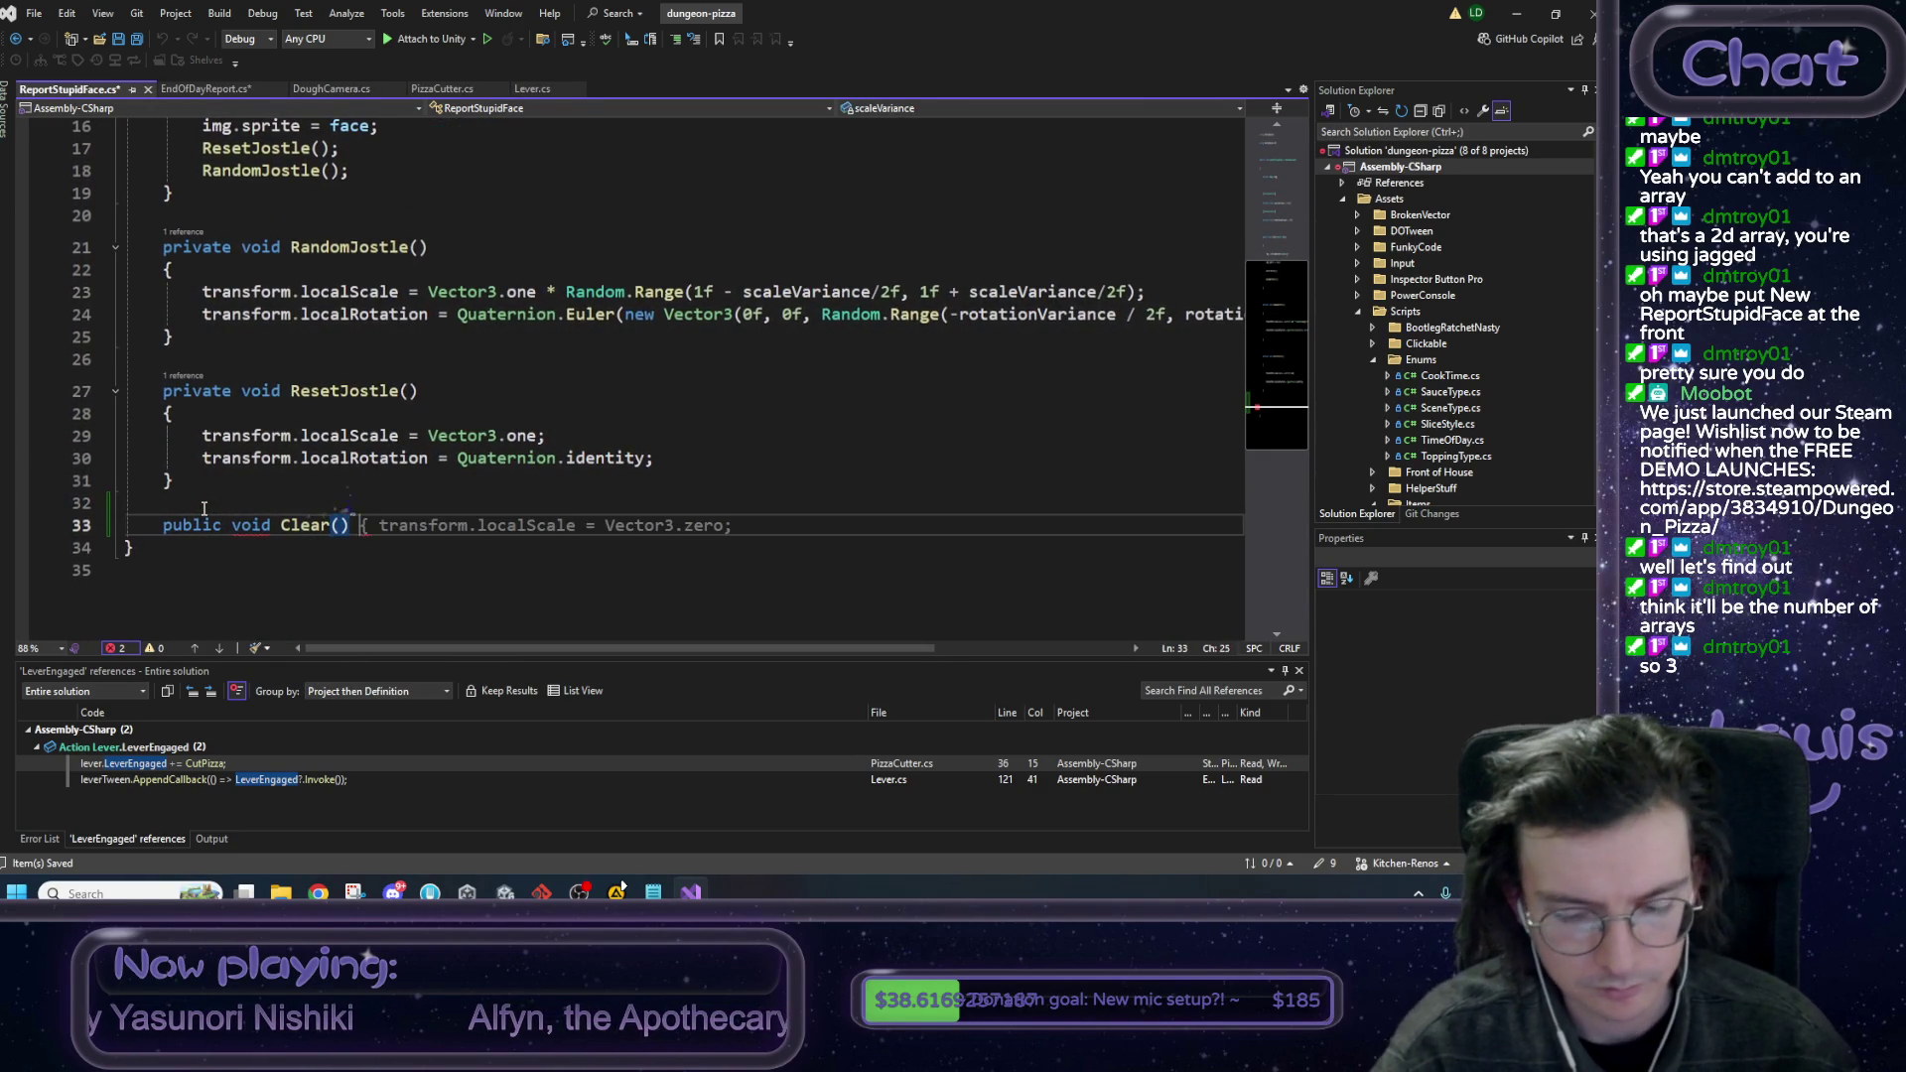
key(Return)
text({)
key(Return)
Copy Init's two Image lines into Clear() and change the sprite assignment to null.
scroll(322, 374, up, 4)
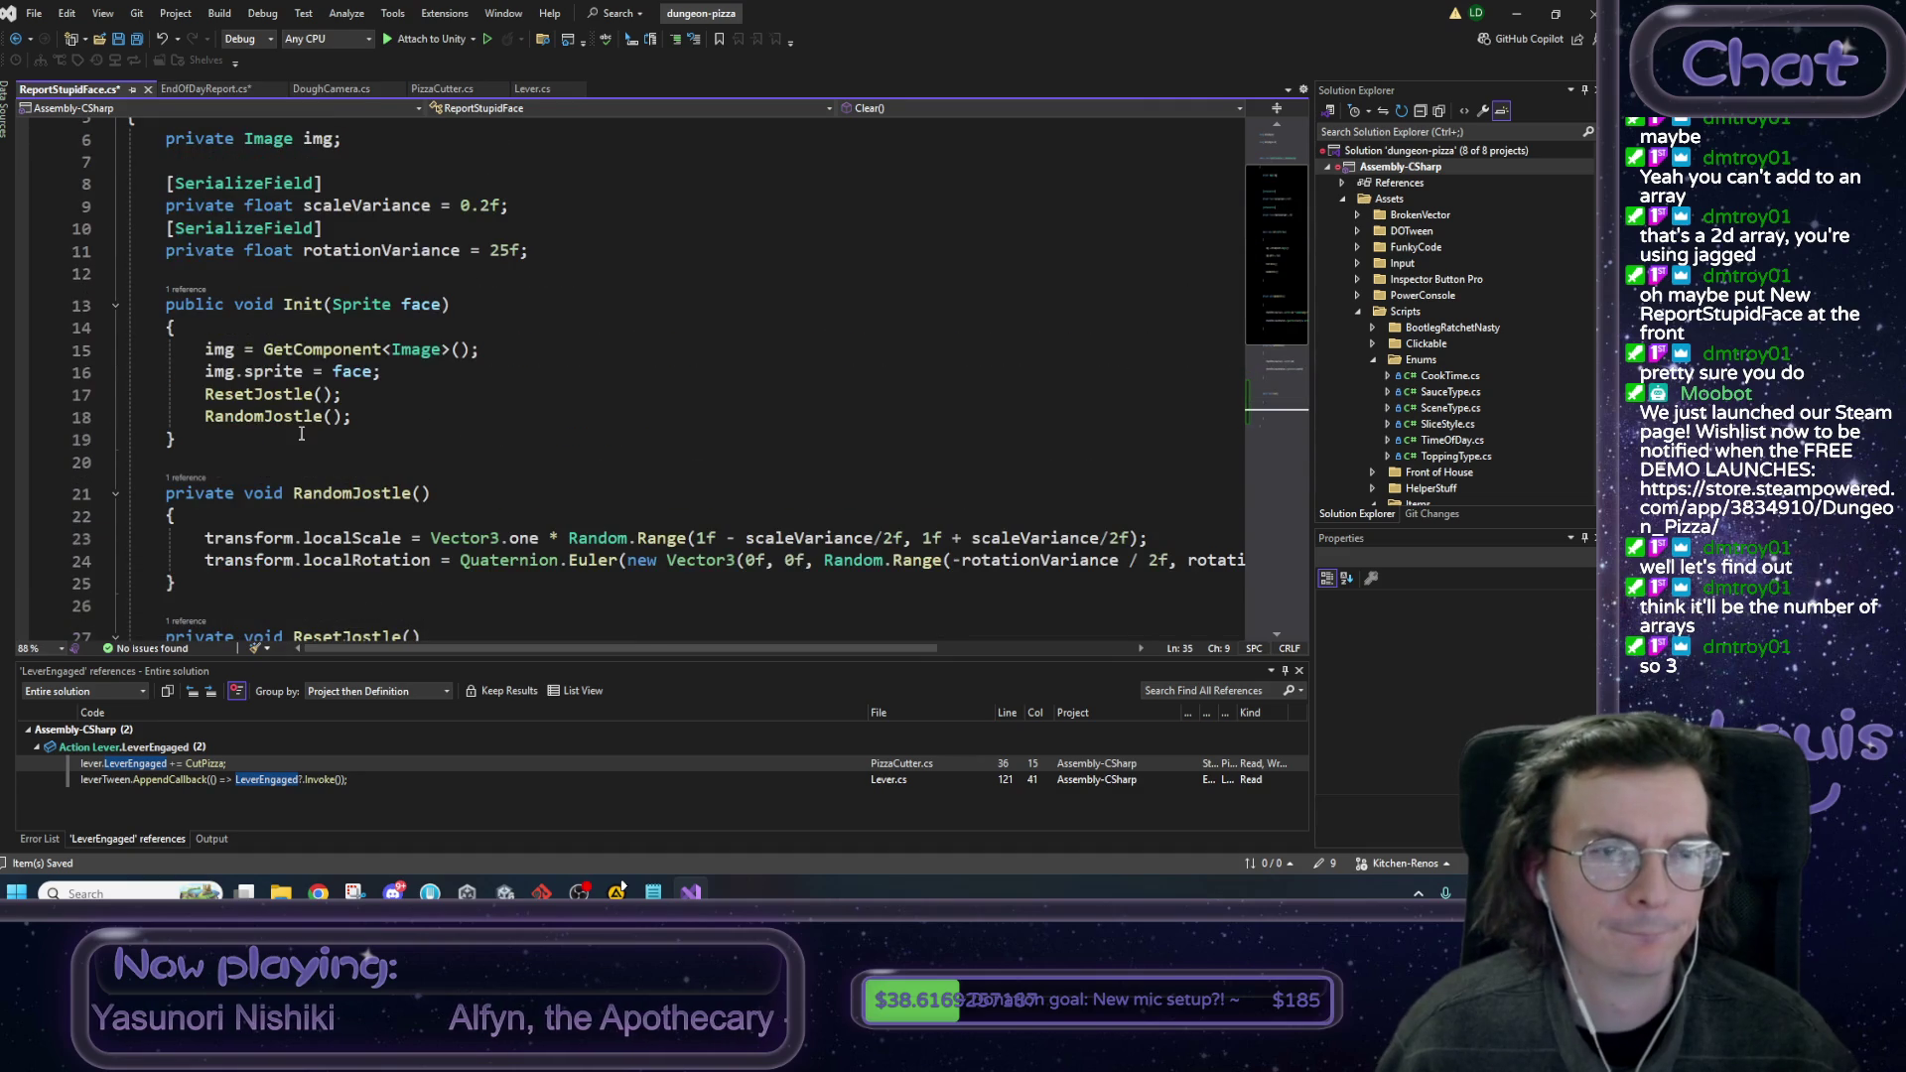
drag(425, 365, 205, 352)
key(ctrl+c)
scroll(328, 397, down, 6)
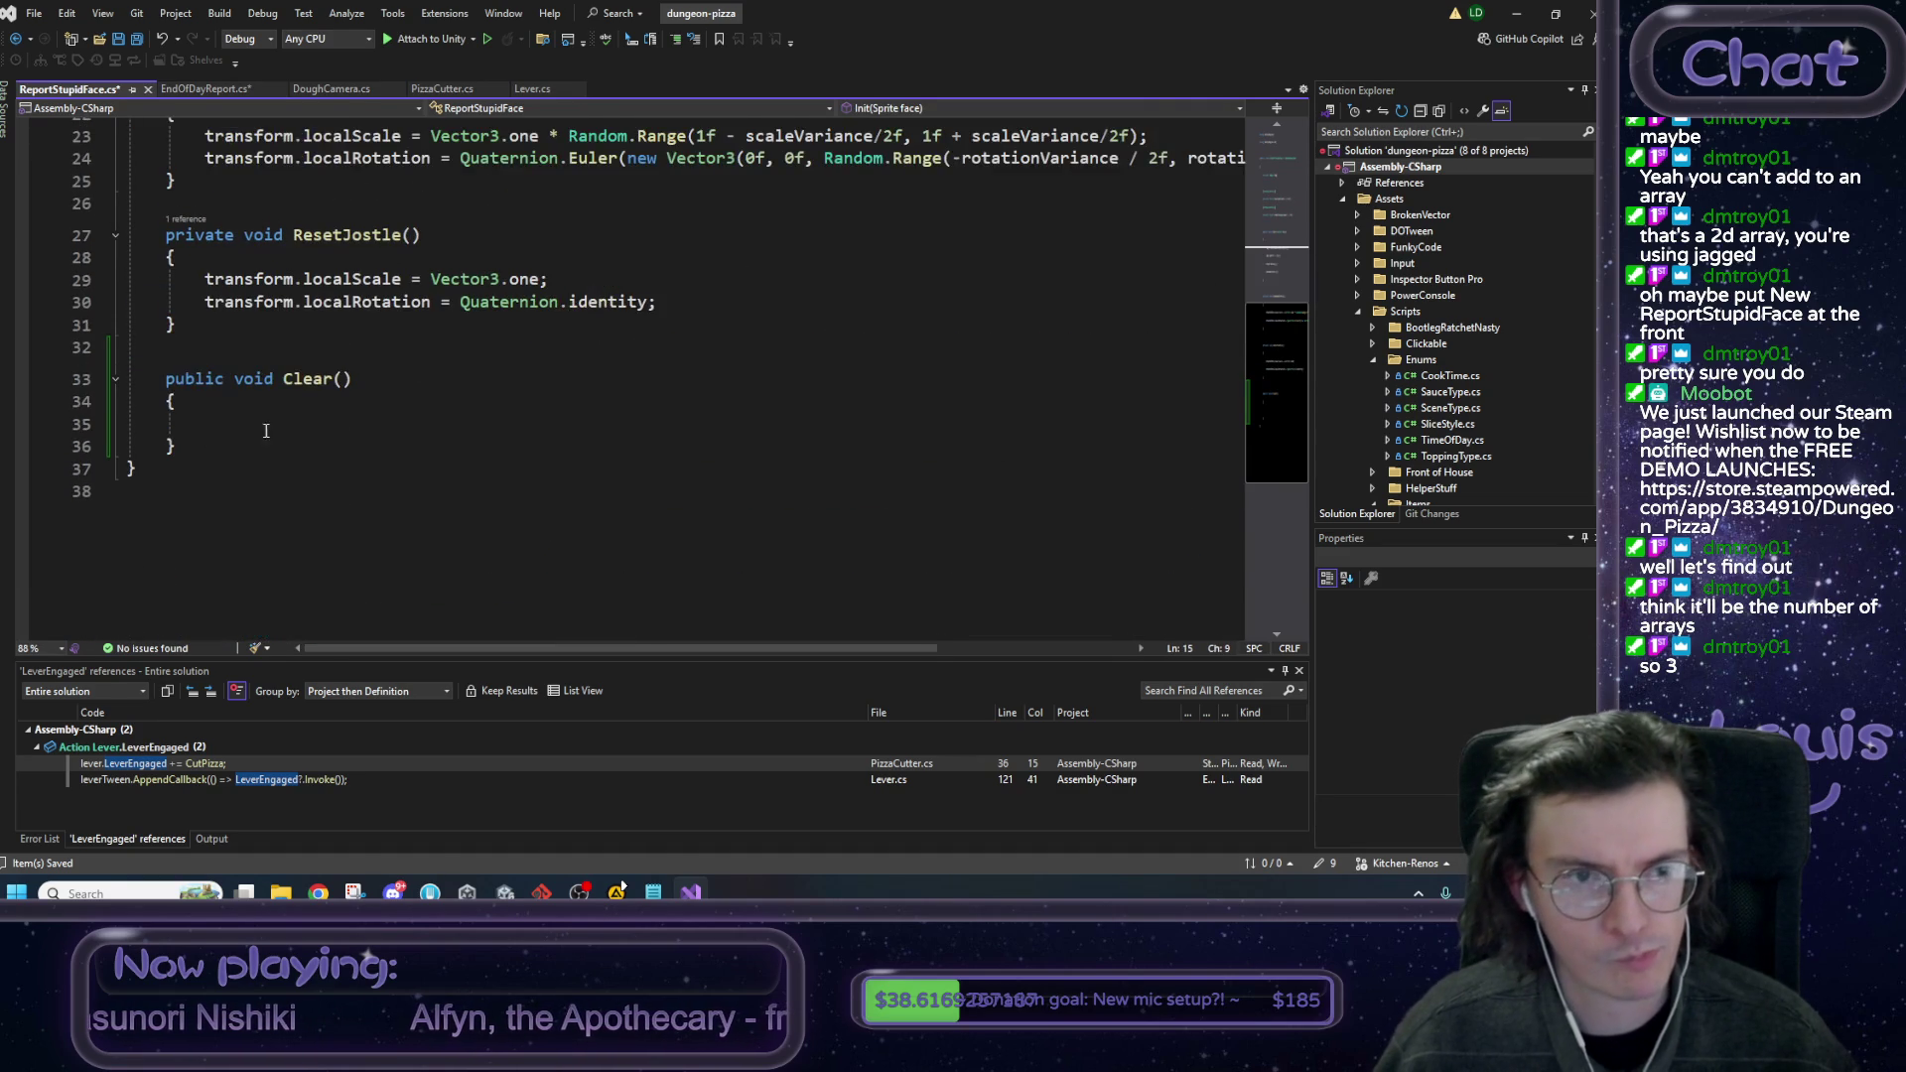
click(366, 427)
key(ctrl+v)
double_click(366, 424)
text(null)
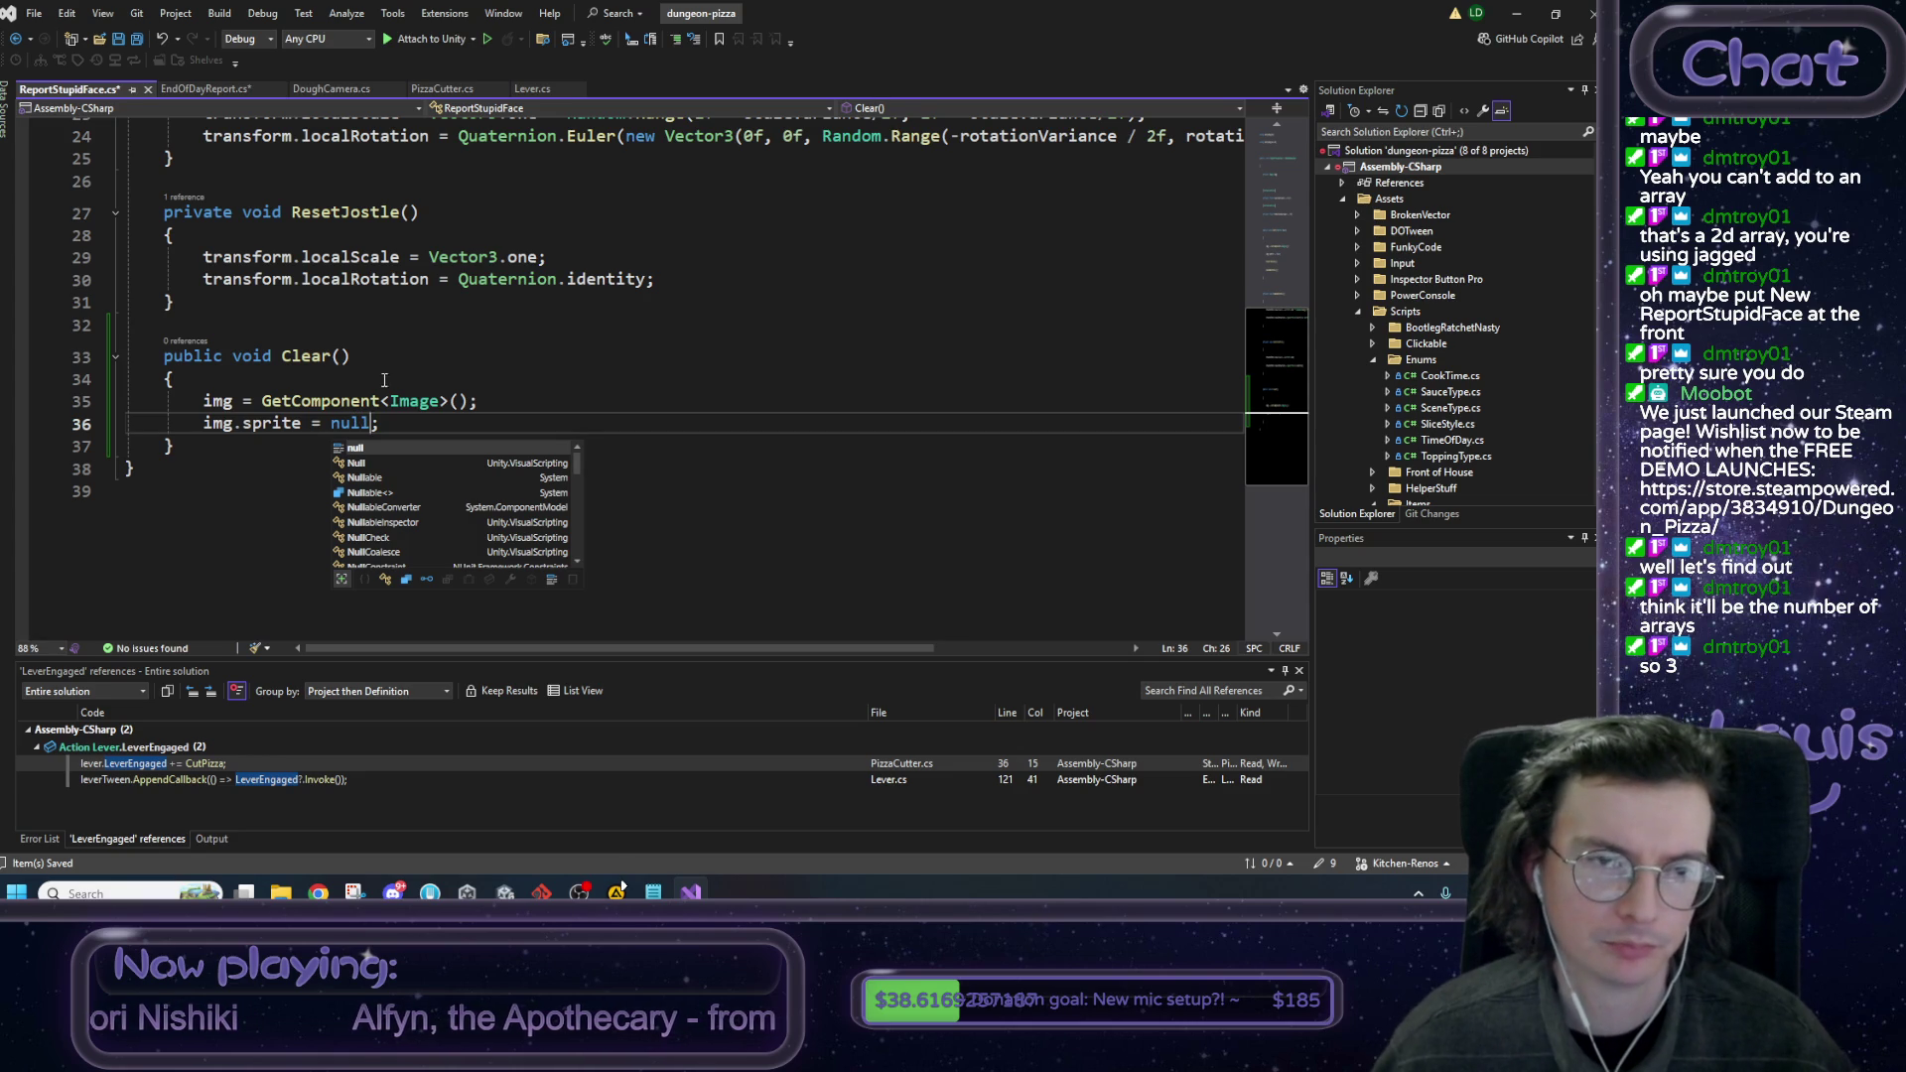
click(386, 378)
scroll(393, 379, up, 5)
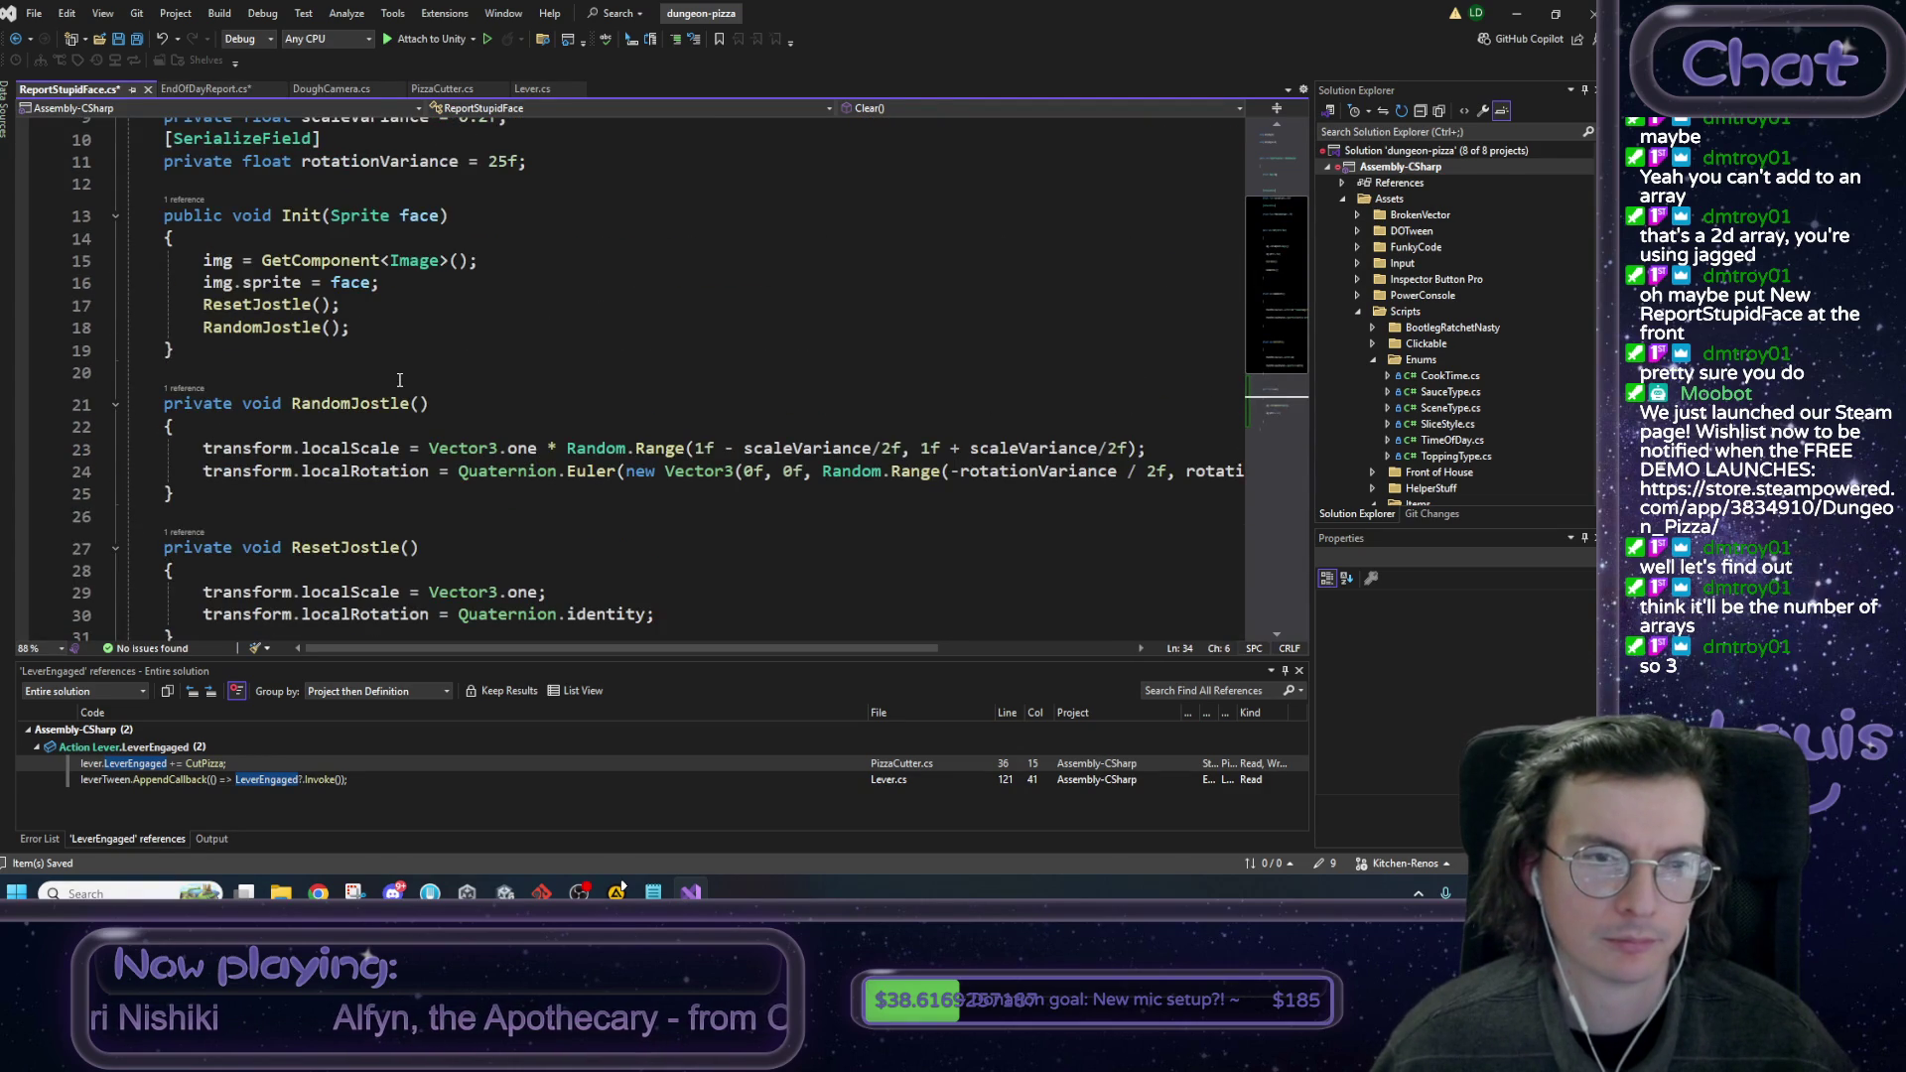
scroll(400, 380, up, 2)
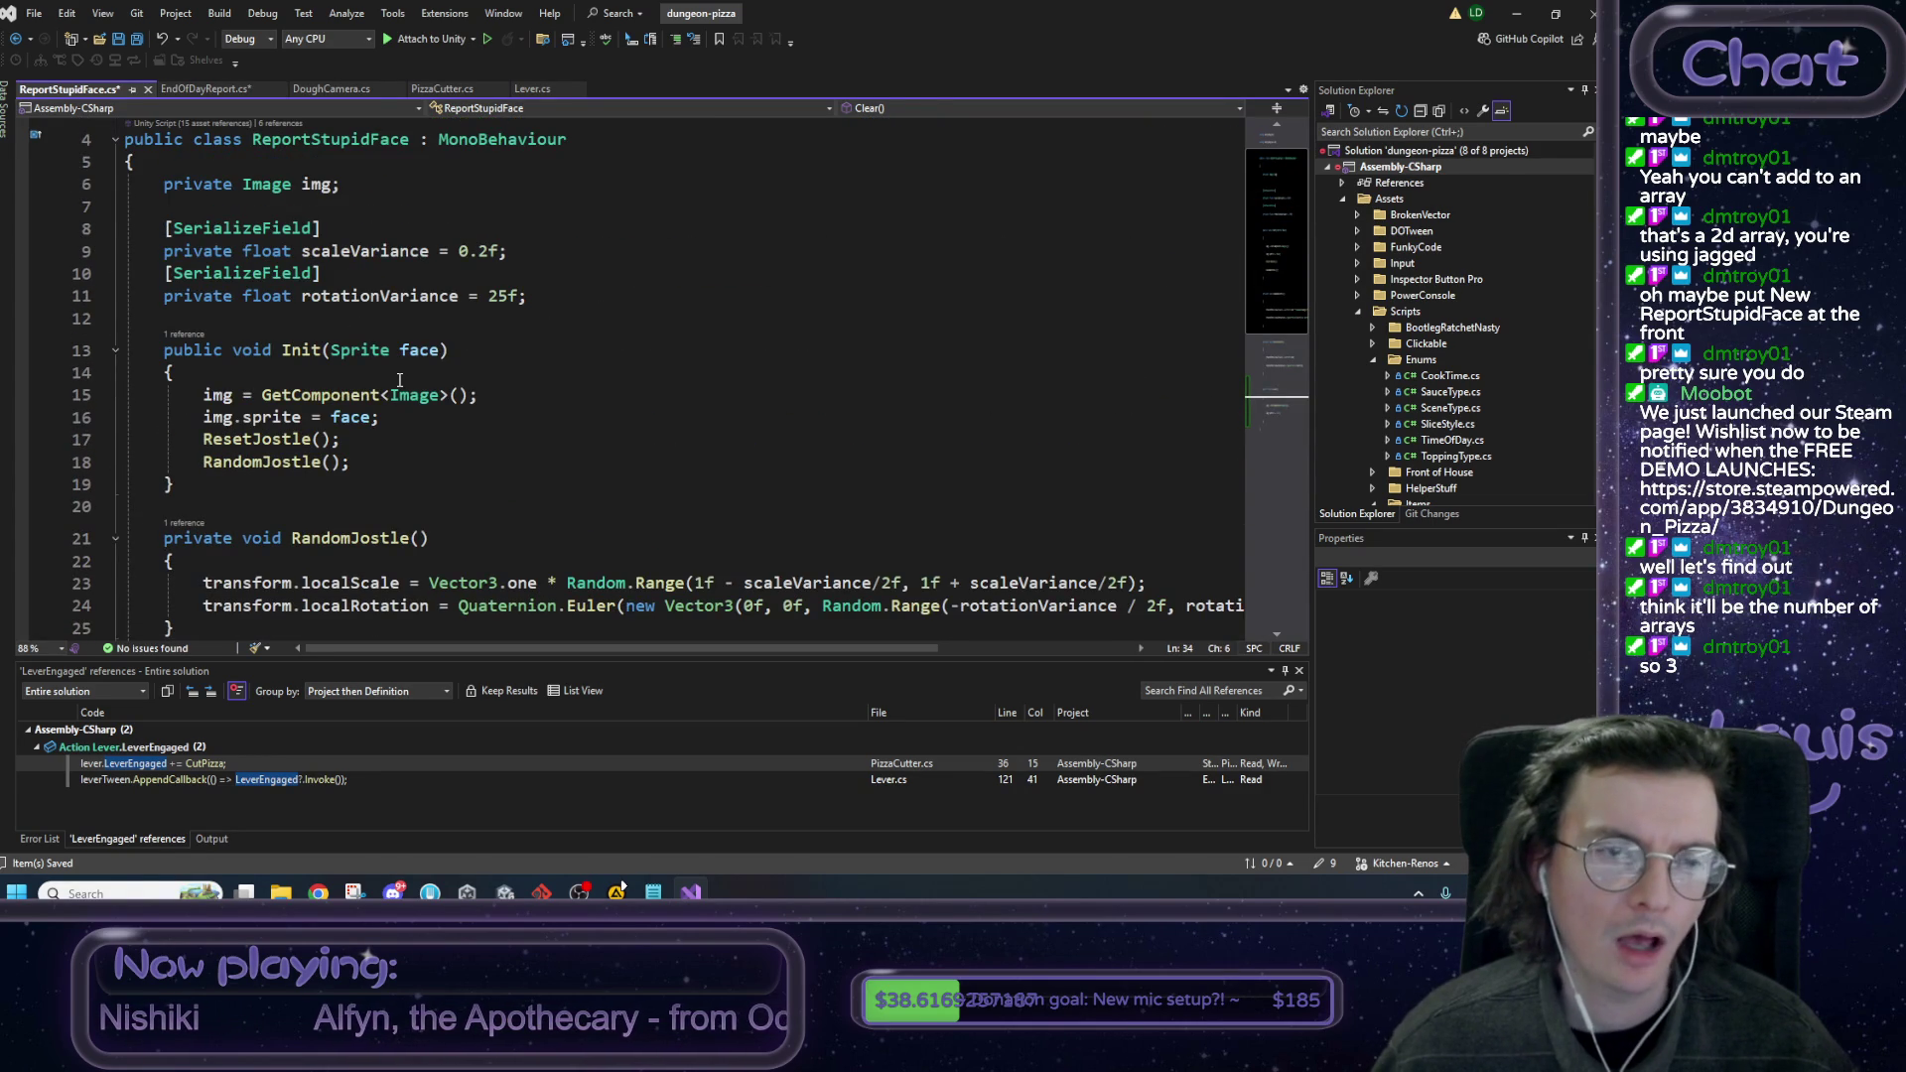
scroll(399, 380, down, 7)
click(400, 422)
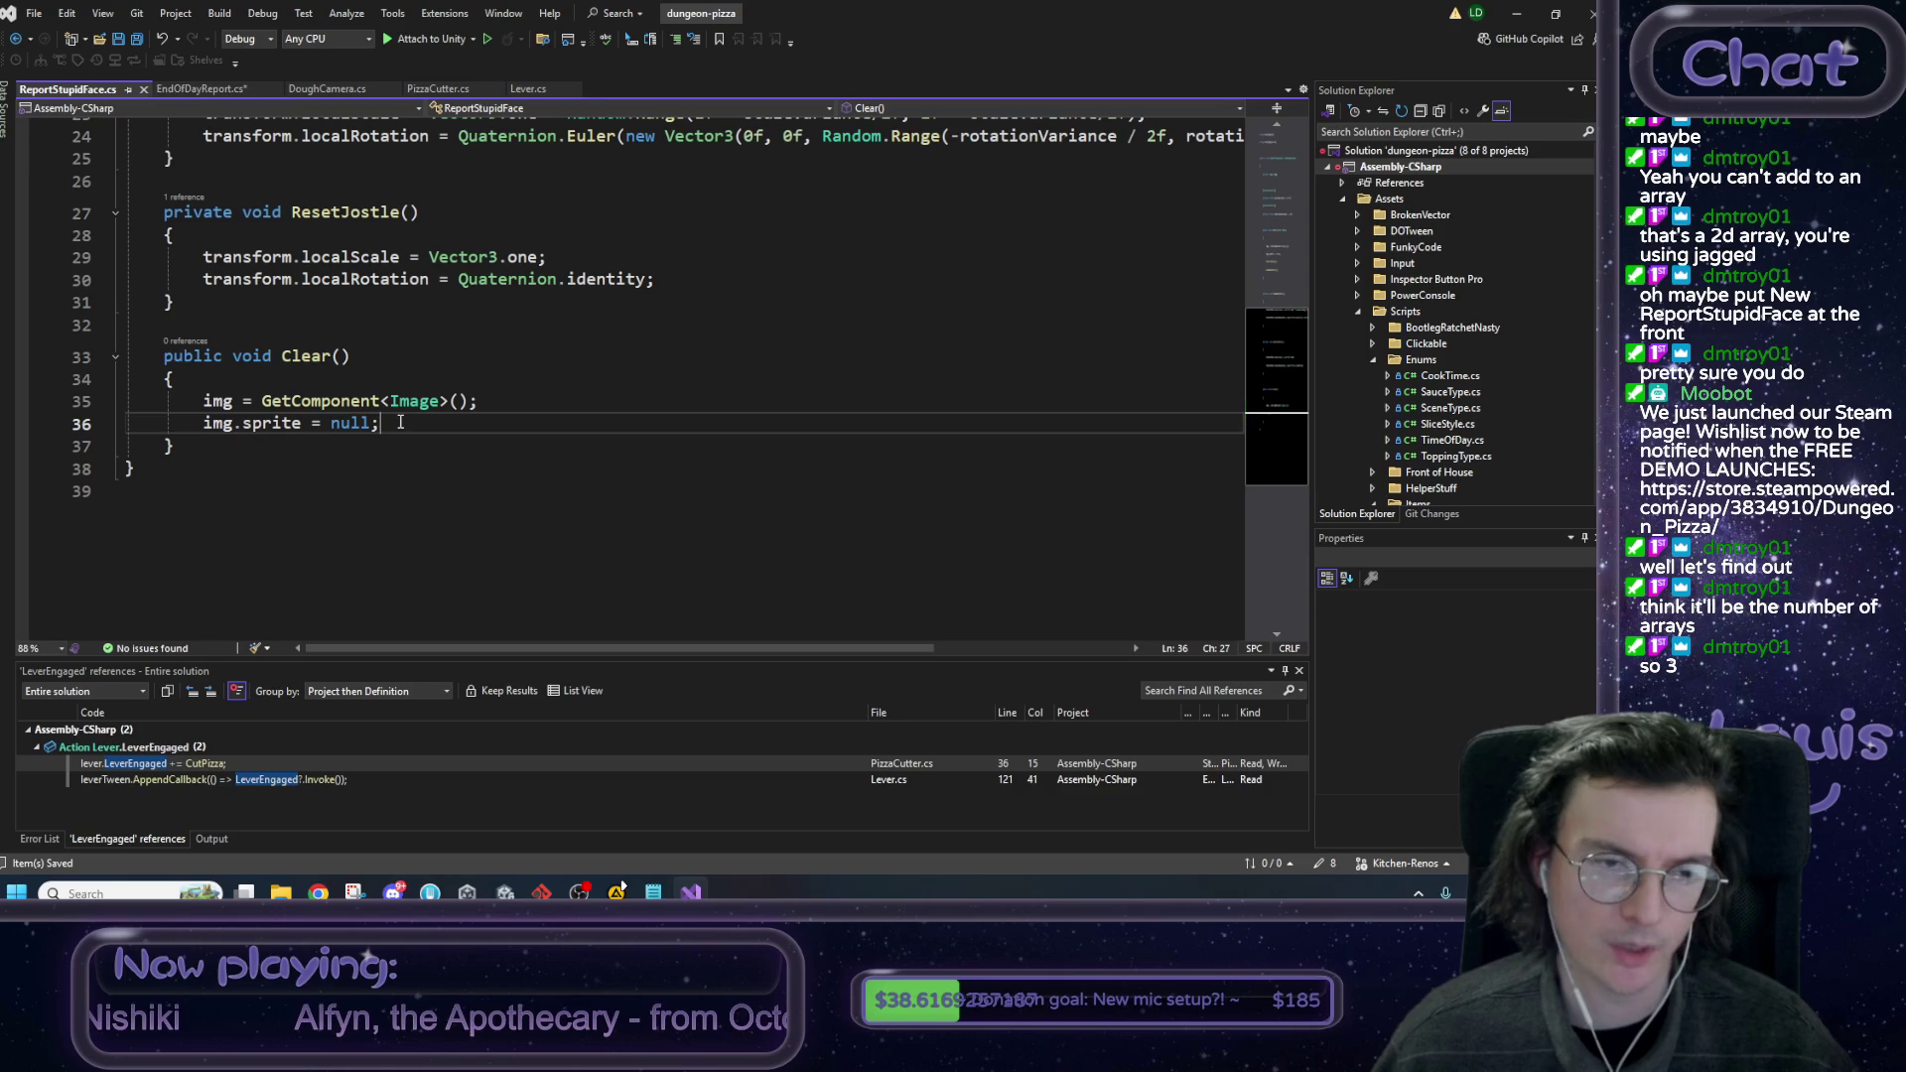
click(198, 88)
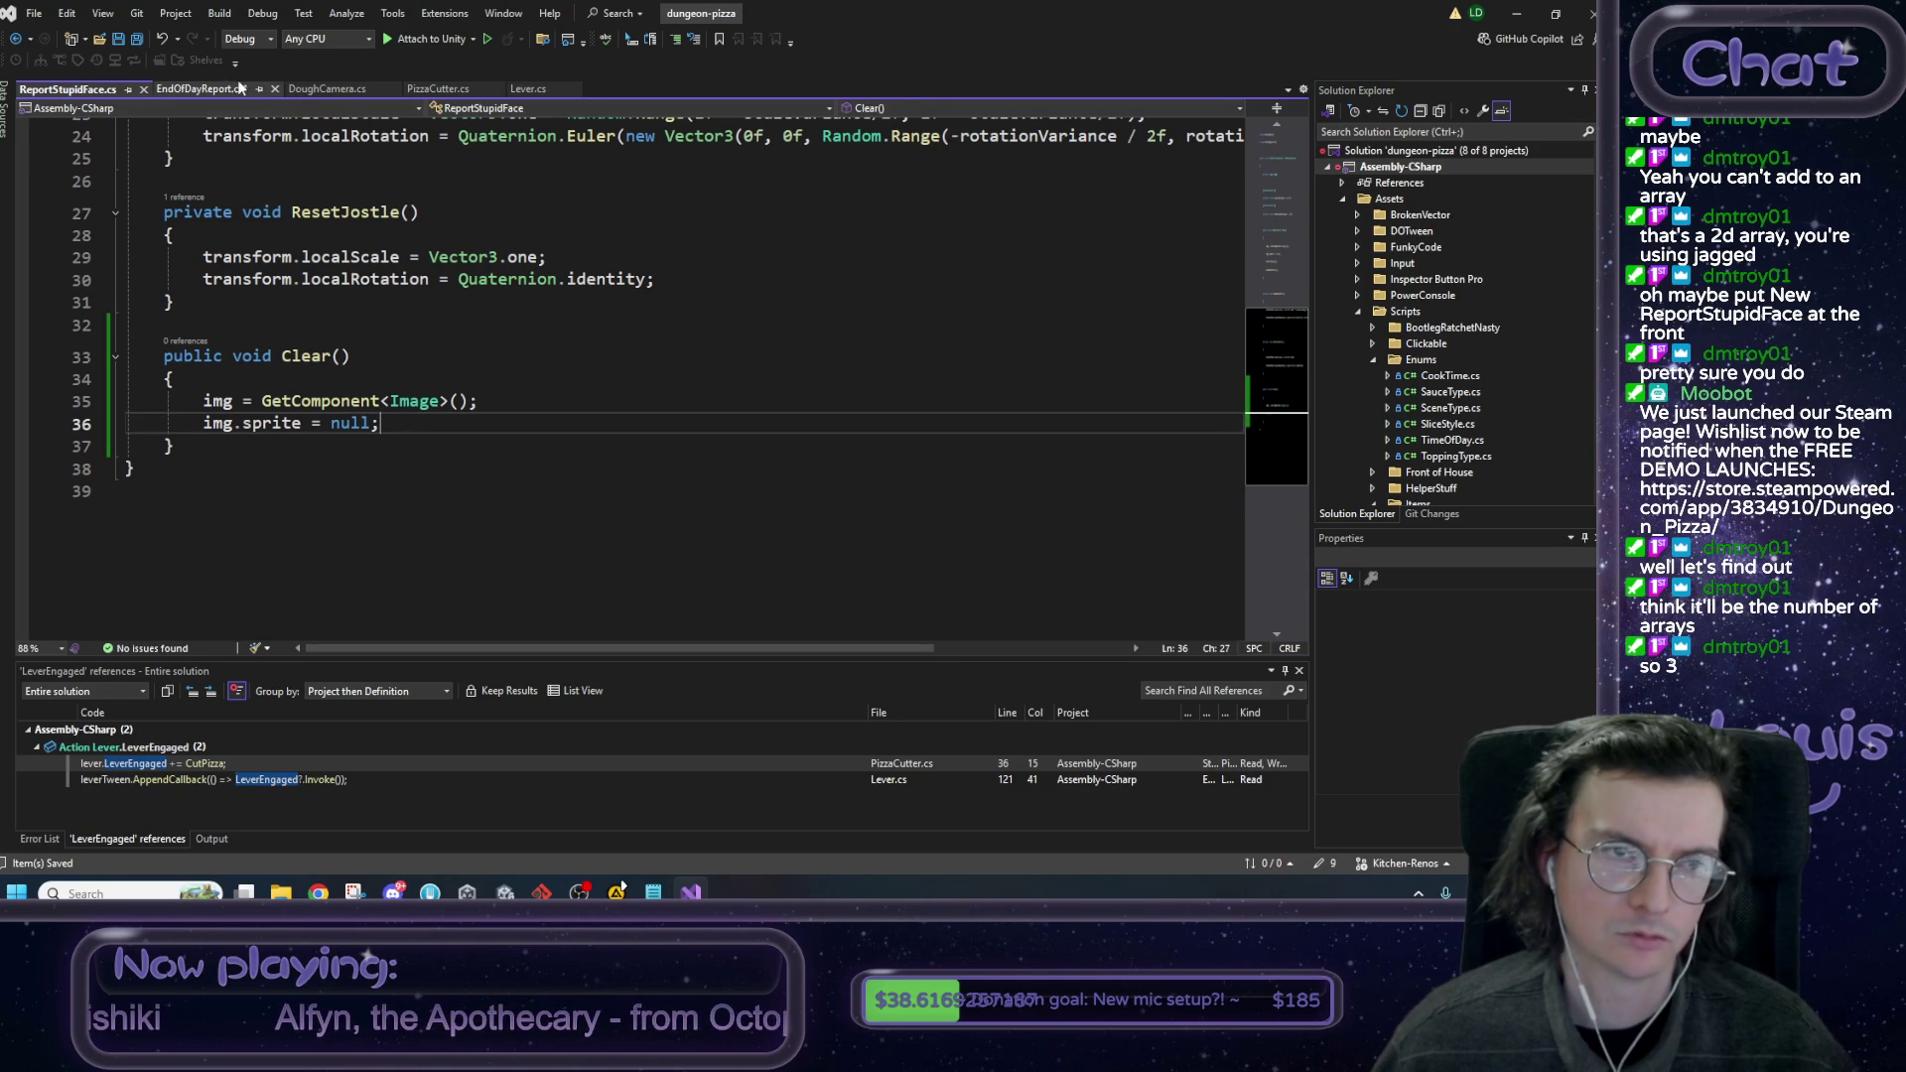
Call face.Clear() inside the inner loop and save EndOfDayReport.cs.
text(face.C)
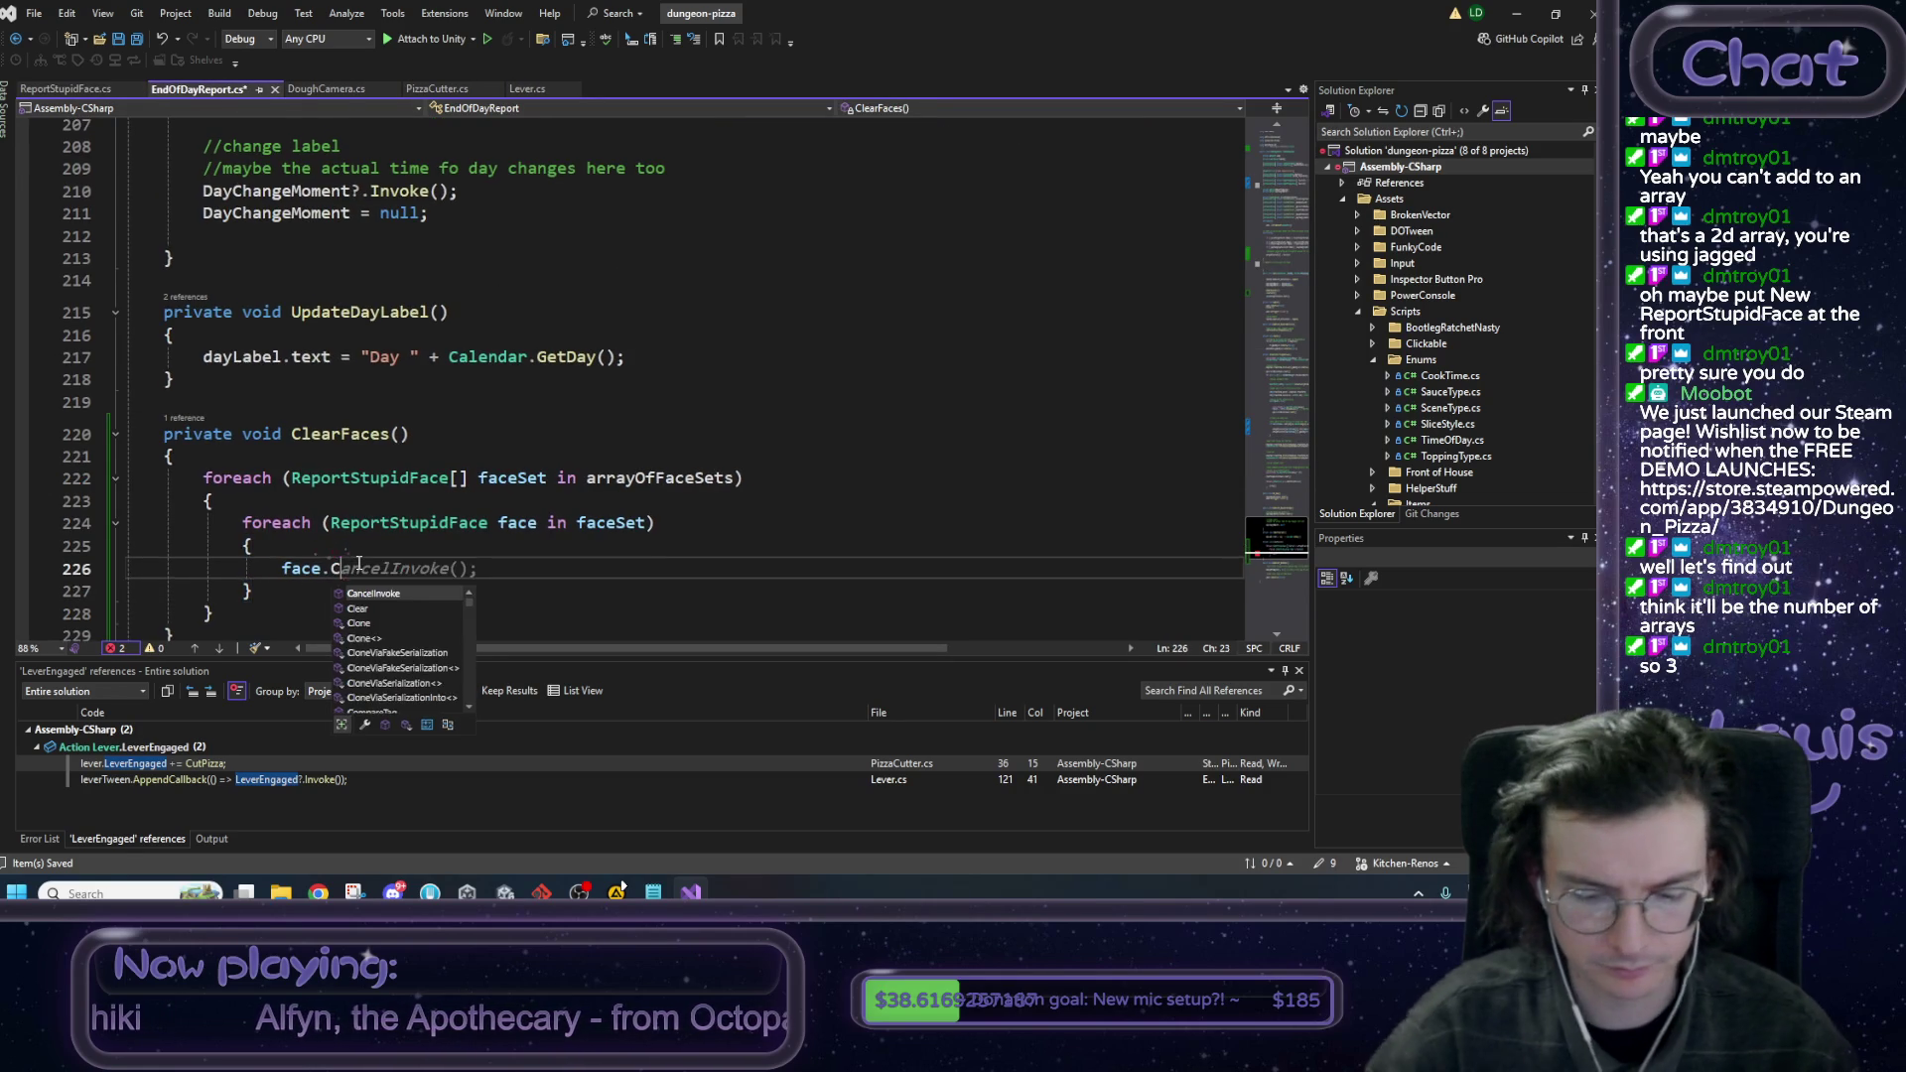
text(lear();;)
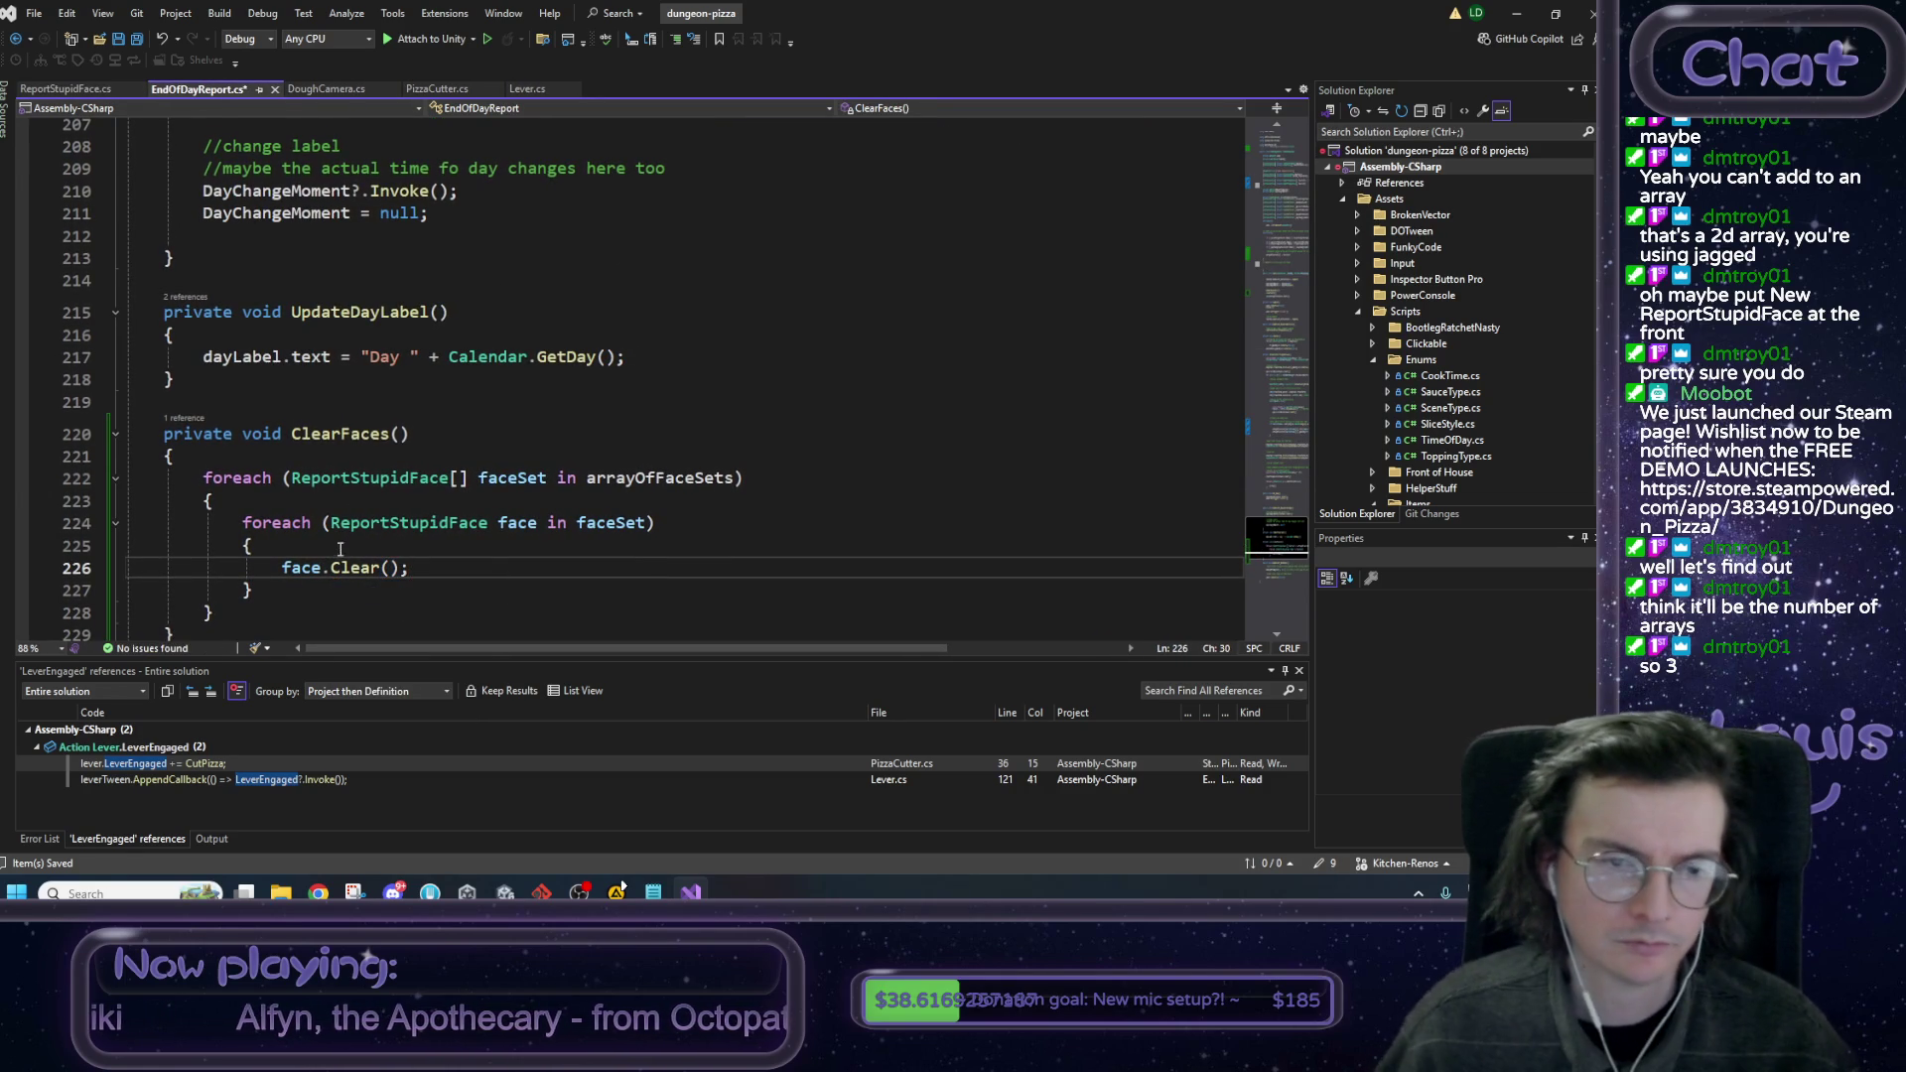
click(410, 434)
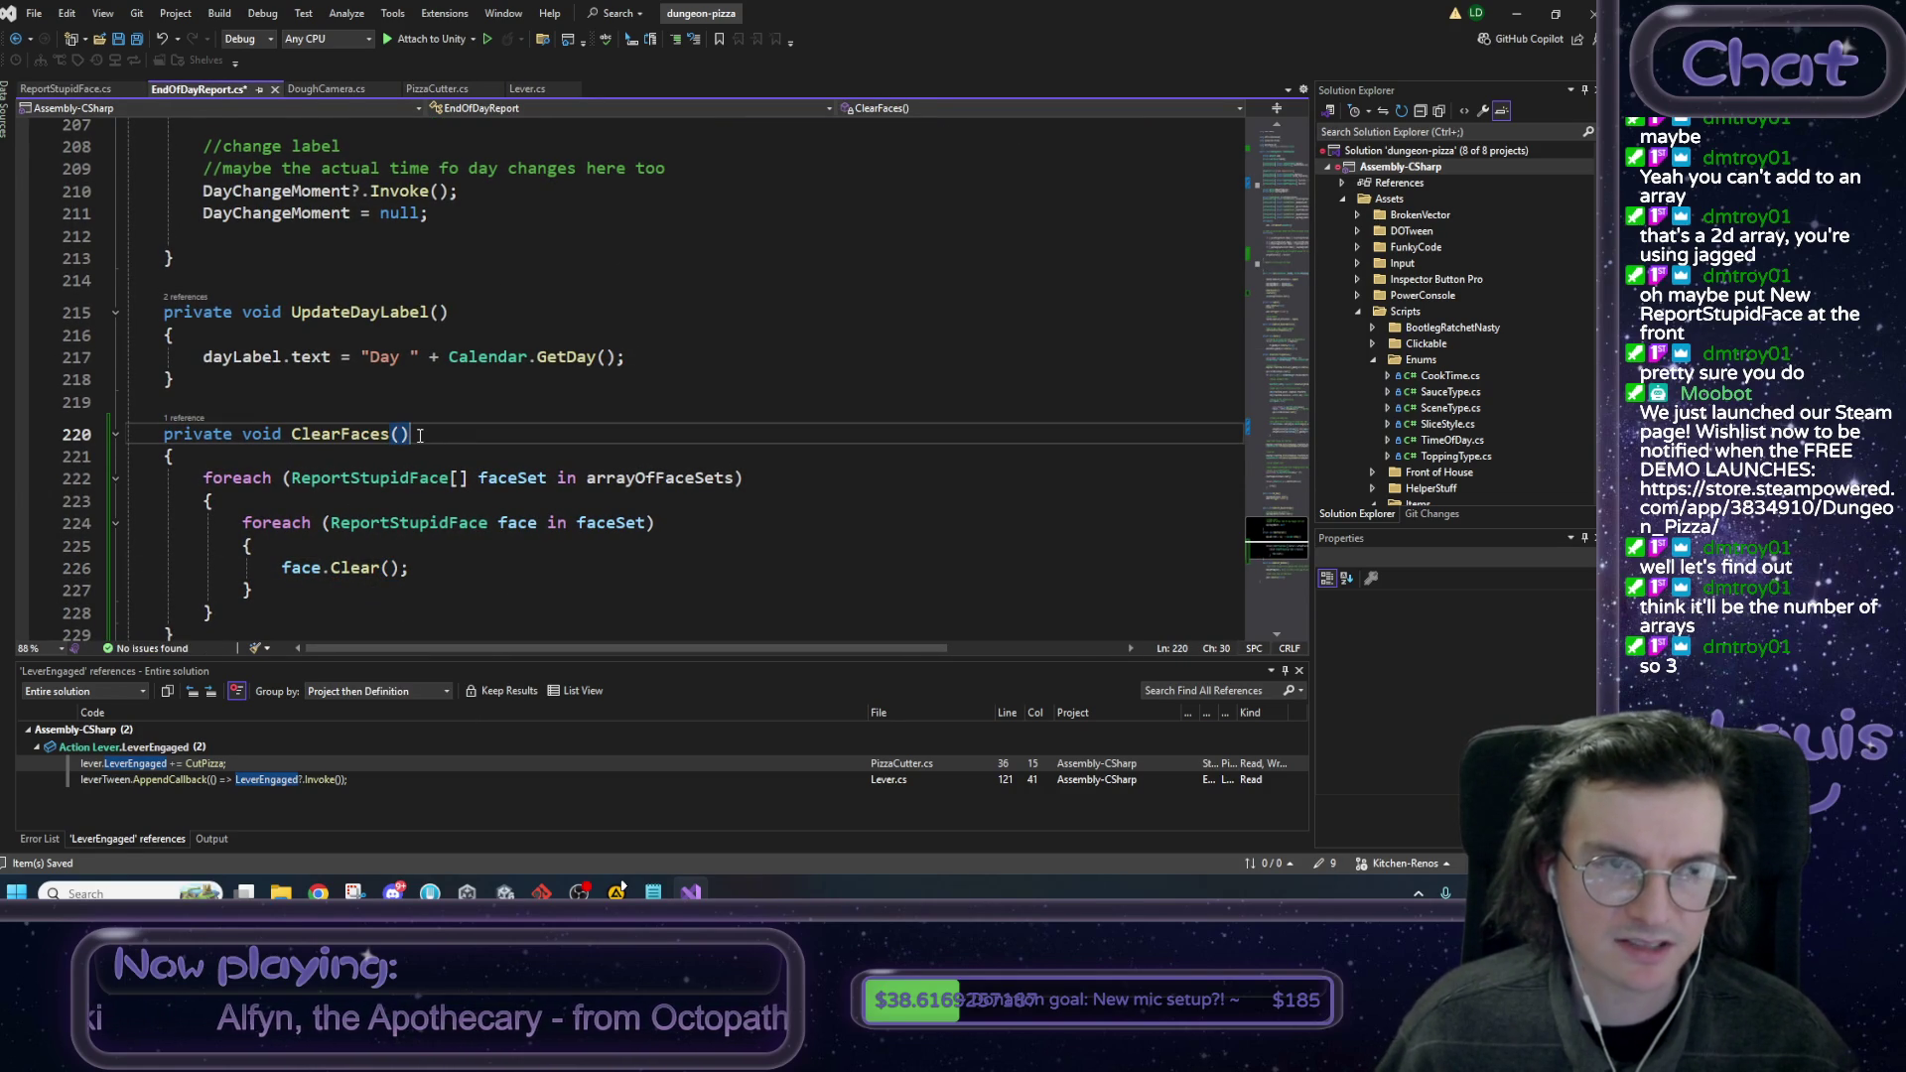
key(ctrl+s)
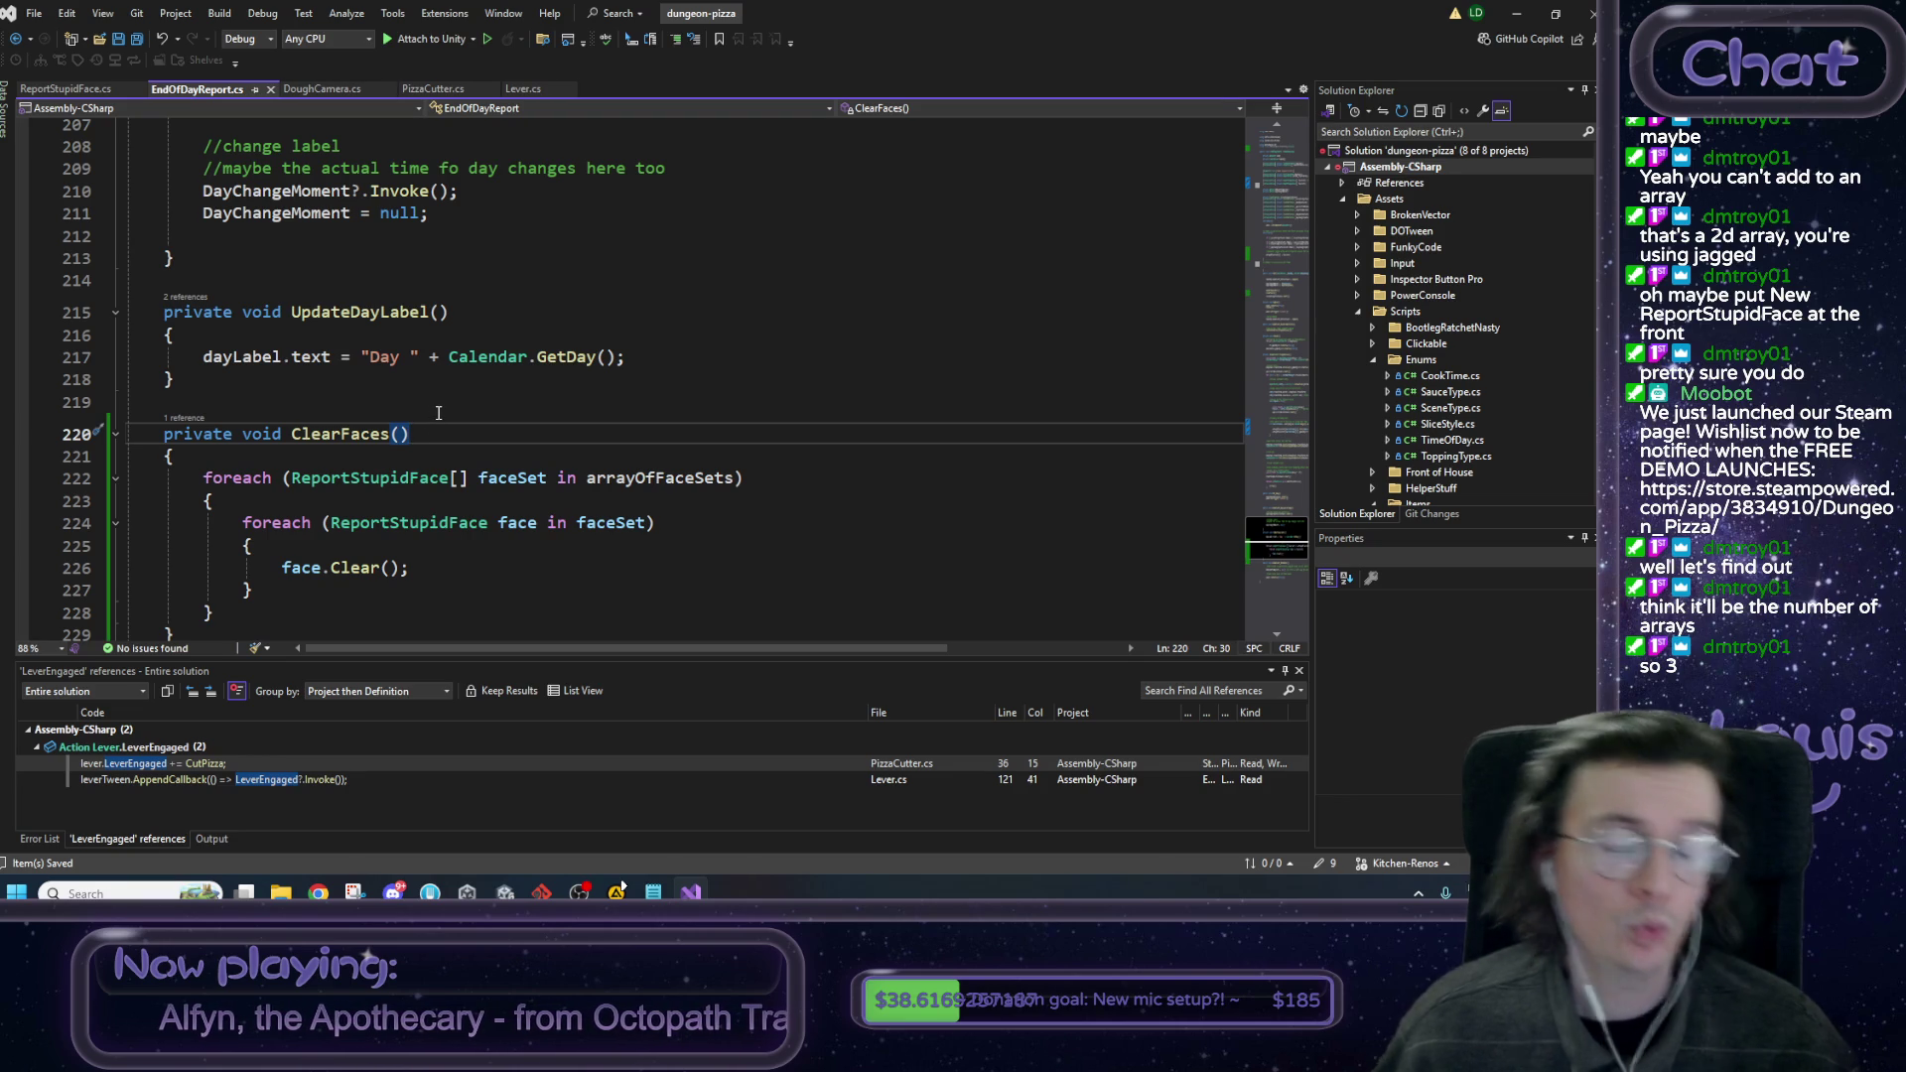
click(1531, 14)
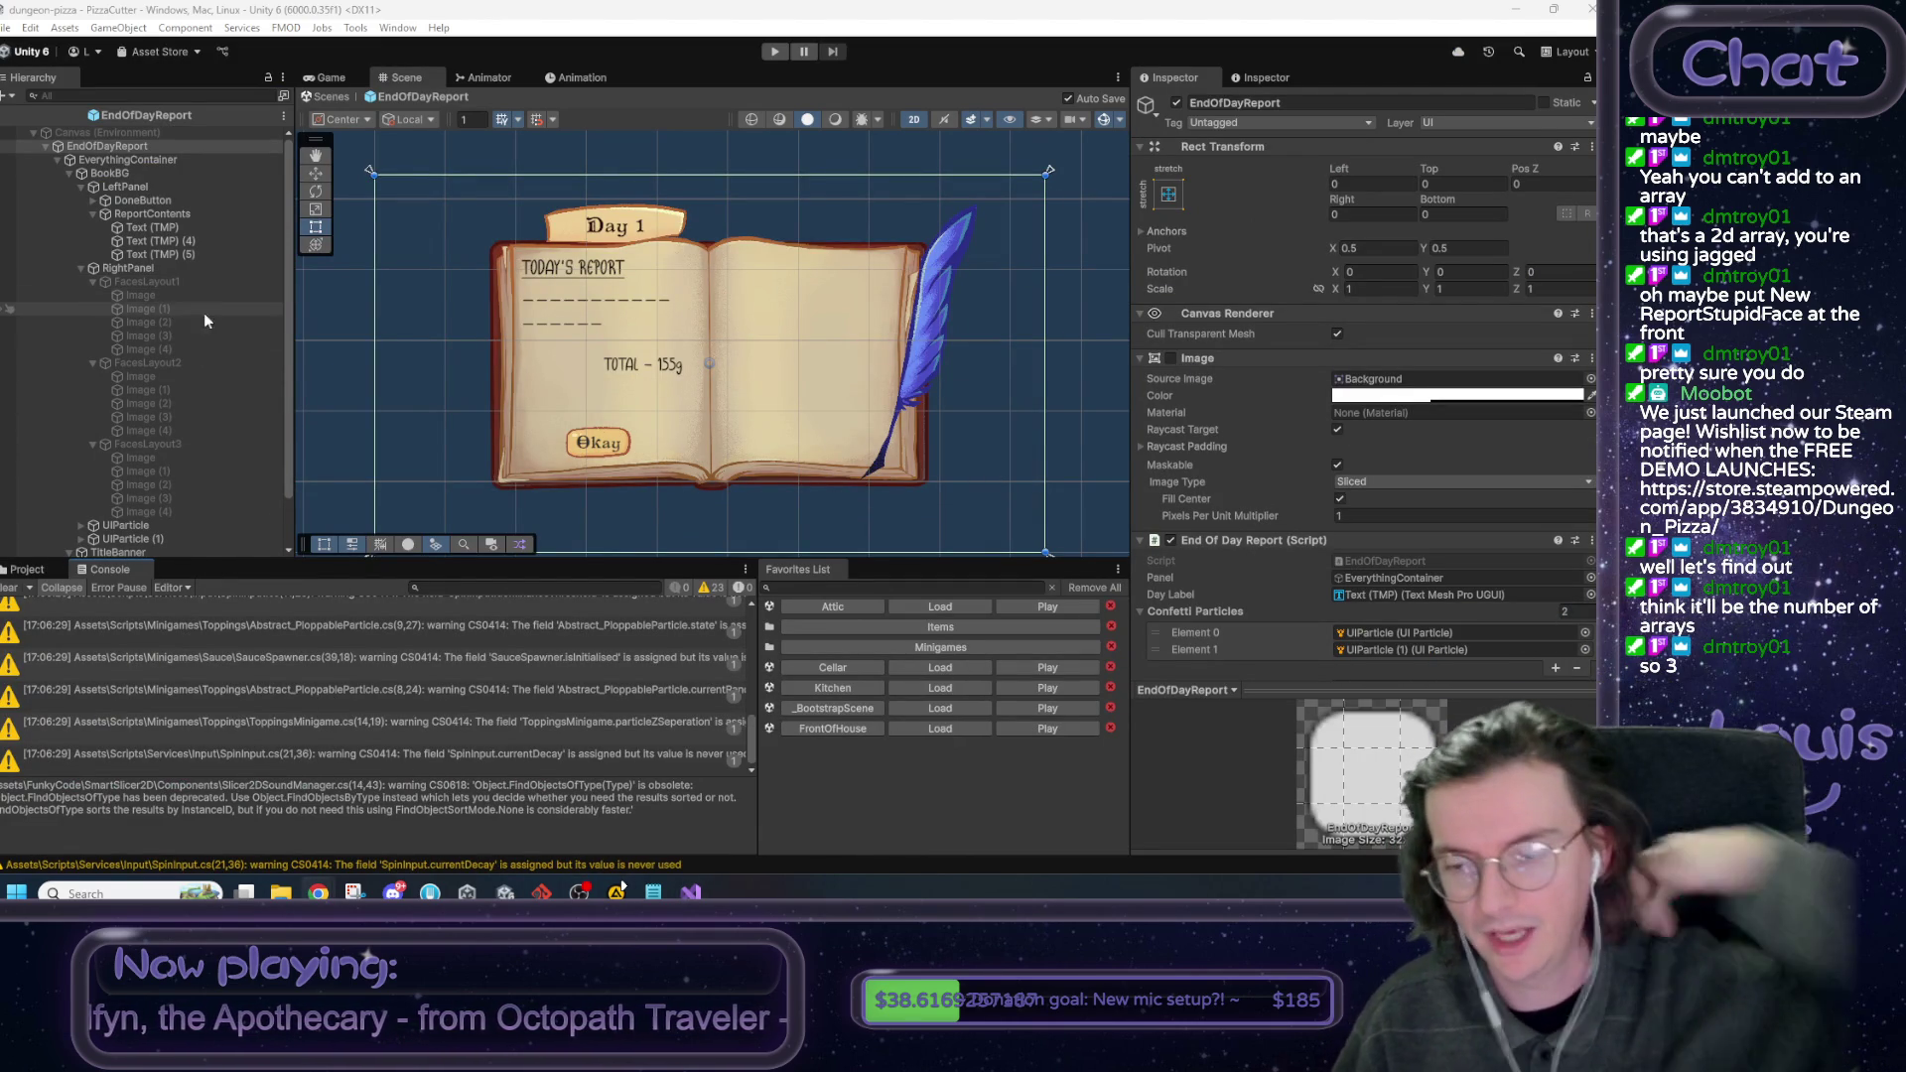
Back in Unity, expand Face Set 1, 2 and 3 on the EndOfDayReport component.
key(alt+Tab)
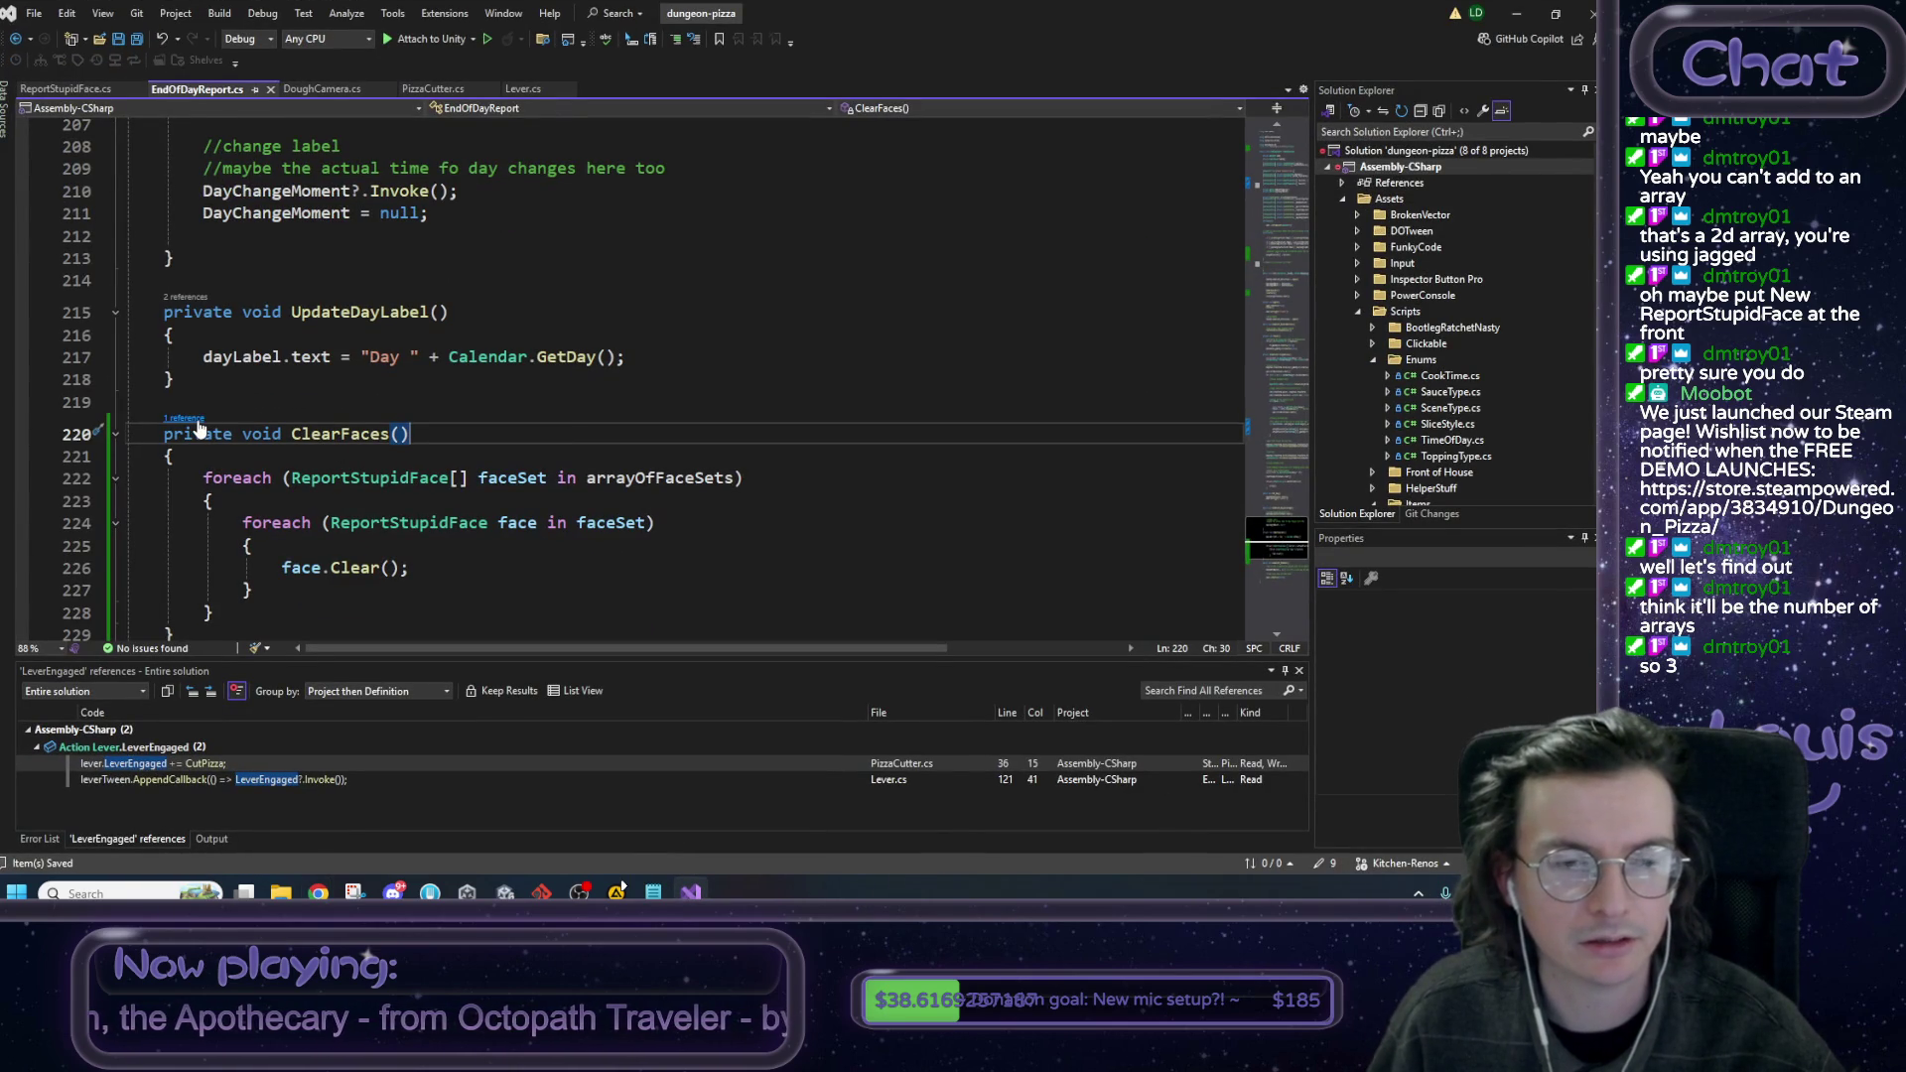
click(1521, 14)
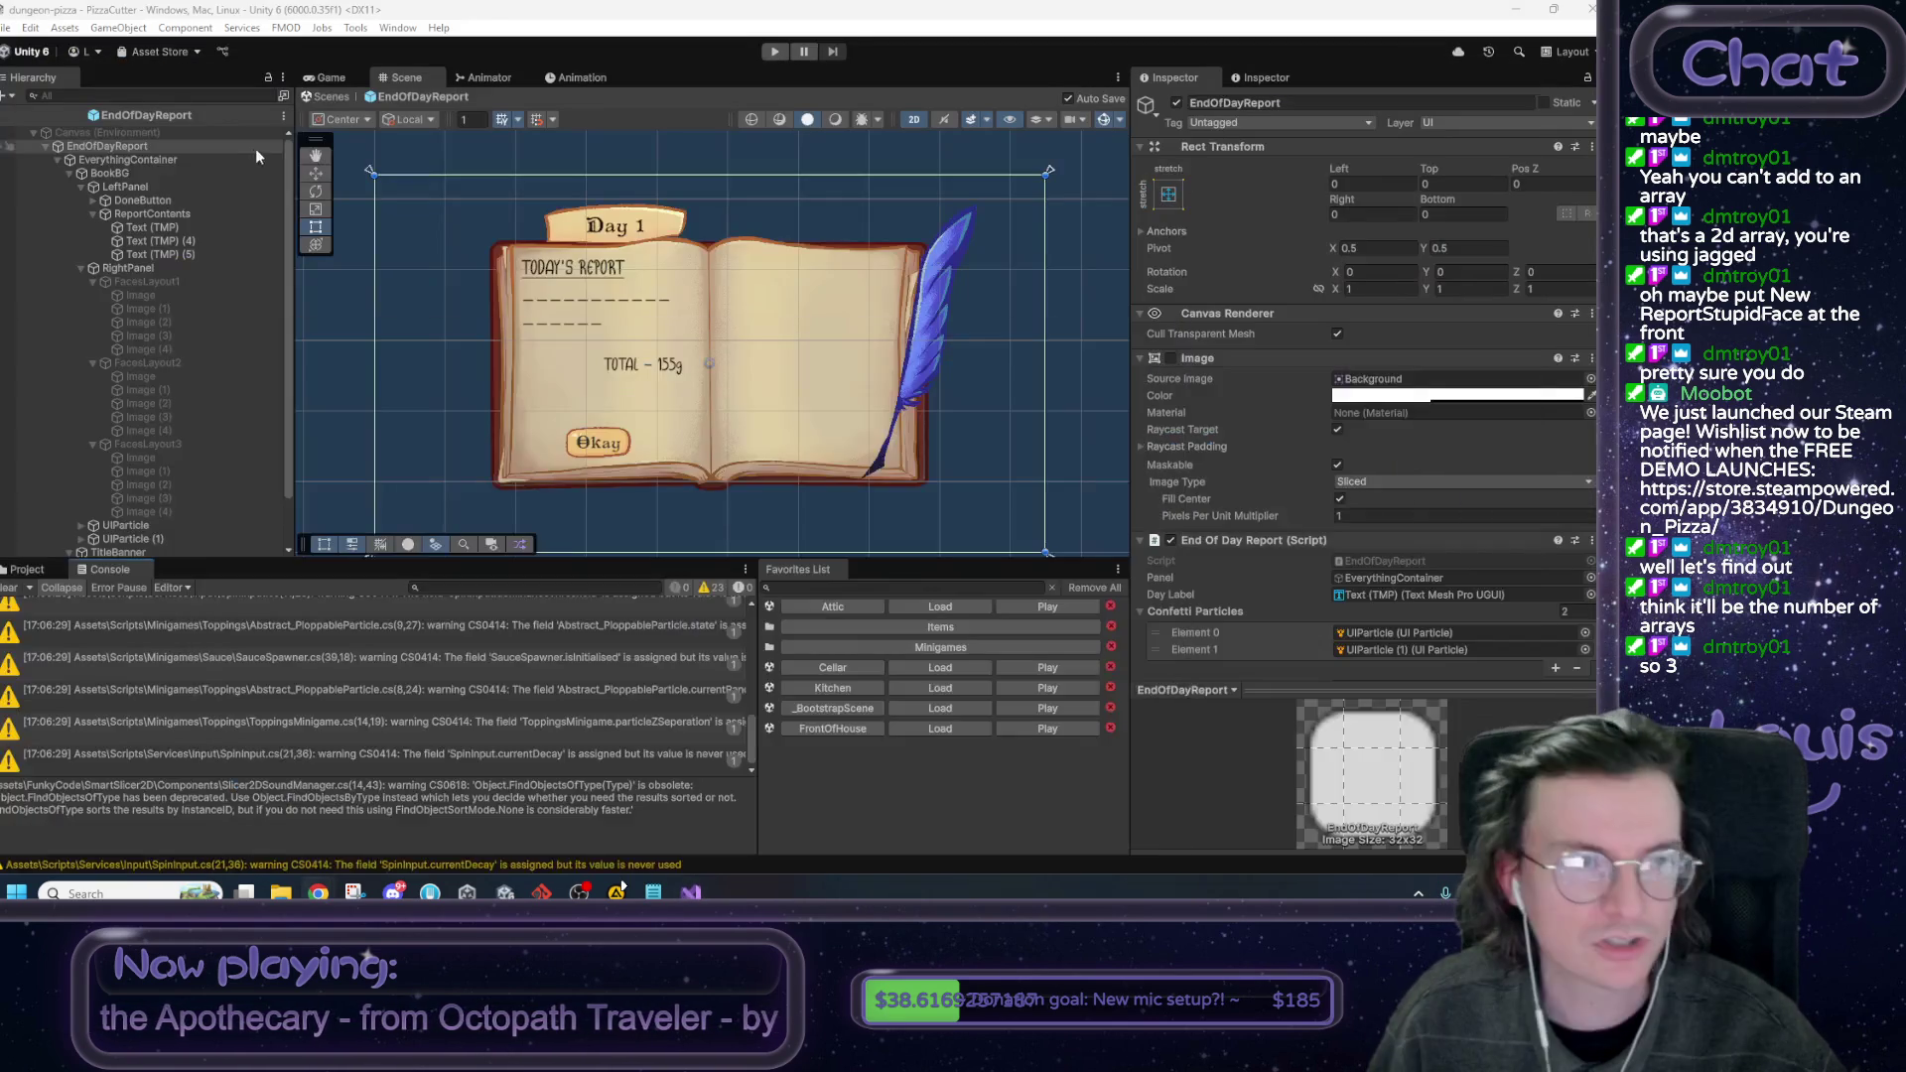
scroll(1408, 425, down, 8)
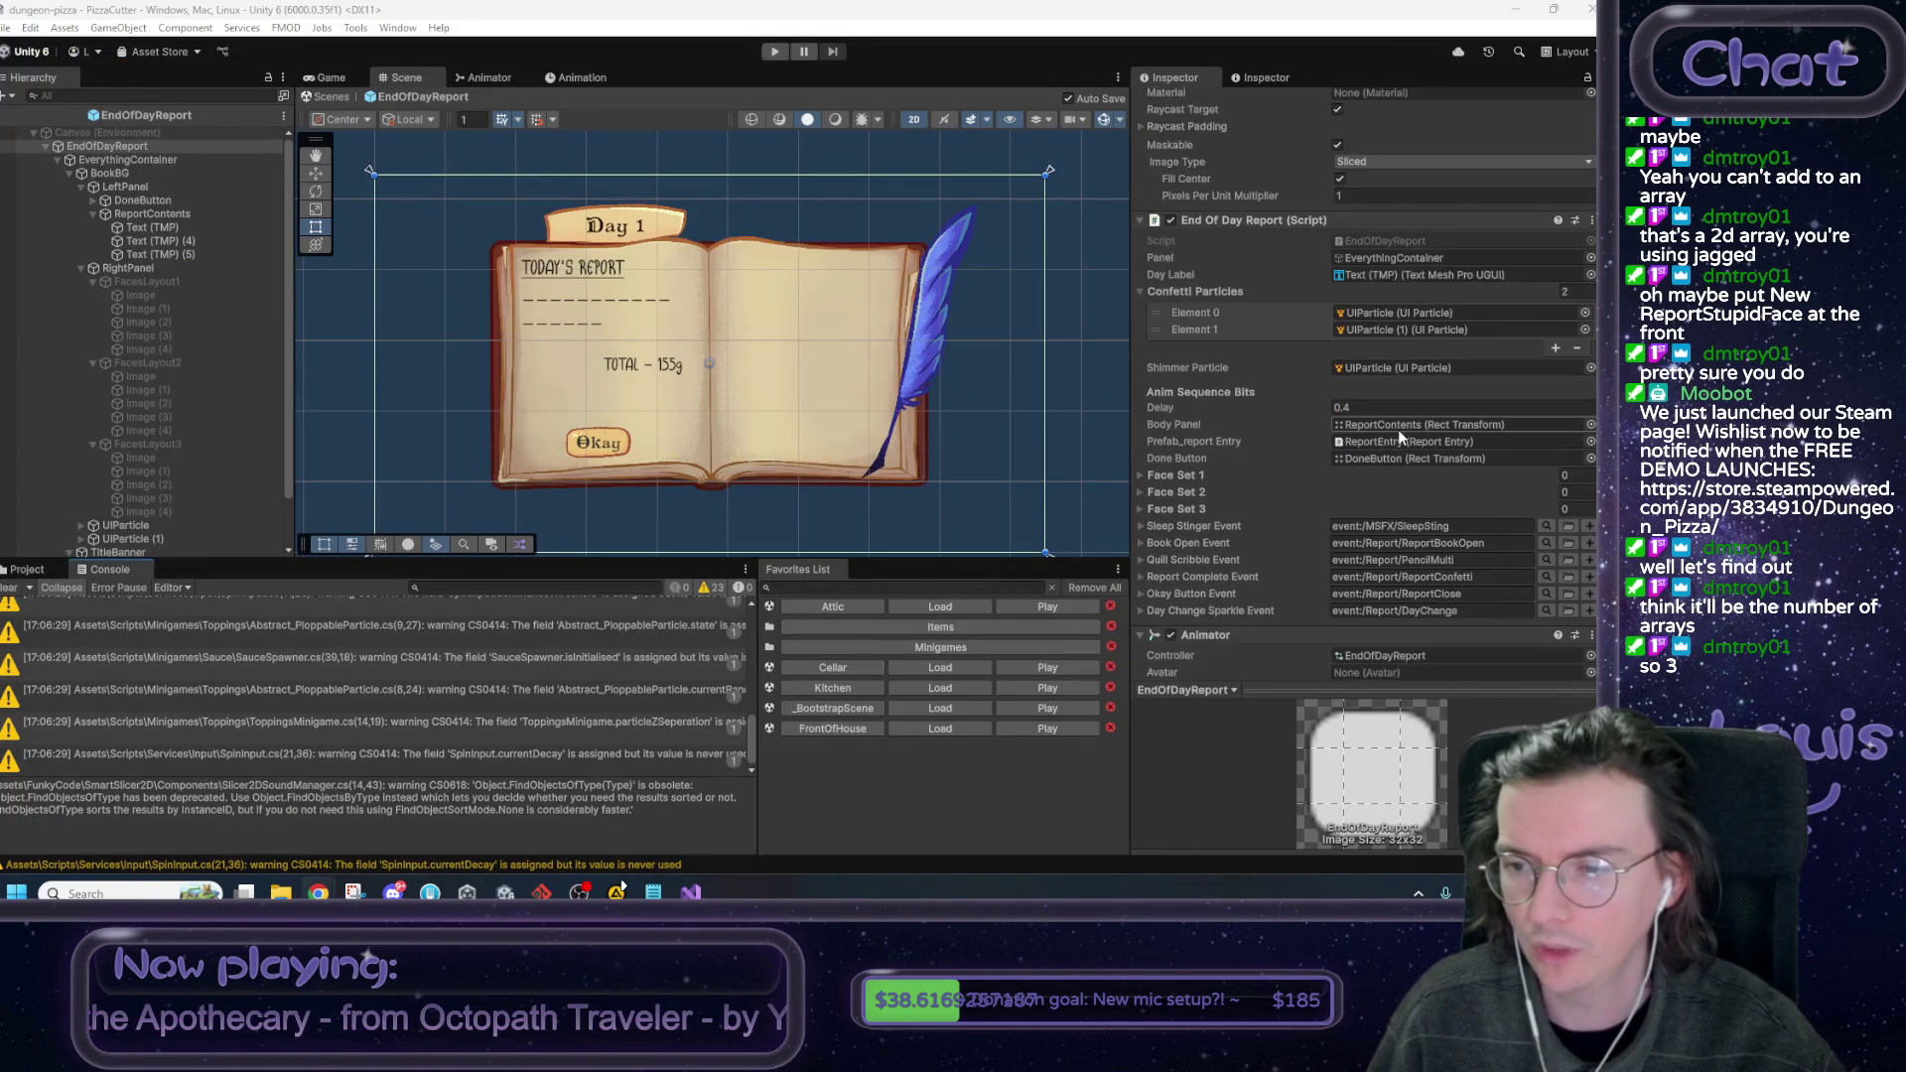
scroll(1397, 430, up, 3)
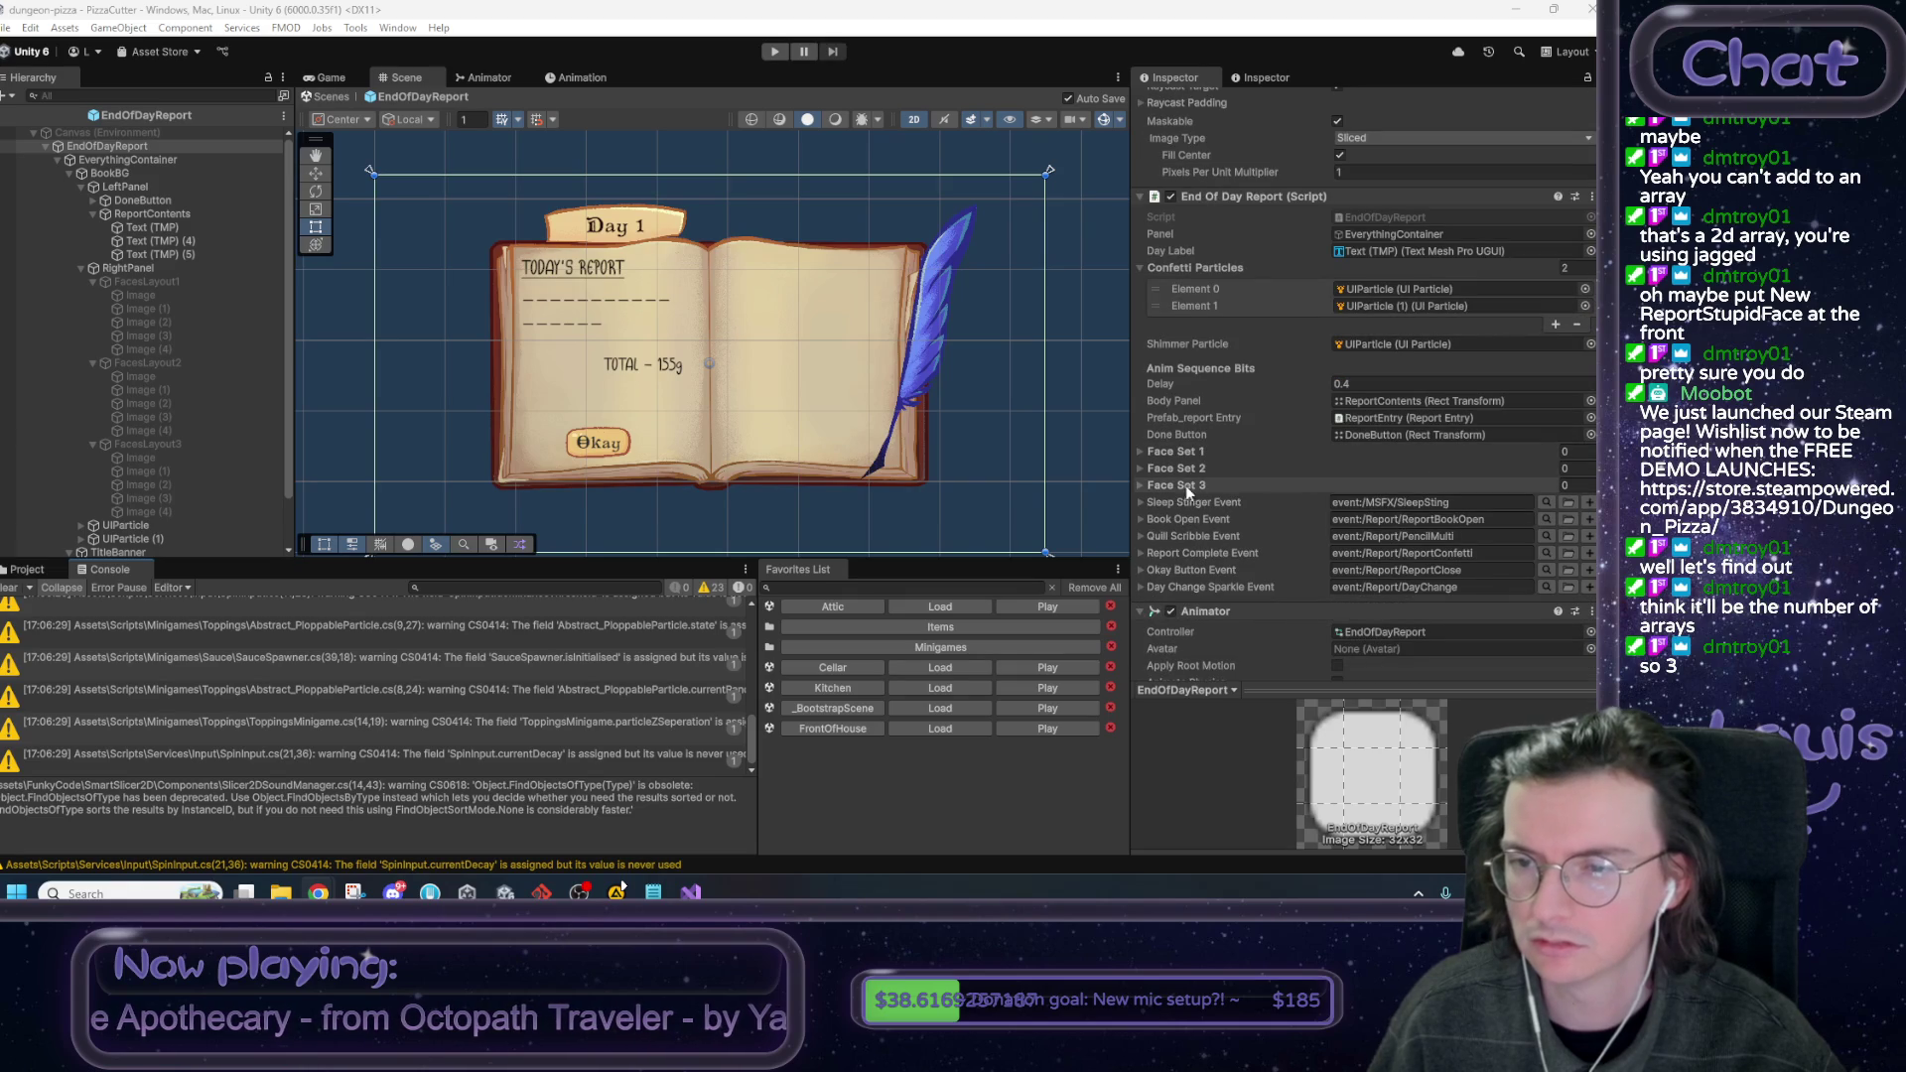
click(1140, 484)
click(1139, 468)
click(1138, 455)
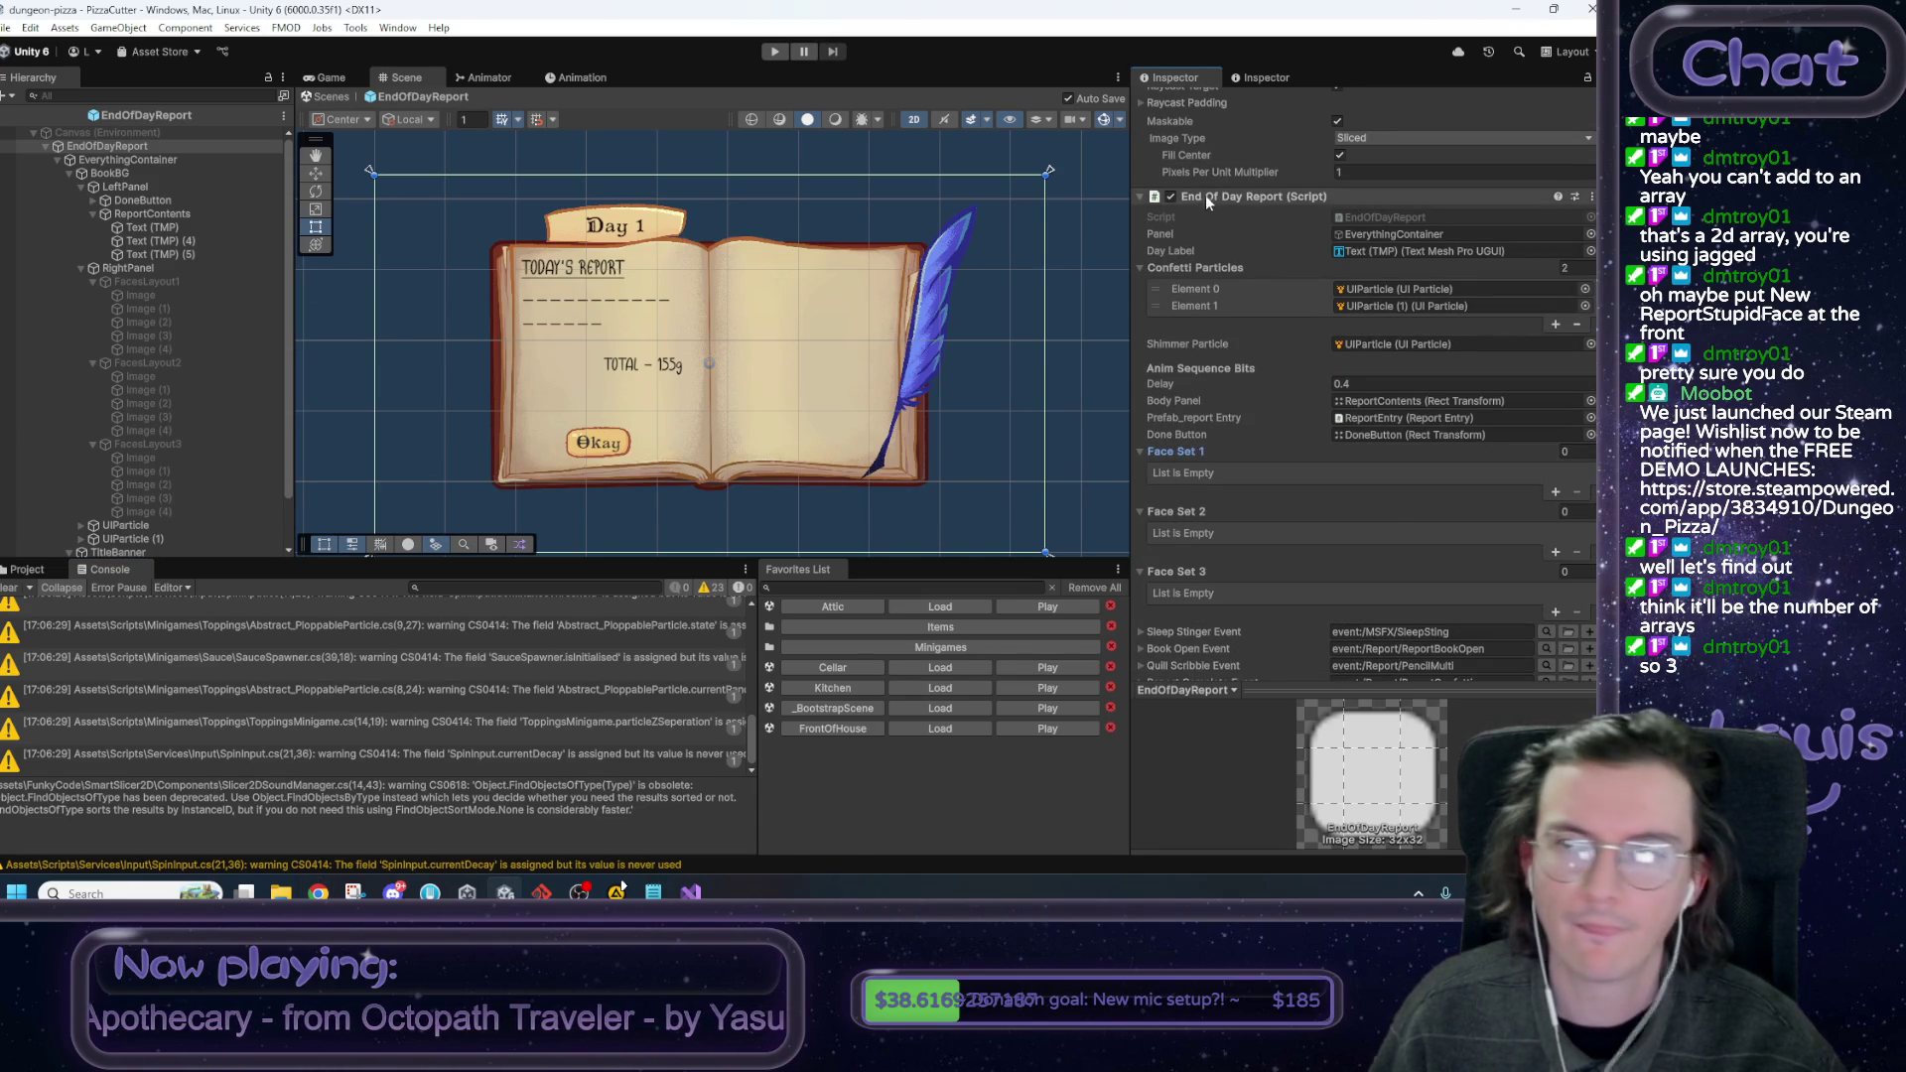
scroll(1499, 313, up, 1)
scroll(1499, 314, down, 2)
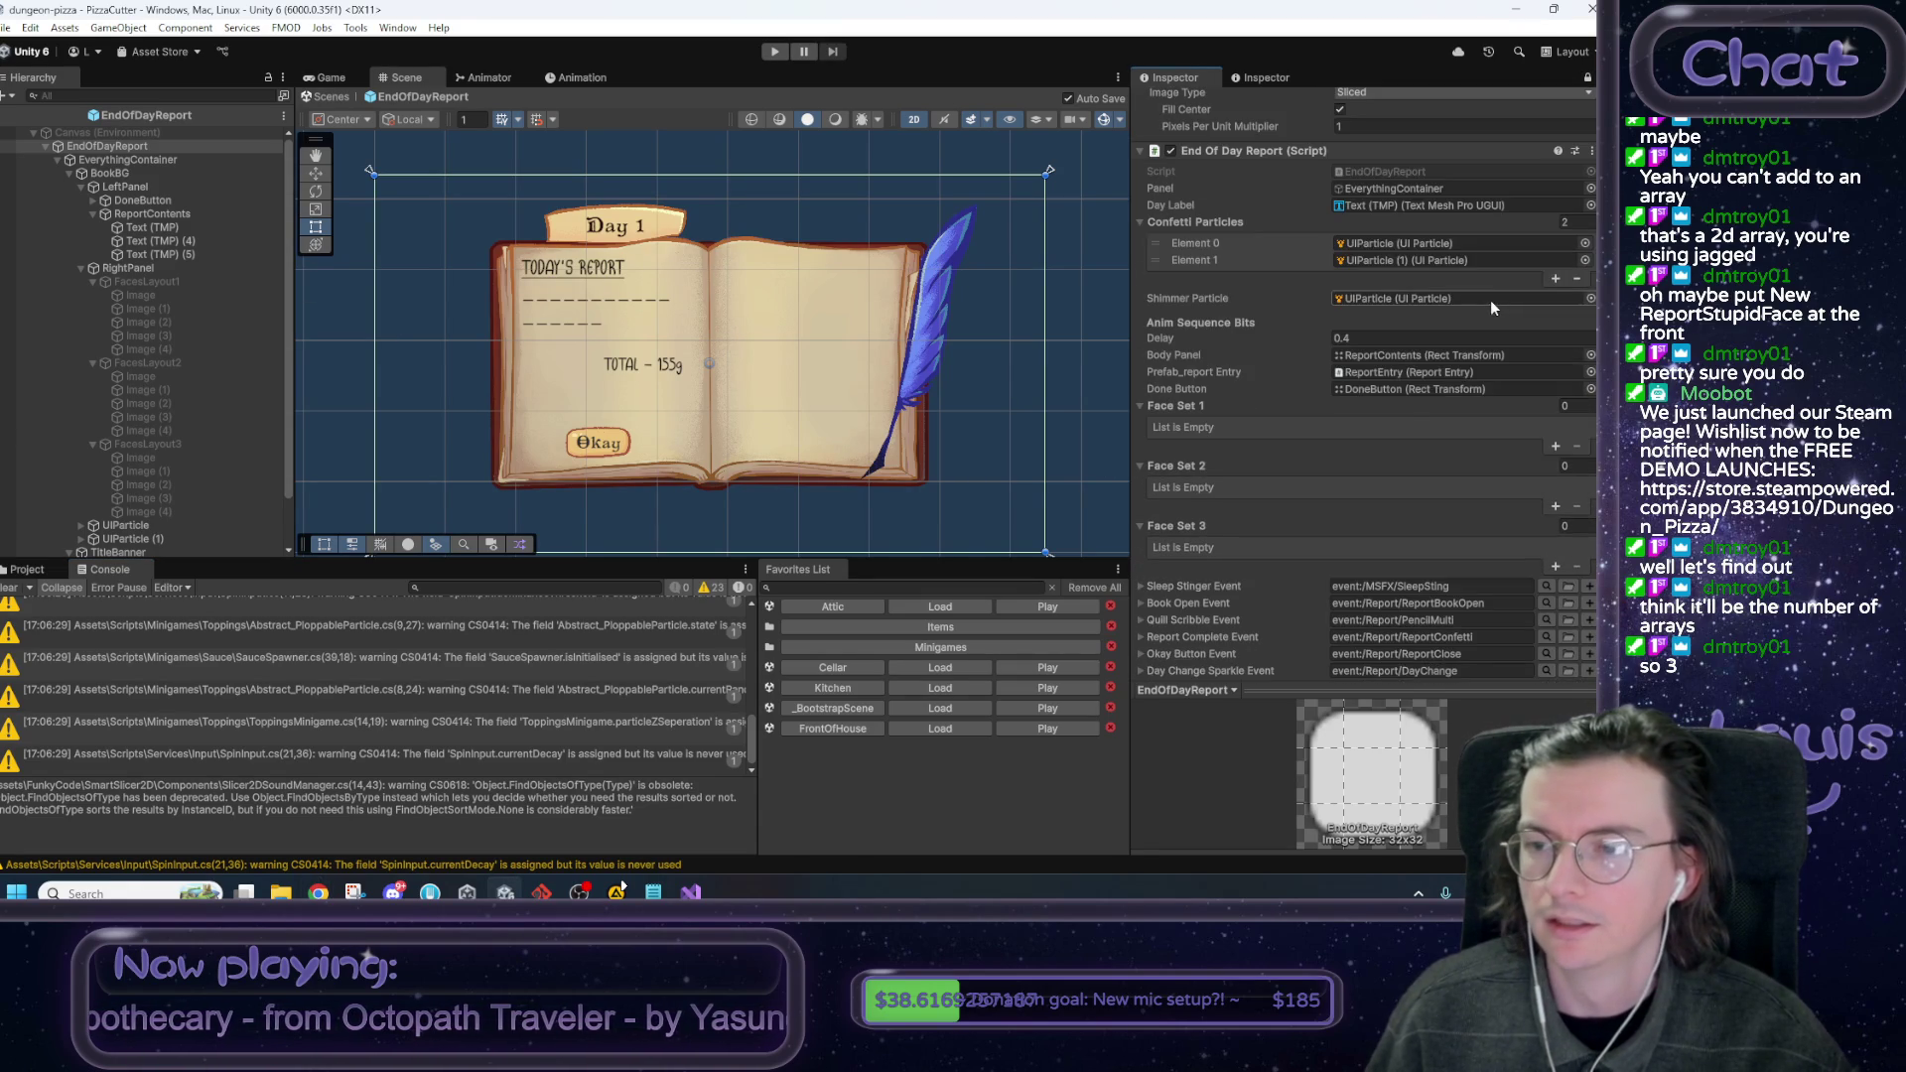
Drag Image through Image (4) from FacesLayout1, 2 and 3 into Face Set 1, 2 and 3.
click(147, 300)
shift+click(153, 348)
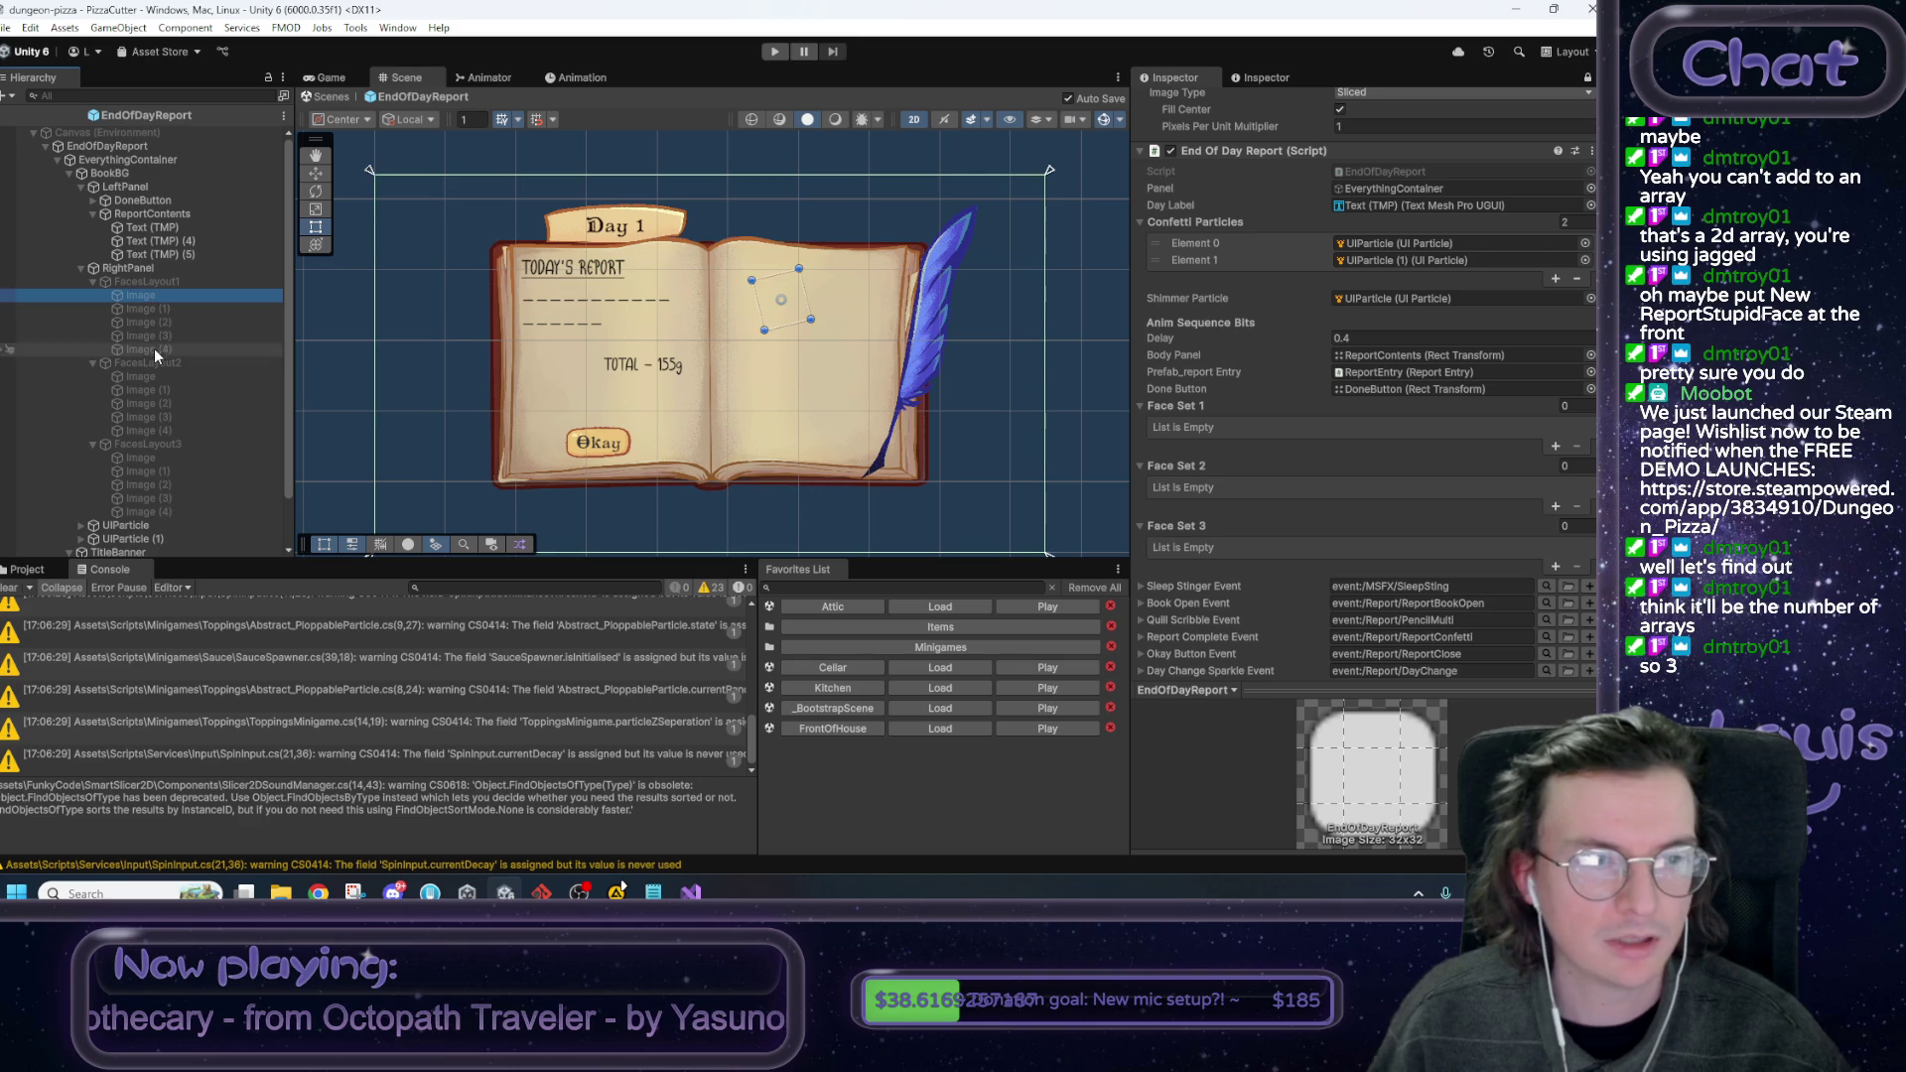
mouse_move(139, 300)
mouse_down()
mouse_move(1060, 449)
mouse_move(1186, 407)
mouse_up()
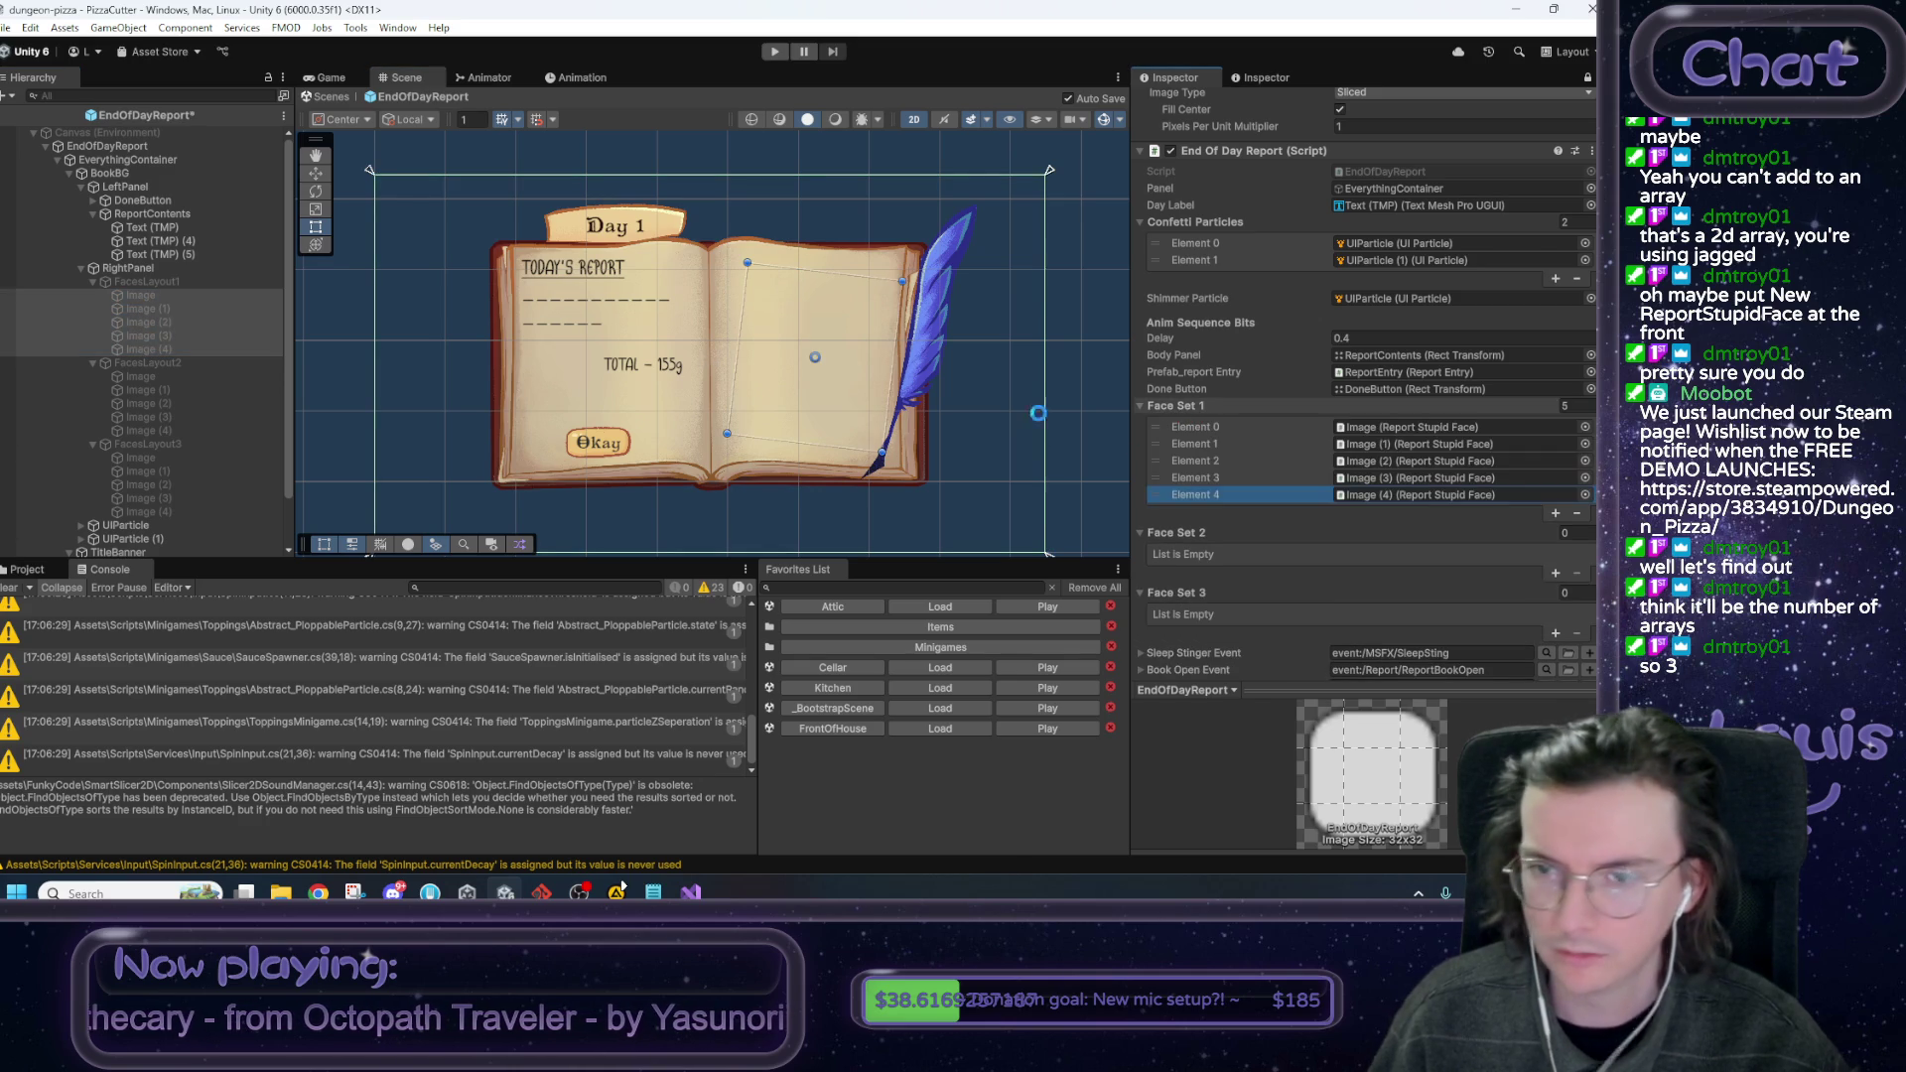
click(144, 377)
shift+click(149, 430)
drag(146, 383, 1255, 536)
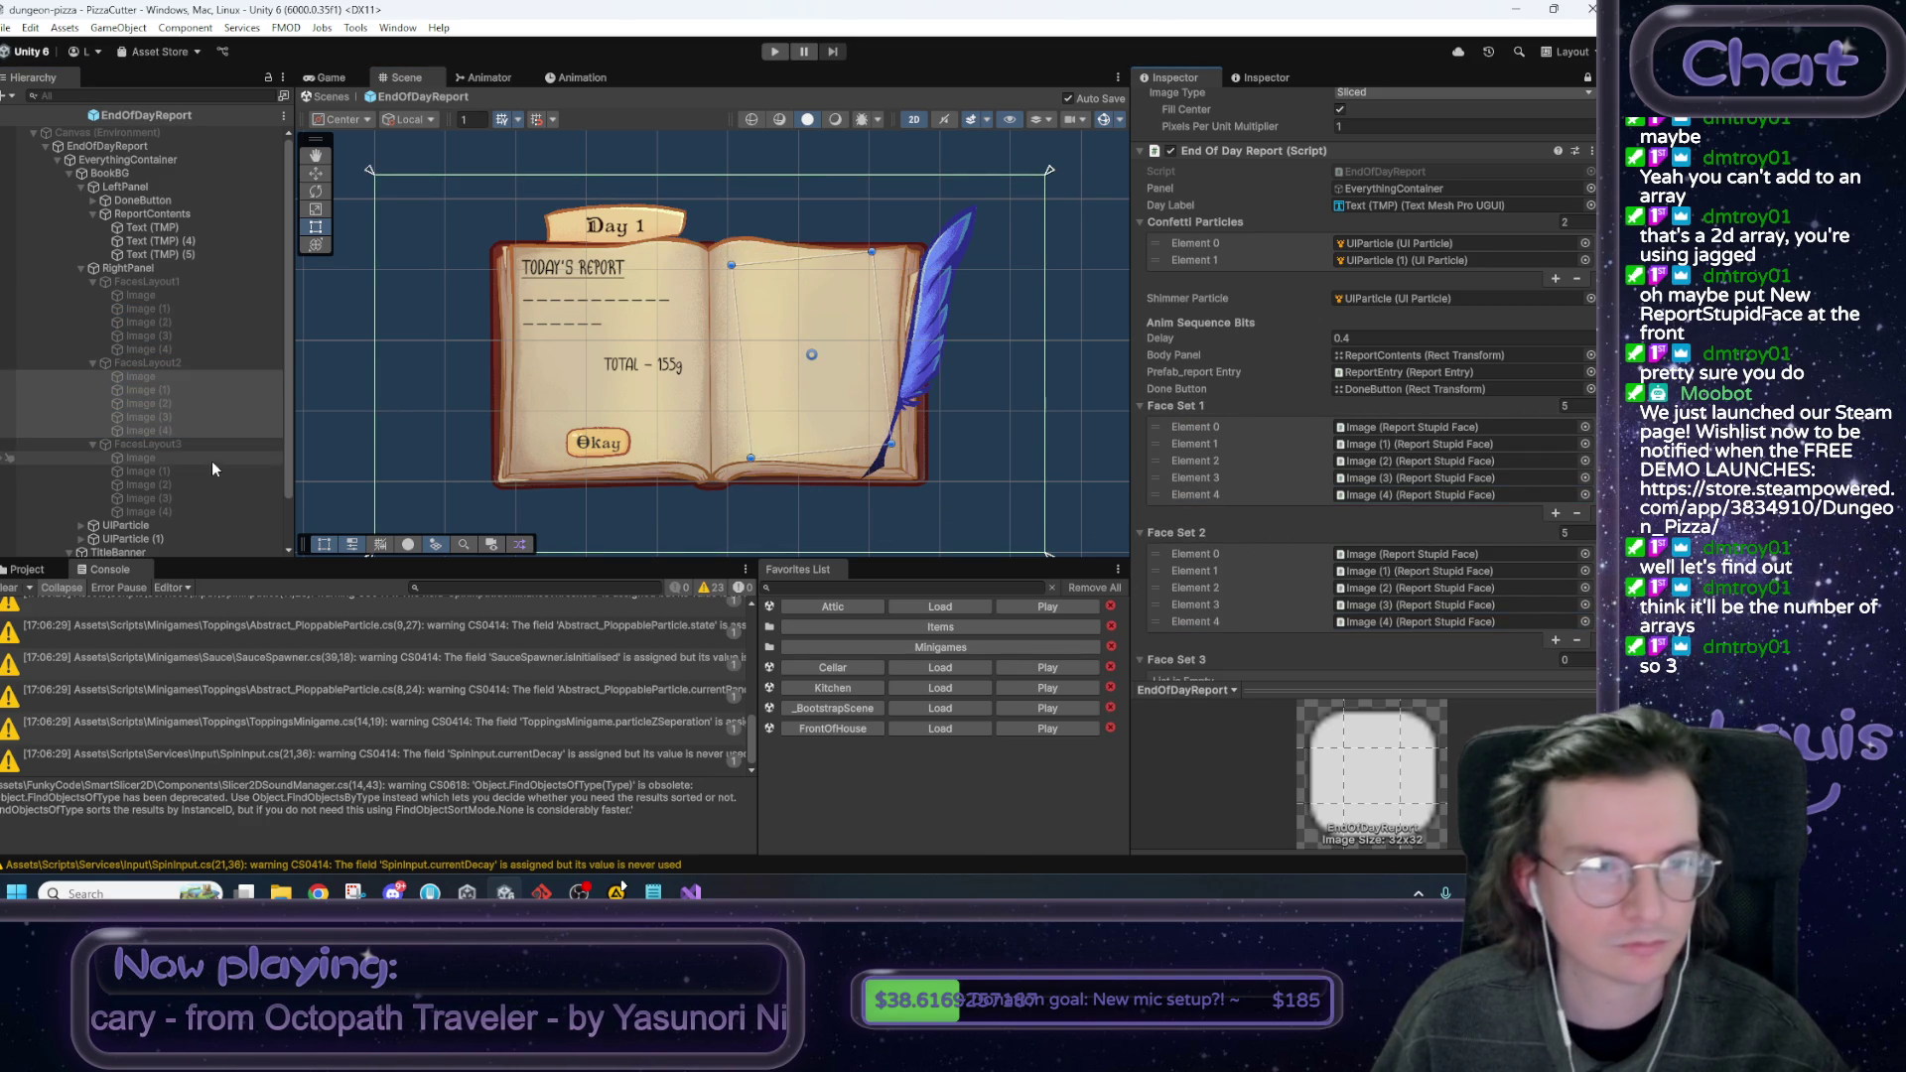
scroll(149, 397, down, 2)
click(157, 416)
click(157, 407)
shift+click(166, 460)
mouse_move(149, 417)
mouse_down()
mouse_move(1315, 503)
mouse_move(1293, 653)
mouse_up()
scroll(1295, 636, down, 3)
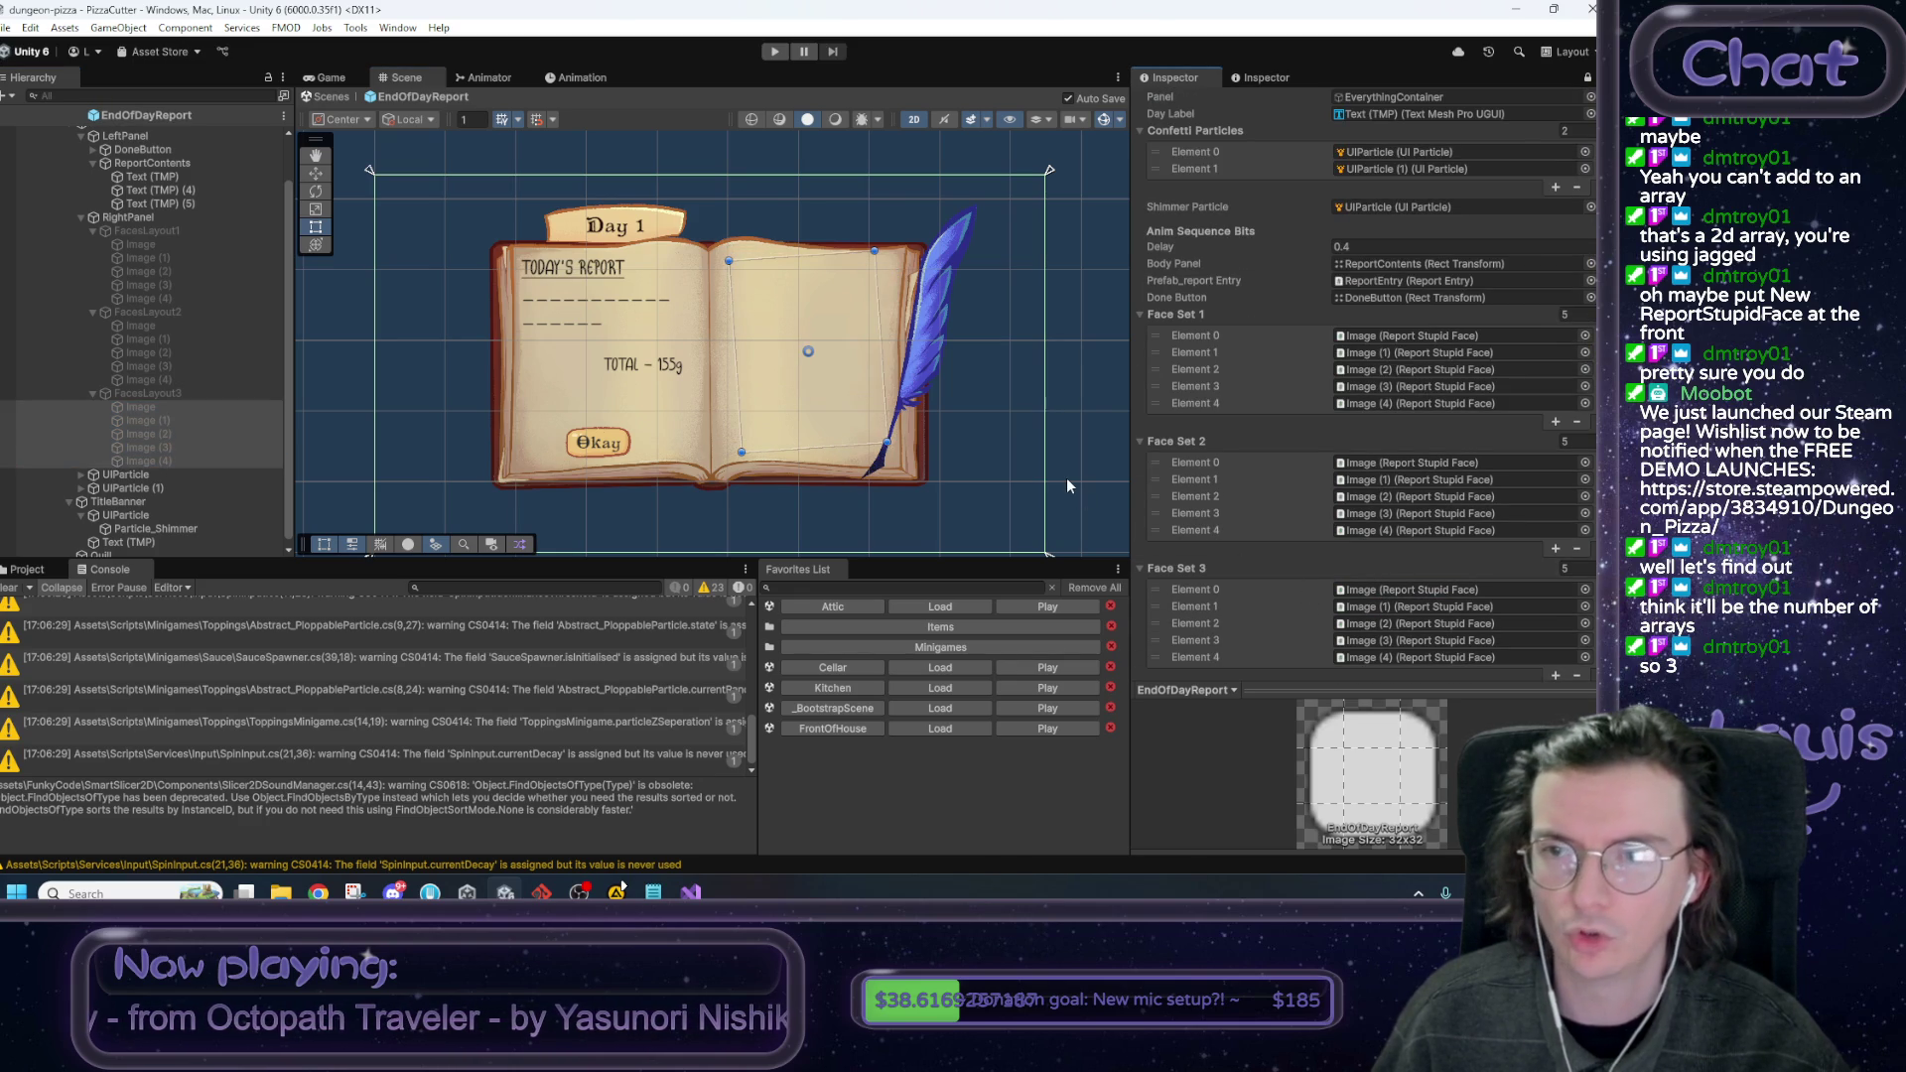
click(1588, 79)
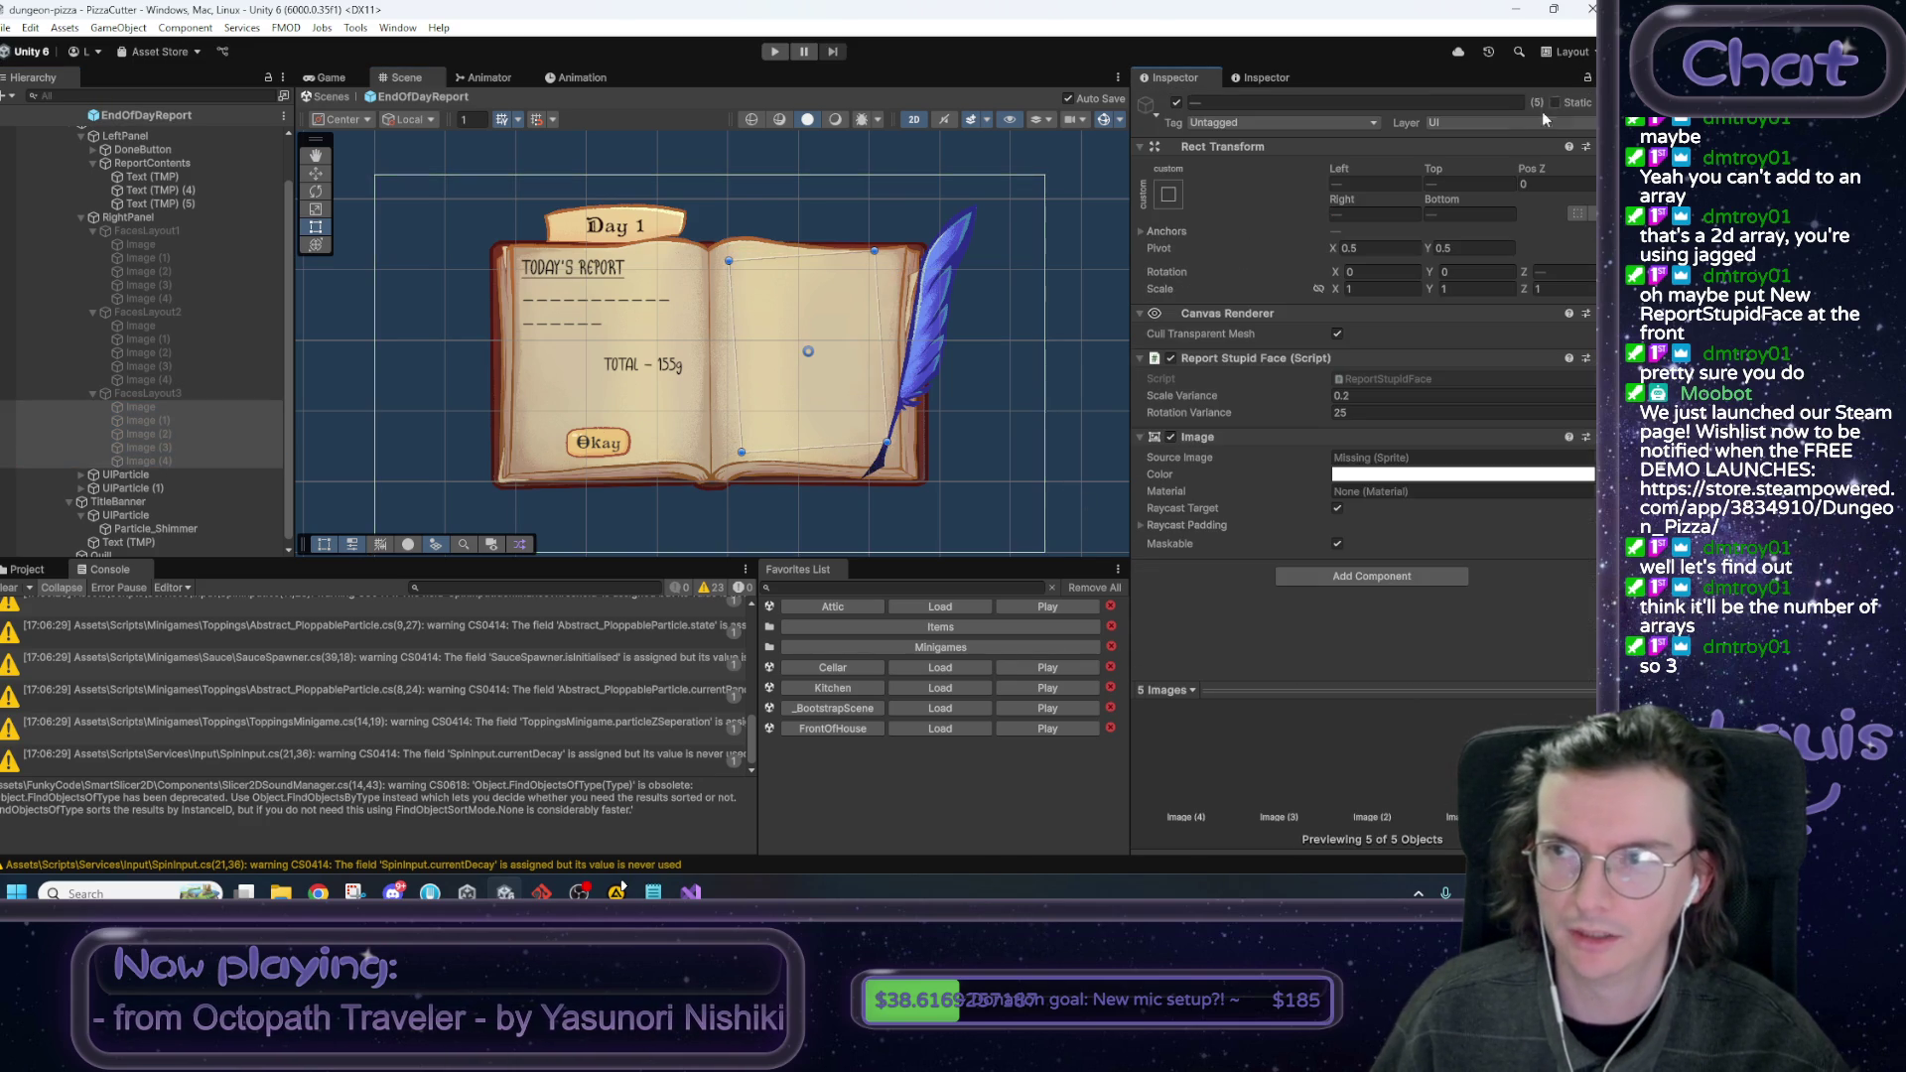
click(1086, 269)
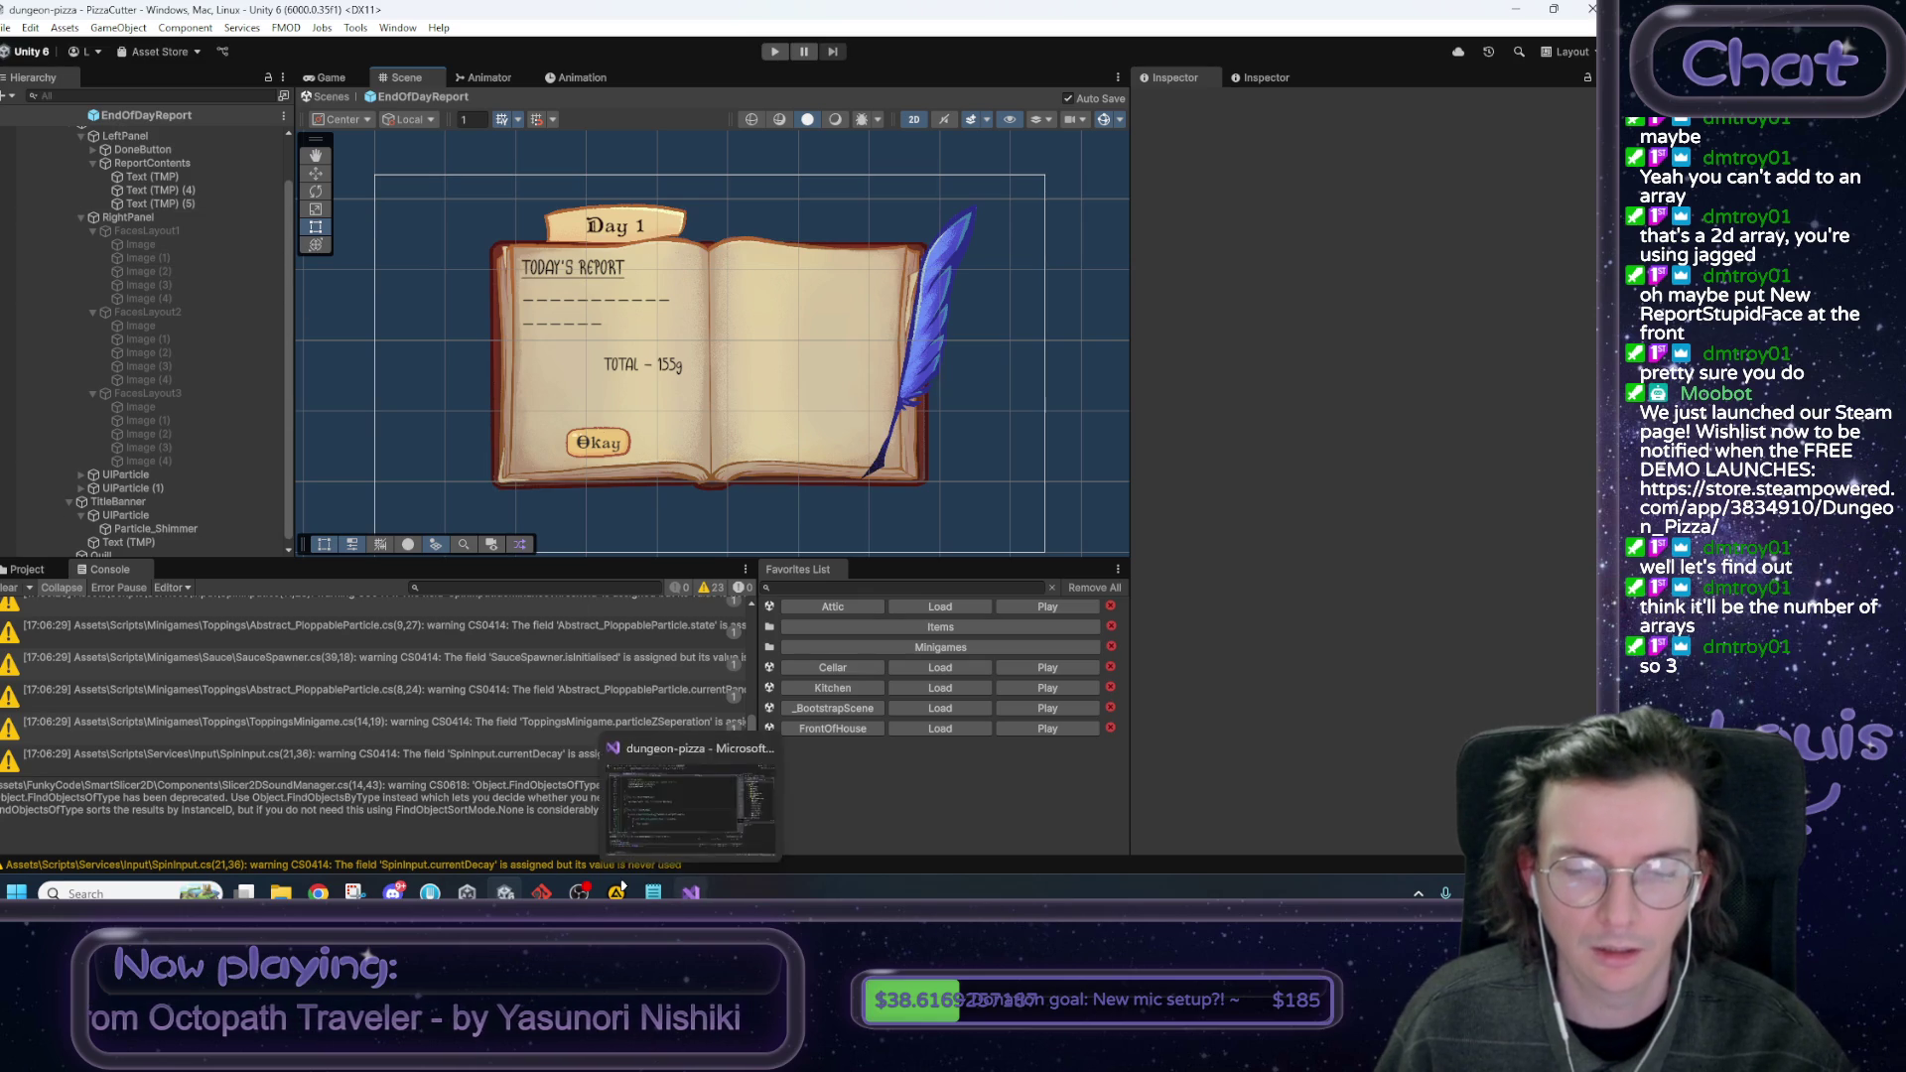
Try faceSet members on a new line after the inner loop, then delete that line.
click(692, 892)
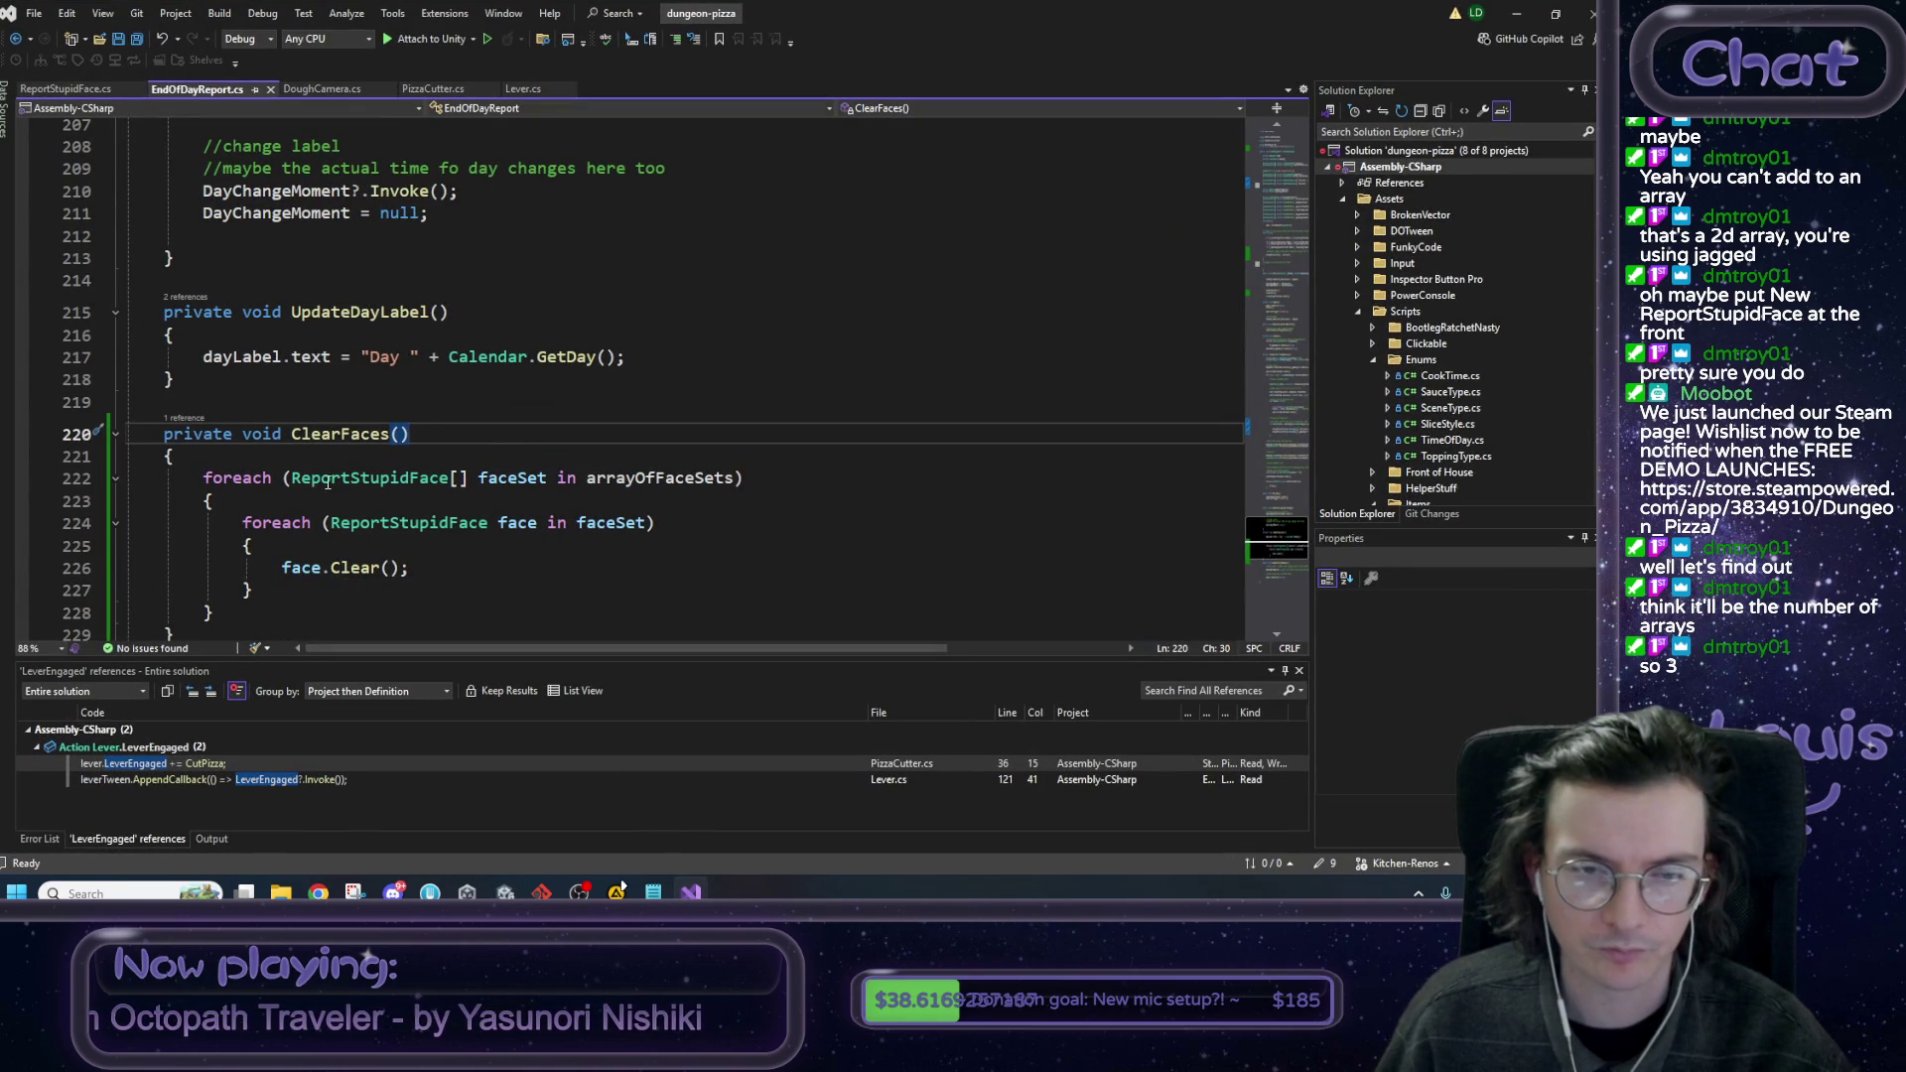
scroll(488, 454, down, 1)
click(536, 412)
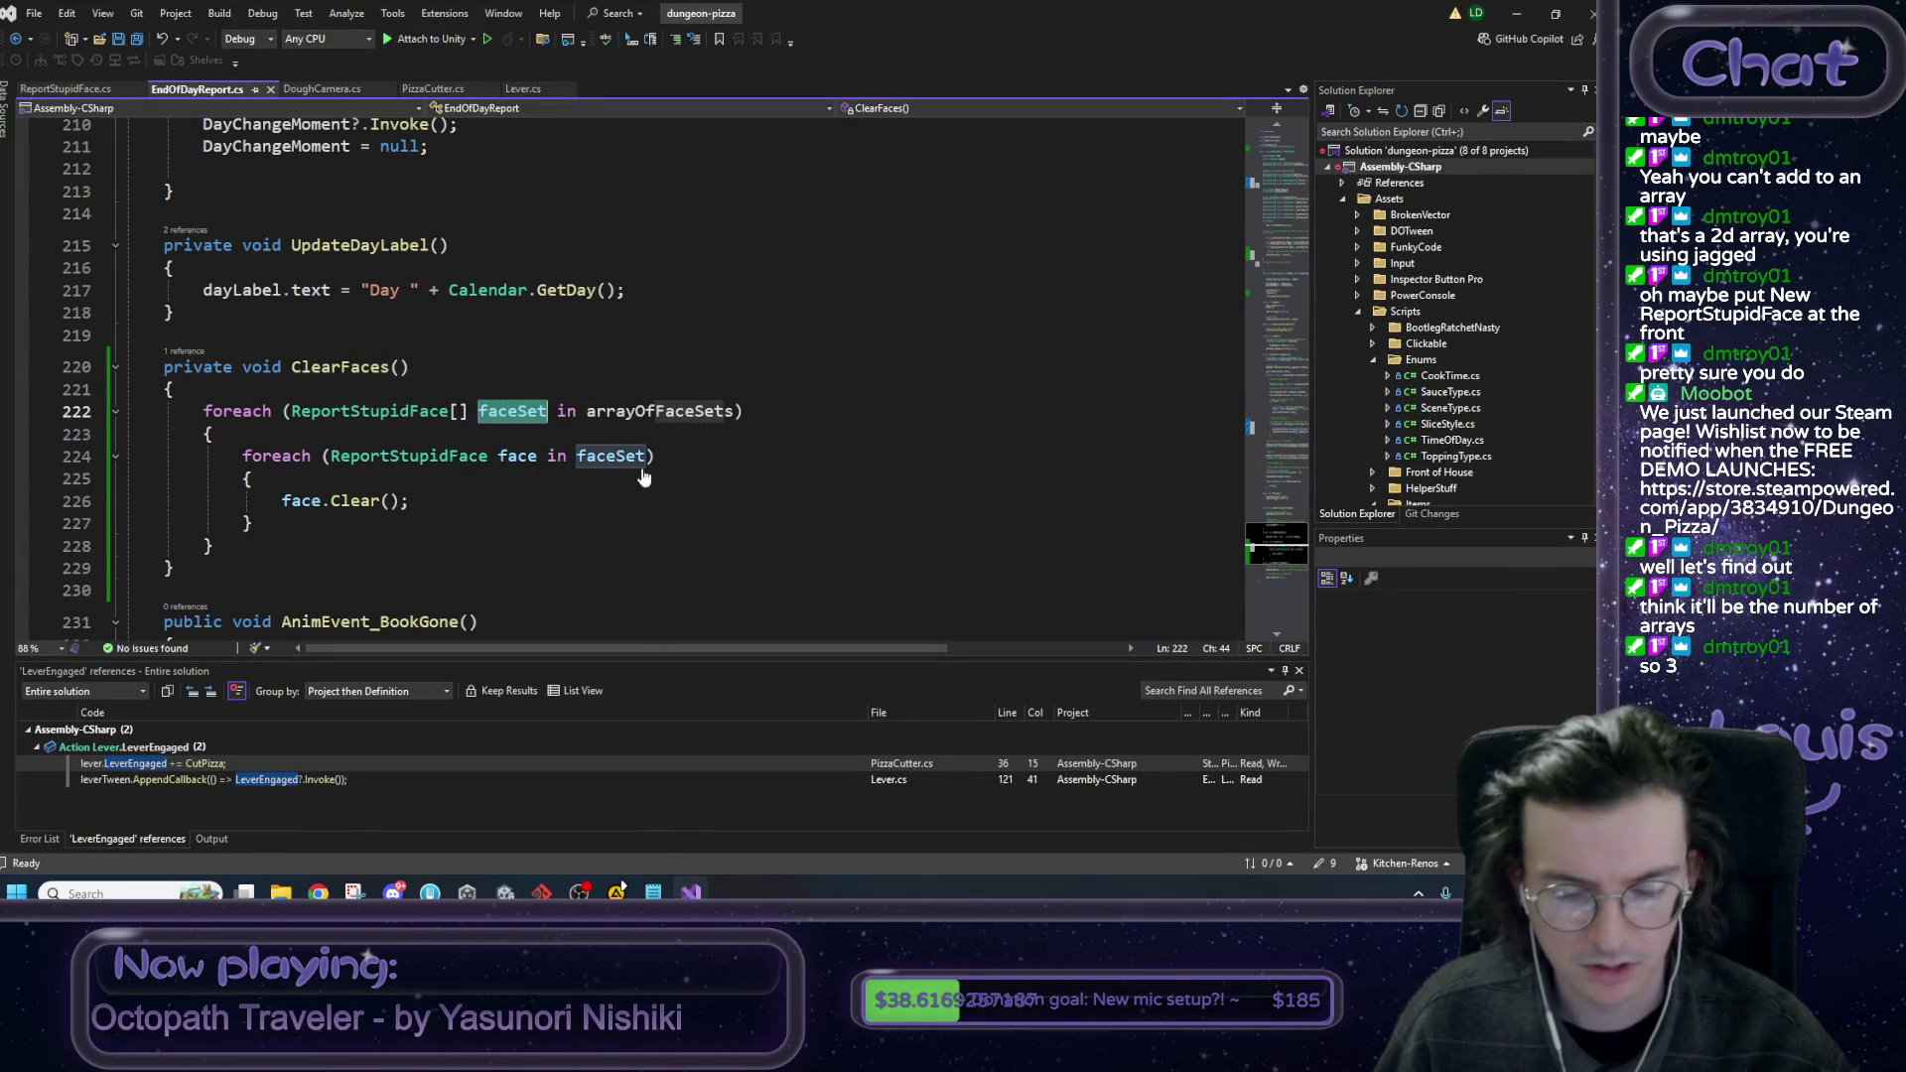
click(368, 518)
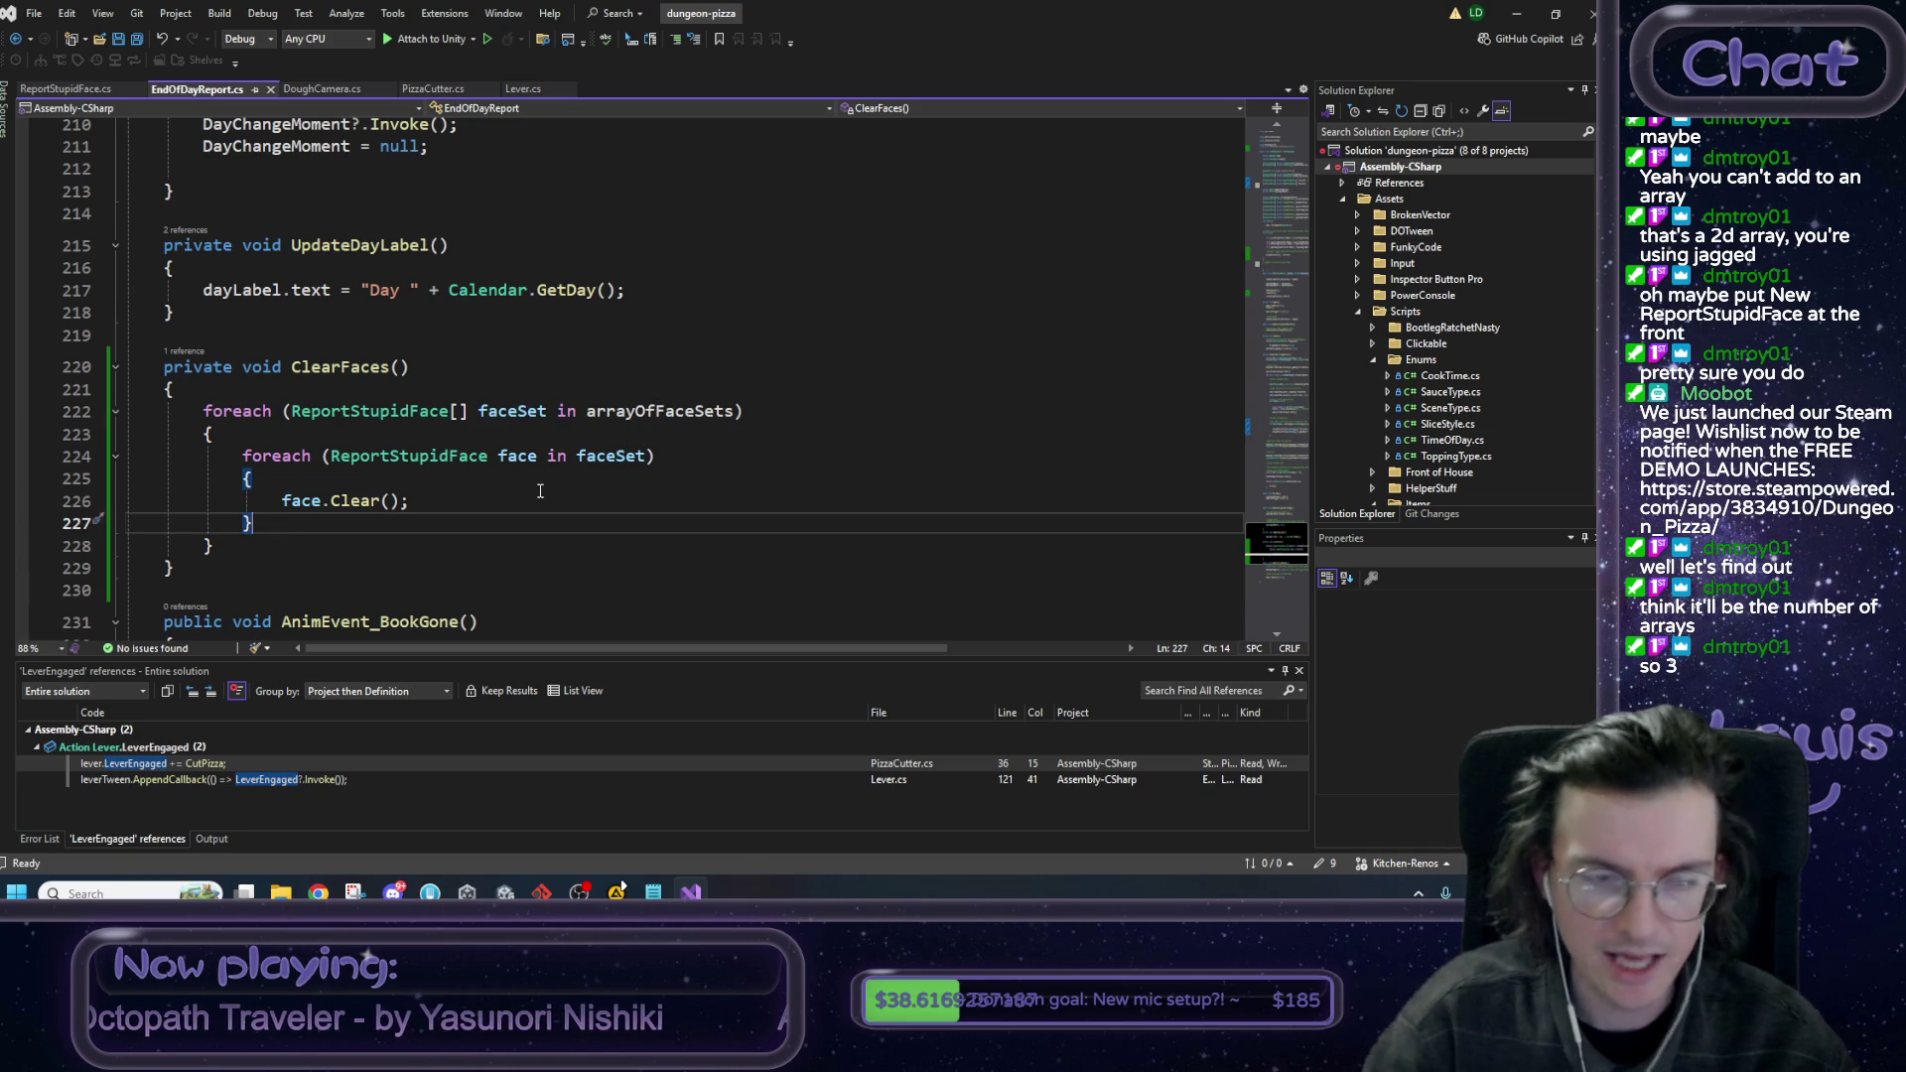
key(Return)
text(faceSet.)
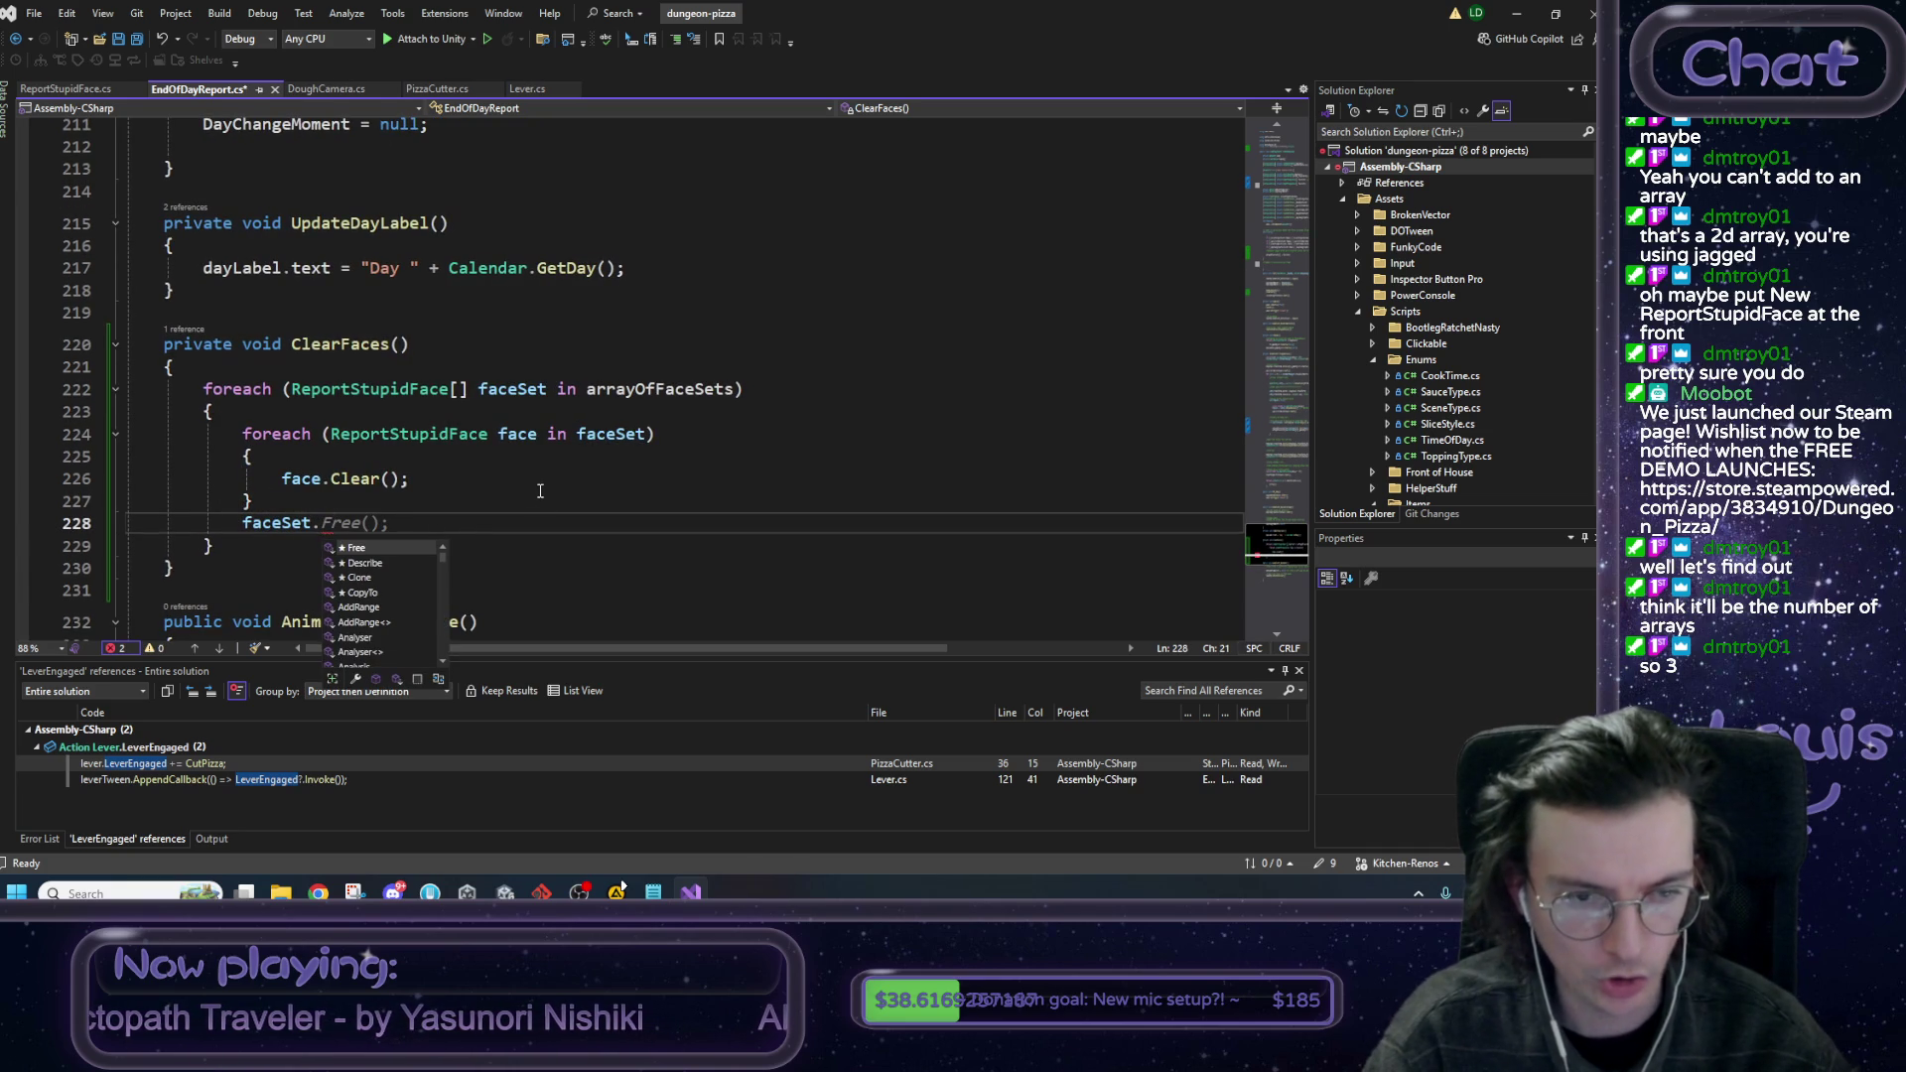
text(gameobj)
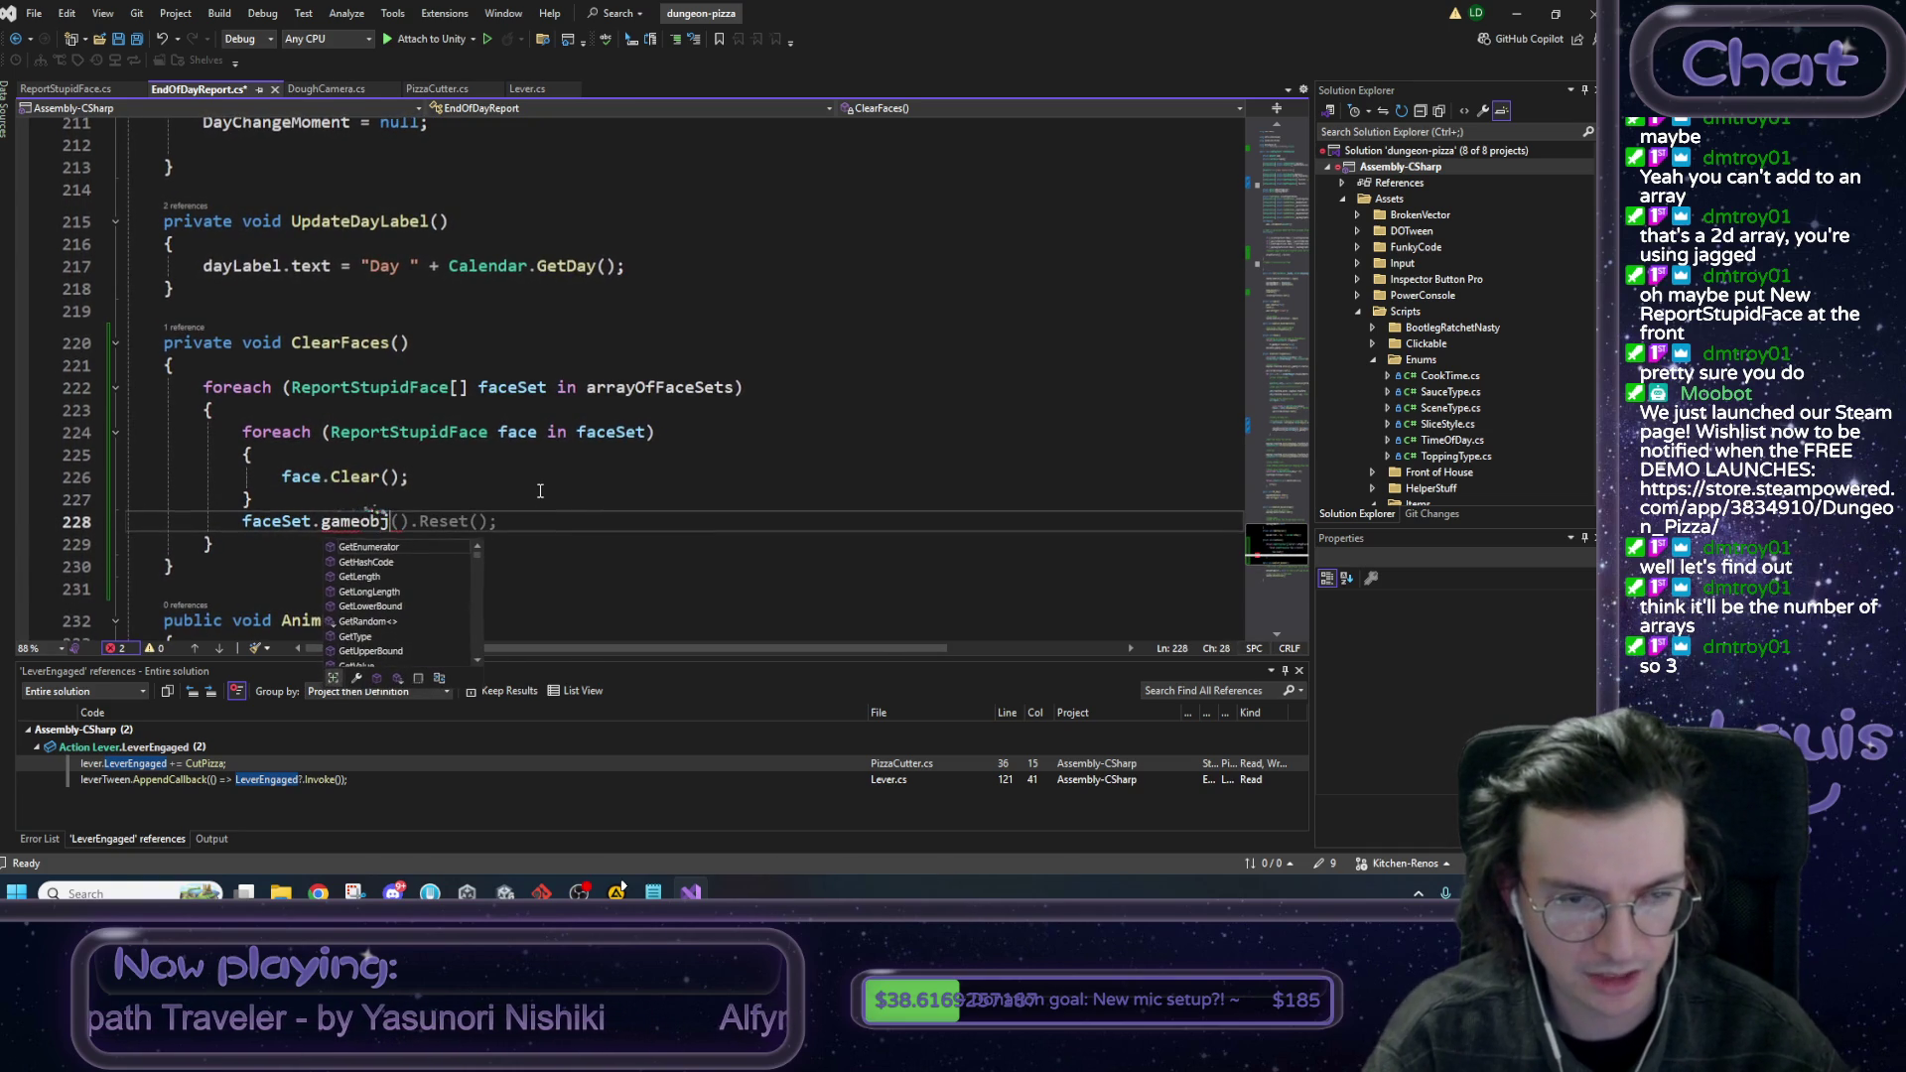
key(BackSpace)
key(BackSpace)
key(BackSpace)
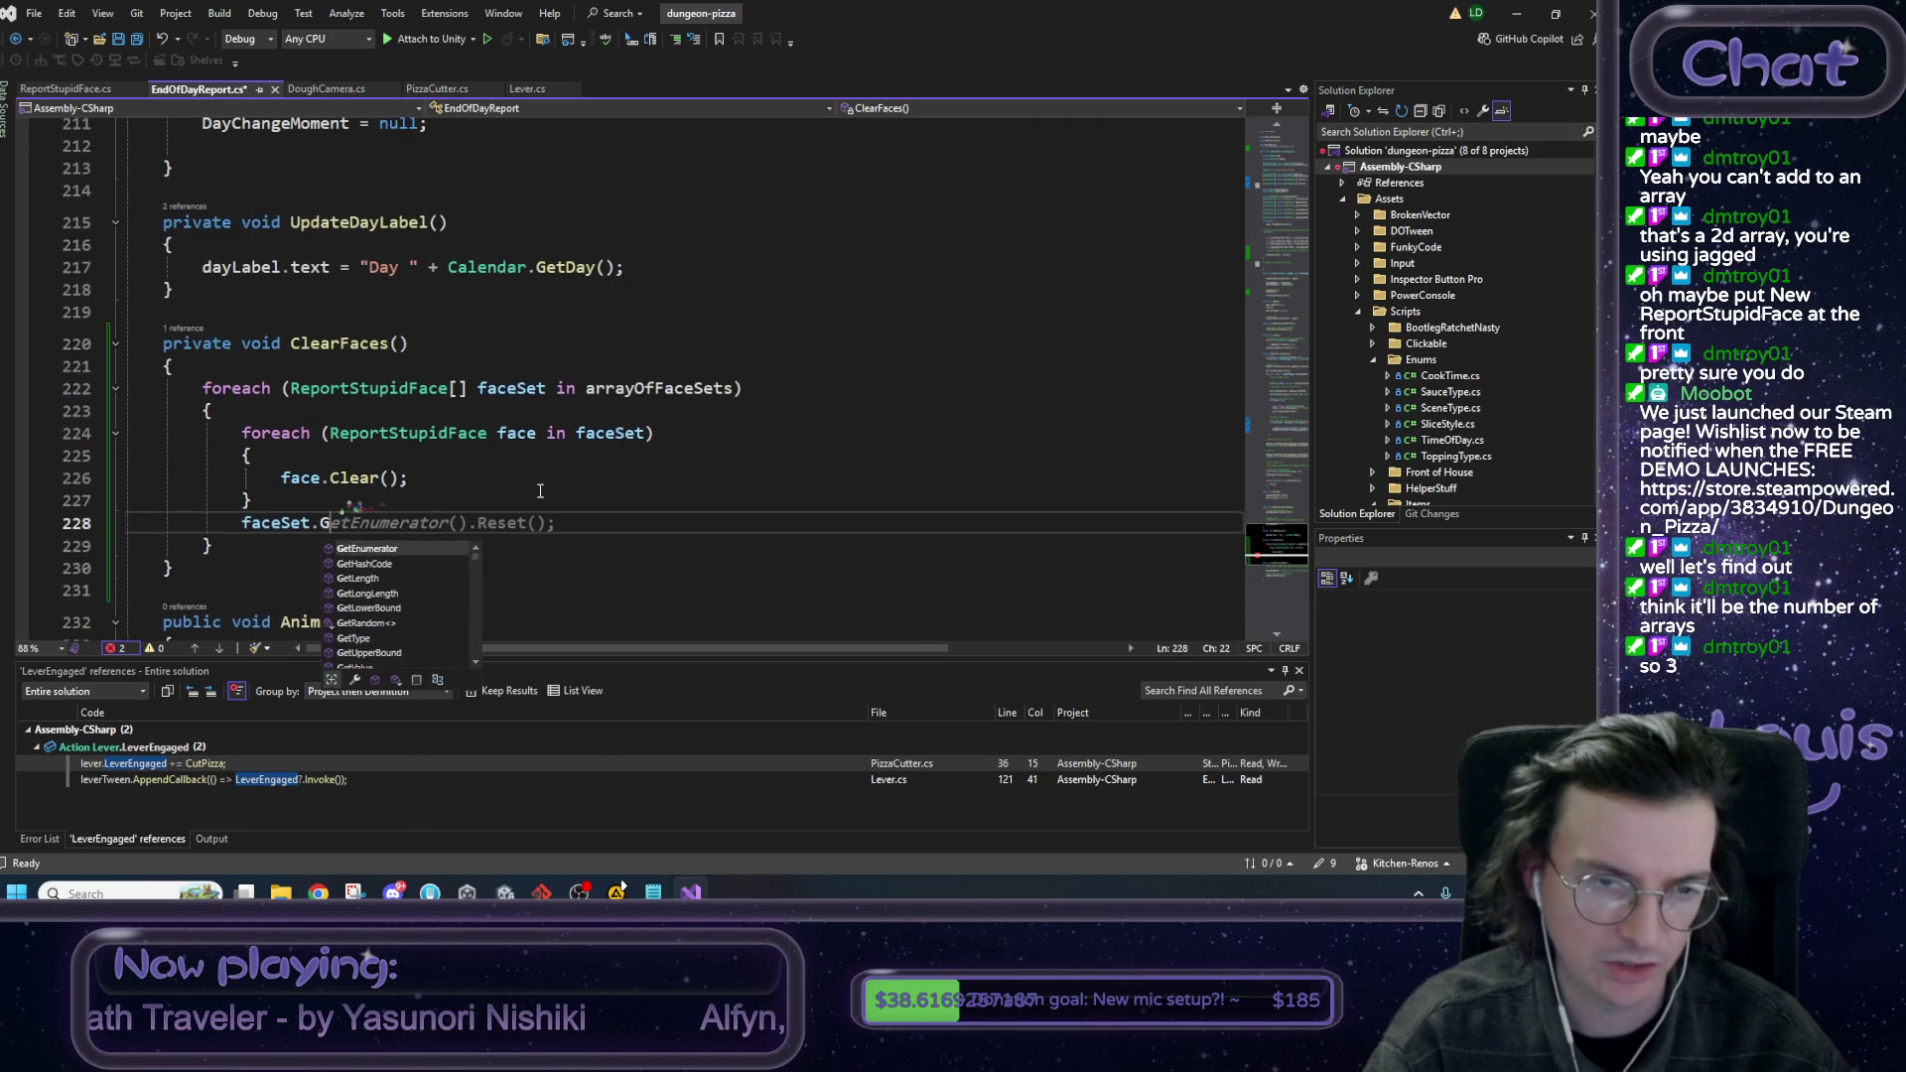
text(trando)
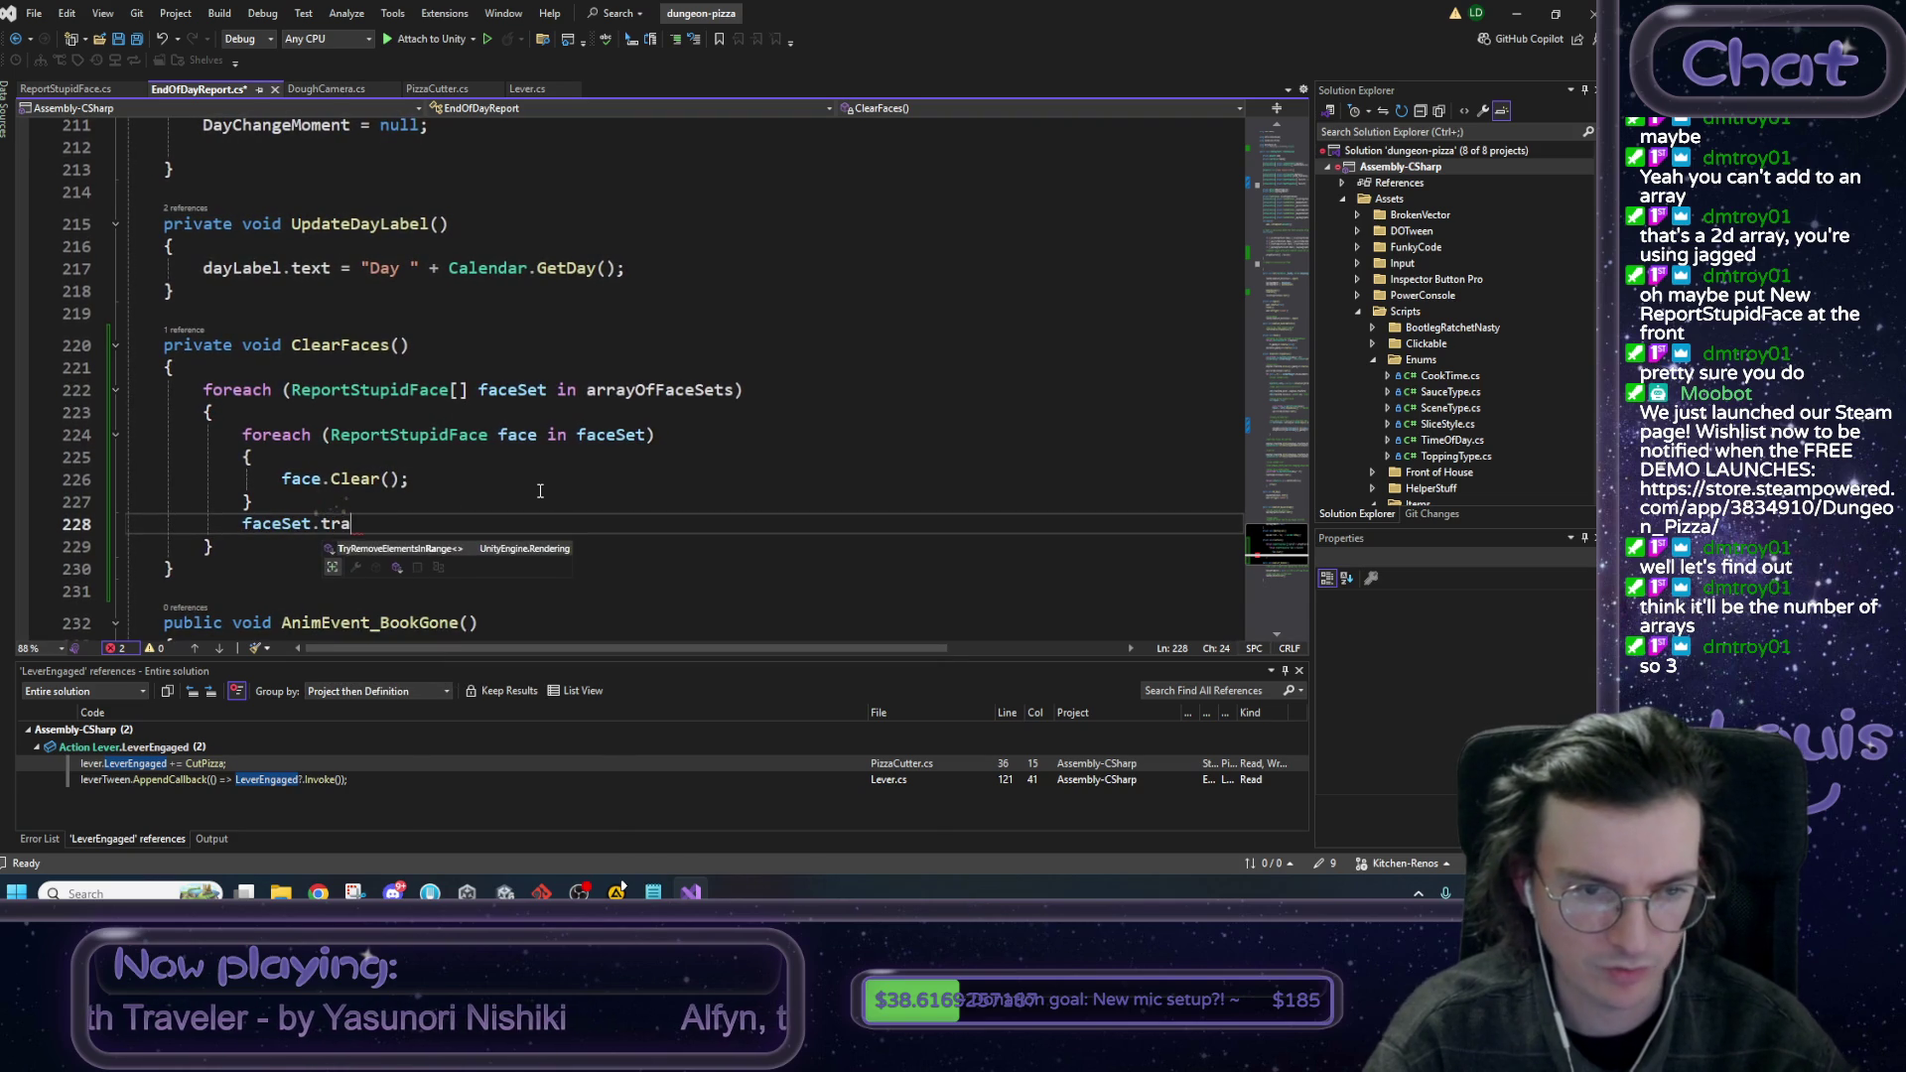
key(BackSpace)
key(BackSpace)
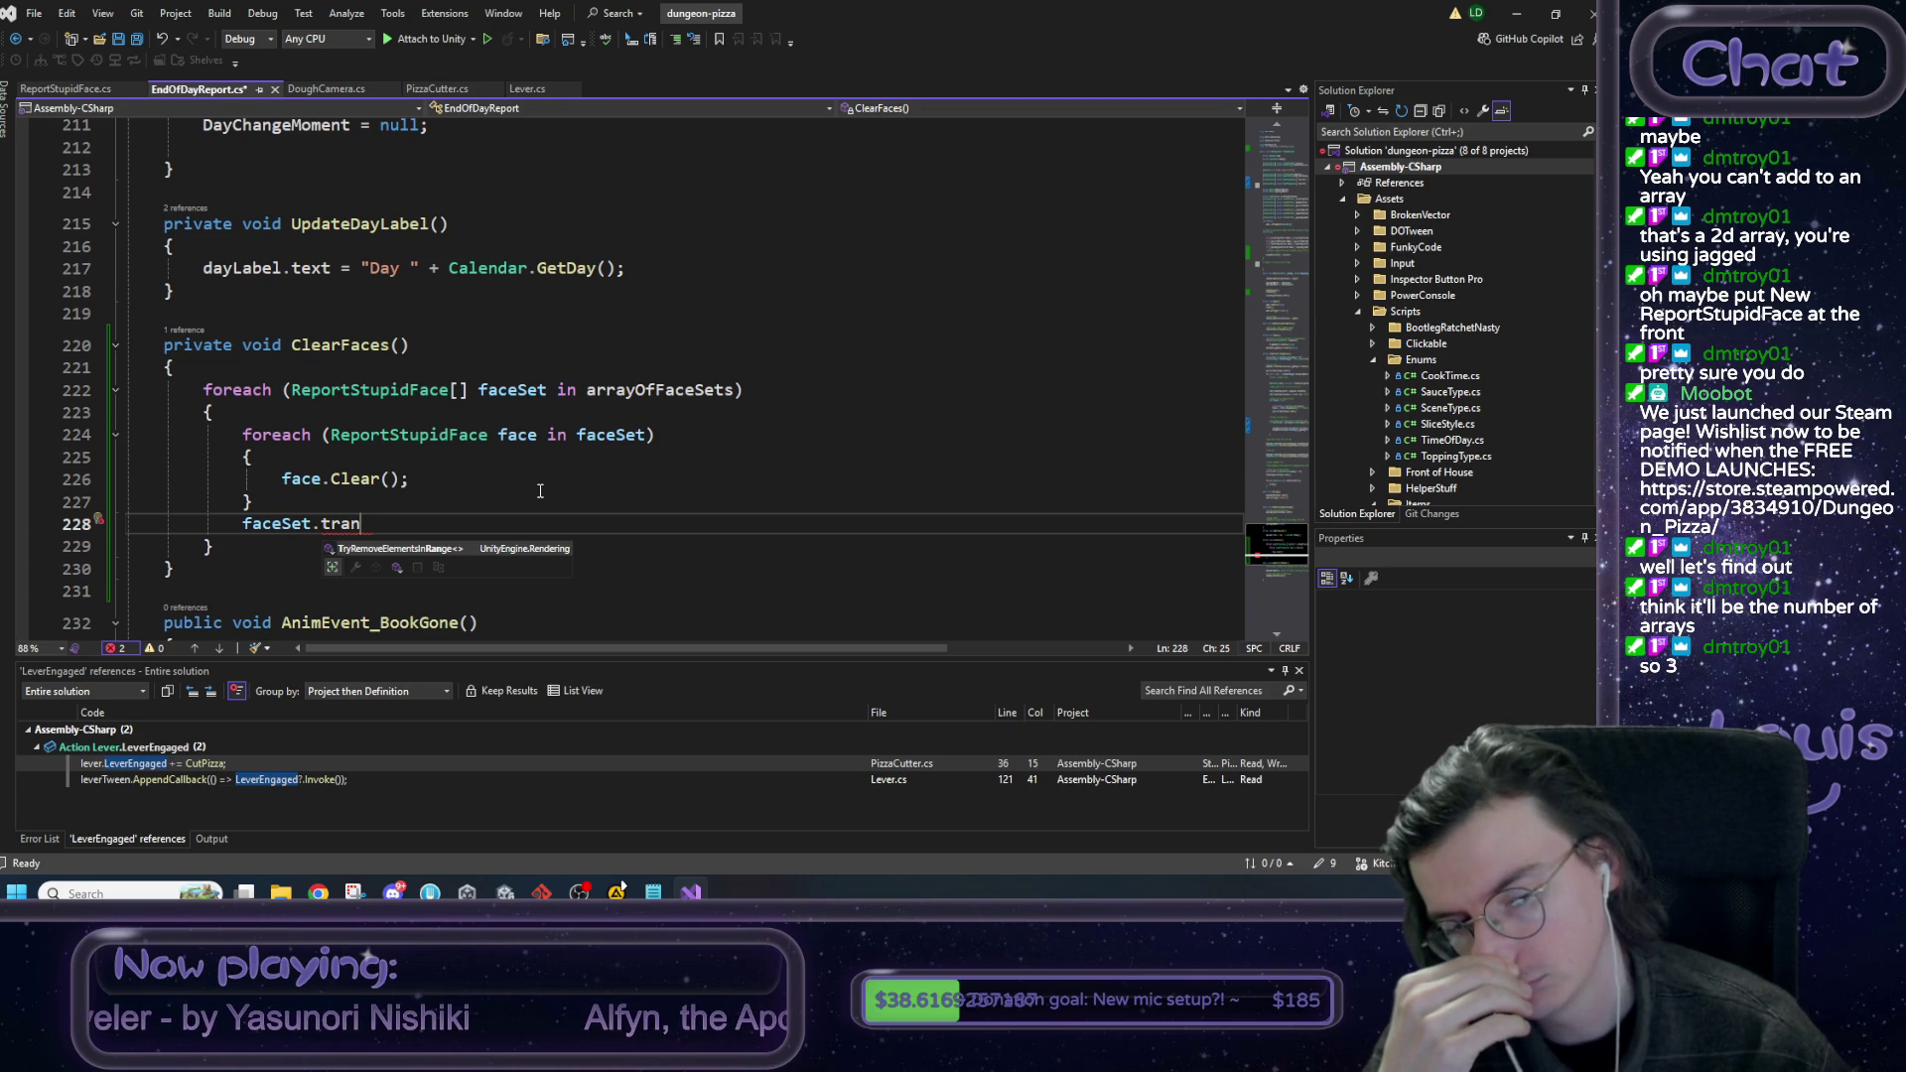
key(shift+Home)
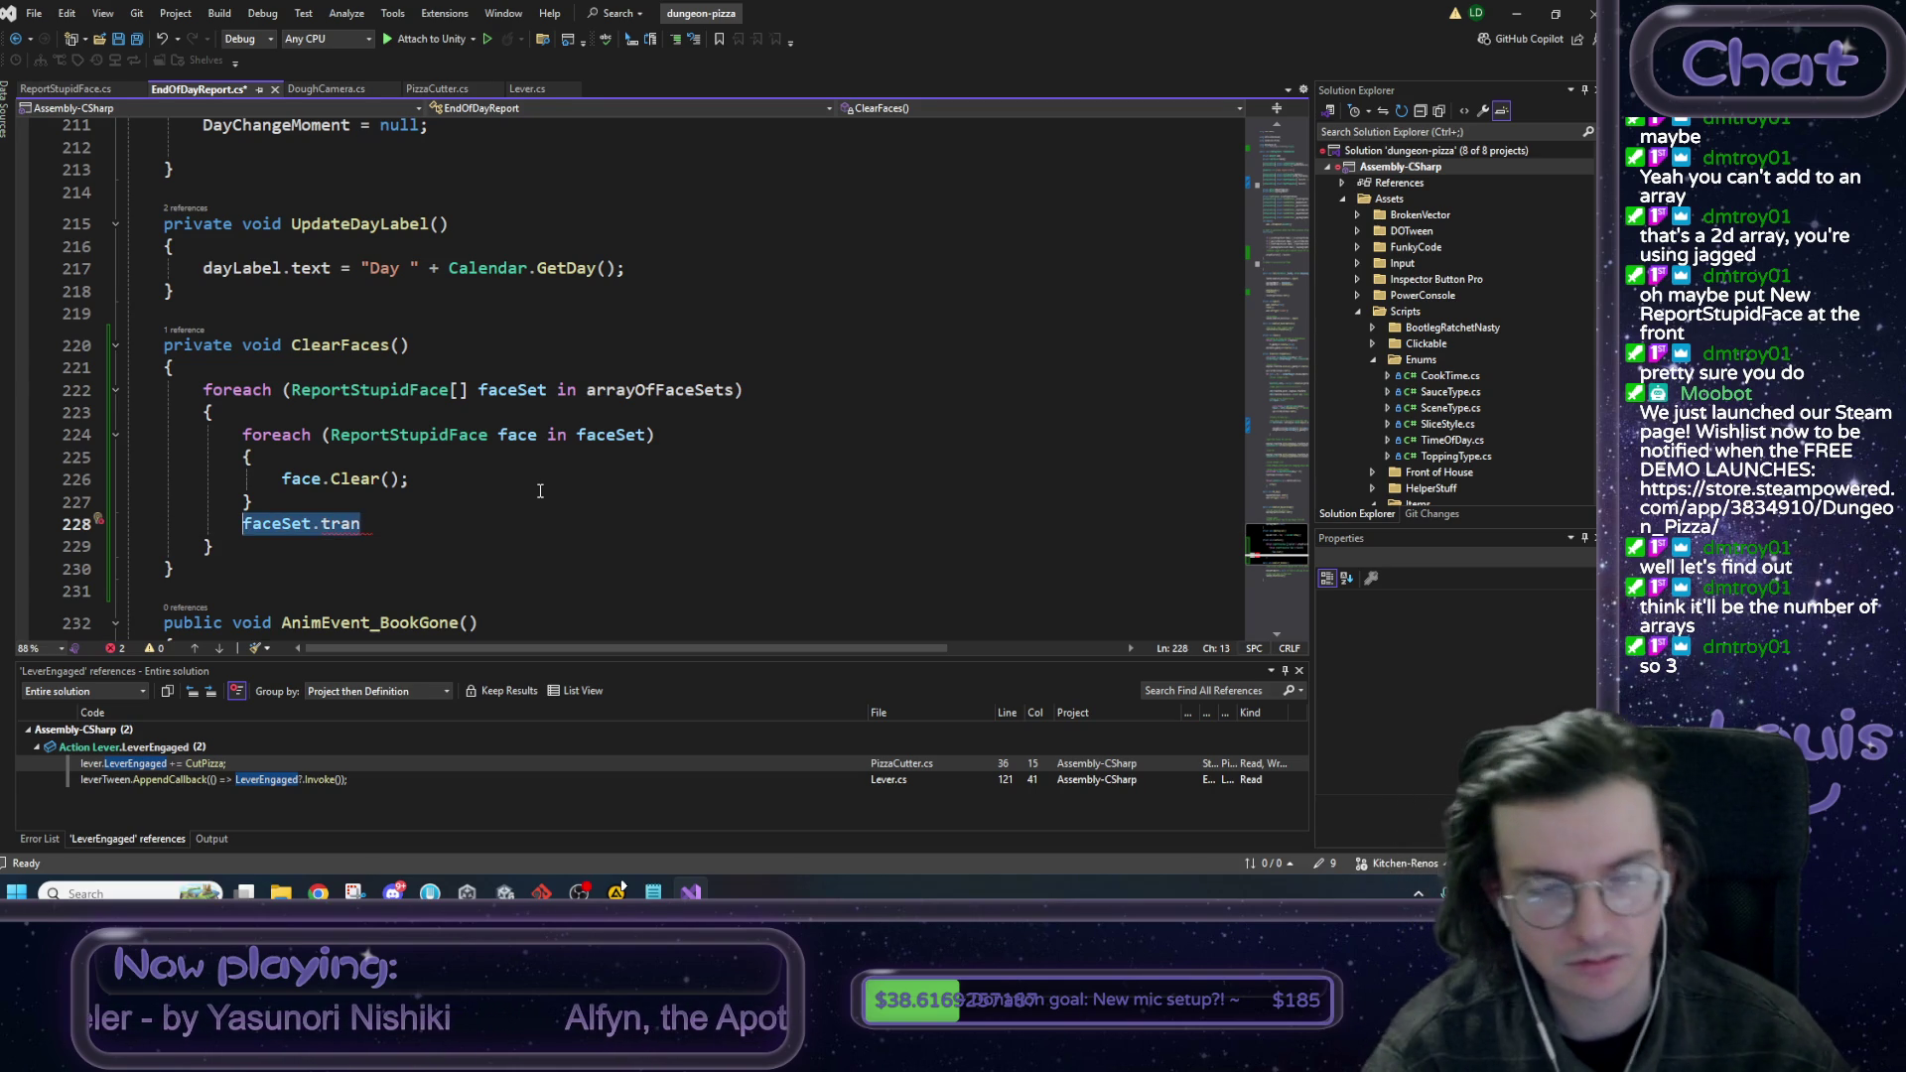
key(BackSpace)
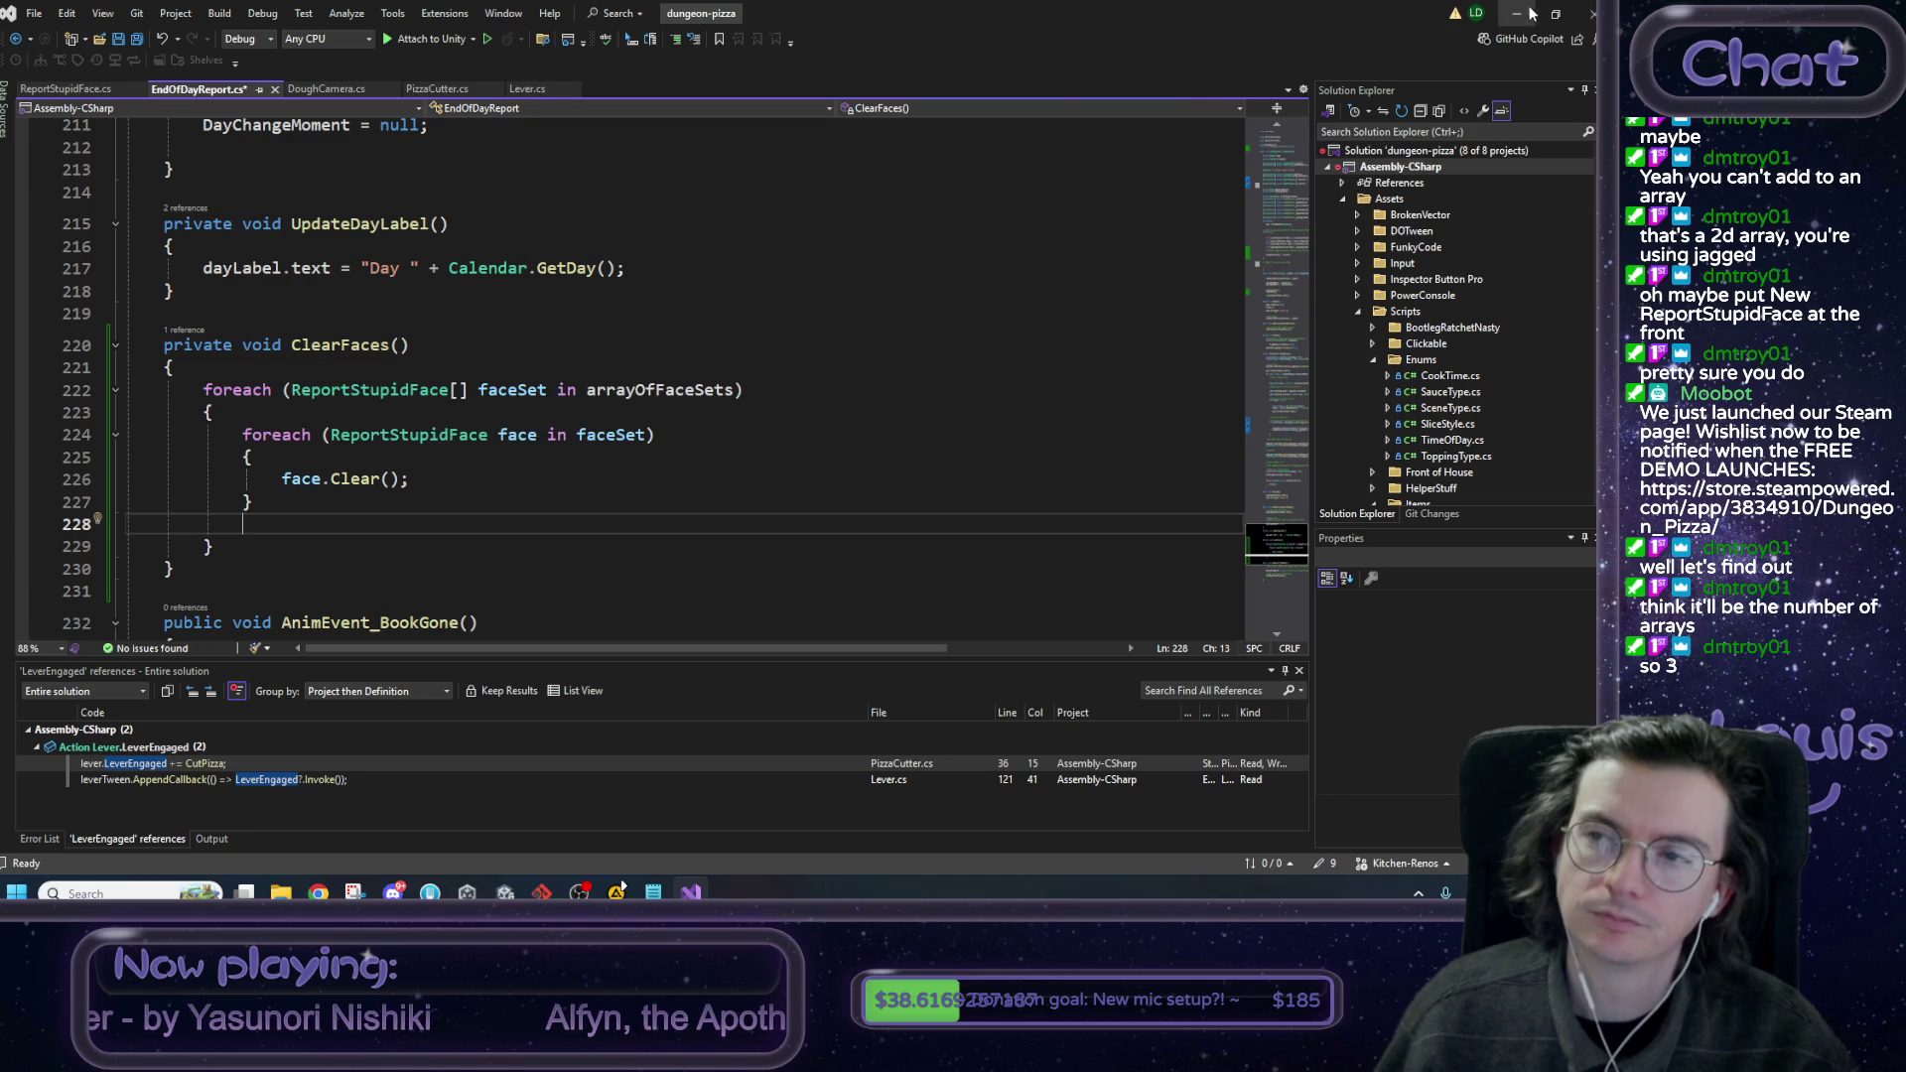
Activate FacesLayout3, FacesLayout2 and FacesLayout1 in the report prefab.
click(1517, 14)
click(159, 393)
click(1176, 103)
click(170, 312)
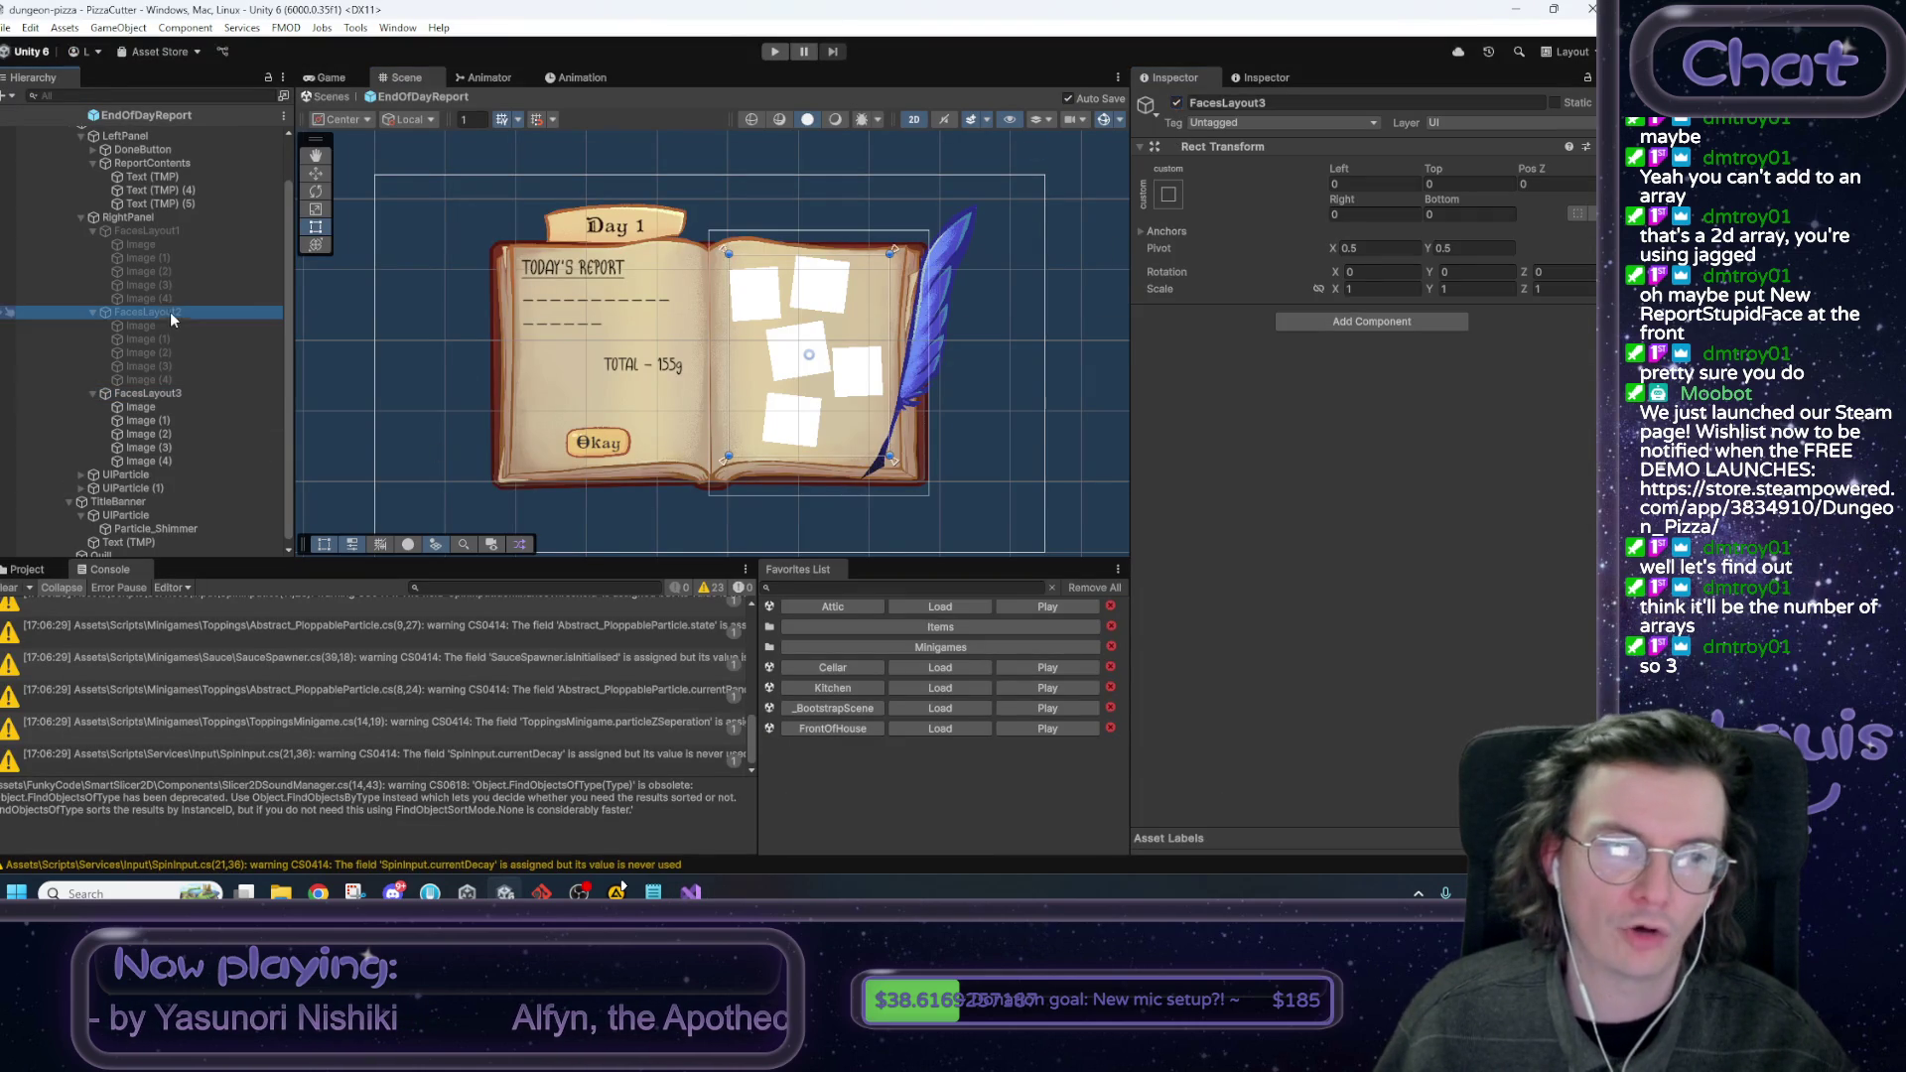
click(1176, 102)
click(174, 219)
click(175, 230)
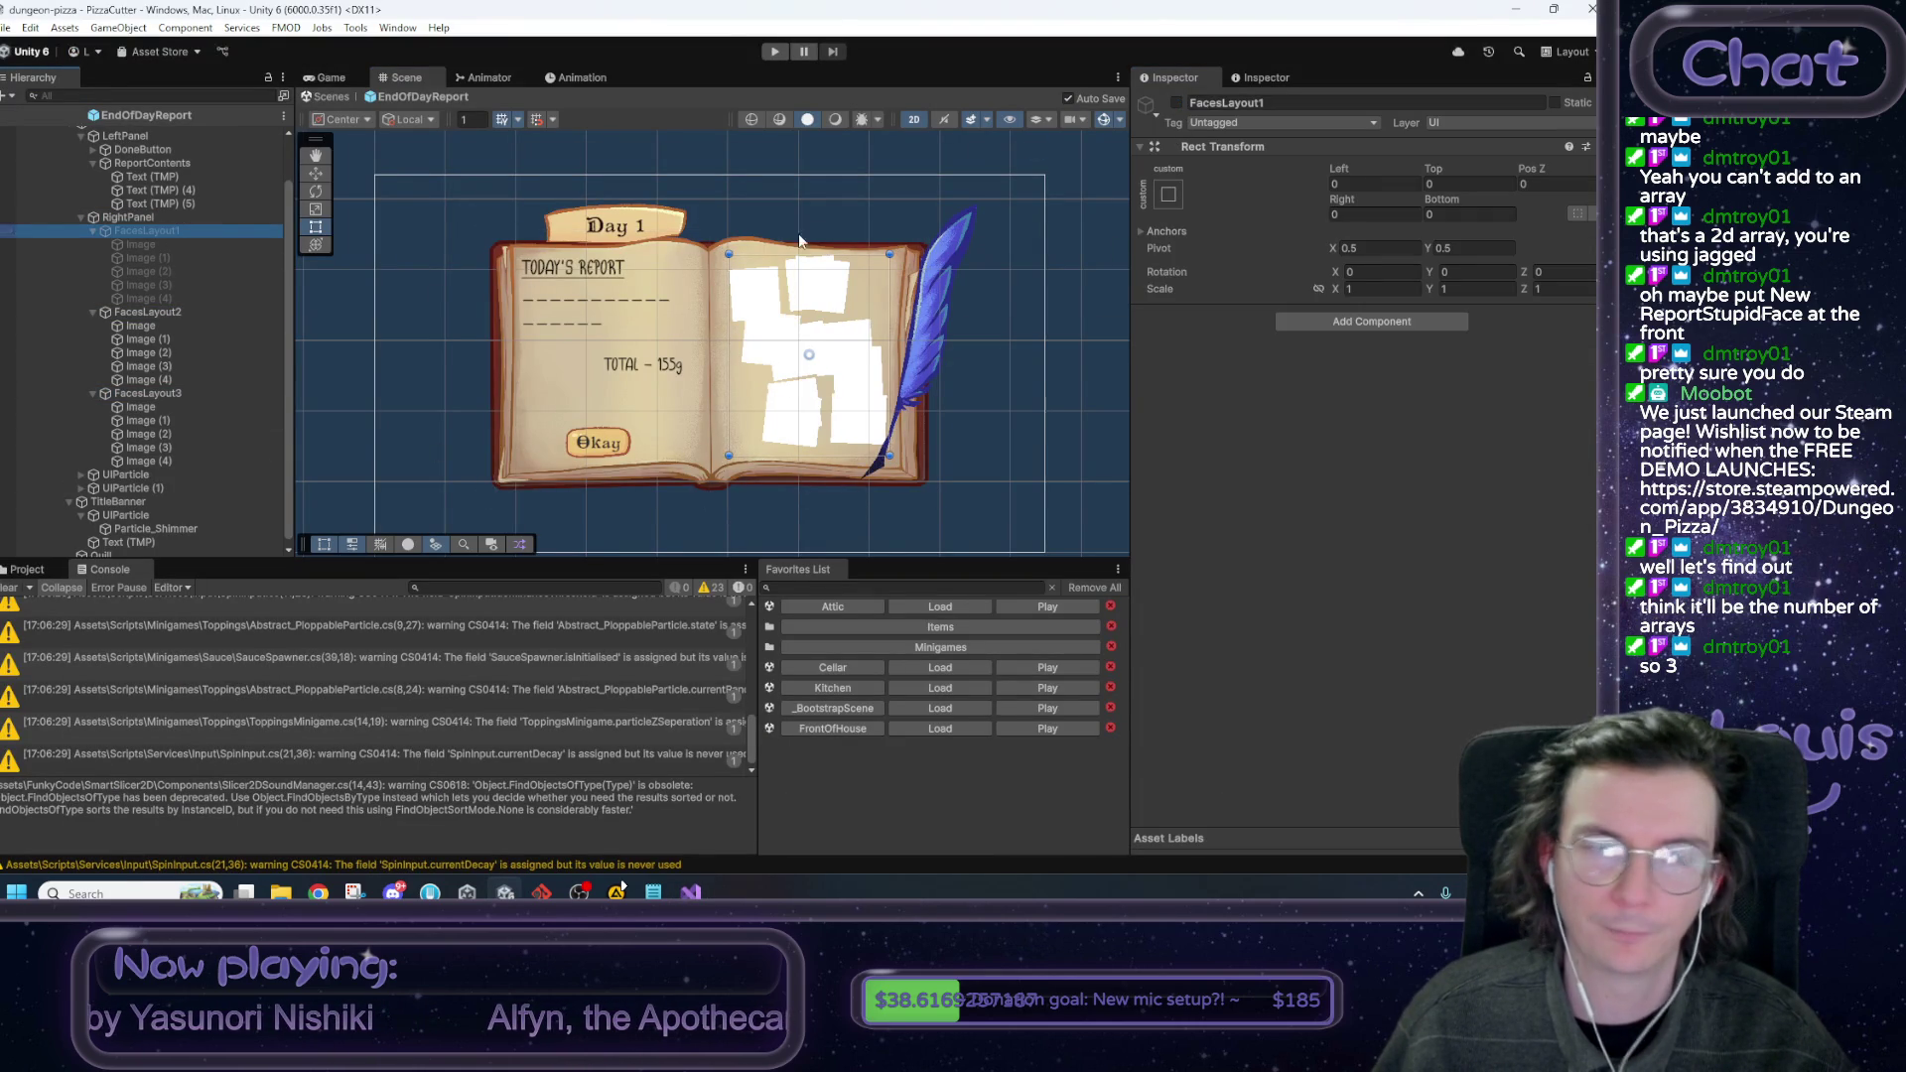
click(1177, 102)
click(1064, 352)
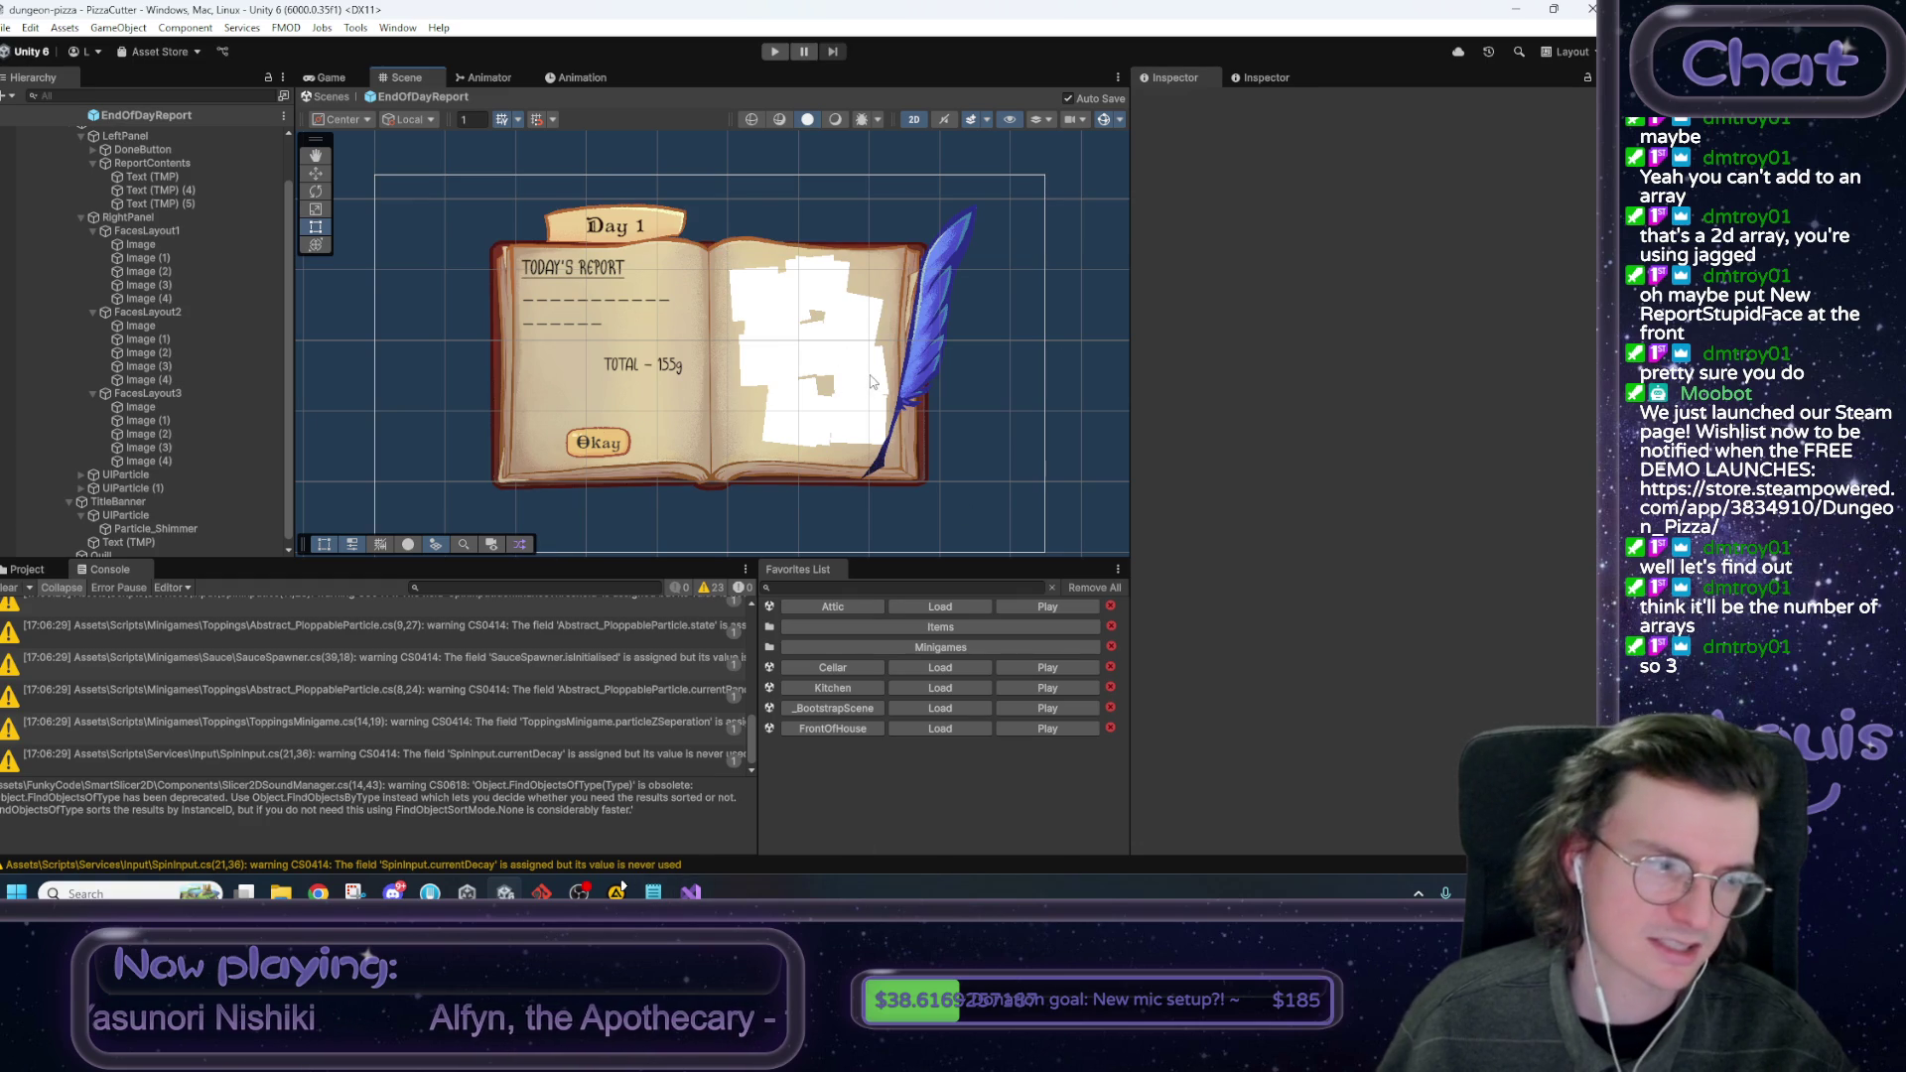
Exit prefab mode, load the FrontOfHouse scene from Favorites, enter Play mode and start the day.
click(338, 119)
click(362, 227)
click(329, 95)
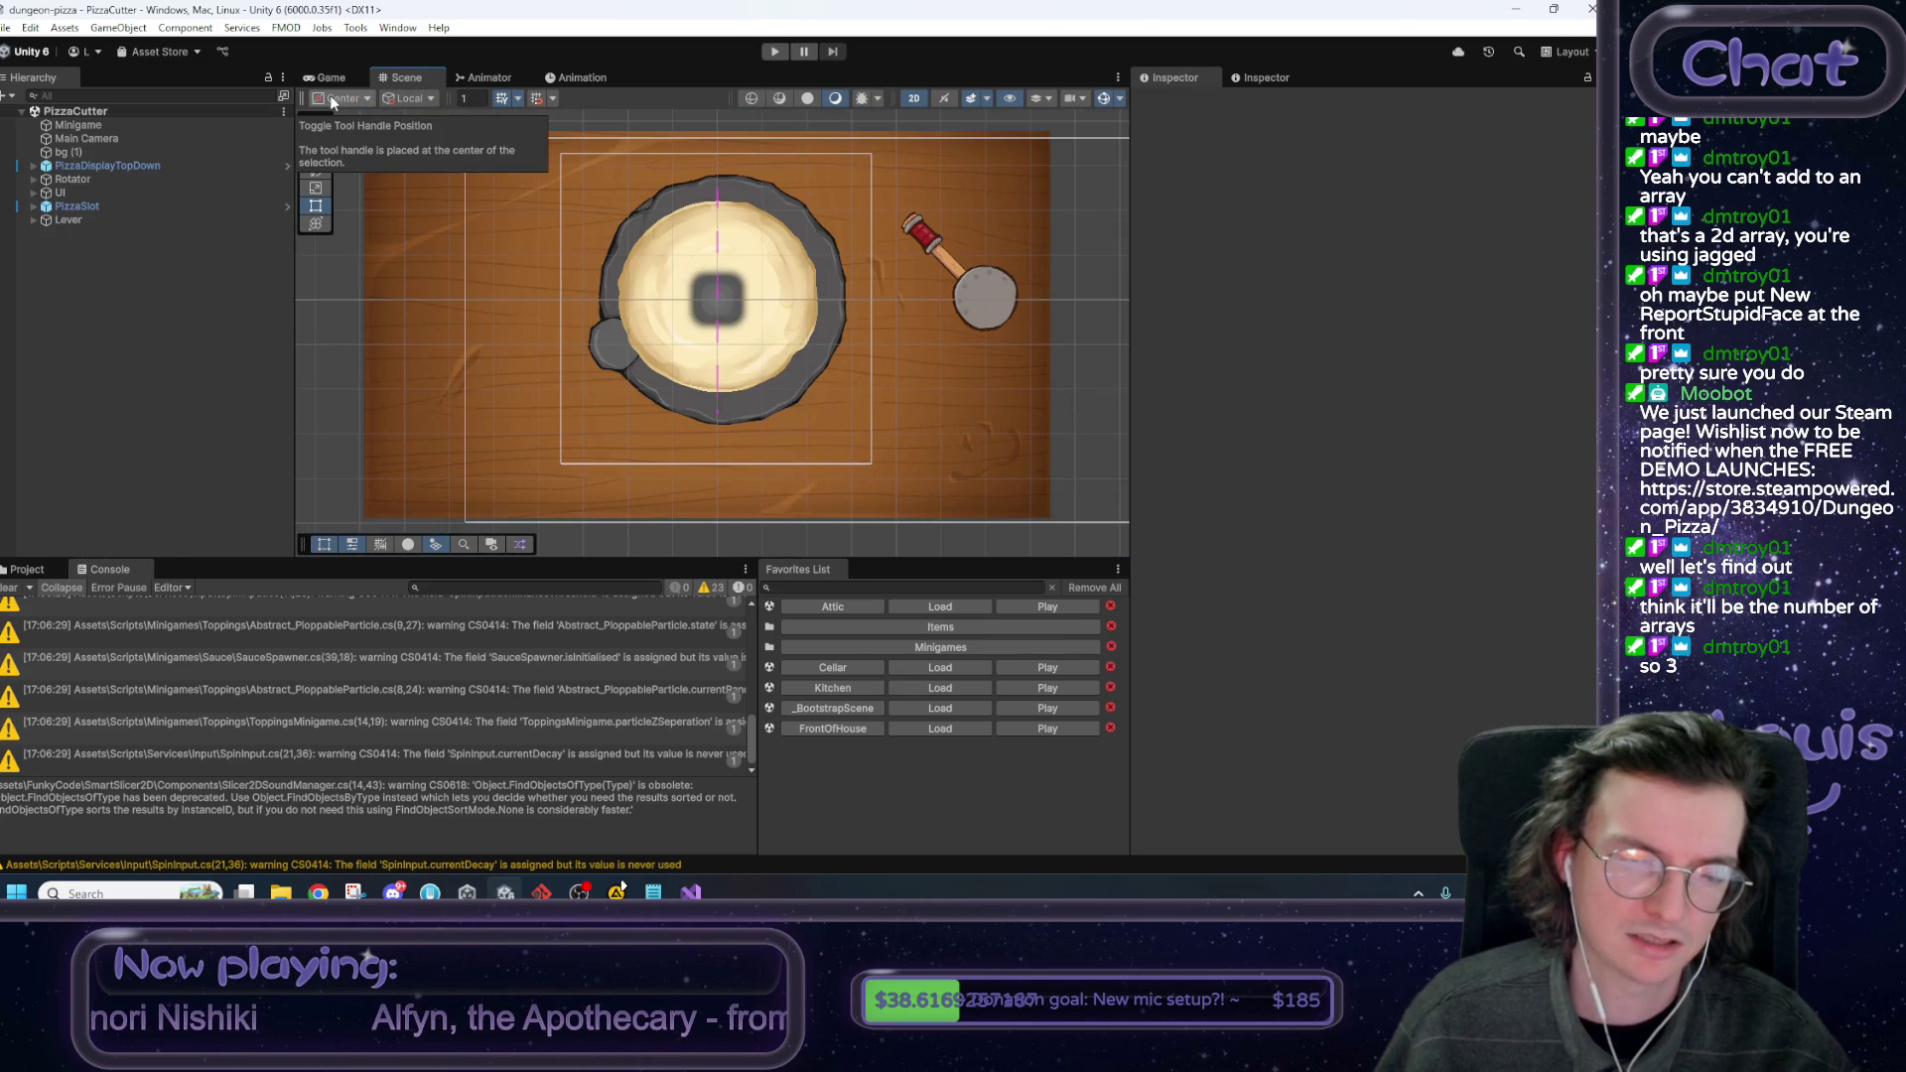
click(936, 729)
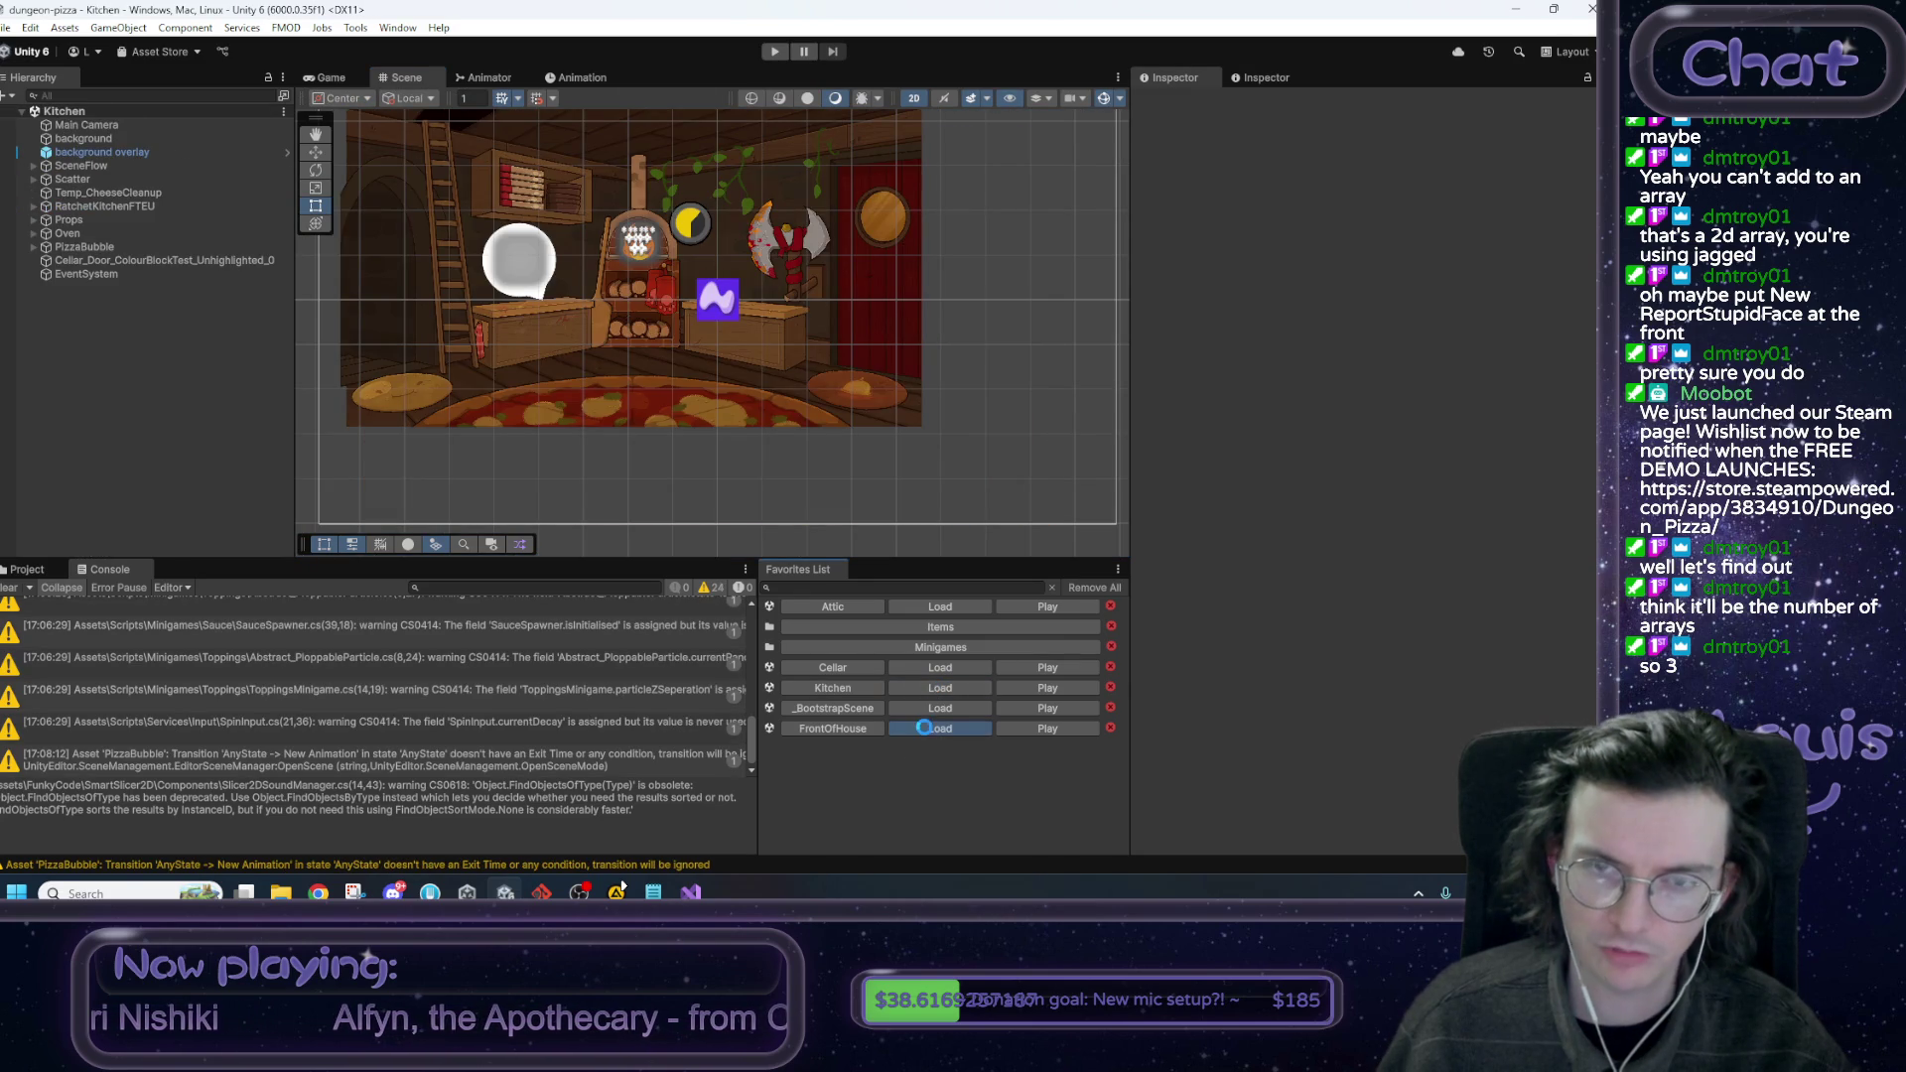
click(771, 51)
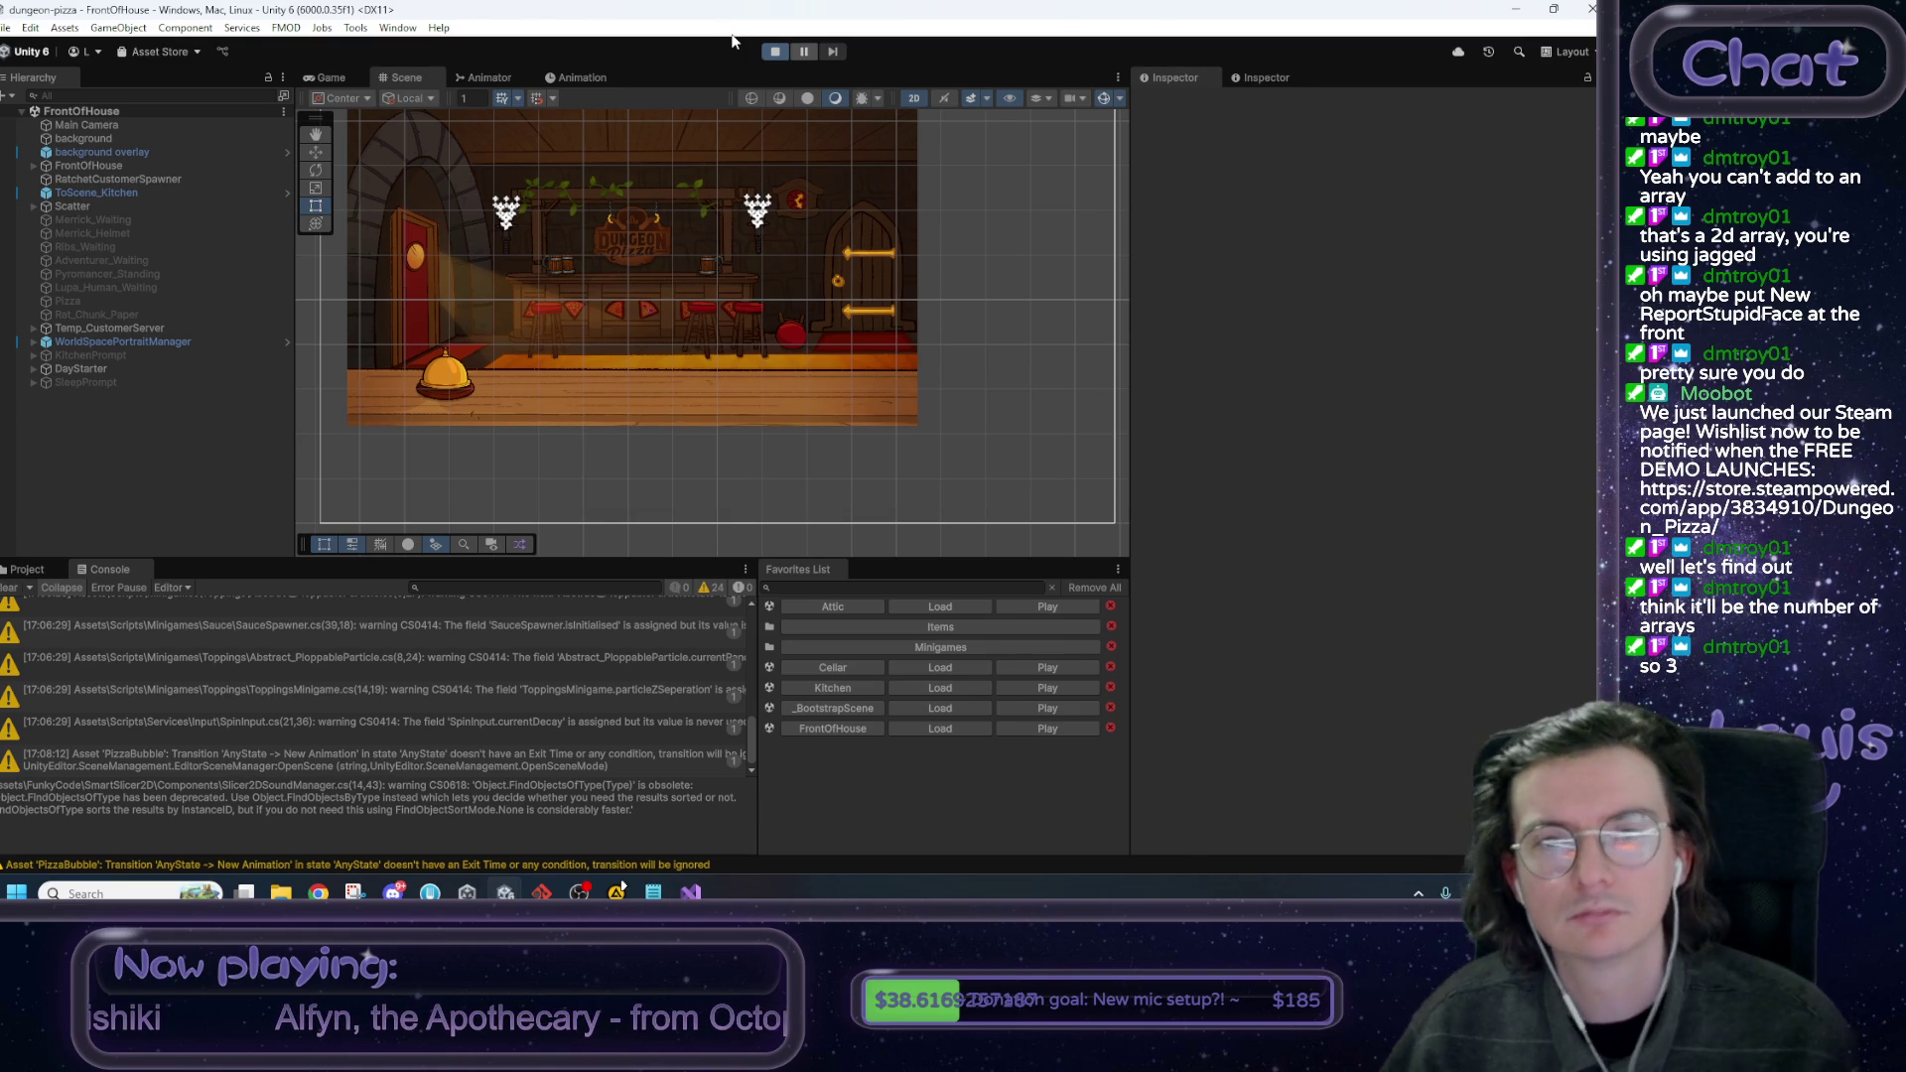
click(811, 247)
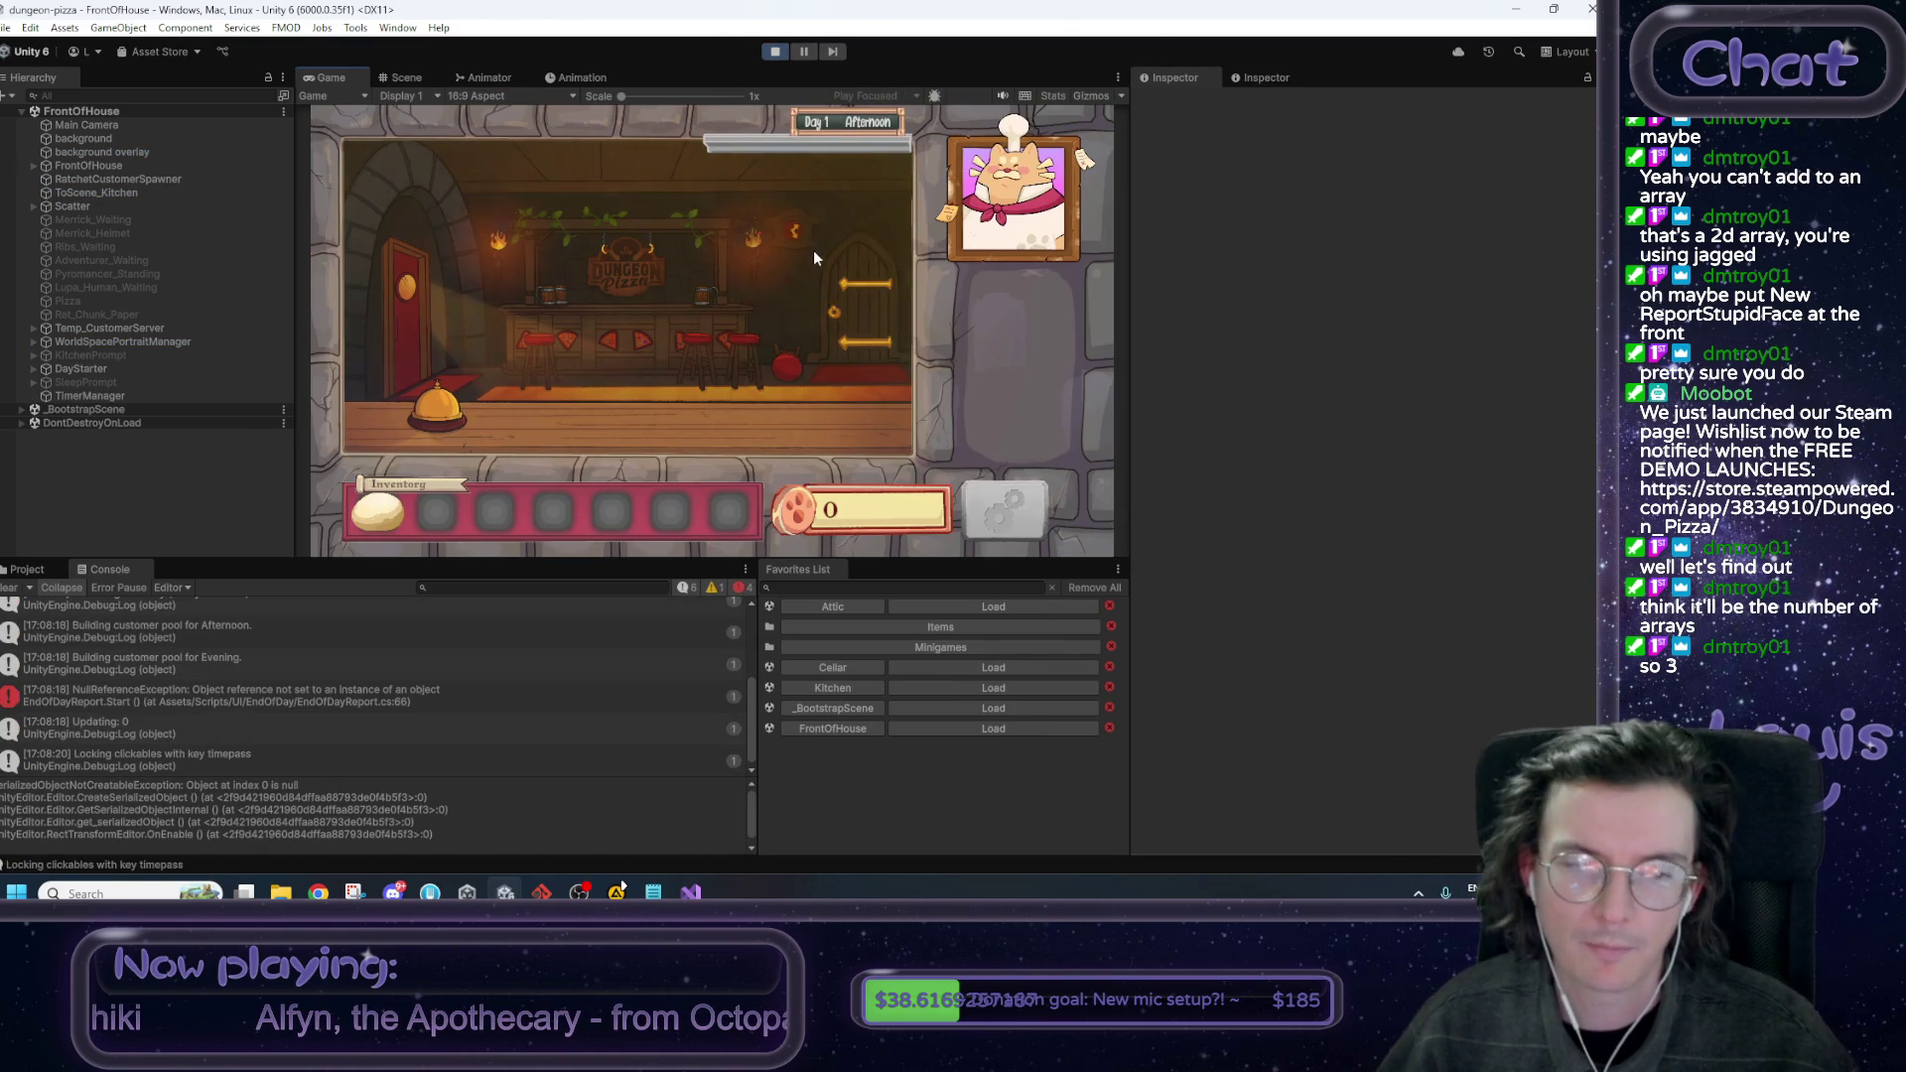
Advance Max's opening dialogue, dismissing the Rat Tail panel and maximizing the Game view.
click(752, 399)
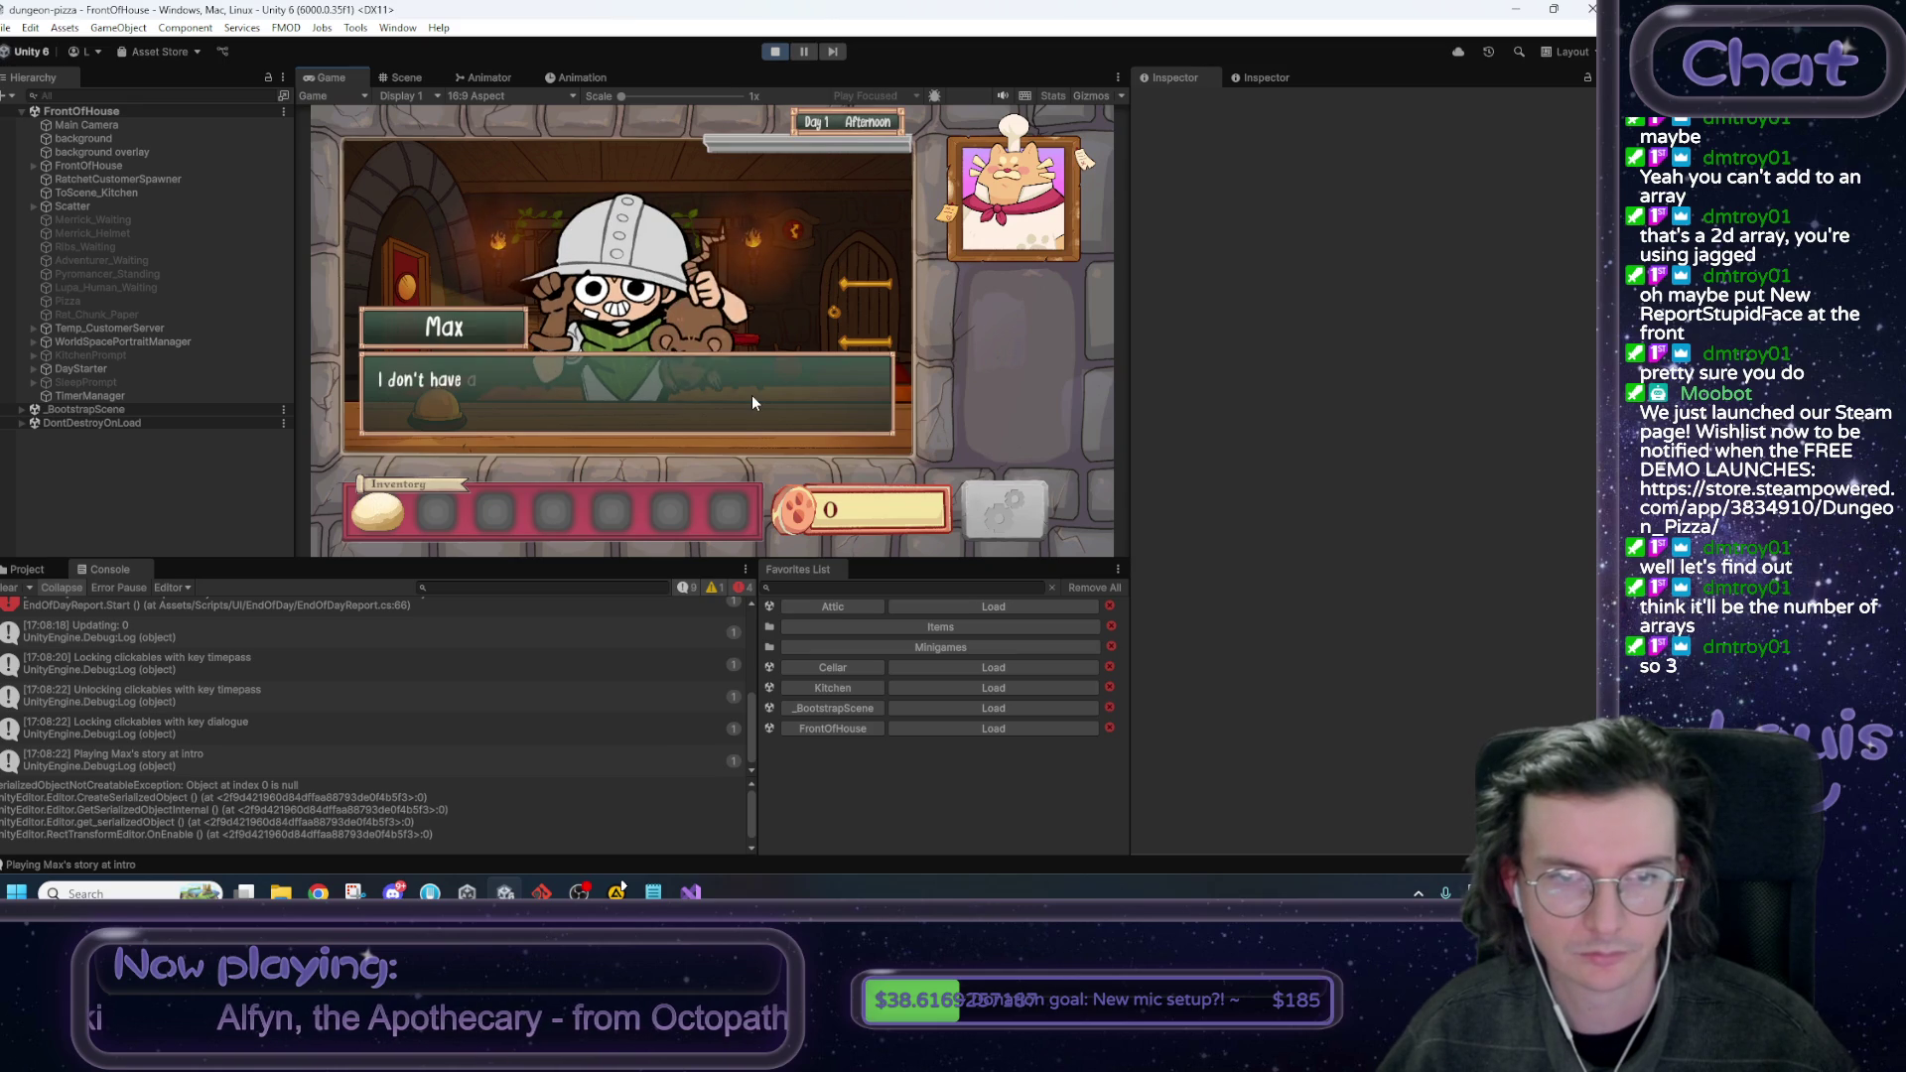
click(752, 399)
click(419, 526)
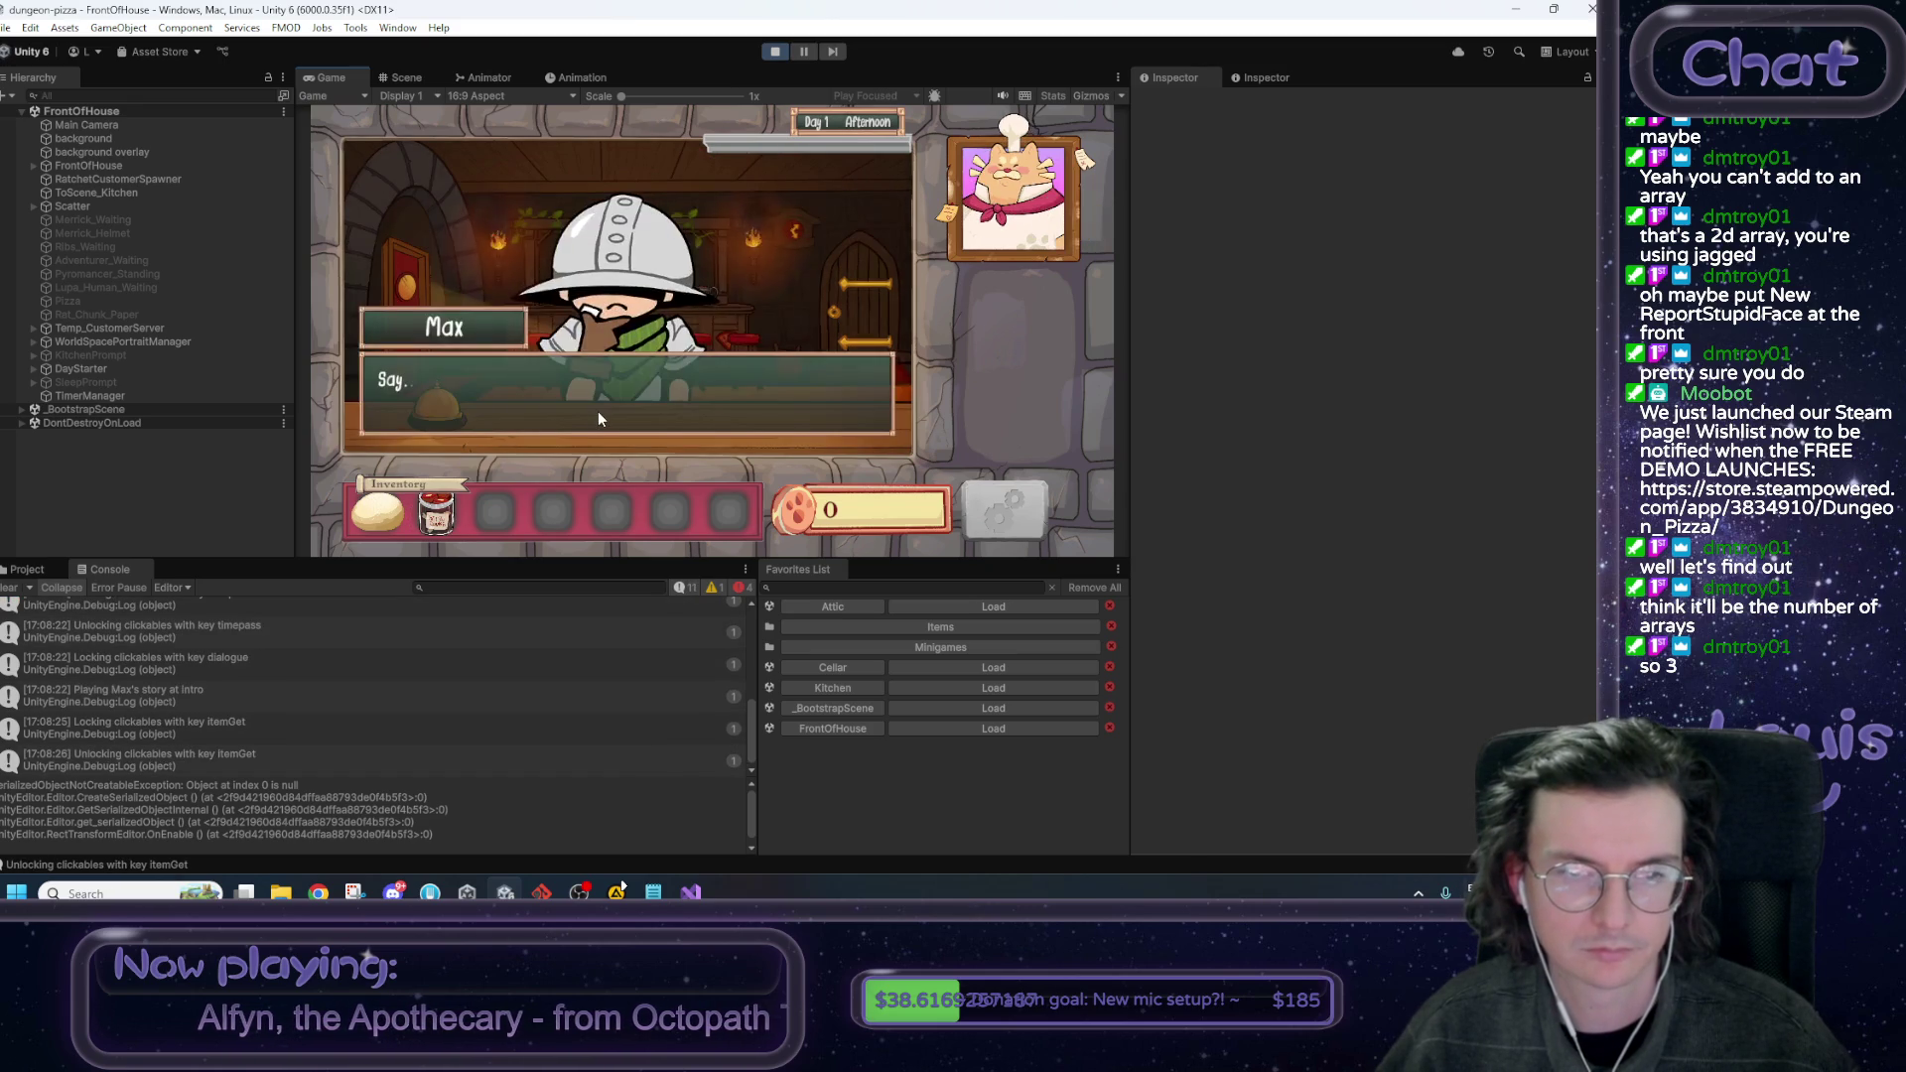
right_click(349, 71)
click(395, 133)
click(1008, 475)
click(950, 511)
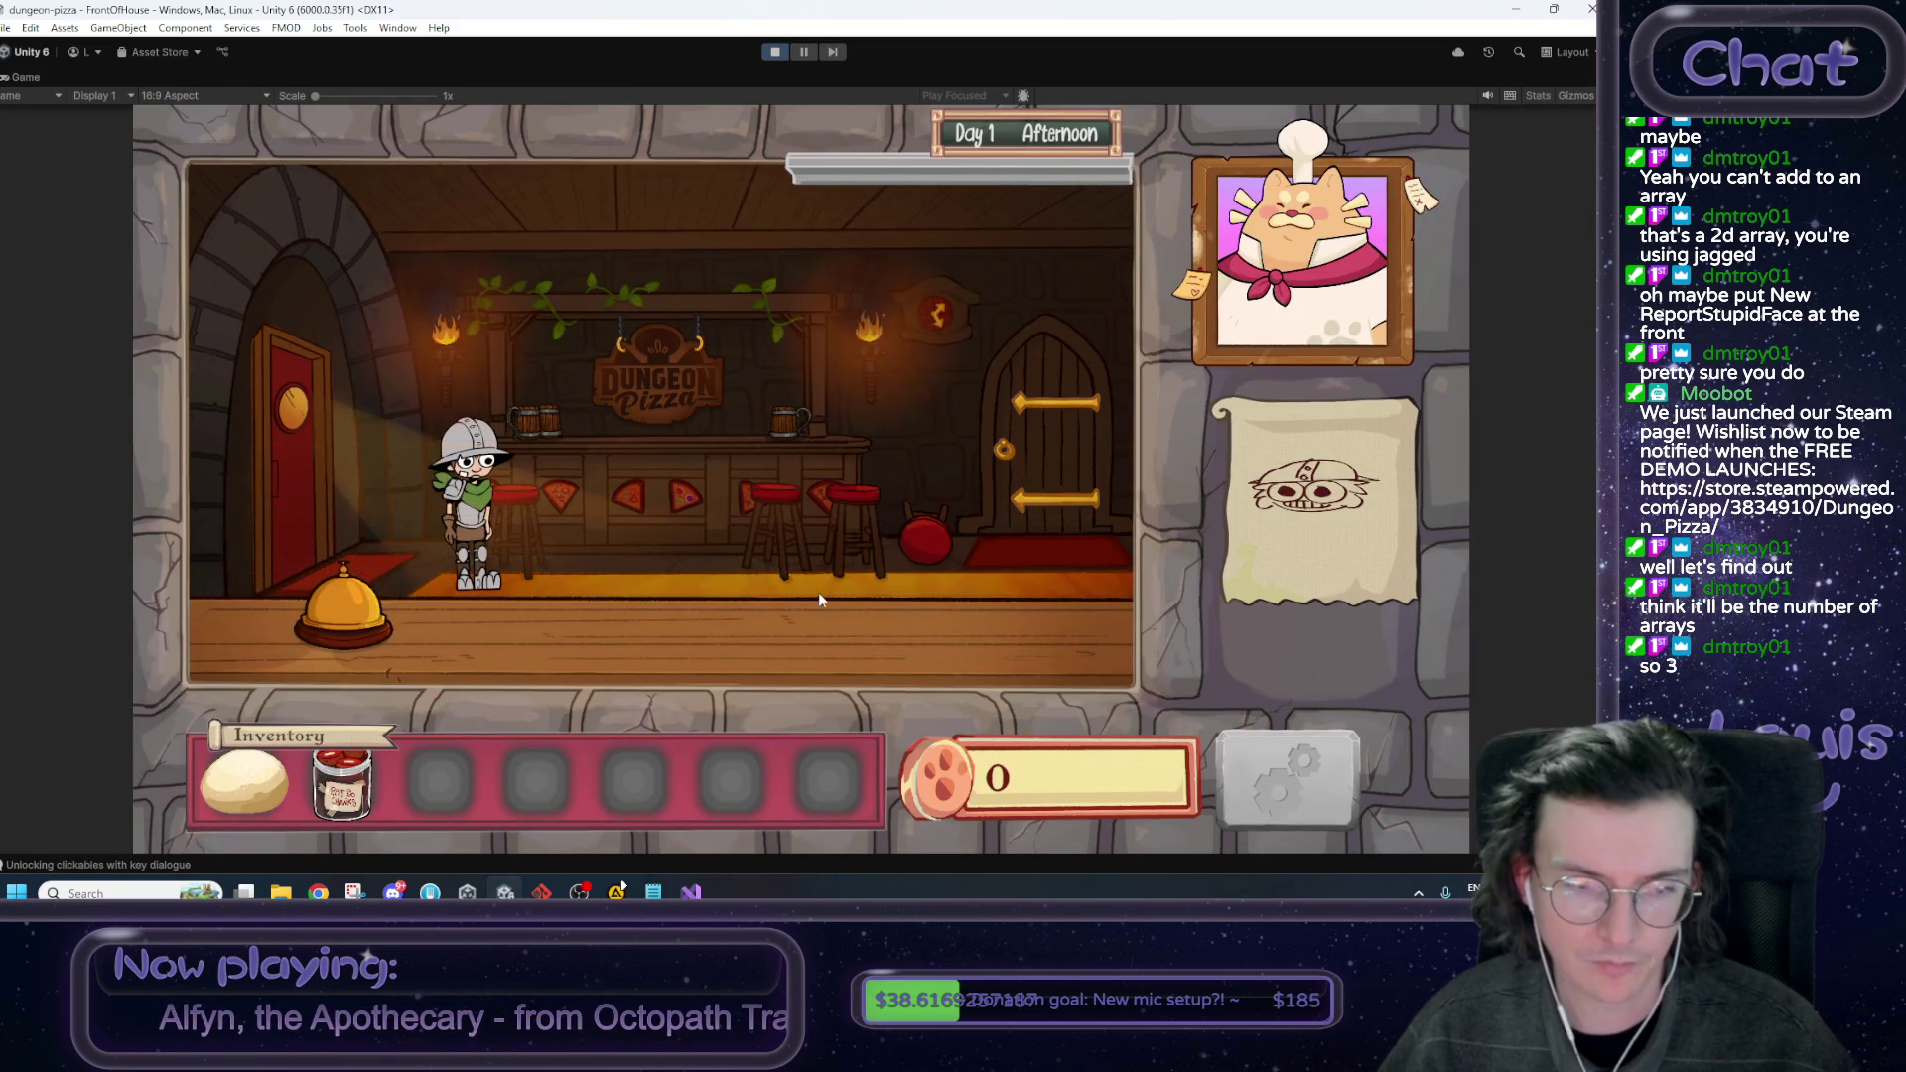
Spawn a pizza from the debug console, serve it to Max, and answer with the name Boss.
key(grave)
text(spawnPizza)
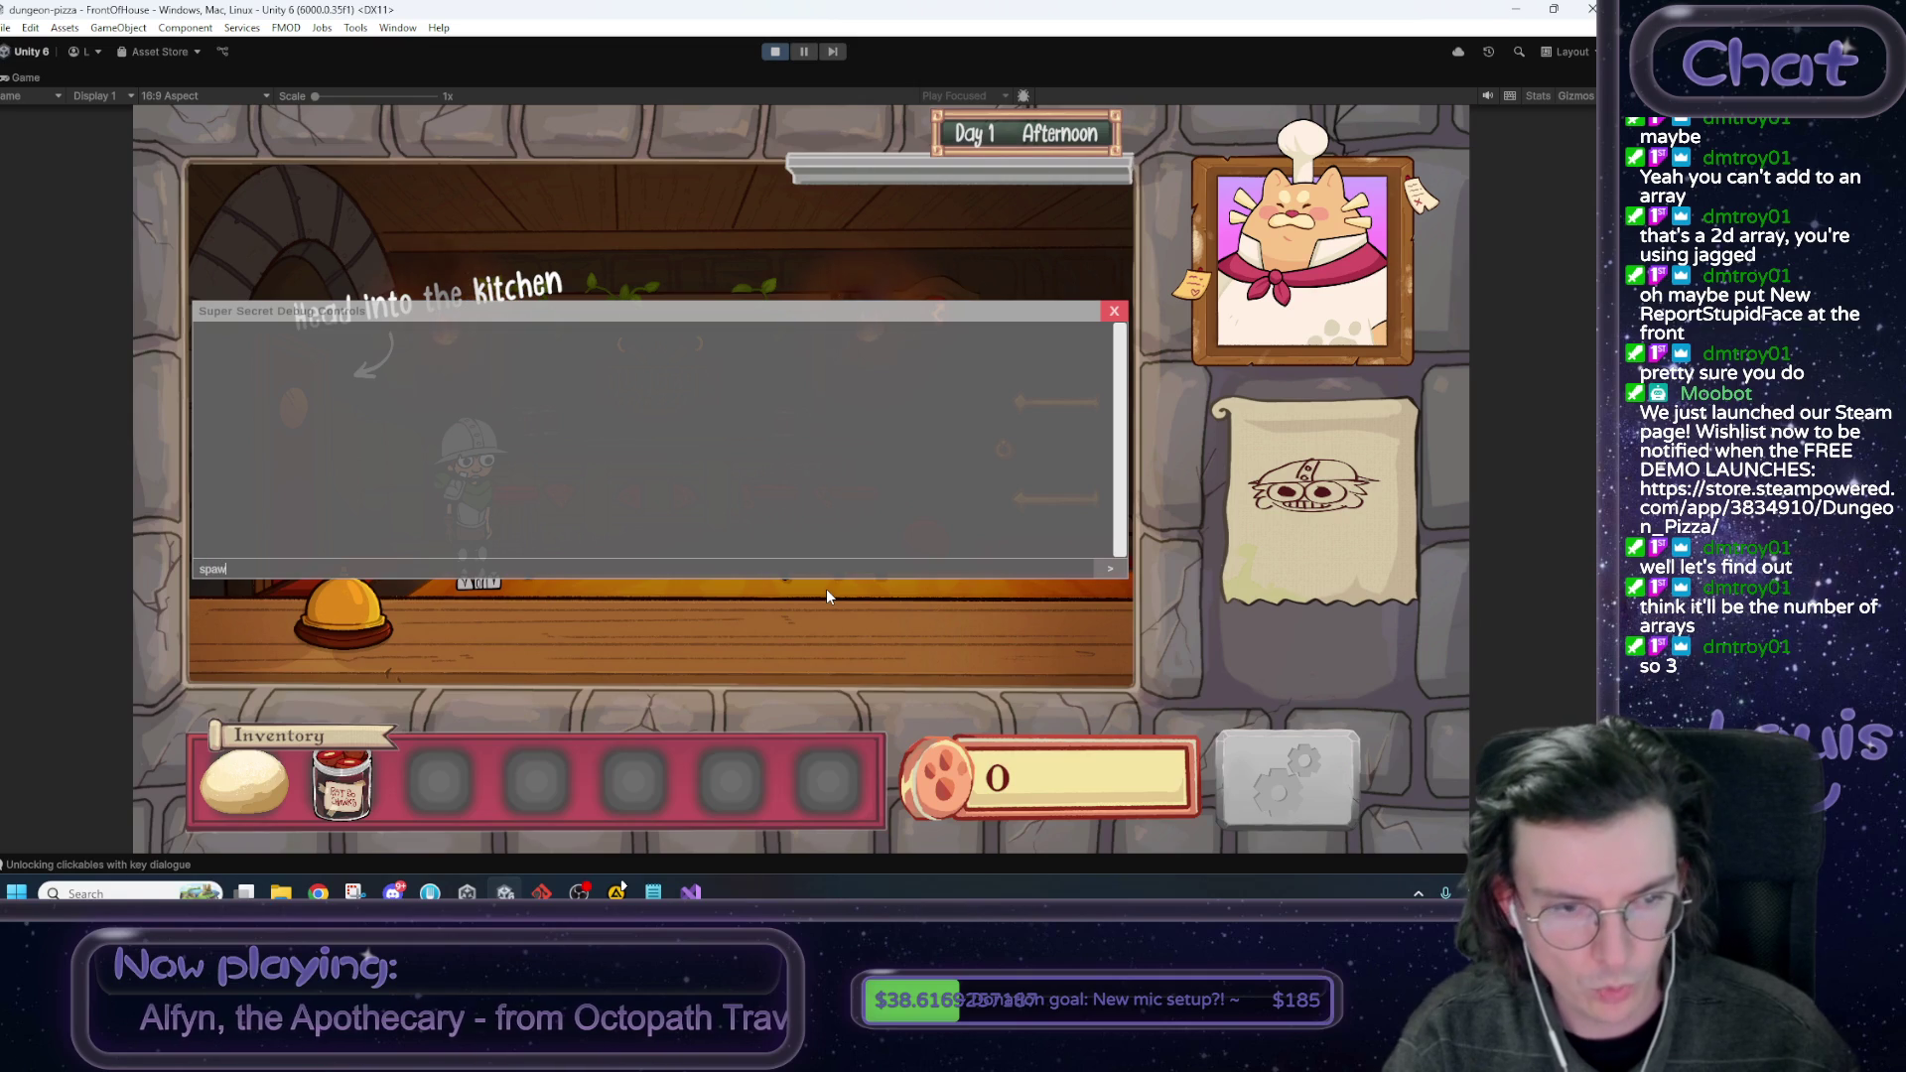
key(Return)
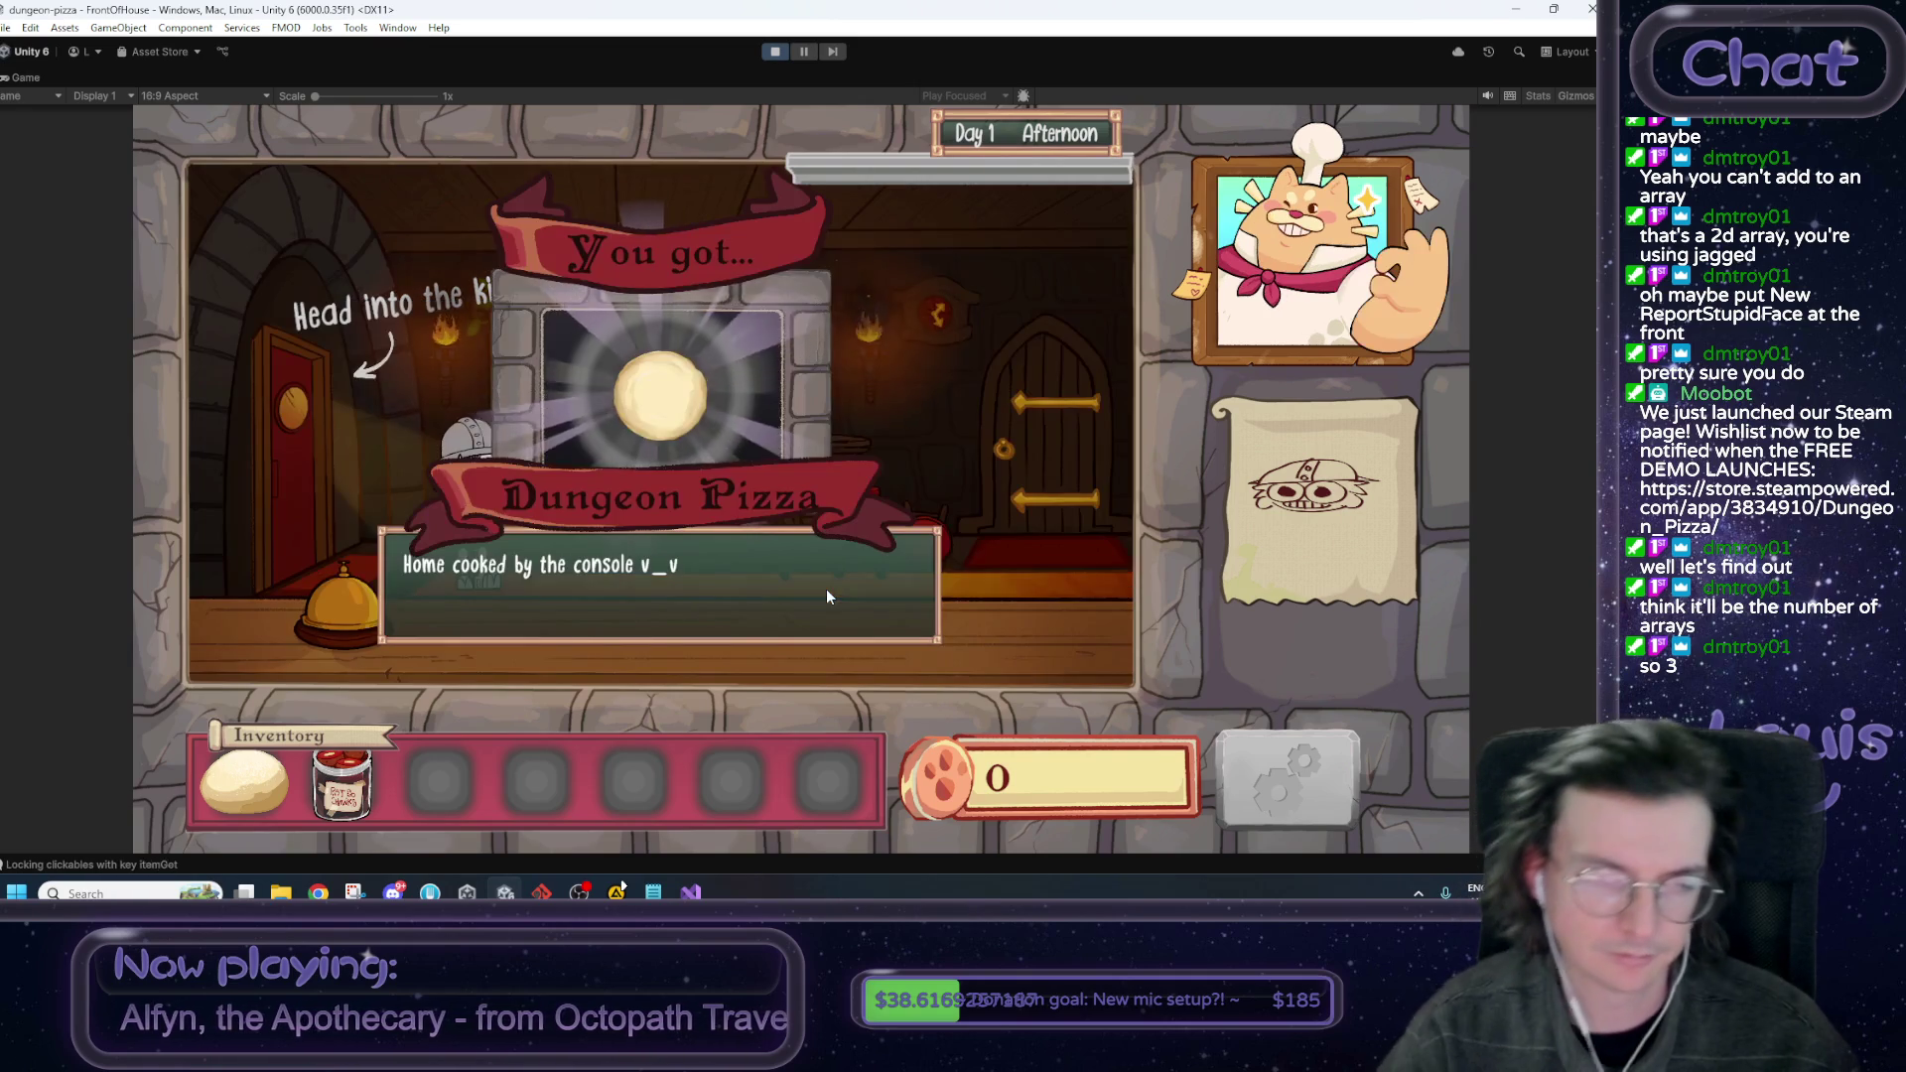
click(444, 789)
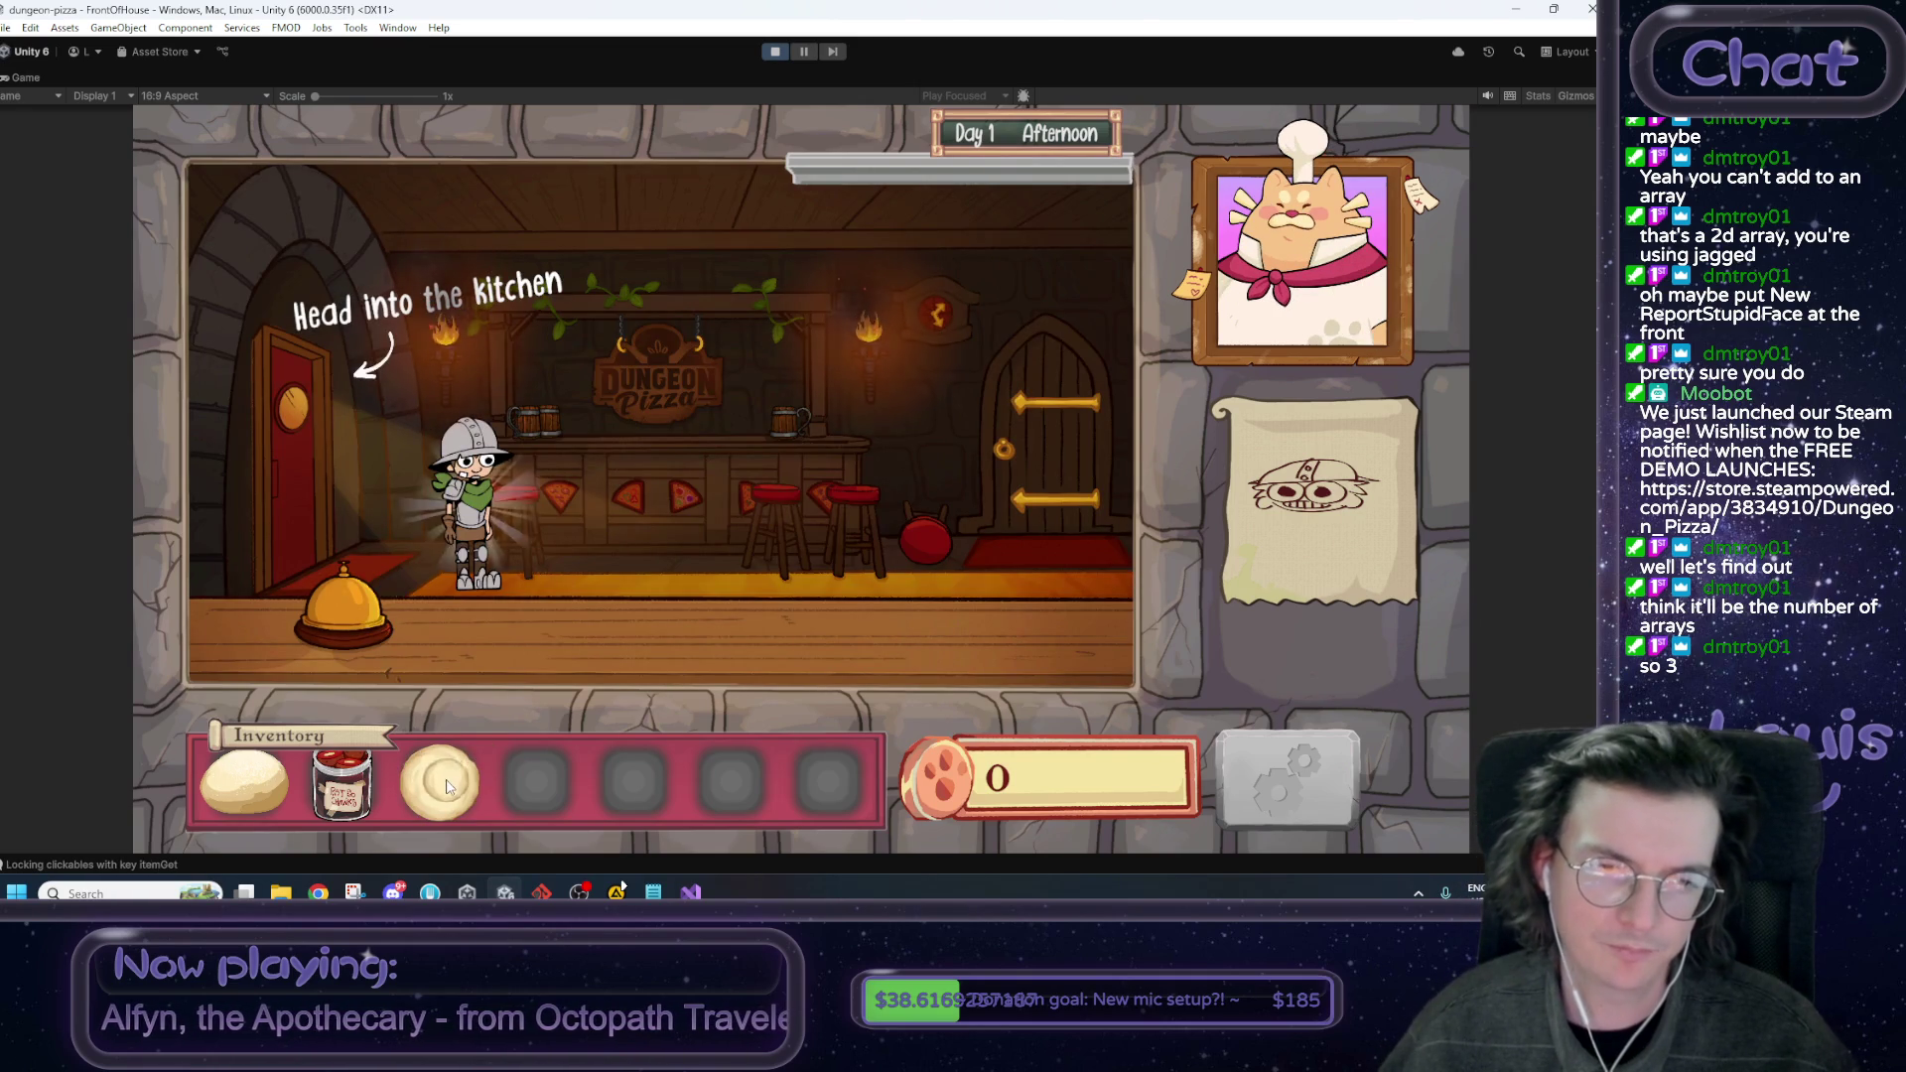
drag(444, 789, 465, 499)
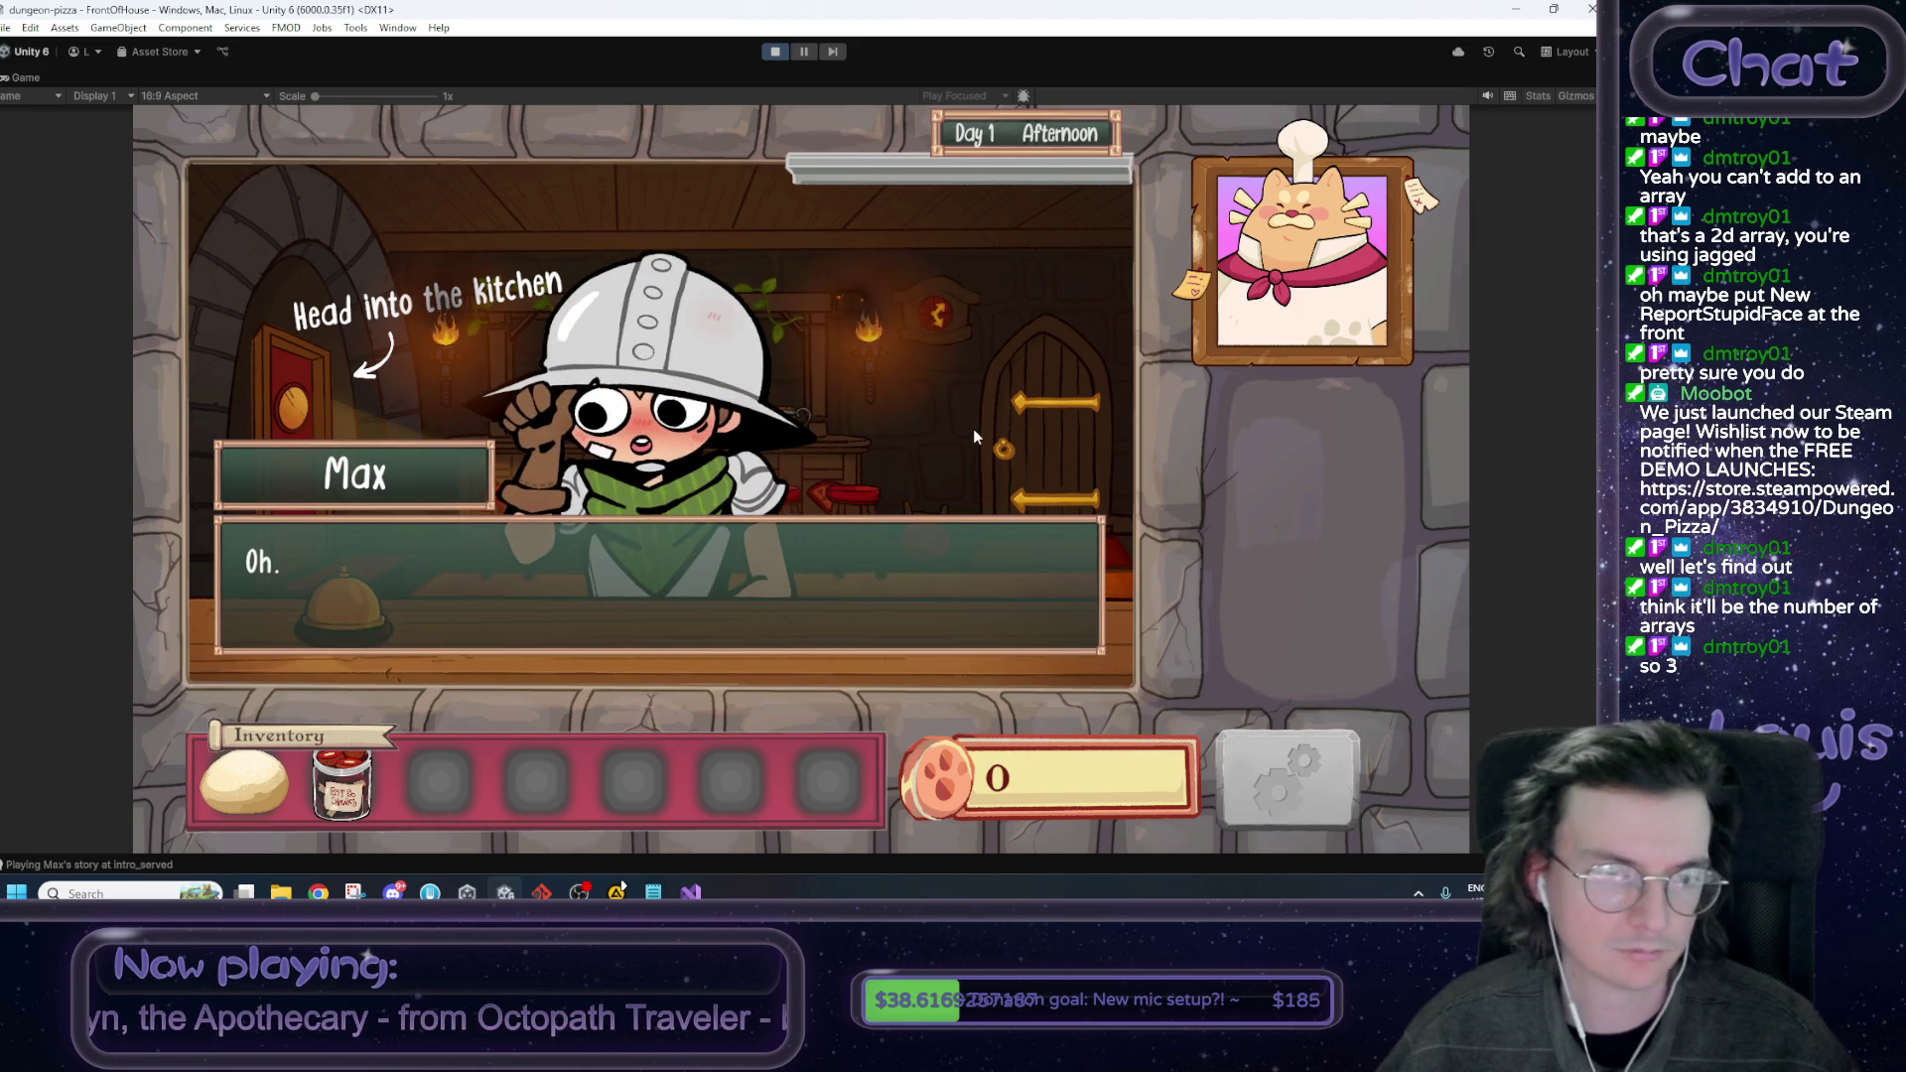
click(971, 427)
click(970, 427)
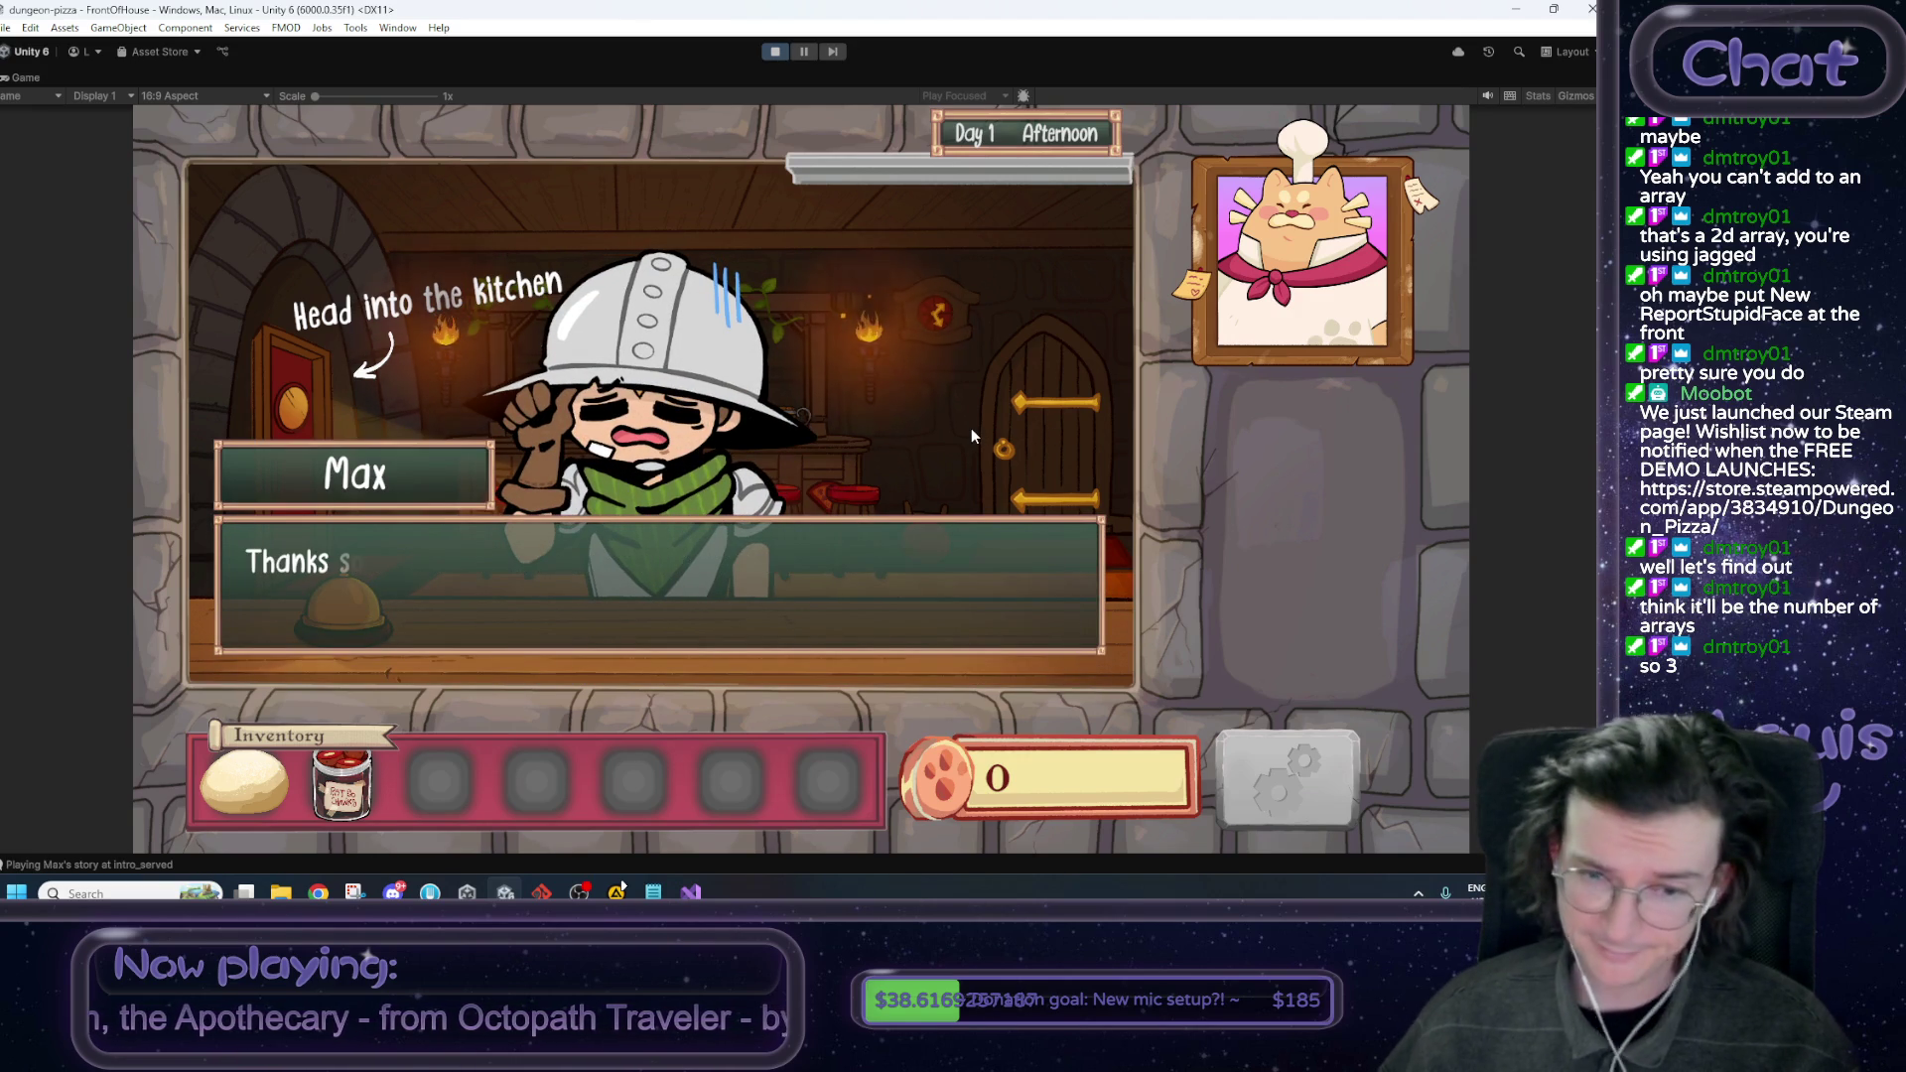
click(987, 409)
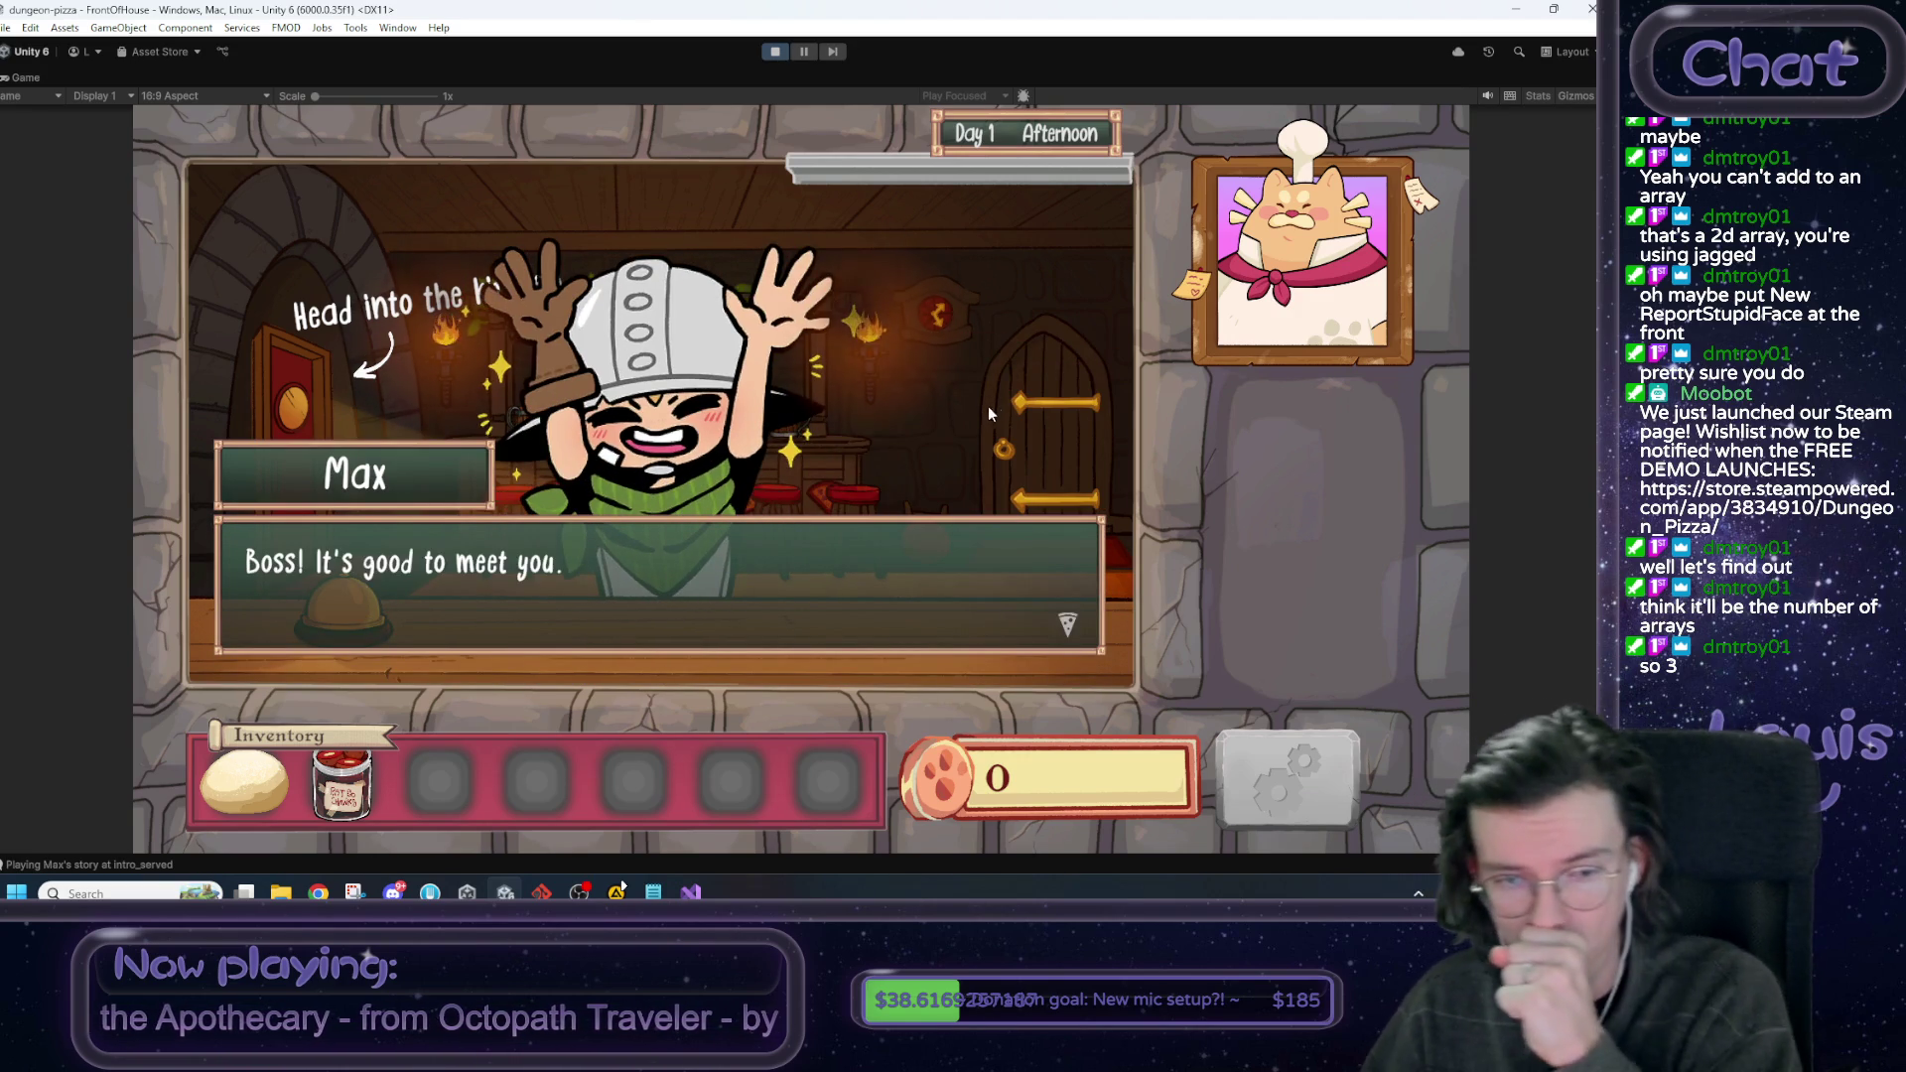
click(983, 407)
click(980, 408)
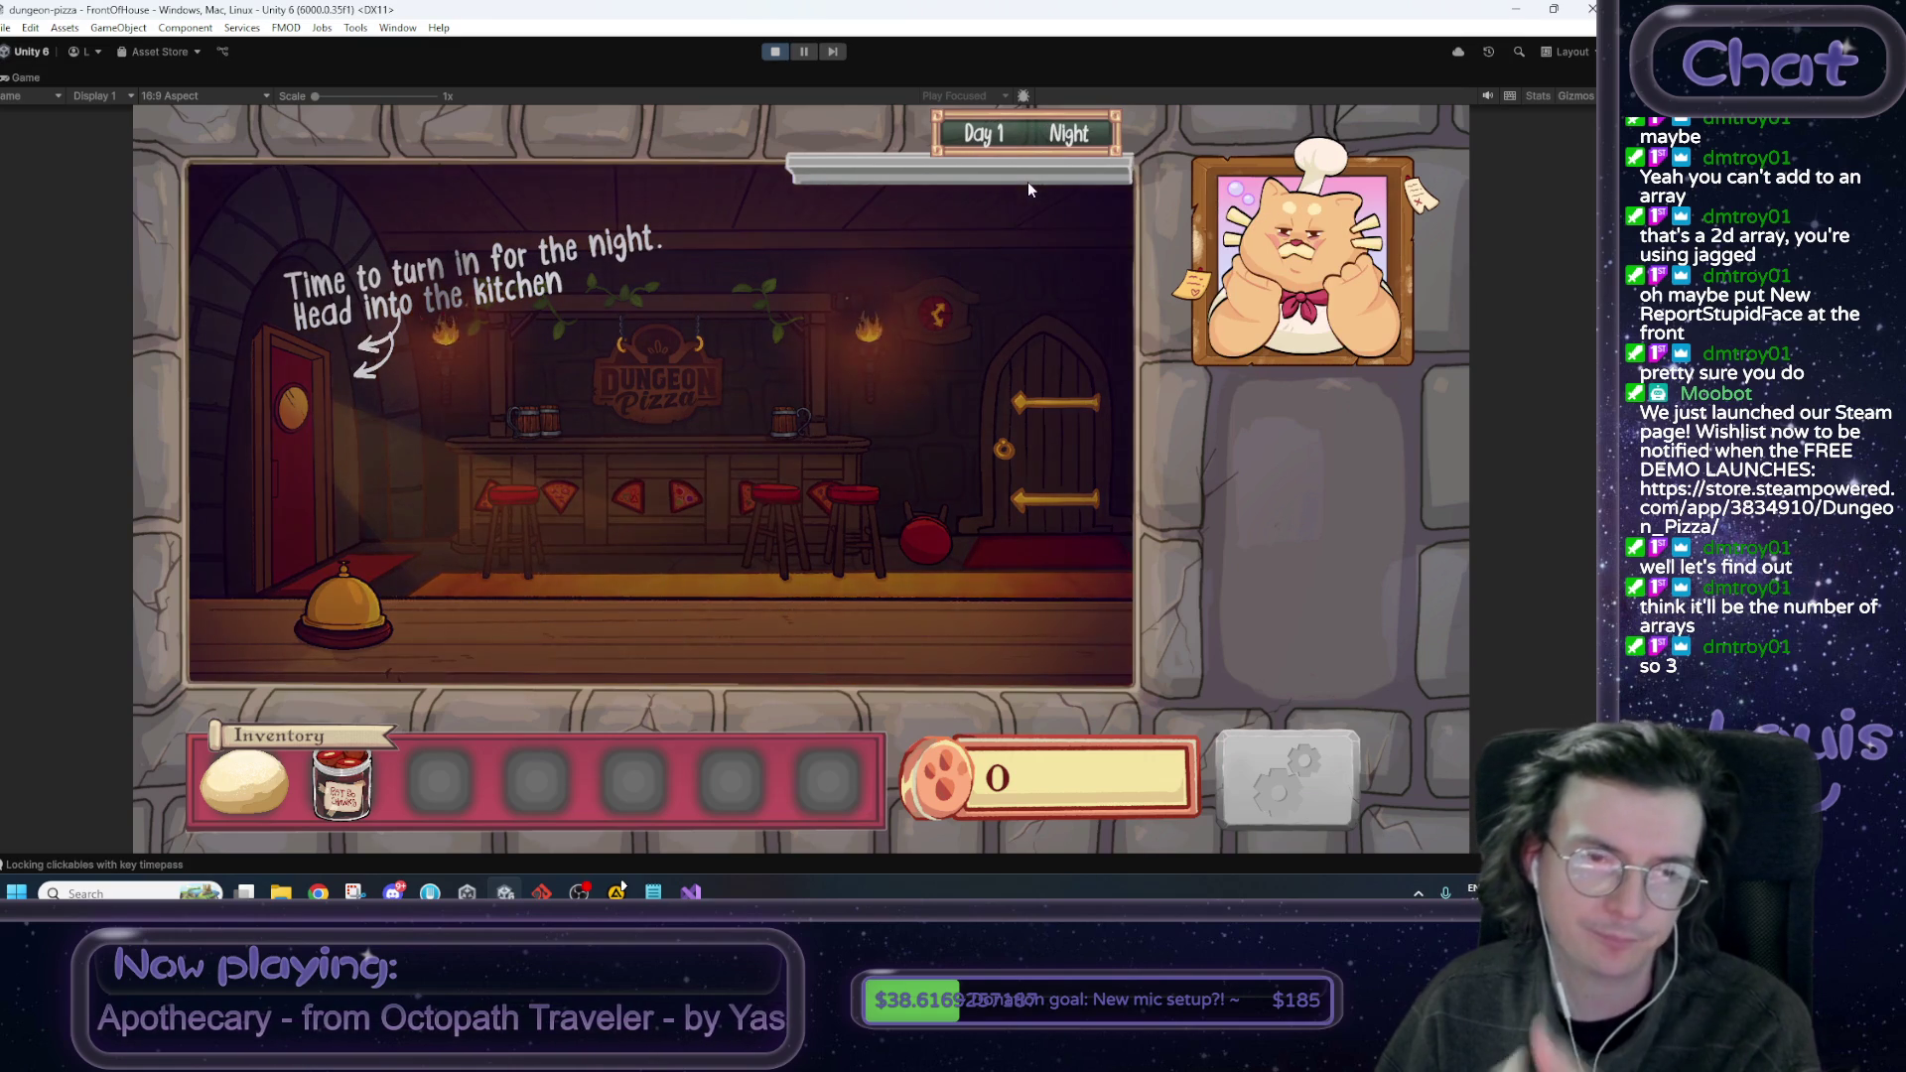
Walk into the kitchen, climb to the attic and go to bed.
click(309, 473)
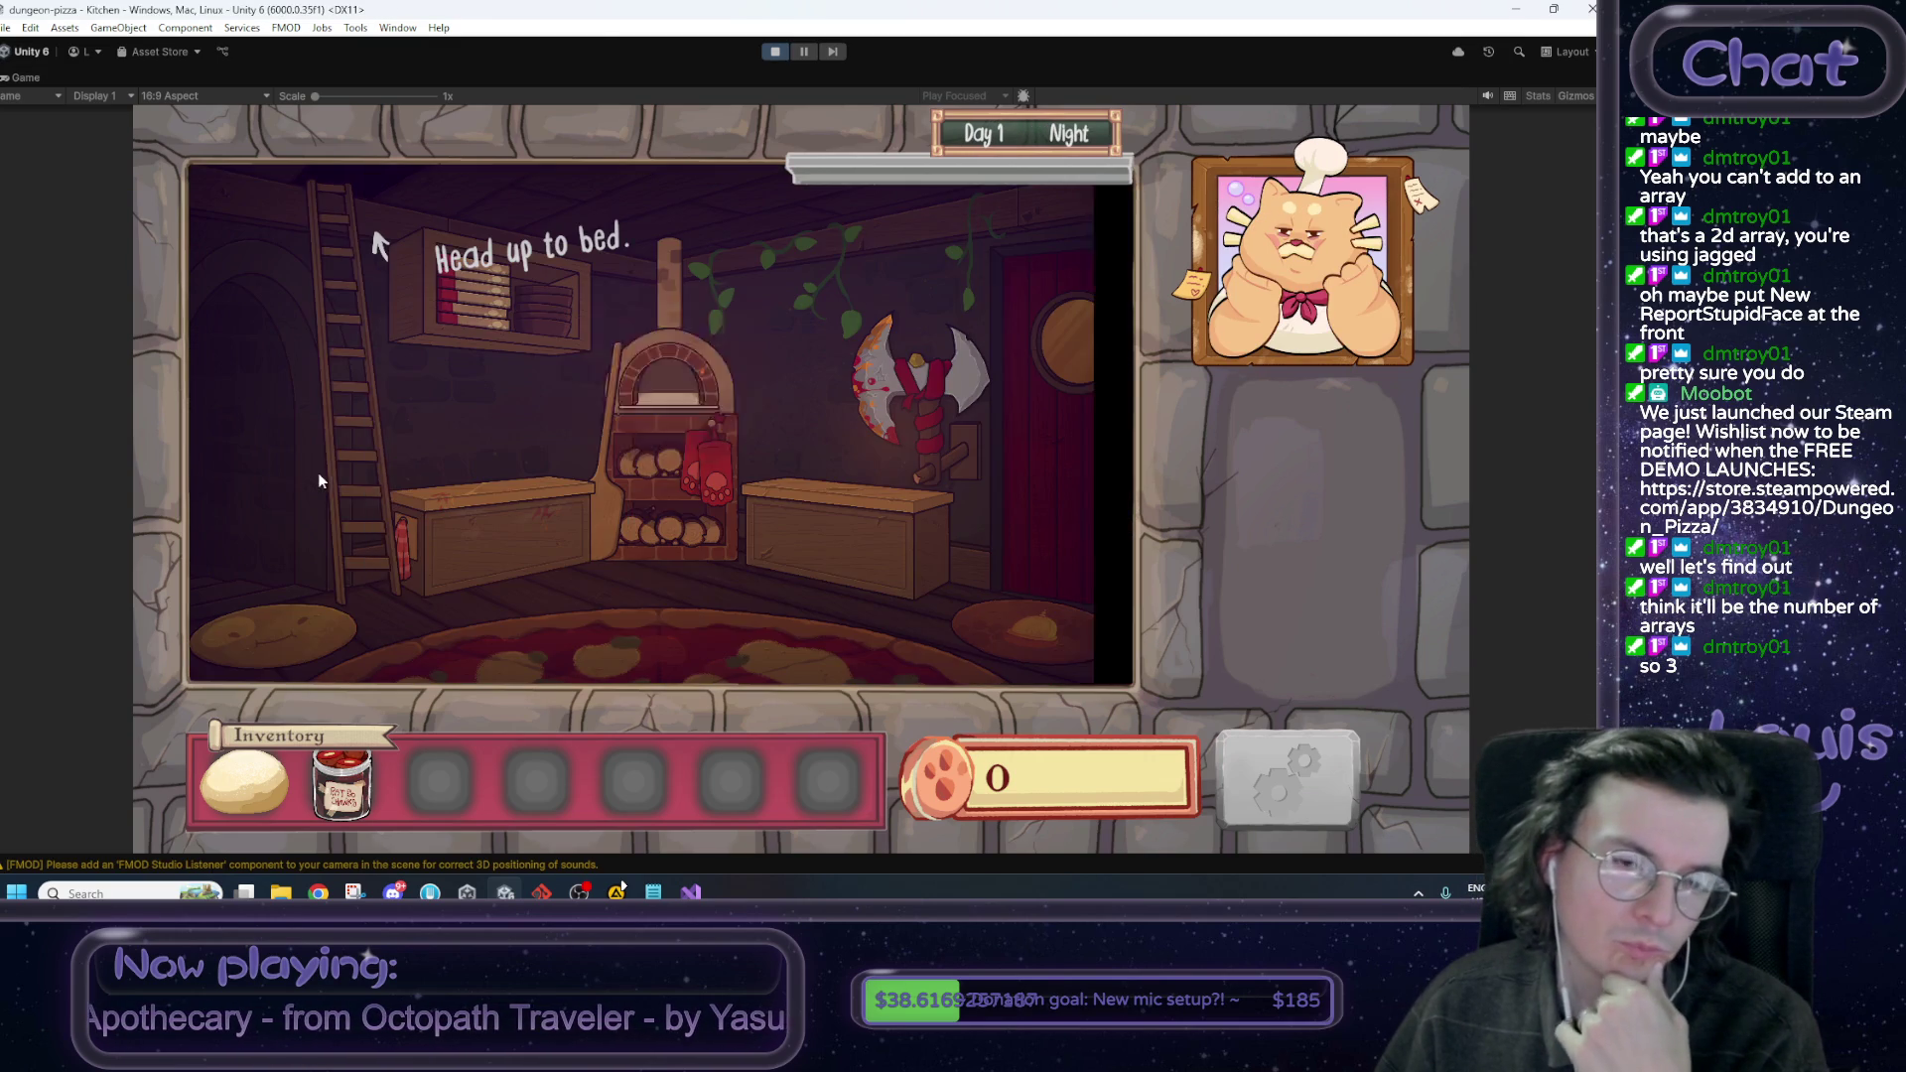
click(377, 397)
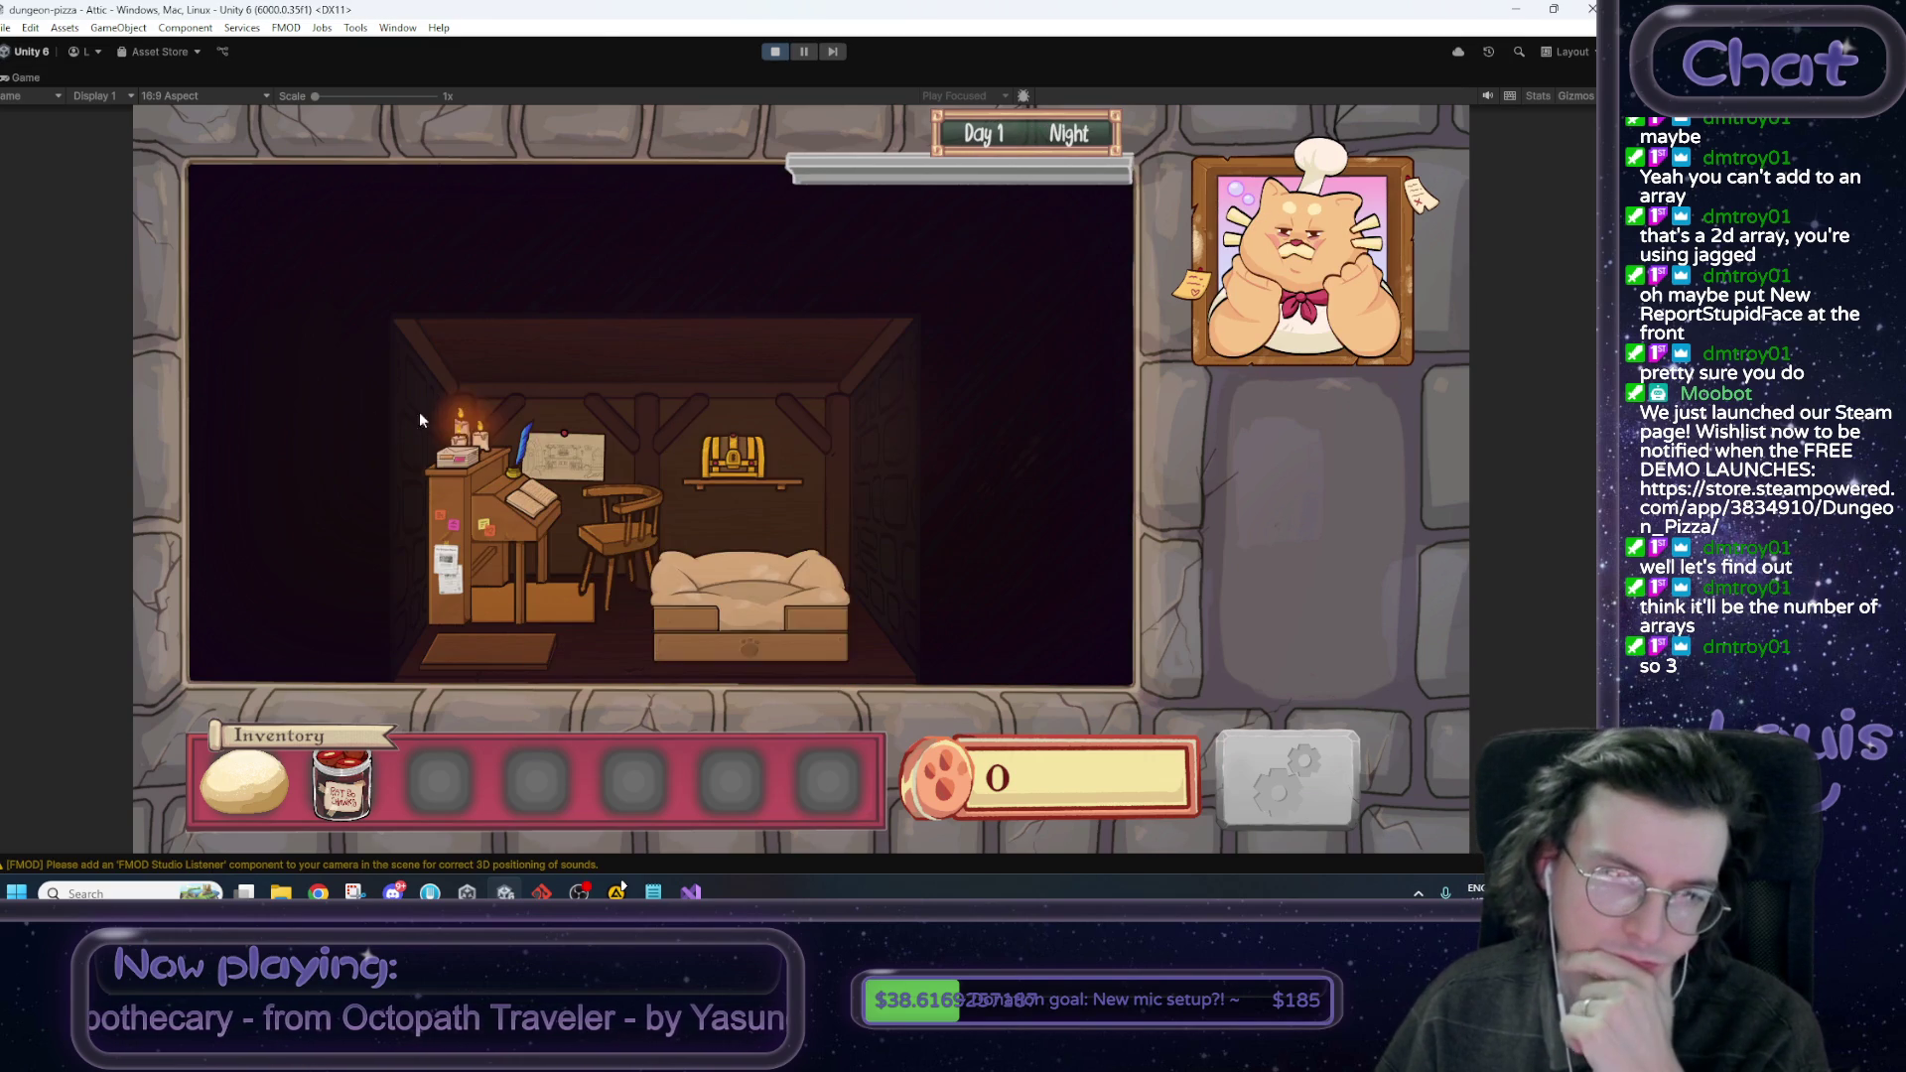
click(758, 524)
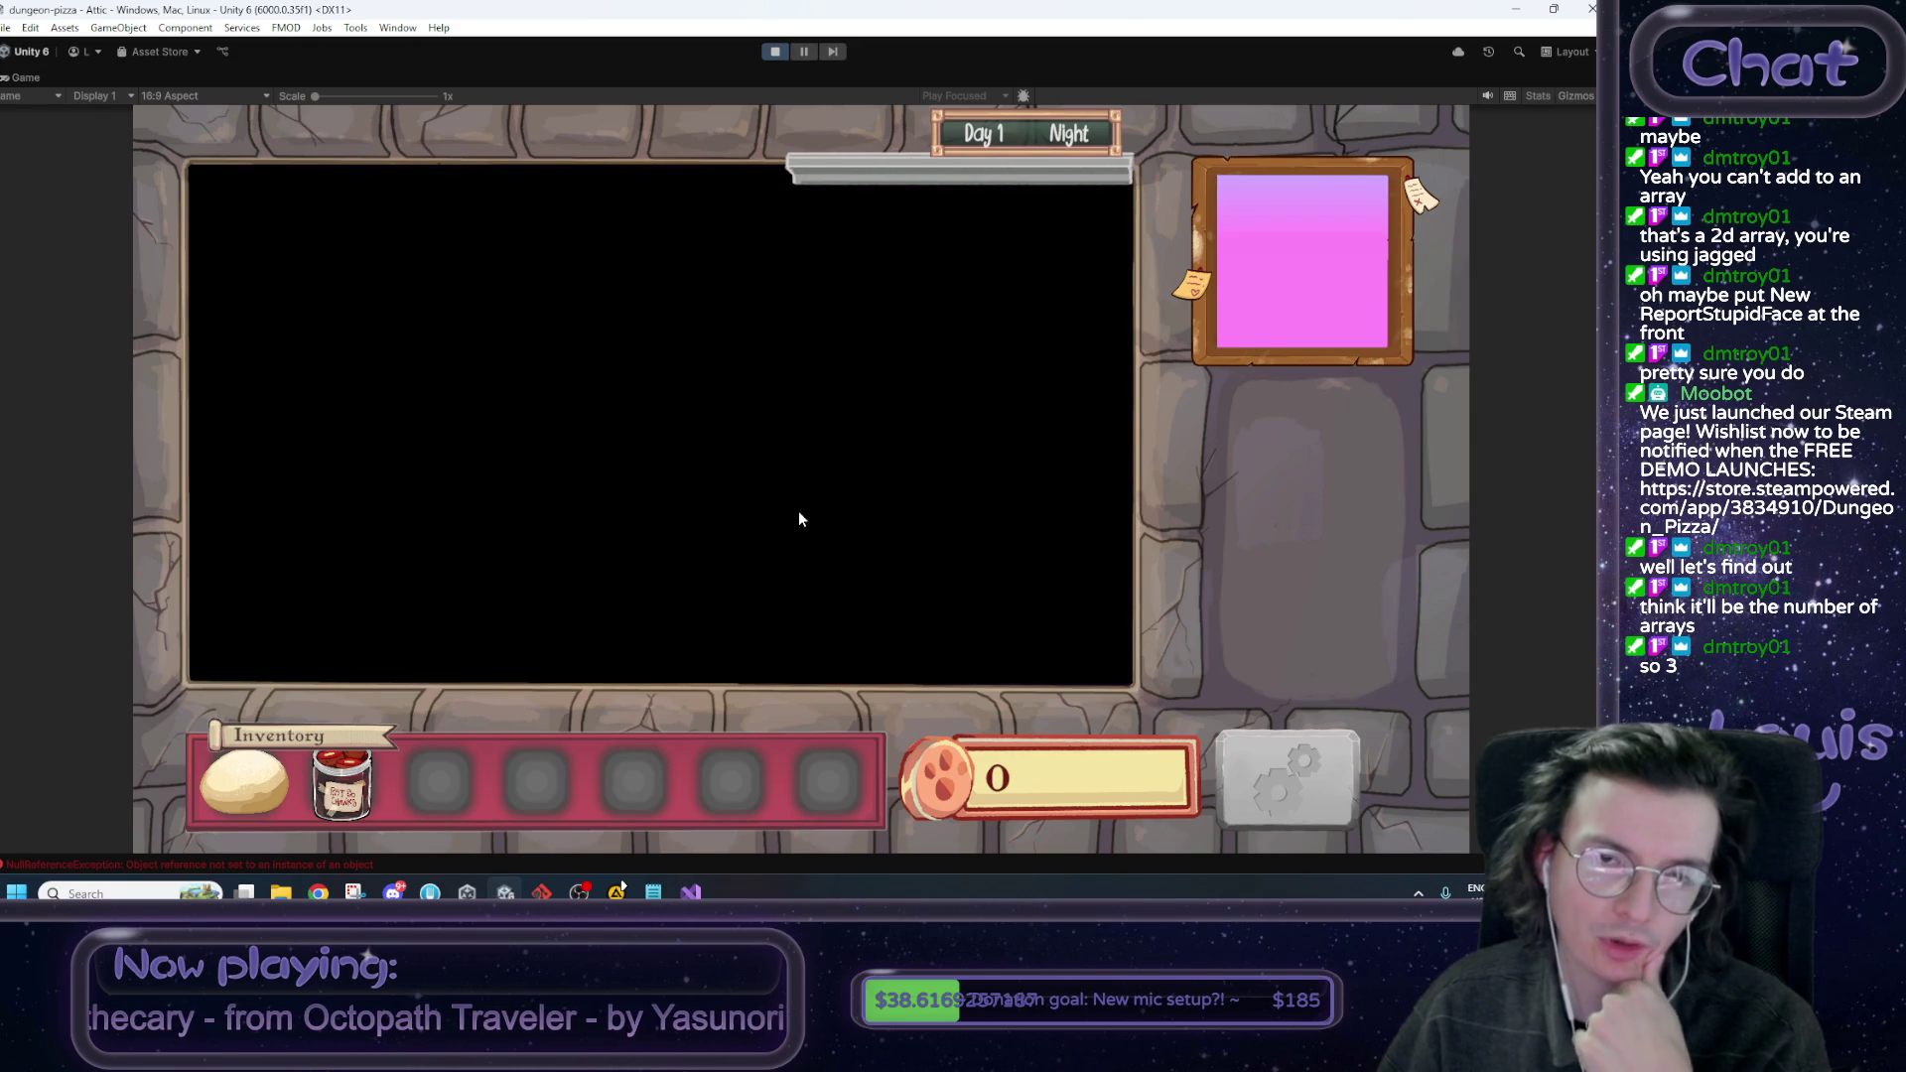
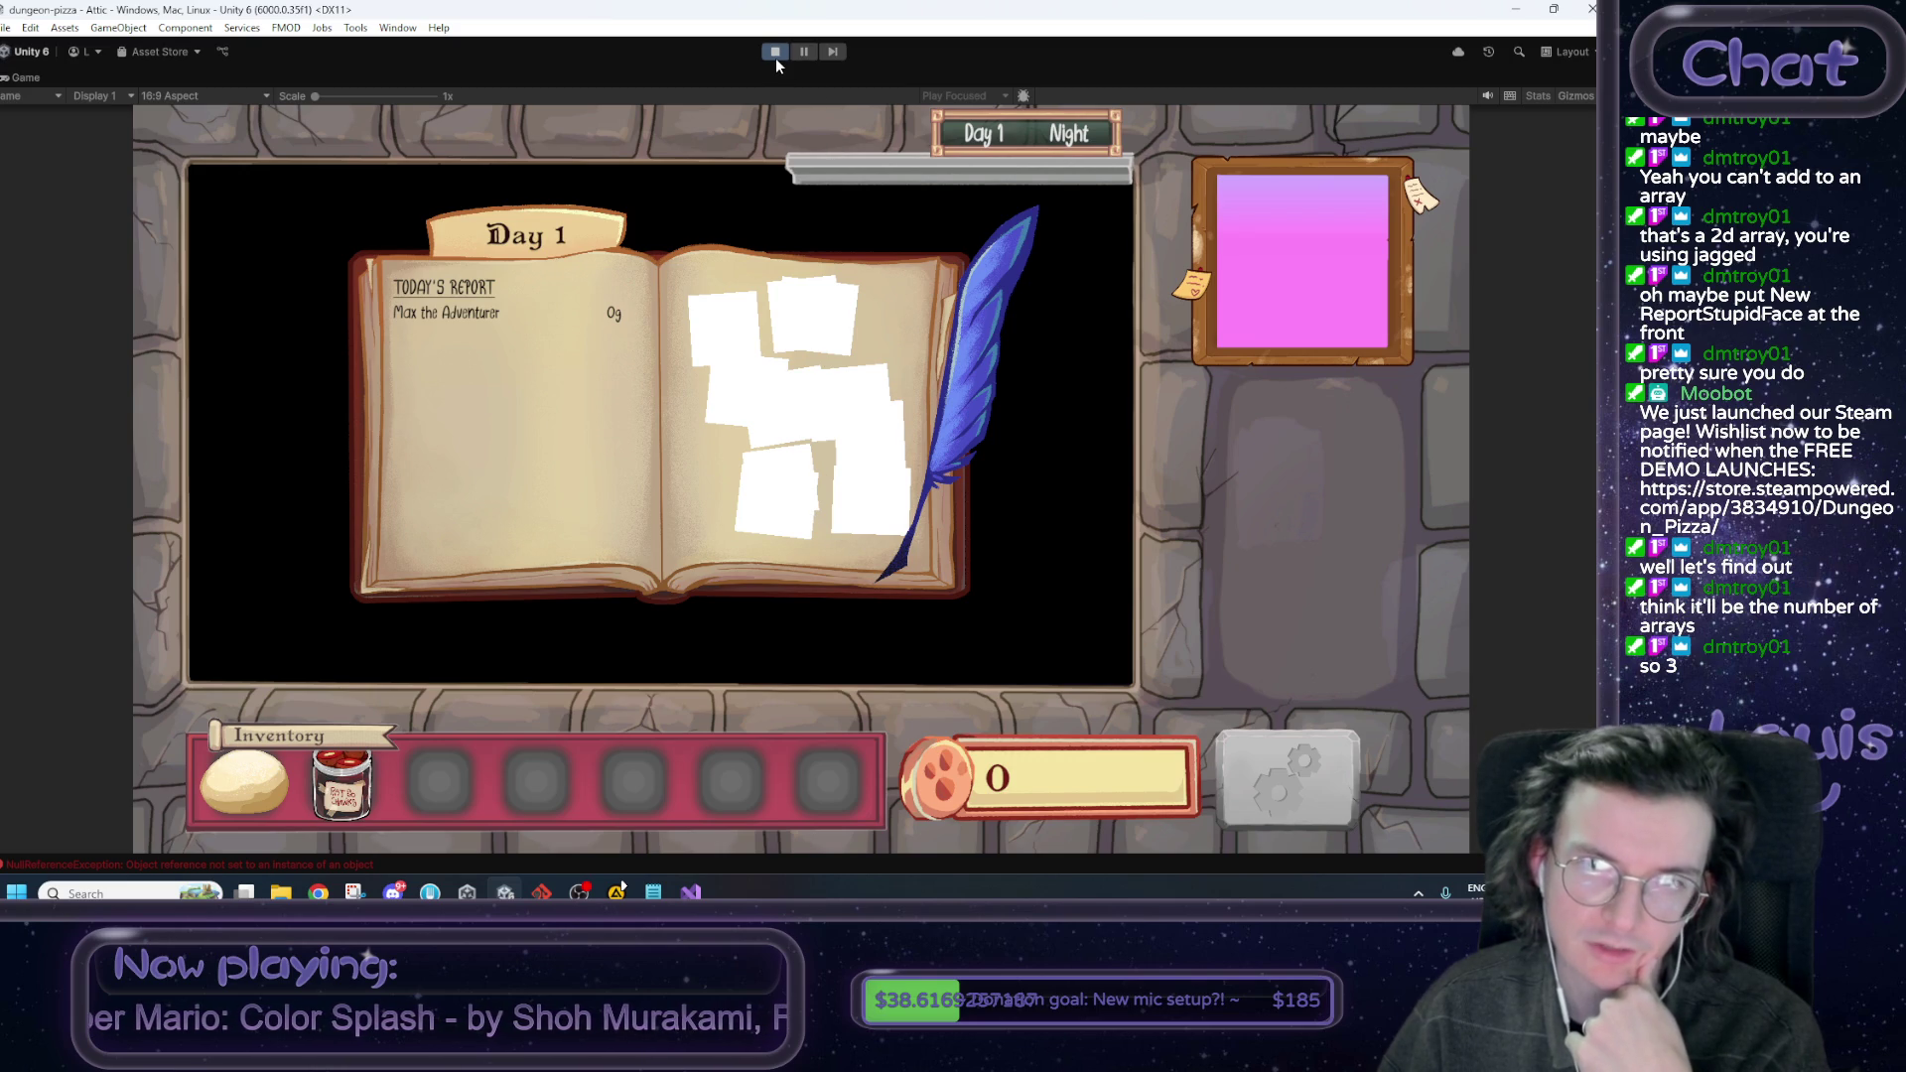
Restore the full editor layout and open EndOfDayReport.cs at the ClearFaces null reference error.
click(28, 98)
click(149, 136)
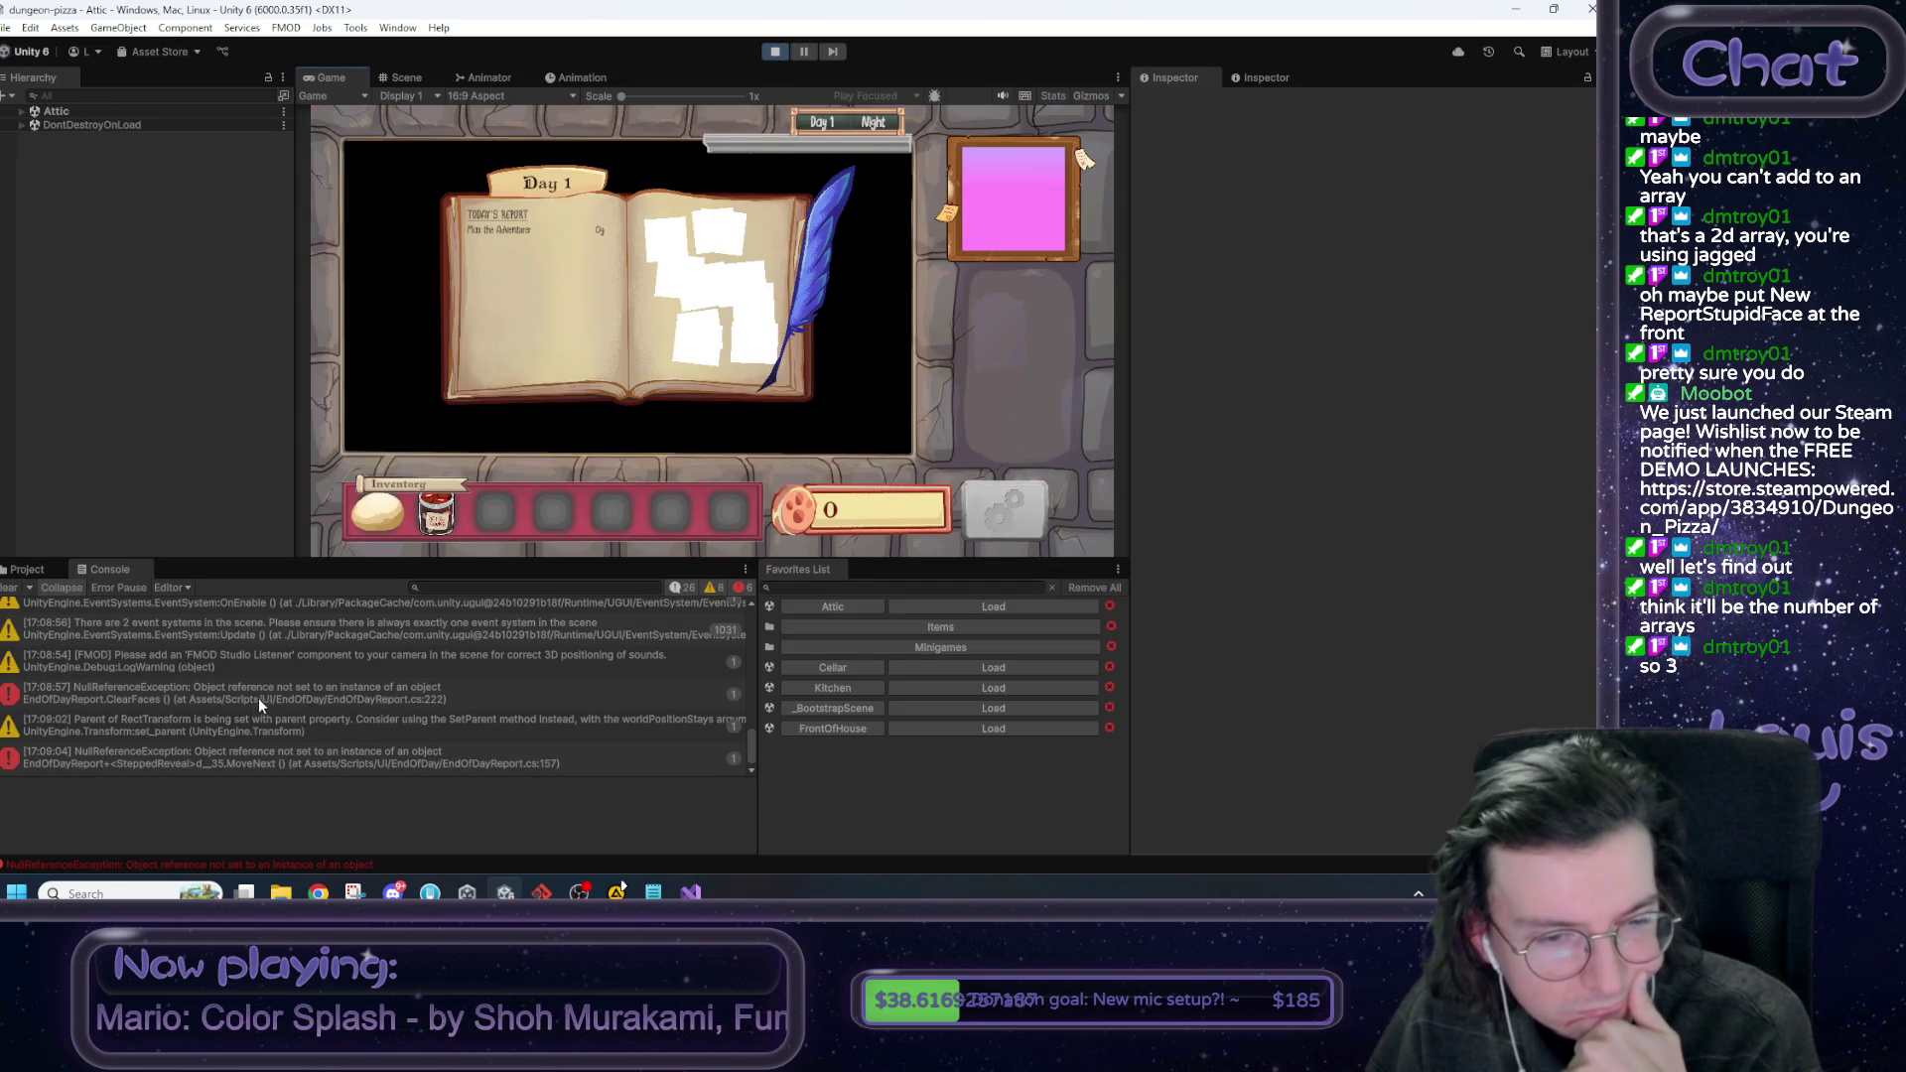
double_click(260, 695)
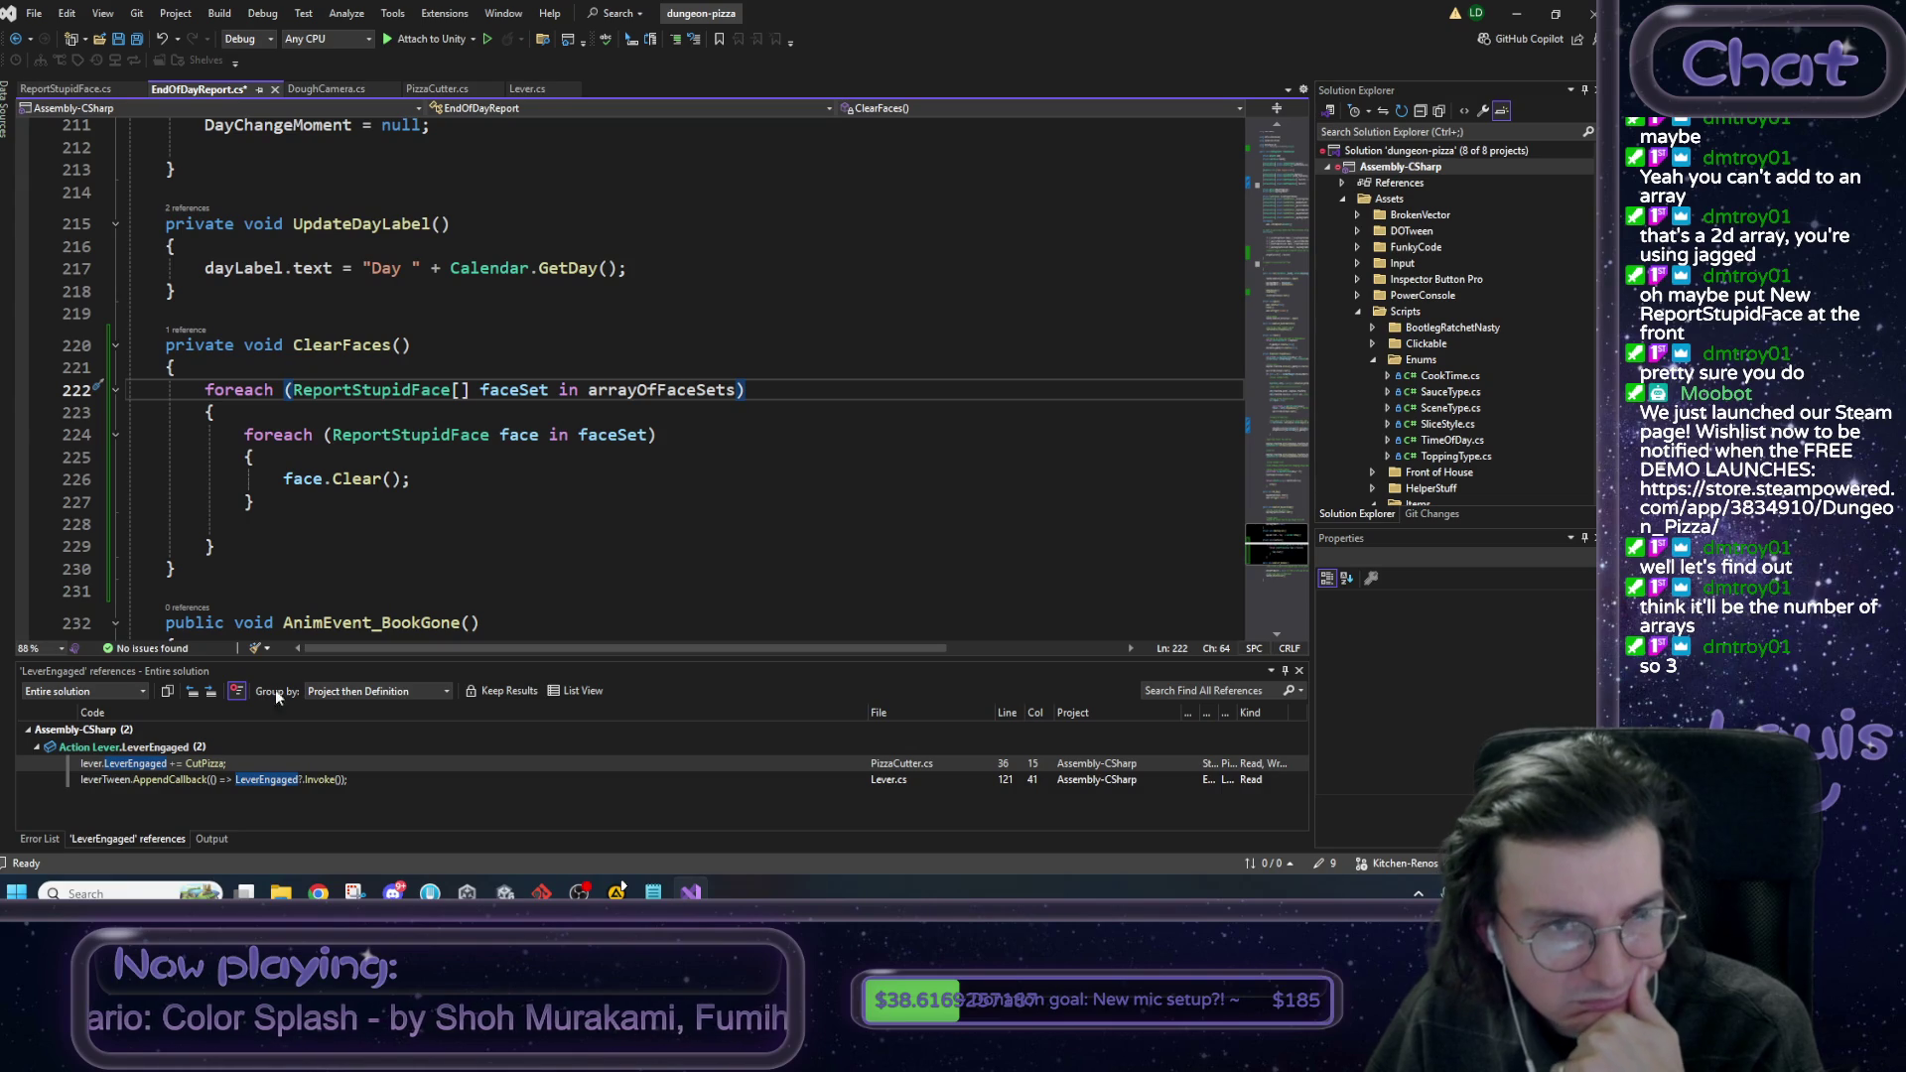
Highlight faceSet and arrayOfFaceSets, then scroll up toward Start() in EndOfDayReport.cs.
double_click(520, 389)
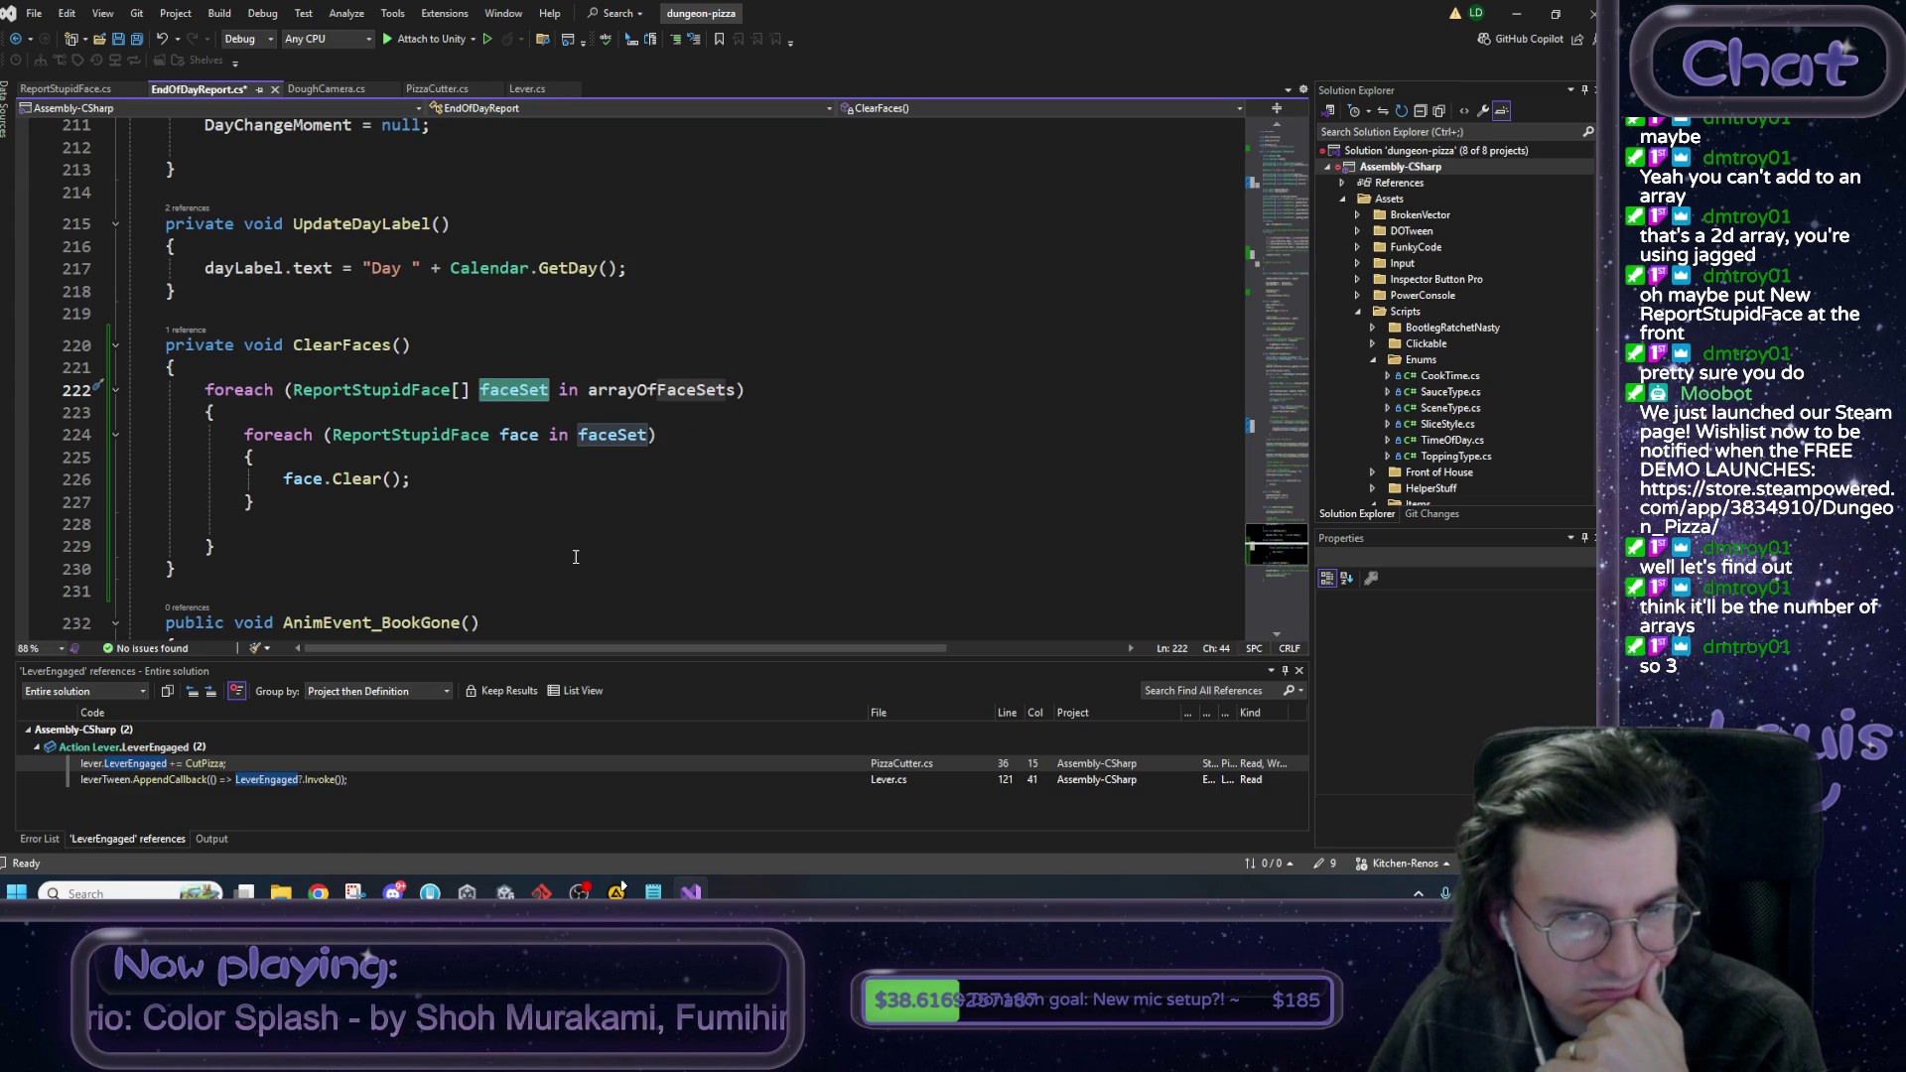
double_click(643, 389)
scroll(621, 553, up, 12)
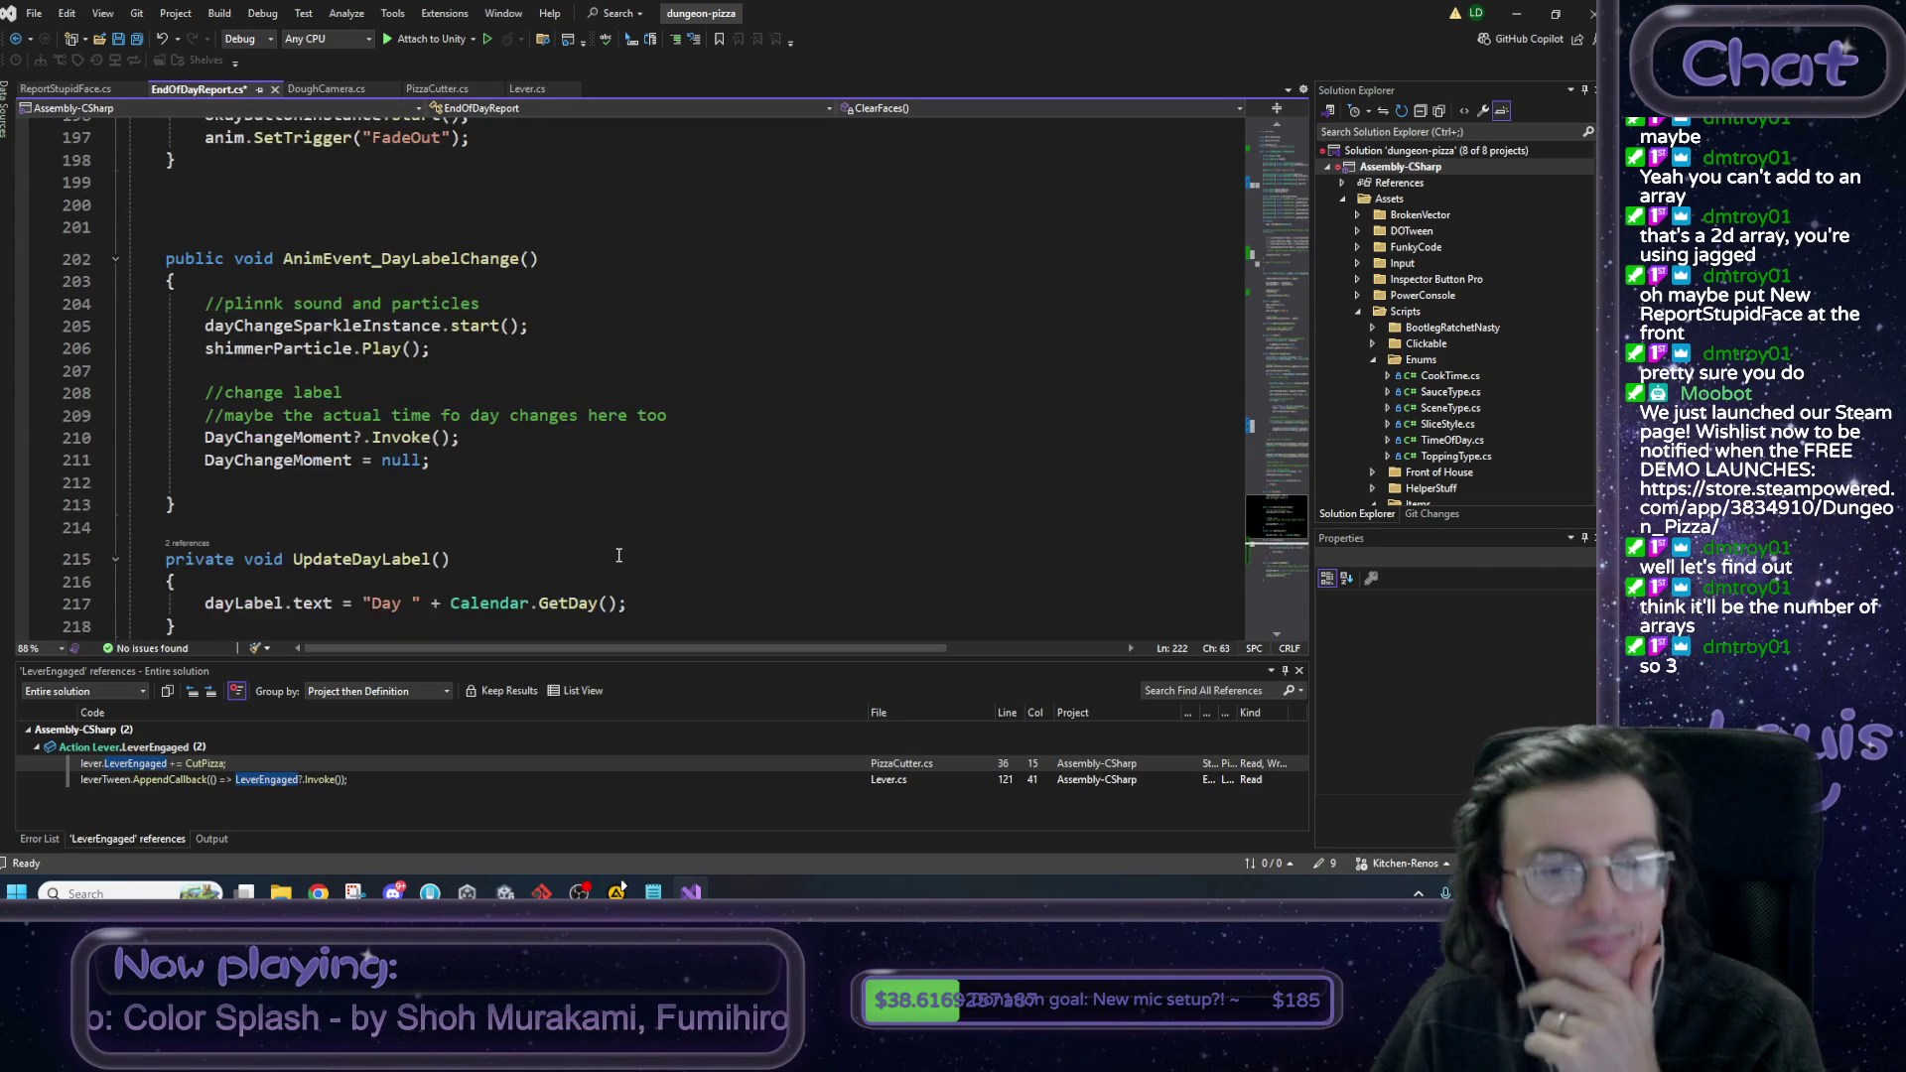
scroll(620, 552, up, 10)
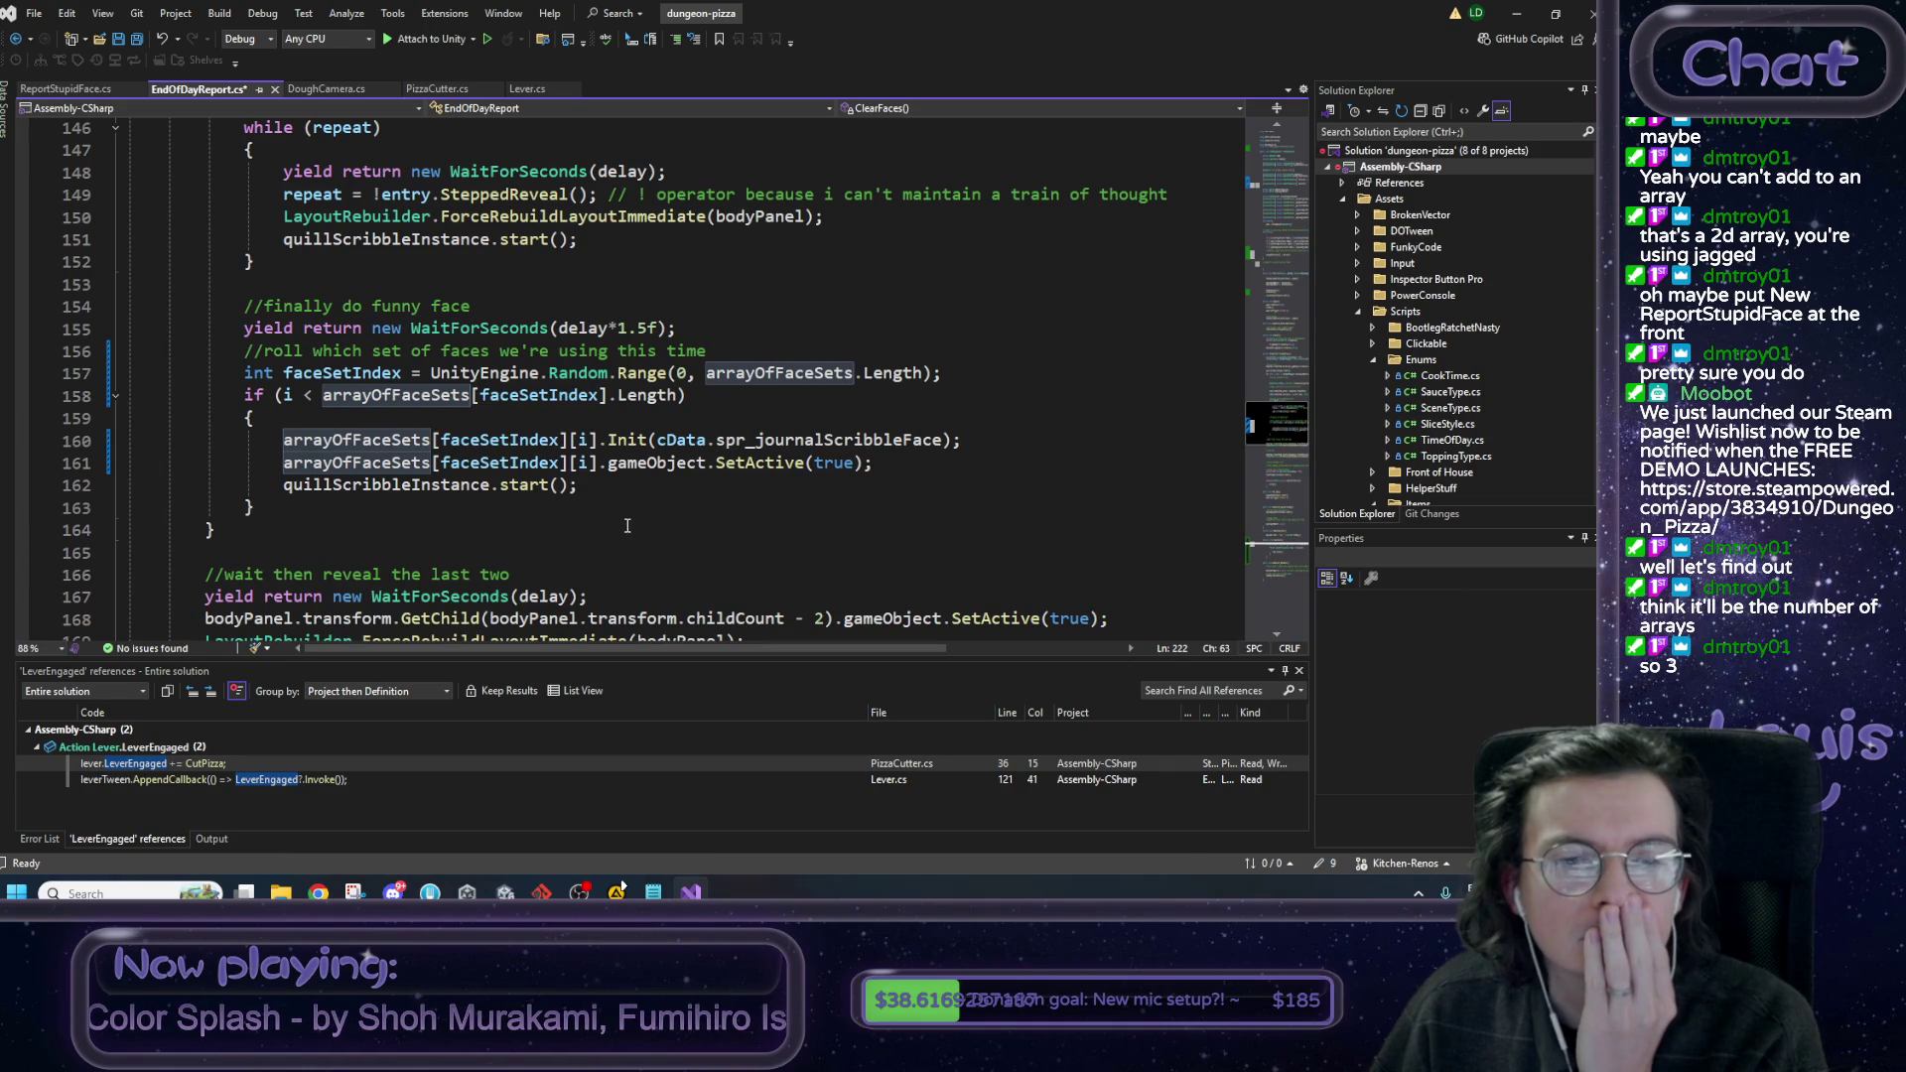
scroll(624, 526, up, 20)
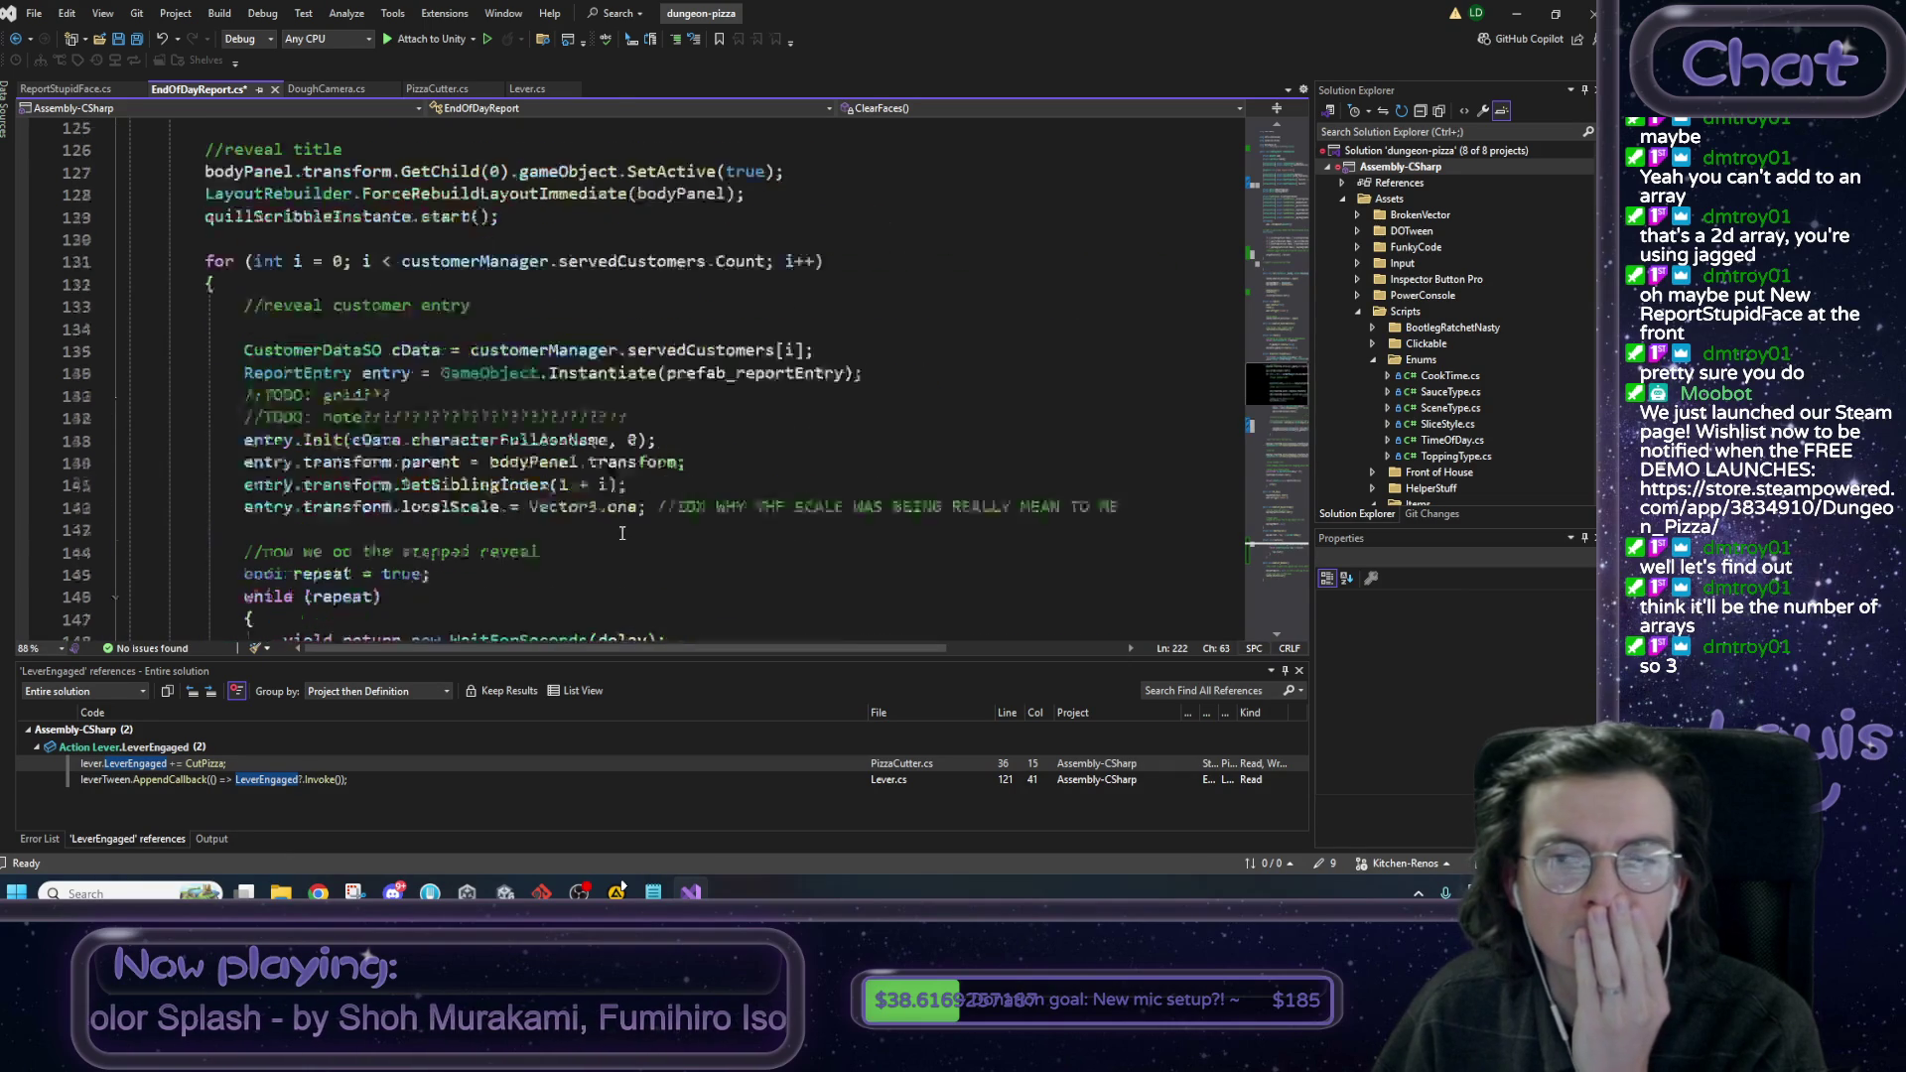
scroll(621, 535, up, 3)
scroll(599, 514, up, 1)
Inspect the Start() lines filling arrayOfFaceSets from faceSet1–3, then stop Unity's play test.
mouse_move(546, 473)
mouse_down()
mouse_move(45, 428)
mouse_move(45, 448)
mouse_move(45, 429)
mouse_move(48, 446)
mouse_move(93, 422)
mouse_up()
click(554, 457)
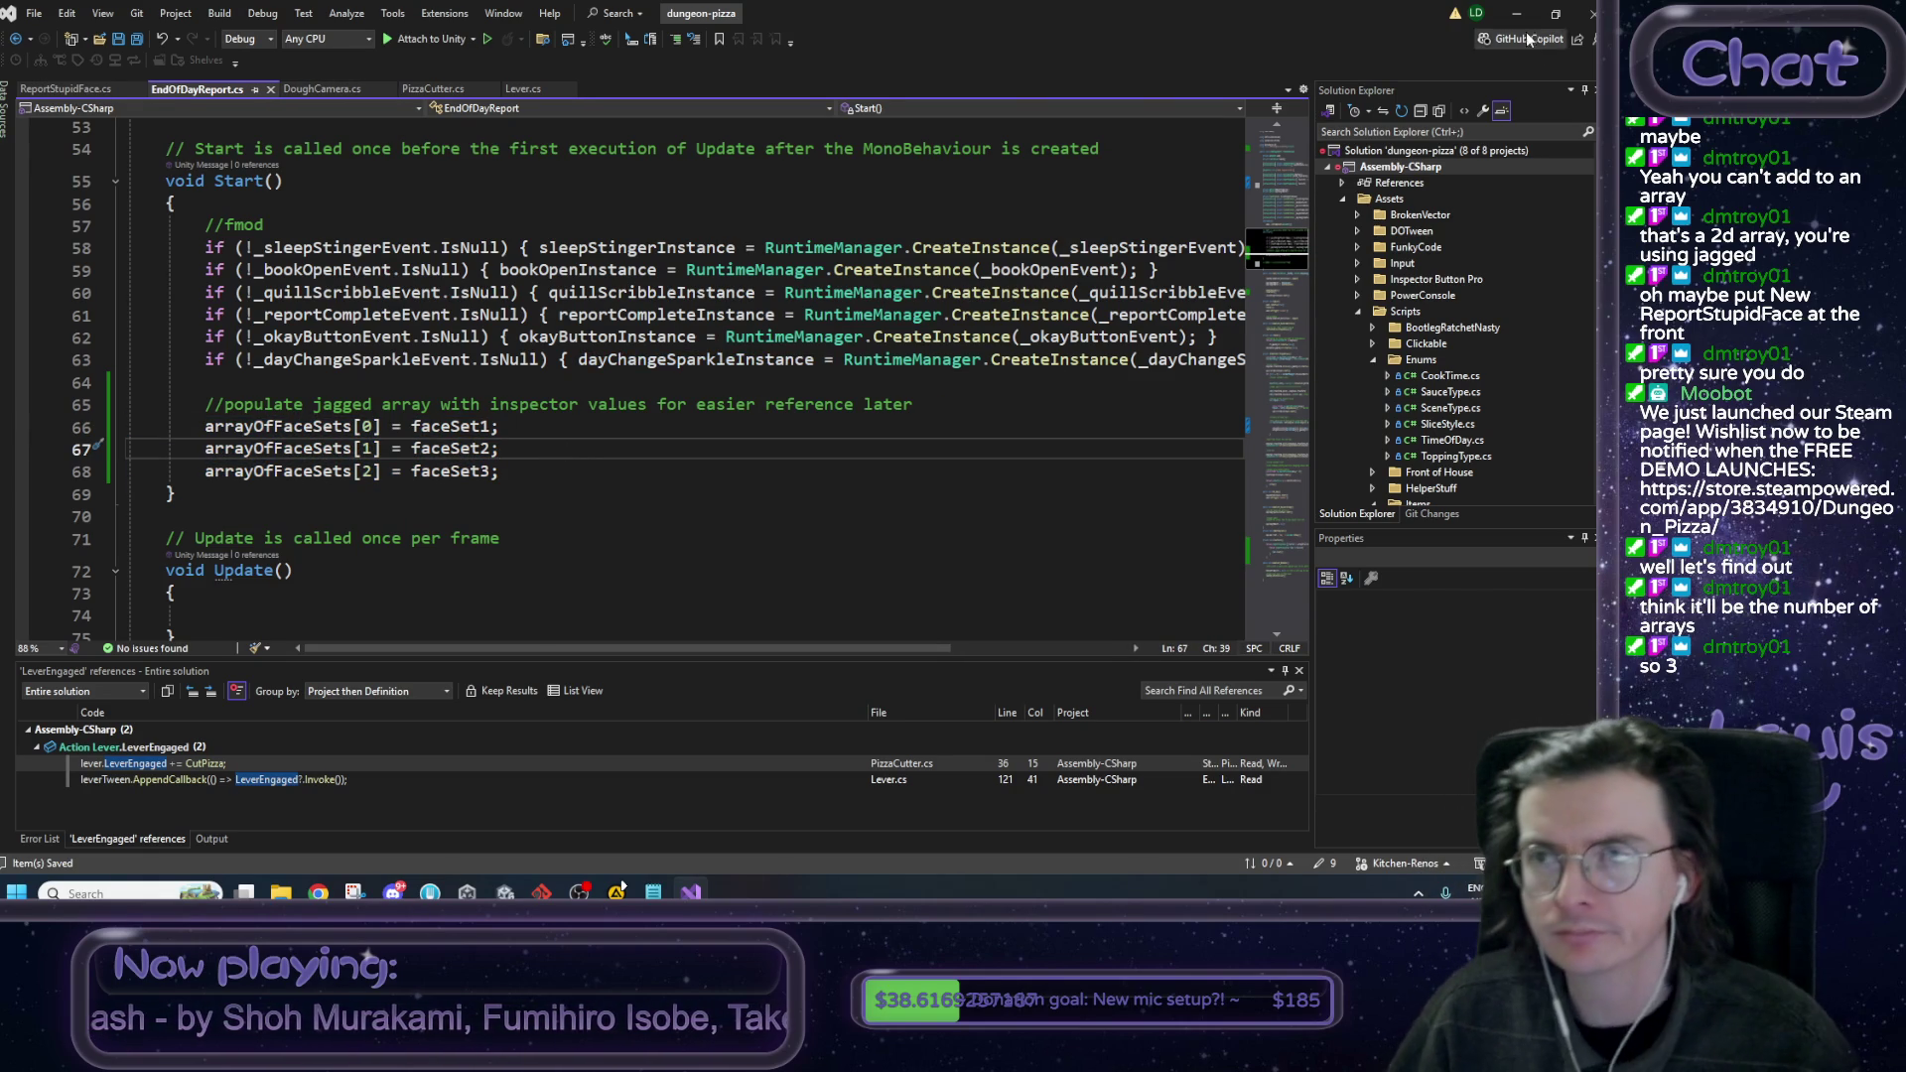
key(alt+Tab)
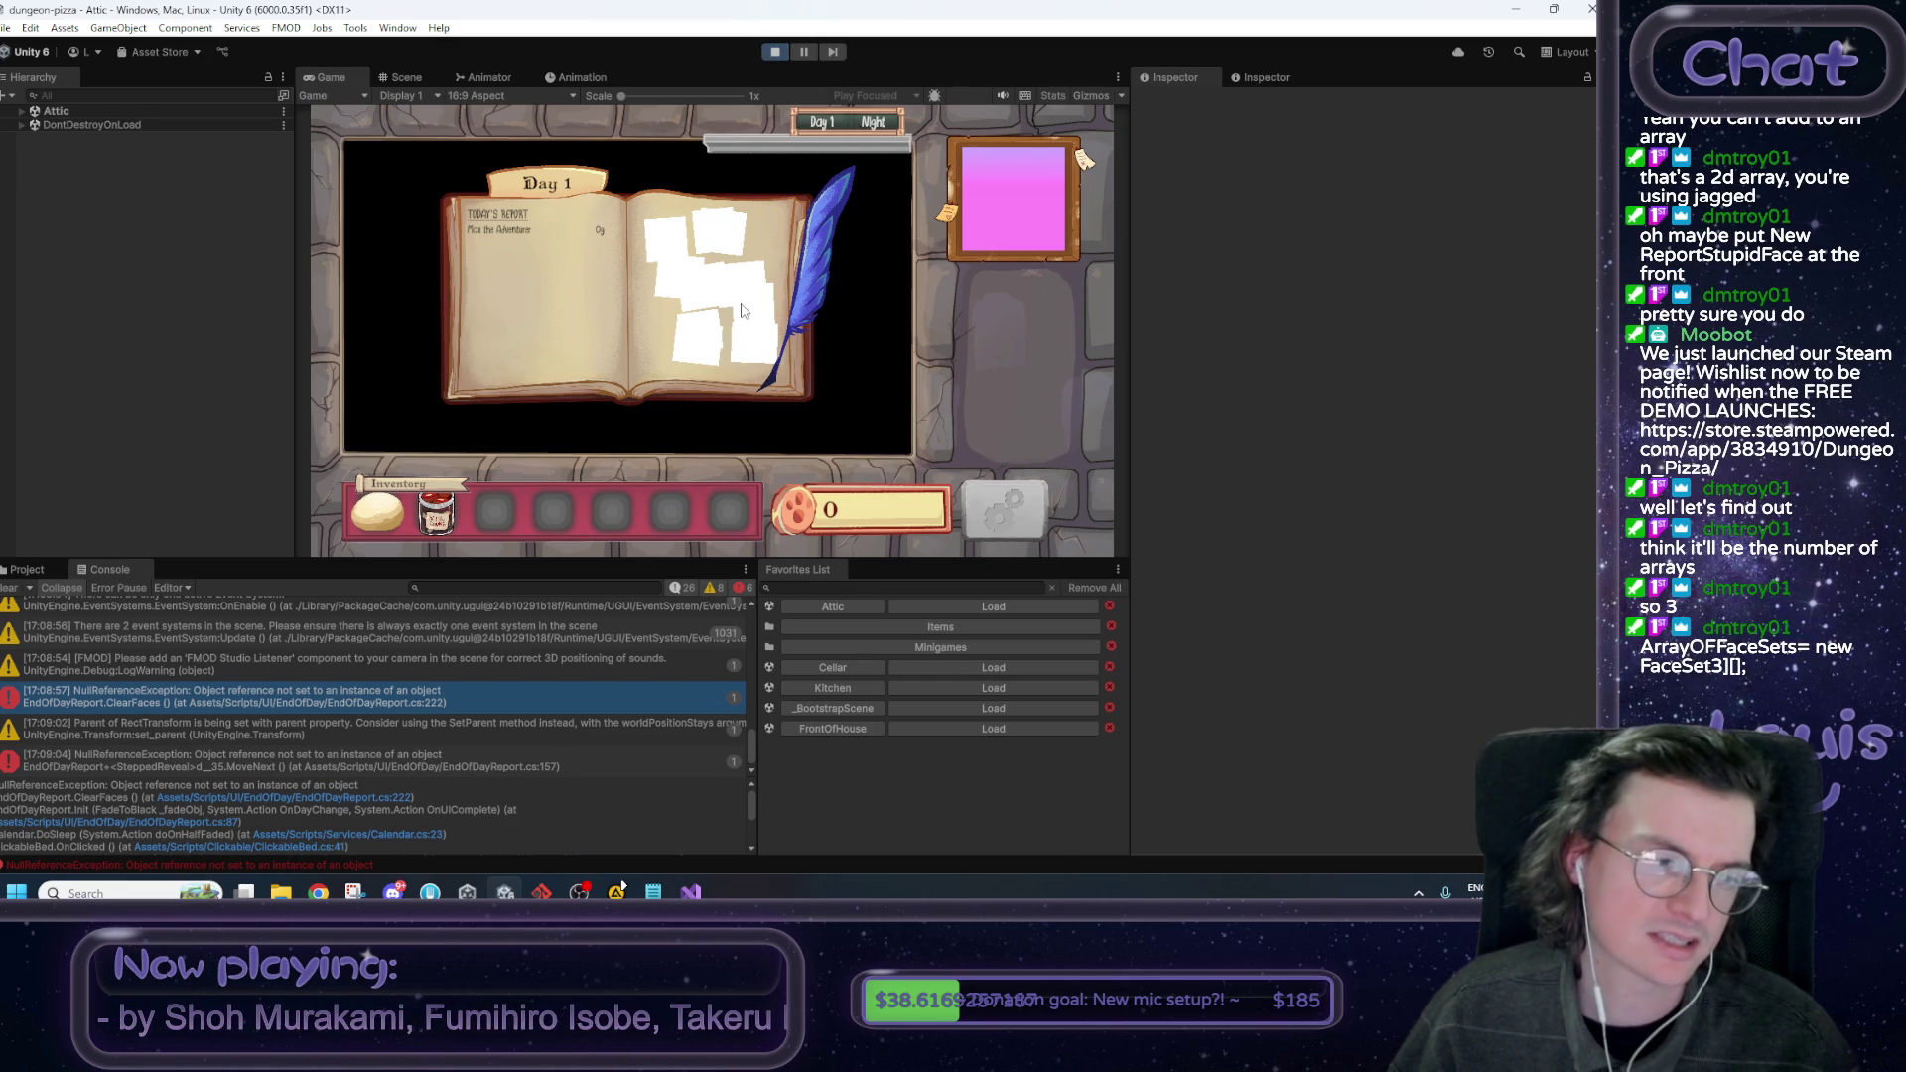
click(772, 52)
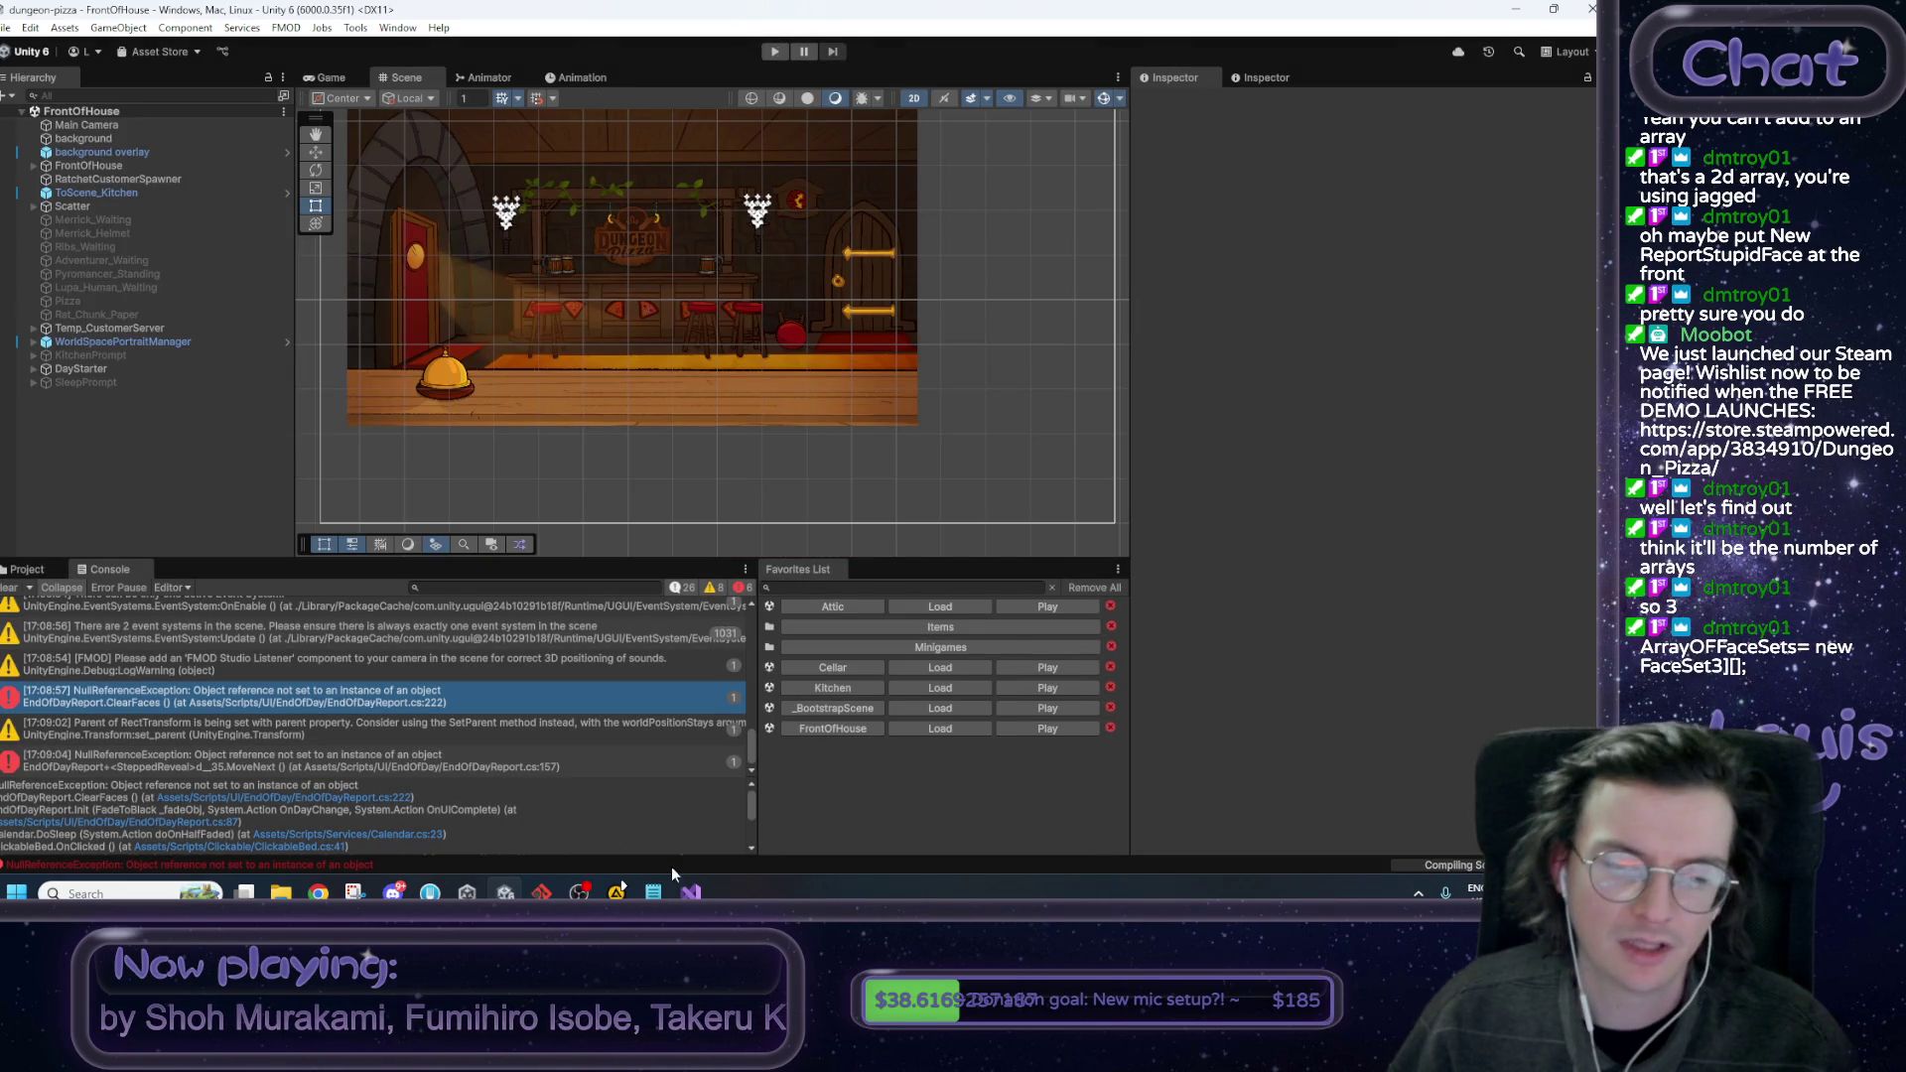
Add 'arrayOfFaceSets = new ReportStupidFace[3][];' before the array assignments and save.
click(691, 892)
click(947, 401)
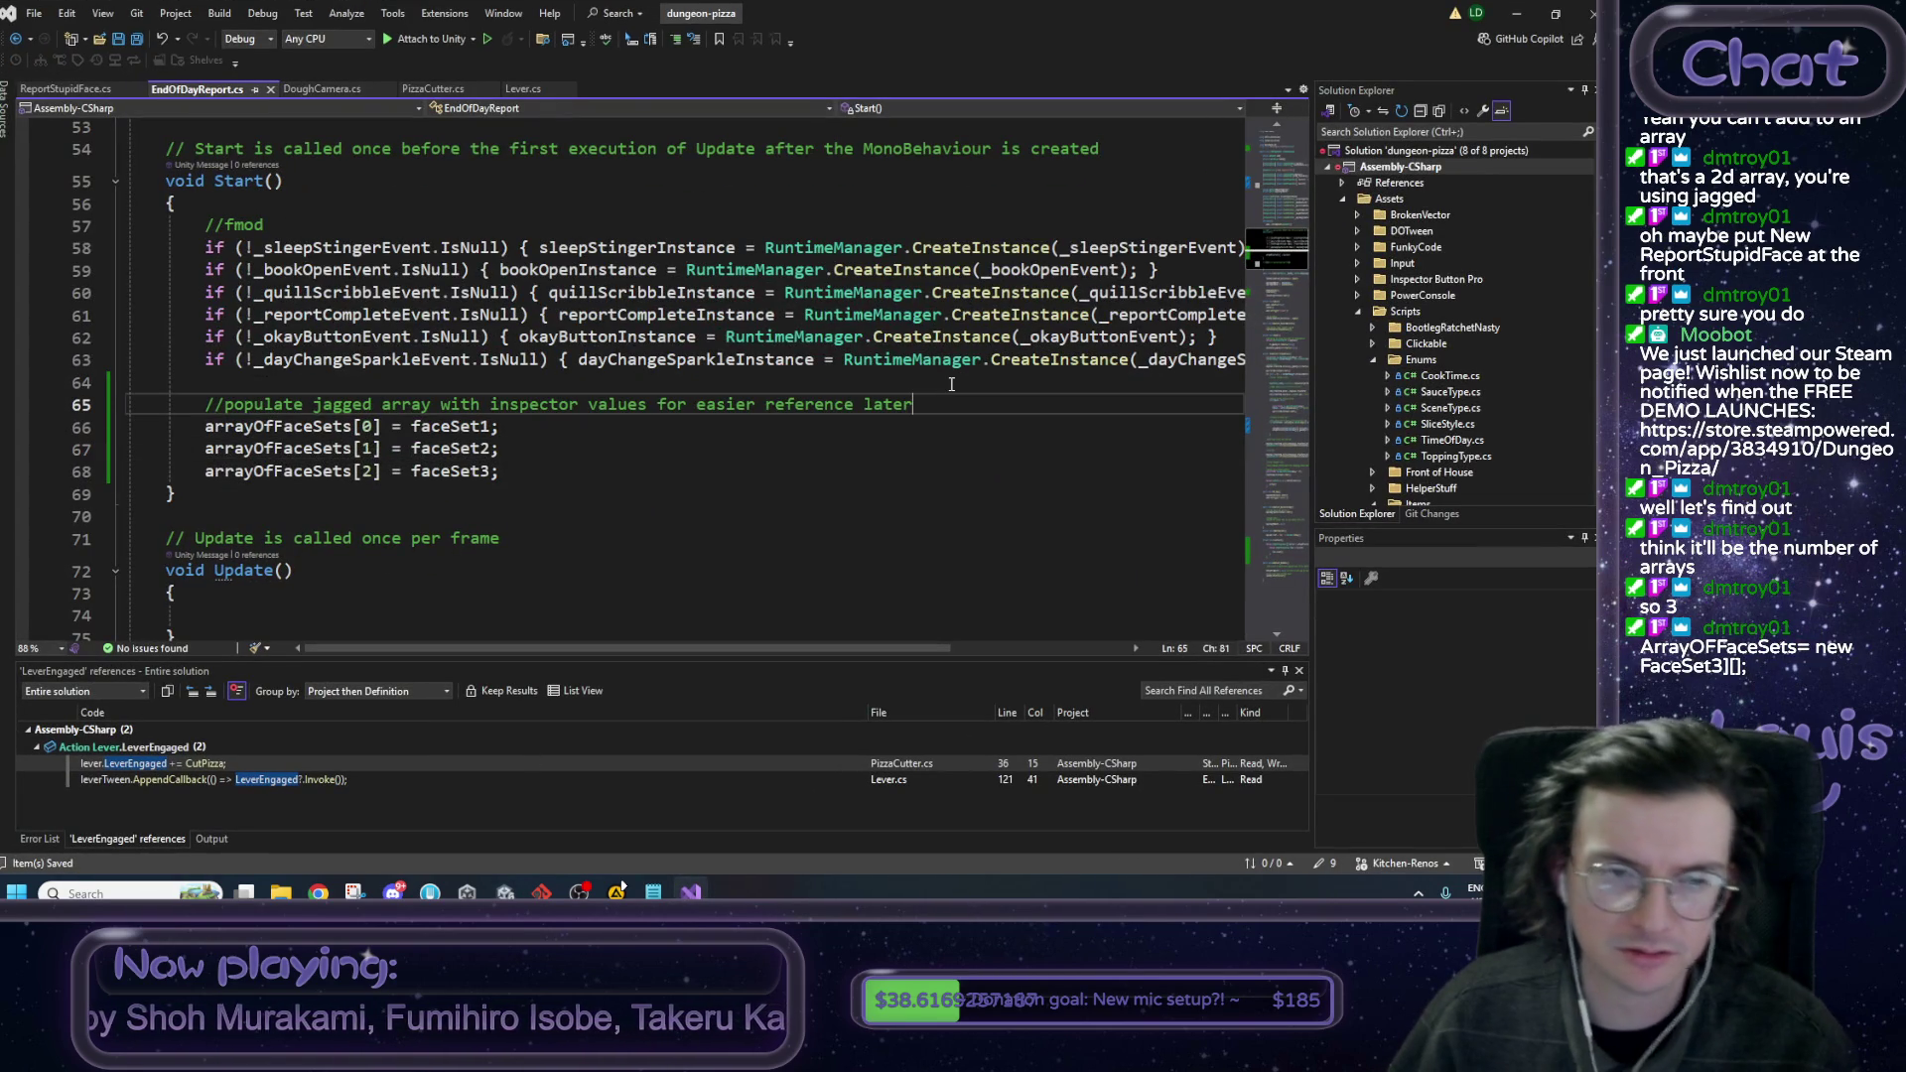
key(Return)
text(arrayOfFaceSets)
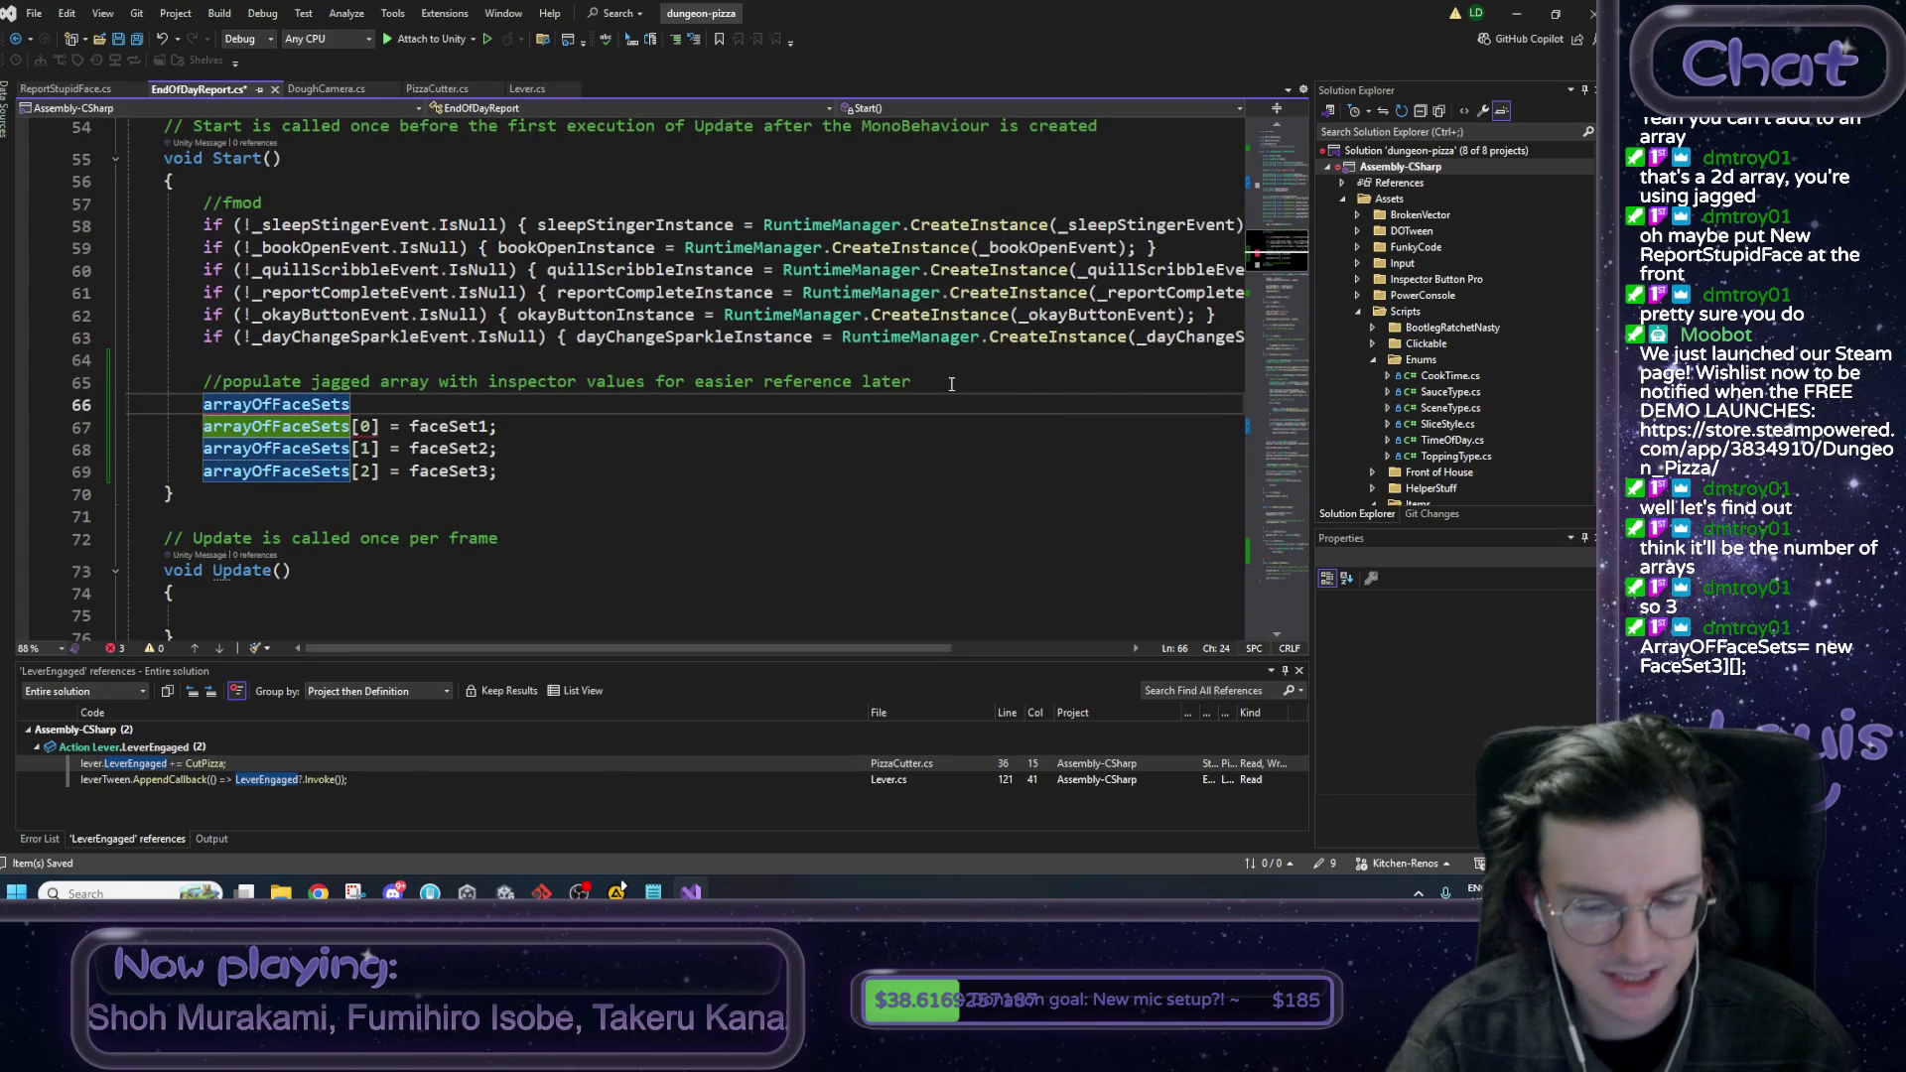
text( = new )
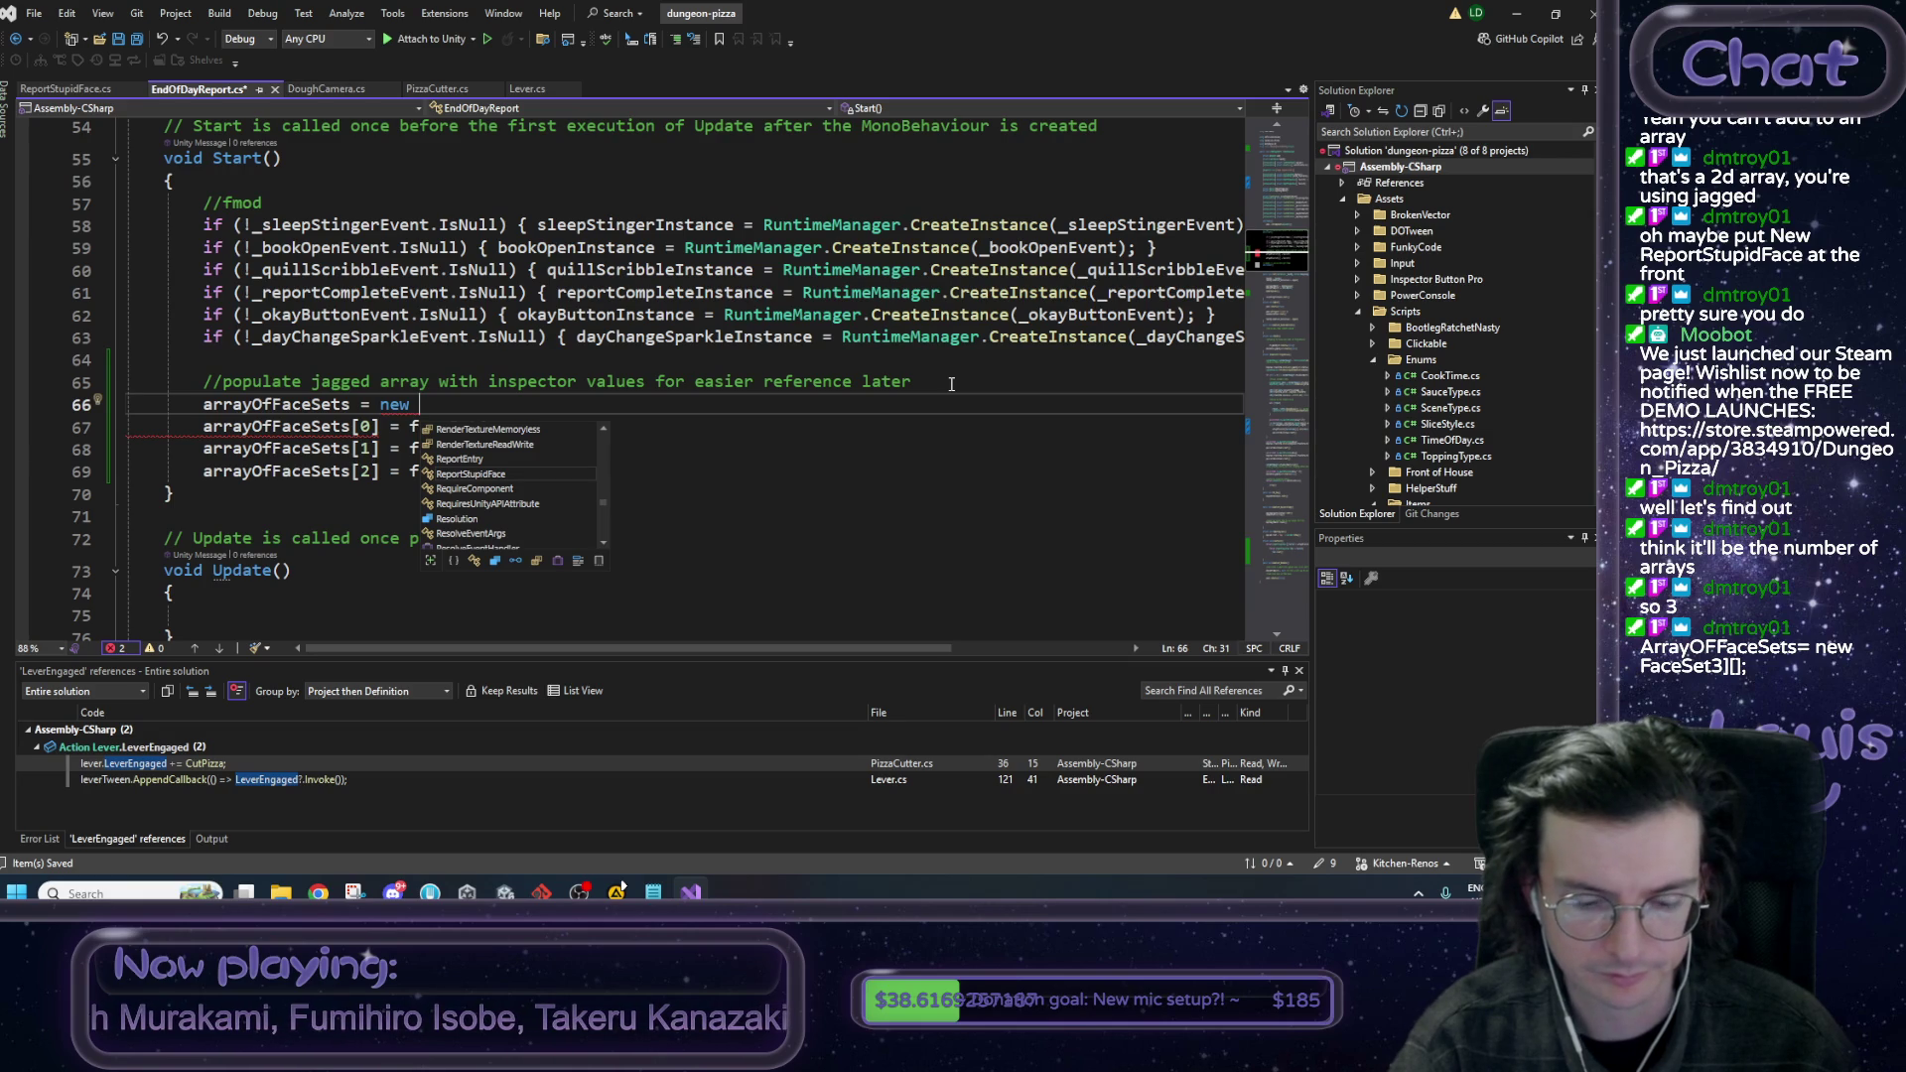
text(ReportStupidFace)
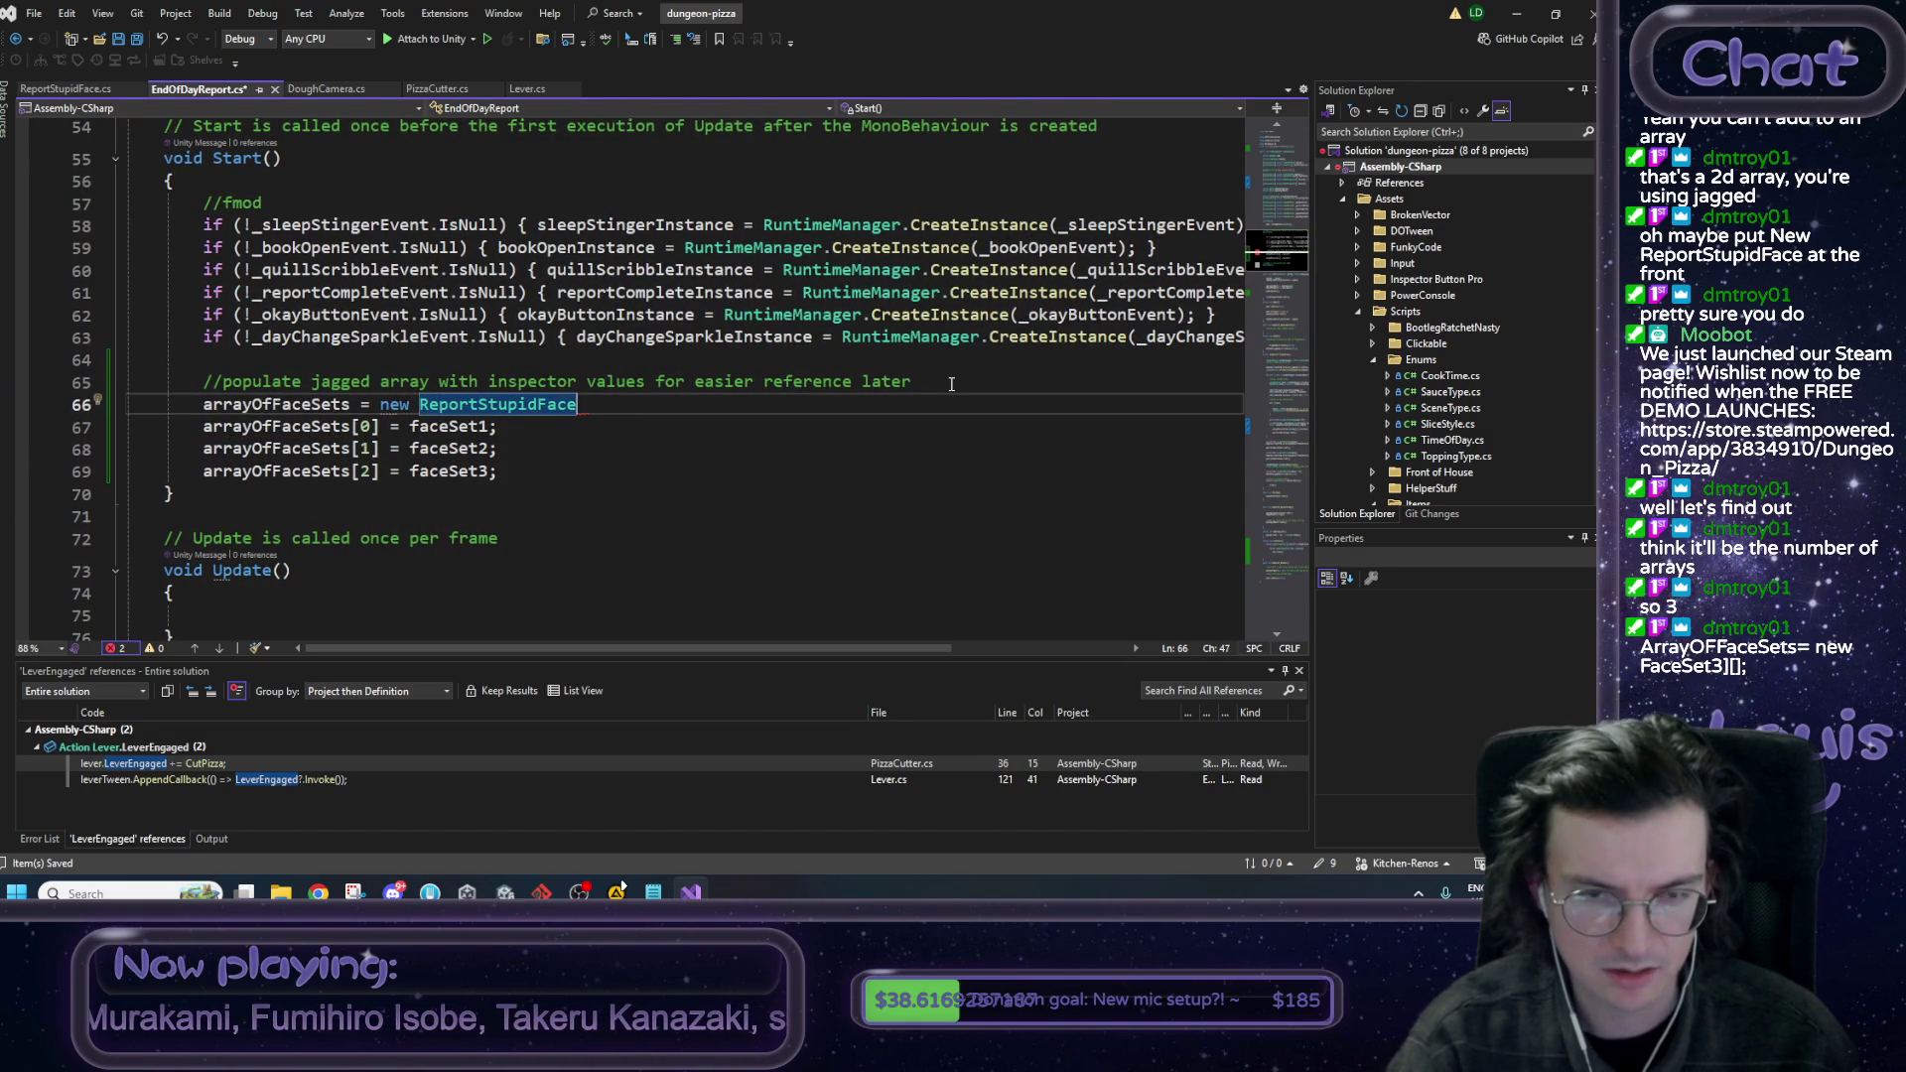
text([]3)
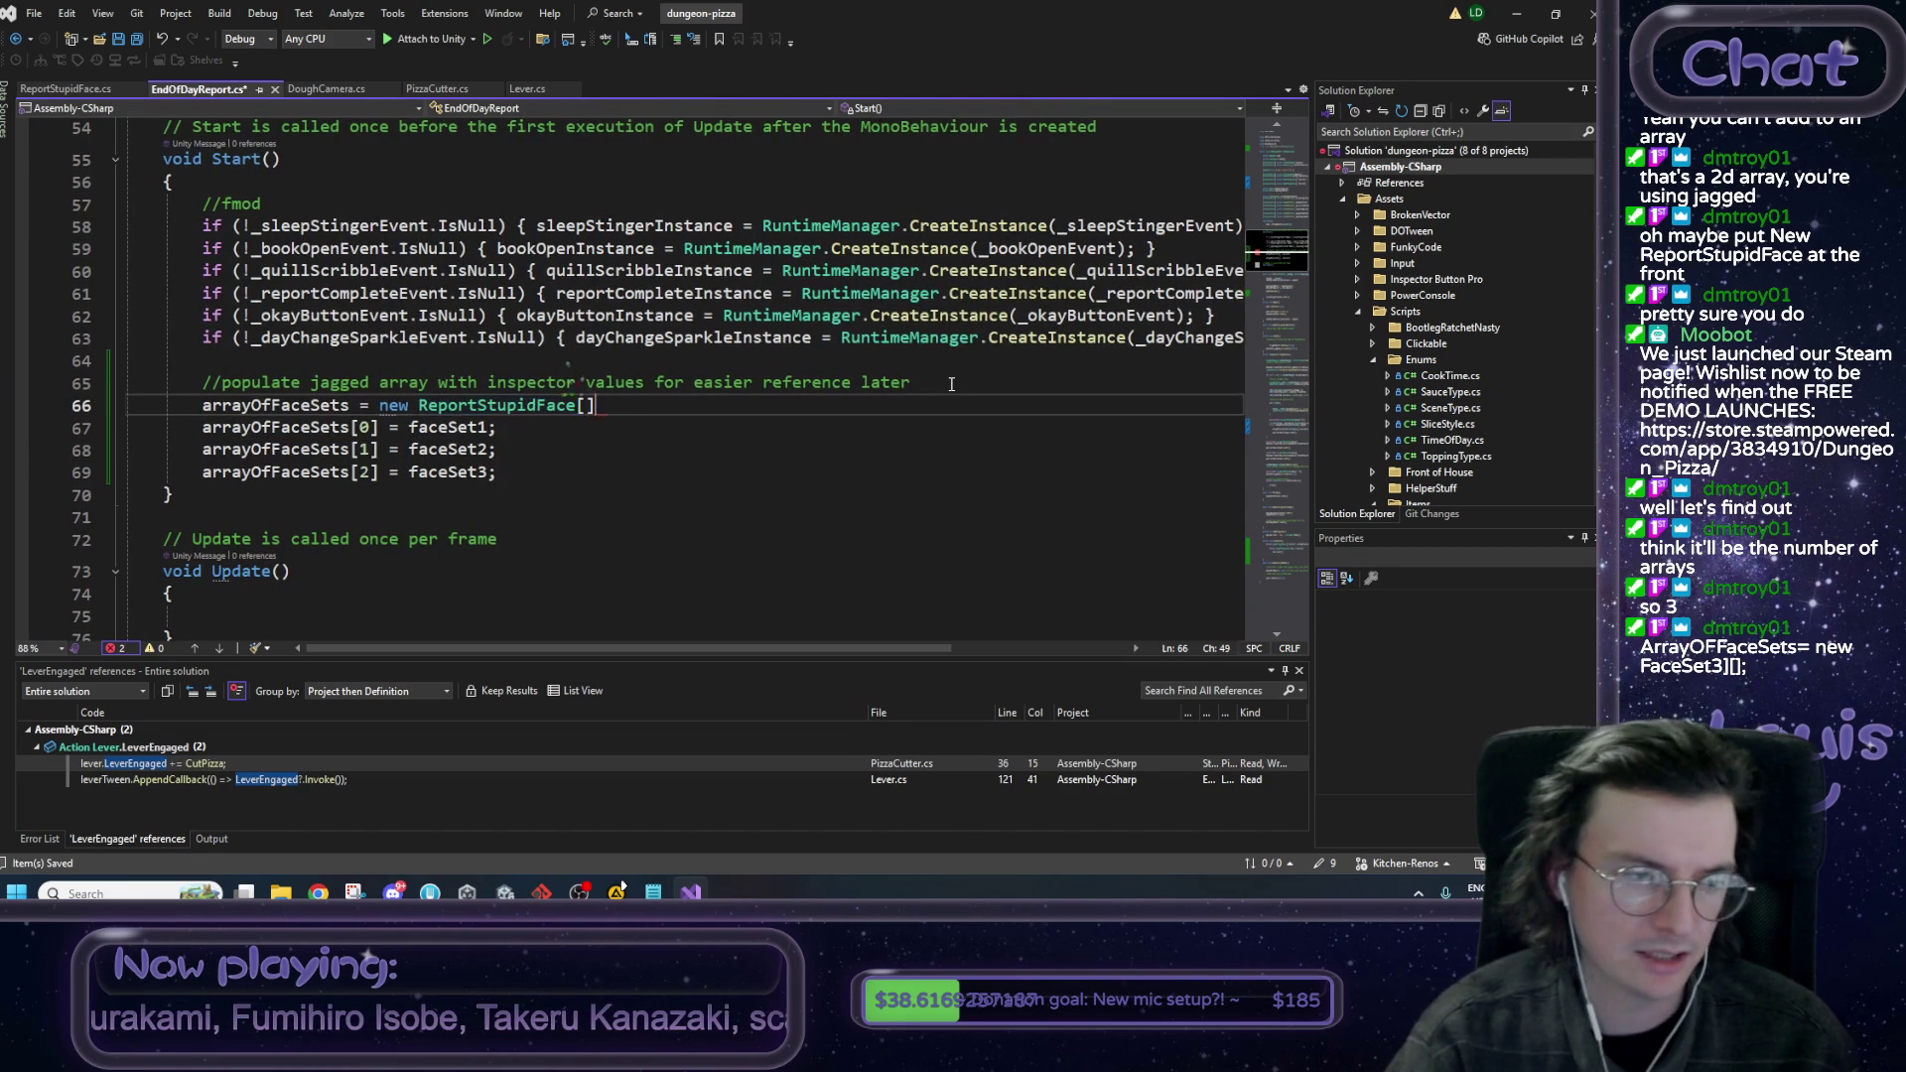
text([])
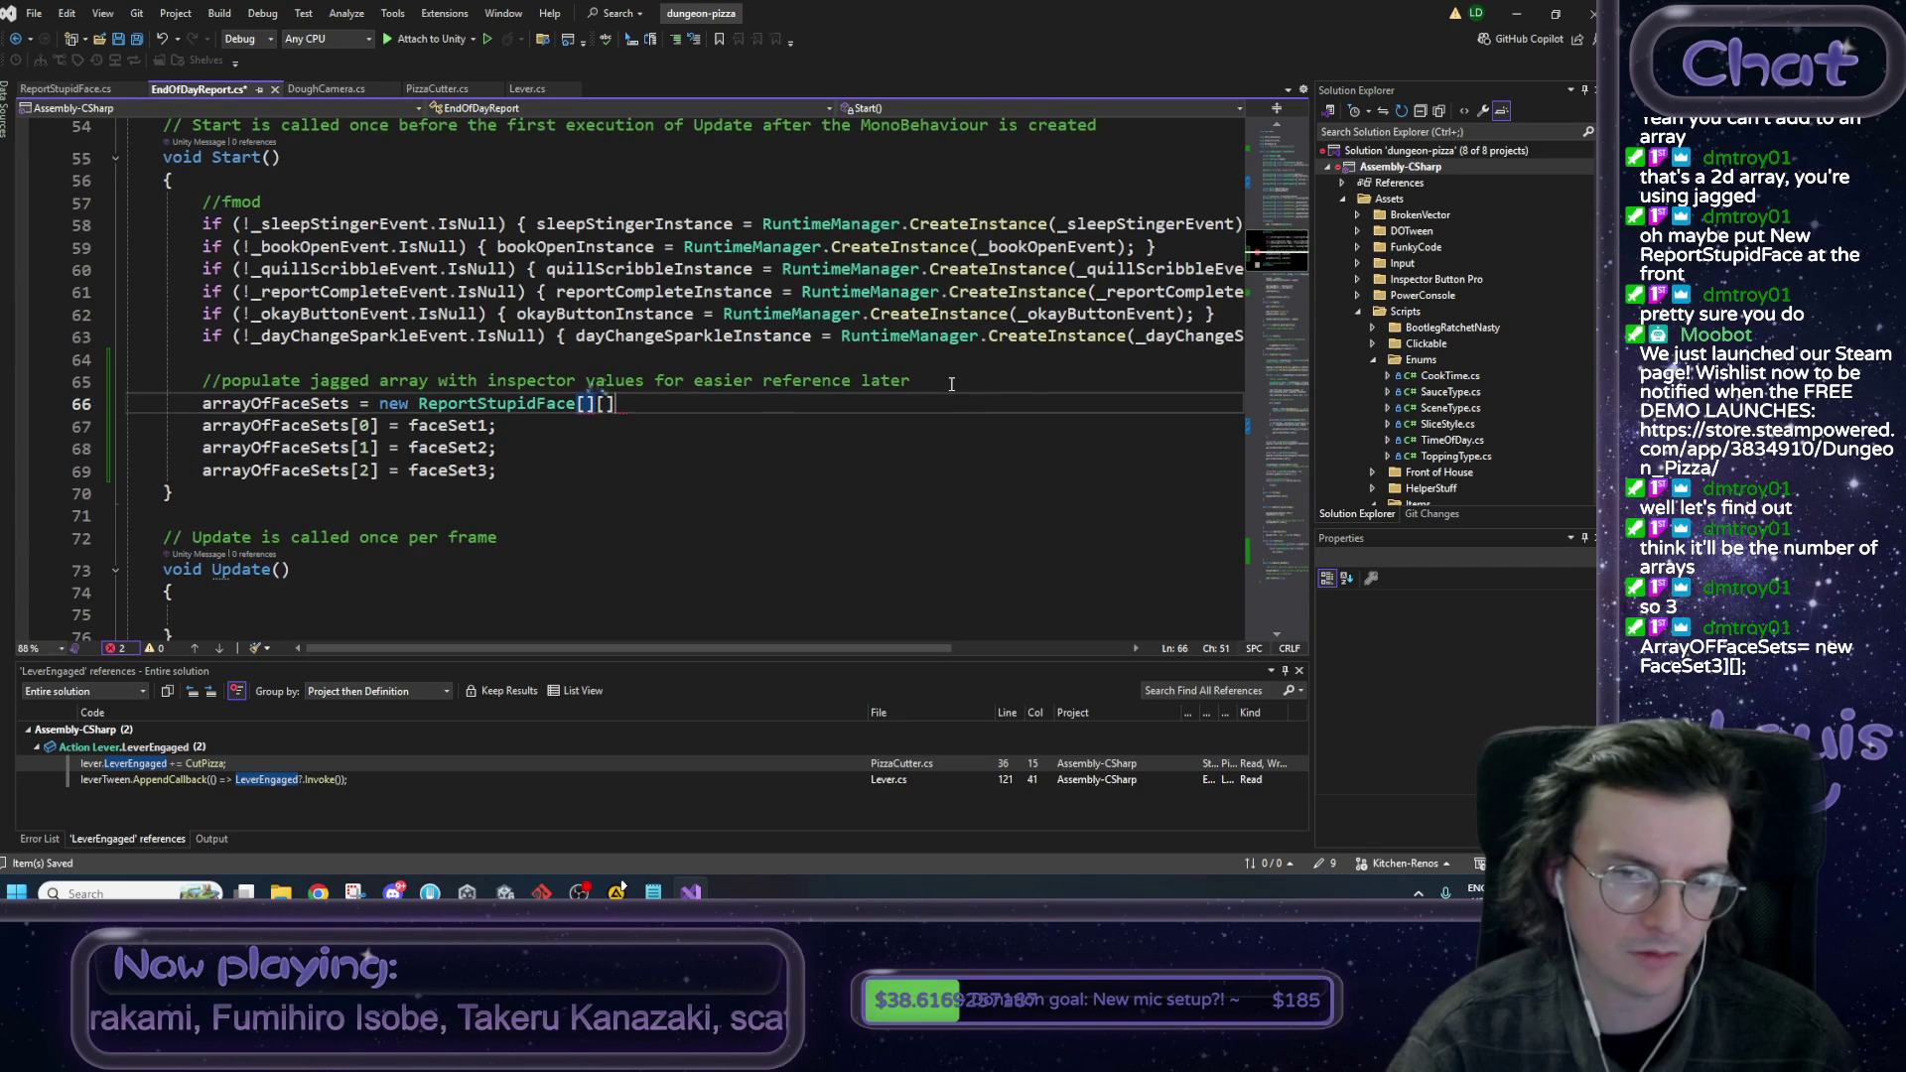
key(Left)
key(Left)
text(3)
key(BackSpace)
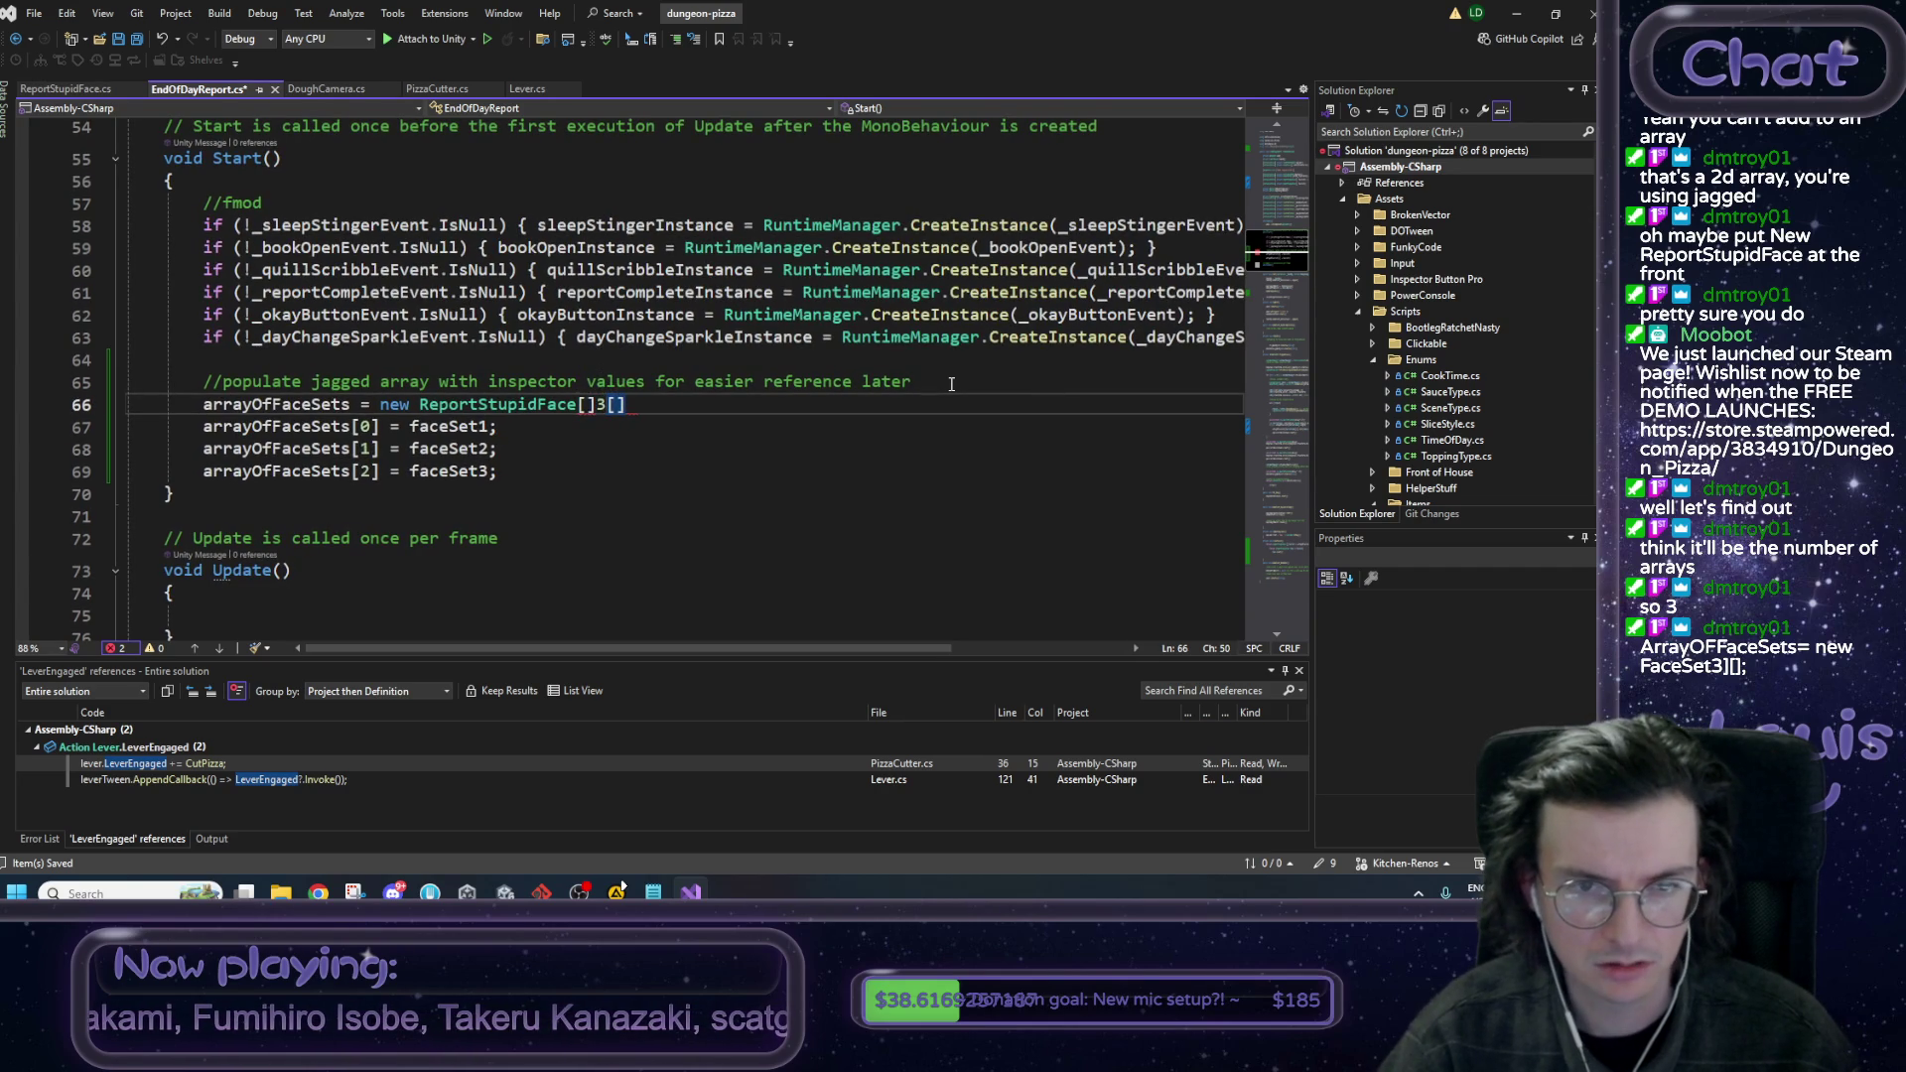
key(Left)
text(3)
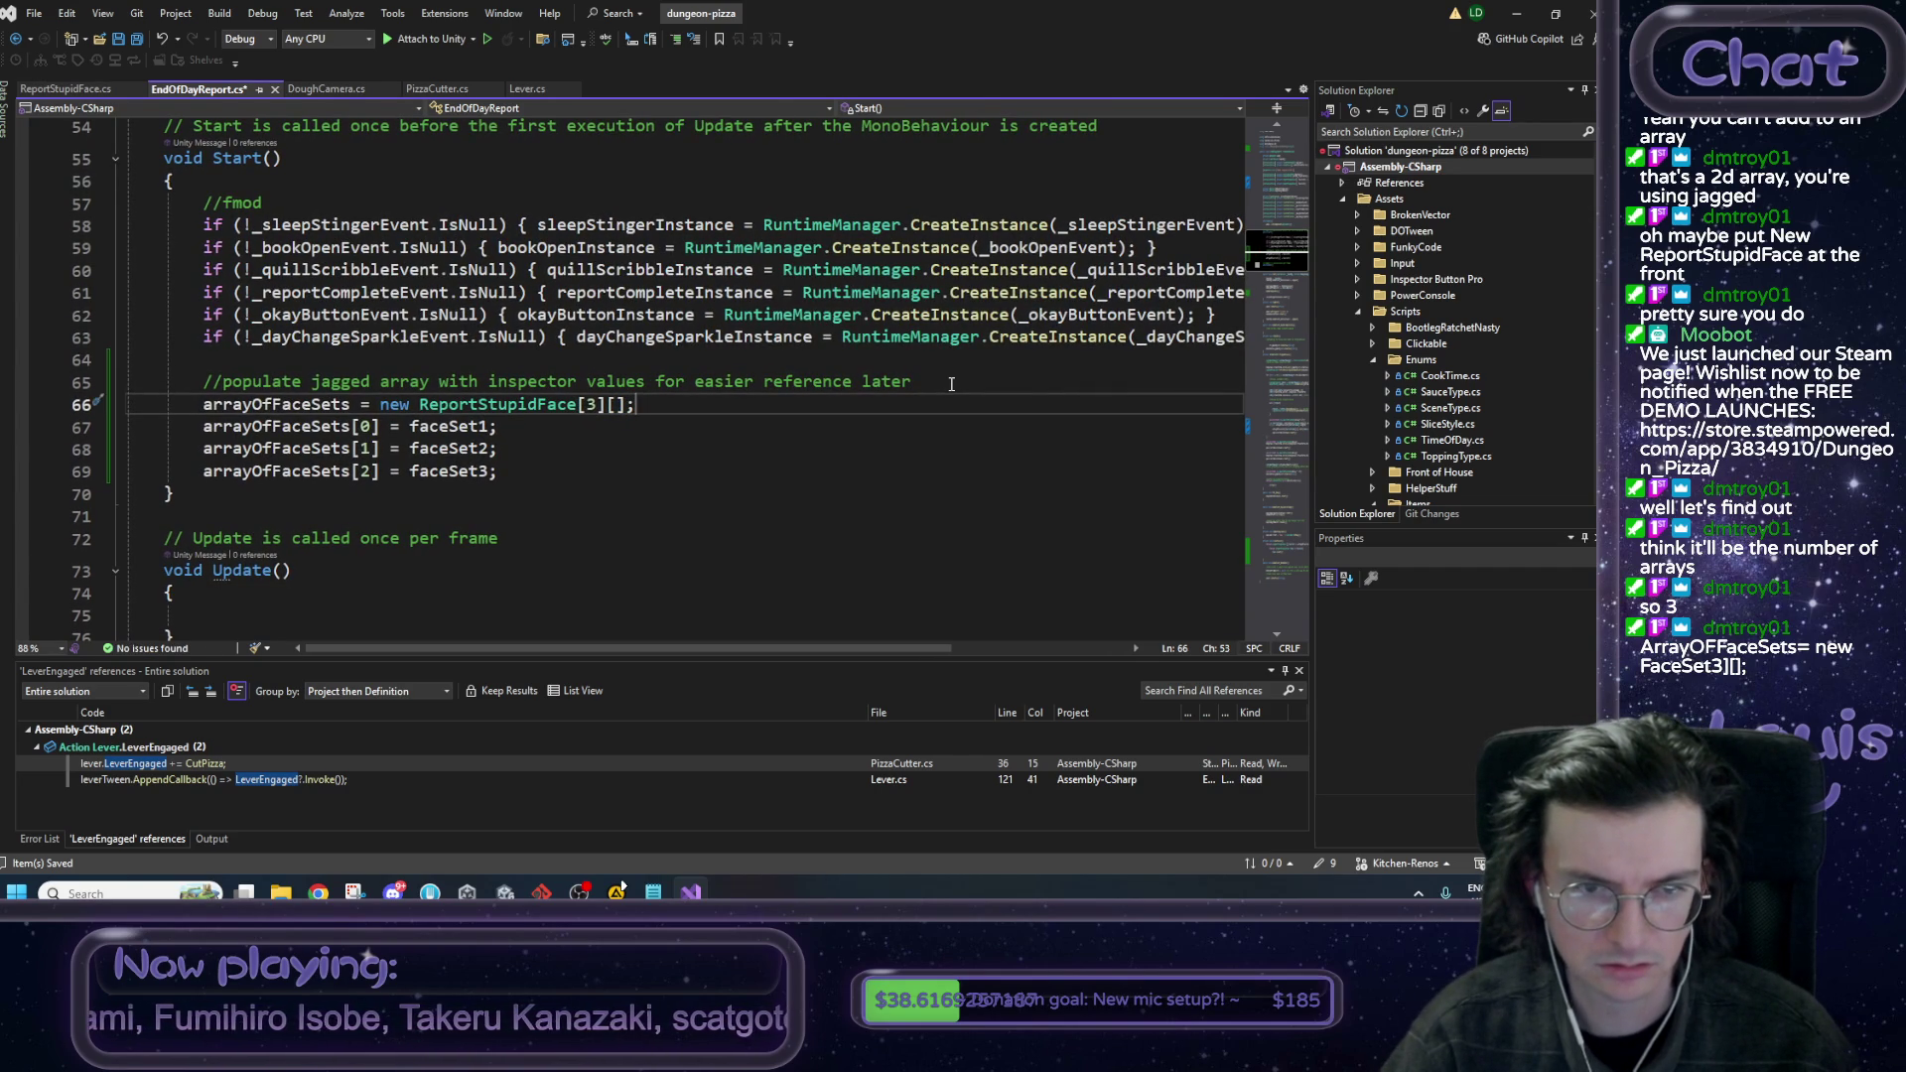
key(ctrl+s)
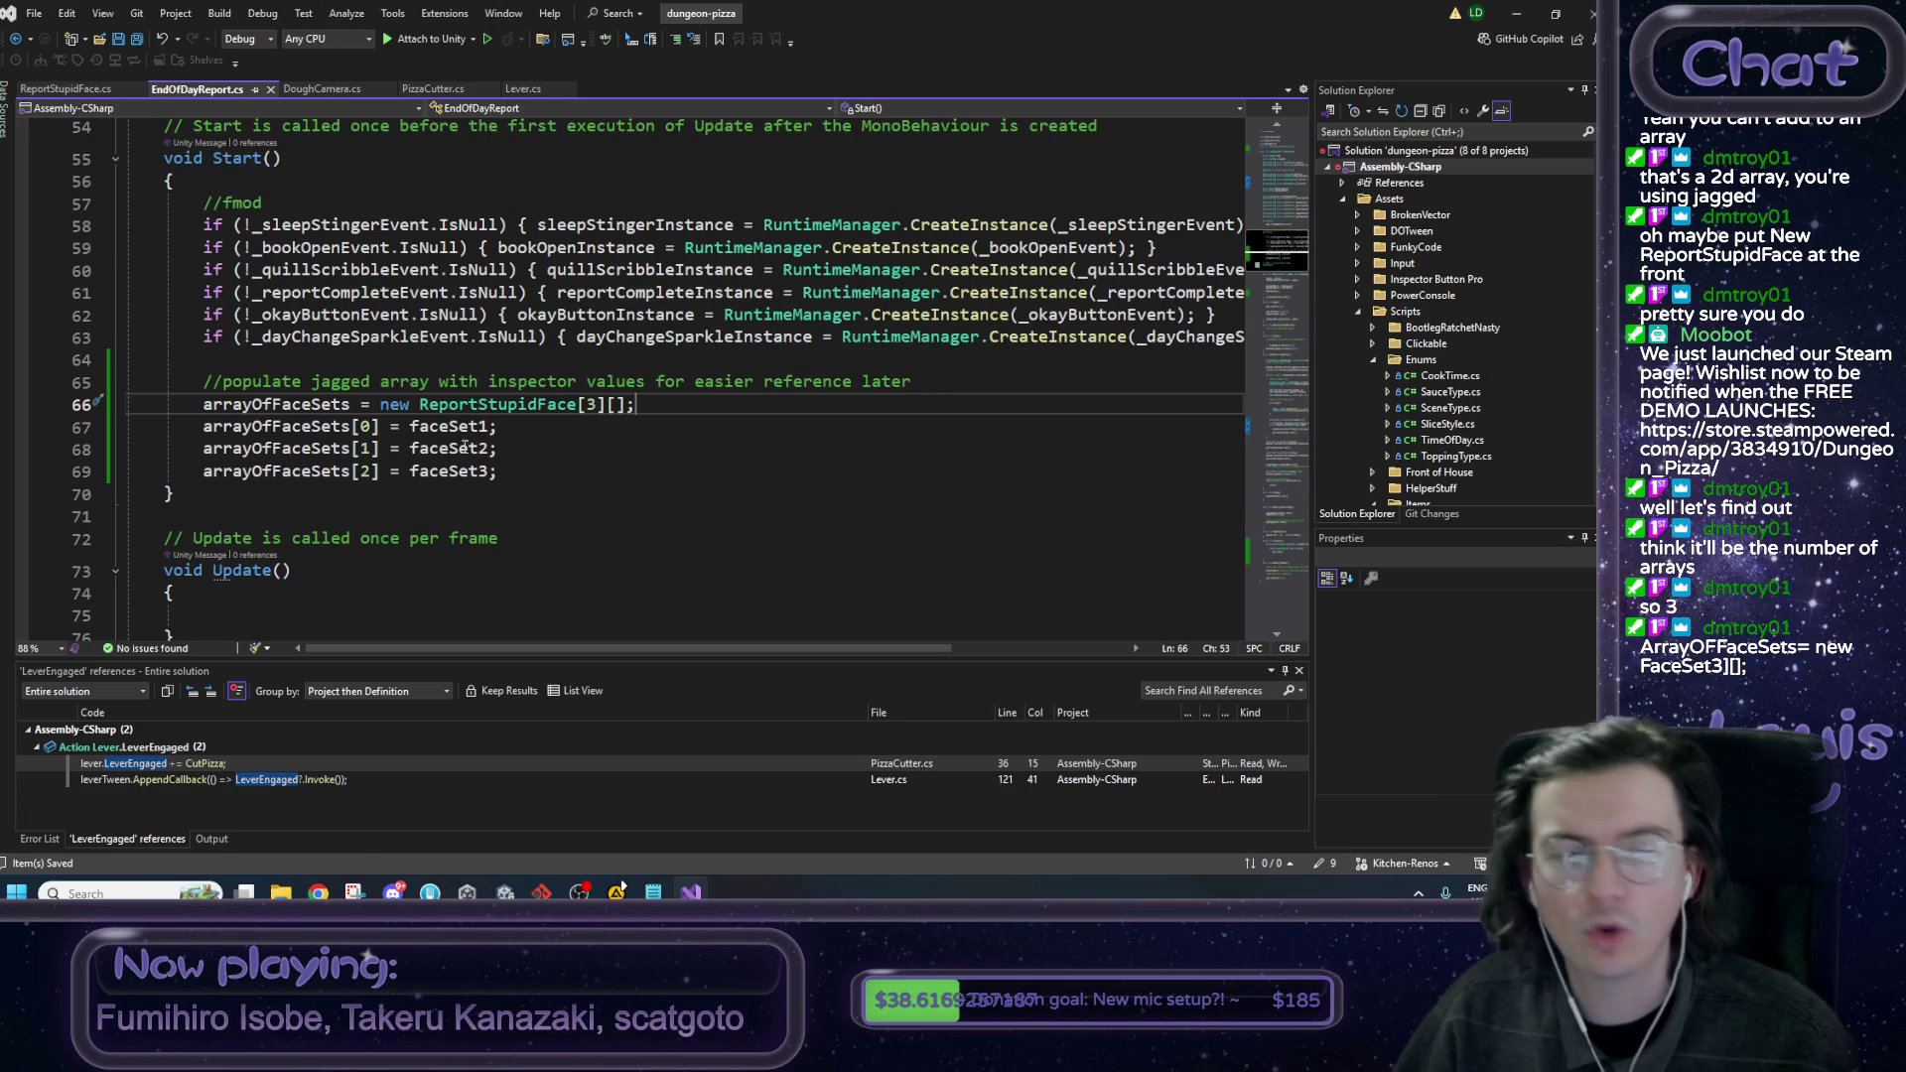
Go to the definition of Clear() from the face.Clear call in ClearFaces.
scroll(582, 411, down, 1)
scroll(581, 411, down, 19)
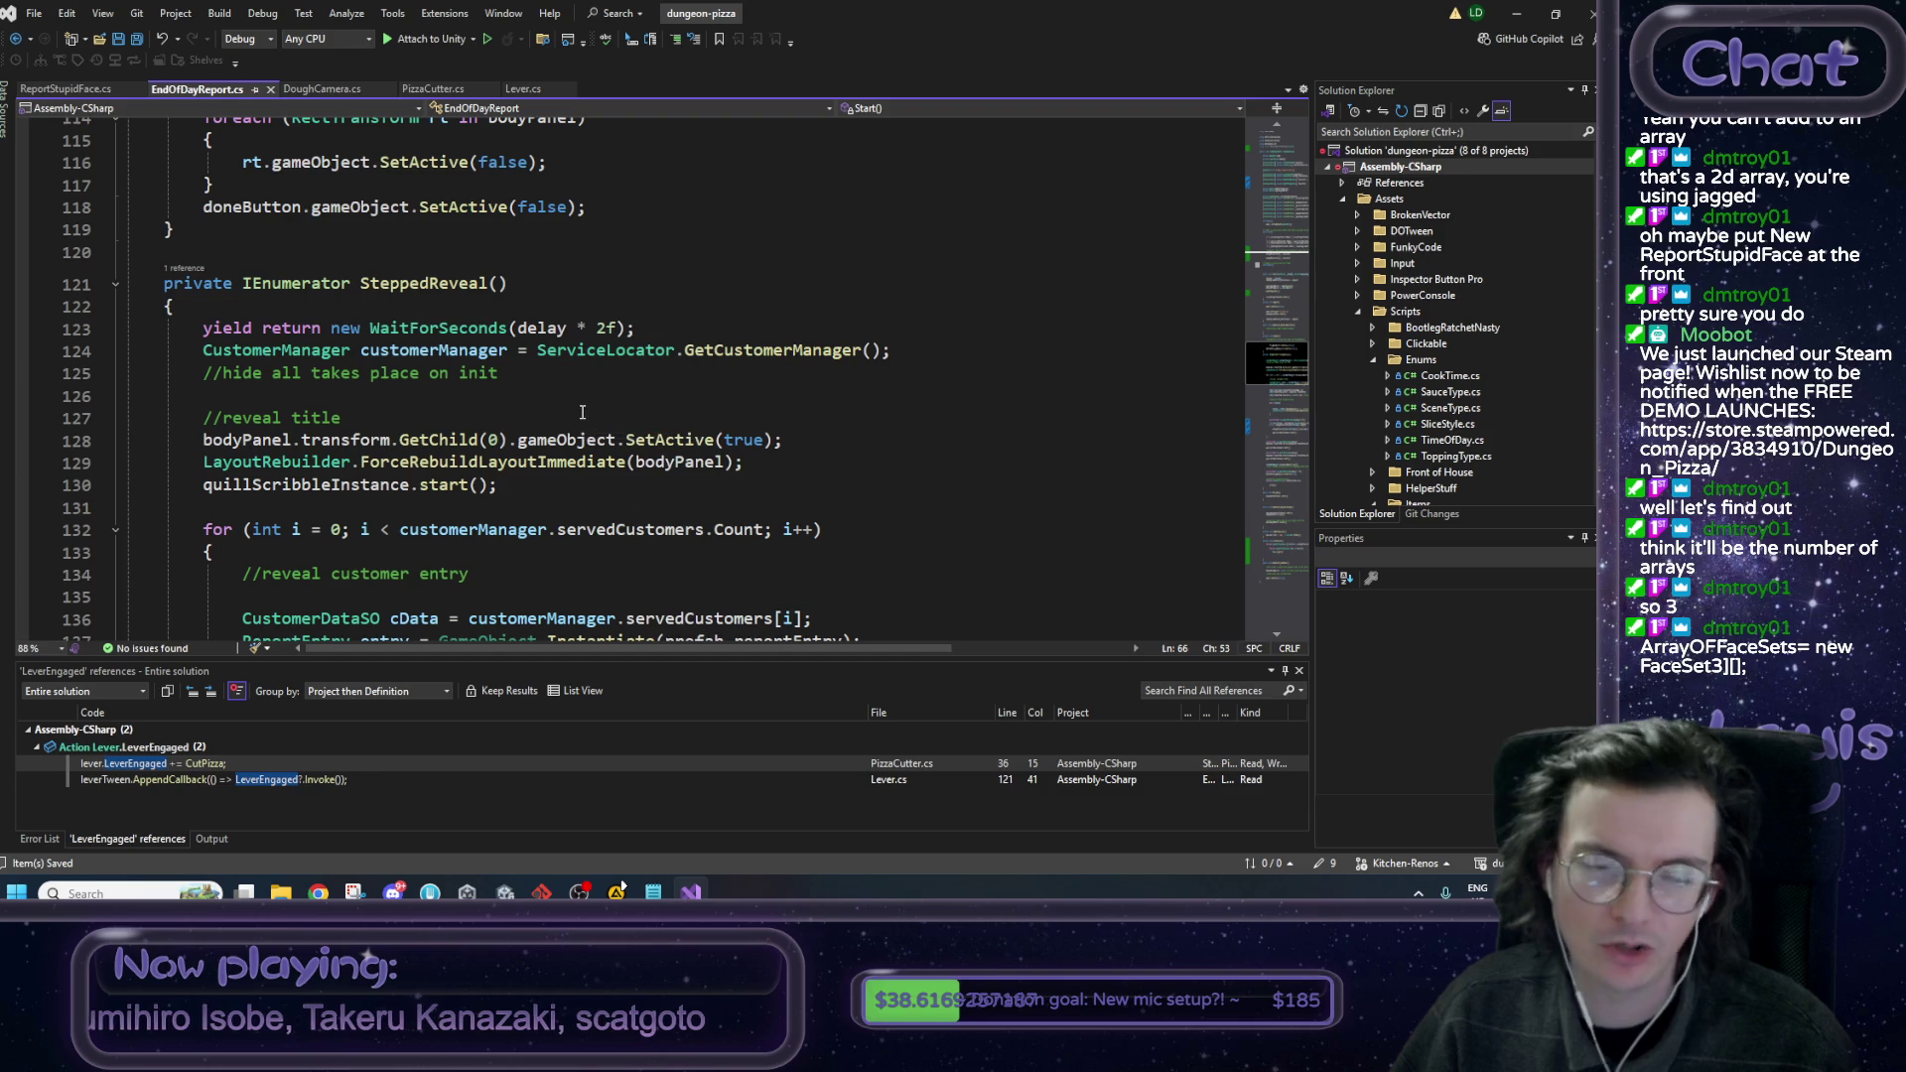
scroll(595, 415, down, 2)
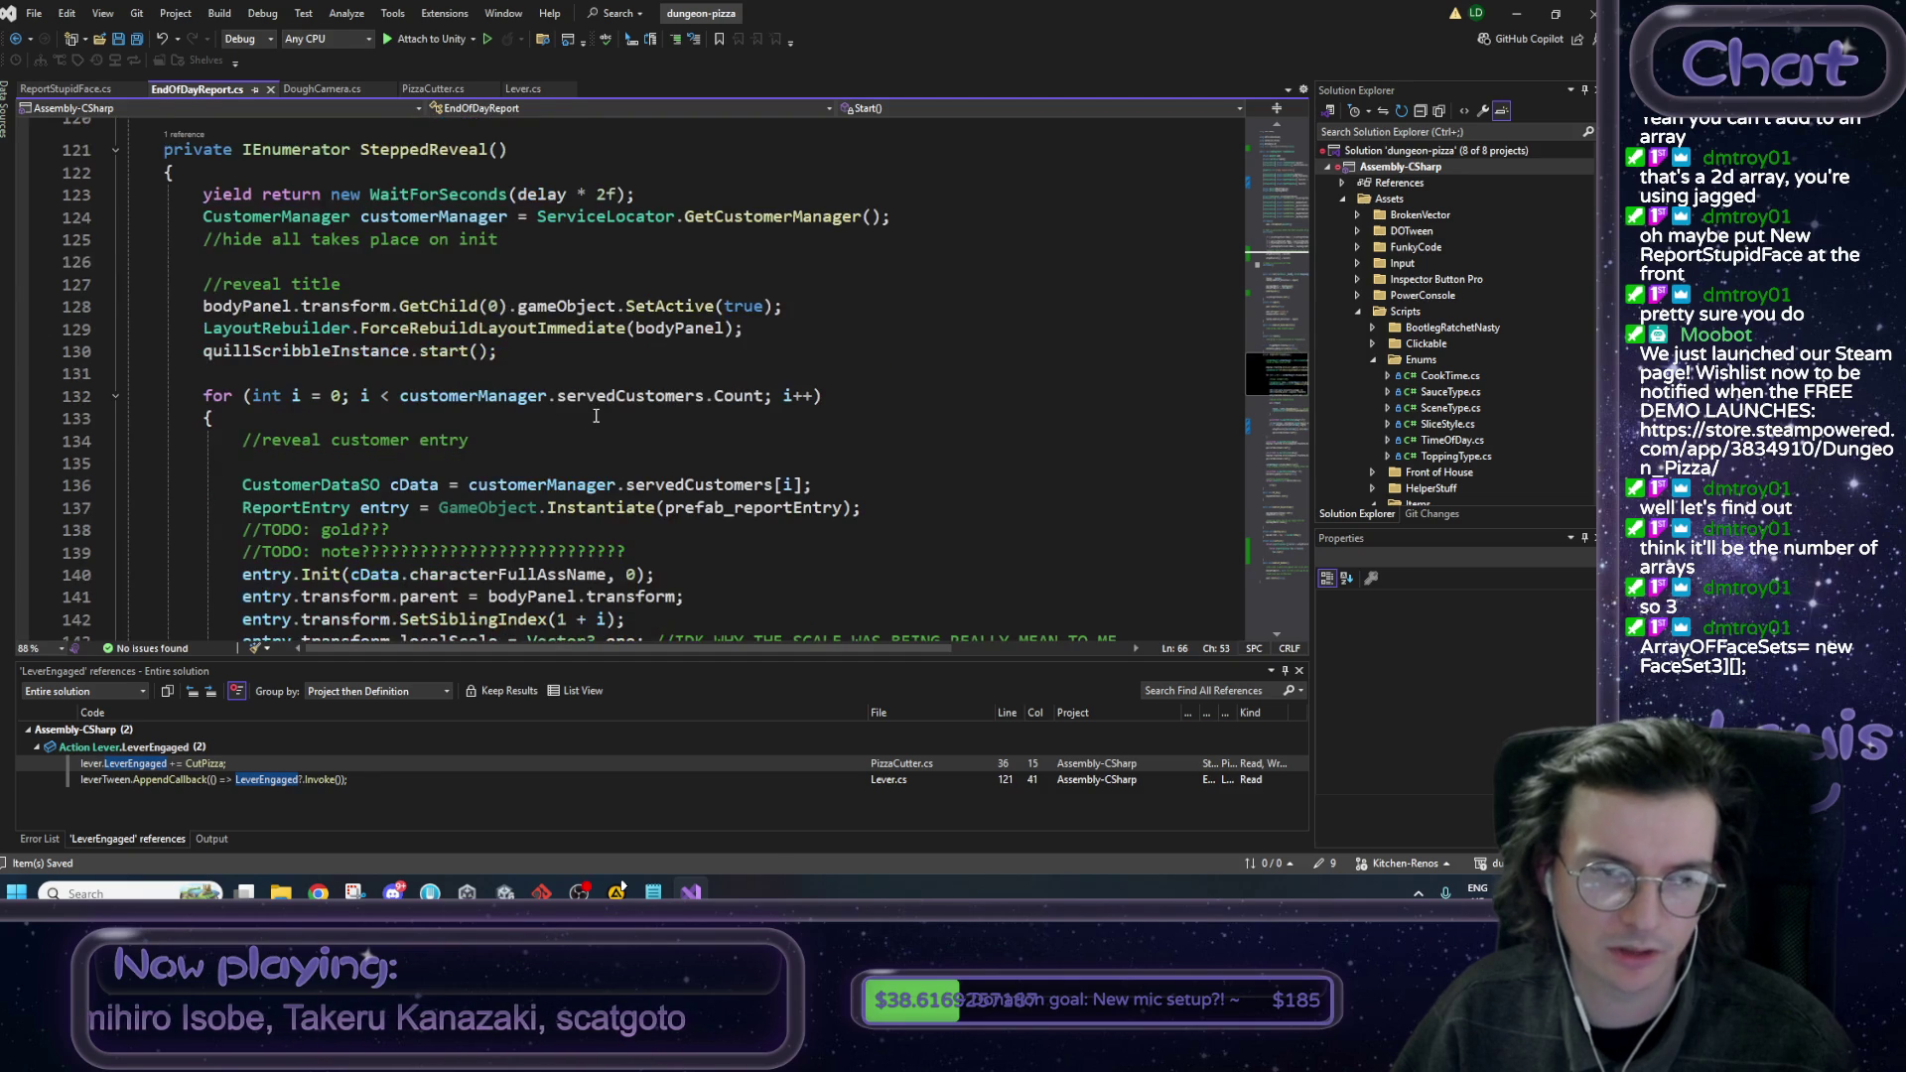
scroll(595, 424, down, 9)
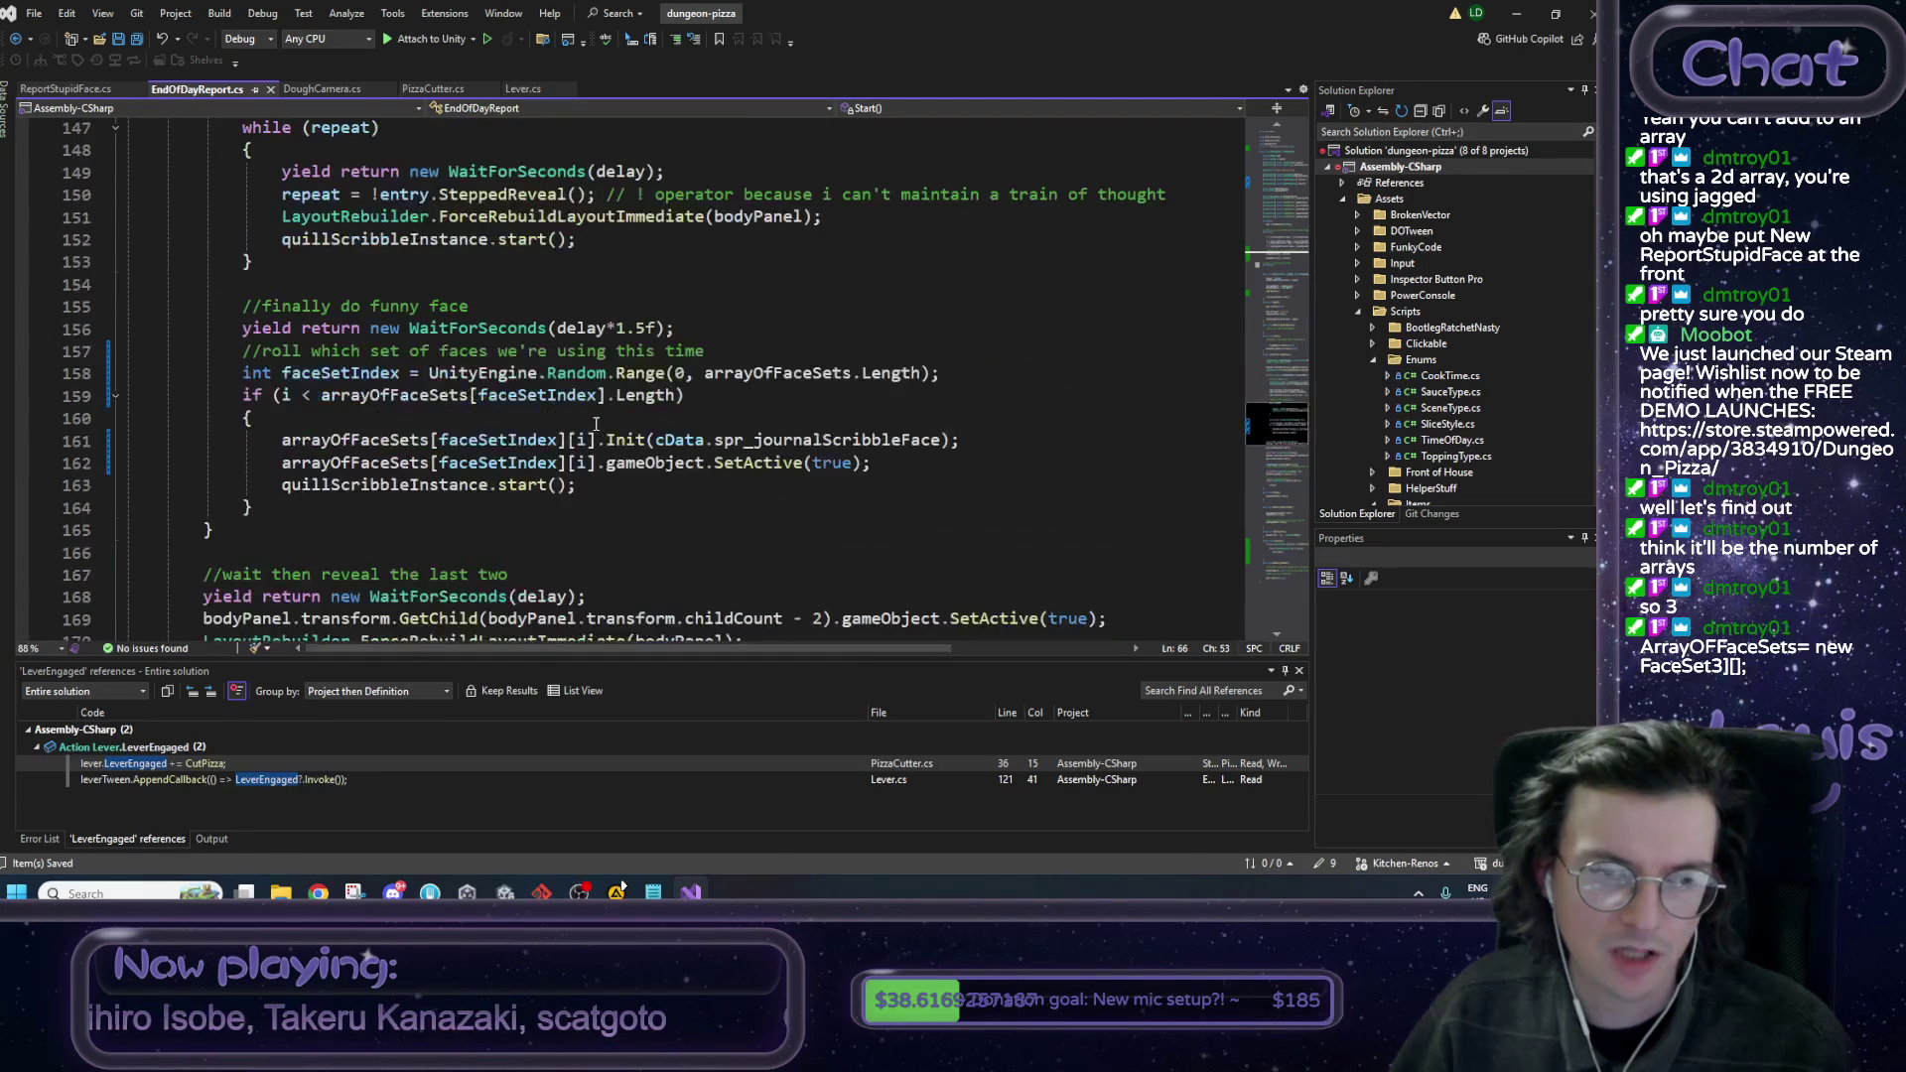
scroll(596, 424, down, 20)
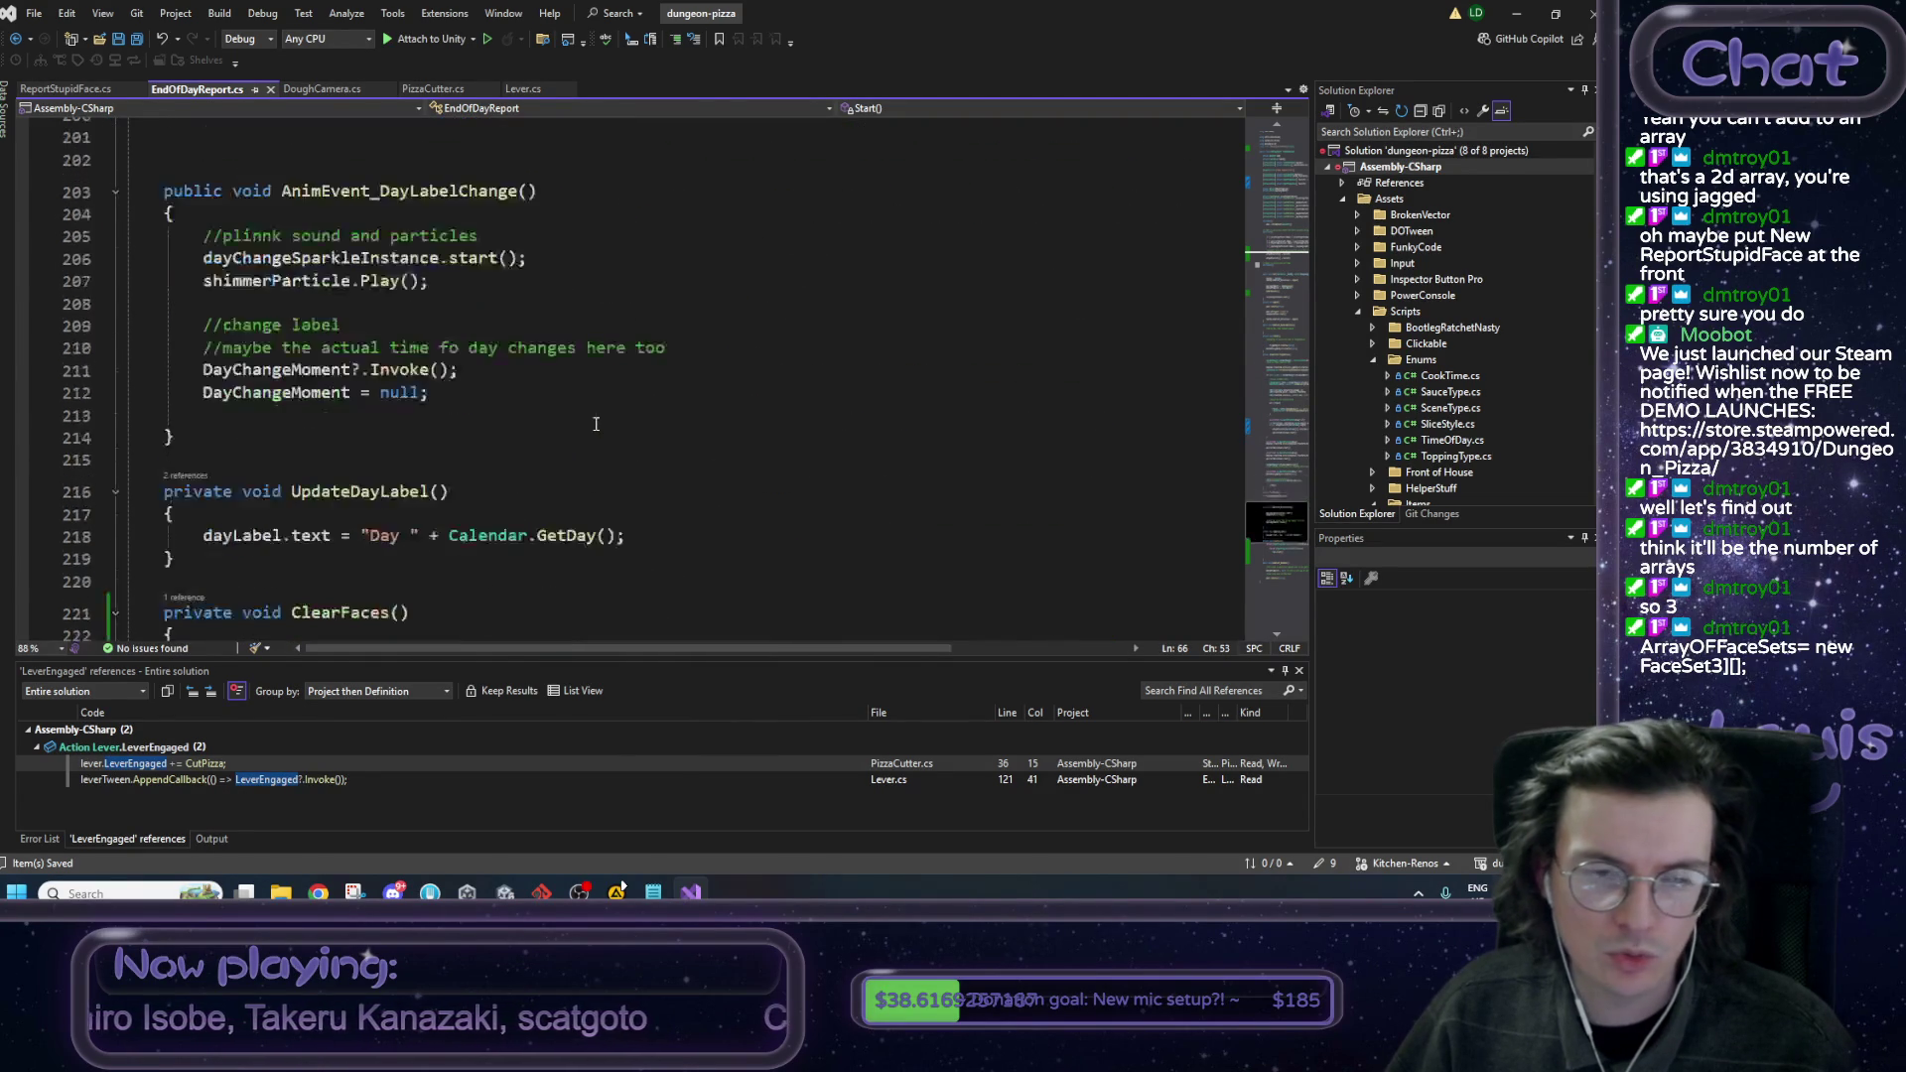
scroll(596, 424, down, 4)
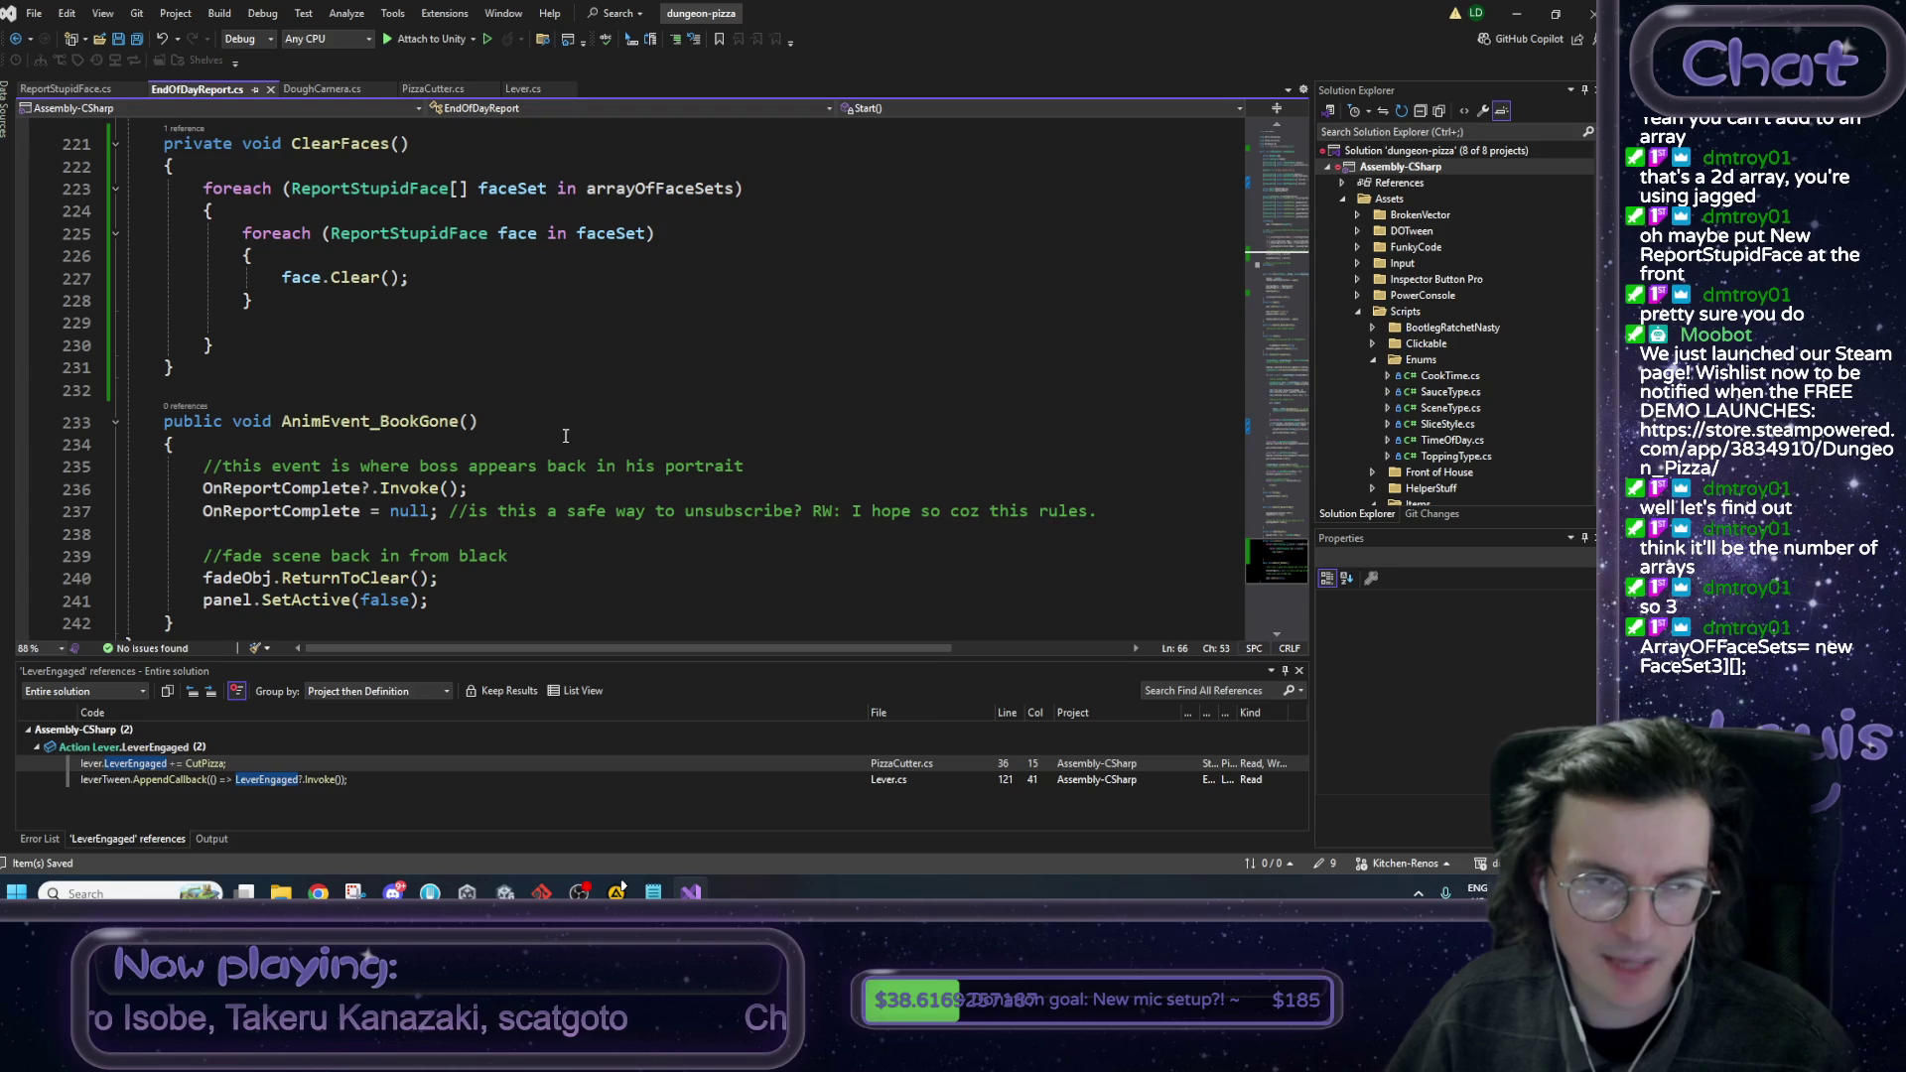
scroll(475, 425, up, 1)
click(432, 344)
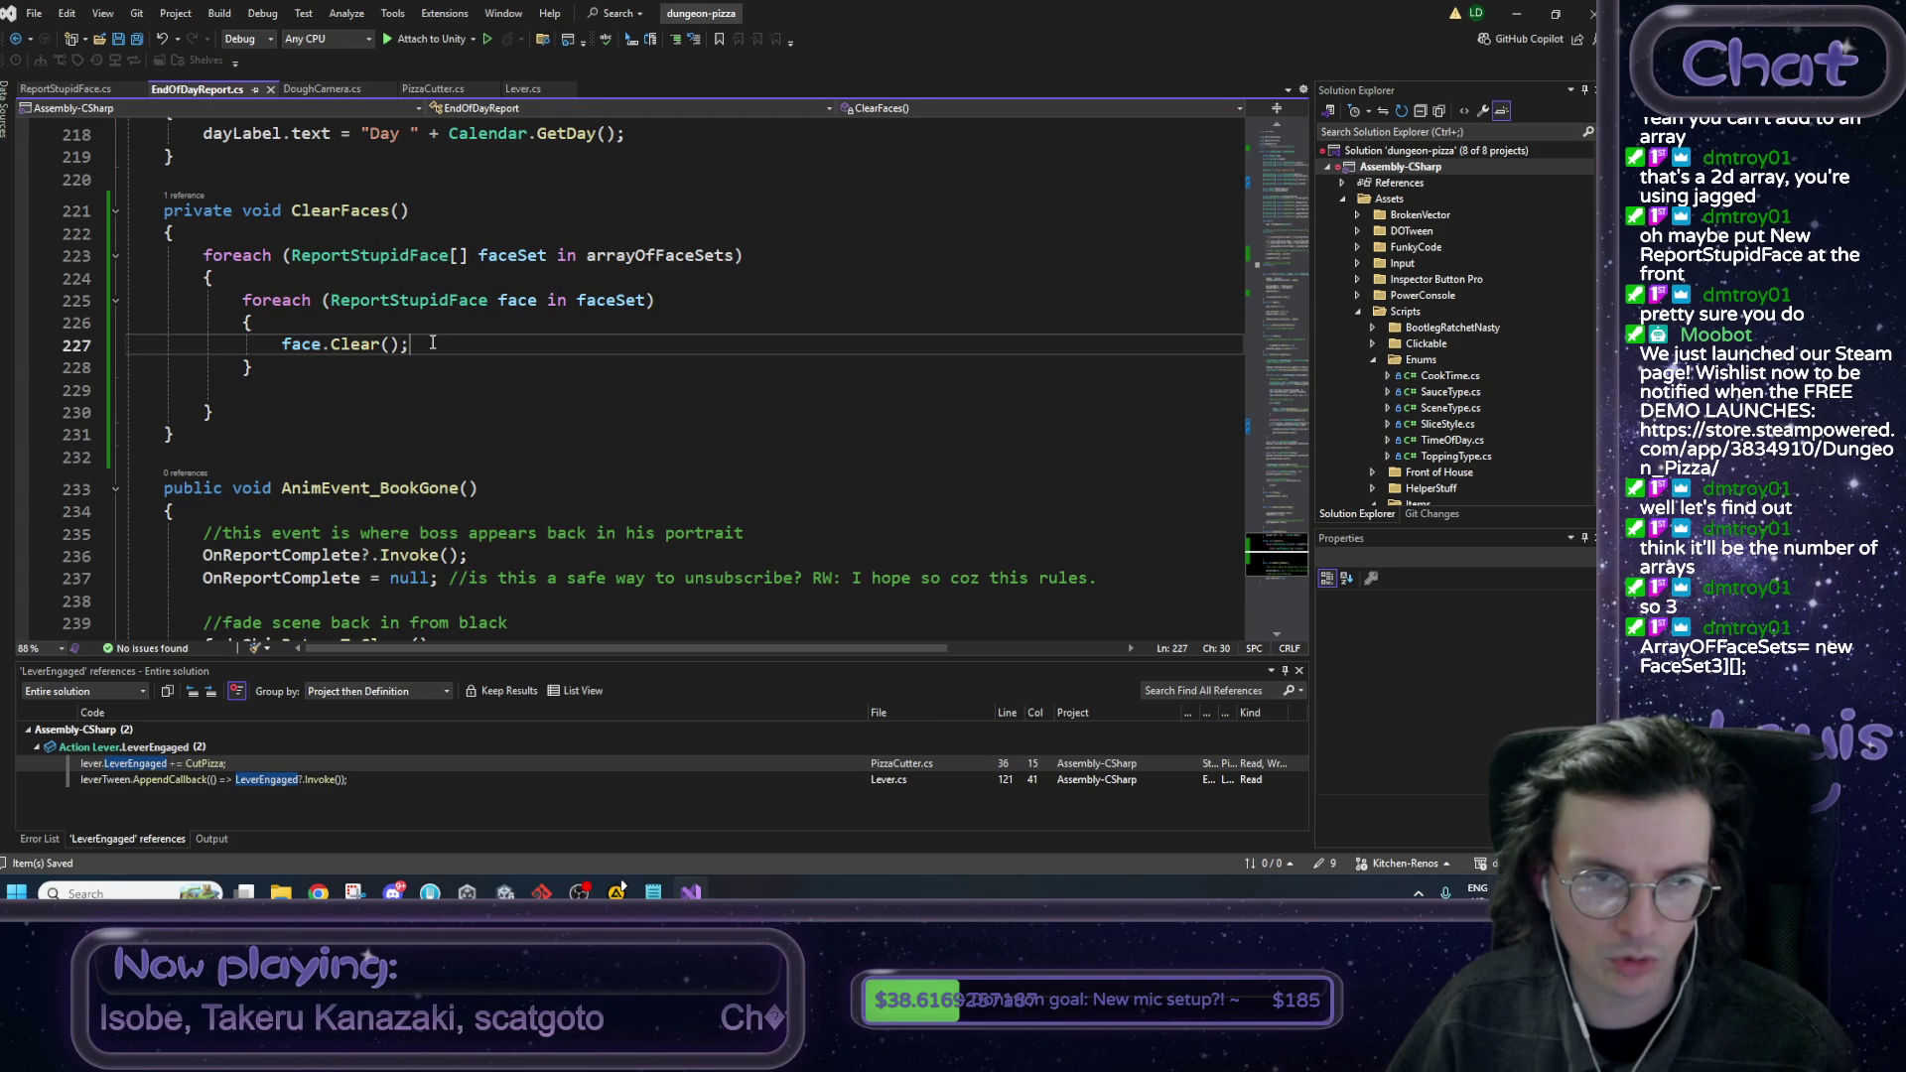
double_click(362, 345)
key(F12)
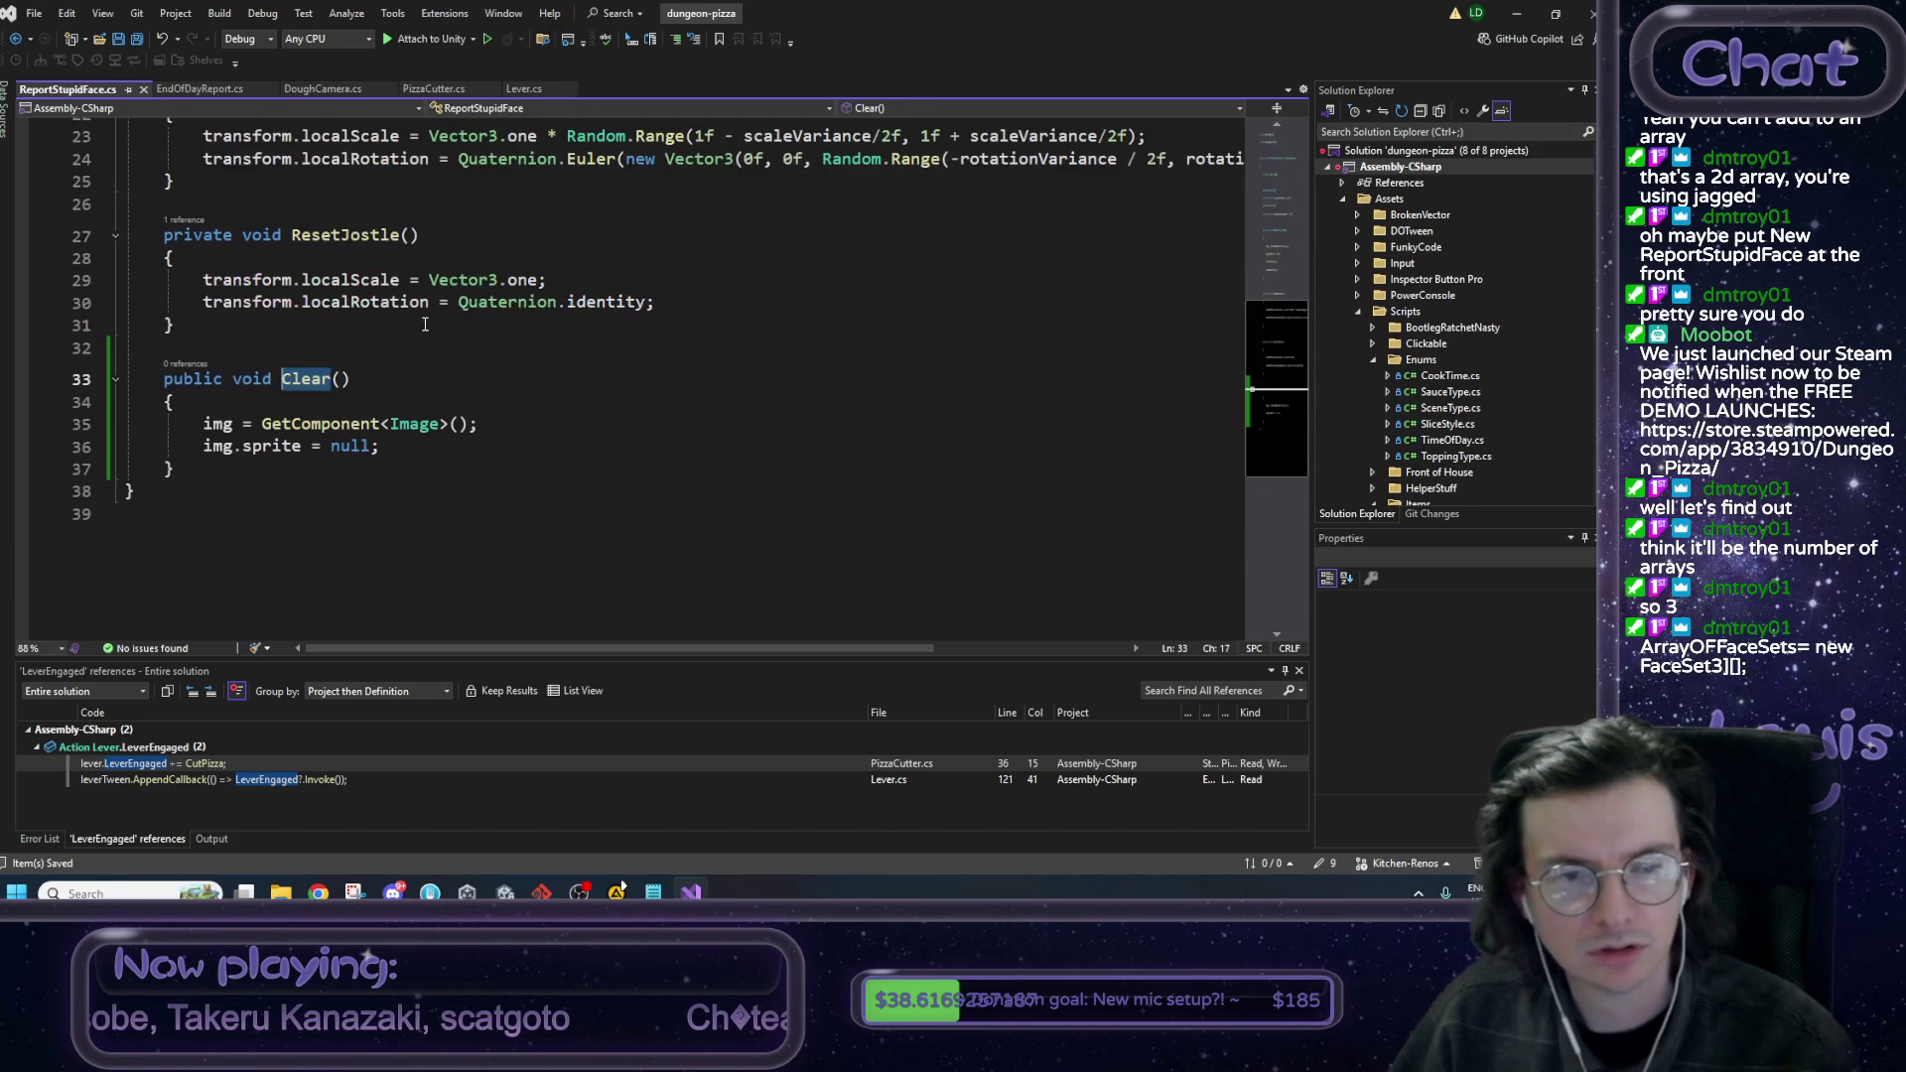
Add 'gameObject.SetActive(false);' to ReportStupidFace's Clear() method and save.
click(401, 449)
key(Return)
text(gameObject,me)
key(BackSpace)
key(BackSpace)
key(BackSpace)
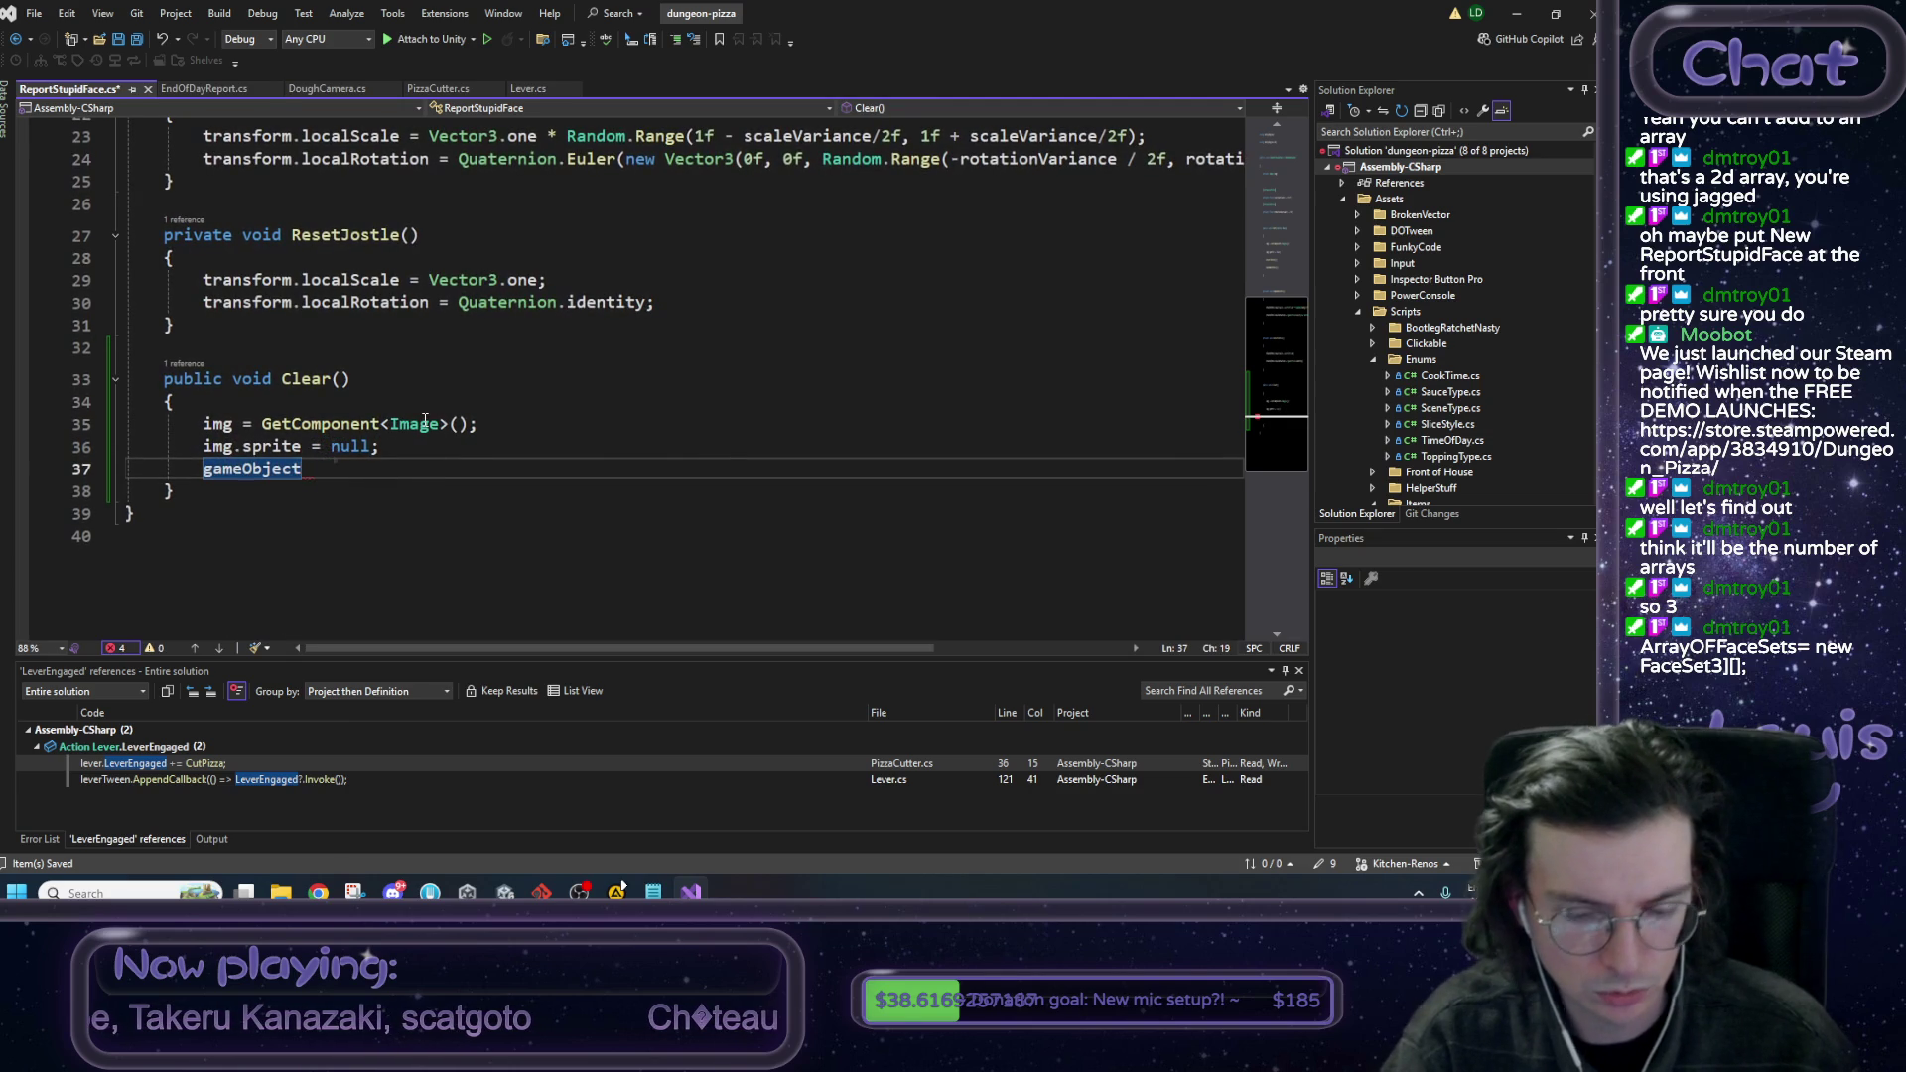
text(.SetActive)
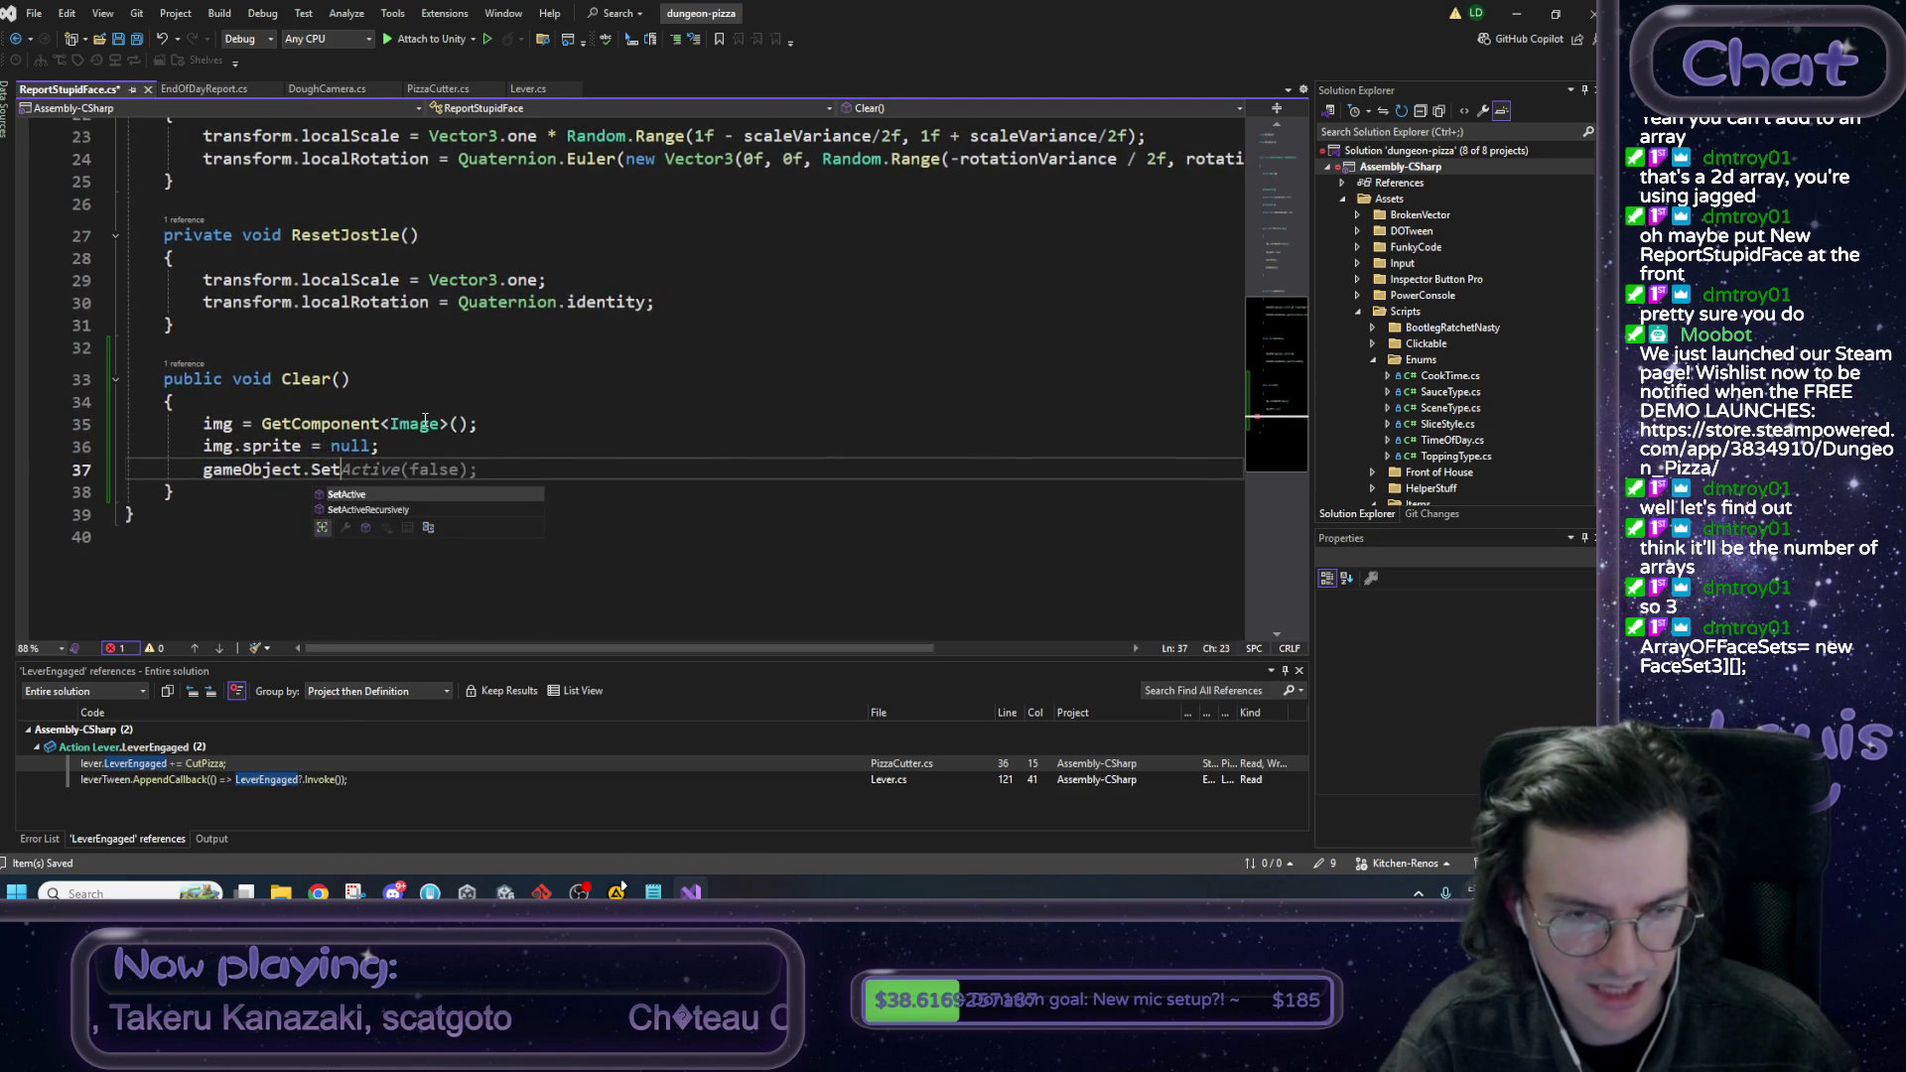
key(Tab)
key(ctrl+s)
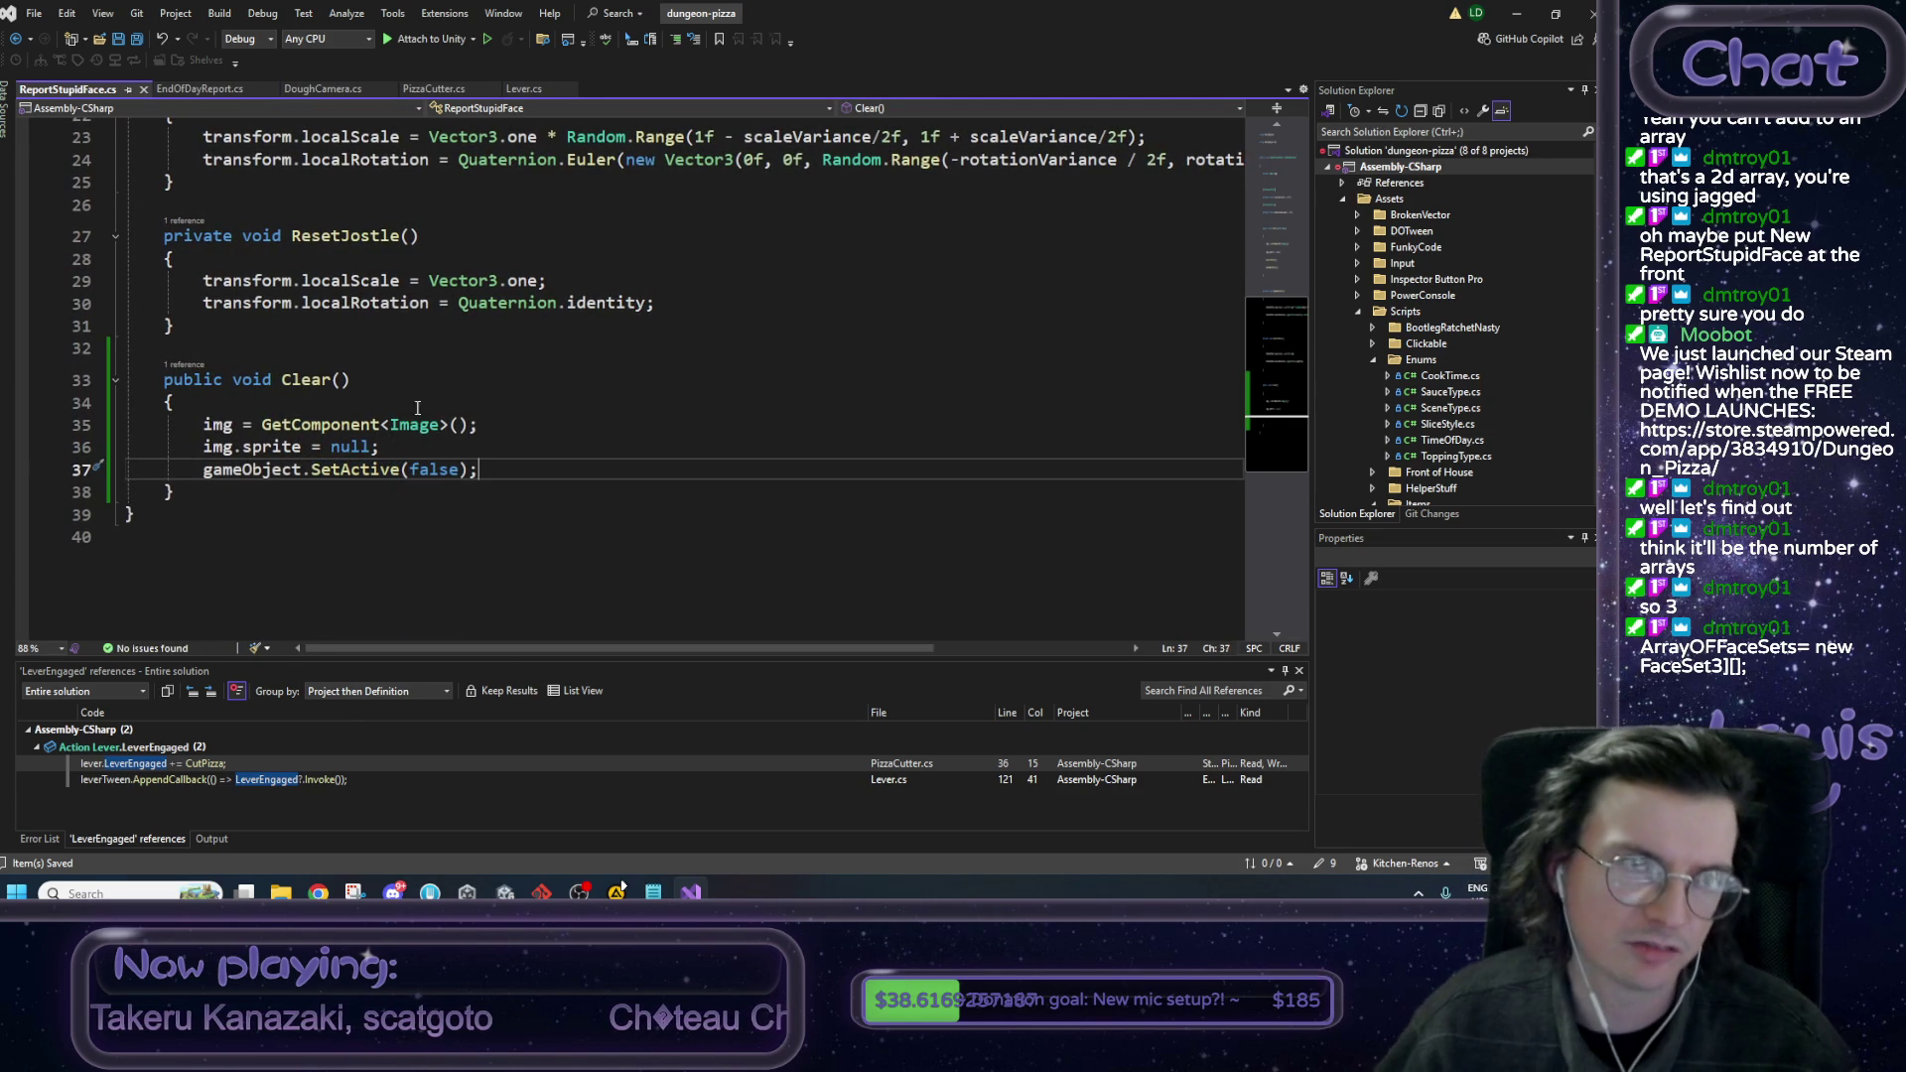
Check arrayOfFaceSets uses around line 162 of EndOfDayReport.cs, then return to Unity.
click(210, 91)
scroll(336, 424, up, 8)
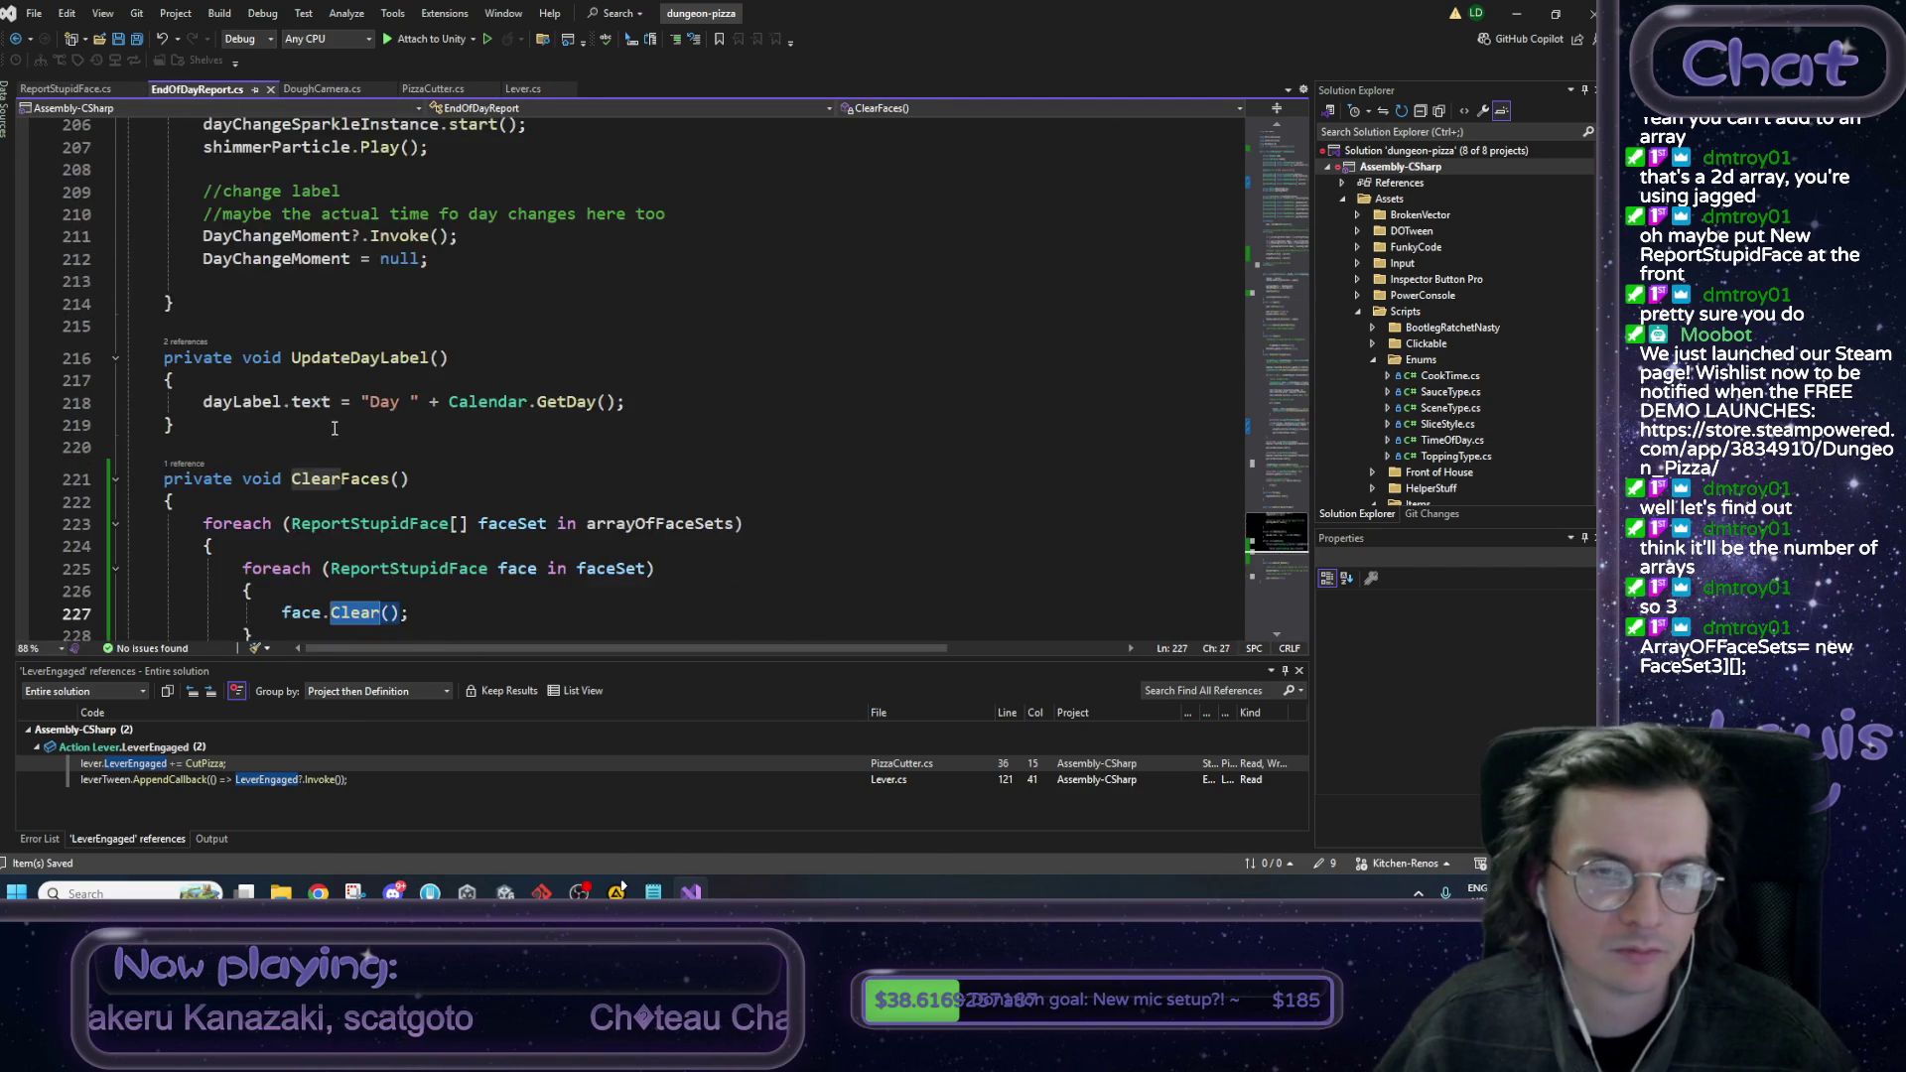
scroll(338, 437, up, 12)
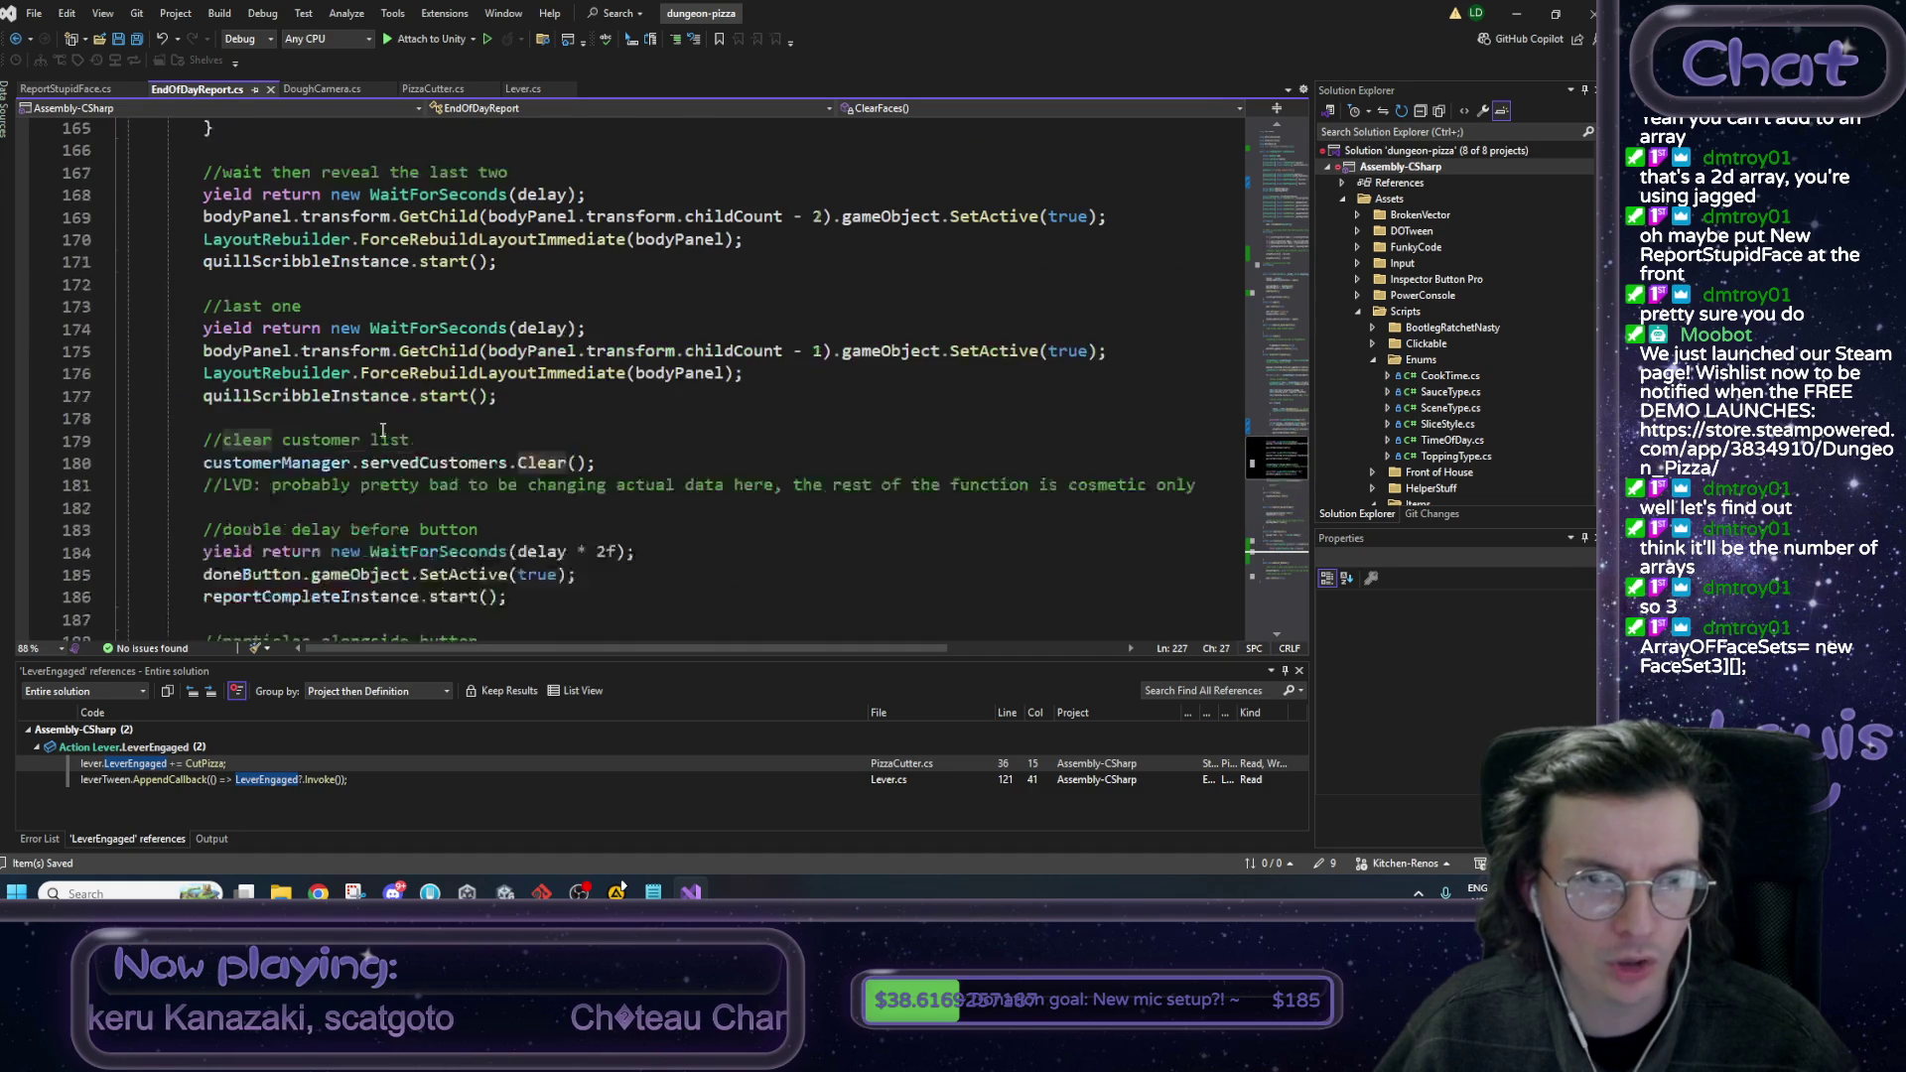
scroll(384, 429, up, 6)
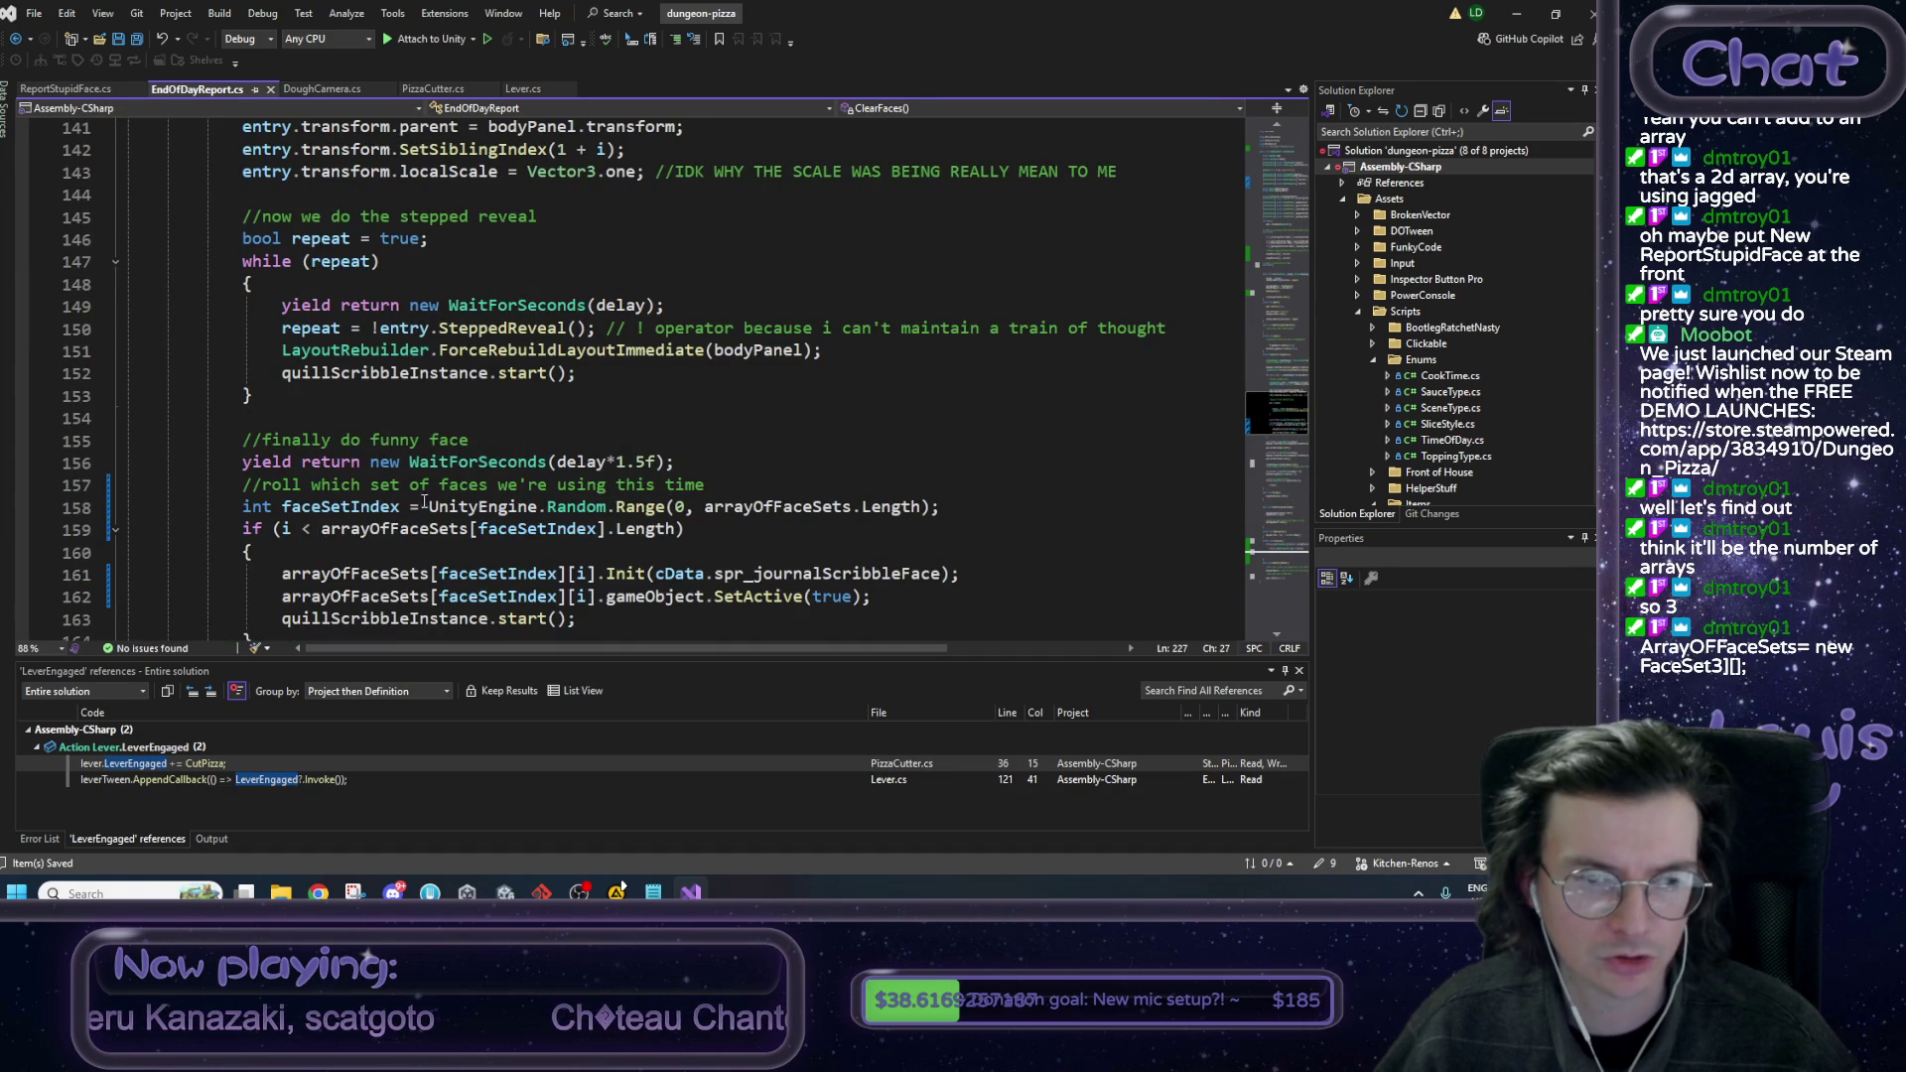
double_click(385, 600)
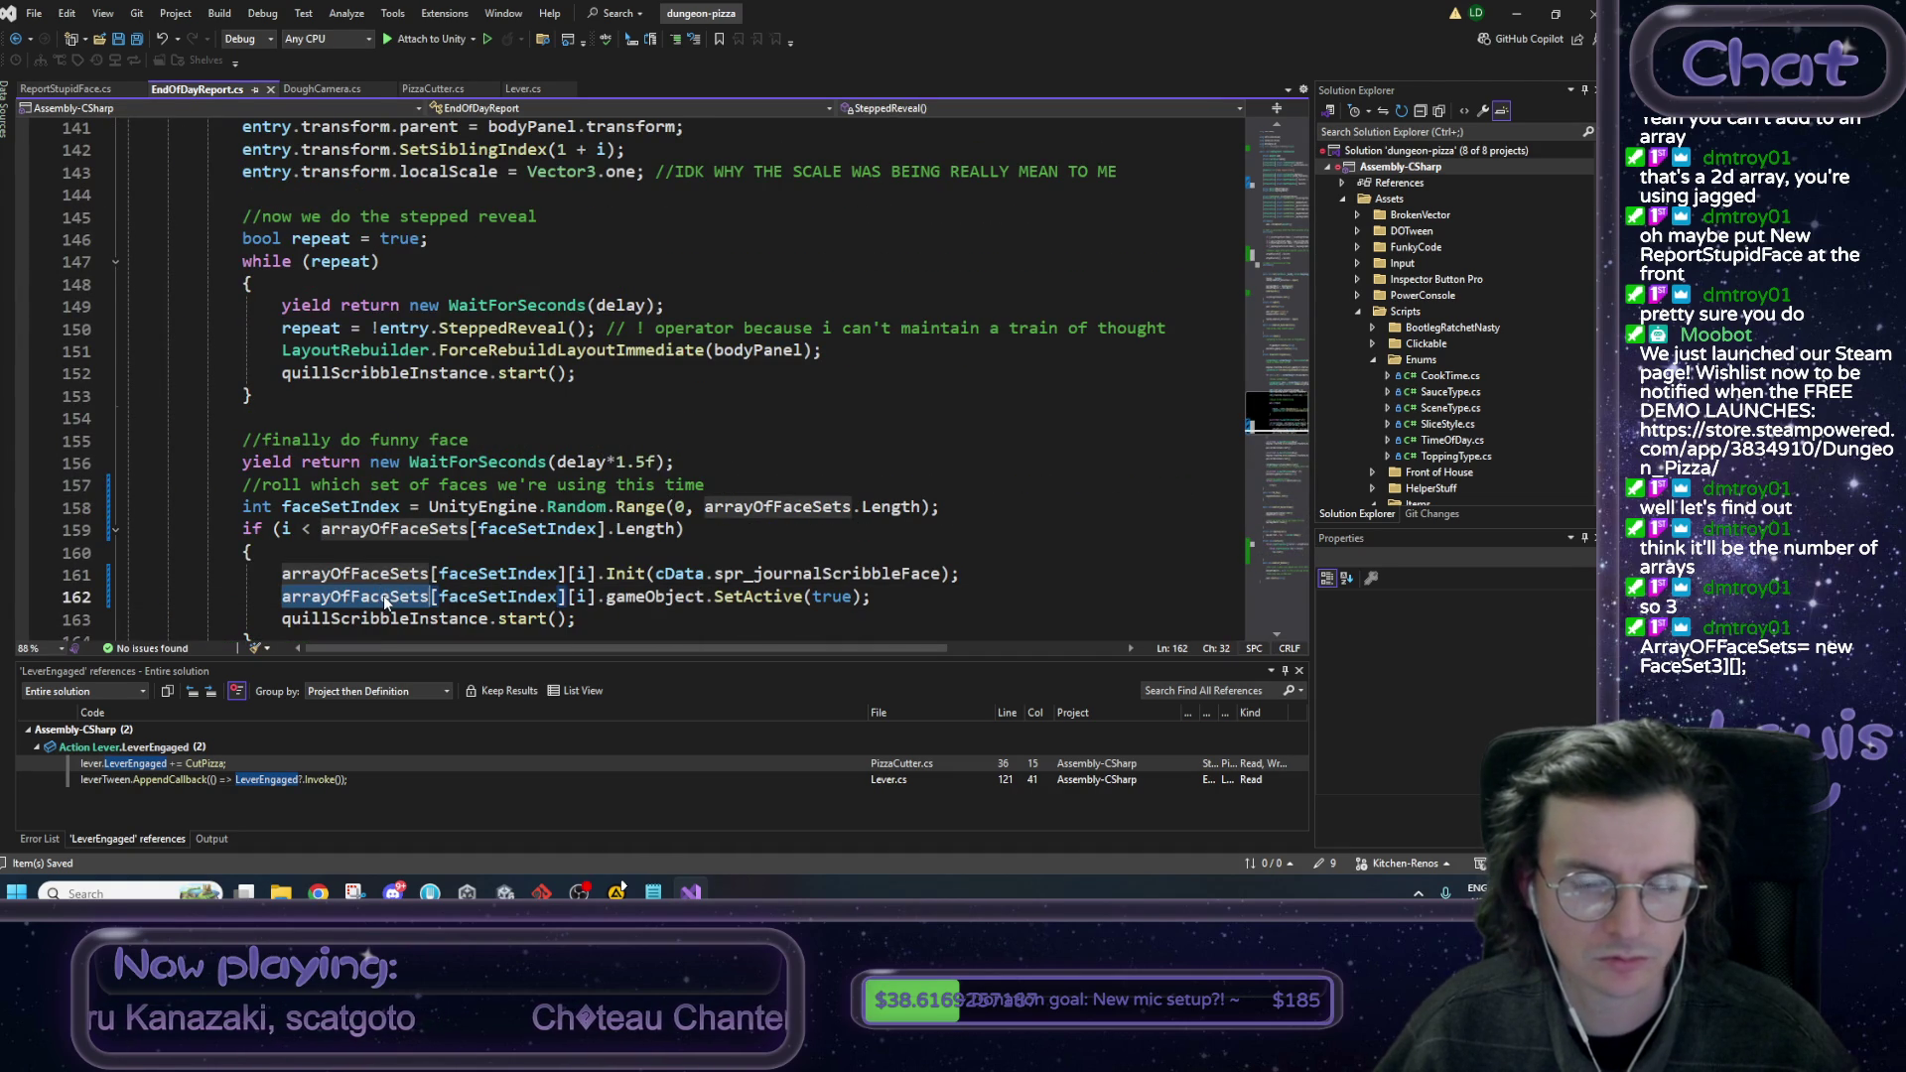
click(874, 598)
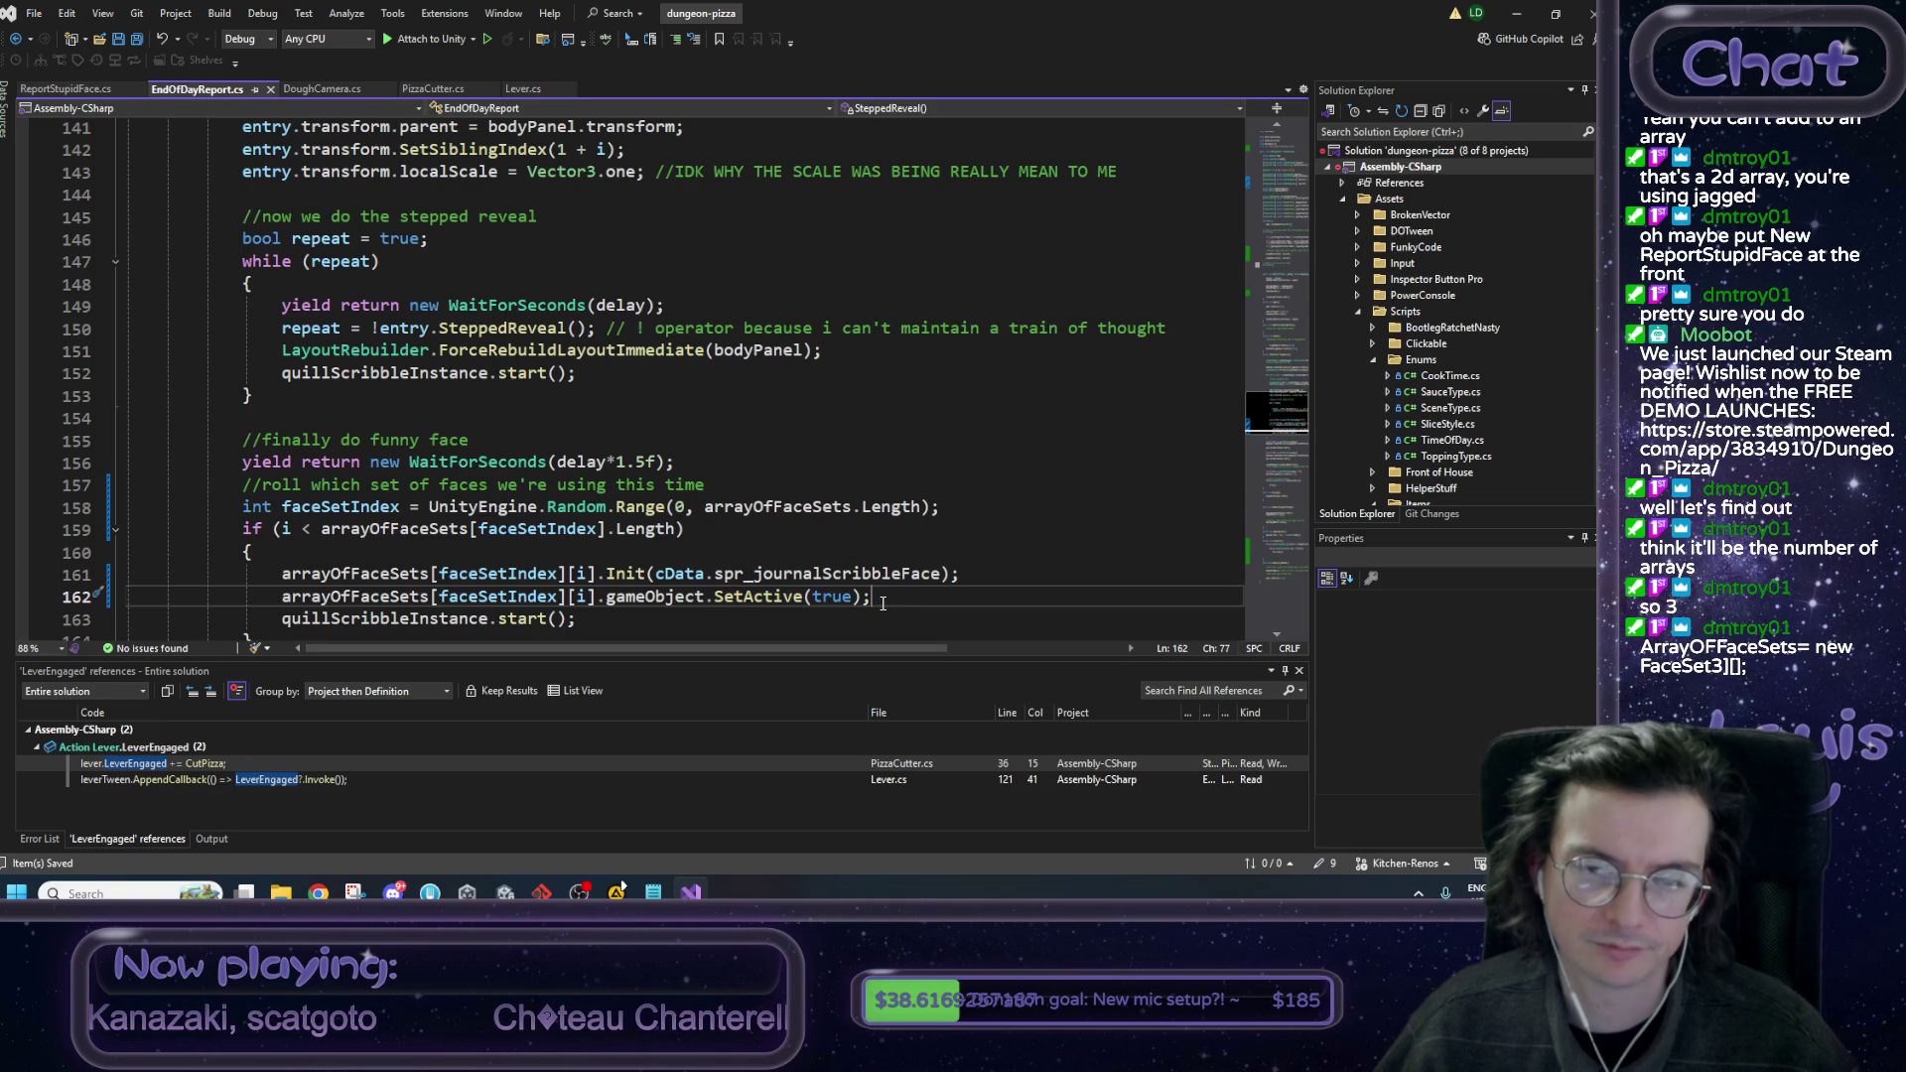
click(1517, 13)
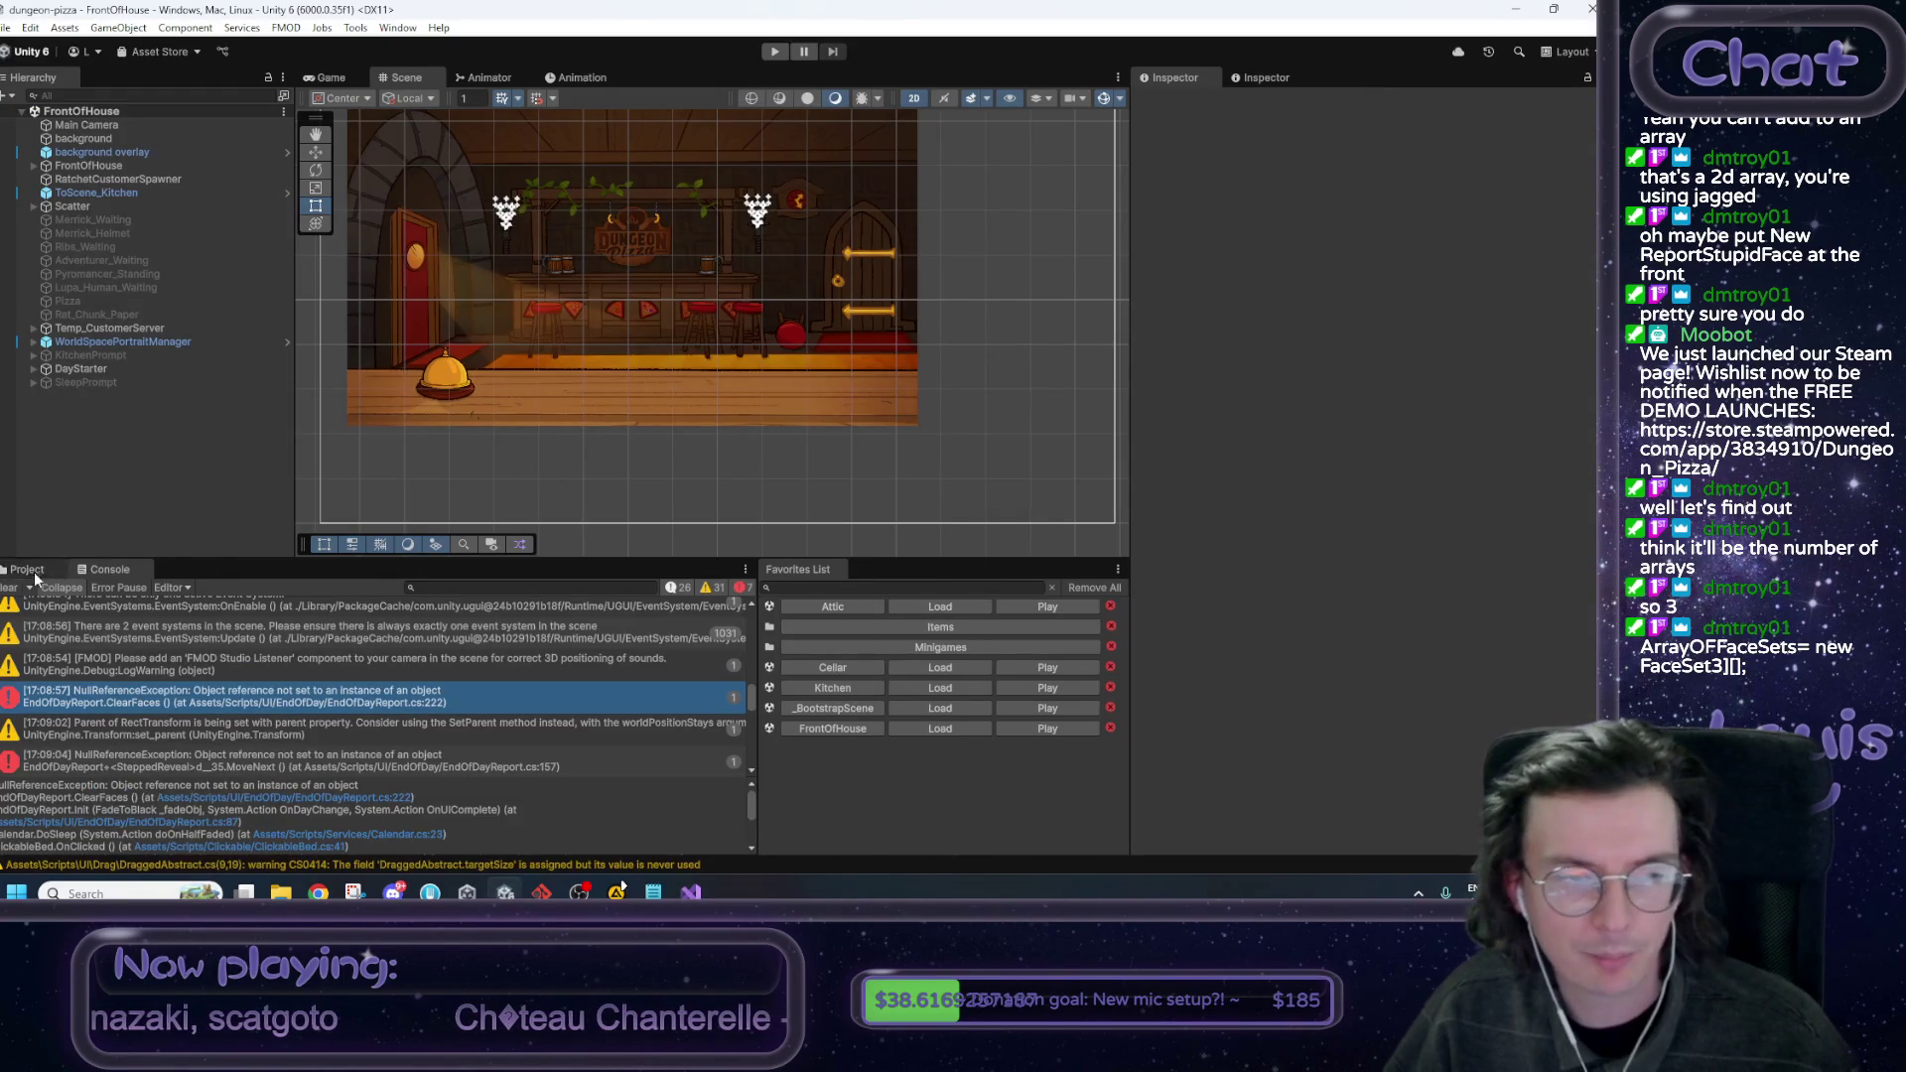
Open the Prefabs/UI EndOfDayReport prefab and deactivate its fifteen face Image children.
click(189, 606)
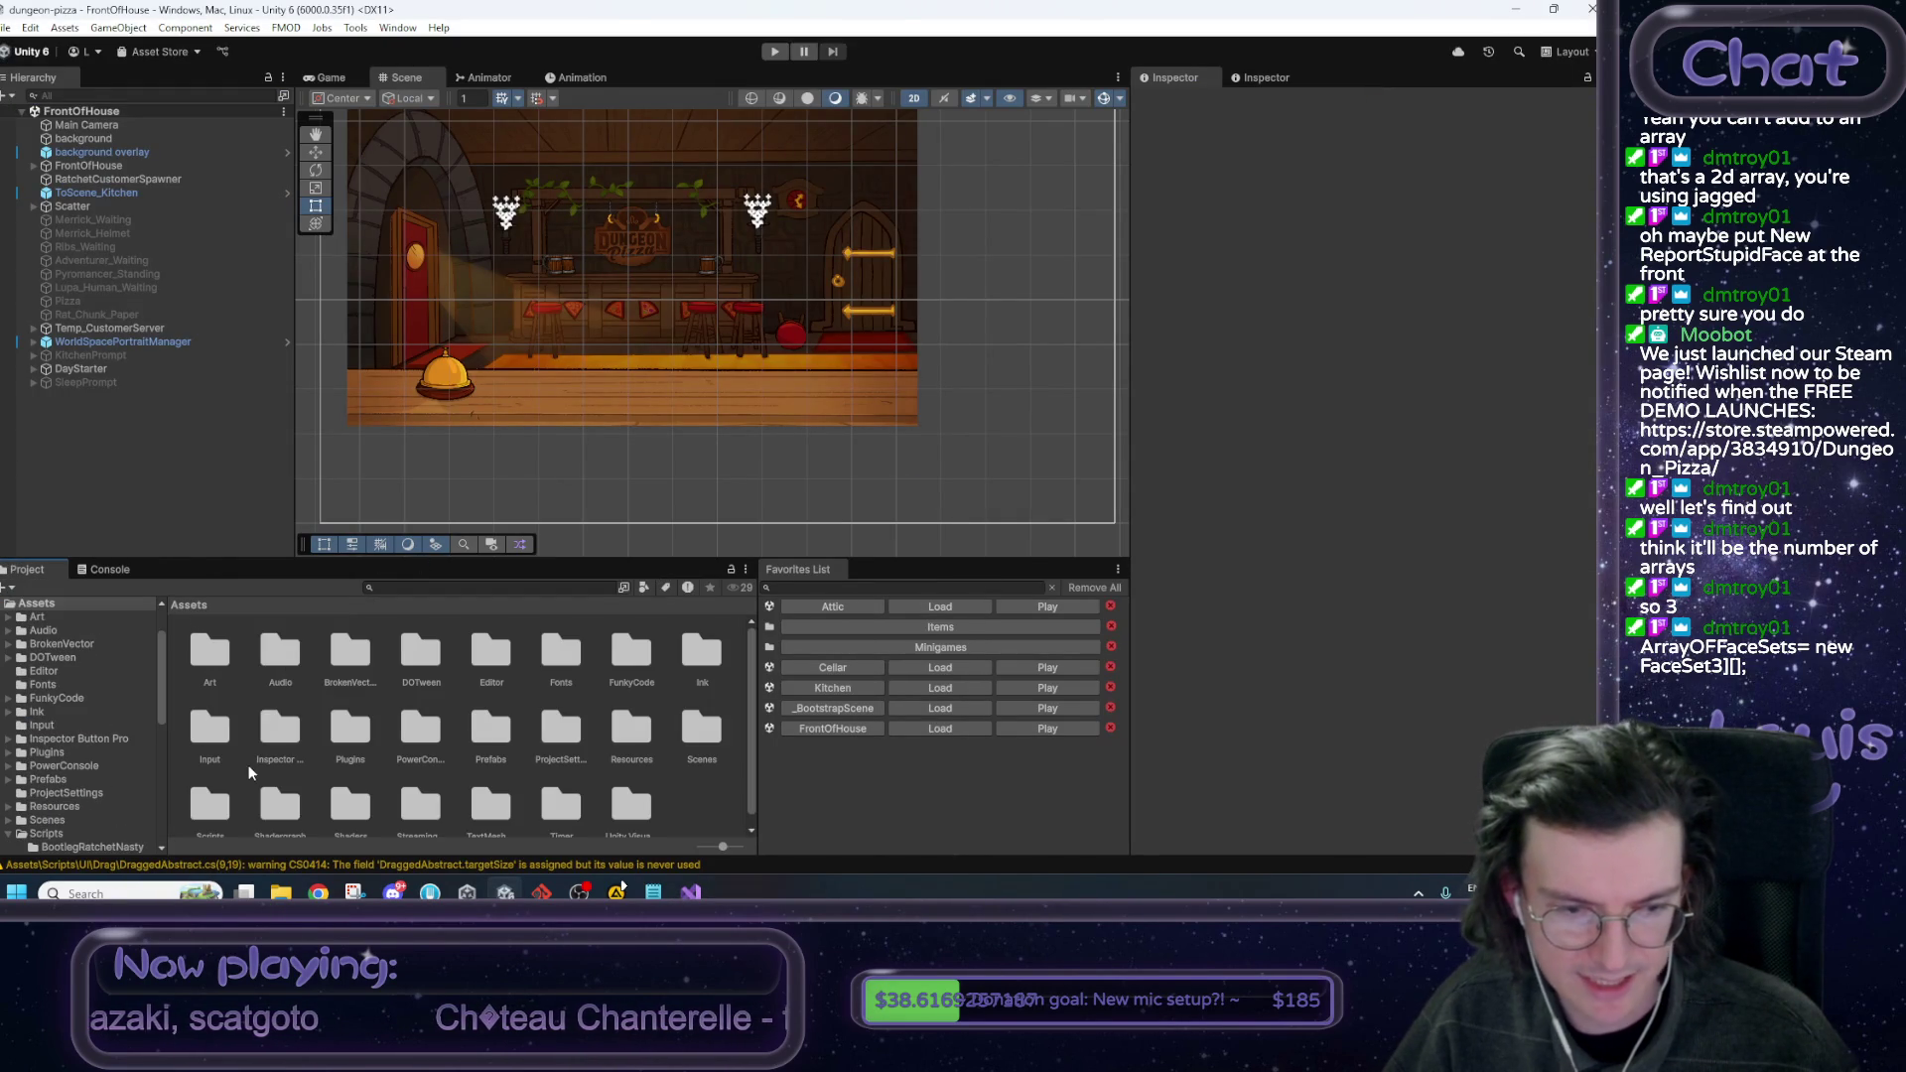
double_click(490, 734)
double_click(505, 726)
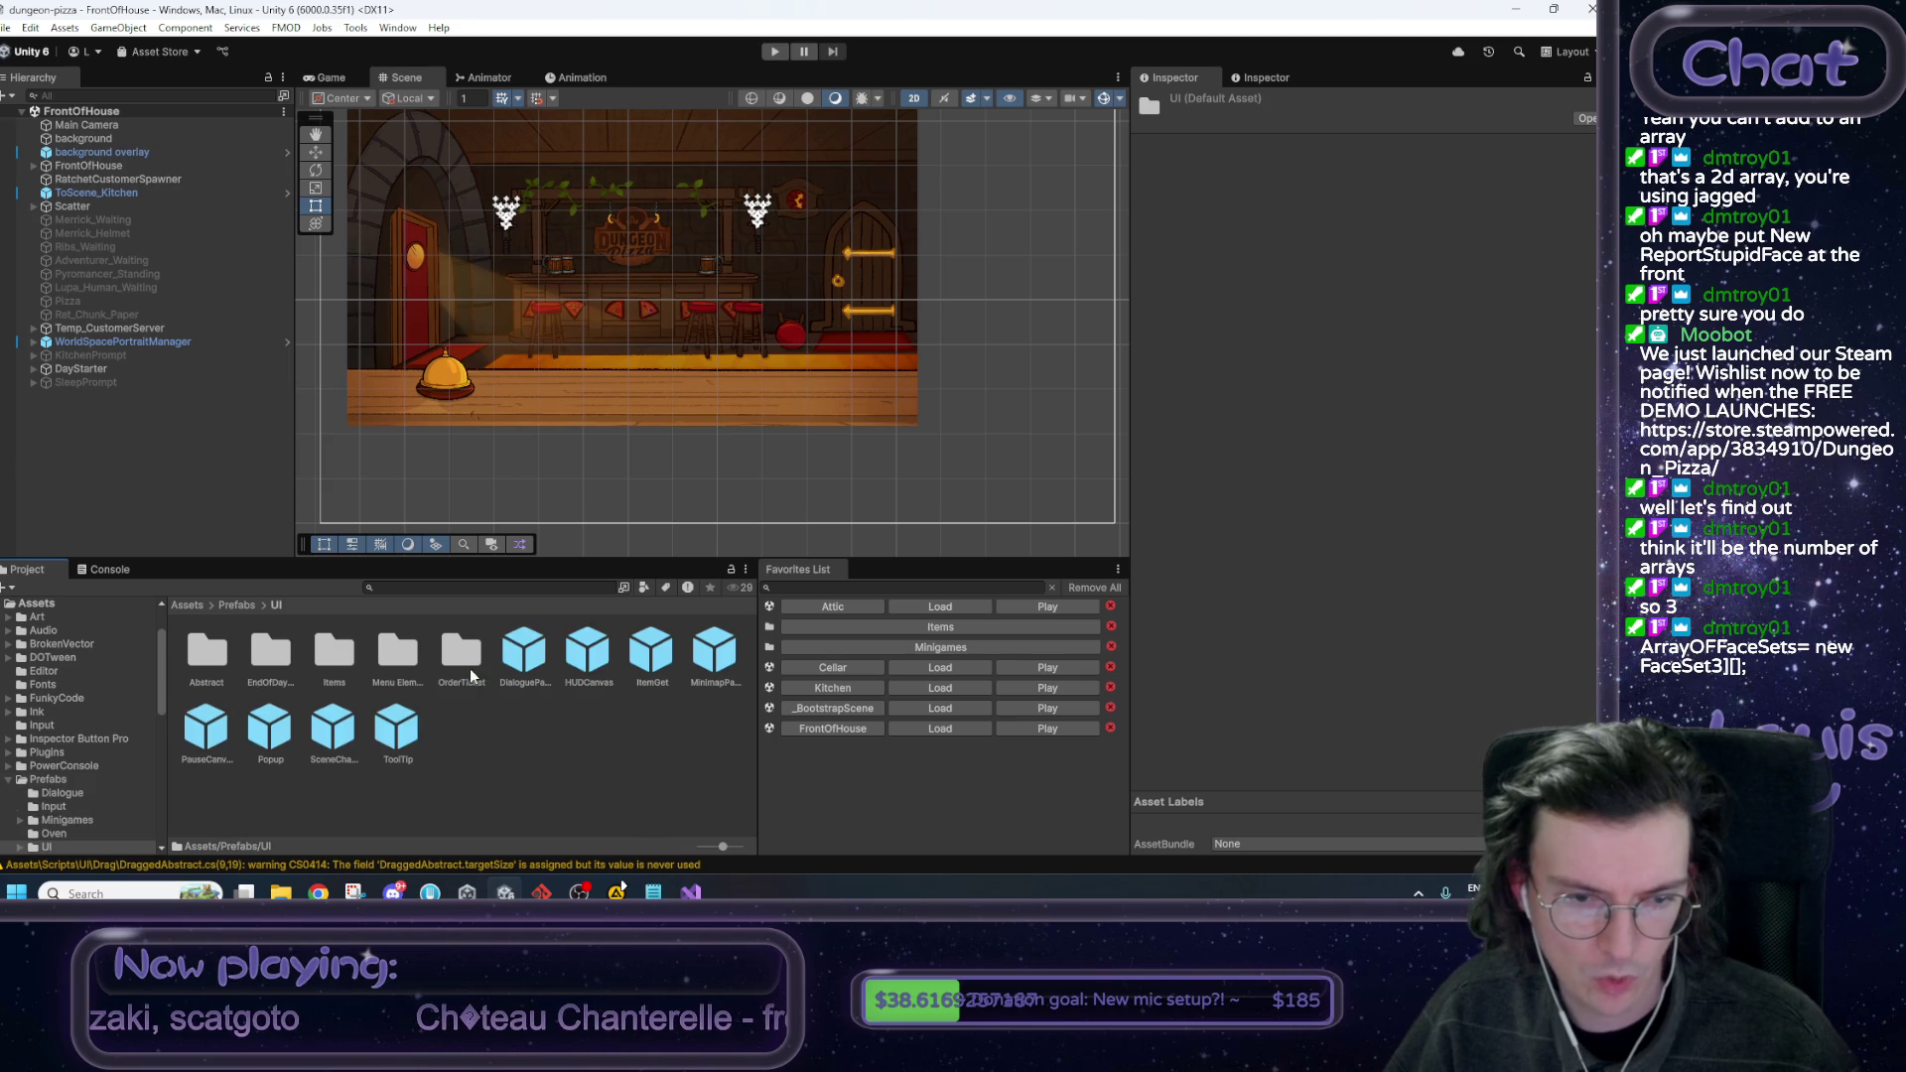
double_click(270, 653)
double_click(203, 652)
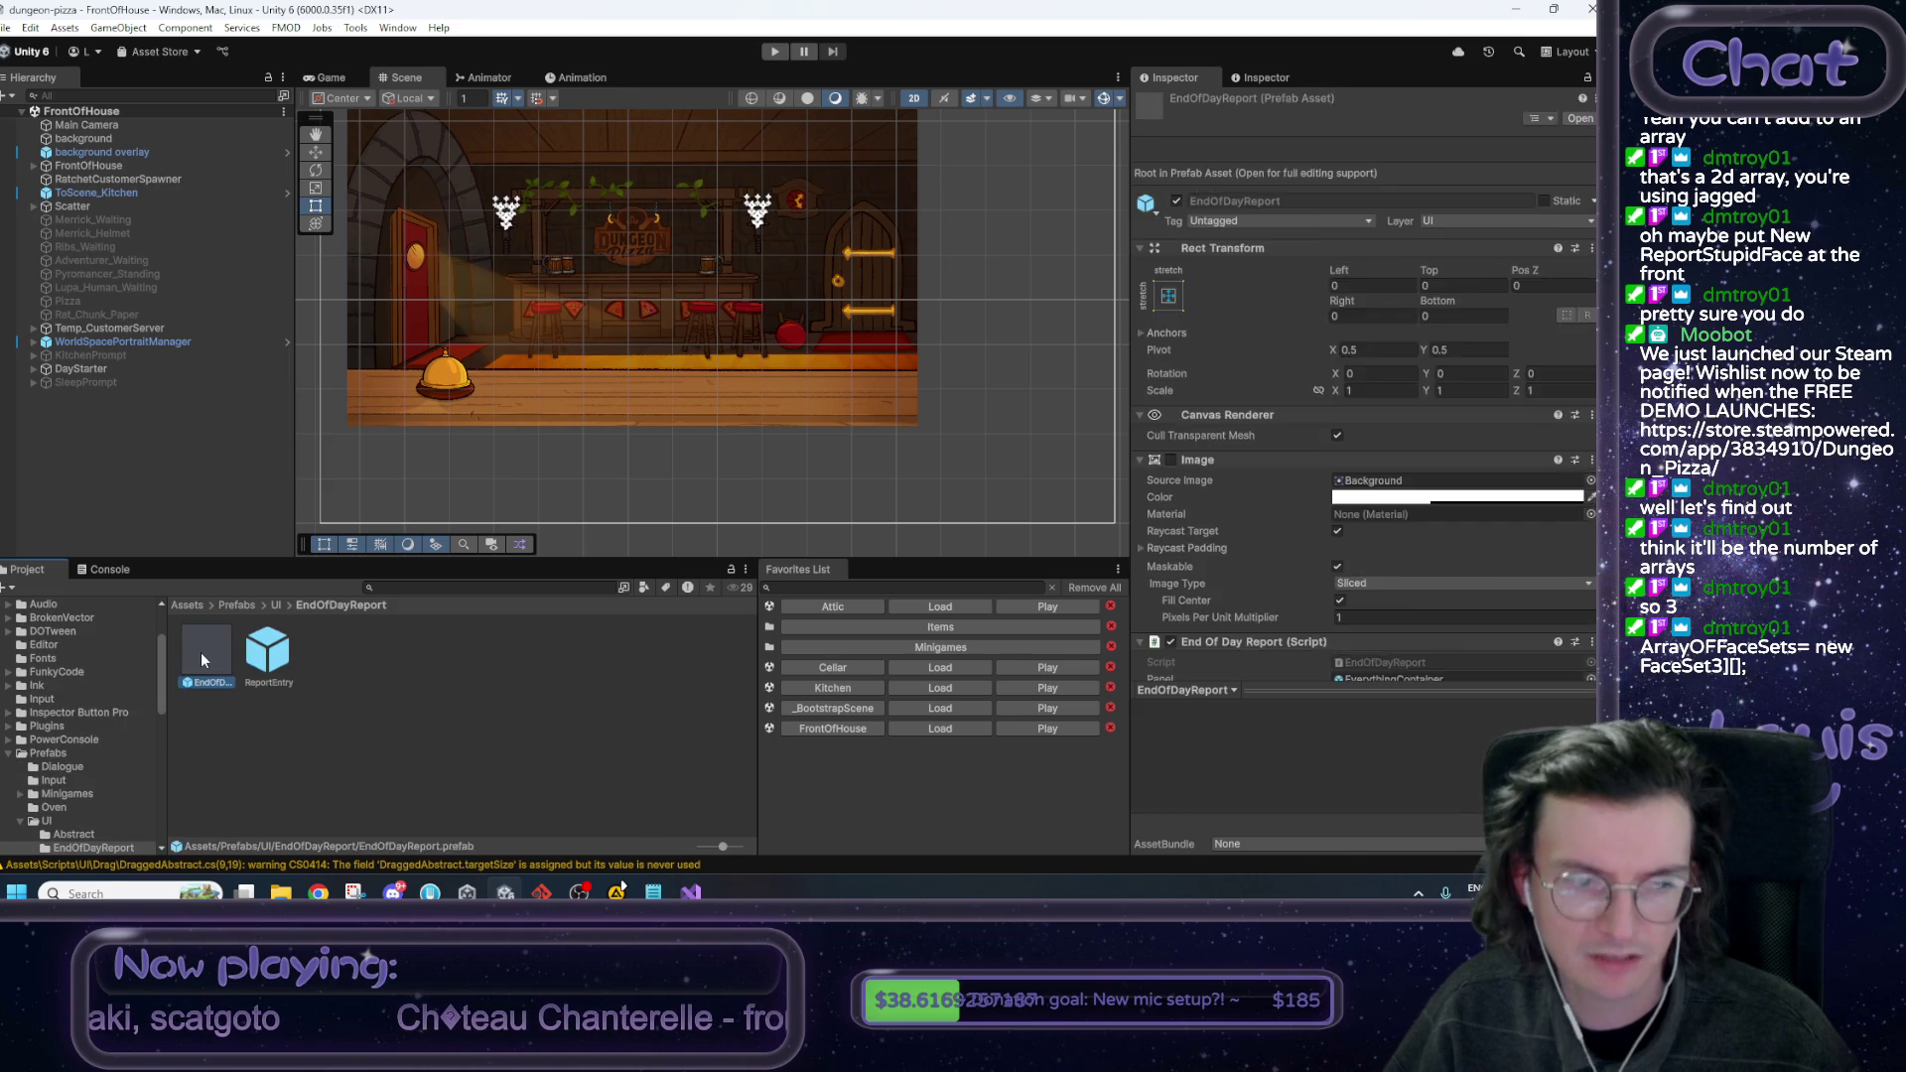
click(141, 294)
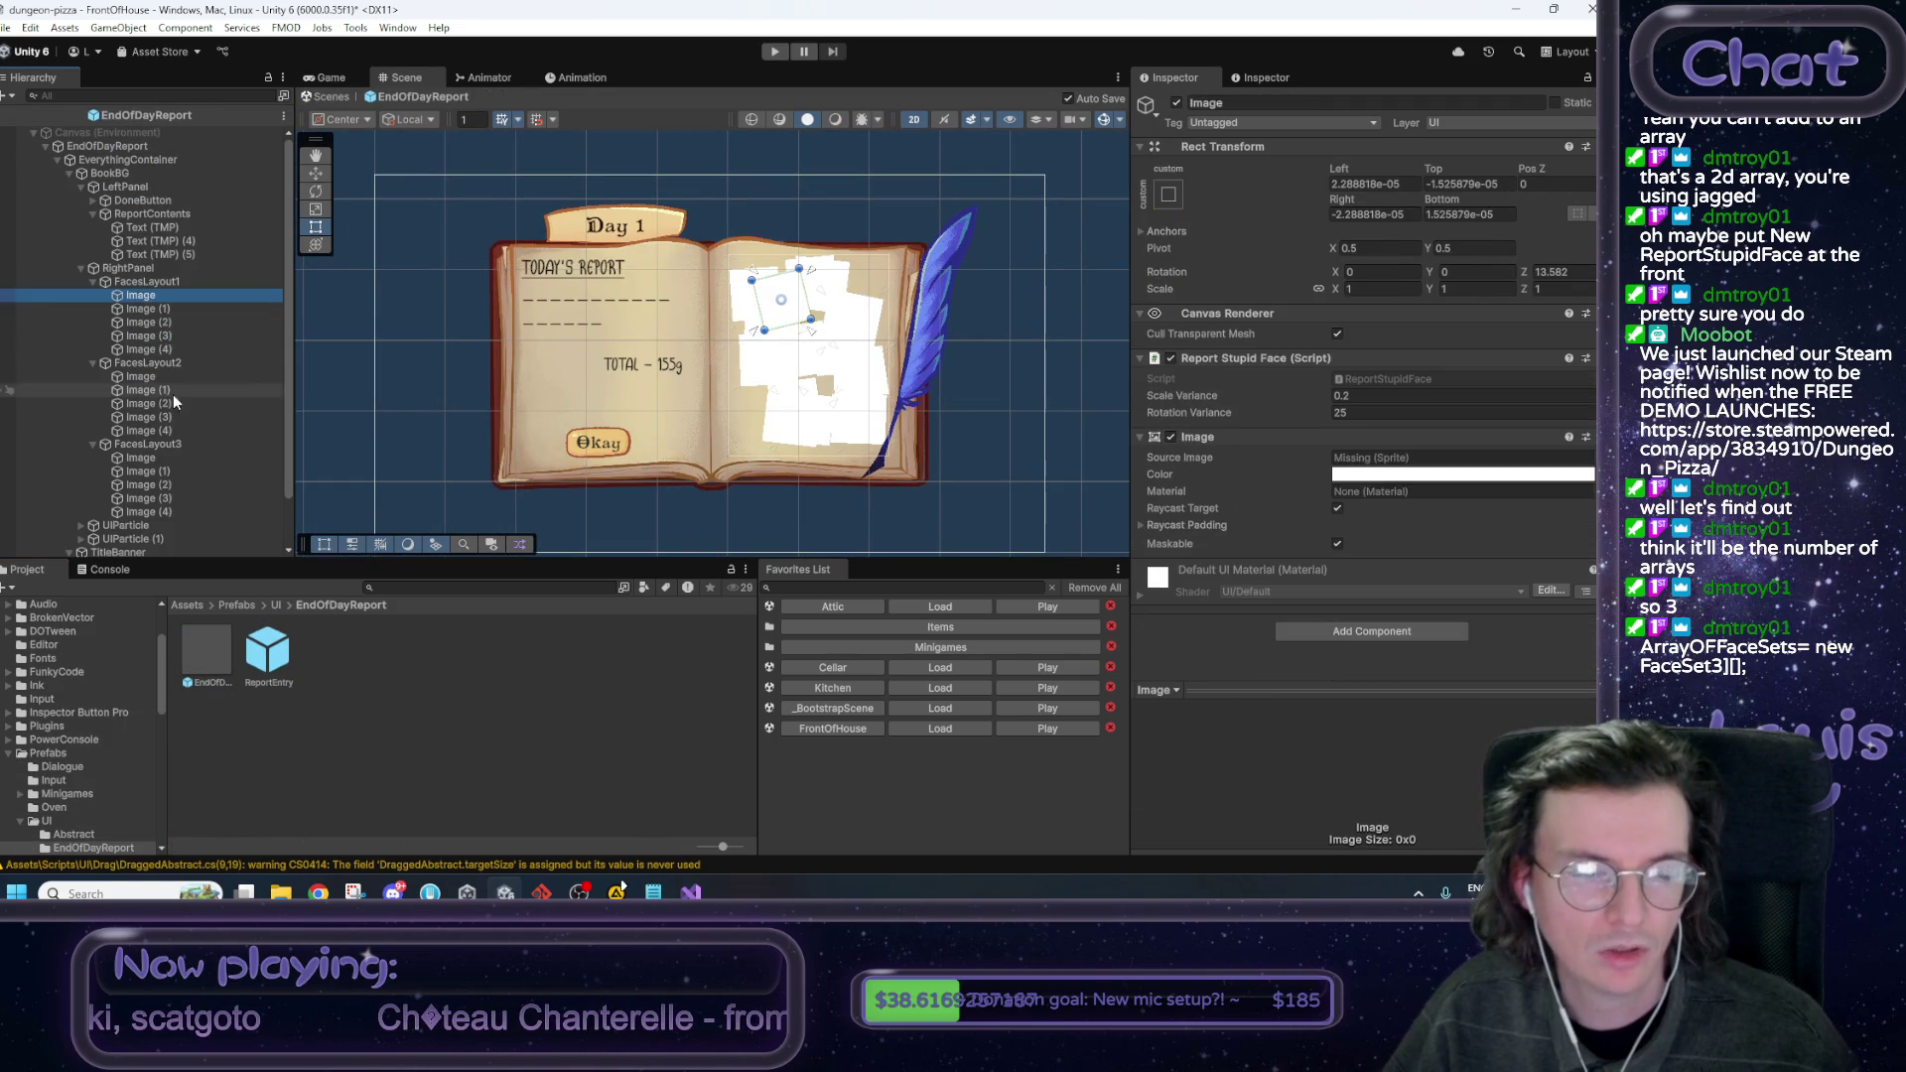
shift+click(159, 506)
ctrl+click(159, 445)
ctrl+click(164, 359)
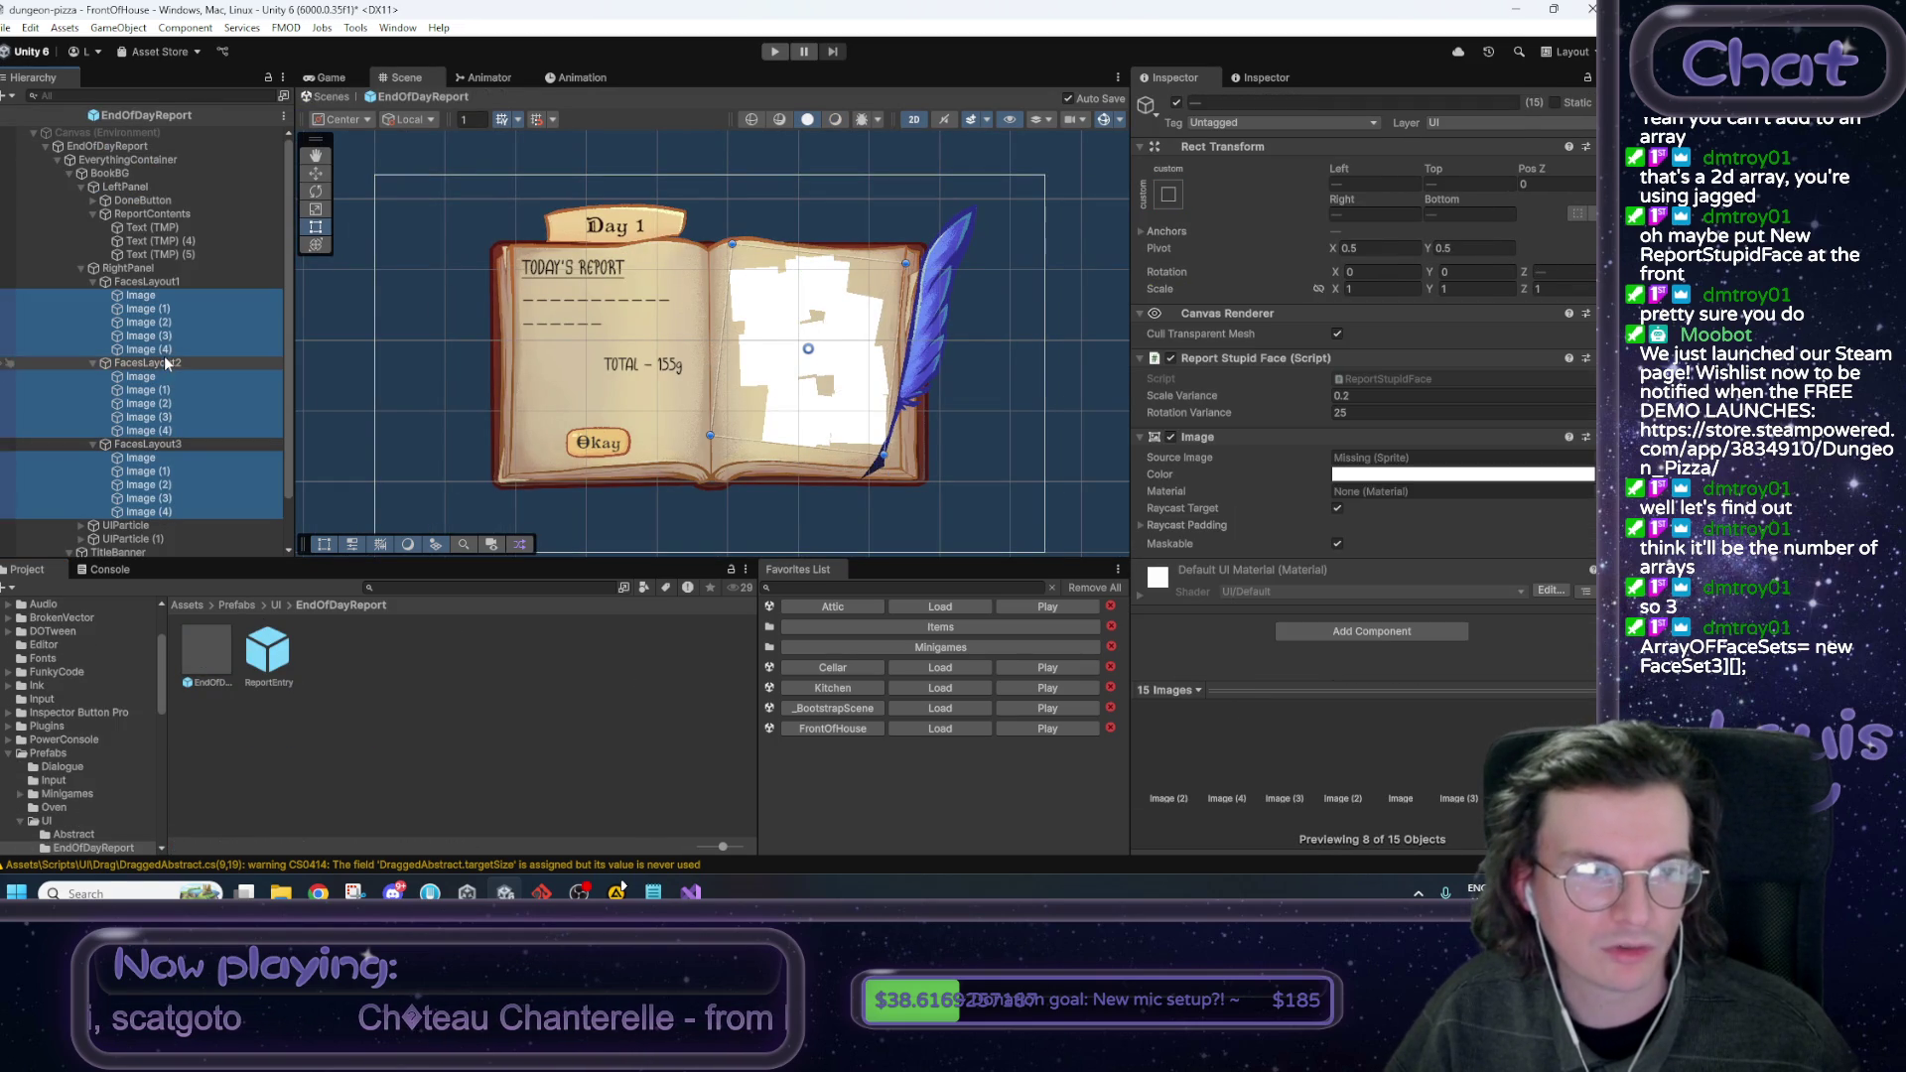
click(1174, 105)
click(1086, 285)
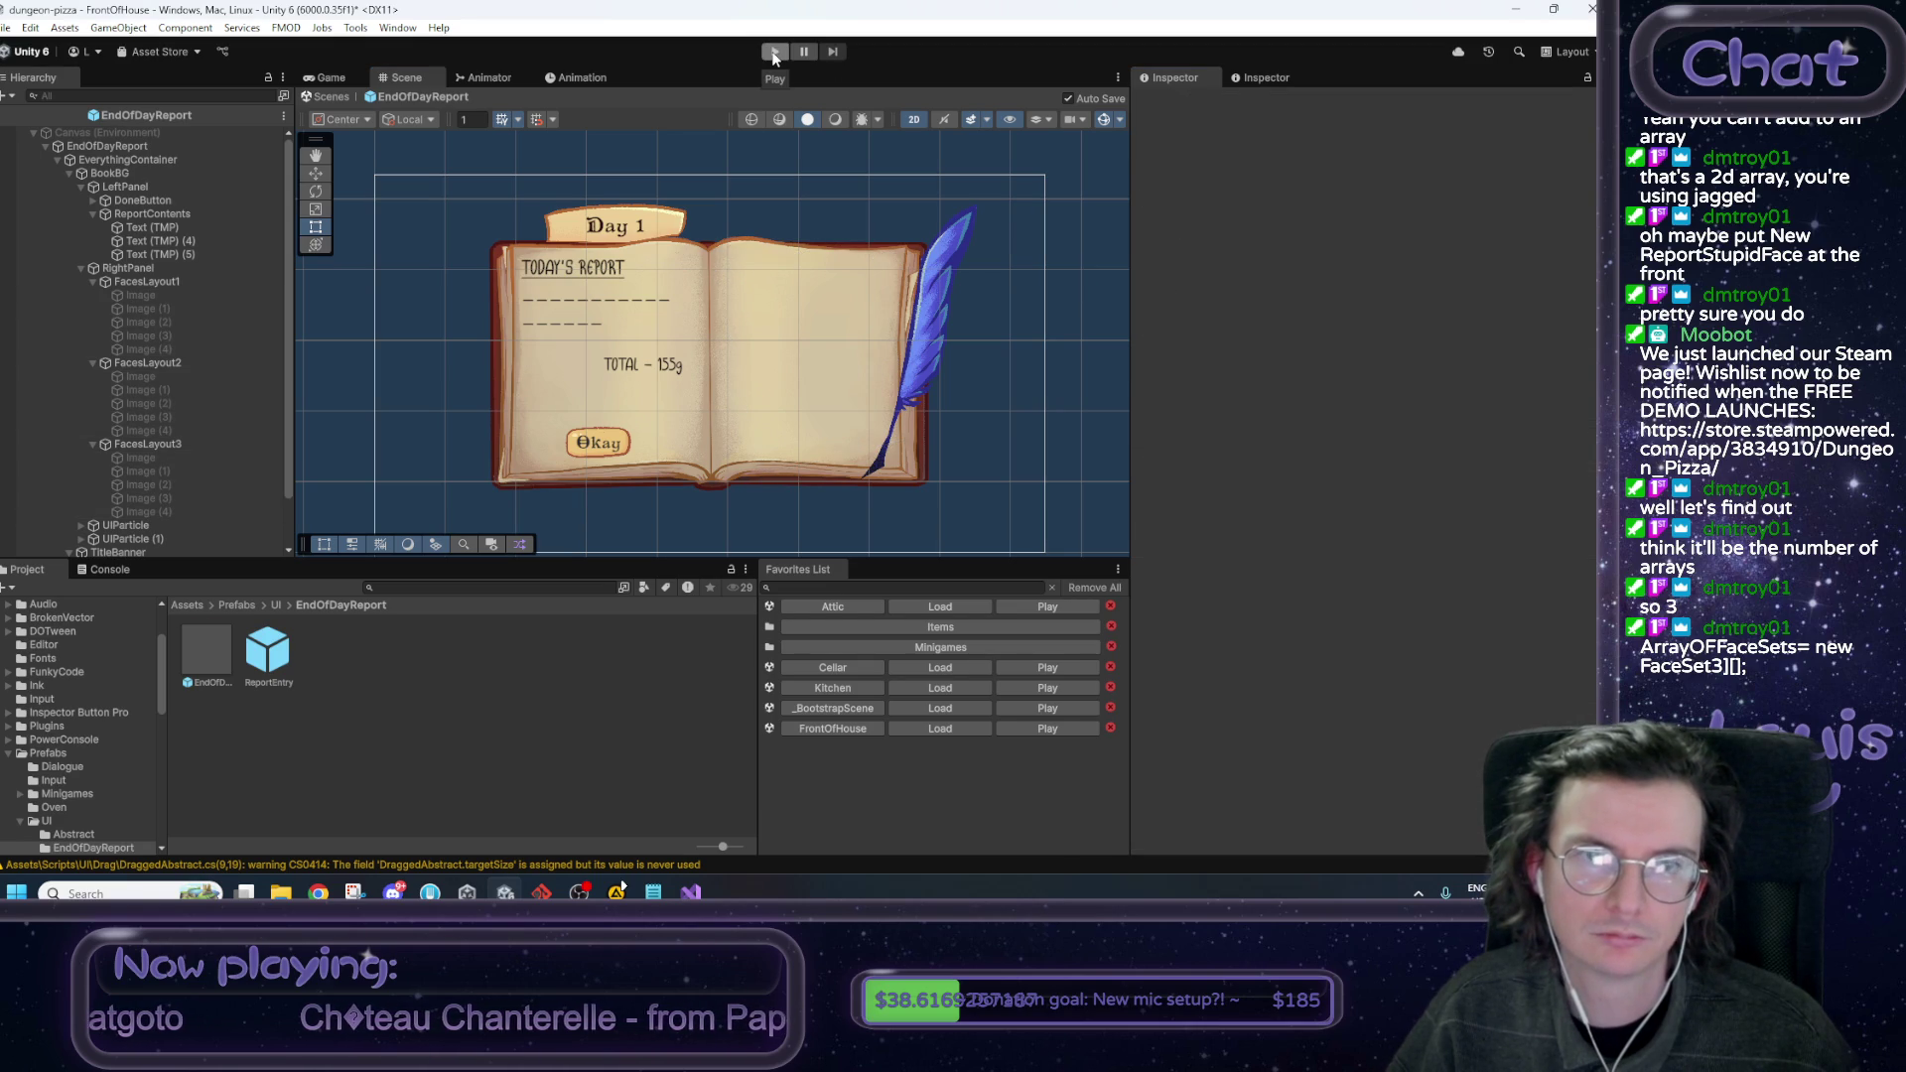
Return to the FrontOfHouse scene, enter play mode and start the day.
click(331, 96)
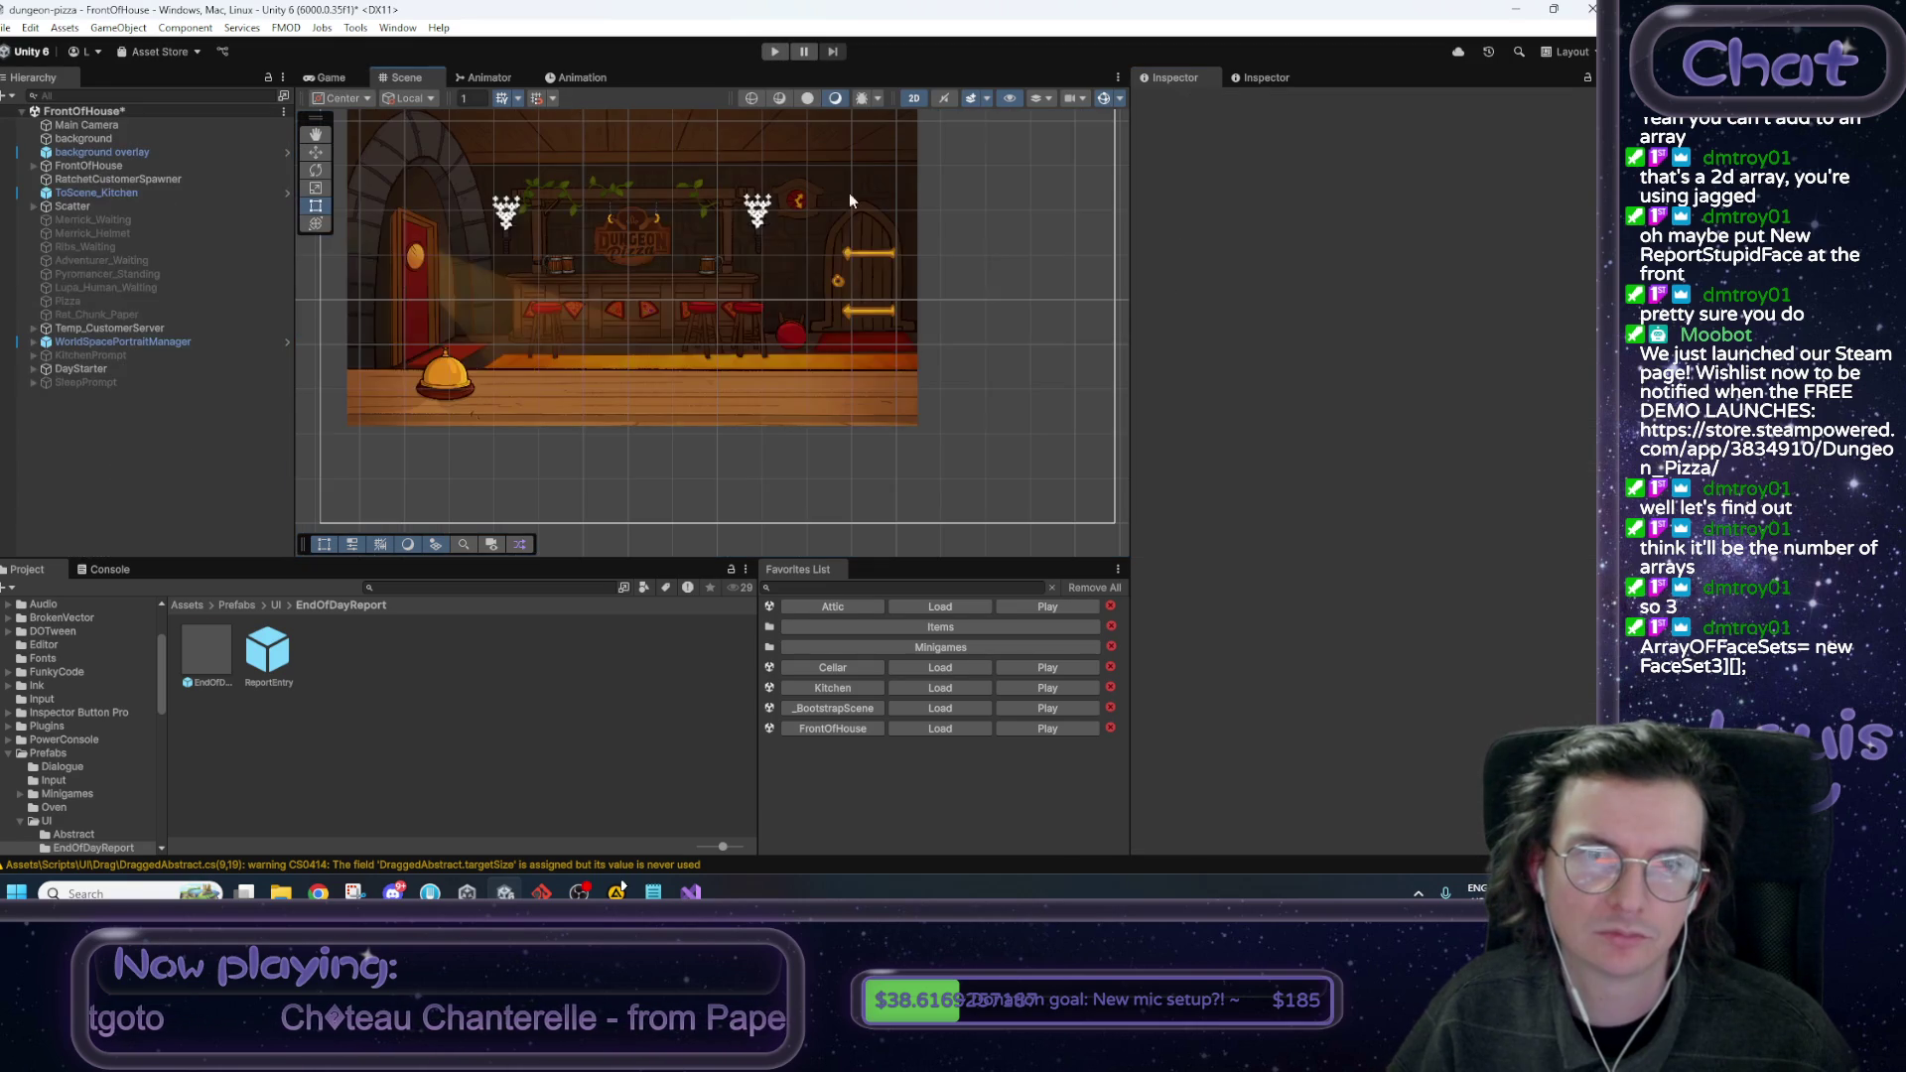
drag(981, 249, 1001, 269)
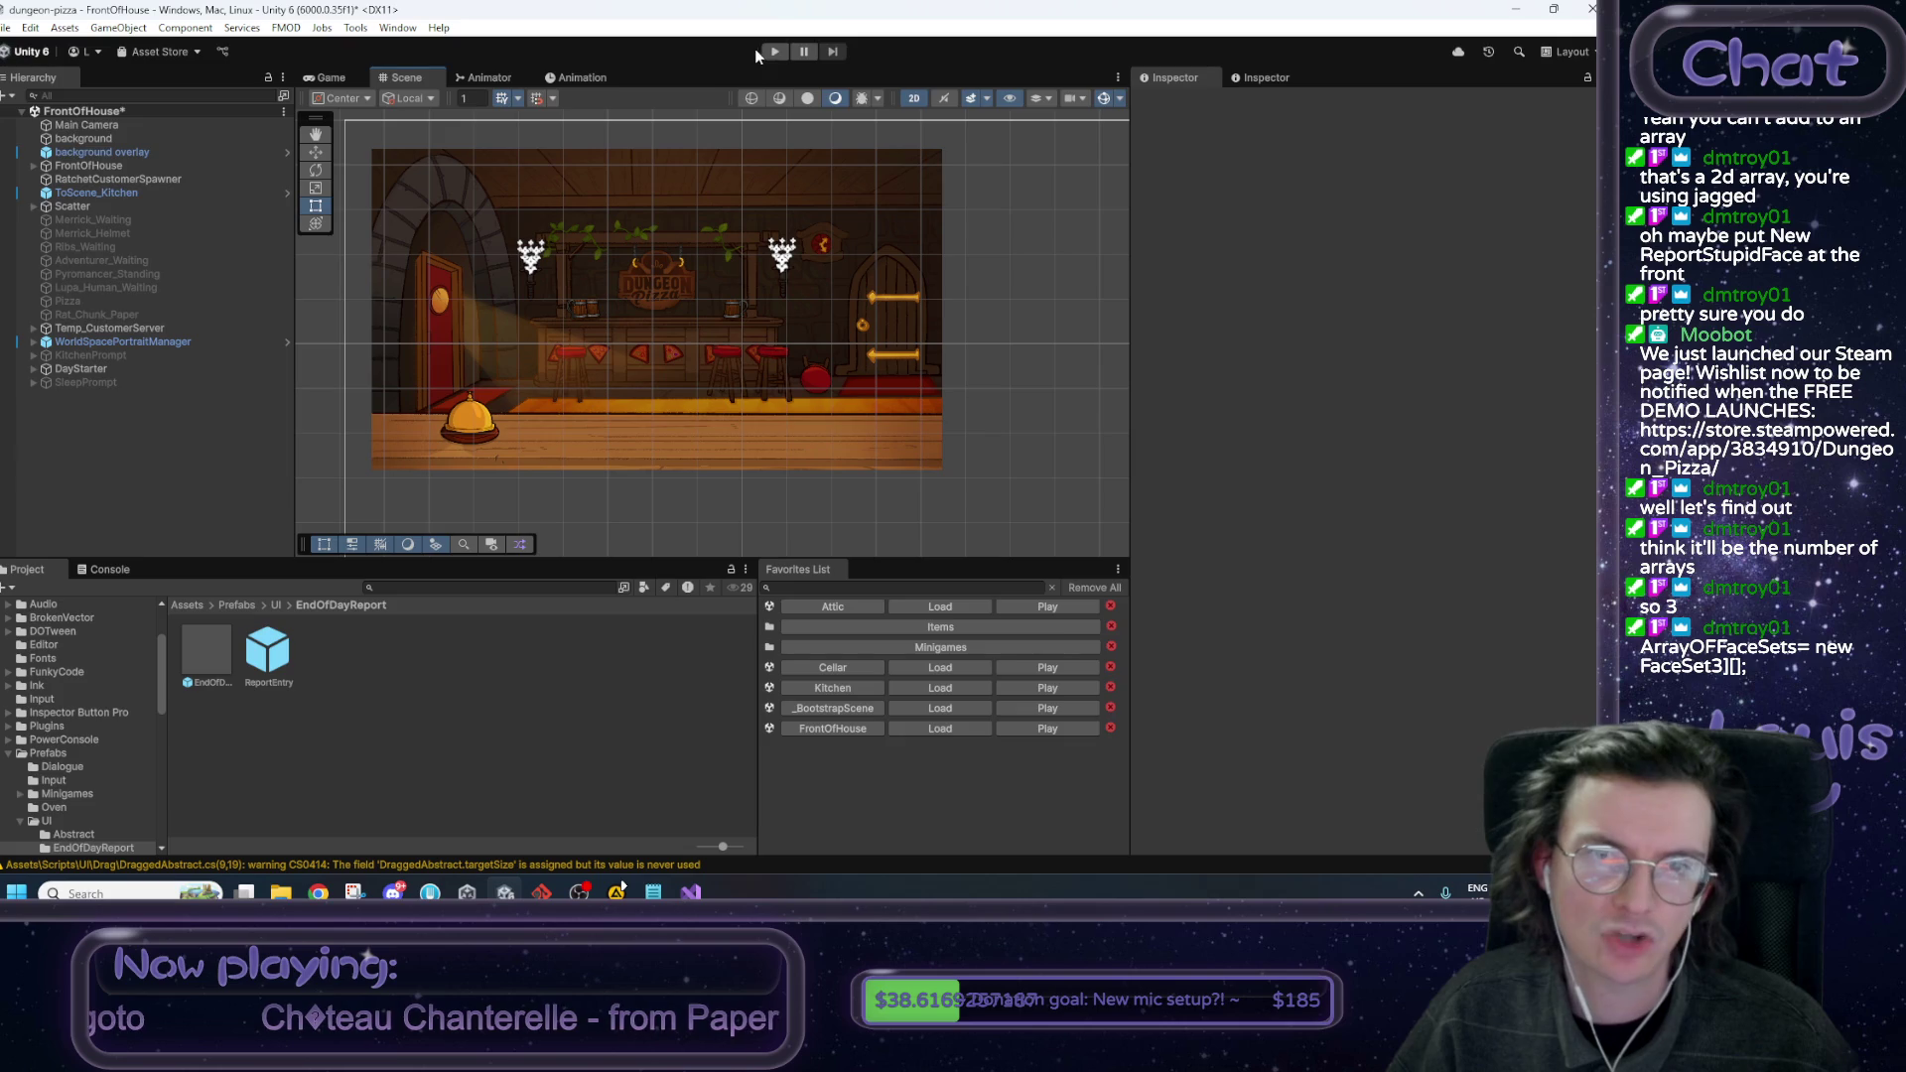
click(774, 51)
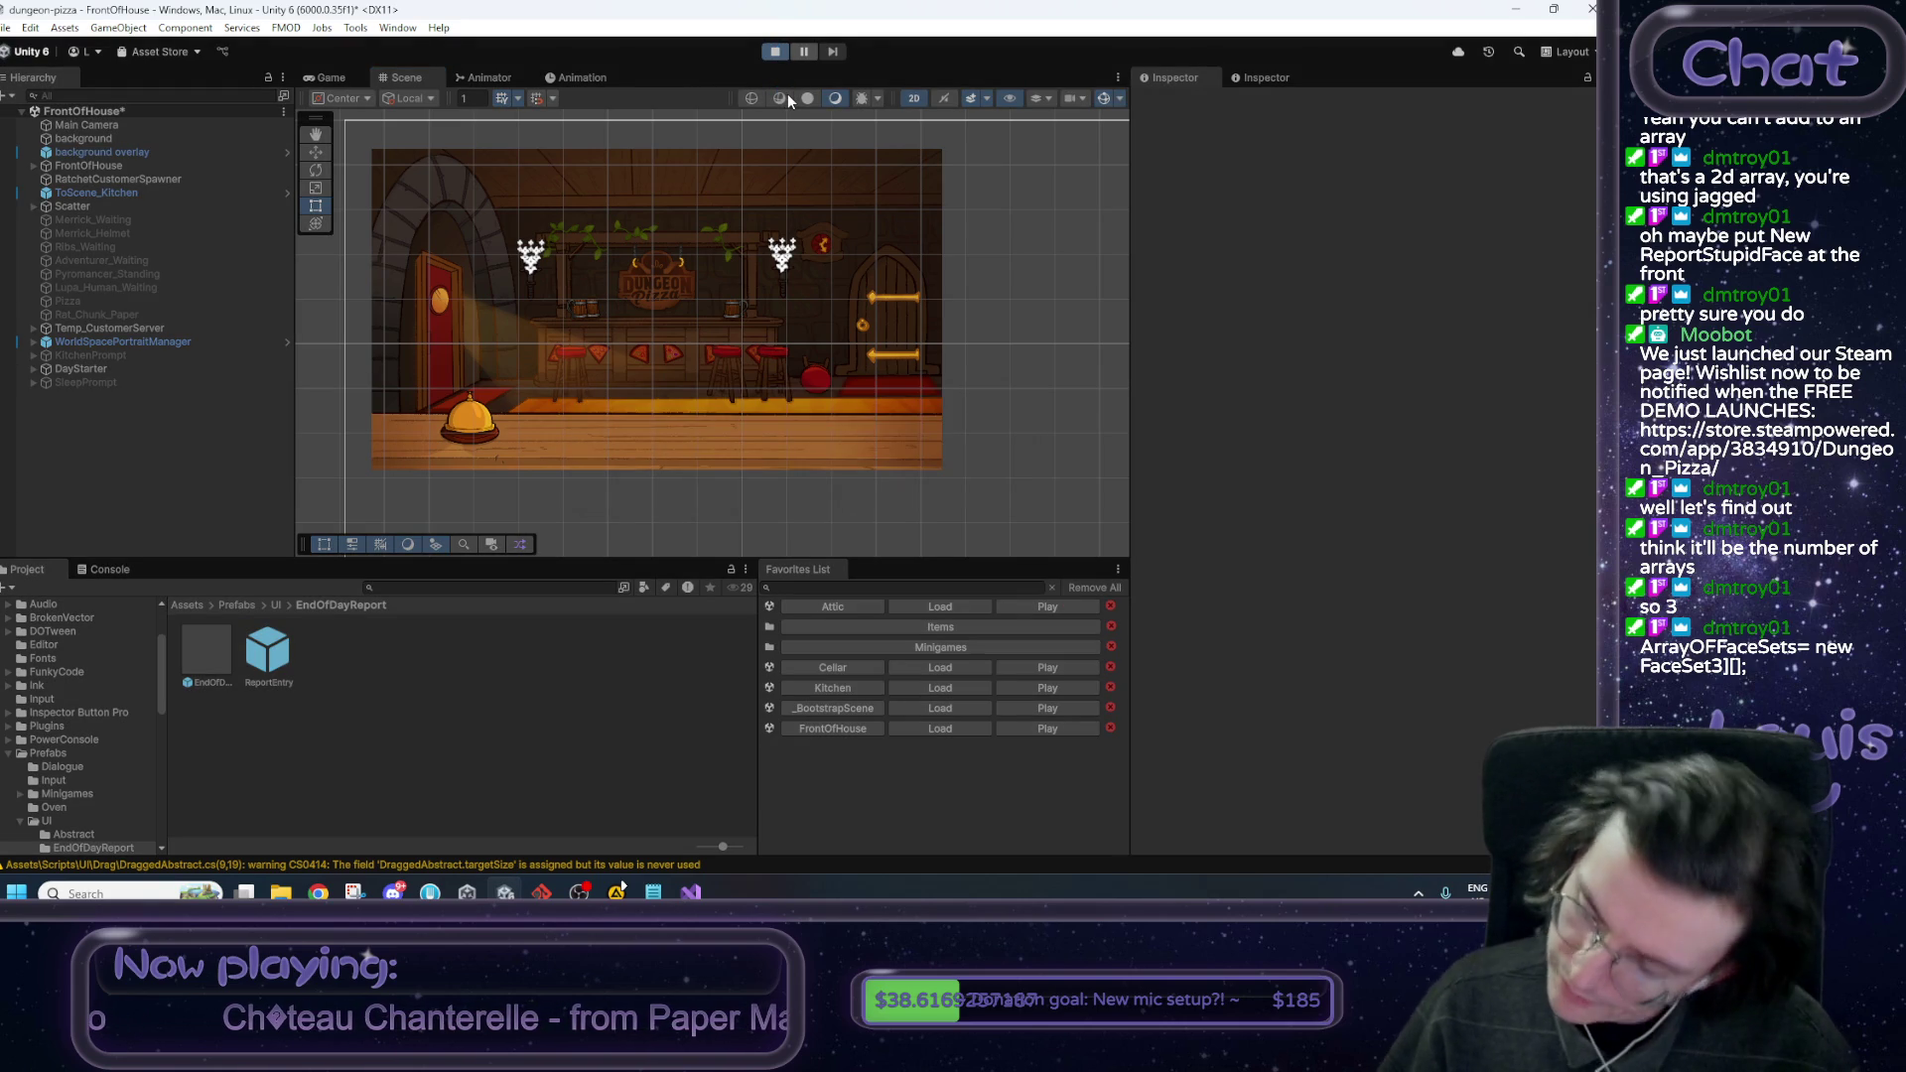
click(747, 247)
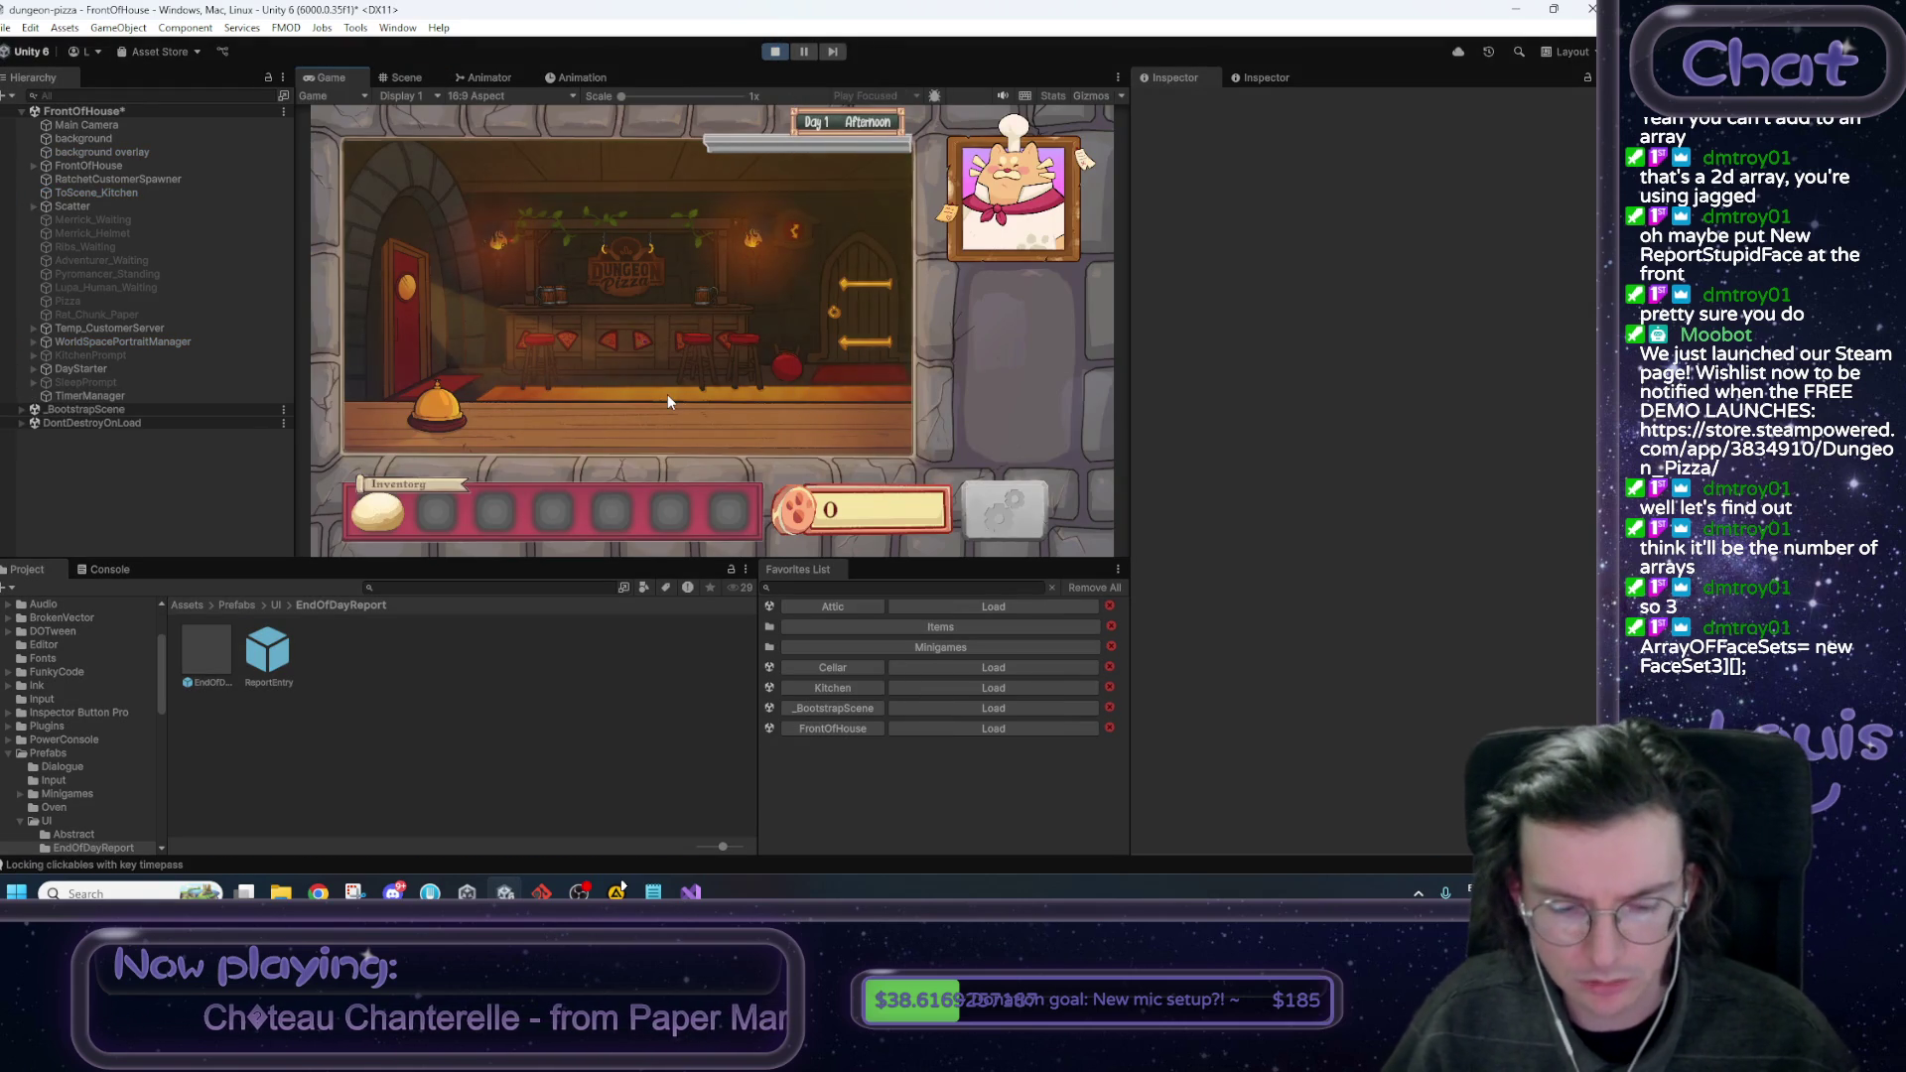
Maximize the Game view, collect the Rat Tail and answer Max with 'Let's find out!'.
right_click(332, 78)
click(401, 133)
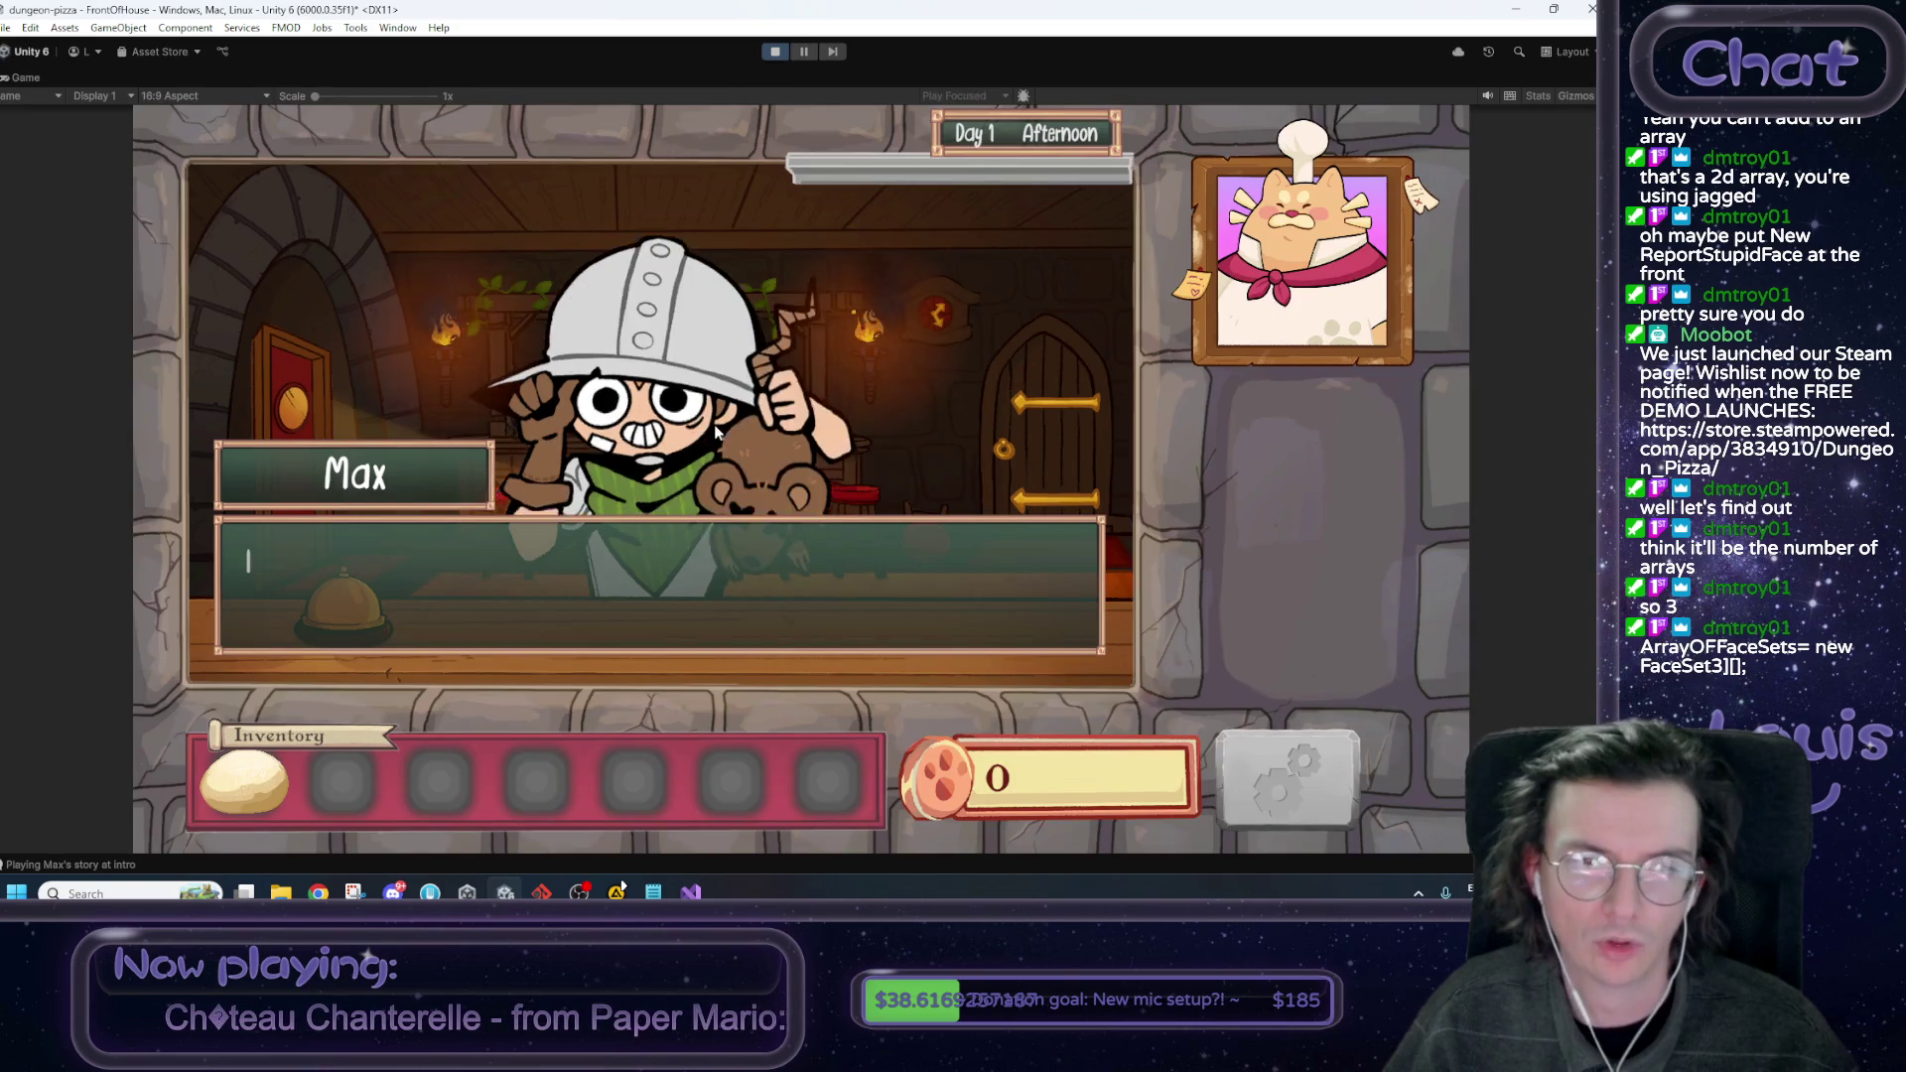
click(655, 556)
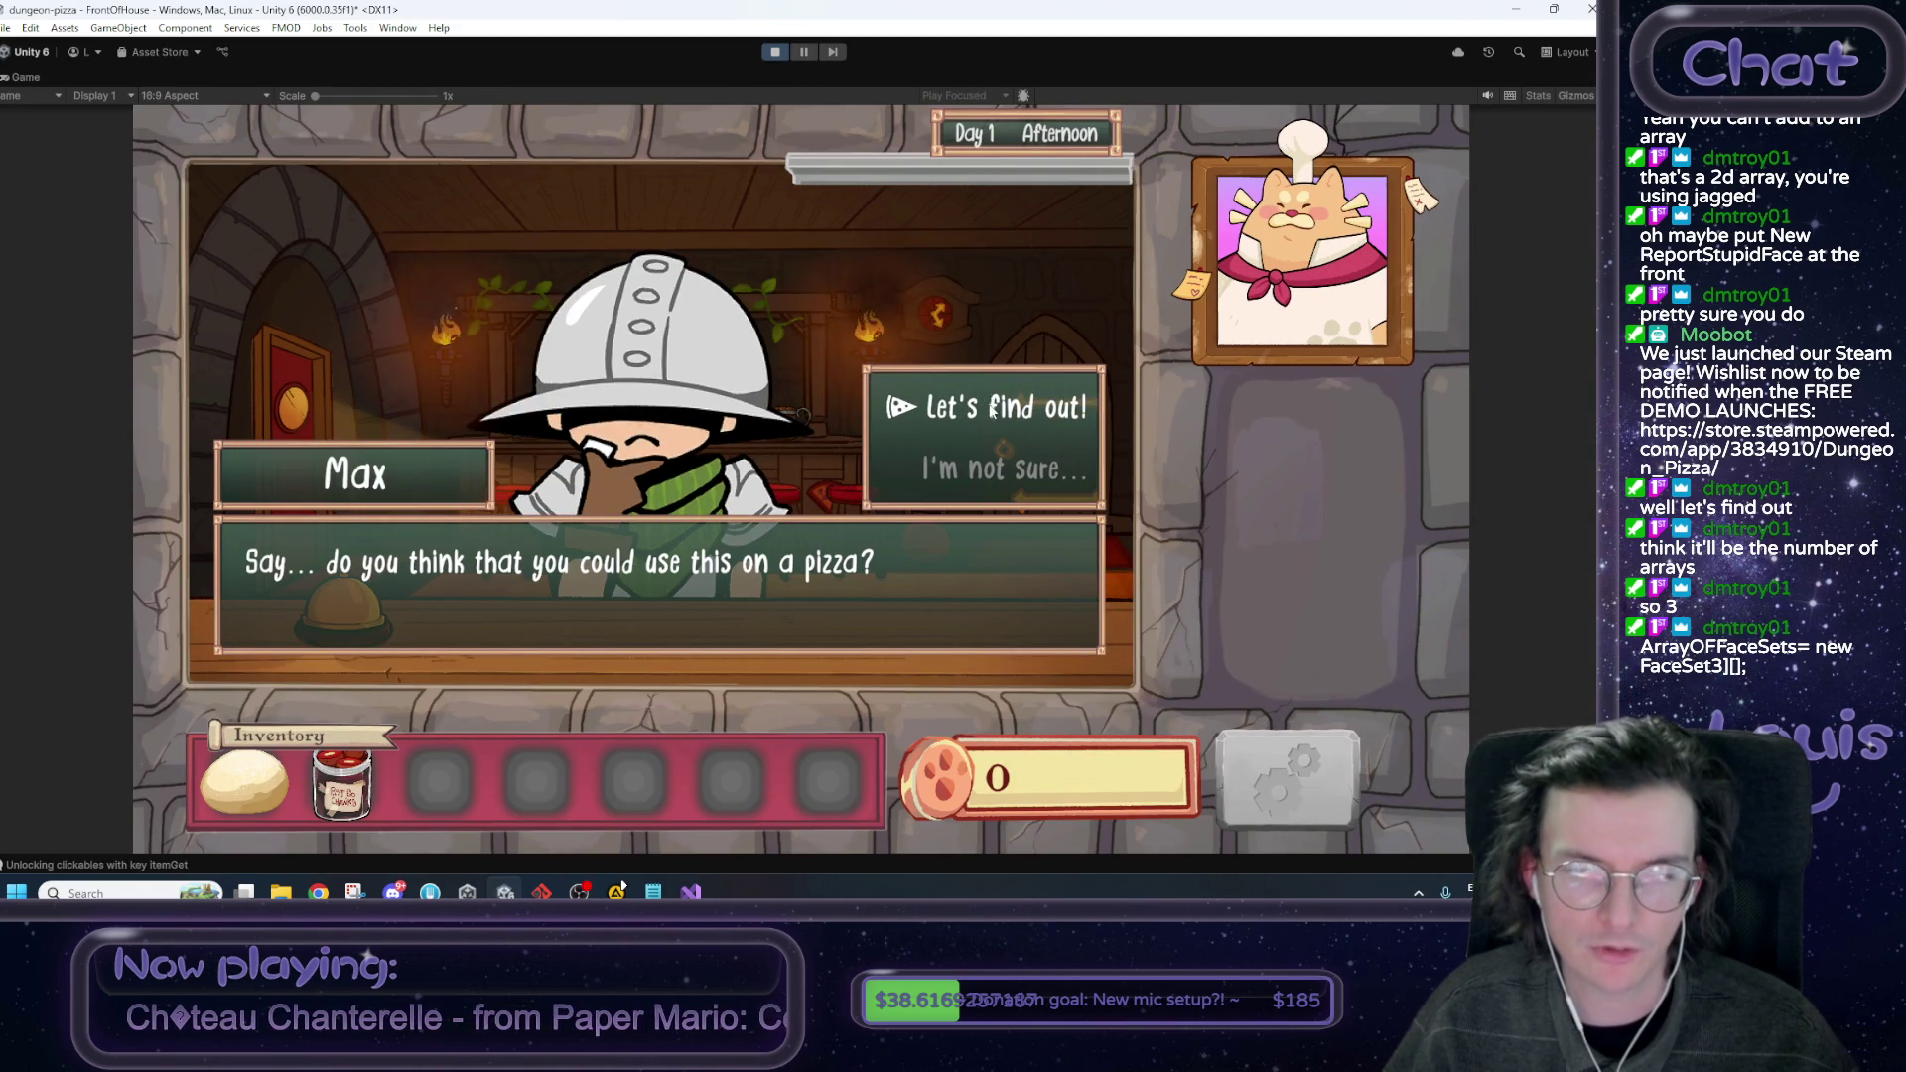
click(991, 409)
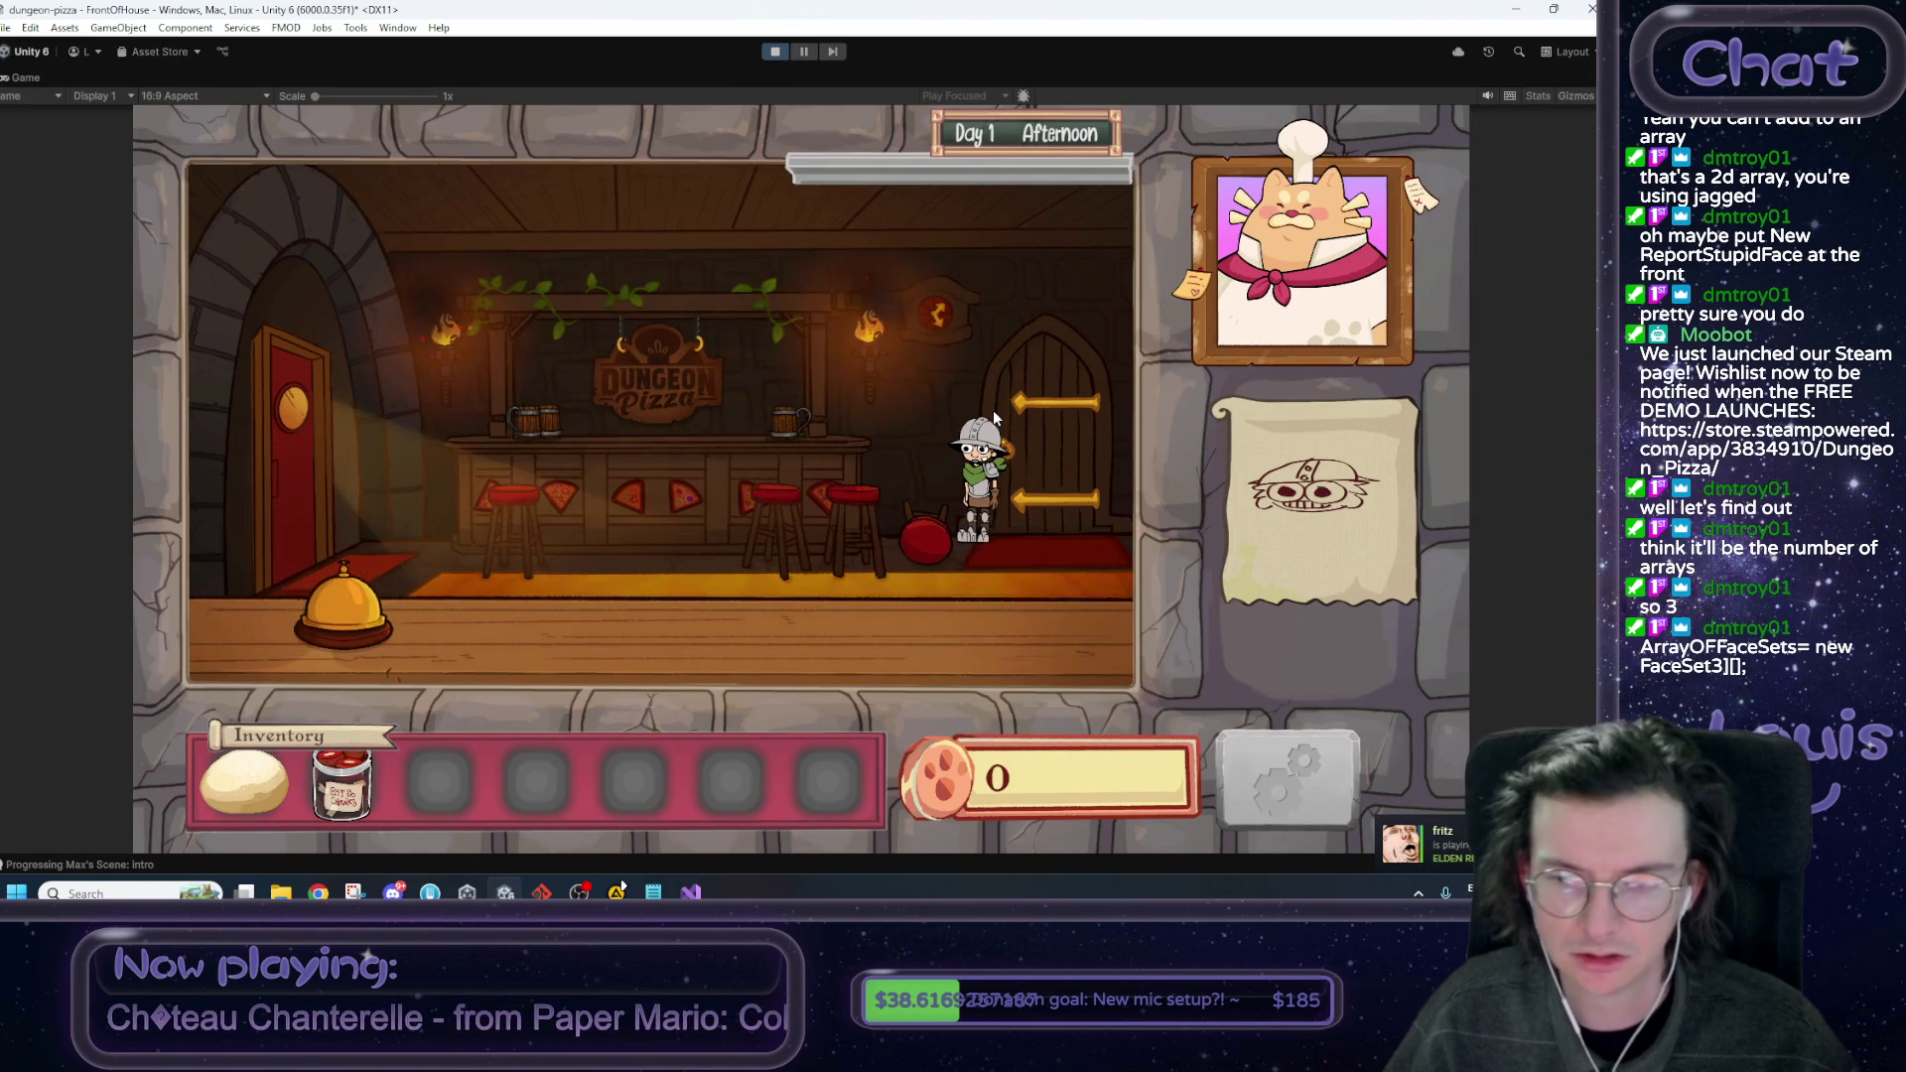
Spawn a pizza with the 'sa' debug console command and serve it to Max.
key(grave)
text(s)
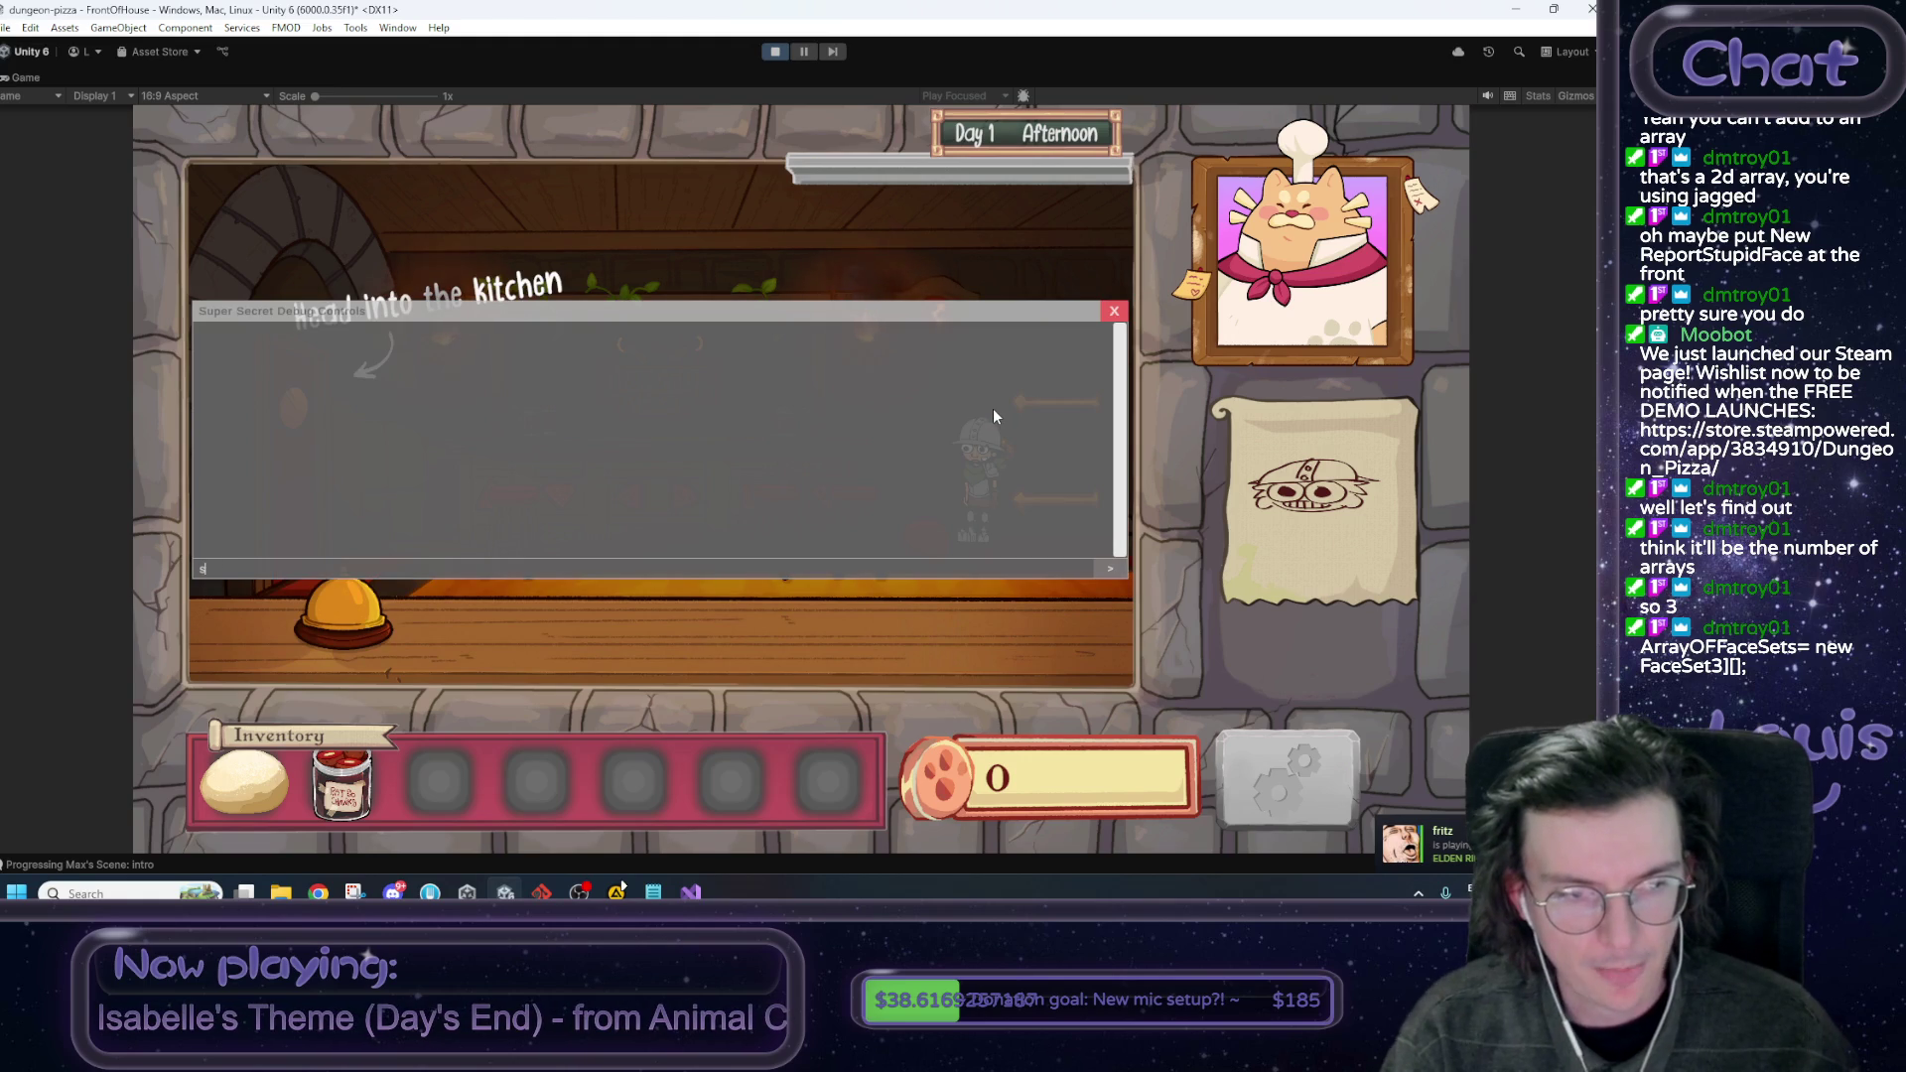
text(awnPizz)
key(Return)
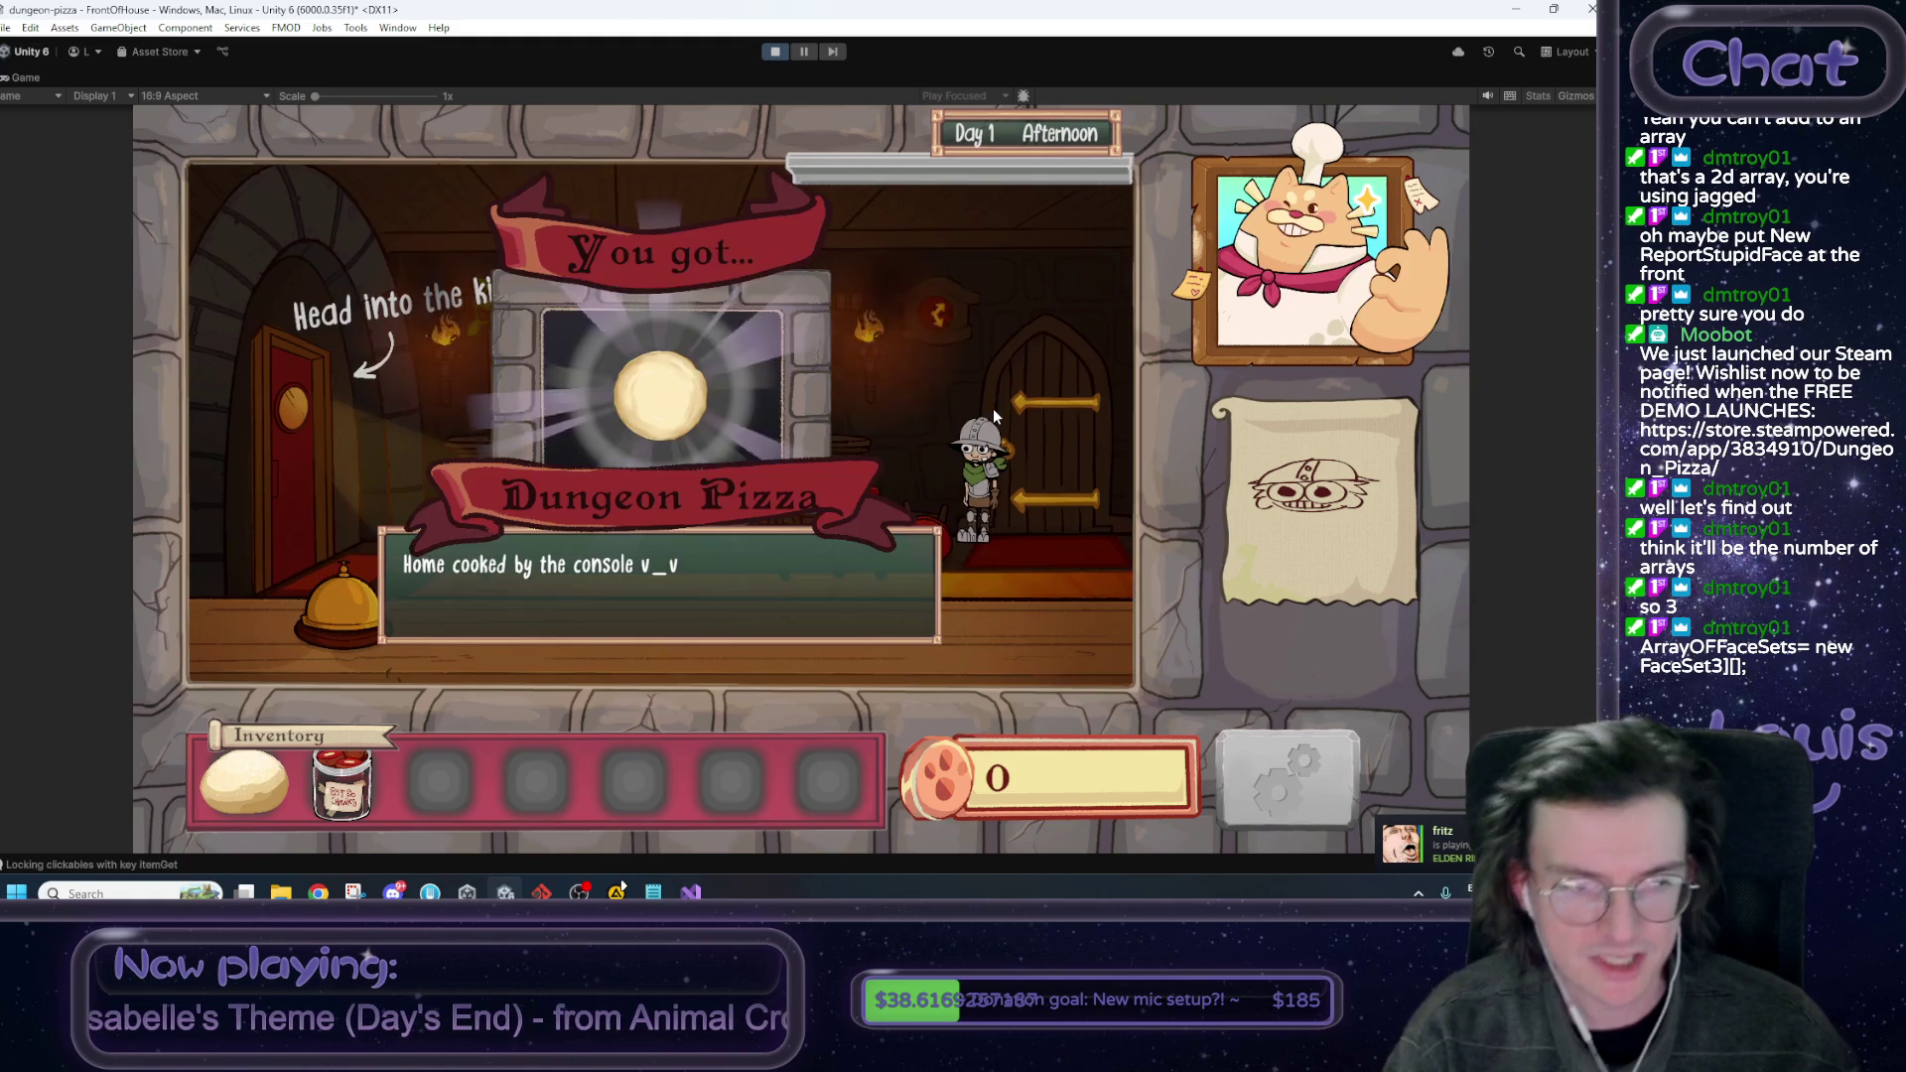
click(640, 476)
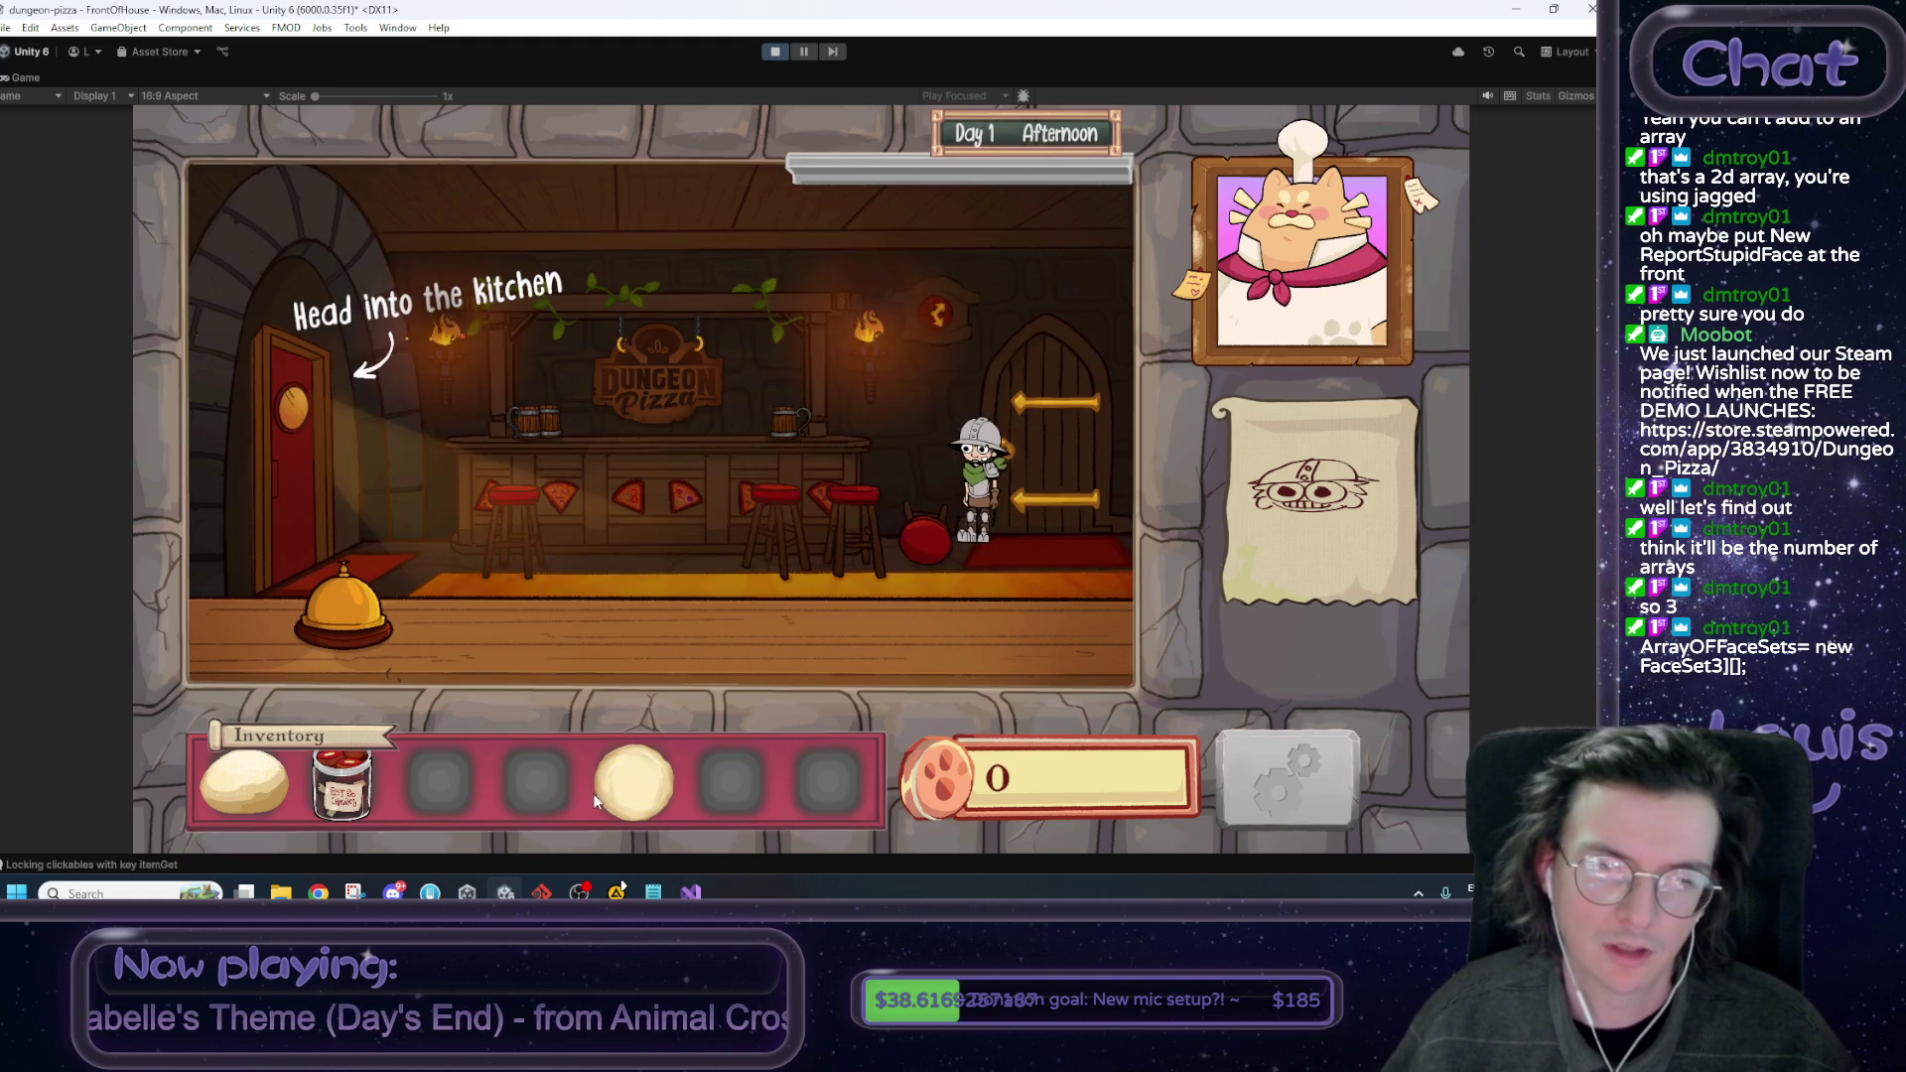
drag(650, 802, 991, 511)
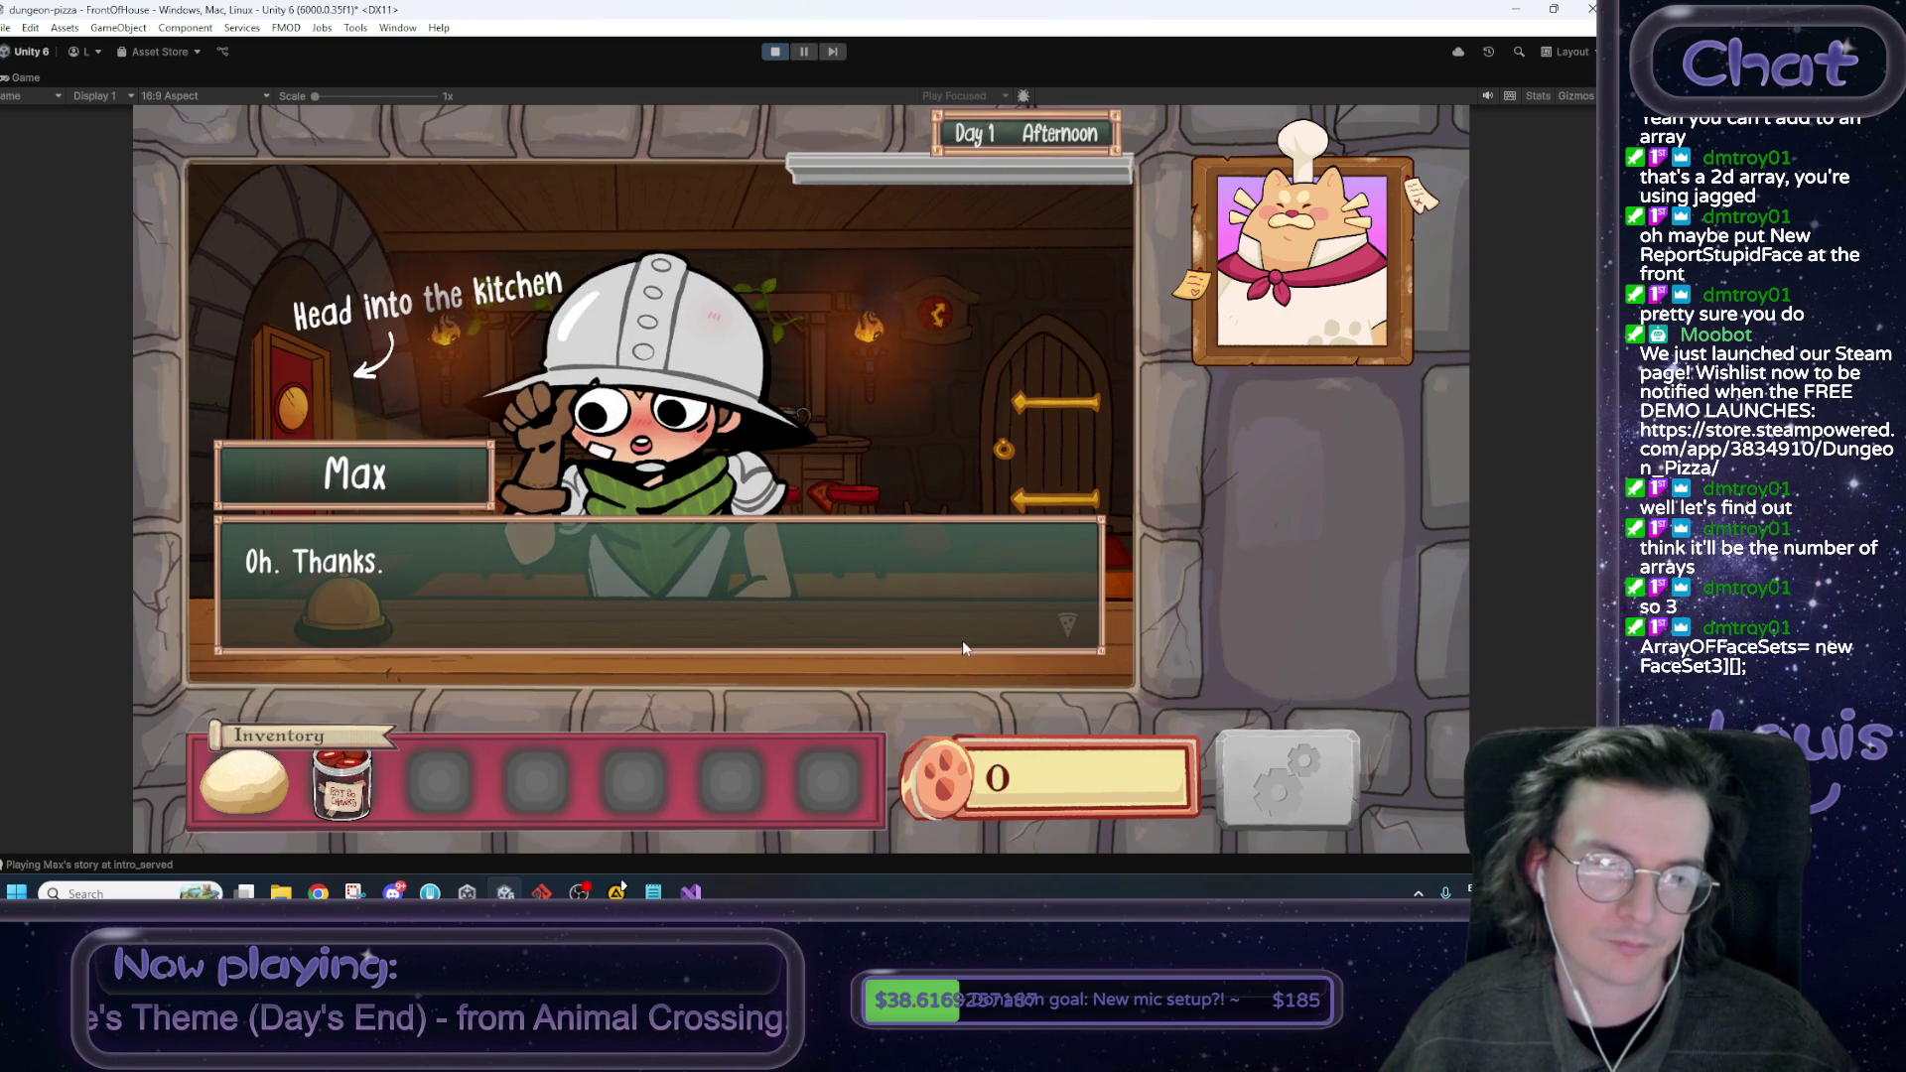
Answer Max's name question with 'I won't tell' and finish his farewell.
click(939, 602)
click(939, 601)
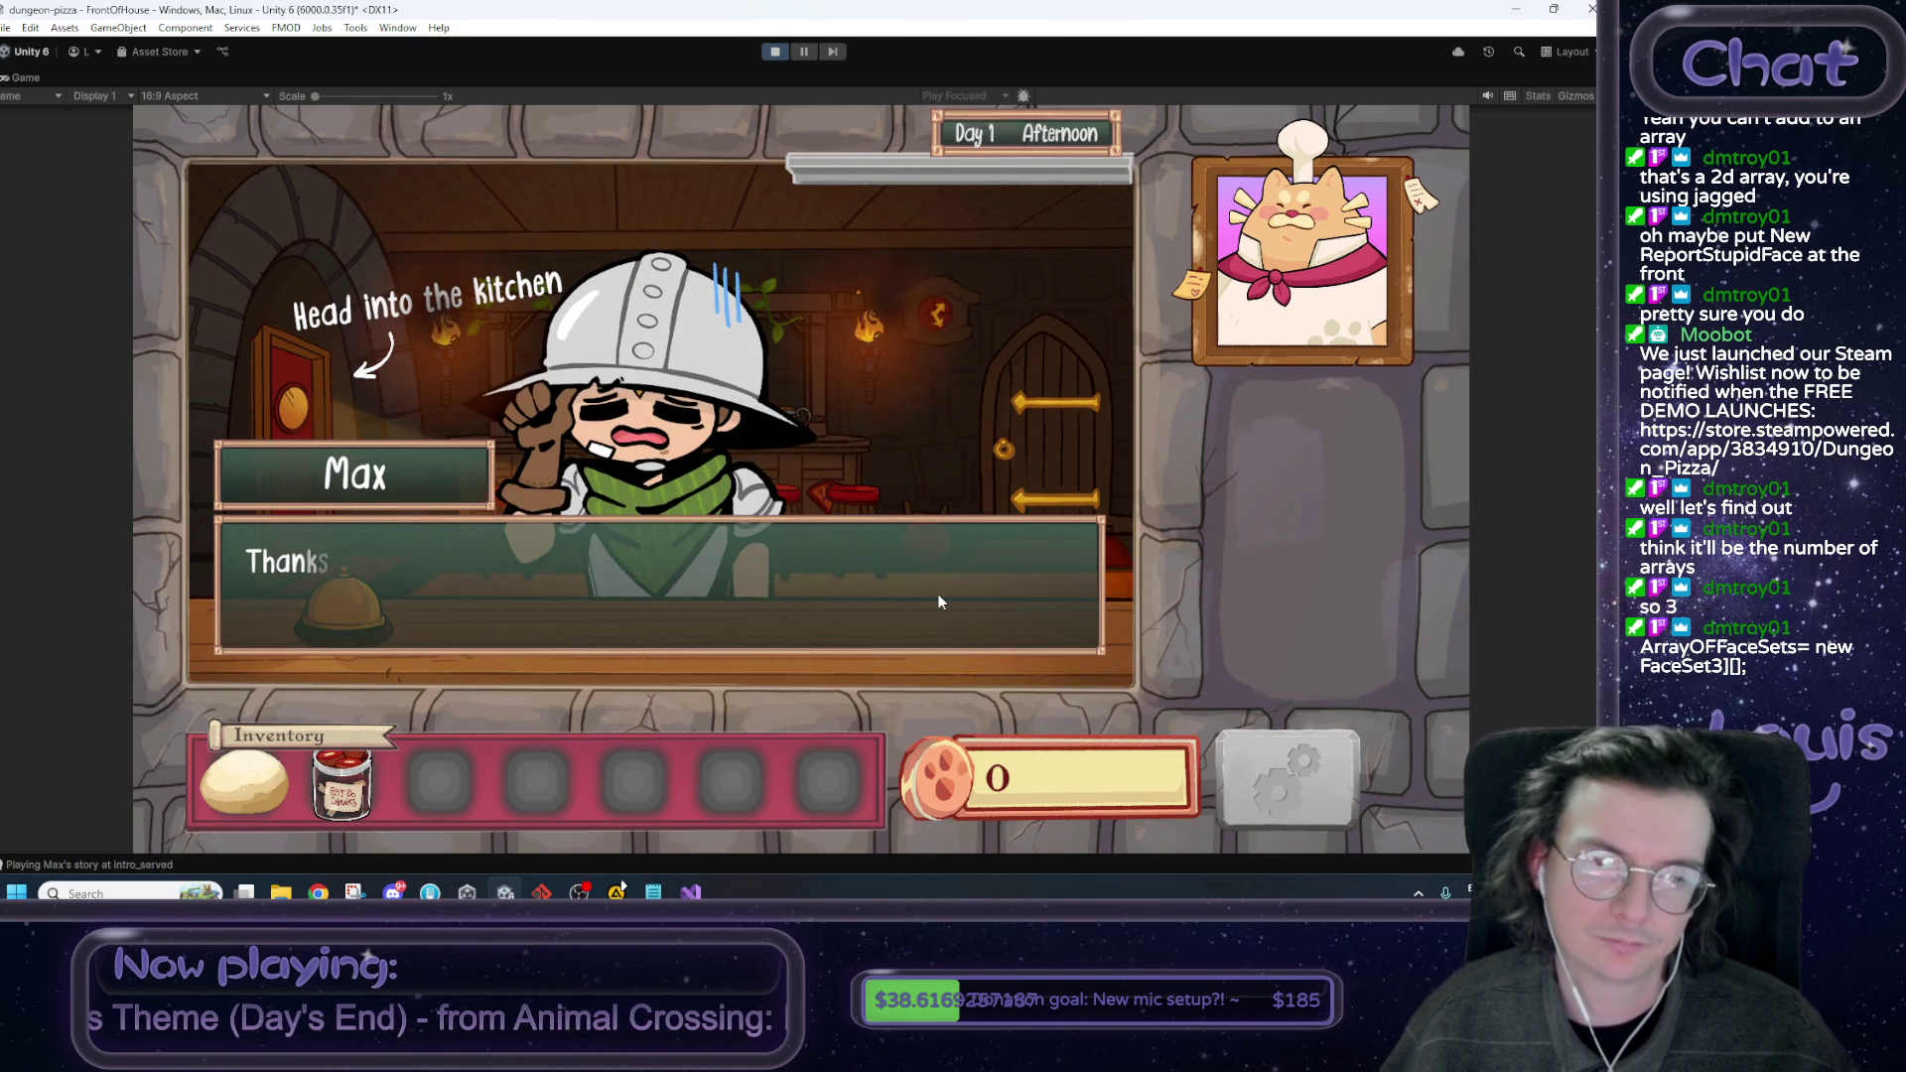
click(1009, 493)
click(939, 580)
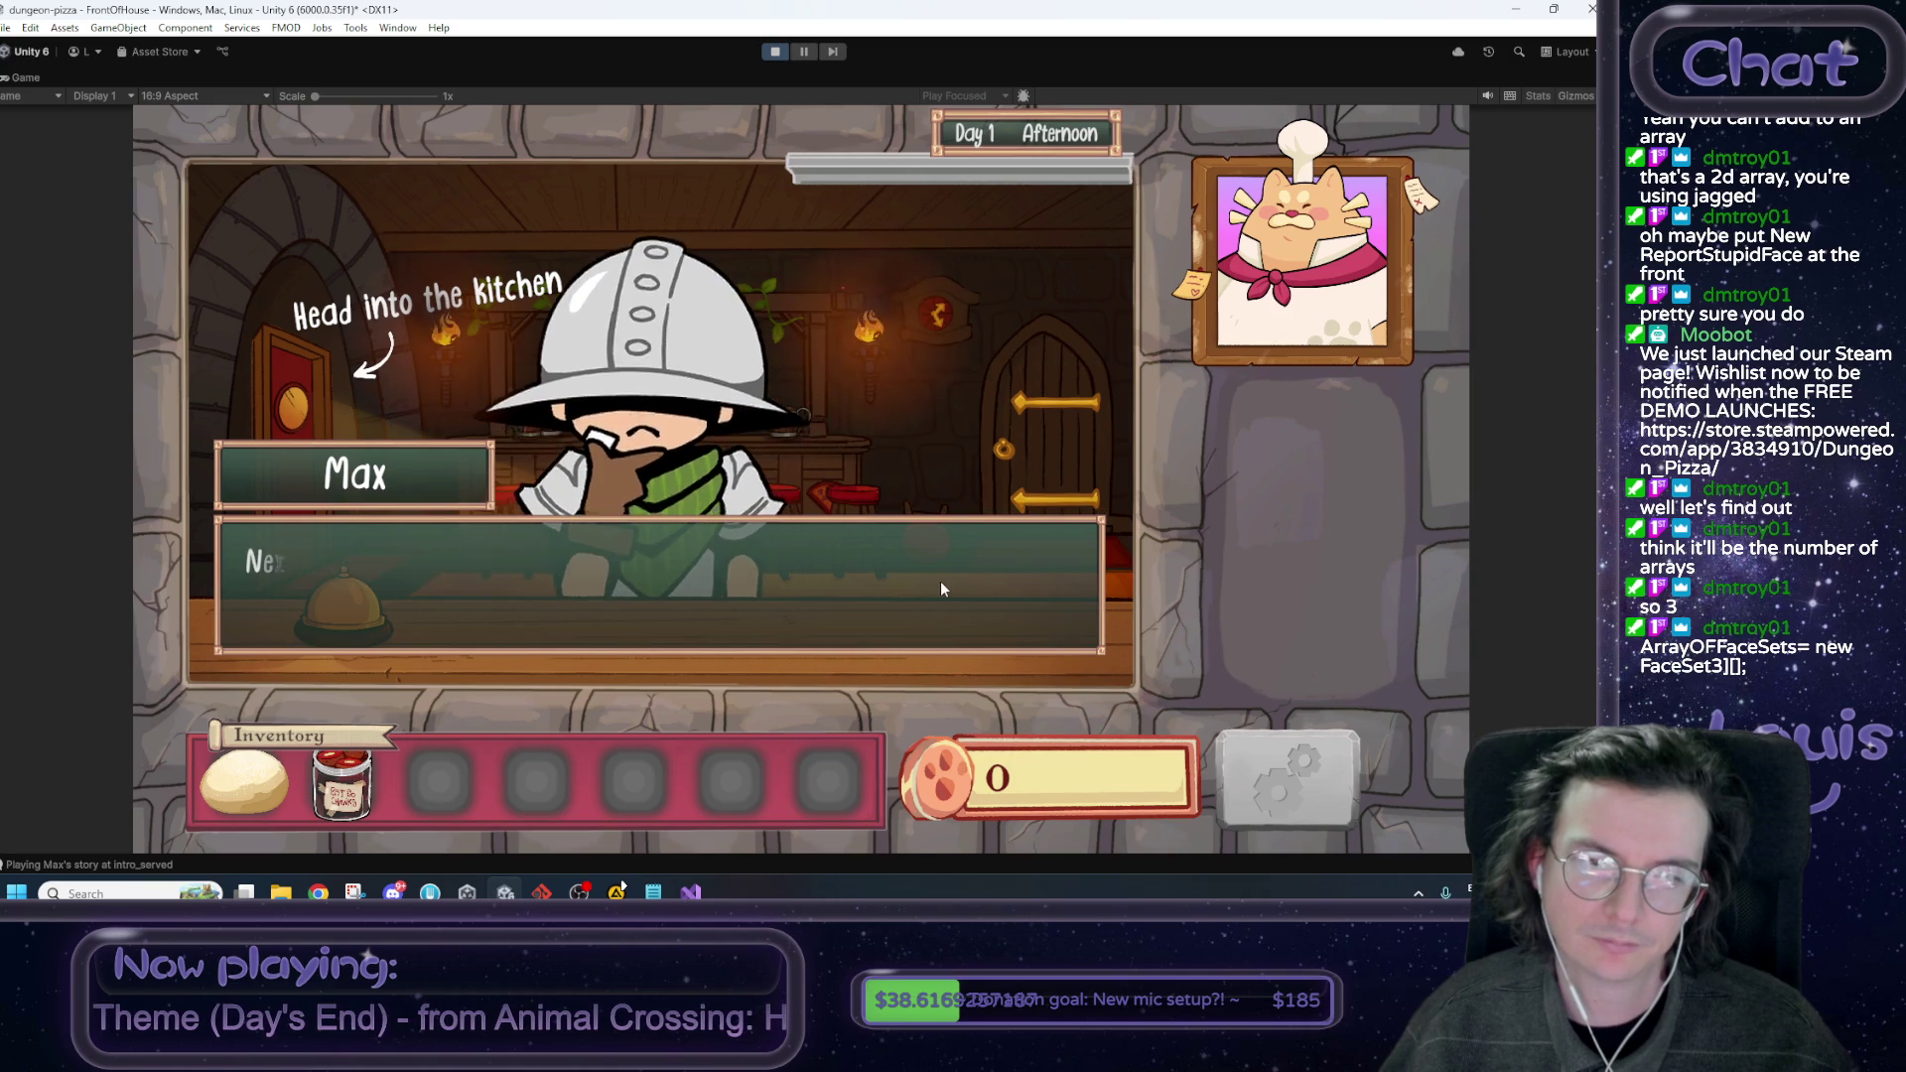
click(857, 588)
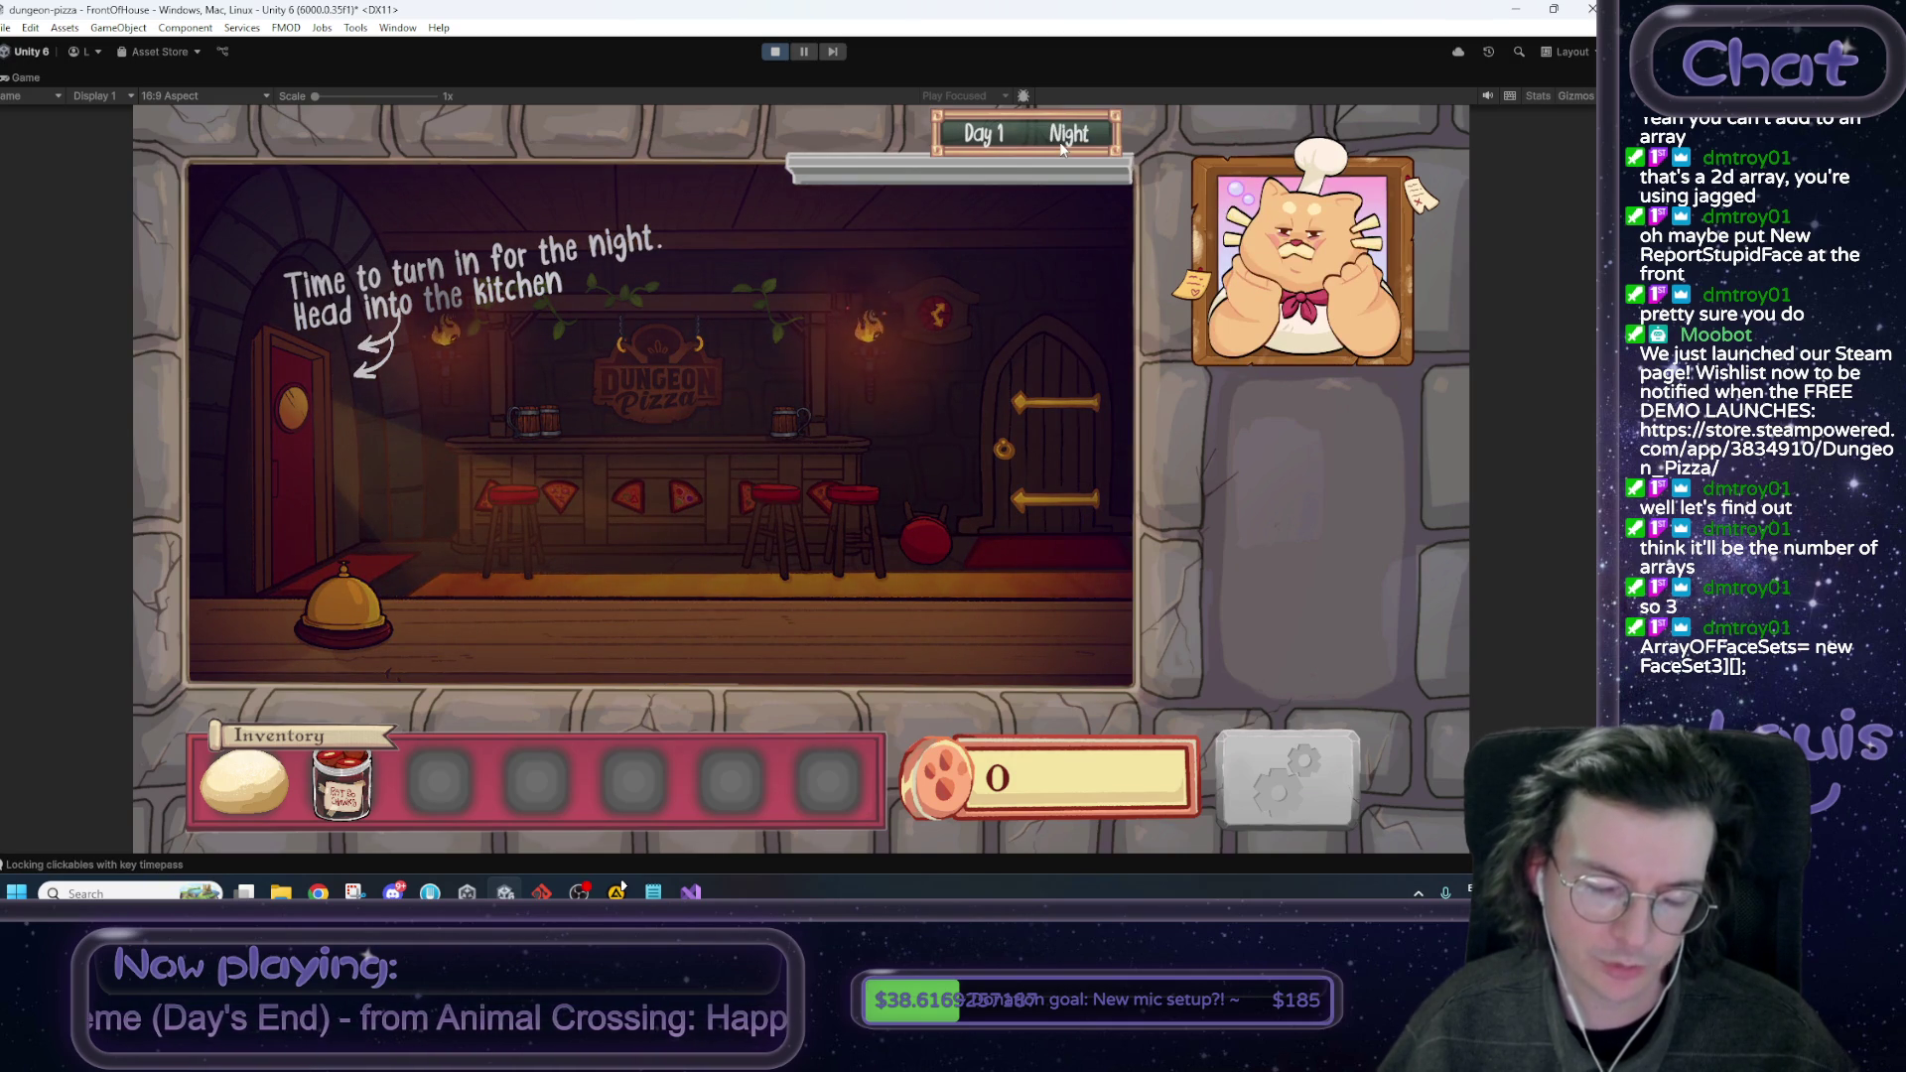
Walk through the kitchen, climb to the attic and go to bed to end Day 1.
click(312, 393)
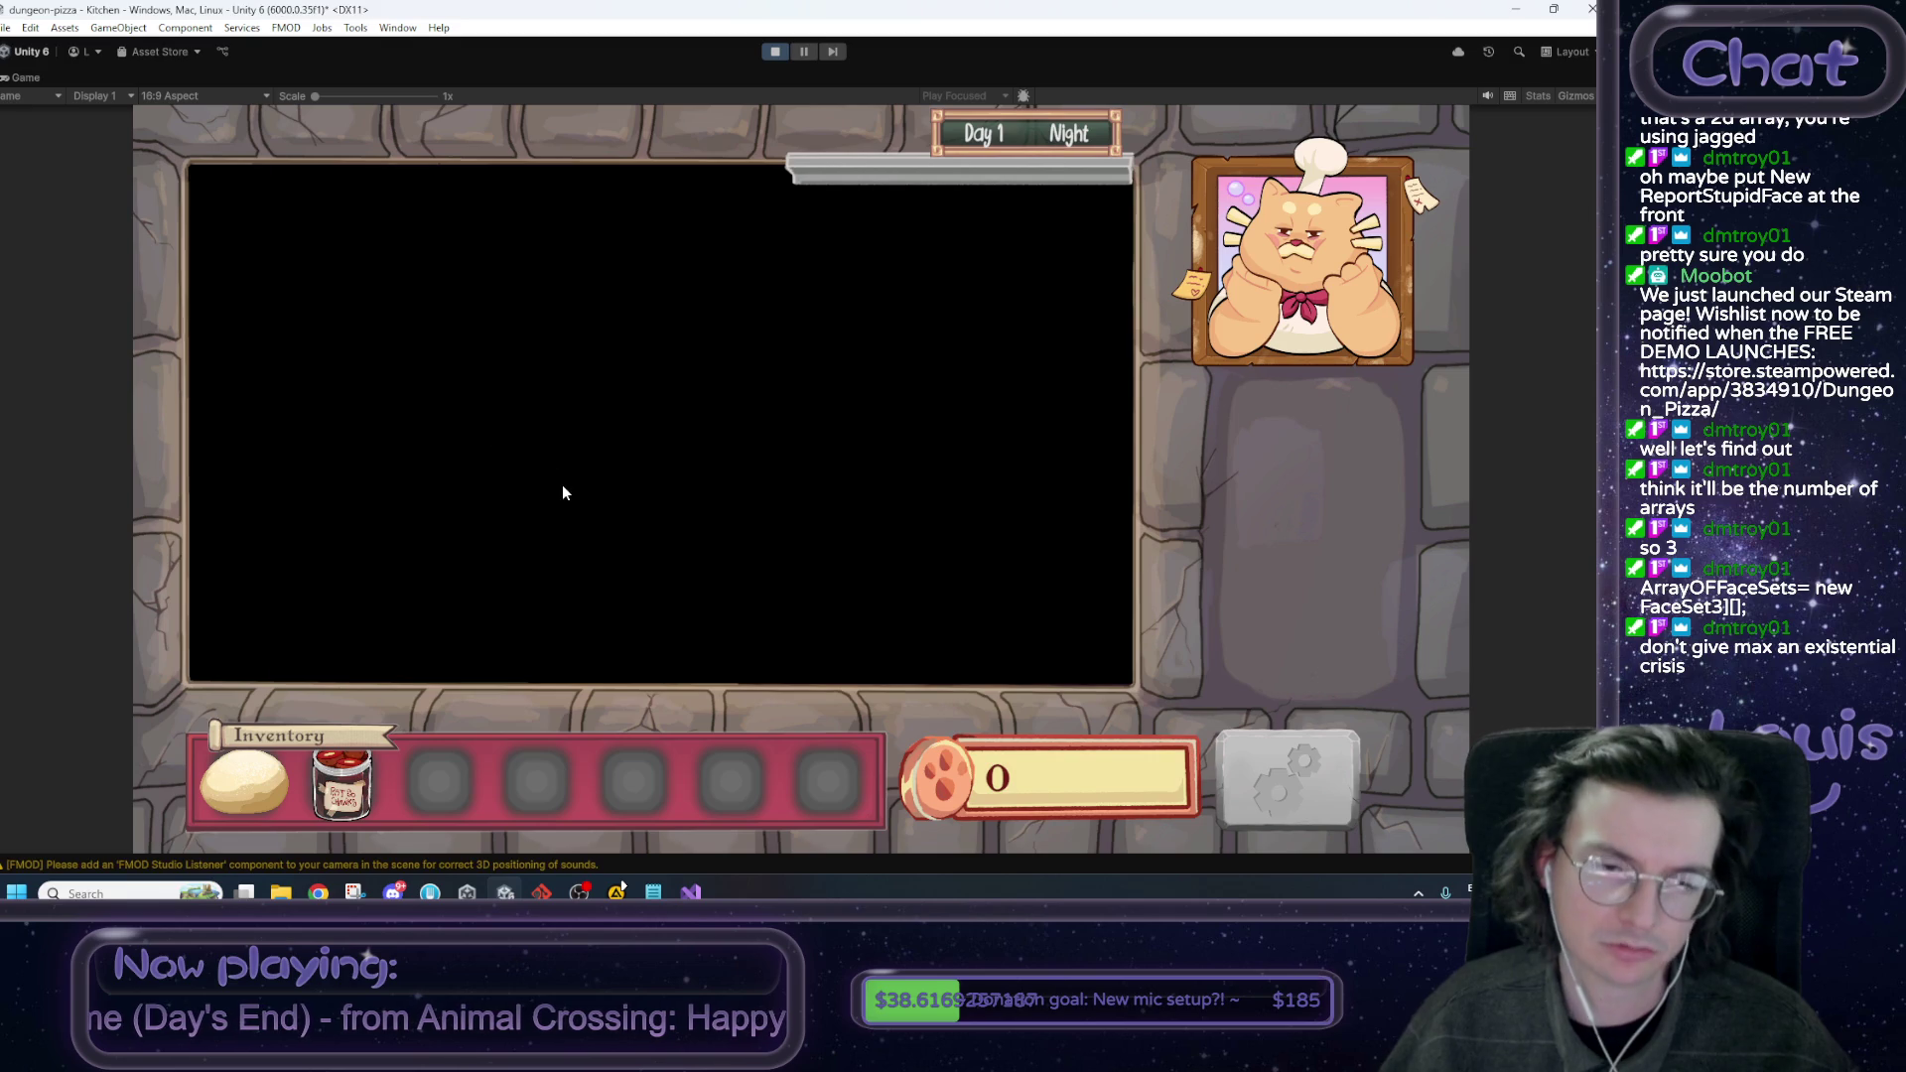
click(446, 452)
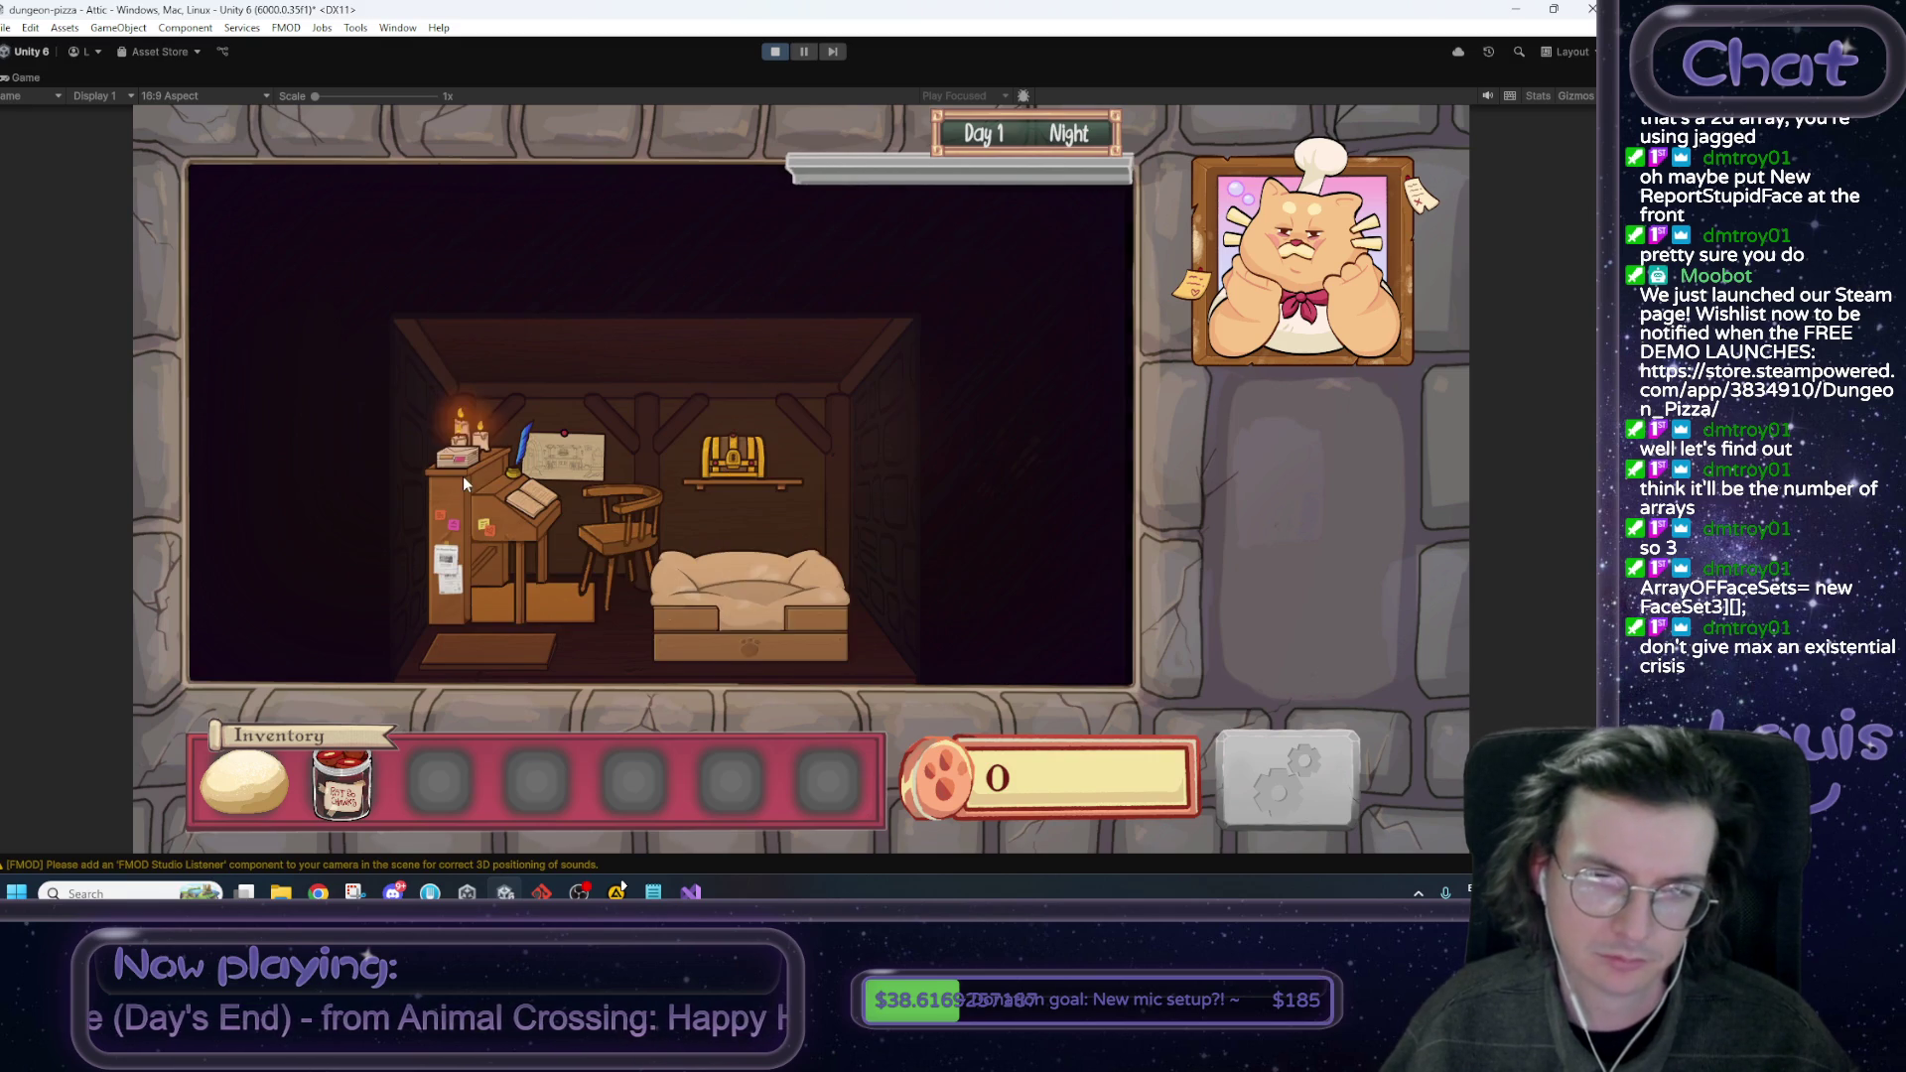
click(711, 617)
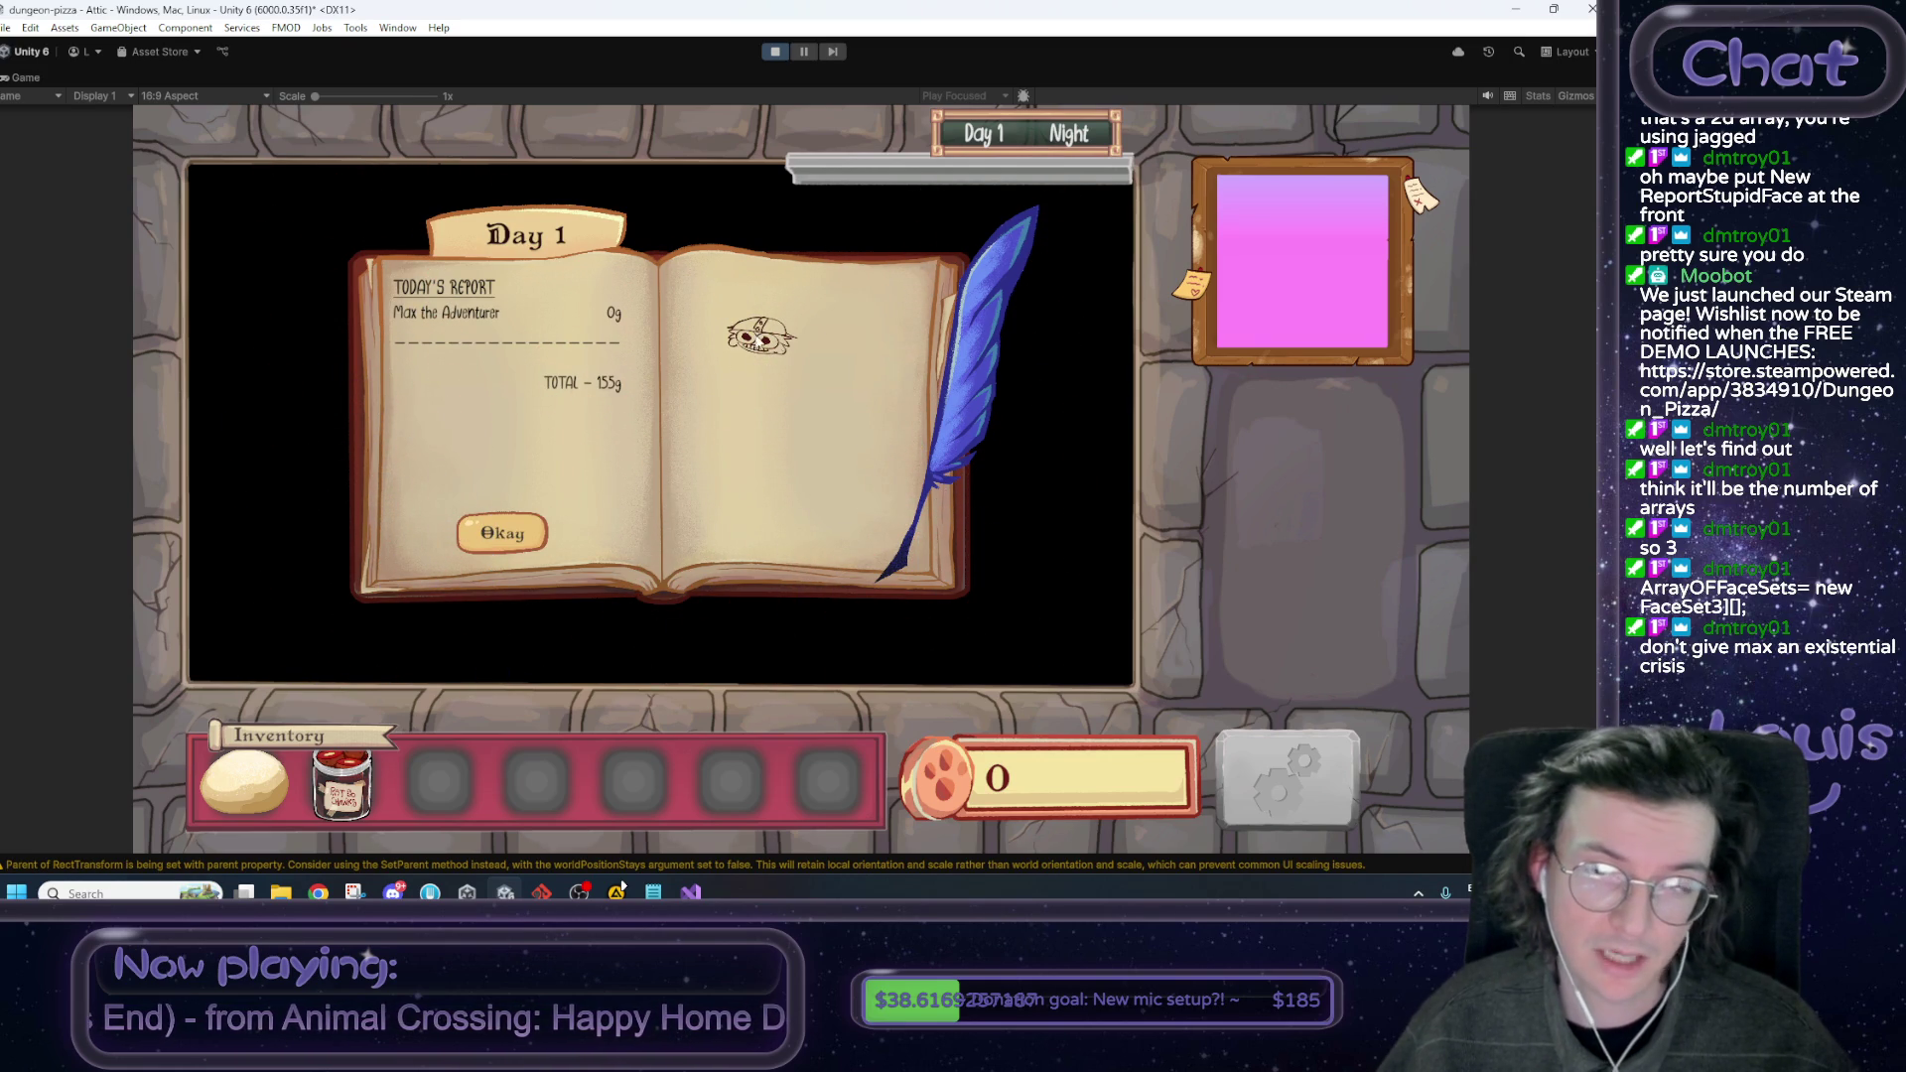
Snip an image of the Day 1 report book, then dismiss the report.
click(618, 888)
click(437, 78)
mouse_move(318, 169)
mouse_down()
mouse_move(1042, 571)
mouse_move(1076, 642)
mouse_up()
click(1288, 15)
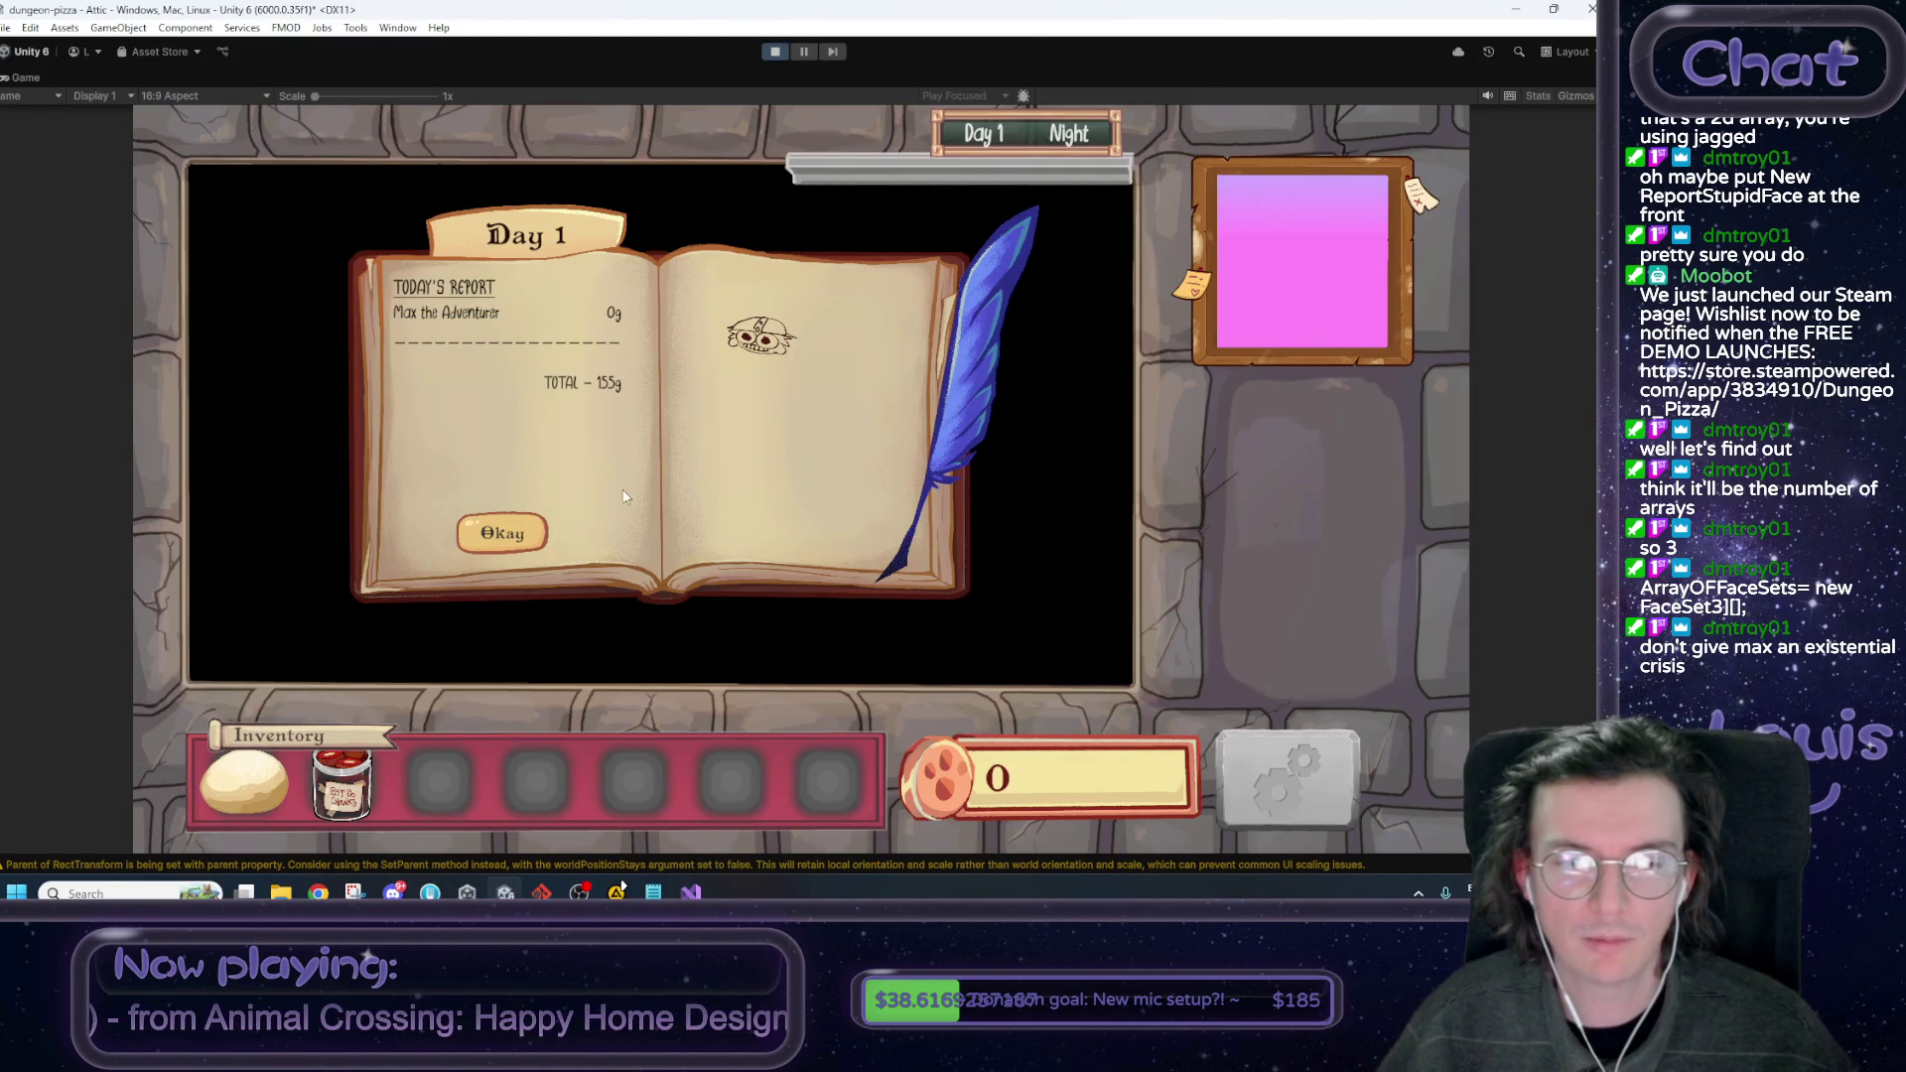
click(509, 541)
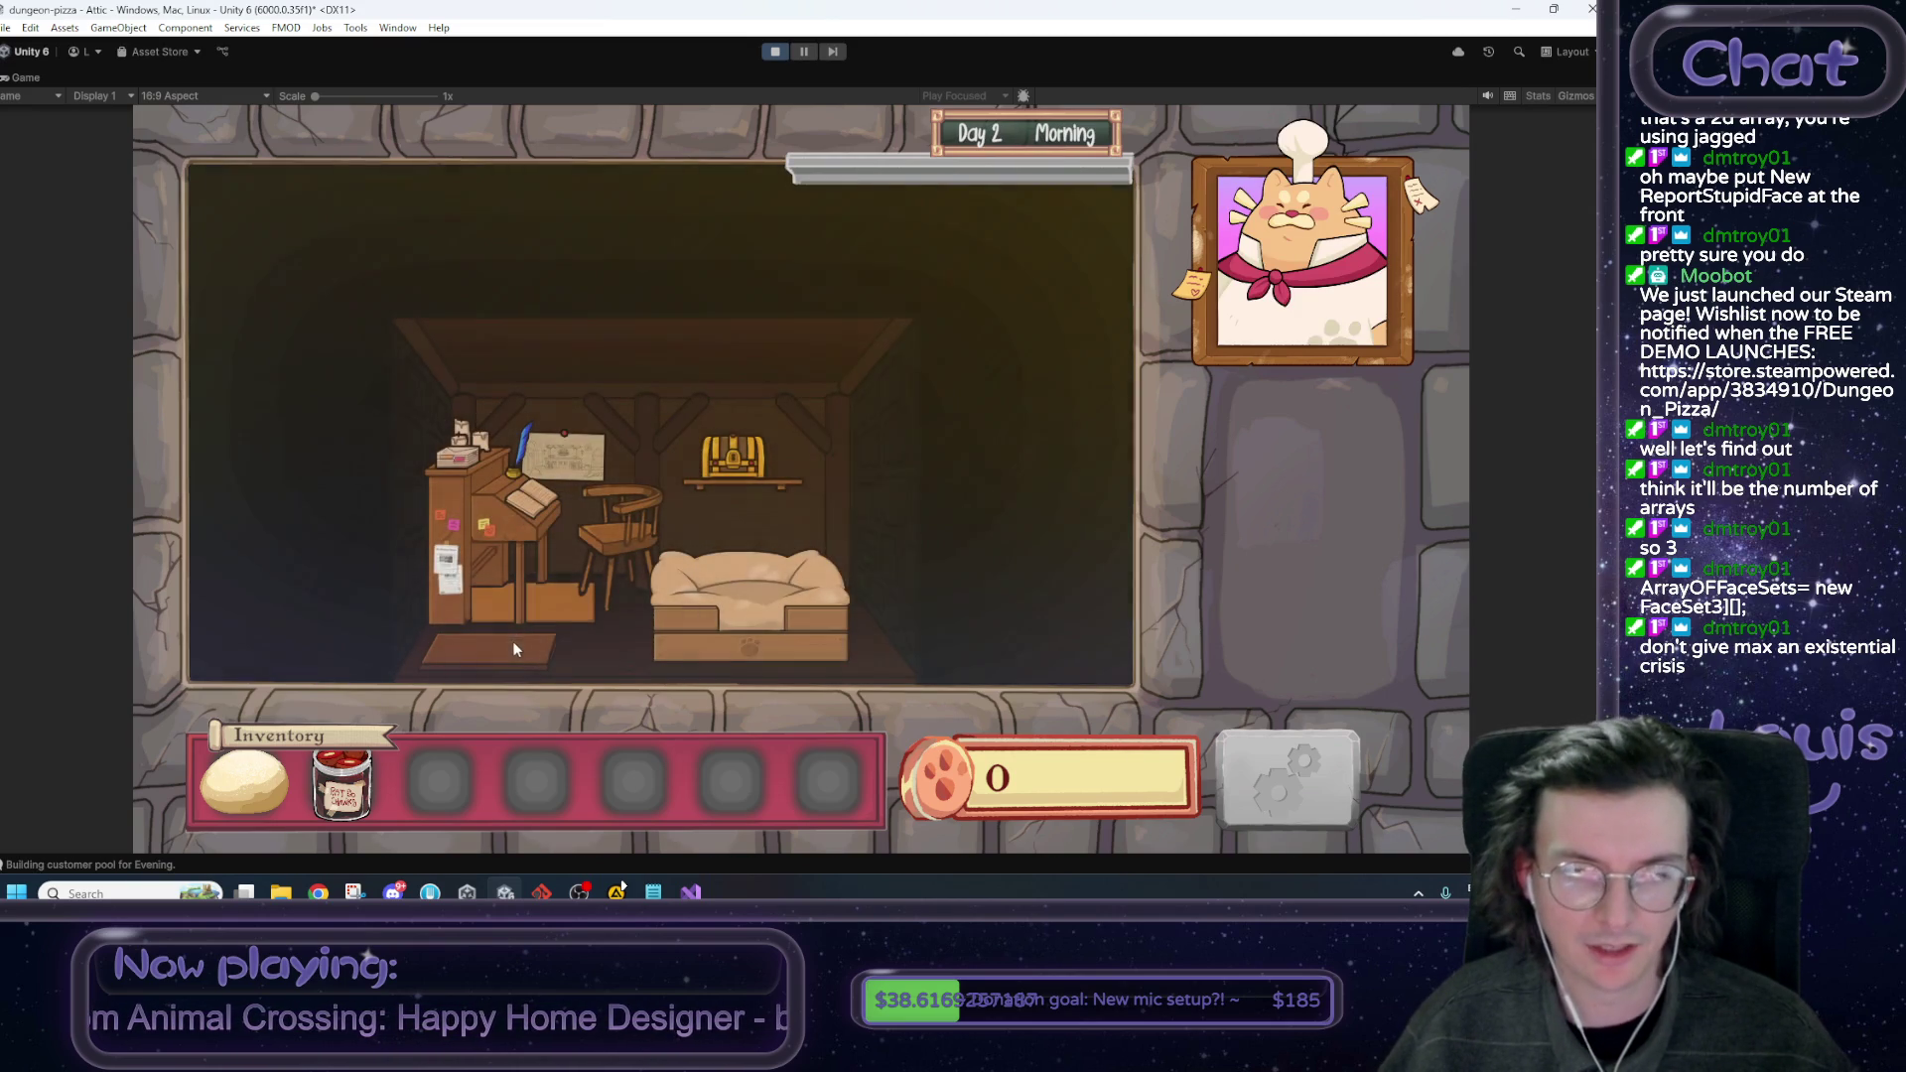
Go to the front of house, start Day 2 service and answer Lupa with 'Whaddya want?'.
click(449, 652)
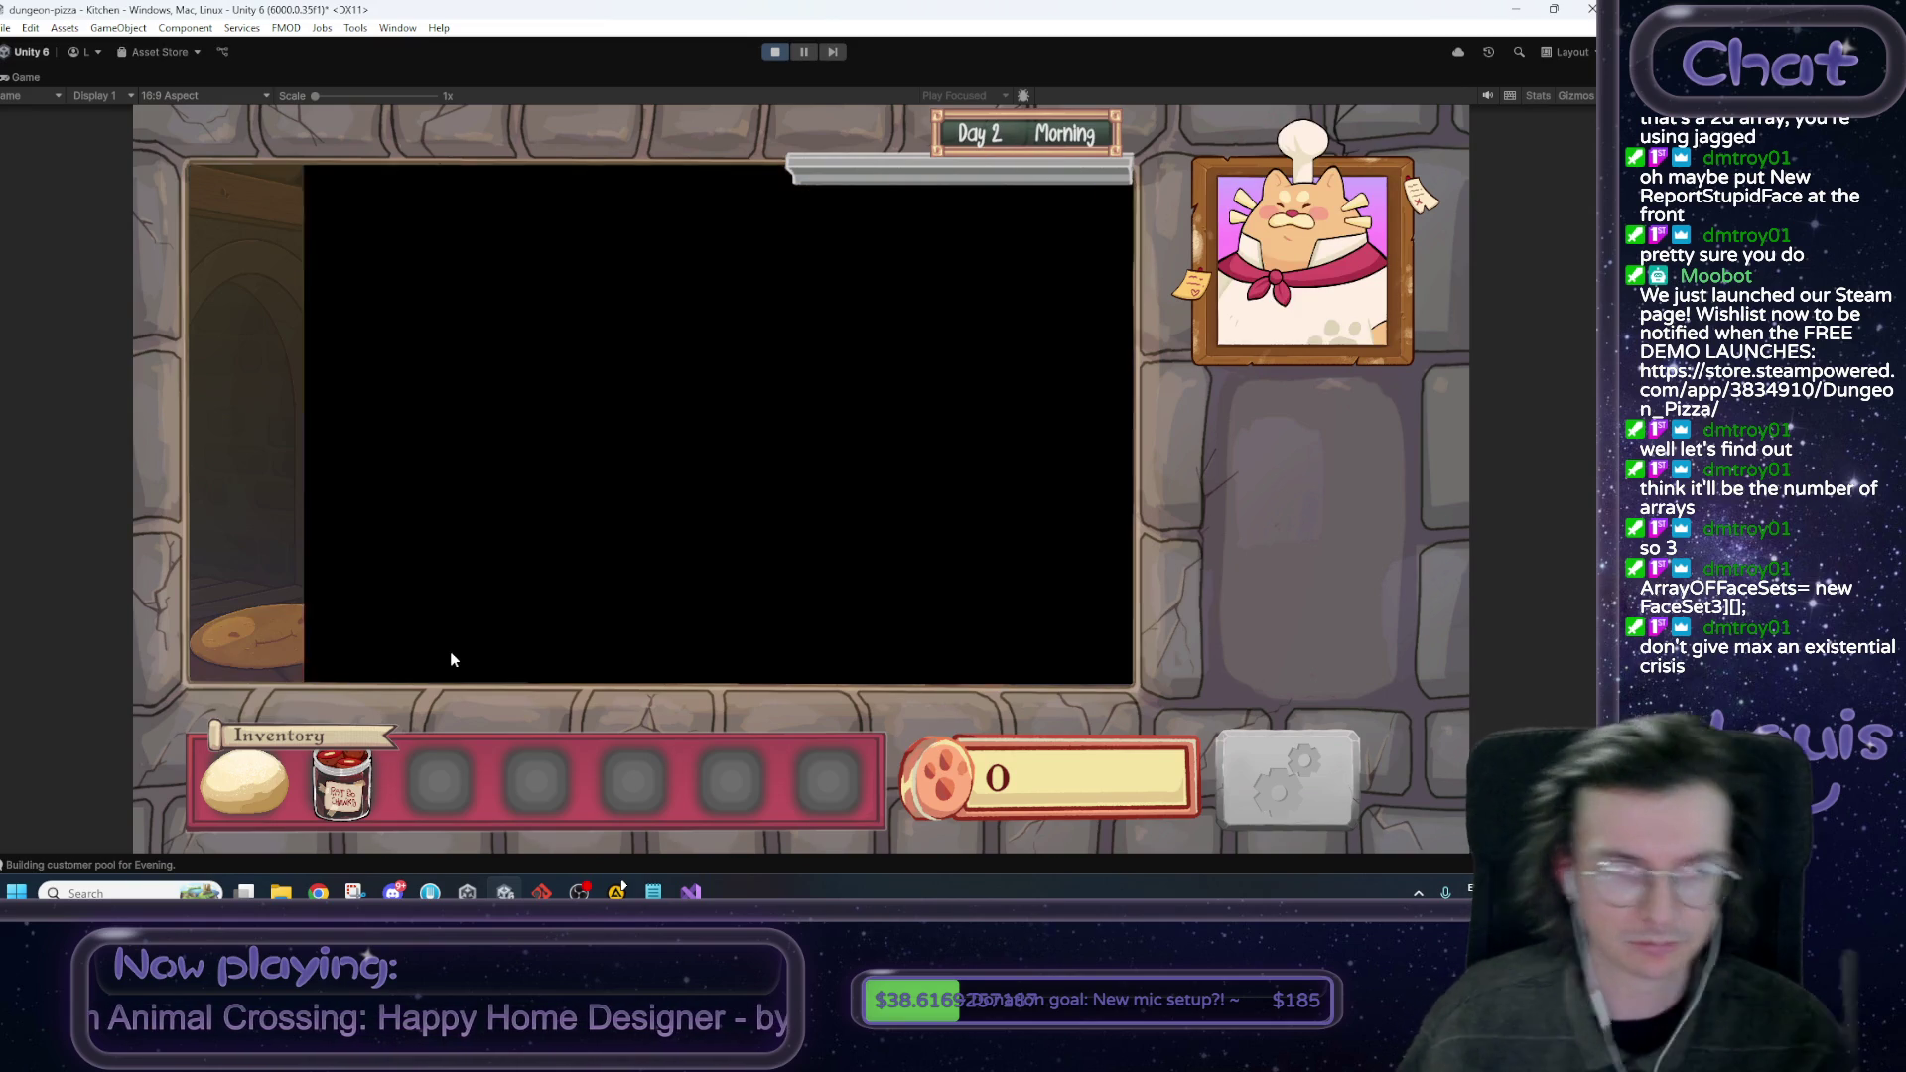
click(1040, 510)
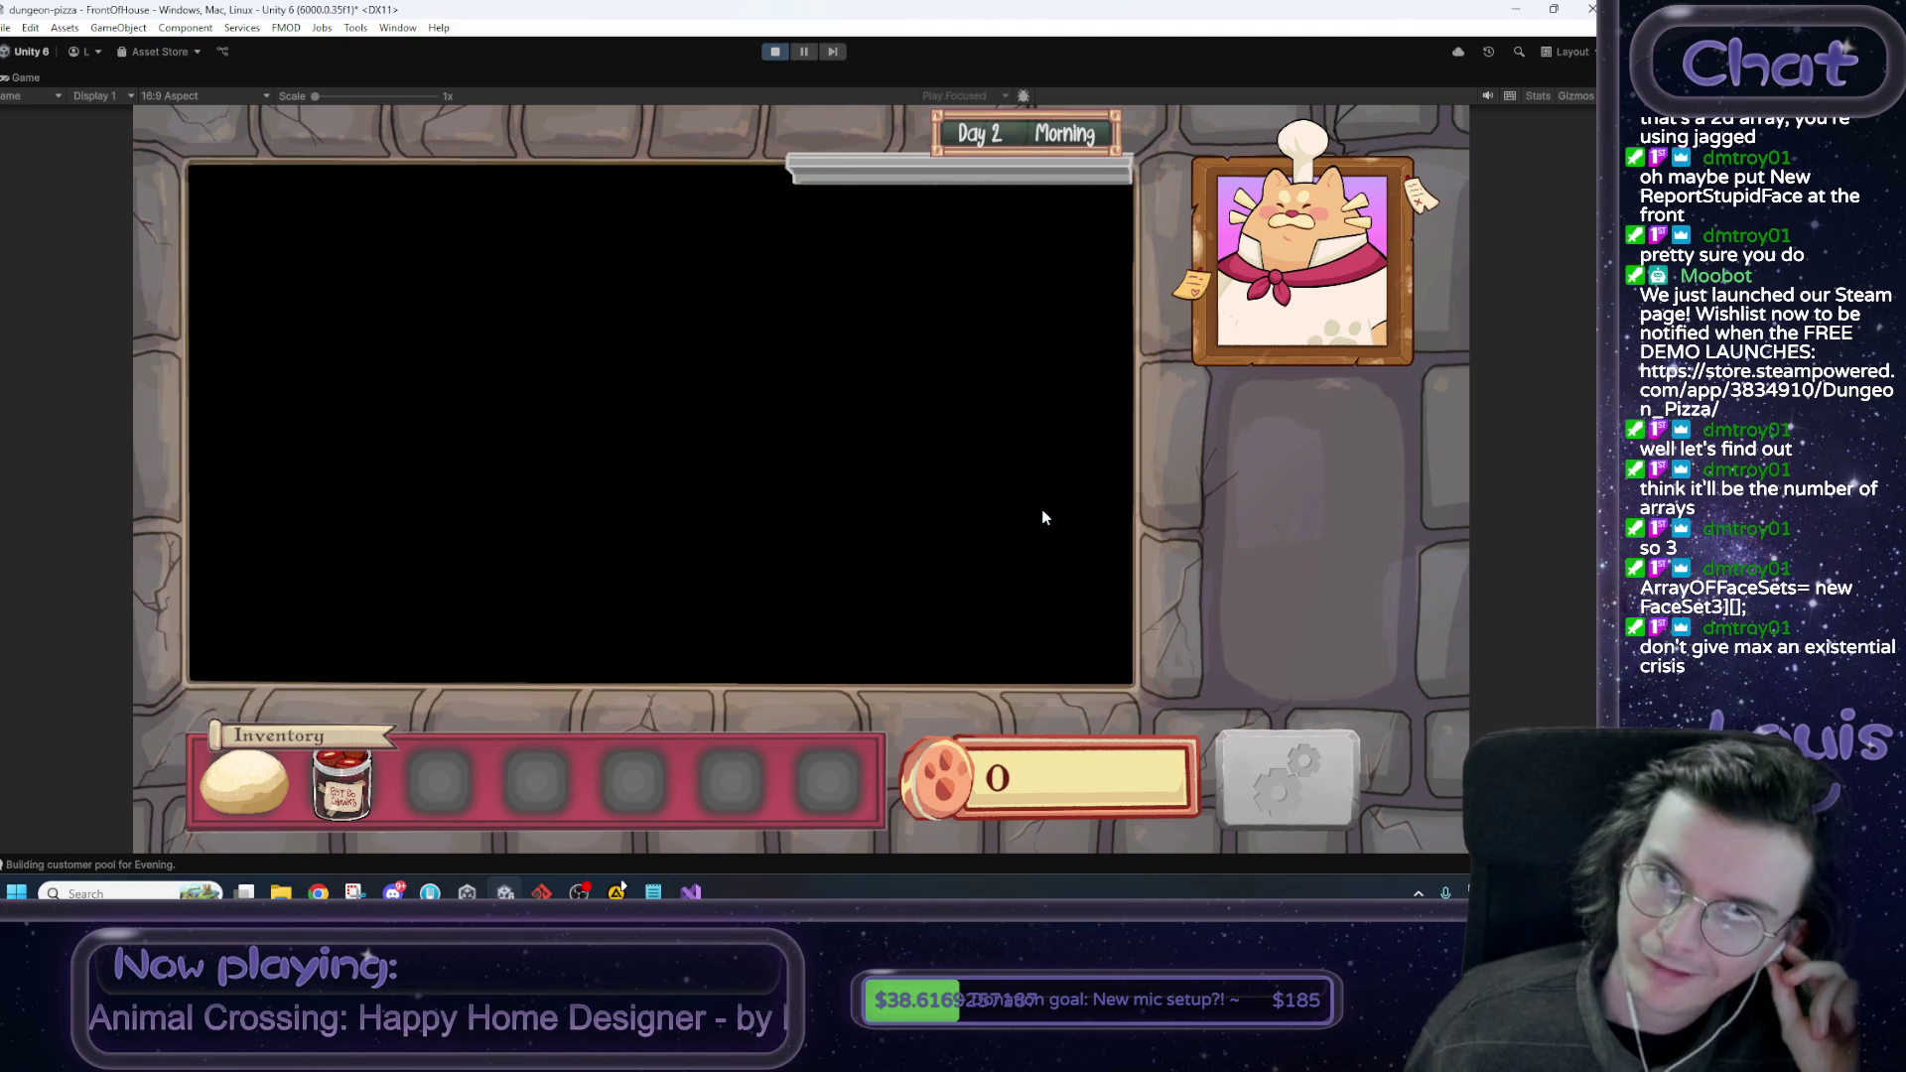
click(1023, 442)
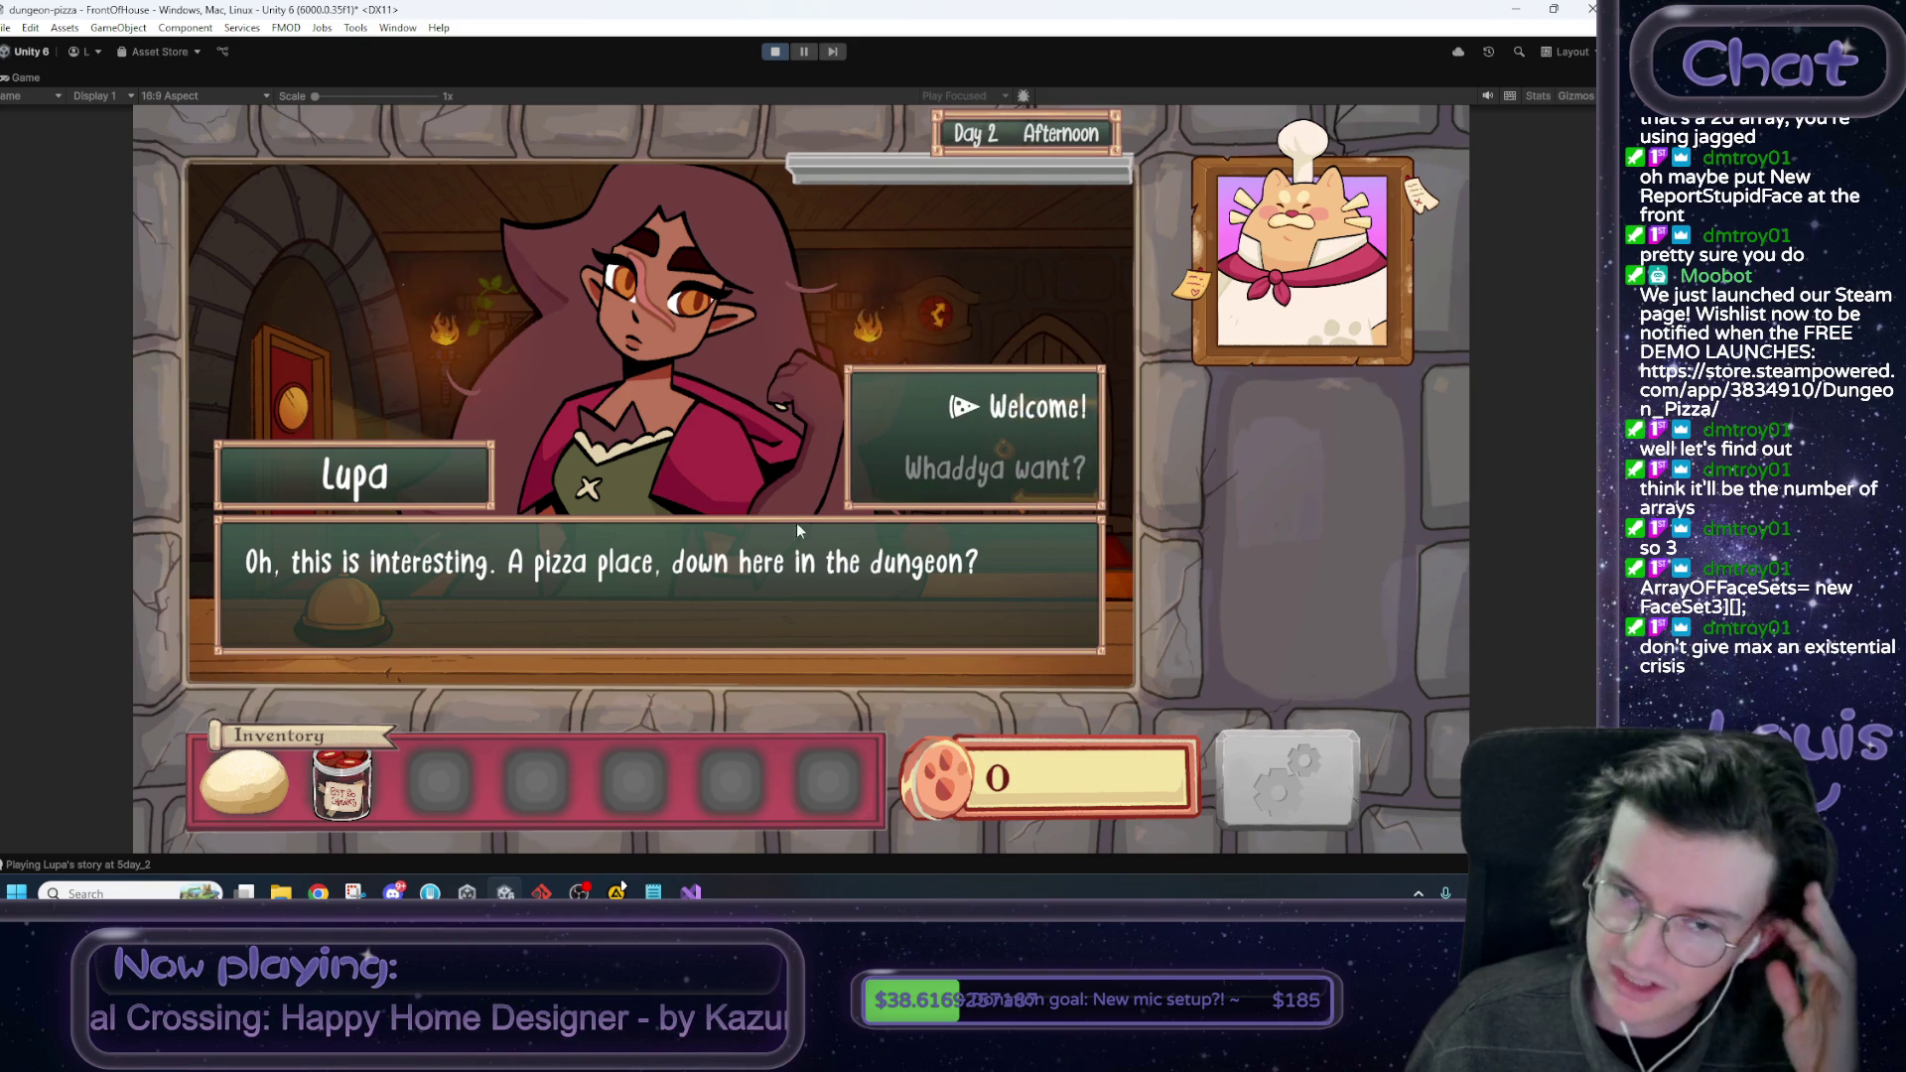
click(992, 469)
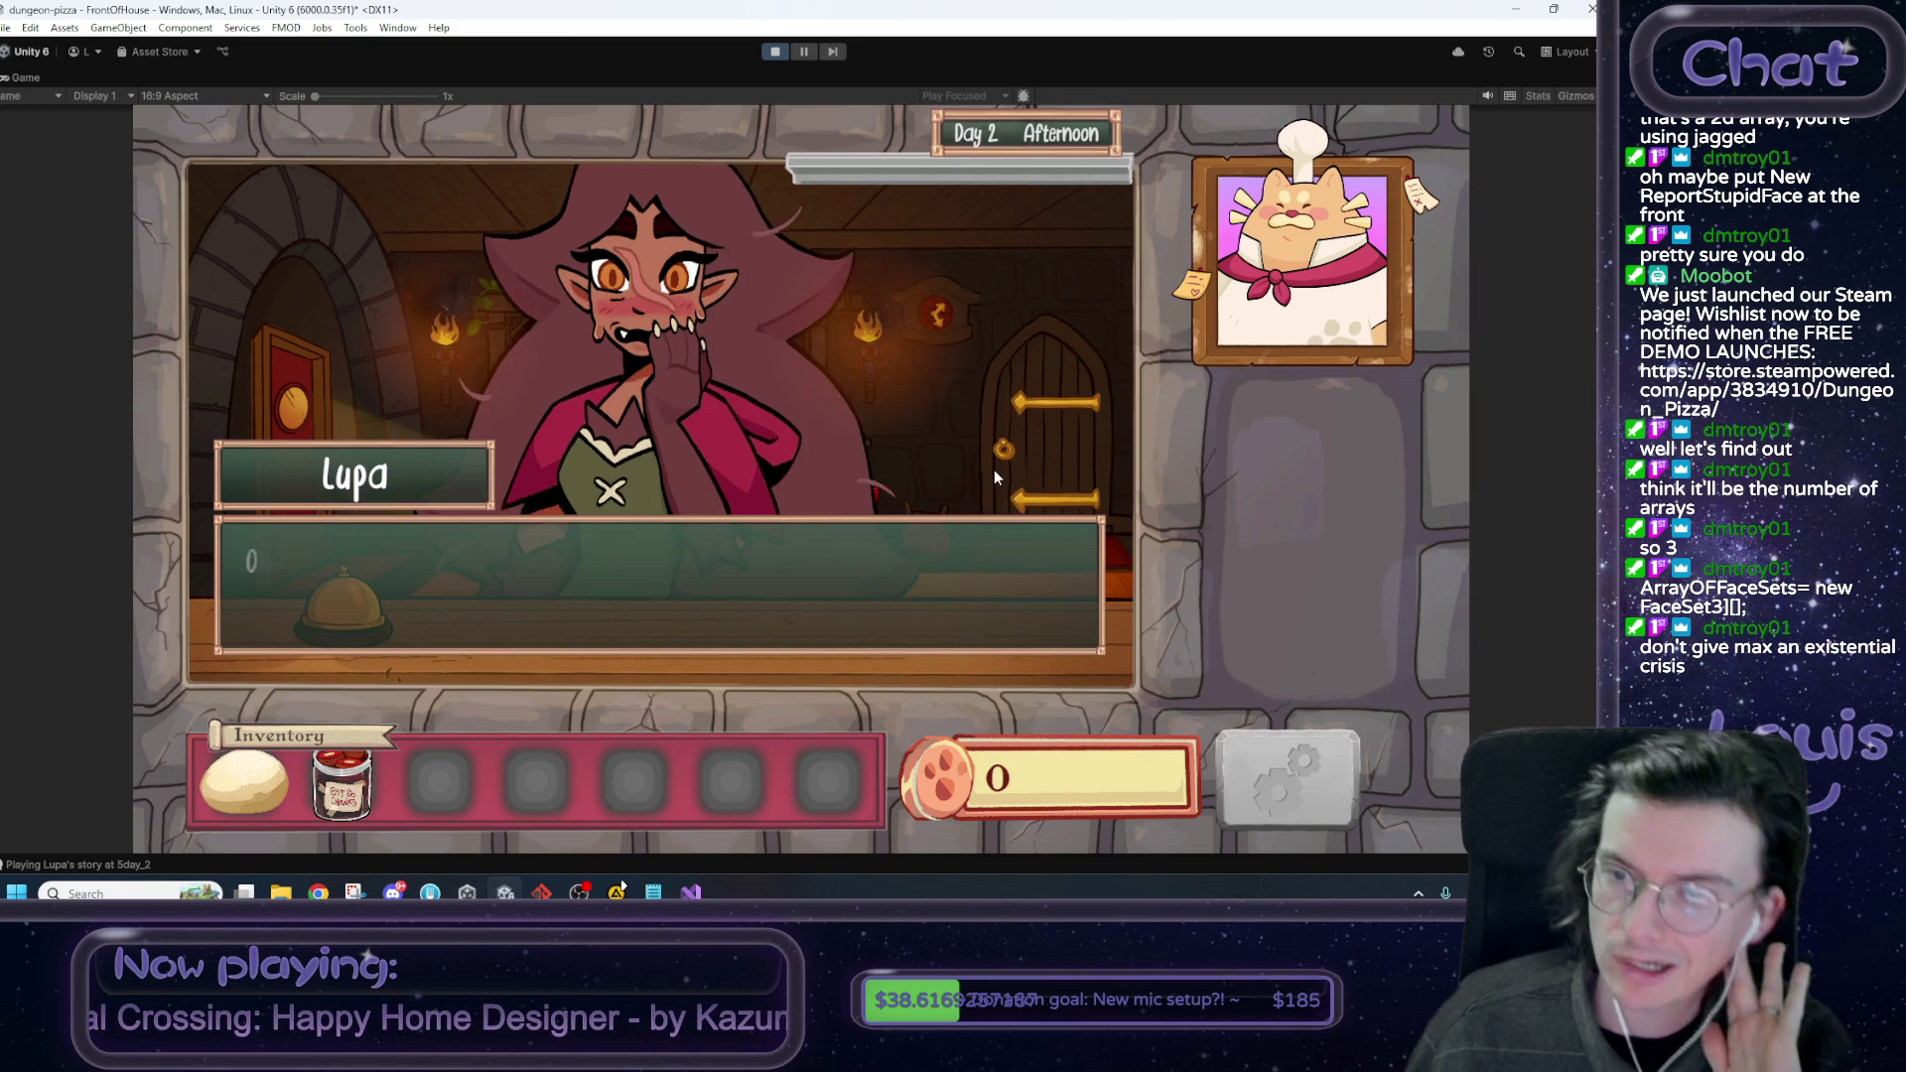
click(1013, 595)
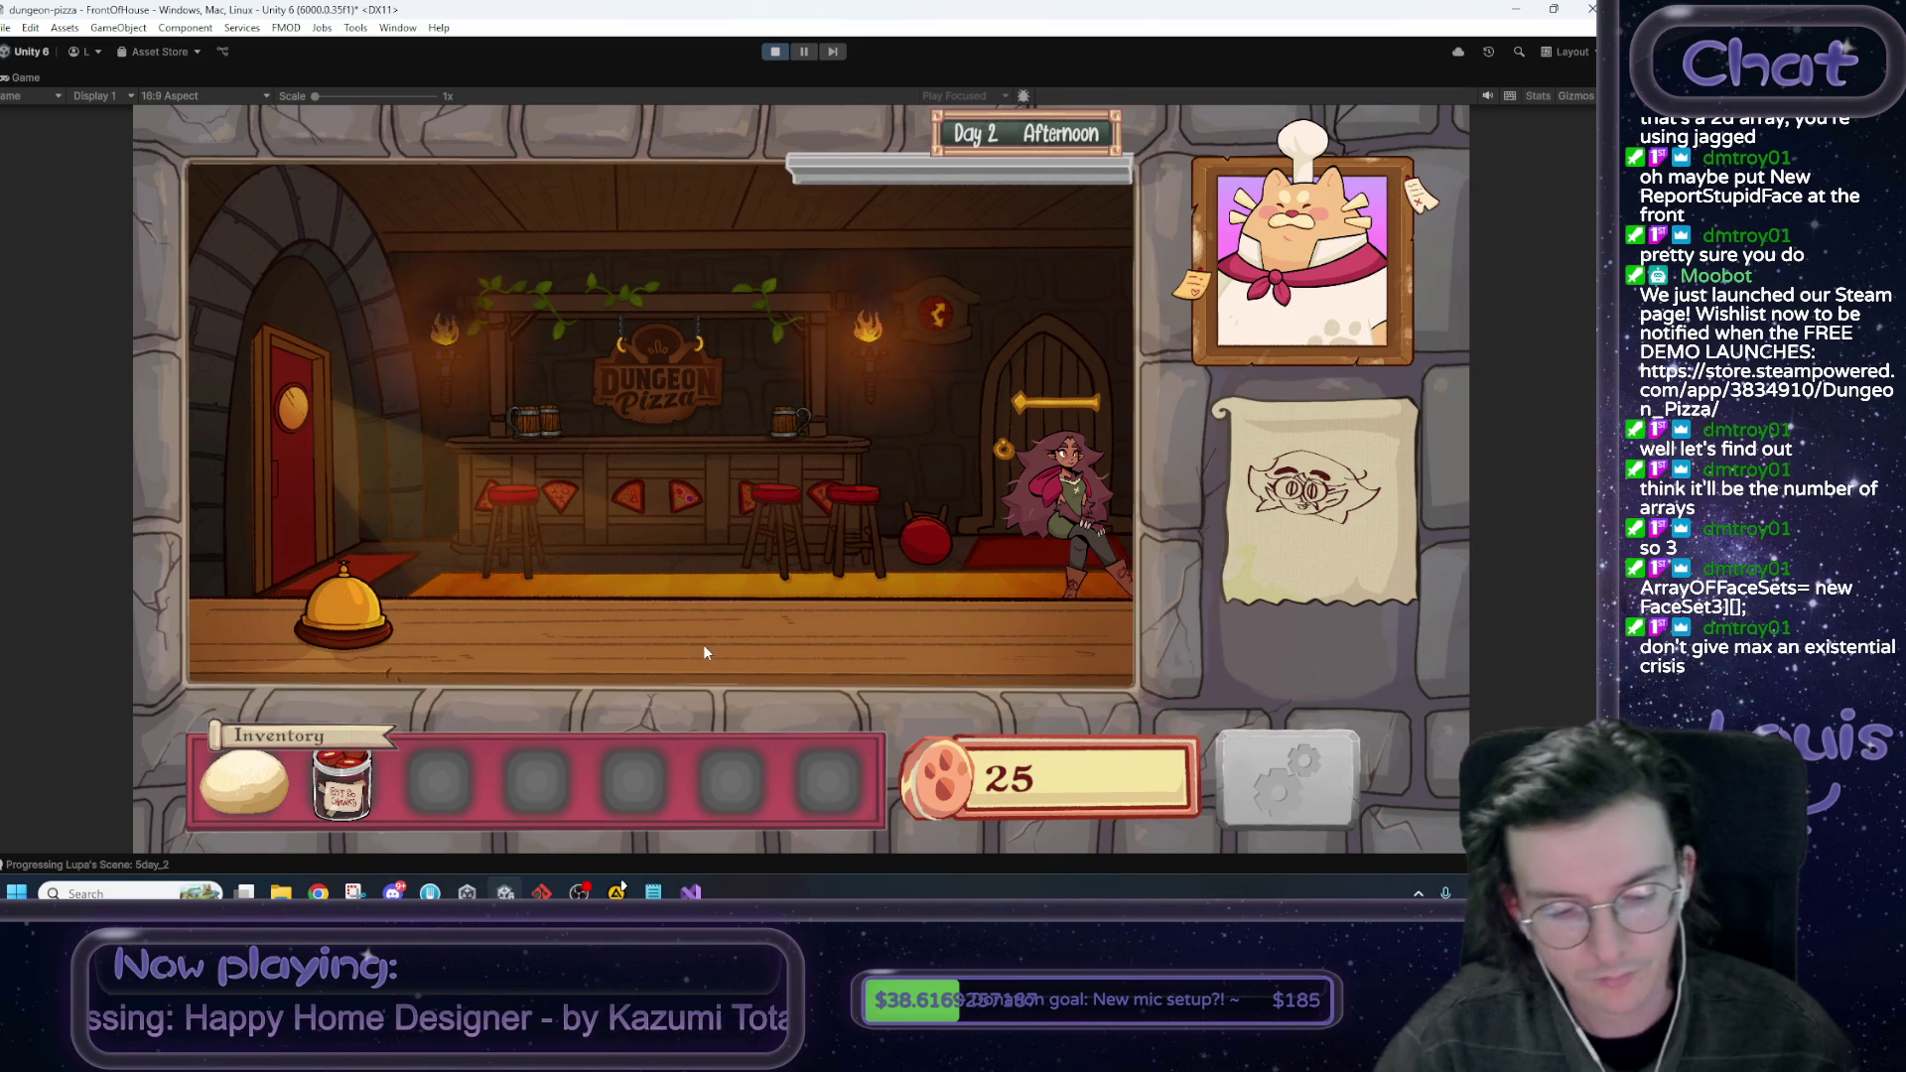
Spawn a pizza from the debug console, serve it to Lupa and finish her conversation.
key(grave)
text(spawnPizz)
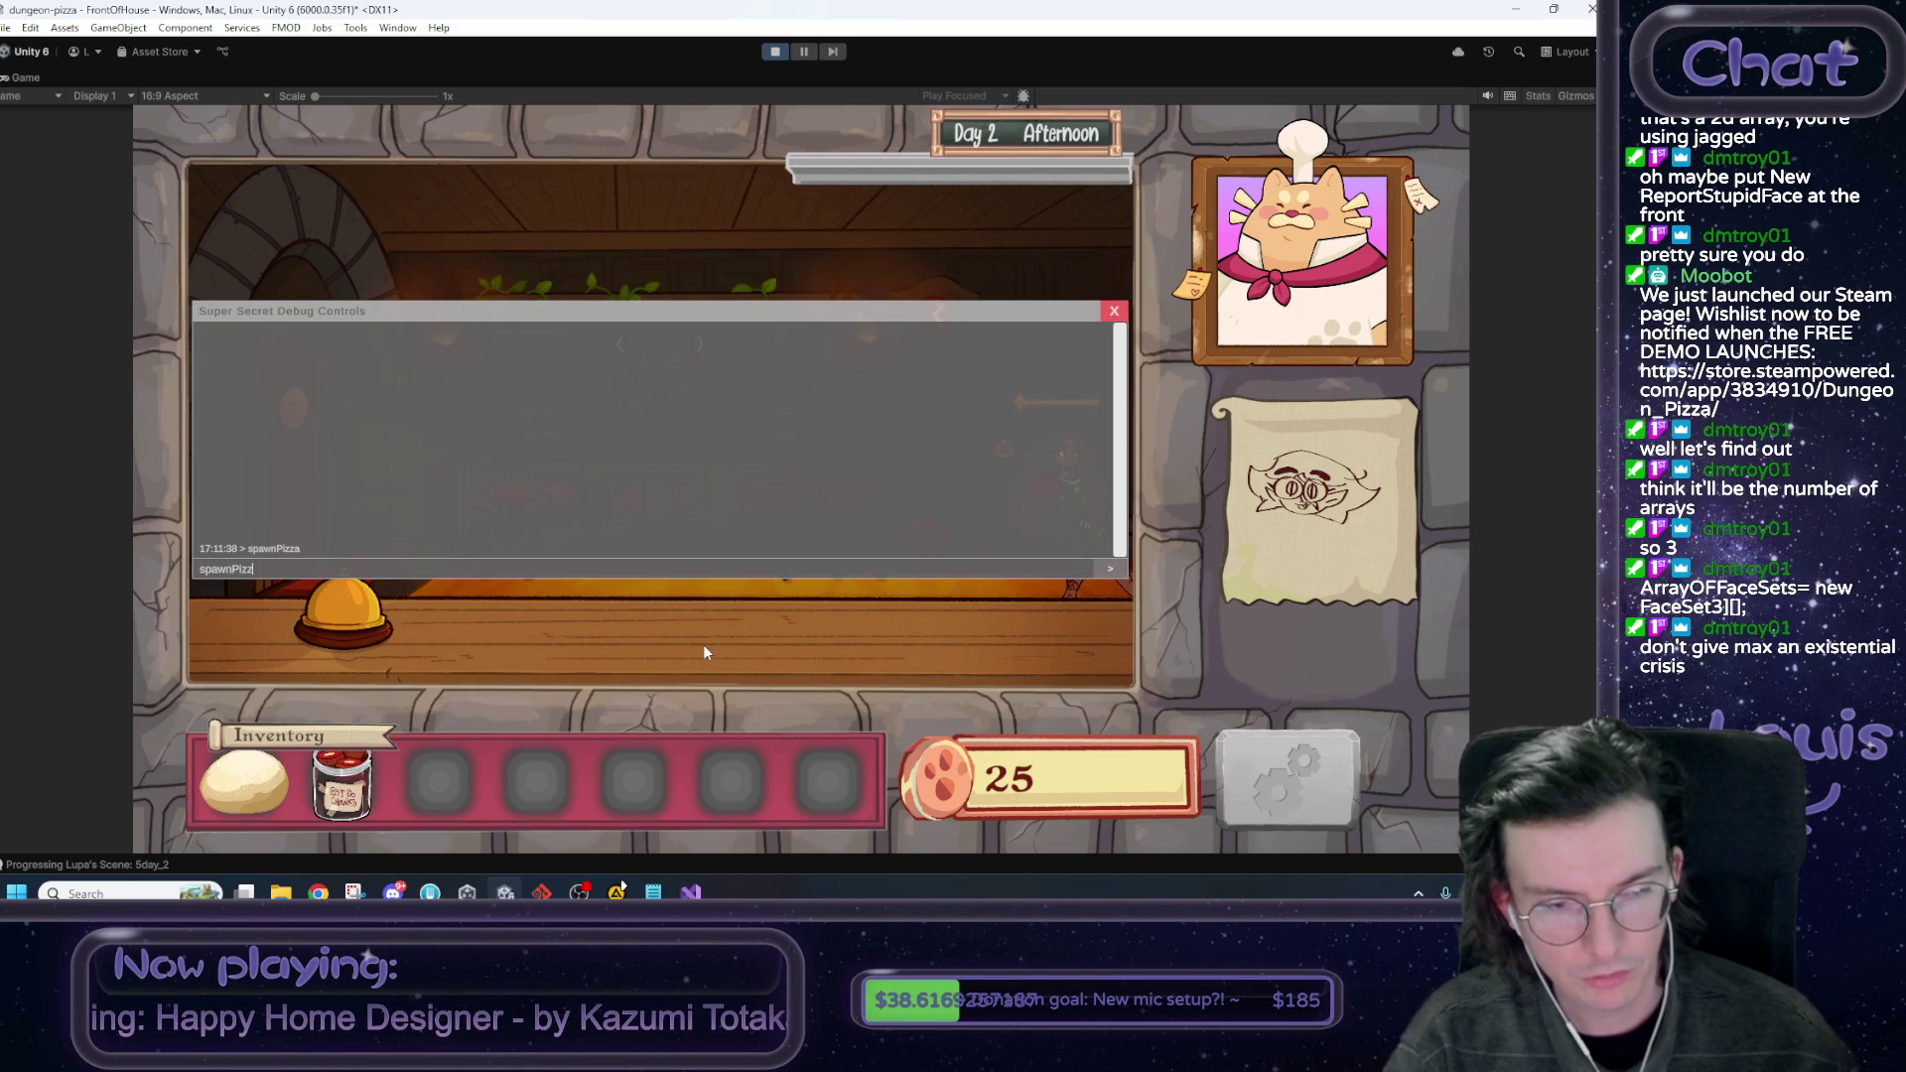
text(a)
key(Return)
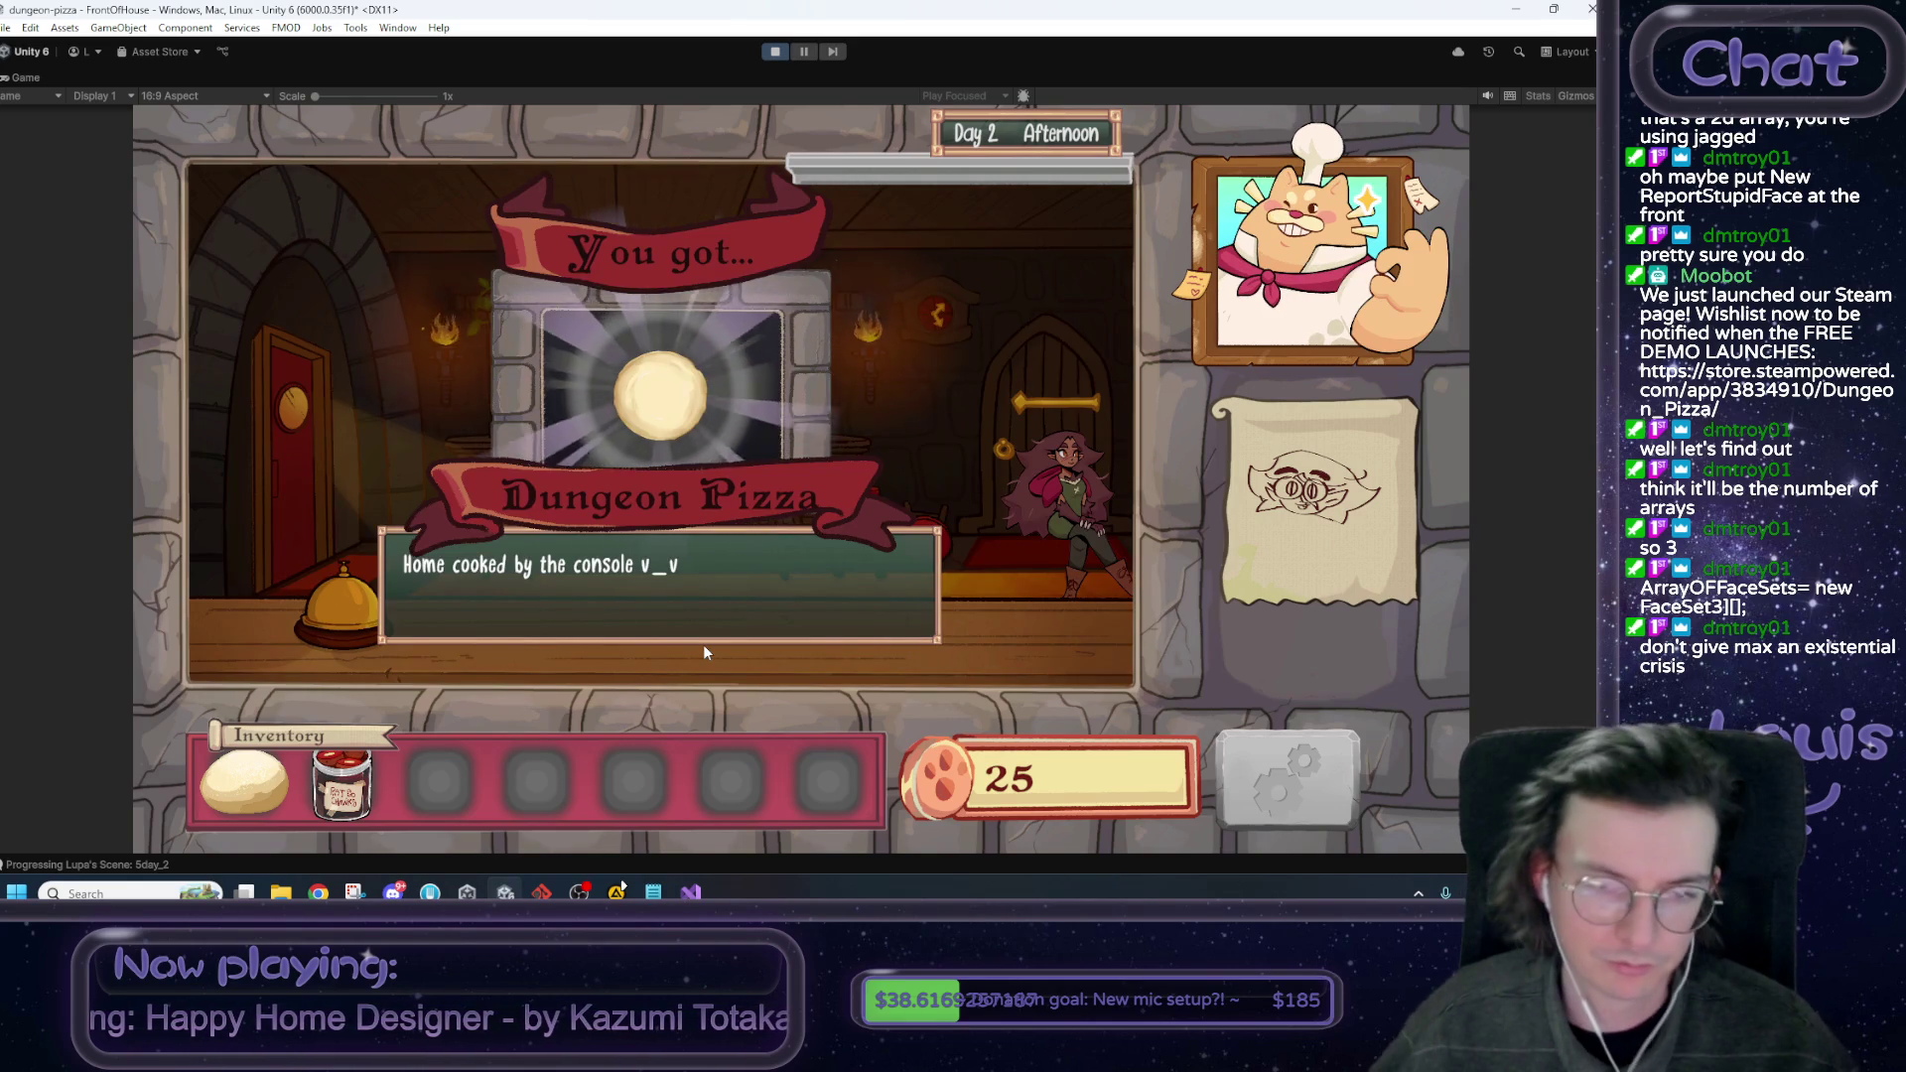
mouse_move(536, 780)
mouse_down()
mouse_move(1076, 513)
mouse_move(1072, 559)
mouse_up()
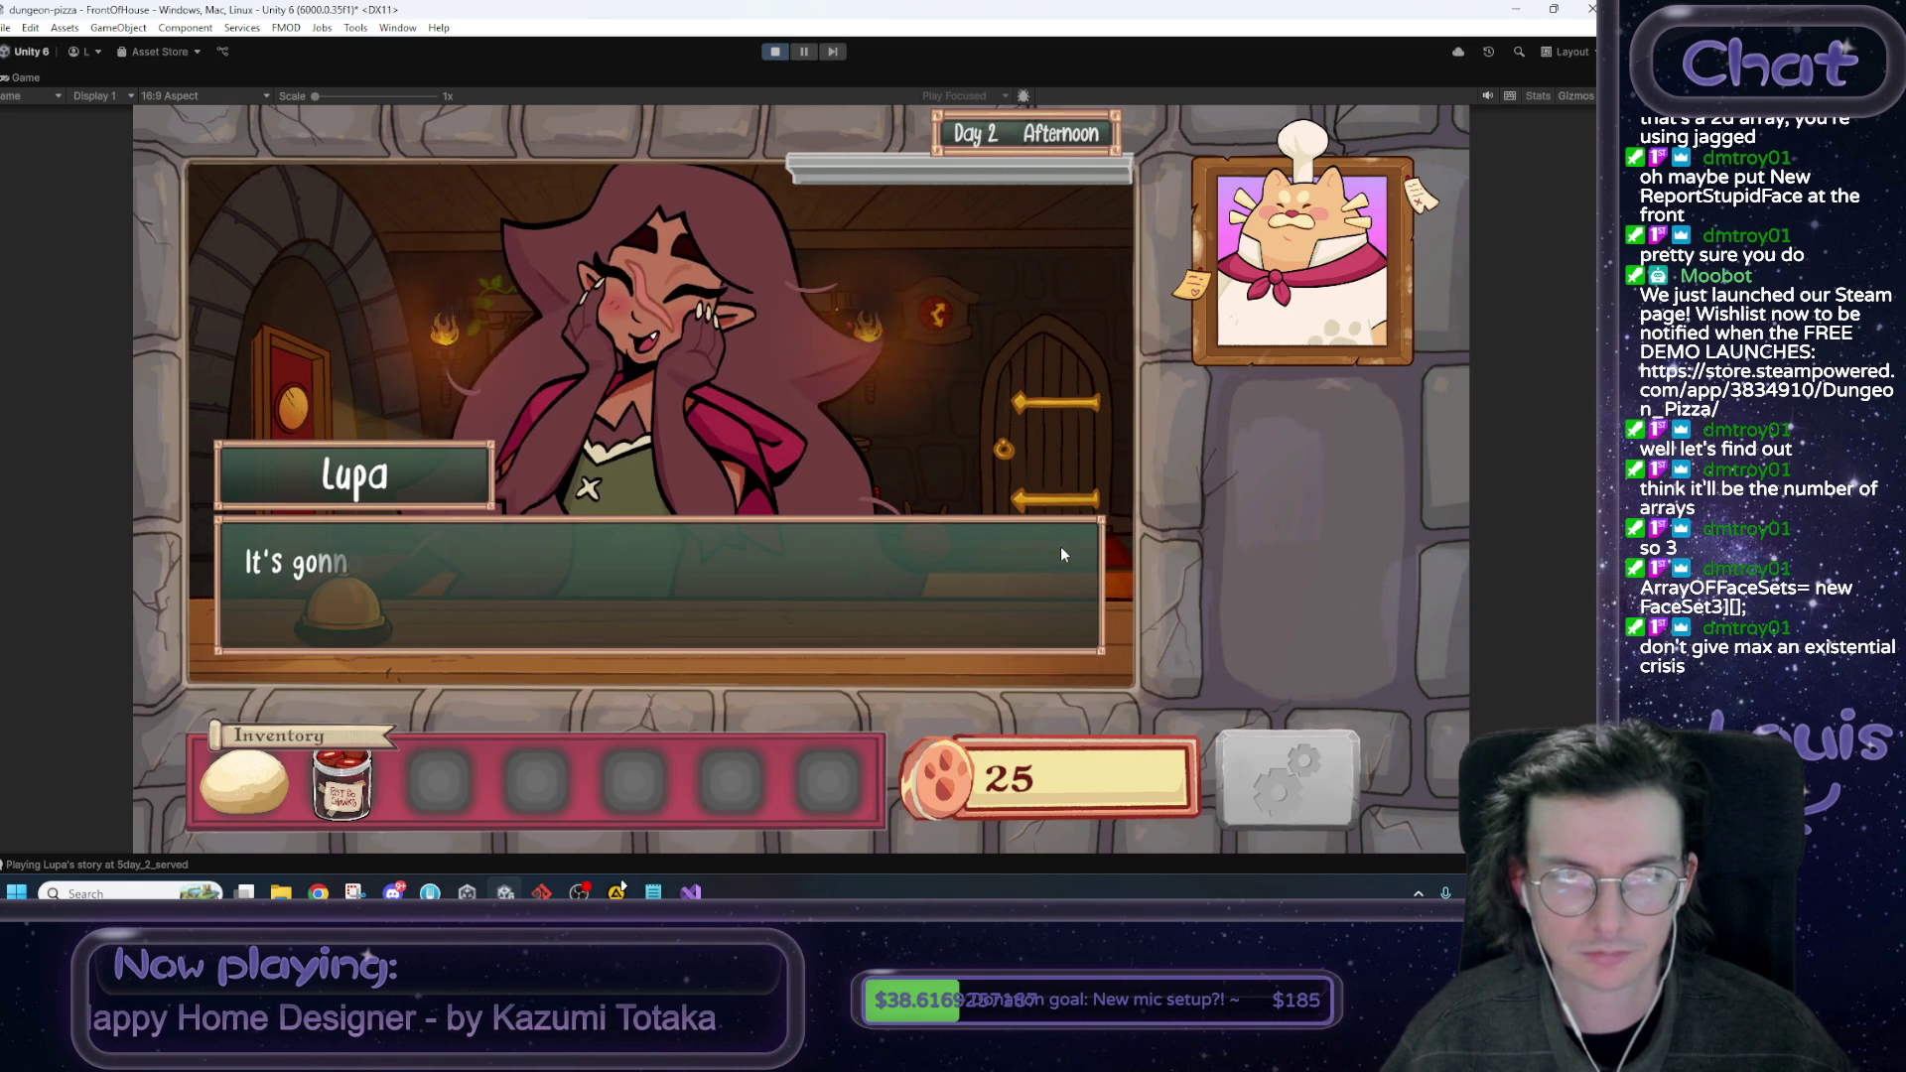
click(814, 600)
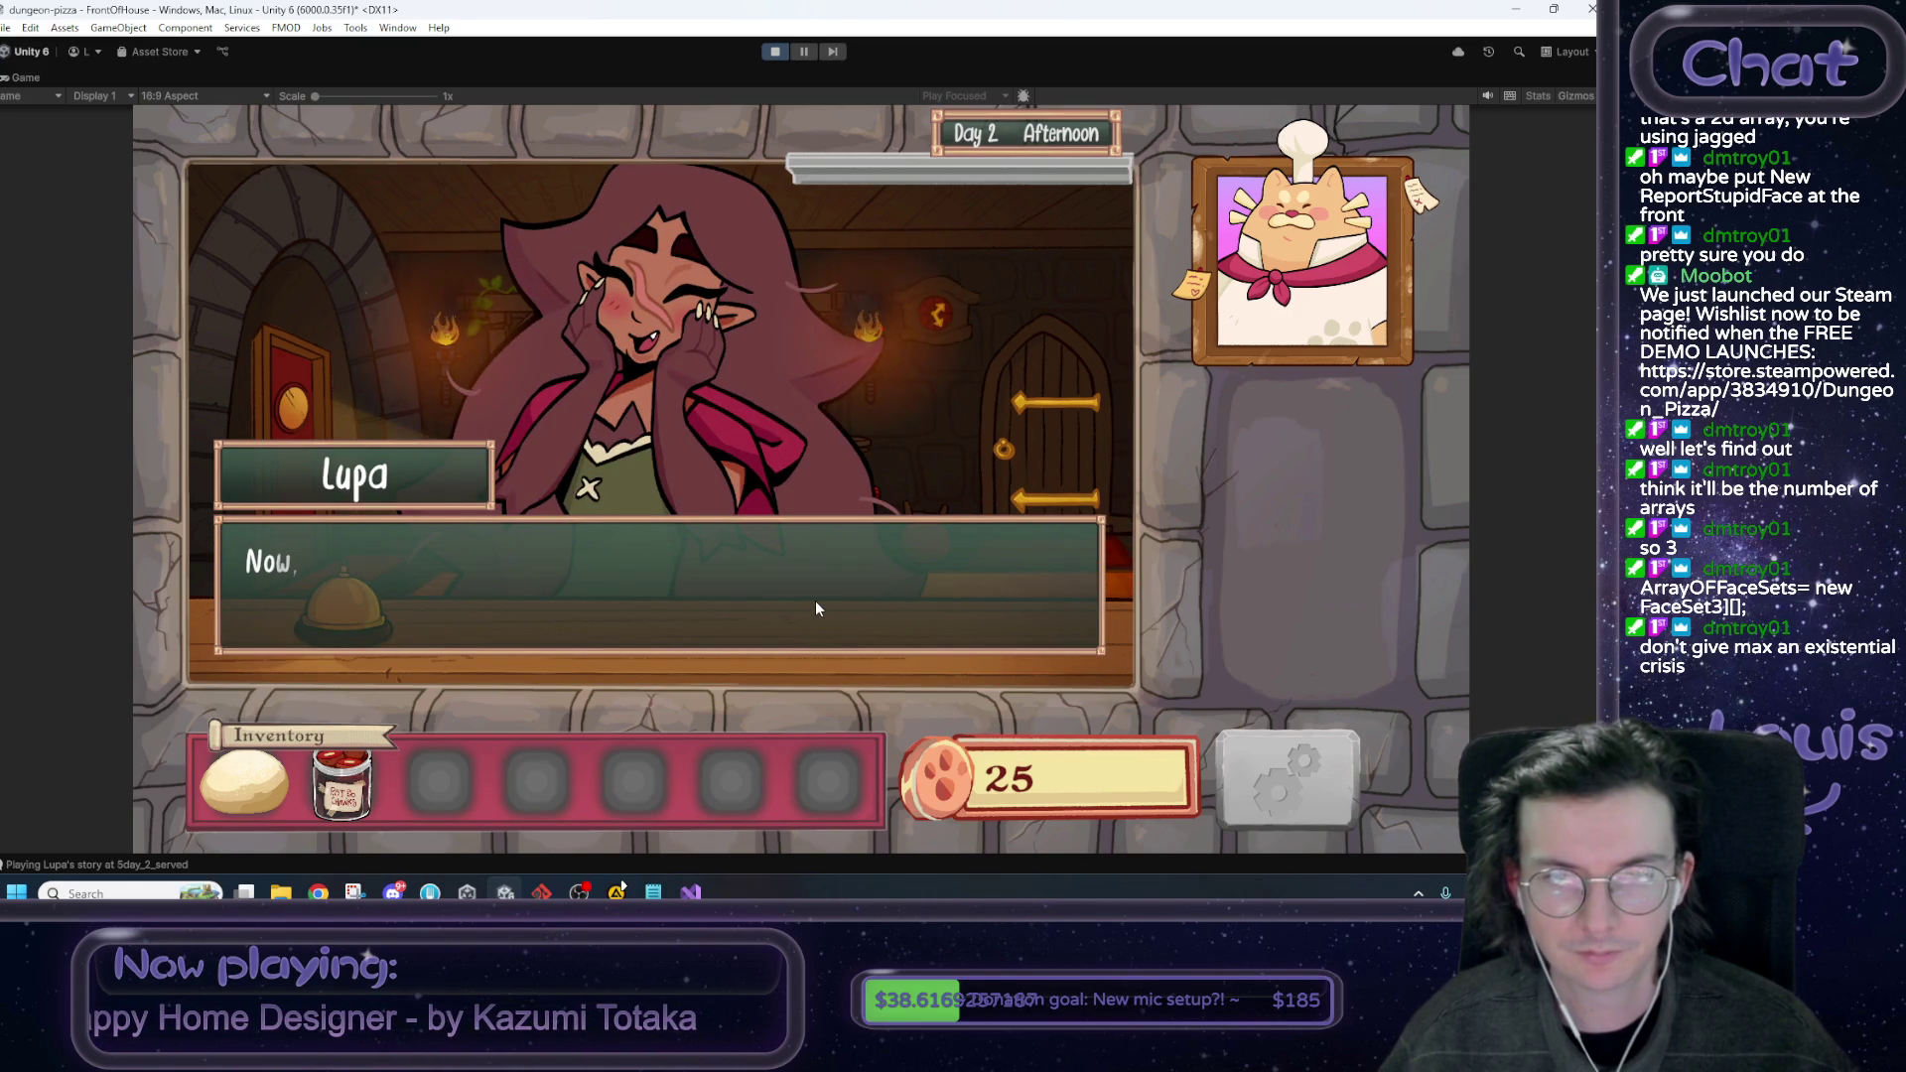
click(814, 599)
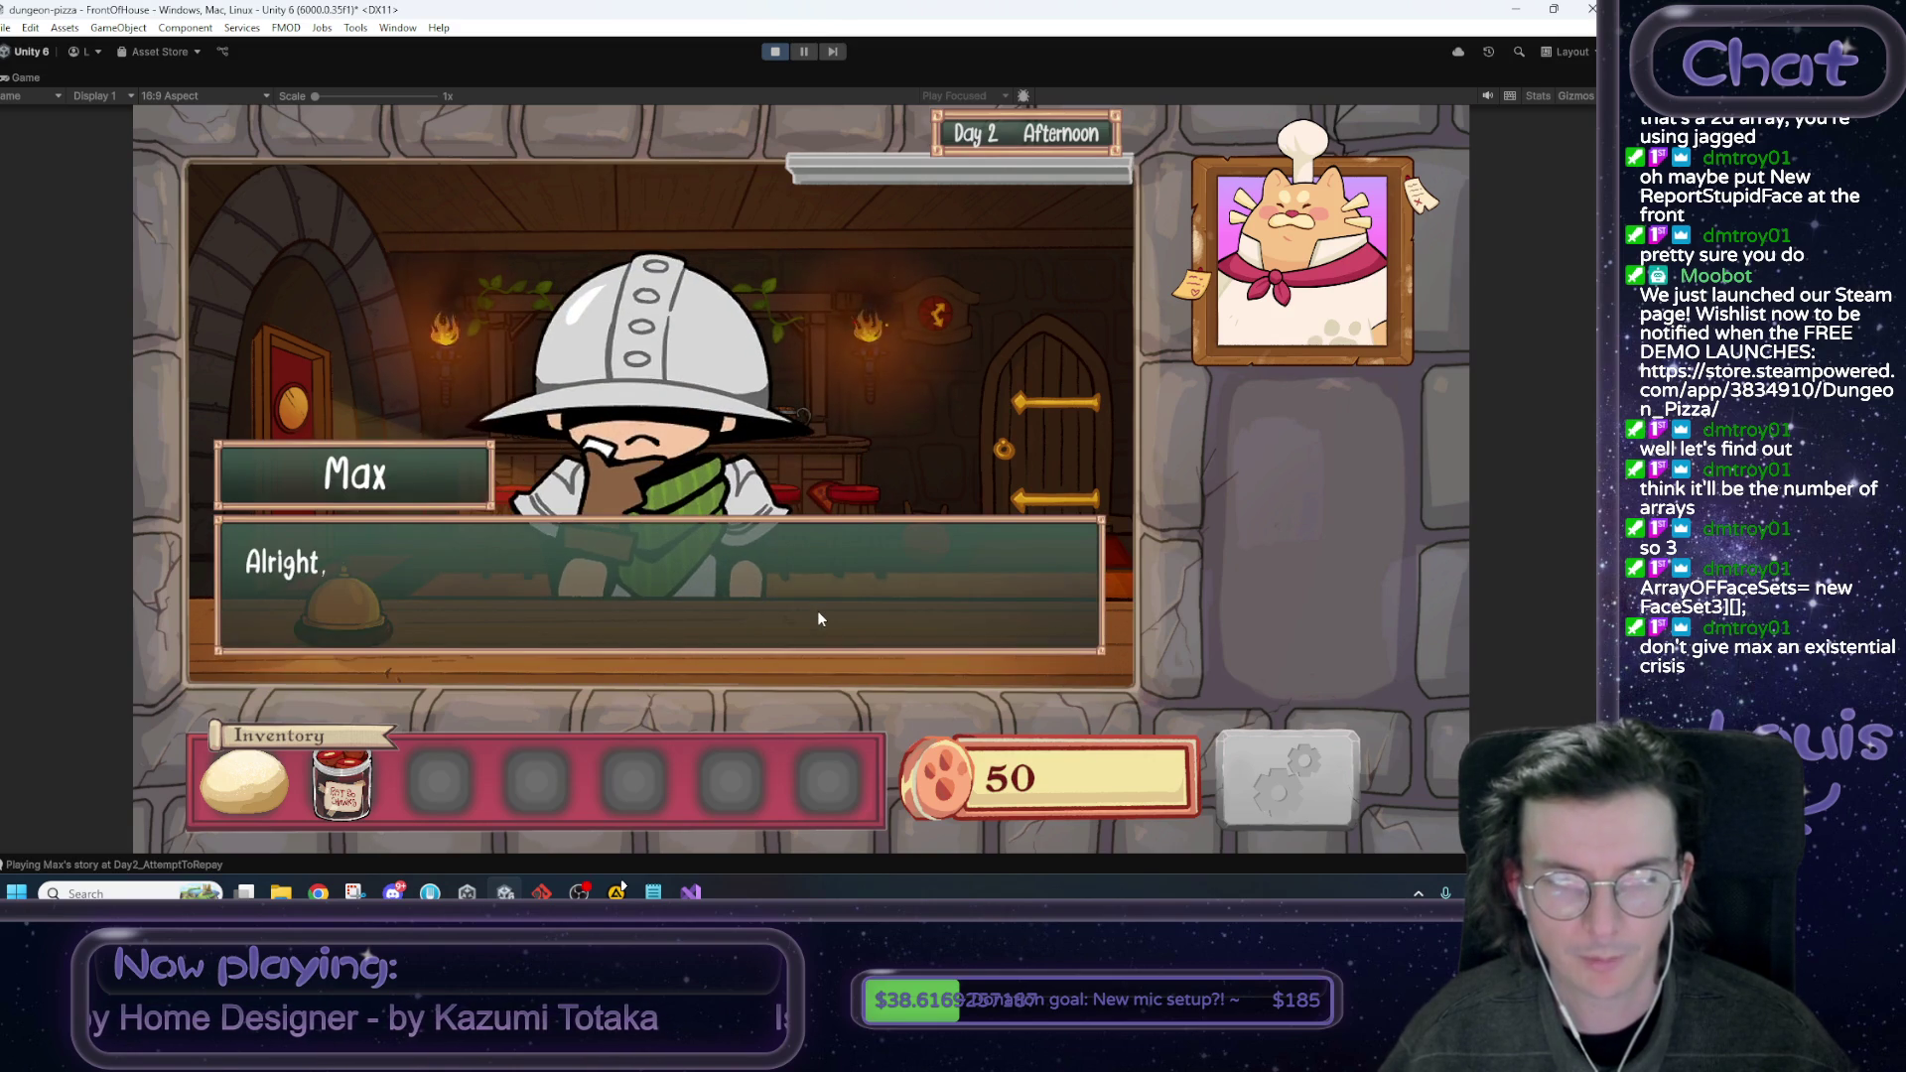
Reply 'You've got this!' to Max, tell him two coins isn't enough, and finish.
click(818, 610)
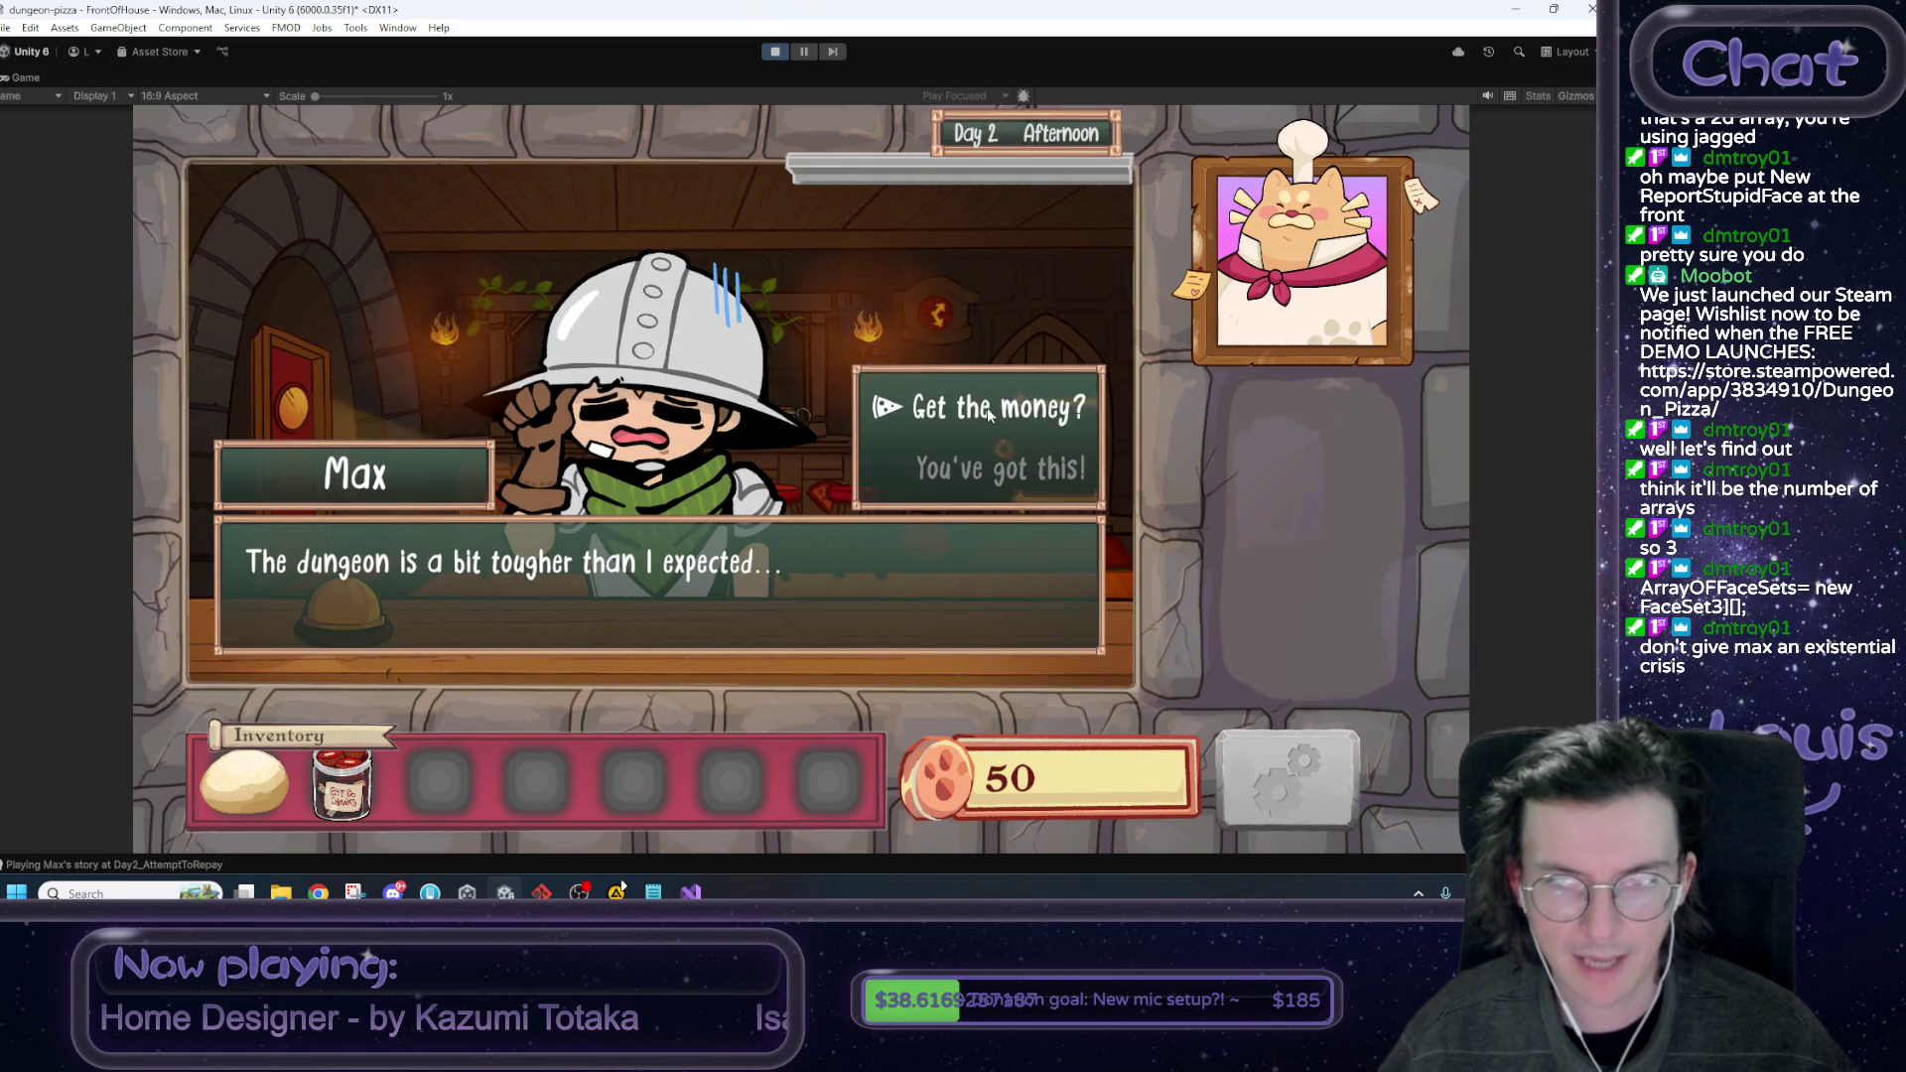
click(983, 418)
click(988, 412)
click(989, 412)
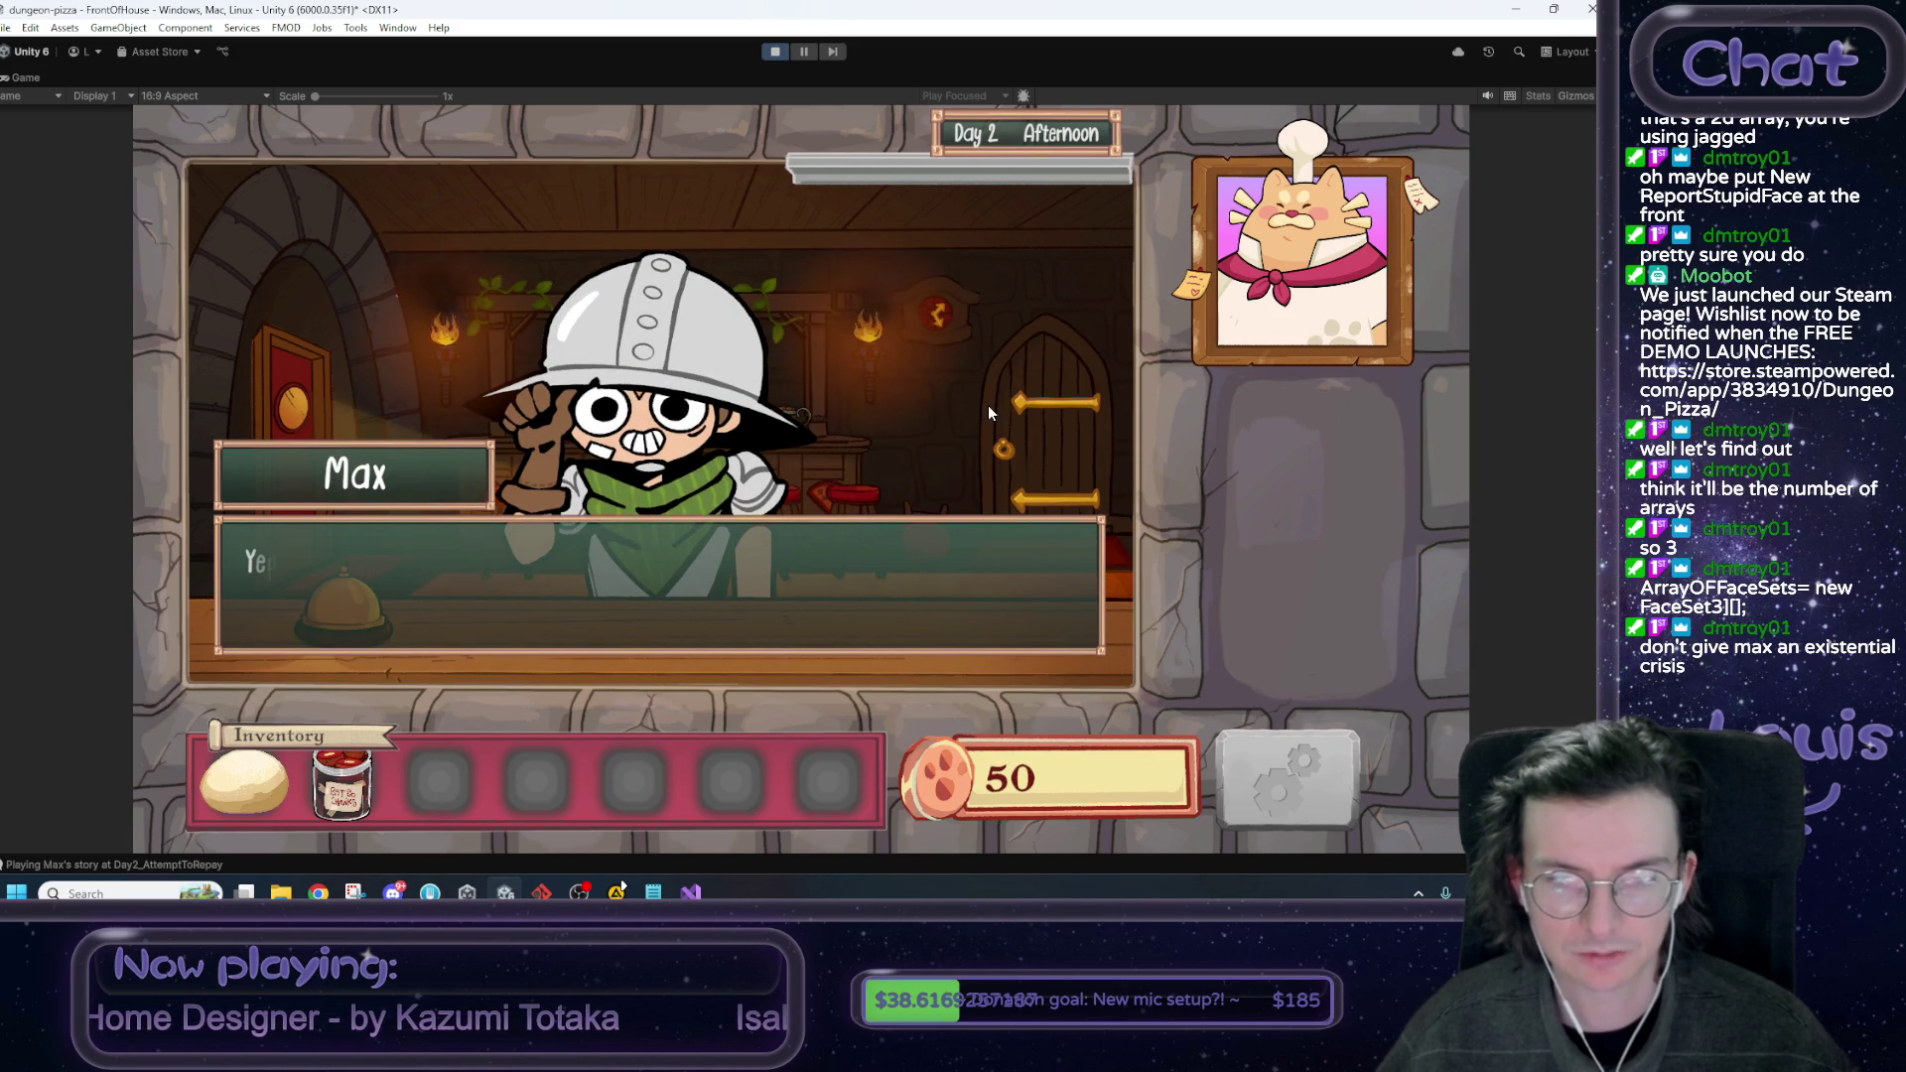
click(988, 412)
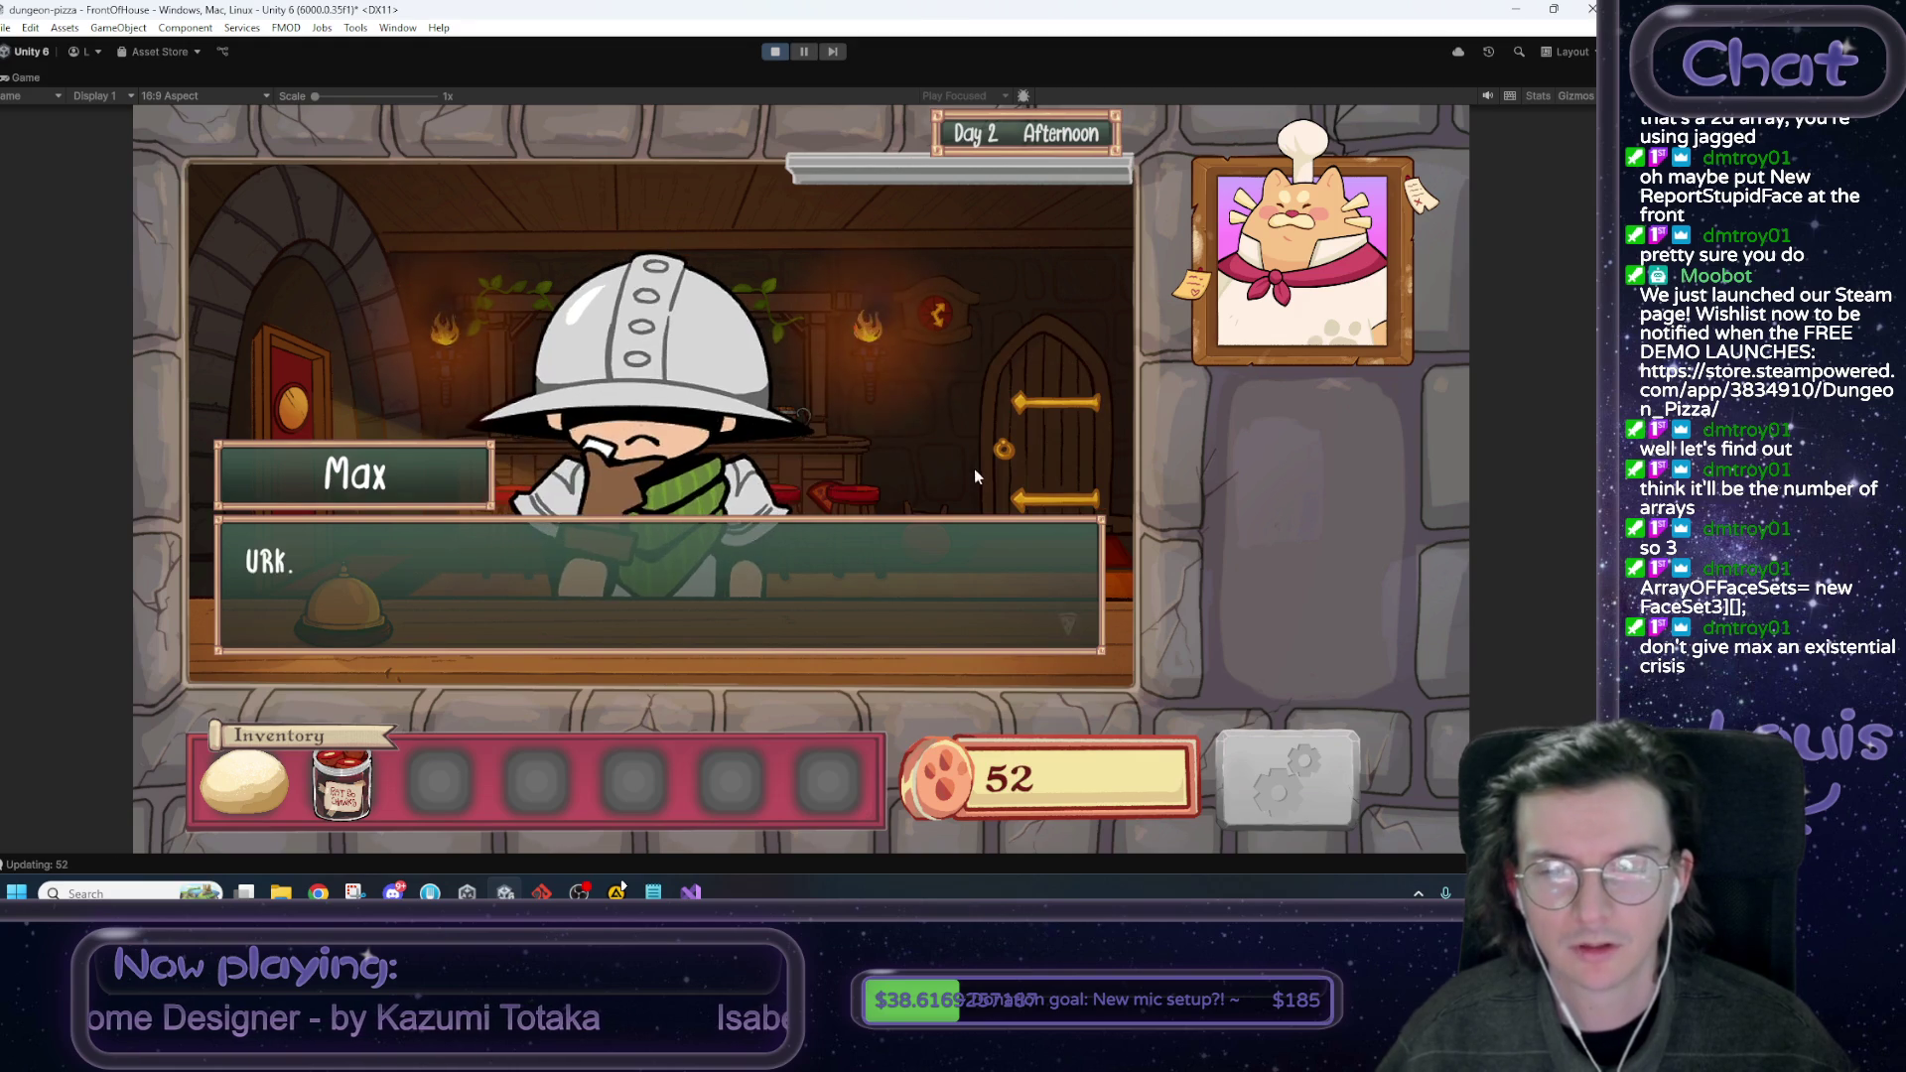
click(949, 427)
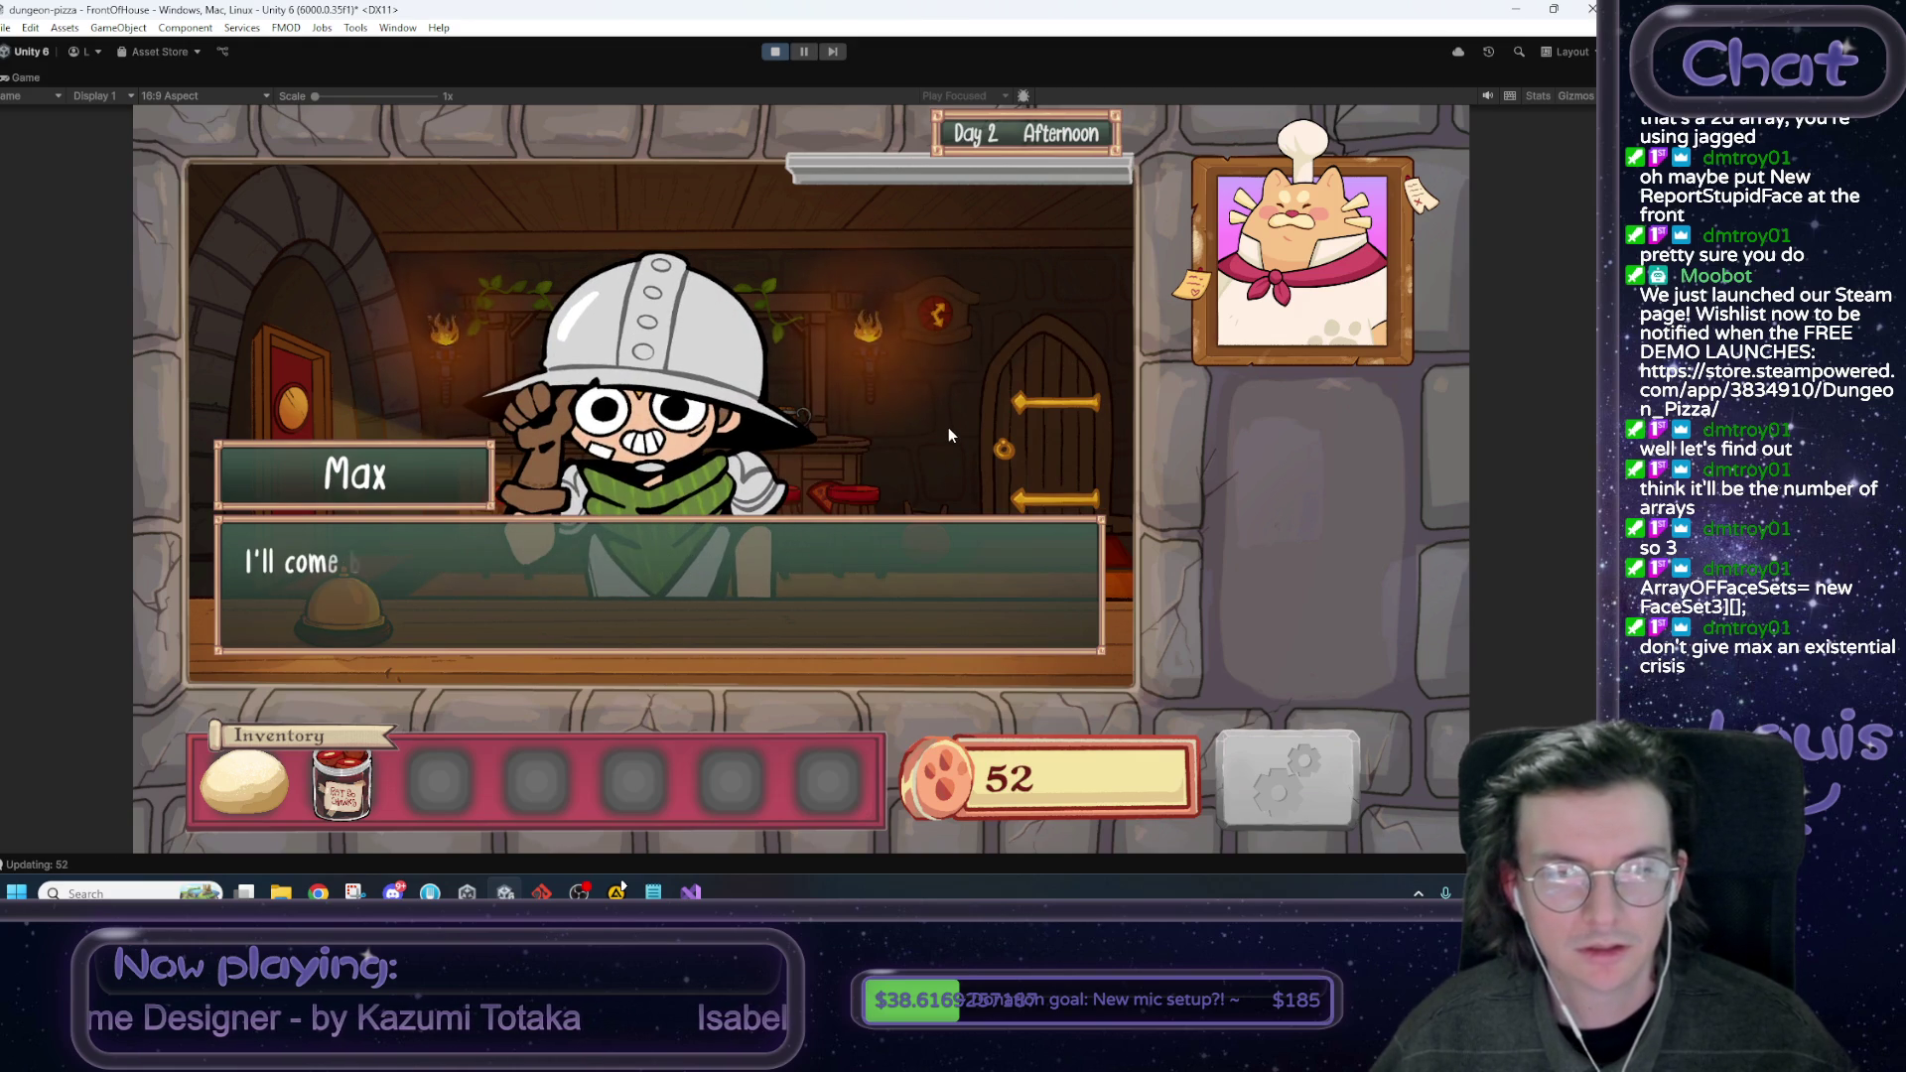
click(949, 427)
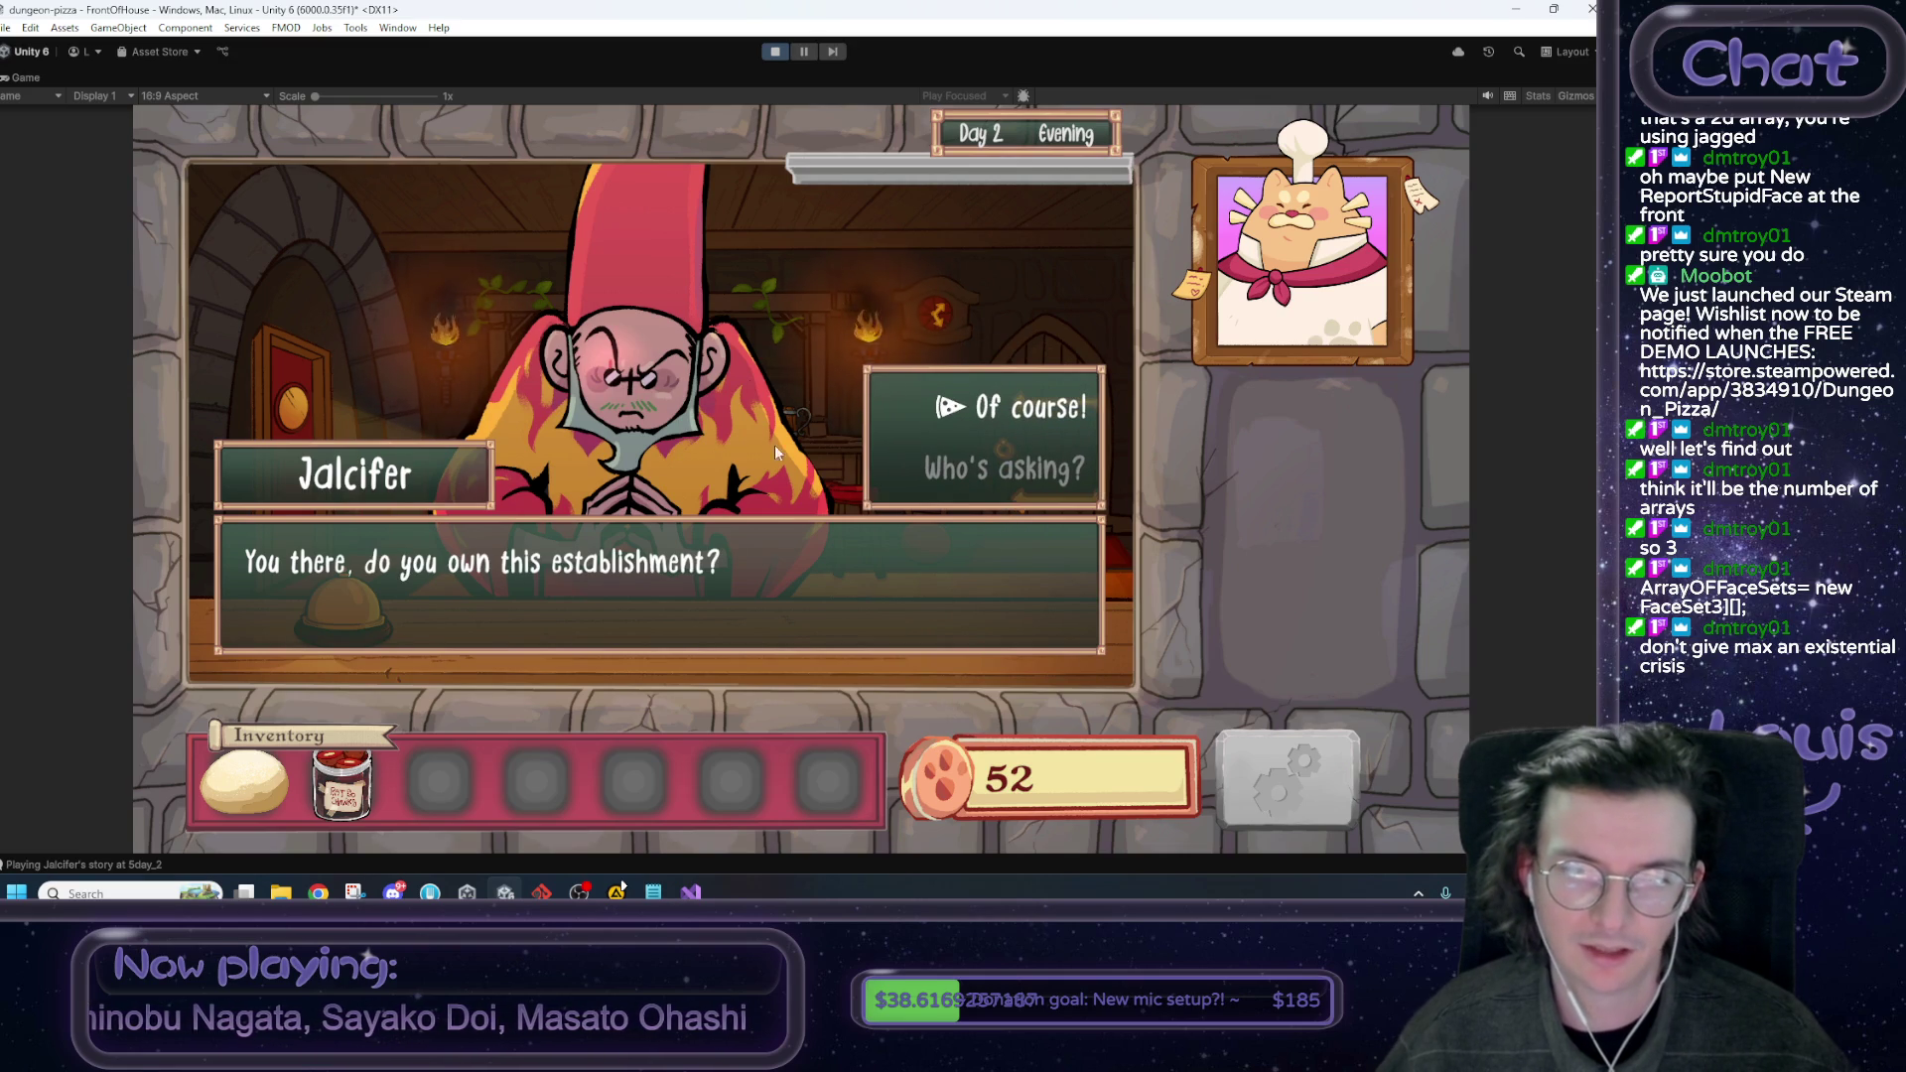
Answer Jalcifer with 'Of course!' and 'What?' to close his evening visit.
click(1034, 415)
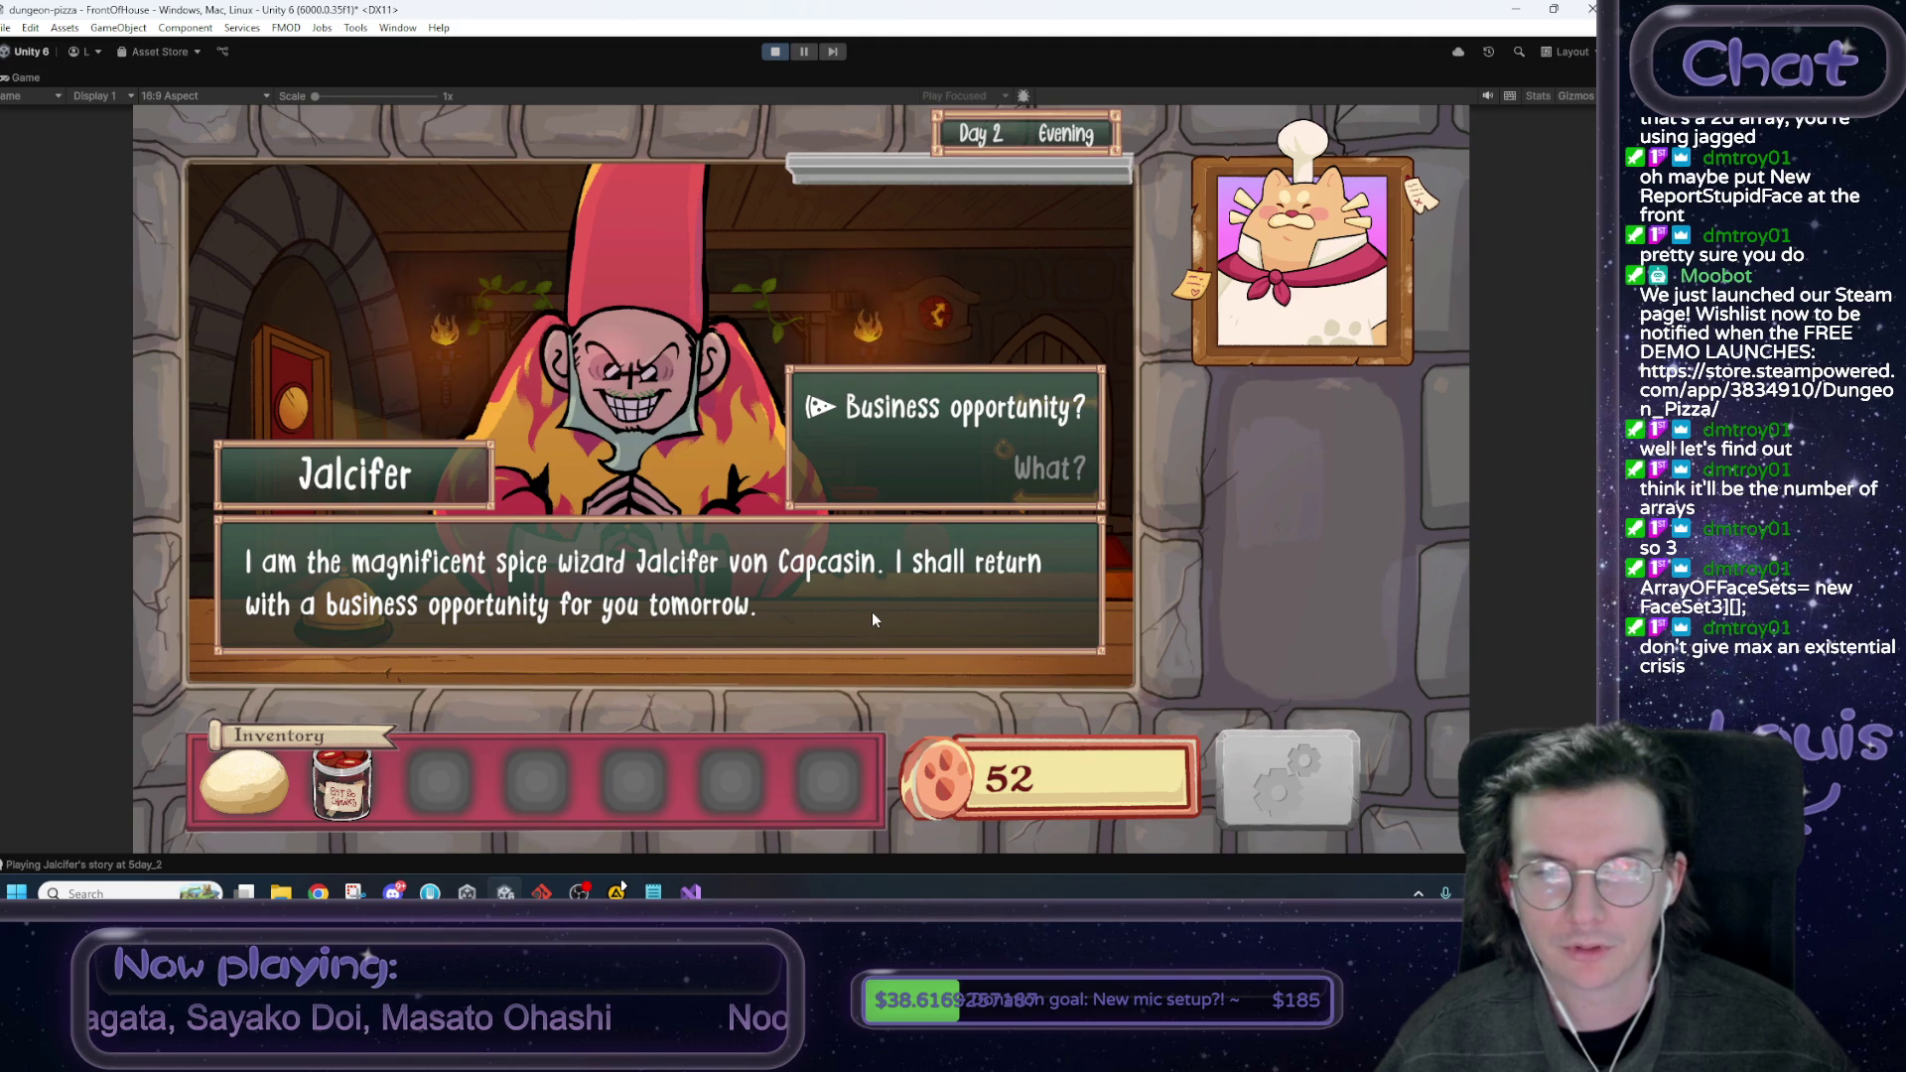
click(1051, 474)
click(923, 571)
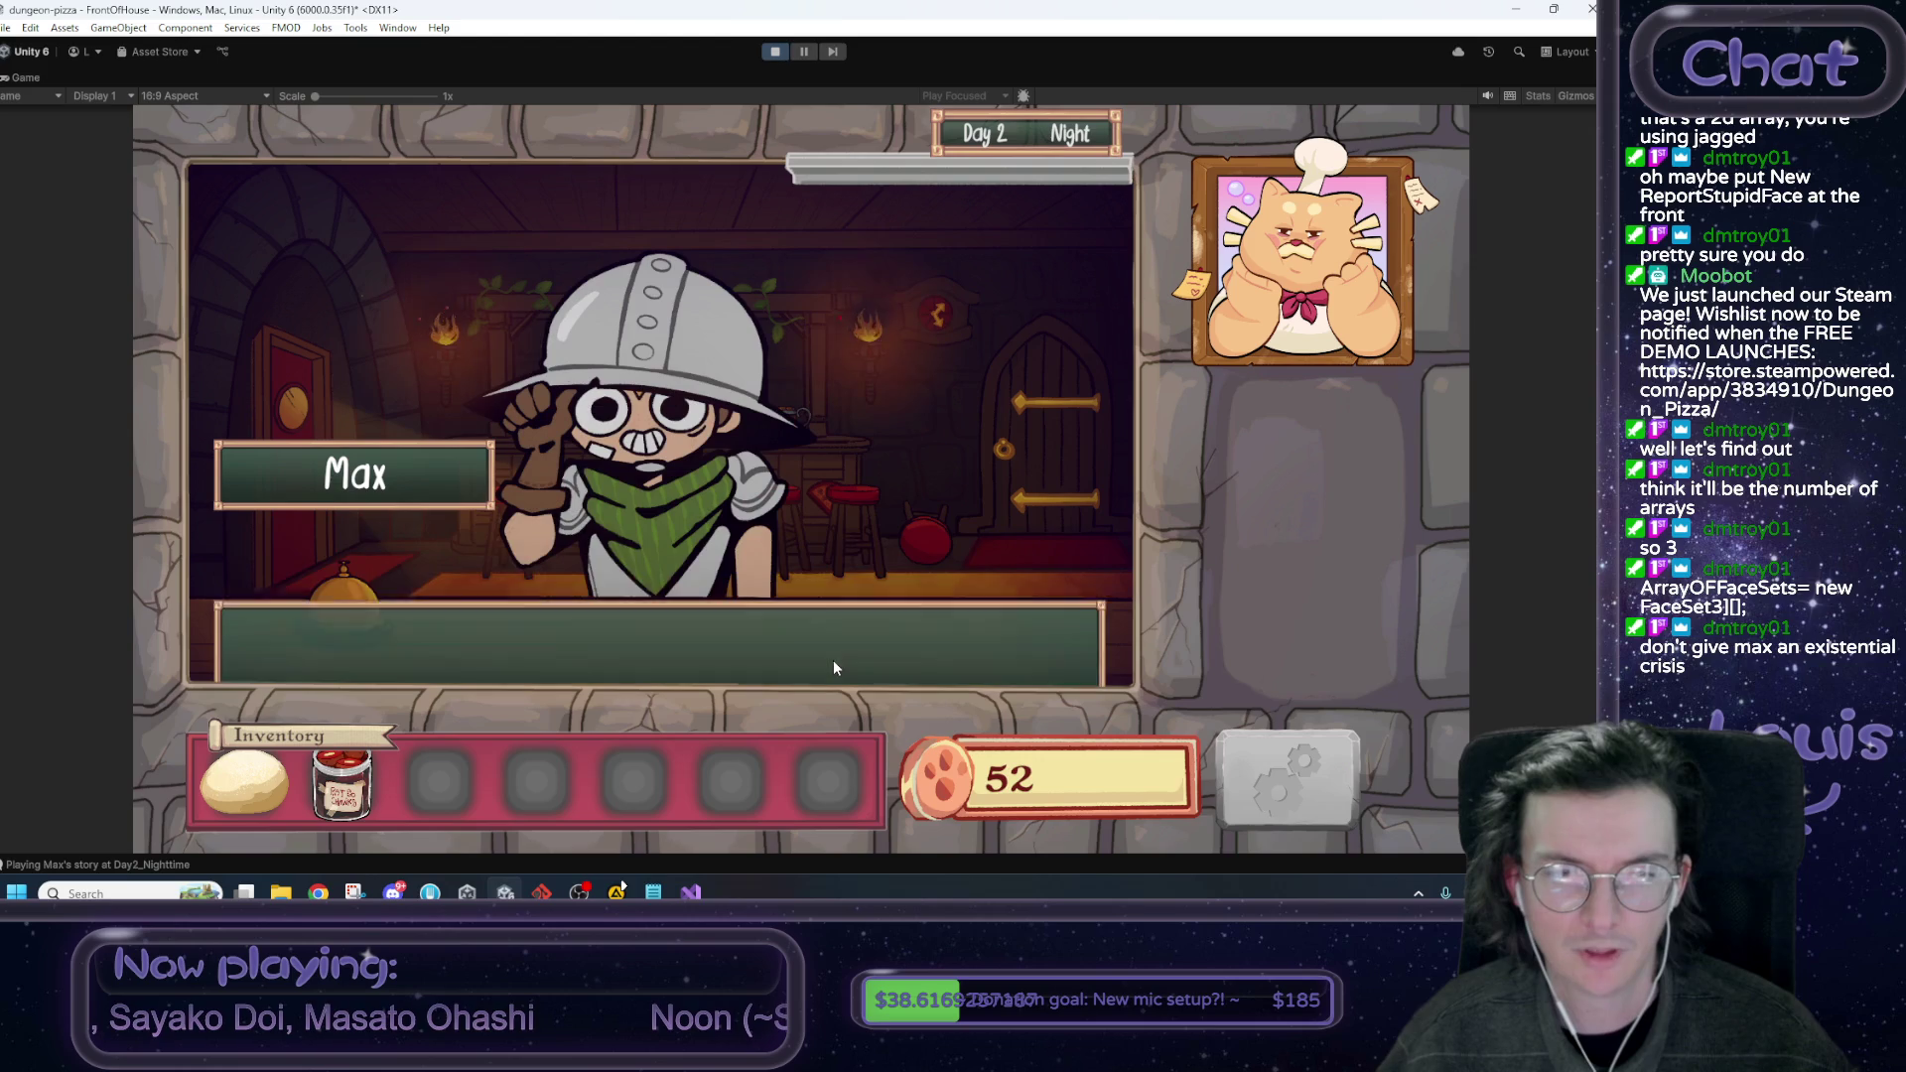
Click through Max's night dialogue, reaching 75 coins, and return to the kitchen.
click(850, 465)
click(850, 465)
click(849, 464)
click(850, 465)
click(850, 464)
click(850, 465)
click(850, 465)
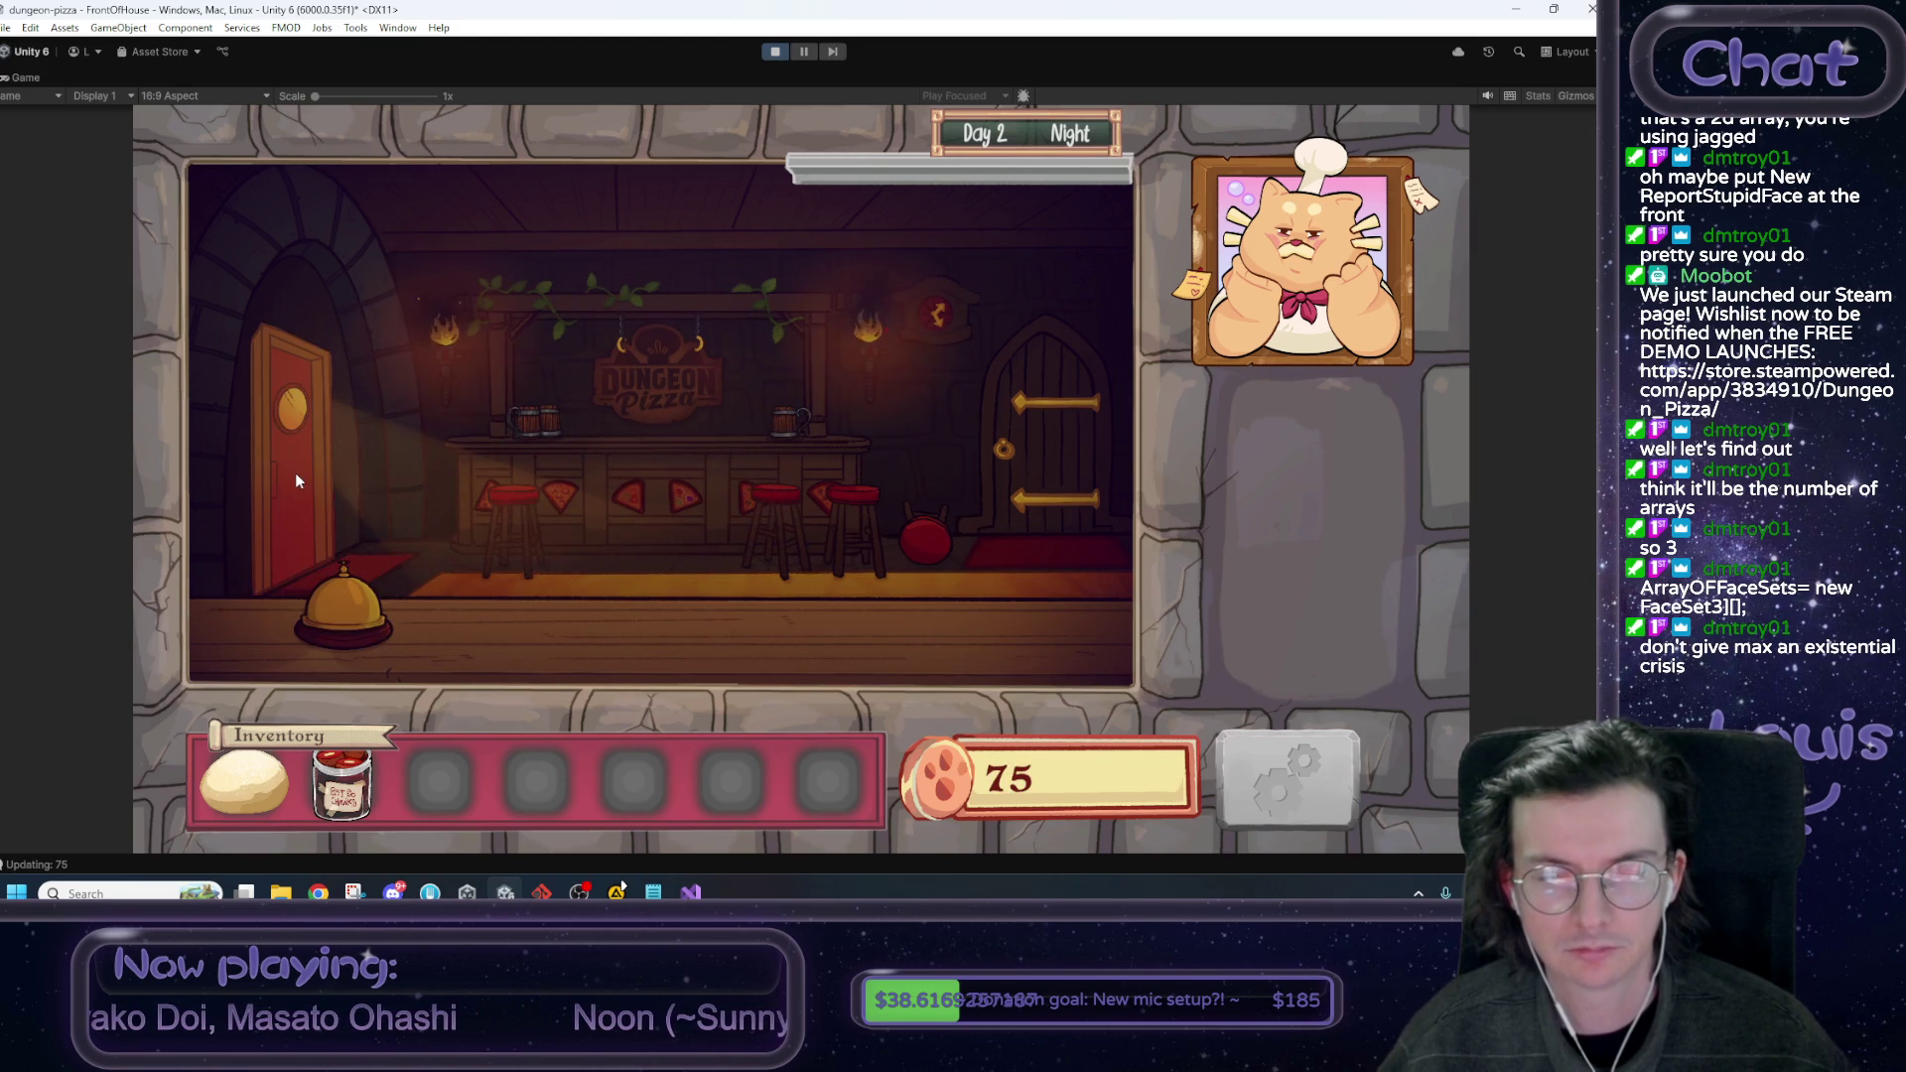
click(296, 480)
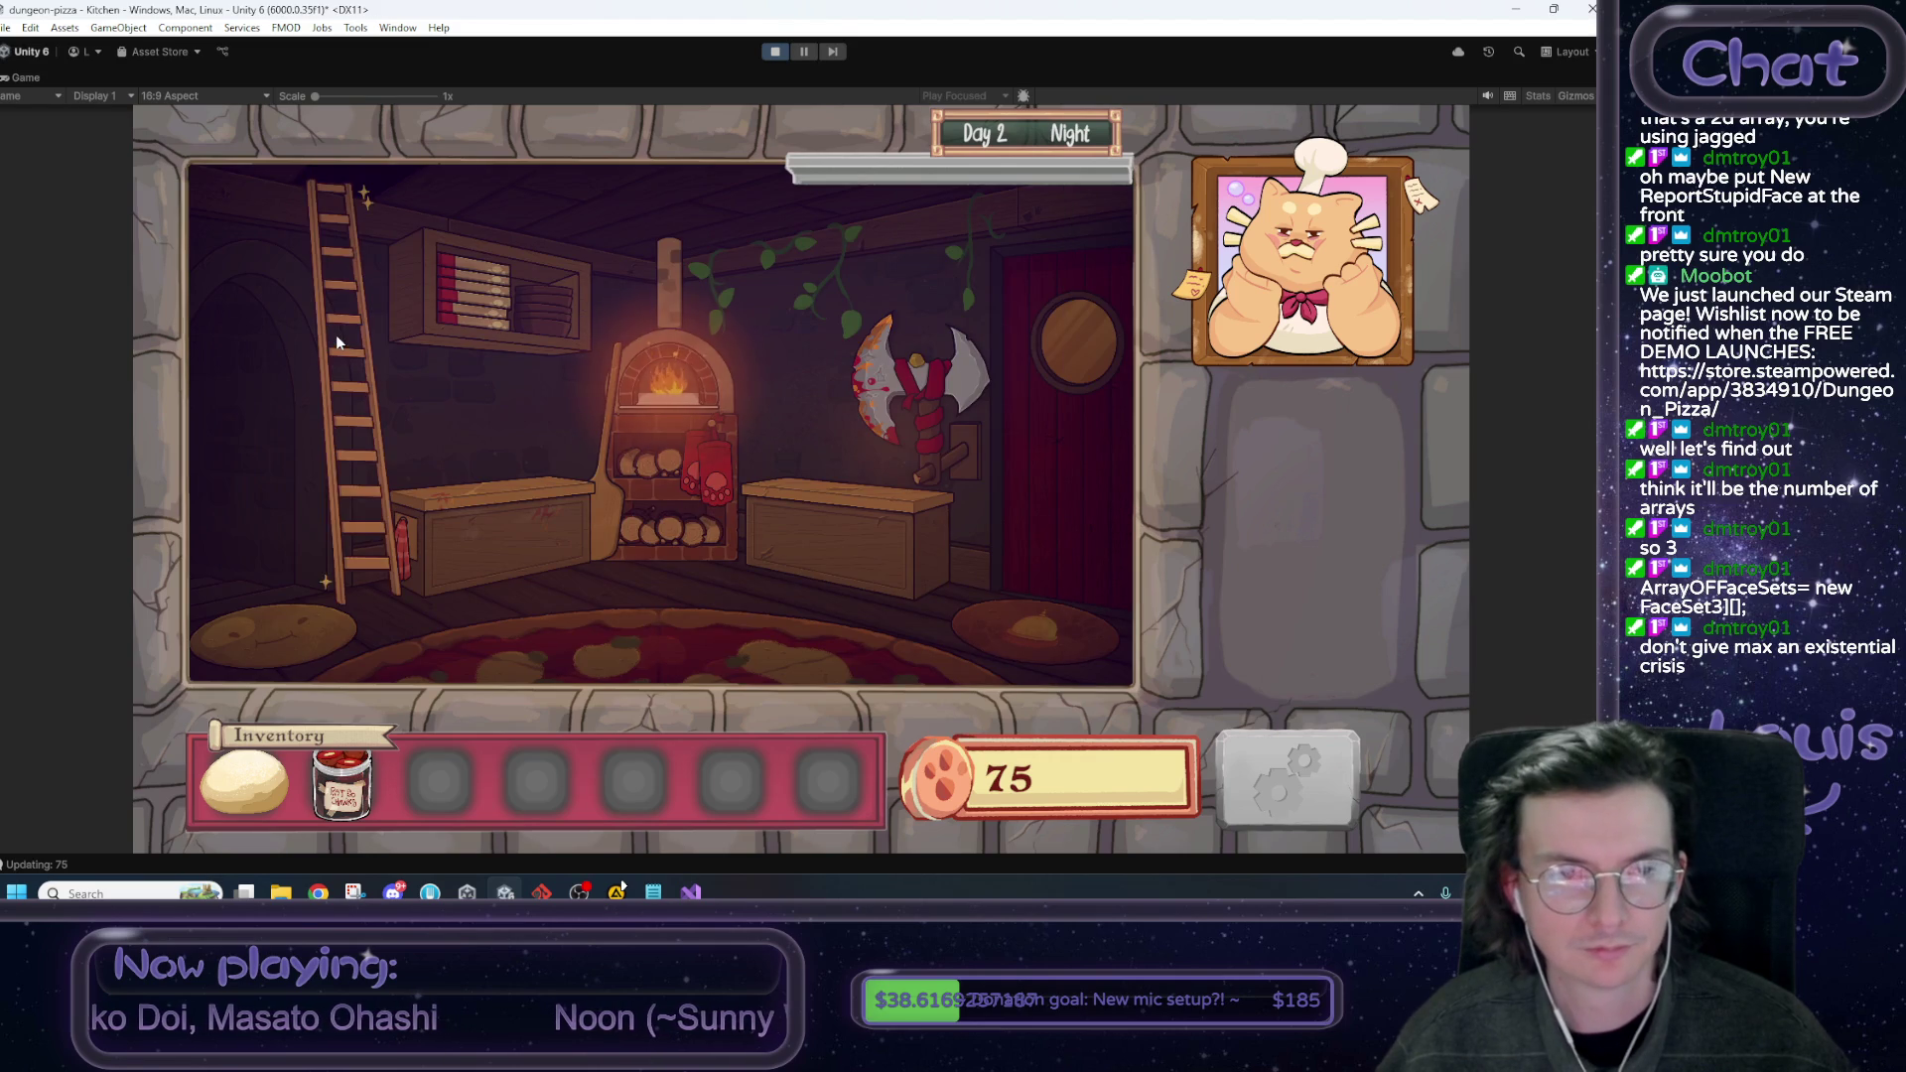
Climb to the attic and sleep to end Day 2, then reopen the saved Day 1 report image.
click(337, 341)
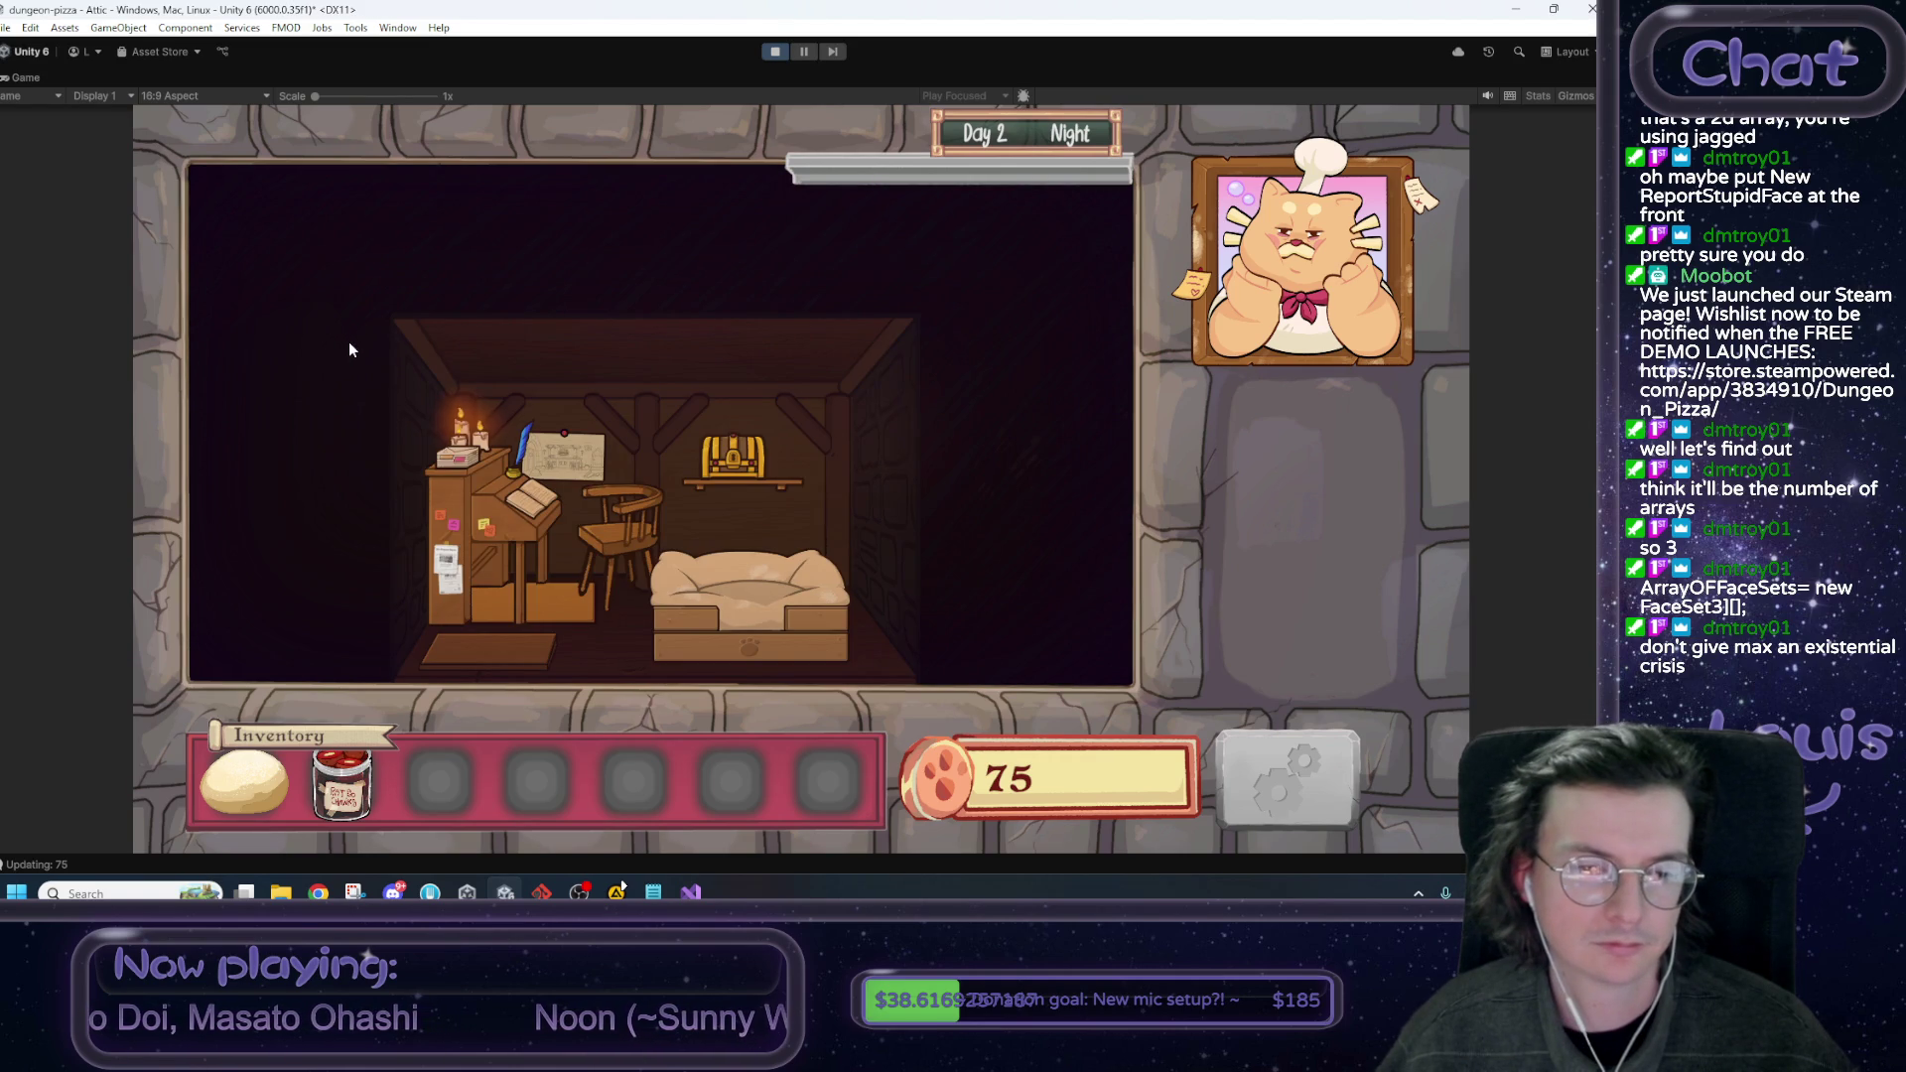
click(758, 589)
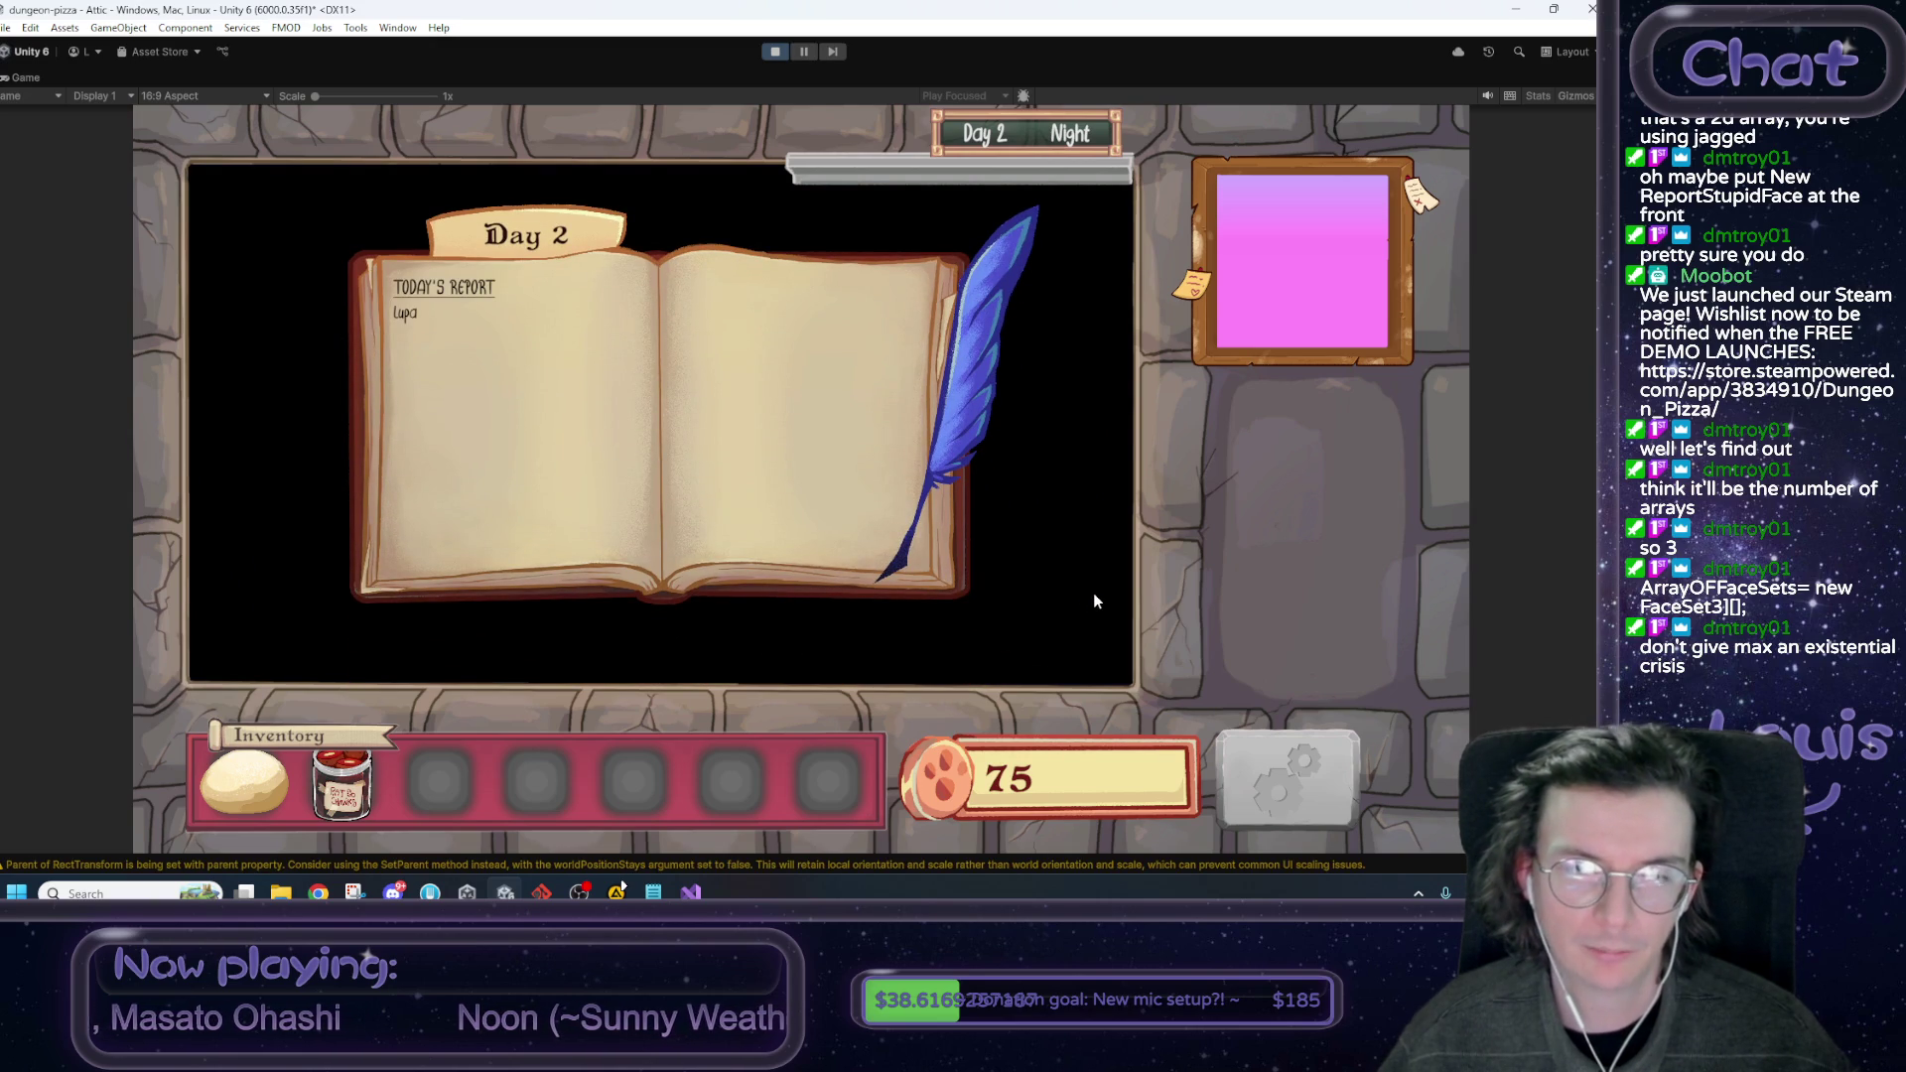
click(354, 893)
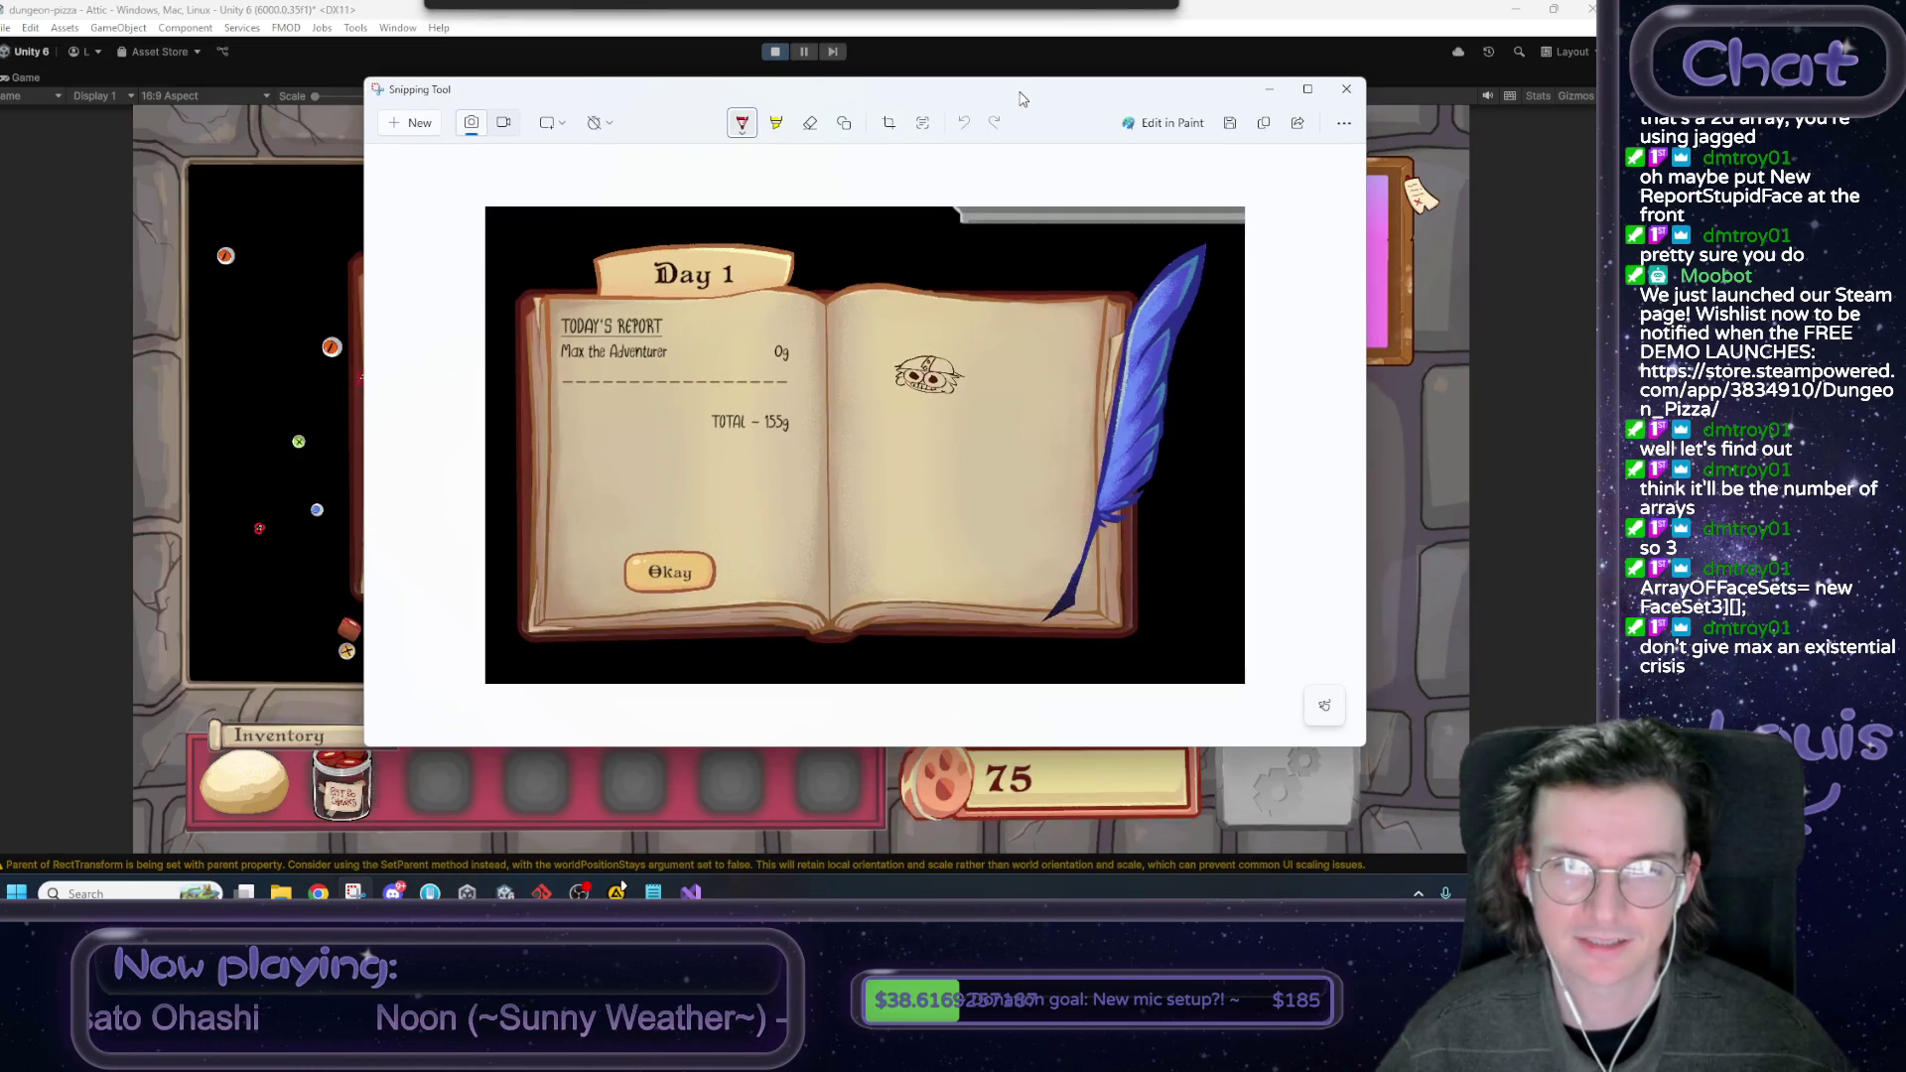
Move the Day 1 report image aside to compare, close it, and dismiss the Day 2 report.
mouse_move(1023, 99)
mouse_down()
mouse_move(807, 670)
mouse_move(837, 98)
mouse_move(0, 195)
mouse_move(873, 225)
mouse_up()
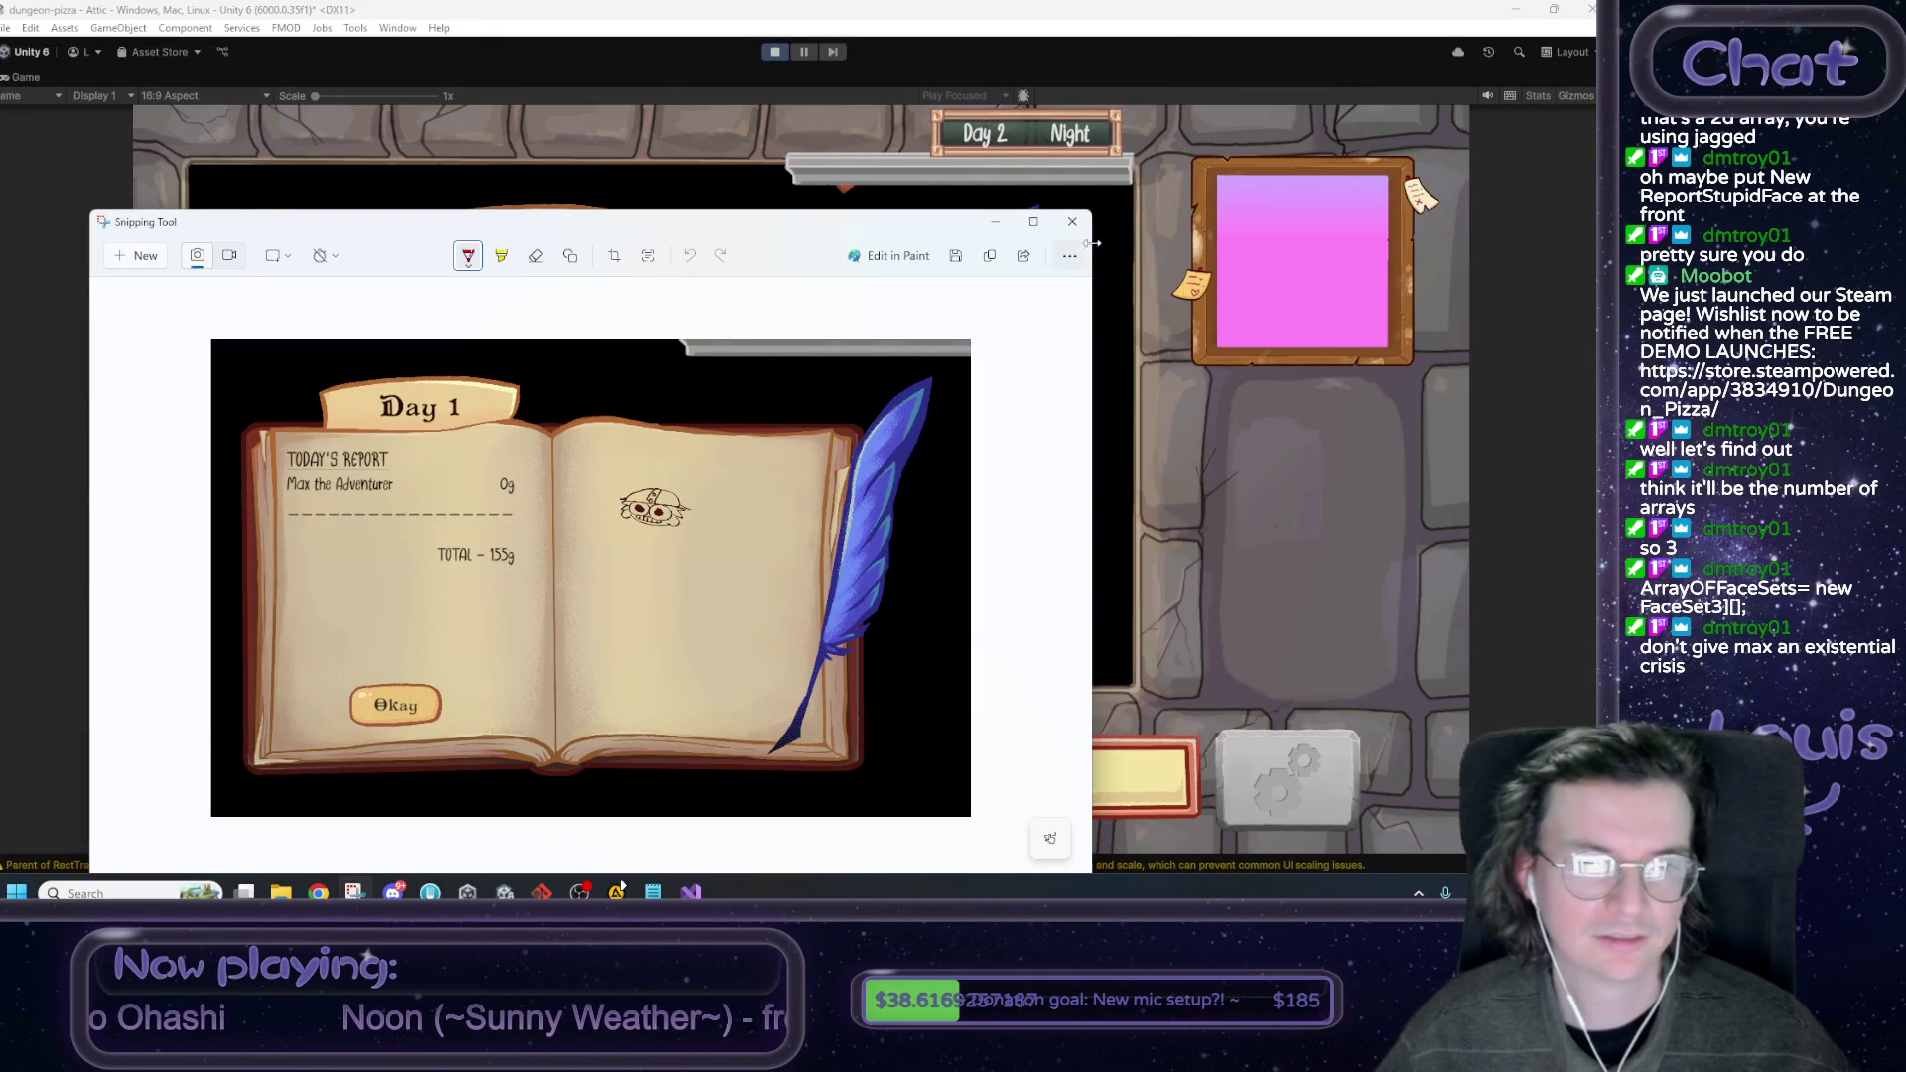
click(1073, 222)
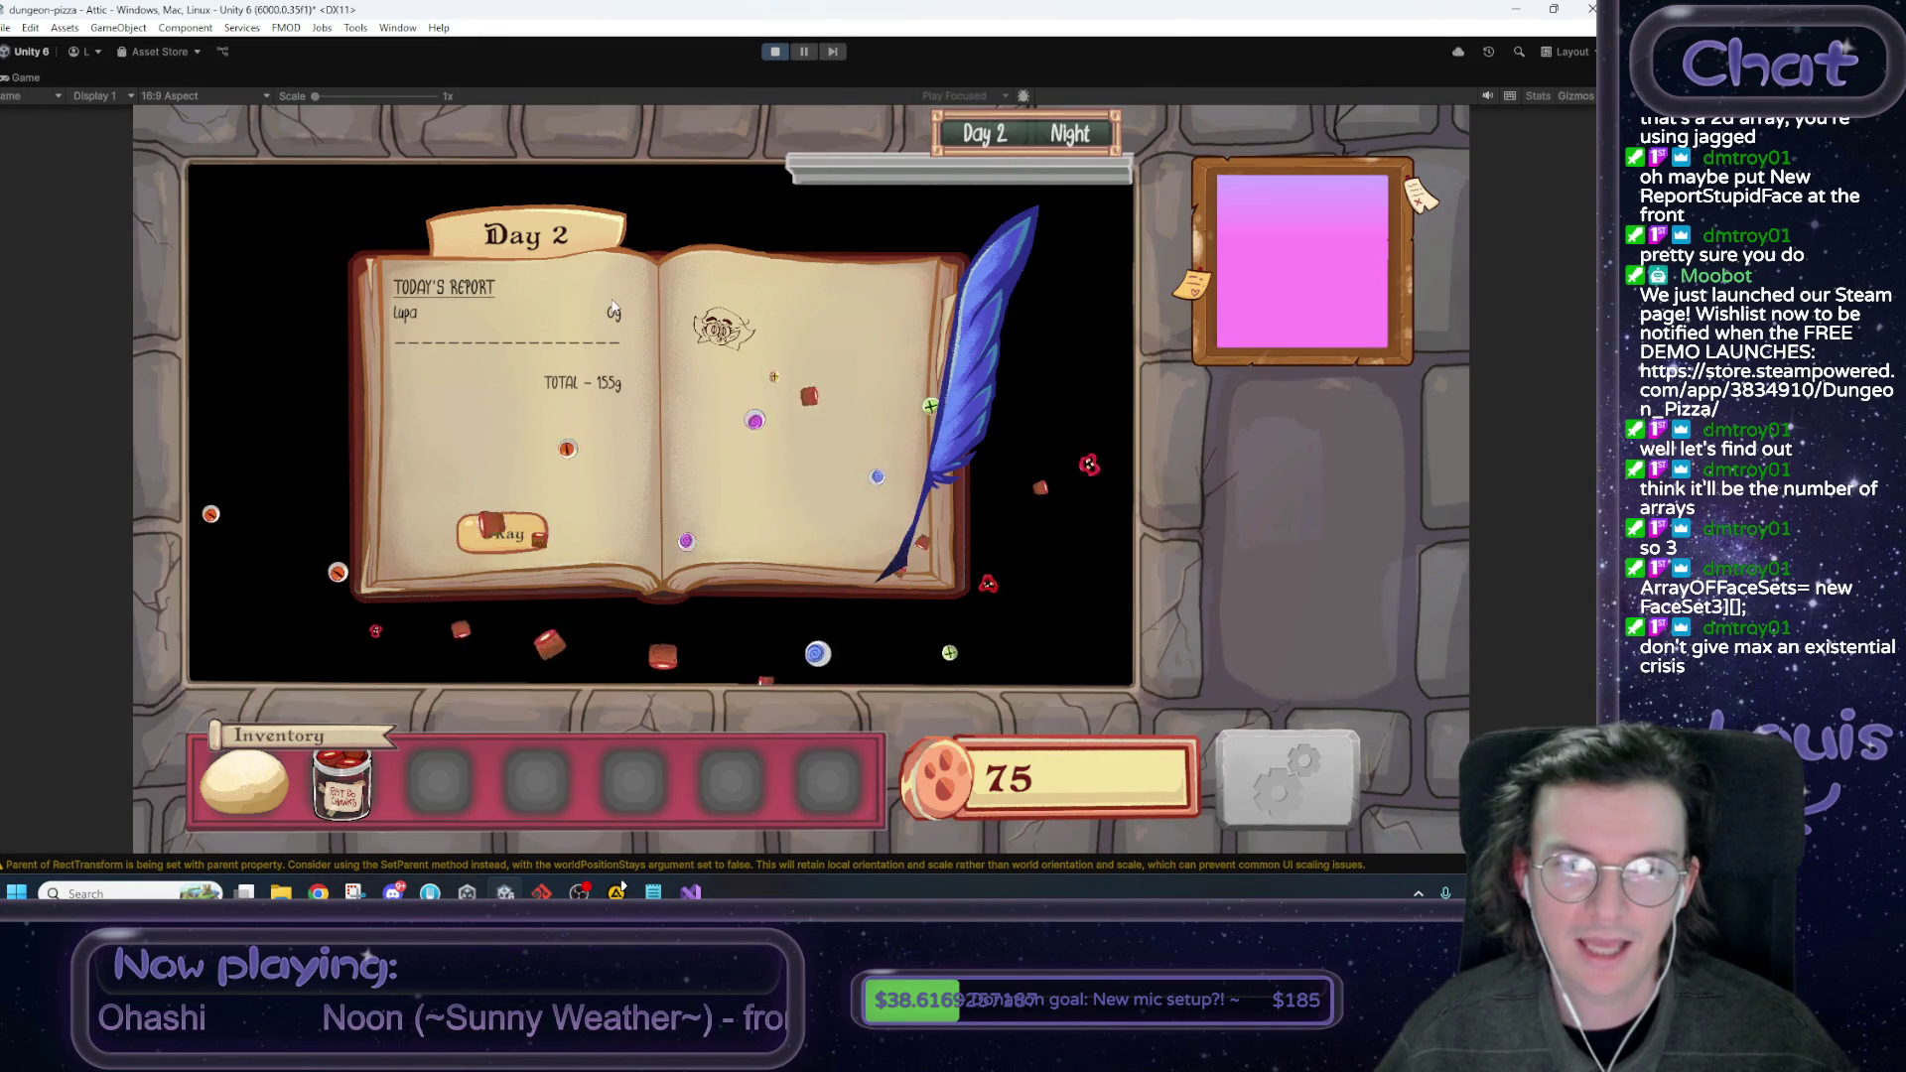
click(482, 534)
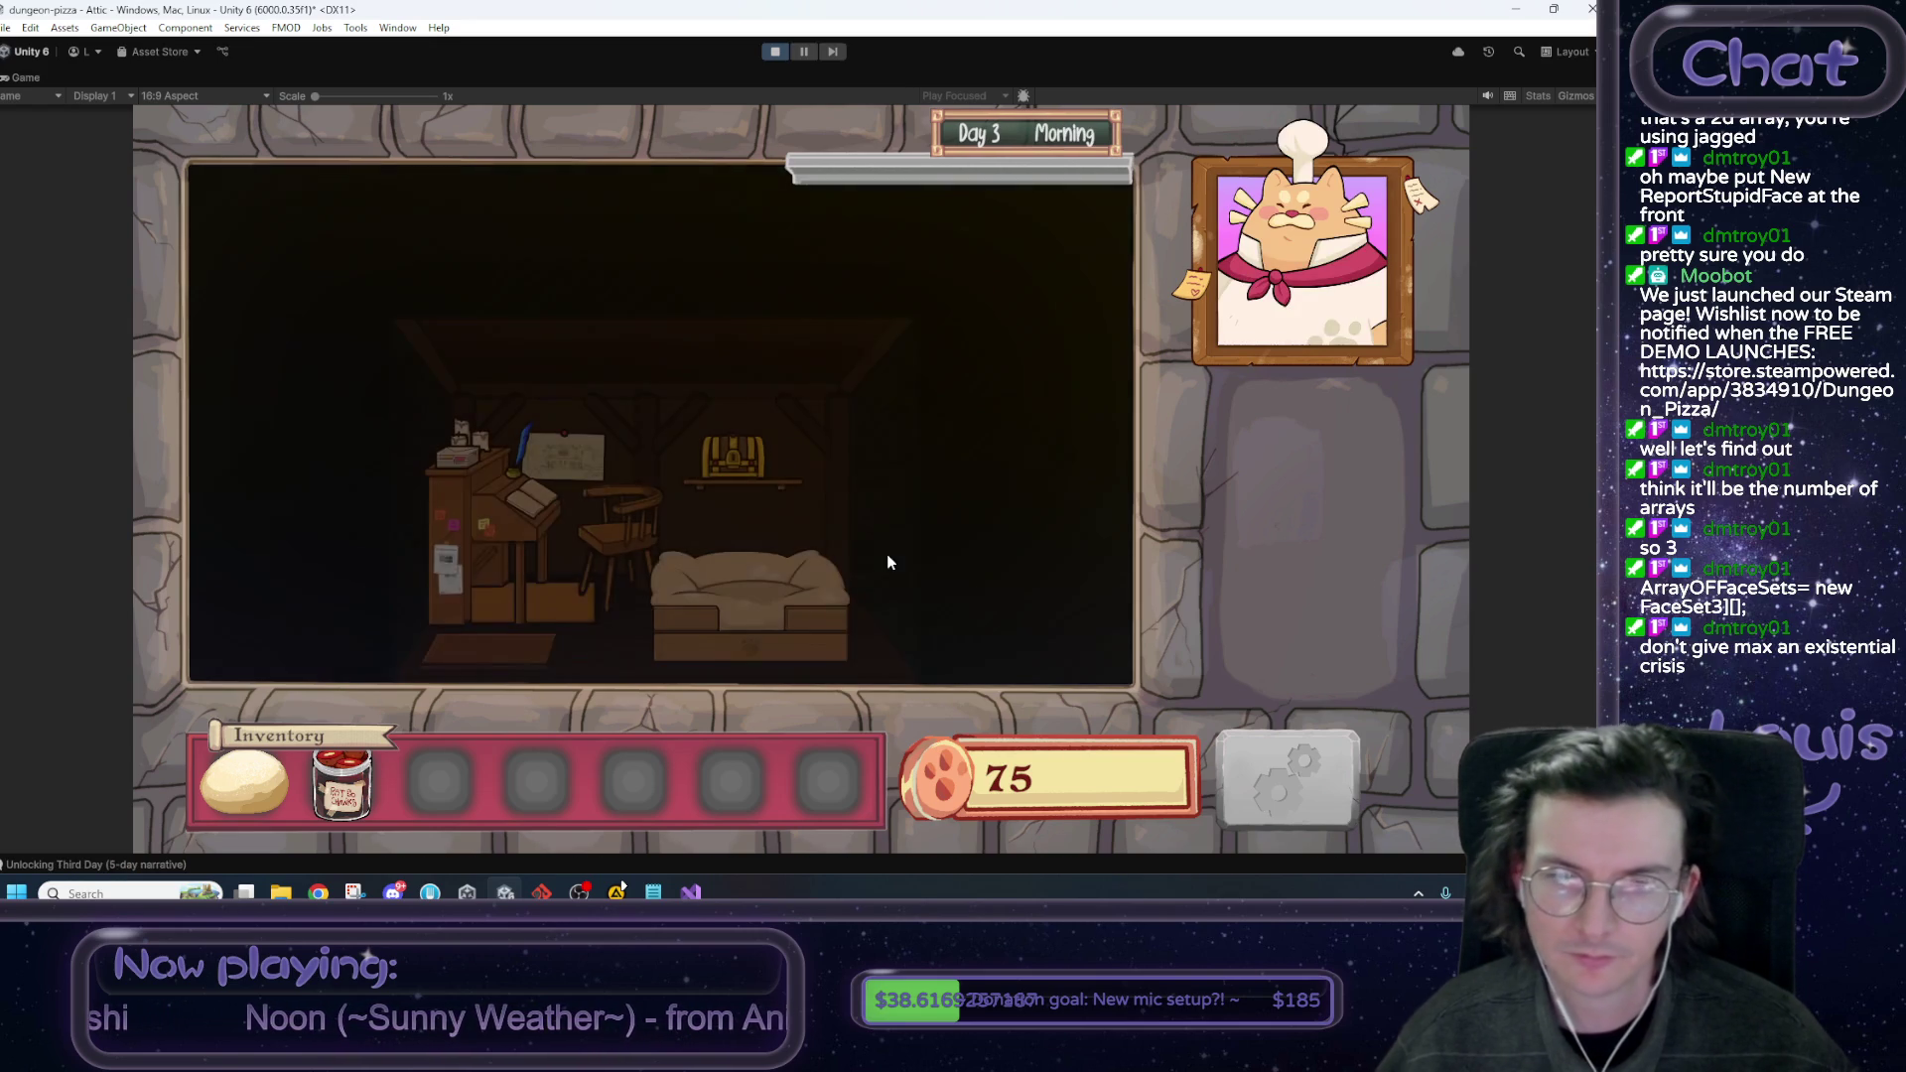
Go from the attic to the tavern front, start Day 3 afternoon, and hear Jalcifer's request.
click(533, 653)
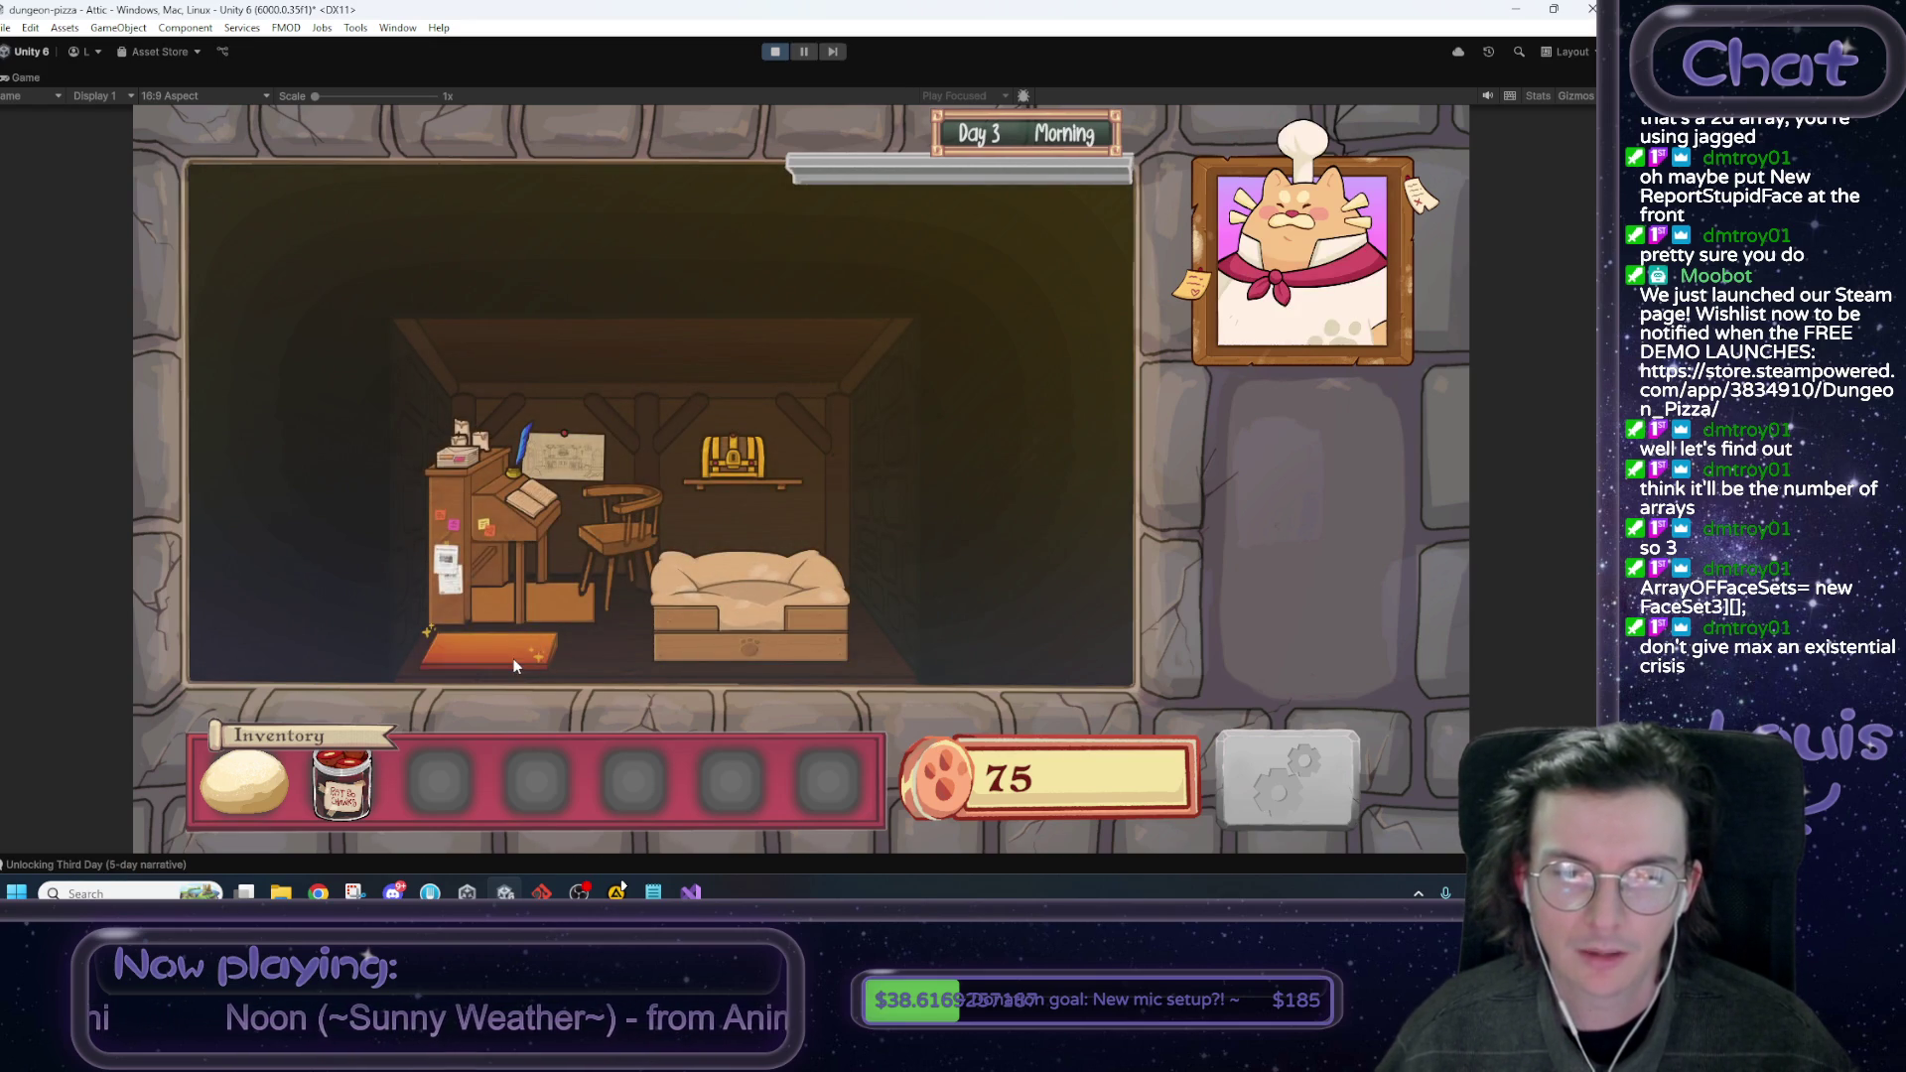
click(1010, 489)
click(969, 391)
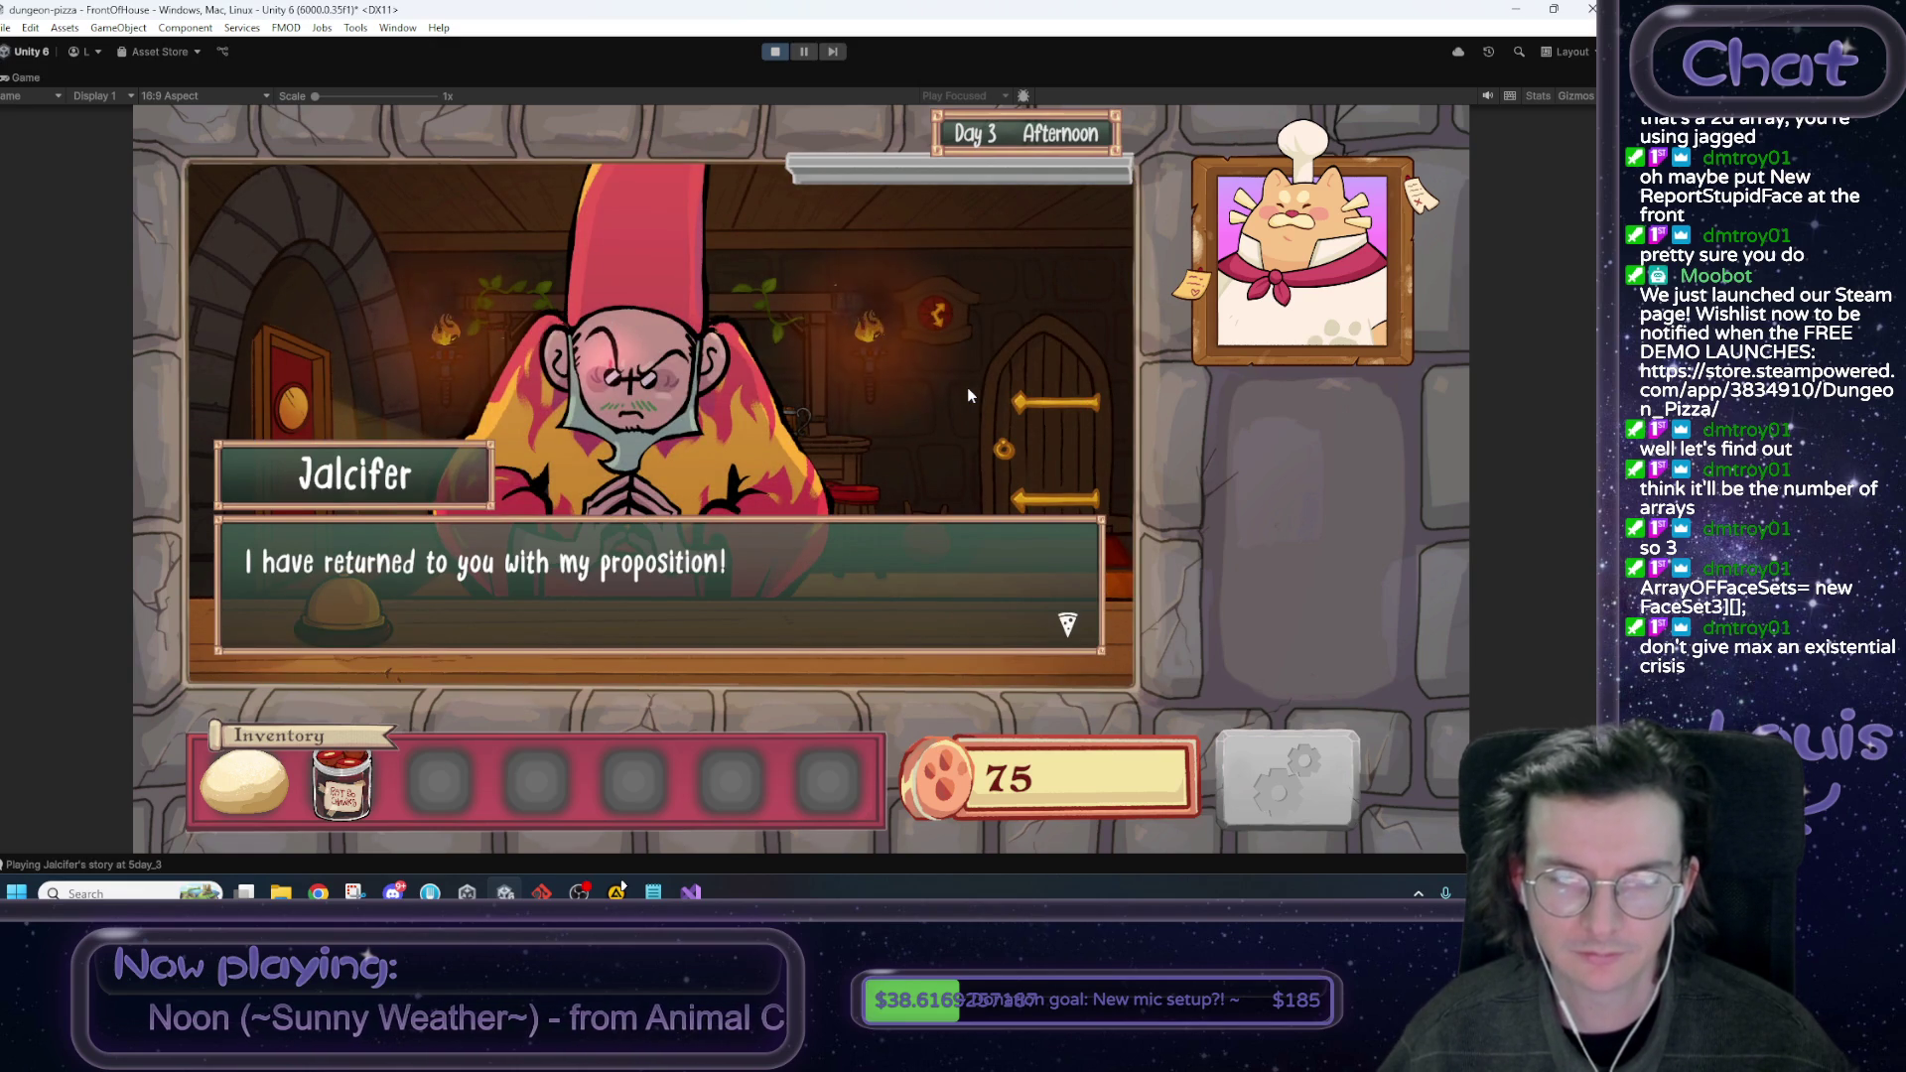
click(969, 395)
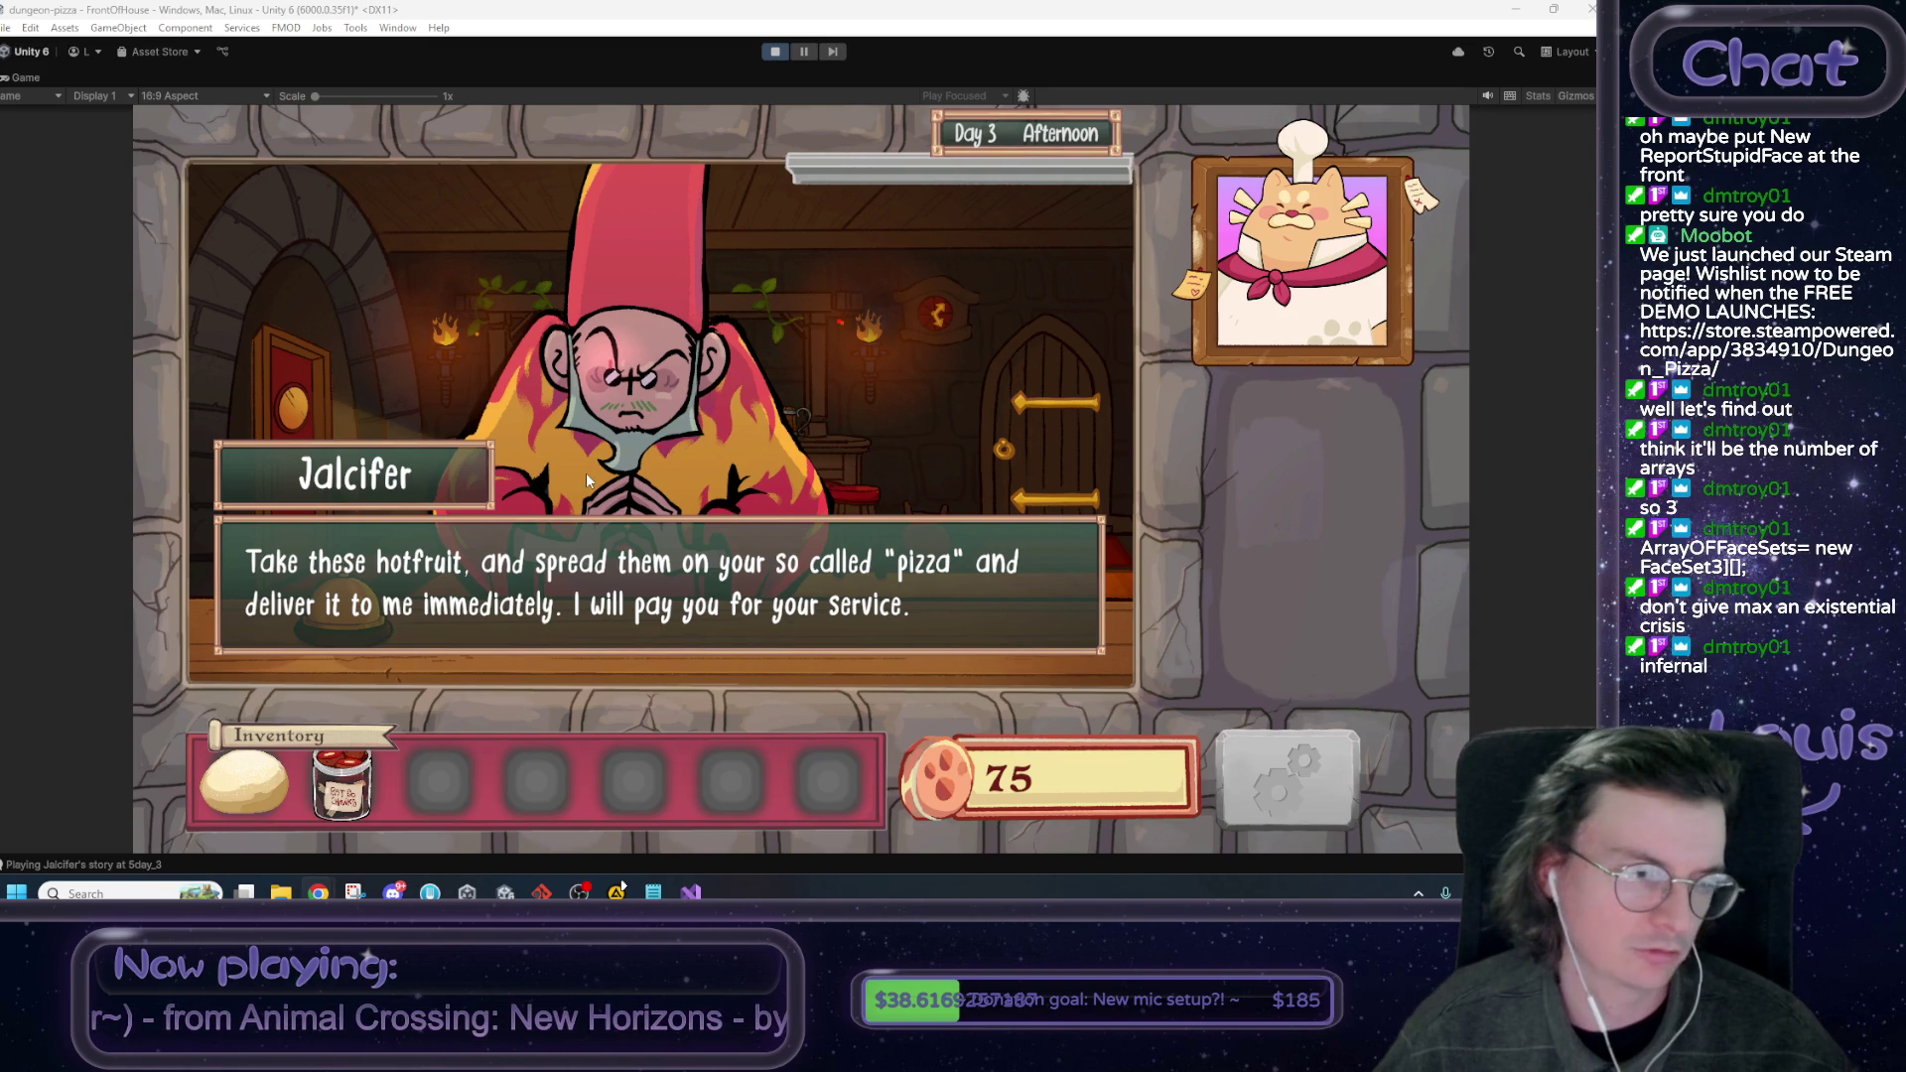
click(976, 608)
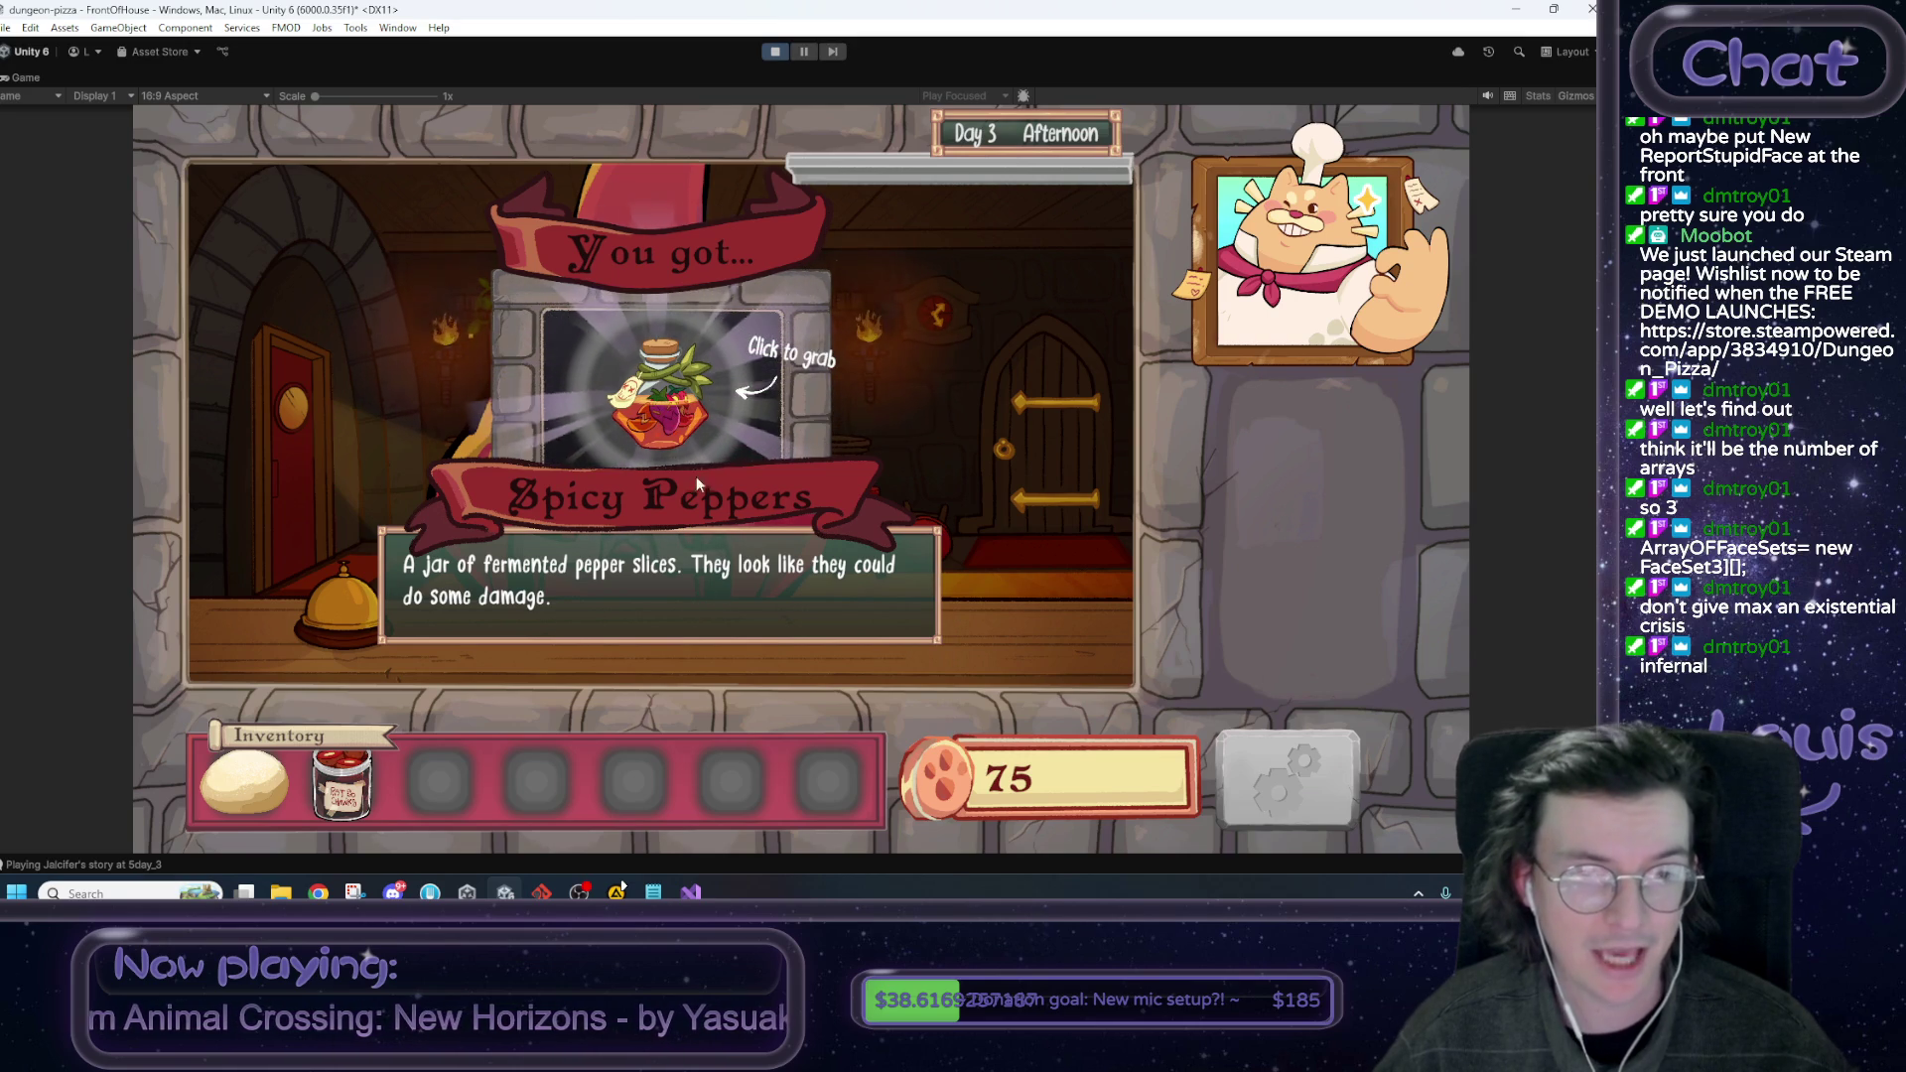
Collect the Spicy Peppers into the inventory and go through the red door to the kitchen.
click(660, 397)
click(441, 779)
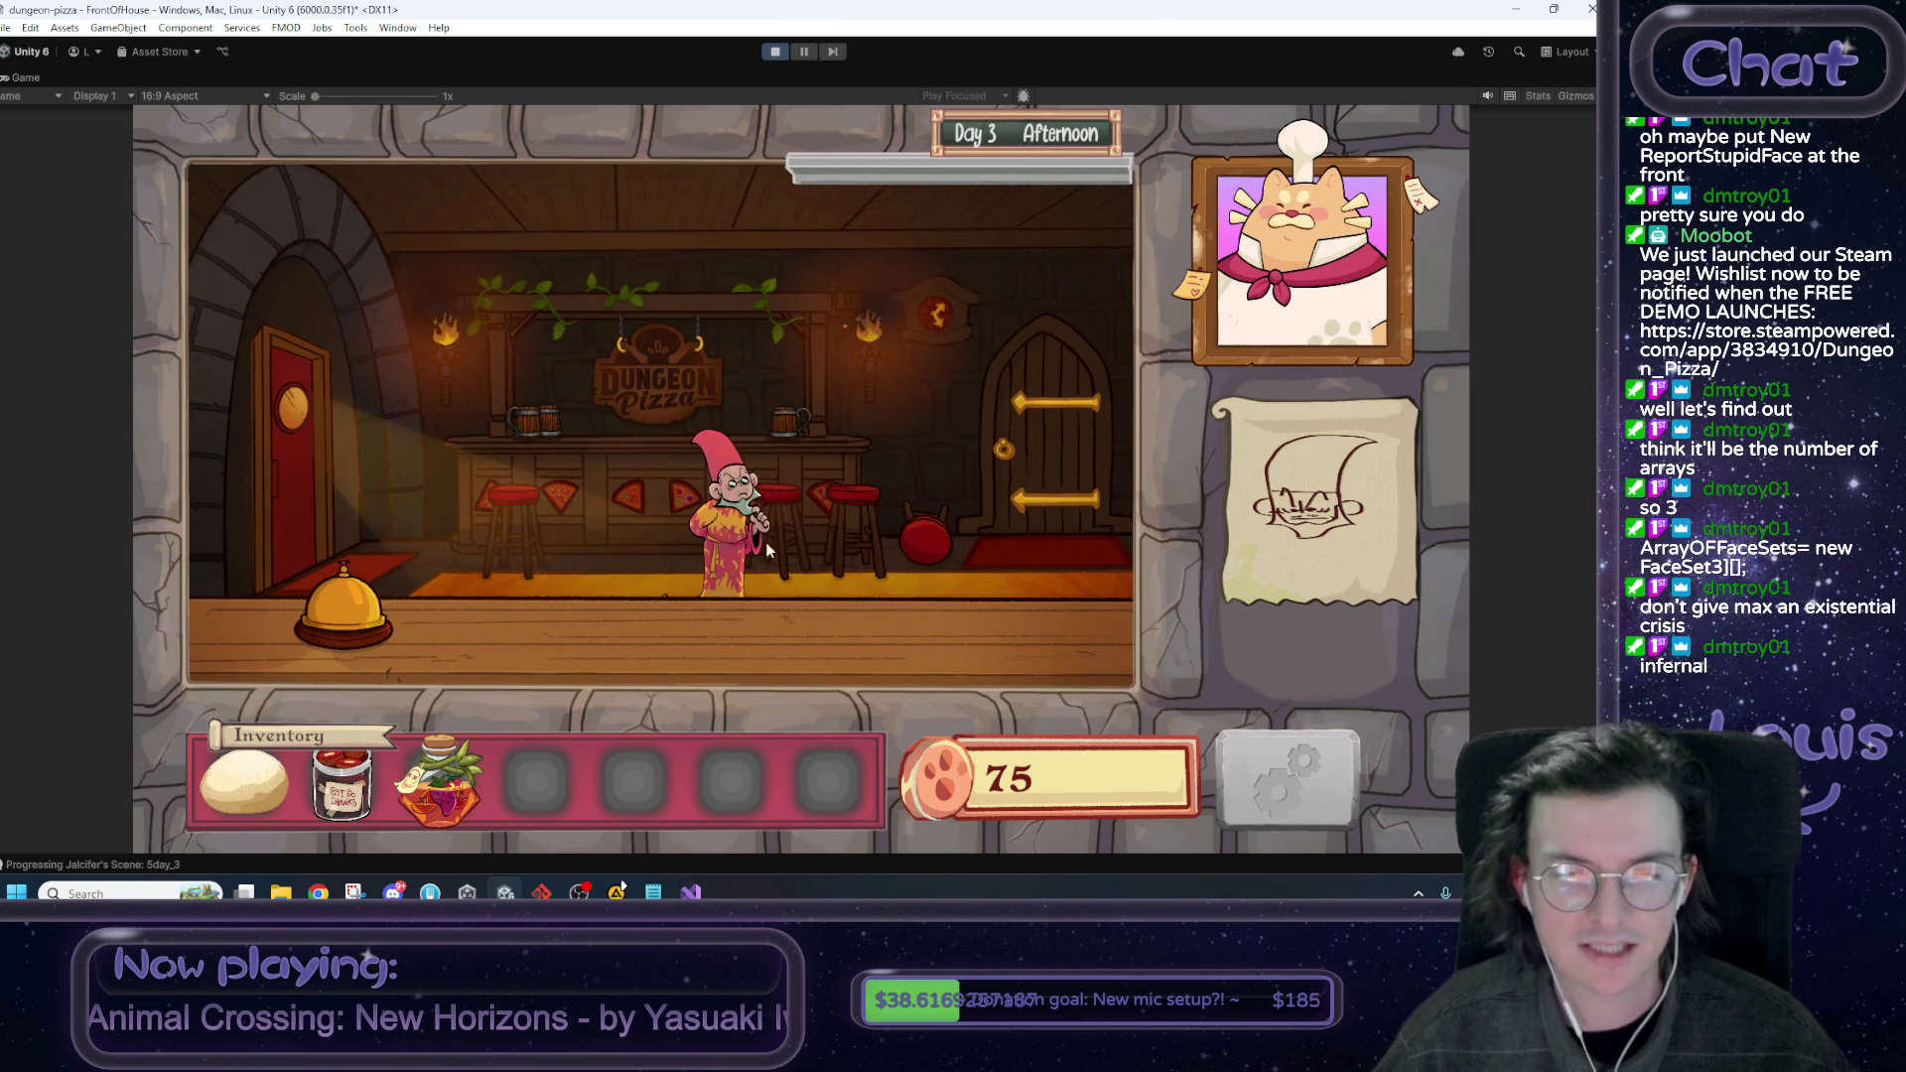
click(300, 489)
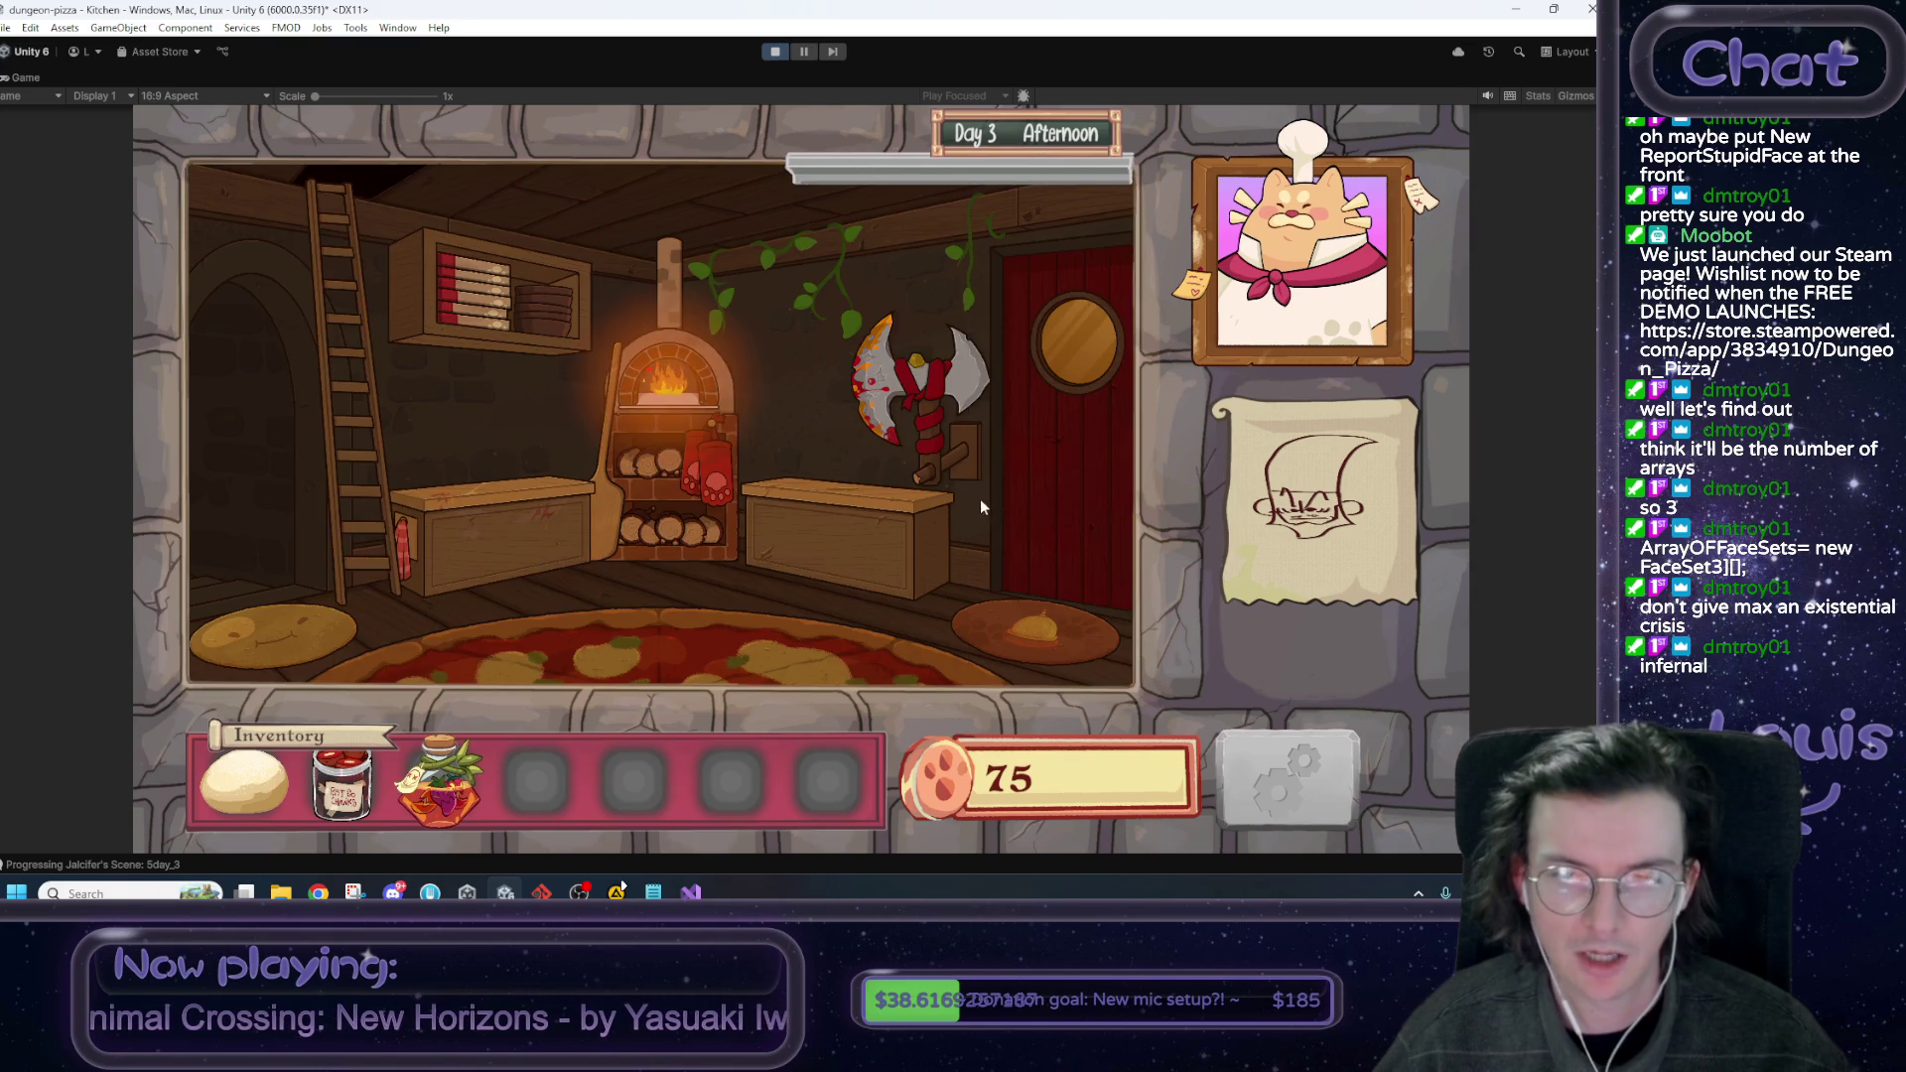
Spawn a pizza with the debug console and serve it to Jalcifer, raising coins to 100.
click(1052, 485)
key(grave)
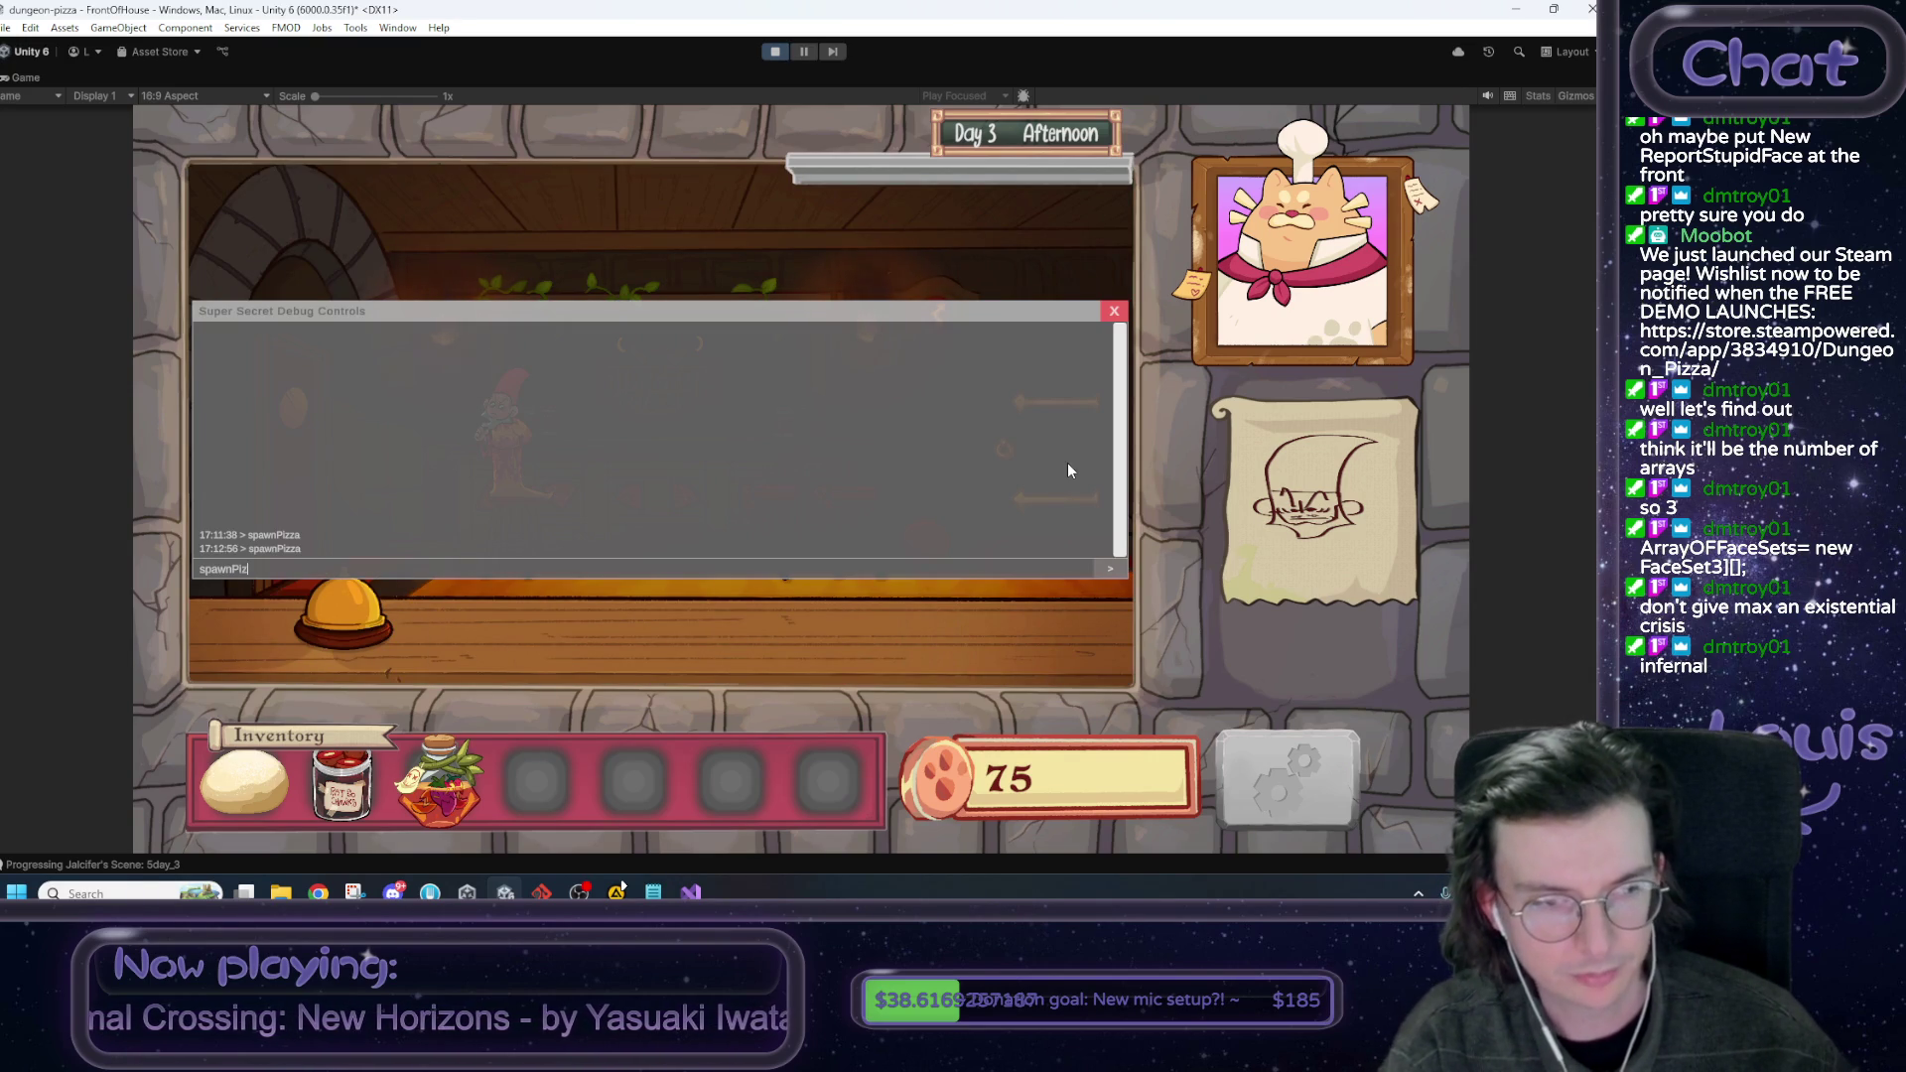
text(za)
key(Return)
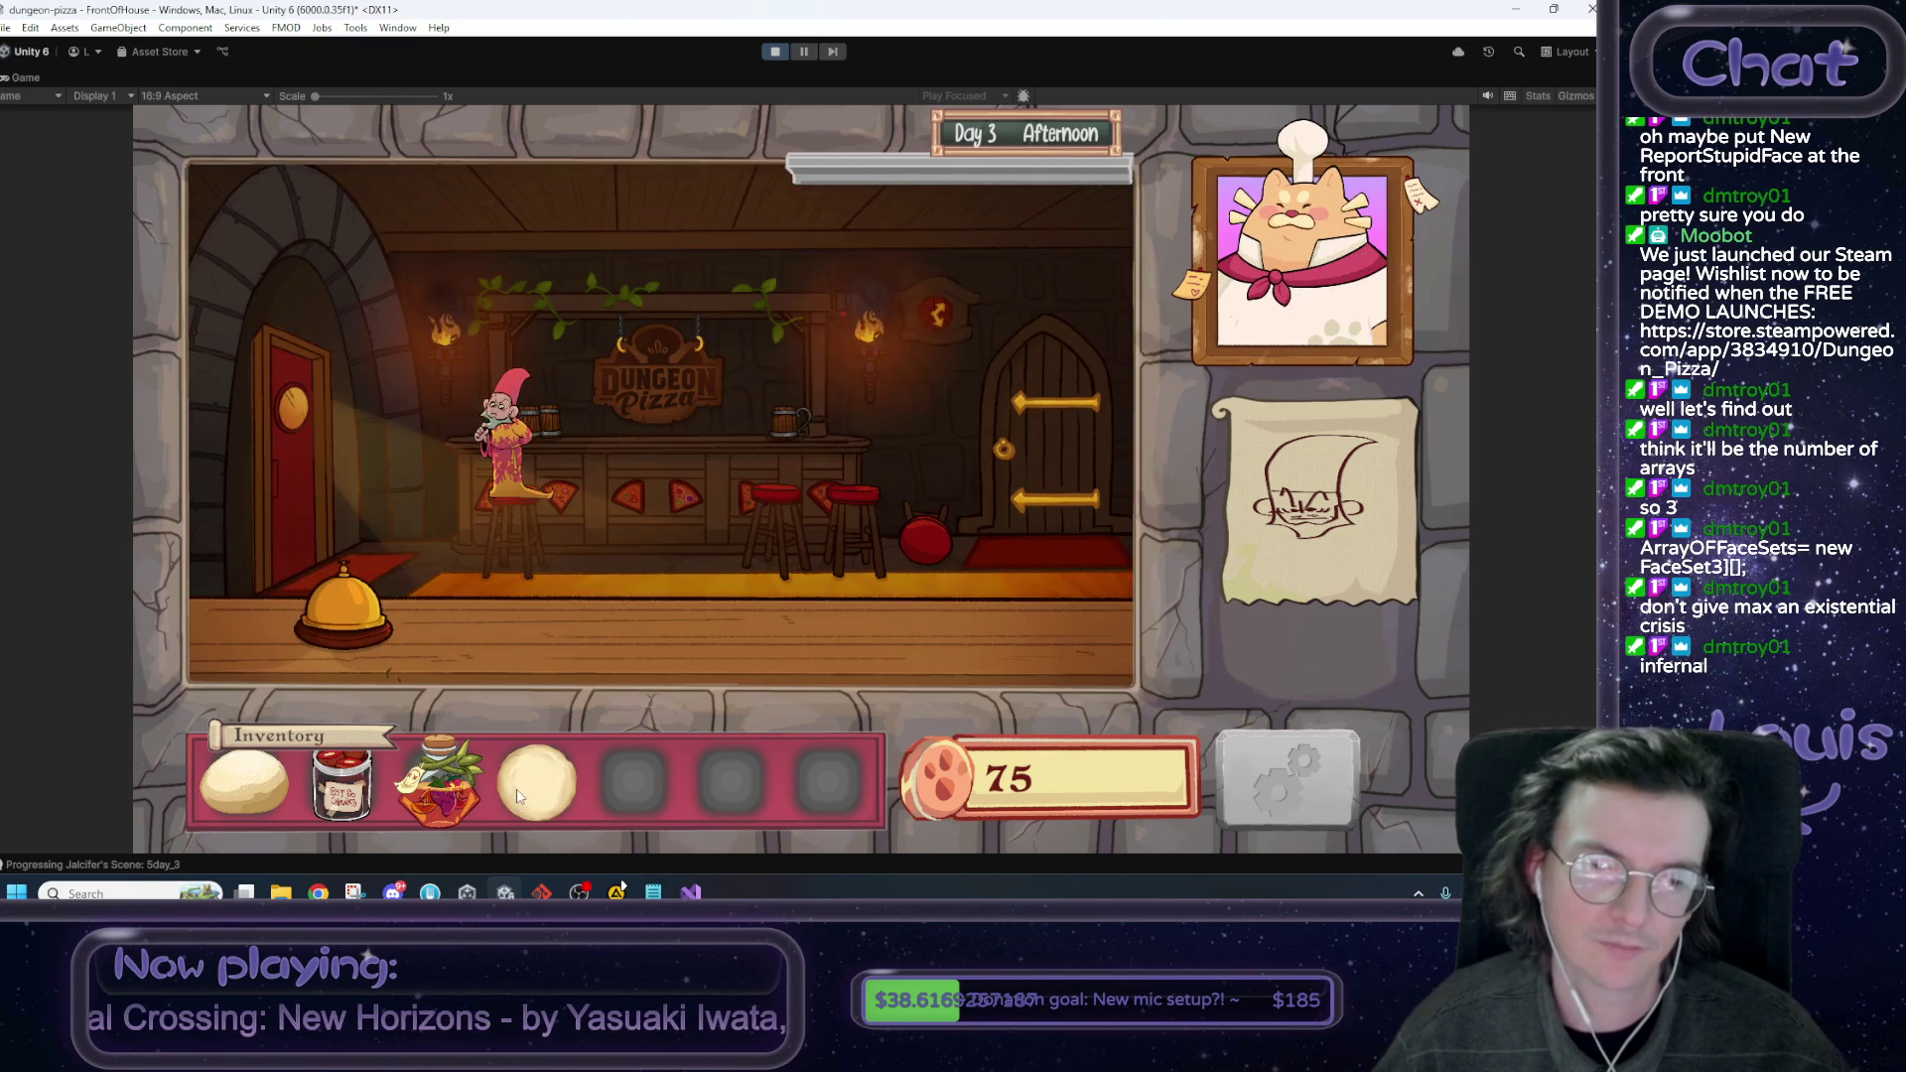
drag(517, 794, 517, 463)
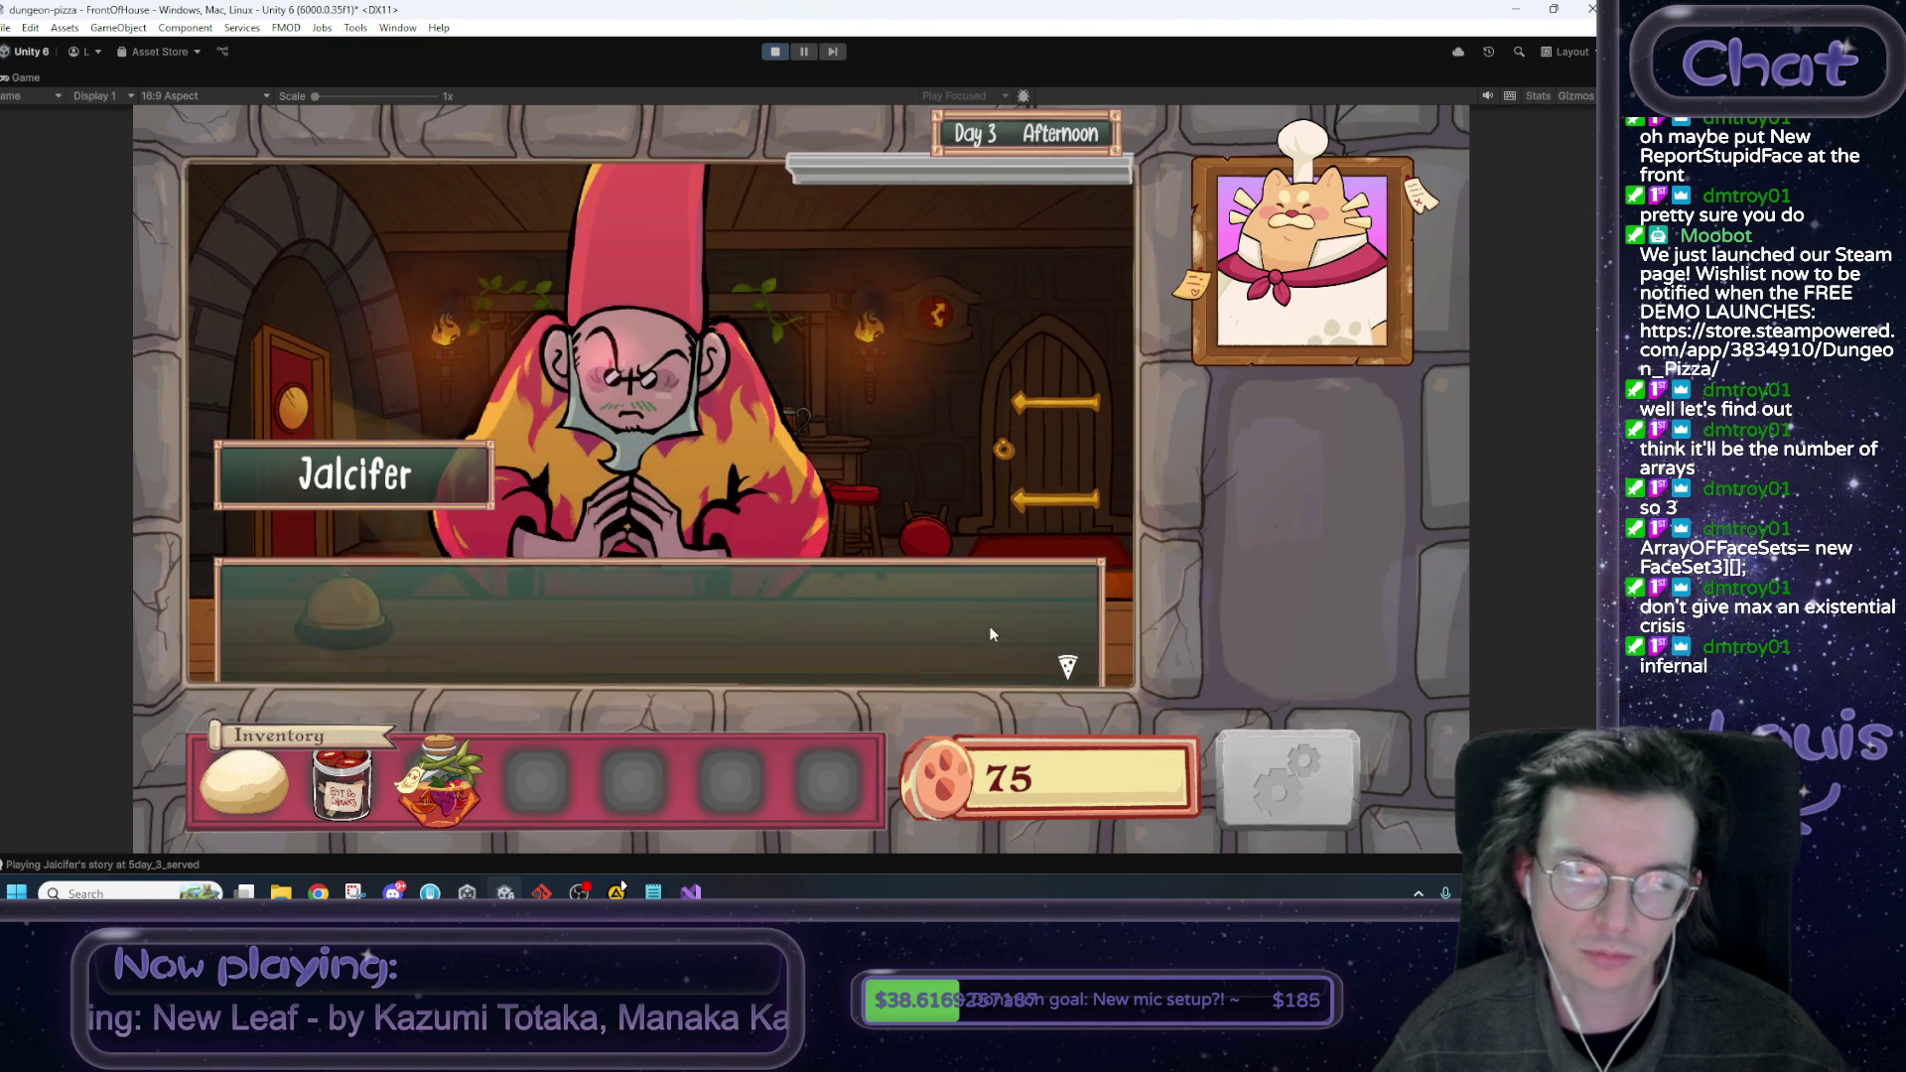
click(991, 633)
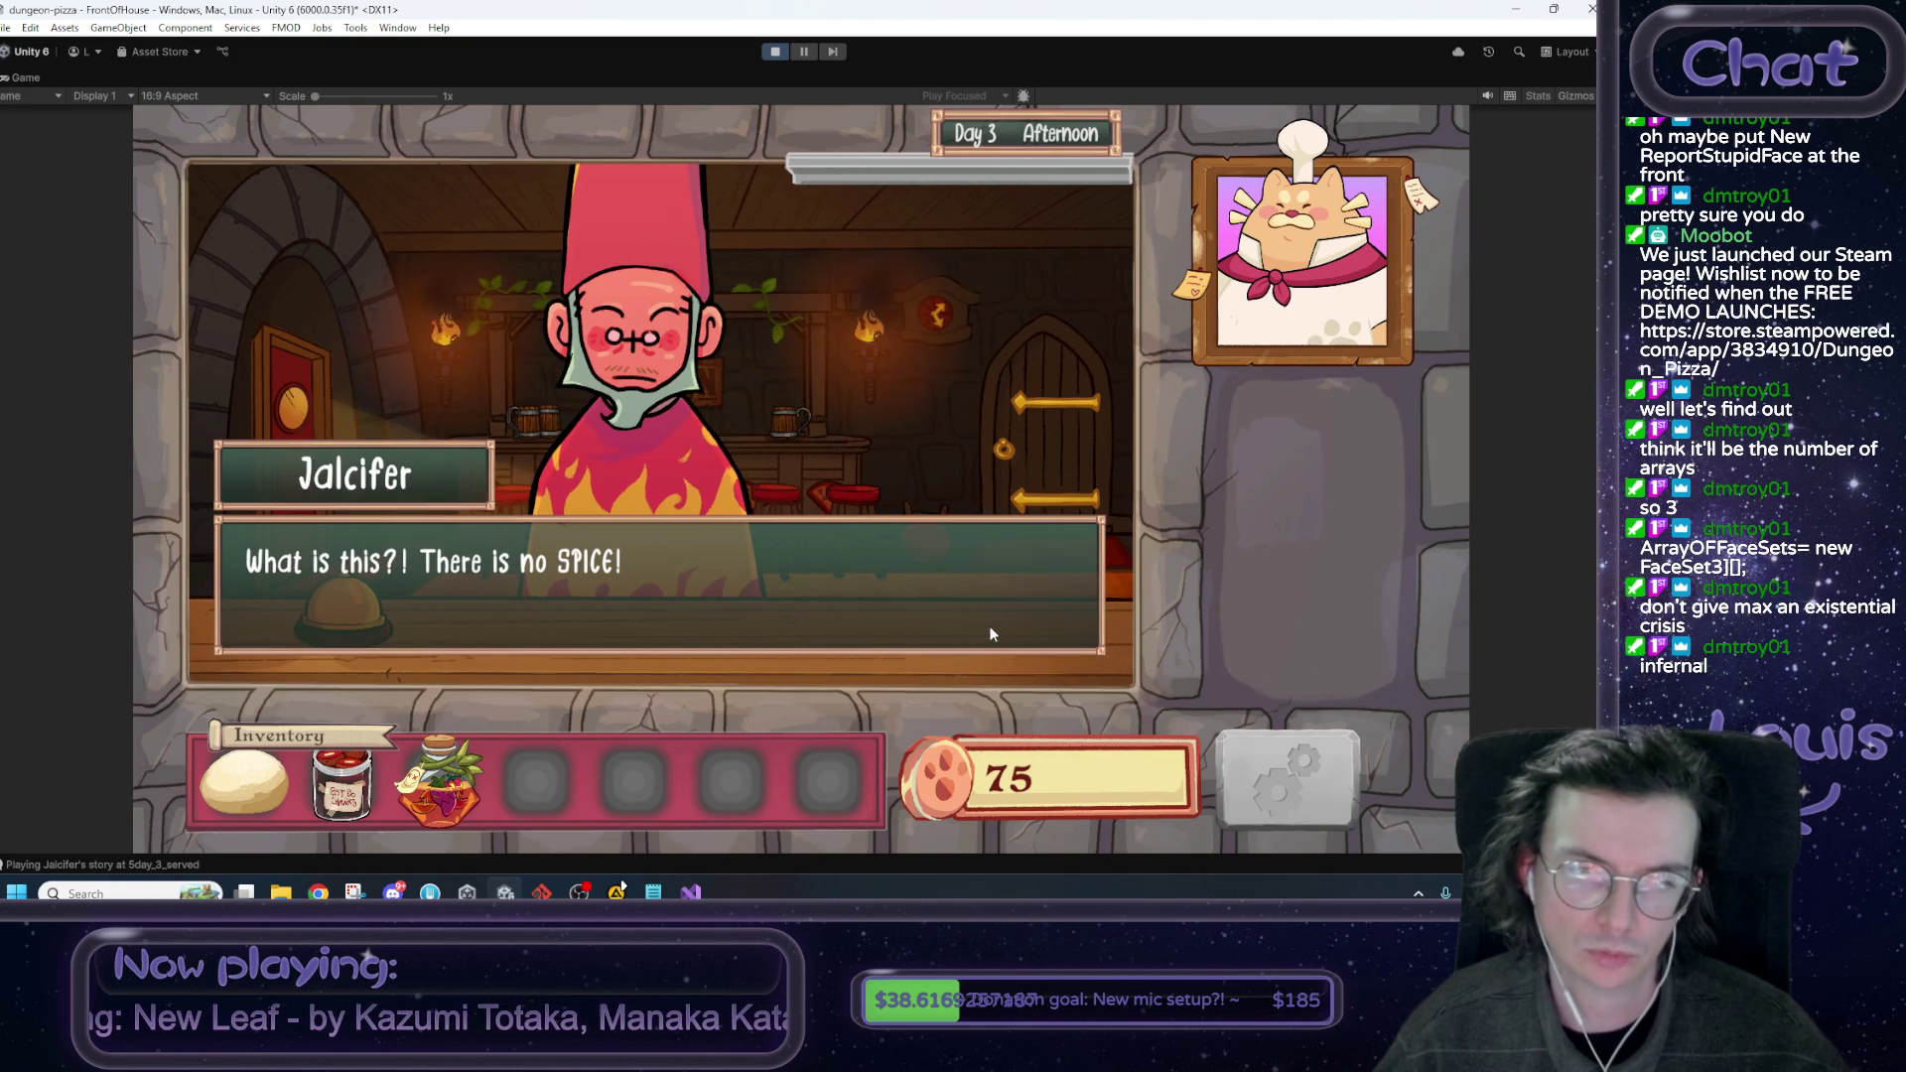
click(993, 608)
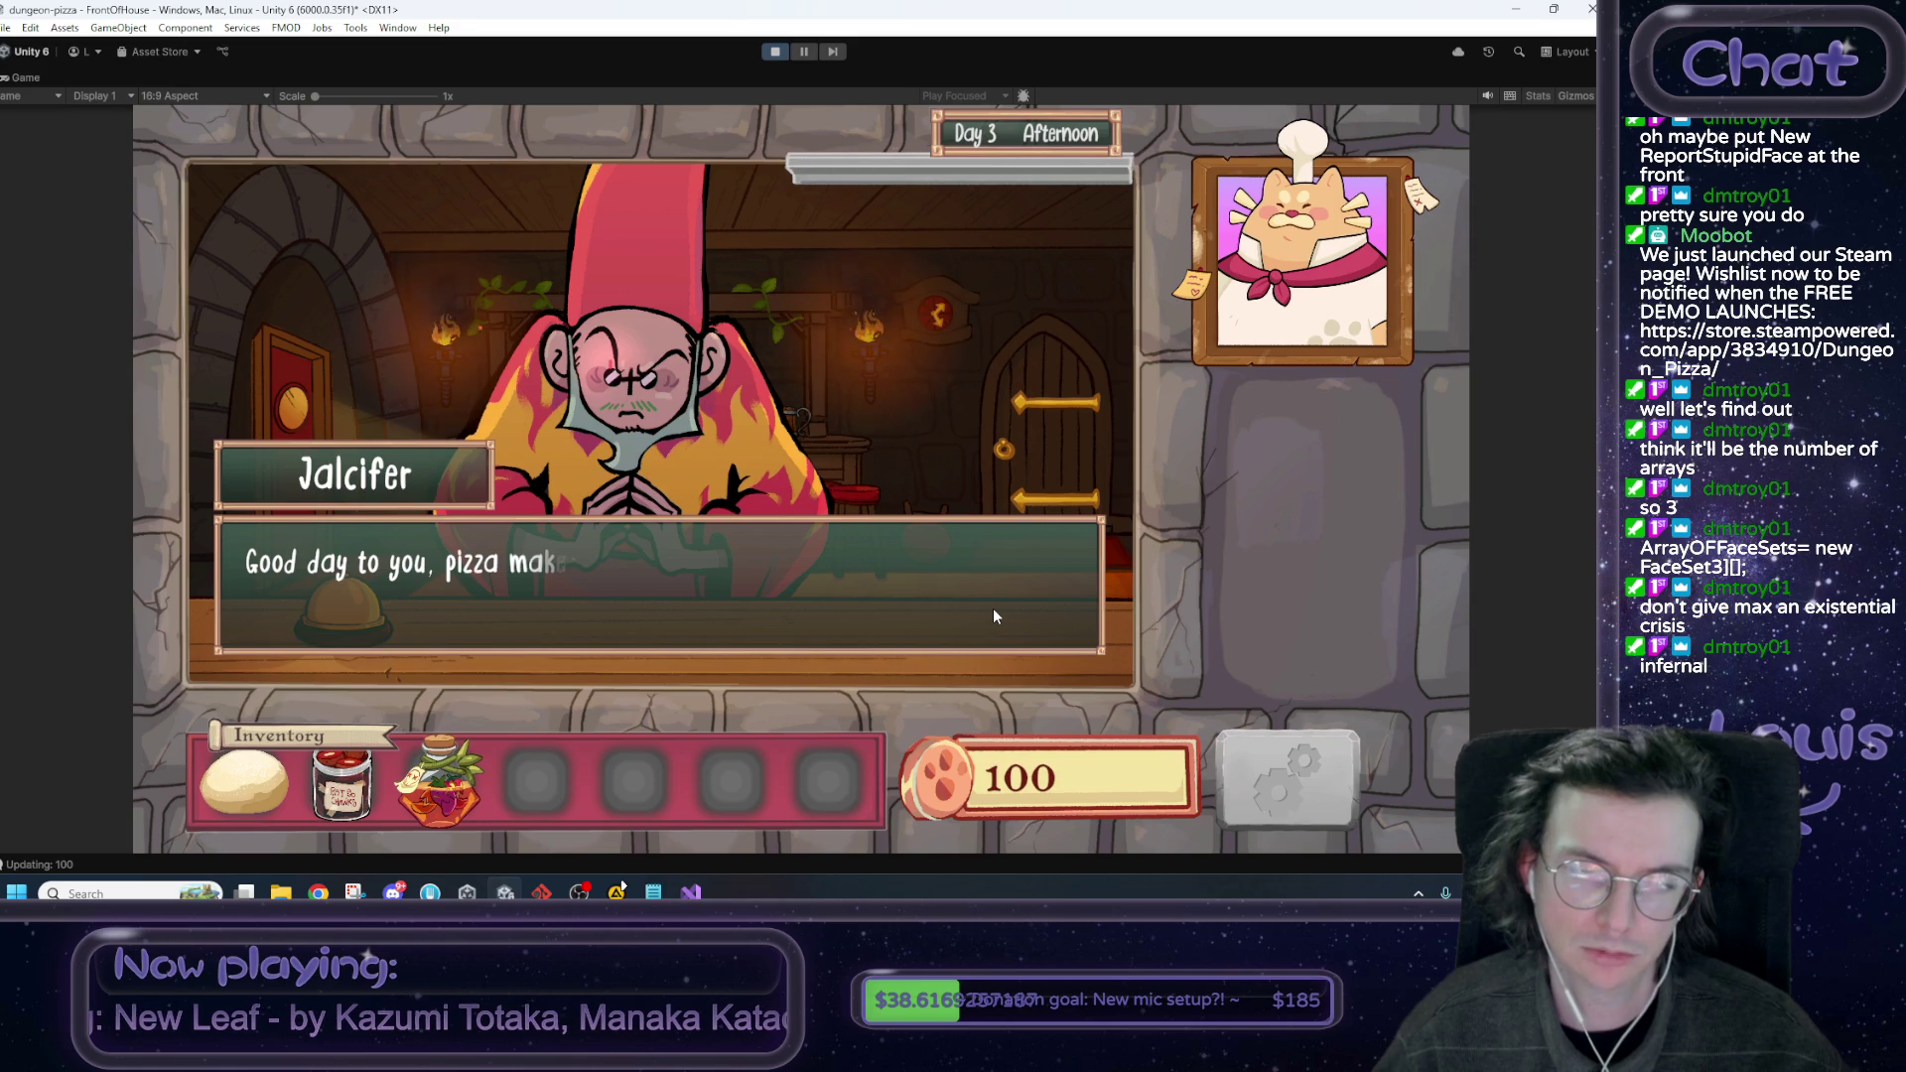
click(992, 608)
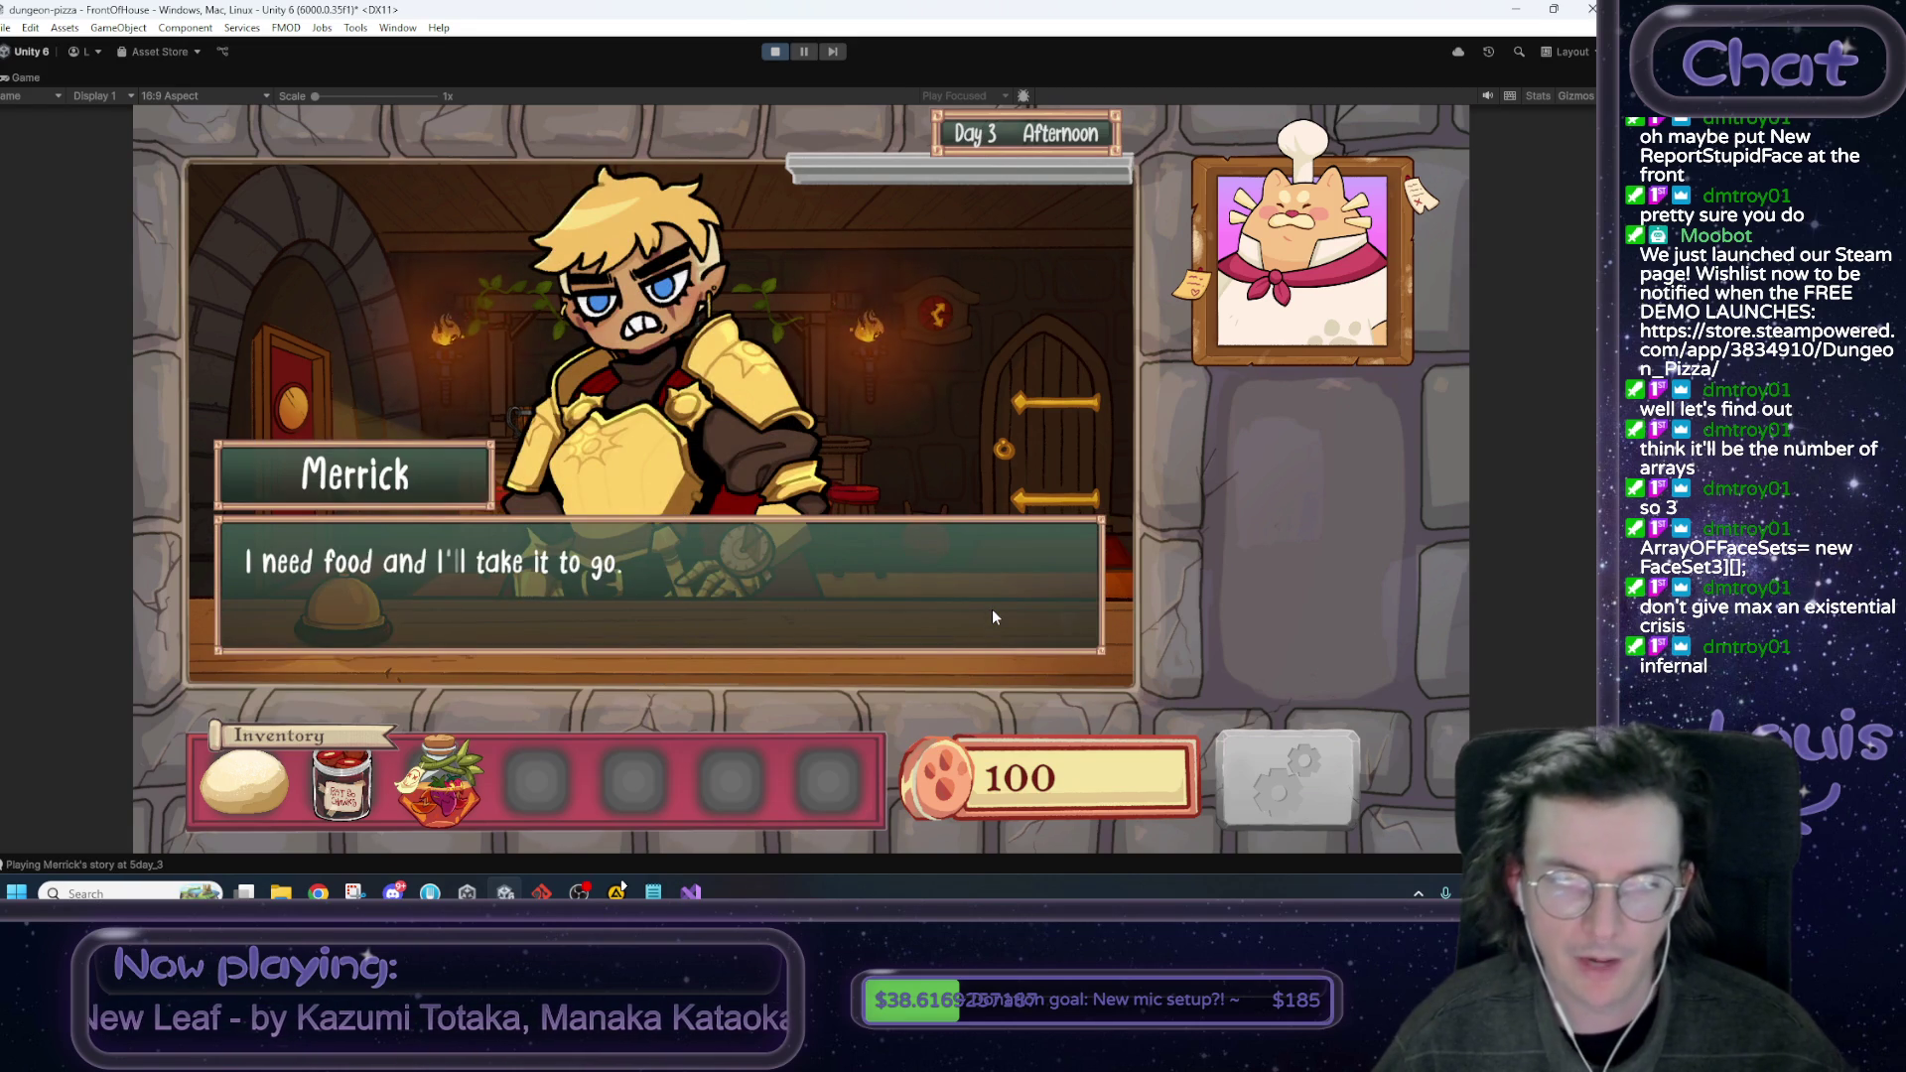
Spawn a pizza via the debug console, serve Merrick, and answer 'Here you go' until Lupa arrives.
click(991, 609)
click(991, 609)
key(grave)
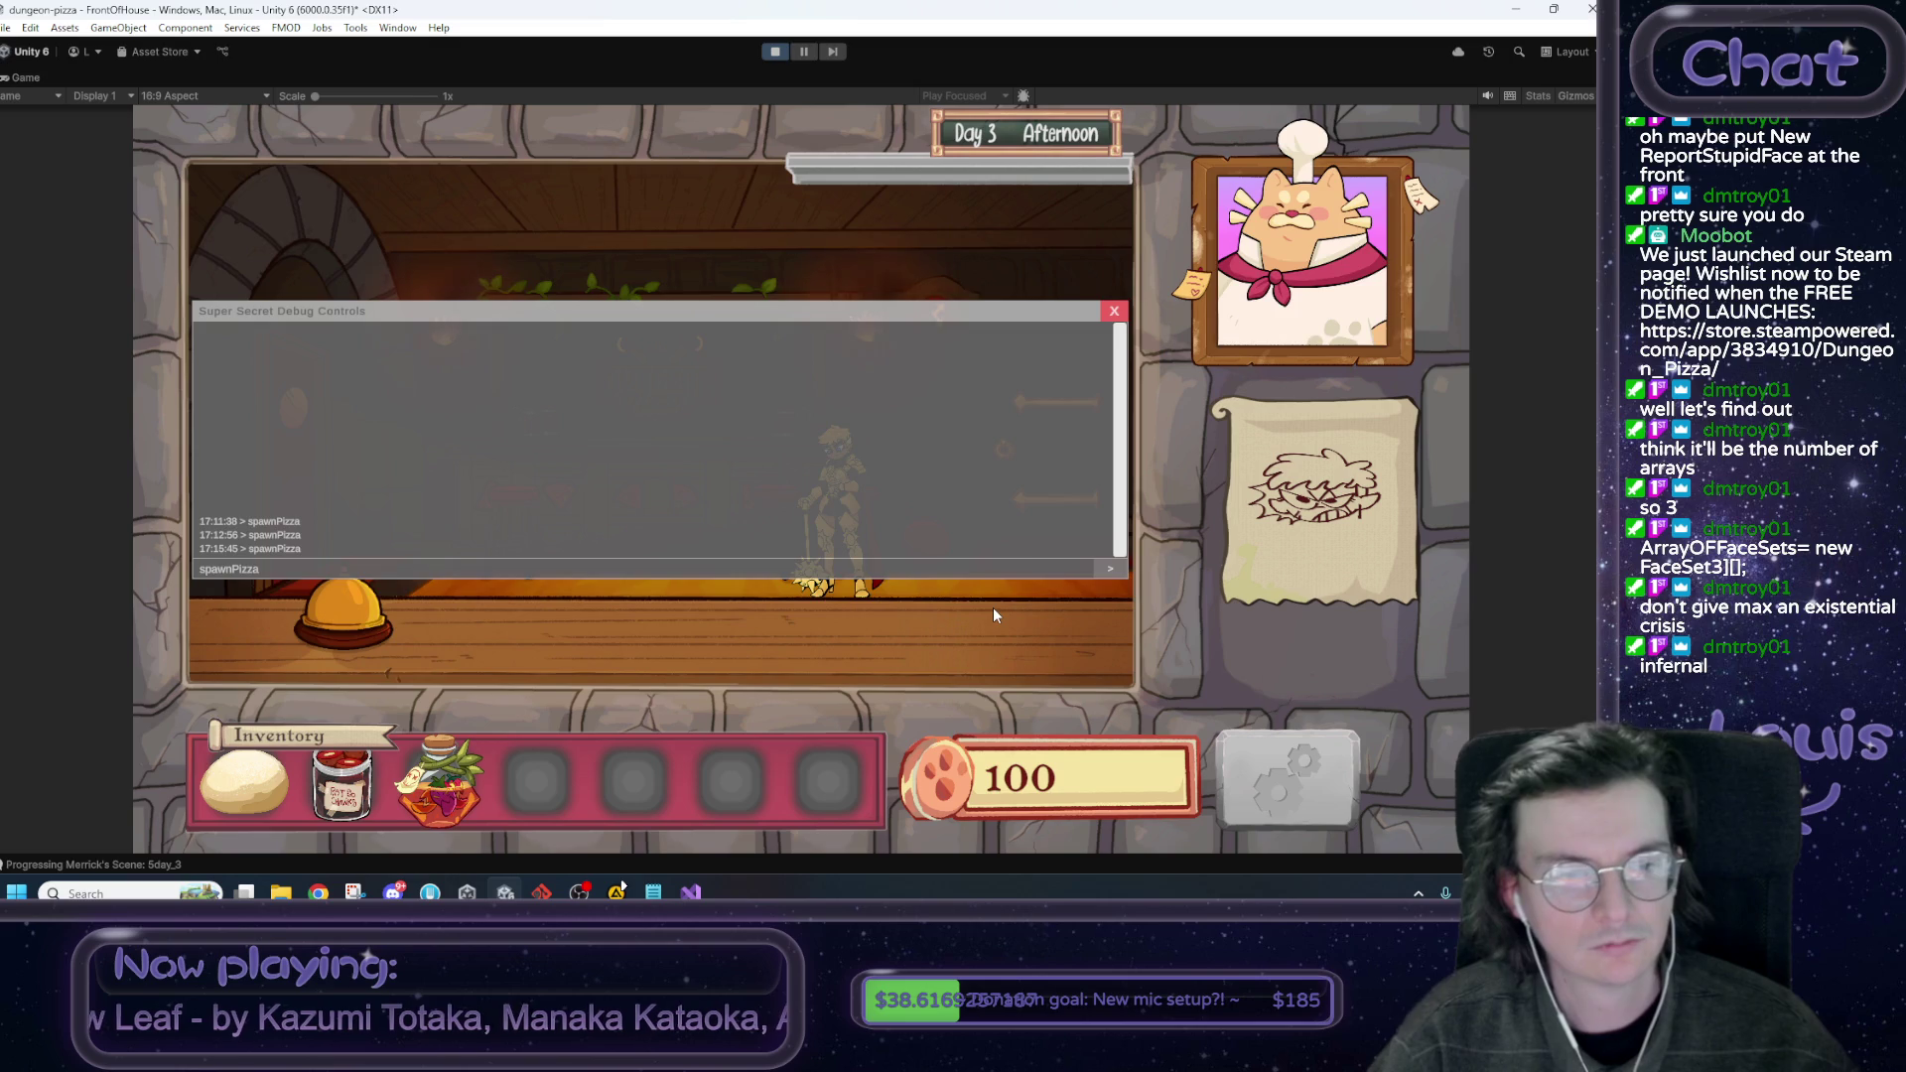
key(Return)
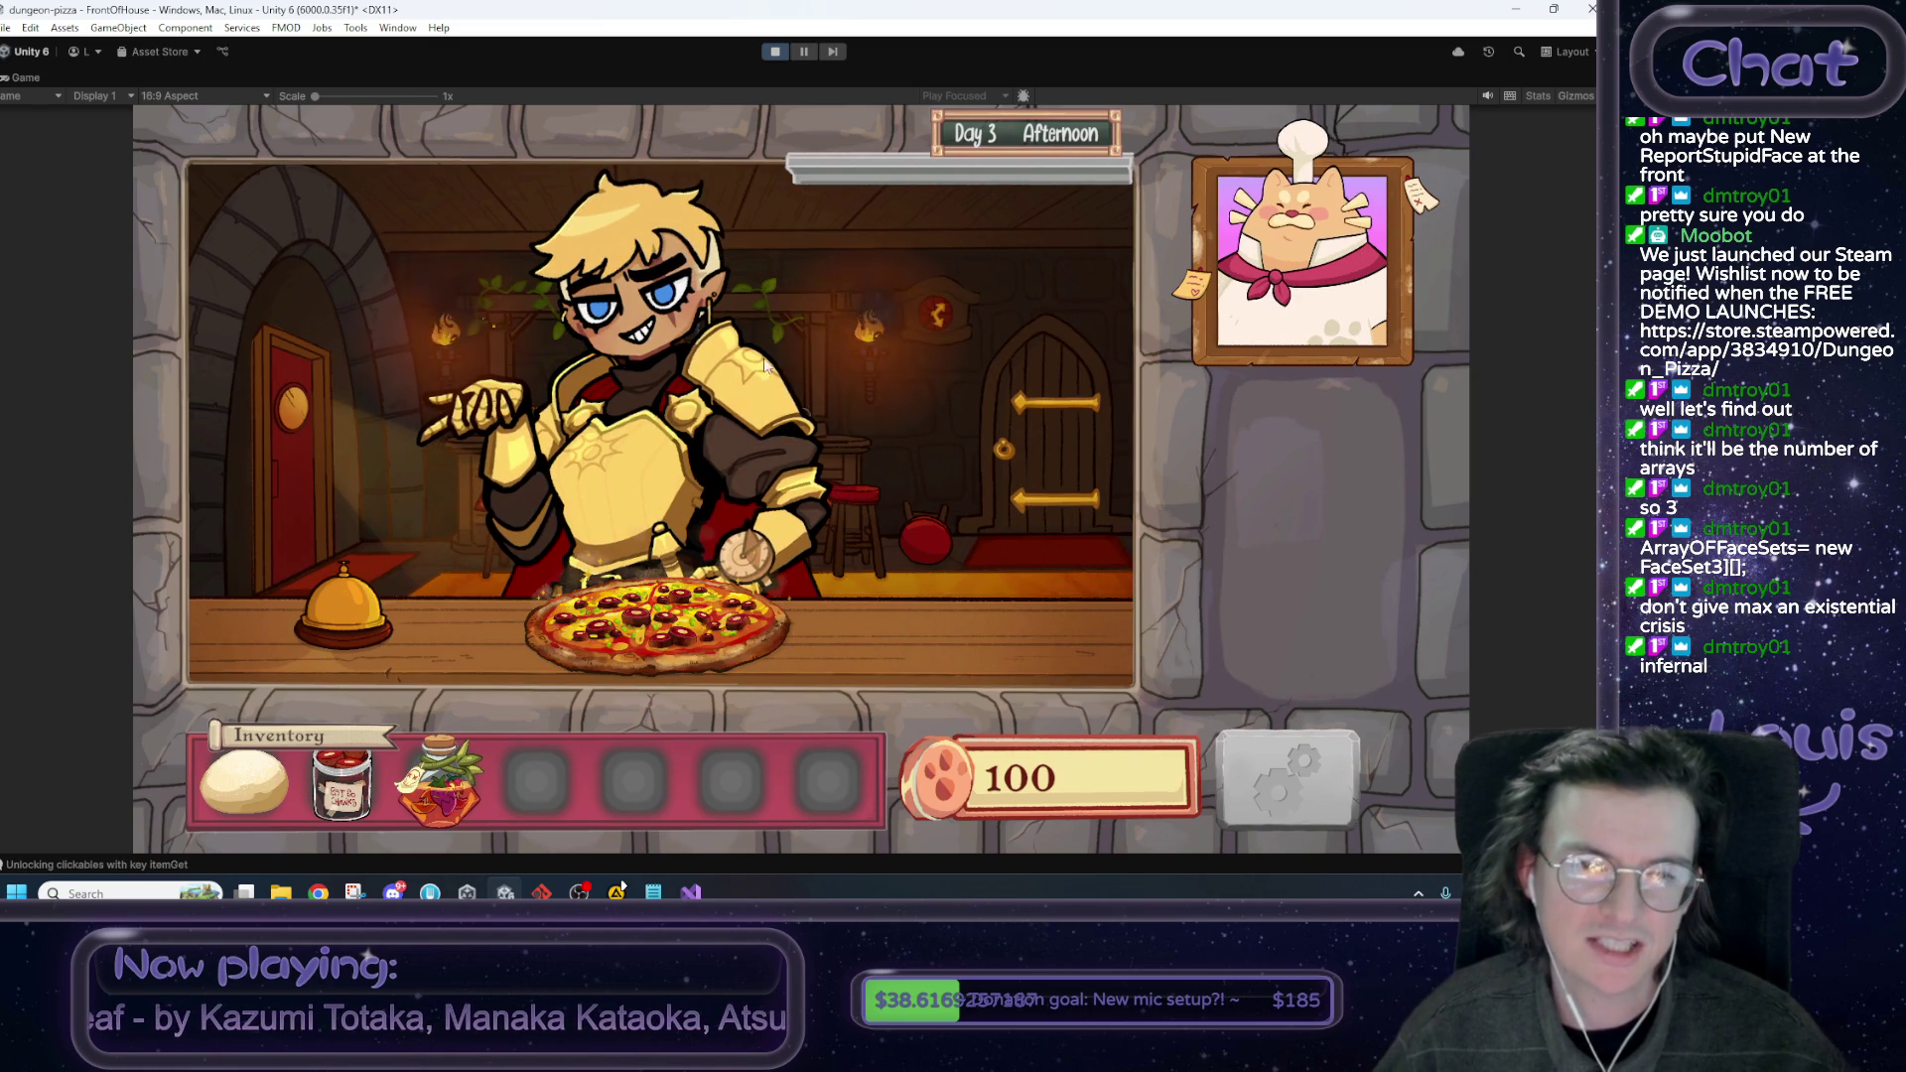
click(756, 432)
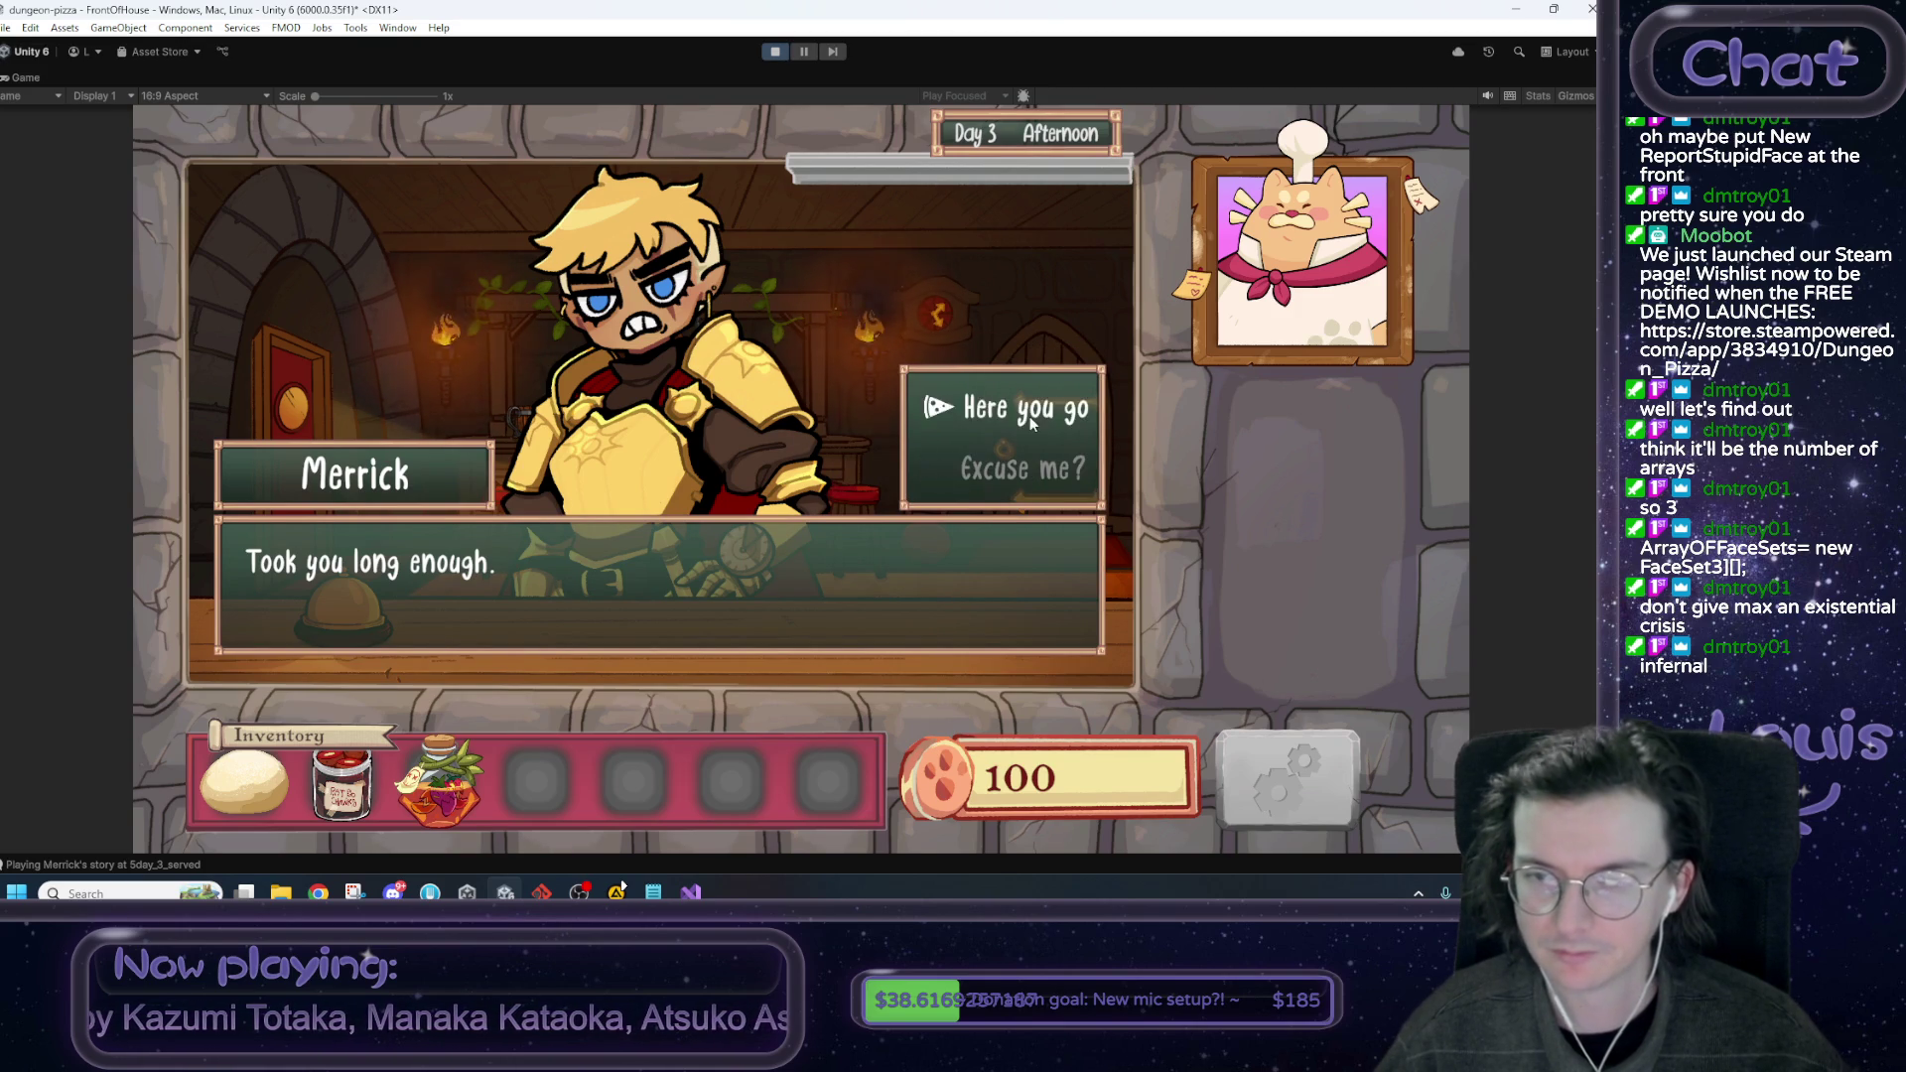
click(1035, 484)
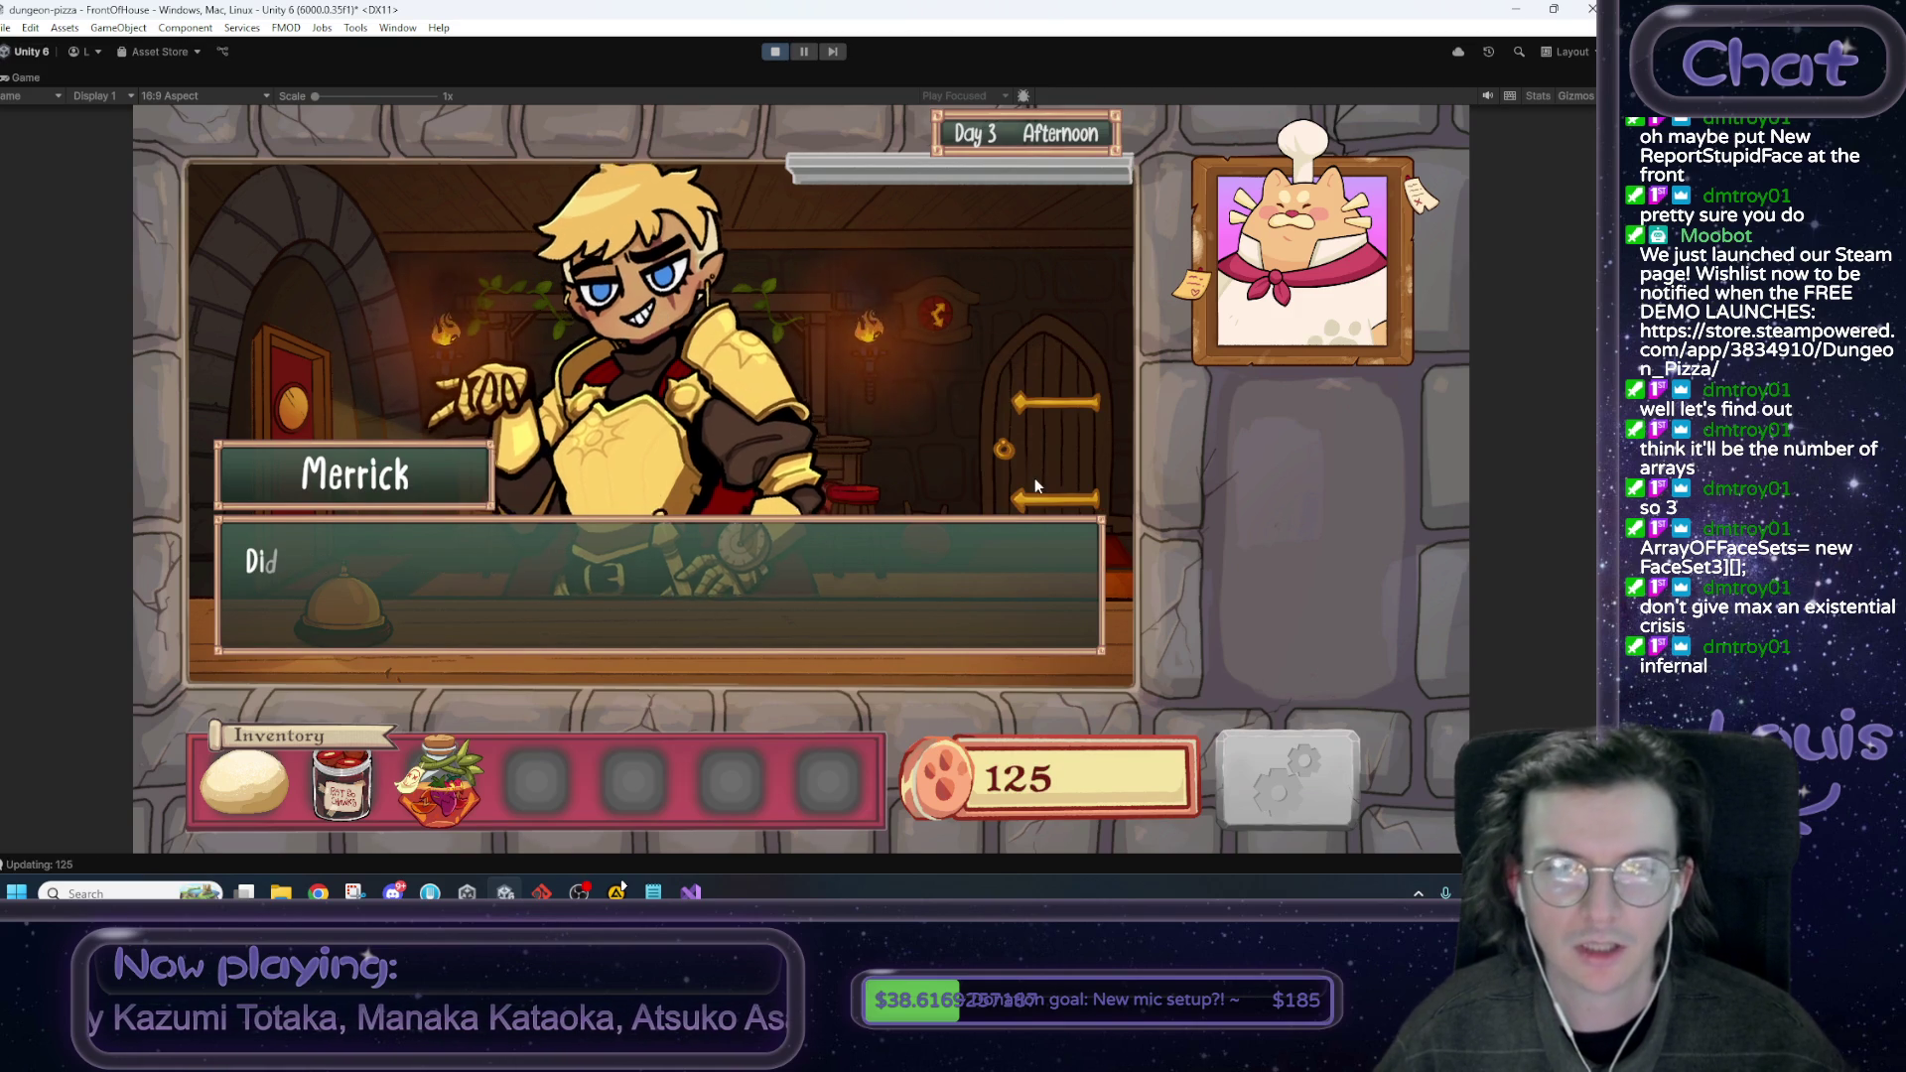
click(962, 563)
click(963, 564)
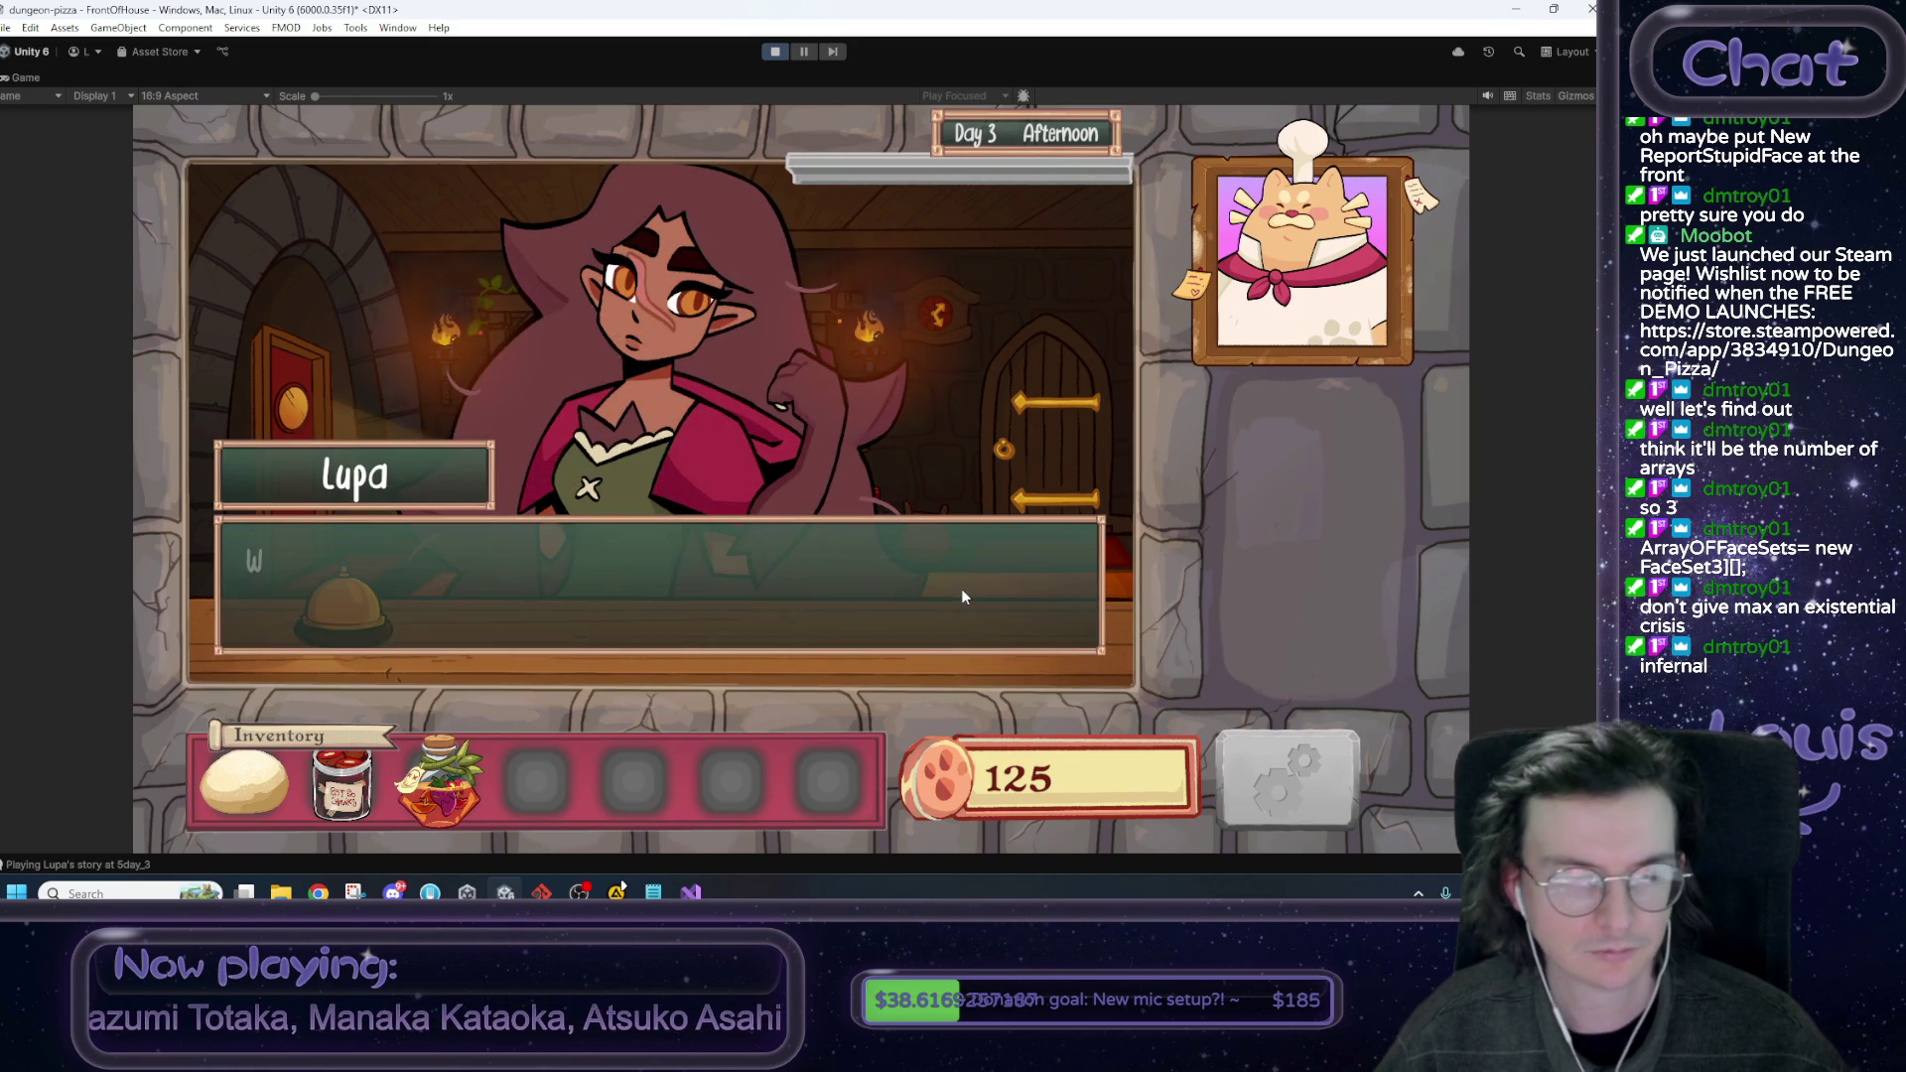
Skip Lupa's lines to her reply choices and try picking one, triggering the error.
click(961, 587)
click(961, 588)
click(961, 588)
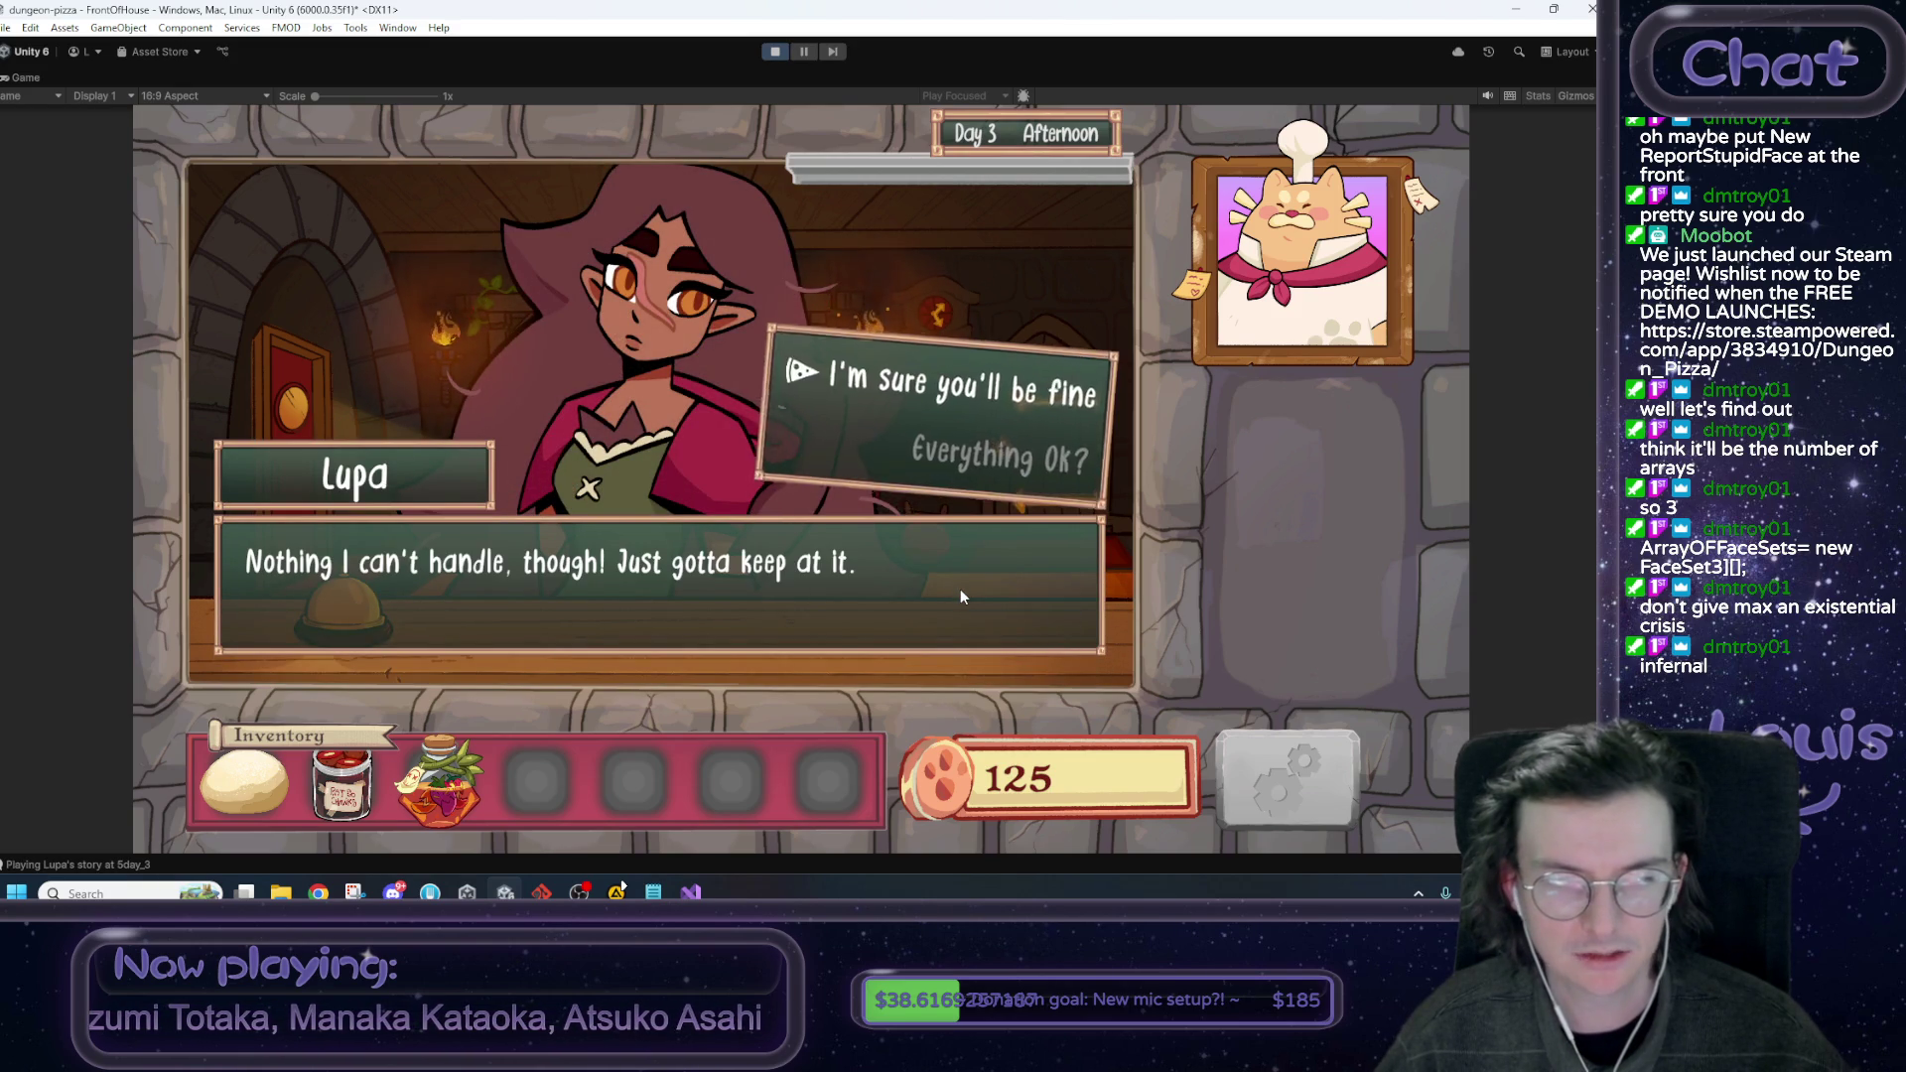
click(986, 410)
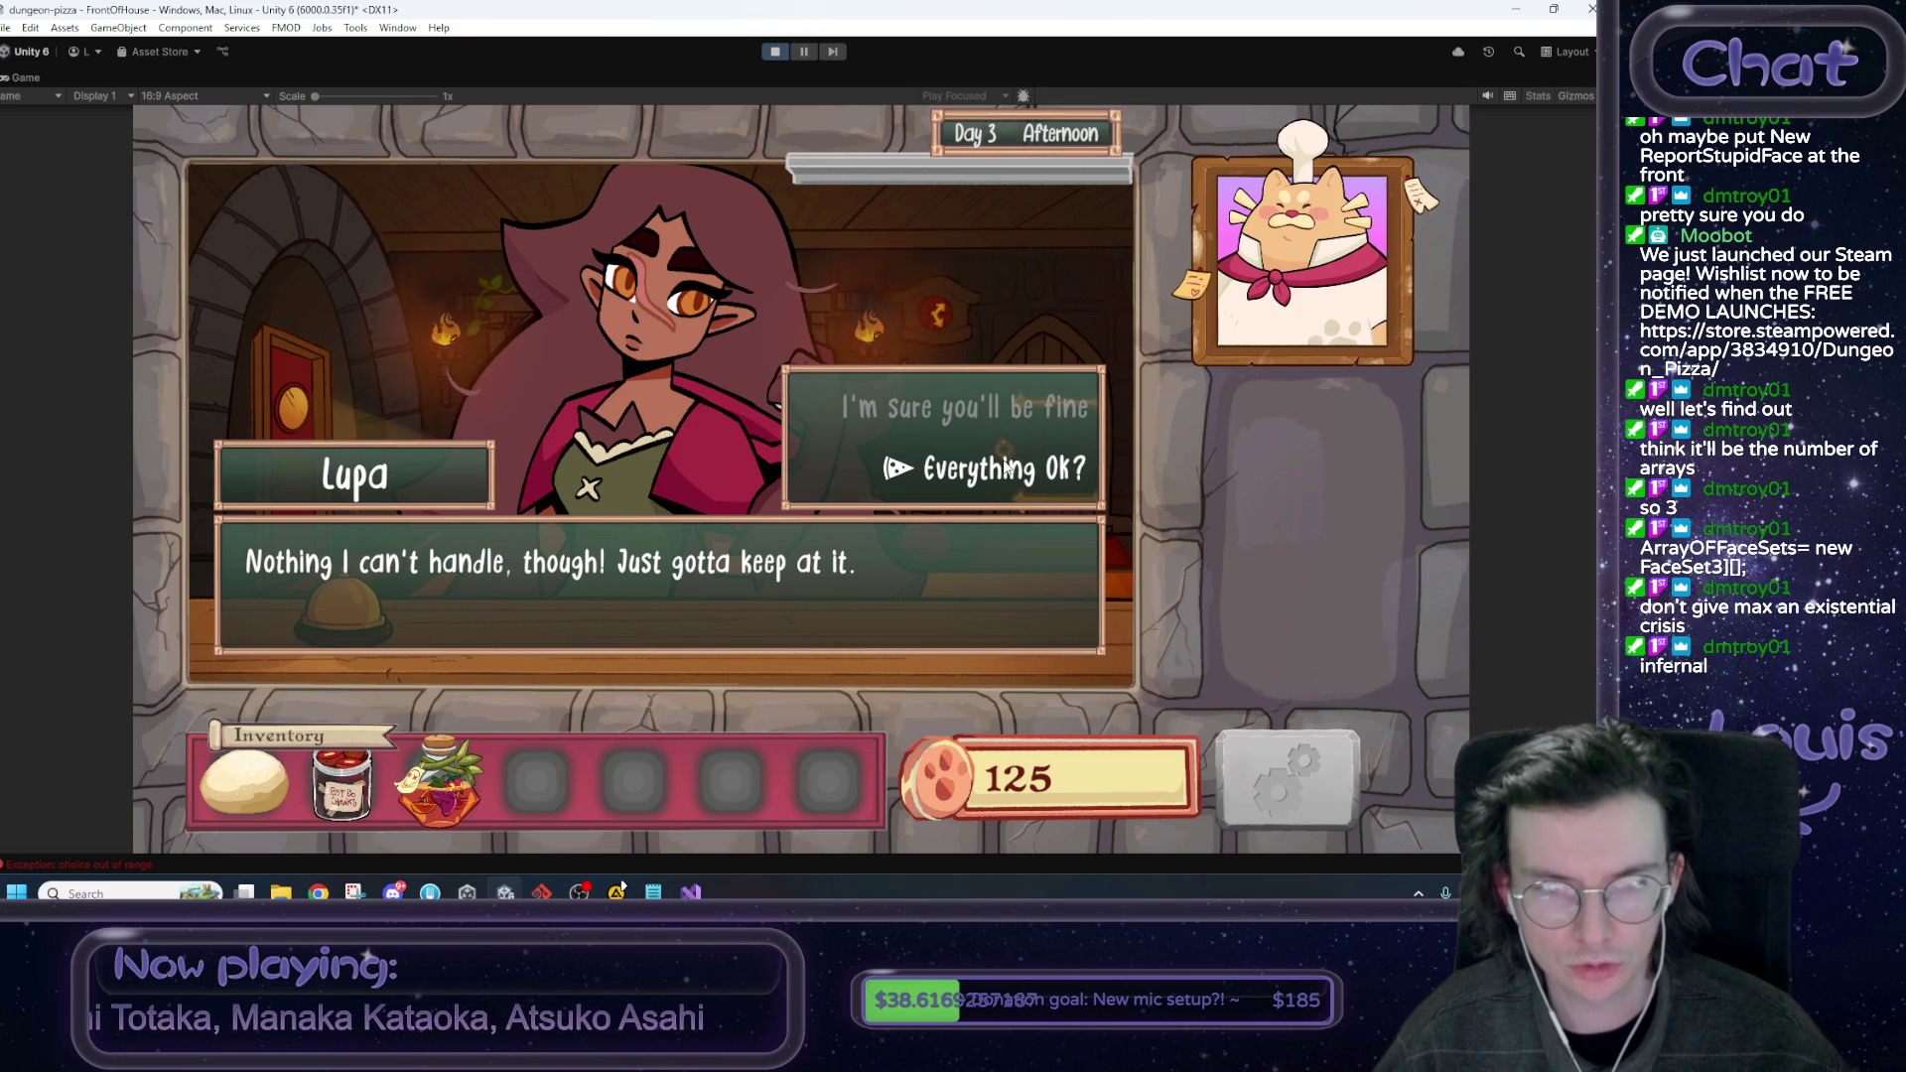
key(grave)
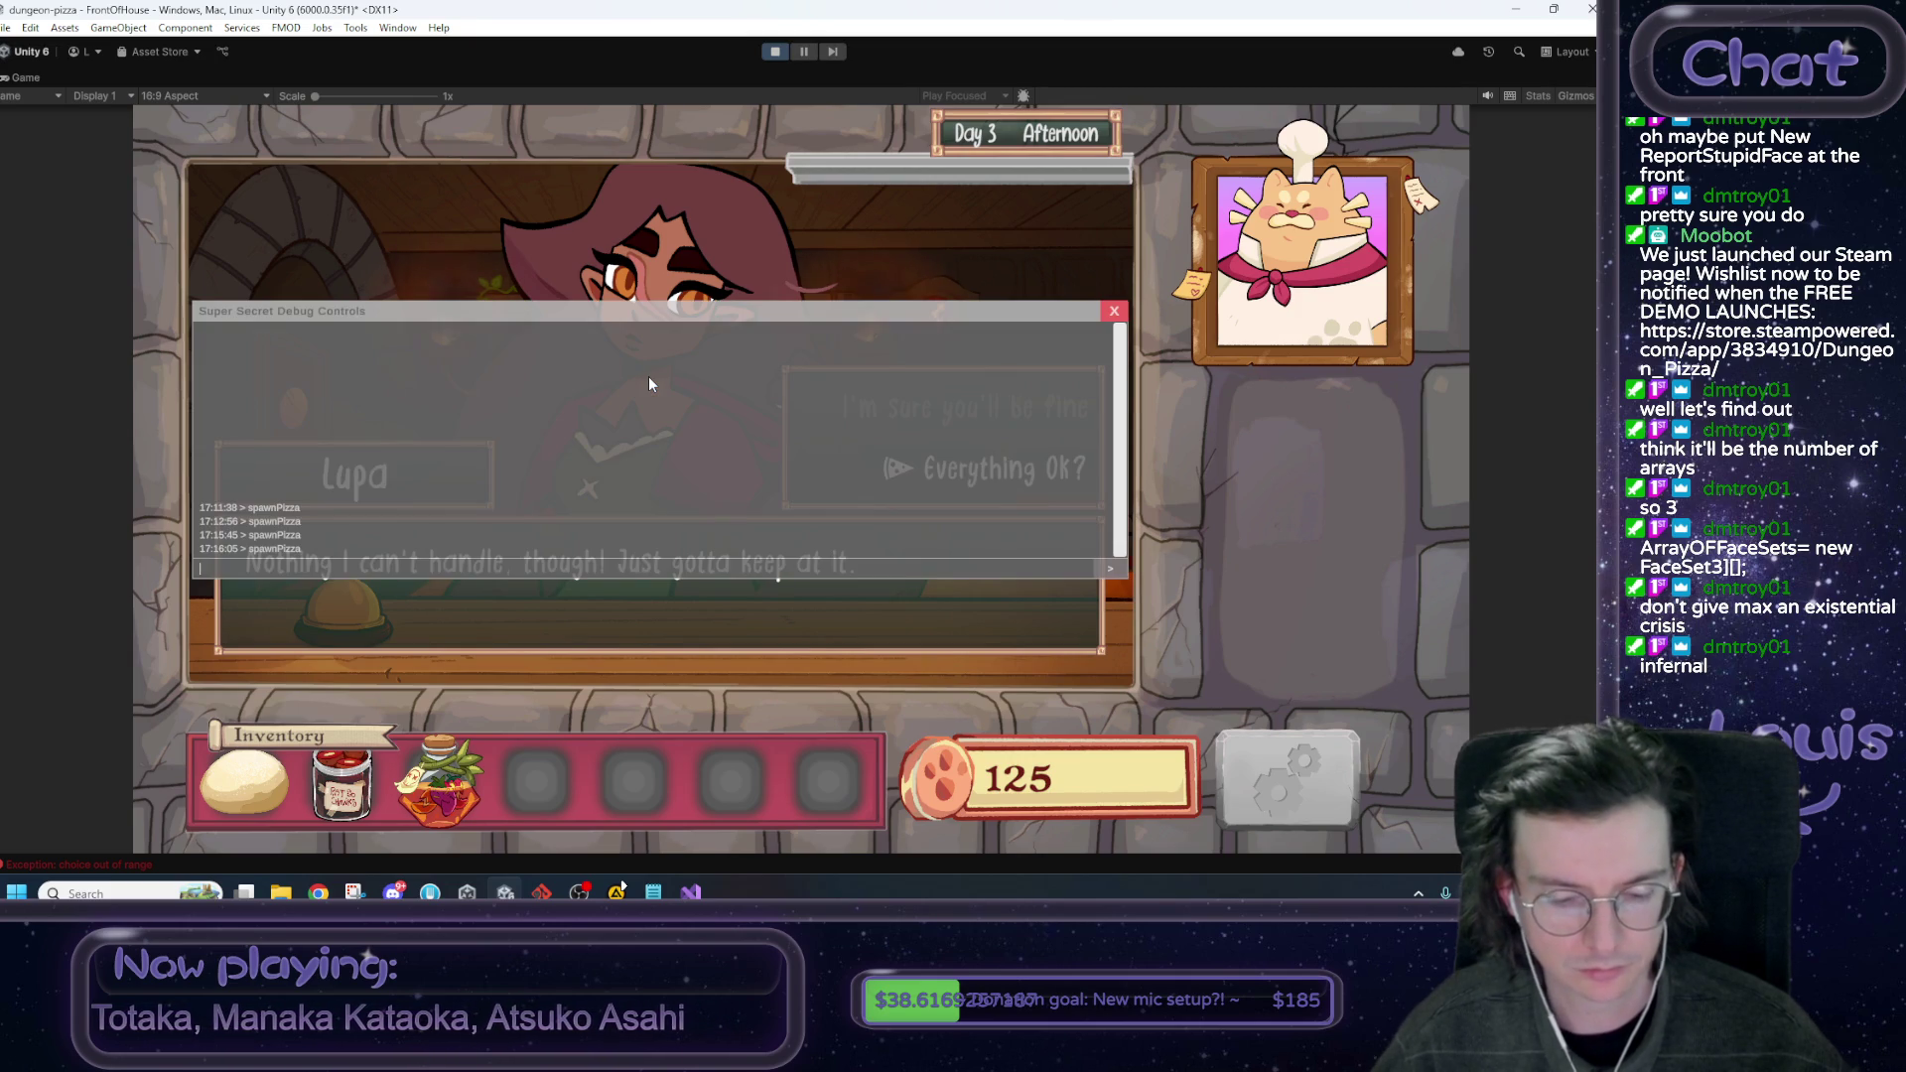
text(back)
key(grave)
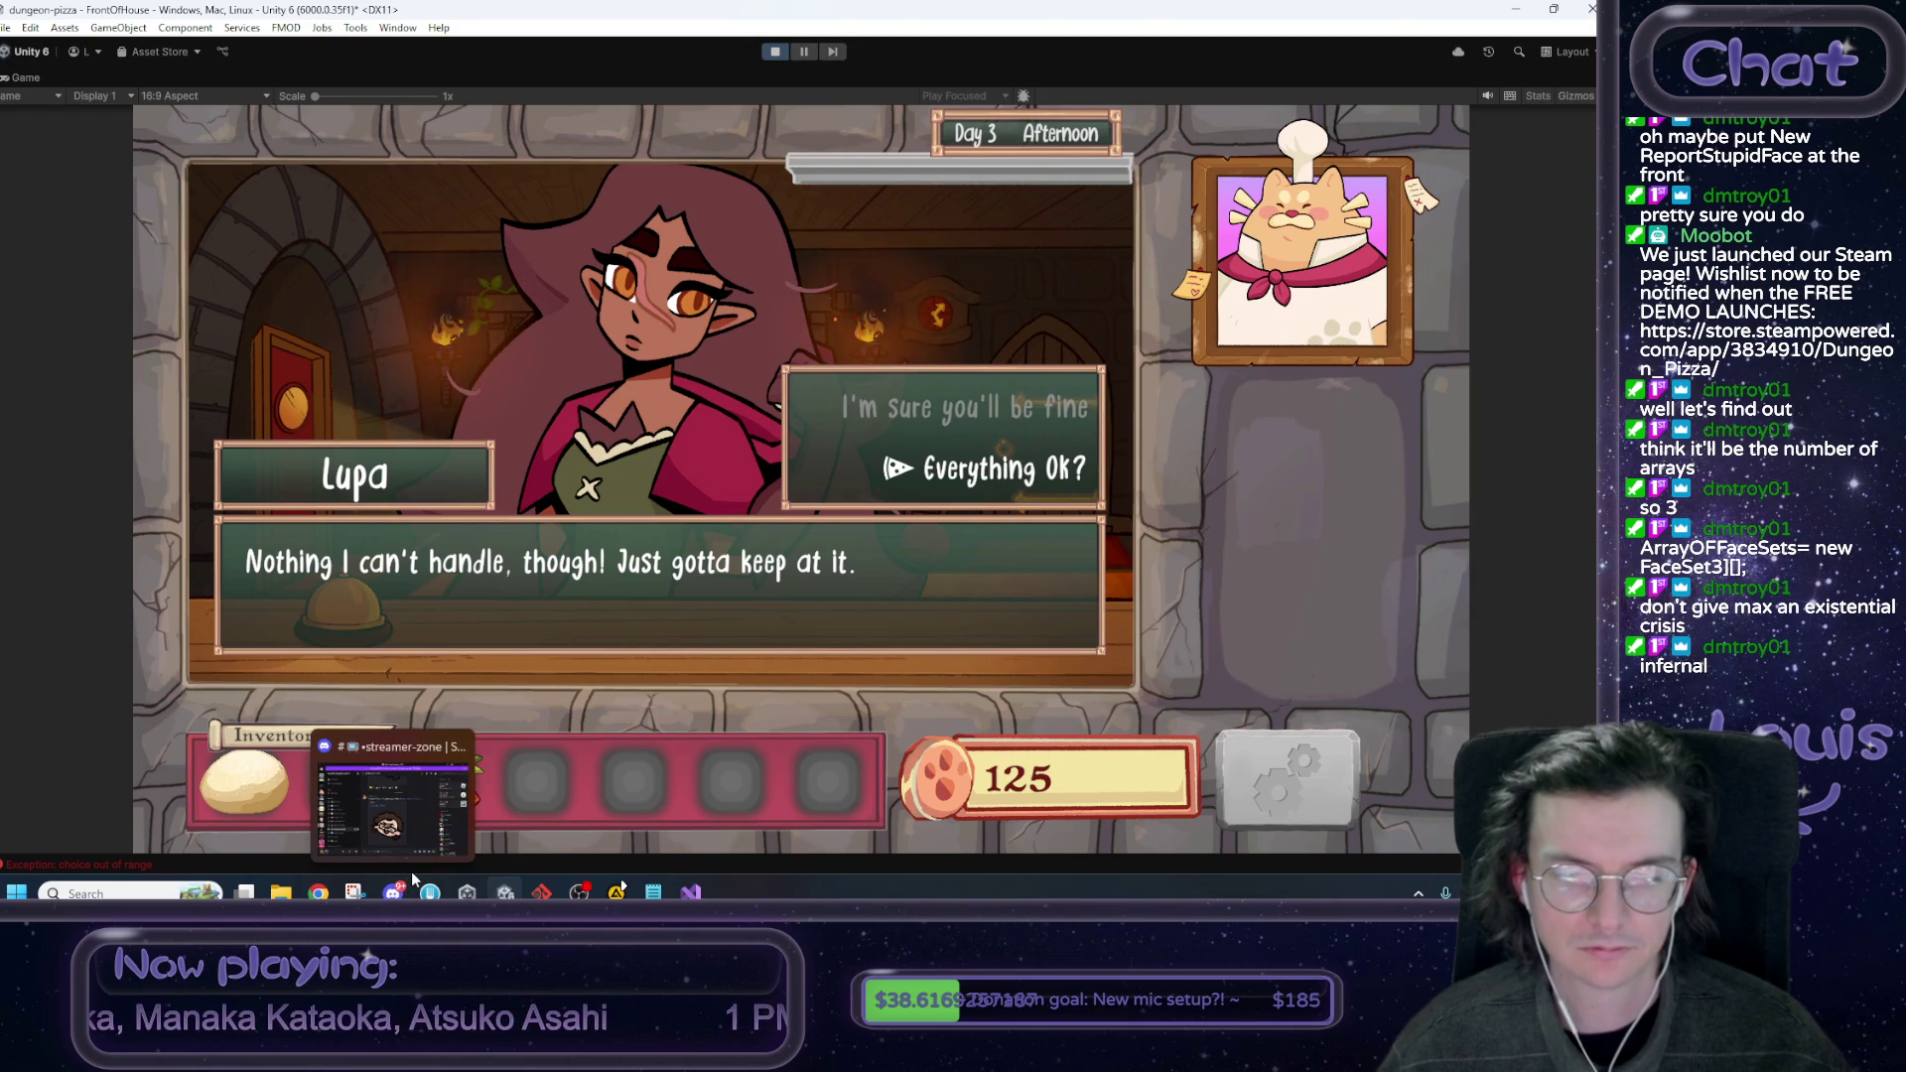
Un-maximize the Game view and widen the Console to read the 'choice out of range' errors.
right_click(22, 77)
click(61, 128)
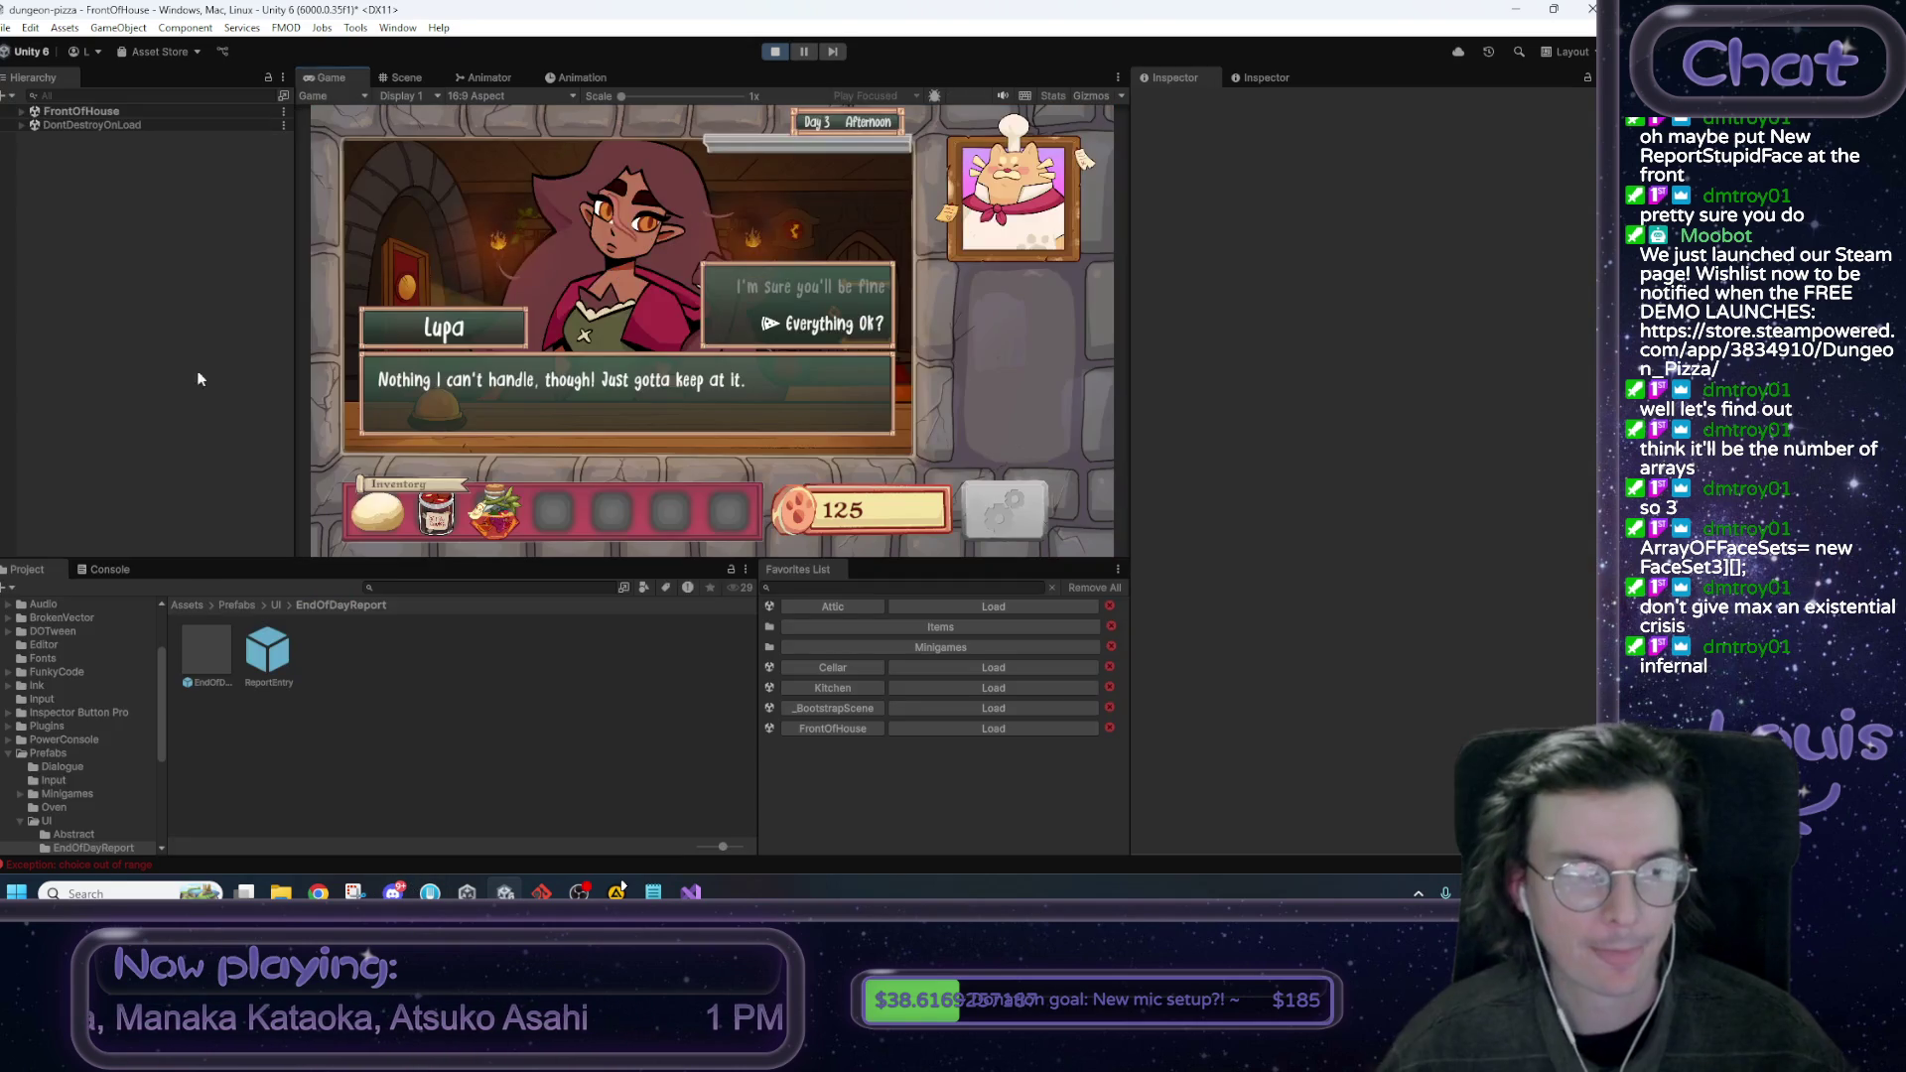
click(110, 569)
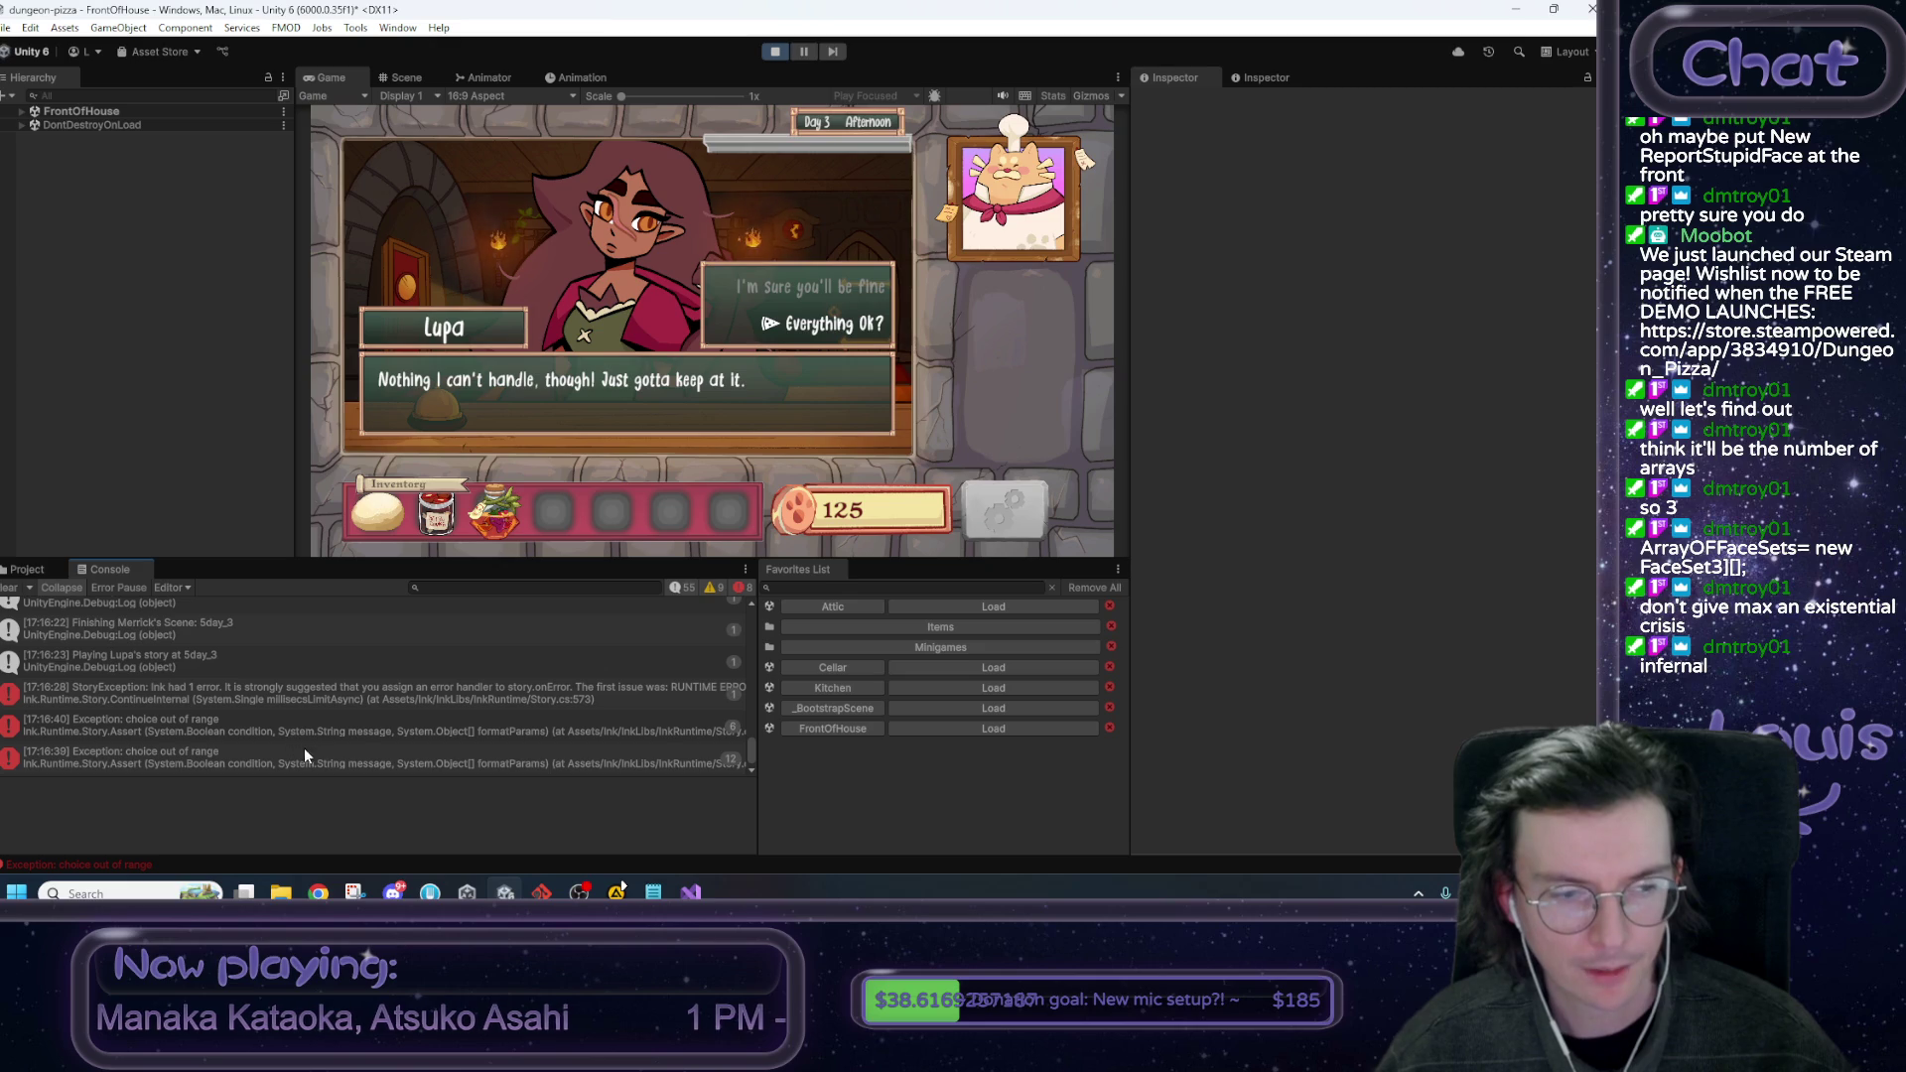
mouse_move(759, 708)
mouse_down()
mouse_move(1092, 707)
mouse_move(824, 719)
mouse_up()
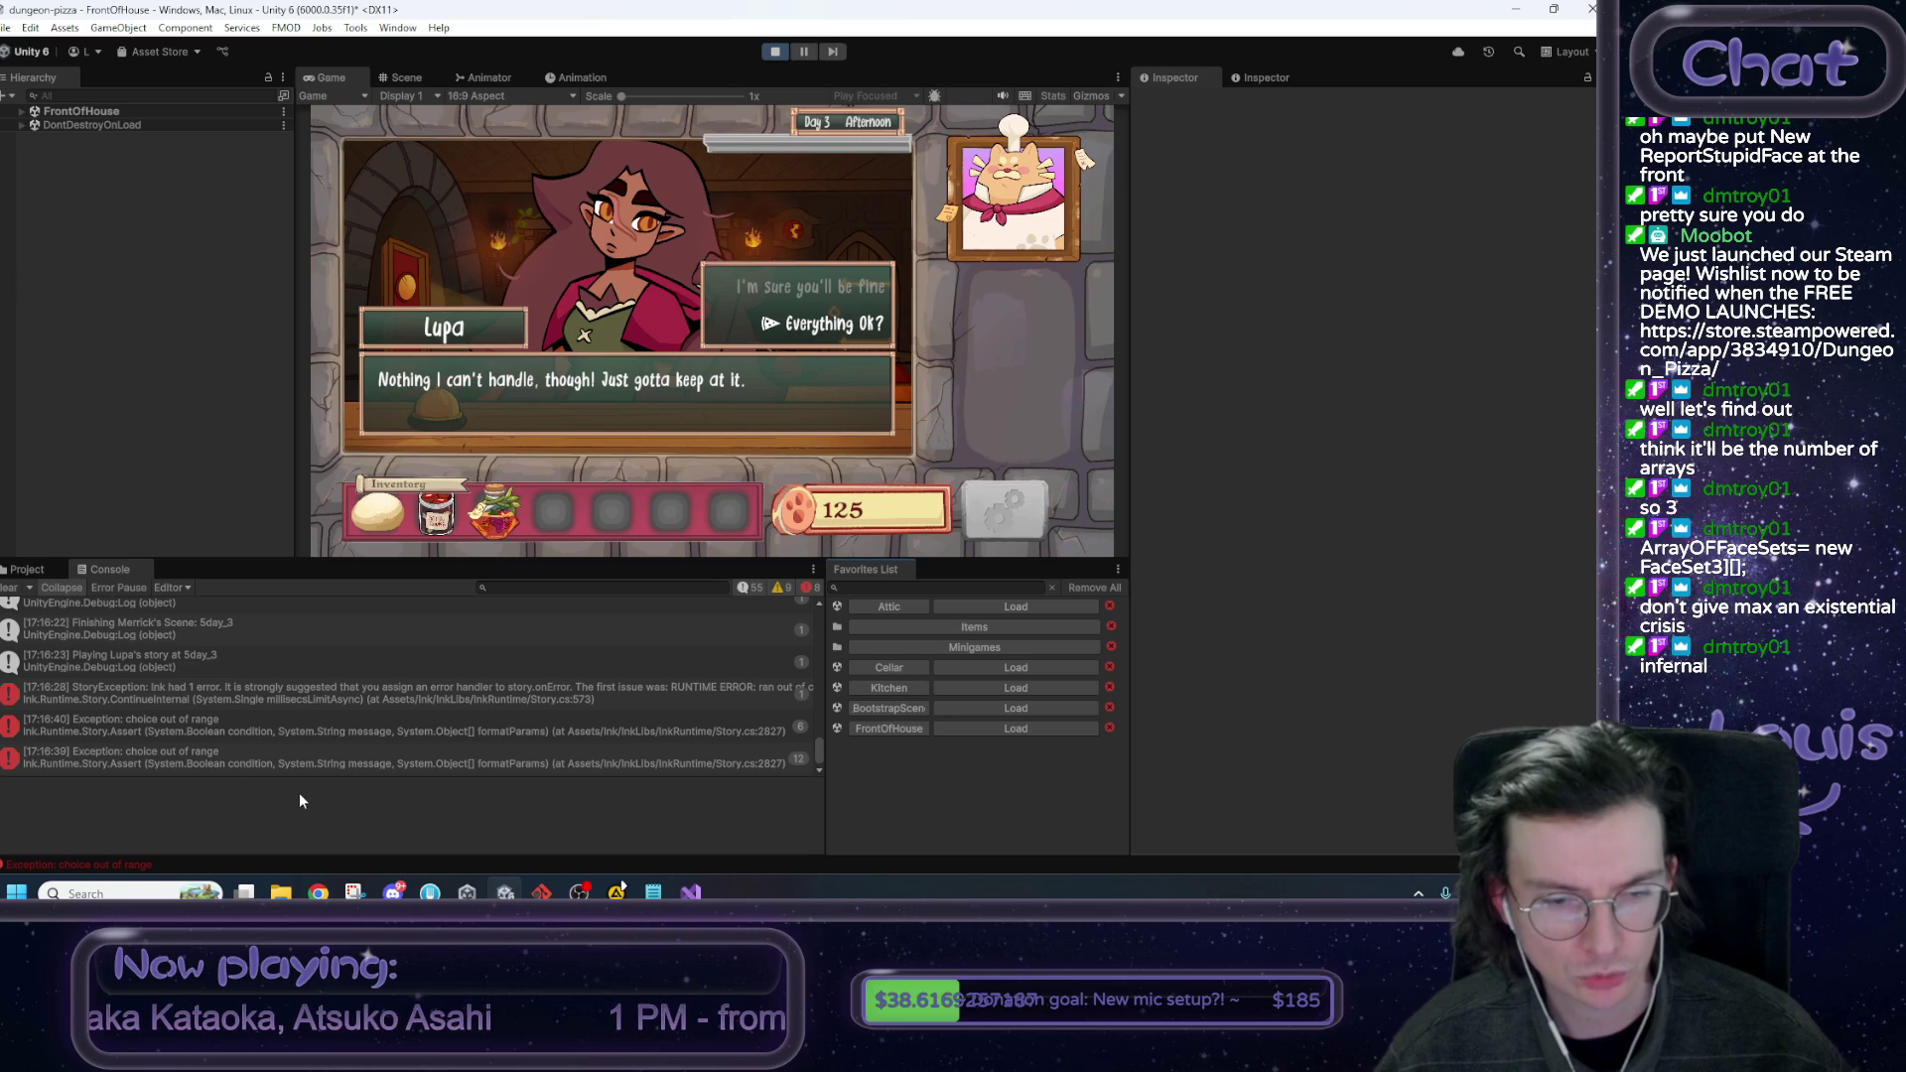
click(142, 891)
Launch Inky and open Lupa.ink as the main file.
text(ink)
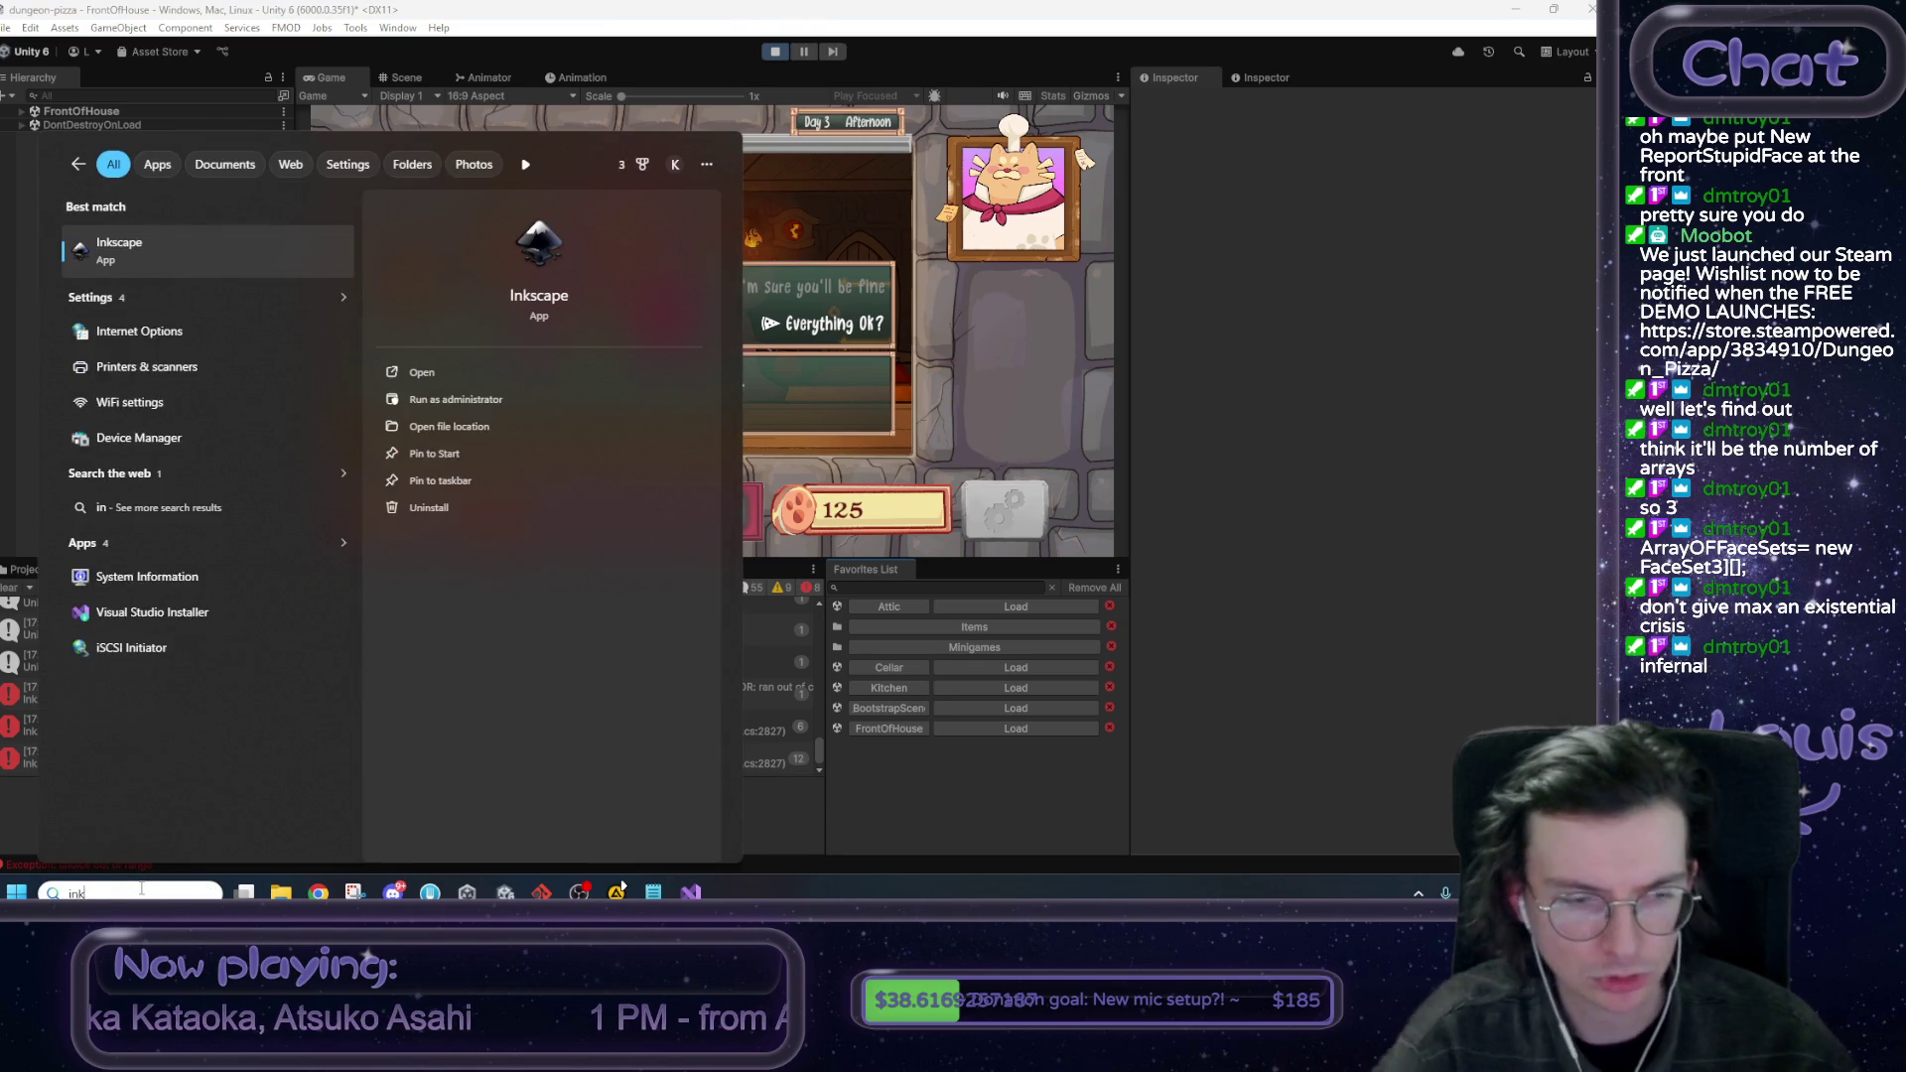
click(122, 336)
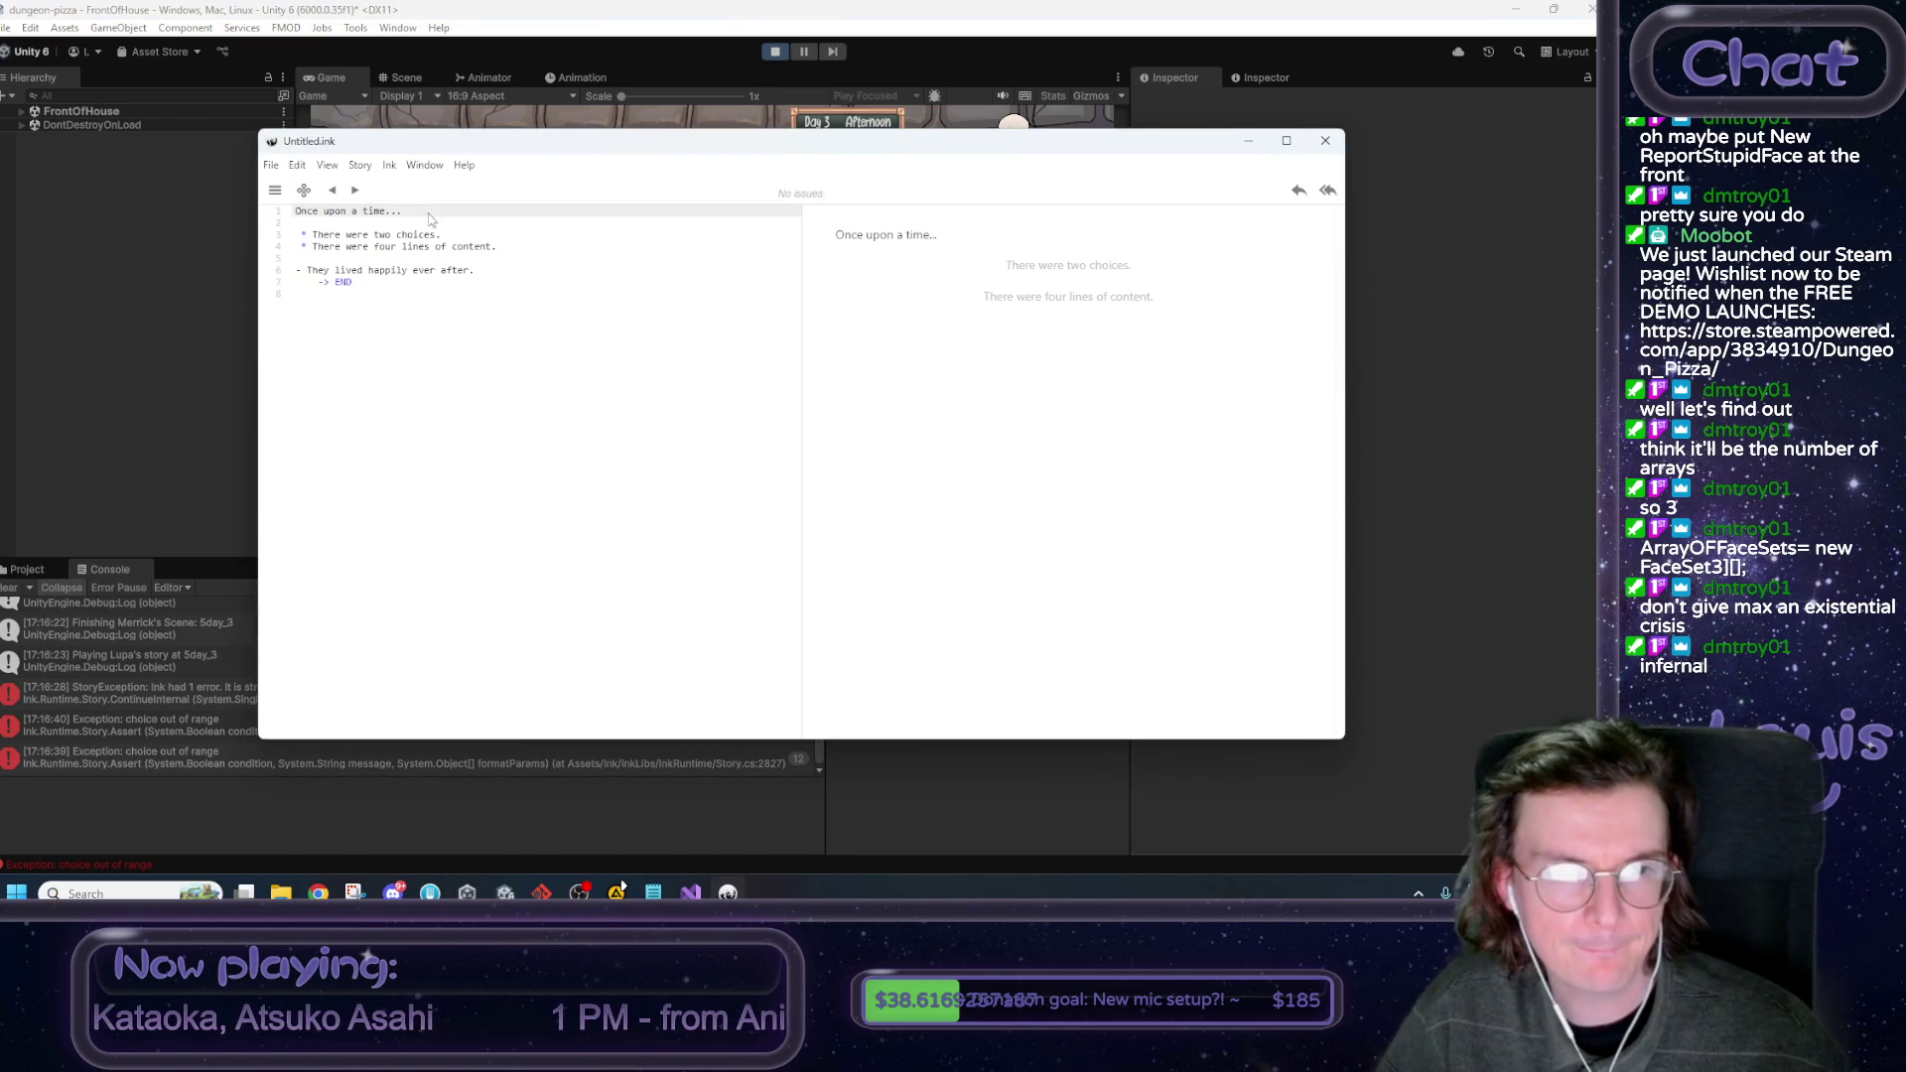
click(270, 167)
mouse_move(323, 283)
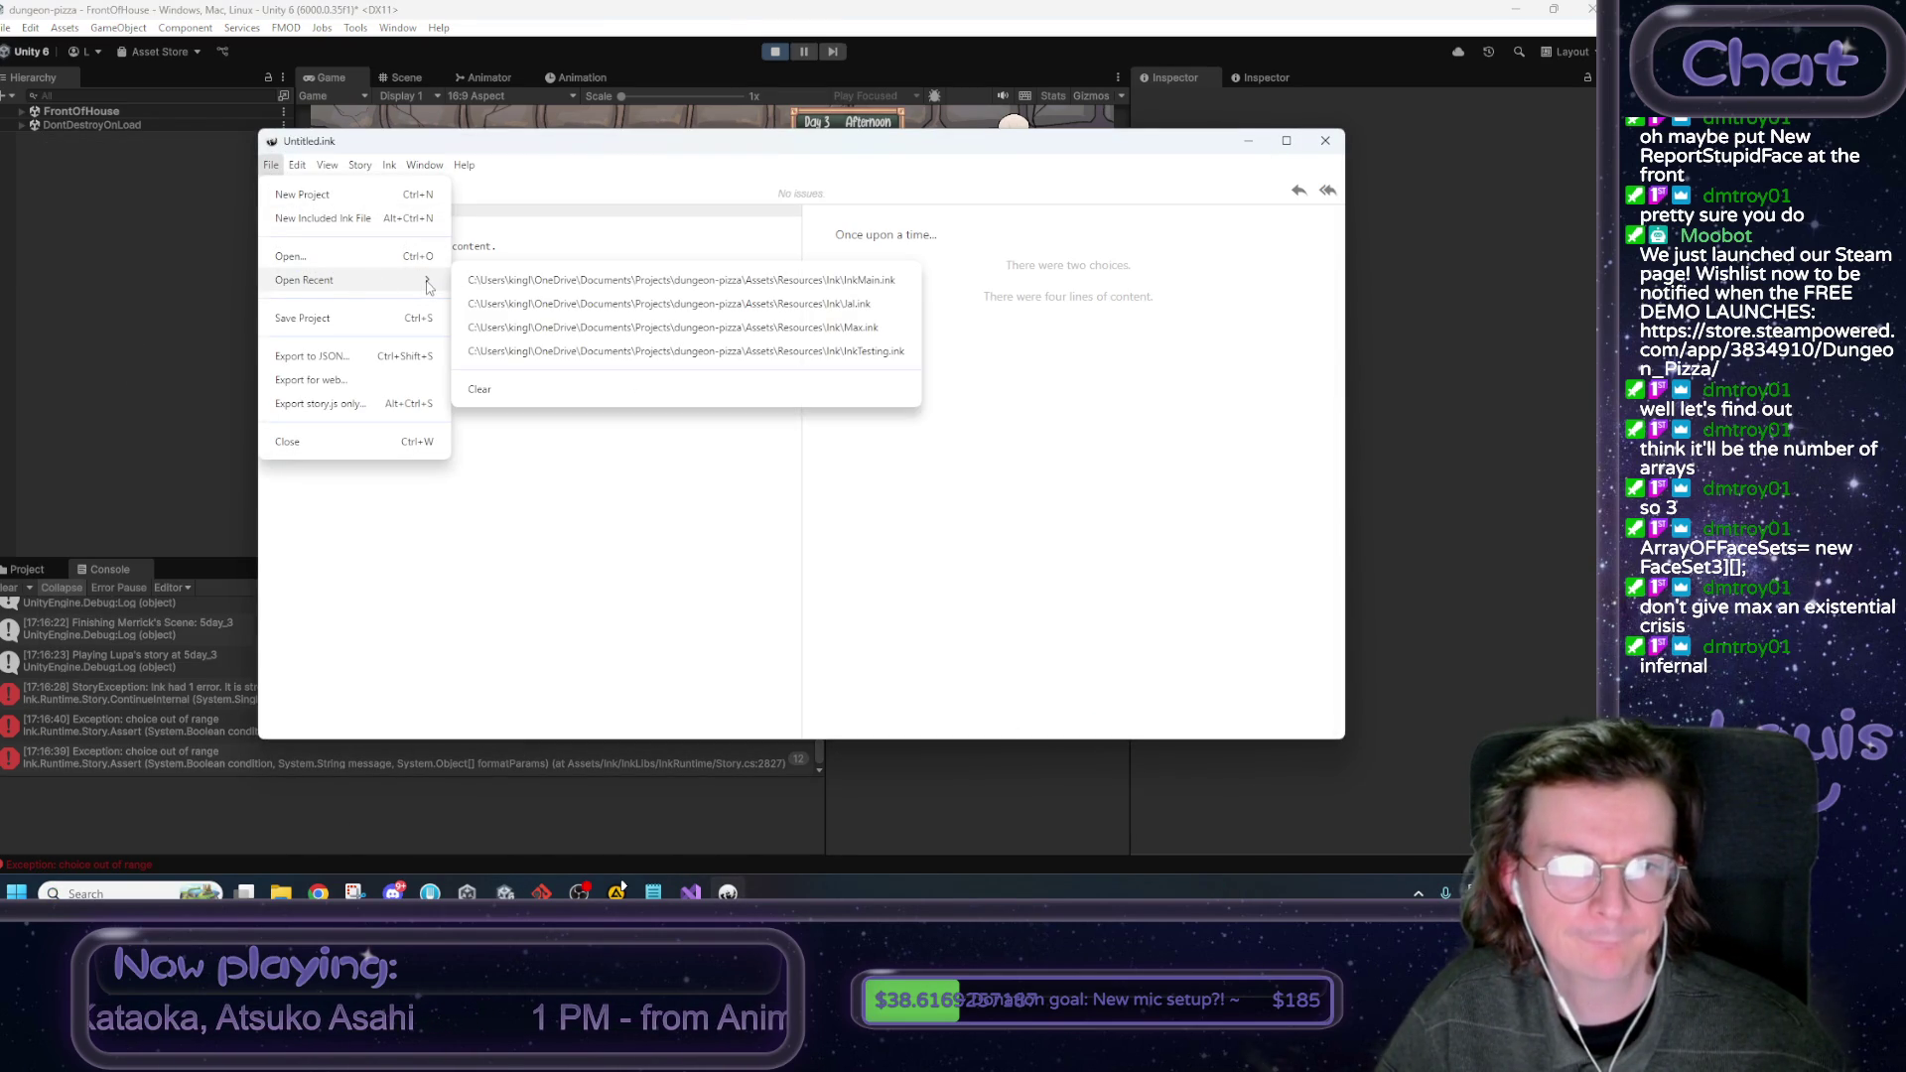
click(308, 260)
click(279, 235)
click(657, 427)
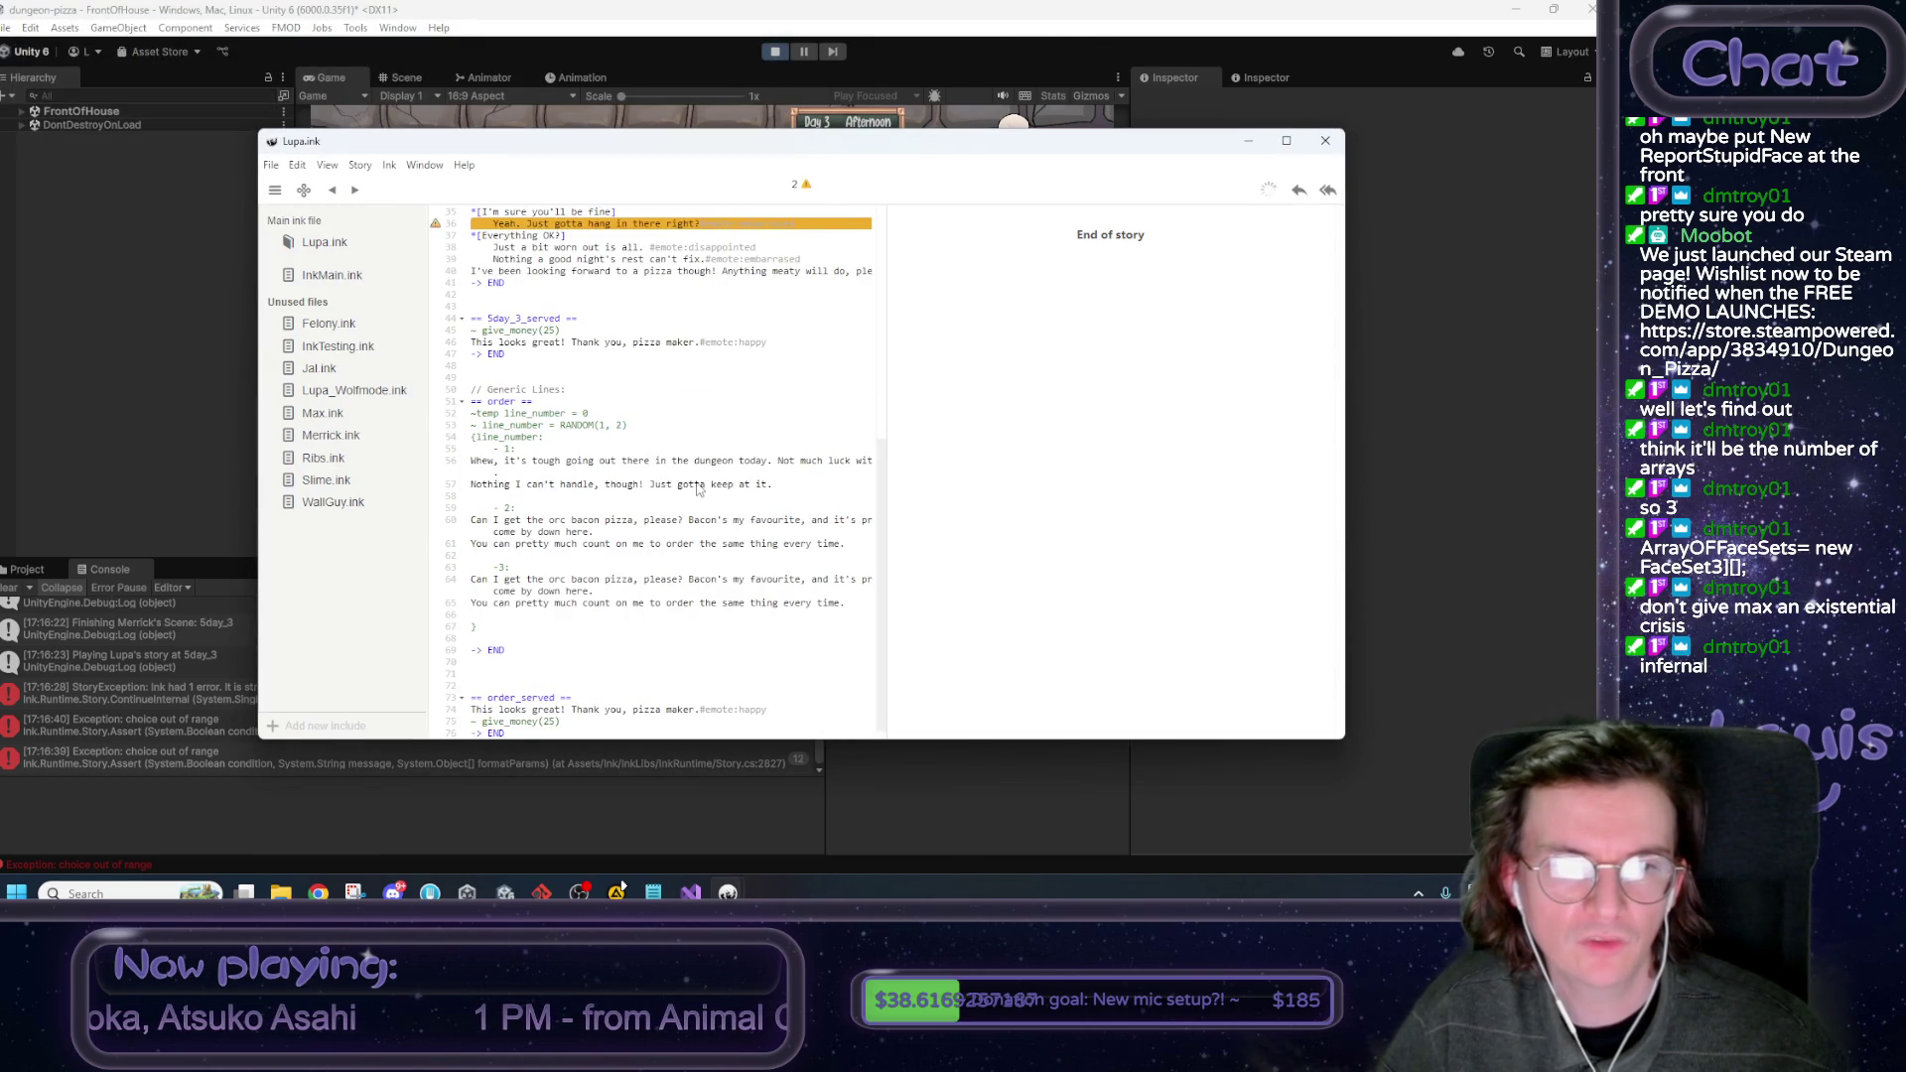
Review Lupa.ink's day 3 and generic order lines, then compare Max.ink's intro choices.
scroll(695, 487, up, 5)
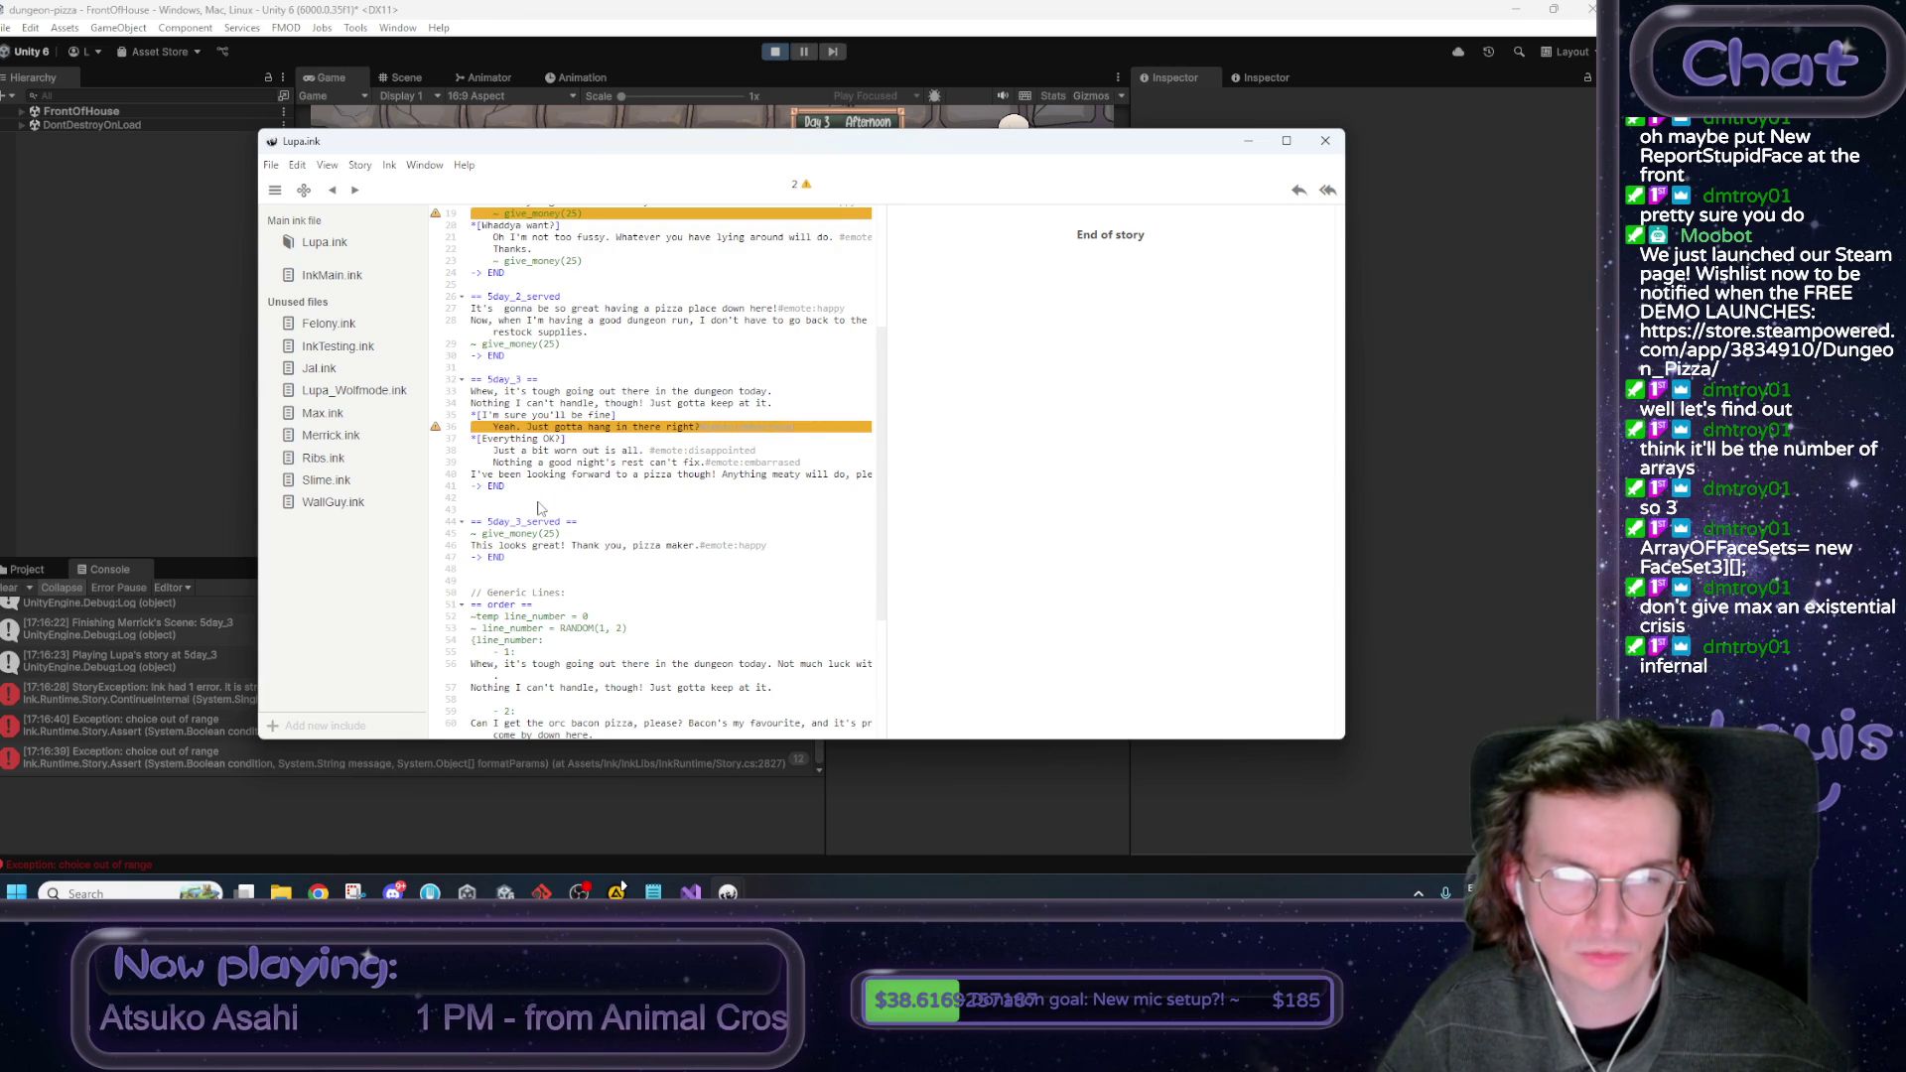
double_click(519, 477)
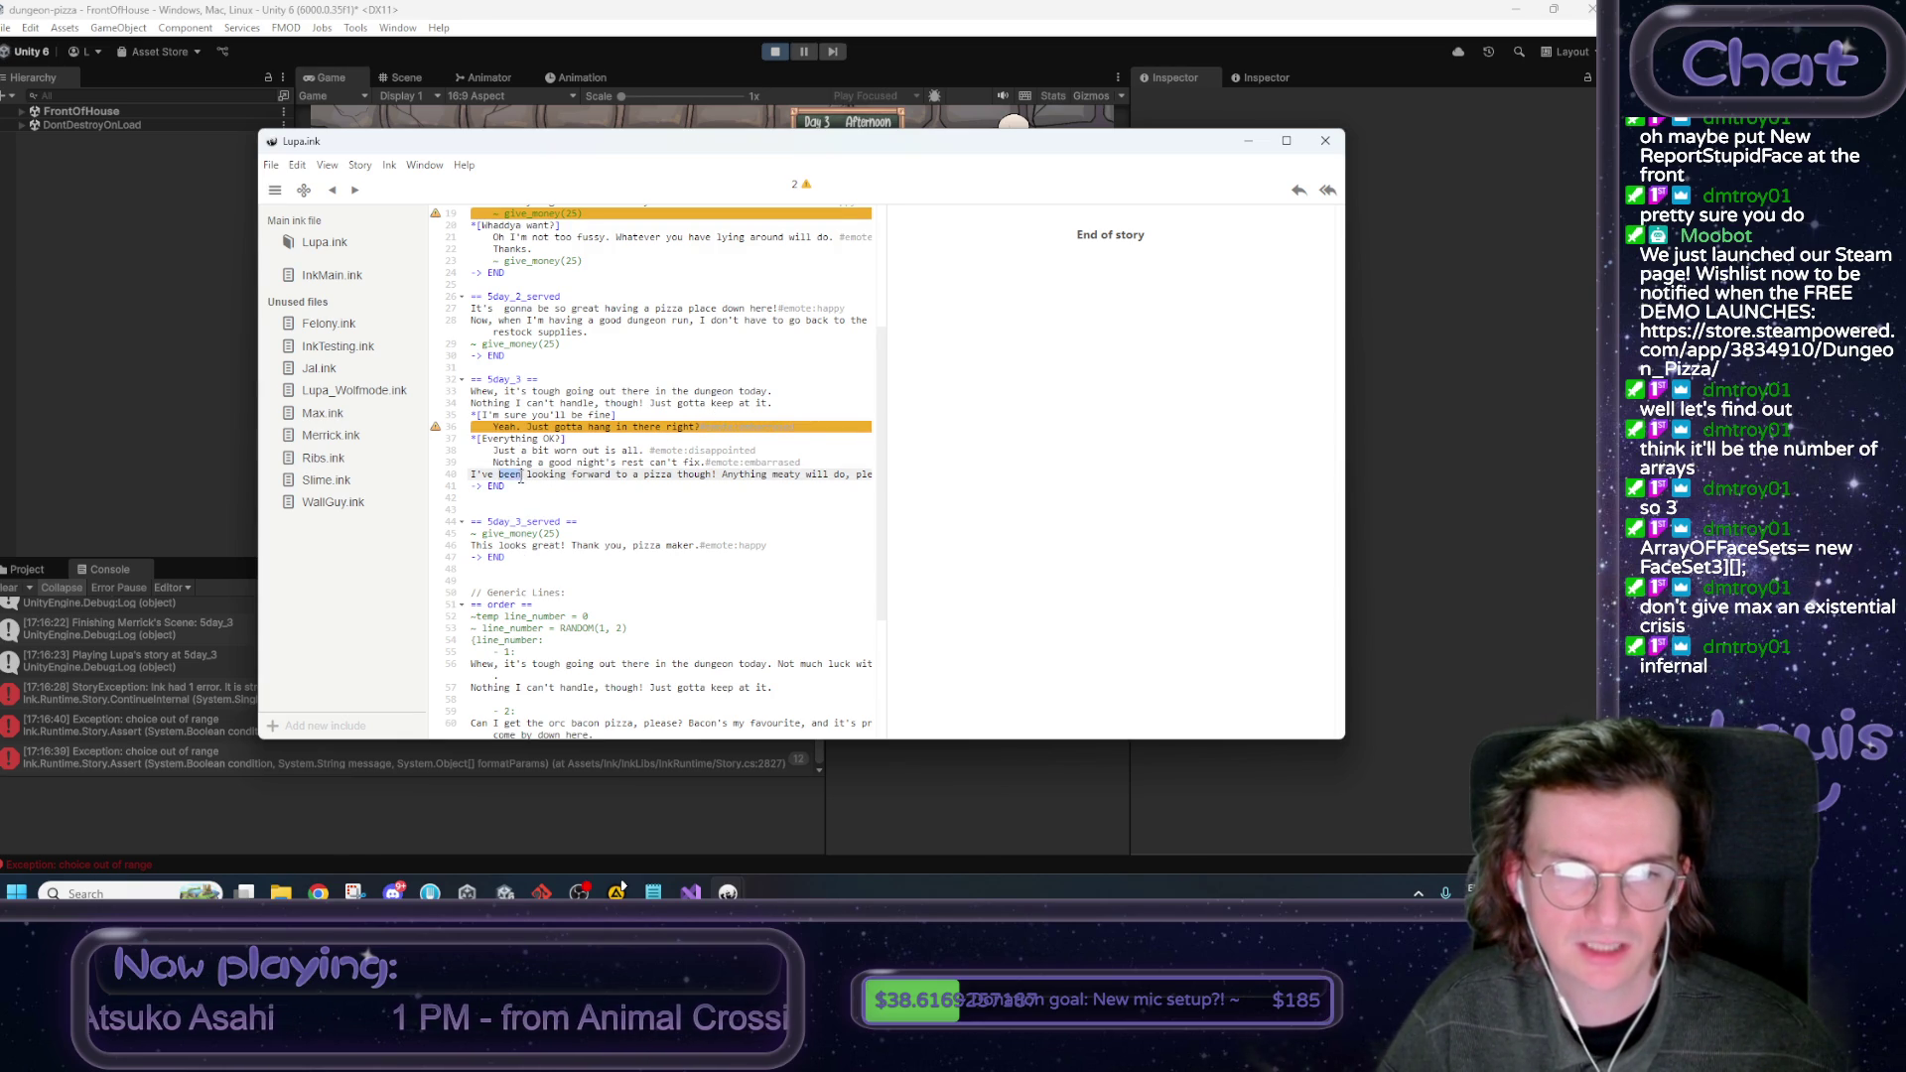
scroll(571, 480, up, 4)
scroll(568, 488, down, 5)
scroll(569, 487, down, 5)
click(270, 166)
click(570, 472)
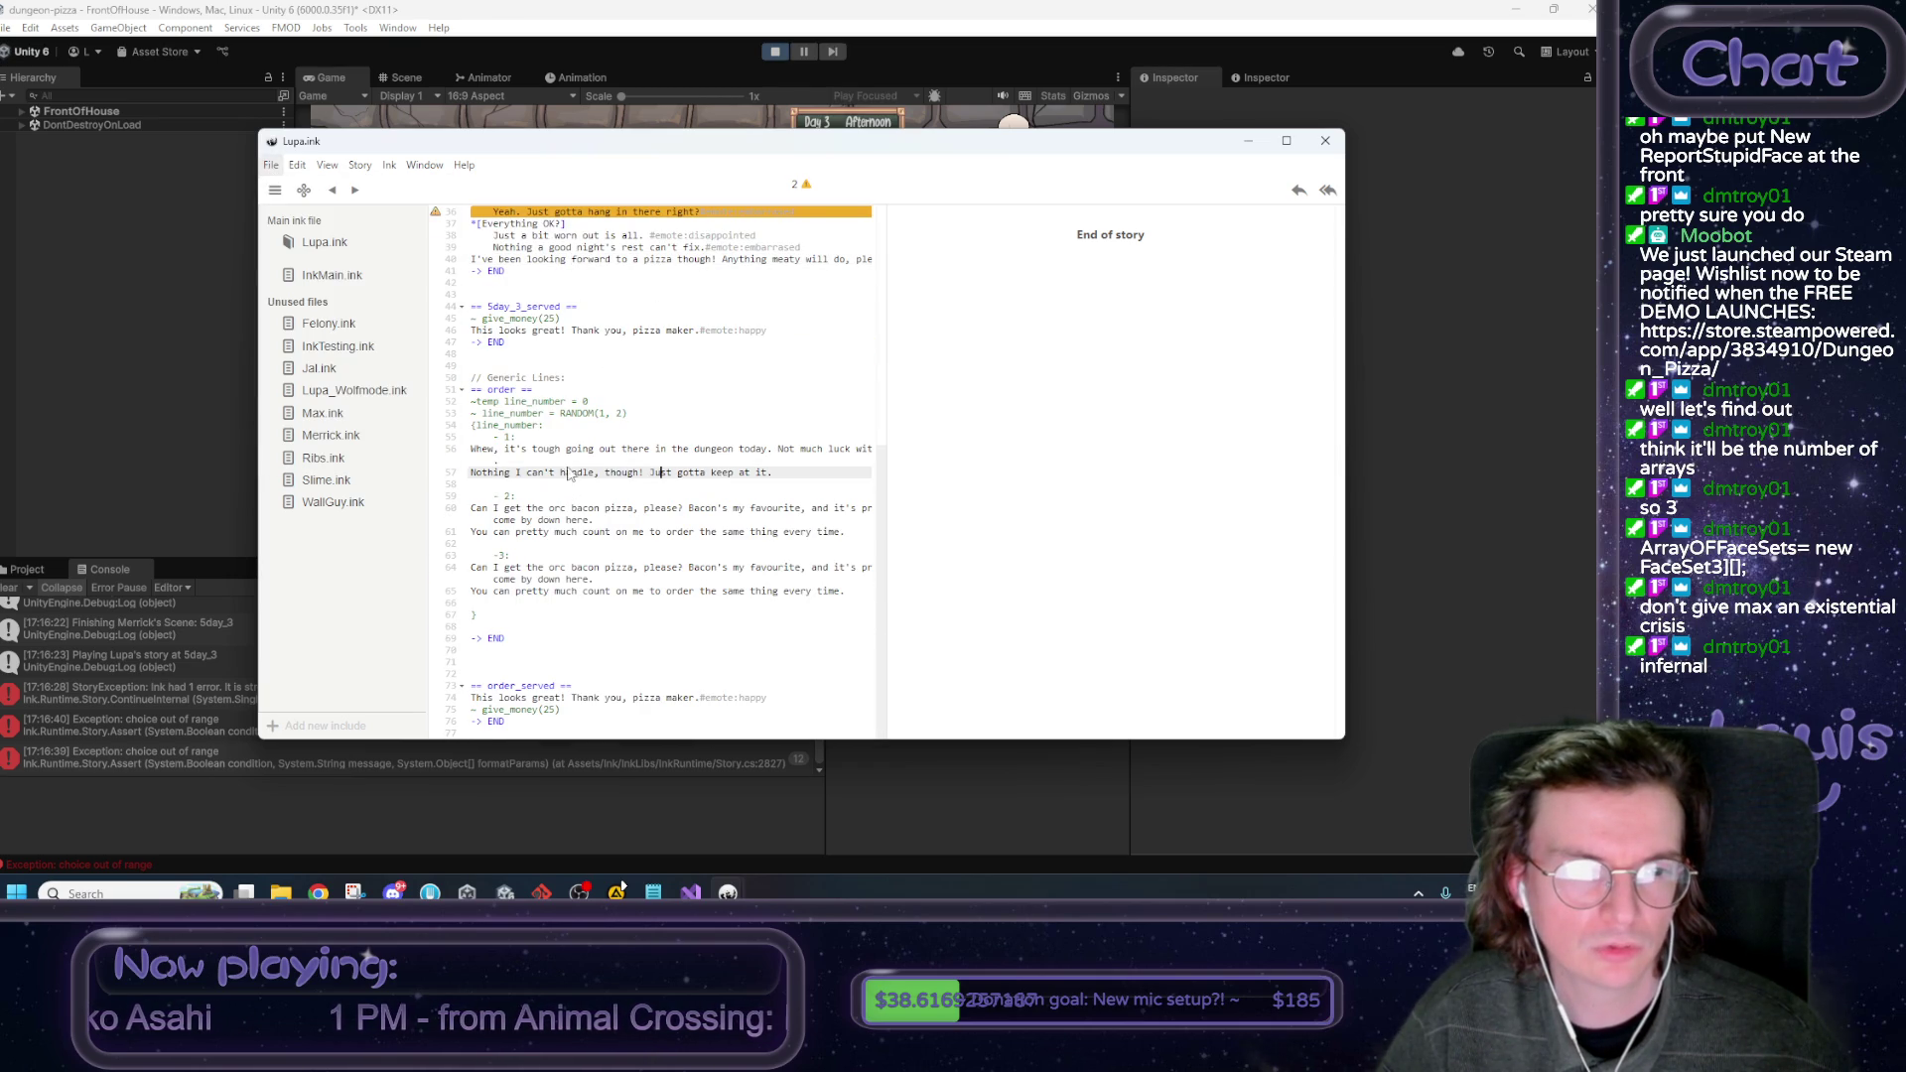
click(334, 416)
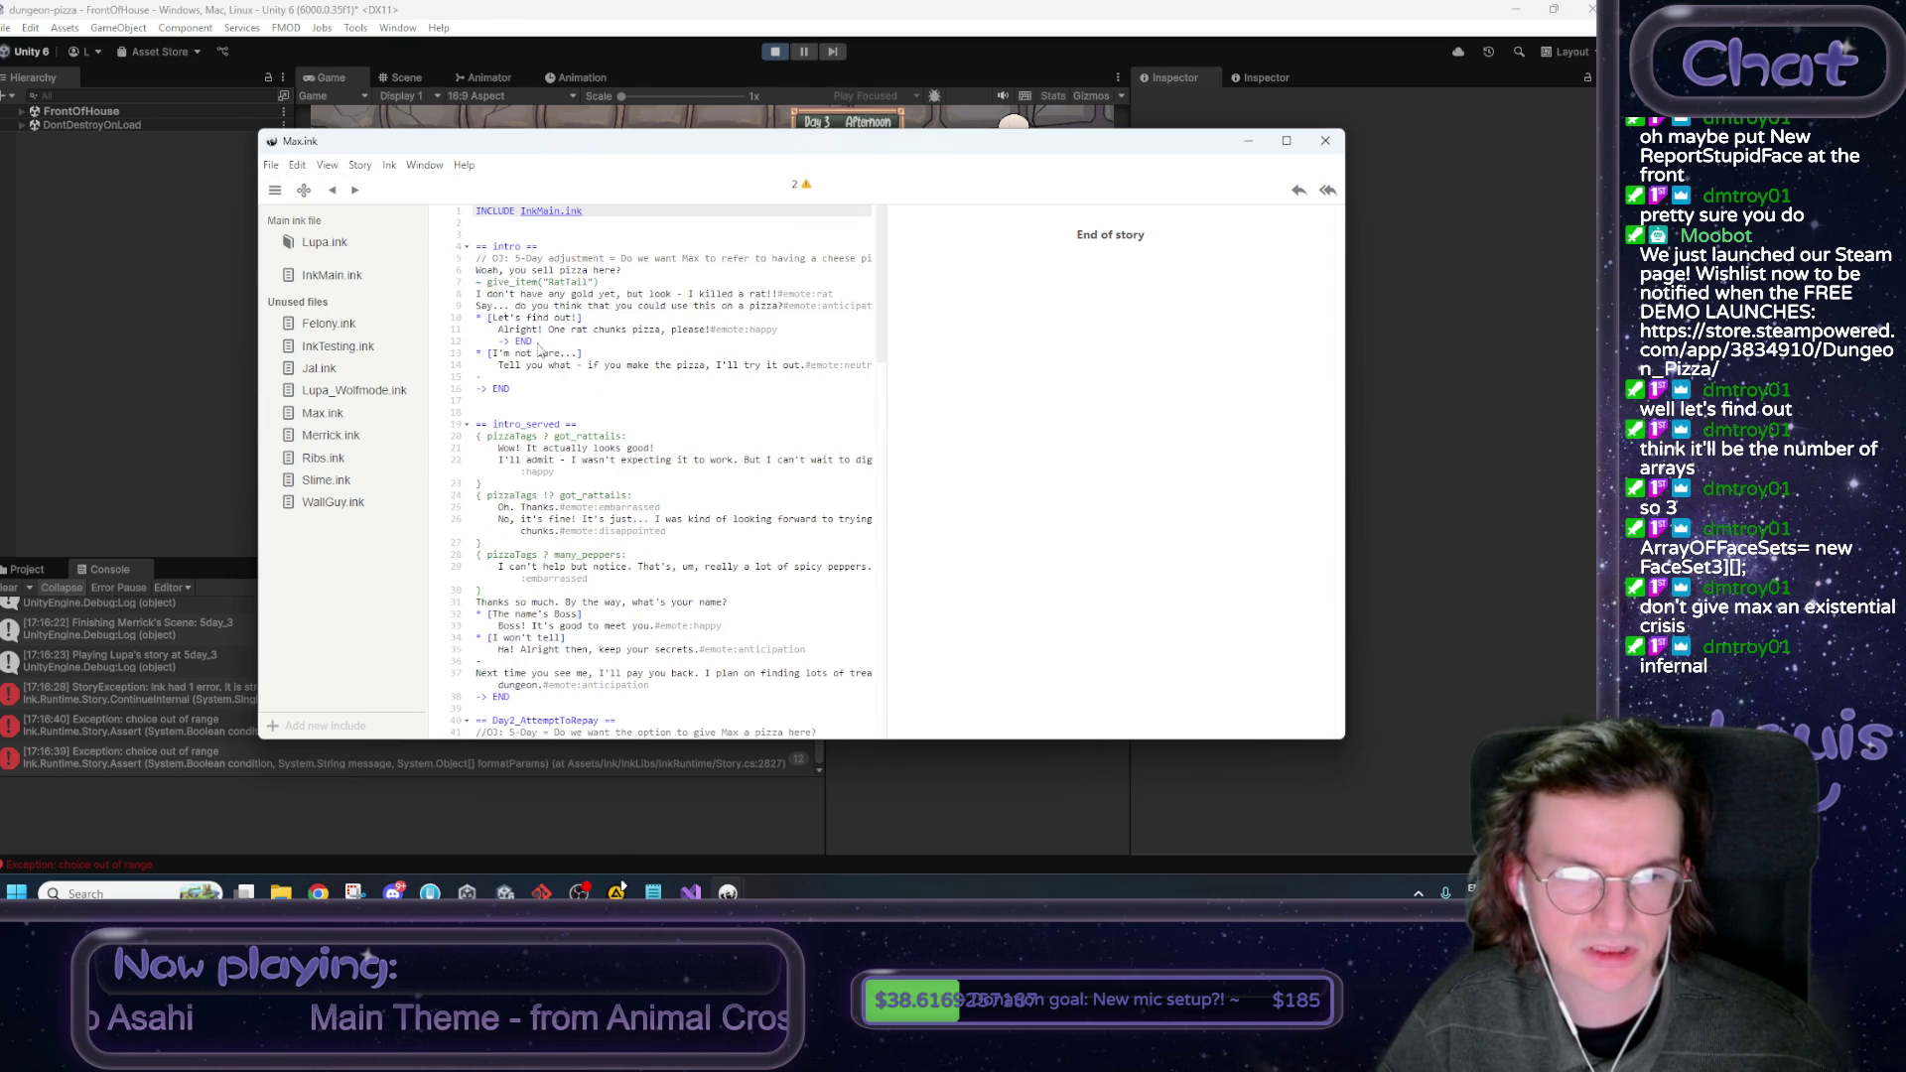
click(475, 377)
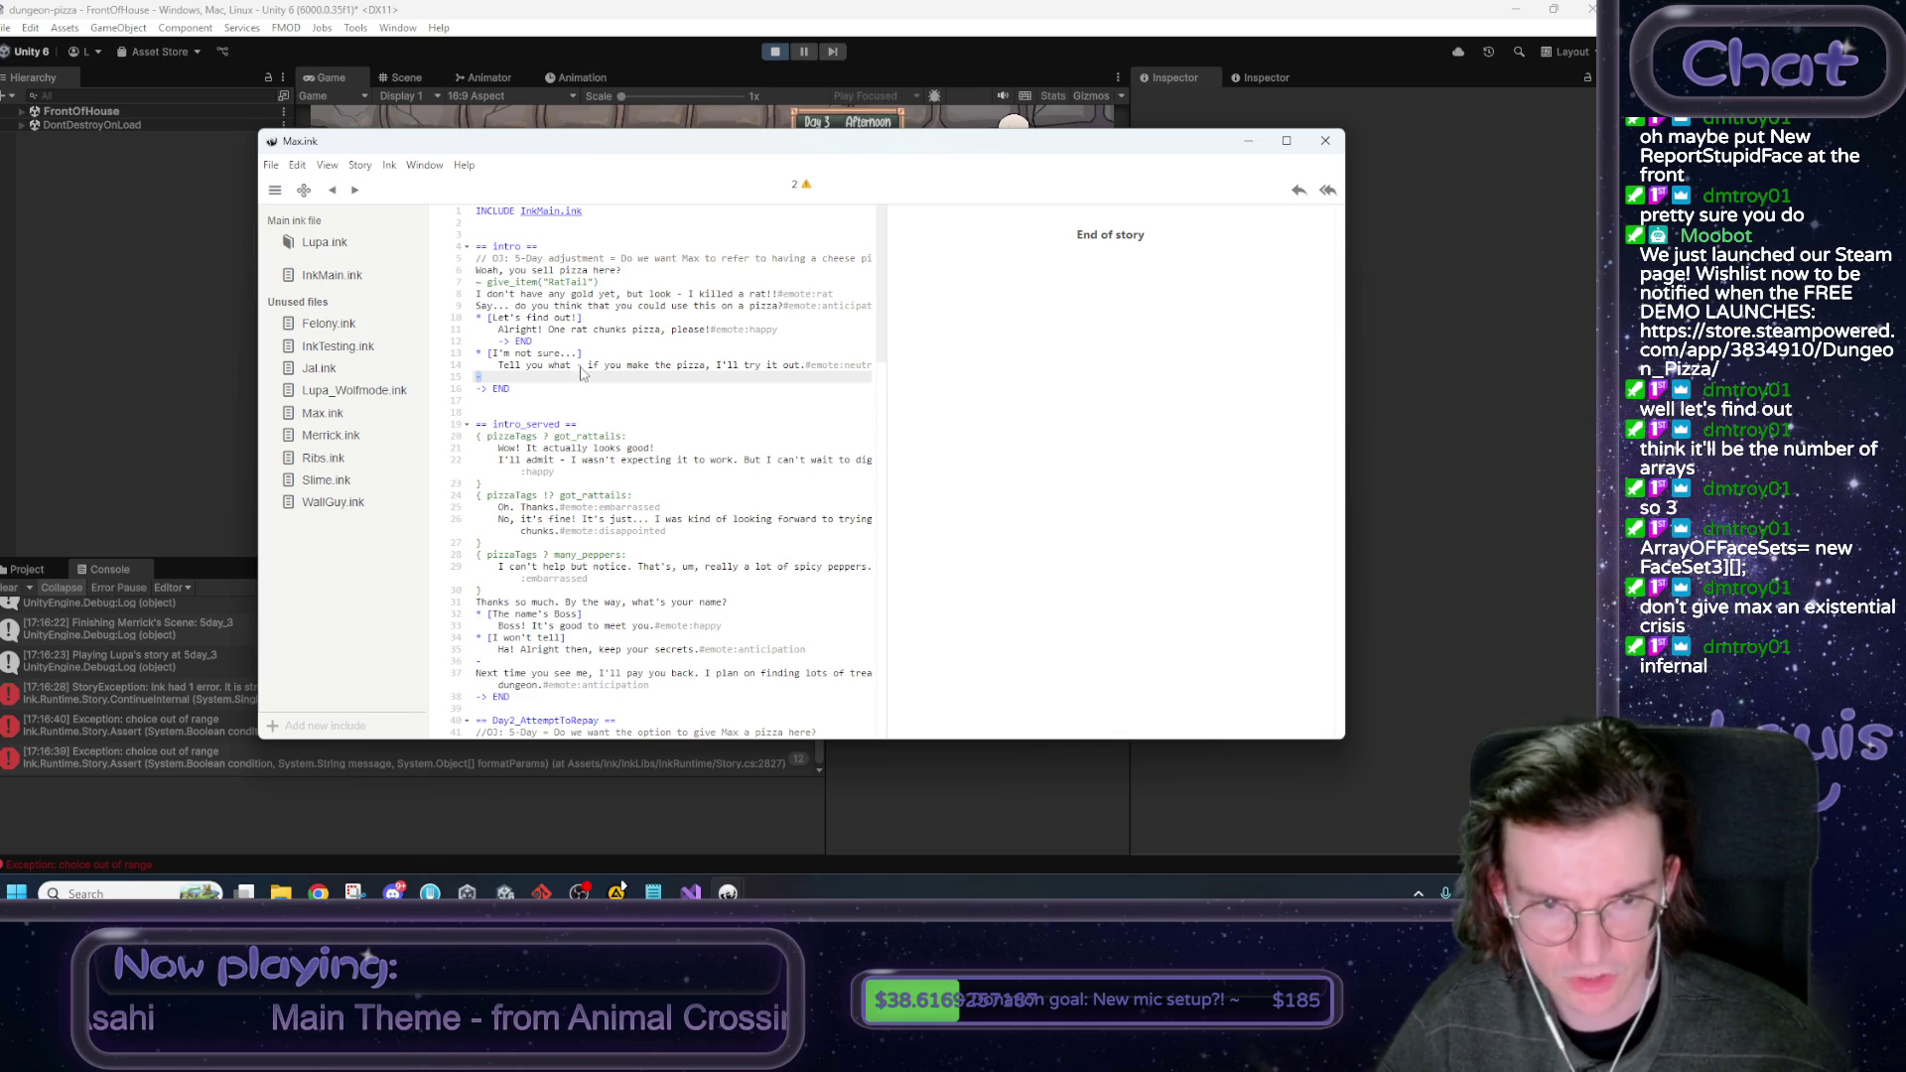
scroll(585, 389, down, 5)
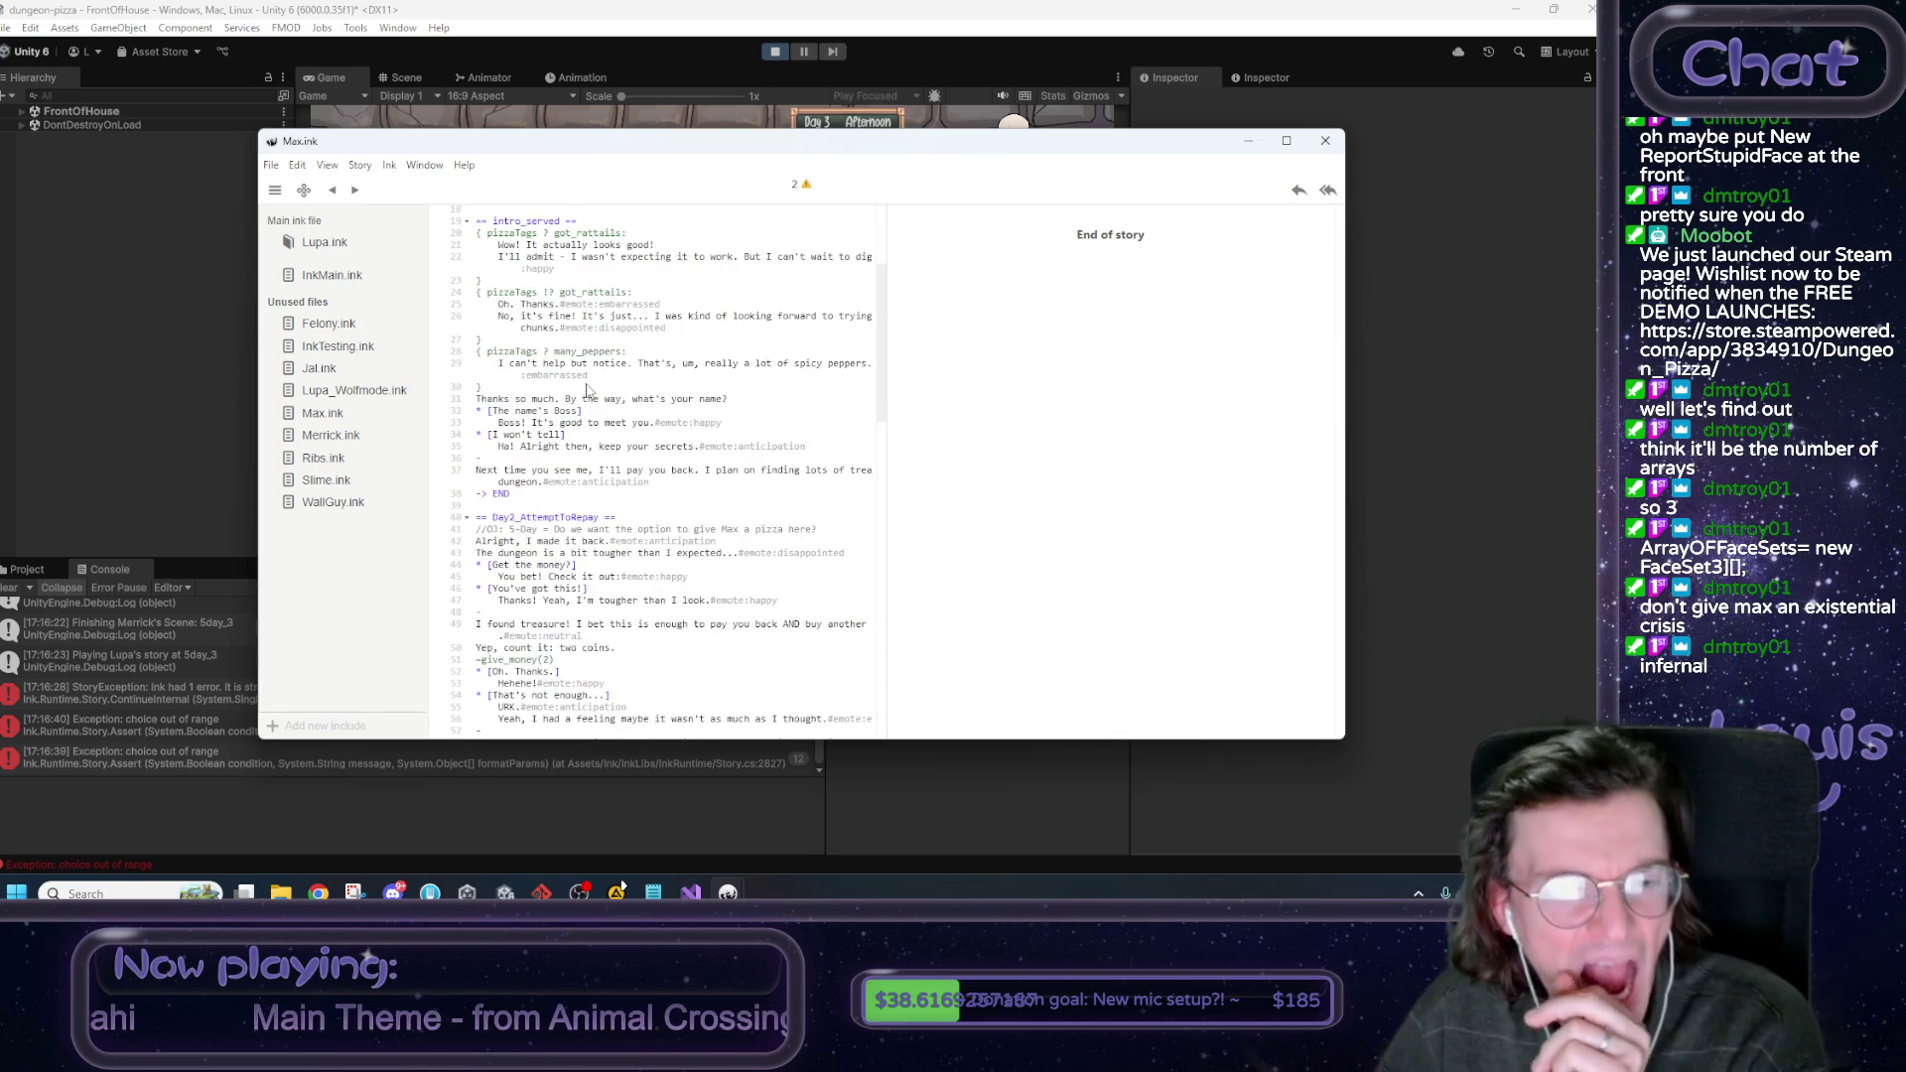
scroll(587, 395, down, 3)
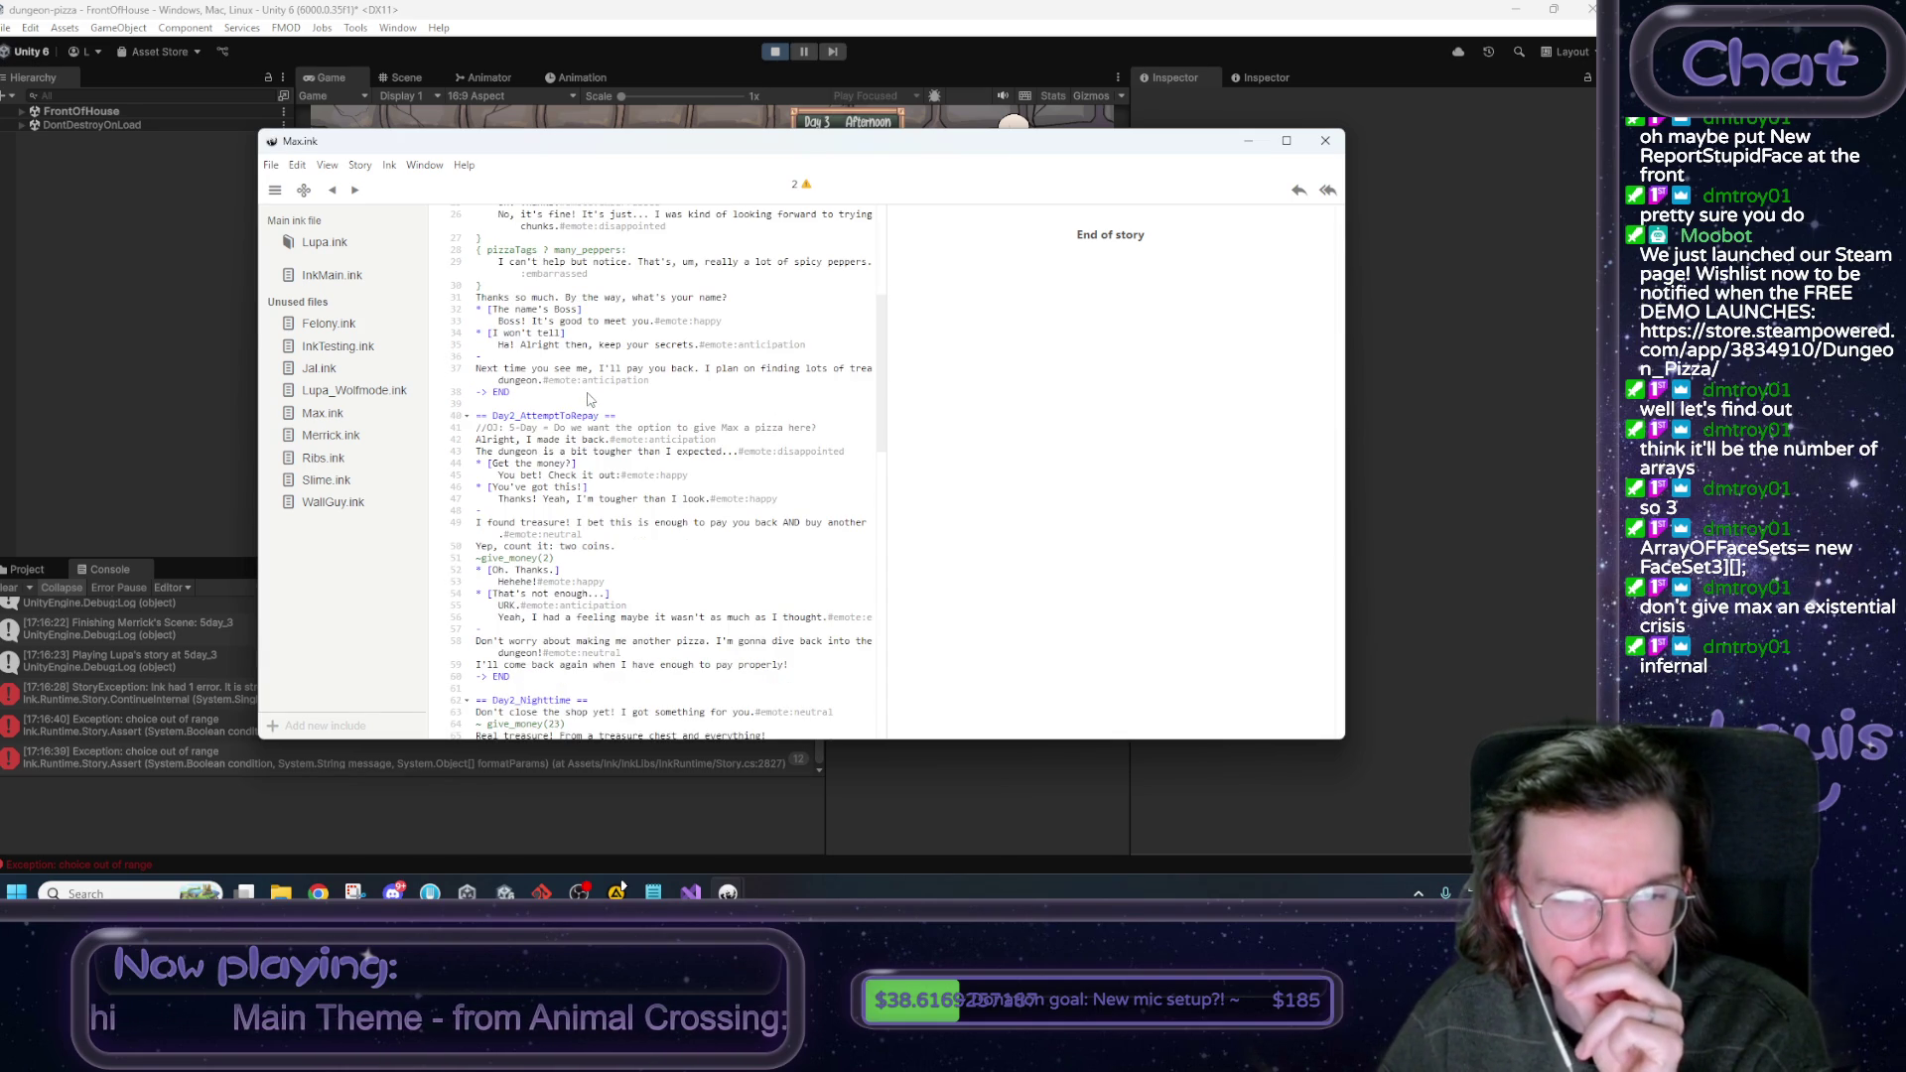
scroll(588, 398, down, 1)
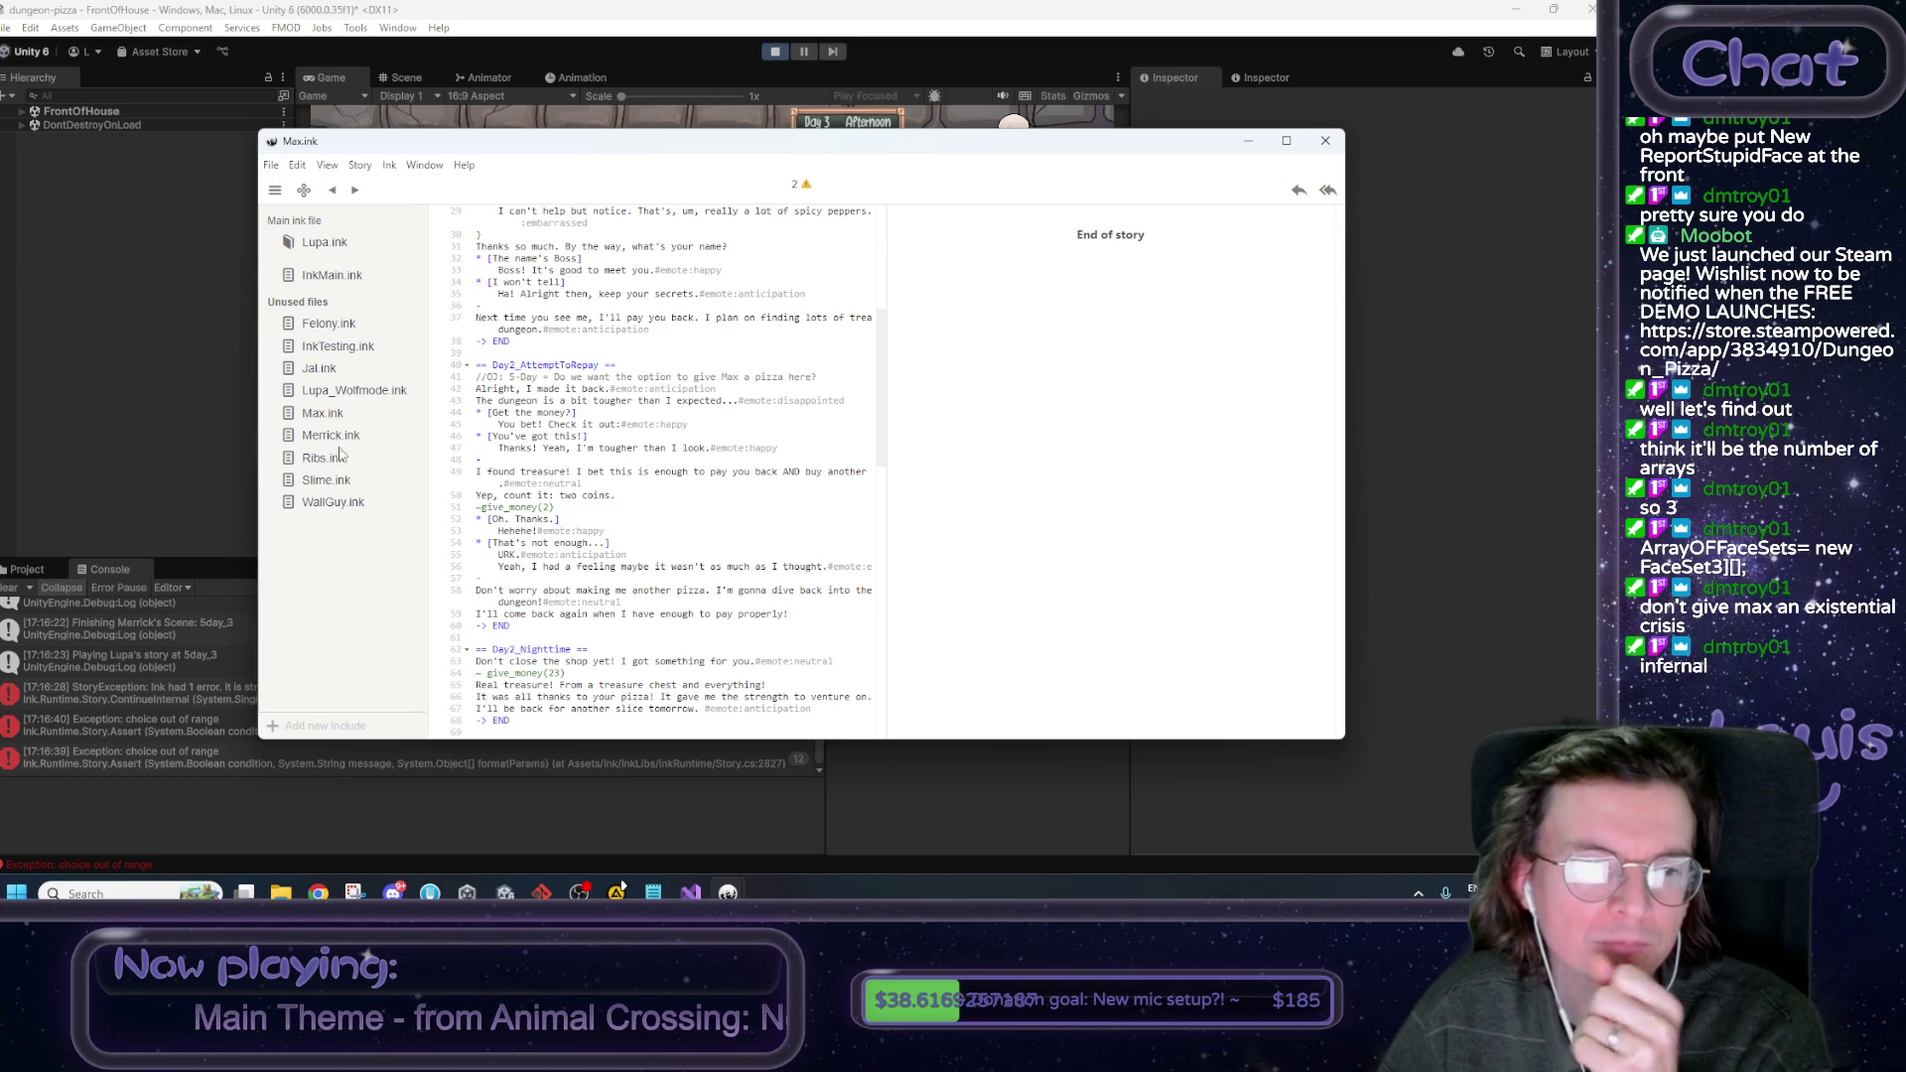
In Lupa.ink, insert a blank line after the Everything OK? responses.
click(330, 246)
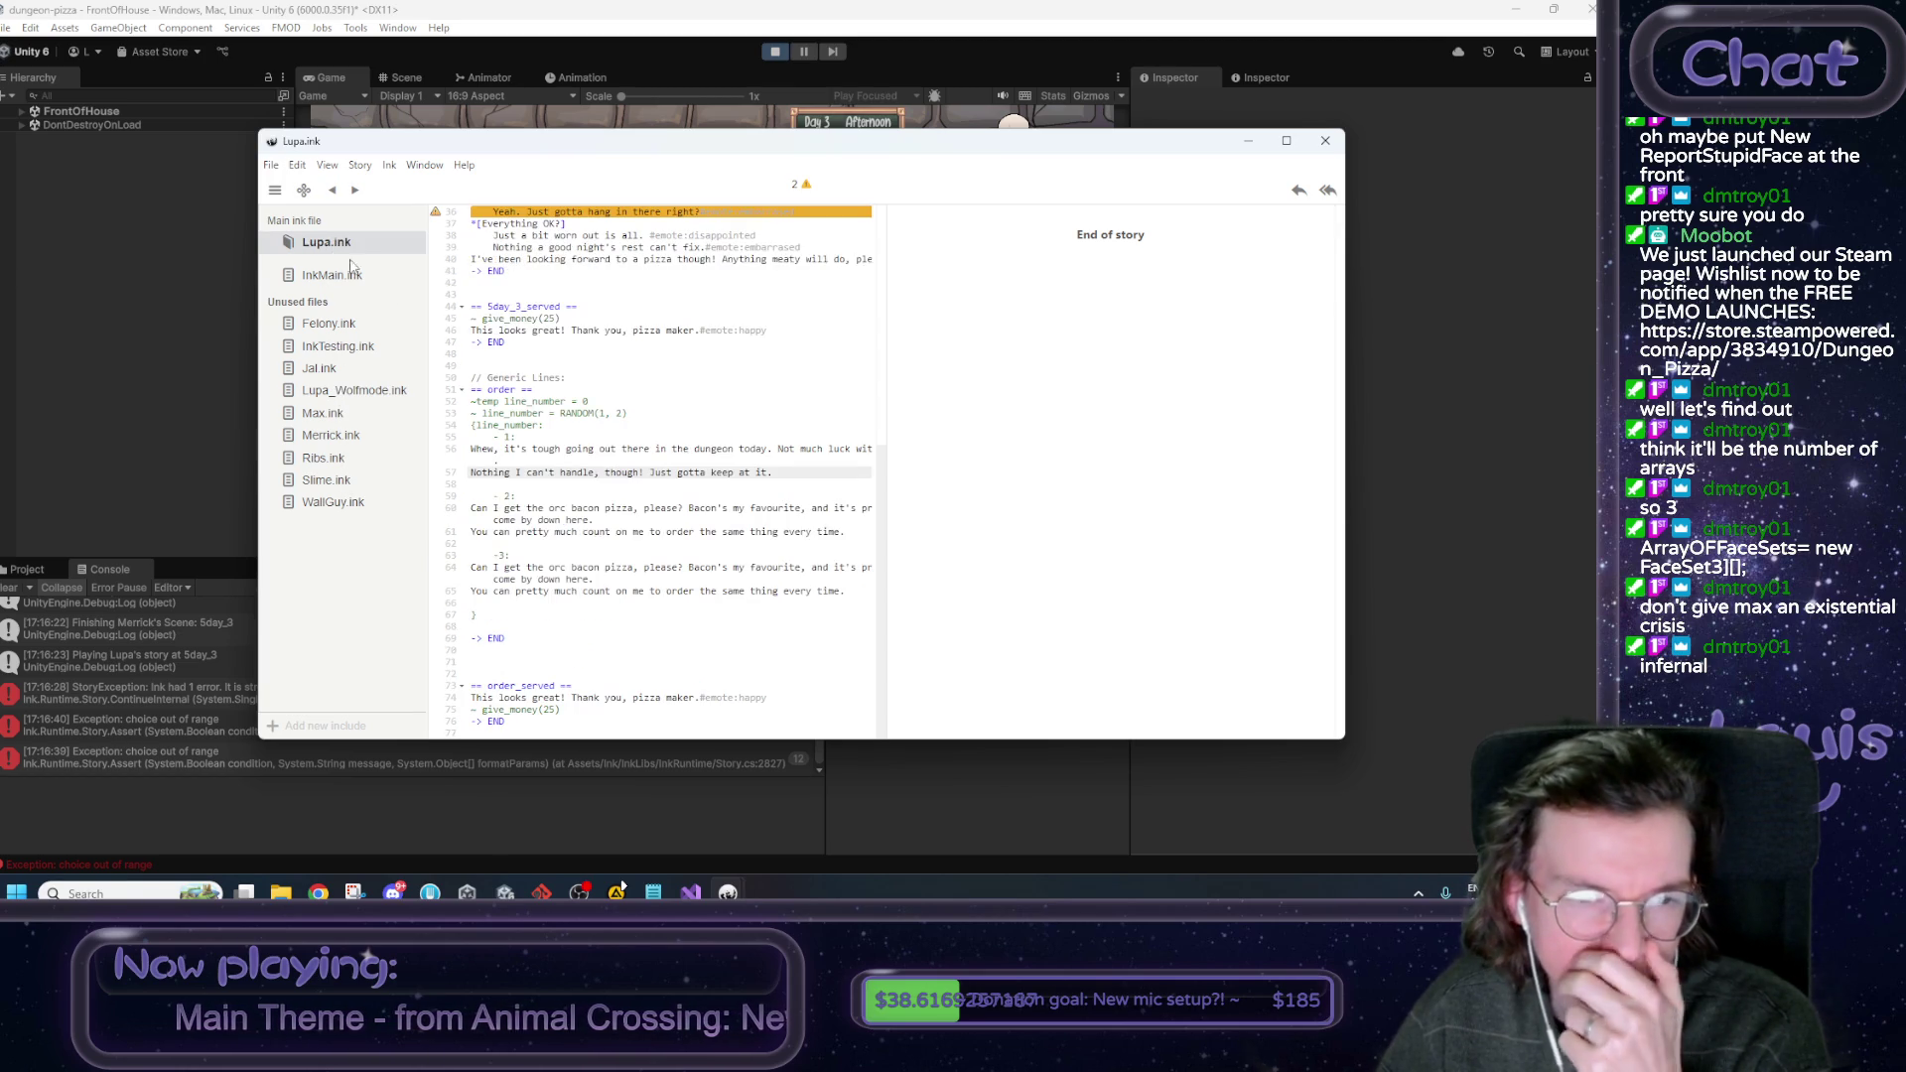
scroll(598, 475, up, 1)
click(633, 484)
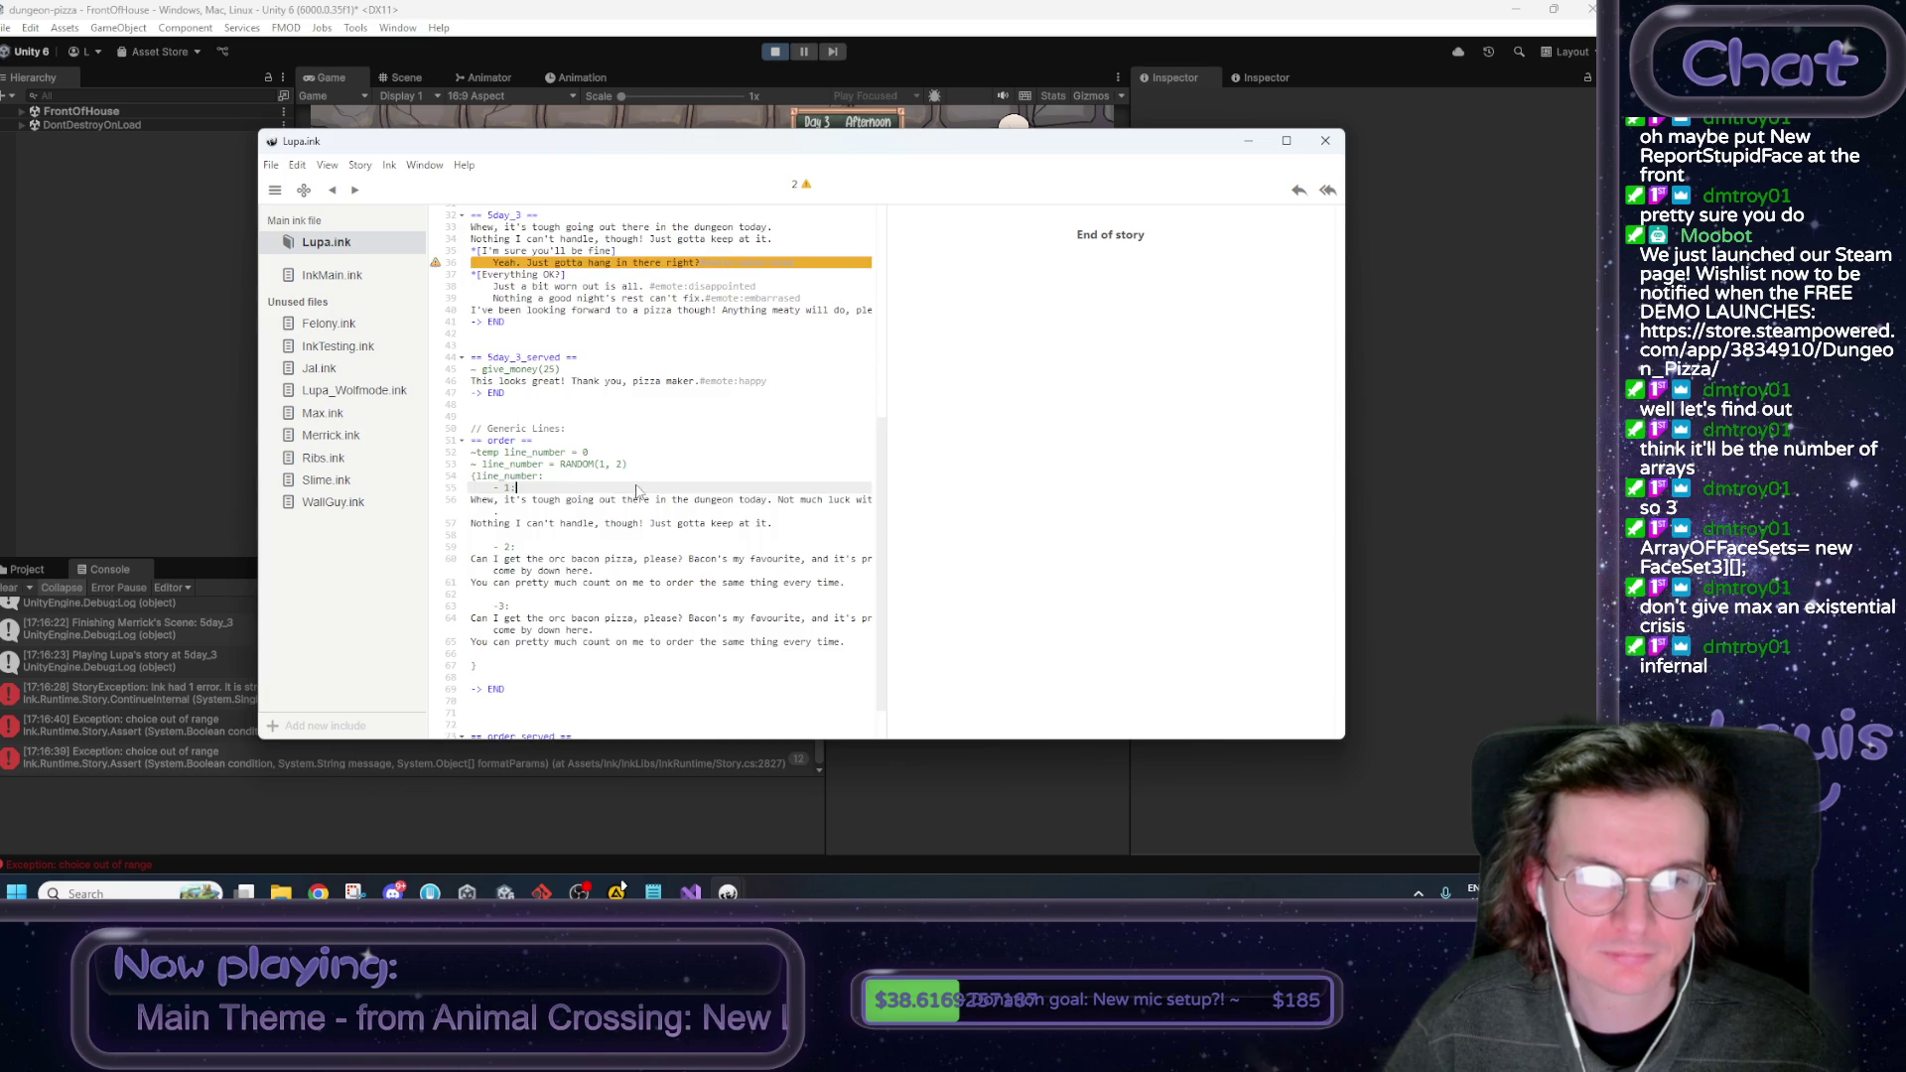
scroll(632, 486, up, 3)
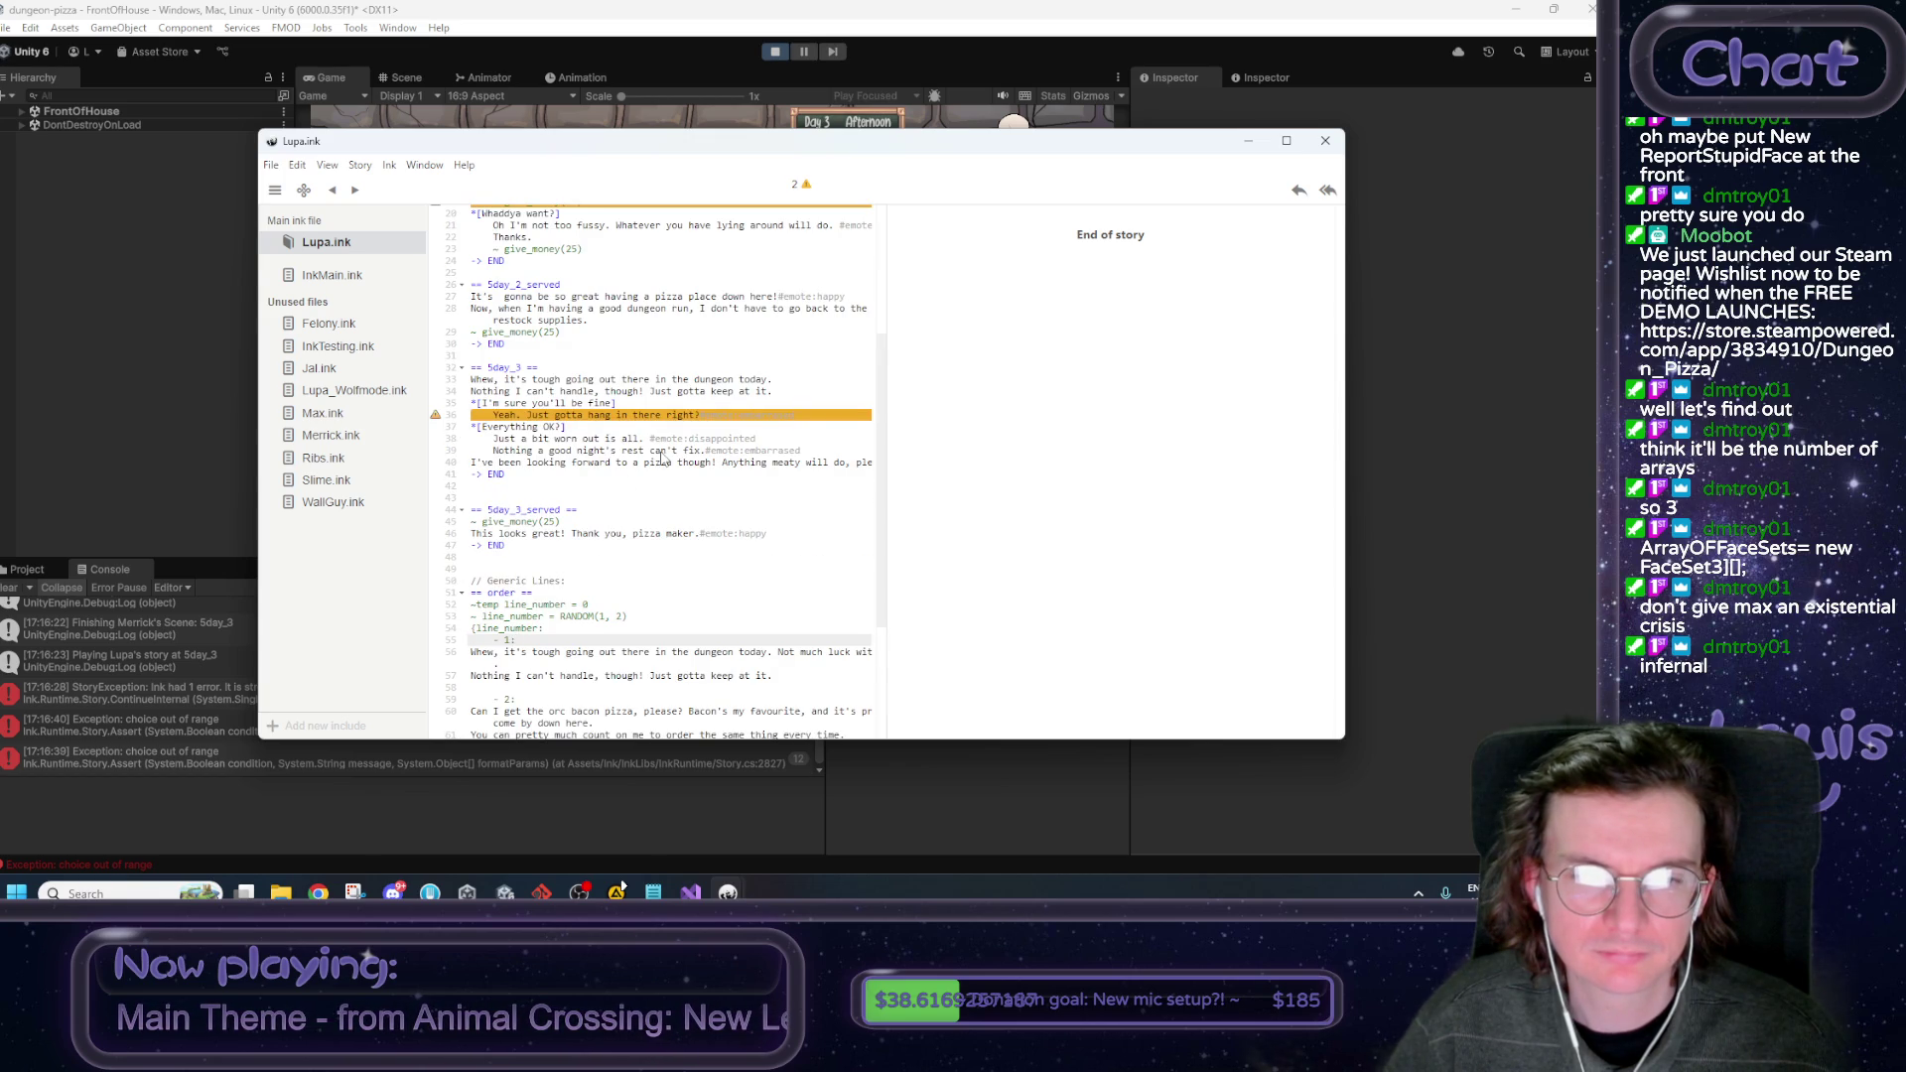
click(834, 452)
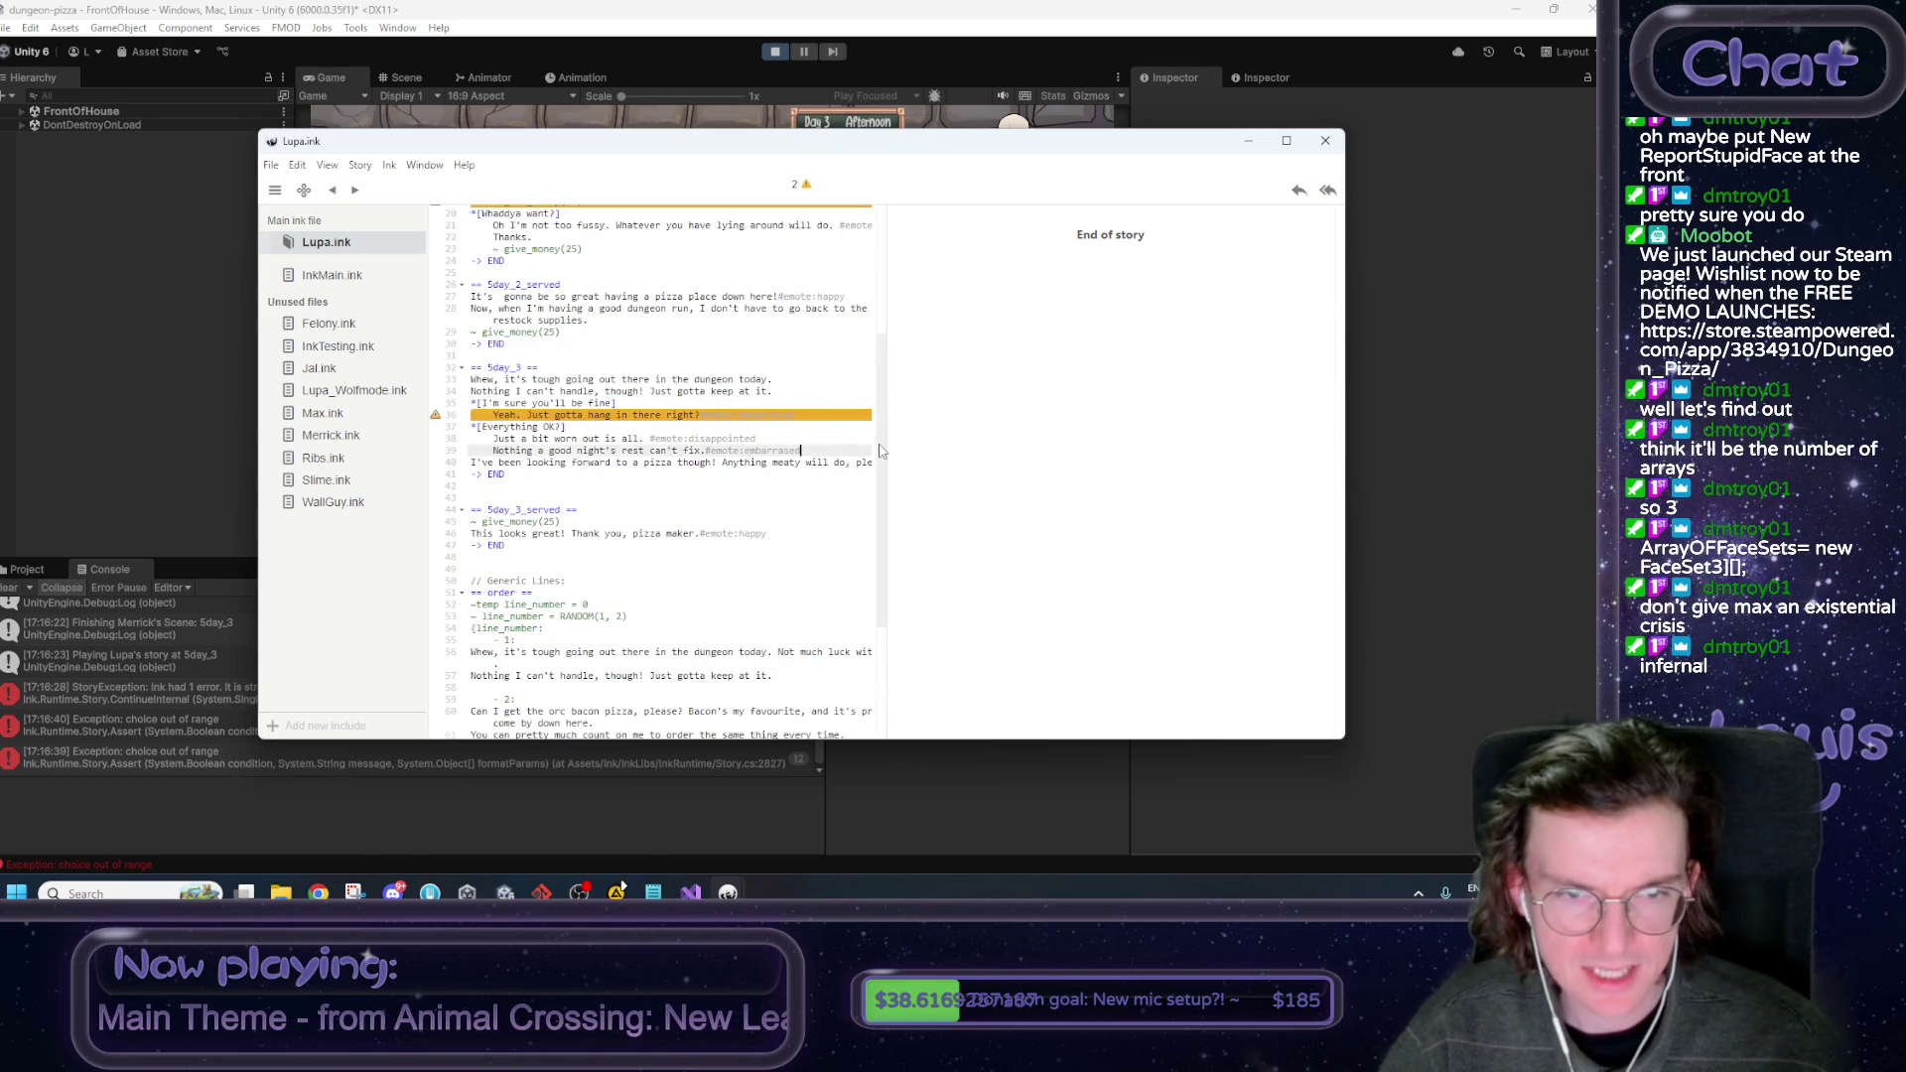
key(Return)
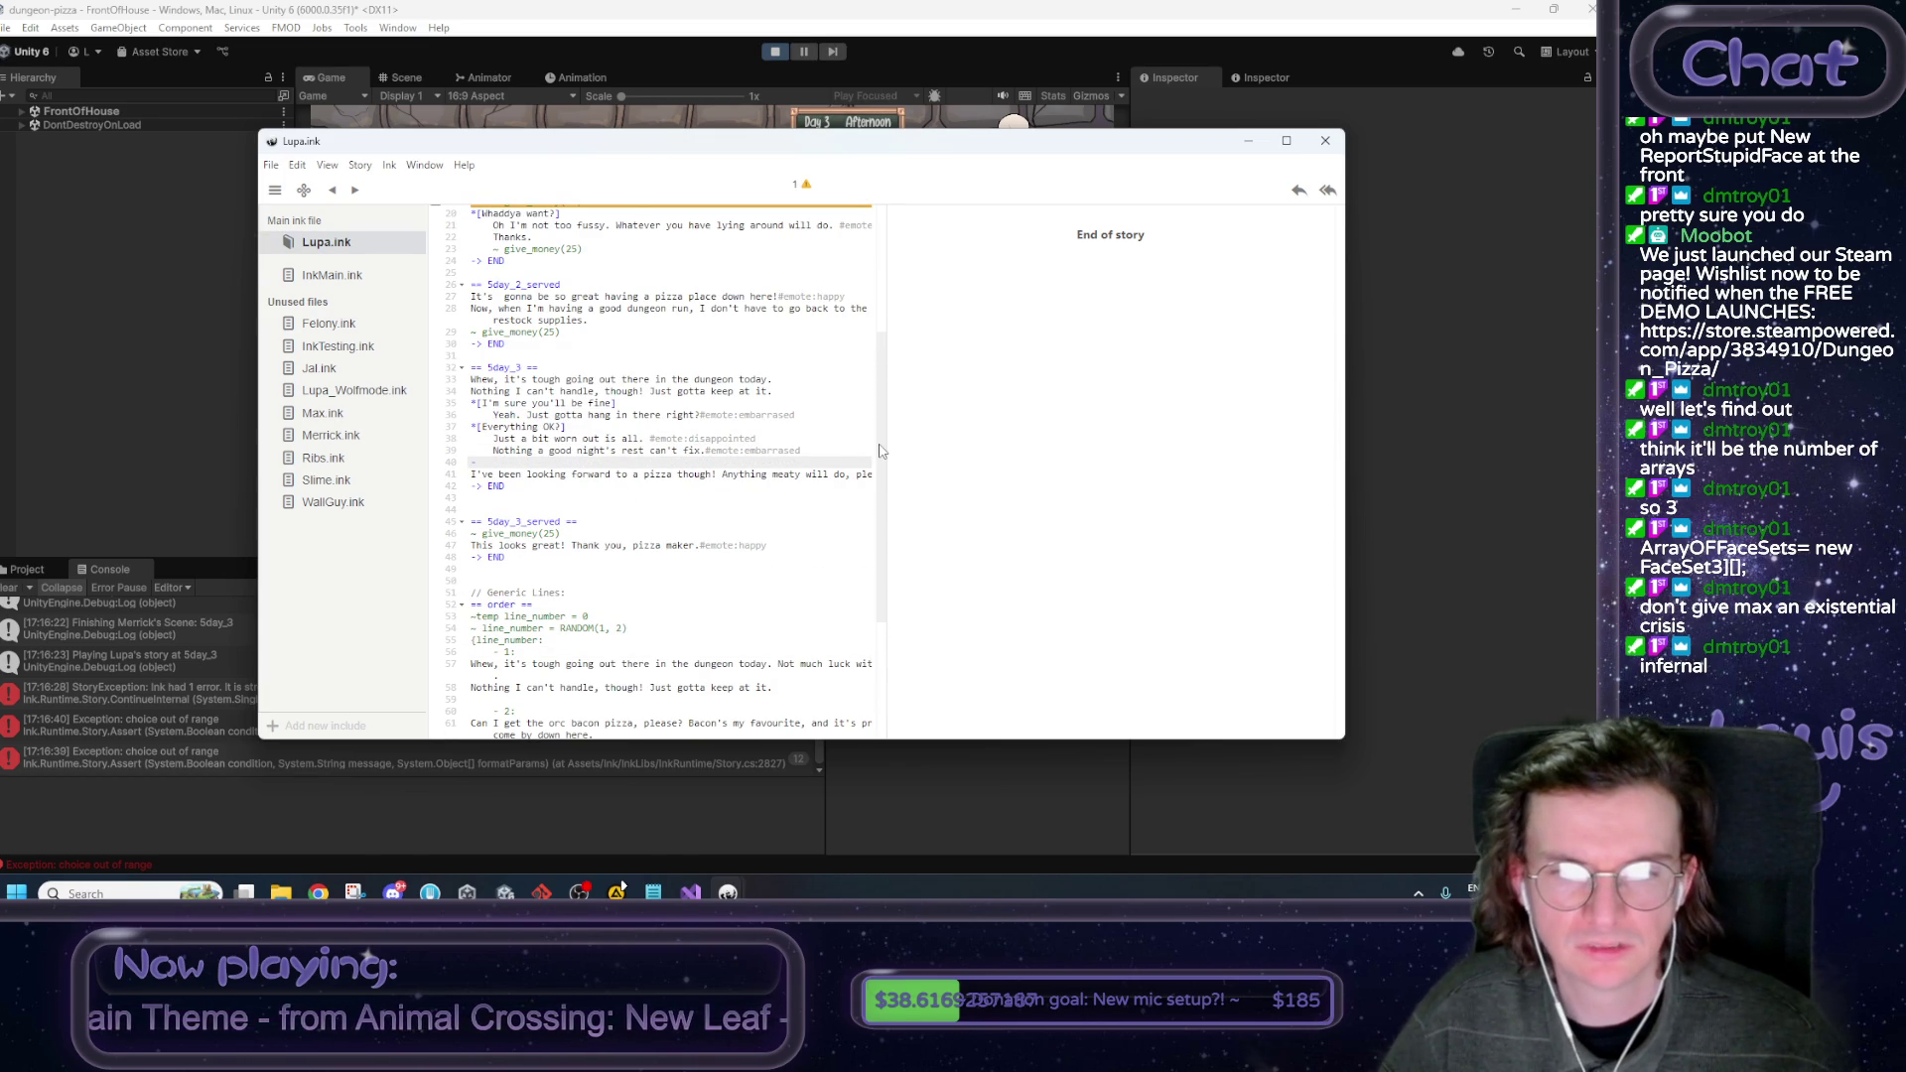
scroll(804, 467, up, 1)
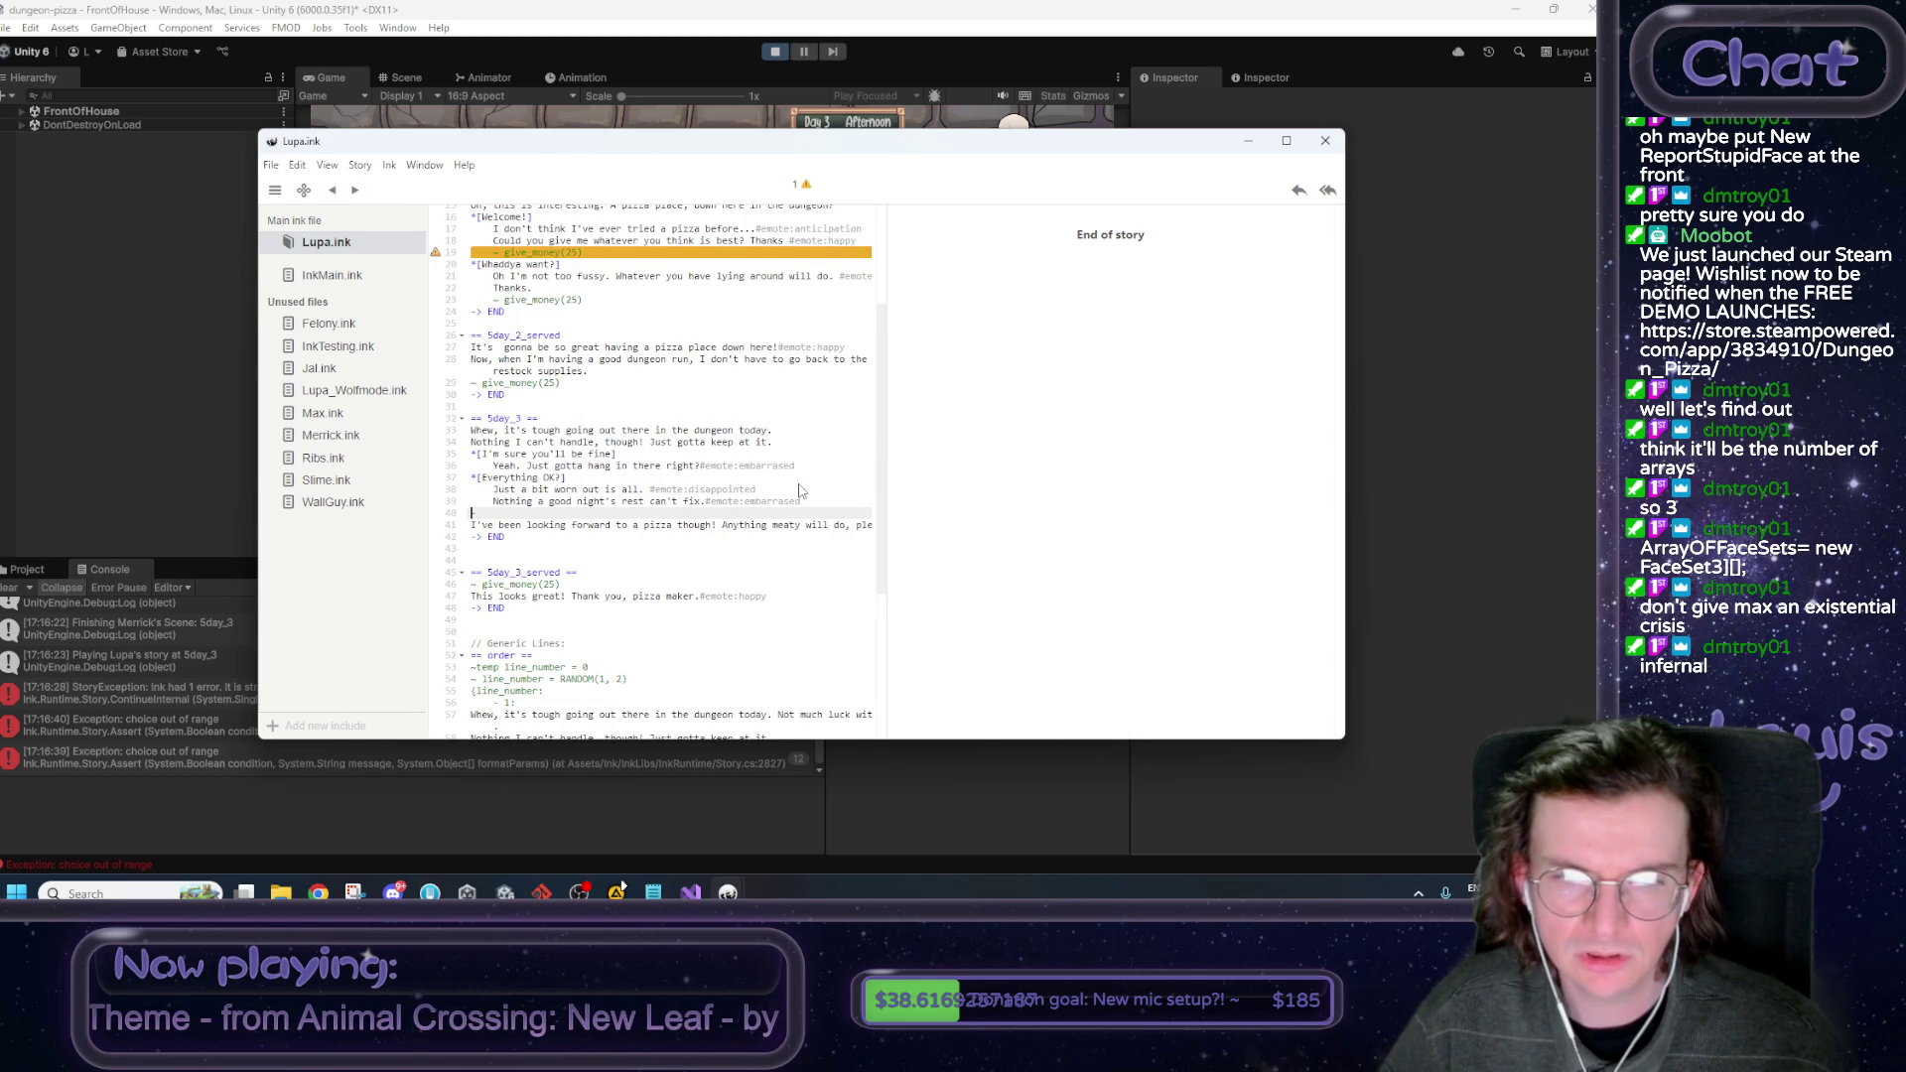
scroll(791, 539, up, 1)
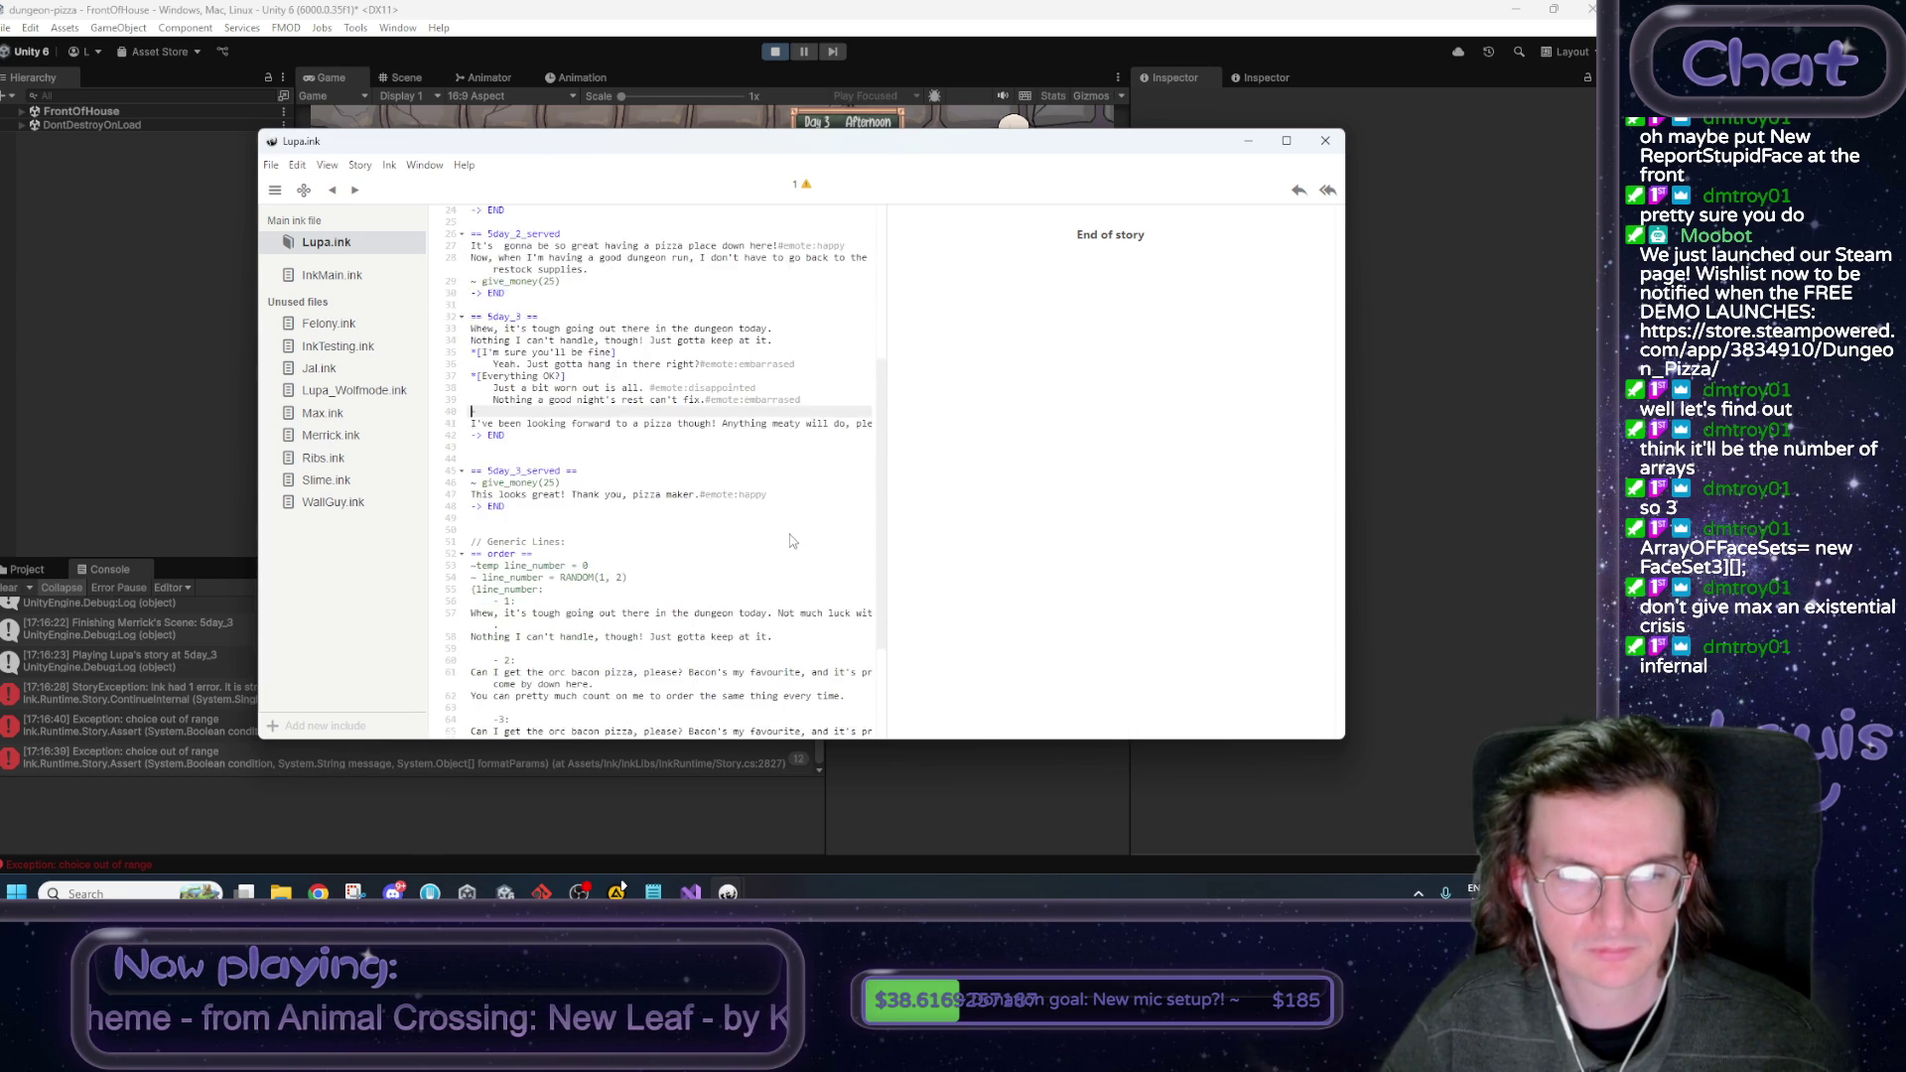
scroll(734, 517, up, 2)
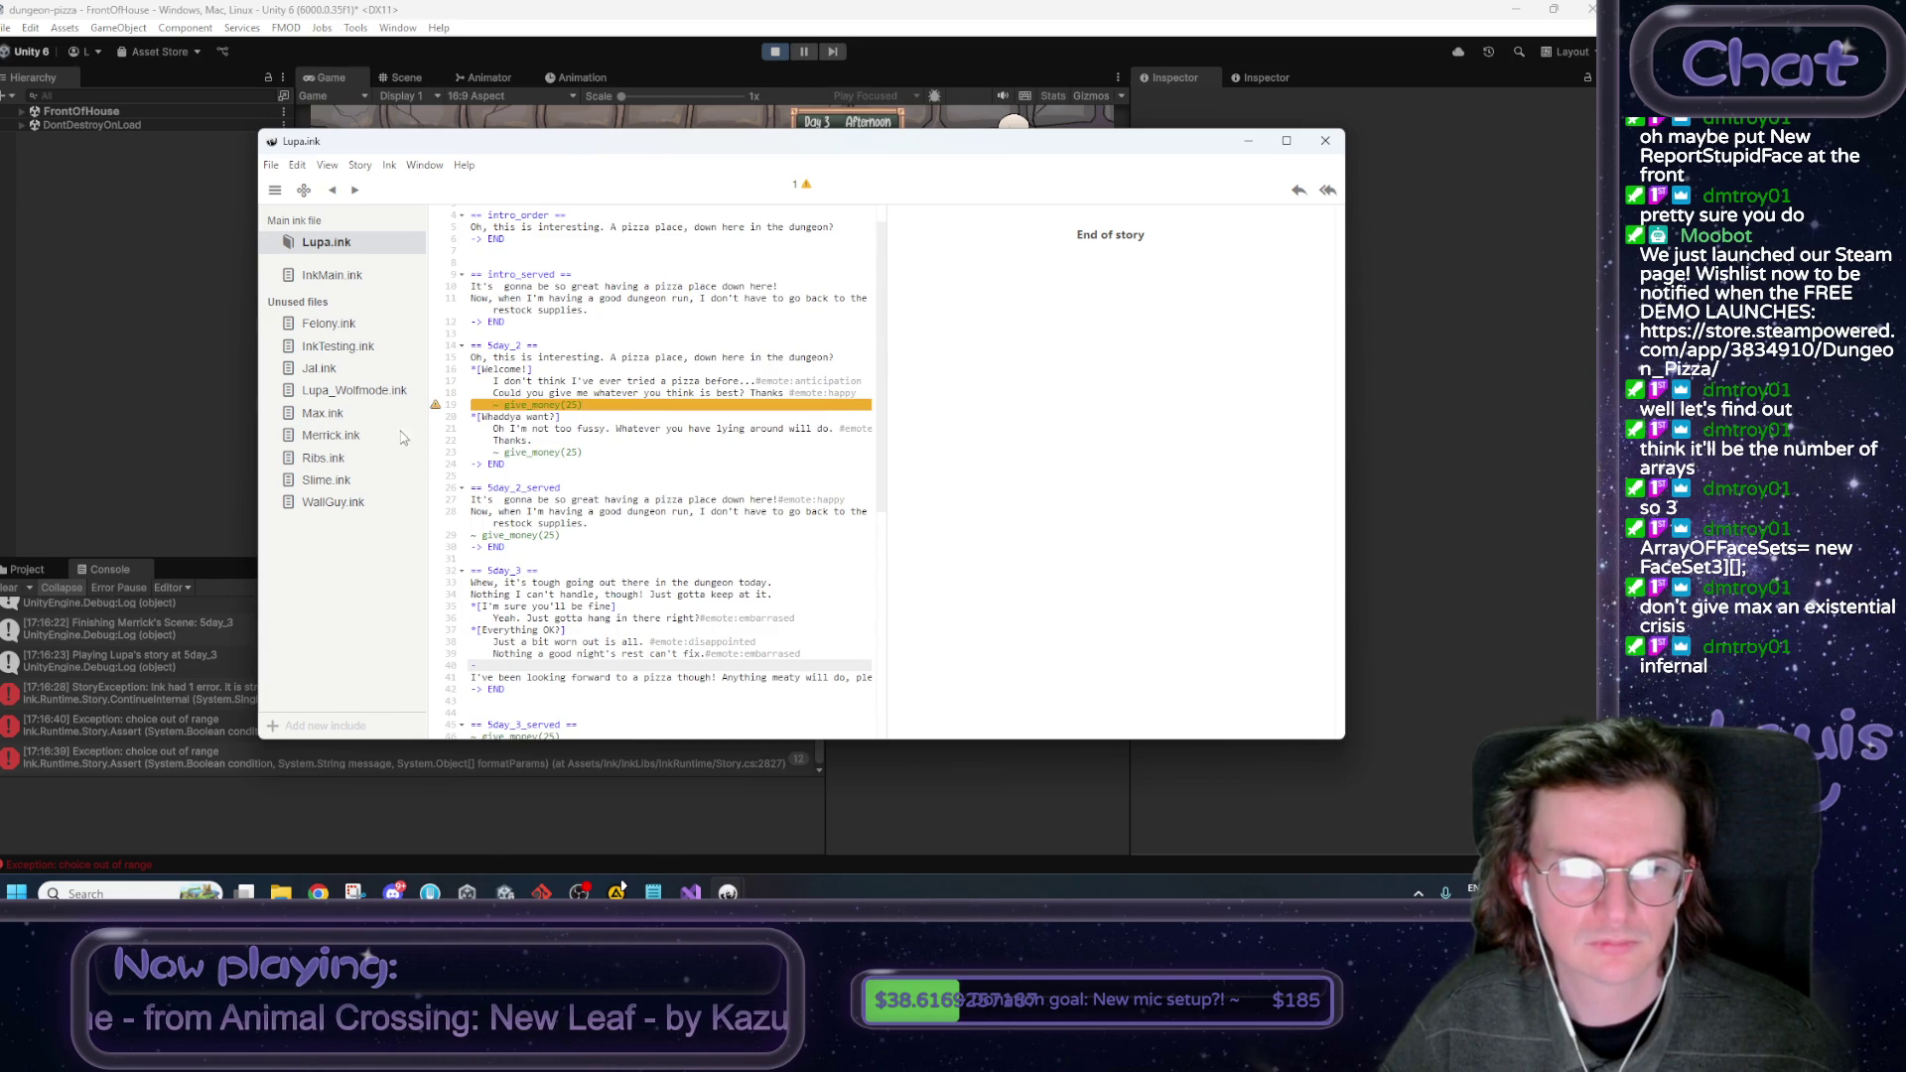
Add a space after the asterisk of the Welcome!, Whaddya want?, I'm sure you'll be fine and Everything OK? choices.
click(335, 413)
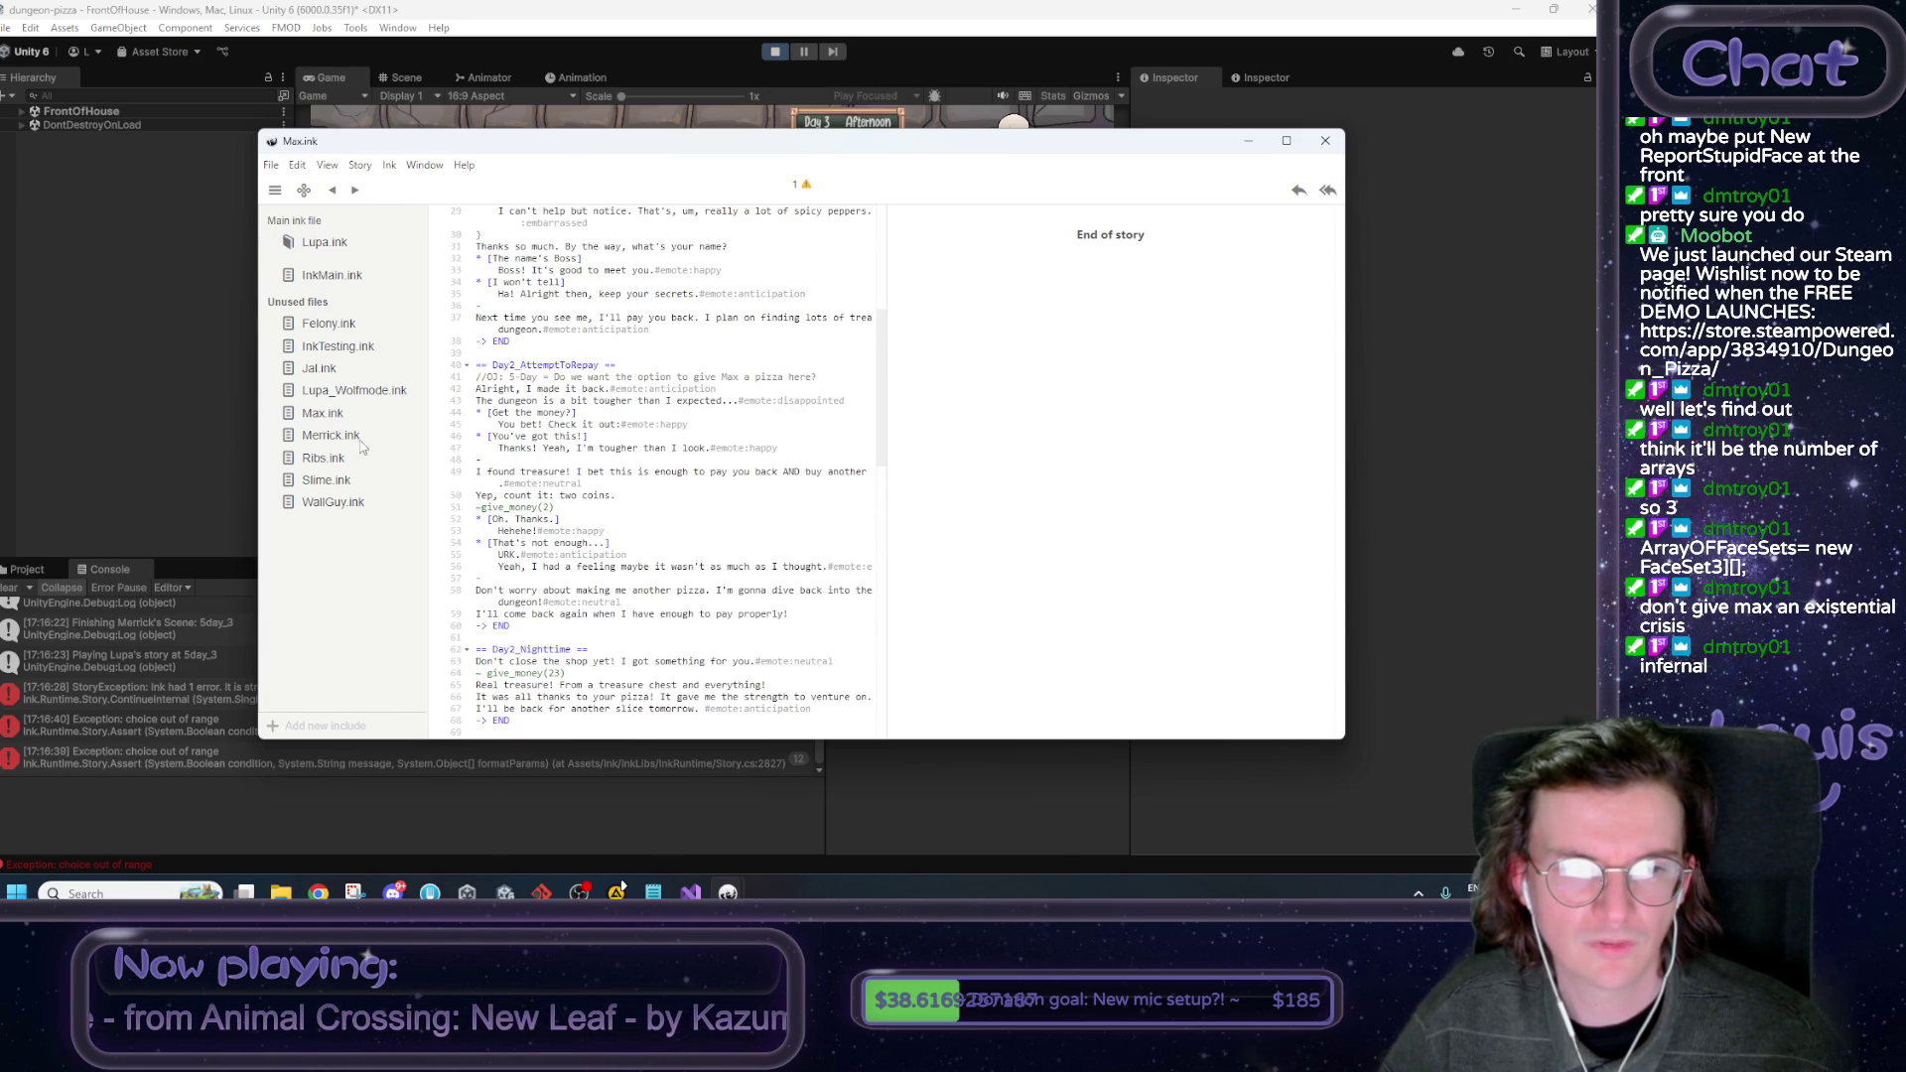
click(318, 246)
click(477, 370)
click(478, 416)
click(477, 606)
click(478, 630)
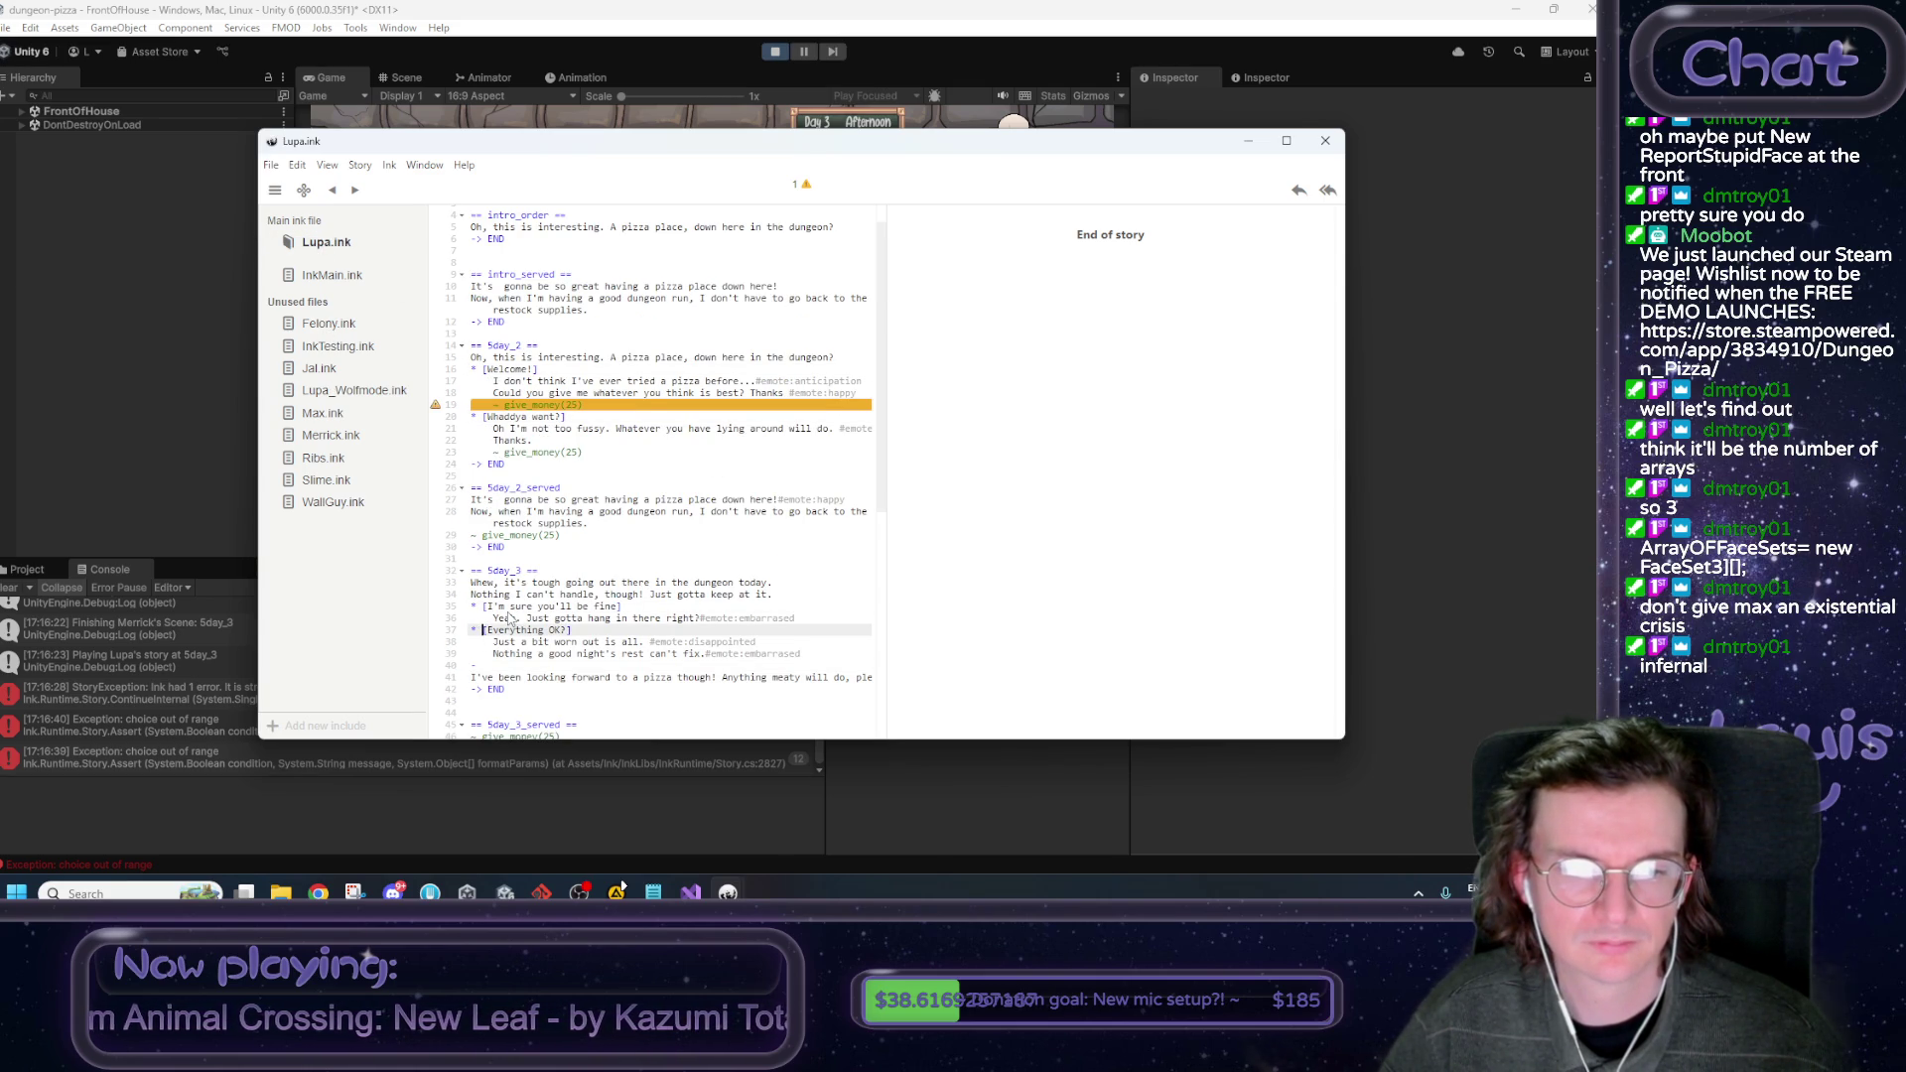
Add an unindented blank line after the second day 2 give_money(25) so the script reports no issues.
scroll(512, 614, up, 1)
click(596, 483)
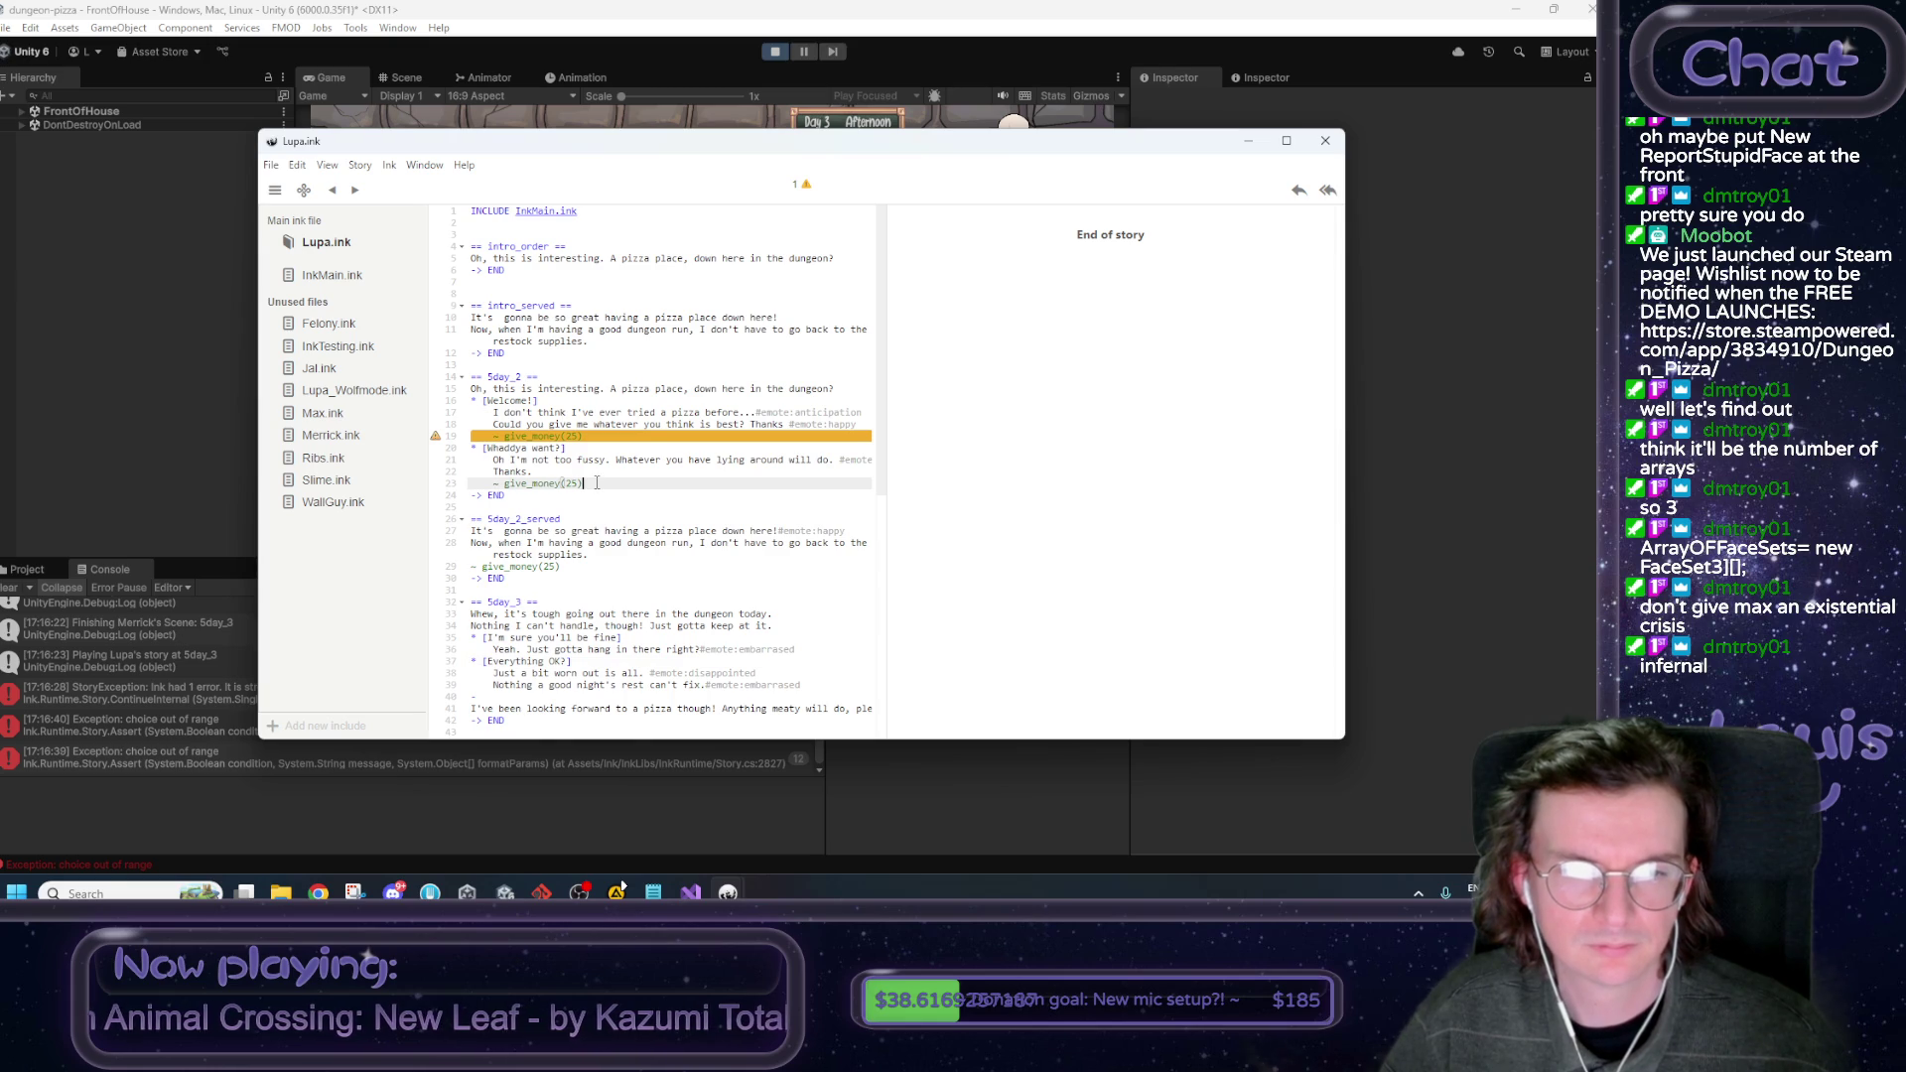
key(Return)
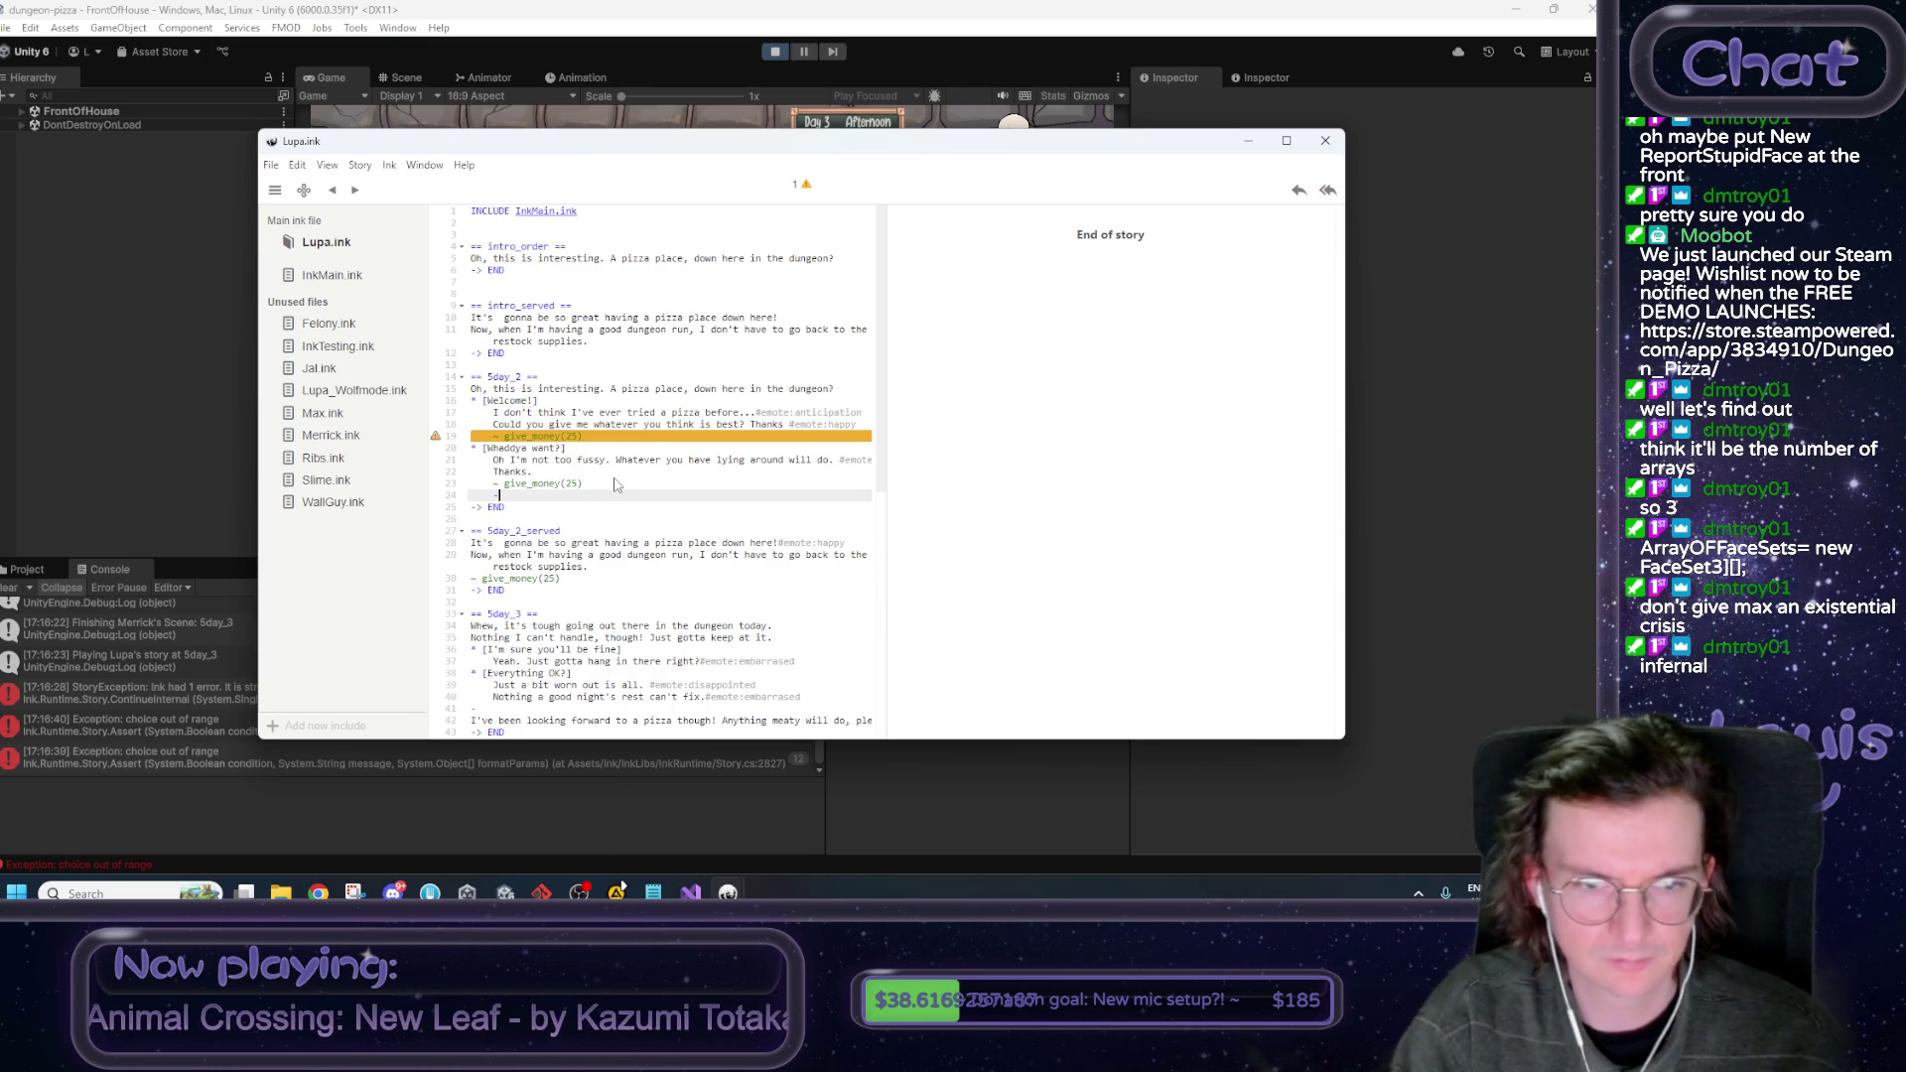
key(BackSpace)
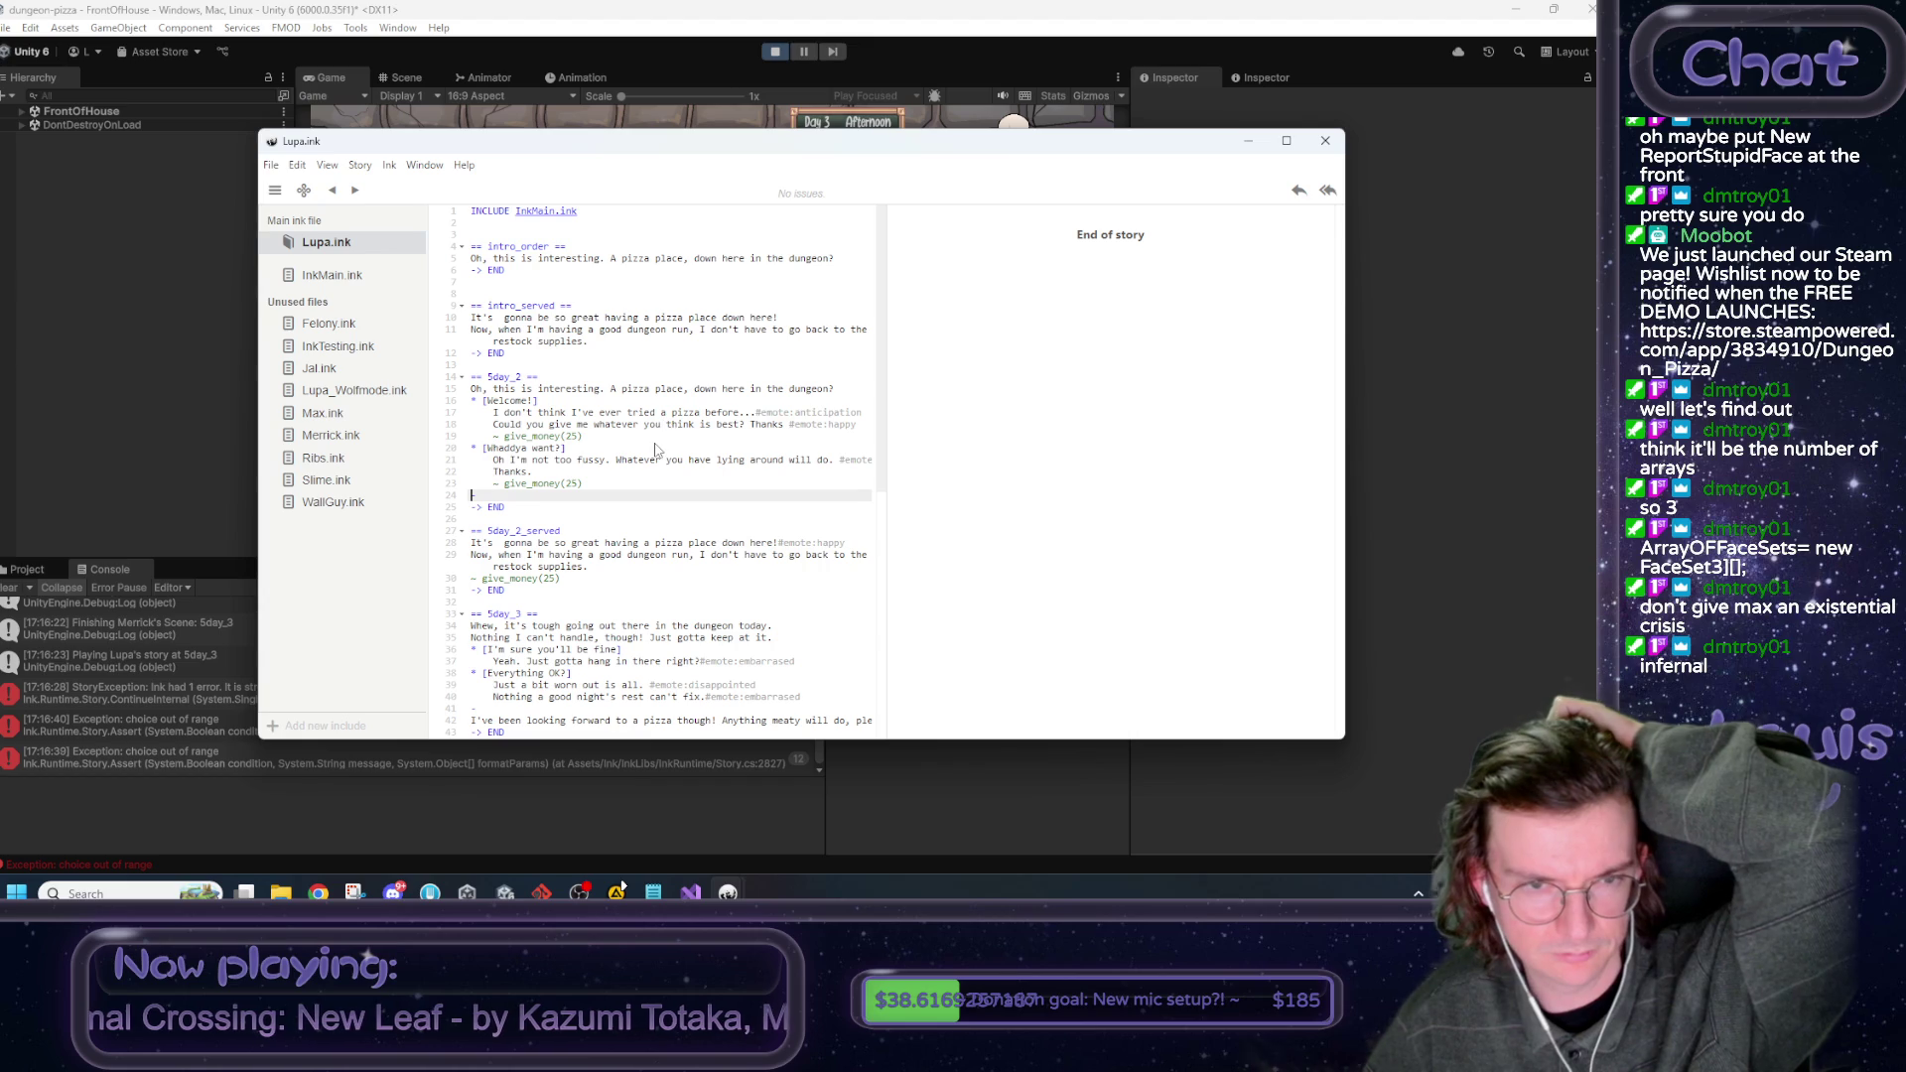
double_click(572, 437)
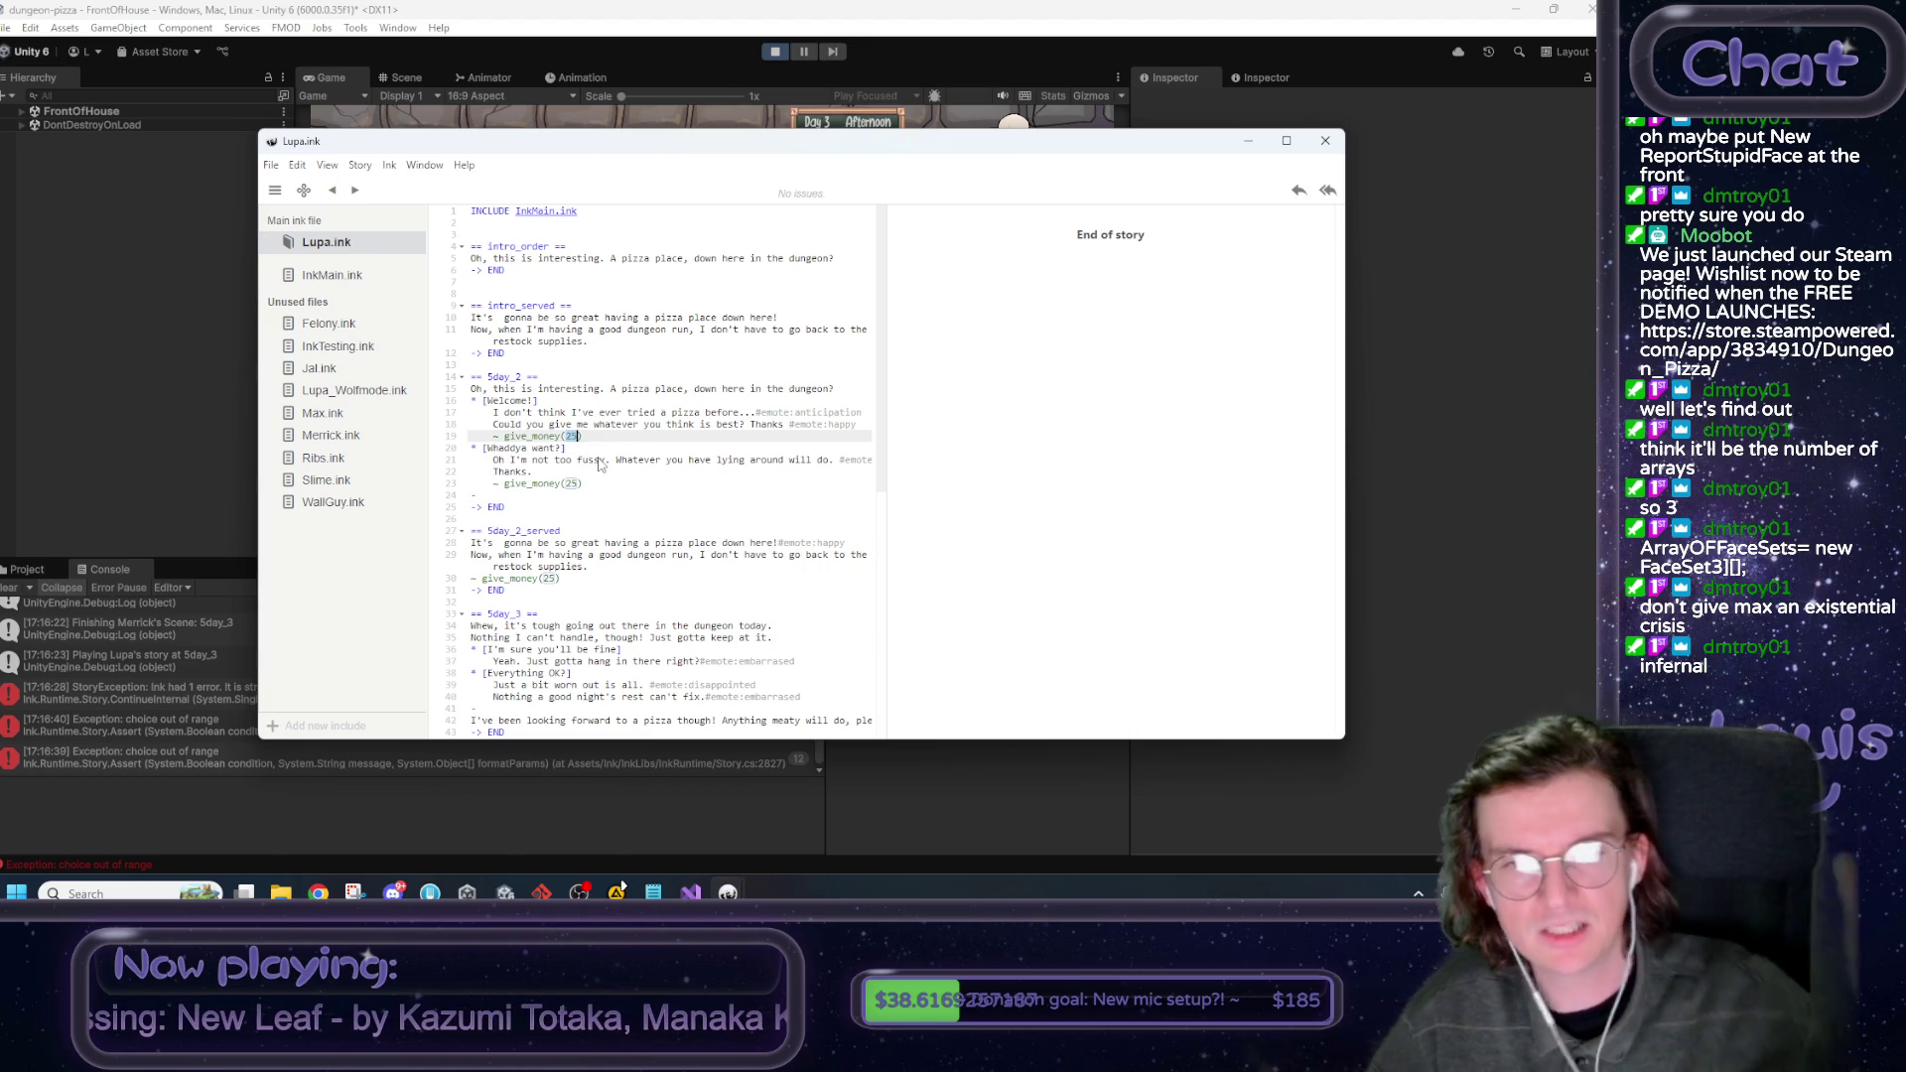
mouse_move(583, 485)
mouse_down()
mouse_move(514, 486)
mouse_move(531, 437)
mouse_move(585, 437)
mouse_up()
click(600, 440)
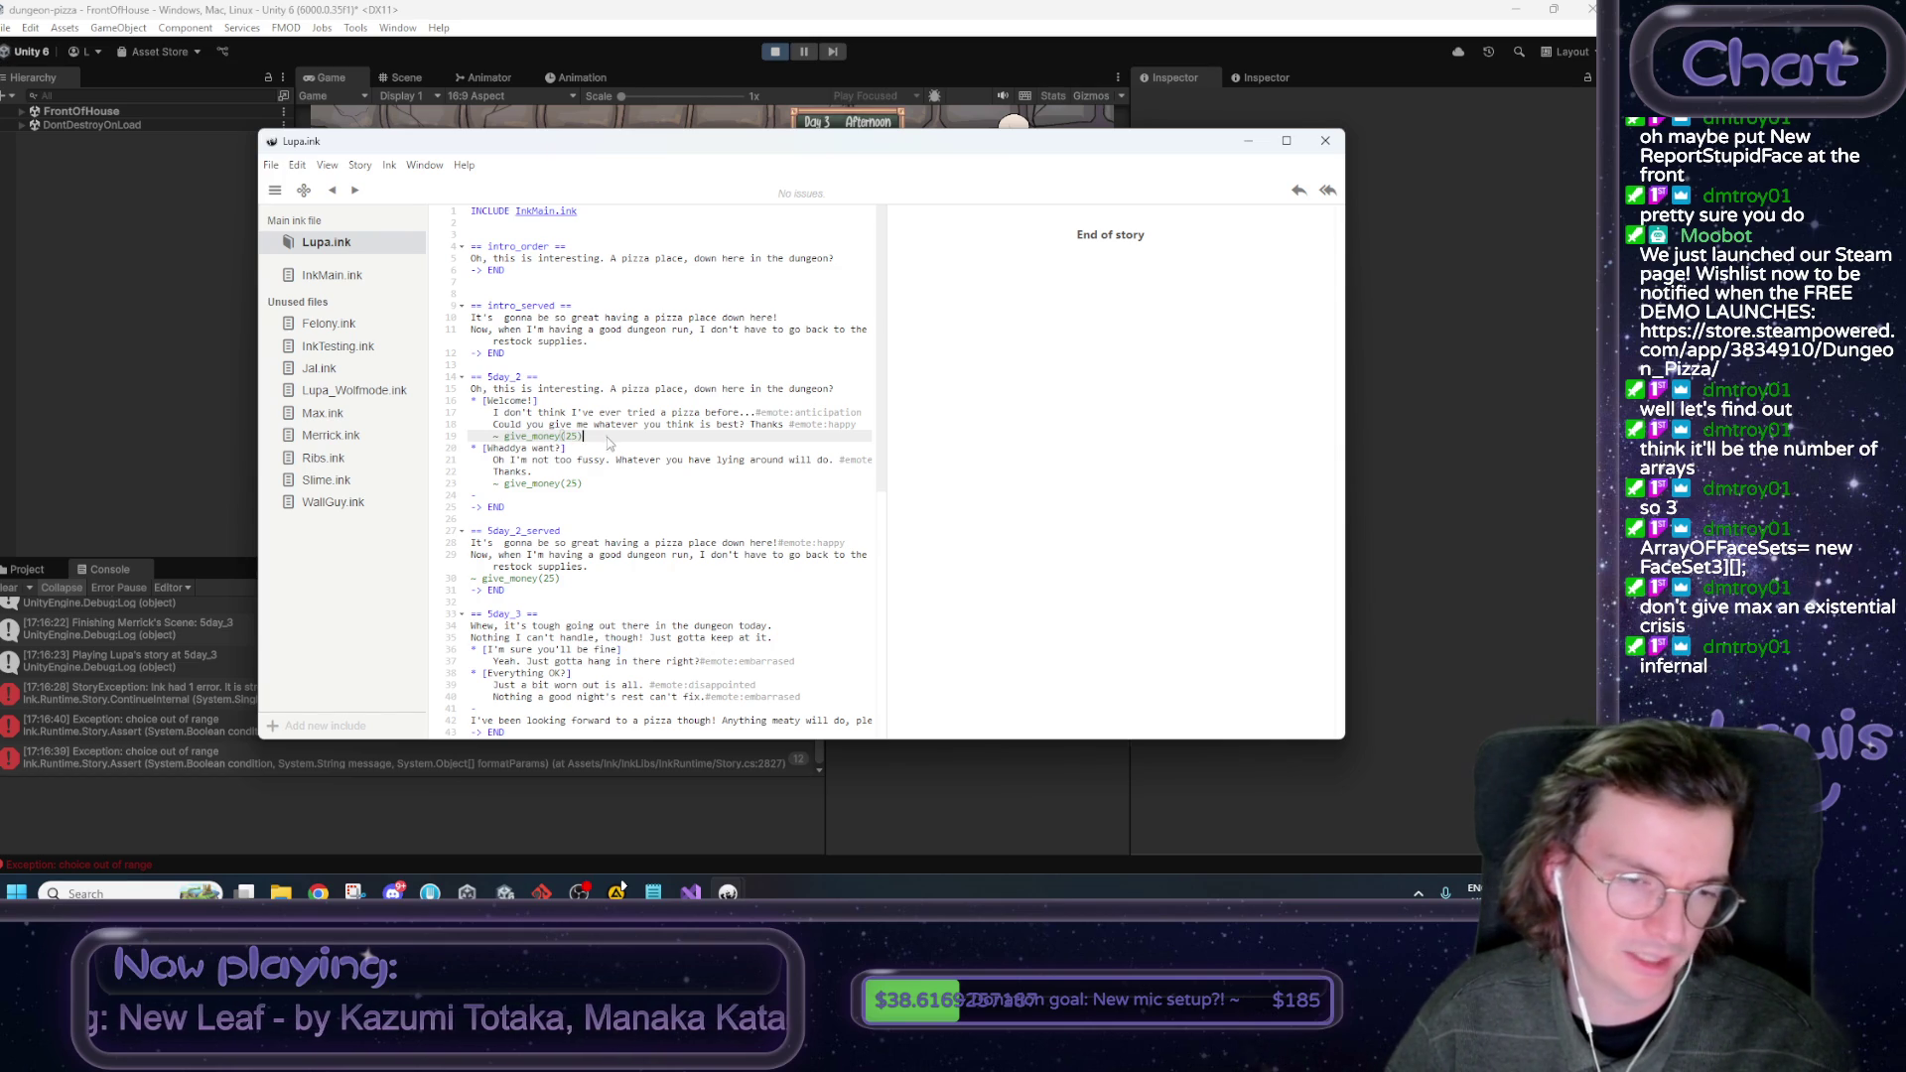
click(651, 461)
scroll(652, 466, down, 4)
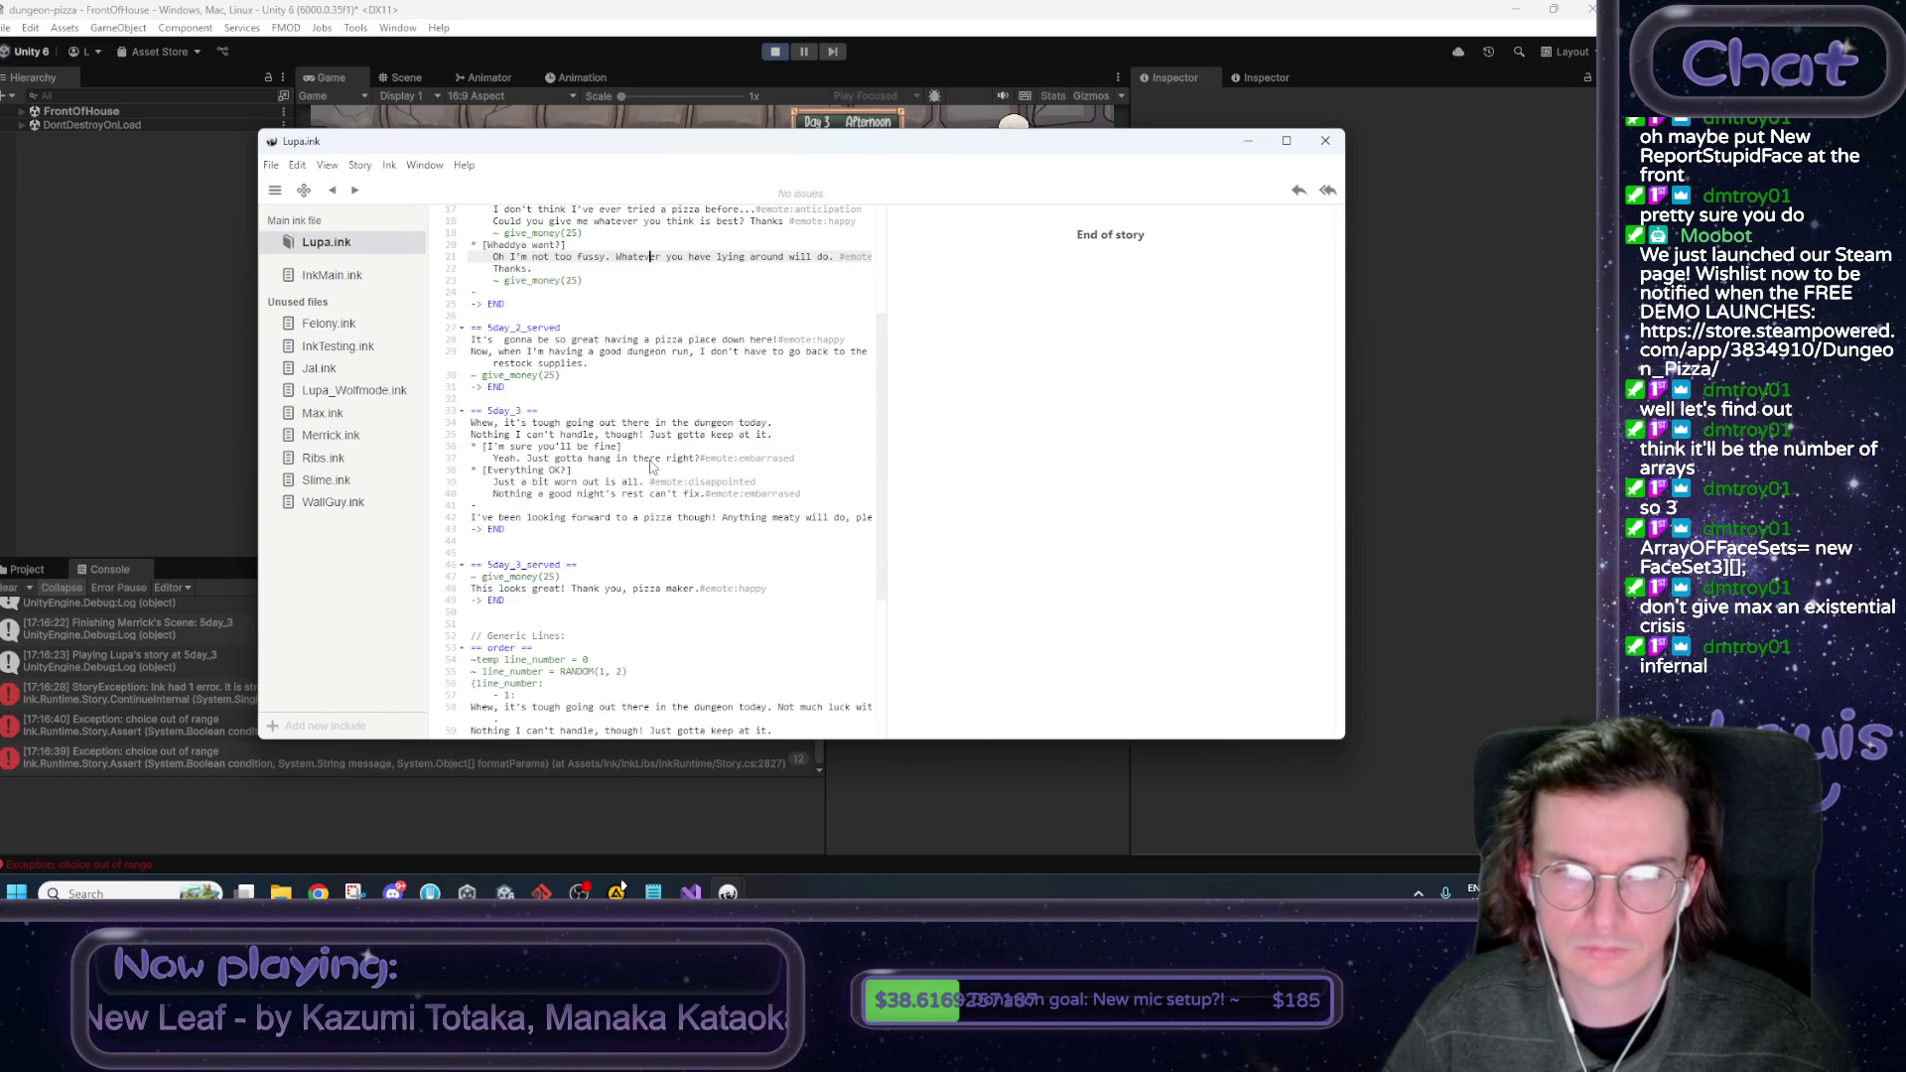
Switch back to Unity and try picking Lupa's Day 3 dialogue choice.
key(alt+Tab)
click(814, 295)
click(814, 295)
Retry Lupa's choice, stop play mode, and add a new line at the end of the Notepad notes.
click(814, 295)
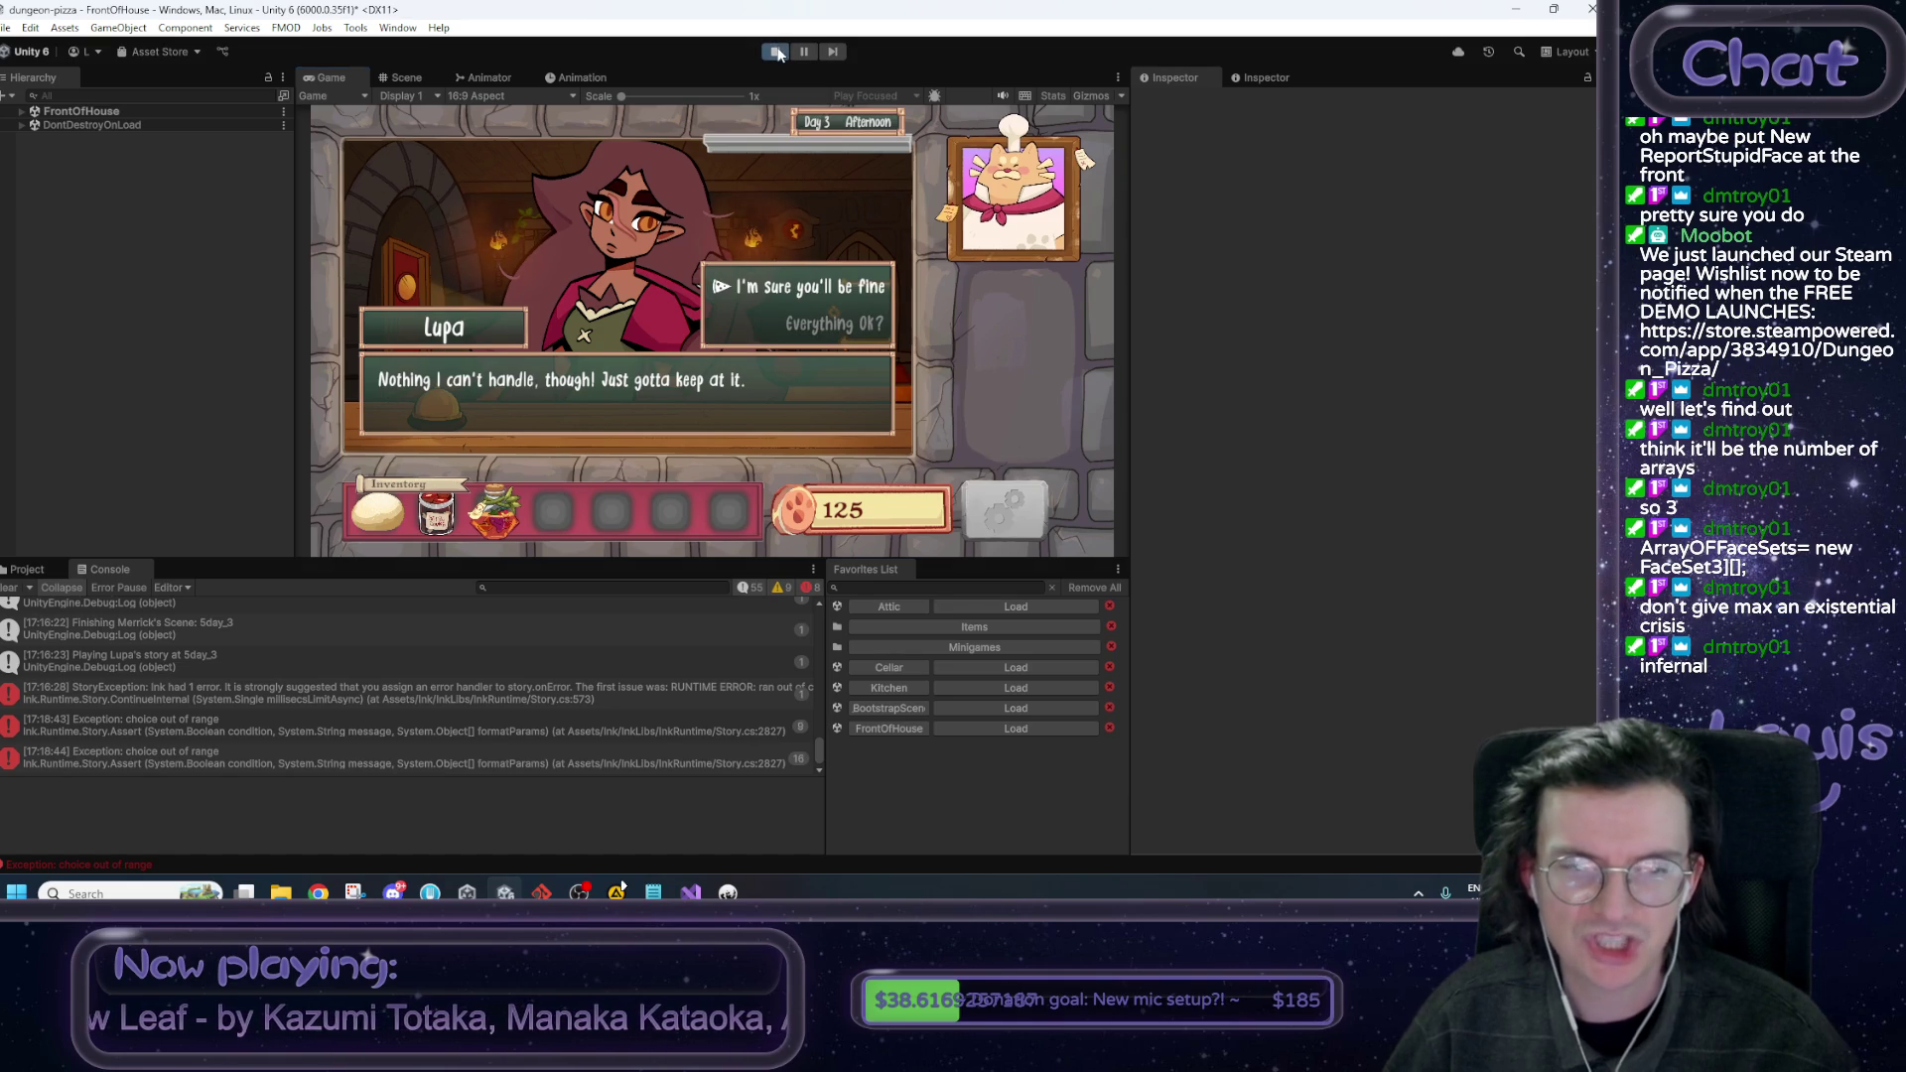
click(776, 52)
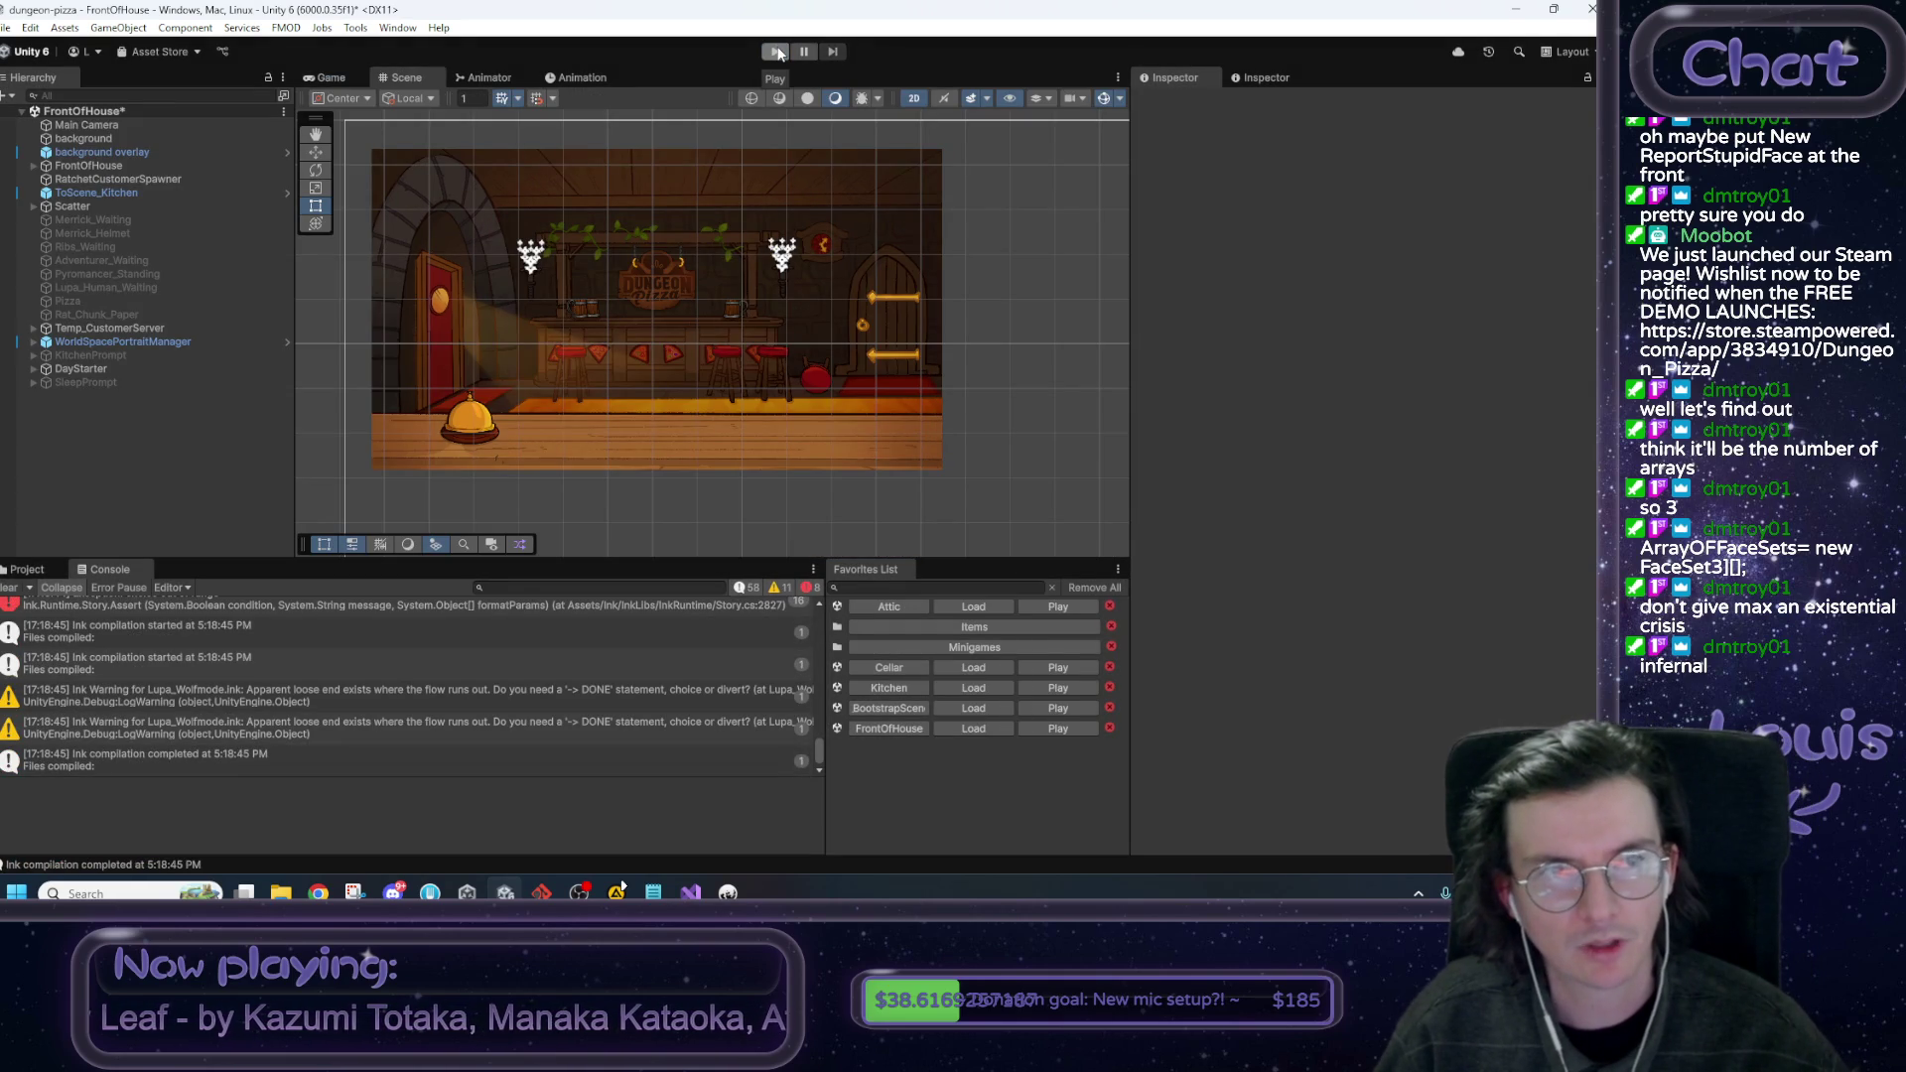
key(alt+Tab)
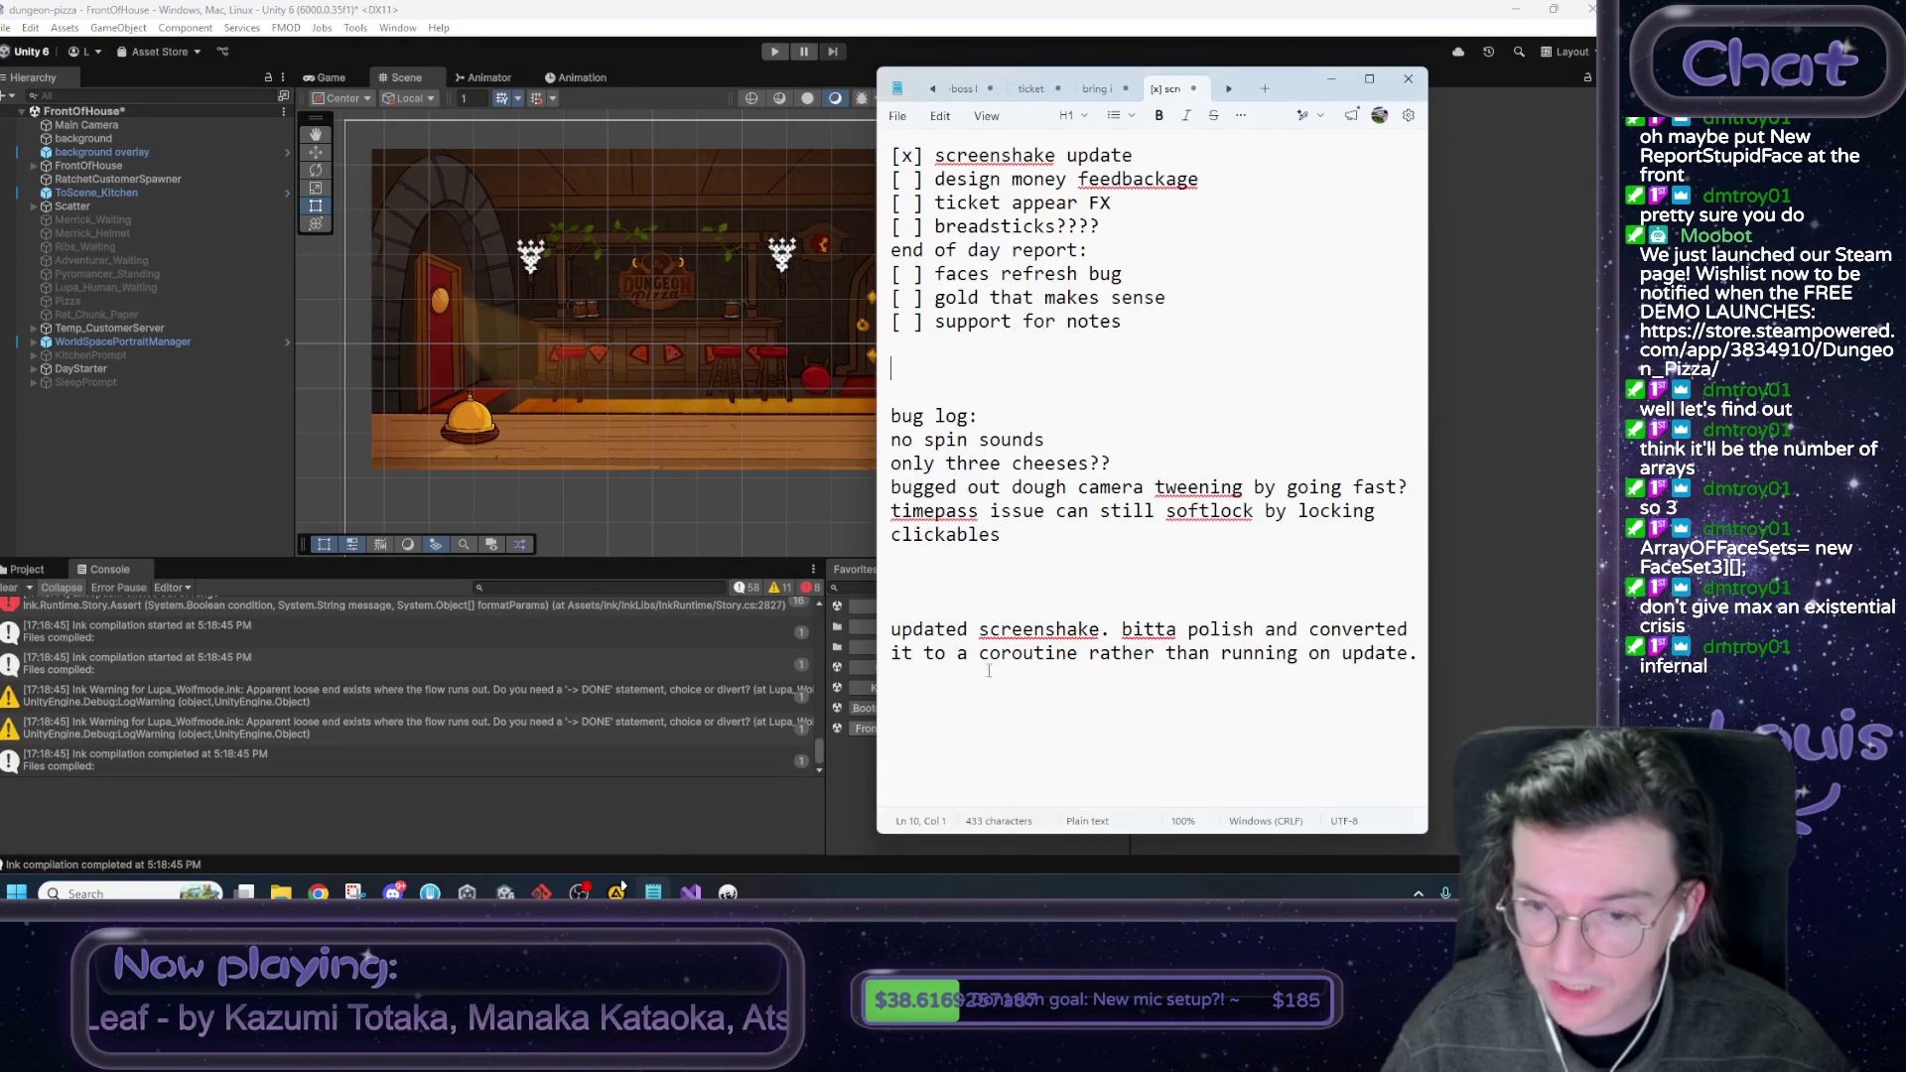
click(1397, 663)
key(Return)
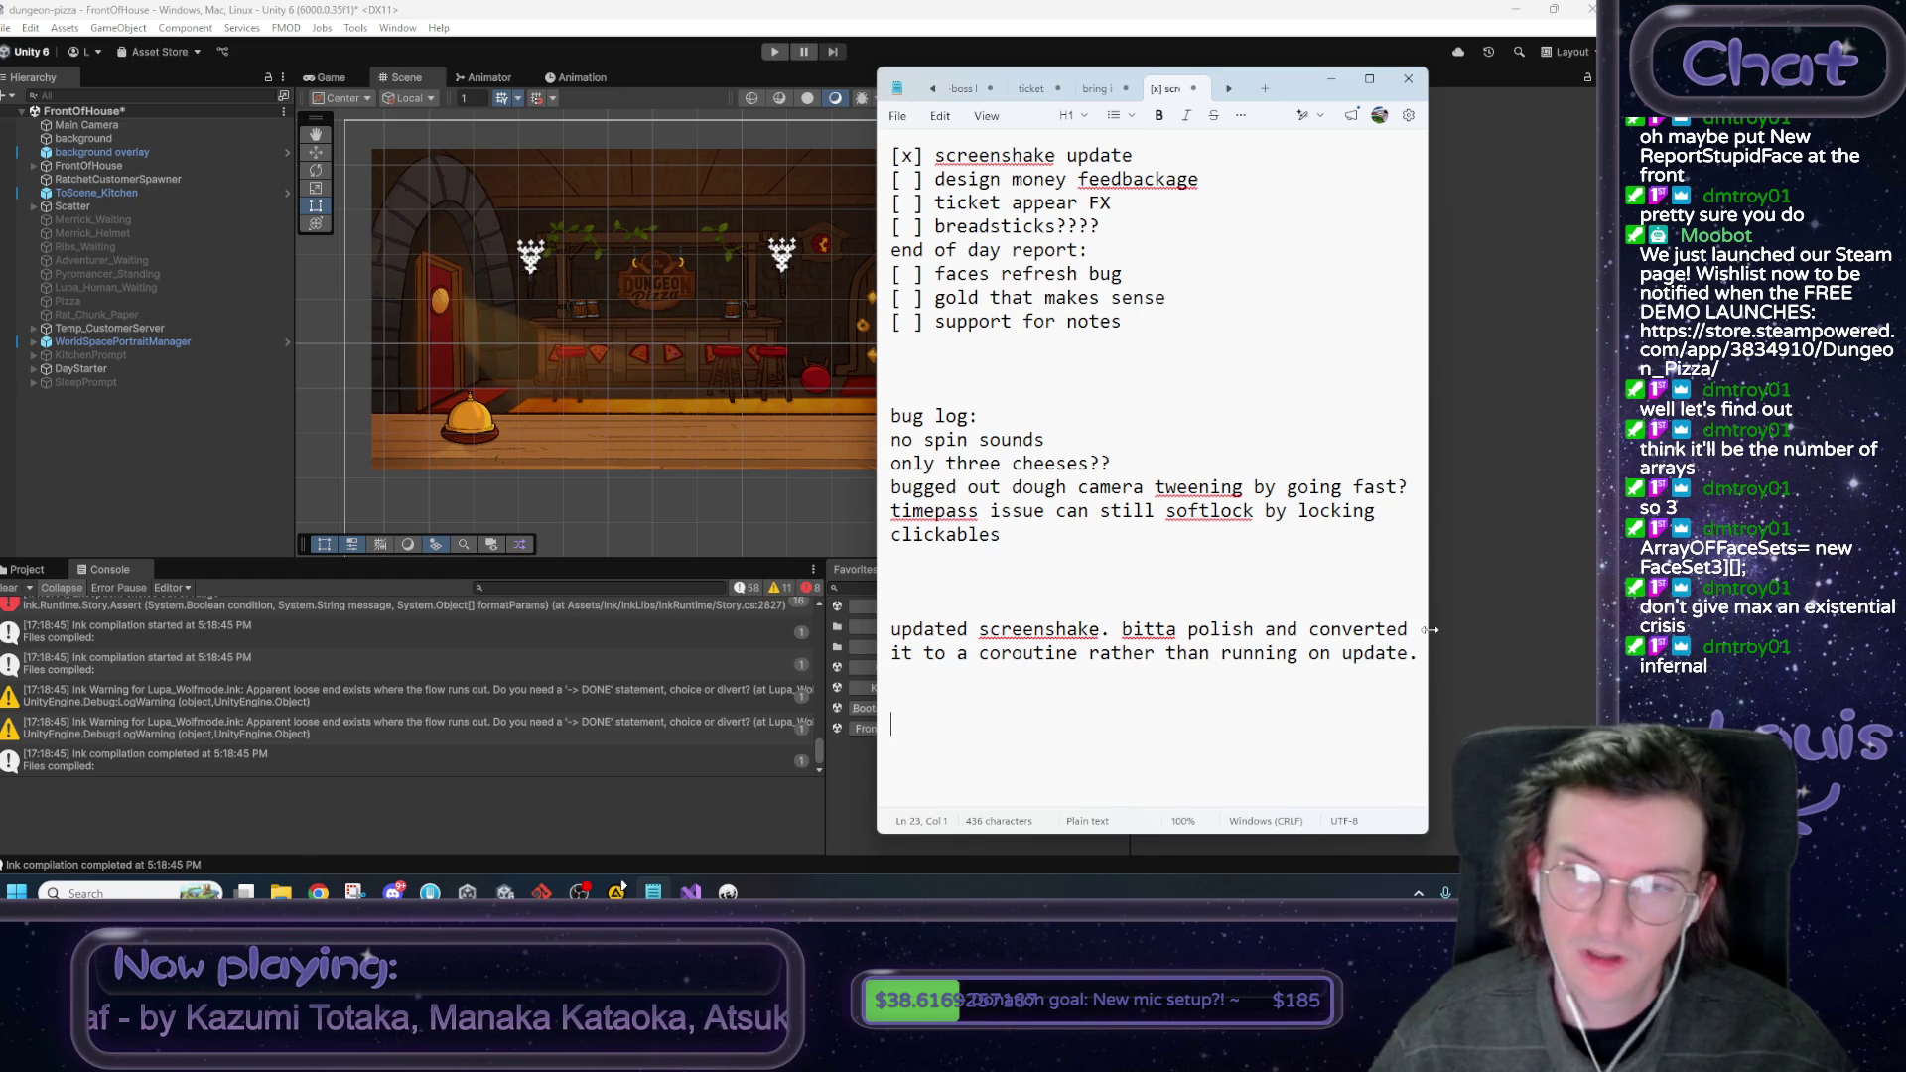
Tick the faces refresh bug item and add a ticked '[x] better face layouts' item beneath it.
drag(902, 274, 922, 288)
text(x)
key(End)
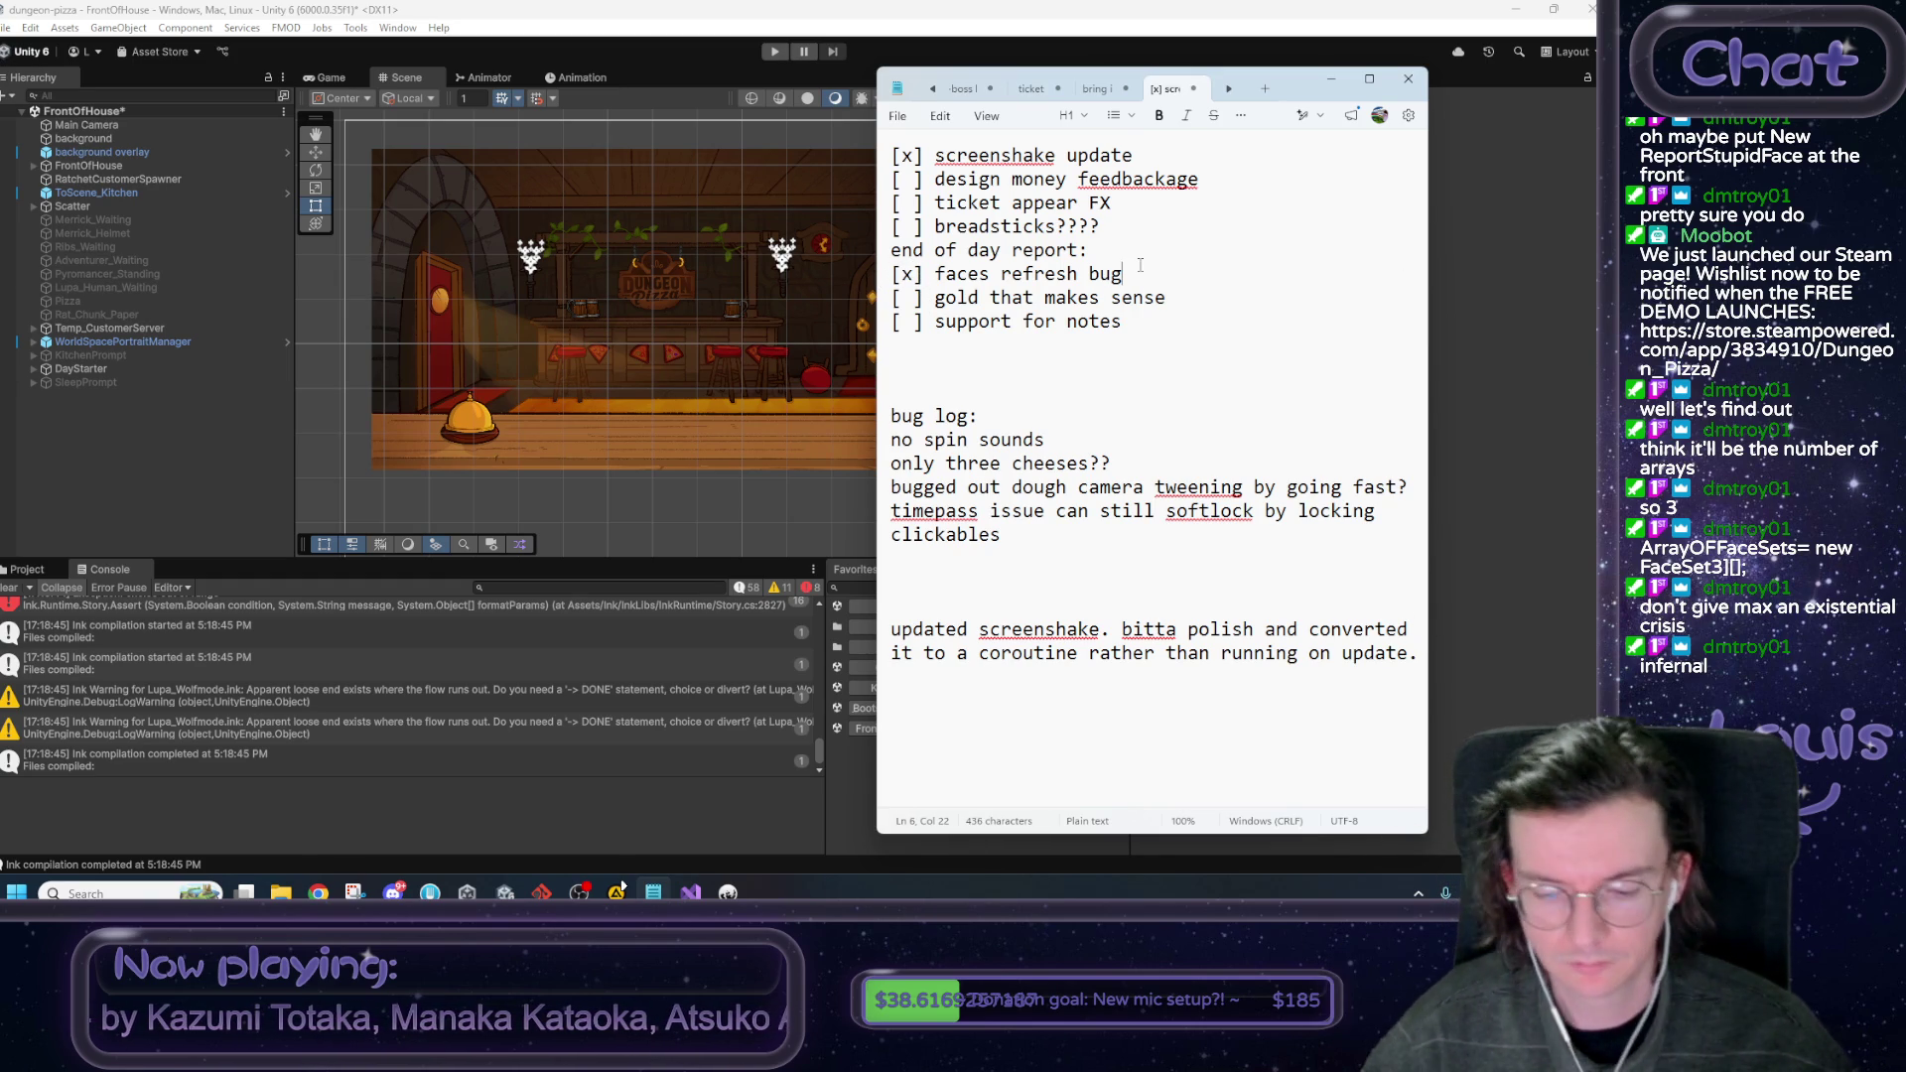
key(Return)
text([ ] )
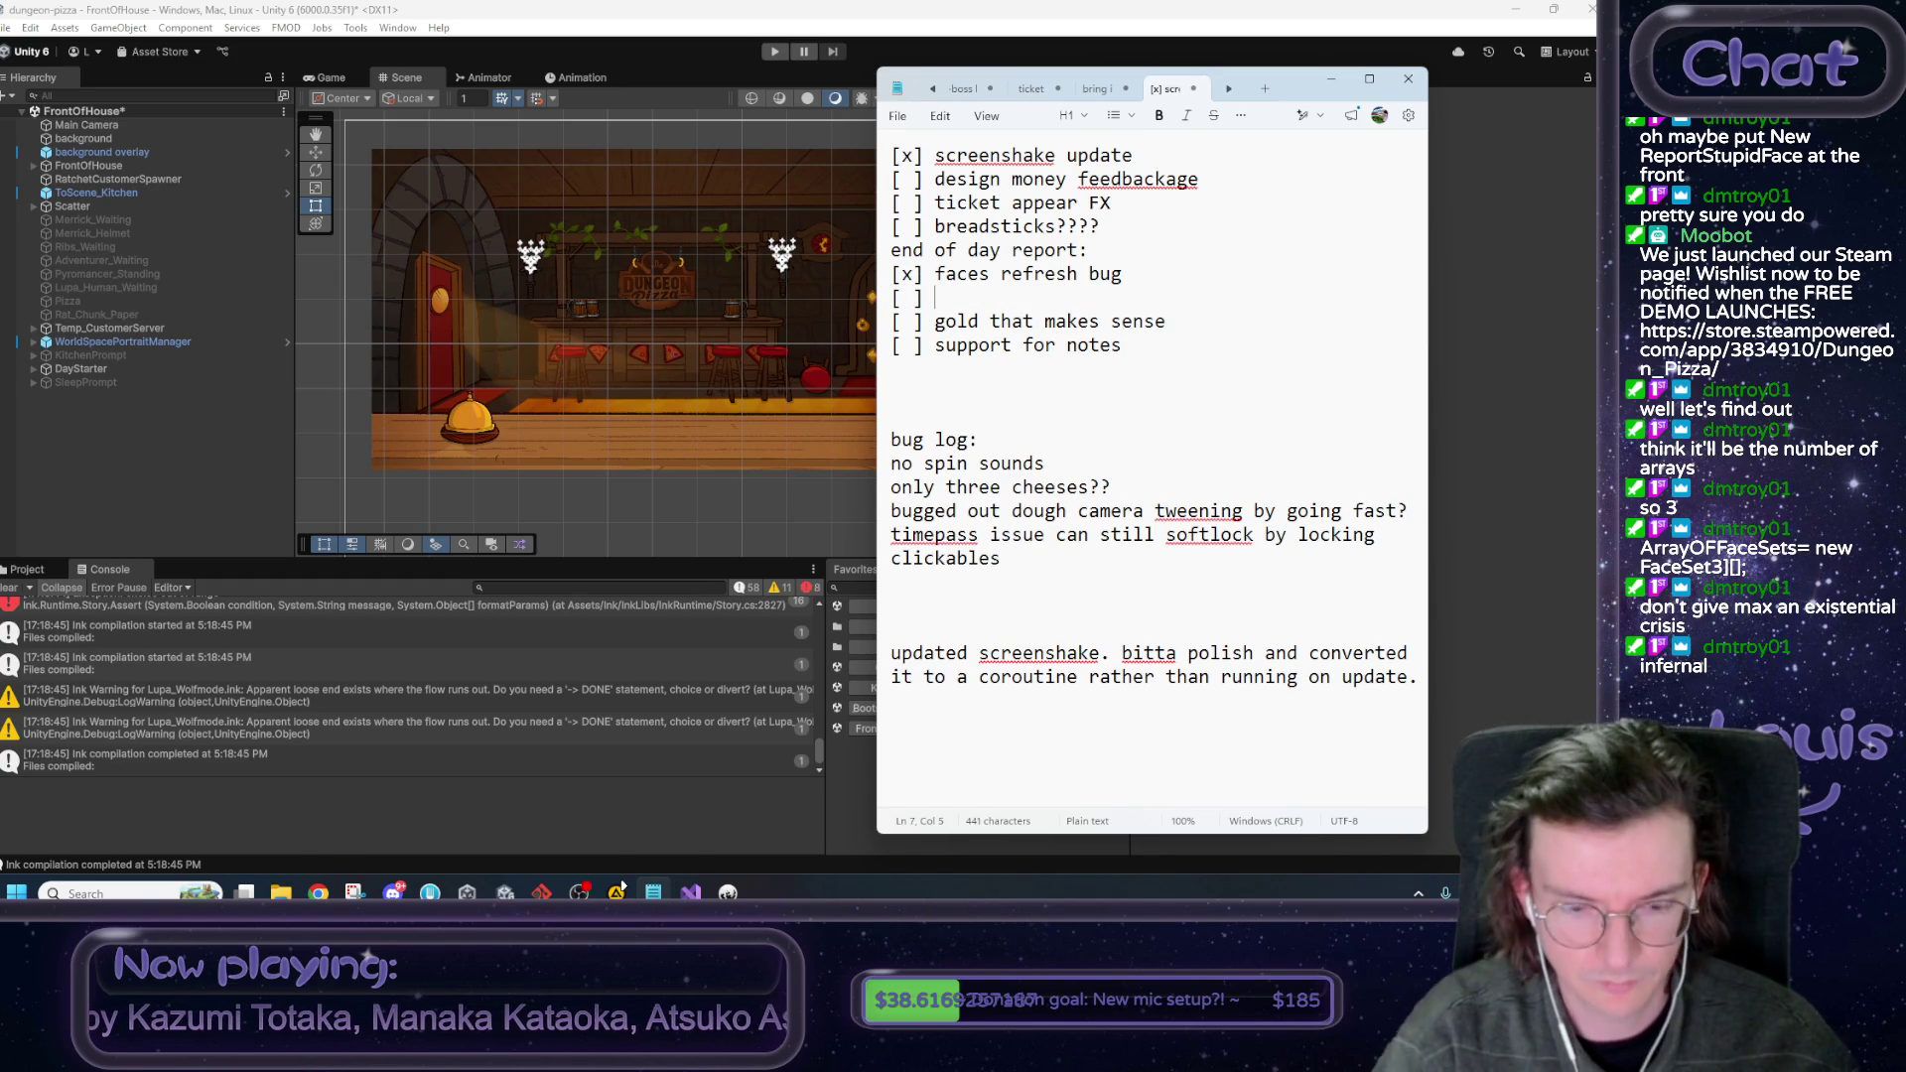
text(better fa)
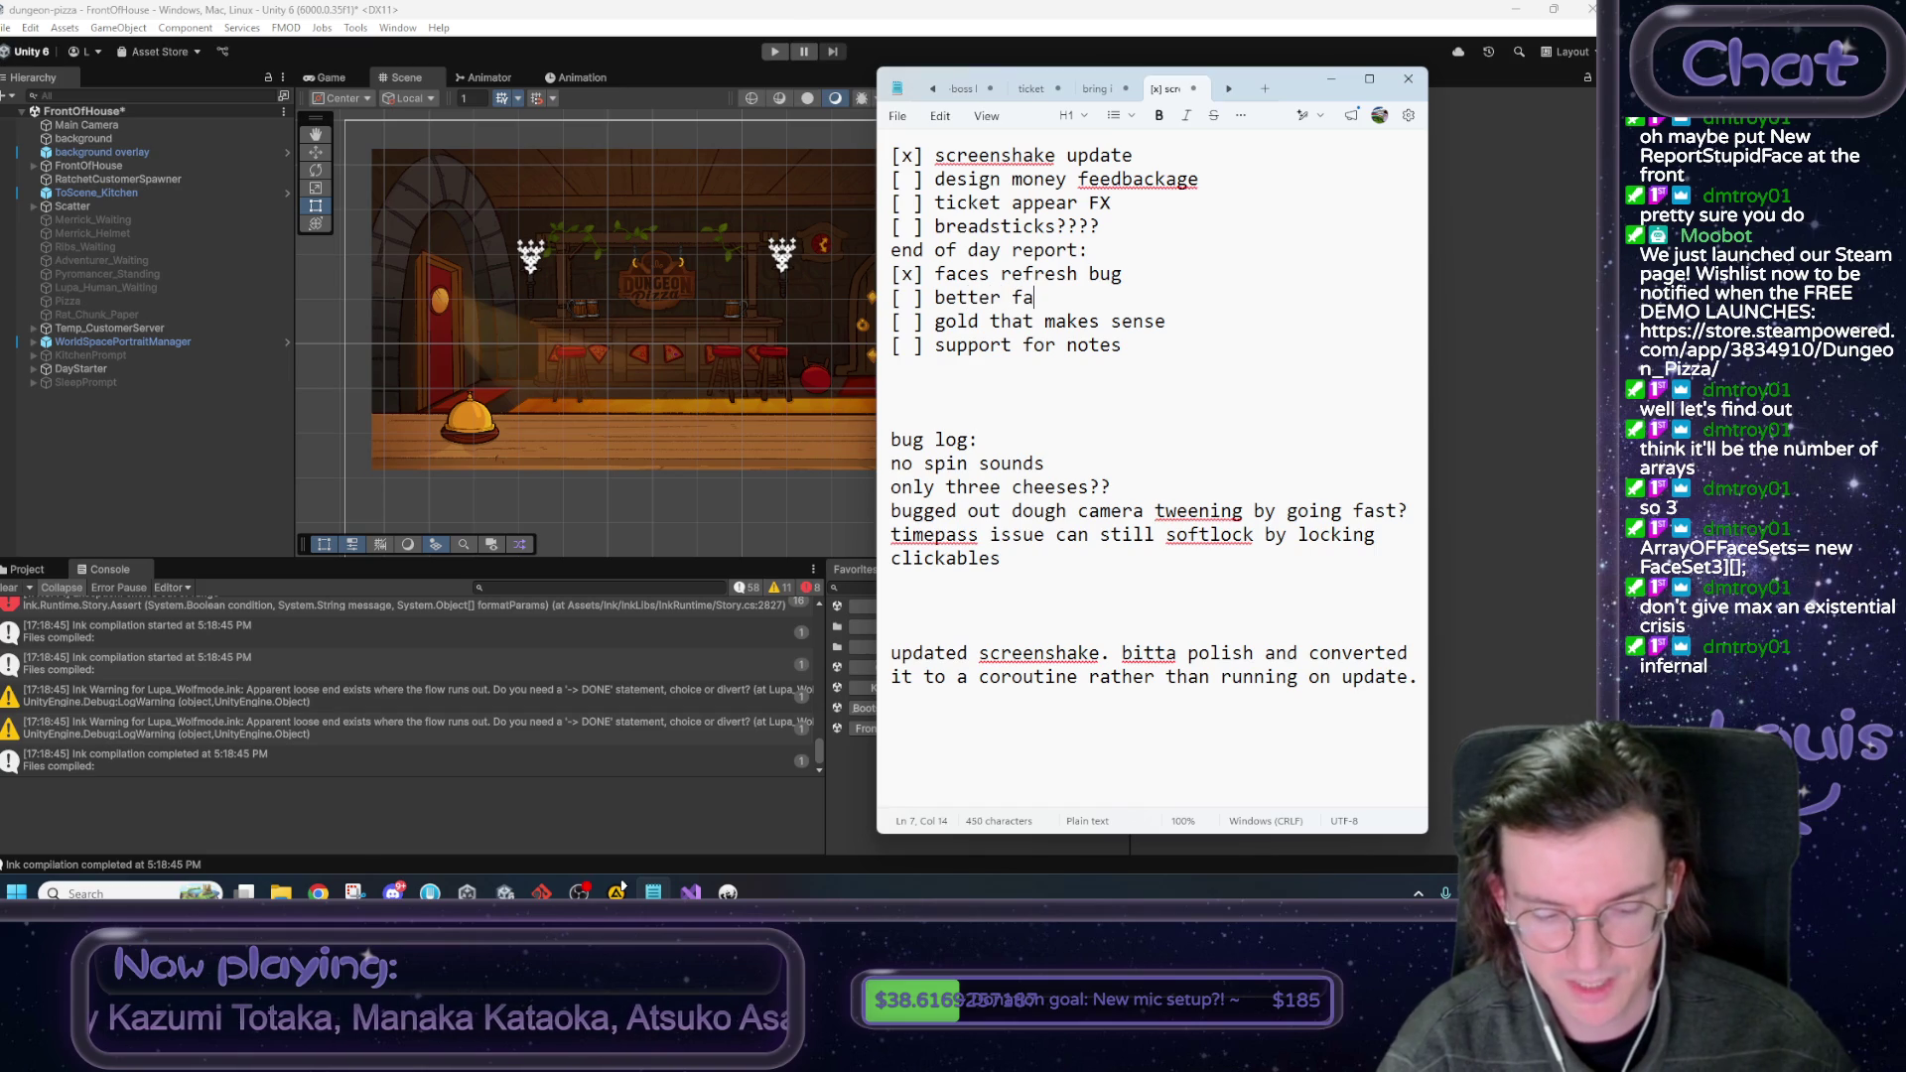
text(ce layouts)
key(Home)
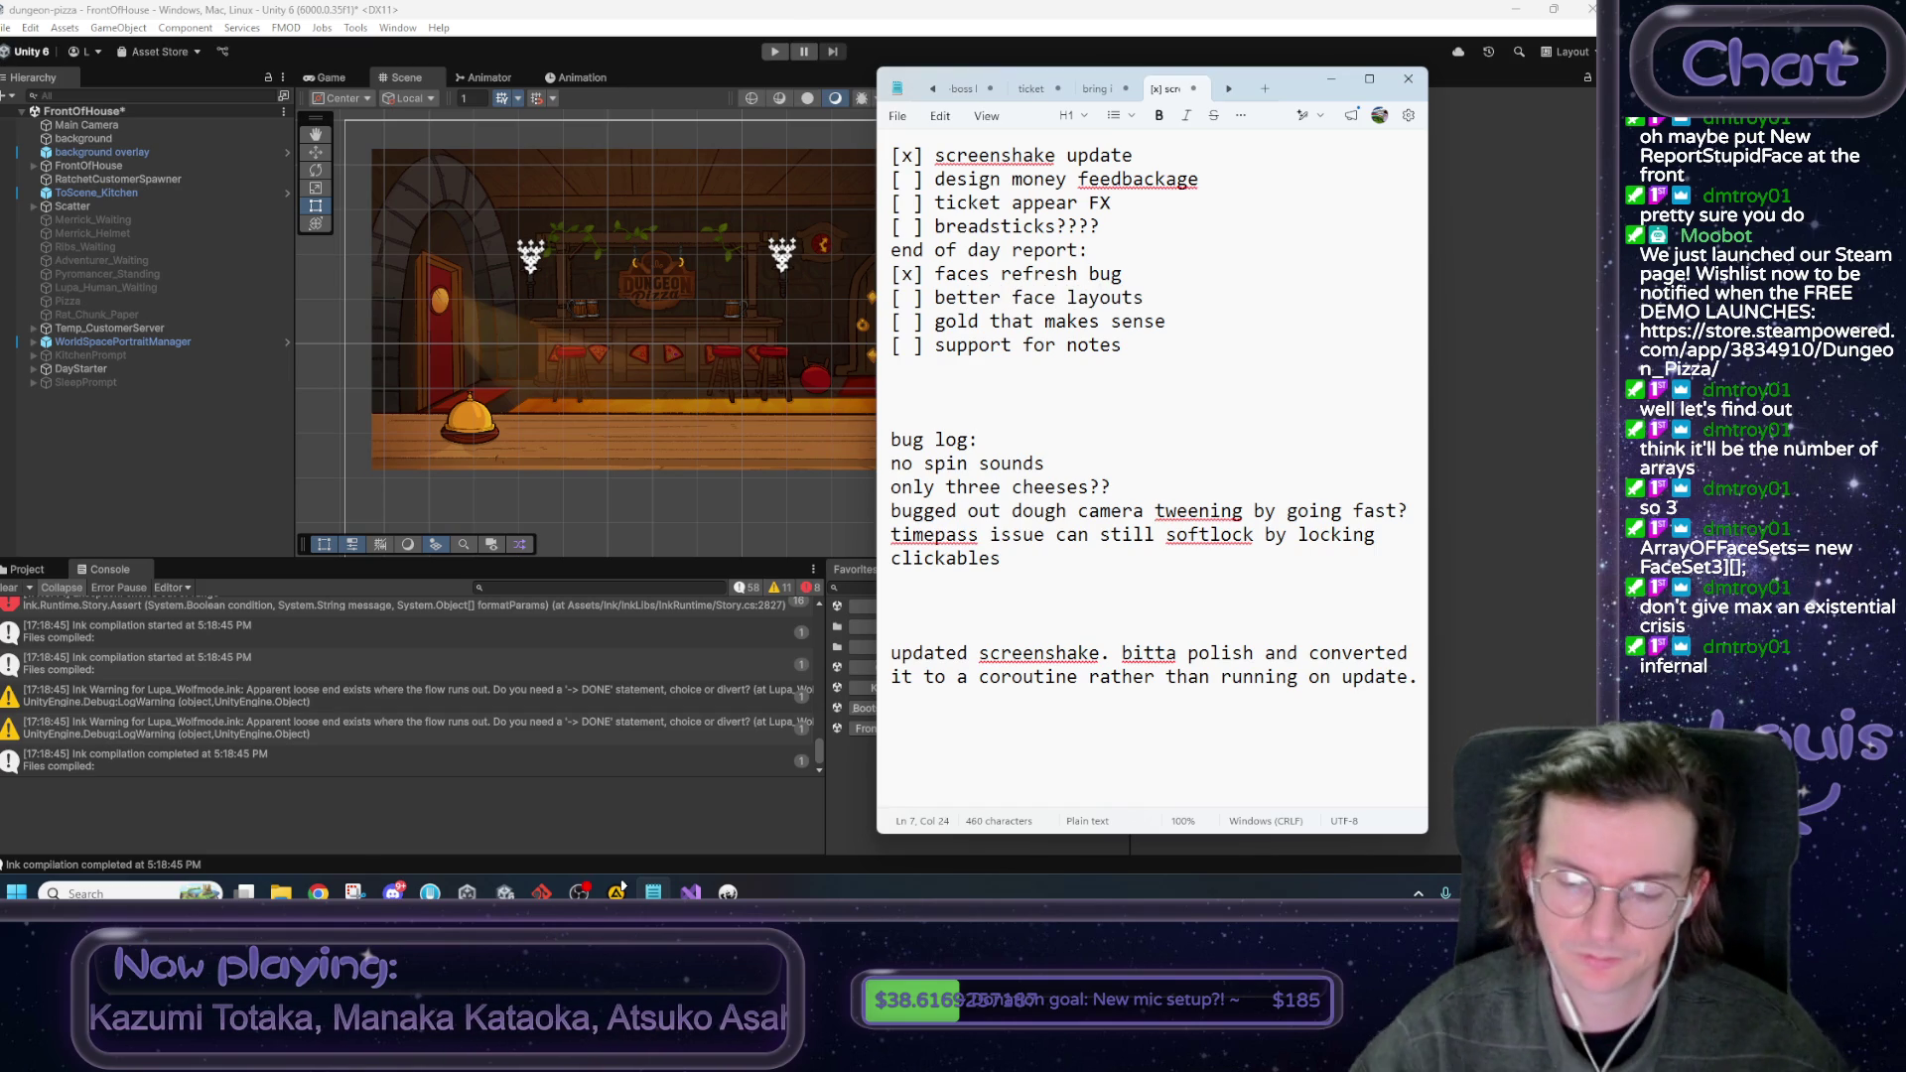
key(Right)
key(Delete)
text(x)
Start the changelog on the last line with the word 'fixed'.
click(986, 740)
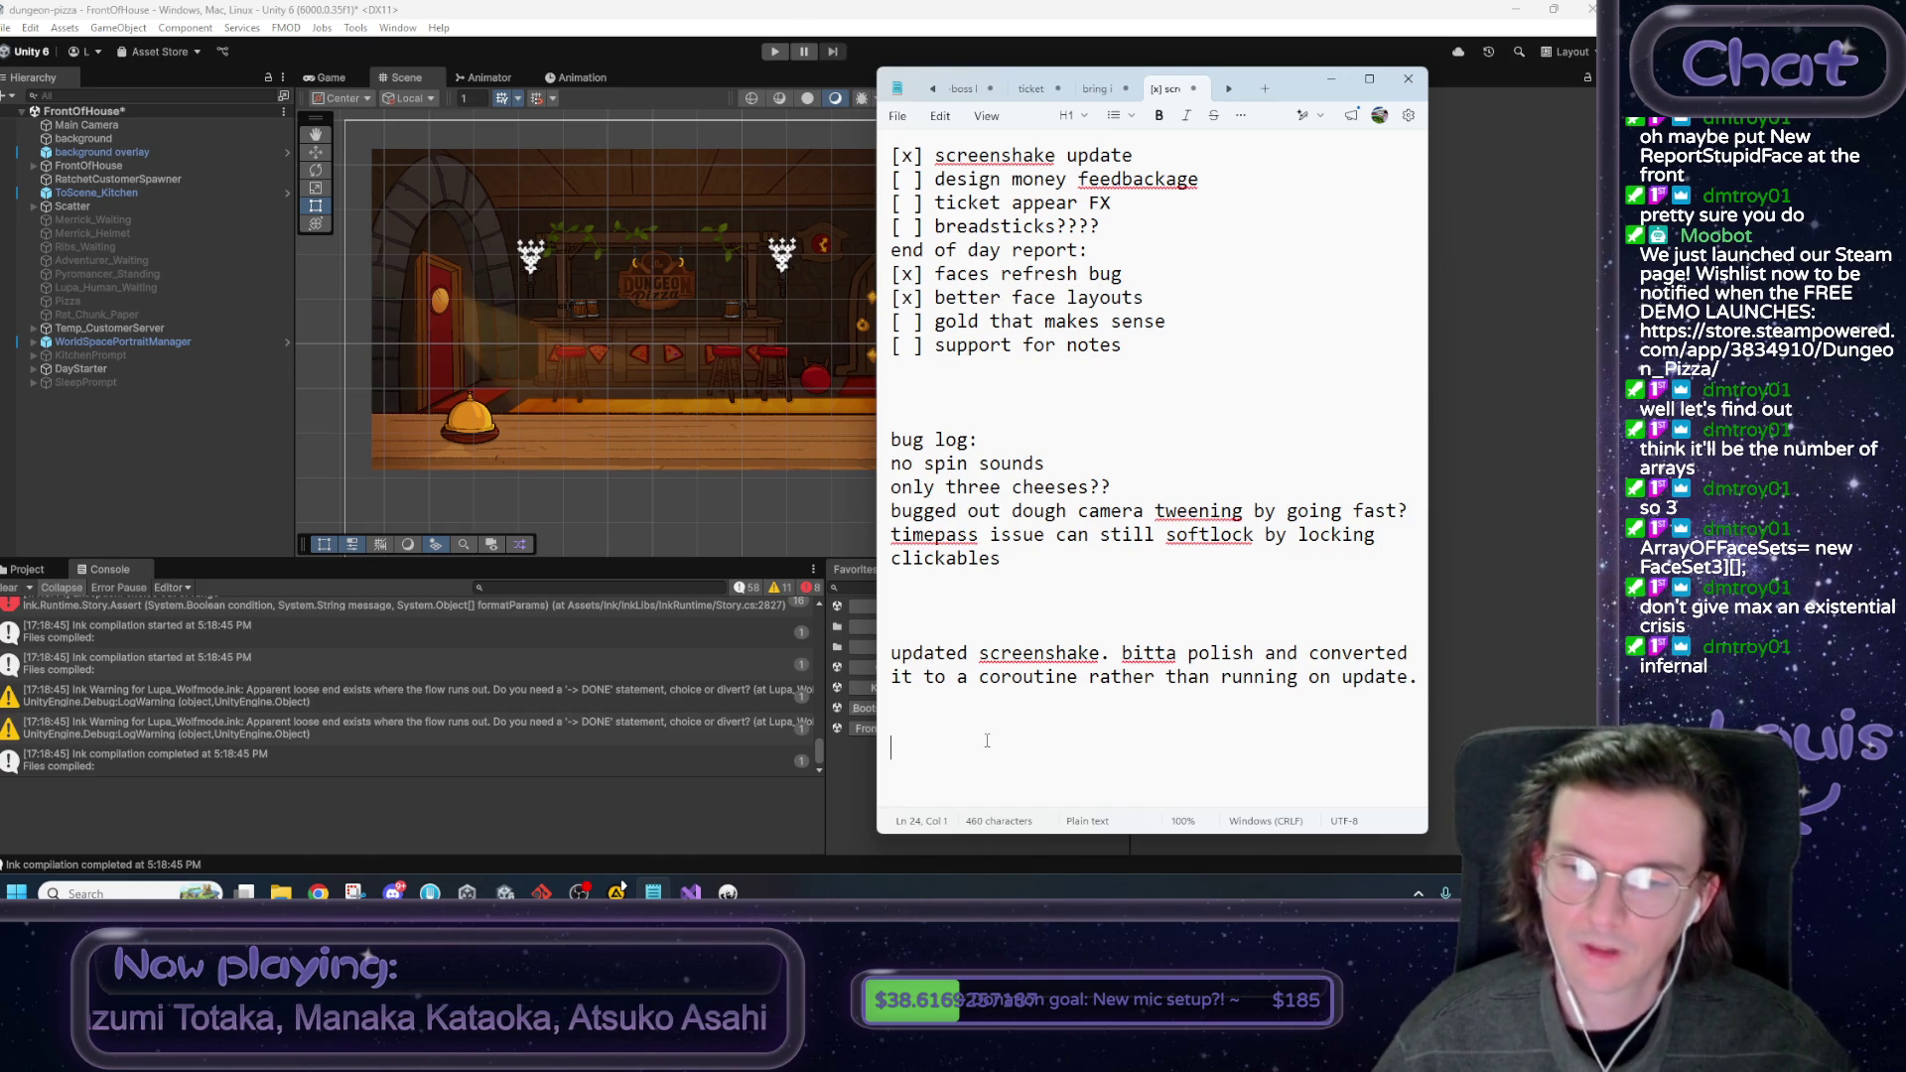
text(fixes)
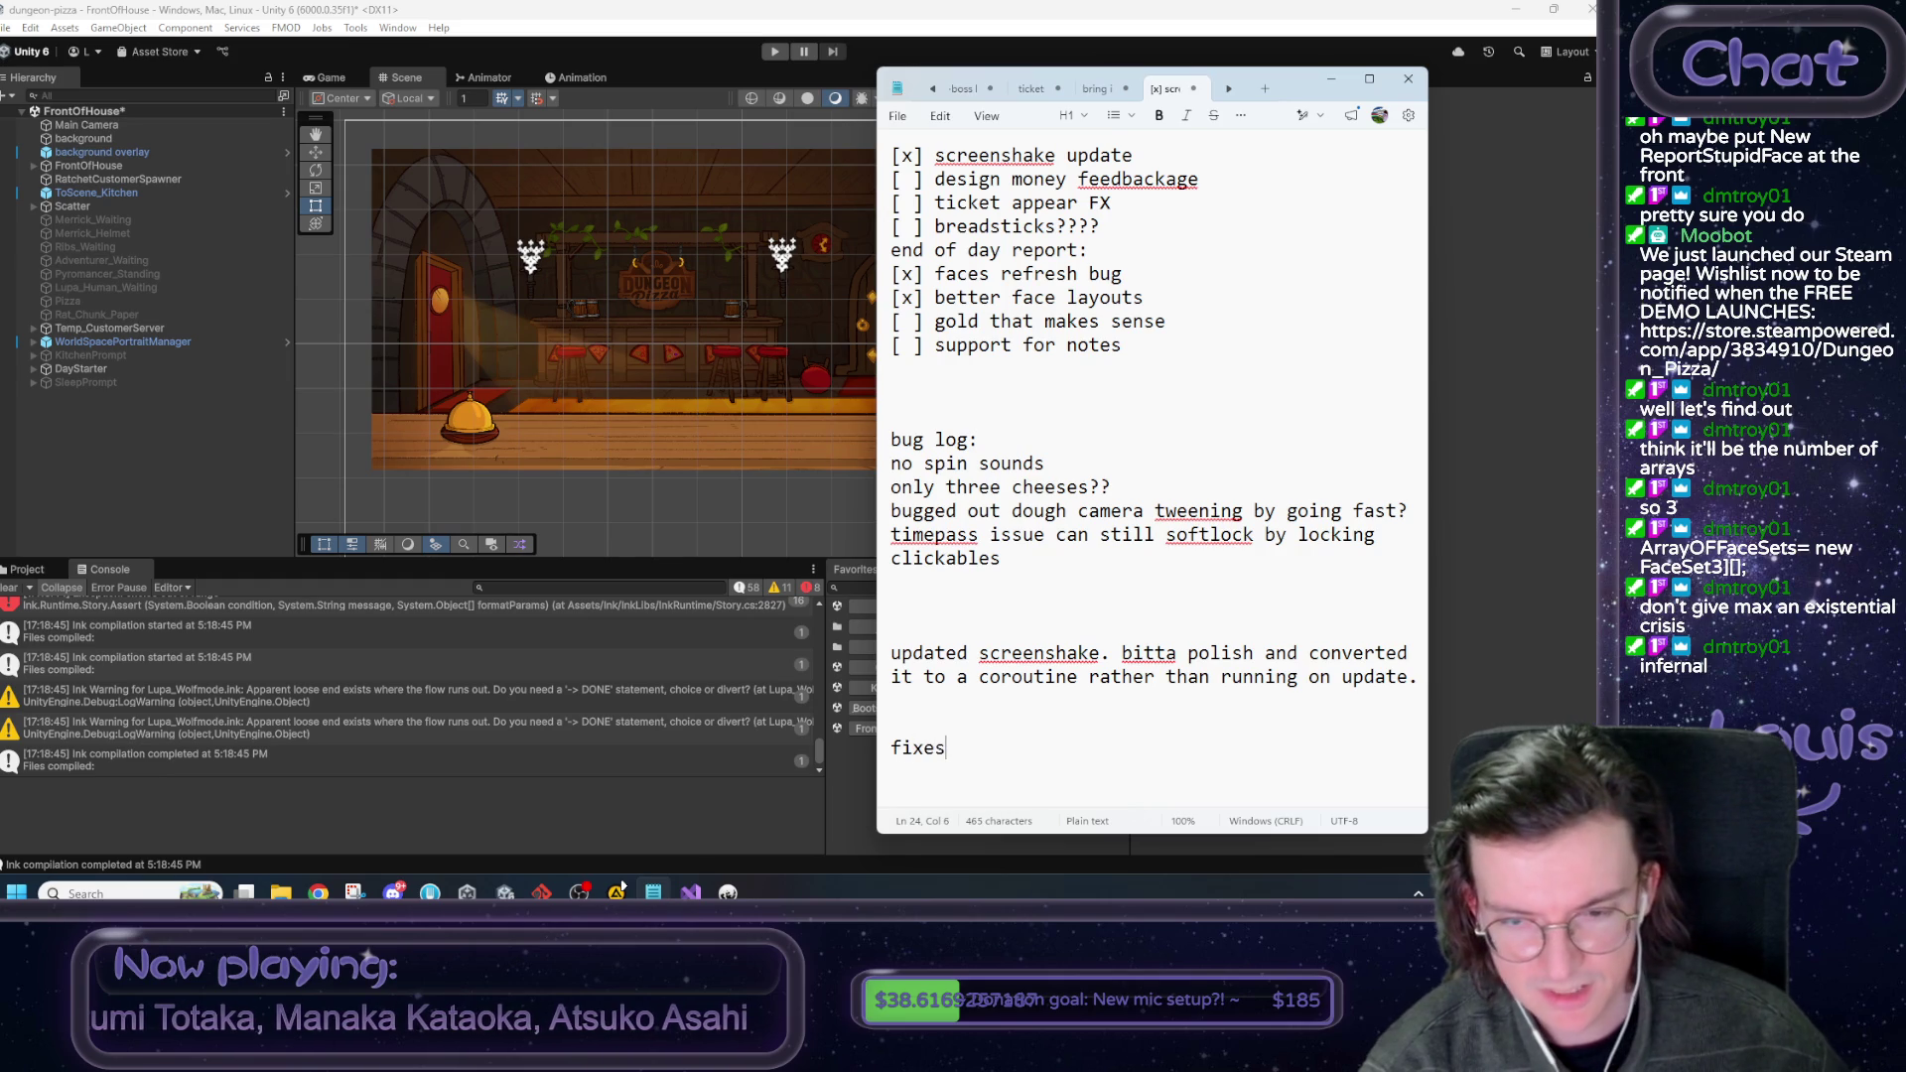
key(BackSpace)
text(d)
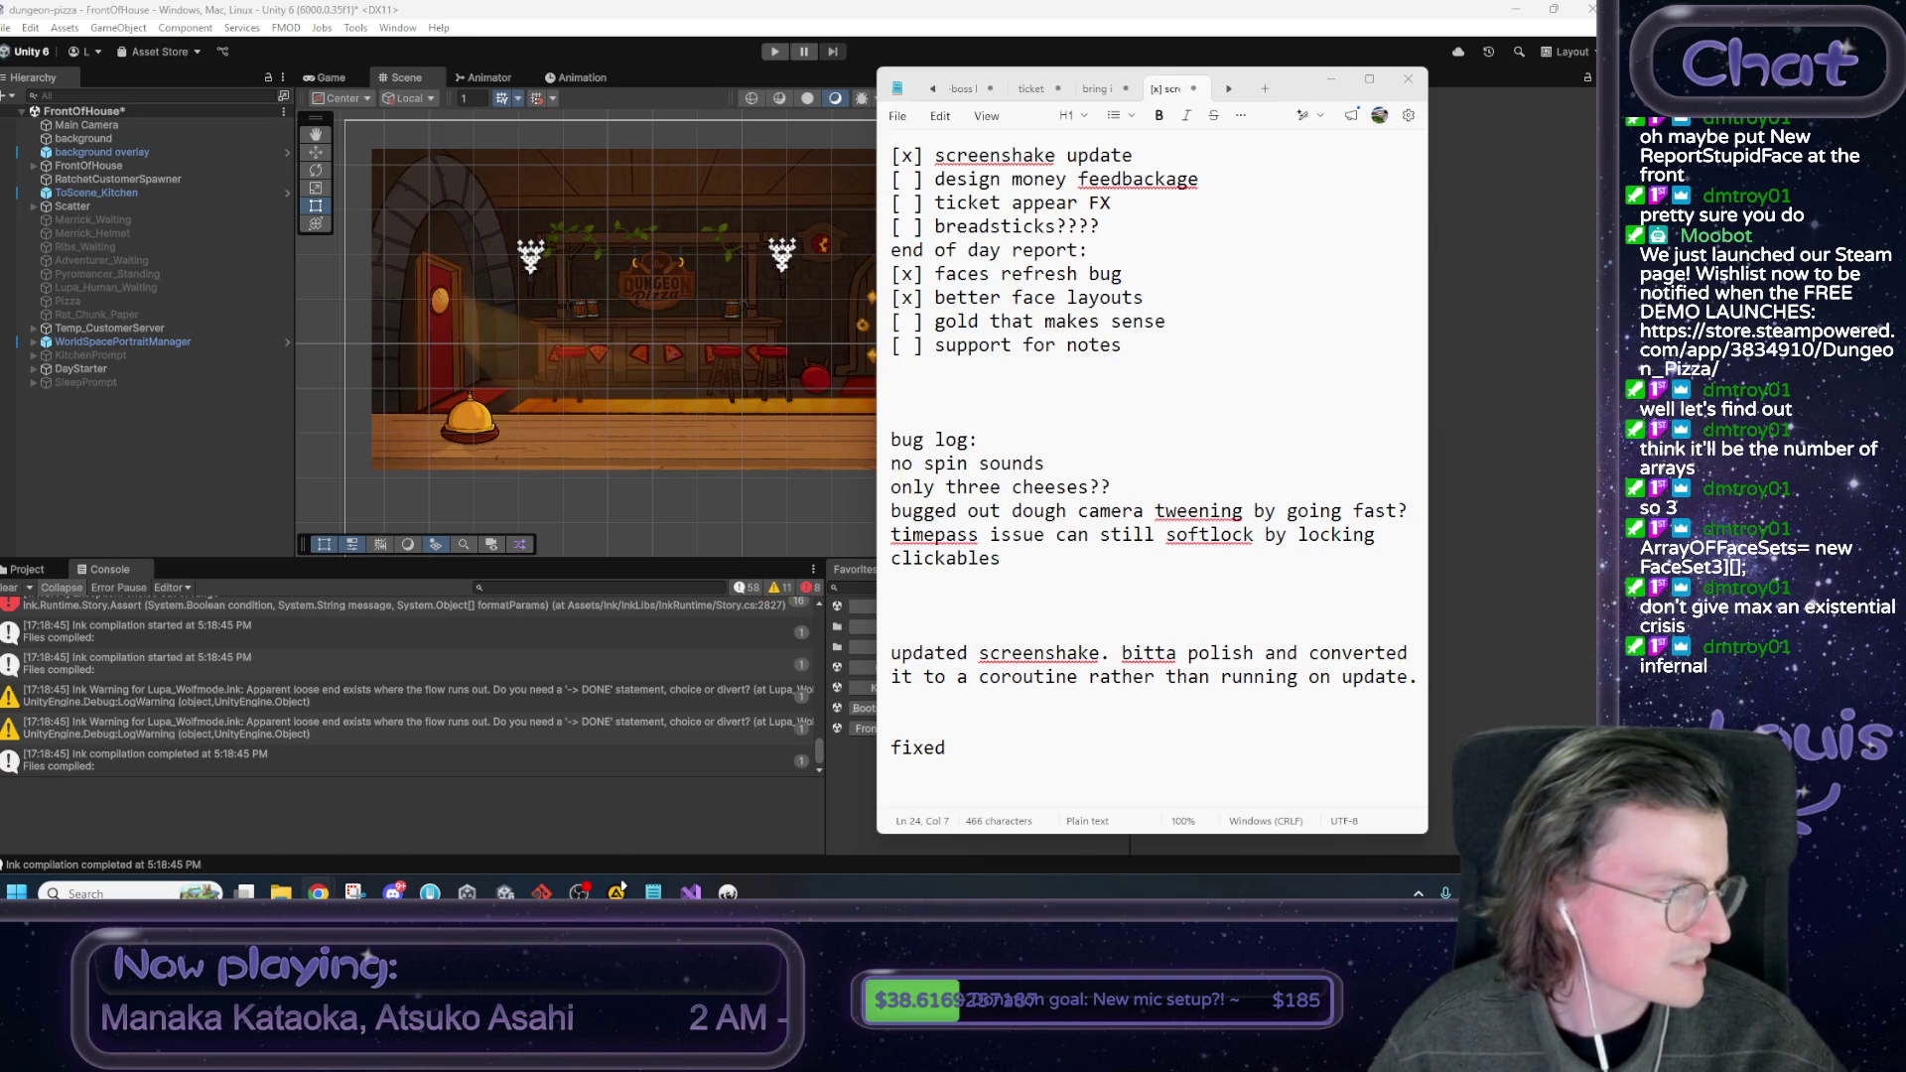
Write the changelog 'end of day report: fixed faces not resetting between days. made layout better and a bit random!'.
click(980, 730)
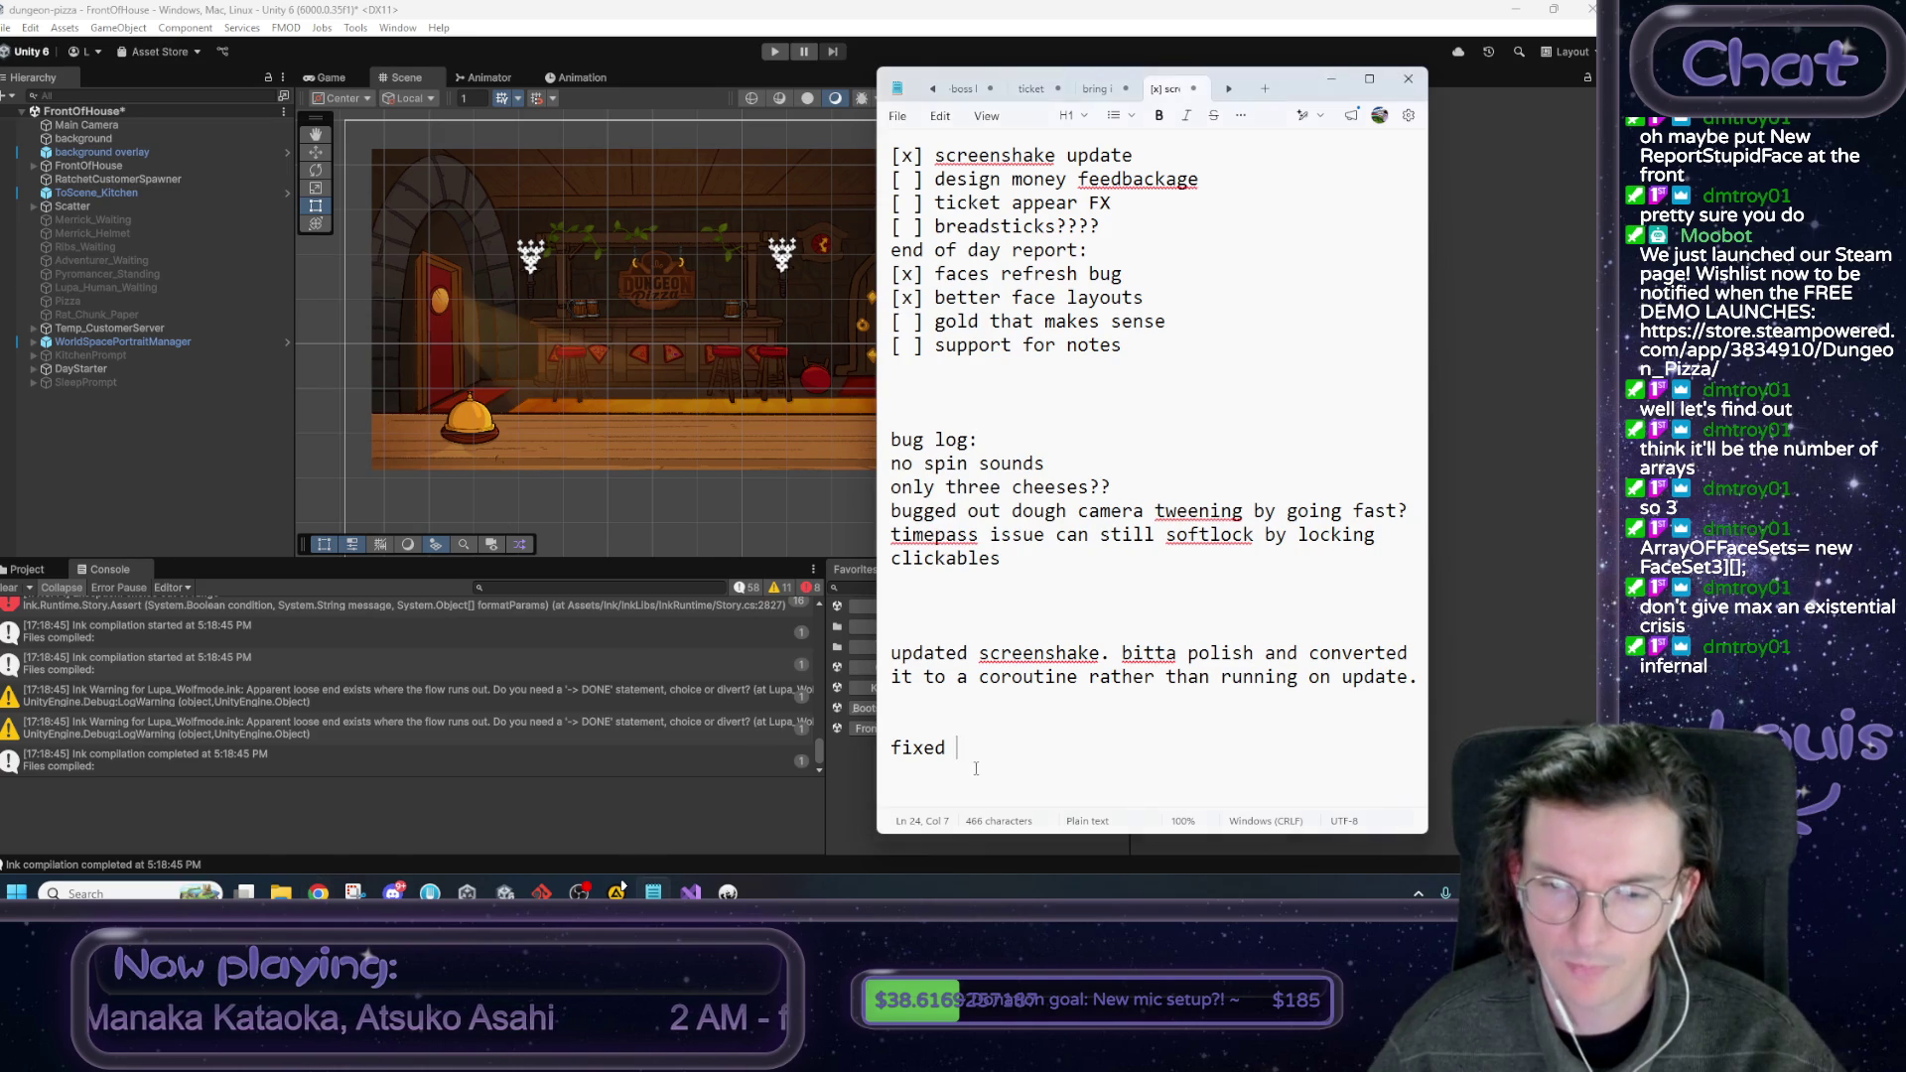
text(faces not )
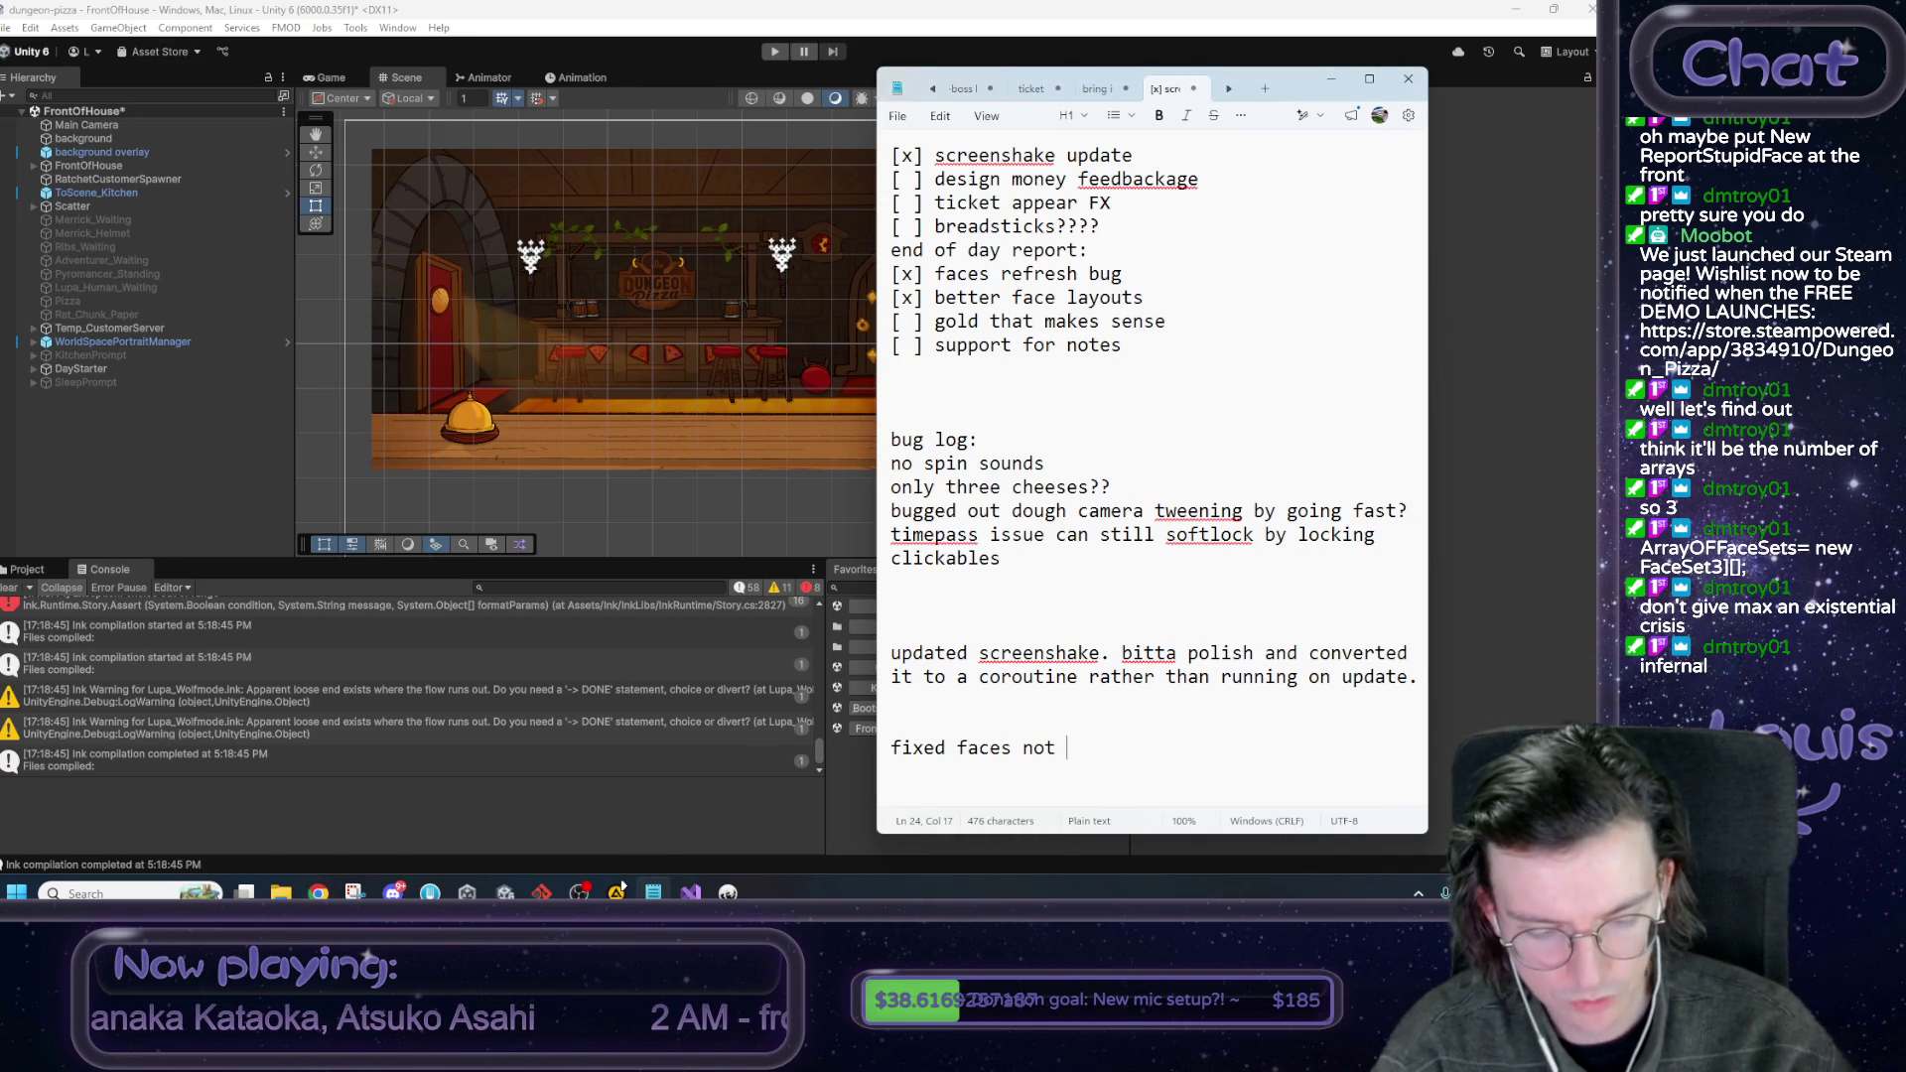
text(resetting betwe)
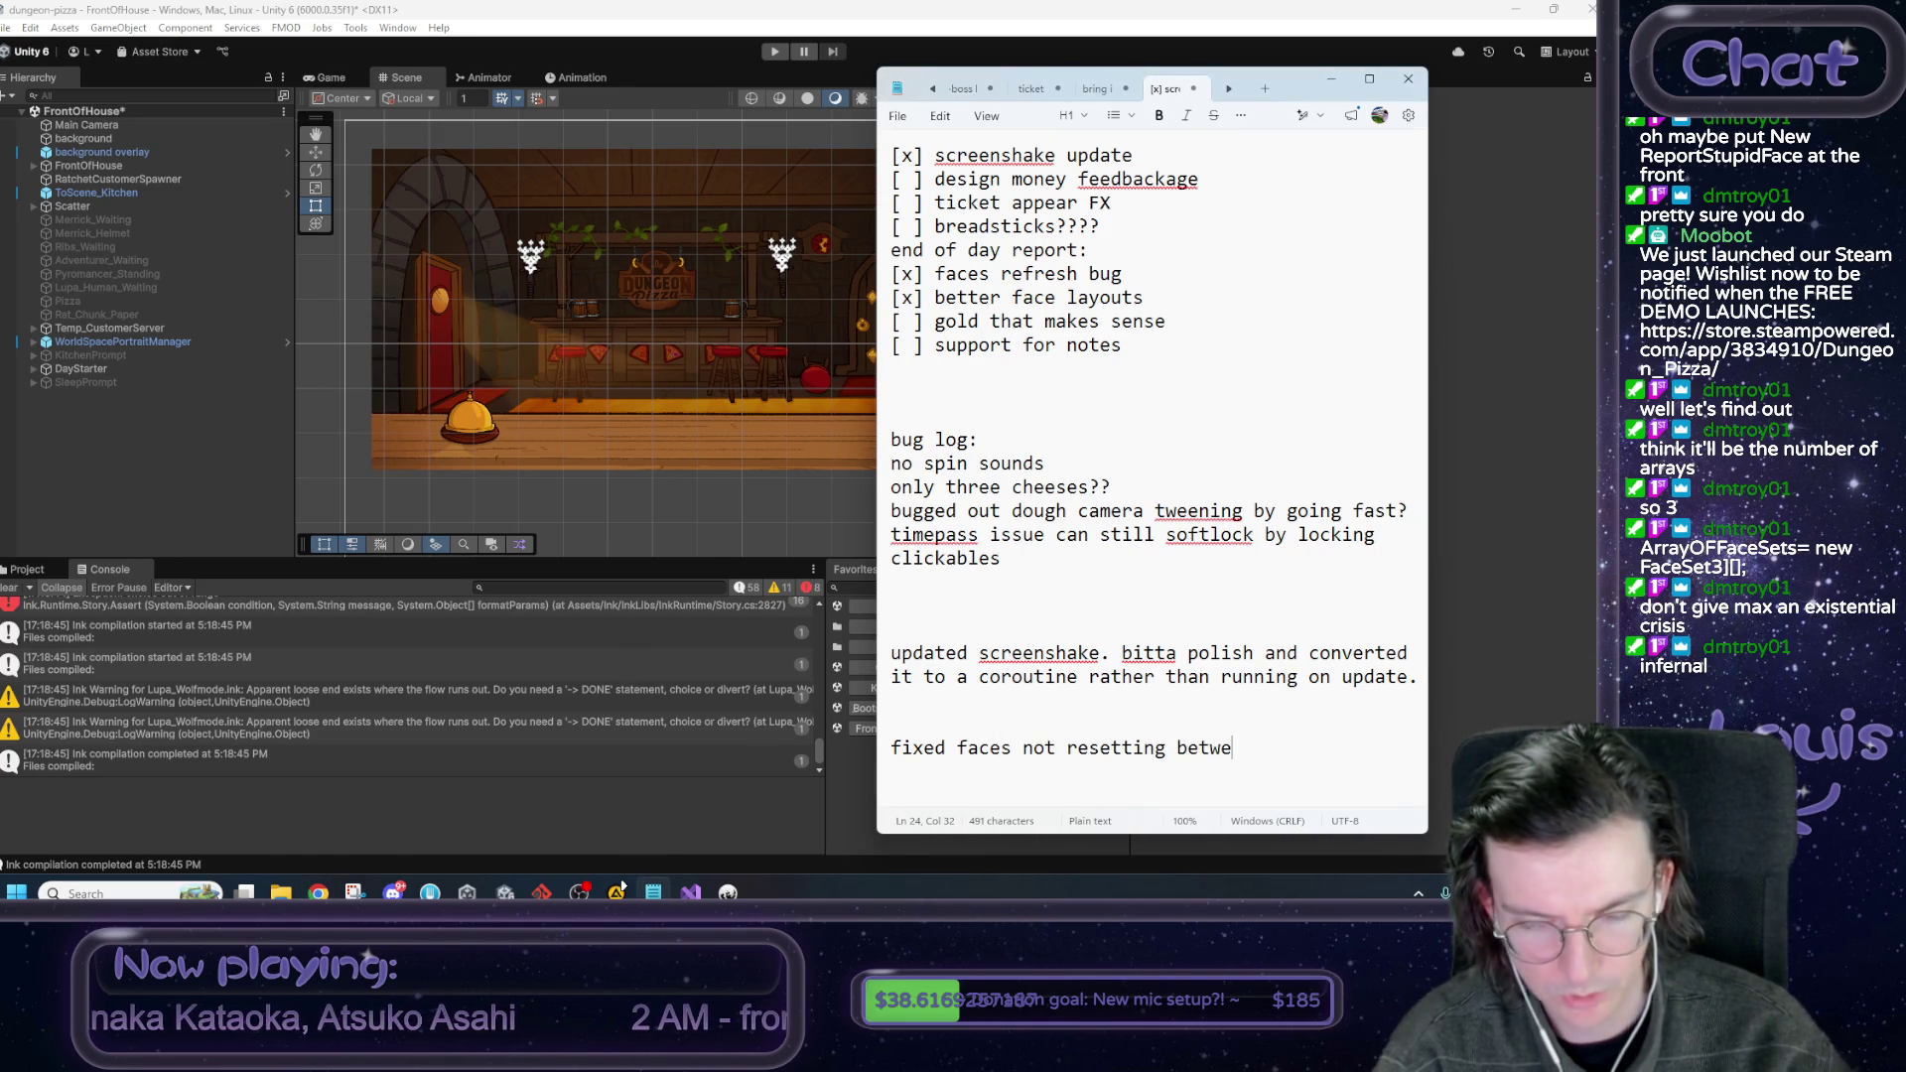
text(en days)
key(Home)
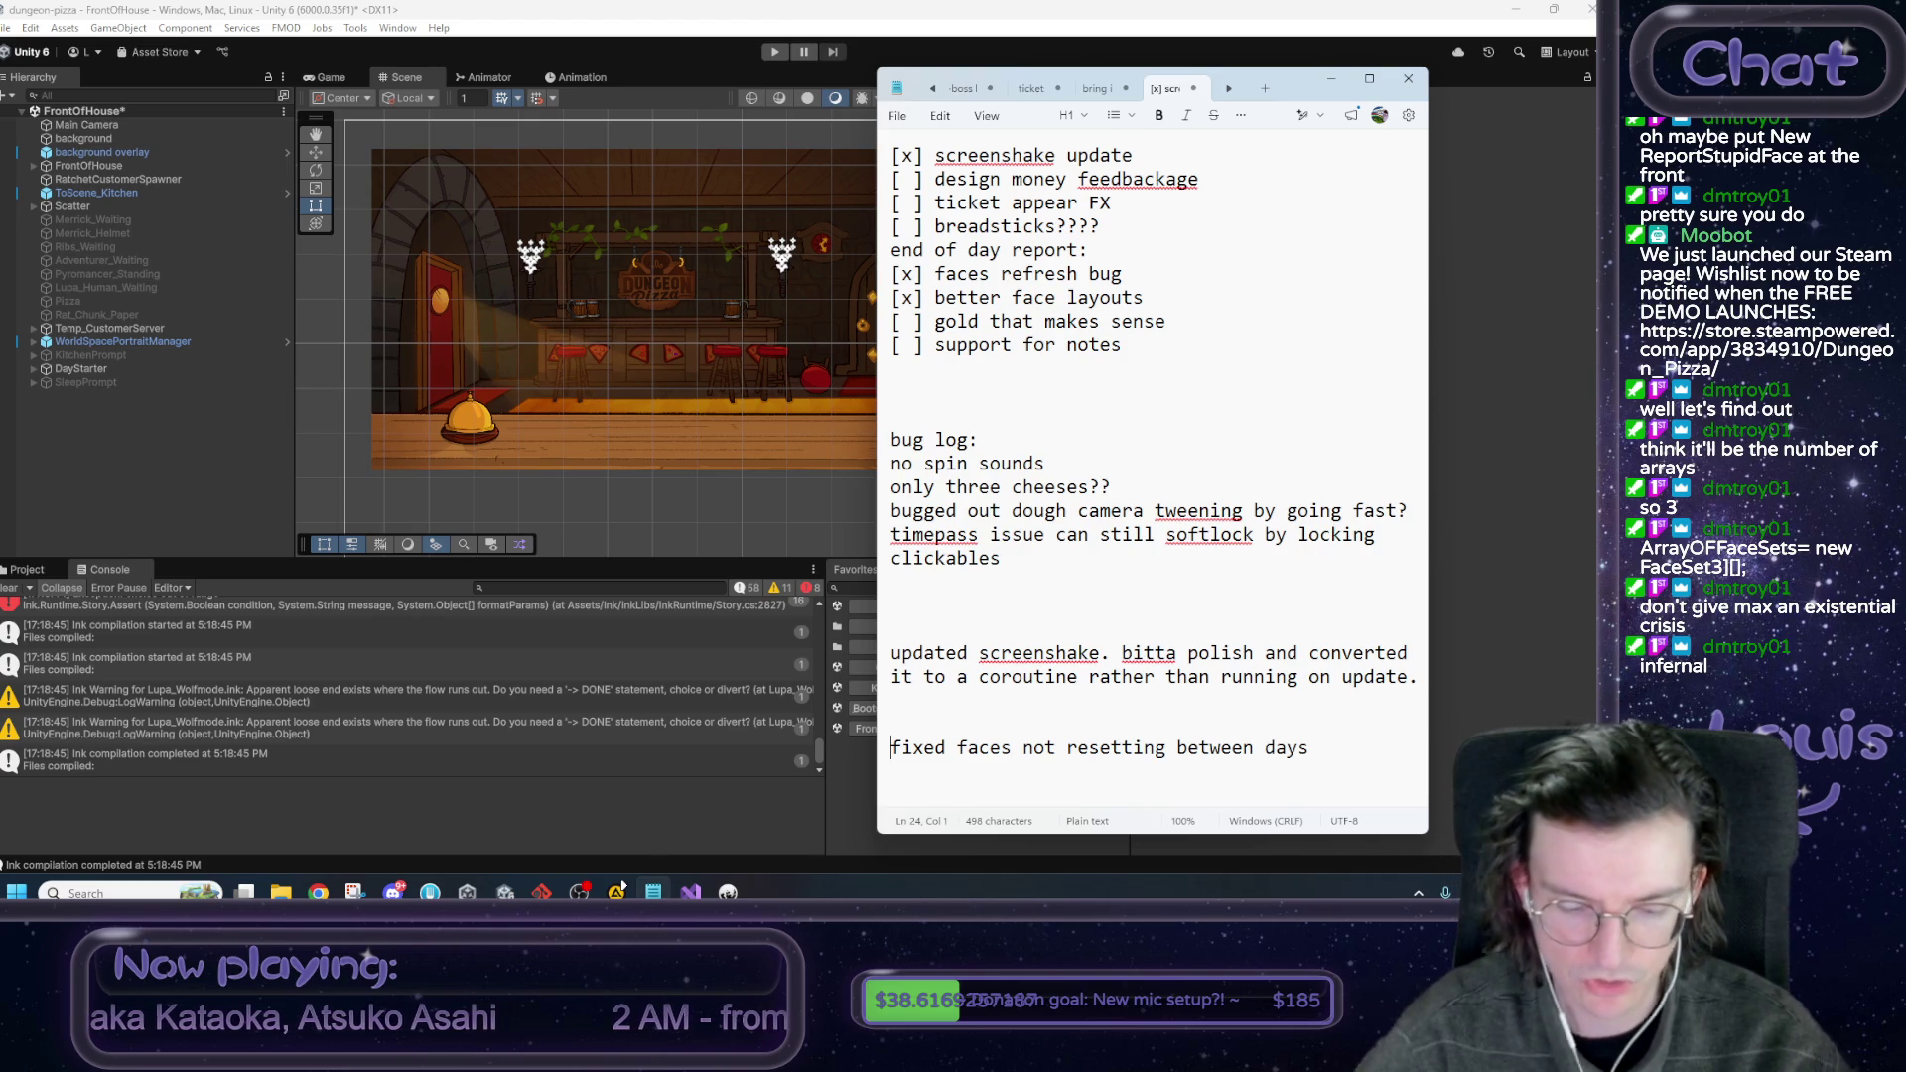
text(end of day )
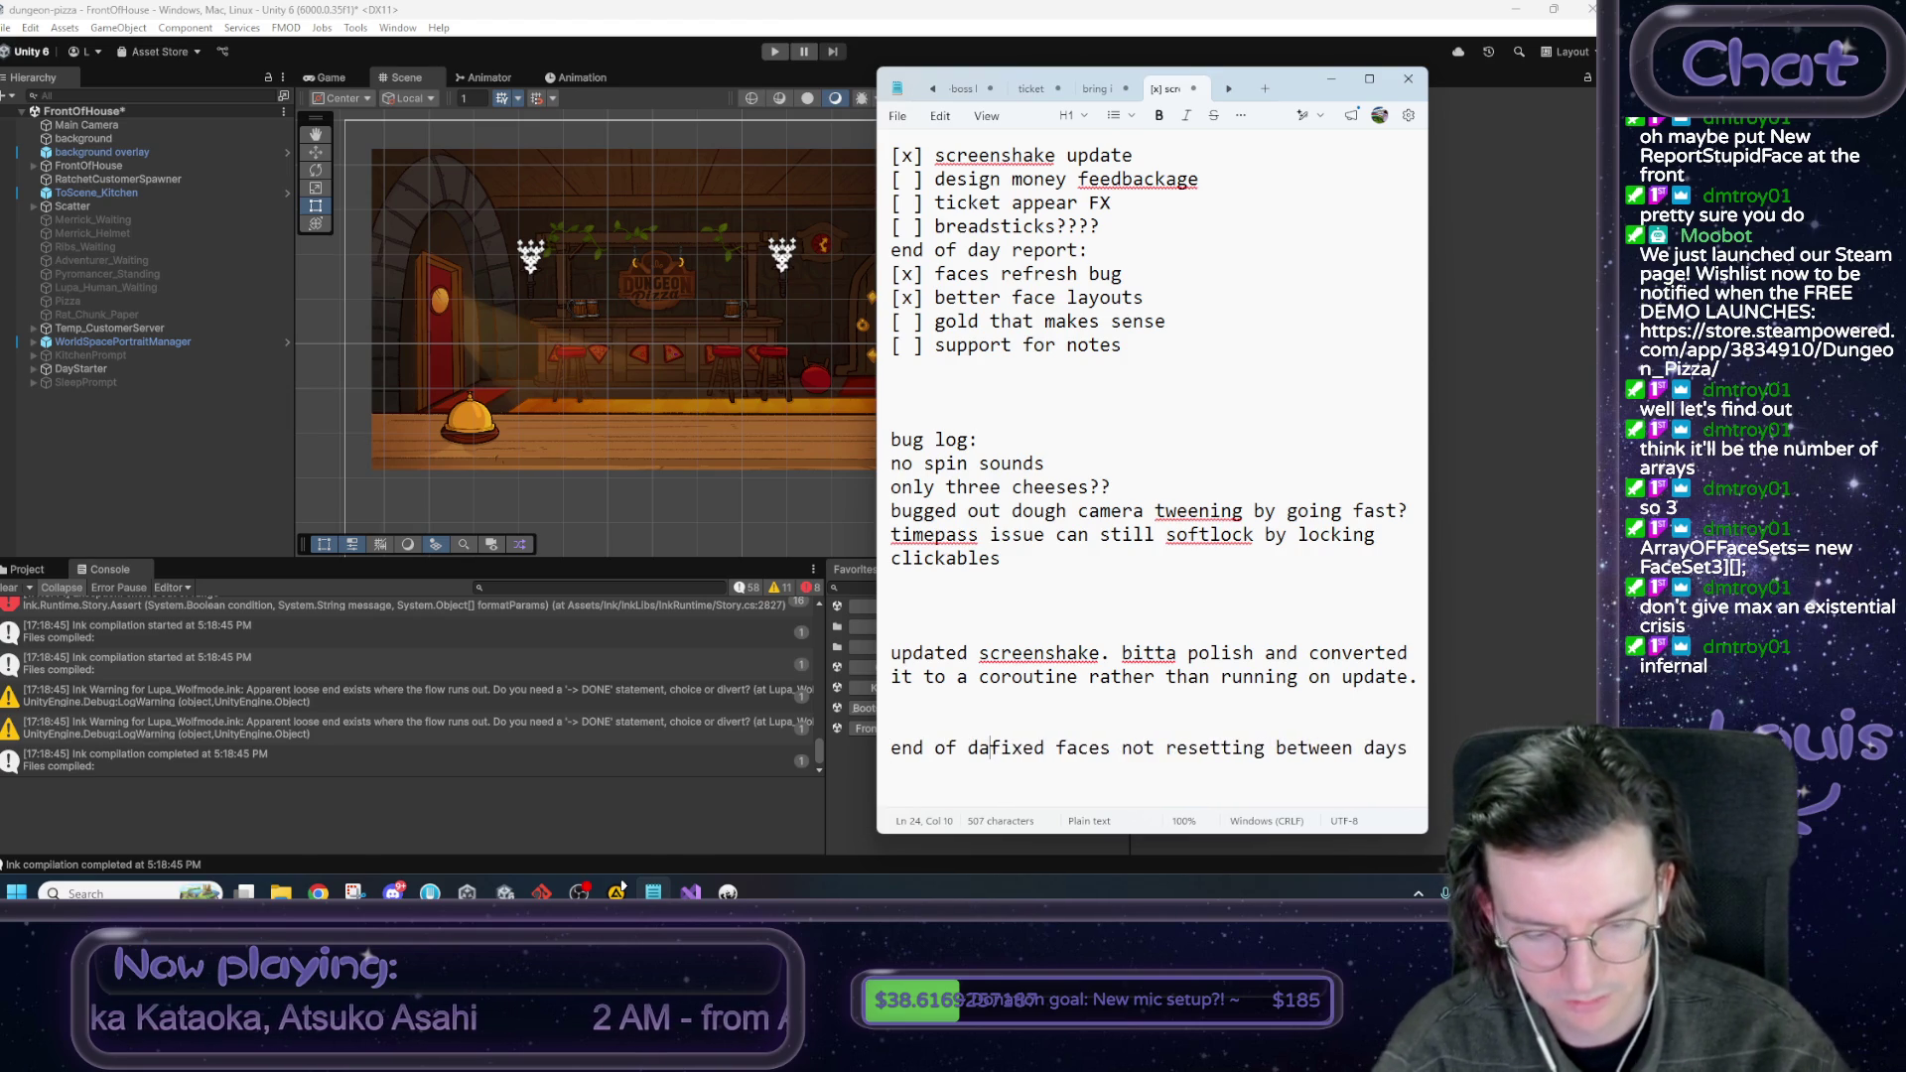
text(report: )
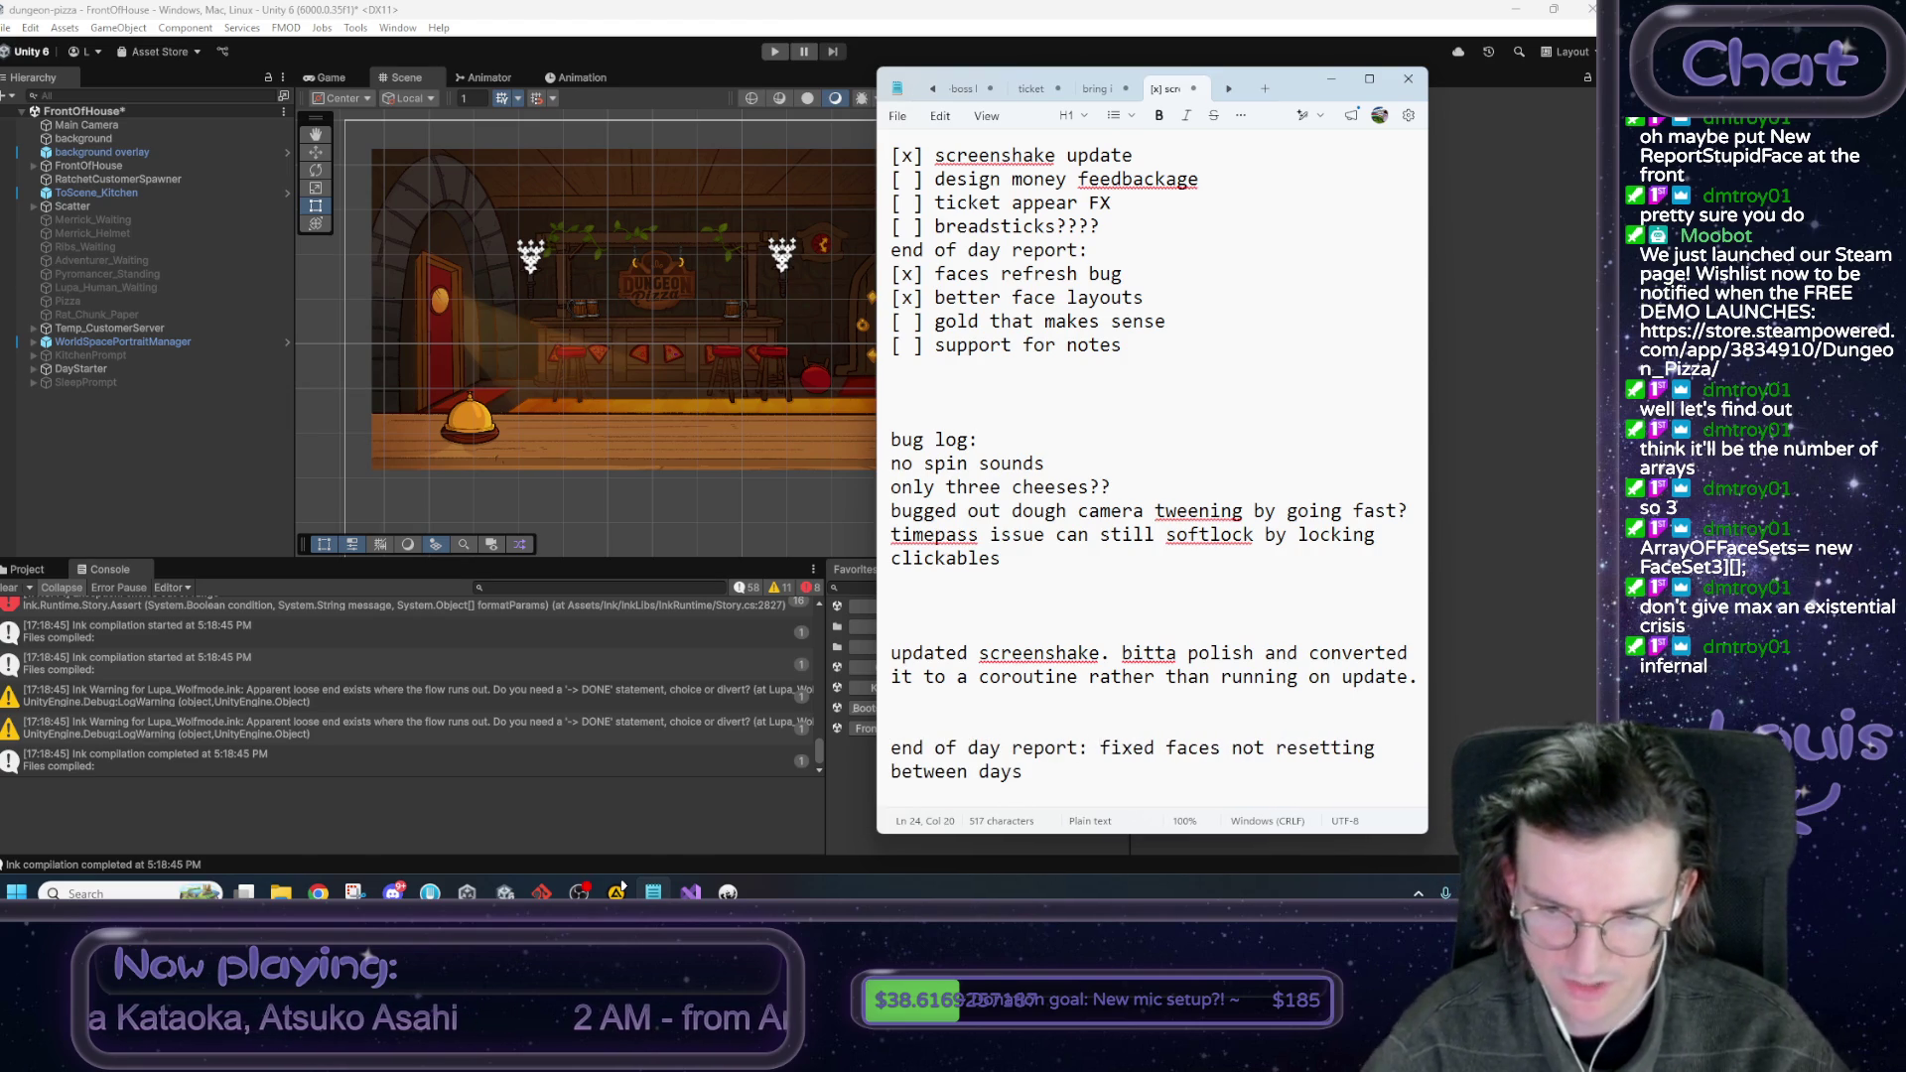
text(. )
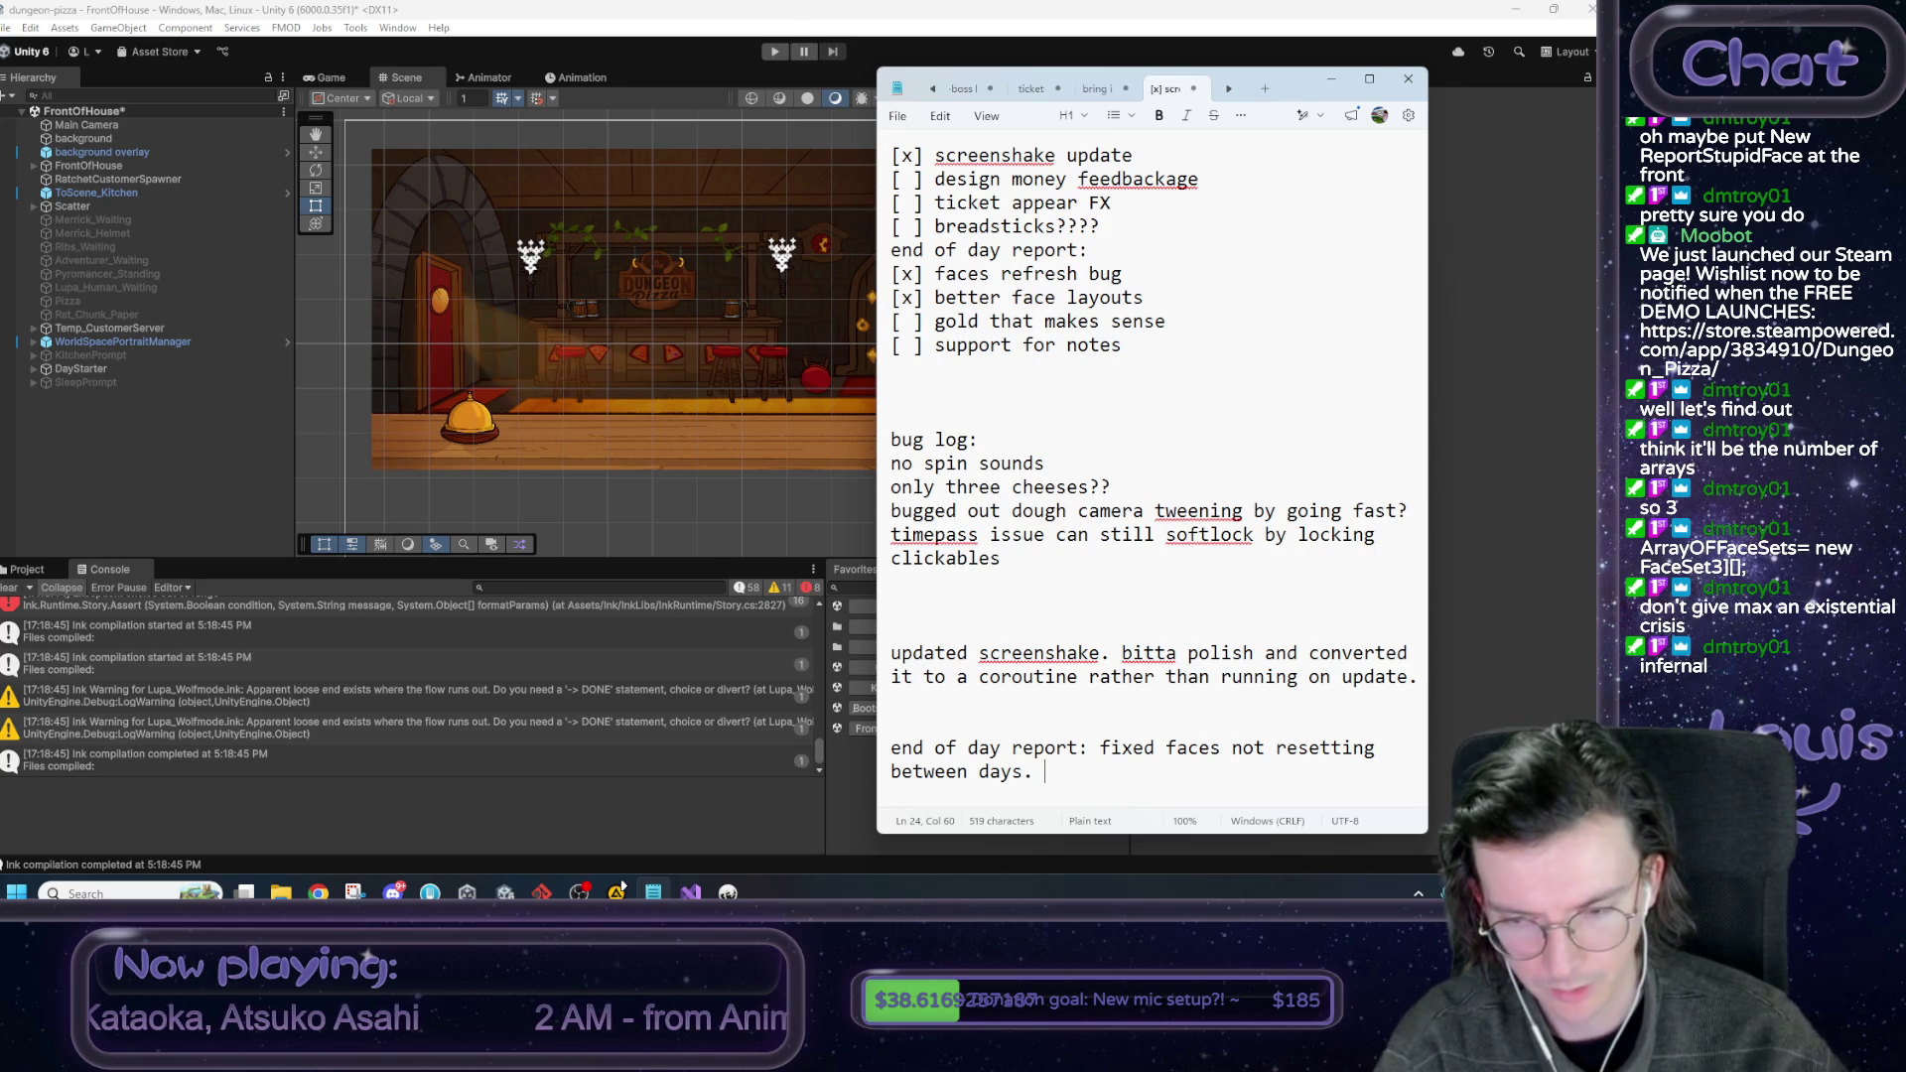
text(made)
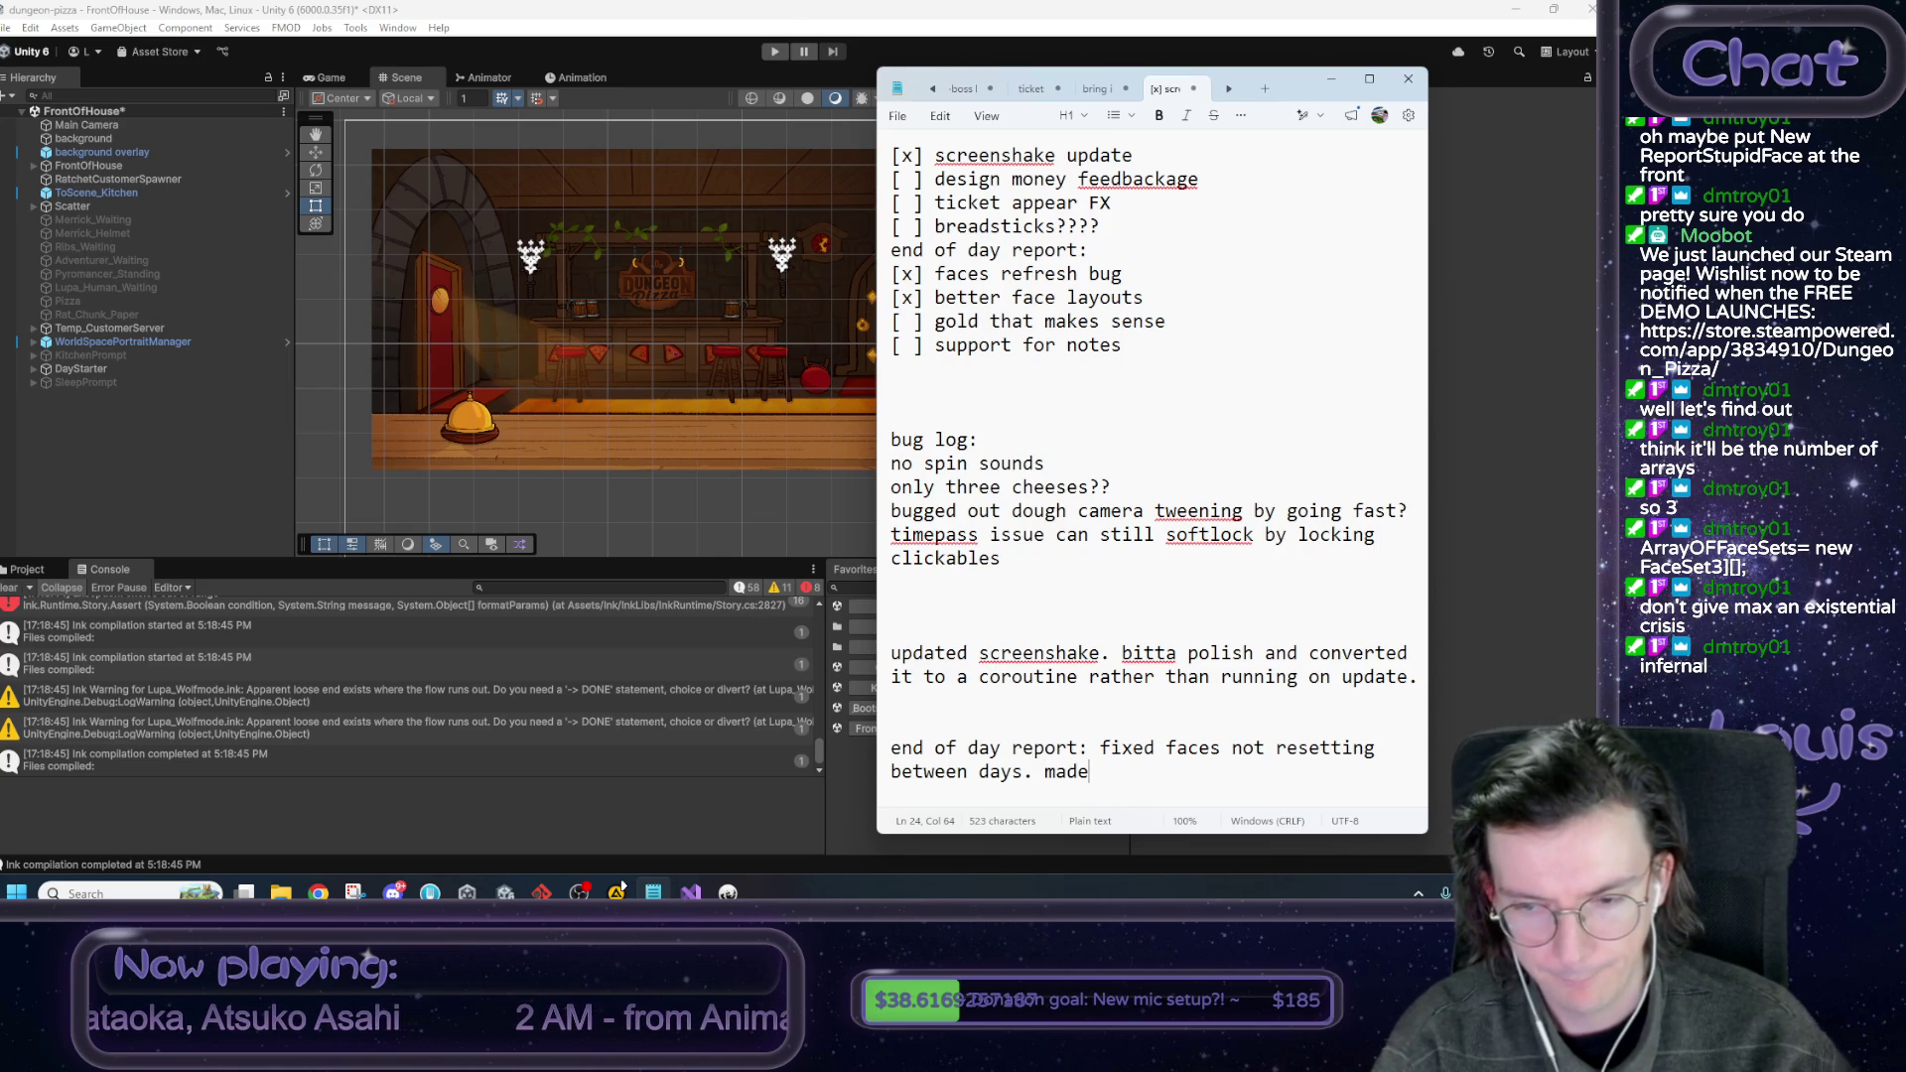
text( face)
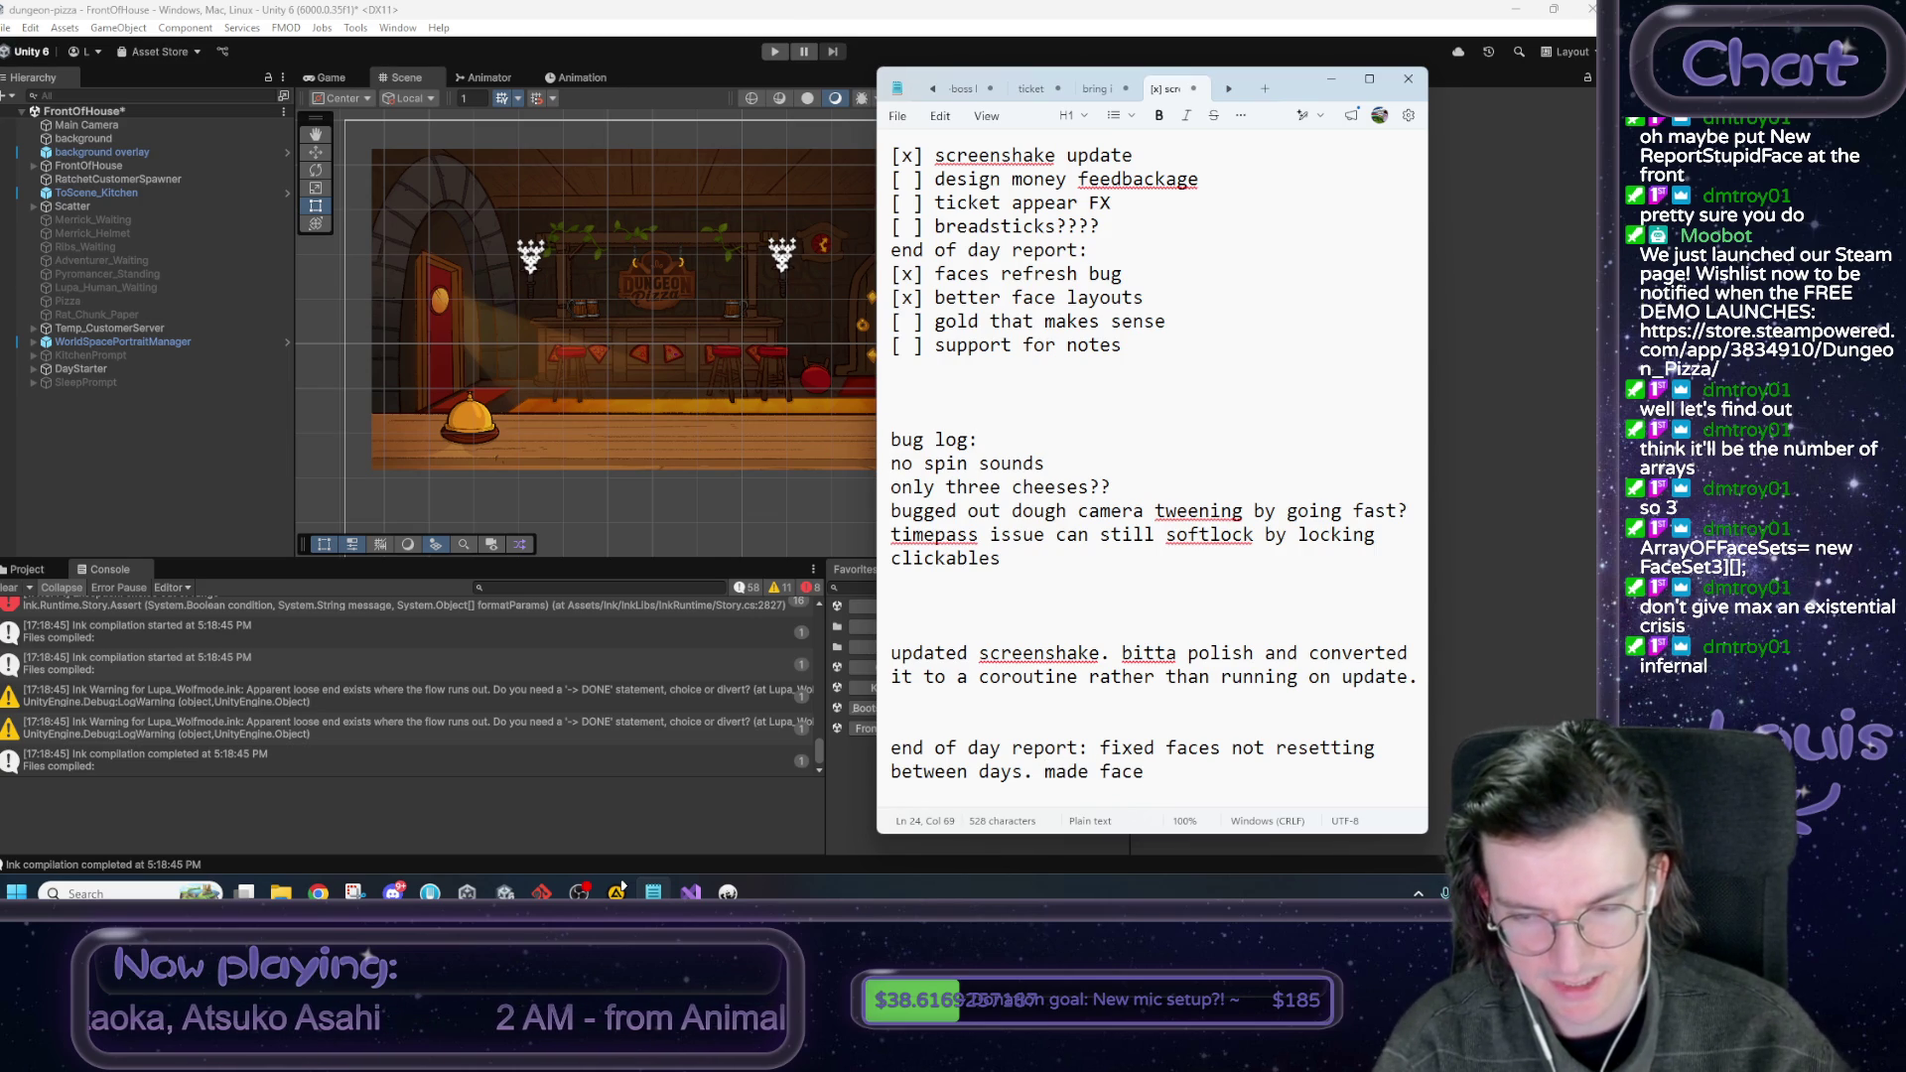
key(BackSpace)
key(BackSpace)
key(BackSpace)
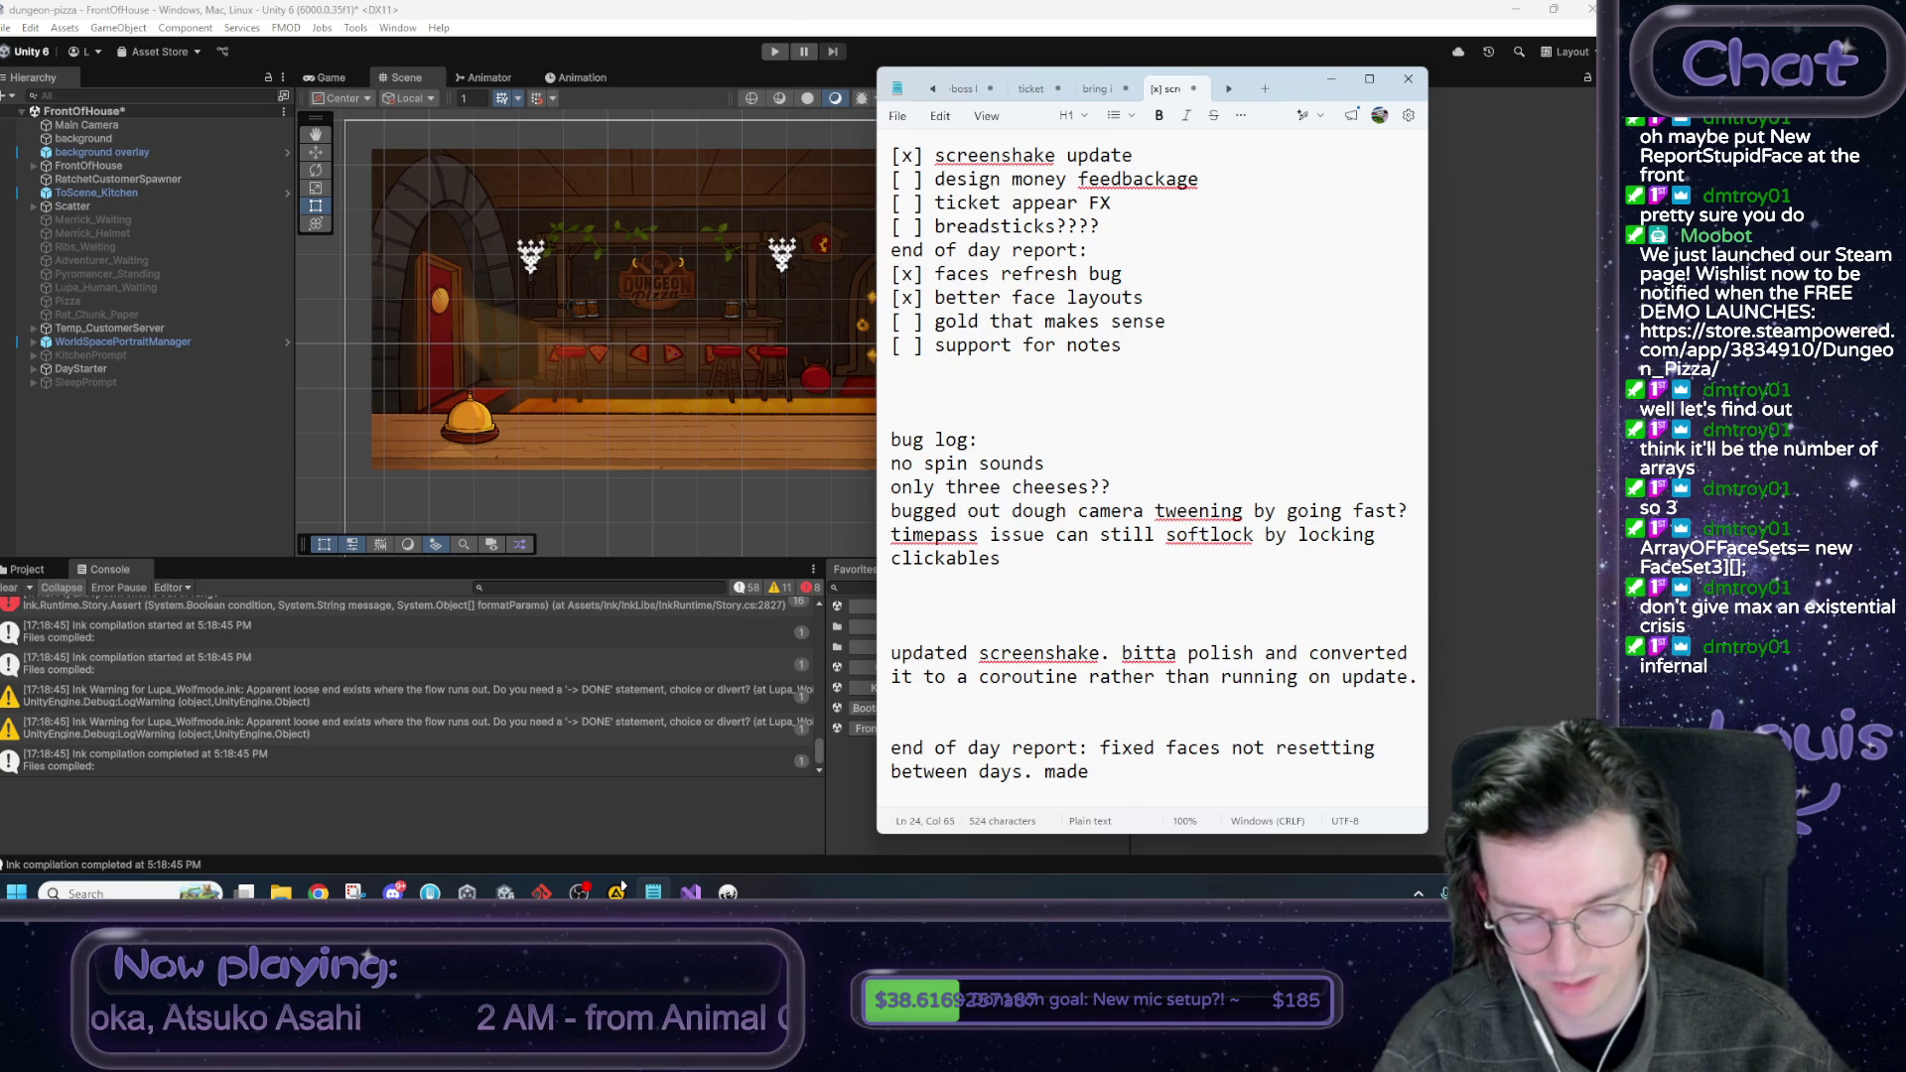
text(layout )
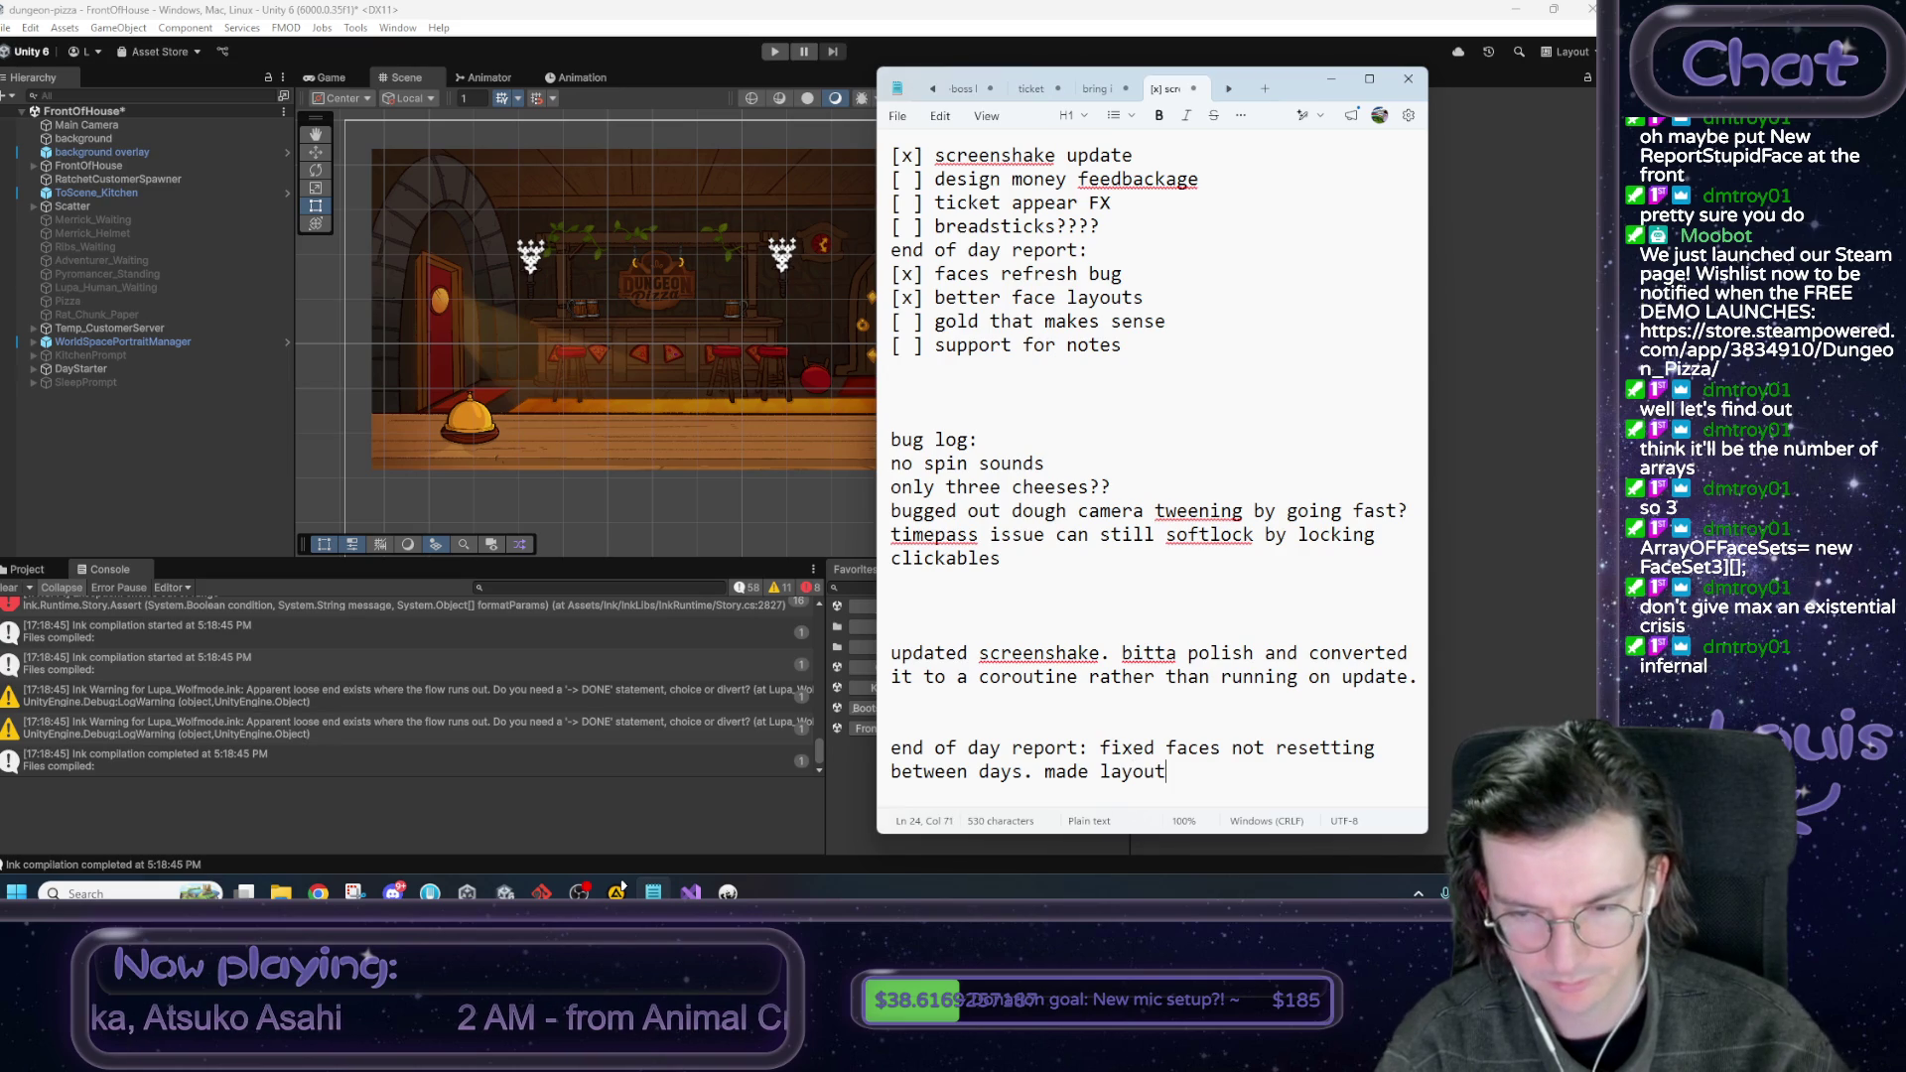
text(better)
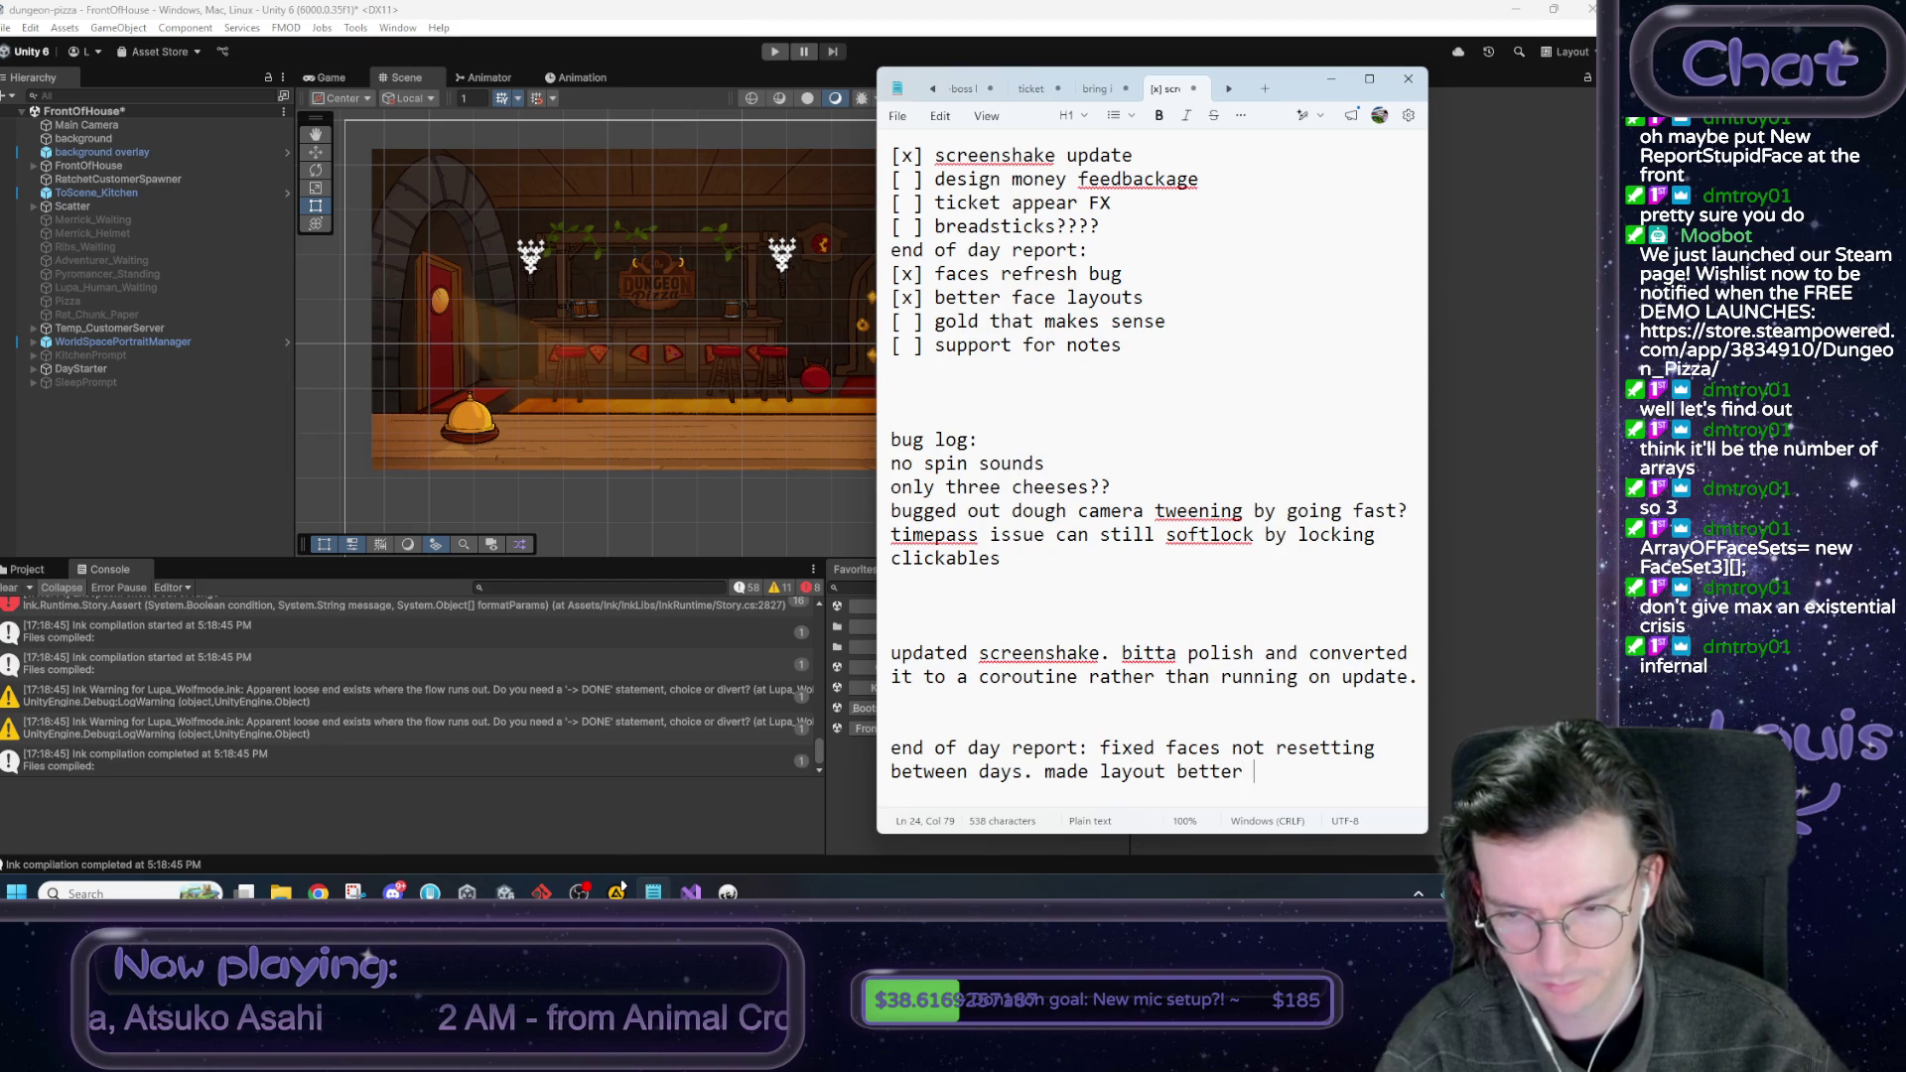
text(and a bit  random!)
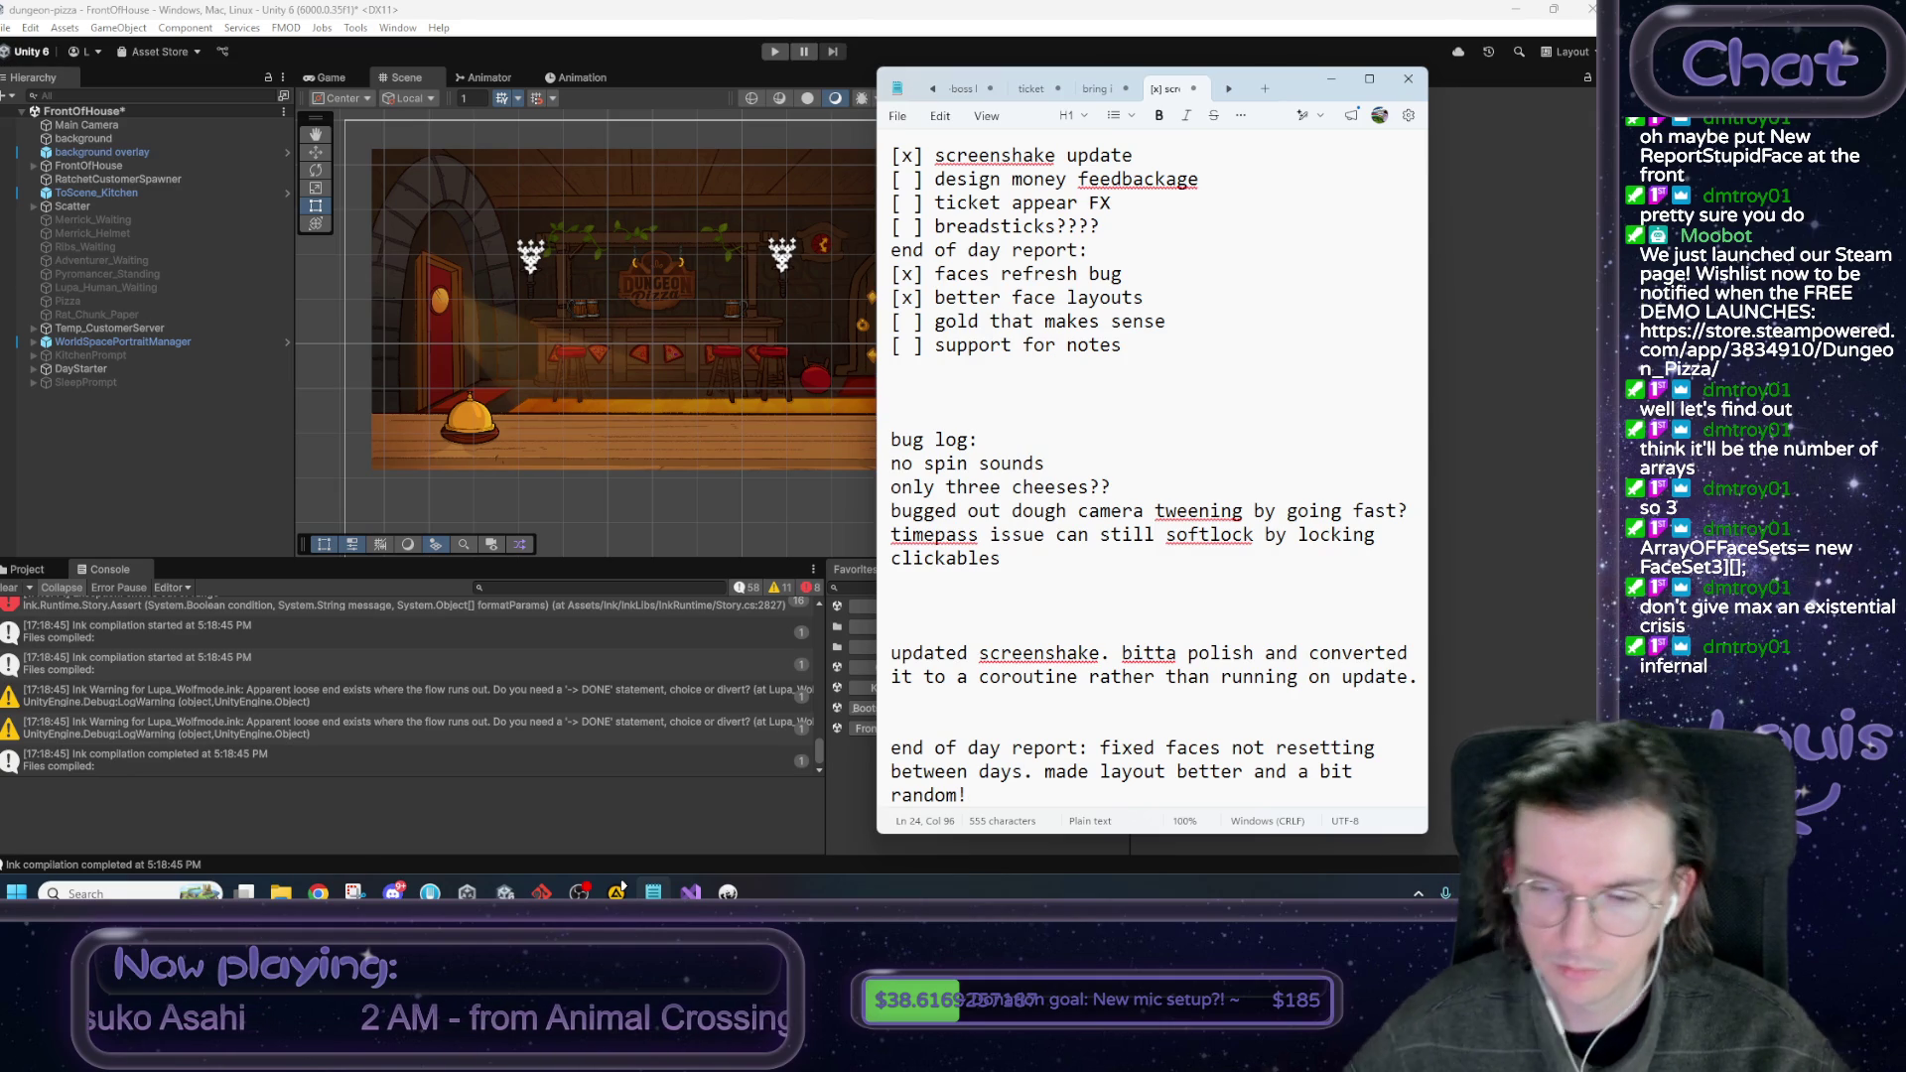
Replace 'better' with 'more natural' in the changelog line and select the whole line.
key(ctrl+Left)
key(ctrl+Left)
key(ctrl+Left)
key(Left)
key(ctrl+shift+Left)
text(mrpe)
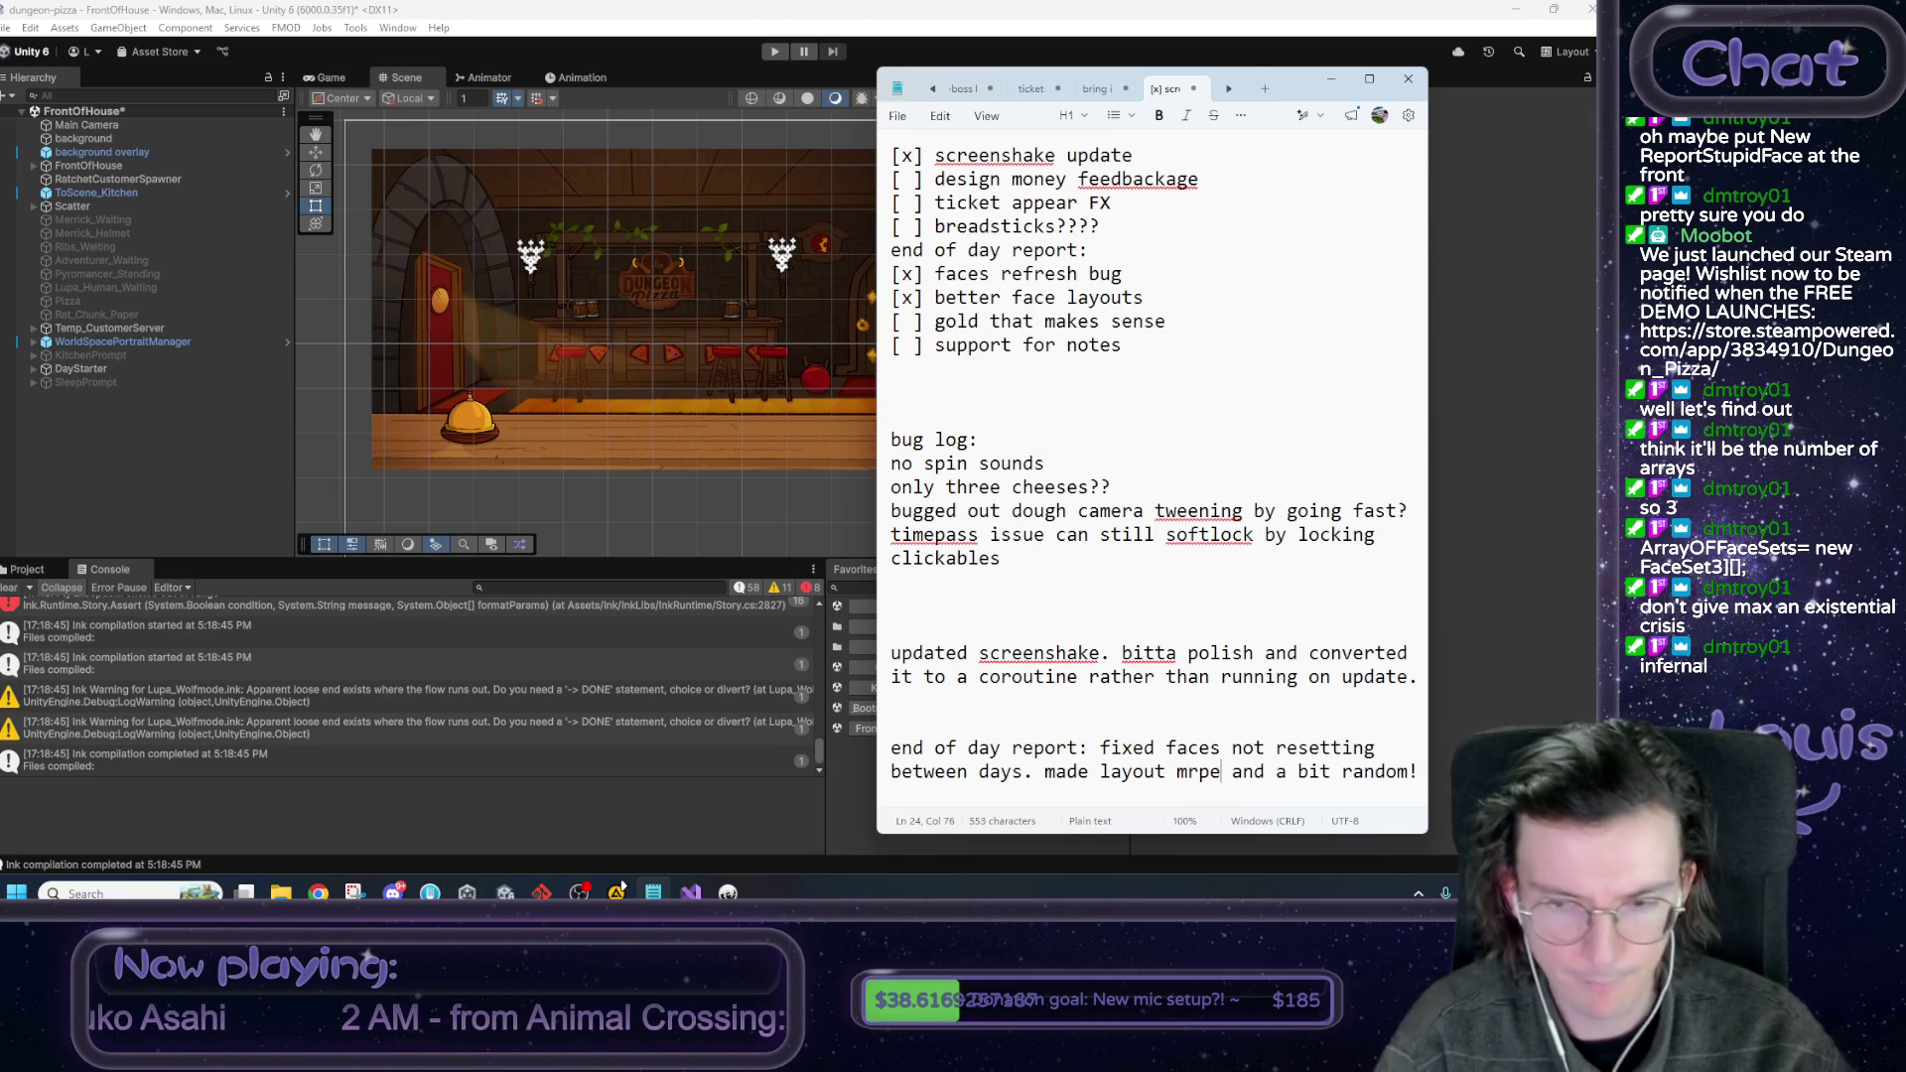
key(BackSpace)
key(BackSpace)
key(BackSpace)
text(ore natural)
key(Down)
key(shift+Up)
key(shift+Up)
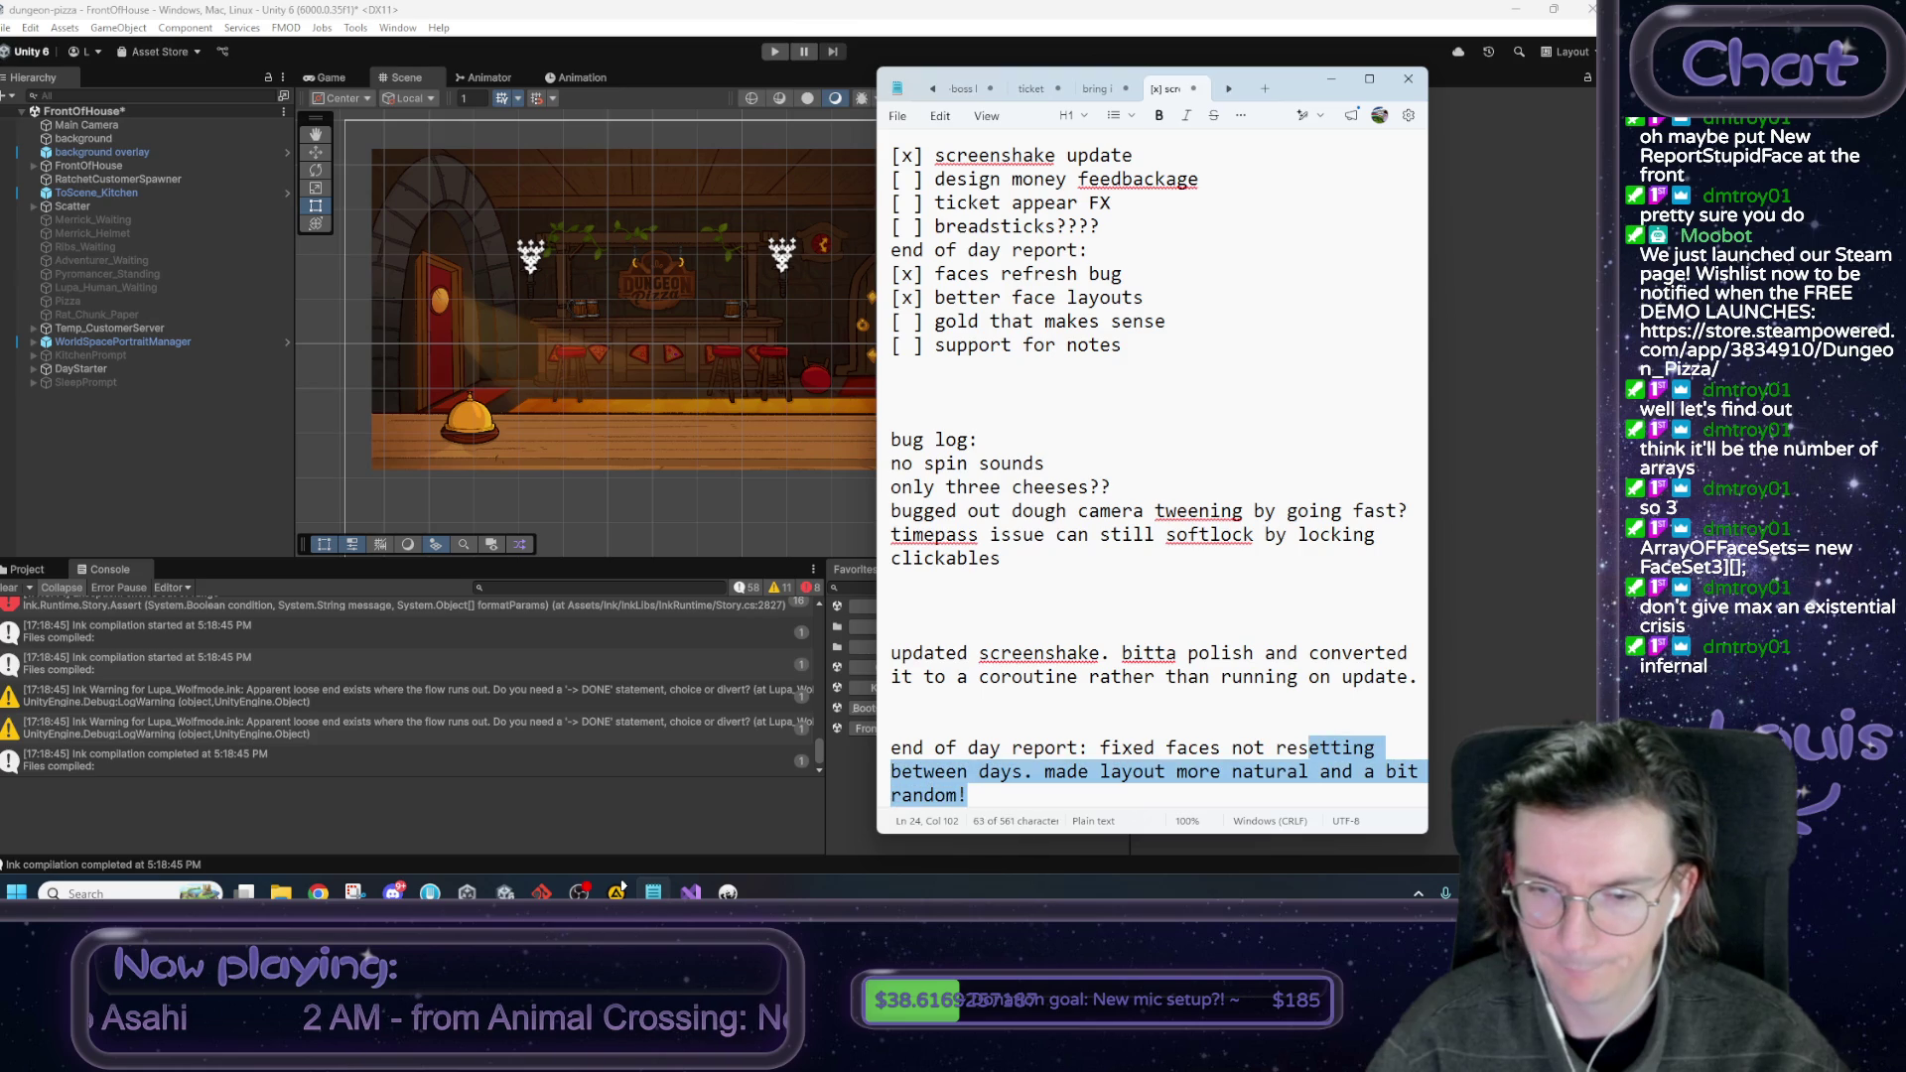
key(shift+Home)
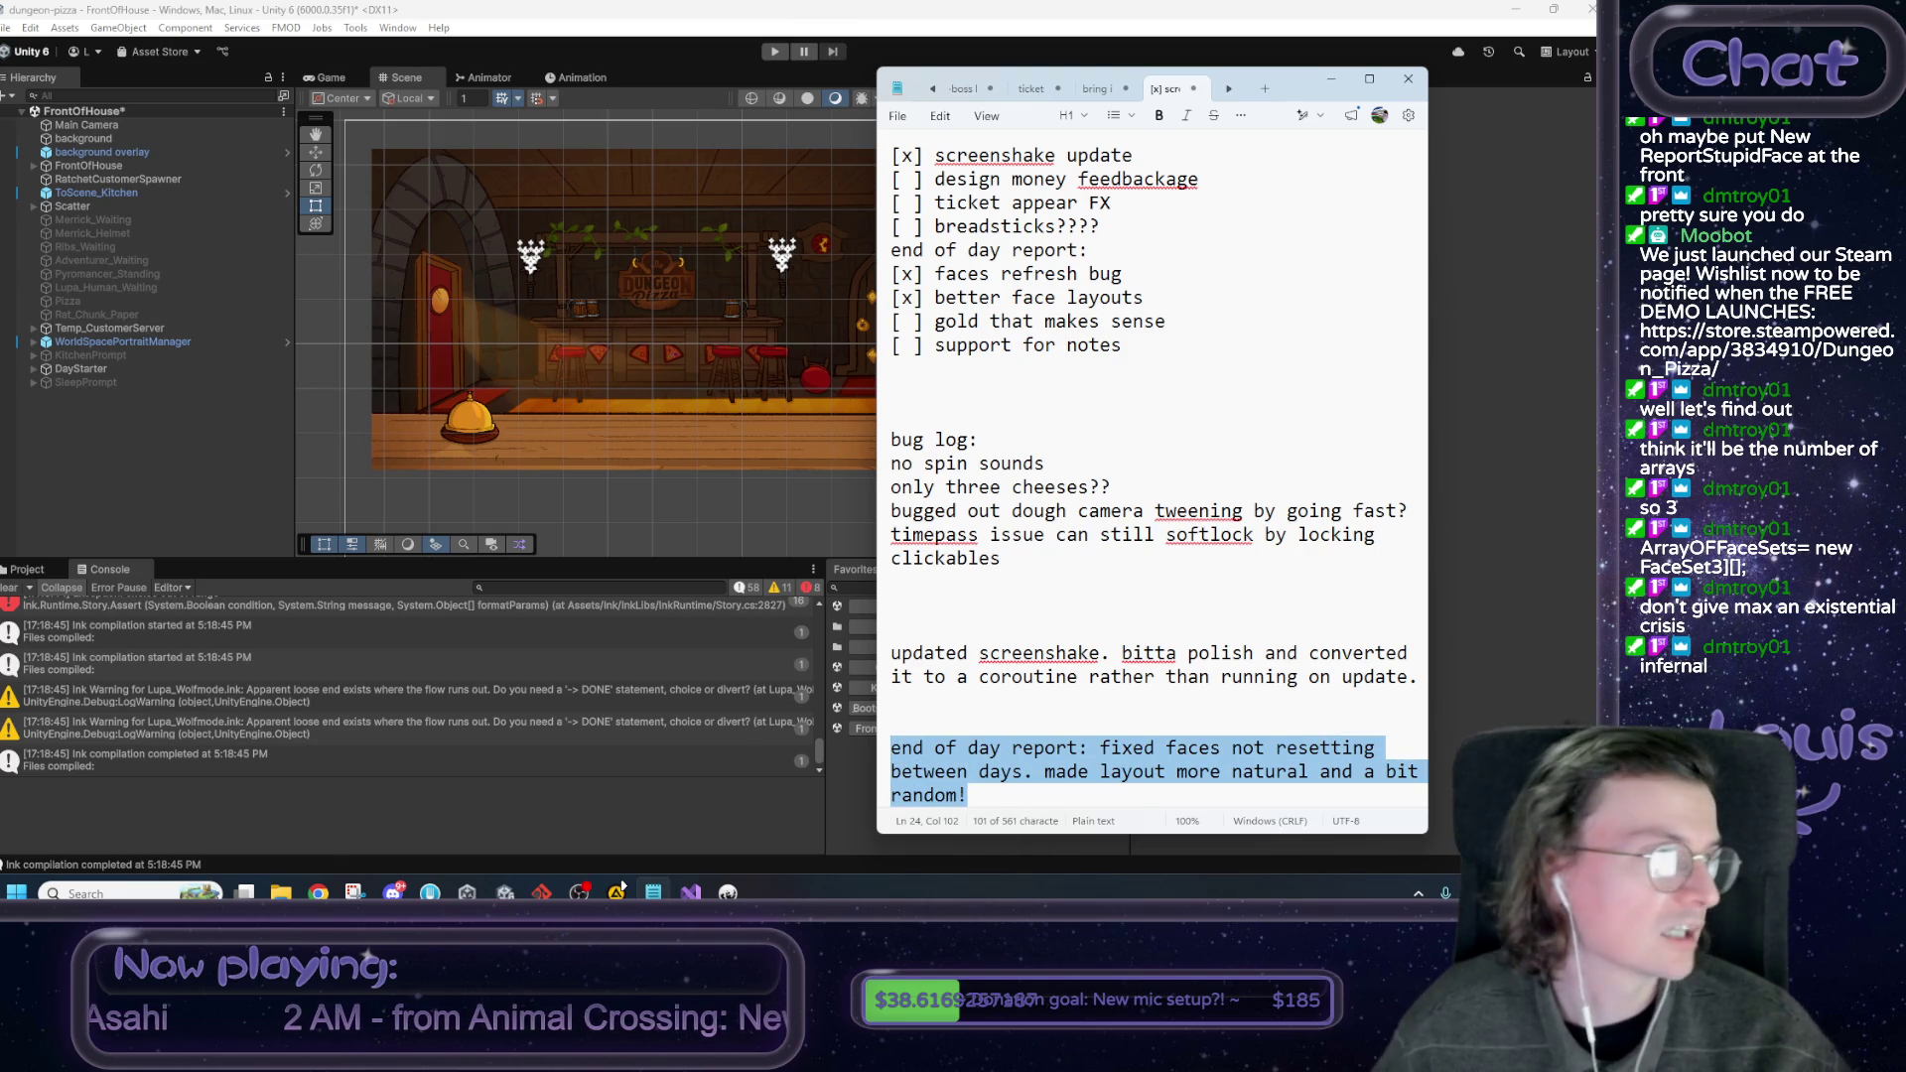
key(alt+Tab)
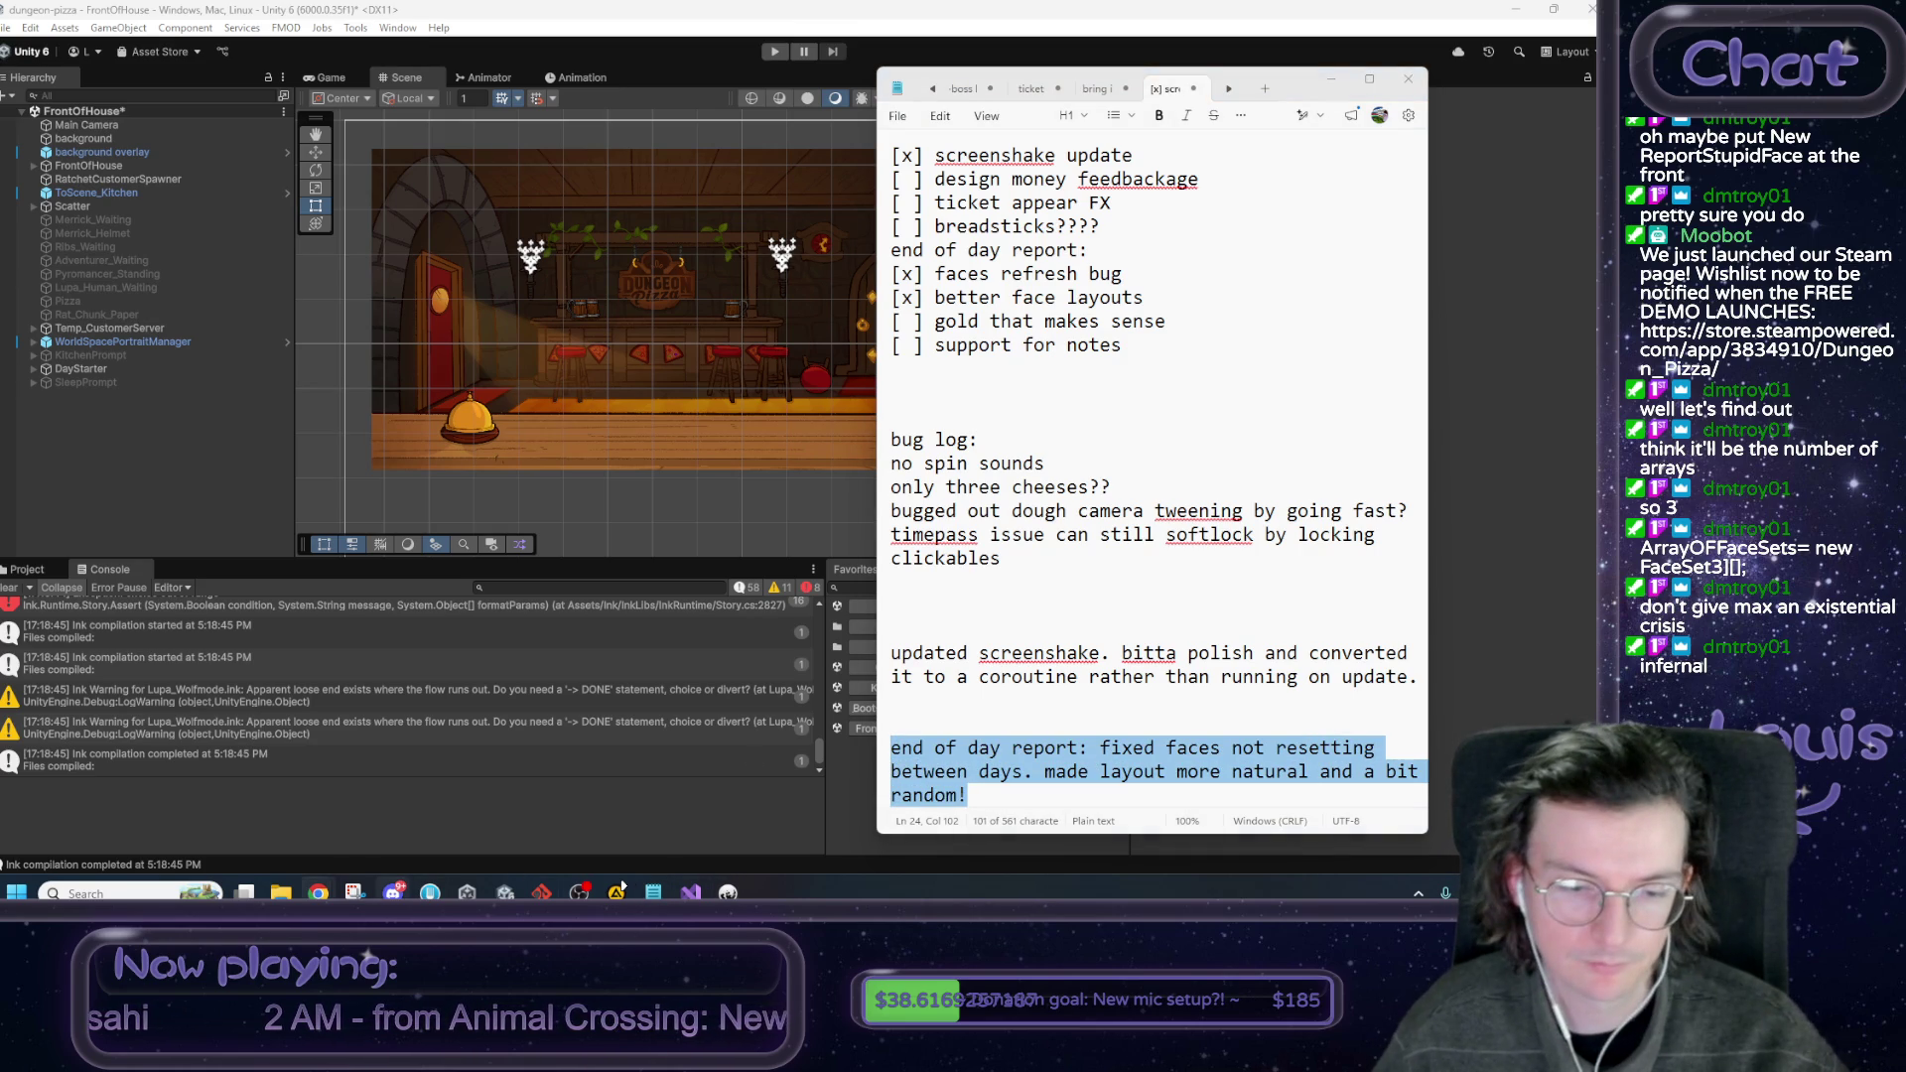